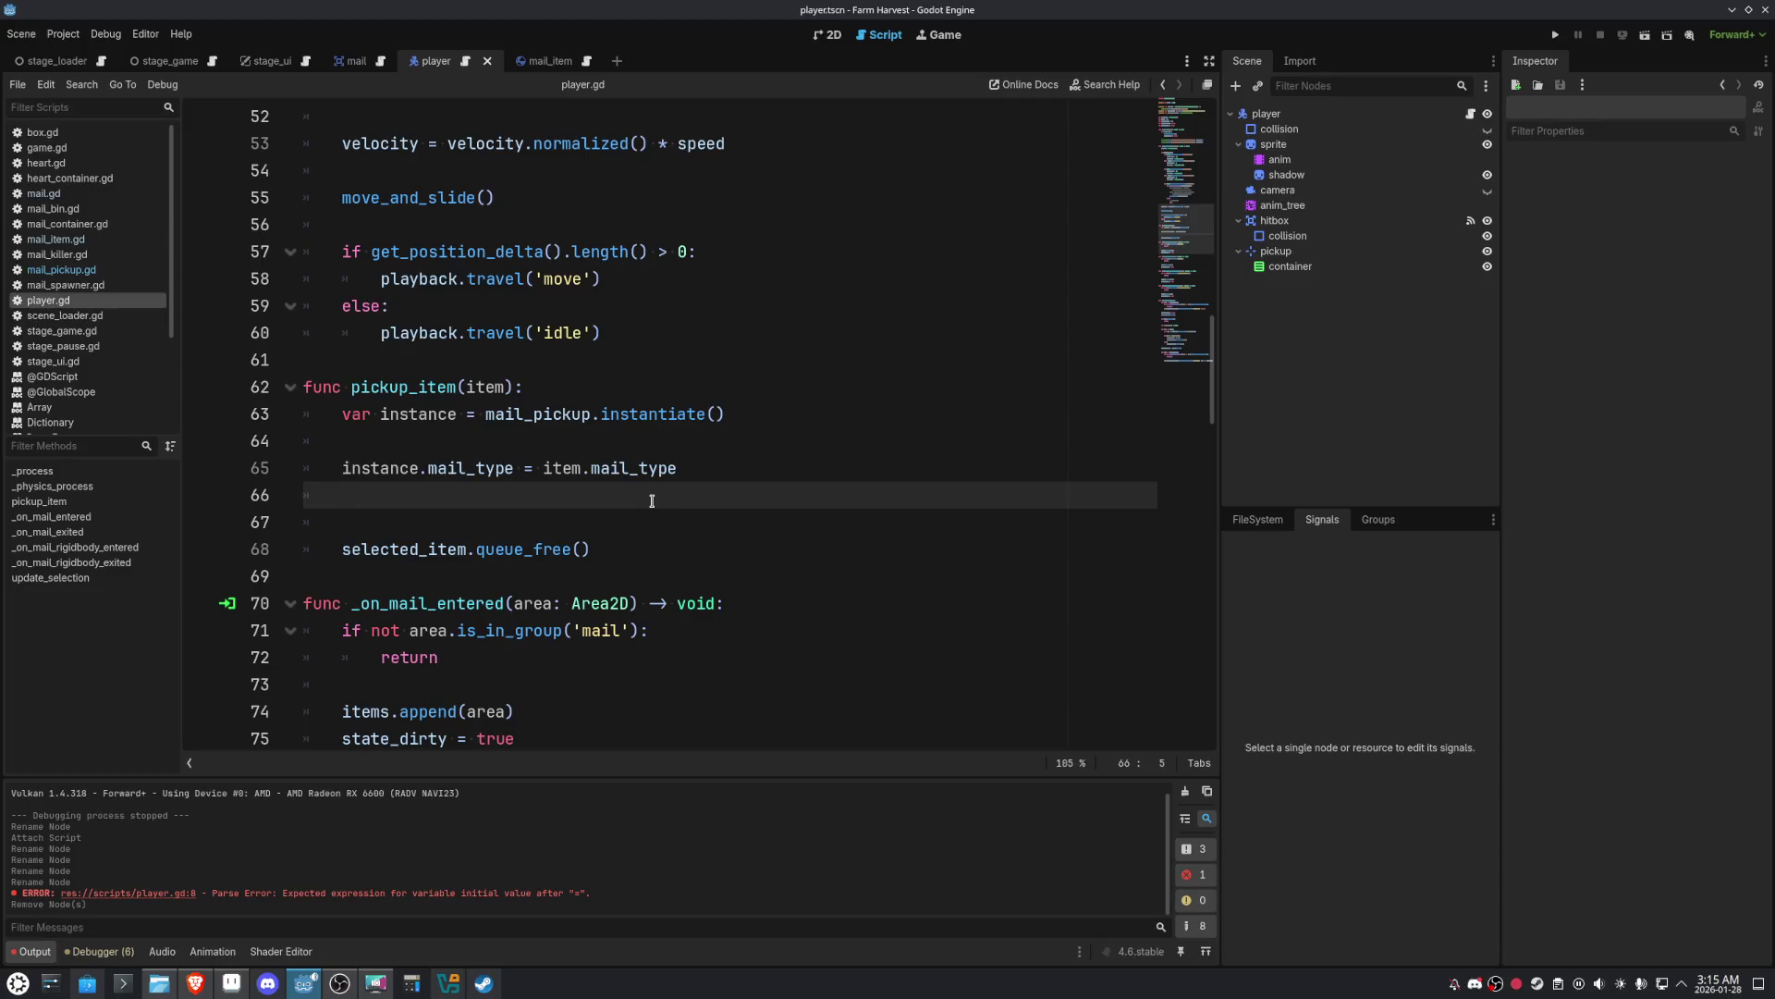
Write pickup_conatiner.add_child() on a new line 67 in pickup_item and open the add_child docs
key("Return")
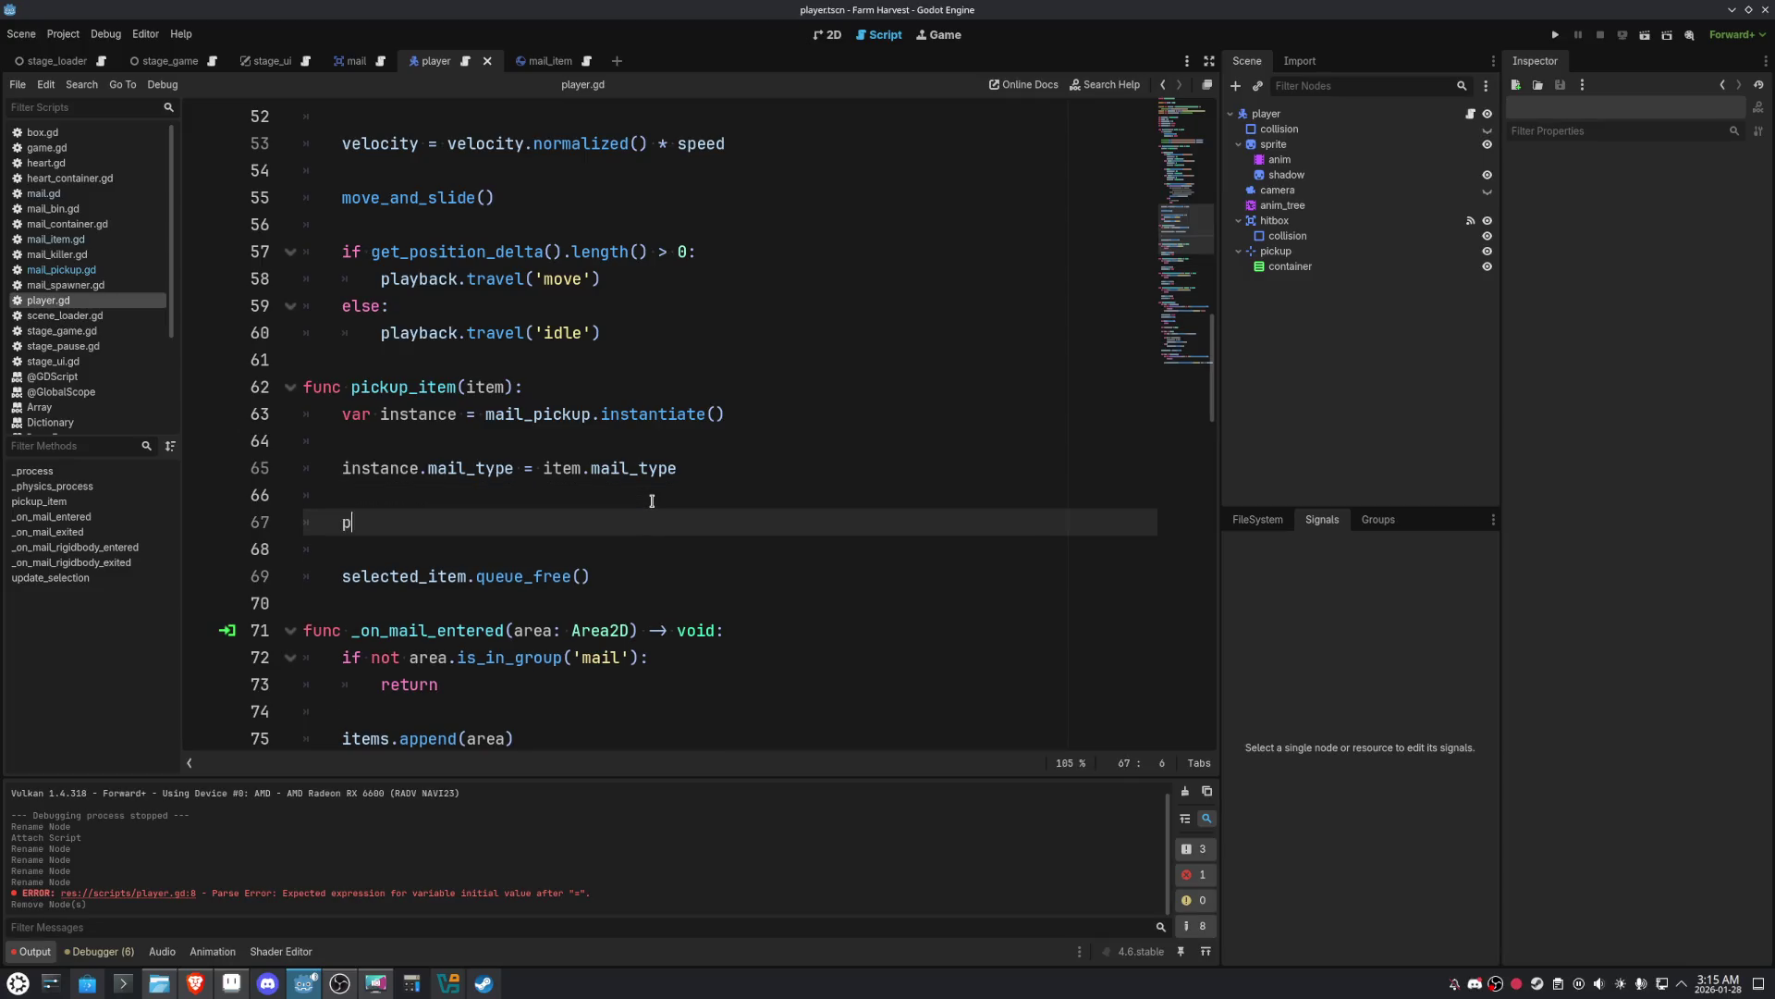
key("Return")
type(".")
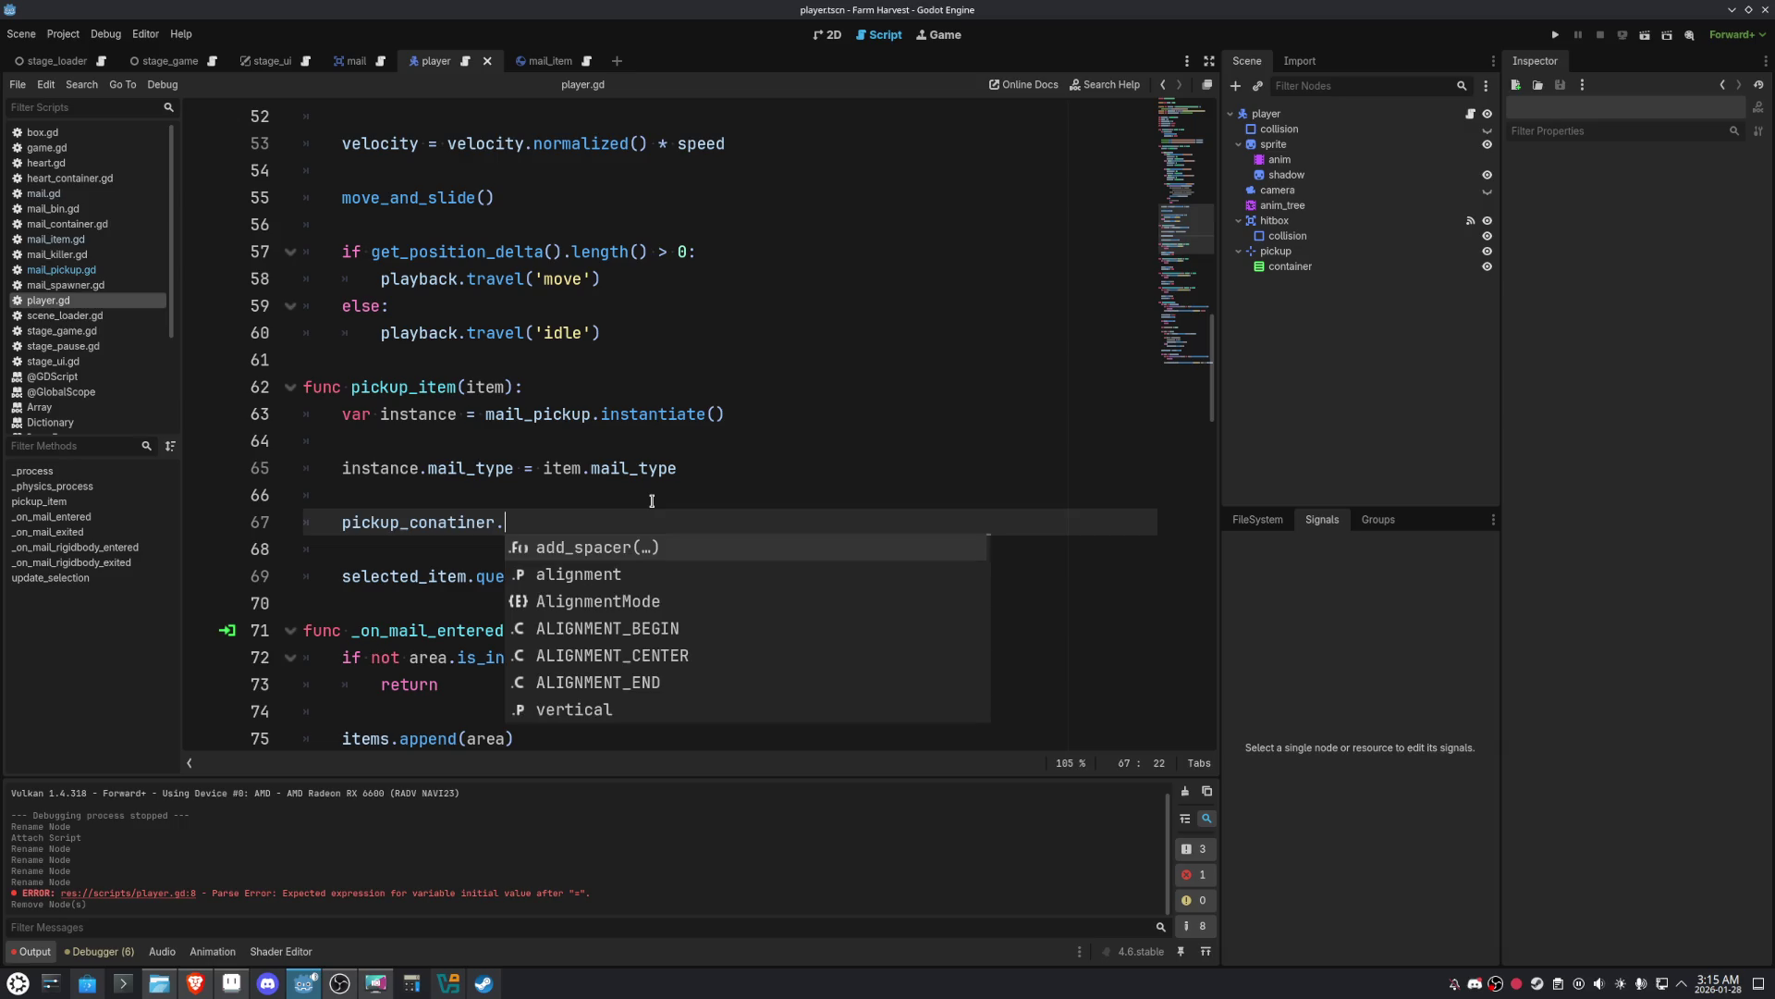
type("add")
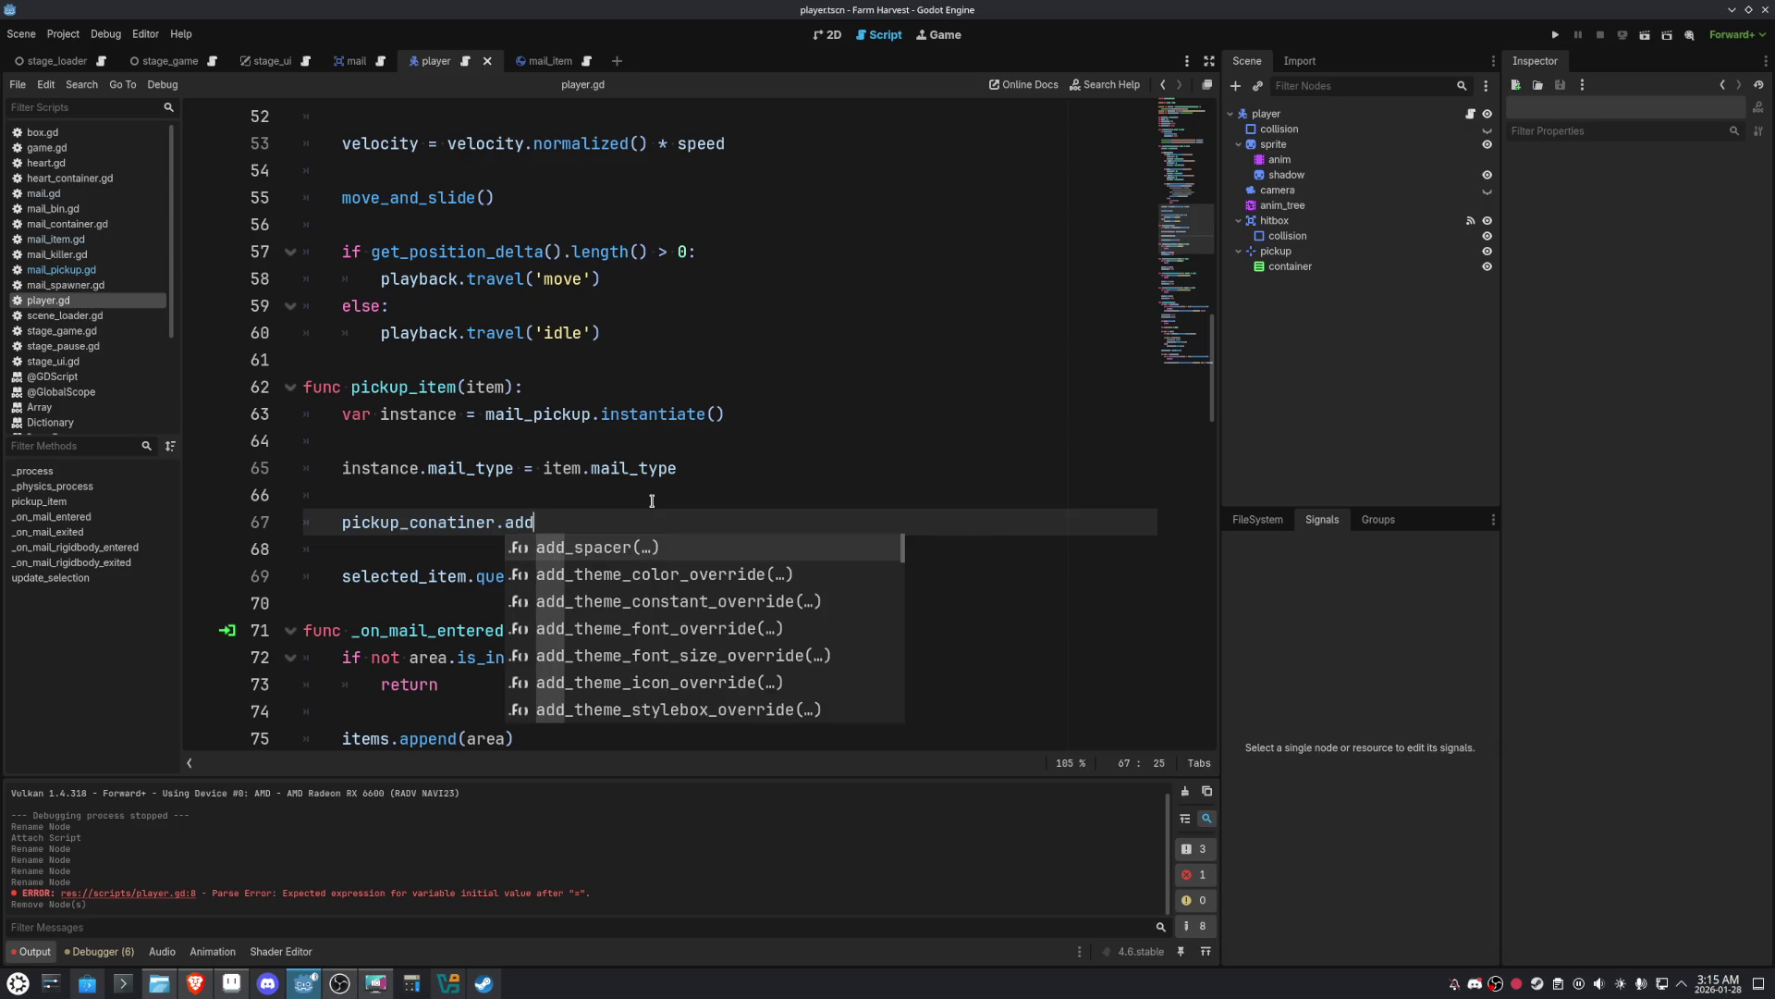
key("BackSpace")
key("BackSpace")
key("BackSpace")
type("in")
type("sert")
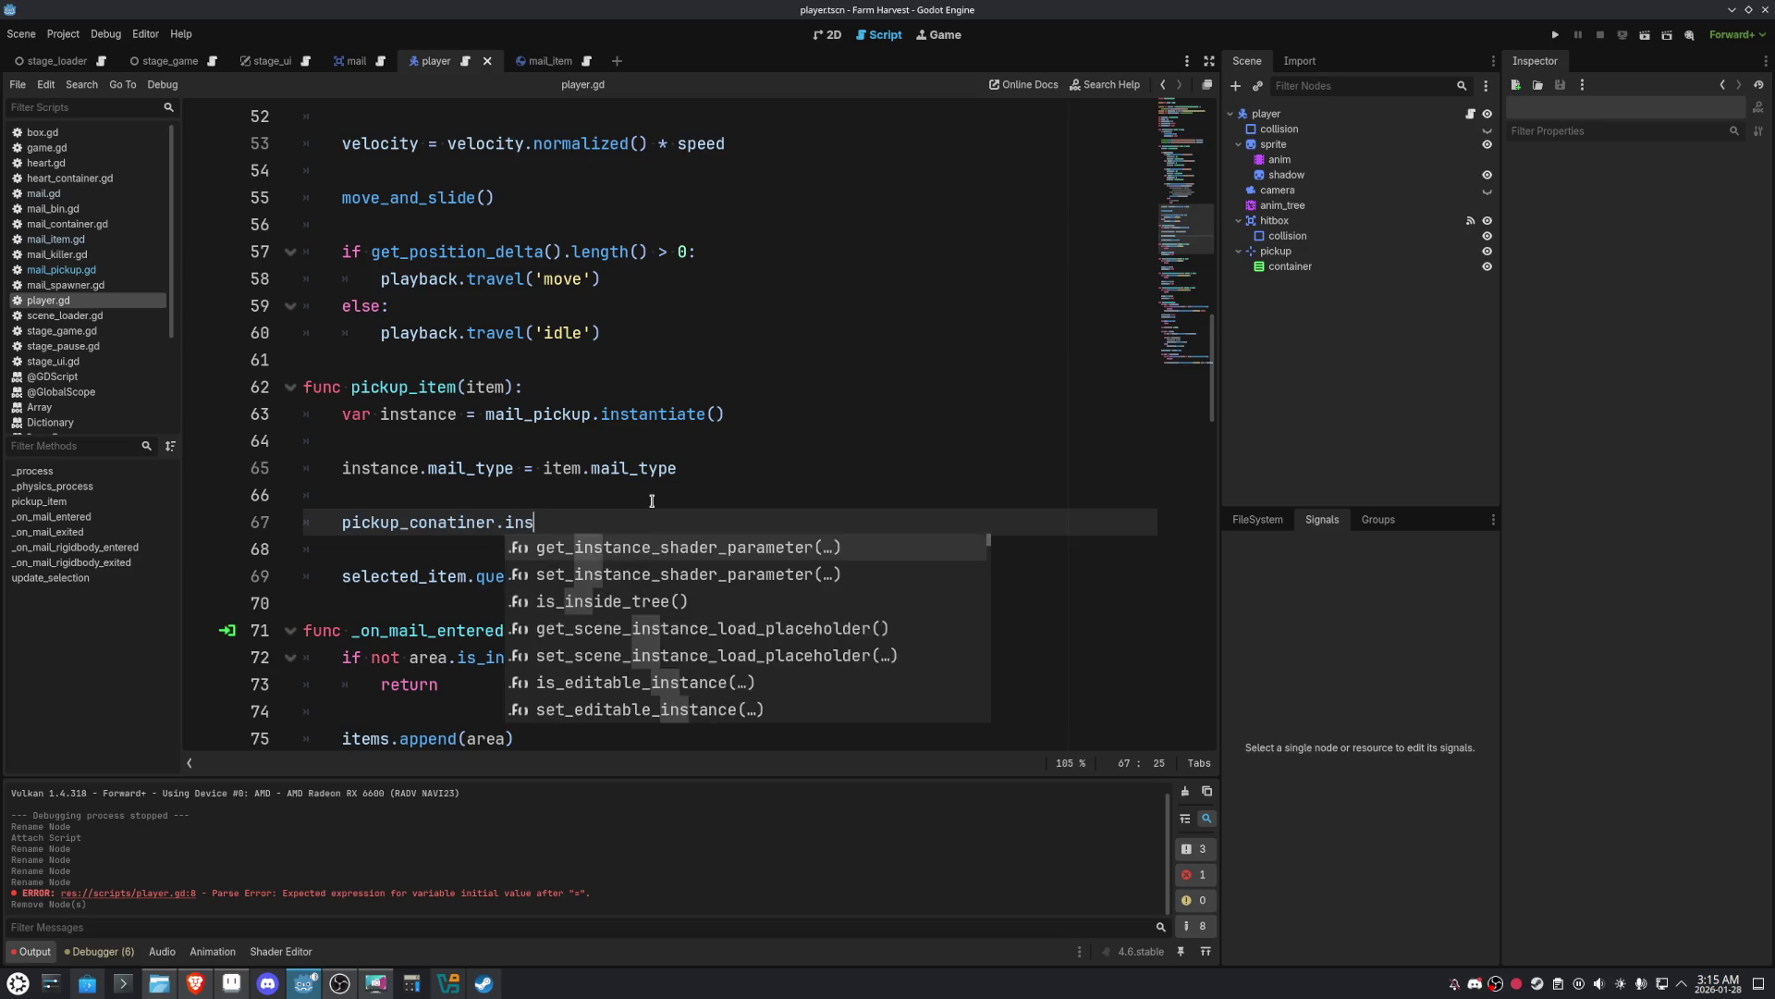
key("BackSpace")
key("BackSpace")
key("BackSpace")
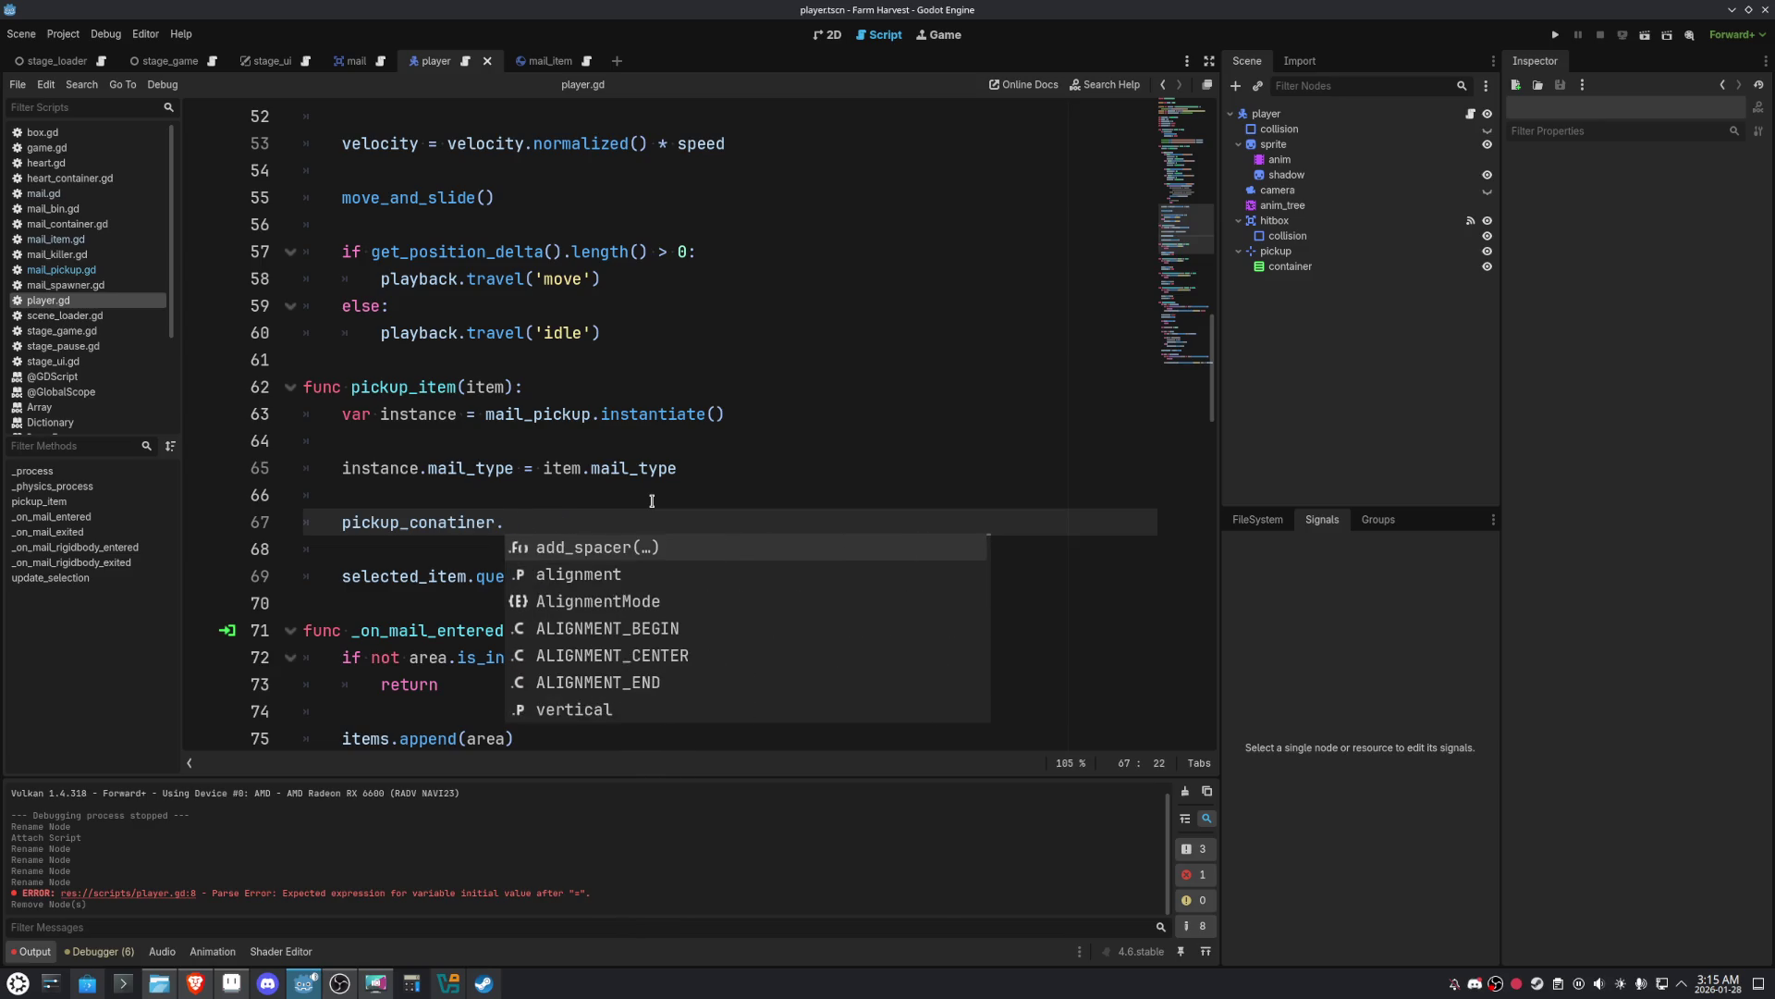
type("add")
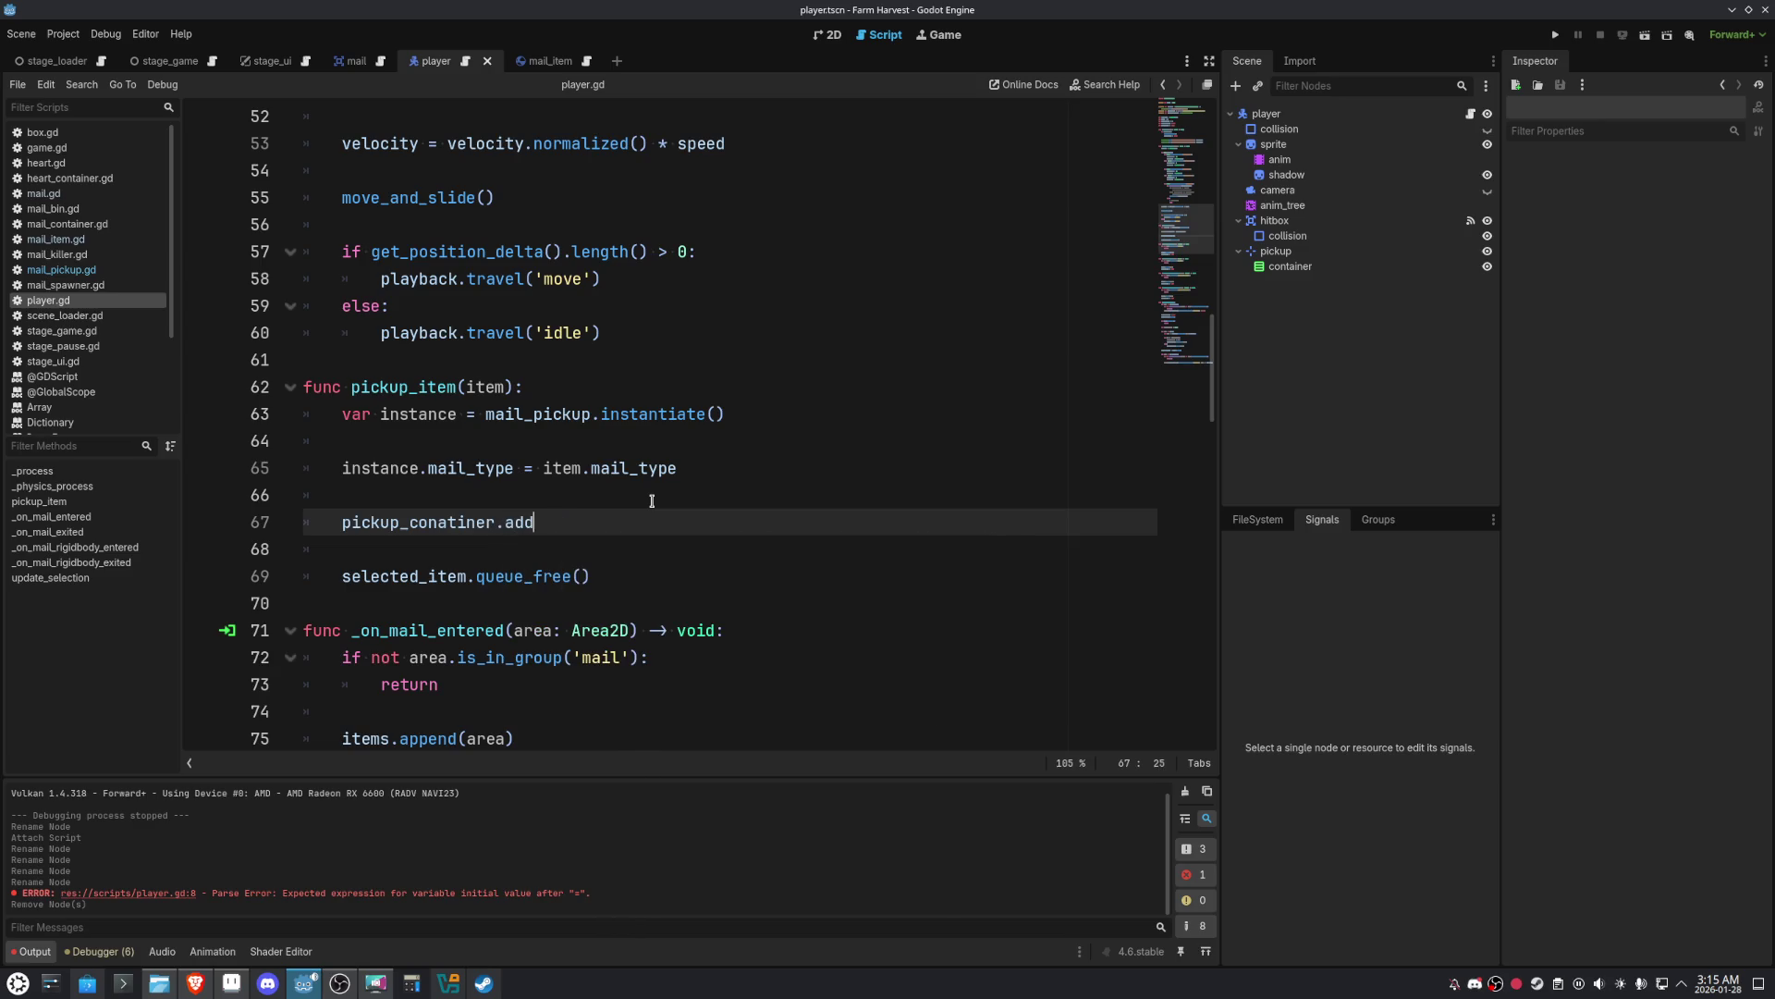
type("_chi")
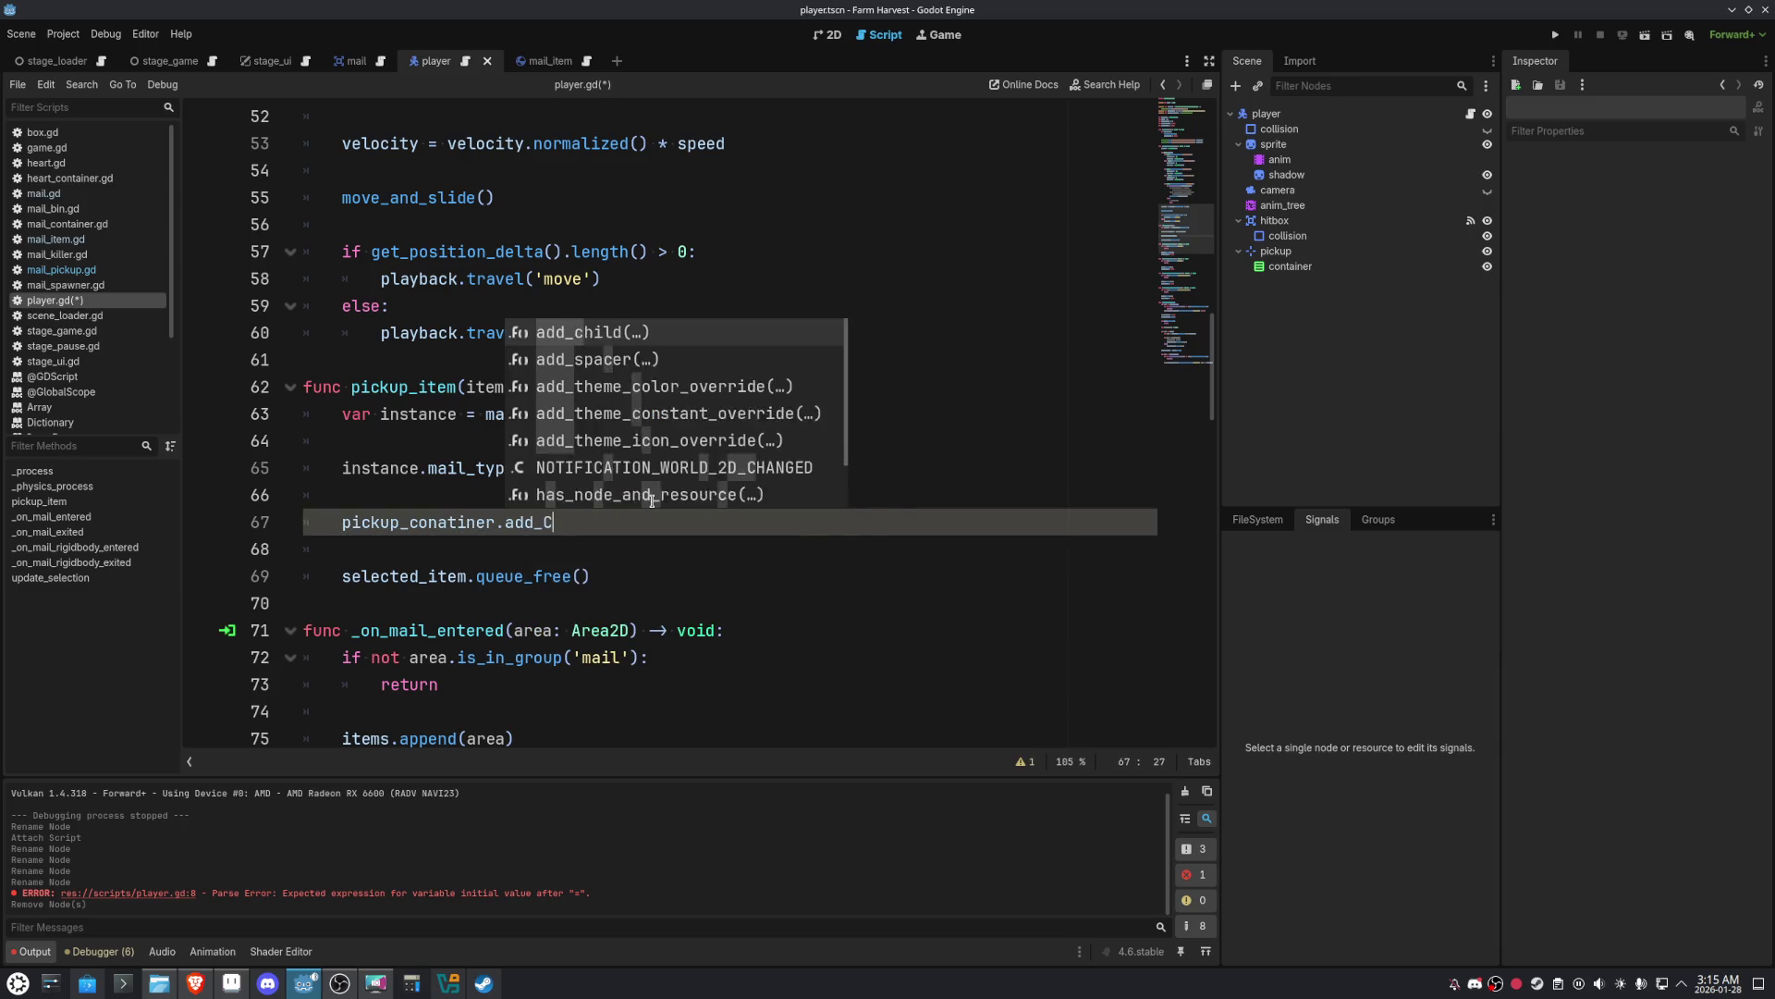
key("Return")
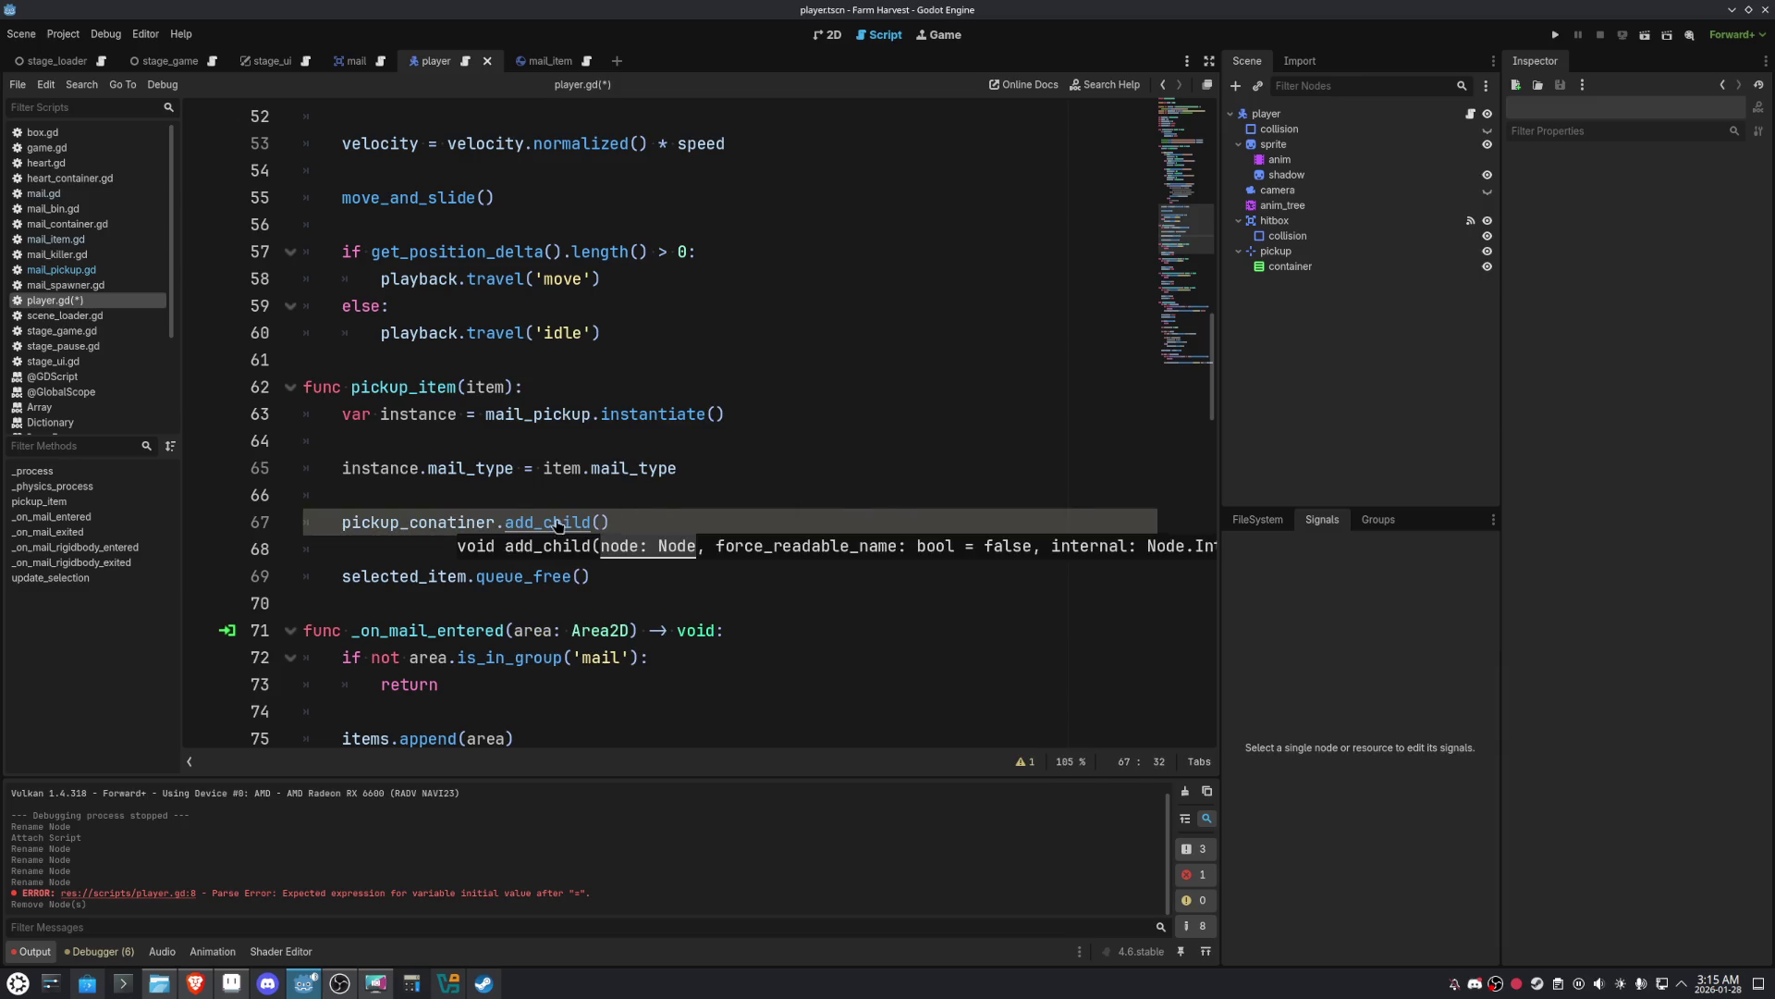
left_click(560, 523, "ctrl")
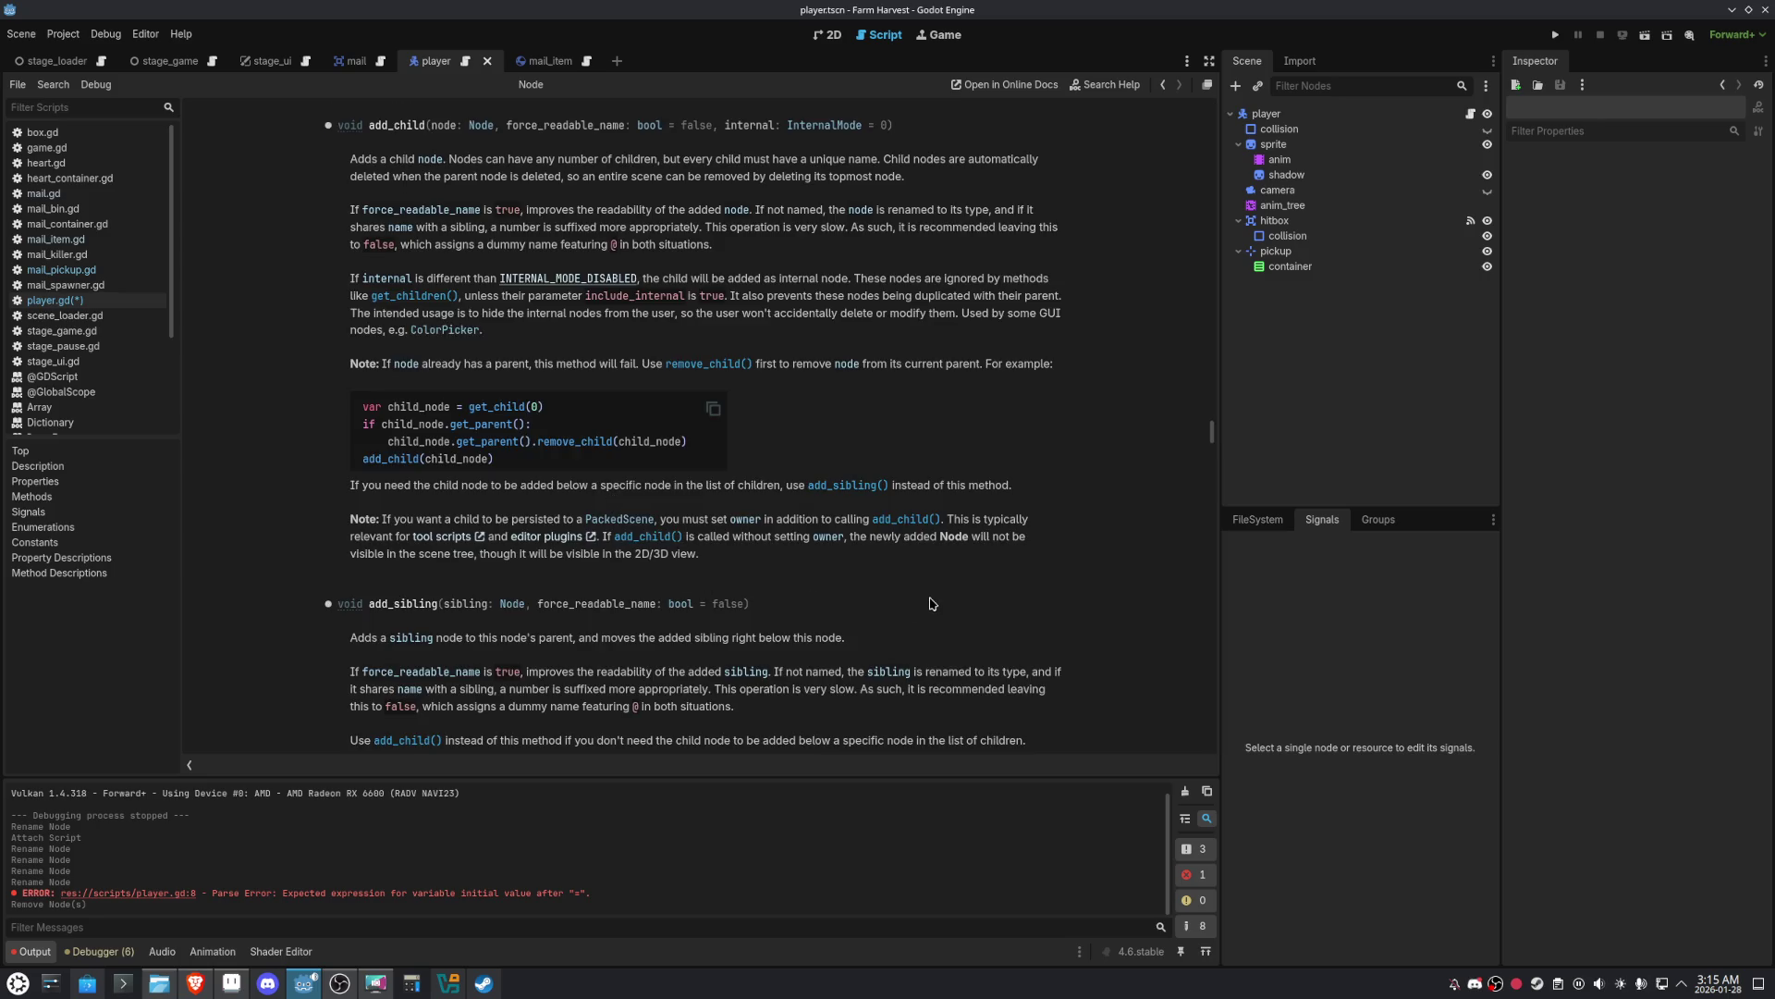
Search the Node help page for 'inse' to look for an insert_child method
scroll(392, 596, "down", 3)
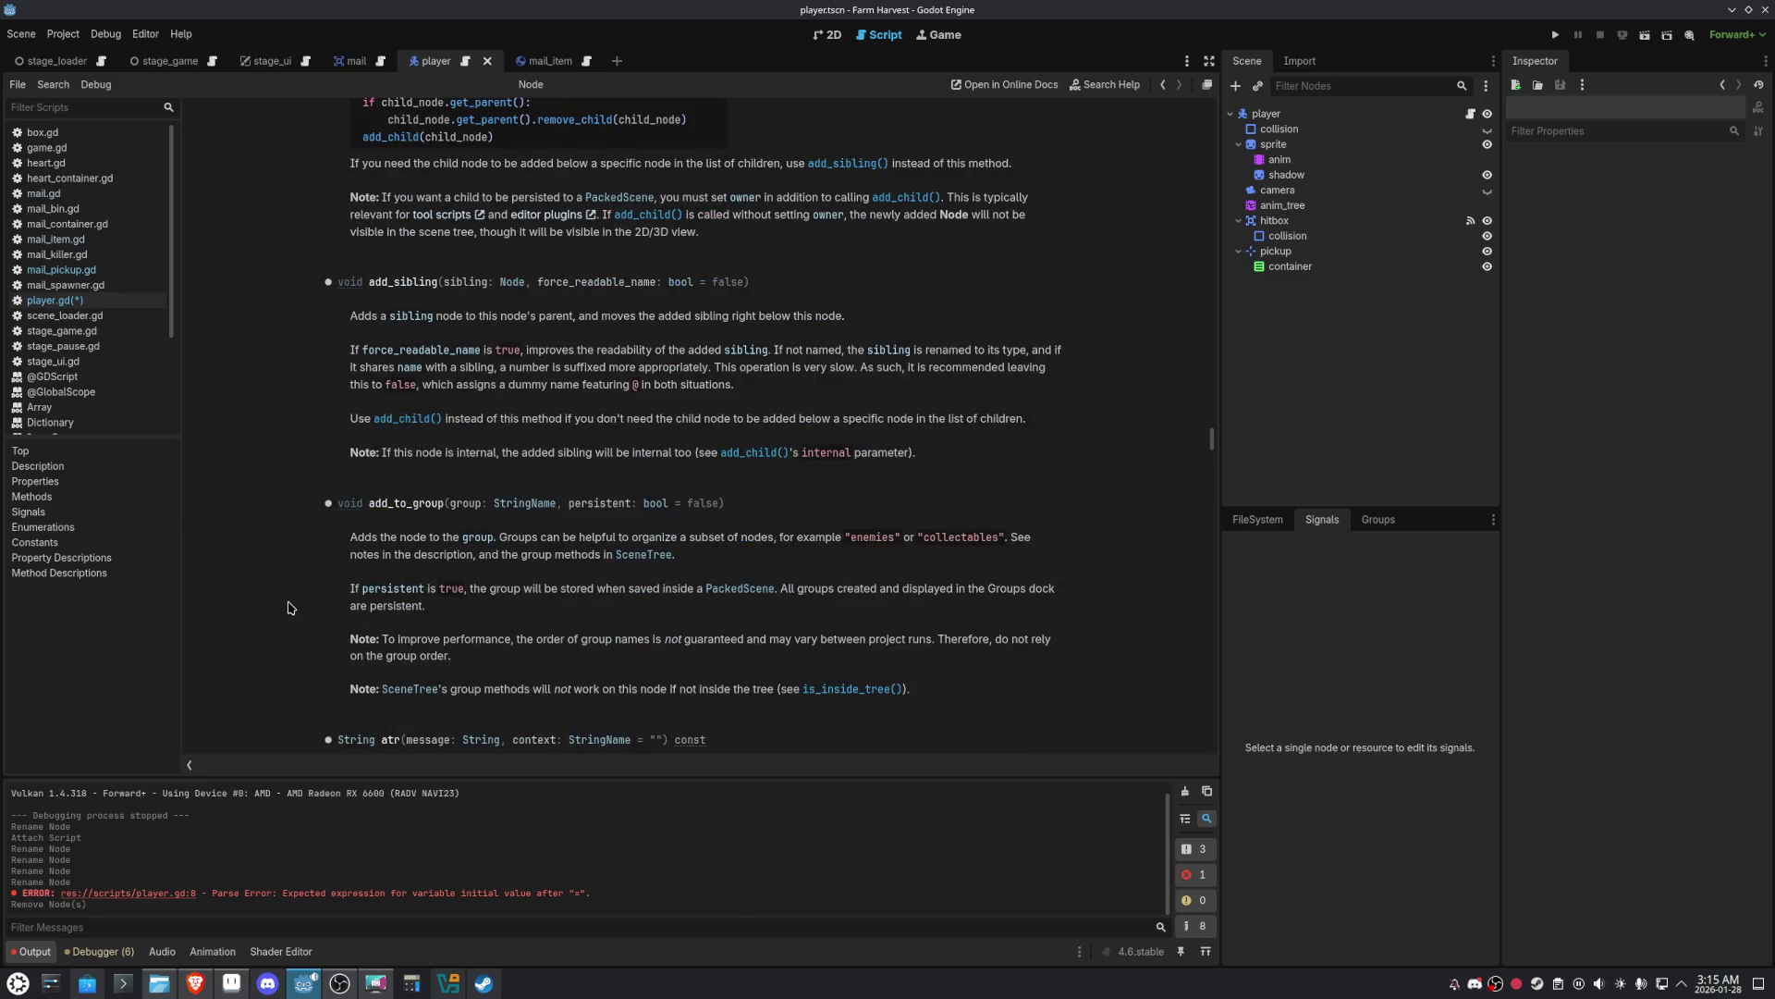
scroll(289, 603, "down", 1)
scroll(291, 601, "up", 5)
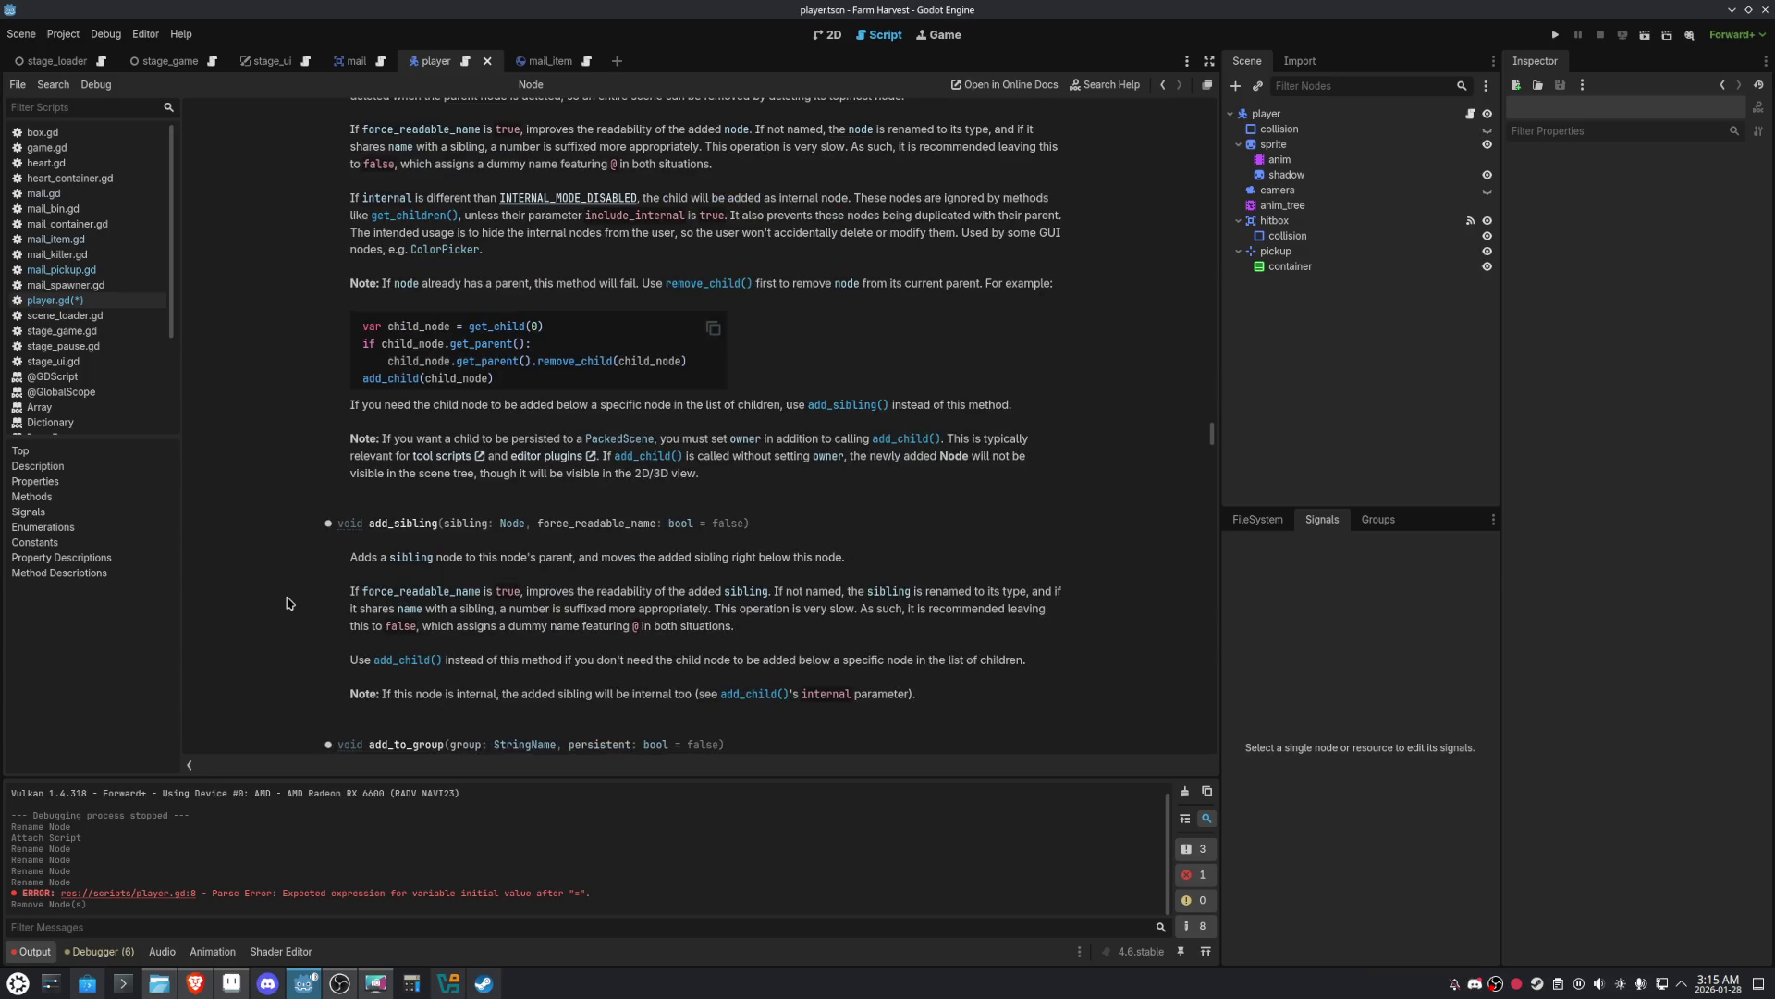
key("ctrl+f")
type("insert_child")
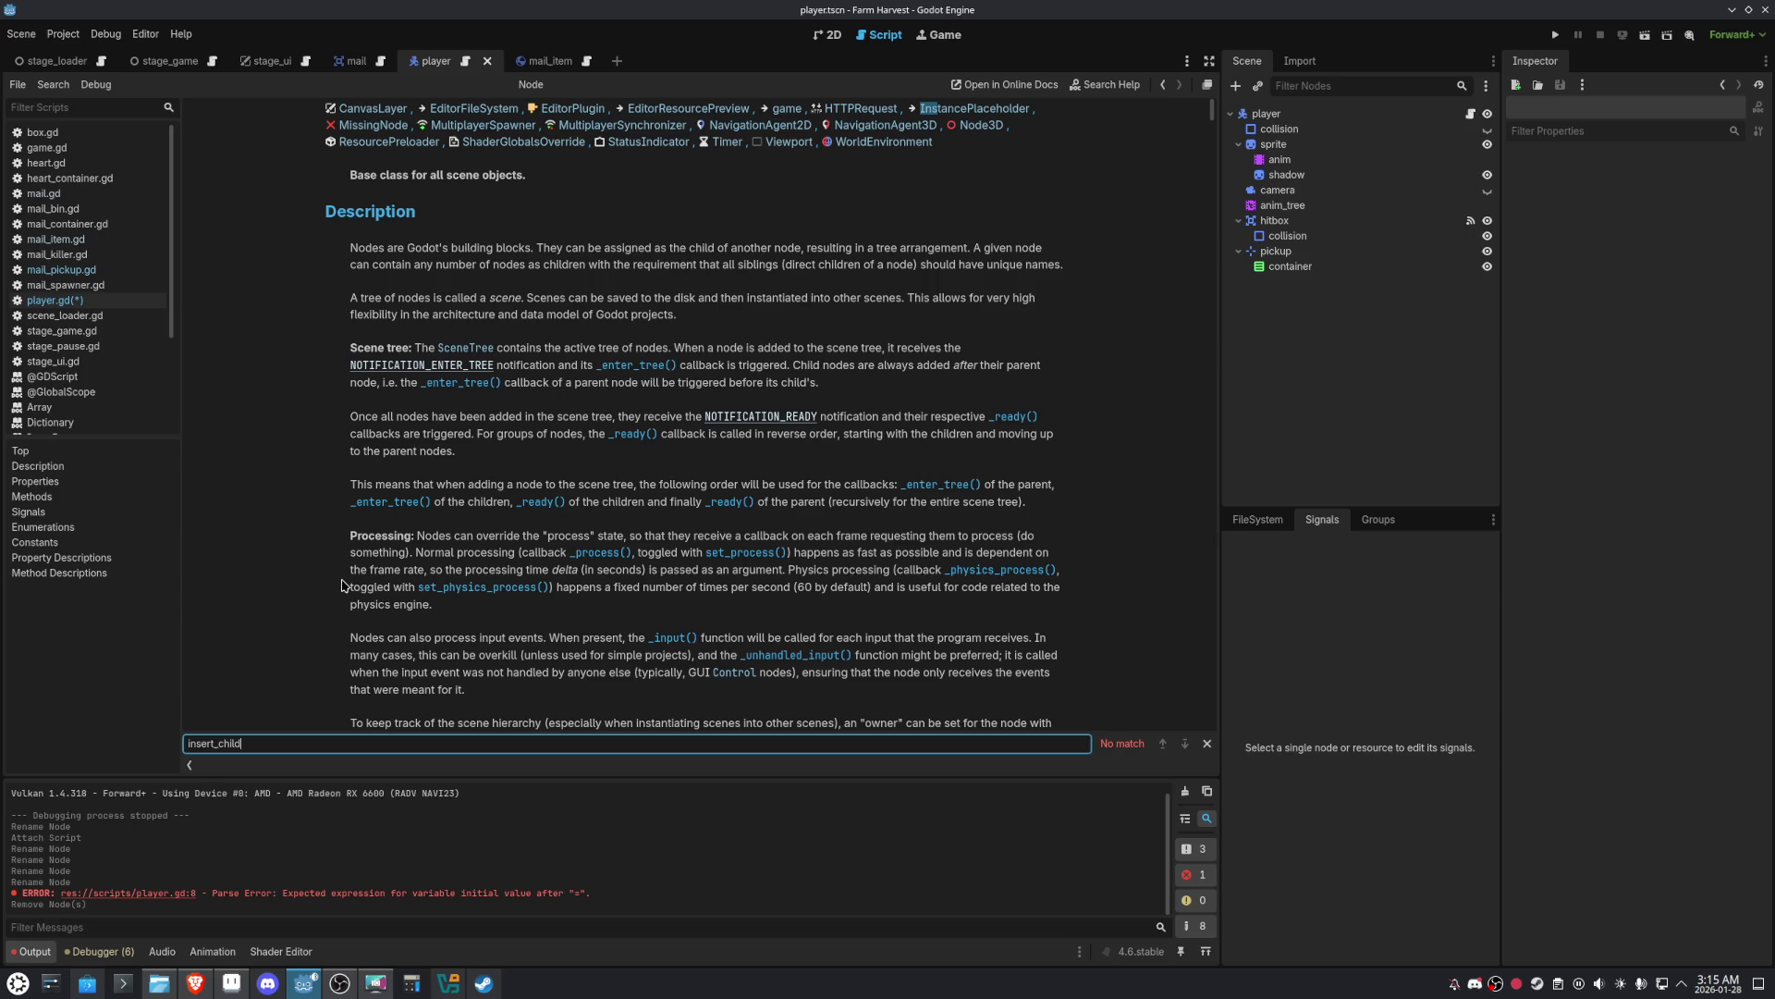
Scroll the Node methods list, find no insert_child, and return to player.gd
scroll(574, 490, "down", 10)
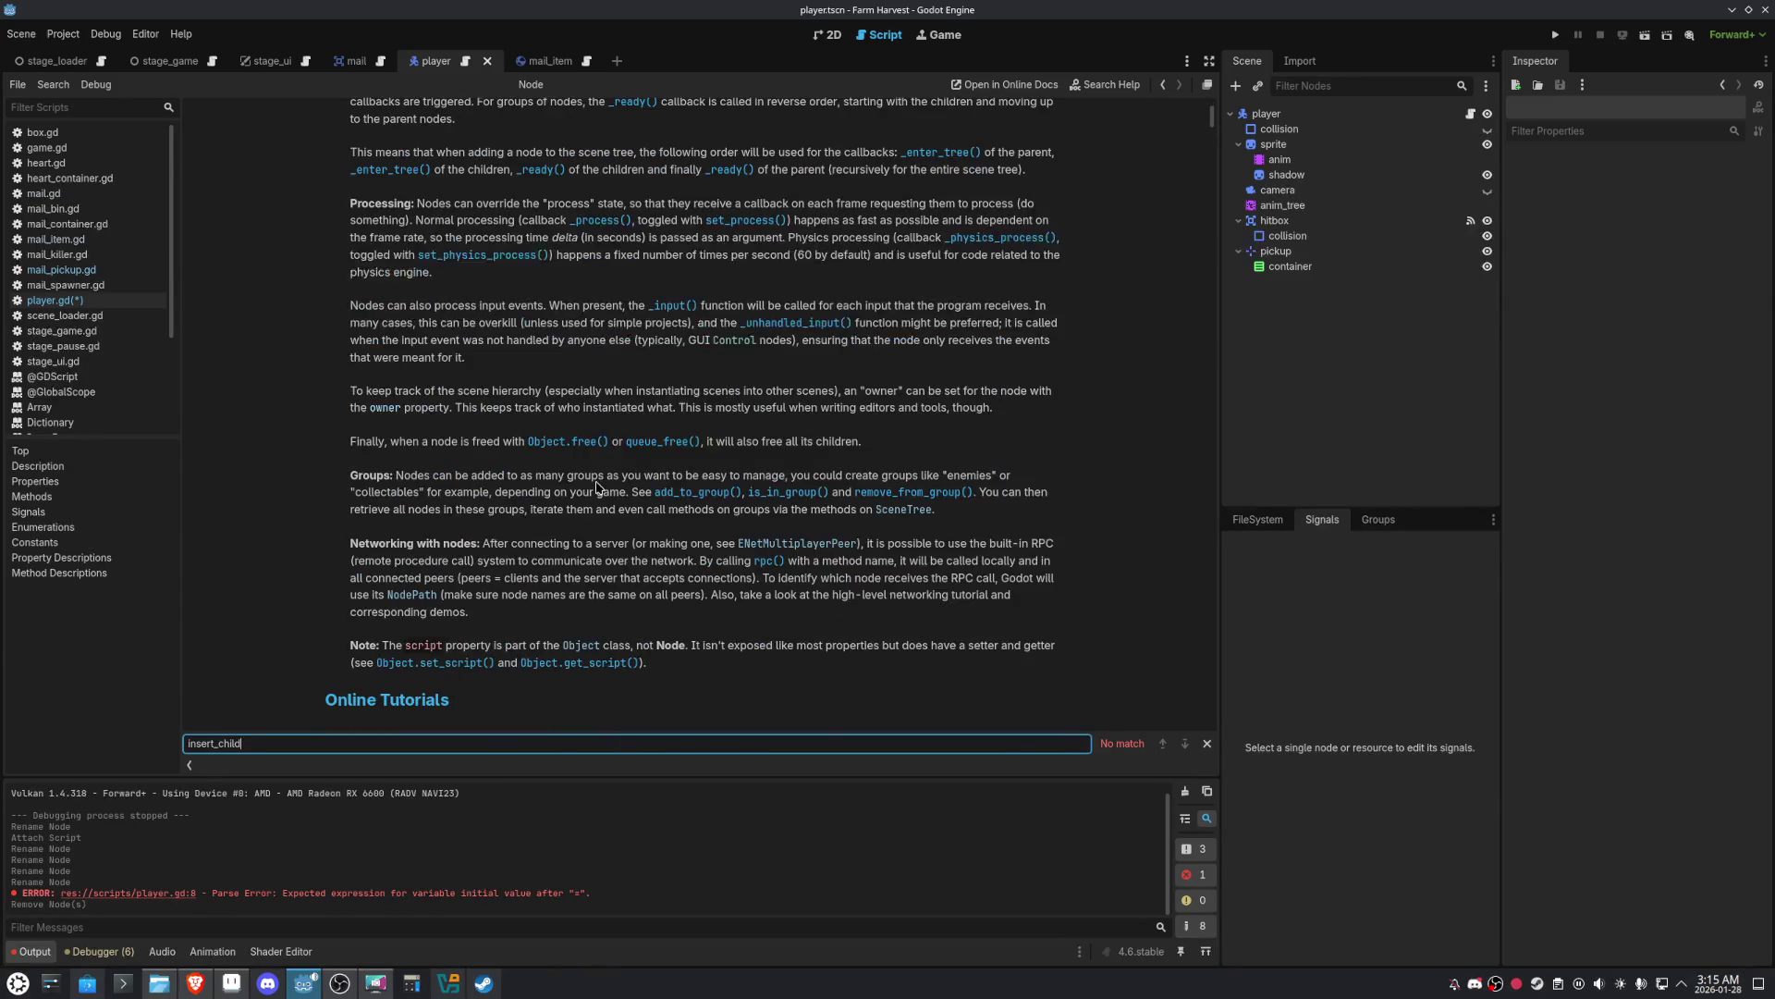
scroll(911, 490, "down", 10)
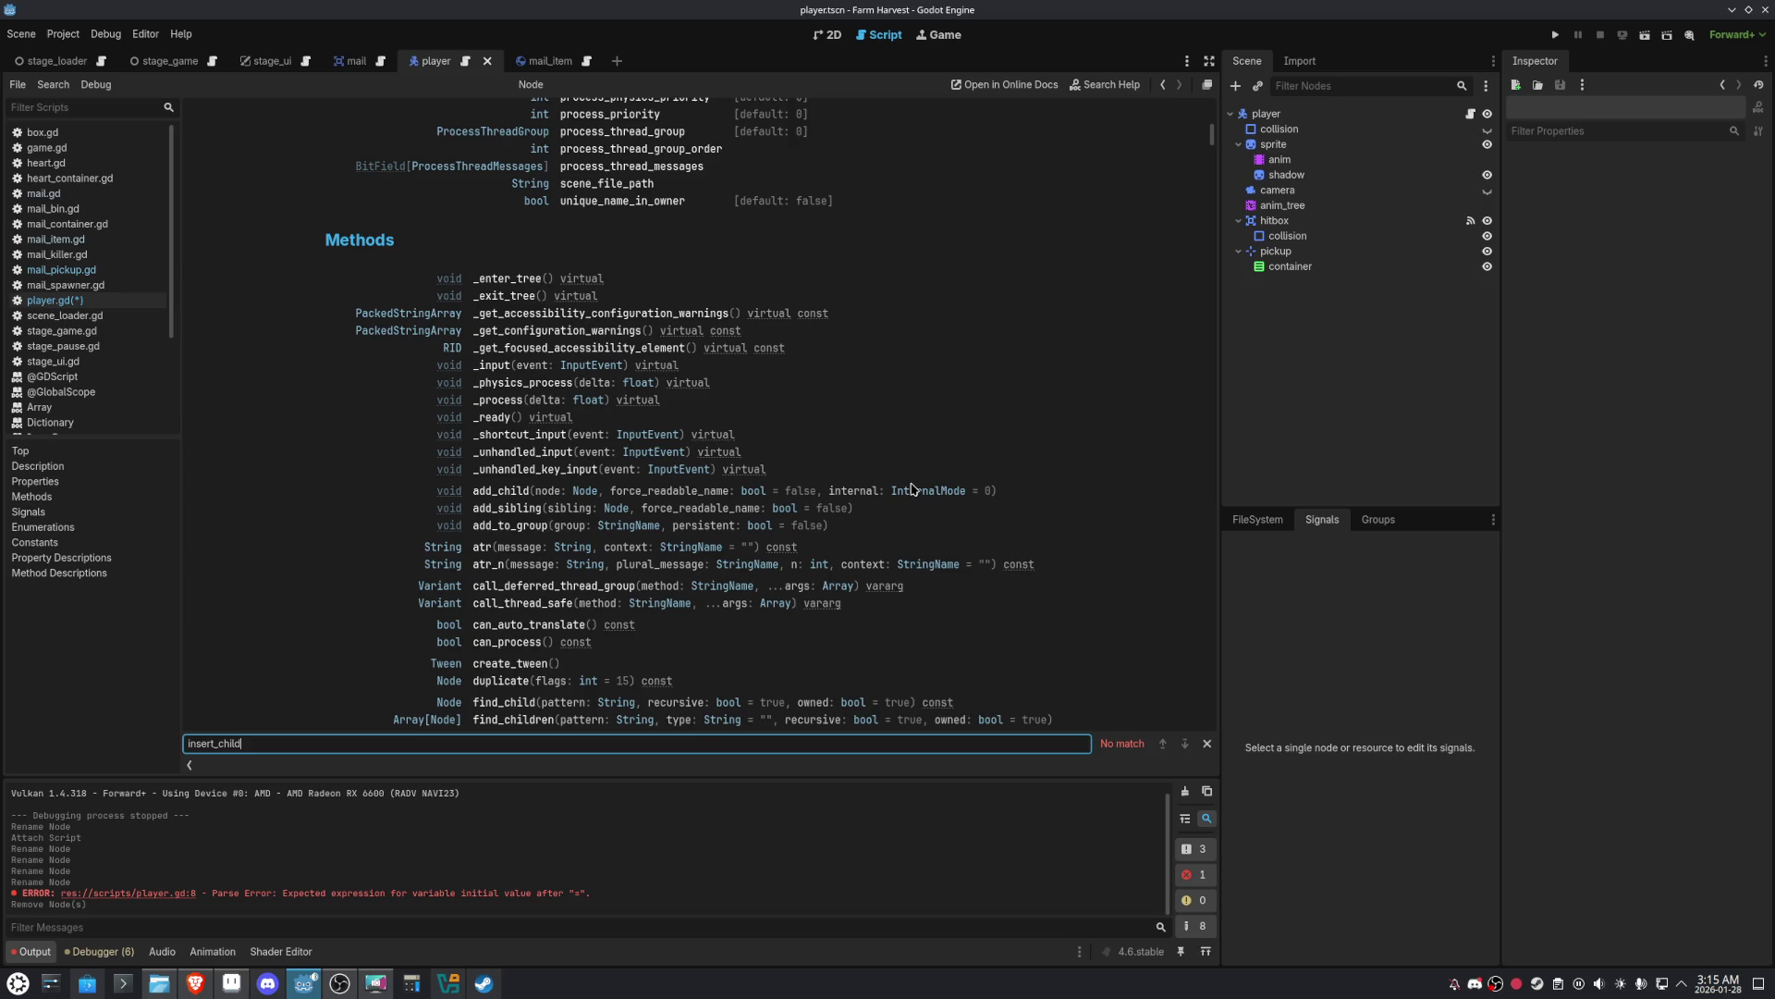
scroll(892, 498, "down", 2)
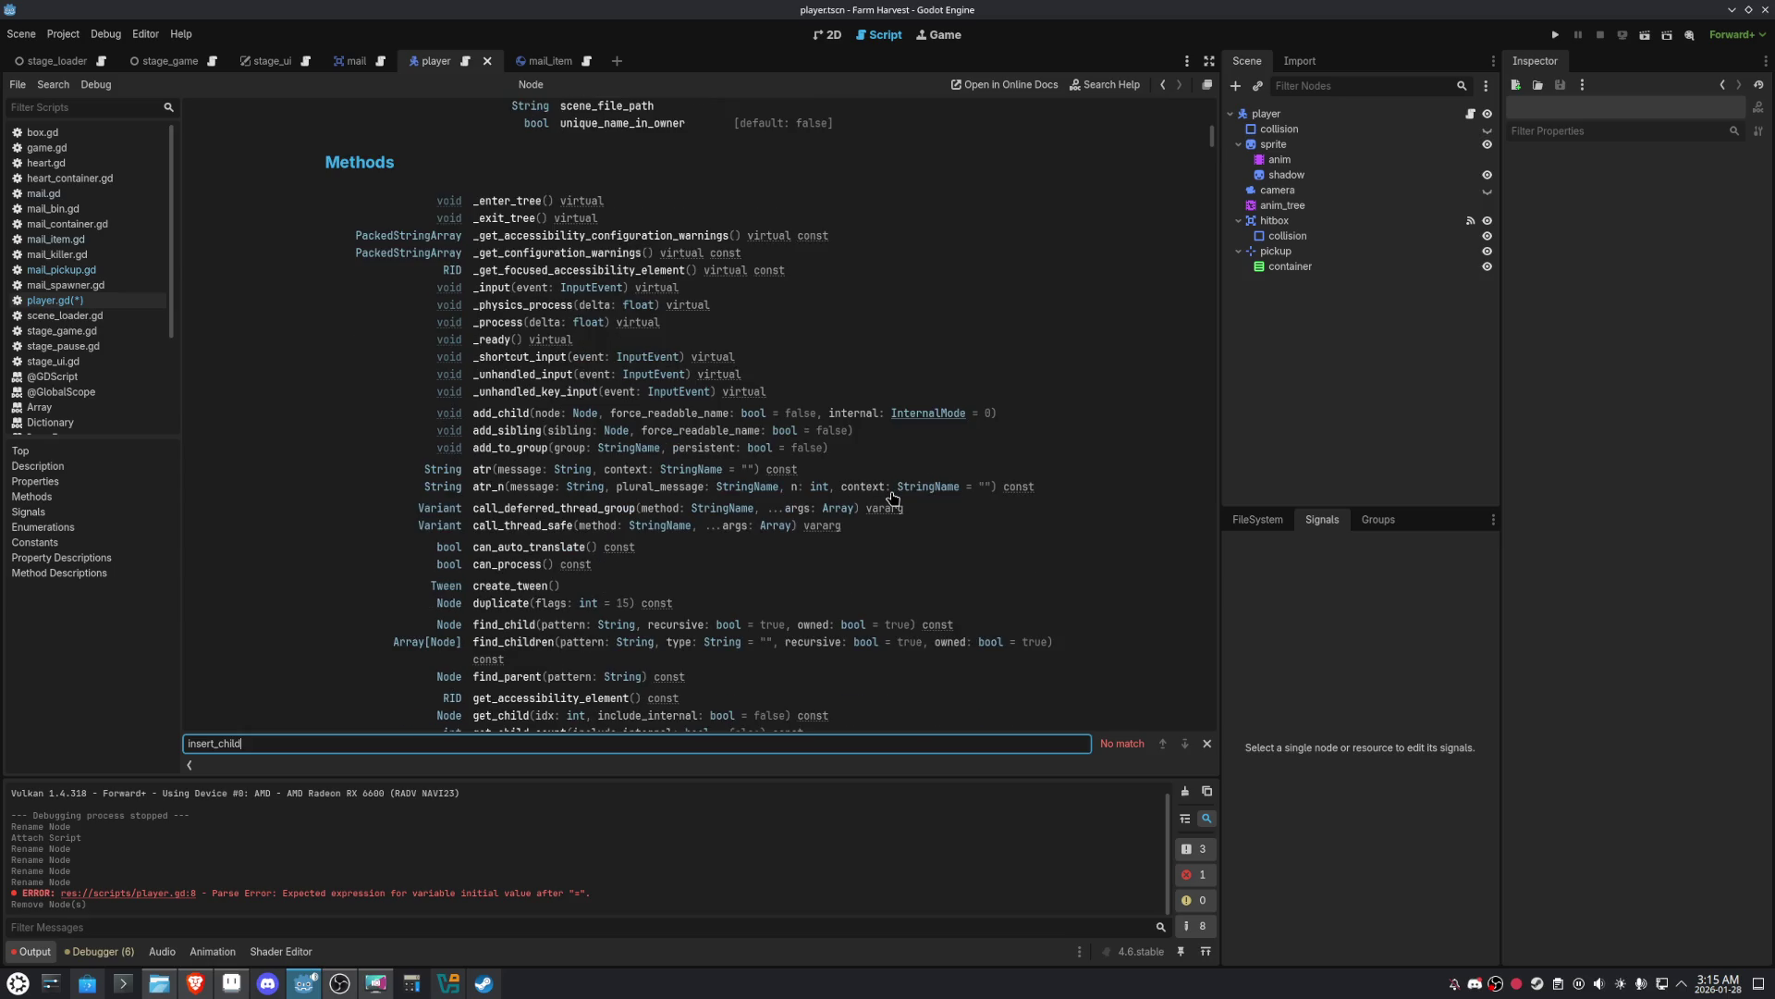
scroll(893, 498, "down", 6)
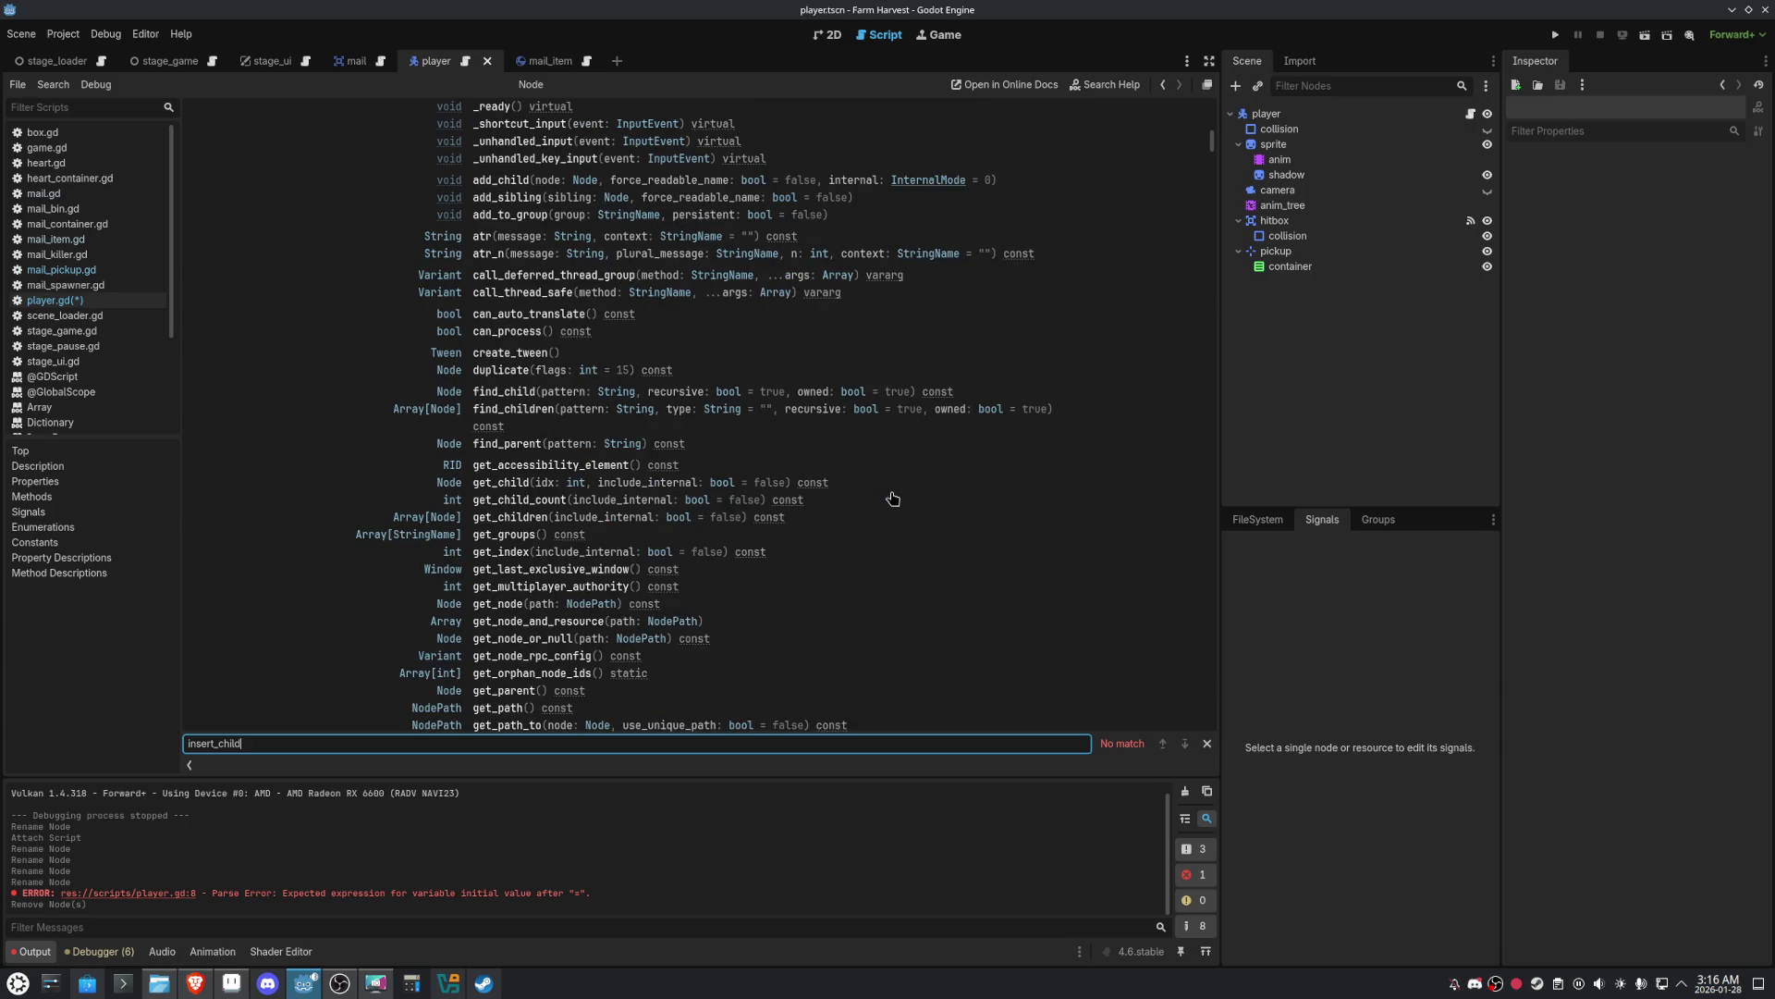
scroll(892, 498, "down", 4)
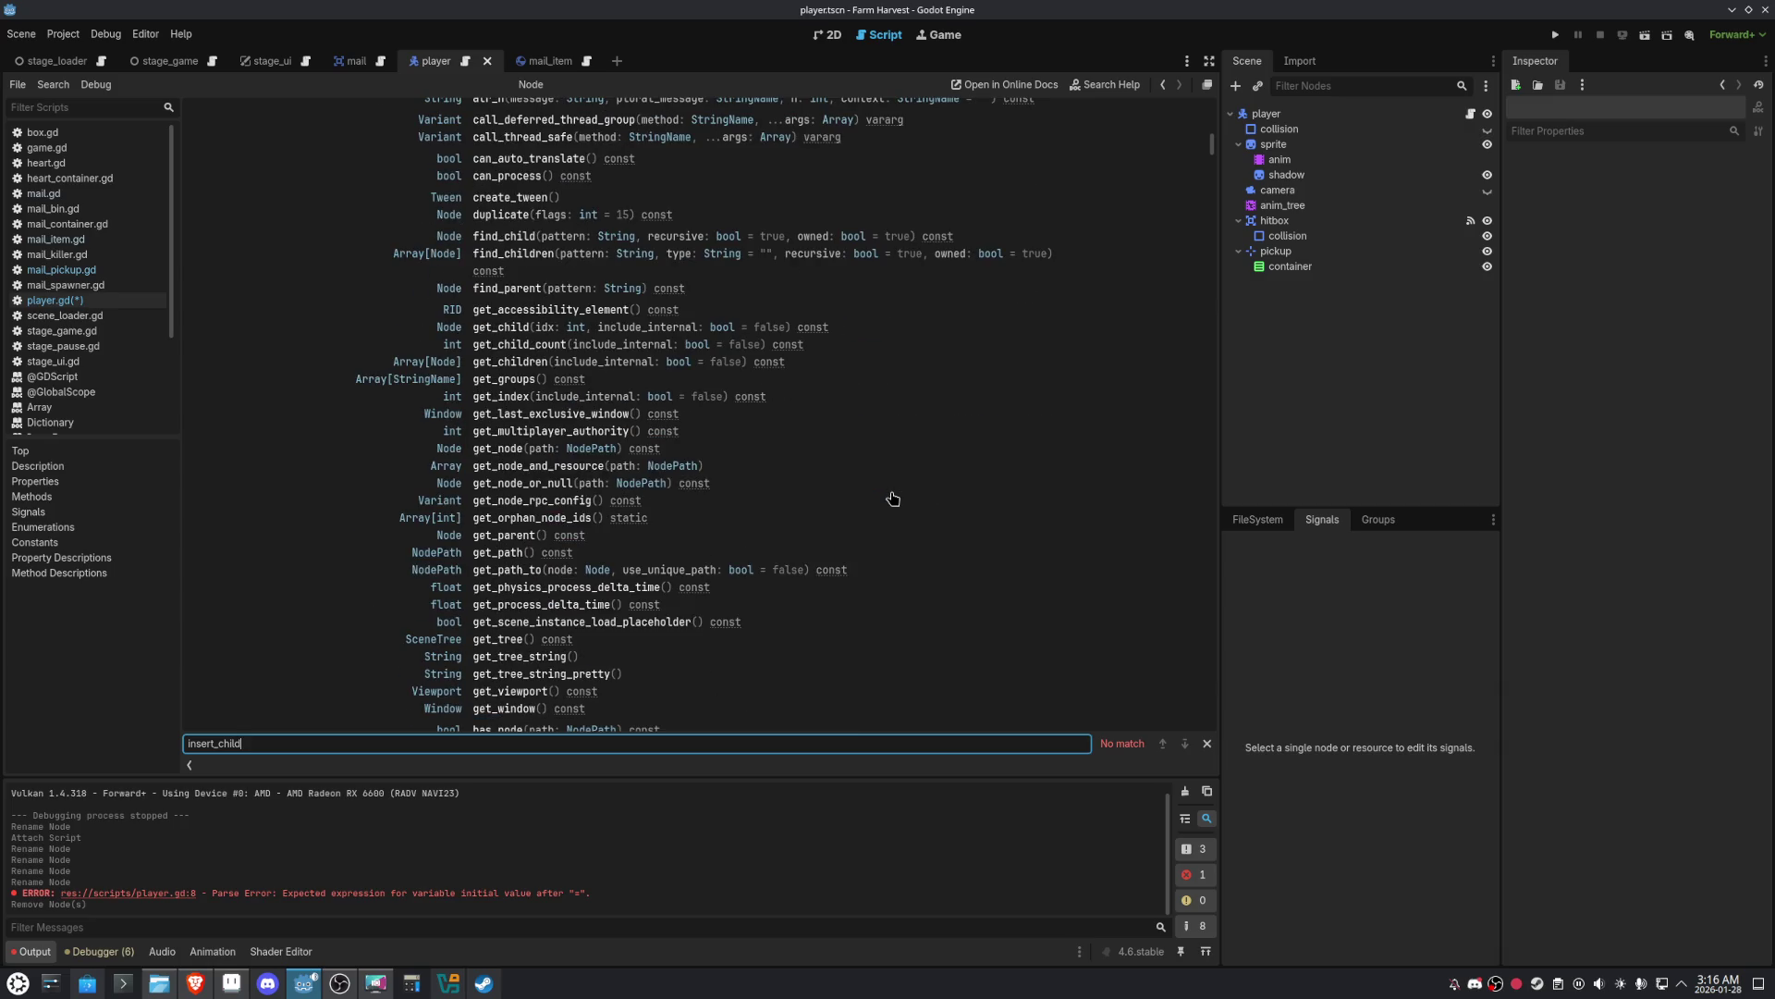
scroll(893, 499, "down", 10)
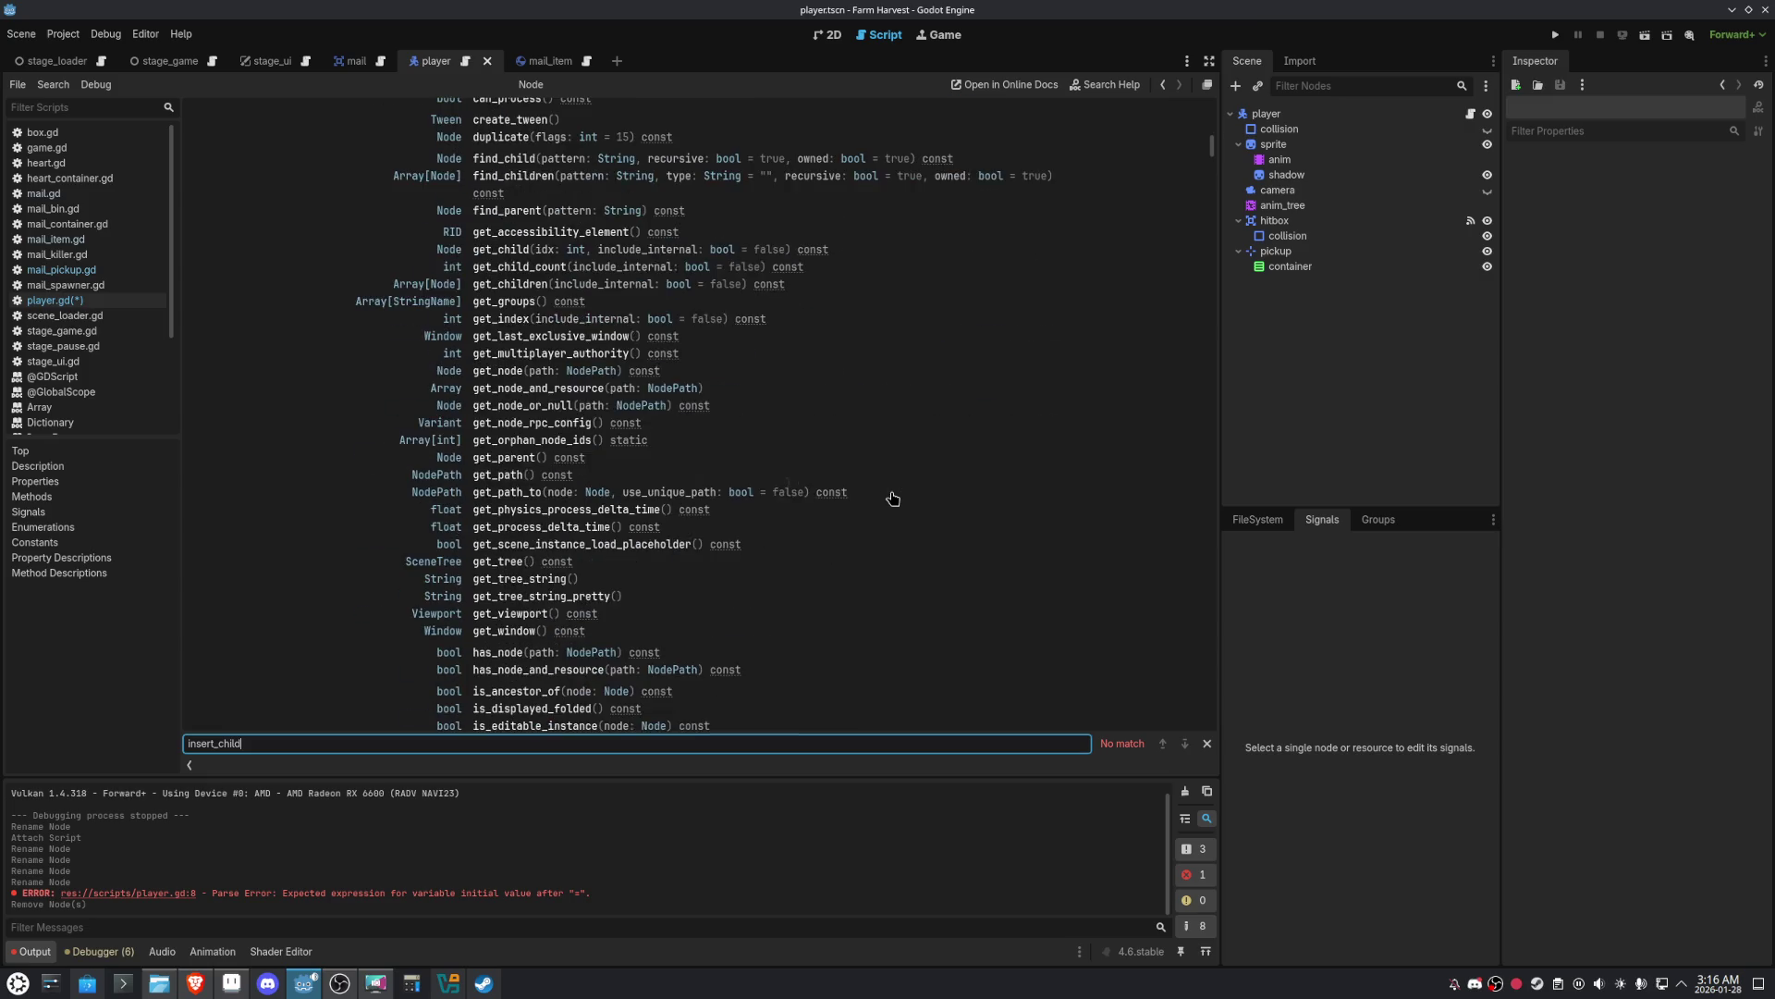
scroll(892, 498, "down", 10)
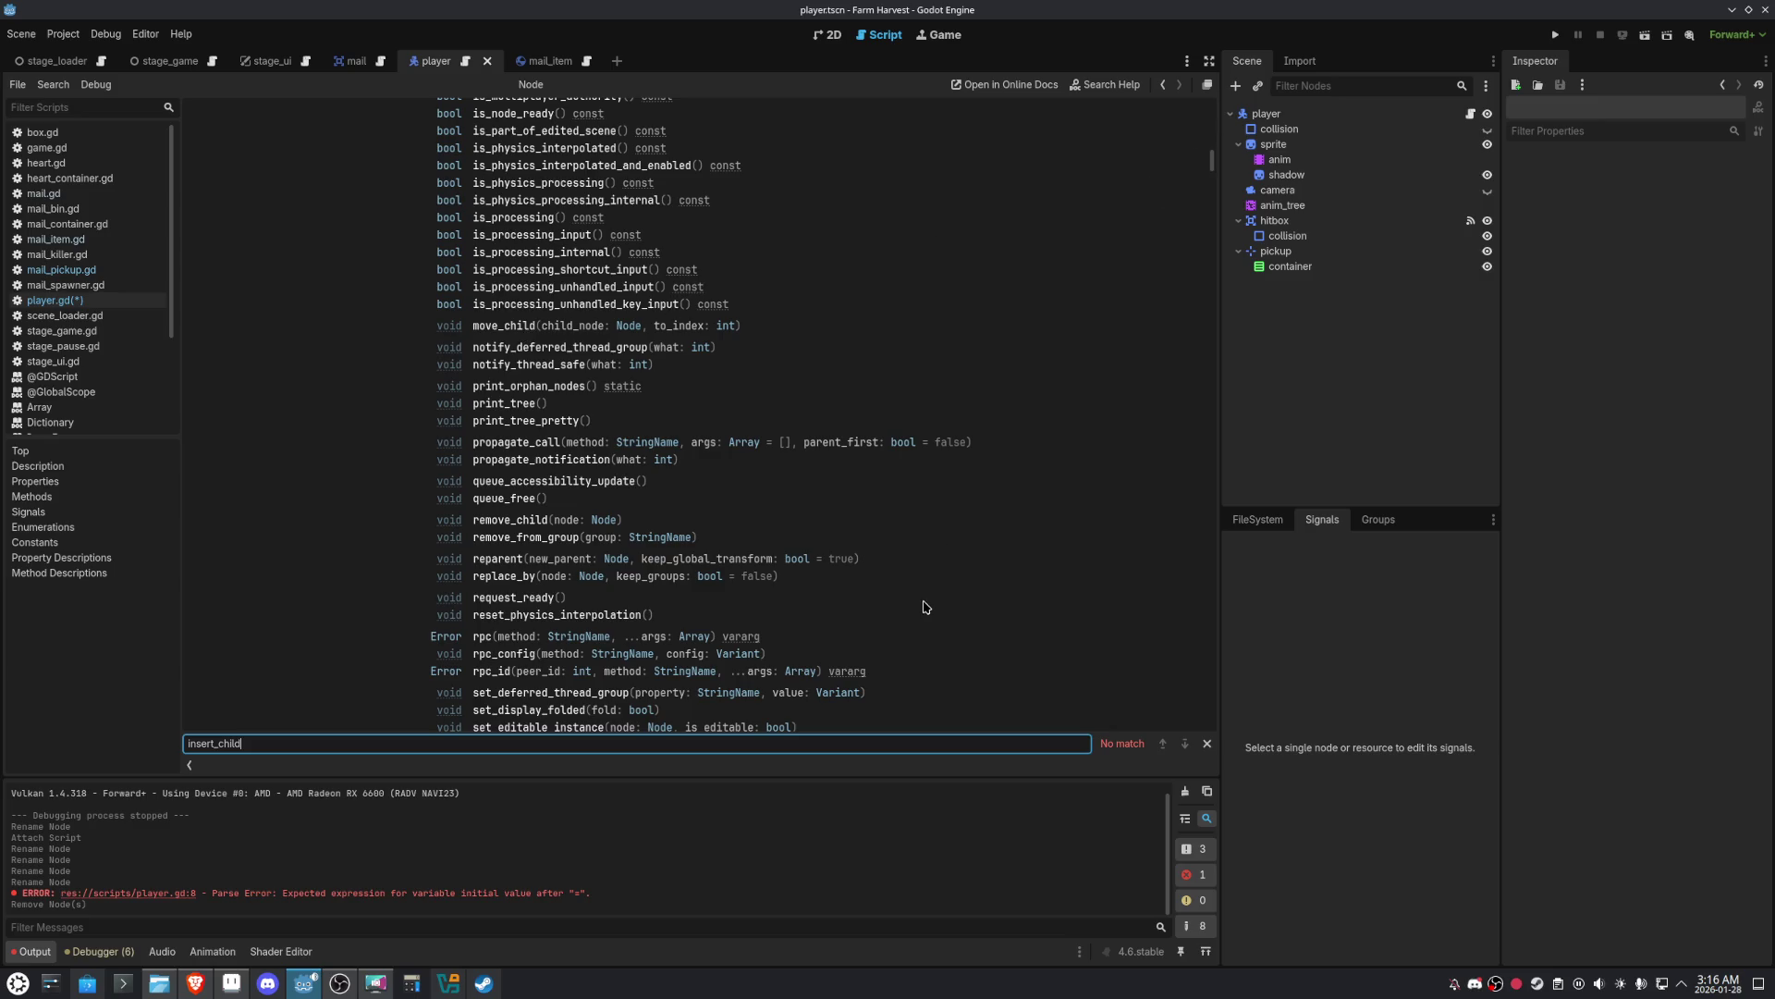
scroll(926, 607, "up", 10)
scroll(926, 606, "up", 15)
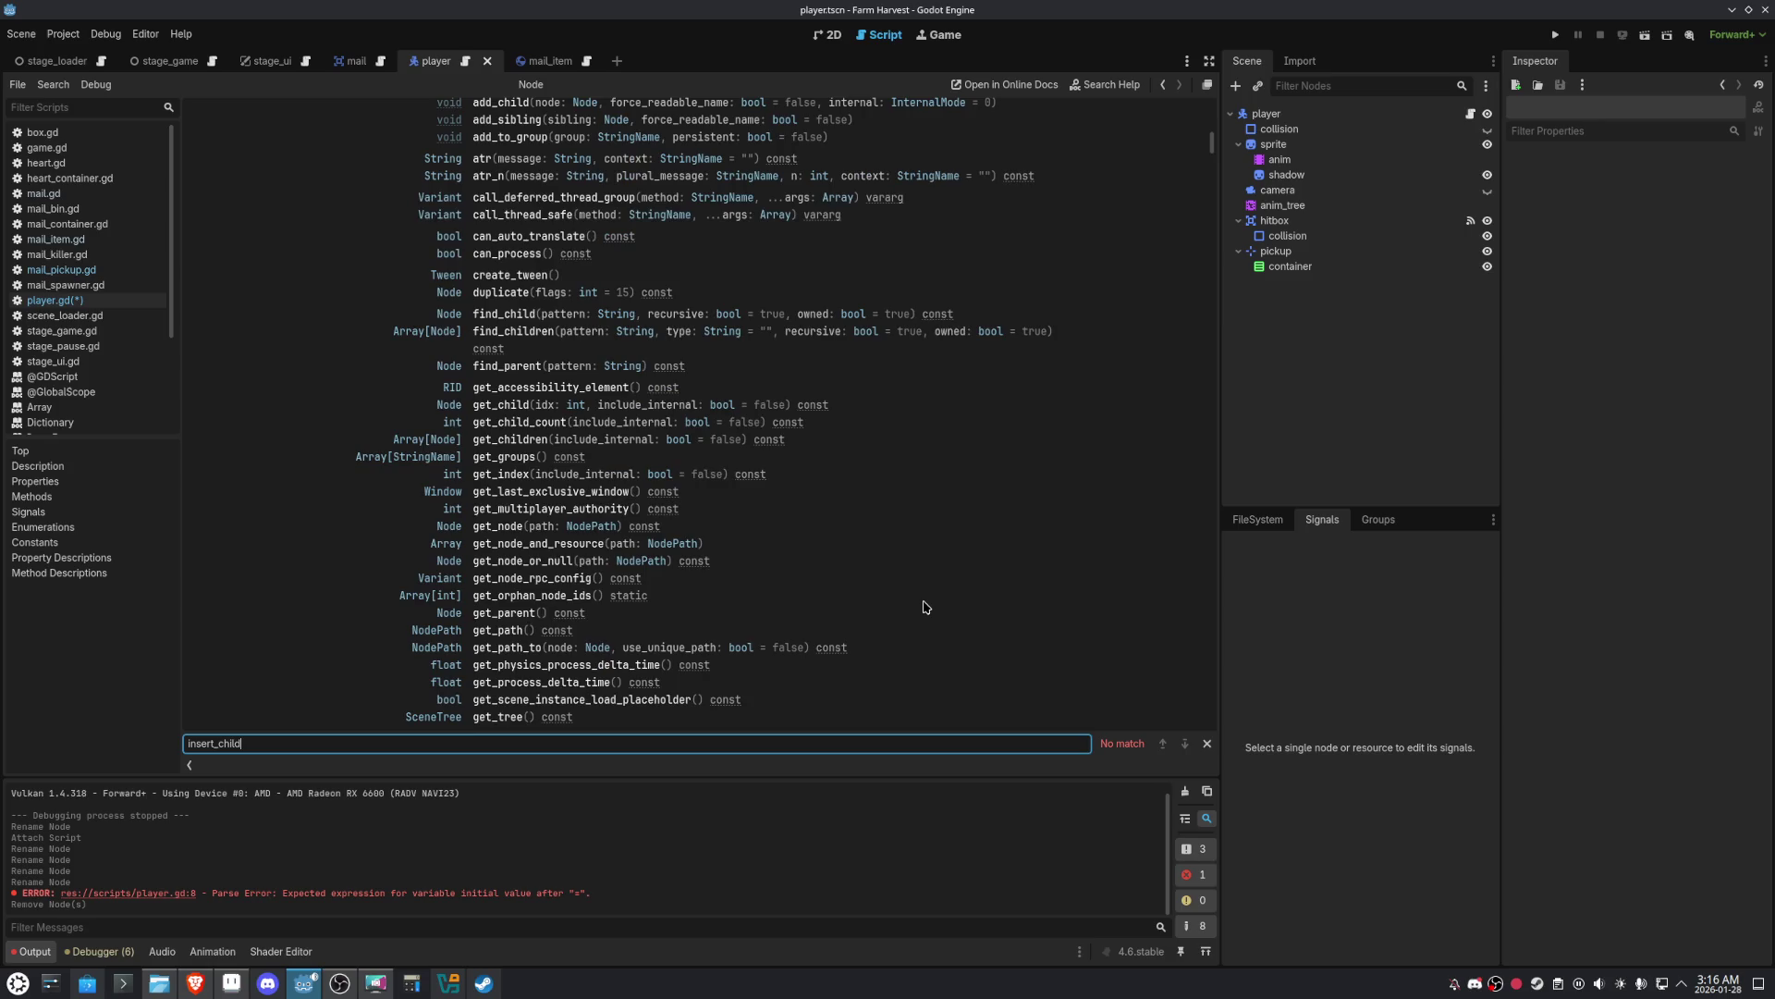
scroll(926, 606, "up", 6)
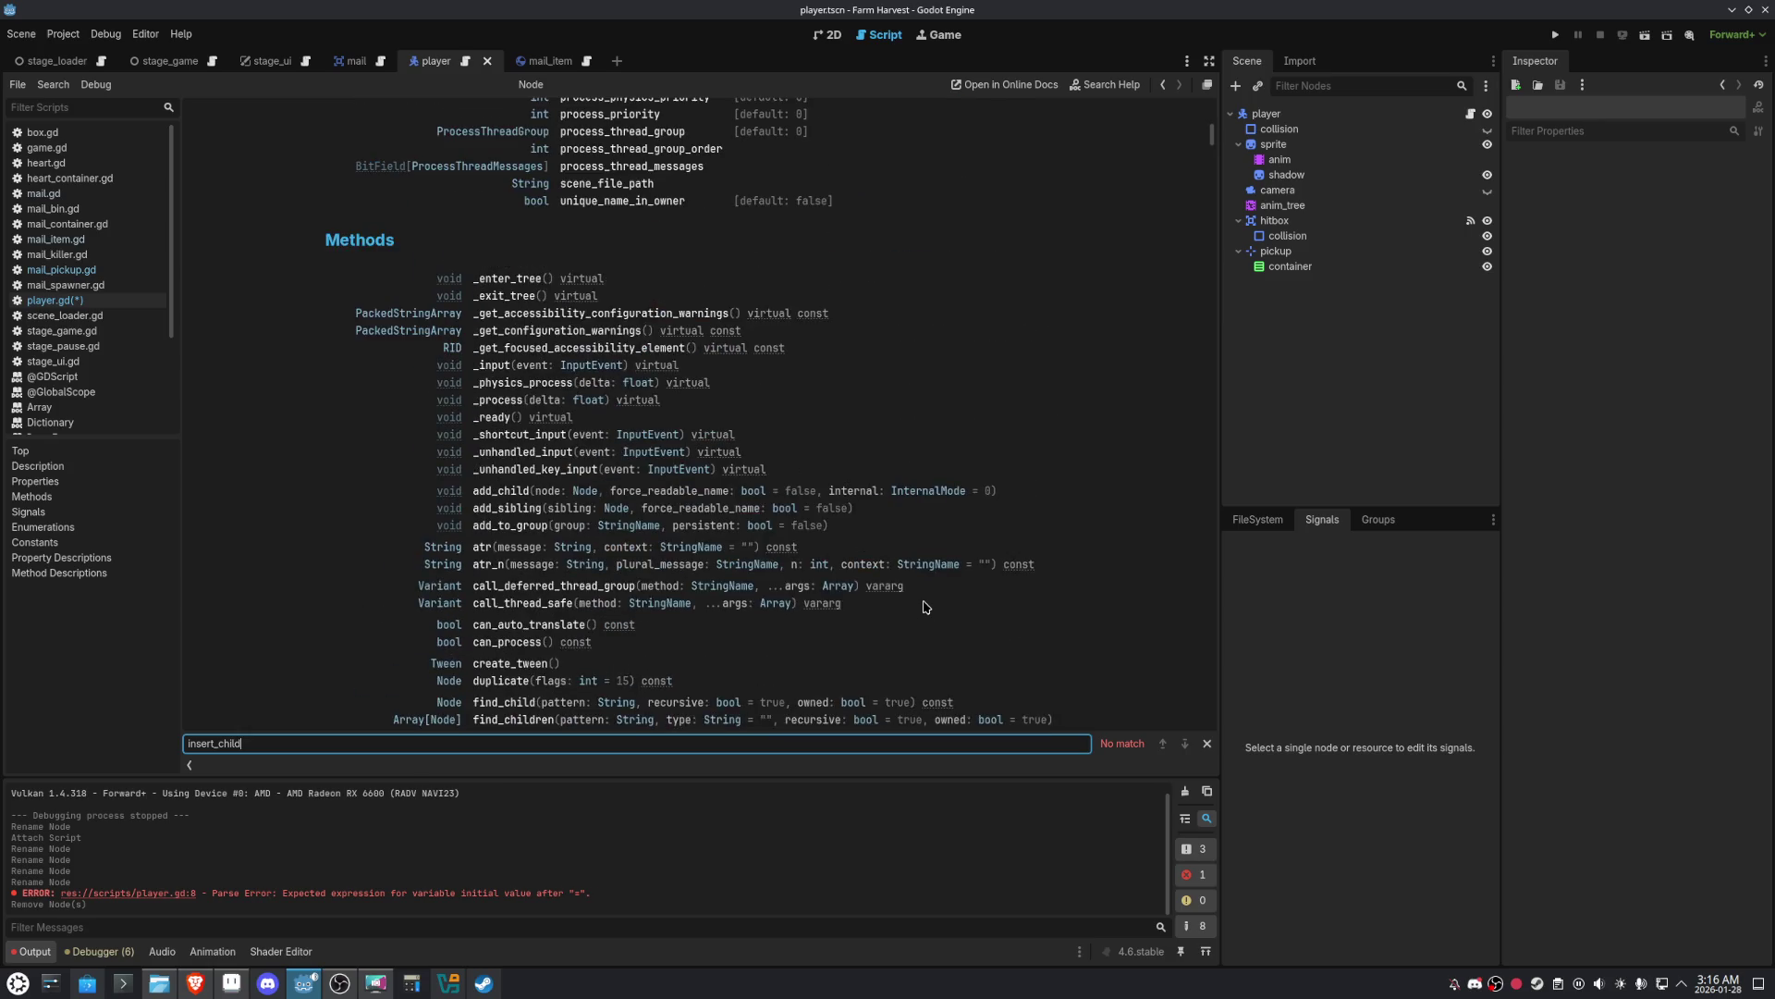
scroll(925, 606, "up", 4)
scroll(926, 606, "down", 12)
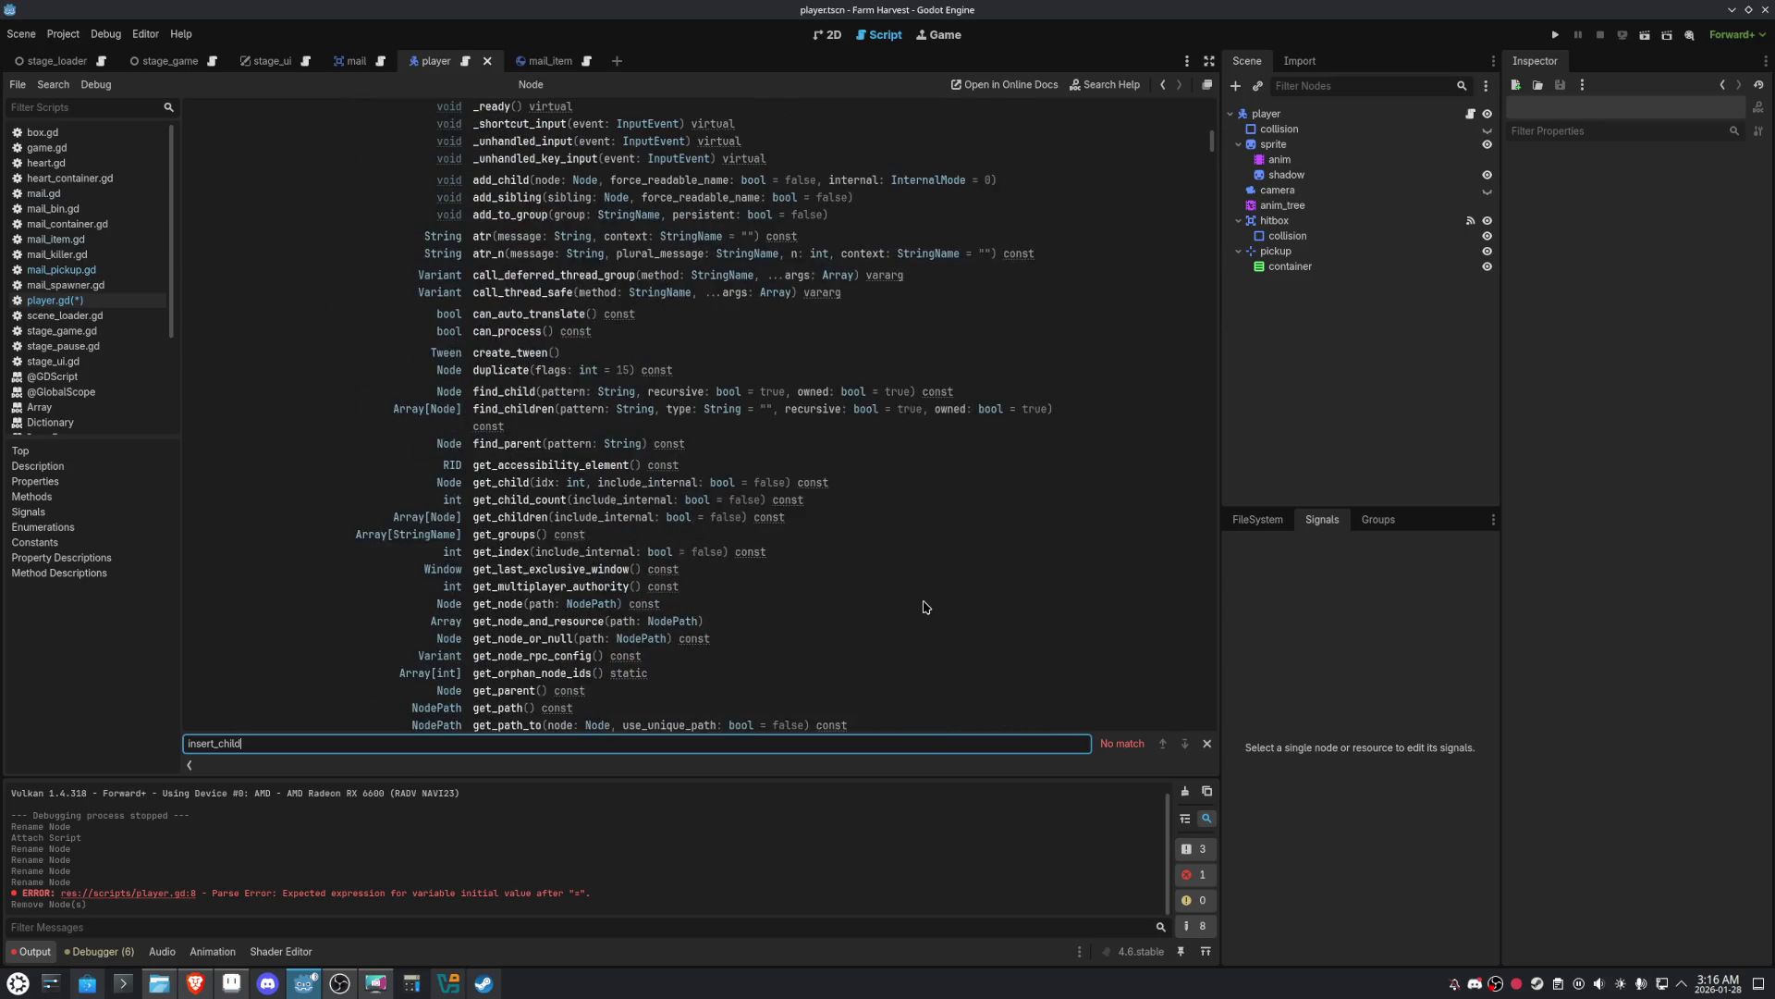
scroll(925, 607, "down", 15)
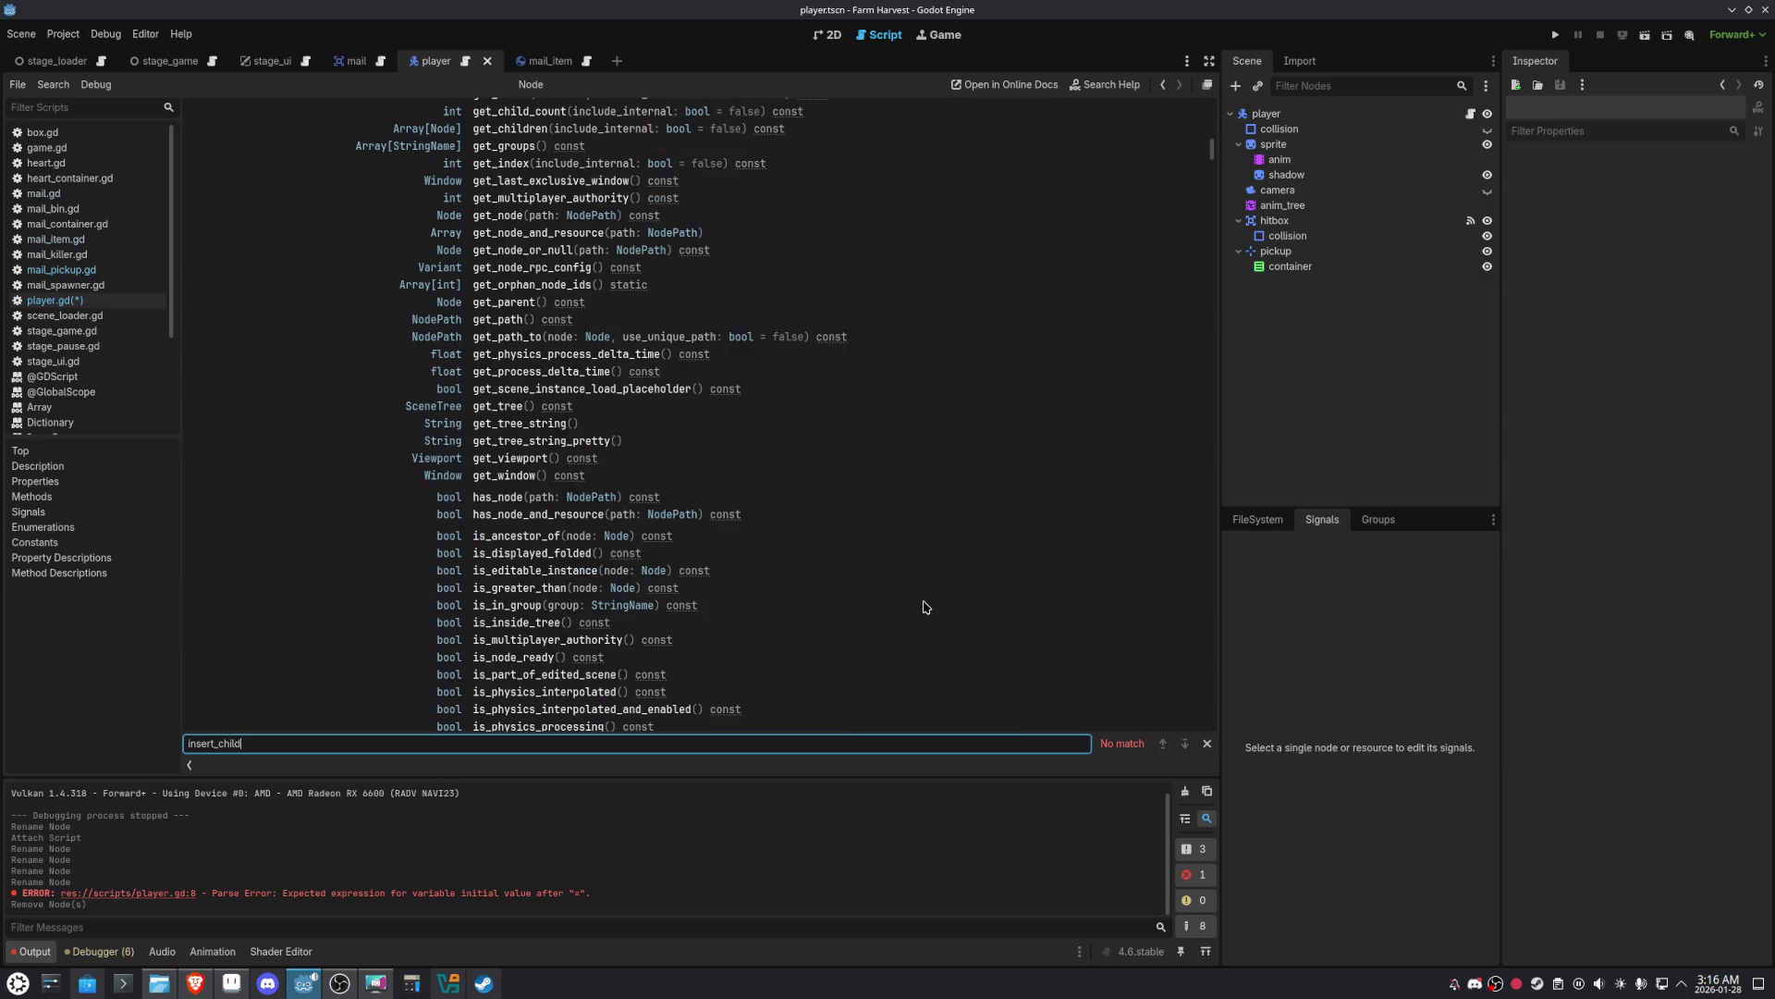
scroll(926, 606, "up", 18)
scroll(926, 606, "up", 5)
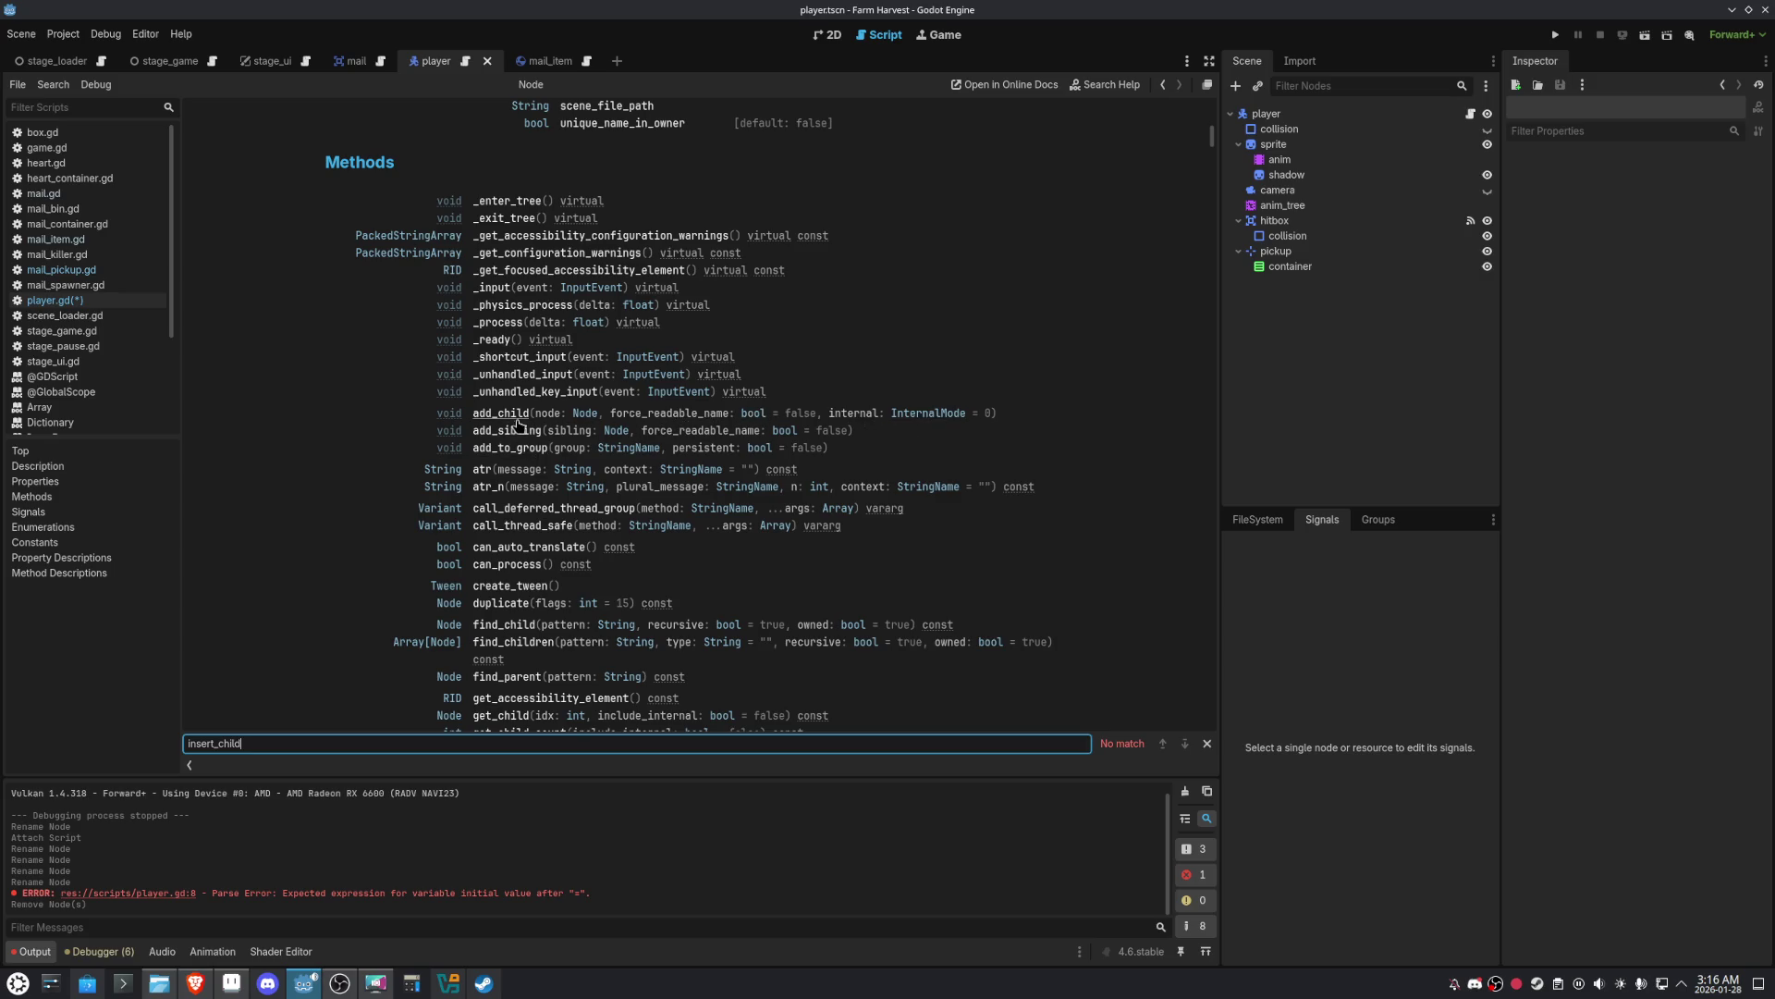
left_click(1162, 85)
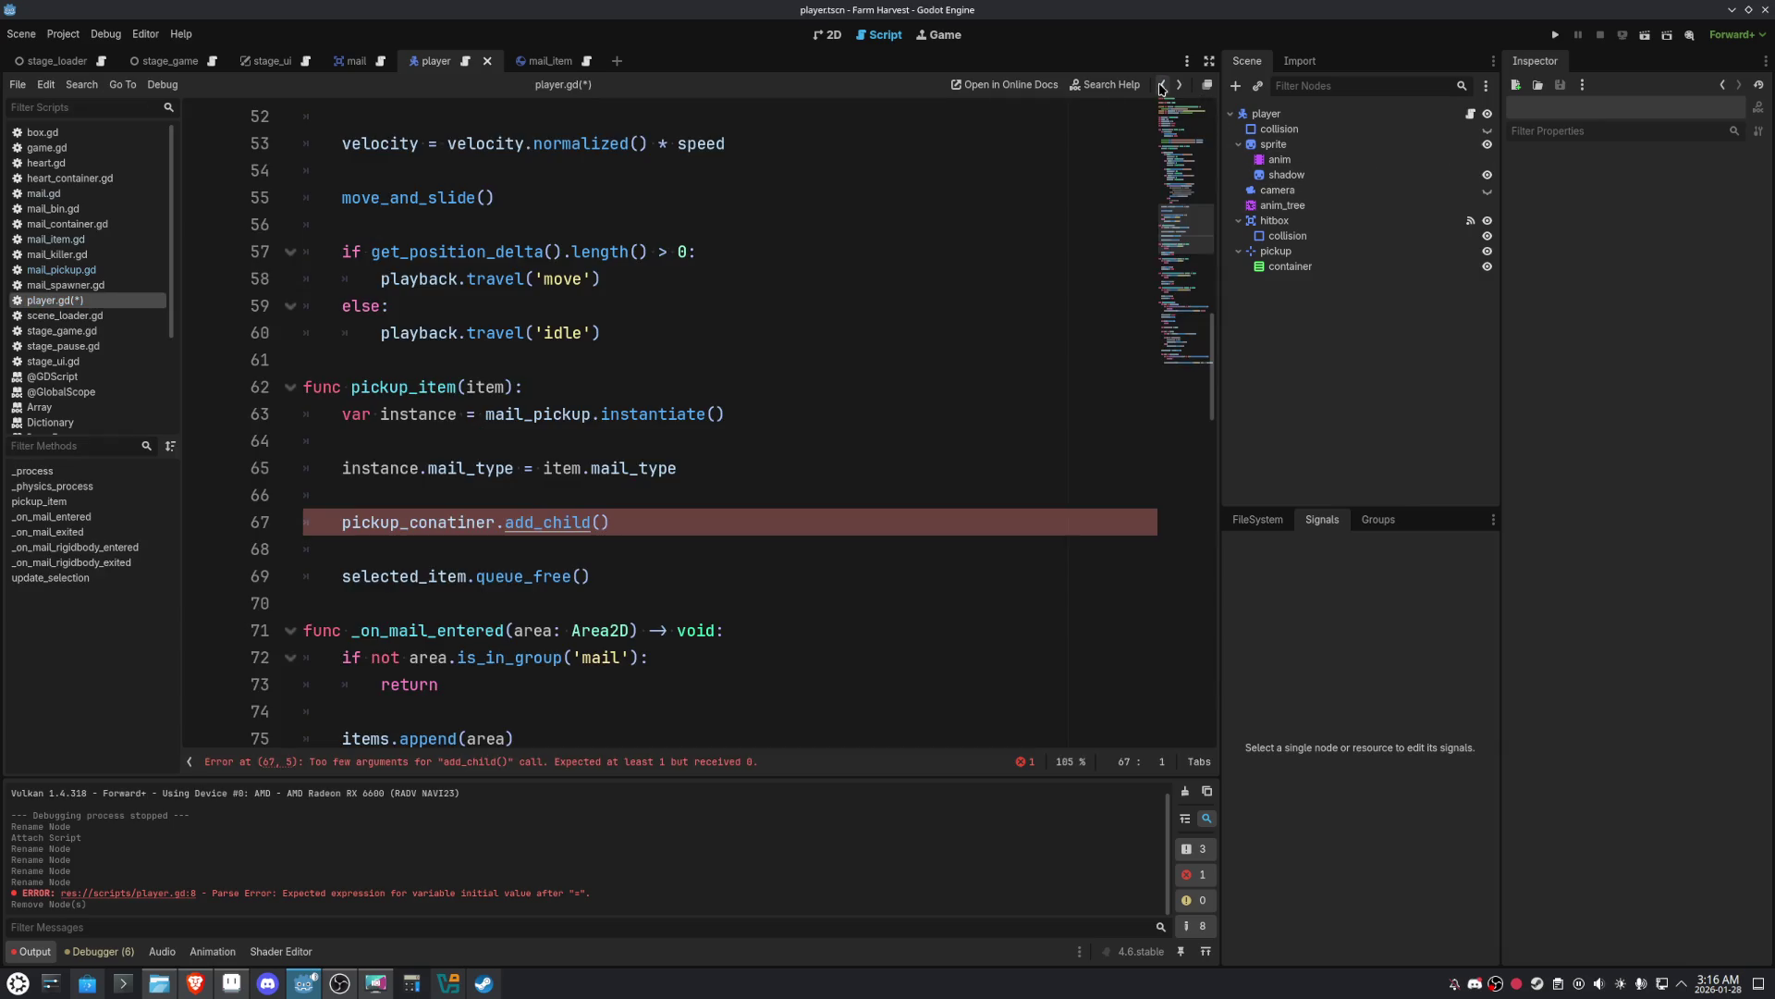
Pass instance as the add_child argument on line 67 and start a new line below
left_click(1179, 85)
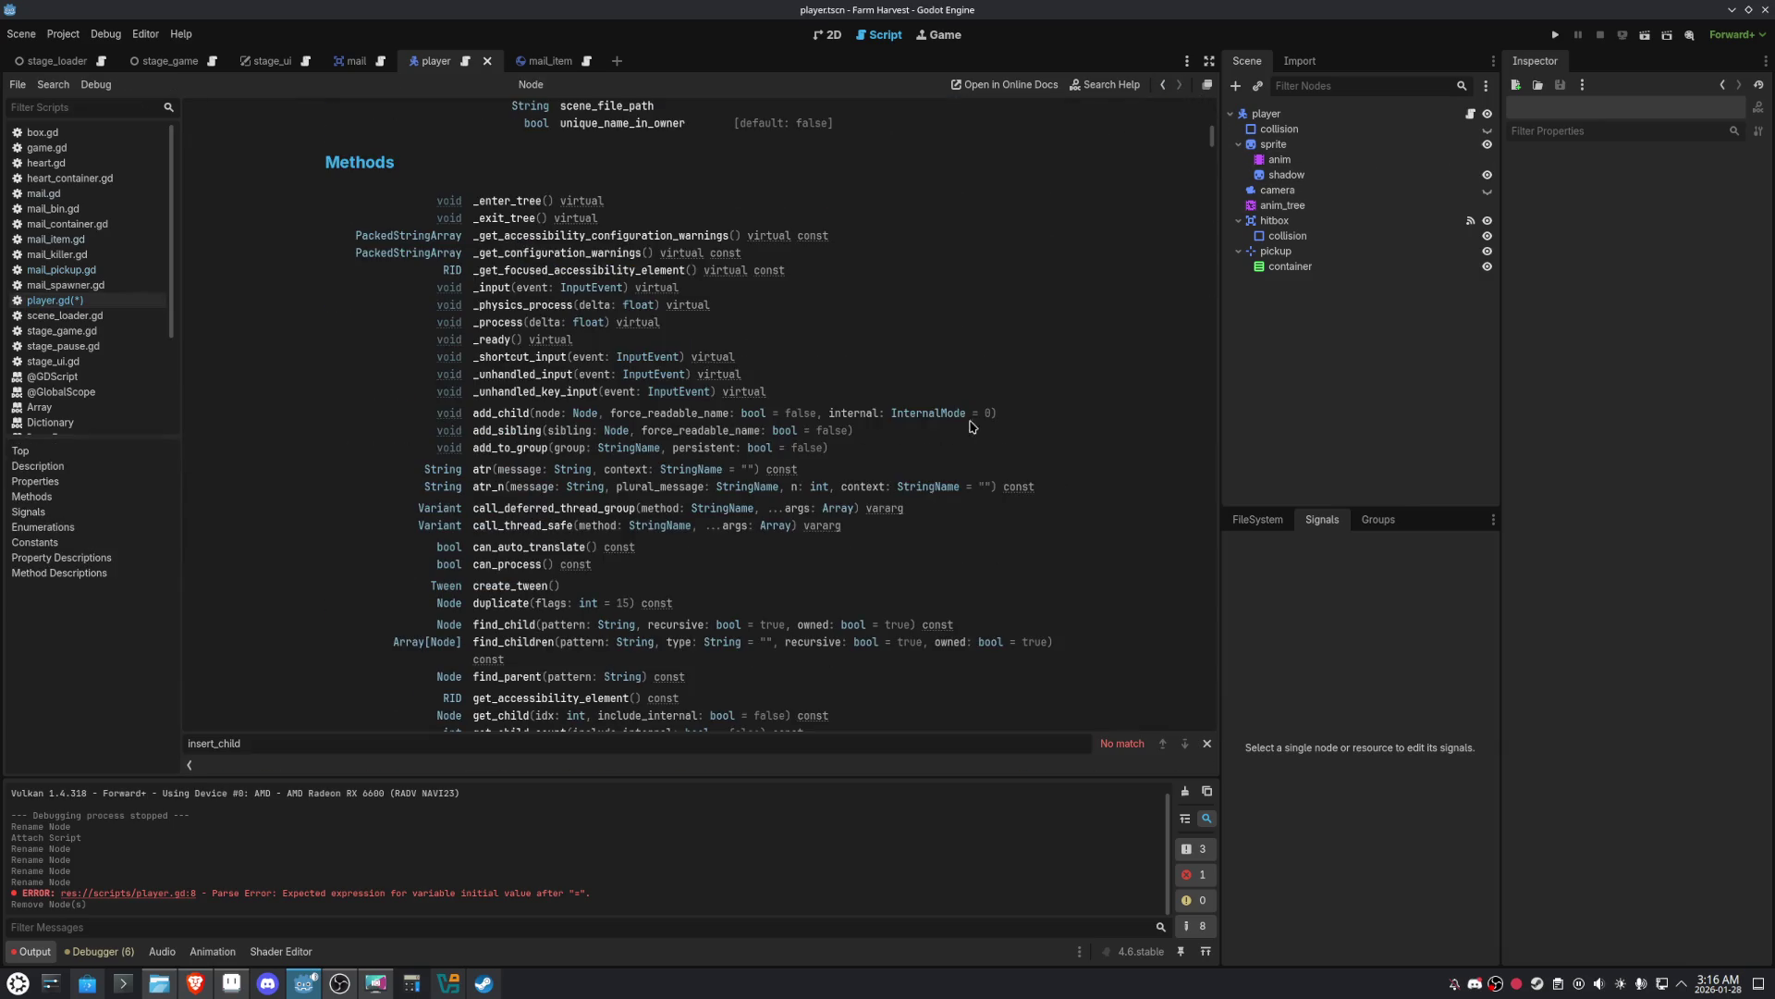
left_click(1162, 85)
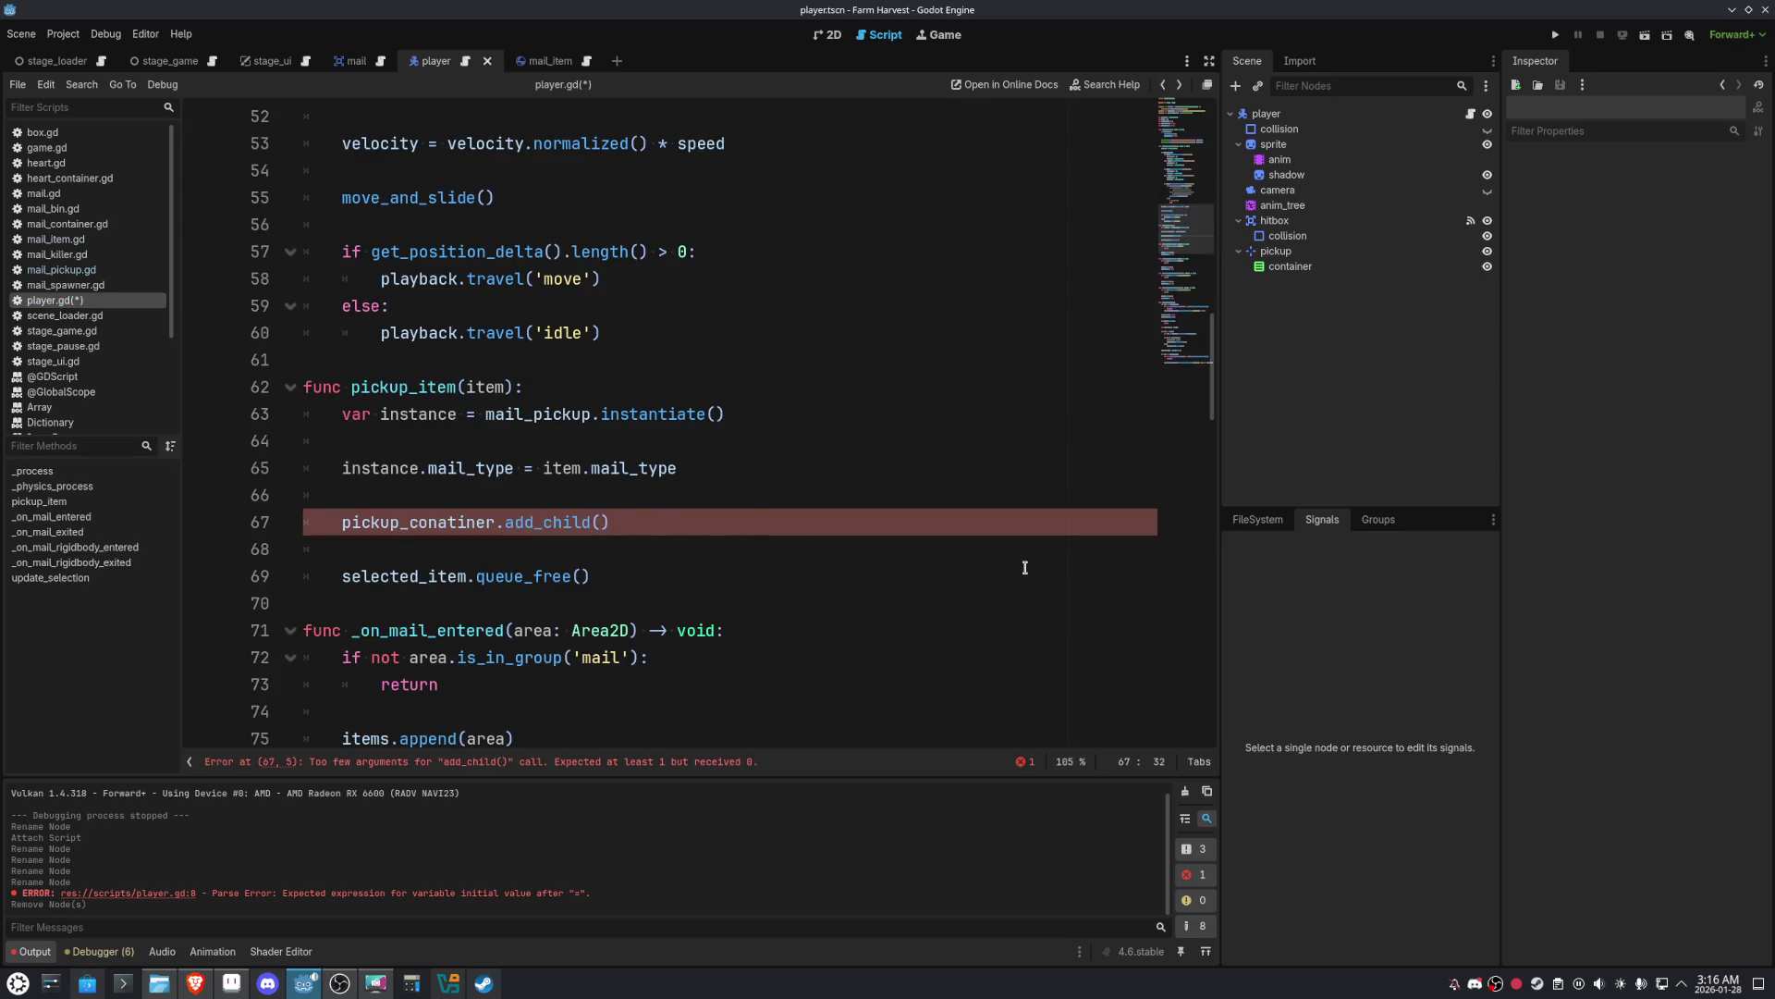
type("inst")
key("Return")
key("End")
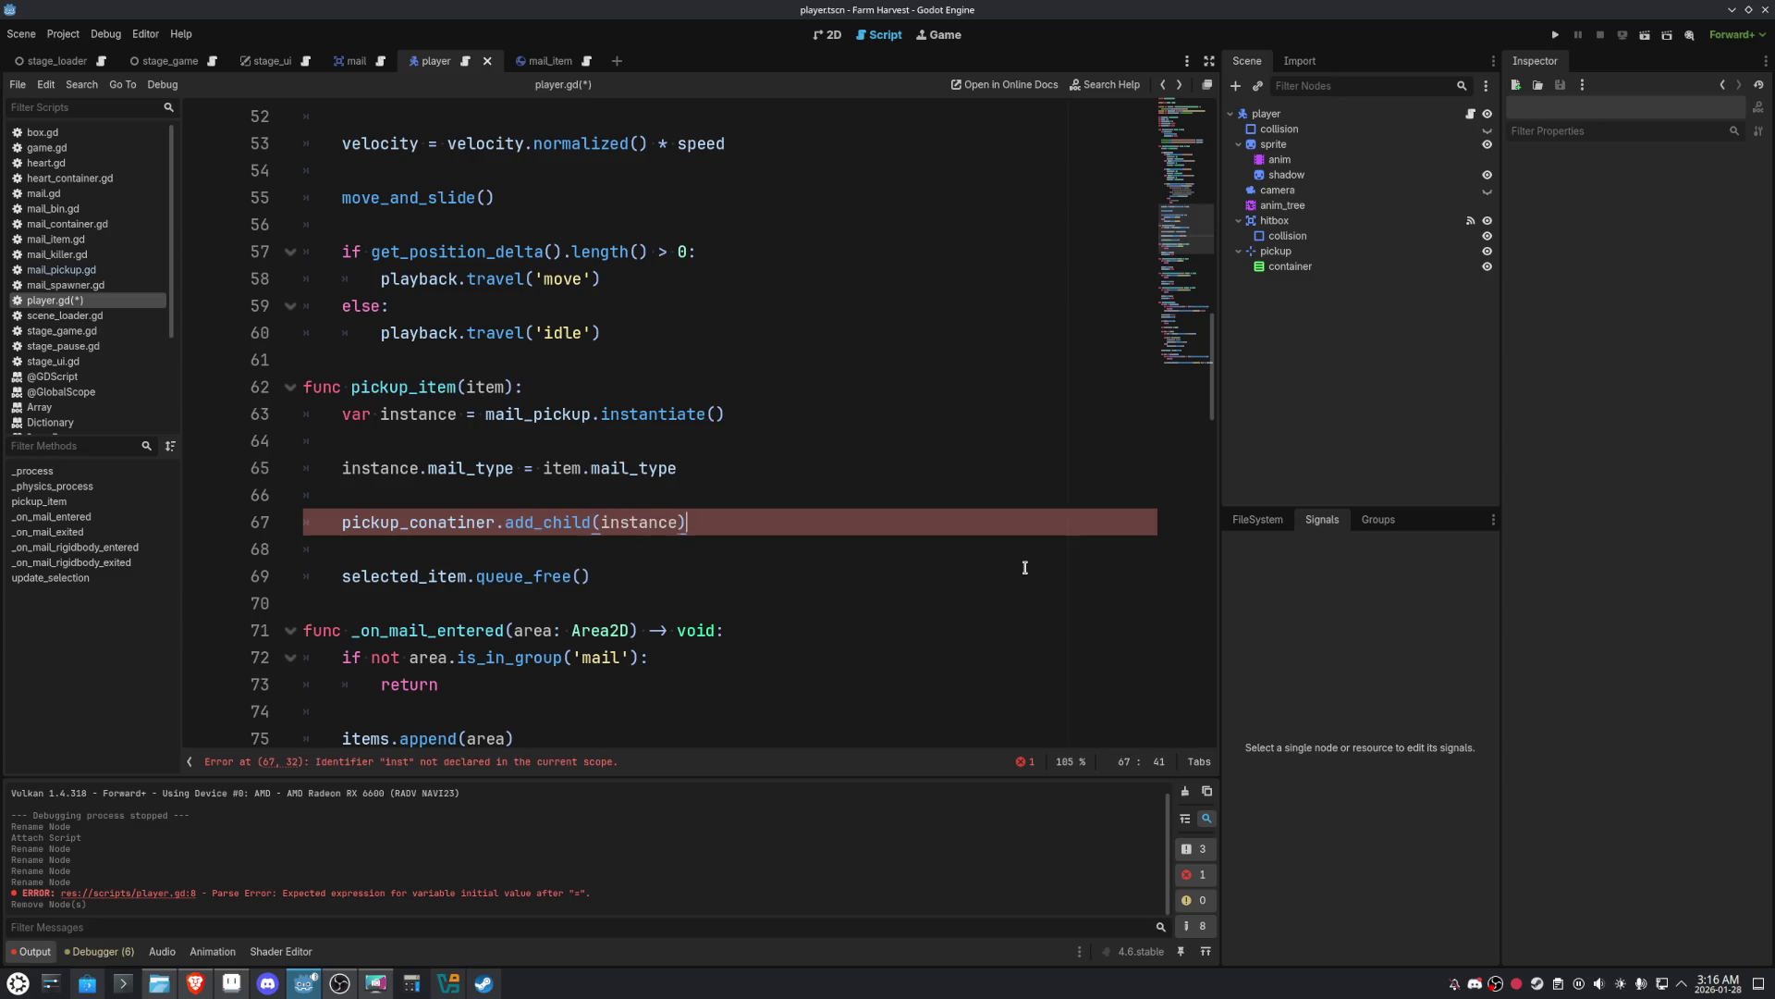
key("Return")
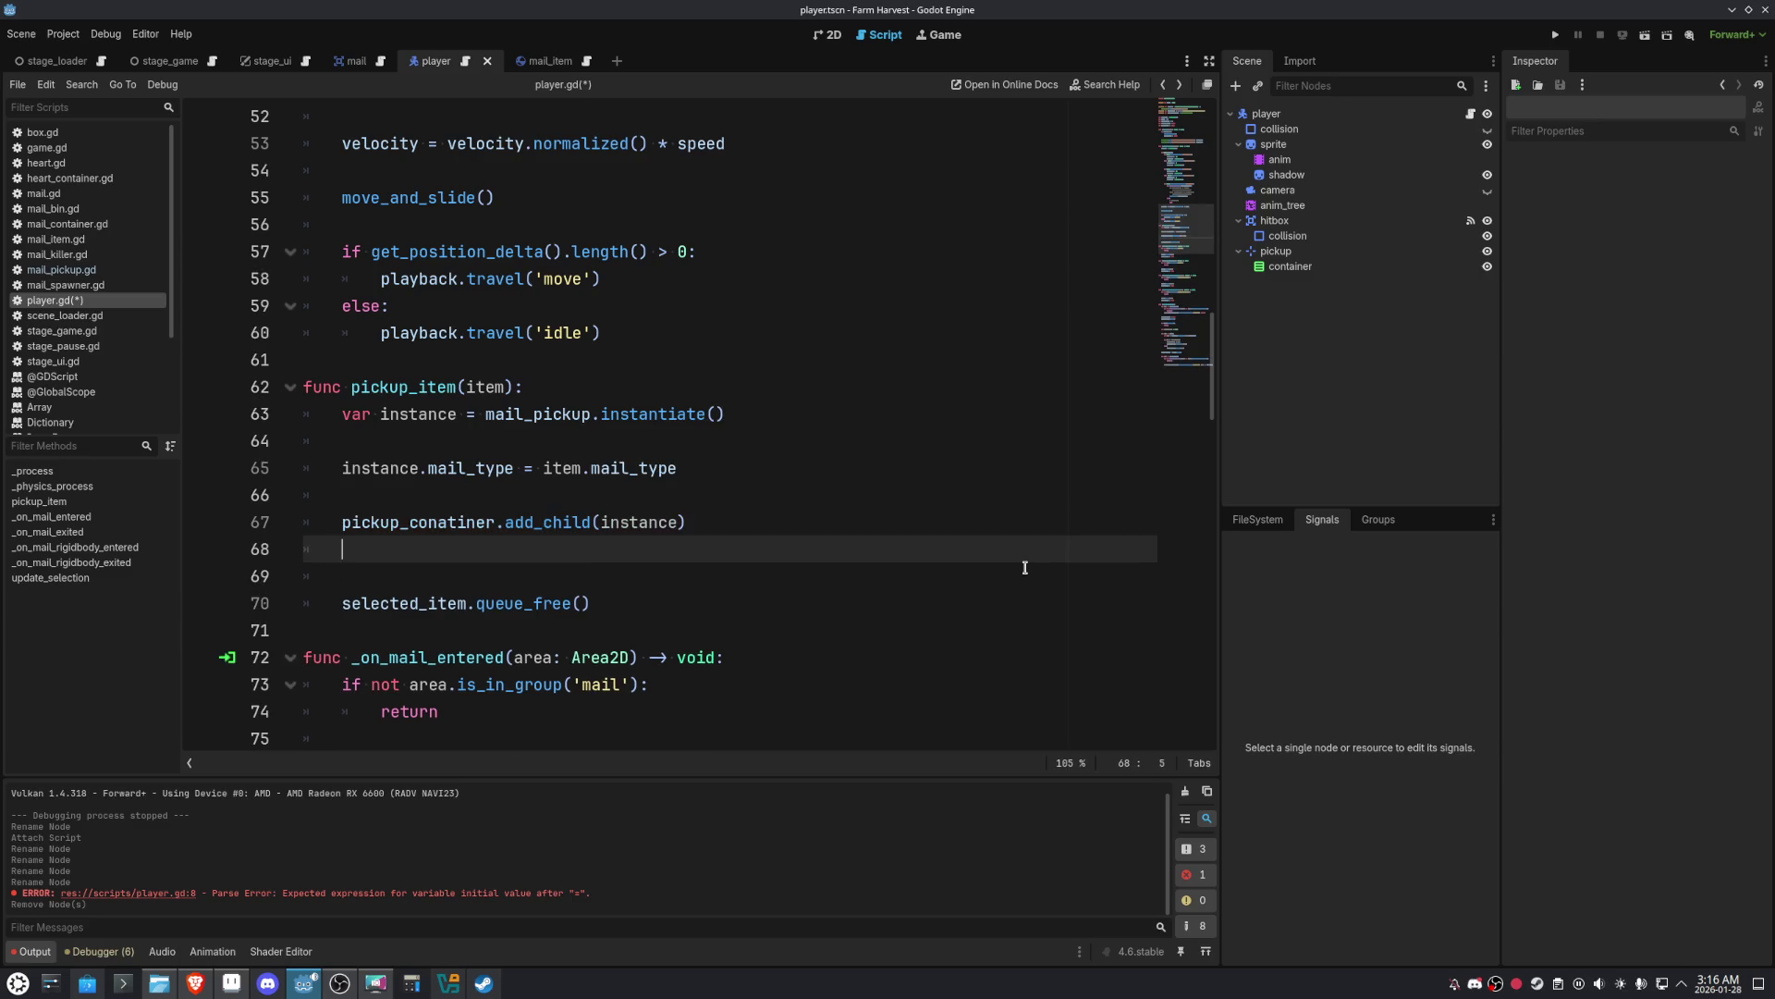
Add pickup_conatiner.move_child(instance, 0) on line 68, save player.gd, and run the project
type("pi")
key("BackSpace")
key("BackSpace")
key("BackSpace")
type("pic")
key("Return")
type(".move")
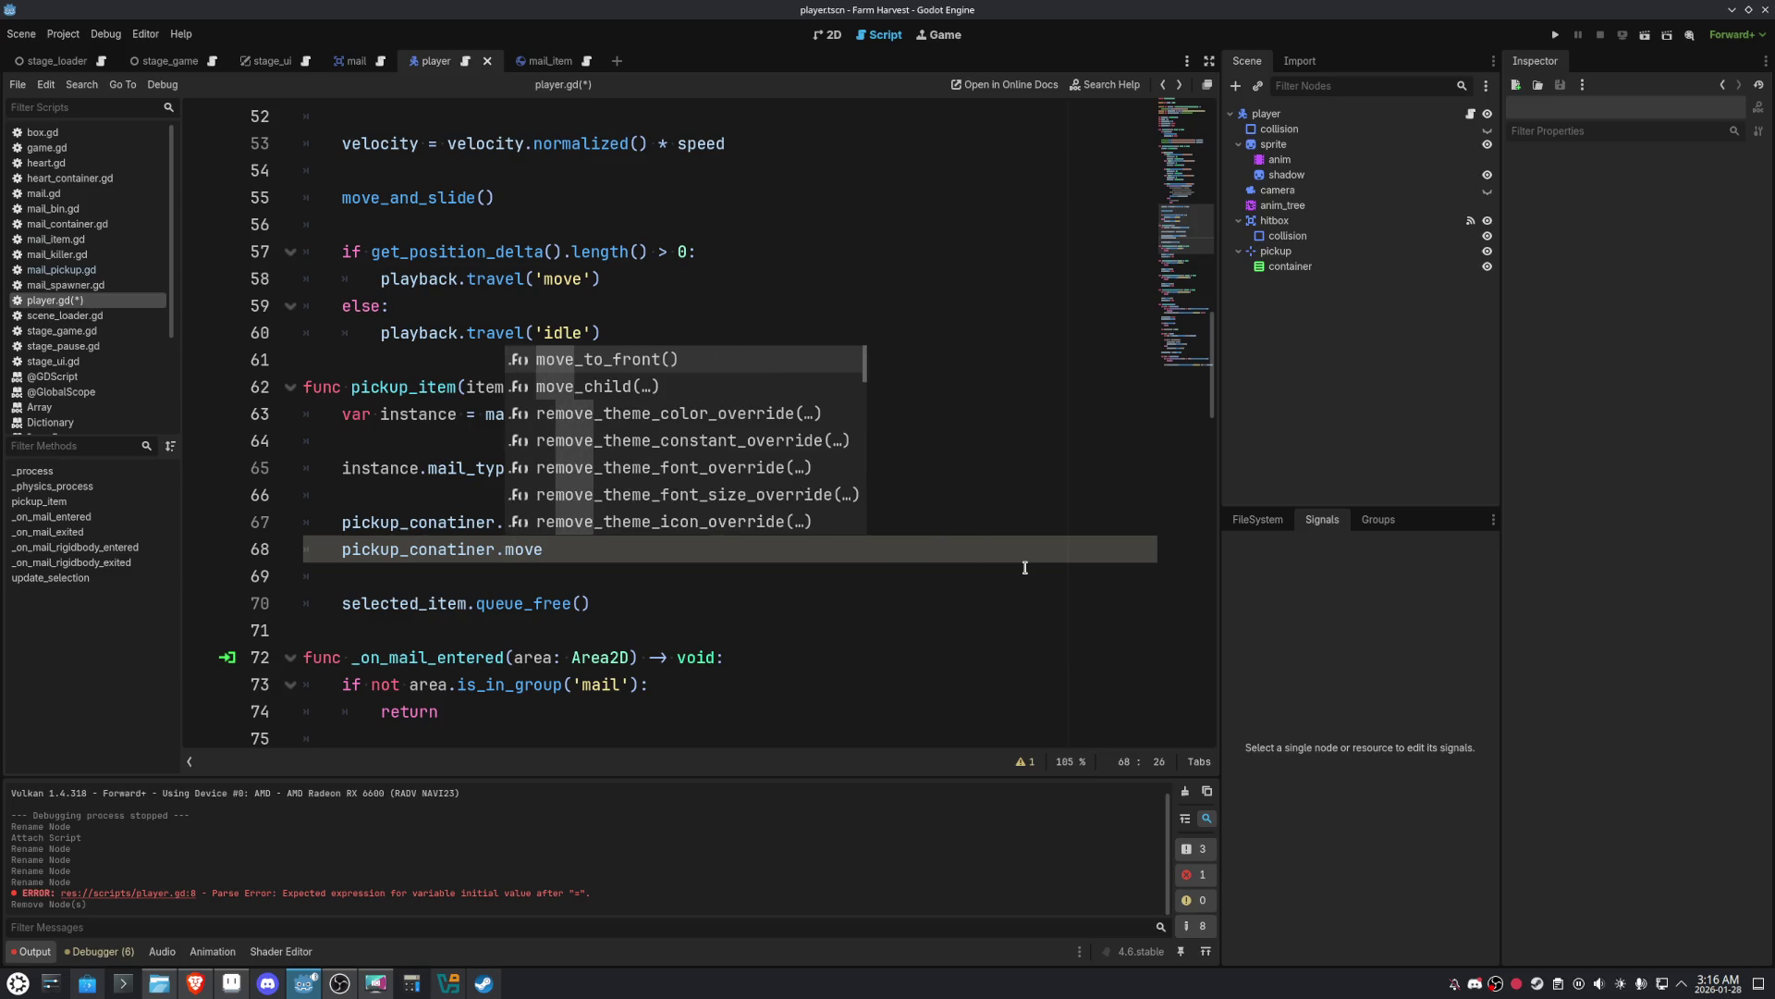
key("Down")
key("Return")
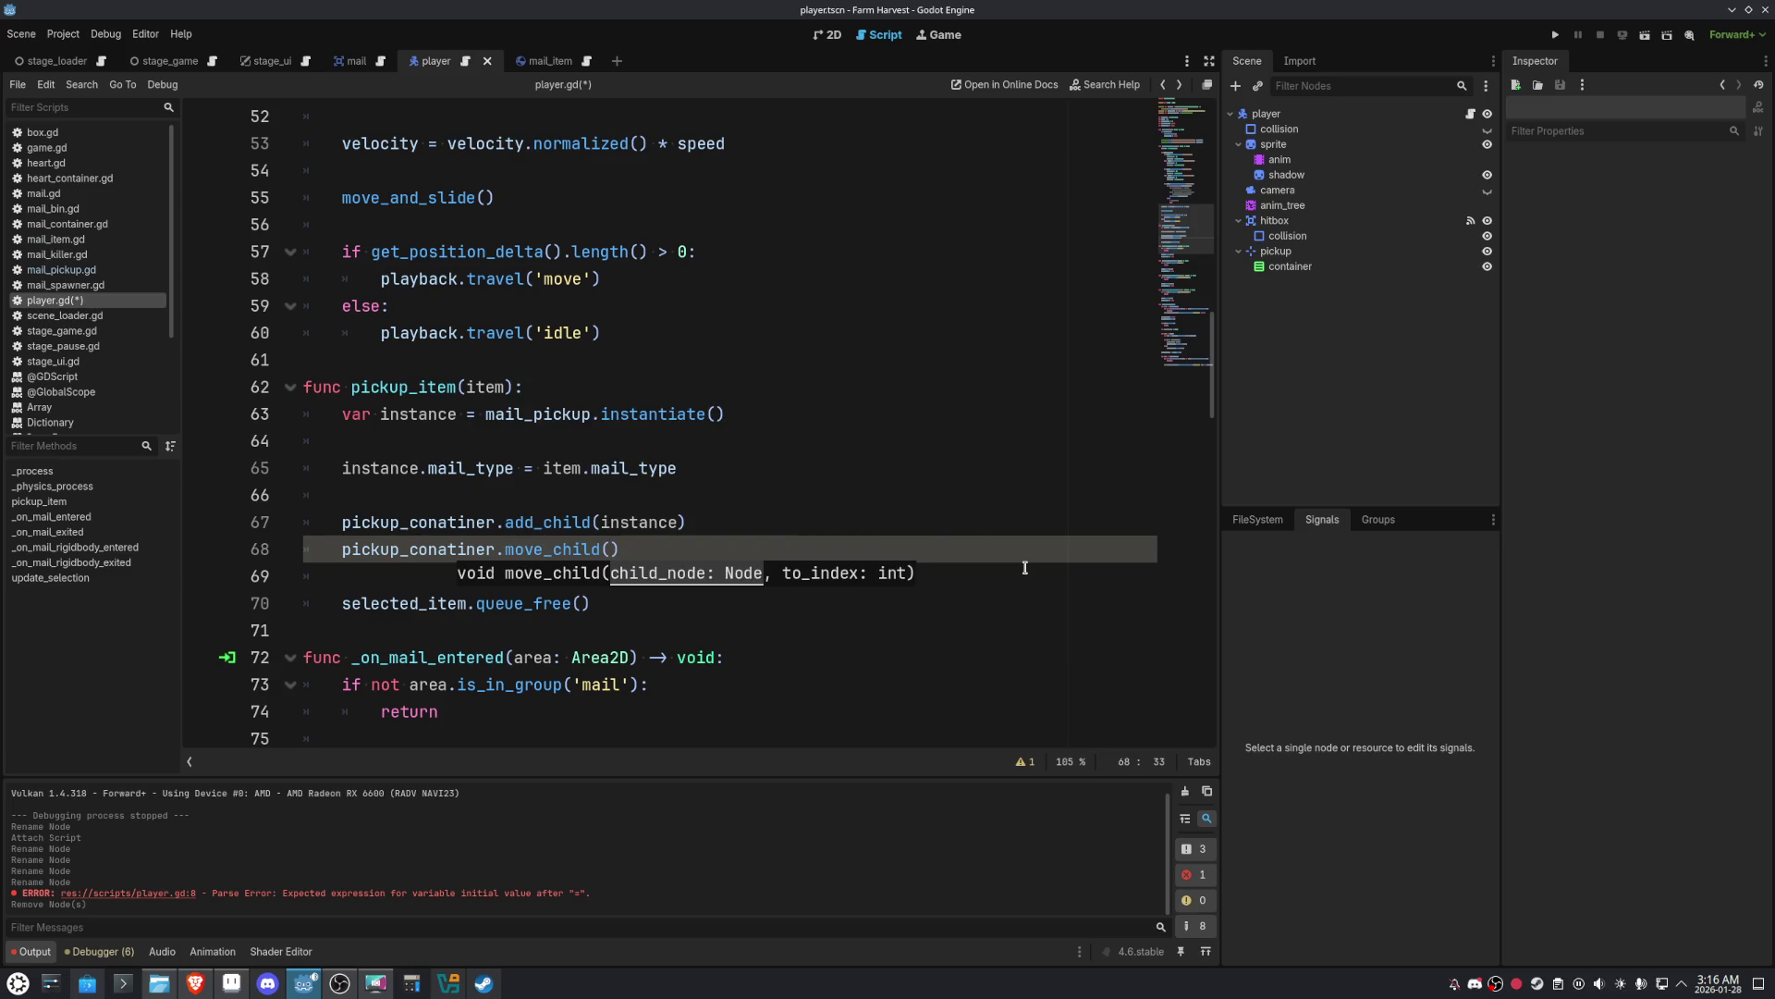
type("inst ")
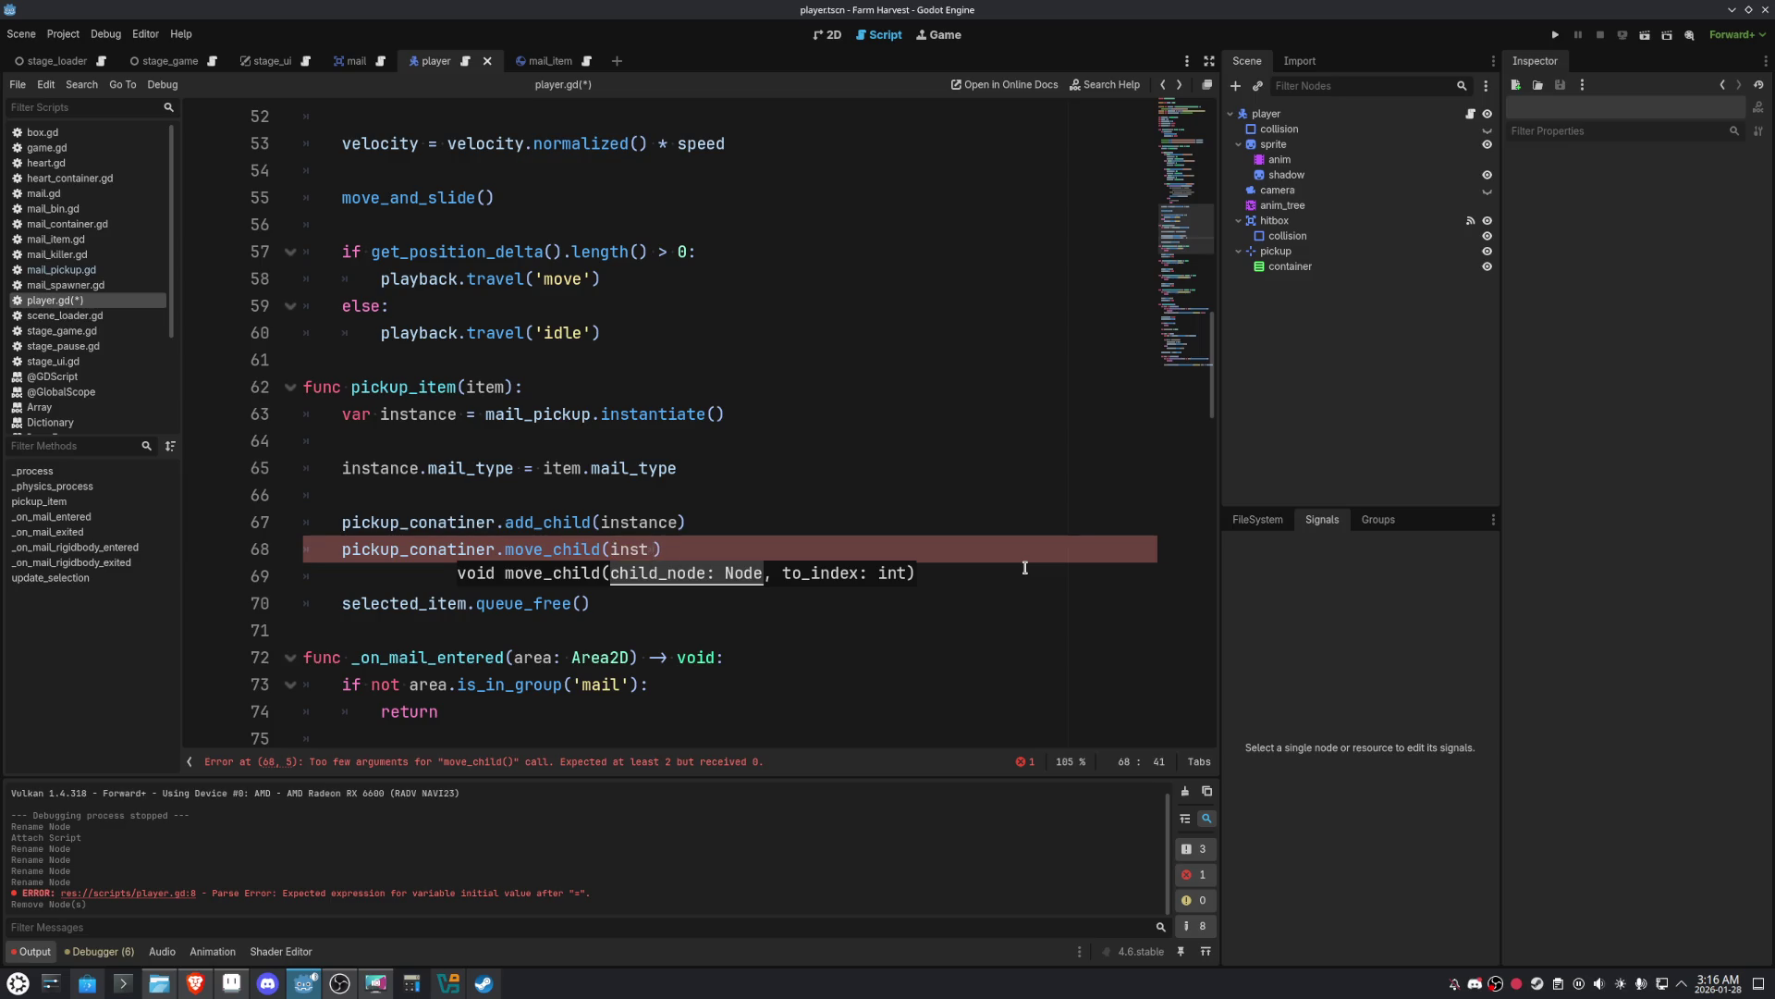
type("ance, 0")
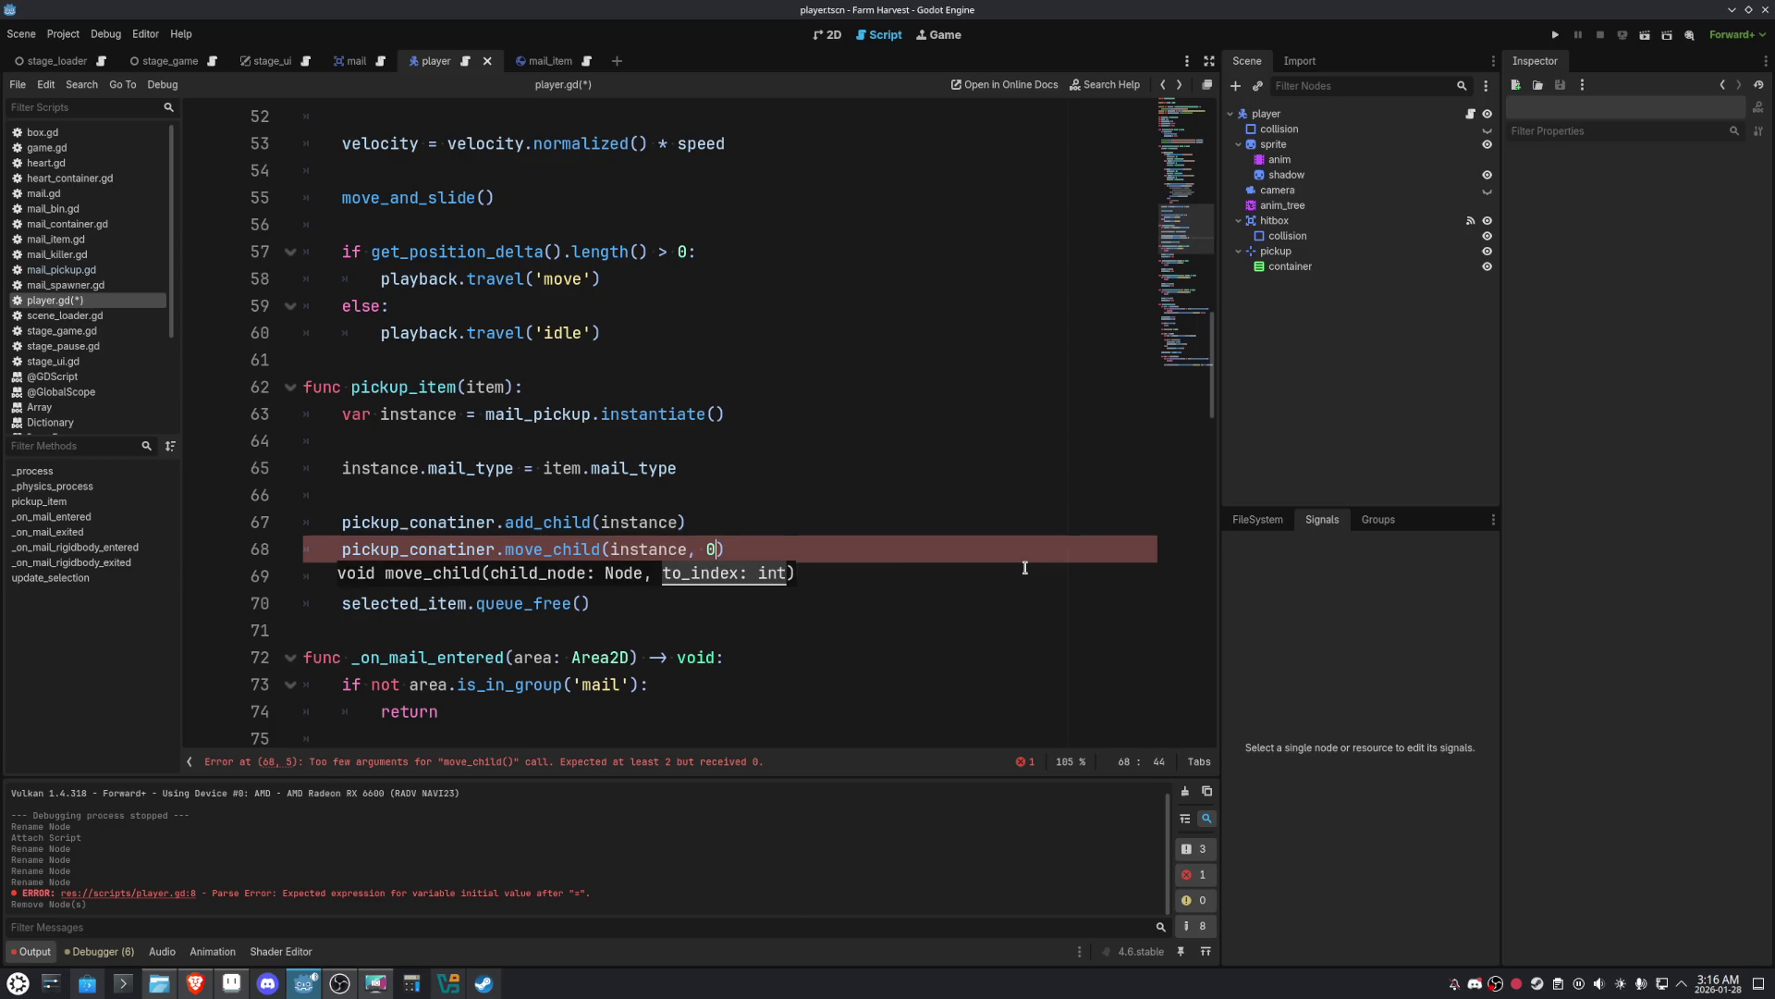
type(")")
key("ctrl+s")
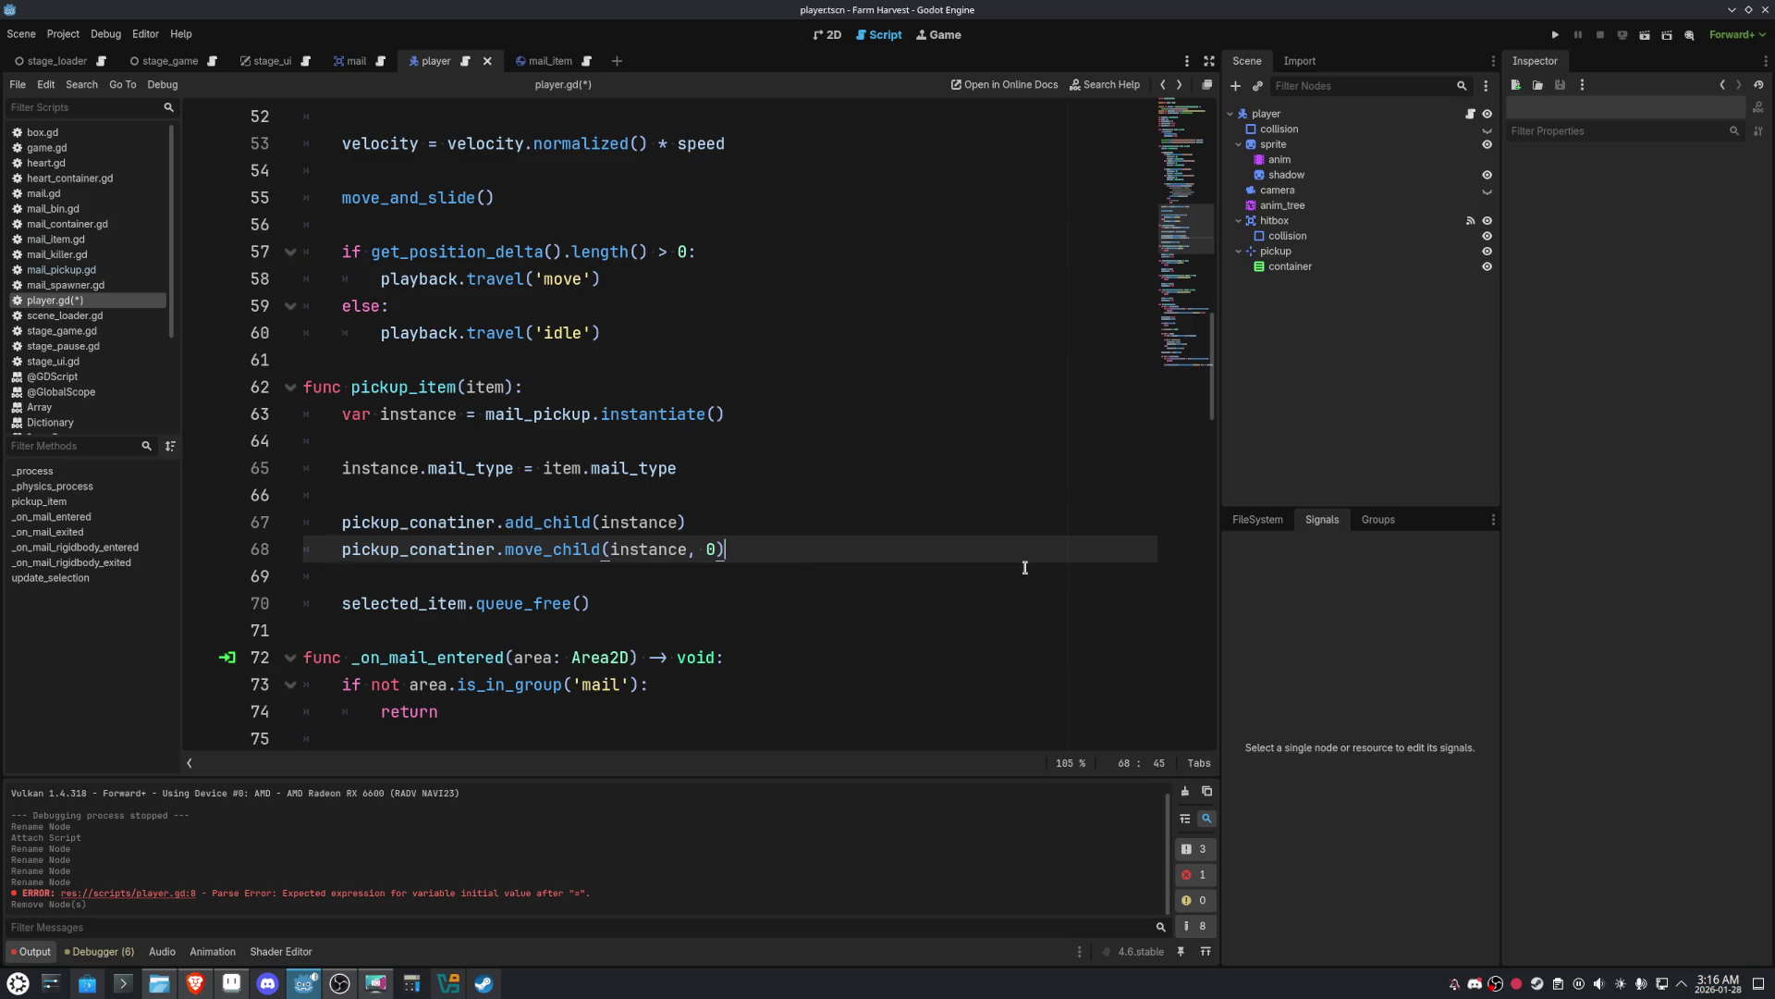
double_click(399, 603)
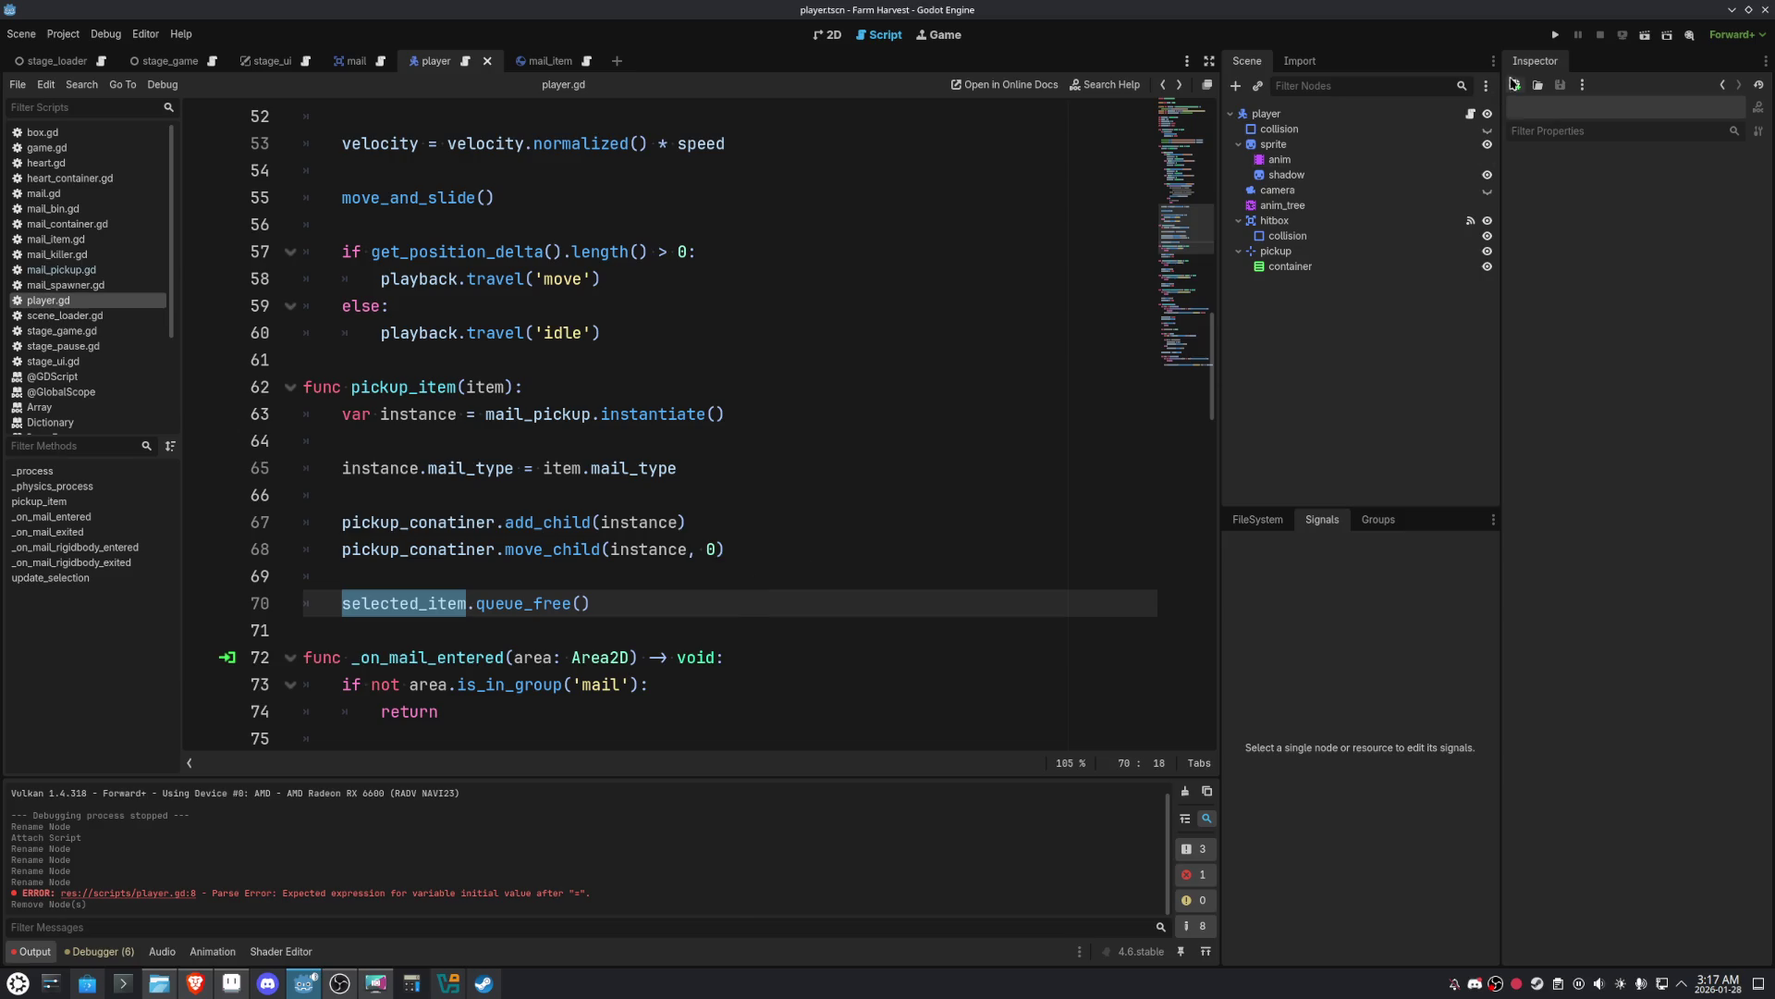
left_click(1557, 37)
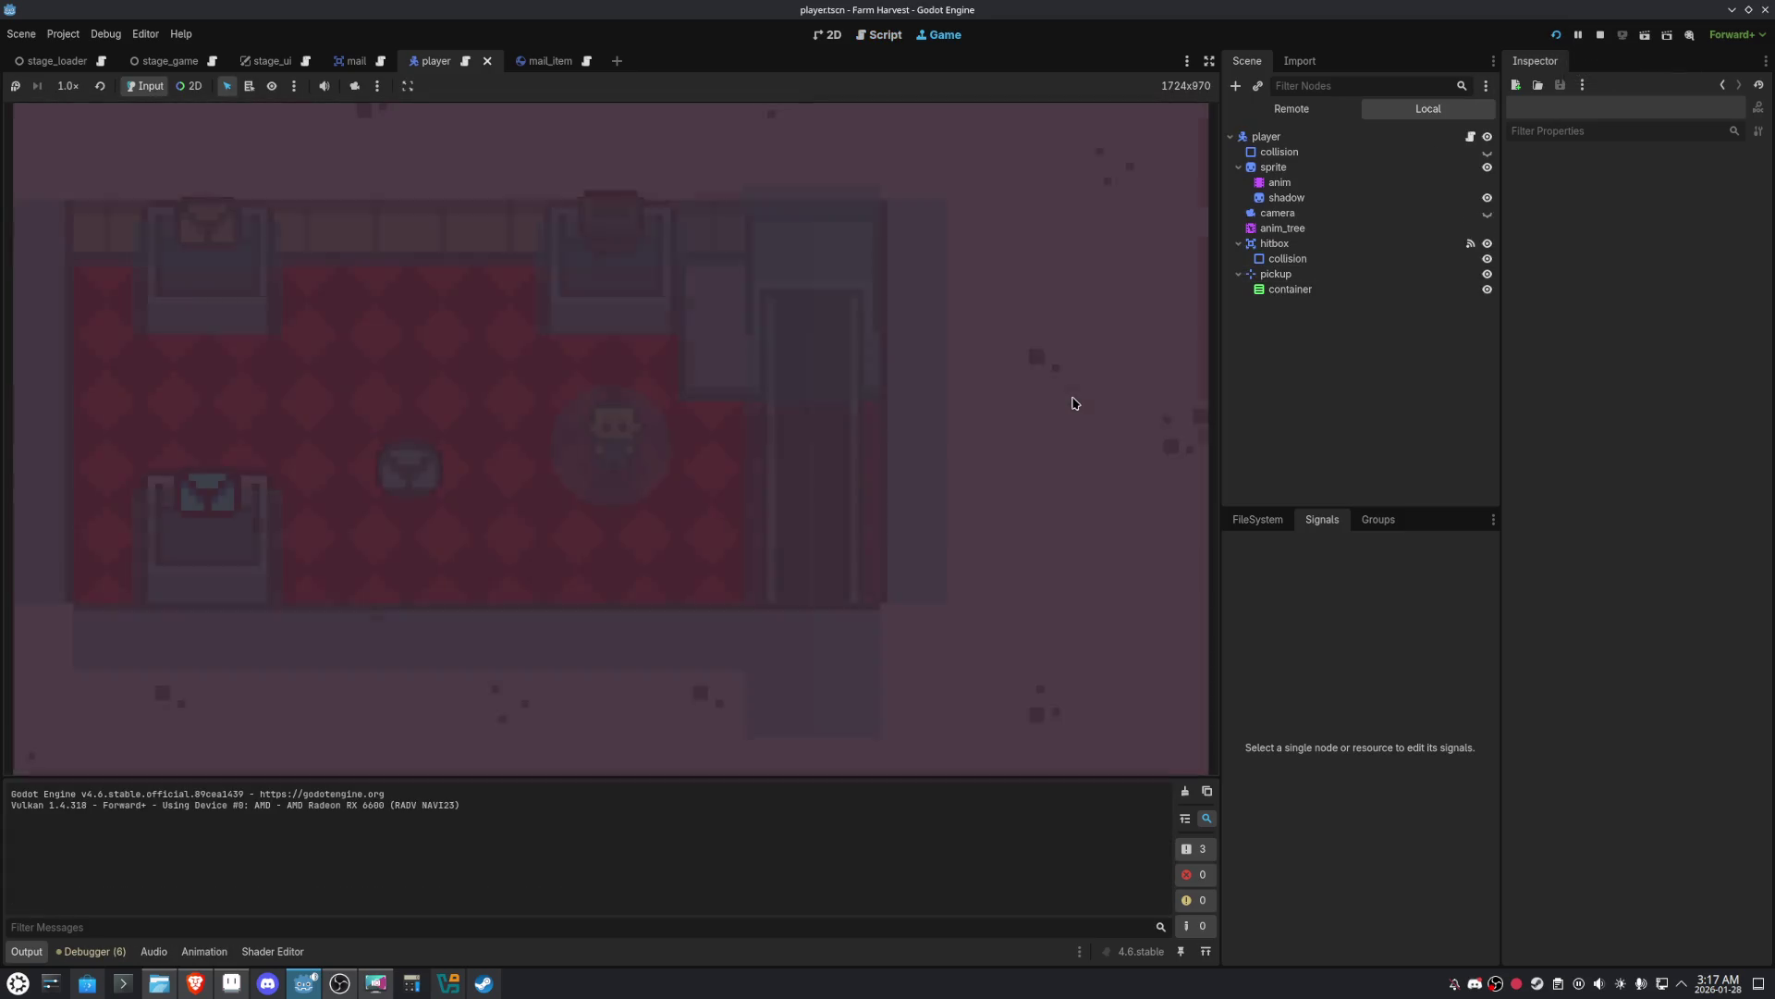
Walk the player onto a mail item, hit the null-instance sprite error, and select mail_pickup.tscn
key("Left")
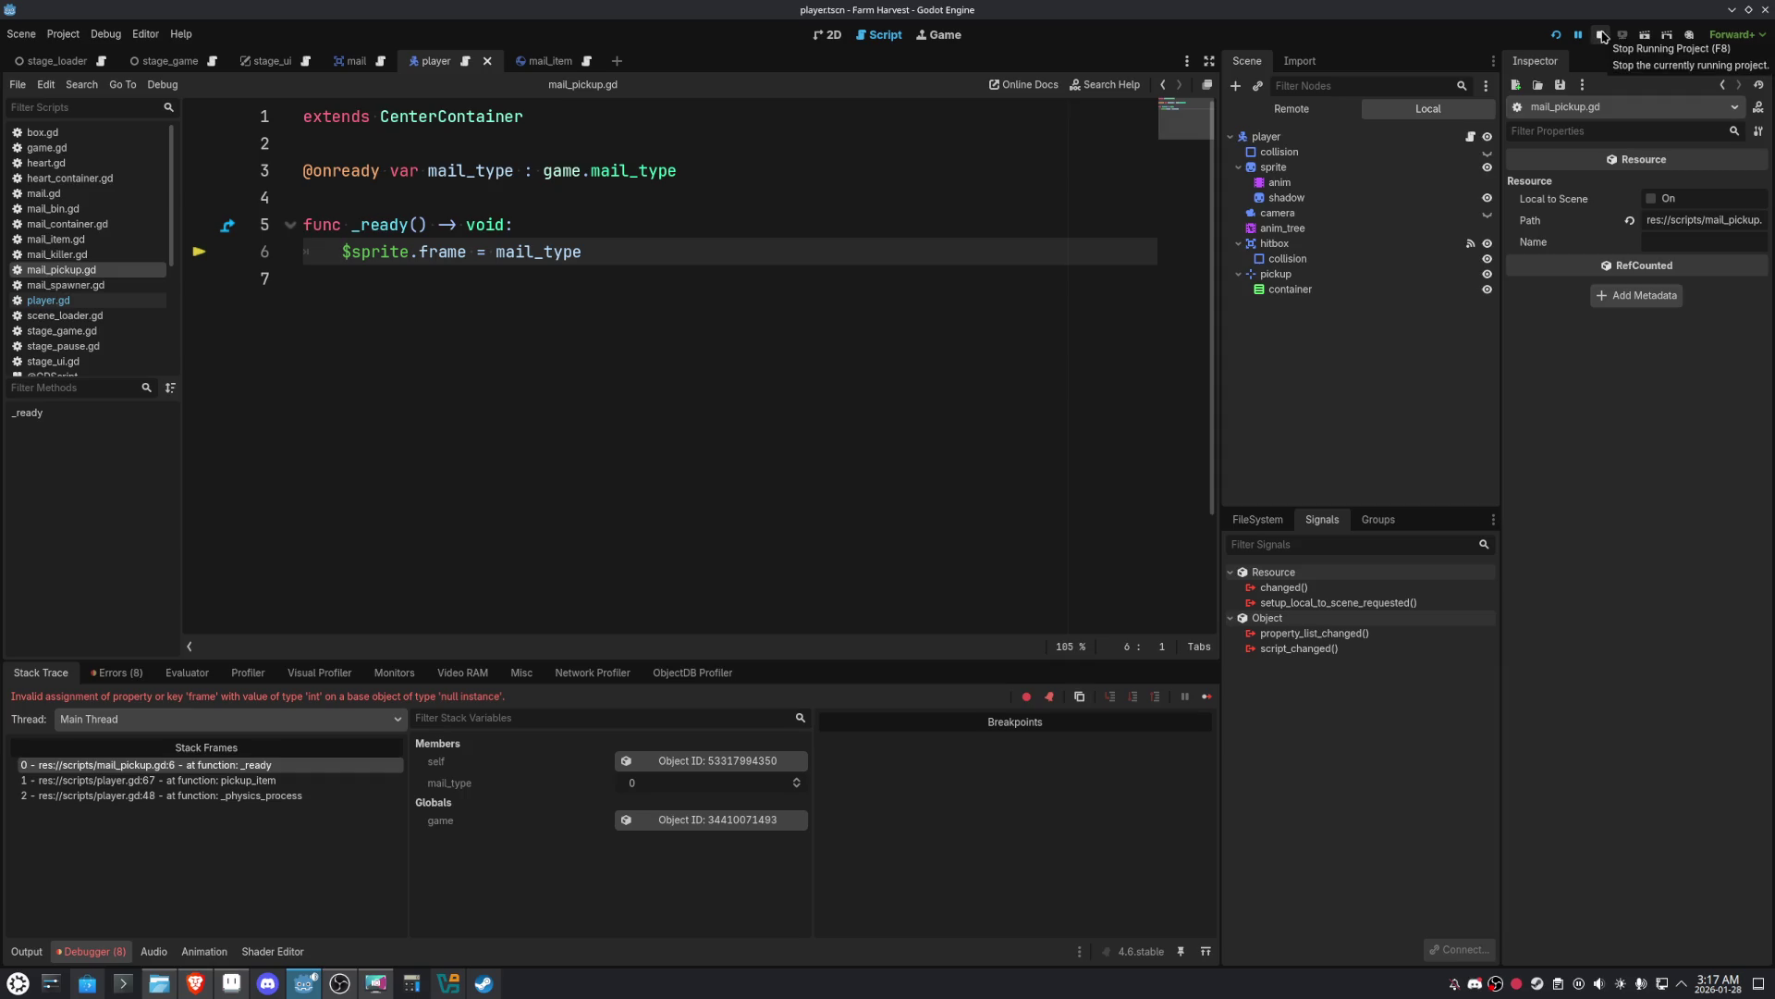
left_click(1261, 523)
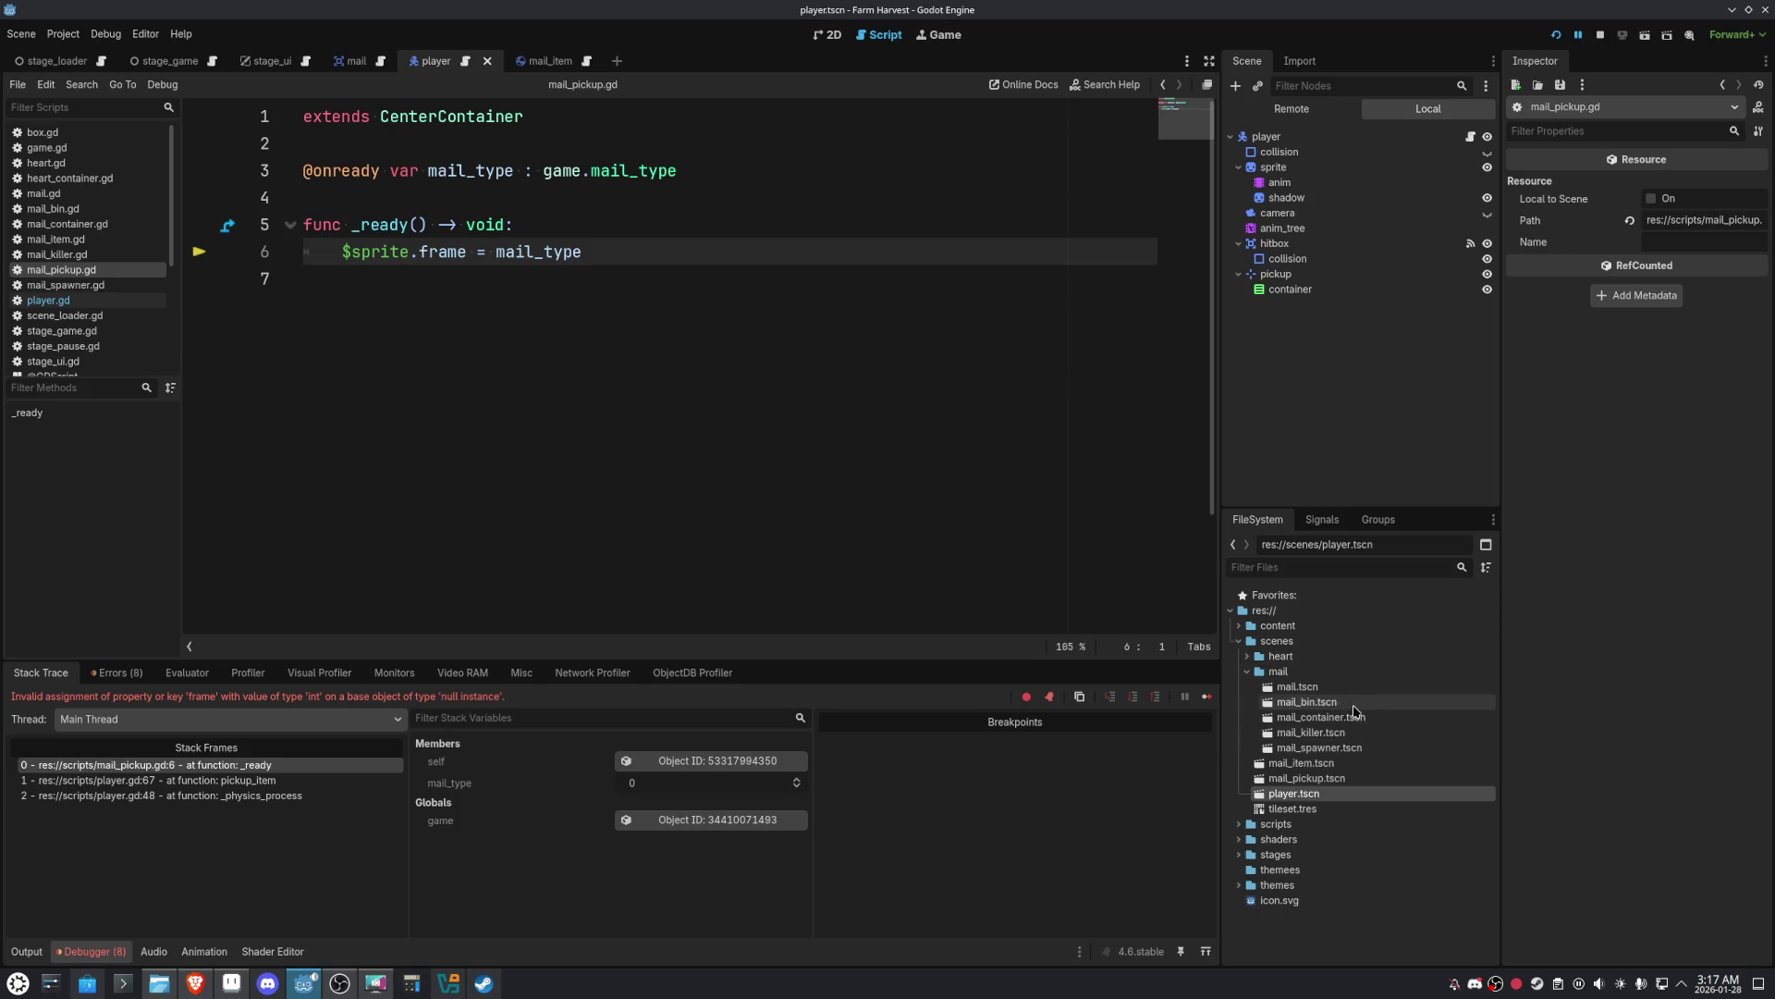
left_click(1346, 785)
double_click(1282, 781)
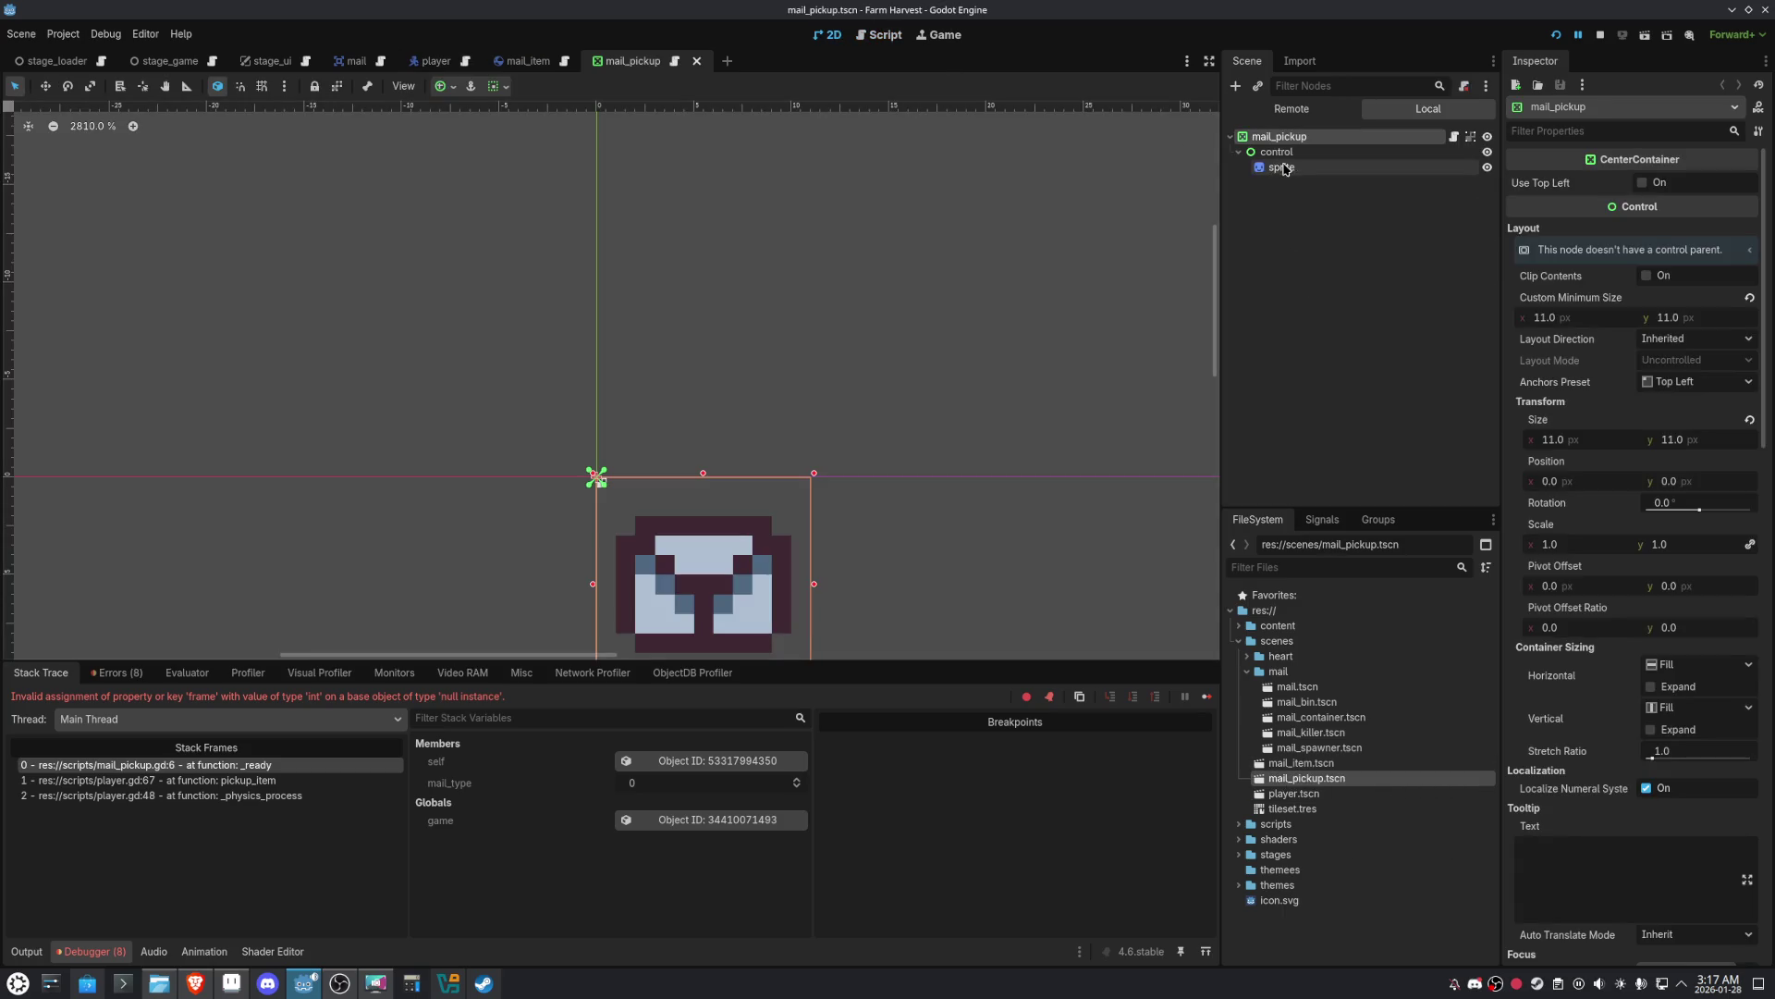
left_click(885, 36)
left_click(747, 171)
key("Return")
key("Return")
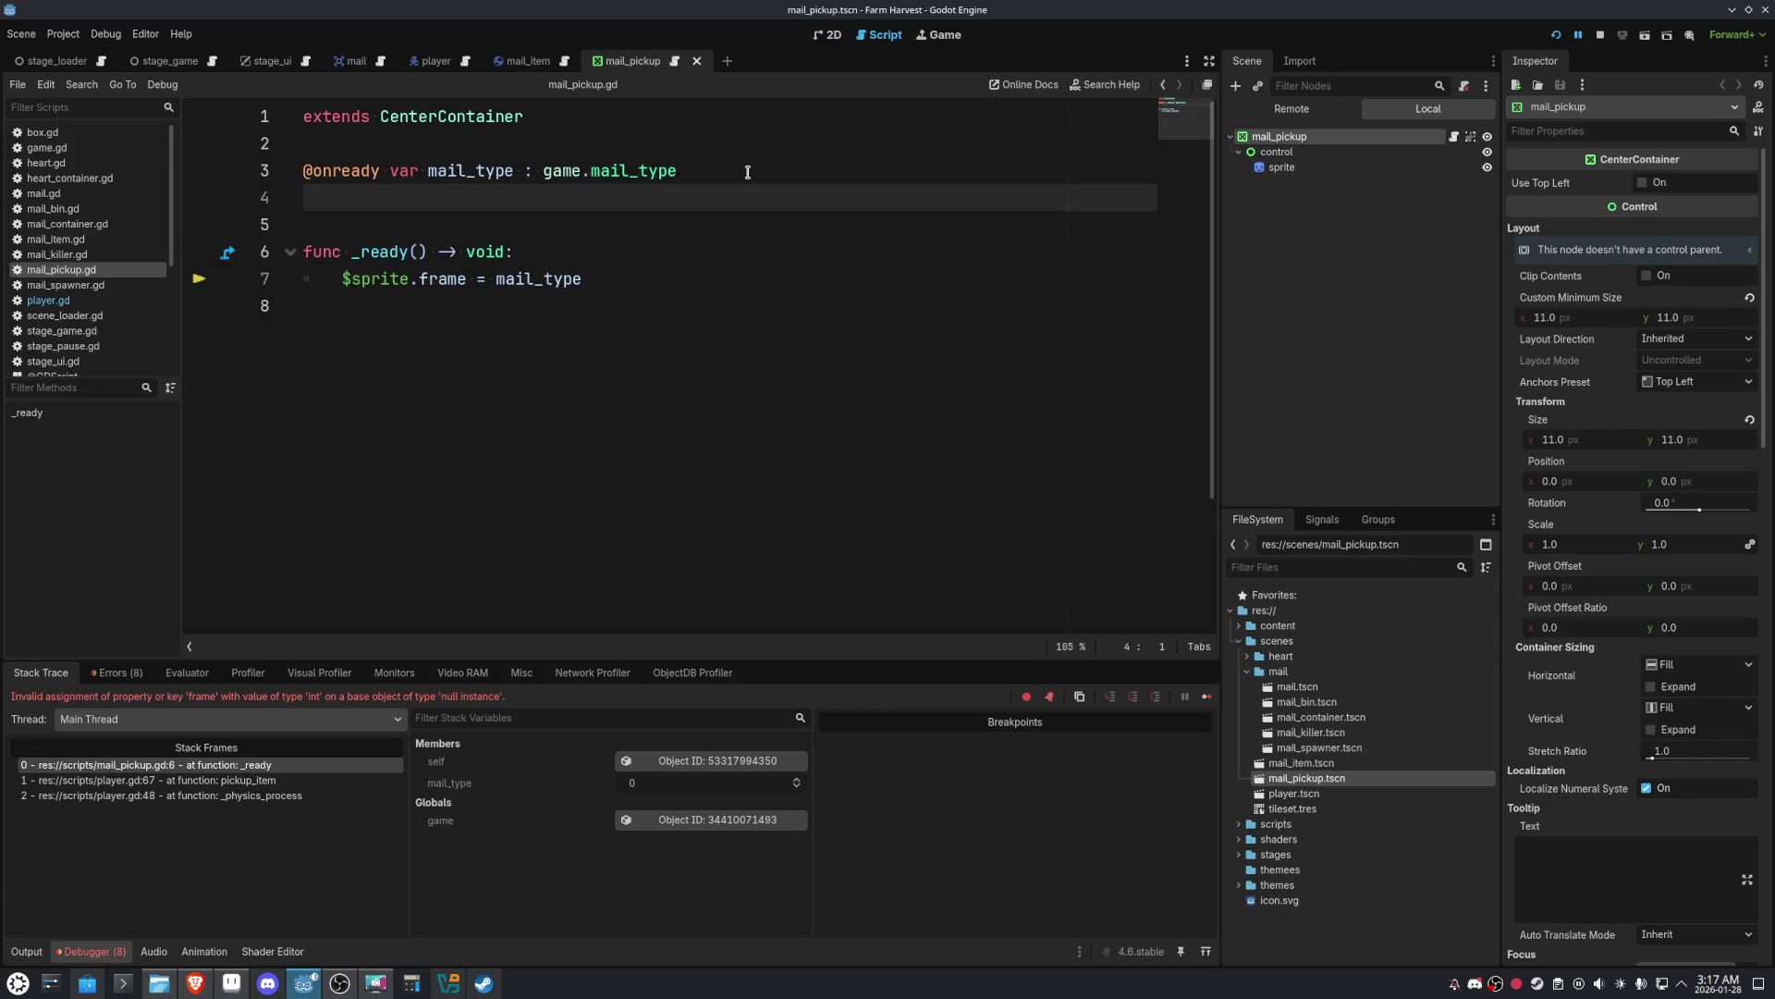
type("@")
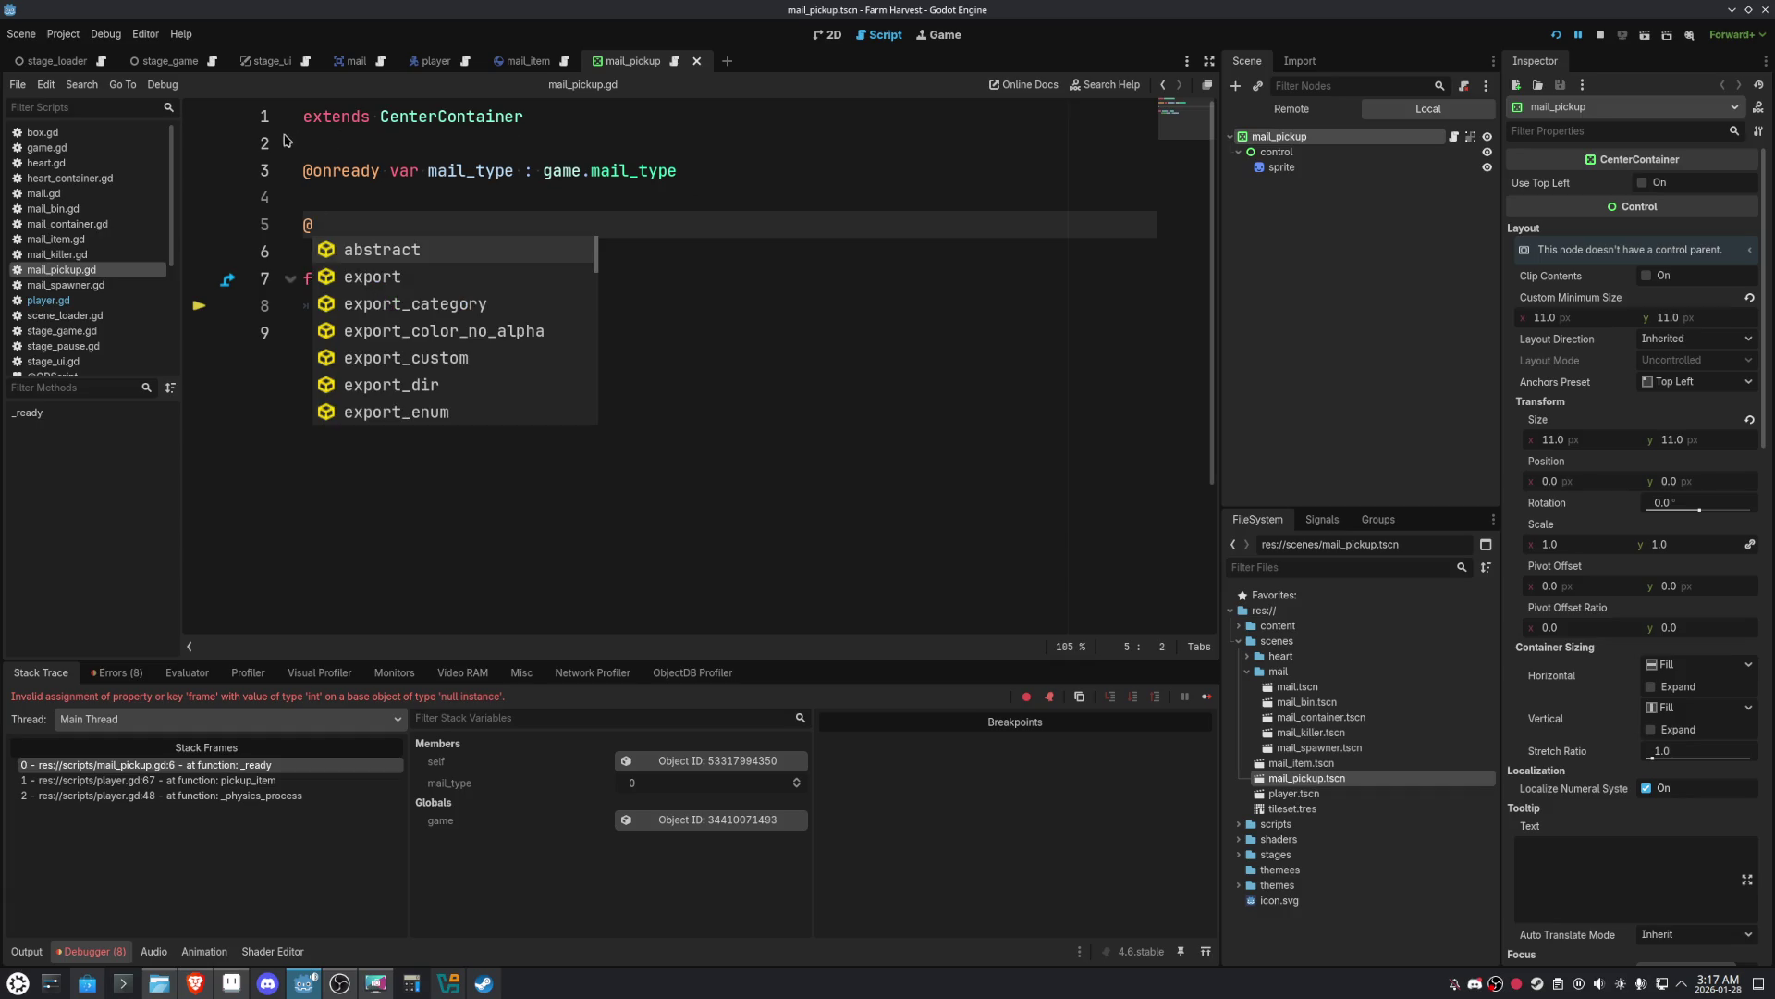
double_click(361, 169)
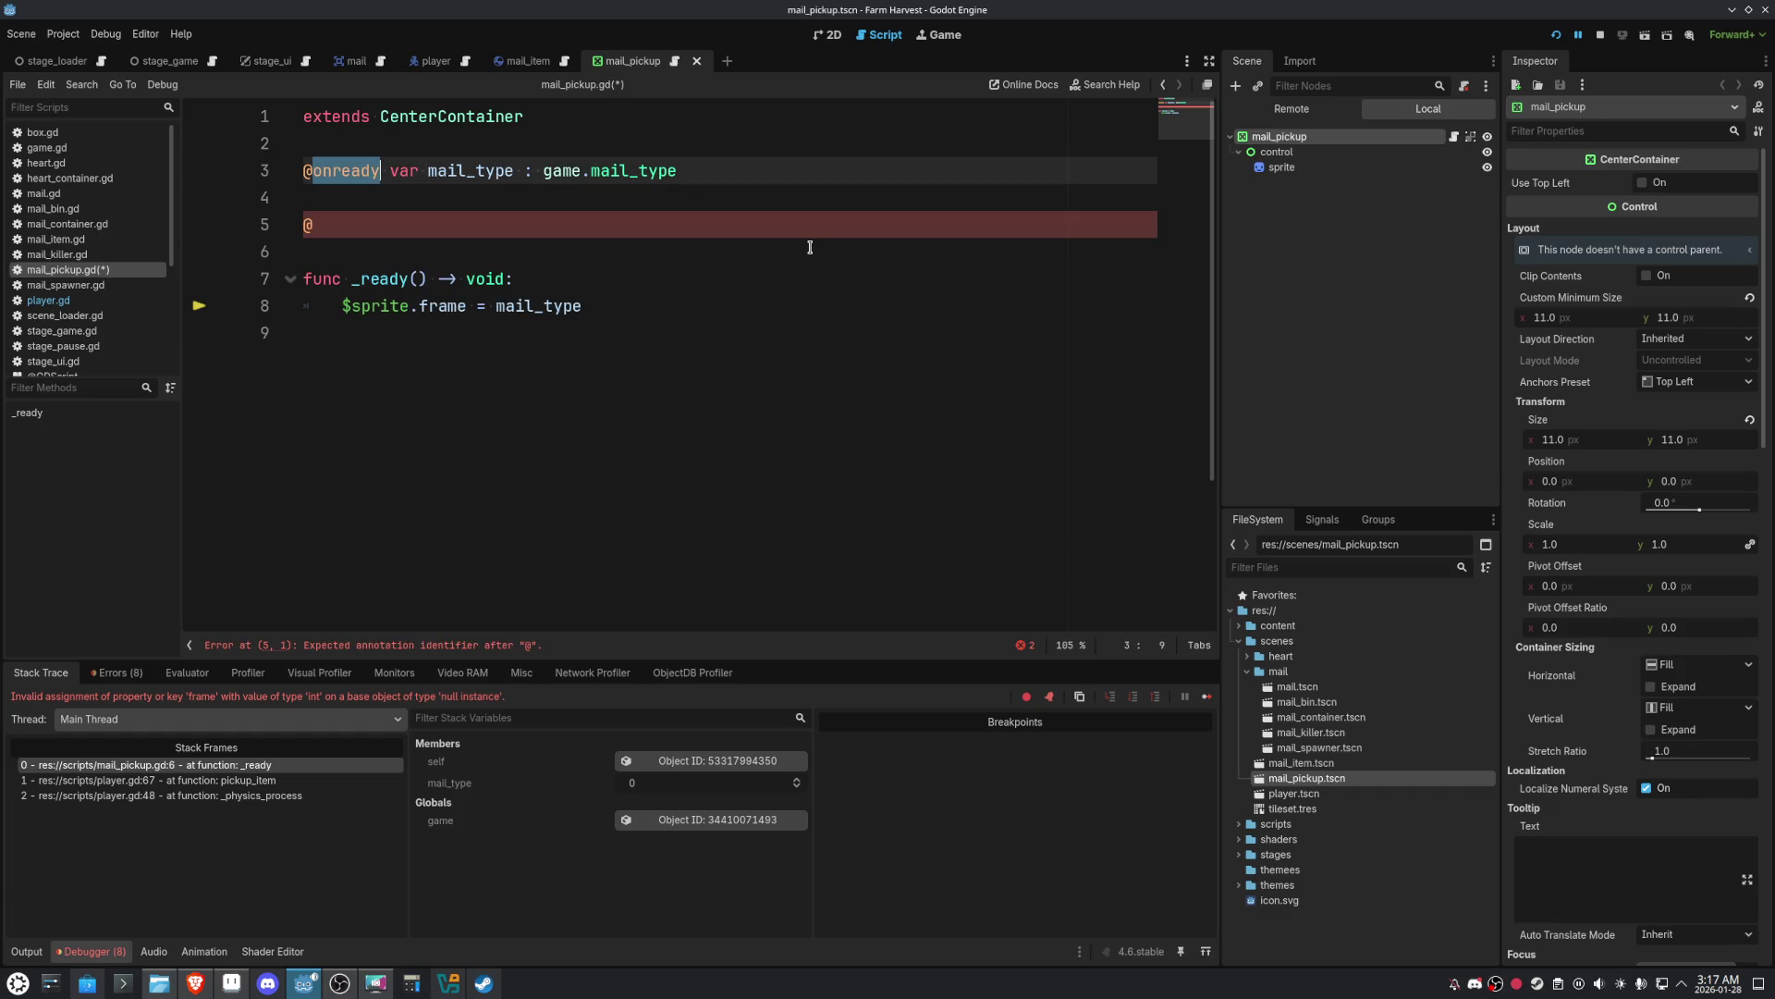
type("one")
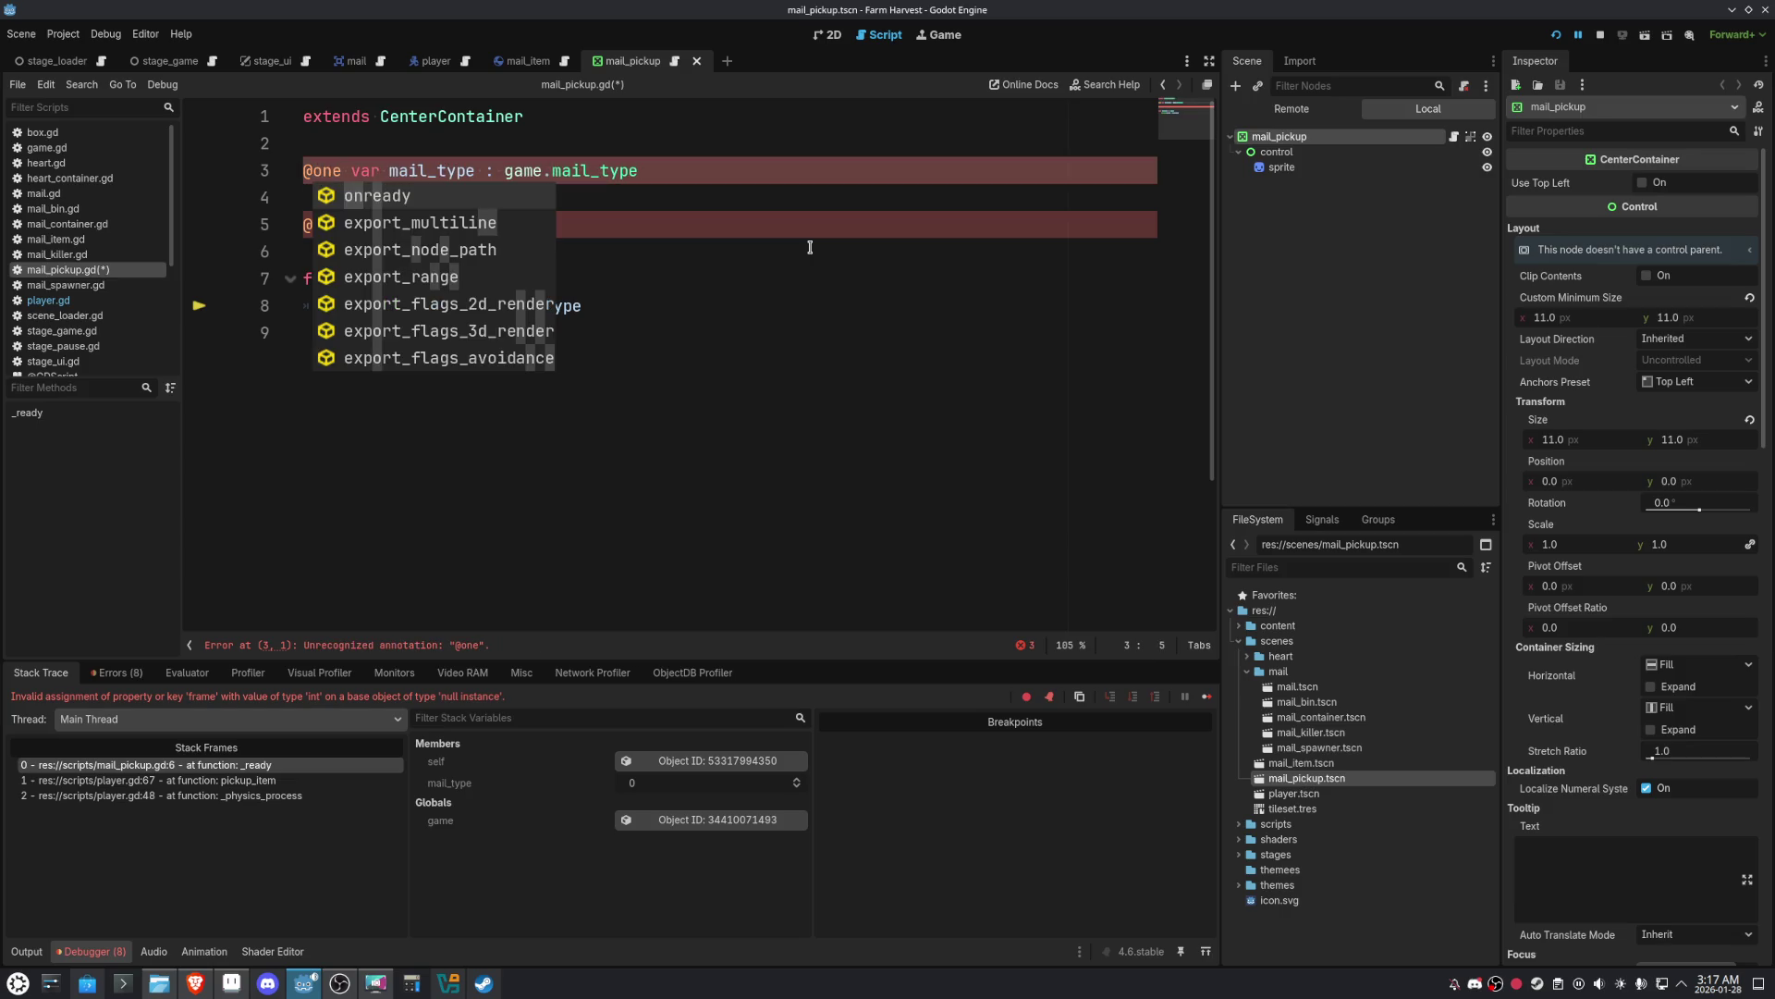
type("xport")
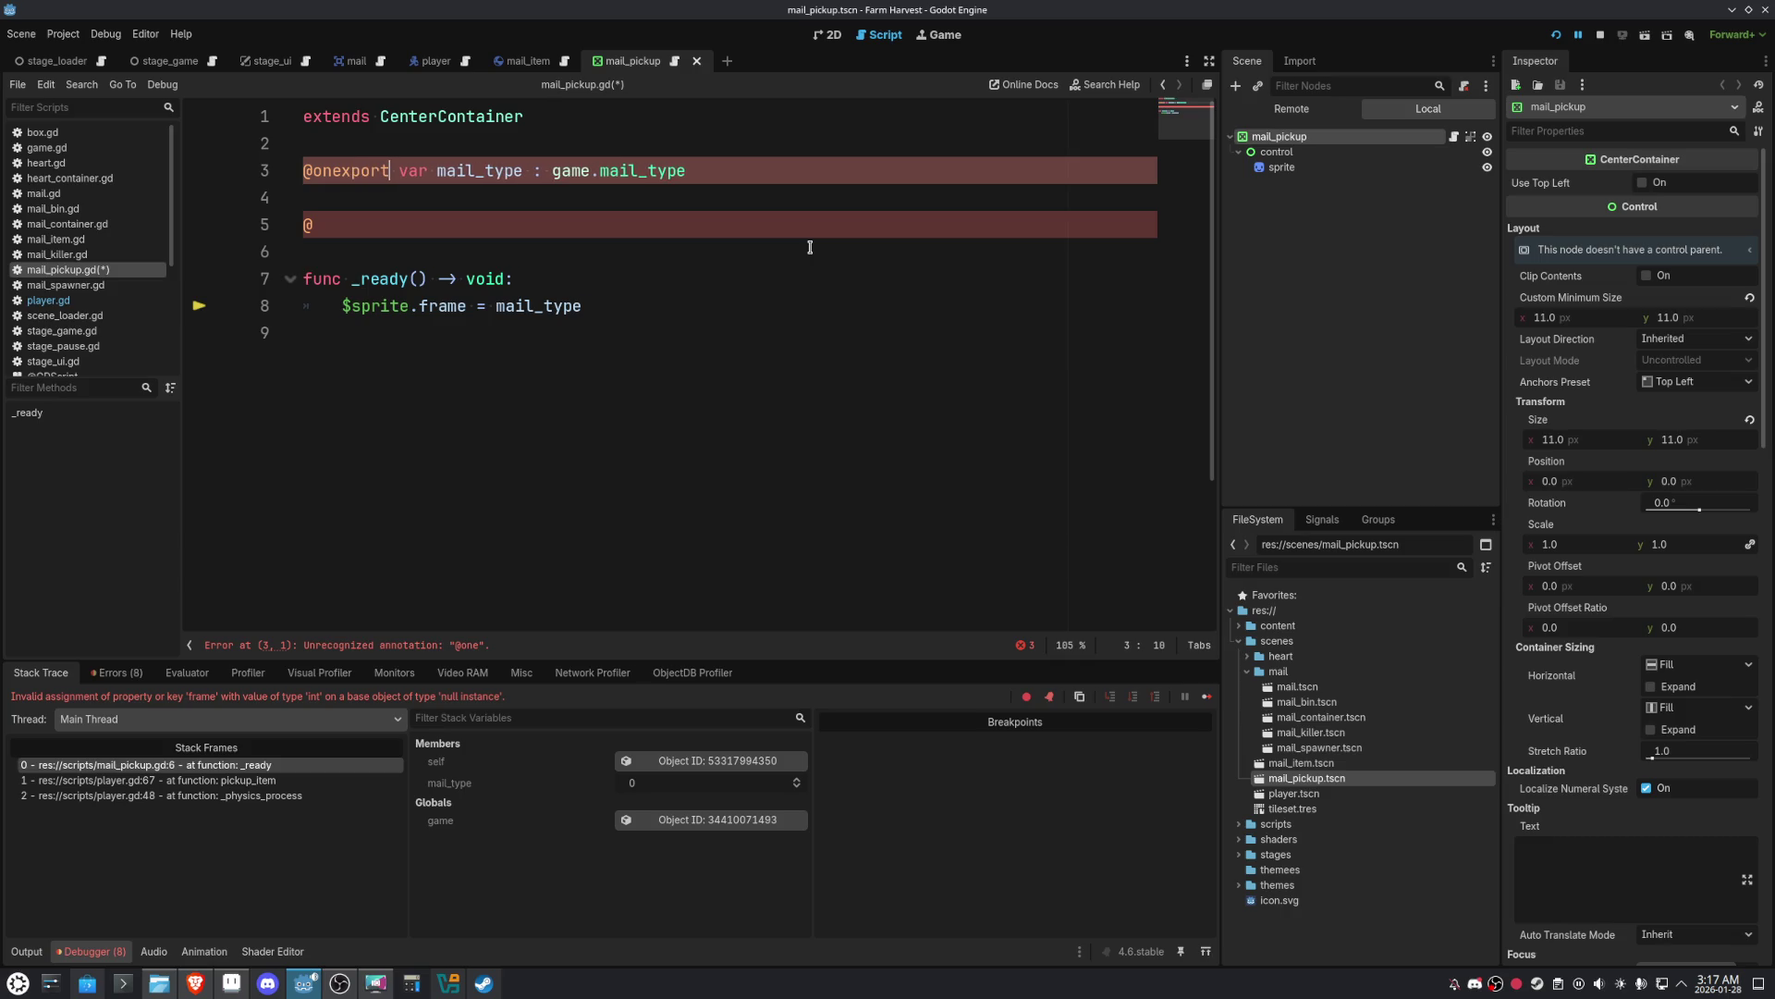
left_click(389, 222)
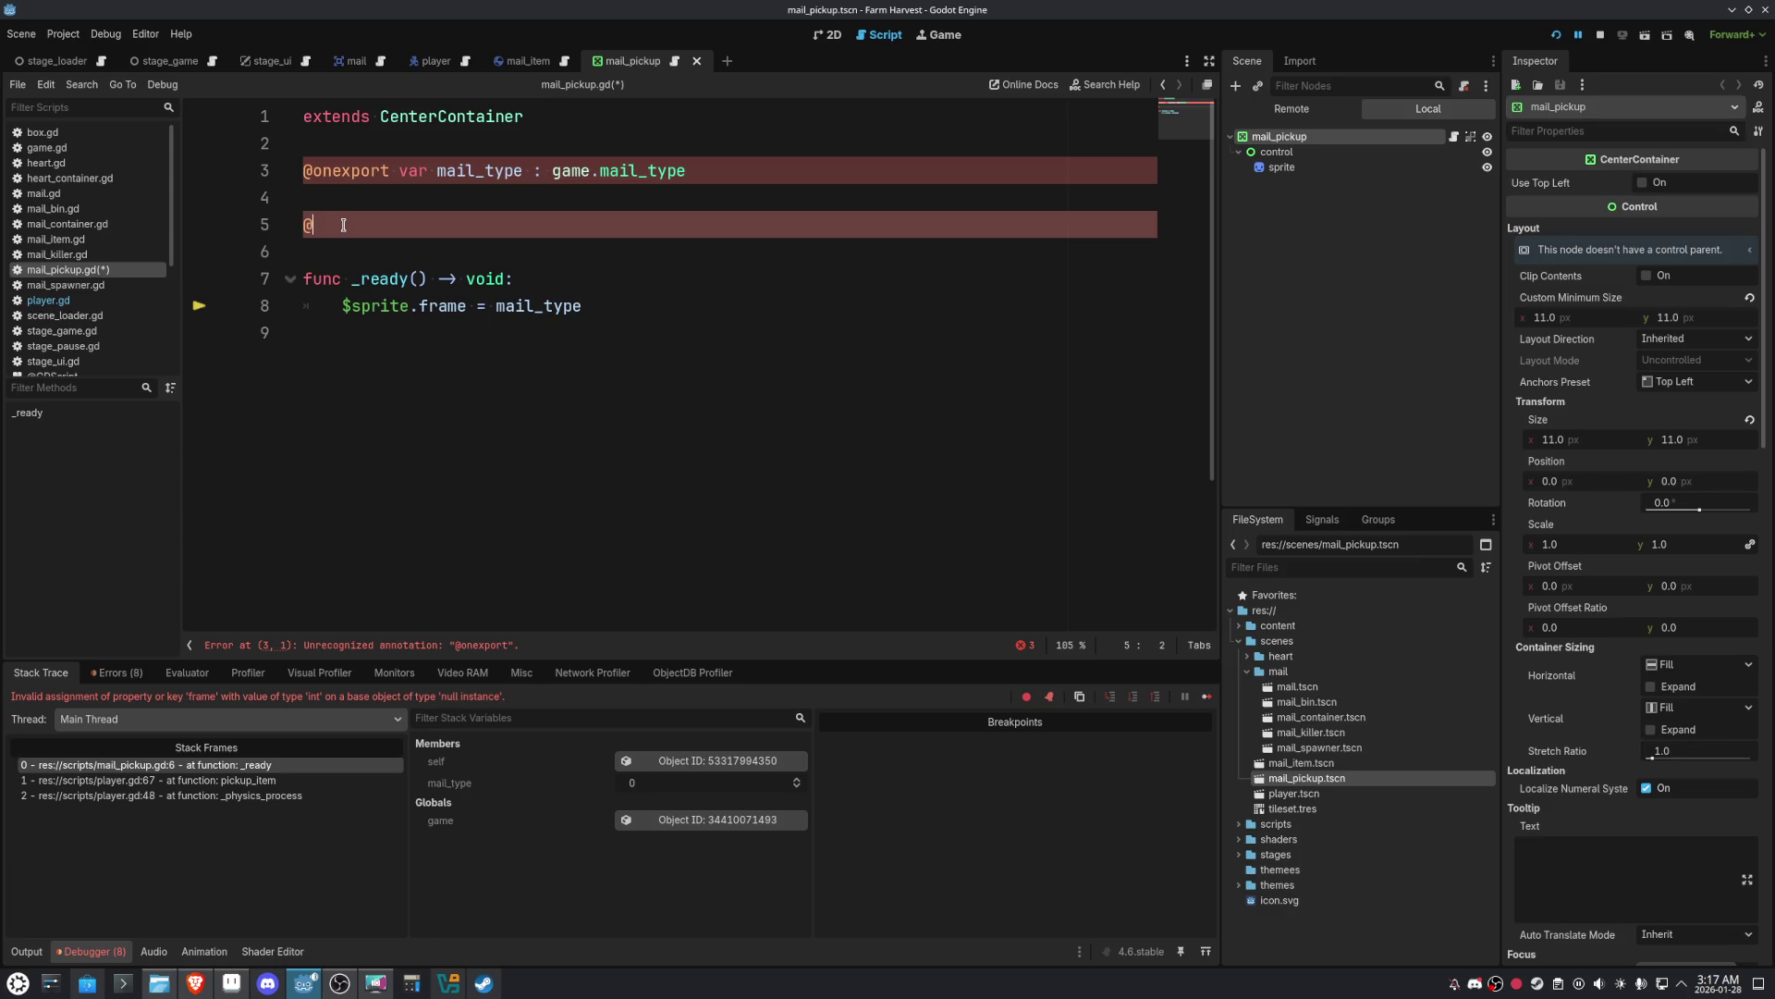
double_click(353, 172)
type("onex")
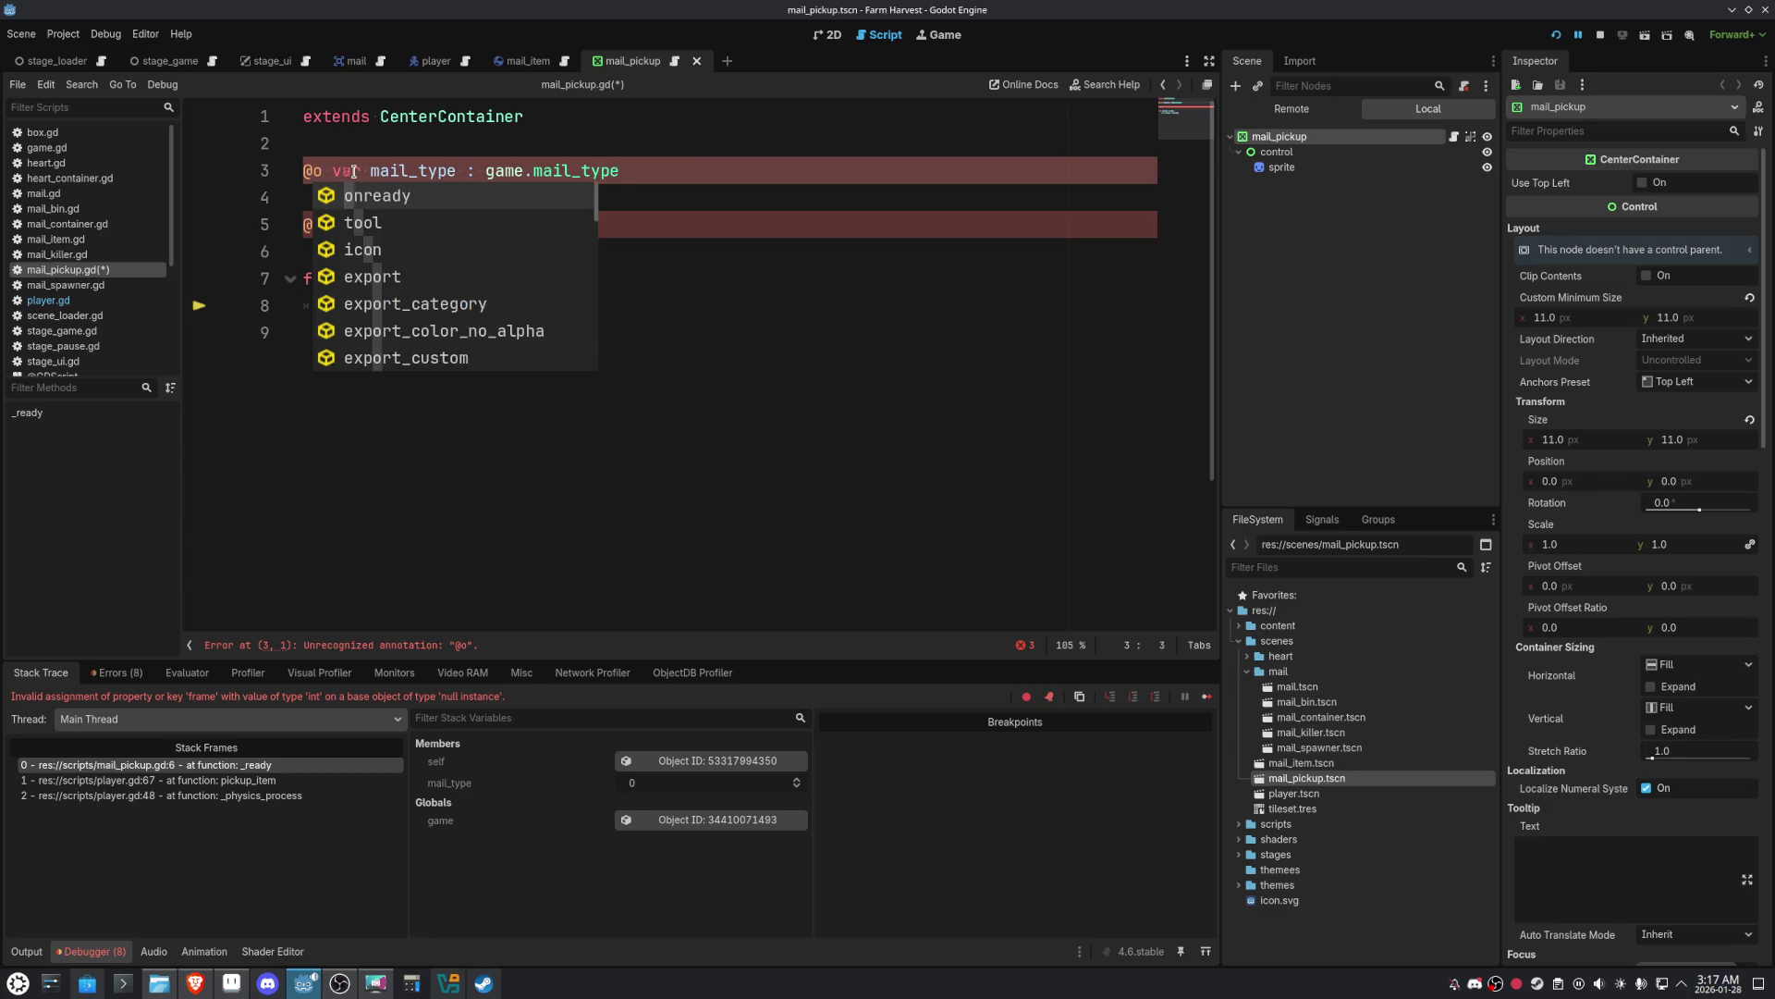
key("BackSpace")
key("BackSpace")
key("BackSpace")
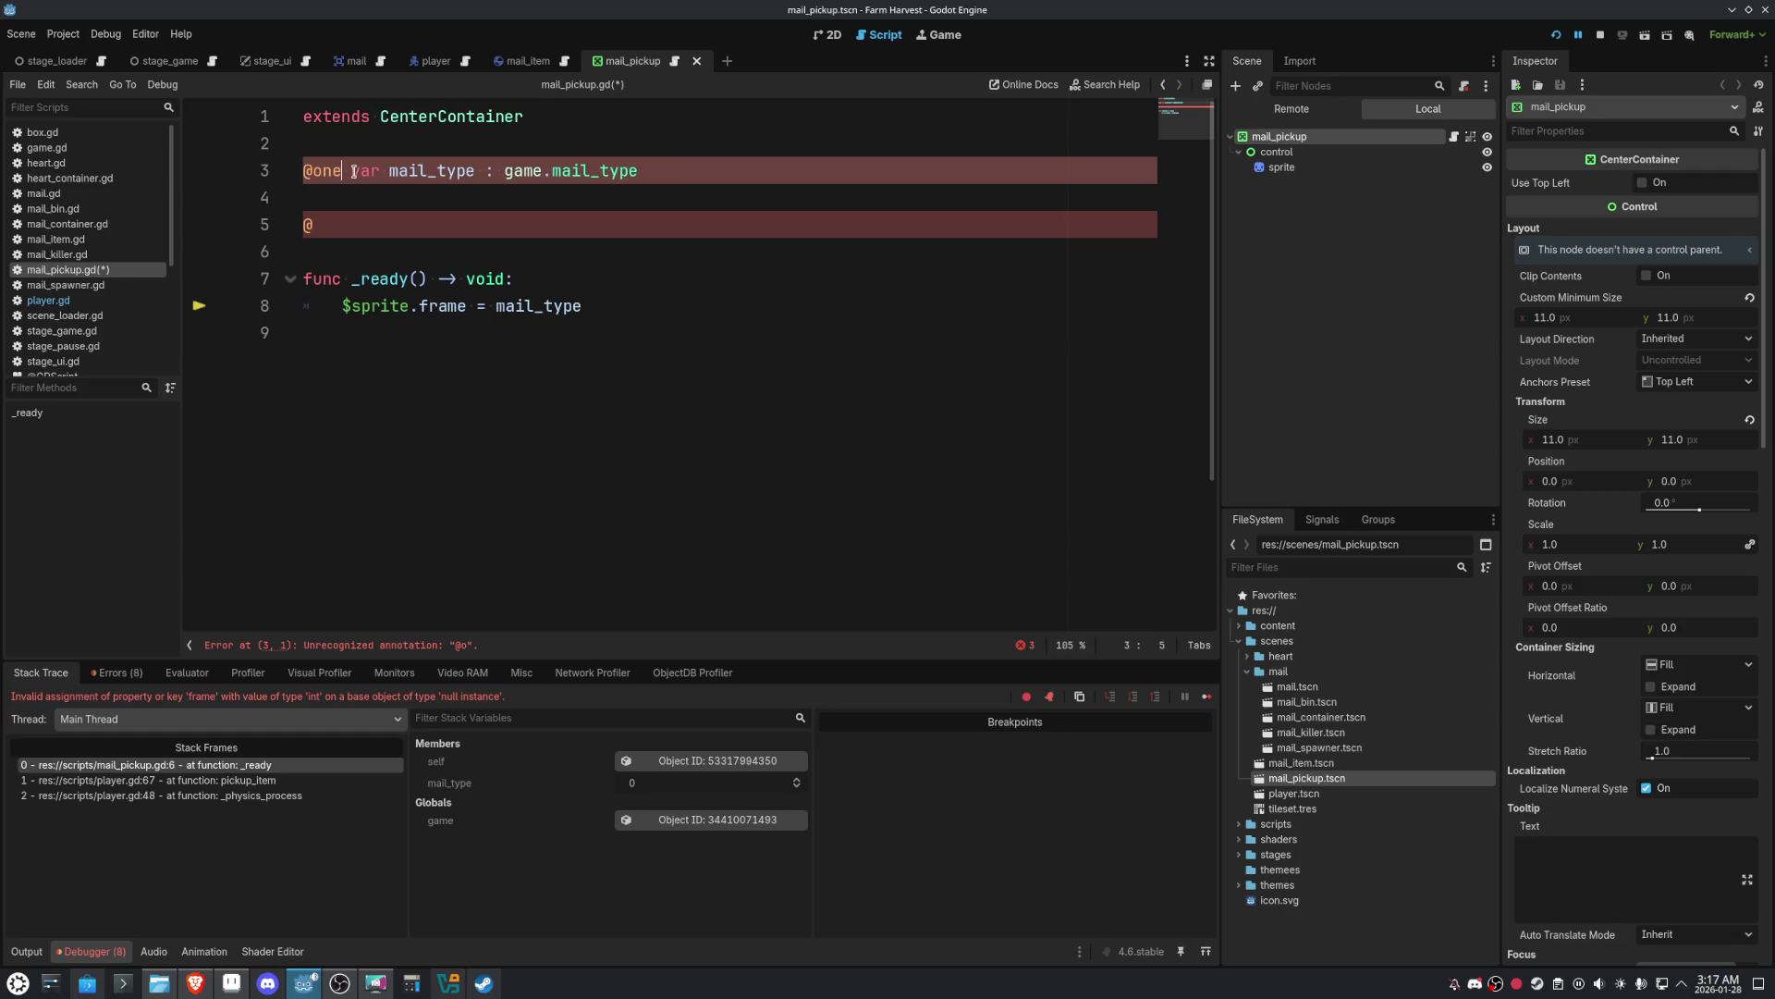
type("ex")
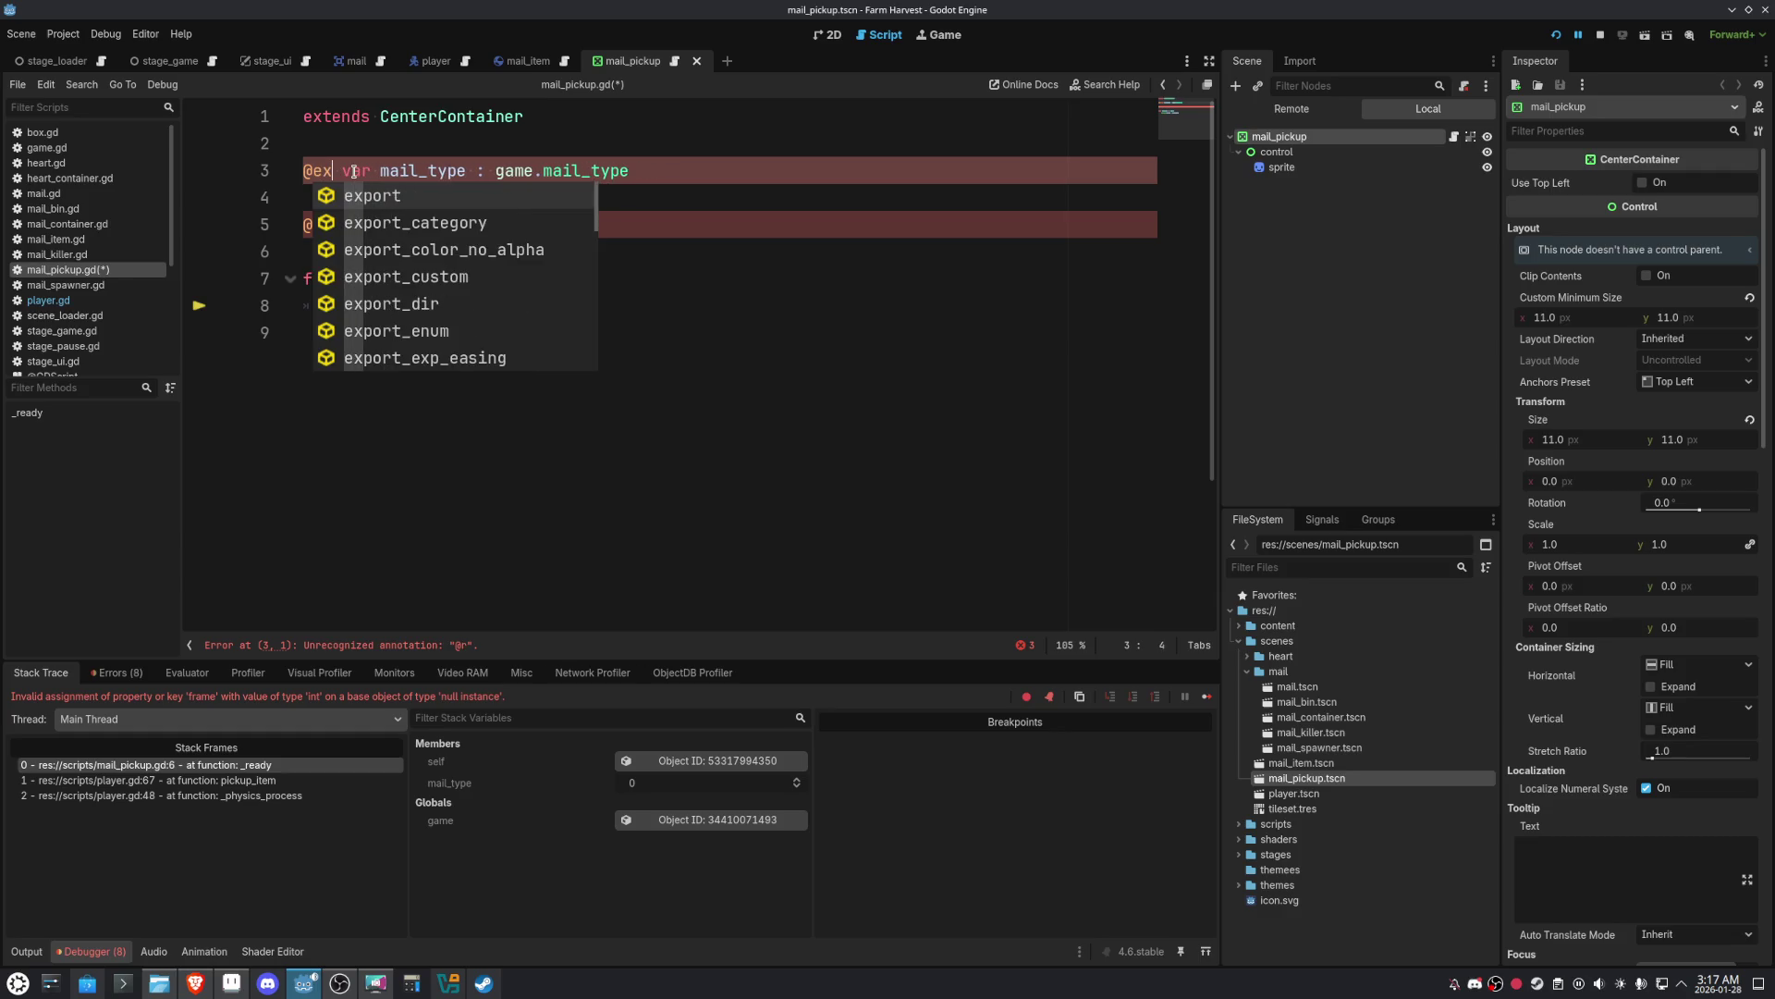
key("Return")
left_click(343, 226)
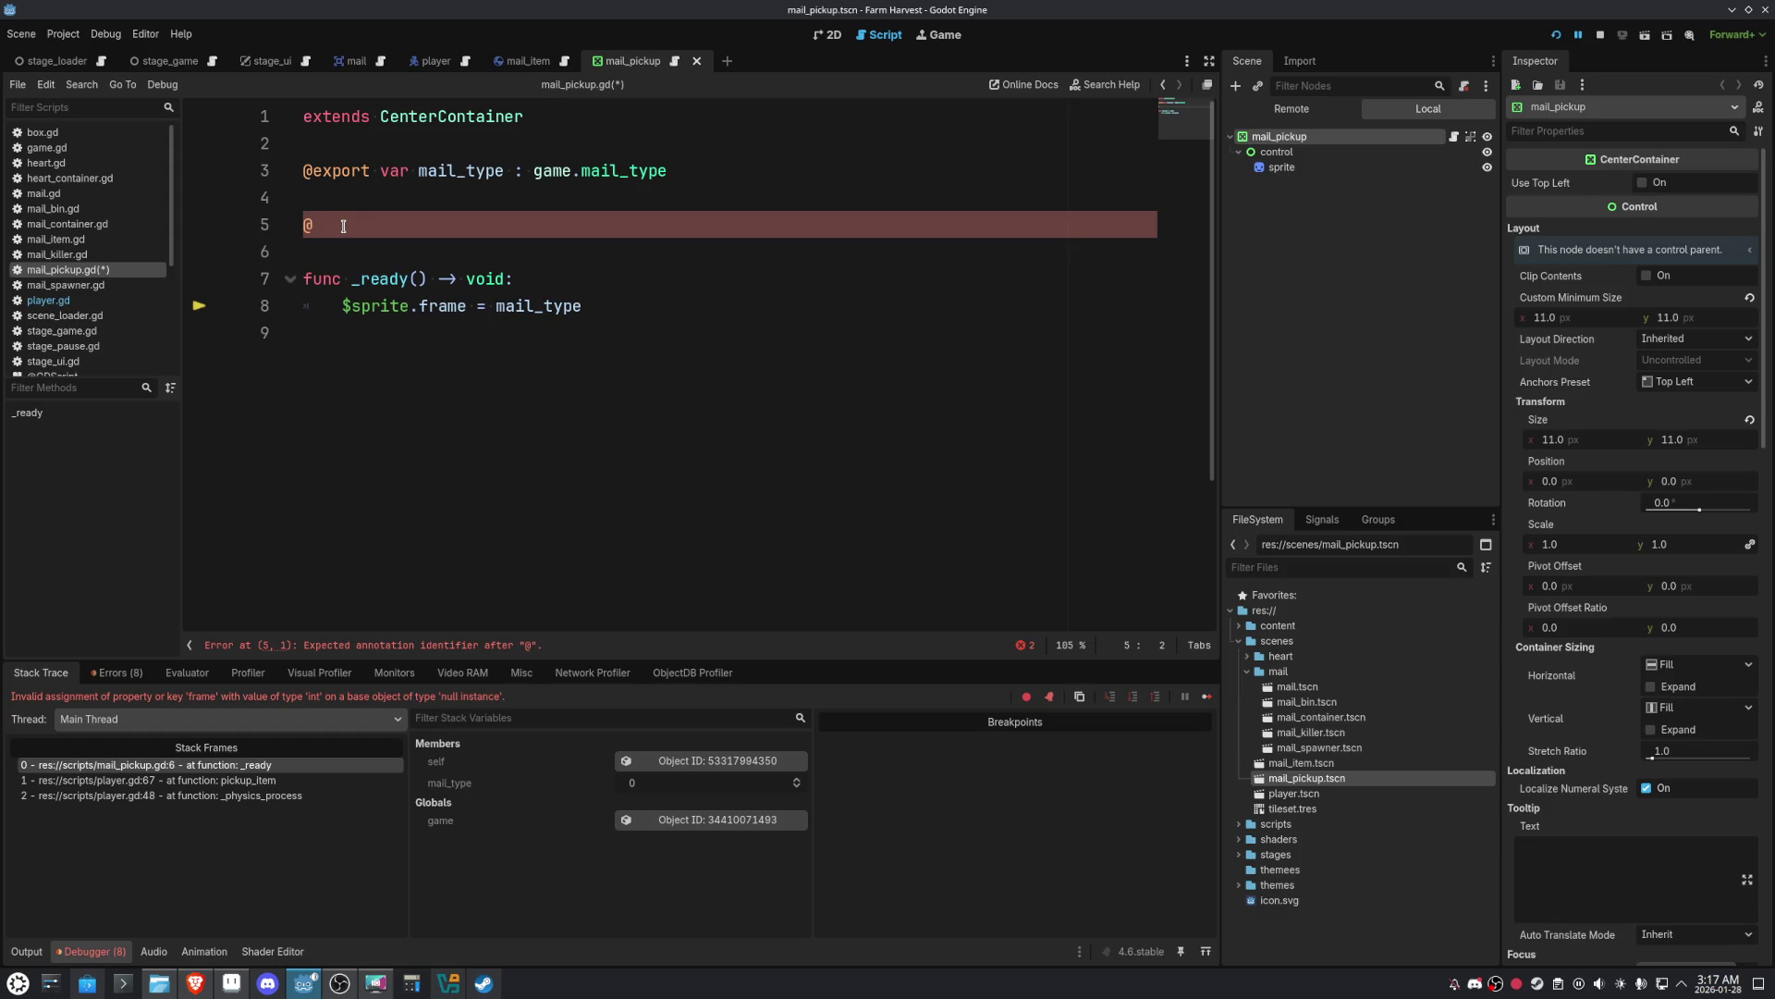
type("var sp")
type("rite =")
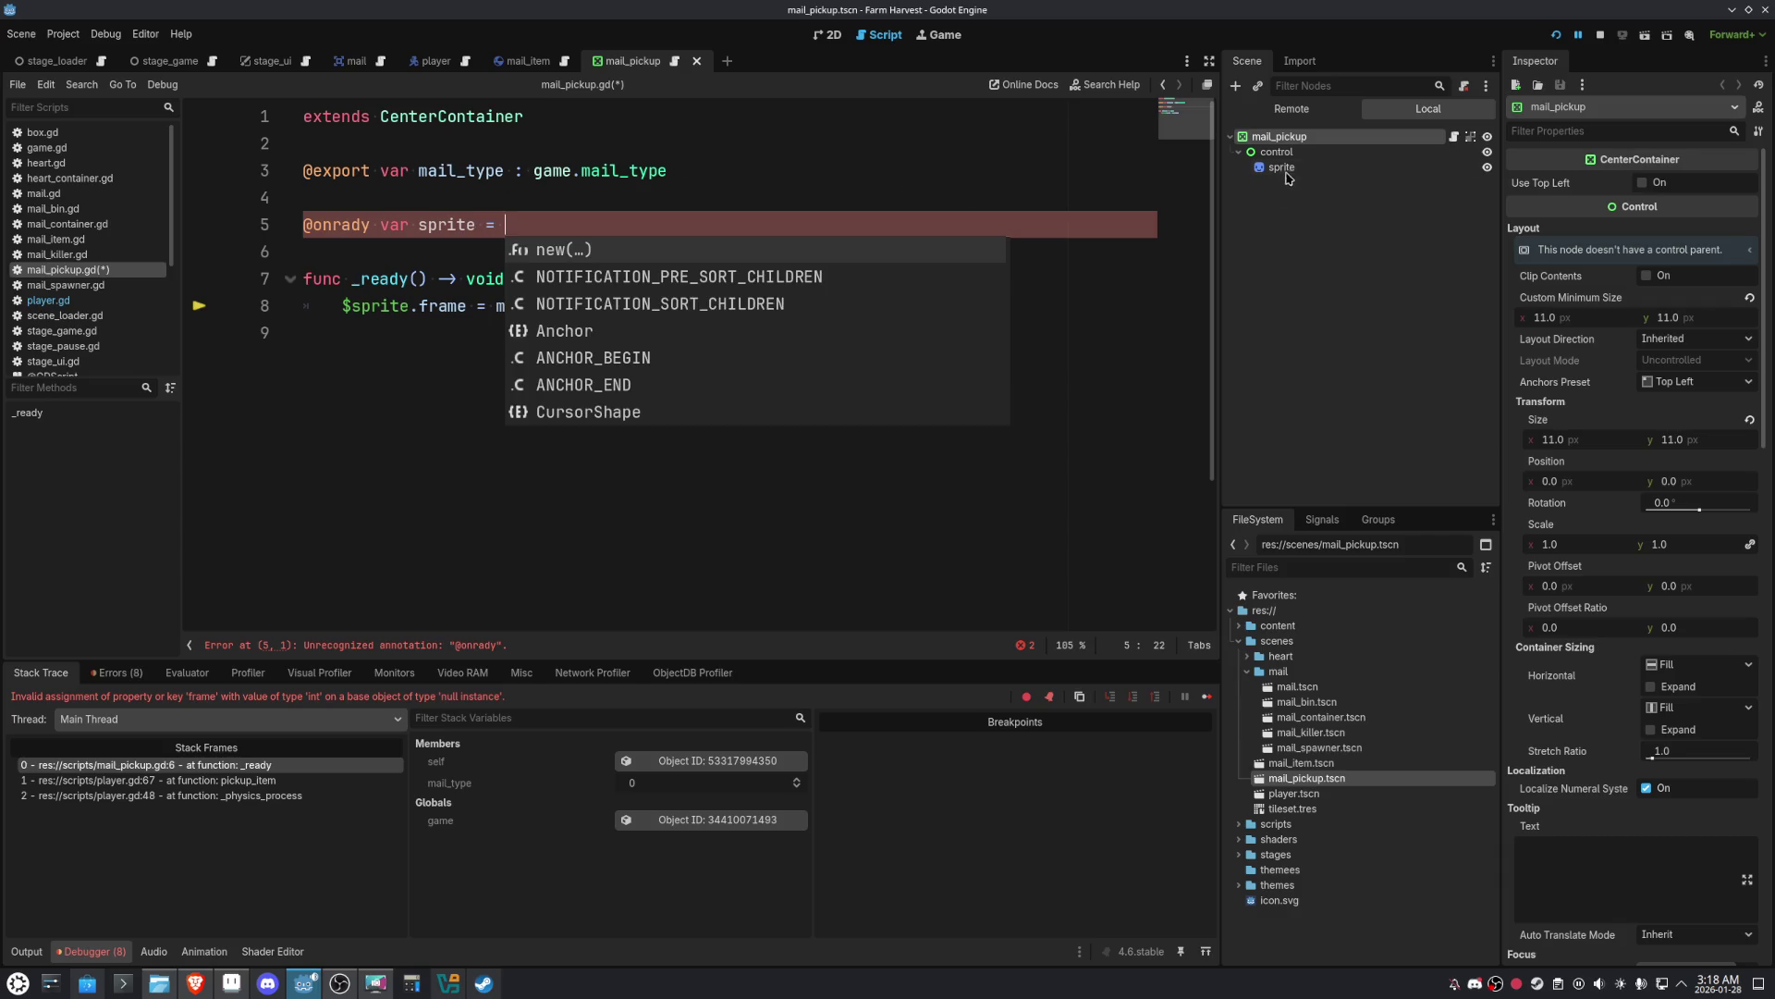
left_click_drag(1281, 168, 579, 227)
left_click(752, 419)
key("ctrl+s")
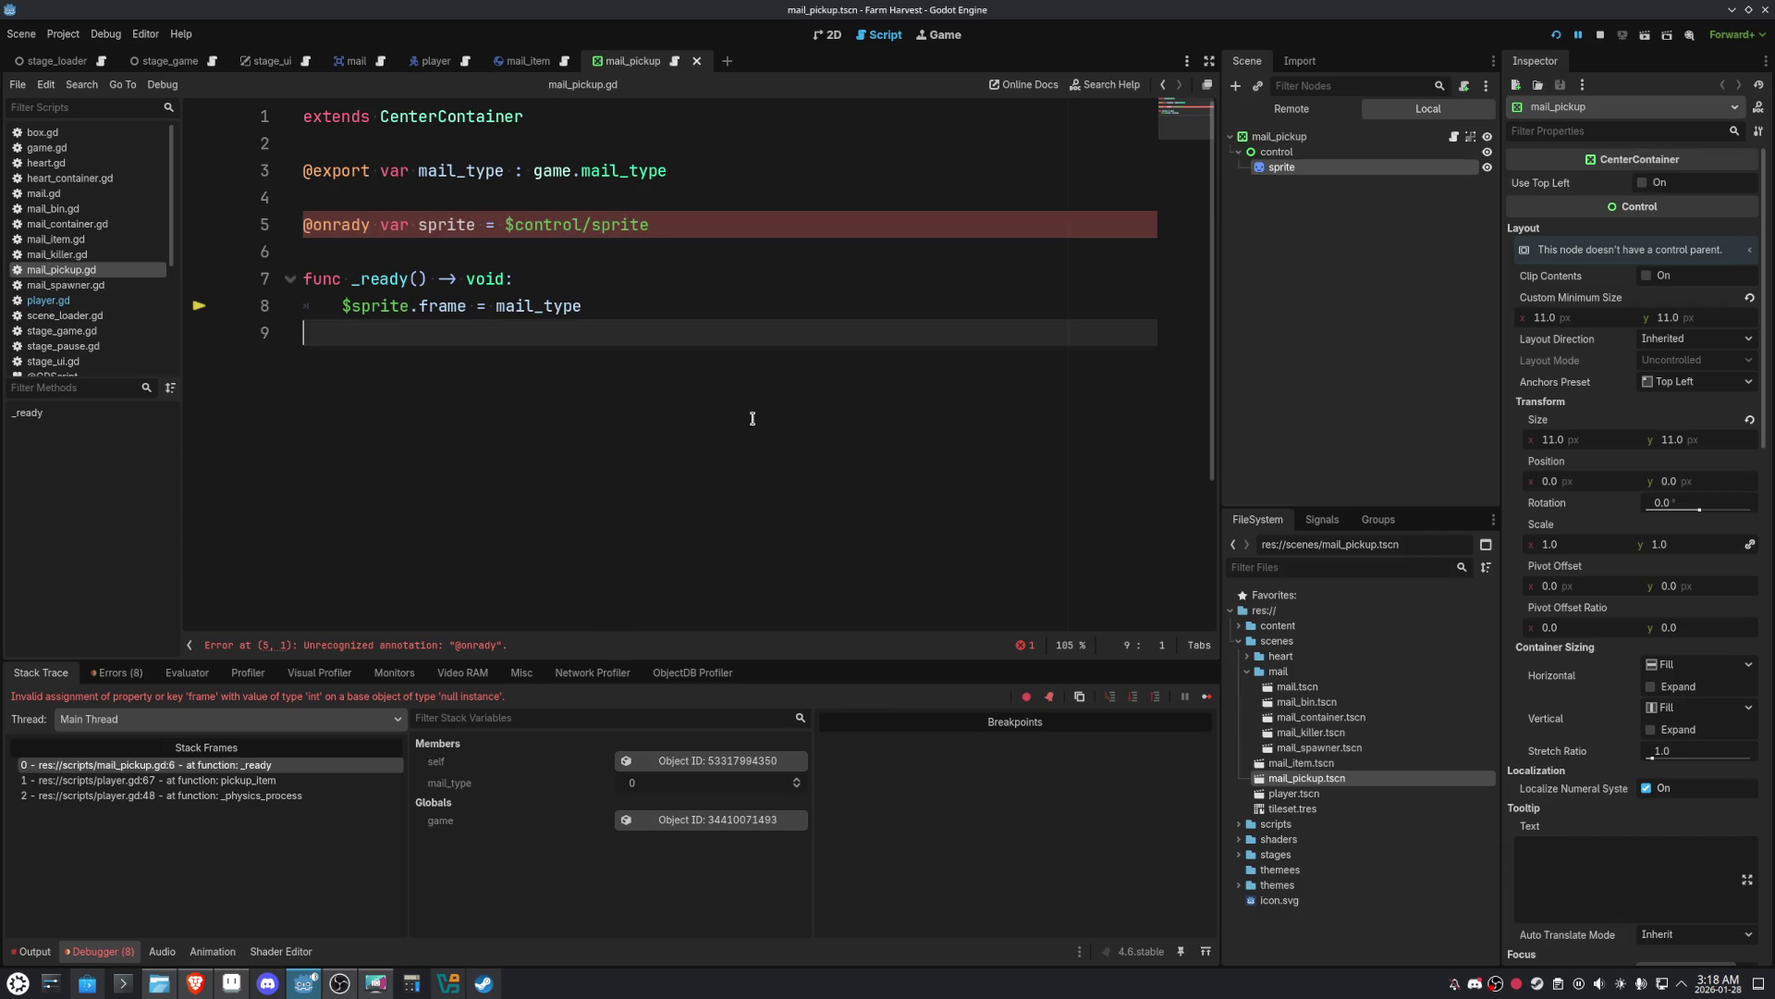
Use sprite instead of $sprite in _ready, fix the misspelled onrady annotation, and rerun
double_click(465, 236)
left_click(352, 306)
key("BackSpace")
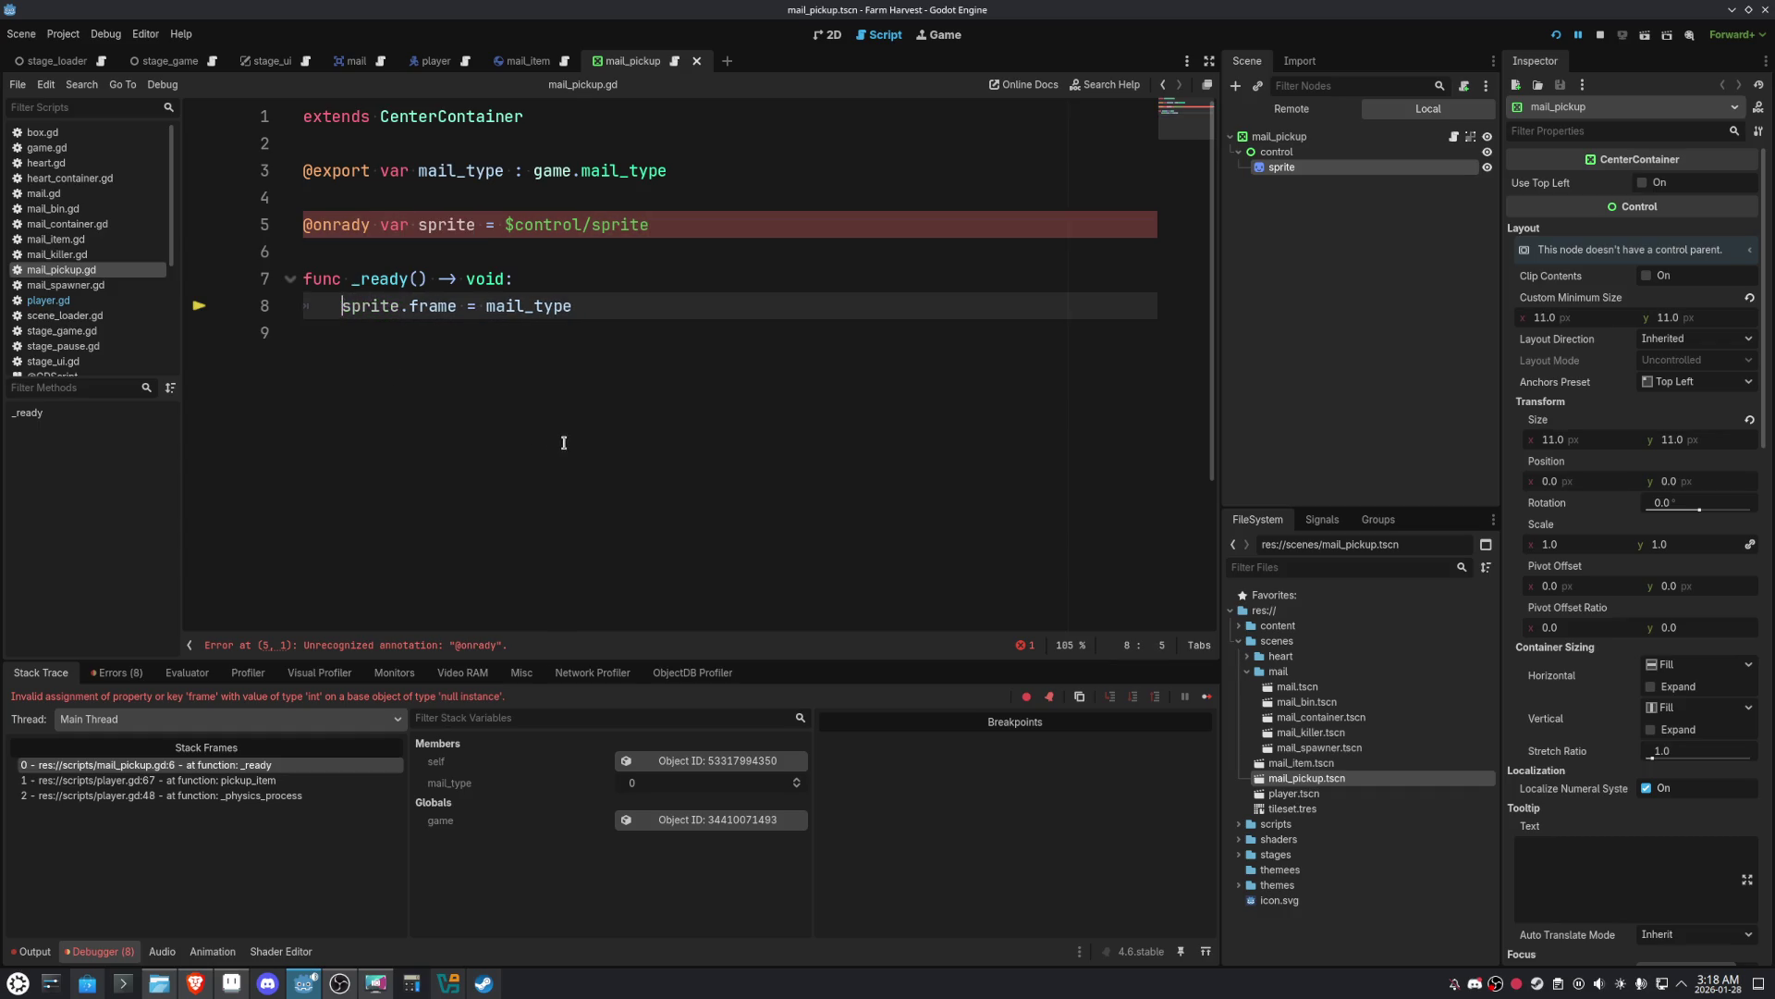
left_click(435, 418)
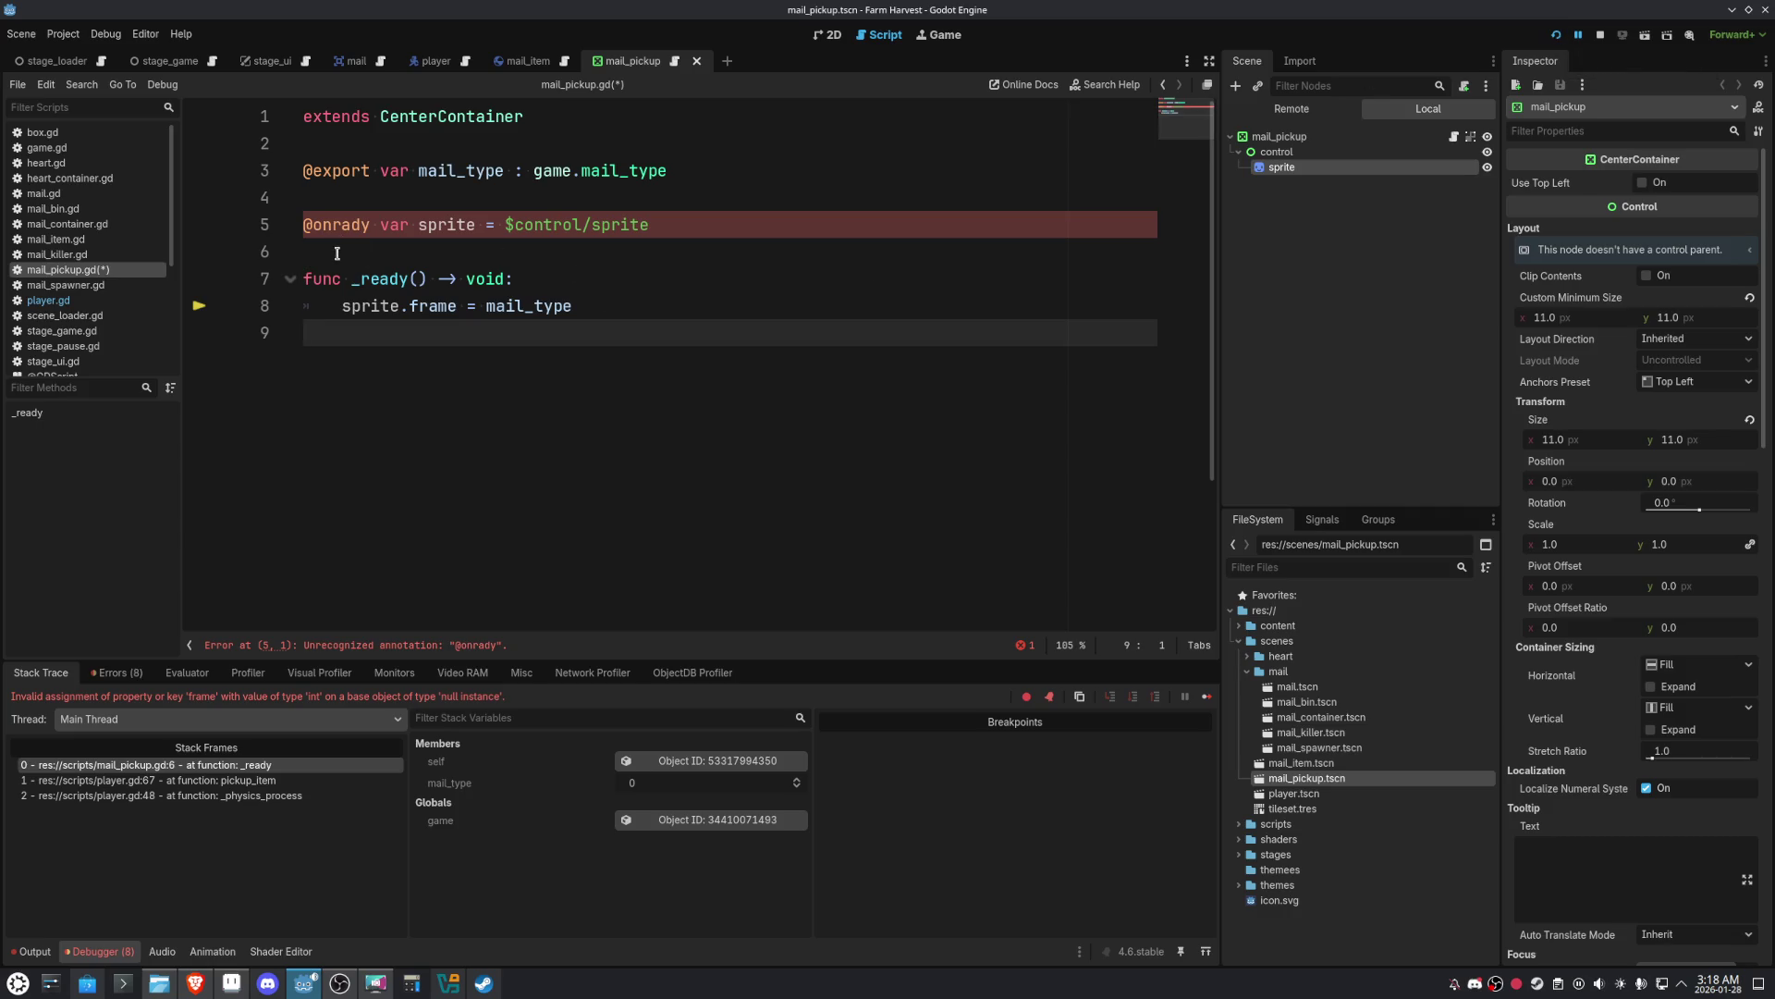
left_click(343, 226)
type("e")
left_click(328, 468)
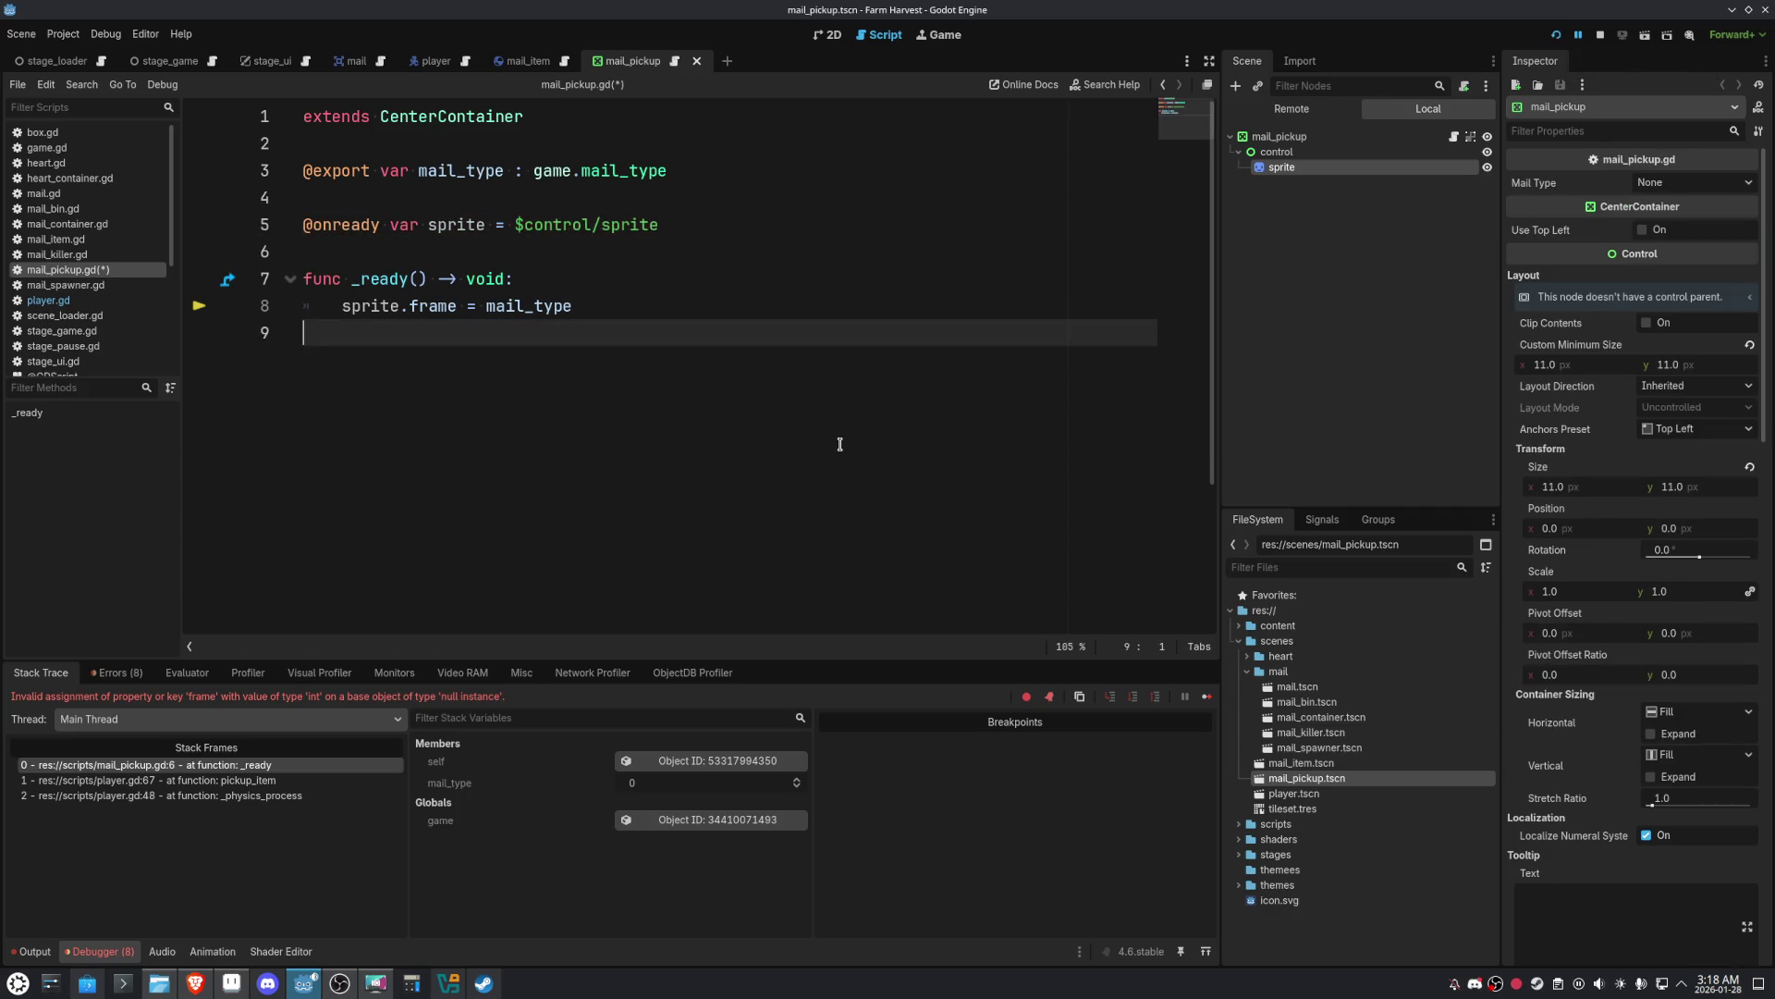
left_click(1556, 35)
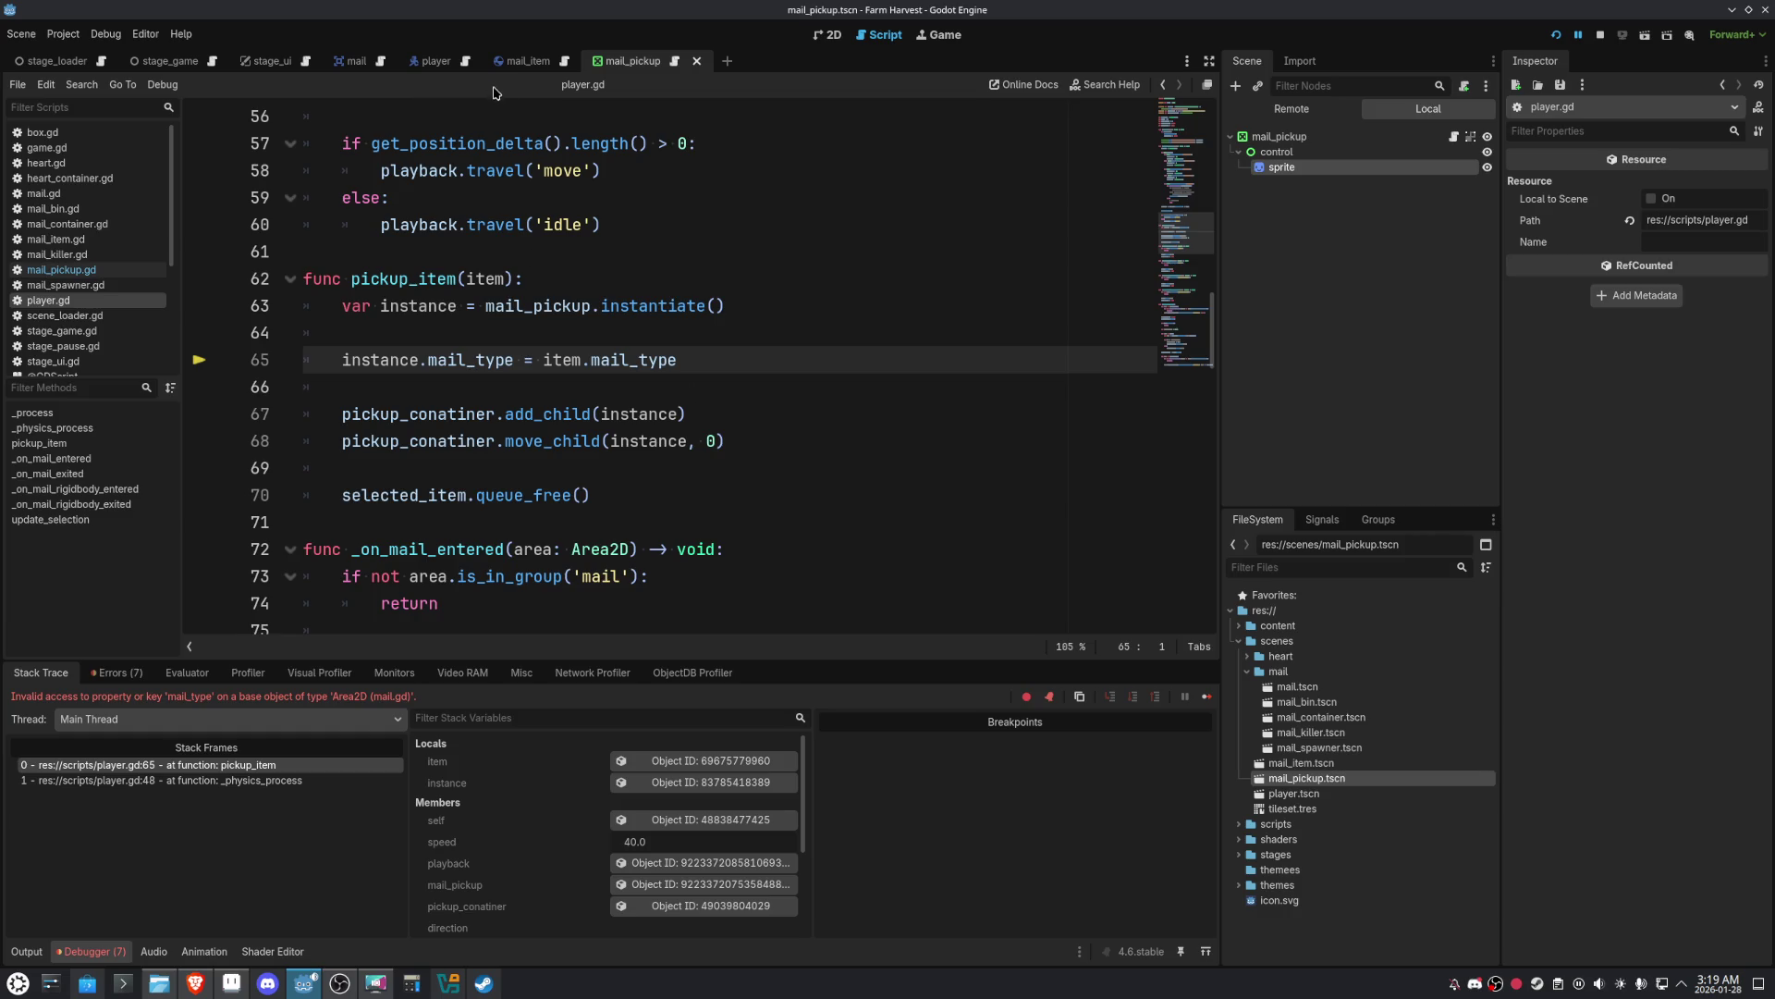
Switch to the mail.tscn scene after the run halts on the invalid mail_type access
left_click(356, 60)
Rename the type variable to mail_type on lines 3 and 12 of mail.gd
scroll(740, 278, "up", 15)
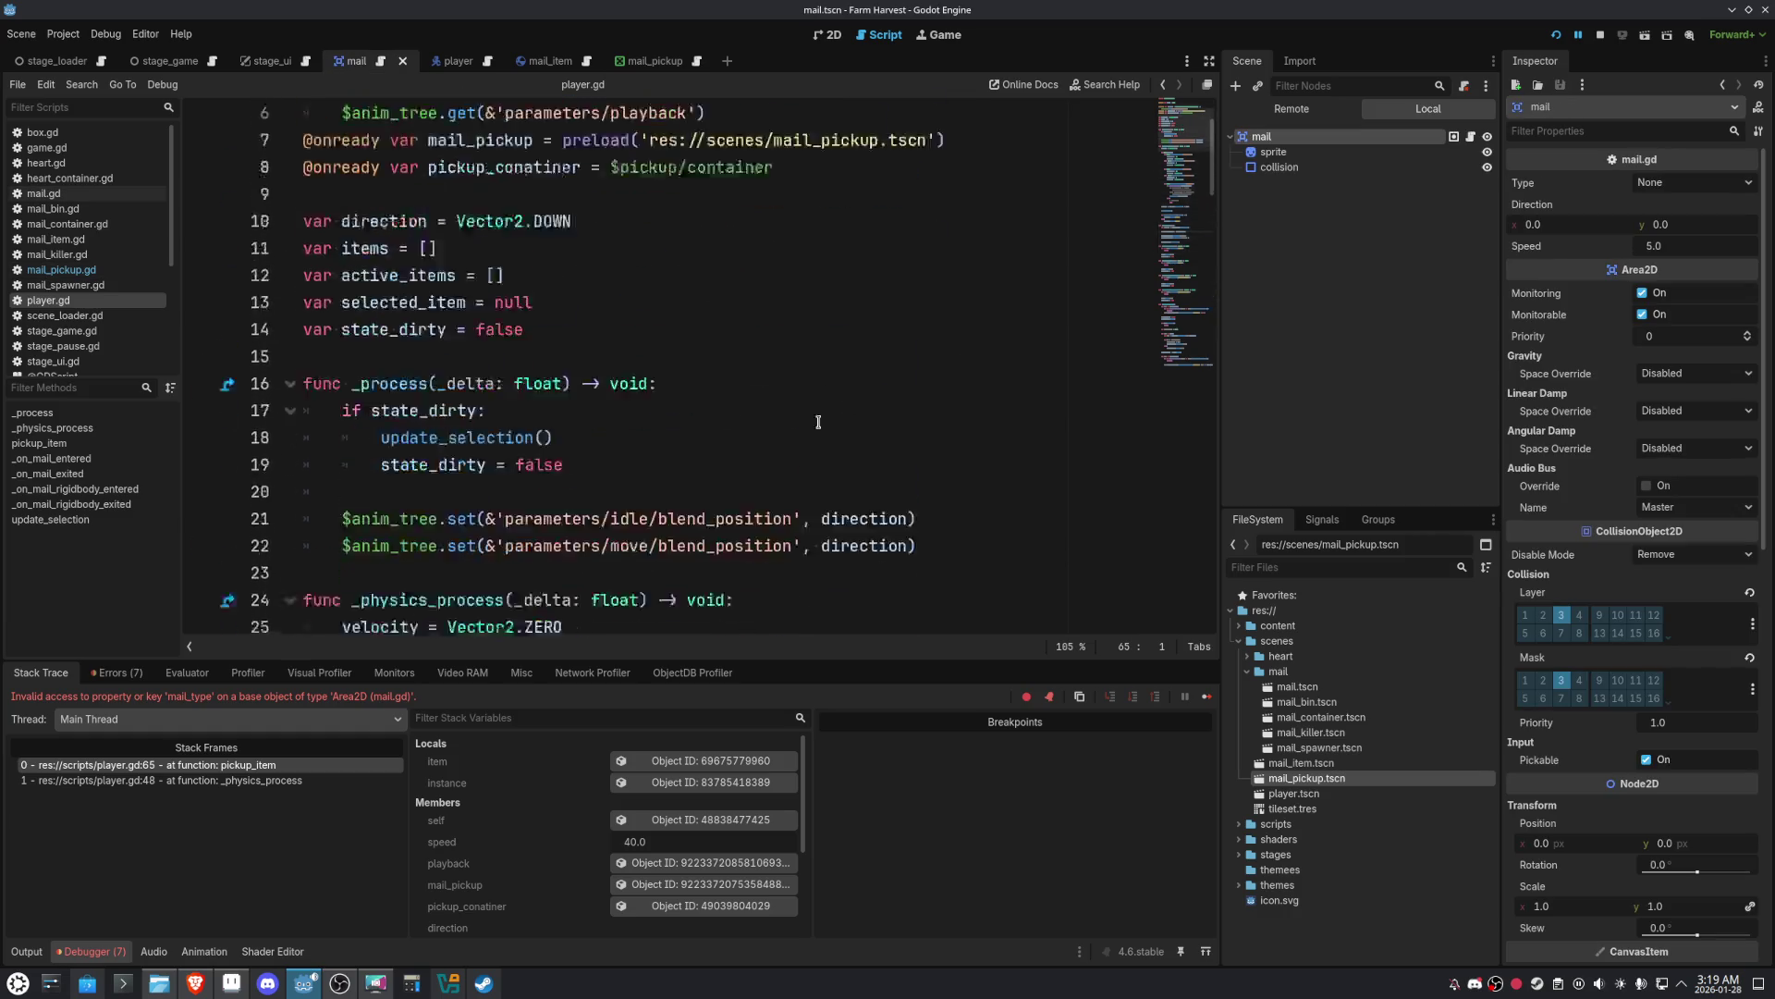
left_click(1470, 137)
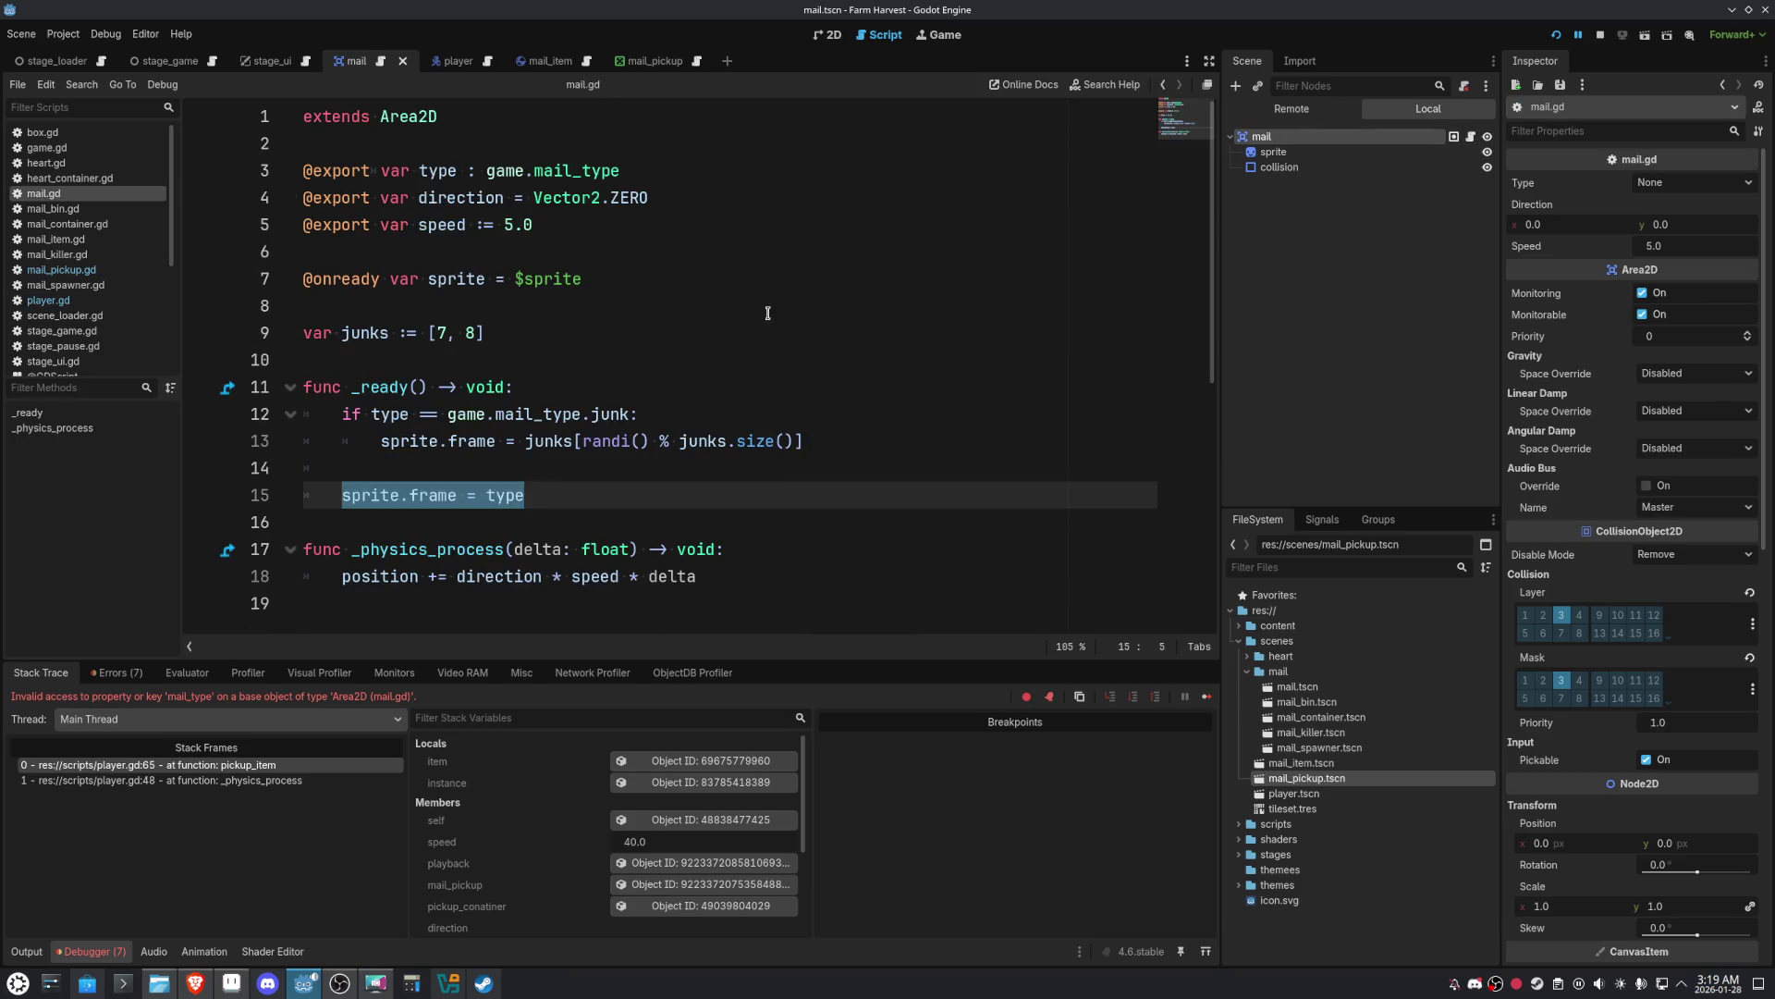
left_click(419, 164)
type("mail_")
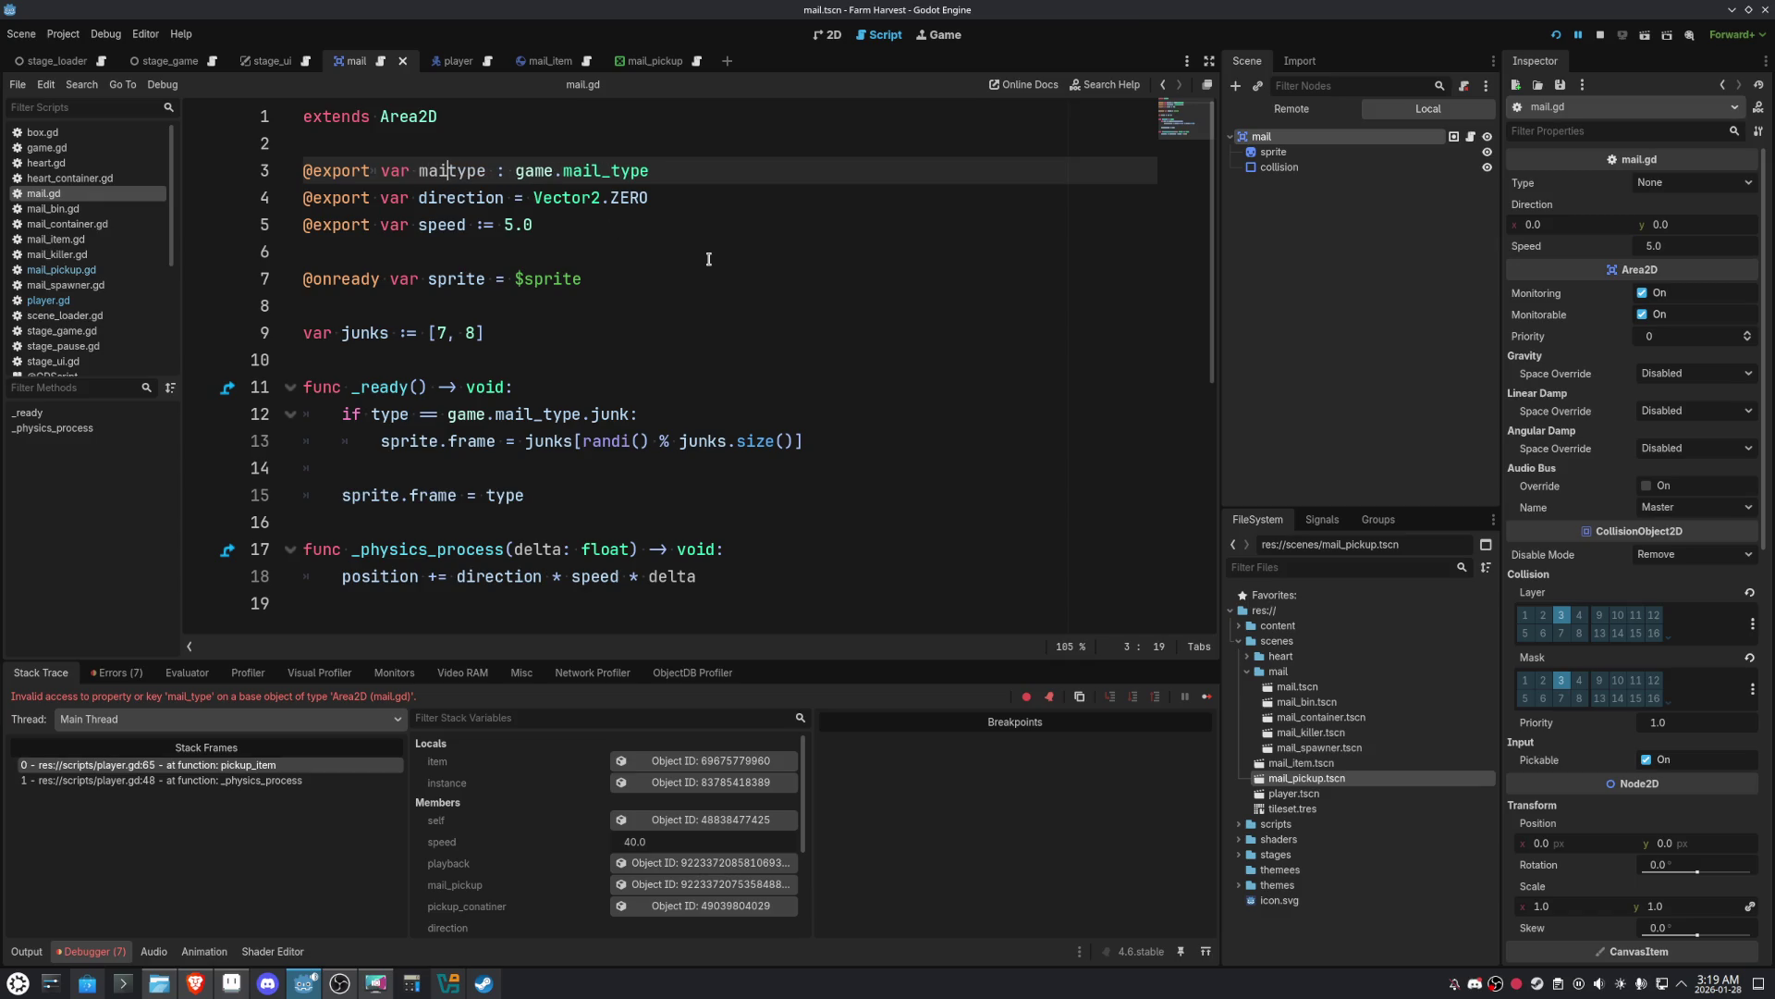
left_click(863, 227)
double_click(459, 172)
key("ctrl+c")
double_click(389, 413)
key("ctrl+v")
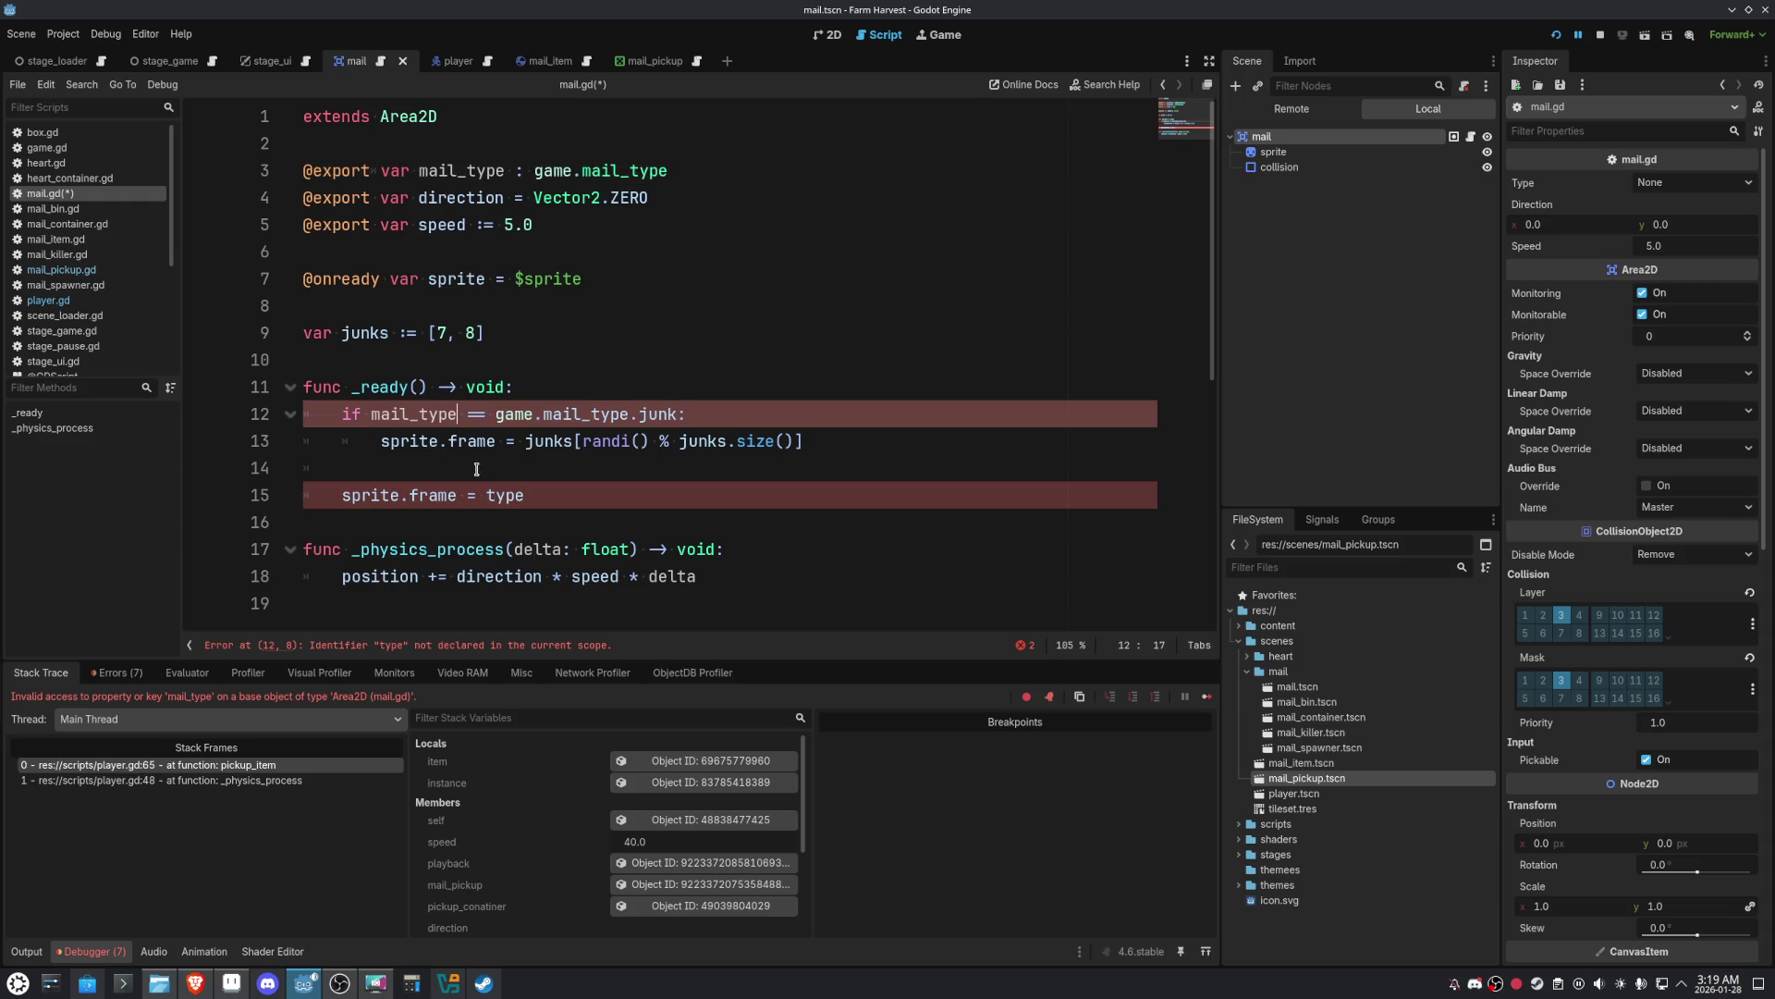
left_click(496, 497)
left_click(834, 286)
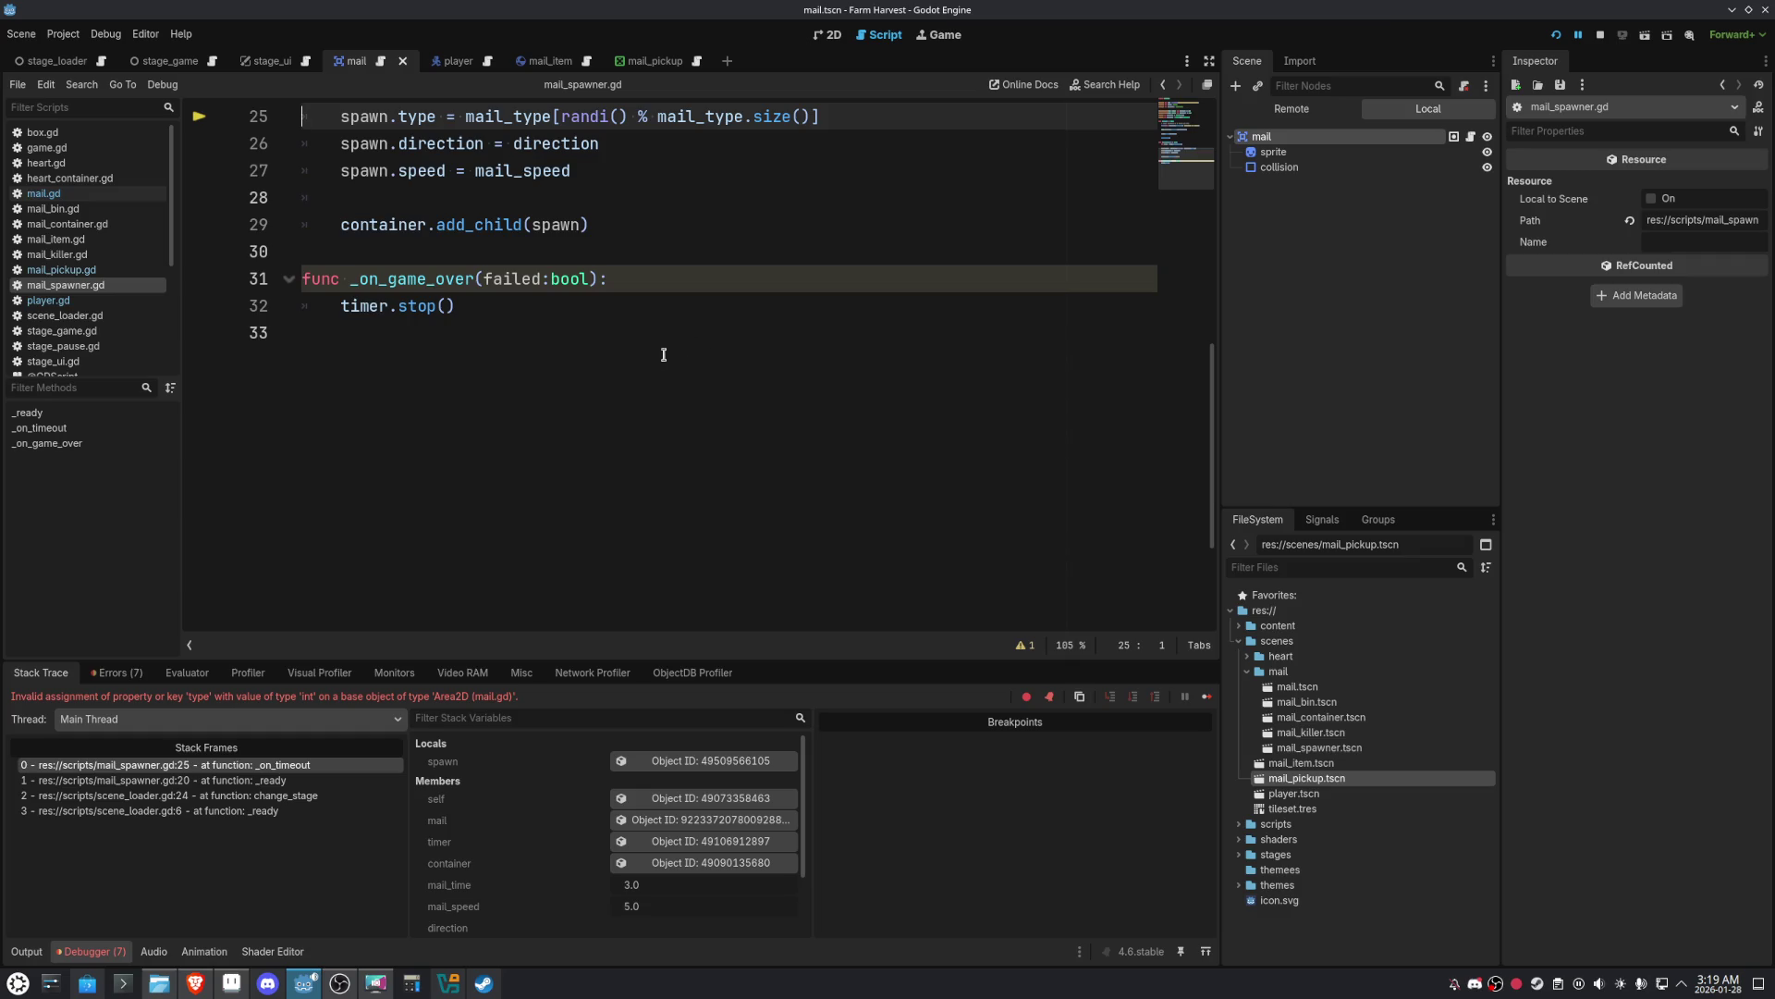
Relaunch the game to test the rename, restarting it with F5
scroll(664, 354, "up", 4)
scroll(665, 393, "down", 2)
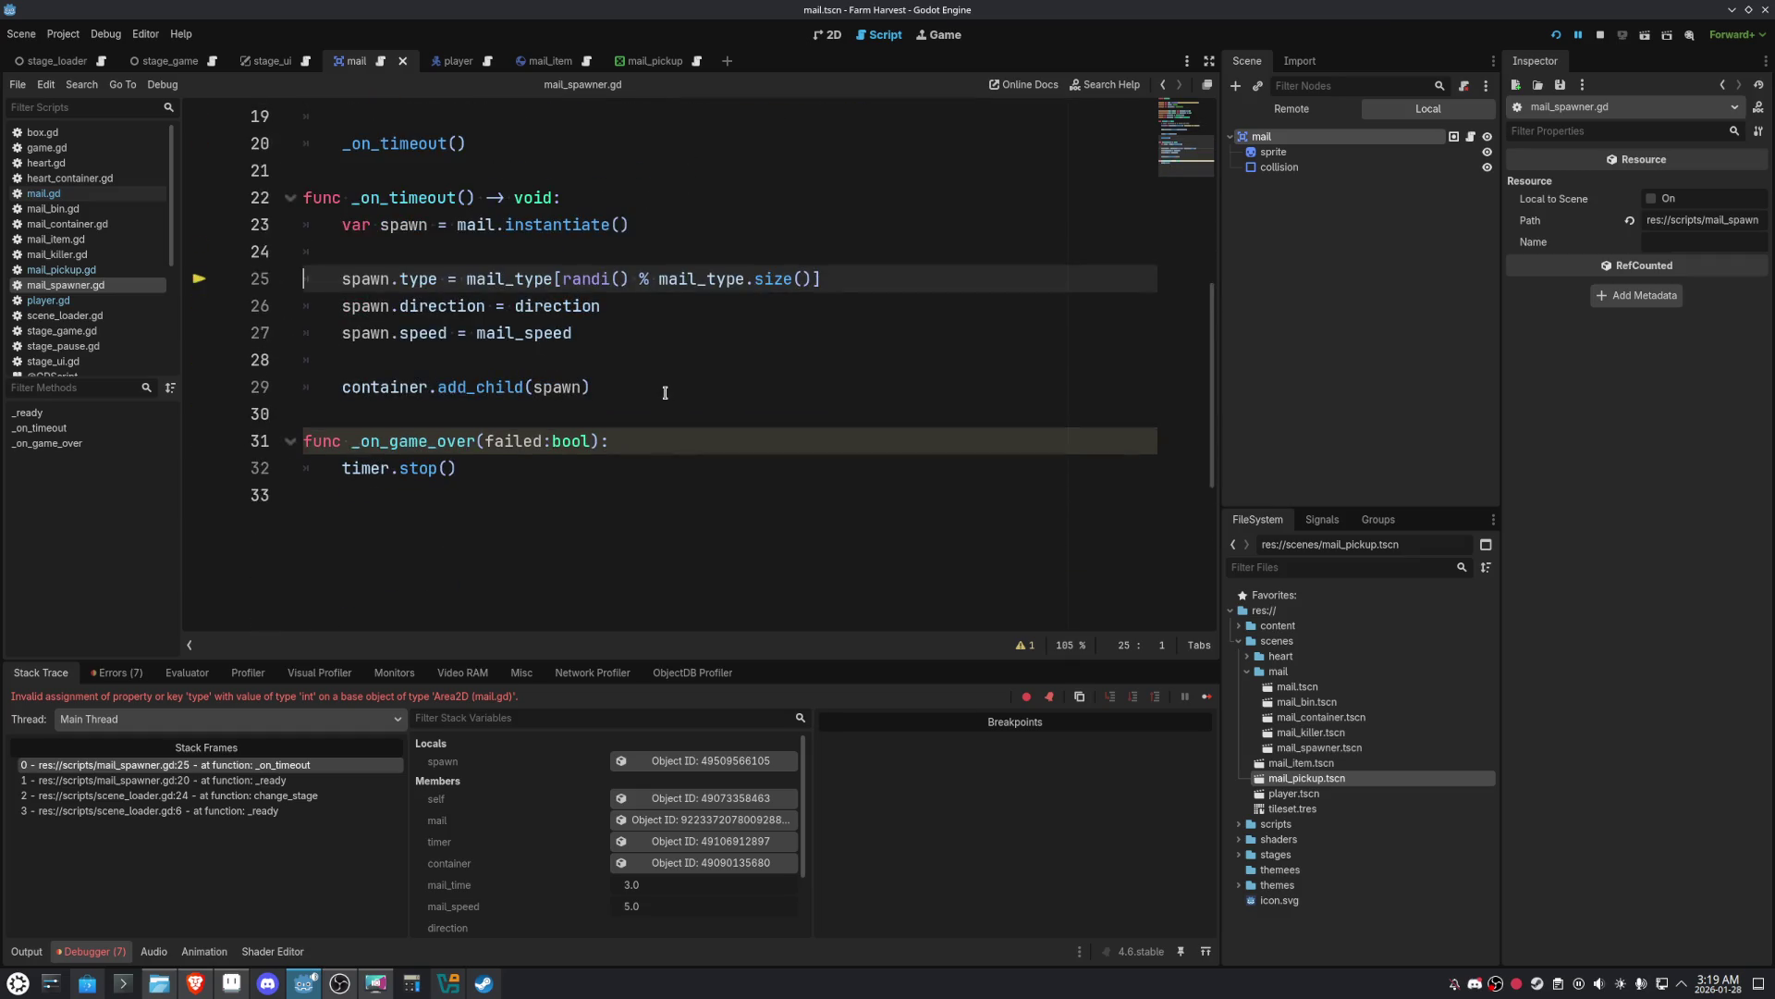
left_click(1556, 37)
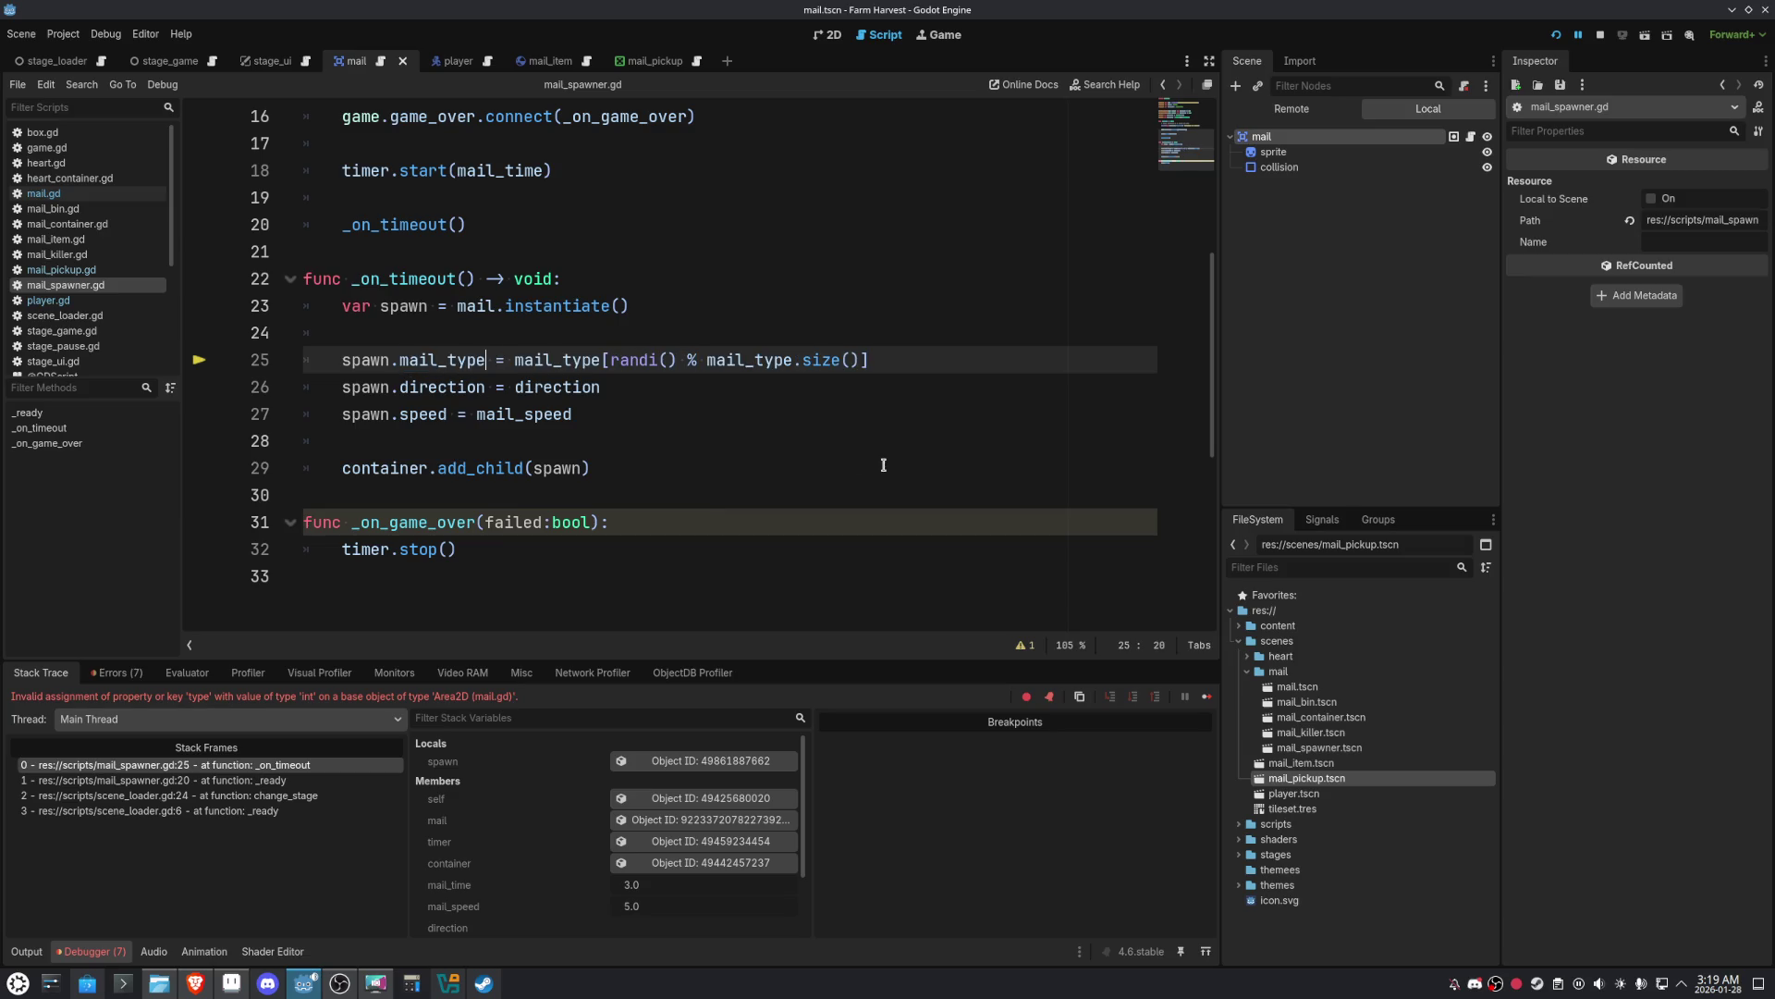
key("F5")
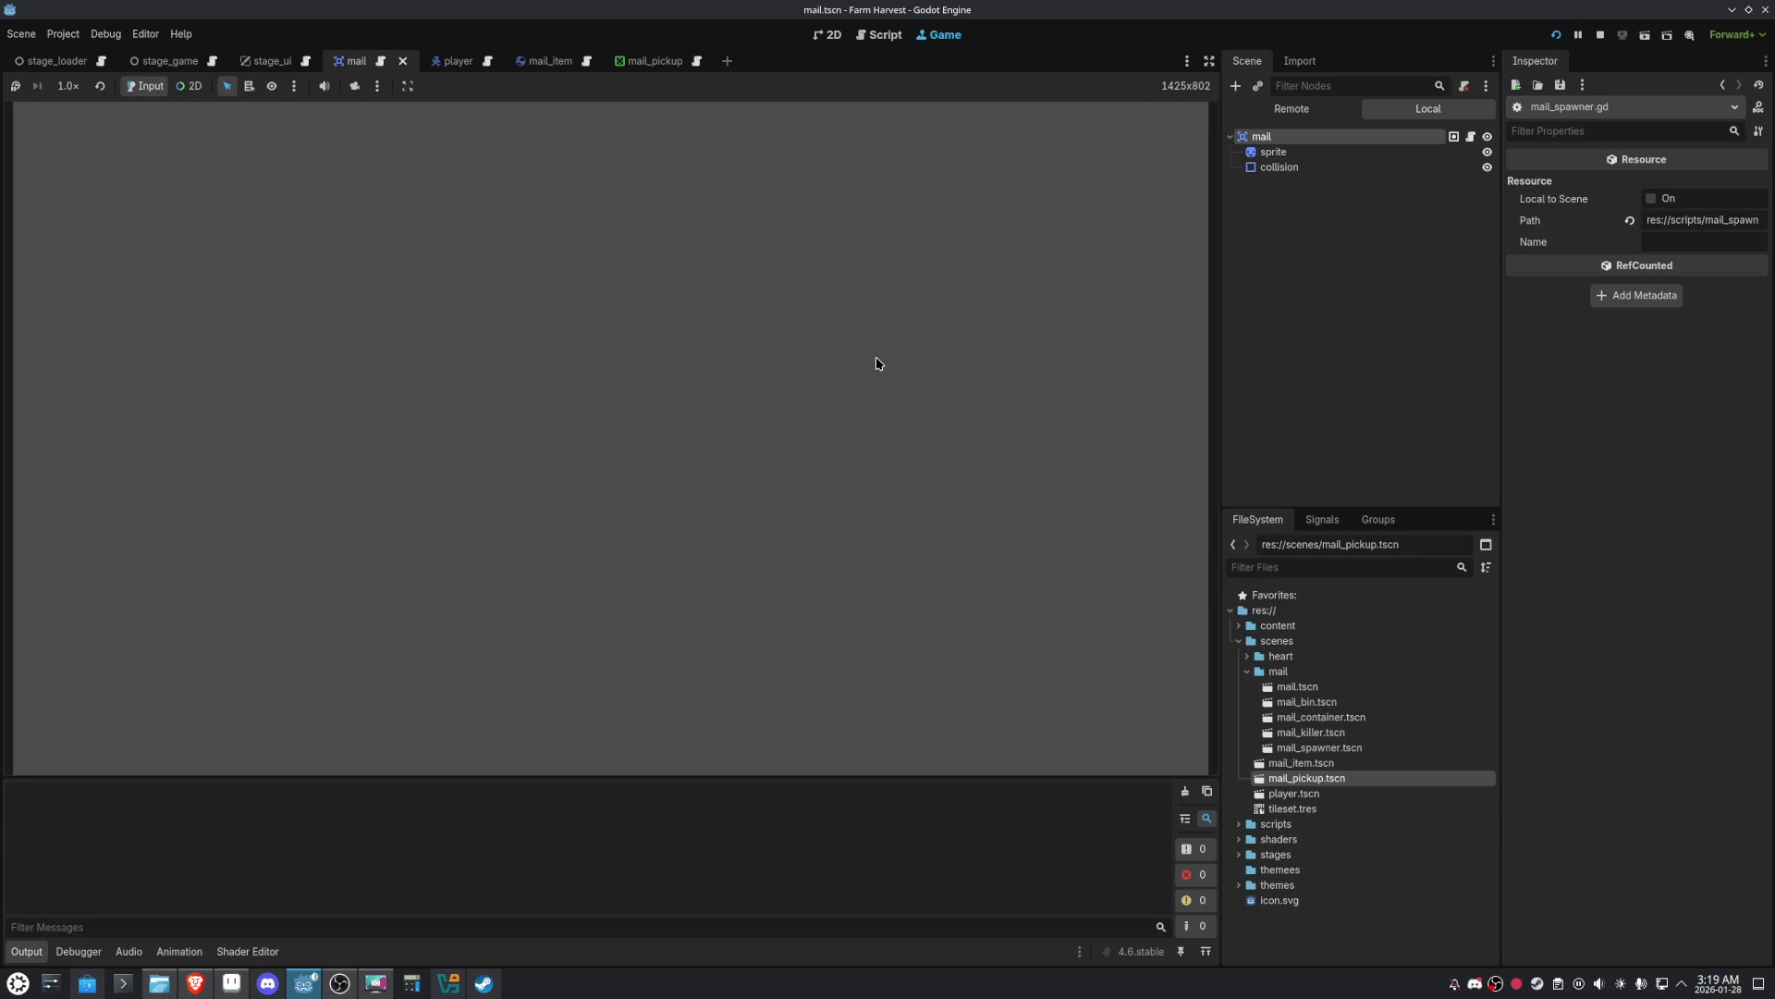
Walk the player right, left and up around the room
key("Right")
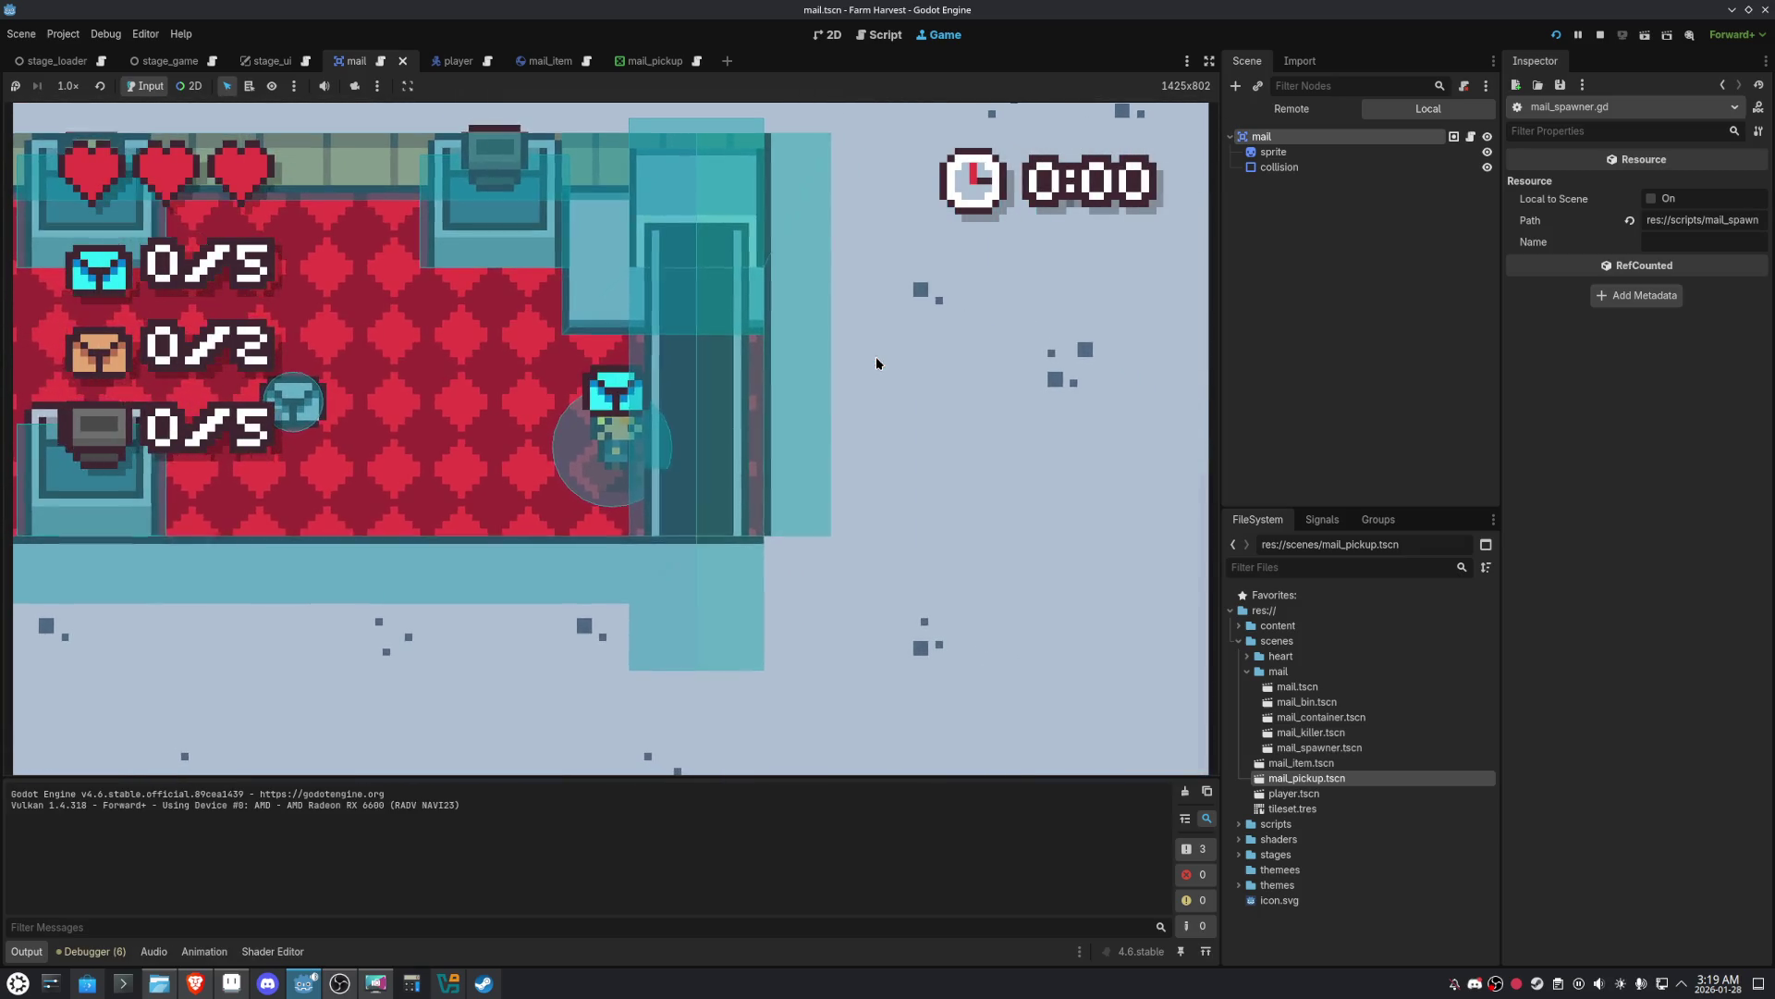
key("Left")
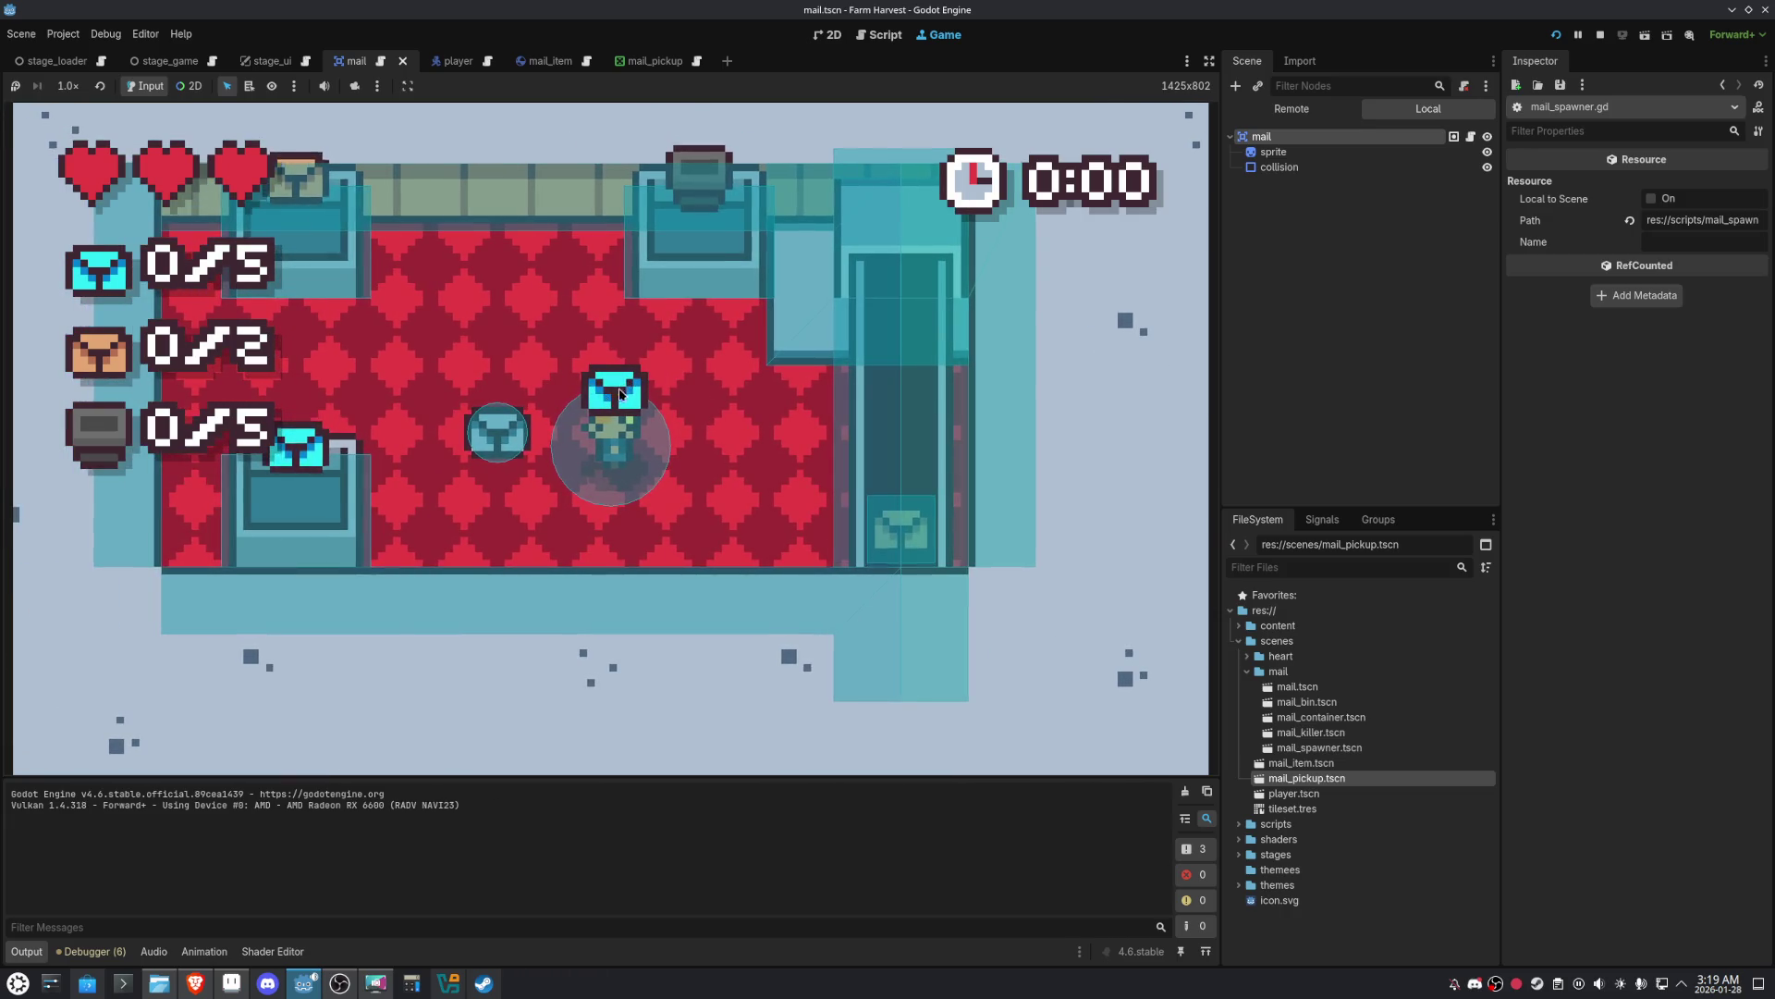
key("Left")
key("Up")
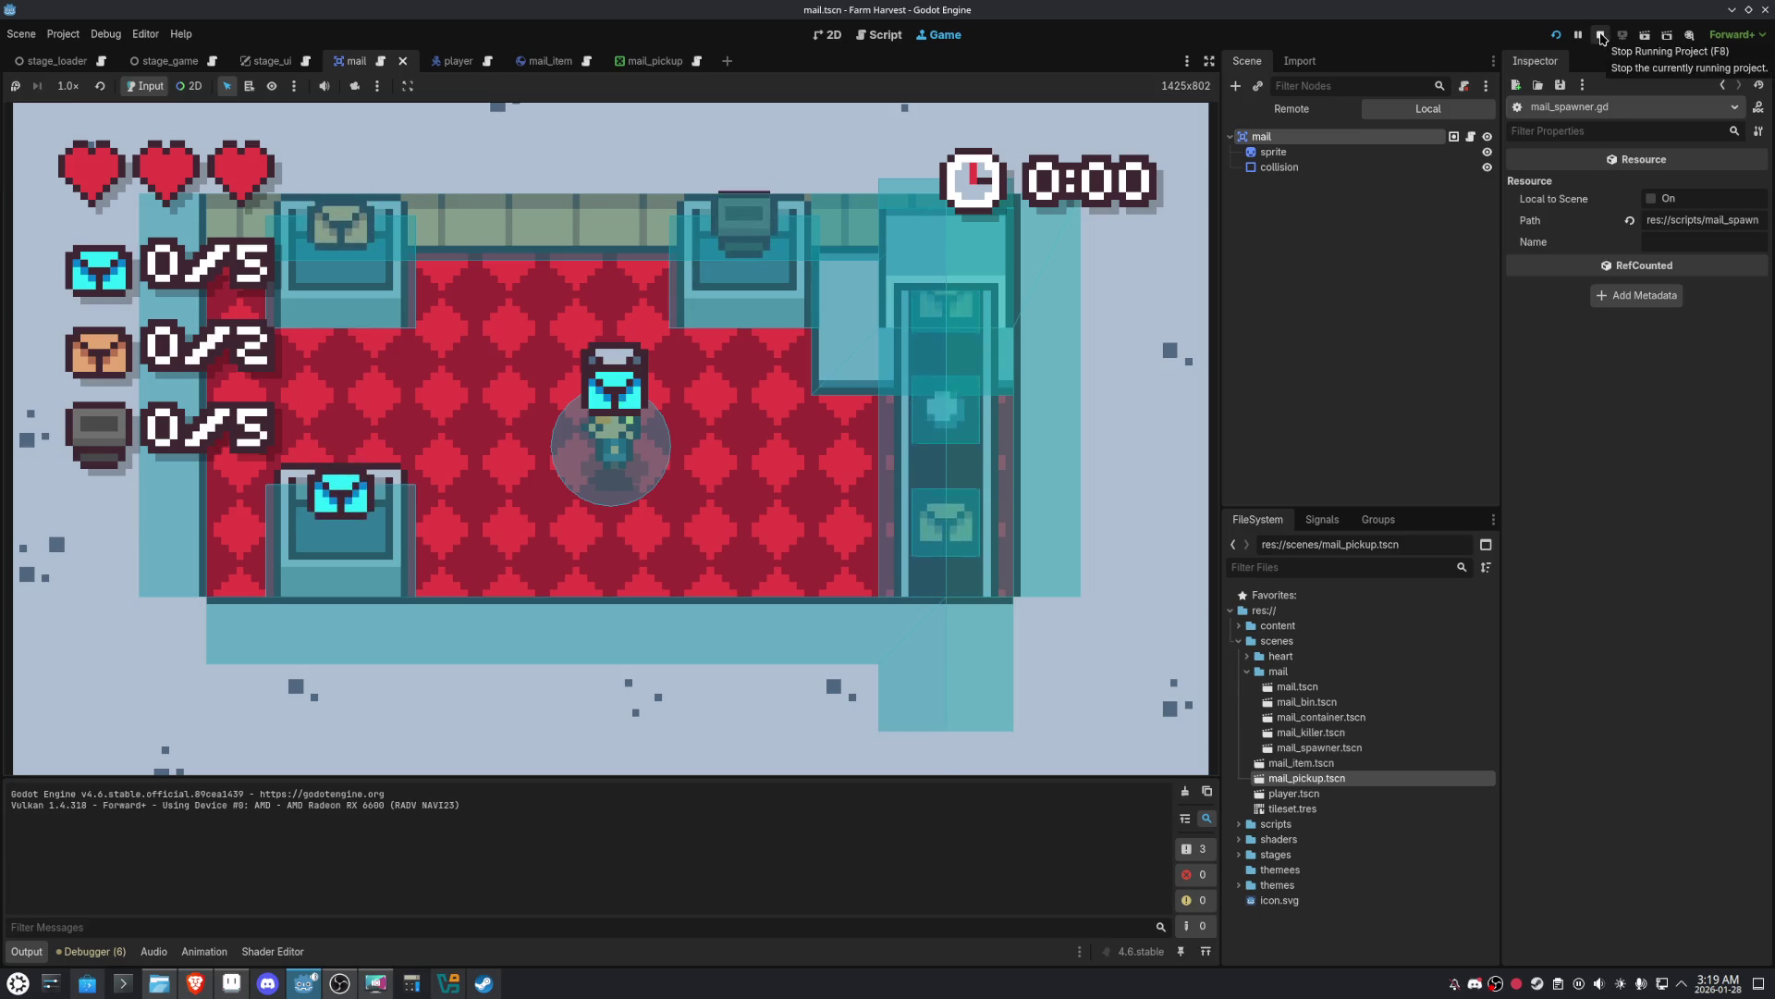
Restart the game with F5 and walk to the conveyor to pick up mail and a package
key("F5")
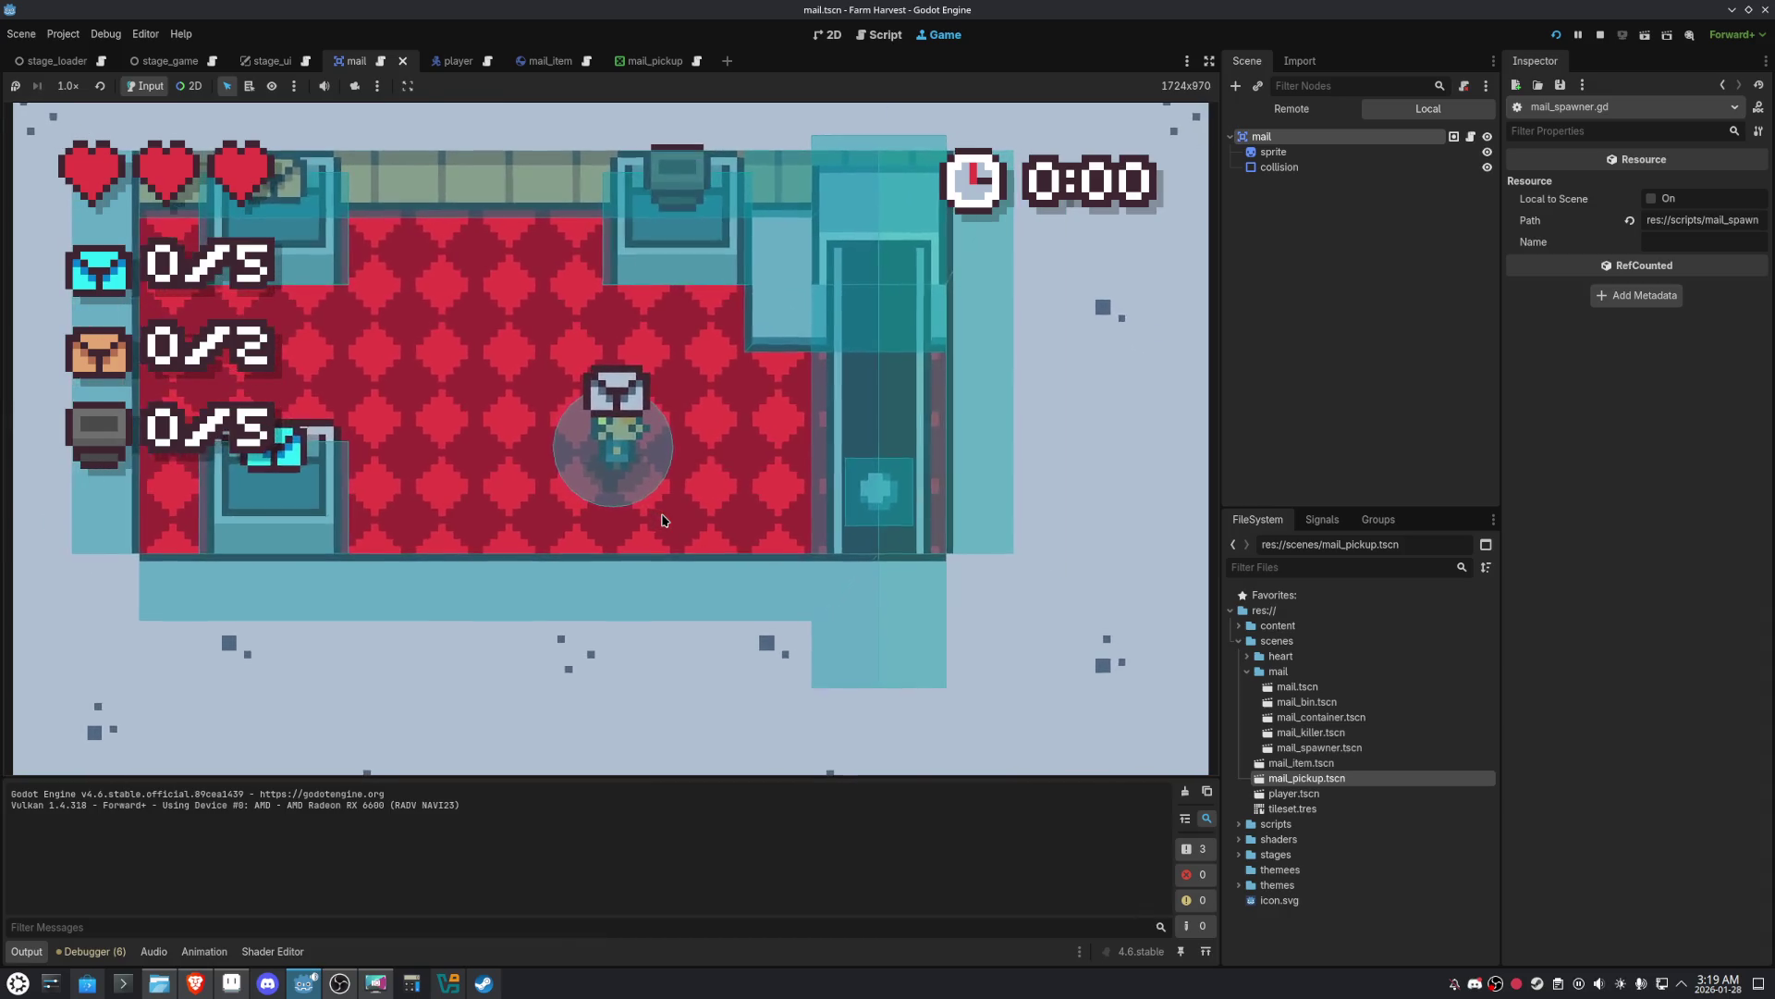
key("Right")
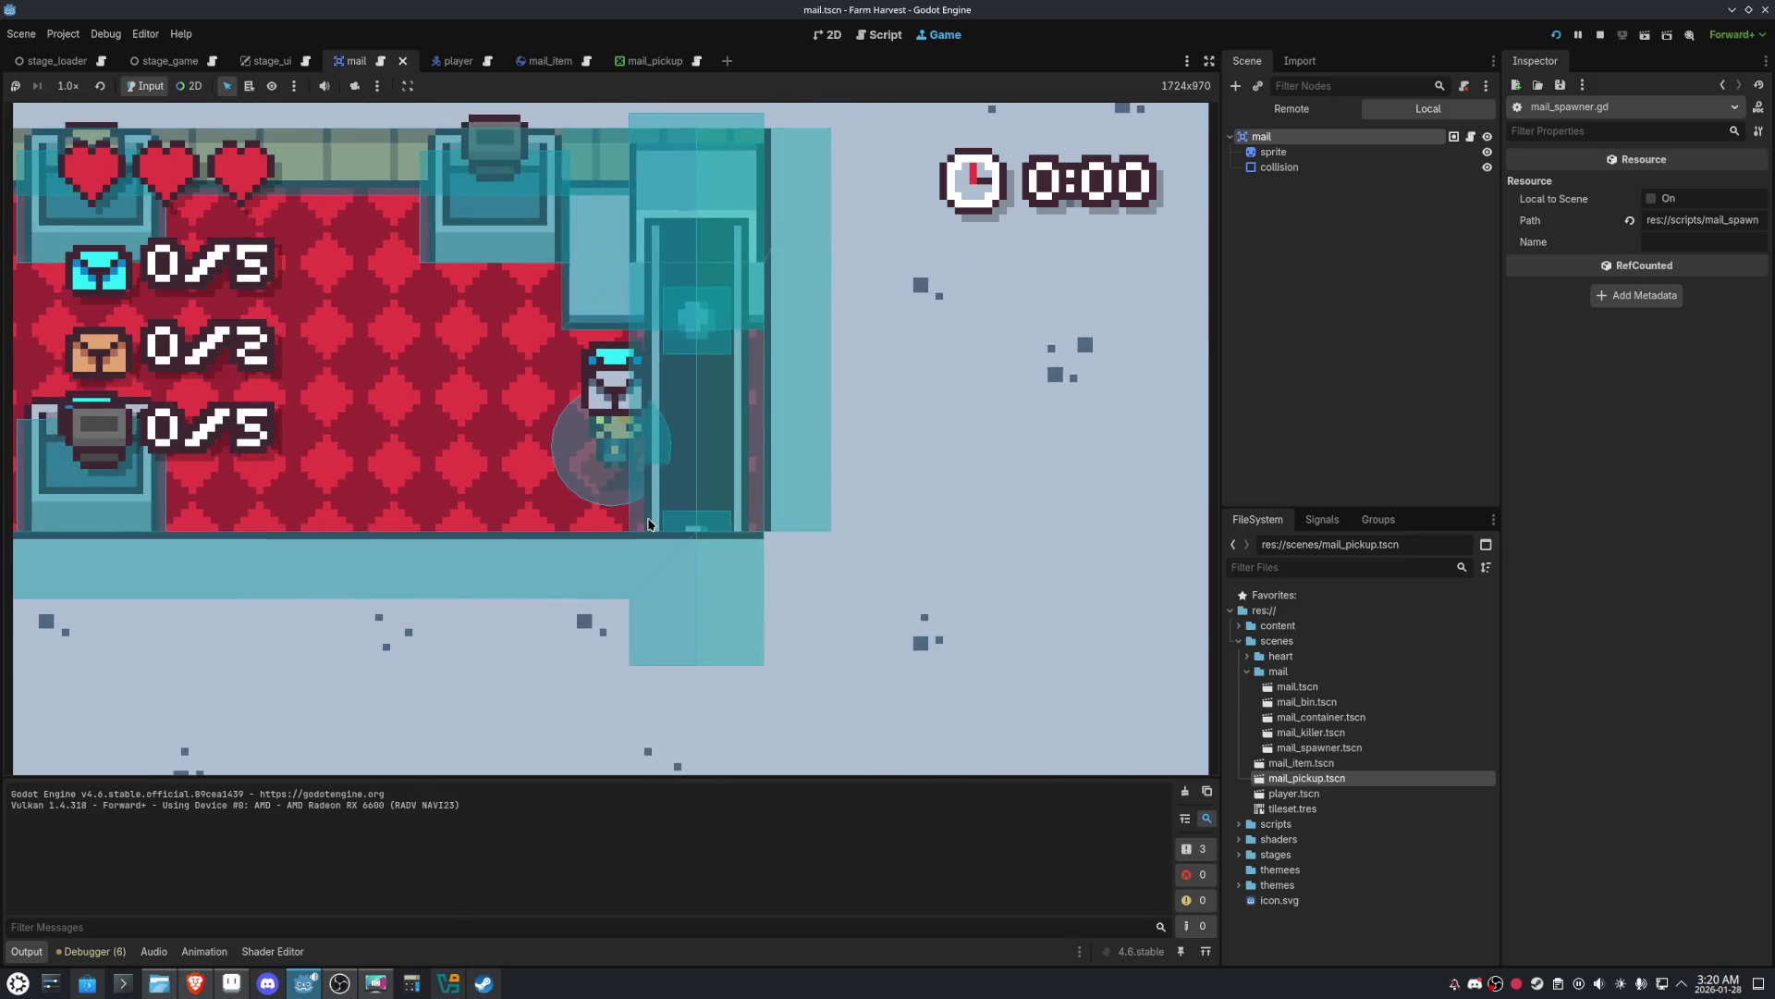
key("Left")
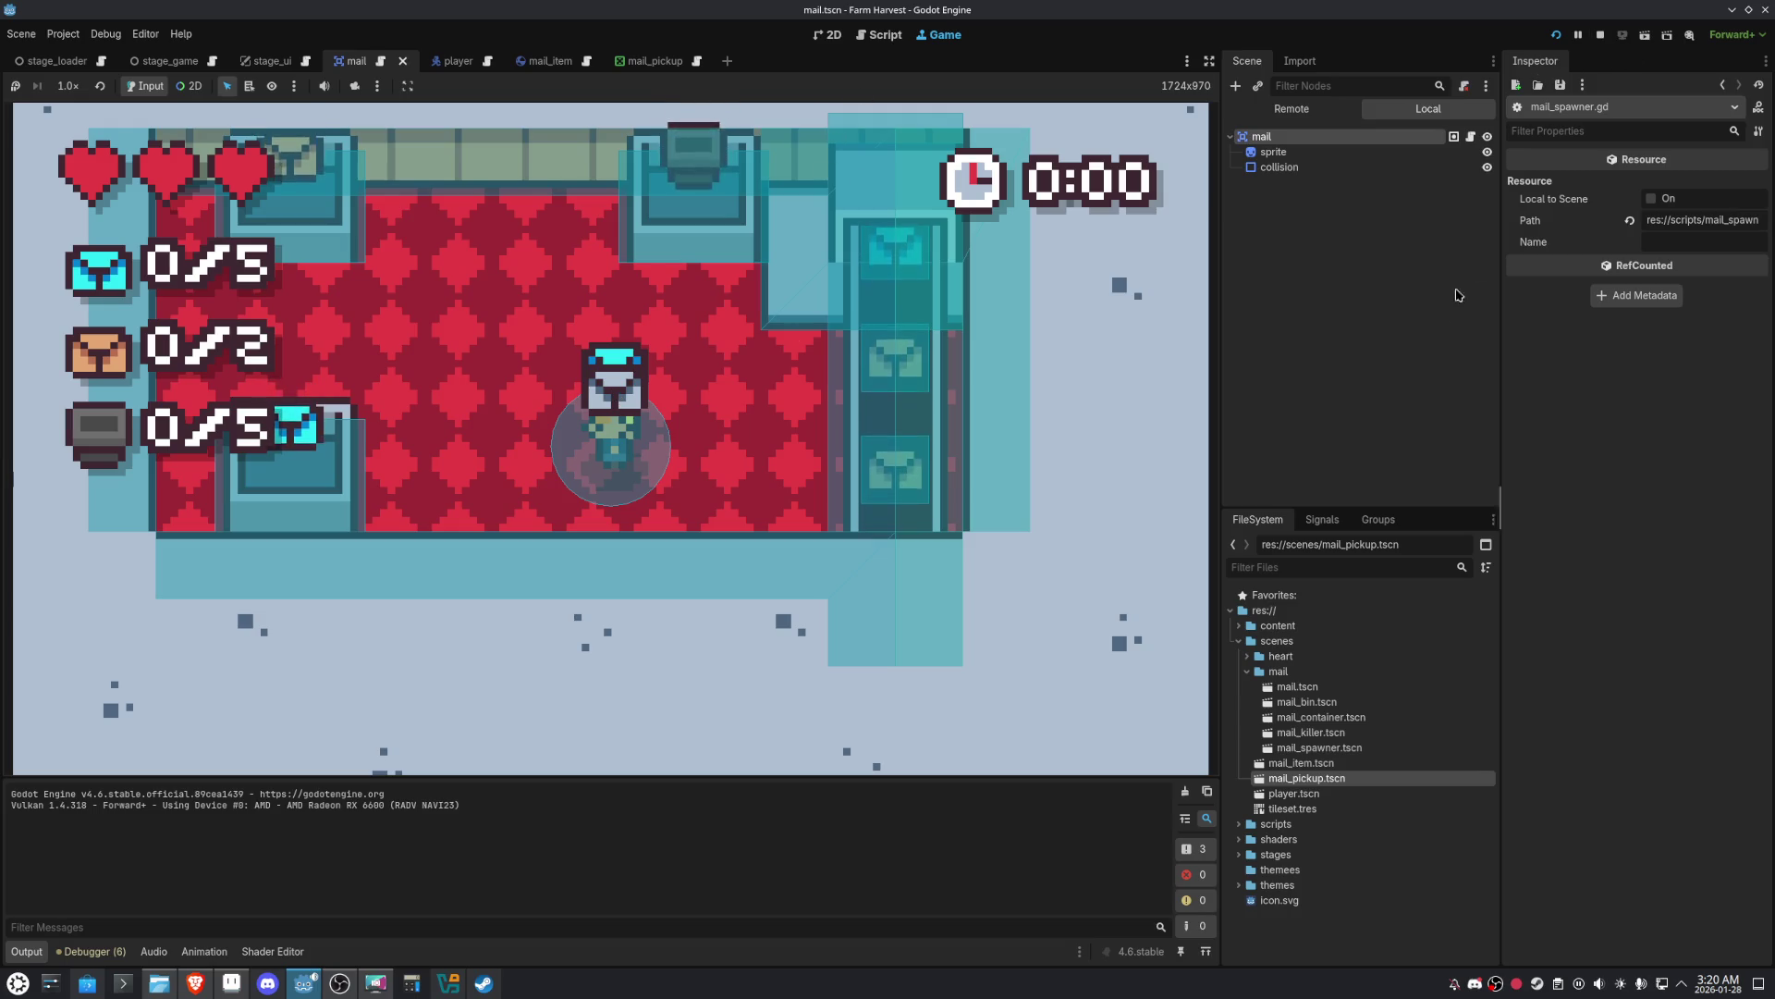
key("Right")
key("Up")
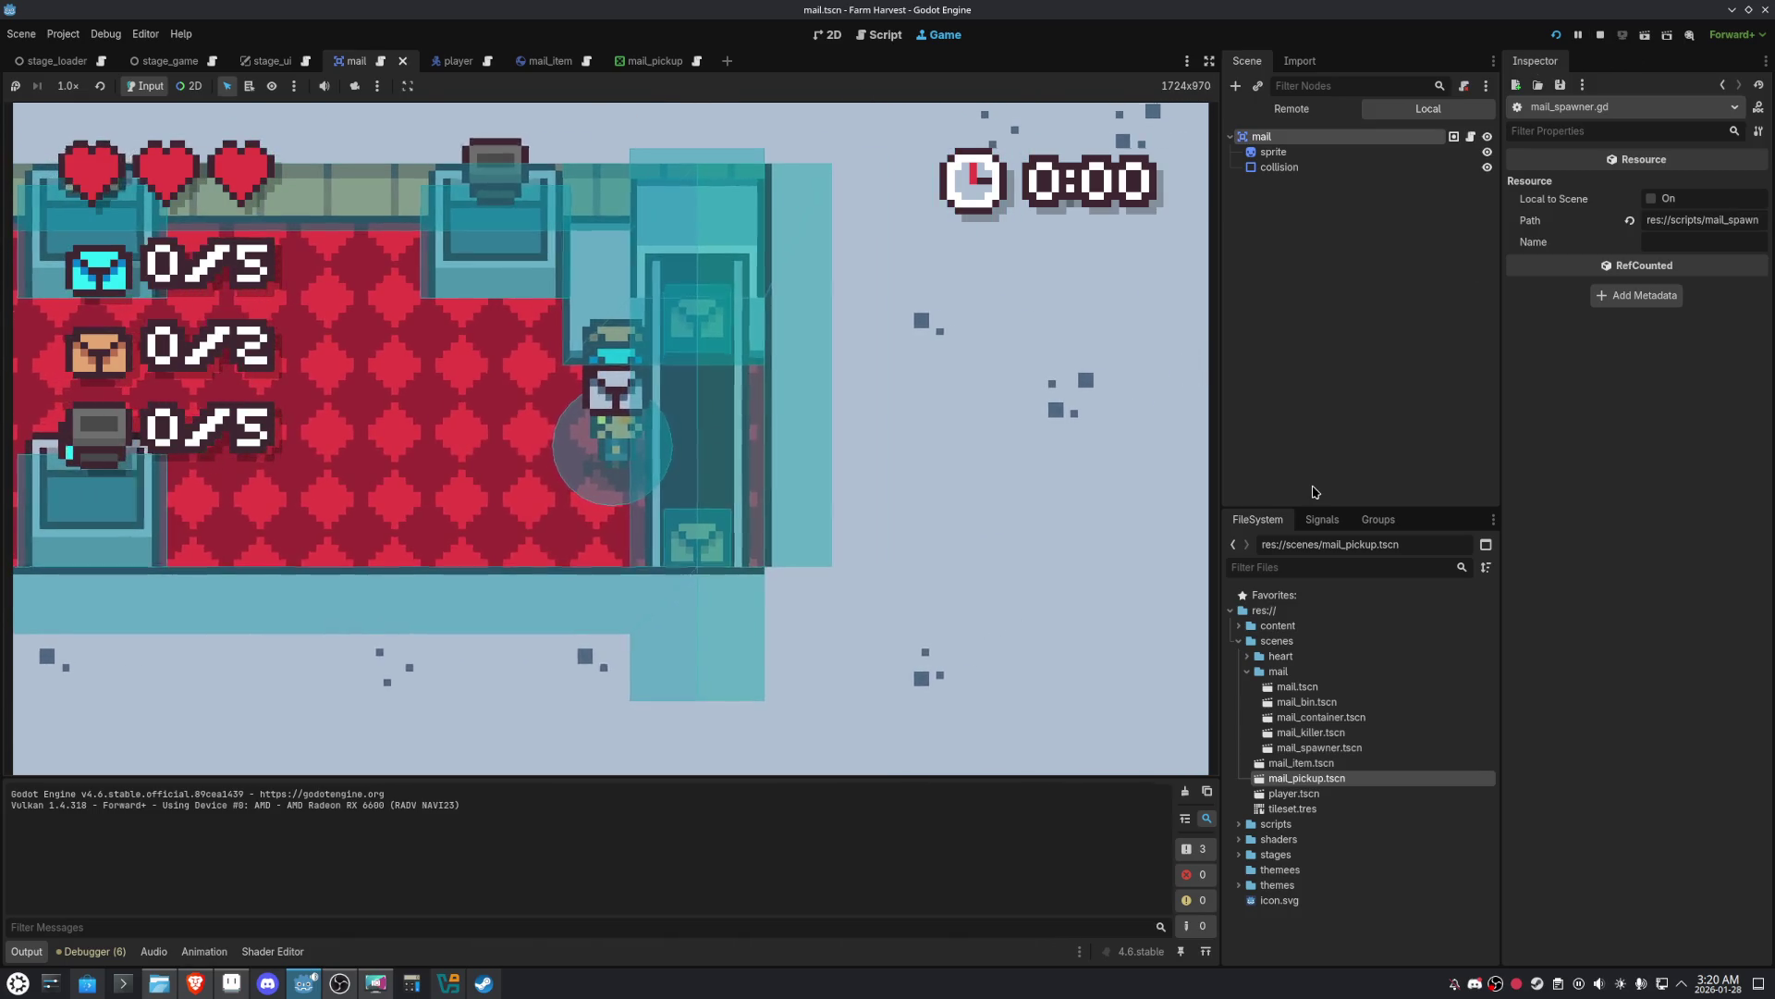
Walk back to the conveyor to pick up a second and third mail item
key("Left")
key("Down")
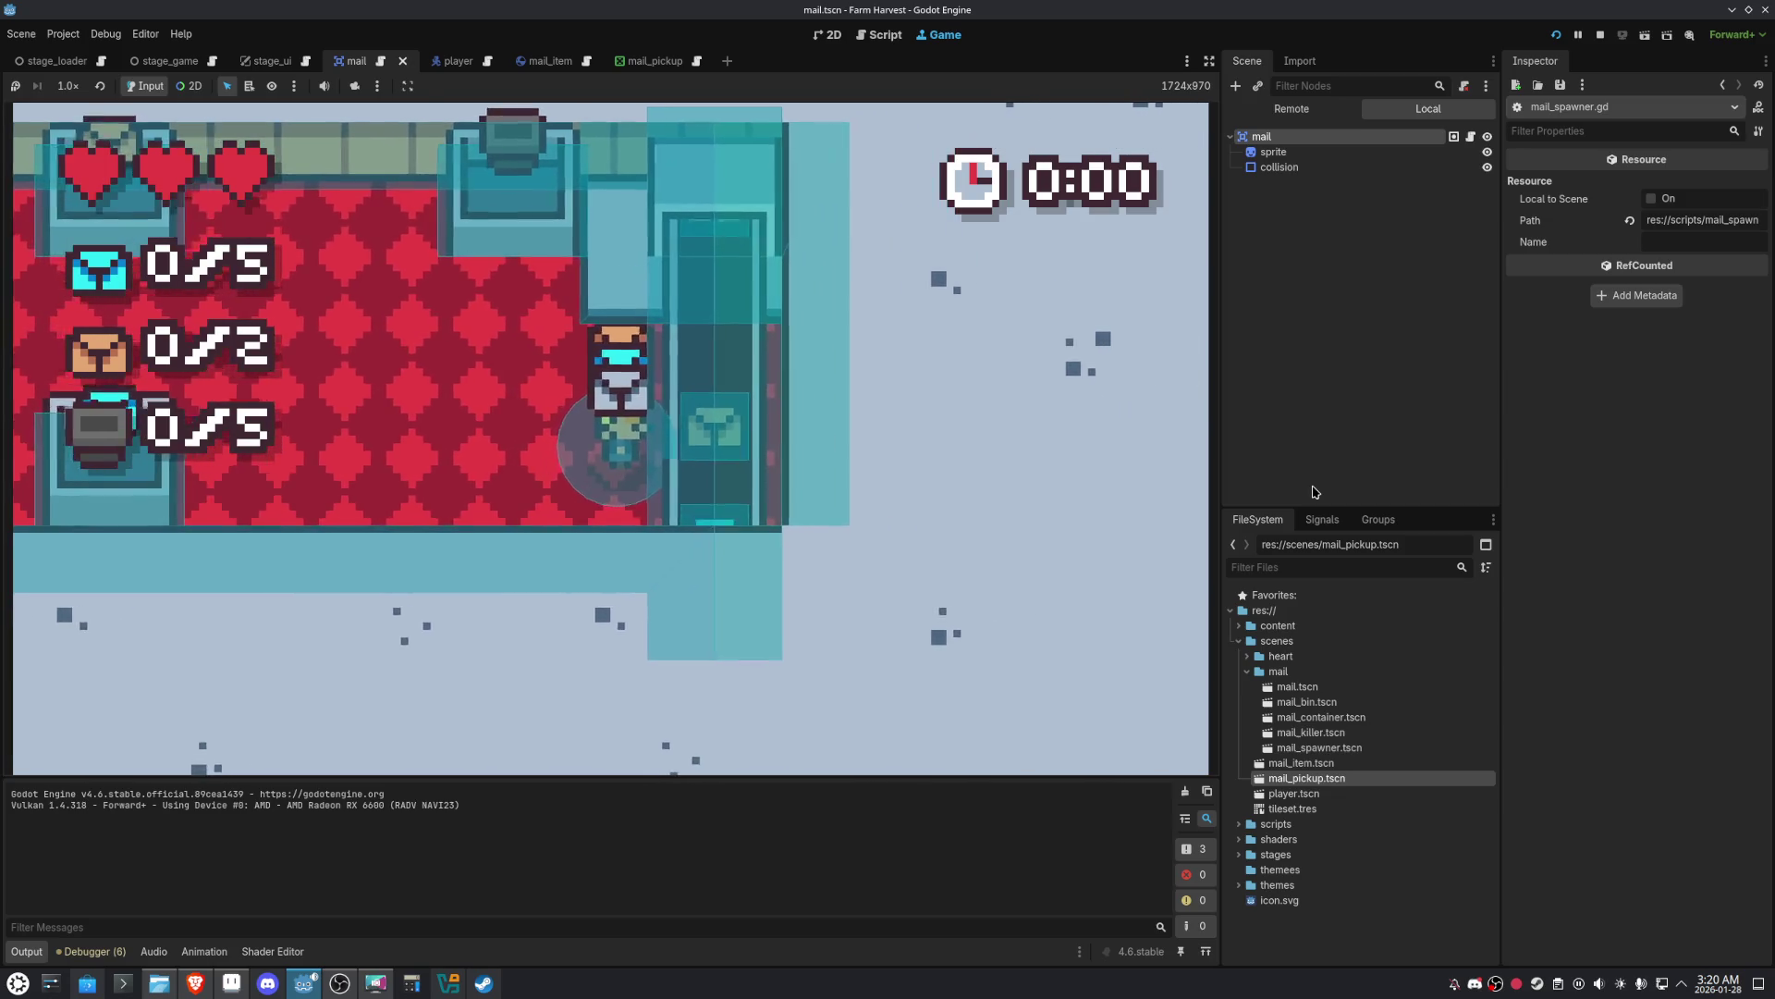
key("Right")
key("Left")
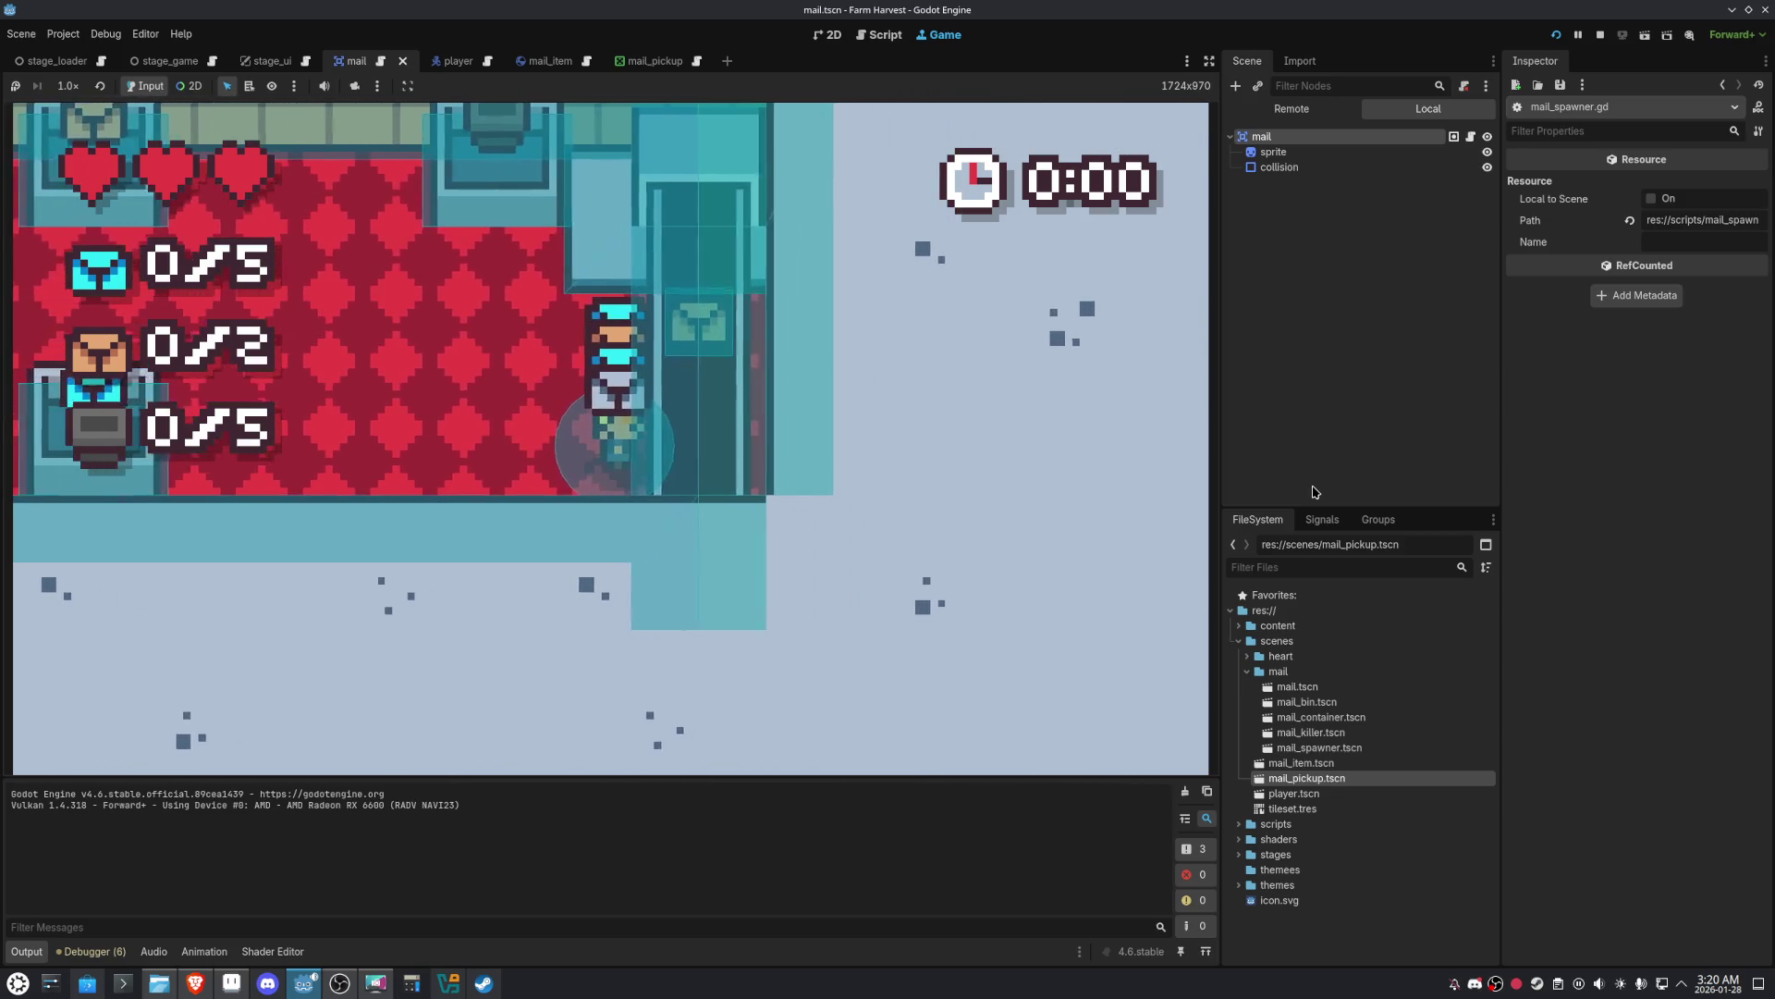
key("Right")
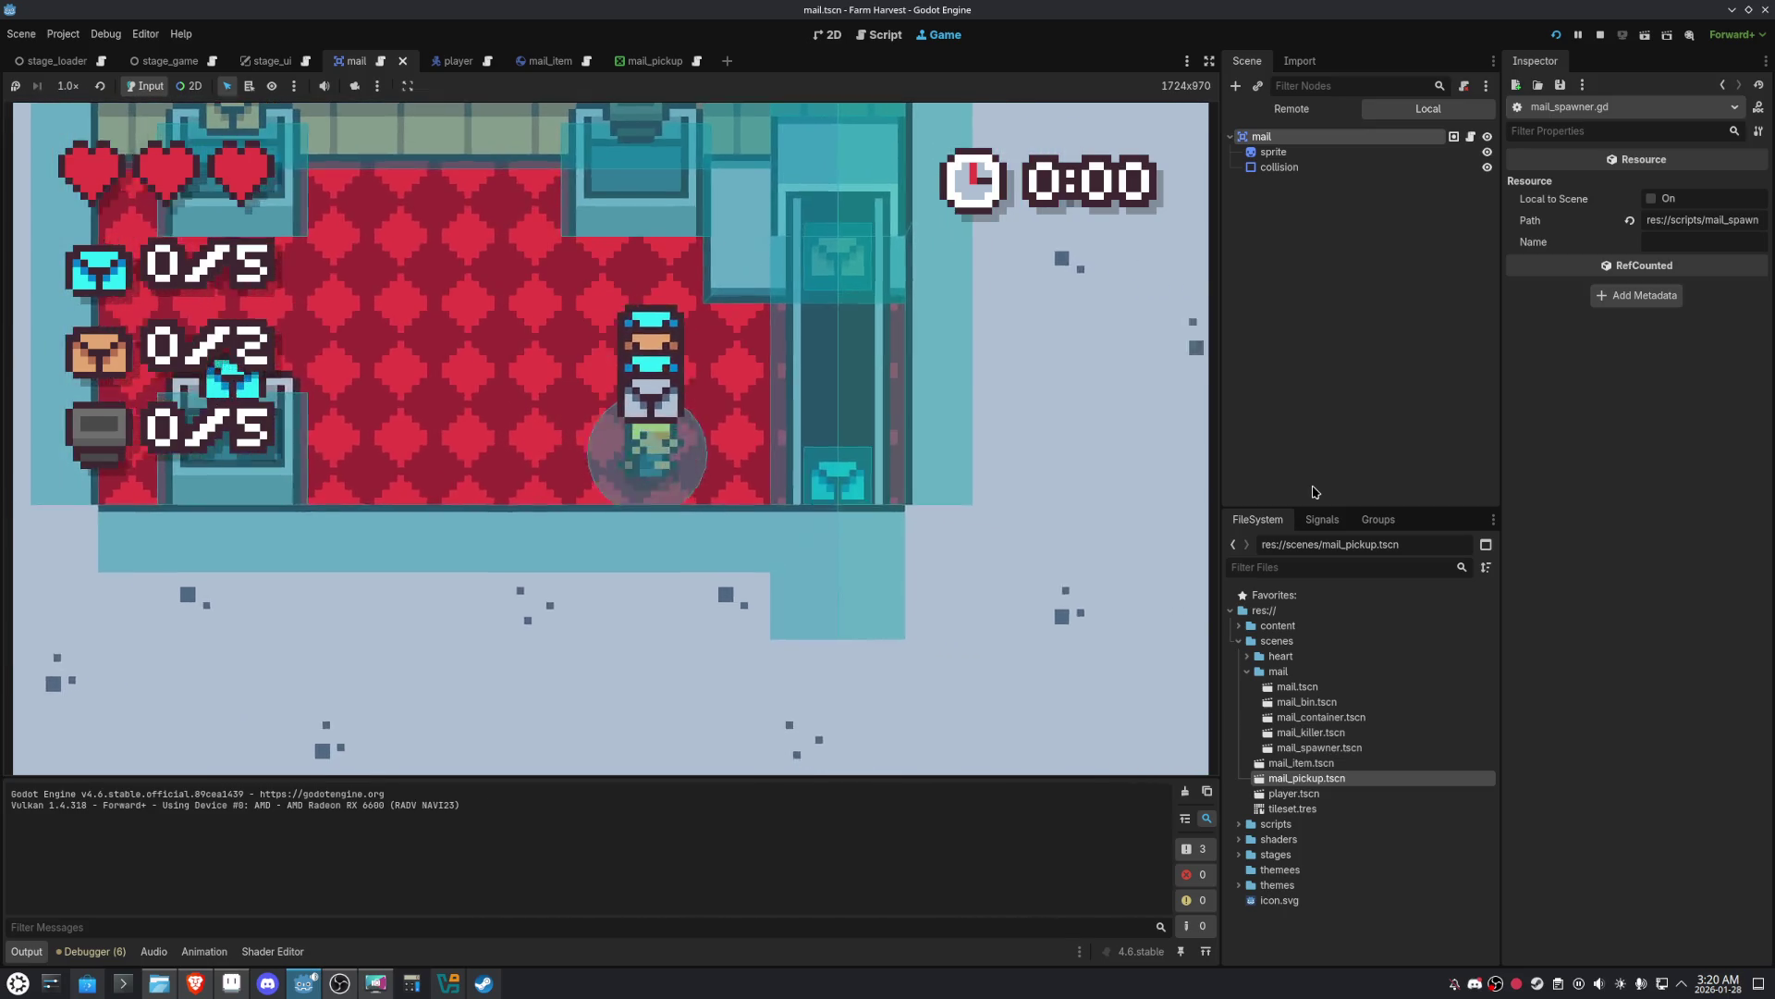
key("Right")
key("Left")
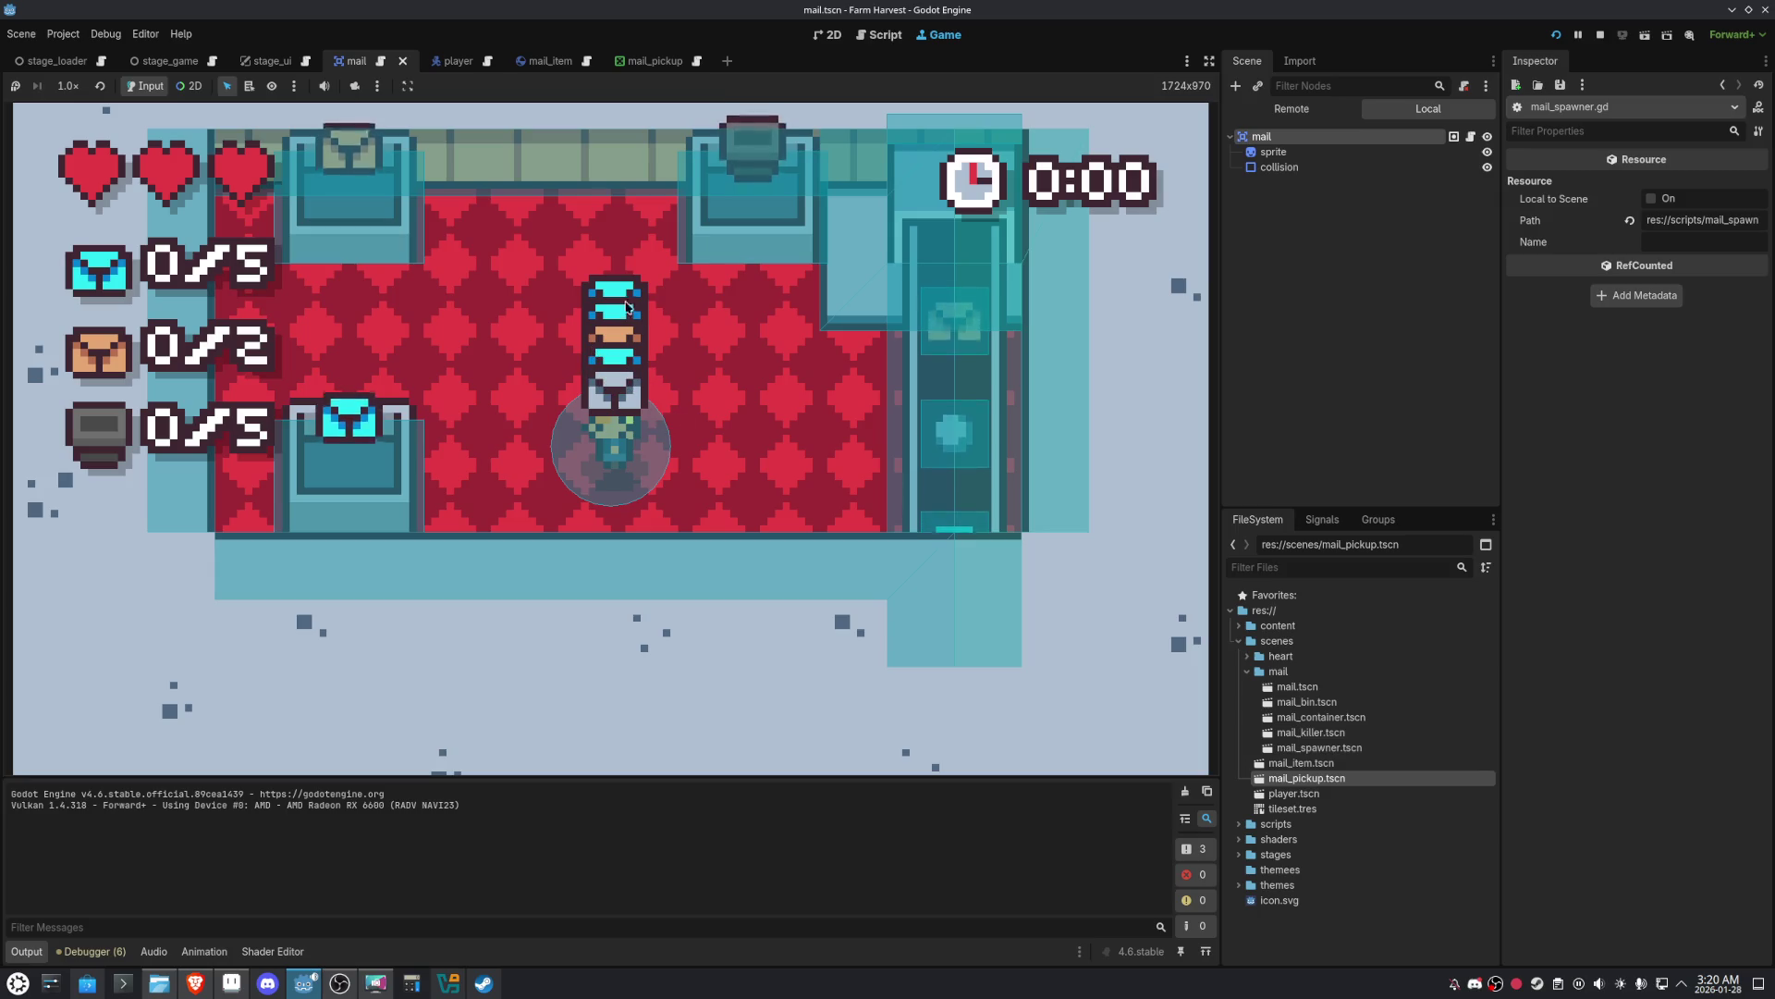
Walk the player around the room carrying the mail stack, then show the Debugger panel
scroll(857, 398, "up", 2)
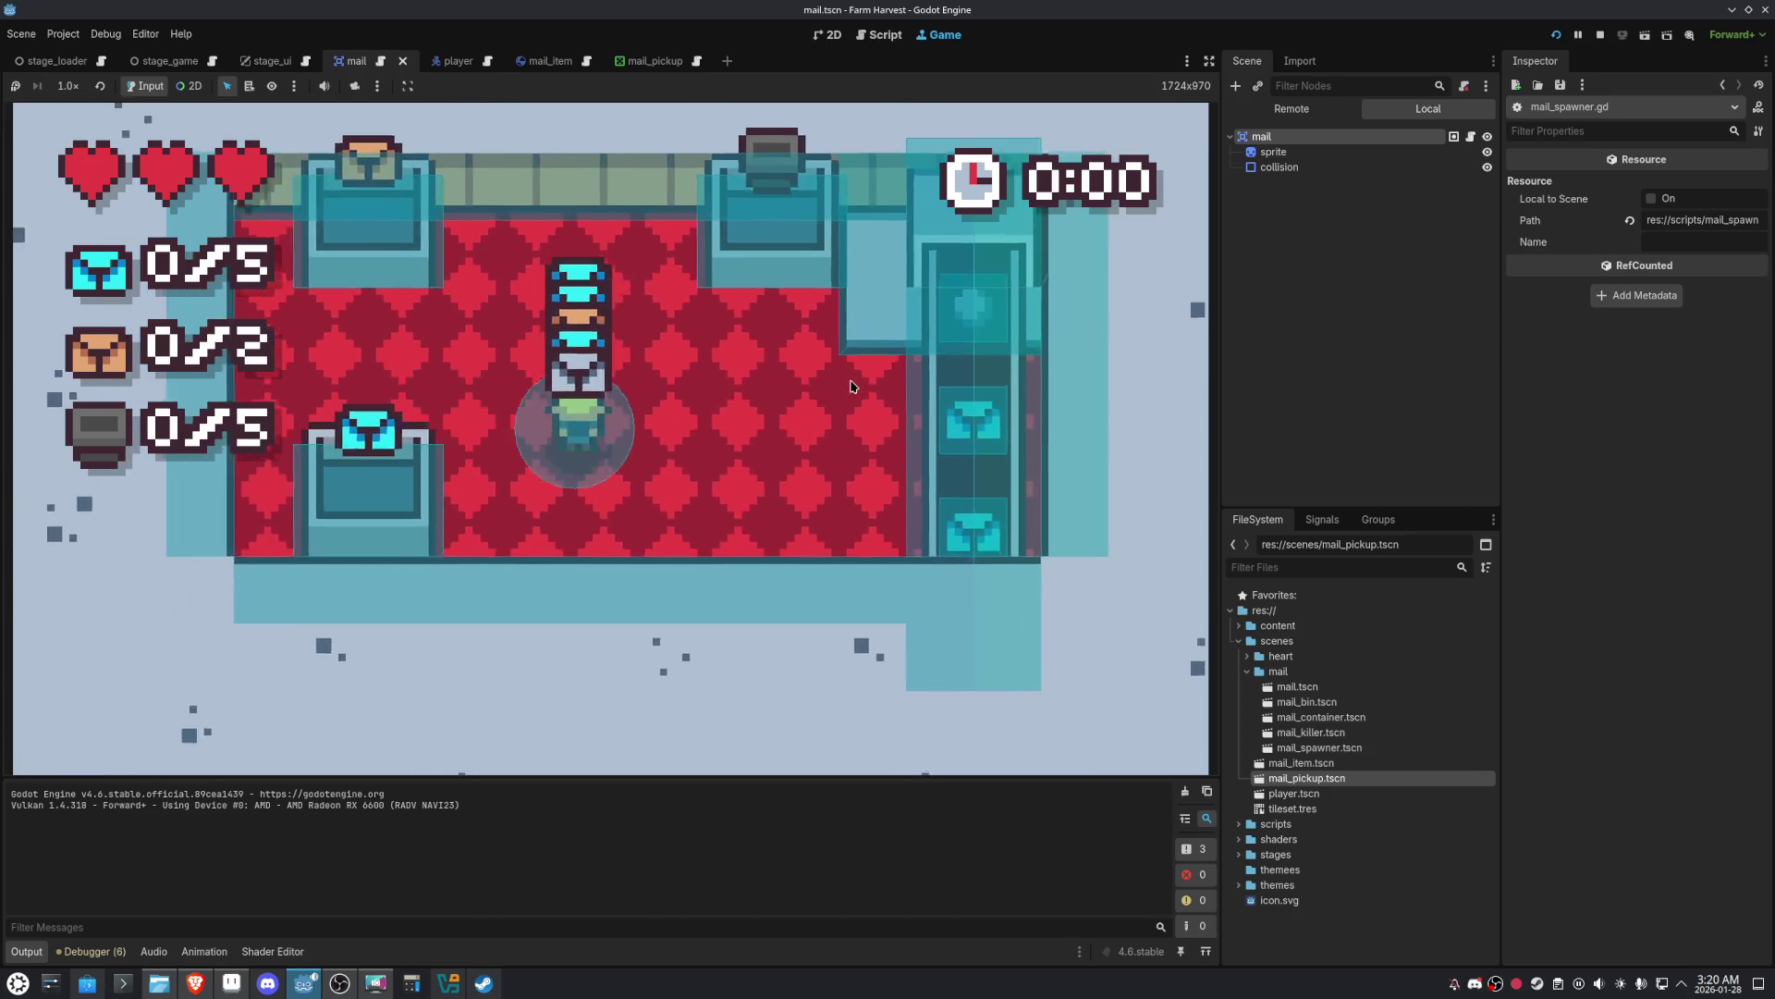
key("Left")
key("Down")
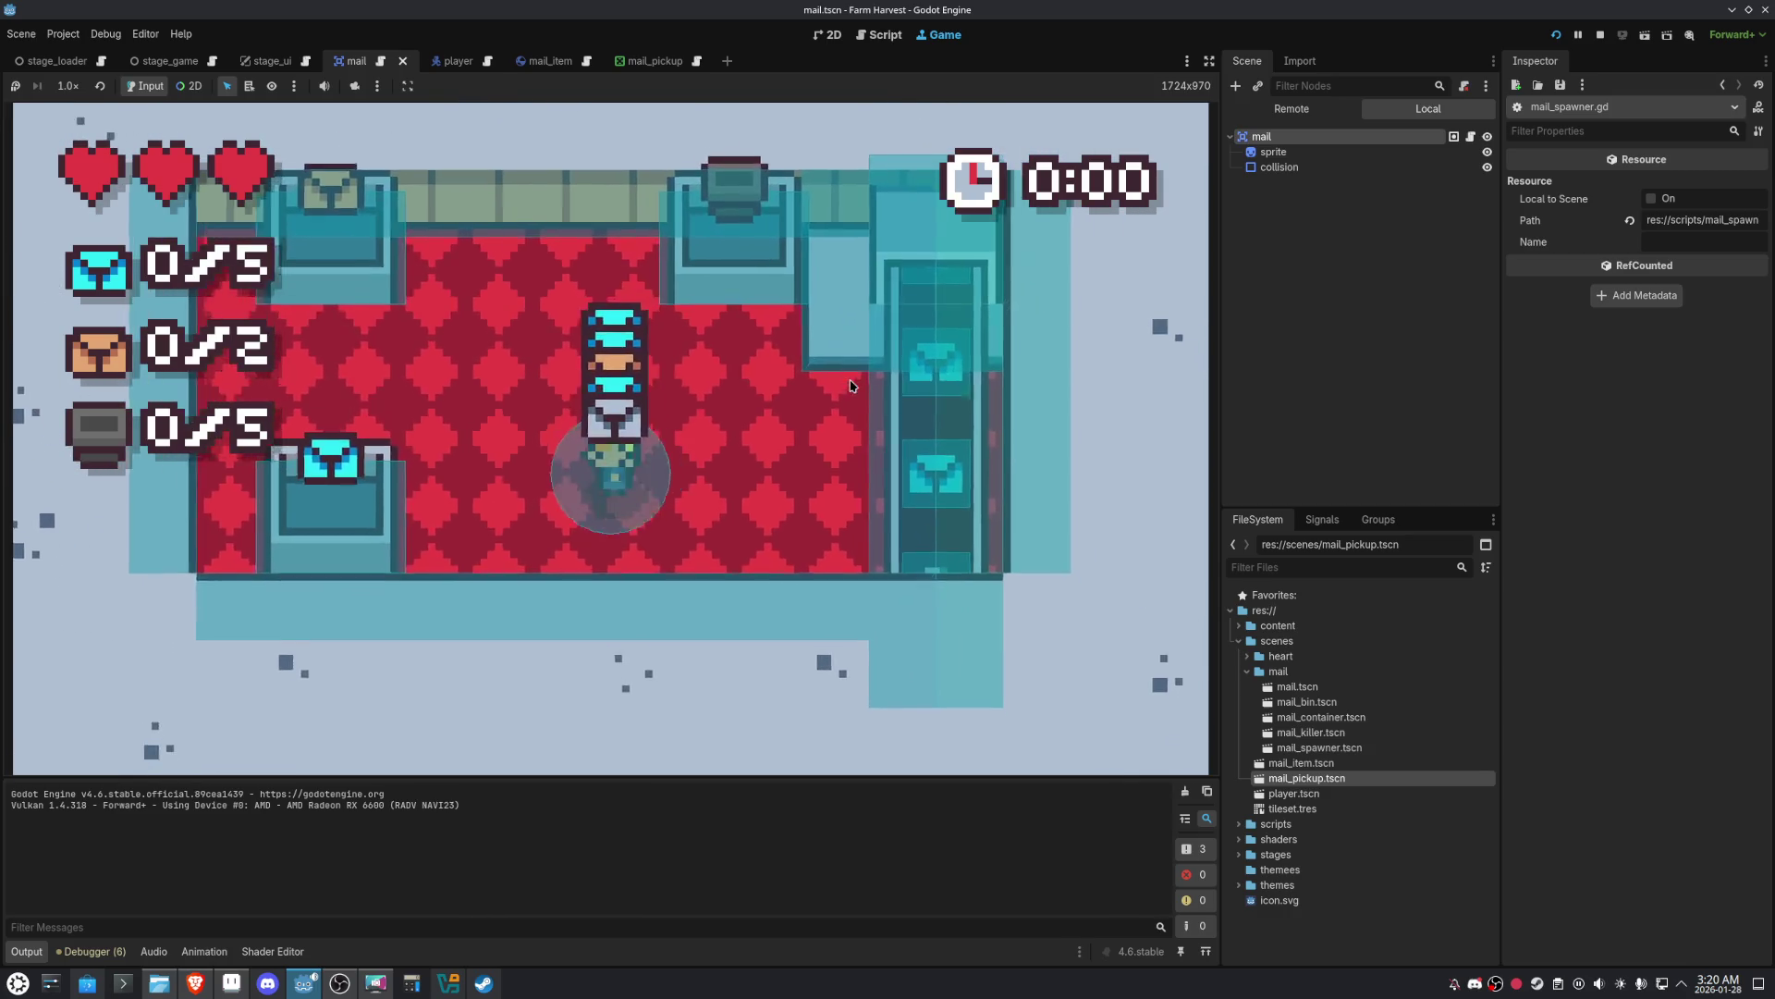
key("Right")
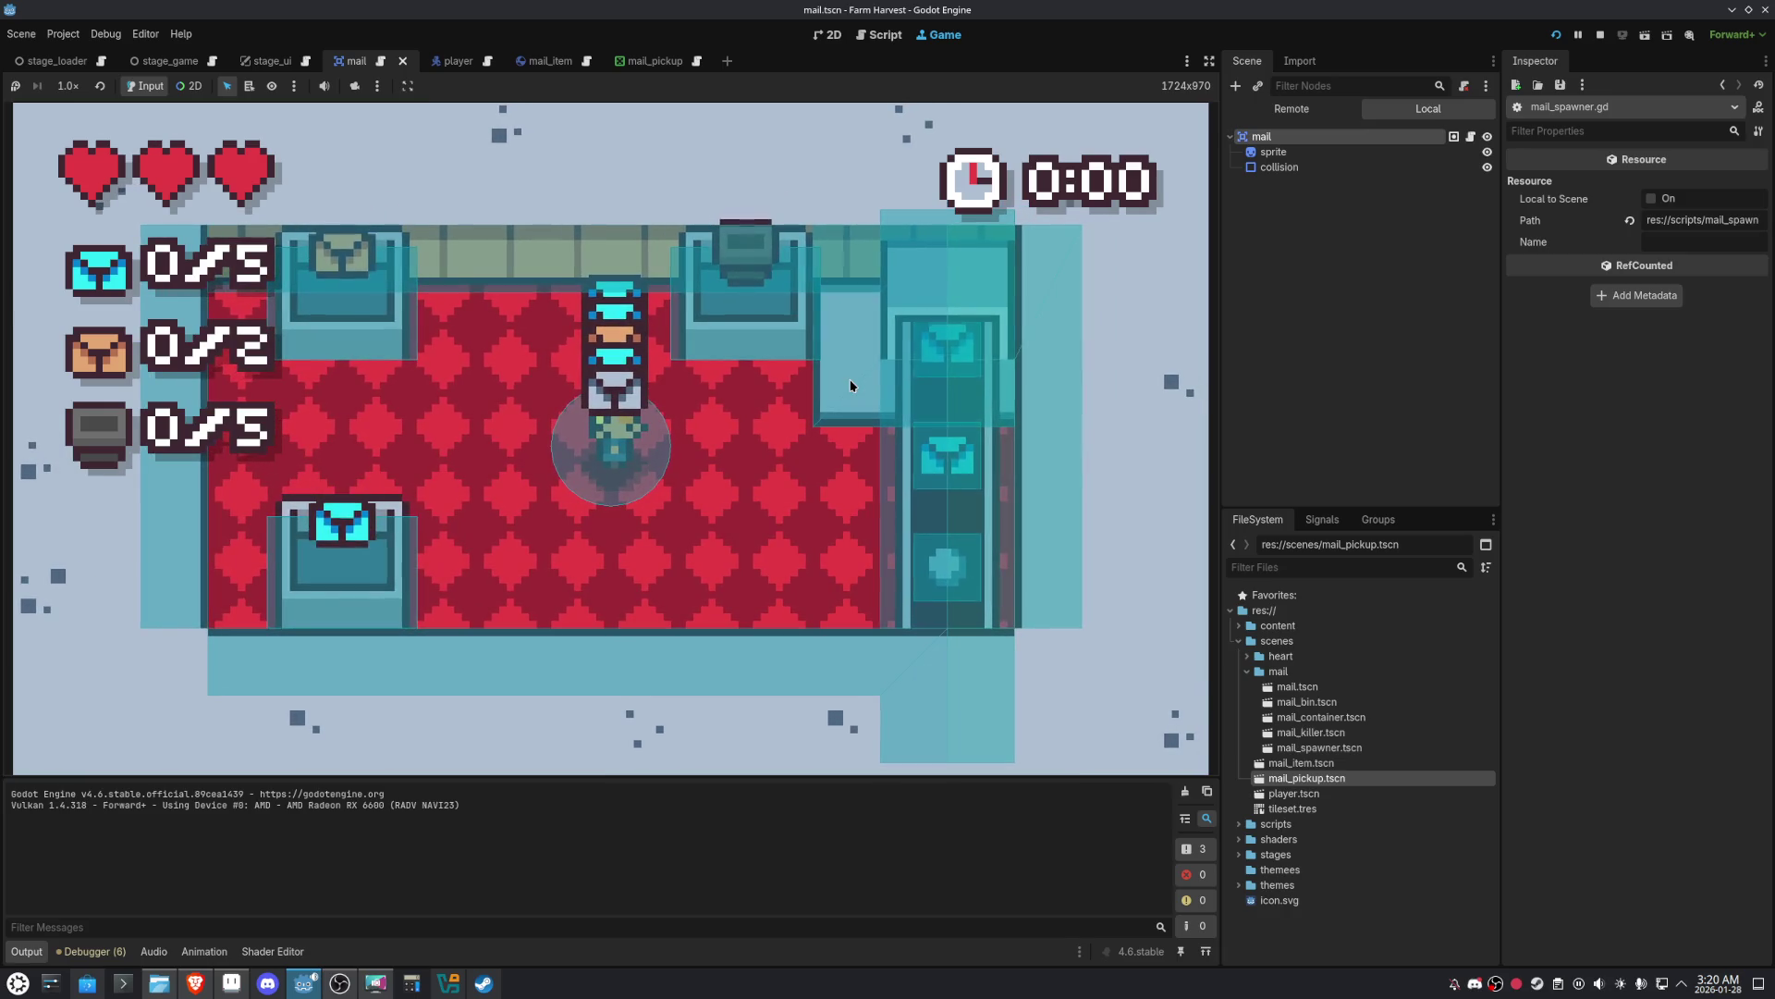
key("Left")
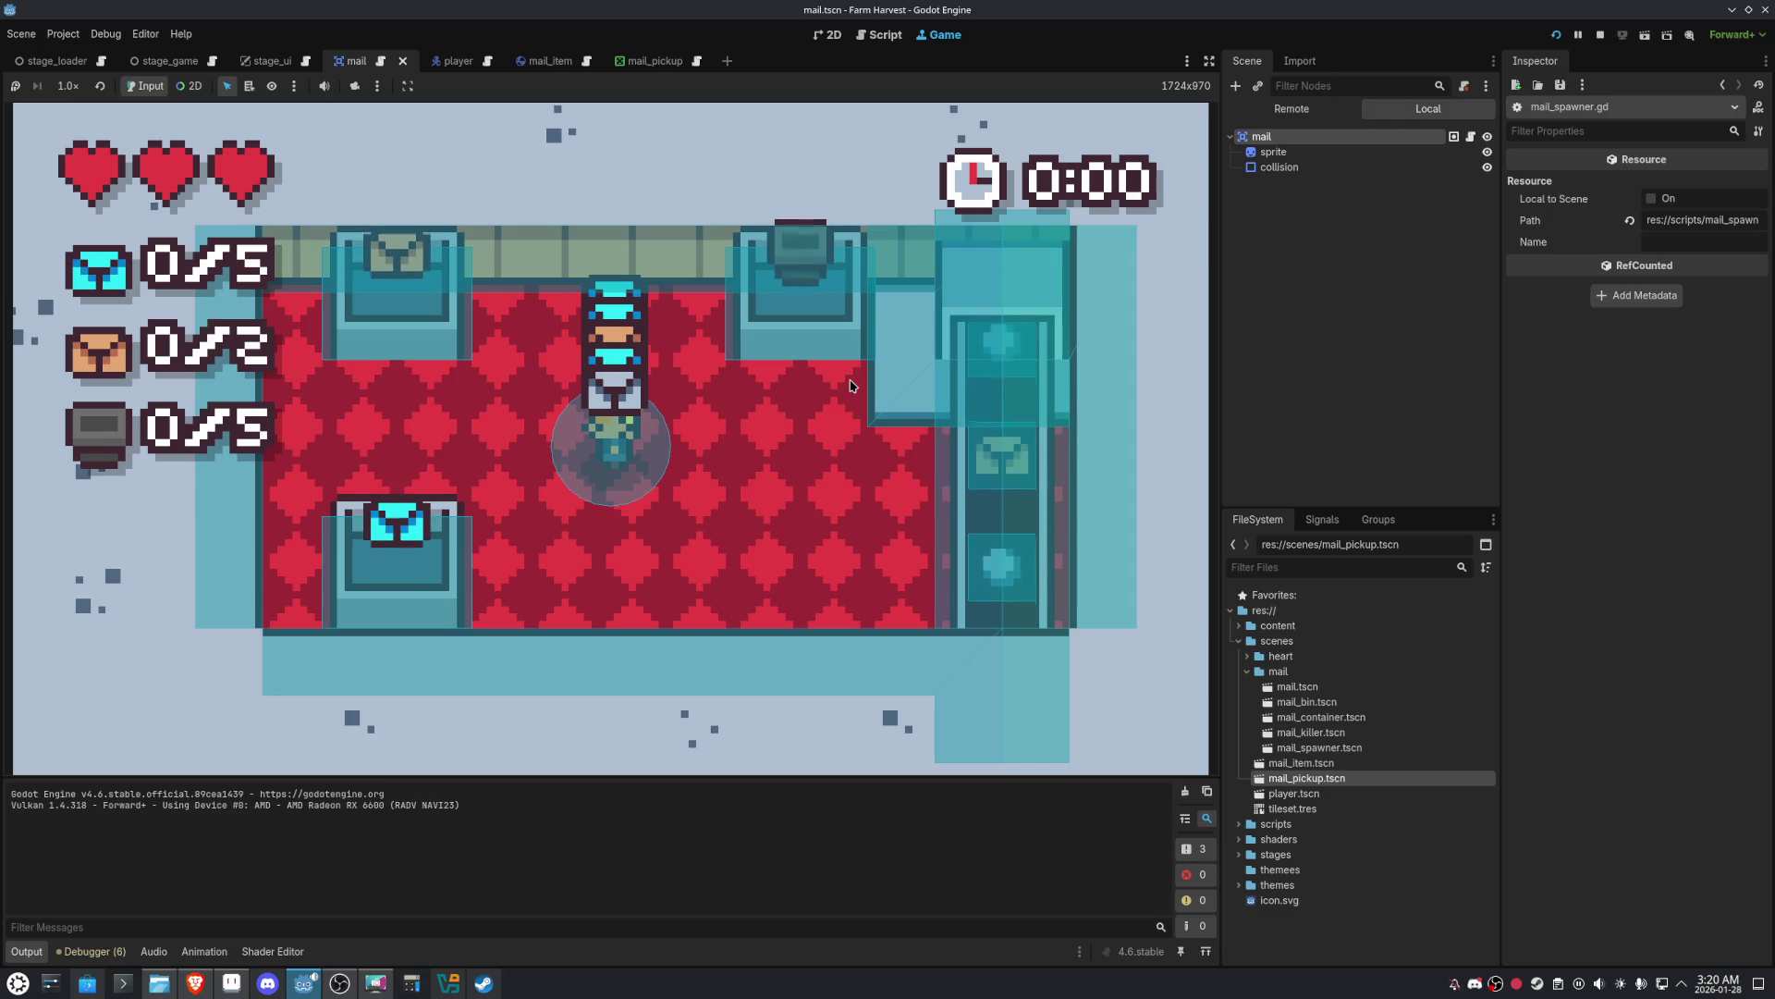
key("Down")
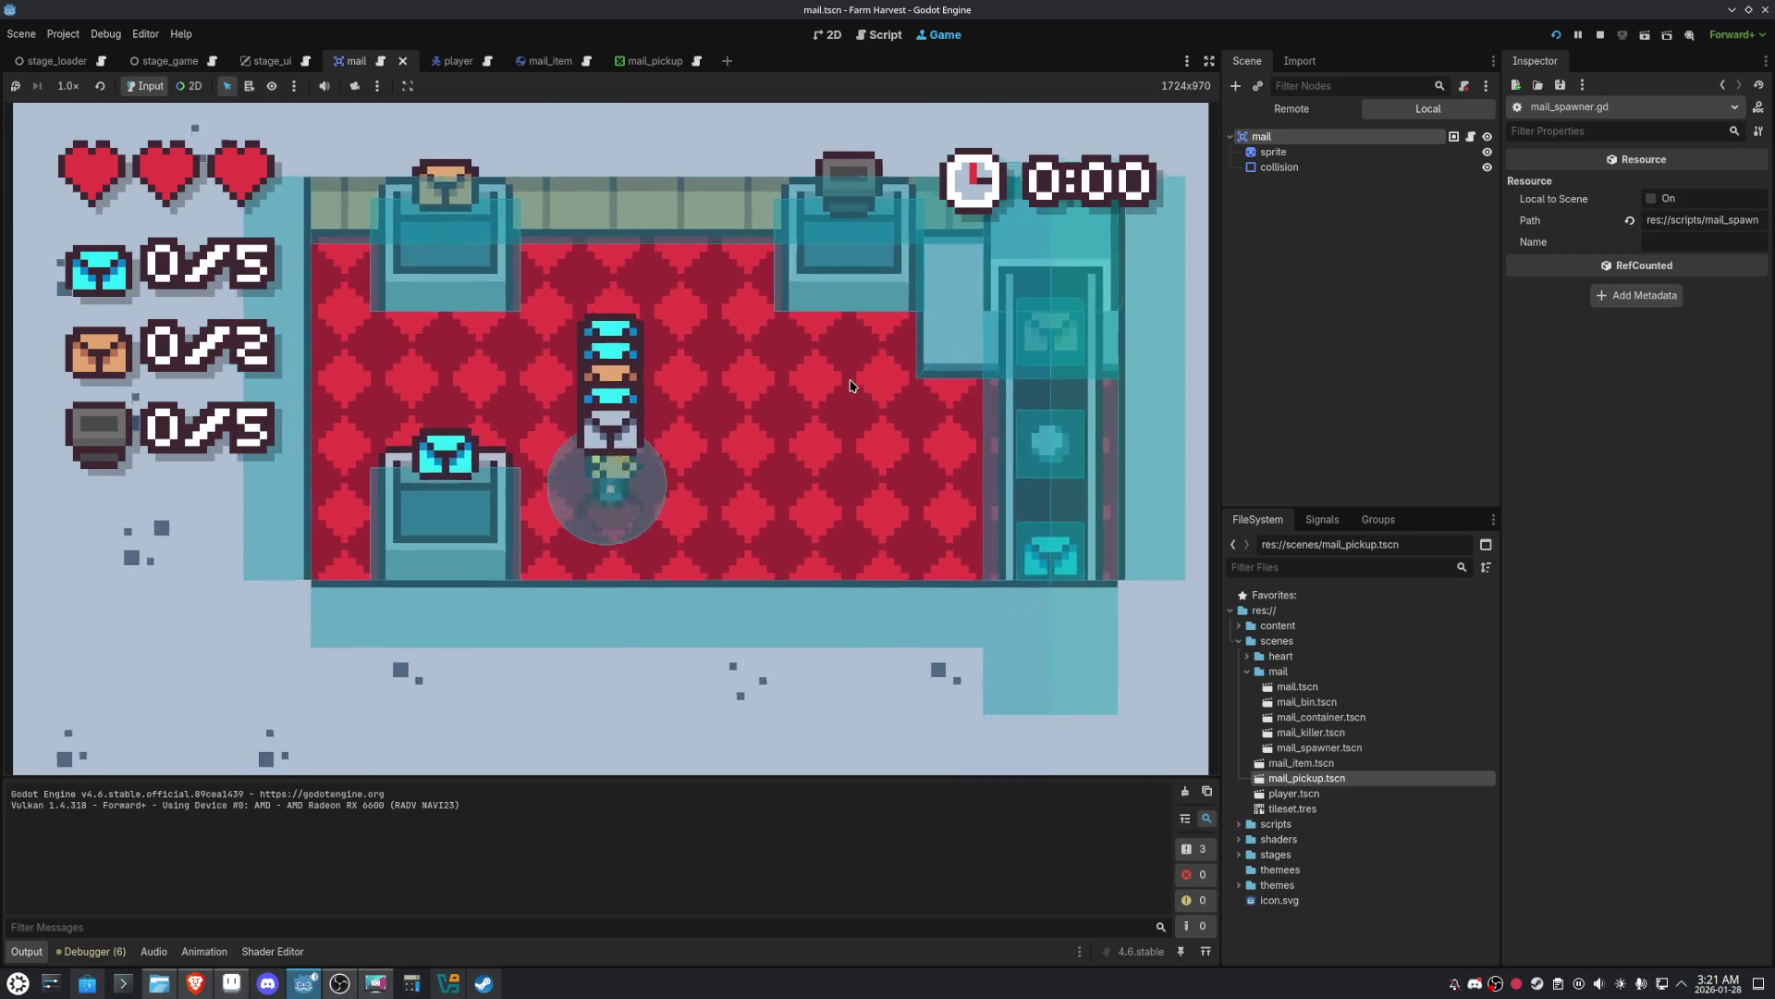
key("Up")
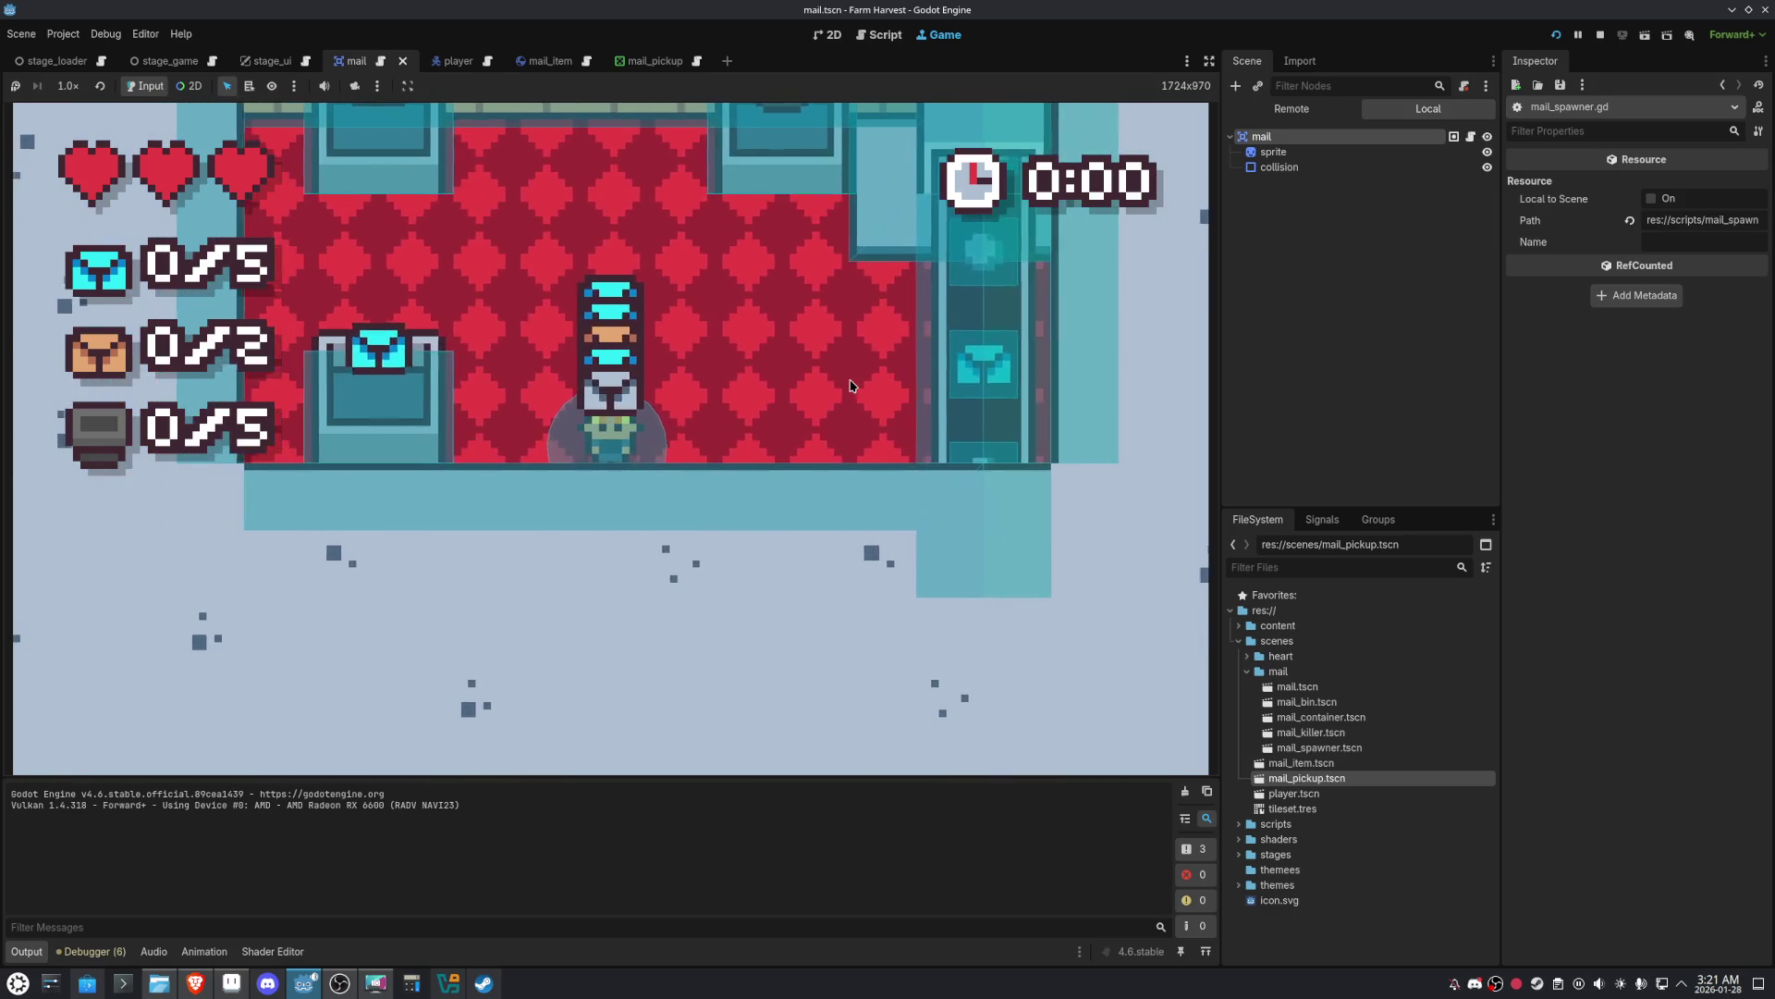
key("Up")
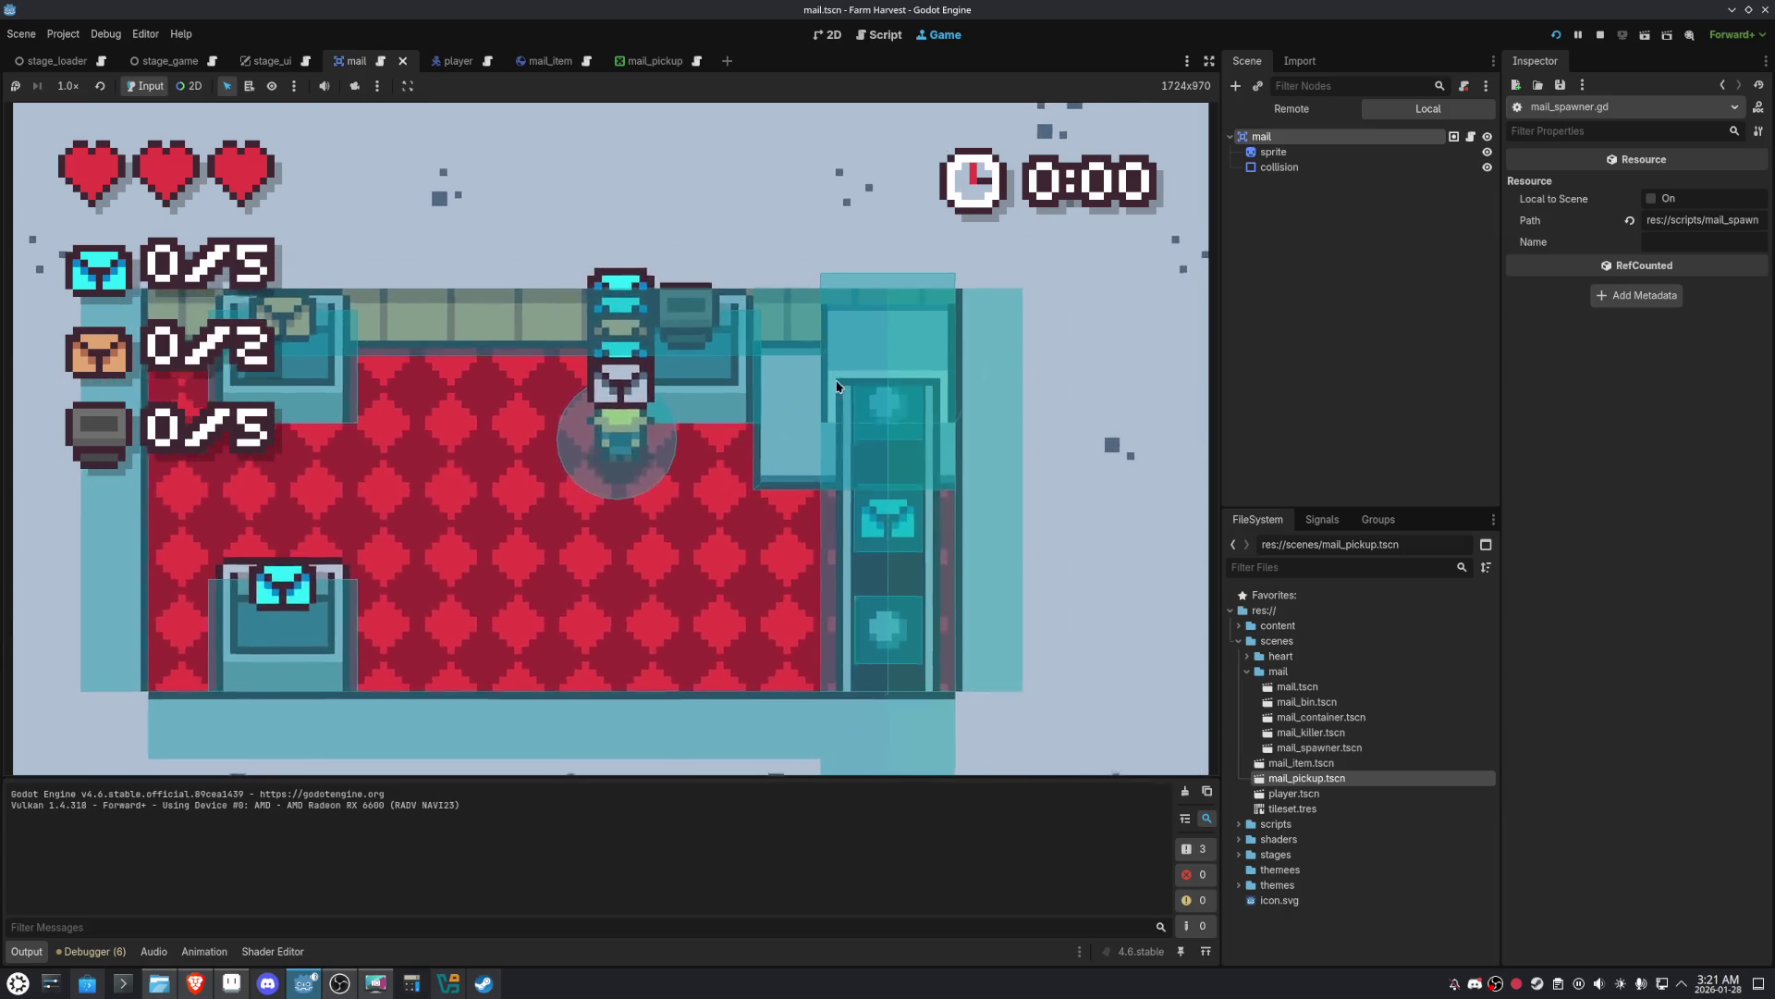
key("Left")
key("Right")
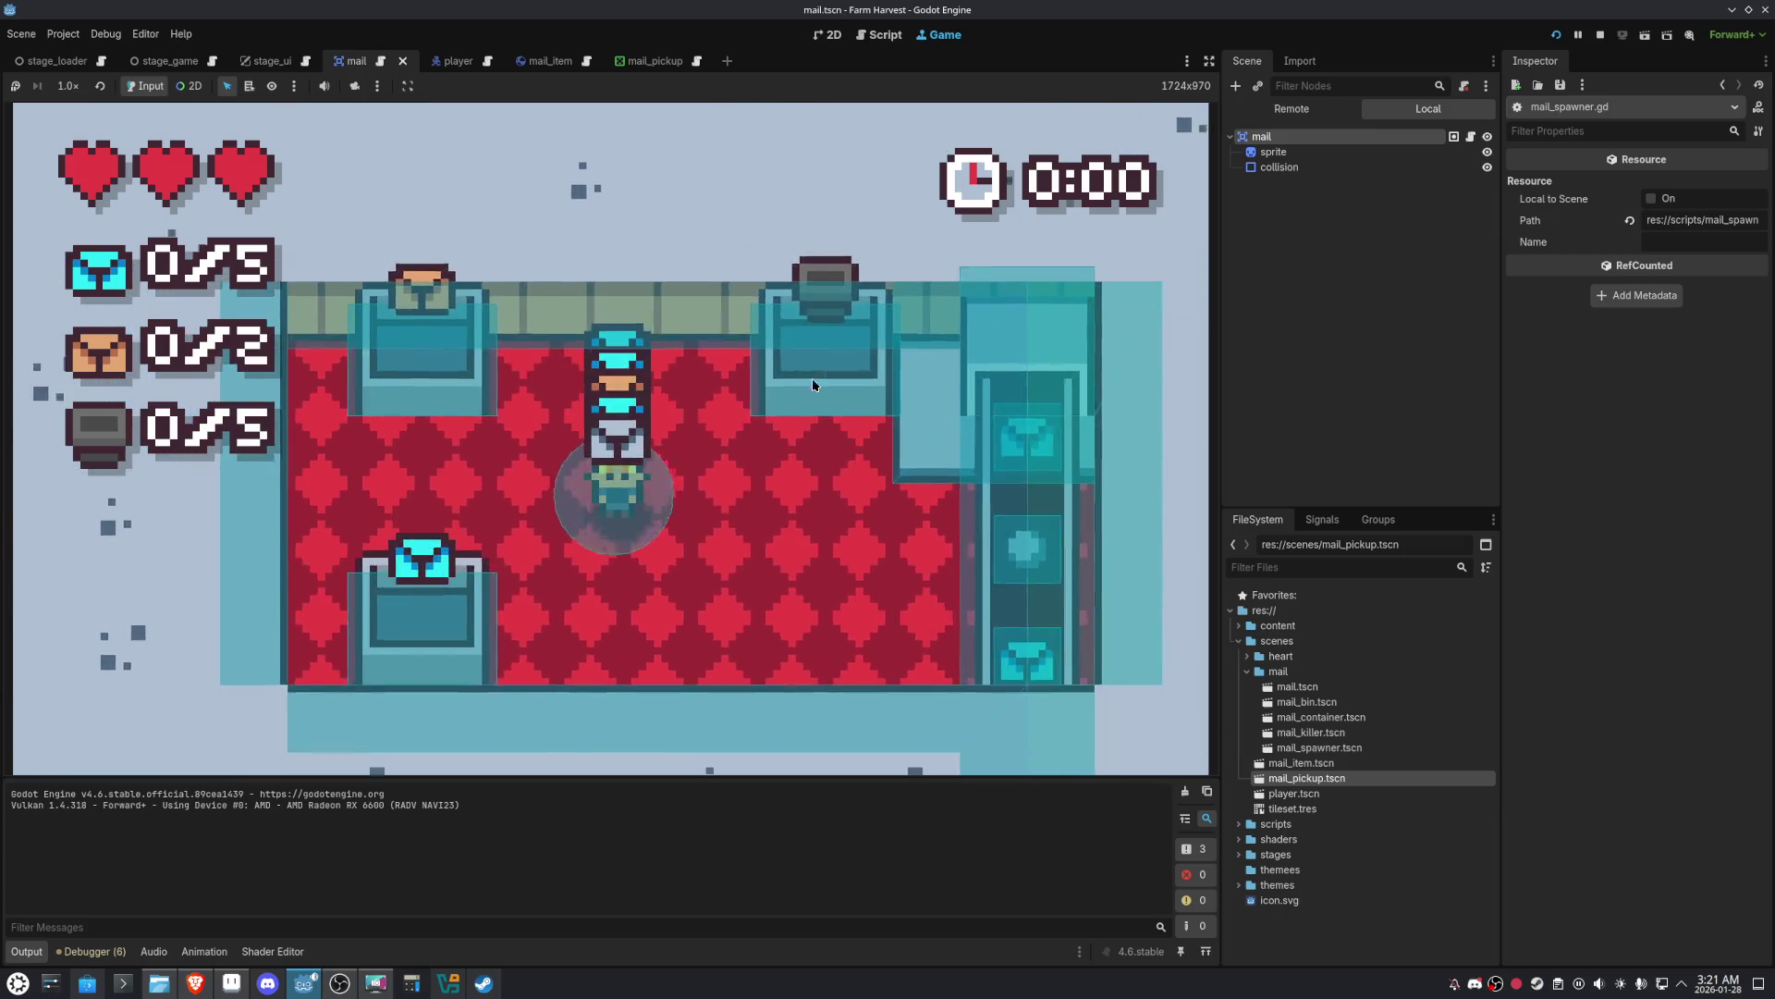
key("Down")
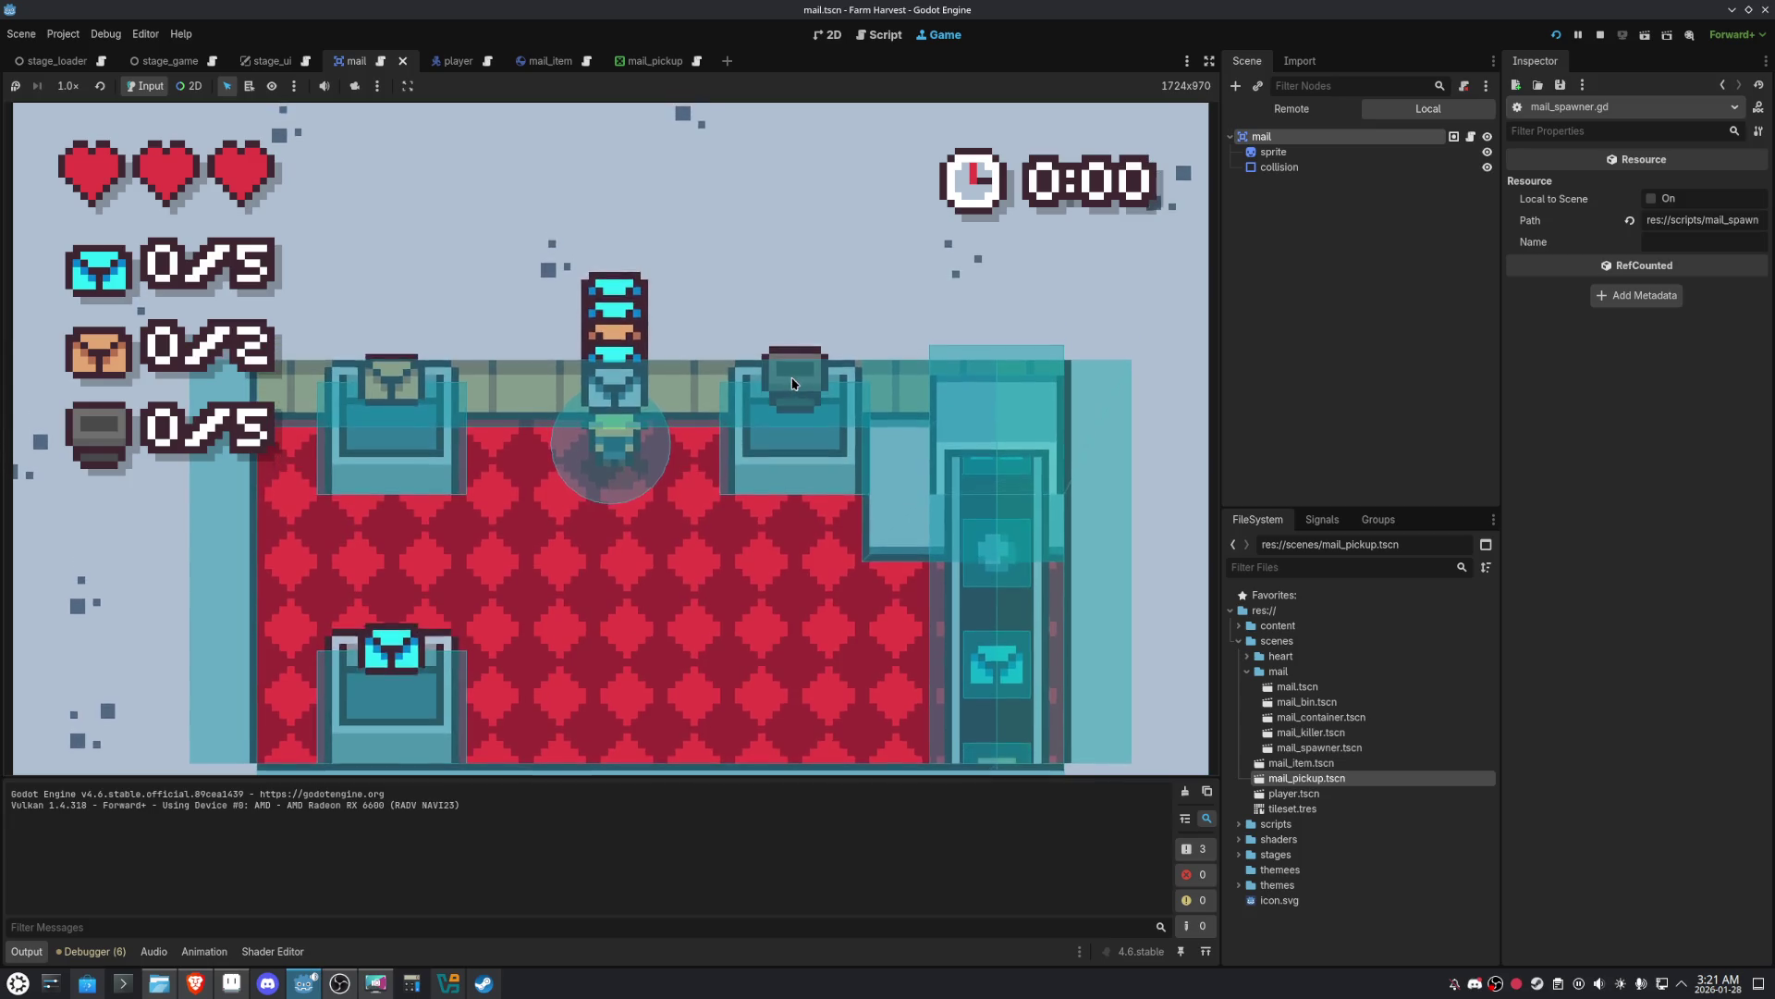
key("Left")
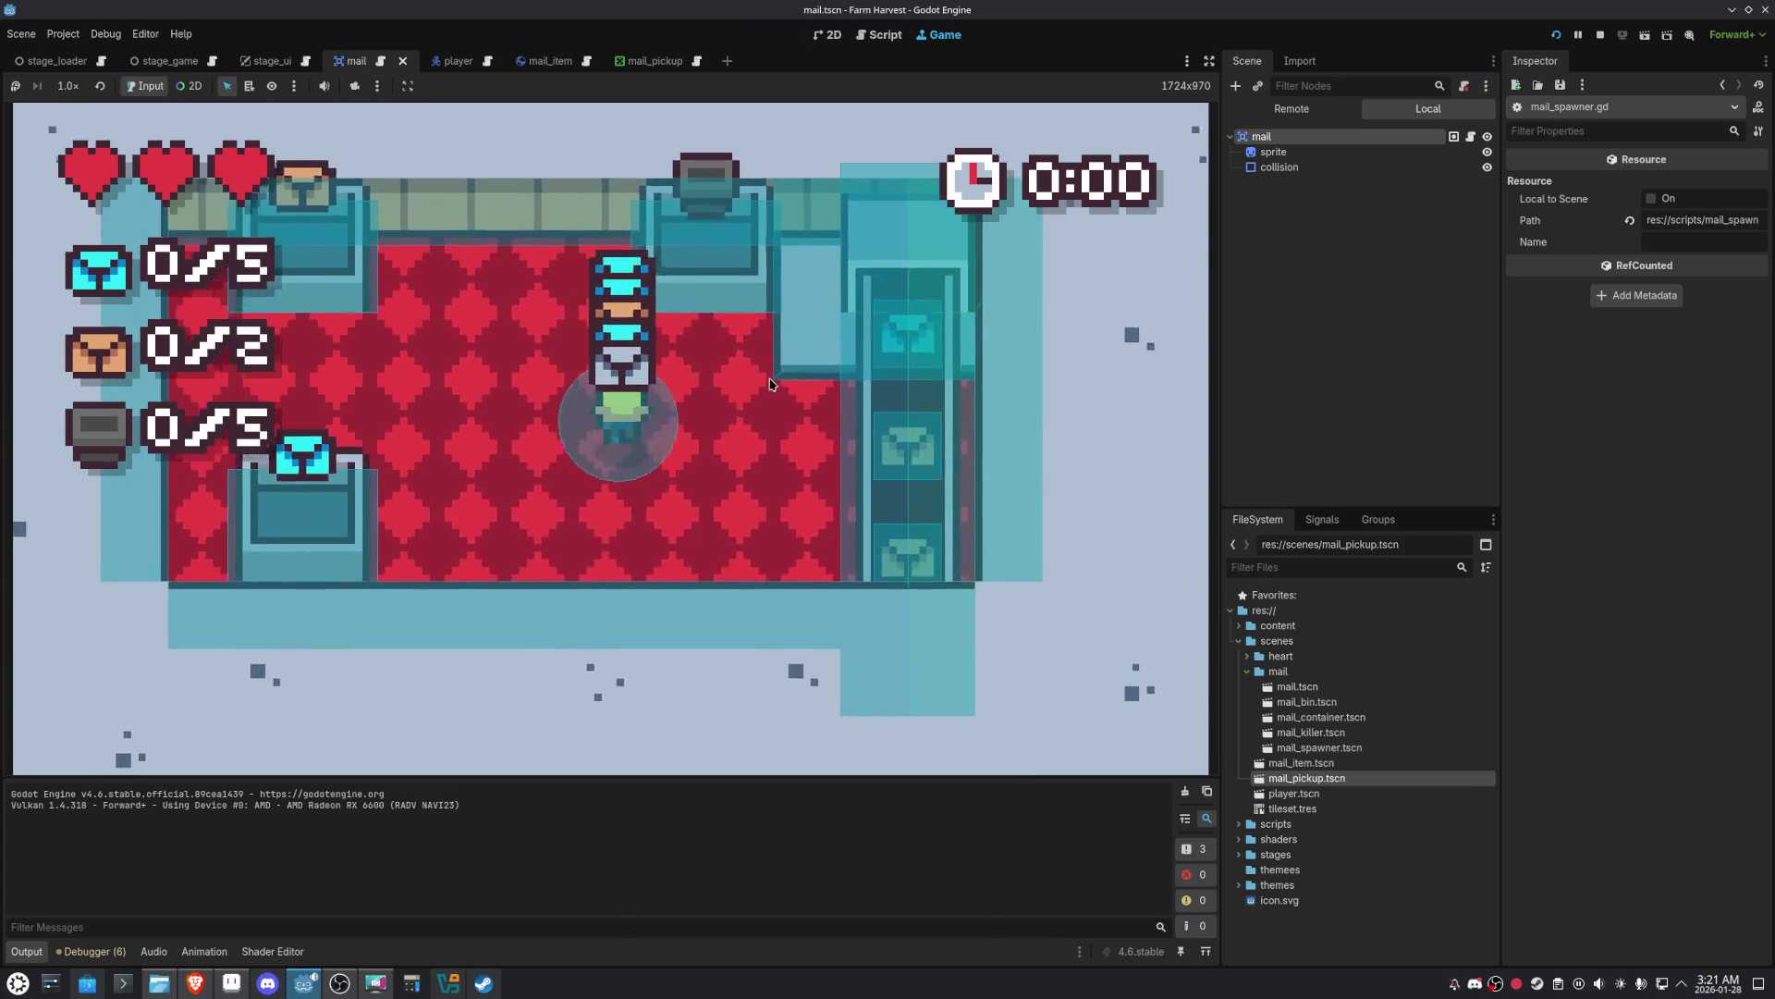
left_click(90, 953)
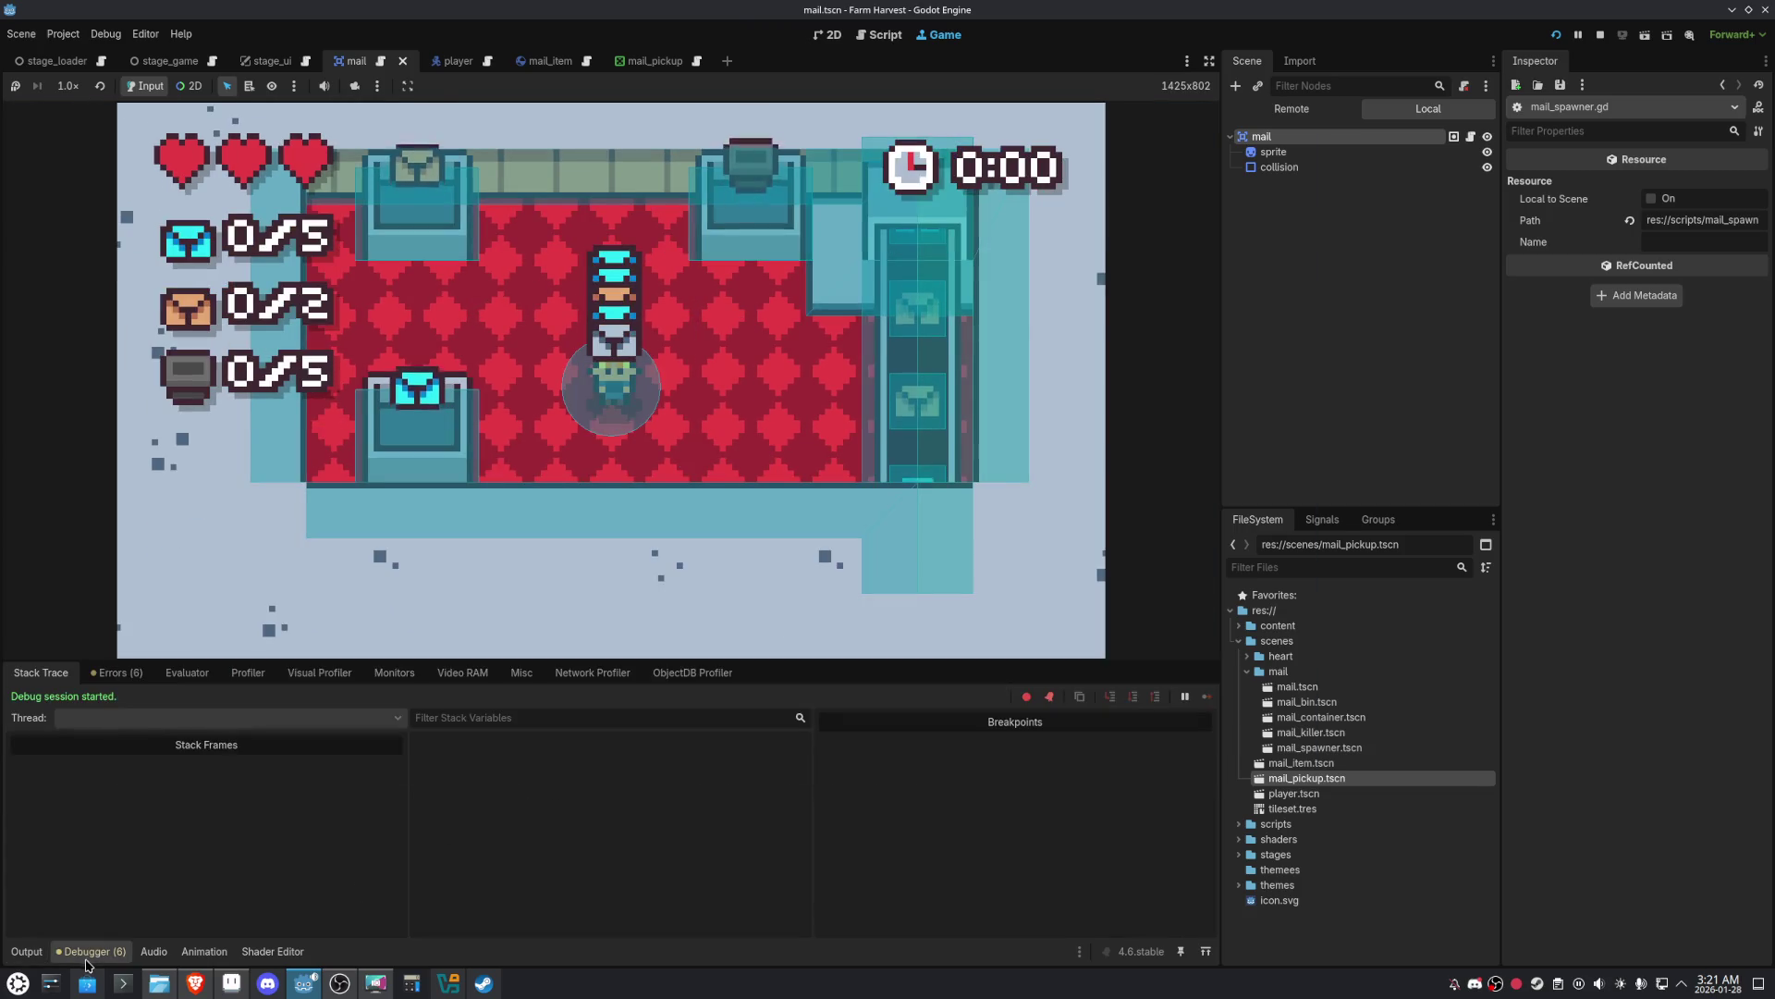
Collapse the bottom panel and walk the player up, right and down holding the mail stack
left_click(90, 952)
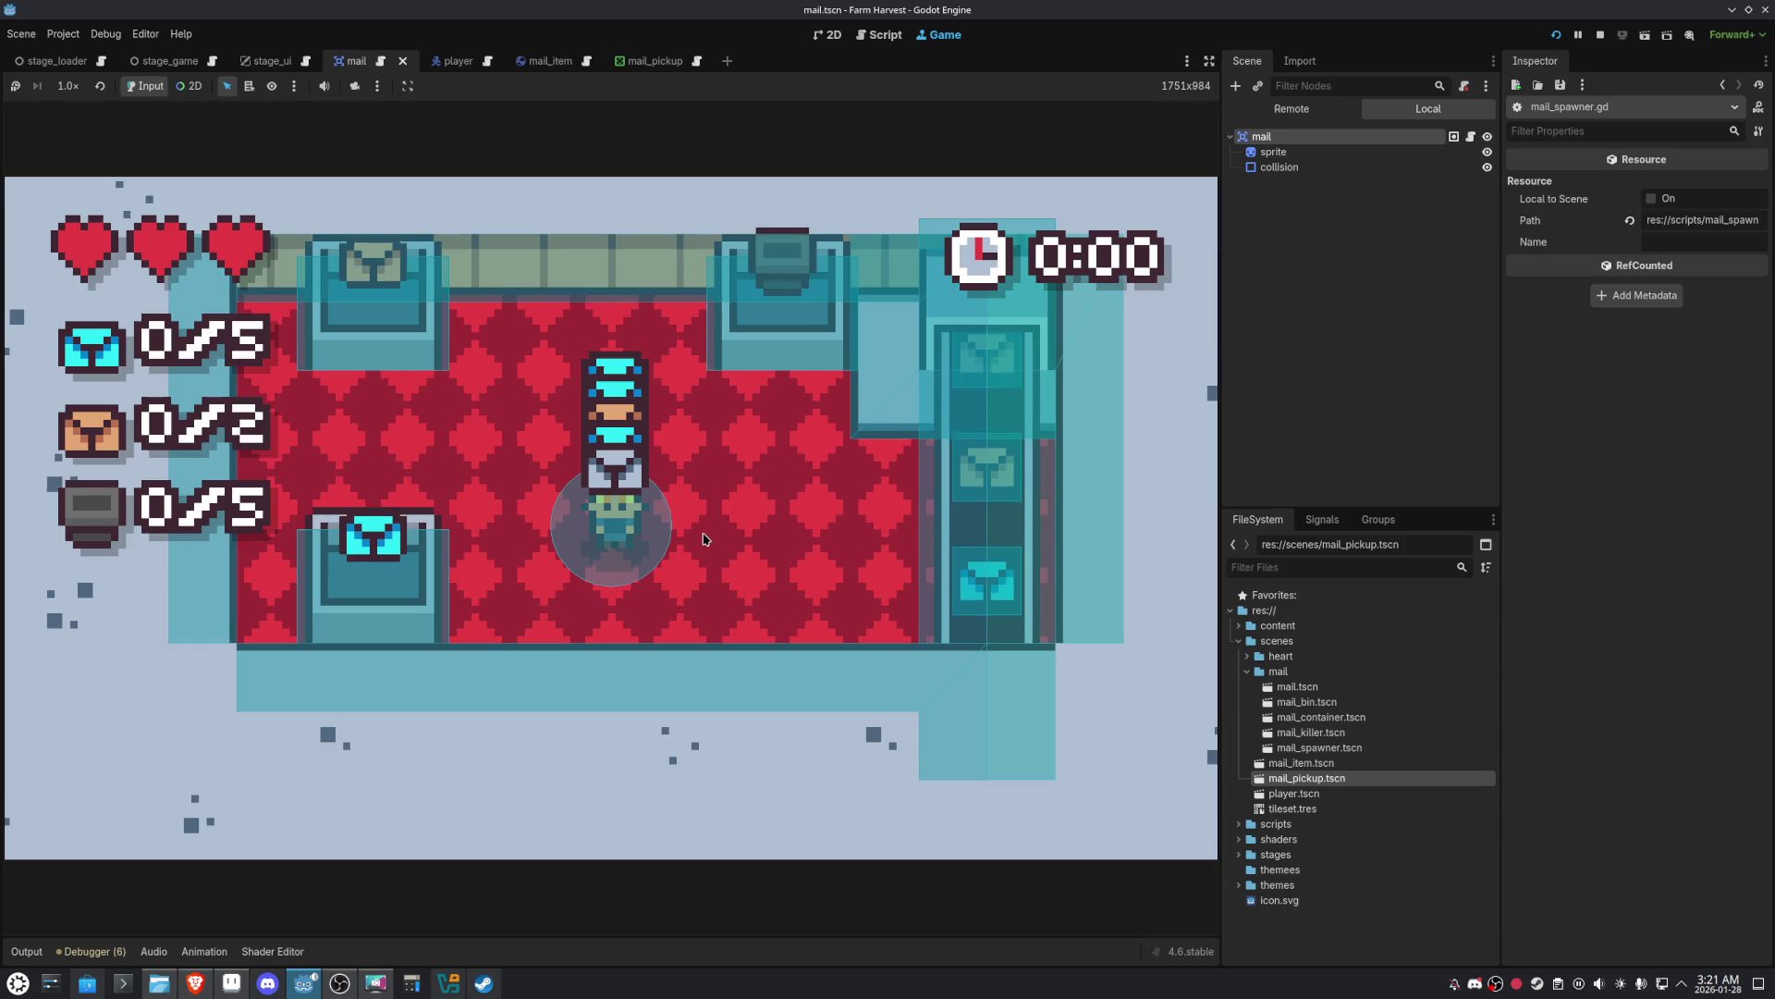
key("Up")
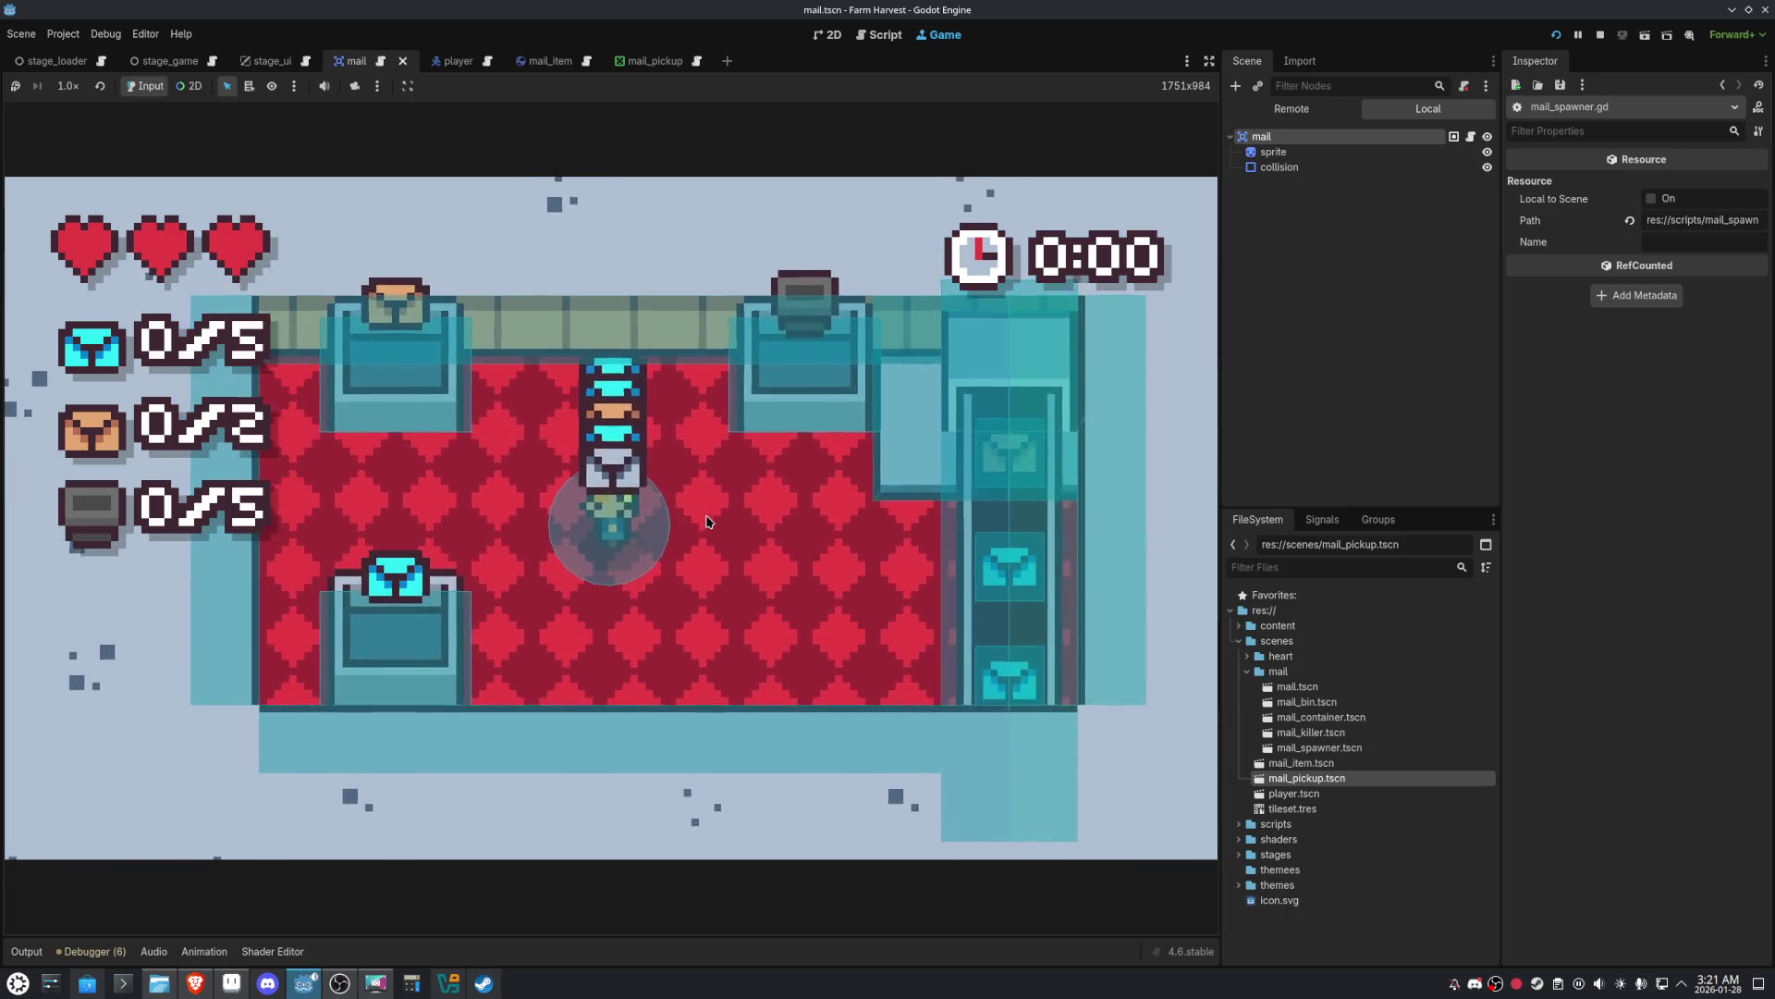
key("Right")
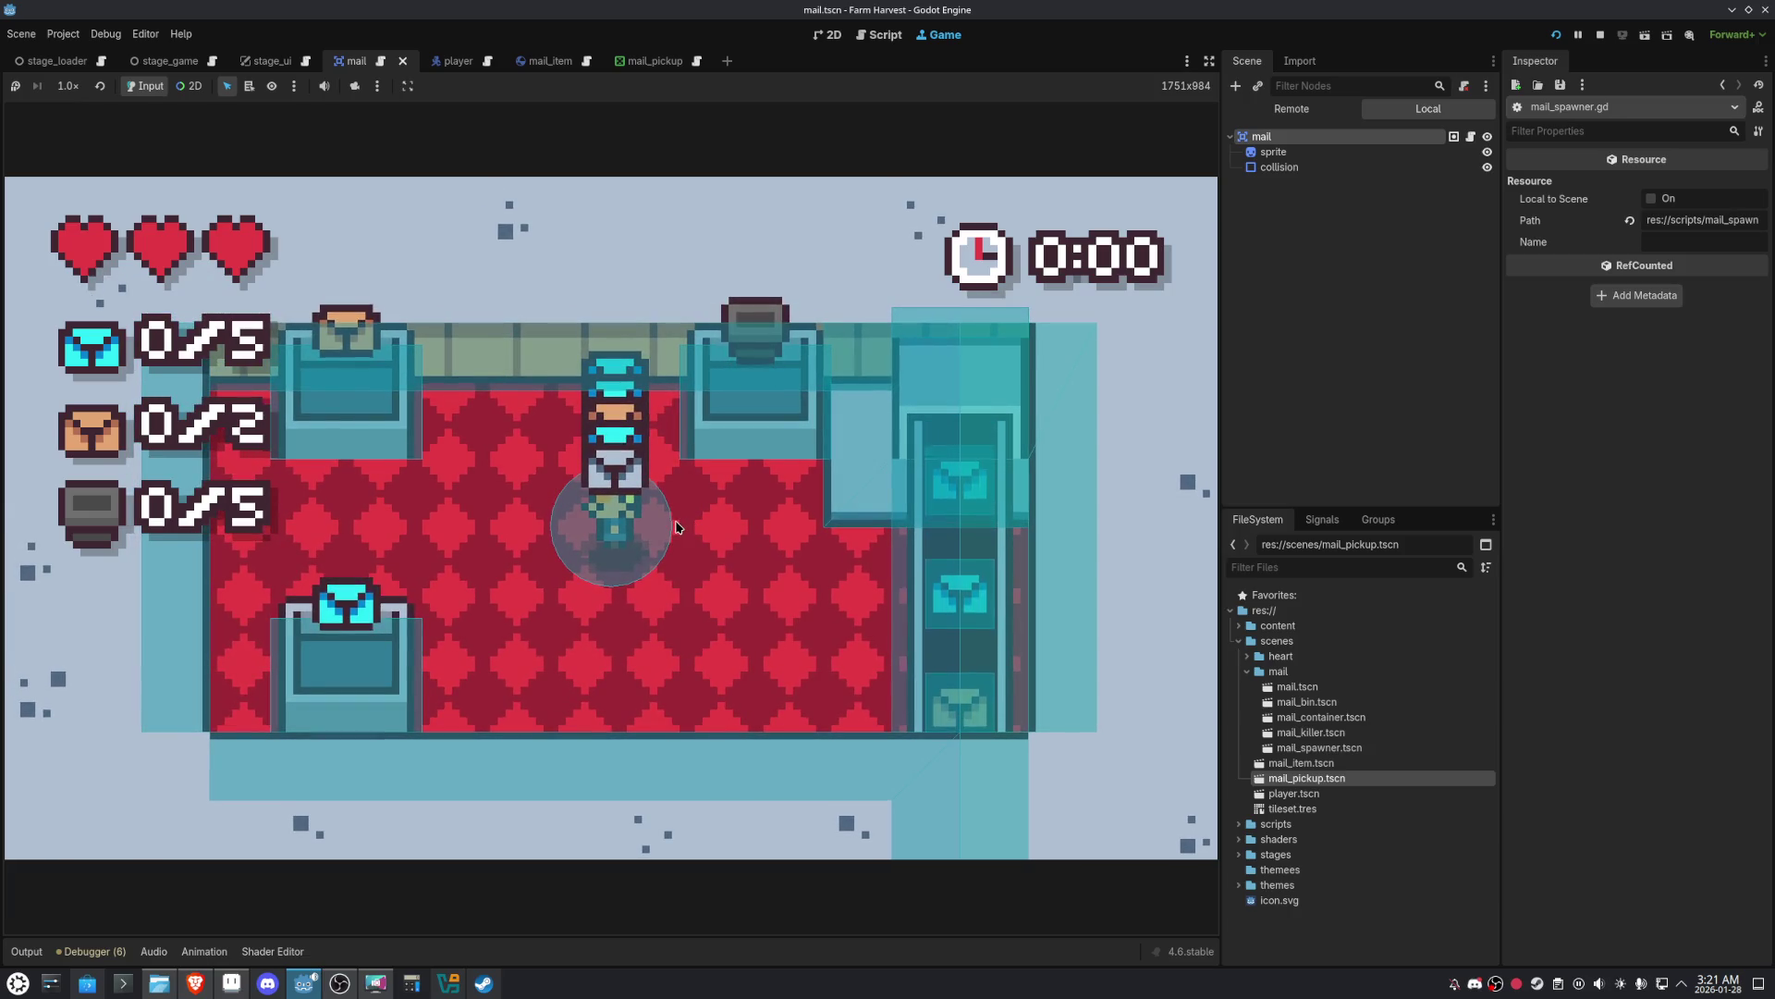
key("Up")
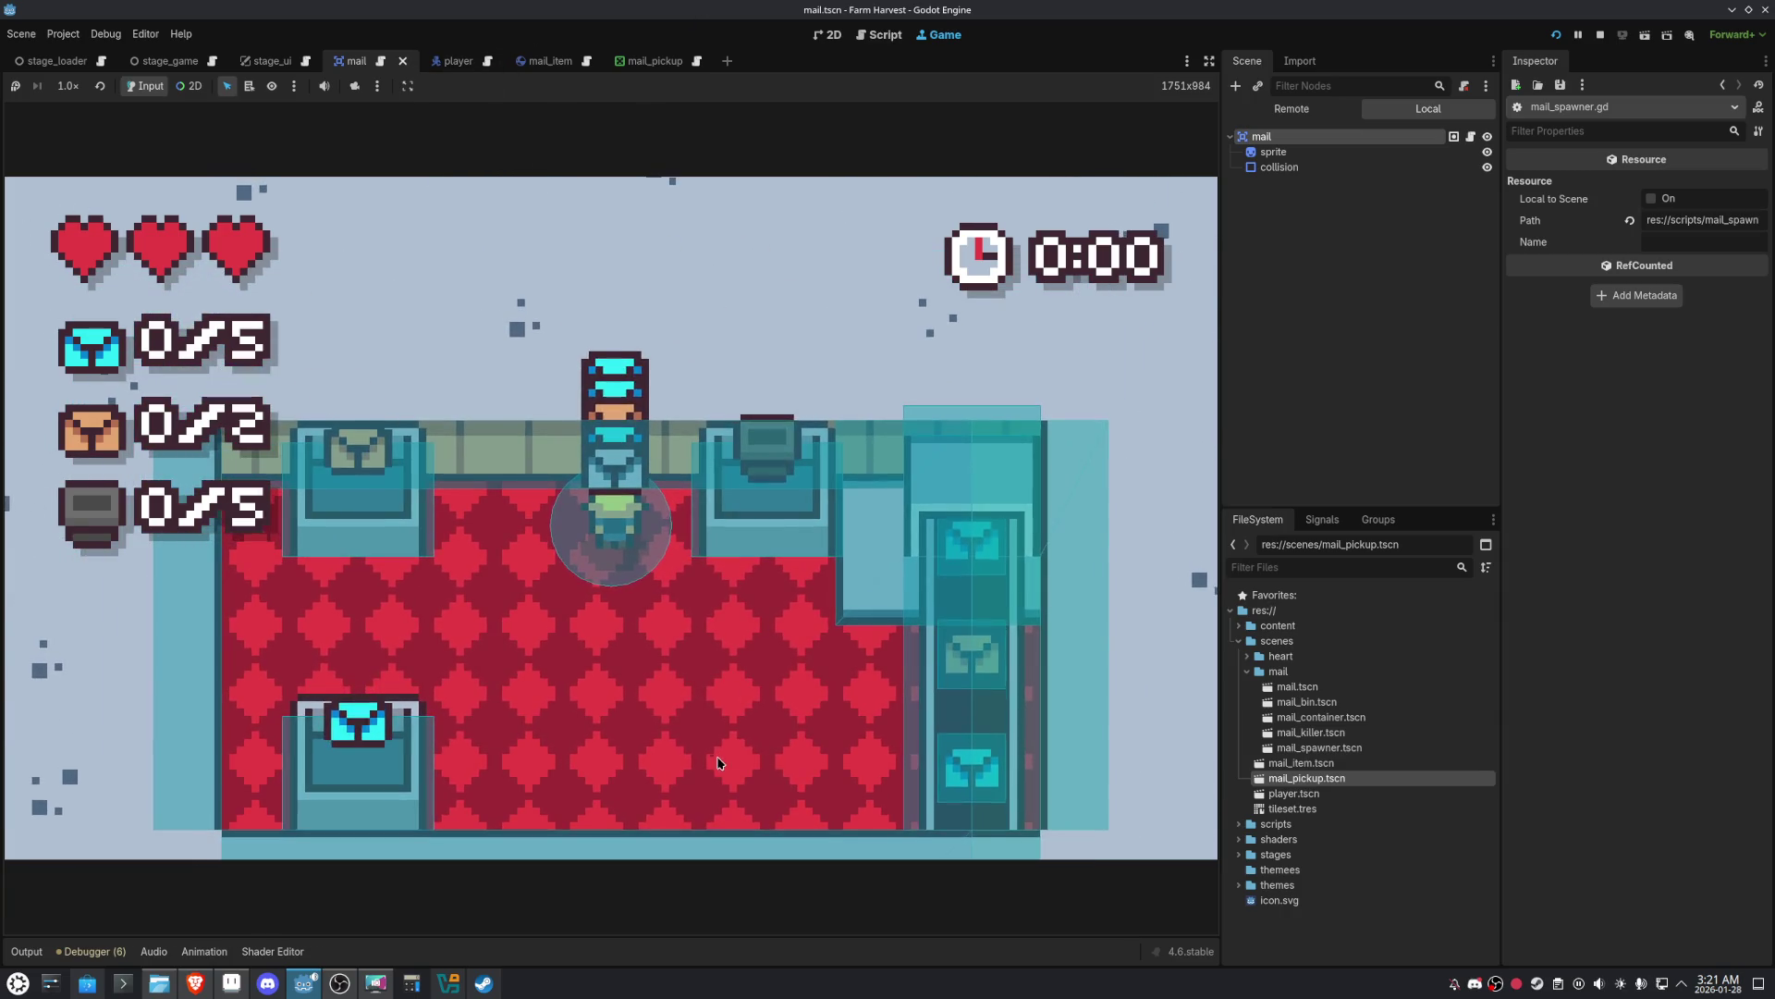
key("Down")
key("Down")
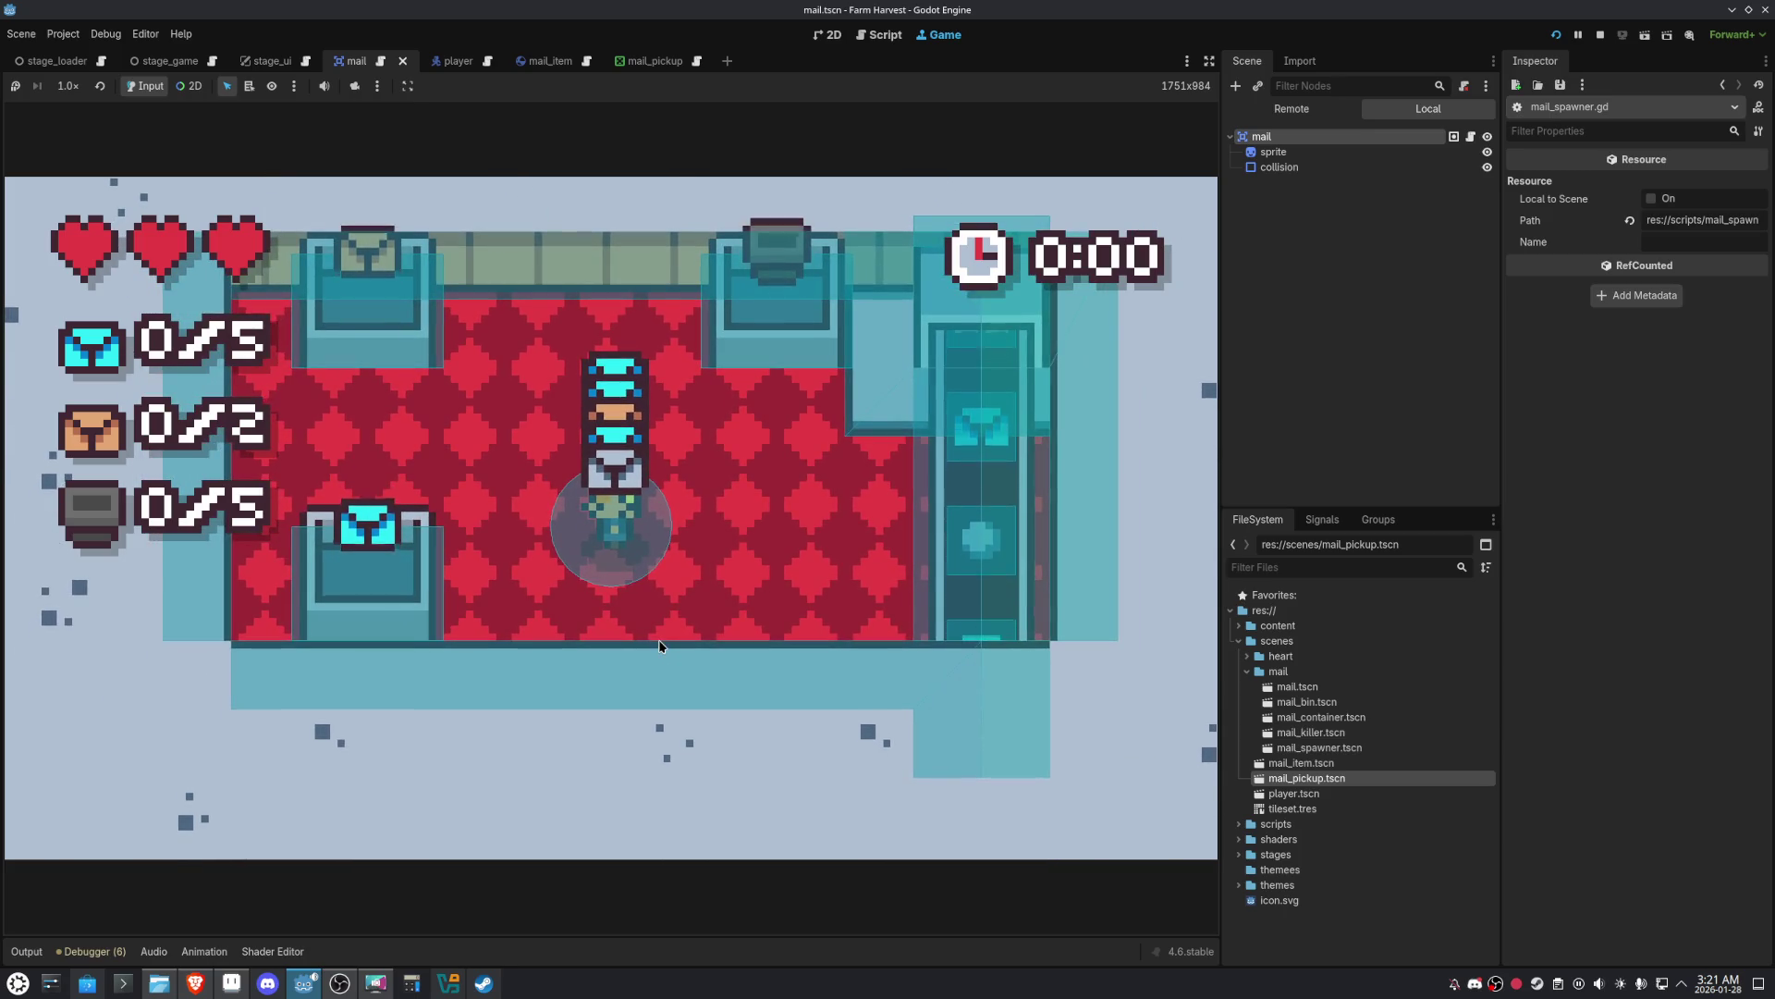
left_click(880, 35)
Compare the mail_type export lines in the mail_pickup spawner script and mail_item.gd
left_click(650, 62)
scroll(744, 333, "up", 5)
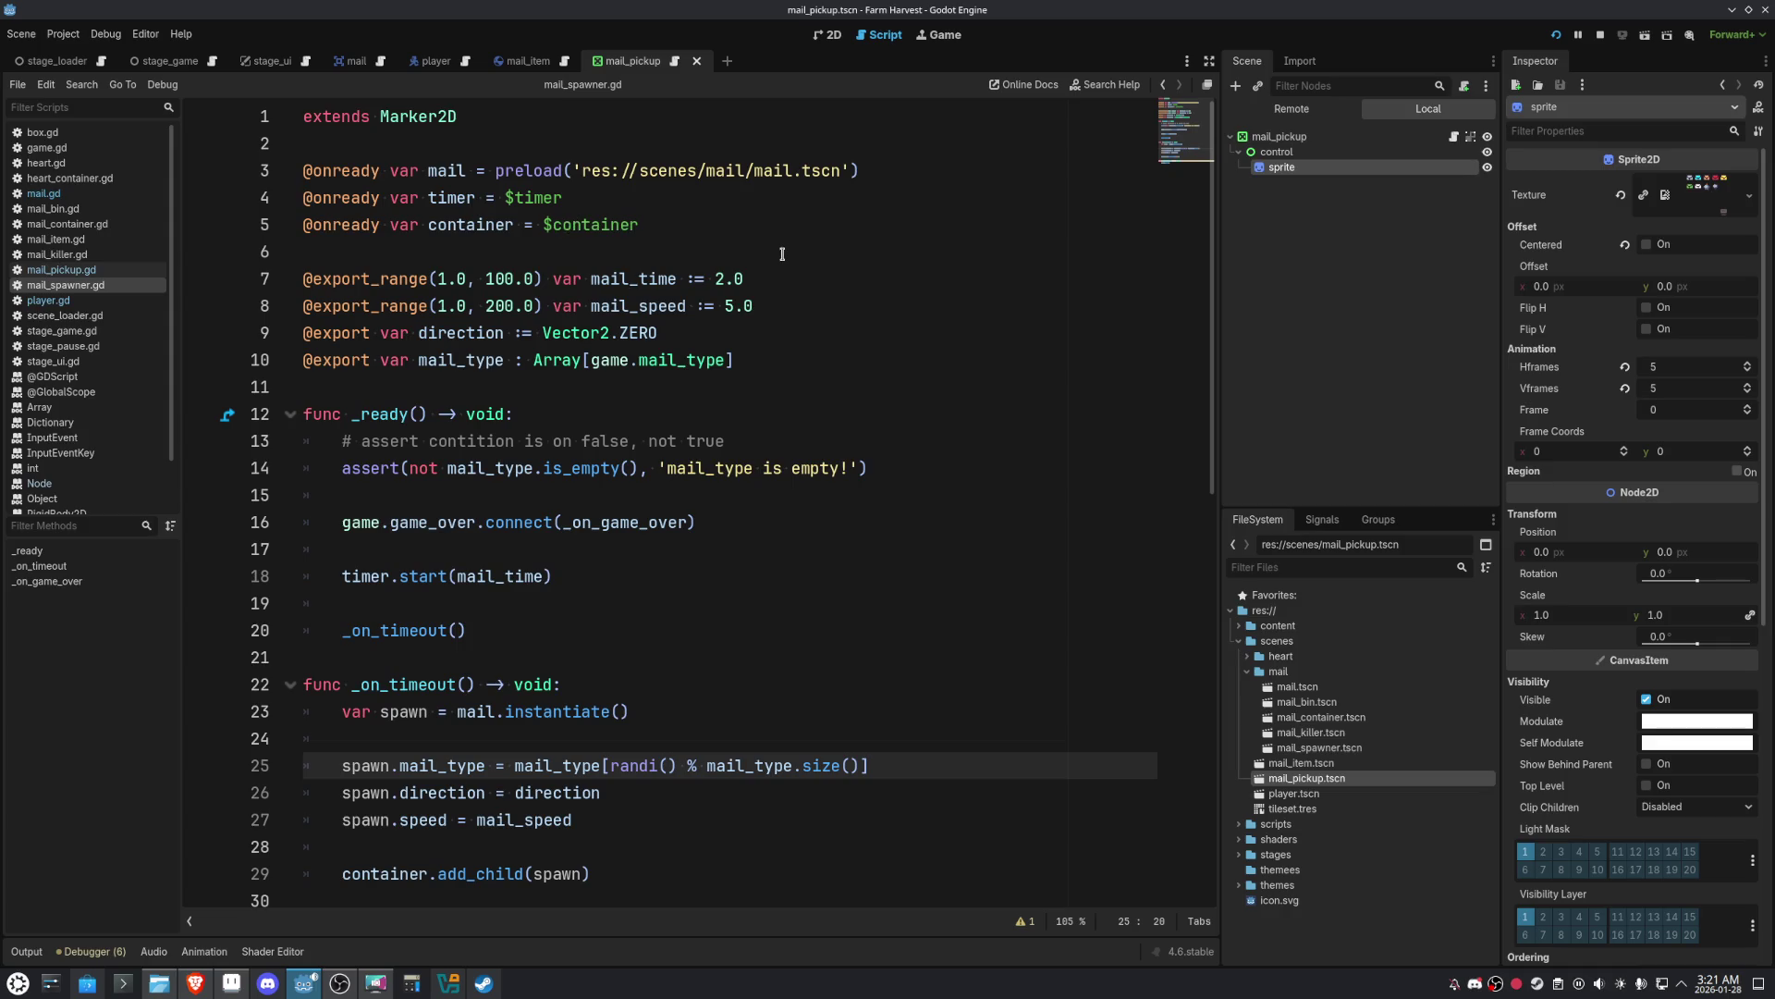
left_click_drag(779, 368, 281, 368)
left_click(518, 61)
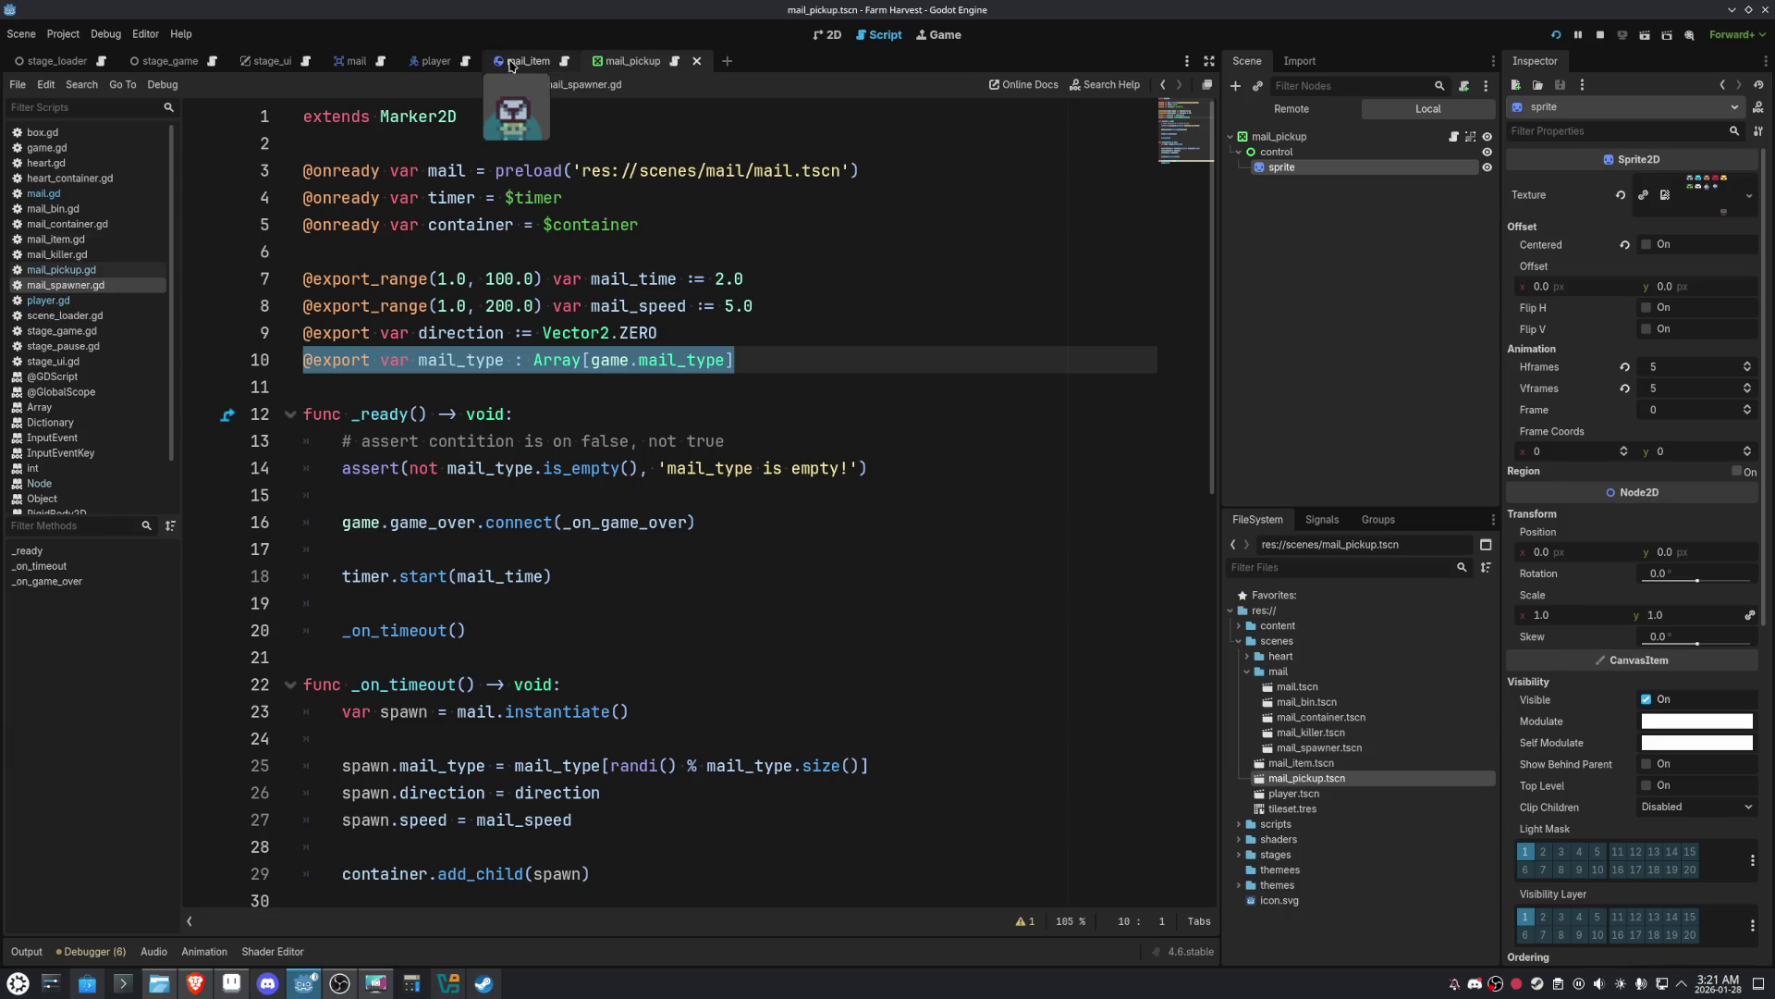
key("End")
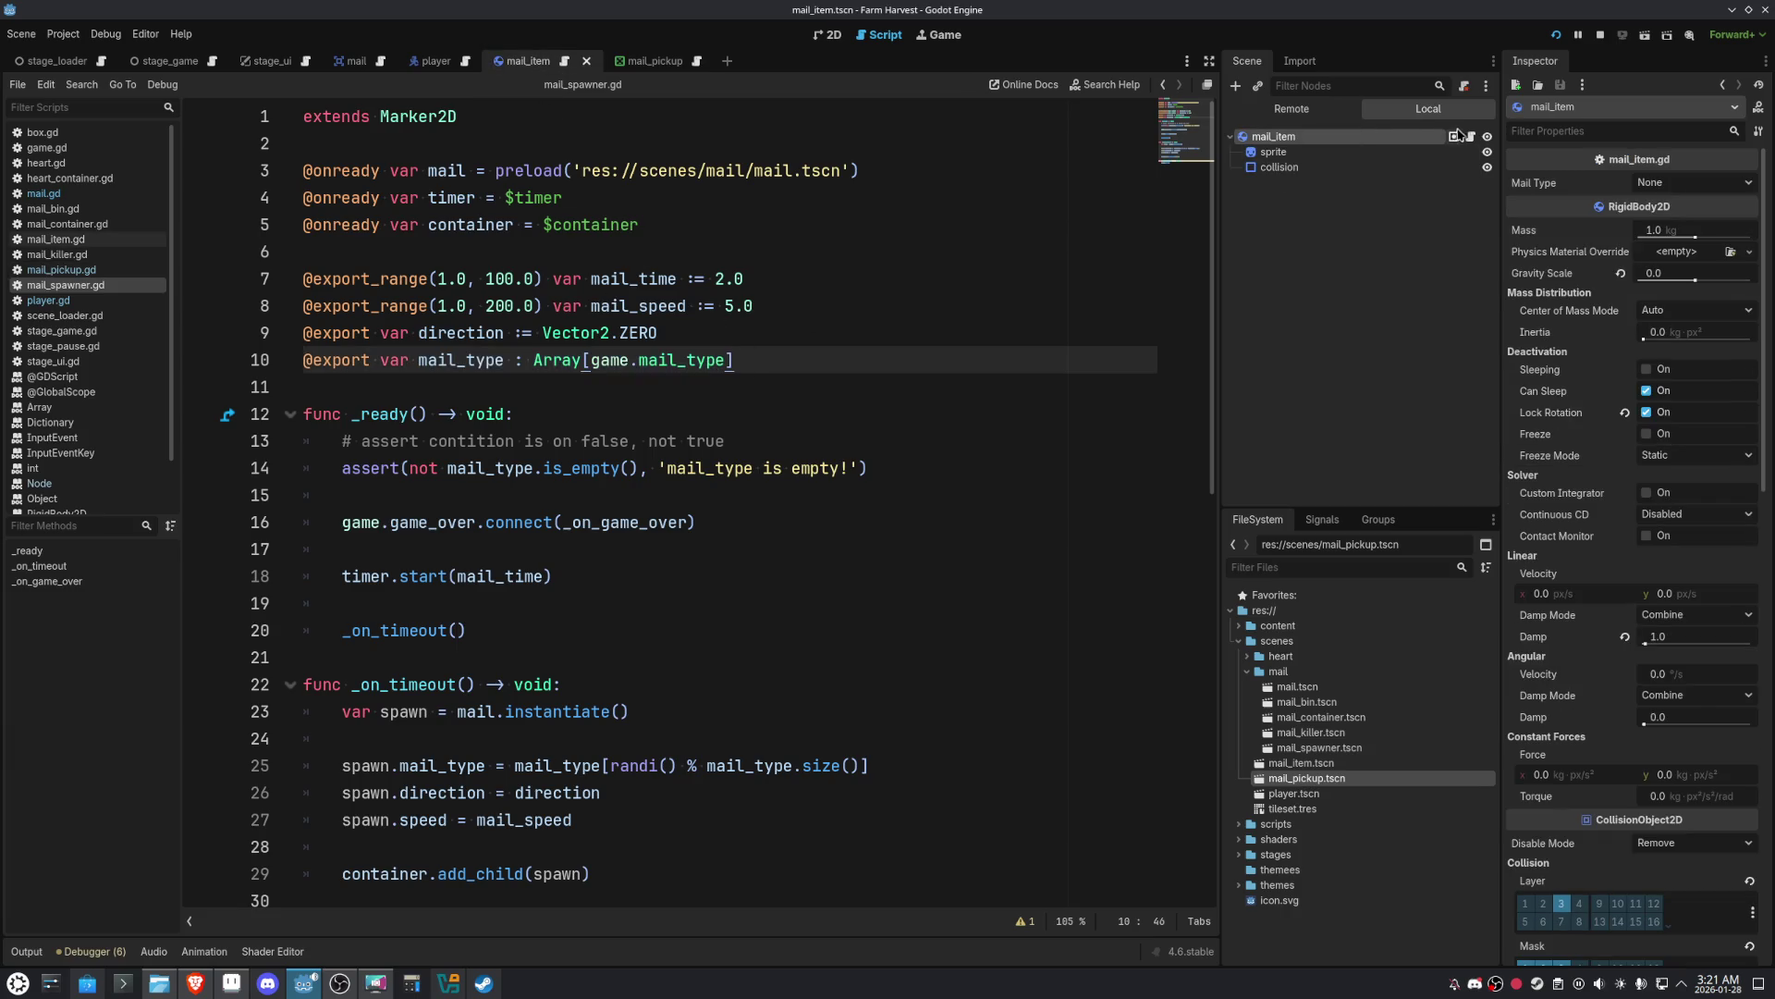
left_click(1458, 135)
left_click_drag(680, 165, 286, 171)
Check the mail_type export on line 3 of mail.gd, then view the mail scene in 2D
left_click(434, 61)
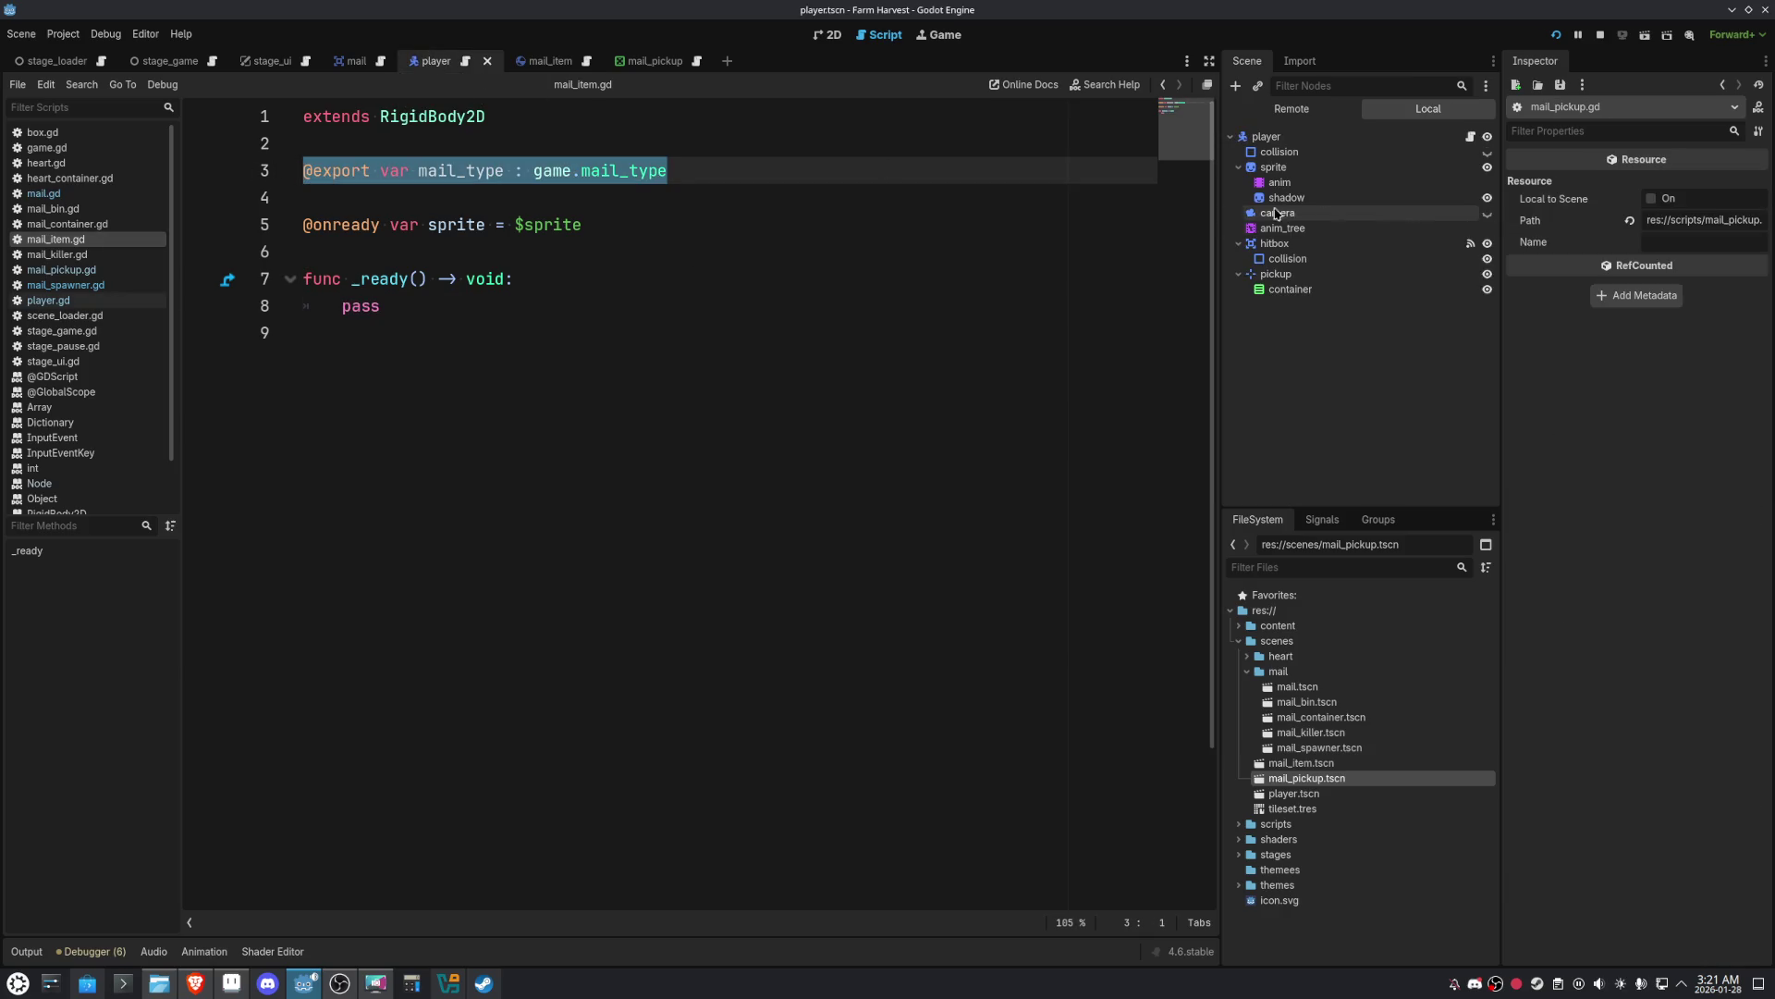
left_click(344, 61)
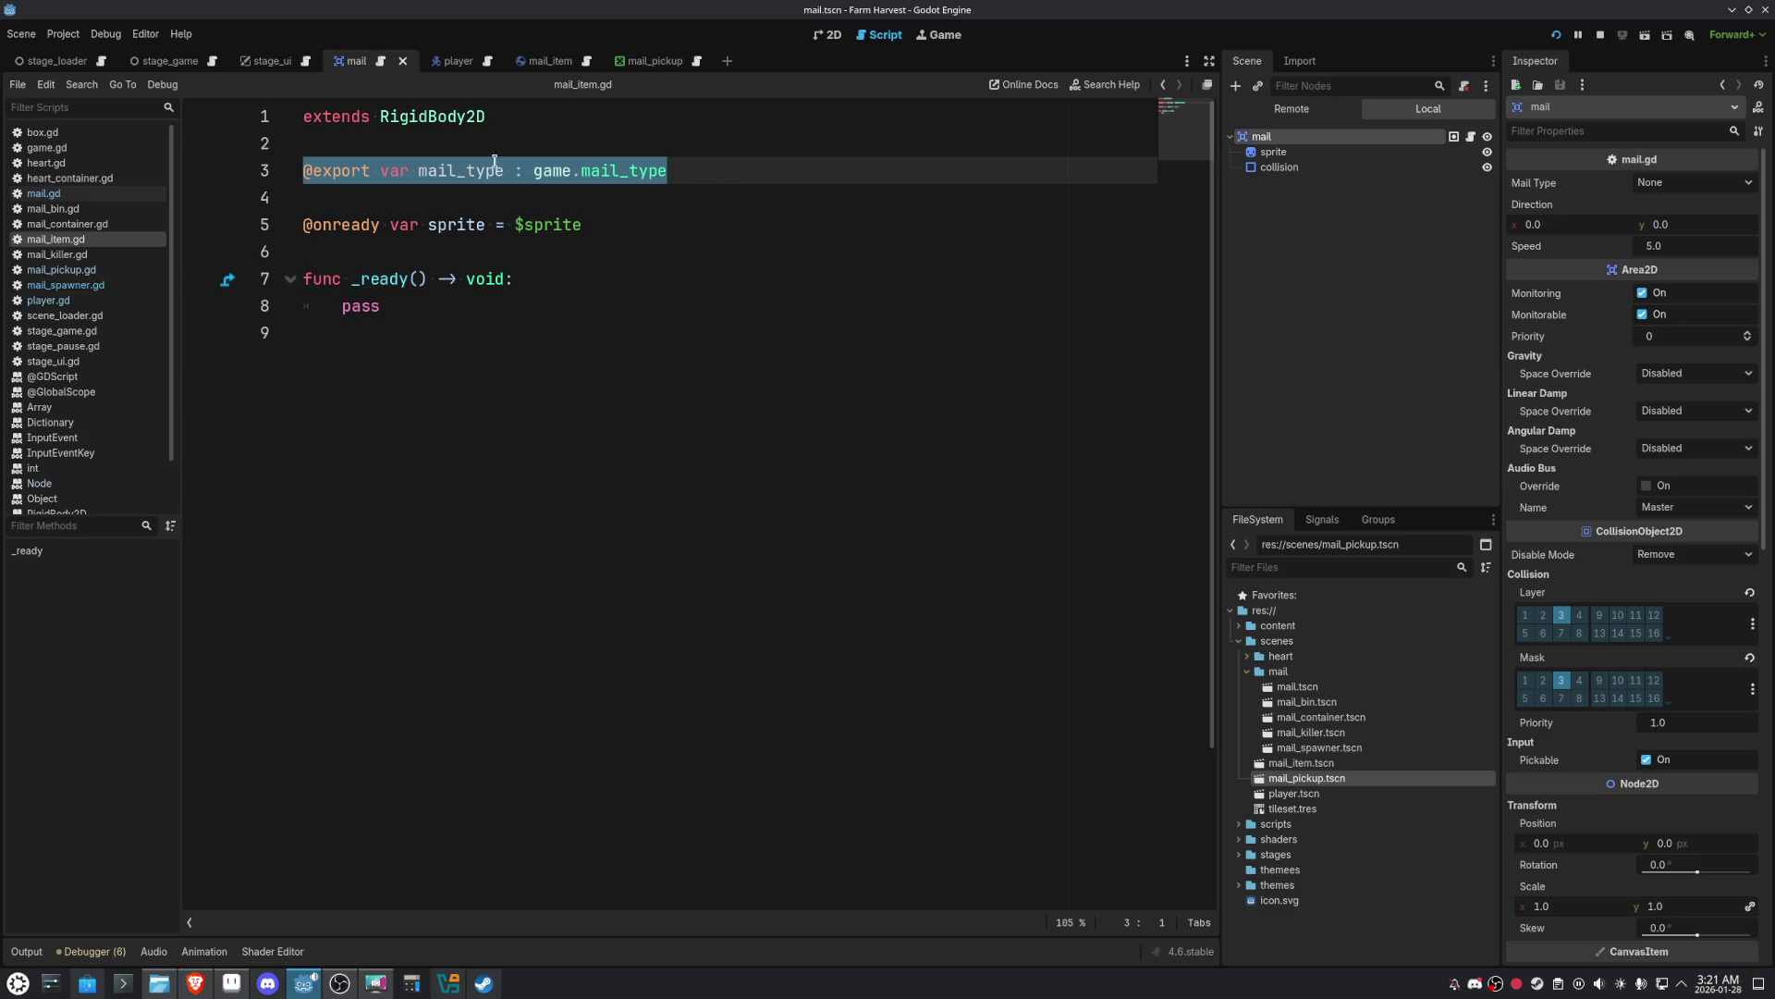
left_click(1470, 139)
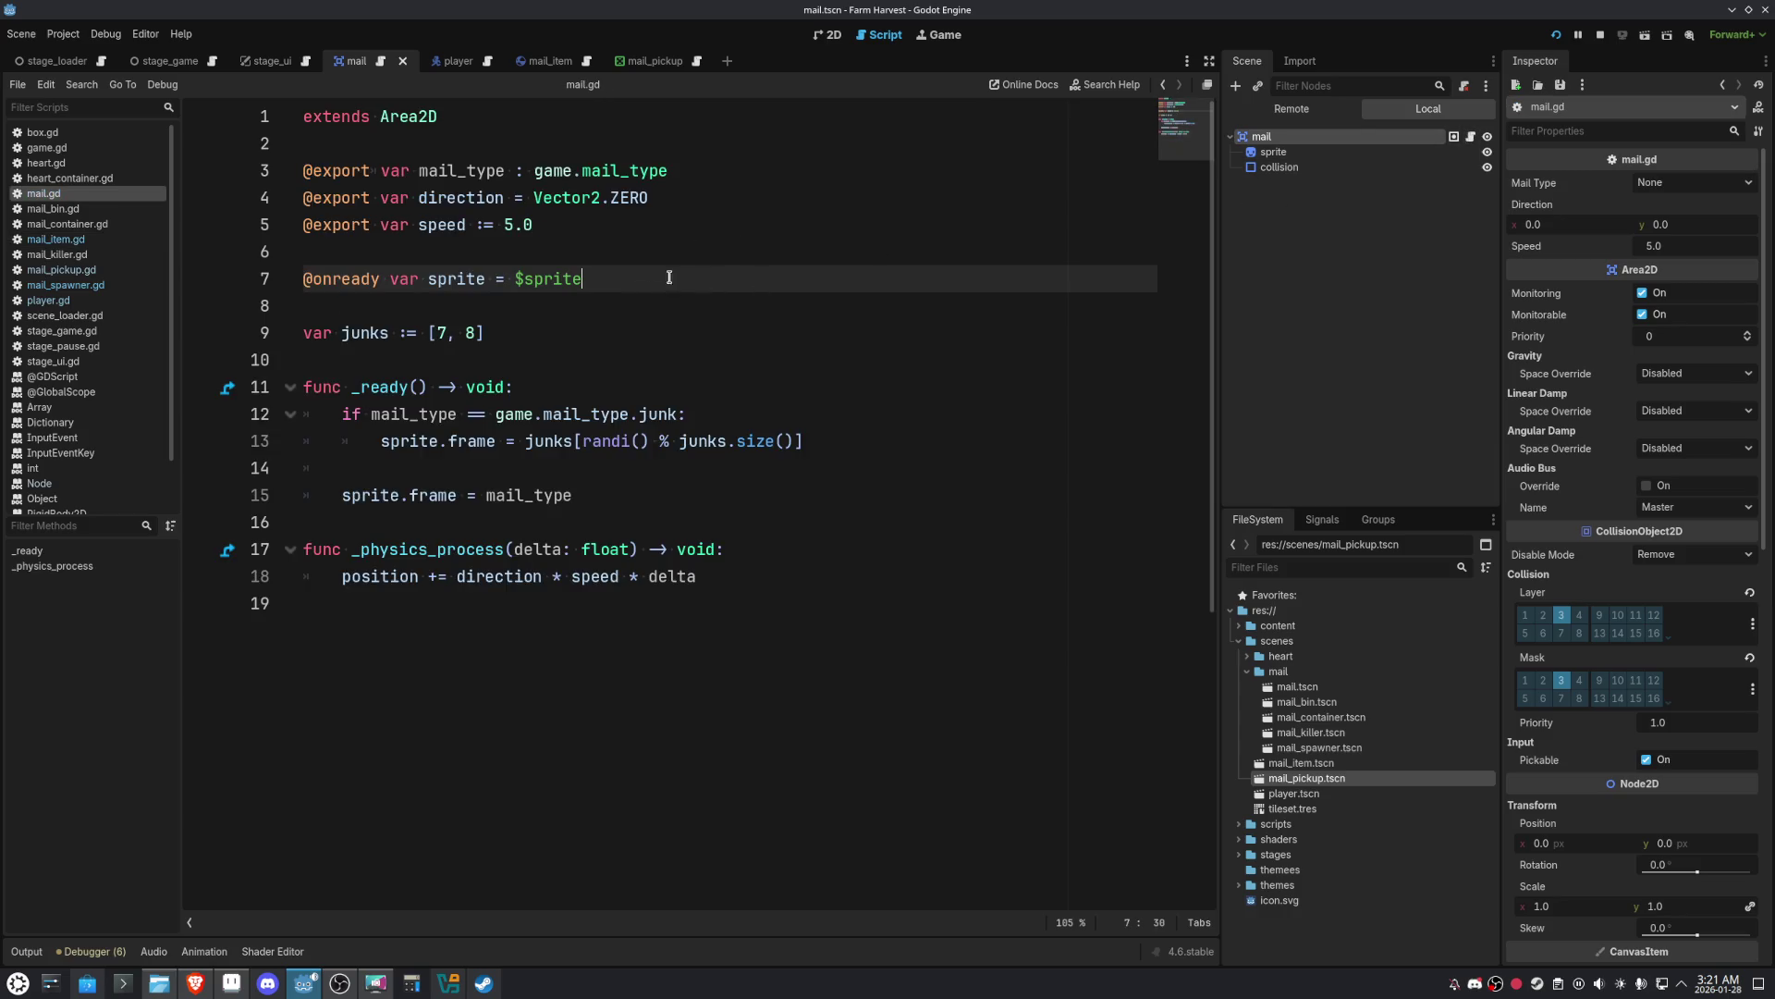
left_click_drag(666, 171, 298, 163)
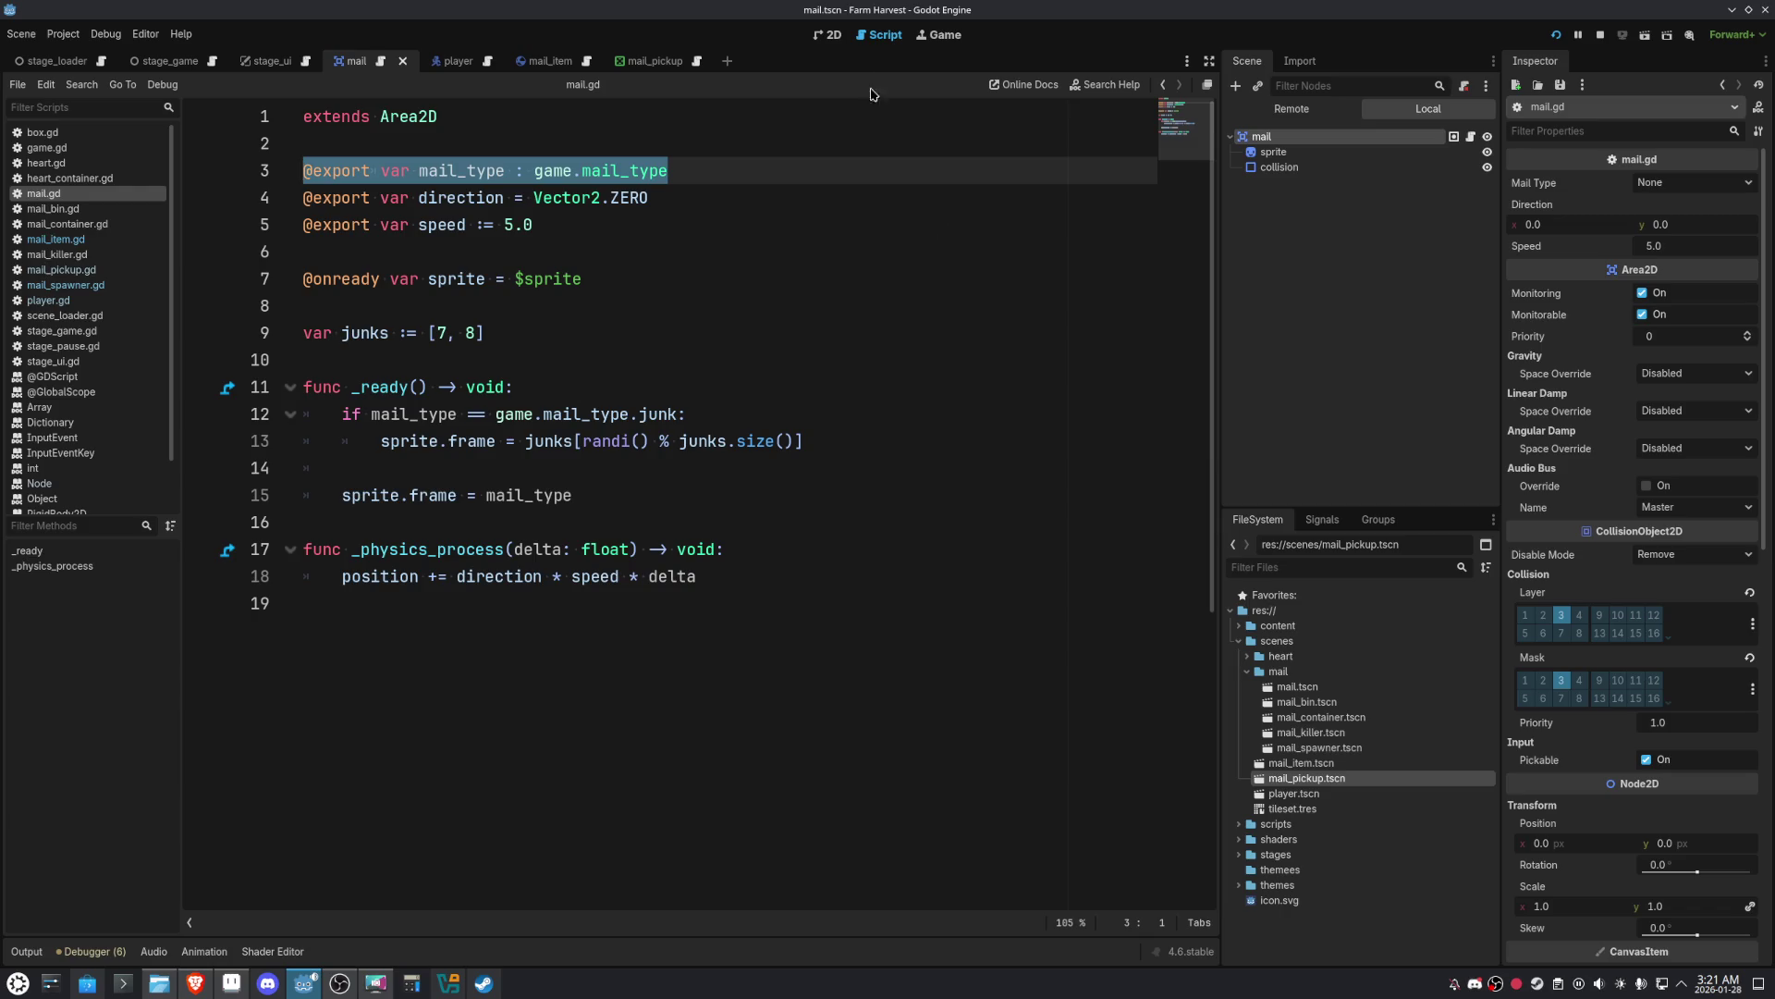
left_click(826, 35)
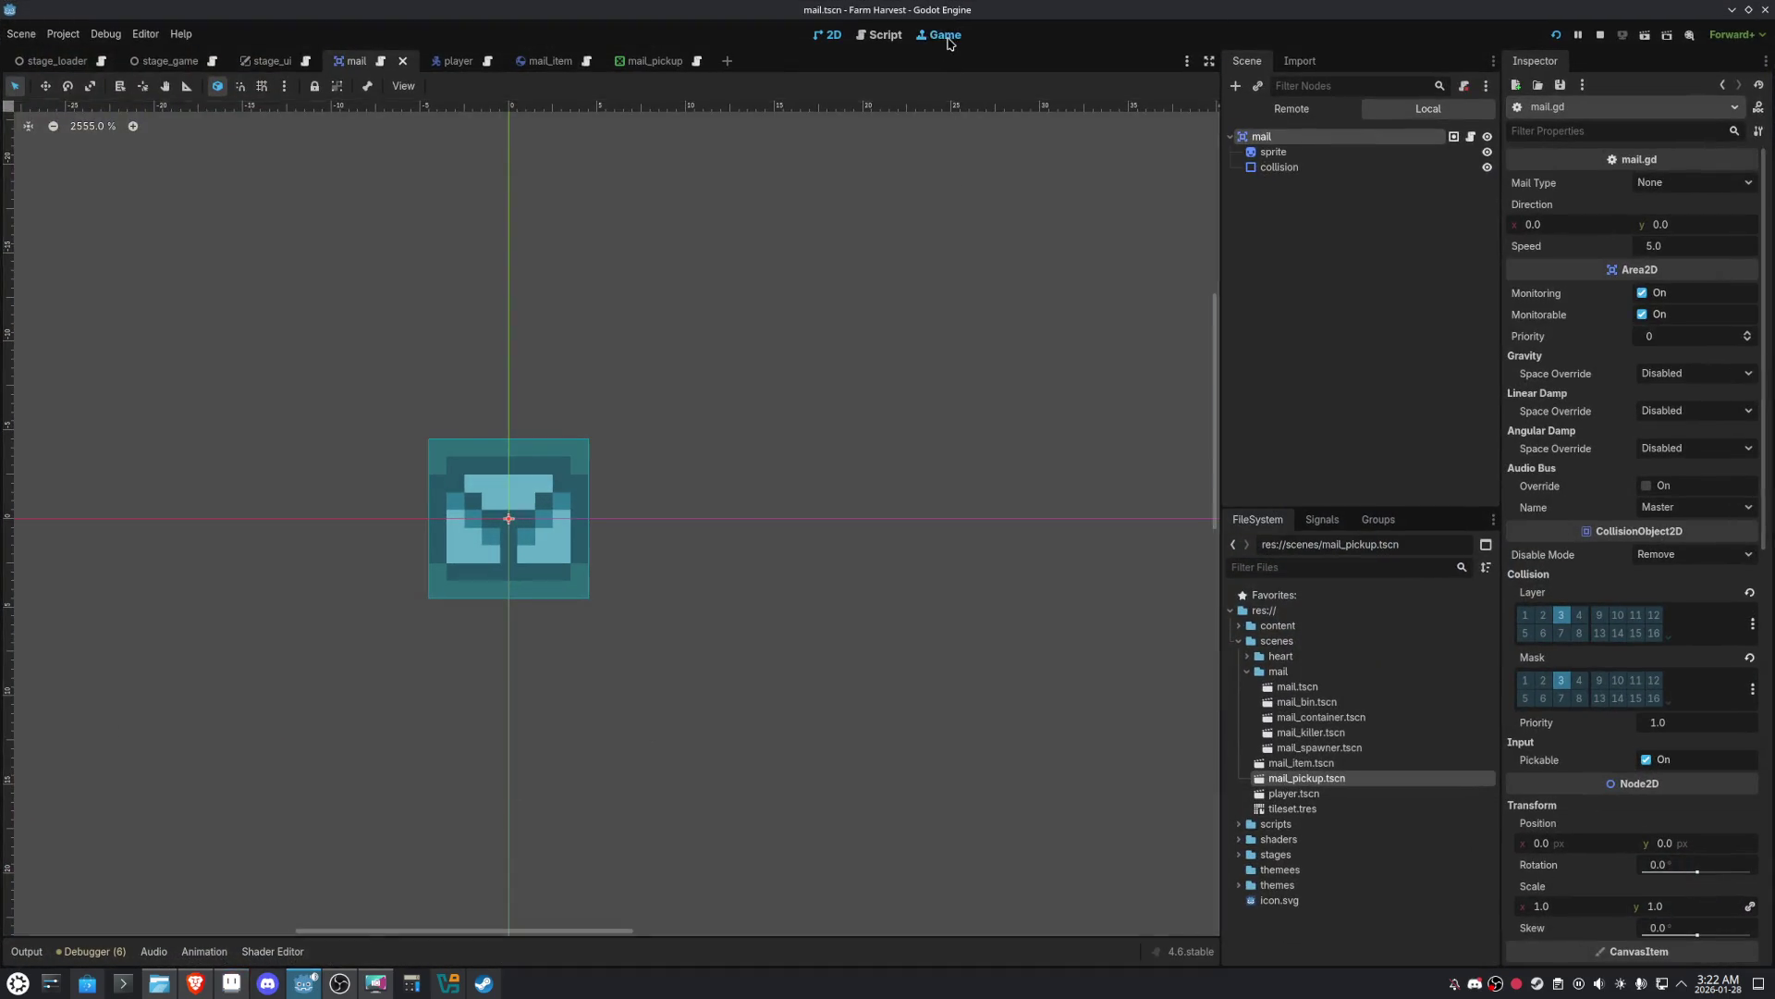
Walk the carrying player up and down in the game, then view the mail_pickup envelope sprite in 2D
left_click(941, 36)
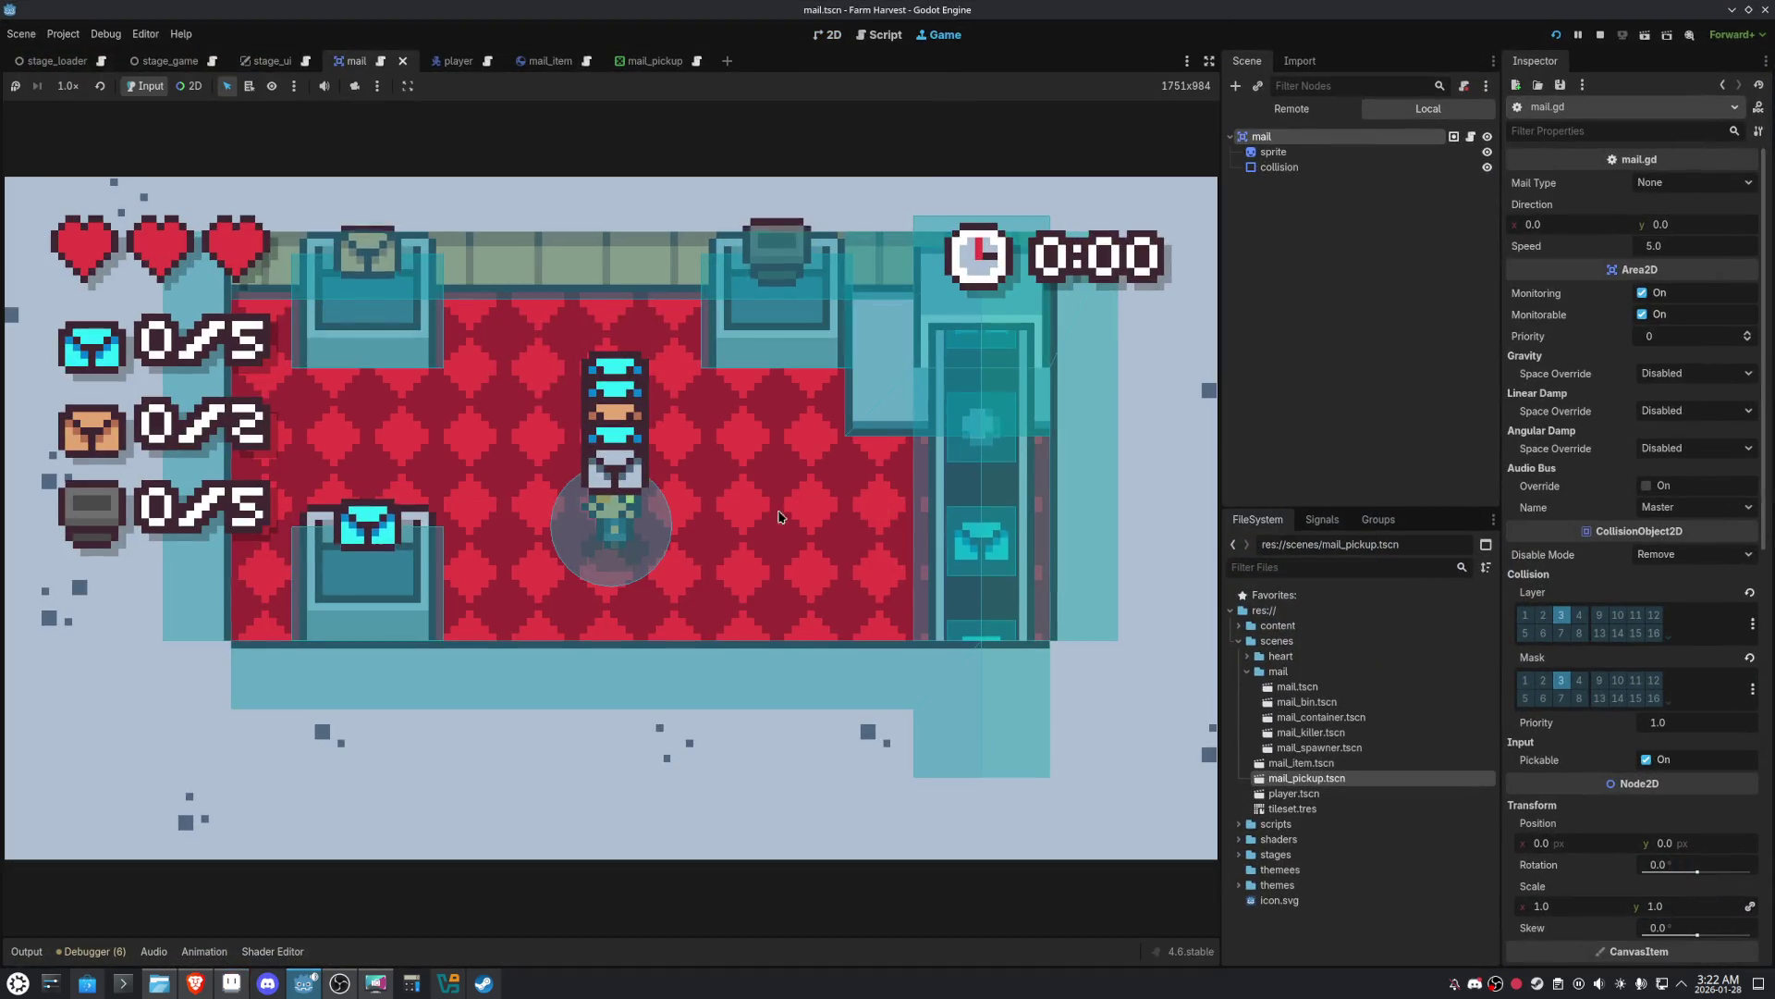
key("Down")
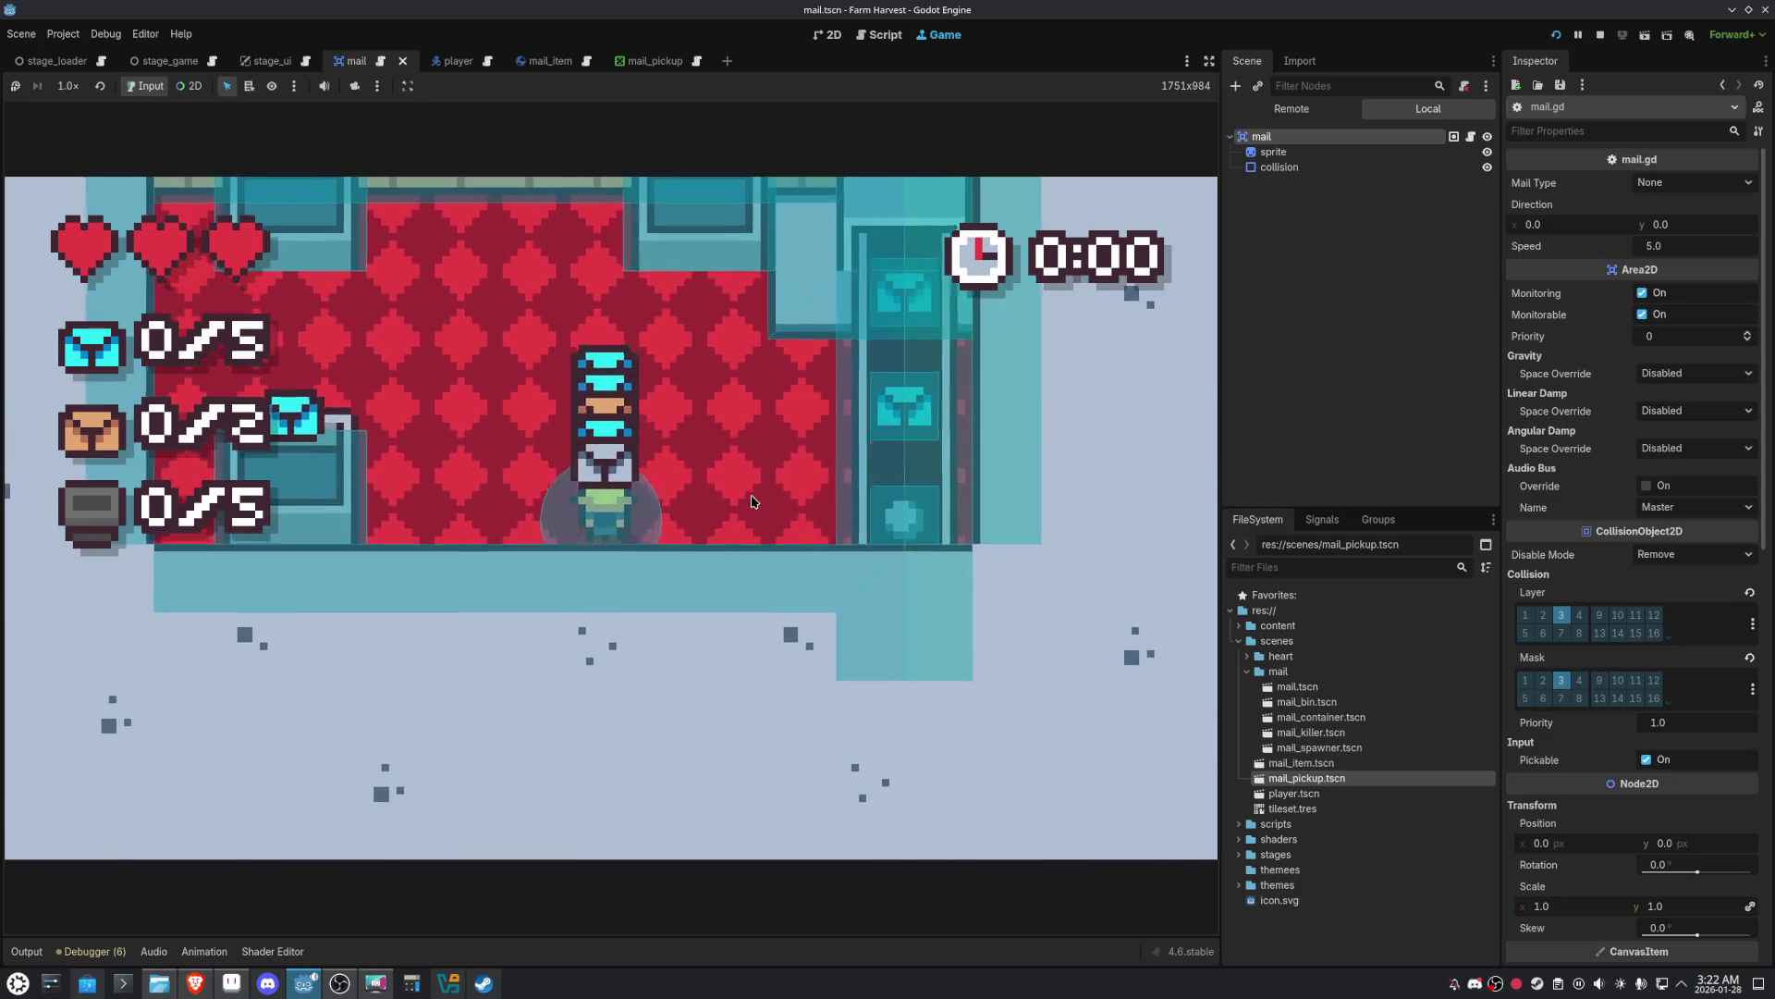
key("Up")
key("Down")
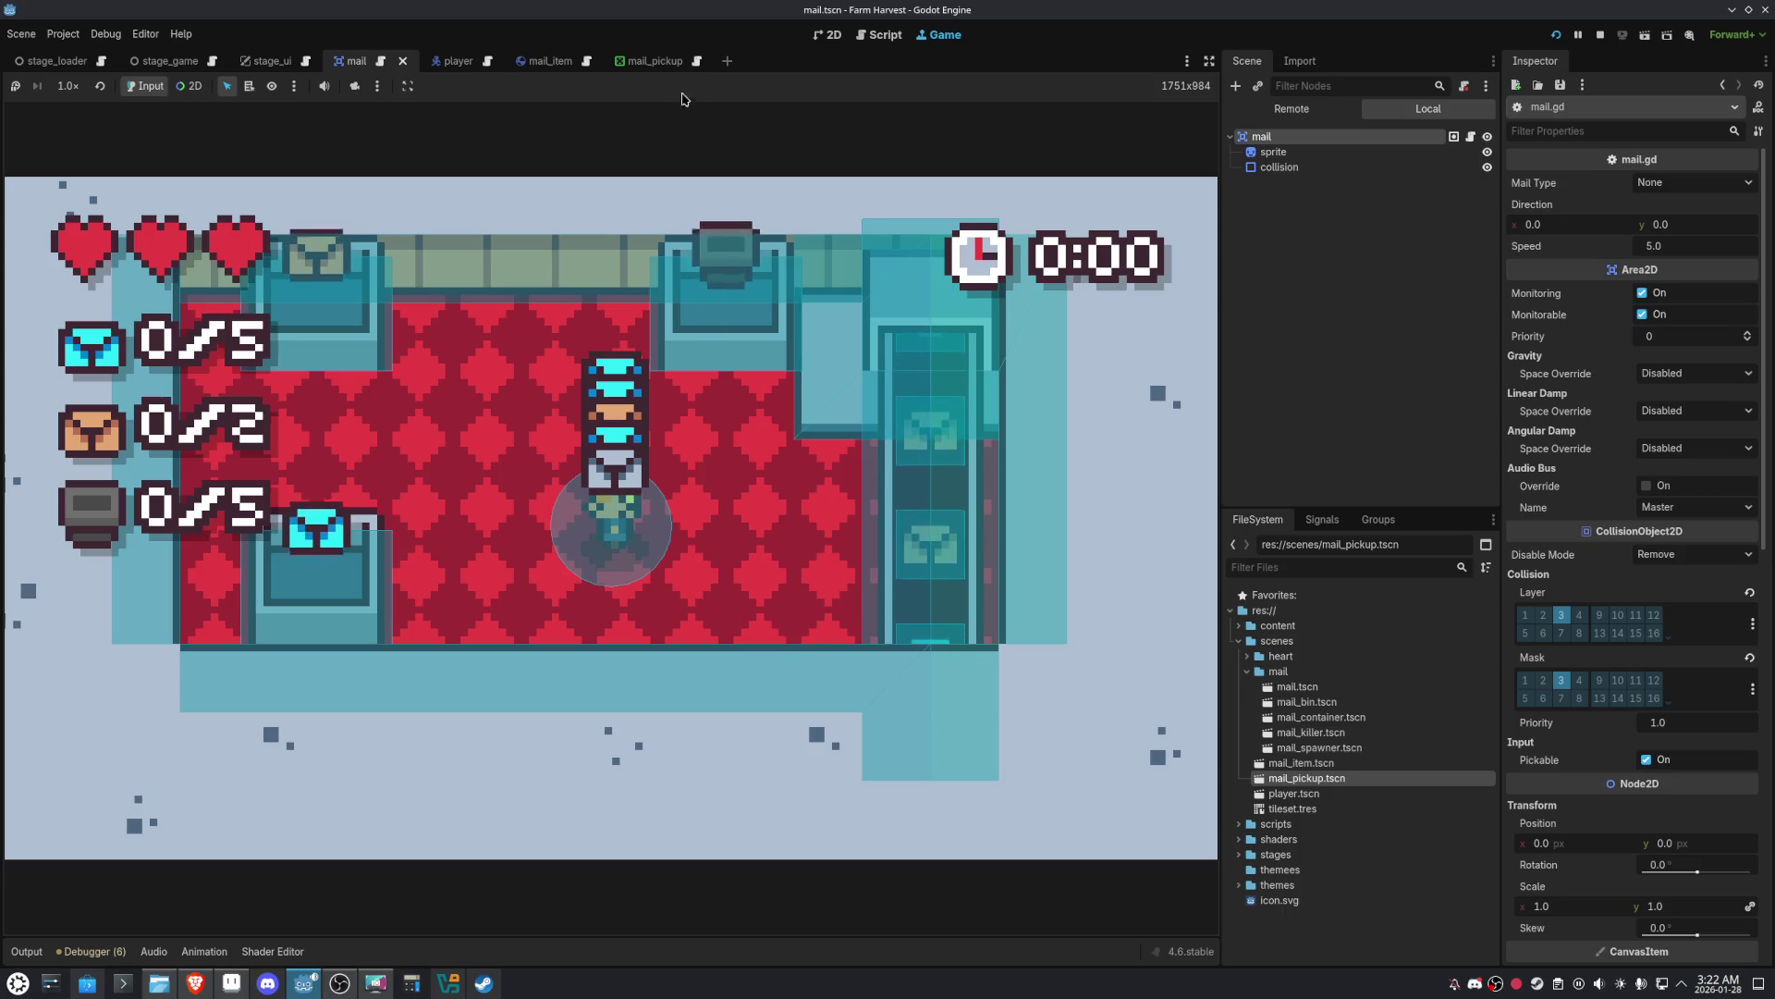
left_click(652, 60)
left_click(834, 37)
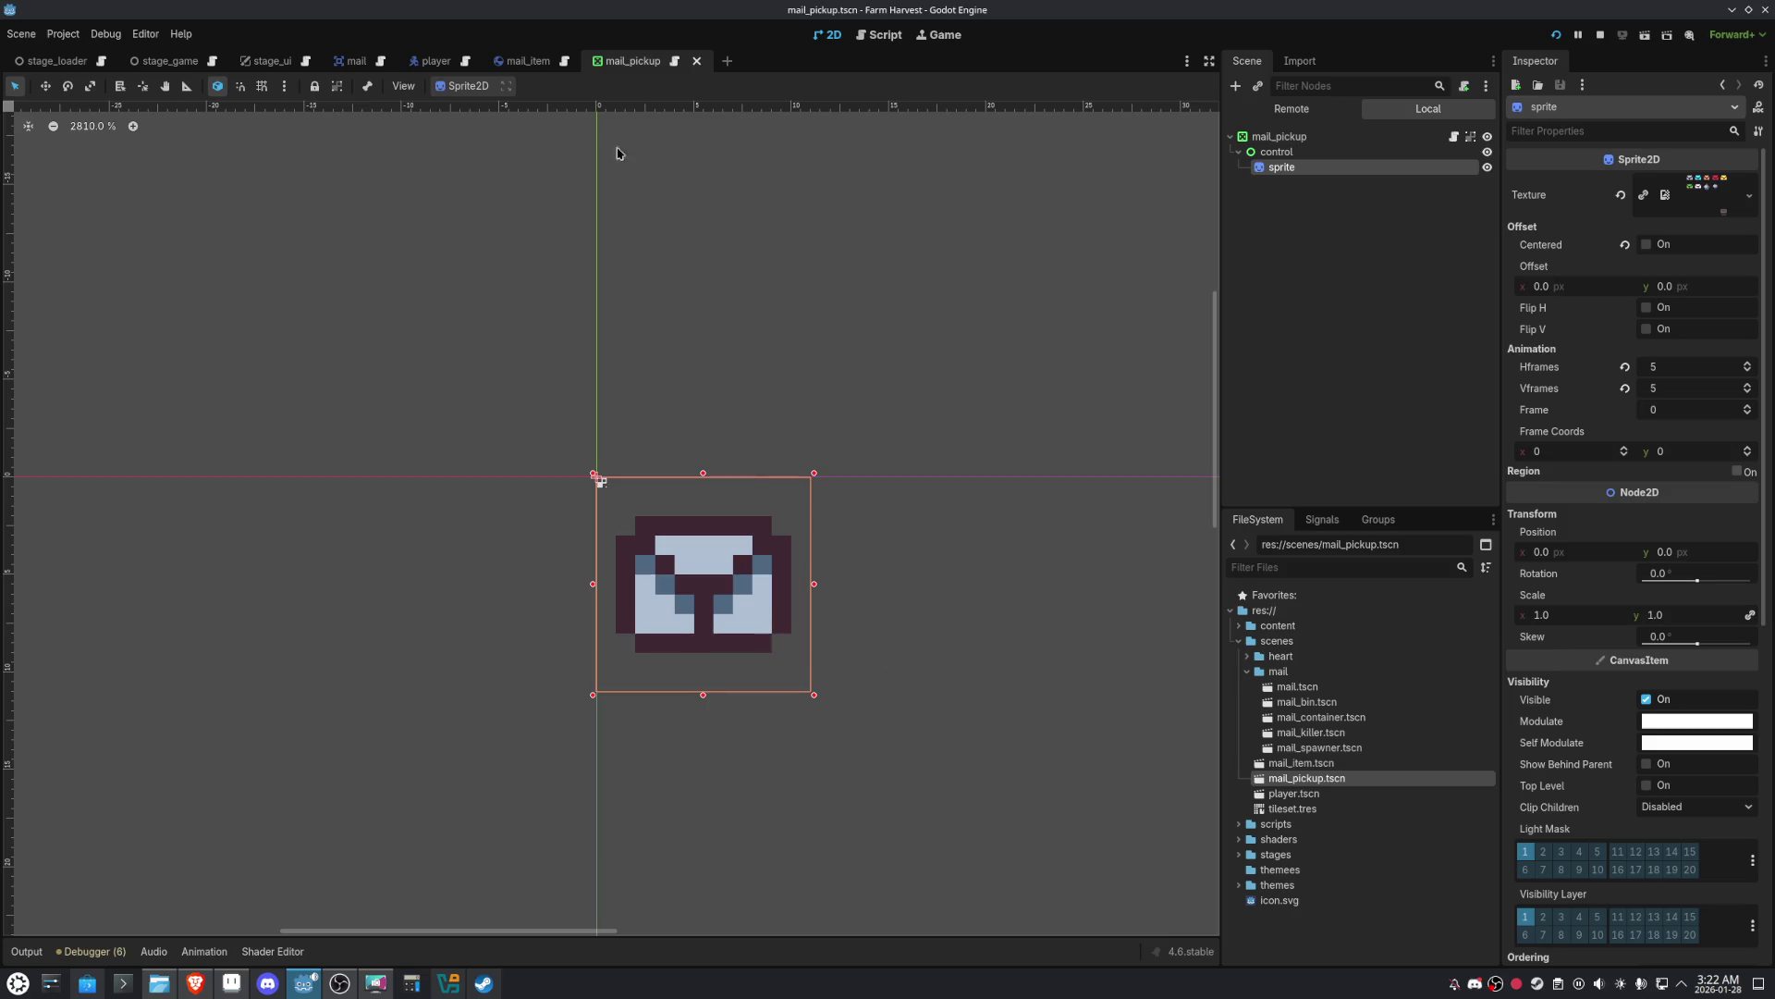
Inspect the 11×38 px BoxContainer under the player's pickup node and save player.tscn
left_click(437, 61)
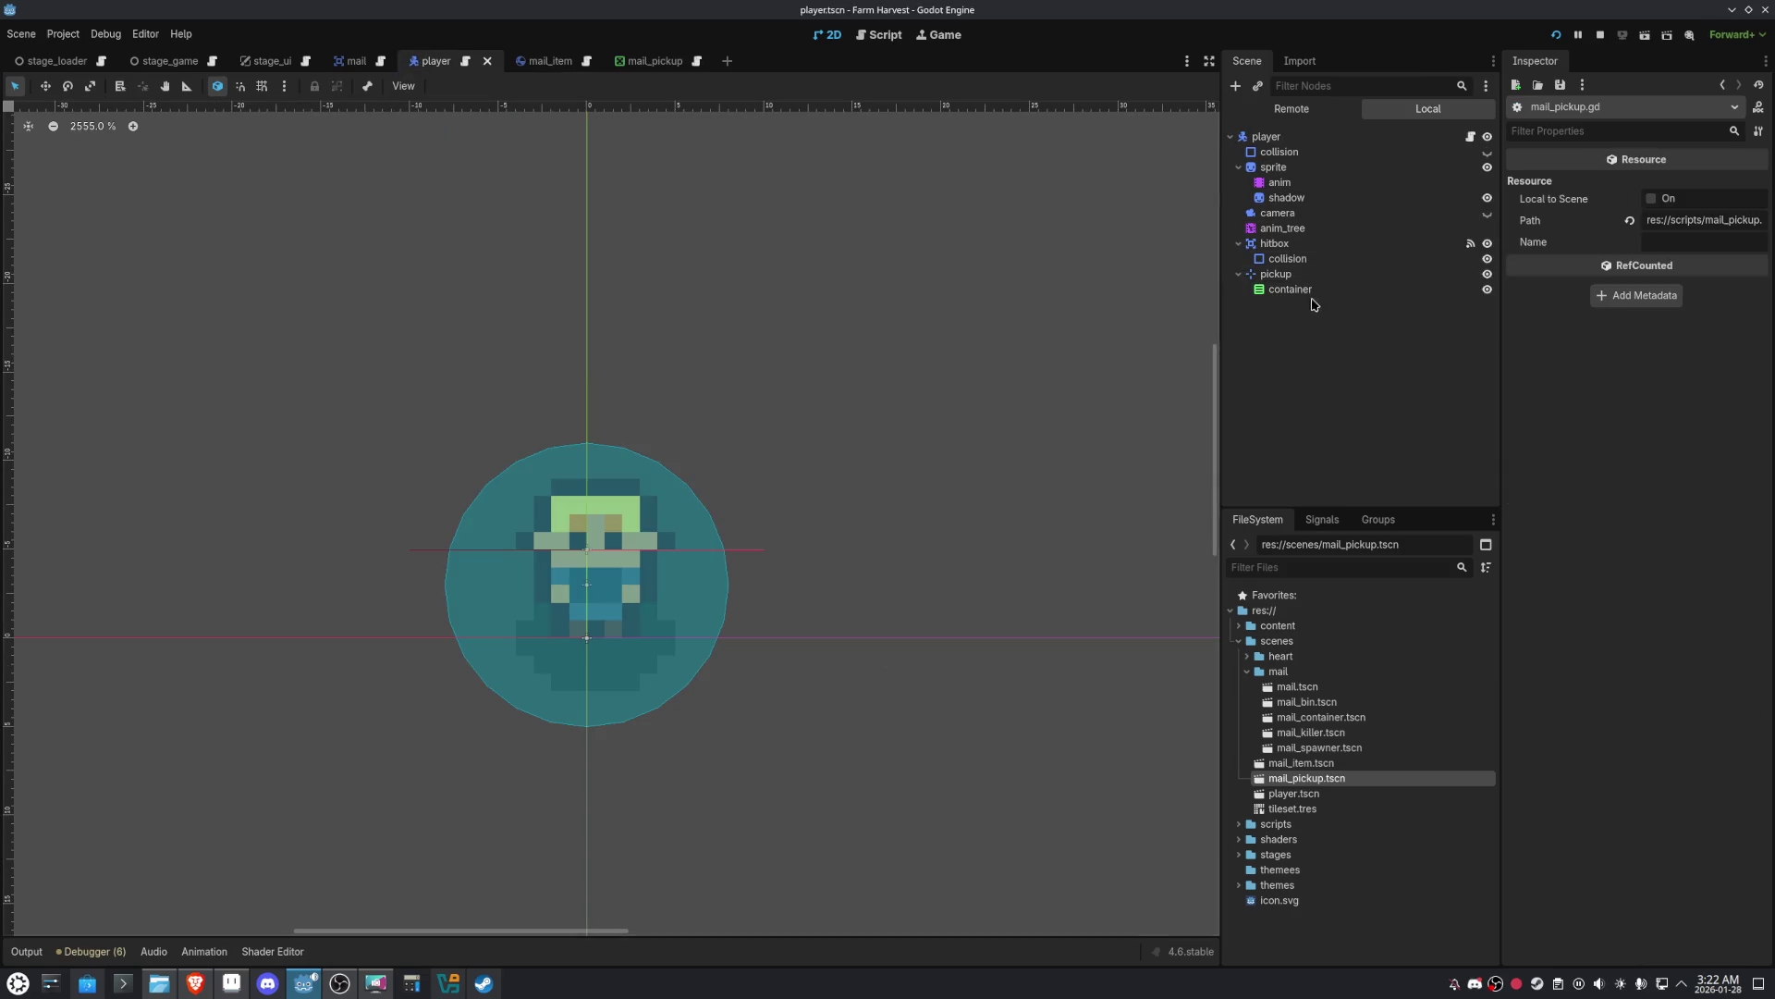
left_click(1295, 294)
scroll(749, 591, "down", 2)
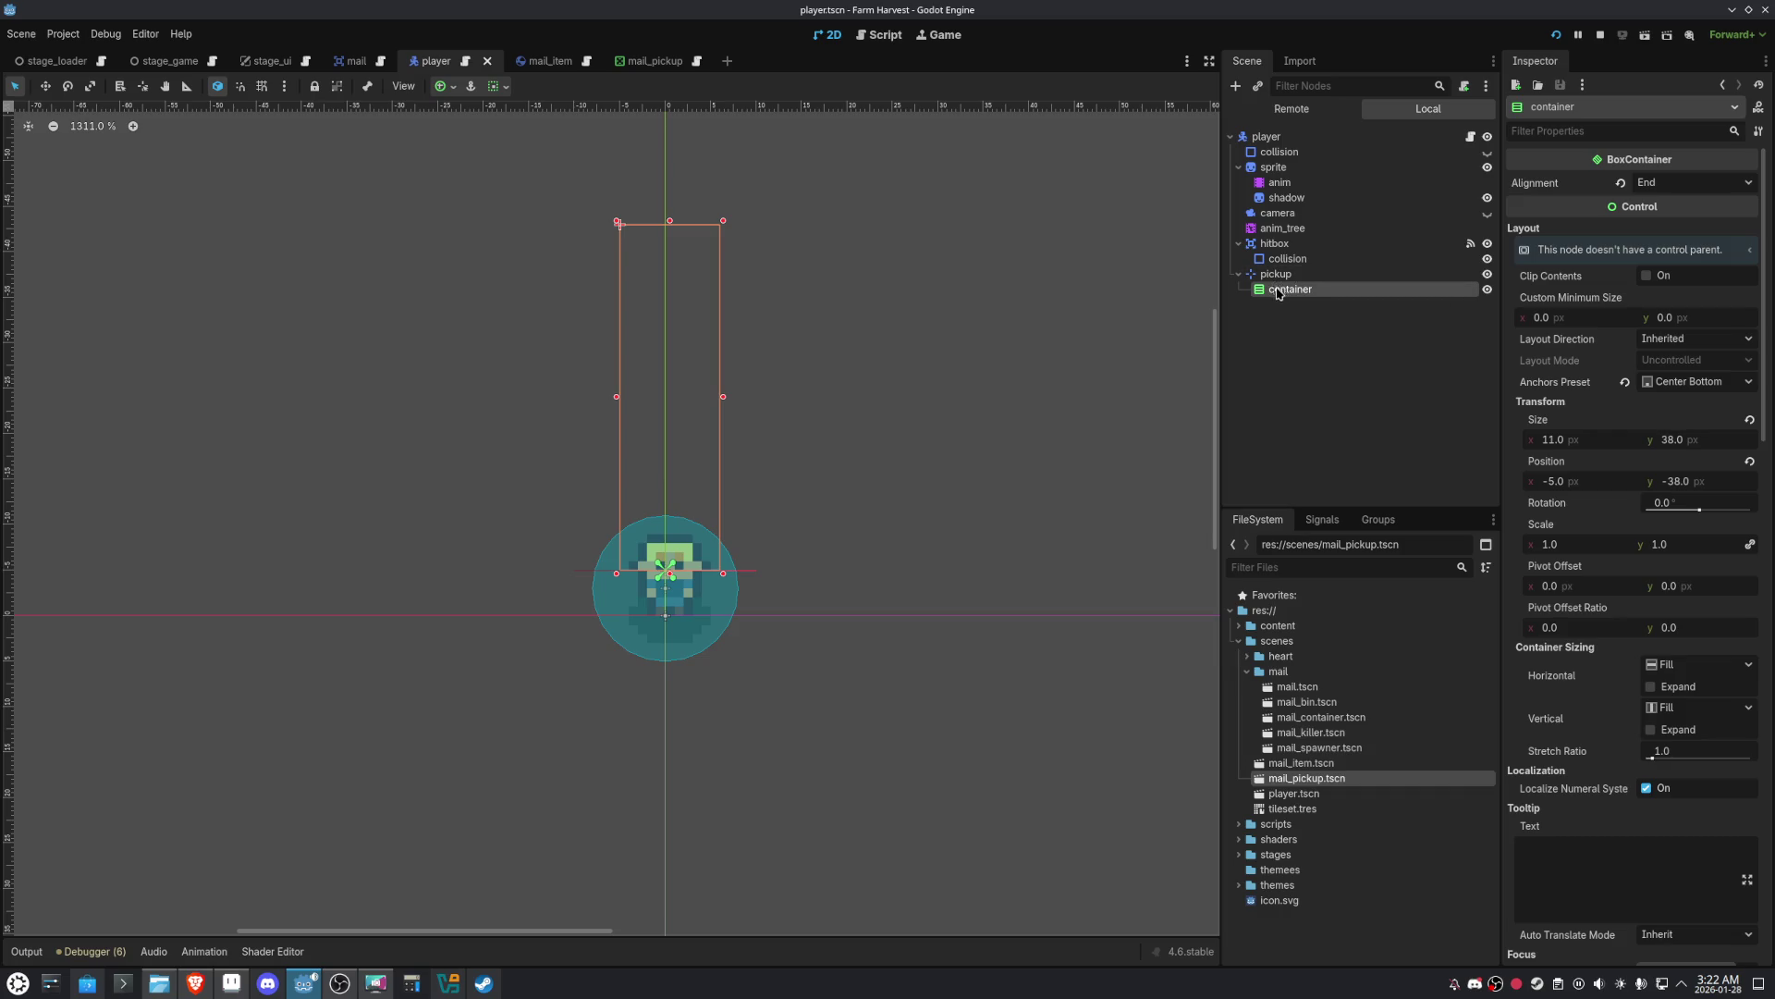
key("ctrl+s")
Glance at the mail sprite sheet in Aseprite, then return to Godot's running game
left_click(294, 988)
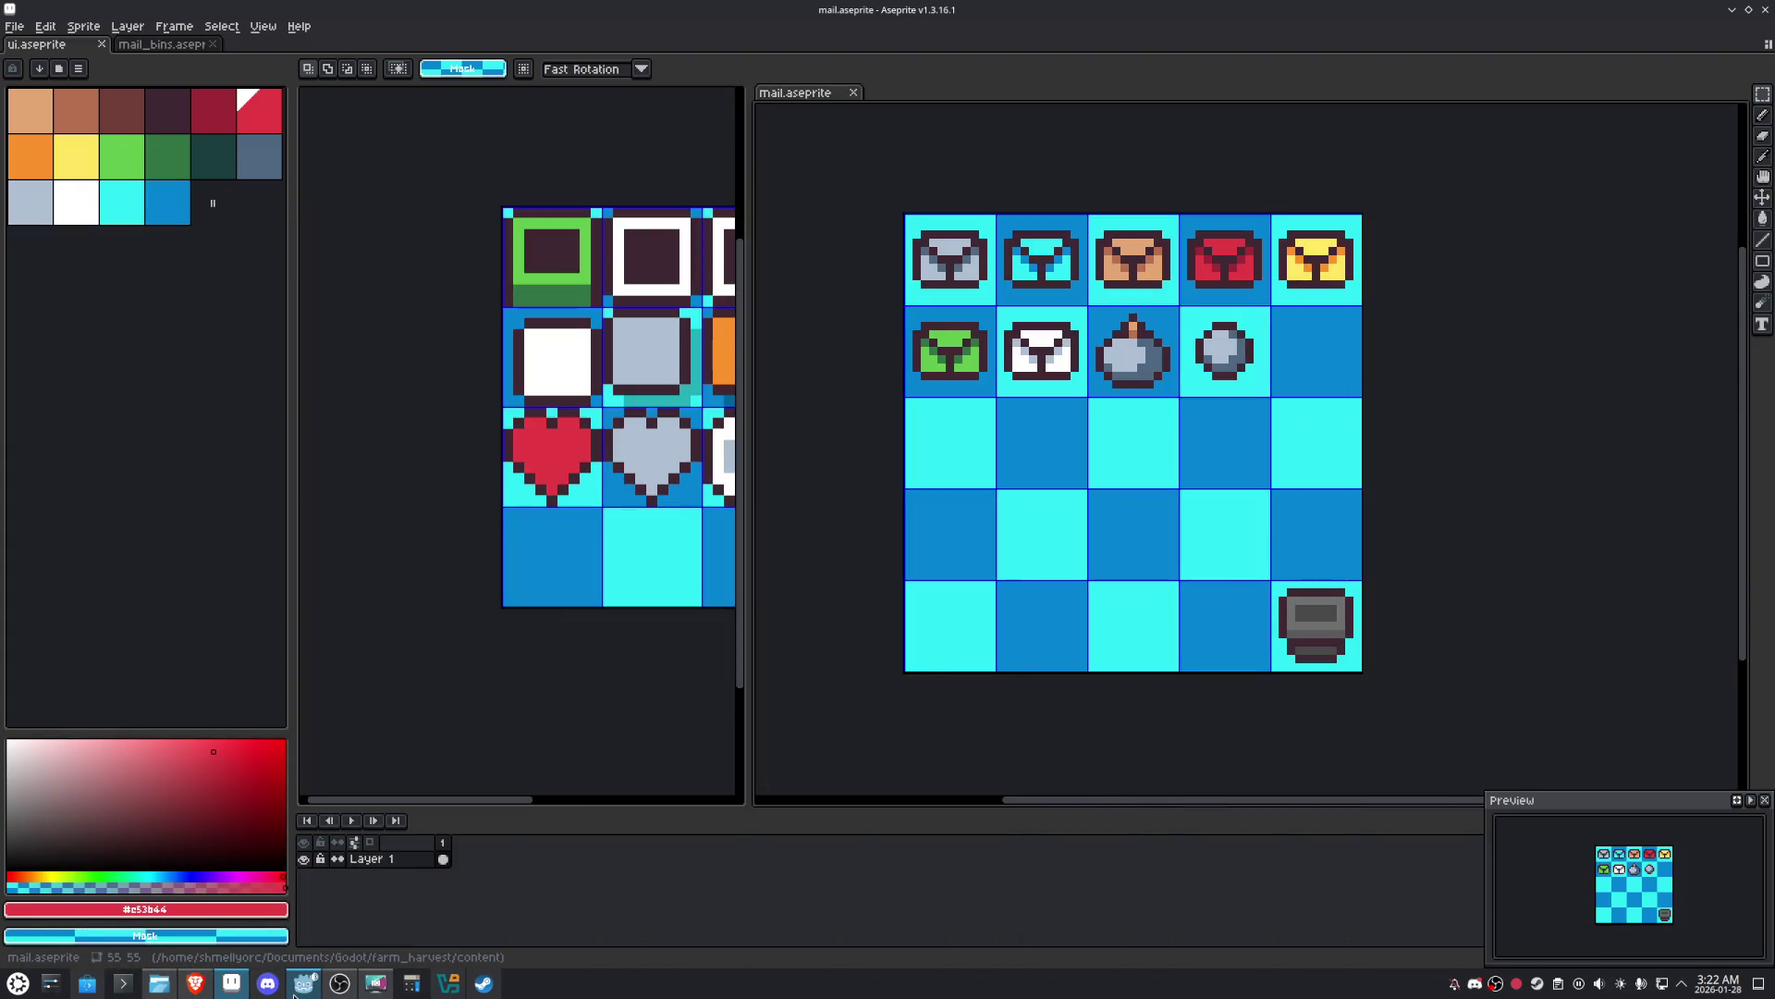
left_click(294, 992)
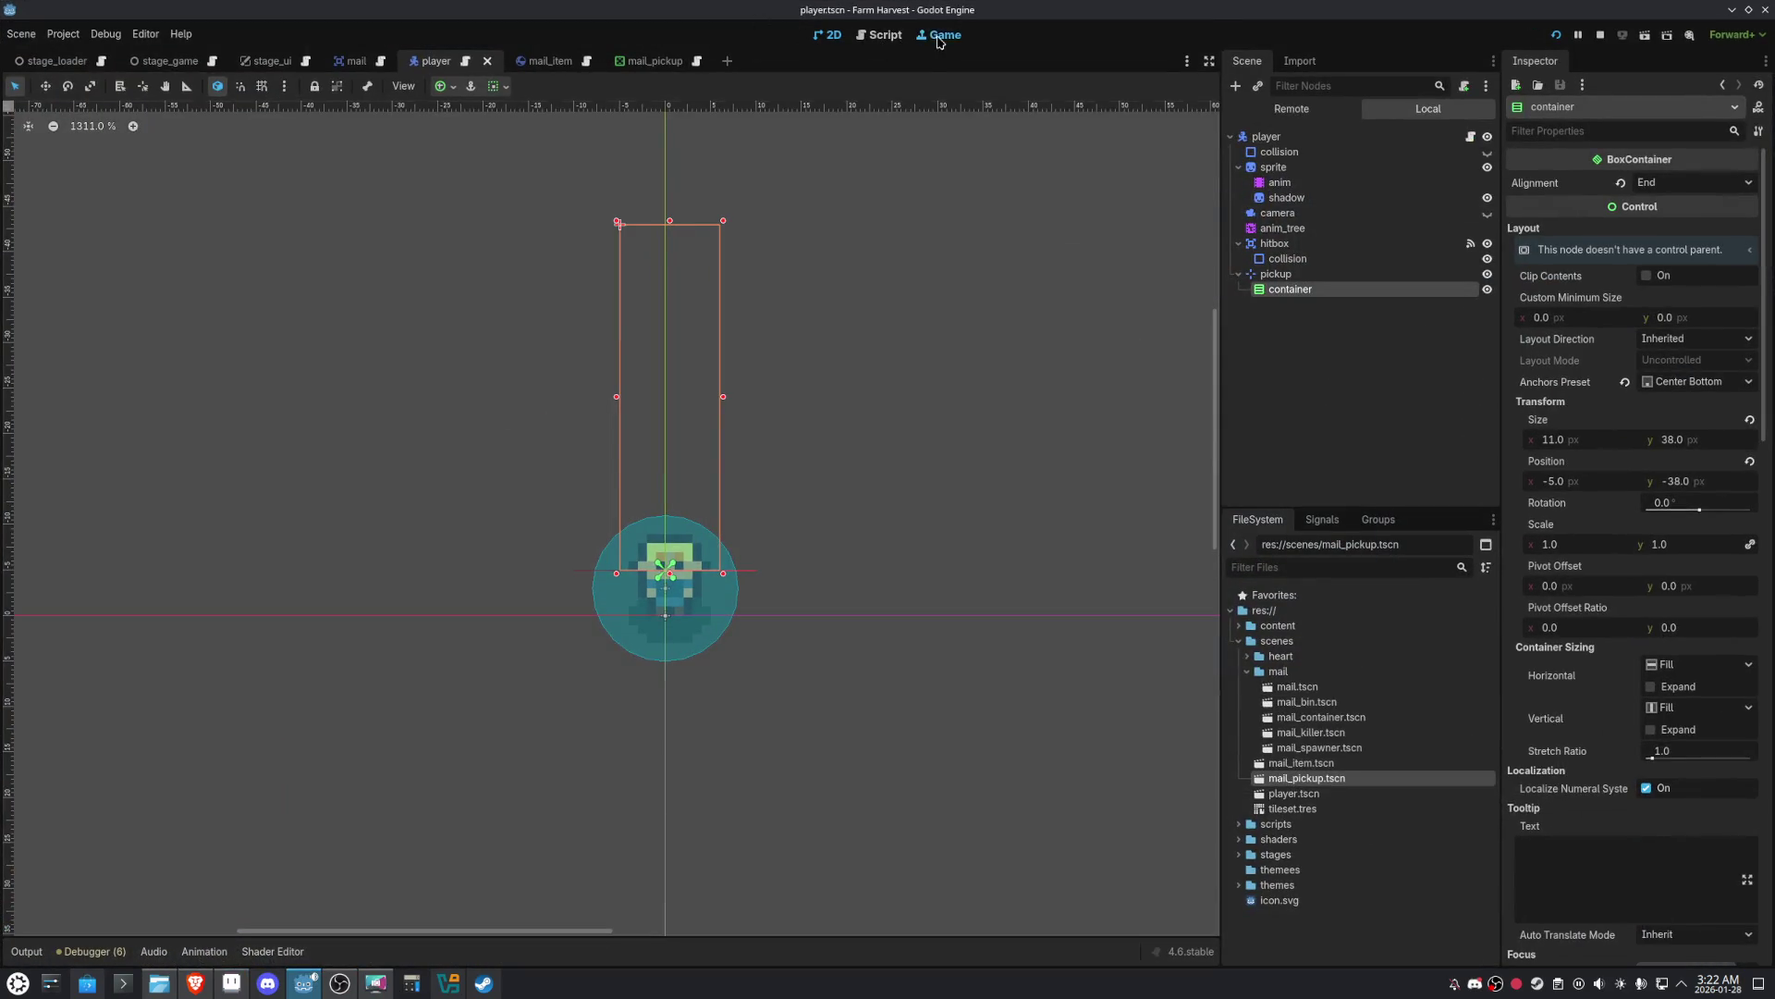
left_click(938, 37)
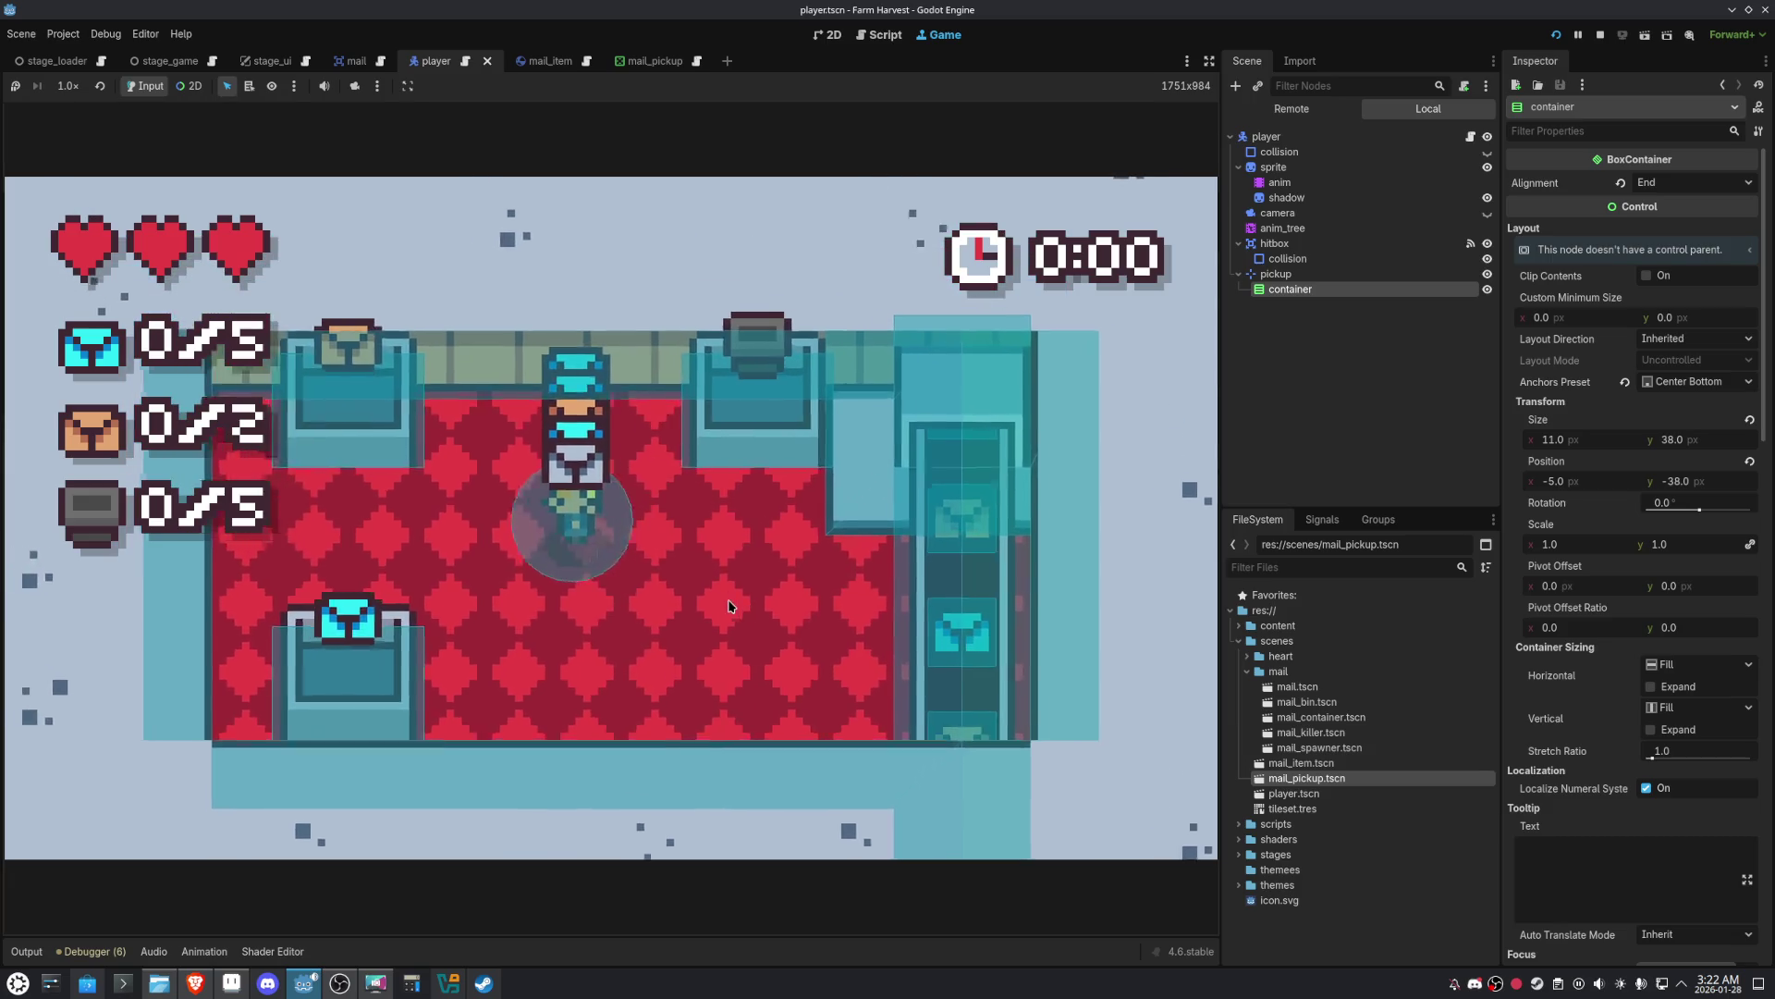
Walk the player down, left, up and right around the room with the stacked mail
key("Down")
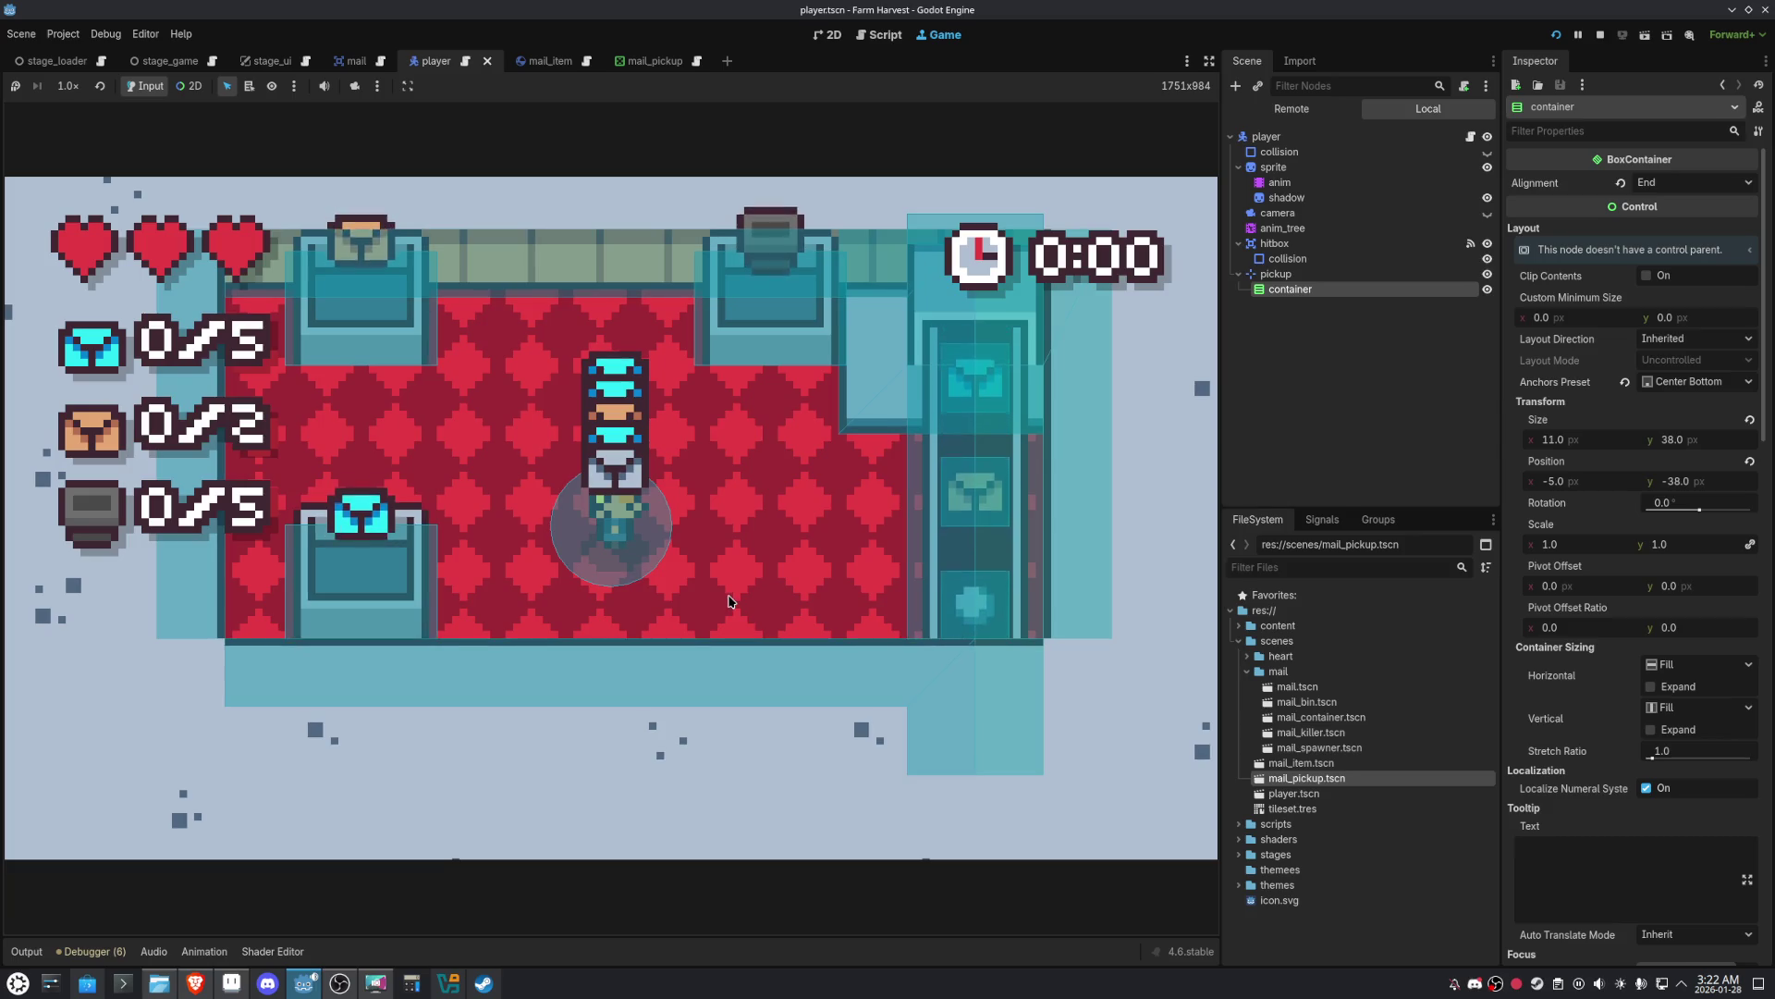
key("Left")
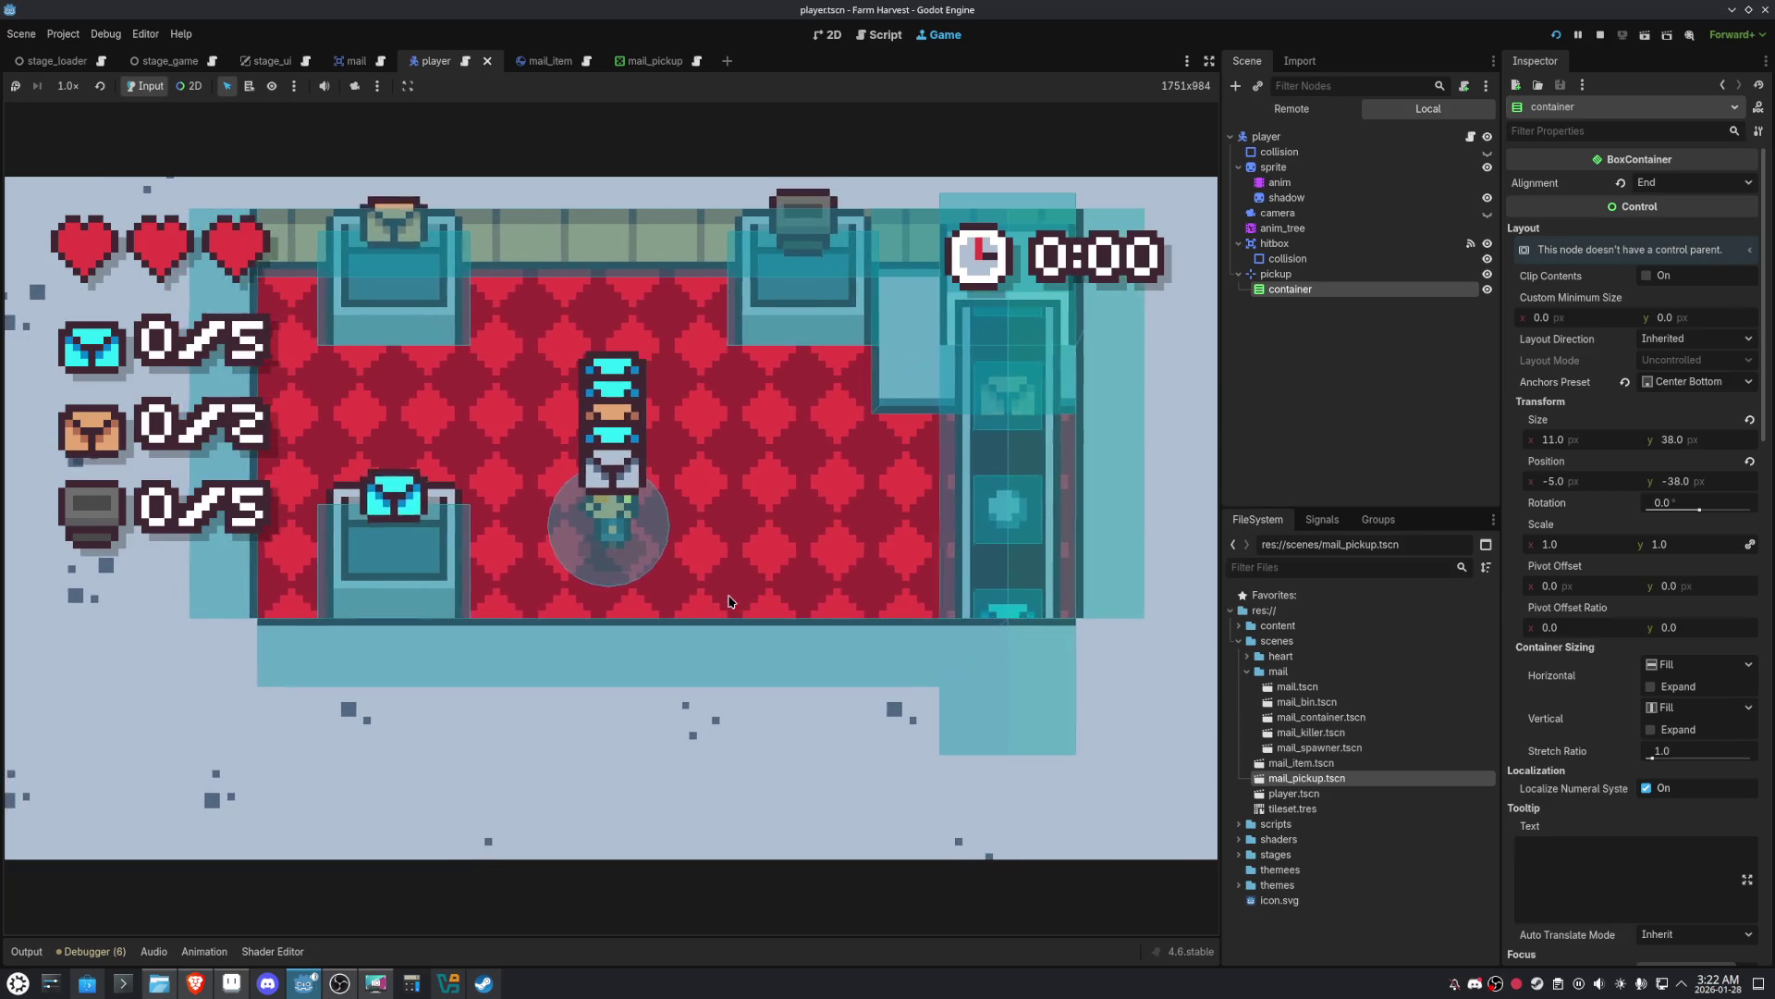
key("Up")
key("Right")
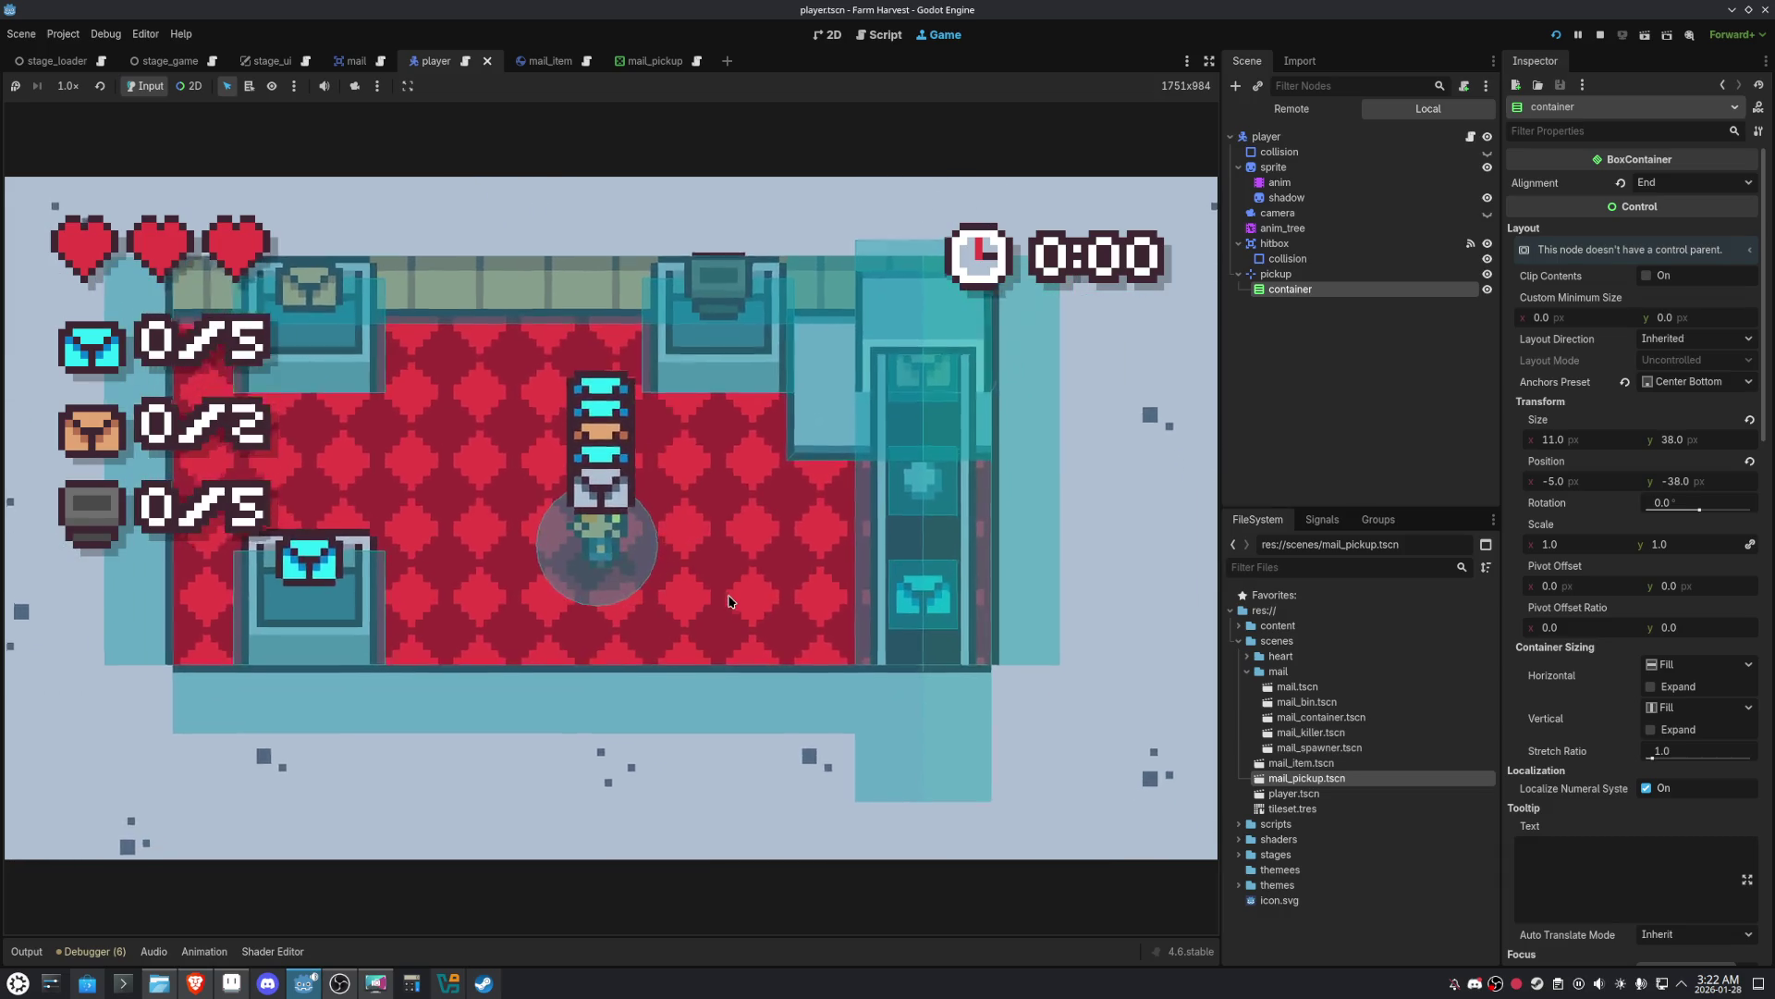
key("Left")
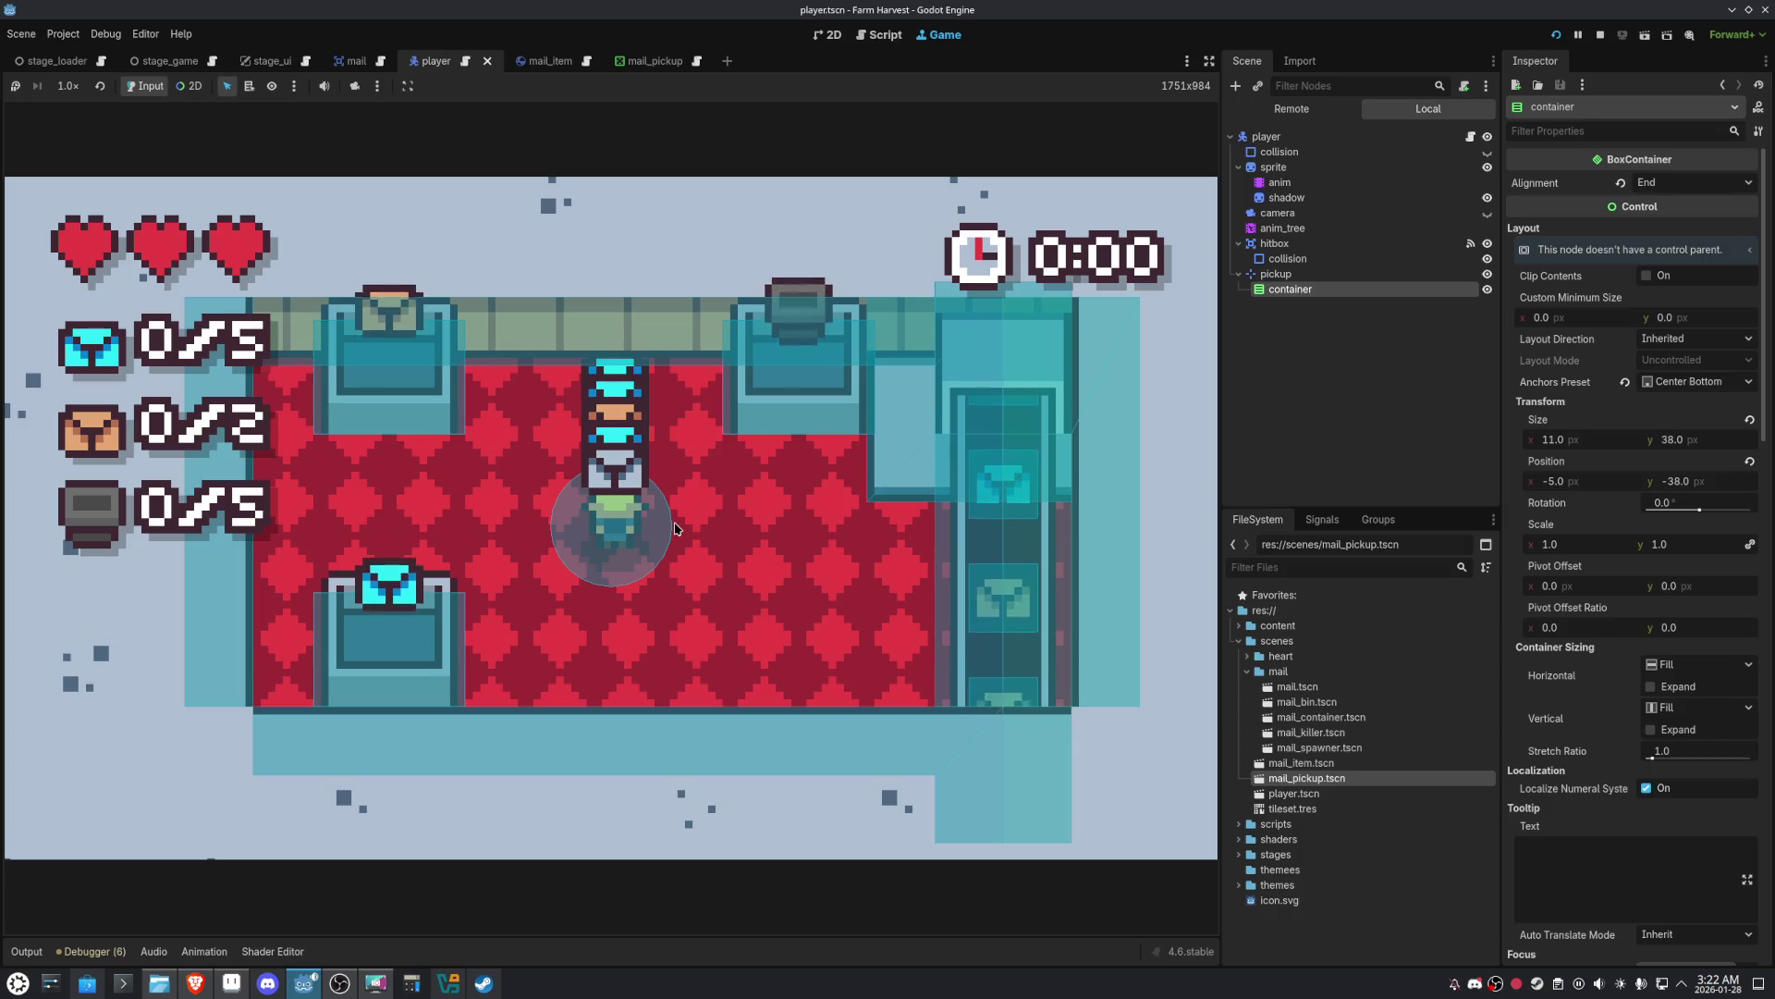
key("Up")
key("Down")
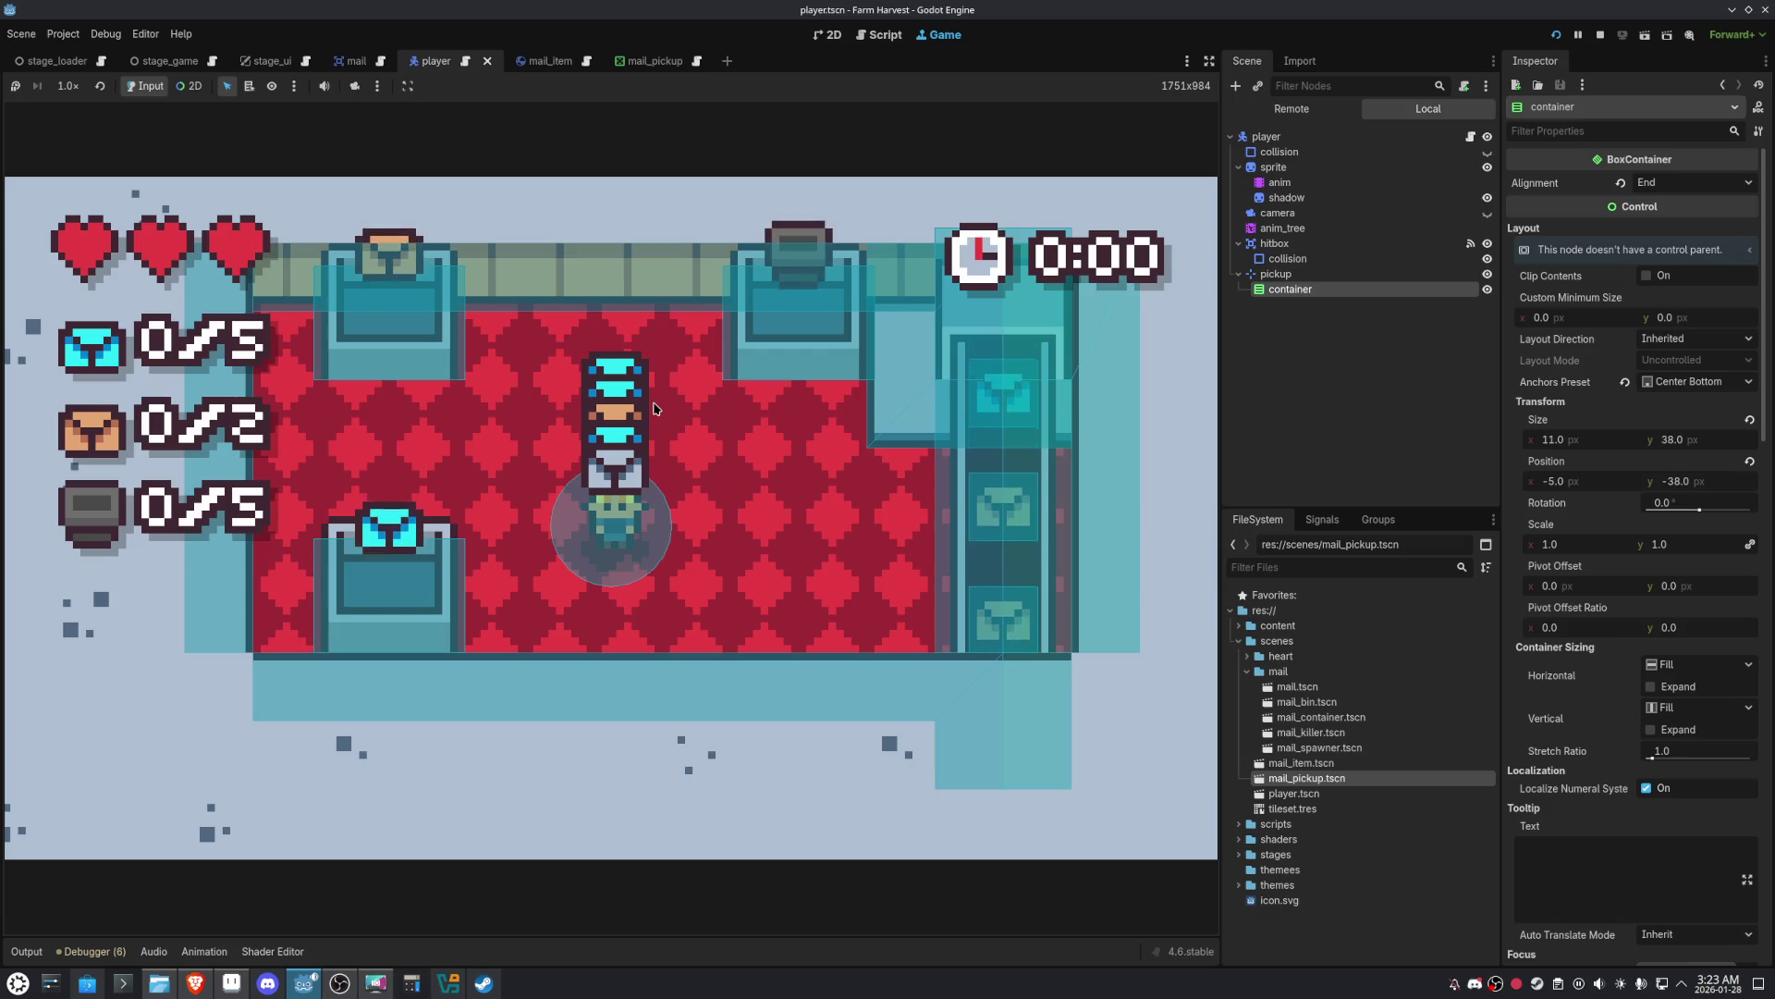
Walk the player toward the conveyor and back left, then return to the script editor
key("Right")
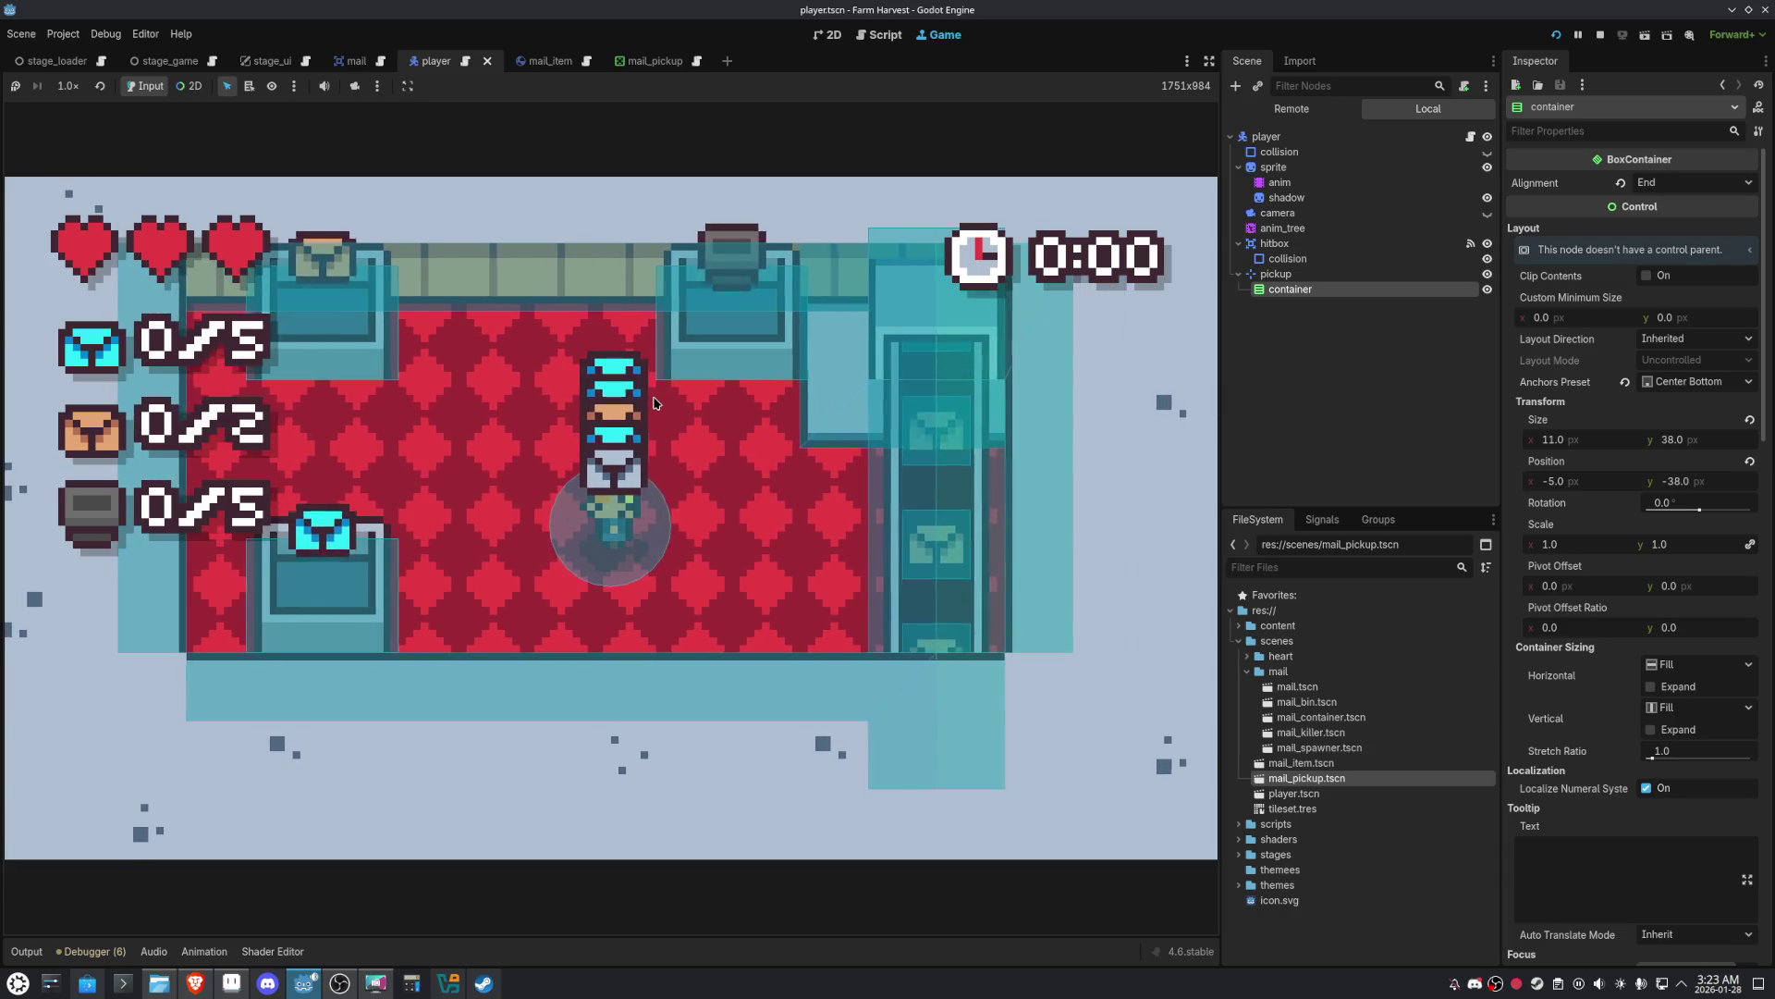
key("Down")
key("Left")
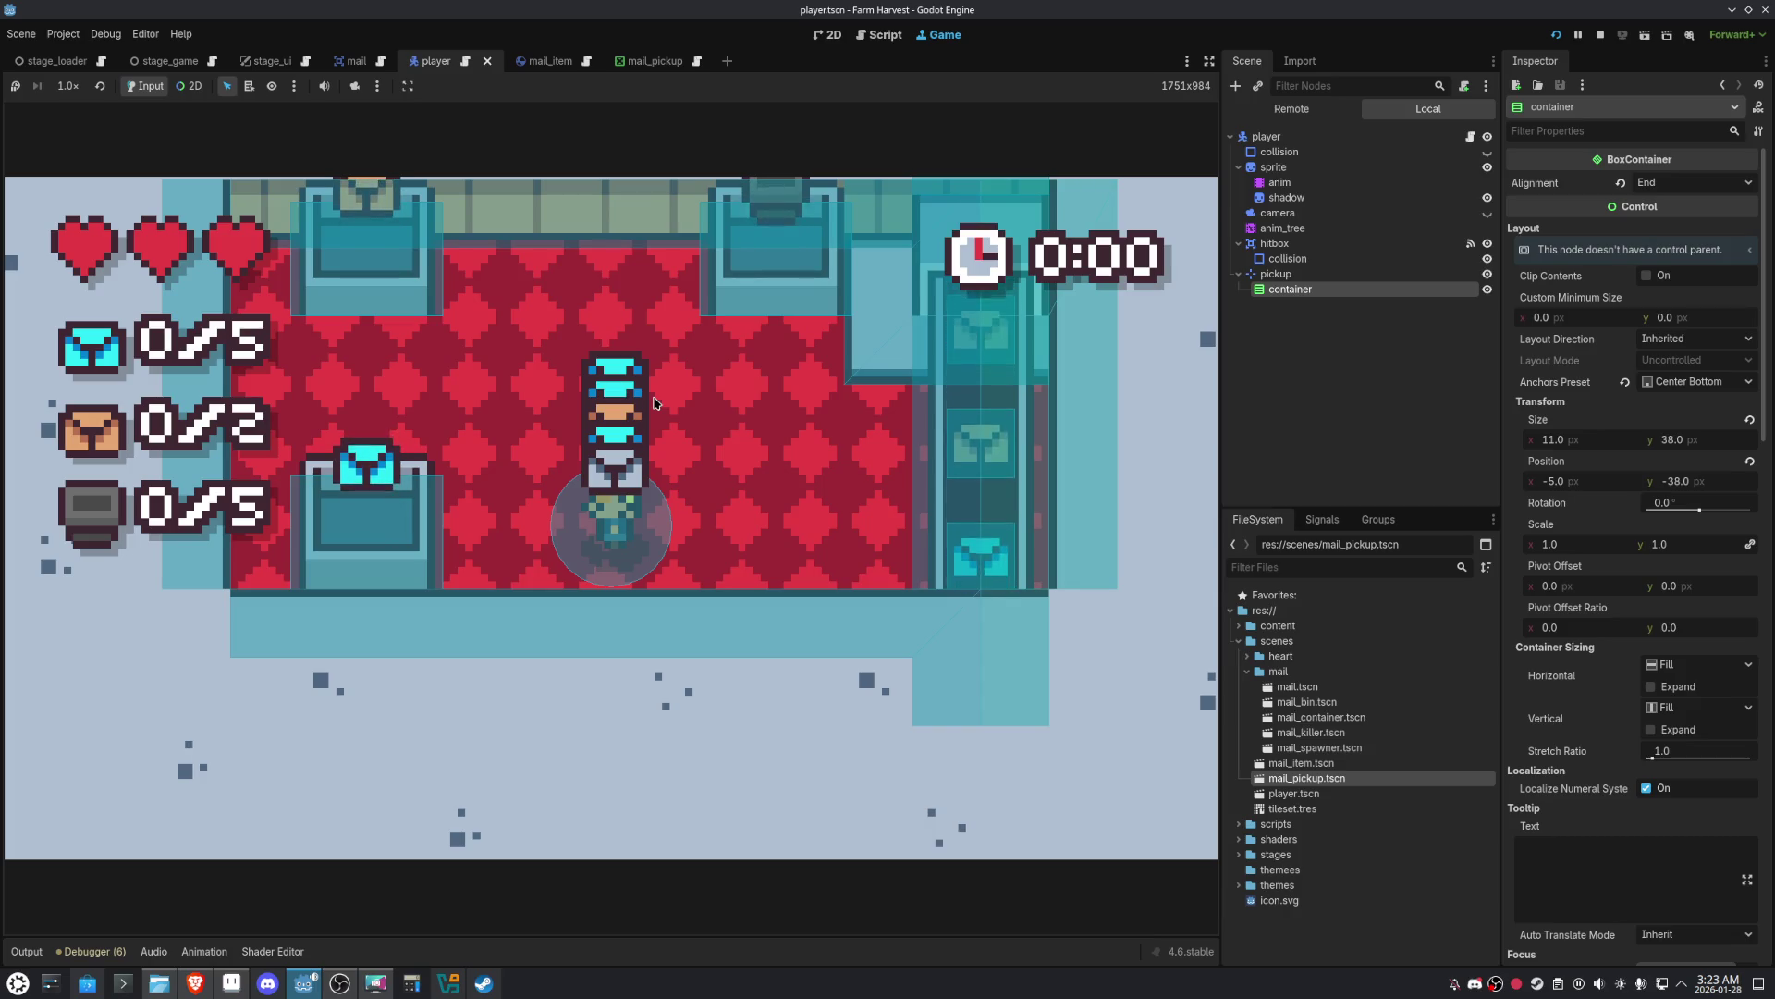
key("Right")
key("Up")
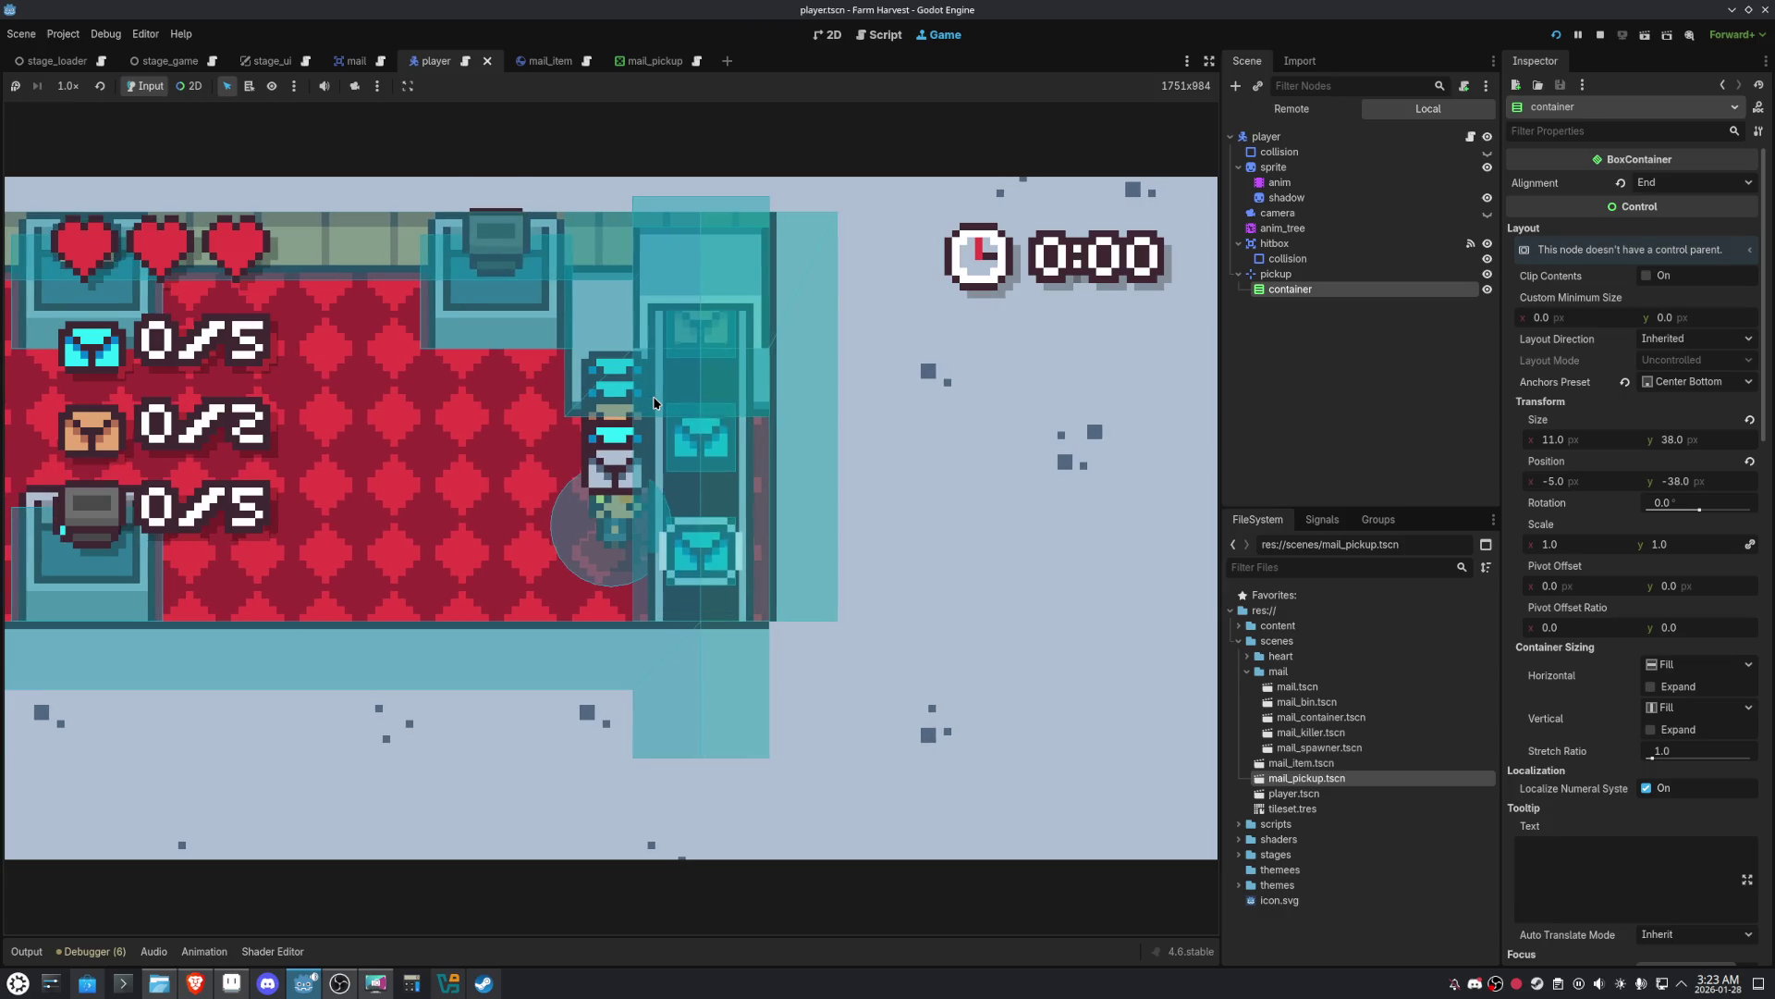
key("Left")
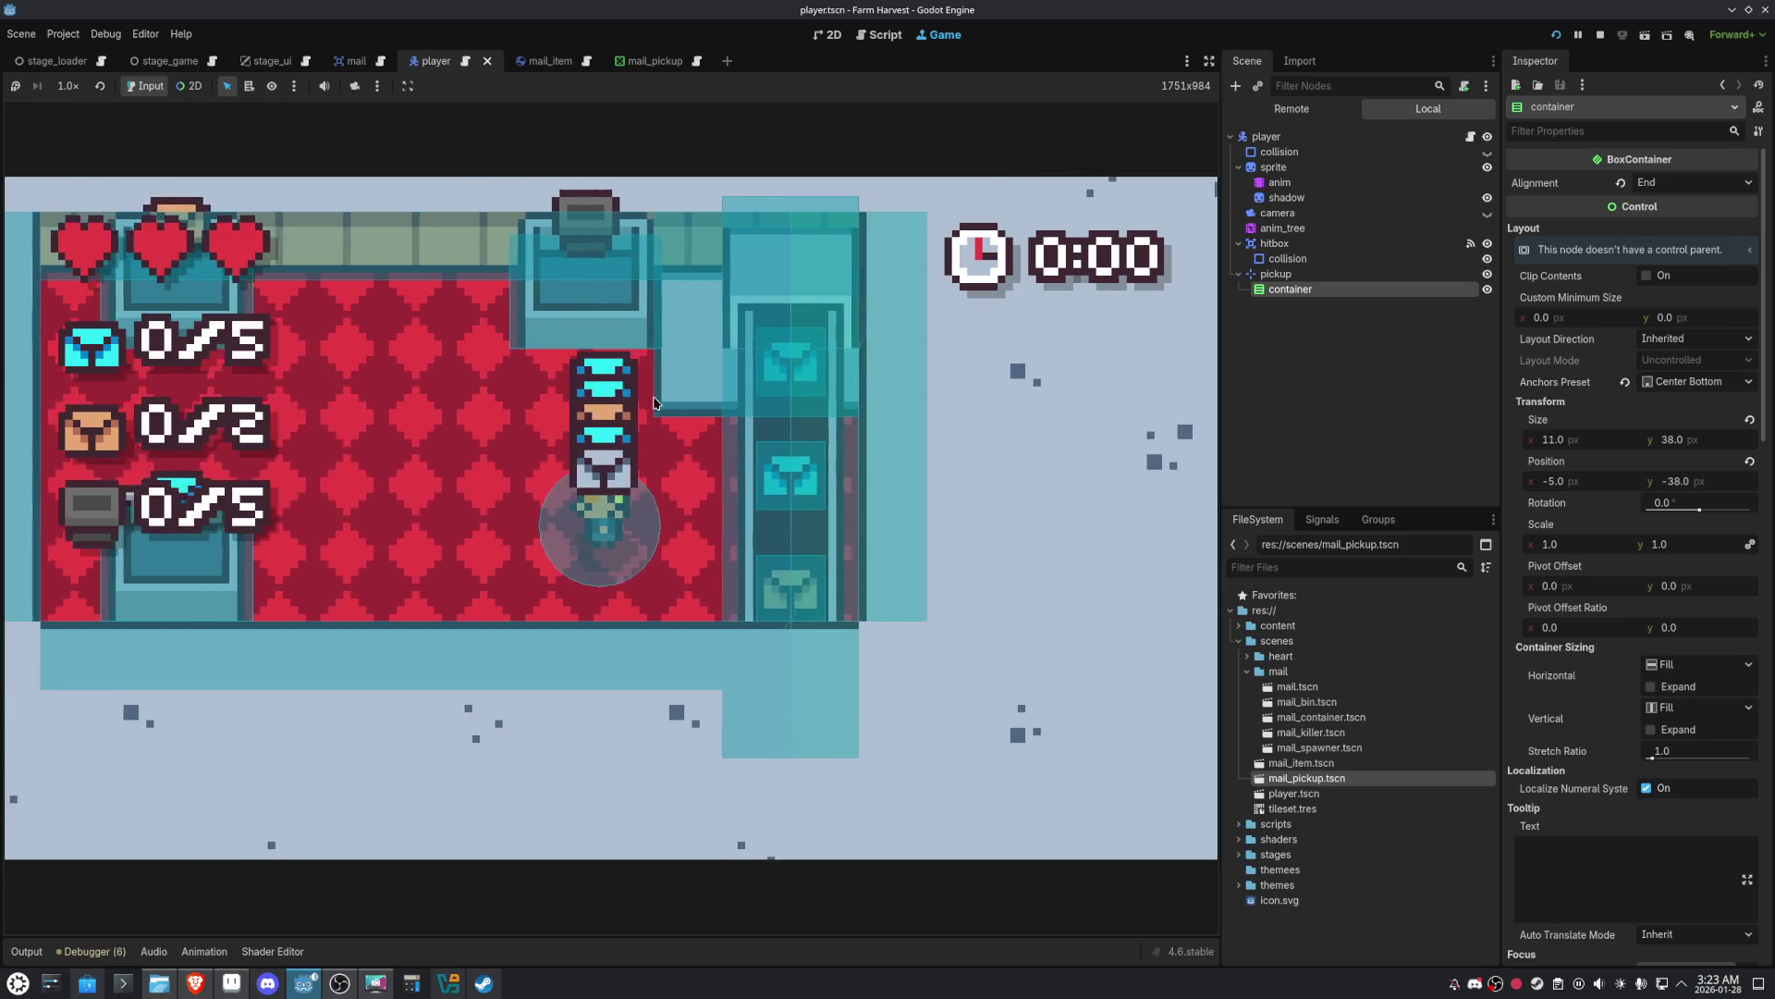
key("Right")
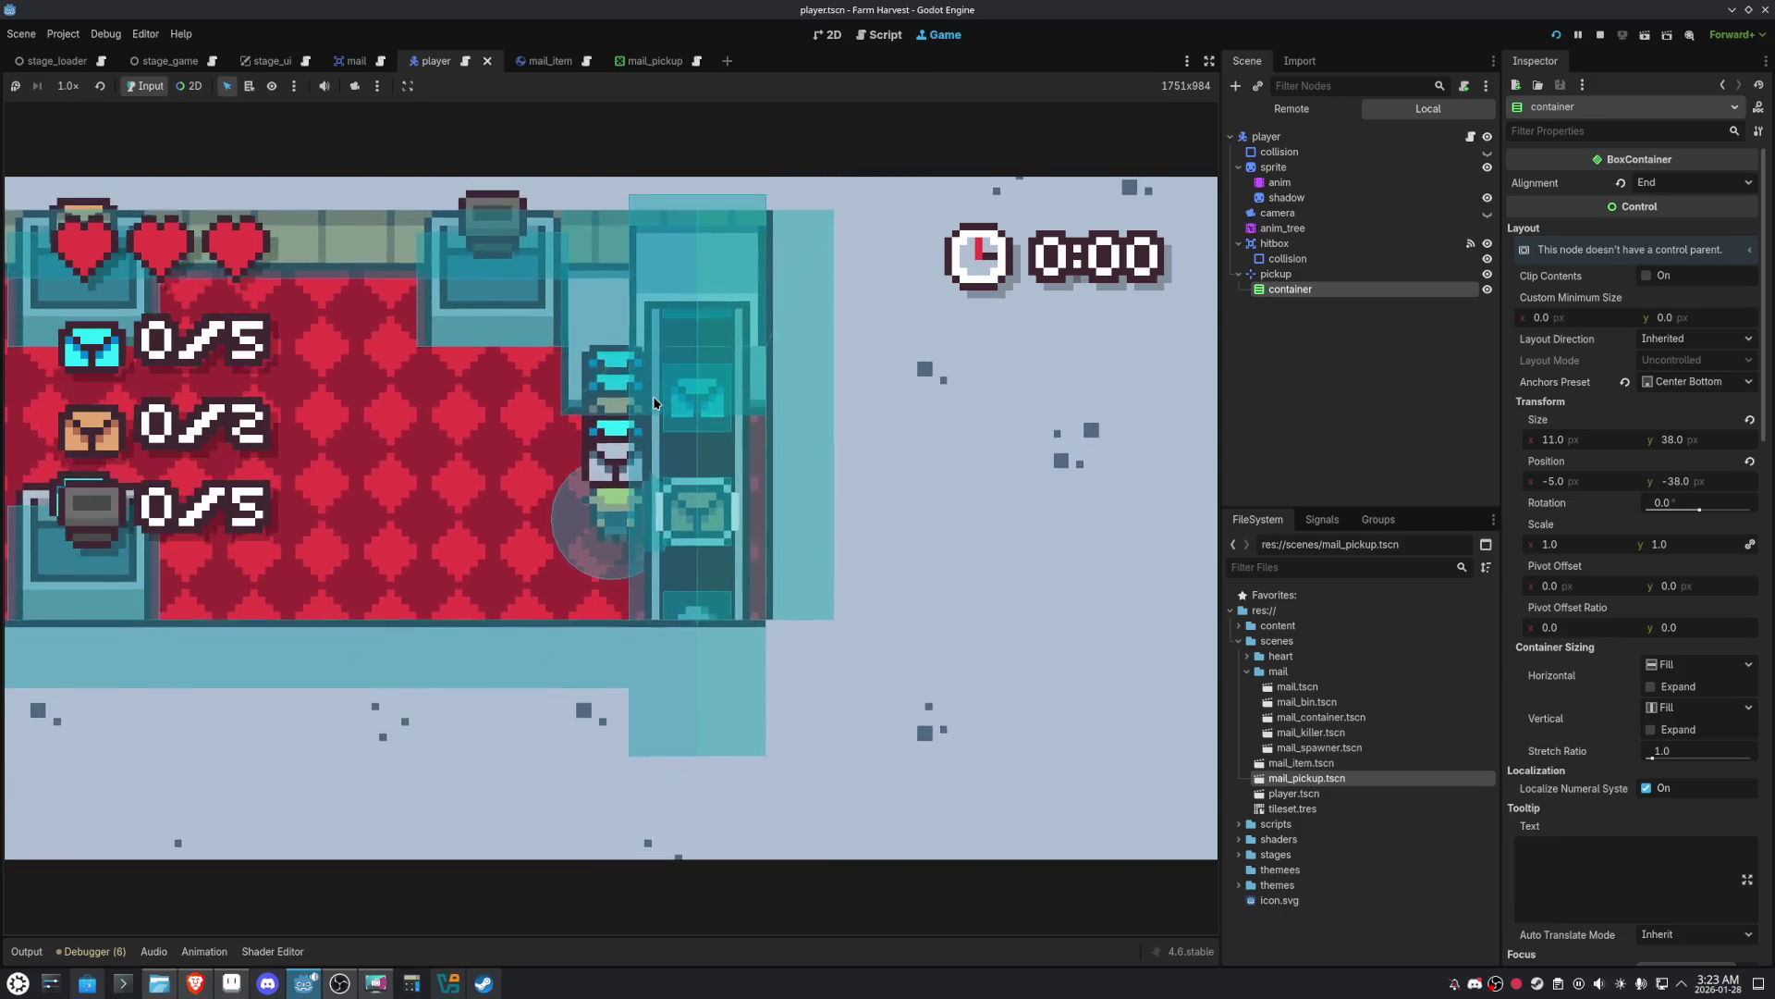
key("Left")
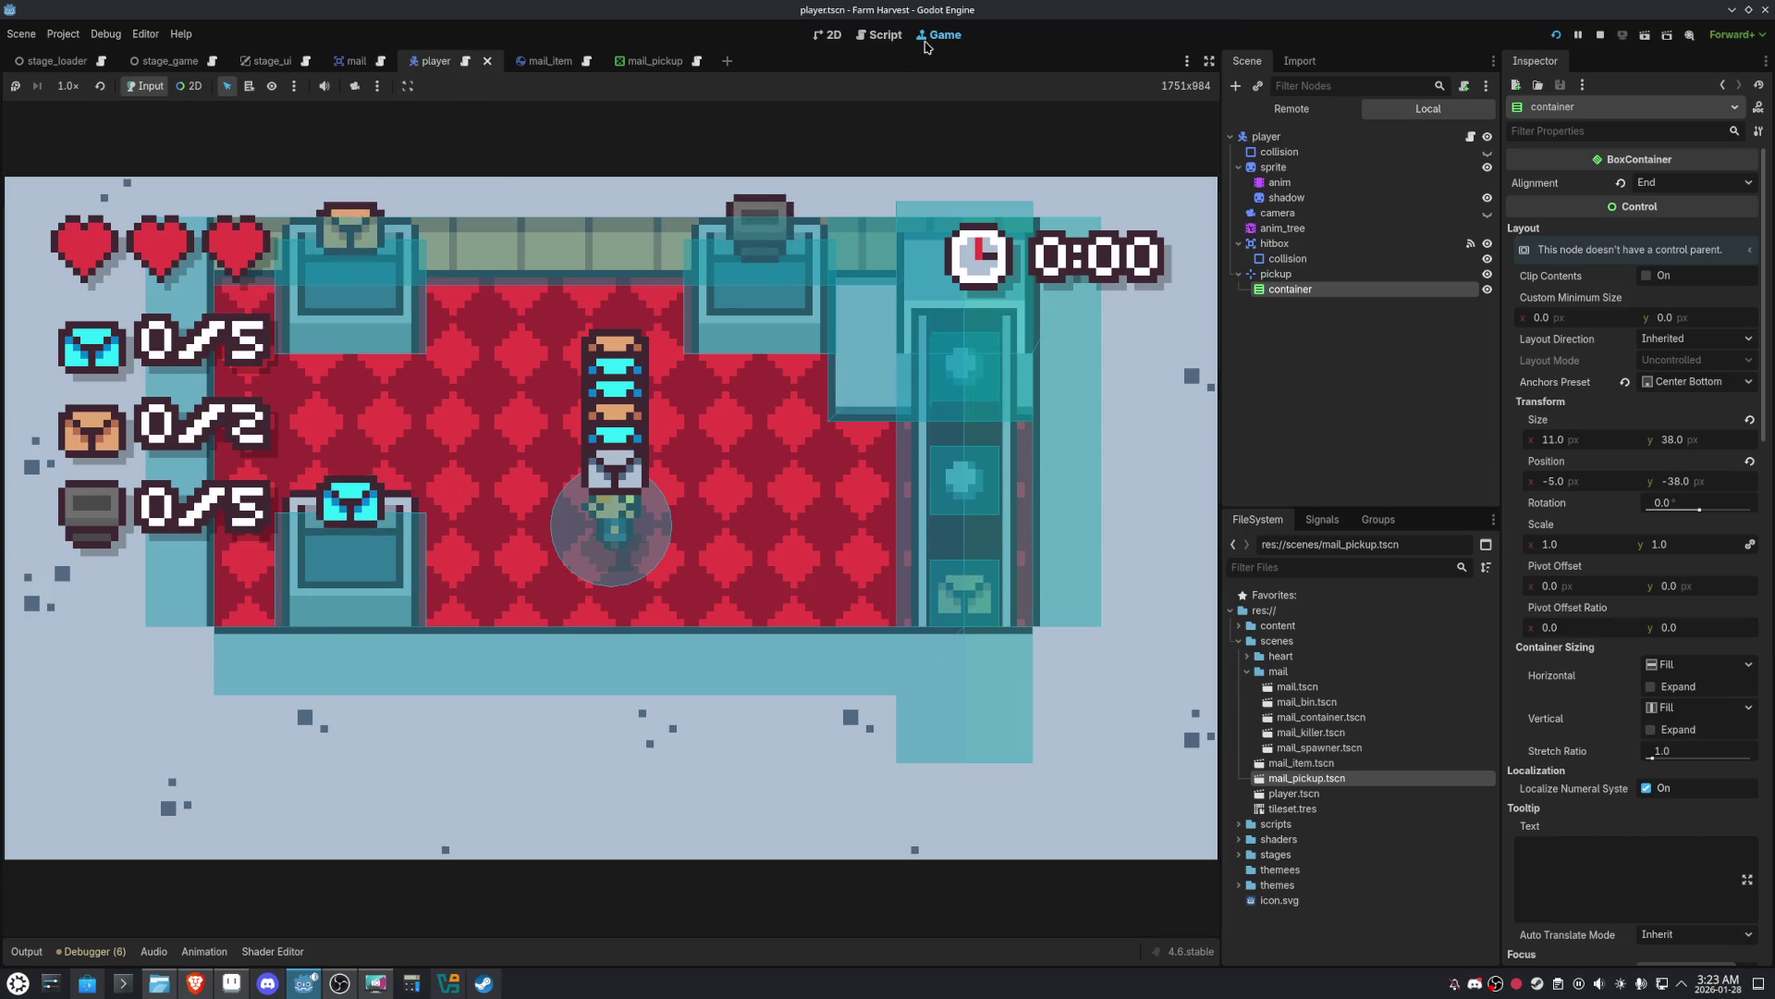
left_click(869, 33)
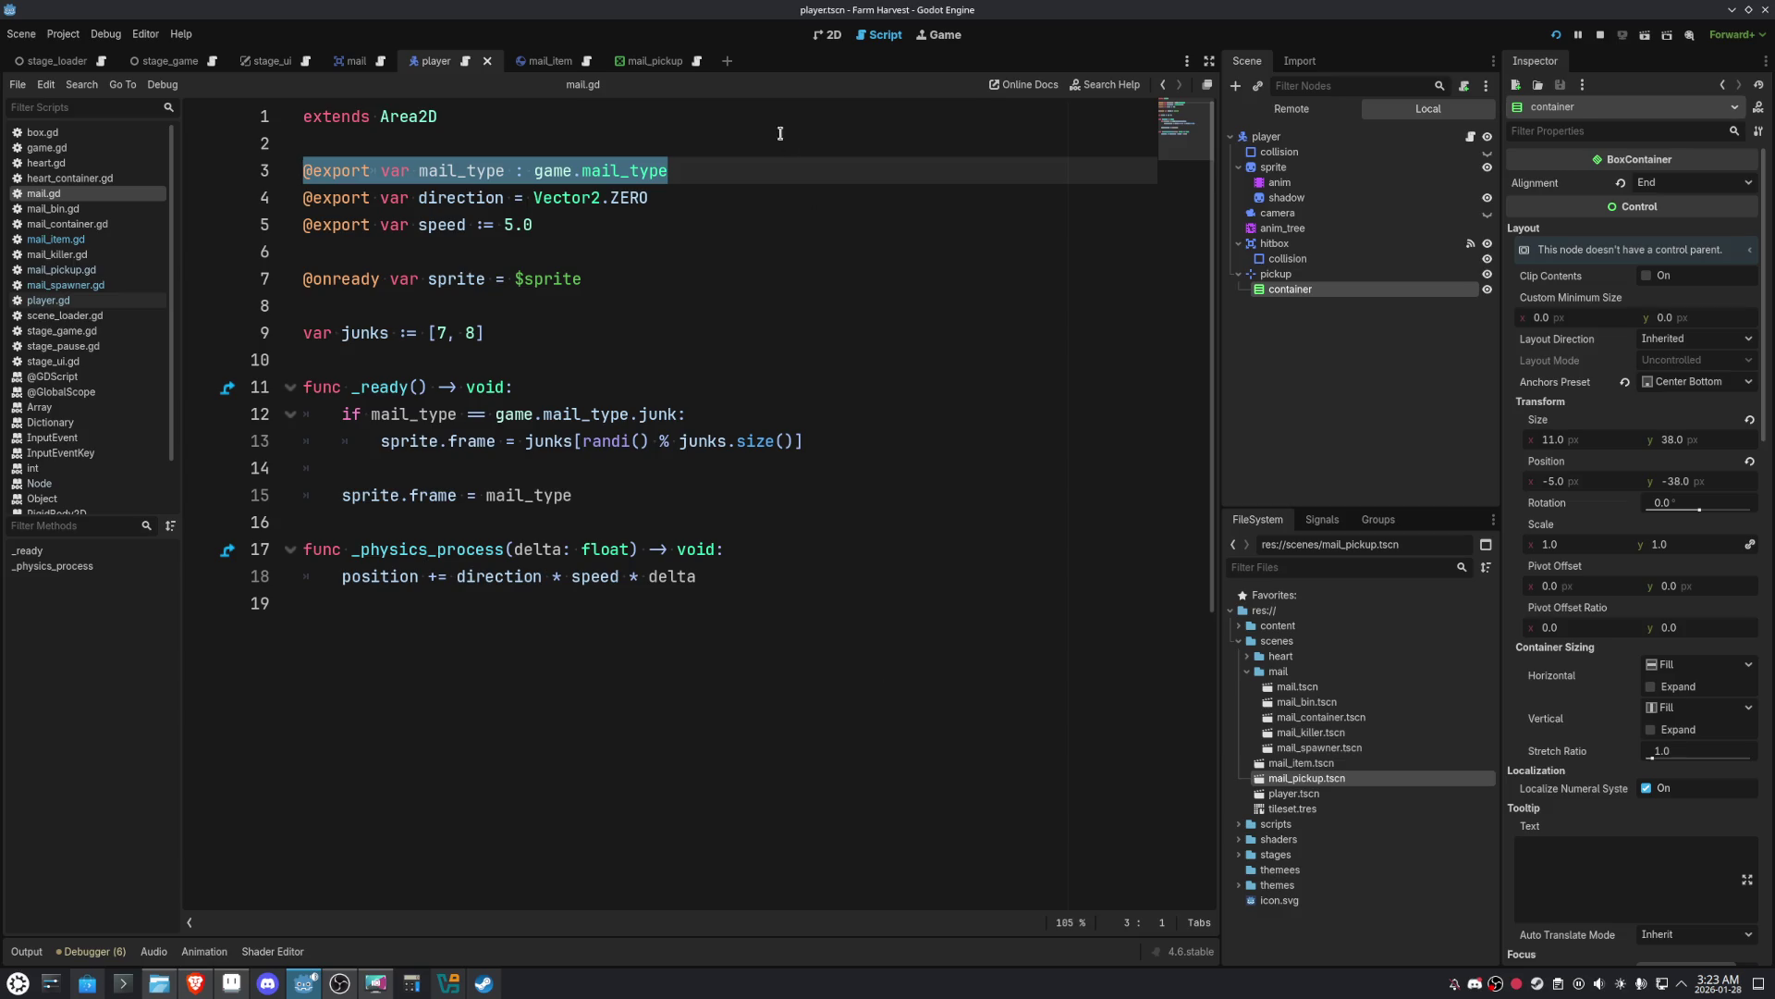
Delete the commented Area2D/RigidBody2D checks (lines 44–47) in player.gd, leaving the caret after _physics_process
left_click(1470, 136)
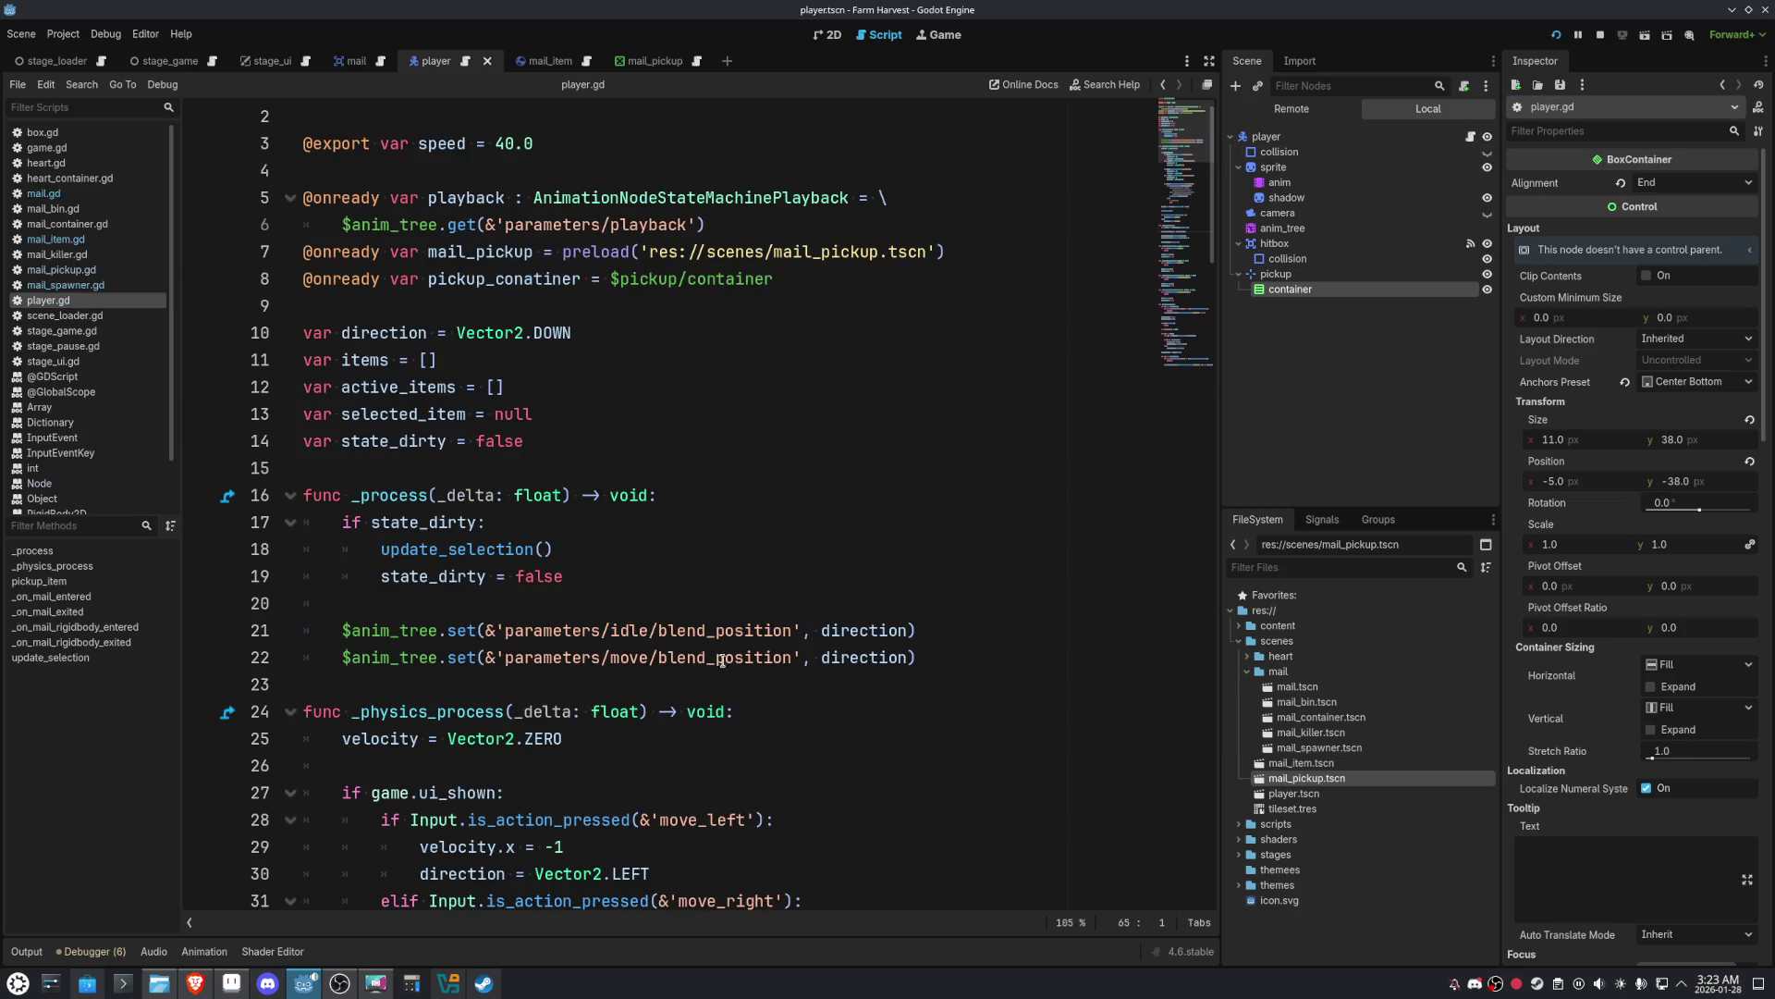
scroll(721, 661, "down", 10)
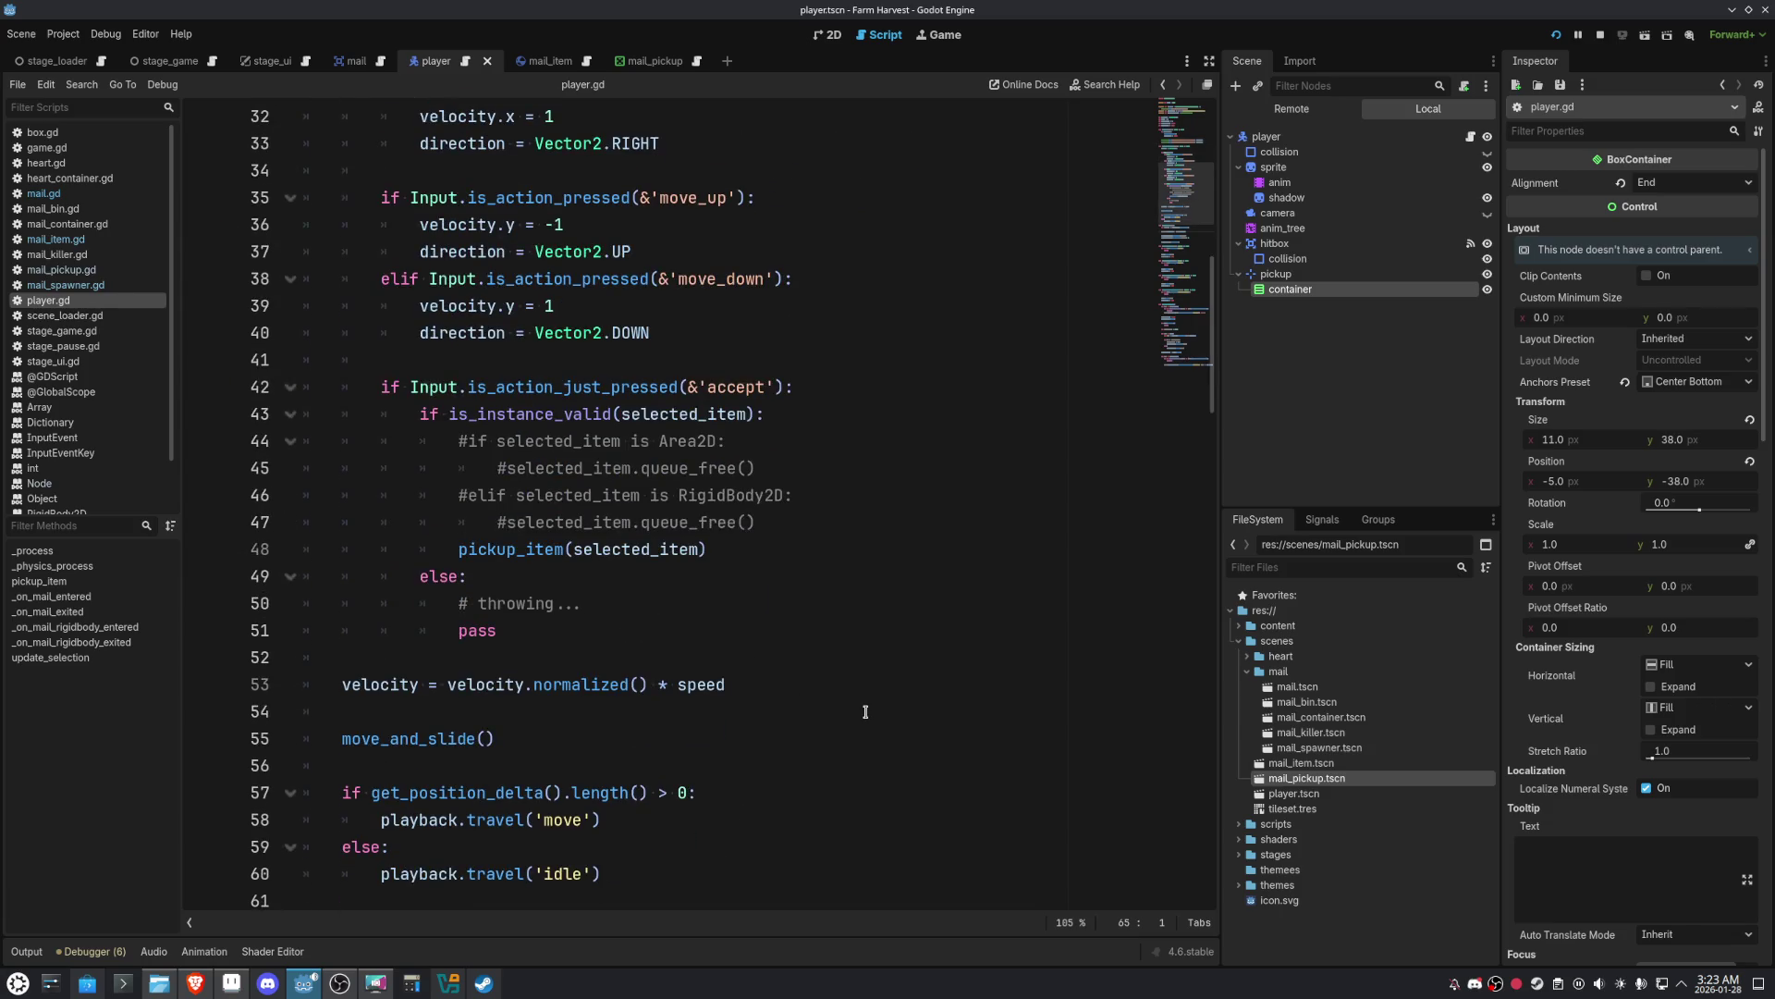
left_click_drag(804, 515, 430, 453)
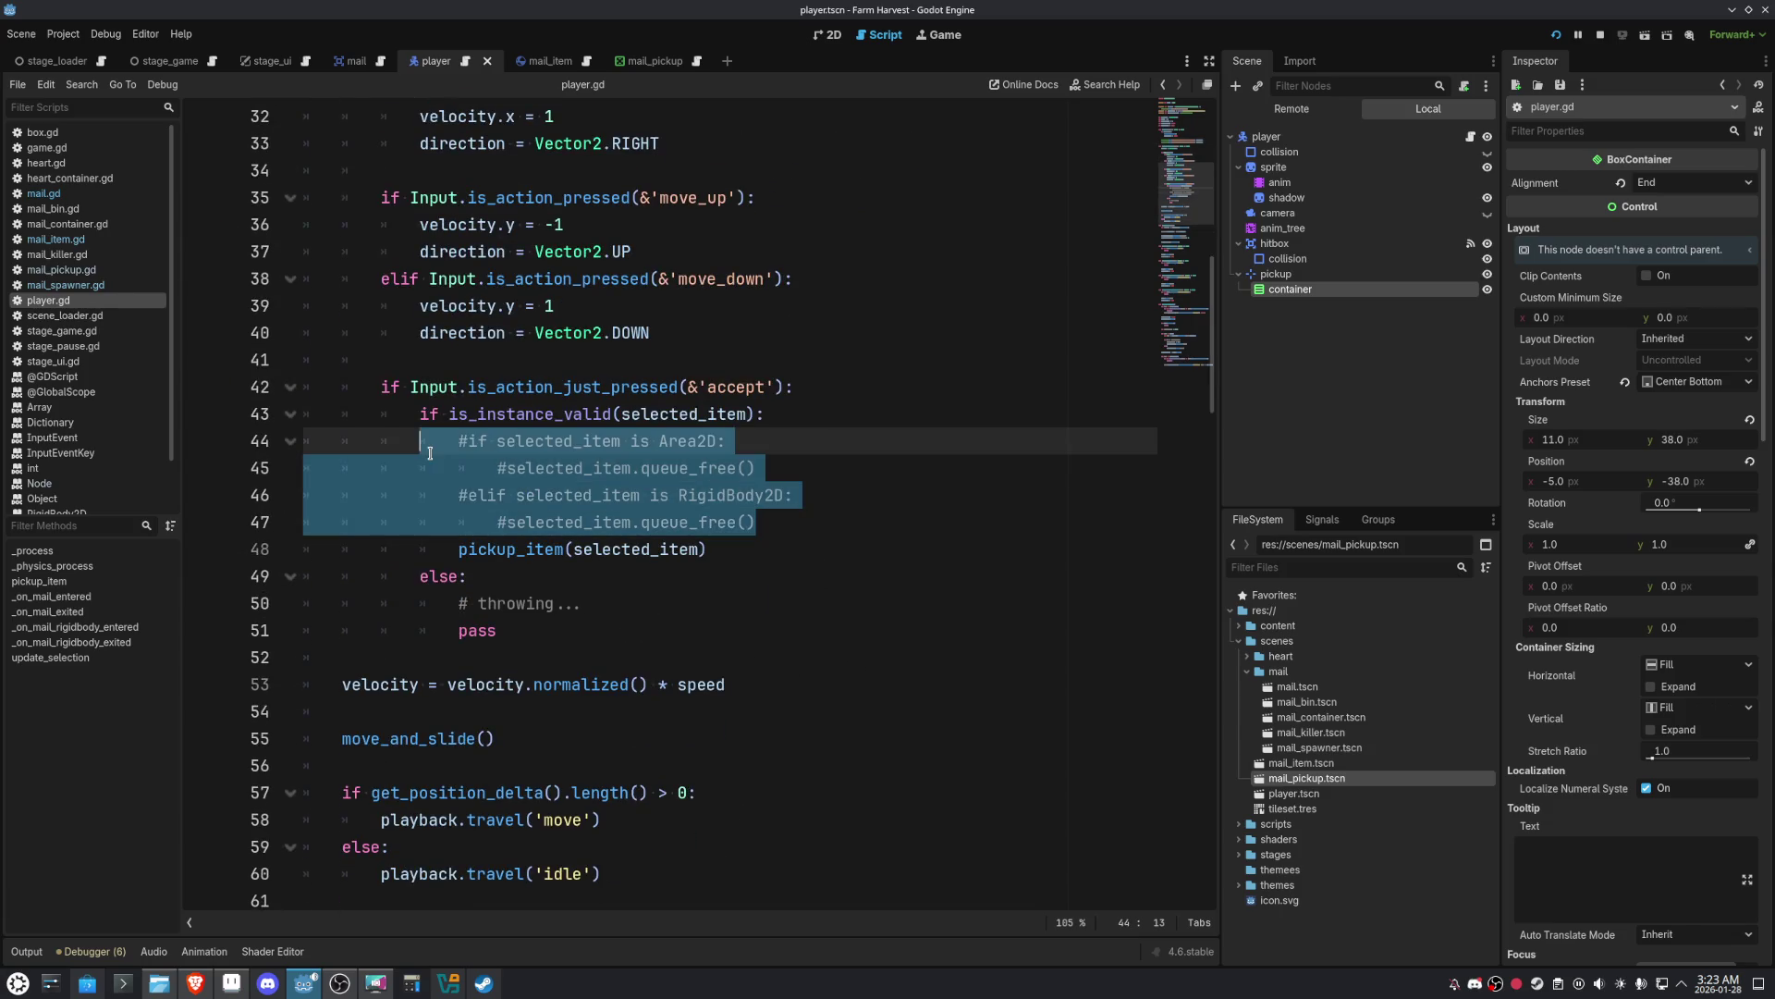
key("BackSpace")
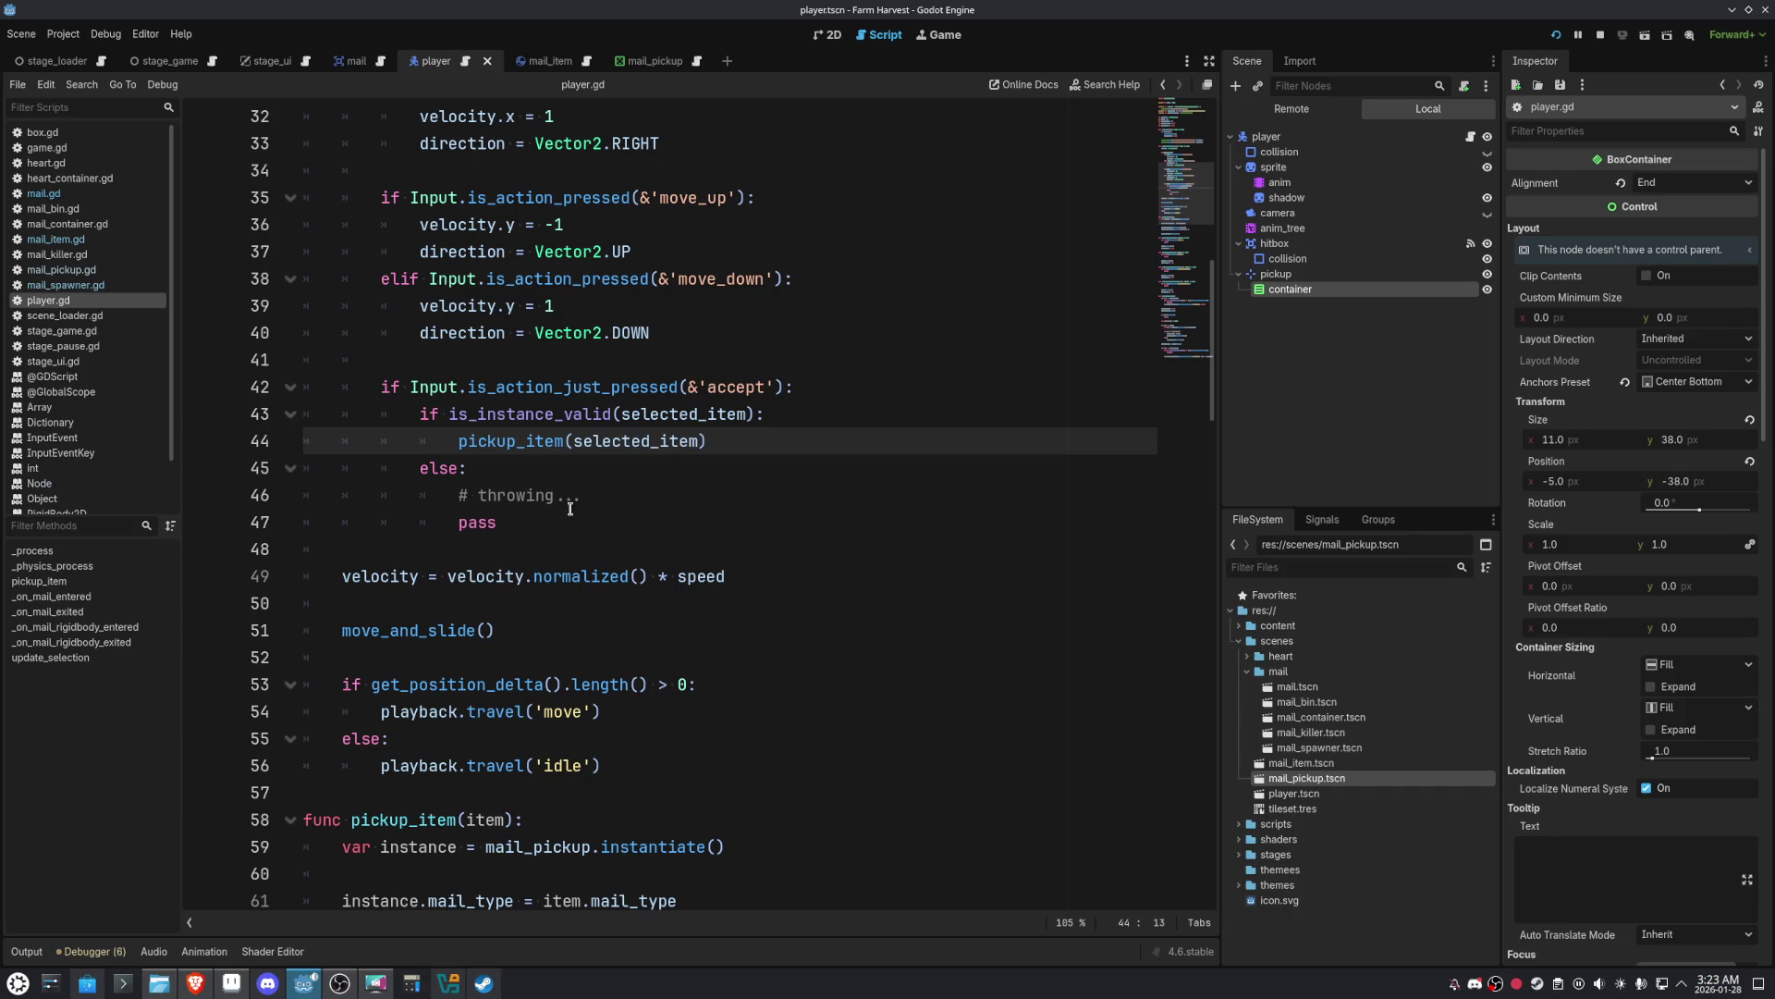
left_click(645, 497)
scroll(648, 497, "down", 3)
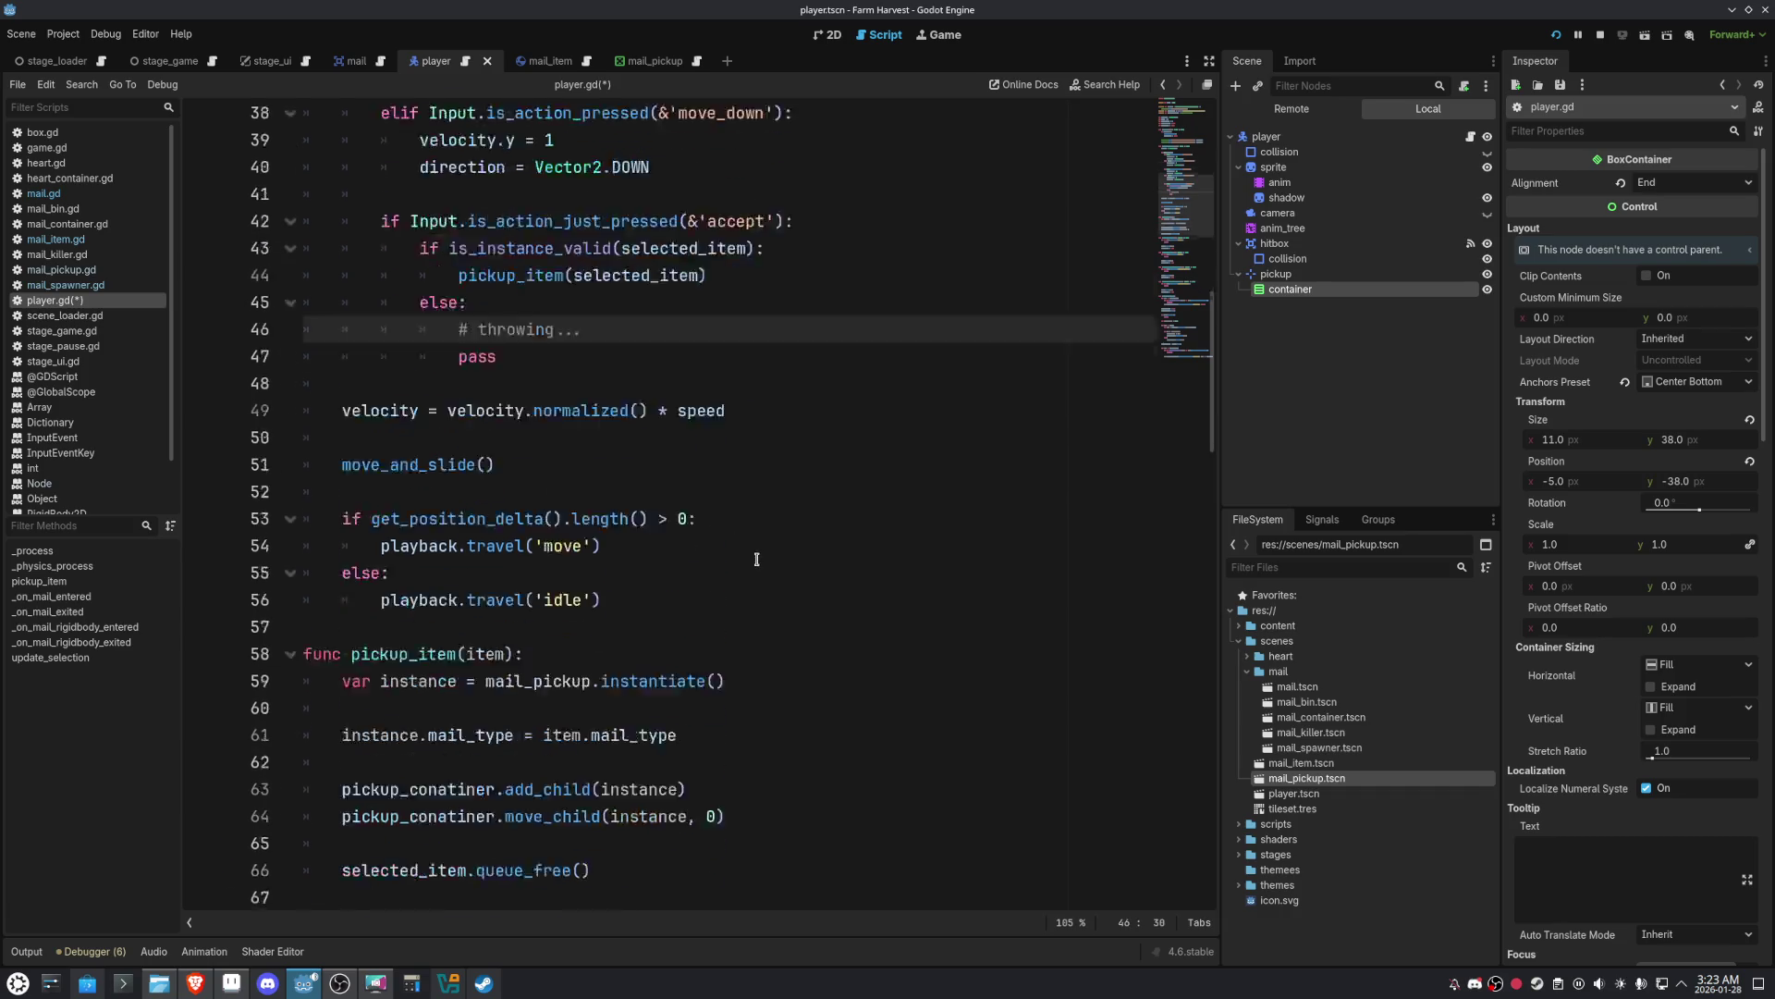
left_click(597, 555)
Declare a new func throw_item(): below _physics_process in player.gd
key("Return")
key("Return")
key("Up")
type("dyb")
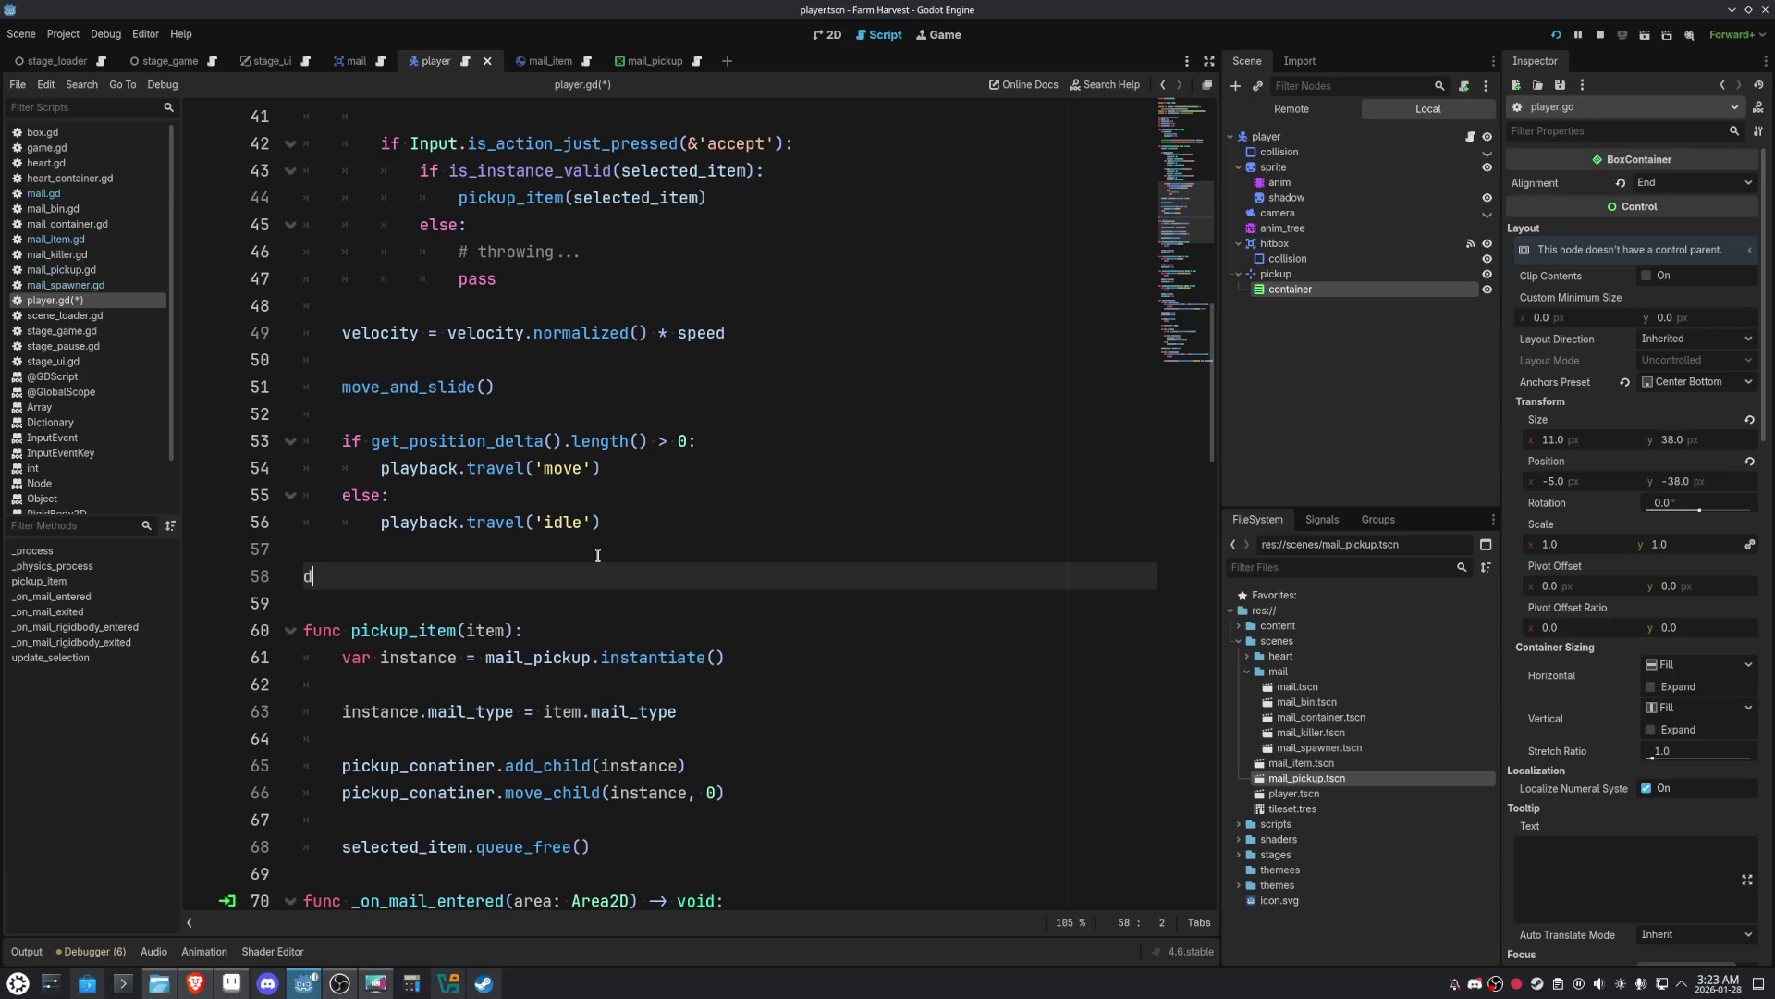
key("BackSpace")
key("BackSpace")
type("u")
key("BackSpace")
key("BackSpace")
type(":")
key("Return")
key("Return")
key("Return")
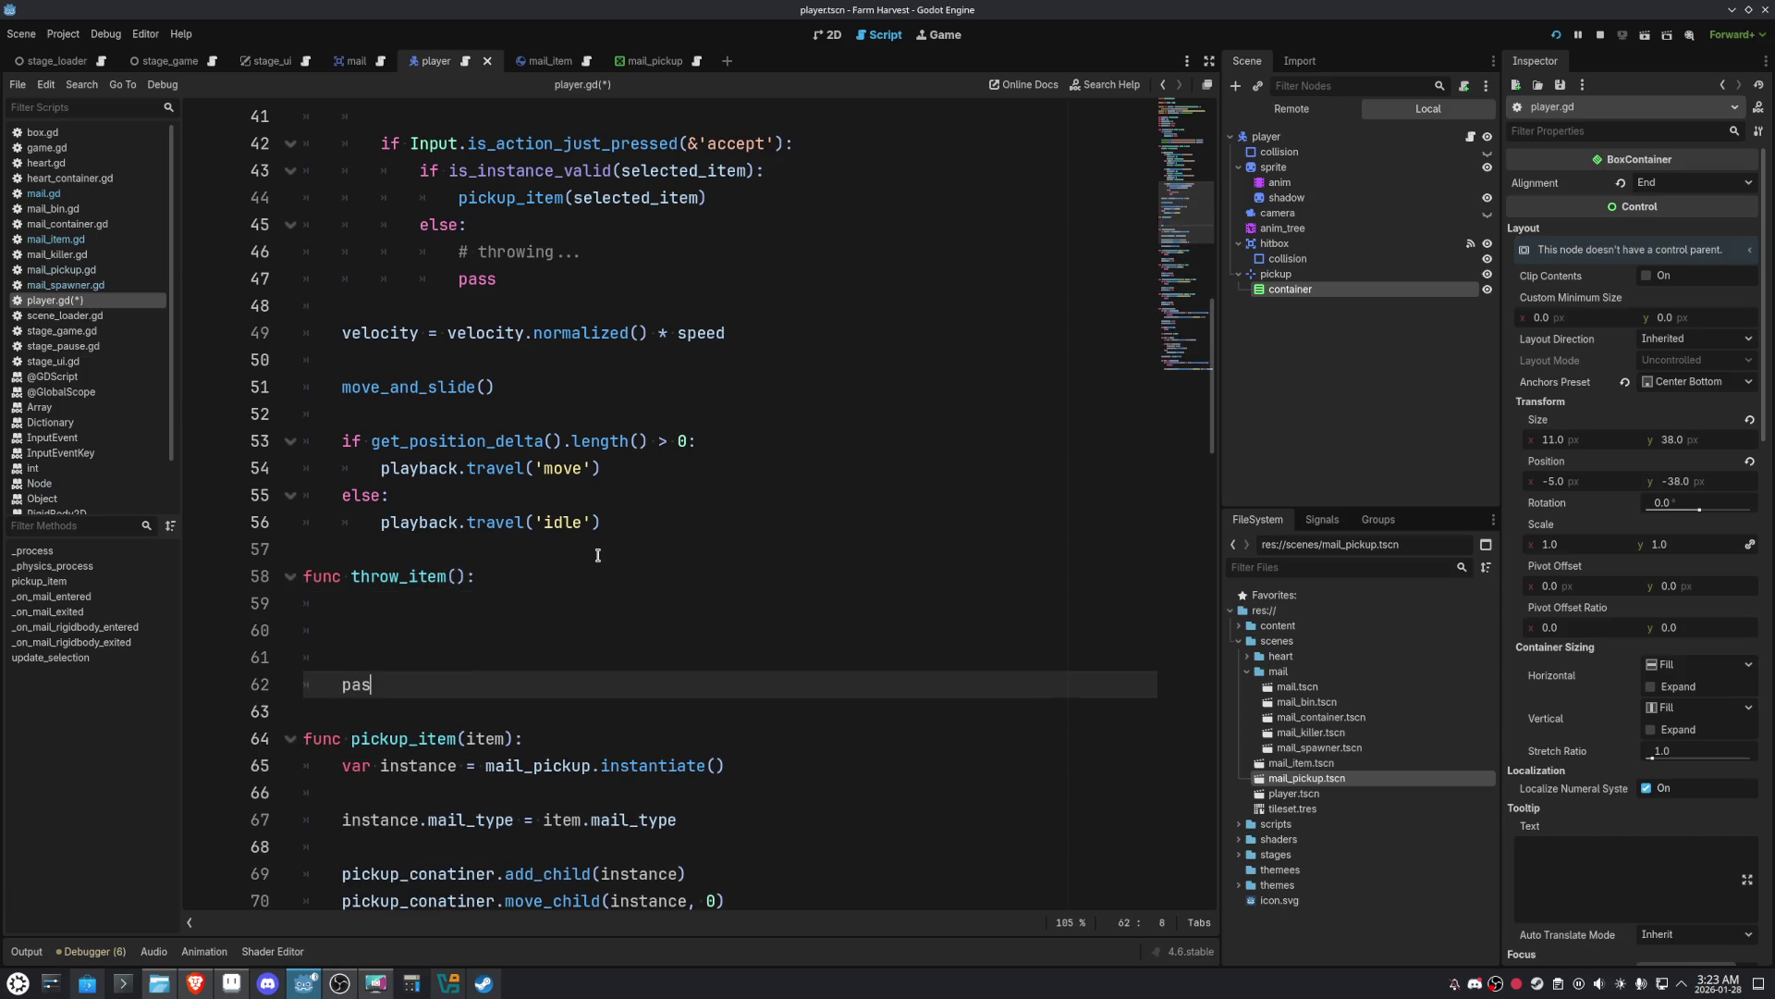
Add a pass placeholder in throw_item and clear an accidental Container completion from its first line
type("s")
key("Up")
key("Up")
key("Up")
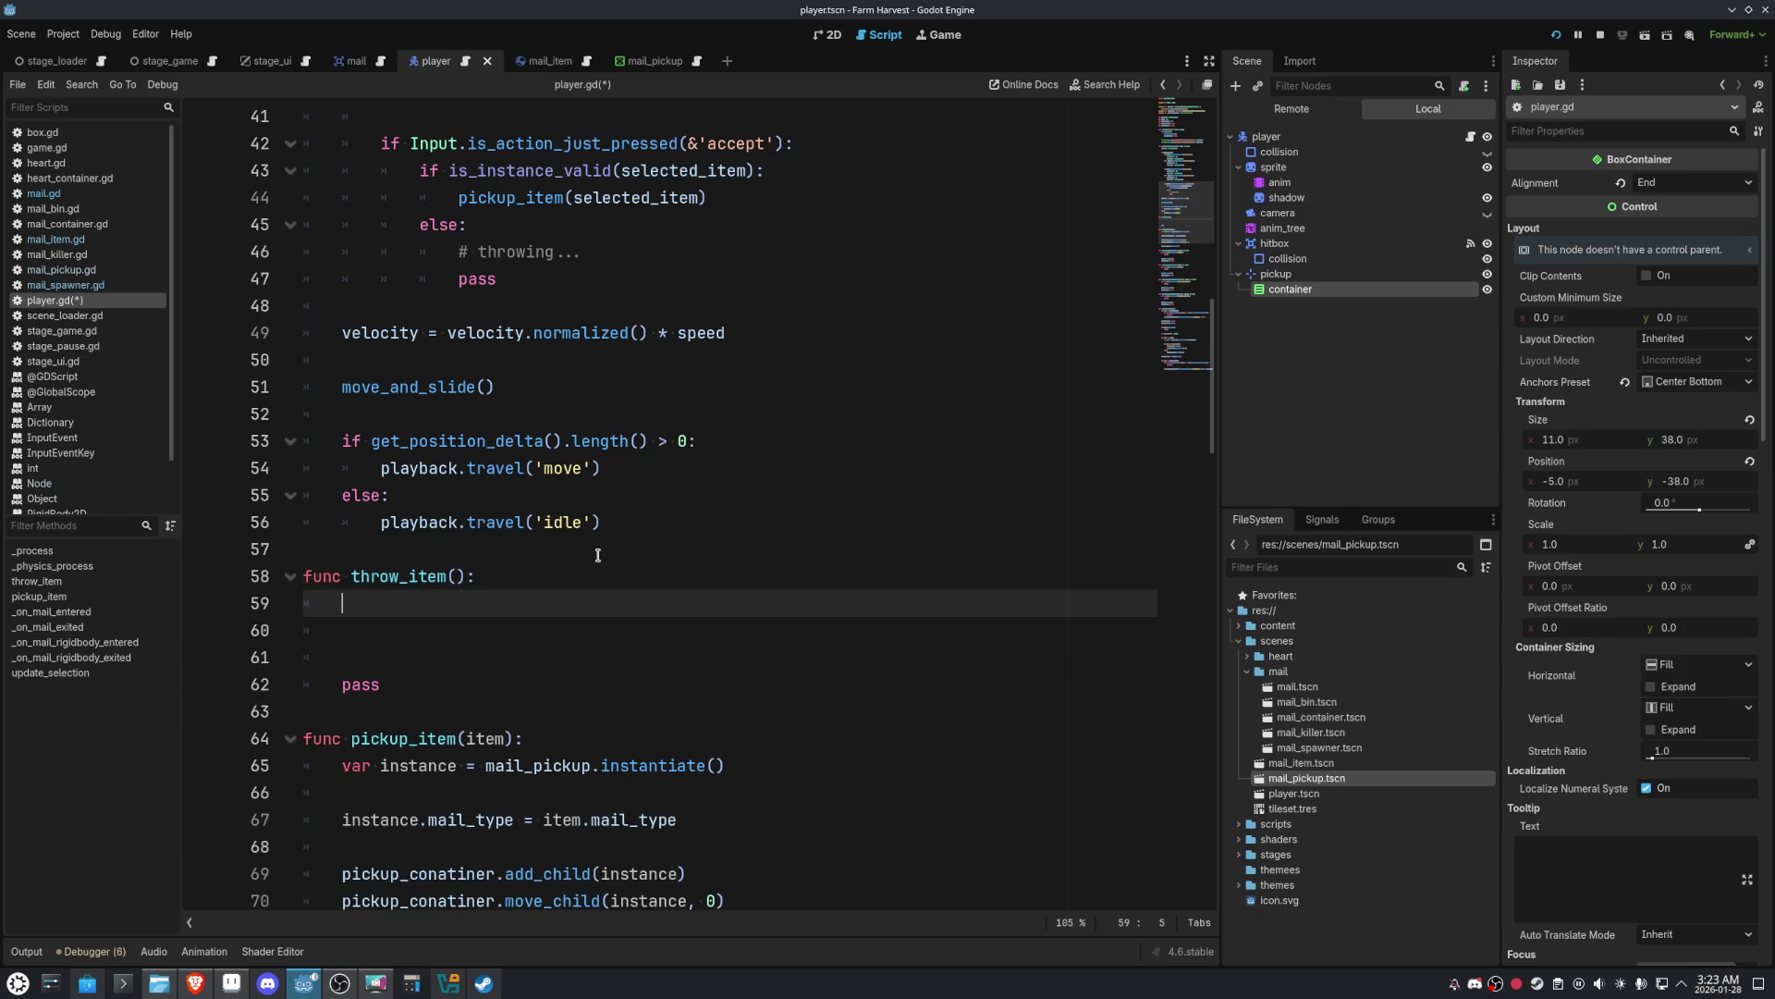
type("c")
key("Escape")
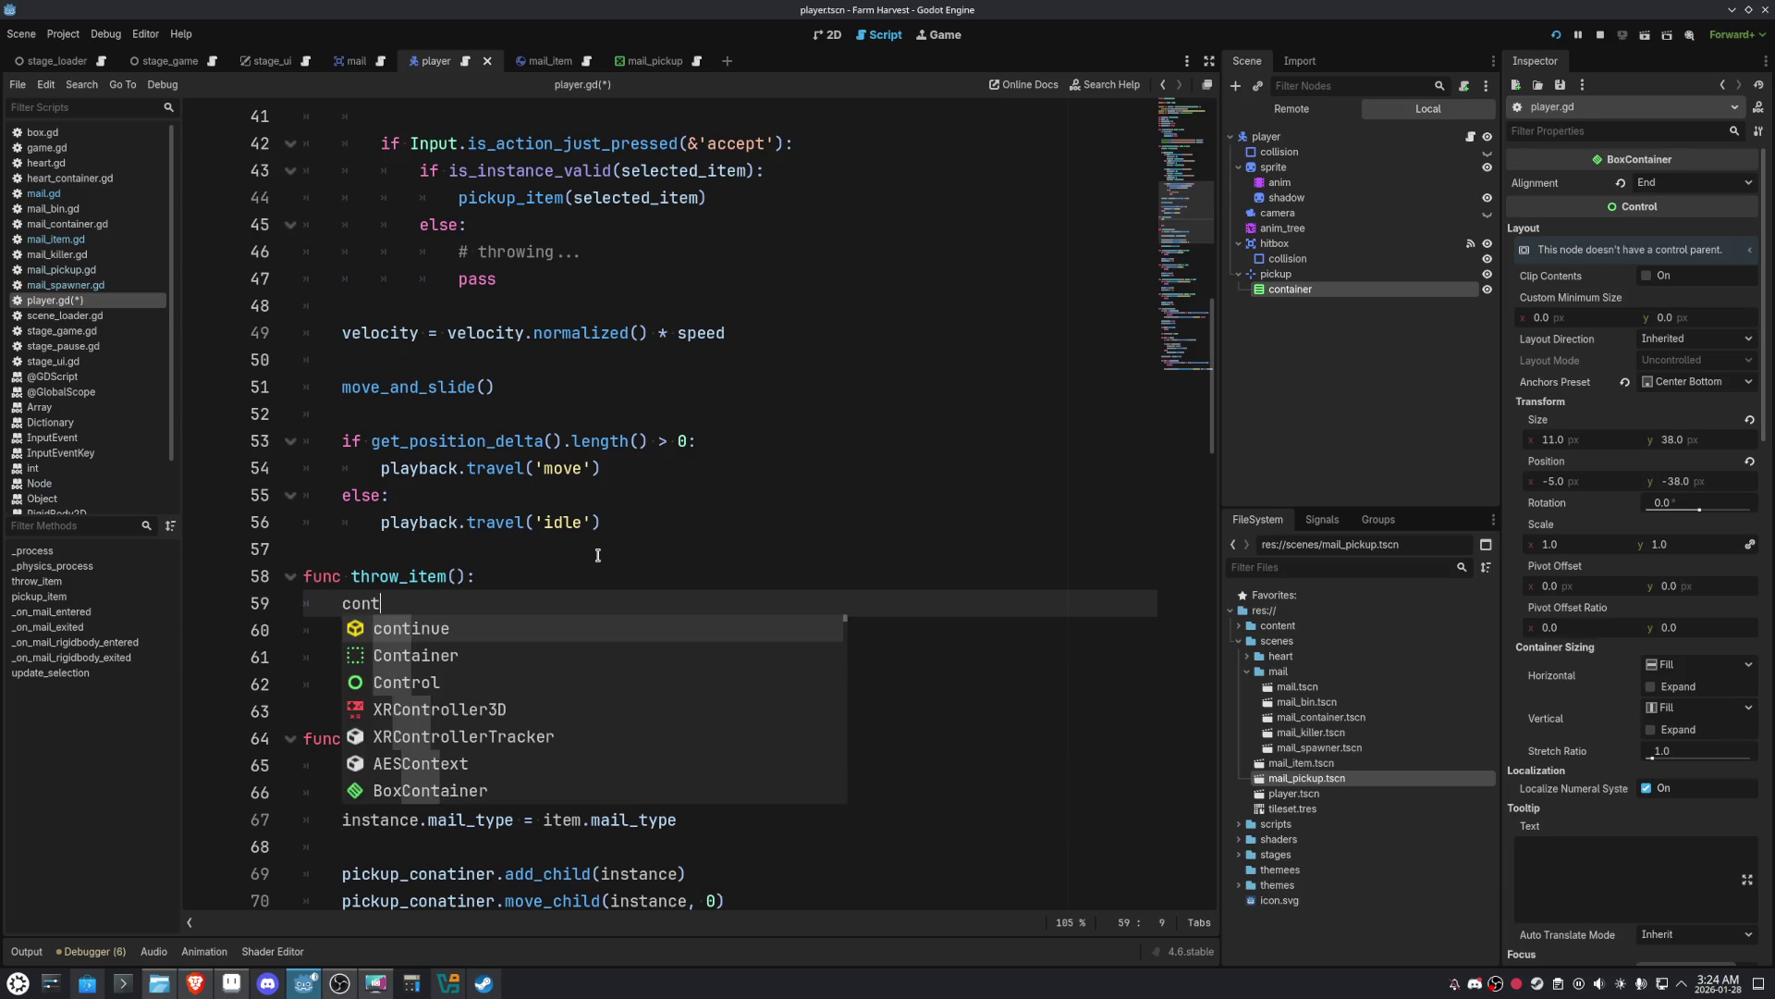
key("Down")
key("Return")
key("shift+Home")
key("BackSpace")
Check the pickup_conatiner spelling and start the line 'if pickup_conatiner.ch' in throw_item
scroll(624, 534, "up", 13)
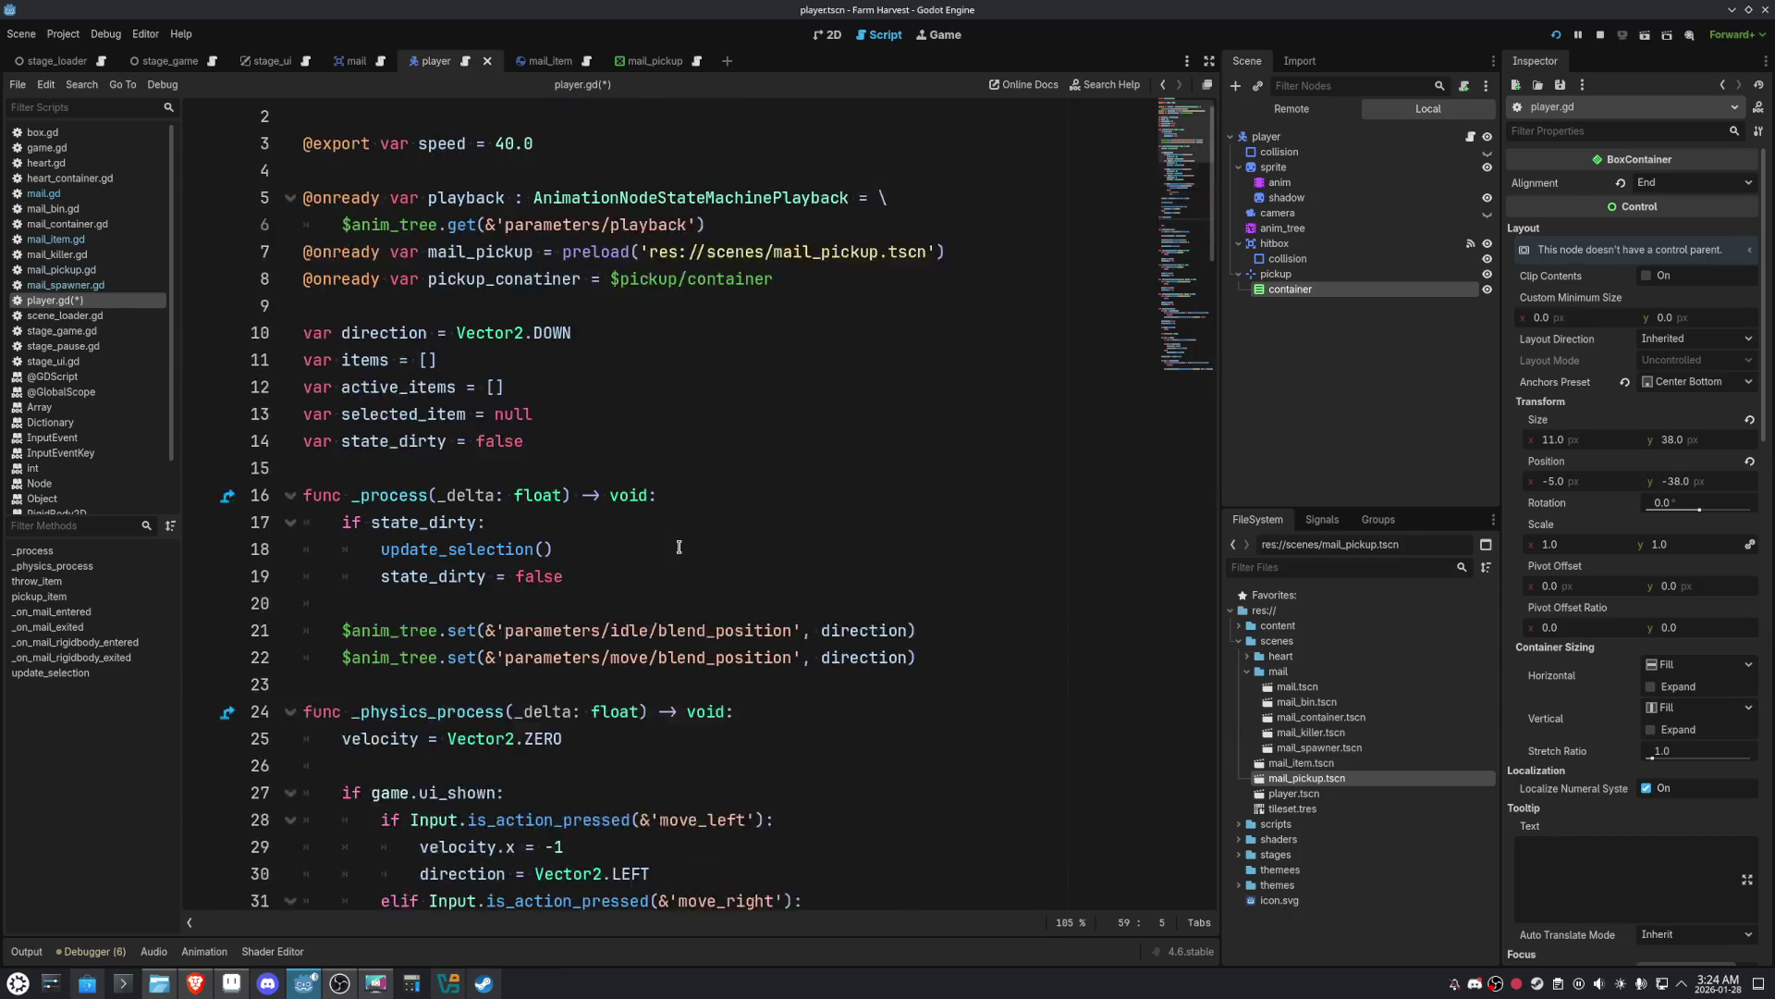
double_click(504, 305)
scroll(731, 537, "down", 15)
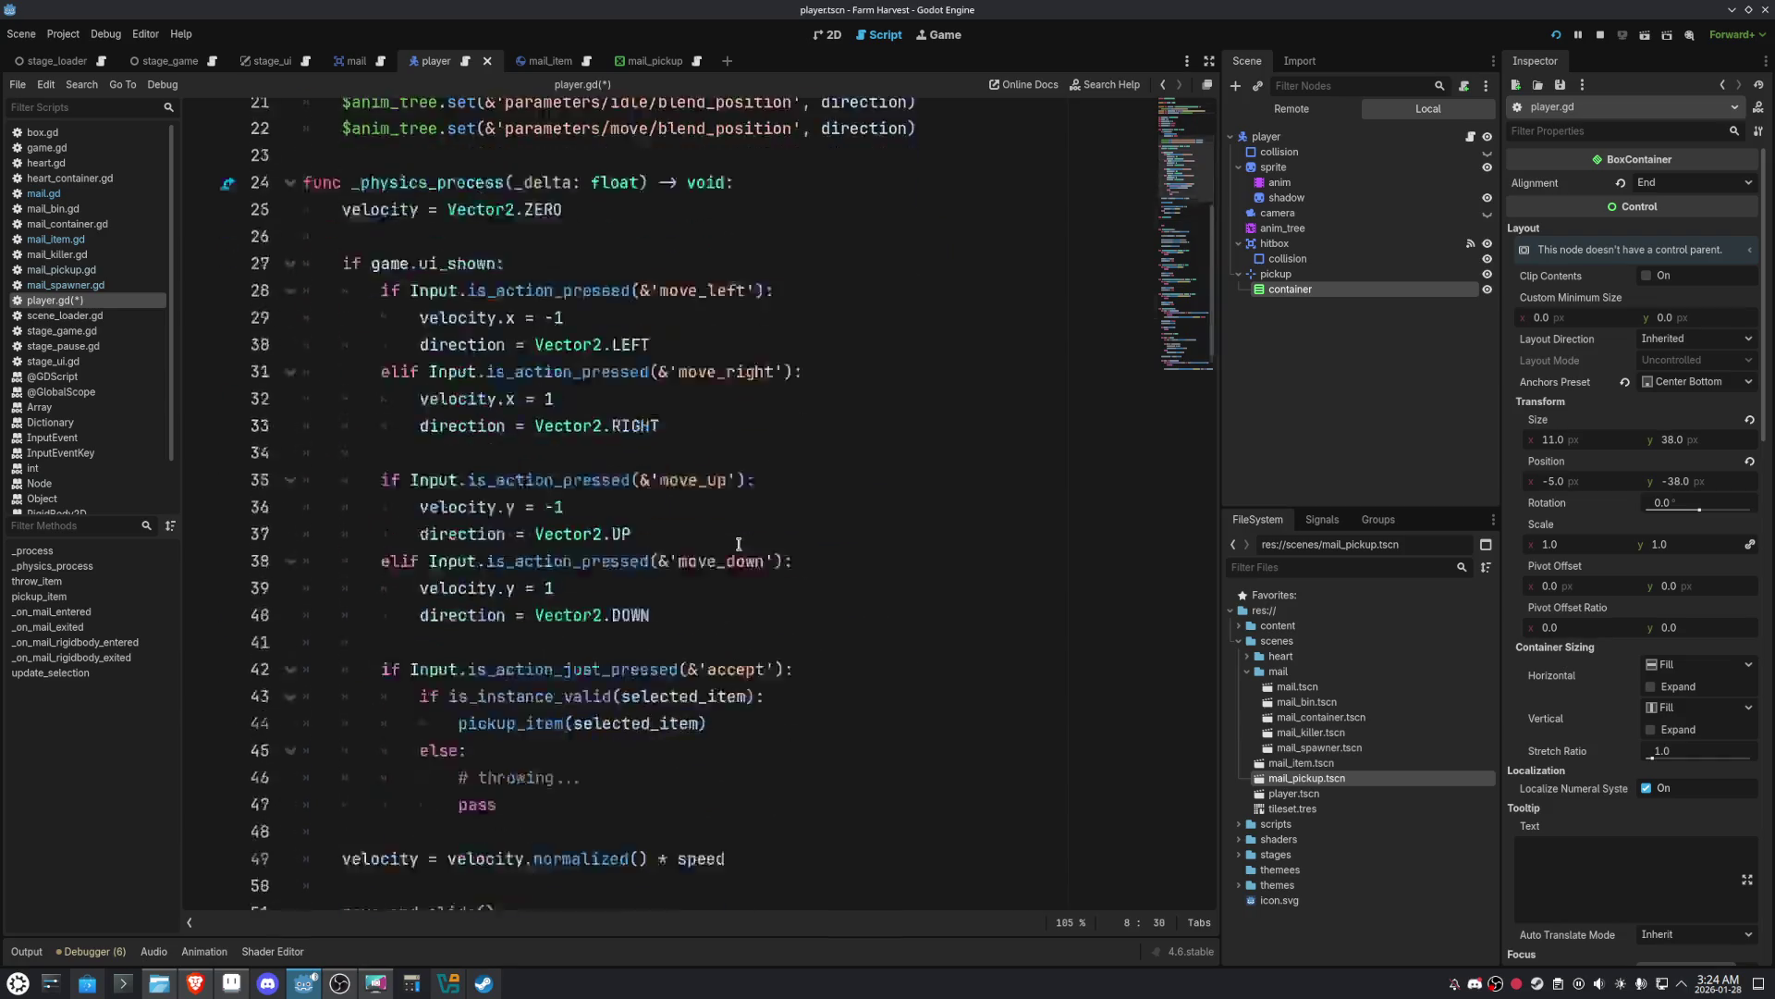
left_click(457, 471)
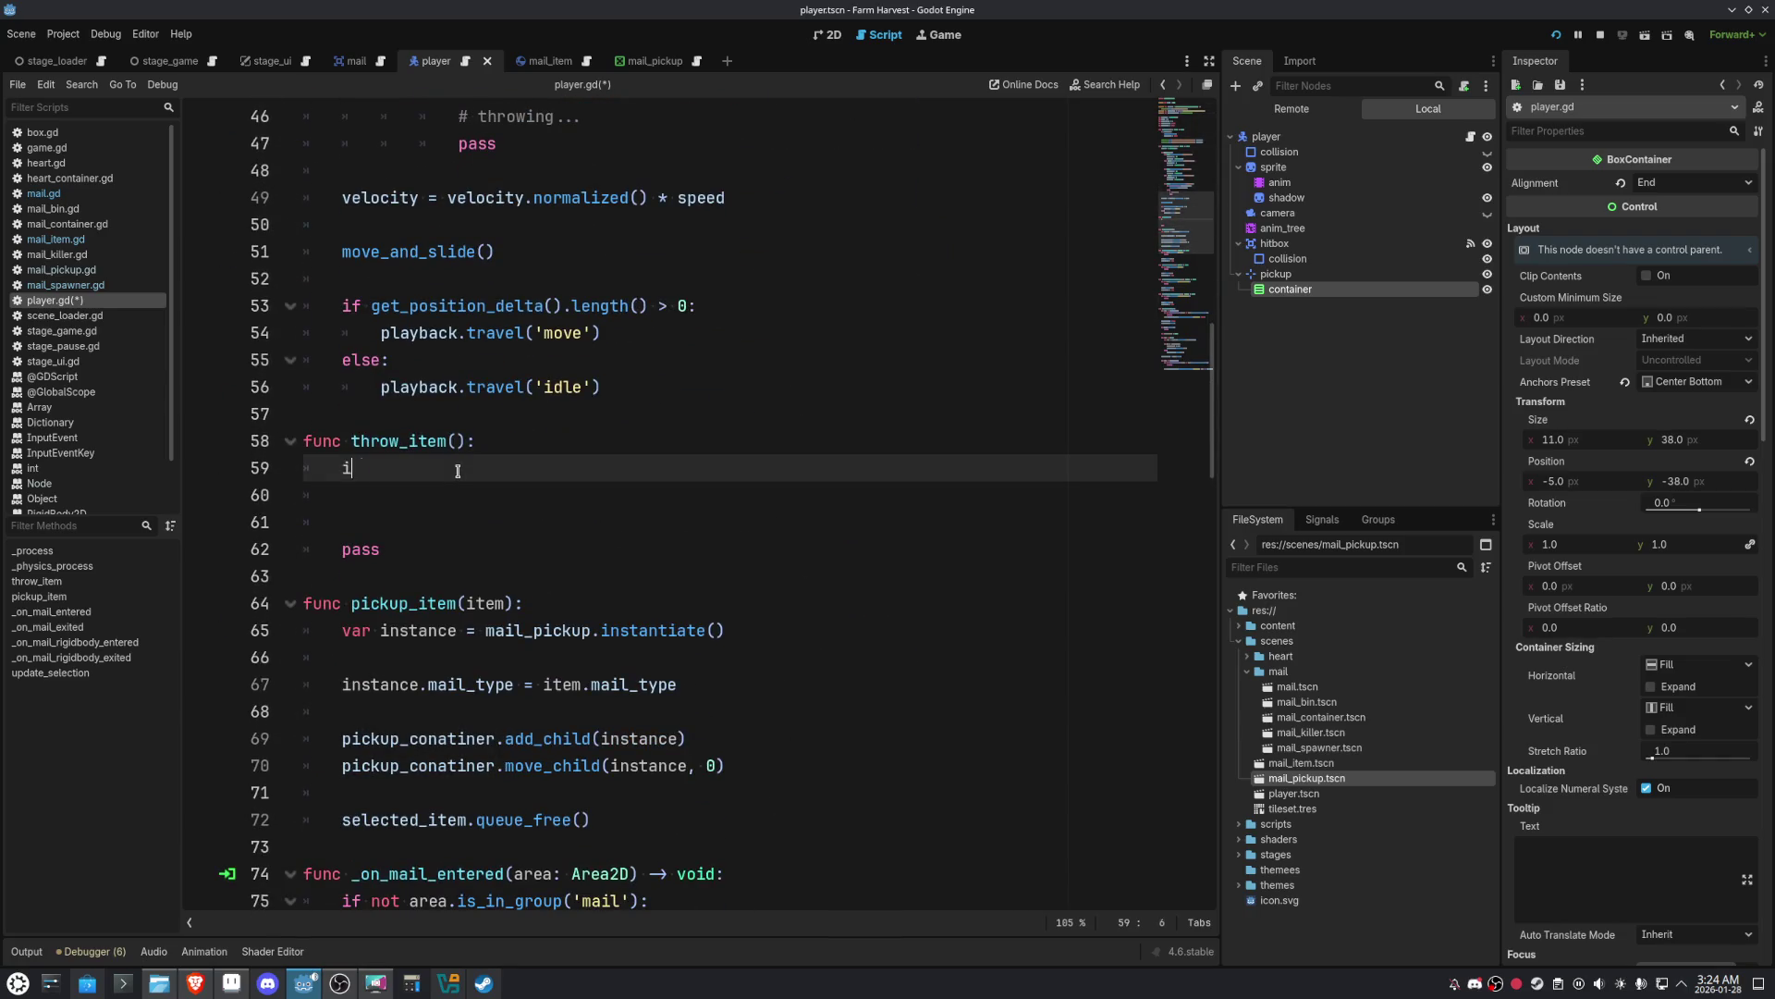
type("is")
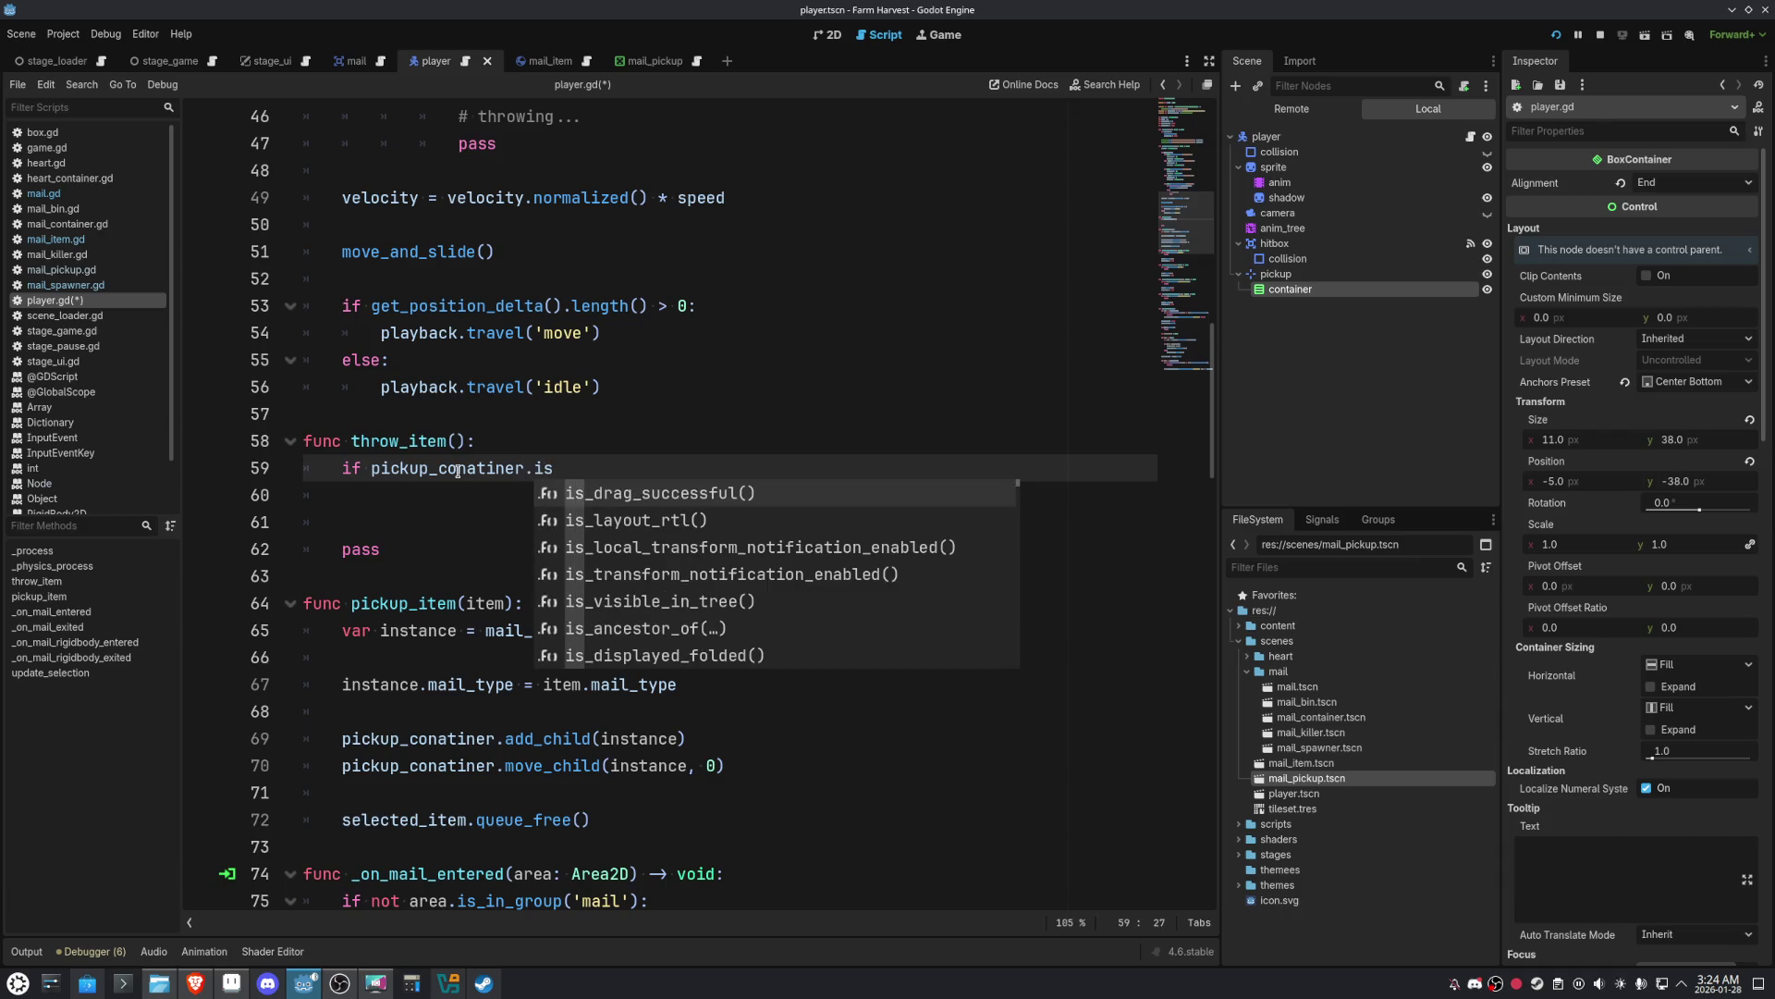
key("BackSpace")
key("BackSpace")
type("ch")
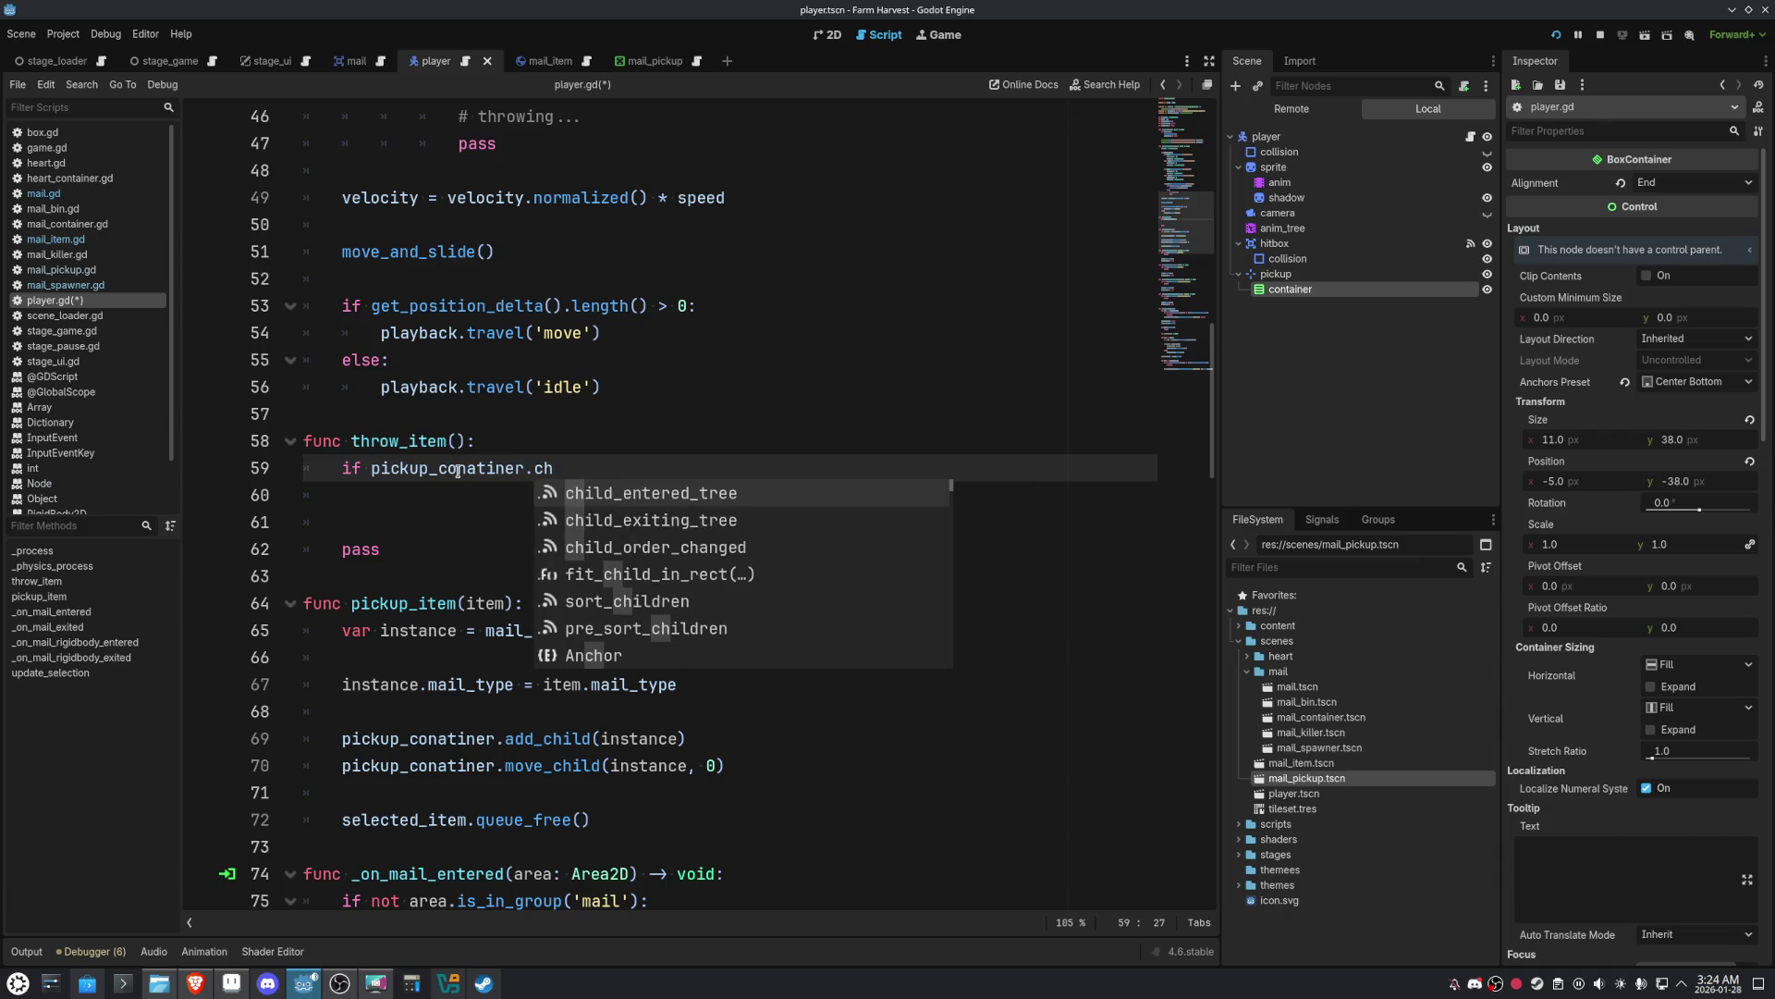
left_click(1100, 91)
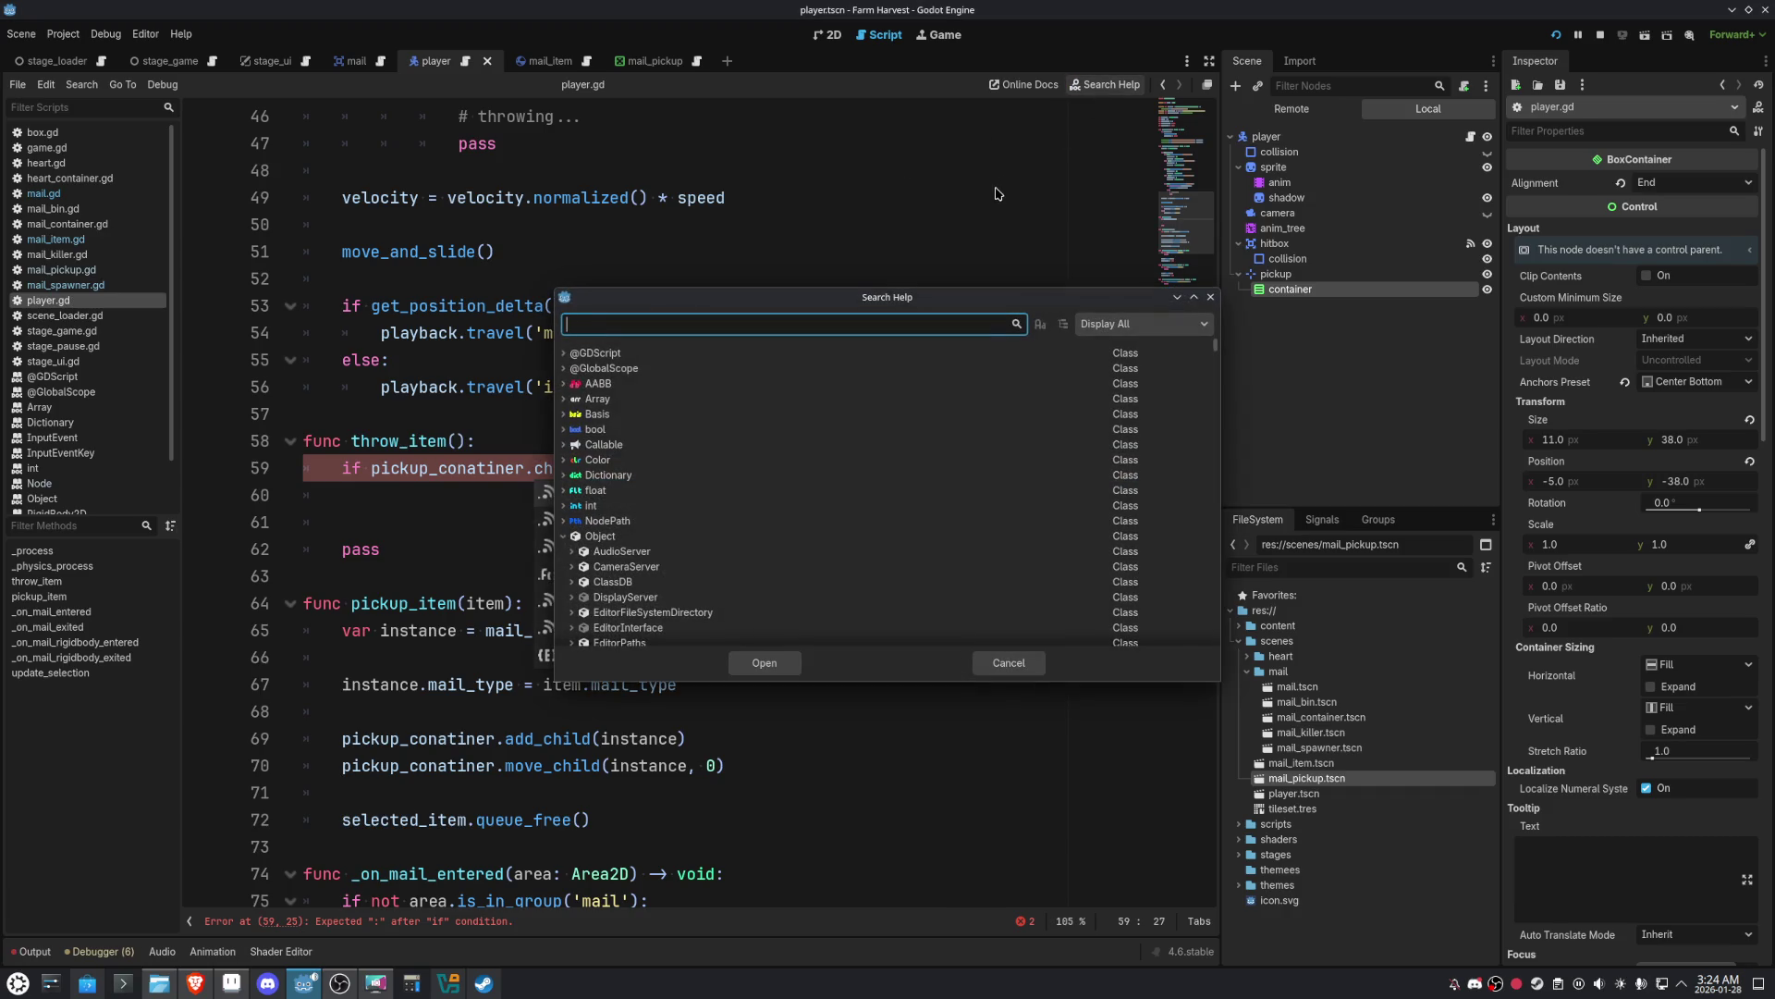
type("child")
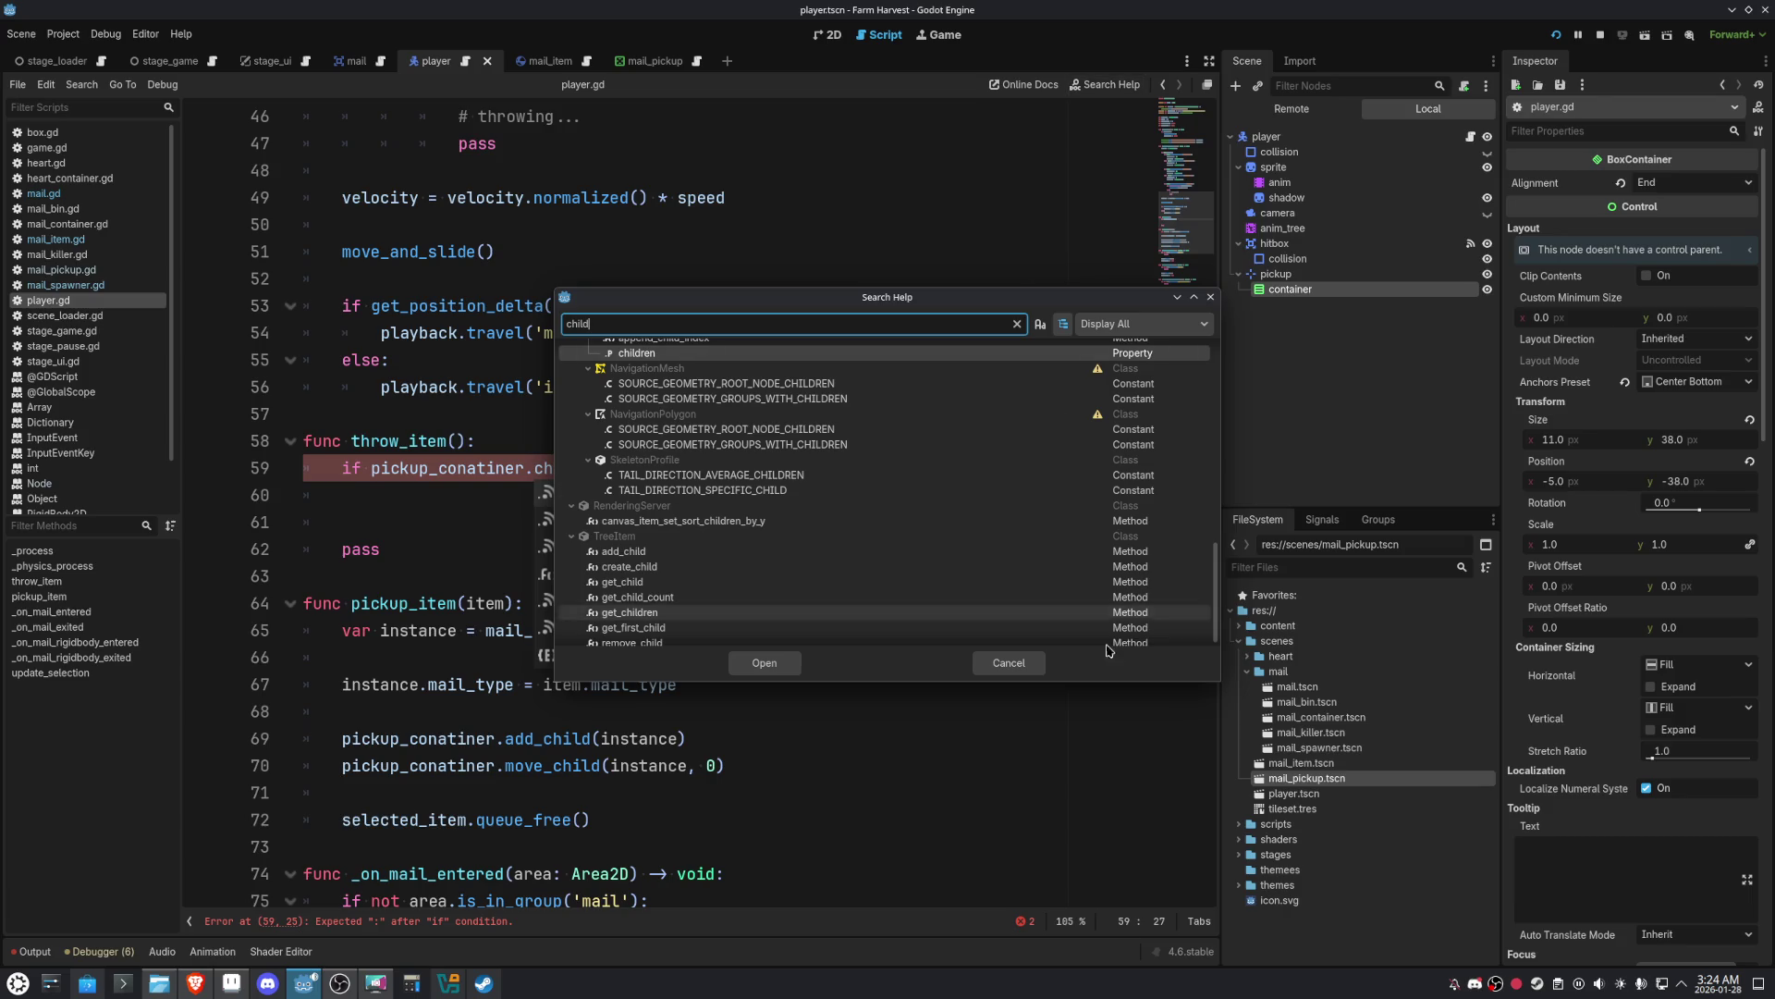
left_click(1027, 664)
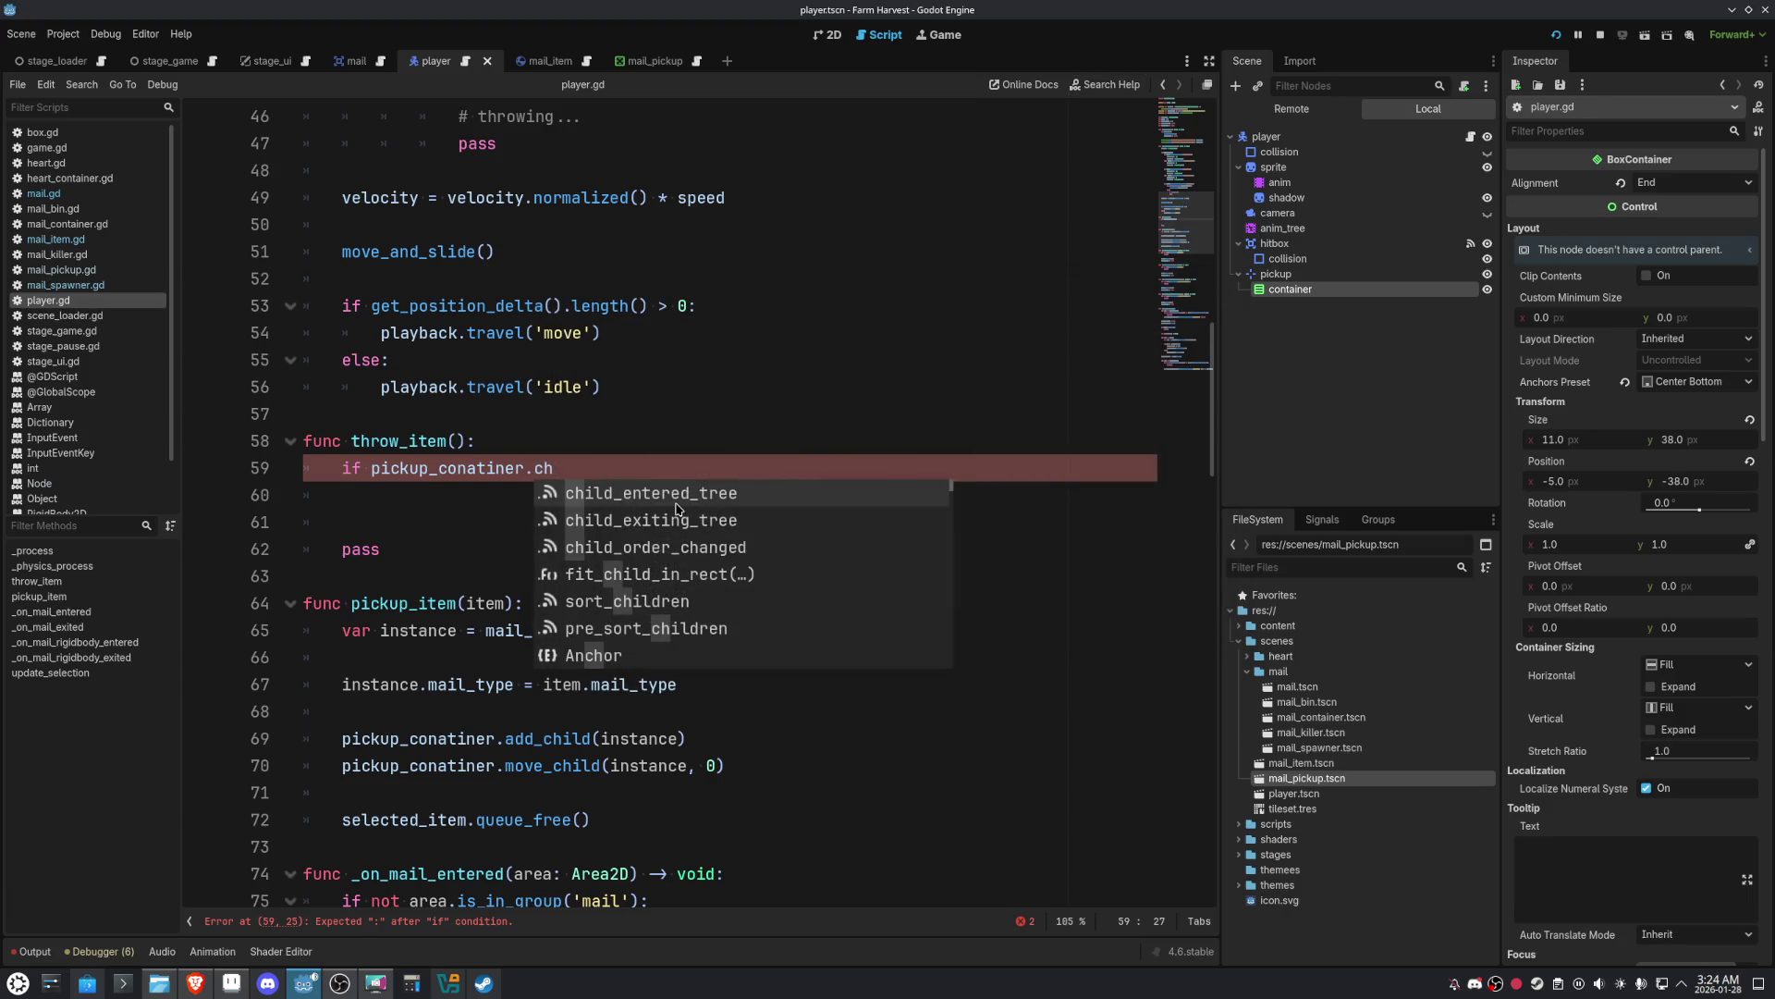
left_click(699, 471)
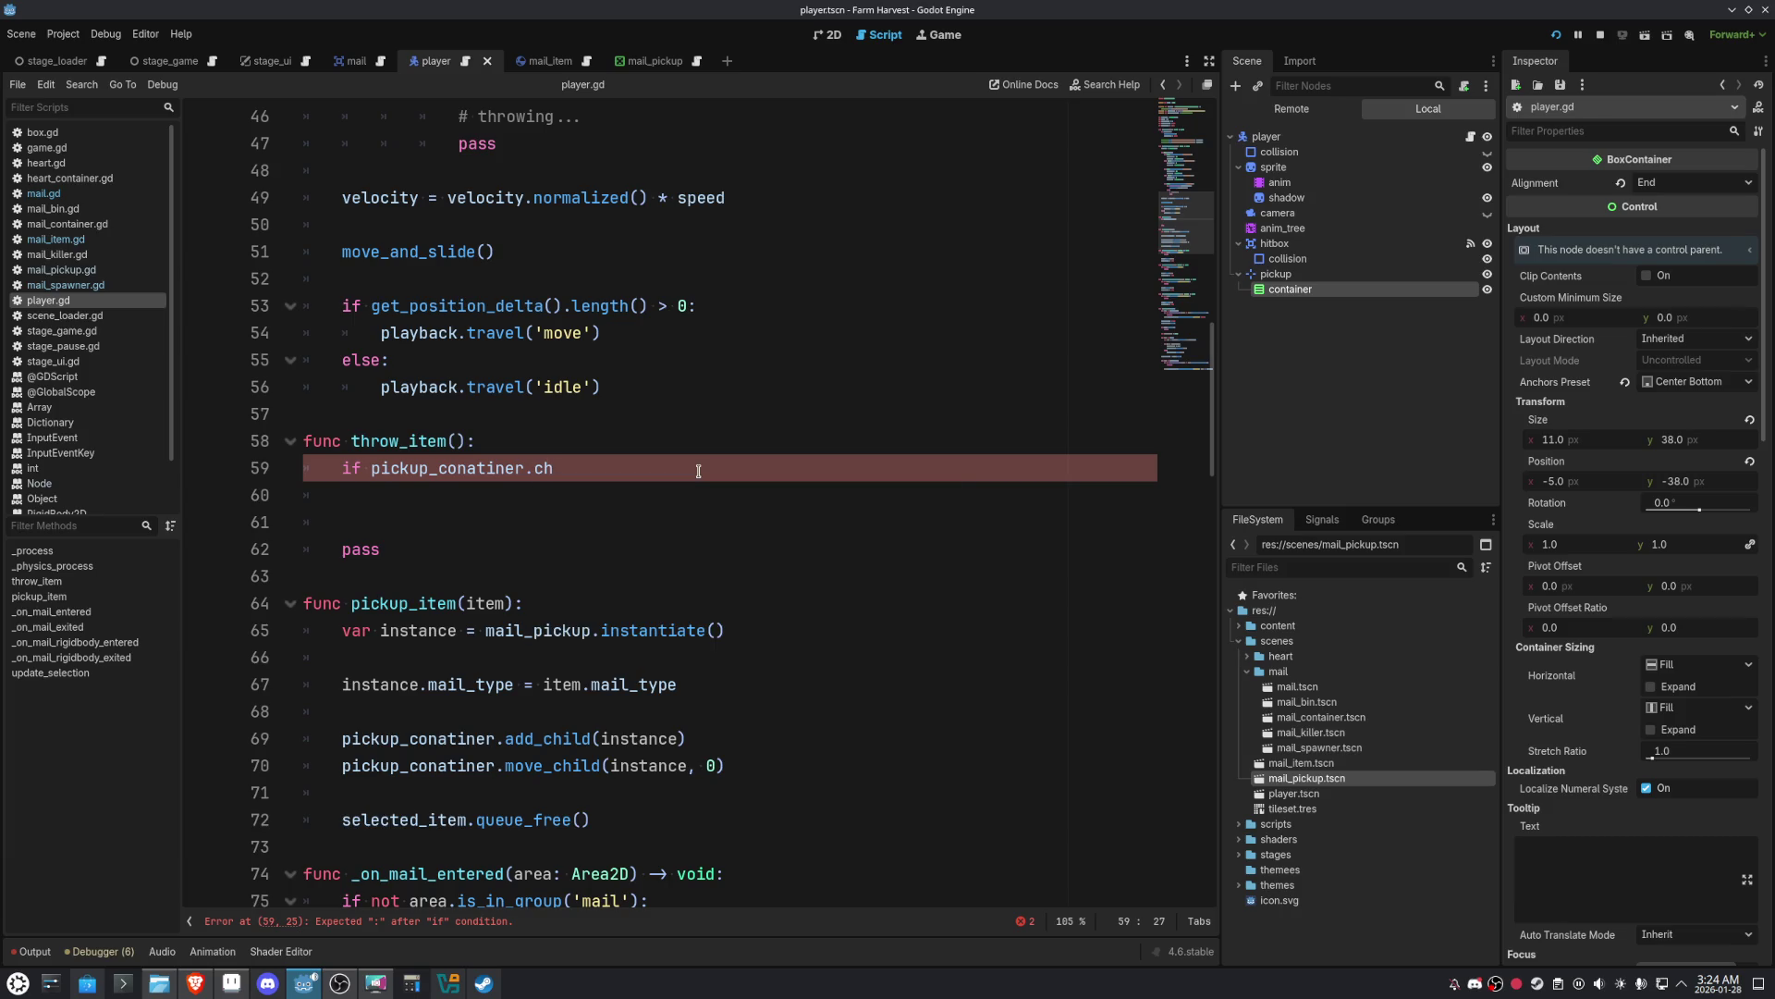
type("is_em")
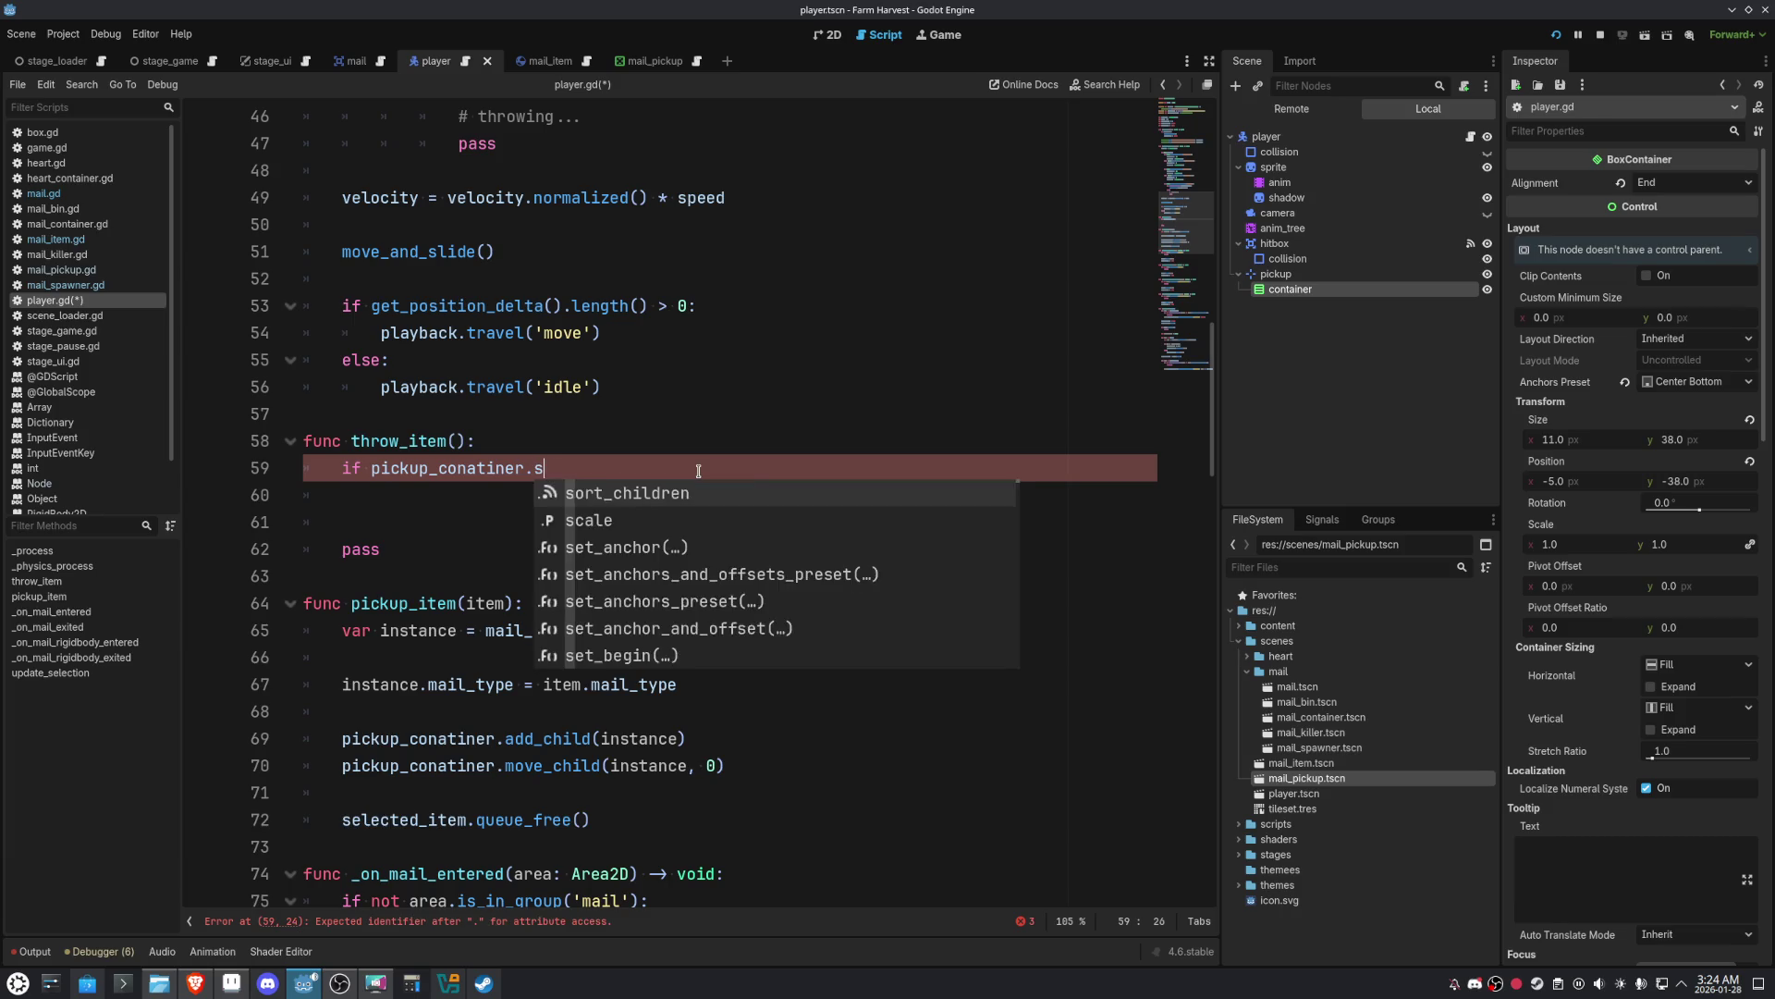
key("BackSpace")
key("BackSpace")
key("BackSpace")
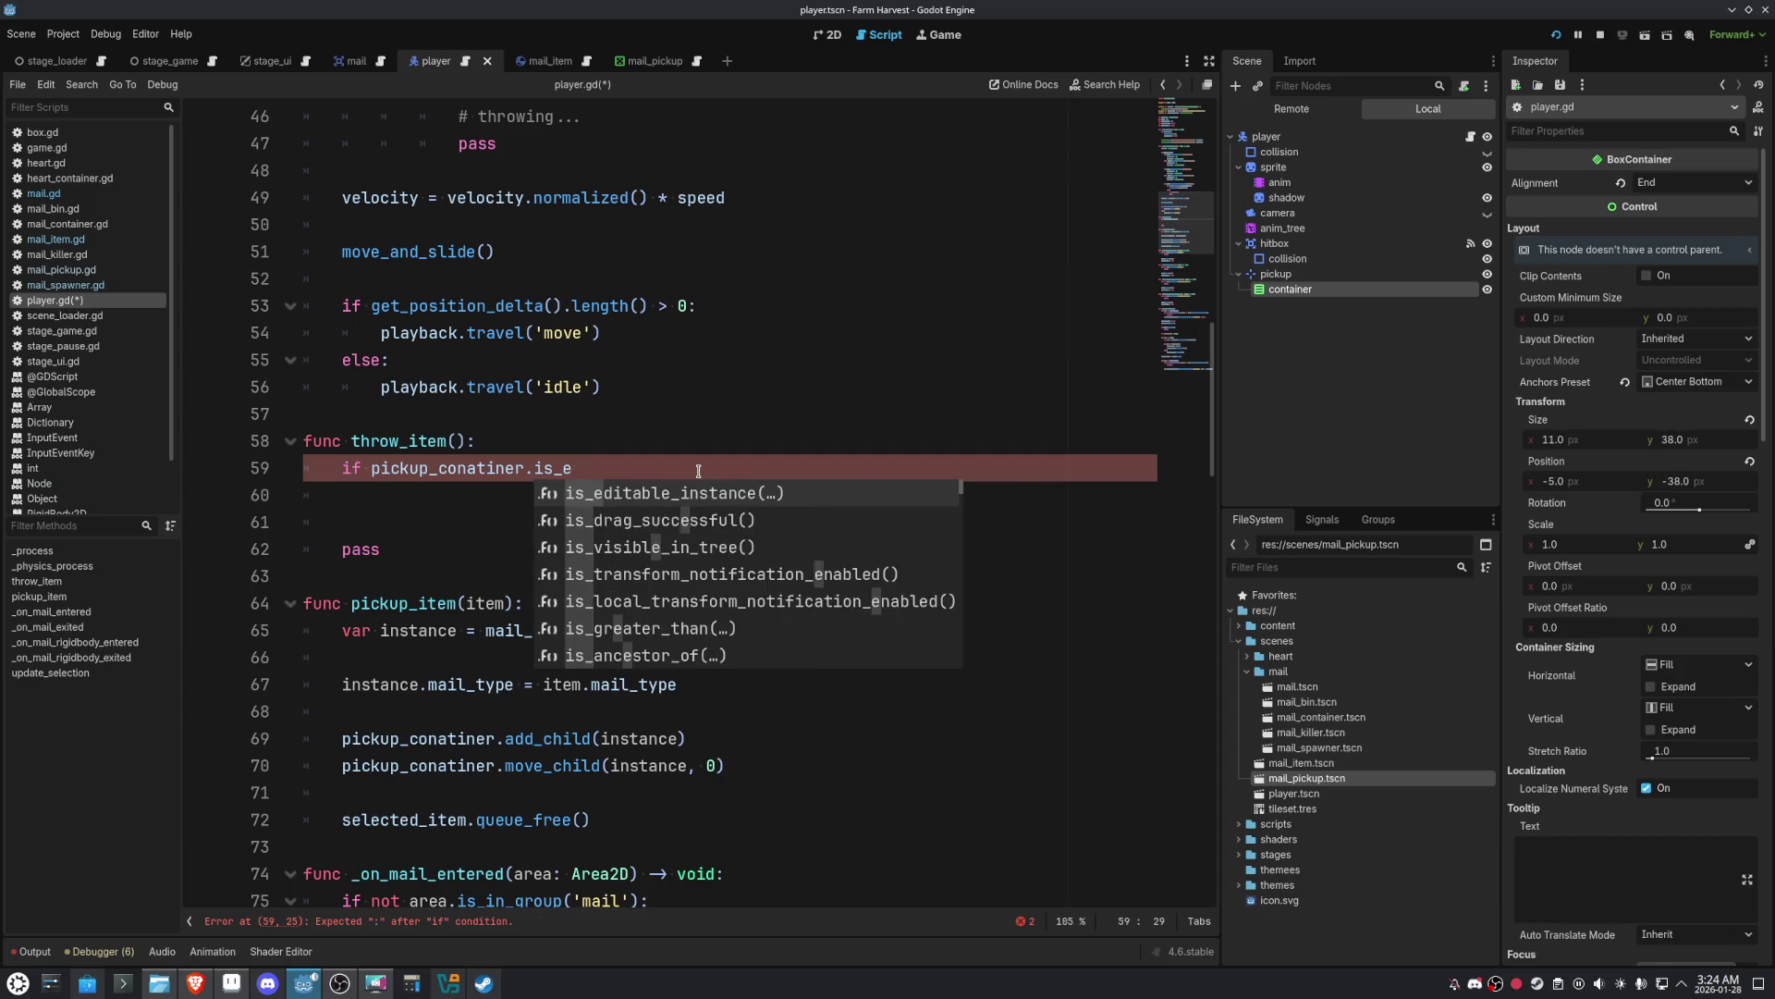
Complete the condition 'if pickup_conatiner.get_child_count() == 0:' using autocomplete
type("child")
key("Down")
key("Down")
key("Down")
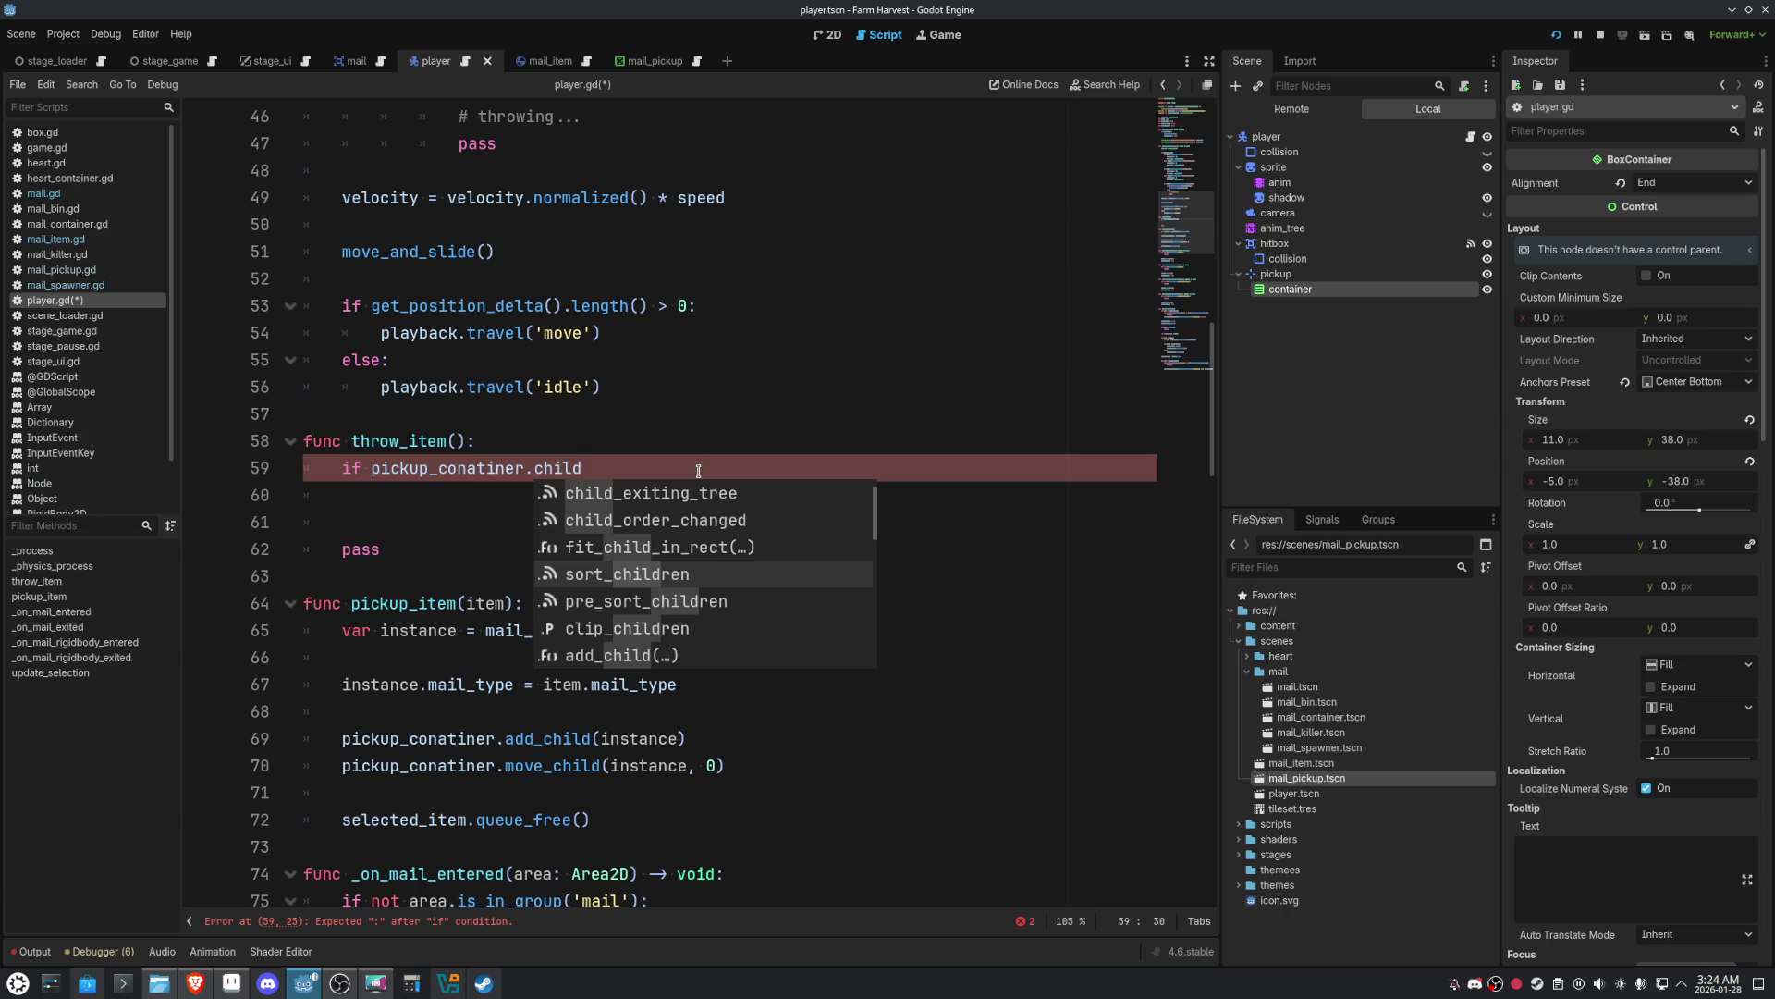
key("Down")
key("Down")
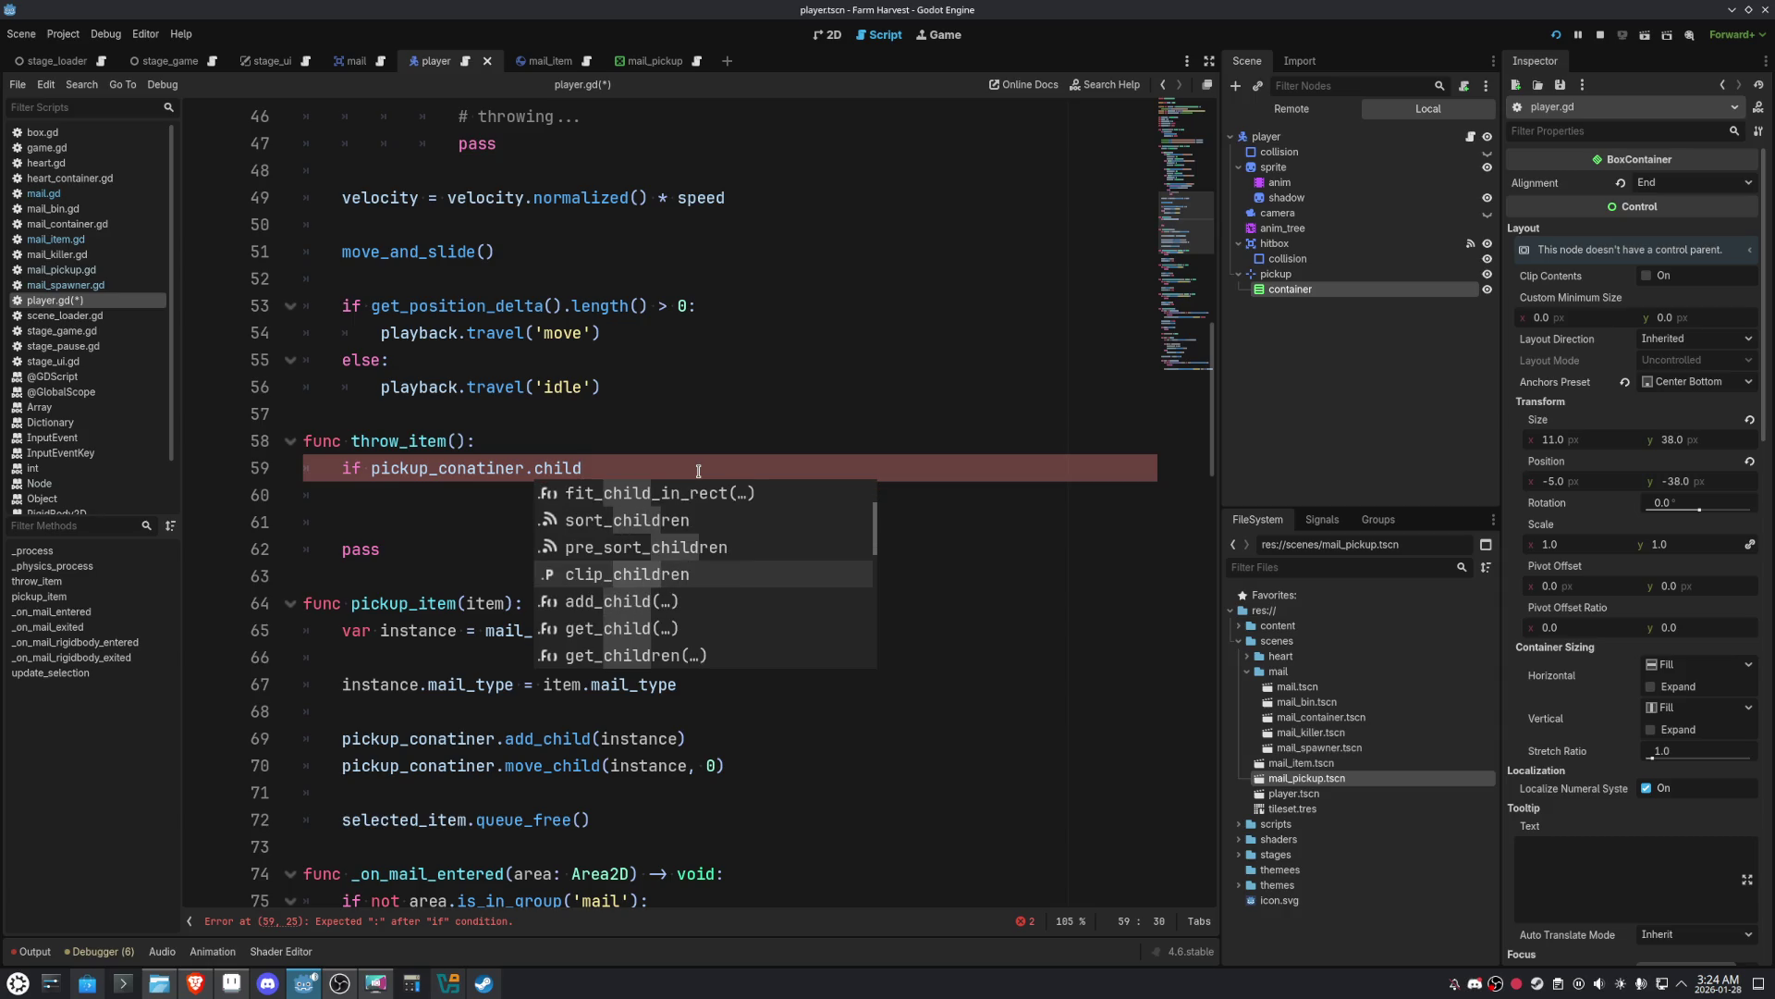
key("BackSpace")
key("BackSpace")
key("BackSpace")
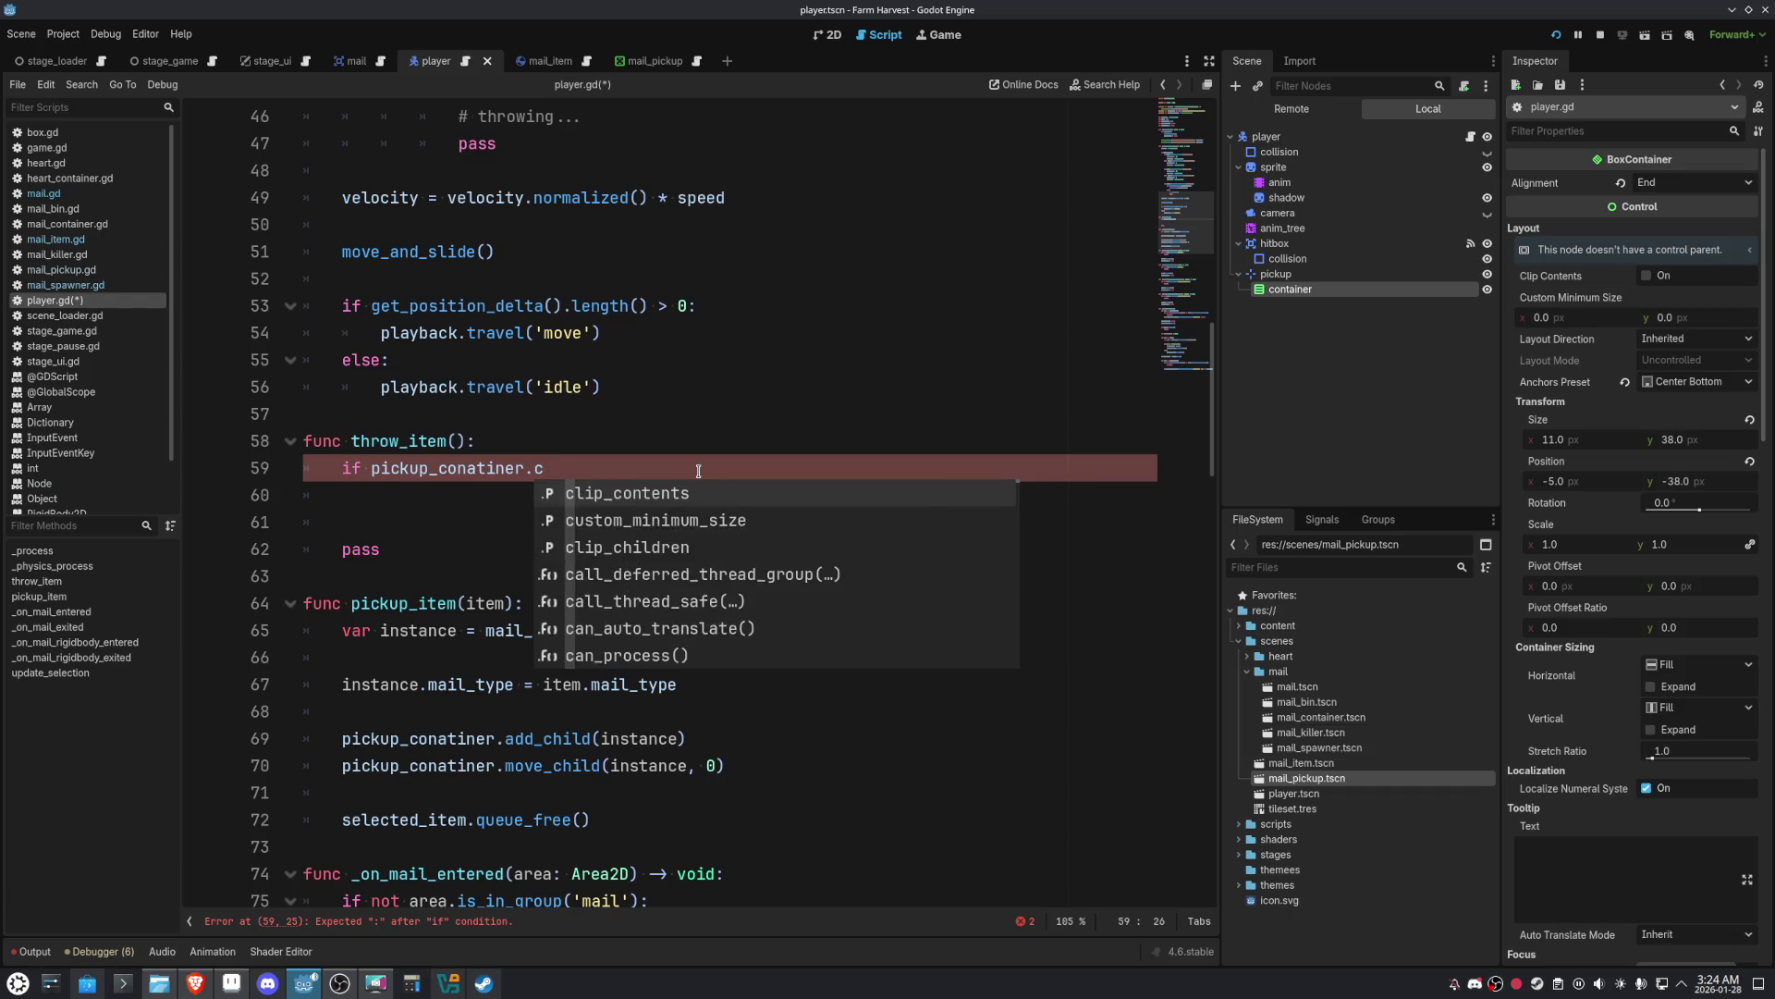
type("get_child")
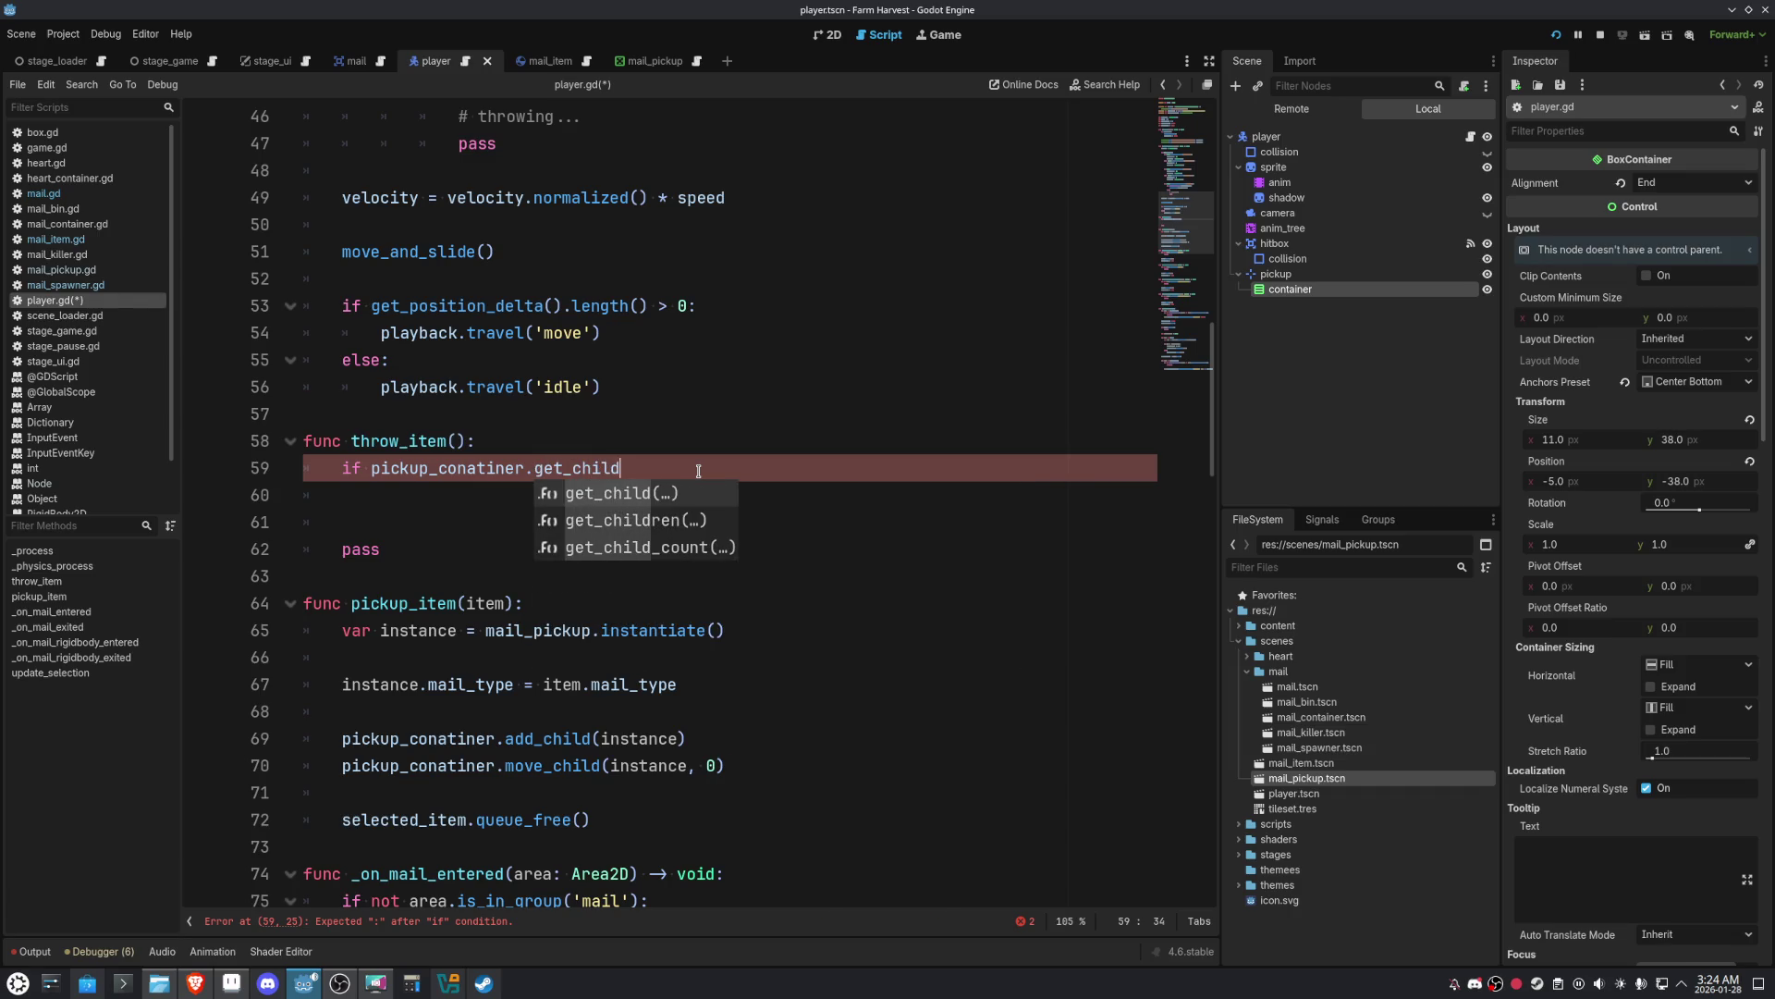
key("Down")
key("Down")
key("Return")
key("Right")
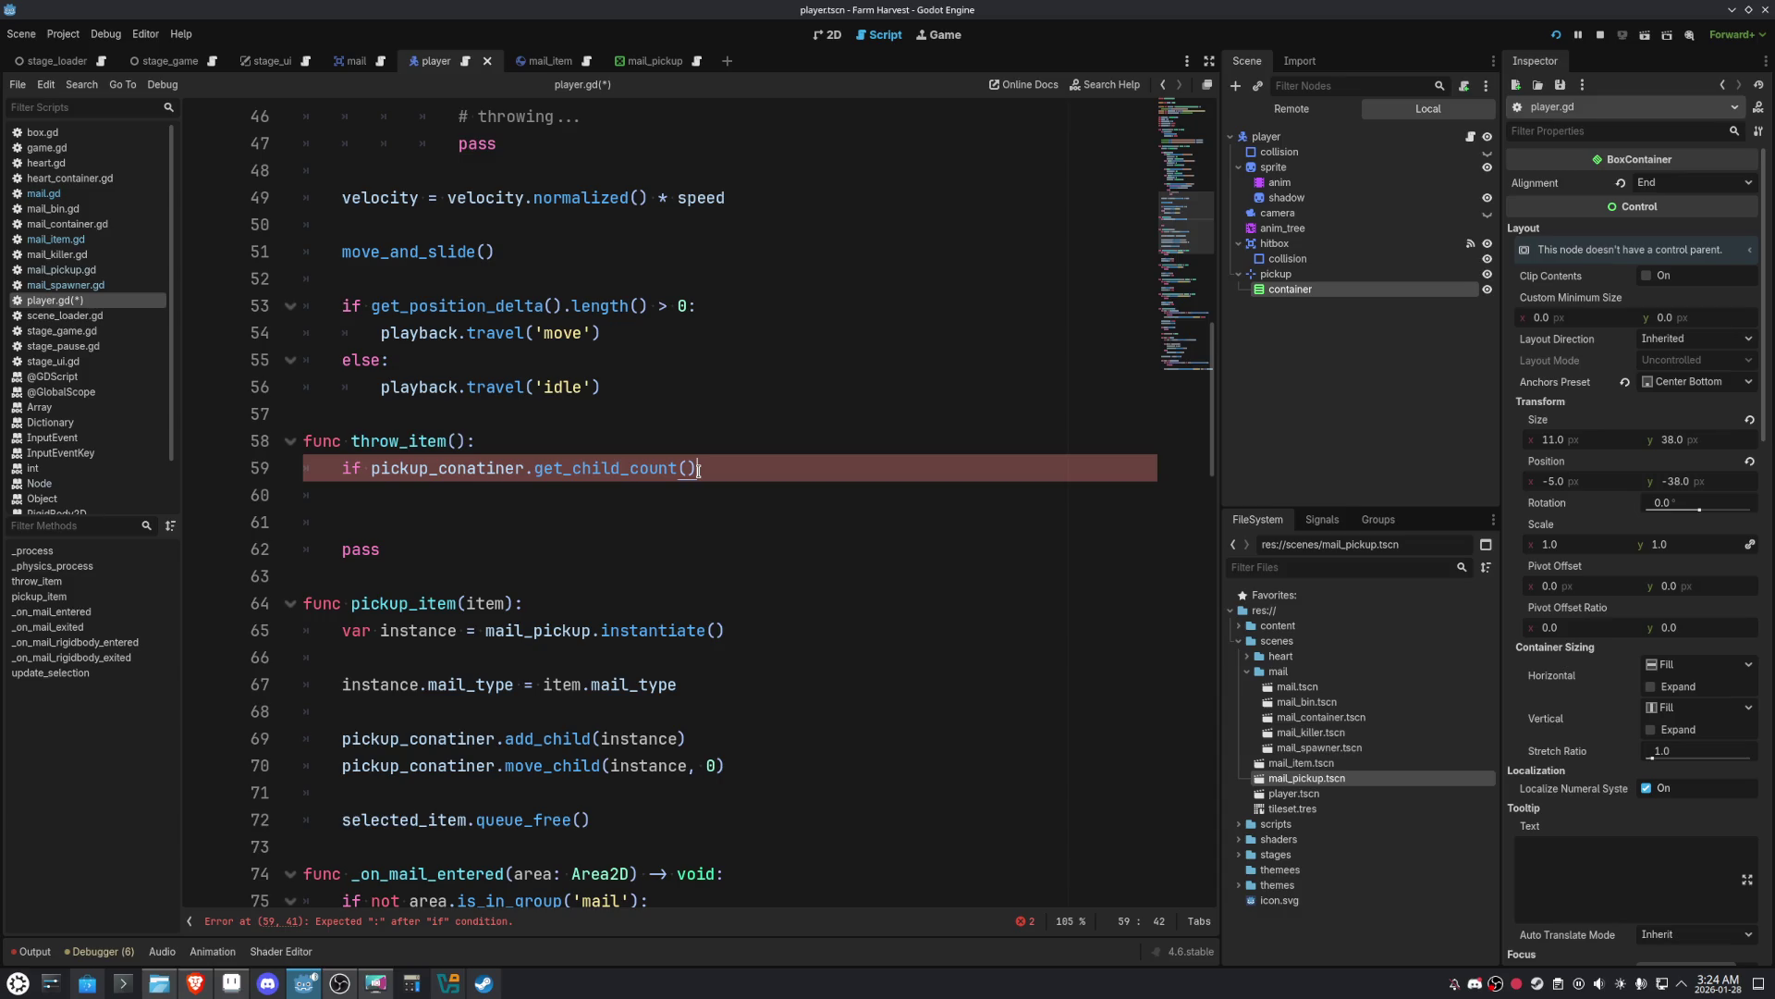
key("Left")
type(":")
Add an early 'return' under the condition and open a new line below it
key("Return")
type("retur")
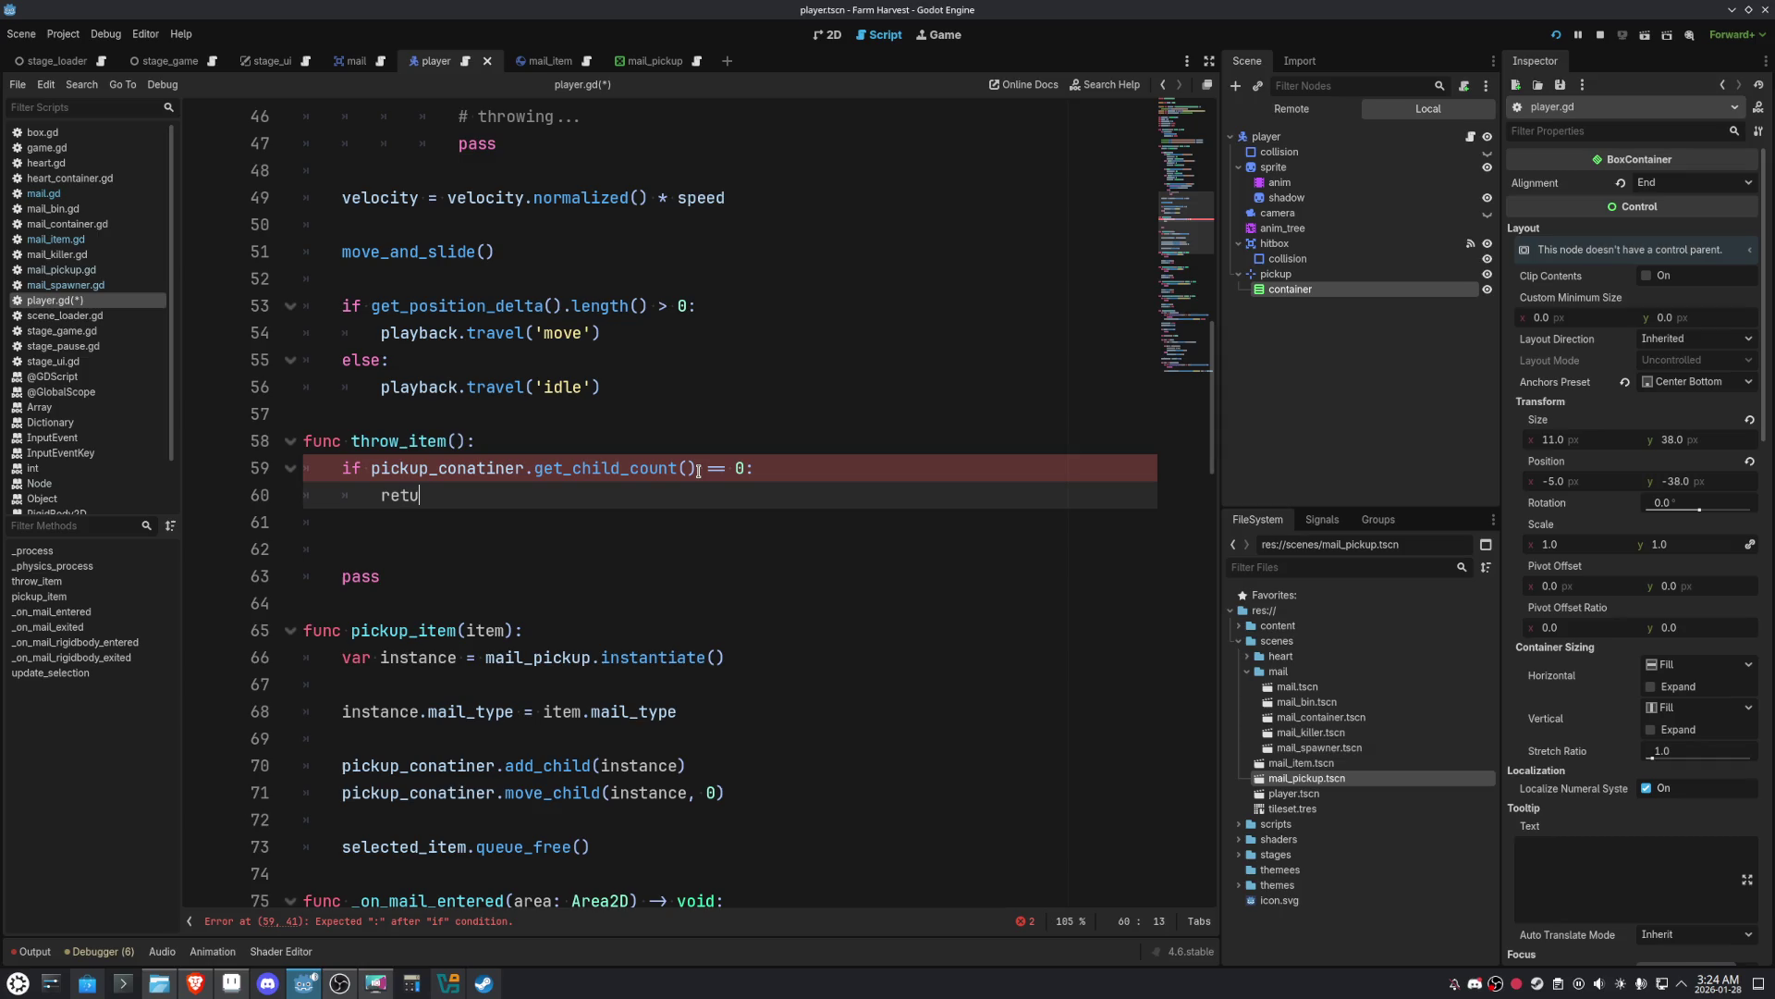
type("n")
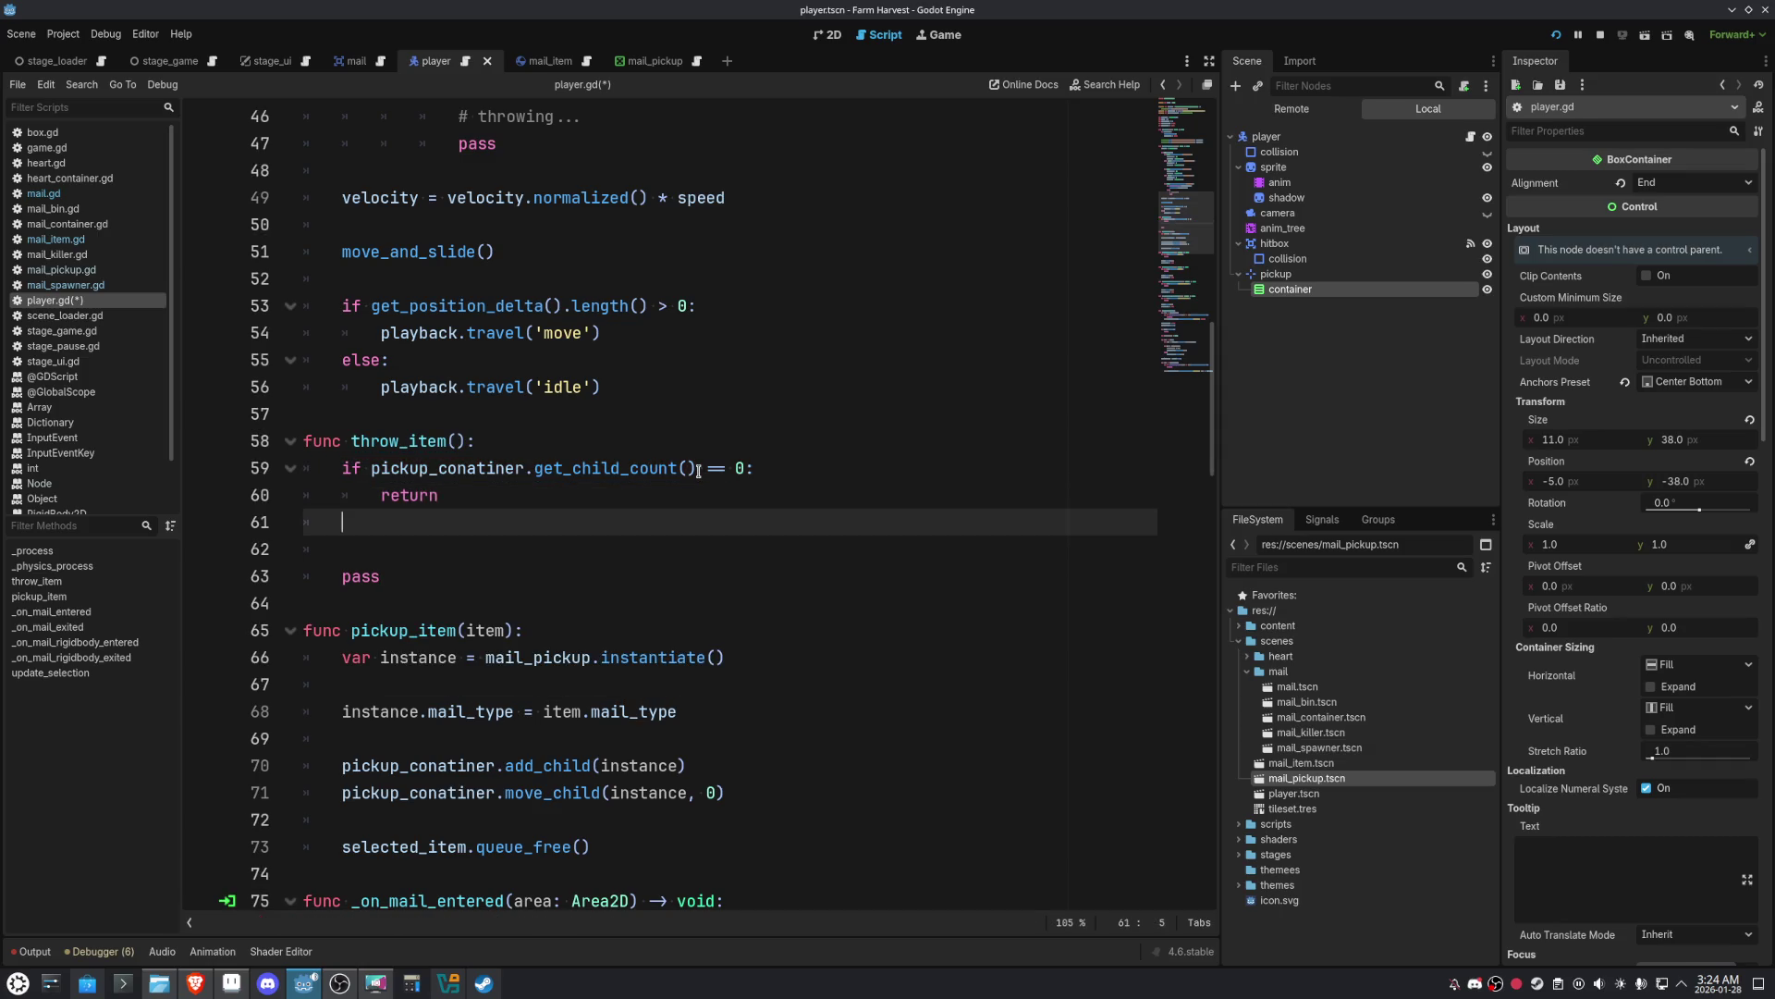
key("Down")
key("Return")
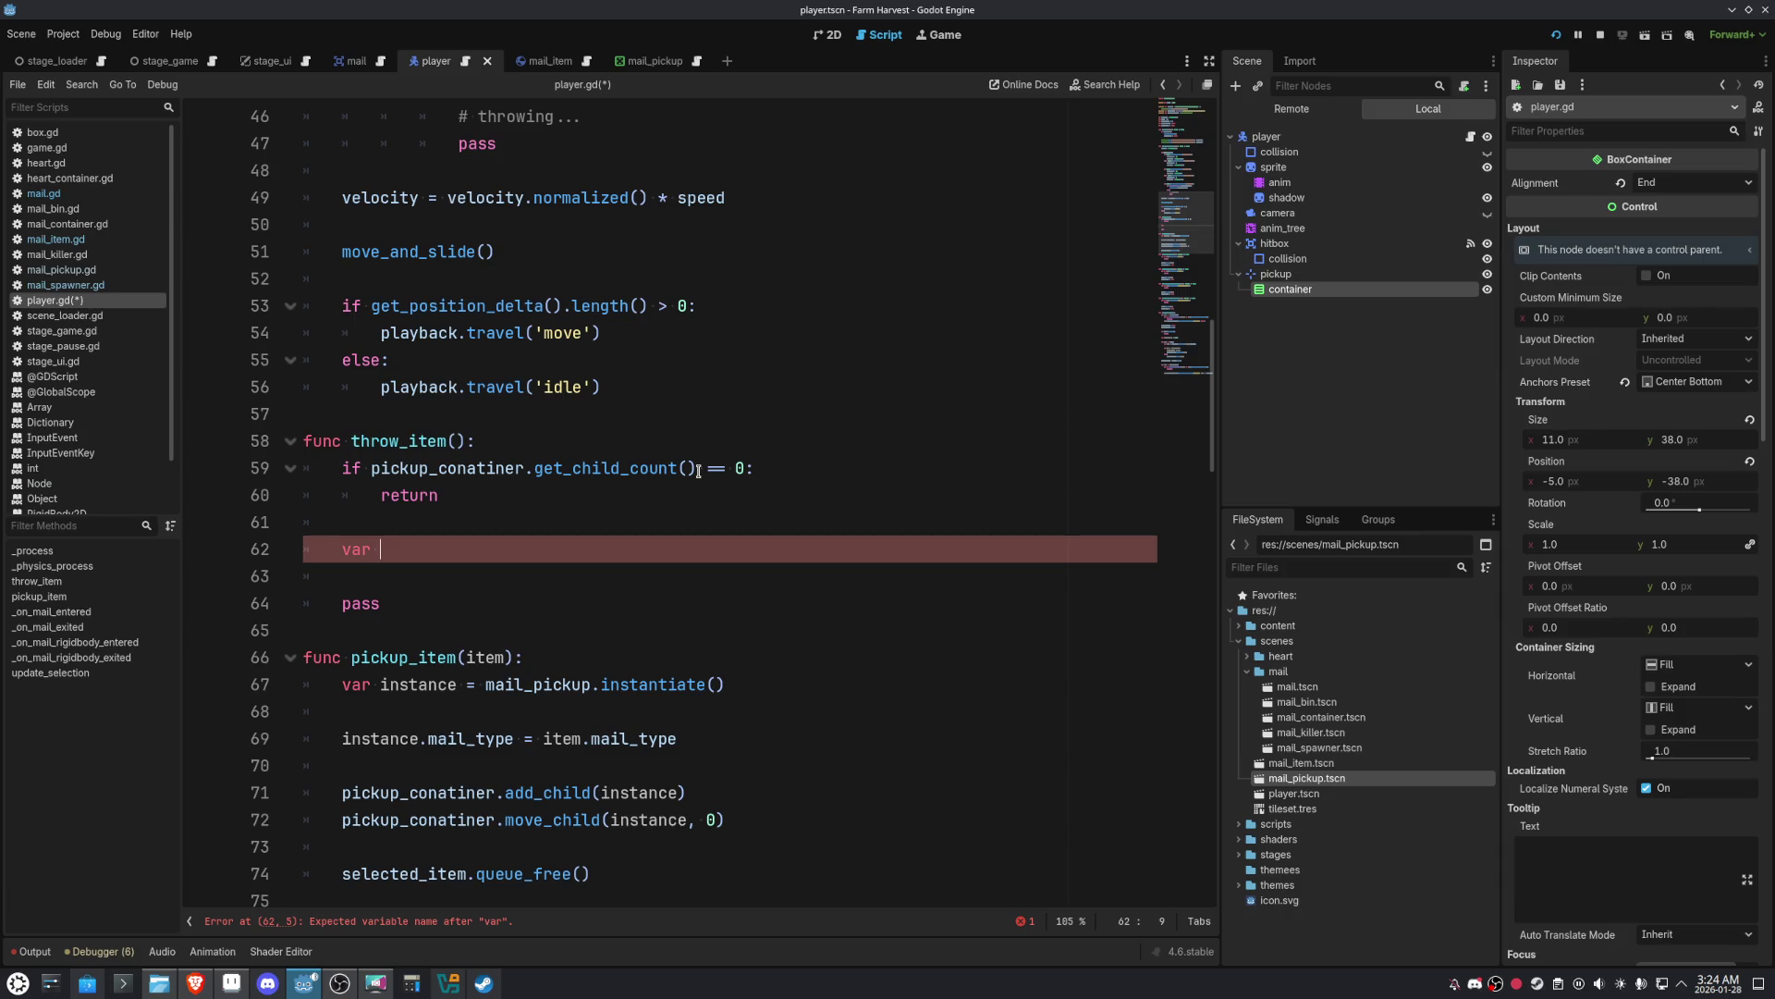
Finish line 62 as 'var vel = direction * 100.0', autocompleting direction, and add new lines
type("l =")
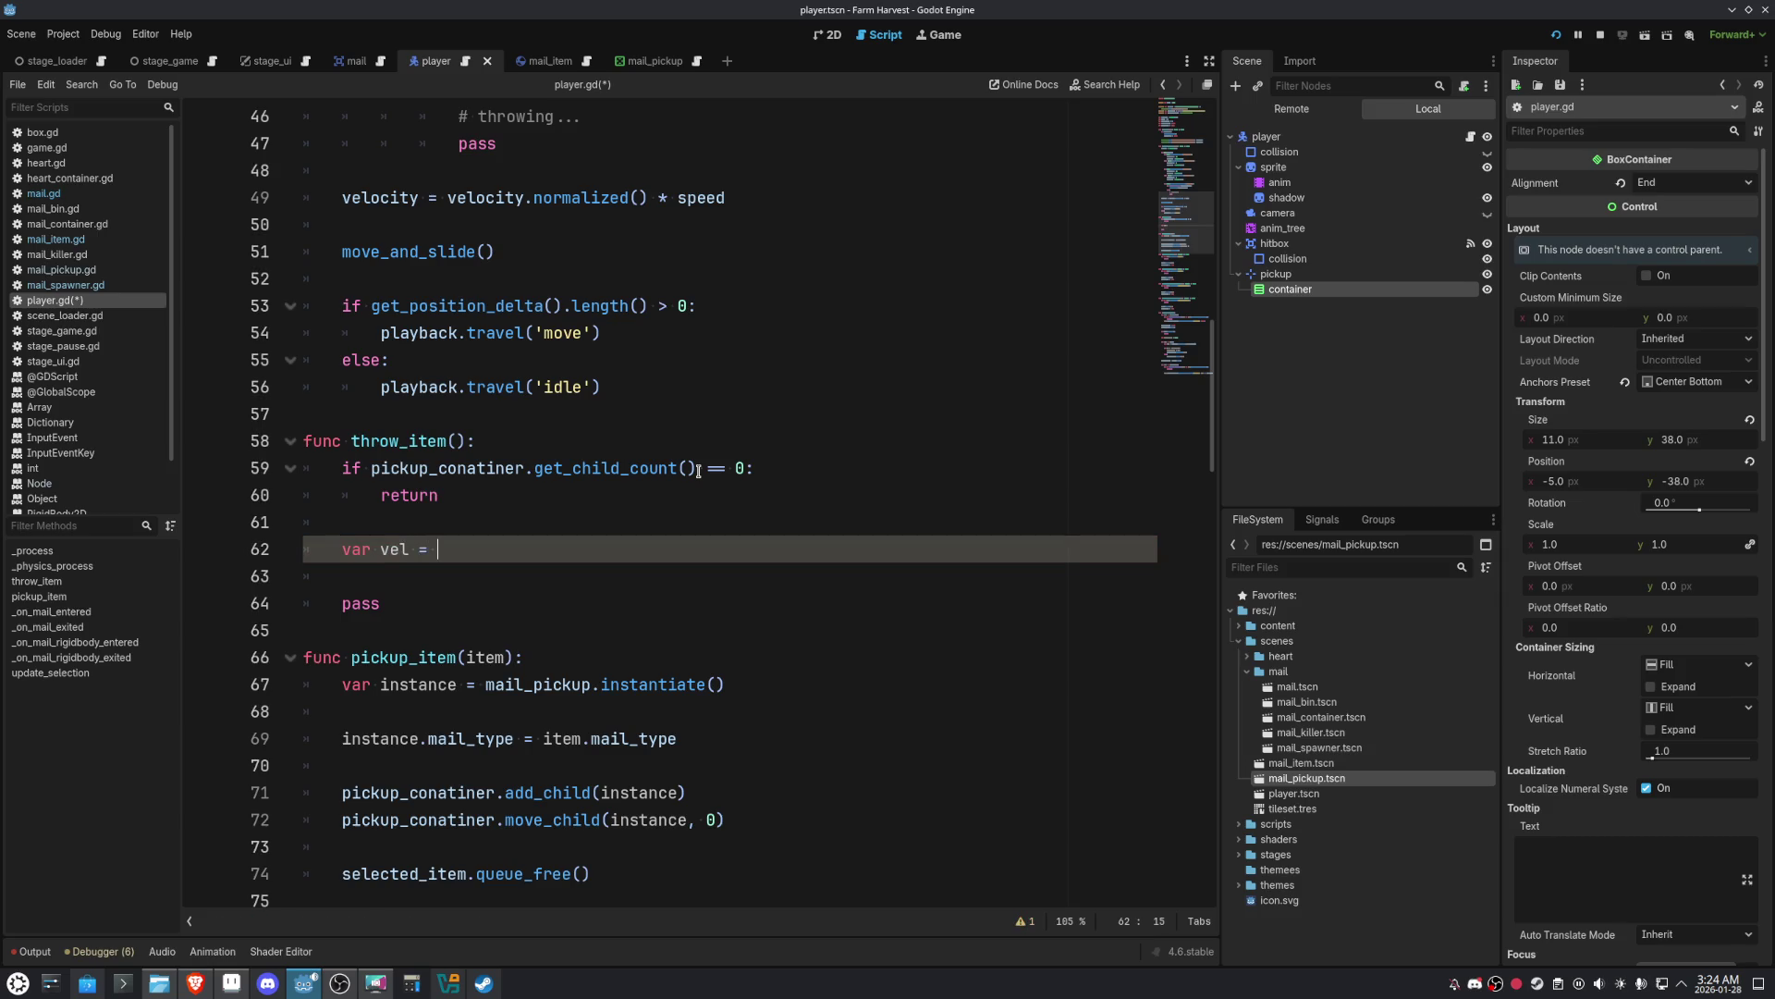
key("ctrl+space")
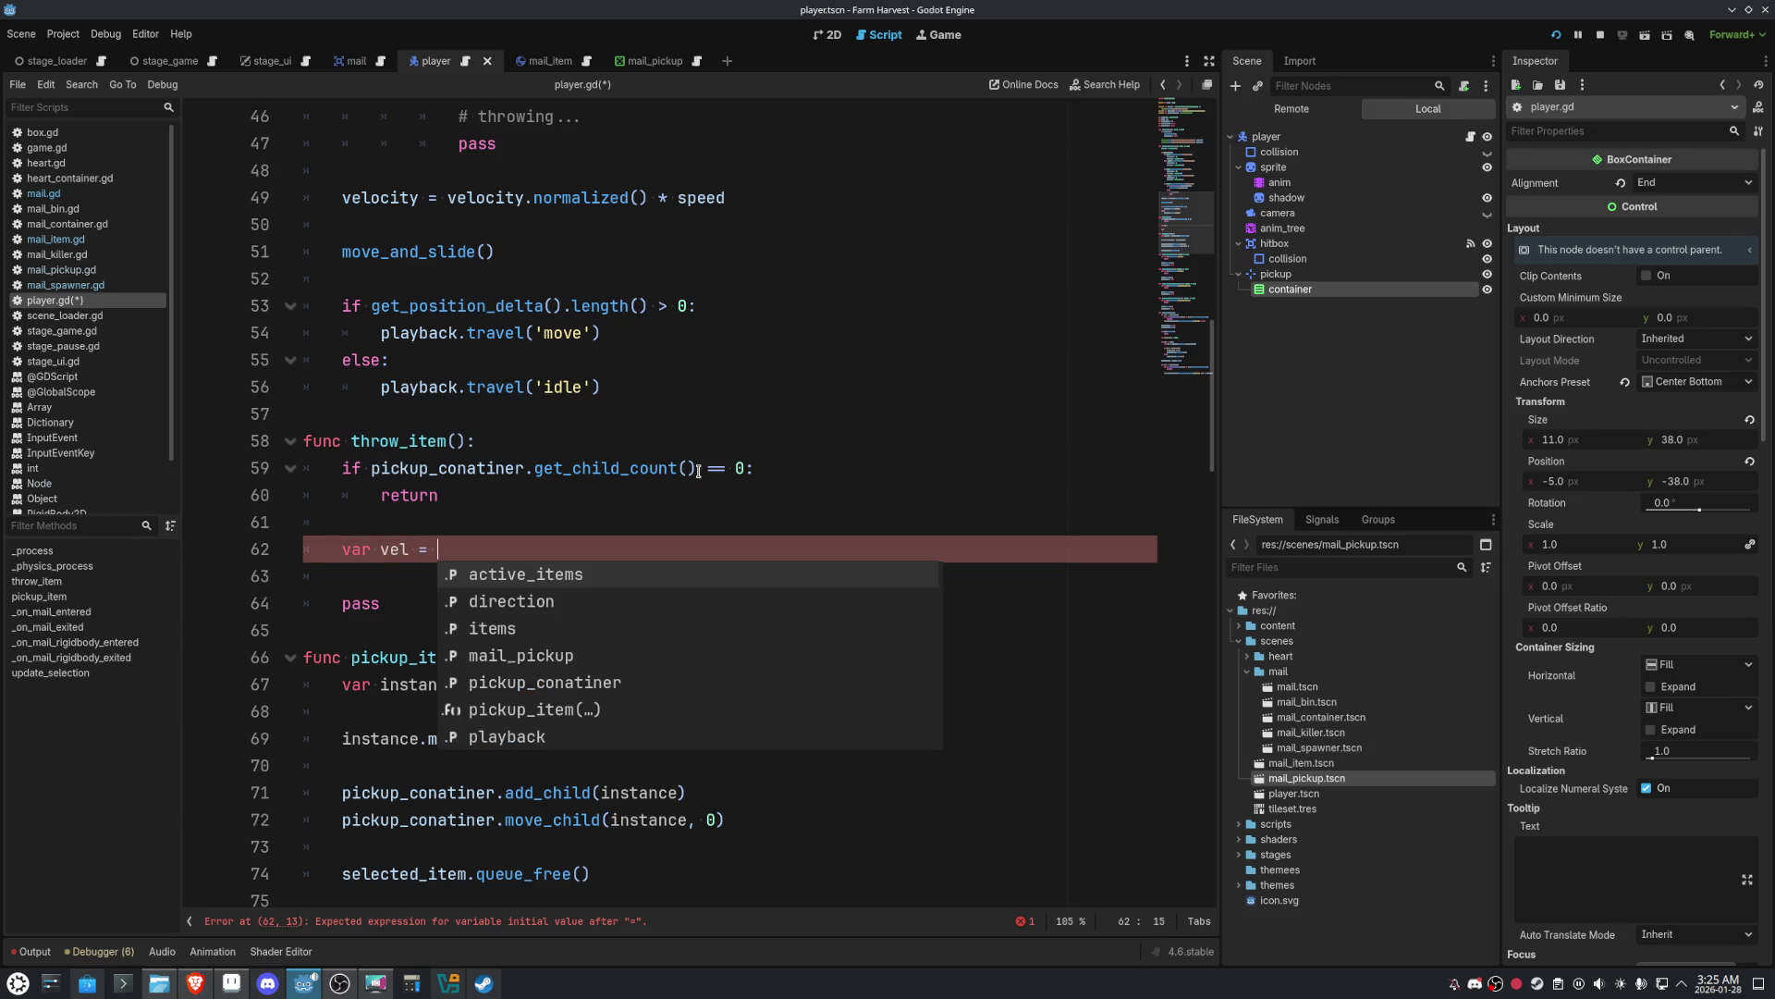
type("dir")
key("Return")
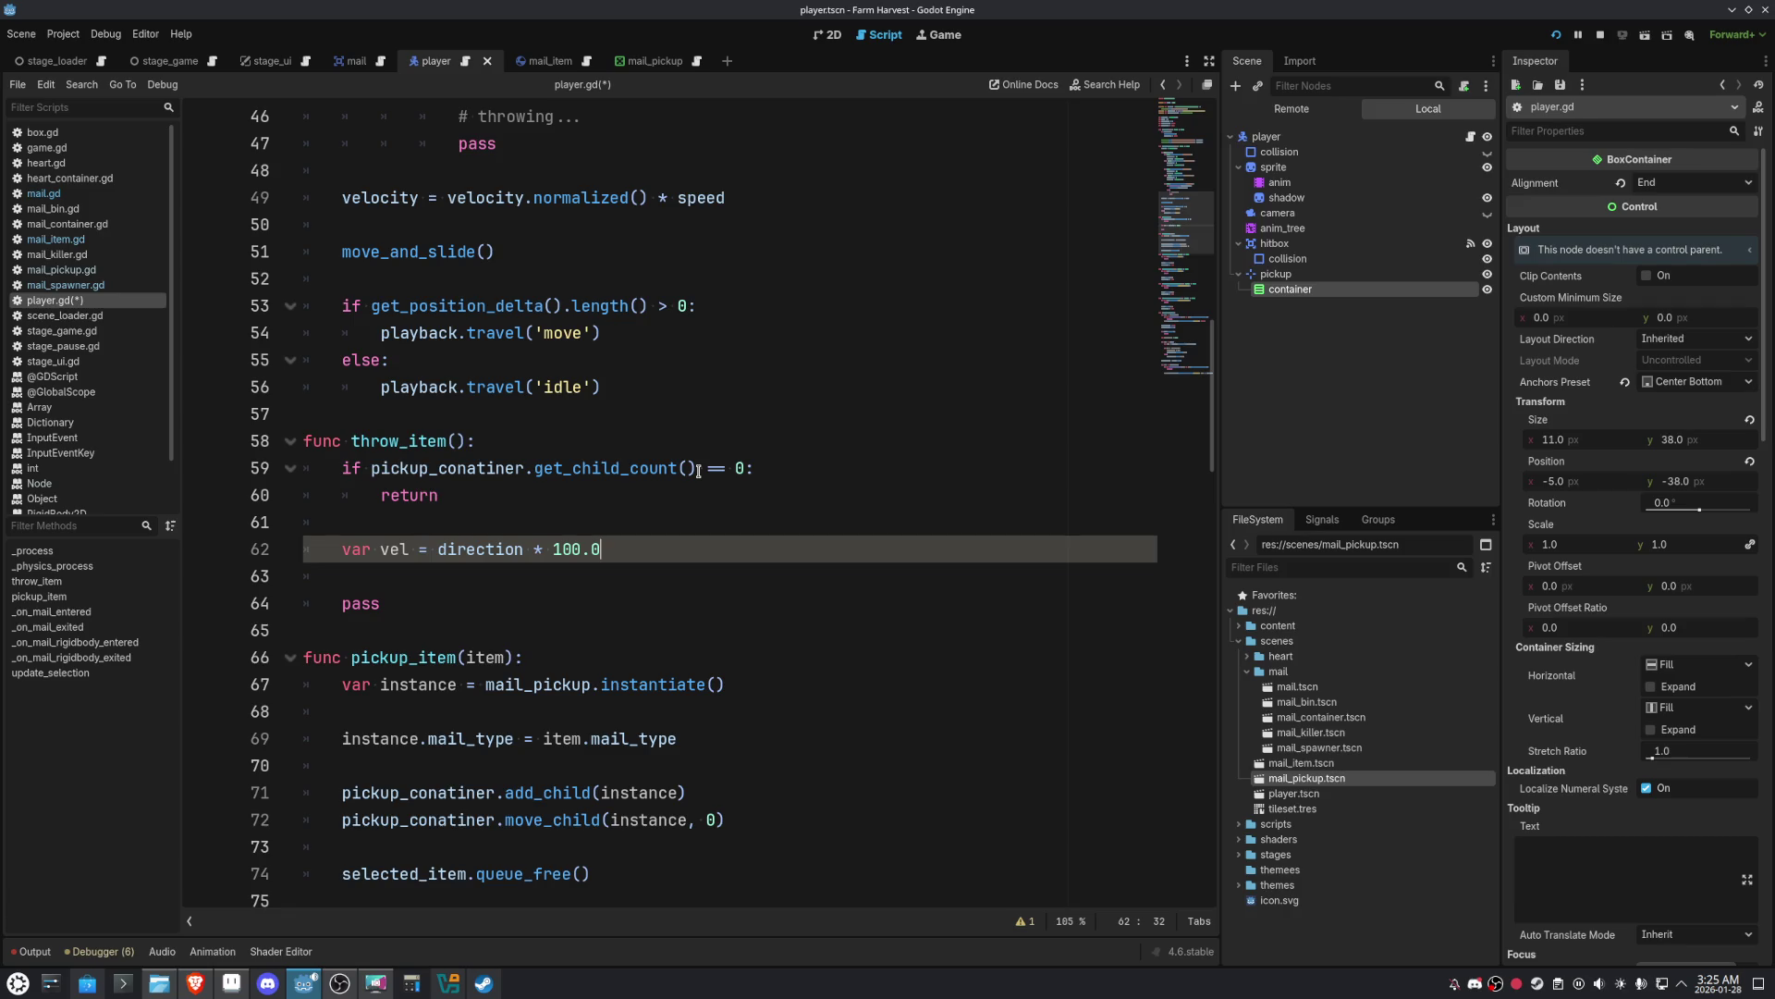
key("Return")
key("Return")
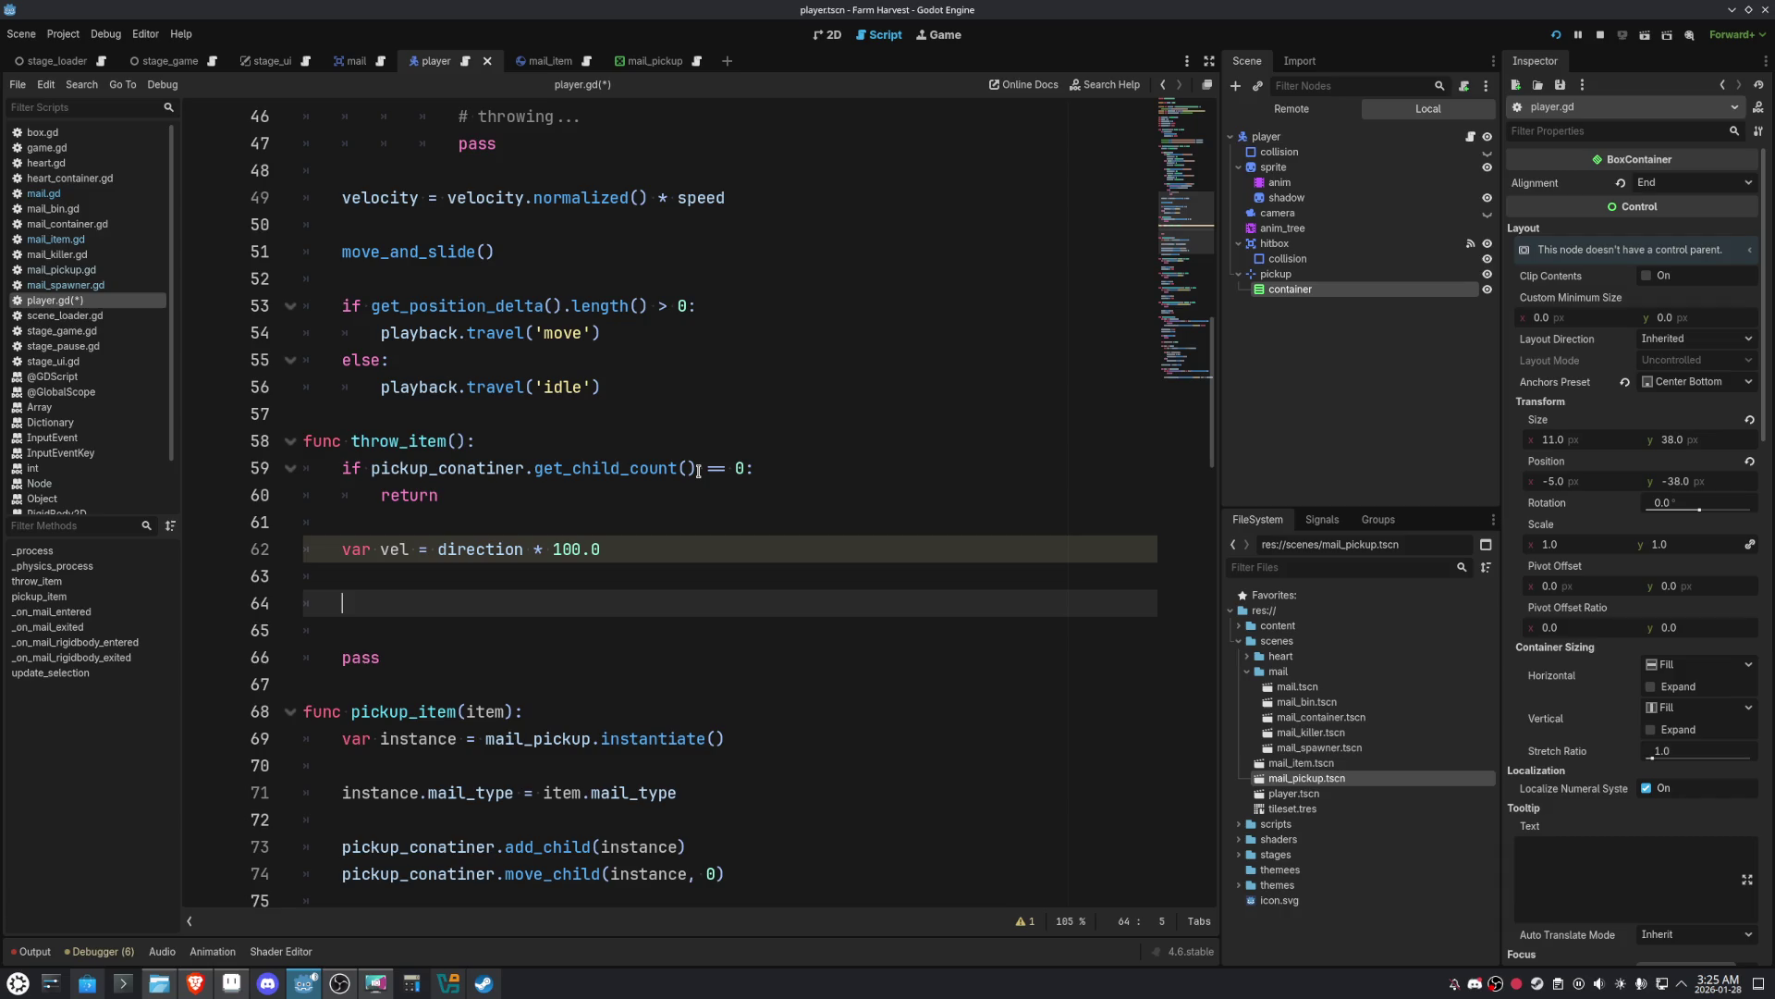
left_click(1171, 138)
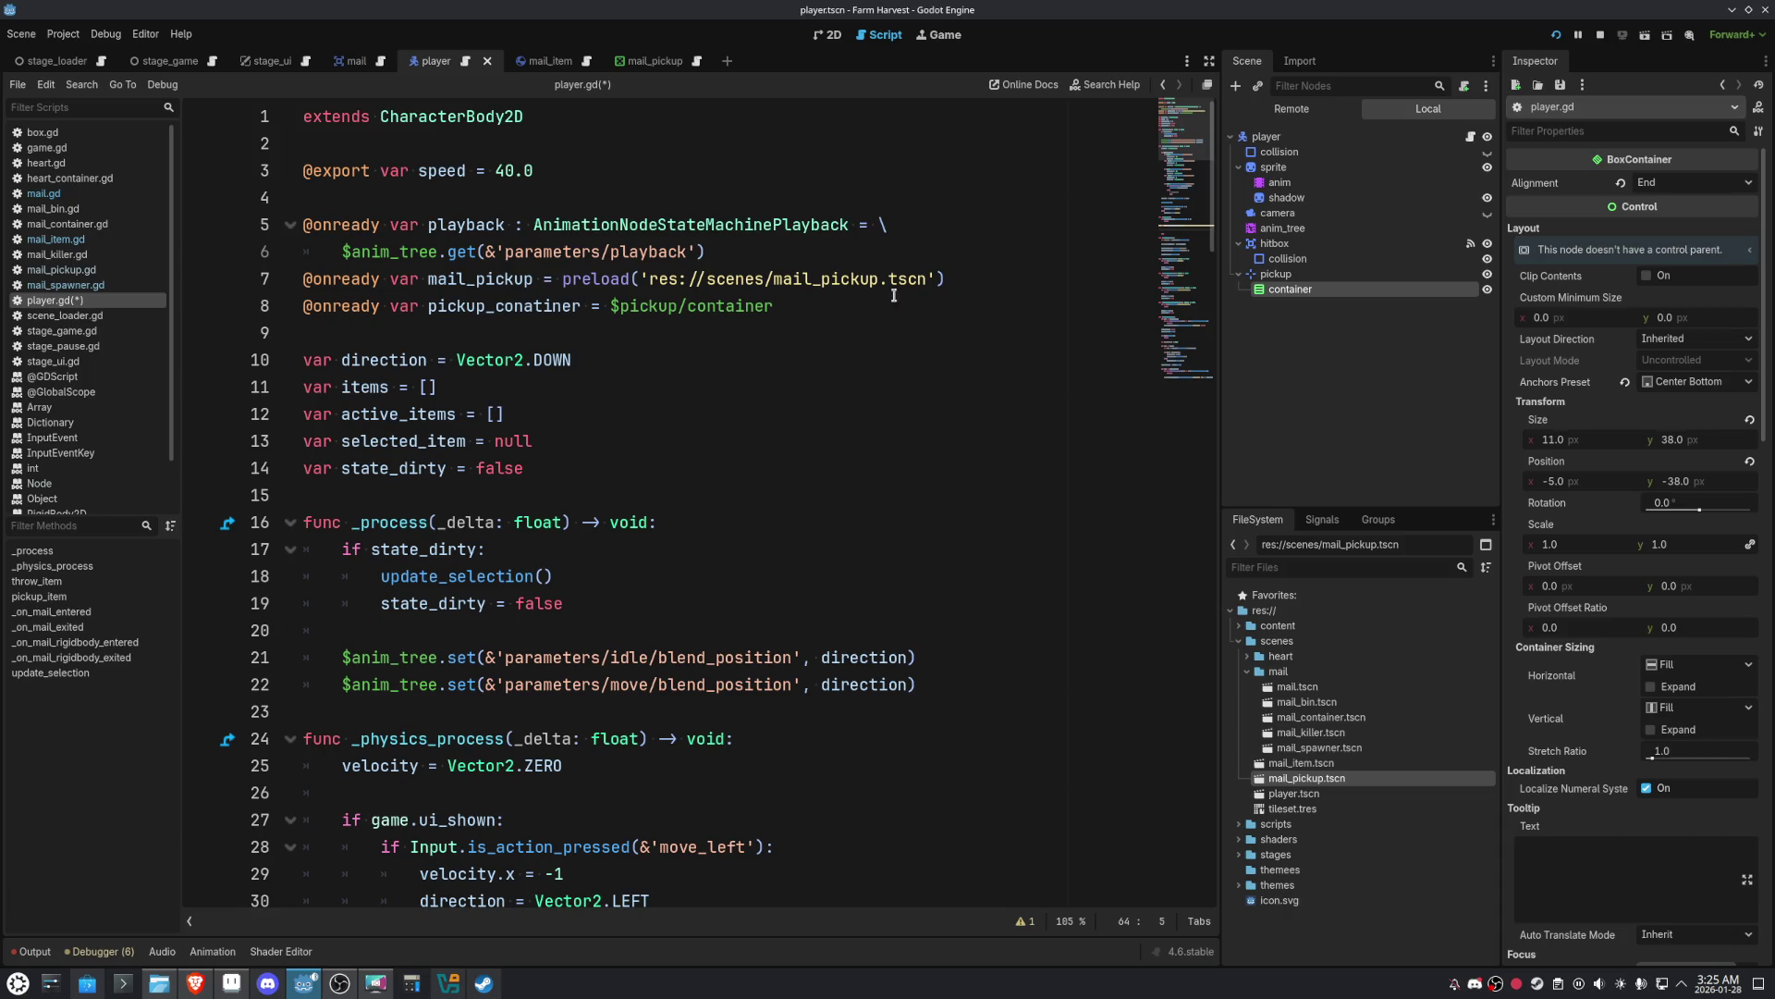
left_click(953, 278)
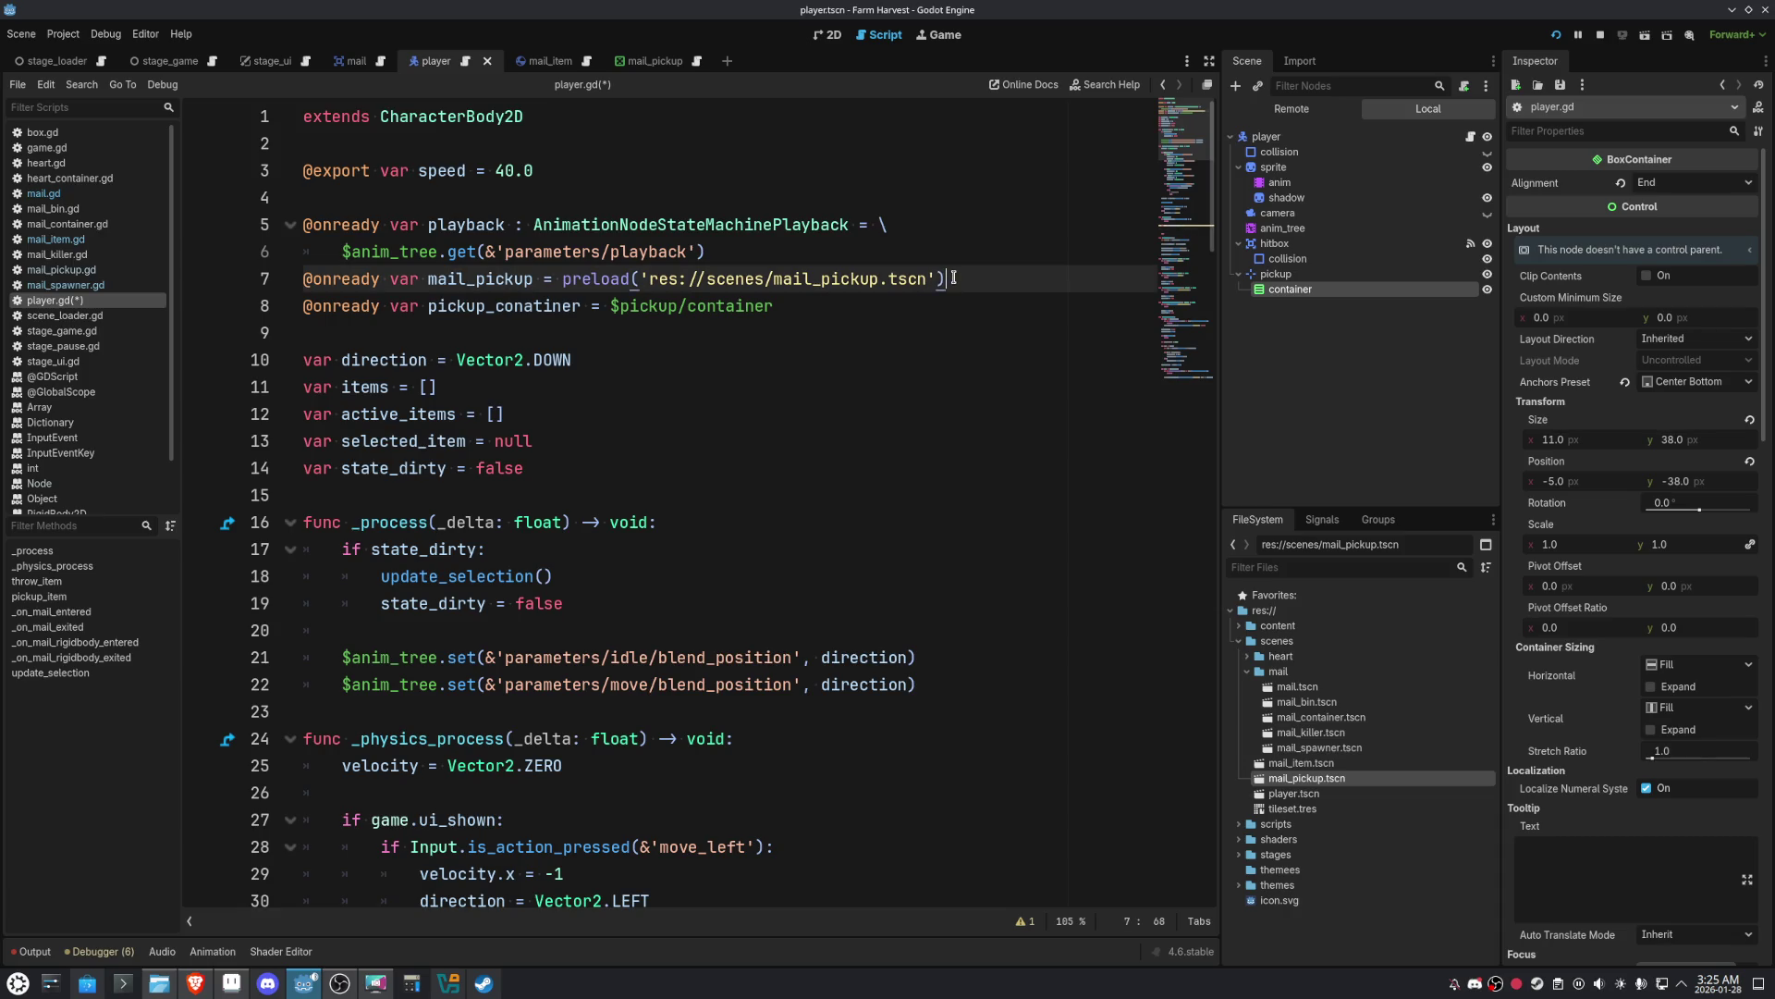
key("Return")
type("@onready var ")
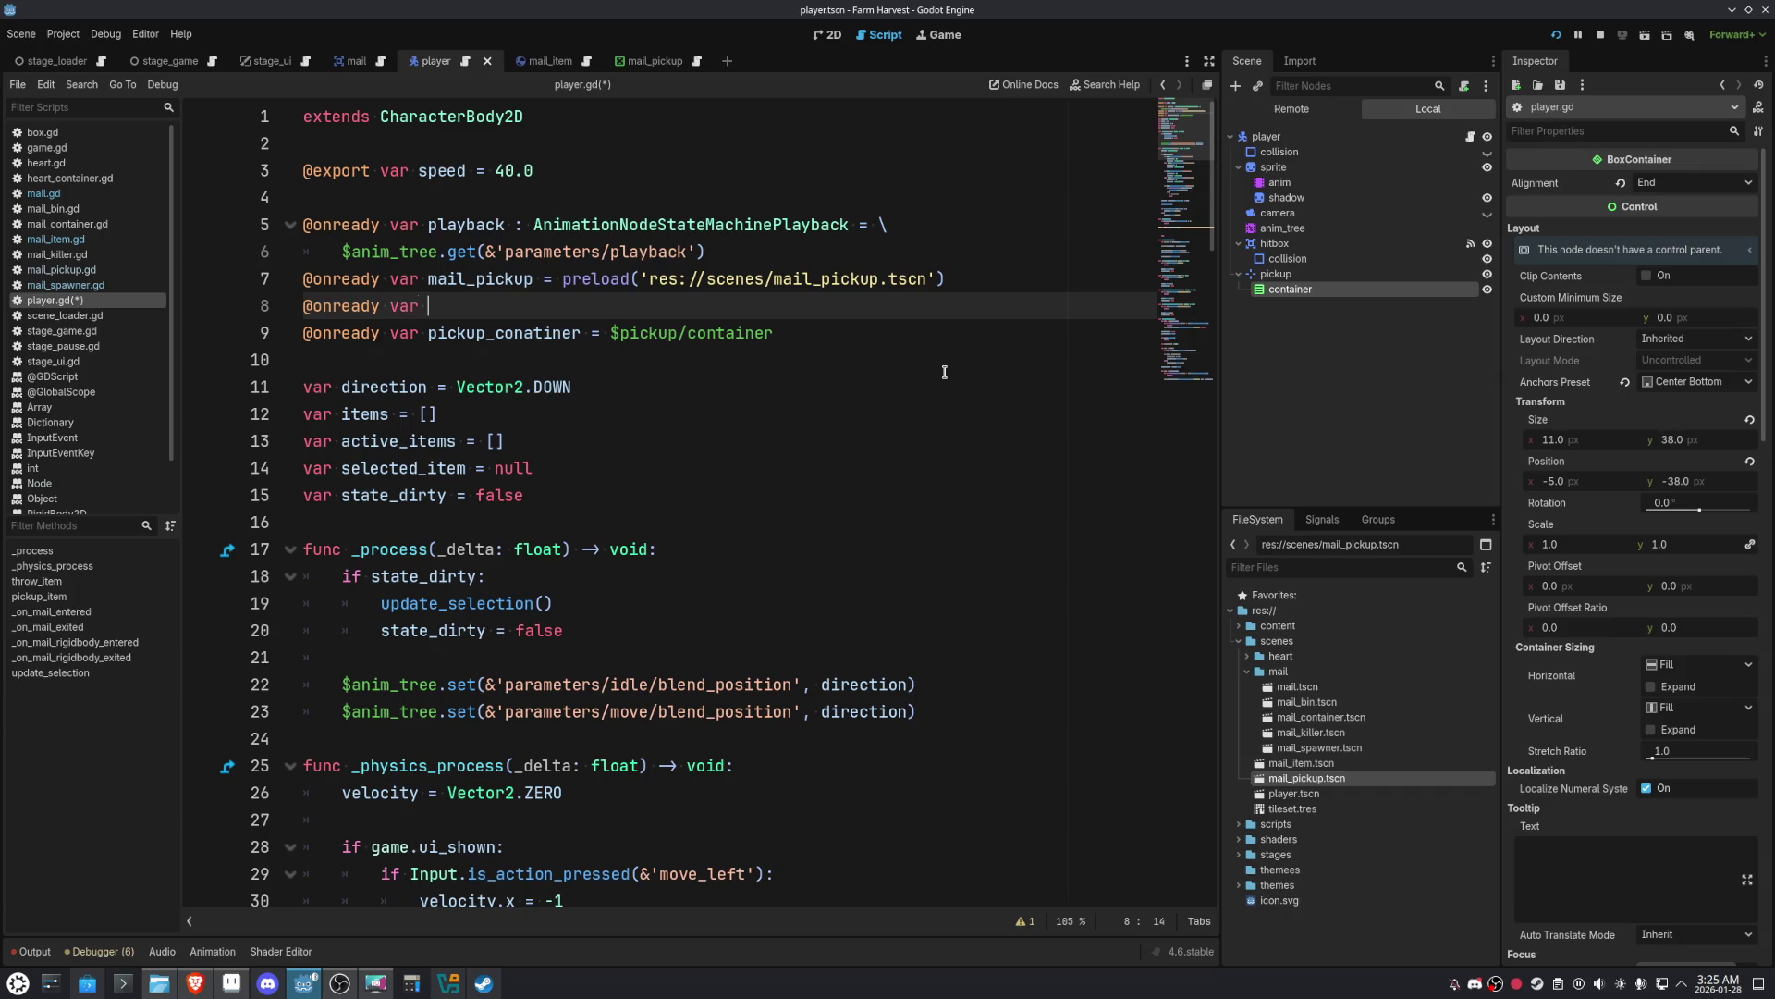
type("mail_item = ")
type("preload('res://scenes/ma")
type("il")
type("_it")
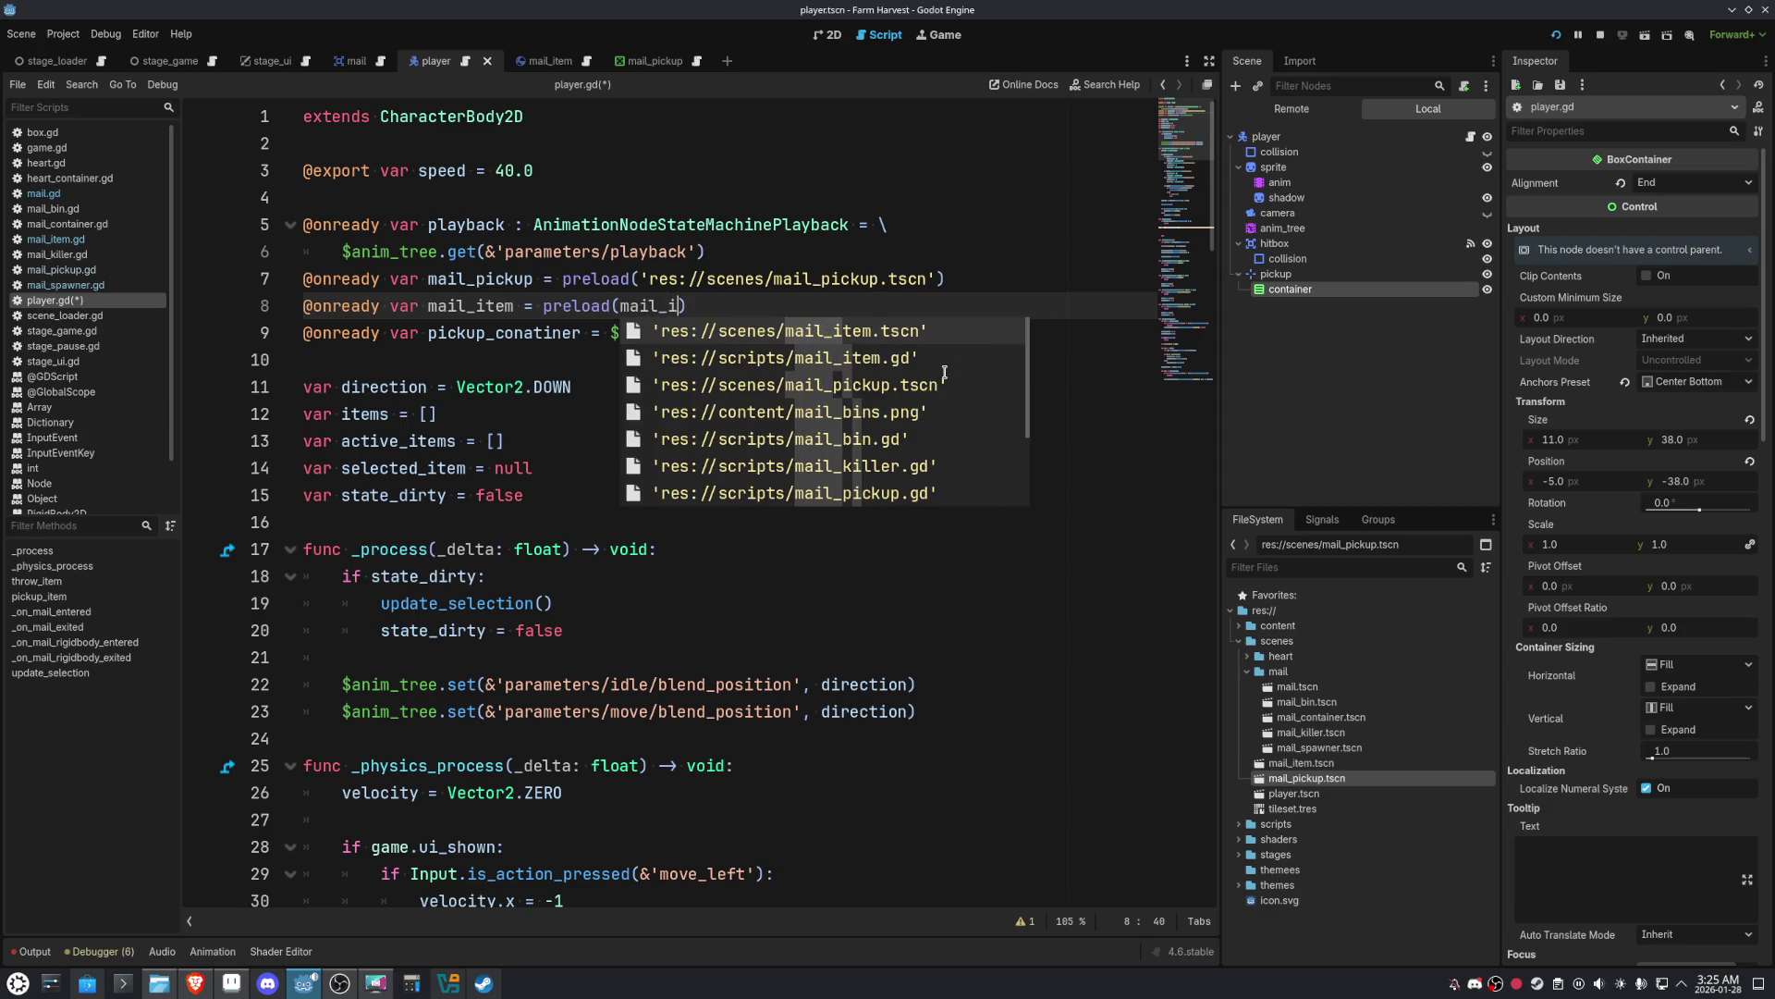
type("em")
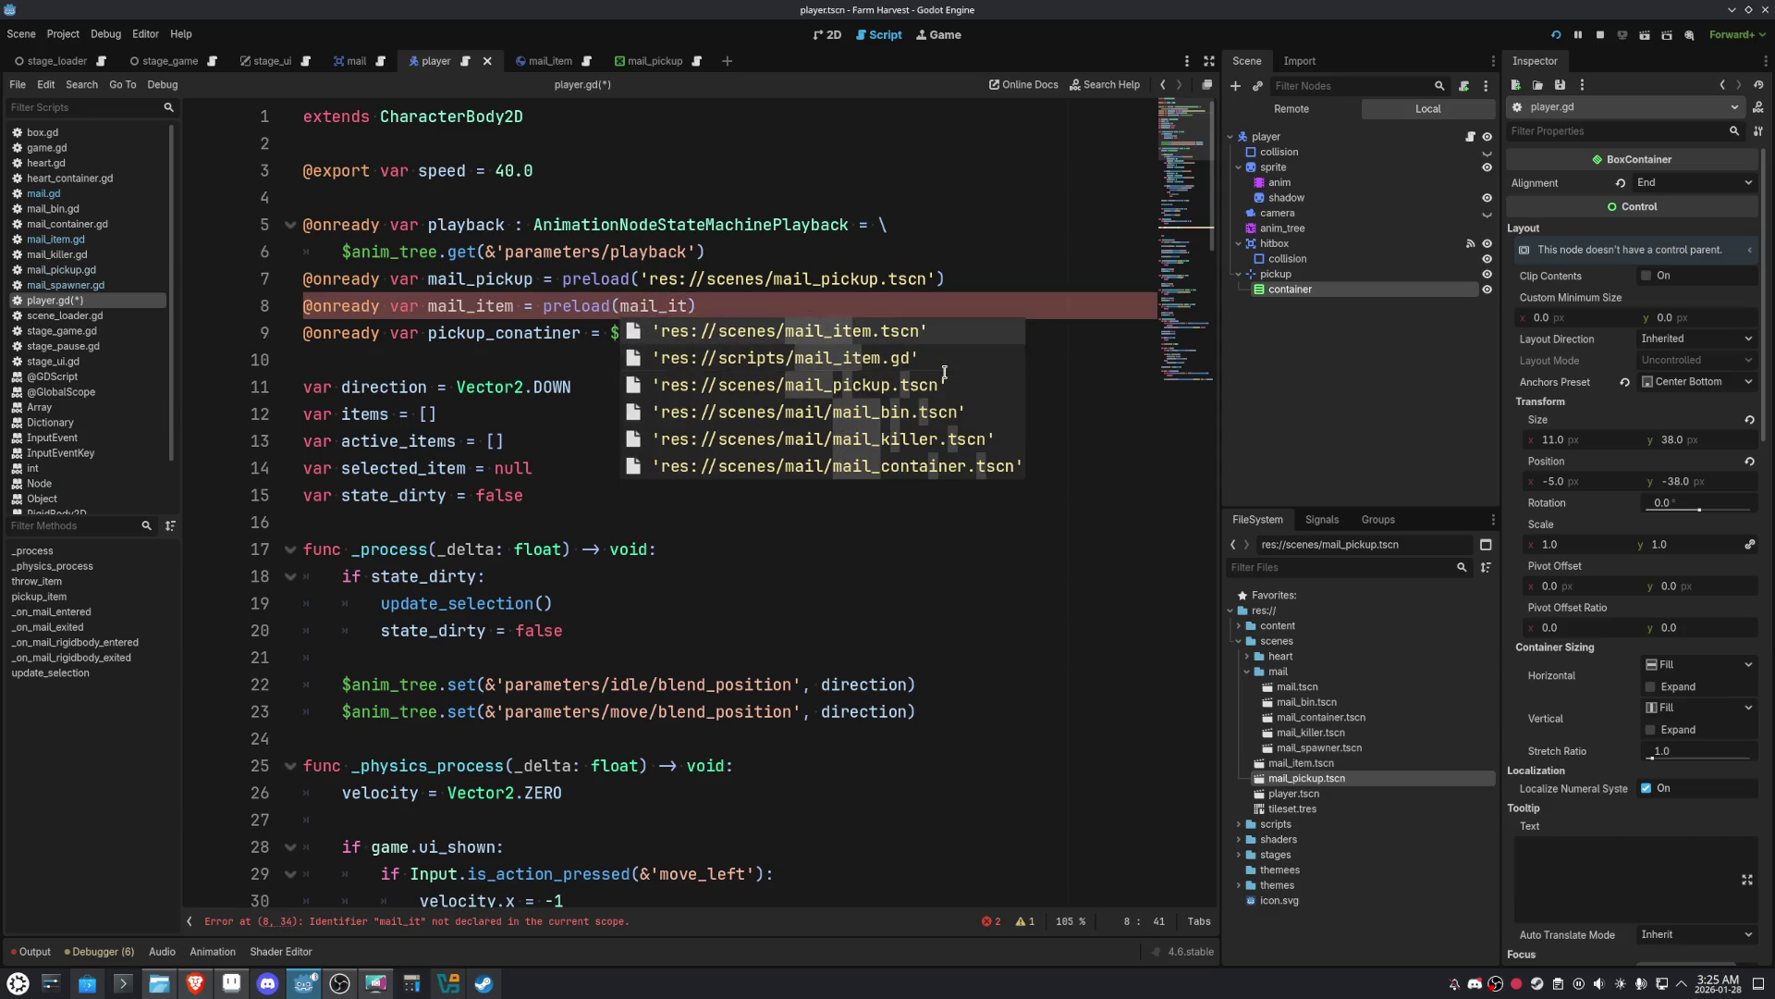
key("Return")
double_click(459, 306)
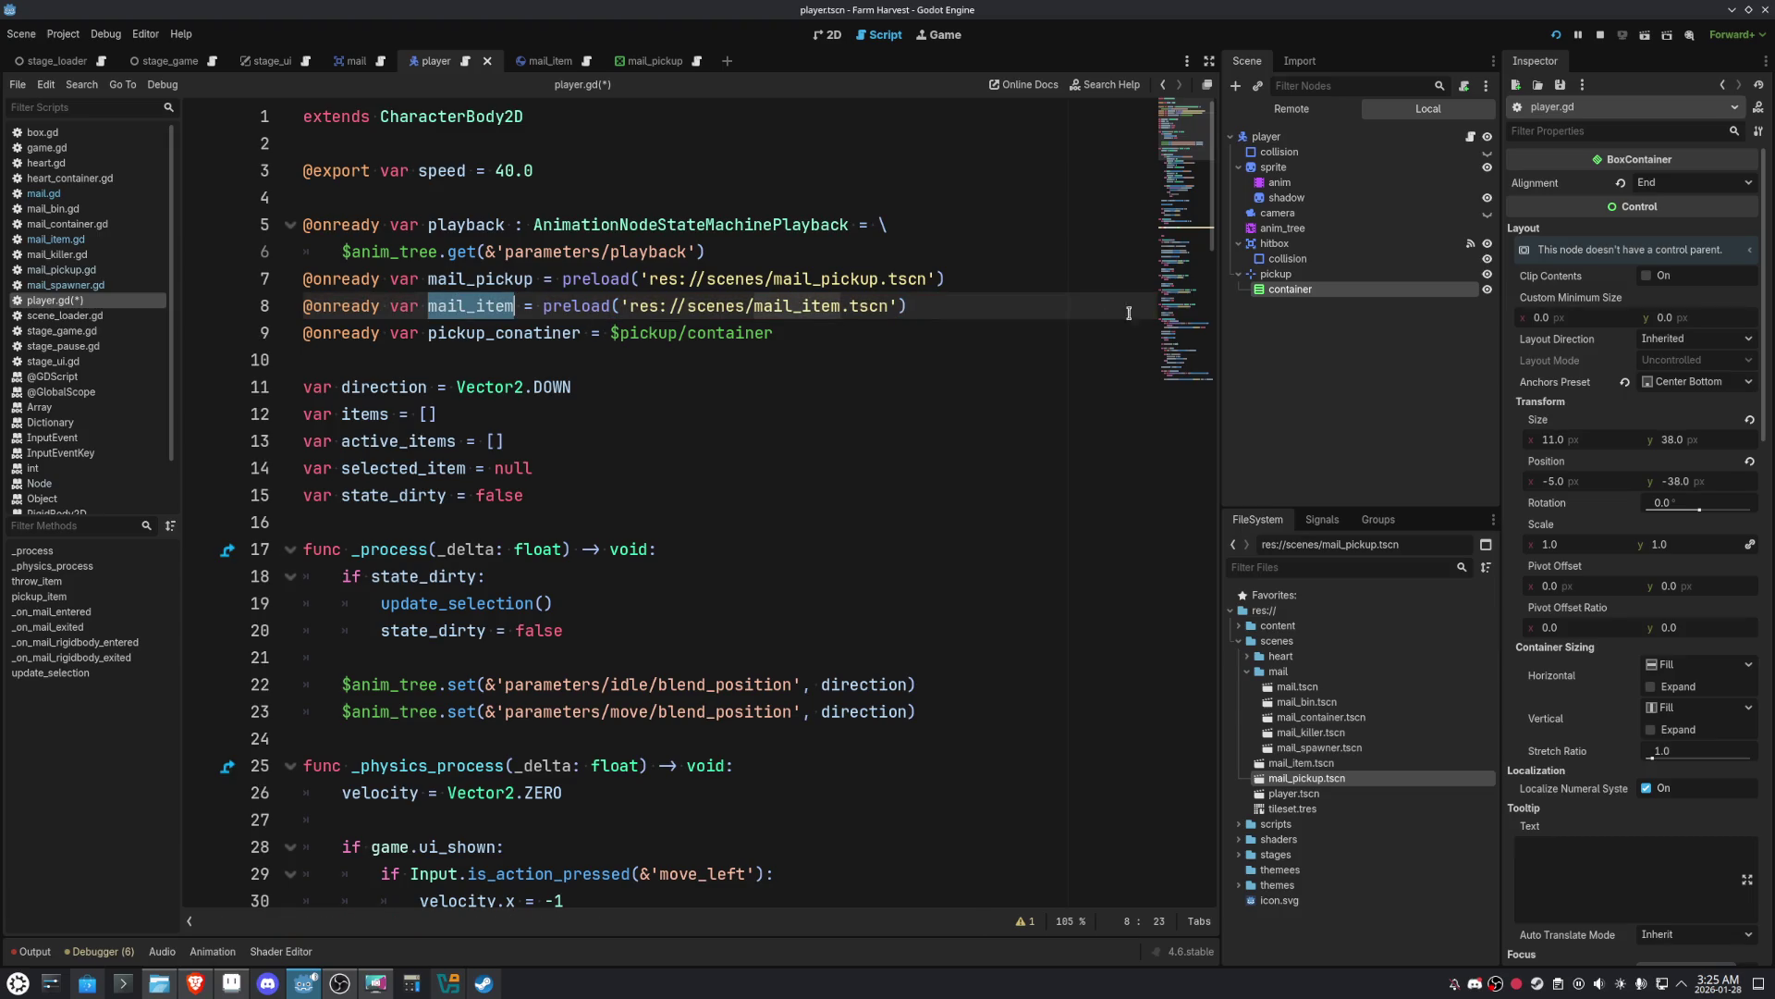
Write 'var instance = mail_item.instantiate()' after the early return and read instantiate's documentation
scroll(508, 494, "down", 15)
left_click(647, 418)
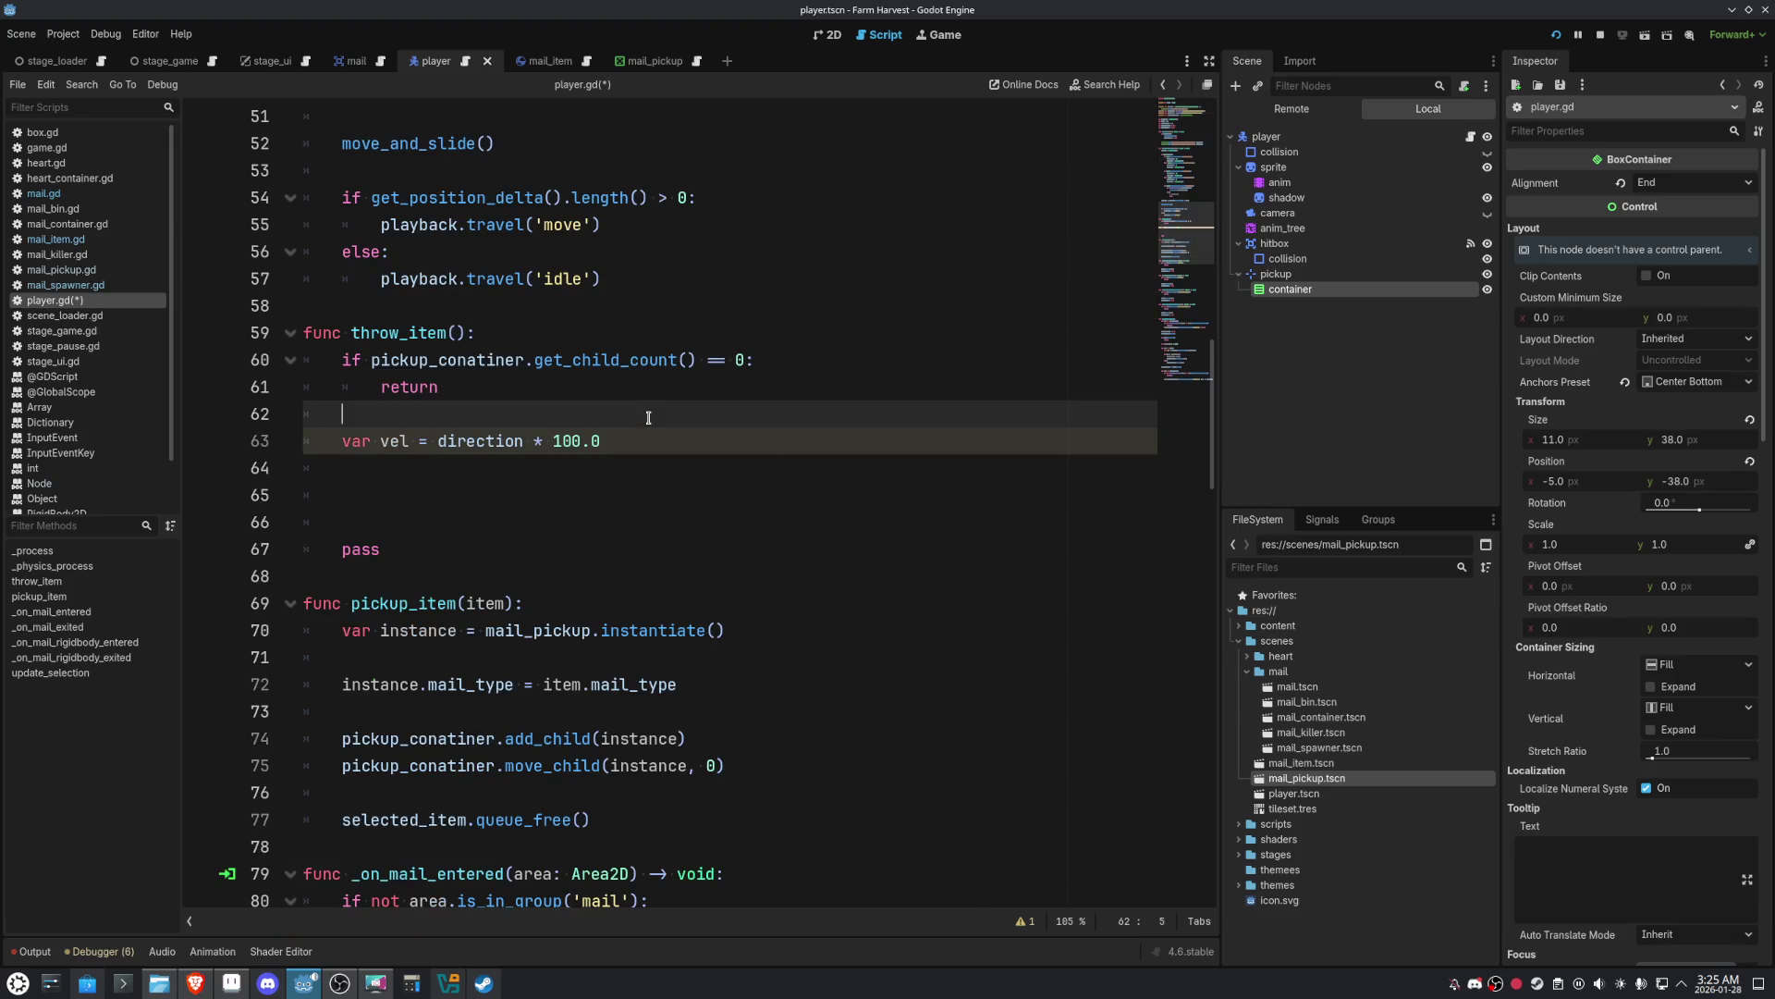
key("Return")
key("Return")
key("Up")
type("var instance = ")
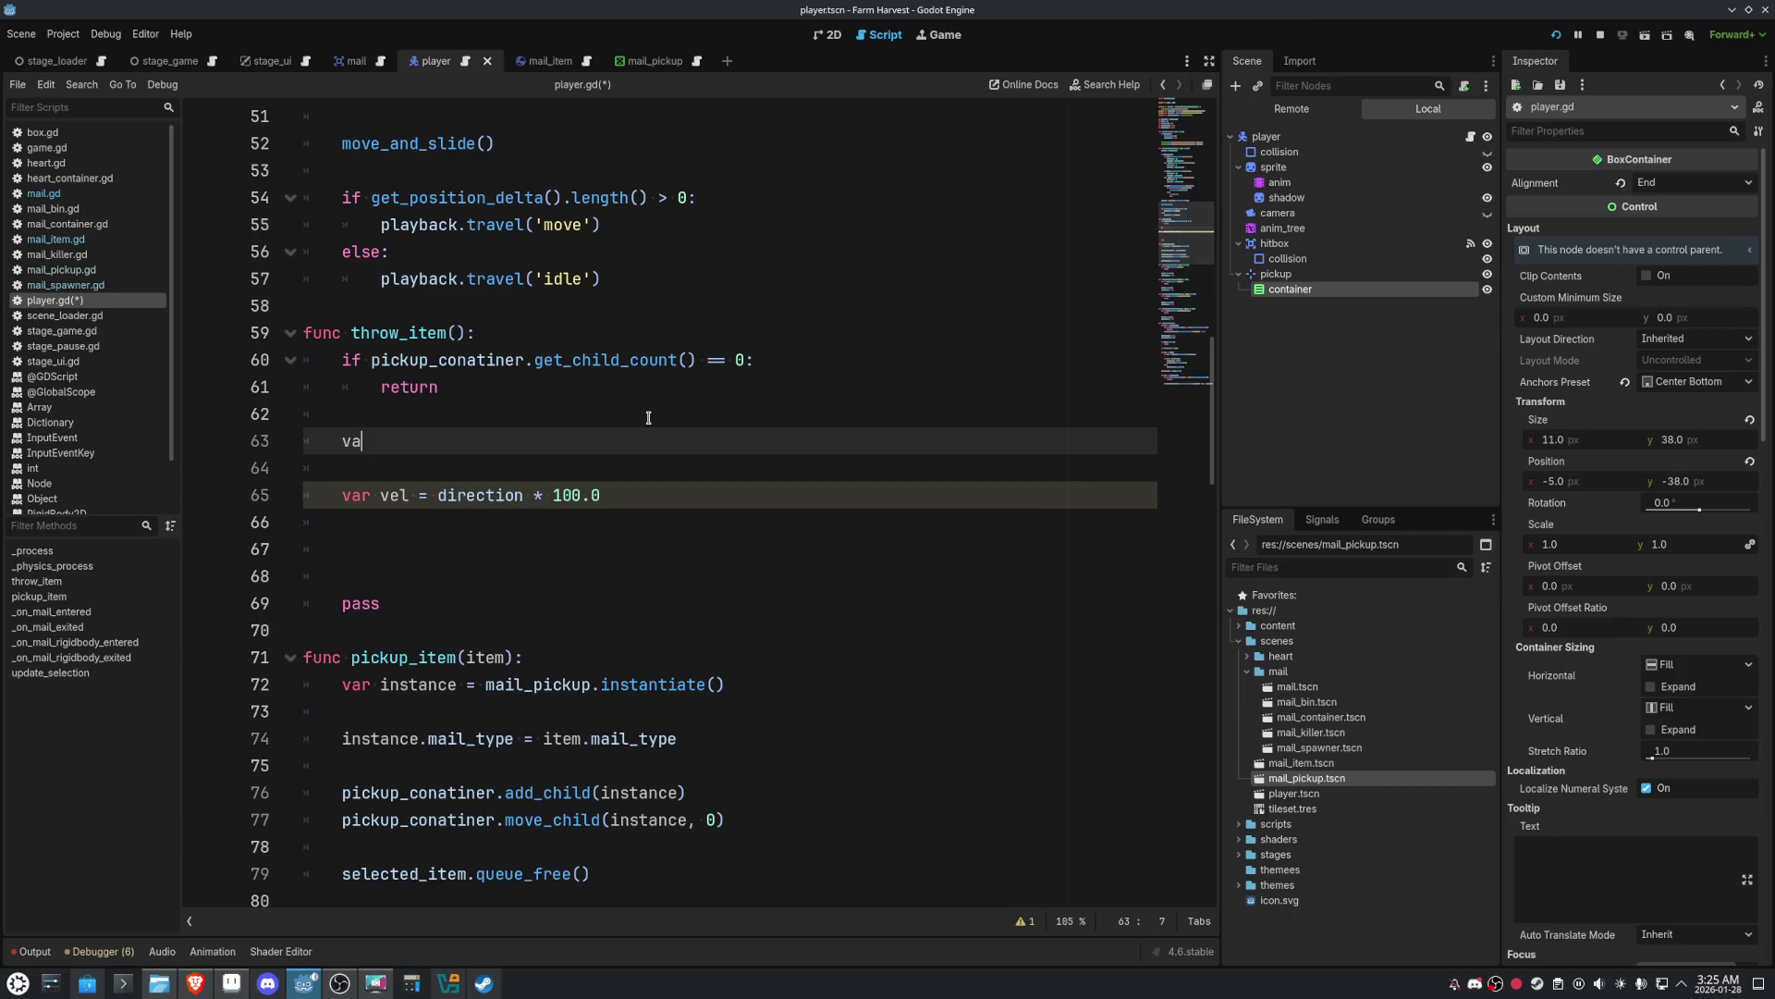
type("mail_item.i")
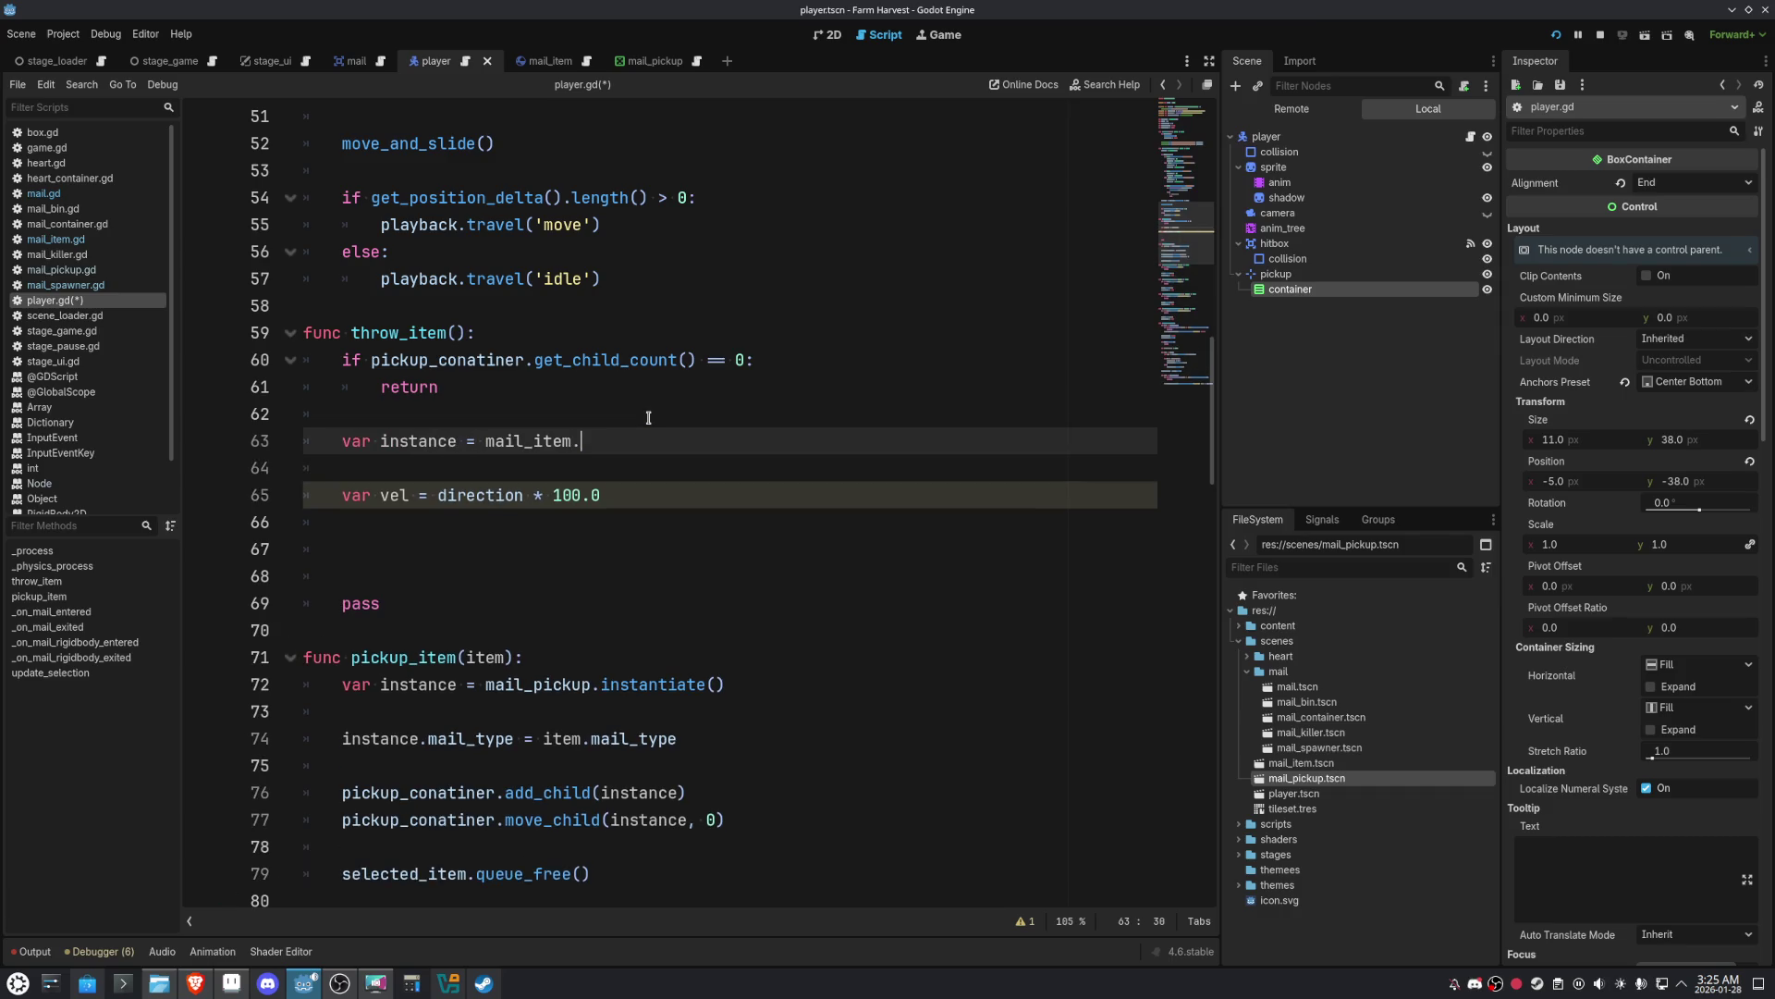
key("Return")
key("Escape")
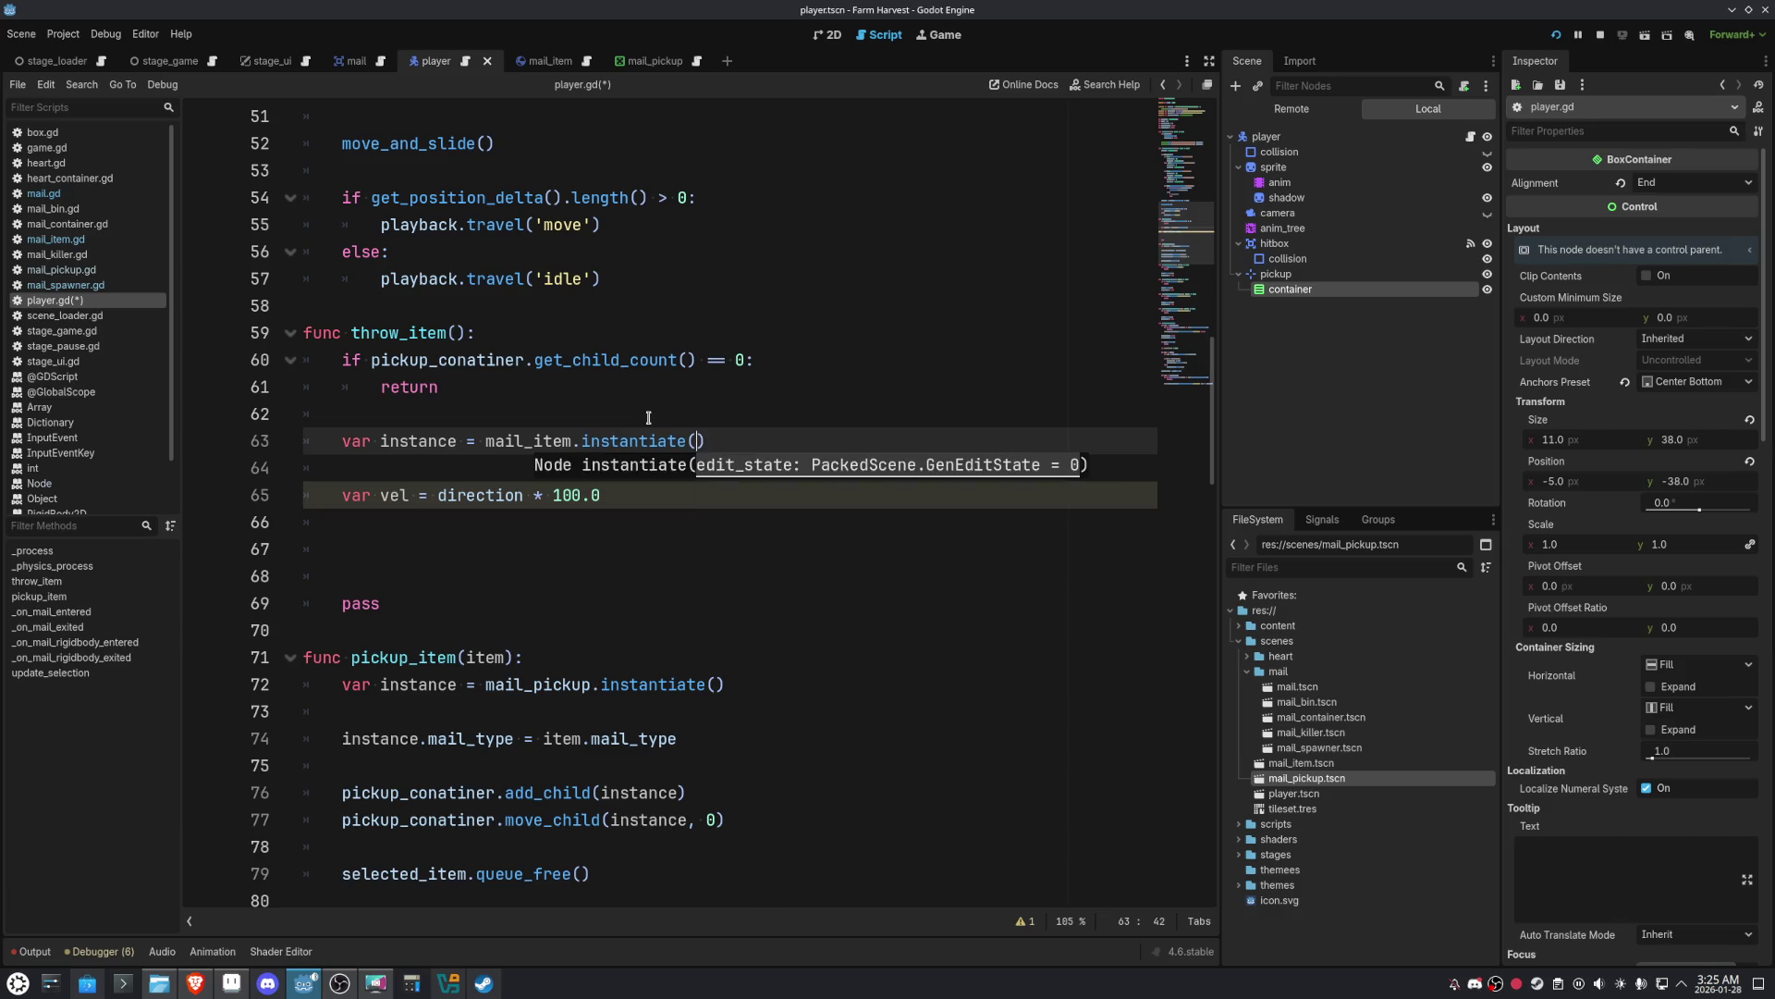
double_click(616, 444)
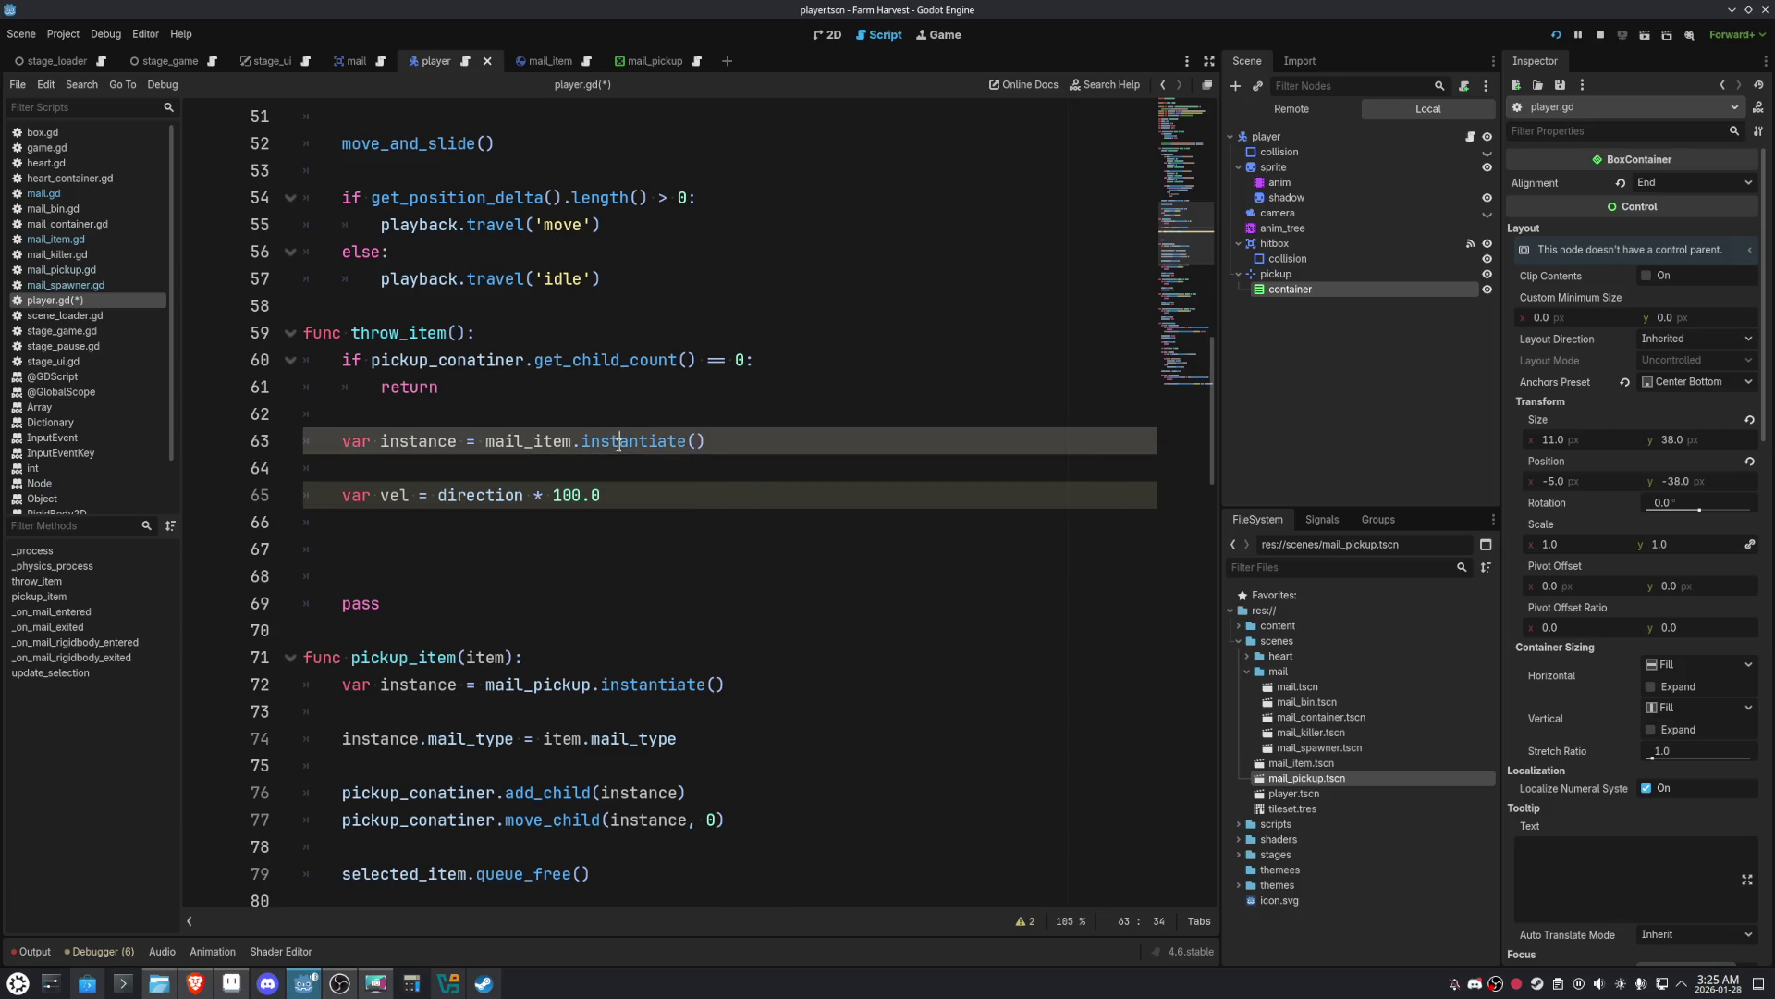
left_click(656, 587)
Begin an 'instance.' line below the vel line in throw_item
left_click(647, 495)
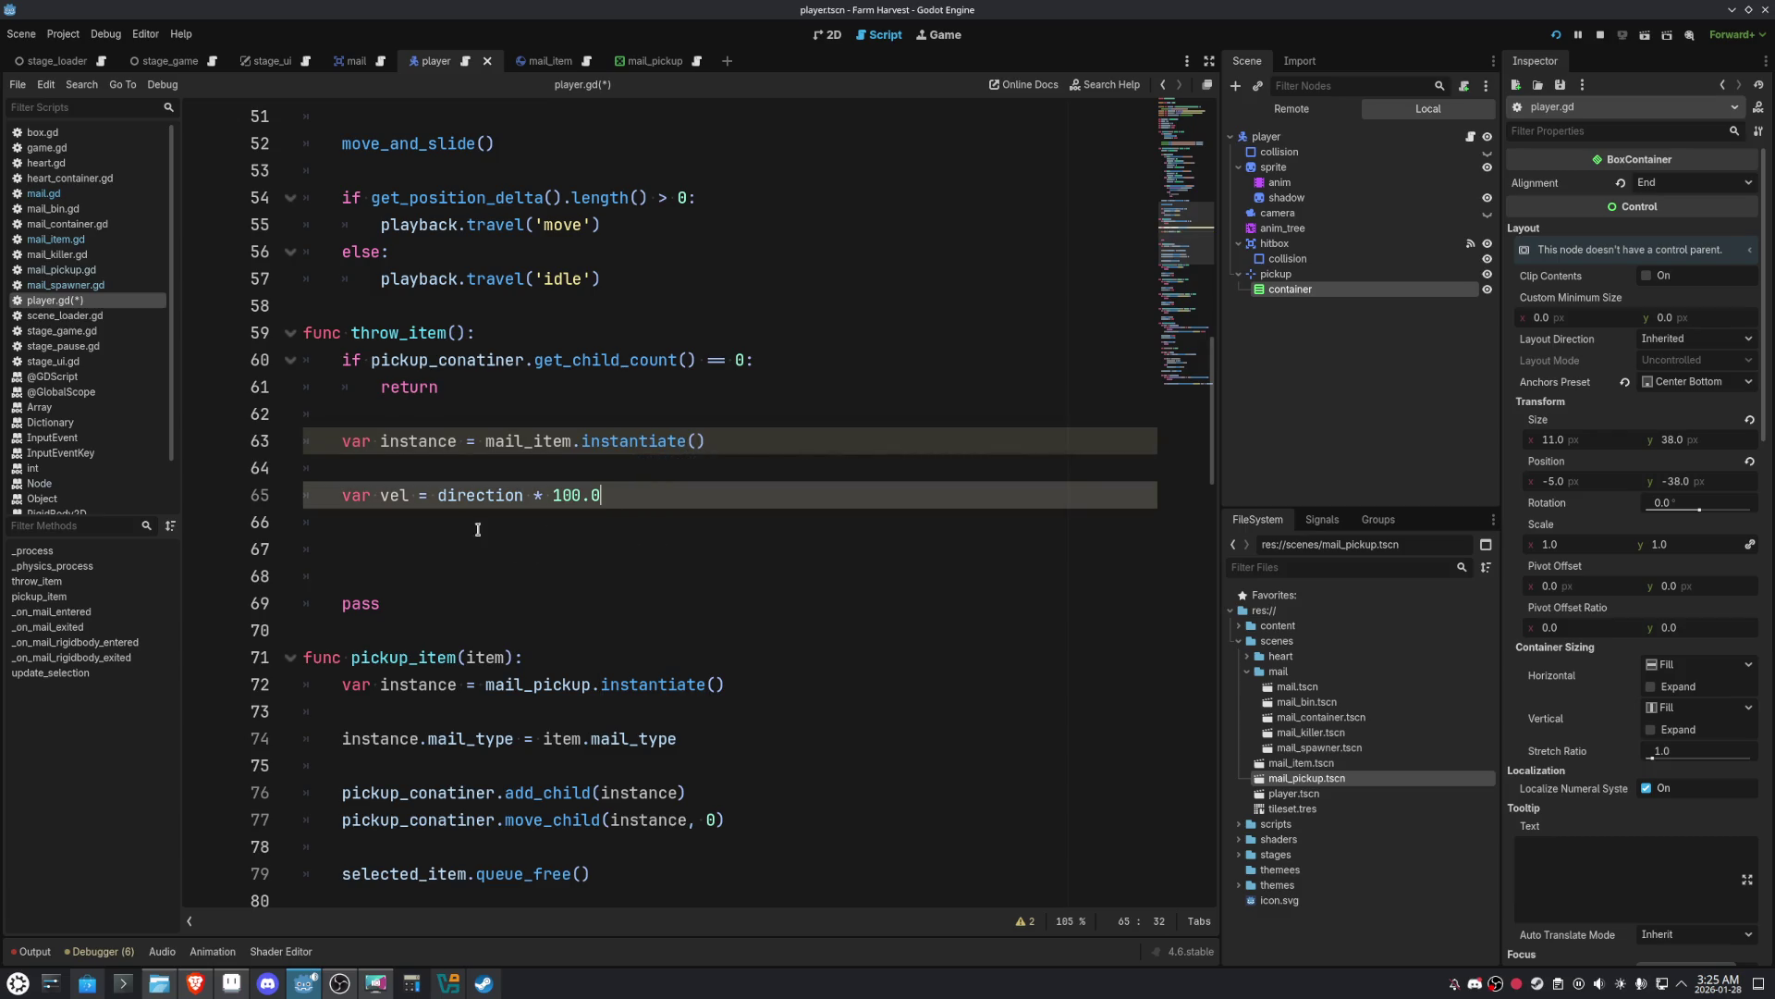
left_click(655, 476)
key("Return")
type("inst")
key("Return")
type(".")
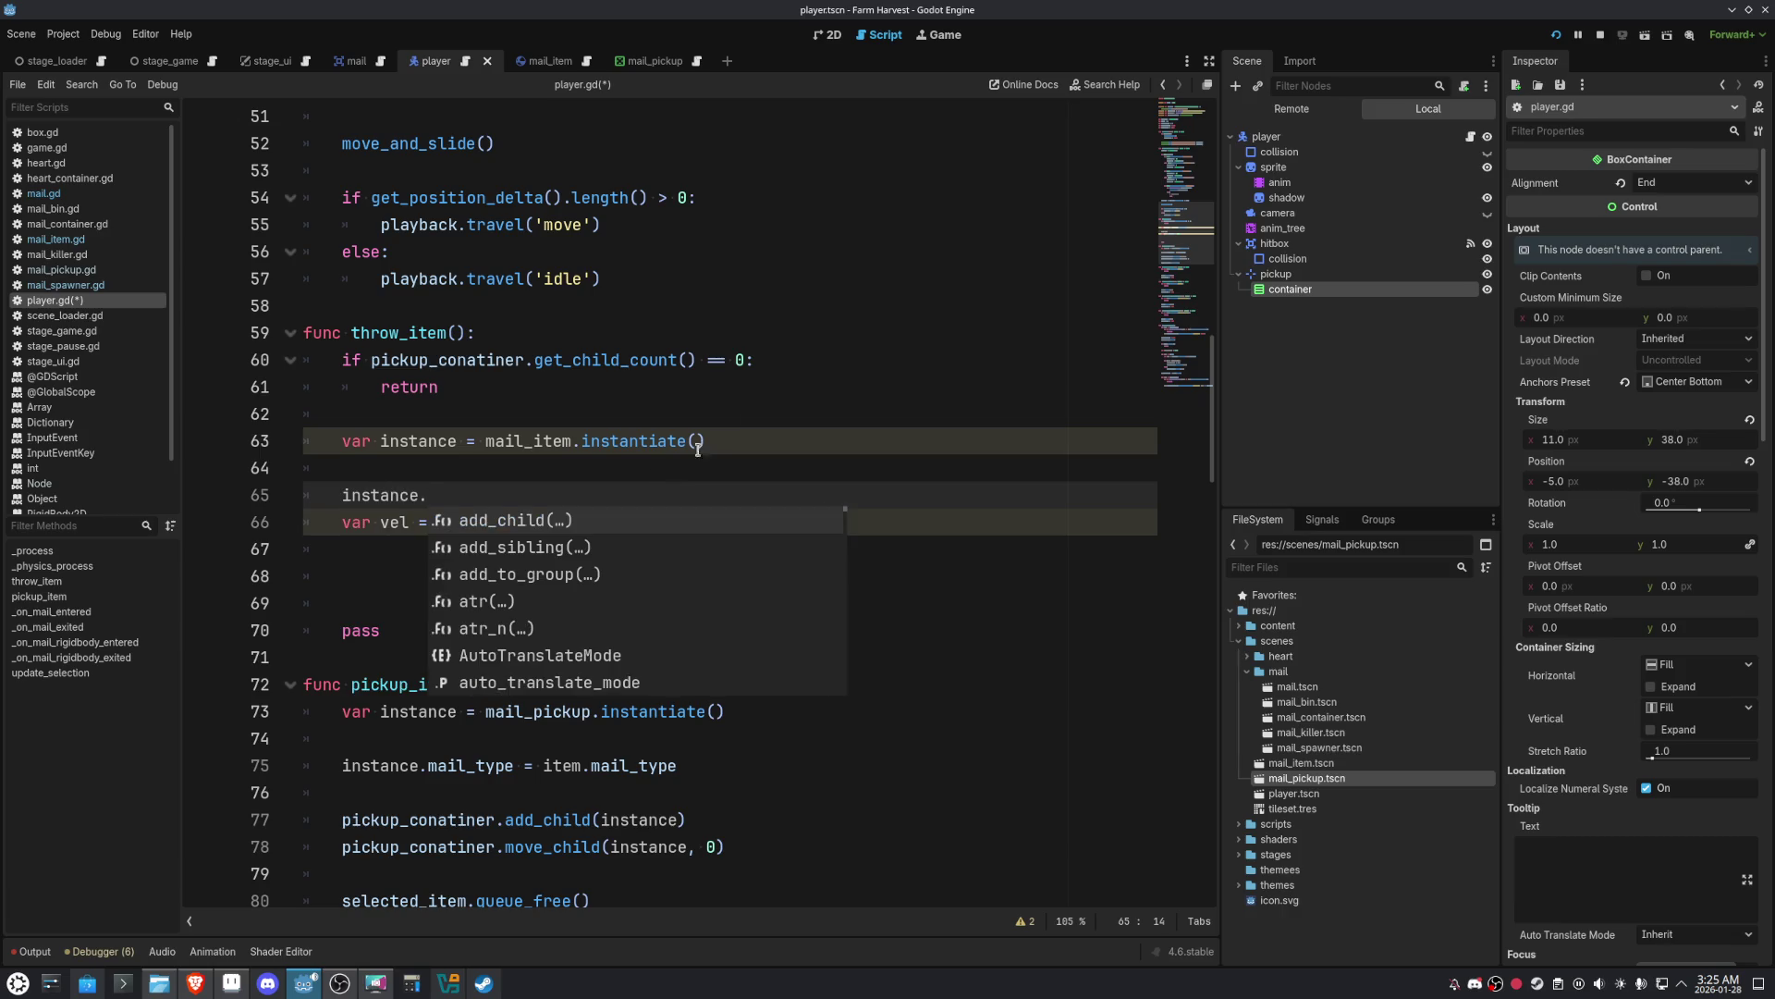
left_click(547, 62)
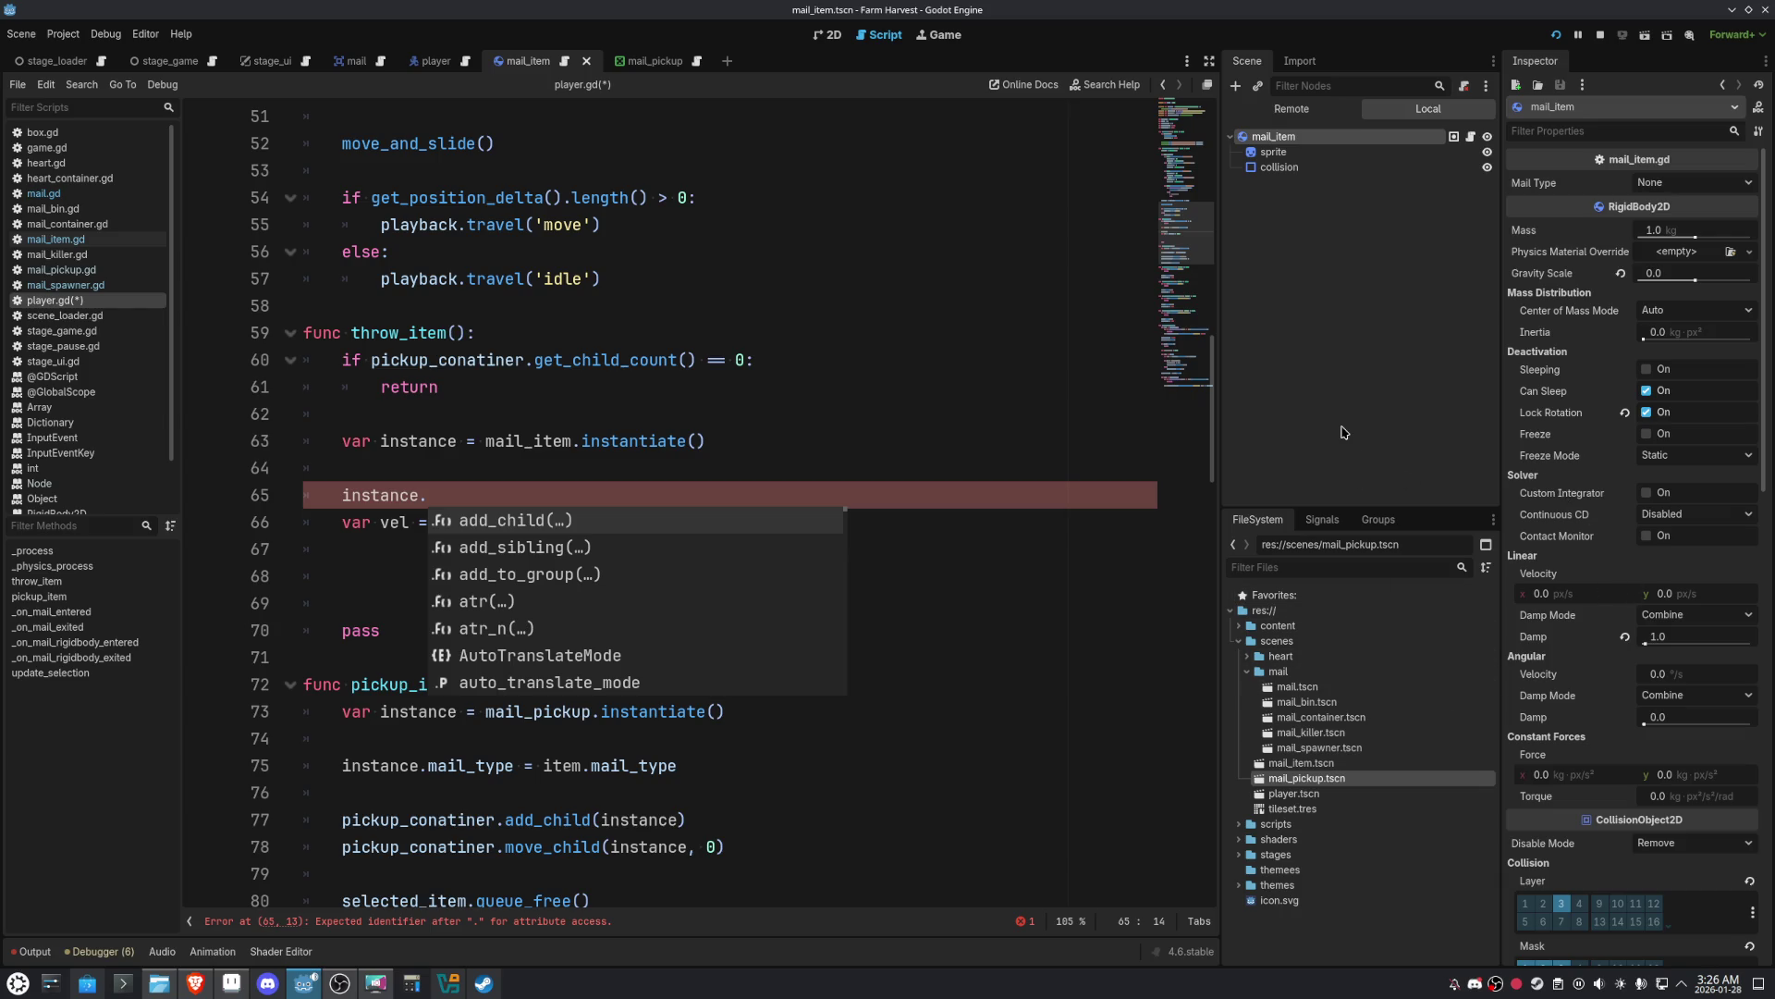
Assign the instance's velocity as direction * 100.0 directly and delete the redundant vel line
mouse_move(1559, 577)
key("Escape")
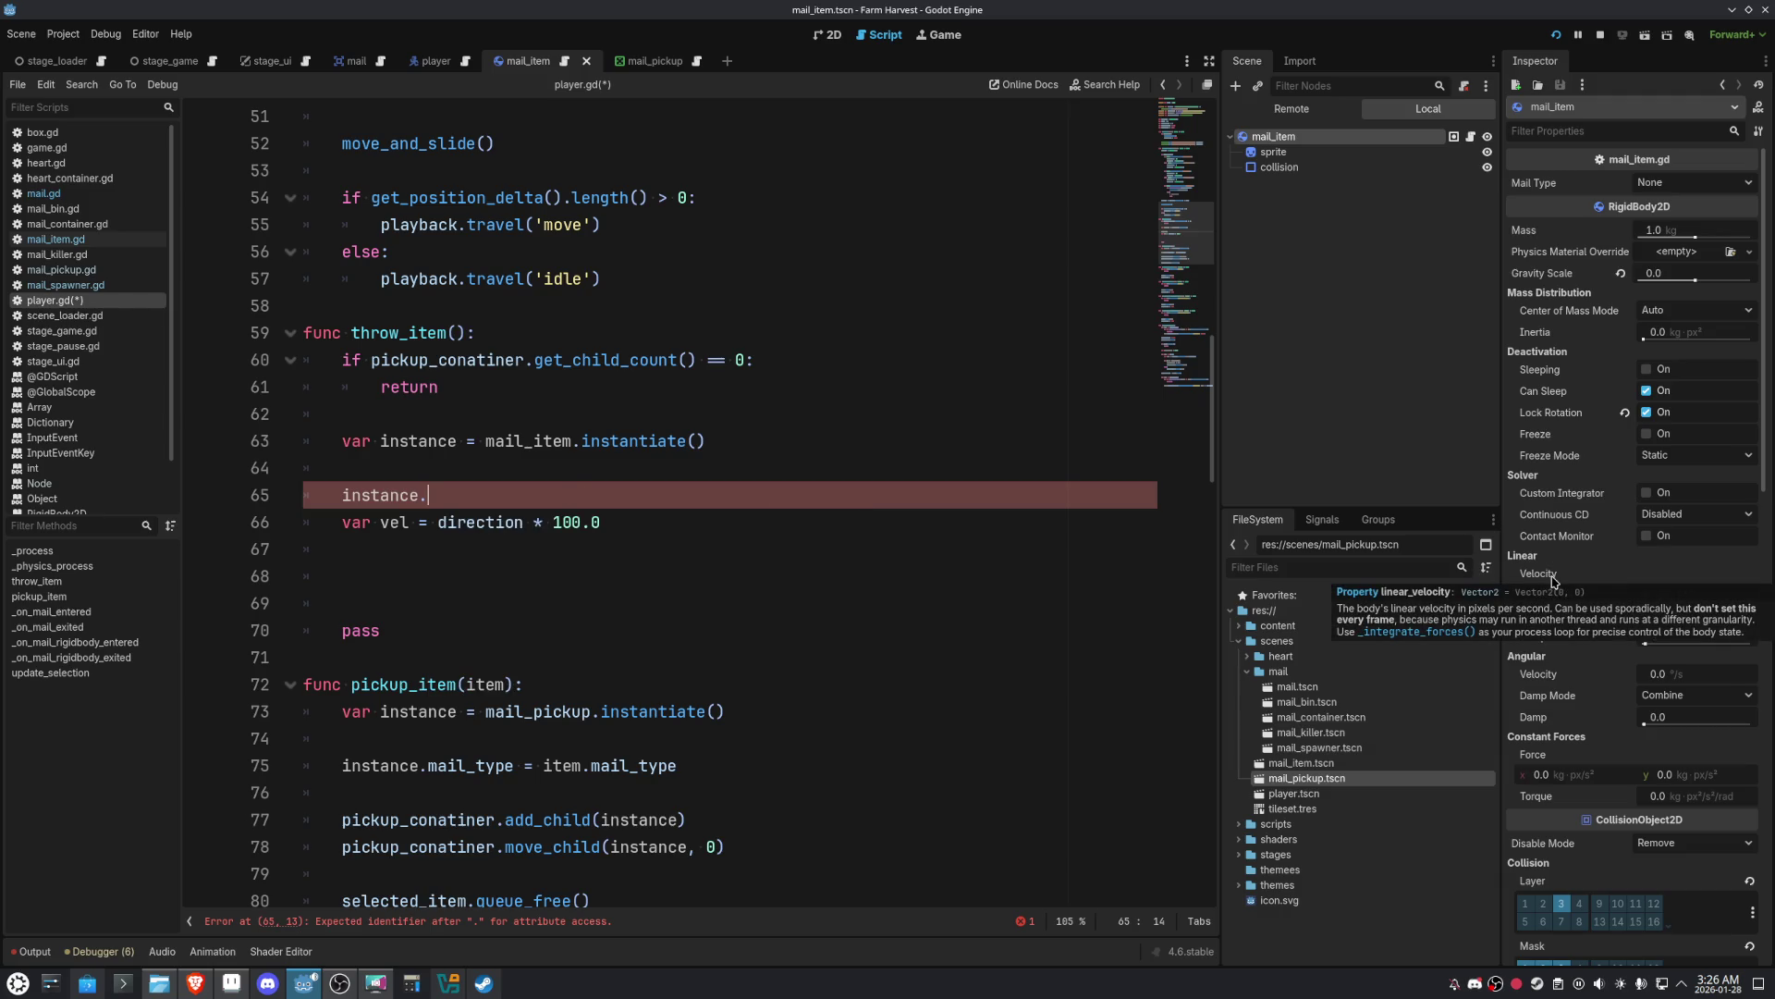
type("lin")
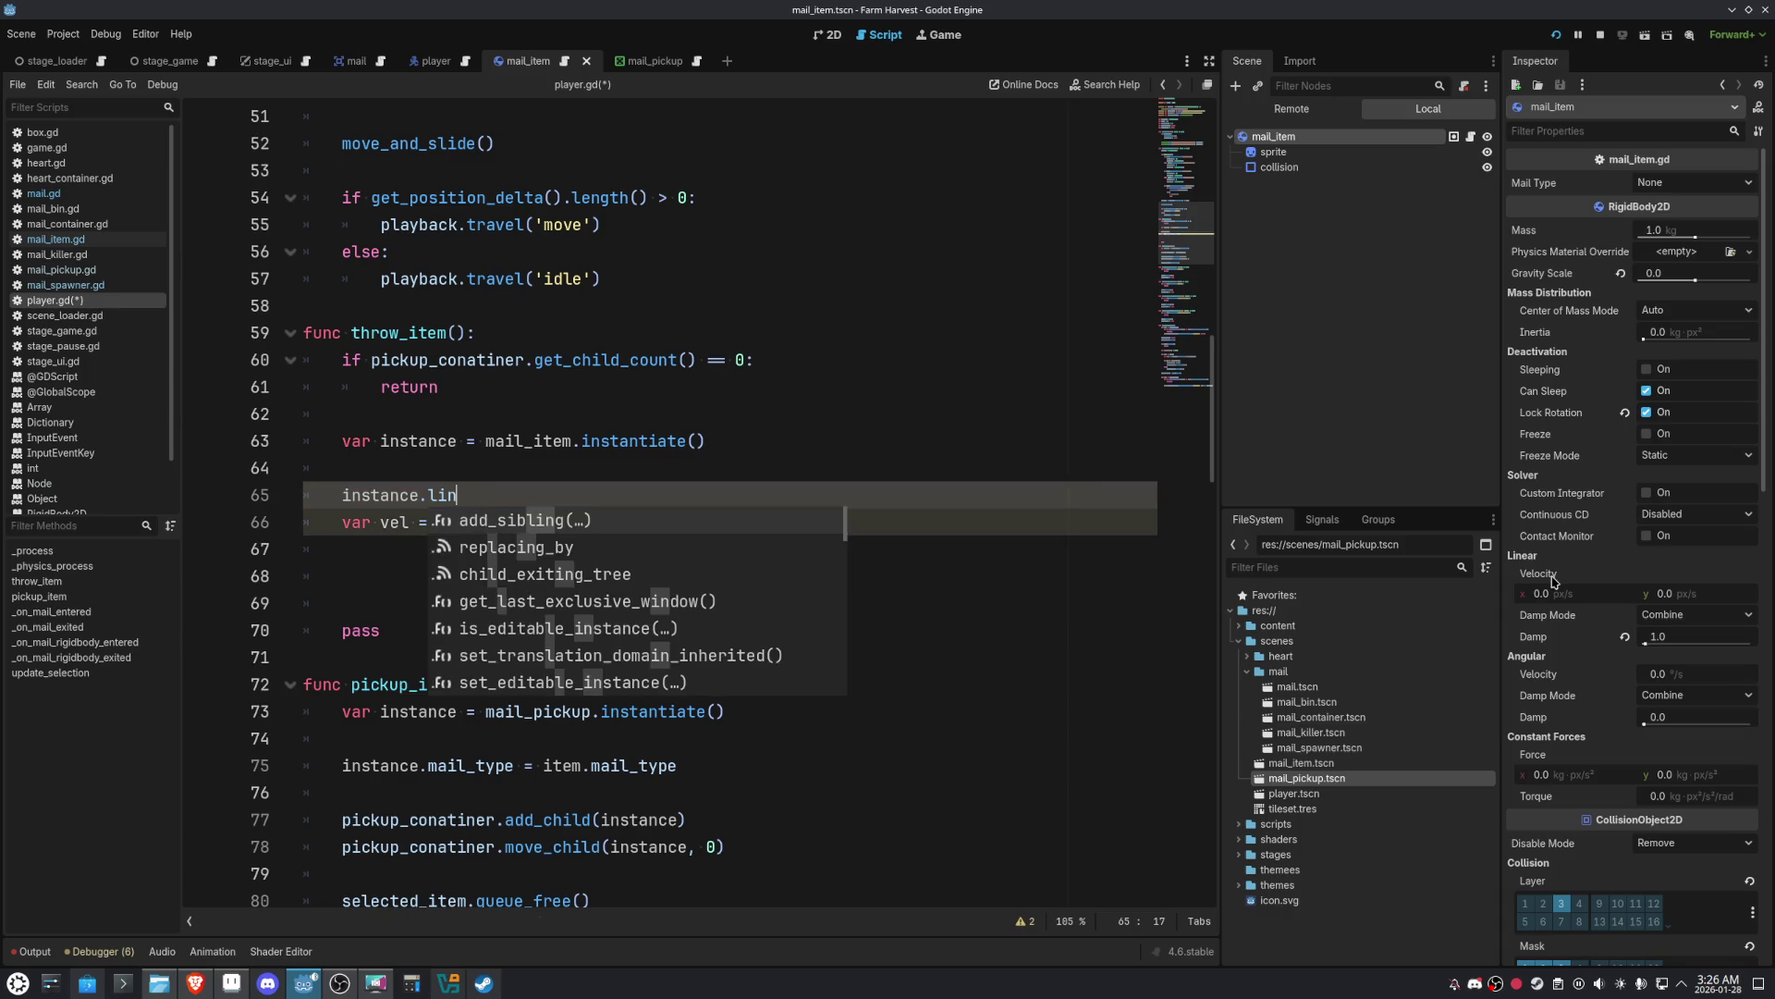
type("ear")
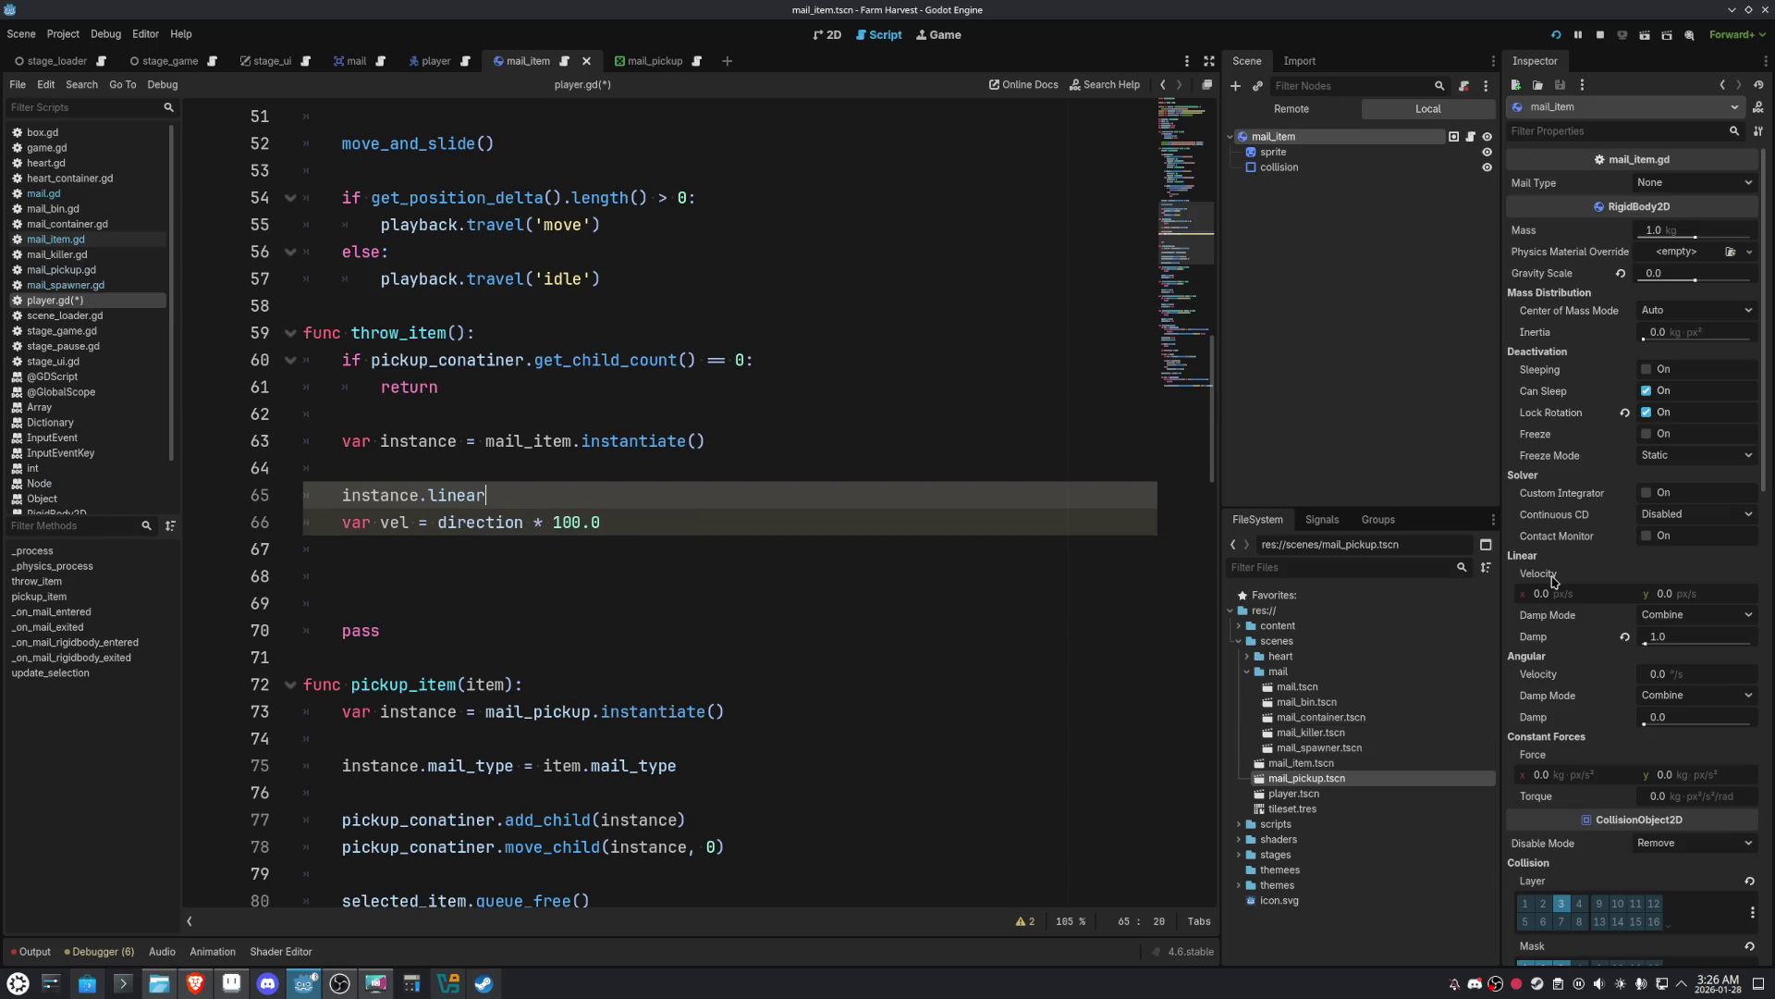
type("vol")
type("ocity = ")
type("vel")
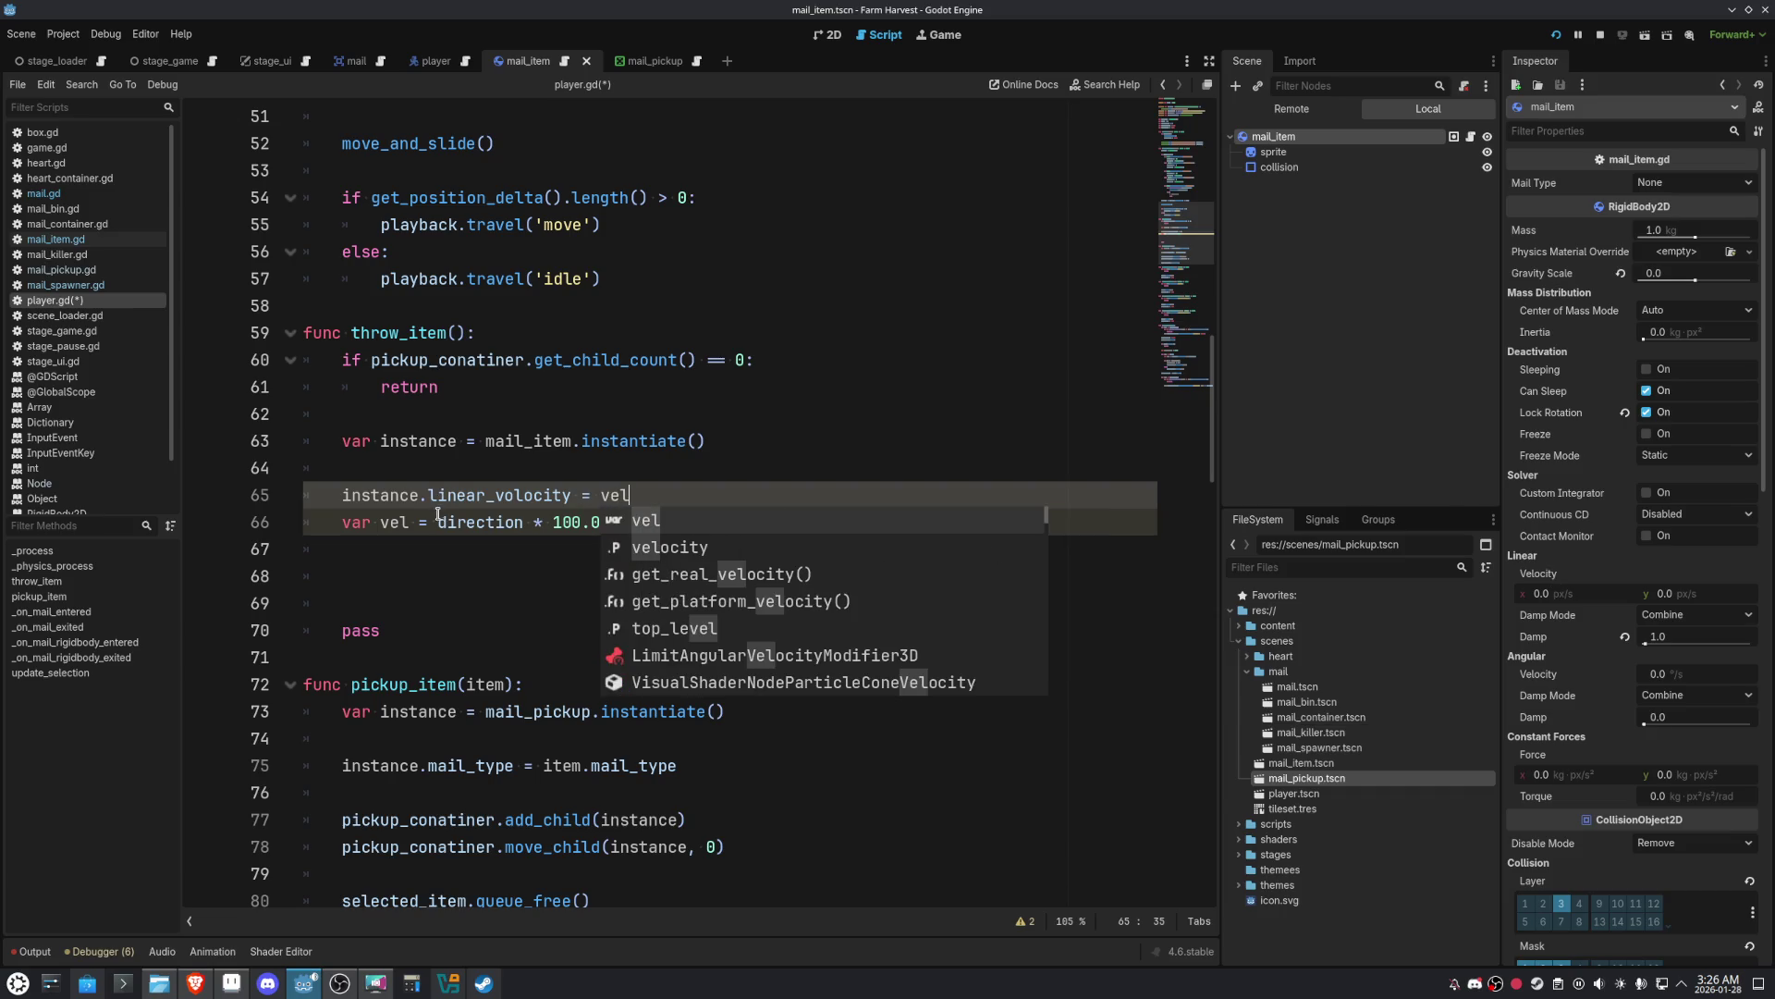
left_click_drag(438, 522, 602, 521)
key("ctrl+c")
left_click(694, 496)
key("BackSpace")
key("BackSpace")
key("BackSpace")
key("ctrl+v")
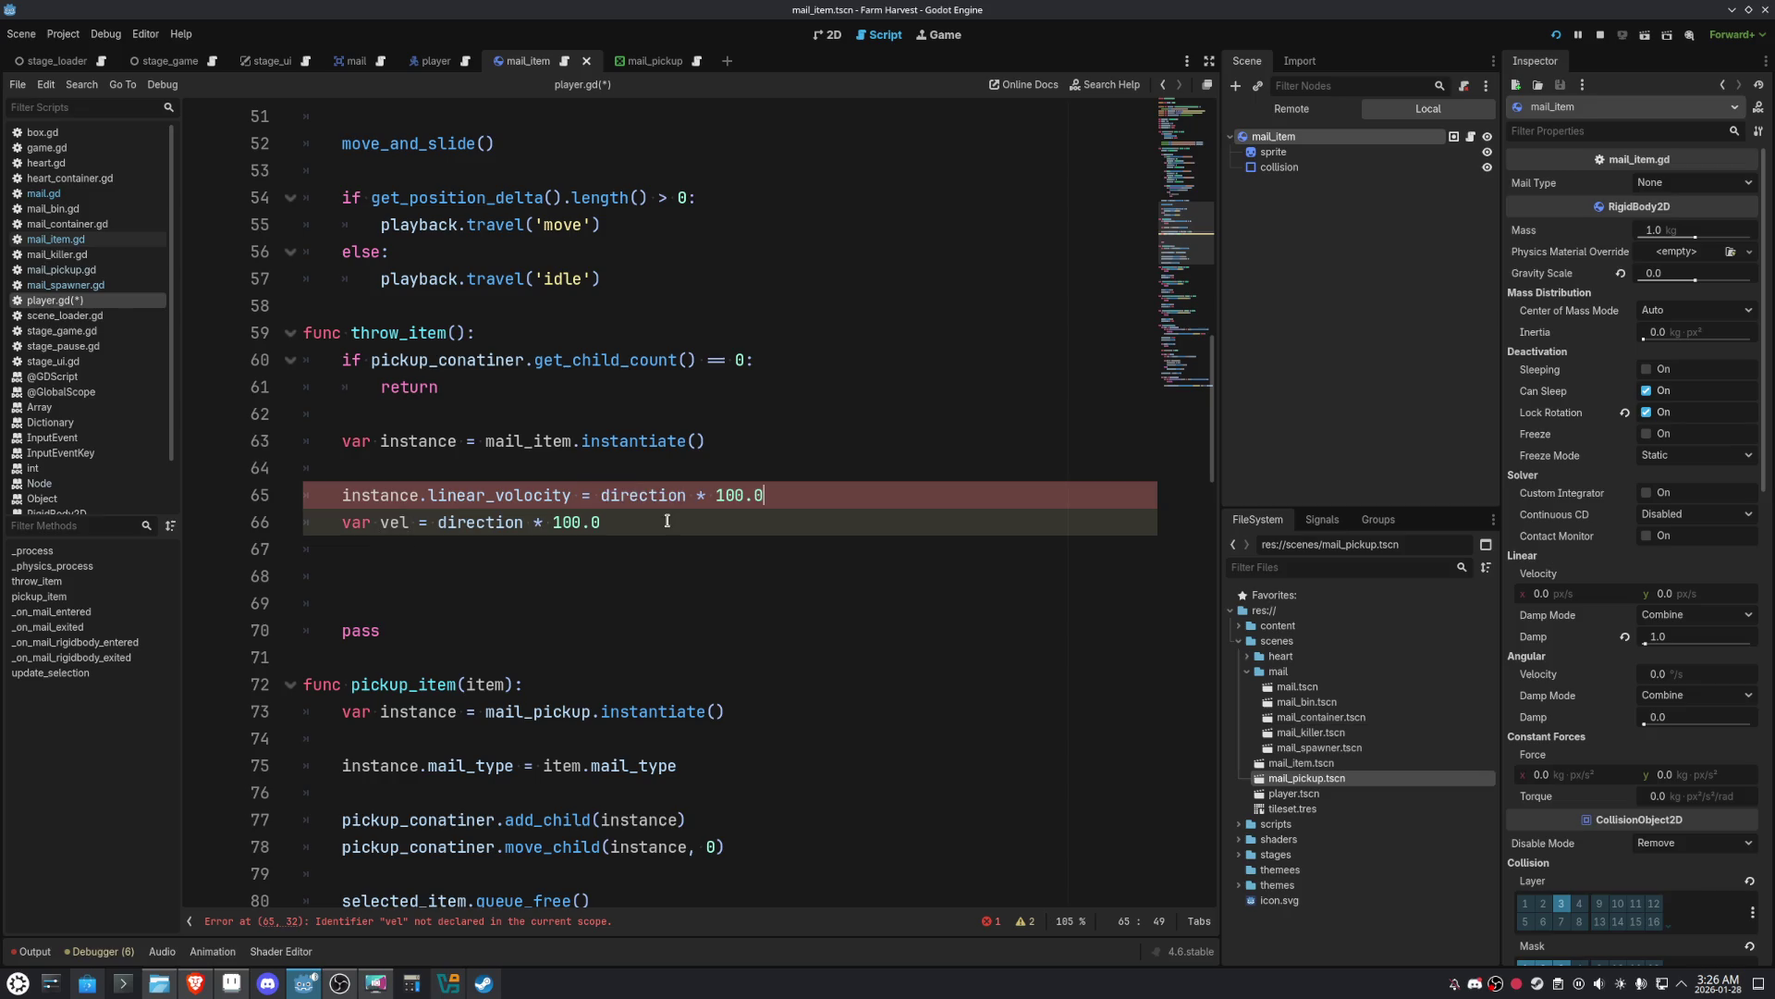
left_click(664, 523)
key("ctrl+shift+k")
key("ctrl+shift+k")
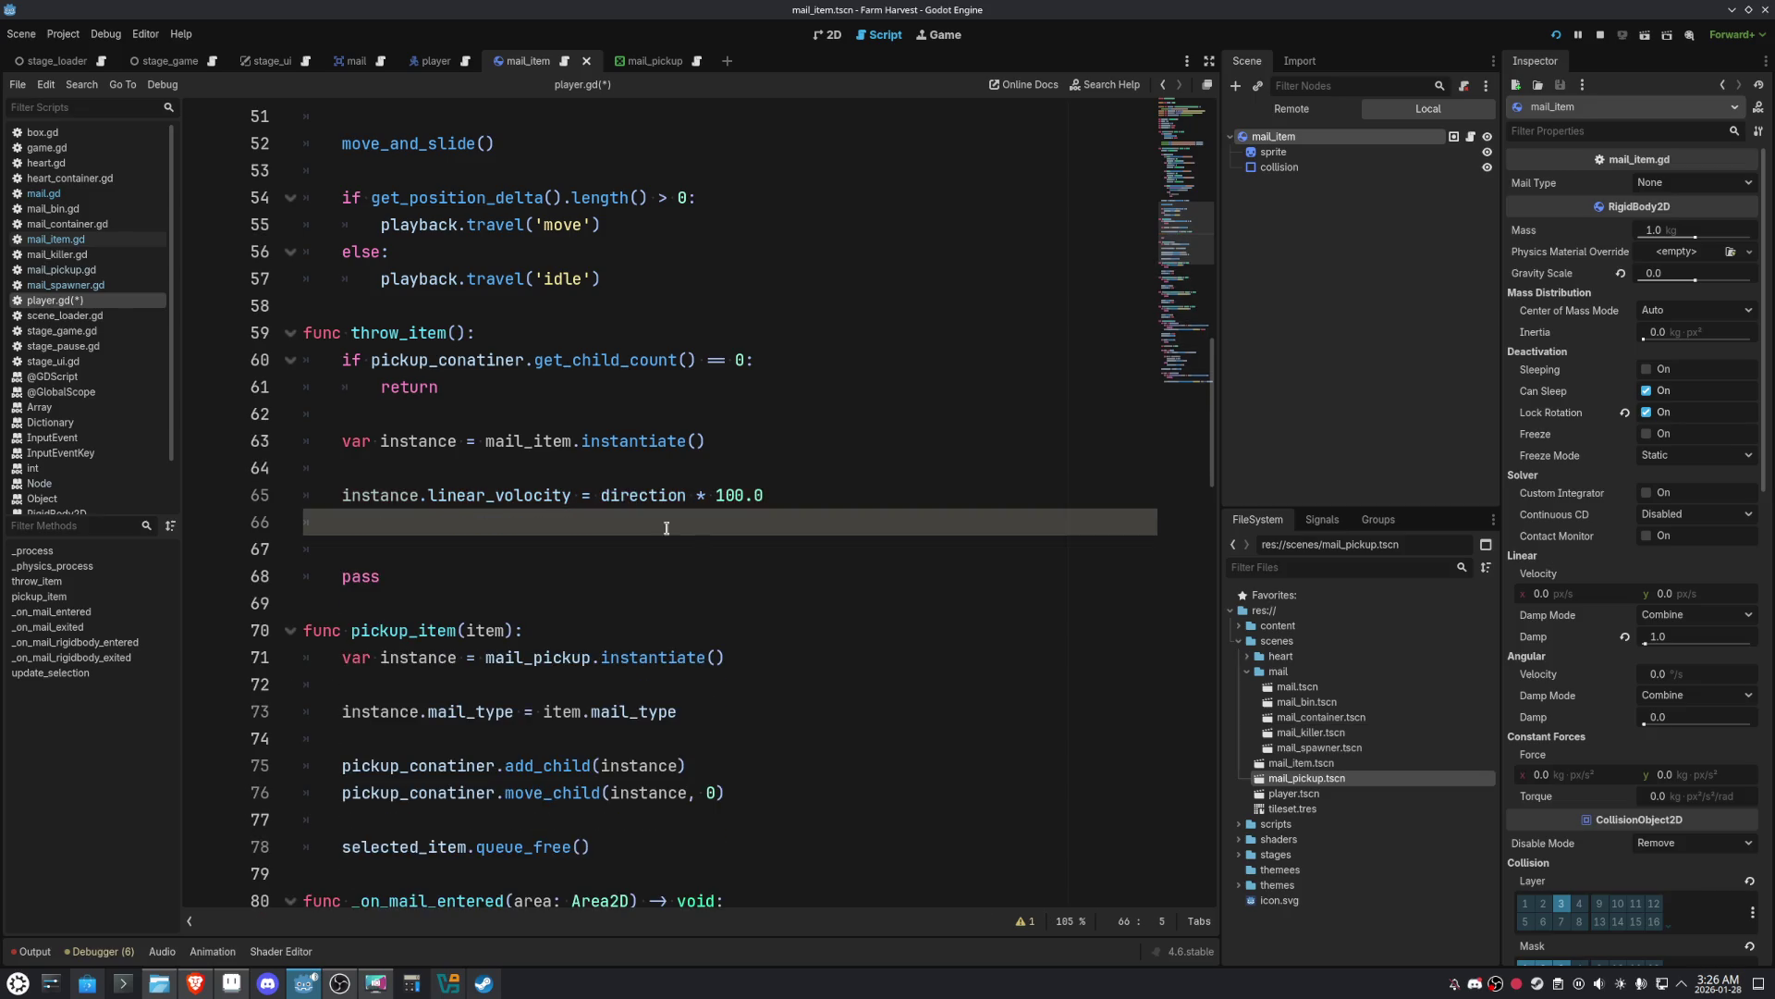
key("Down")
Correct the property name to linear_velocity, remove the leftover lines and pass, and add a new line
left_click_drag(1551, 590, 517, 548)
double_click(467, 549)
key("ctrl+c")
left_click(503, 495)
key("ctrl+v")
double_click(518, 500)
key("ctrl+v")
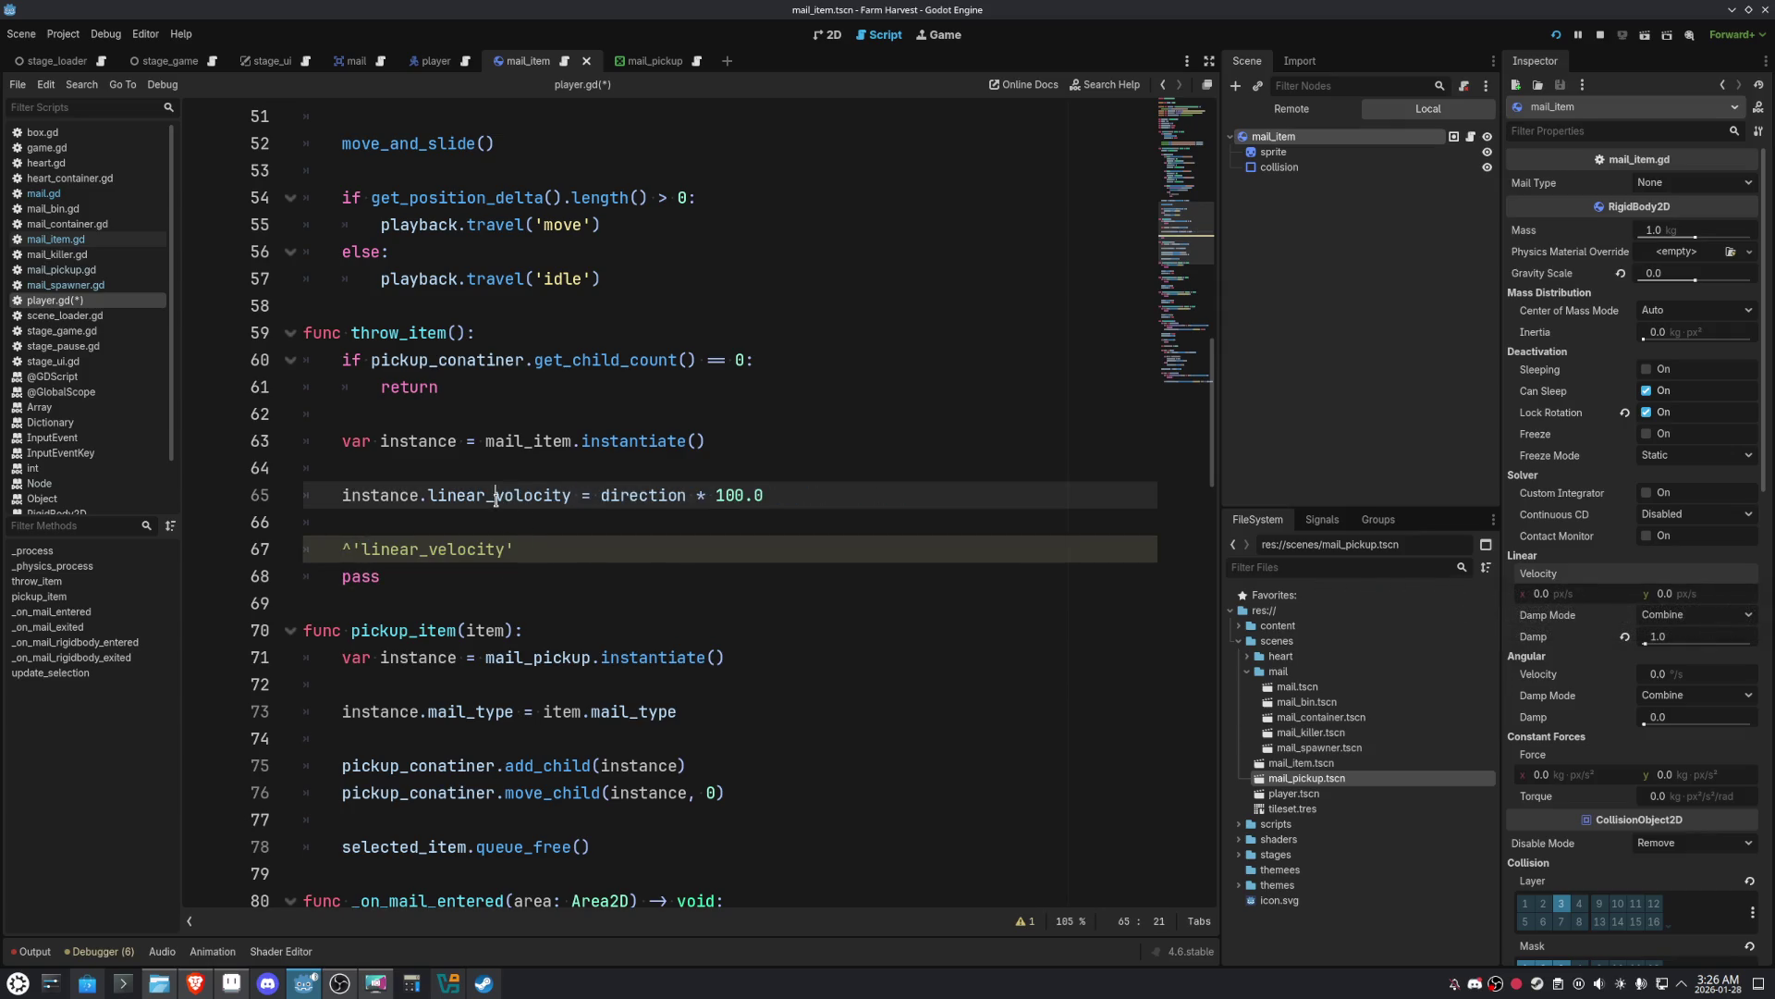
left_click(552, 531)
key("ctrl+shift+k")
key("ctrl+shift+k")
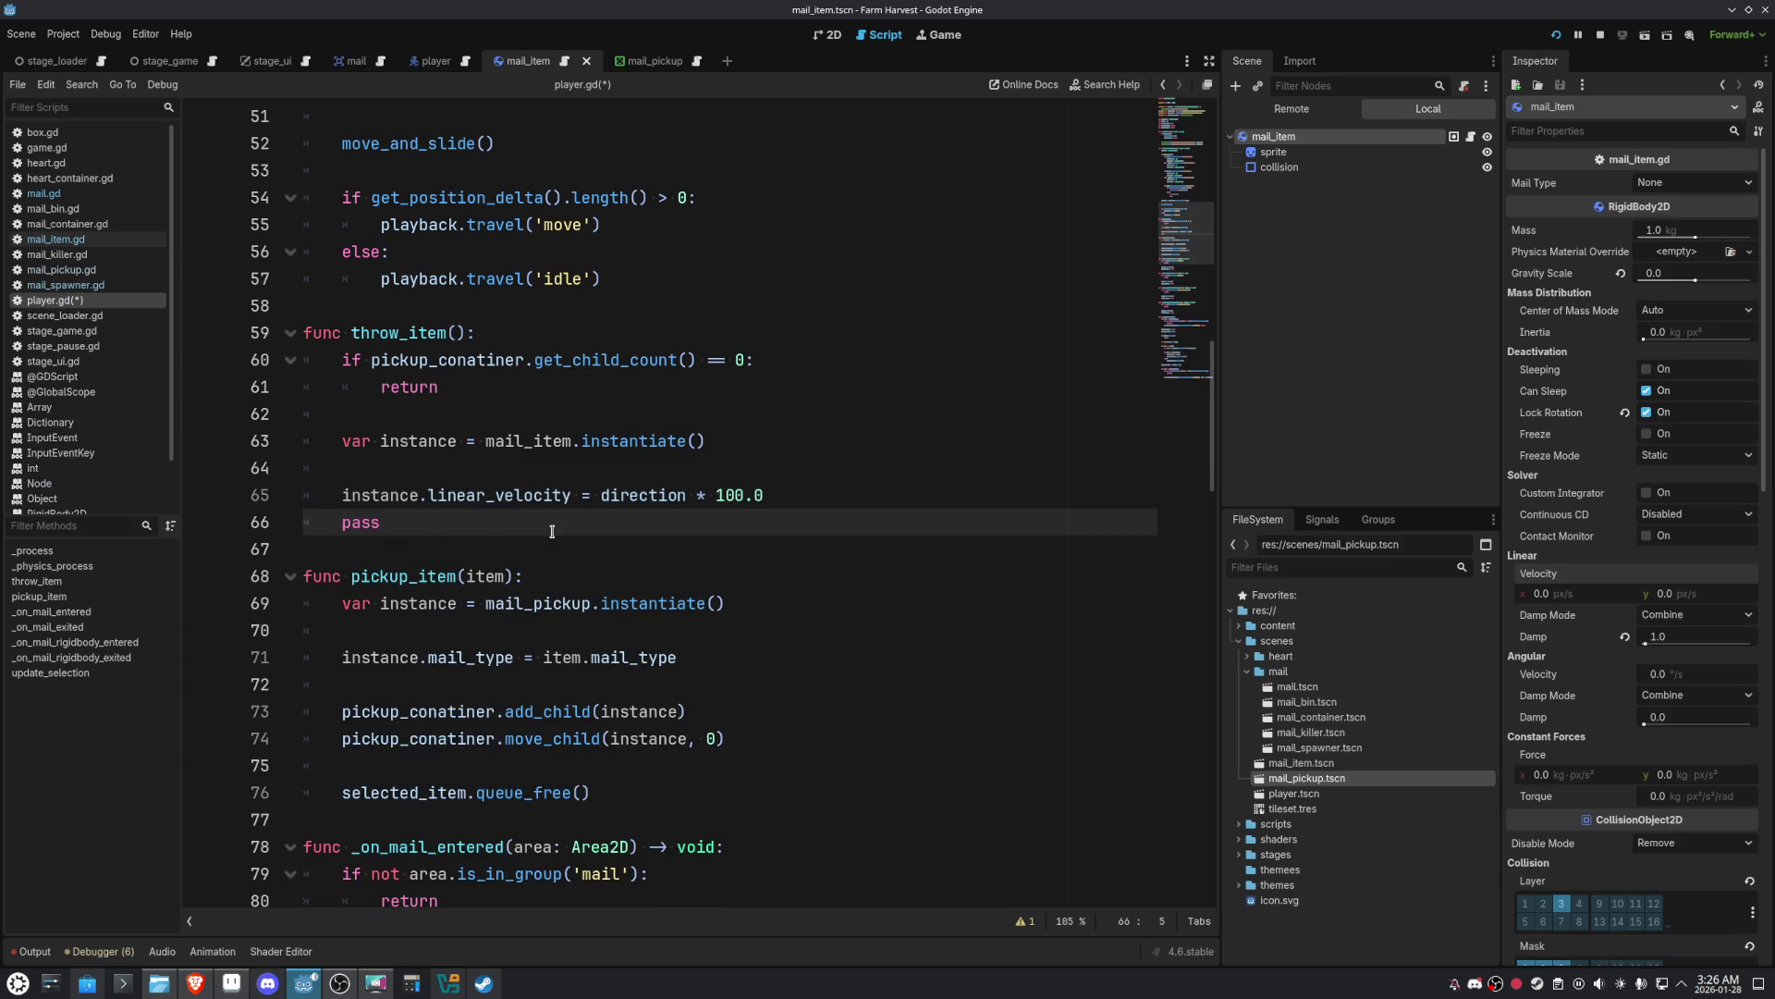
key("ctrl+shift+k")
left_click(825, 496)
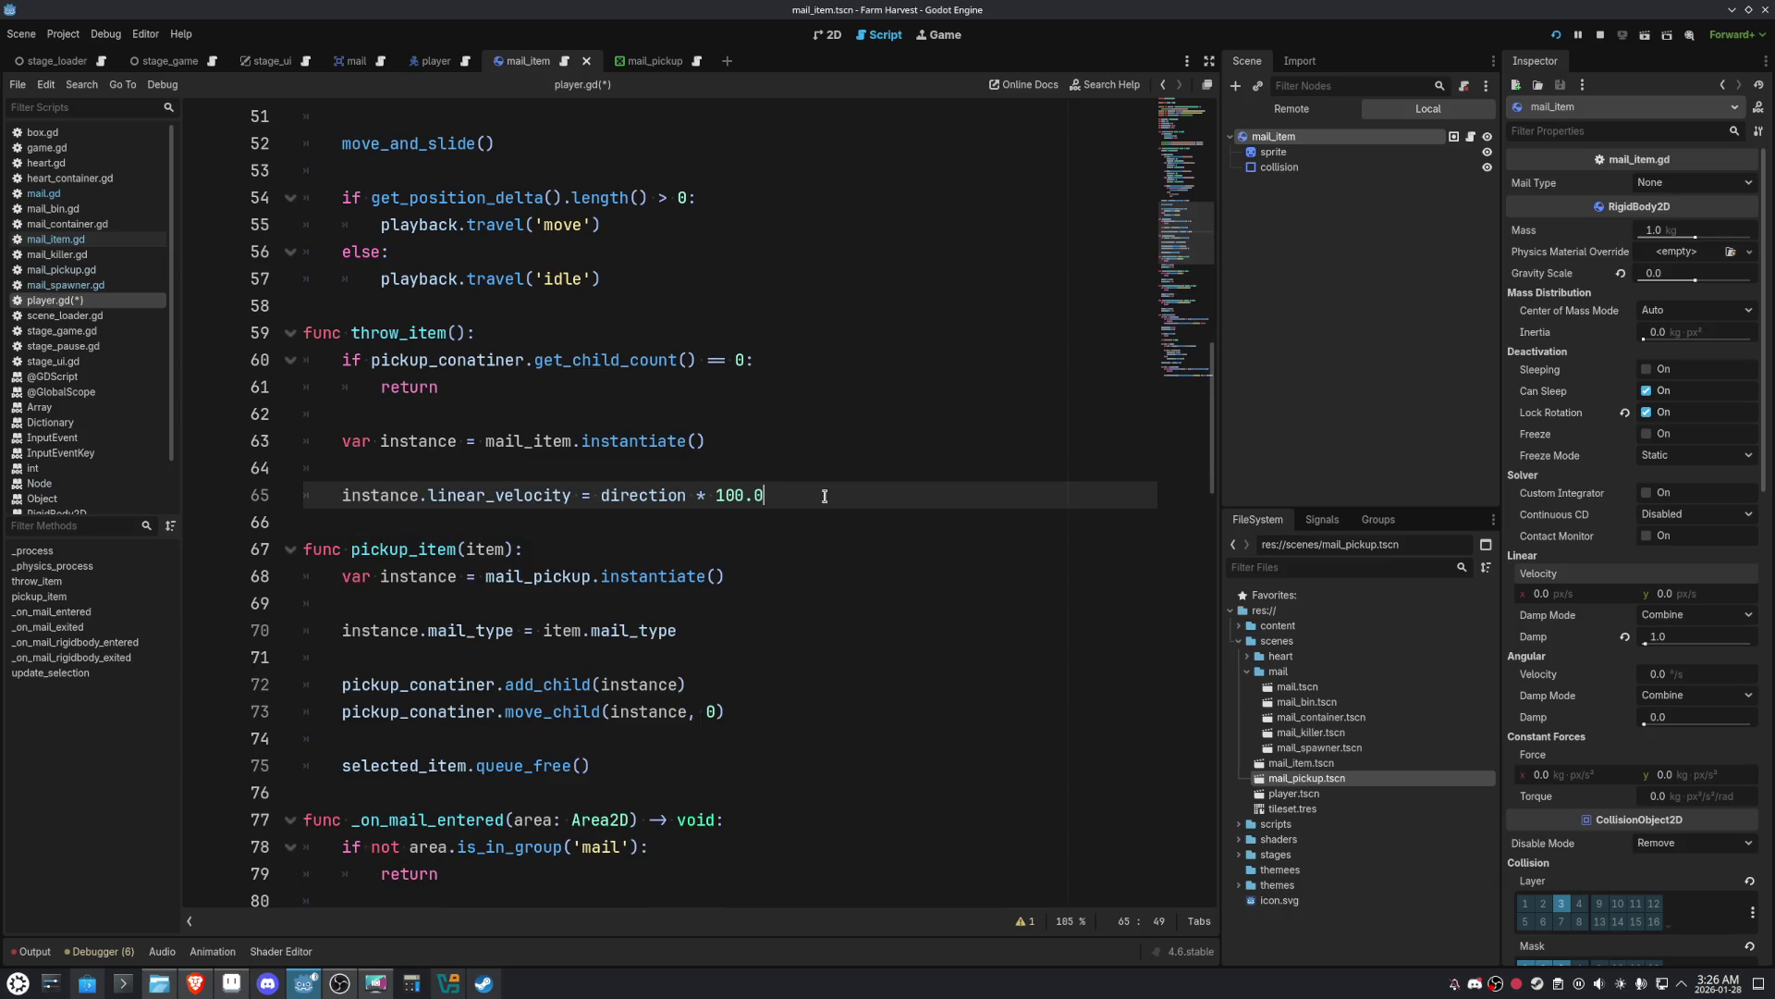
key("Return")
key("Return")
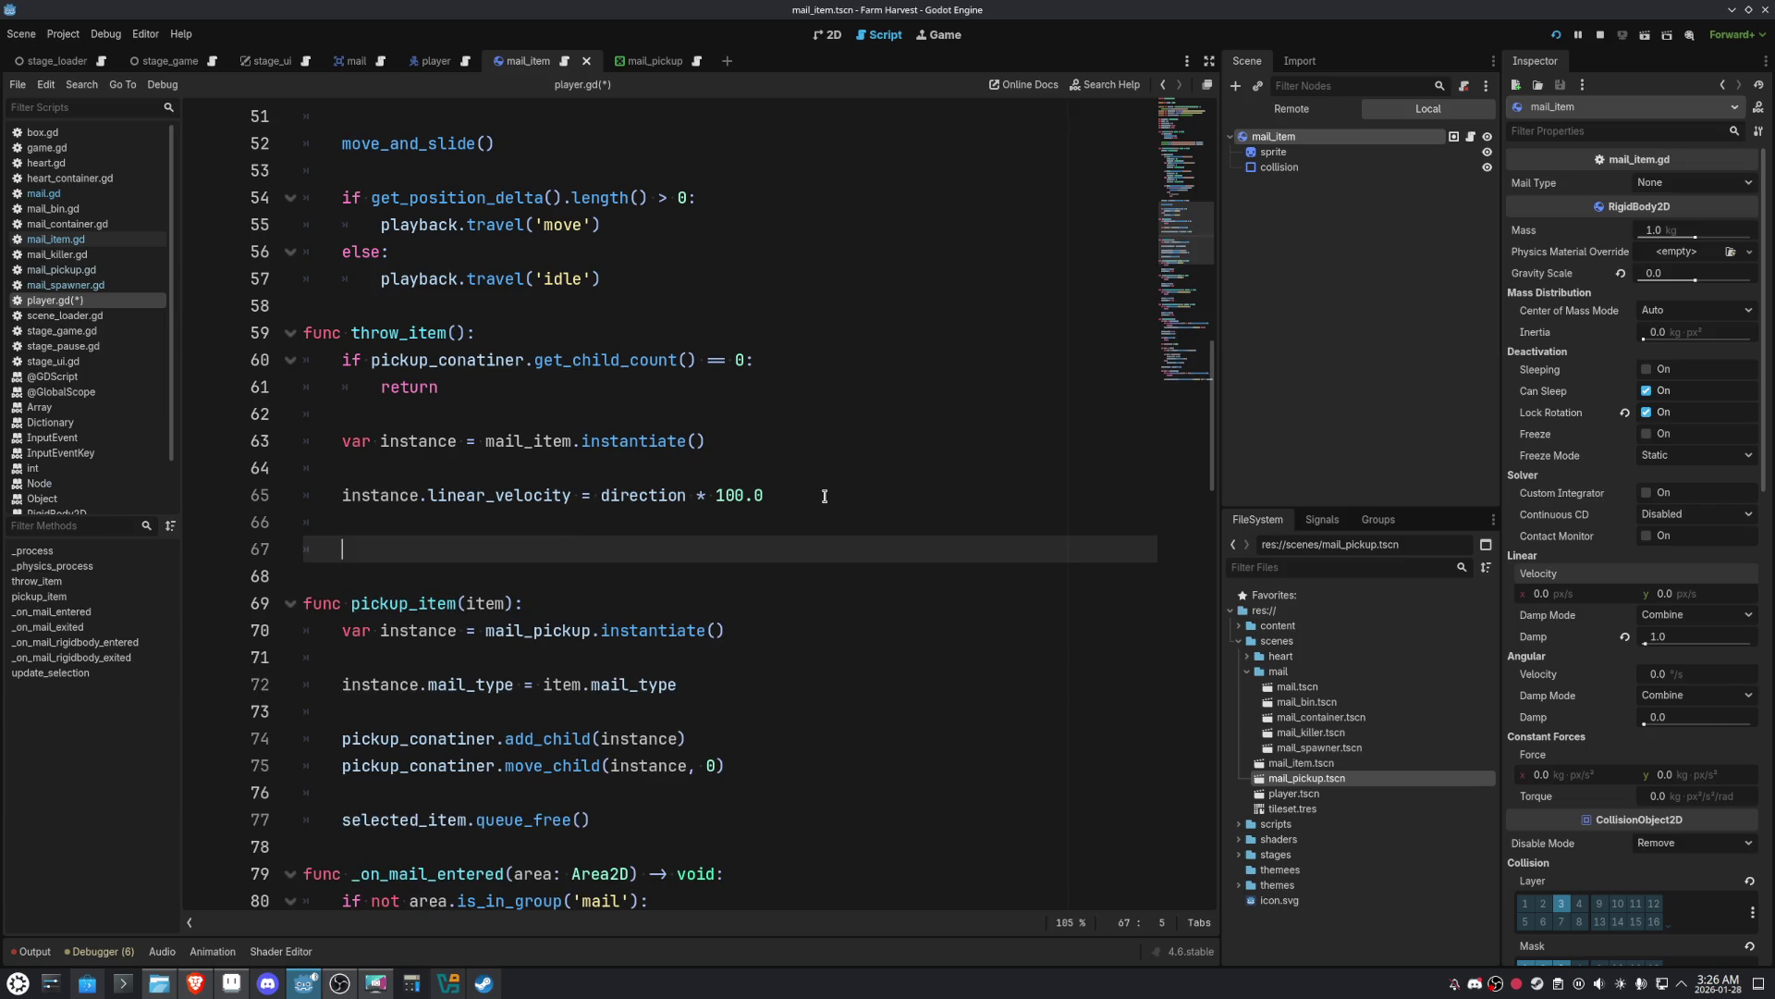
Open a new line above the instance line in throw_item and begin 'var item ='
left_click(689, 416)
key("Return")
type("var ")
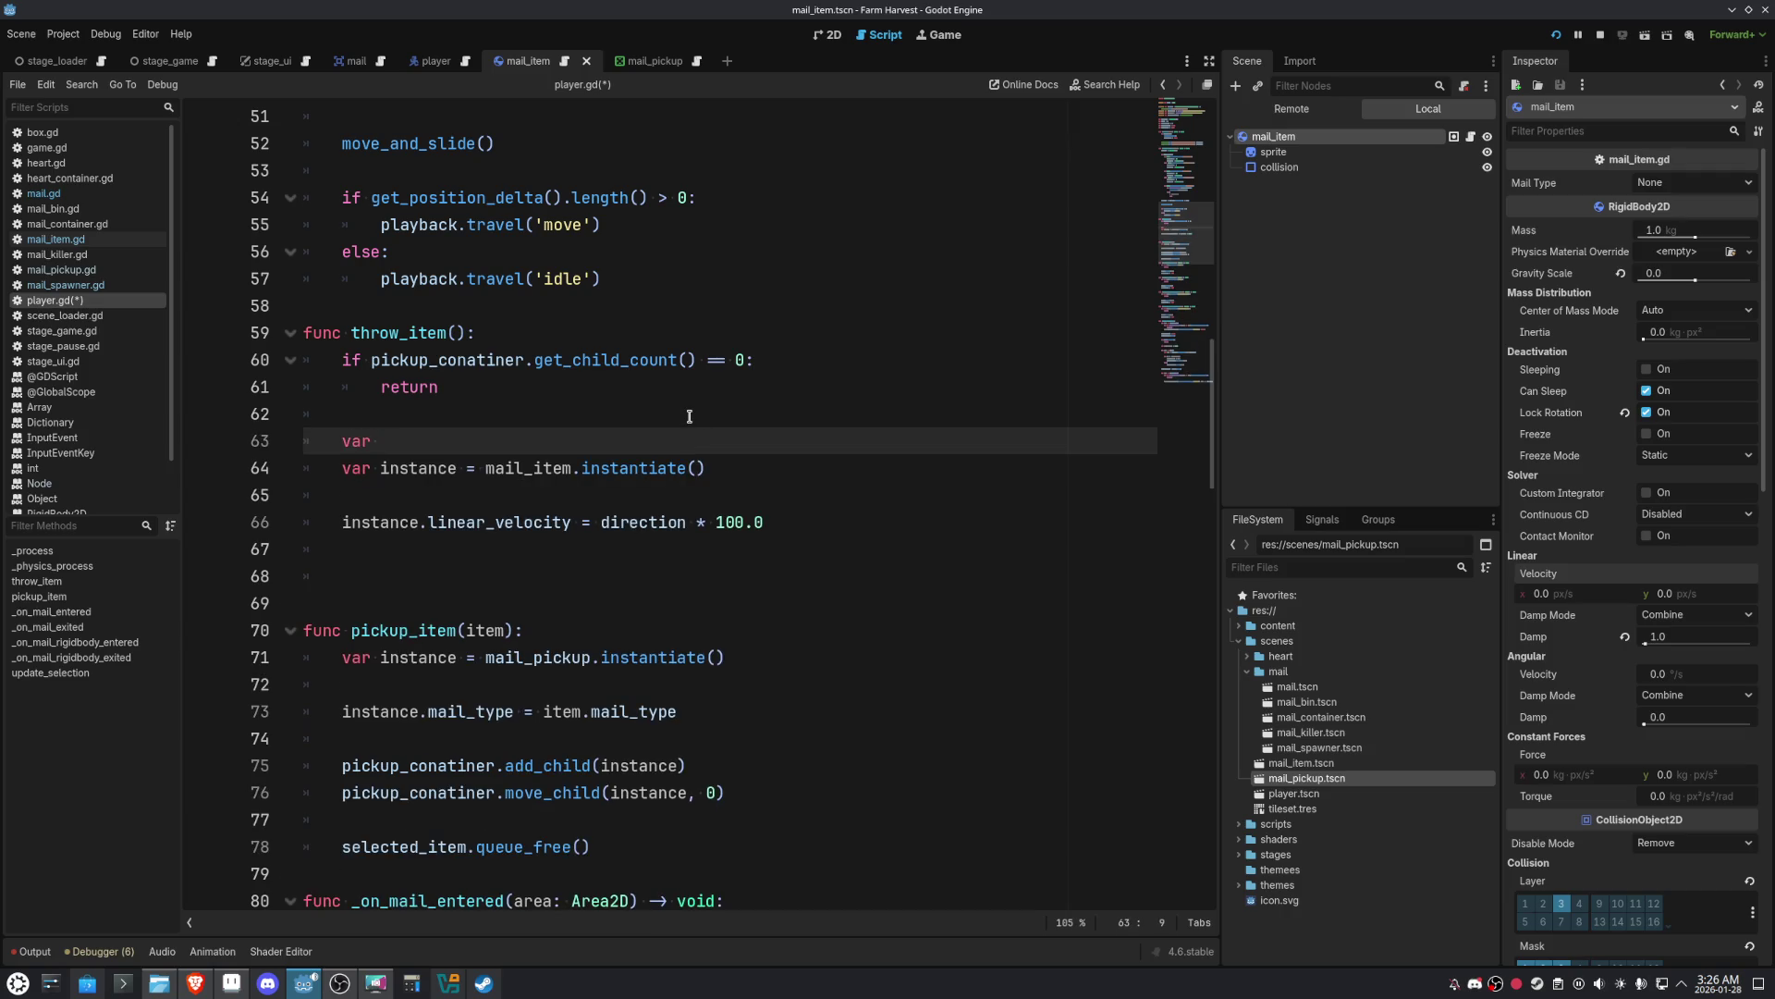
type("item =")
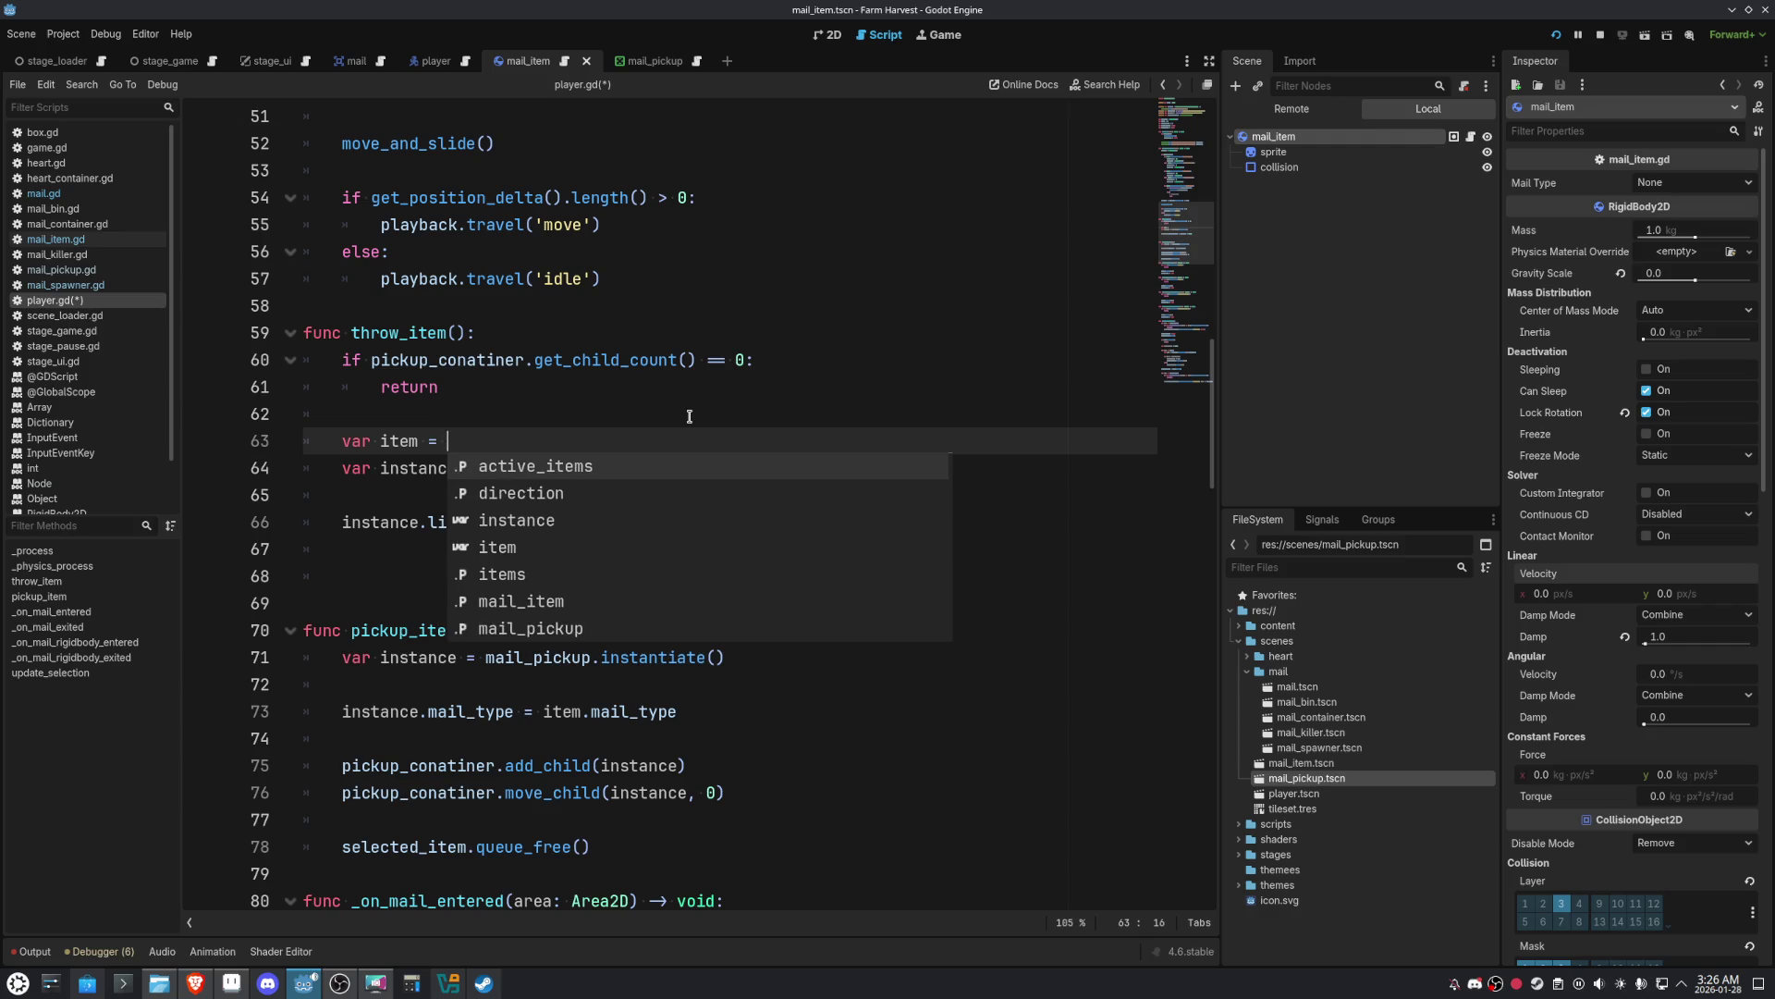
key("Escape")
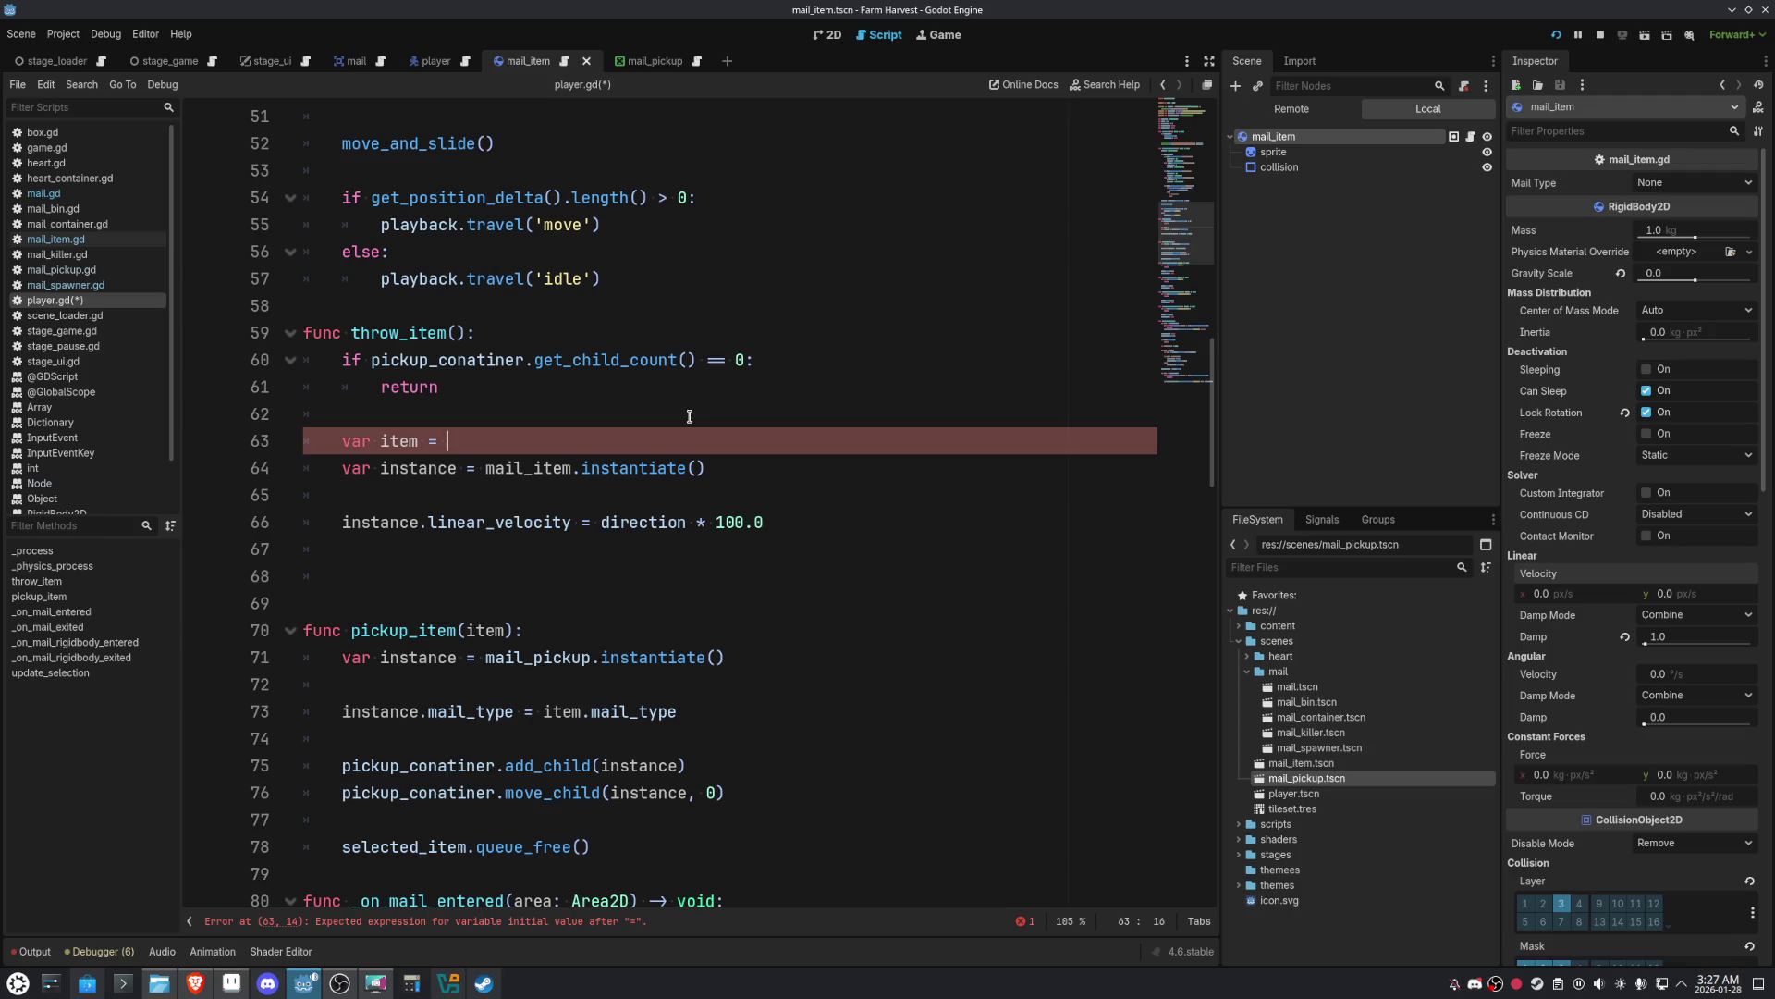
type("pickup")
key("Down")
key("Return")
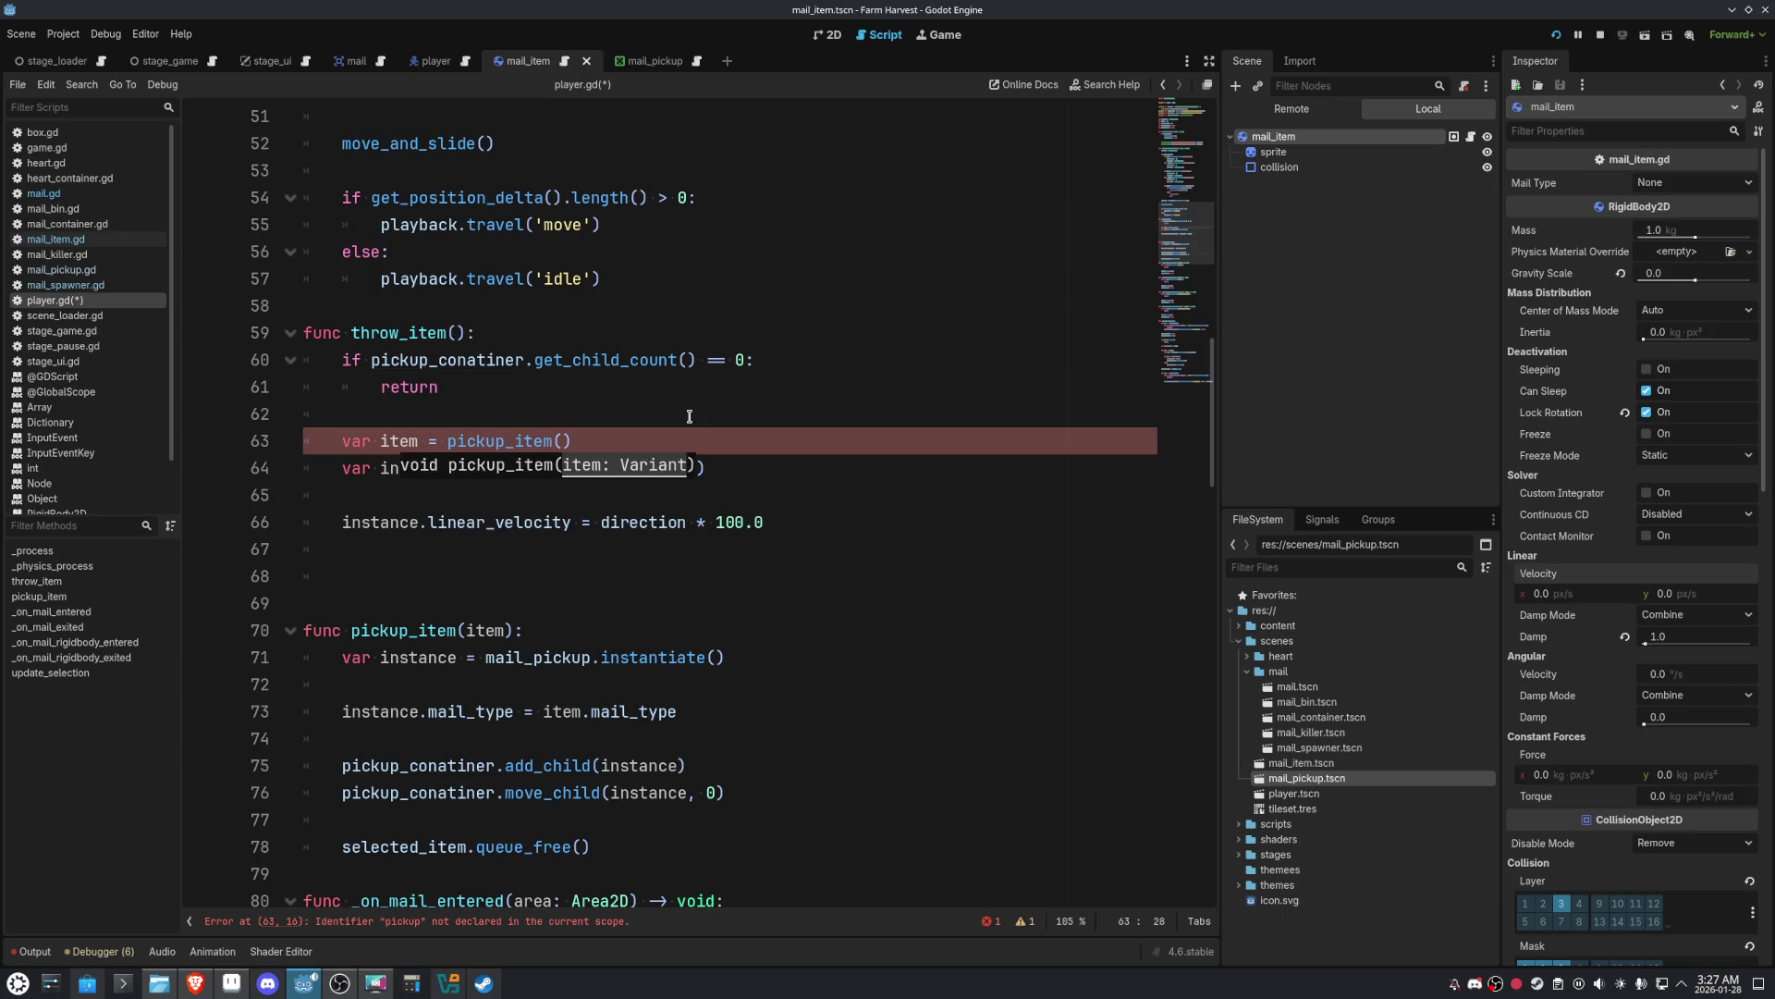
key("BackSpace")
key("BackSpace")
key("BackSpace")
Complete it as 'var item = pickup_conatiner.get_child(-1)', select the line and save player.gd
type("cont")
key("Return")
type(".")
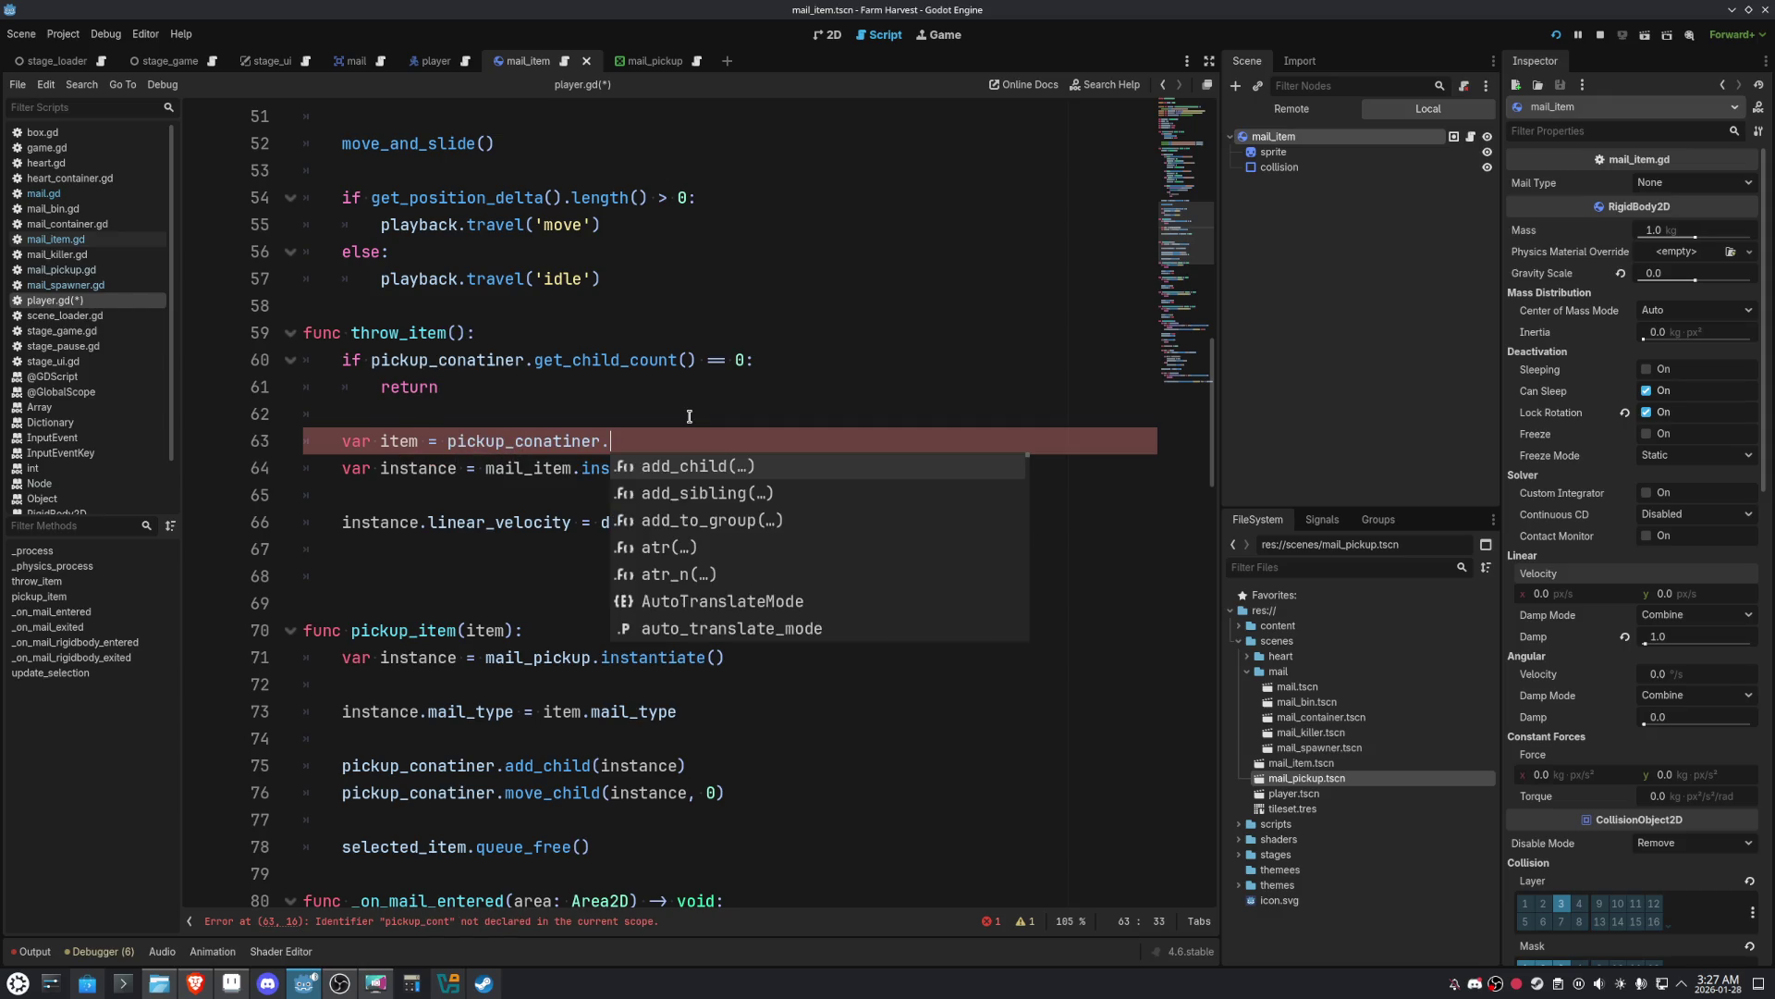
type("get_ch")
key("Return")
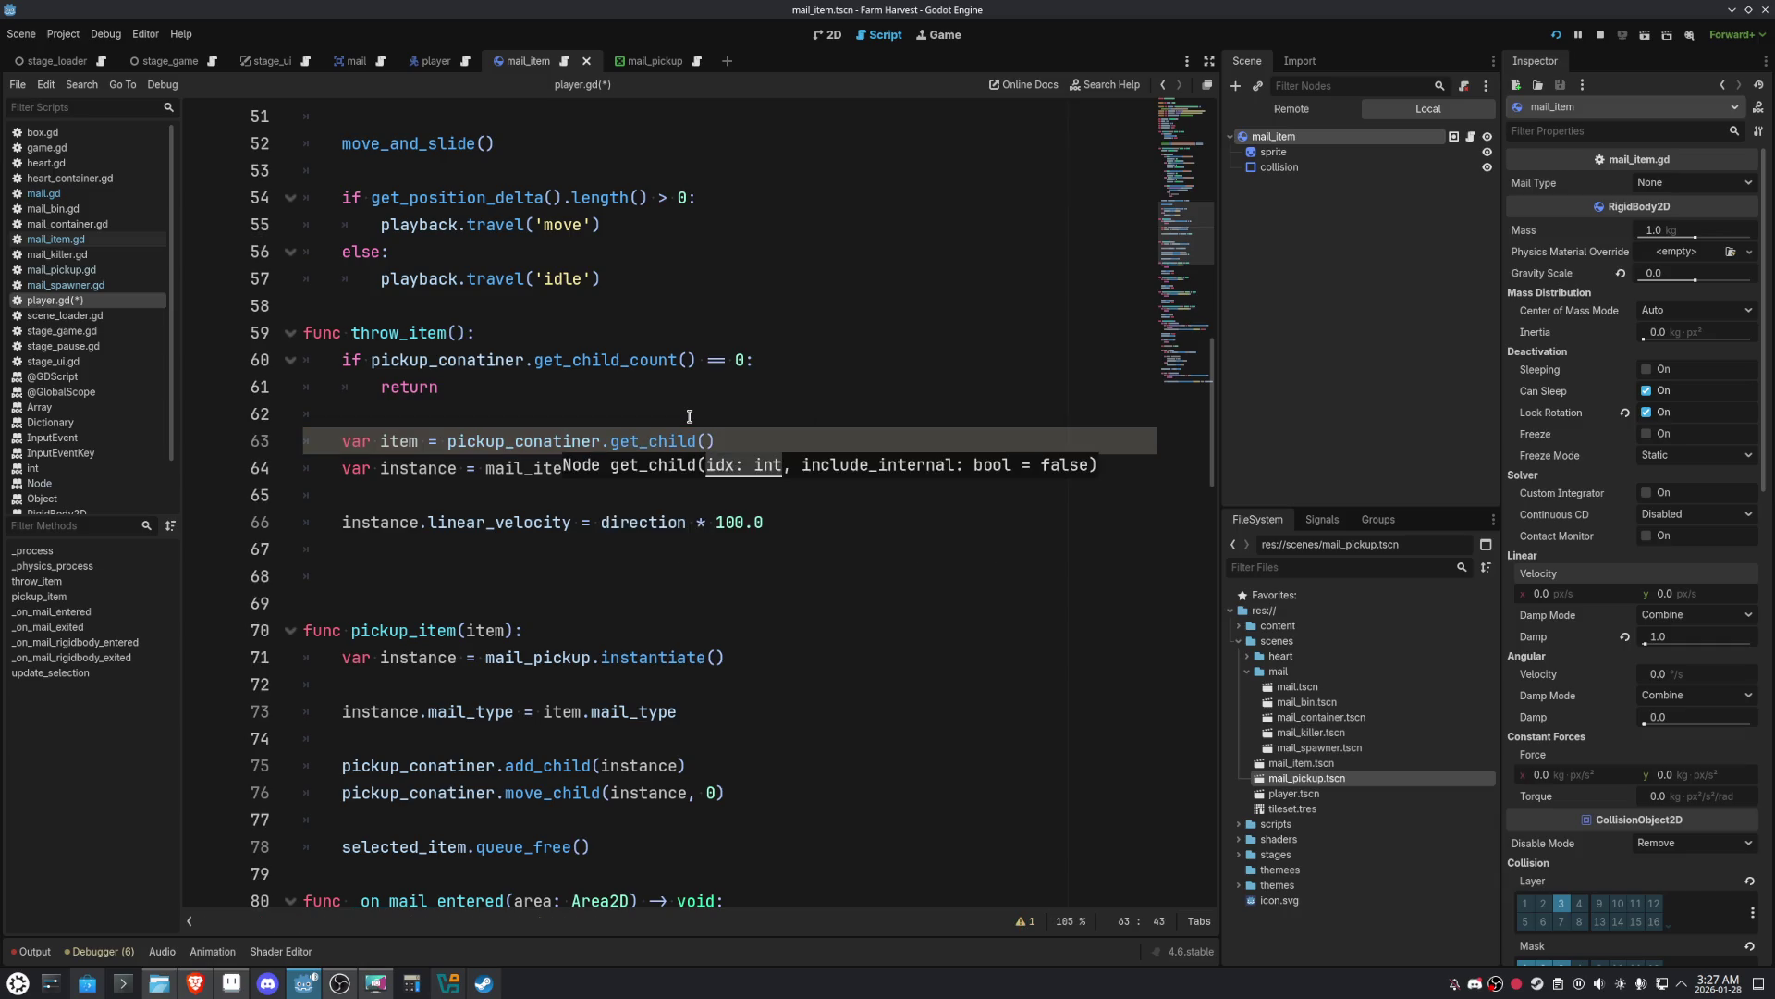
type("-1")
key("Right")
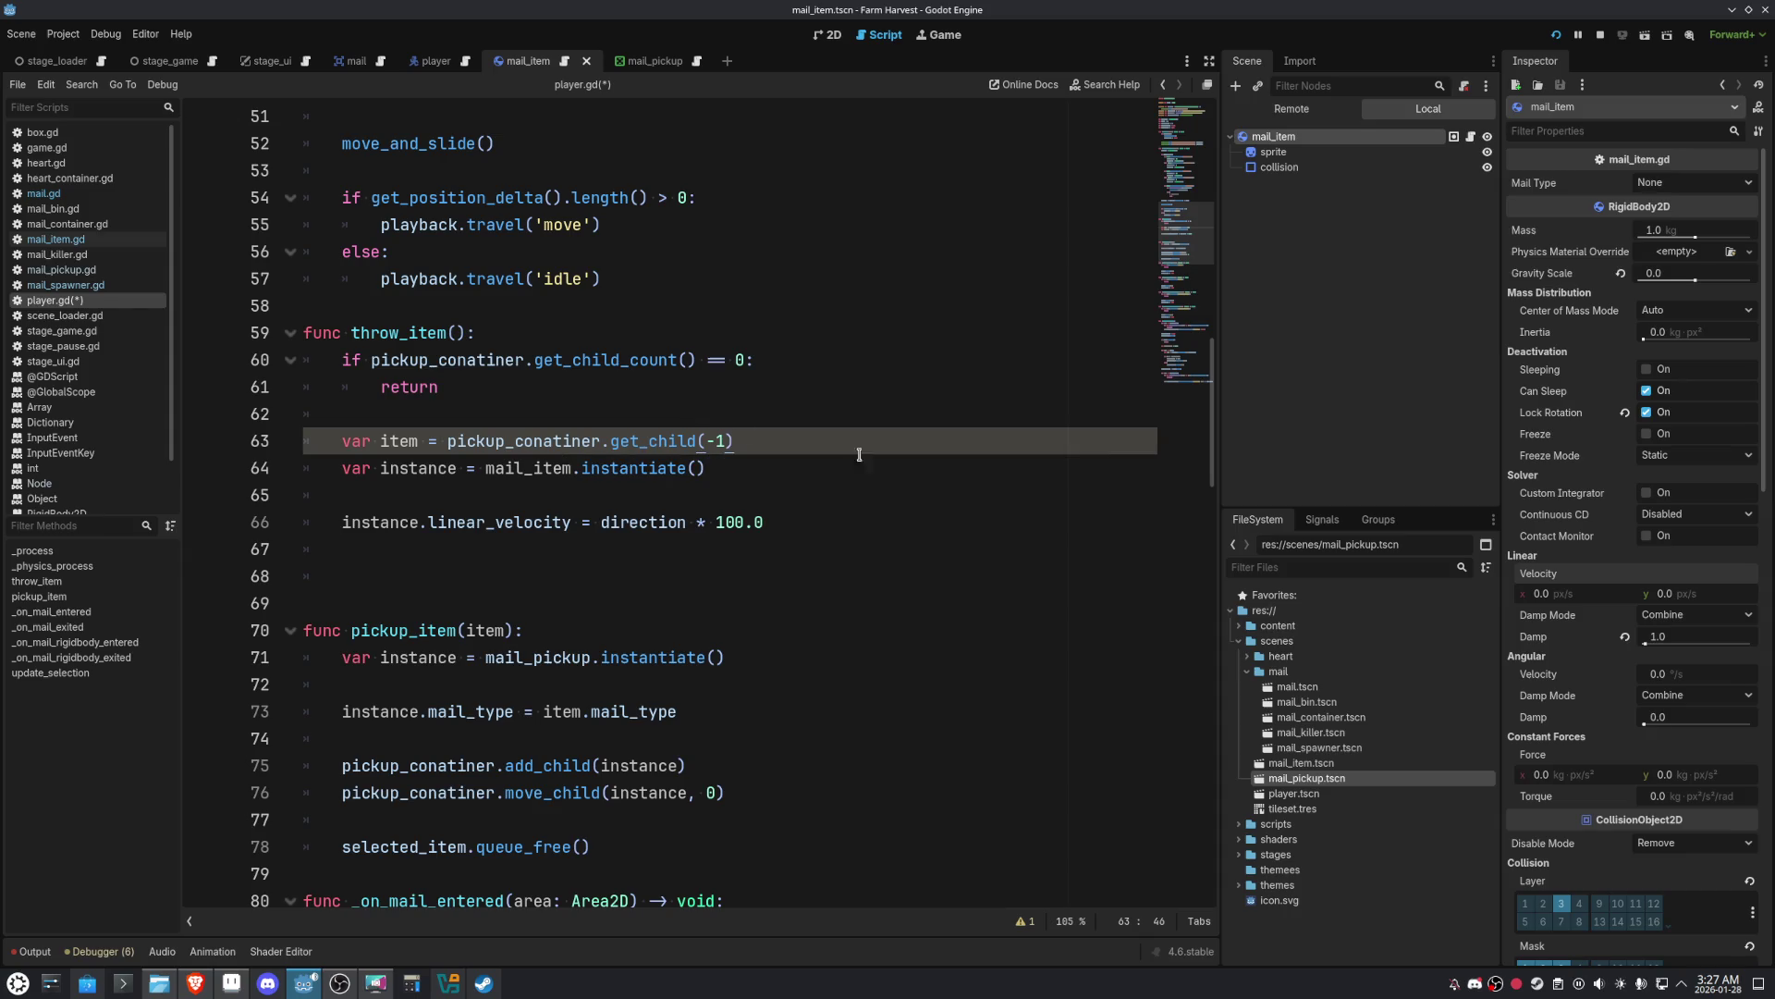
left_click_drag(784, 441, 339, 441)
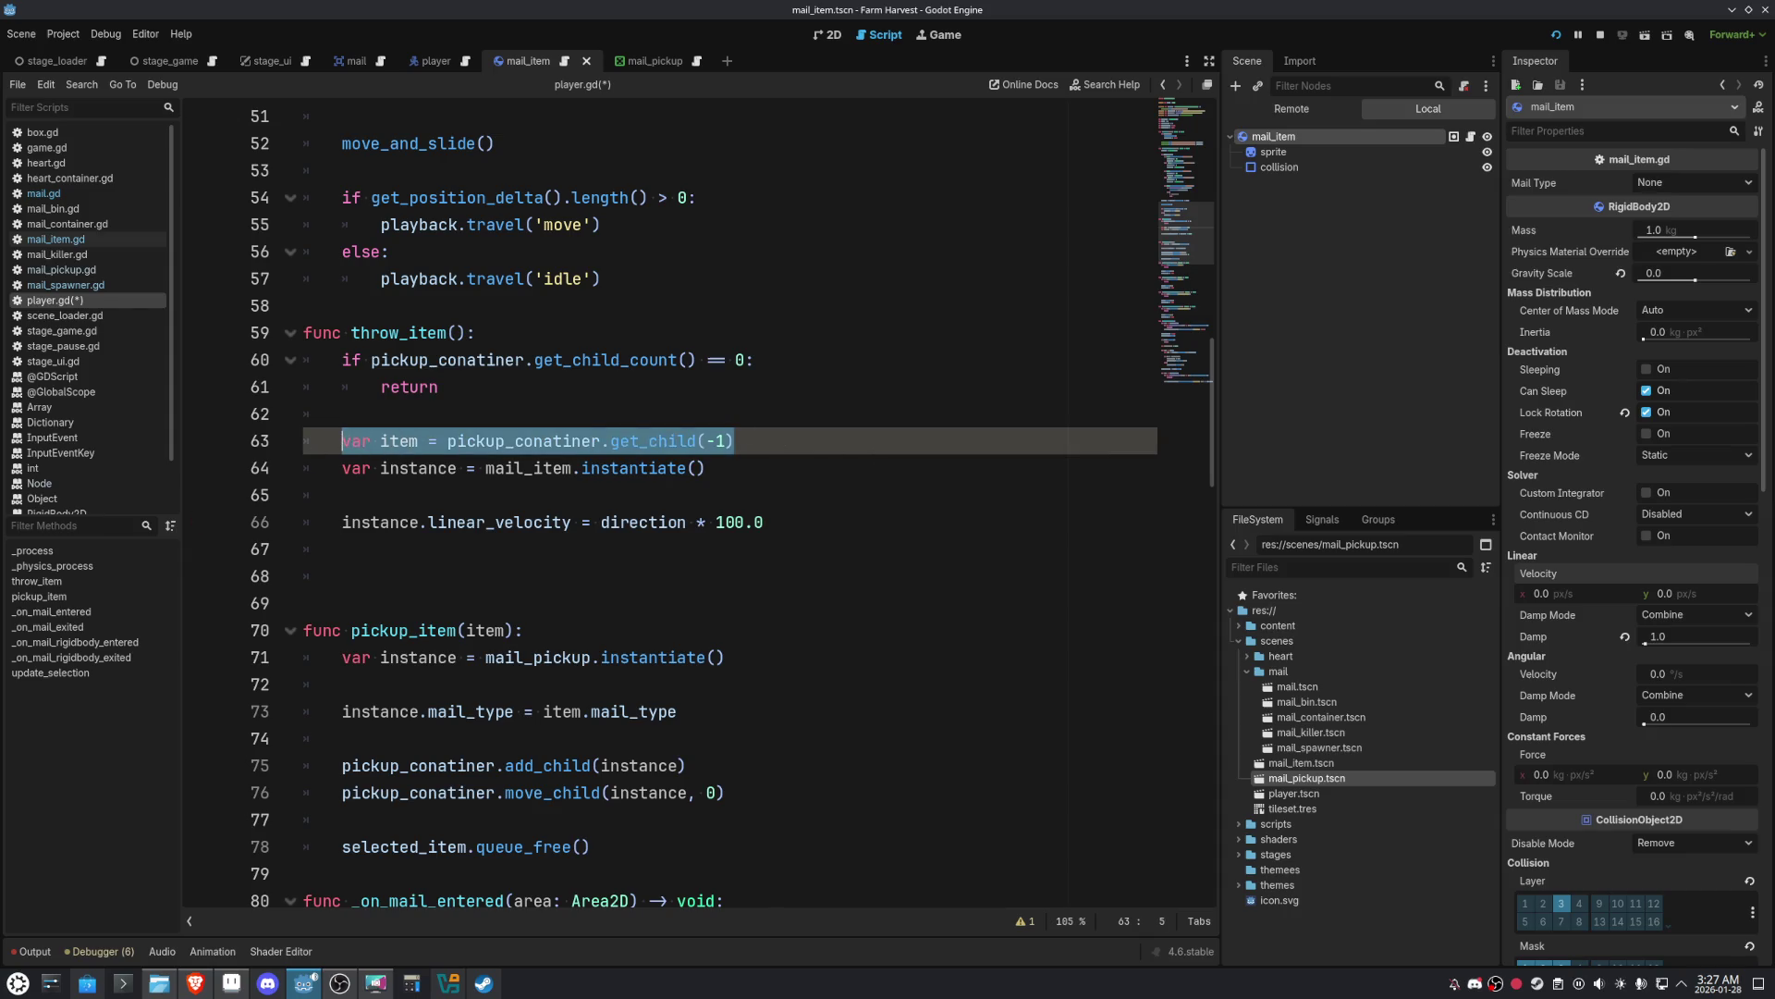
key("ctrl+s")
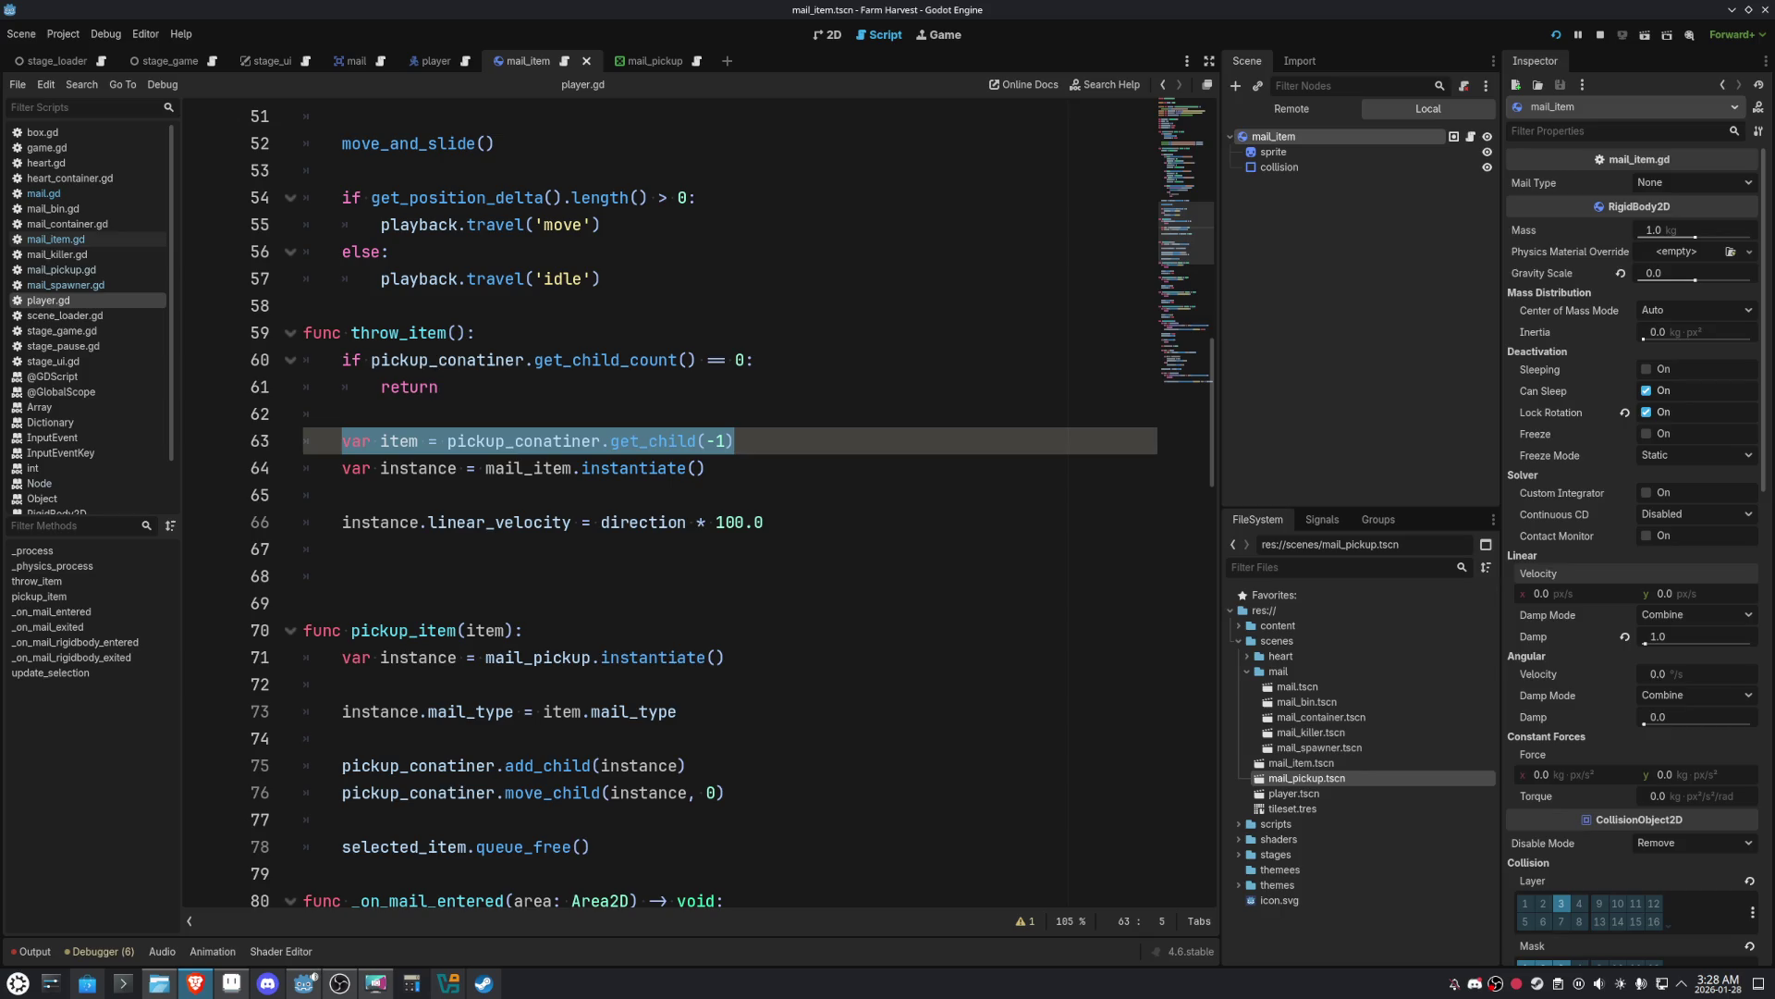
Deselect the new item line by placing the caret on empty line 62
left_click(804, 413)
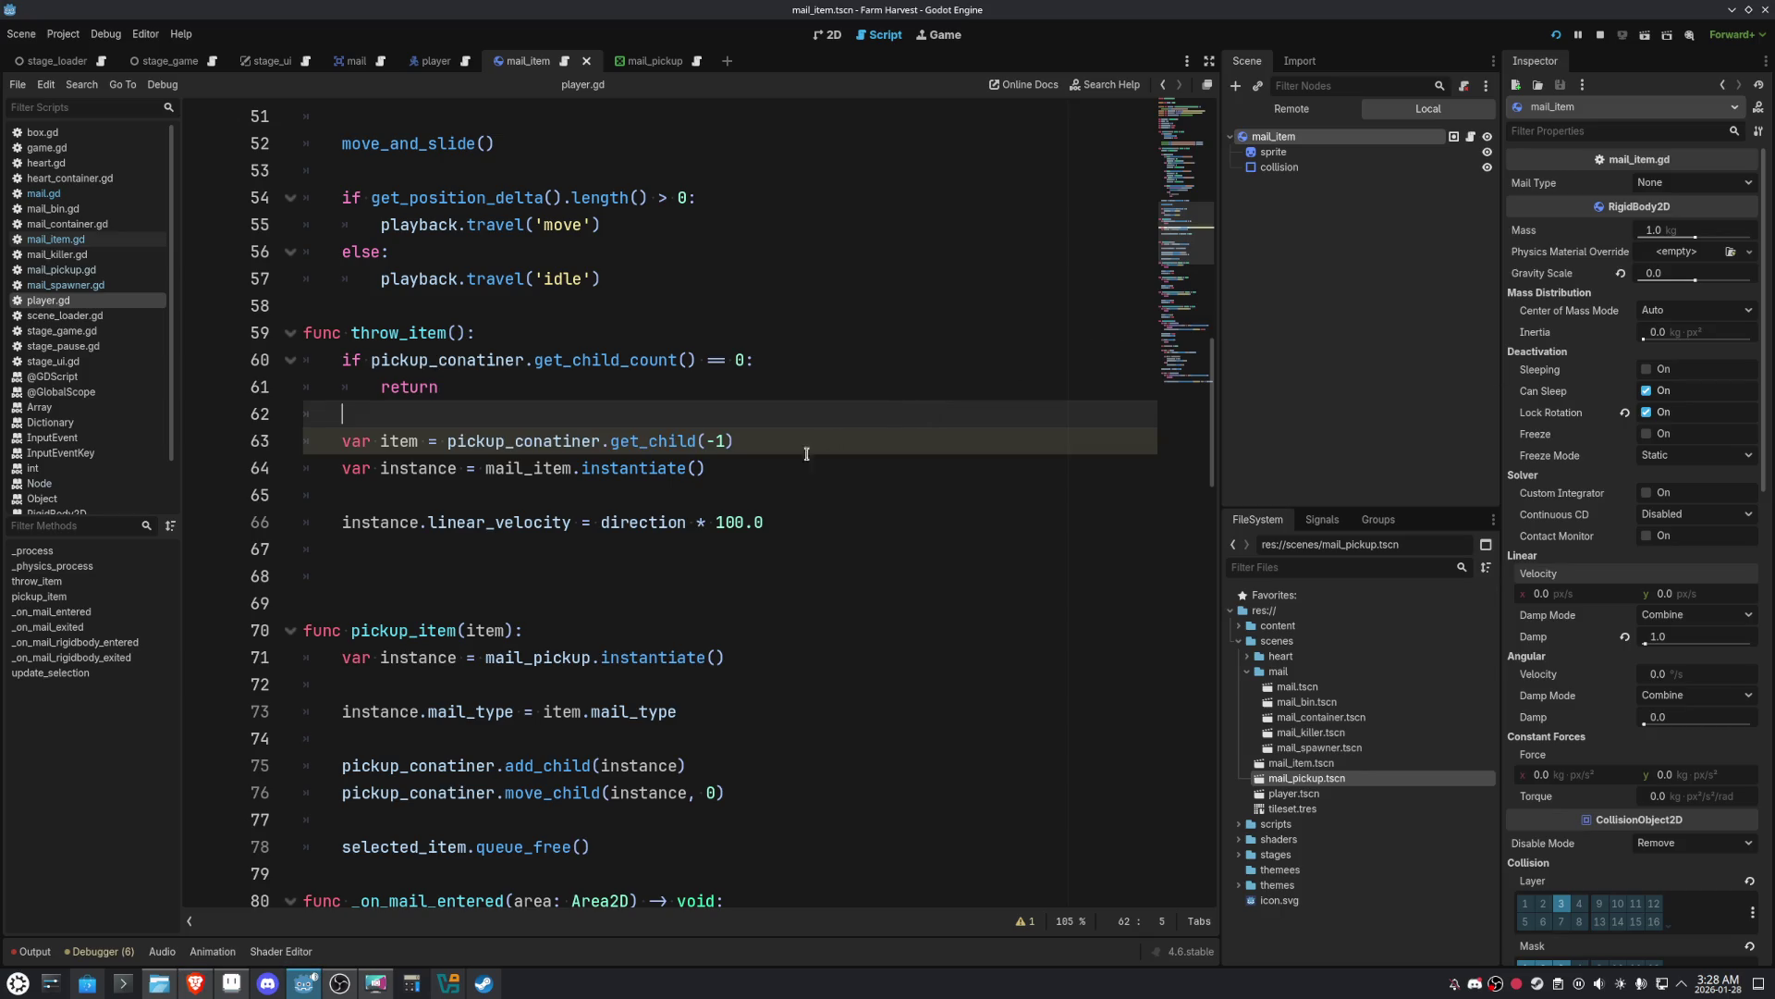
left_click(652, 447, "ctrl")
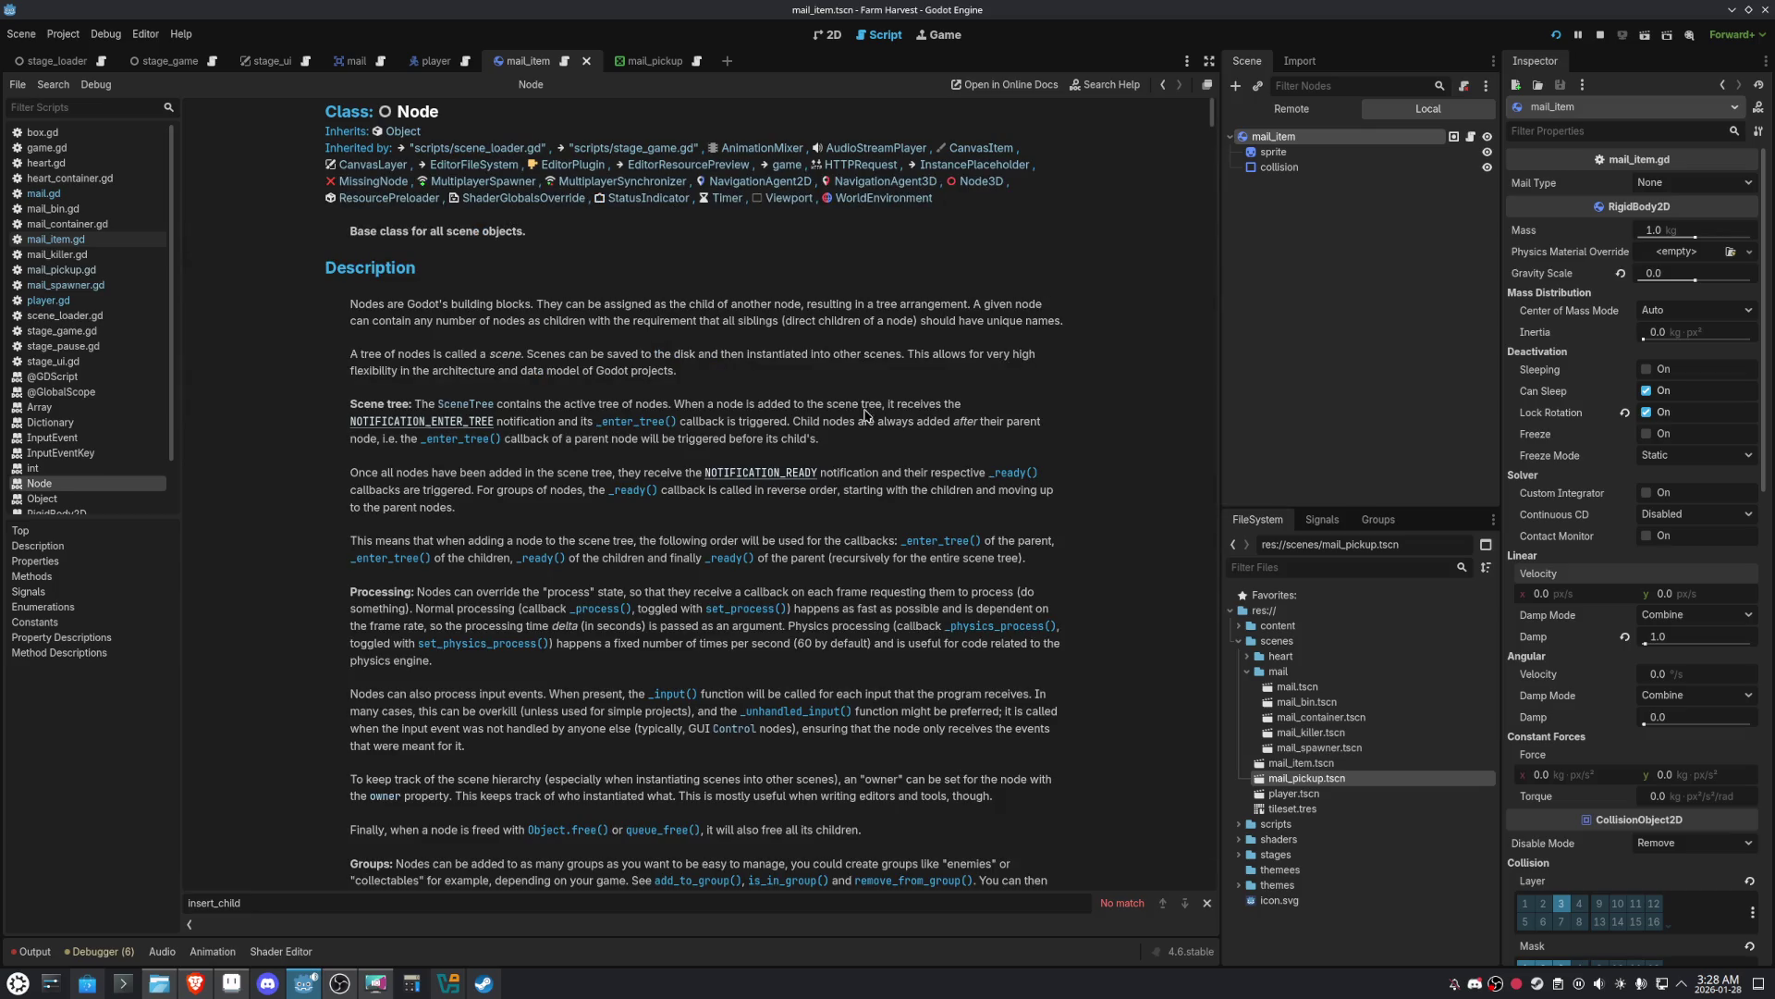
key("ctrl+f")
type("chi")
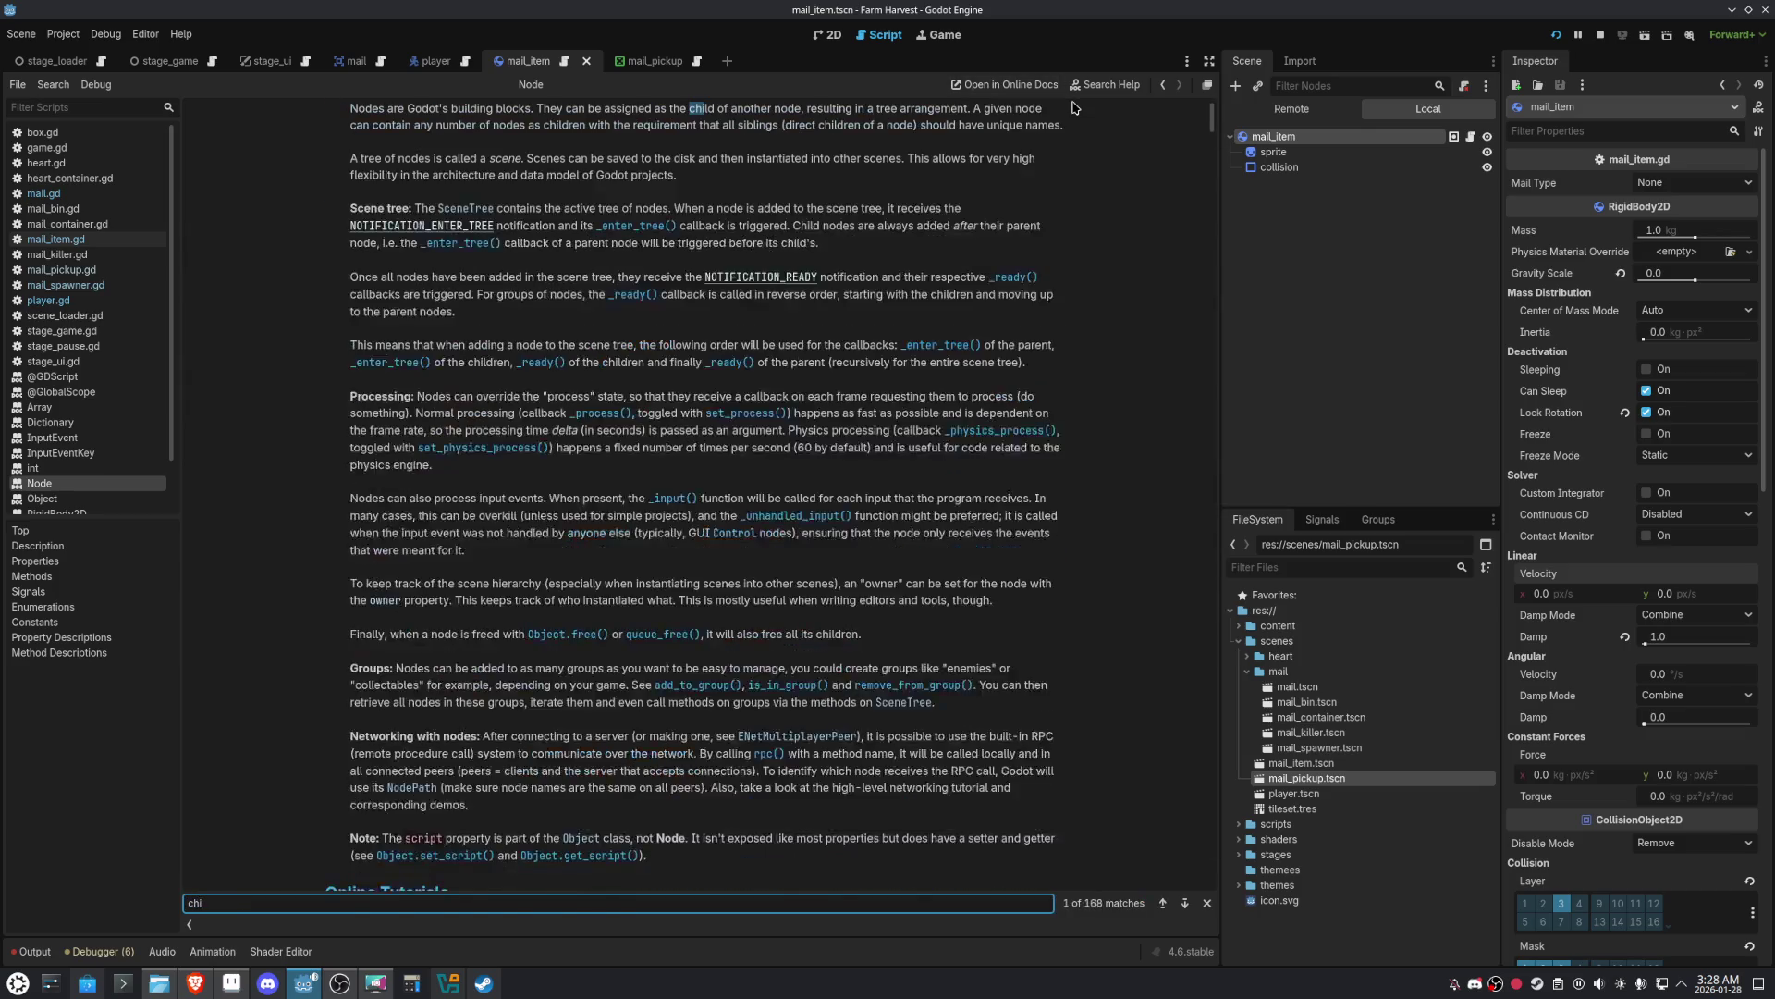
type("ld")
key("BackSpace")
key("BackSpace")
key("BackSpace")
type("get_child")
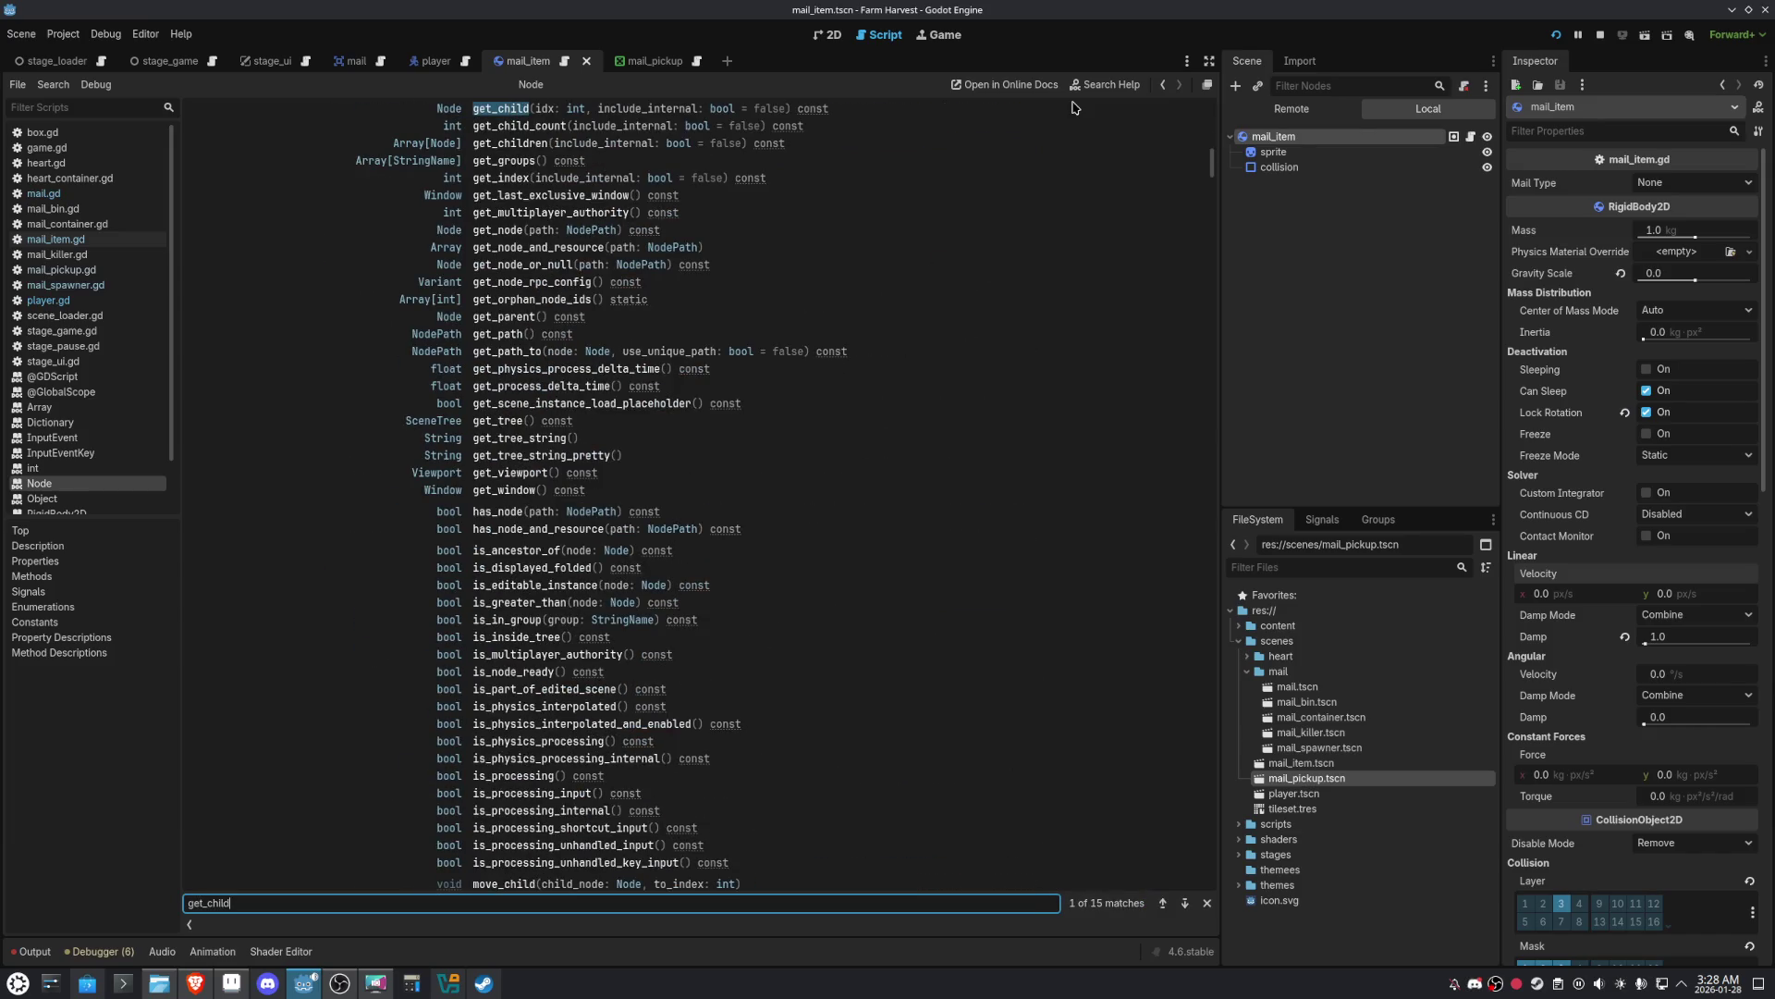
scroll(877, 294, "up", 5)
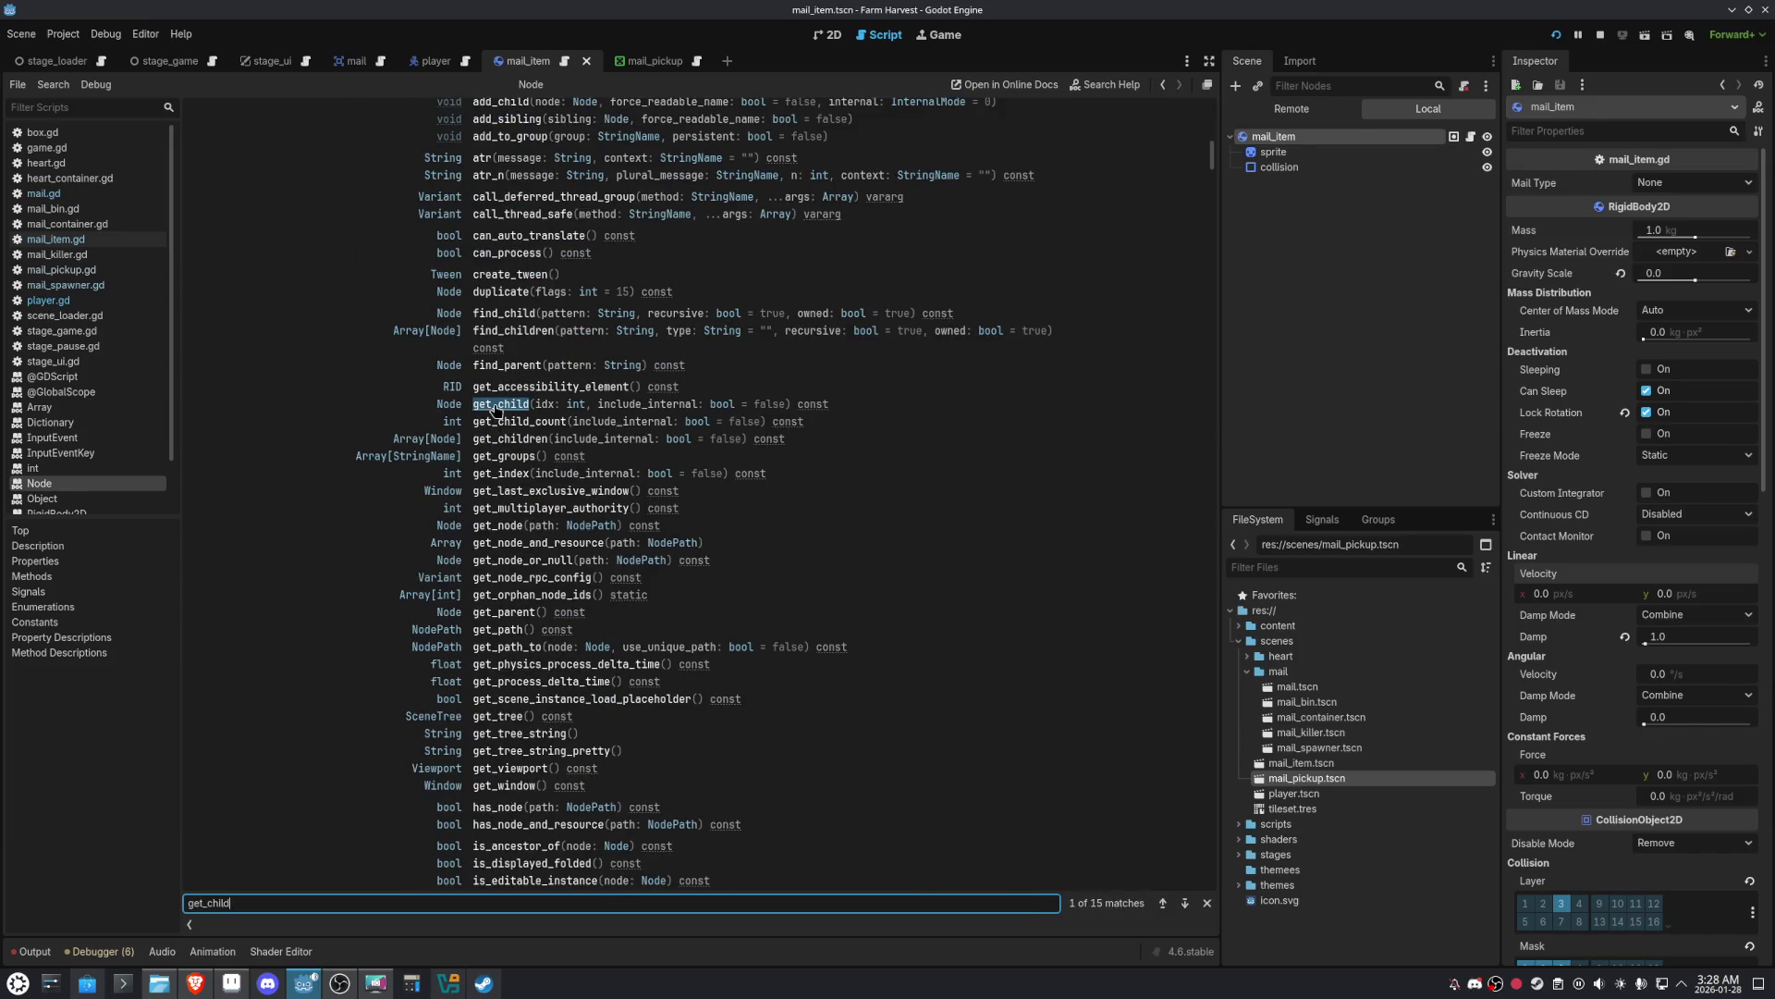
left_click(490, 412)
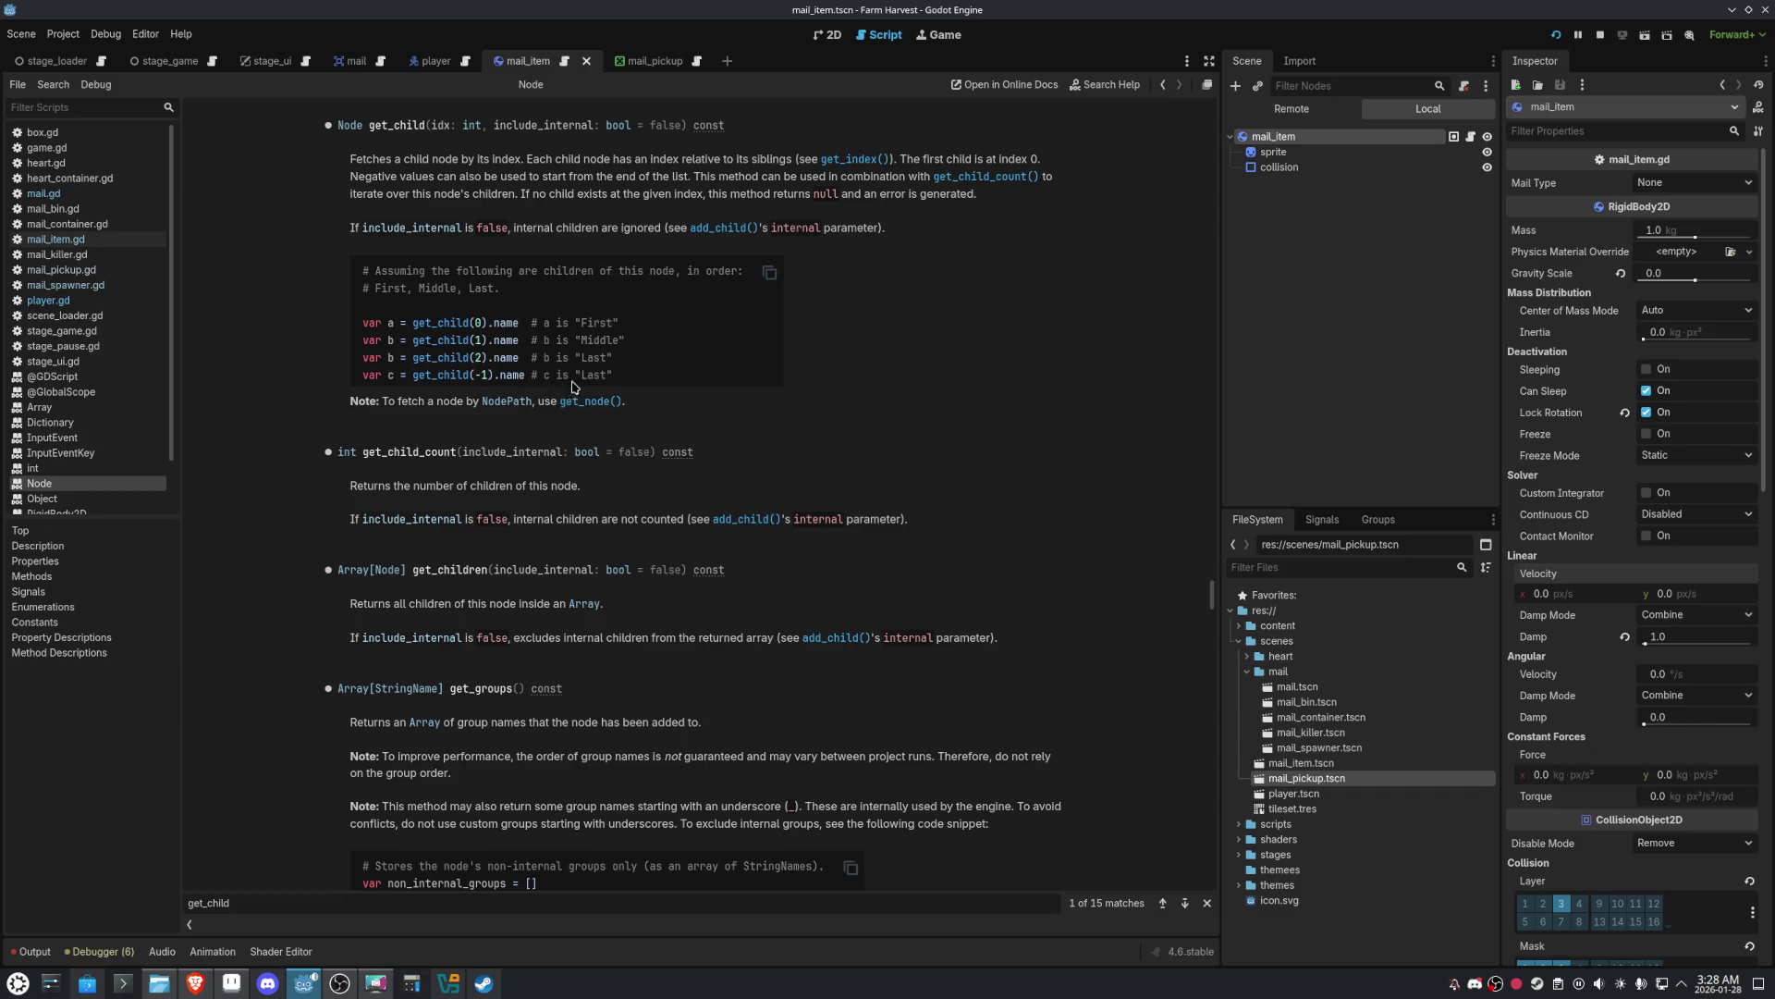
left_click_drag(525, 377, 412, 376)
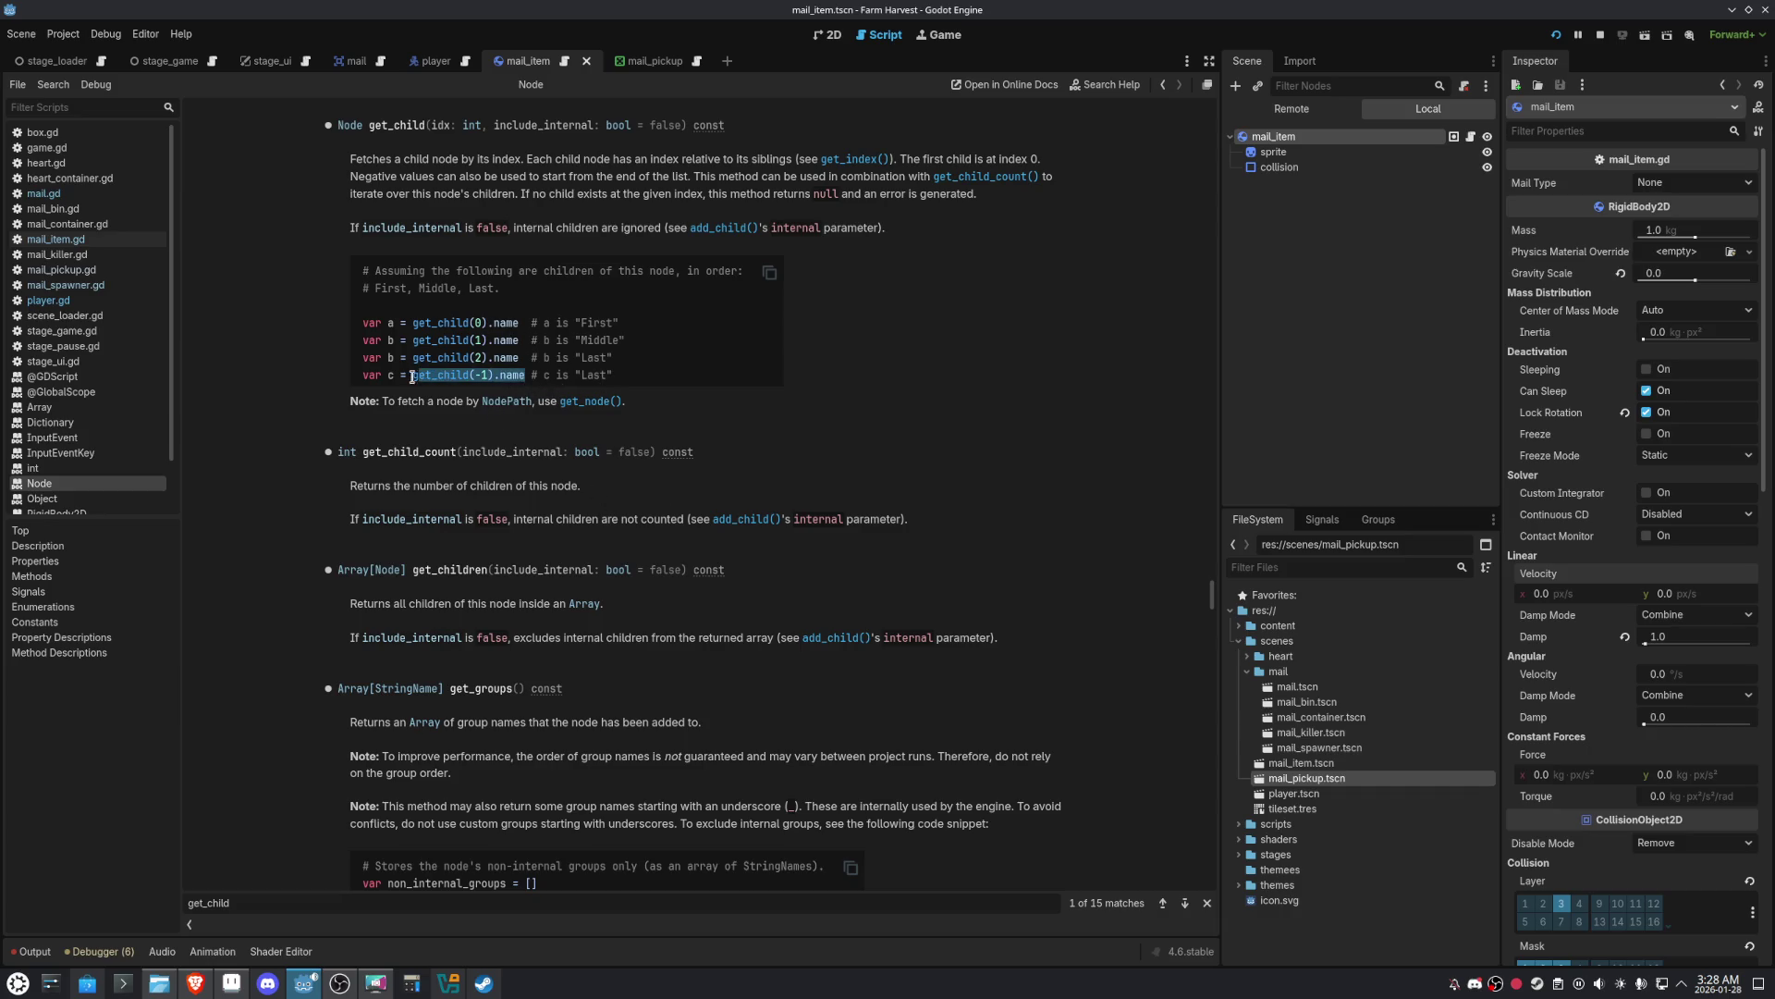
left_click(1160, 92)
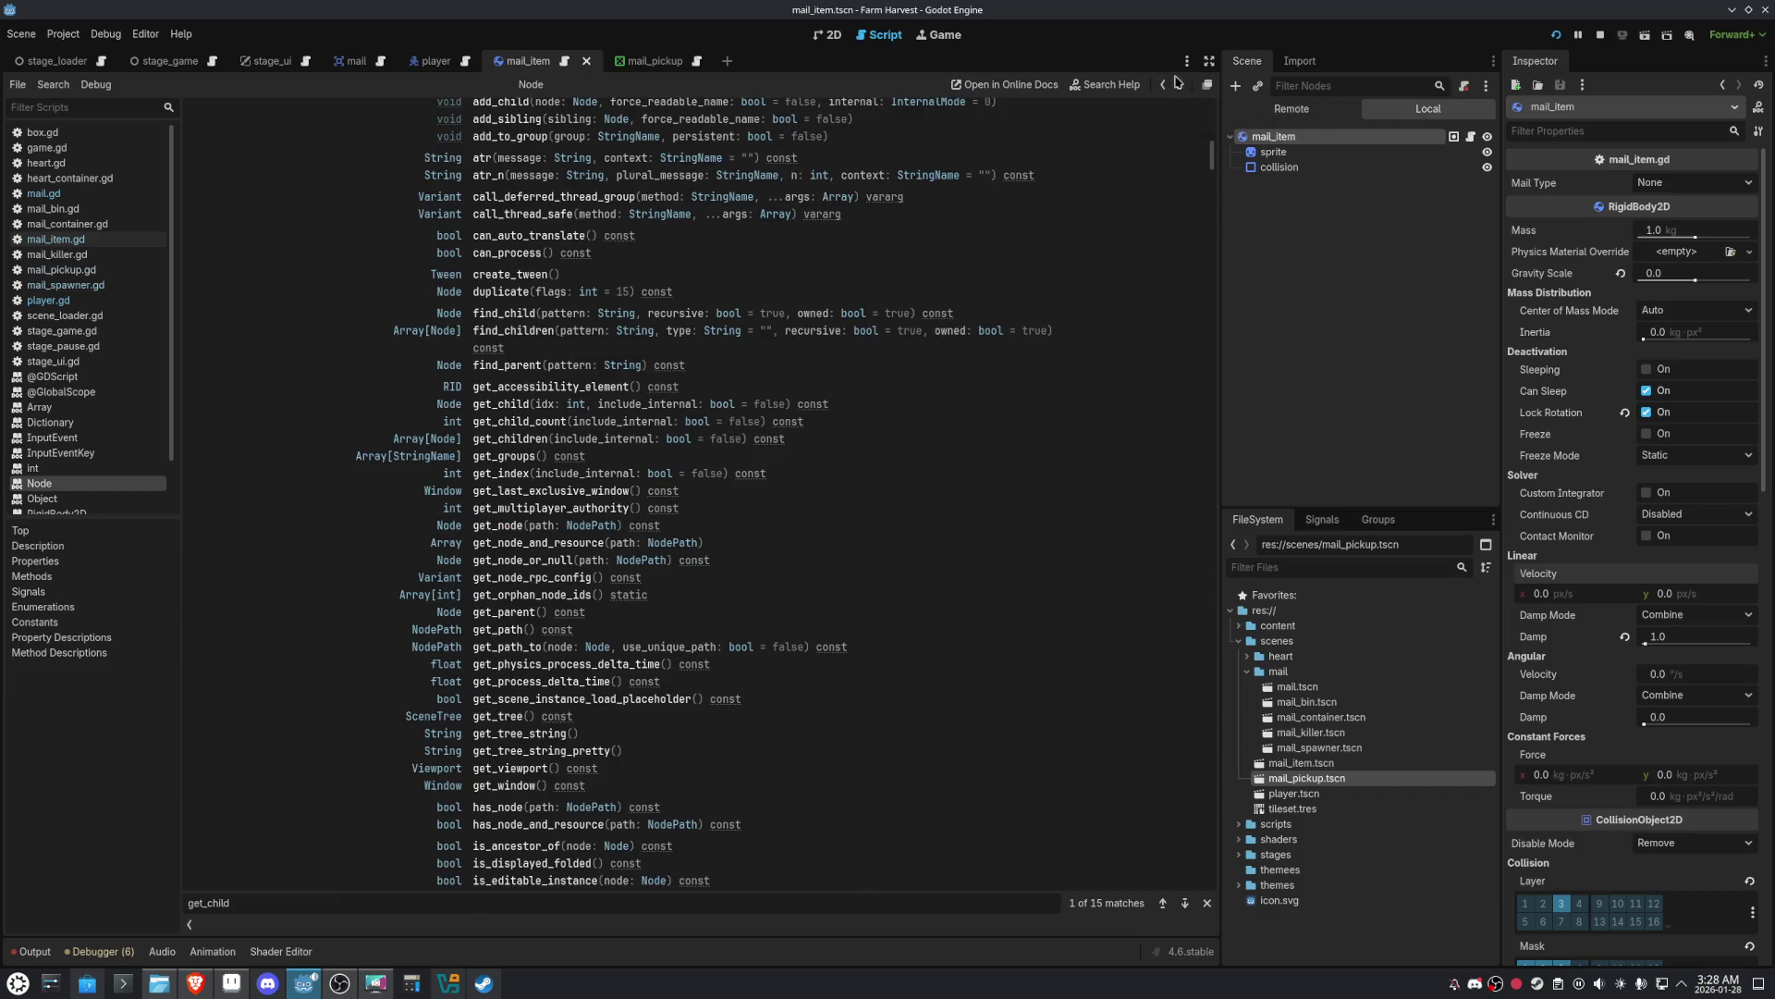
left_click(1160, 94)
left_click_drag(734, 441, 611, 441)
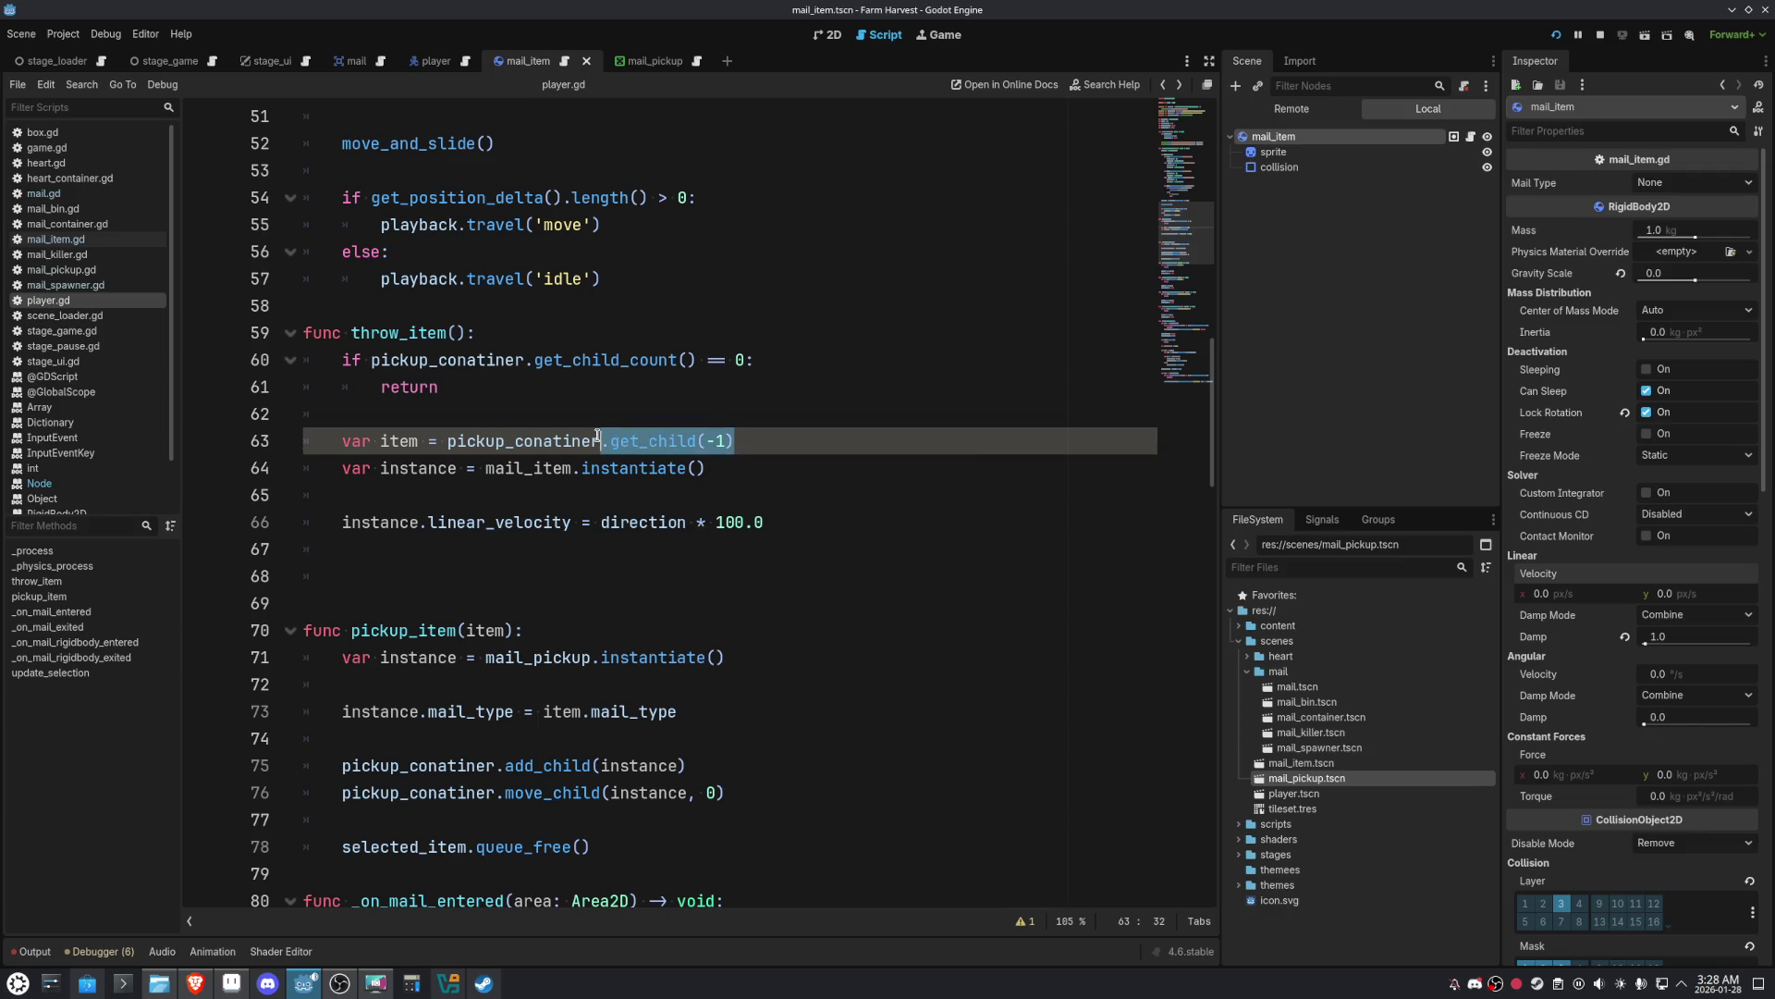
key("End")
type(".name")
key("Return")
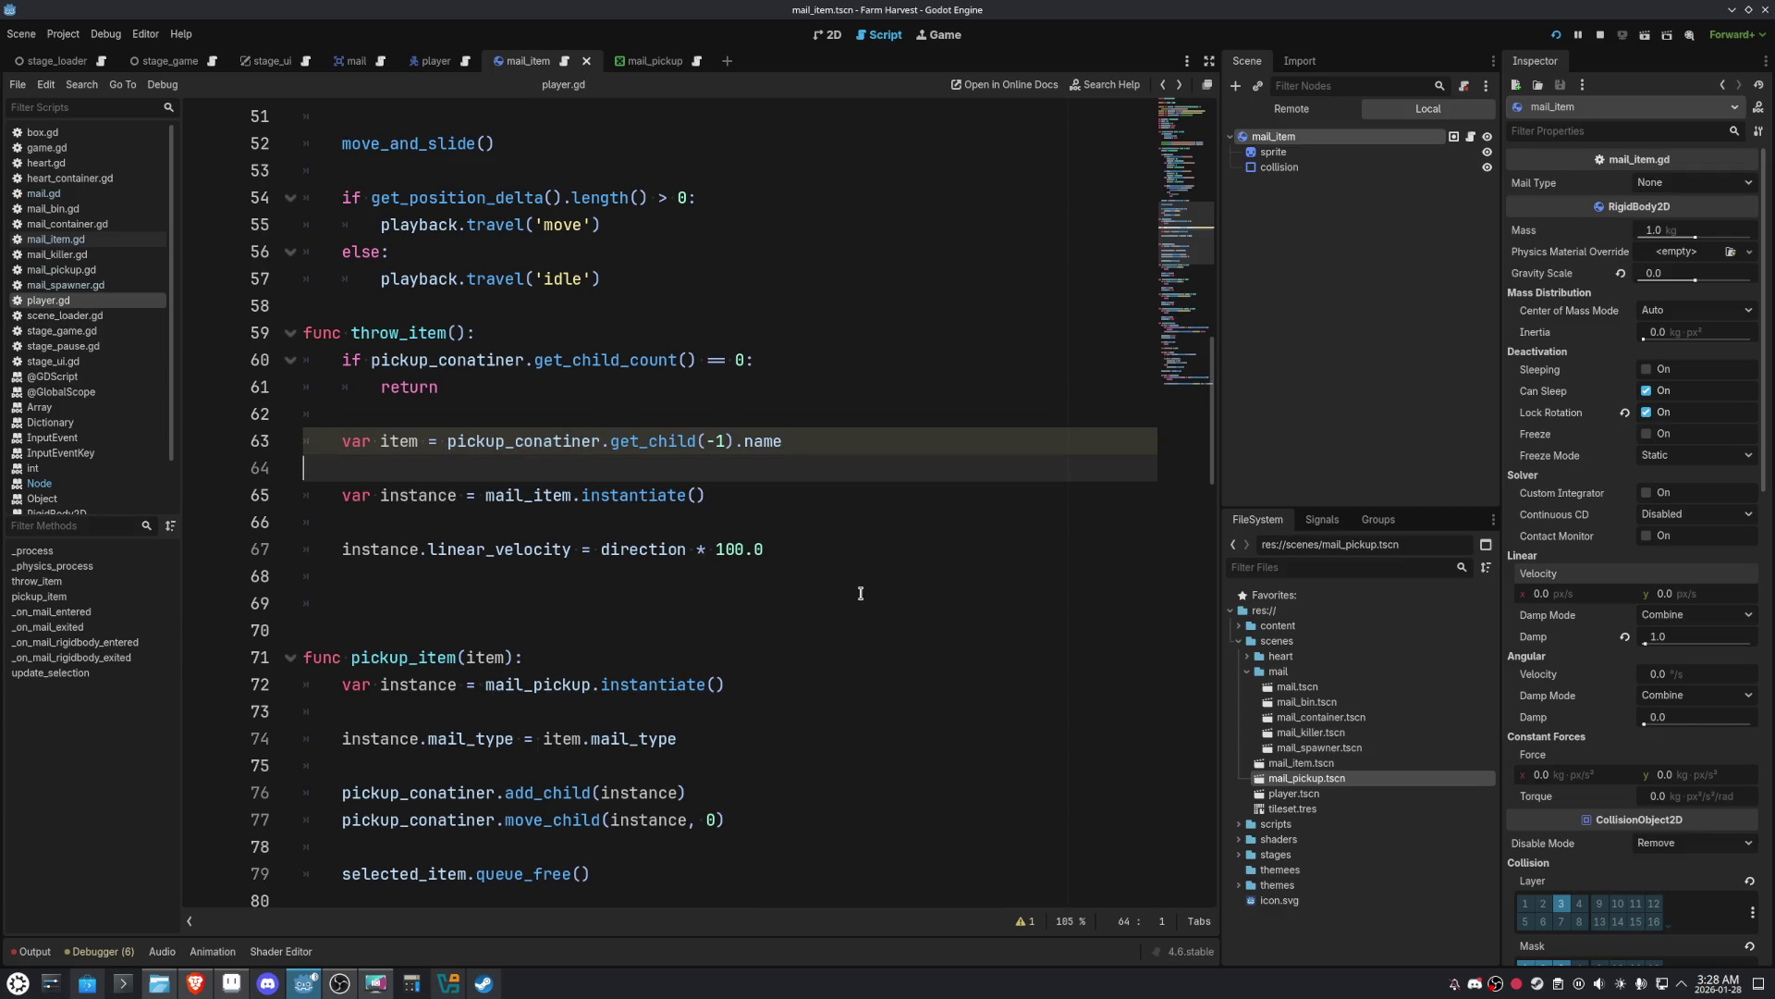
Remove the .name suffix from line 63, open the player scene, then return to player.gd line 67
key("BackSpace")
key("BackSpace")
key("BackSpace")
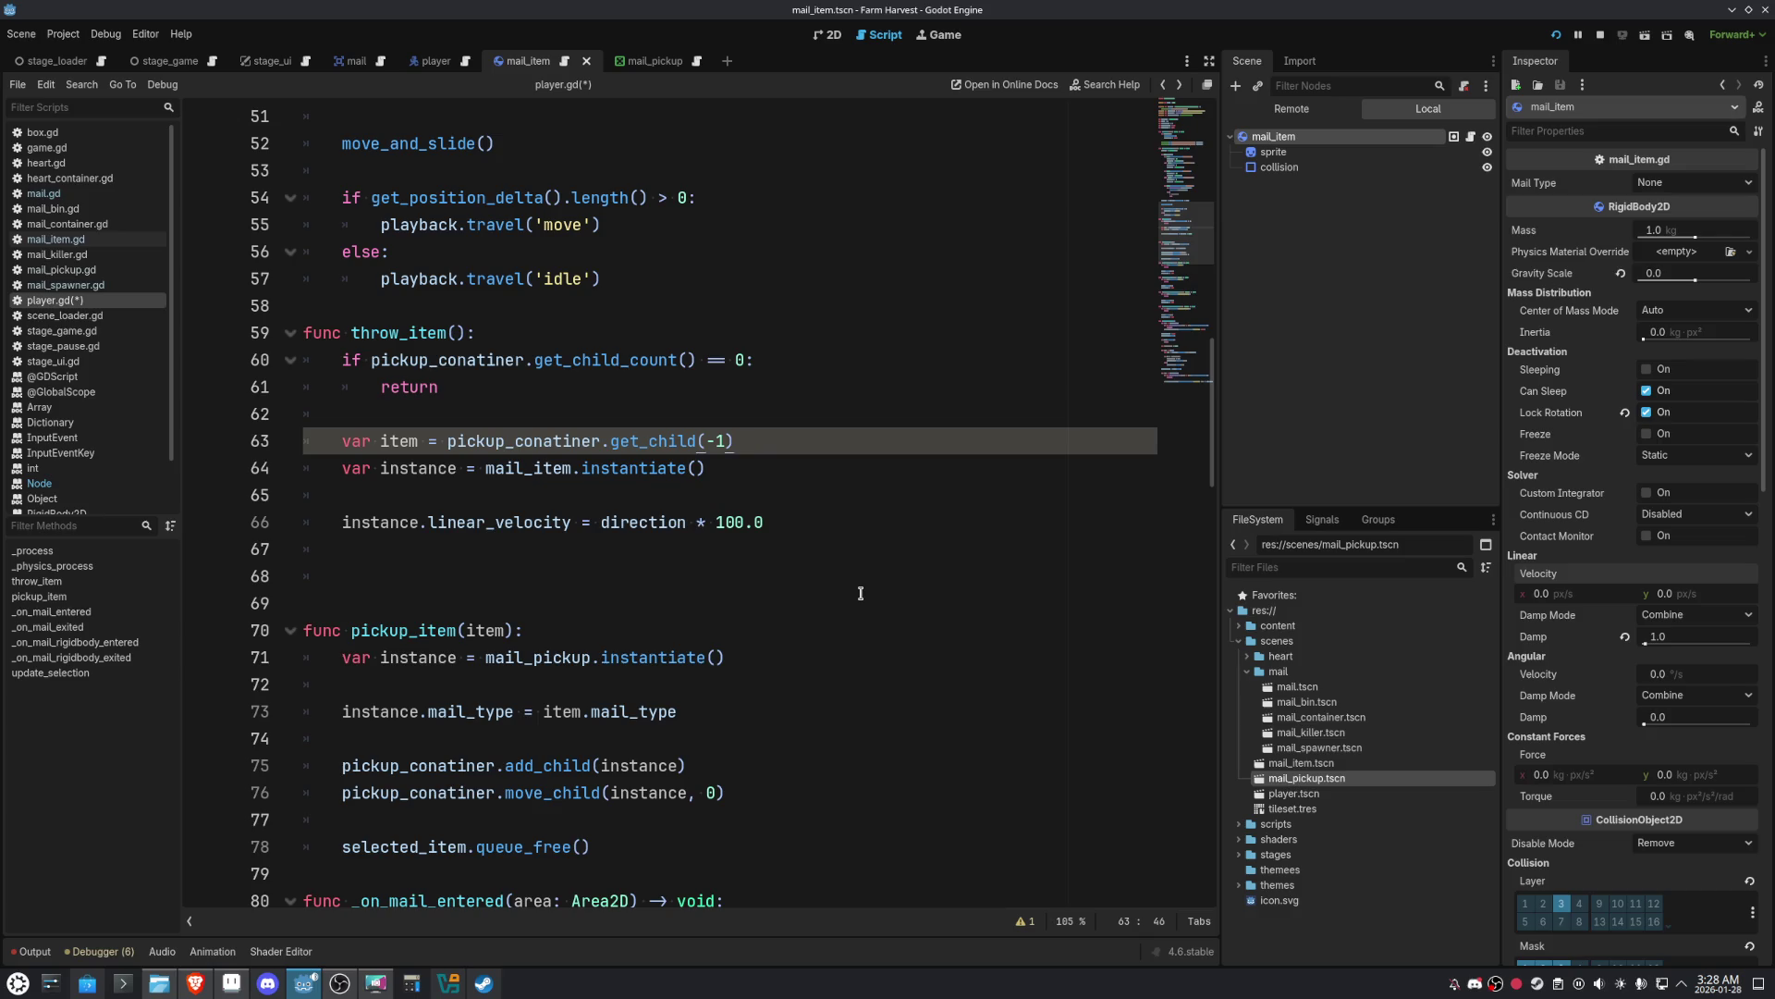
key("Down")
key("Down")
key("Down")
key("Down")
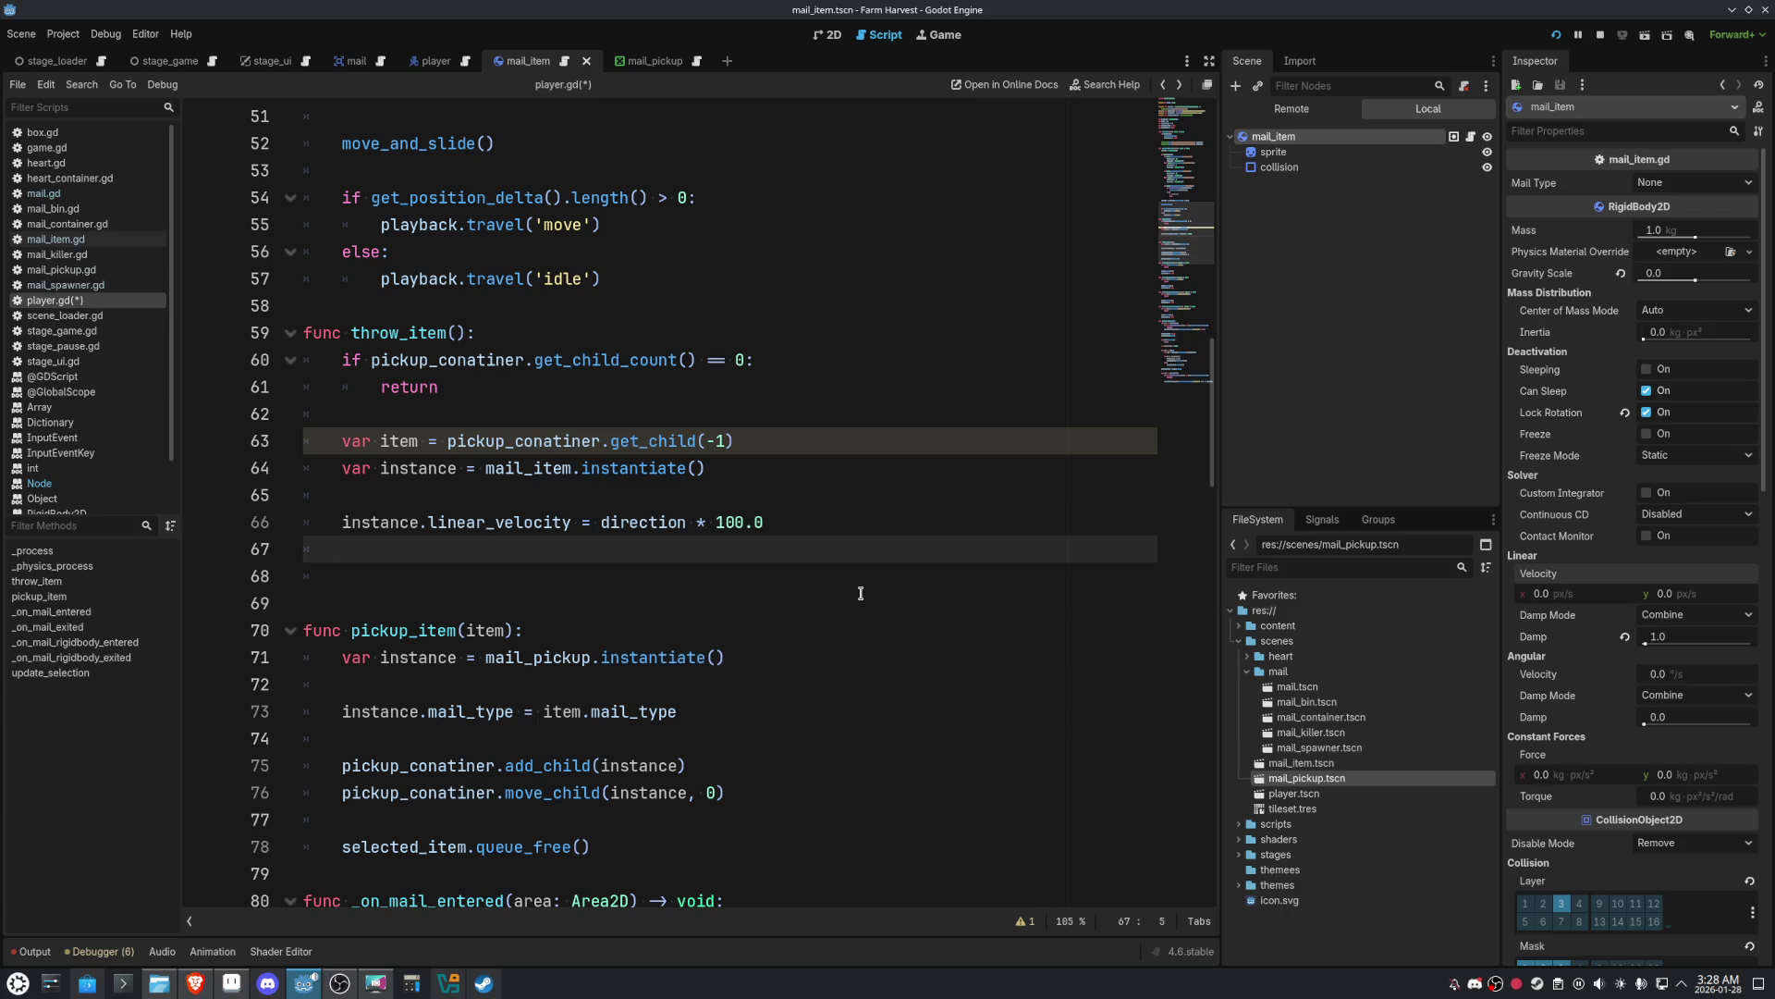
left_click(430, 61)
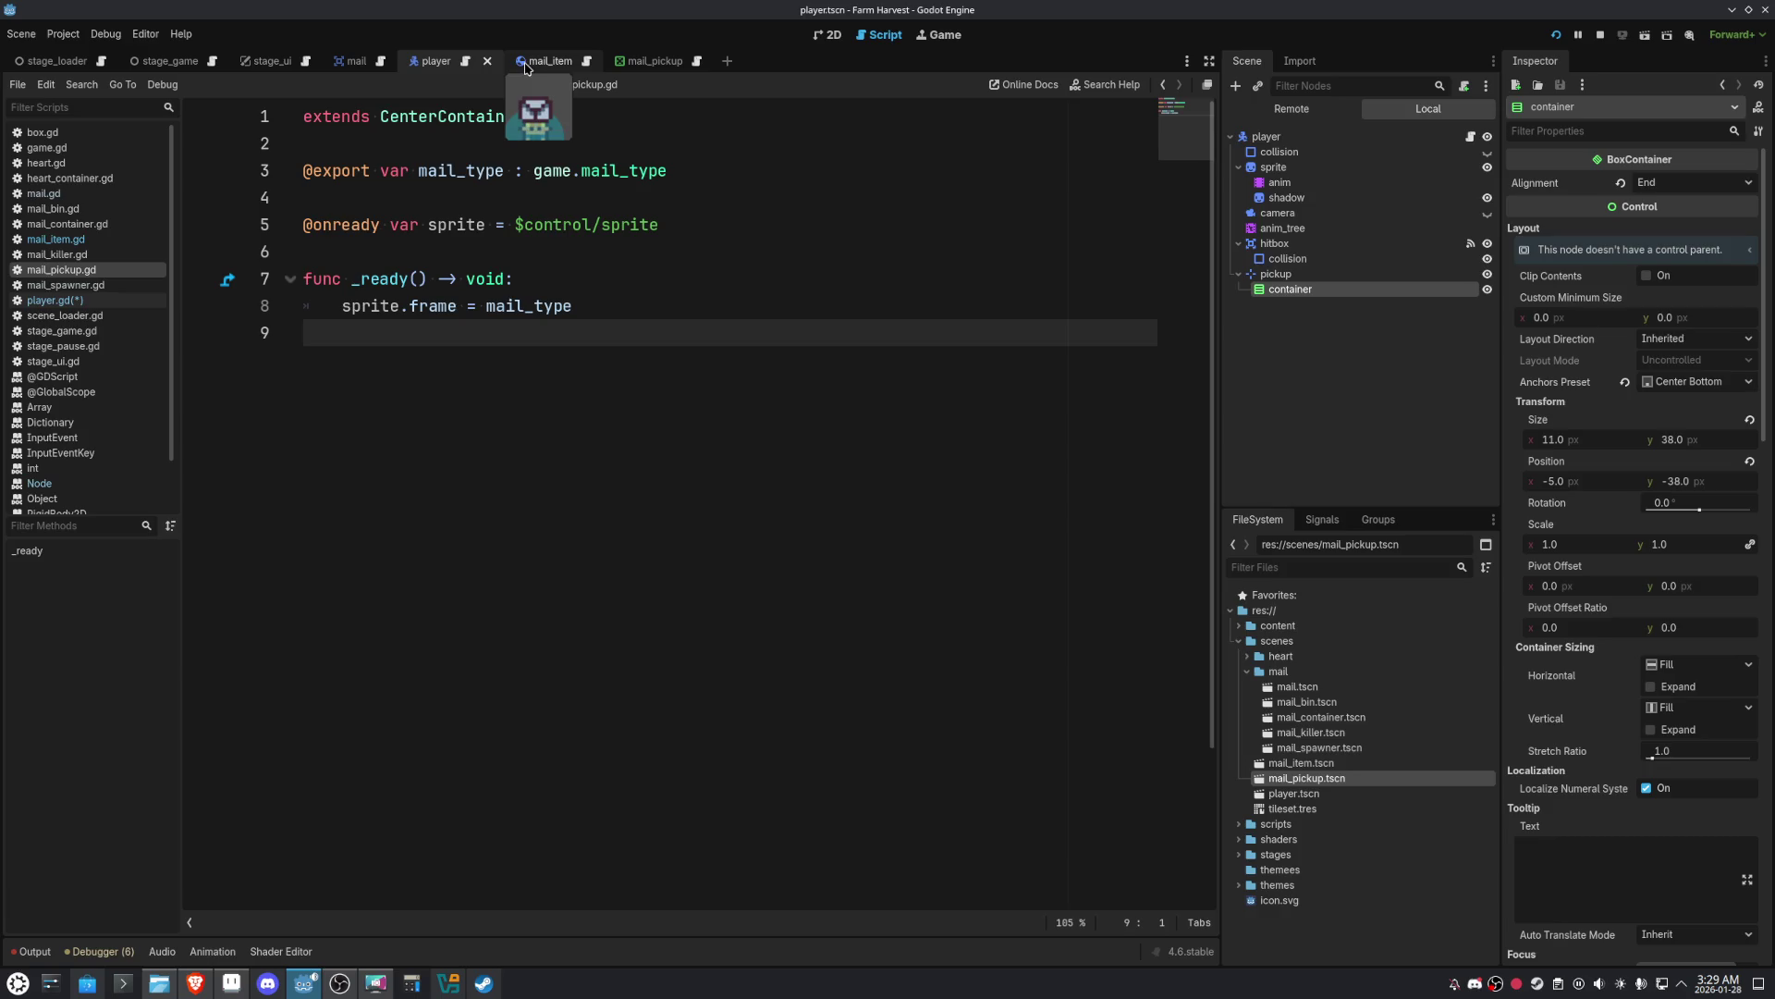
left_click(1470, 136)
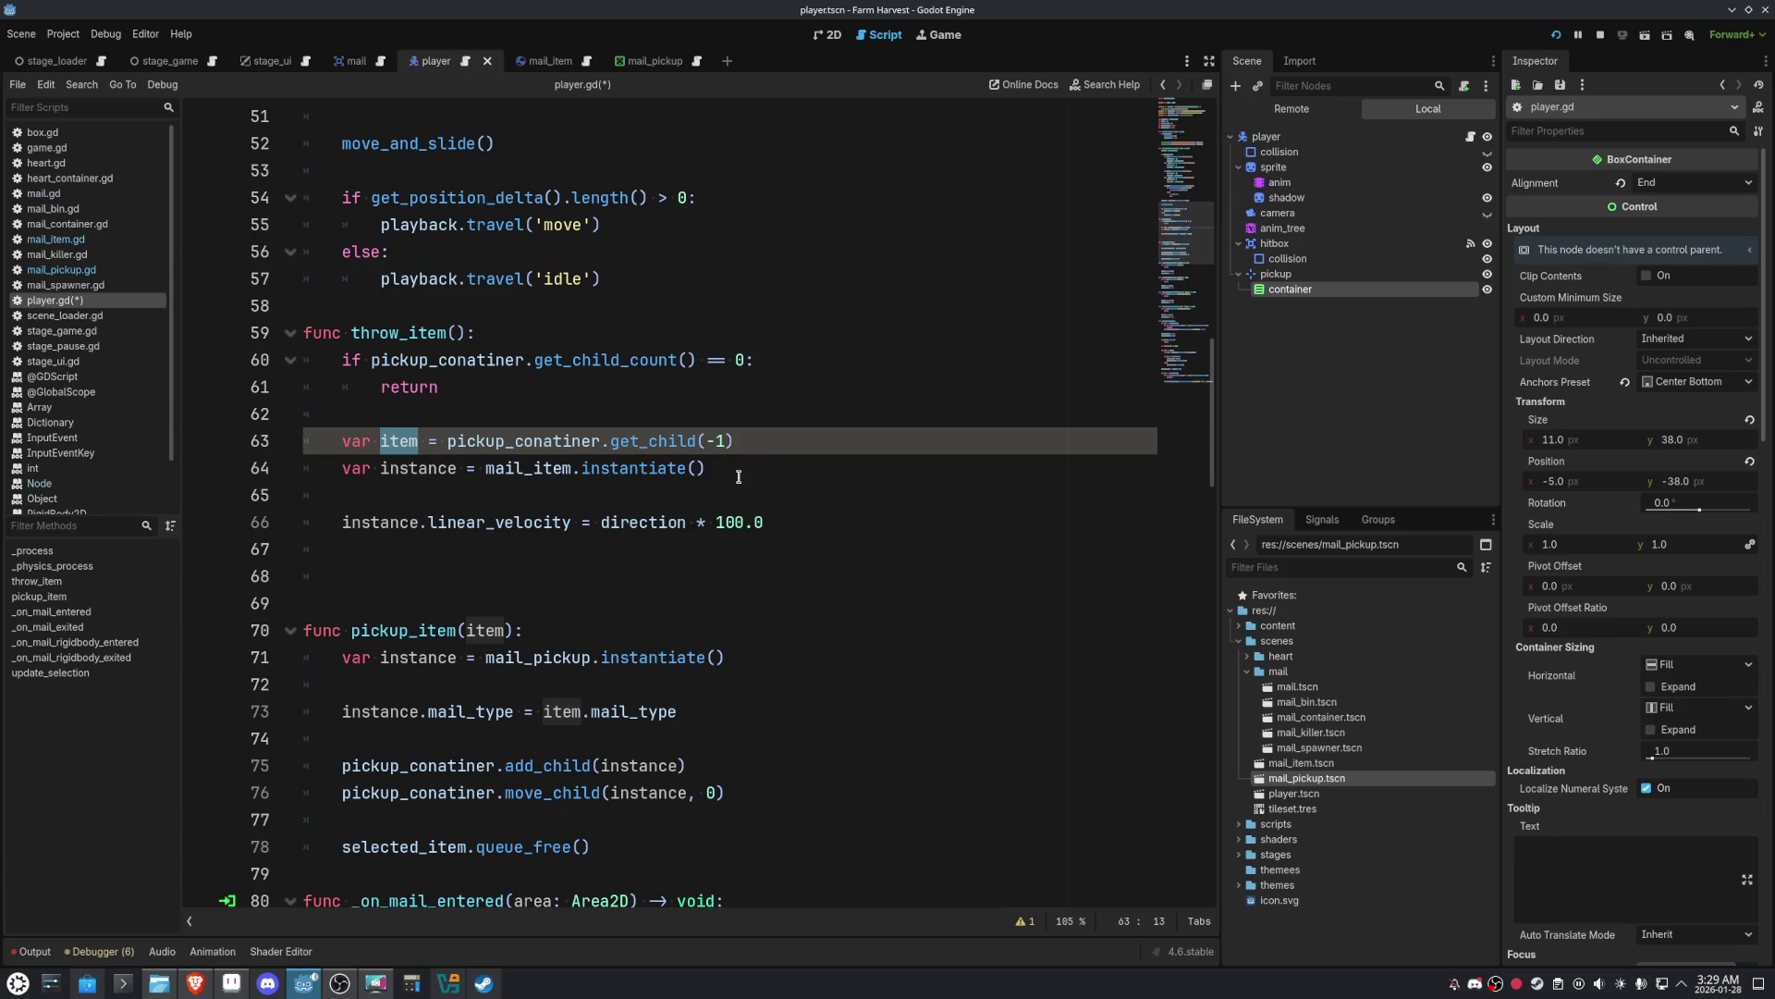
left_click(787, 547)
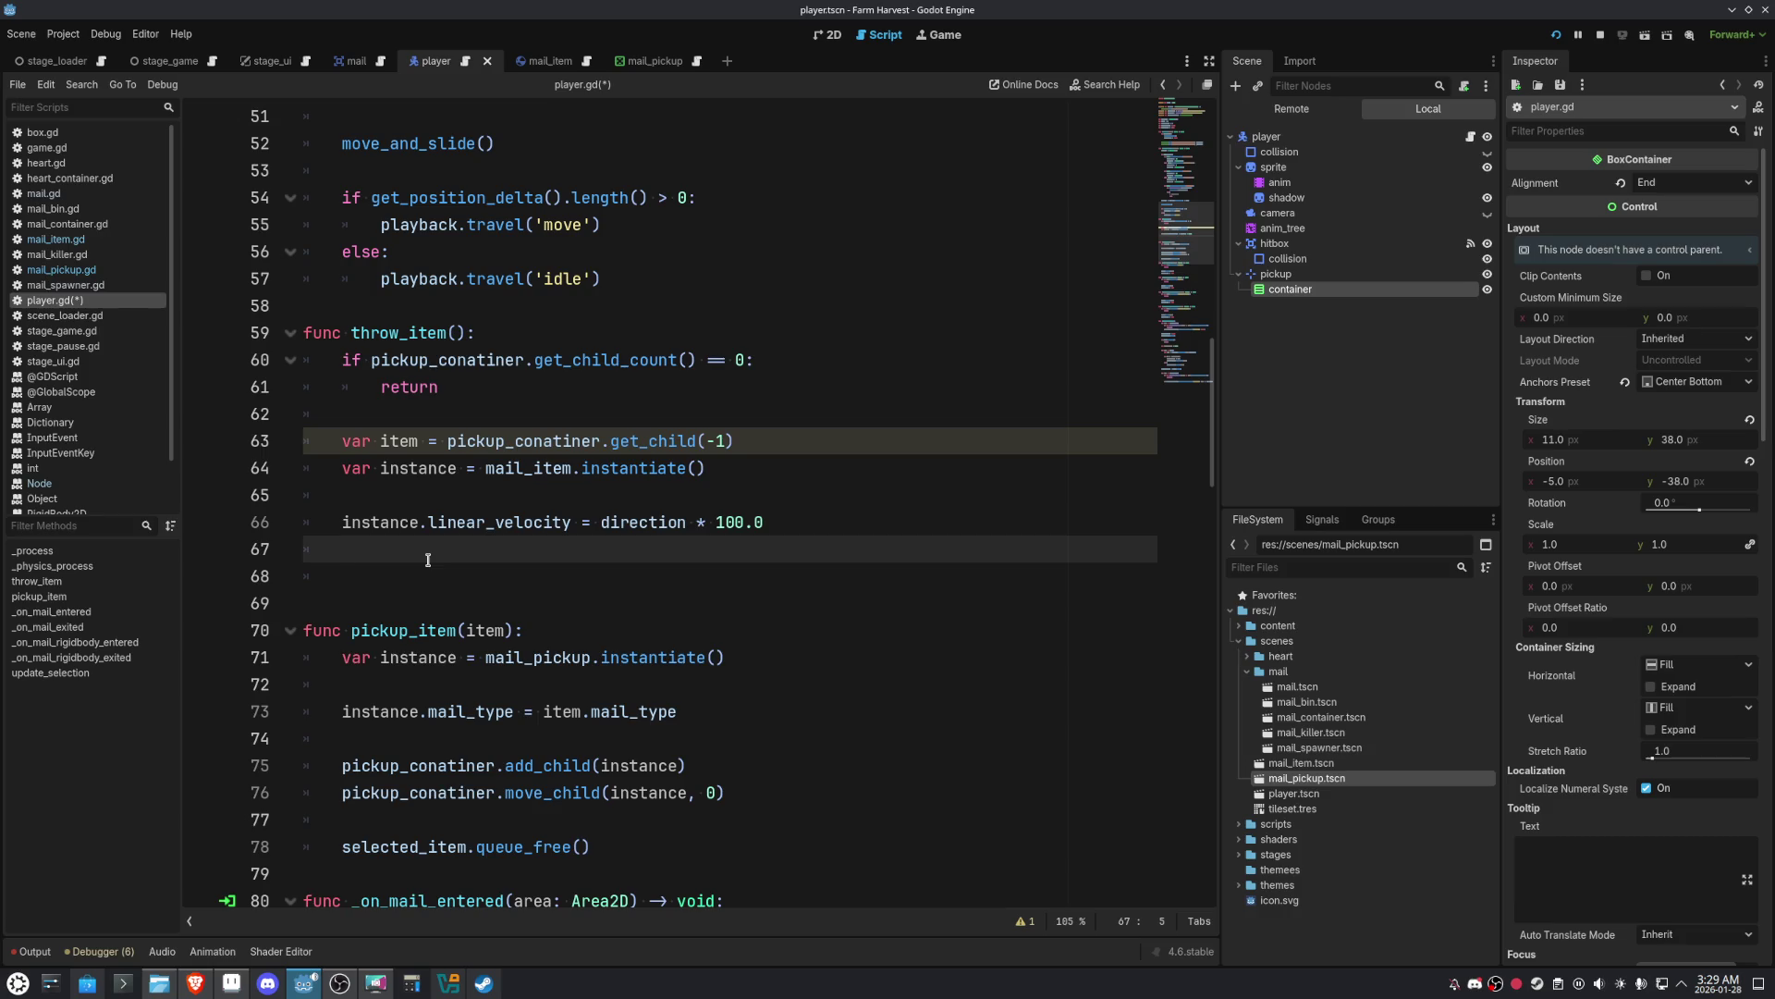
Add 'instance.sprite = item.sprite.duplicate(true)' on line 67, save, and search help for 'duplicate'
type("instance.sprite ")
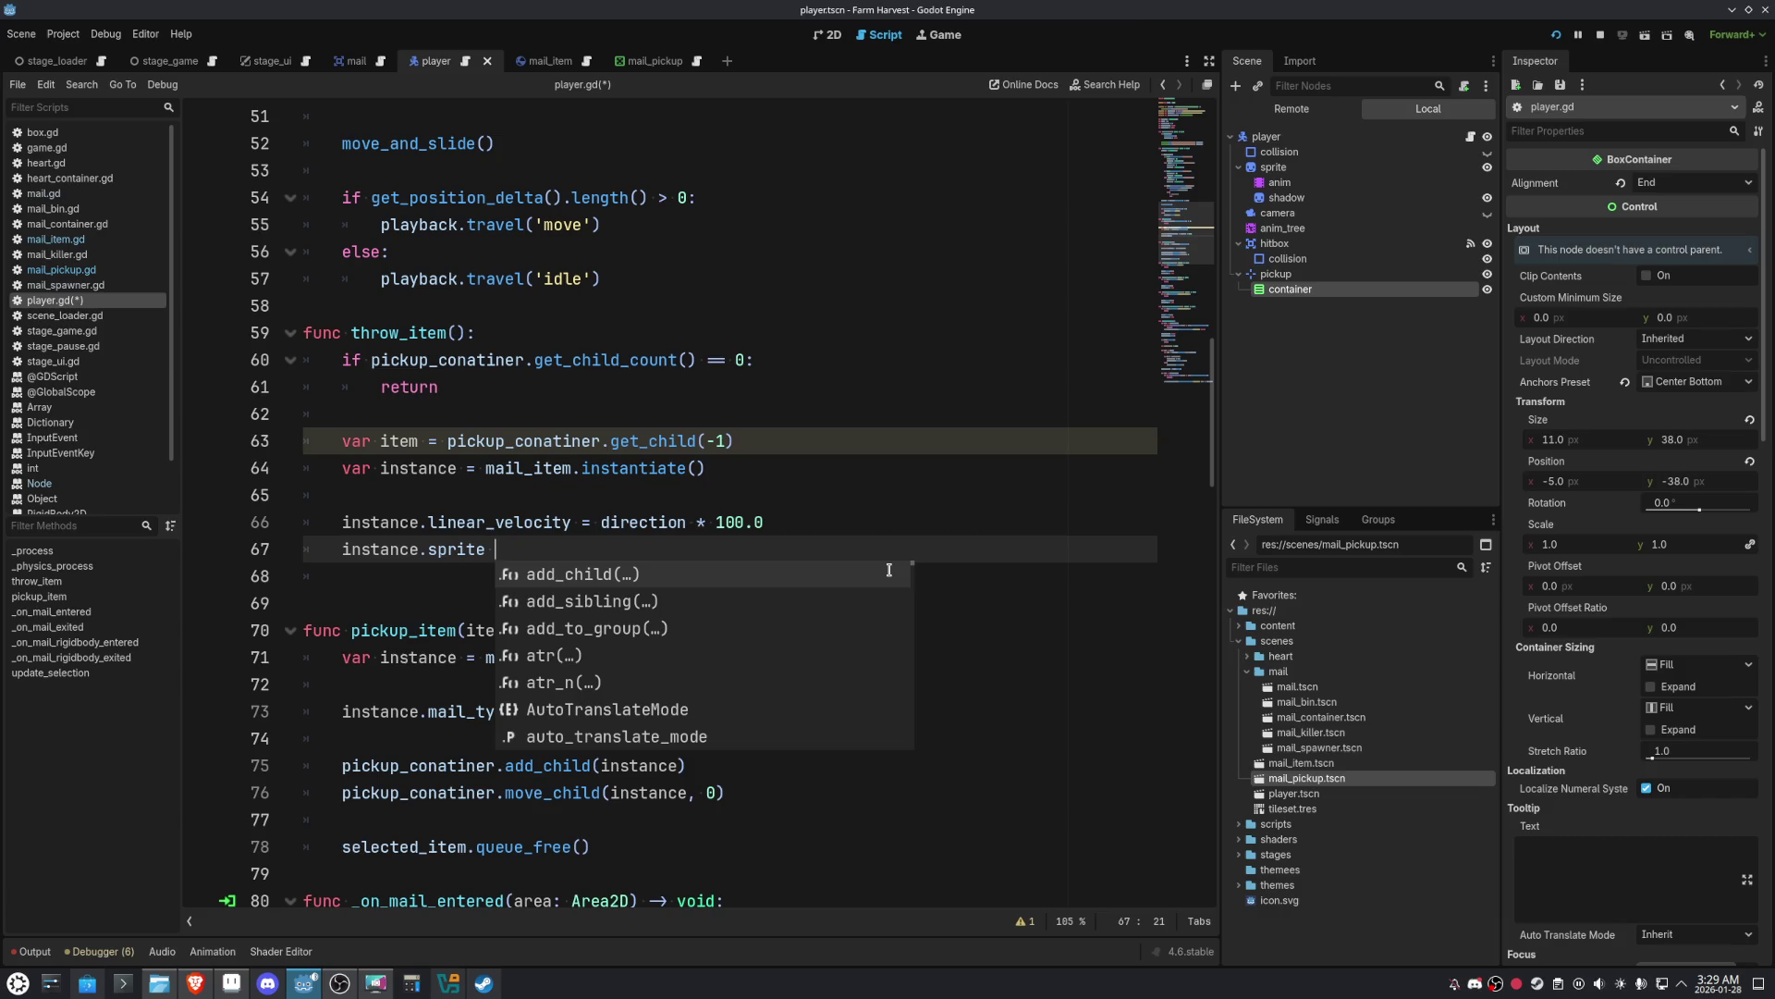
type("= item.sprite.")
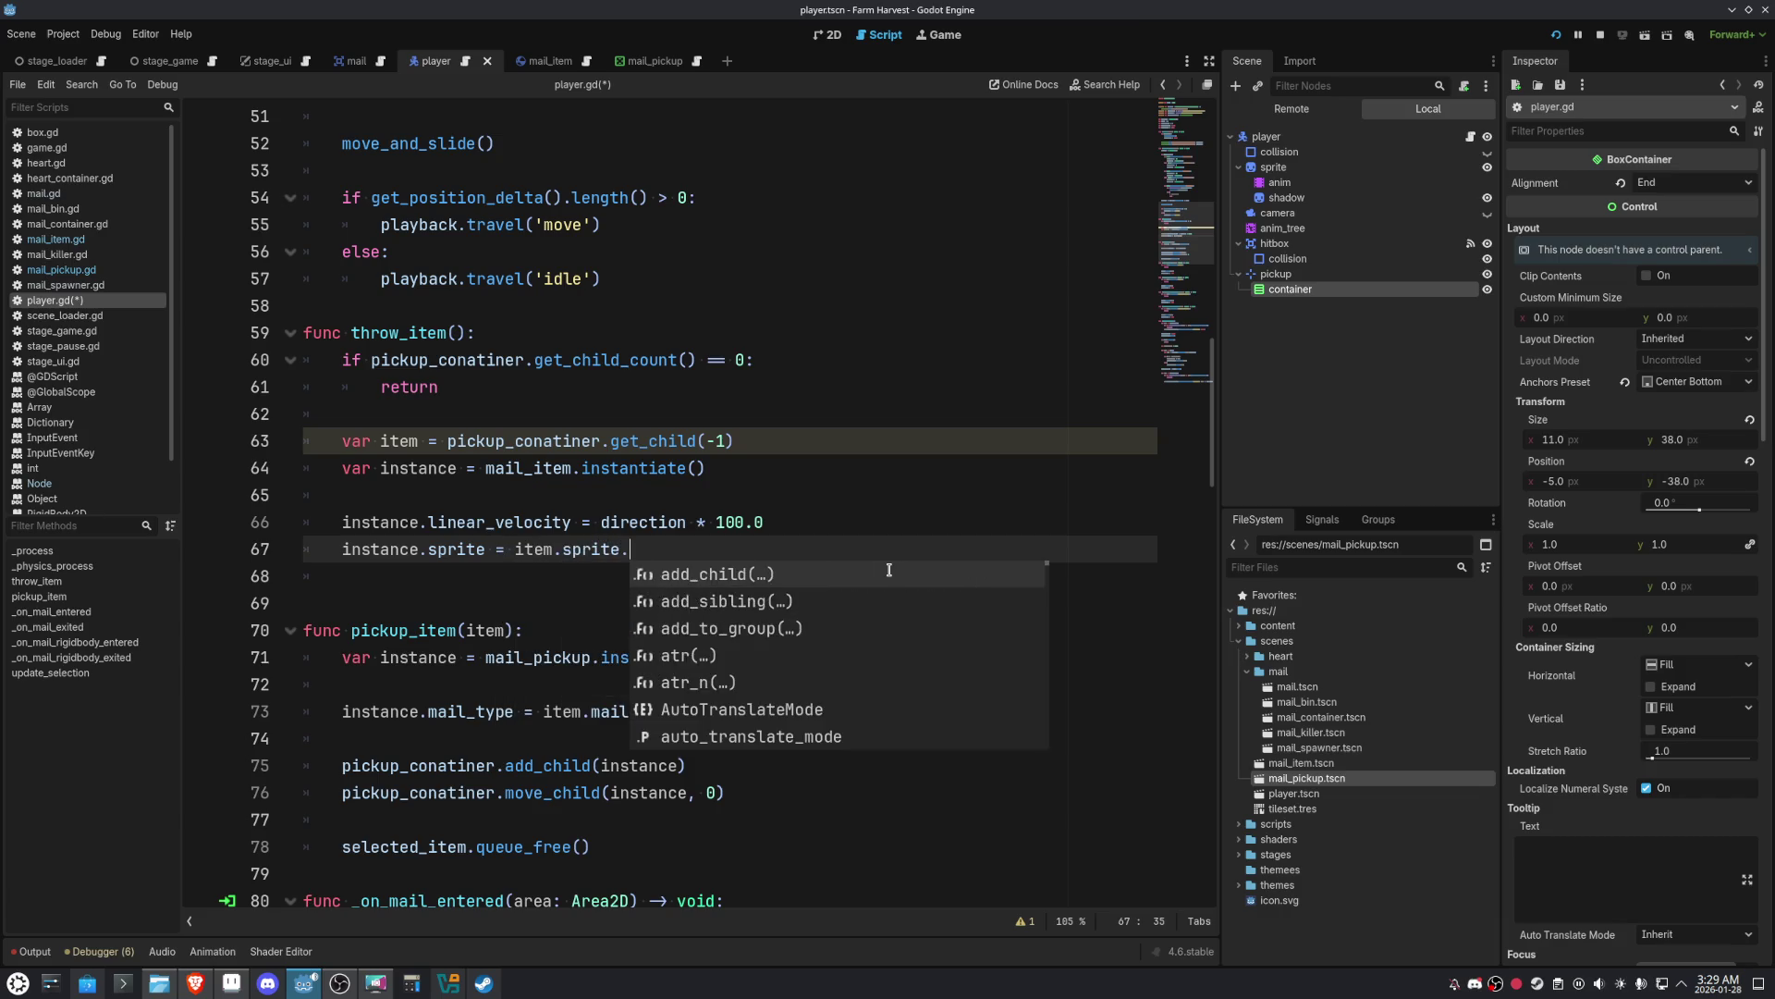
type("duplicate(true")
double_click(651, 548)
key("ctrl+s")
left_click(1105, 84)
type("duplicate")
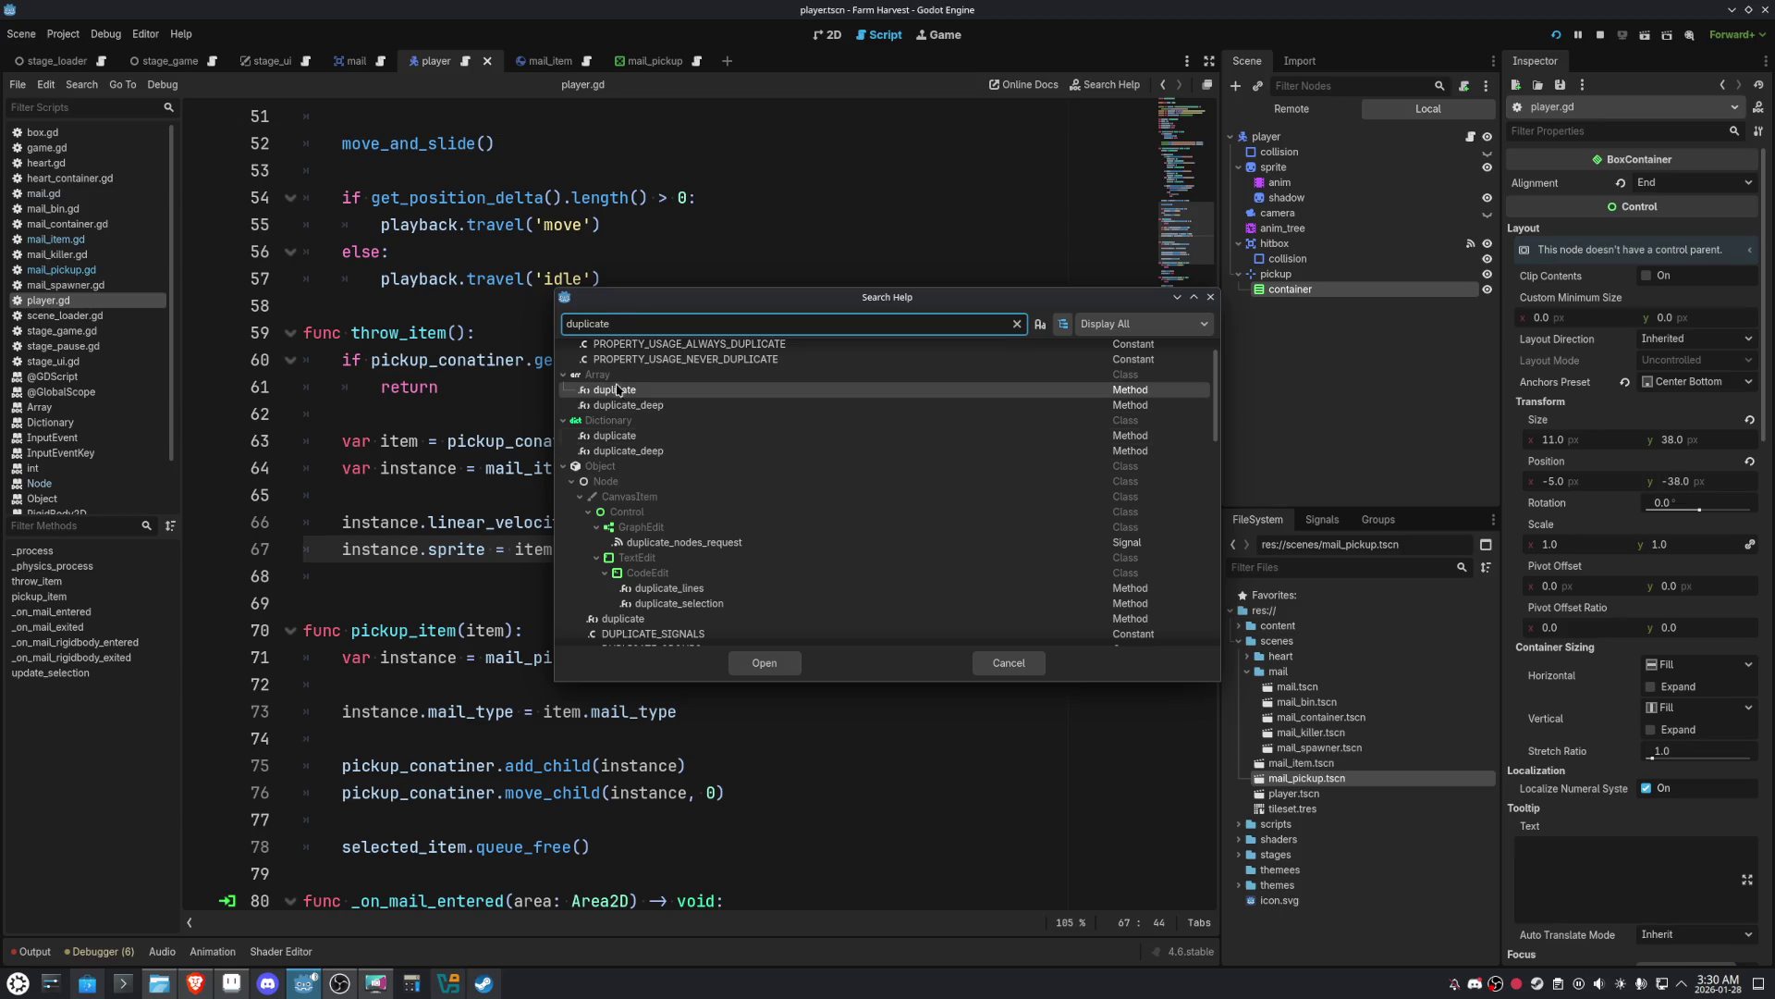
Open the documentation for the Node duplicate() method
left_click(648, 619)
double_click(640, 621)
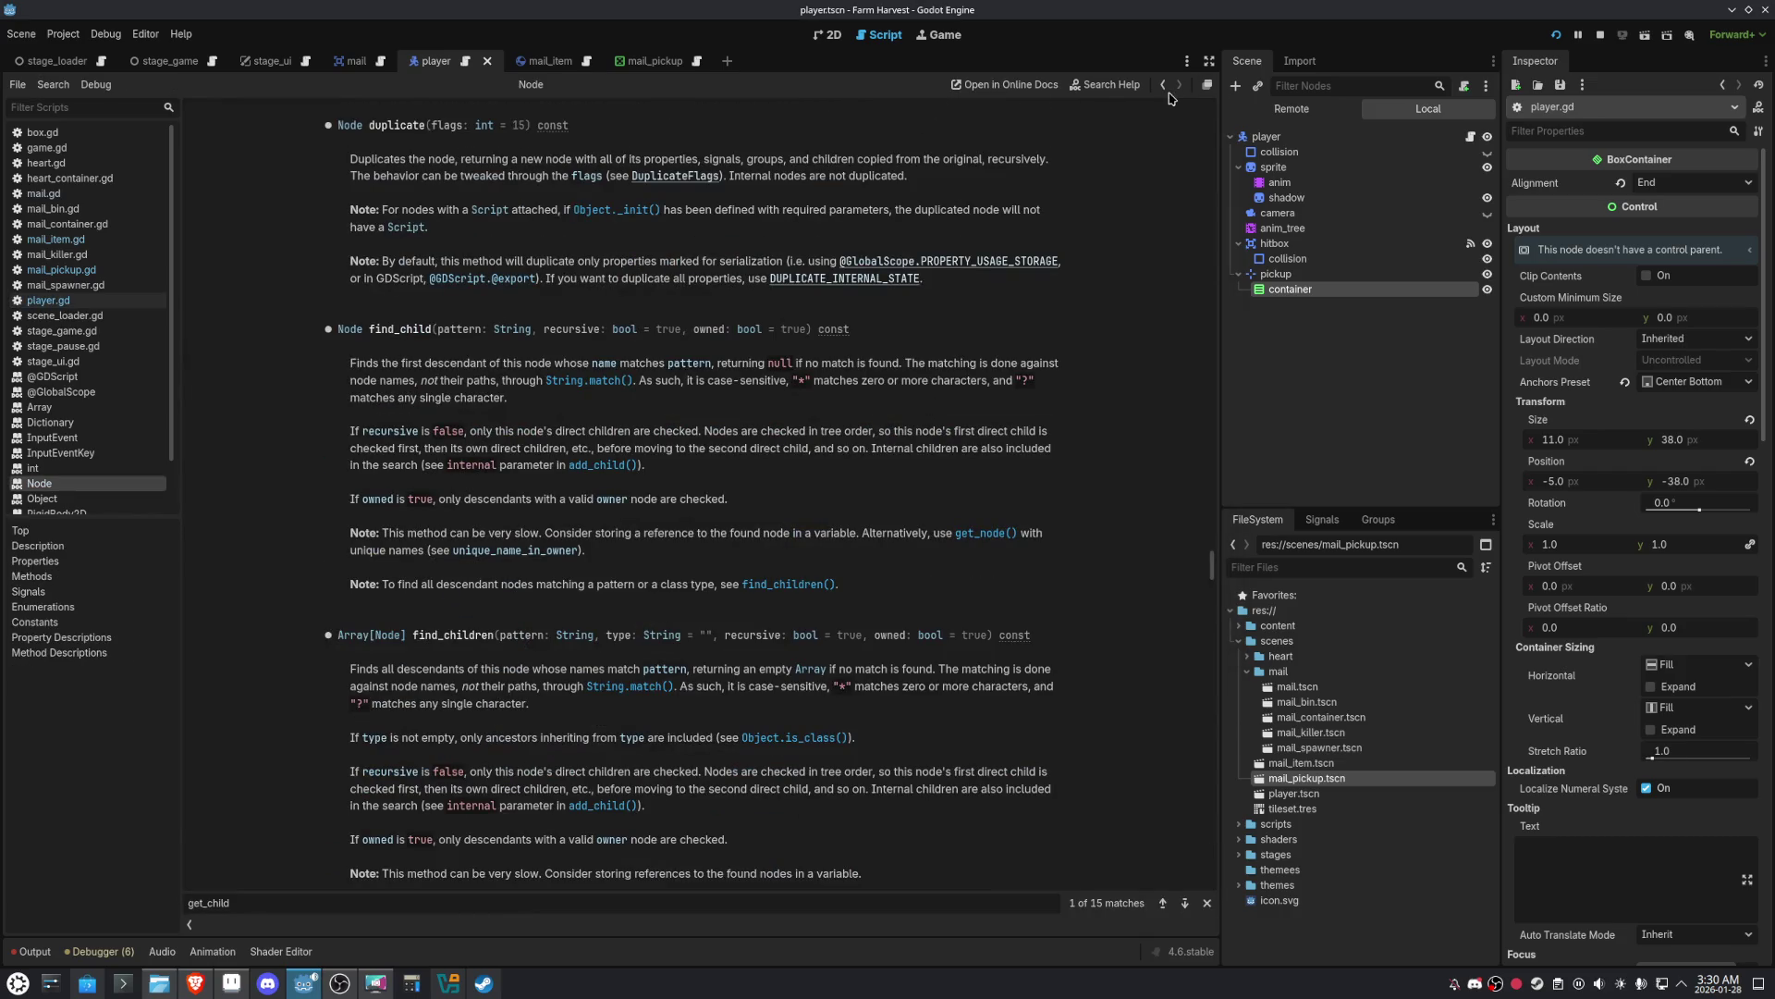
scroll(1062, 251, "up", 5)
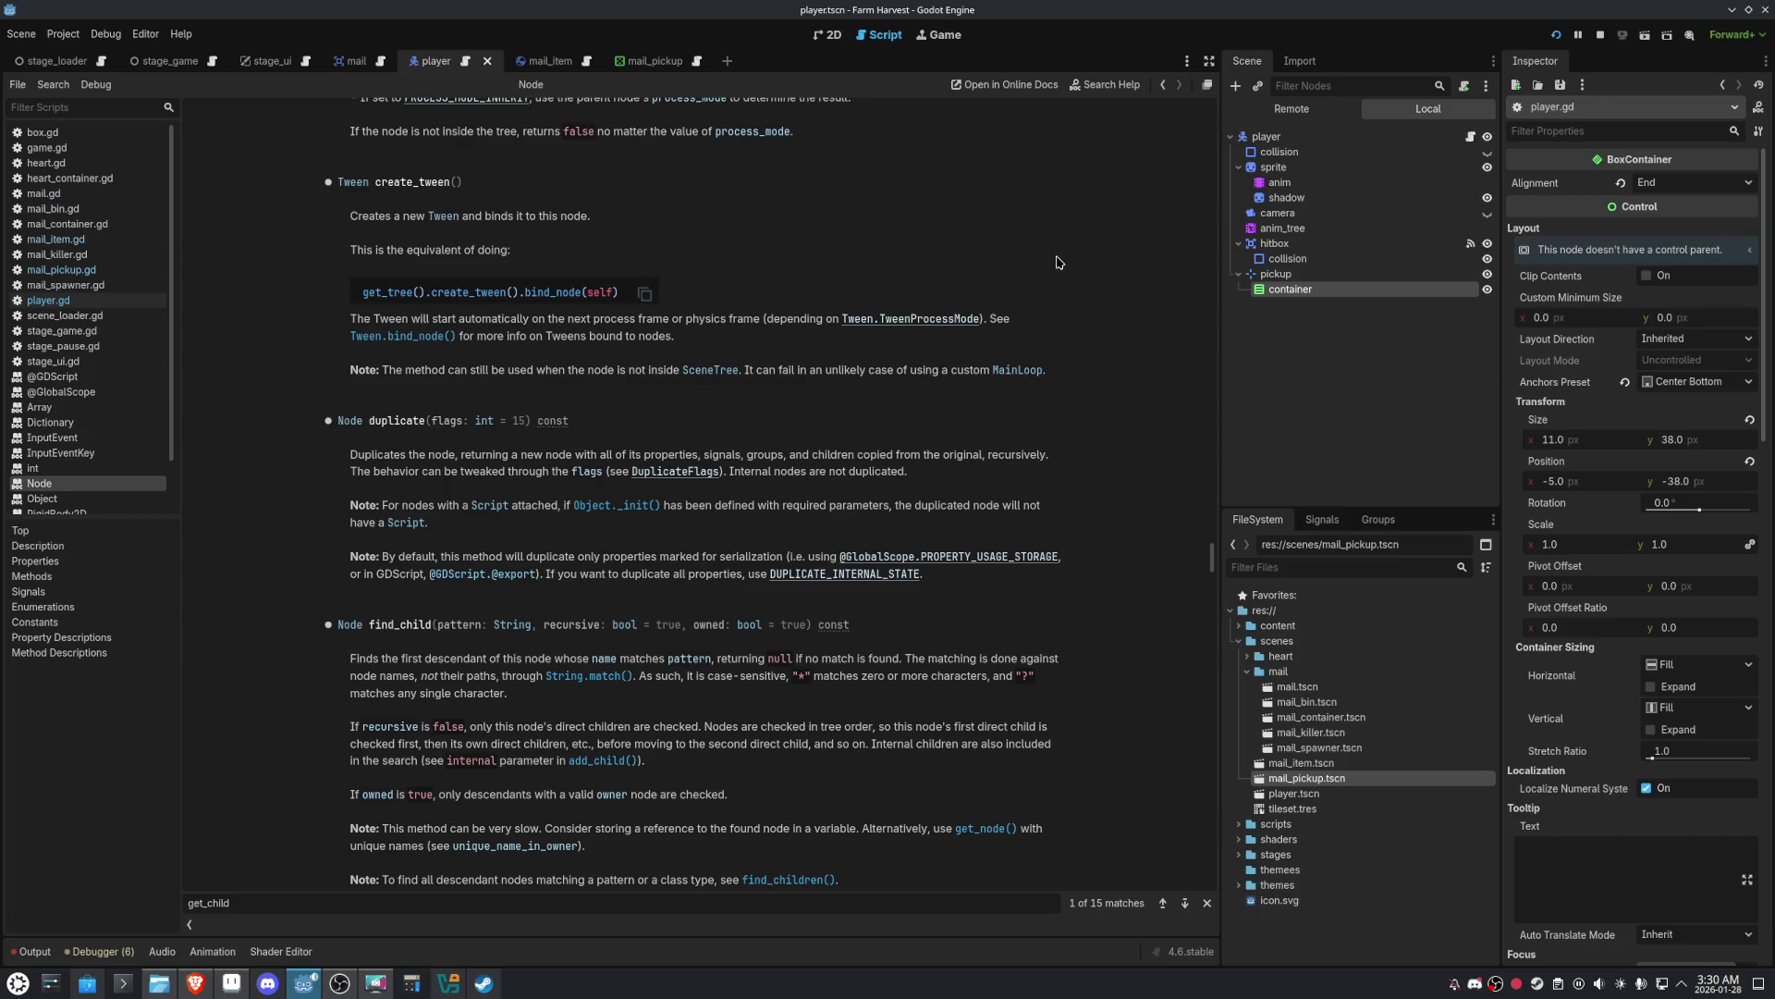
Search the help for duplicate again and open the Resource duplicate() documentation
left_click(1105, 84)
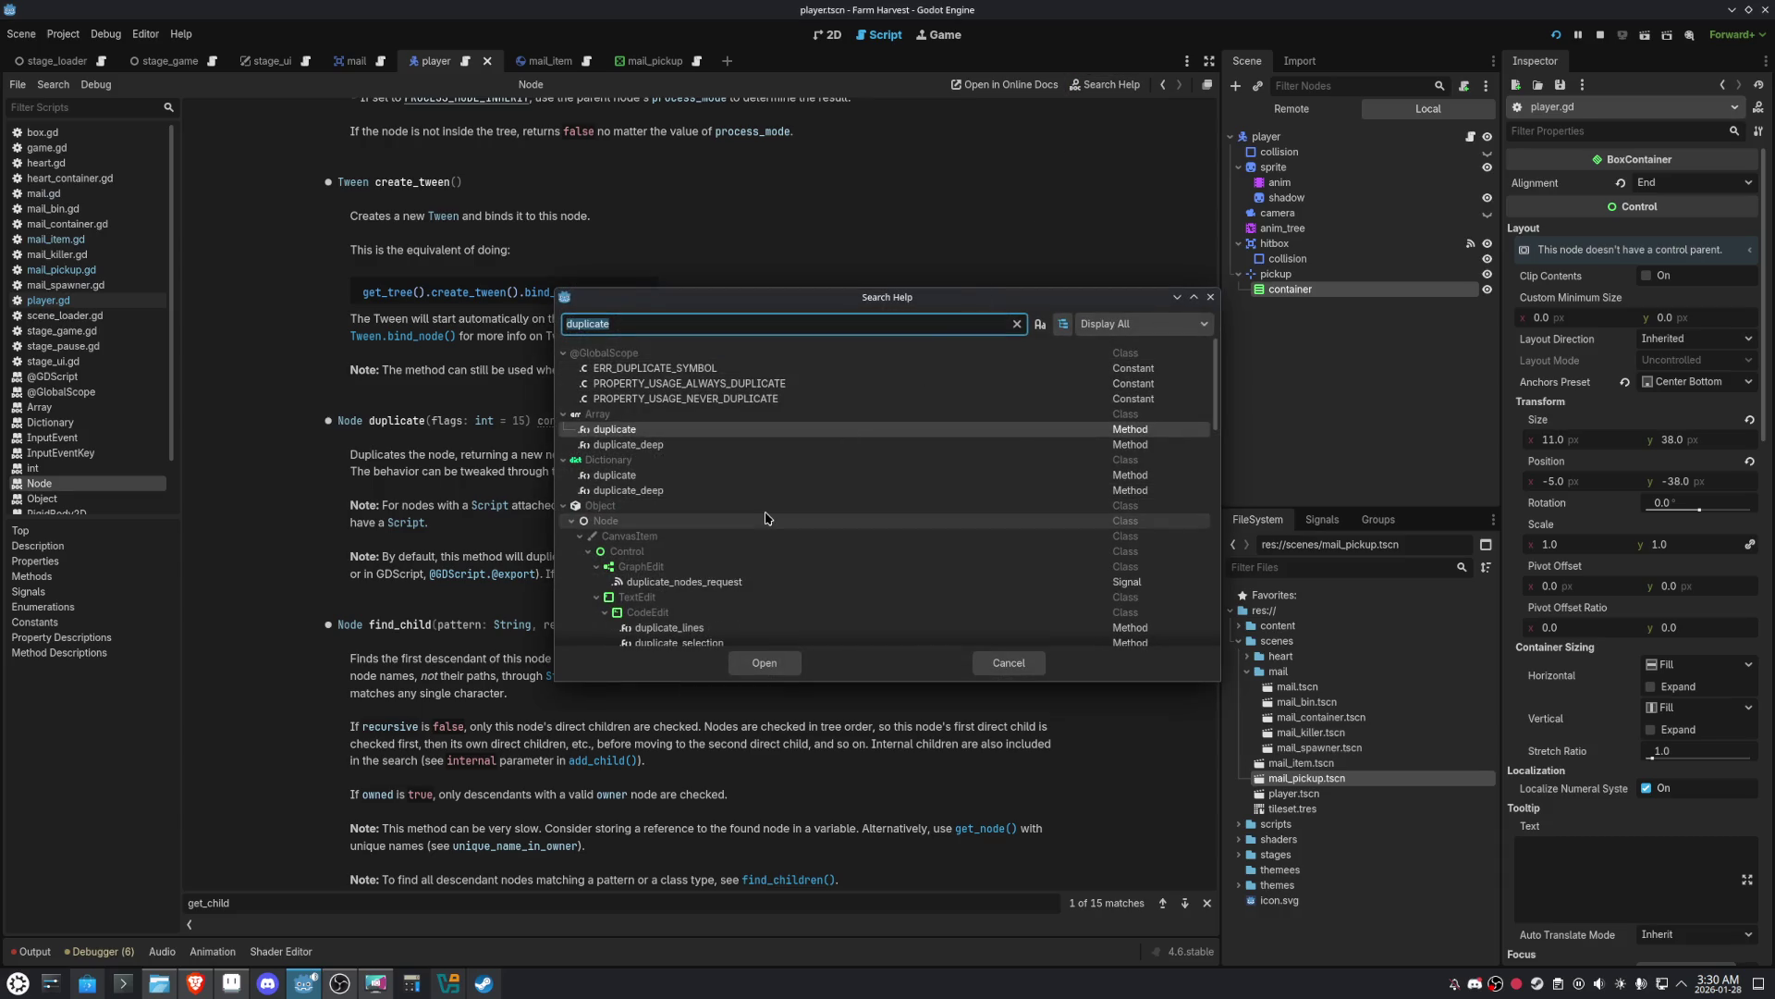
left_click(571, 521)
left_click(572, 522)
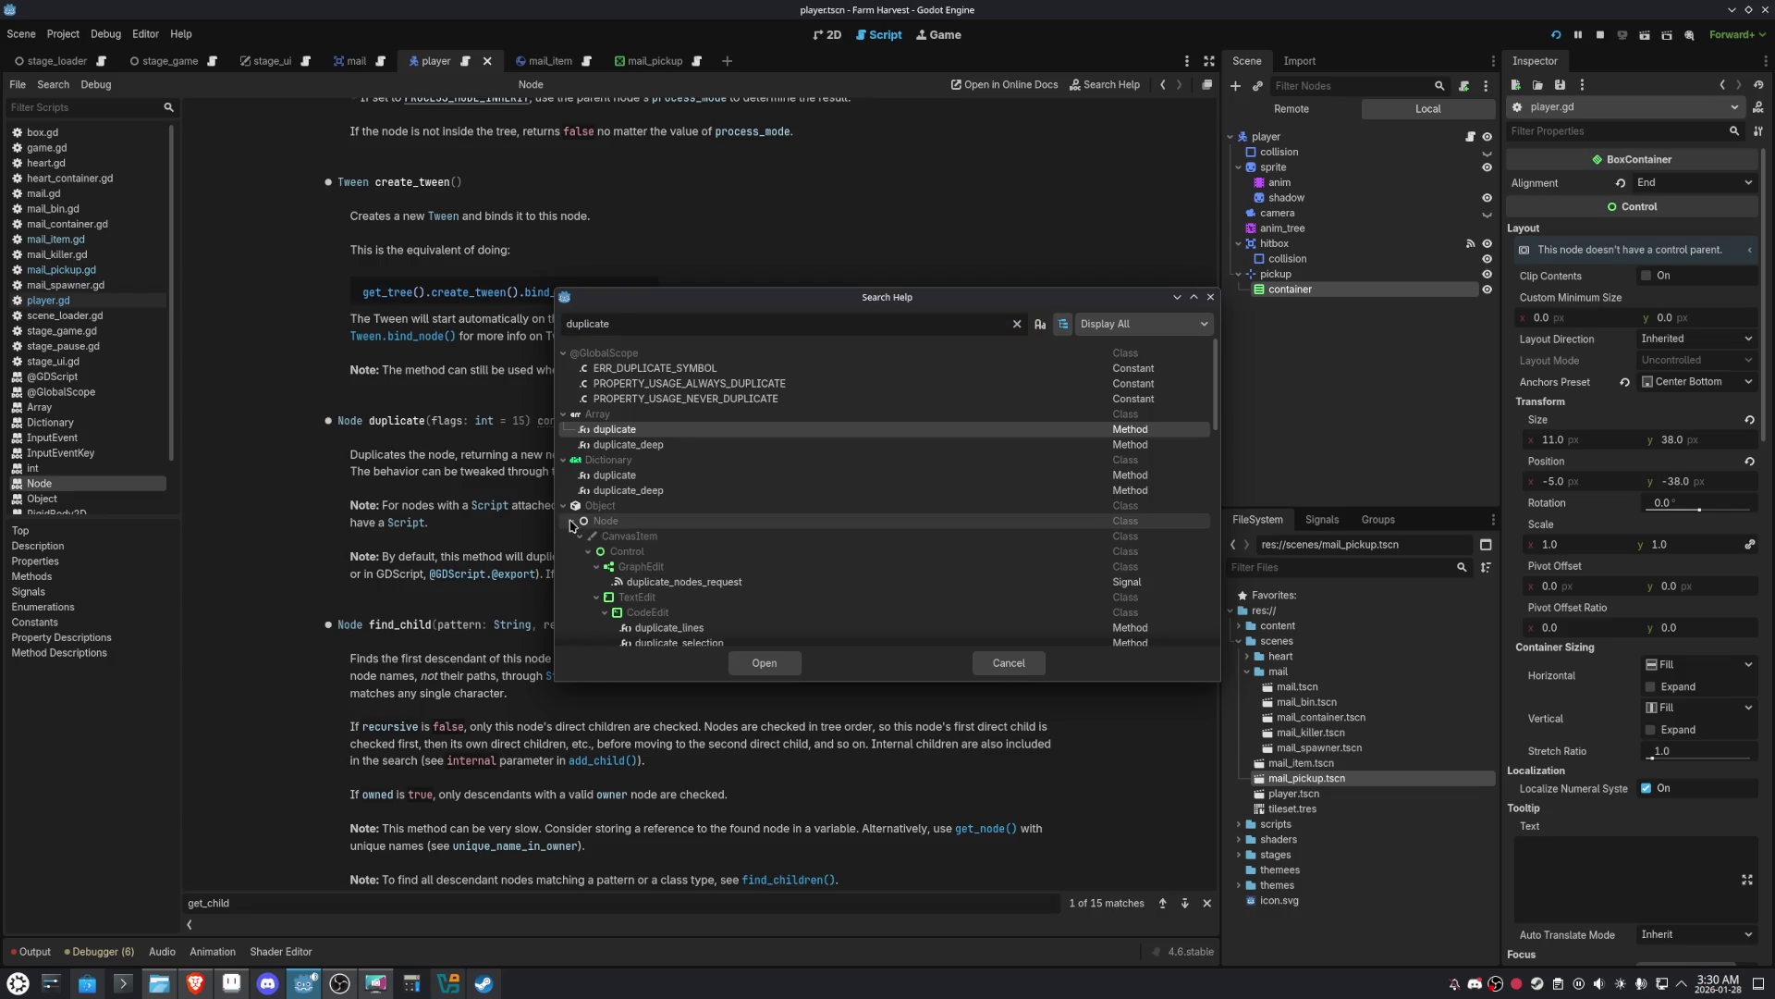
left_click(588, 551)
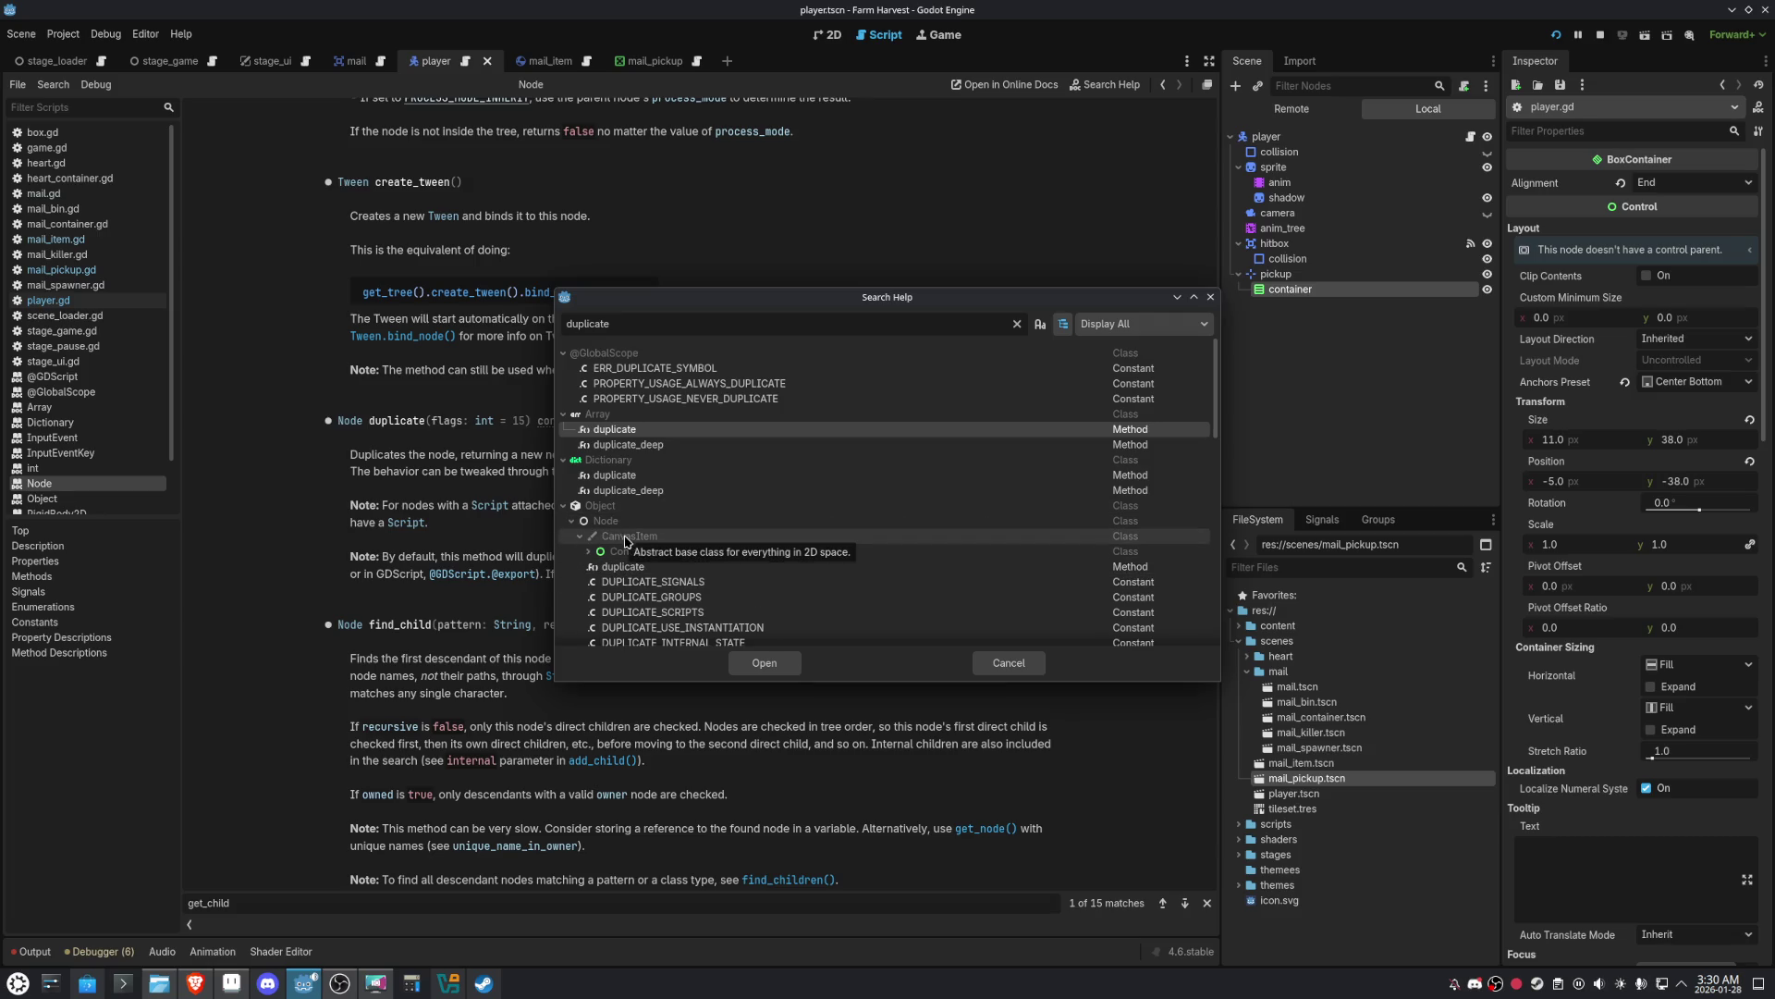
left_click(581, 537)
scroll(787, 526, "down", 2)
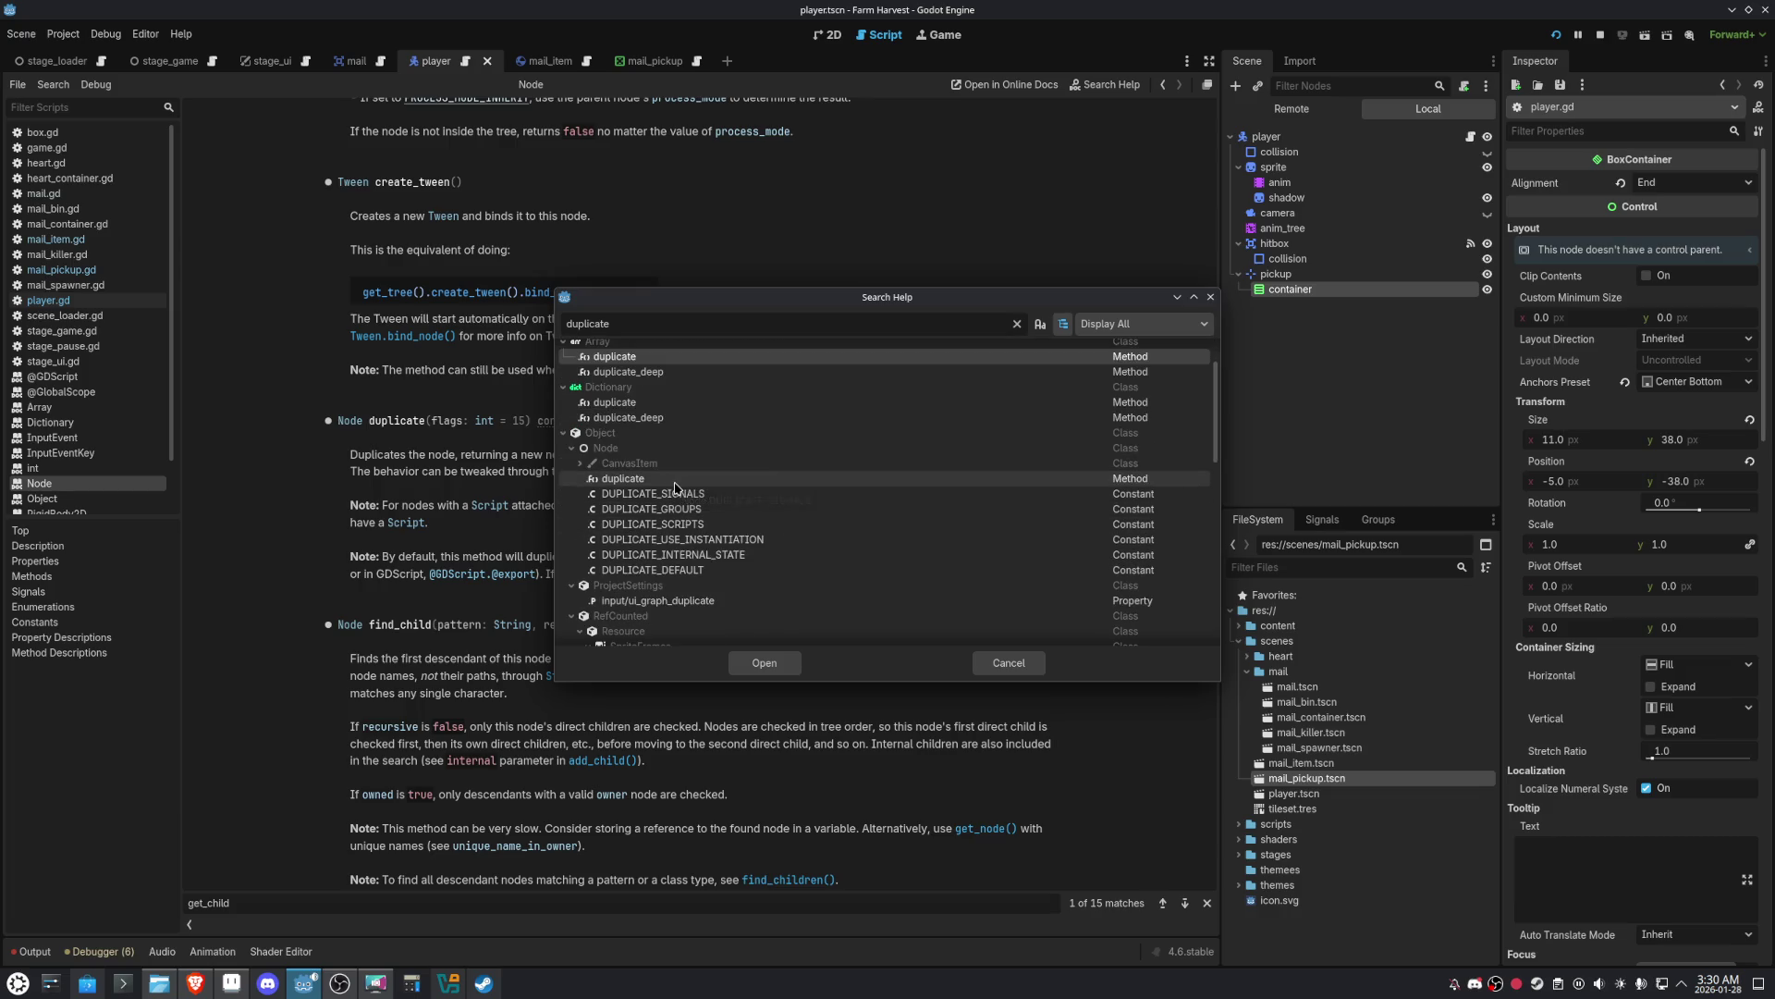
scroll(743, 555, "down", 2)
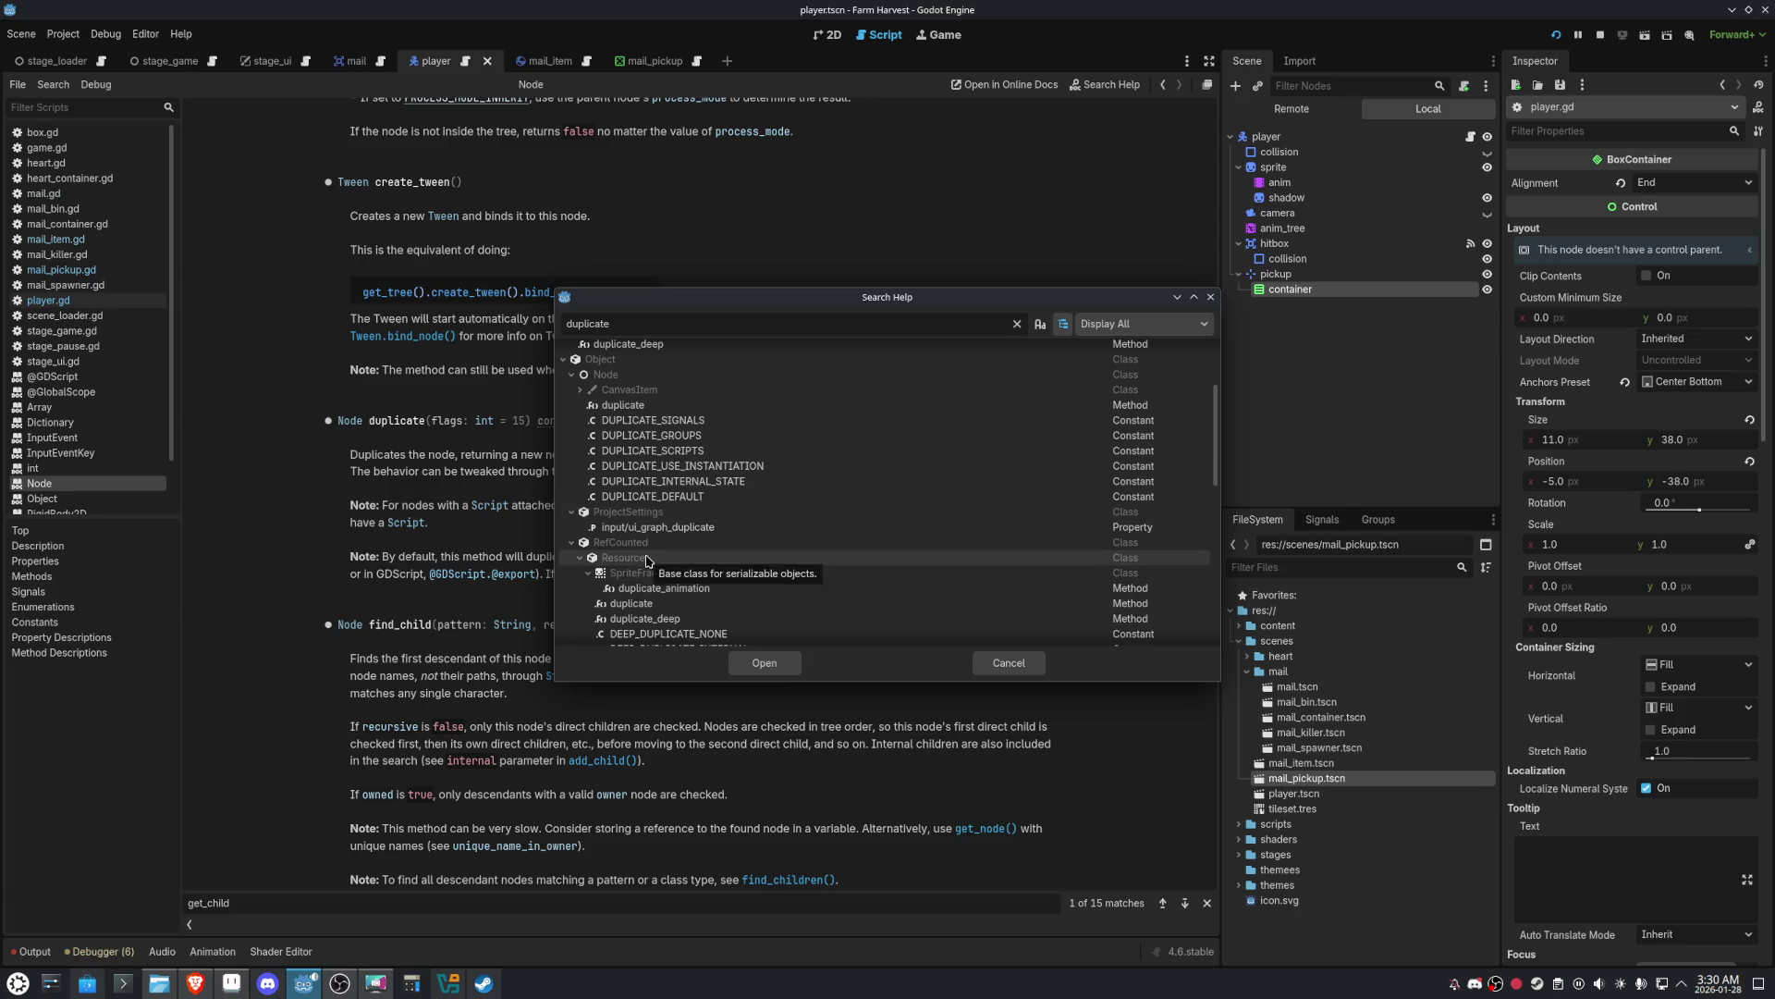
left_click(631, 606)
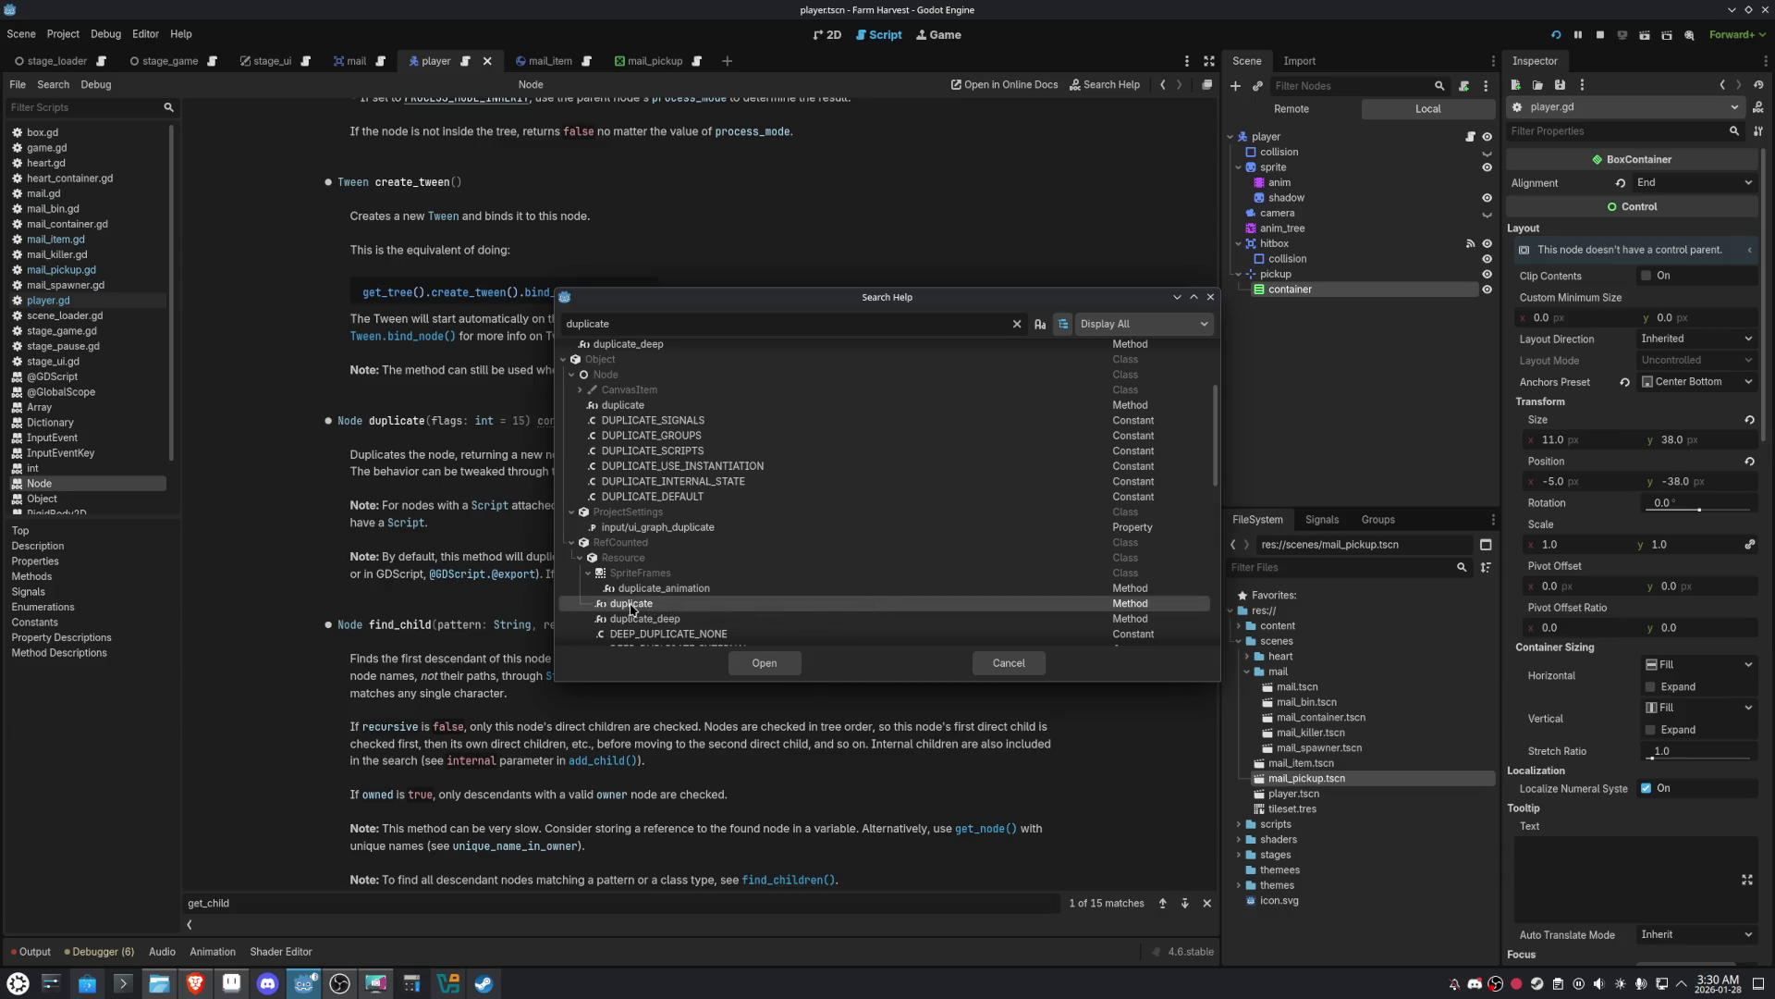
key("Return")
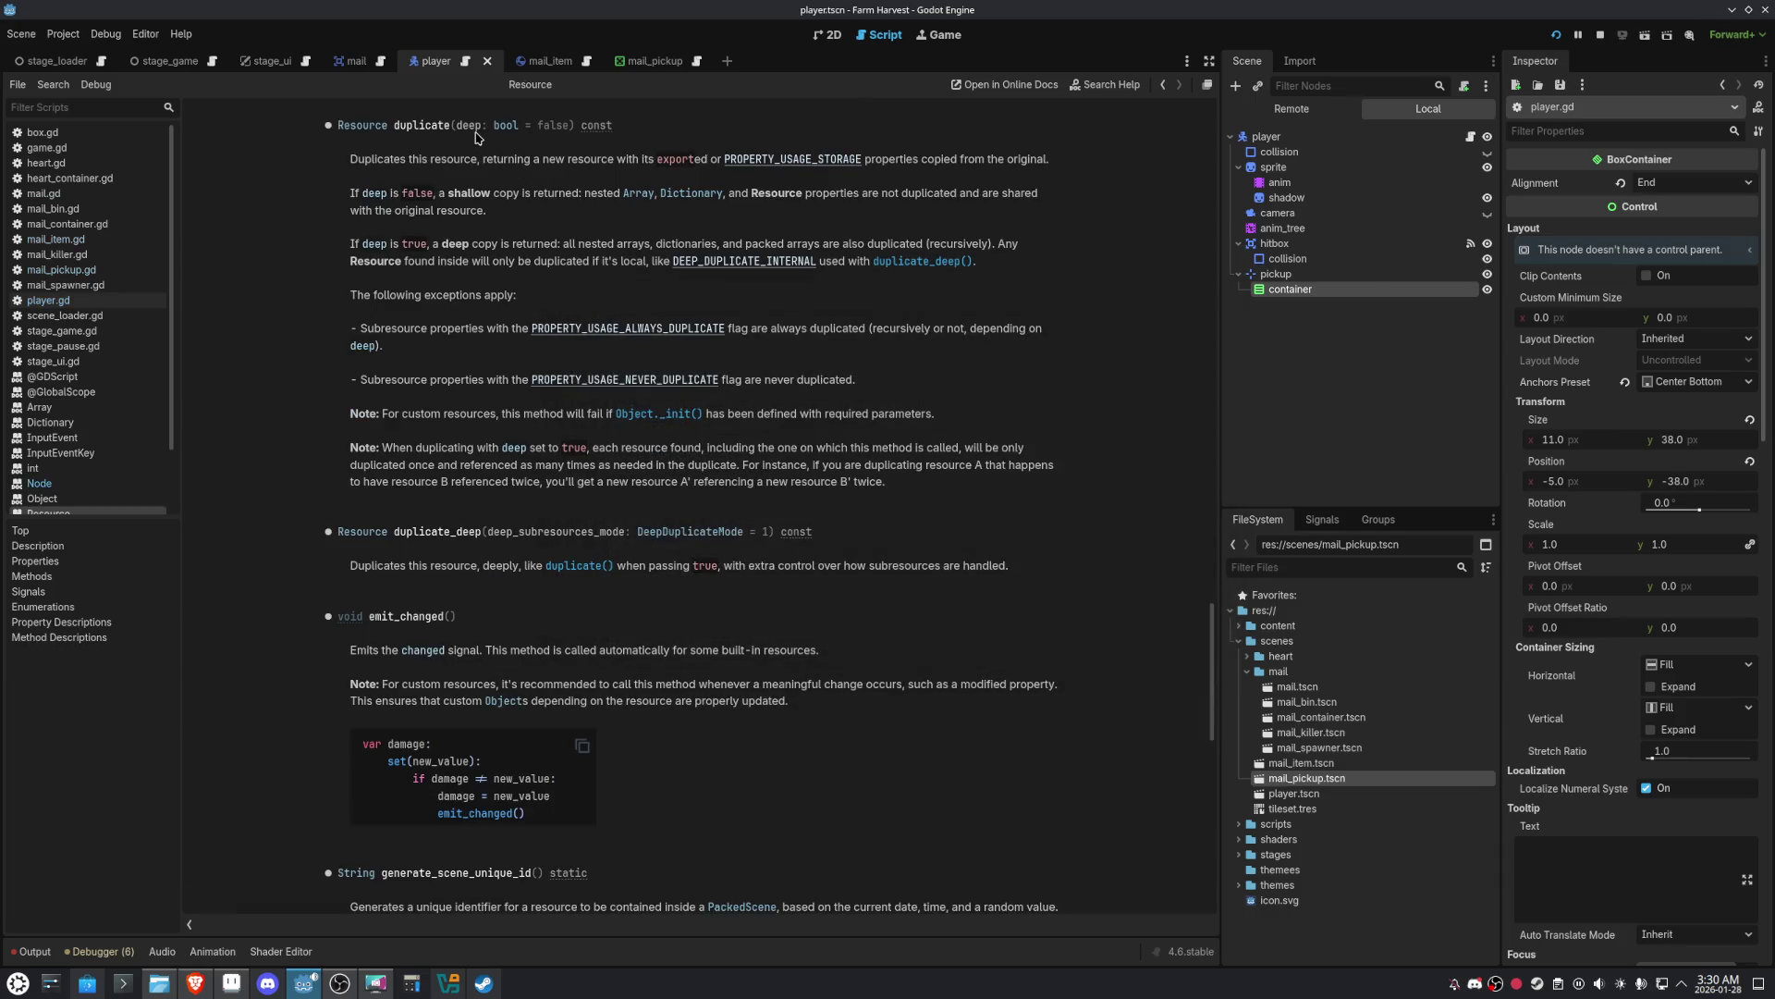
Navigate back to player.gd and place the caret on line 70
left_click(1164, 85)
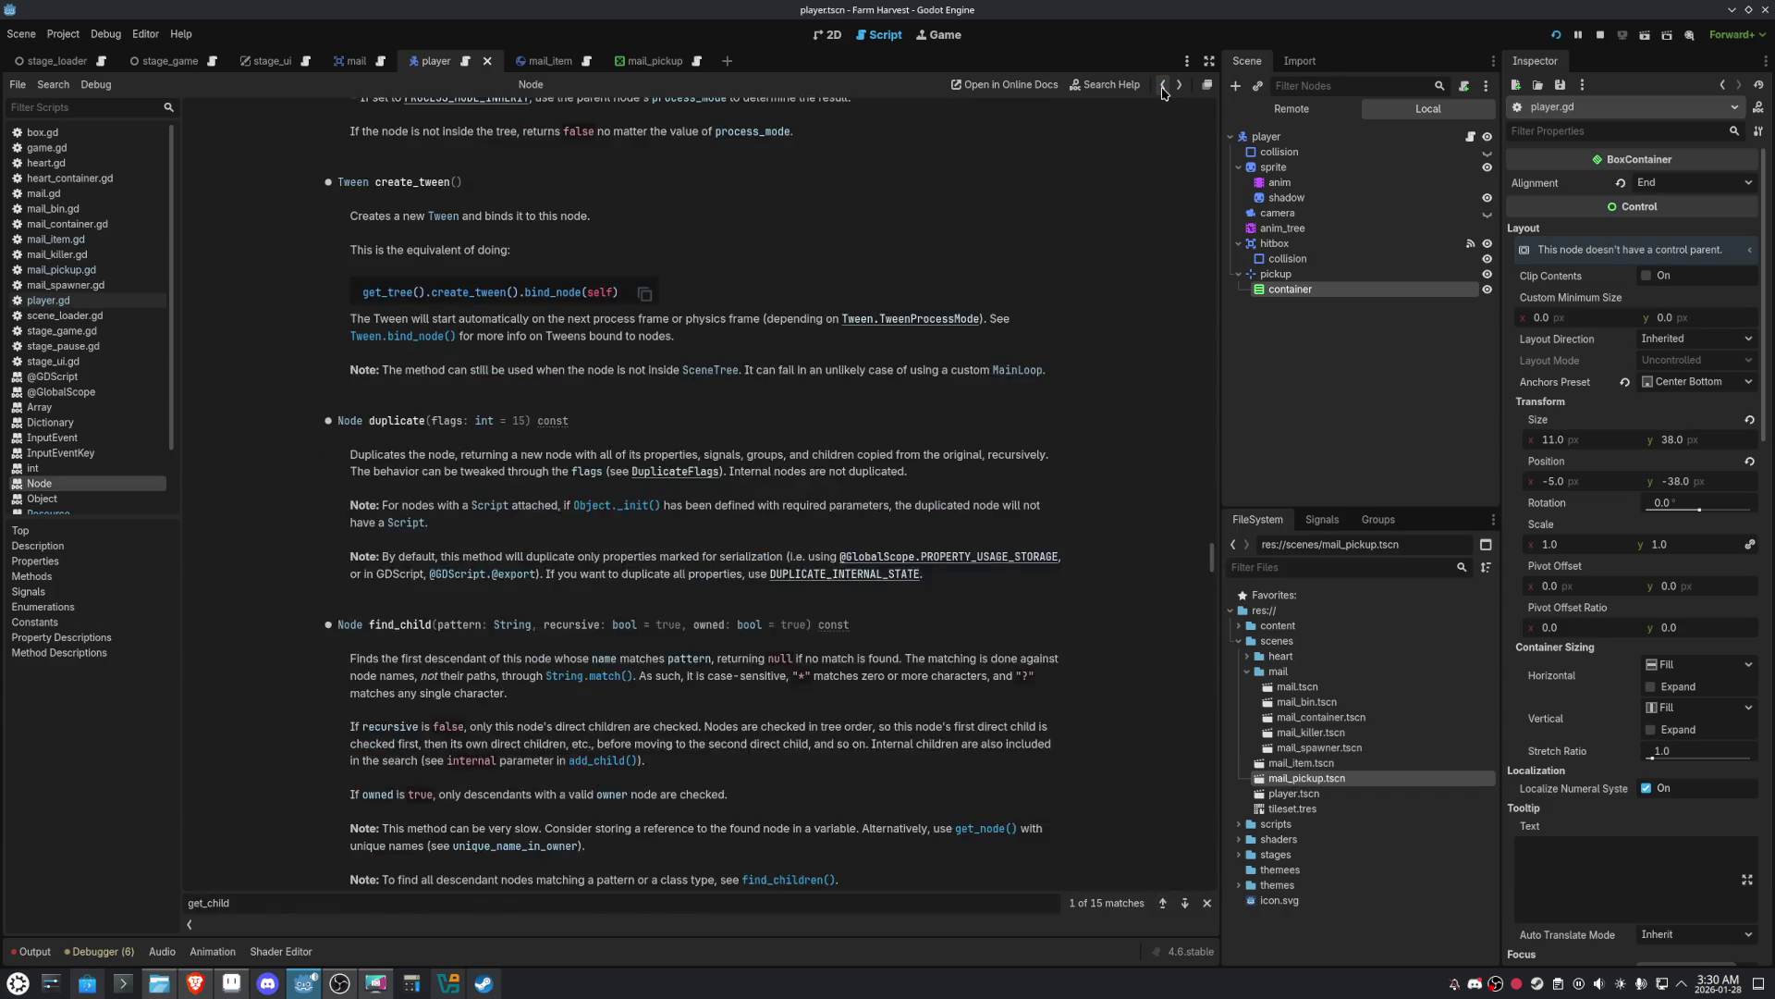
left_click(1163, 88)
left_click(859, 624)
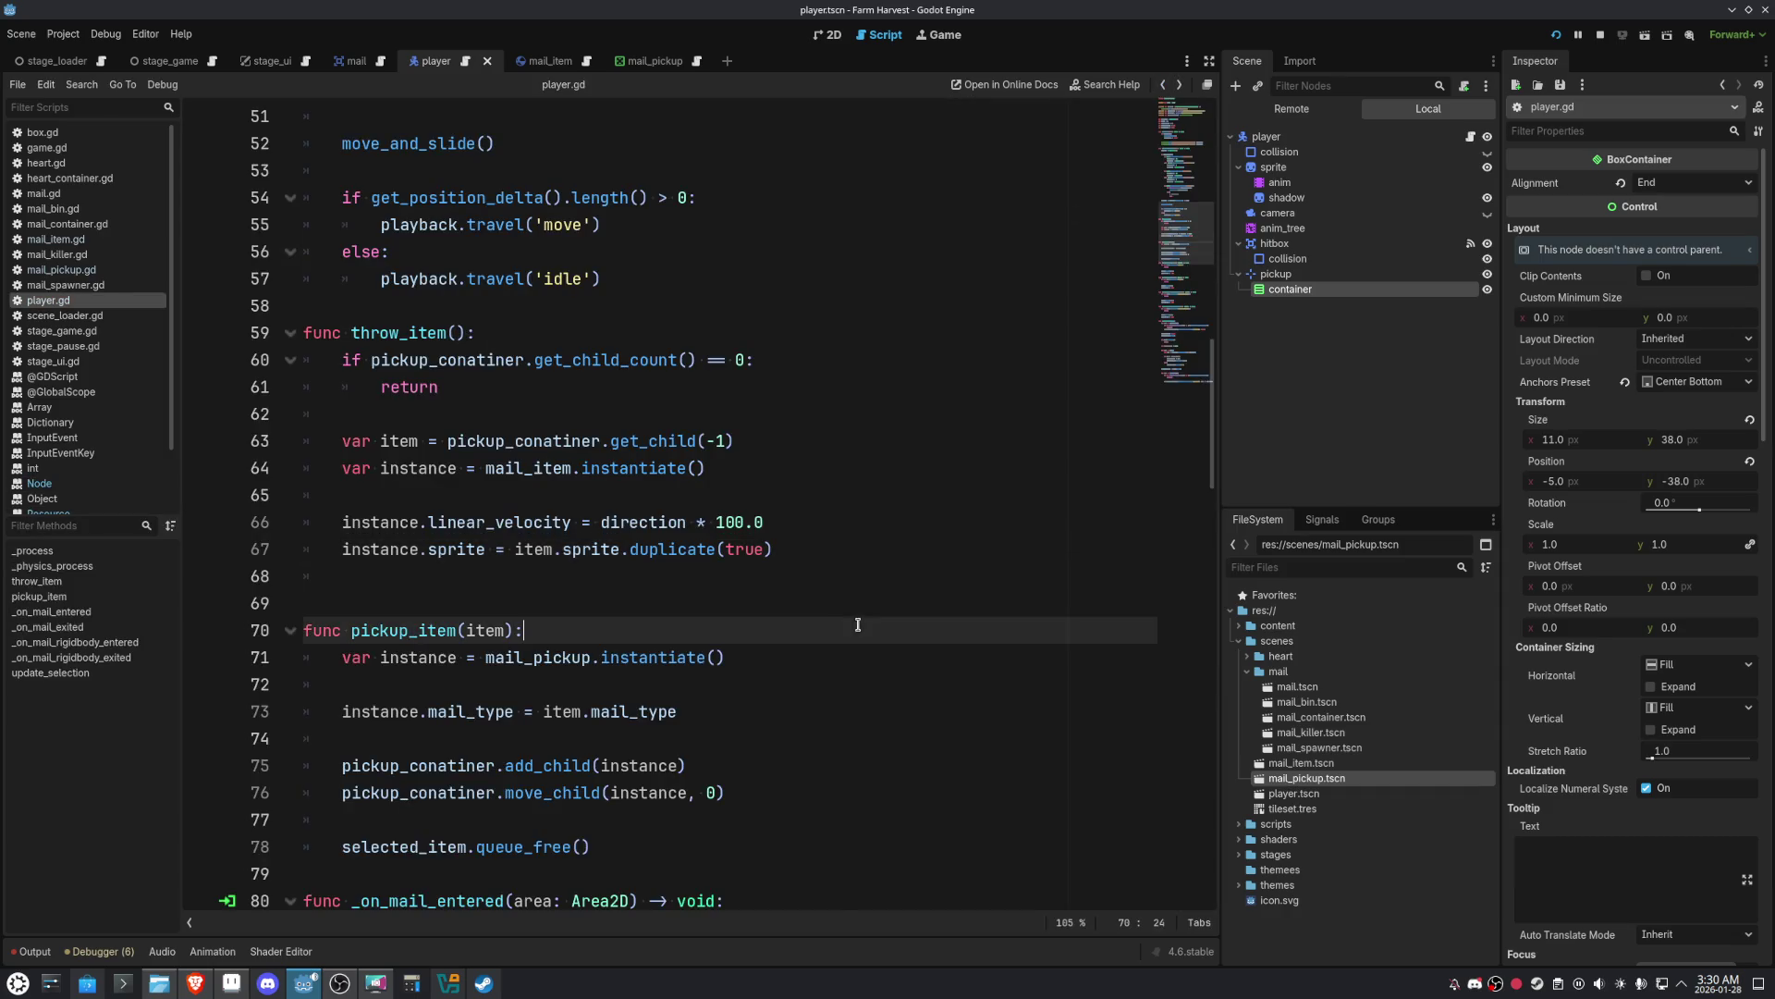
Review lines 67–68 of throw_item, then open the stage_game.tscn scene
left_click(810, 574)
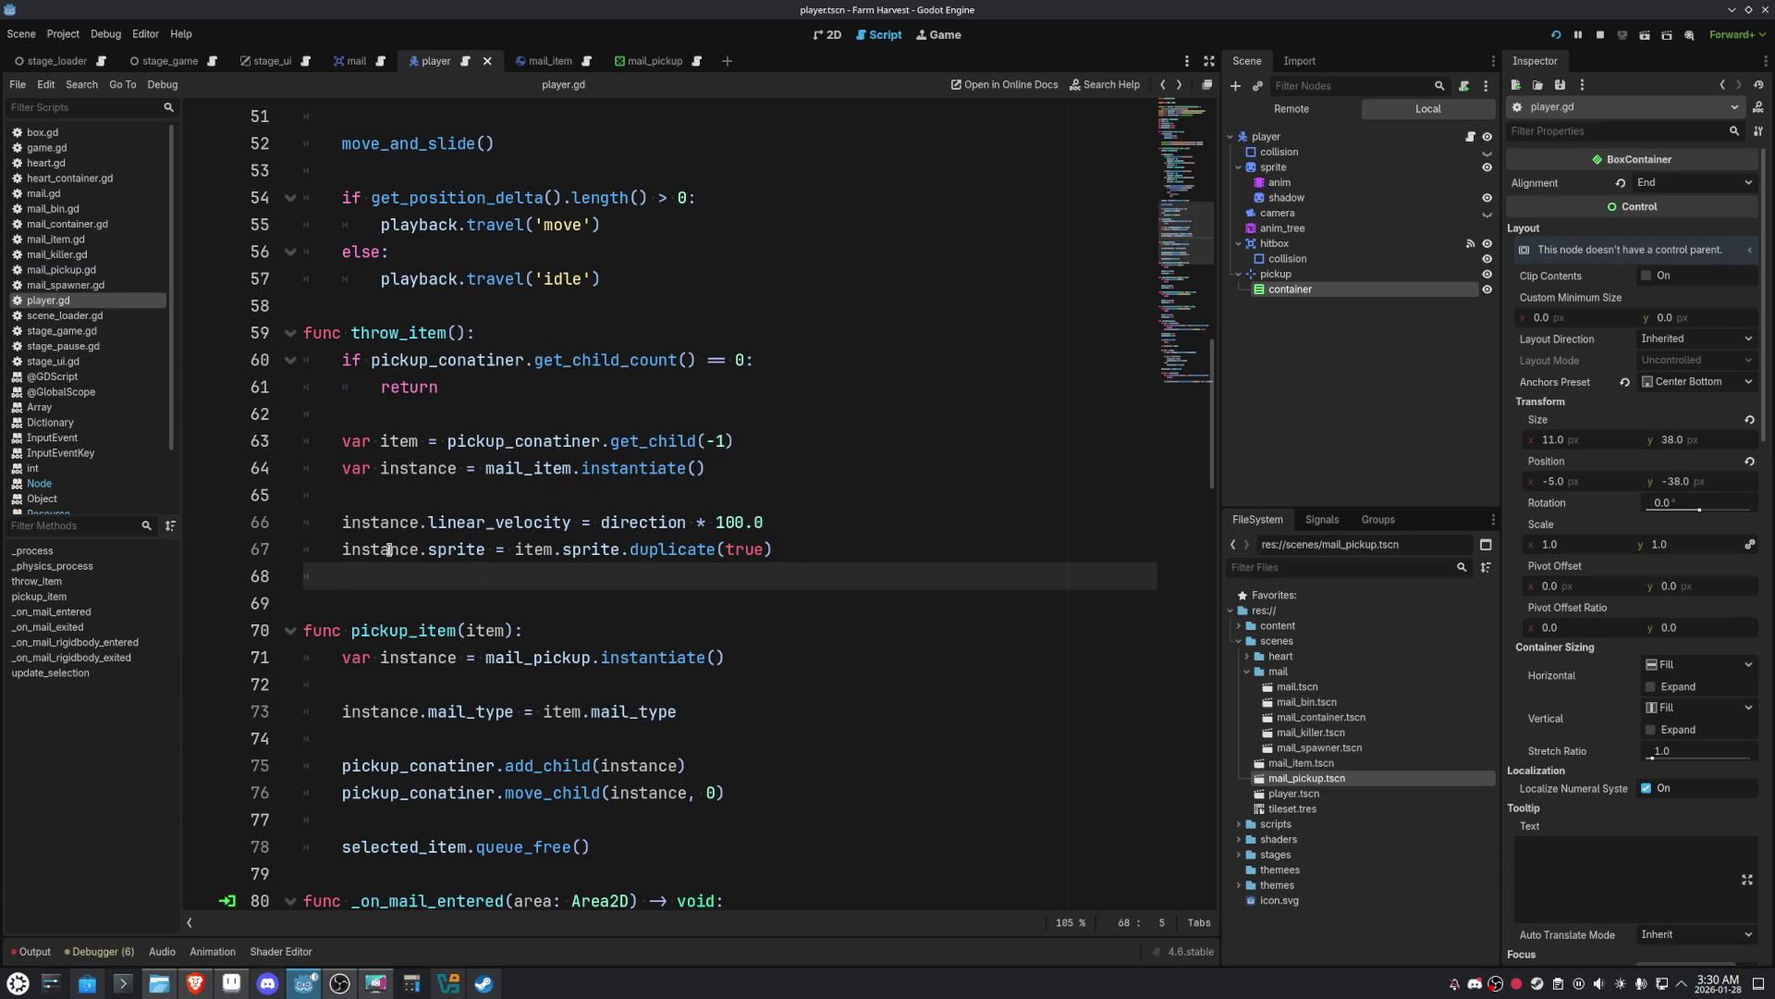
double_click(389, 549)
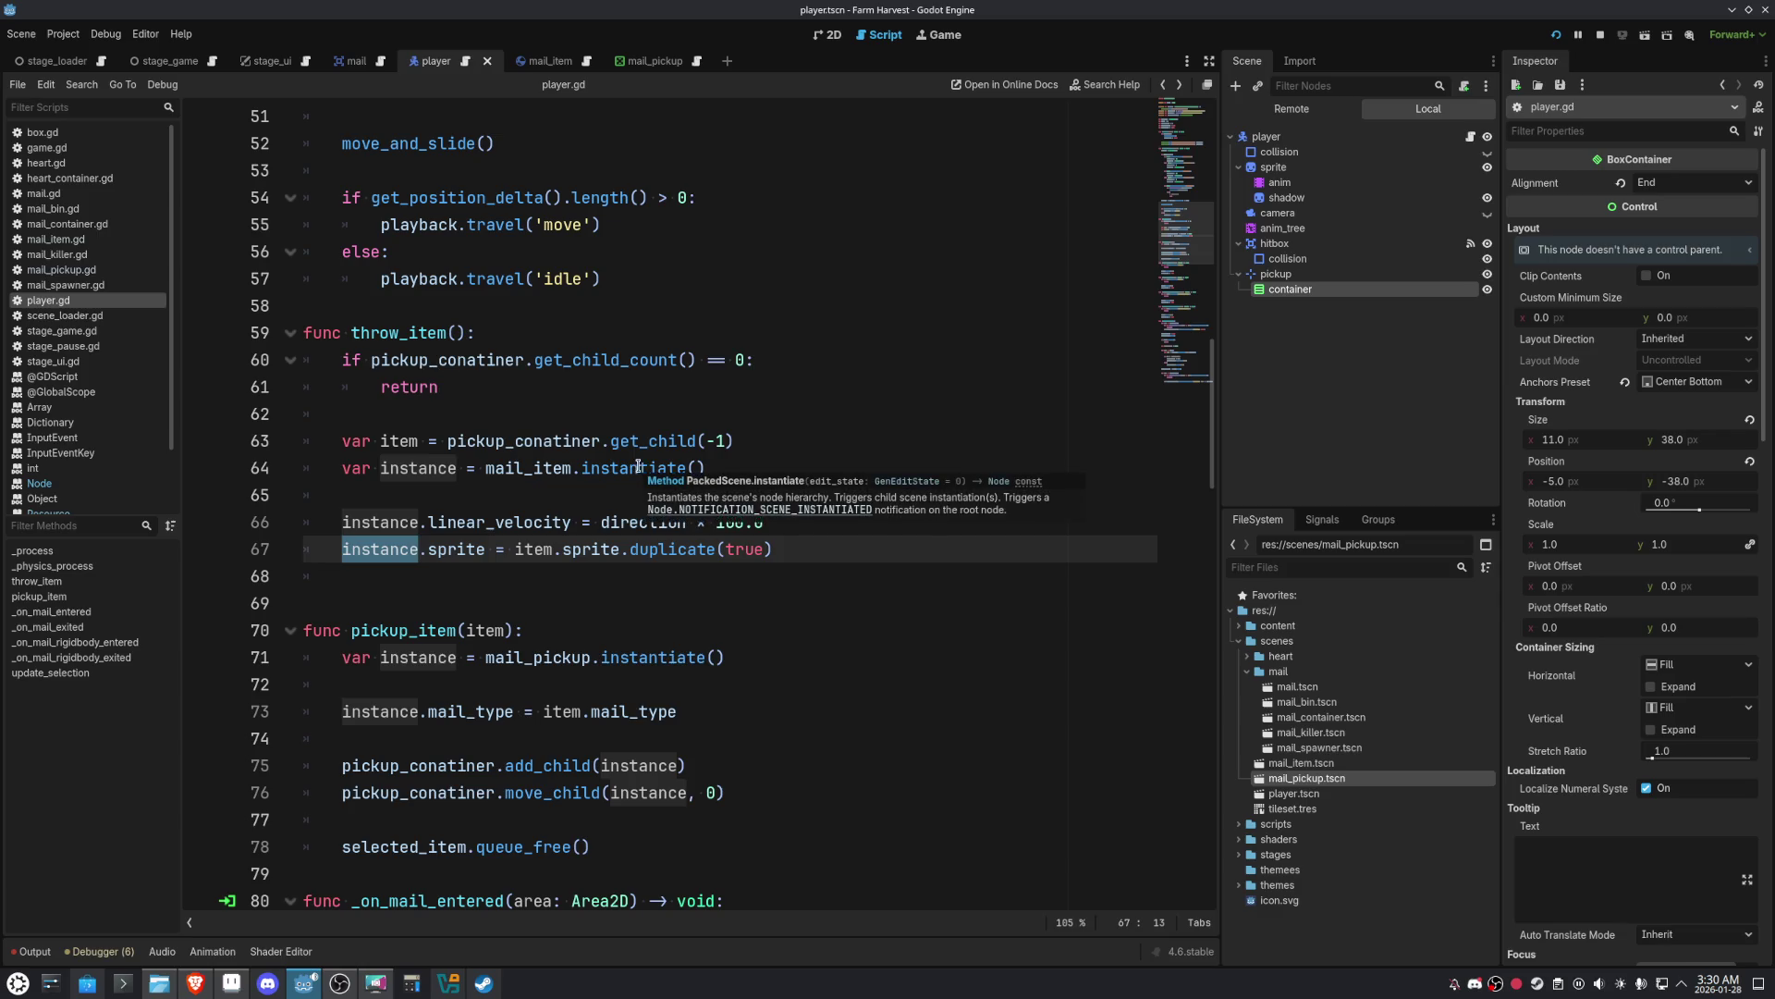
left_click(844, 573)
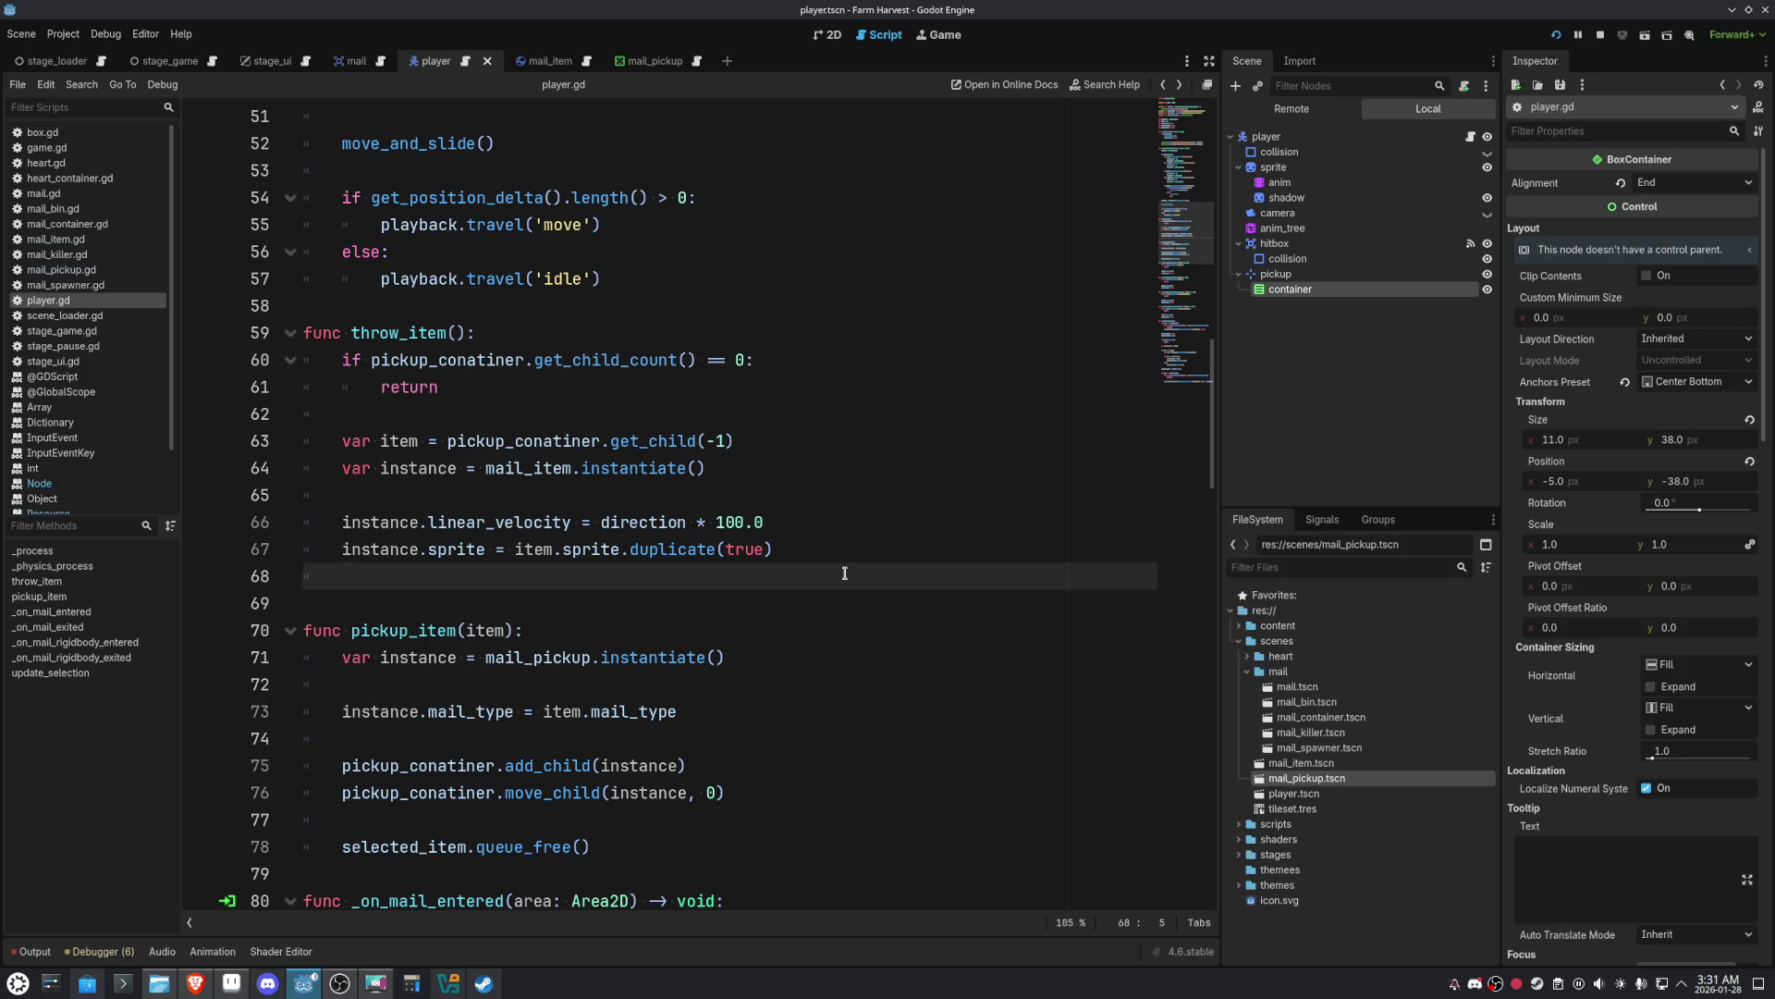
left_click(199, 61)
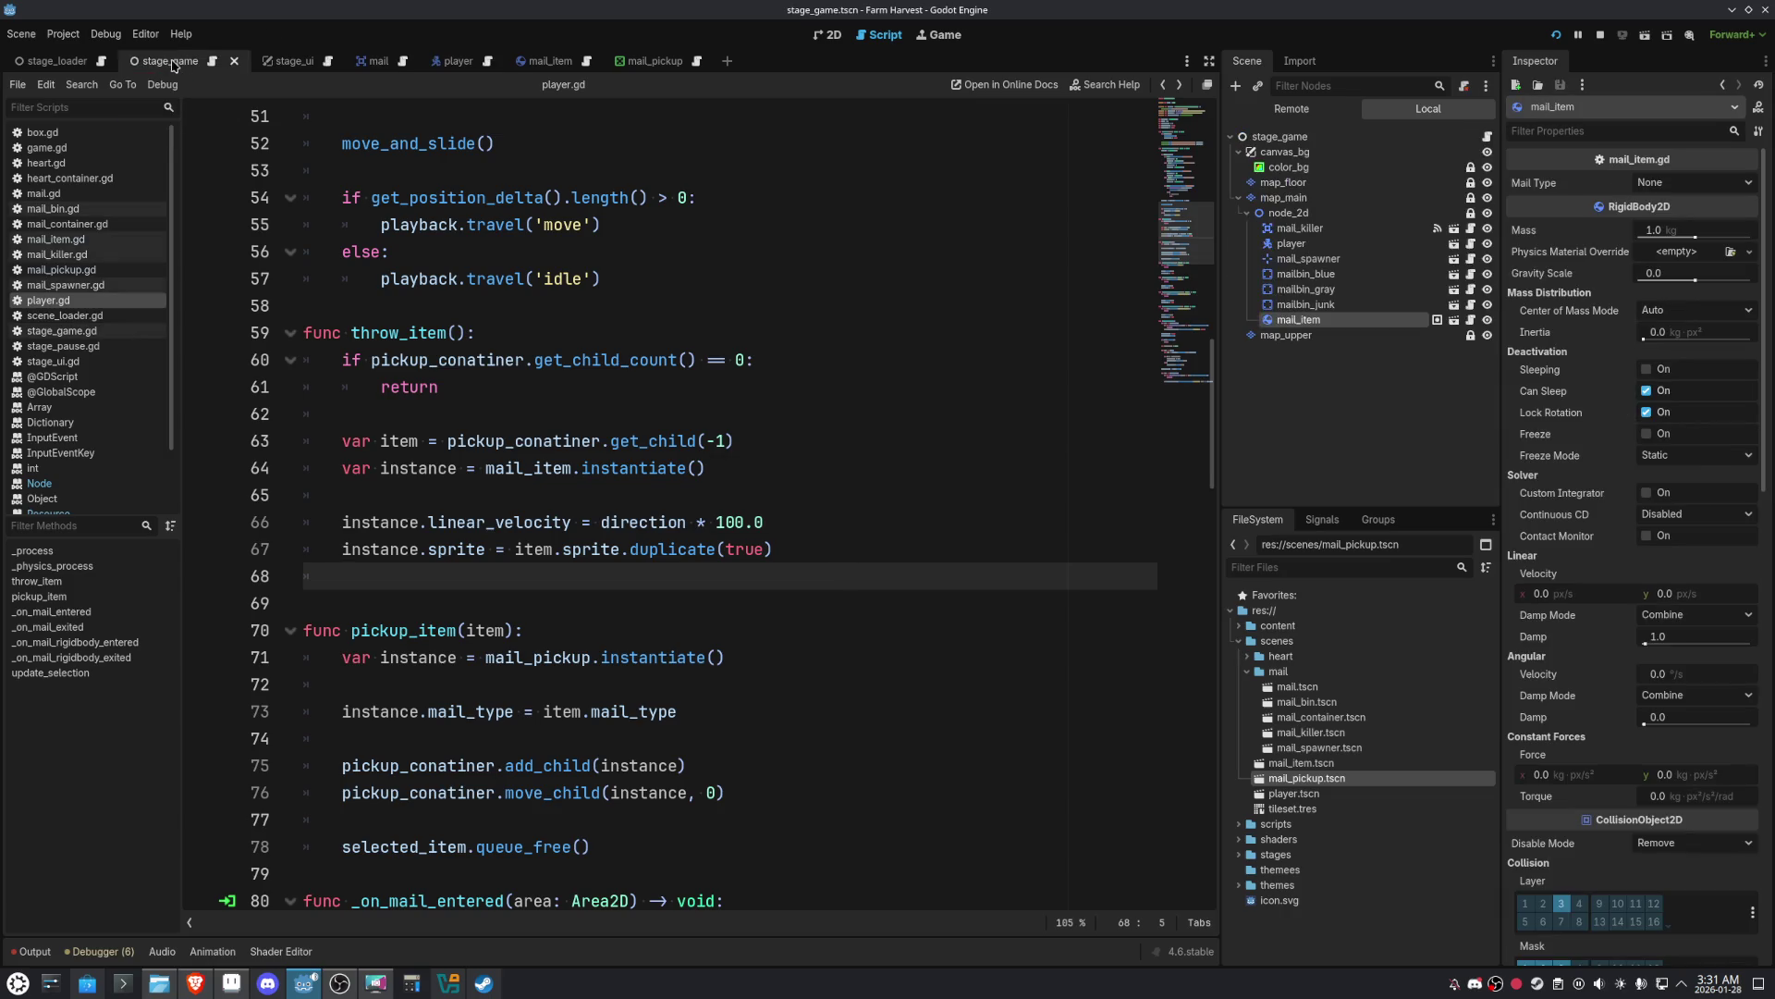
Switch to the 2D view, select node_2d, and open stage_game.gd containing only 'extends Node'
left_click(828, 37)
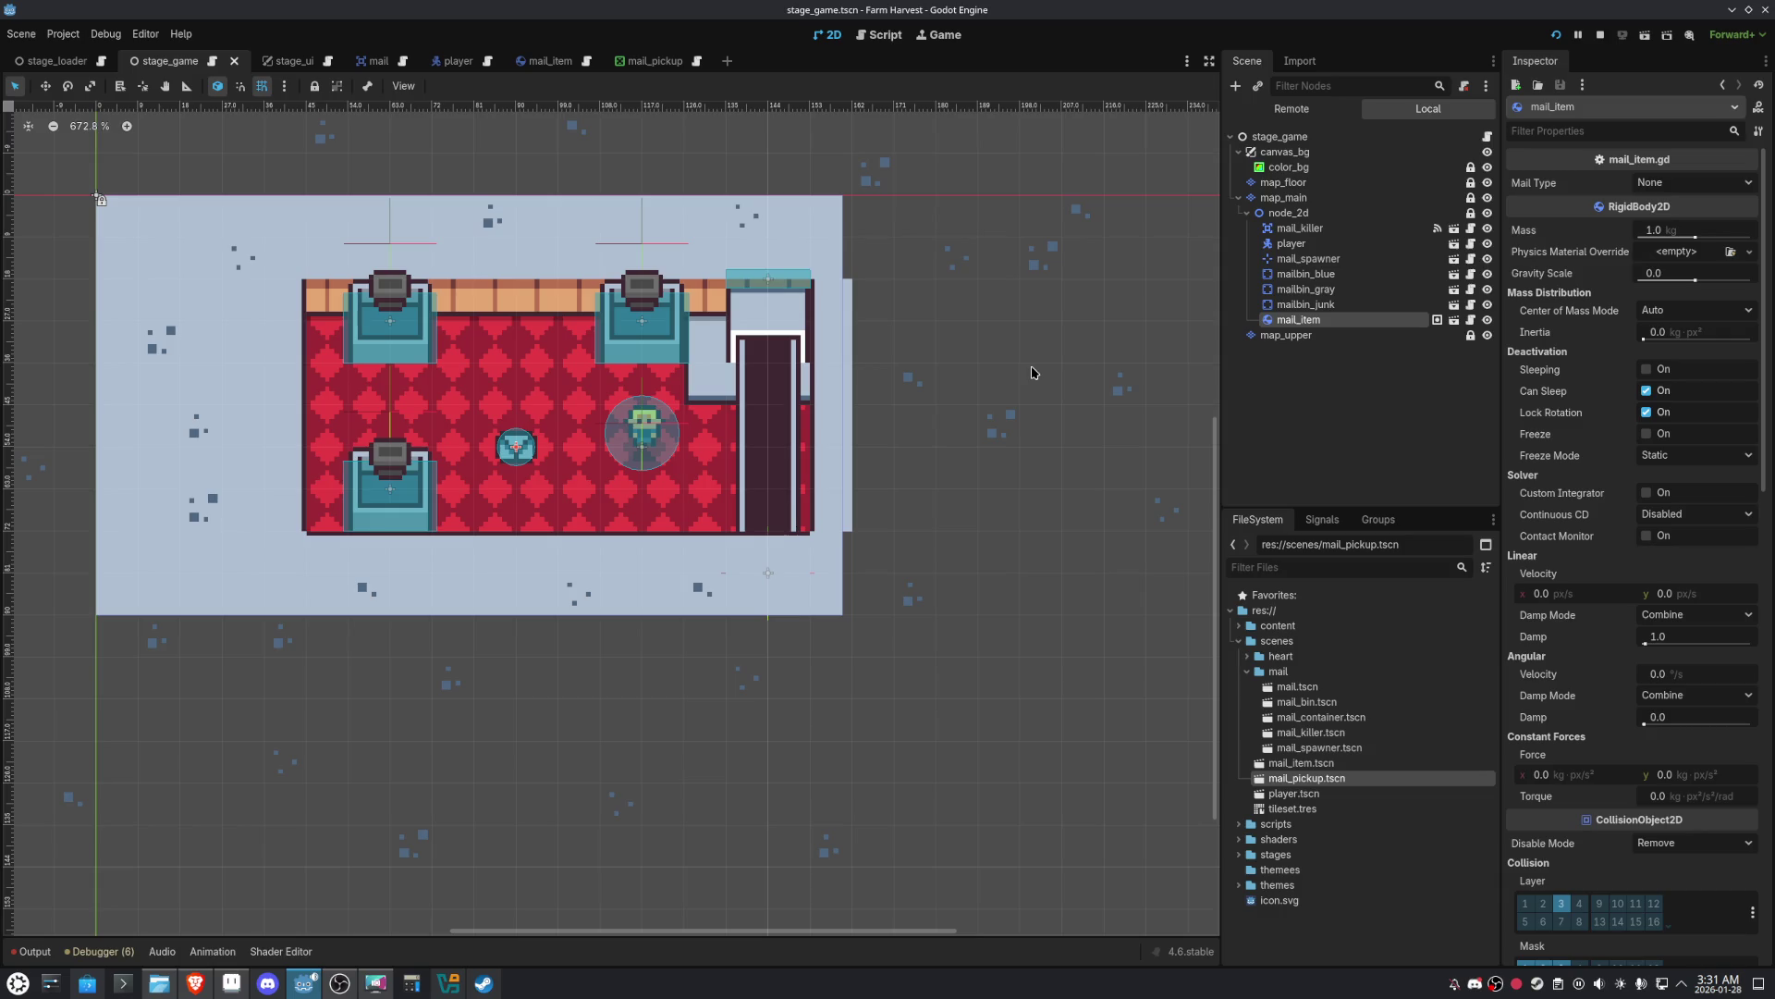
left_click(1281, 215)
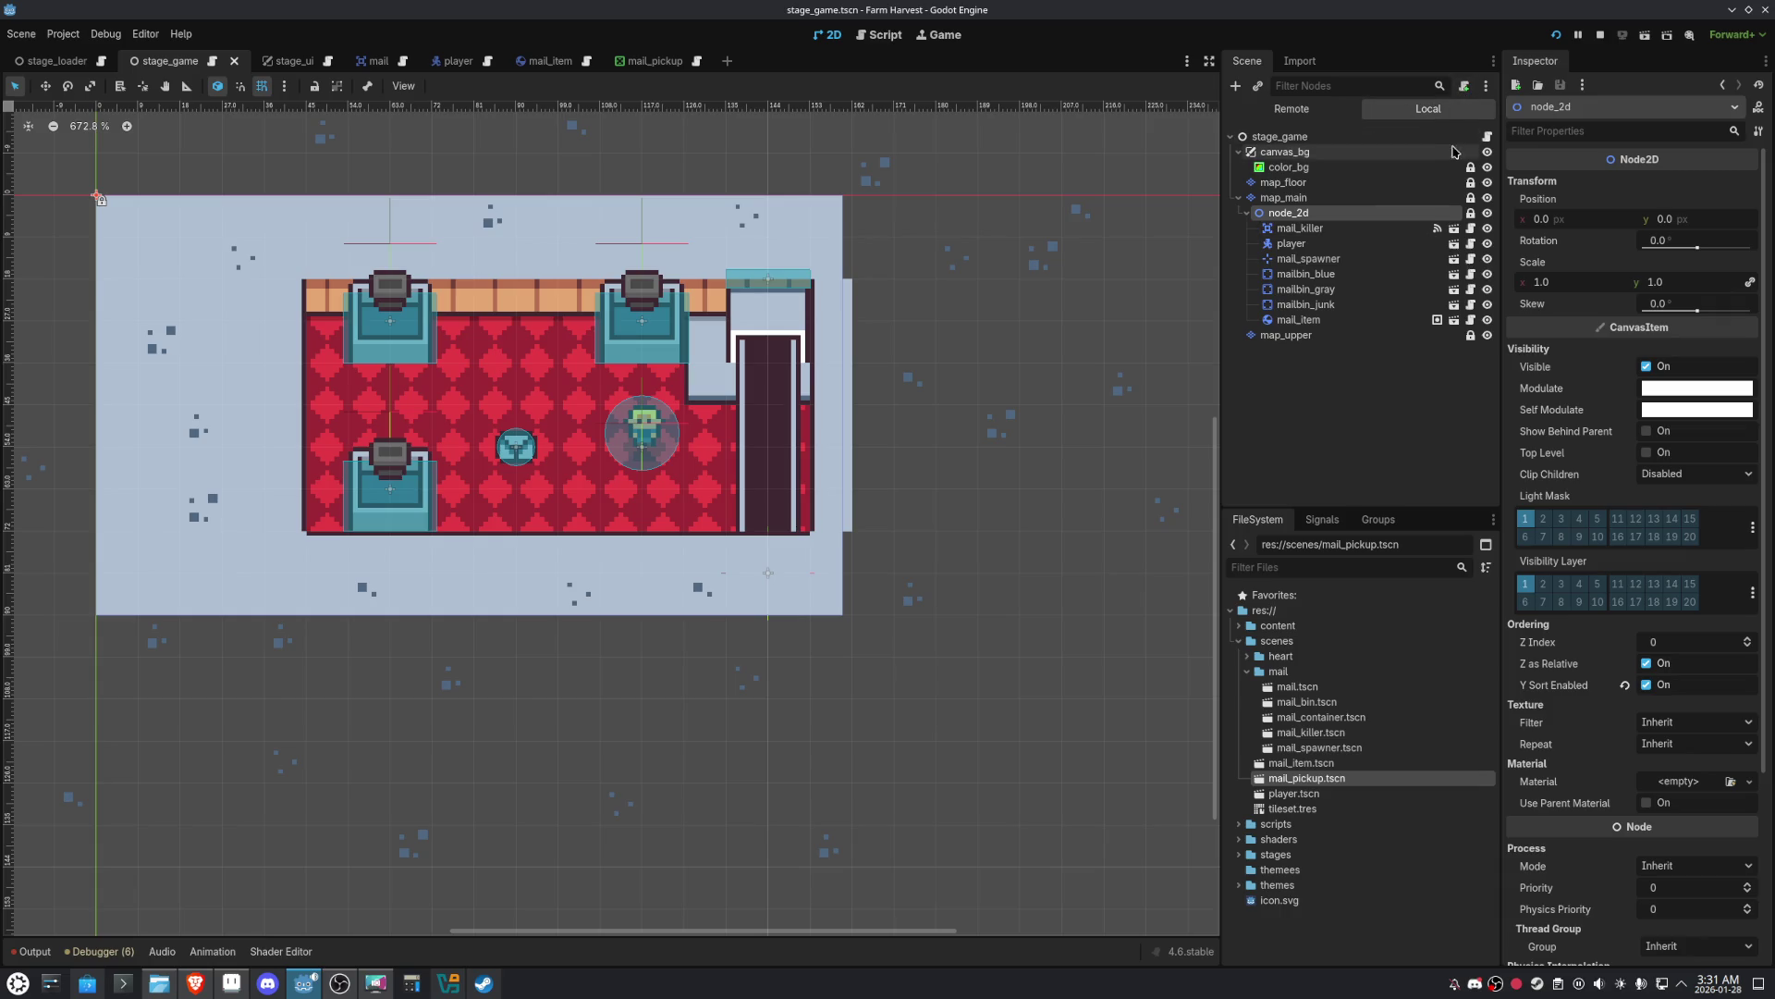
left_click(1486, 136)
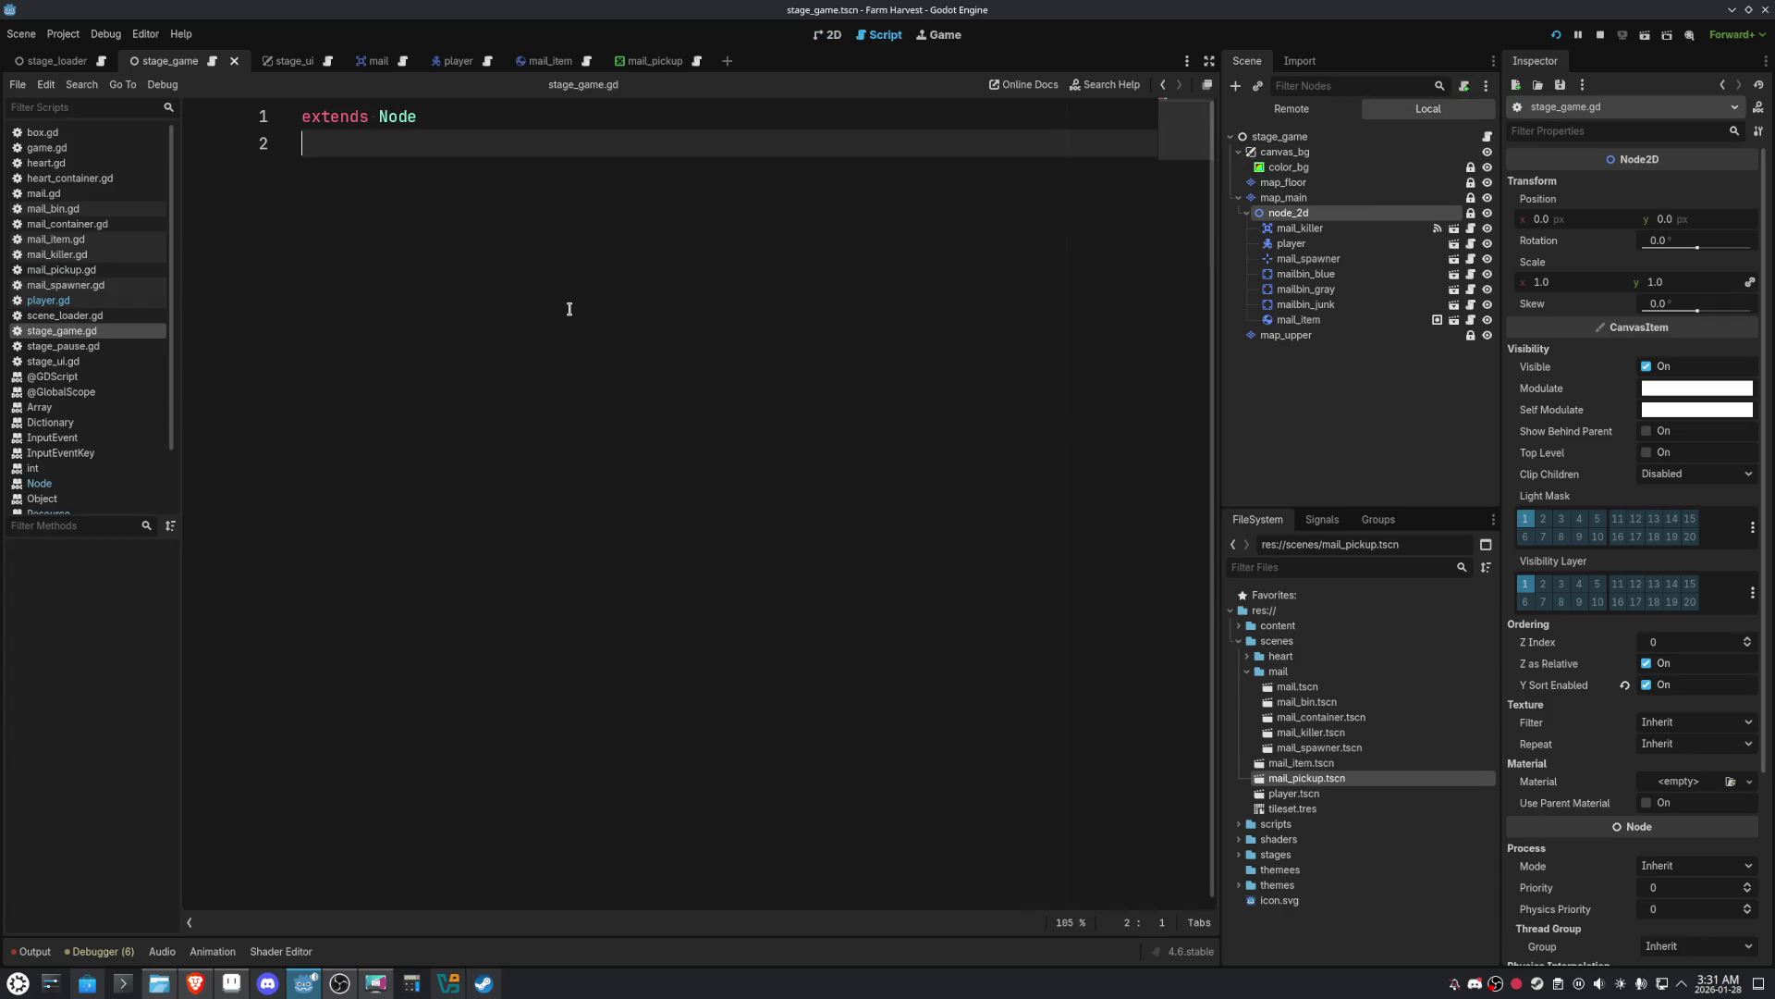
Add a _ready() -> void stub with pass below extends Node in stage_game.gd, then show game.gd
left_click(1290, 136)
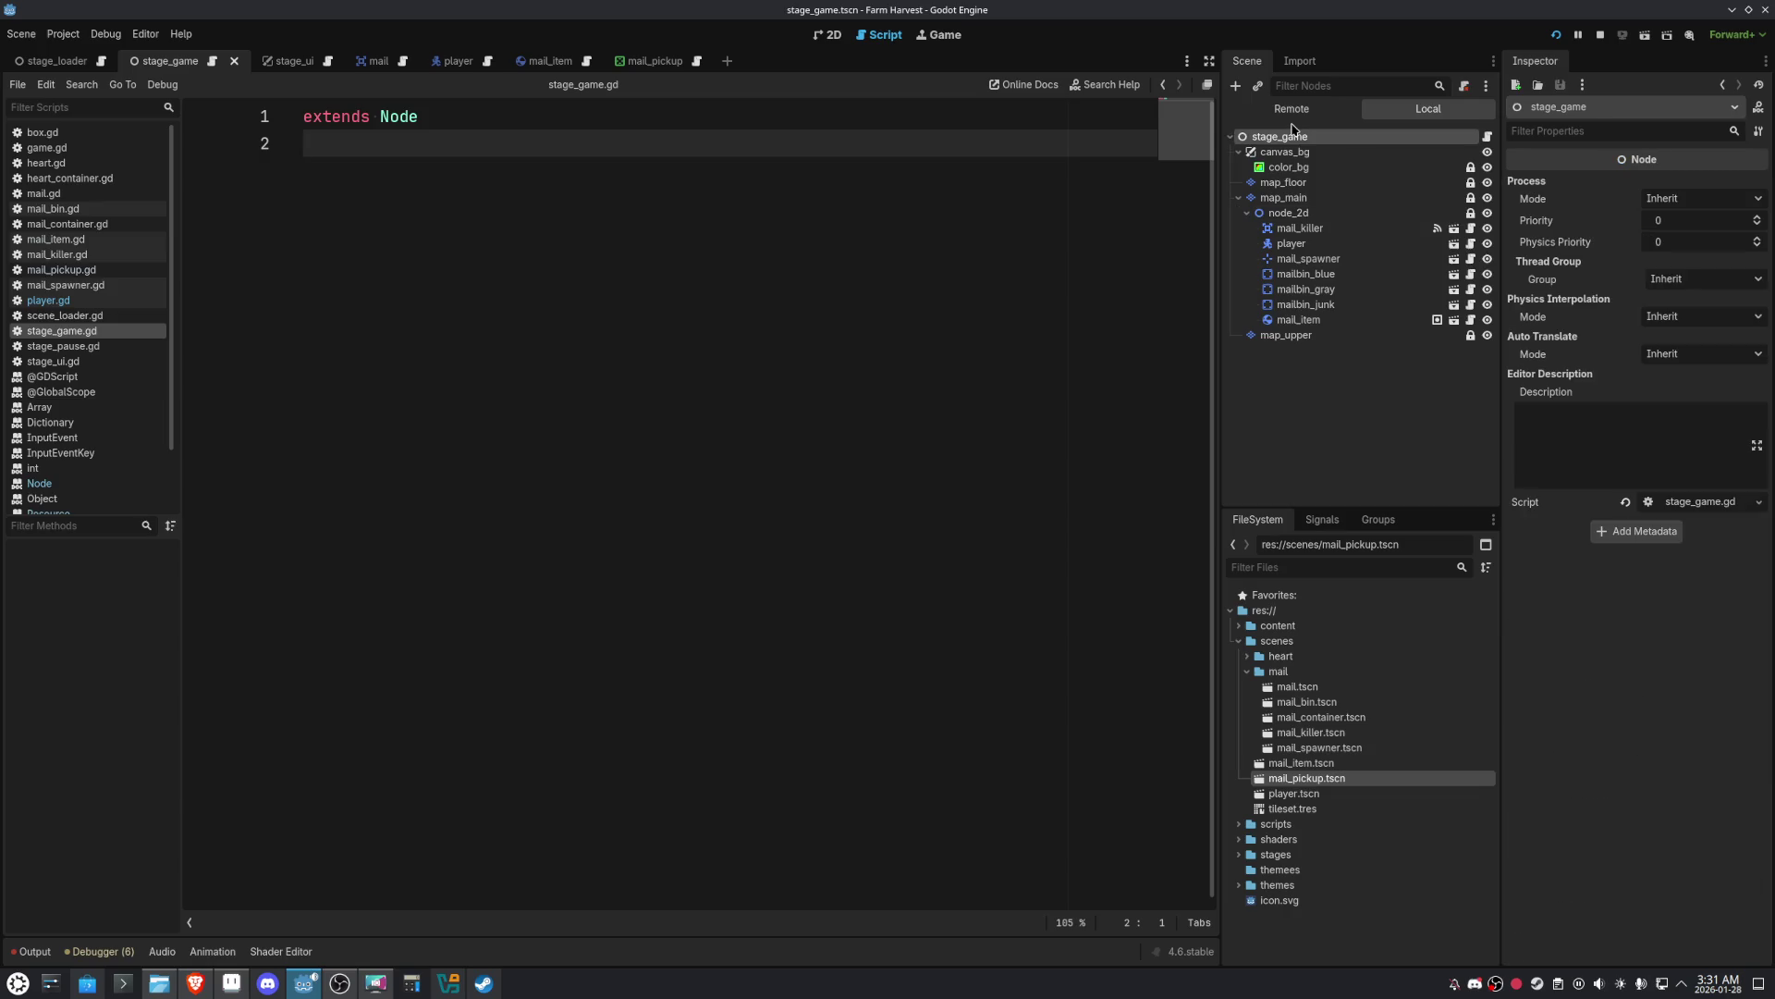
left_click(1487, 136)
key("Return")
type("func _r")
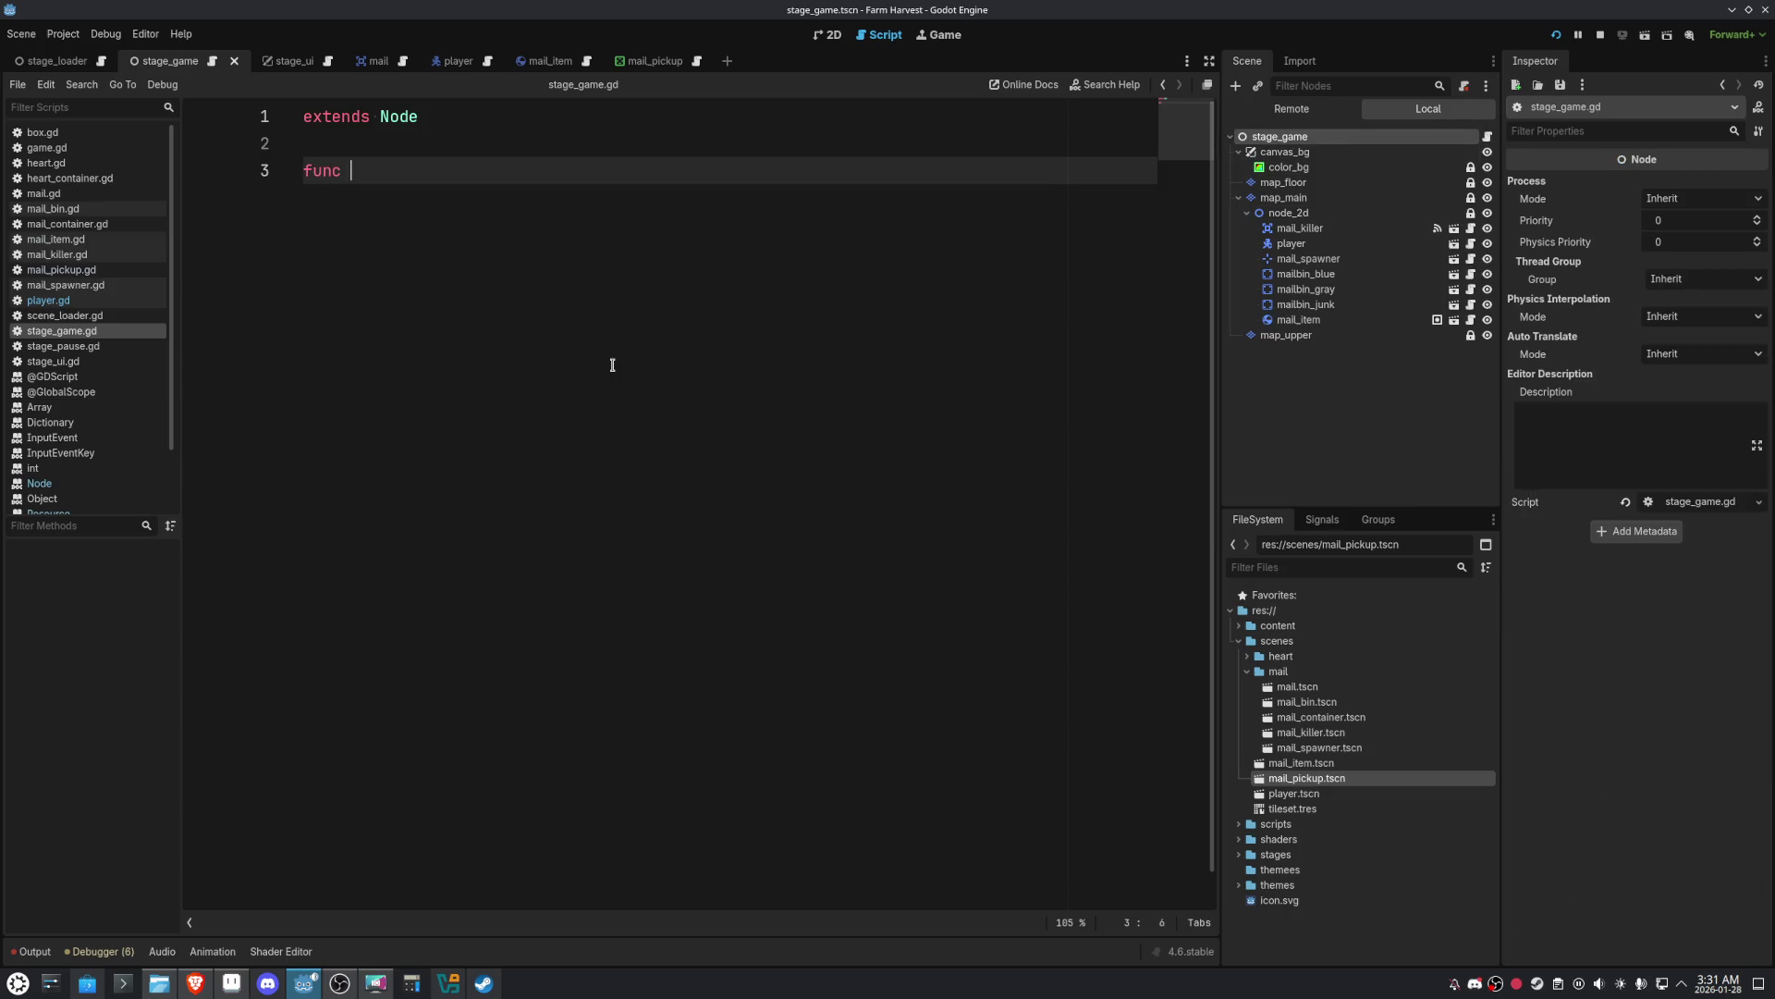
key("Return")
key("Return")
type("pass")
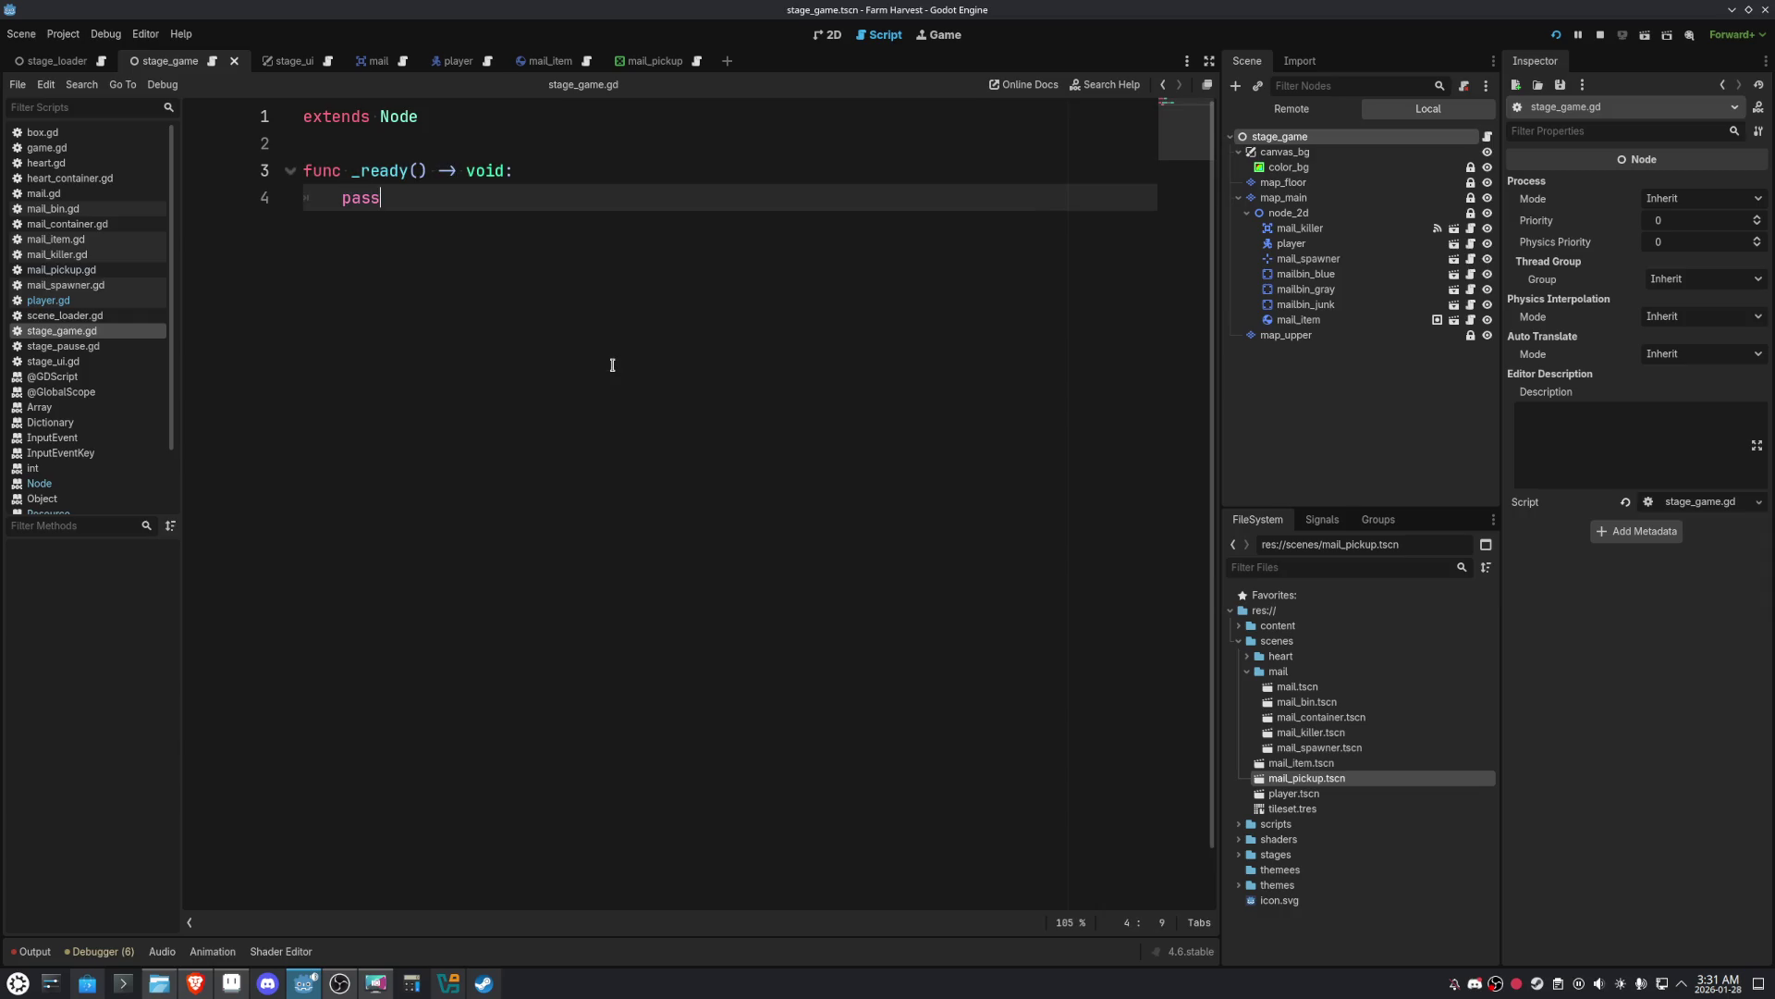
left_click(46, 148)
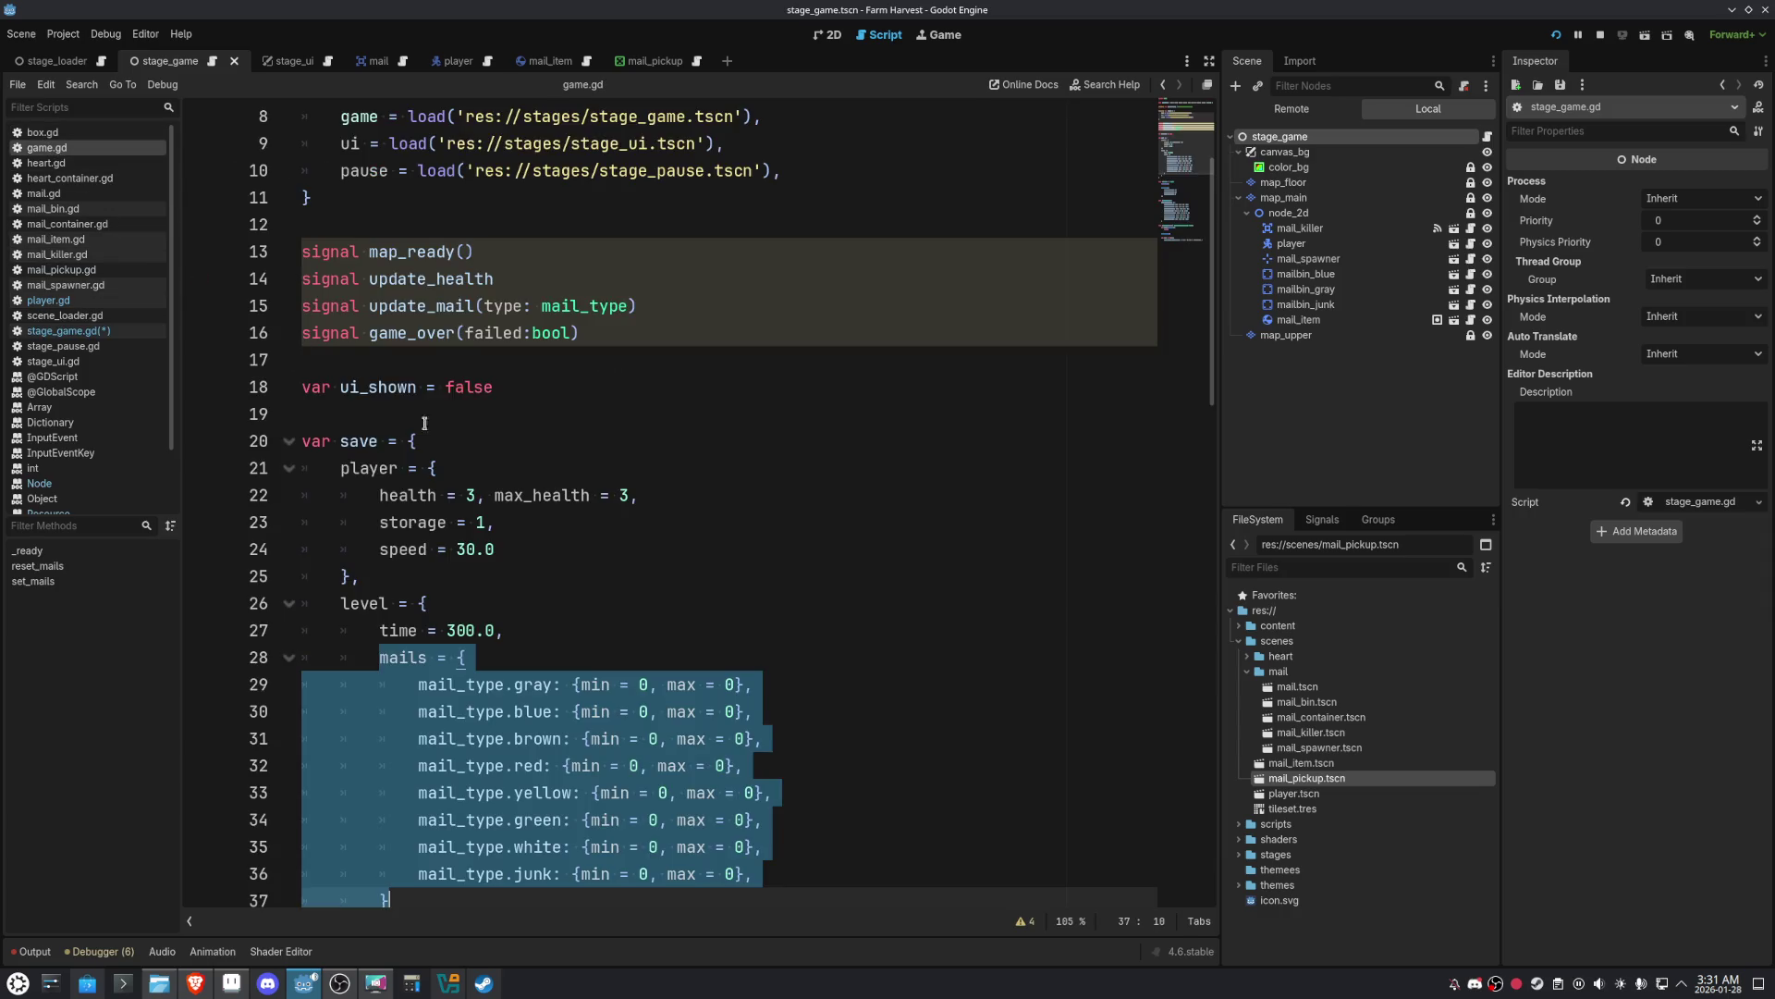
left_click(733, 548)
scroll(690, 545, "up", 2)
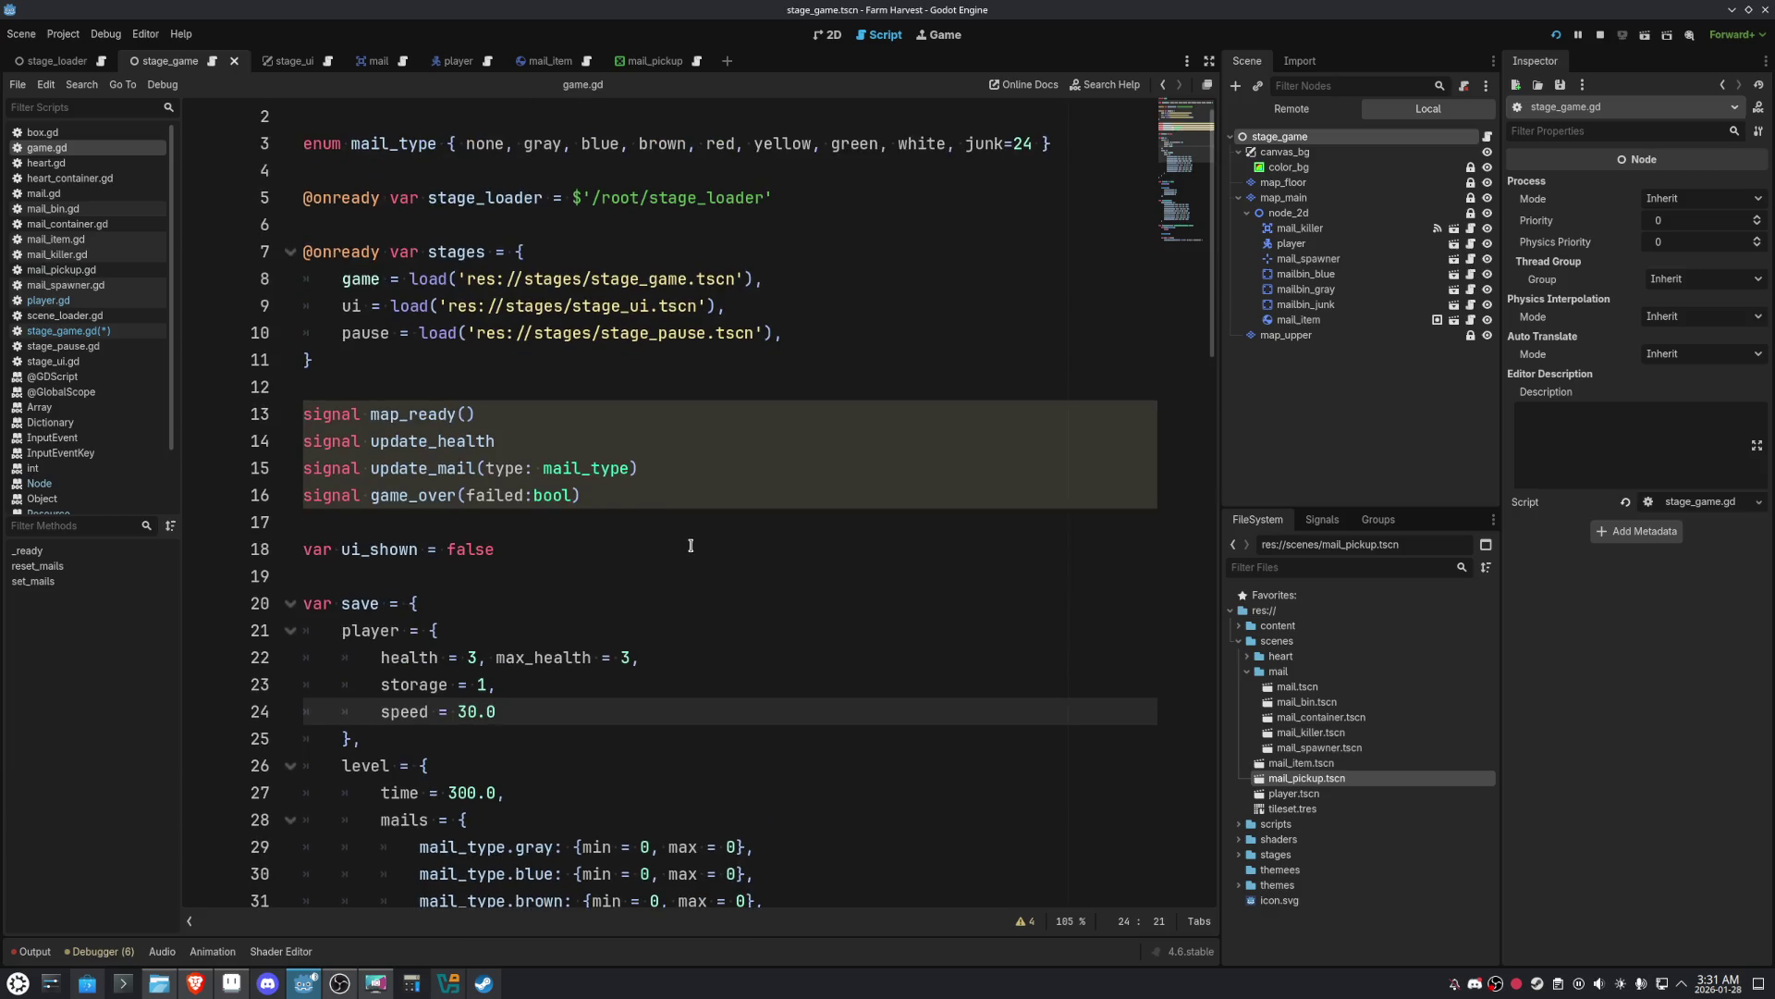
left_click(619, 498)
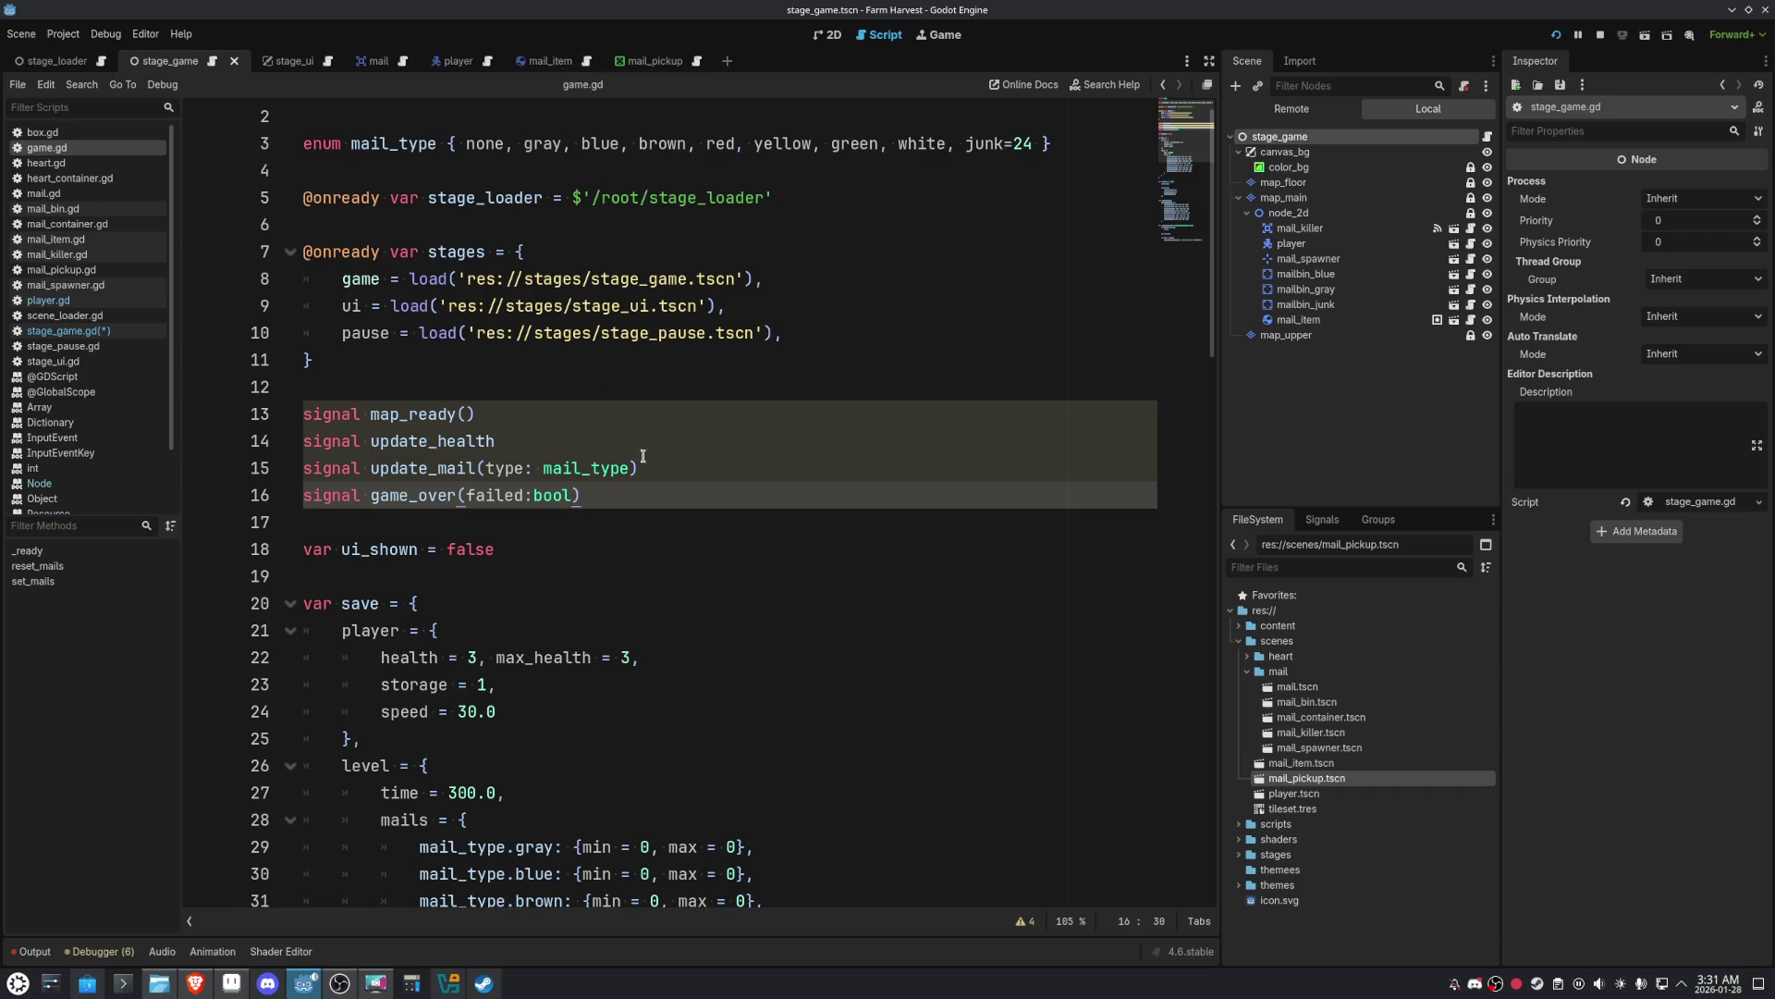
left_click(1286, 245)
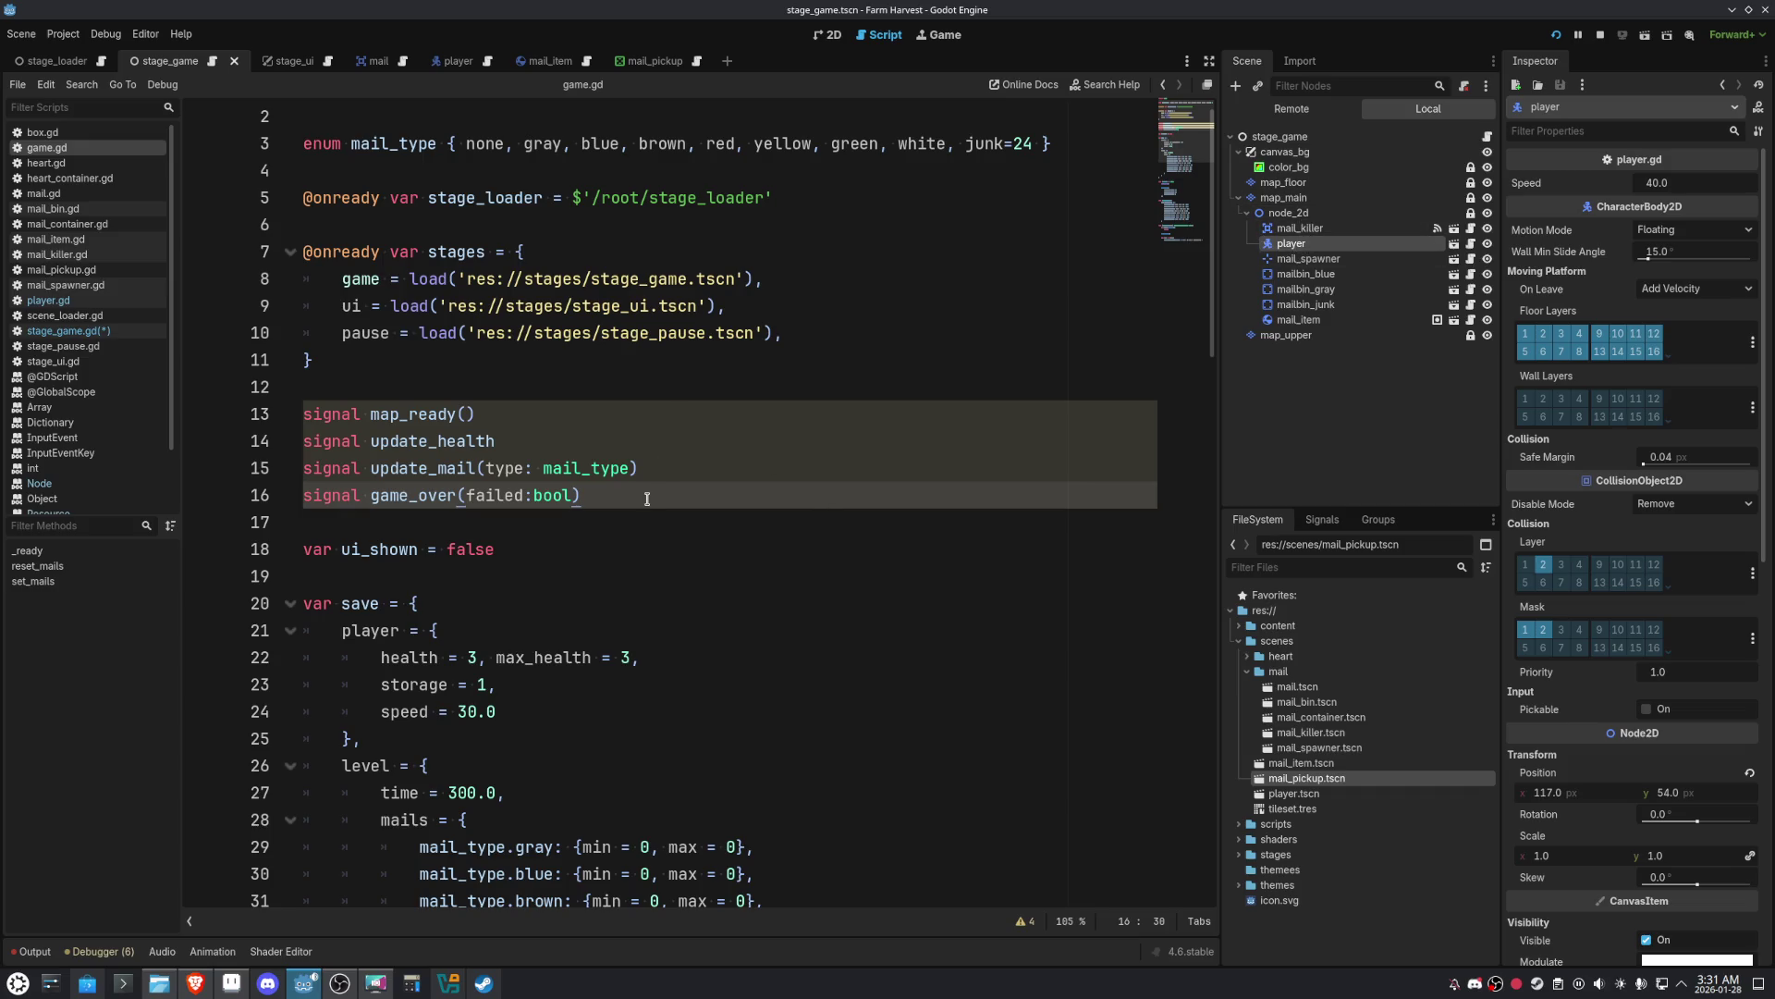
Below update_health in game.gd, begin the throw_mail signal with a position:Vector2 parameter
left_click(704, 451)
key("Return")
type("signa")
key("BackSpace")
type("l spawn_")
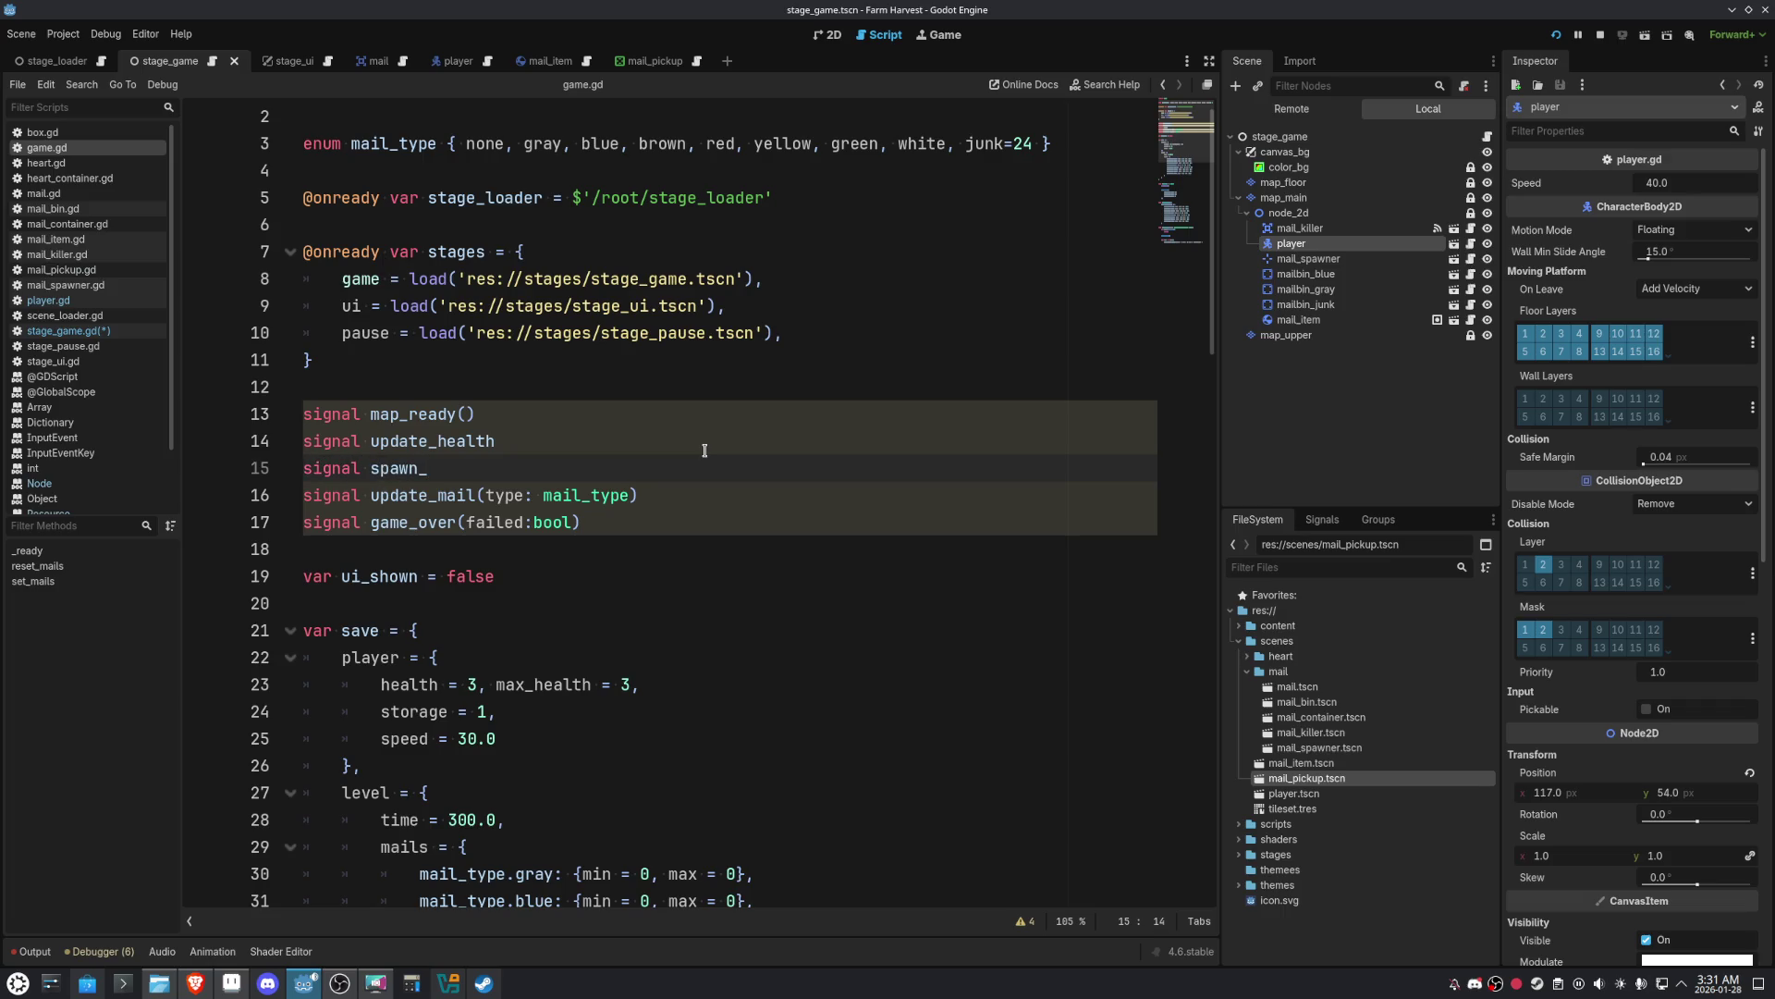
type("mail")
key("BackSpace")
key("BackSpace")
key("BackSpace")
type("throw_mail(")
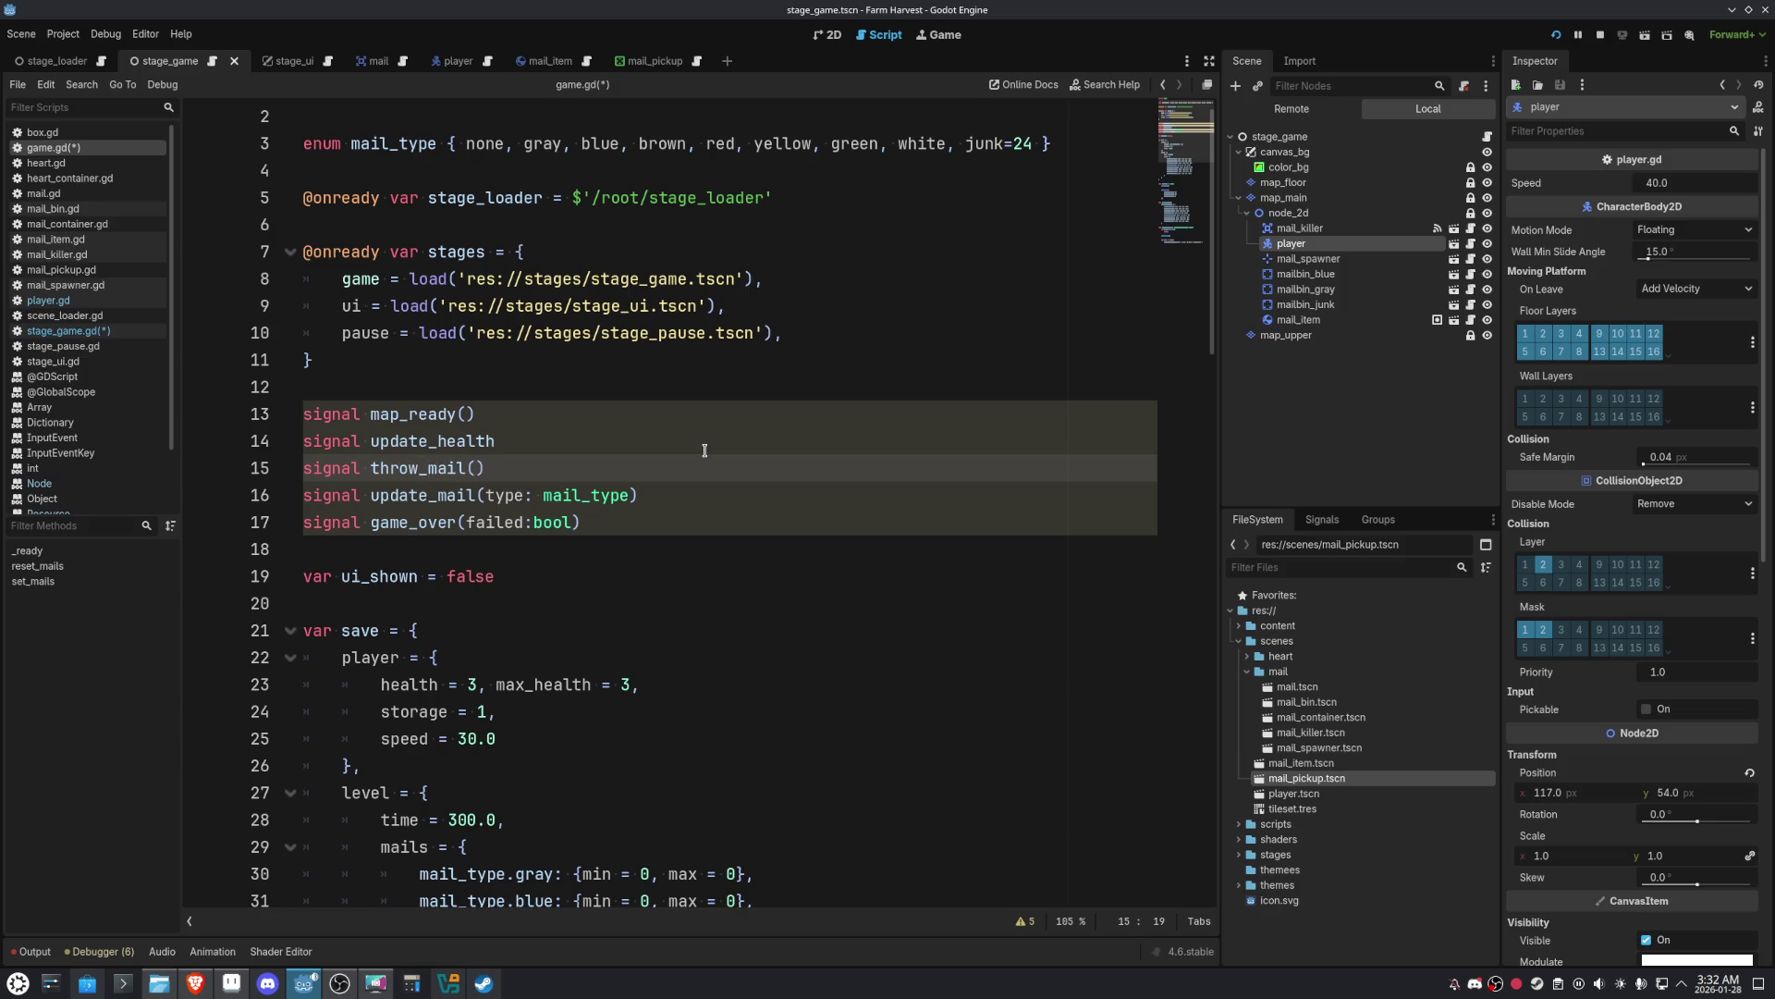
type("position:Vec")
key("Return")
Add direction:Vector2 and speed:float parameters to throw_mail and save game.gd
type(", ")
type("direction:Vec")
key("Return")
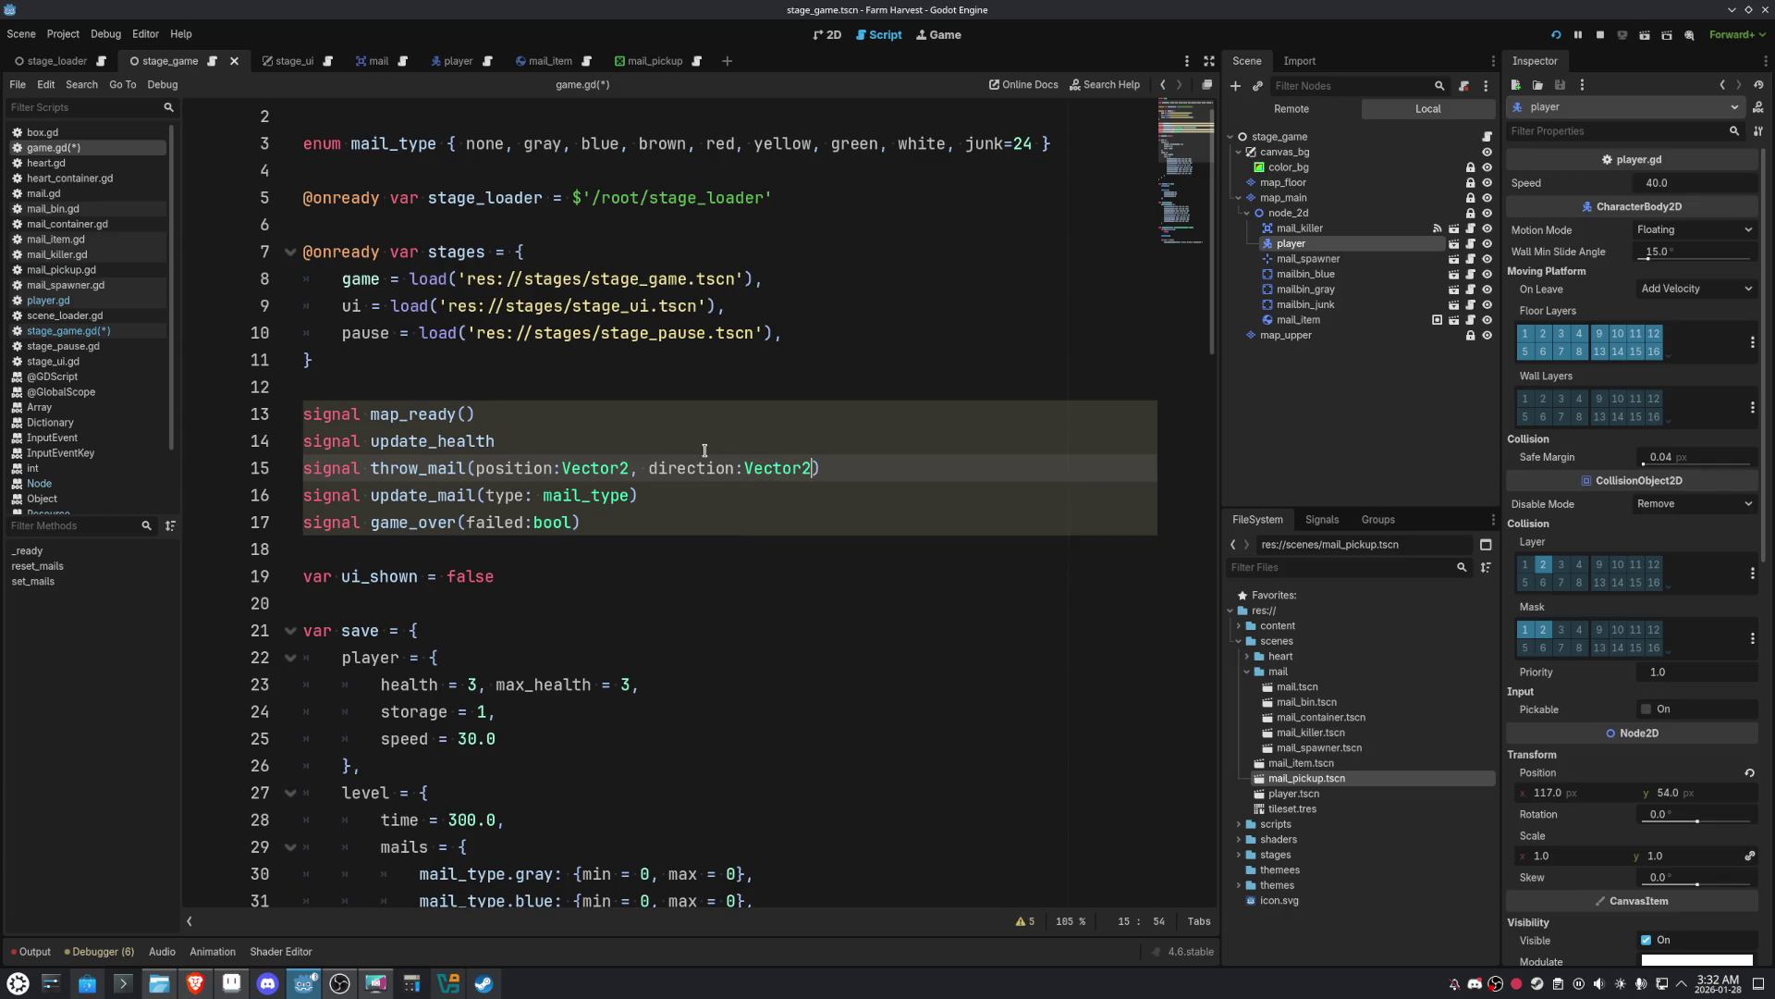
type(", float spe")
type("ed")
key("ctrl+Left")
key("ctrl+shift+Left")
key("BackSpace")
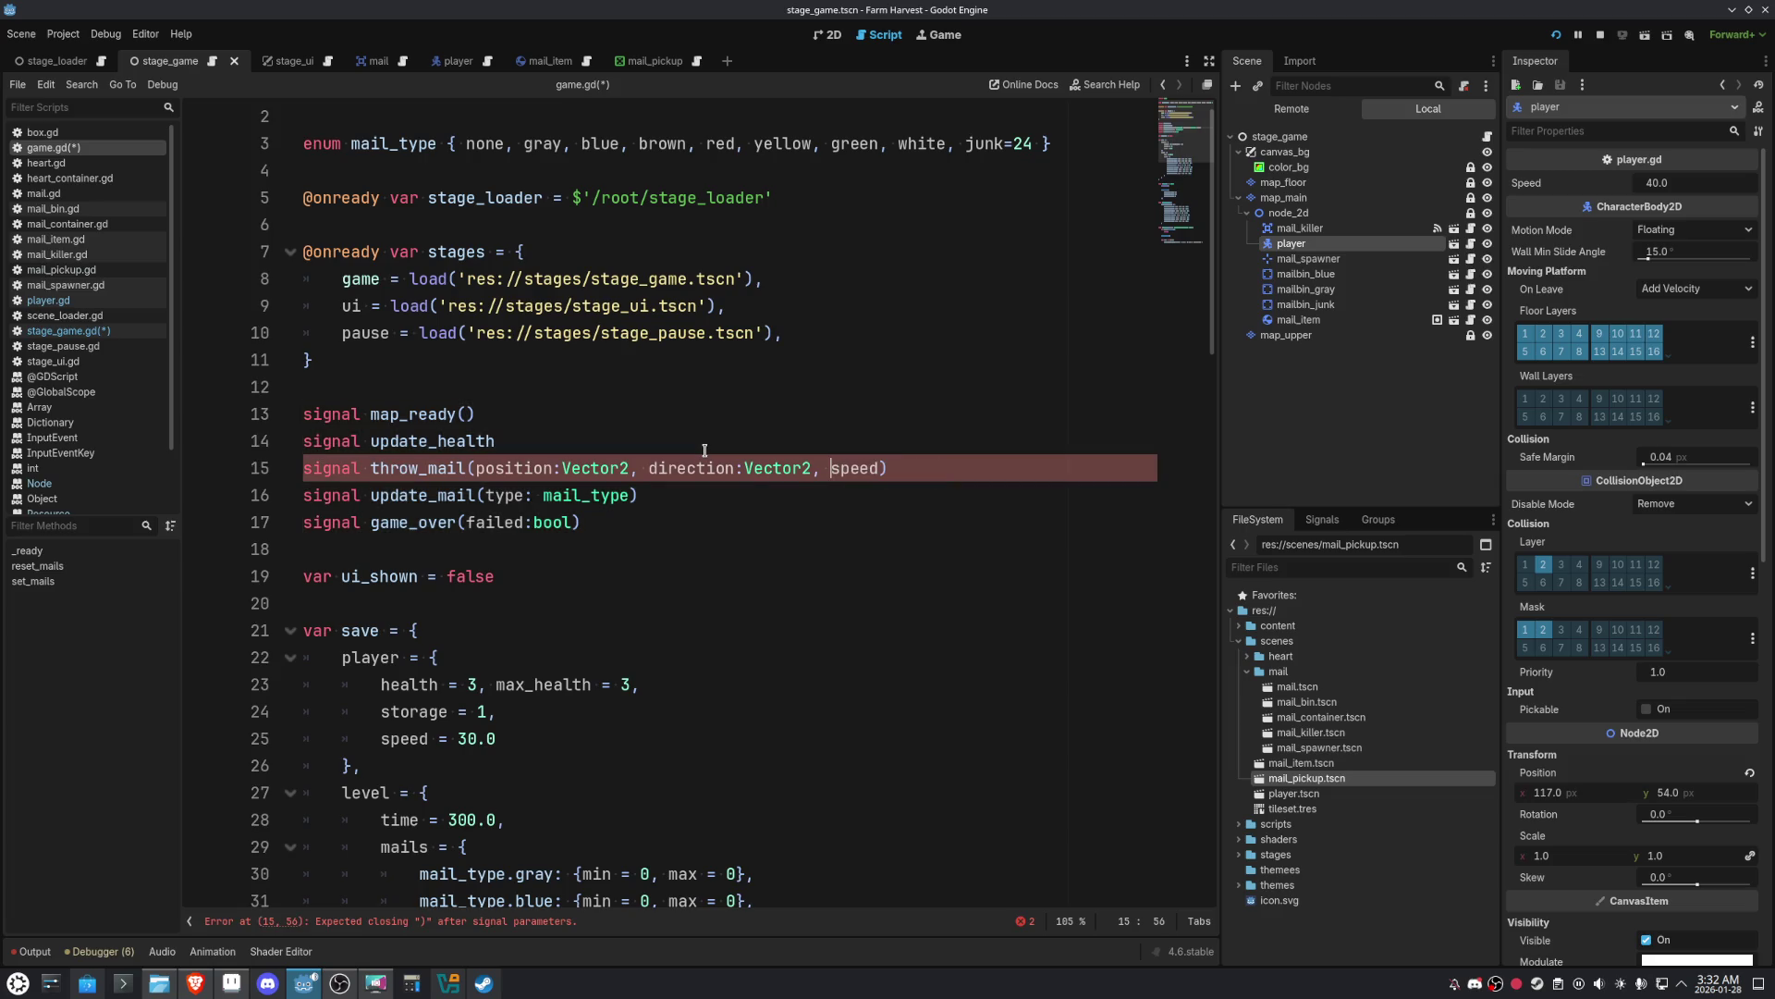
type(":float")
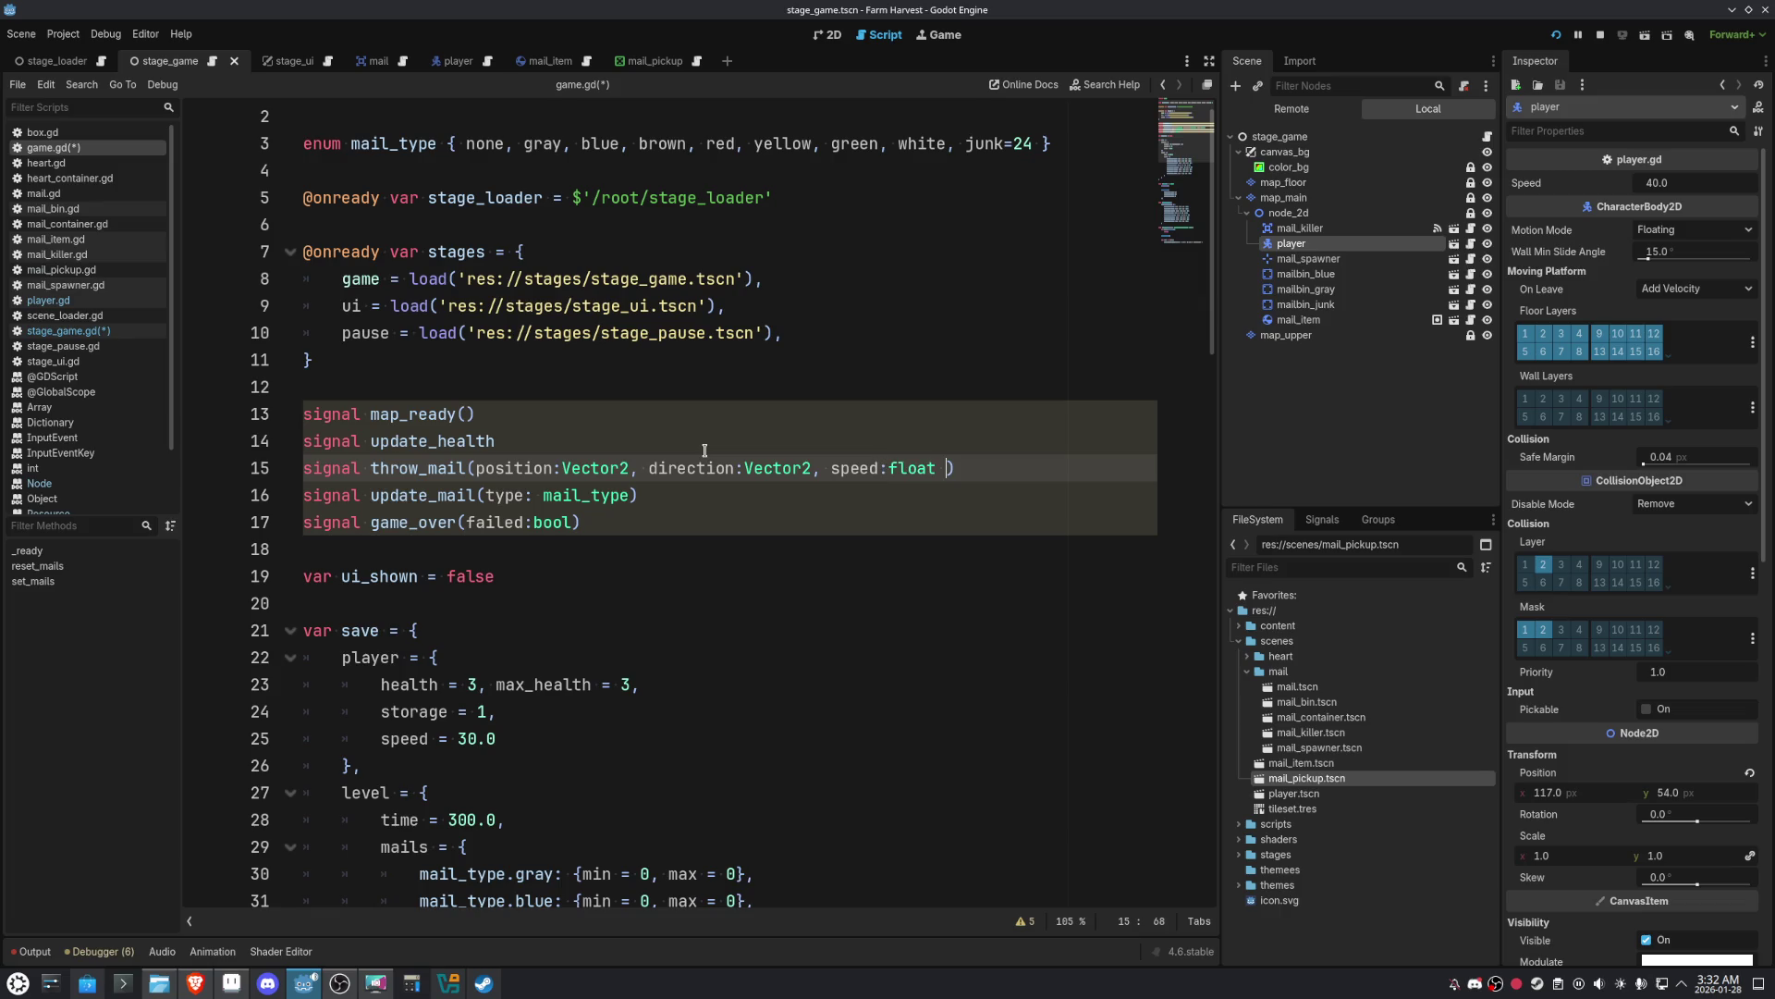
left_click(951, 630)
key("ctrl+s")
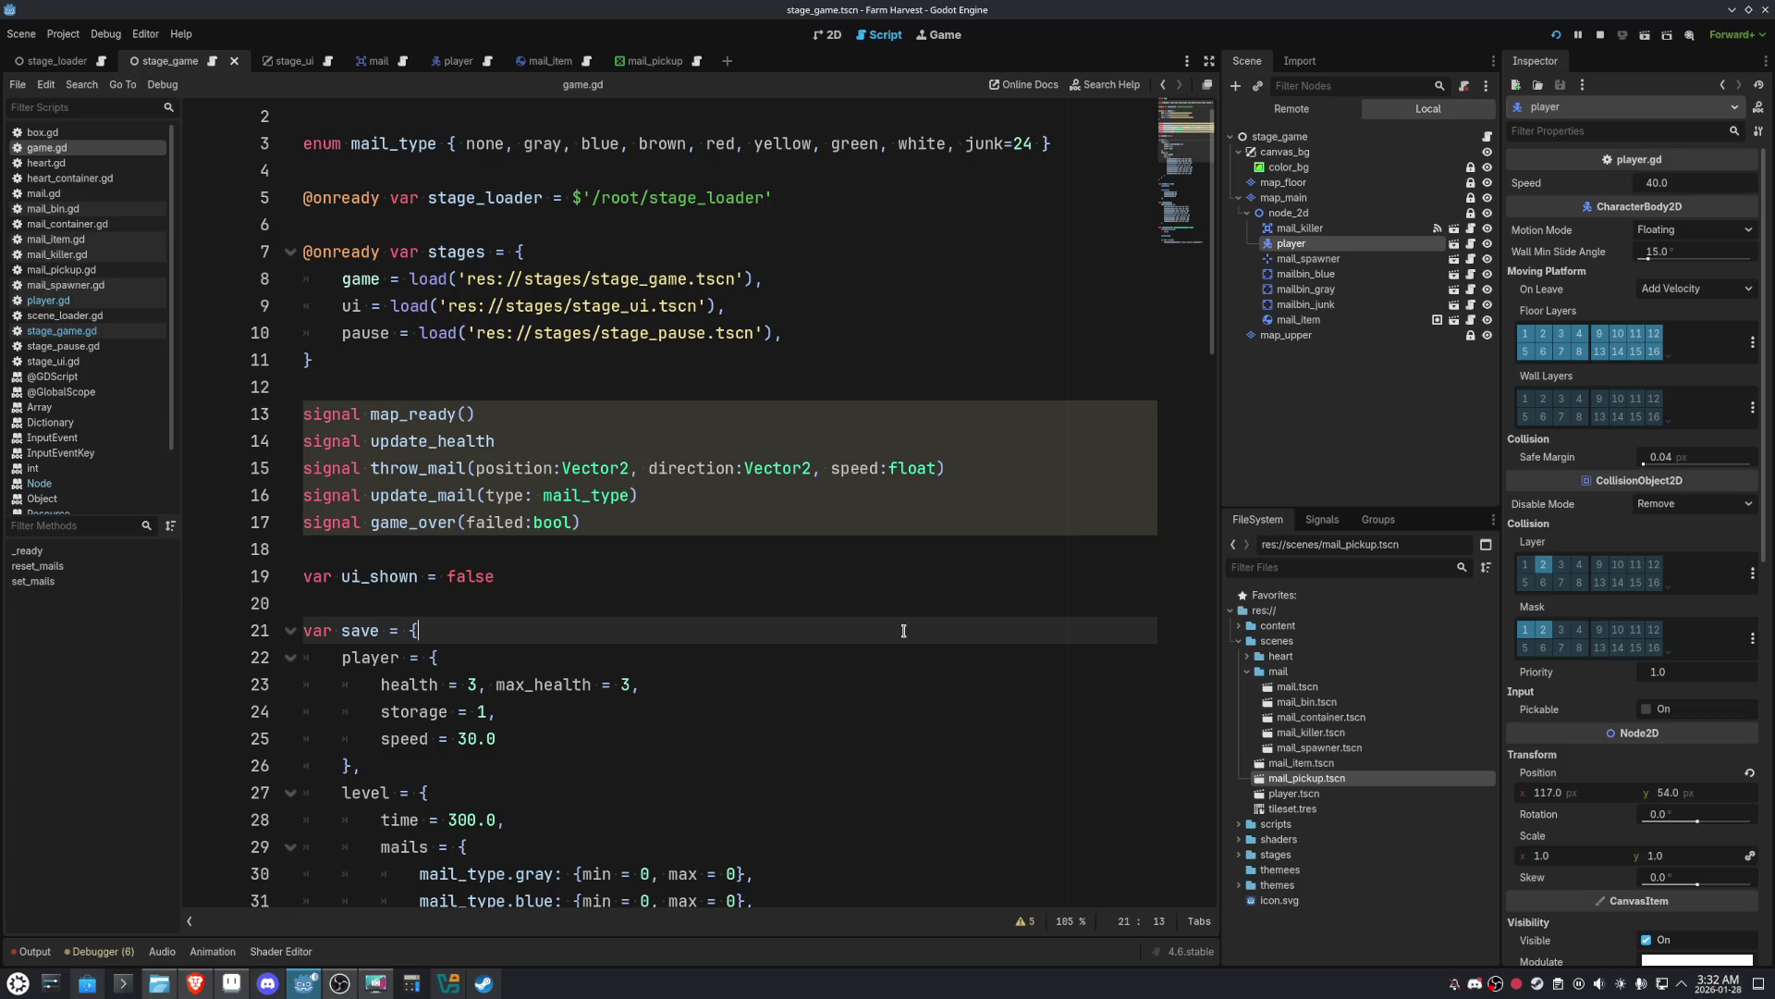
Copy the throw_mail signal name and open stage_game.gd at the start of _ready
left_click_drag(519, 441, 386, 414)
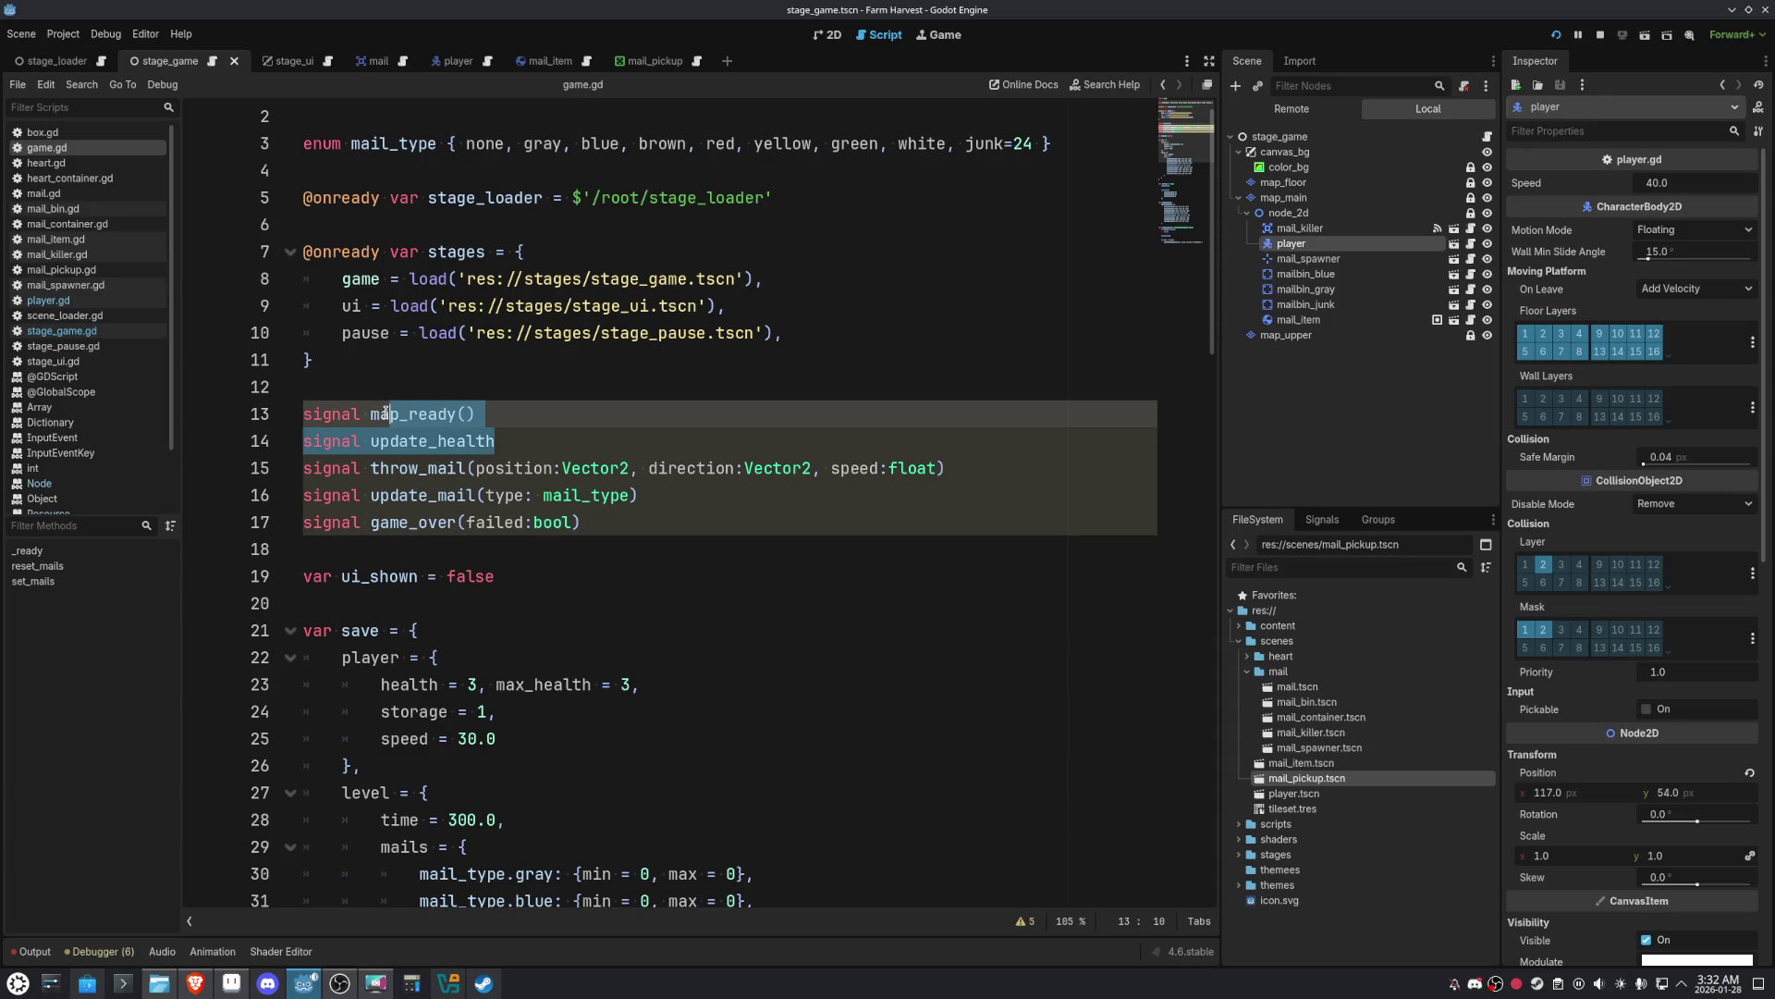
left_click_drag(638, 496, 306, 496)
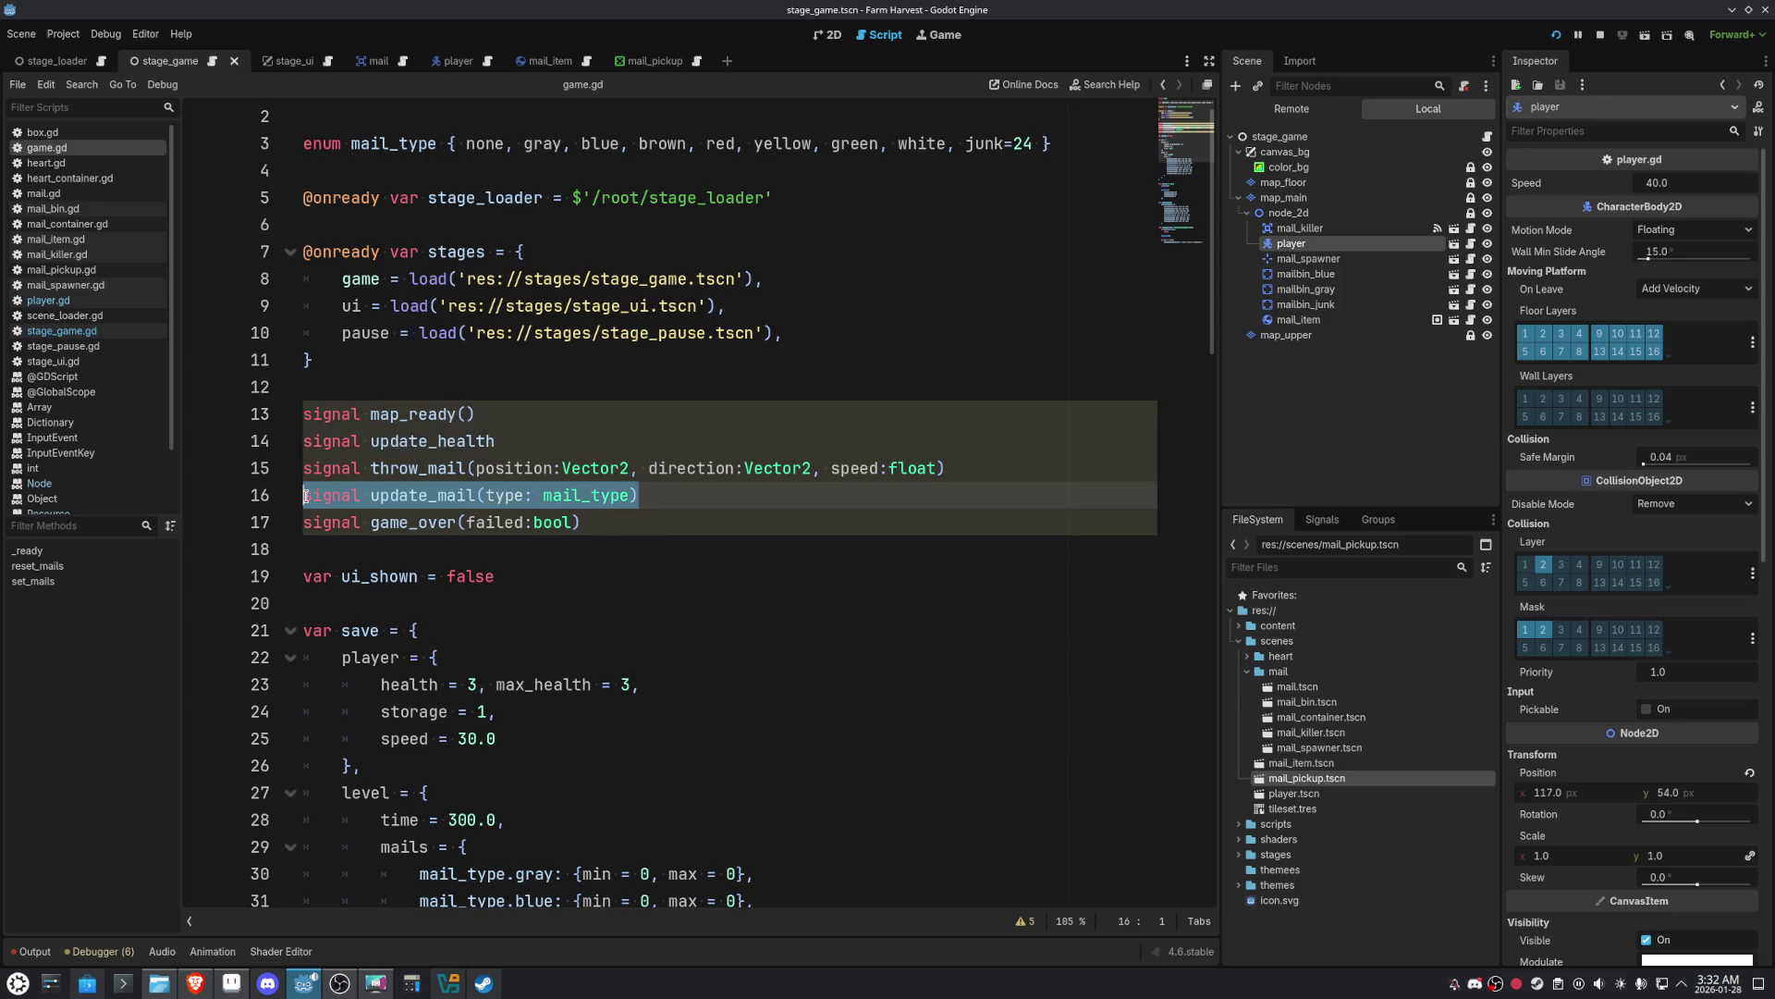
left_click(638, 573)
double_click(394, 468)
key("ctrl+c")
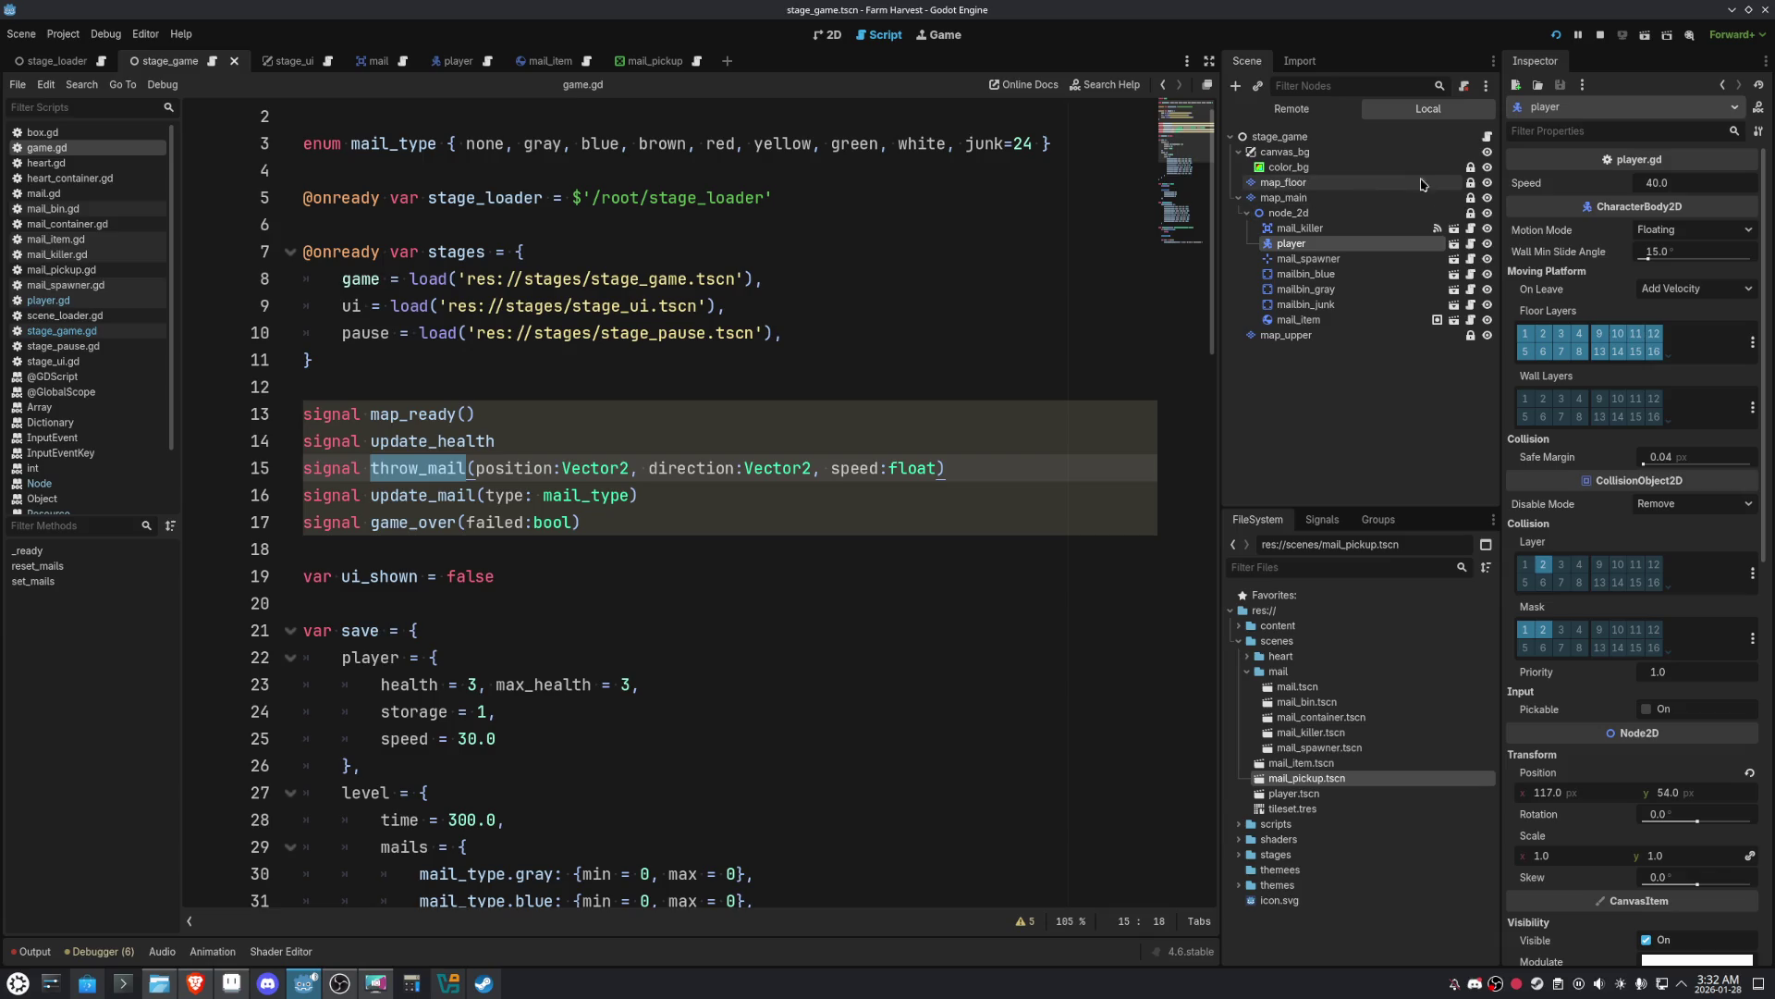
left_click(1487, 136)
left_click(546, 172)
In _ready, add game.throw_mail.connect(_on_throw_mail)
key("Return")
type("game.con")
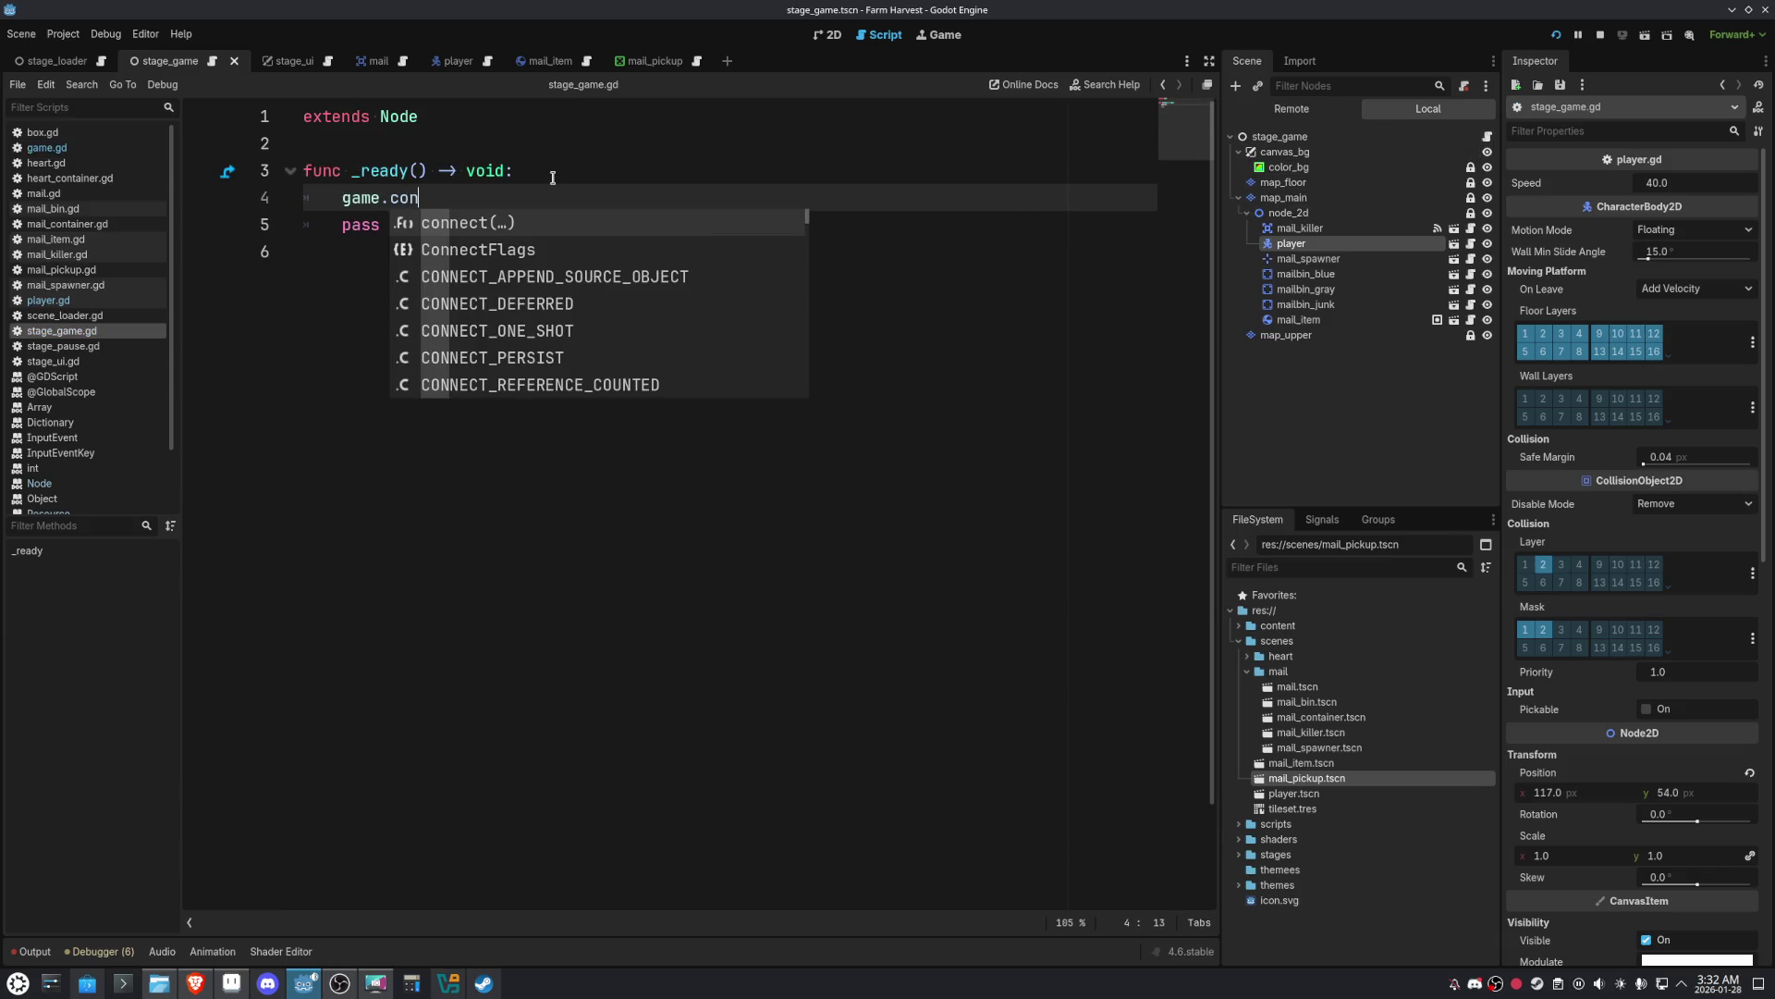
key("BackSpace")
key("BackSpace")
key("BackSpace")
key("ctrl+v")
type(".con")
key("Return")
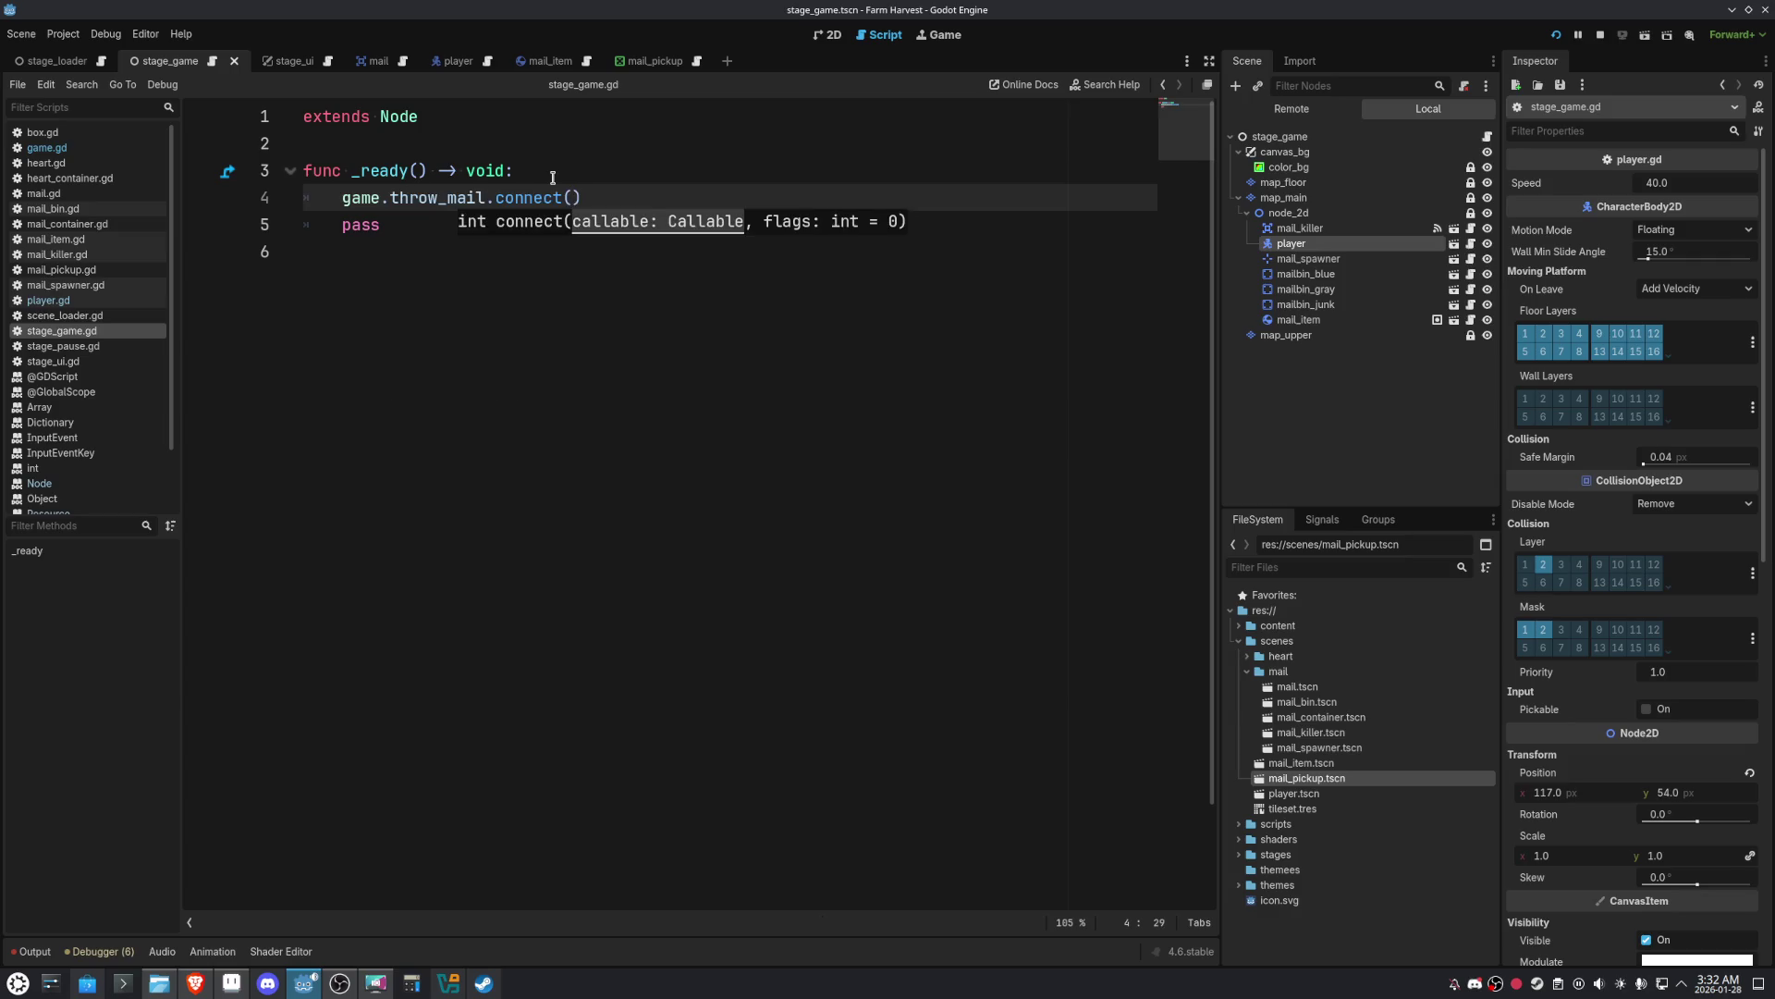
left_click_drag(458, 198, 391, 198)
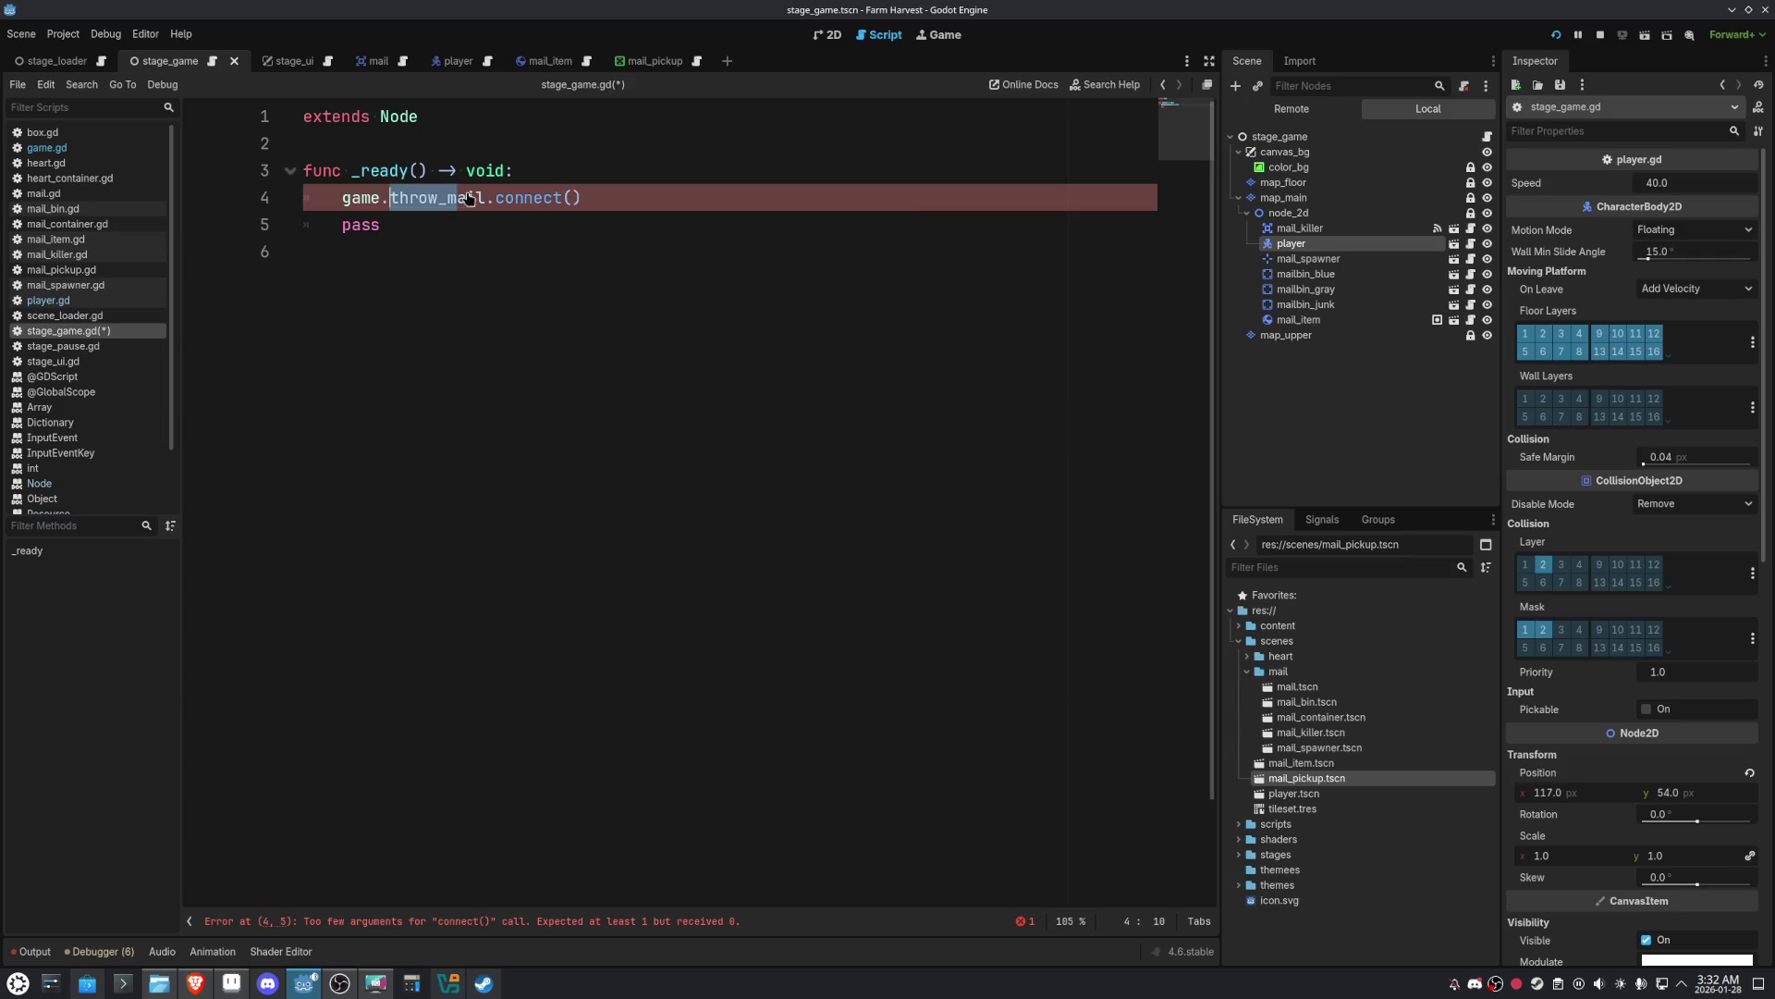
left_click(572, 198)
type("_on")
type("_throw_ma")
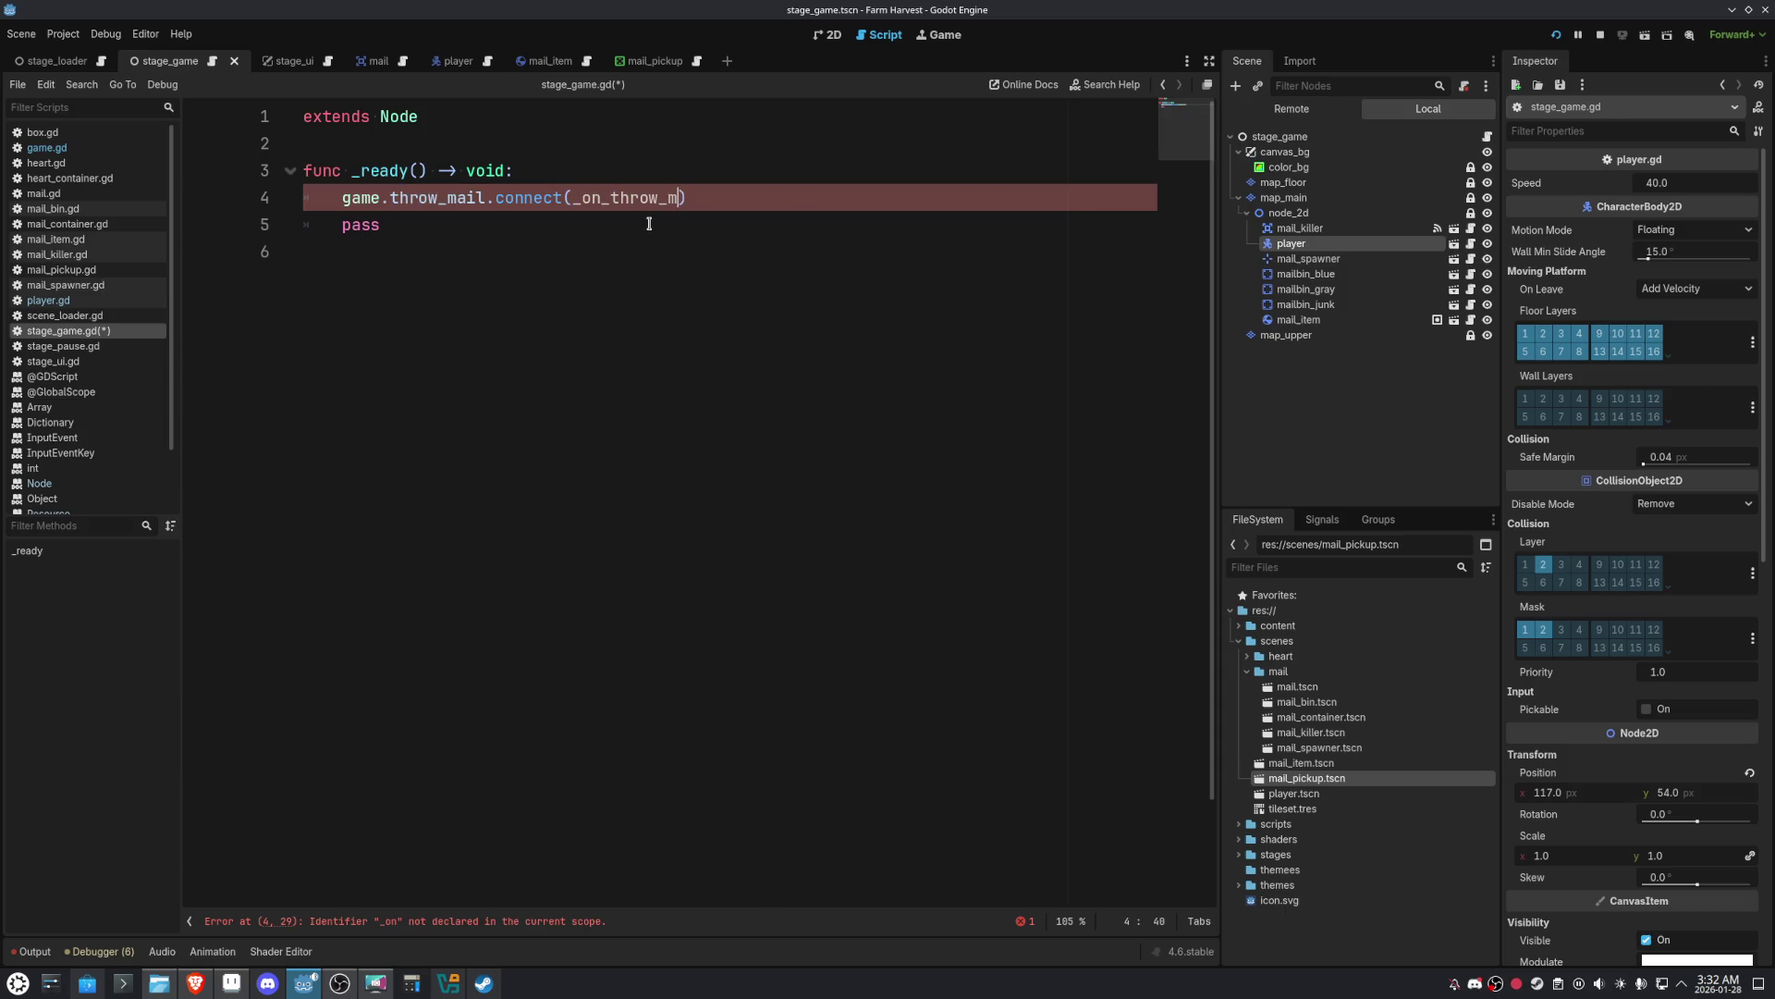
type("il")
Declare func _on_throw_mail(): at the end of stage_game.gd
double_click(658, 201)
key("ctrl+c")
left_click(665, 400)
key("Return")
type("func")
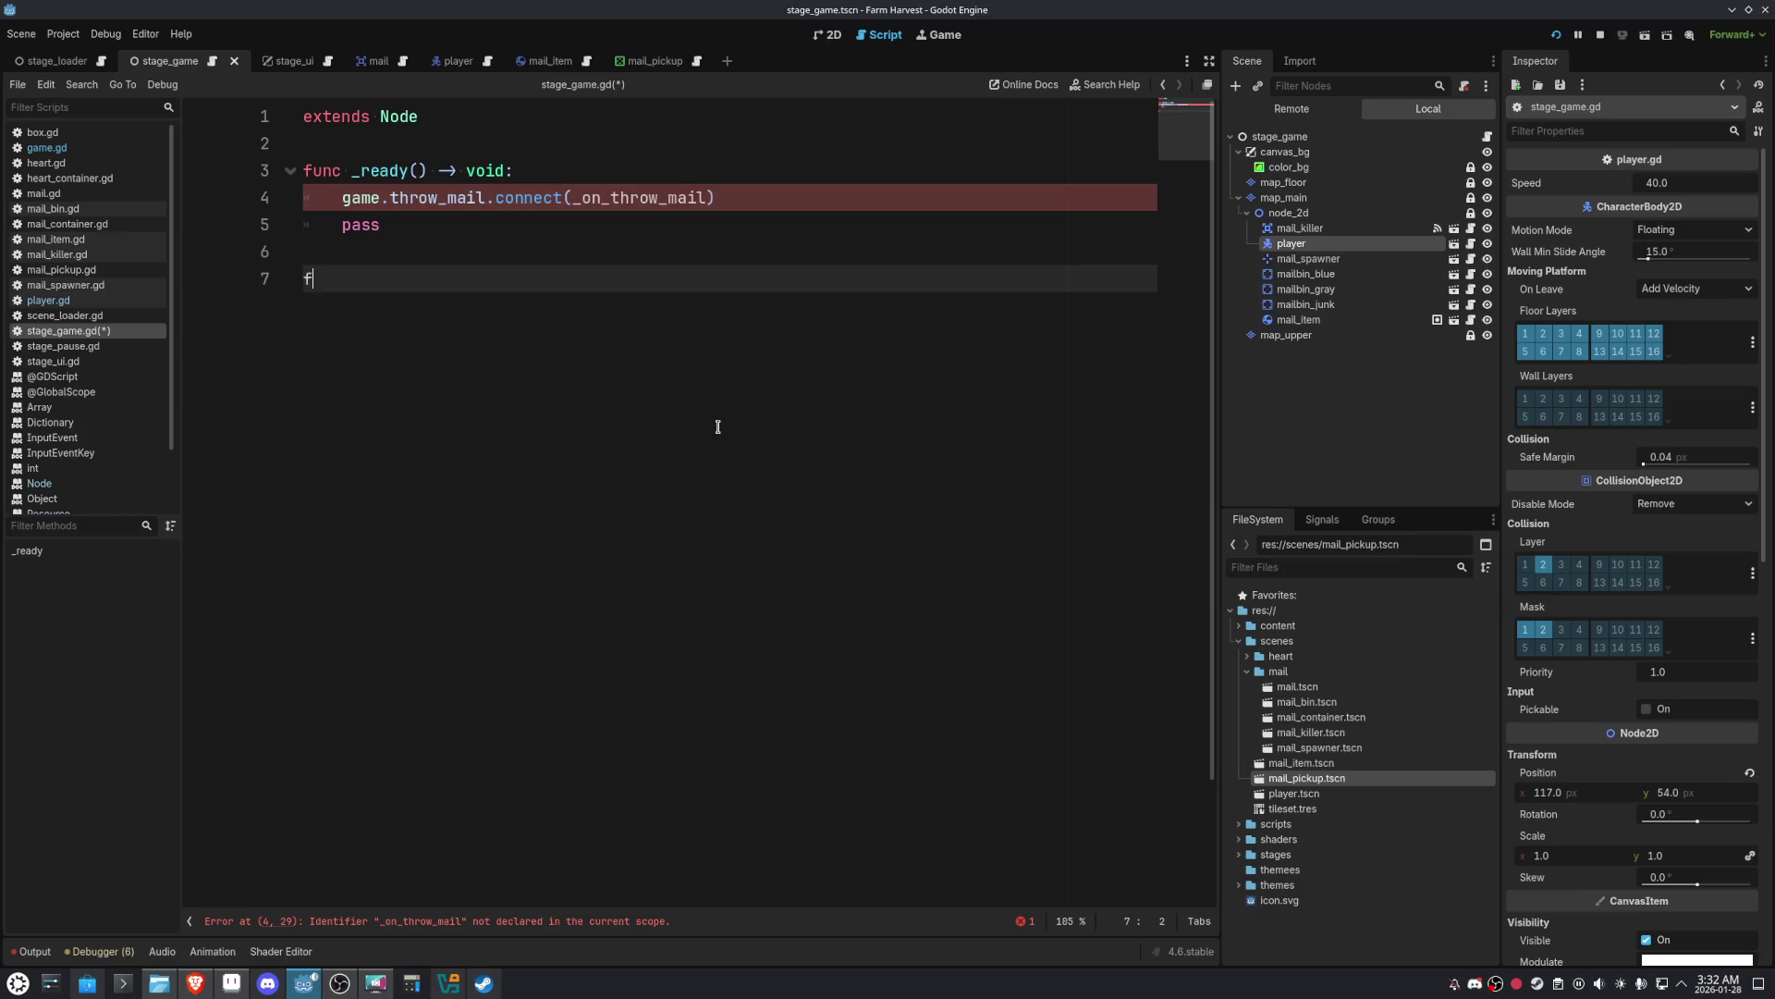
key("ctrl+v")
type("()")
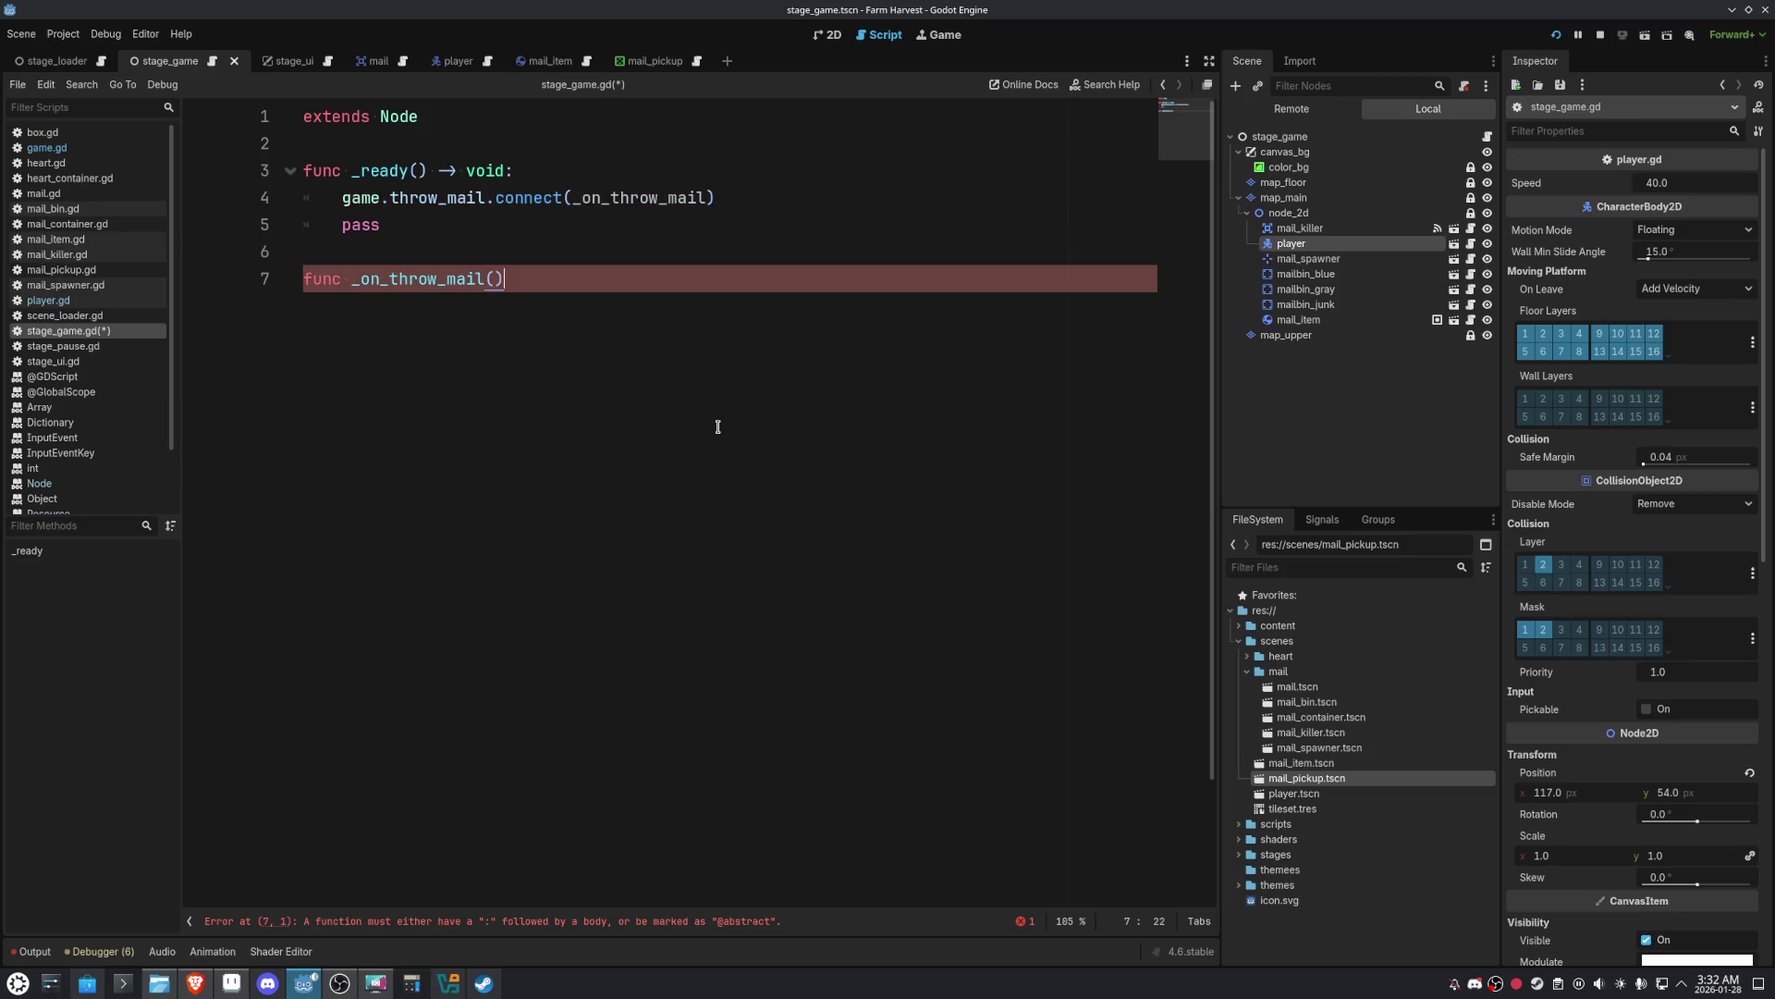
type(":")
Give _on_throw_mail a pass body and go back to game.gd's throw_mail signal
key("Return")
key("Return")
key("Return")
type("pass")
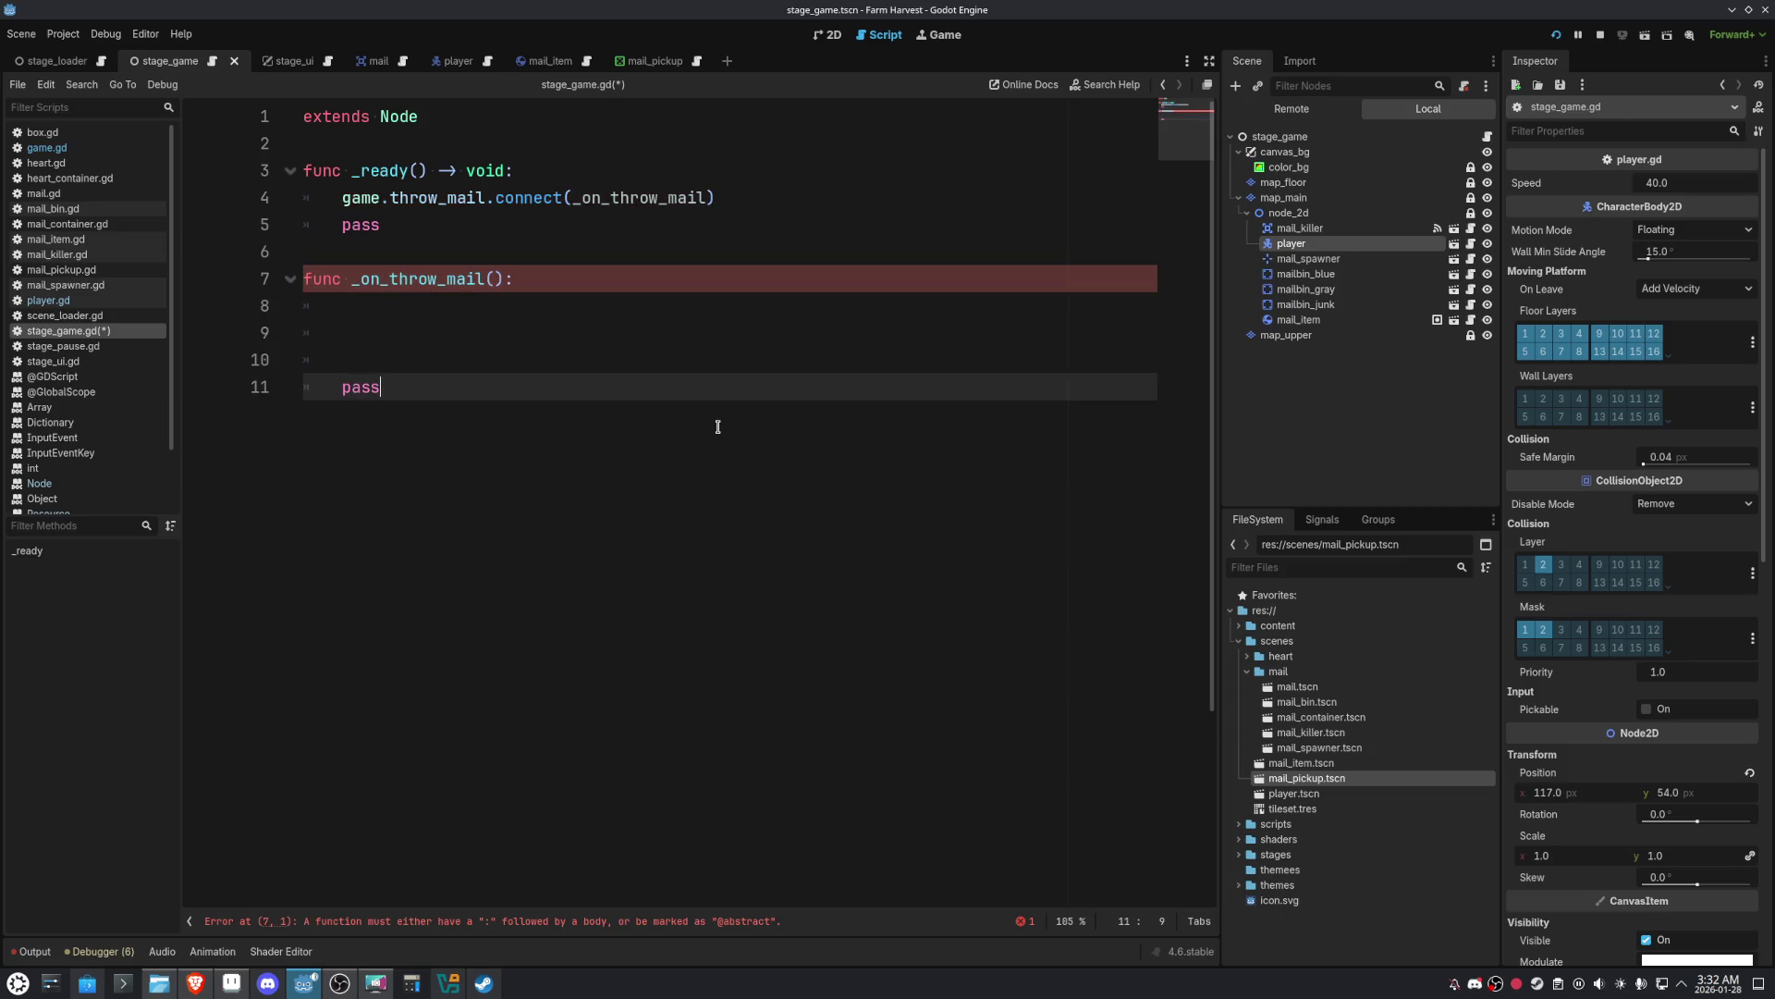
key("Up")
key("Up")
key("Up")
key("End")
key("Left")
key("Left")
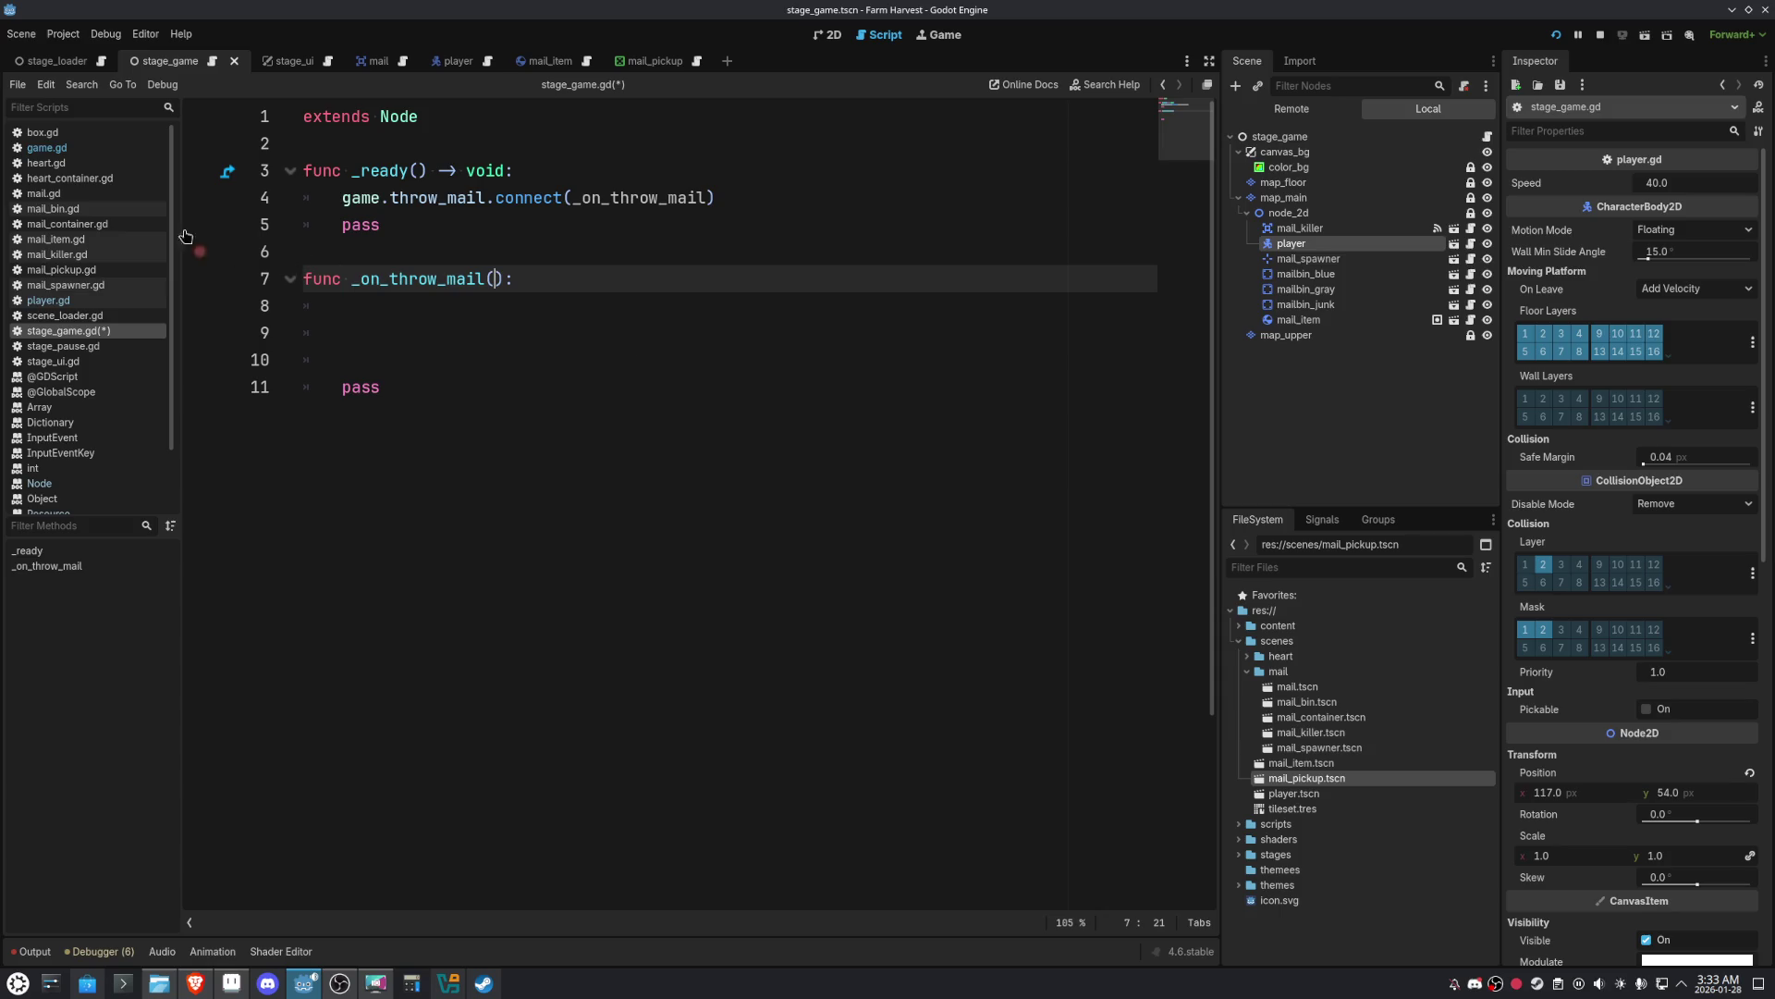
left_click(46, 163)
left_click(47, 147)
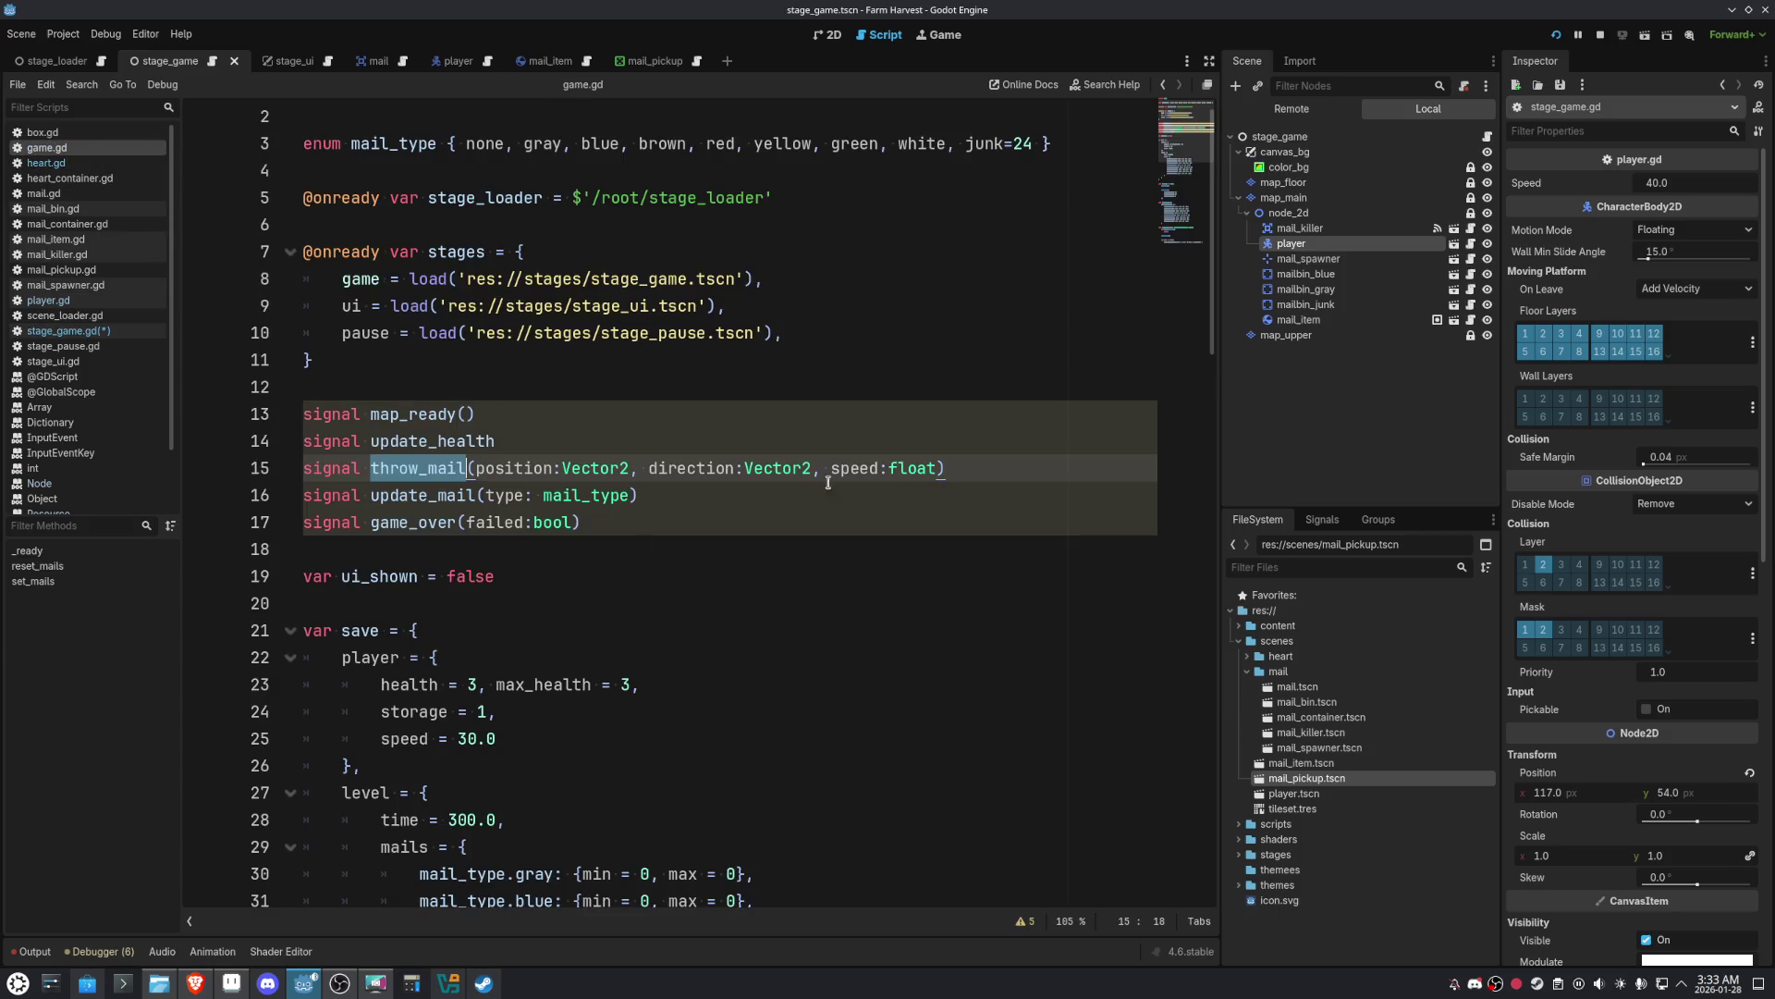
Copy throw_mail's position, direction and speed parameters into _on_throw_mail's parentheses
left_click_drag(936, 468, 476, 468)
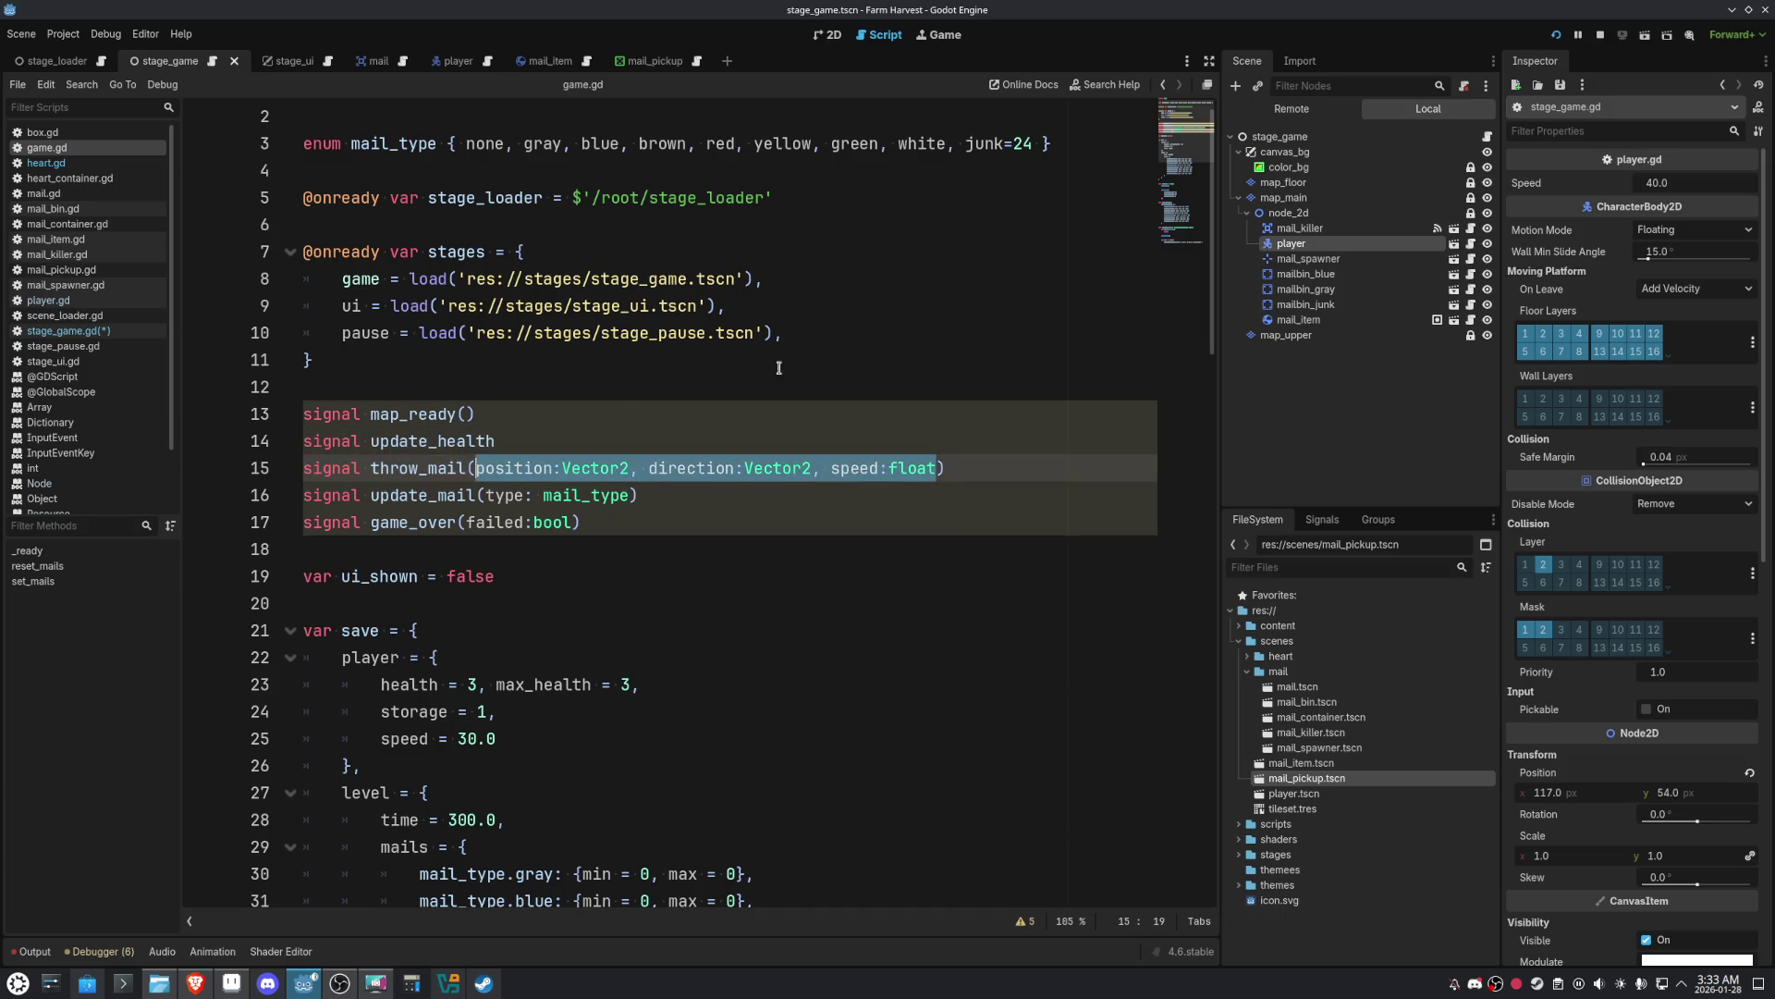
left_click(1163, 85)
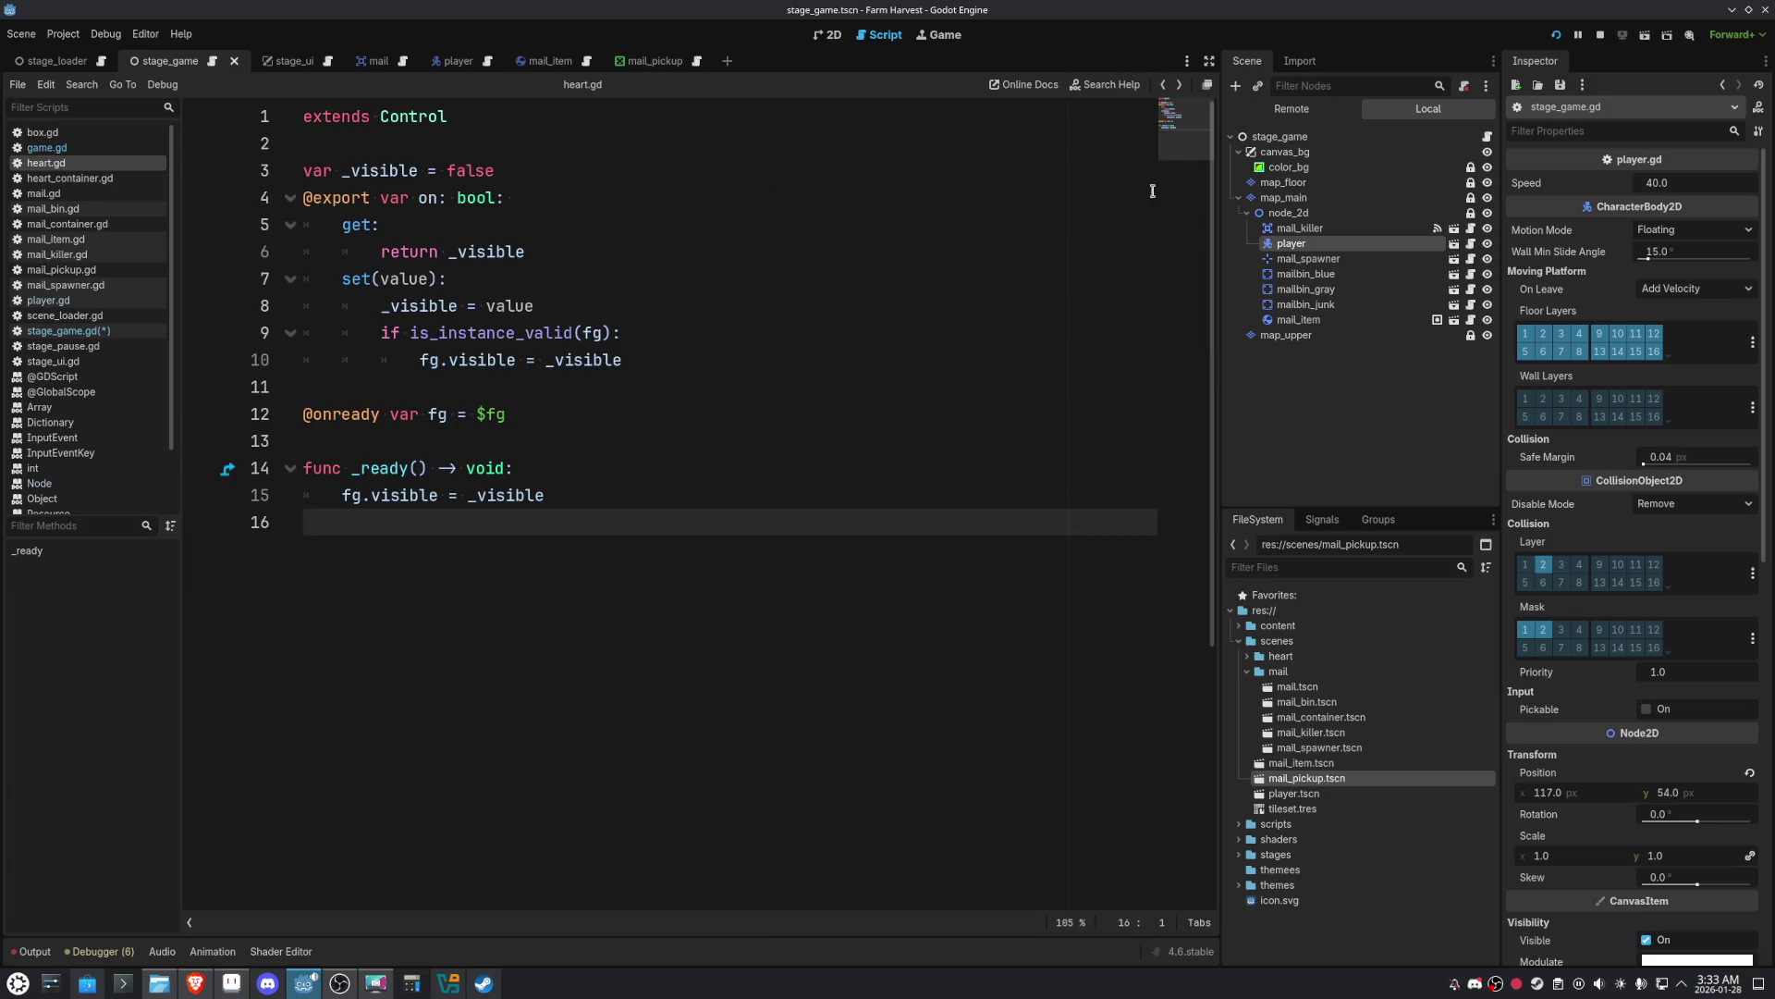
left_click(1179, 85)
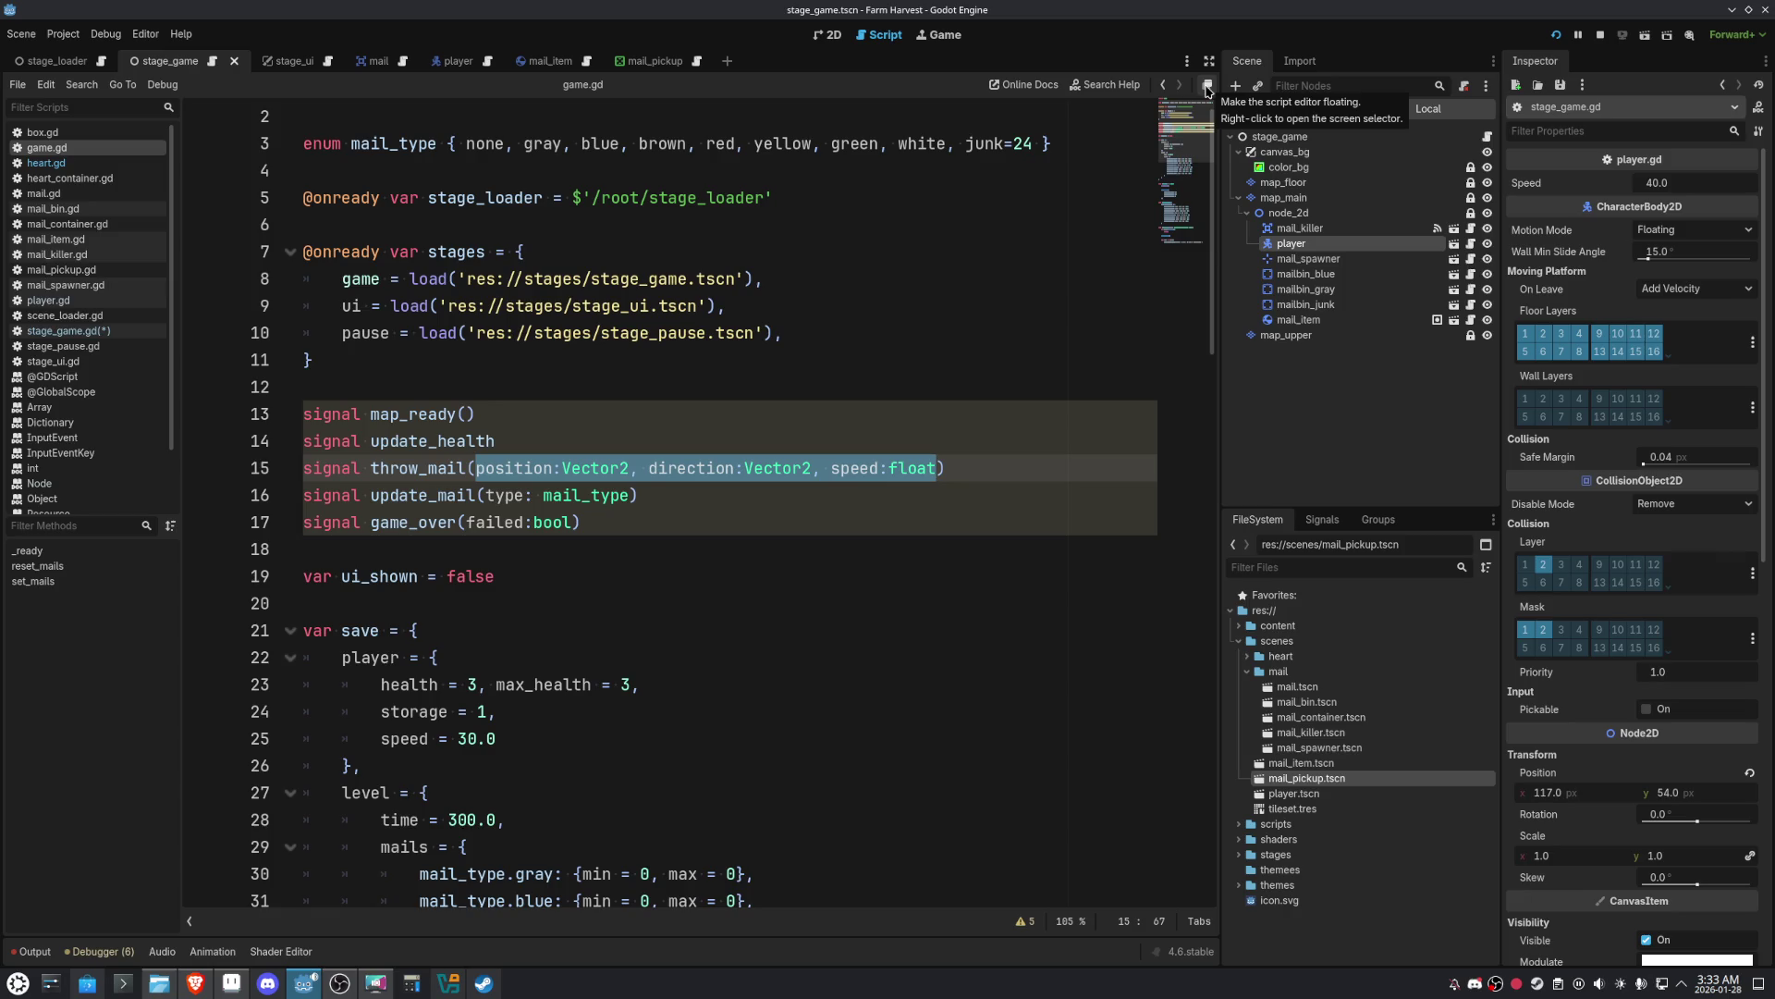
left_click(1487, 135)
type("position:Vector2, direction:Vector2, speed:float")
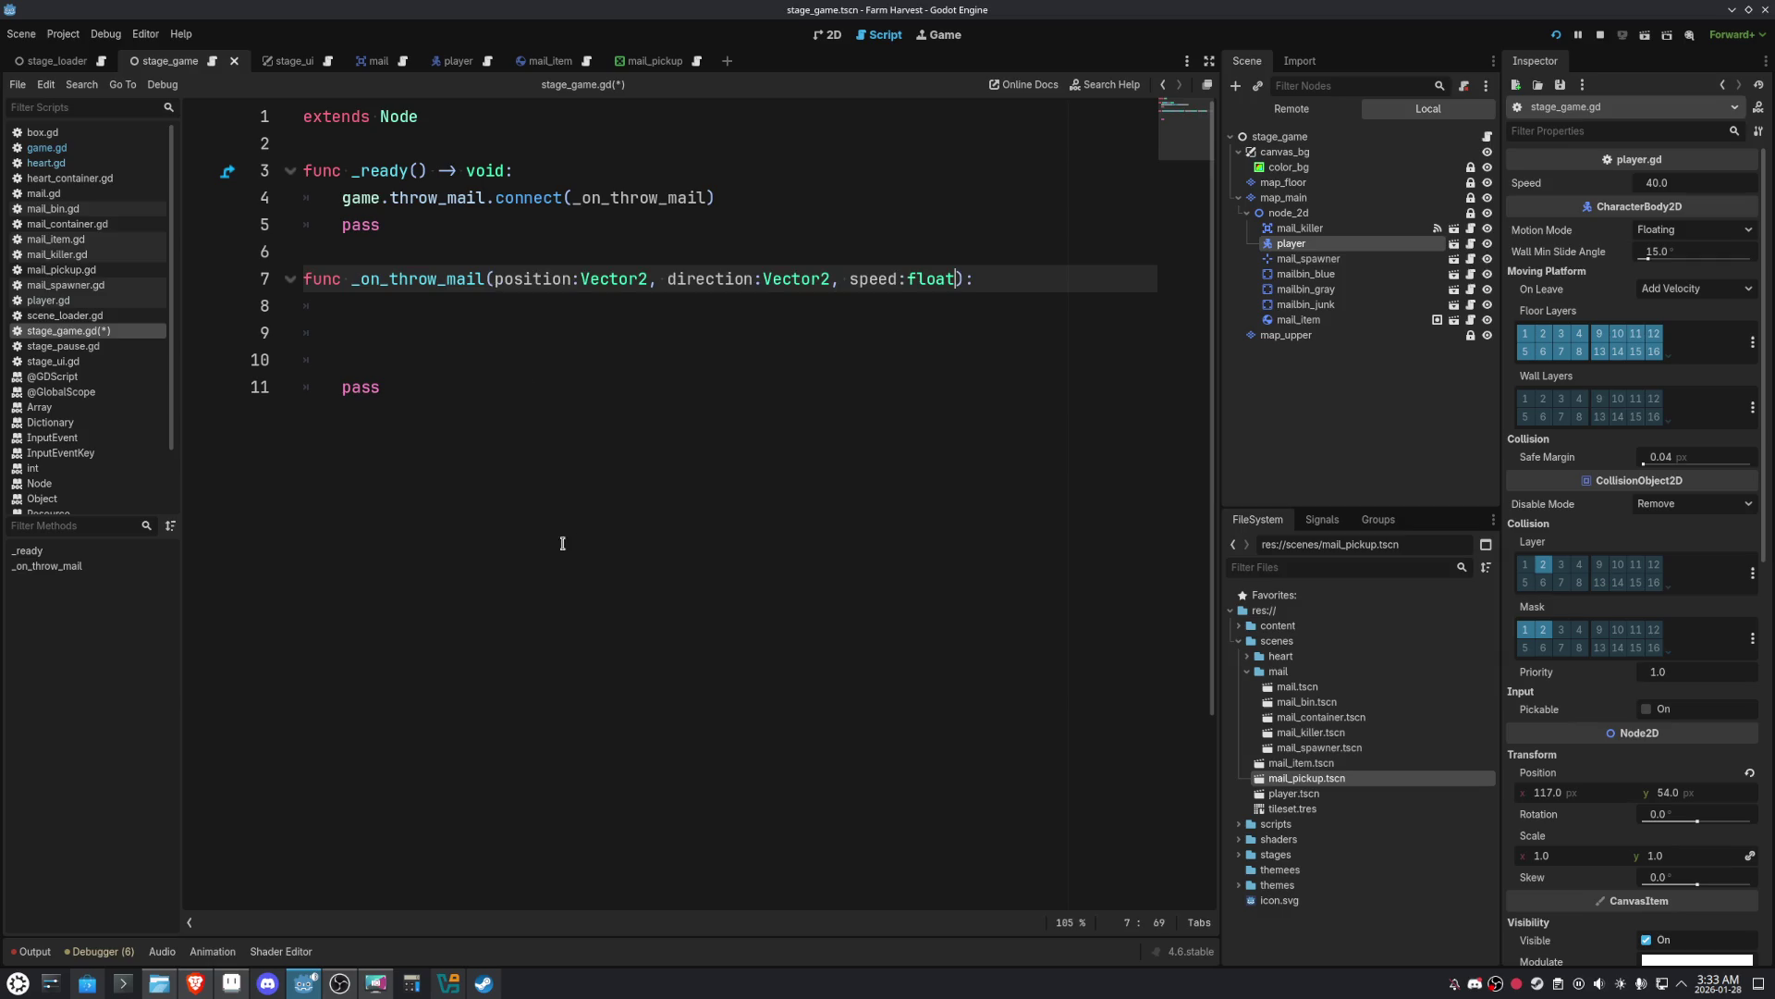
left_click(406, 360)
left_click(494, 143)
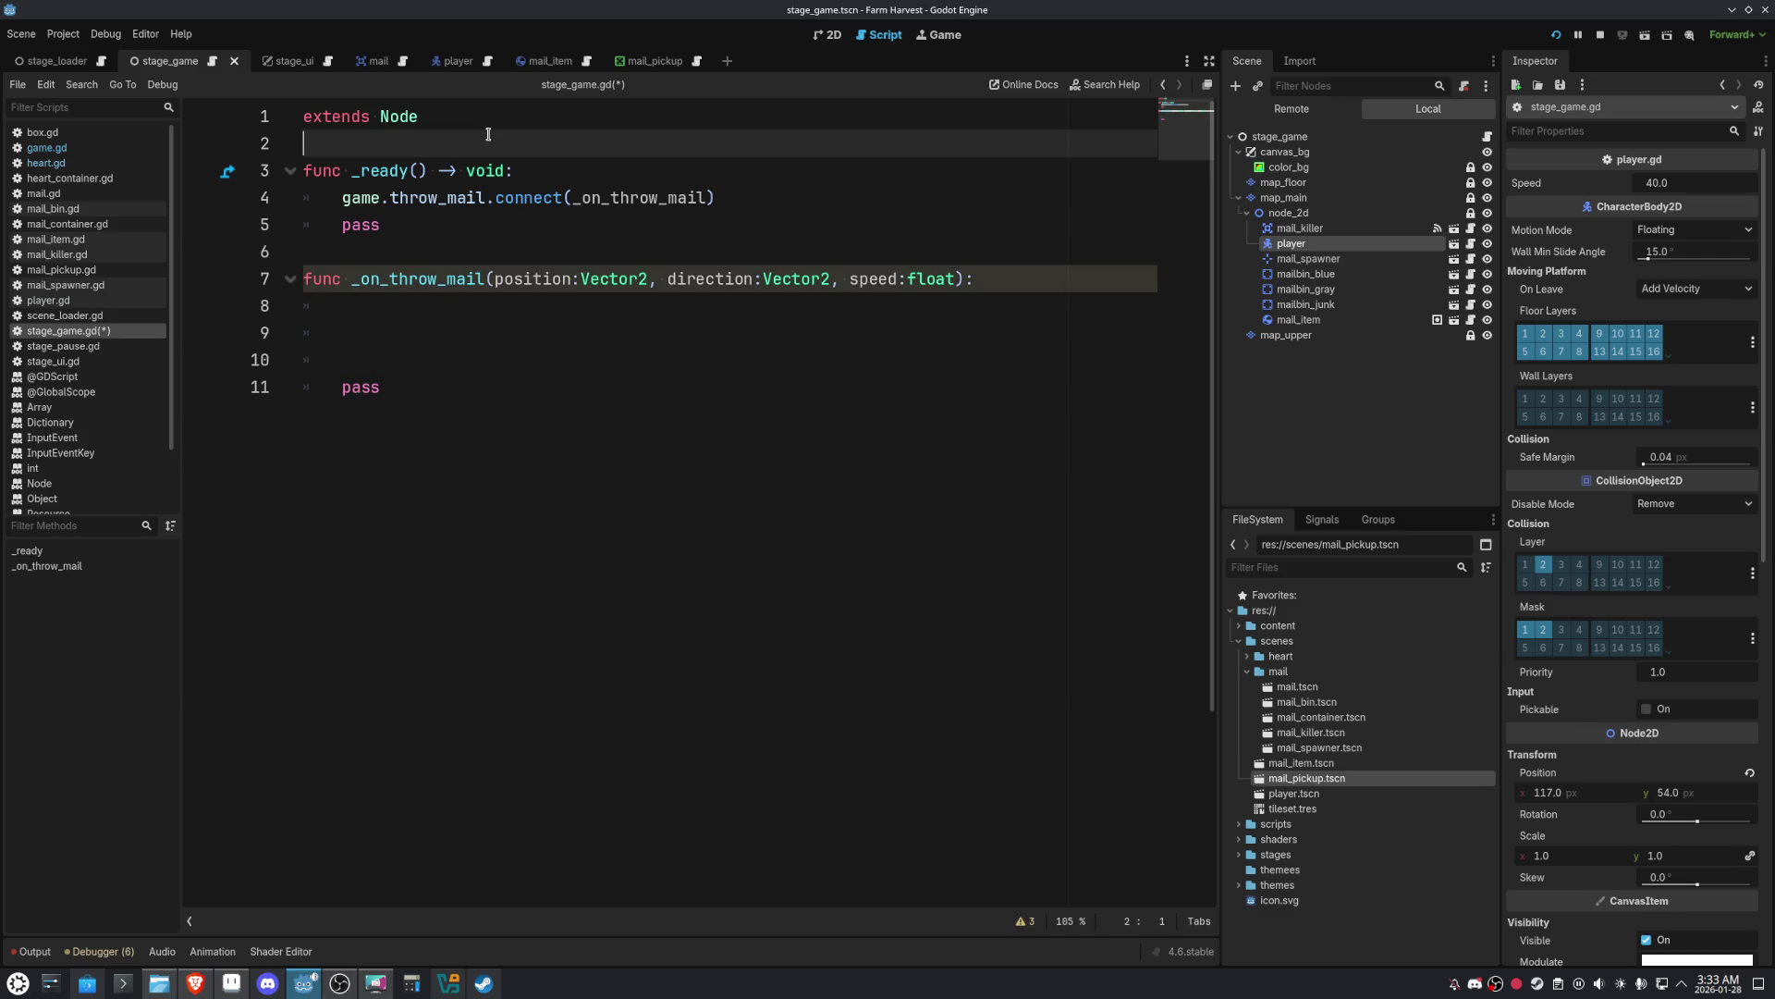
key("Return")
key("Return")
key("Up")
type("@onready")
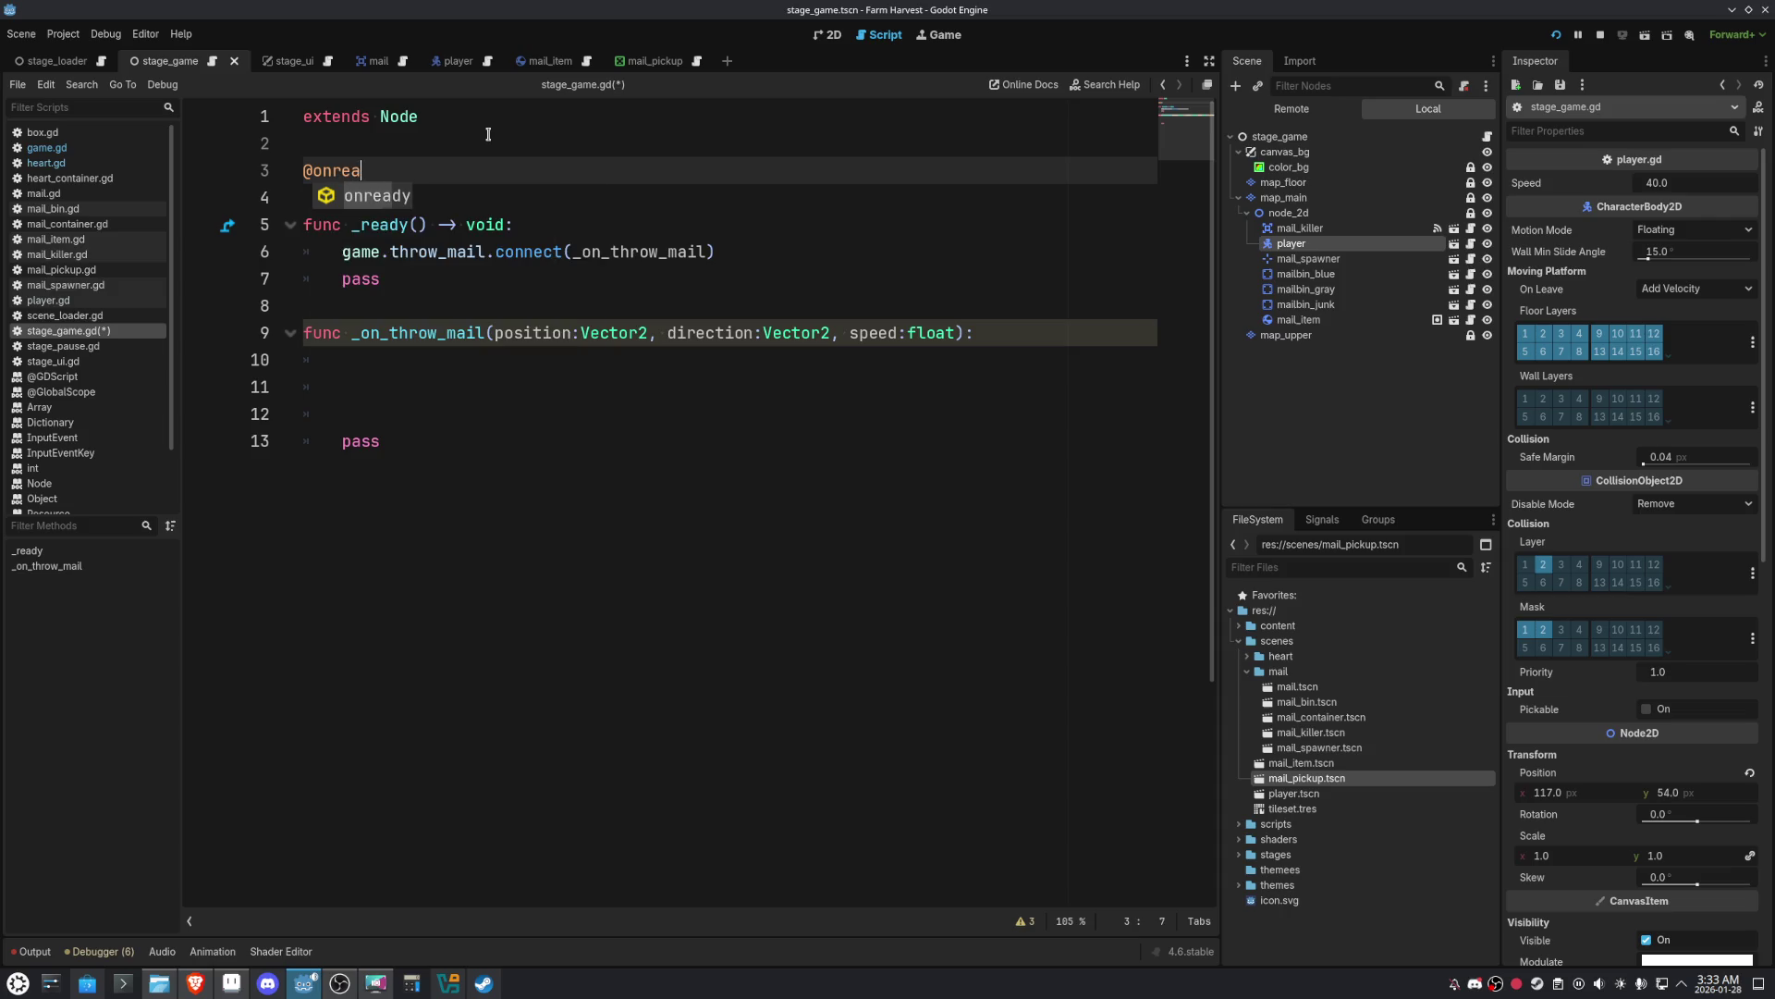
type(" var ")
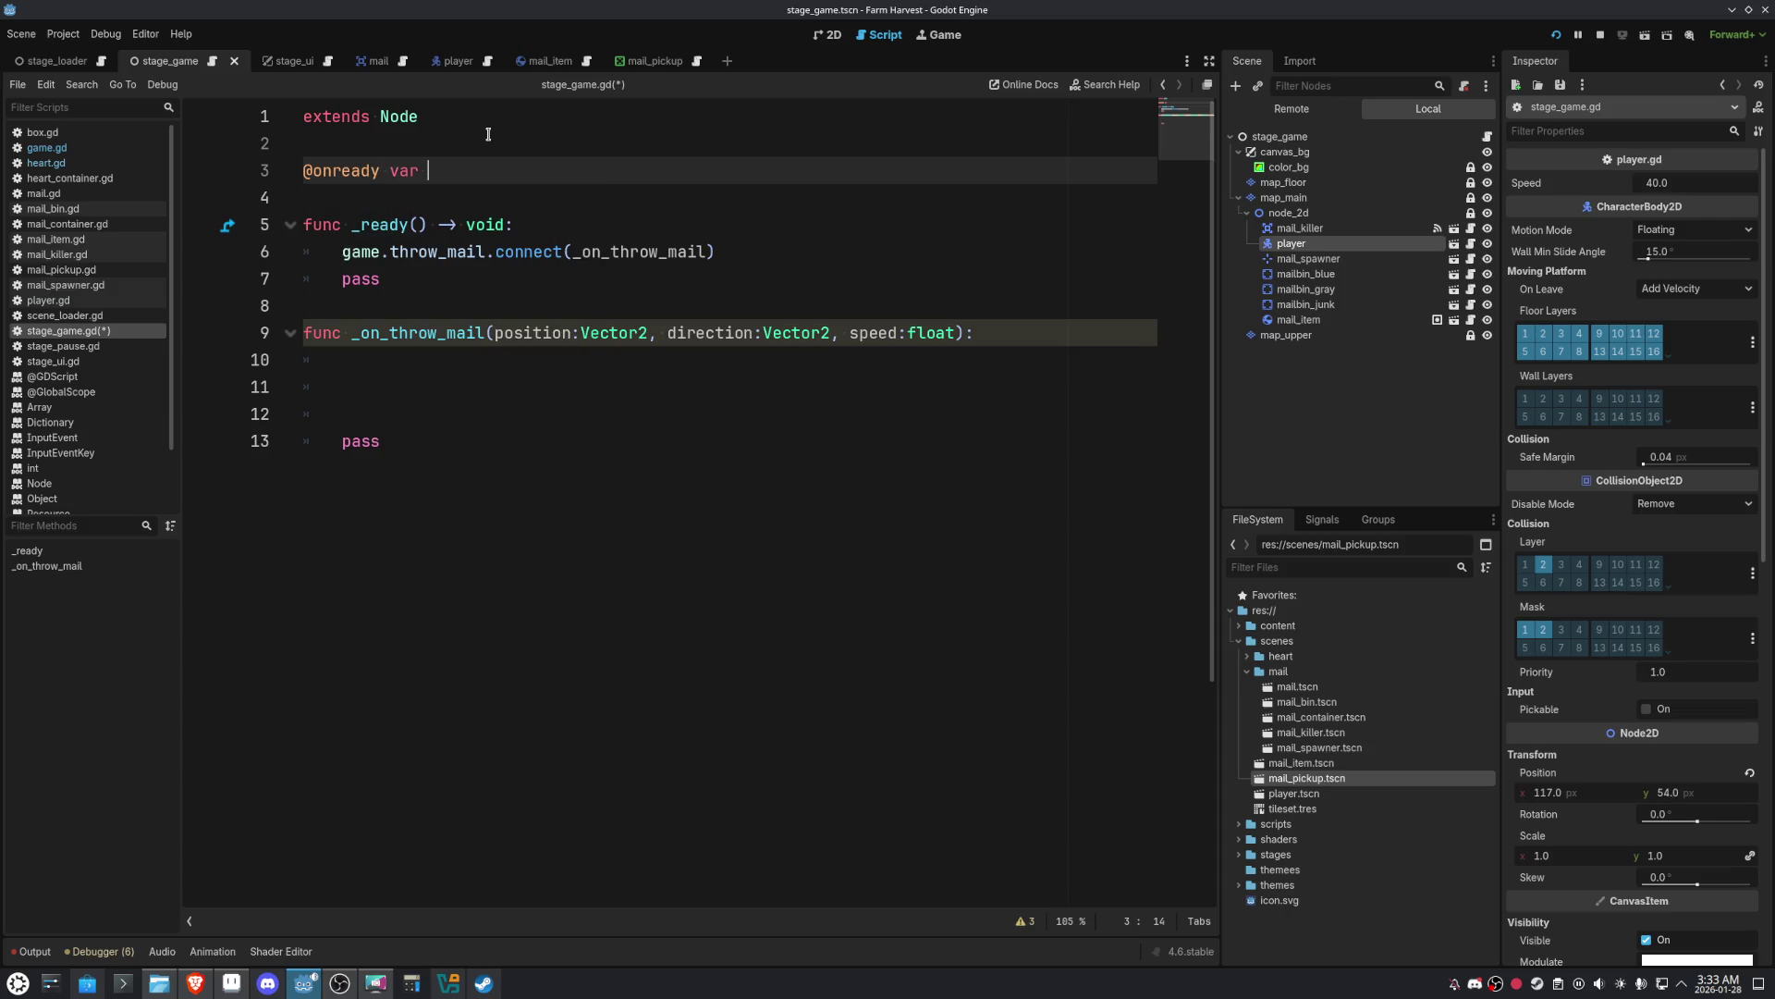
type("mail_")
type("container =")
left_click(1299, 225)
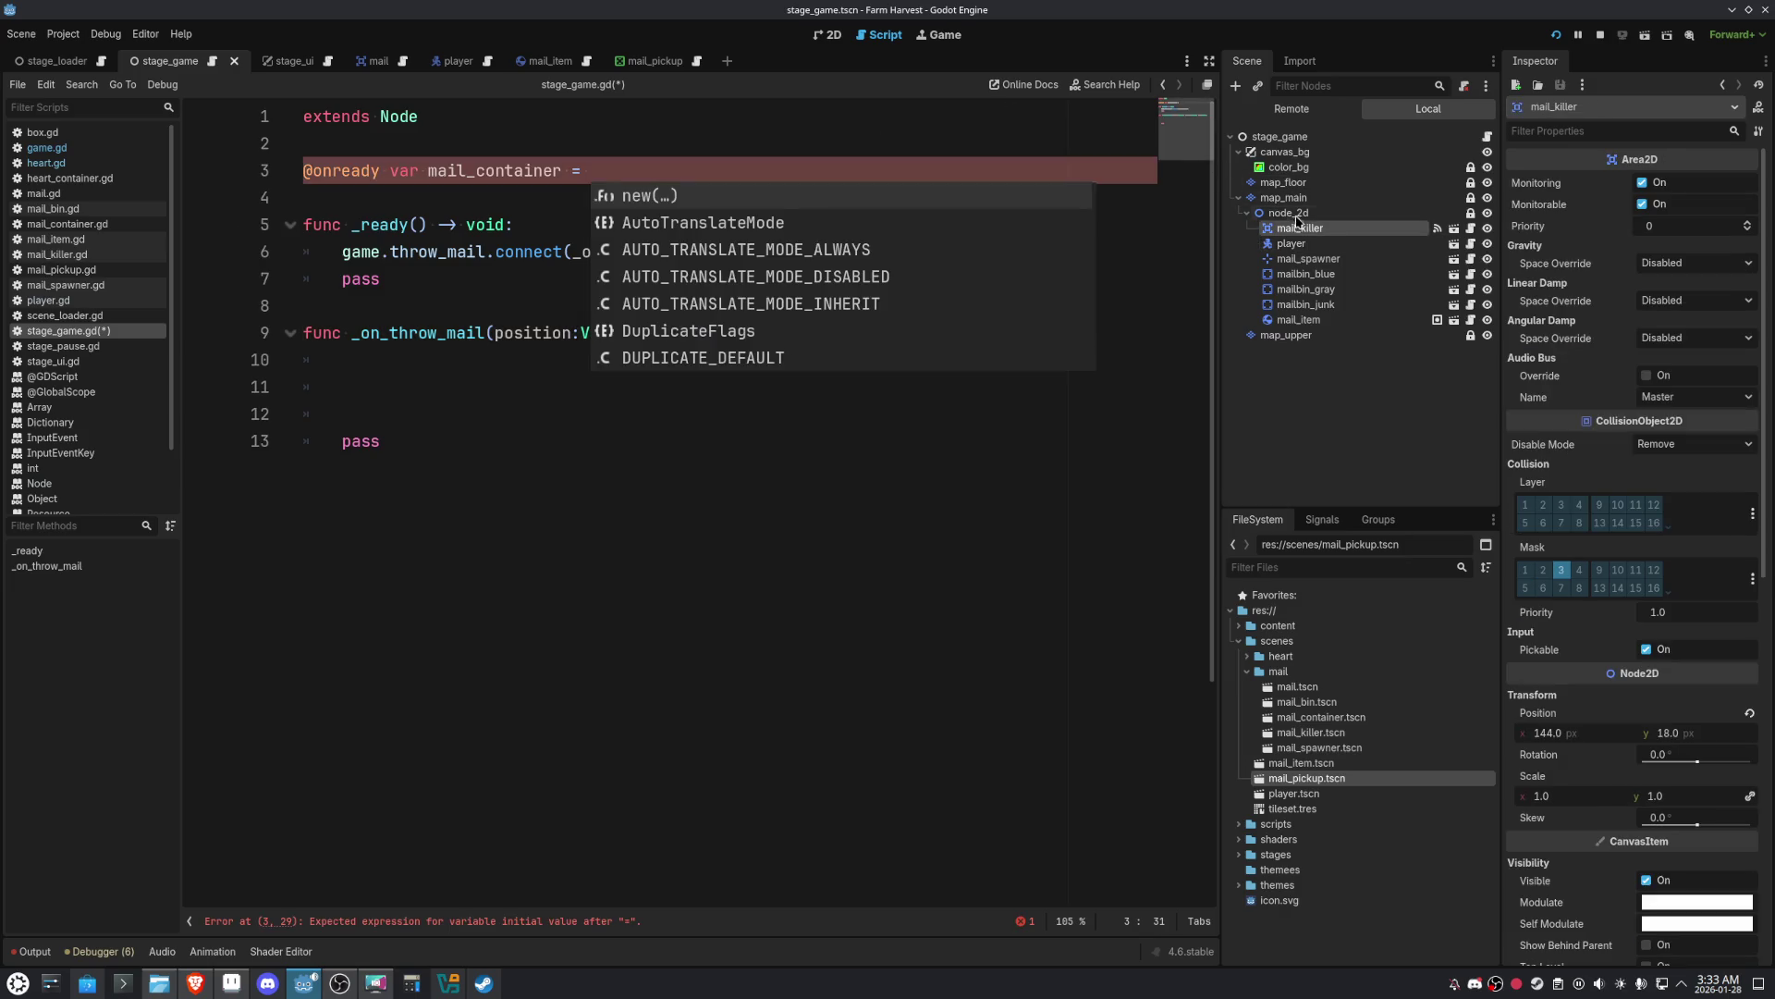
Turn on Y sorting for node_2d and move it higher in the scene tree
left_click(1287, 213)
key("ctrl+s")
left_click(1236, 85)
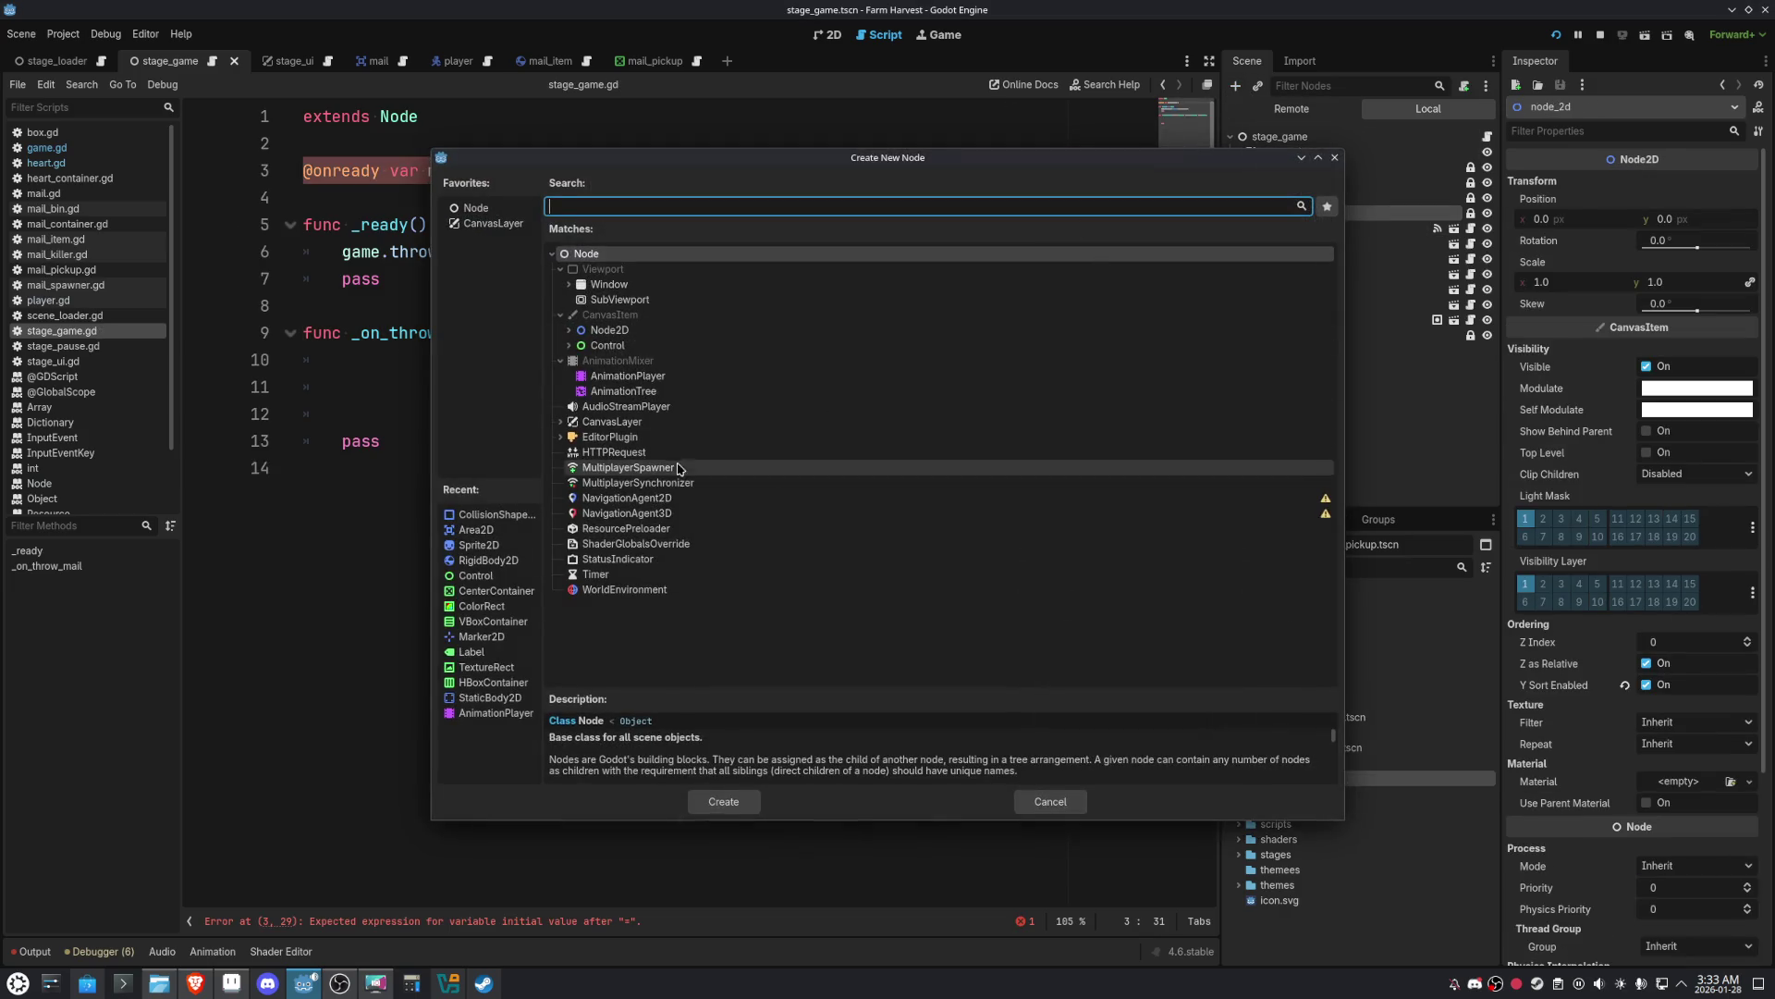
key("Escape")
scroll(1635, 706, "down", 3)
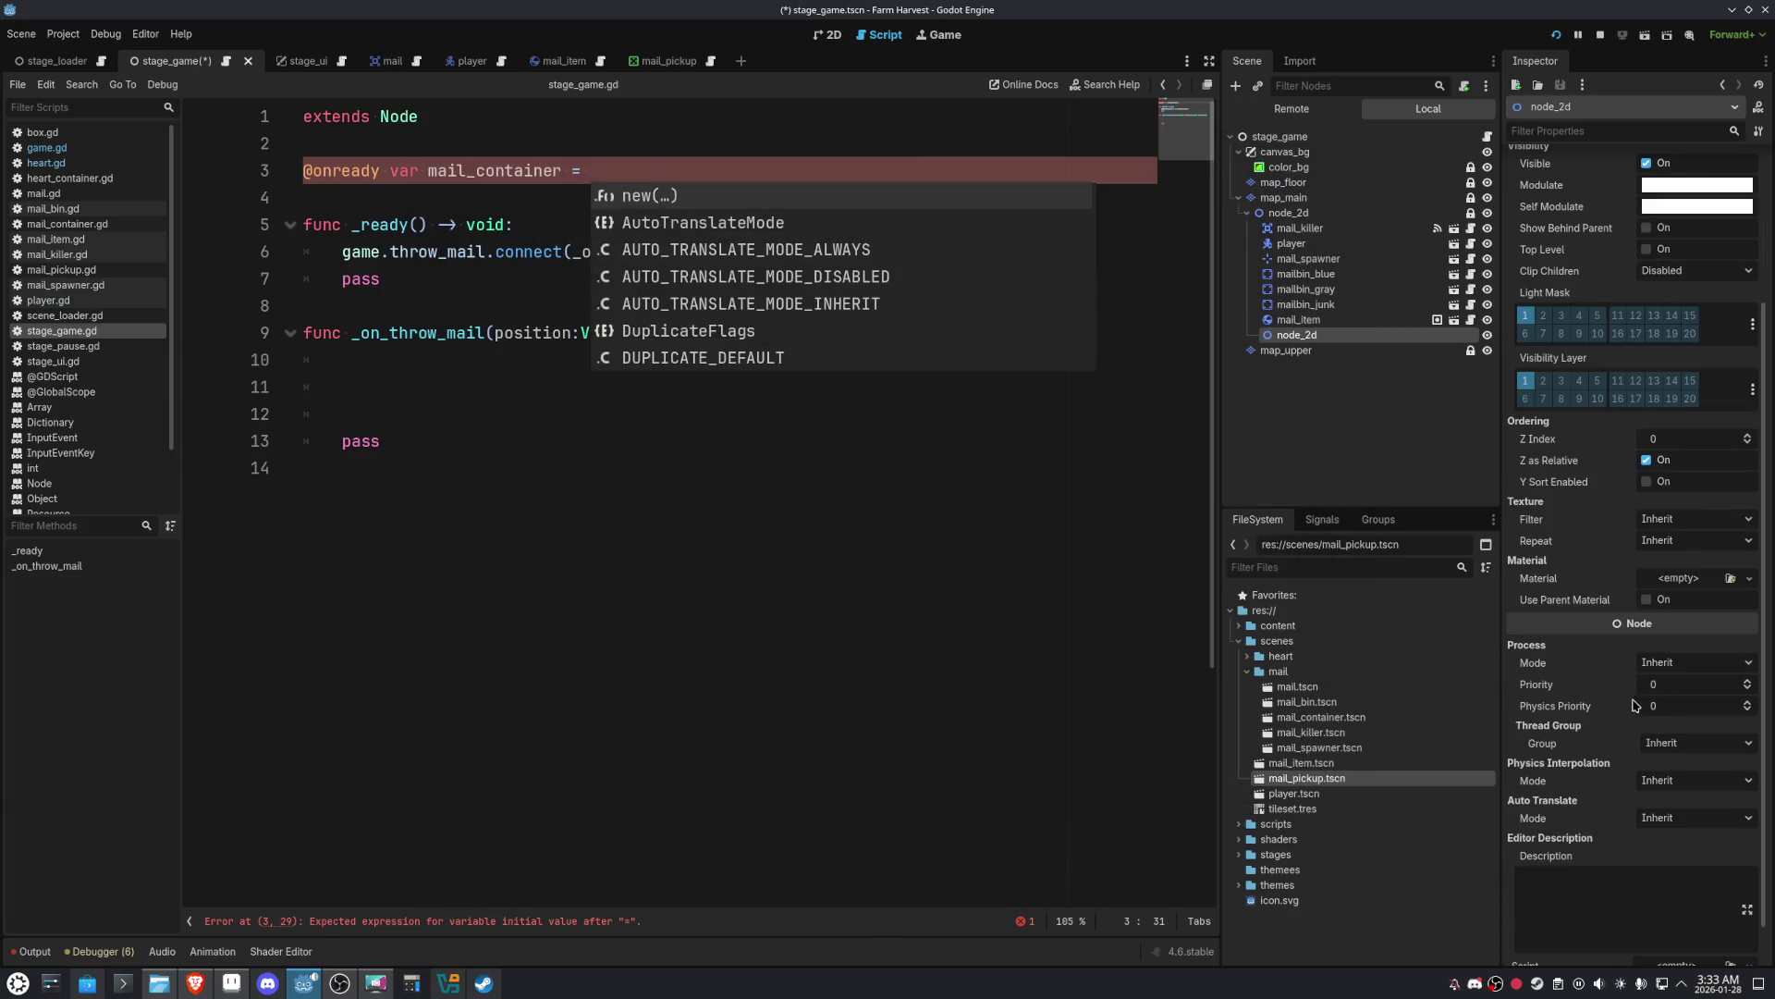
left_click(1663, 482)
scroll(1664, 490, "up", 3)
left_click_drag(1269, 338, 1296, 230)
Rename the child node to mail and move it directly under map_main
left_click(1294, 232)
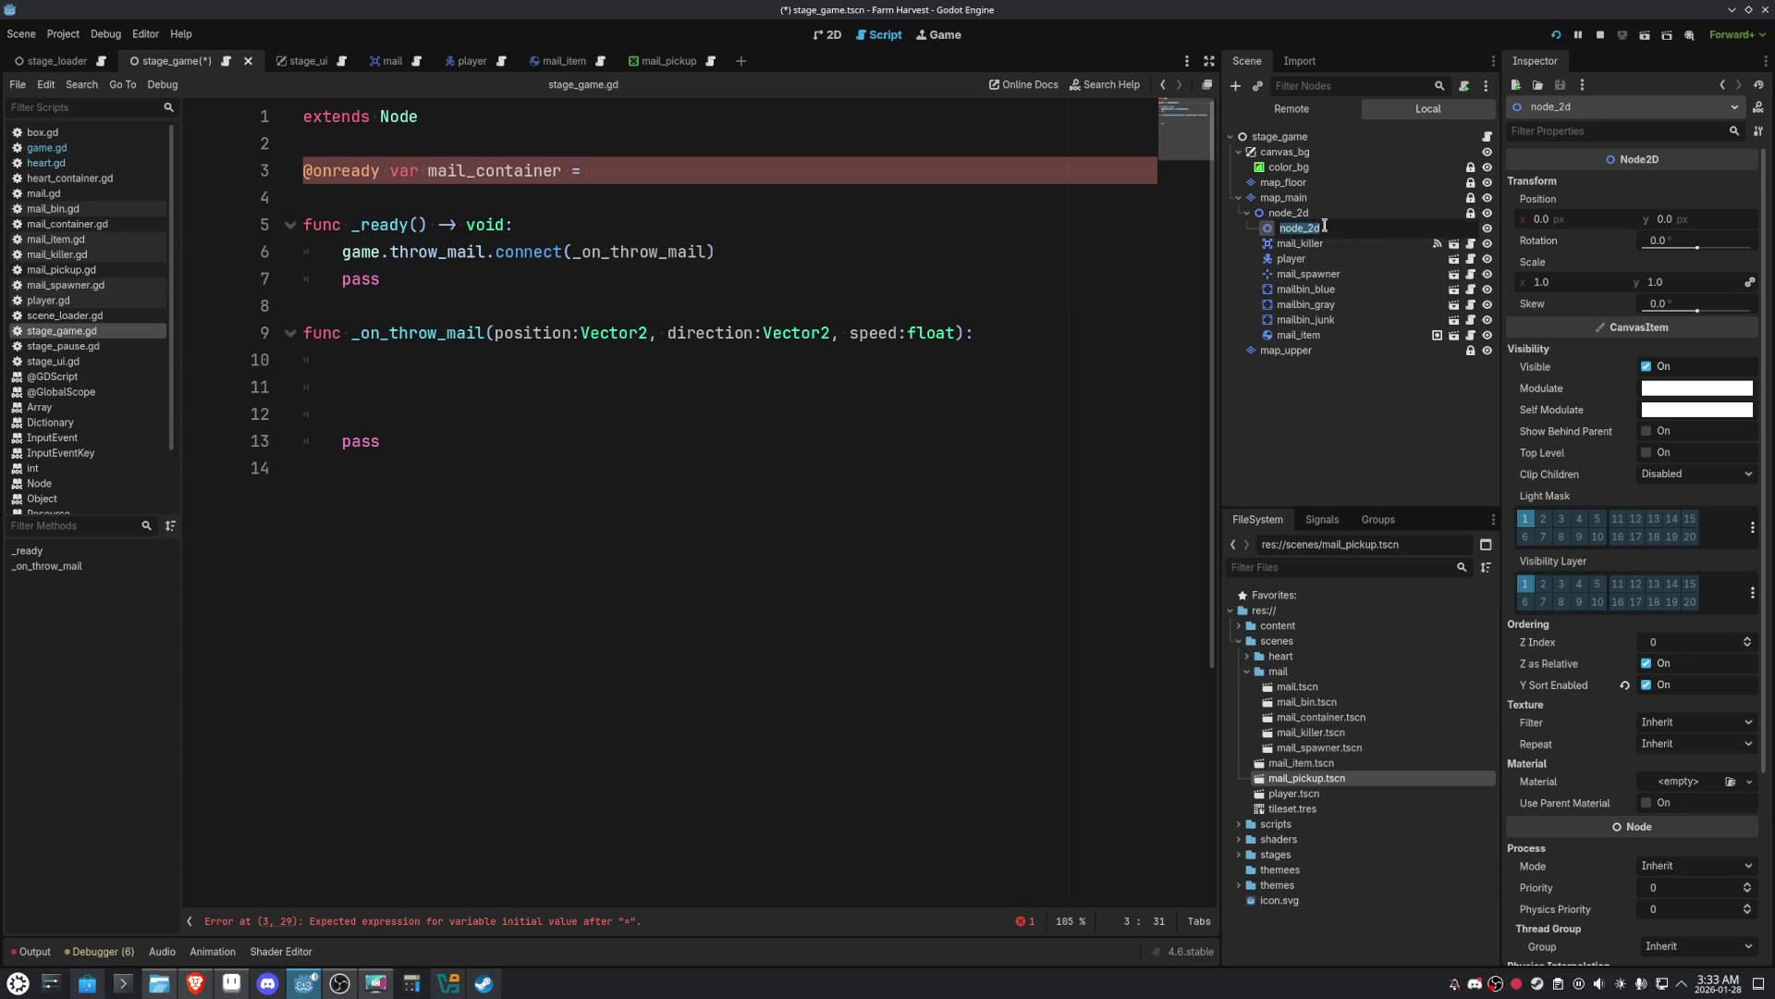
type("mail")
key("Return")
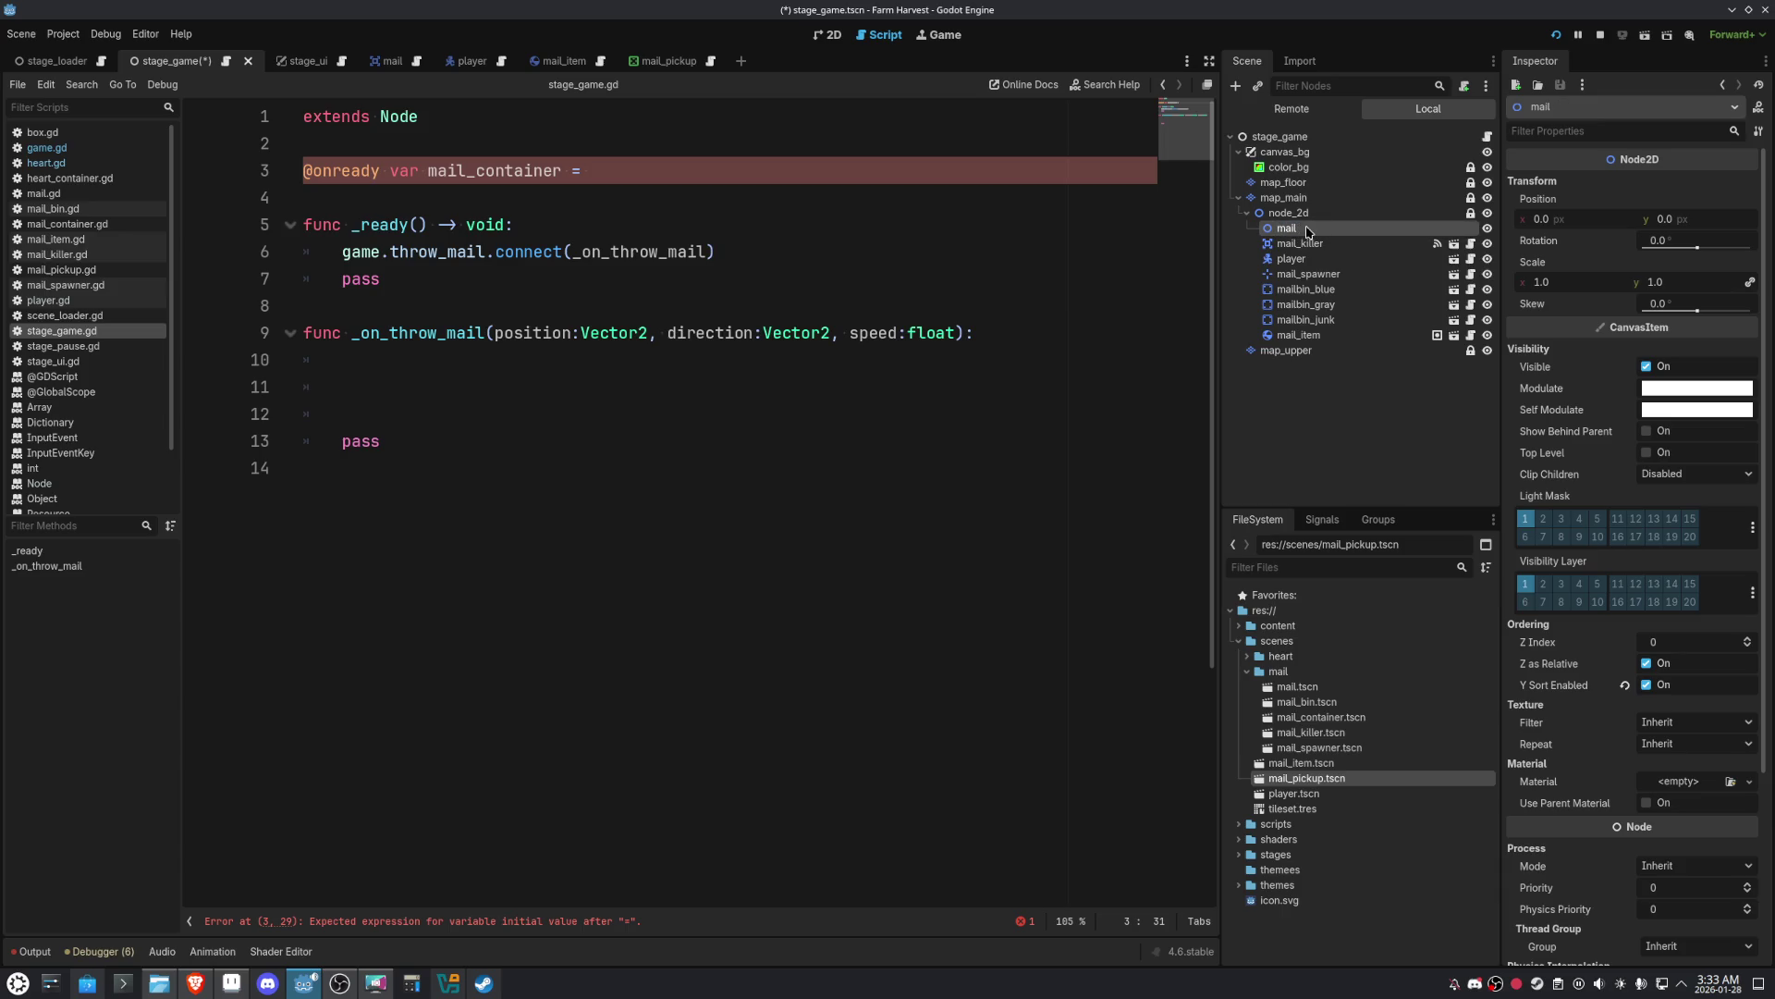
left_click(1306, 213)
left_click(1309, 213)
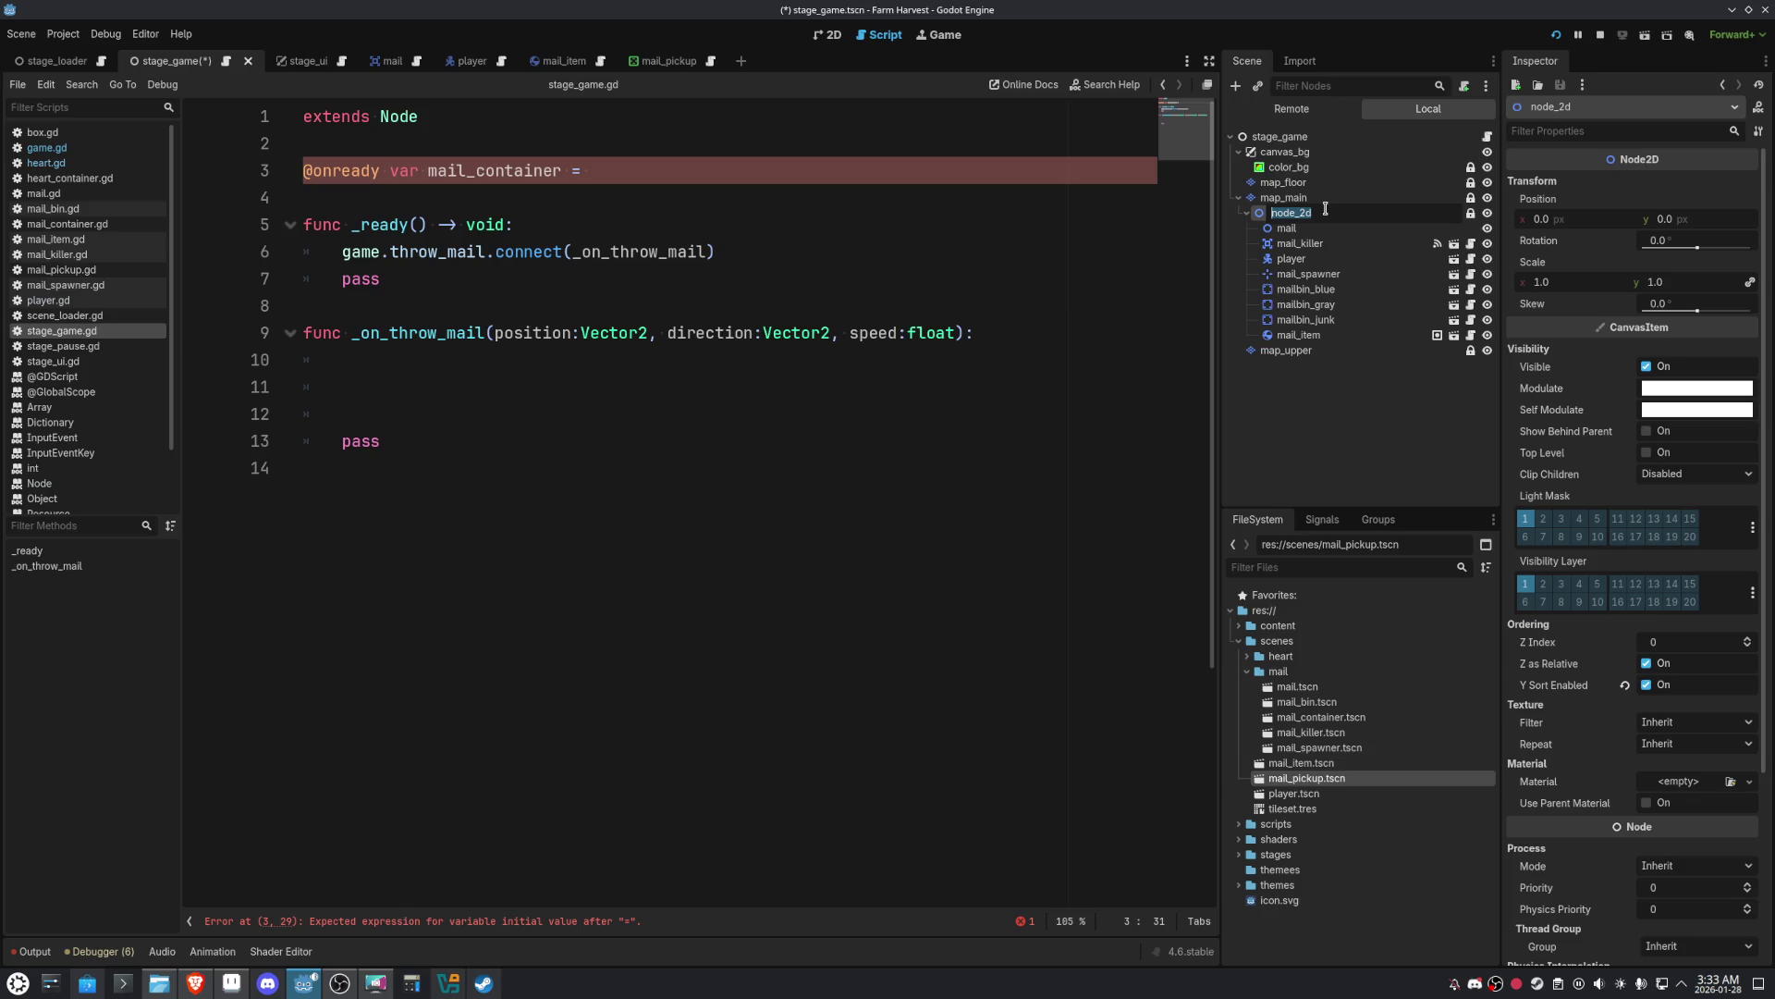
key("Escape")
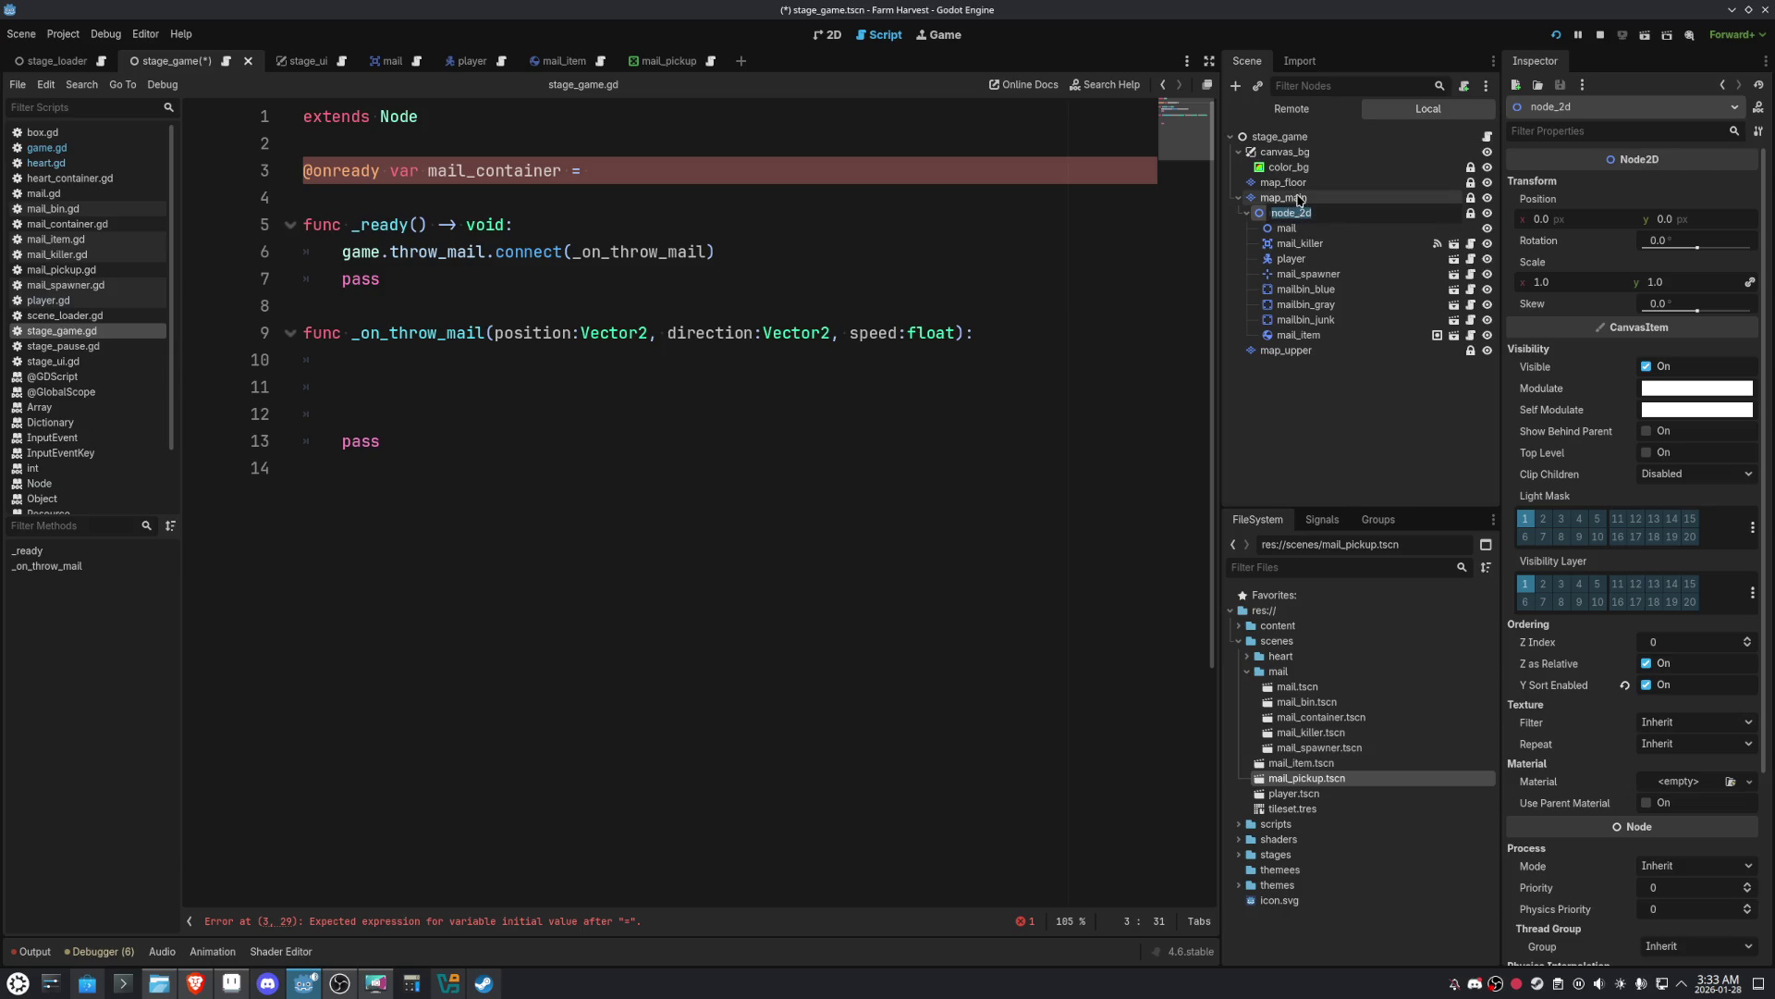
left_click(1299, 198)
left_click(1293, 210)
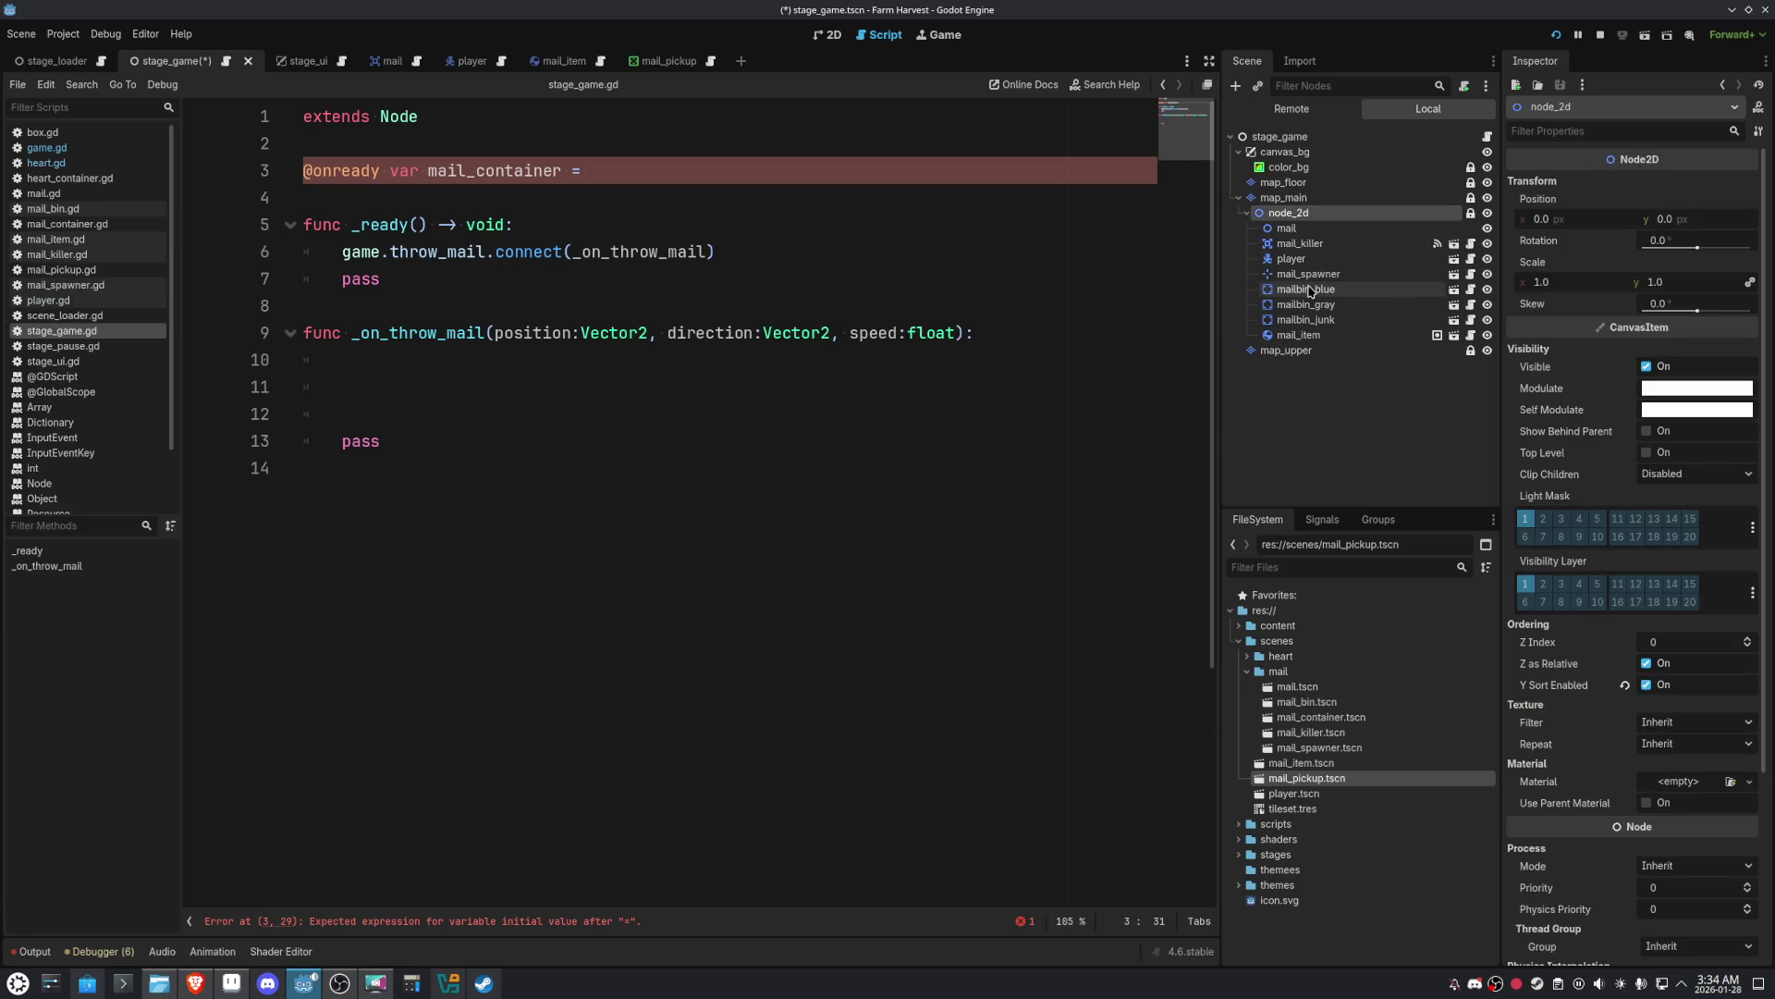
left_click_drag(1289, 231, 1323, 206)
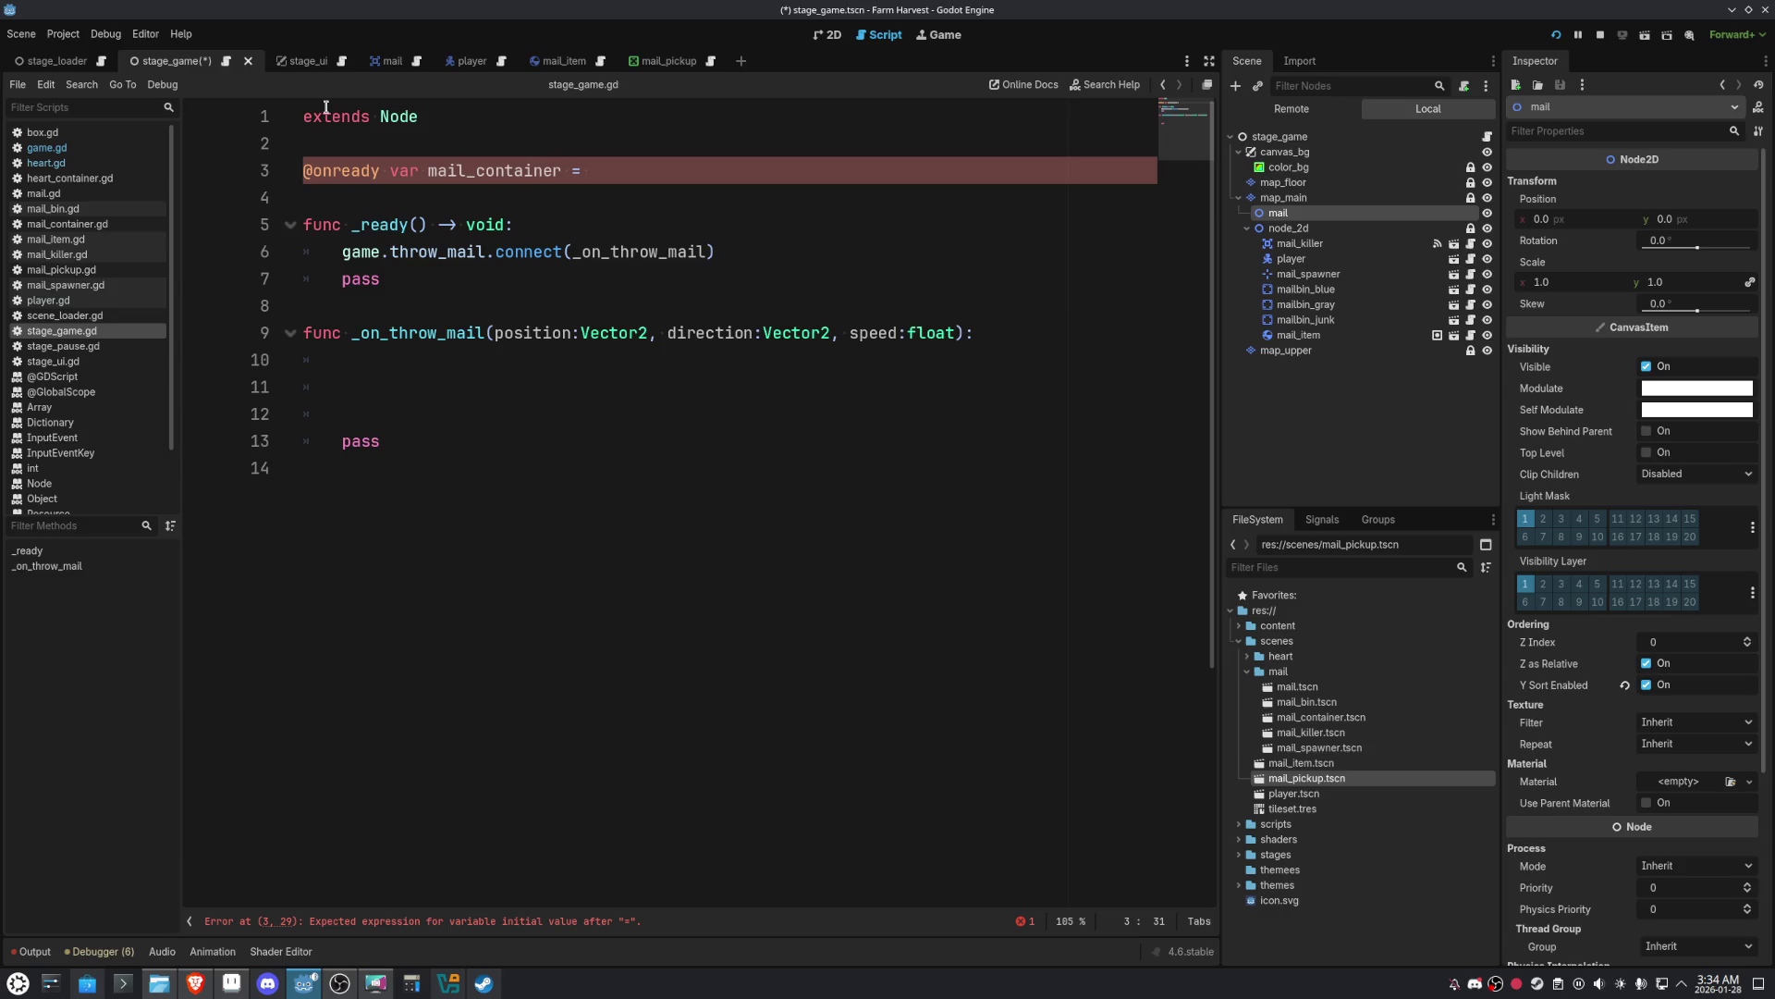
right_click(1278, 215)
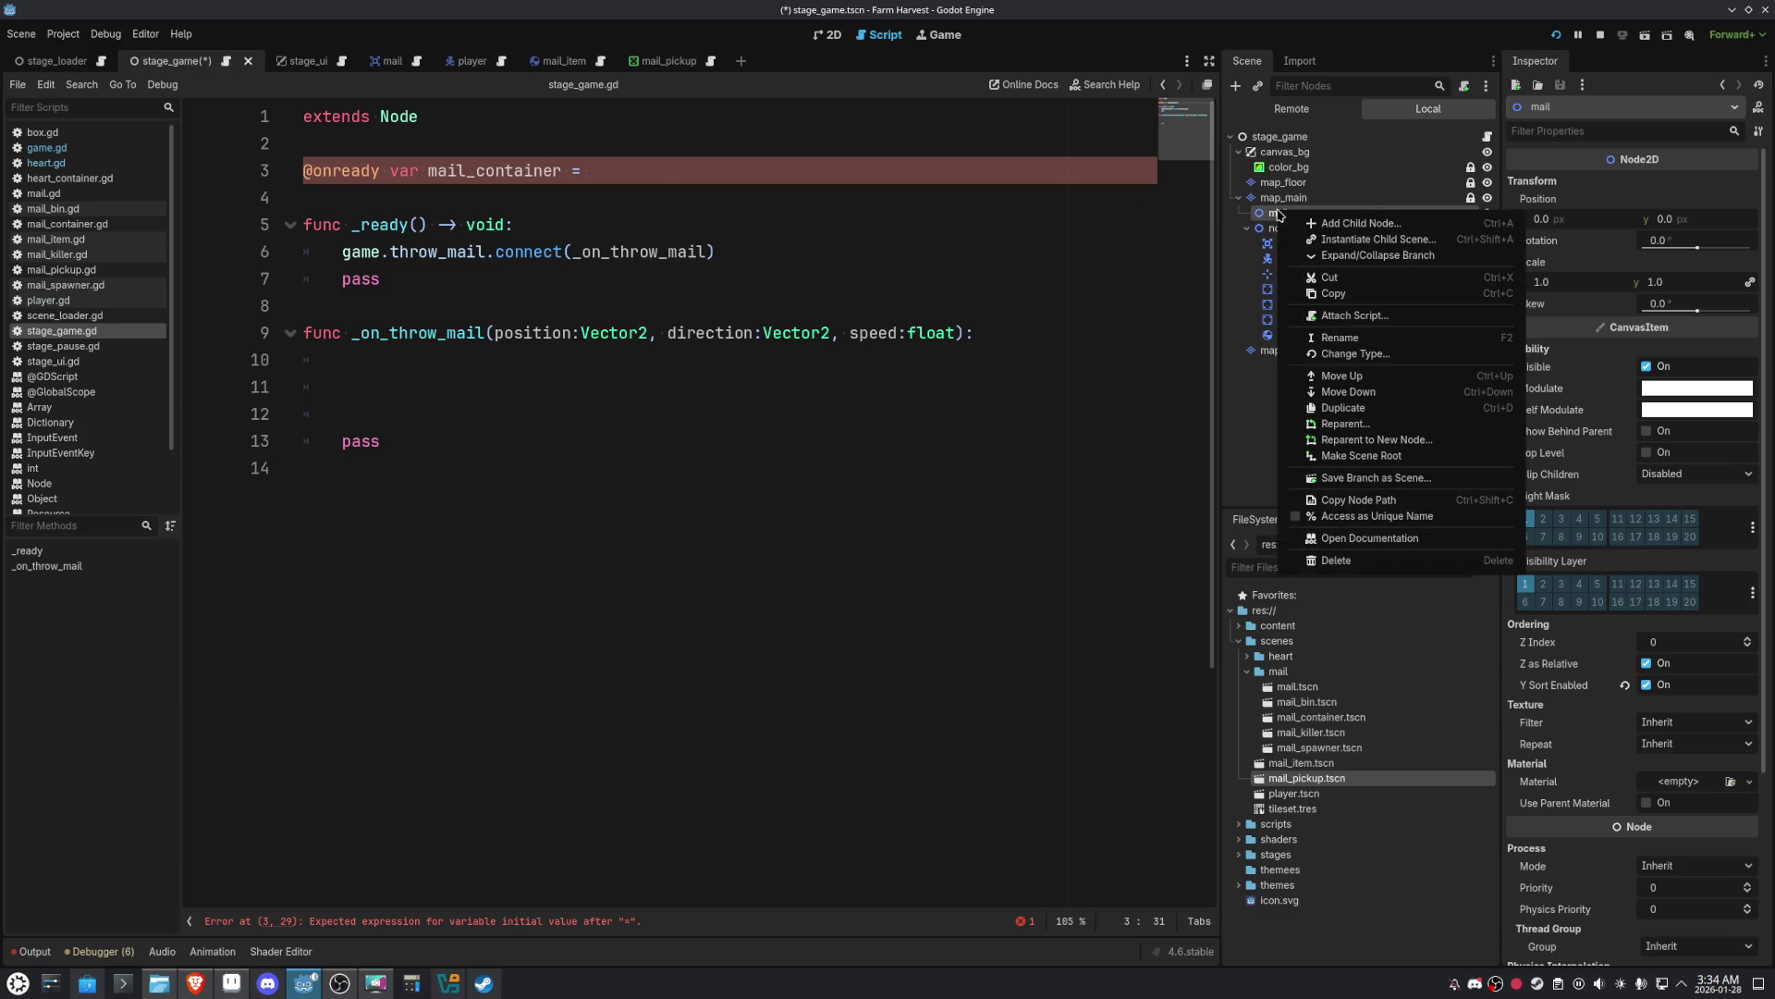
left_click(837, 32)
left_click(832, 34)
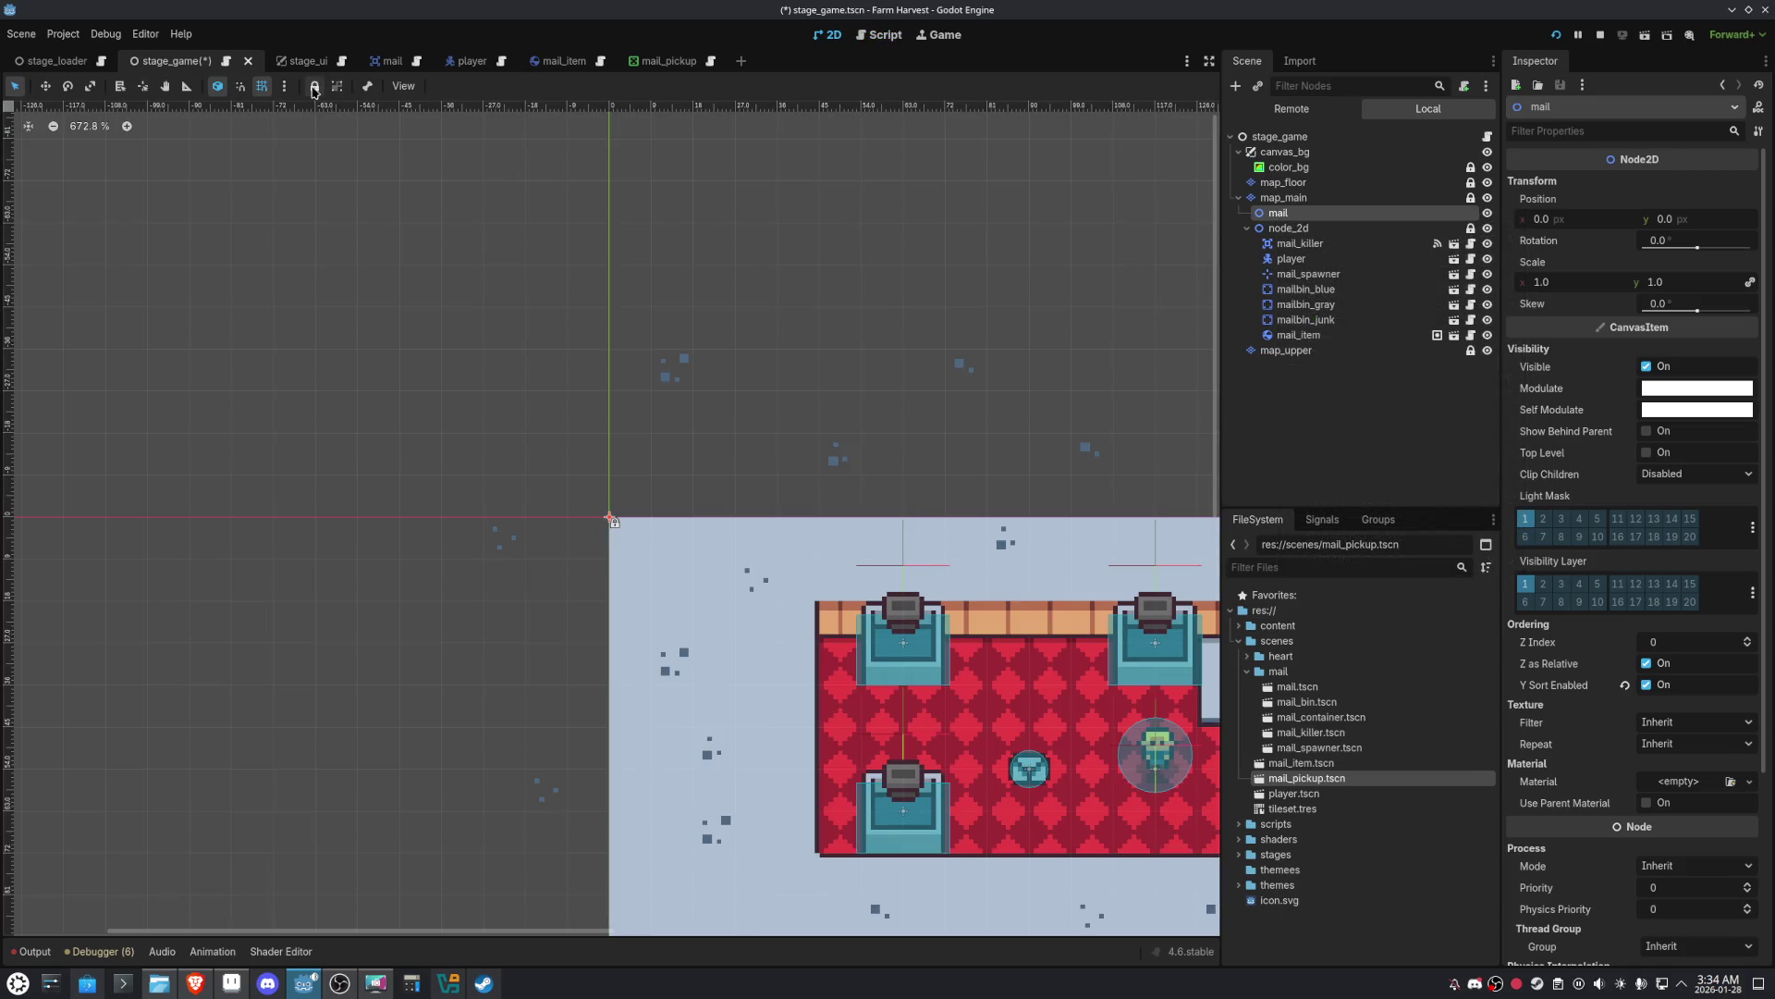
left_click(1288, 245)
left_click(1290, 259)
left_click(1295, 274)
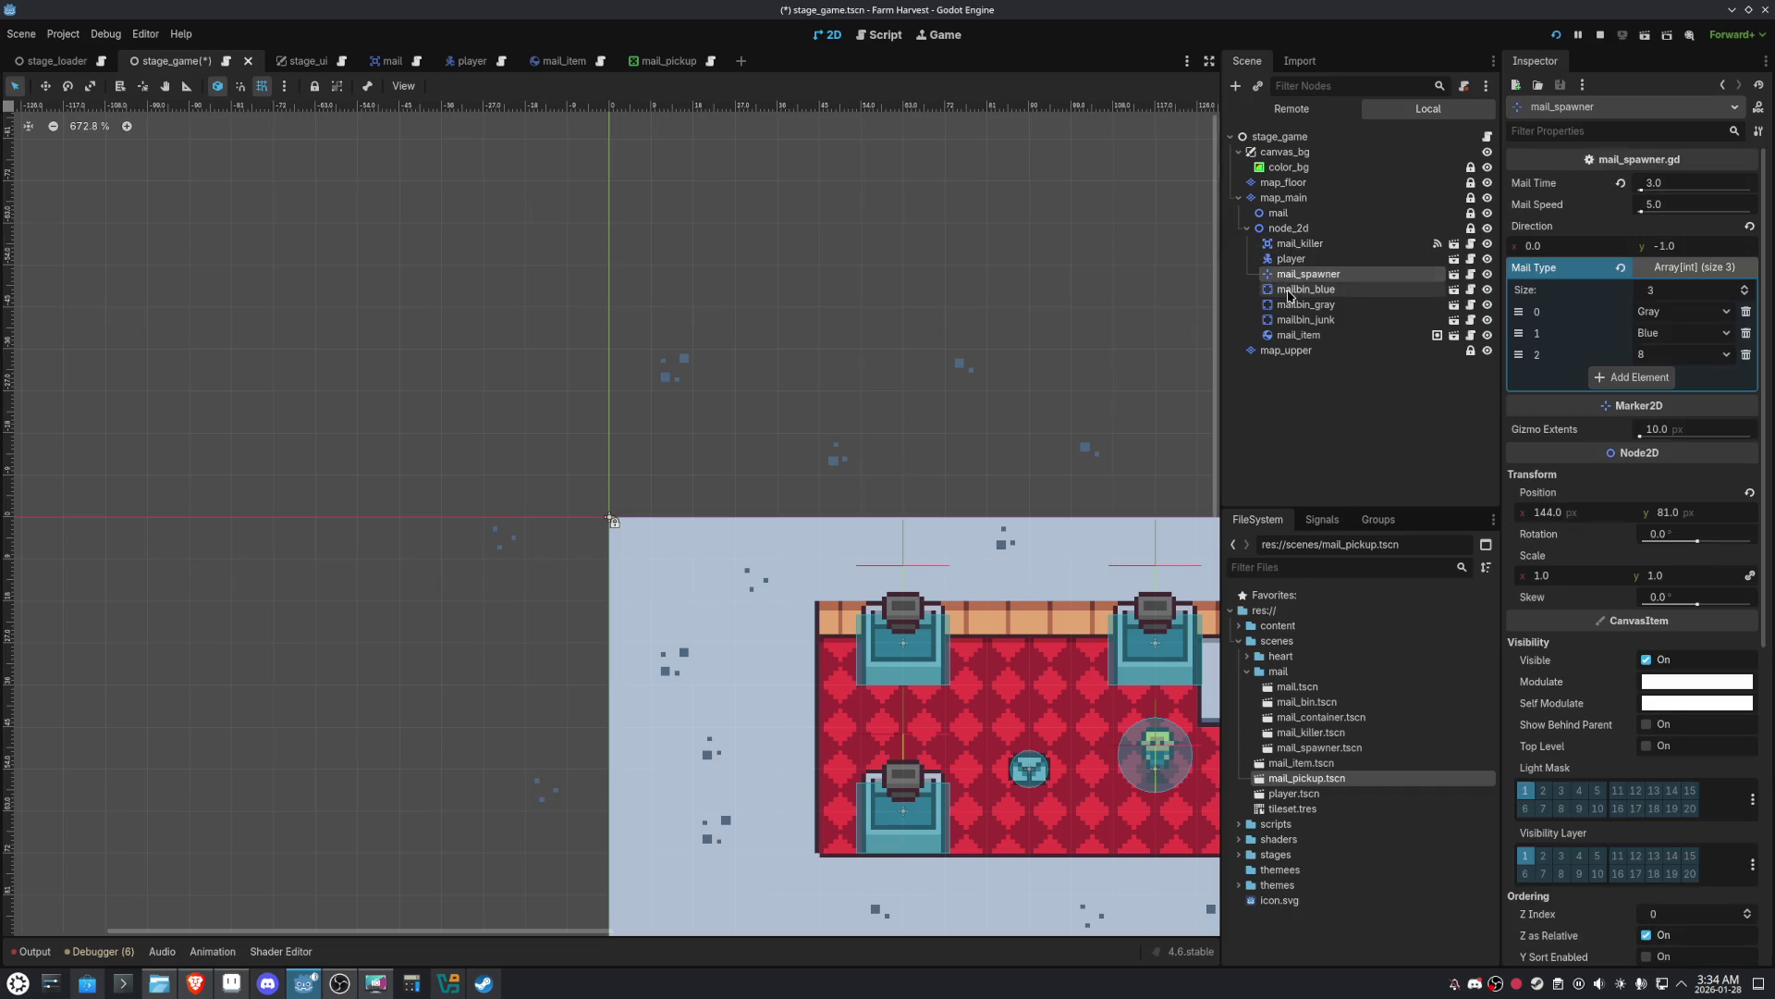
left_click(1298, 290)
left_click(1298, 319)
left_click(1298, 304)
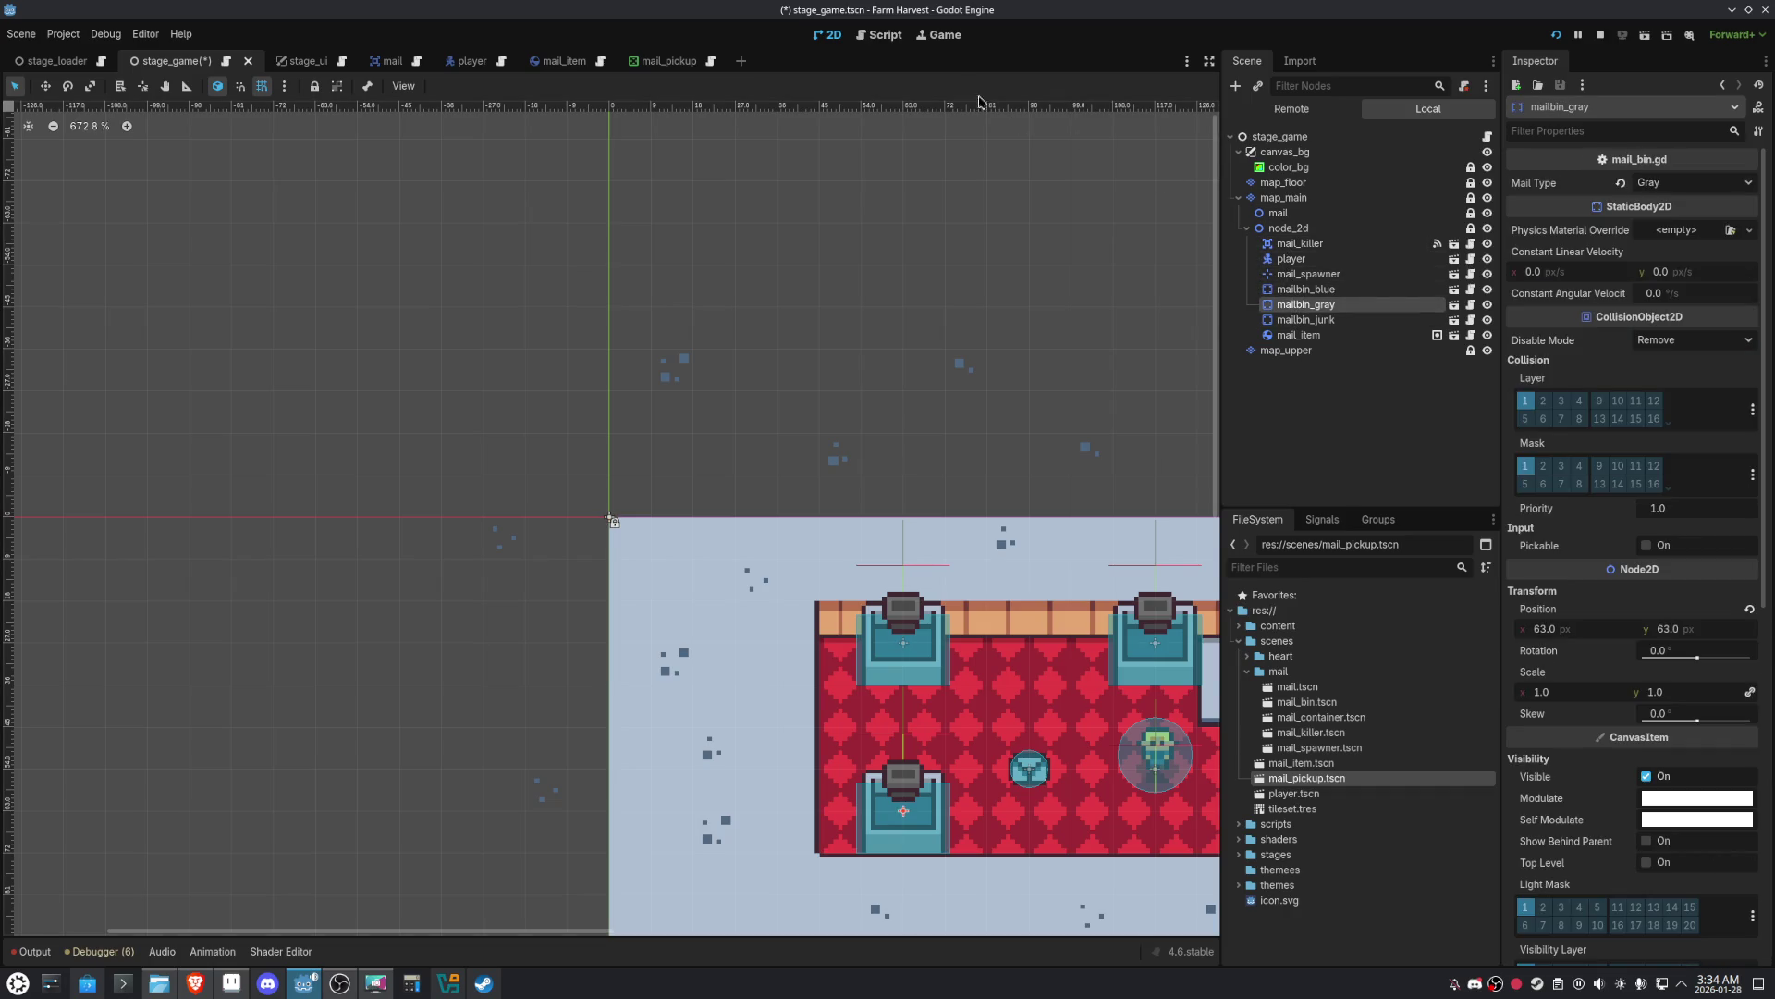
key("ctrl+F3")
left_click(1277, 214)
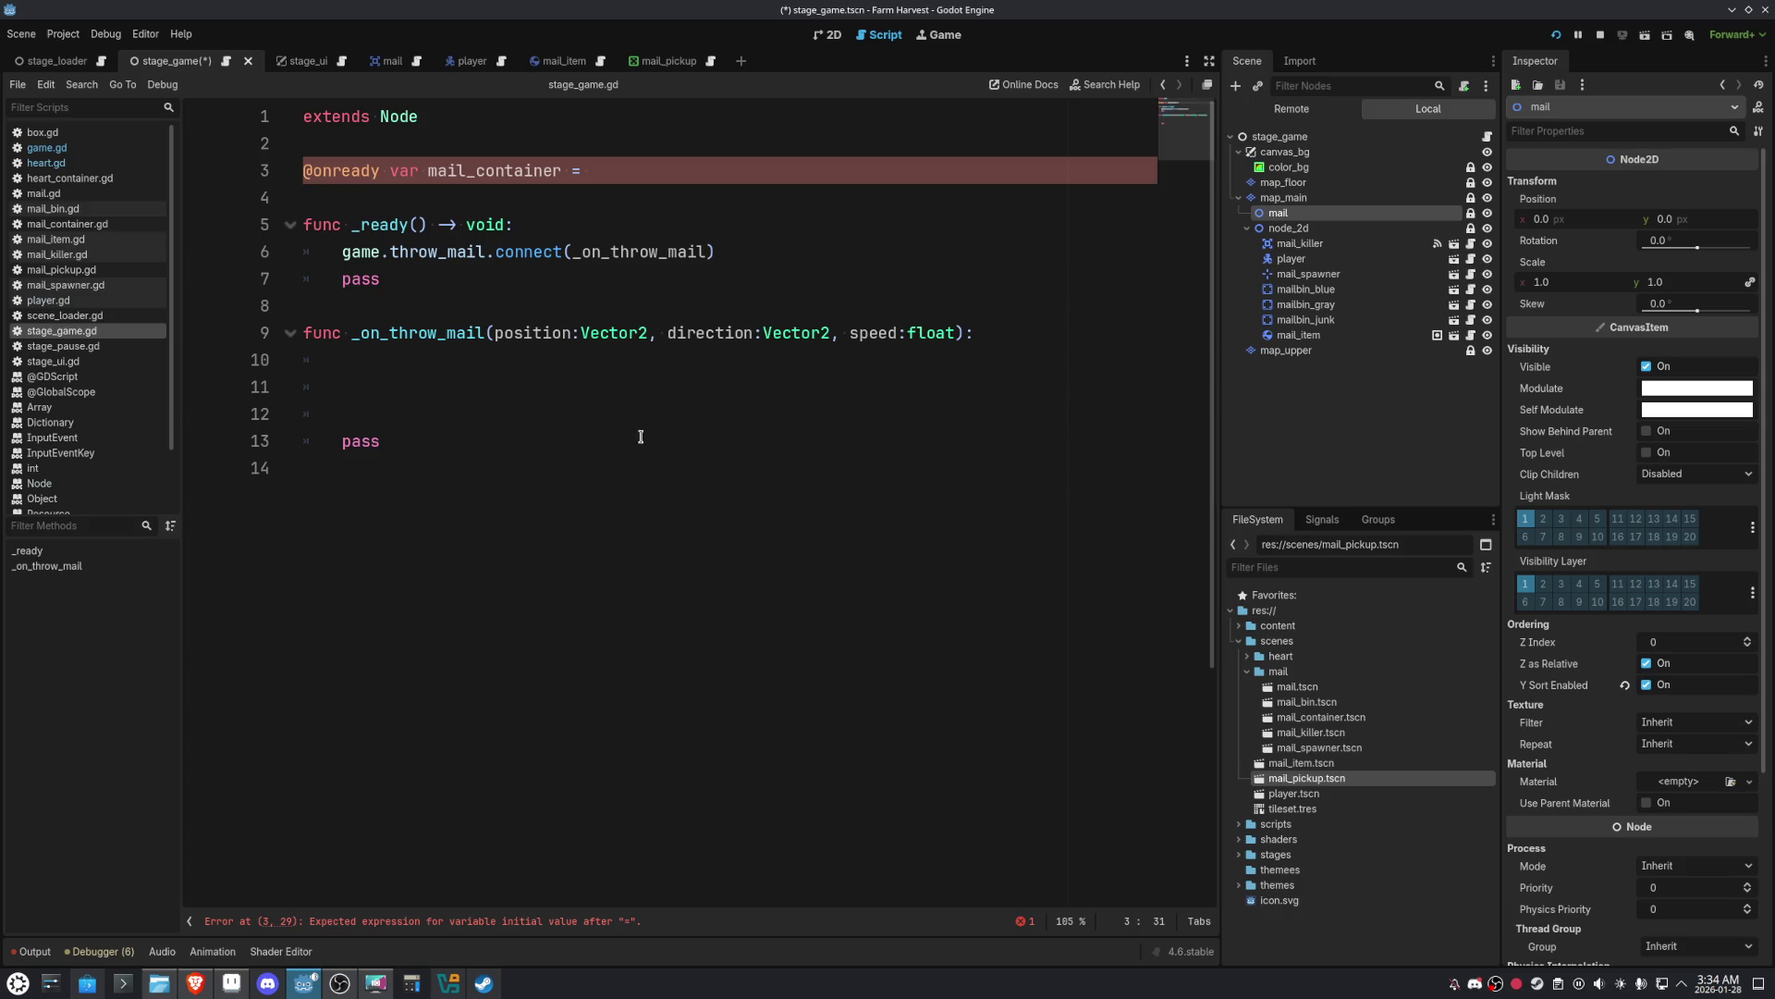
Assign $map_main/mail to mail_container by dropping the mail node onto line 3
left_click_drag(1278, 213, 731, 171)
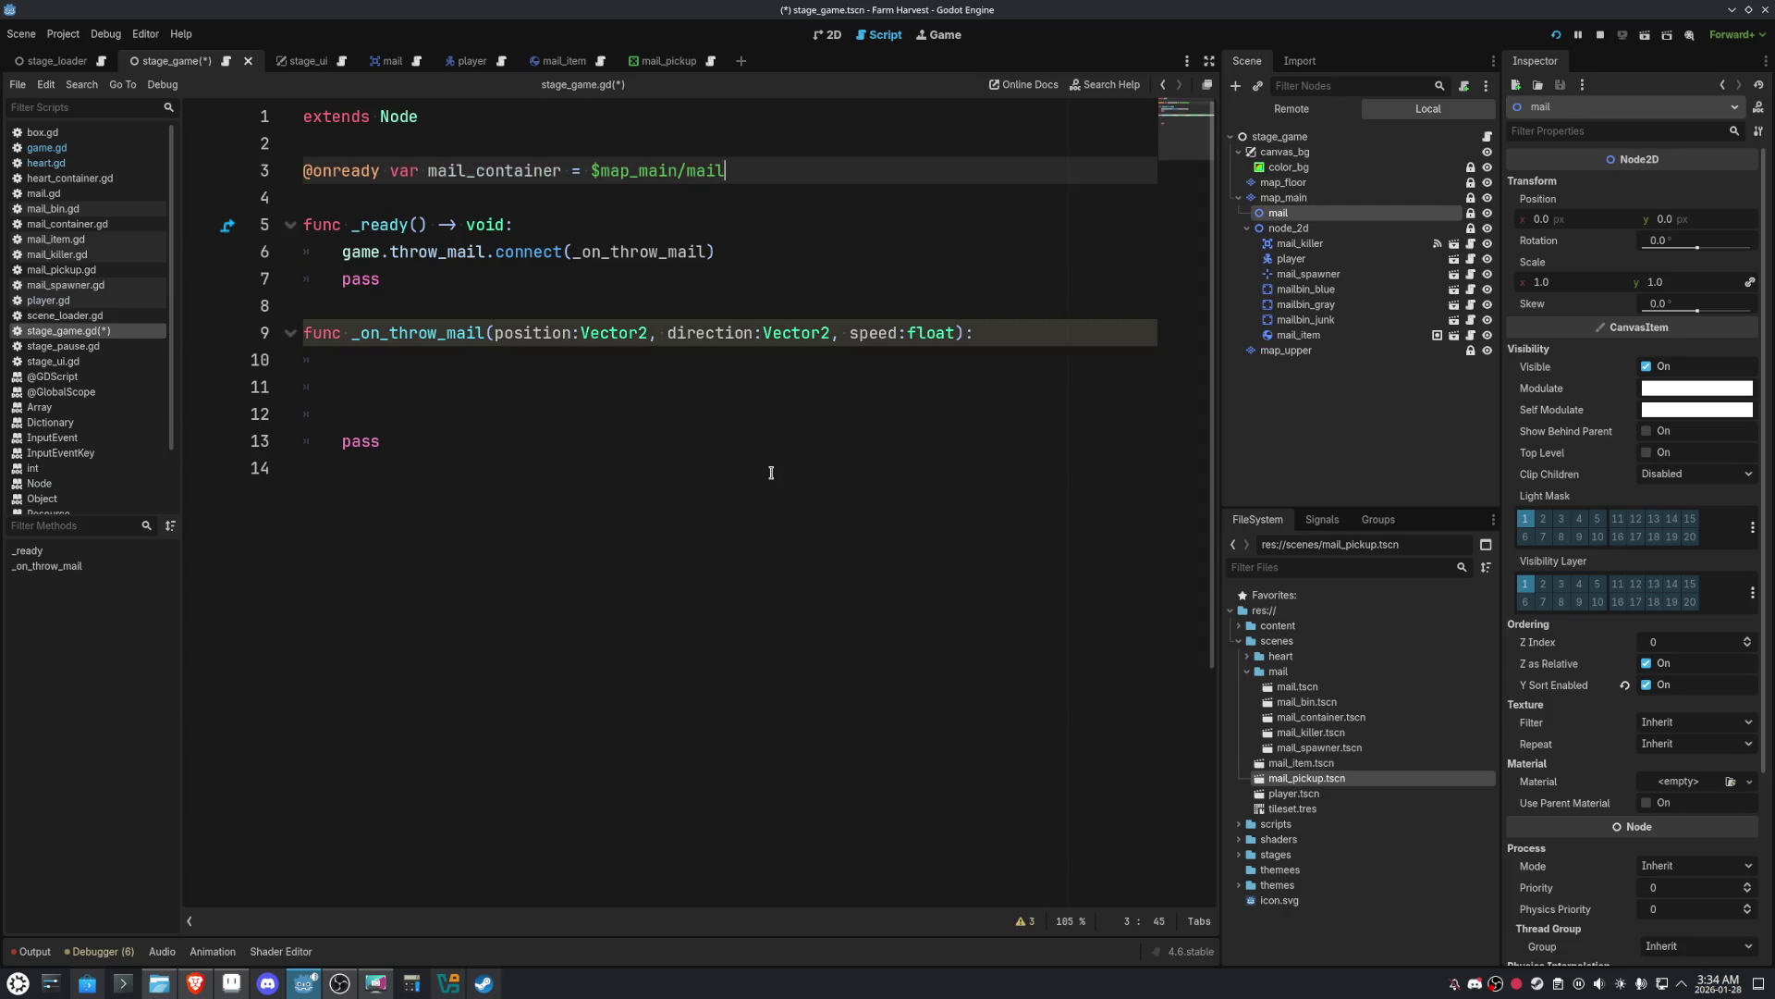
left_click(771, 472)
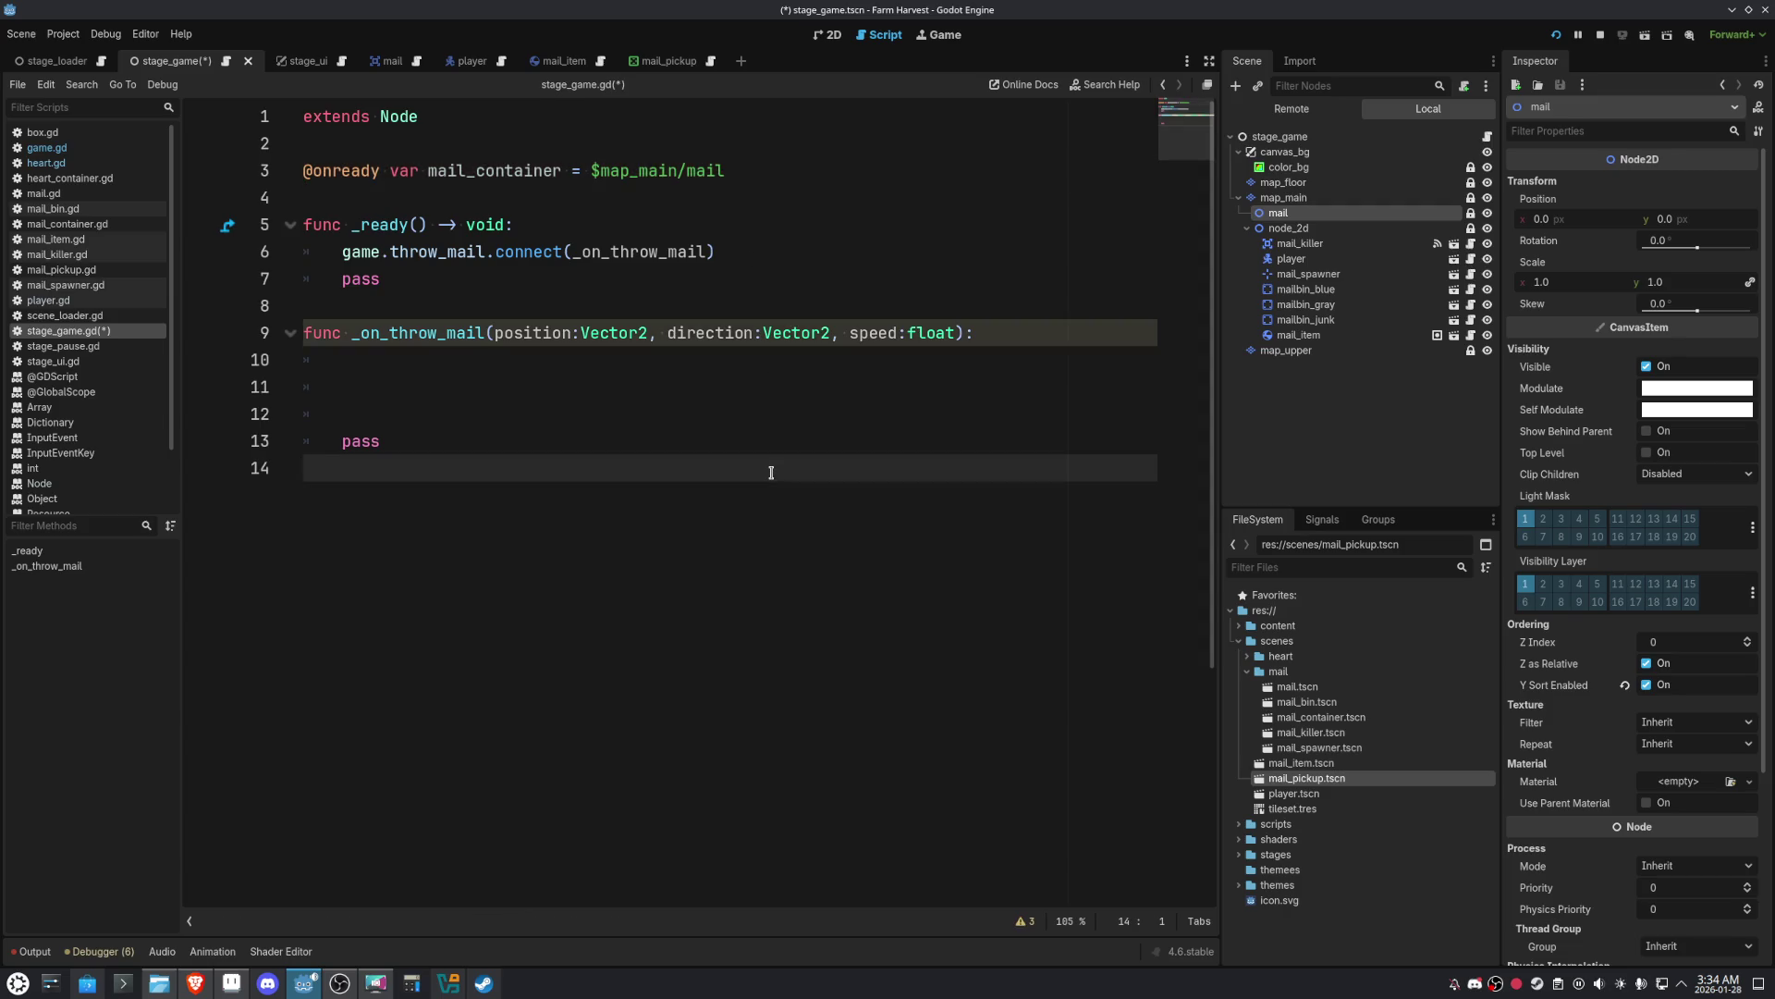
left_click(456, 375)
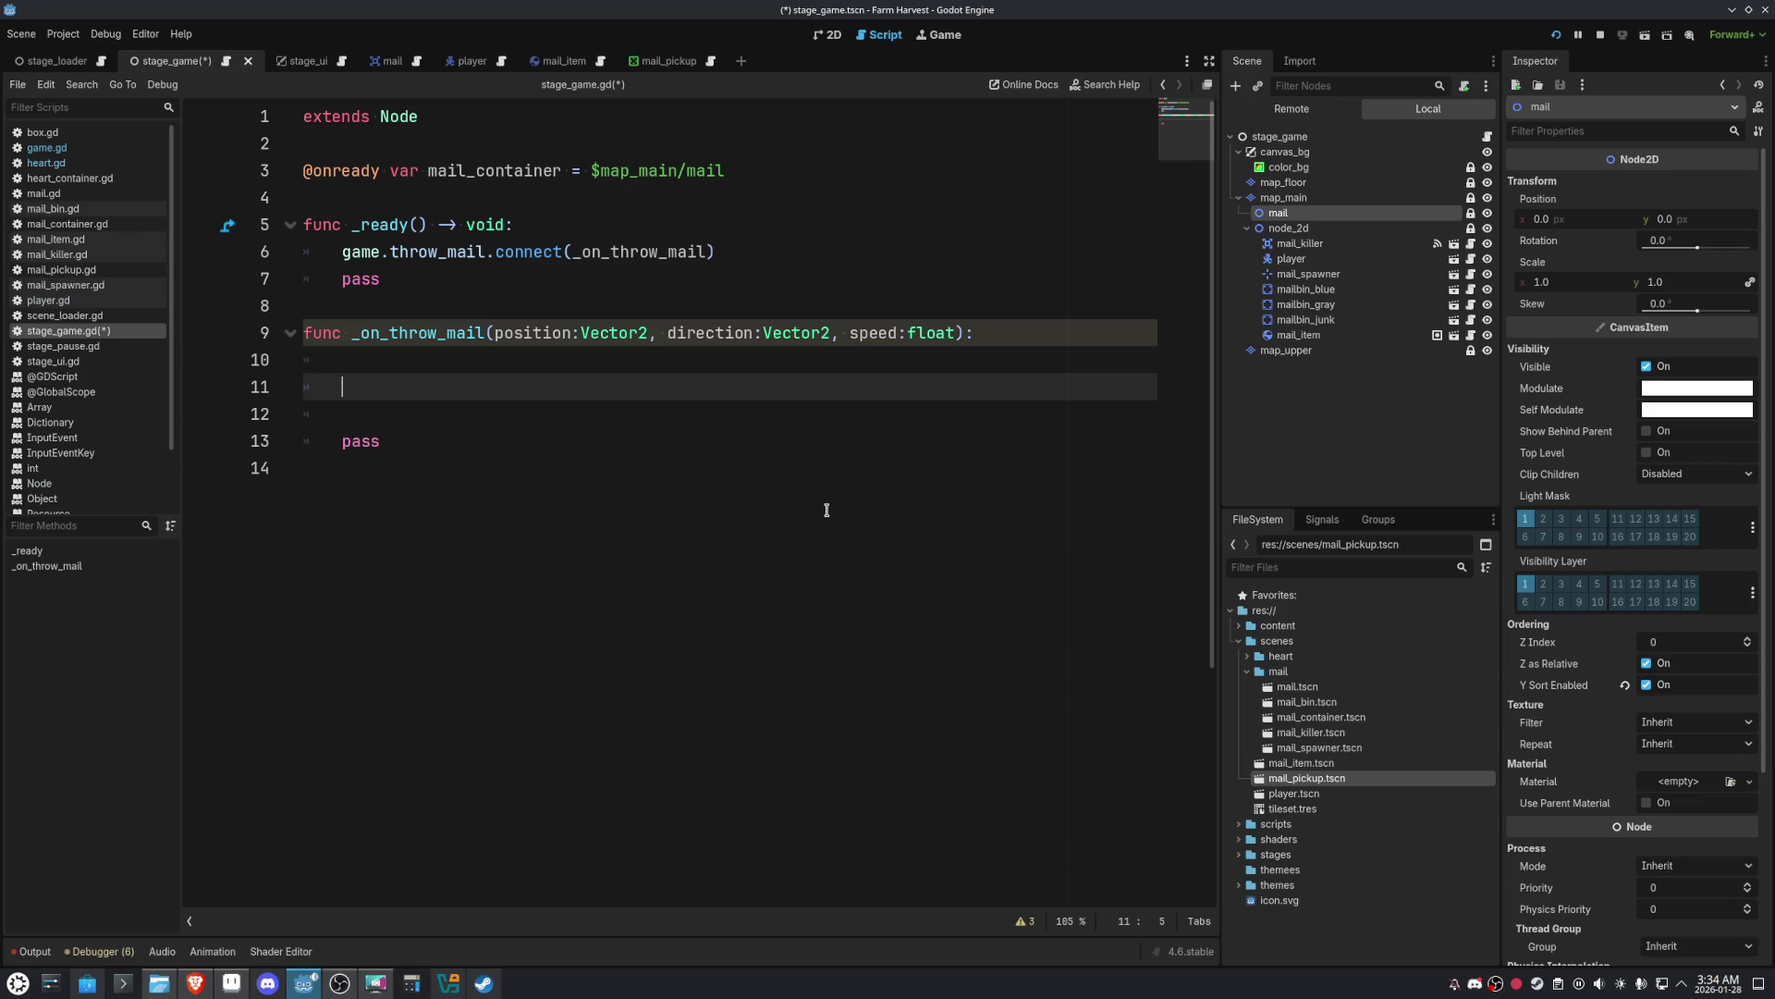
double_click(532, 342)
left_click(702, 313)
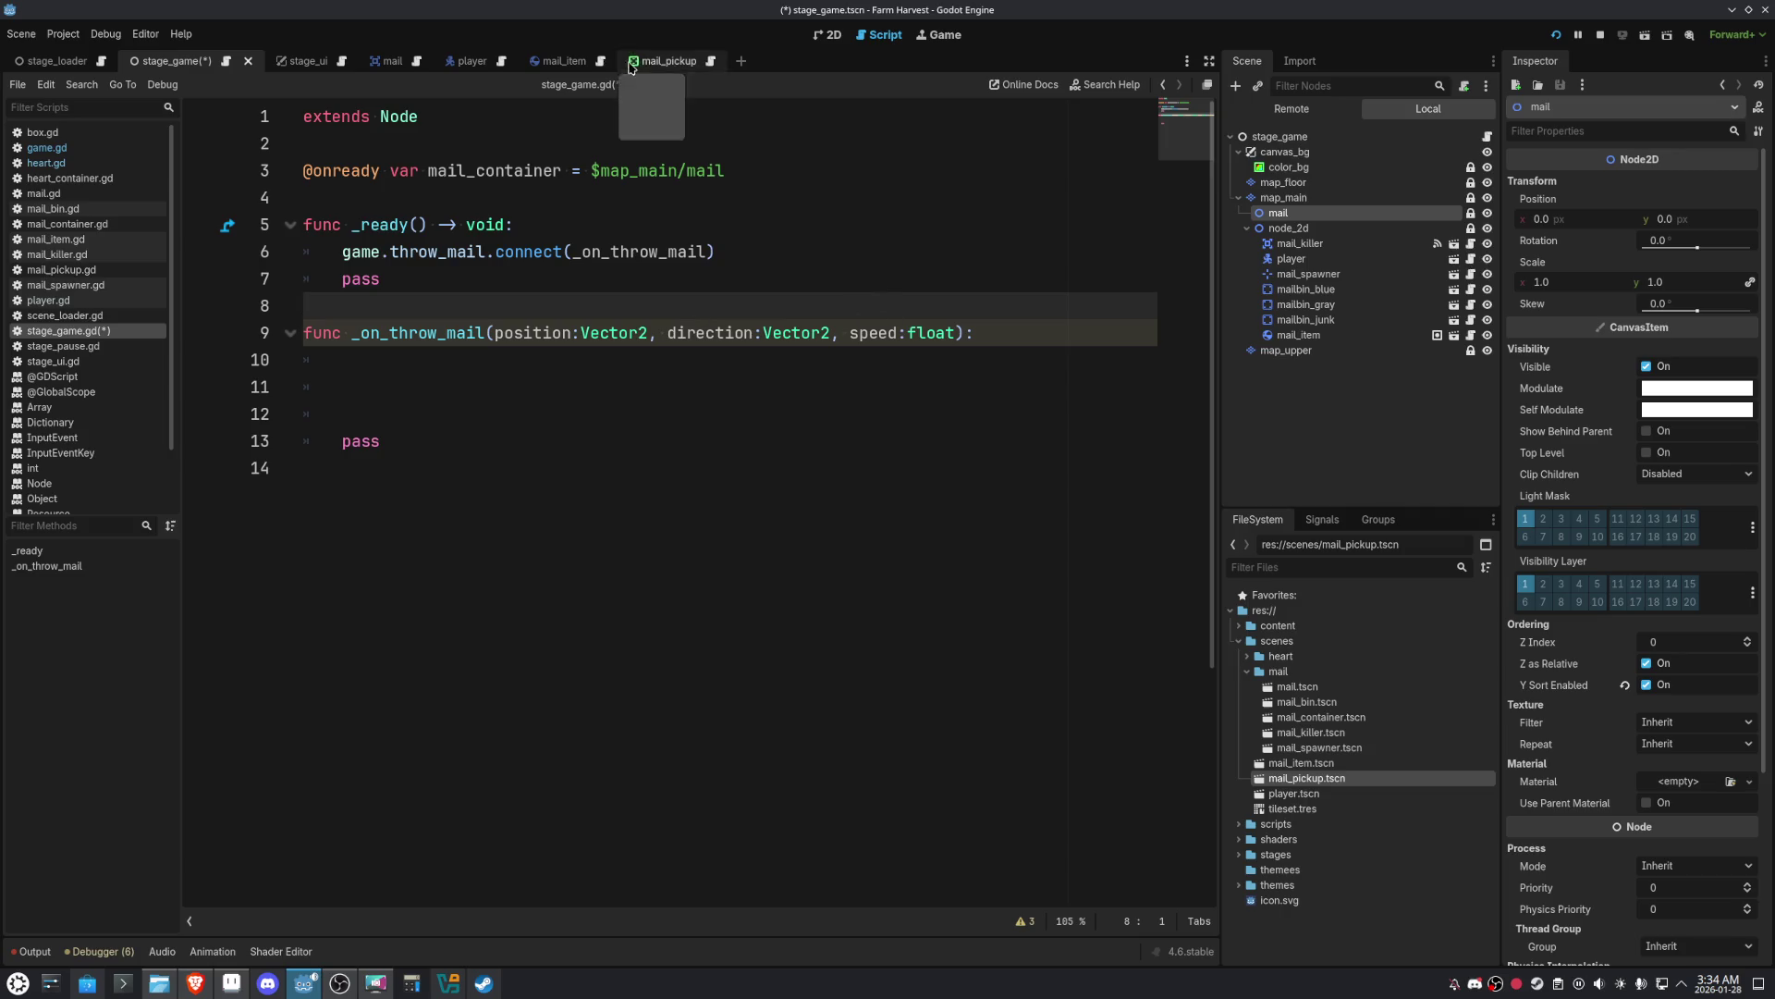
Open the player scene and its player.gd script
left_click(450, 61)
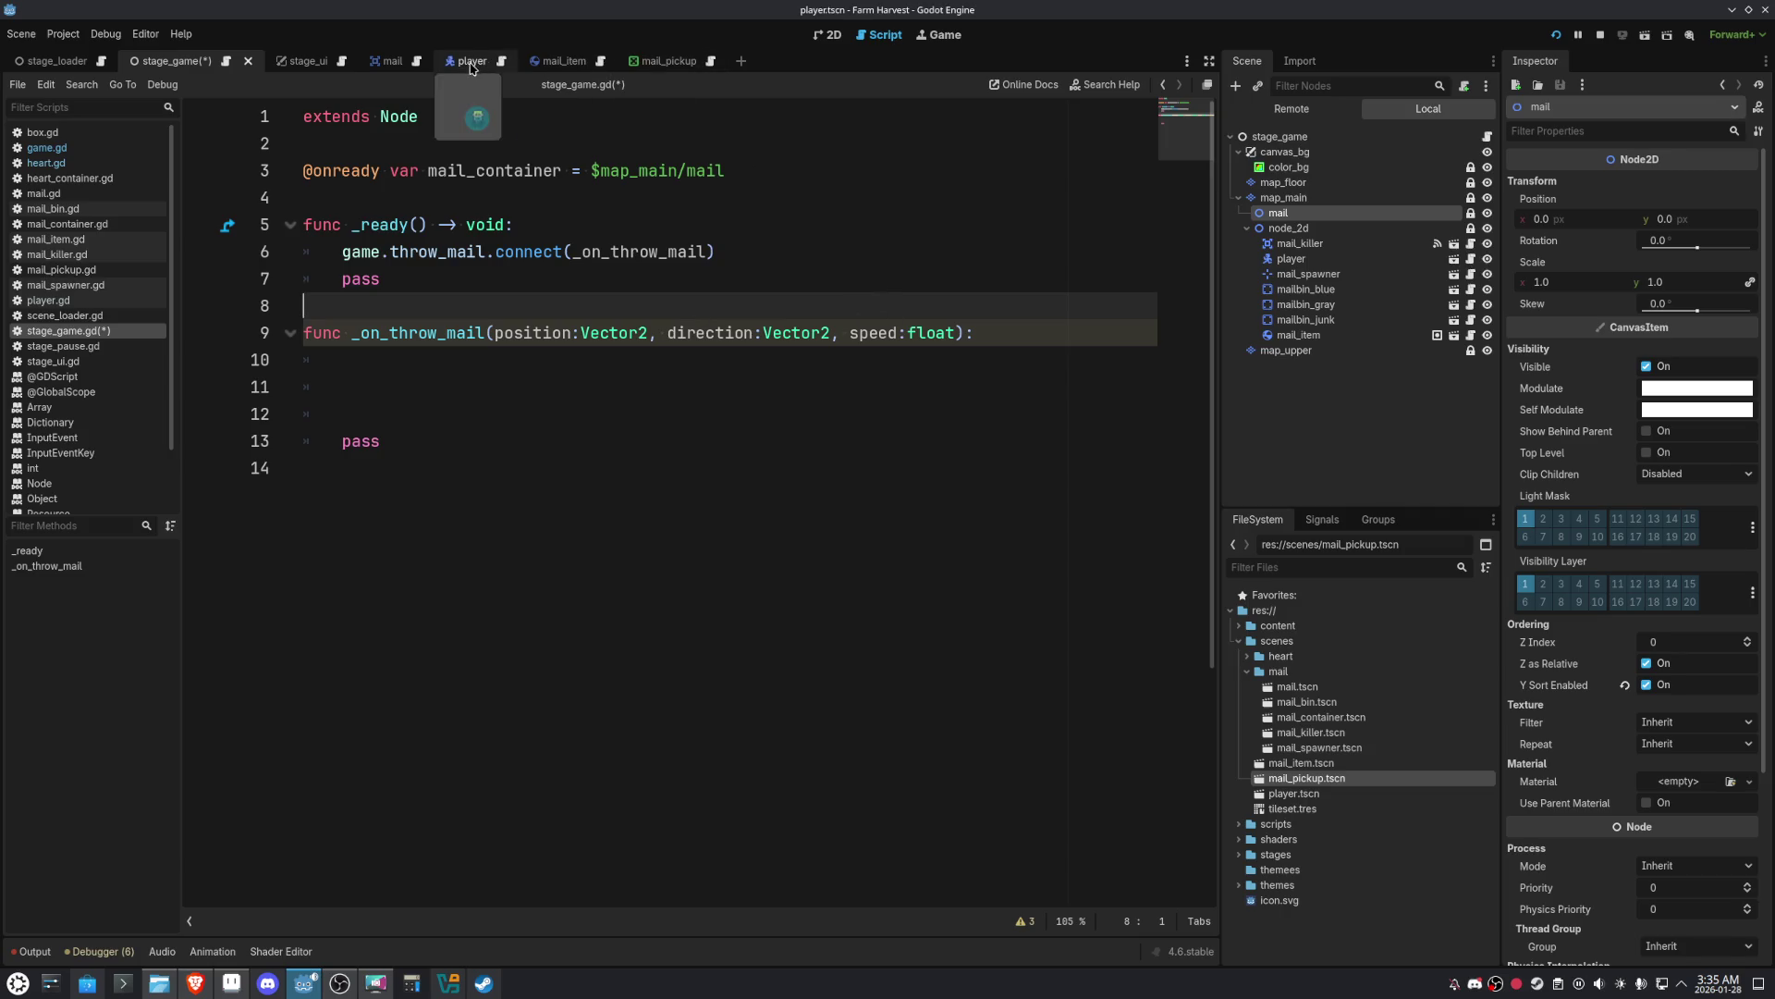
left_click(1470, 136)
scroll(822, 322, "up", 15)
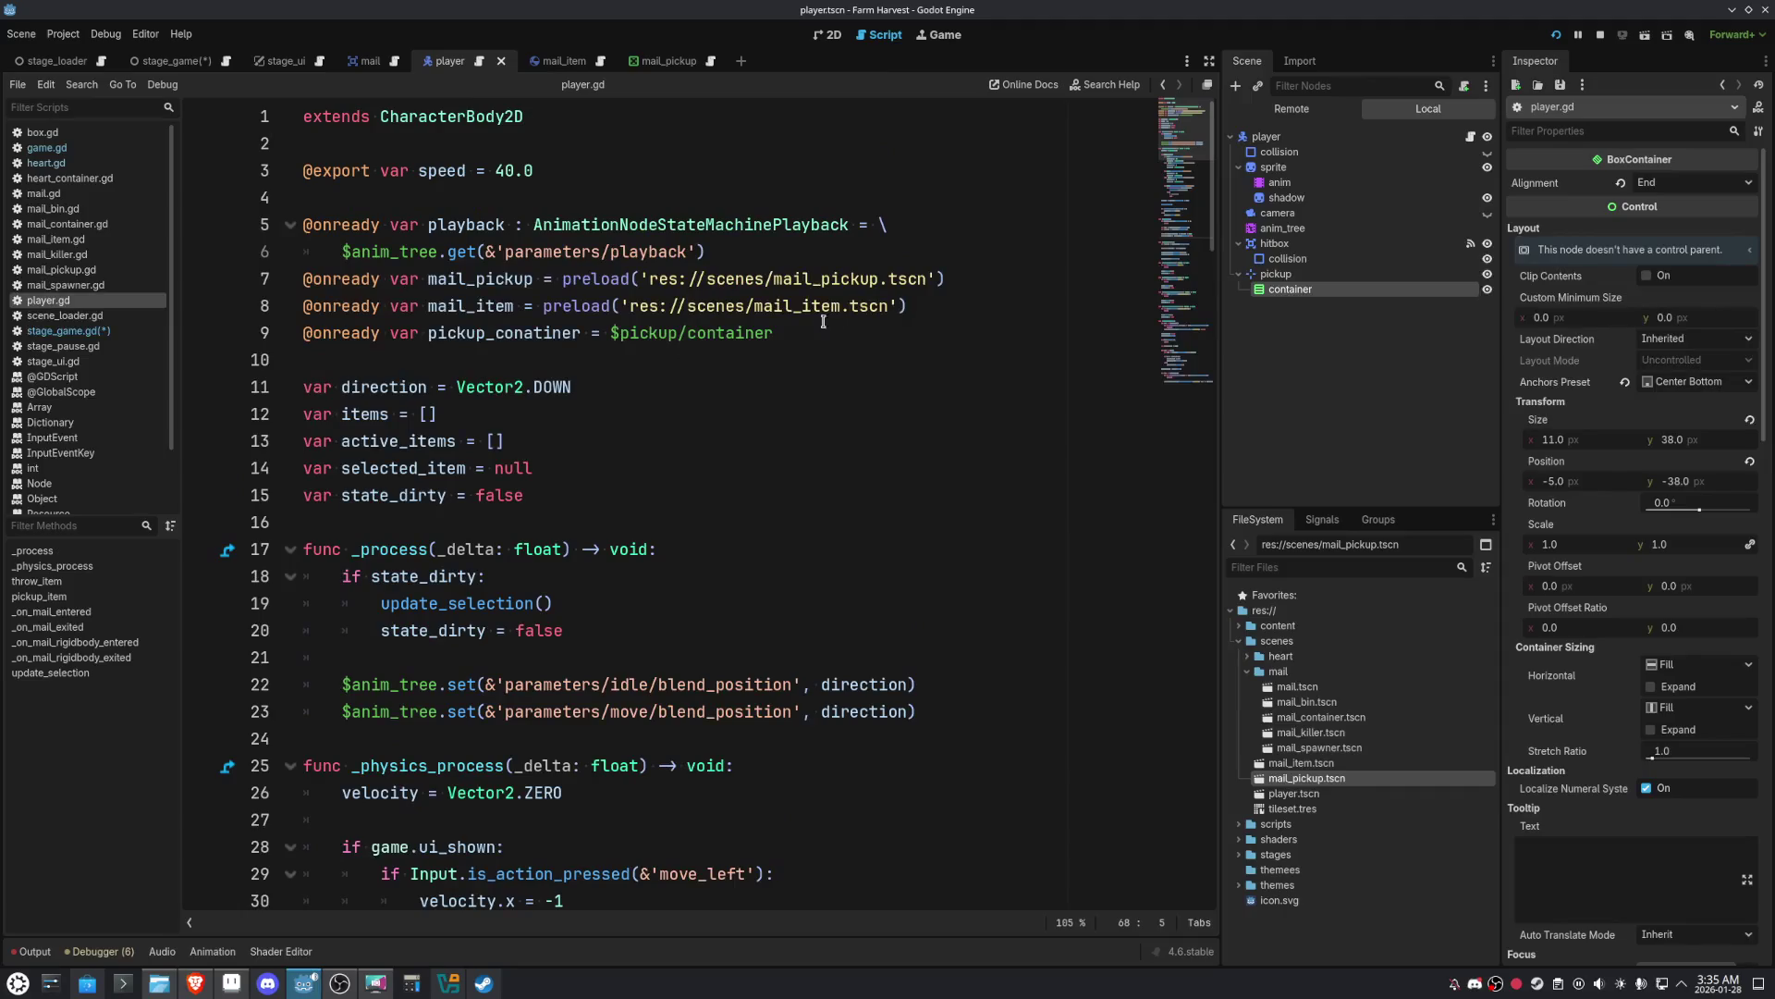
Cut the mail_item preload line out of player.gd
left_click(781, 335)
left_click_drag(909, 306, 292, 300)
key("ctrl+c")
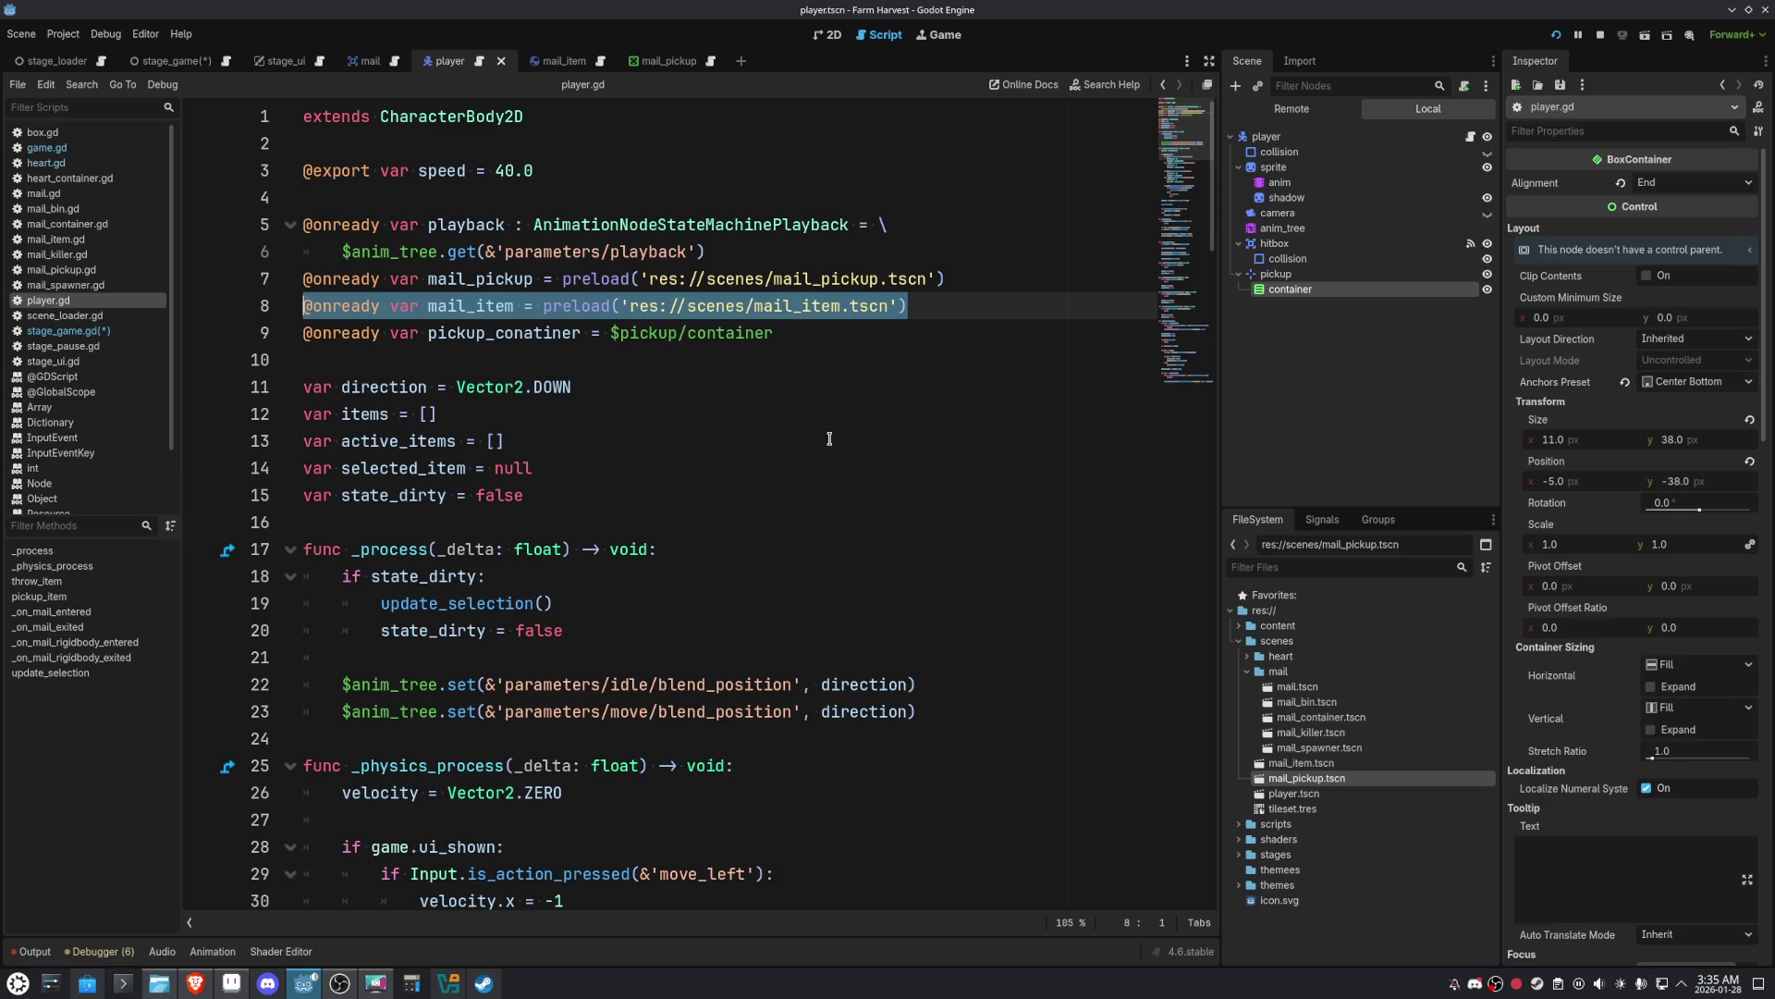
key("BackSpace")
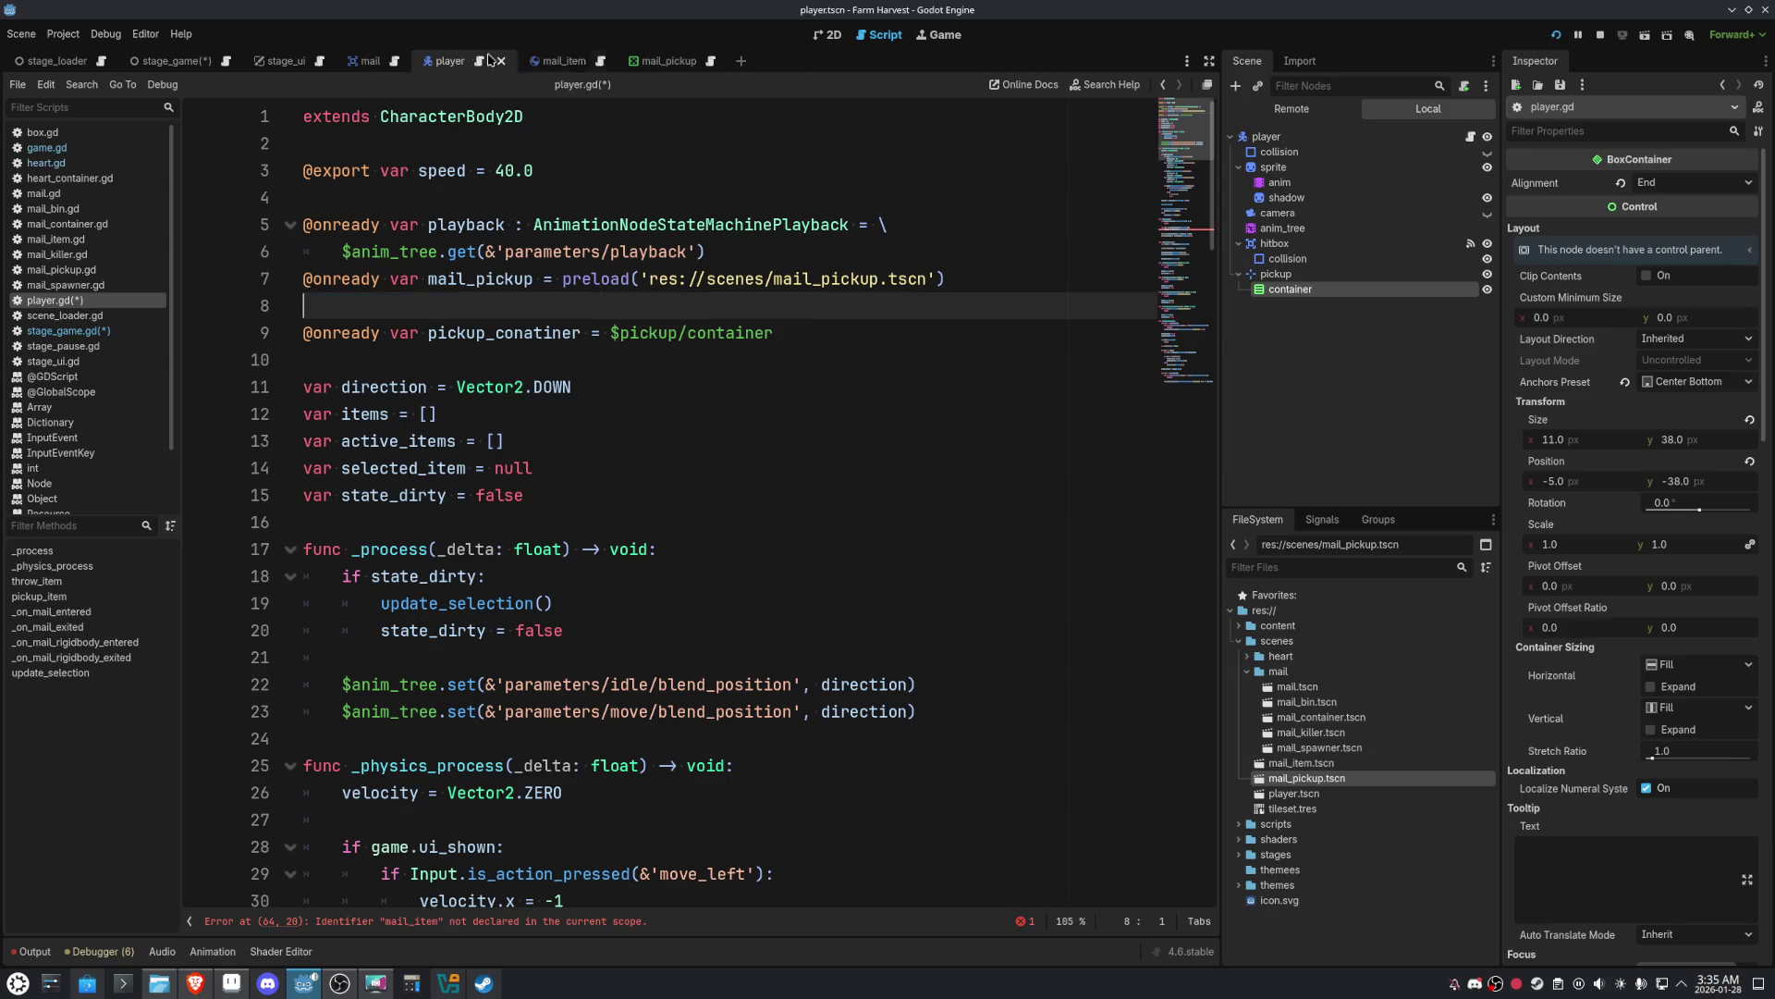
Paste the mail_item preload as line 5 of stage_game.gd
left_click(184, 62)
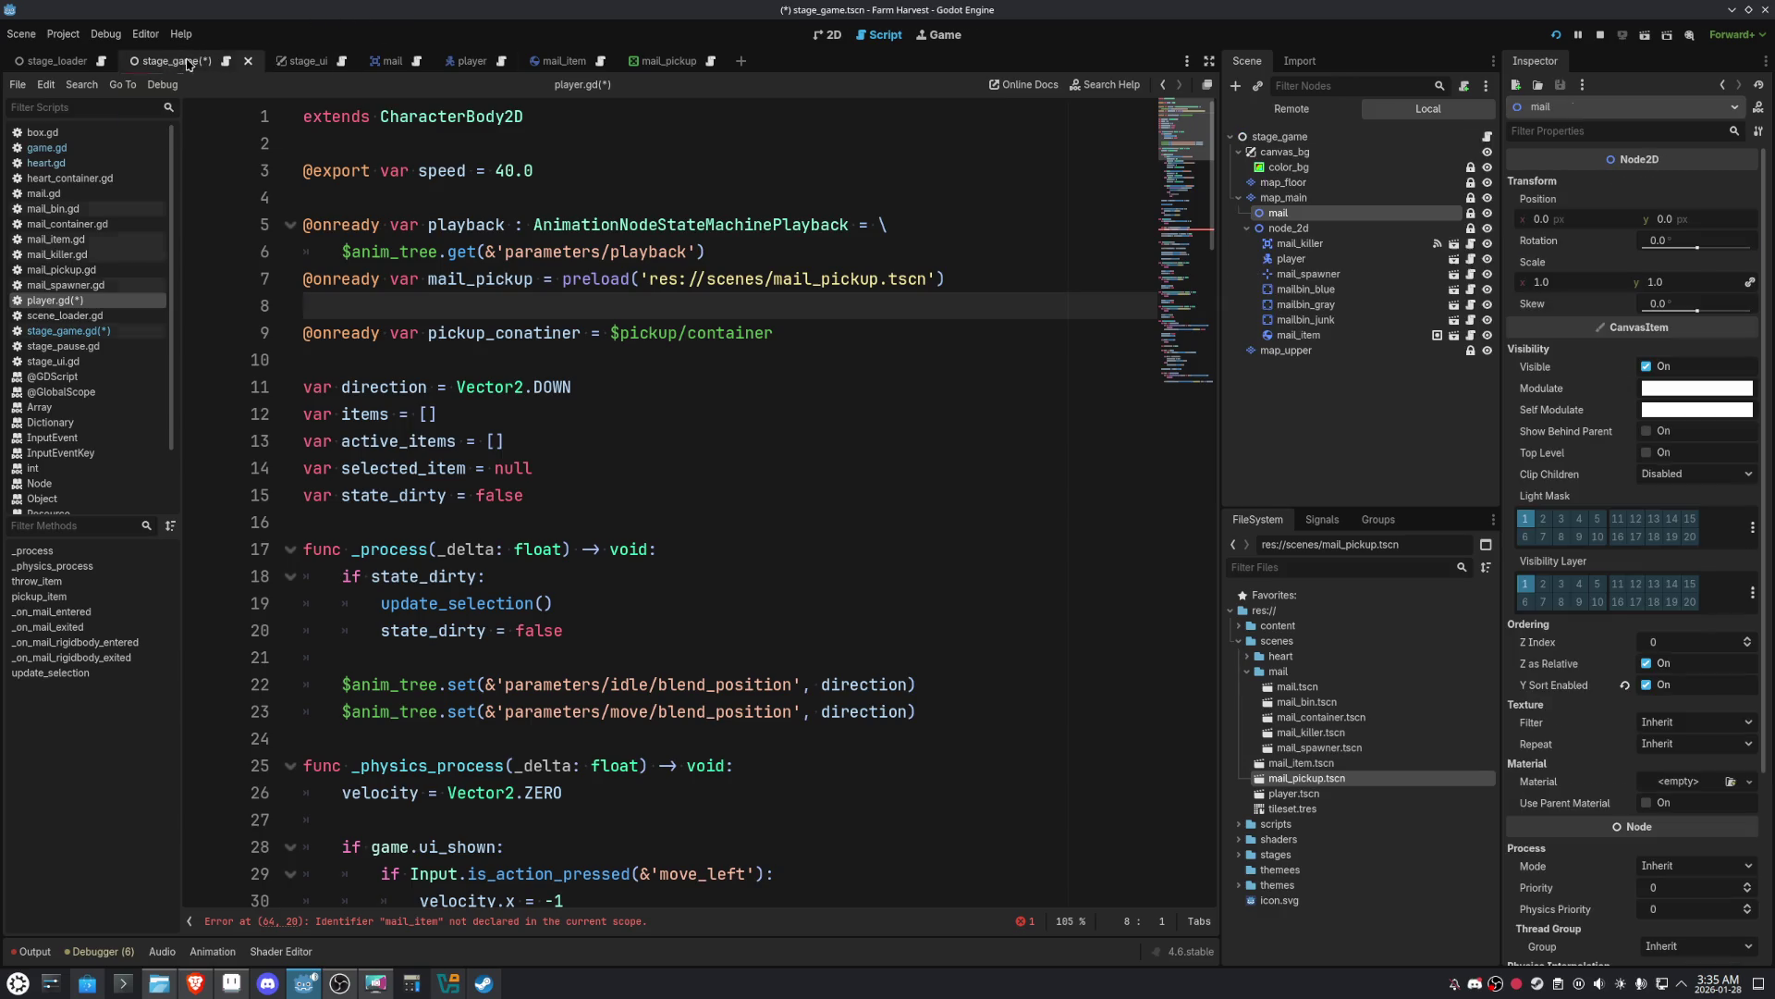
left_click(1486, 136)
left_click(809, 170)
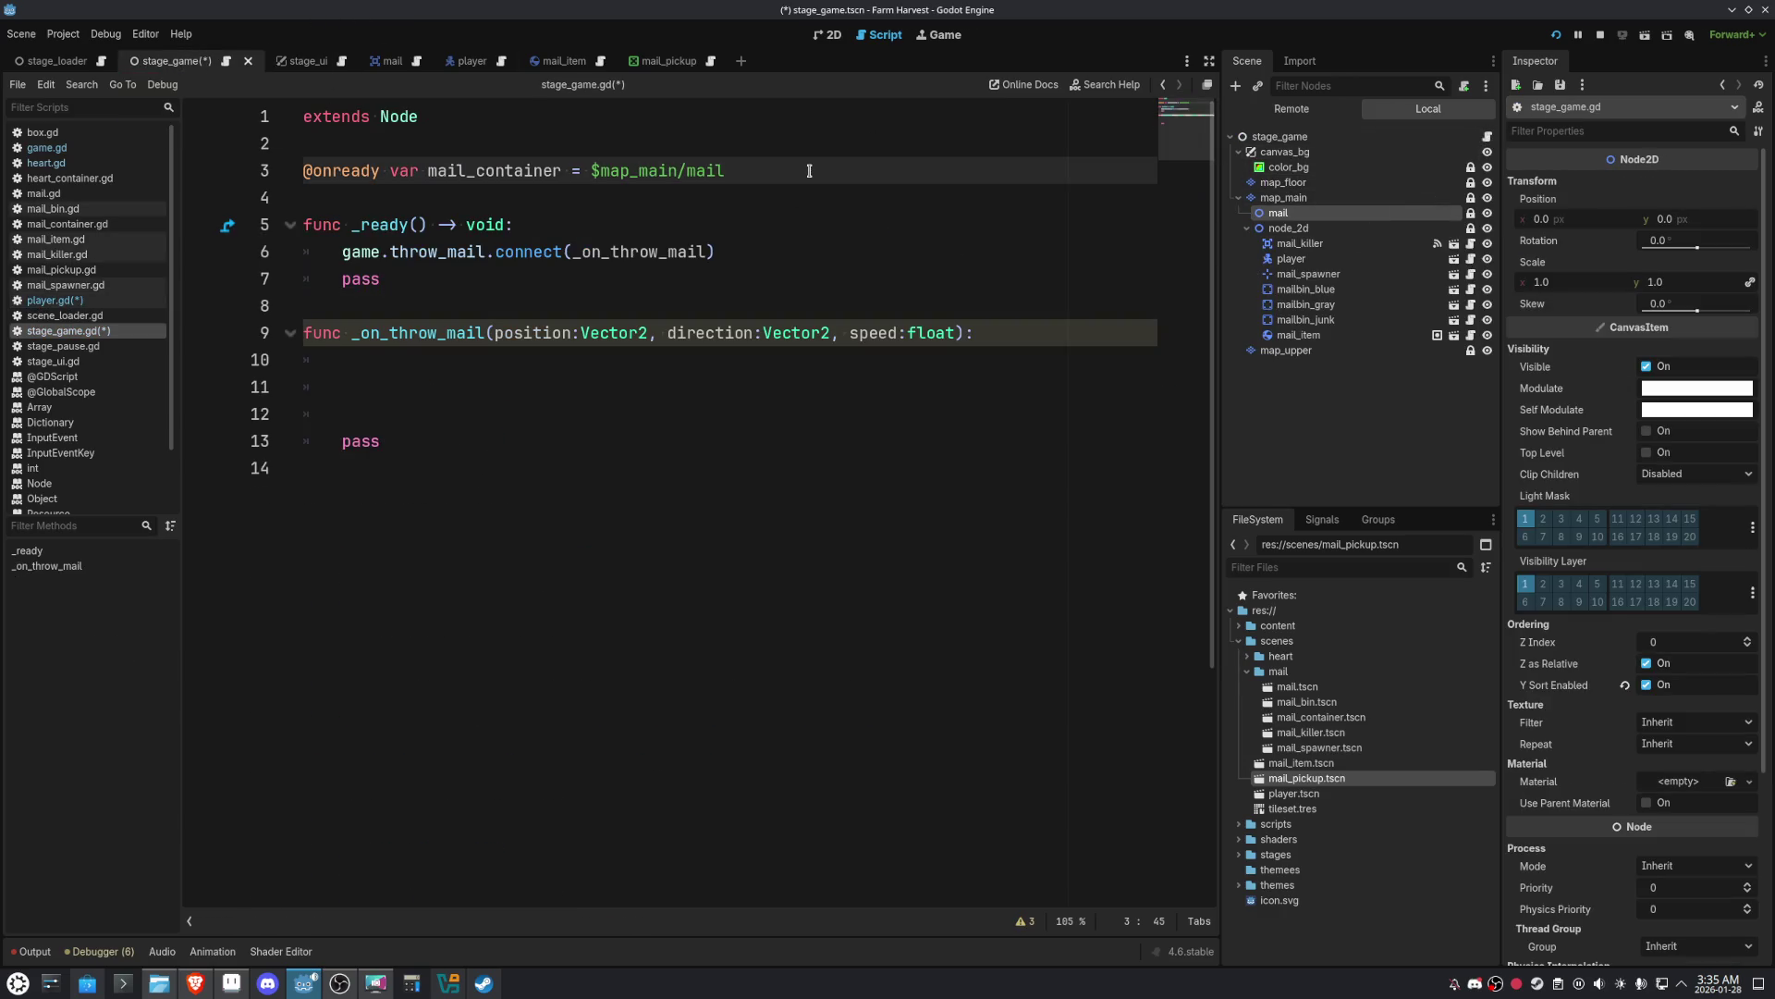
key("Return")
key("Return")
key("ctrl+v")
key("Up")
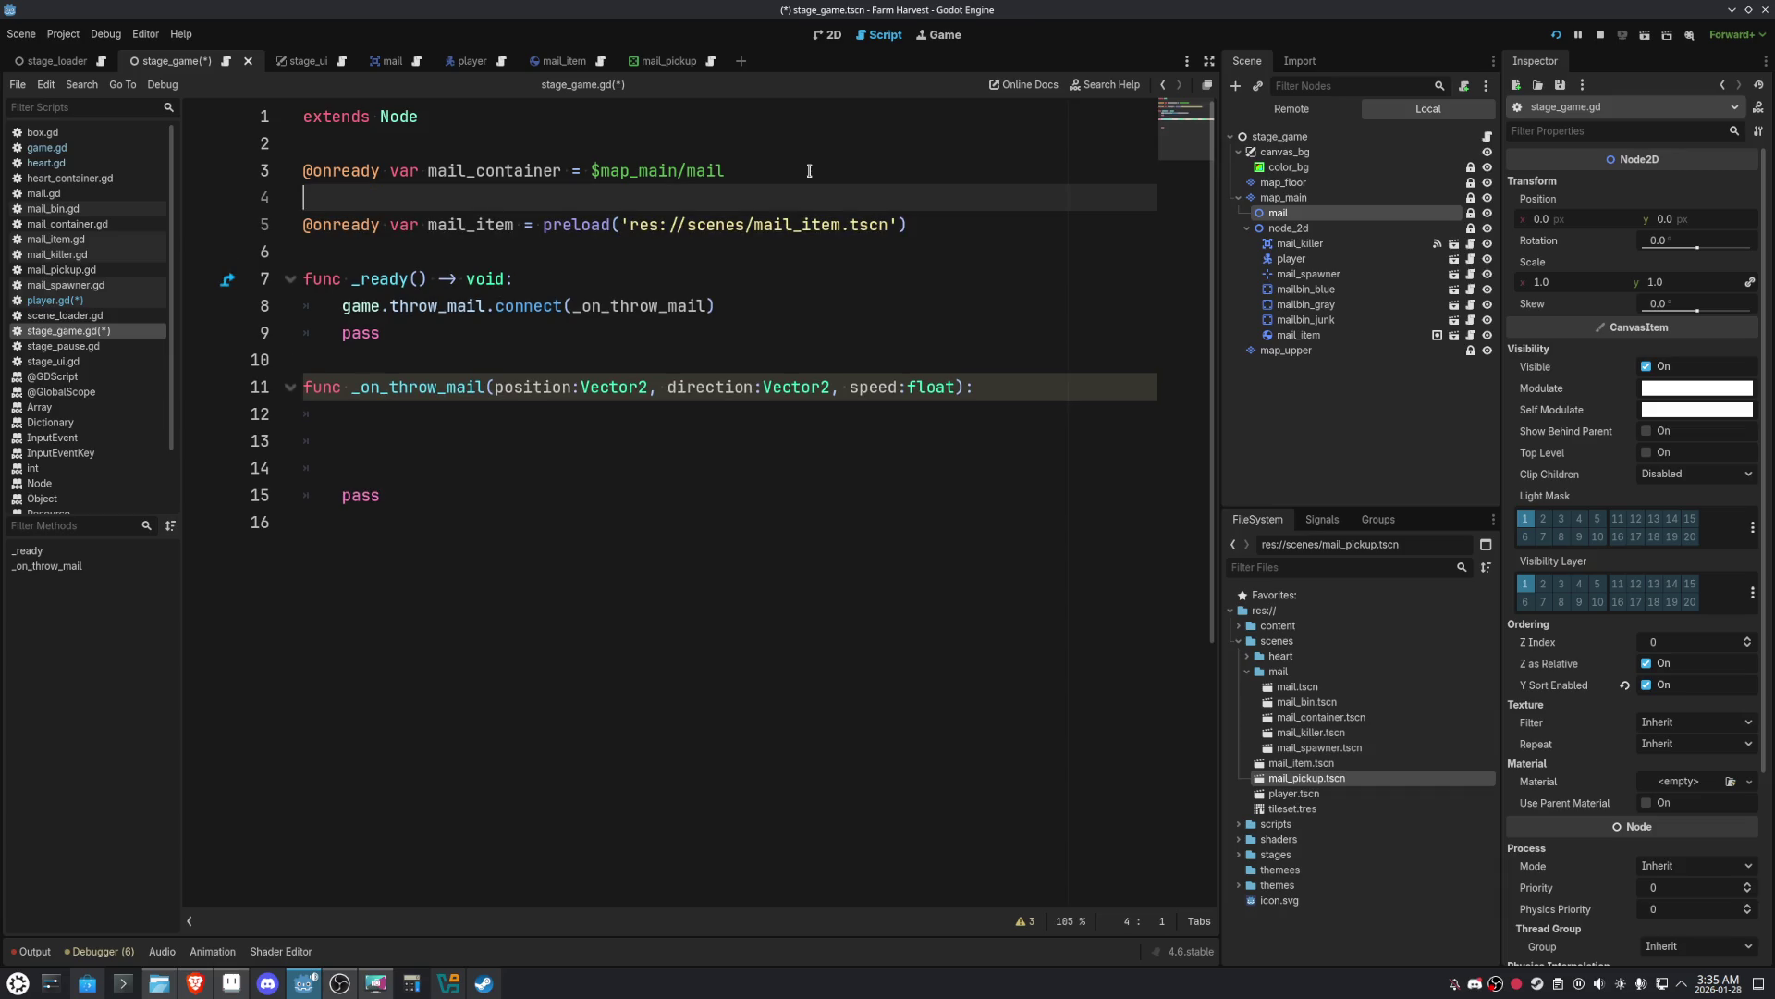
key("Down")
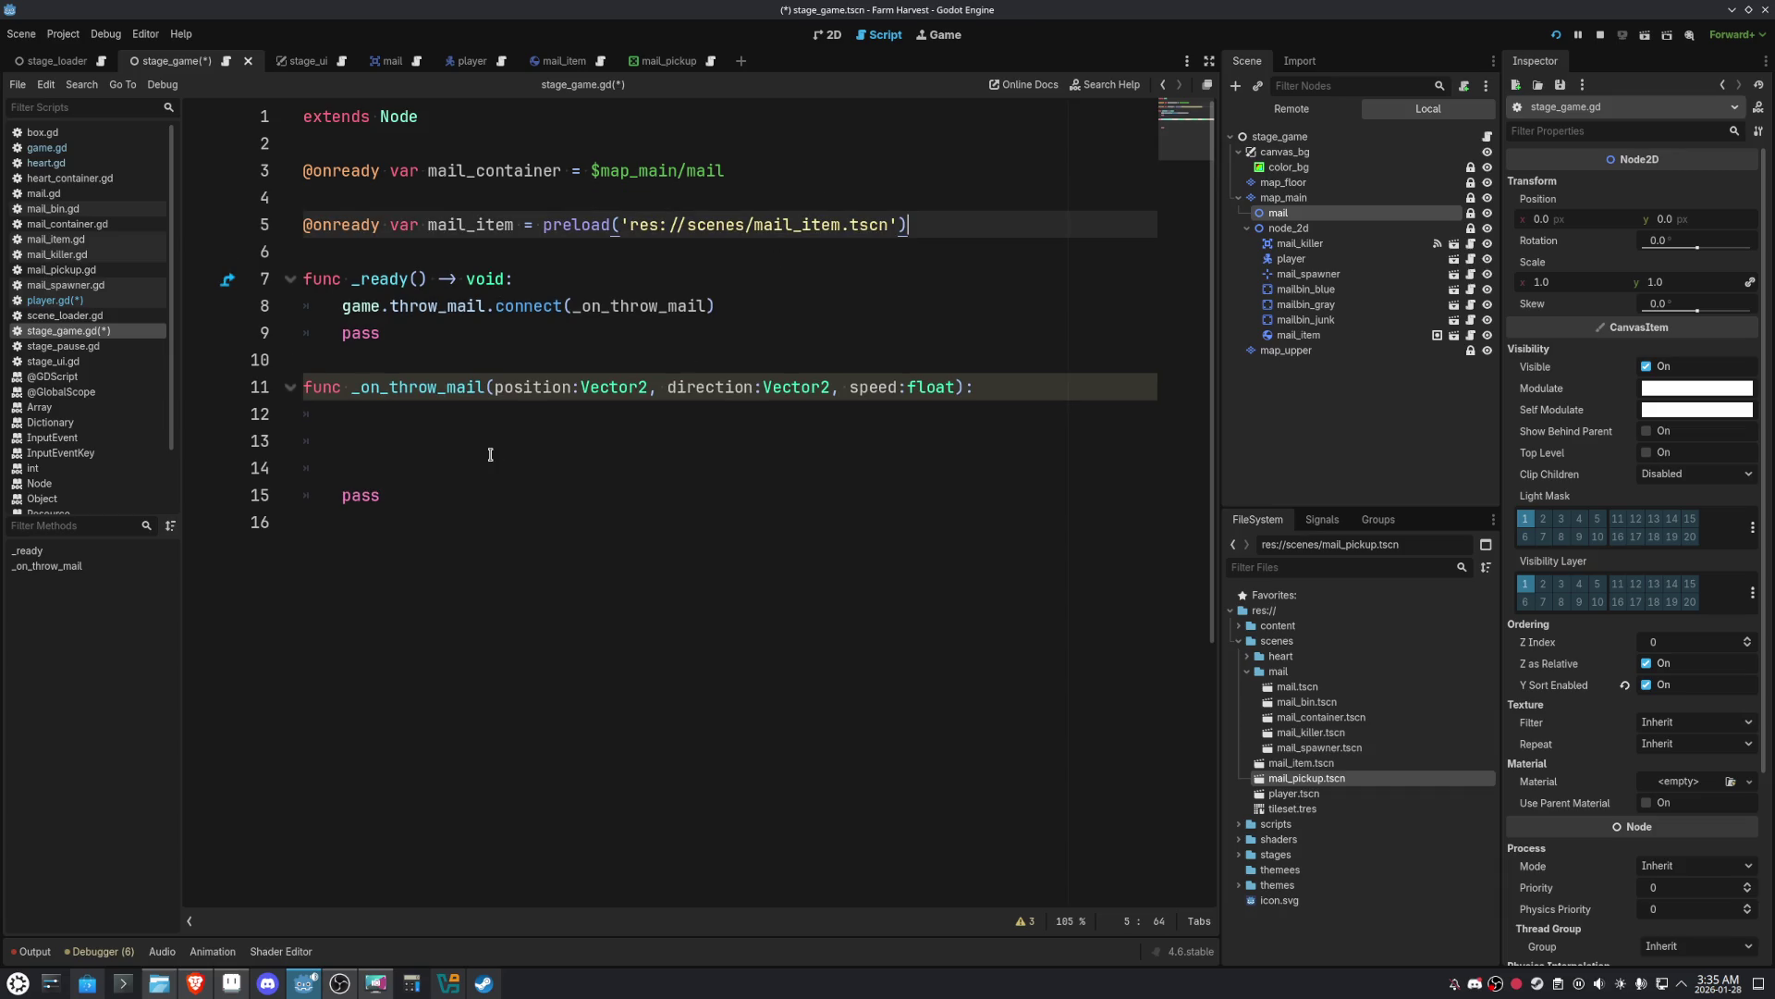
left_click(502, 439)
left_click_drag(428, 225, 306, 252)
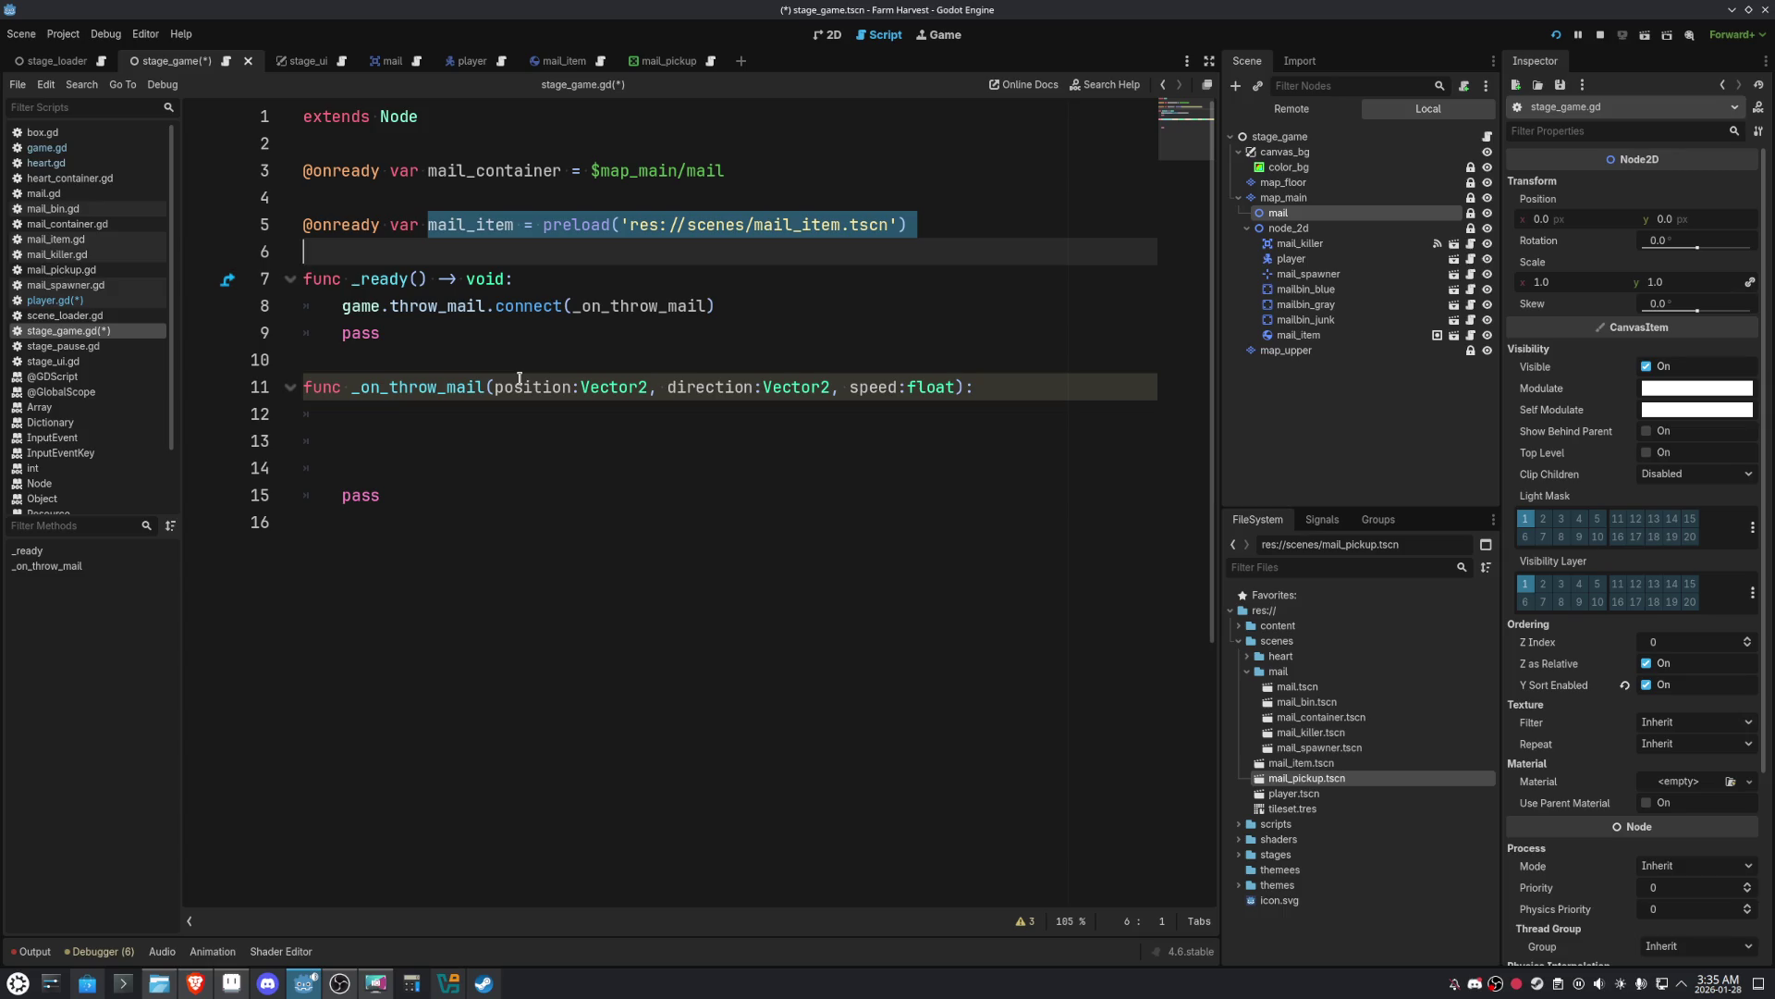
Save the scripts and show the player scene in the 2D view
left_click(431, 451)
key("ctrl+s")
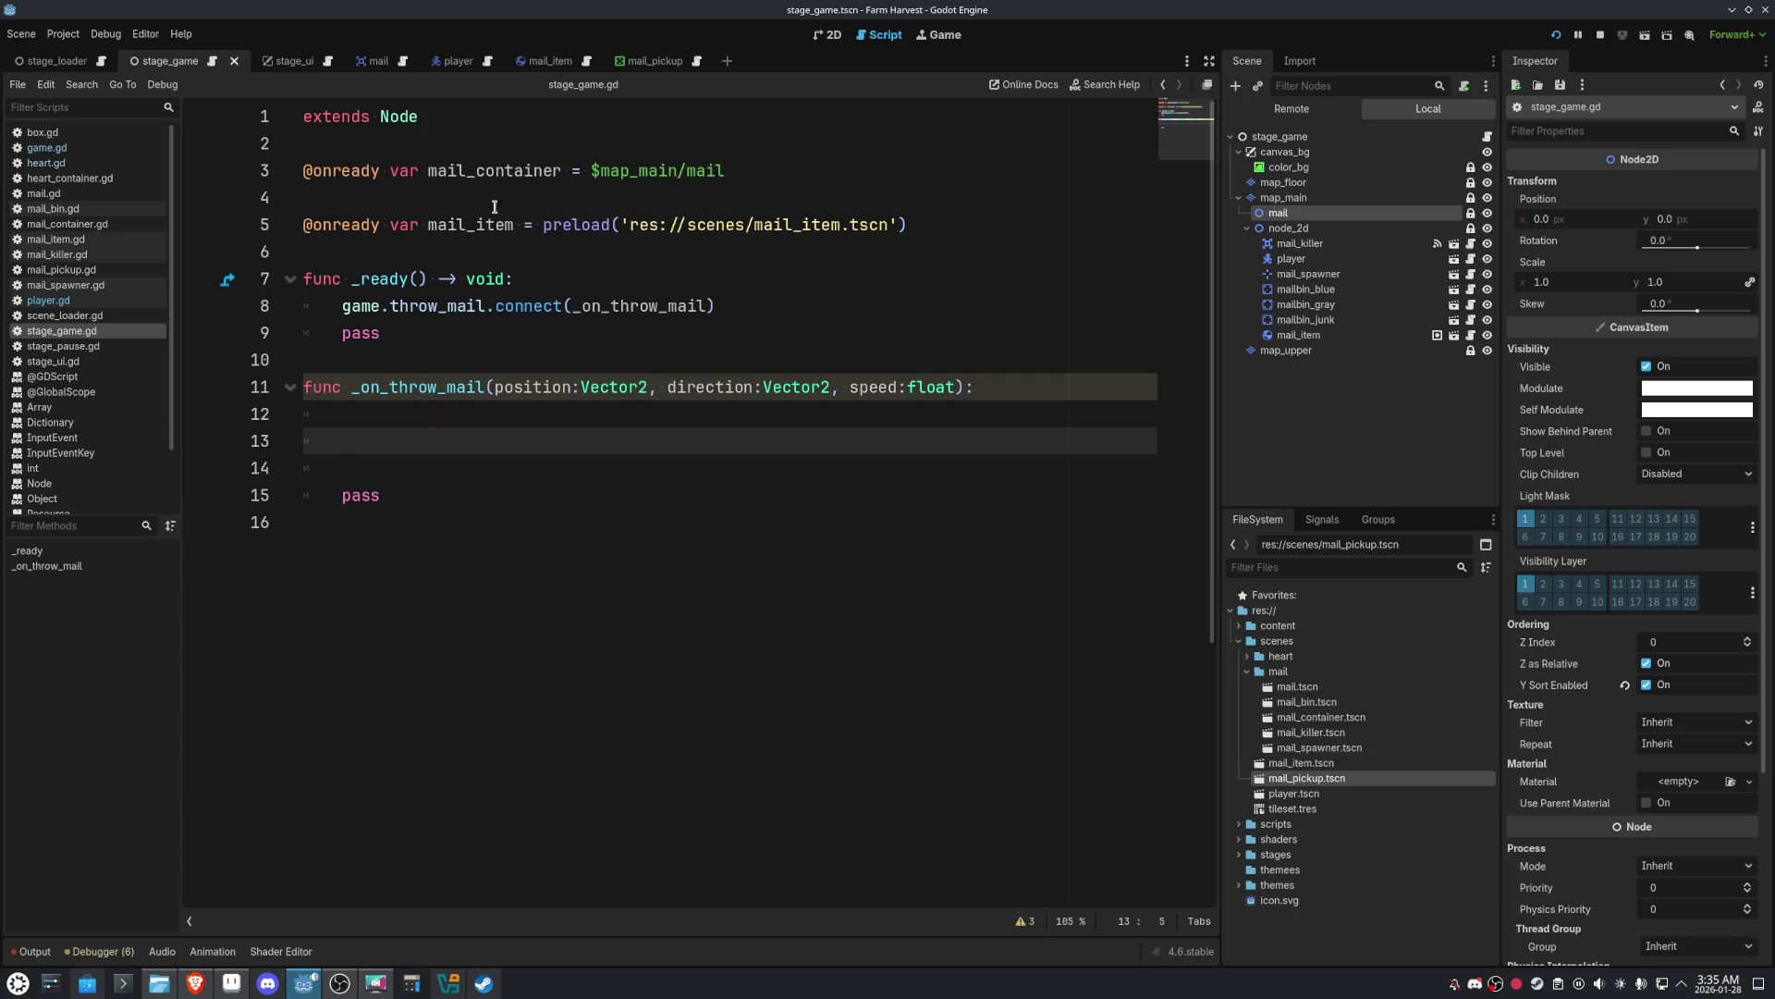
left_click(829, 37)
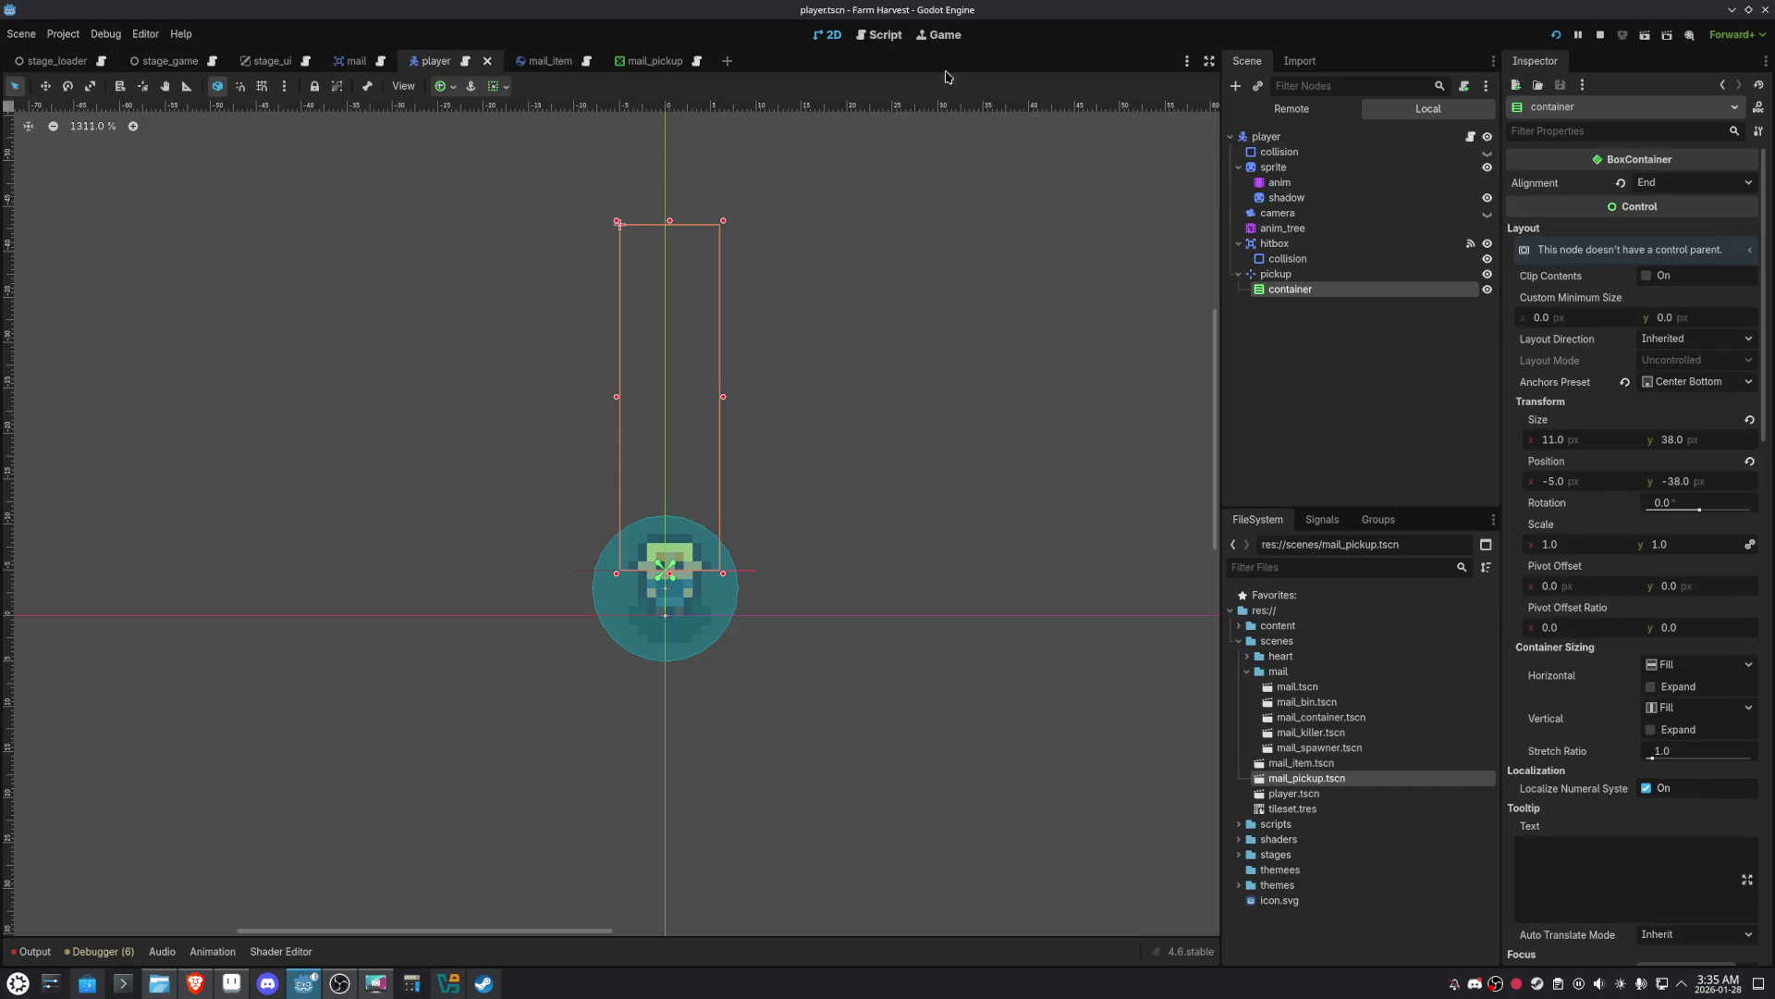
left_click(1265, 138)
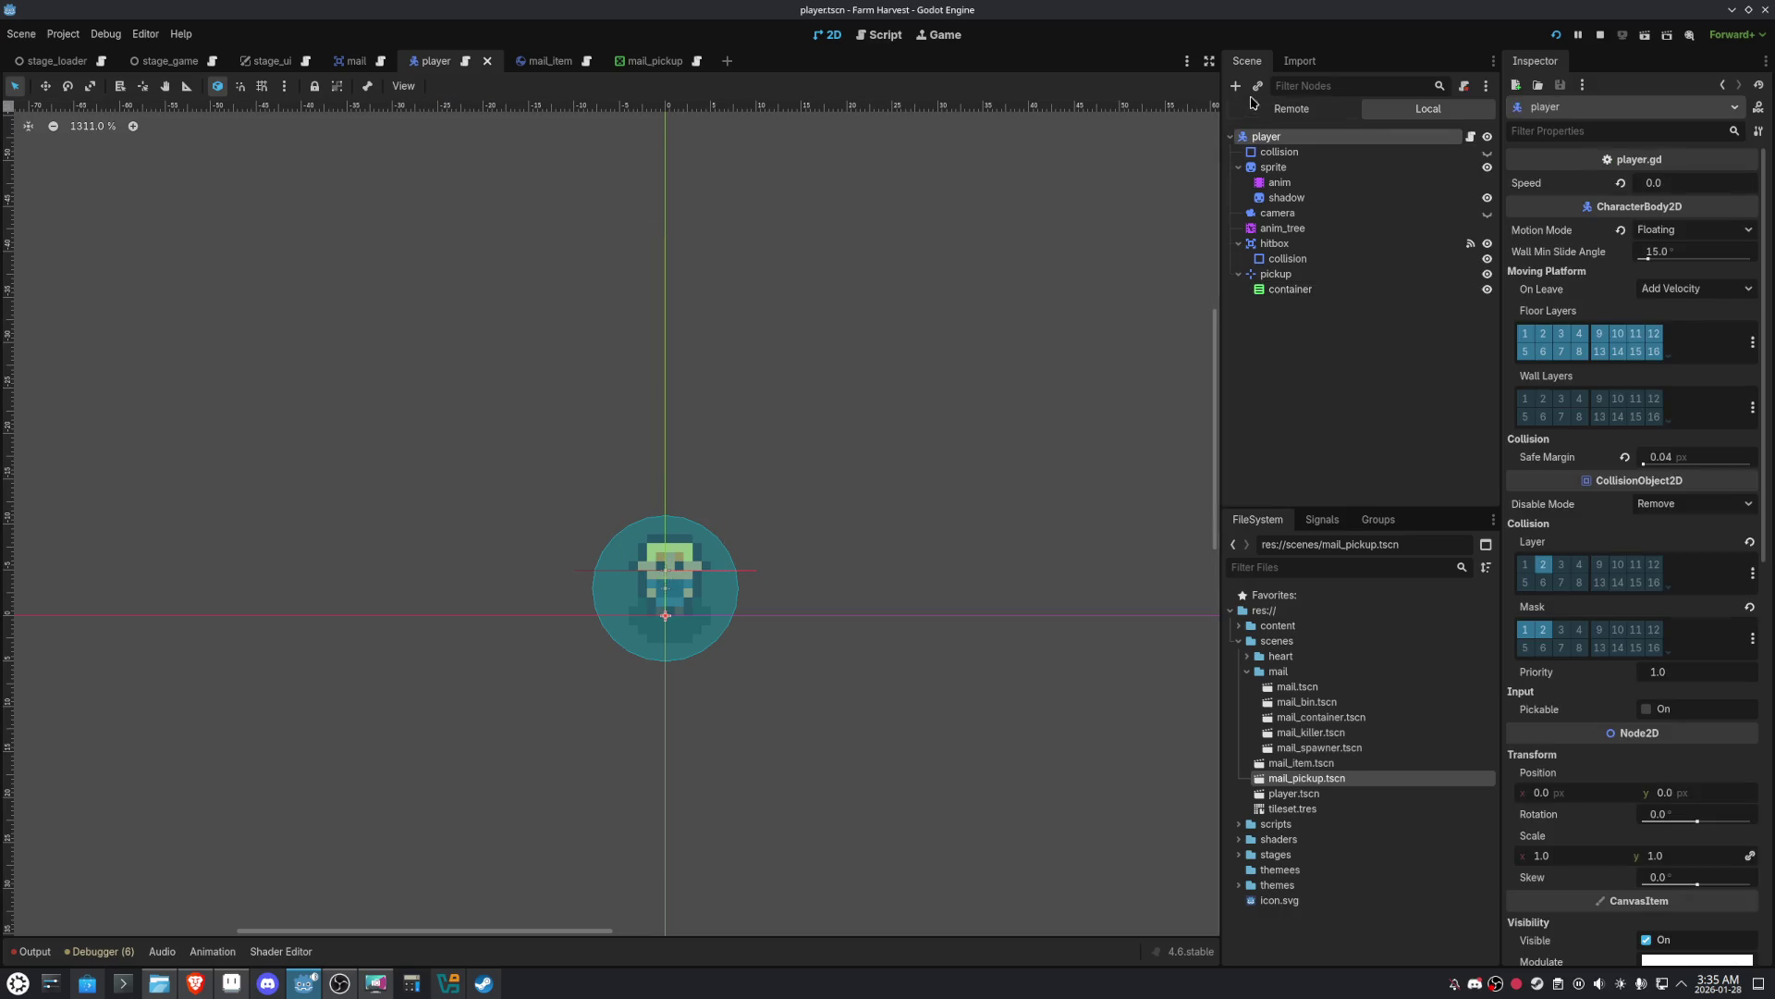
left_click(1235, 85)
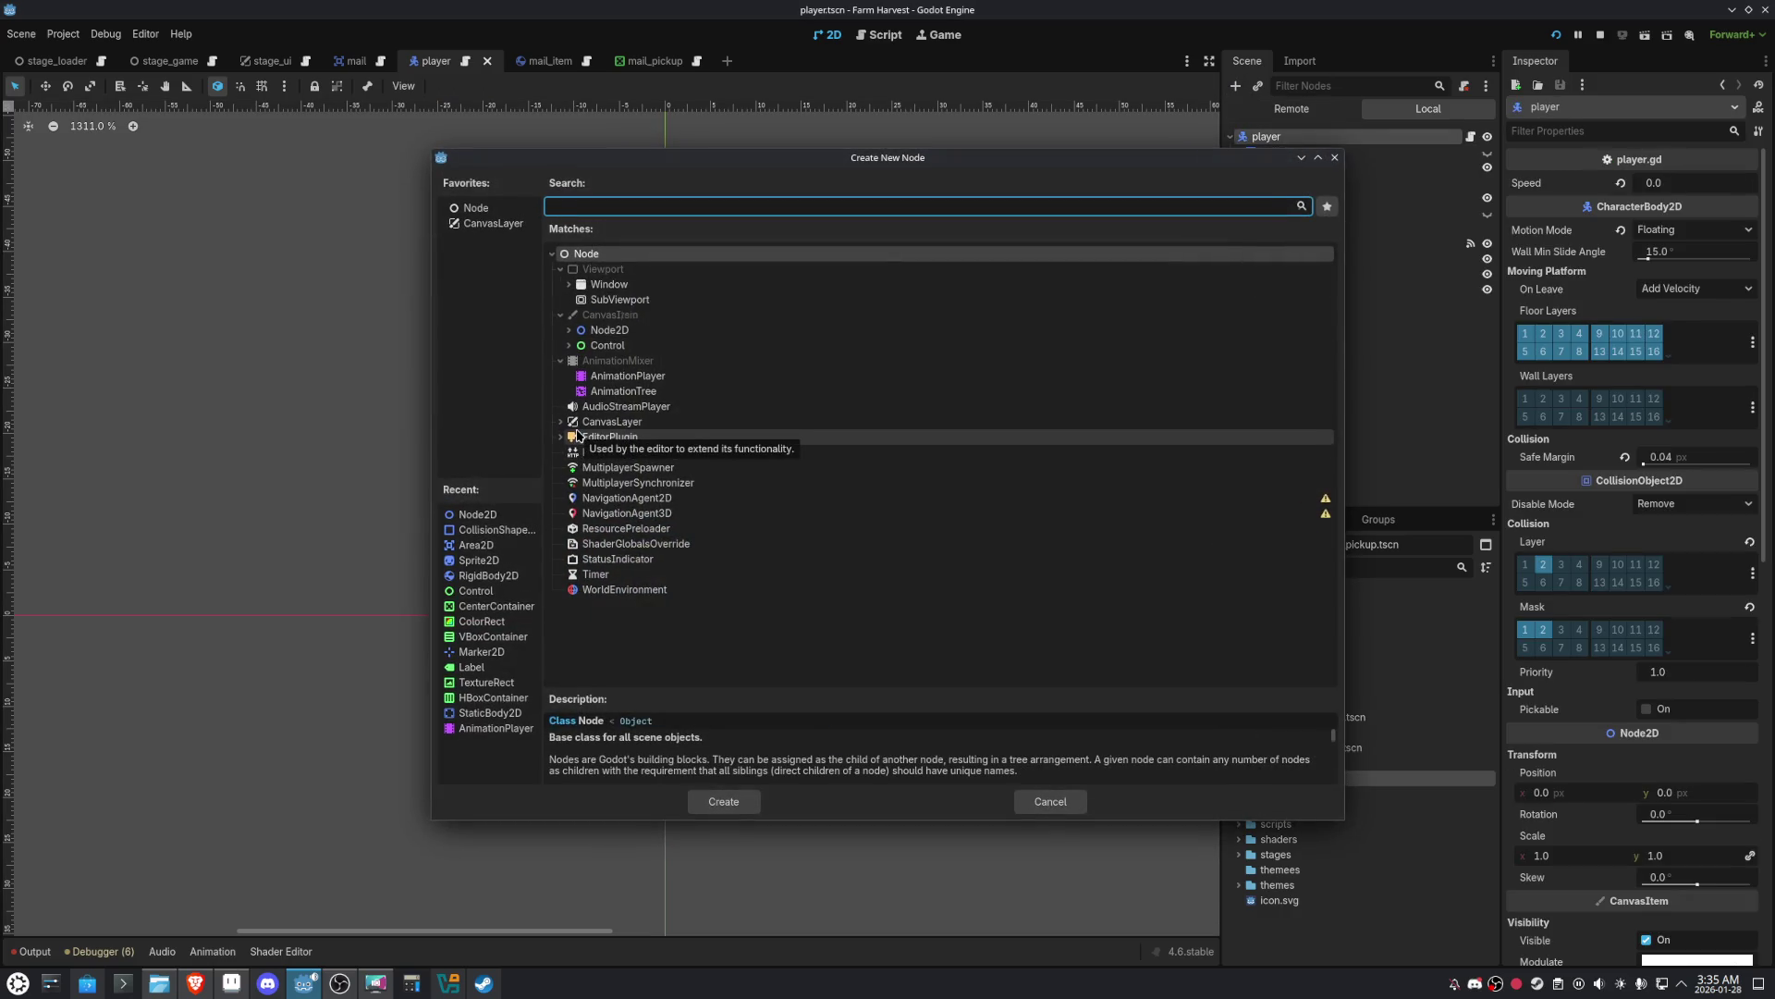
type("marke")
left_click(622, 304)
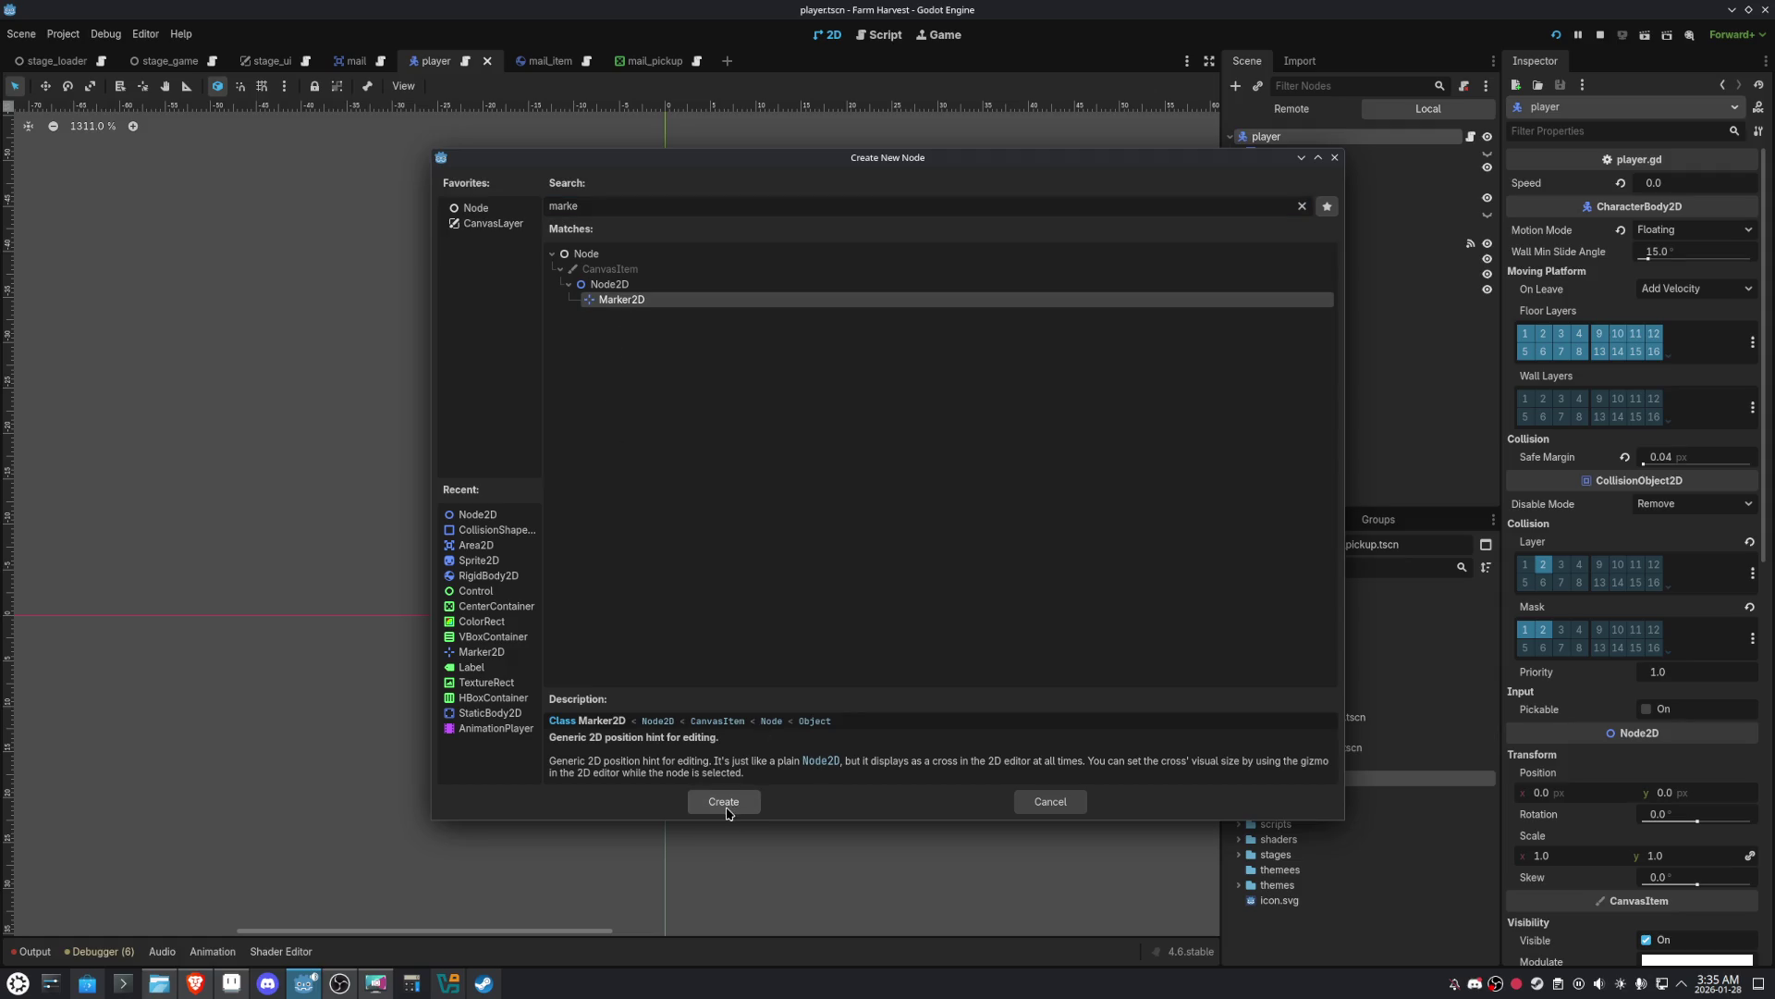
left_click(1033, 805)
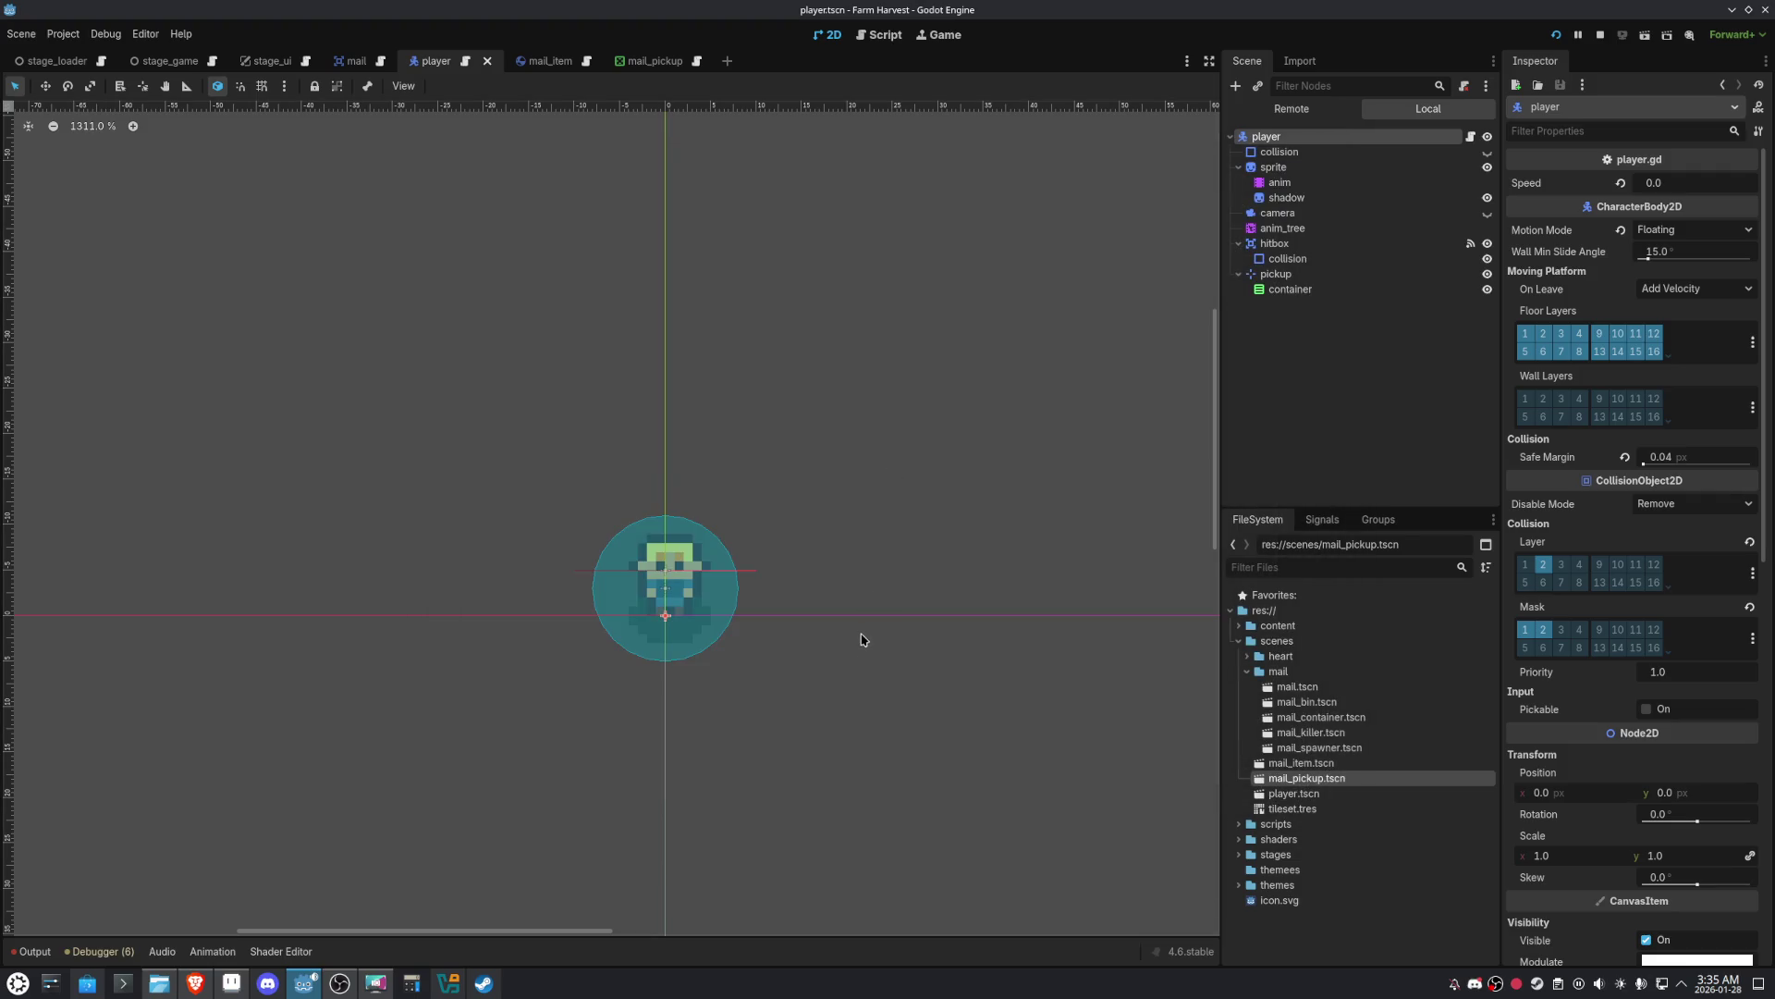
left_click(861, 637)
left_click(1291, 277)
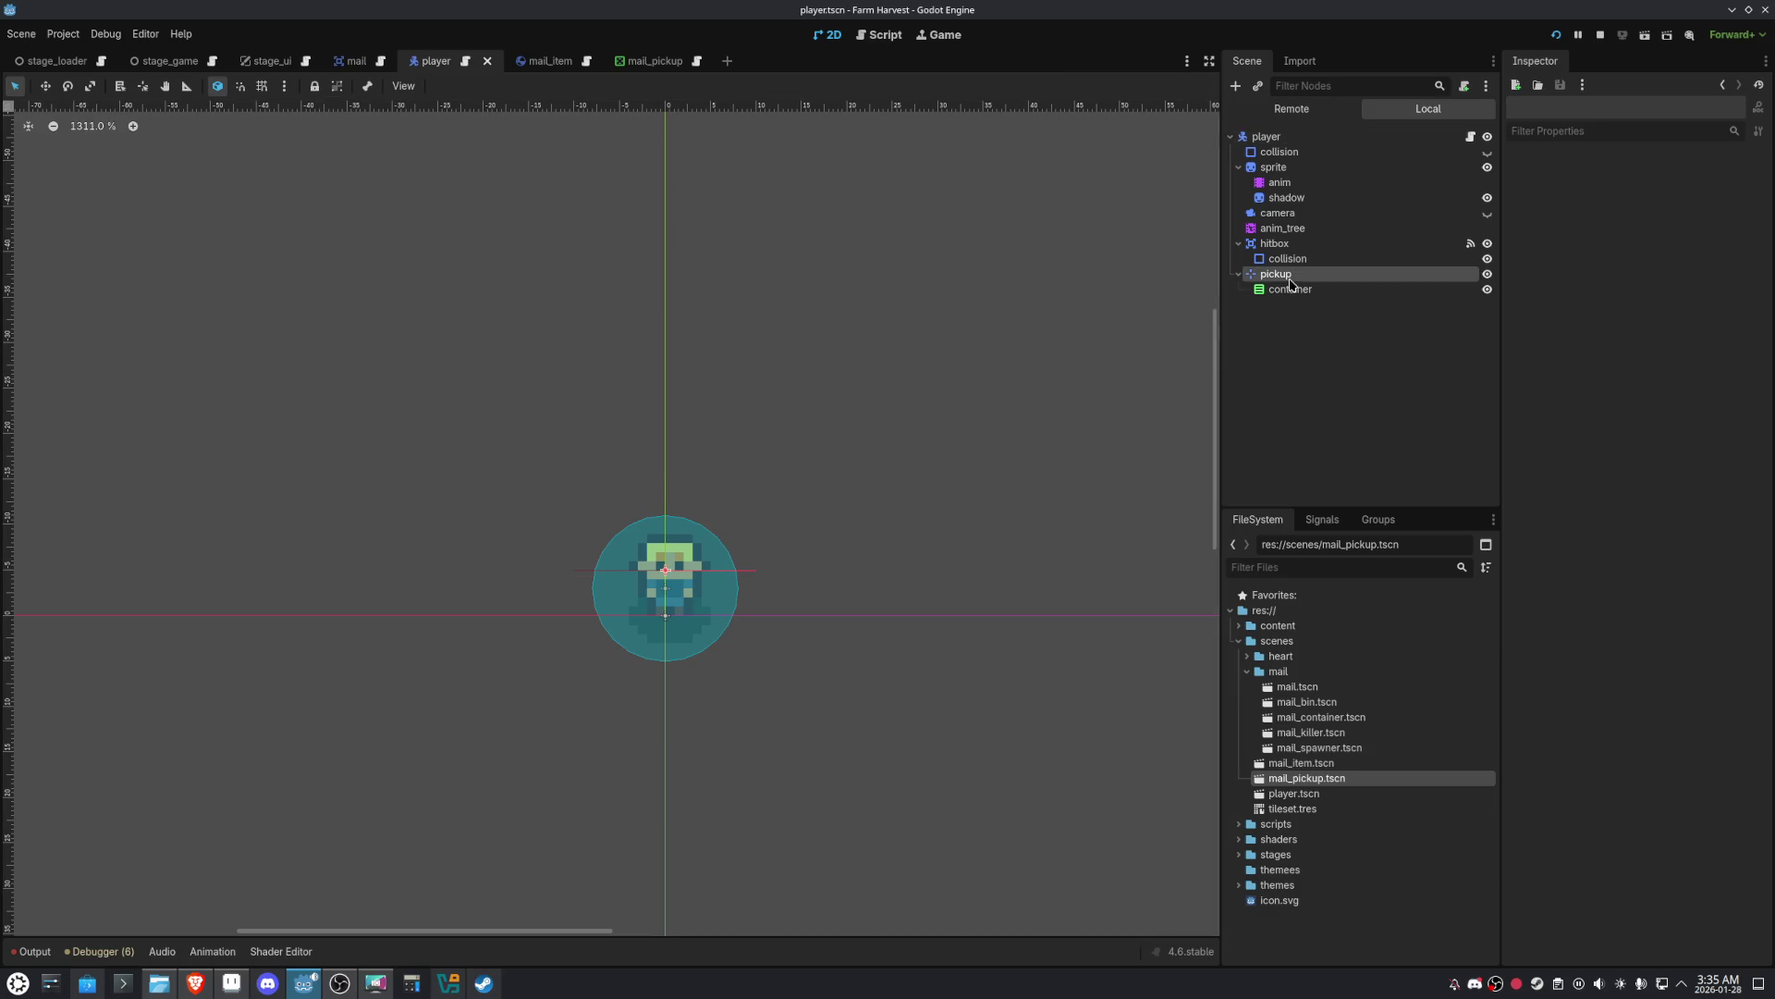
left_click(1283, 274)
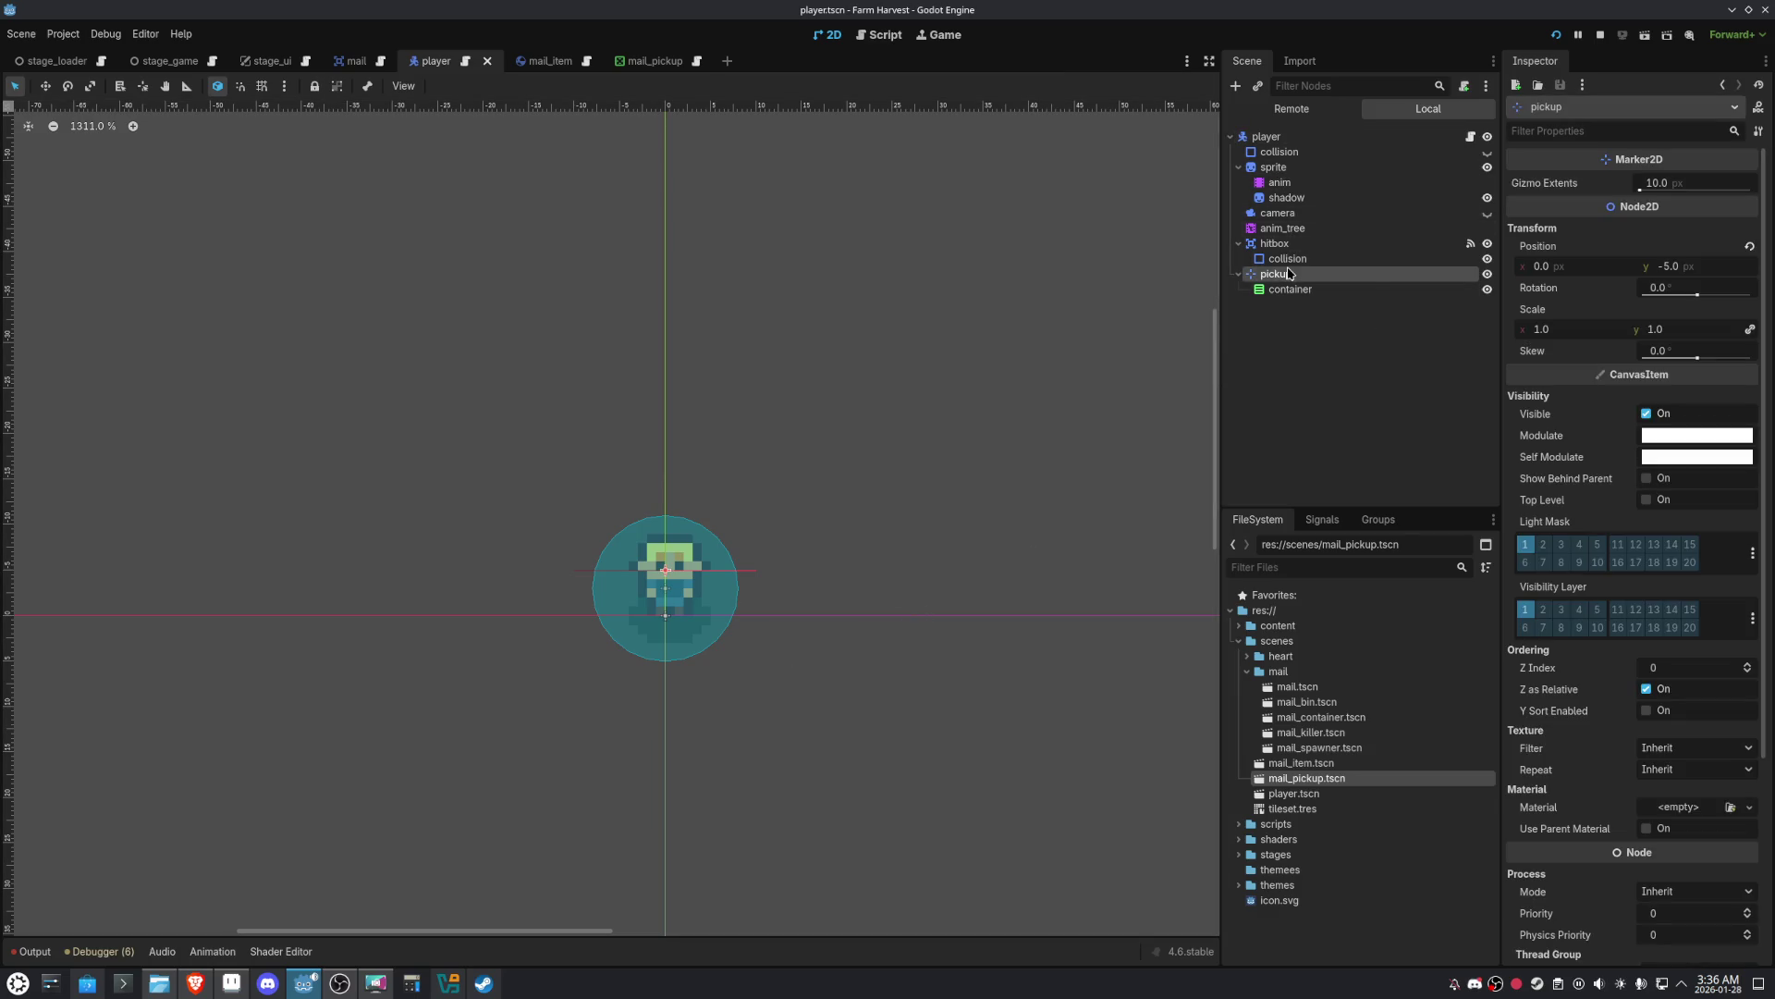
left_click(1267, 139)
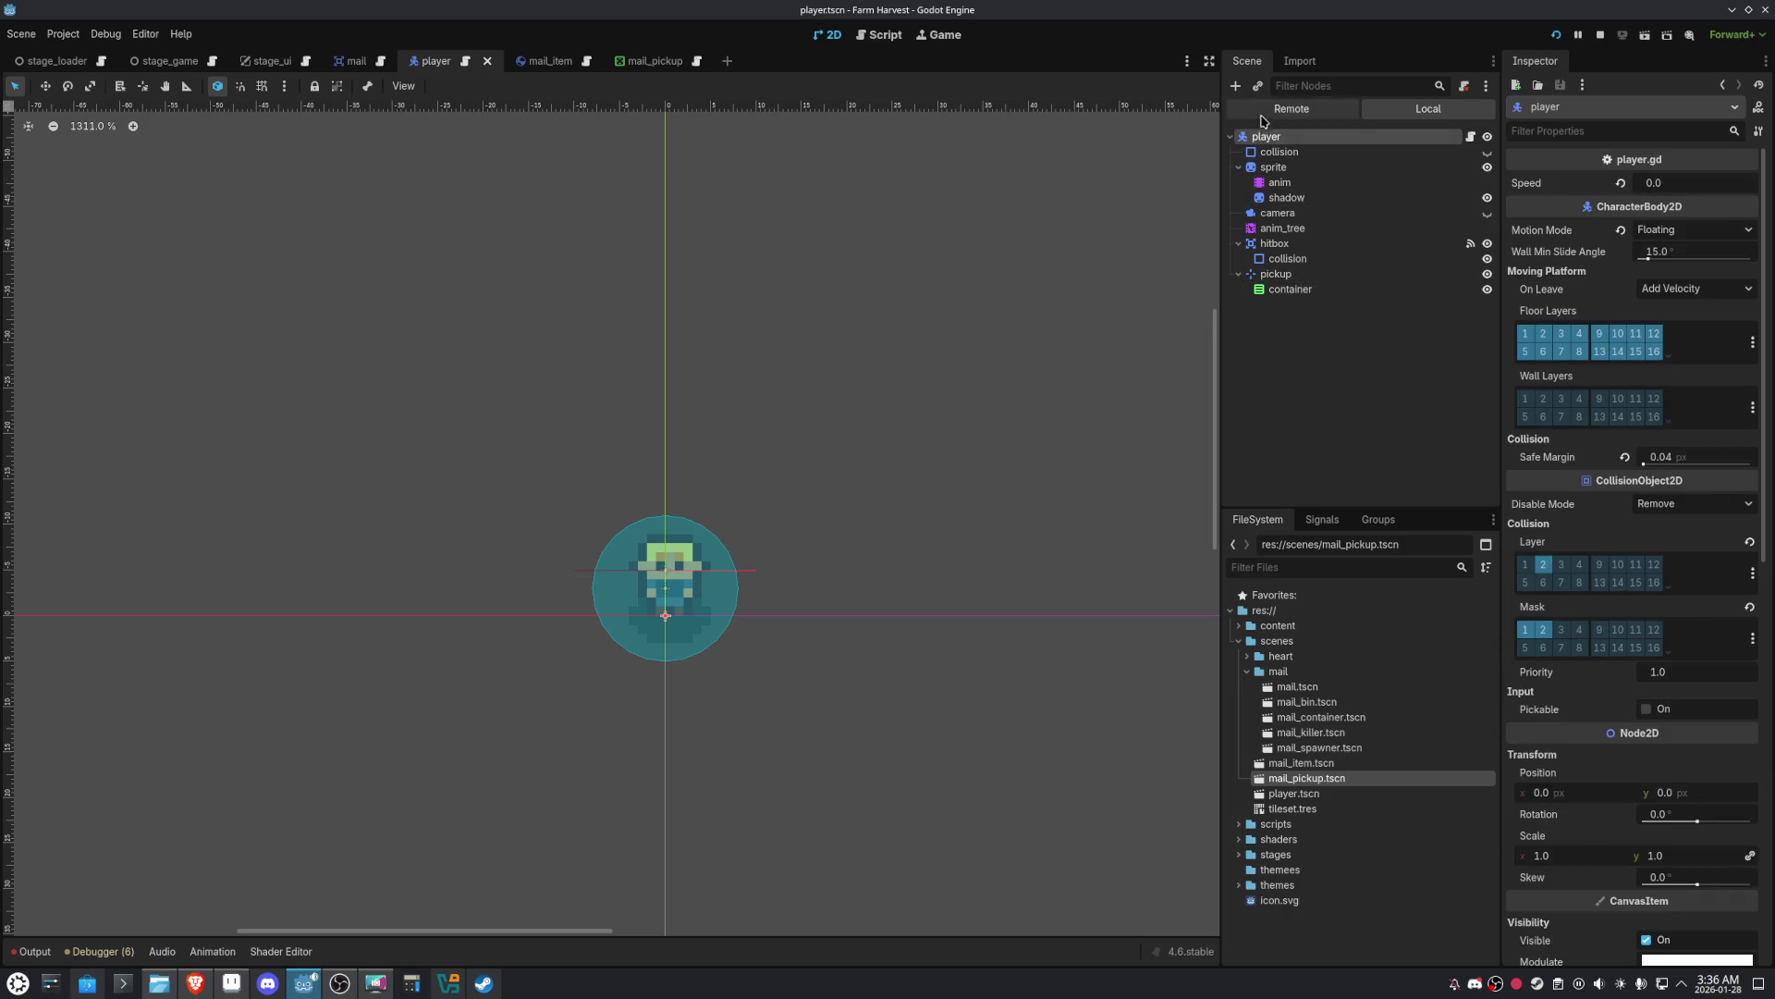
left_click(1235, 85)
double_click(623, 300)
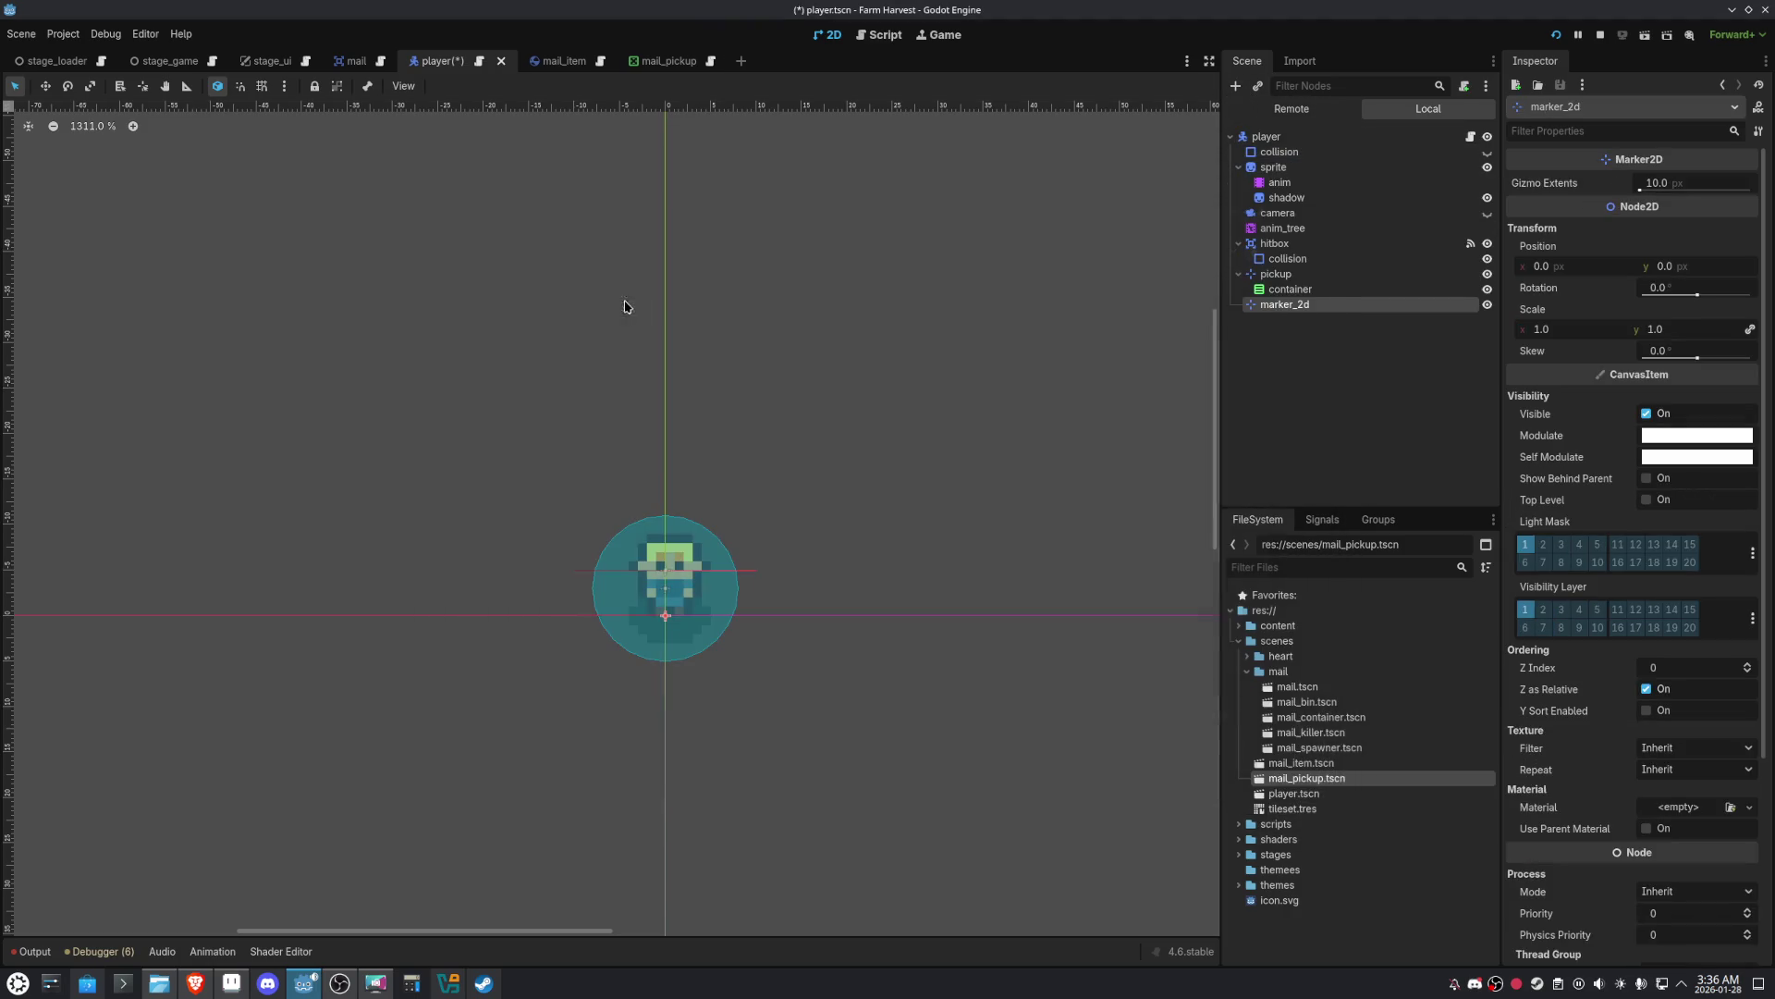
left_click(45, 85)
mouse_move(678, 447)
left_mouse_down()
mouse_move(642, 453)
mouse_move(582, 404)
mouse_move(588, 445)
mouse_move(587, 400)
mouse_move(576, 461)
mouse_move(614, 447)
mouse_move(587, 447)
left_mouse_up()
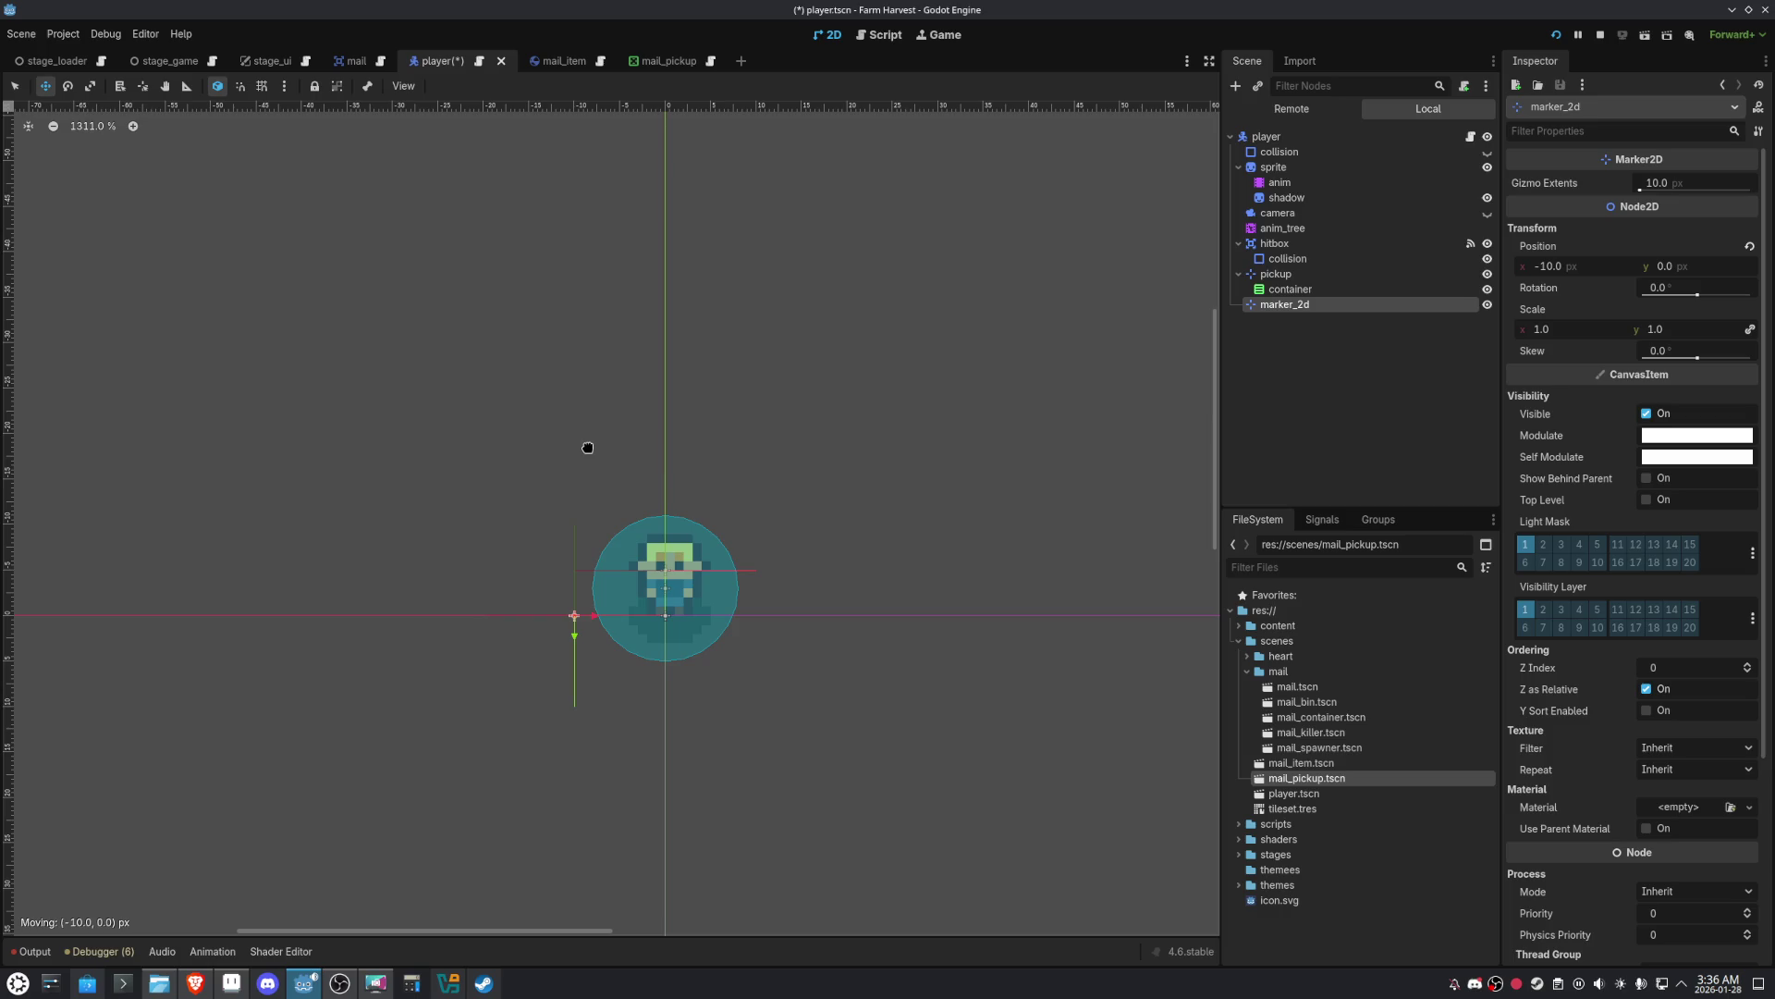
double_click(1330, 305)
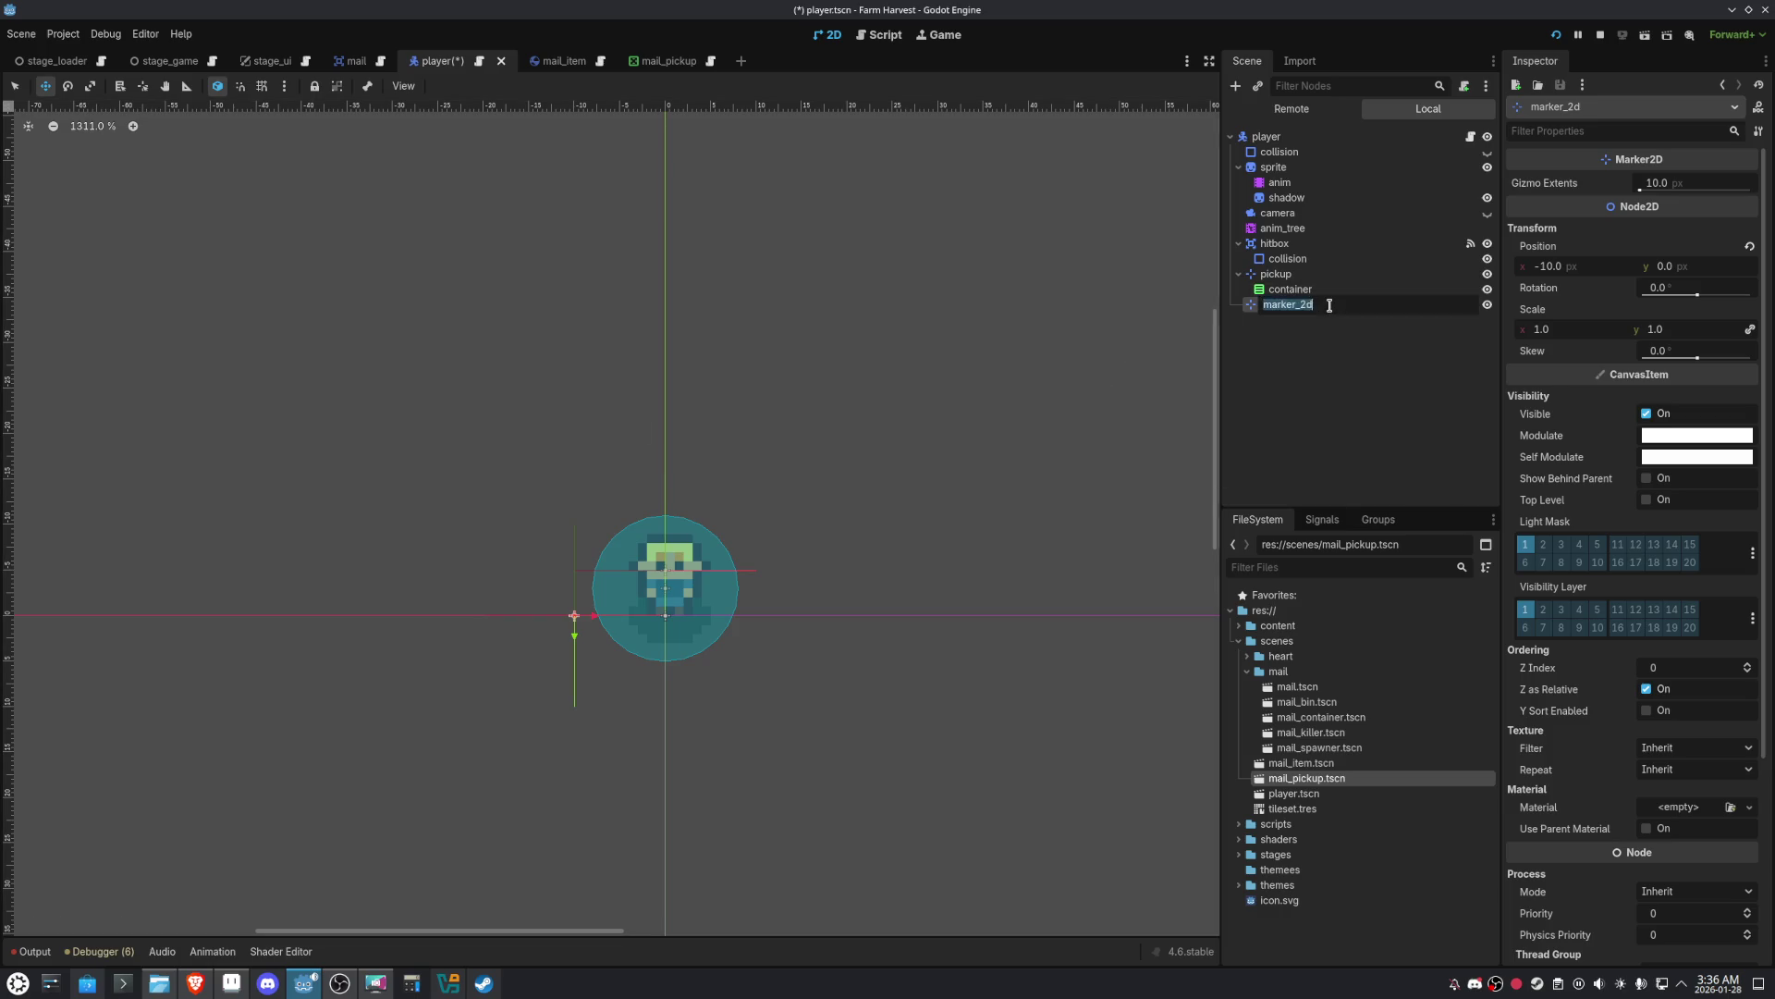
type("shoot_")
type("pos")
key("Return")
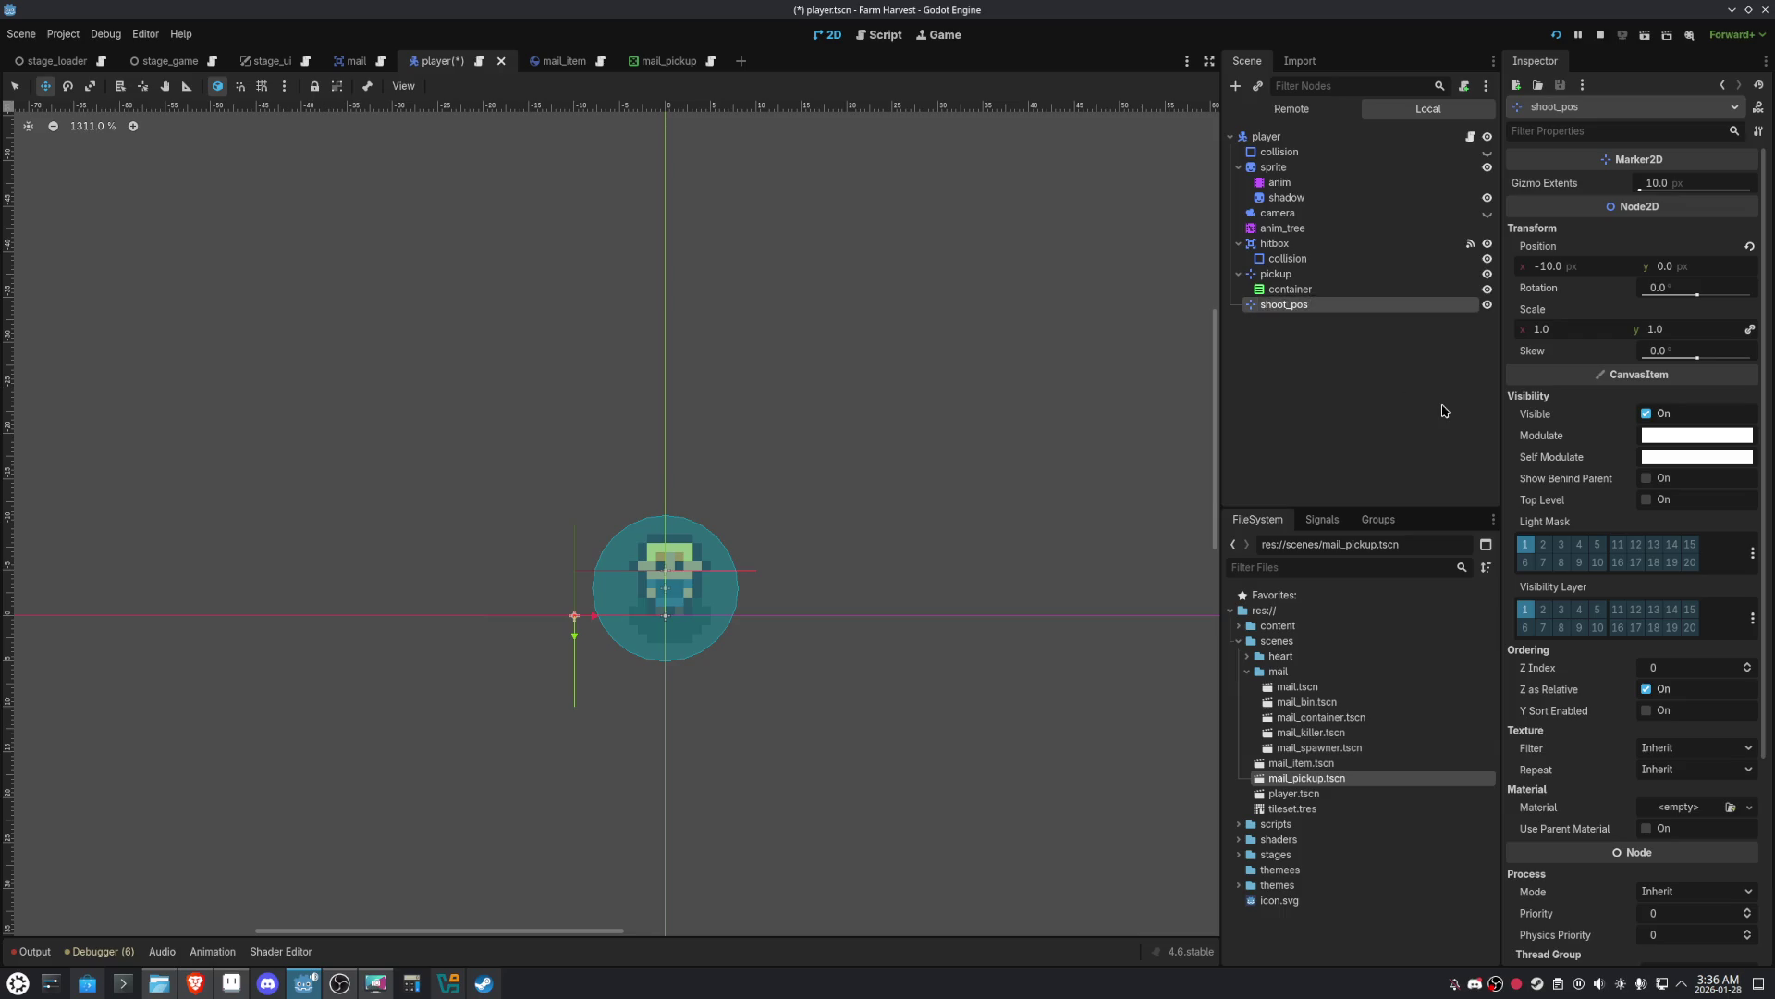
left_click_drag(913, 442, 913, 403)
mouse_move(913, 402)
left_mouse_down()
mouse_move(946, 329)
mouse_move(1002, 321)
mouse_move(1079, 350)
mouse_move(1109, 475)
mouse_move(939, 515)
mouse_move(896, 373)
mouse_move(1102, 389)
mouse_move(845, 503)
mouse_move(1098, 336)
mouse_move(832, 385)
mouse_move(906, 398)
left_mouse_up()
key("Delete")
key("Return")
key("ctrl+s")
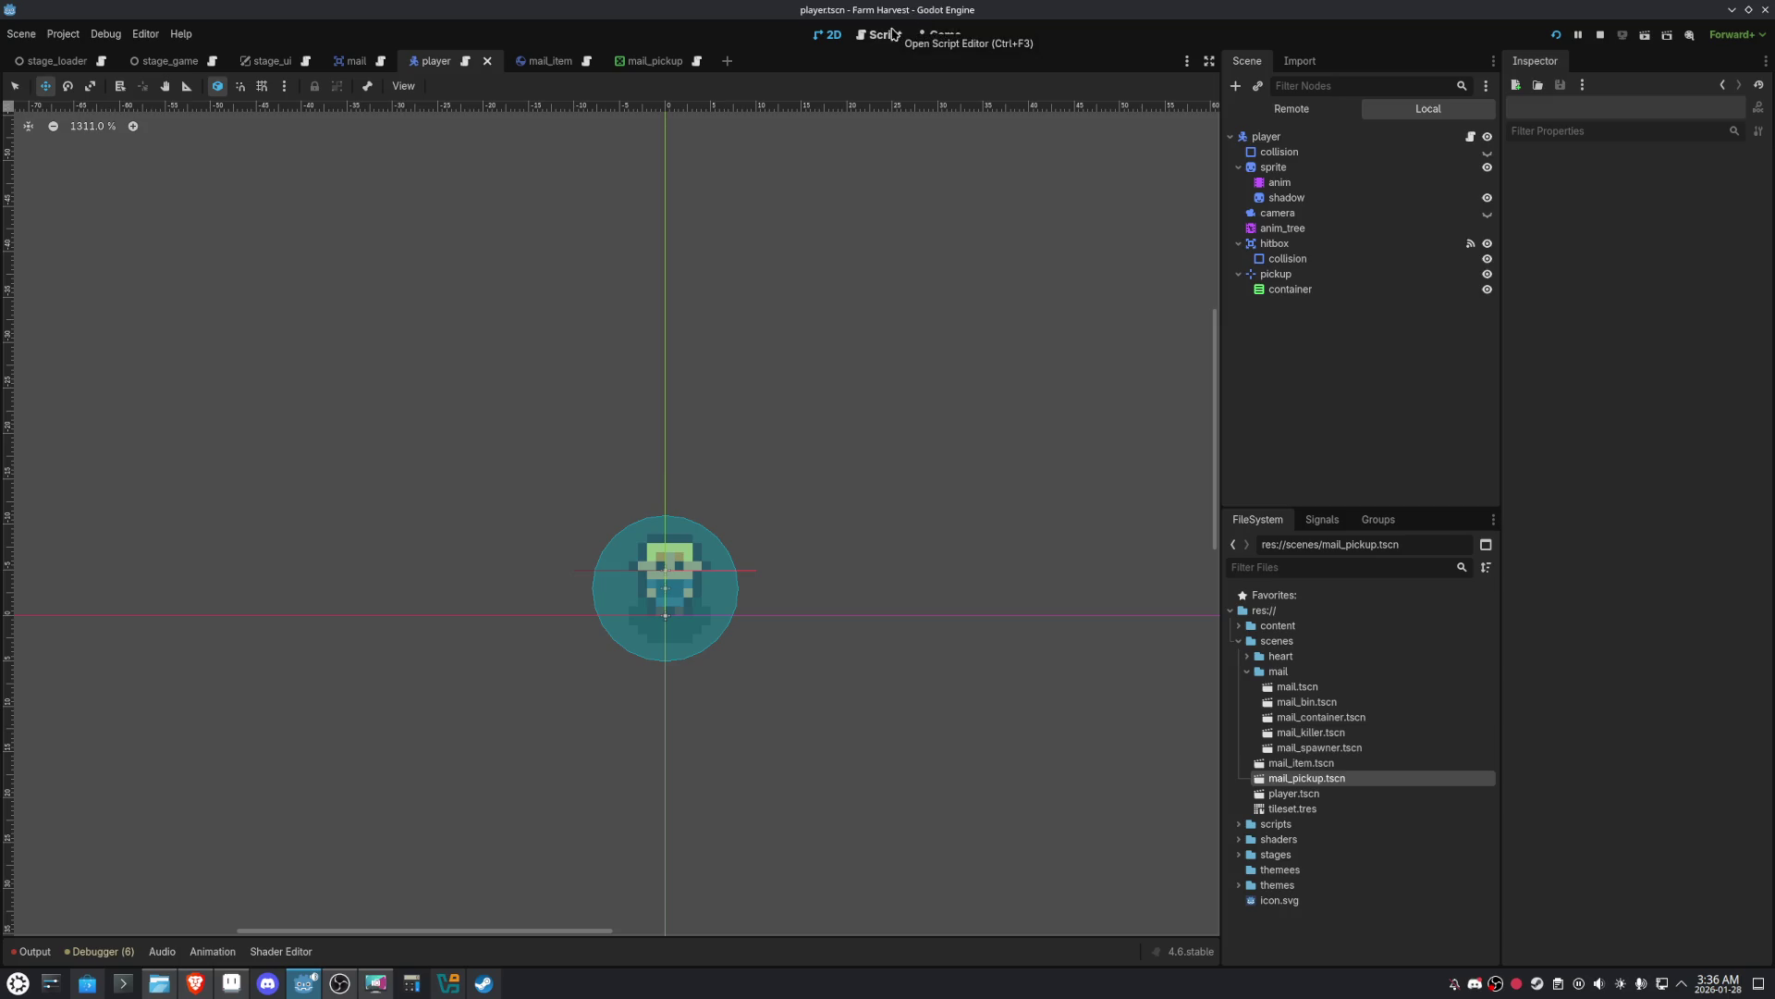
In player.gd's throw_item, delete the mail_item instantiate line
left_click(889, 34)
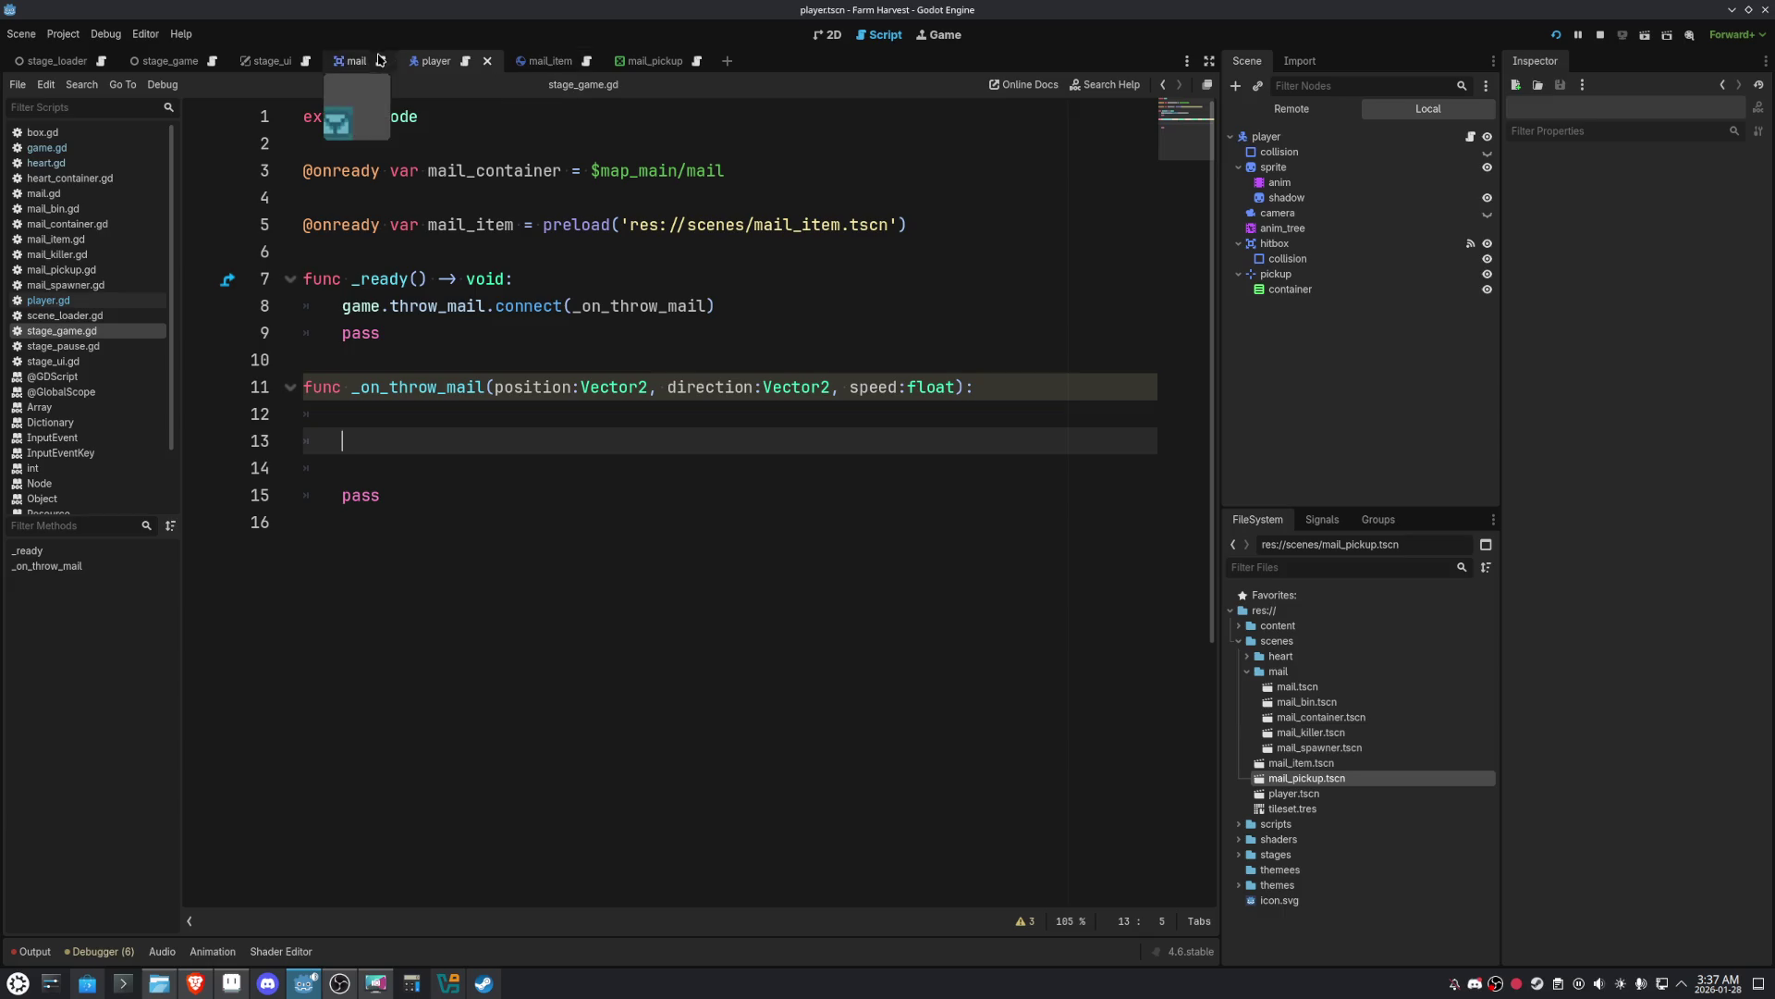
left_click(1469, 136)
scroll(924, 447, "down", 15)
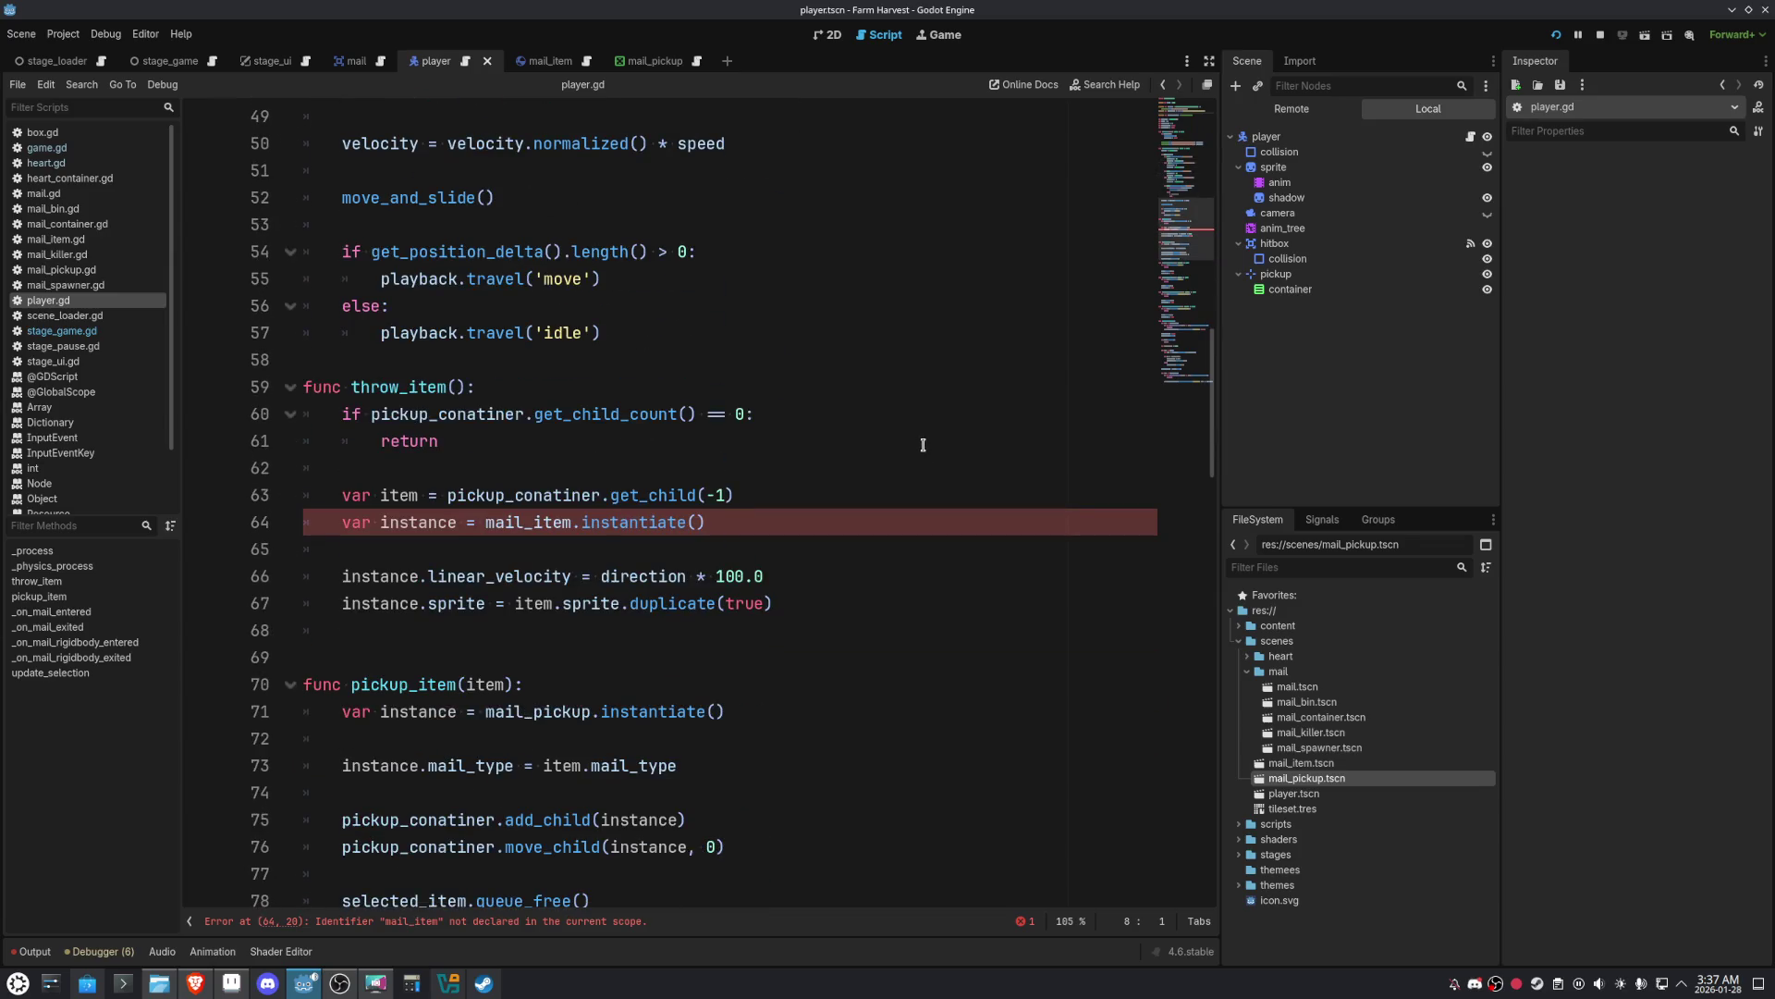
left_click_drag(752, 516, 344, 521)
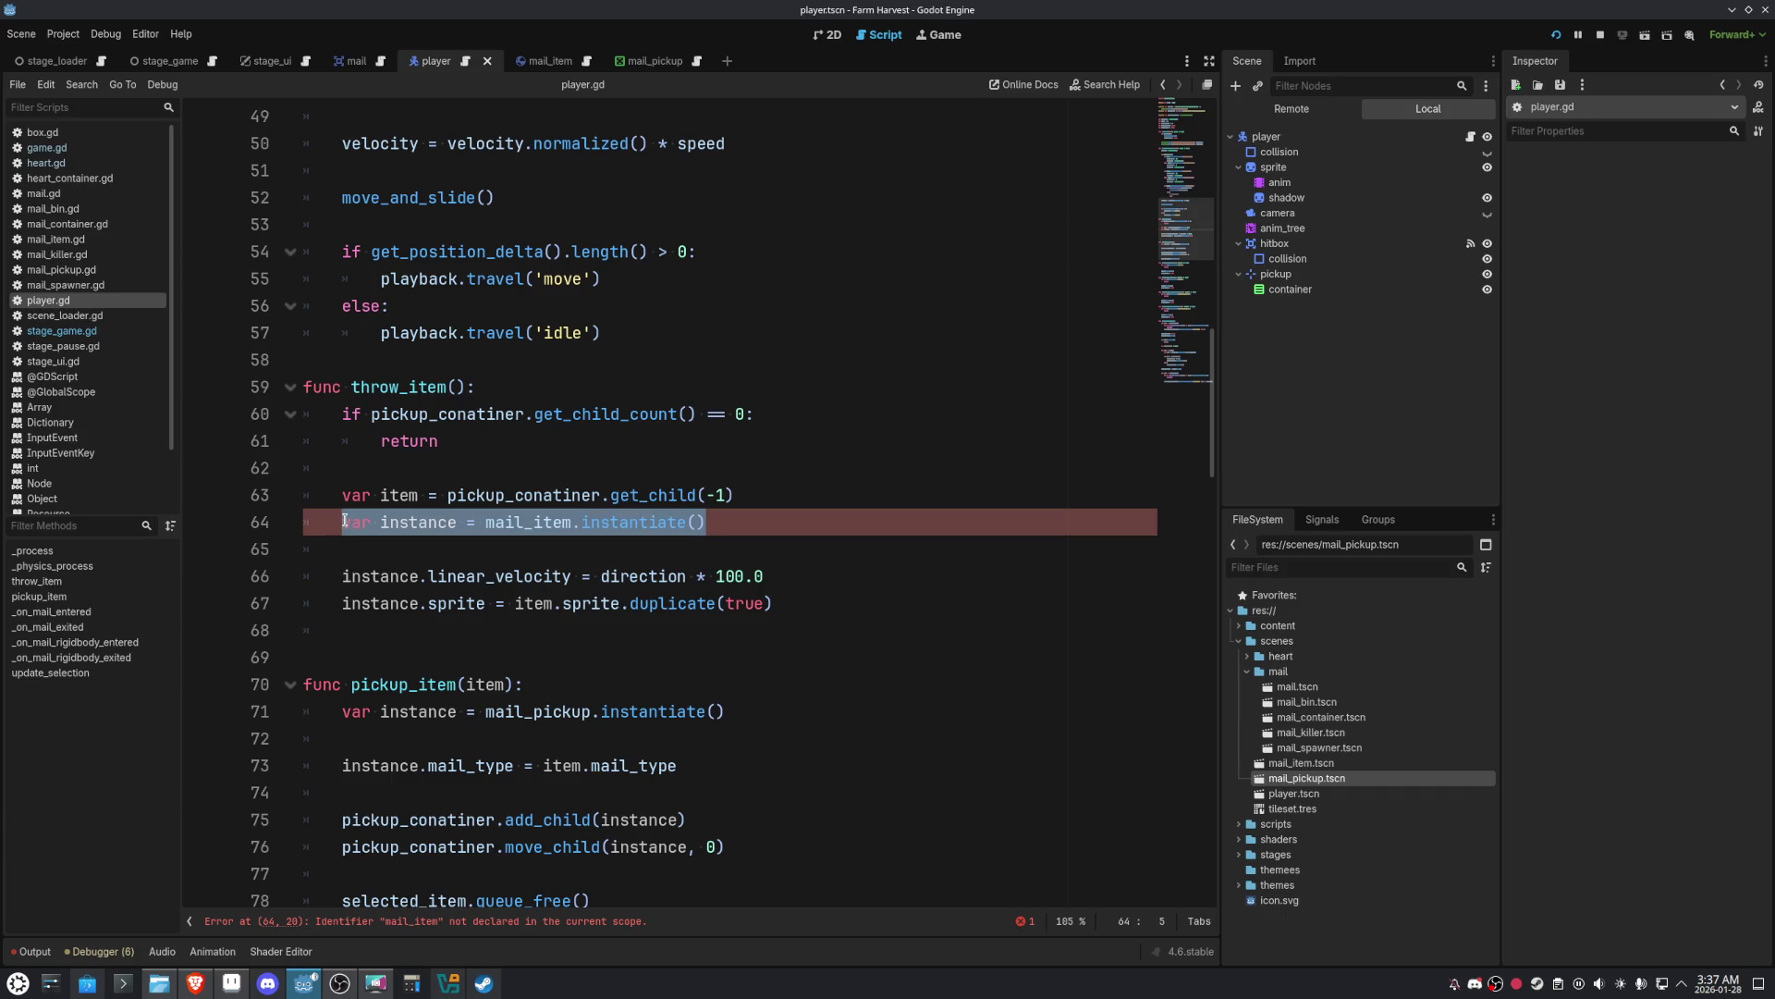
left_click_drag(344, 494, 841, 497)
left_click_drag(744, 522, 337, 518)
key("BackSpace")
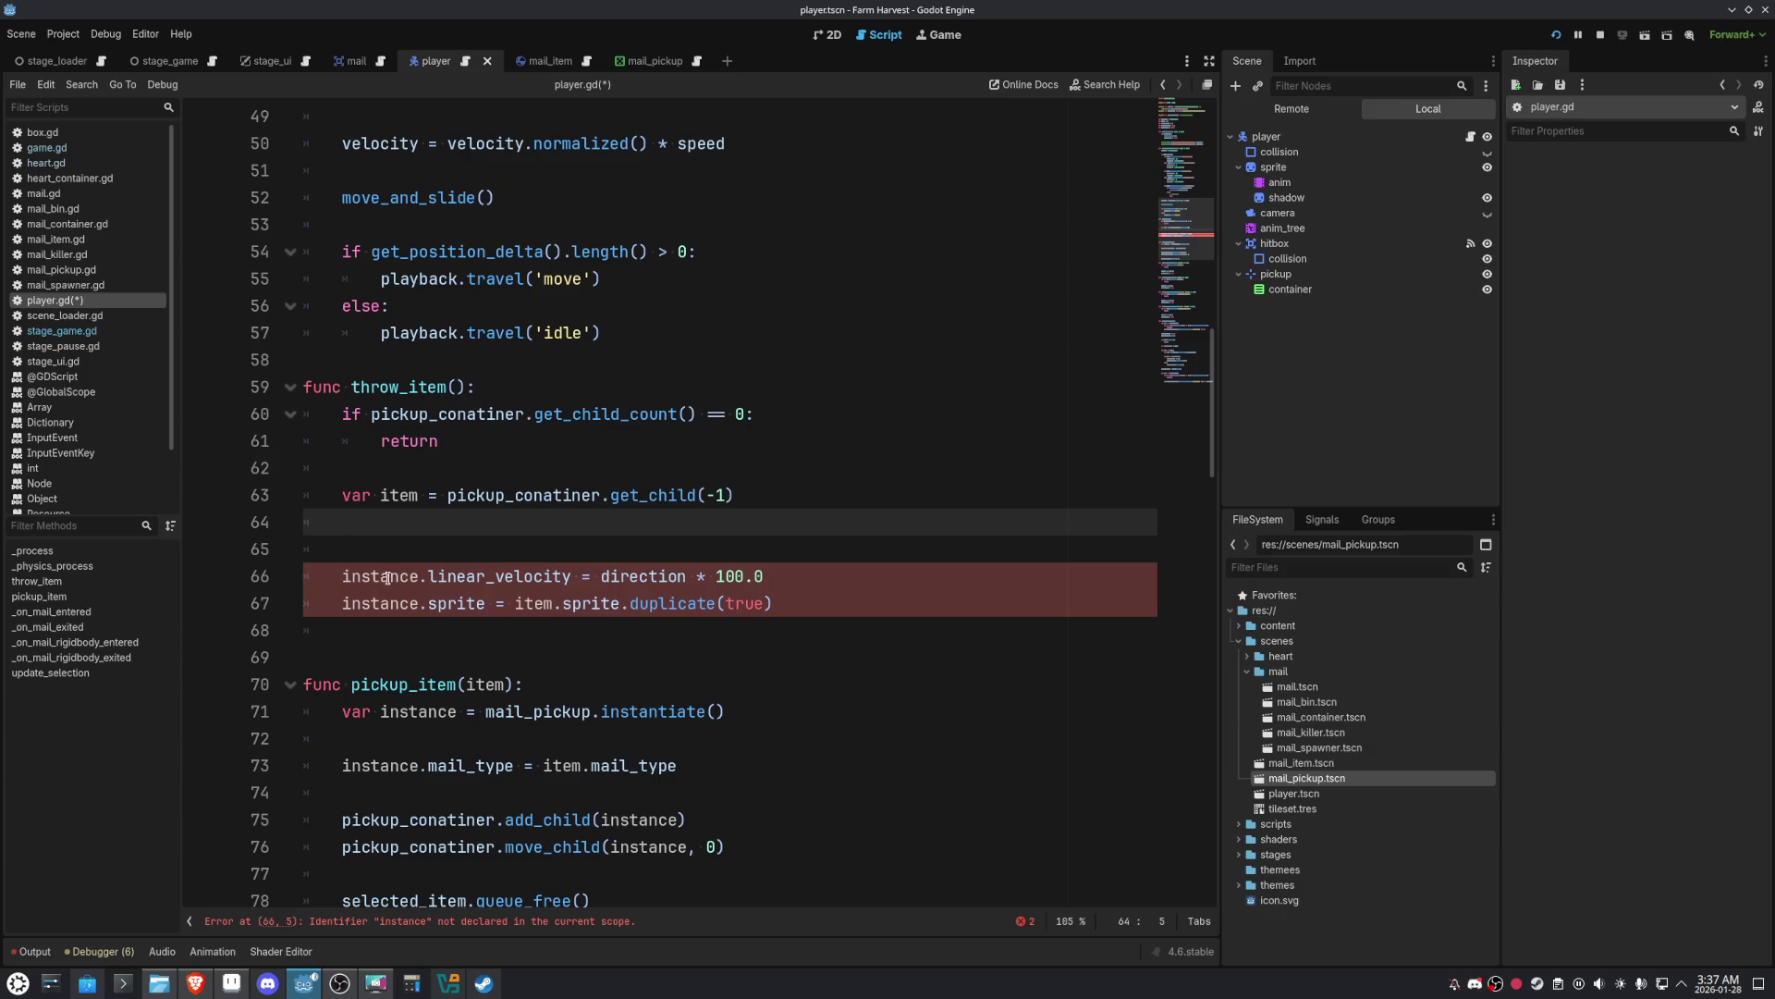
Replace instance.linear_velocity on line 66 with 'var vel ='
left_click_drag(571, 577, 344, 575)
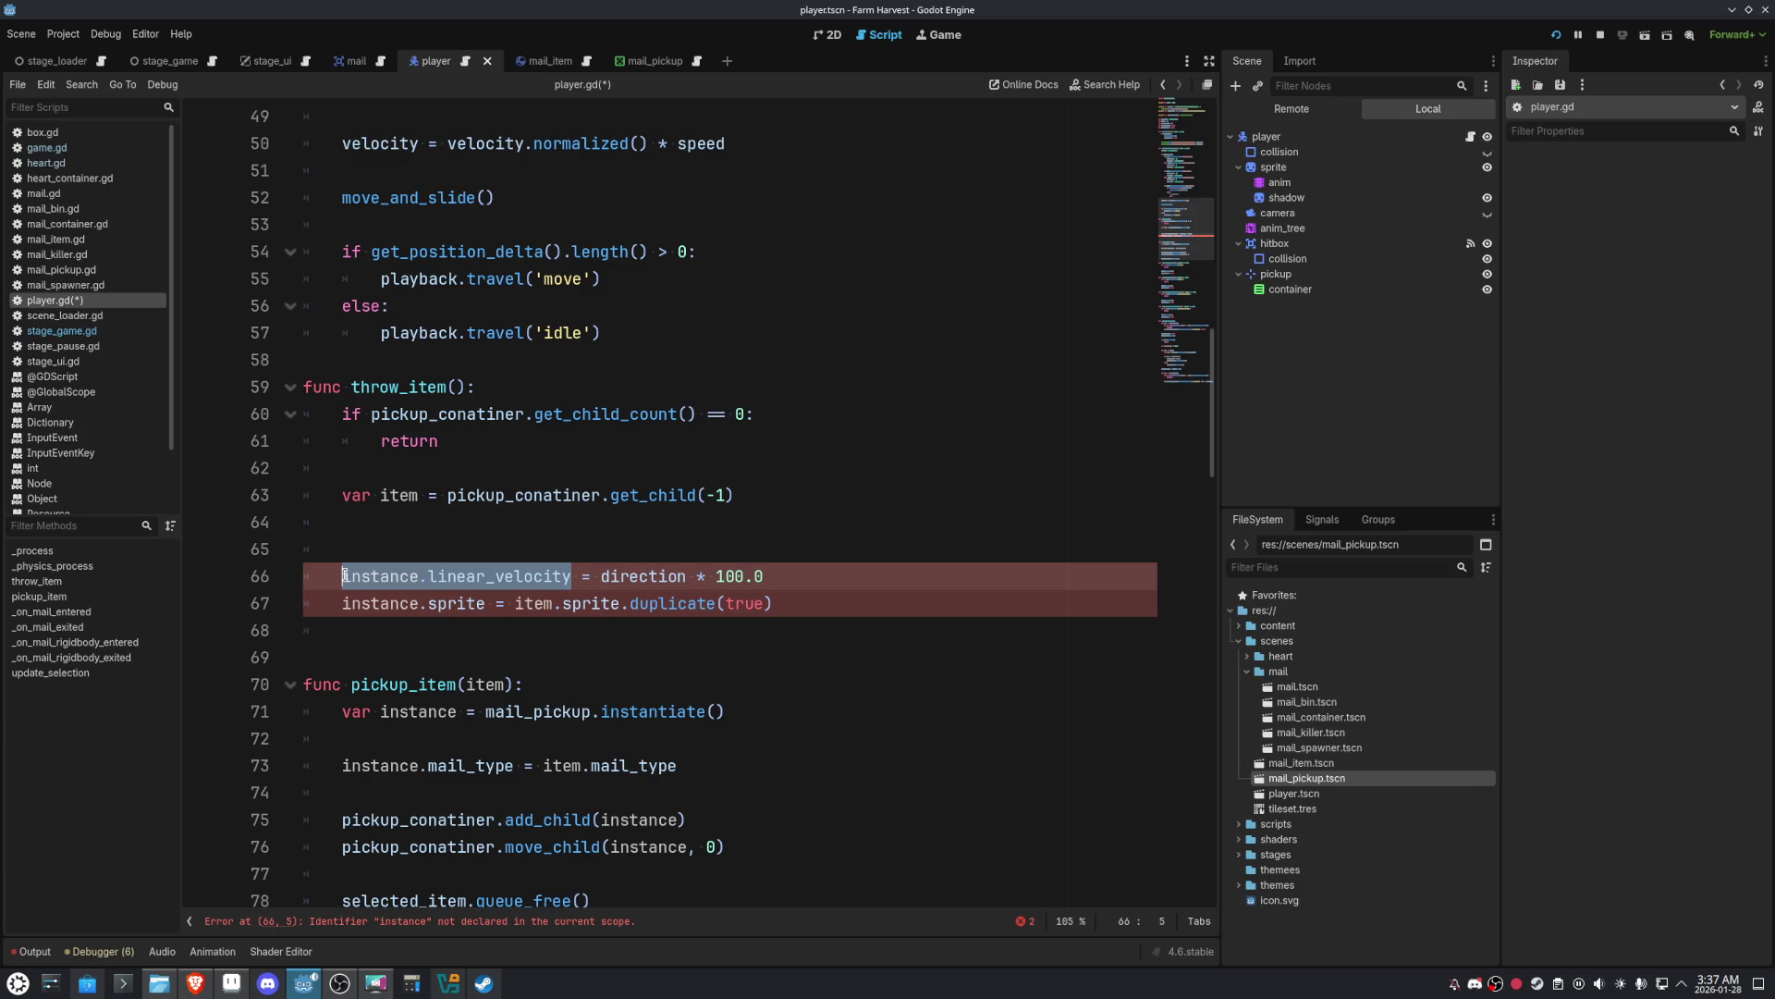
key("BackSpace")
type("var cel")
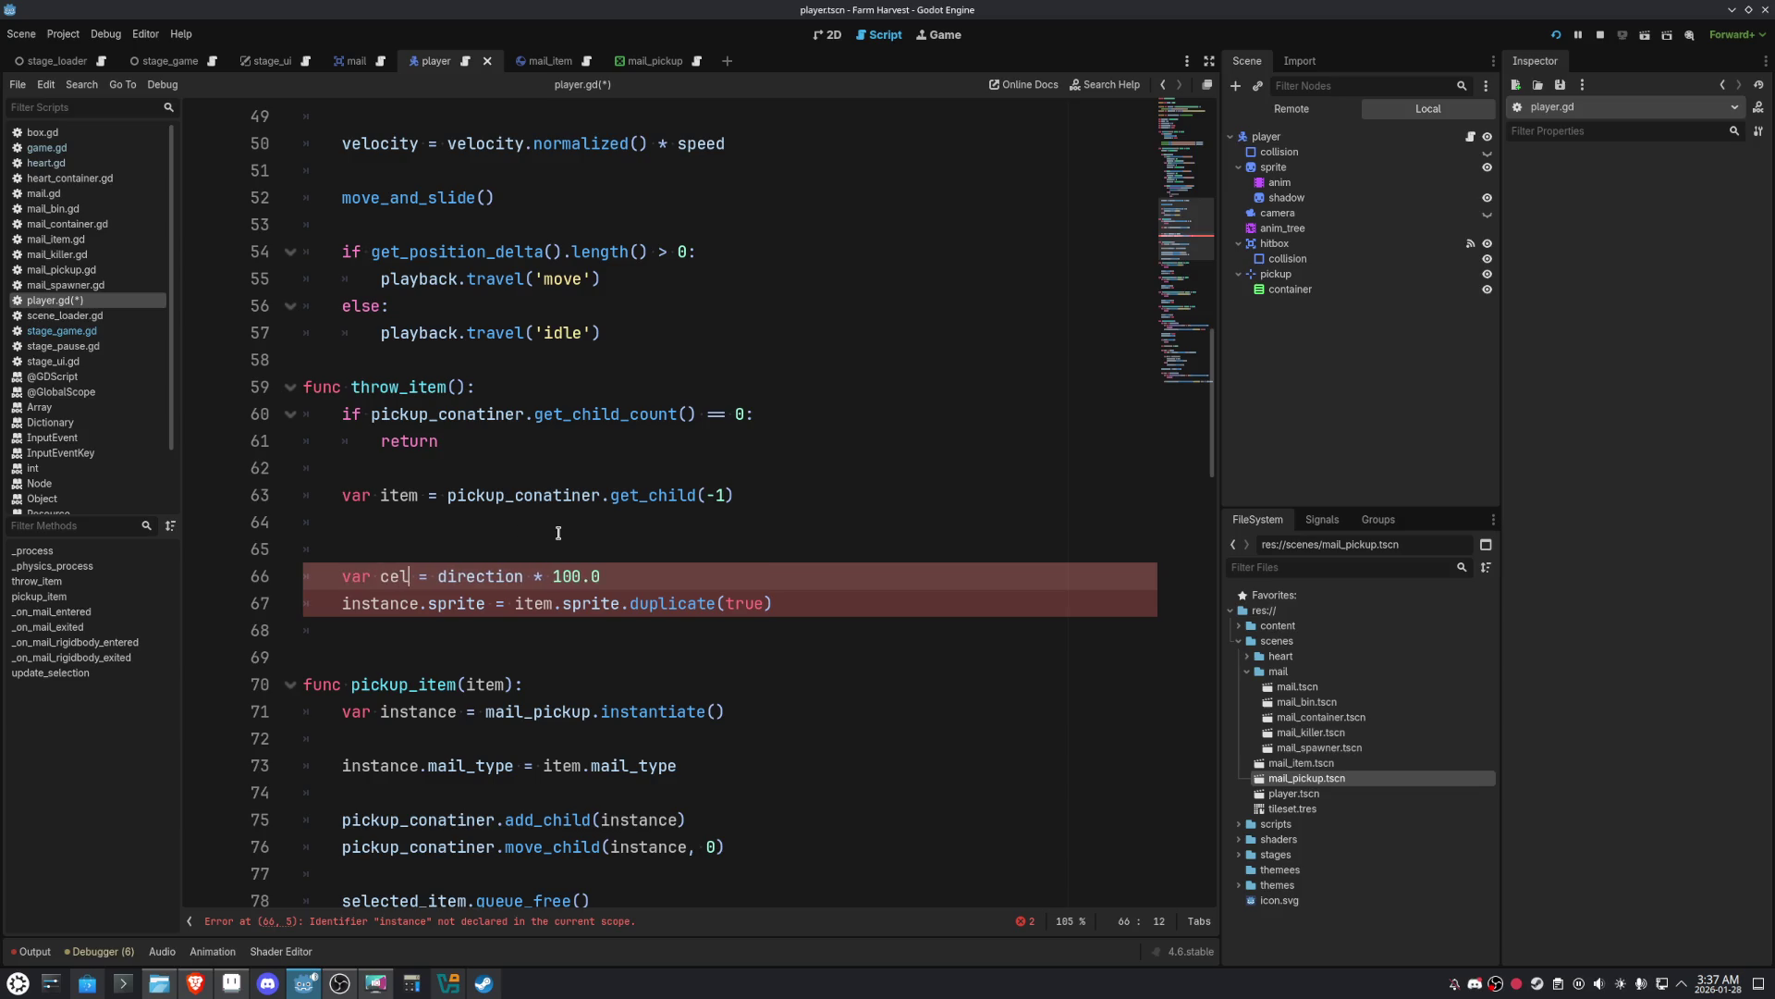
key("BackSpace")
key("BackSpace")
key("BackSpace")
type("vel ")
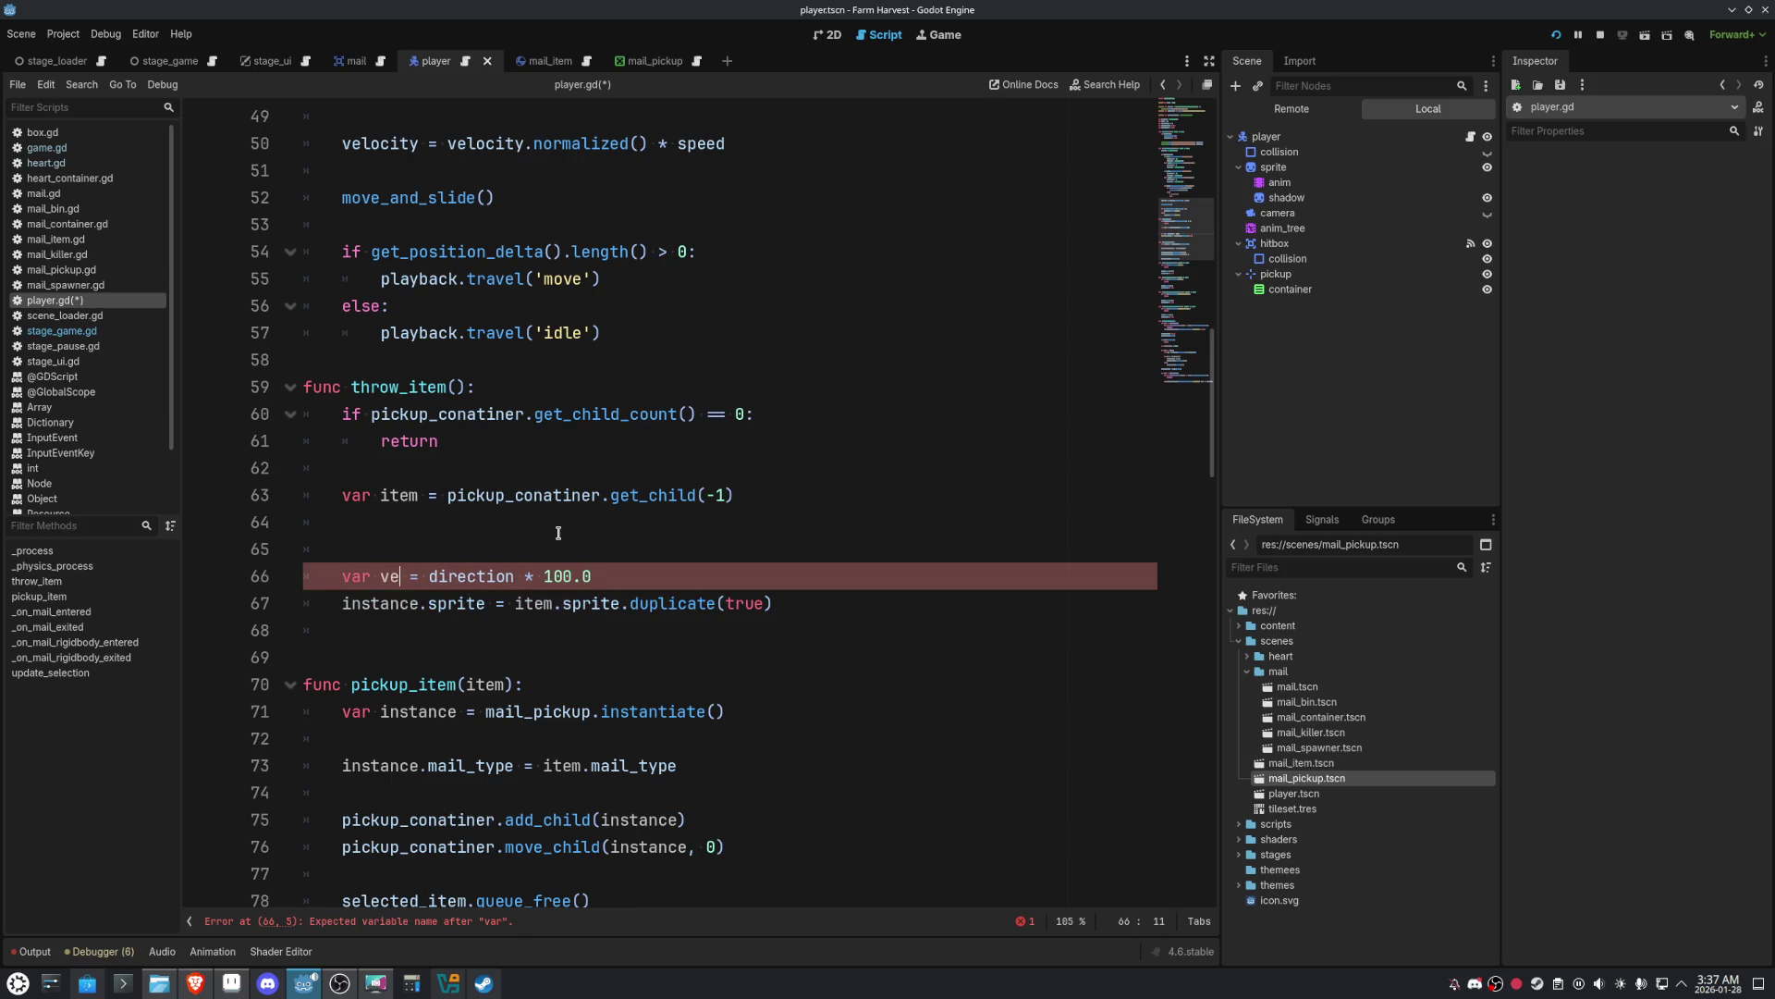
type("=")
left_click(636, 528)
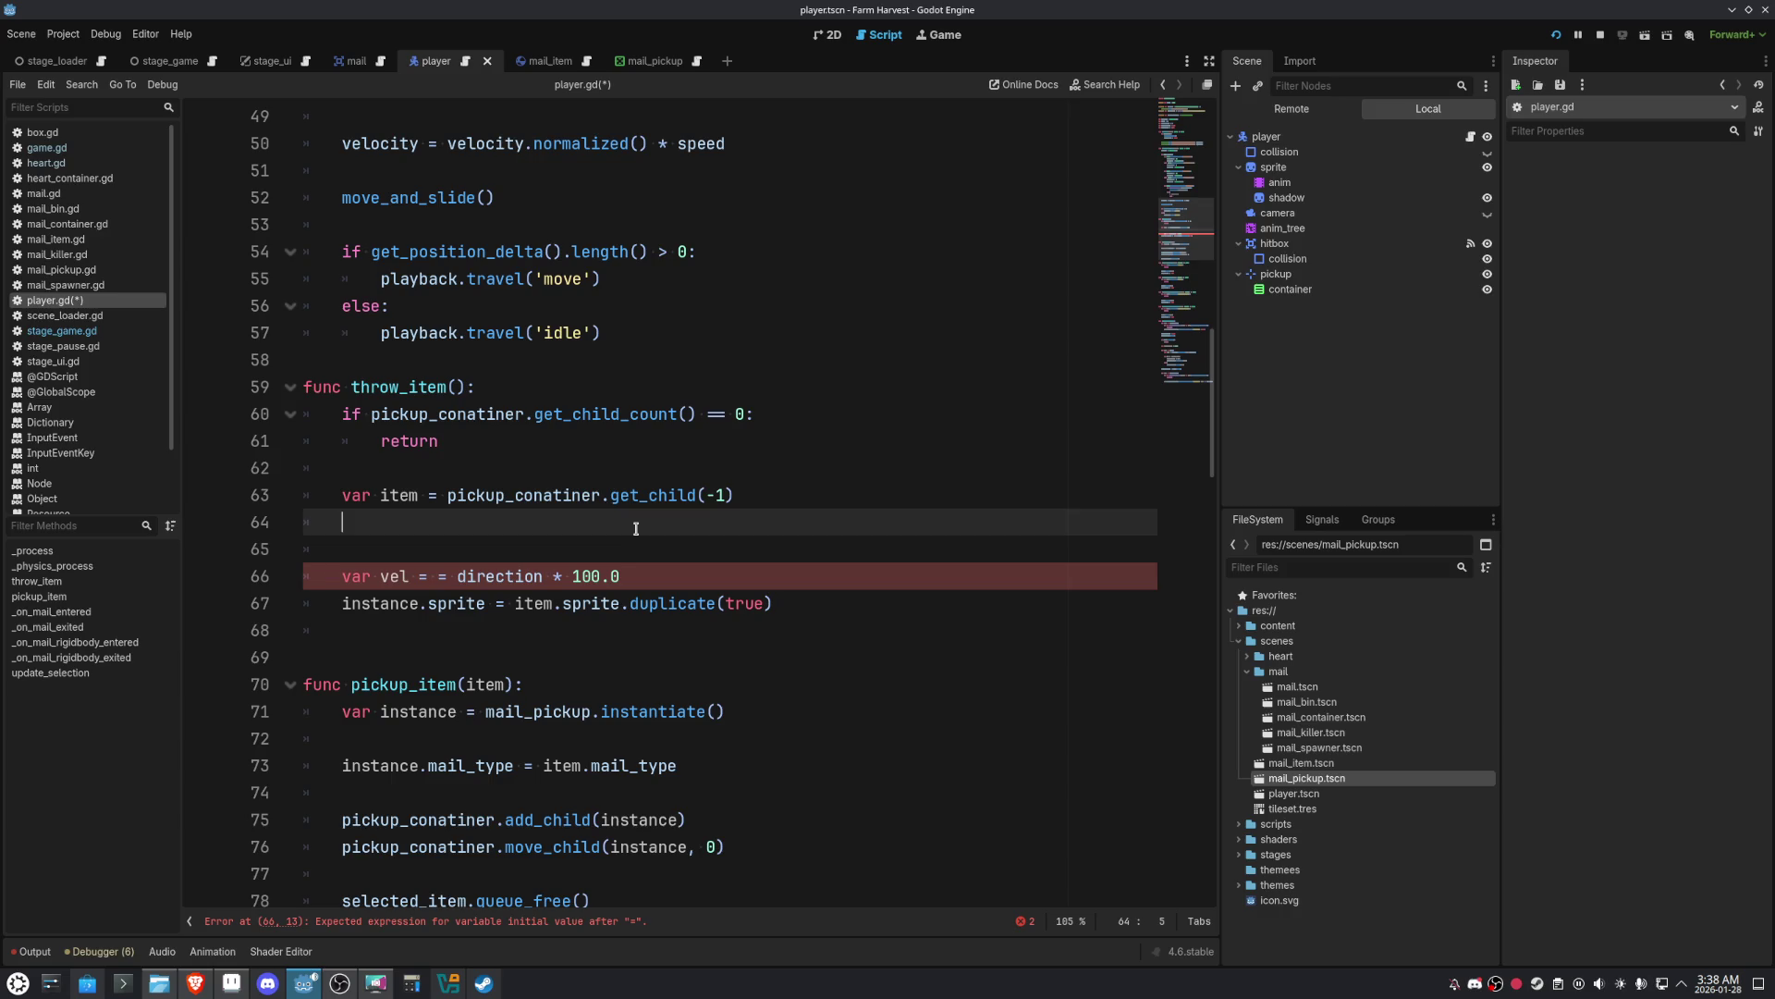
Save player.gd with the vel line unfinished and return to the stage_game scene
key("alt+Tab")
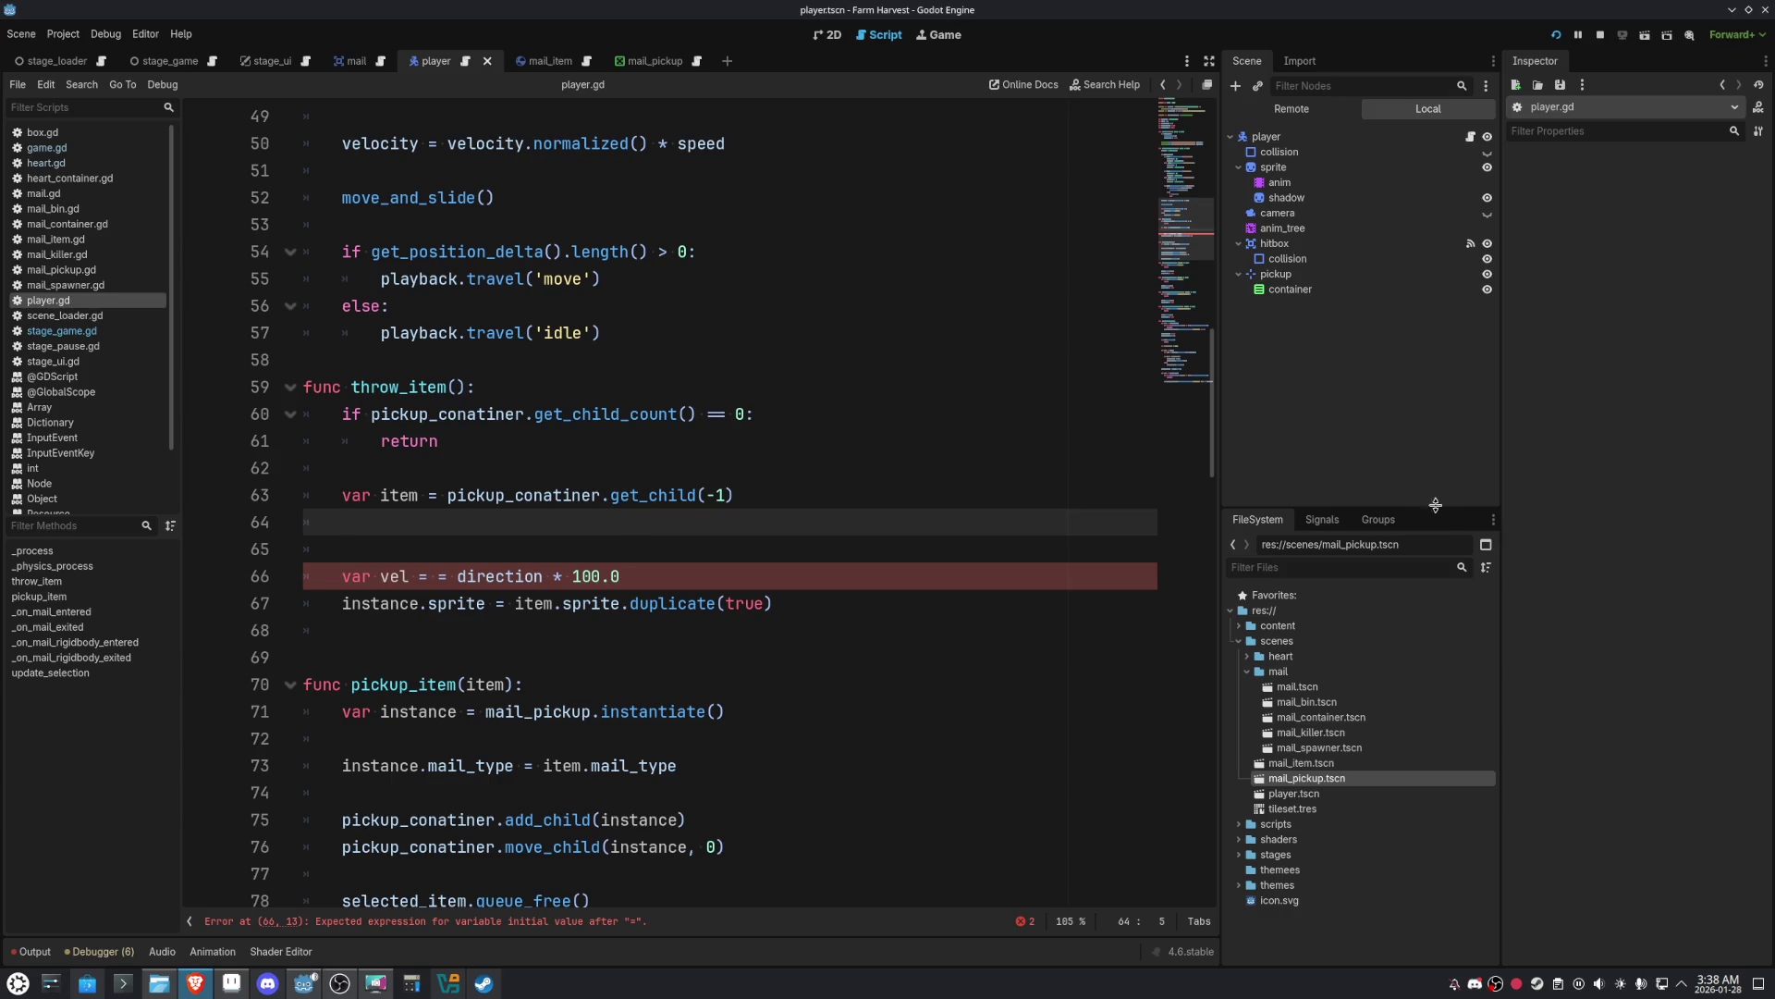
left_click(807, 437)
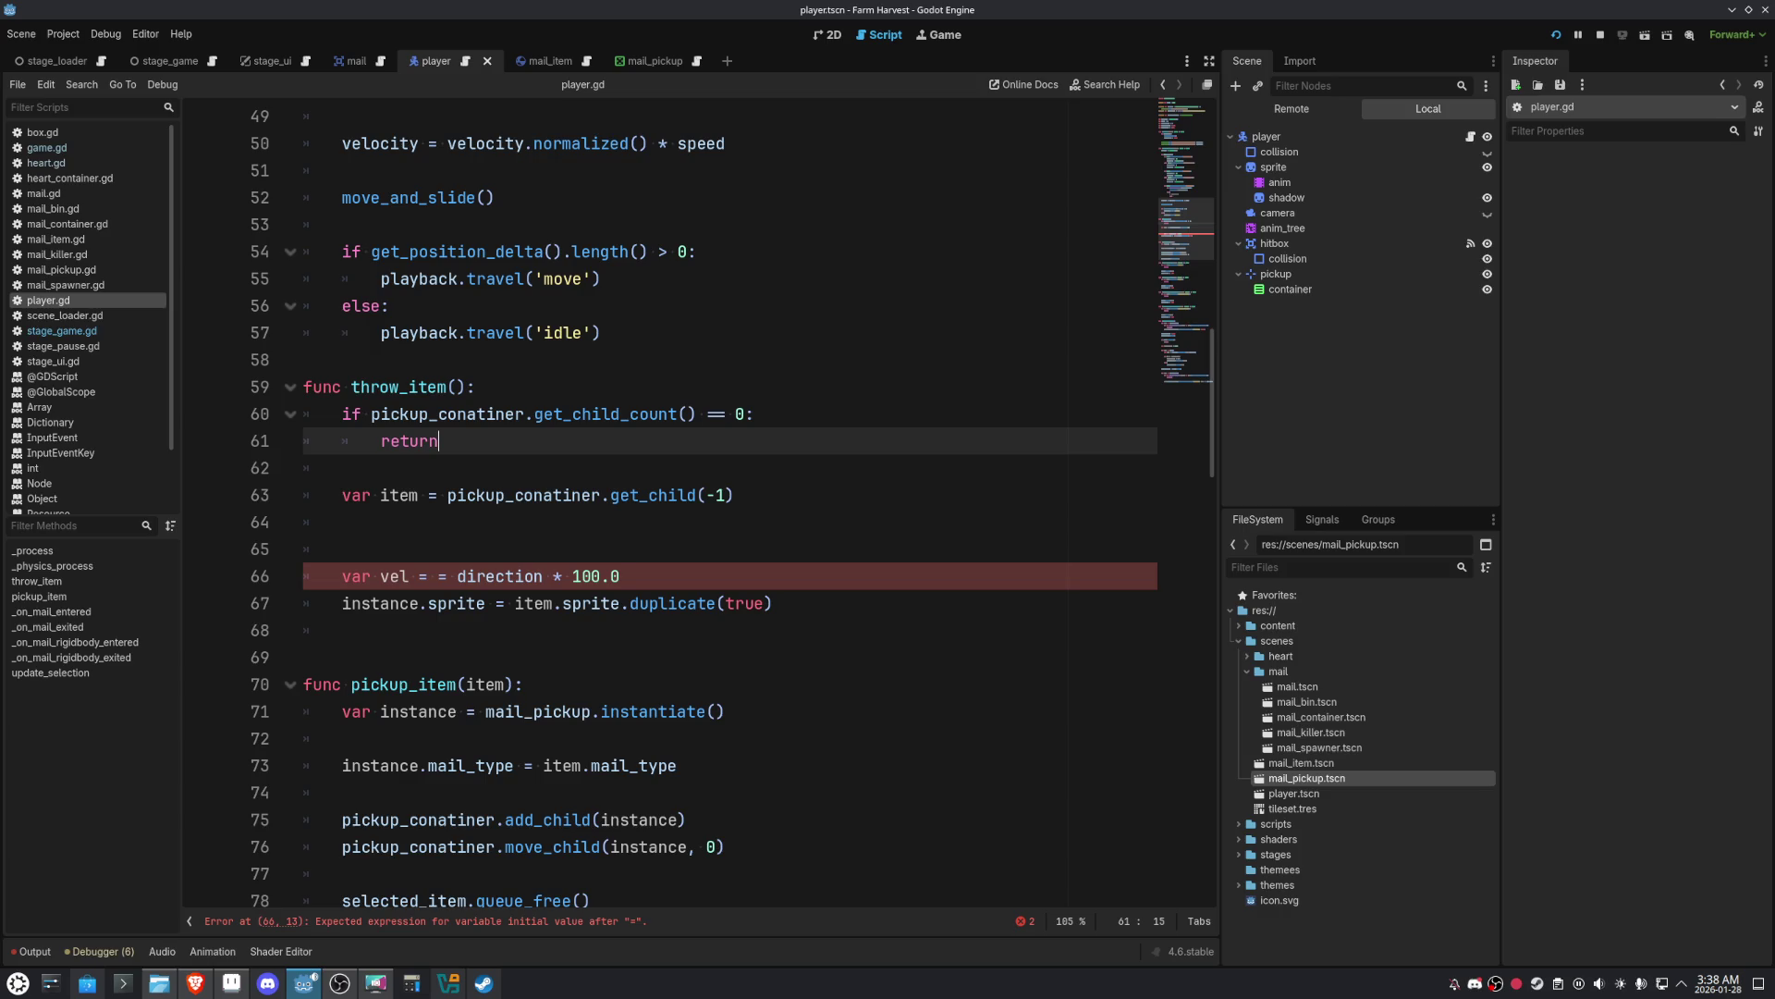
key("alt+Tab")
key("alt+Tab")
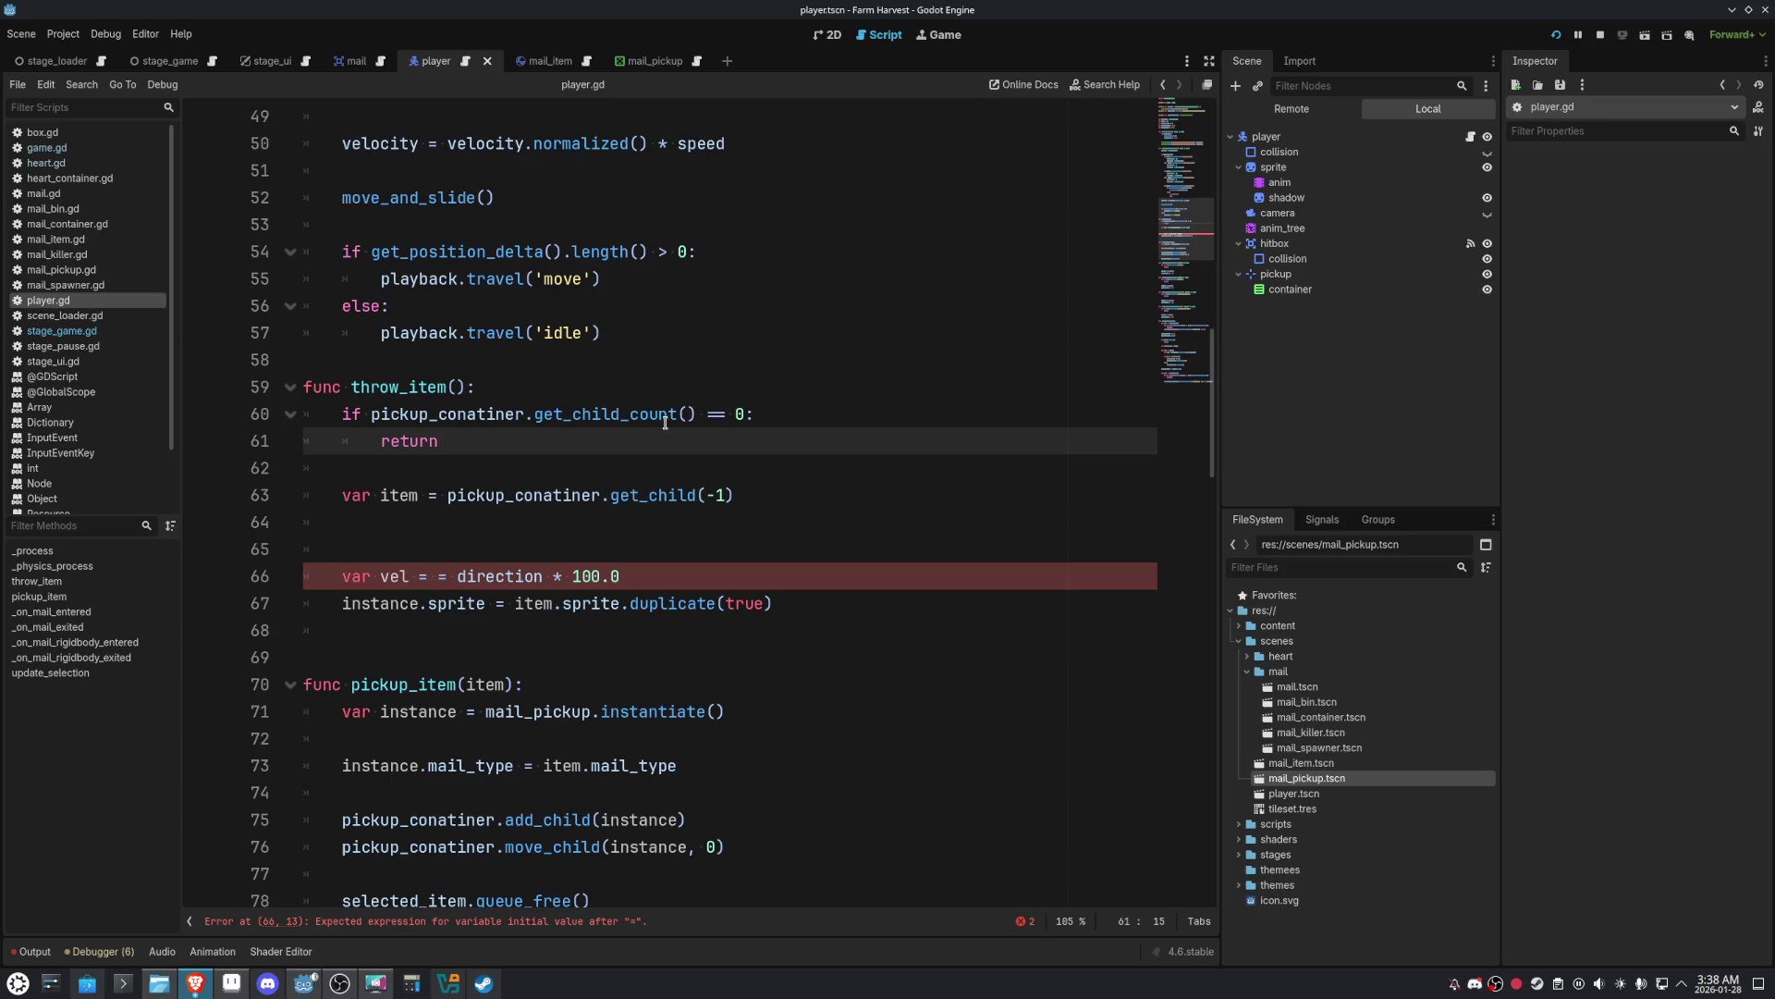
left_click(725, 524)
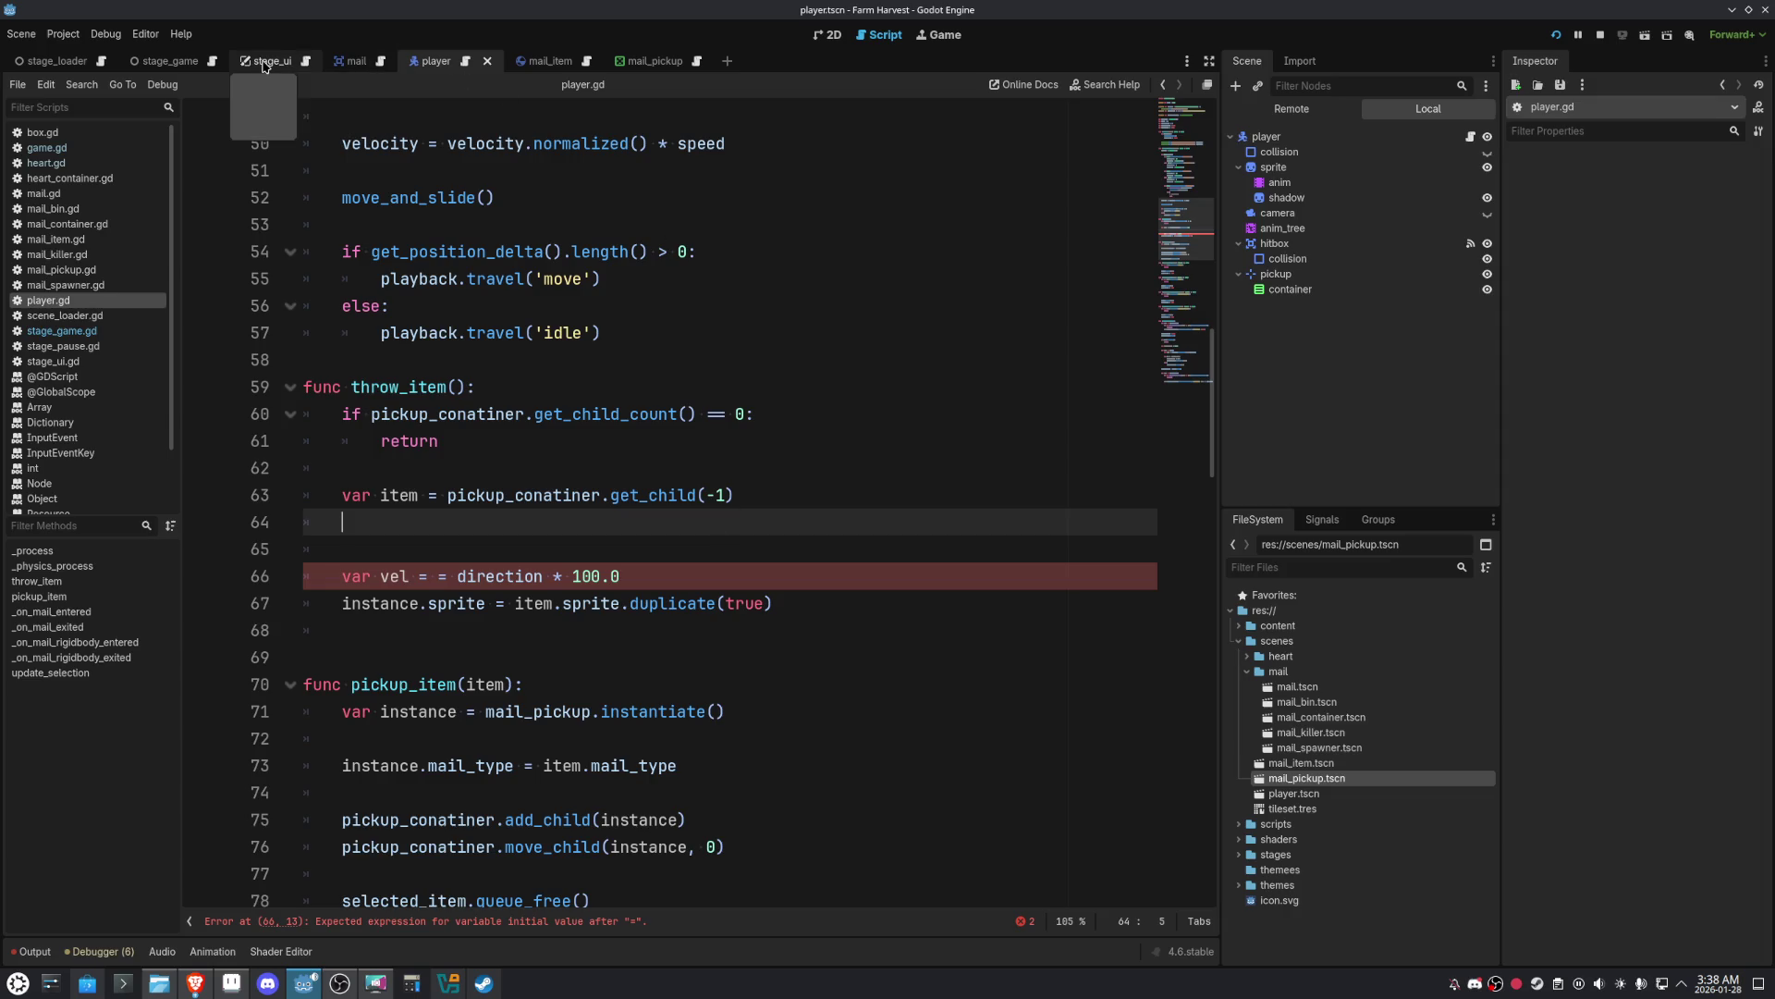
left_click(166, 61)
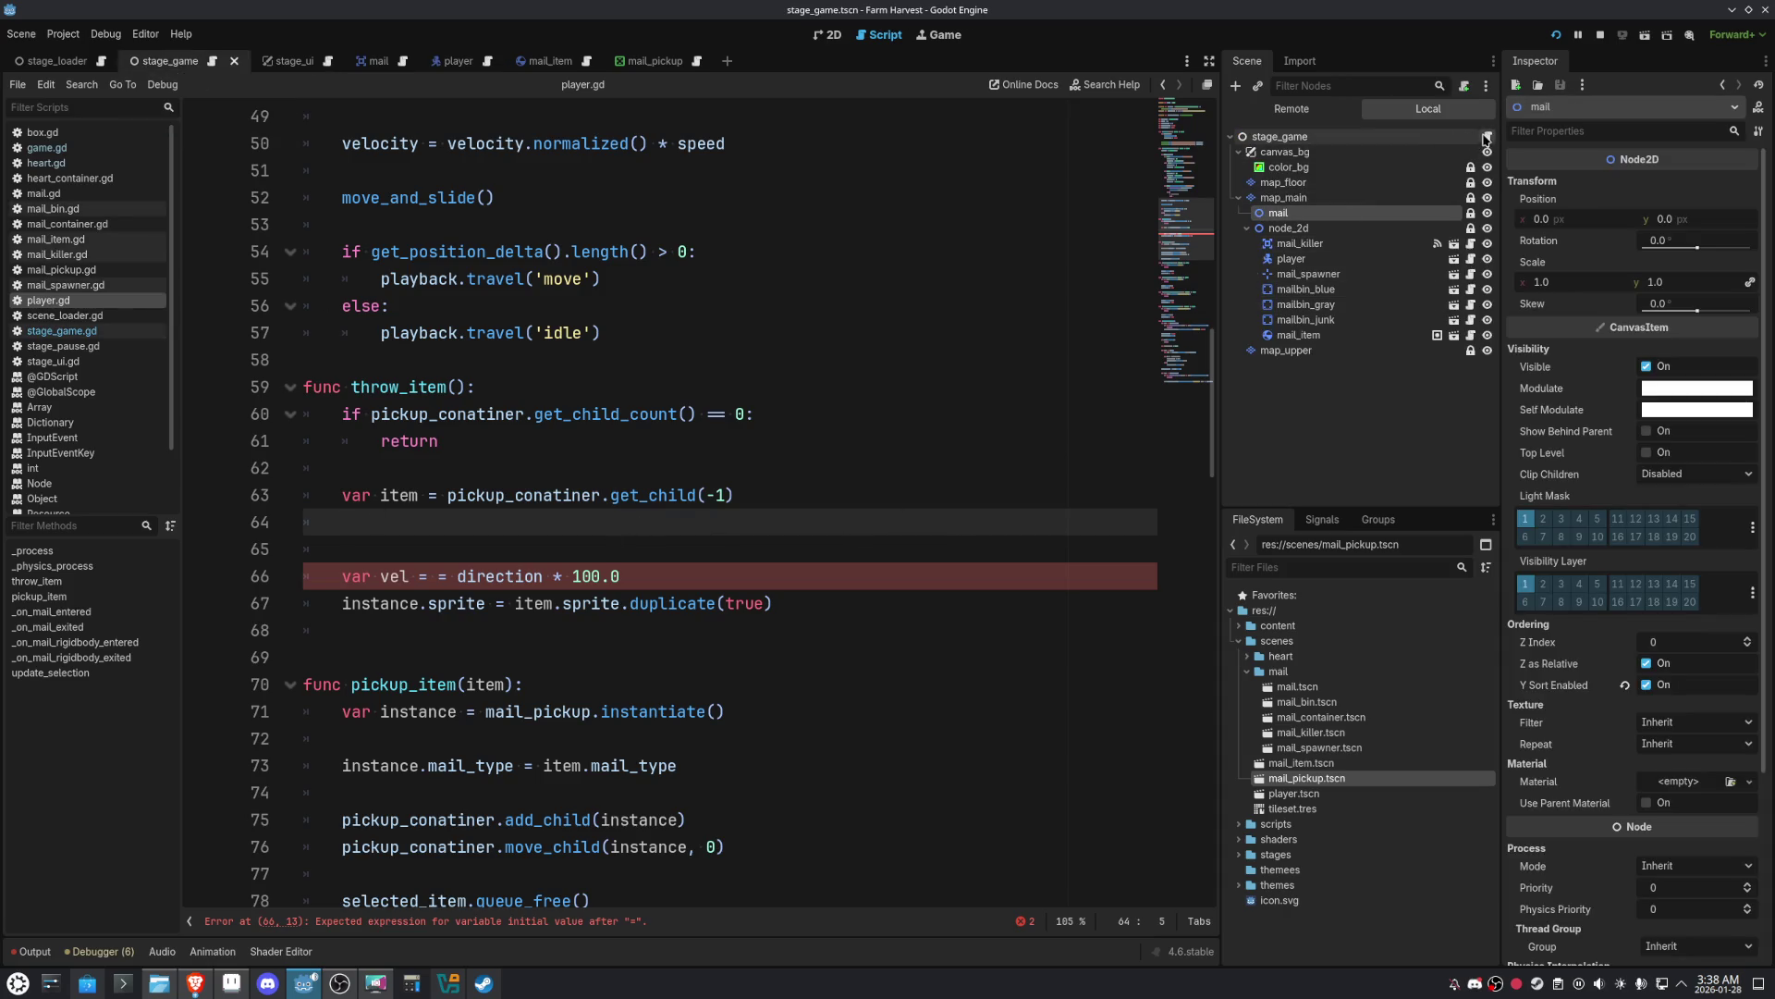
Move the mail_item preload line from stage_game.gd into player.gd below line 7
left_click(934, 225)
key("shift+Home")
key("ctrl+c")
key("BackSpace")
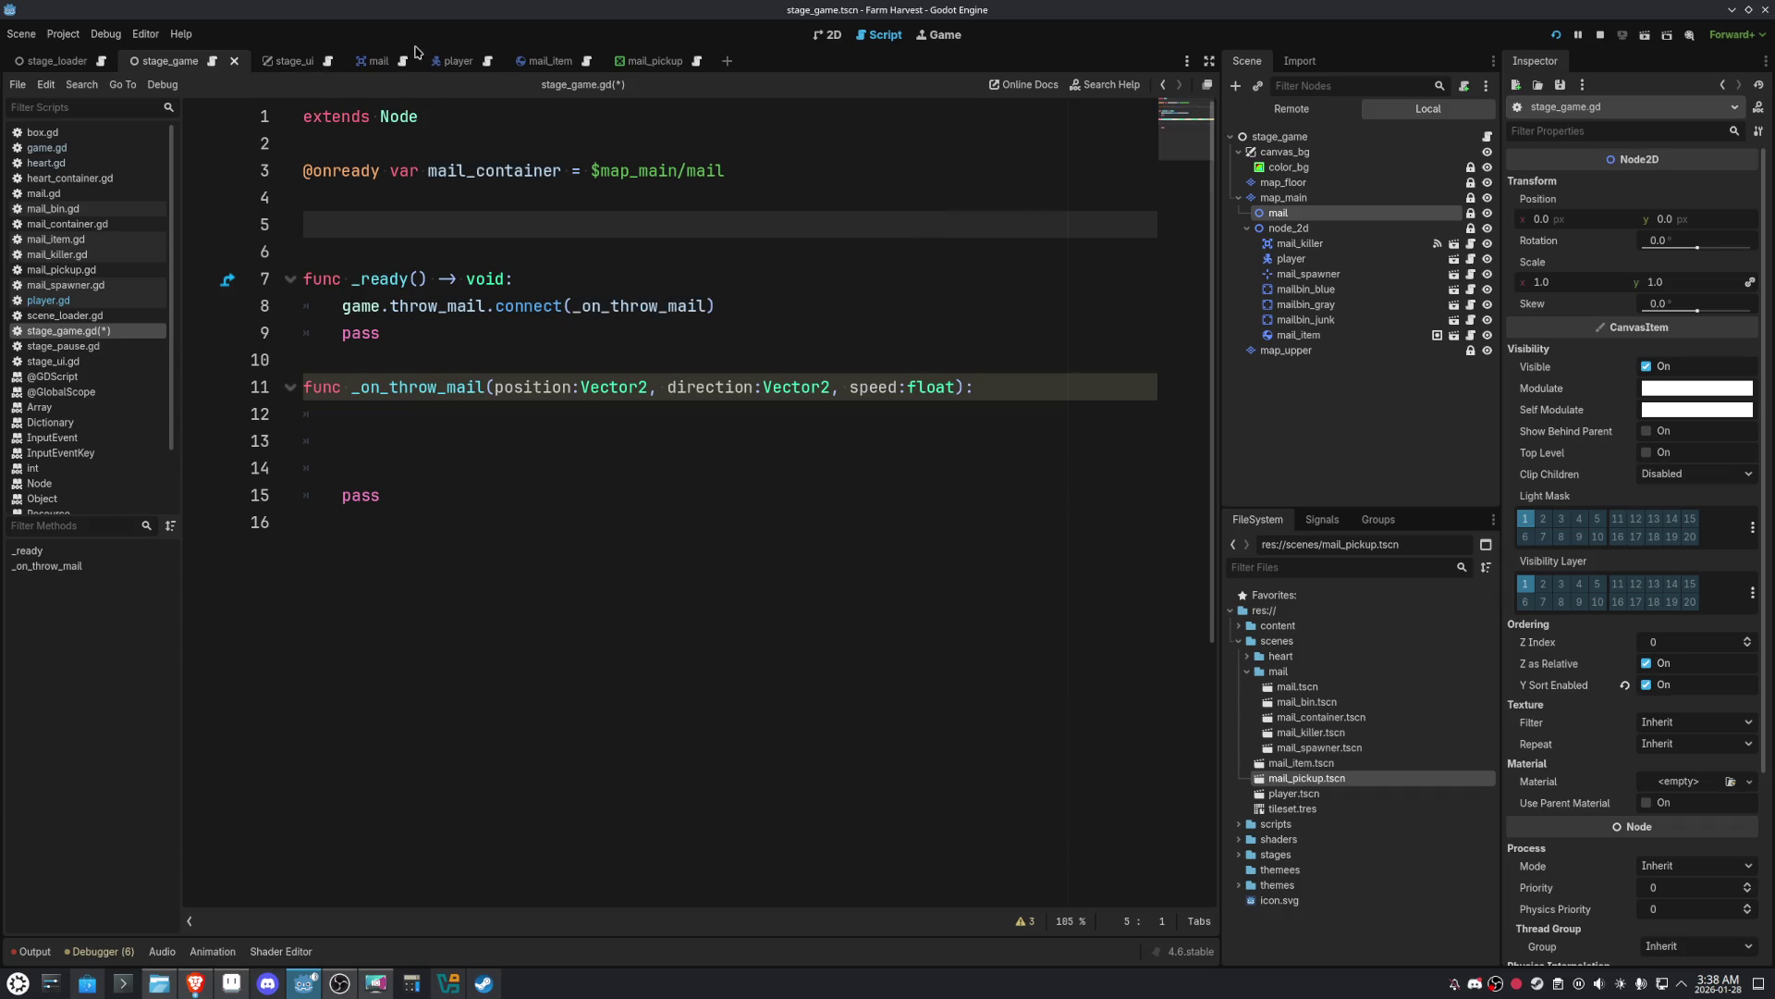
left_click(437, 61)
left_click(1470, 136)
scroll(914, 282, "up", 15)
left_click(987, 279)
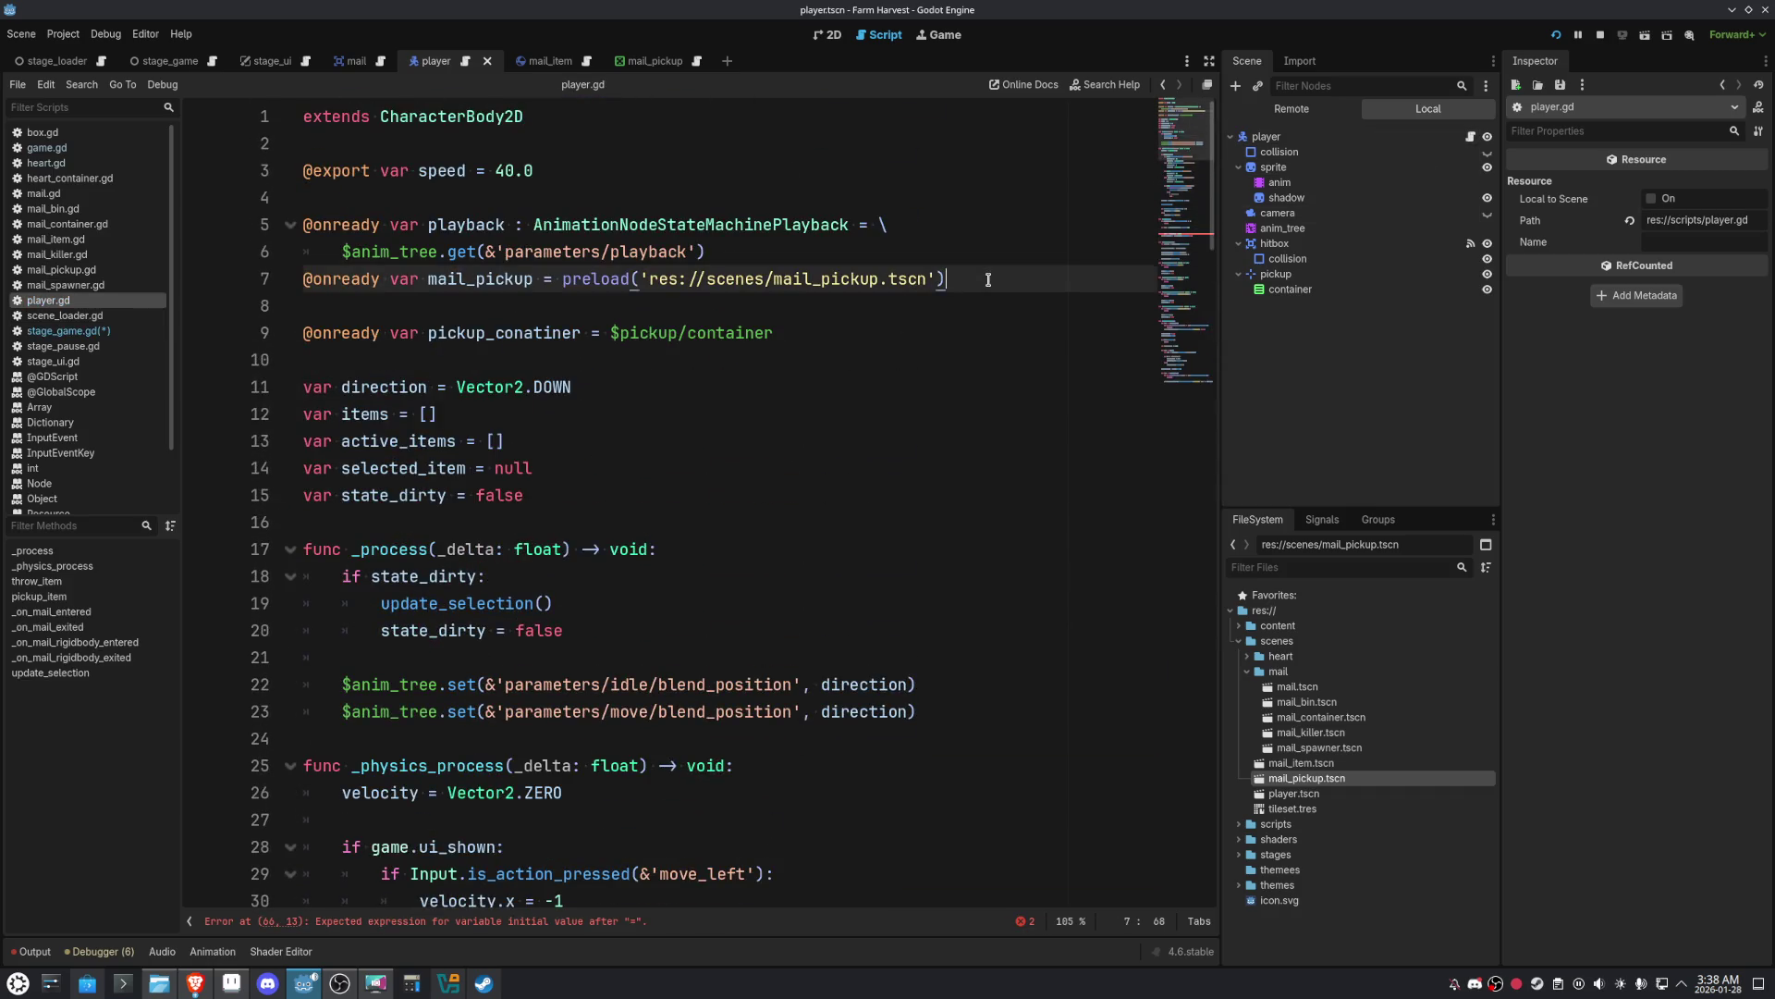
key("Return")
key("ctrl+v")
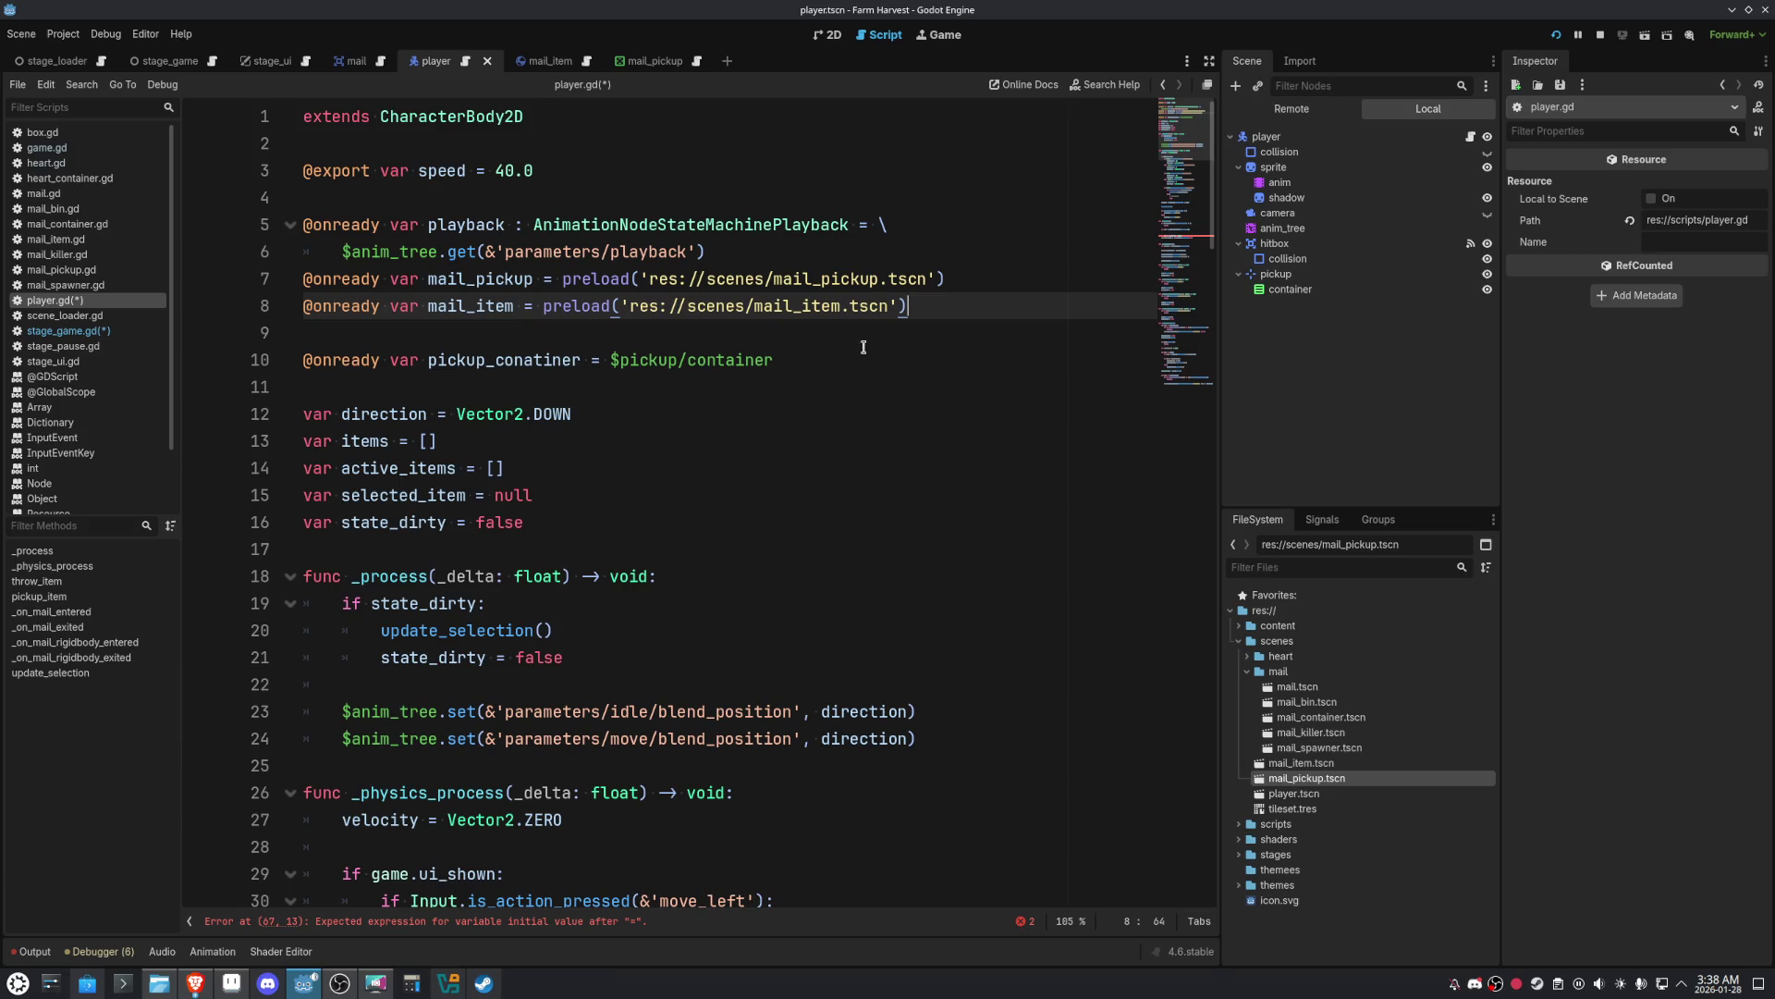
left_click(864, 337)
Make line 65 of throw_item read var instance = mail_item.instantiate()
left_click(1190, 251)
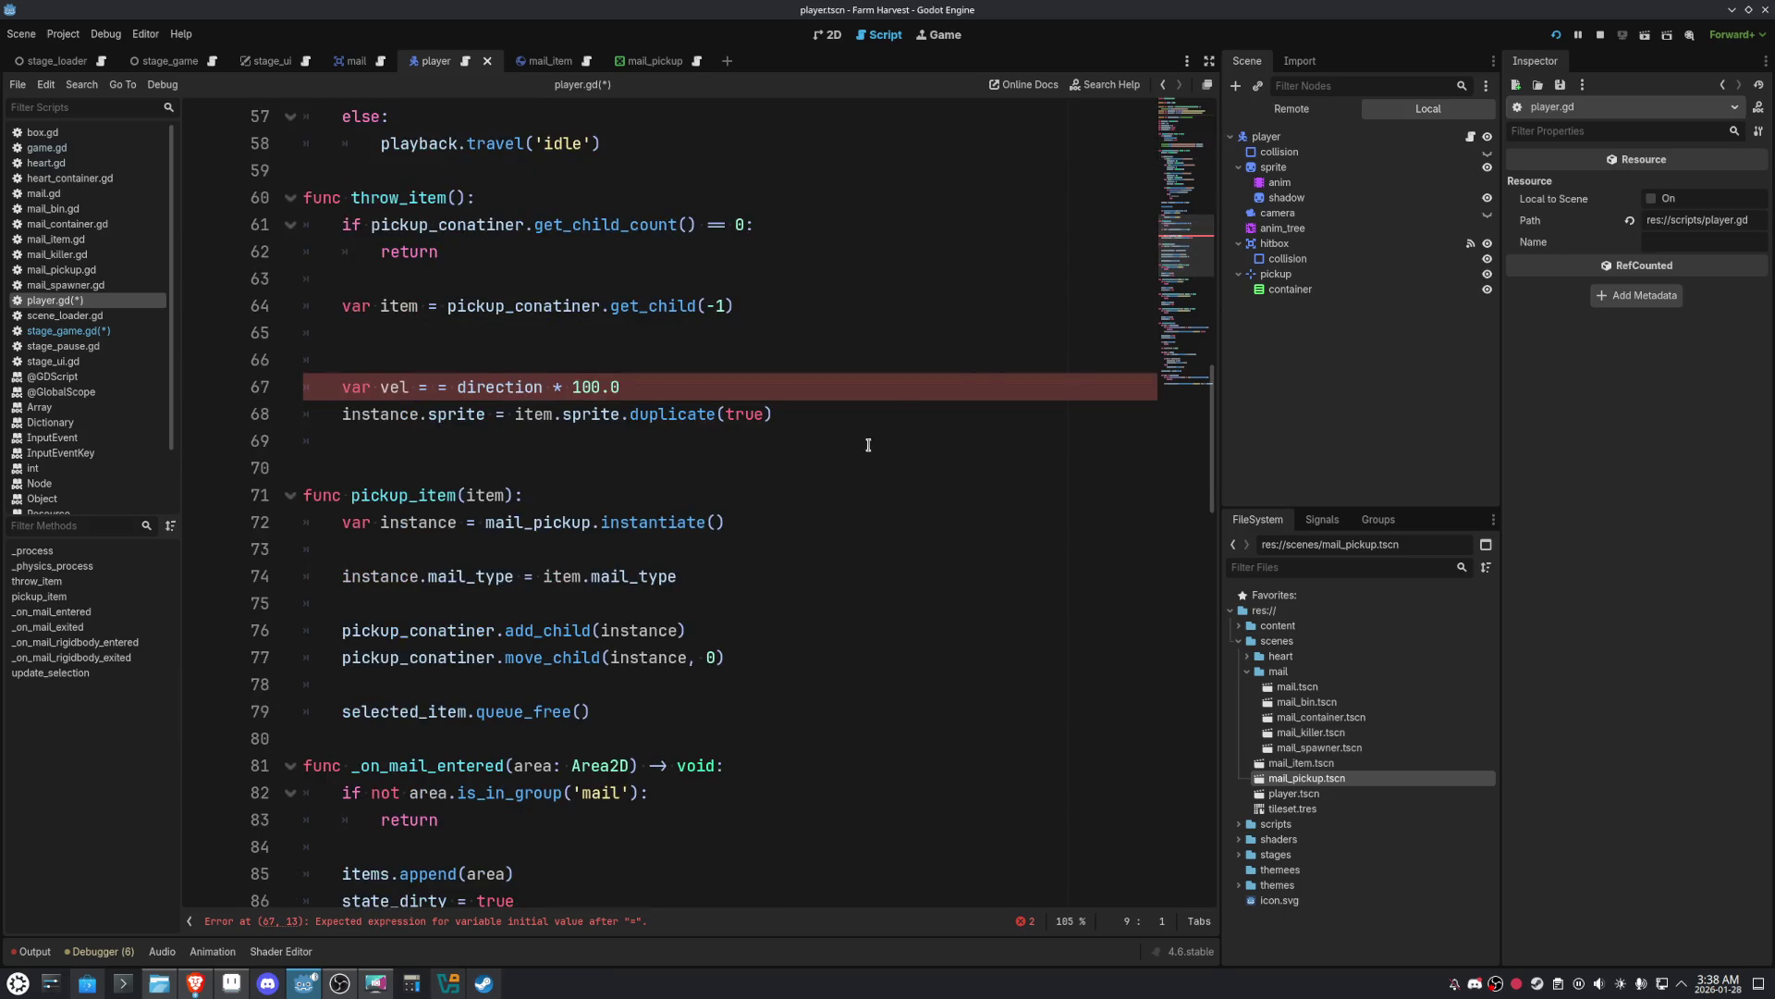
left_click(663, 370)
scroll(721, 416, "up", 2)
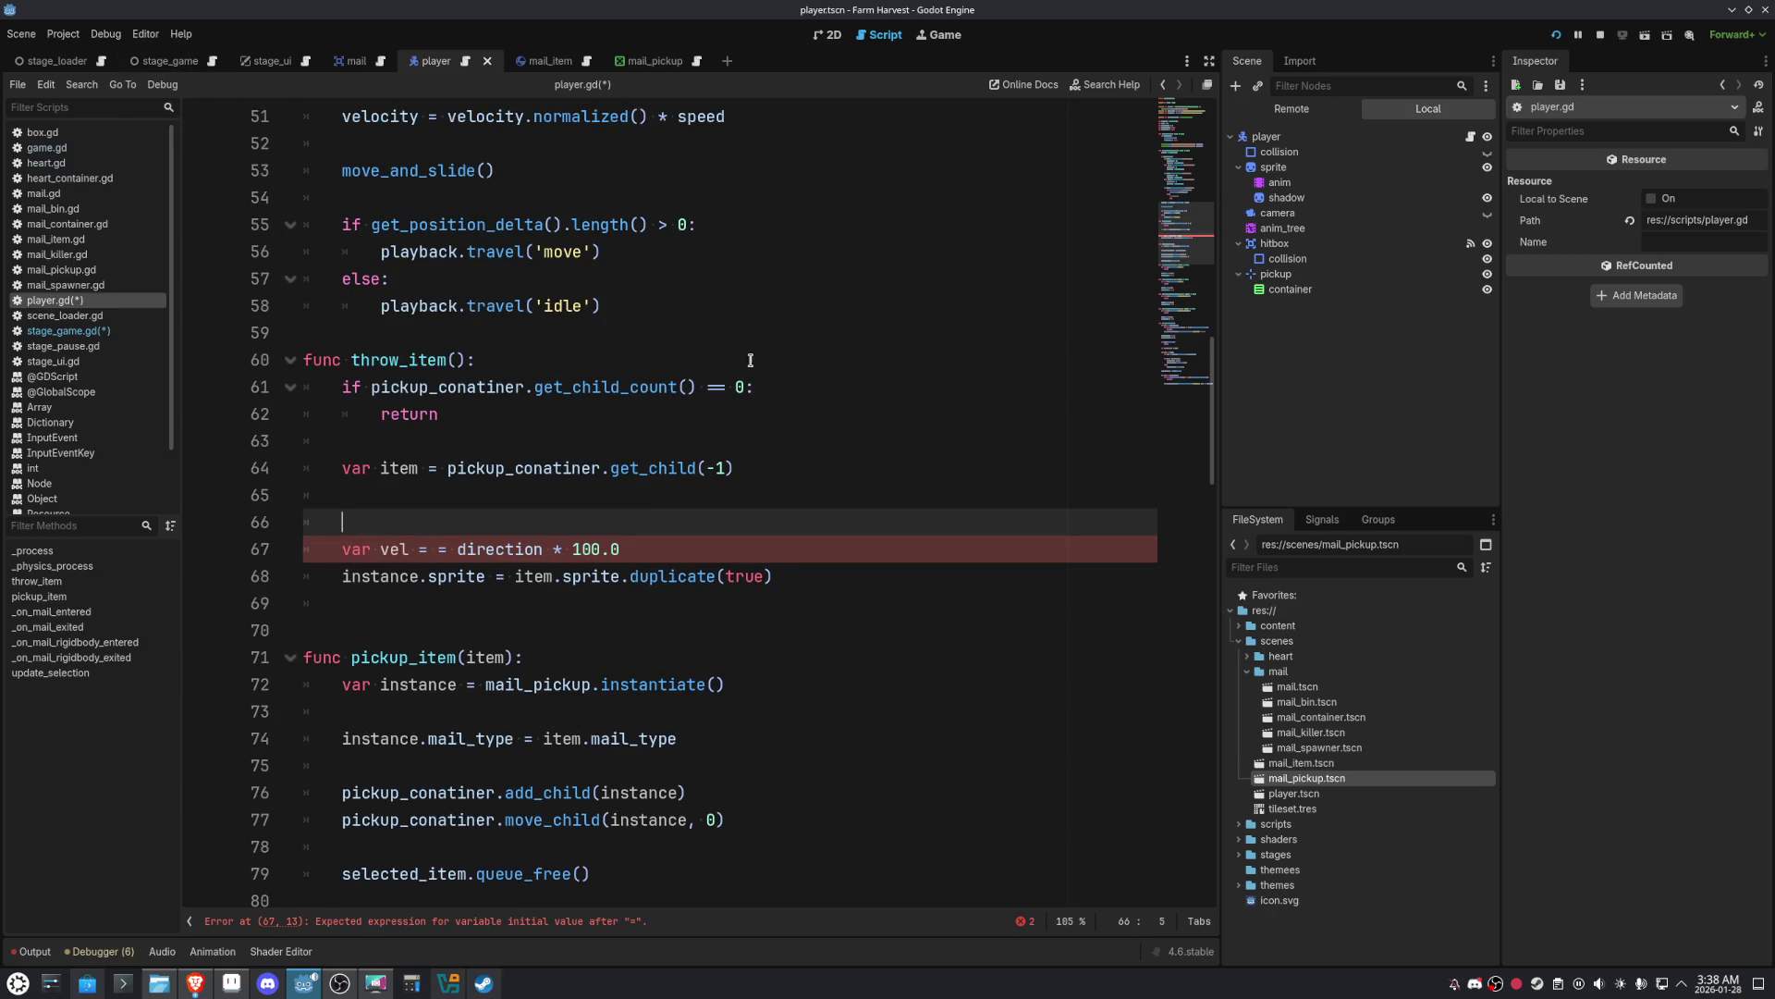
left_click(778, 483)
type("var instance = ")
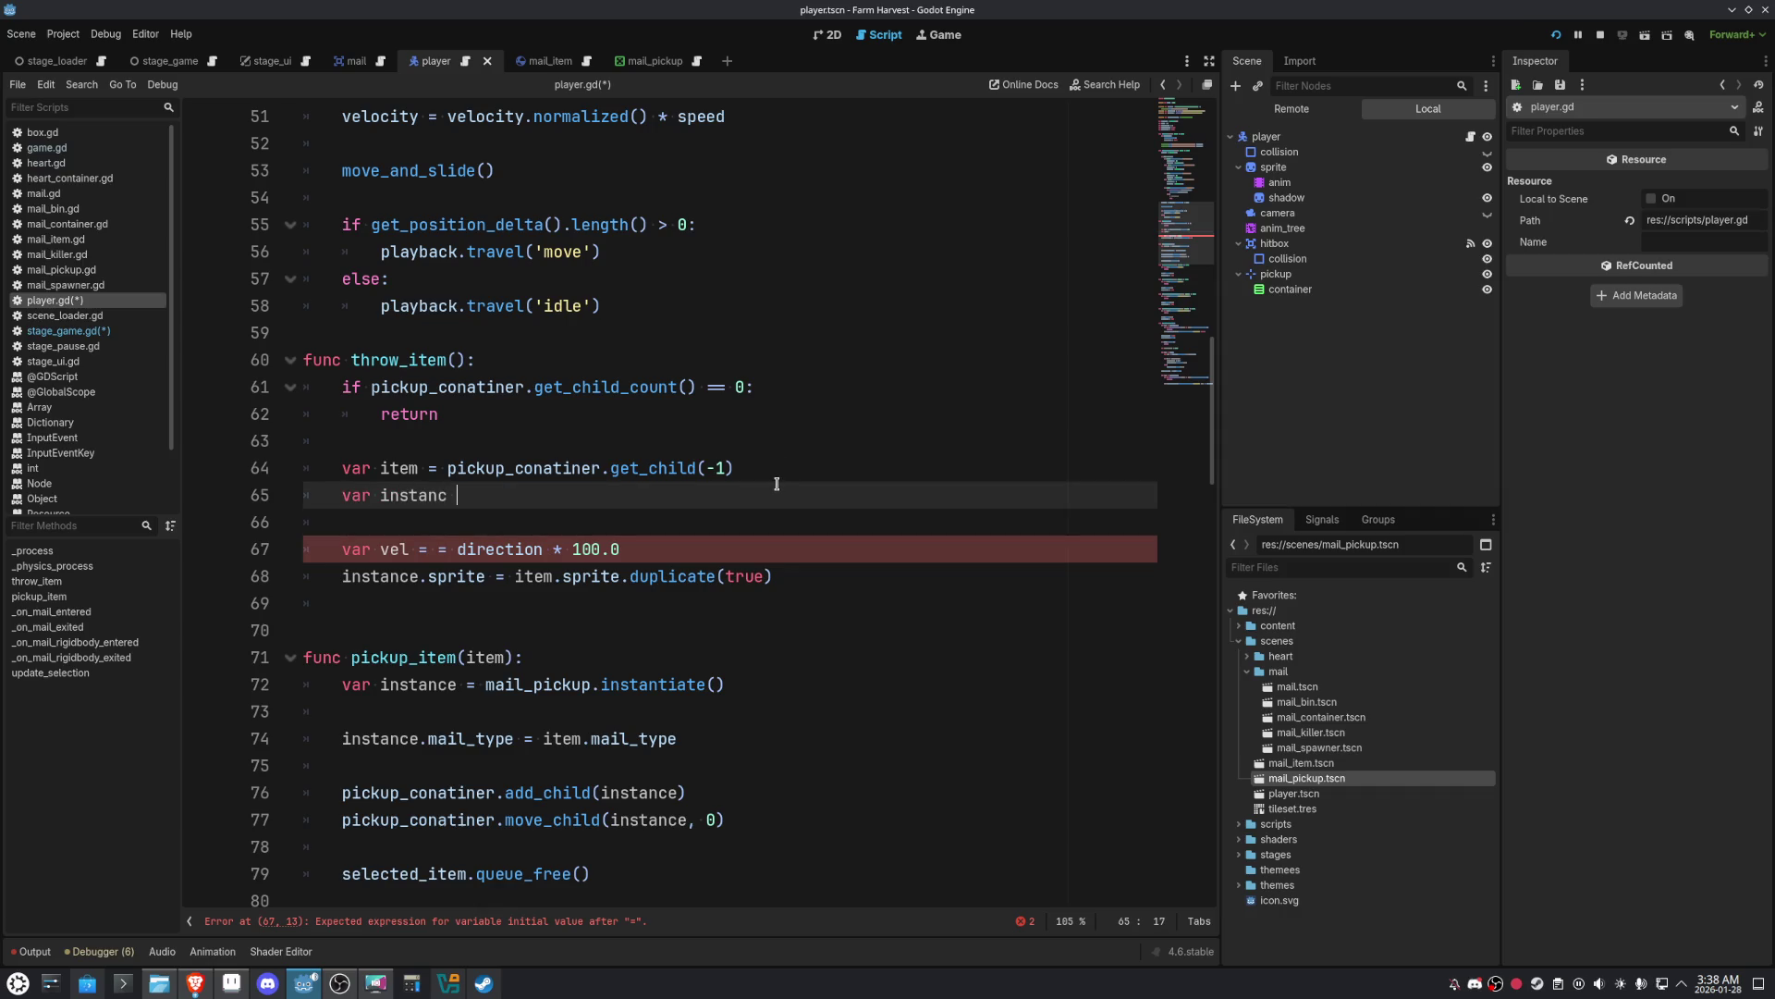
type("mai")
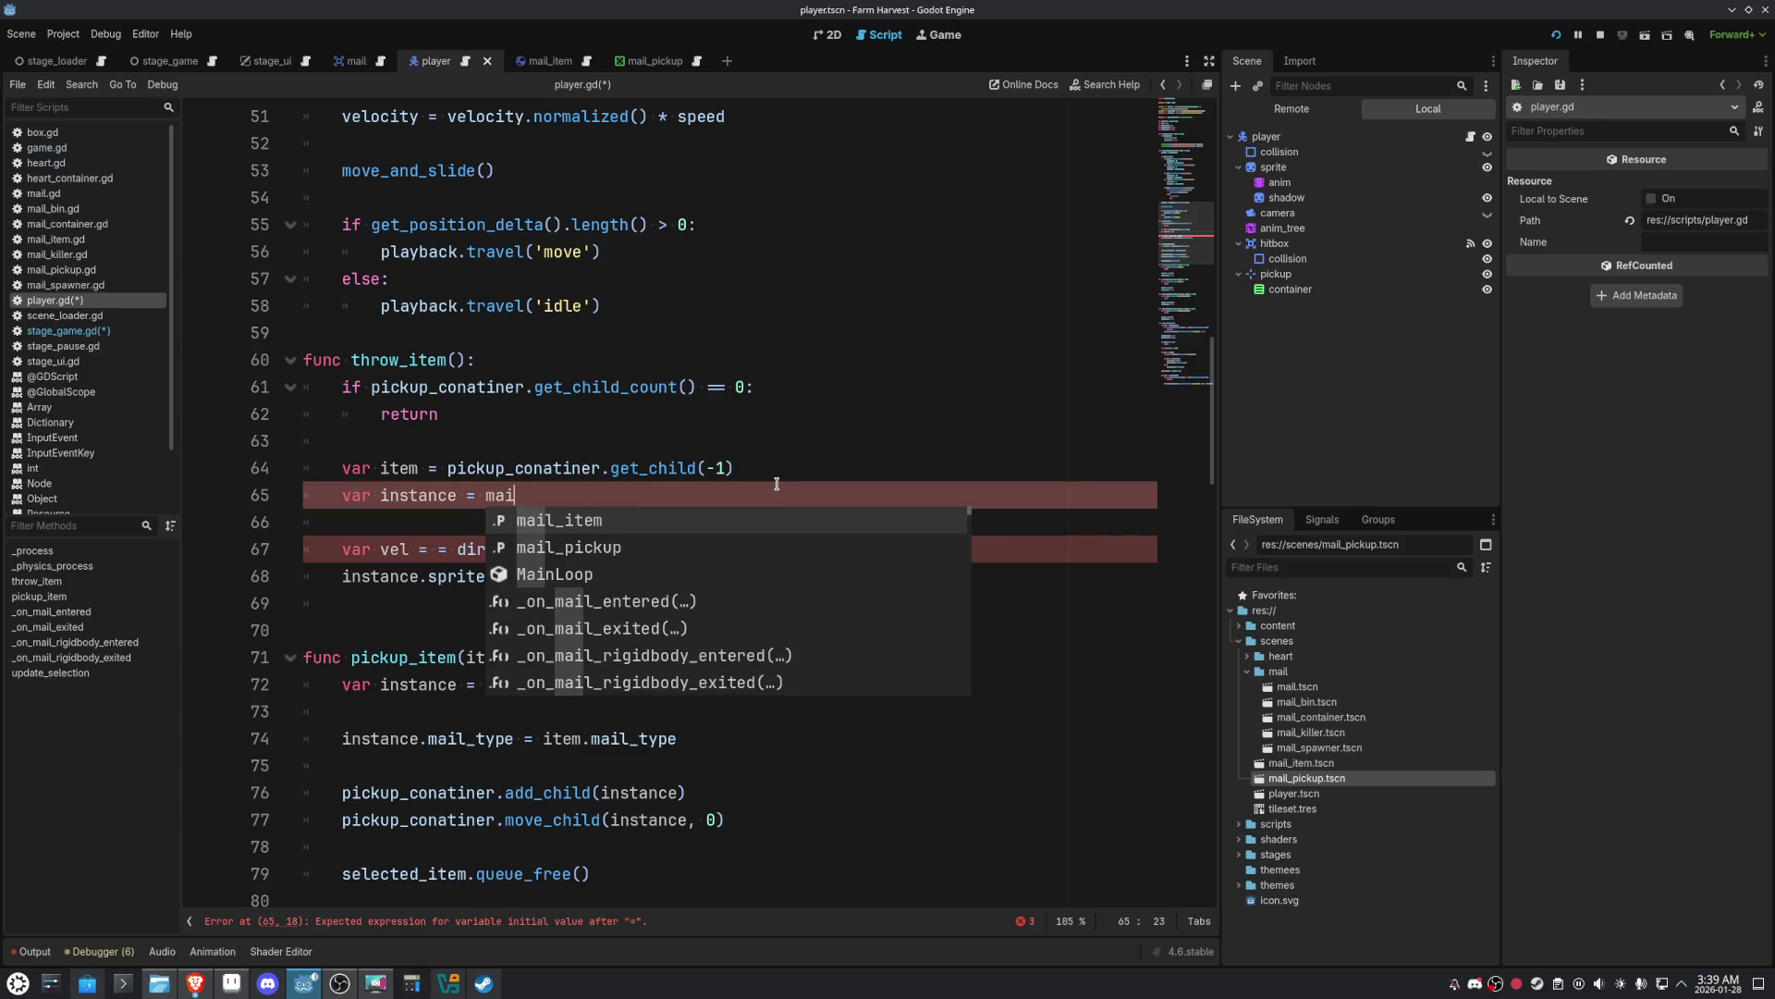
key("Return")
key("BackSpace")
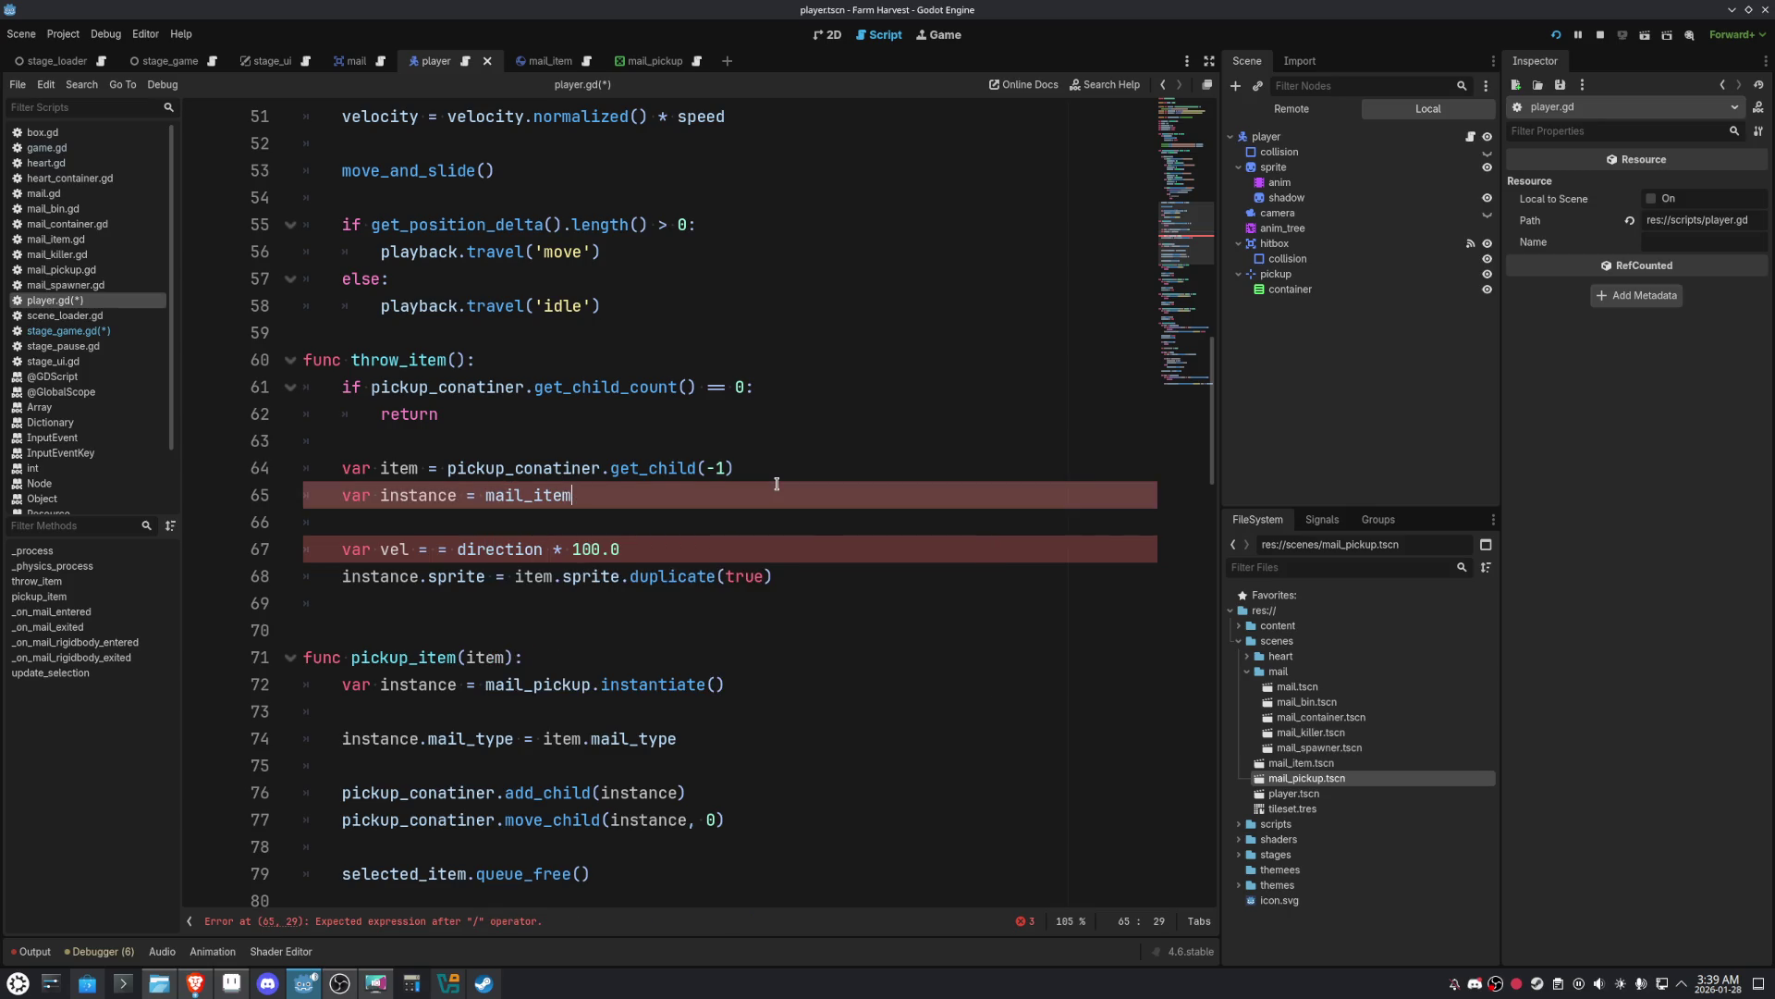
type(".inst")
key("Return")
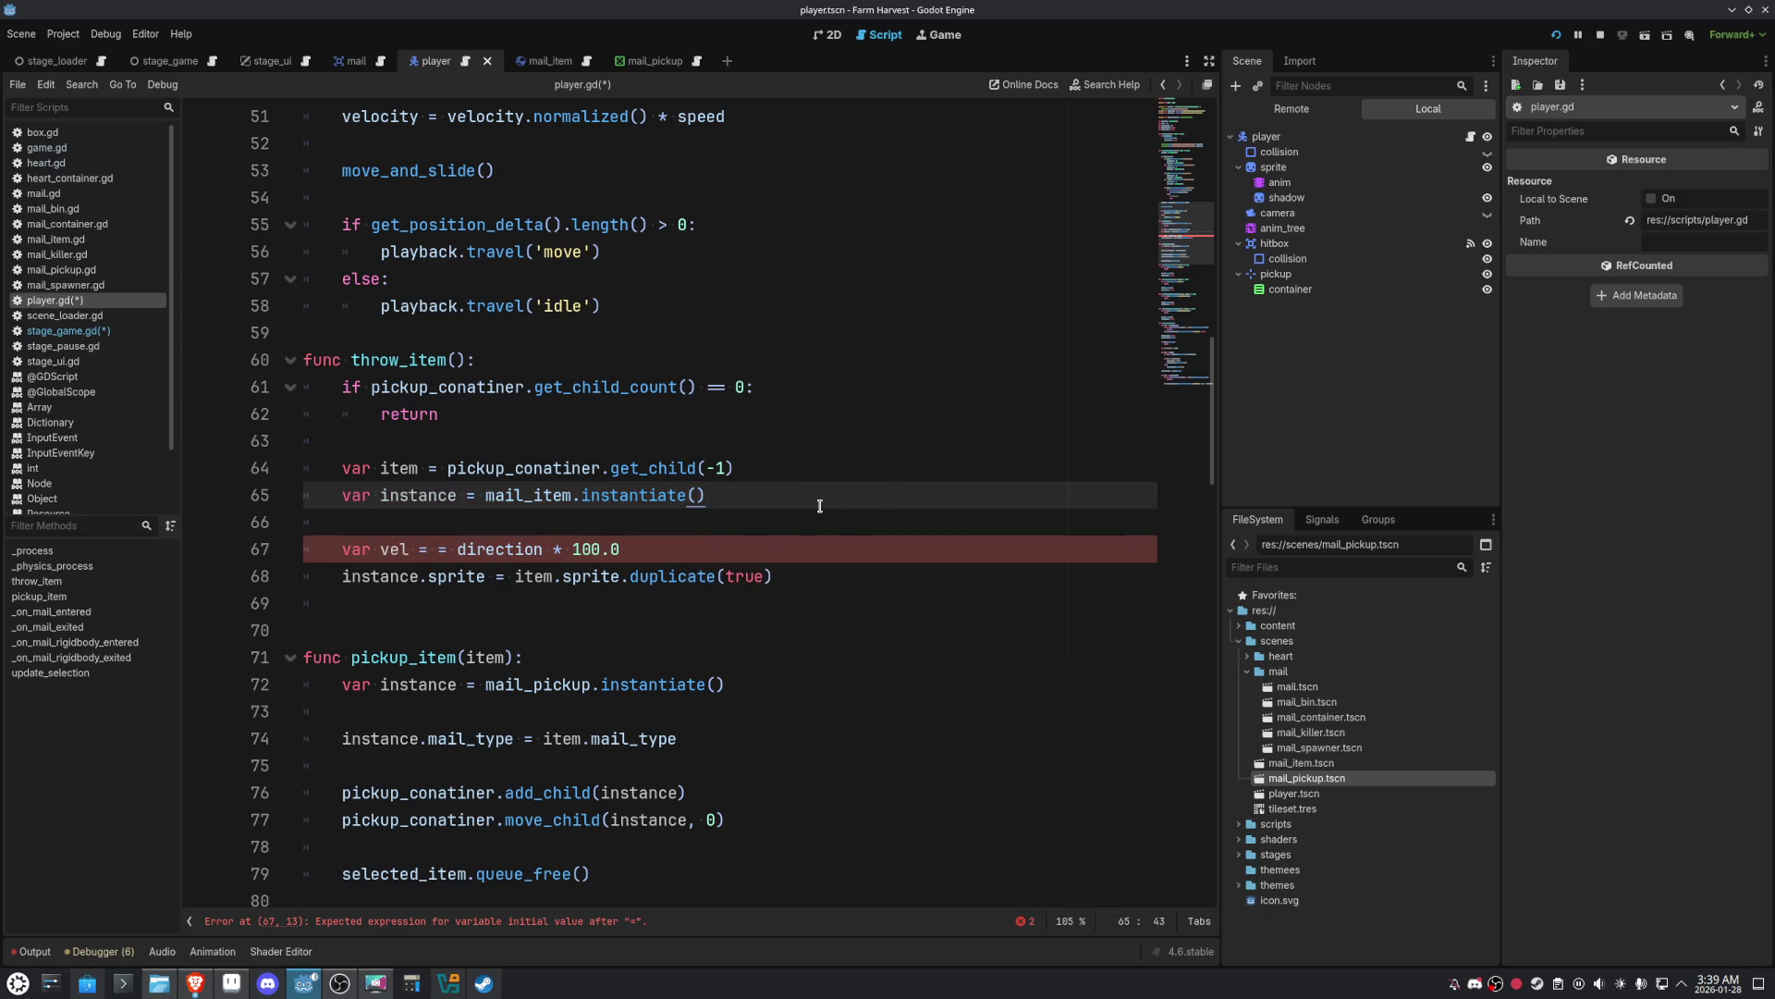
Change line 67 to instance.linear_velocity = direction * 100.0 and save the scripts
left_click(447, 549)
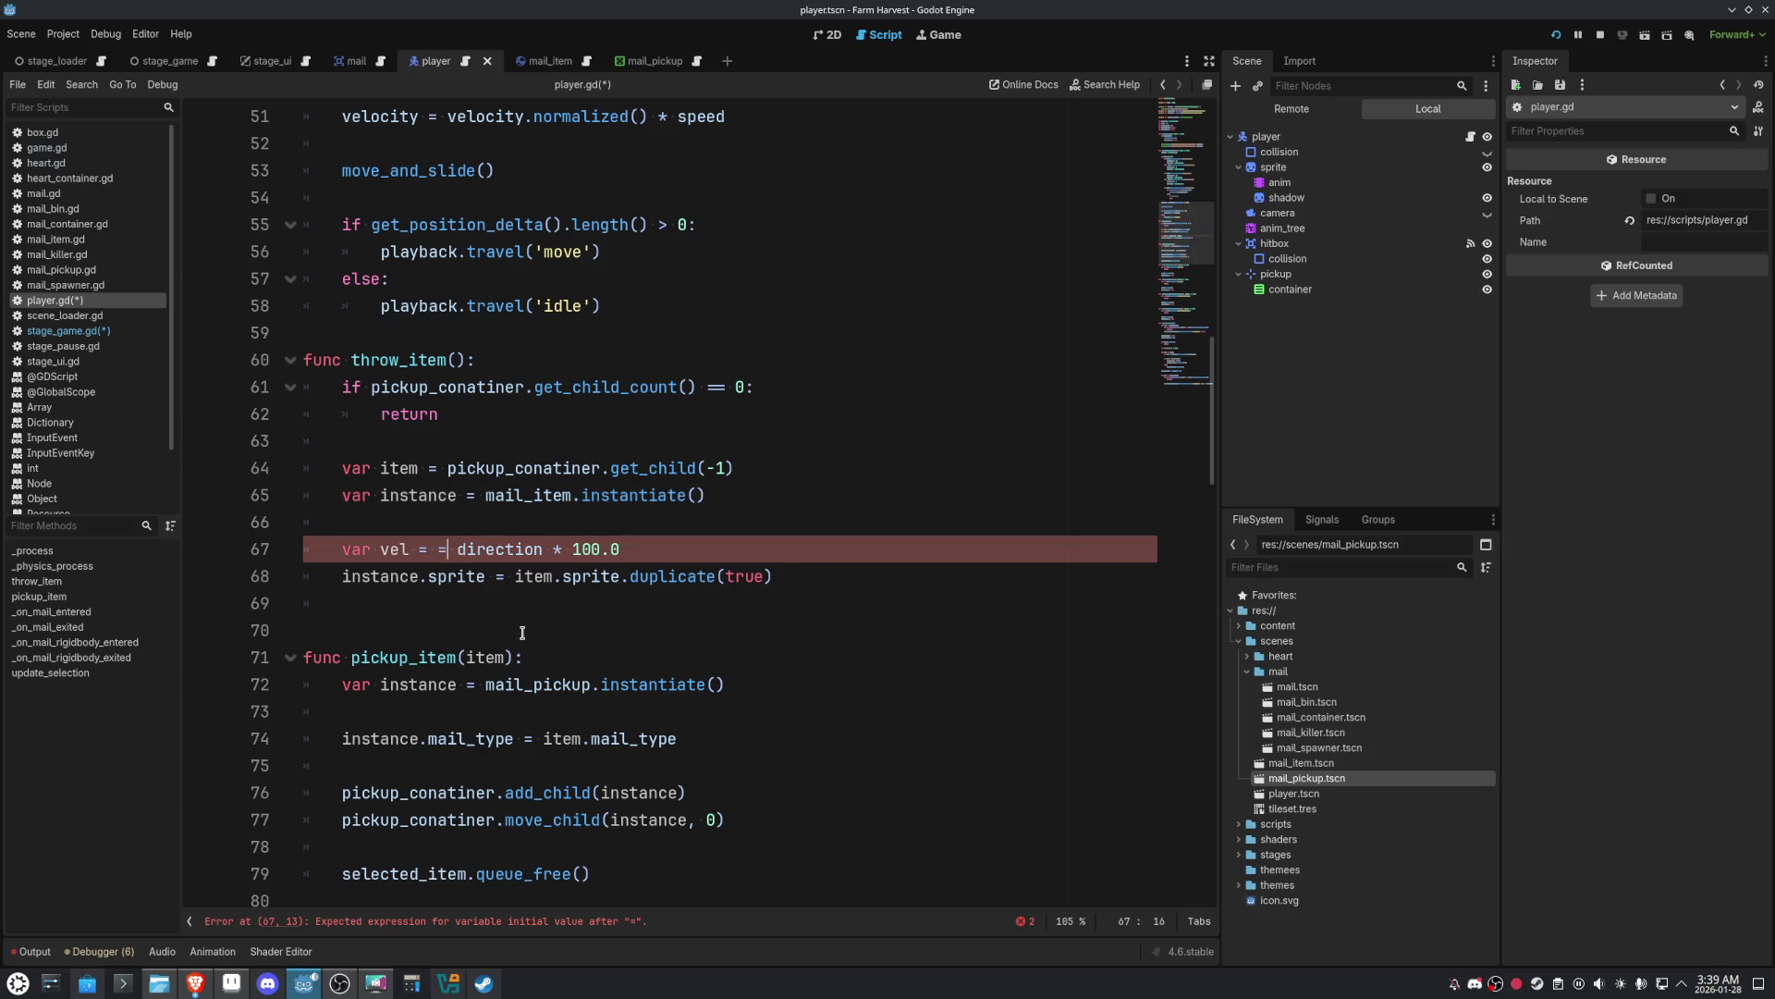
key("BackSpace")
key("BackSpace")
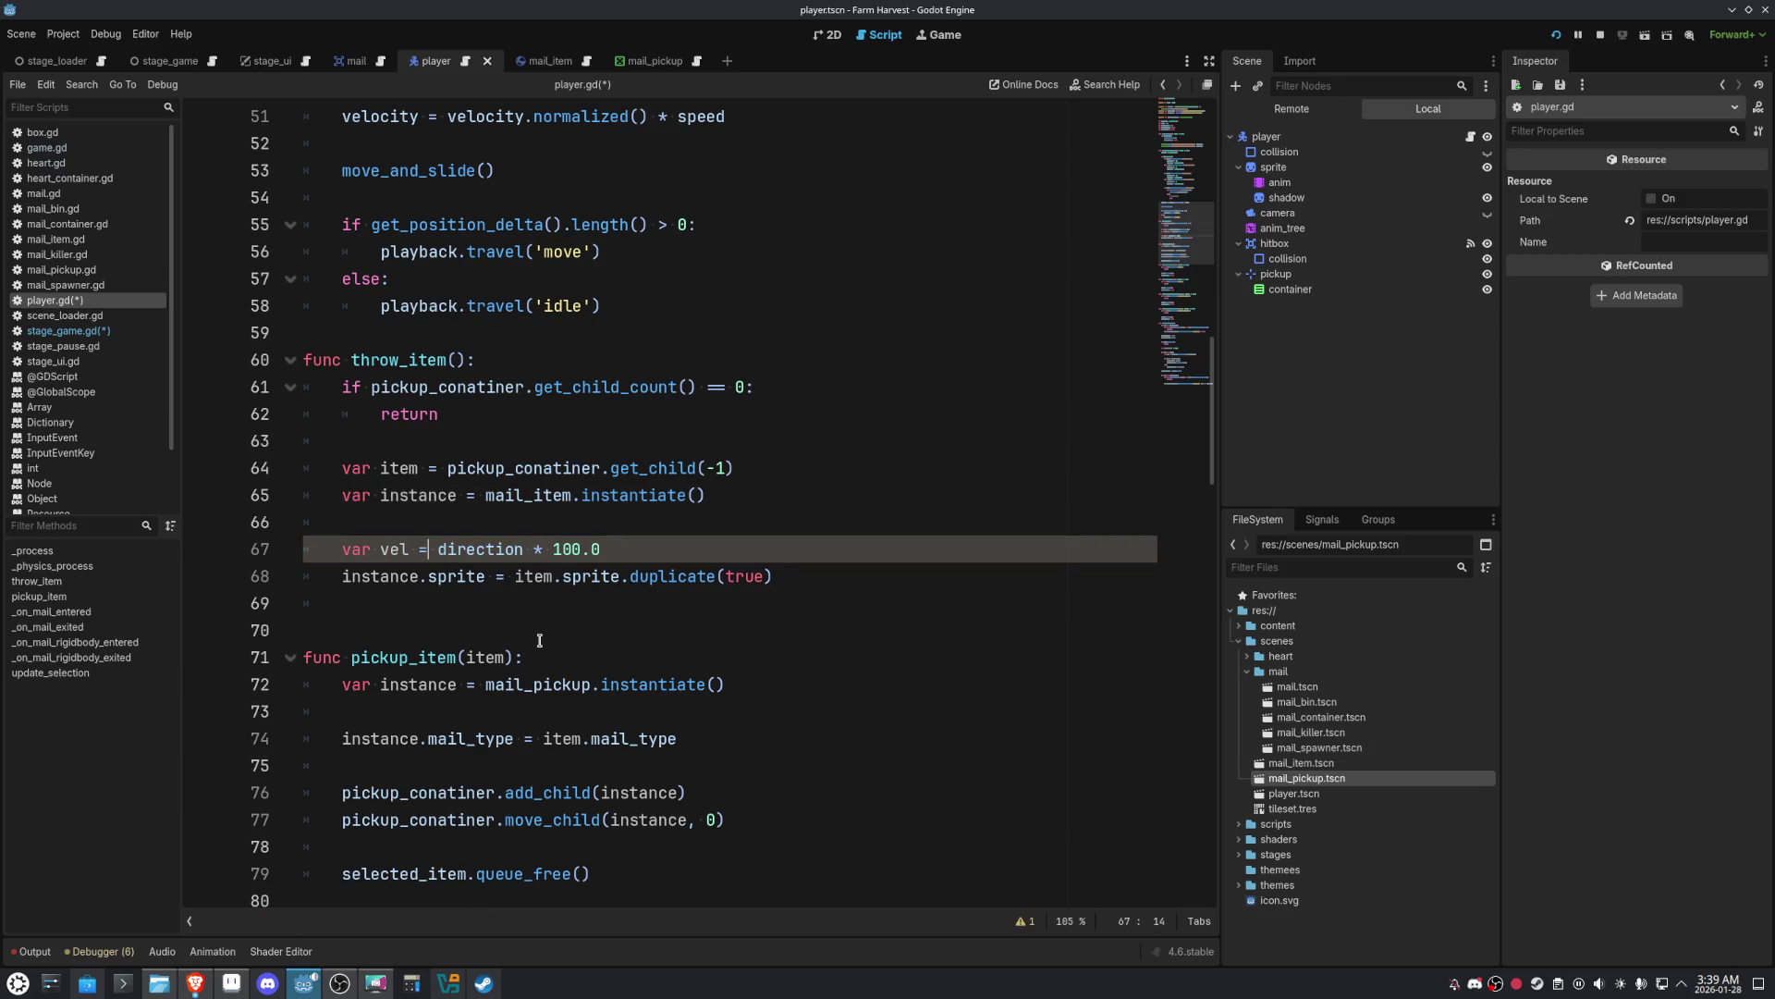
left_click(451, 507)
left_click_drag(408, 549, 337, 546)
type("instance.")
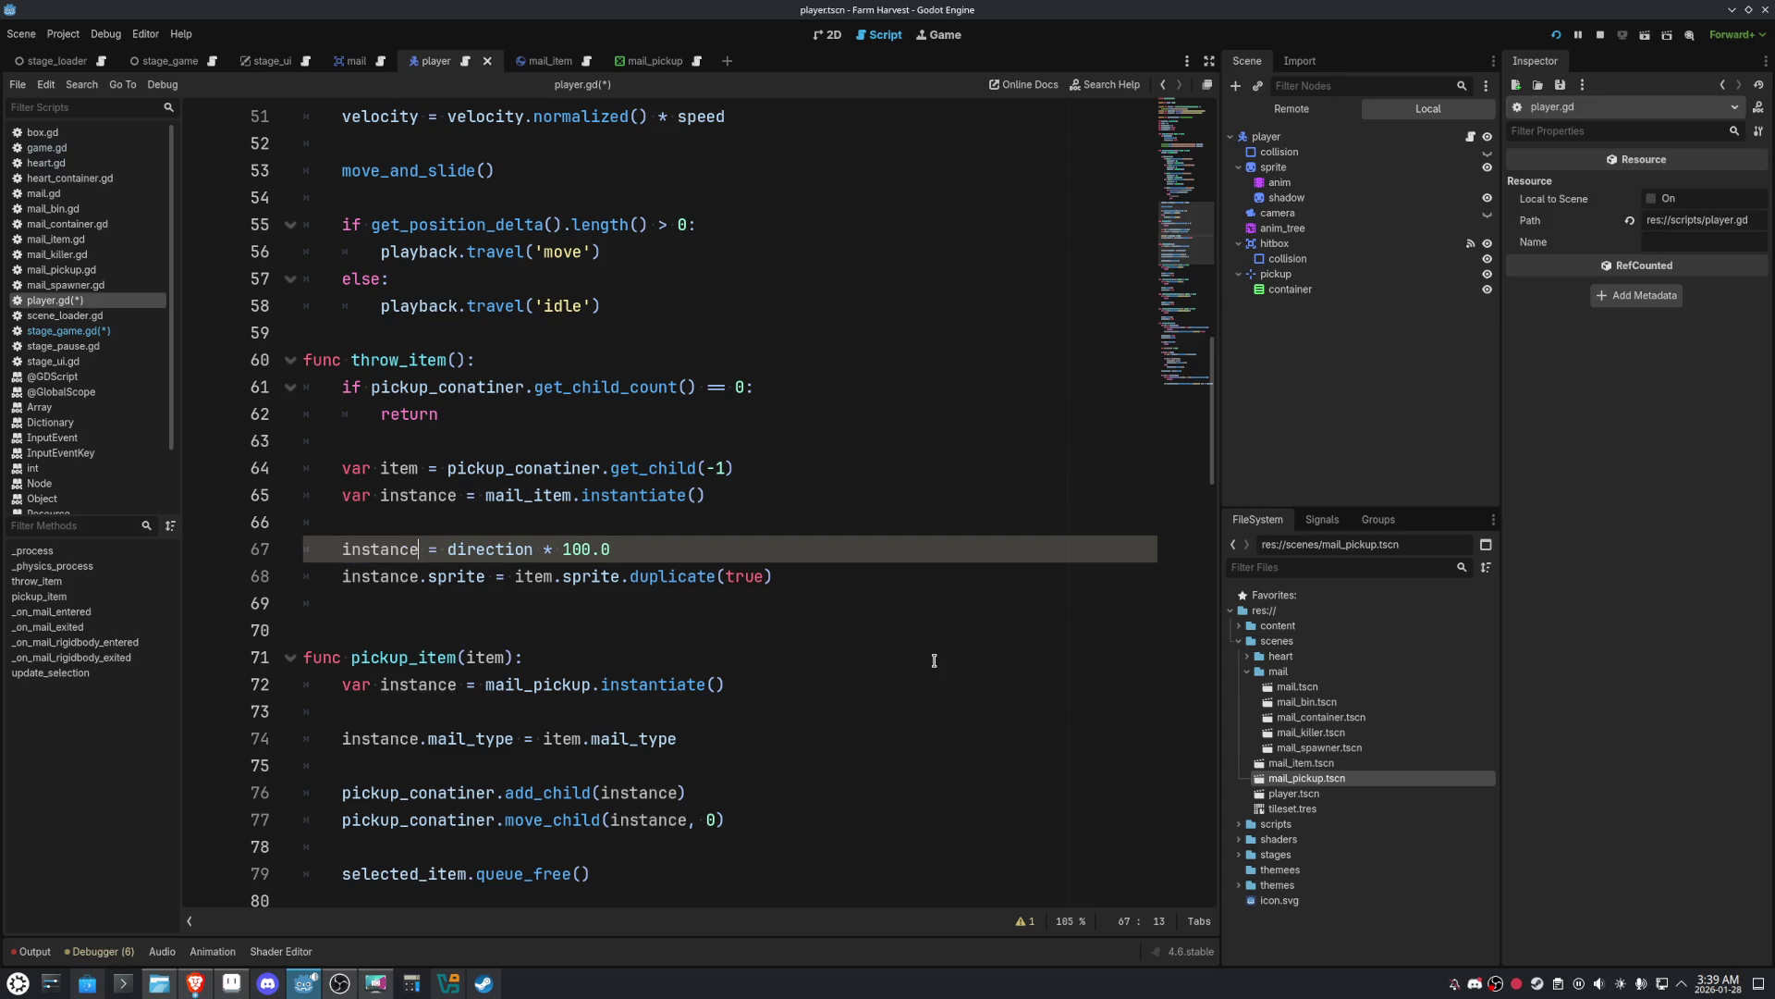
type("linear")
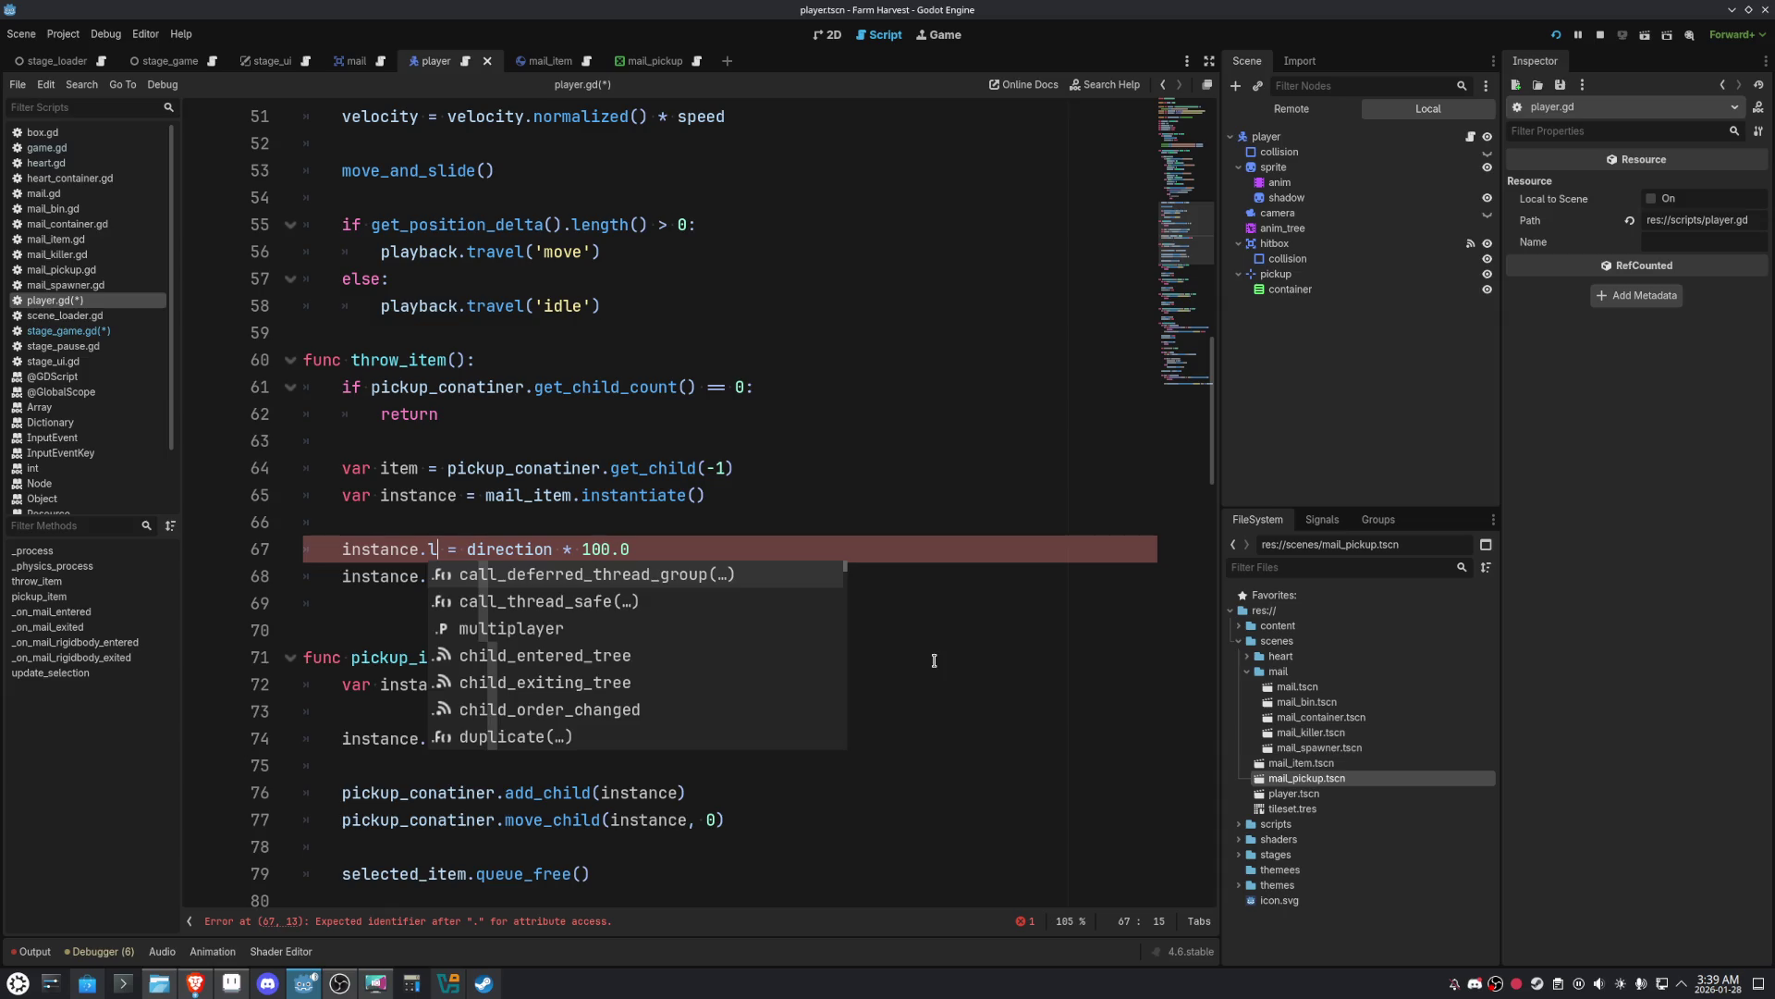
type("_velocity")
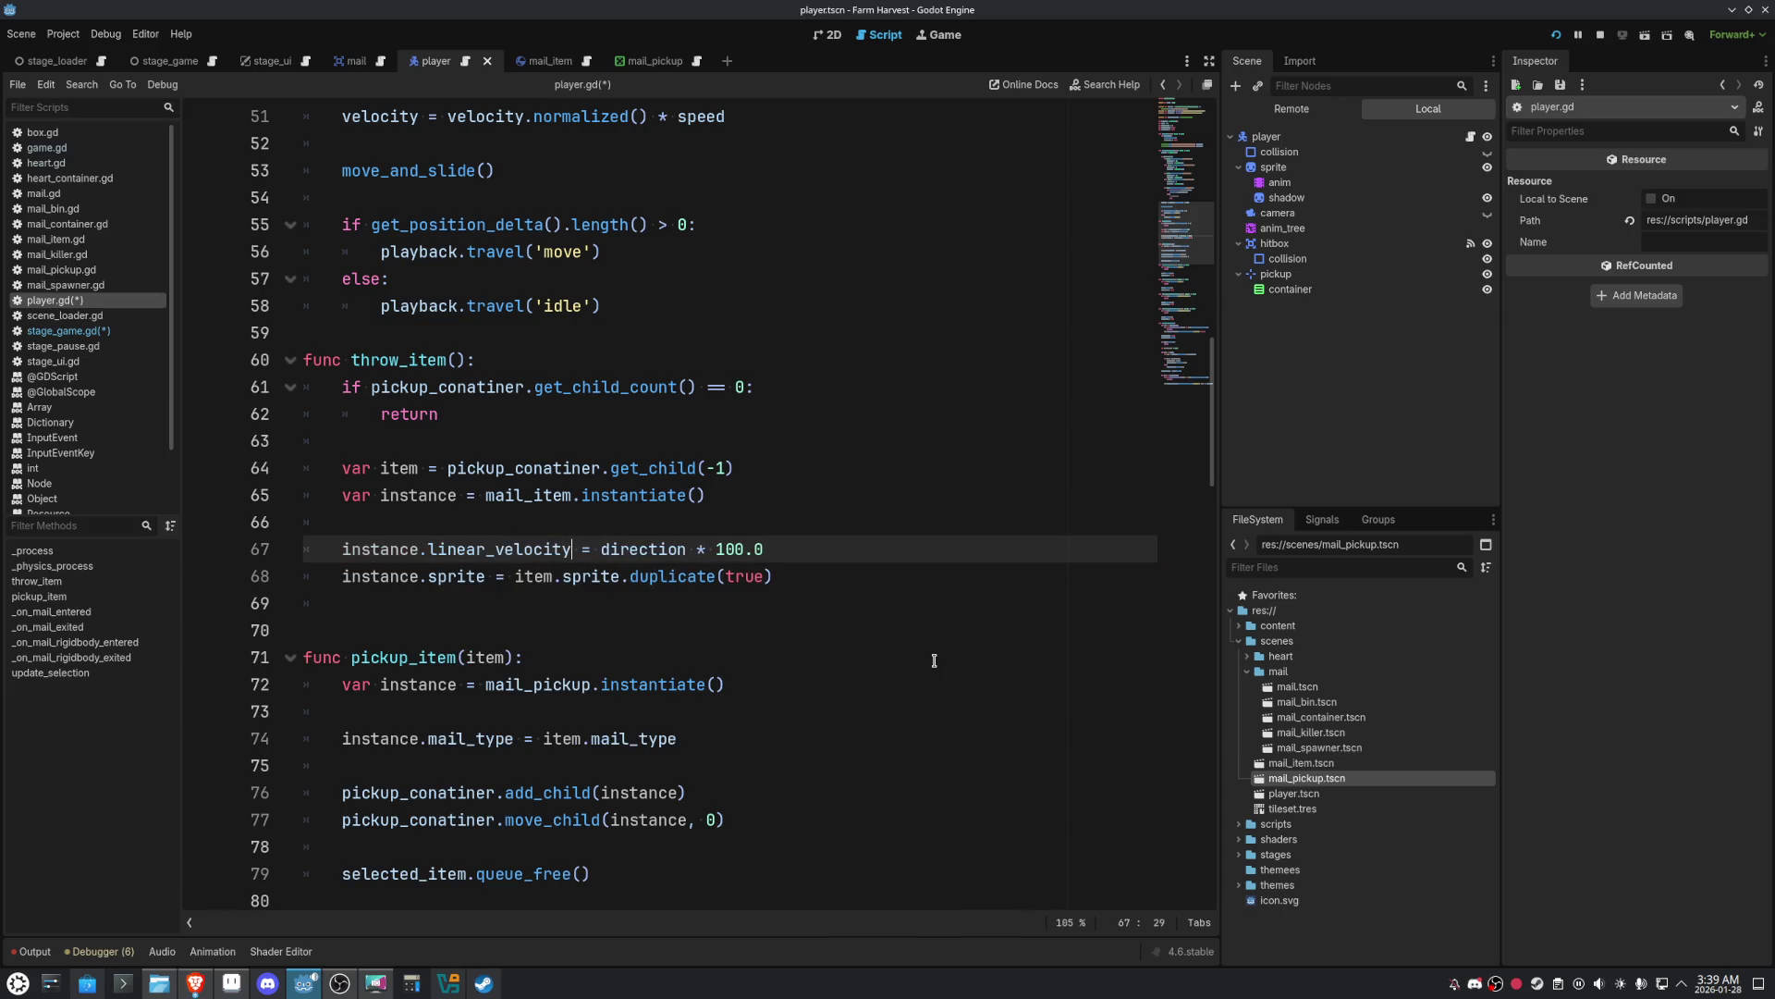
key("ctrl+s")
Start an instance.position assignment on line 69
key("Down")
key("Down")
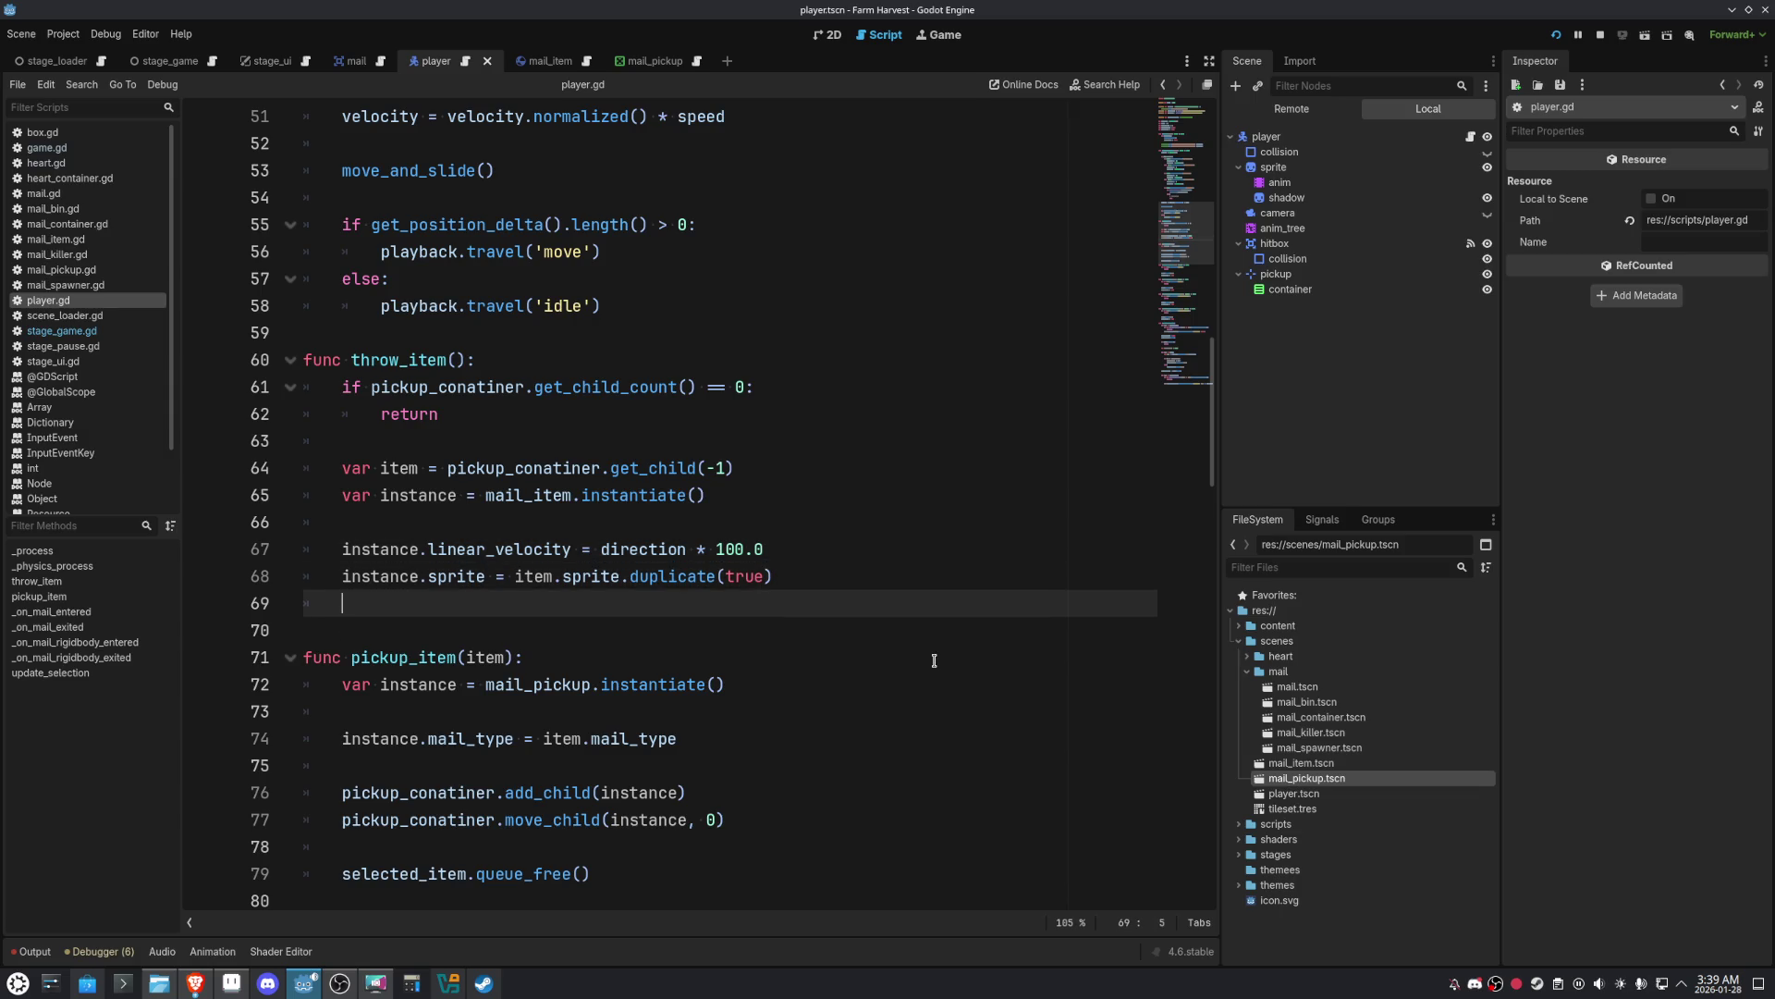
type("instance")
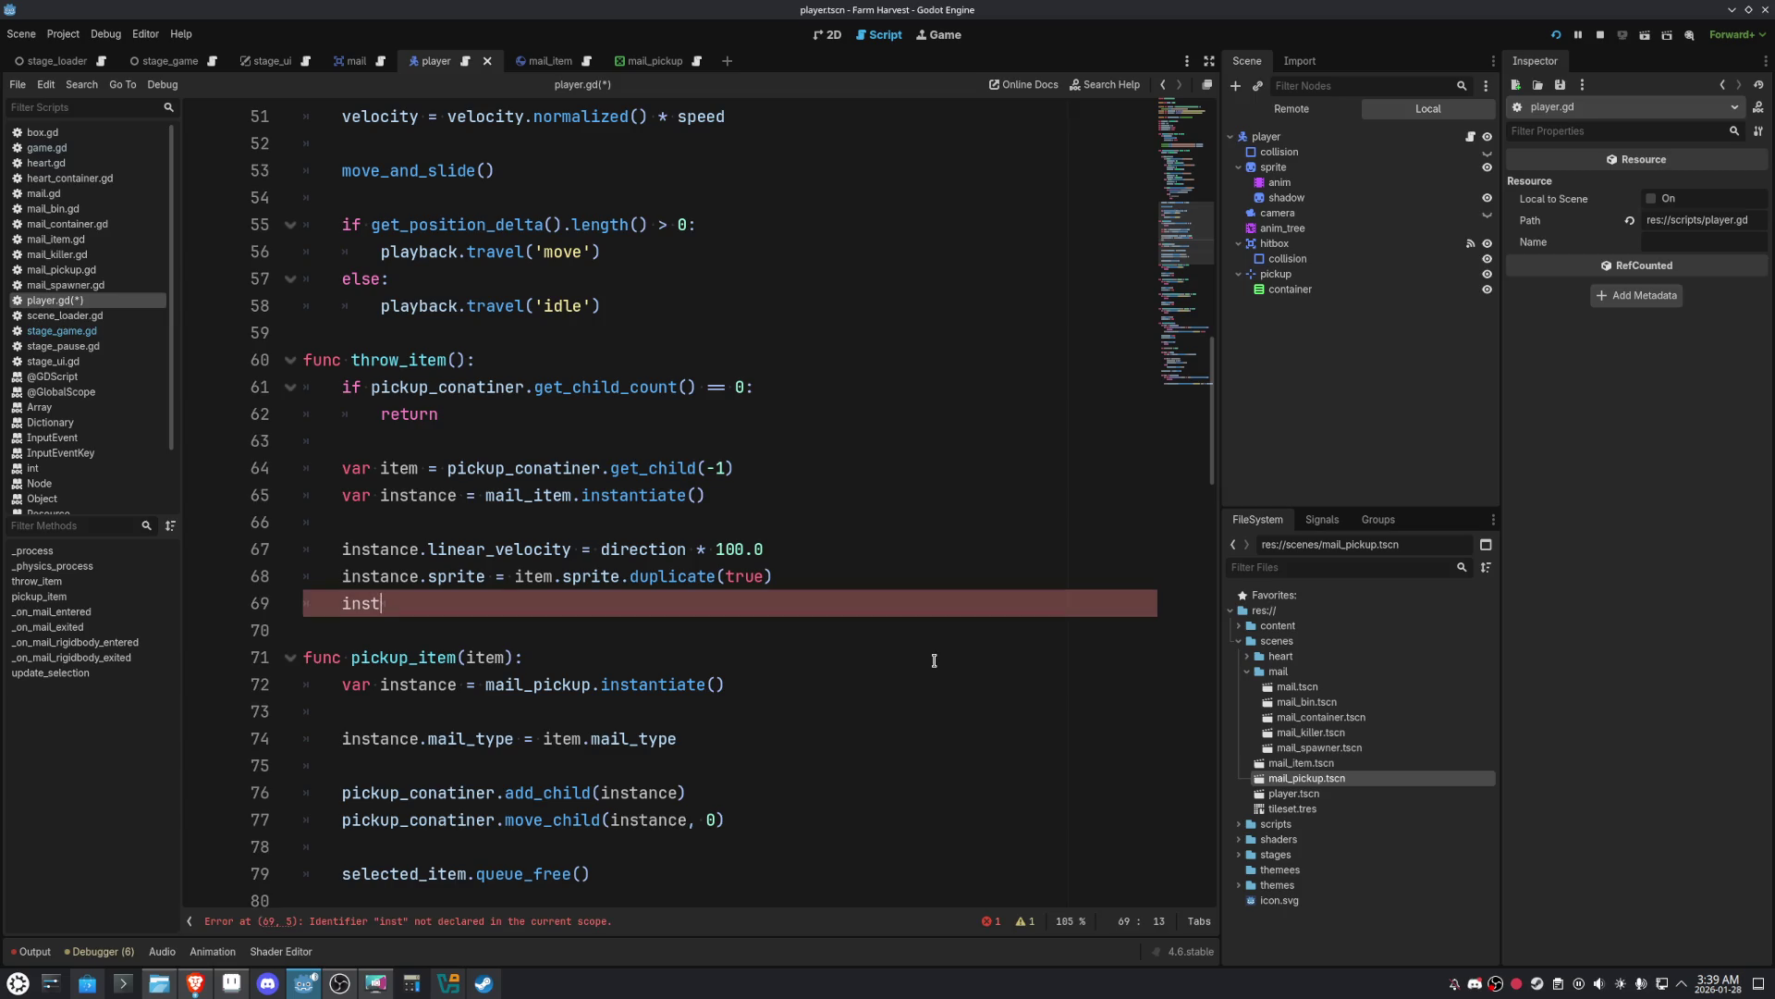
type(".position =")
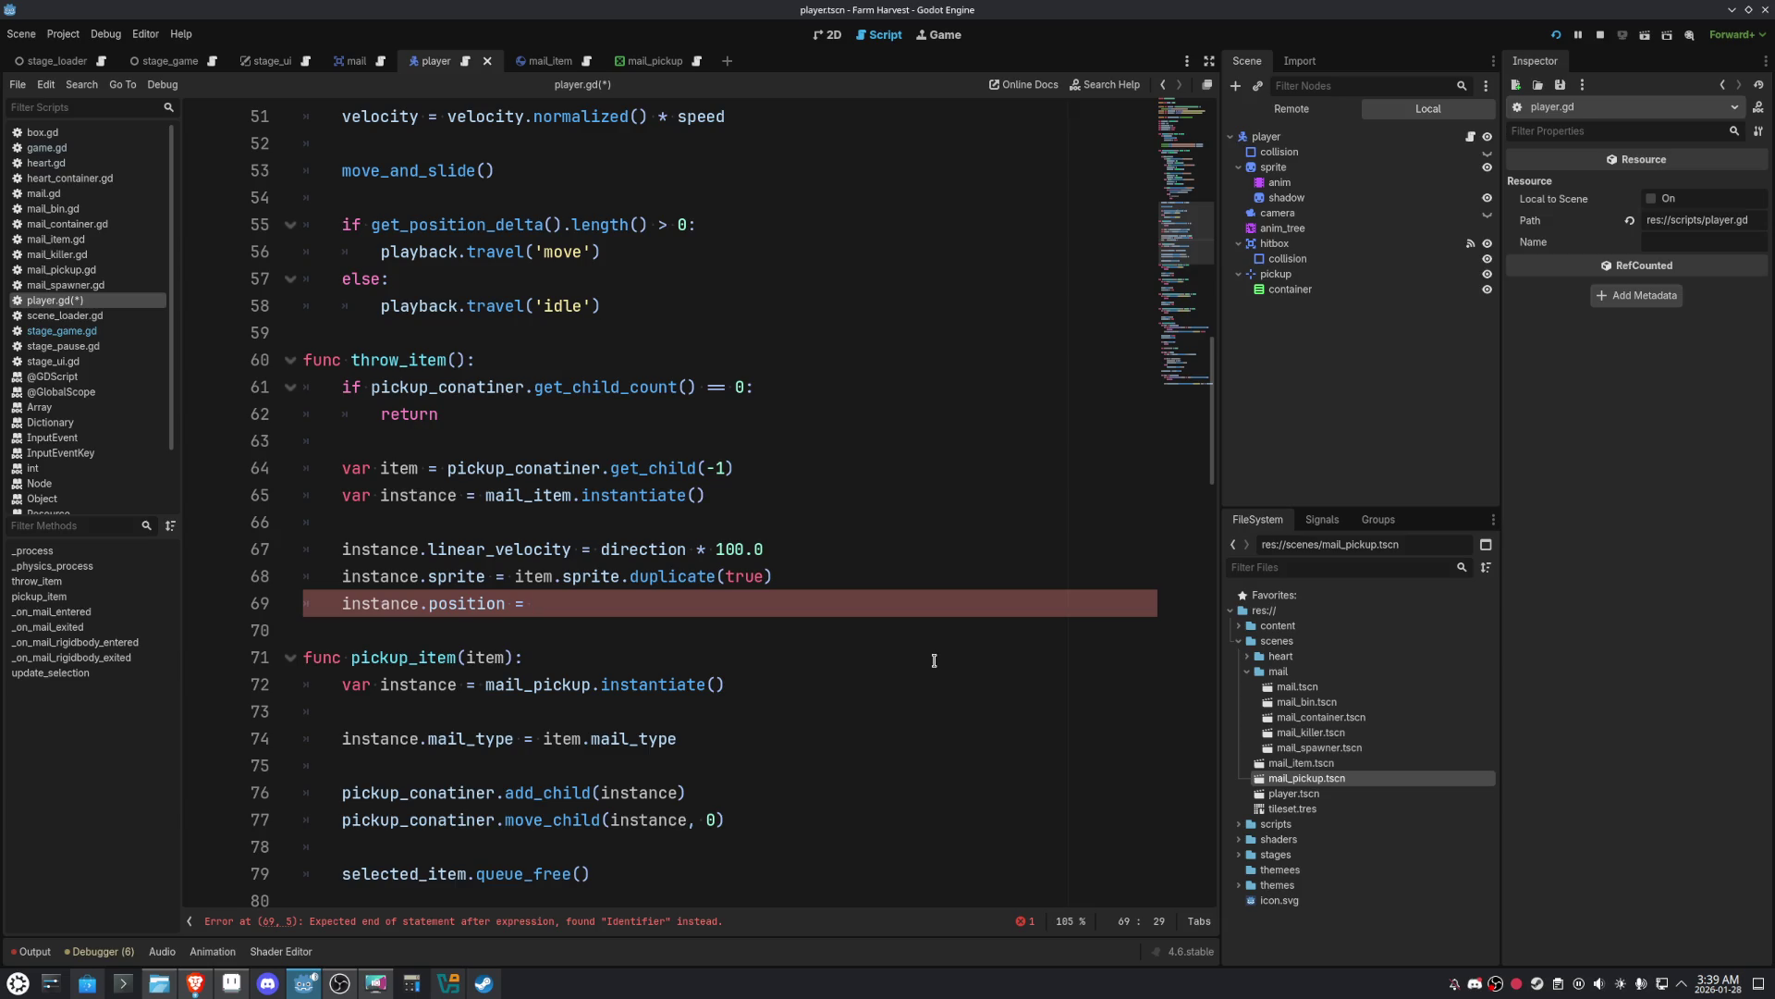
left_click(1271, 137)
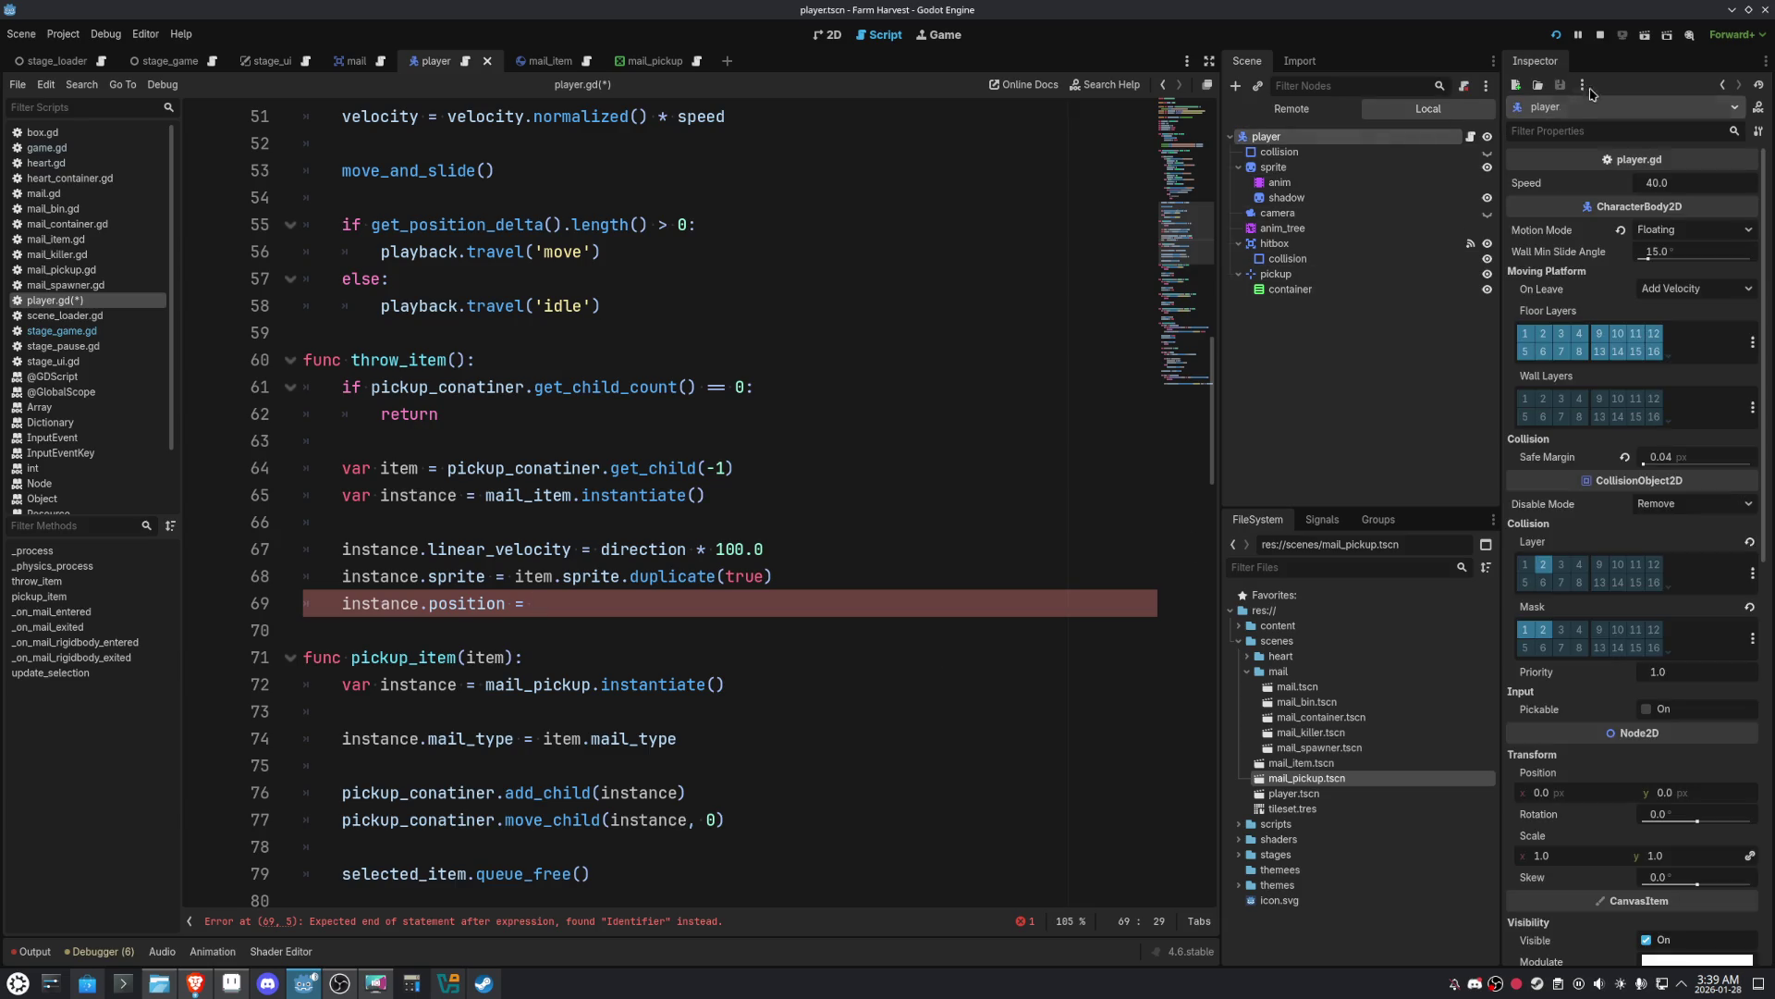
Stop the game and add a Marker2D child named shoot_pos to the player scene
left_click(1598, 35)
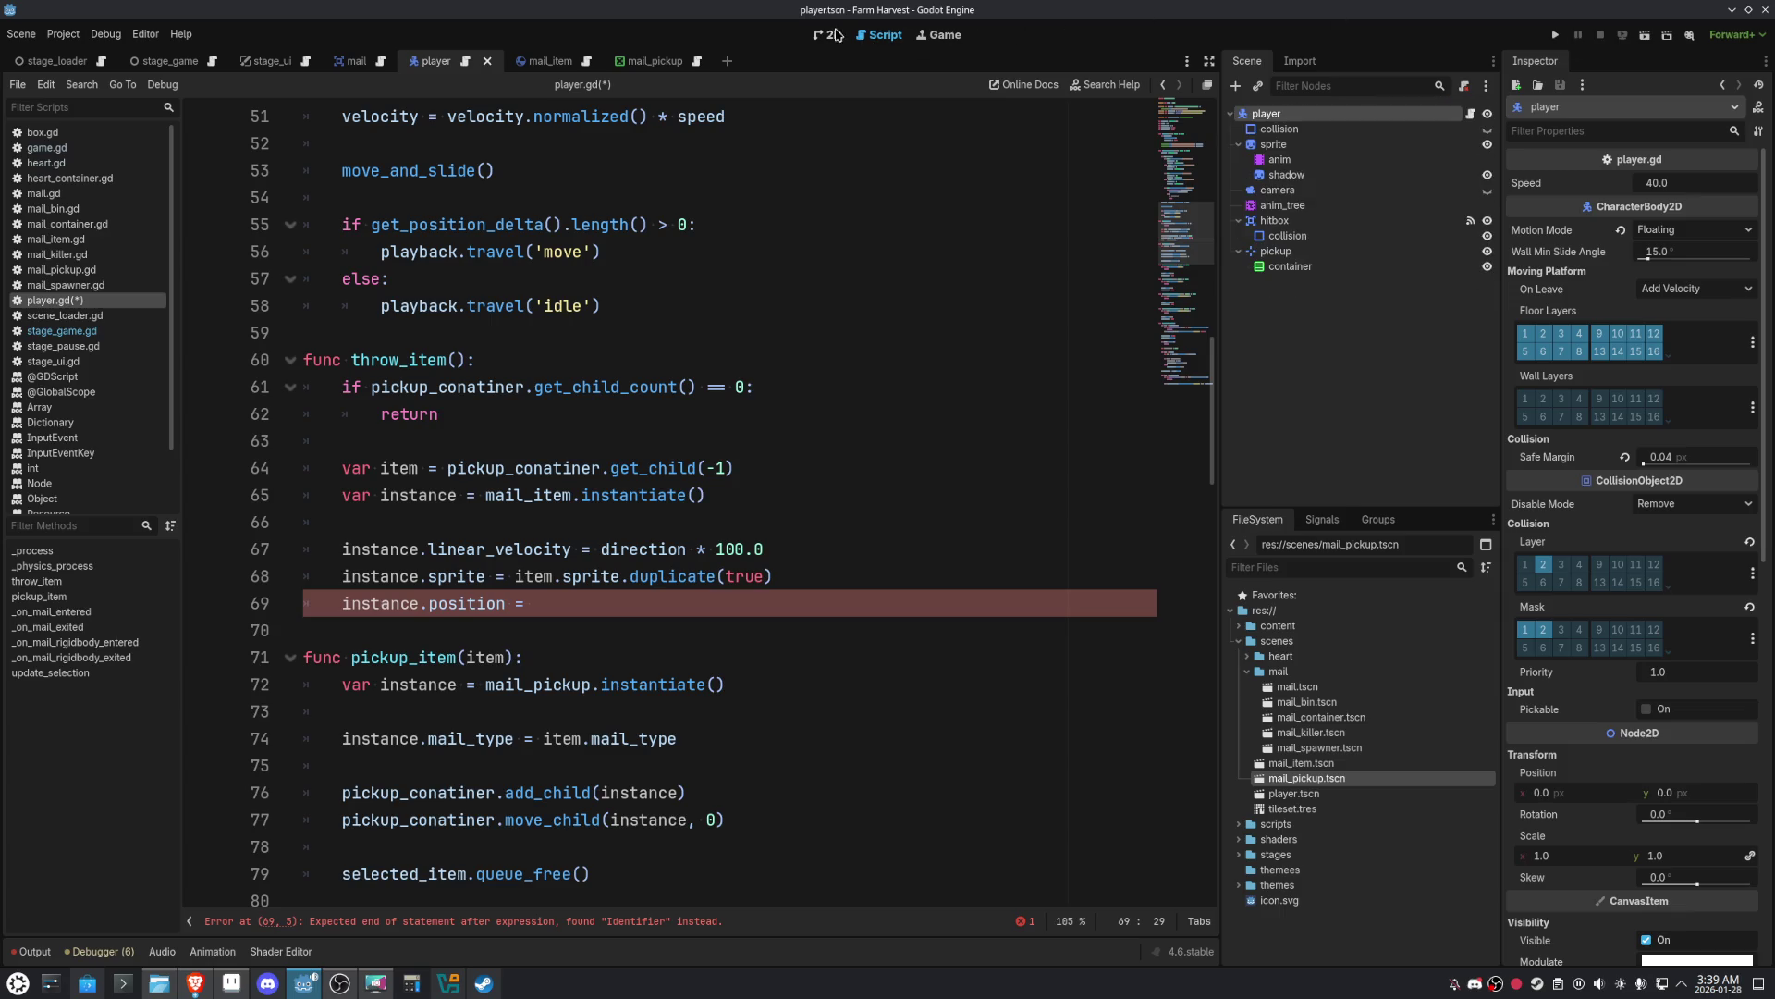
left_click(830, 36)
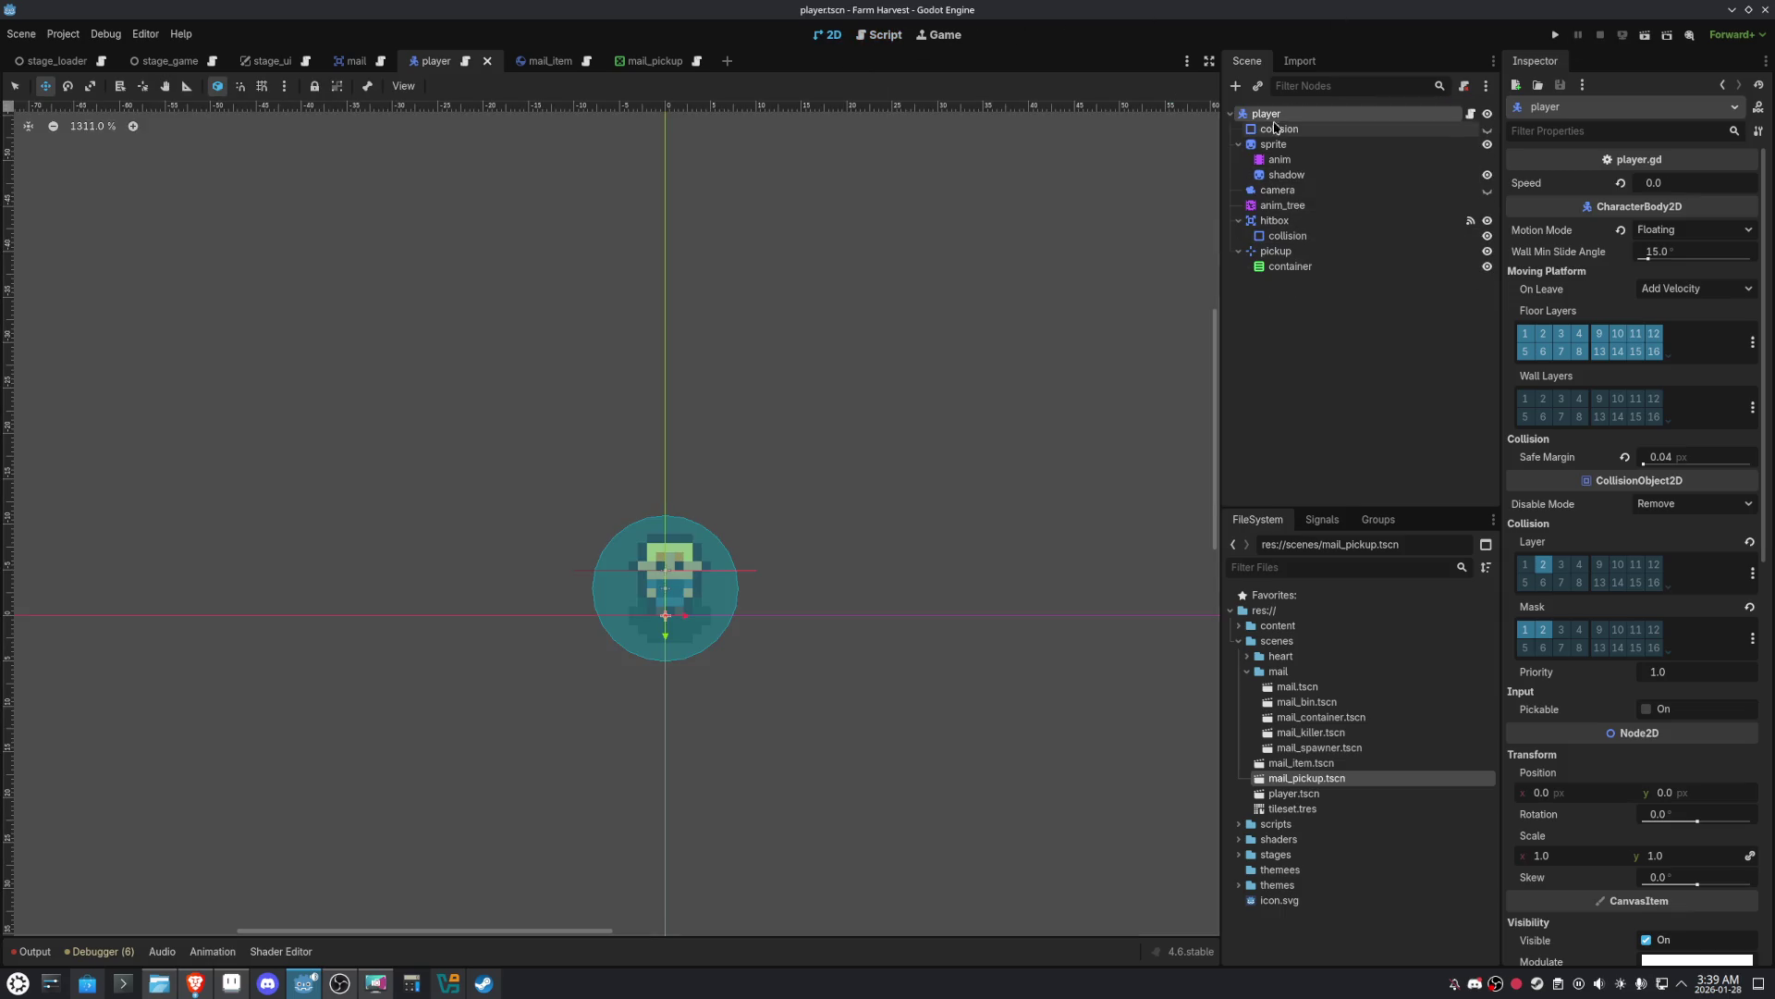
left_click(1235, 85)
double_click(476, 514)
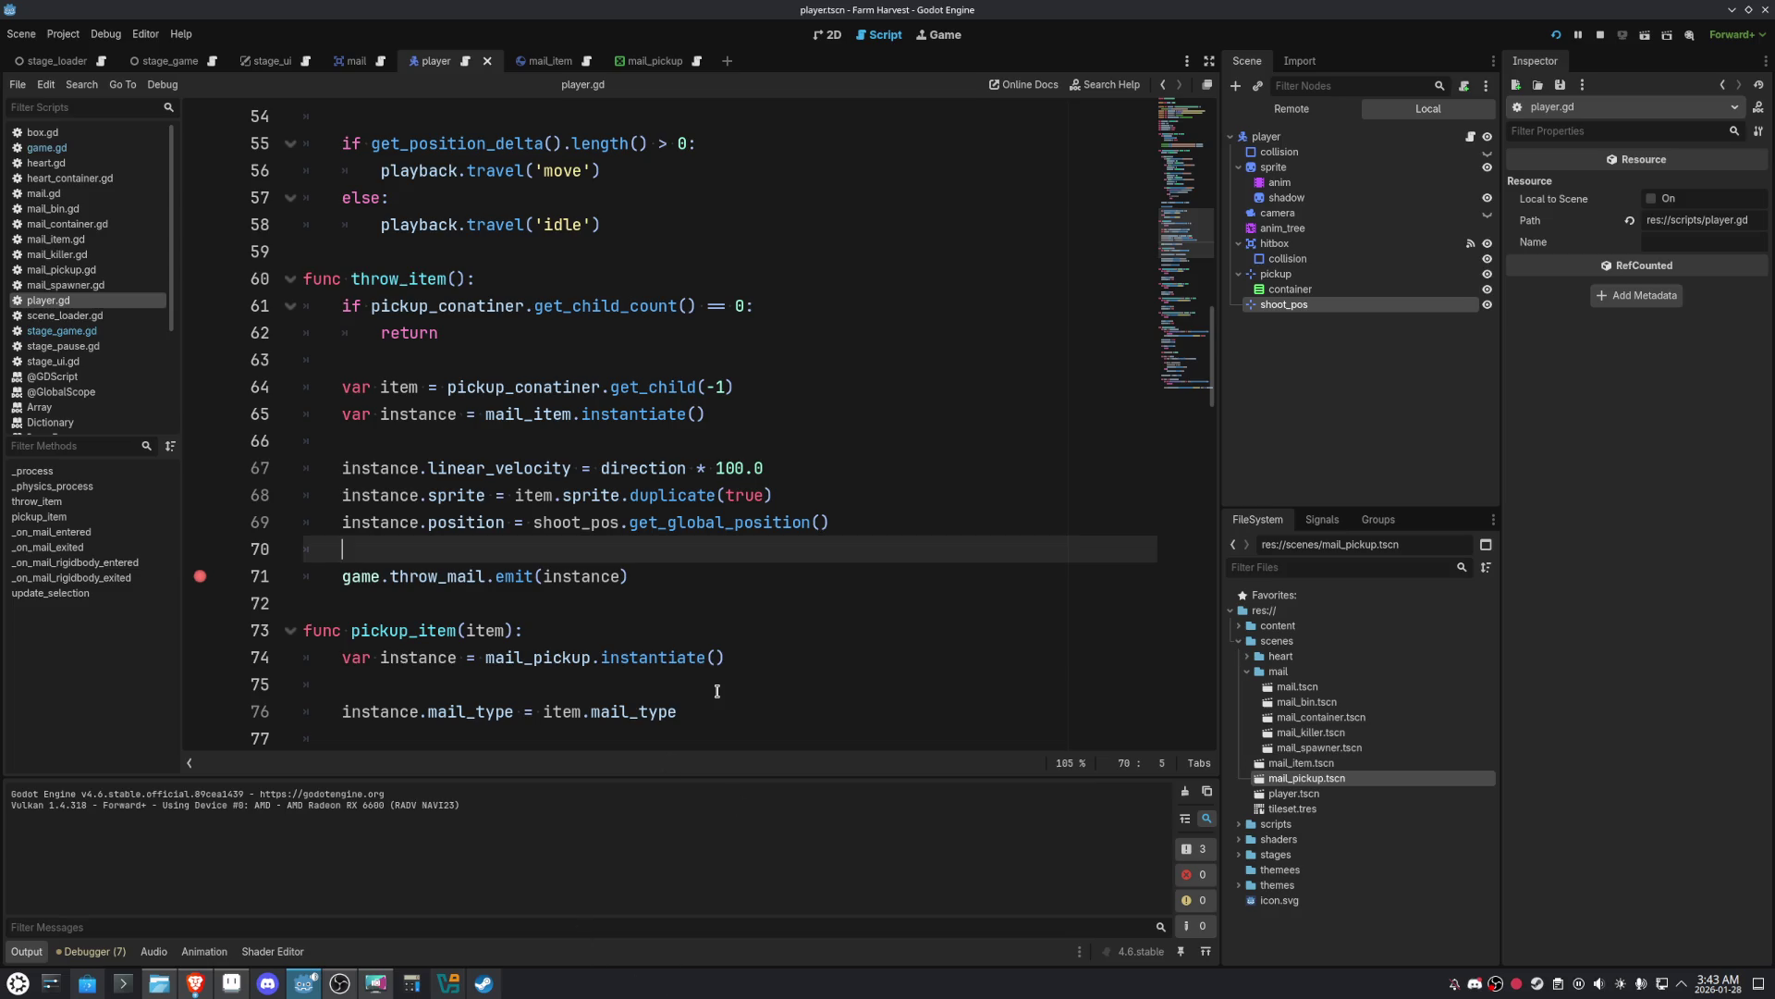
left_click(832, 35)
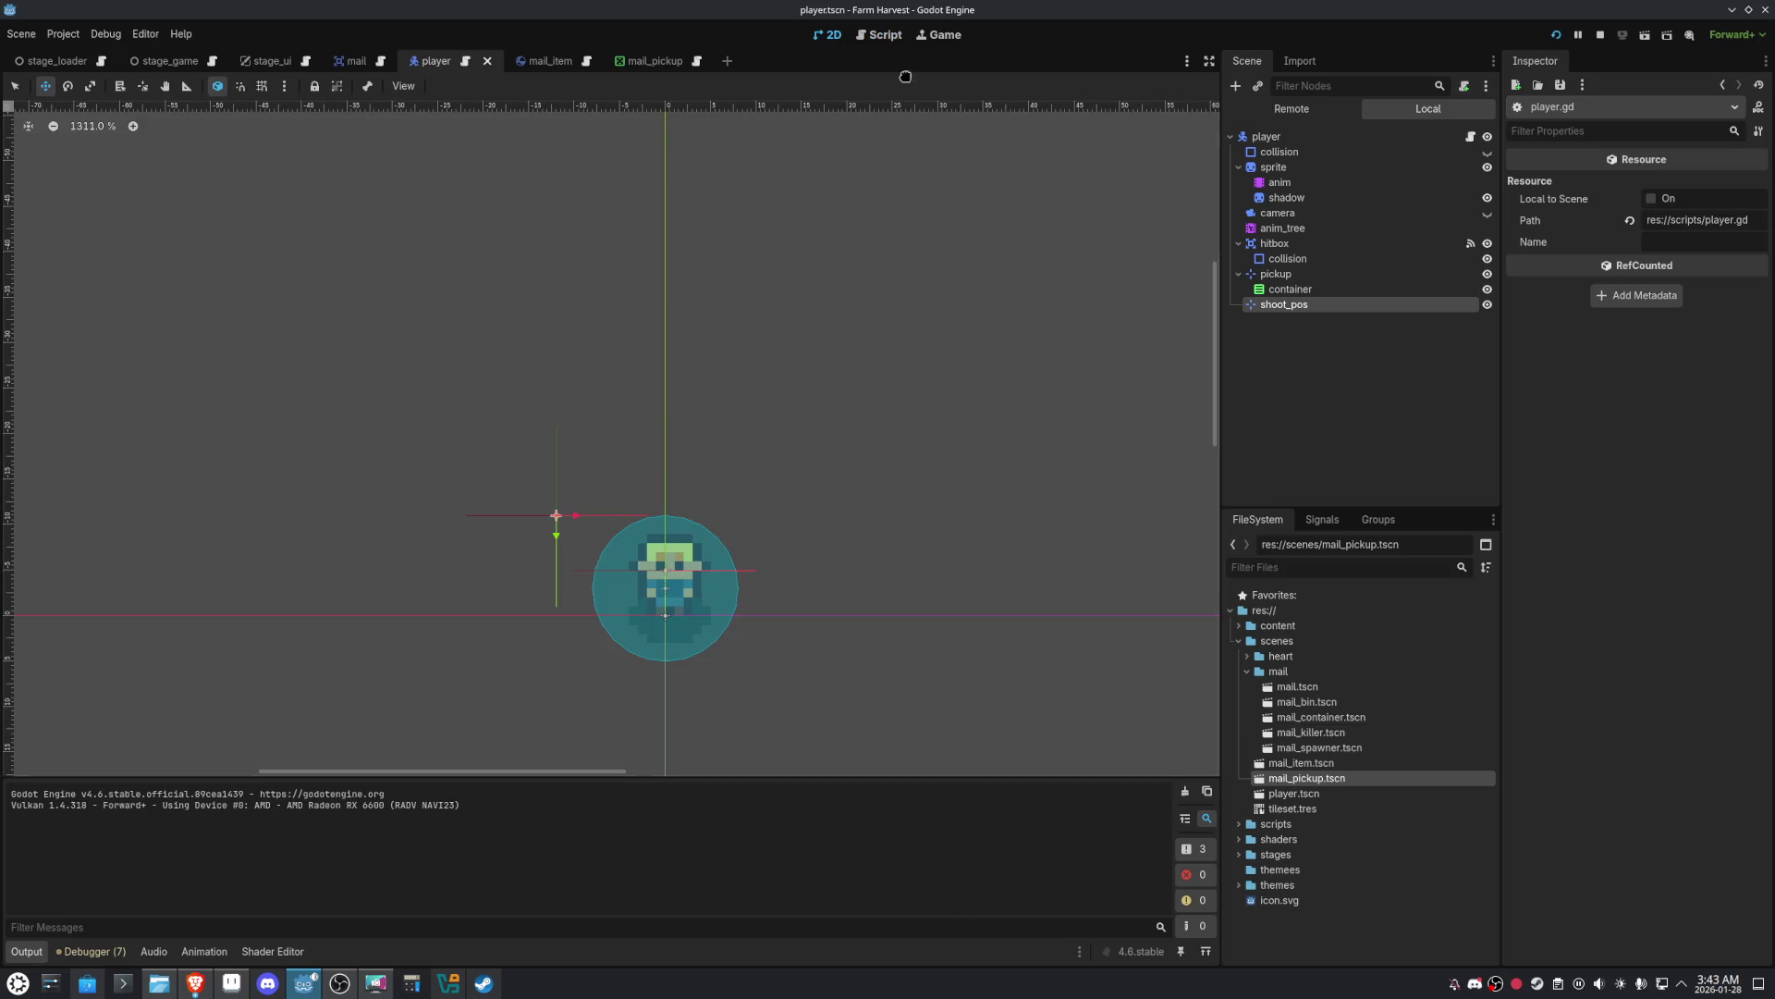
Walk the player left and right in the running game
left_click(938, 35)
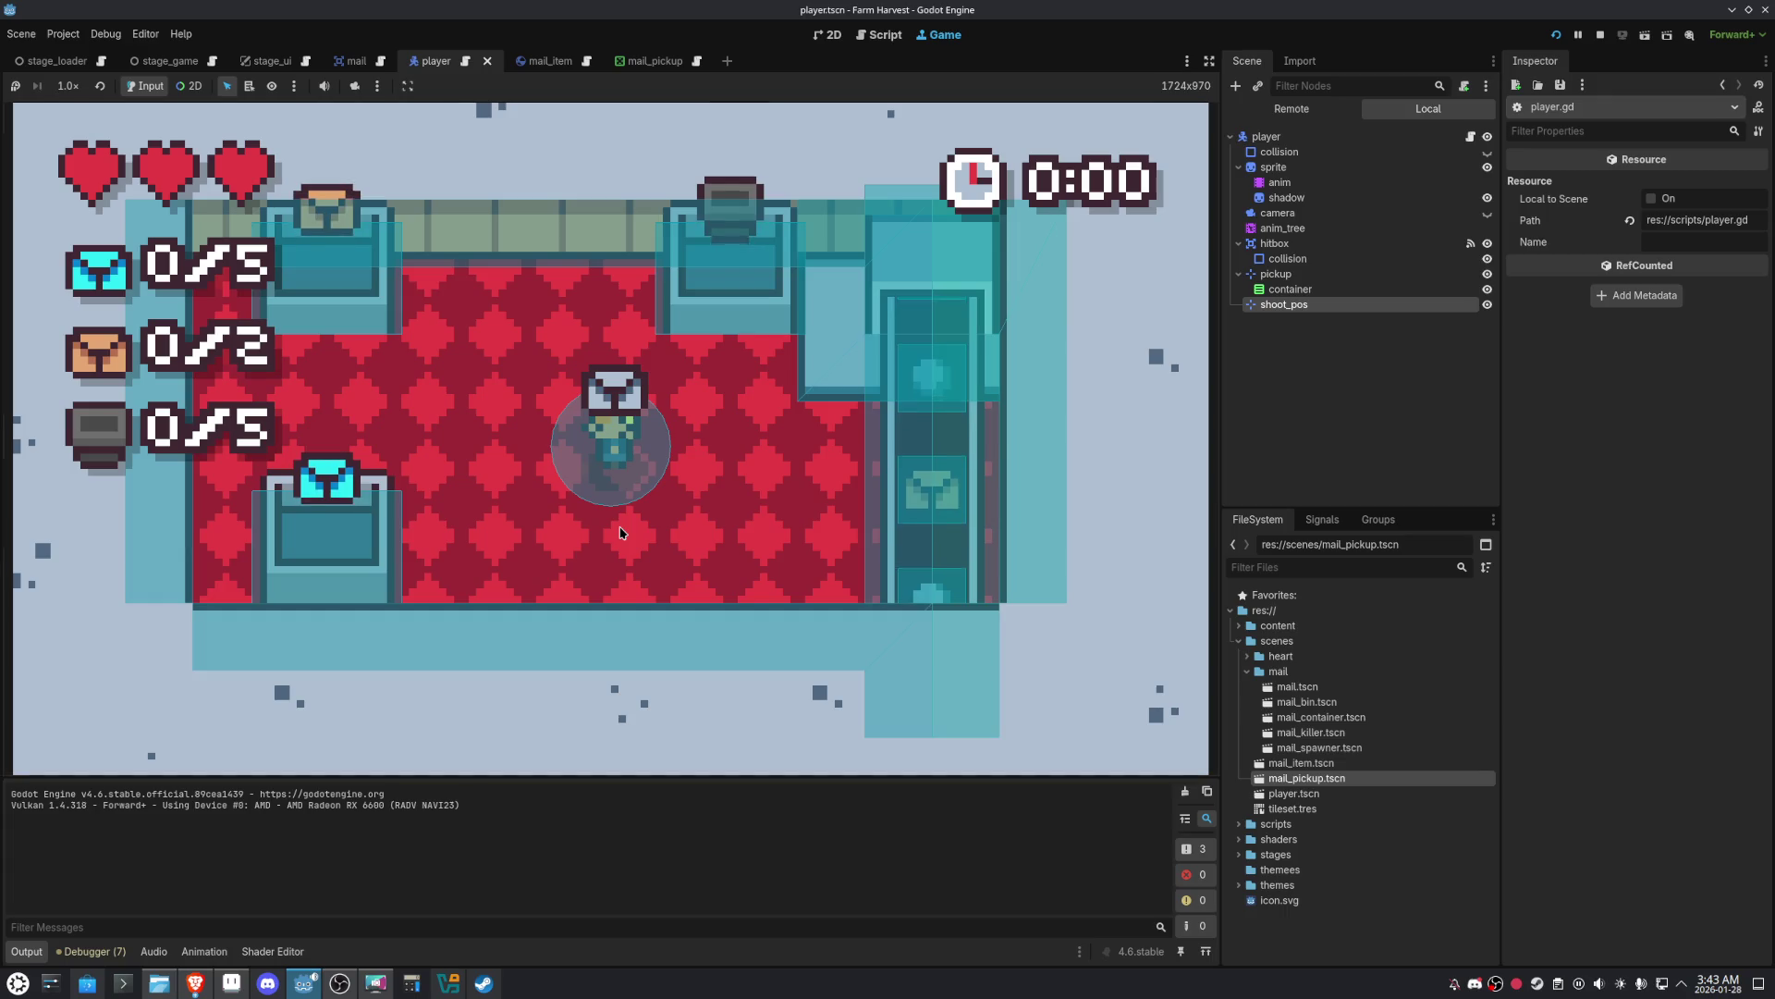
key("Left")
key("Right")
key("Left")
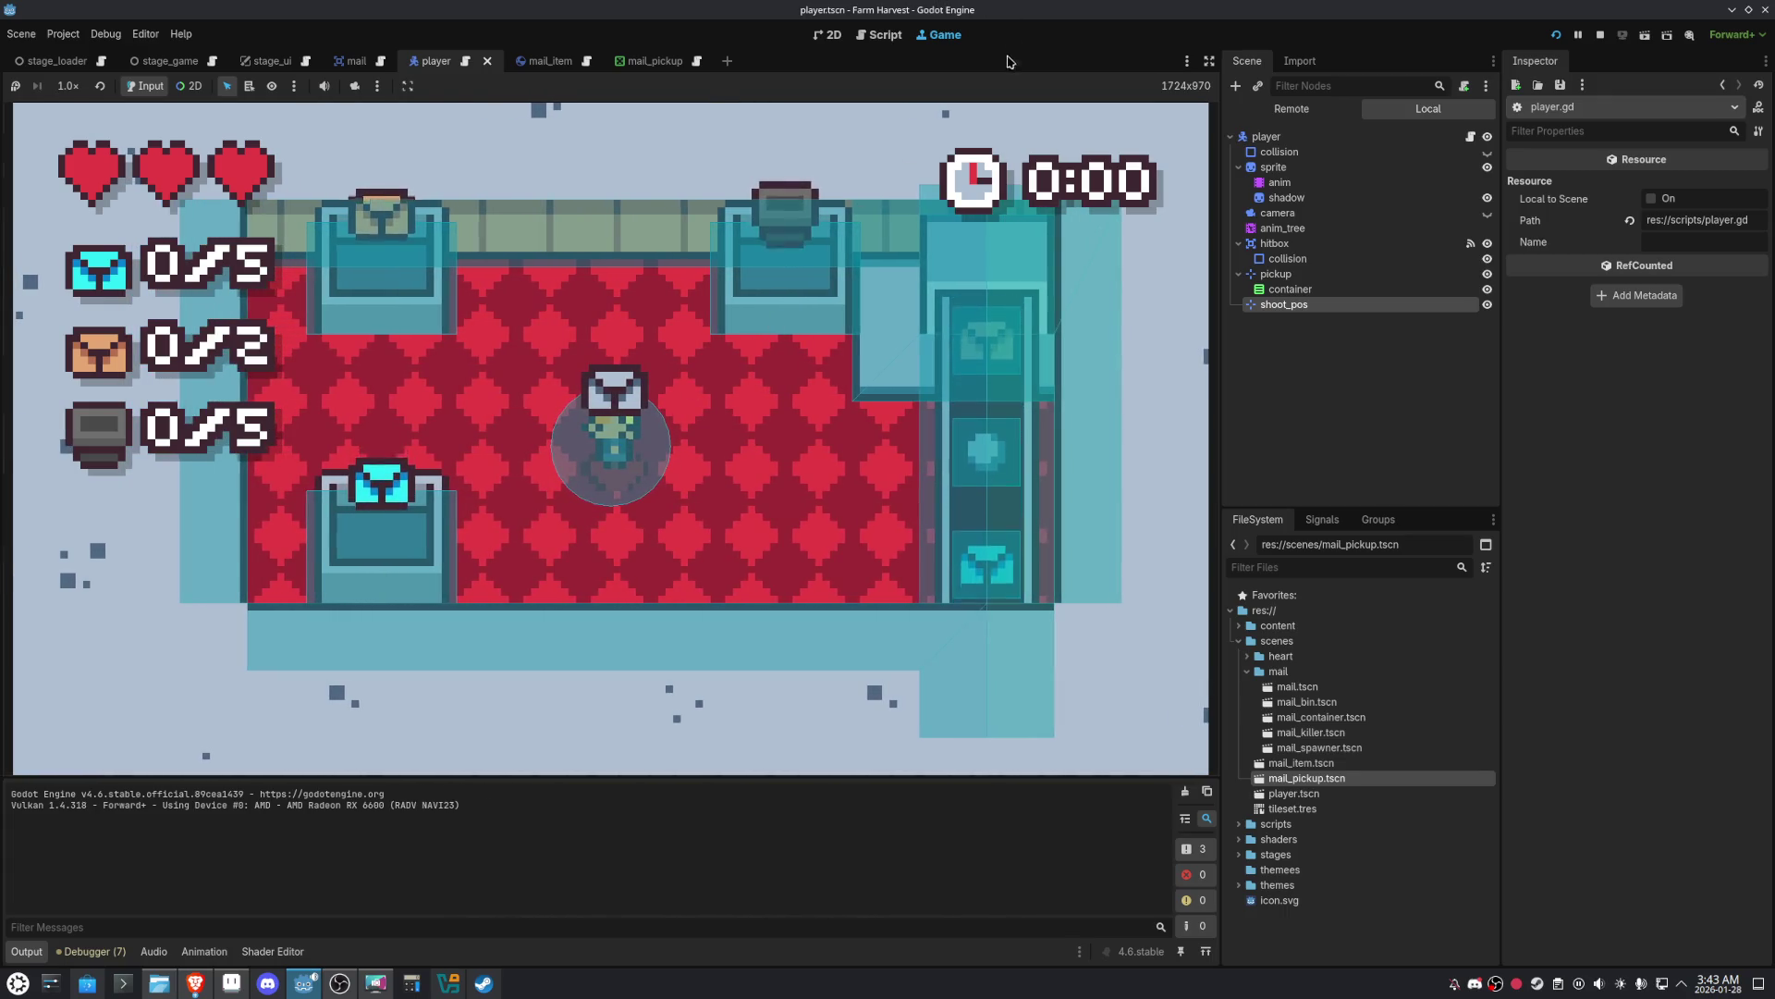
Replace the '# throwing...' placeholder with throw_item(), then run and throw to hit the breakpoint
left_click(879, 34)
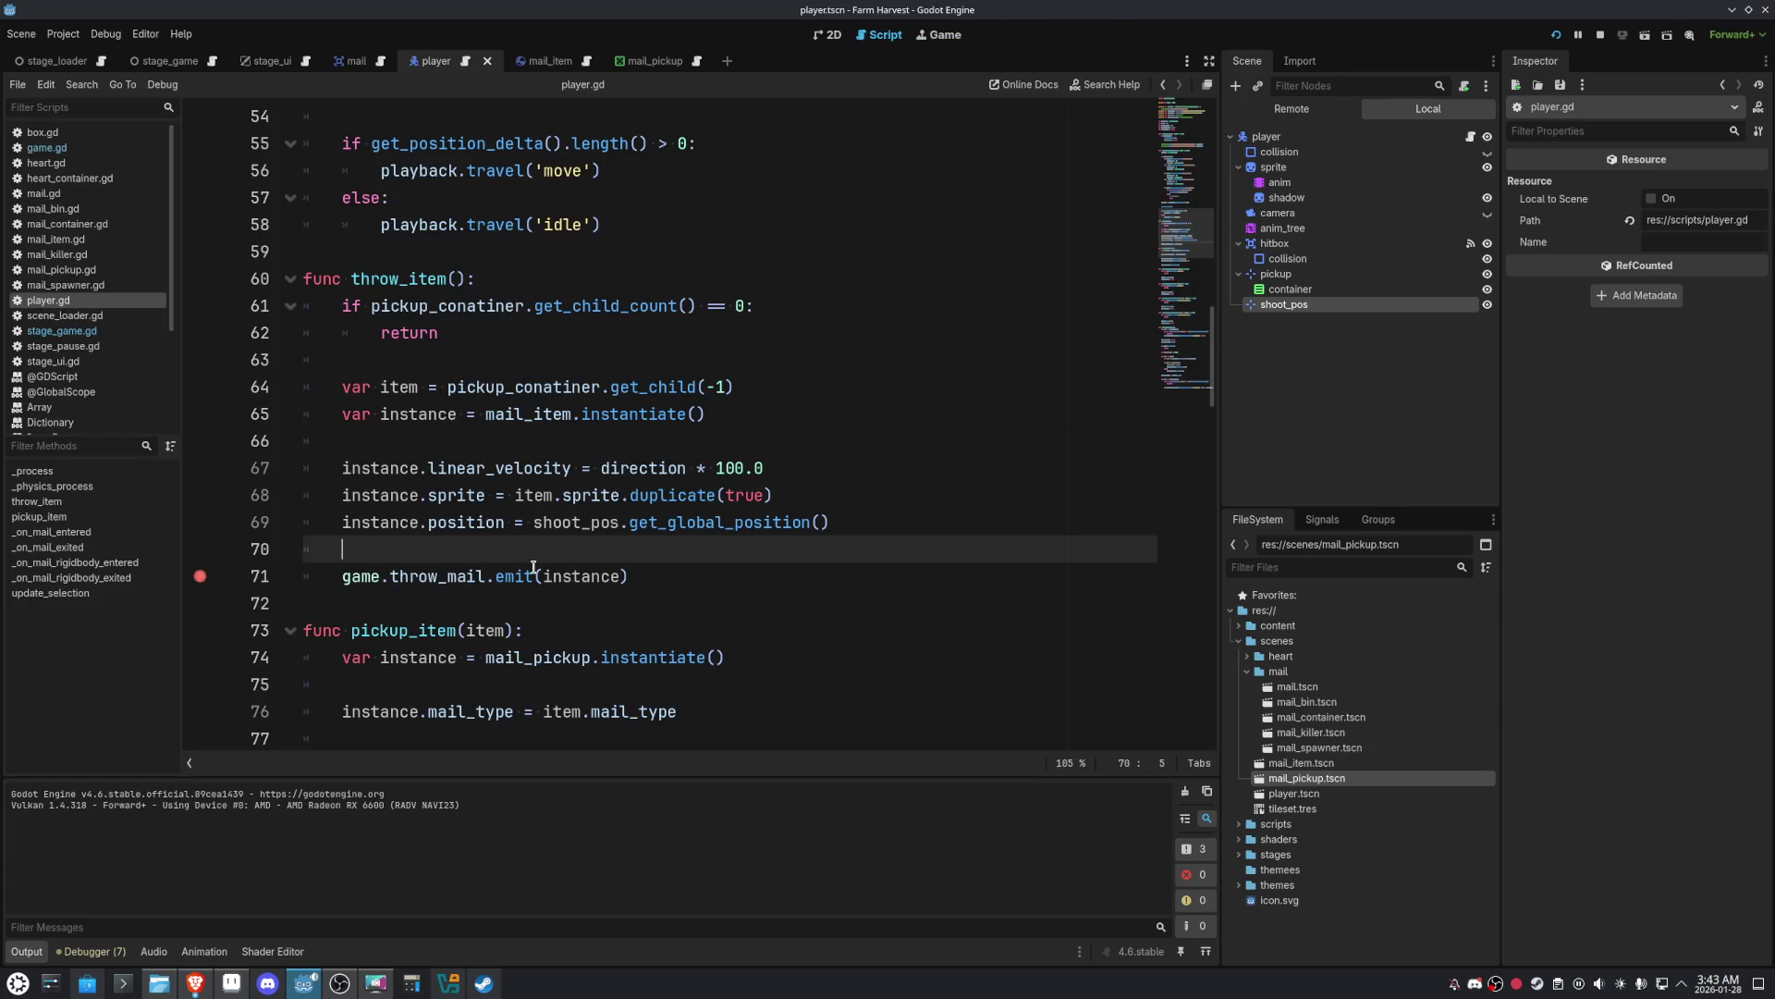
scroll(858, 614, "up", 7)
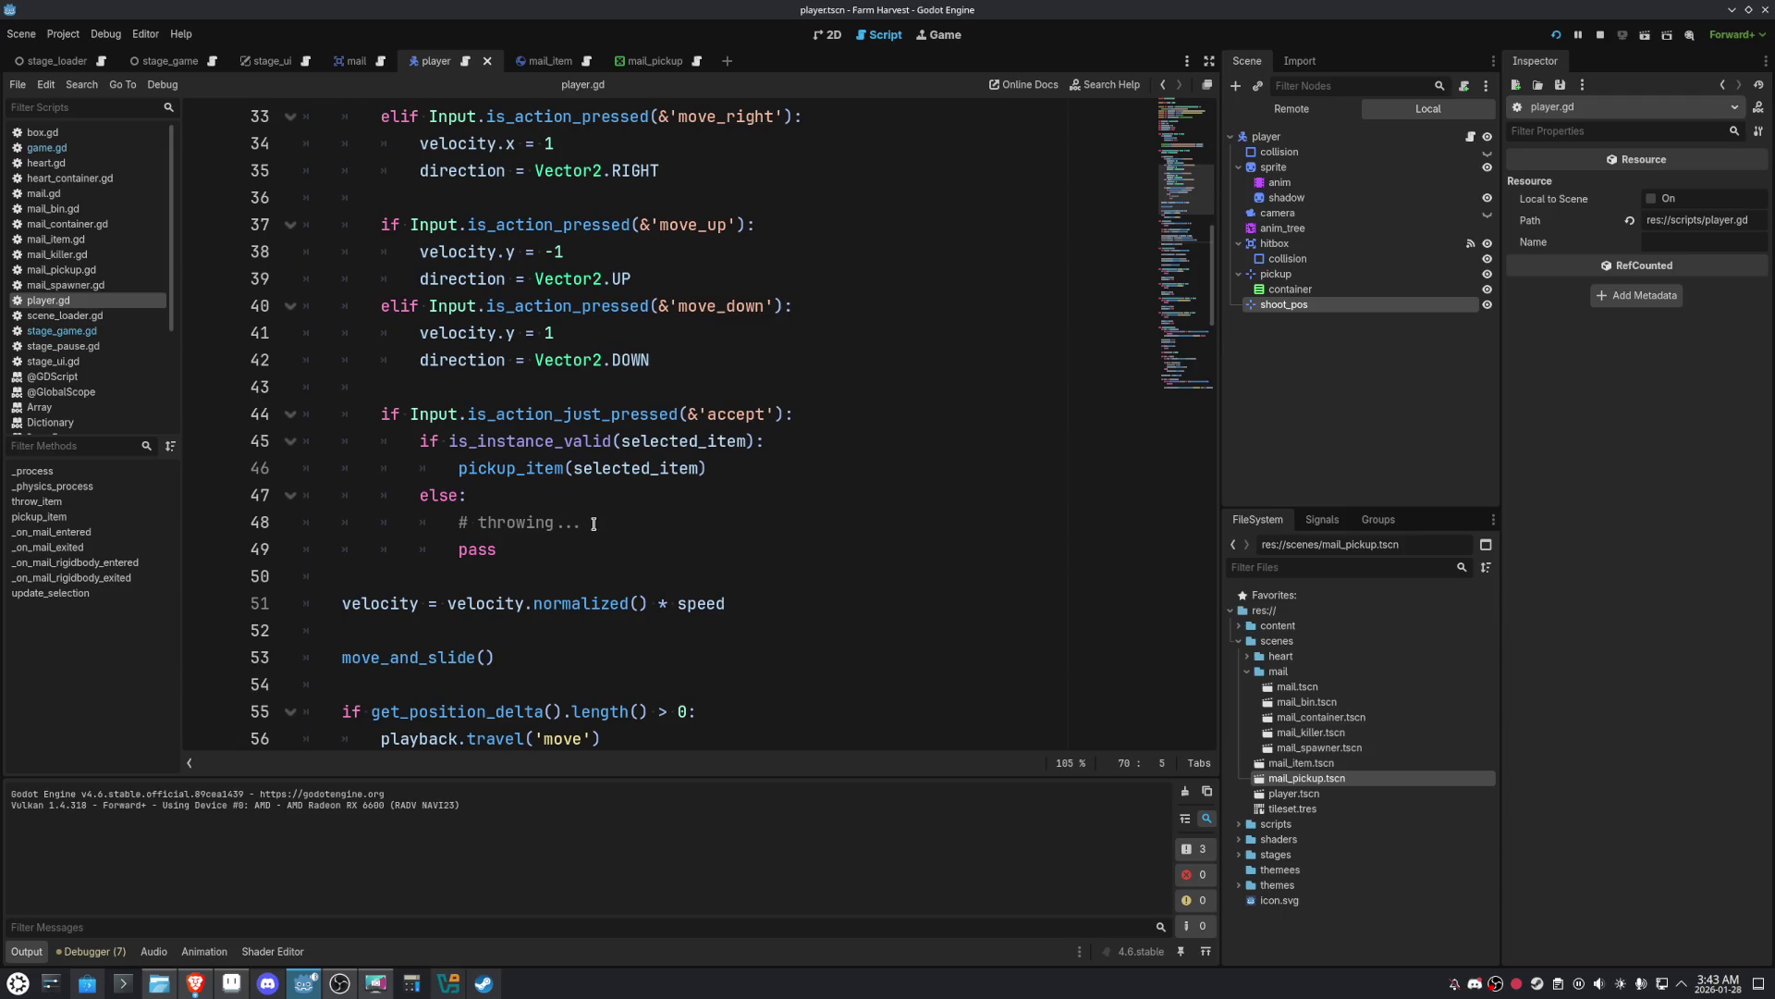
scroll(598, 520, "down", 6)
left_click_drag(464, 361, 351, 360)
key("ctrl+c")
scroll(573, 438, "up", 5)
mouse_move(574, 439)
left_mouse_down()
mouse_move(458, 438)
mouse_move(480, 462)
mouse_move(459, 441)
left_mouse_up()
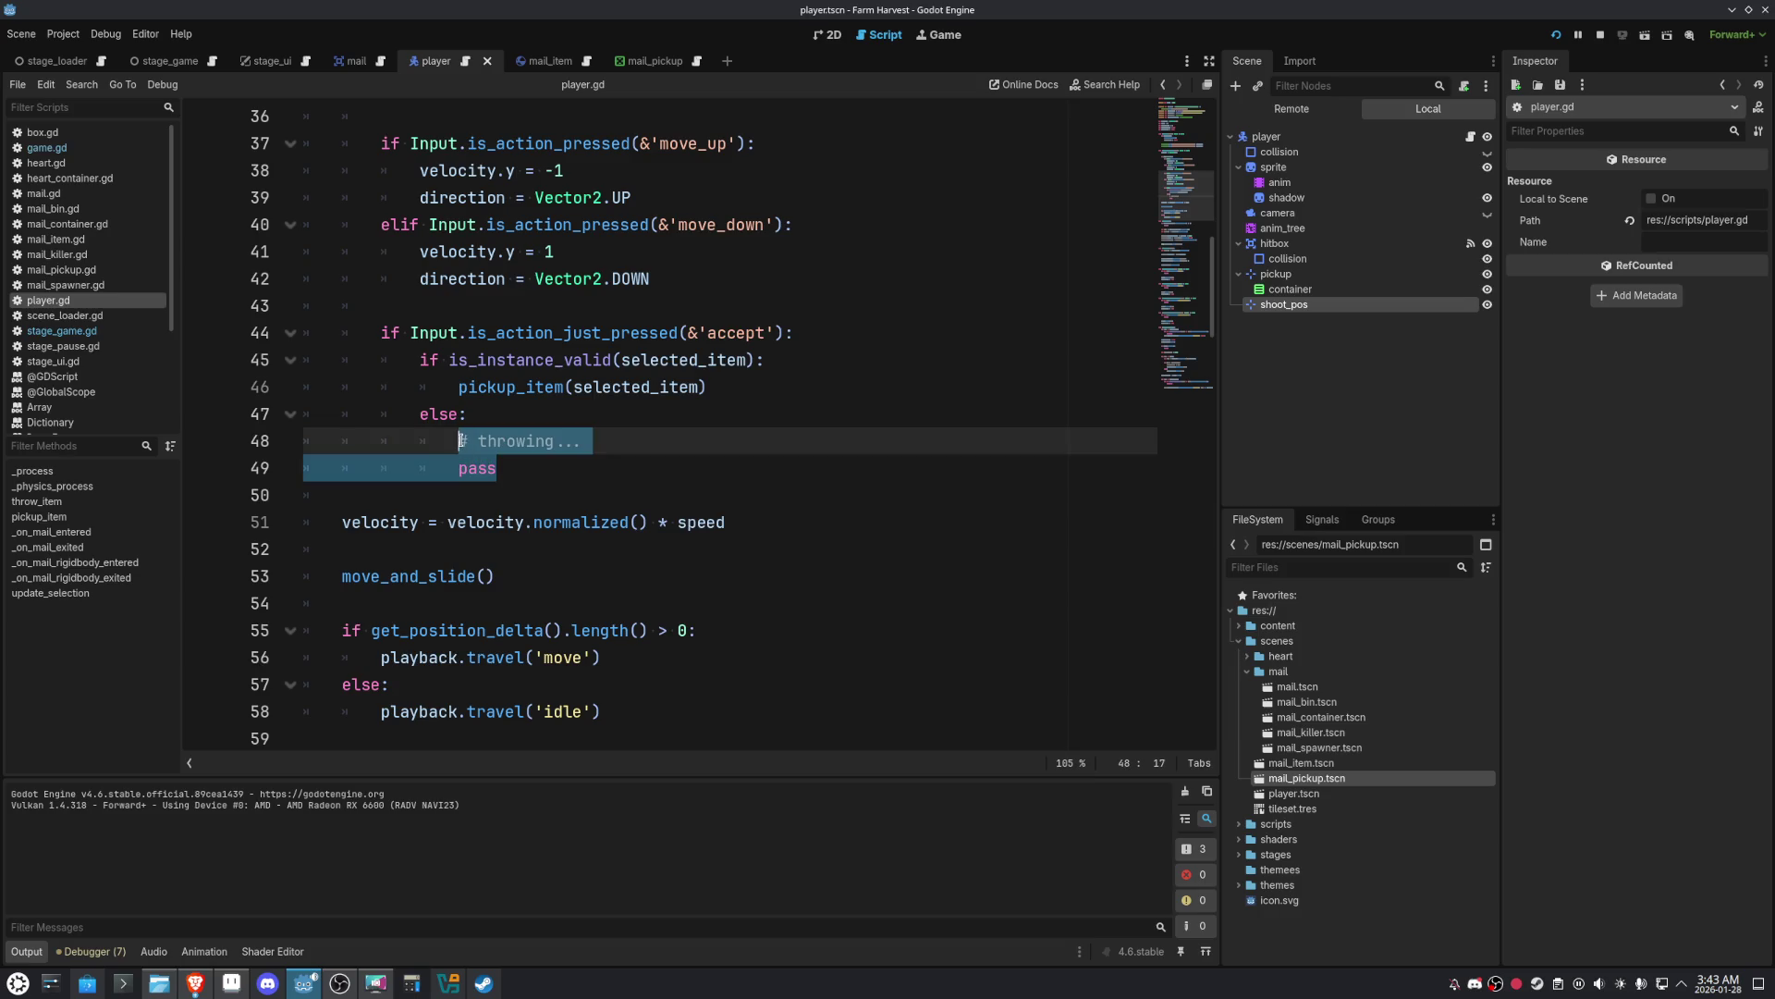
key("ctrl+v")
type("()")
key("F5")
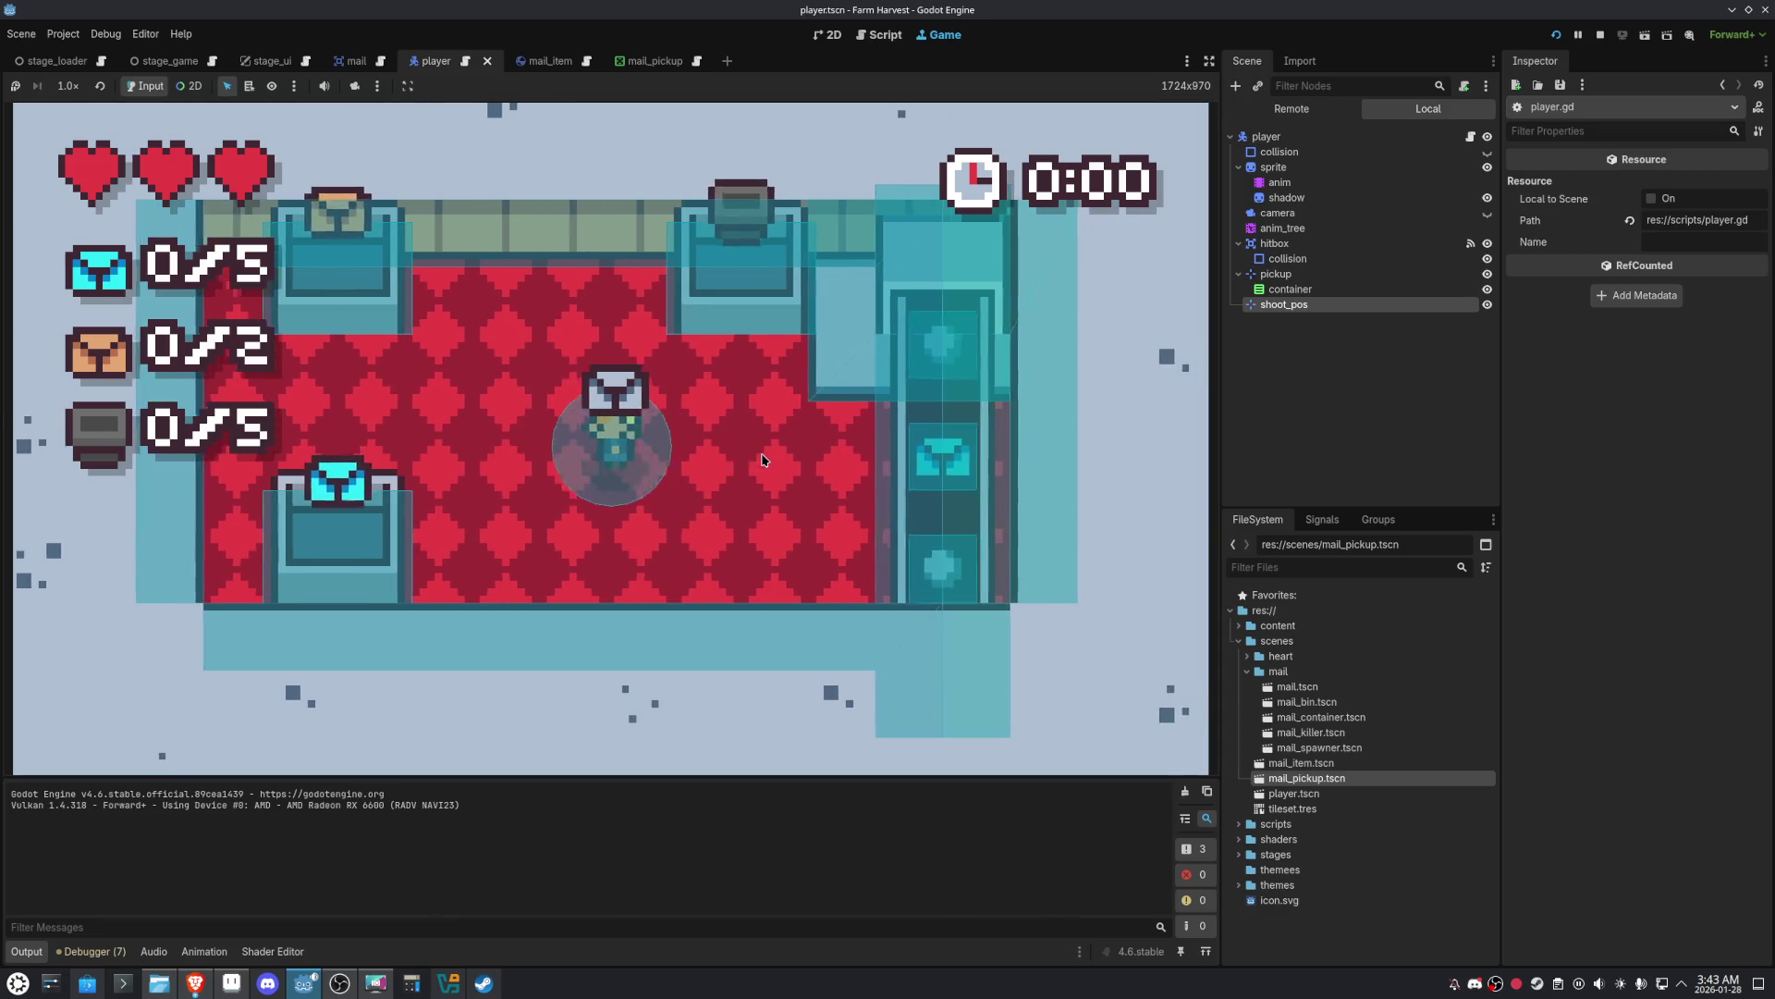
key("space")
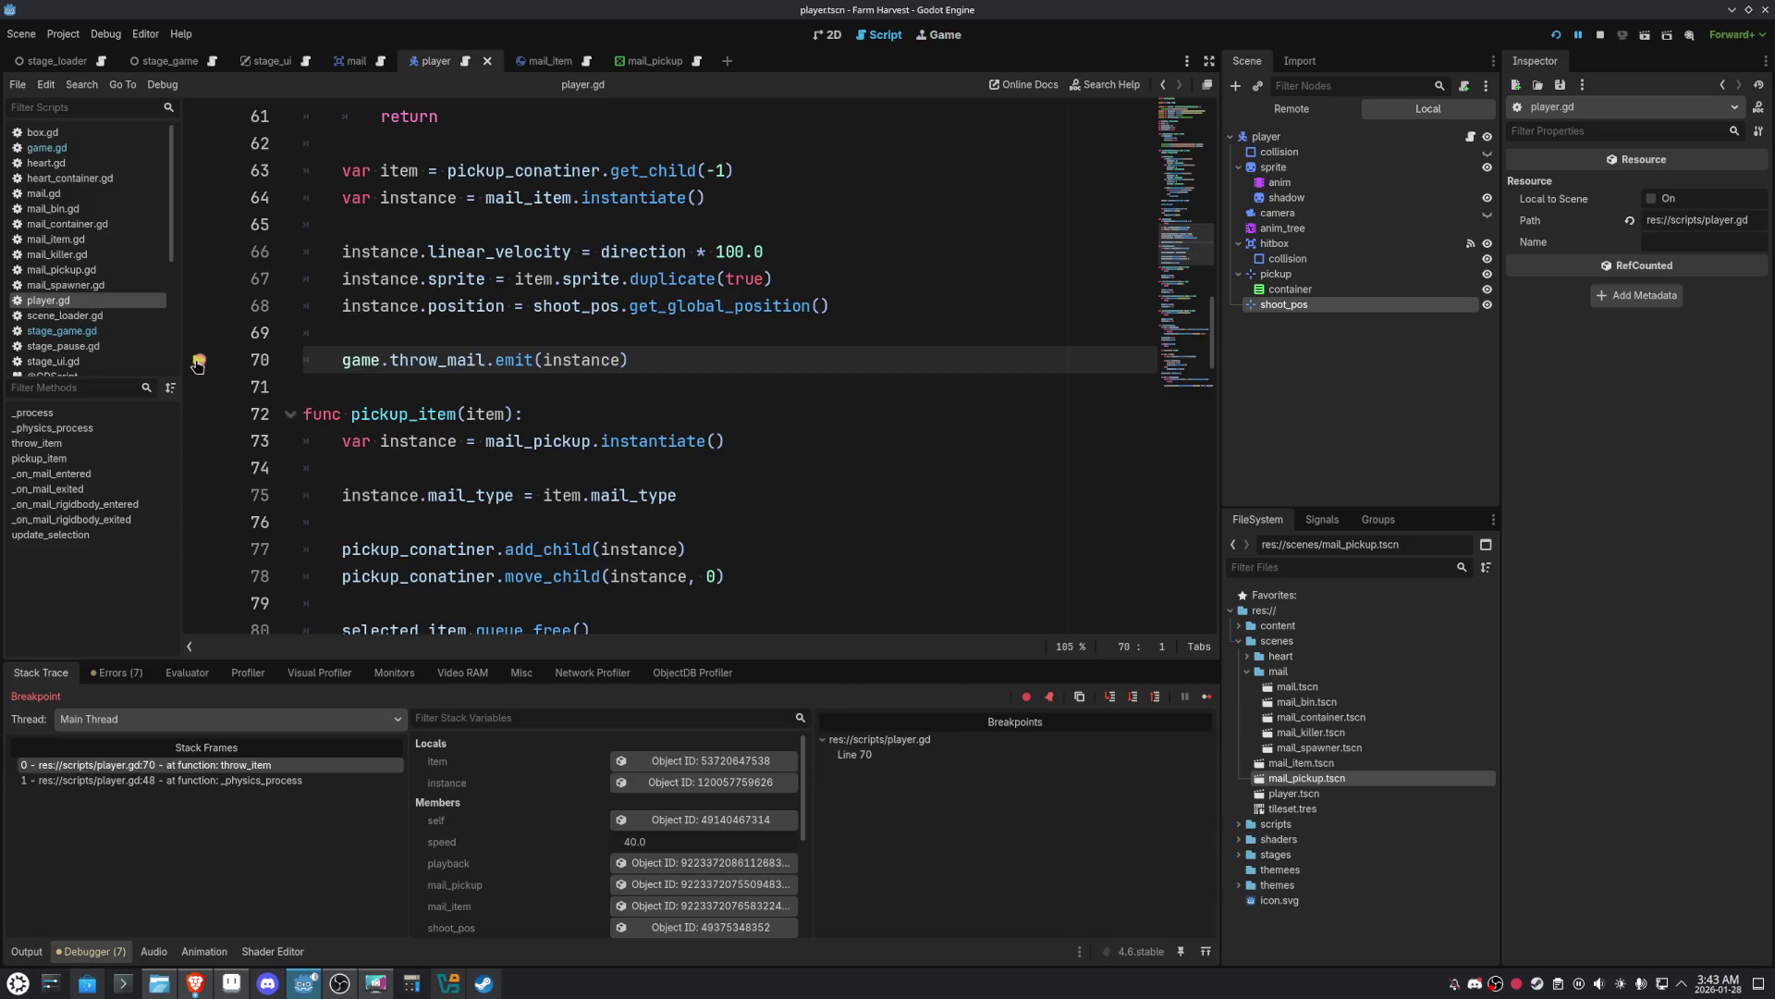
Remove the line 70 breakpoint, resume, watch the thrown mail in the Game view, then stop
left_click(197, 360)
scroll(941, 274, "up", 3)
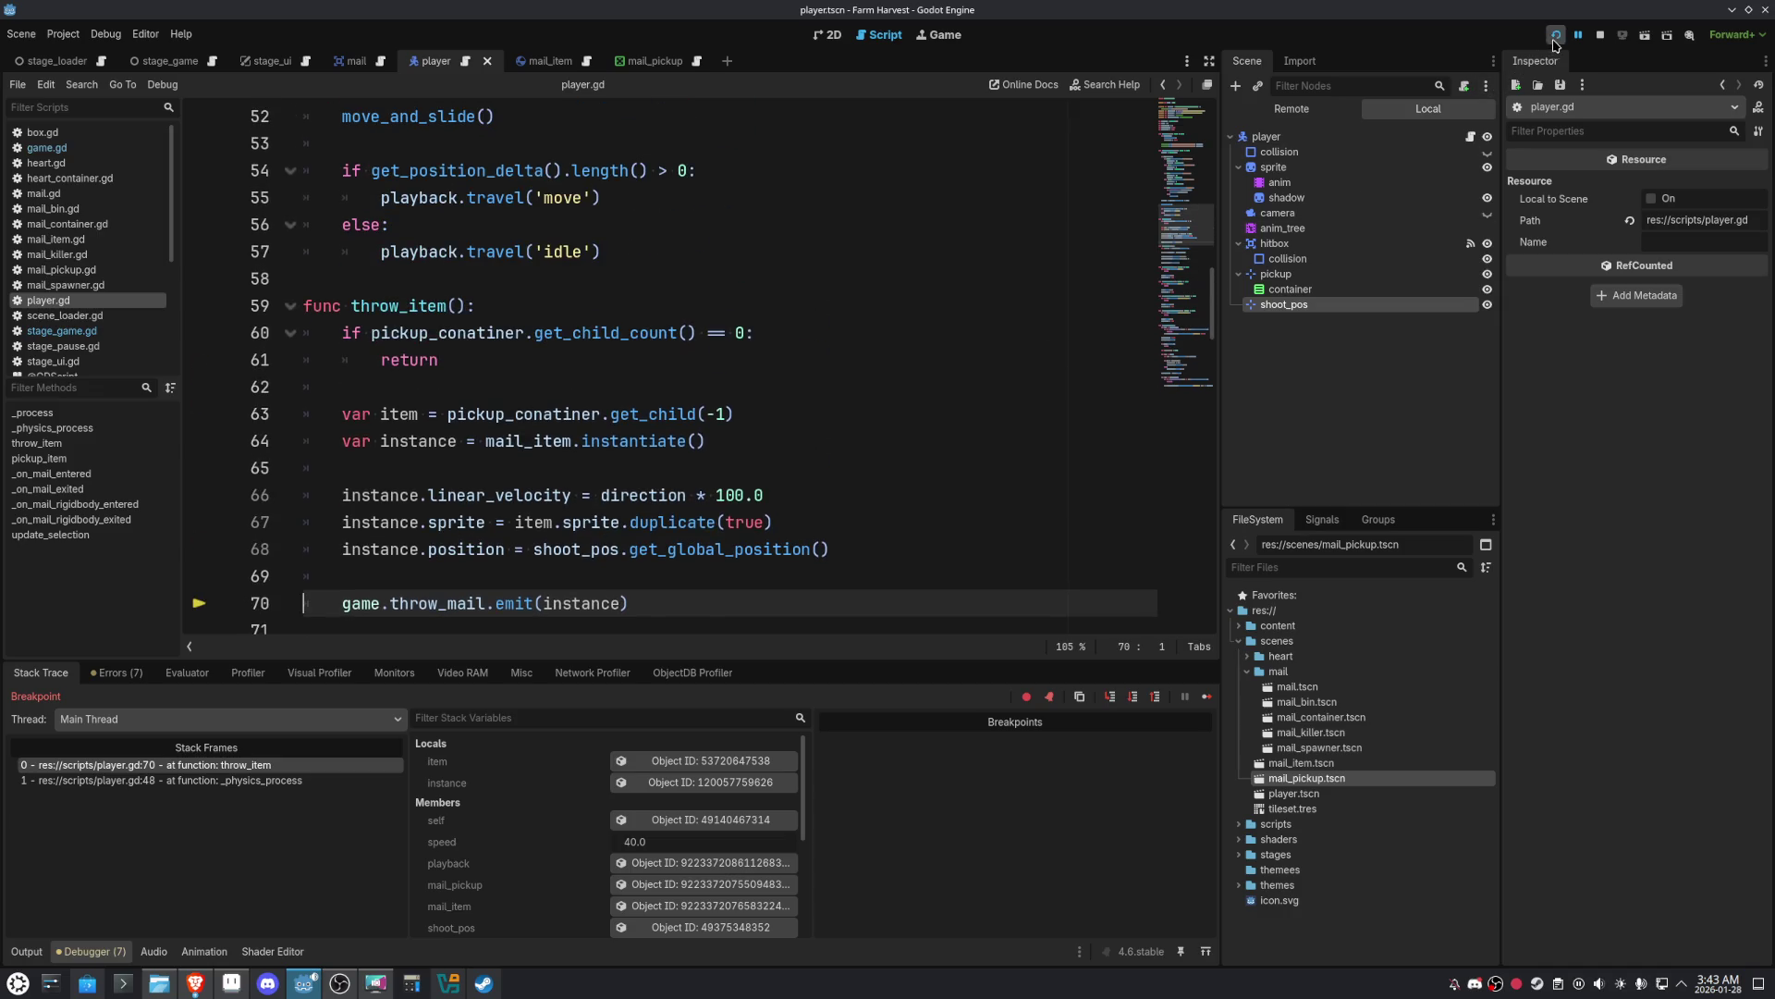
left_click(1206, 696)
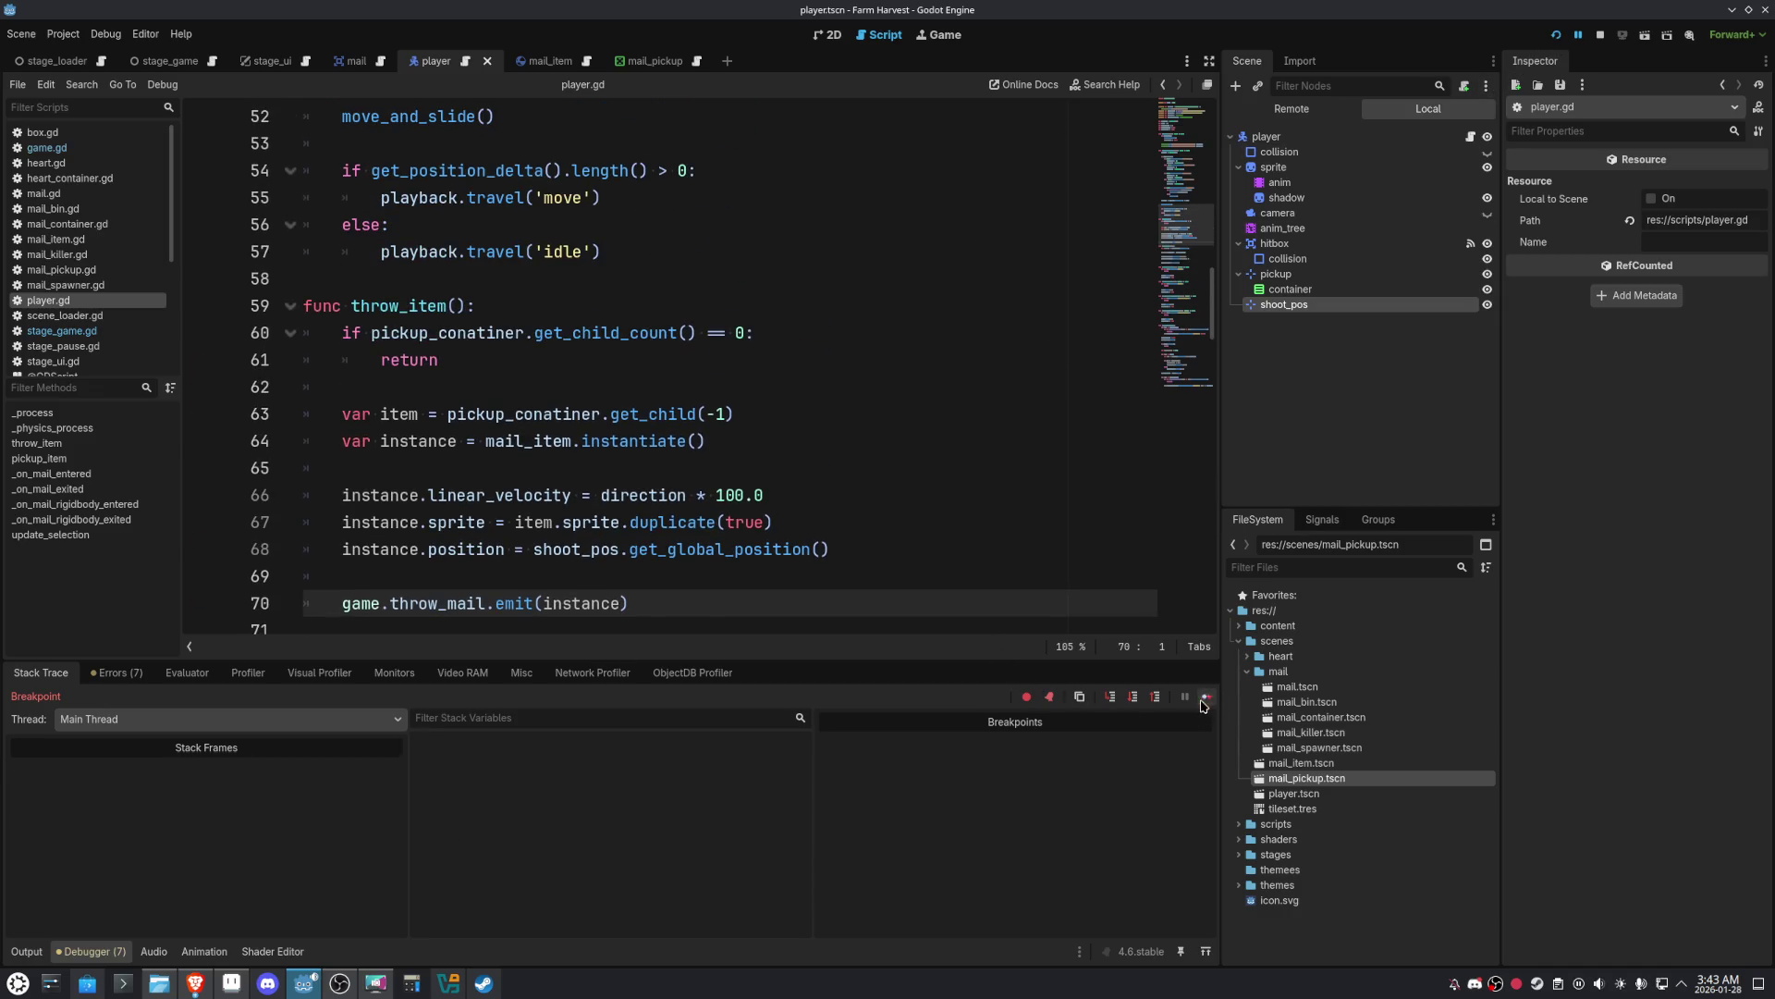
left_click(484, 984)
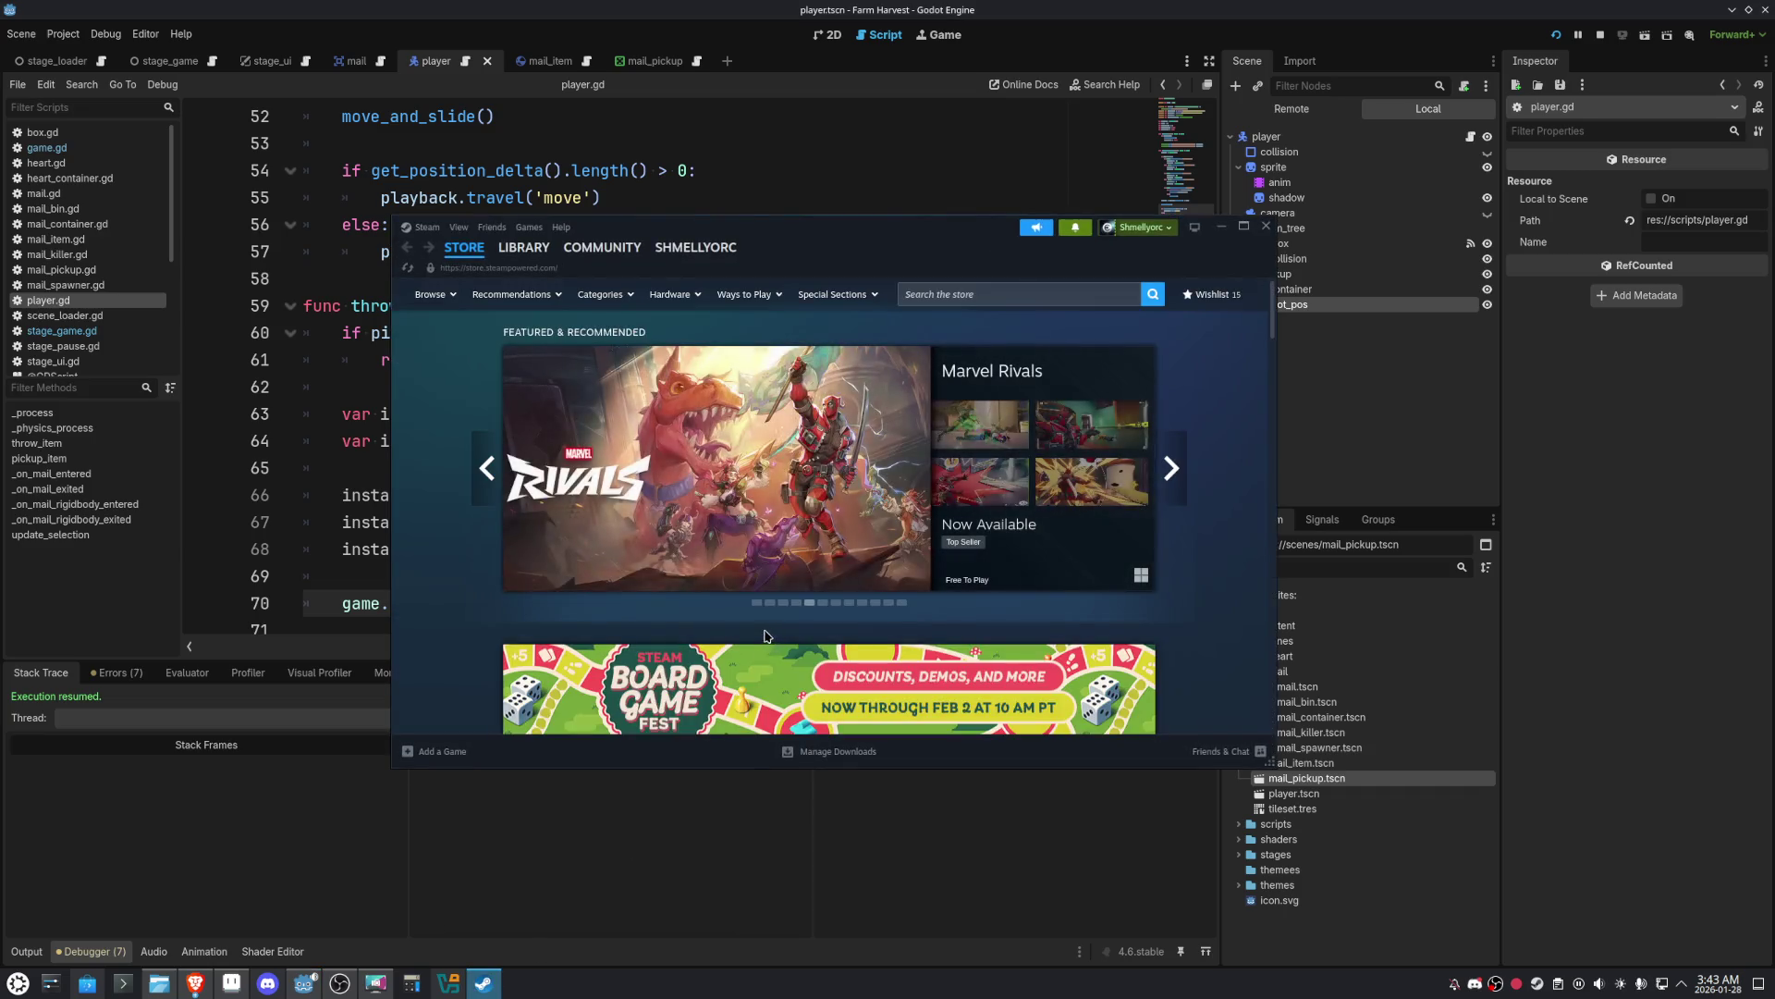
left_click(484, 984)
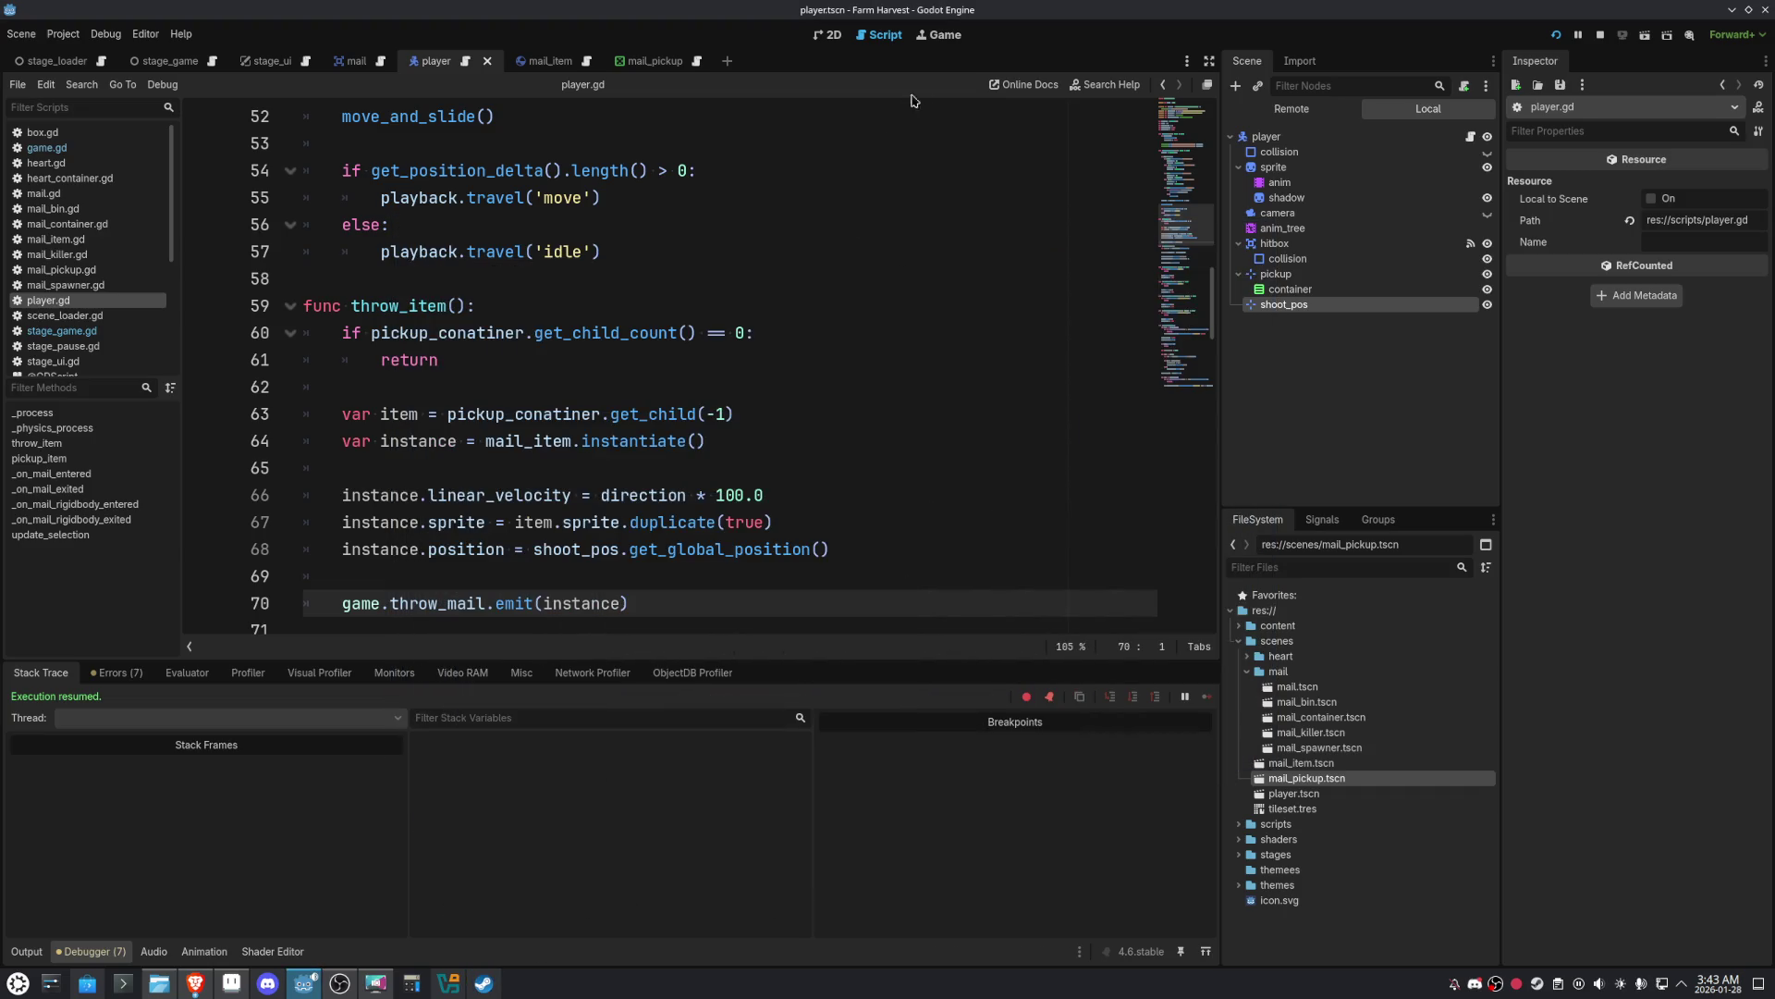
left_click(942, 35)
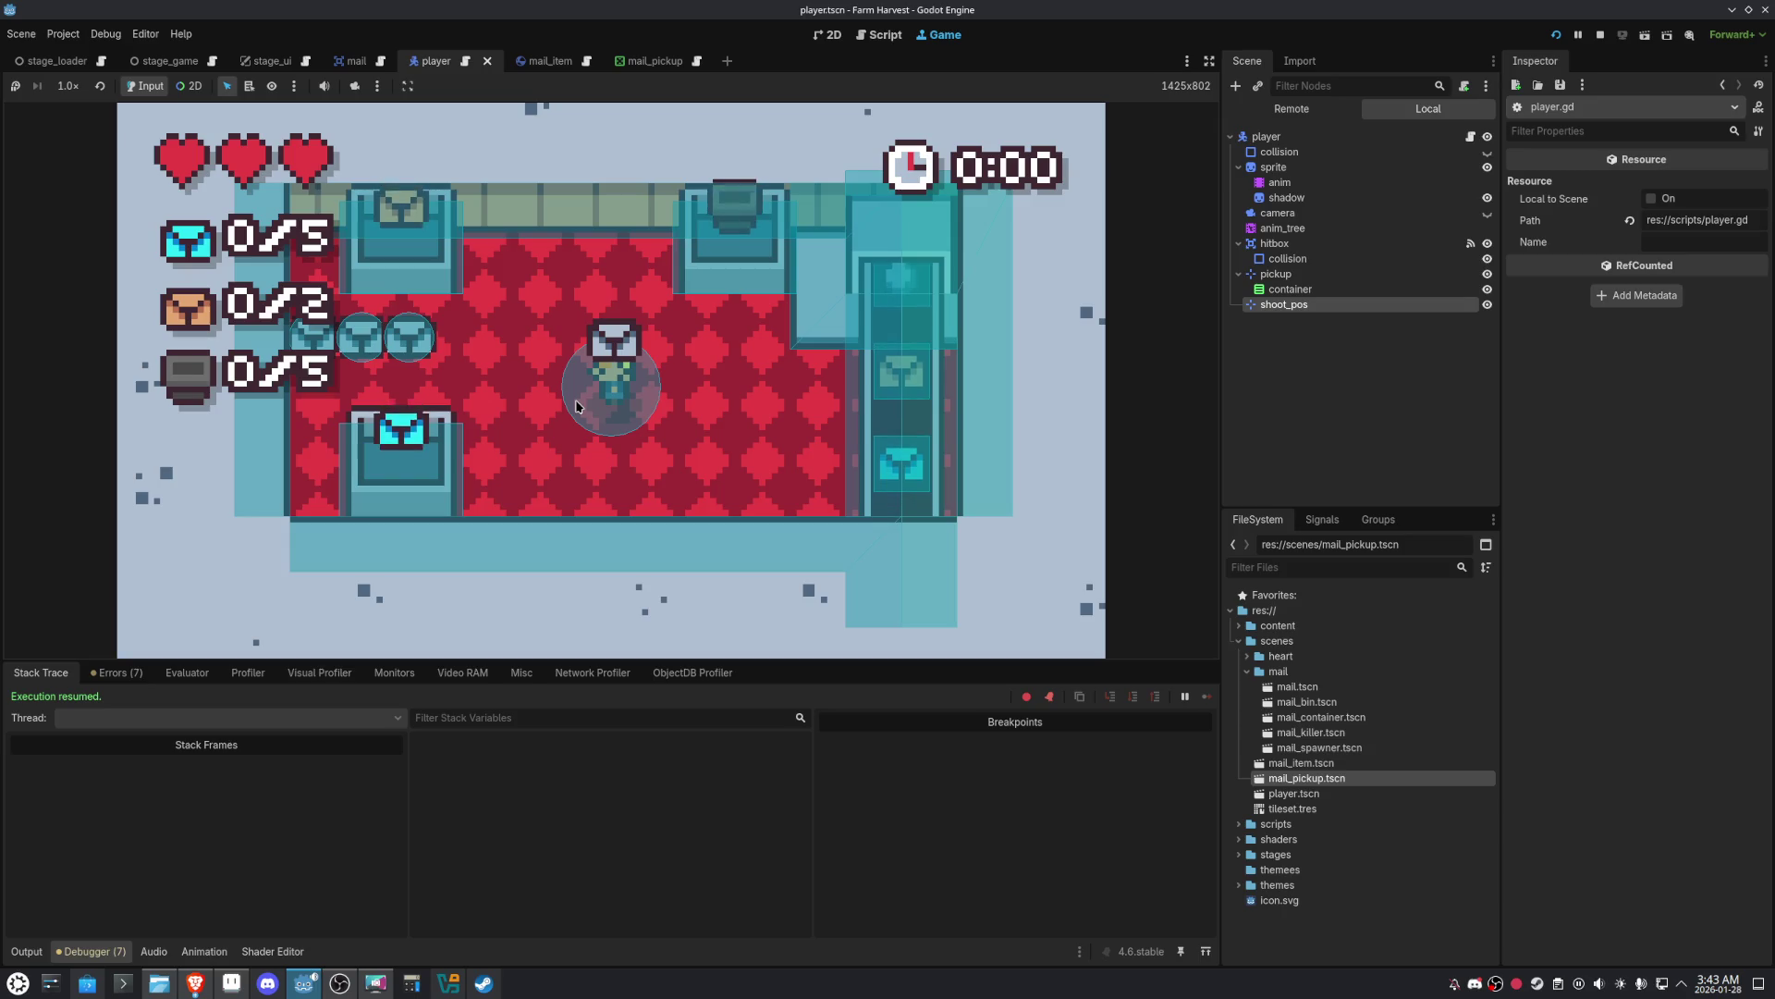
key("F8")
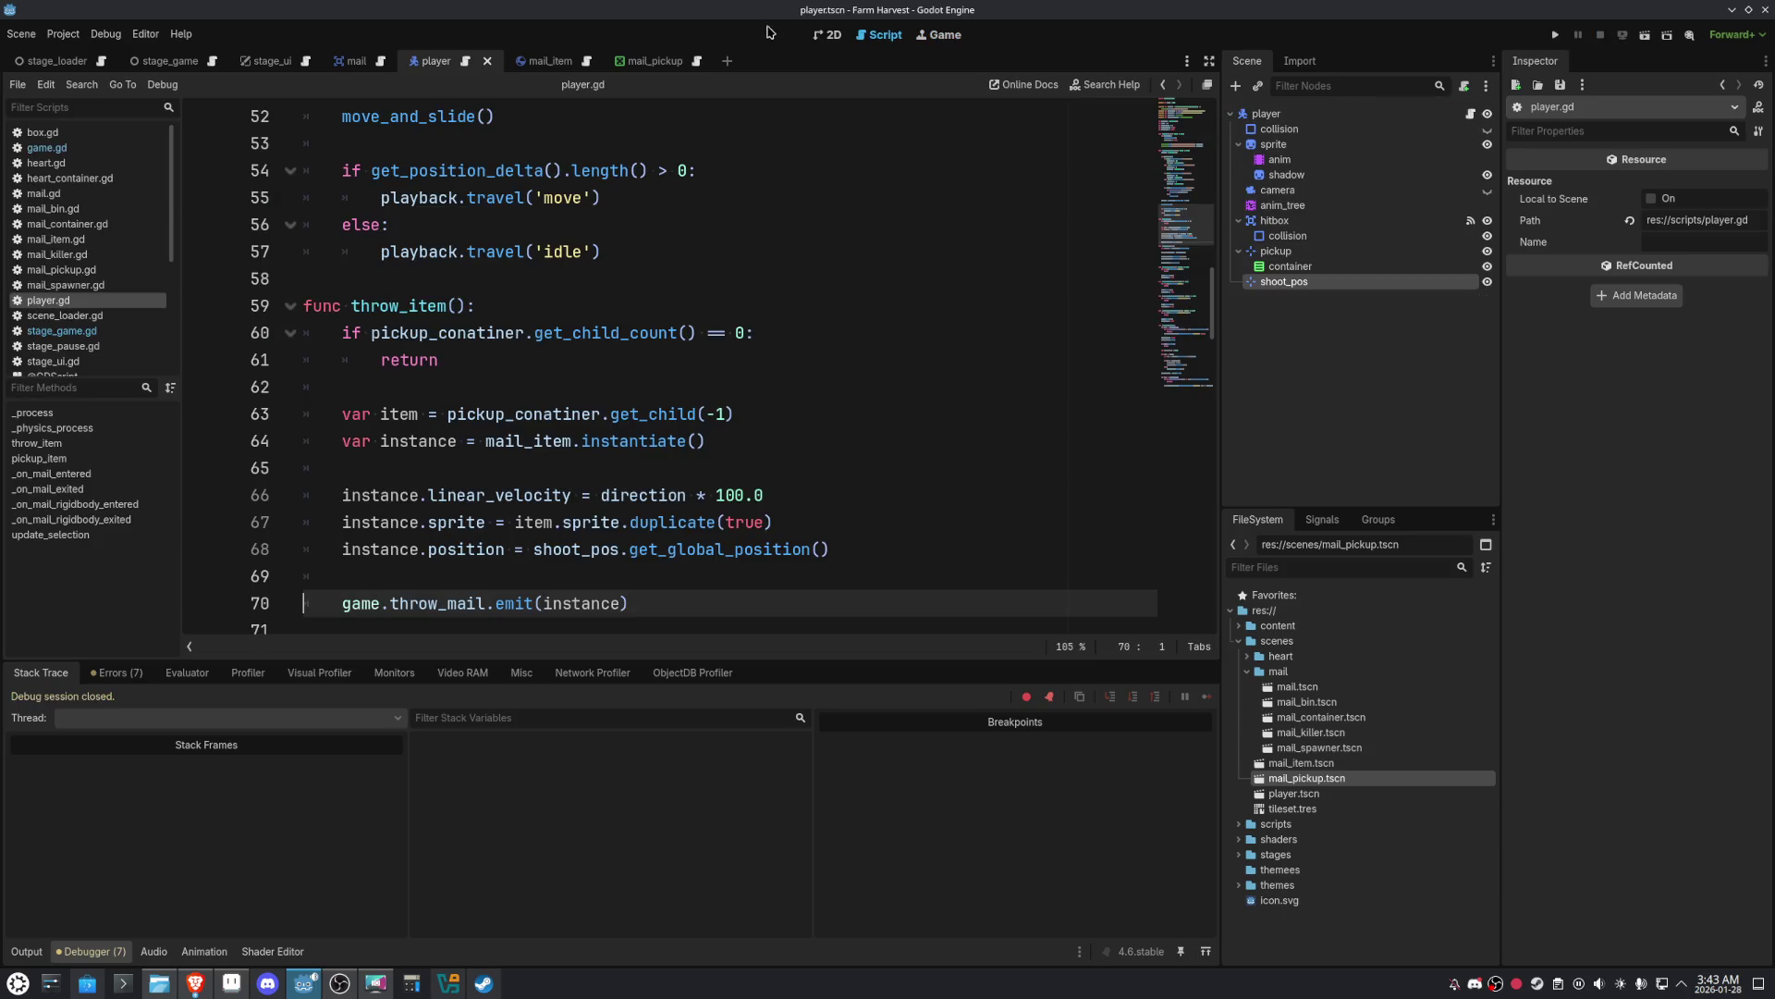
Add a ColorRect to the player scene, shrink it to a 2×2 dot, and save
left_click(819, 37)
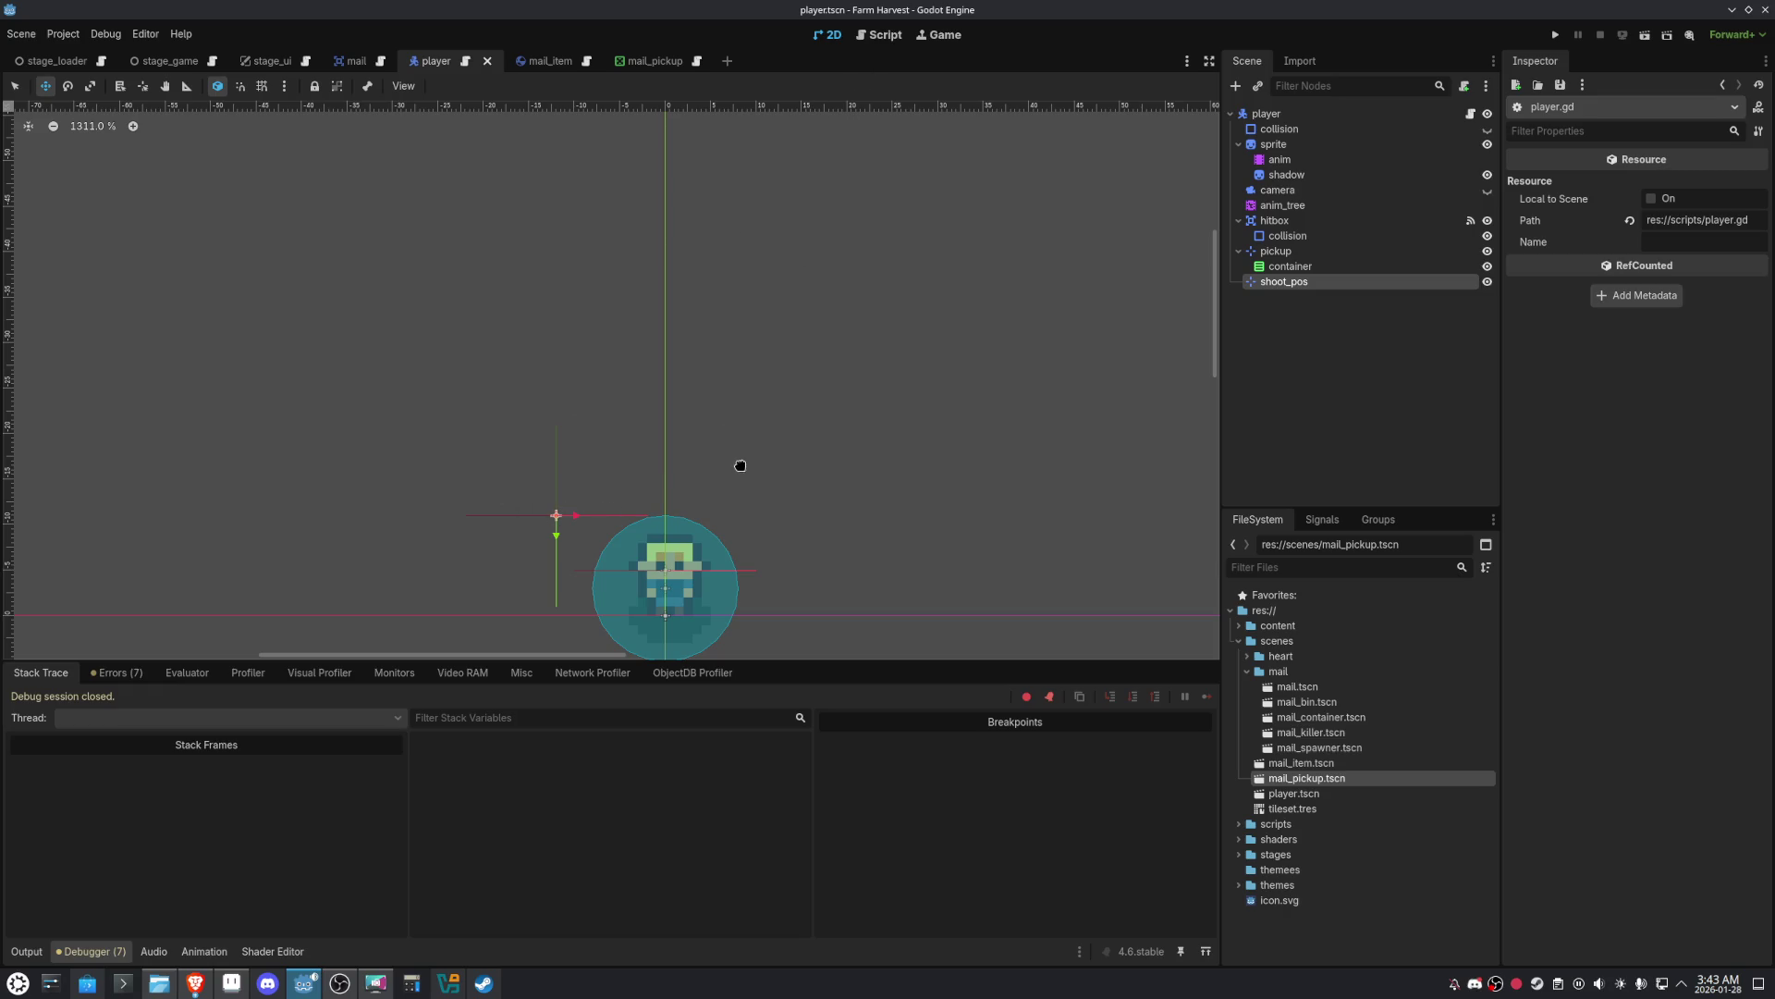
left_click(1235, 85)
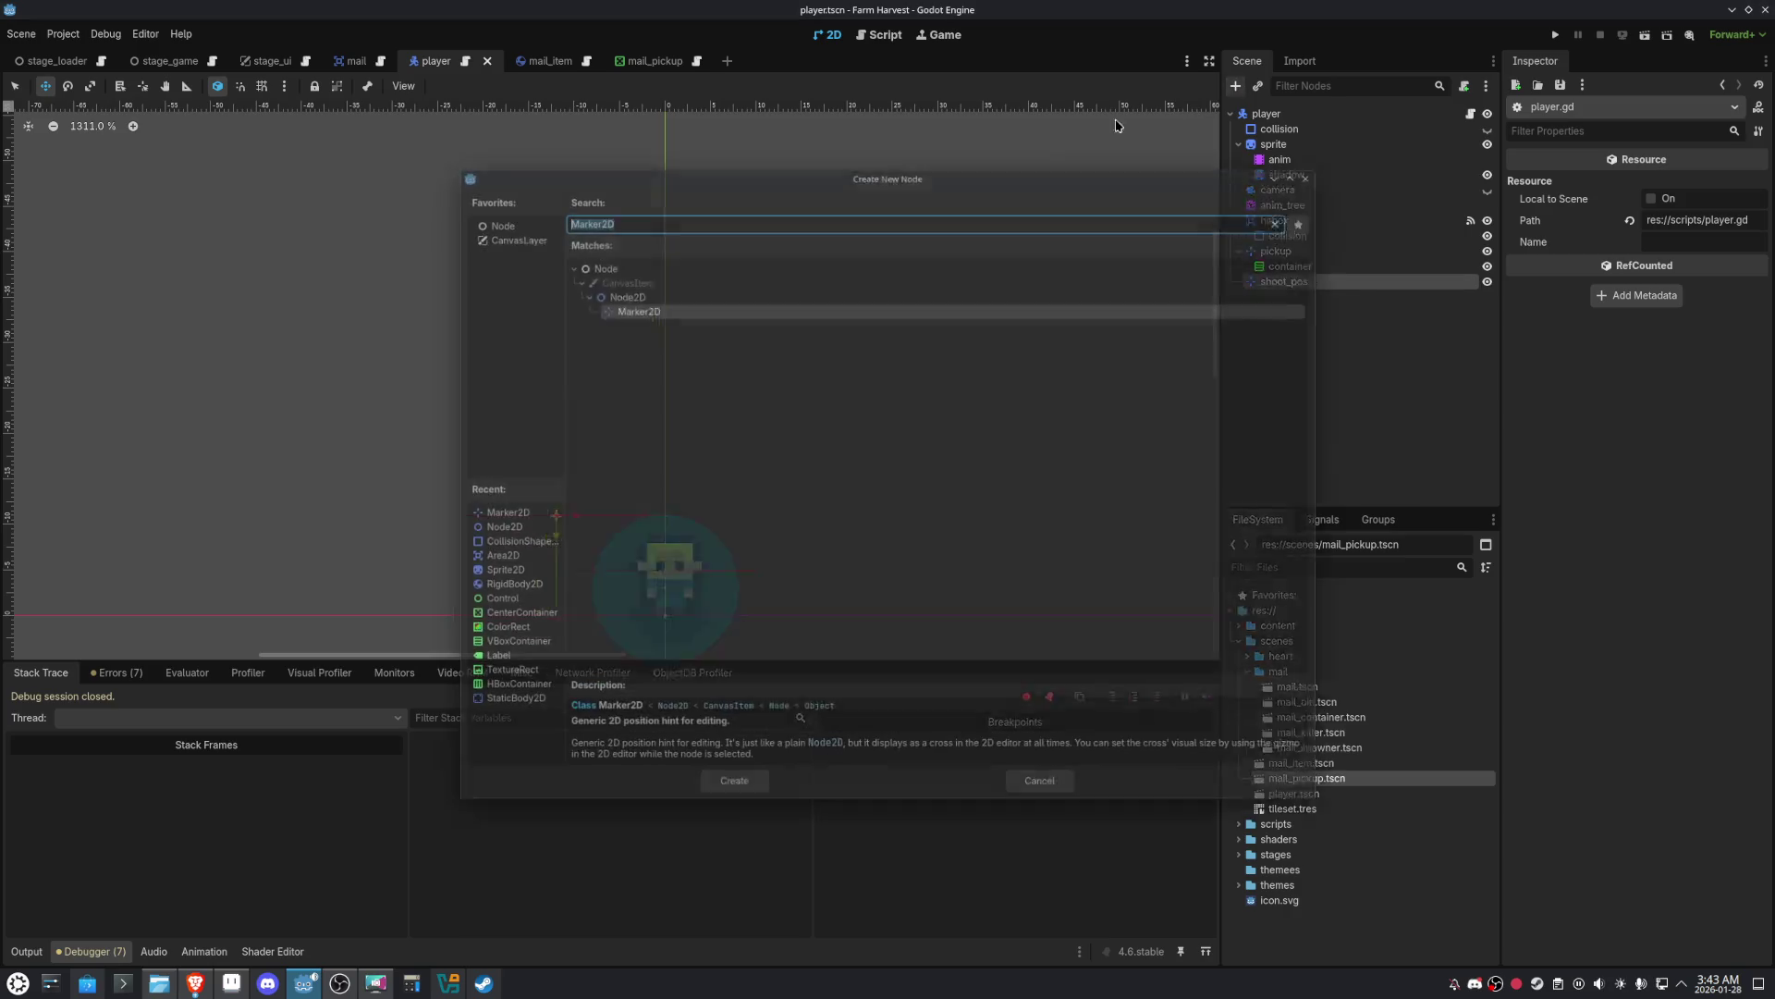
double_click(472, 637)
scroll(606, 492, "up", 1)
left_click_drag(776, 534, 646, 414)
left_click(15, 85)
scroll(792, 582, "down", 3)
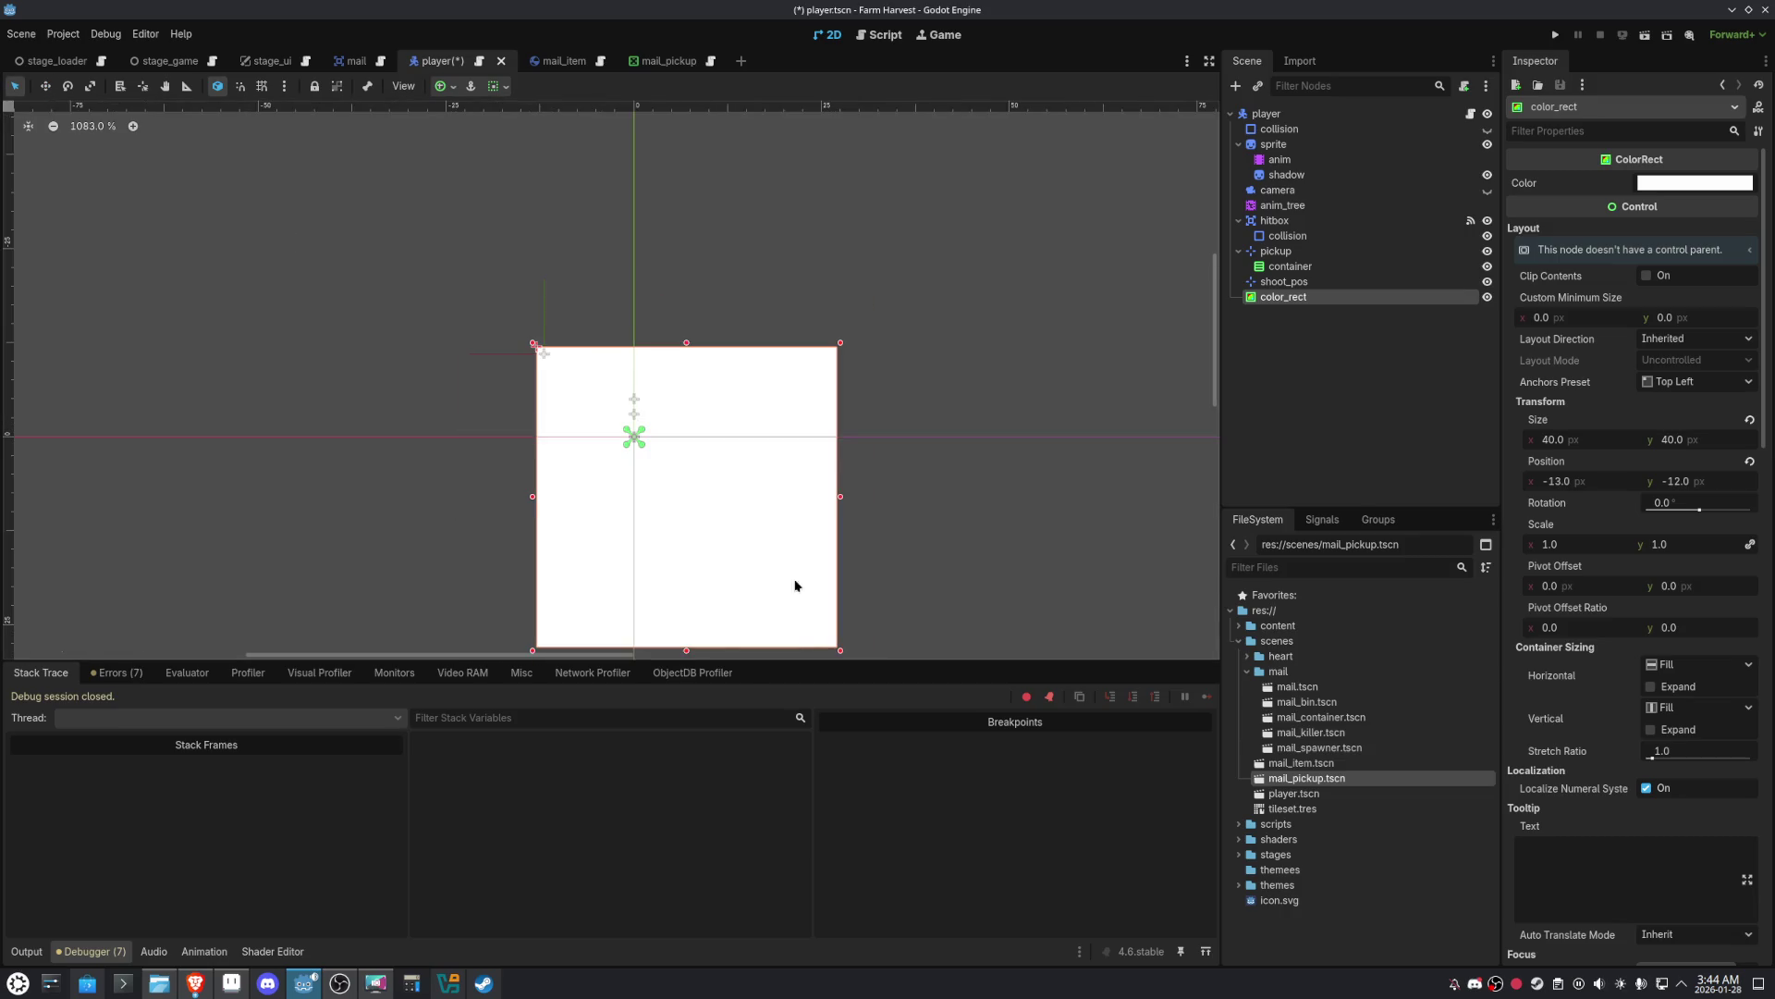
mouse_move(838, 612)
left_mouse_down()
mouse_move(583, 401)
mouse_move(557, 320)
left_mouse_up()
key("ctrl+s")
Parent color_rect under shoot_pos, save the player scene, and show player.gd
left_click(1283, 289)
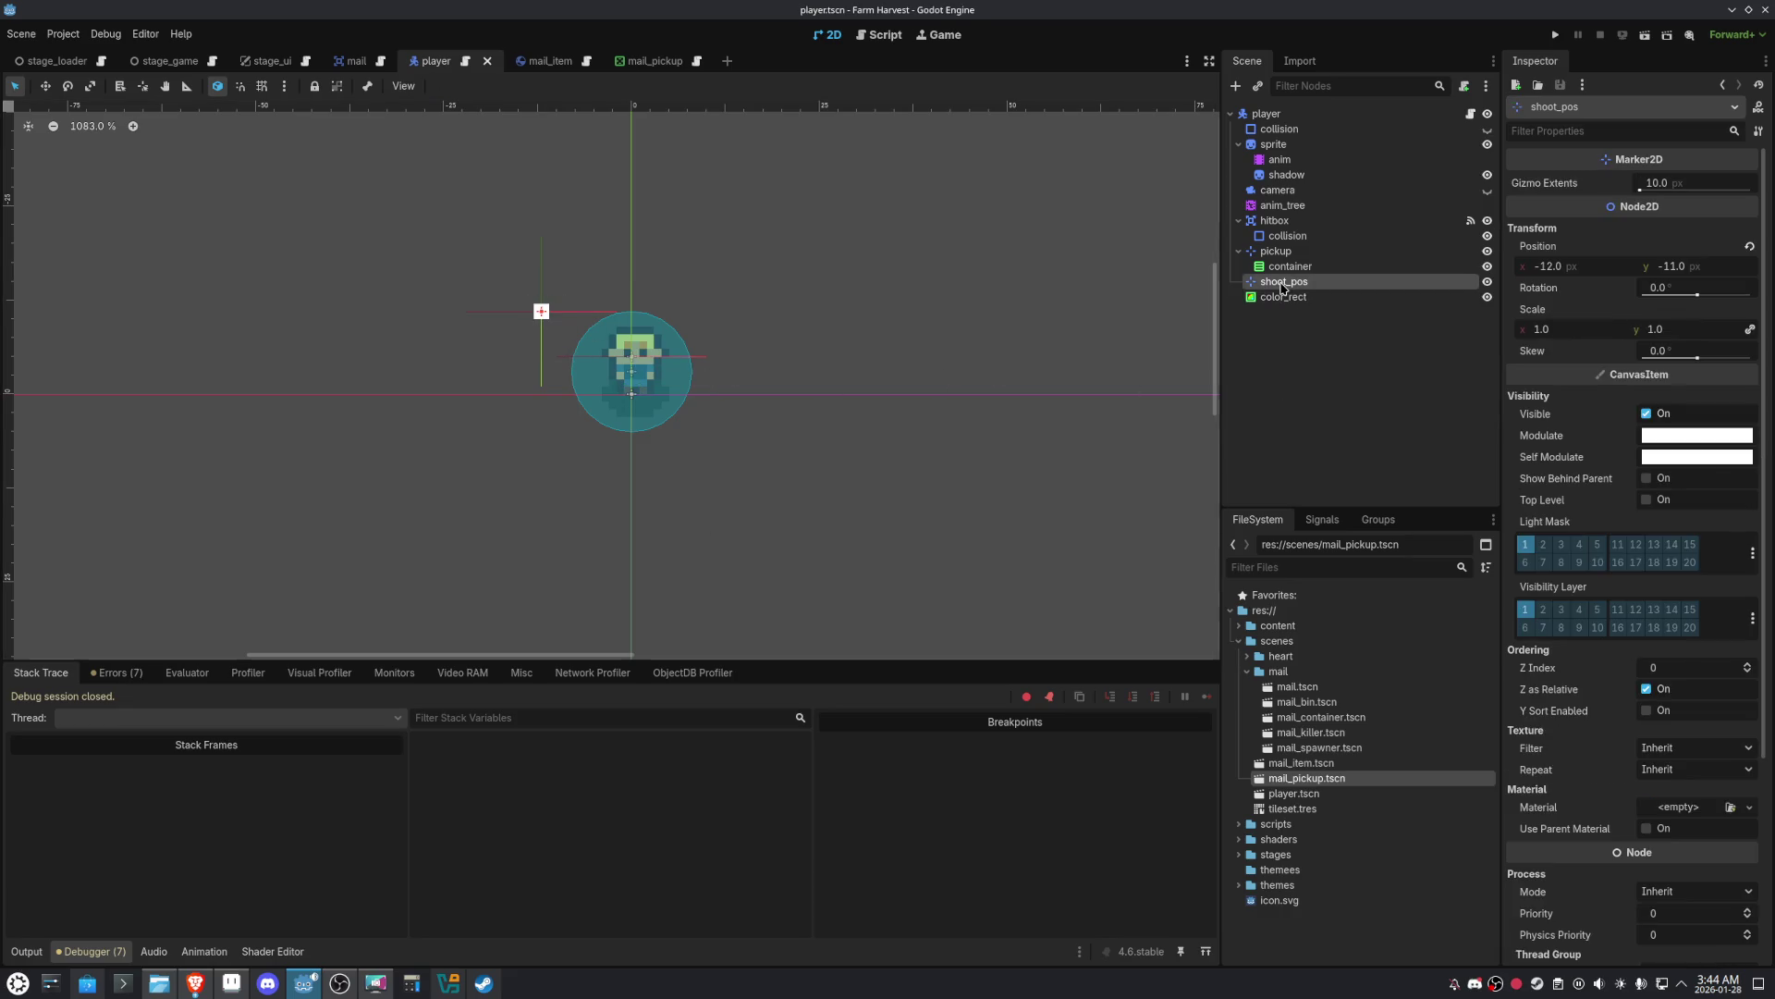
left_click_drag(1287, 297, 1285, 282)
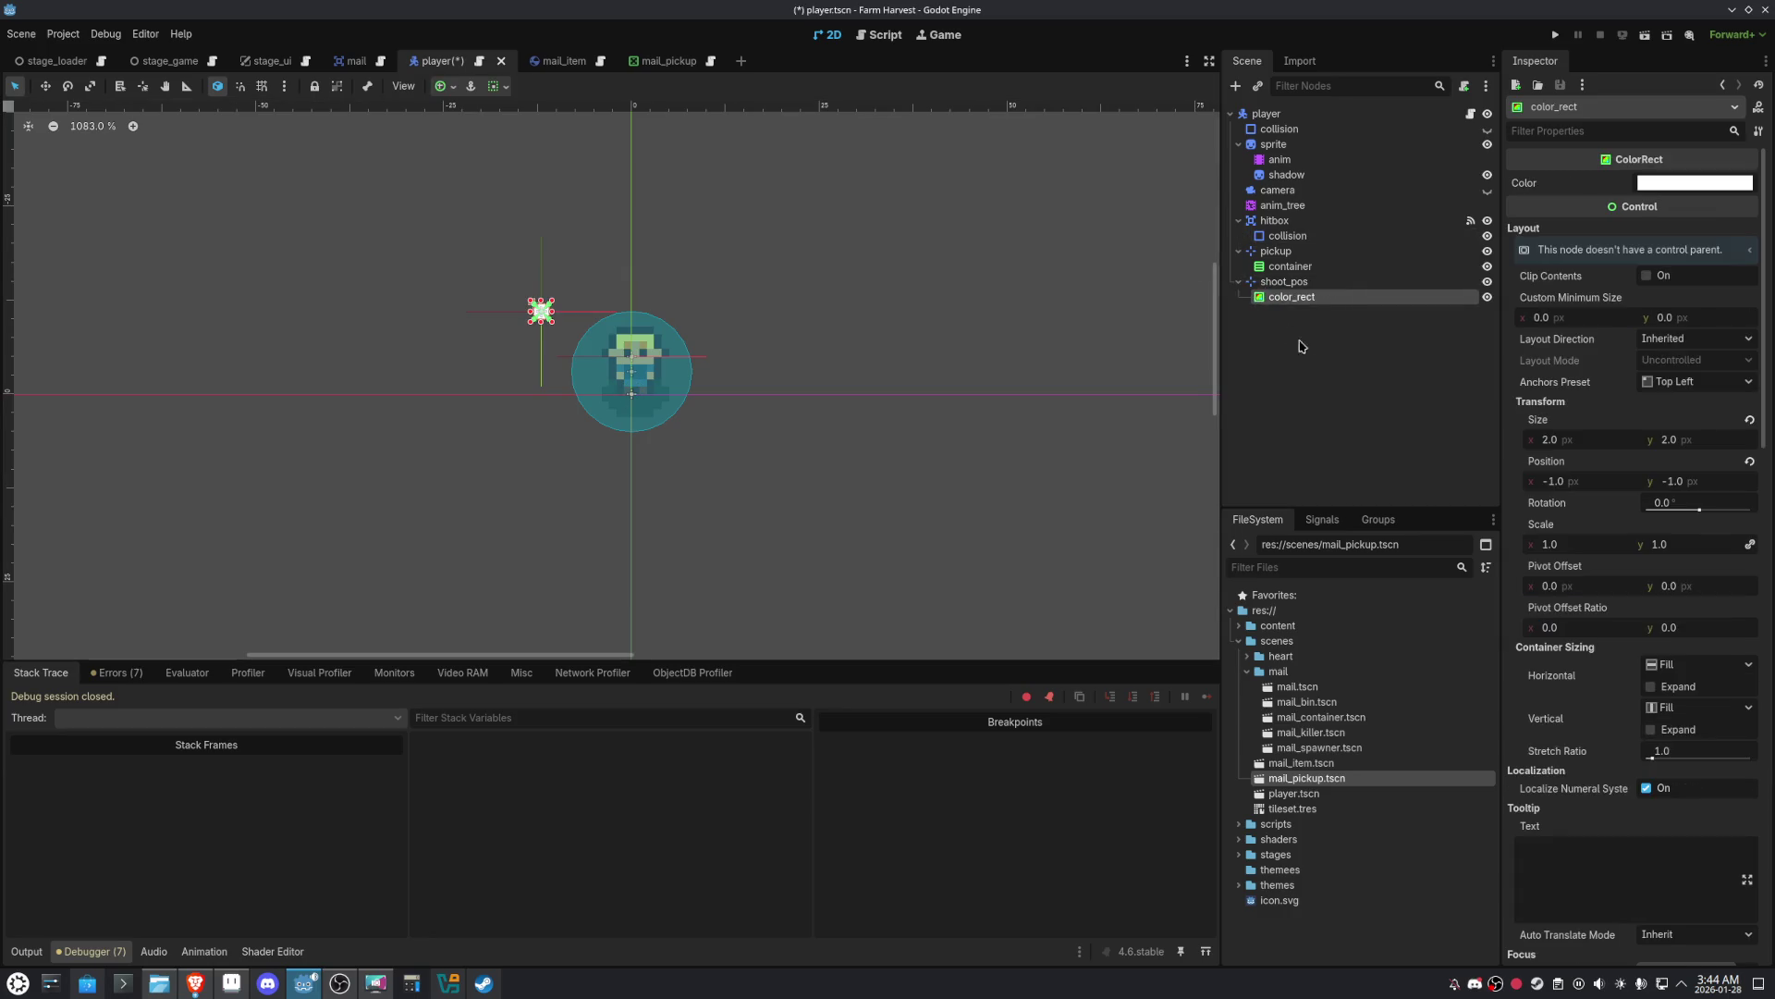
scroll(557, 316, "up", 2)
left_click(1282, 282)
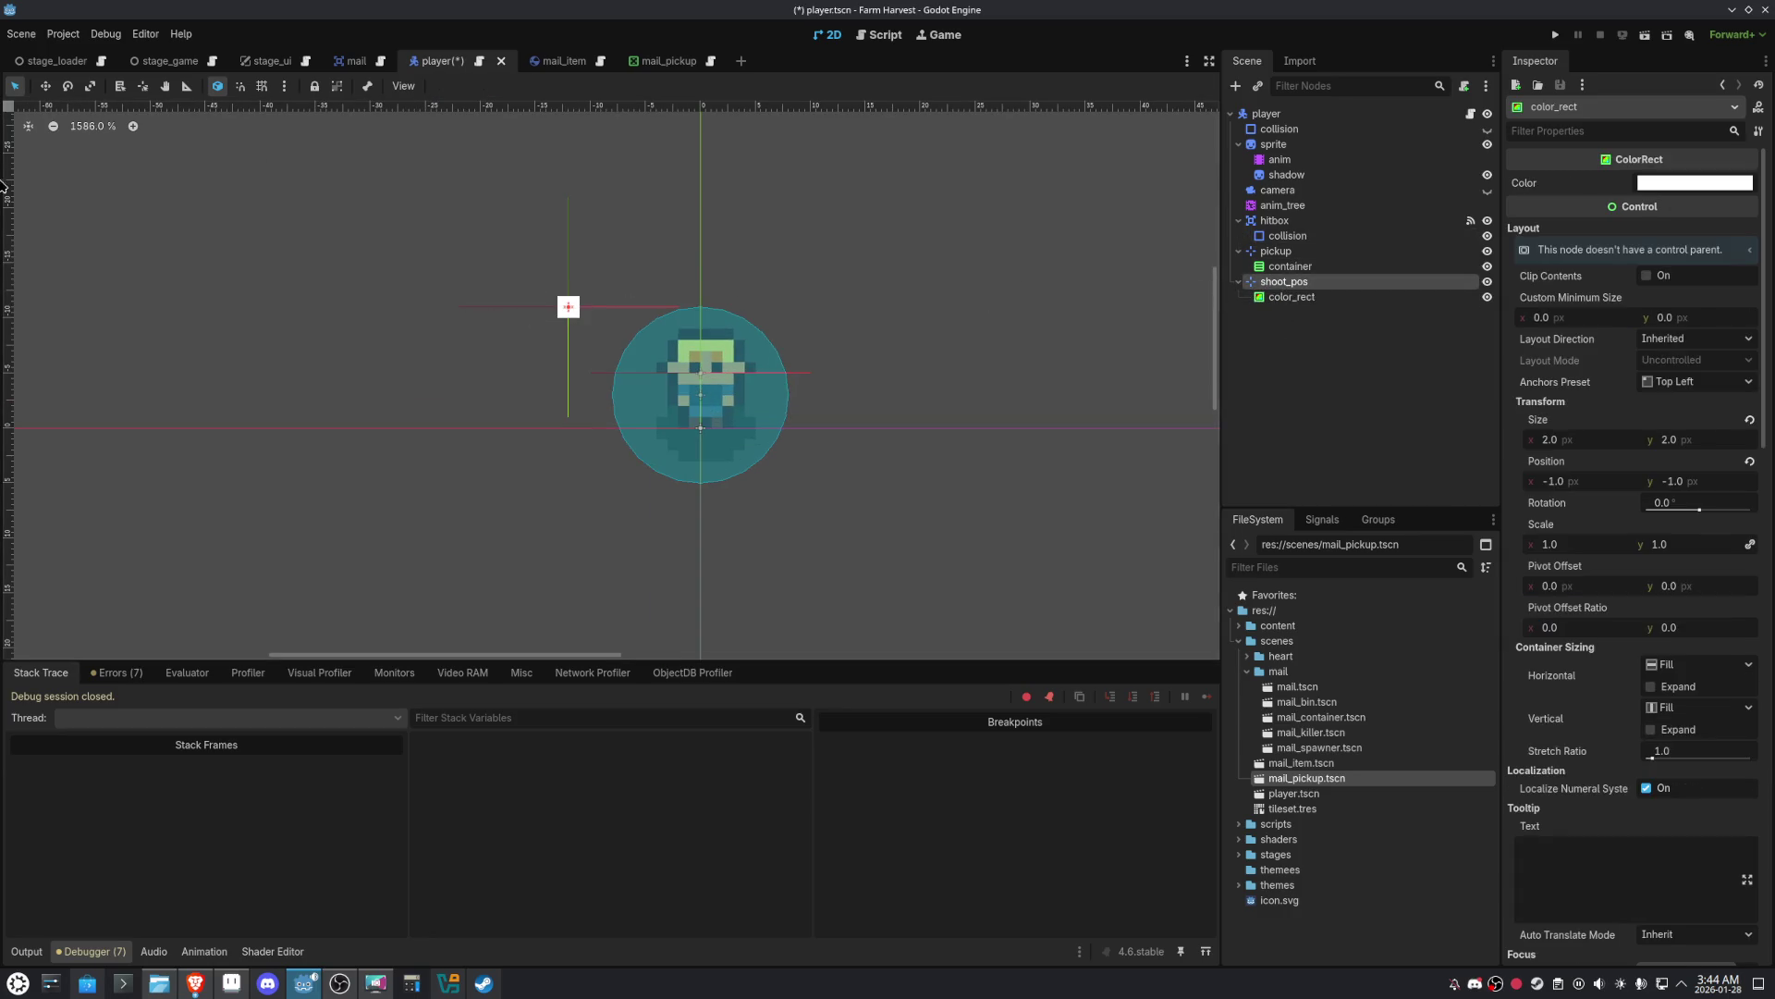
left_click(46, 85)
mouse_move(278, 198)
left_mouse_down()
mouse_move(555, 479)
mouse_move(595, 225)
mouse_move(873, 454)
left_mouse_up()
right_click(873, 454)
key("ctrl+s")
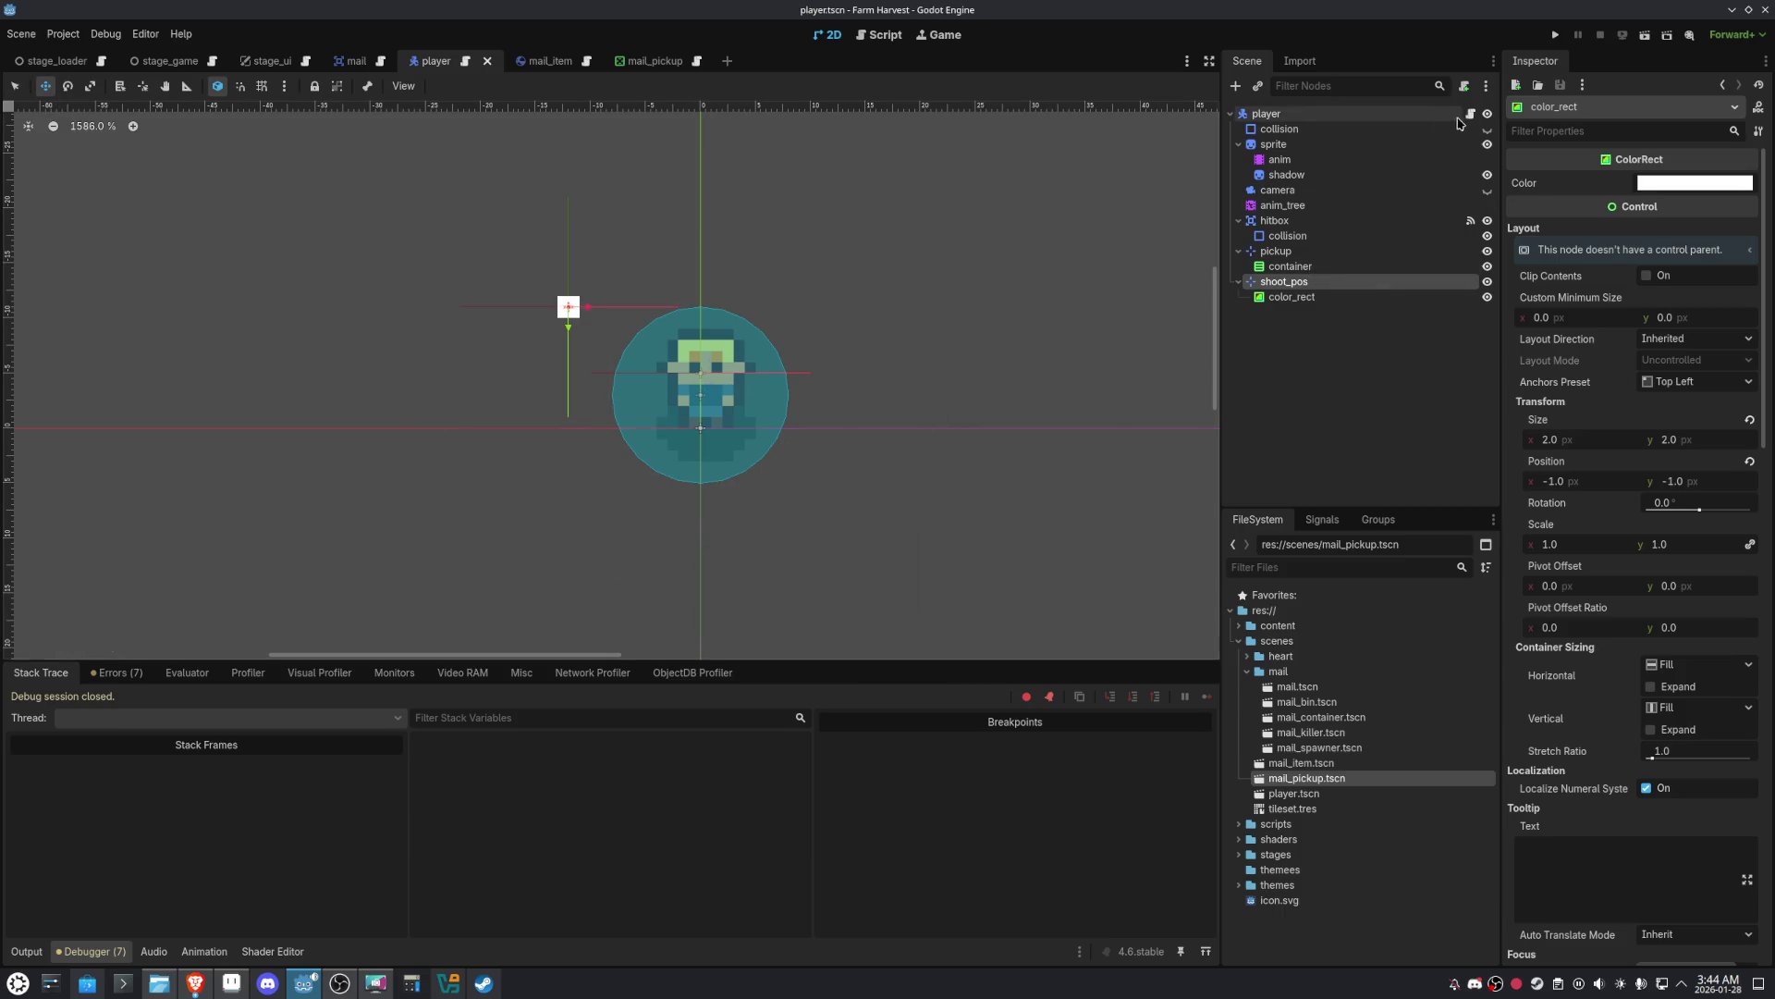
left_click(1471, 113)
scroll(773, 360, "up", 15)
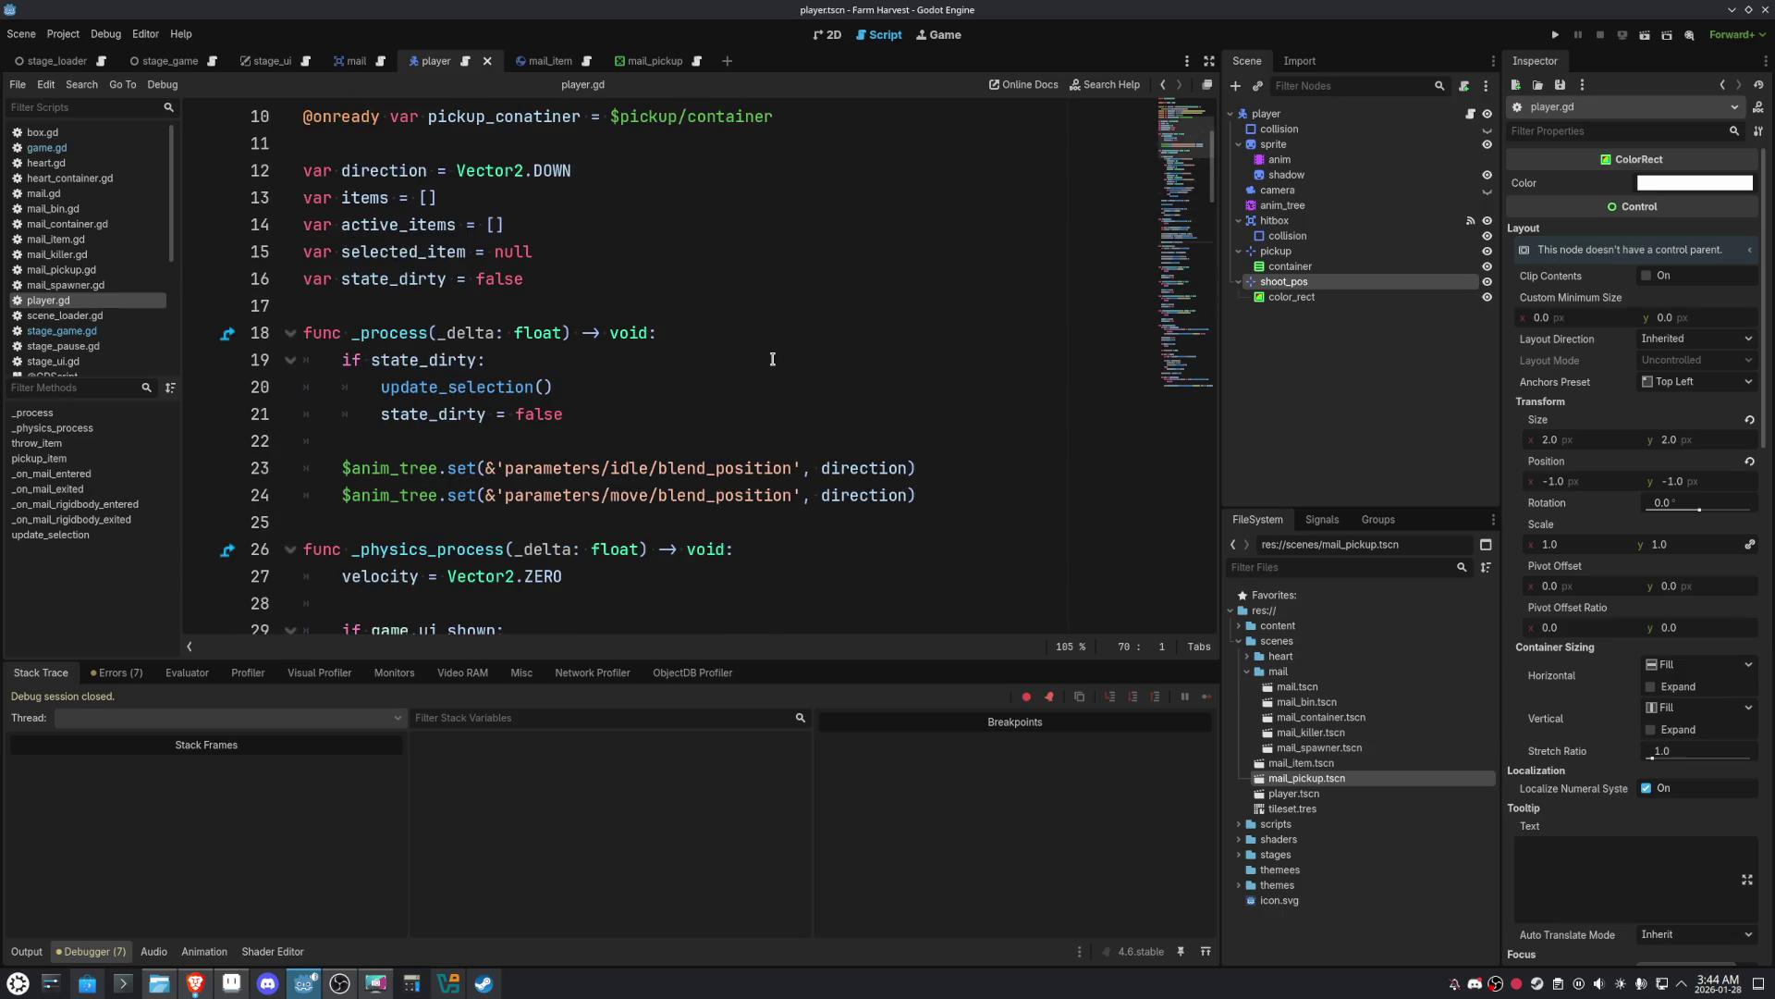
Add shoot_pos.position = direction * 10.0 after line 24 in _process and run the game
scroll(773, 360, "down", 5)
scroll(841, 365, "up", 5)
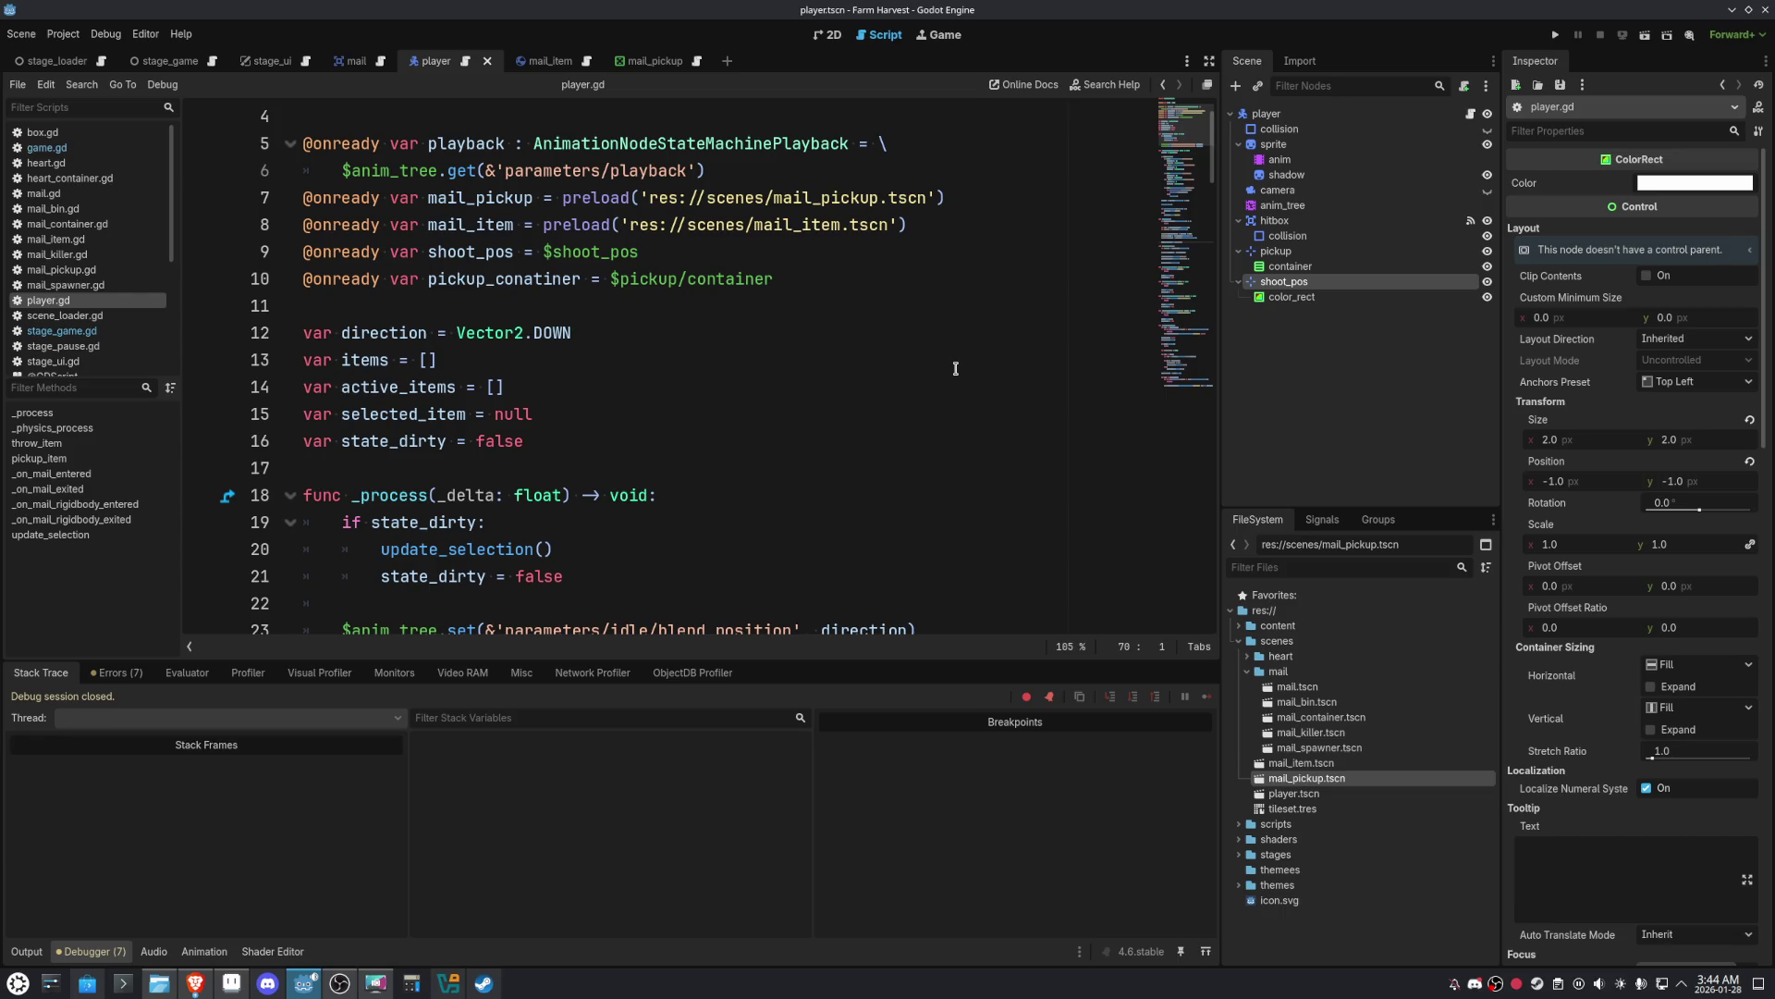
scroll(956, 368, "down", 4)
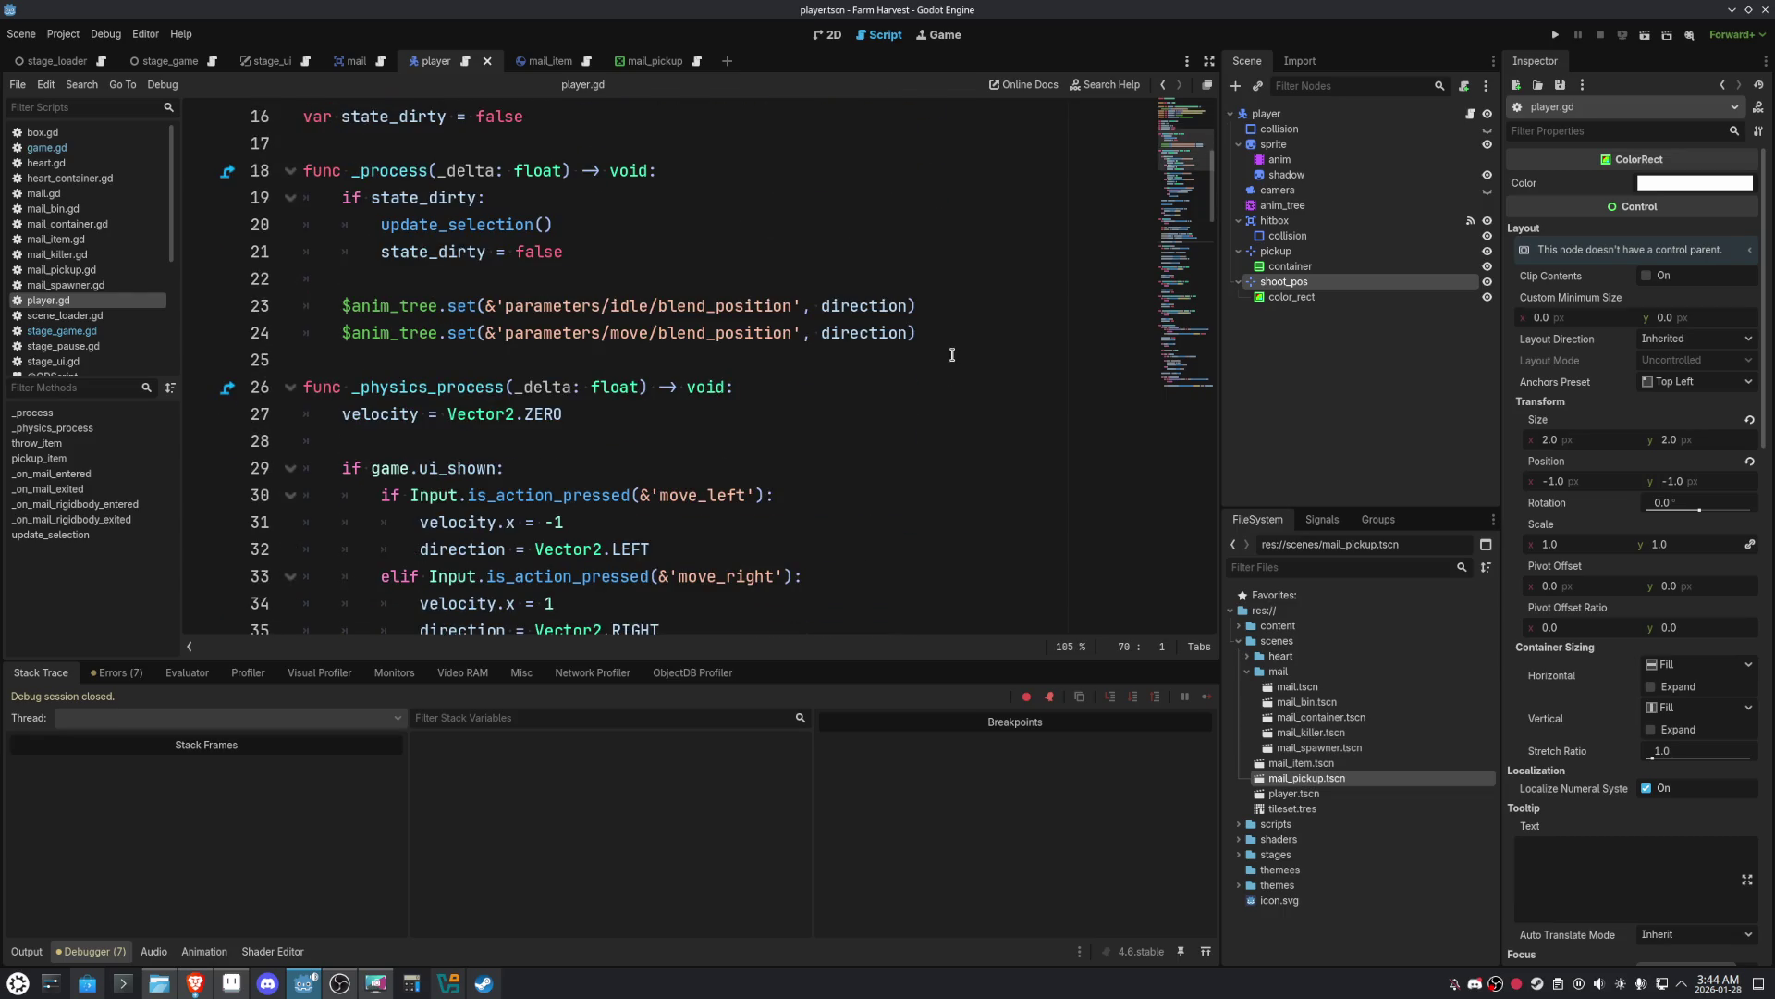
left_click(952, 354)
left_click(964, 340)
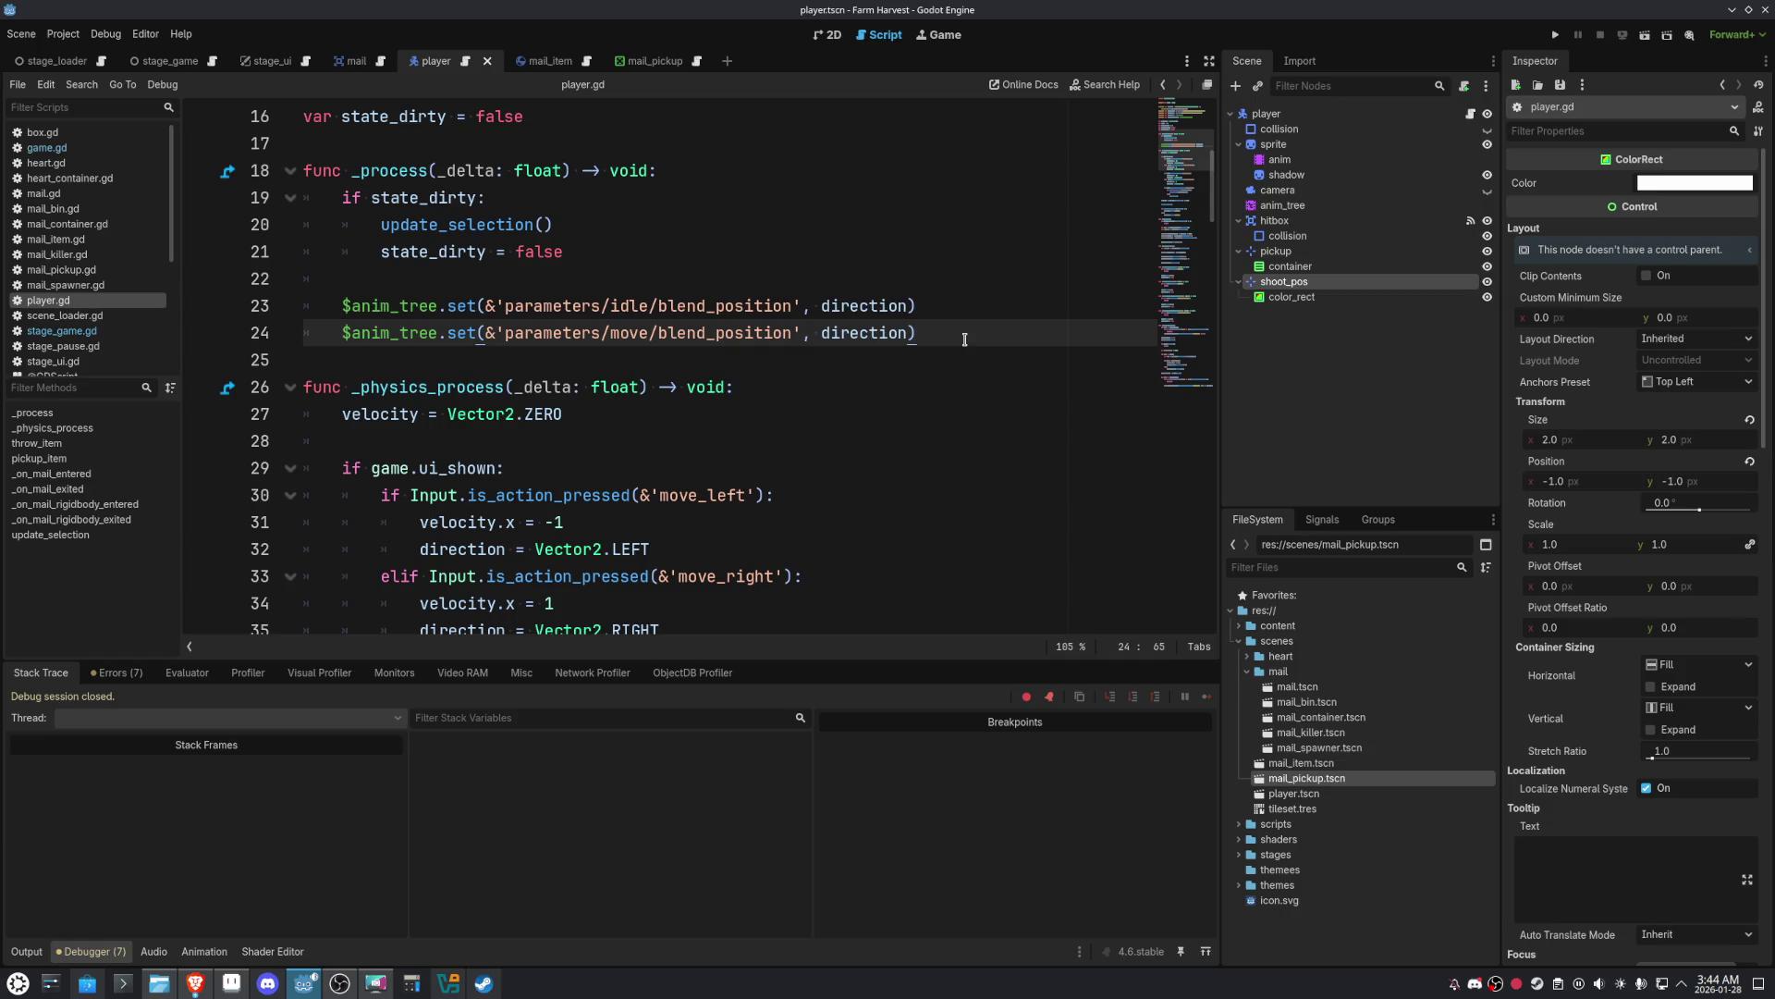
key("Return")
key("Return")
type("sh")
key("Return")
type(".")
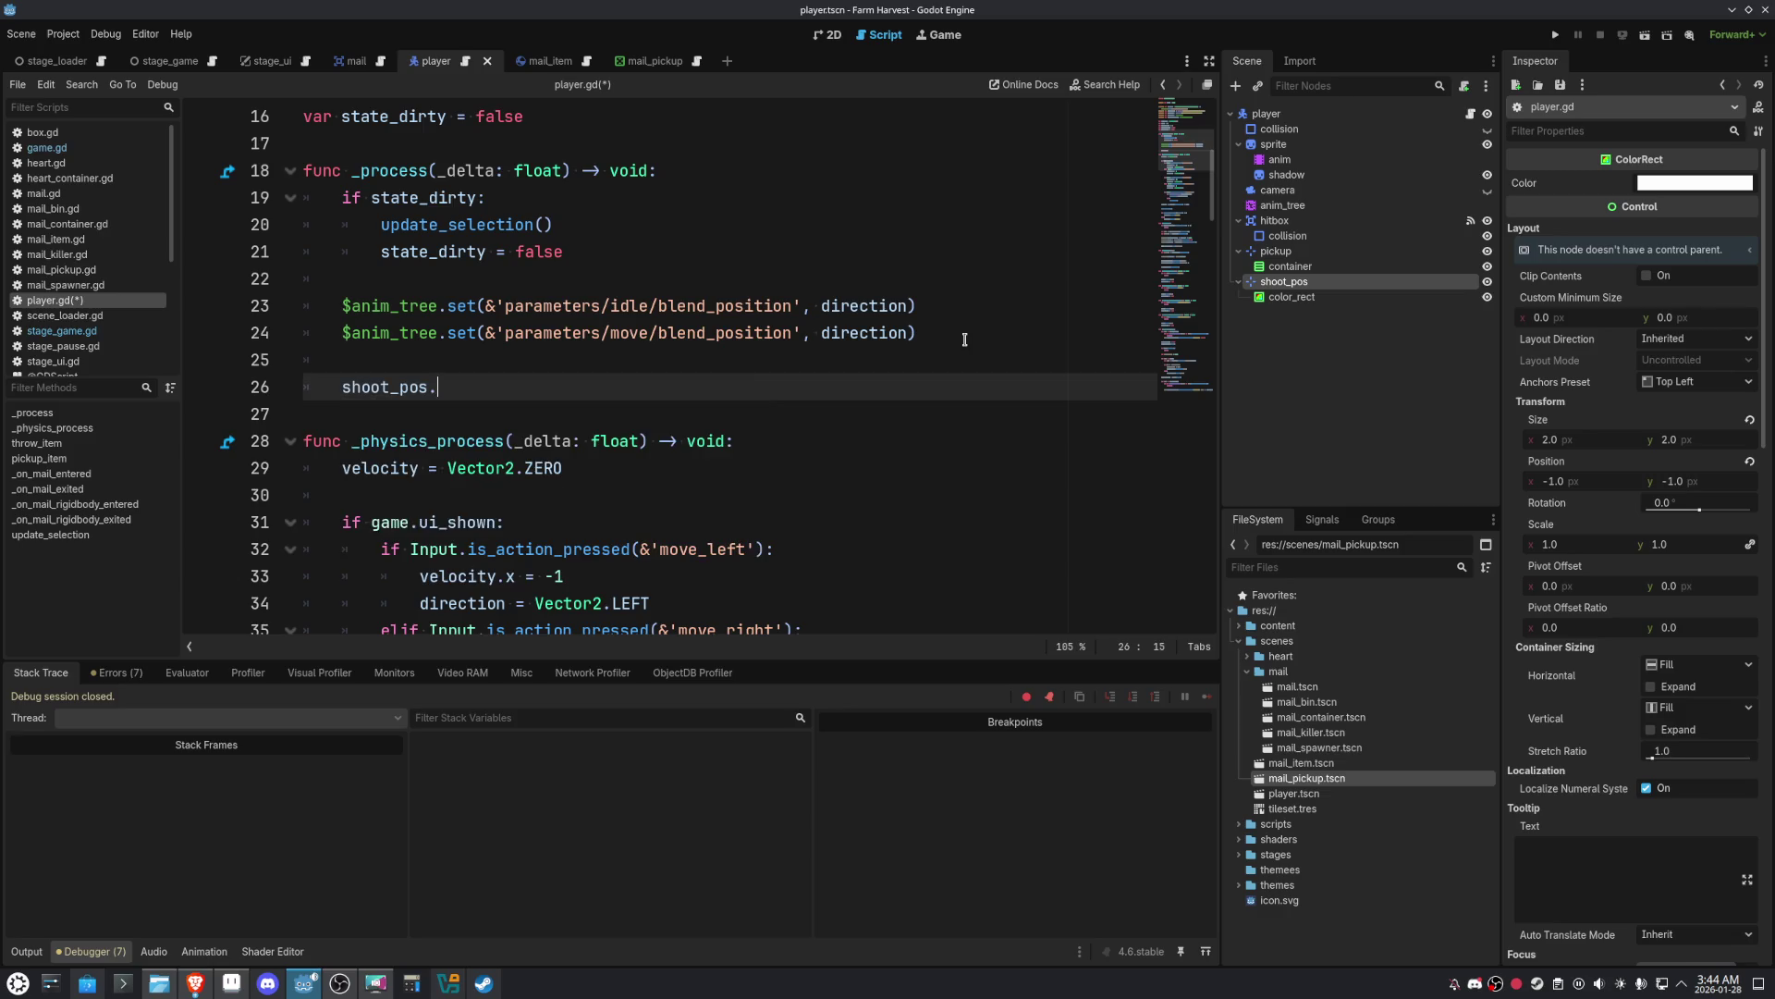
type("pos")
key("Return")
type("= direction * 10.0")
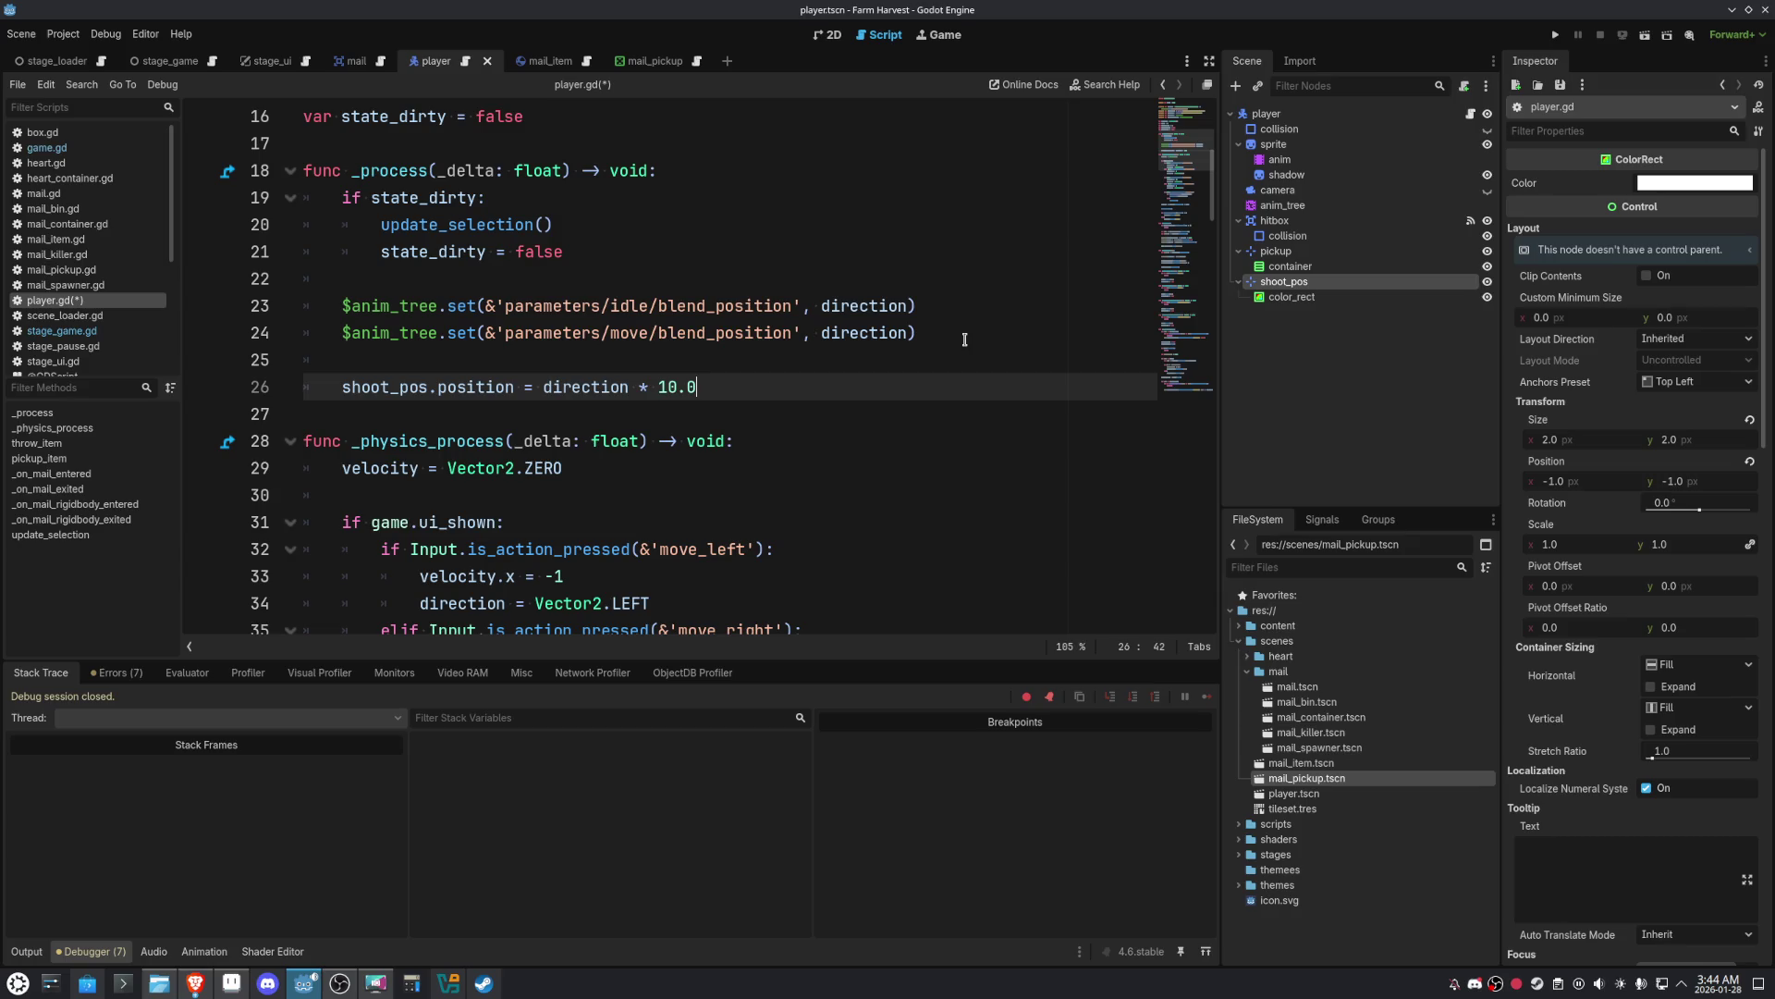
key("F5")
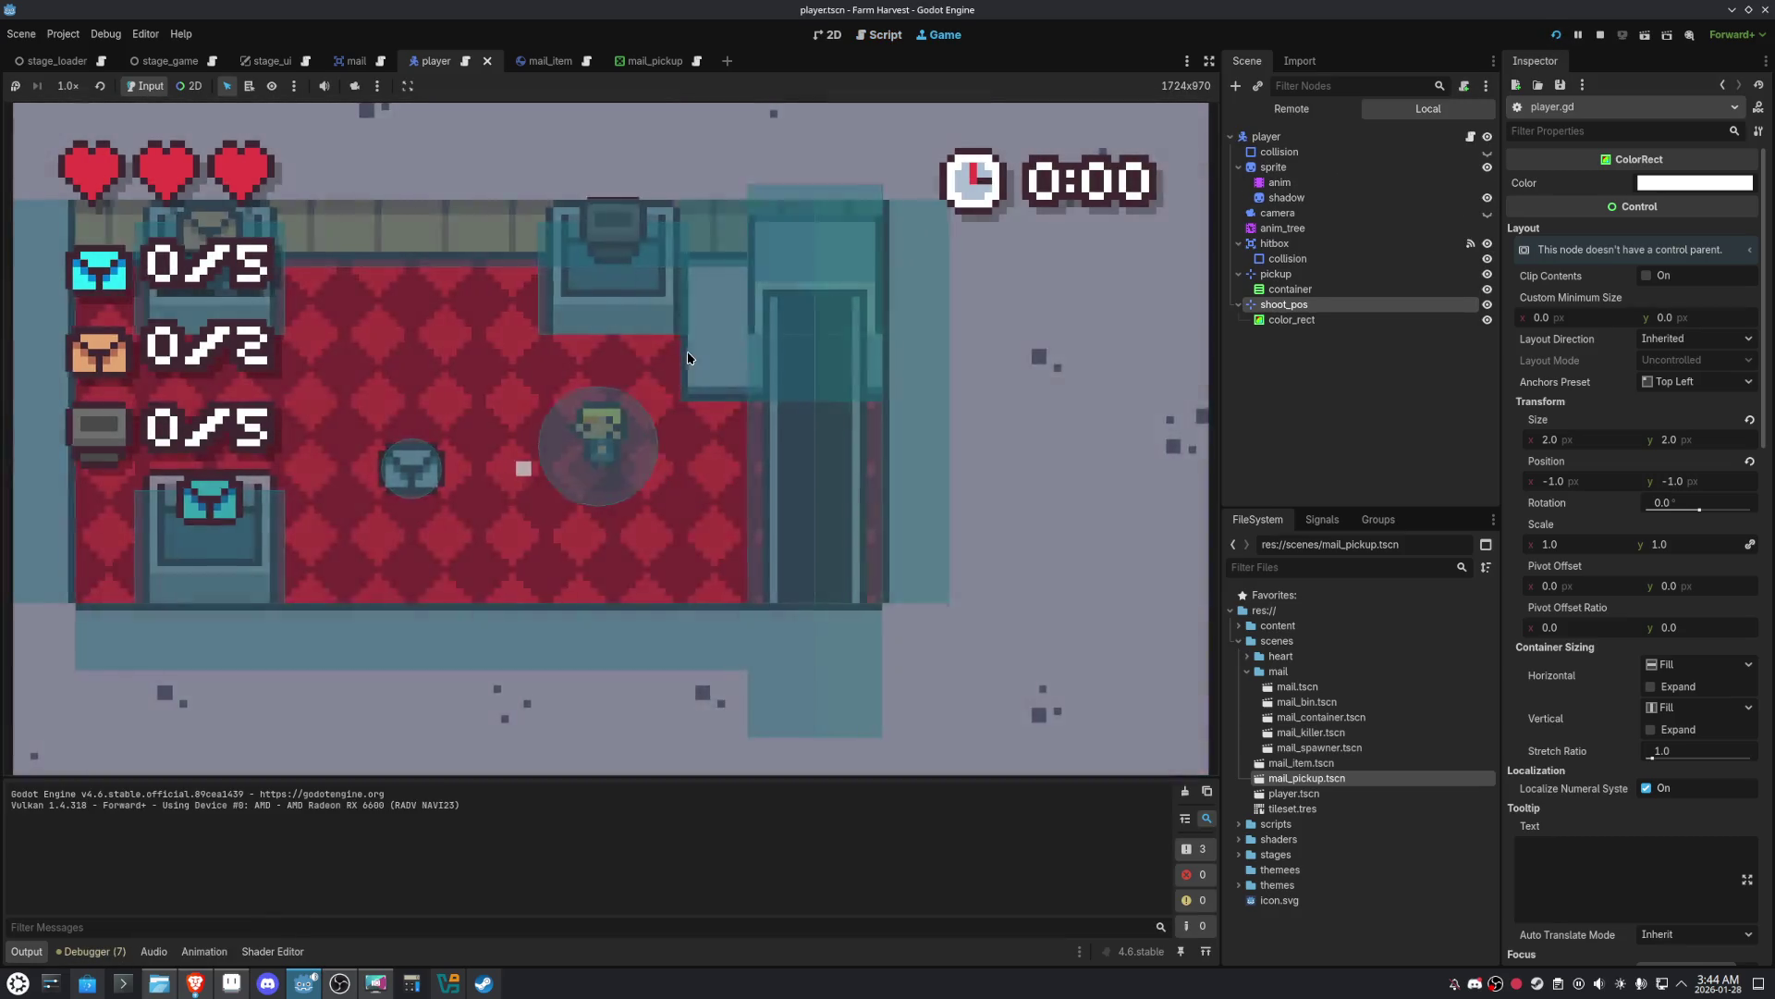
key("Down")
key("Right")
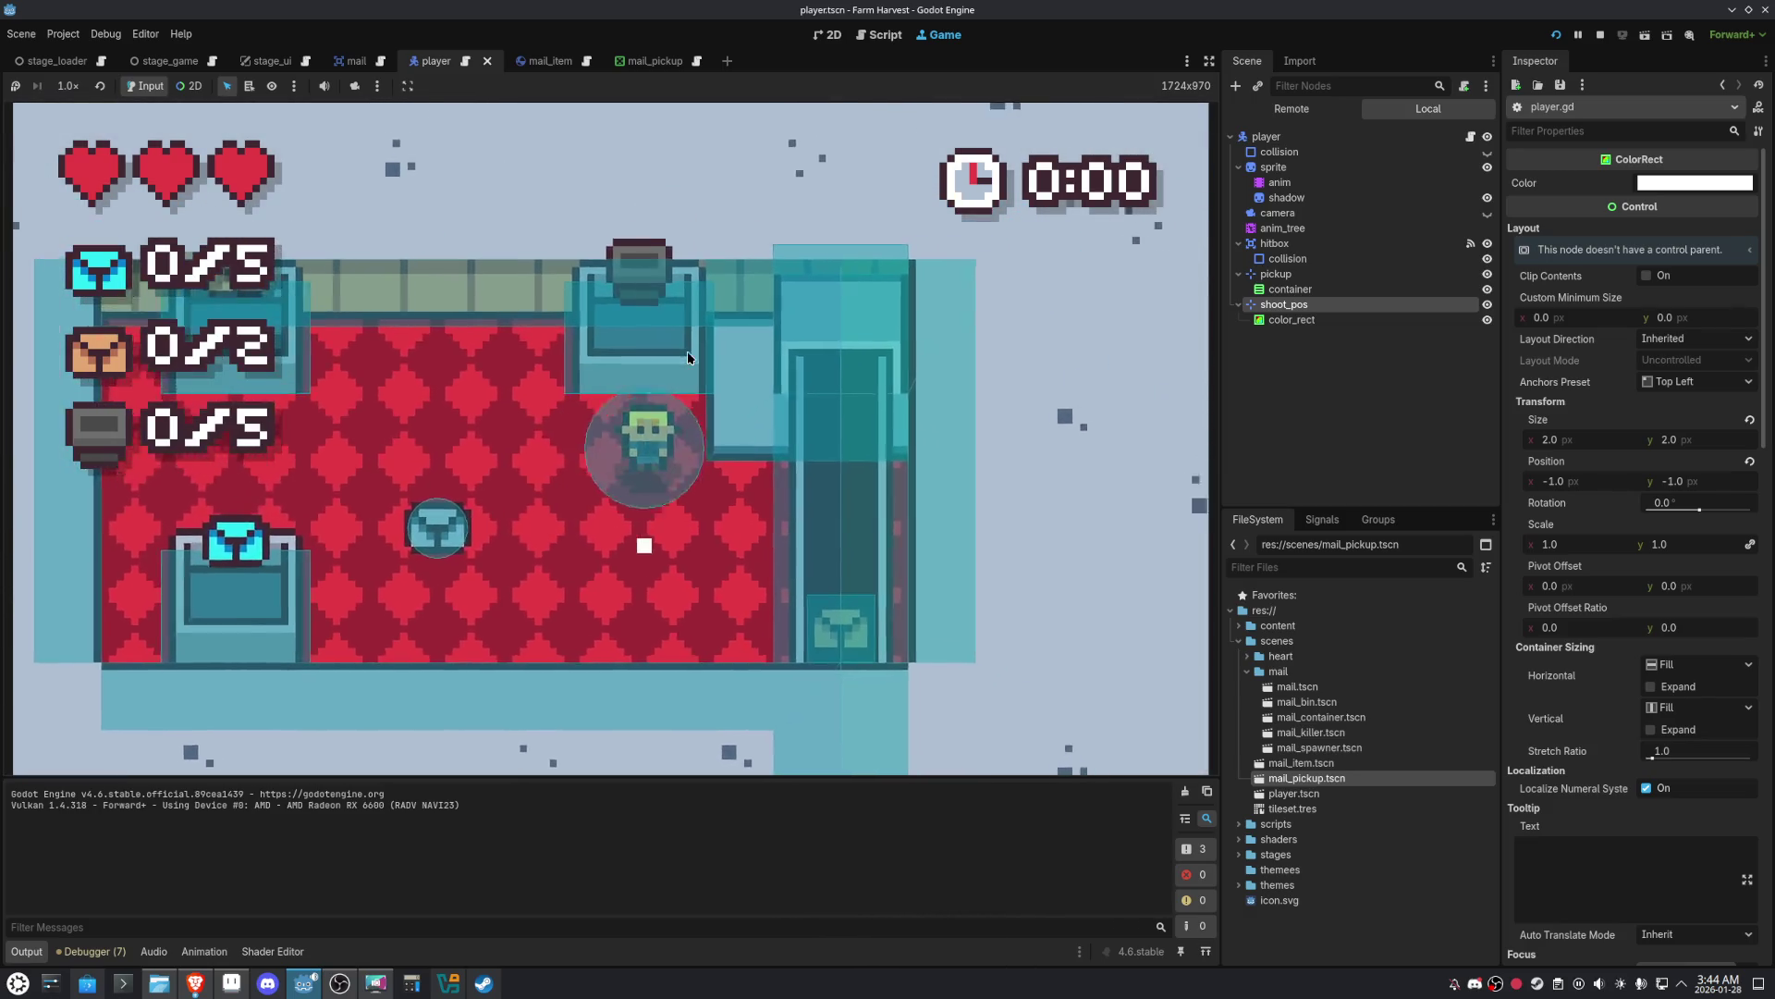
key("Left")
key("Up")
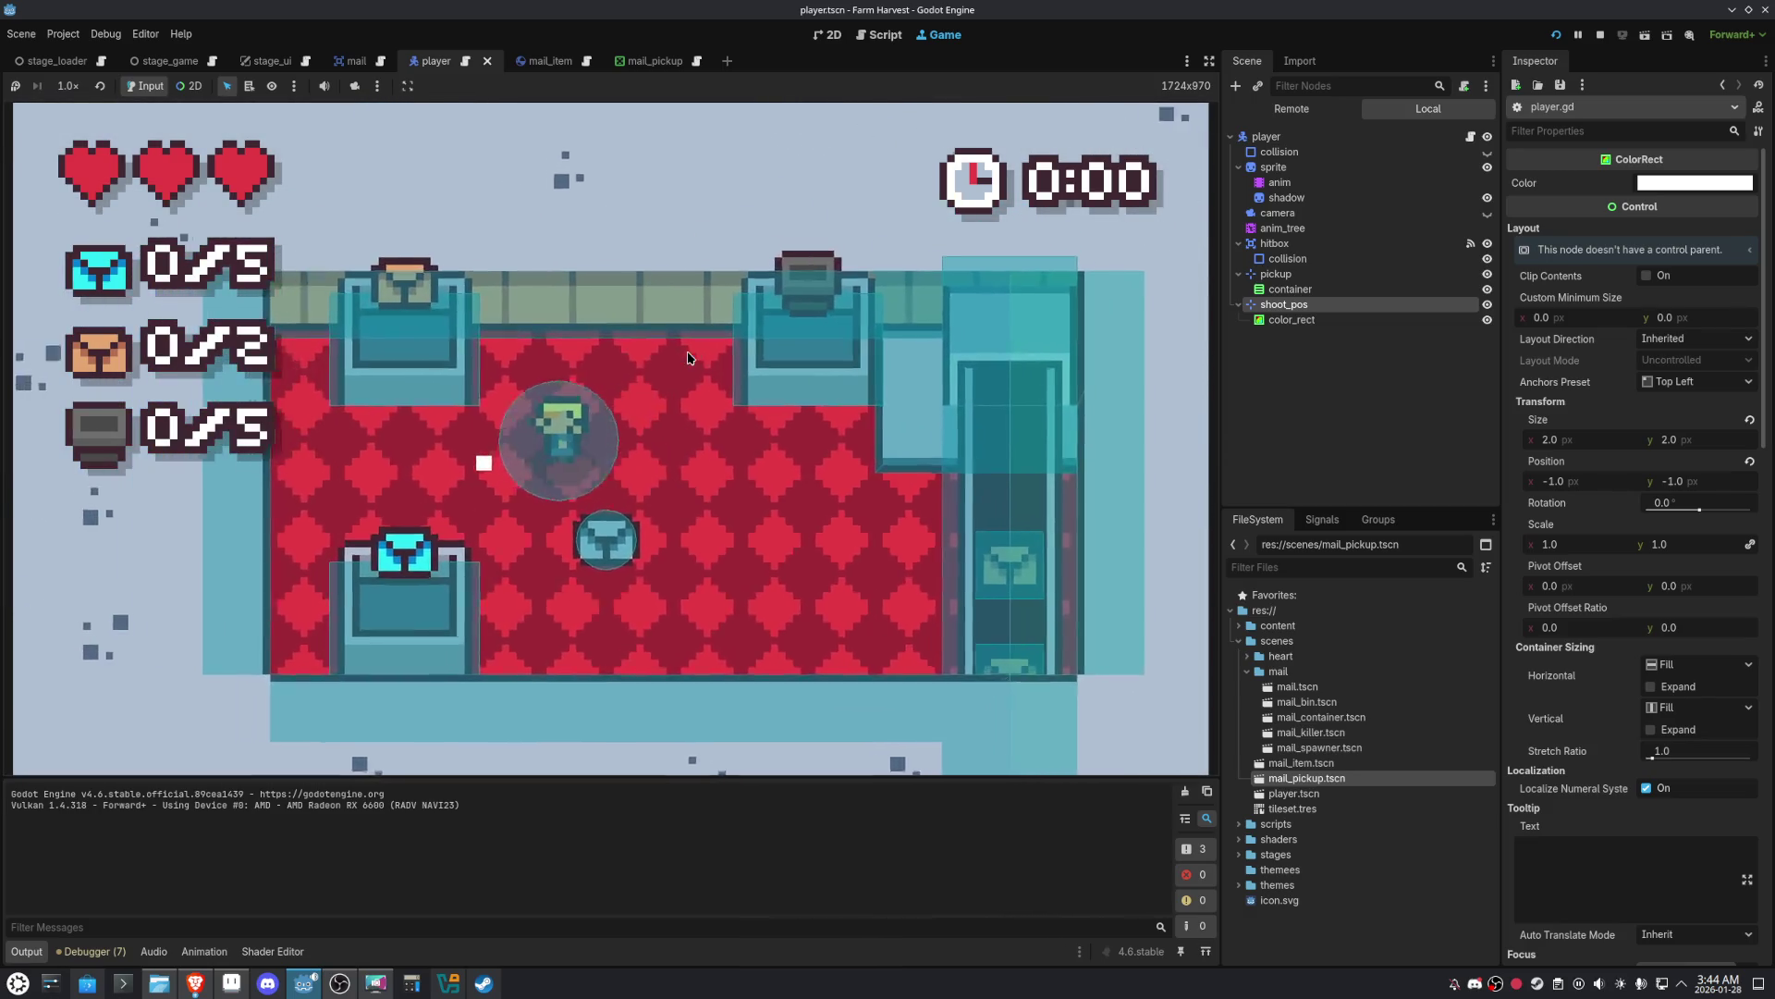
key("Down")
key("Right")
key("Down")
key("Right")
key("Up")
key("Left")
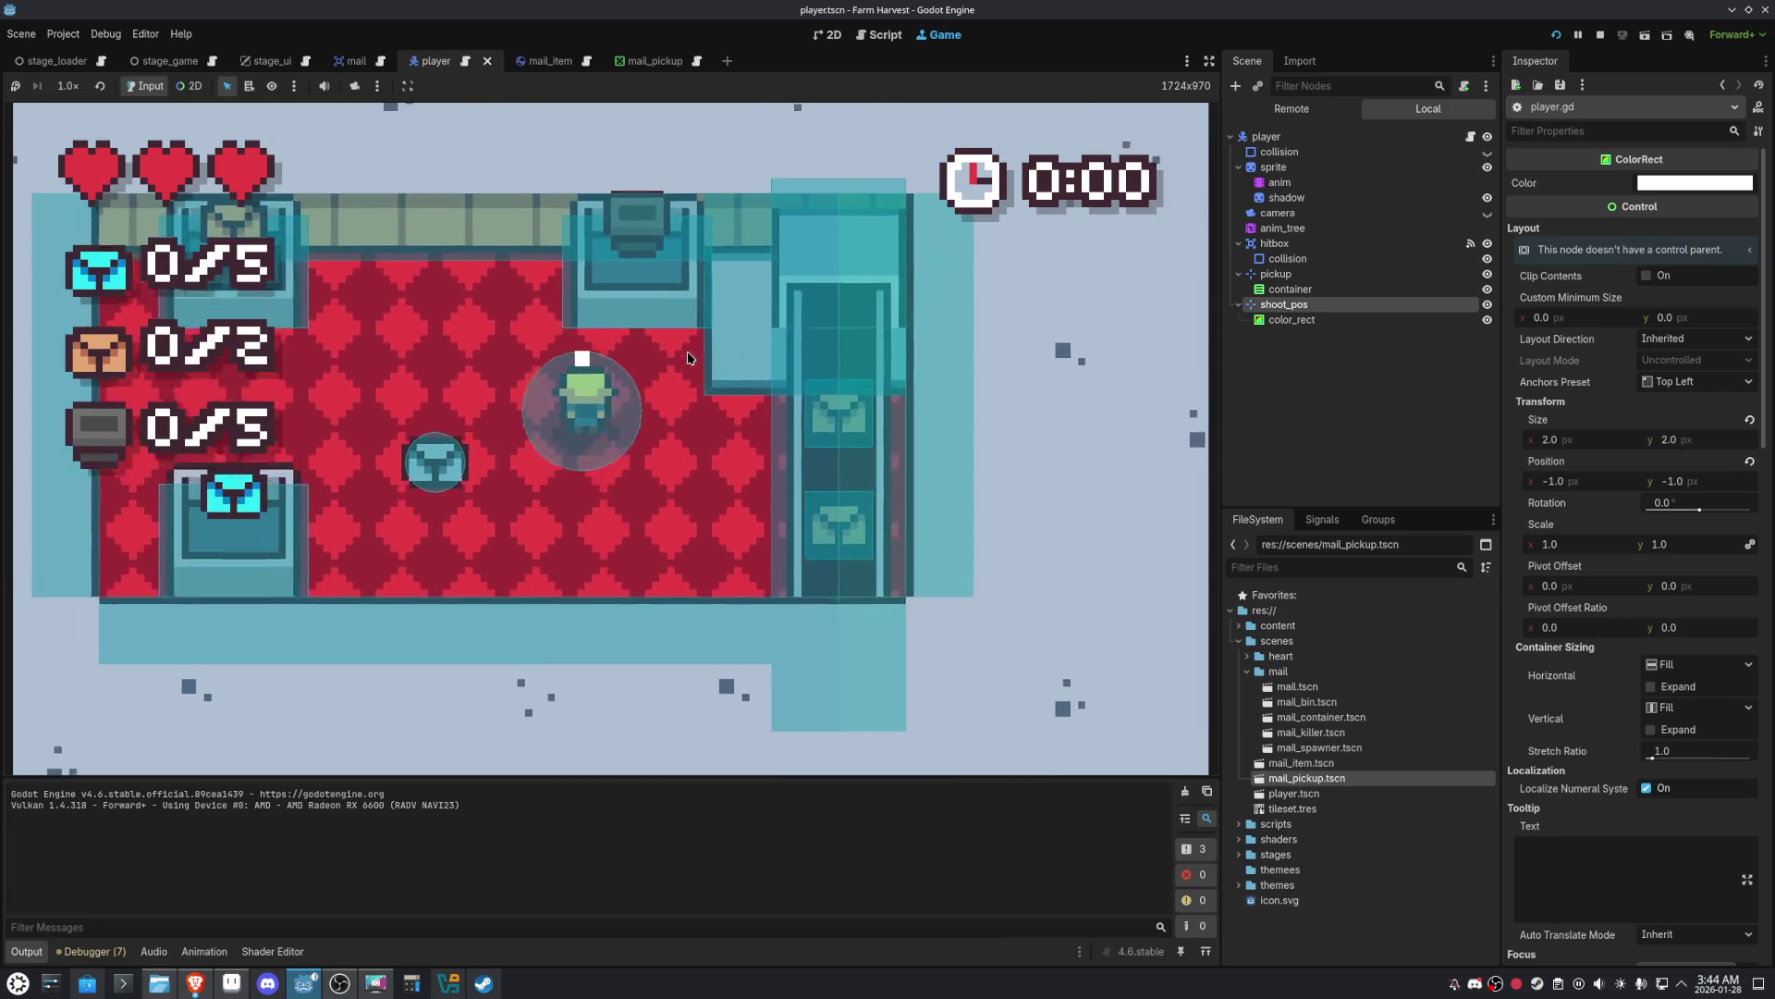
key("Right")
key("Down")
key("Left")
key("Right")
key("Left")
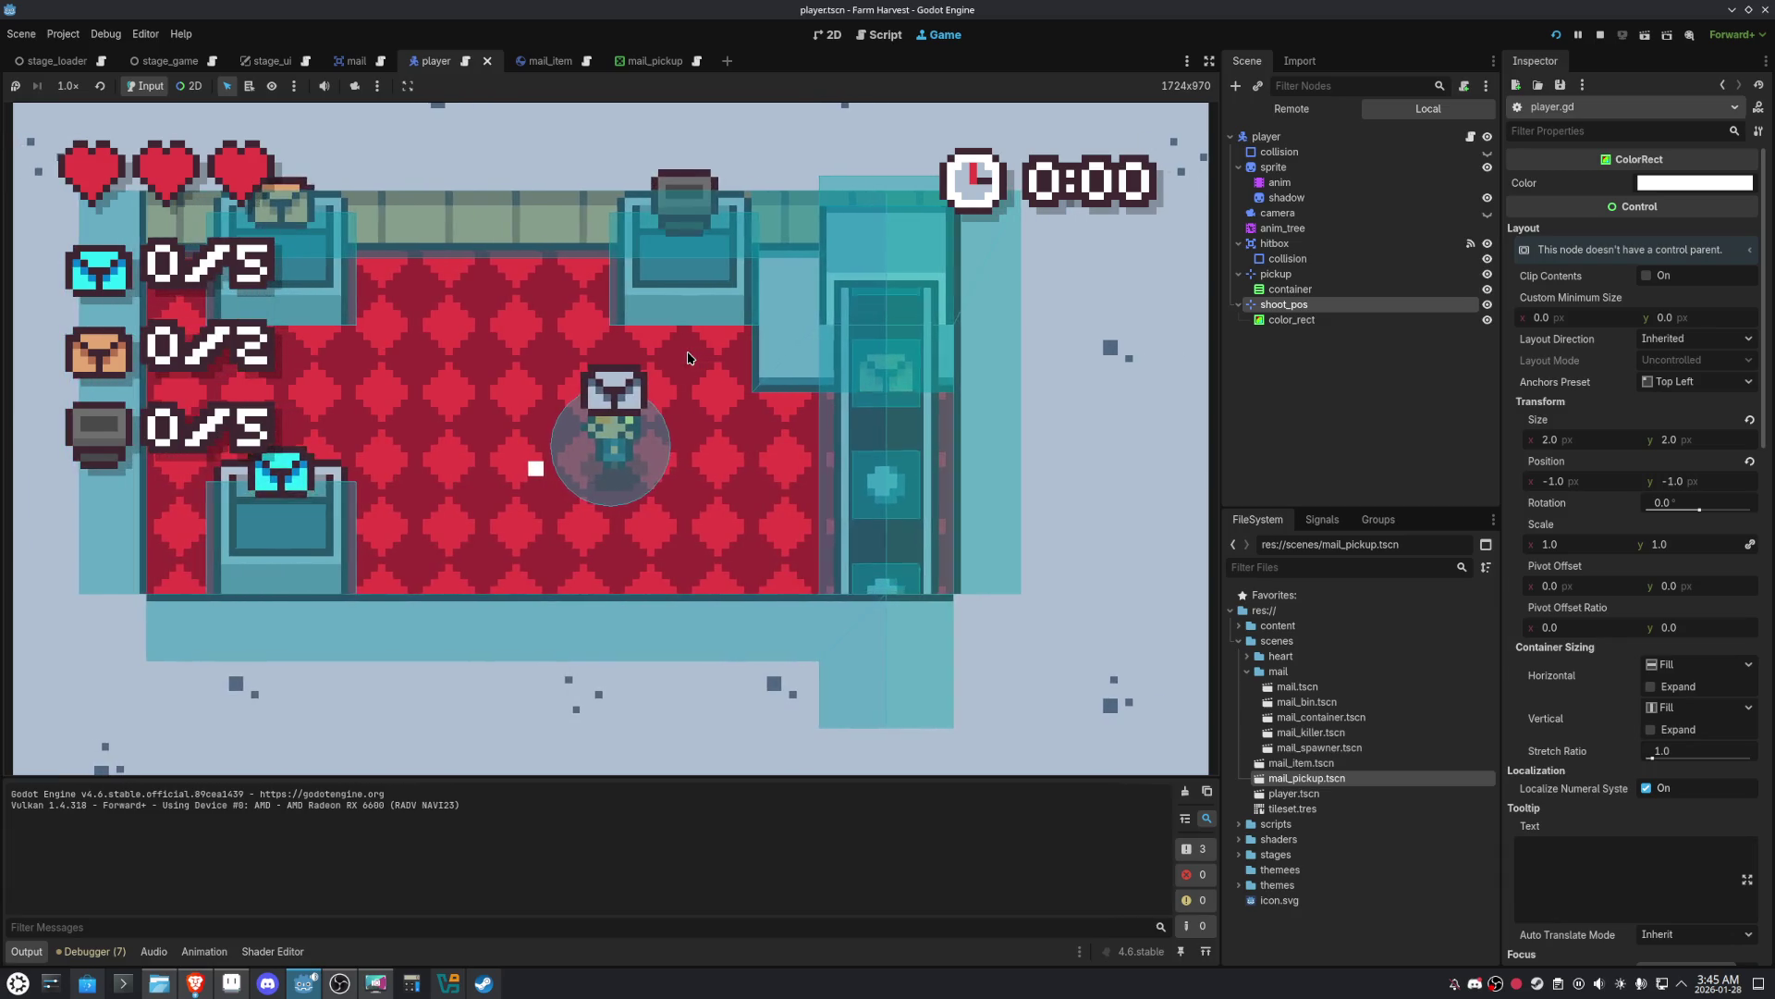
key("Left")
key("Right")
key("Left")
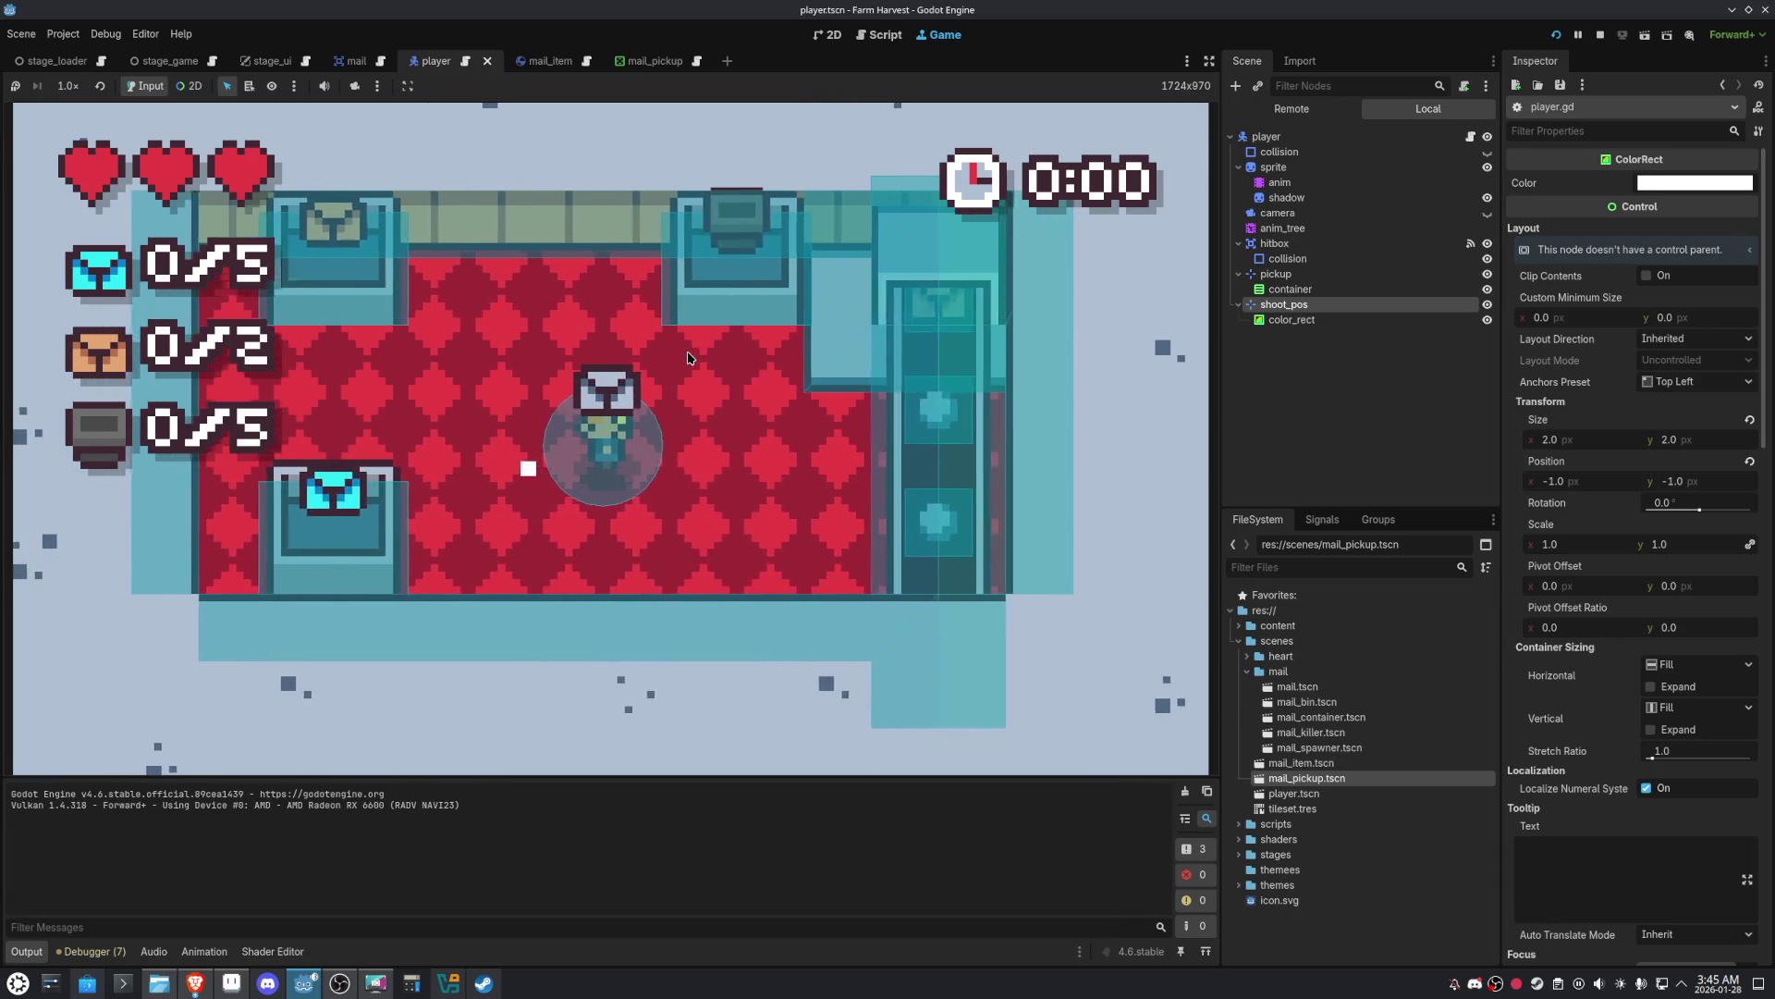
key("Down")
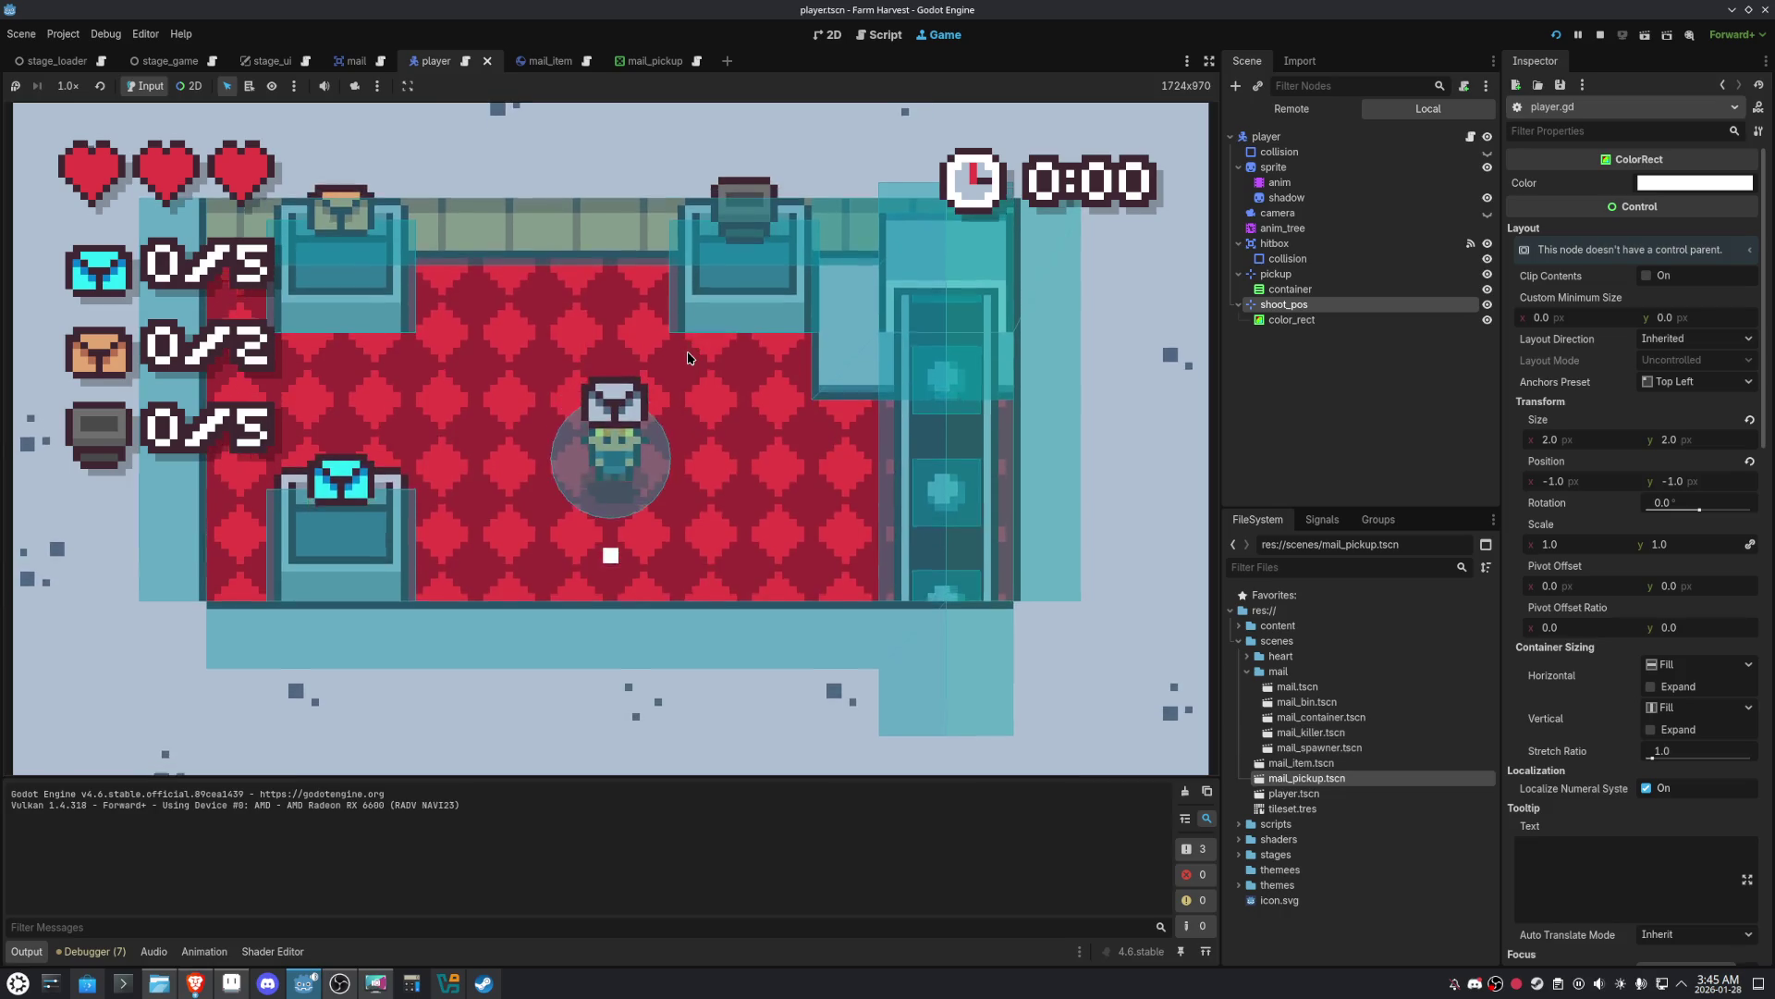
key("Right")
key("Down")
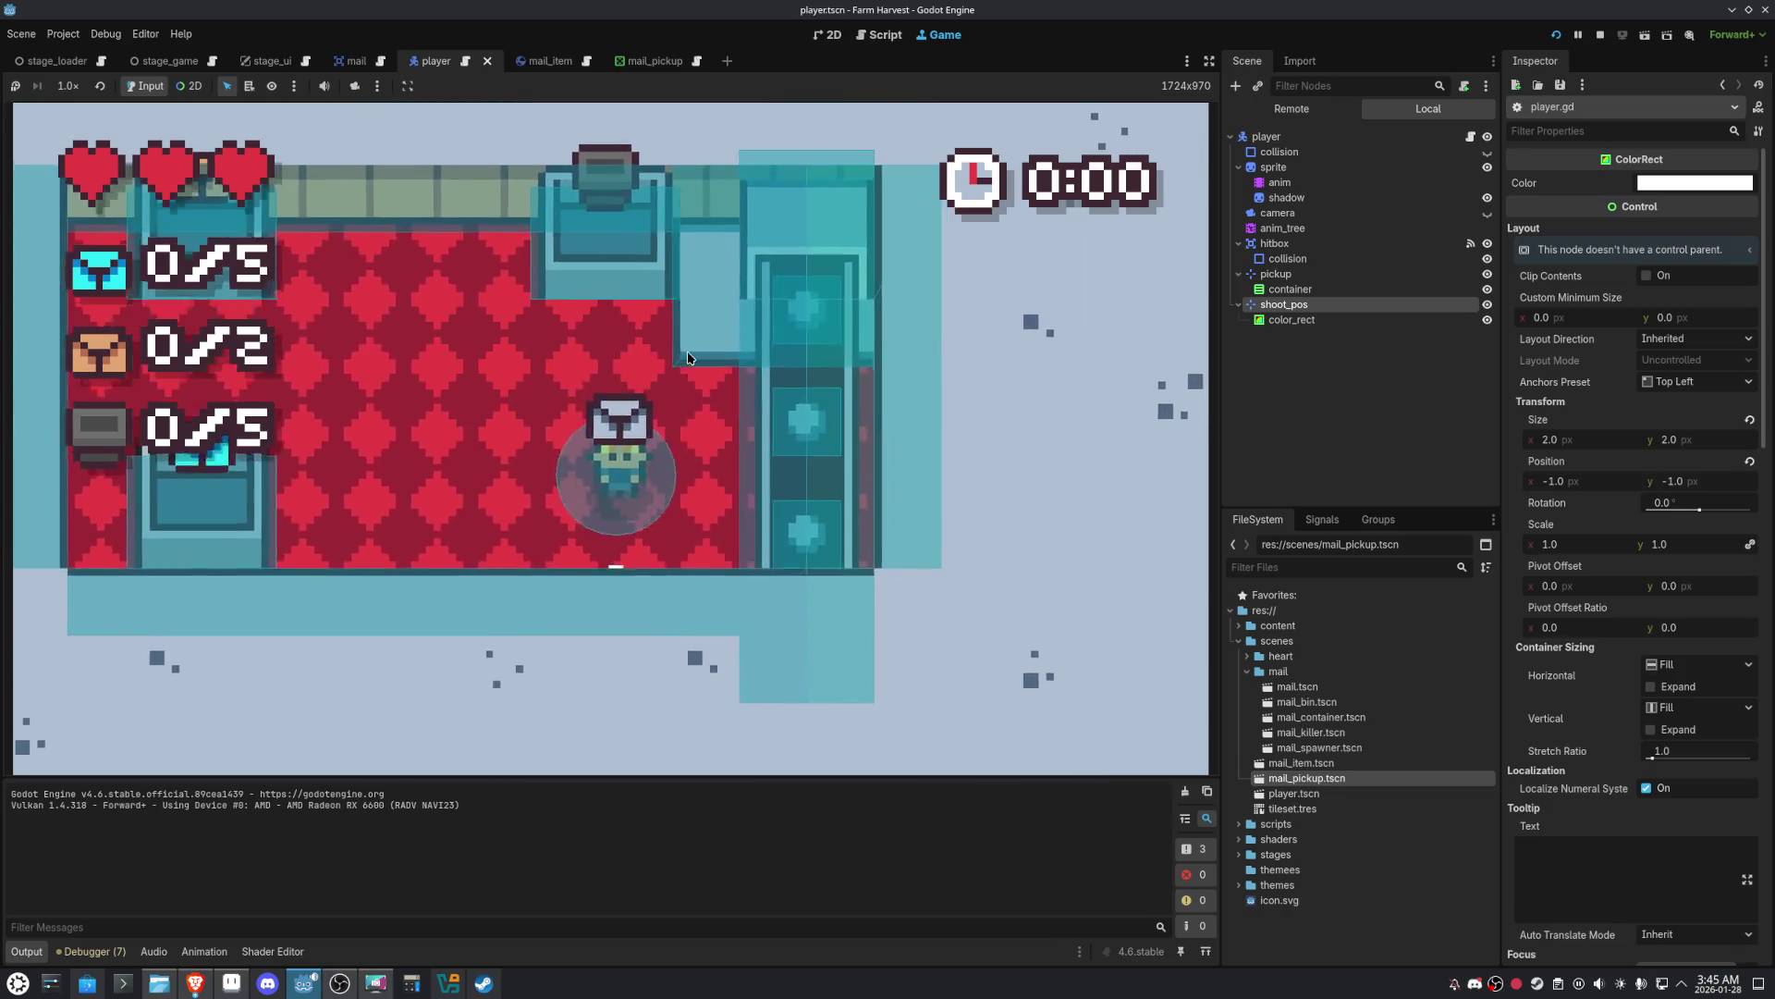
key("Left")
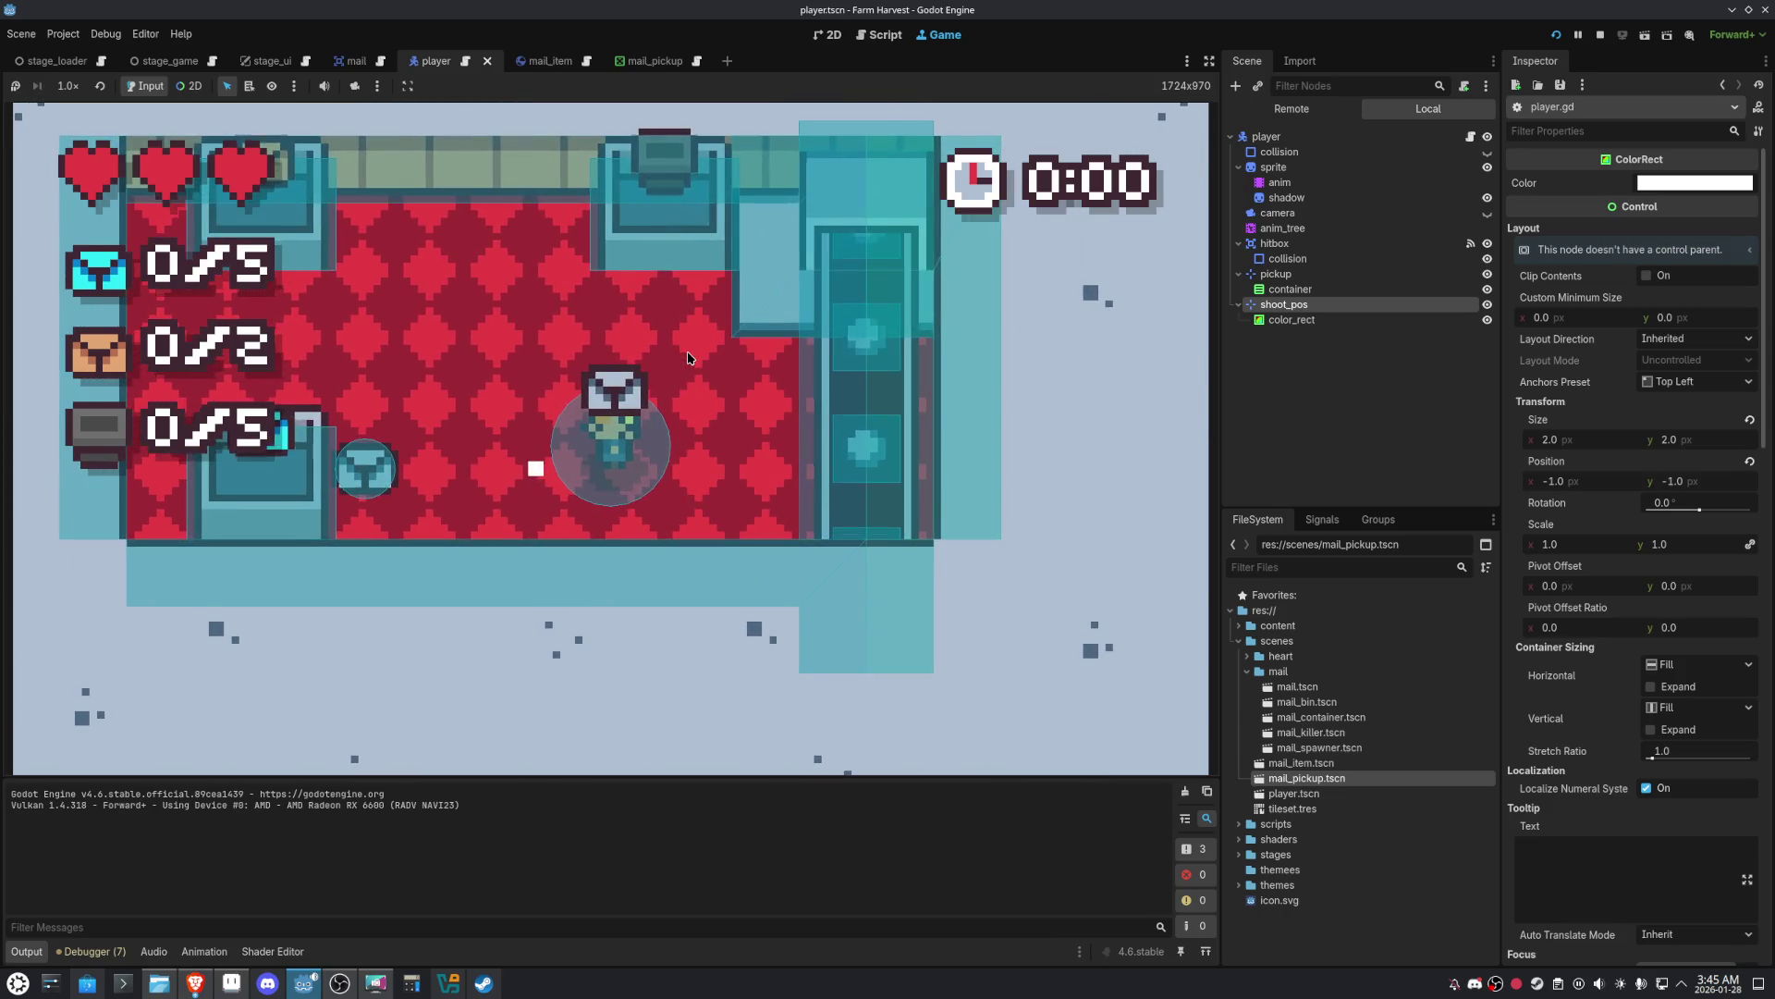
key("Up")
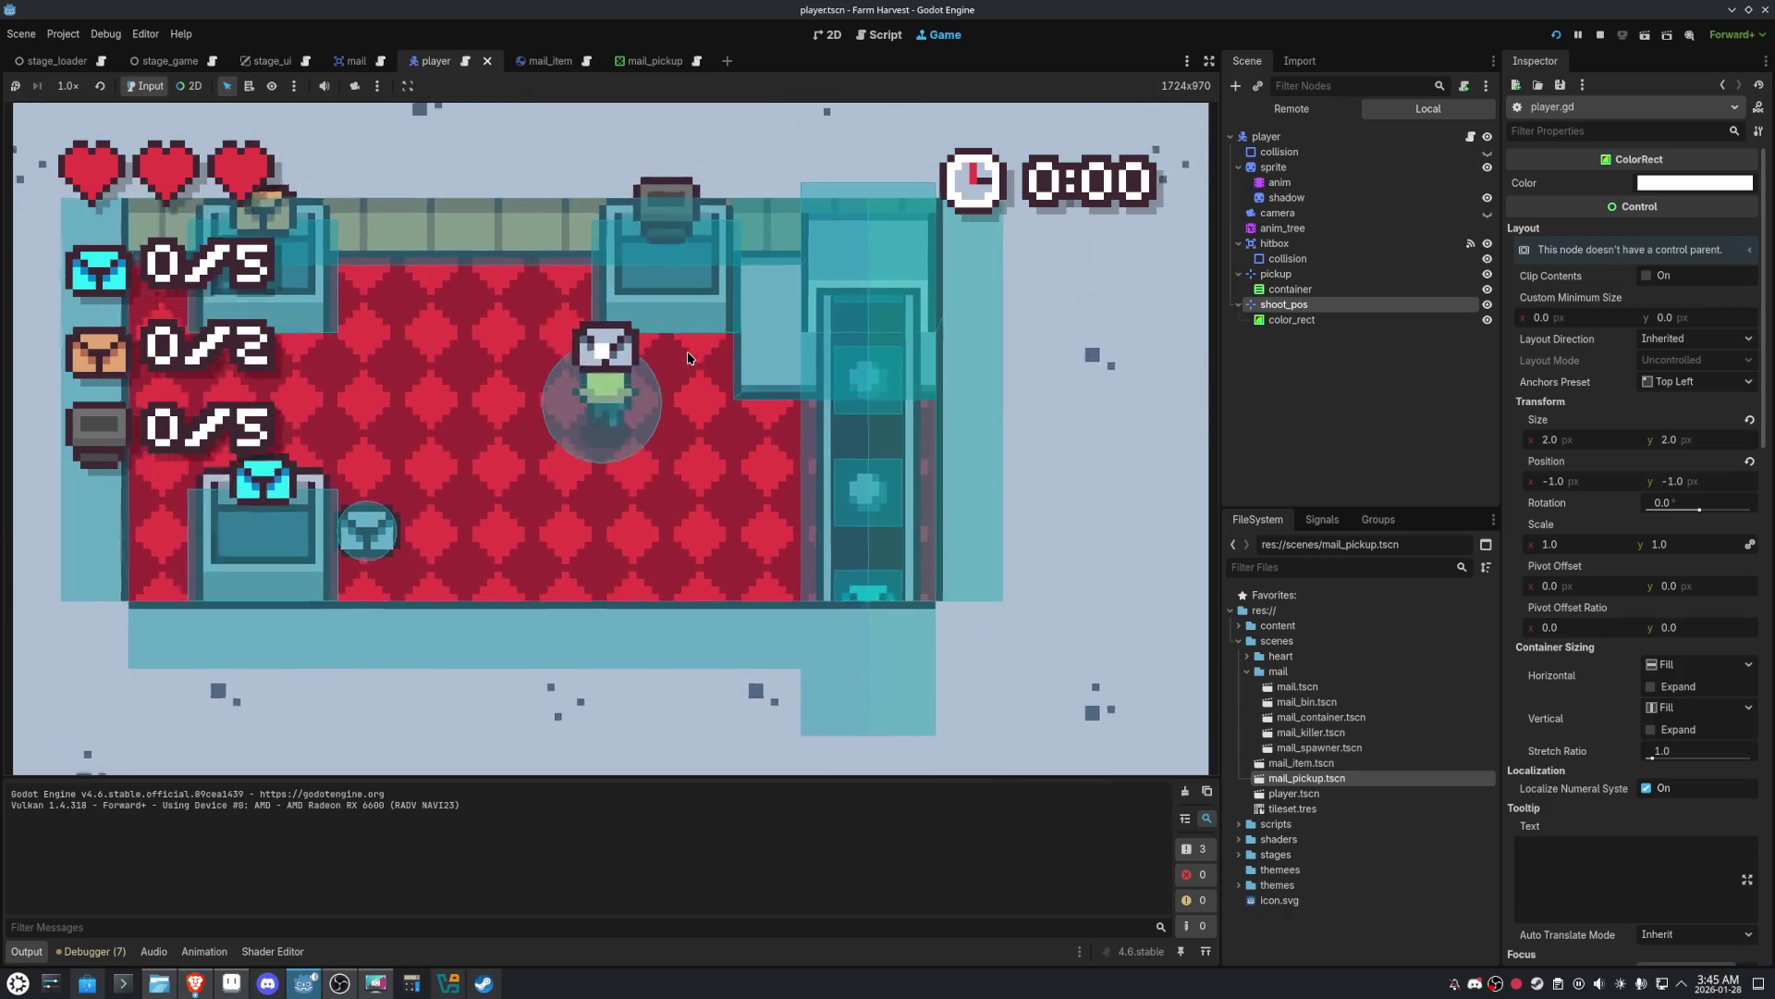
key("Left")
key("Up")
key("Right")
key("Left")
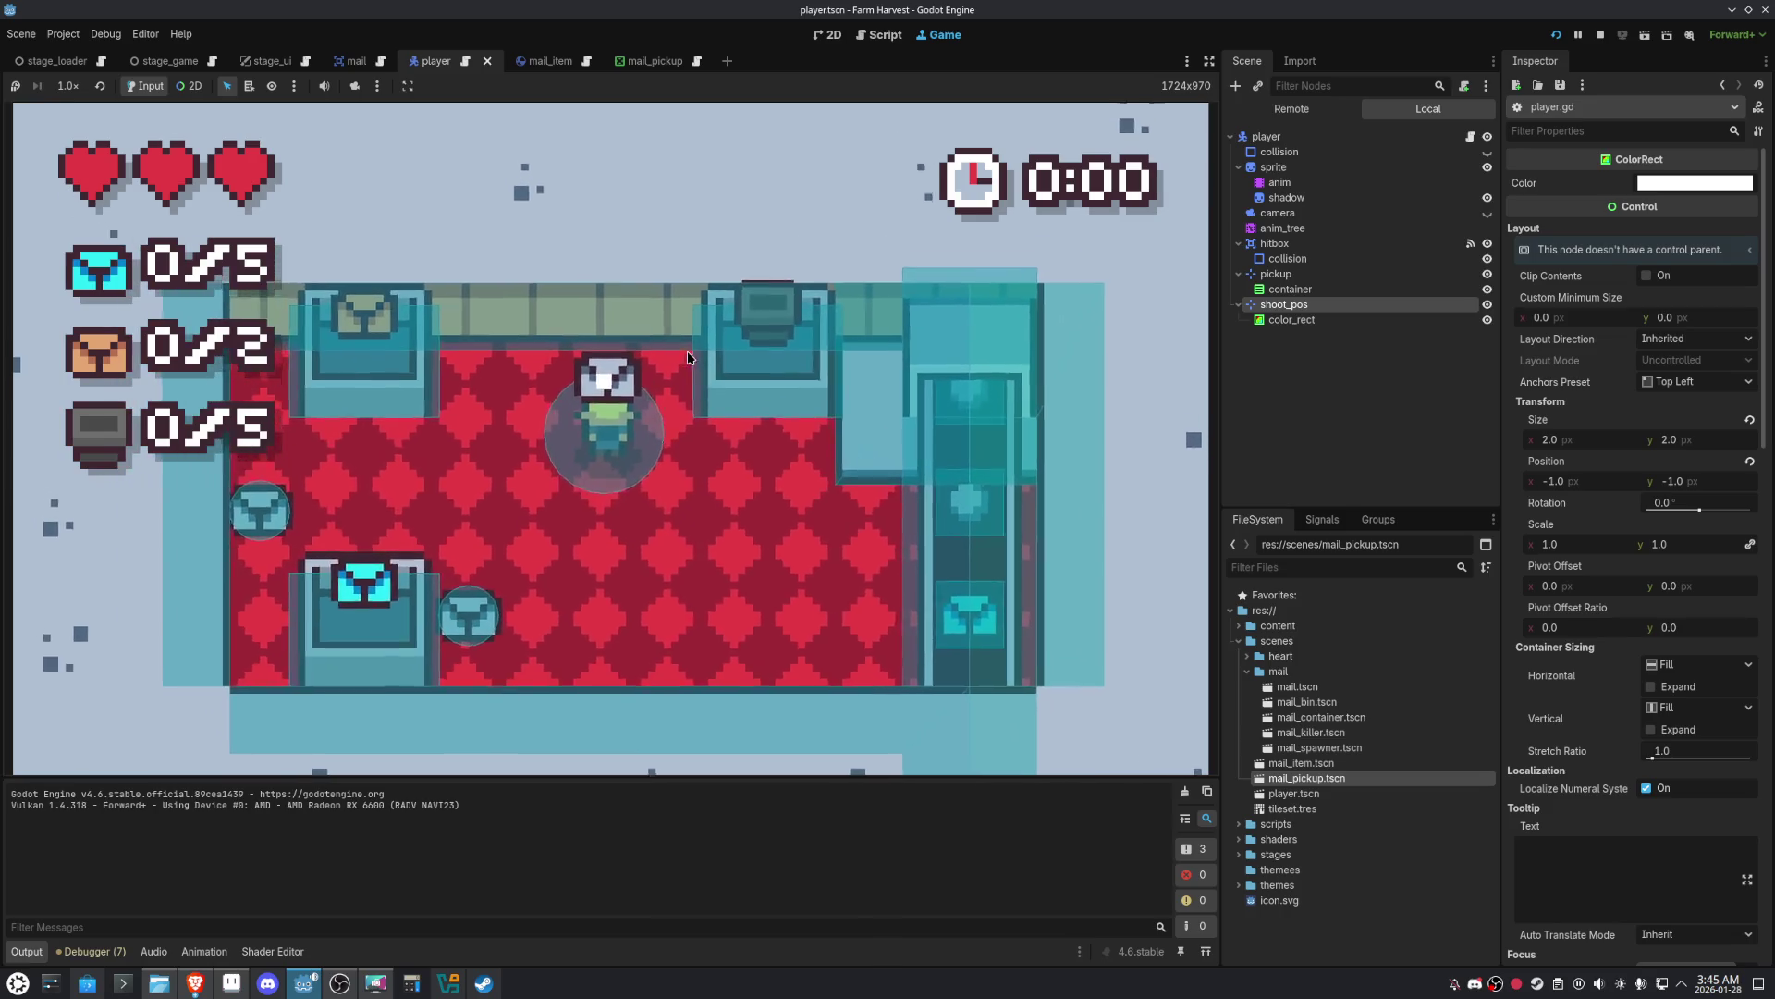
key("Left")
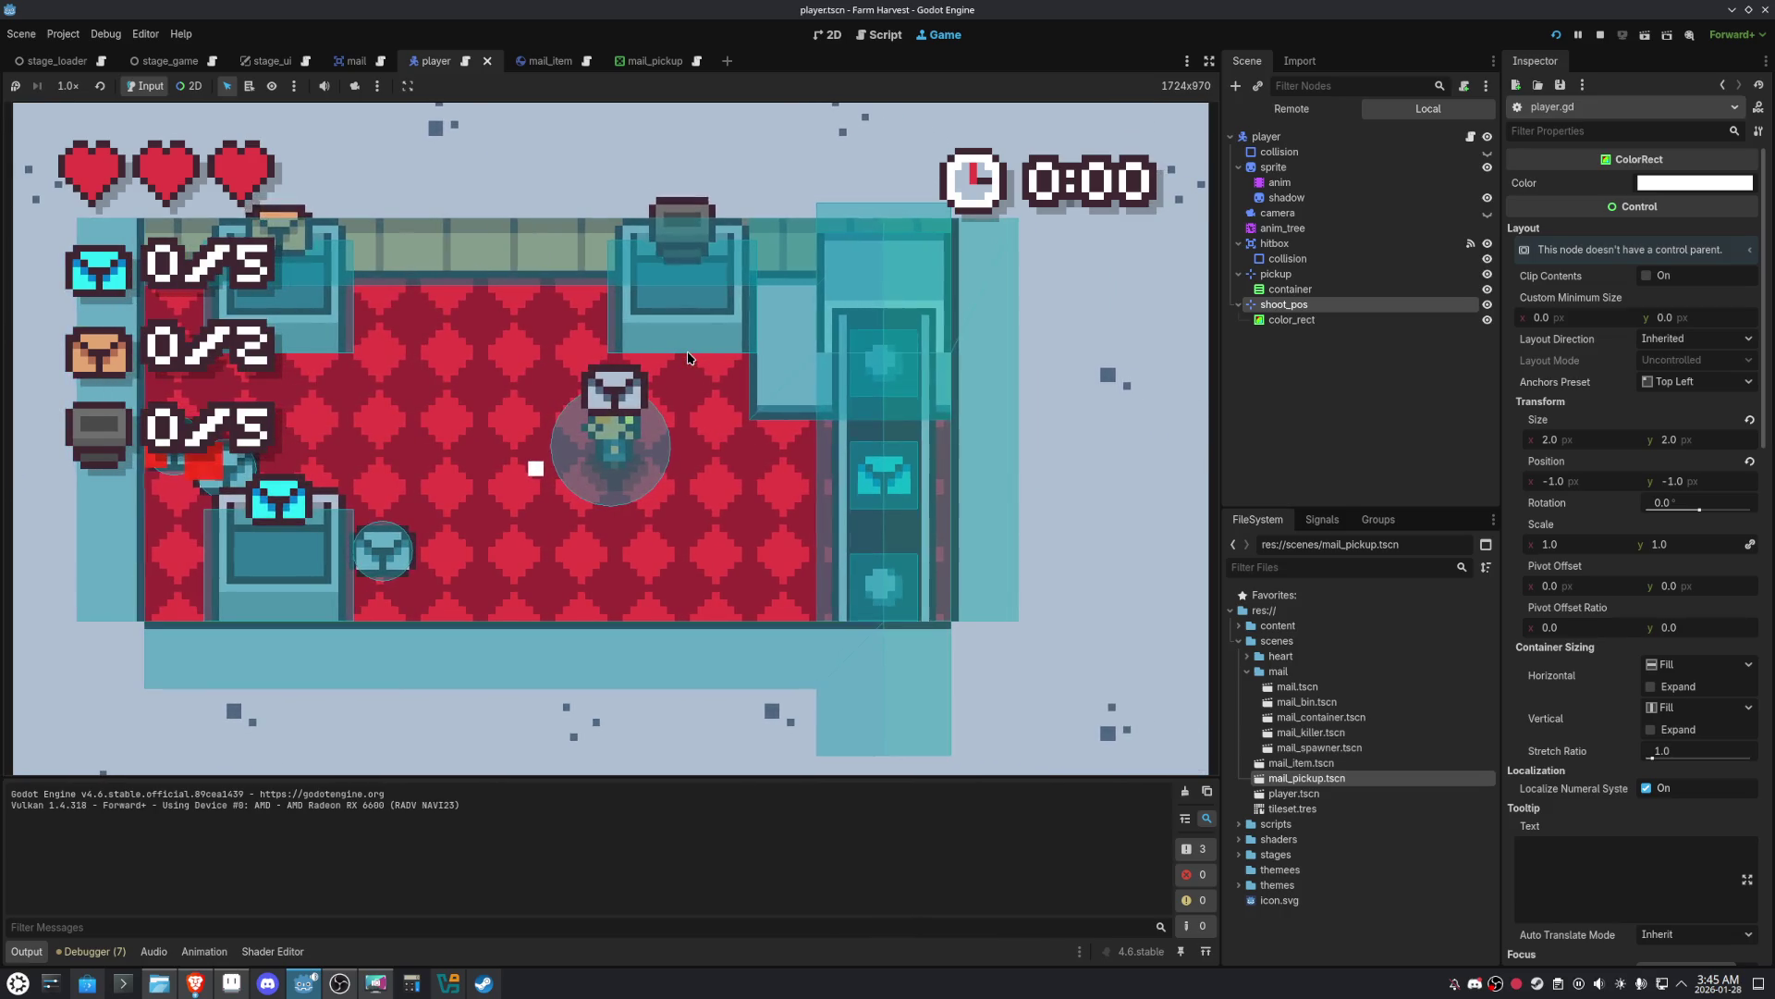
key("Up")
key("Down")
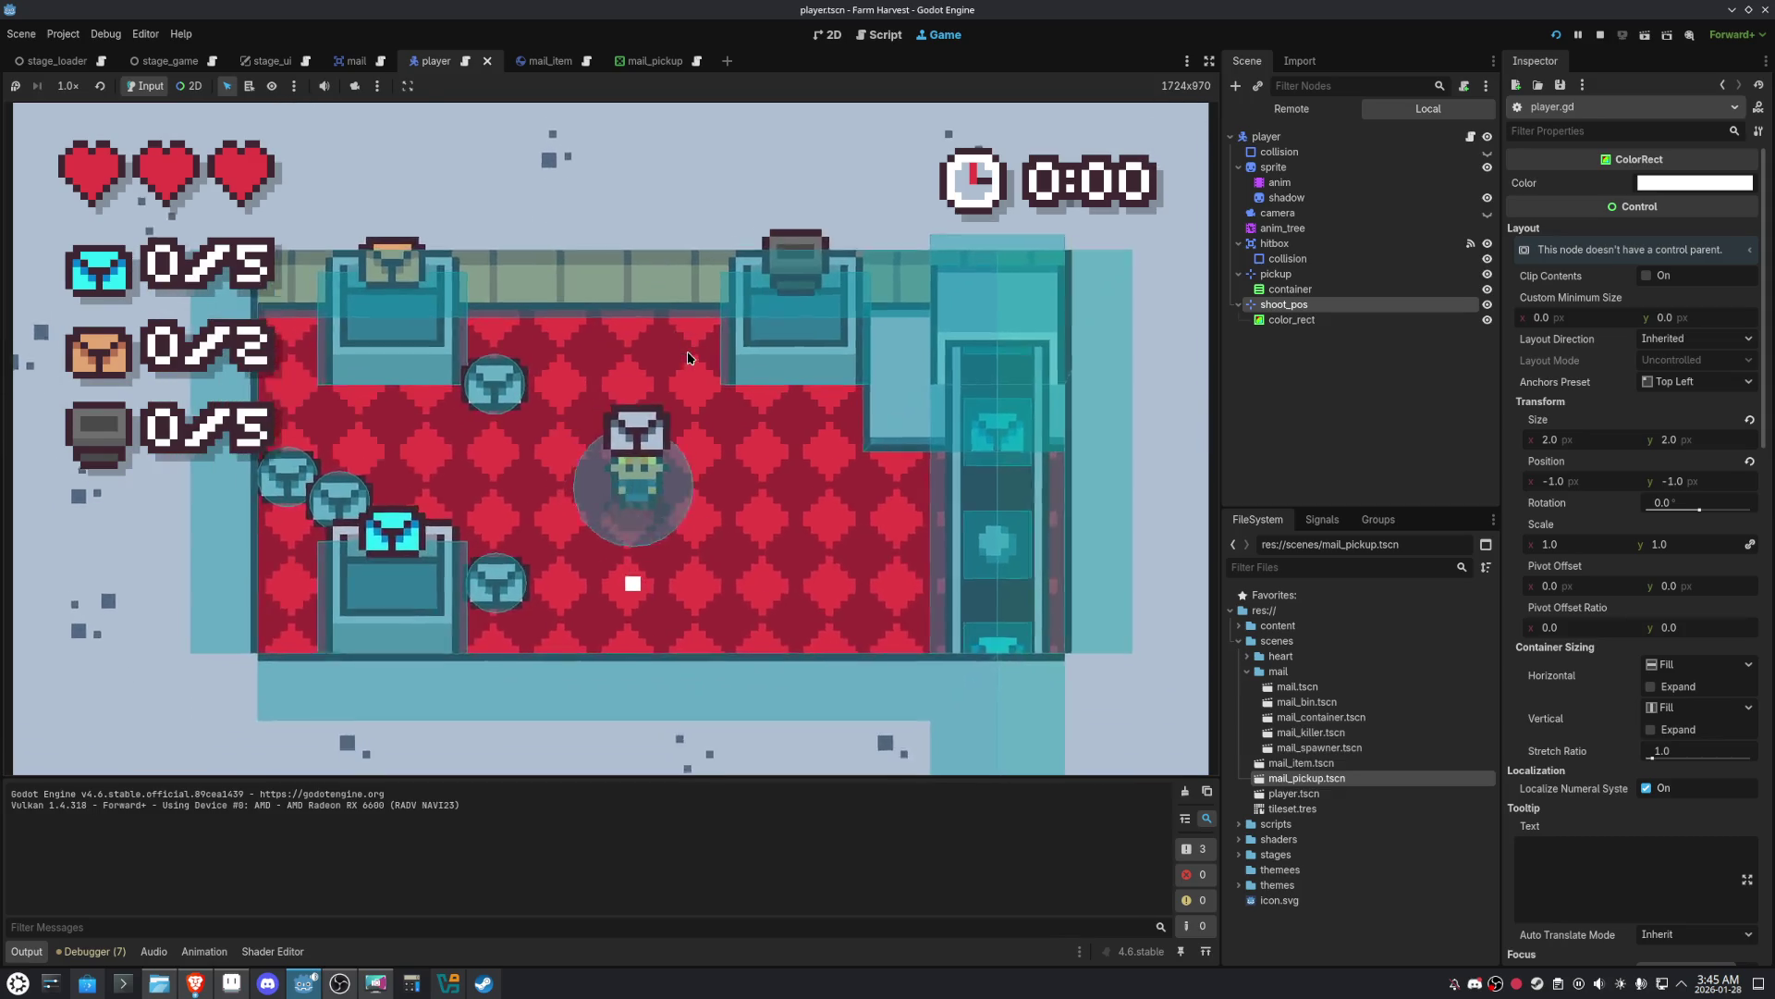
key("Right")
key("Up")
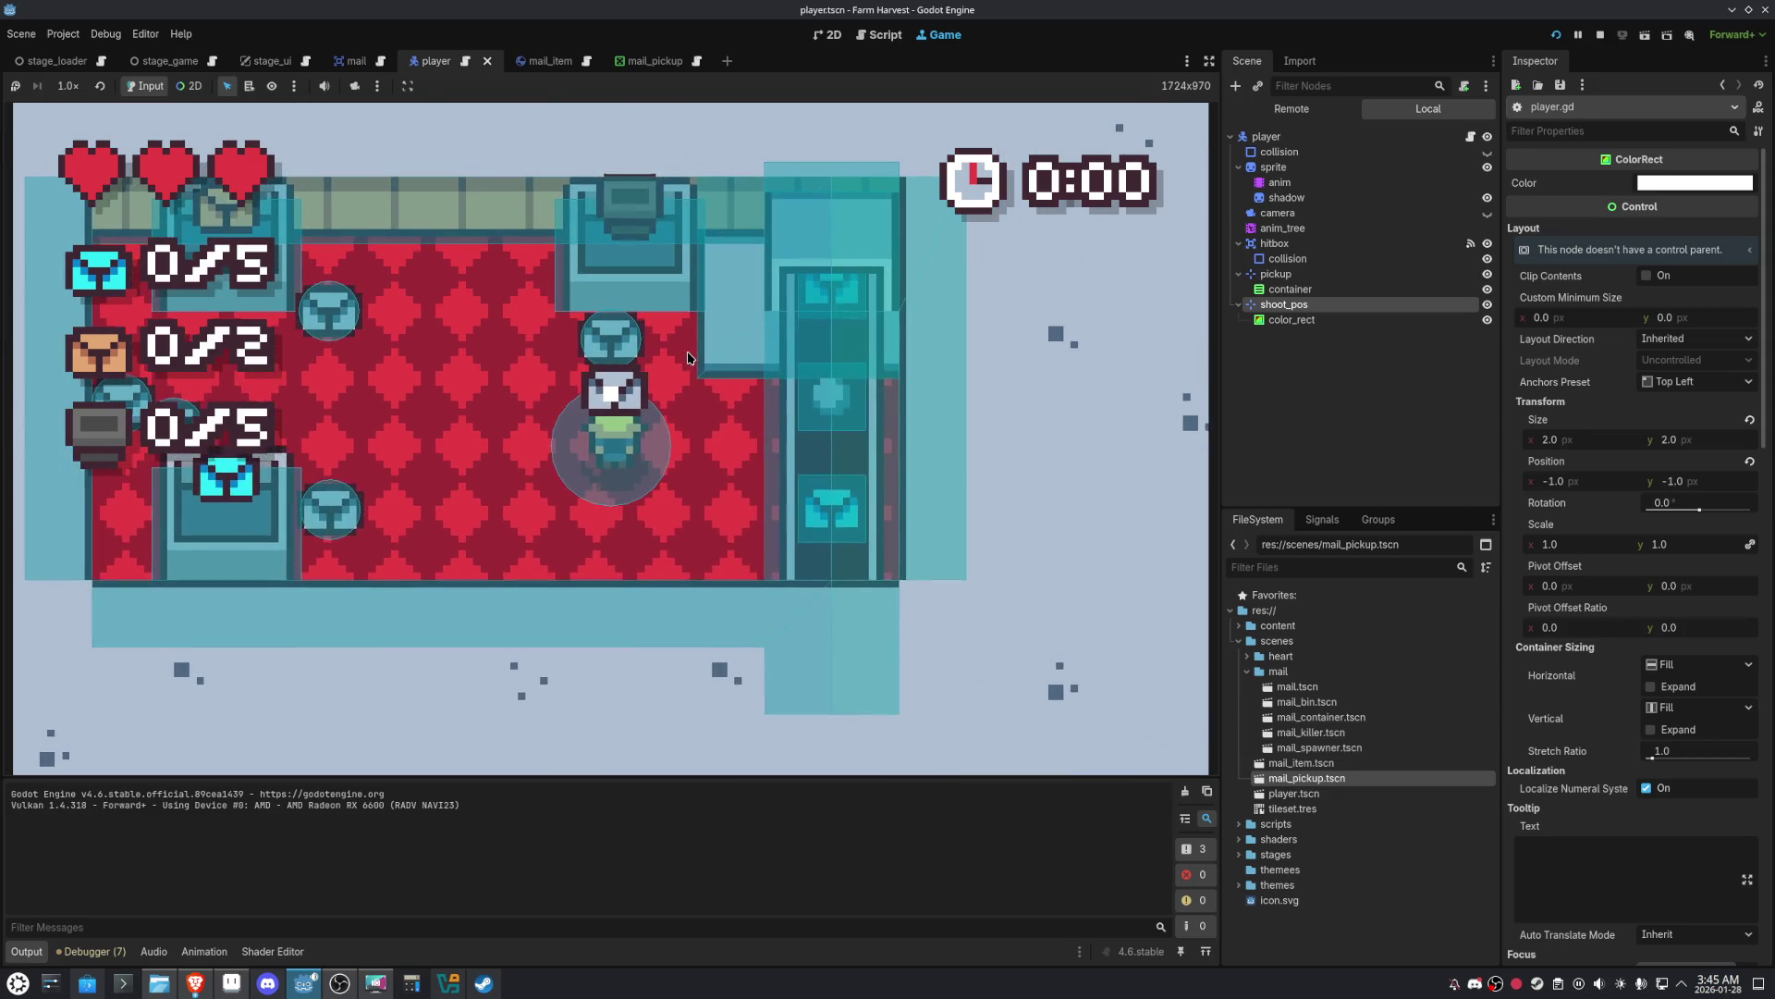
key("Left")
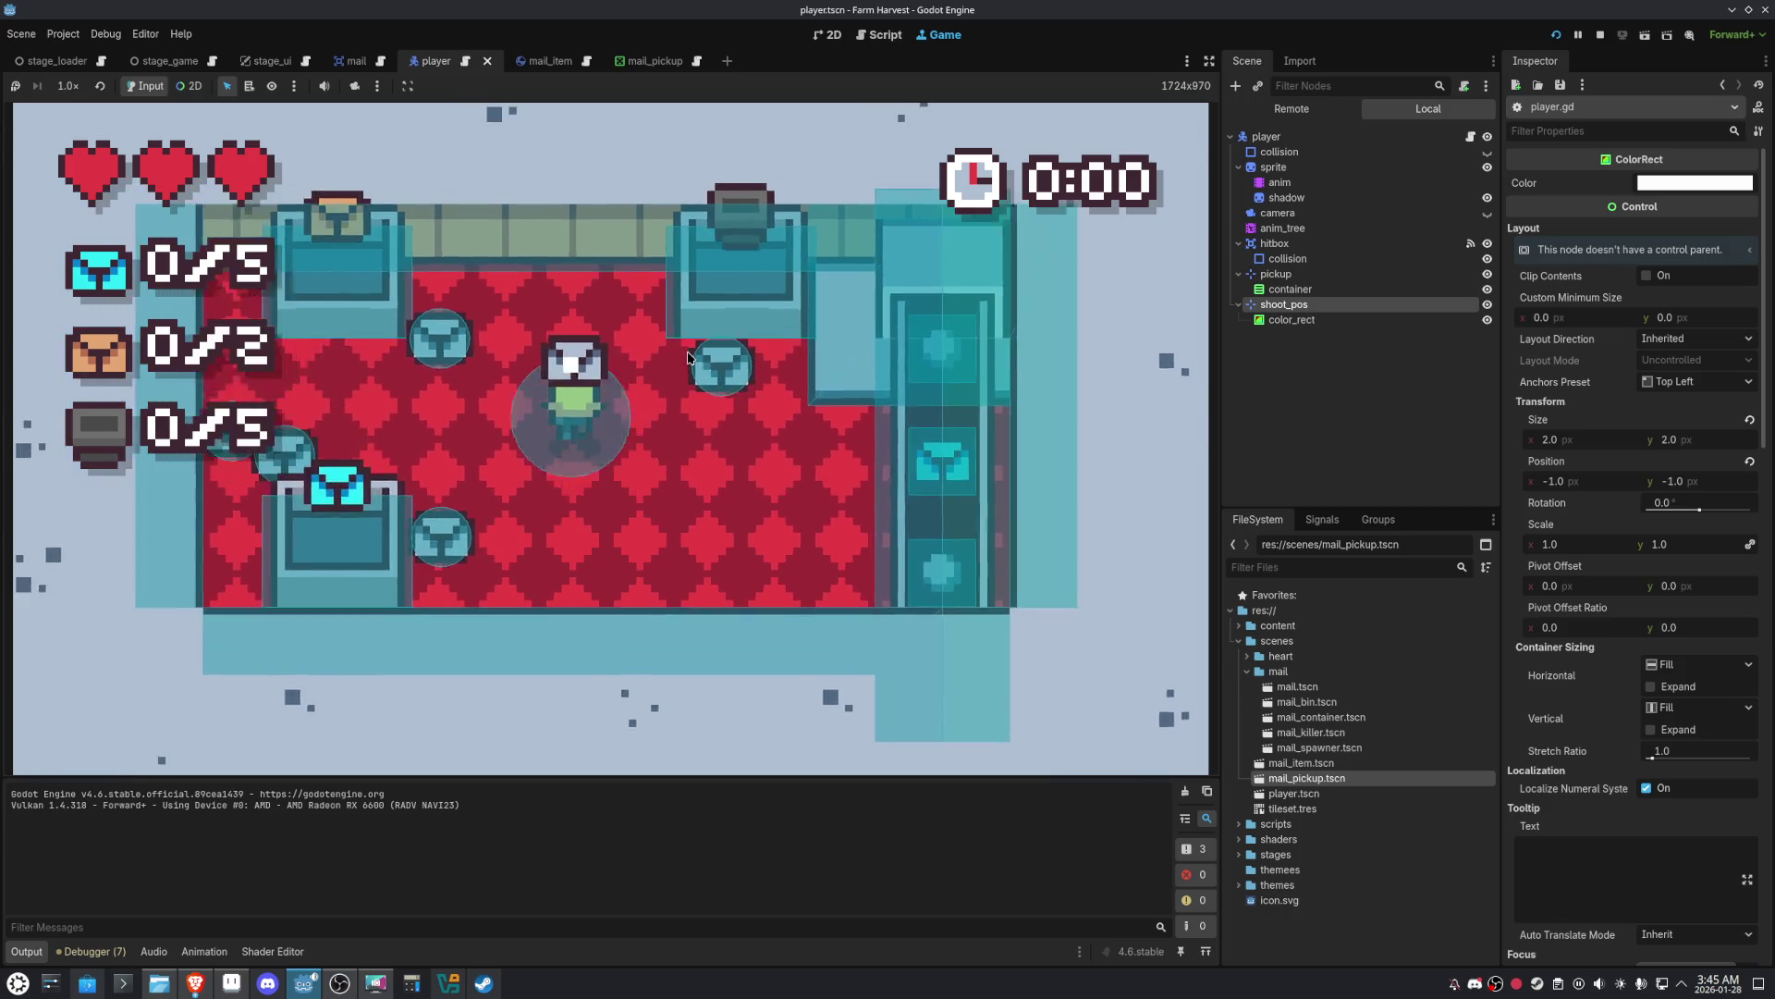
key("Down")
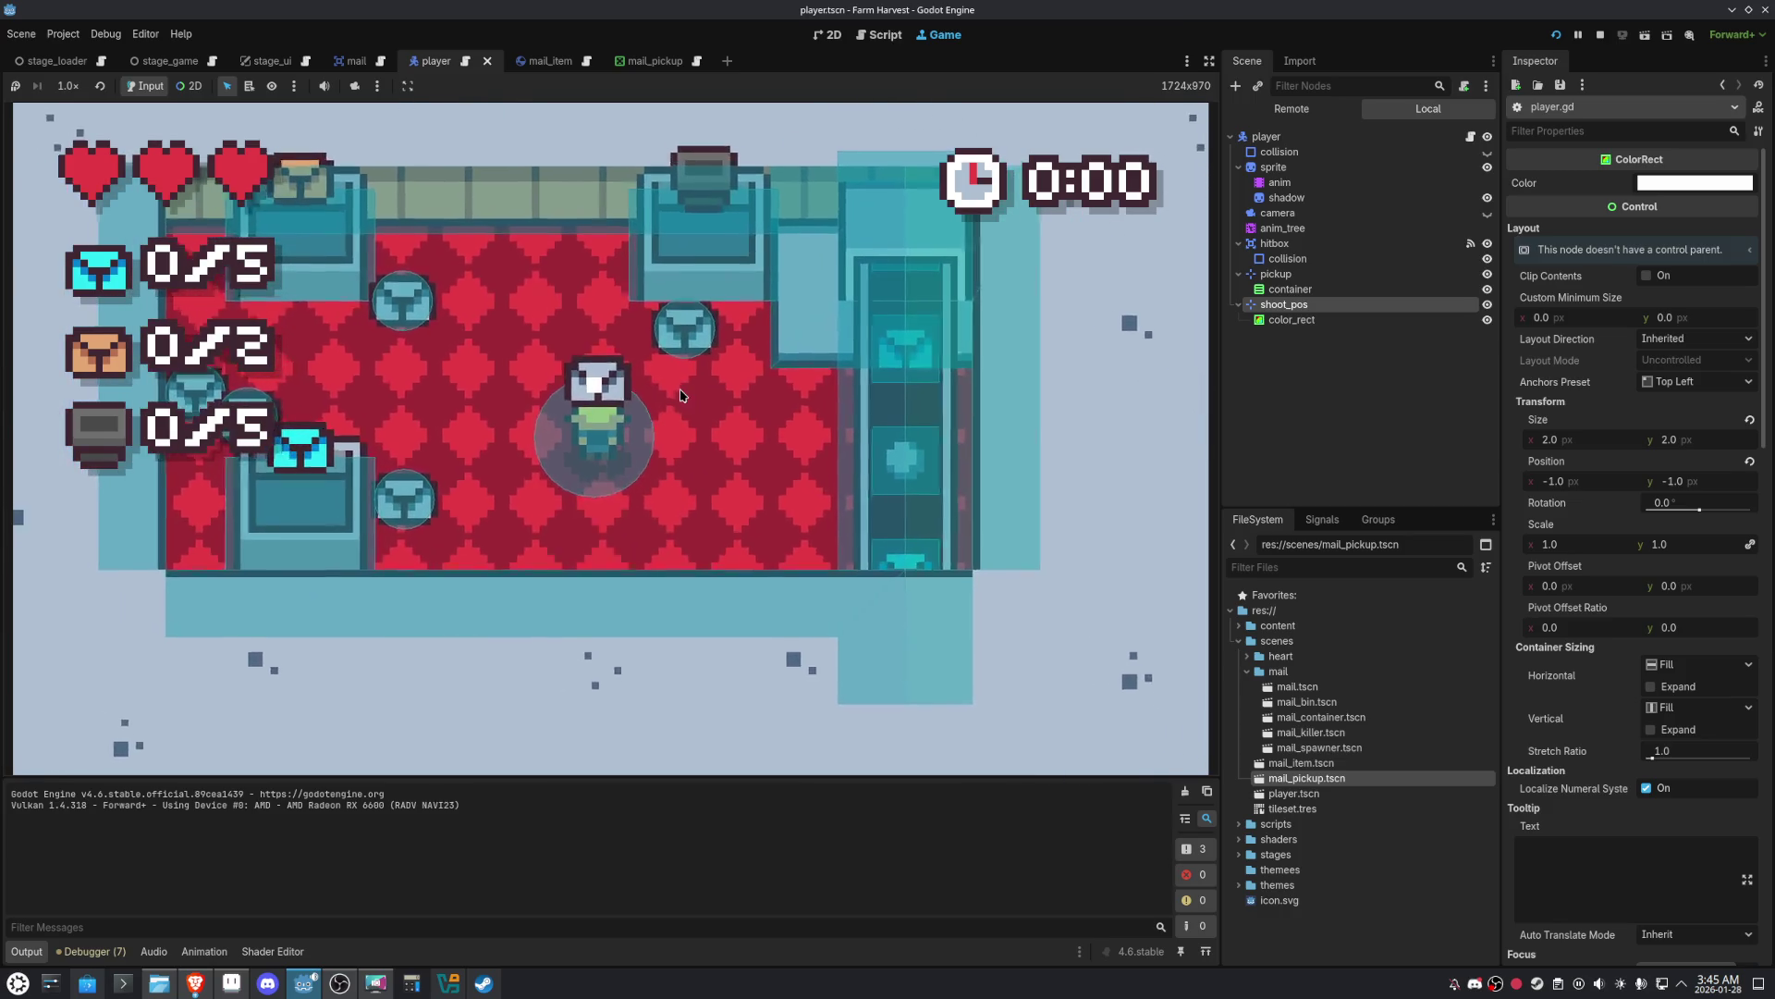
left_click(1601, 34)
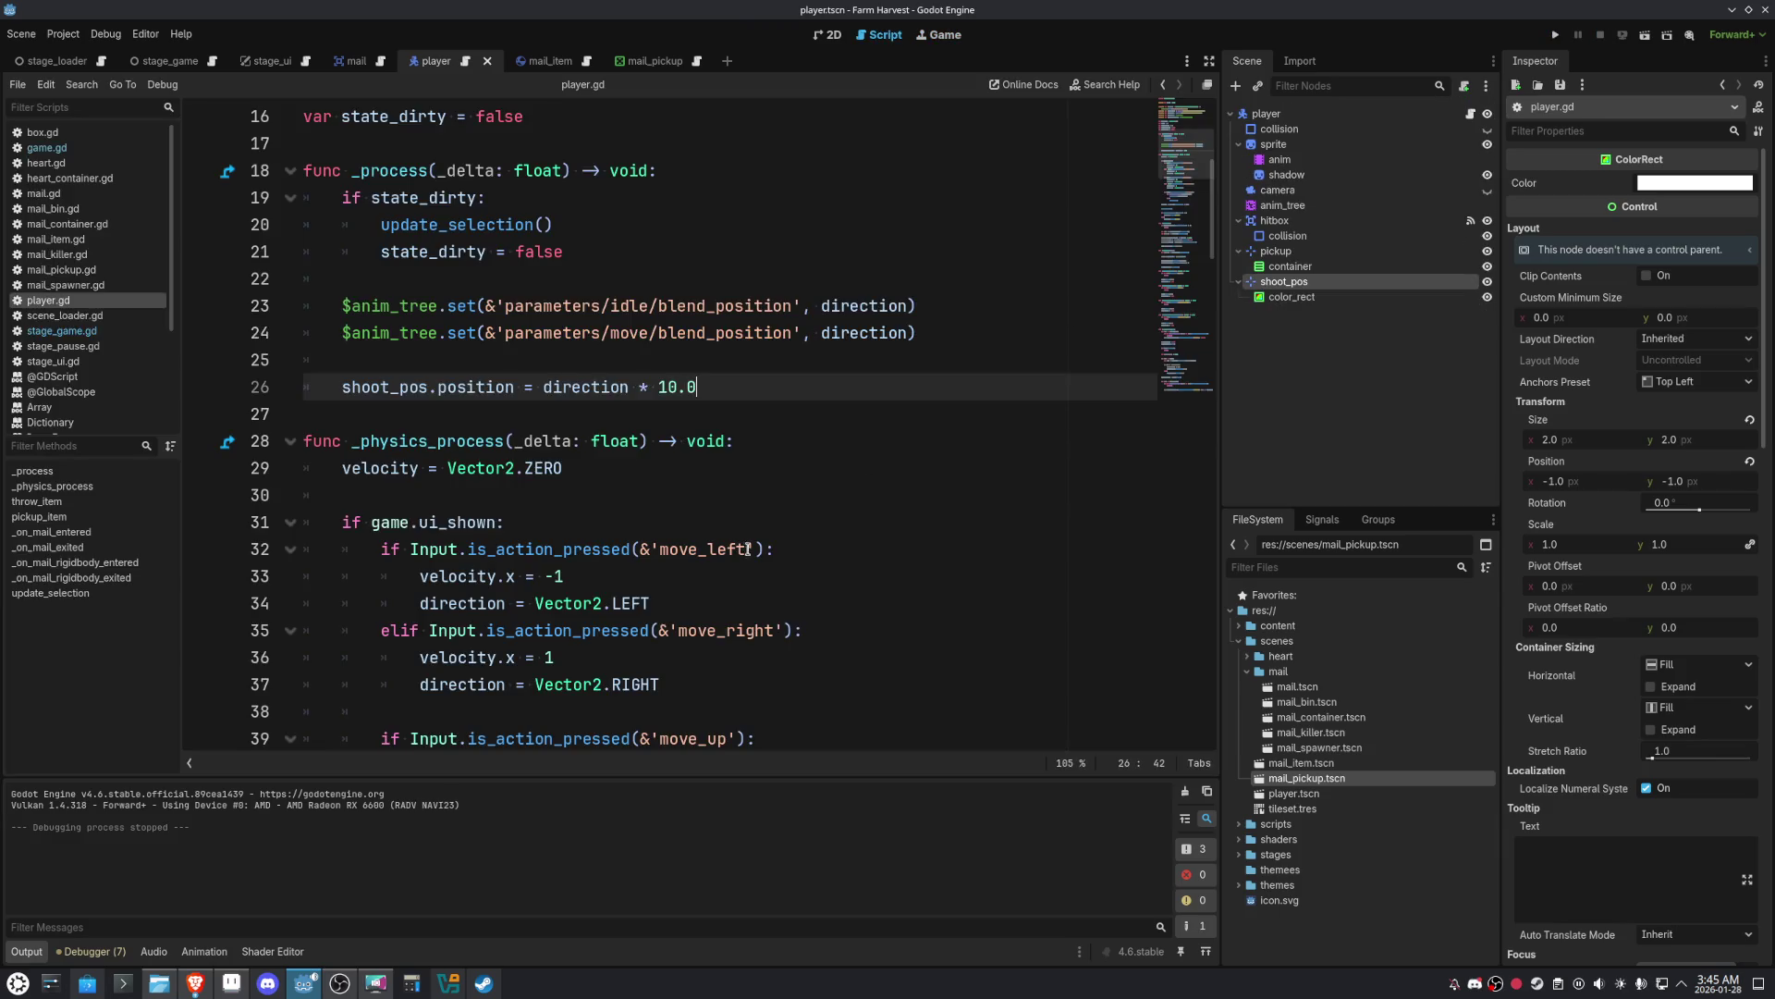
Replace the LEFT and RIGHT direction assignments with direction.x = -1 and direction.x = 1
left_click(781, 489)
left_click(722, 383)
scroll(662, 482, "down", 4)
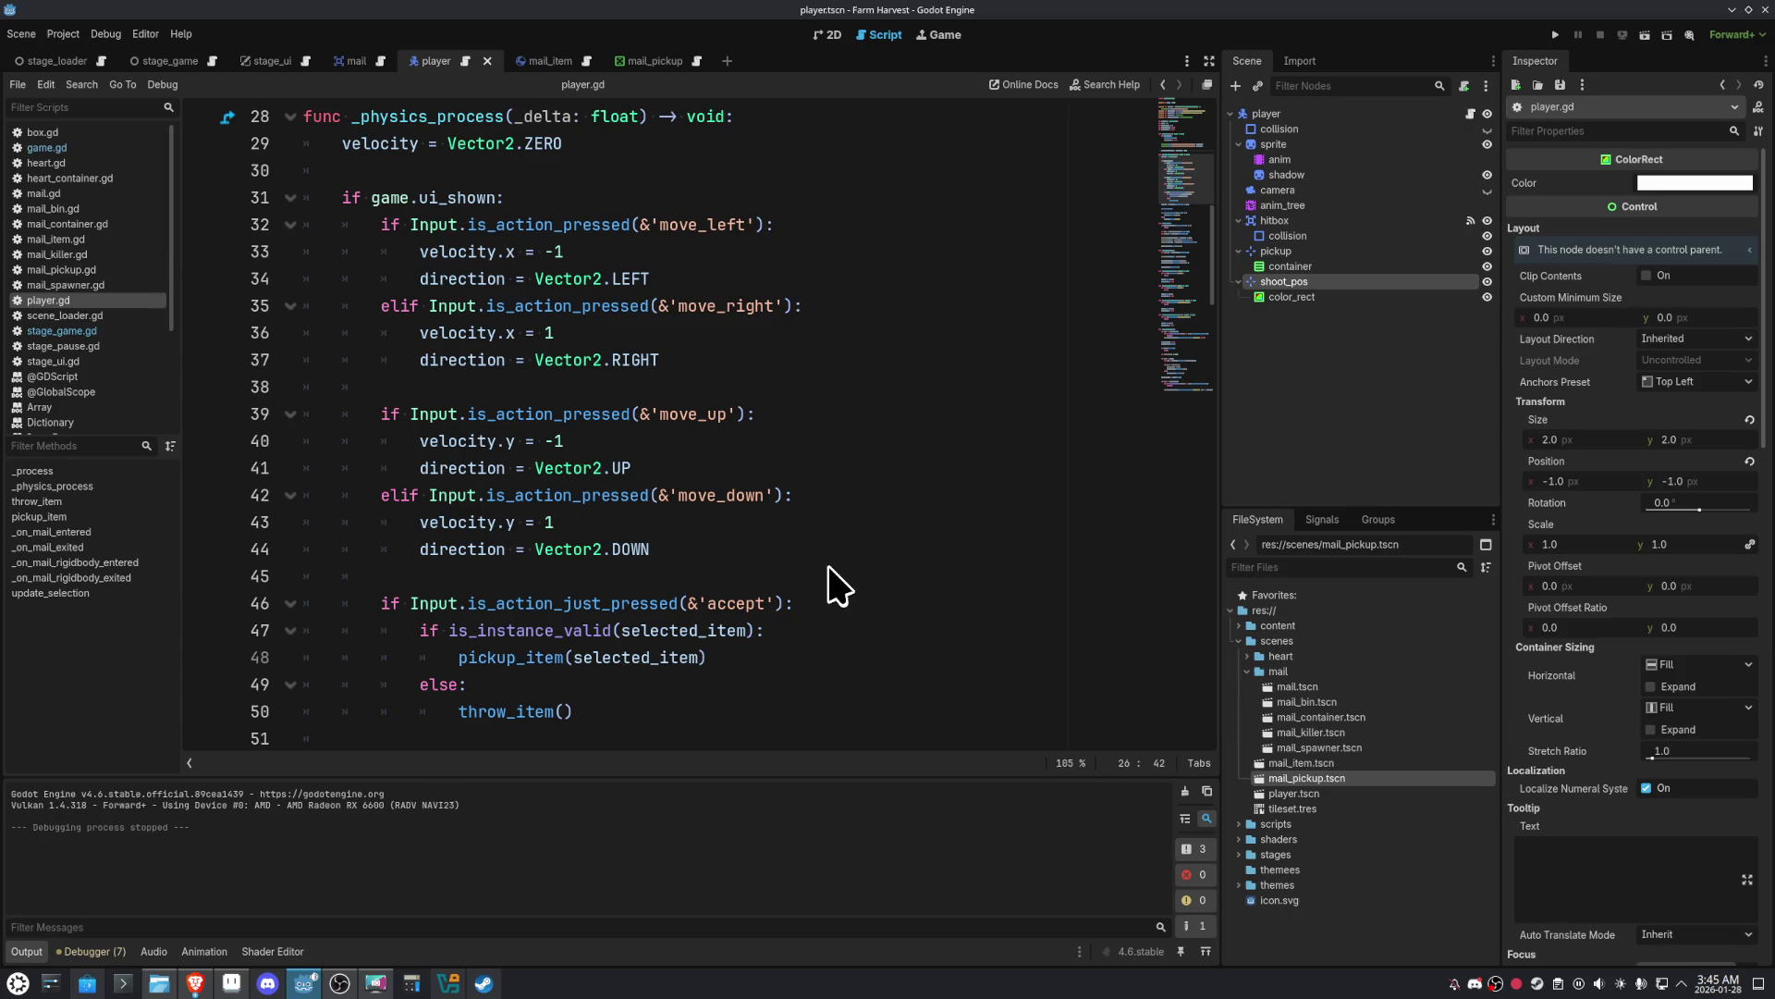
scroll(837, 581, "up", 1)
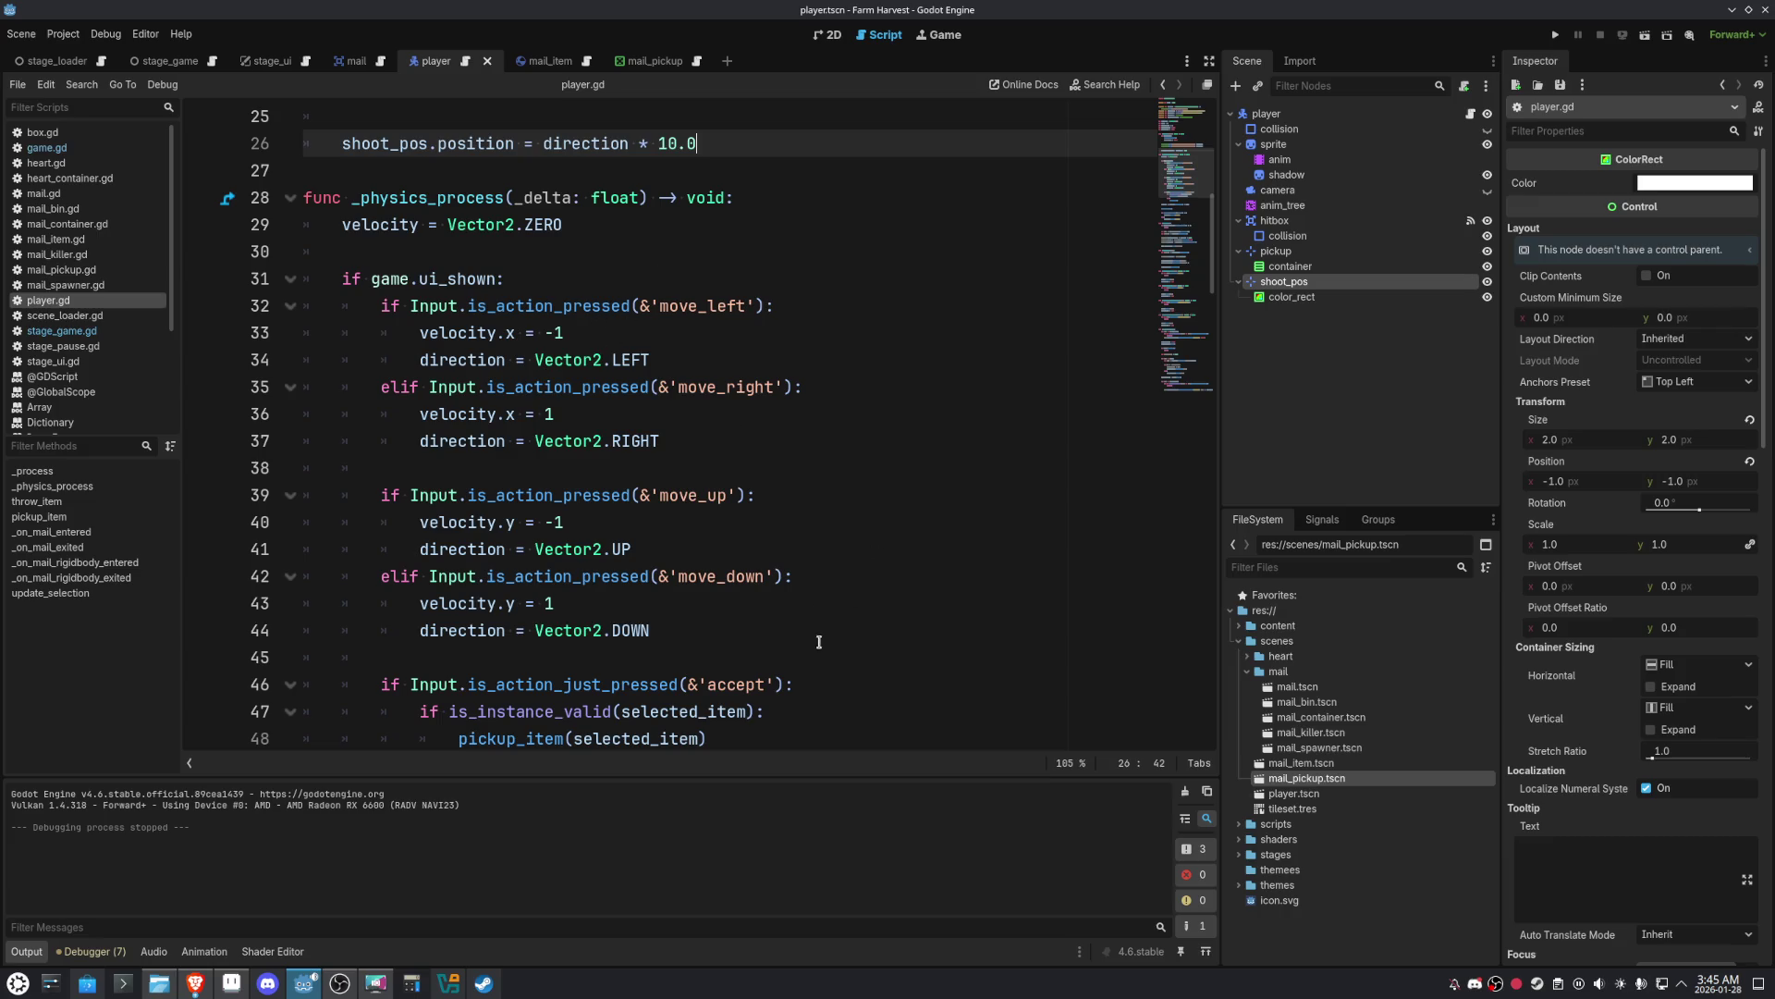
scroll(953, 520, "up", 3)
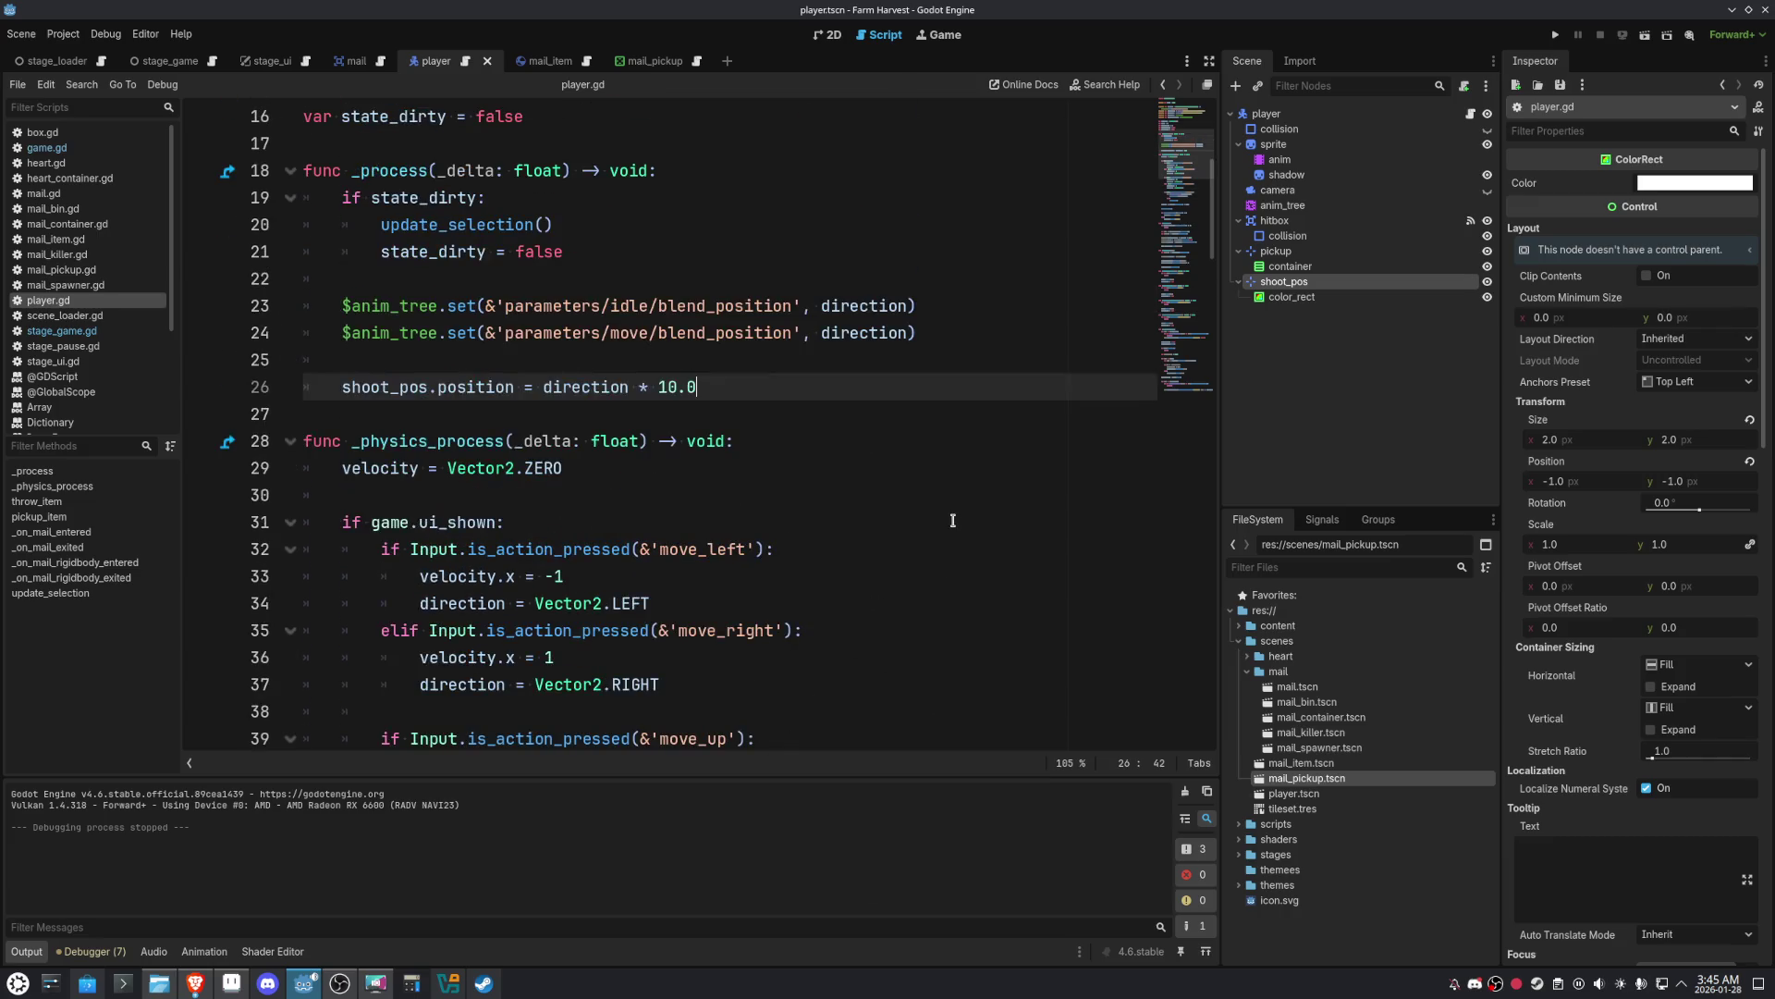
scroll(953, 520, "down", 2)
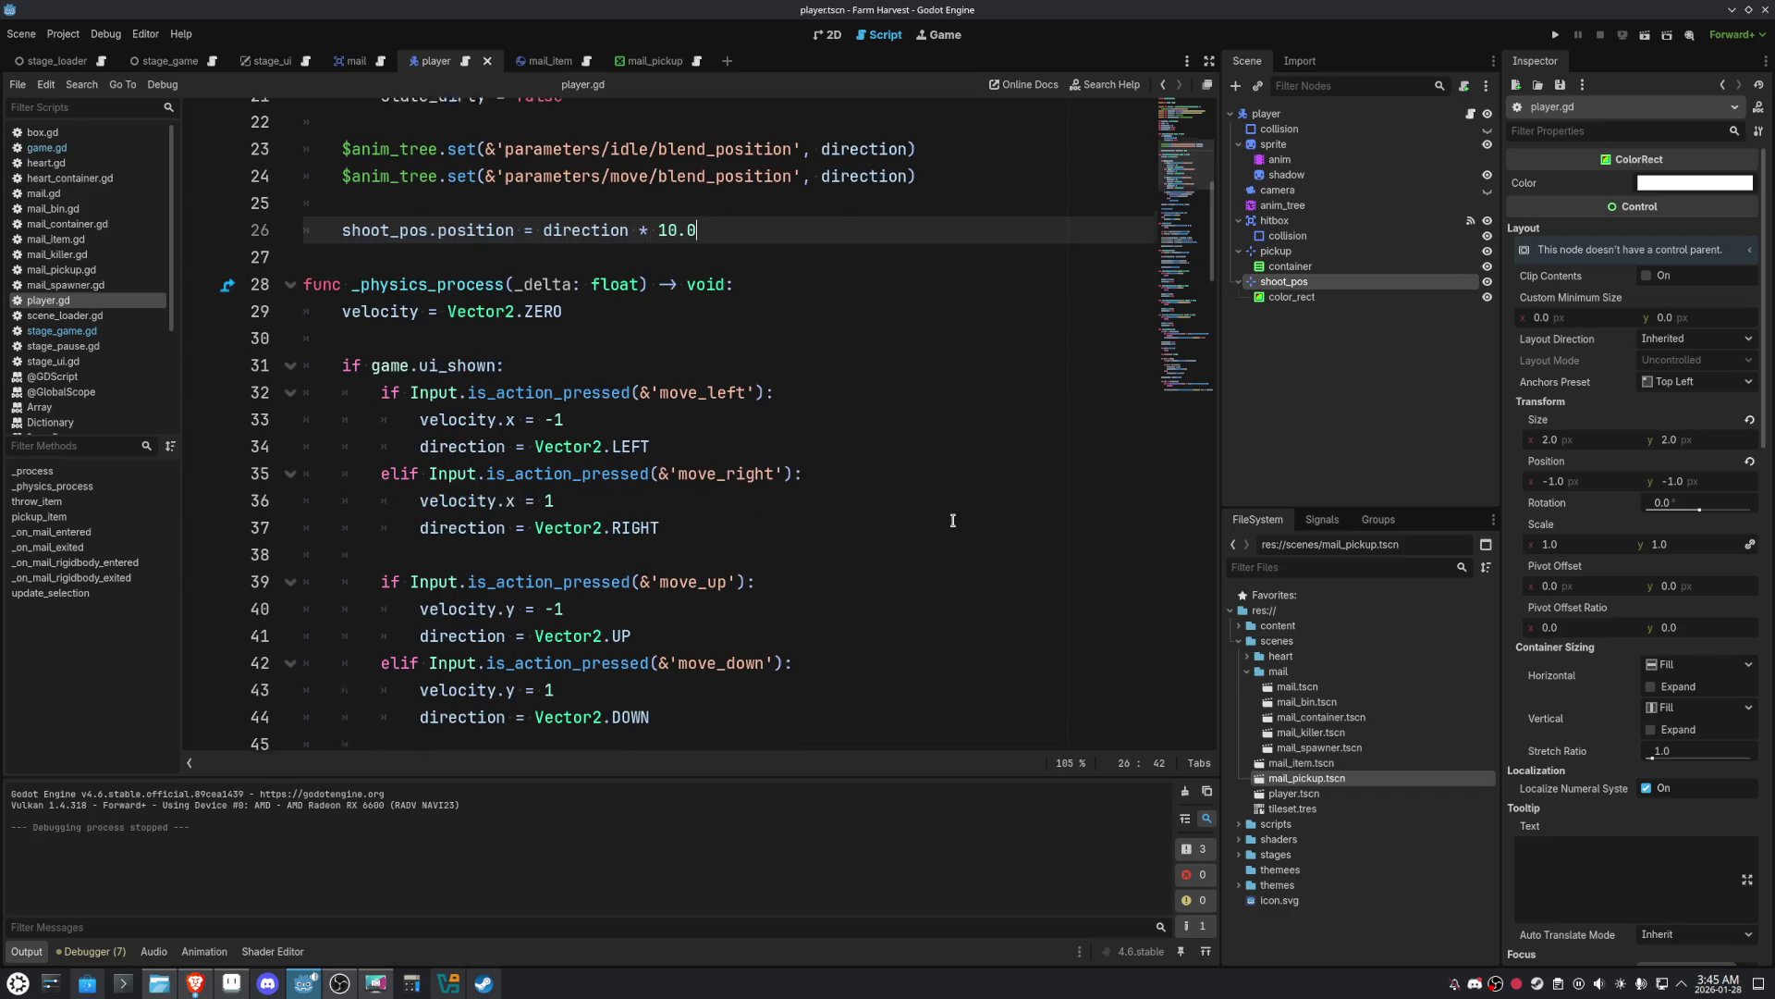
mouse_move(573, 418)
left_mouse_down()
mouse_move(421, 415)
mouse_move(499, 413)
mouse_move(509, 441)
mouse_move(718, 436)
left_mouse_up()
key("ctrl+c")
key("ctrl+v")
mouse_move(592, 496)
left_mouse_down()
mouse_move(508, 496)
mouse_move(511, 523)
mouse_move(702, 514)
left_mouse_up()
key("ctrl+v")
Replace the UP and DOWN assignments with direction.y = -1 and 1, save, and run the project
scroll(719, 506, "down", 2)
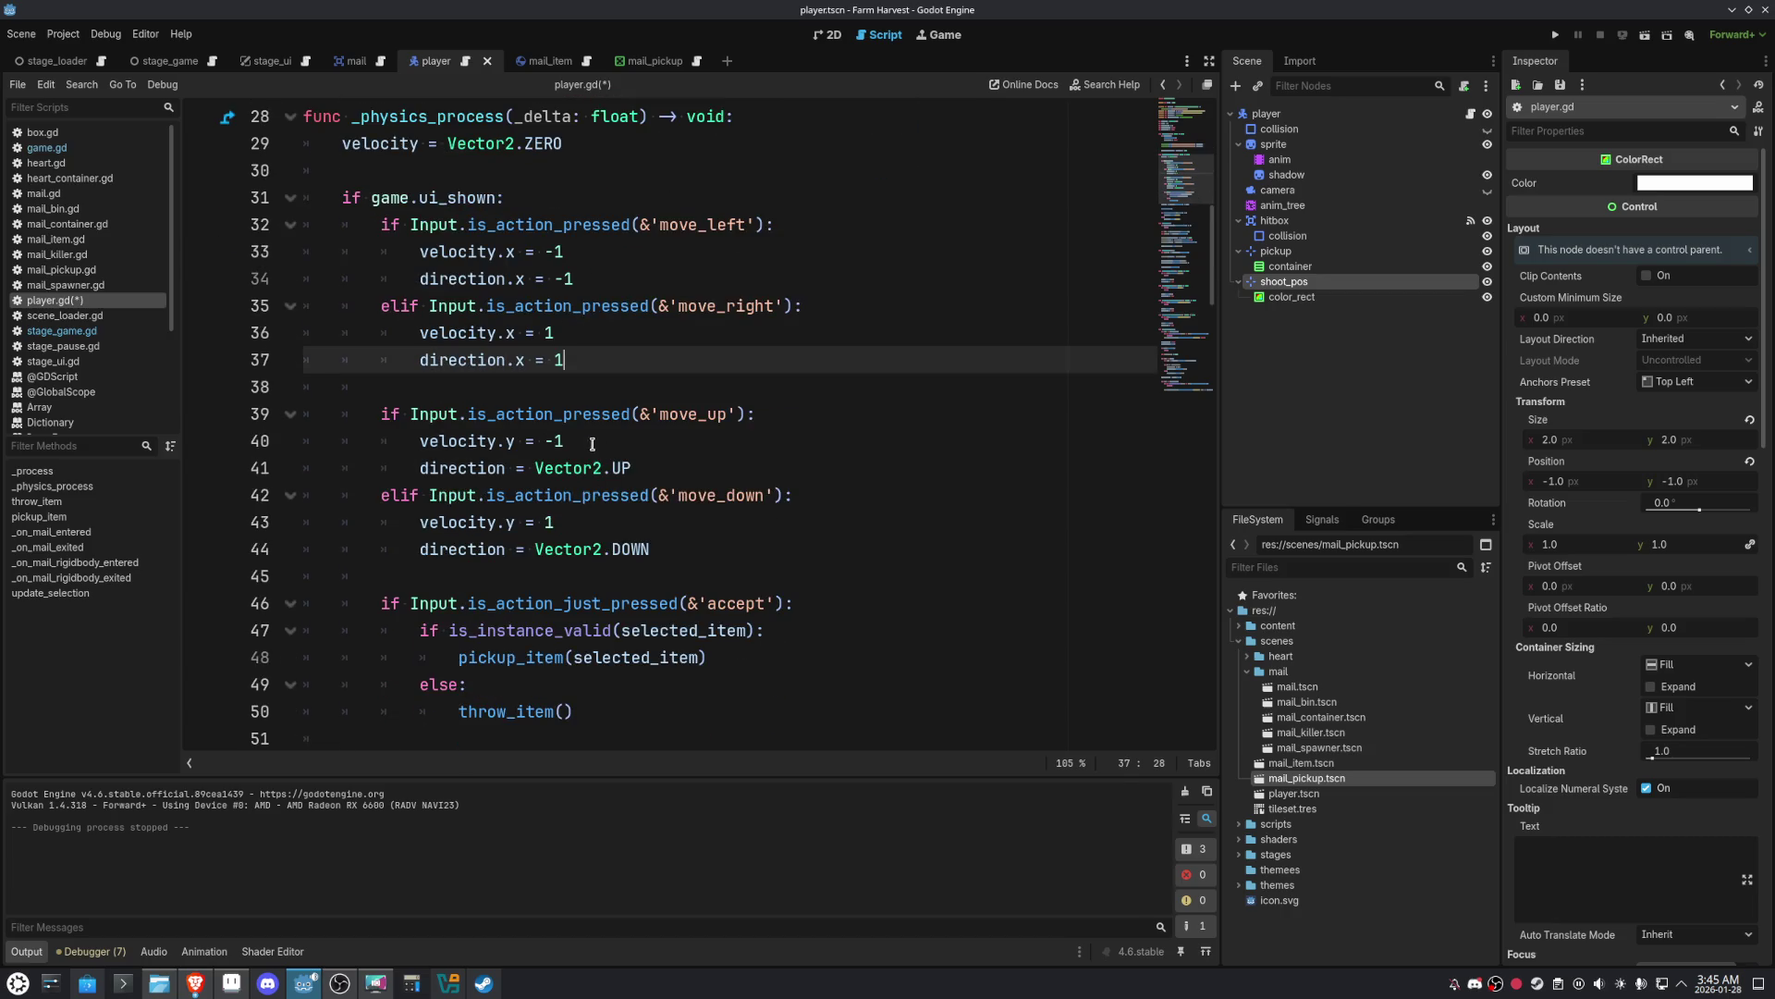
mouse_move(566, 441)
left_mouse_down()
mouse_move(496, 441)
mouse_move(682, 467)
left_mouse_up()
key("ctrl+v")
mouse_move(580, 522)
left_mouse_down()
mouse_move(494, 524)
mouse_move(651, 551)
left_mouse_up()
key("ctrl+v")
key("ctrl+s")
left_click(943, 36)
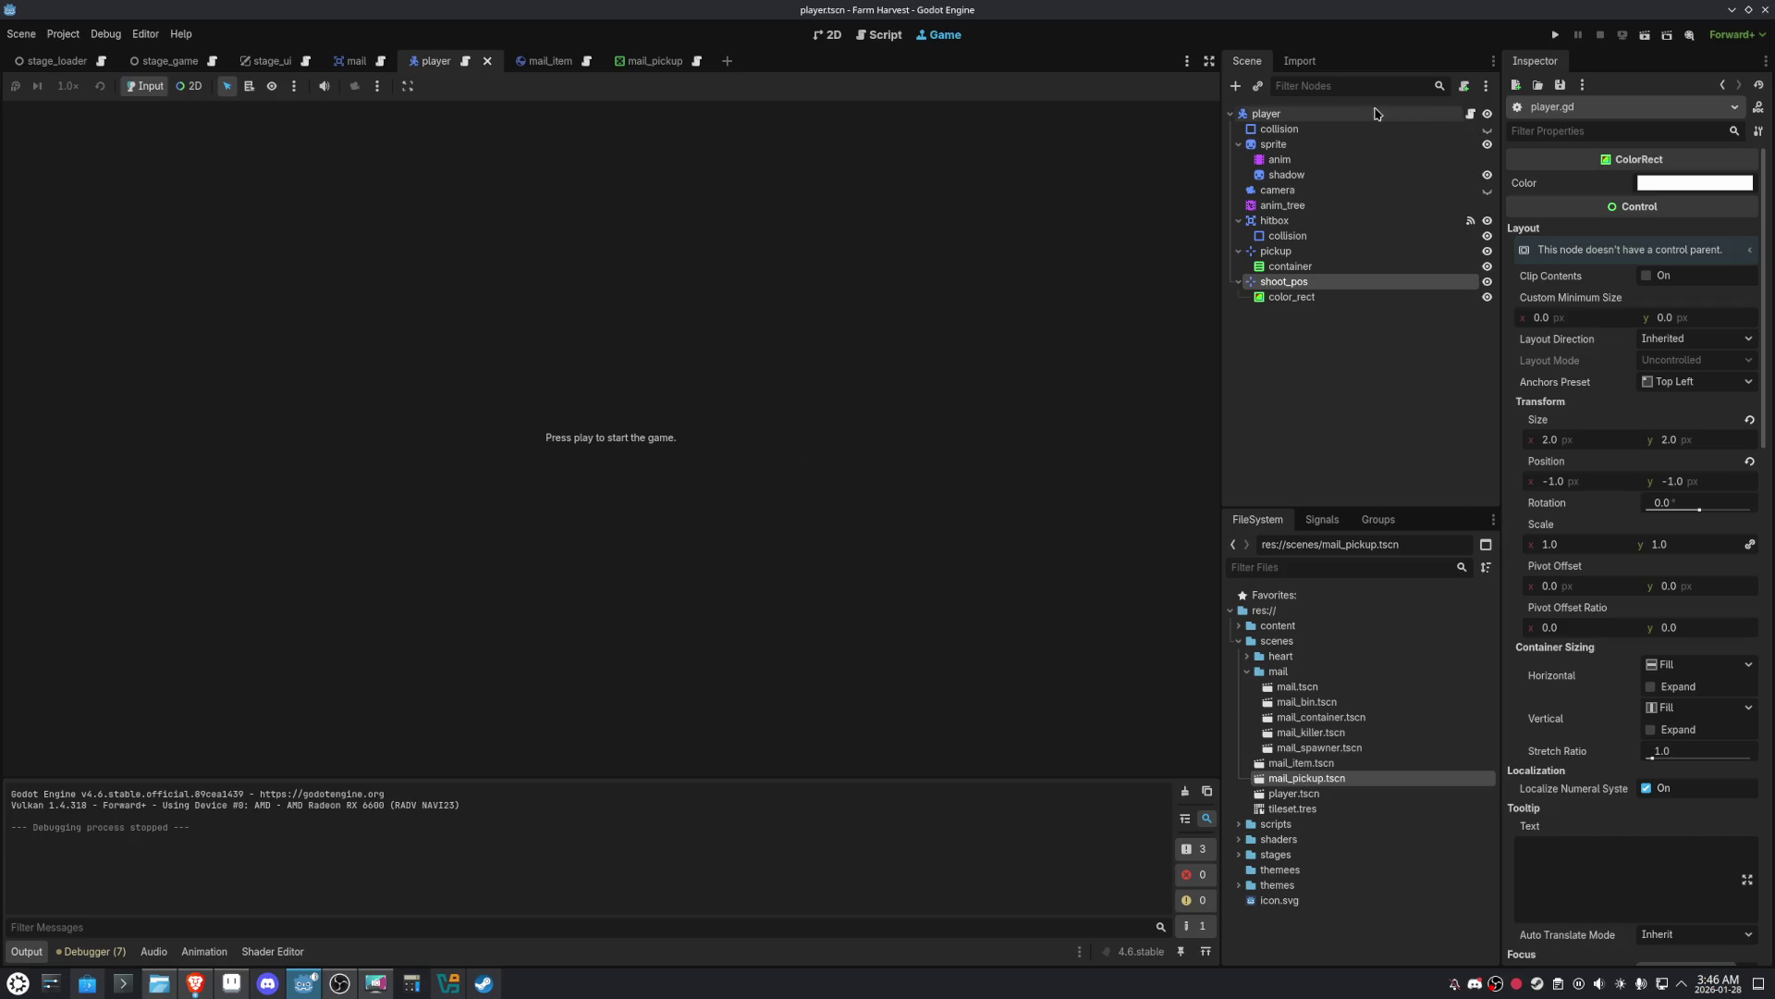
left_click(1556, 36)
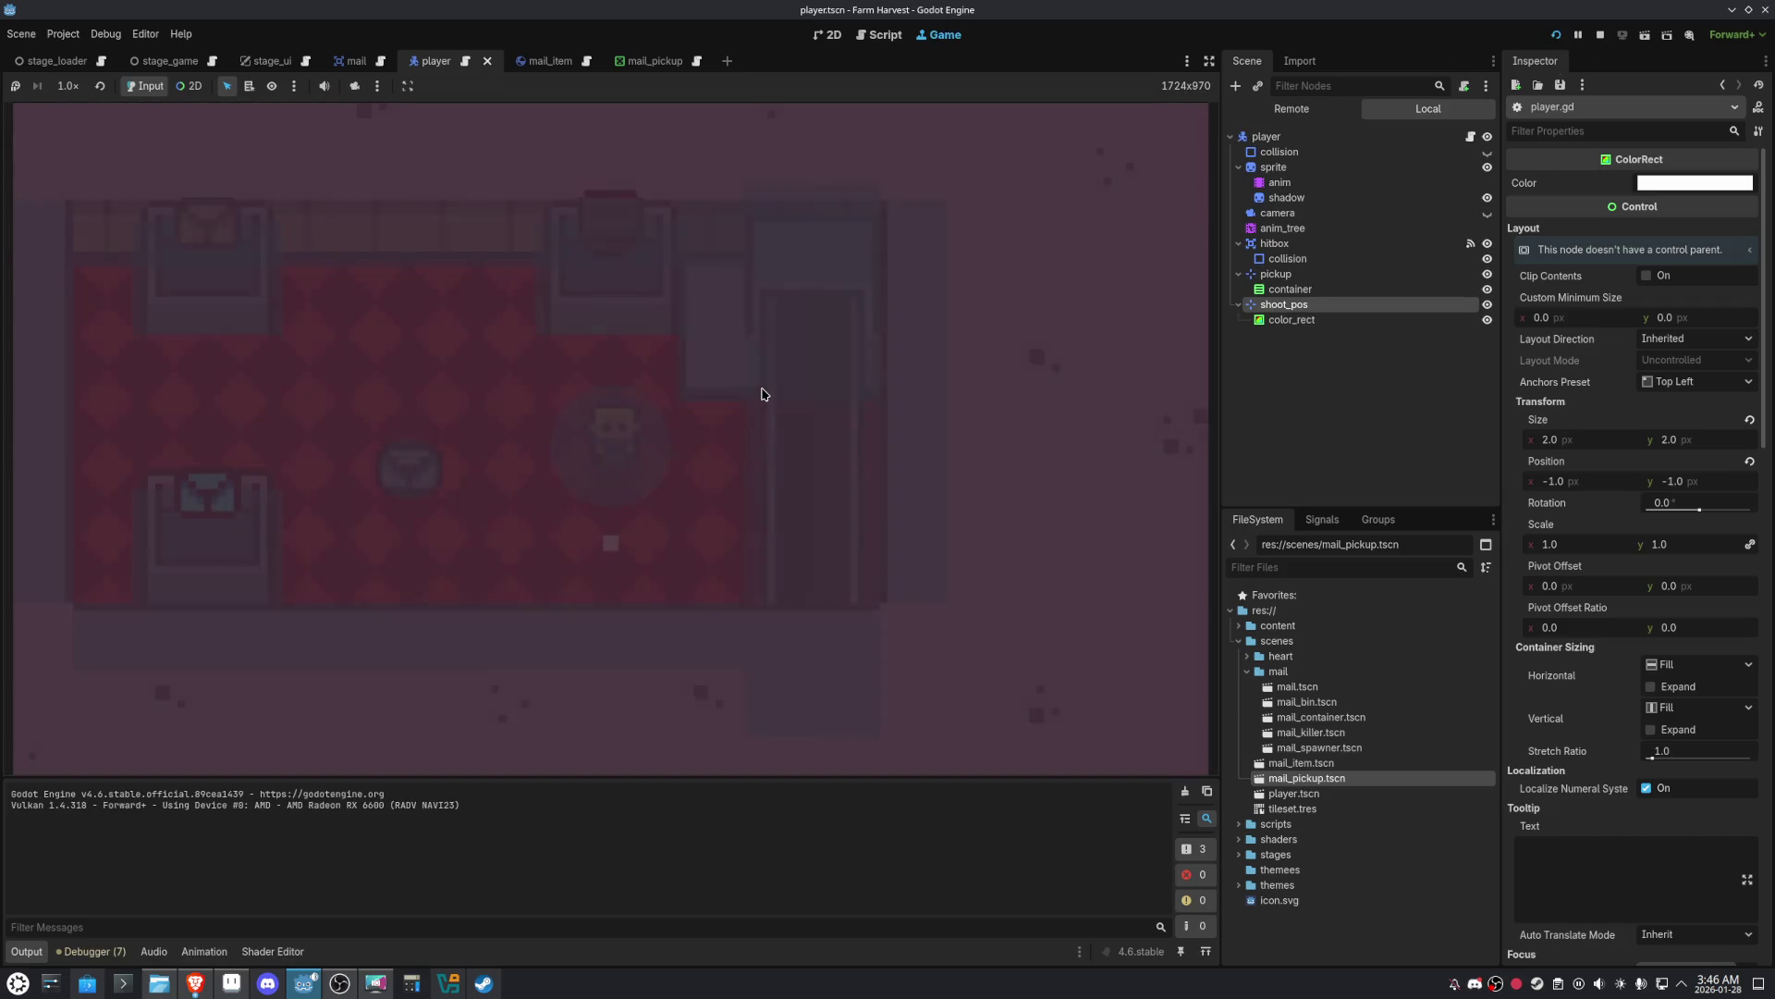
Walk the player around diagonally in the running game, then stop it
key("Up")
key("Left")
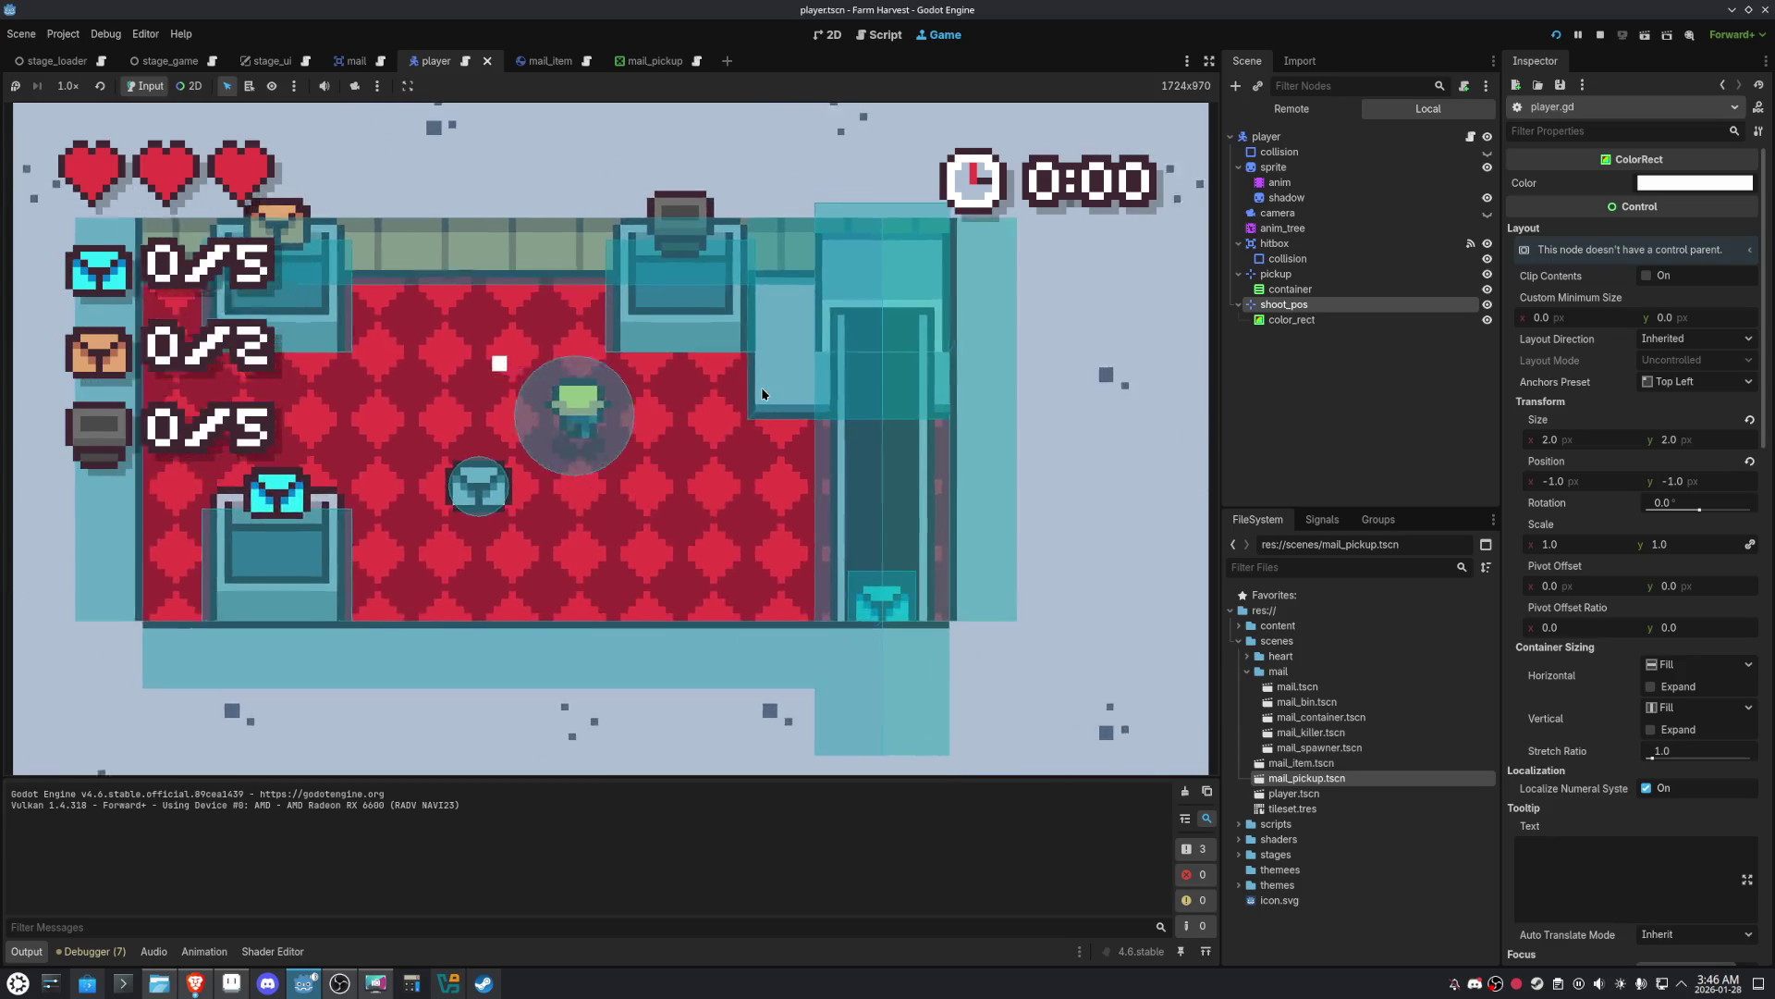
key("Down")
key("Right")
key("Up")
key("Left")
key("Left")
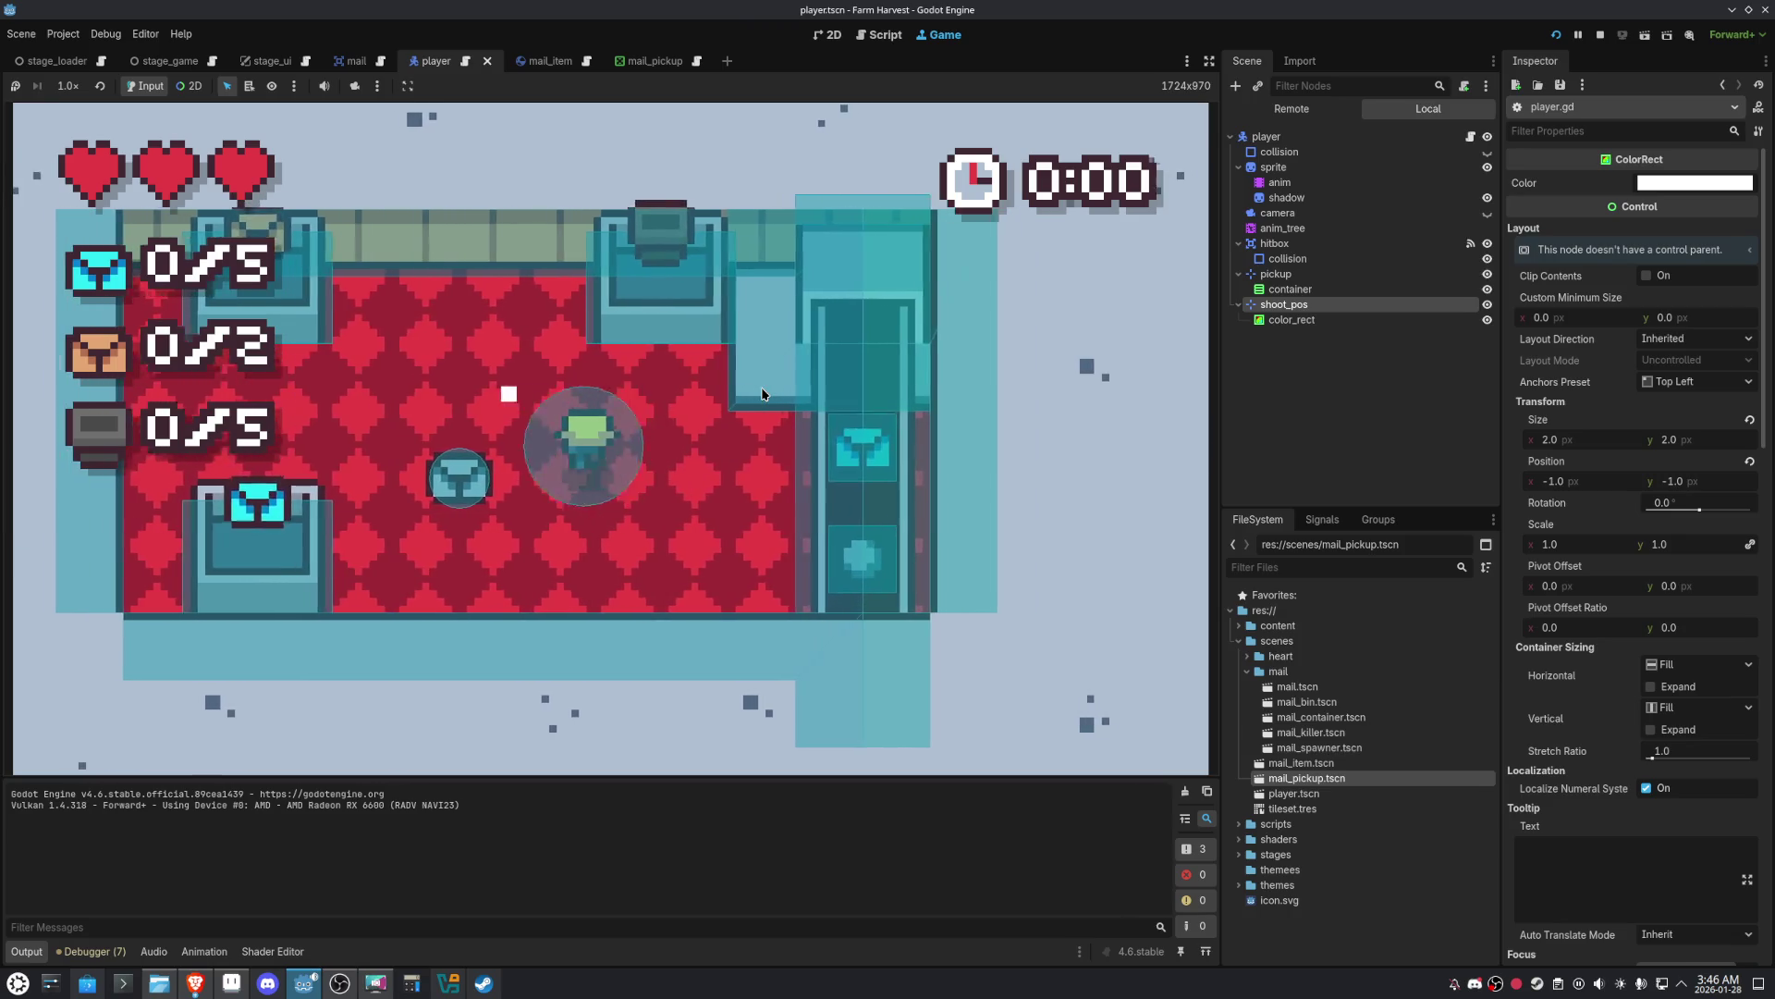
key("Right")
key("Left")
key("Left")
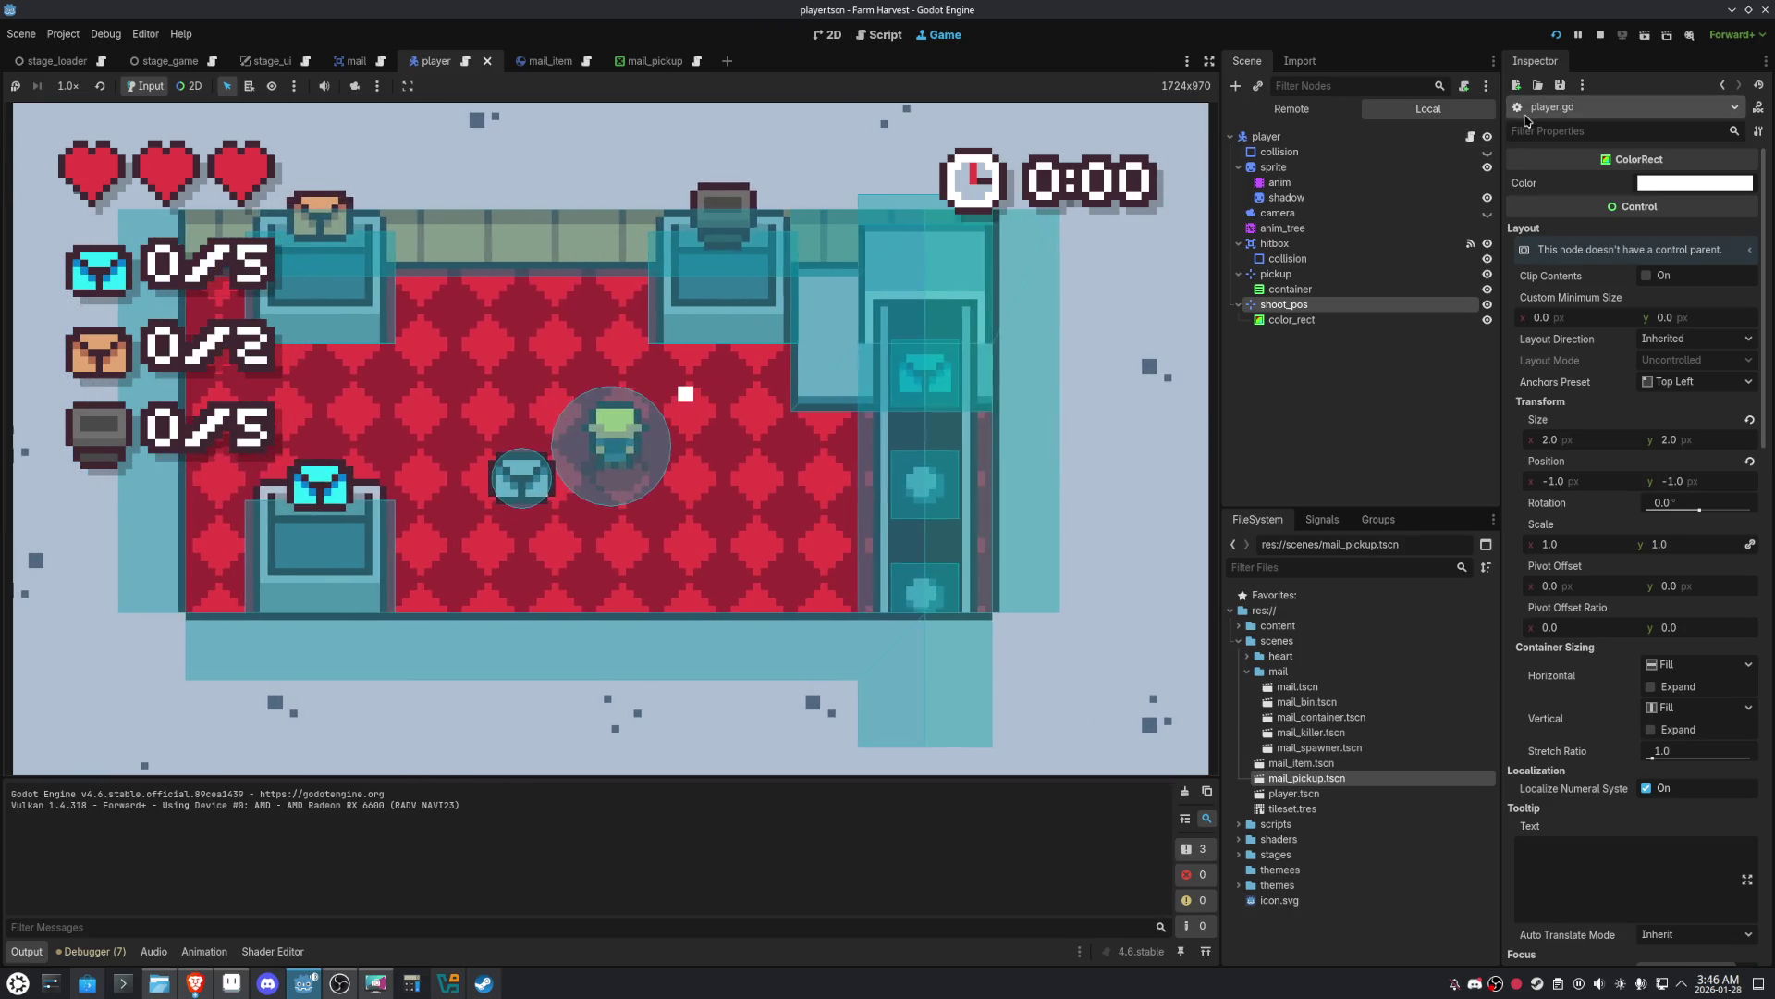
left_click(1599, 35)
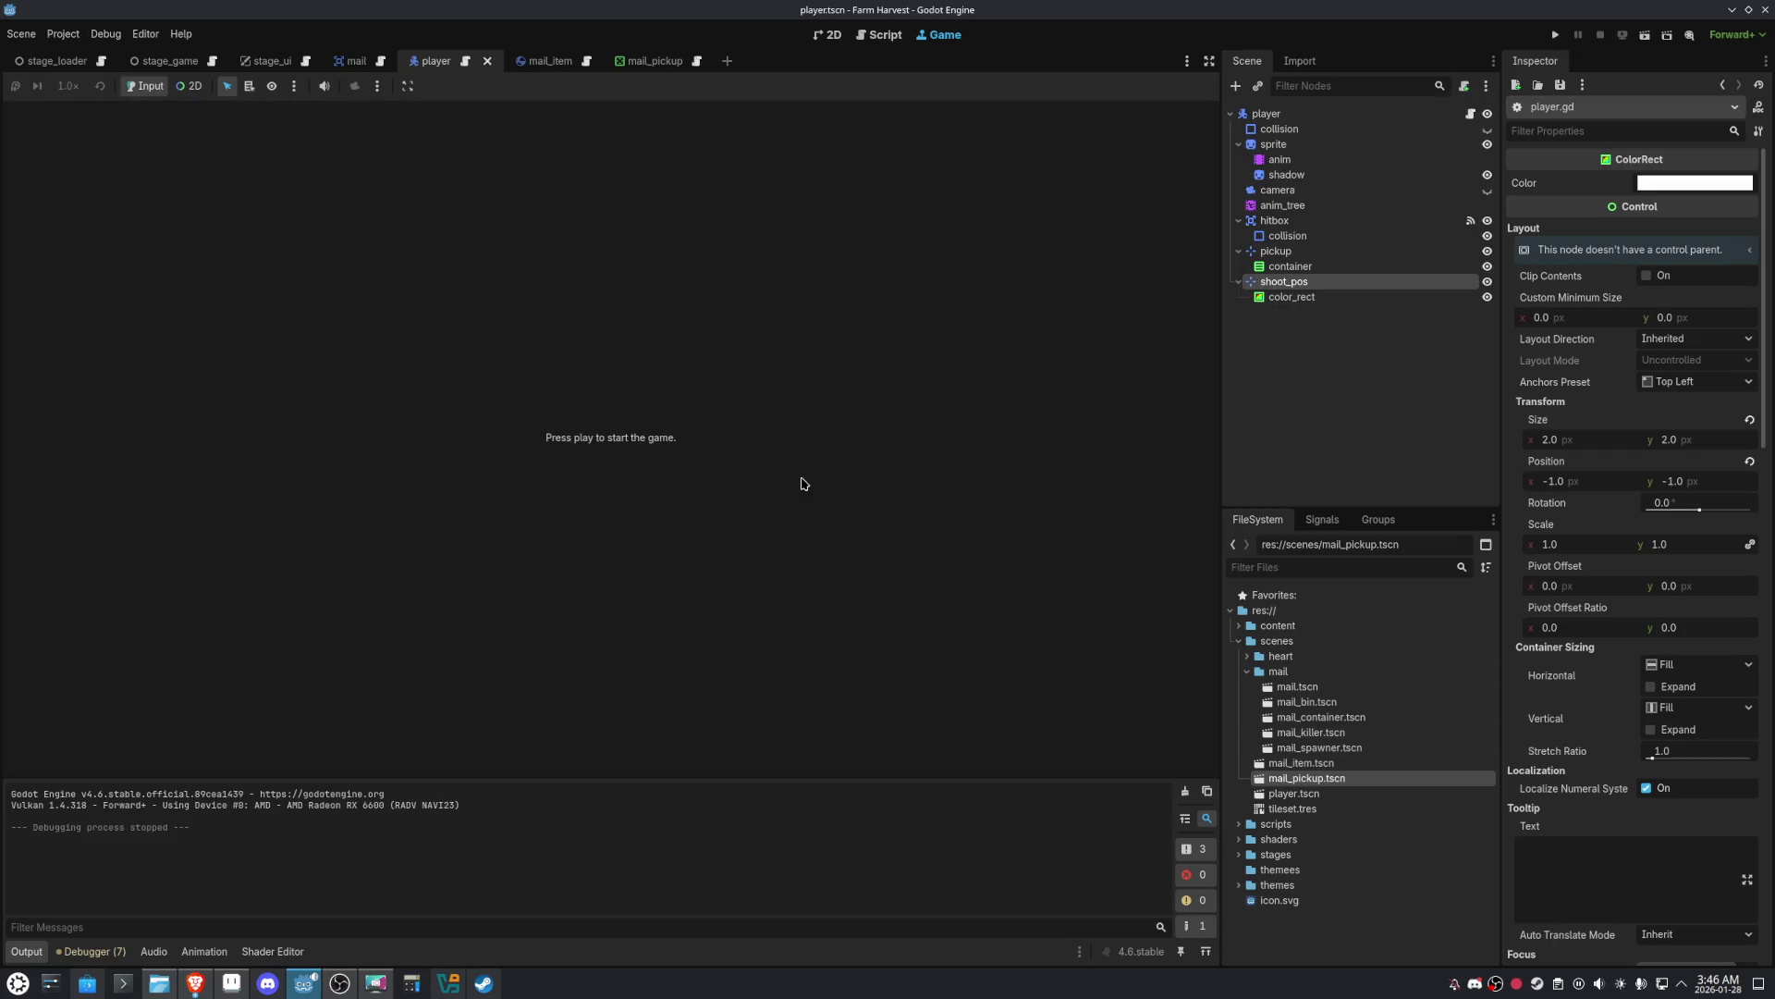
Restore direction = Vector2.UP/RIGHT/LEFT assignments and retest walking, picking up and throwing mail
left_click(883, 36)
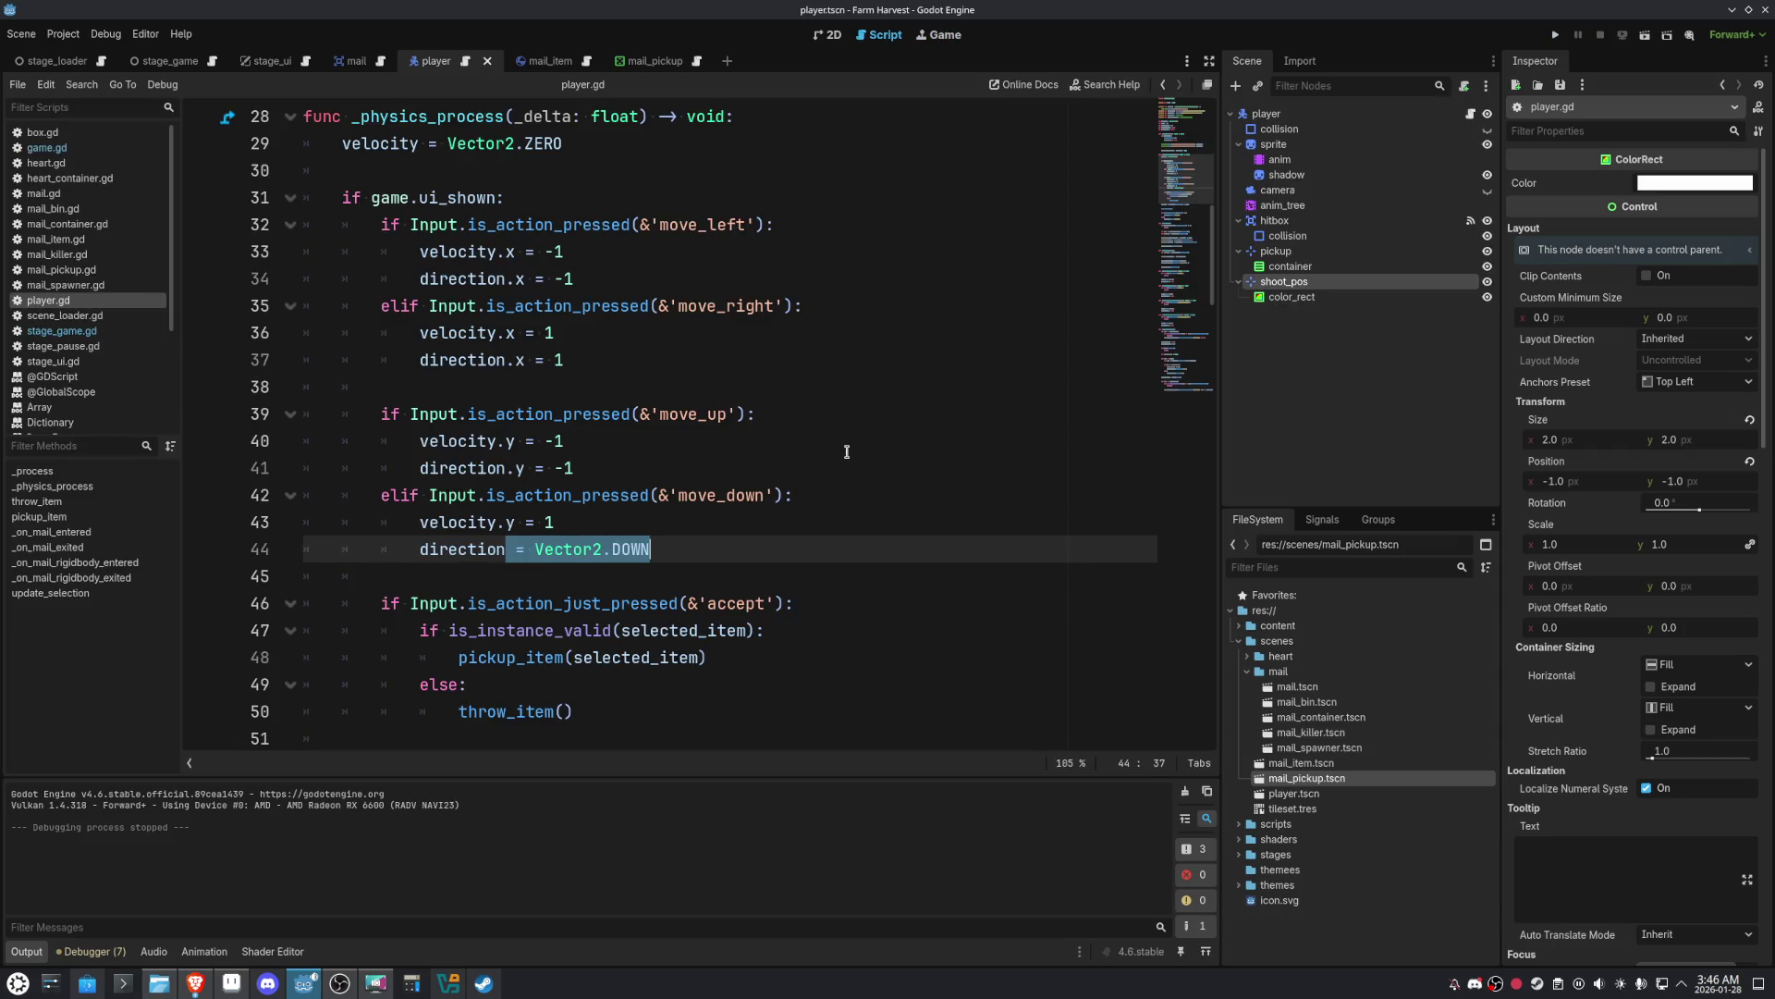
type("= Vector2.UP = Vector2.RIGHT = Vector2.LEFT")
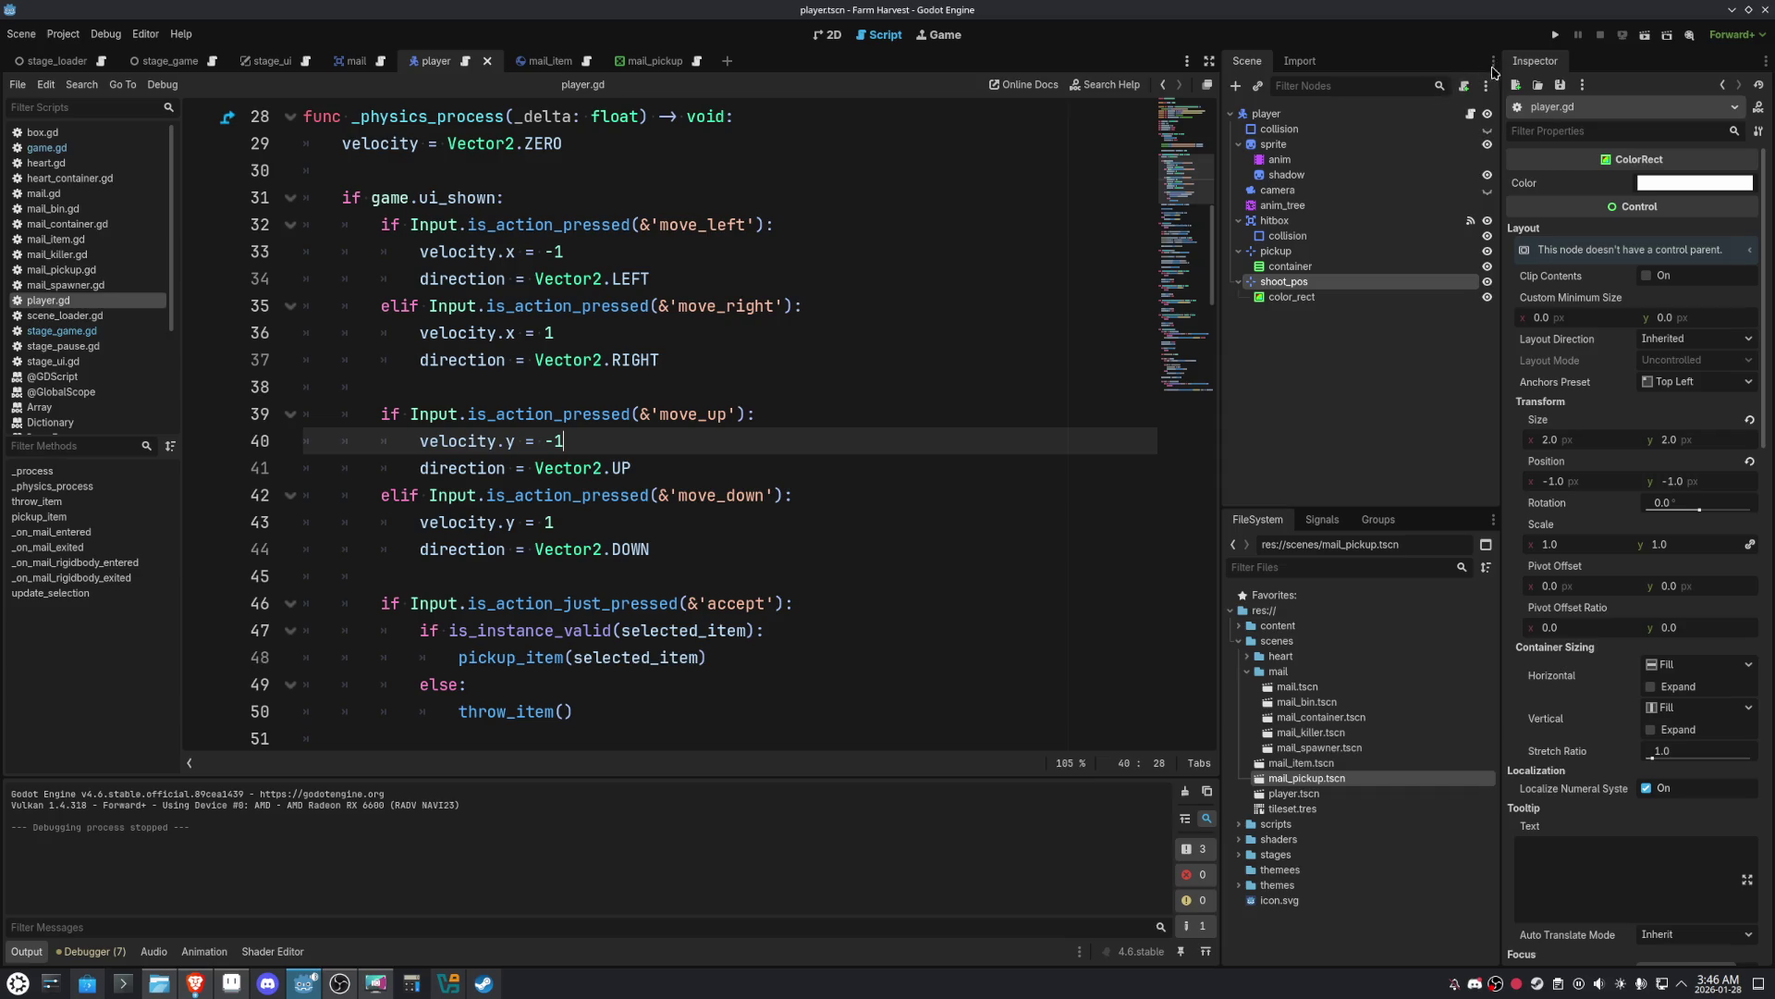
left_click(1554, 35)
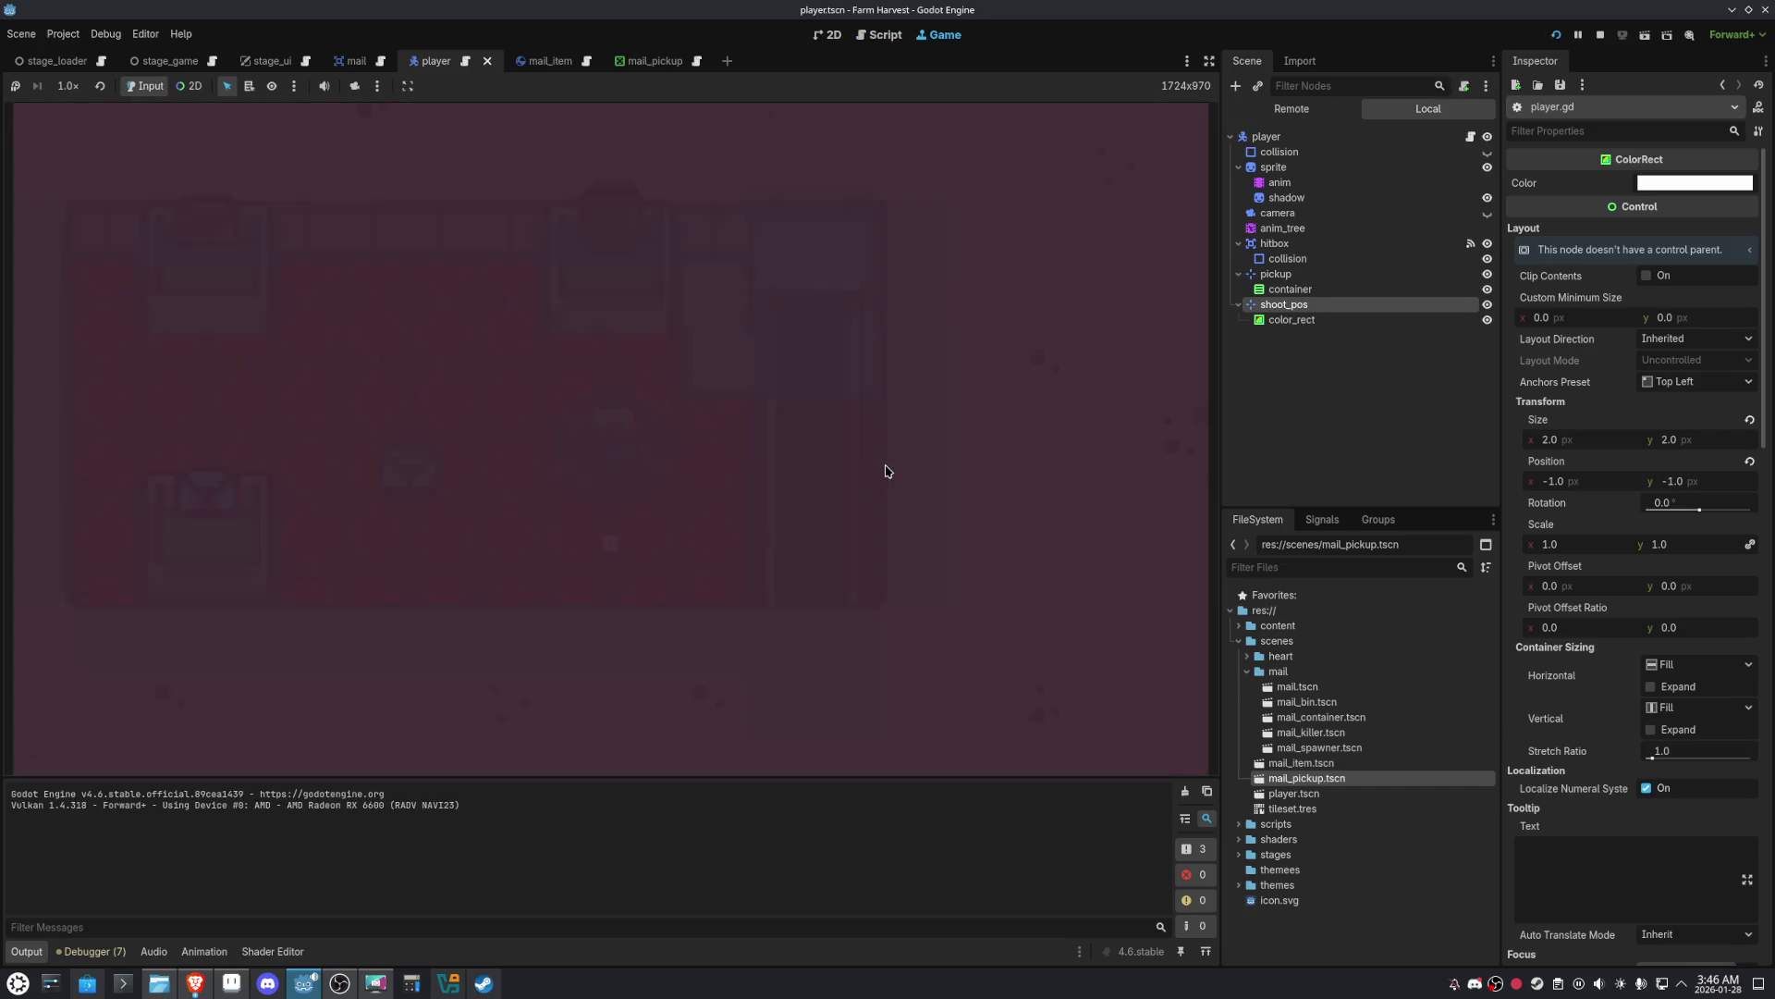
key("Left")
key("Right")
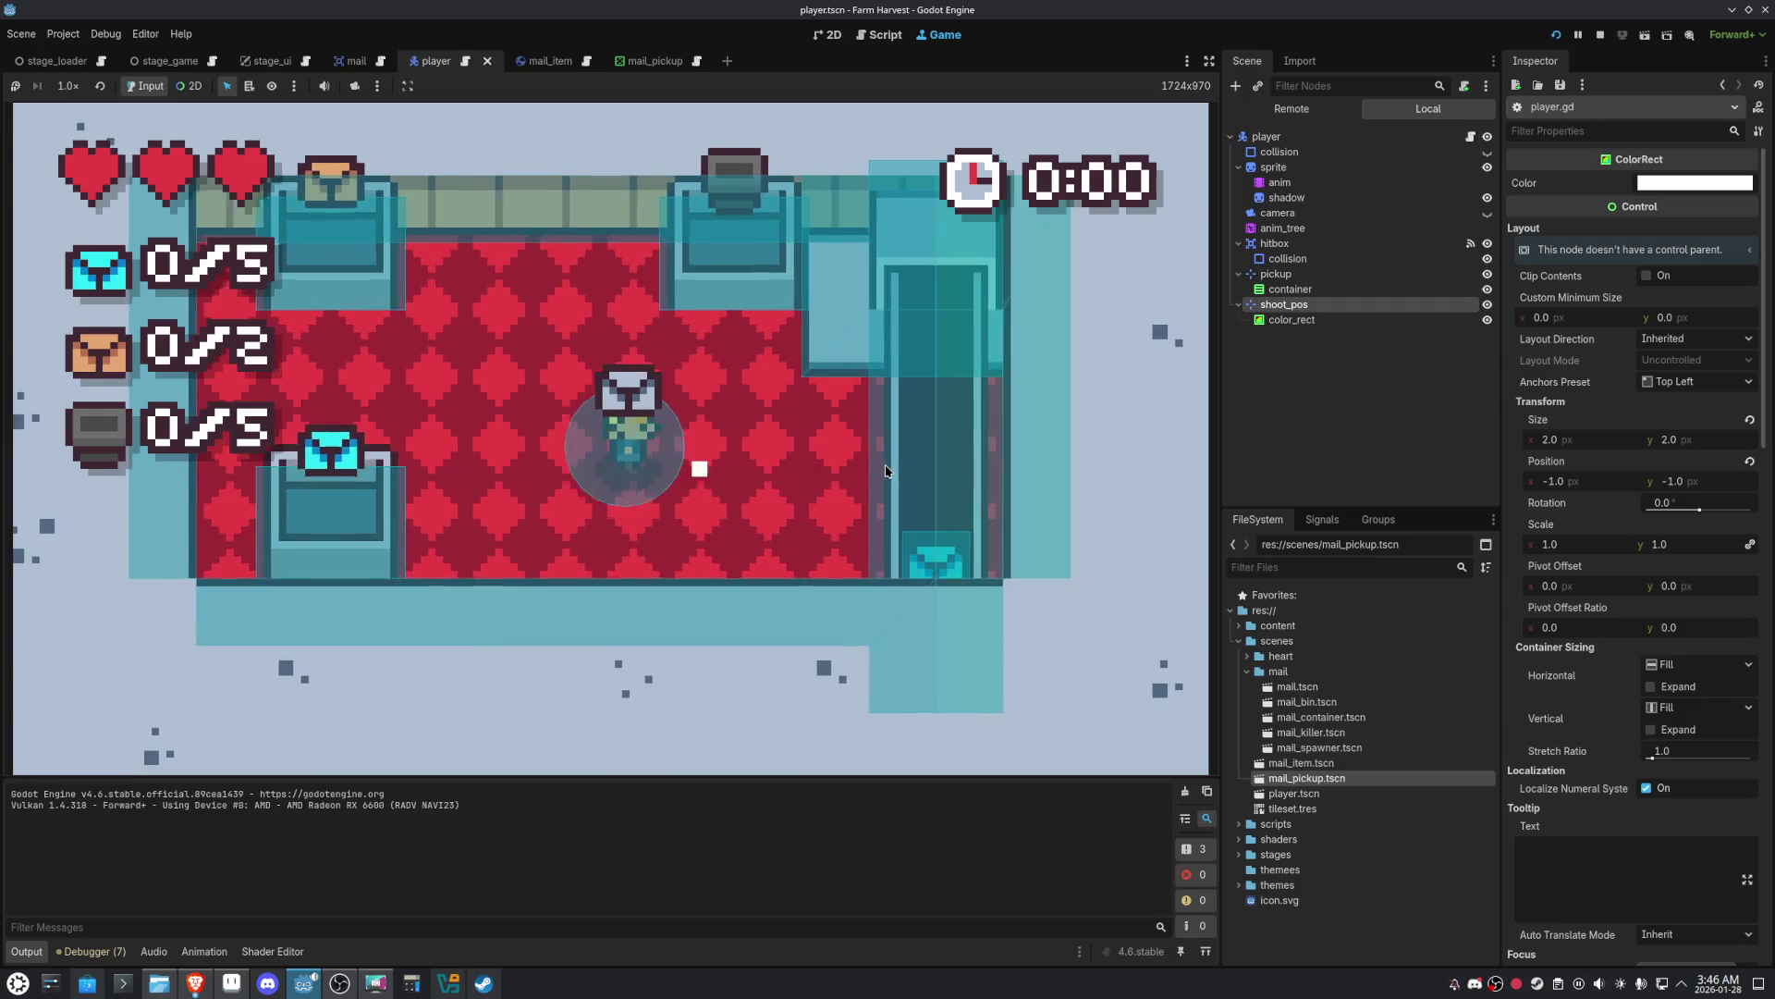
key("Left")
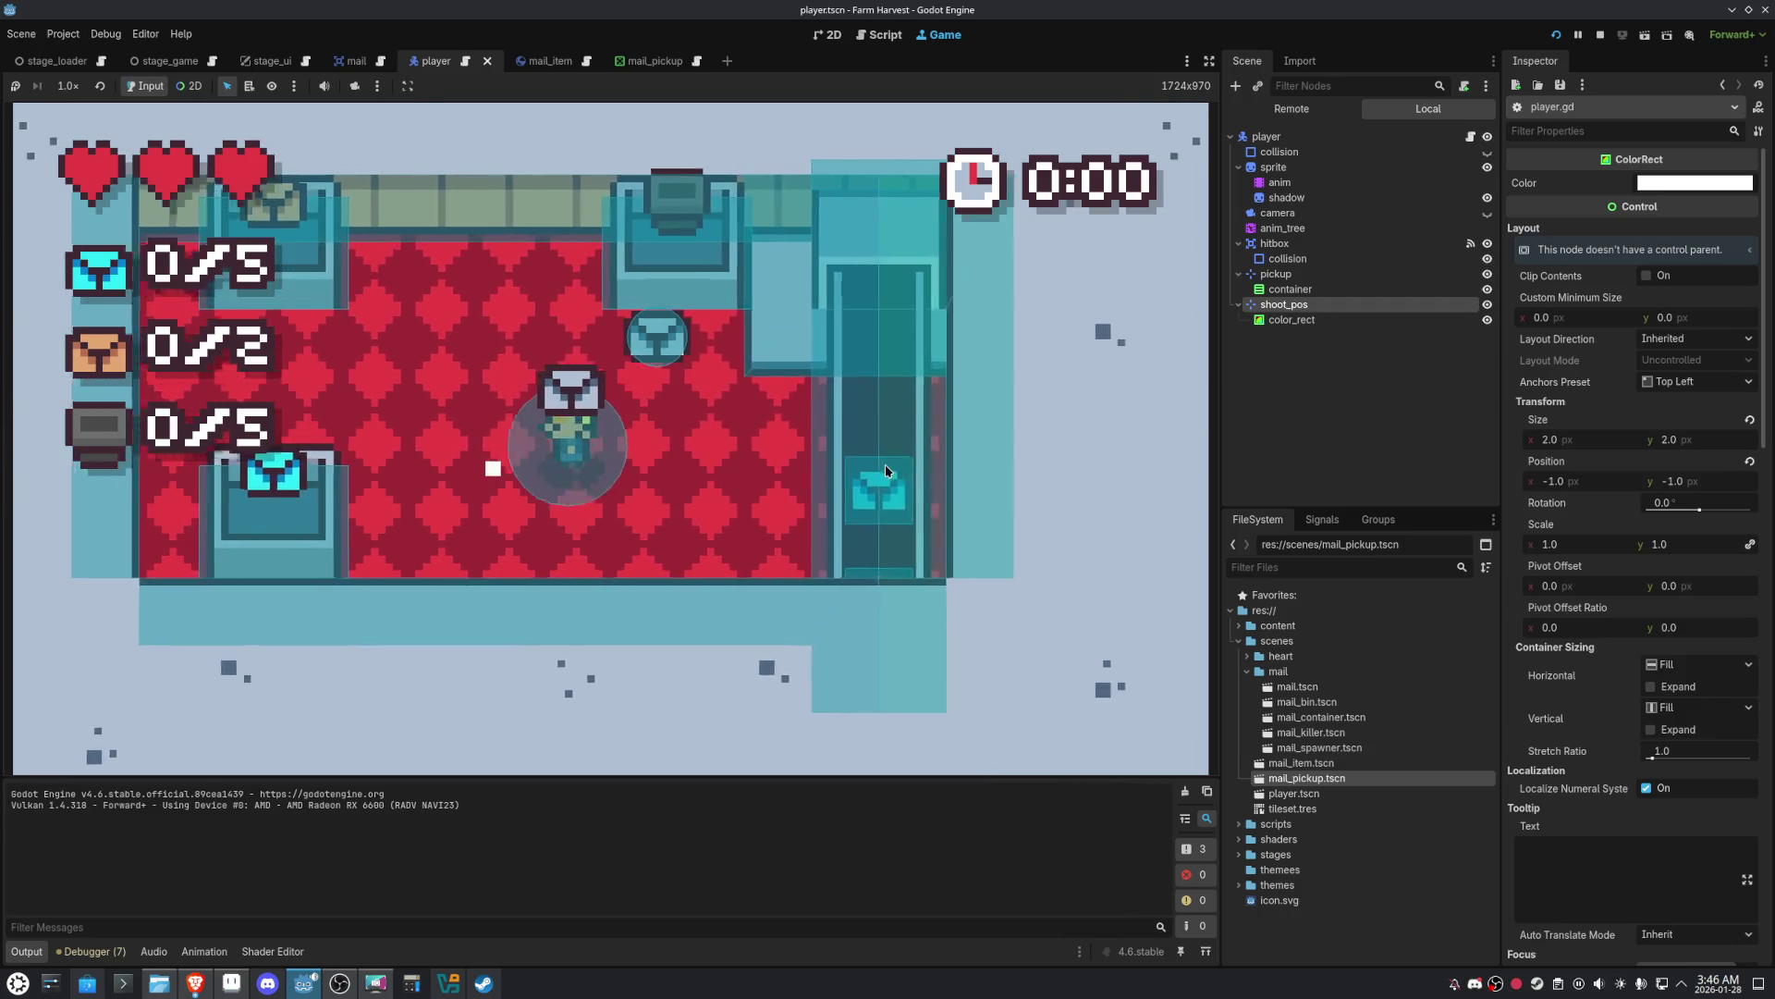
key("Down")
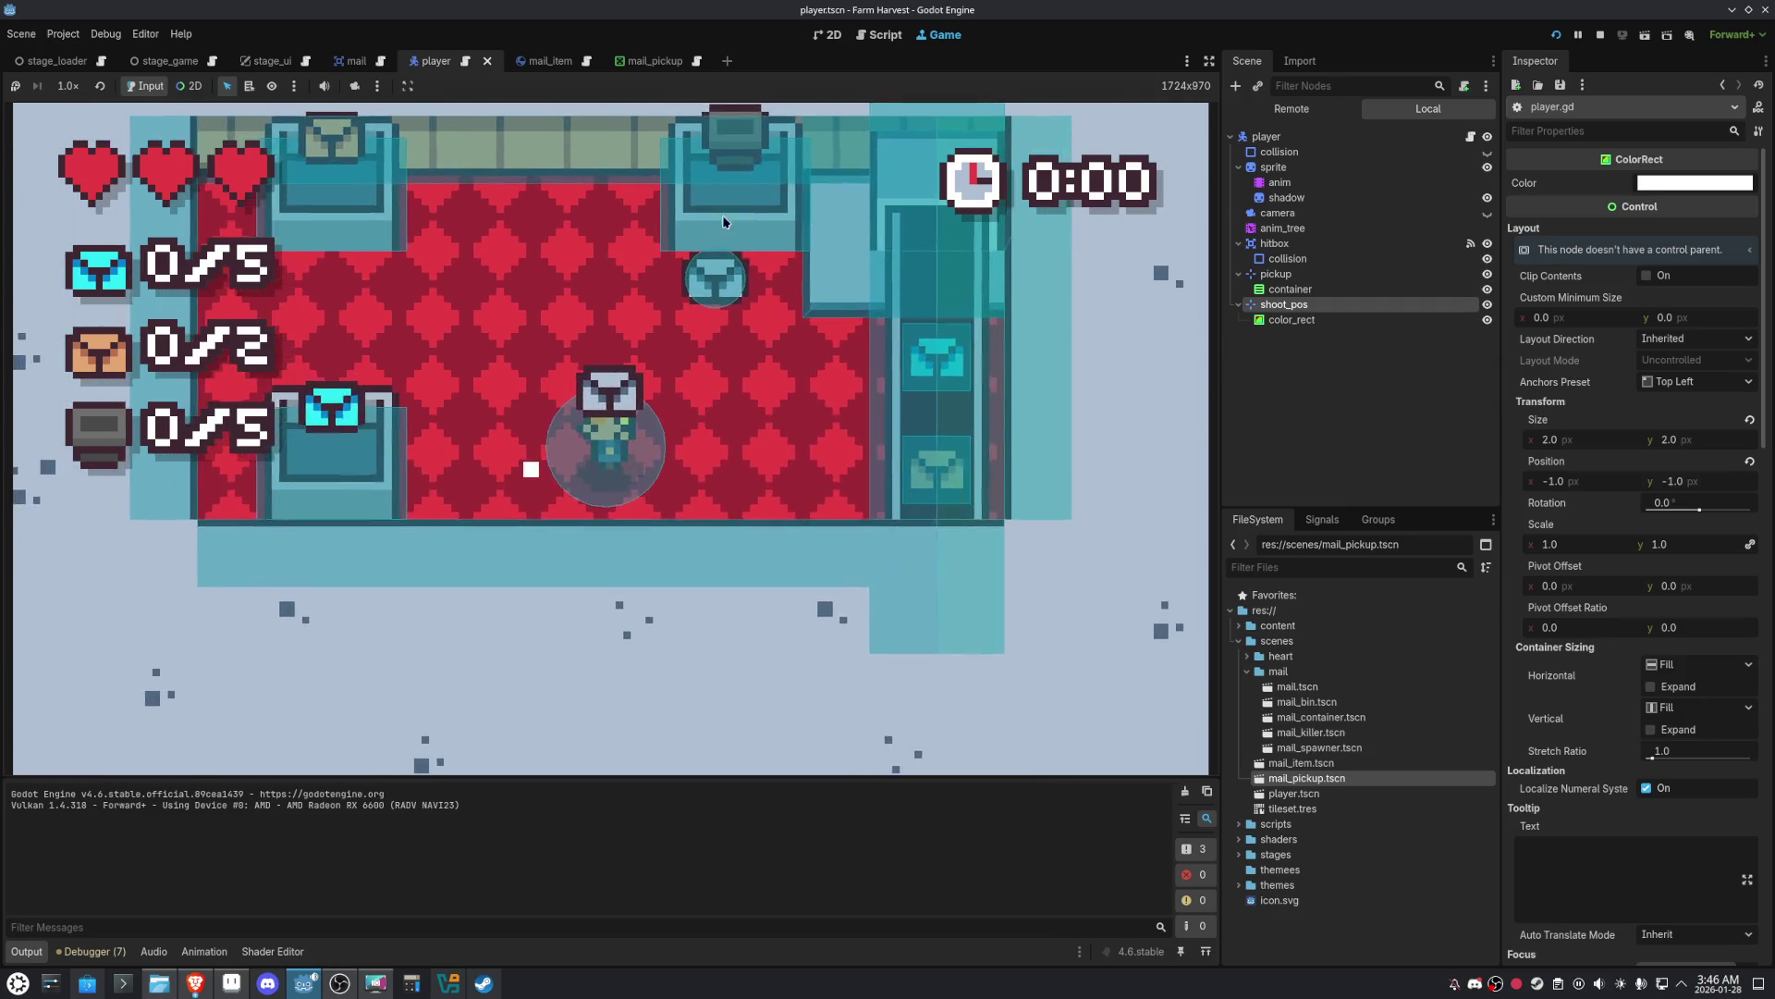
key("Left")
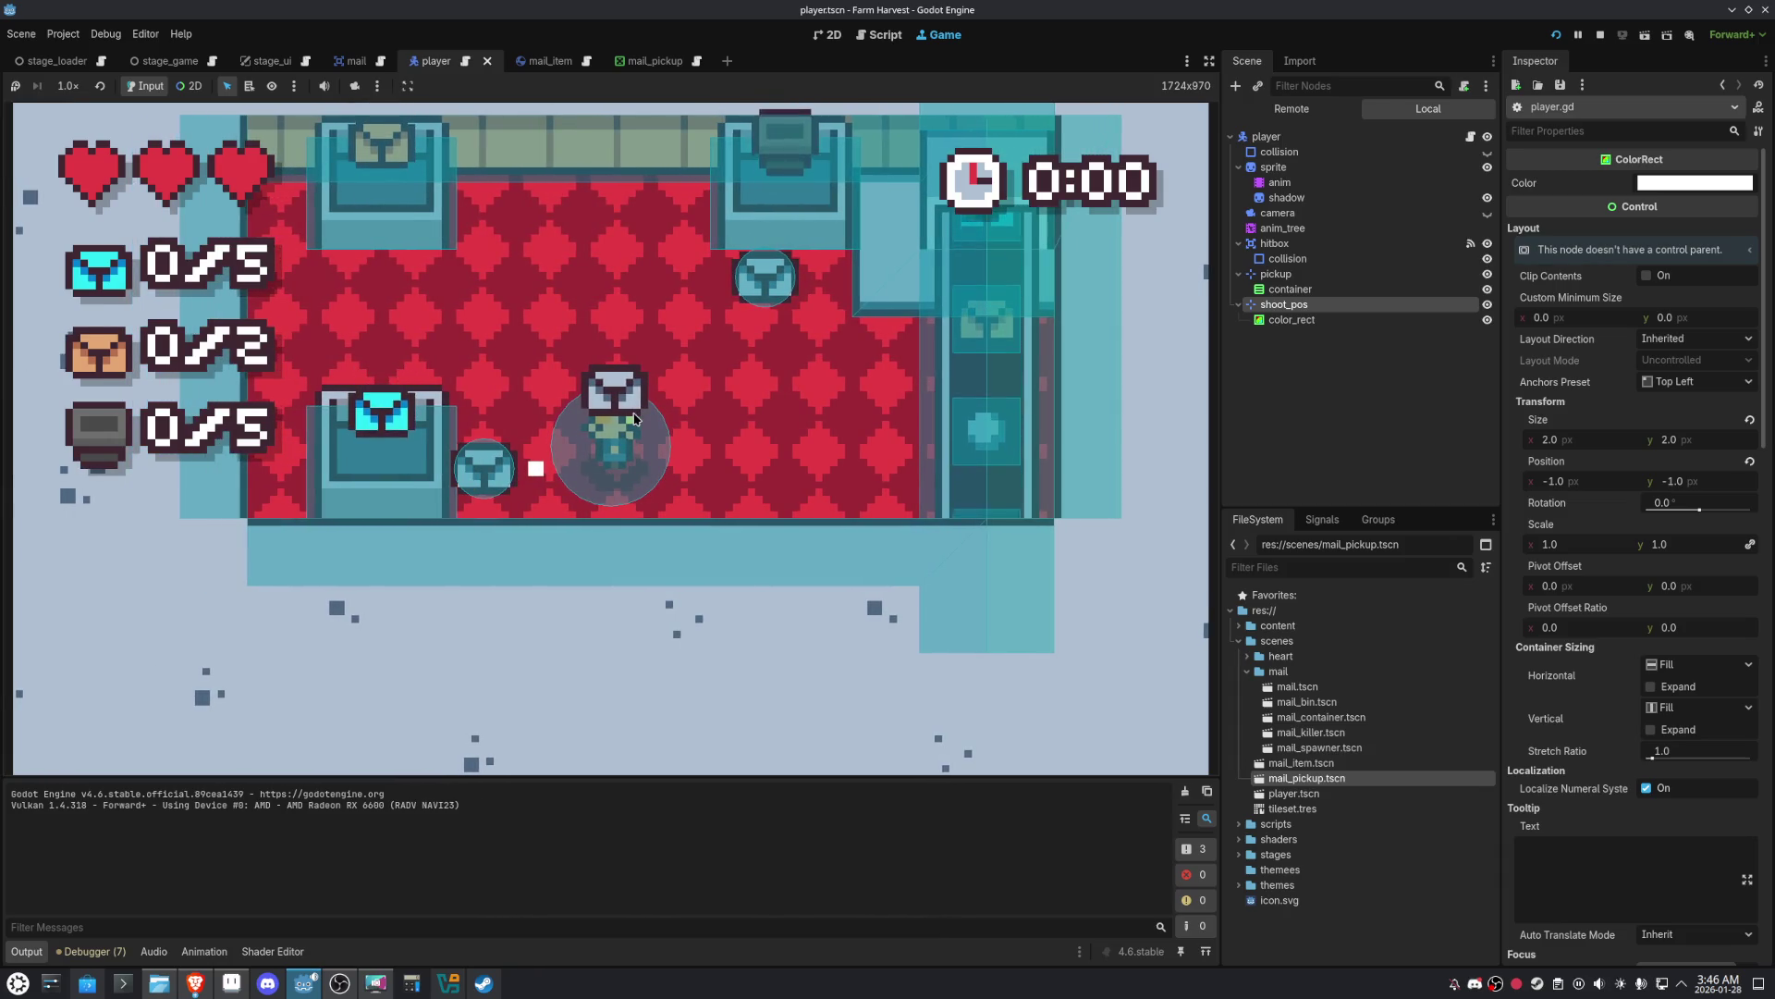
key("Up")
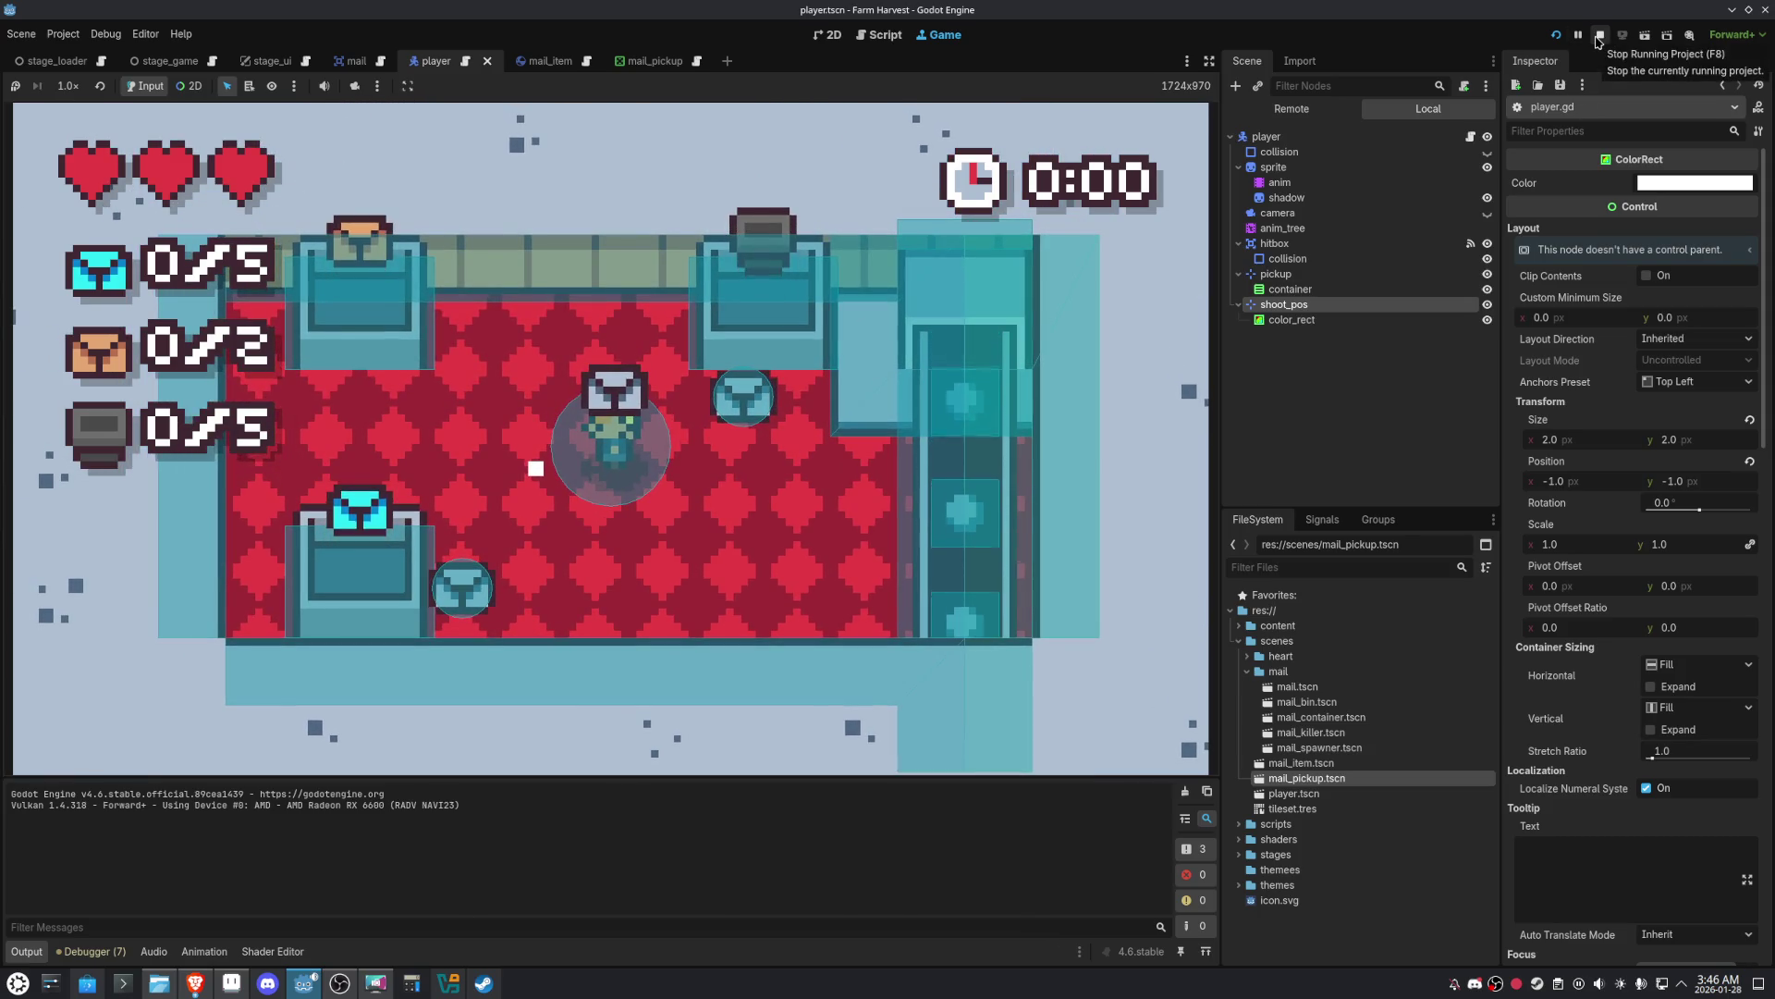
key("Right")
key("Down")
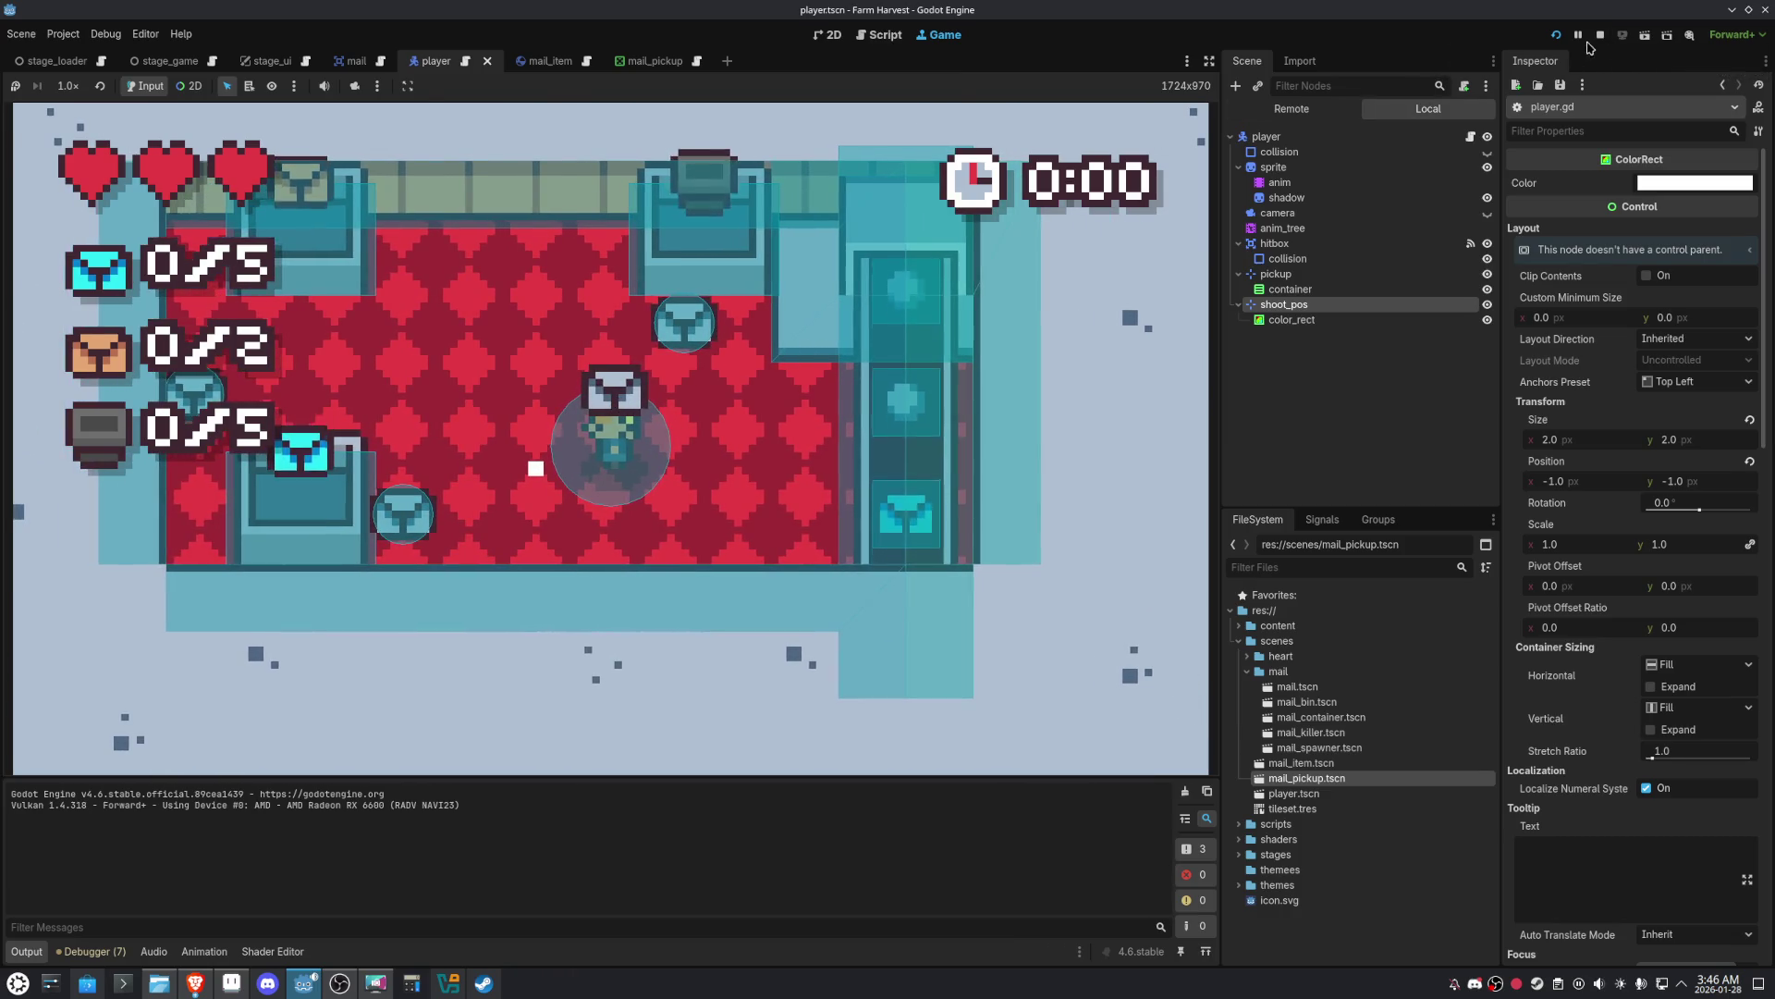
key("F8")
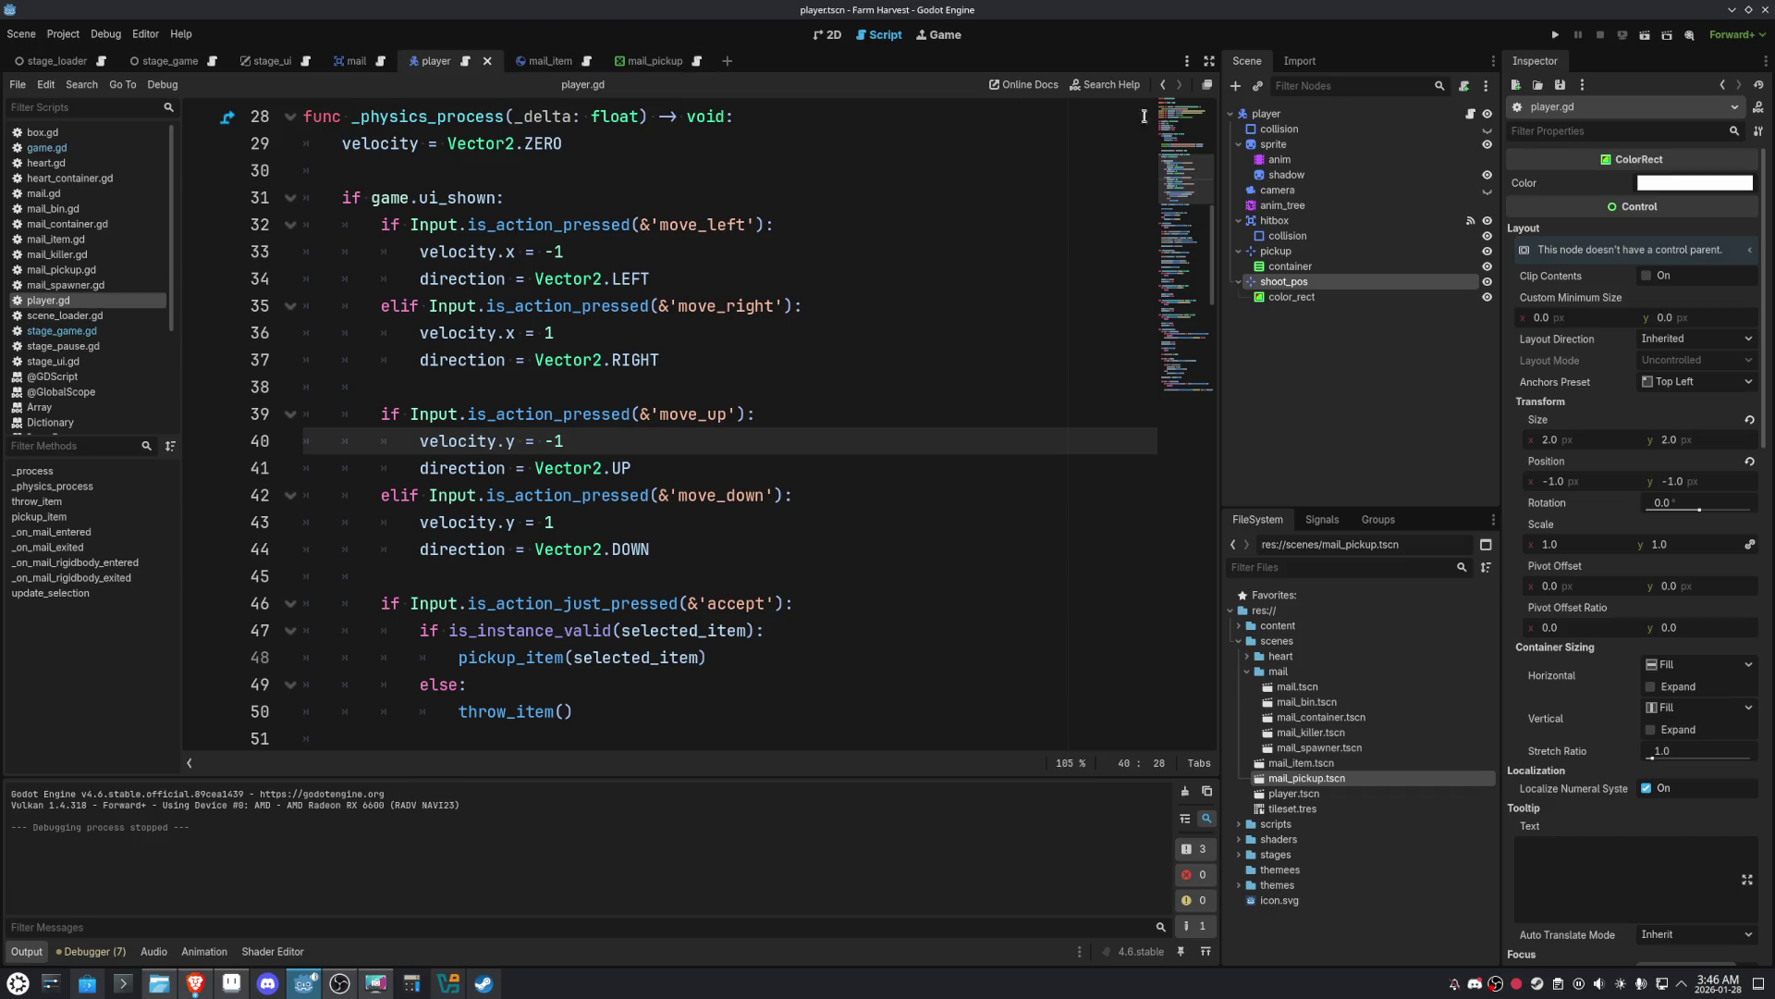
Add item.queue_free() below game.throw_mail.emit(instance) in throw_item
scroll(916, 452, "up", 4)
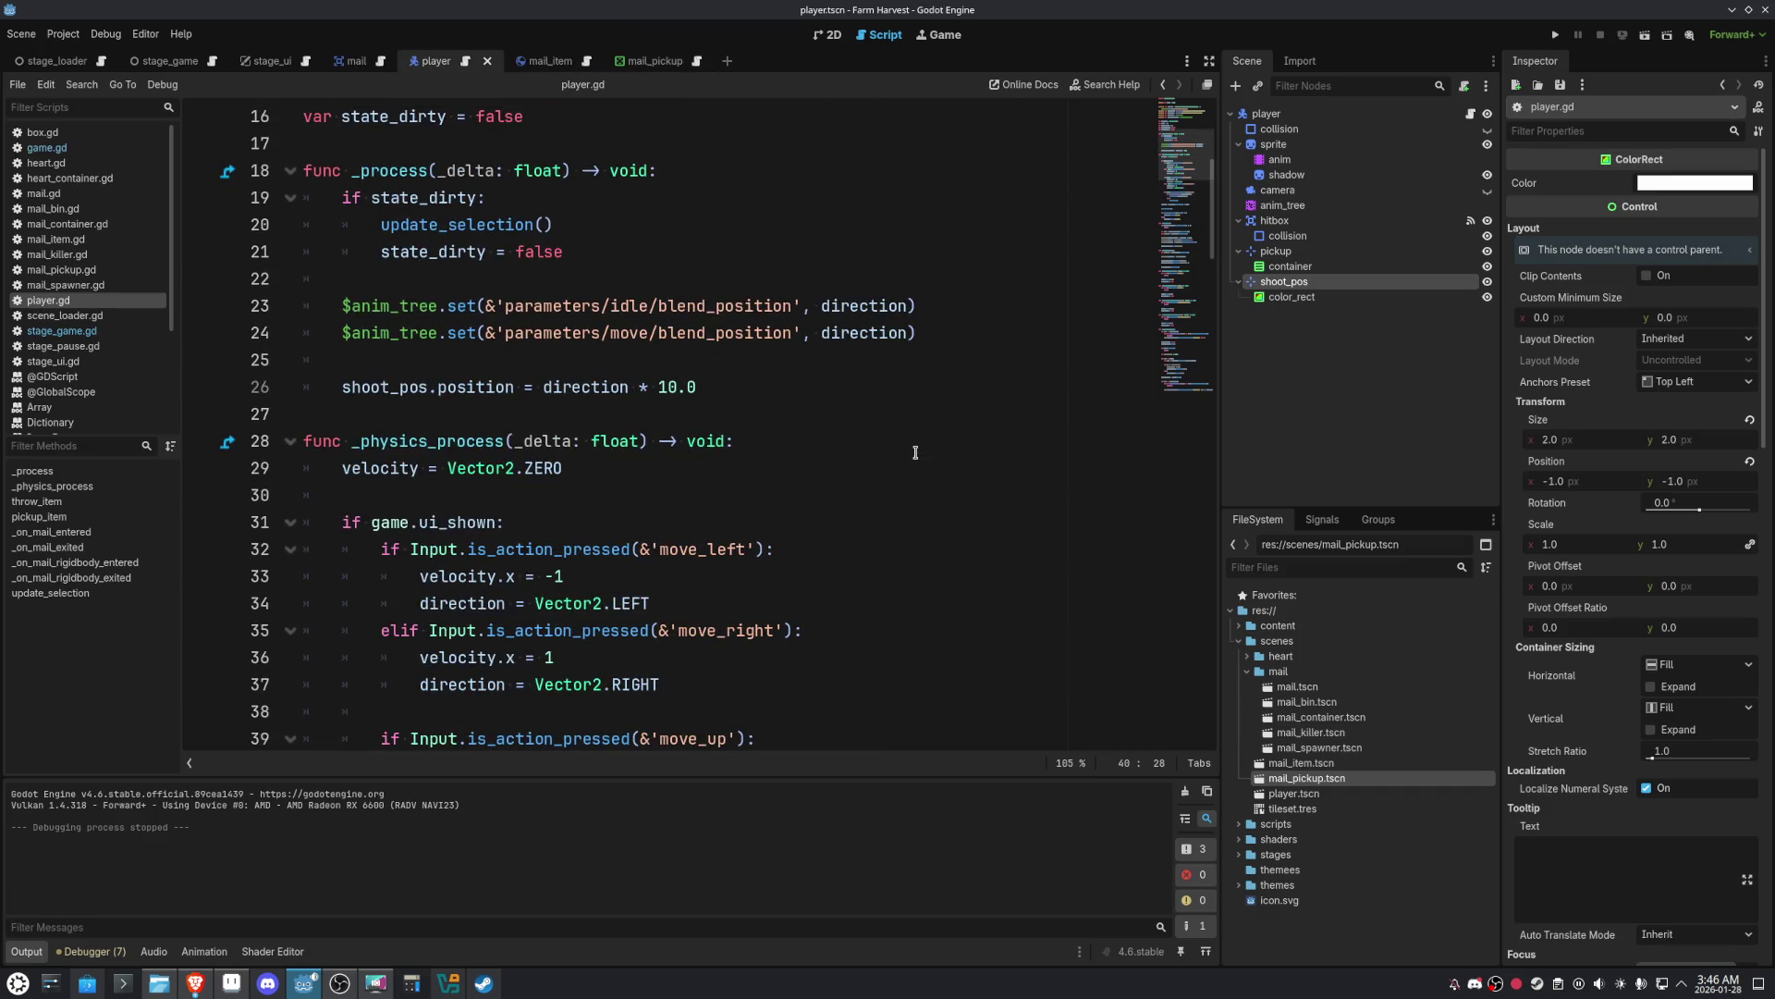
scroll(916, 452, "down", 7)
scroll(916, 452, "down", 6)
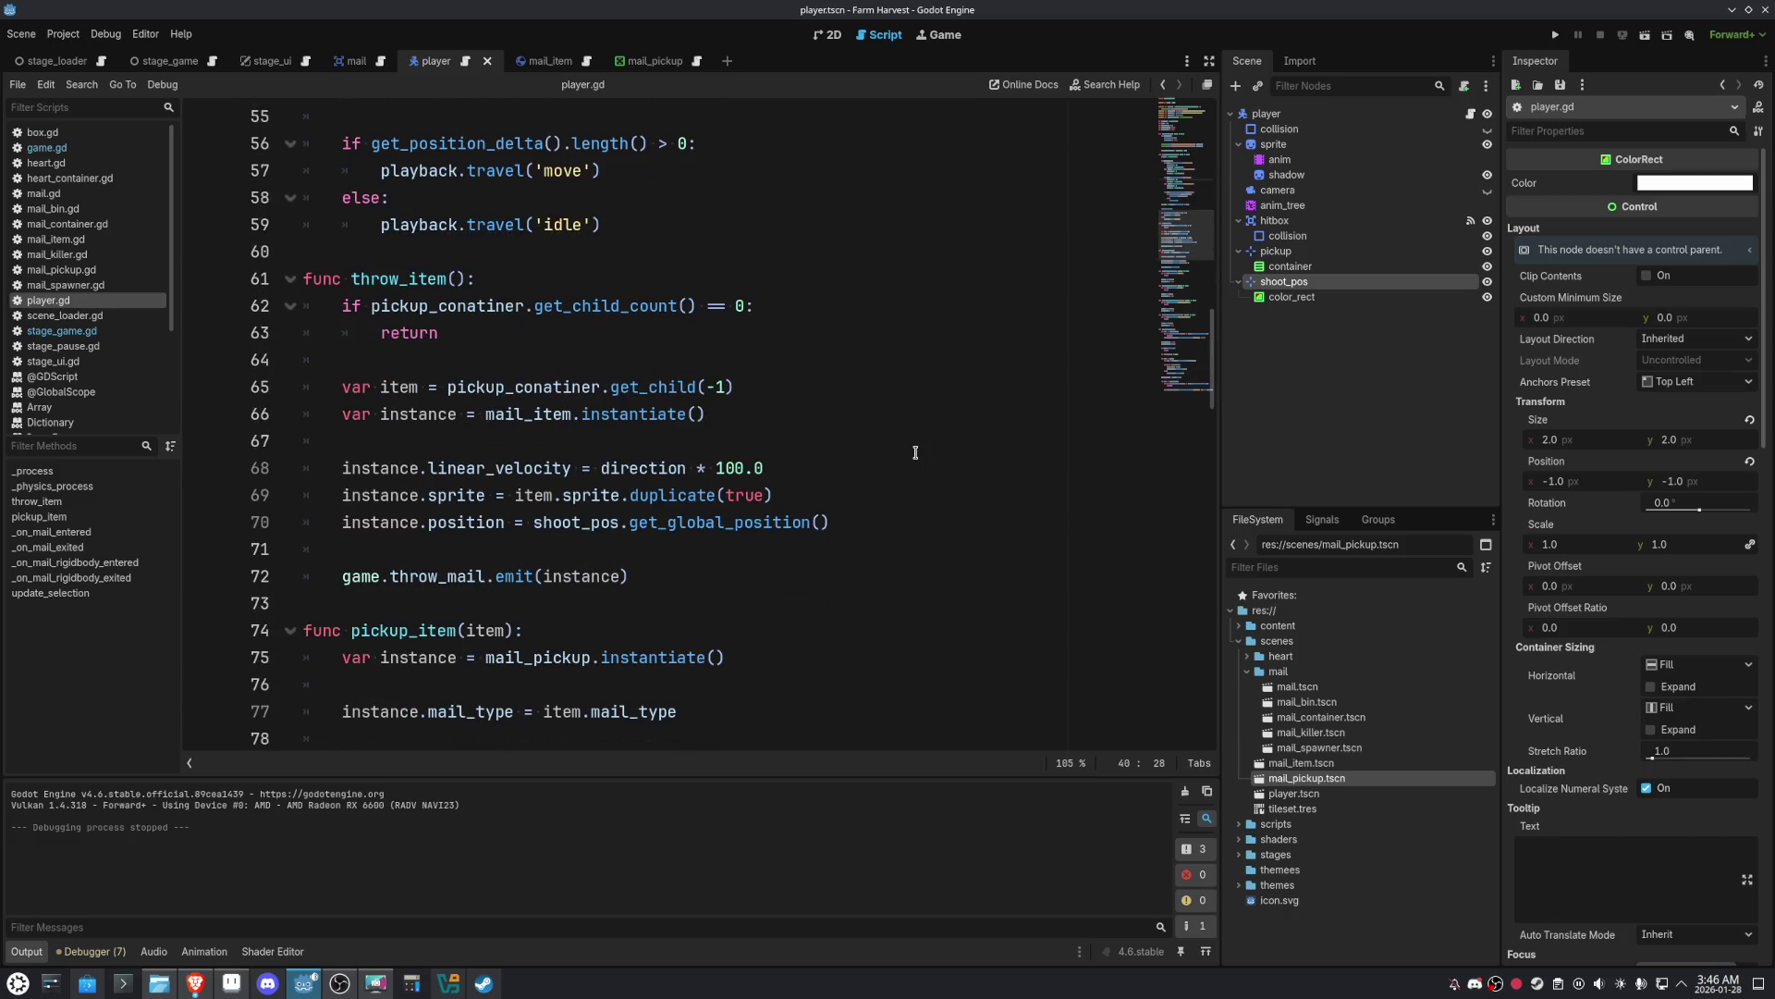
left_click(666, 573)
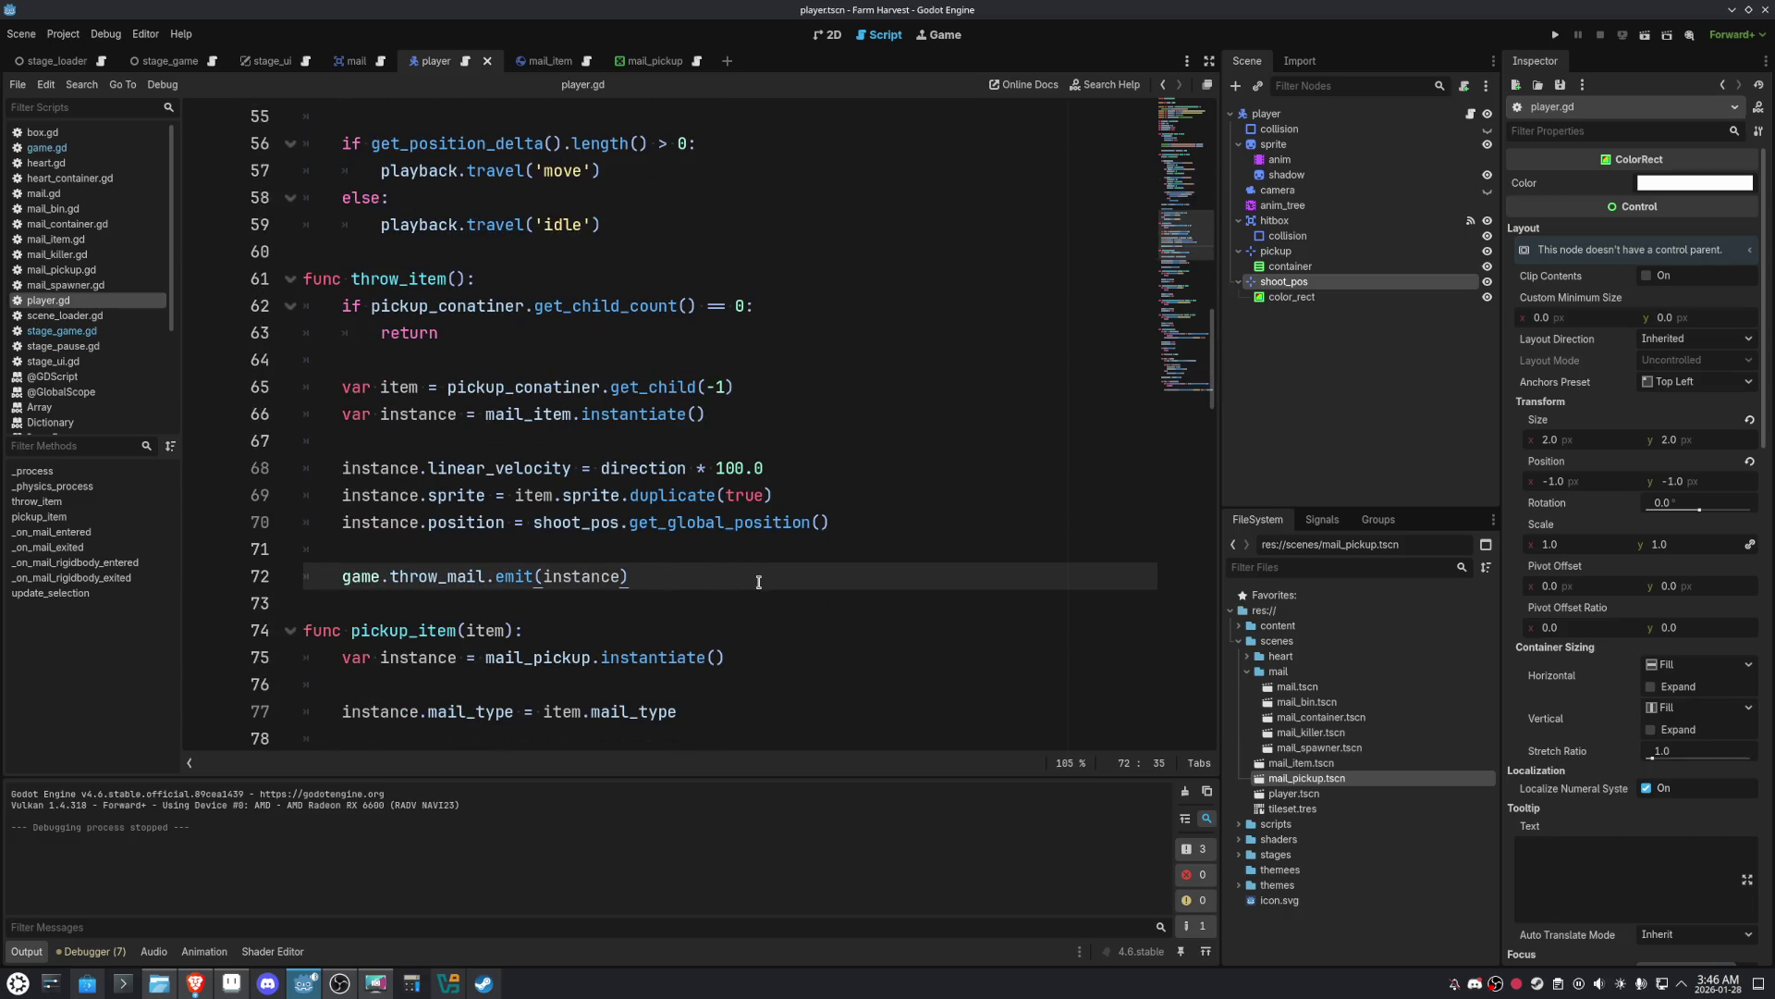
key("Return")
key("Return")
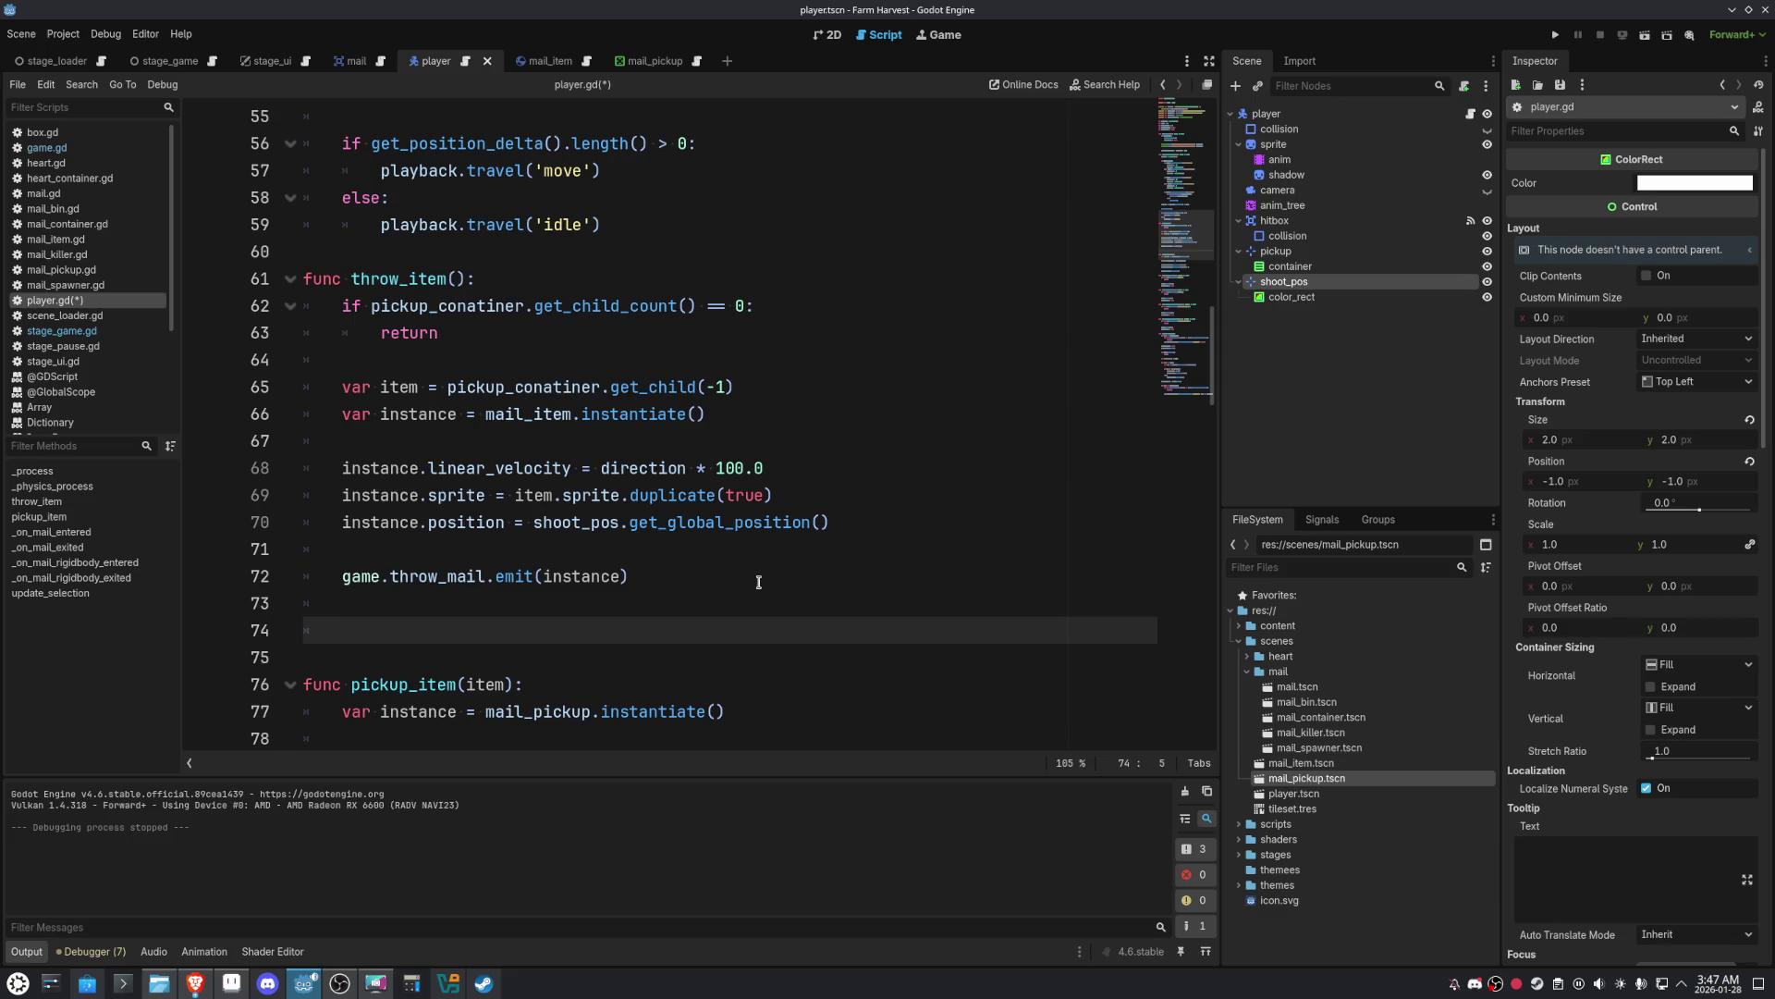
type("eue_free(")
left_click(871, 515)
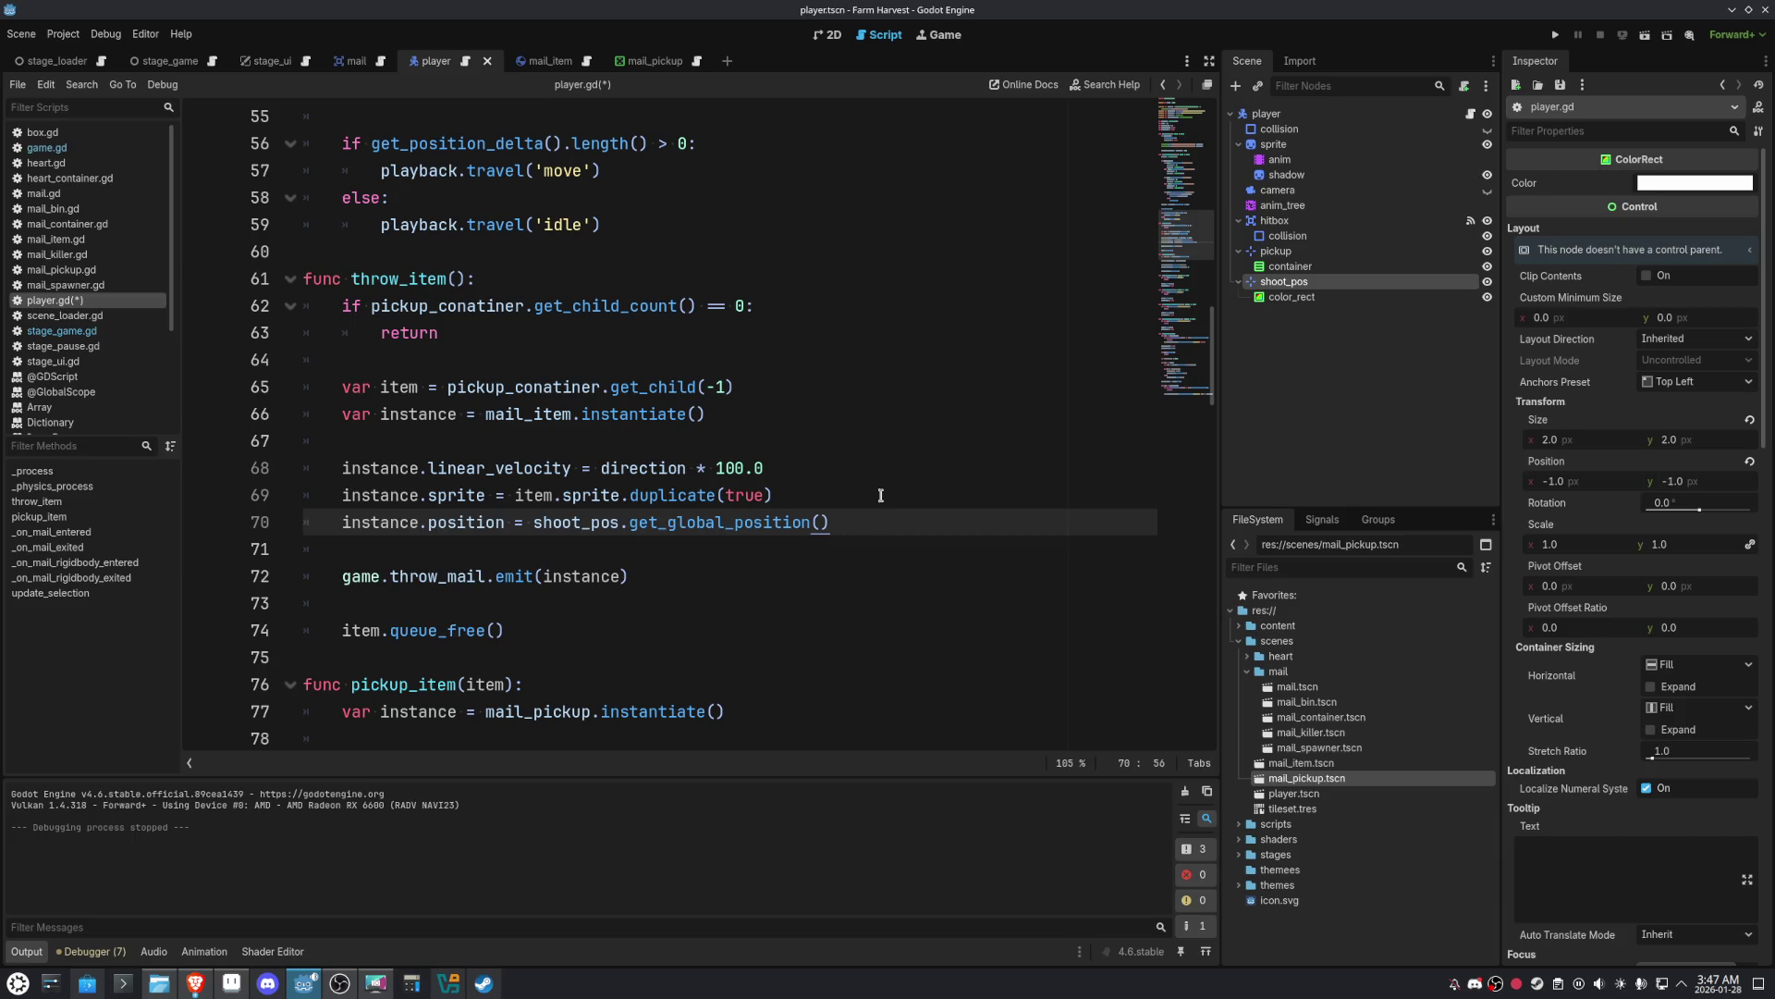
Run the project, throw the mail right and walk left, then stop the game
left_click(1555, 35)
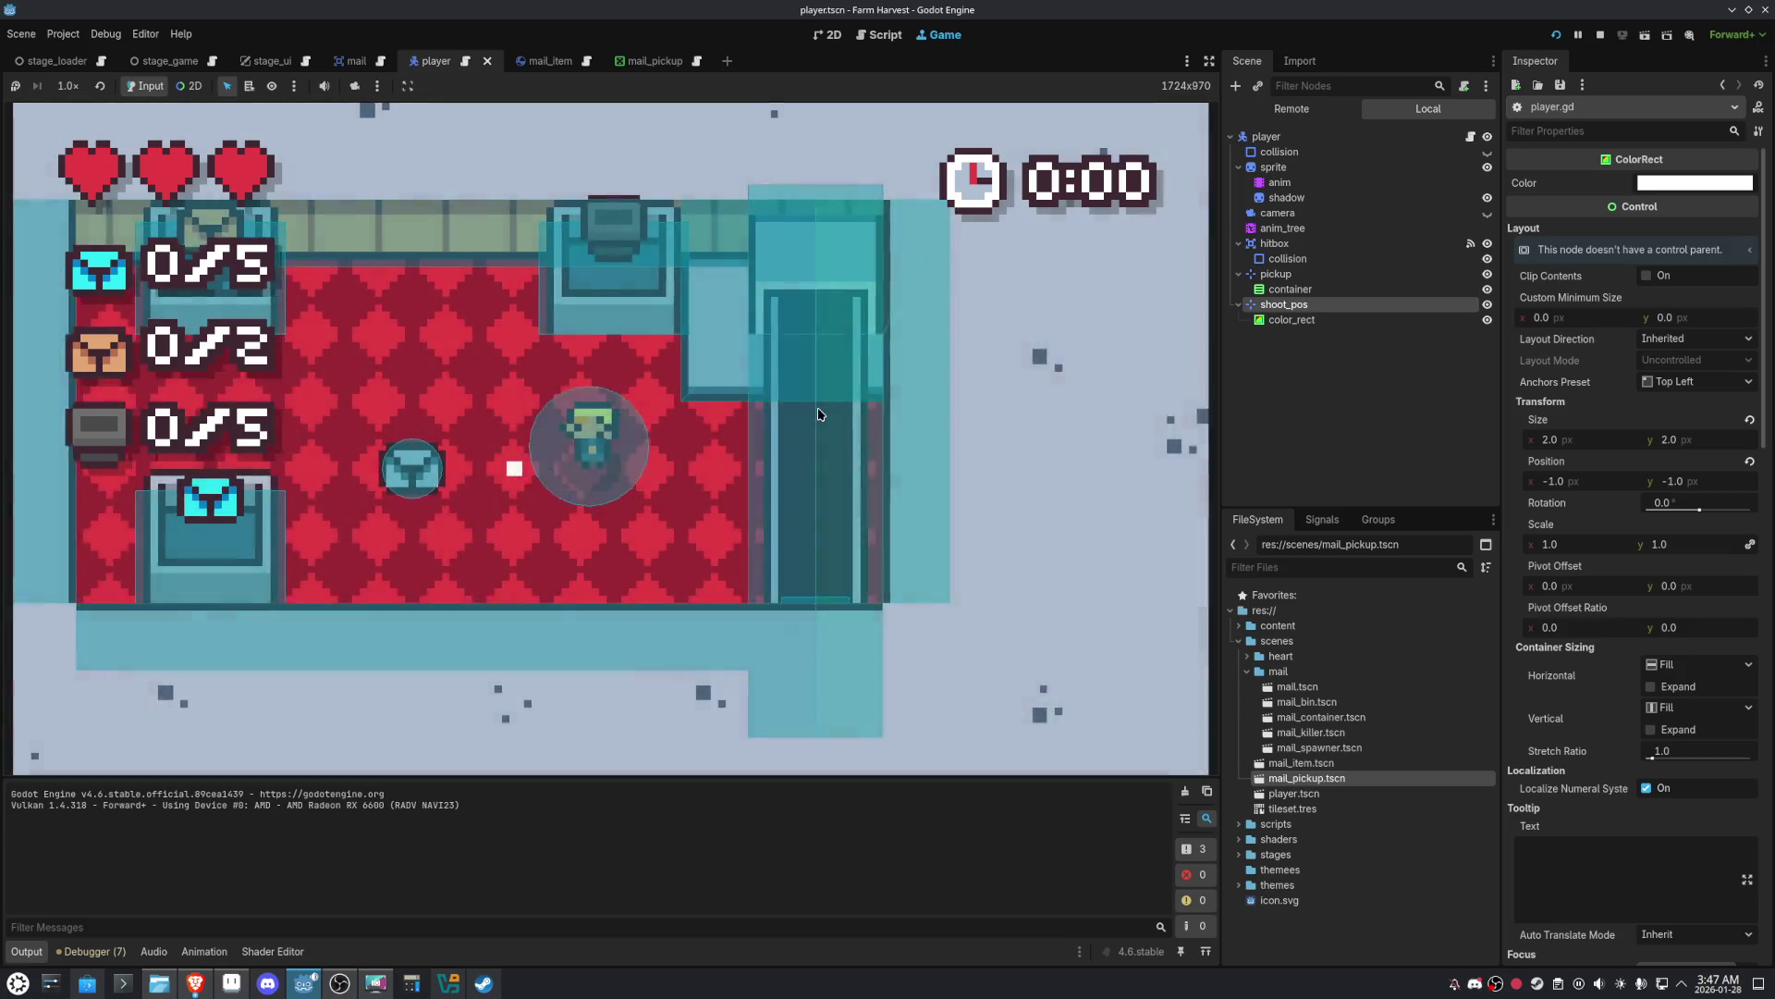
key("d")
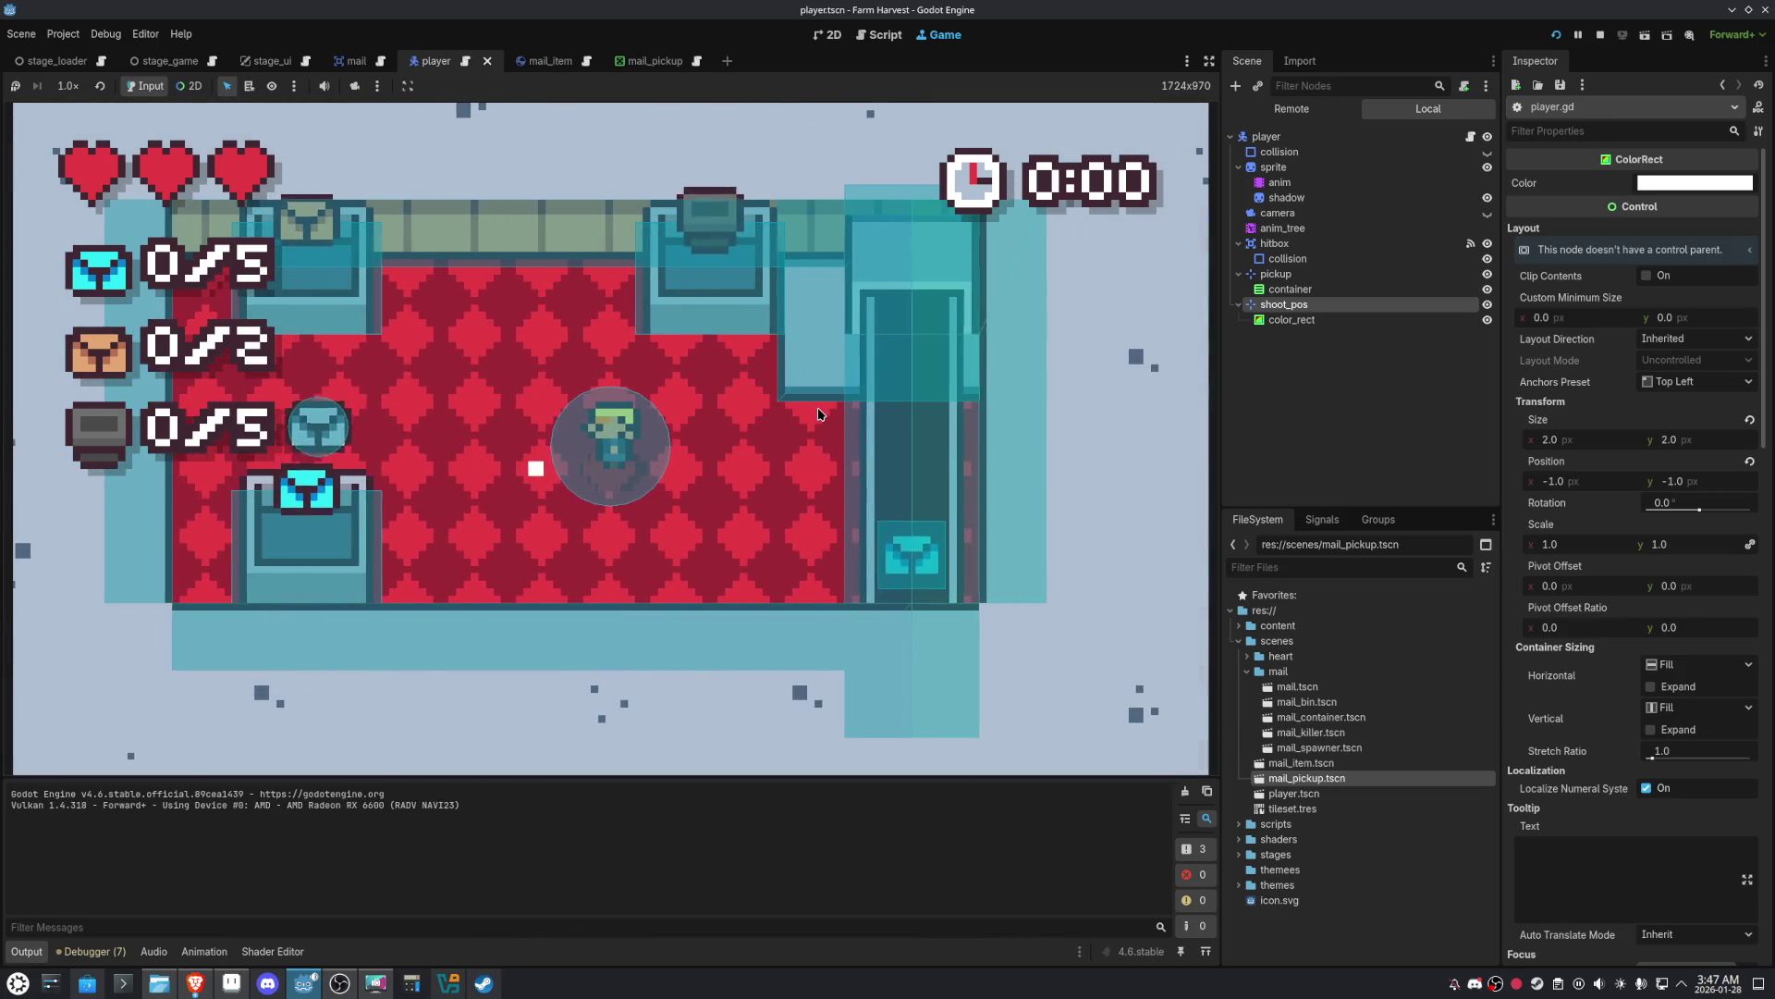
key("a")
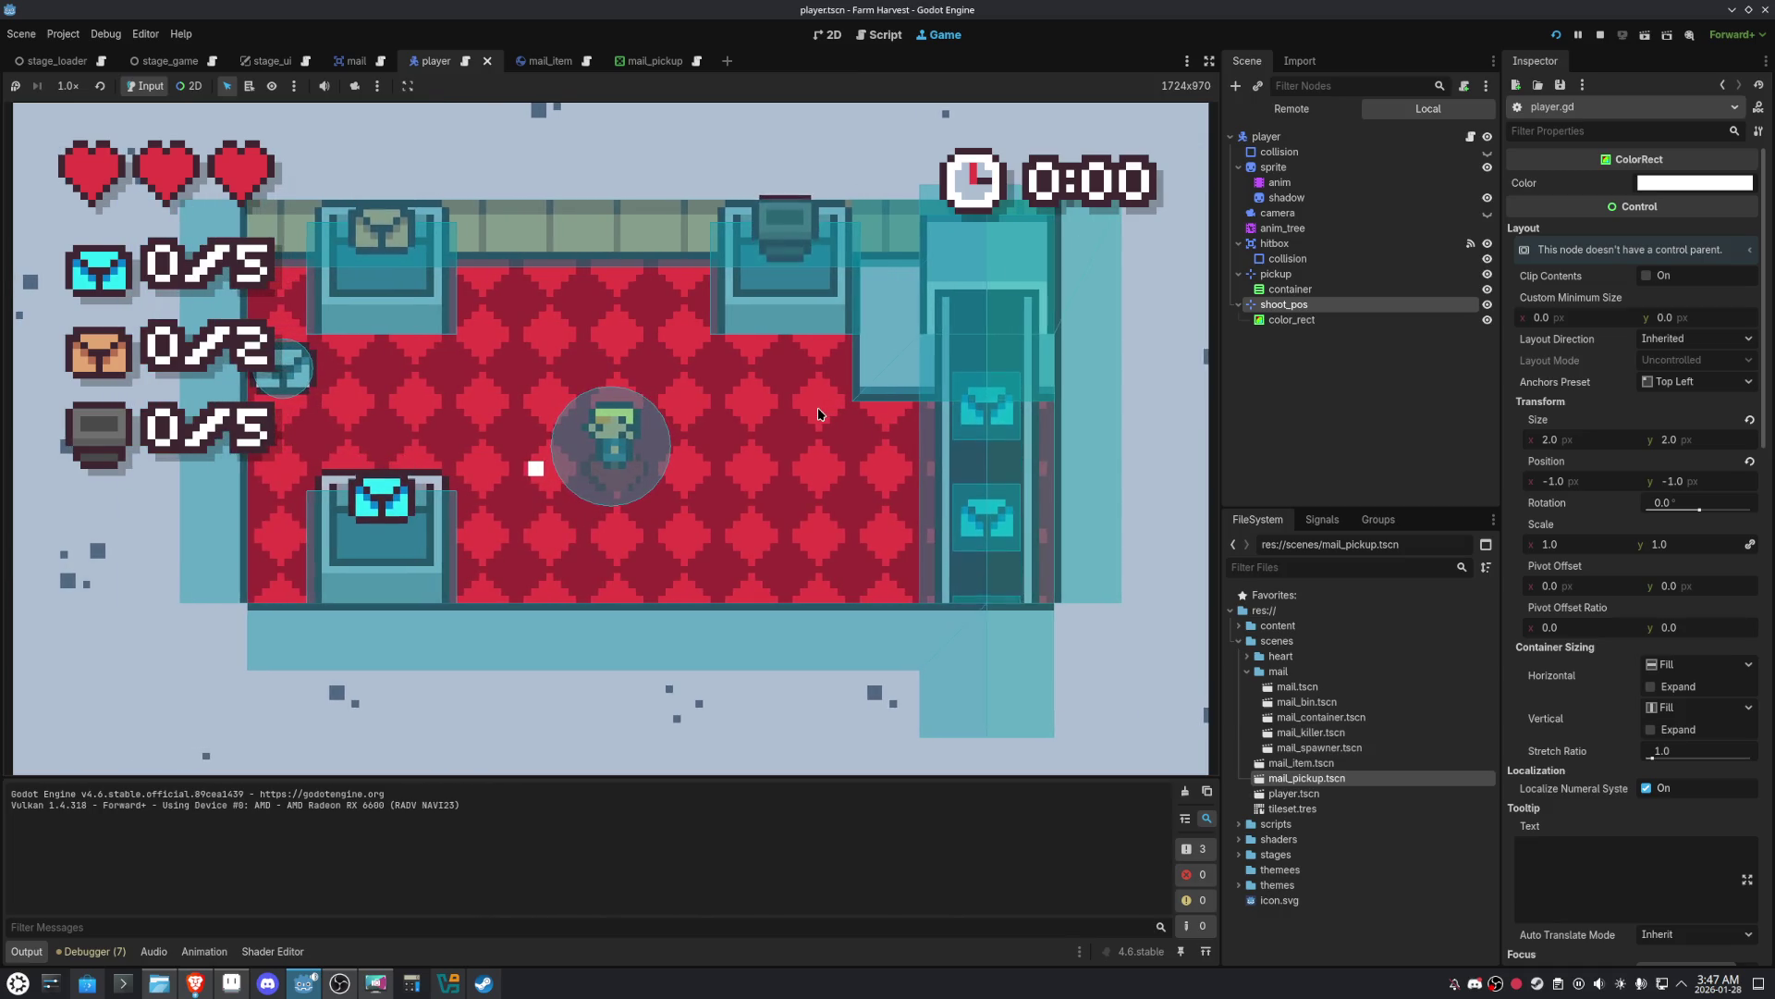
key("F8")
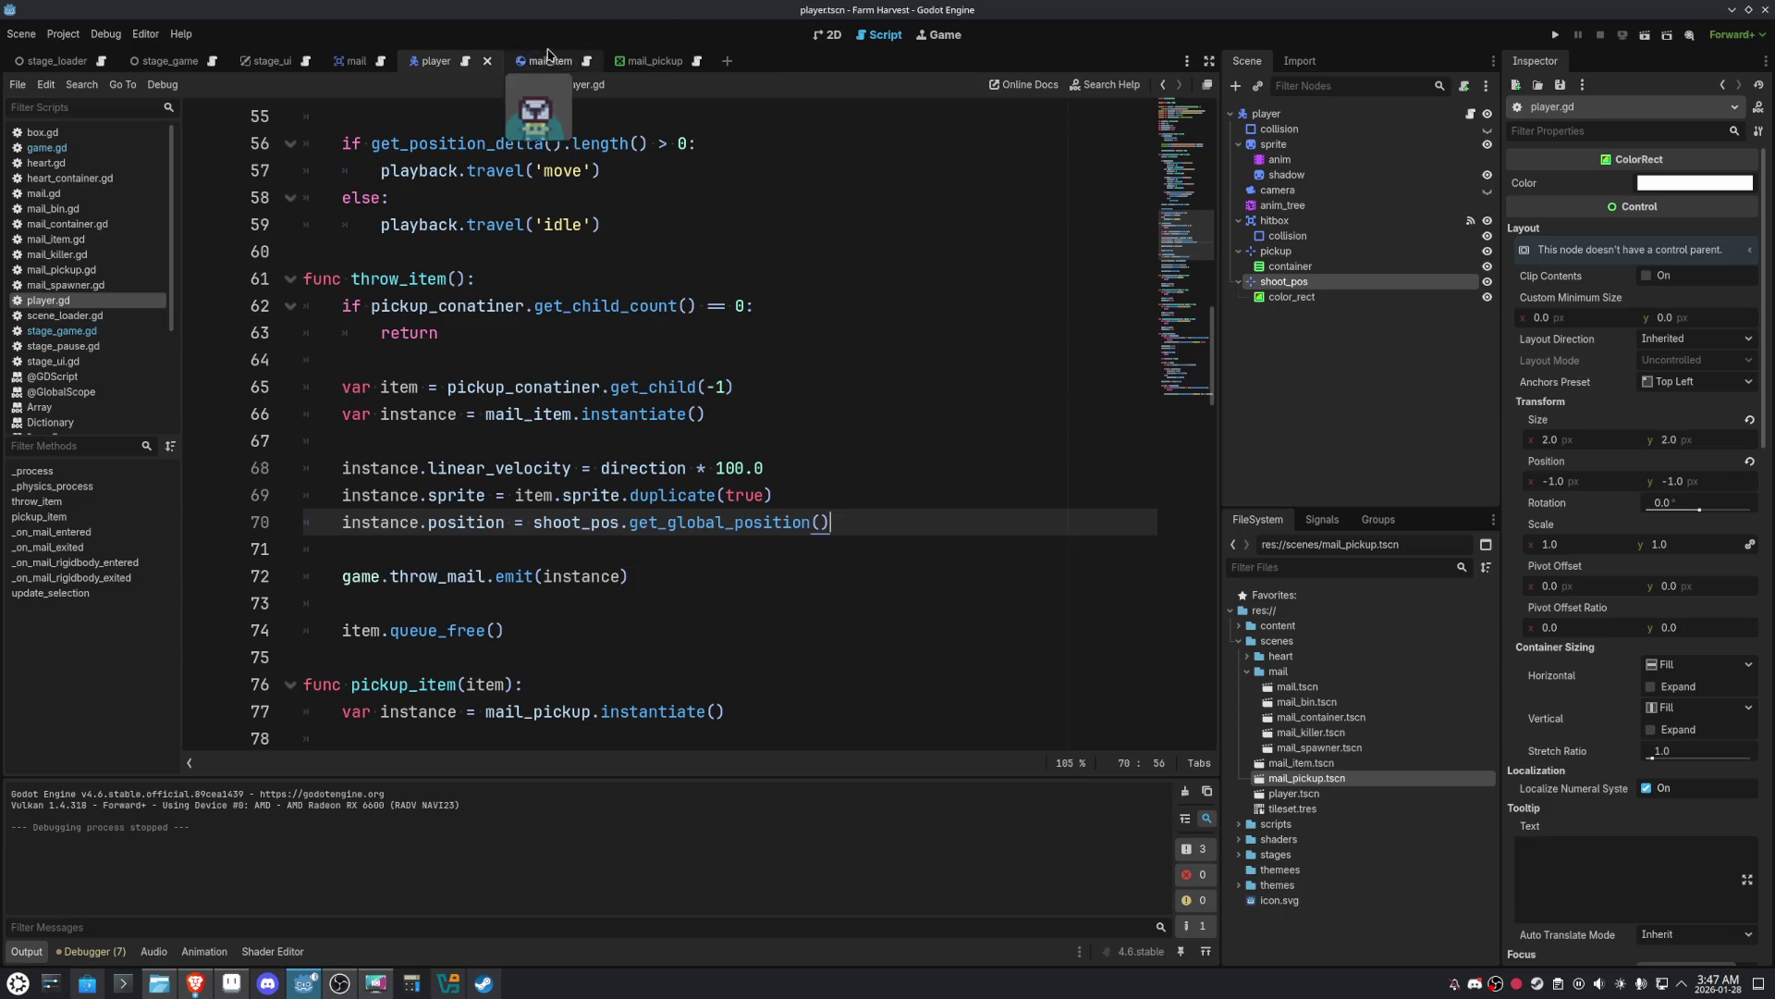
Open the mail_item scene in 2D and set its root's linear damp to 5.0
left_click(545, 59)
left_click(828, 36)
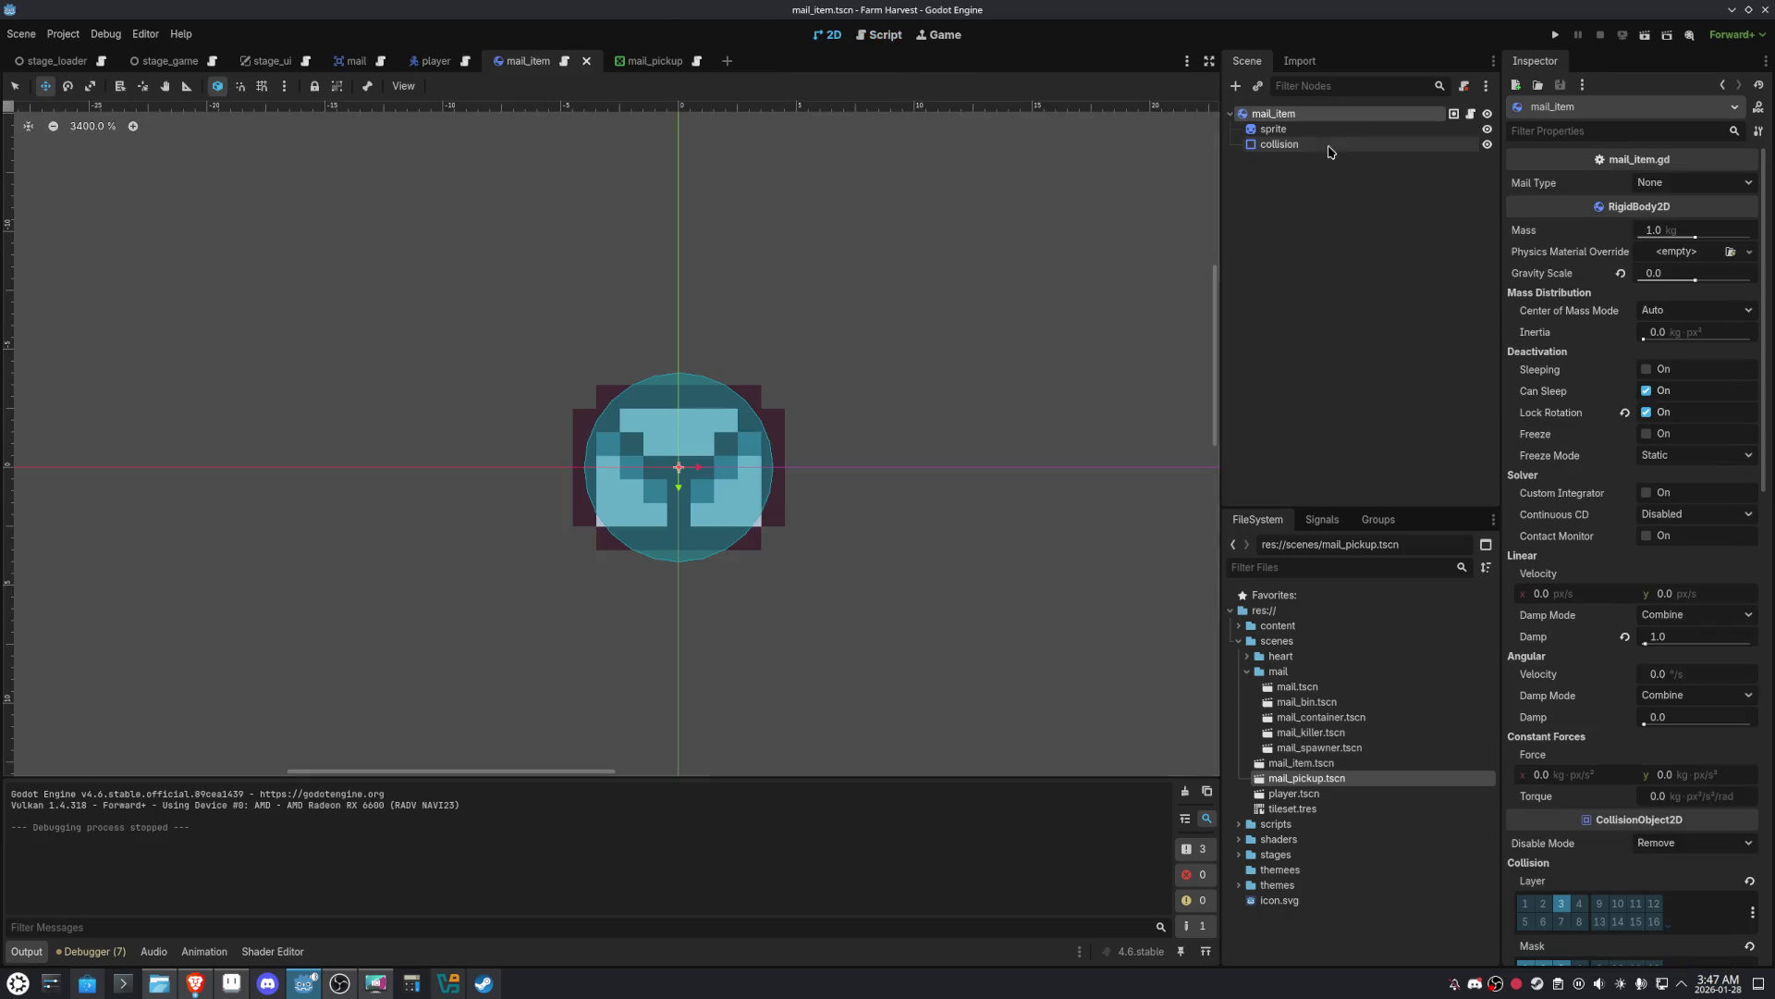
left_click(1274, 115)
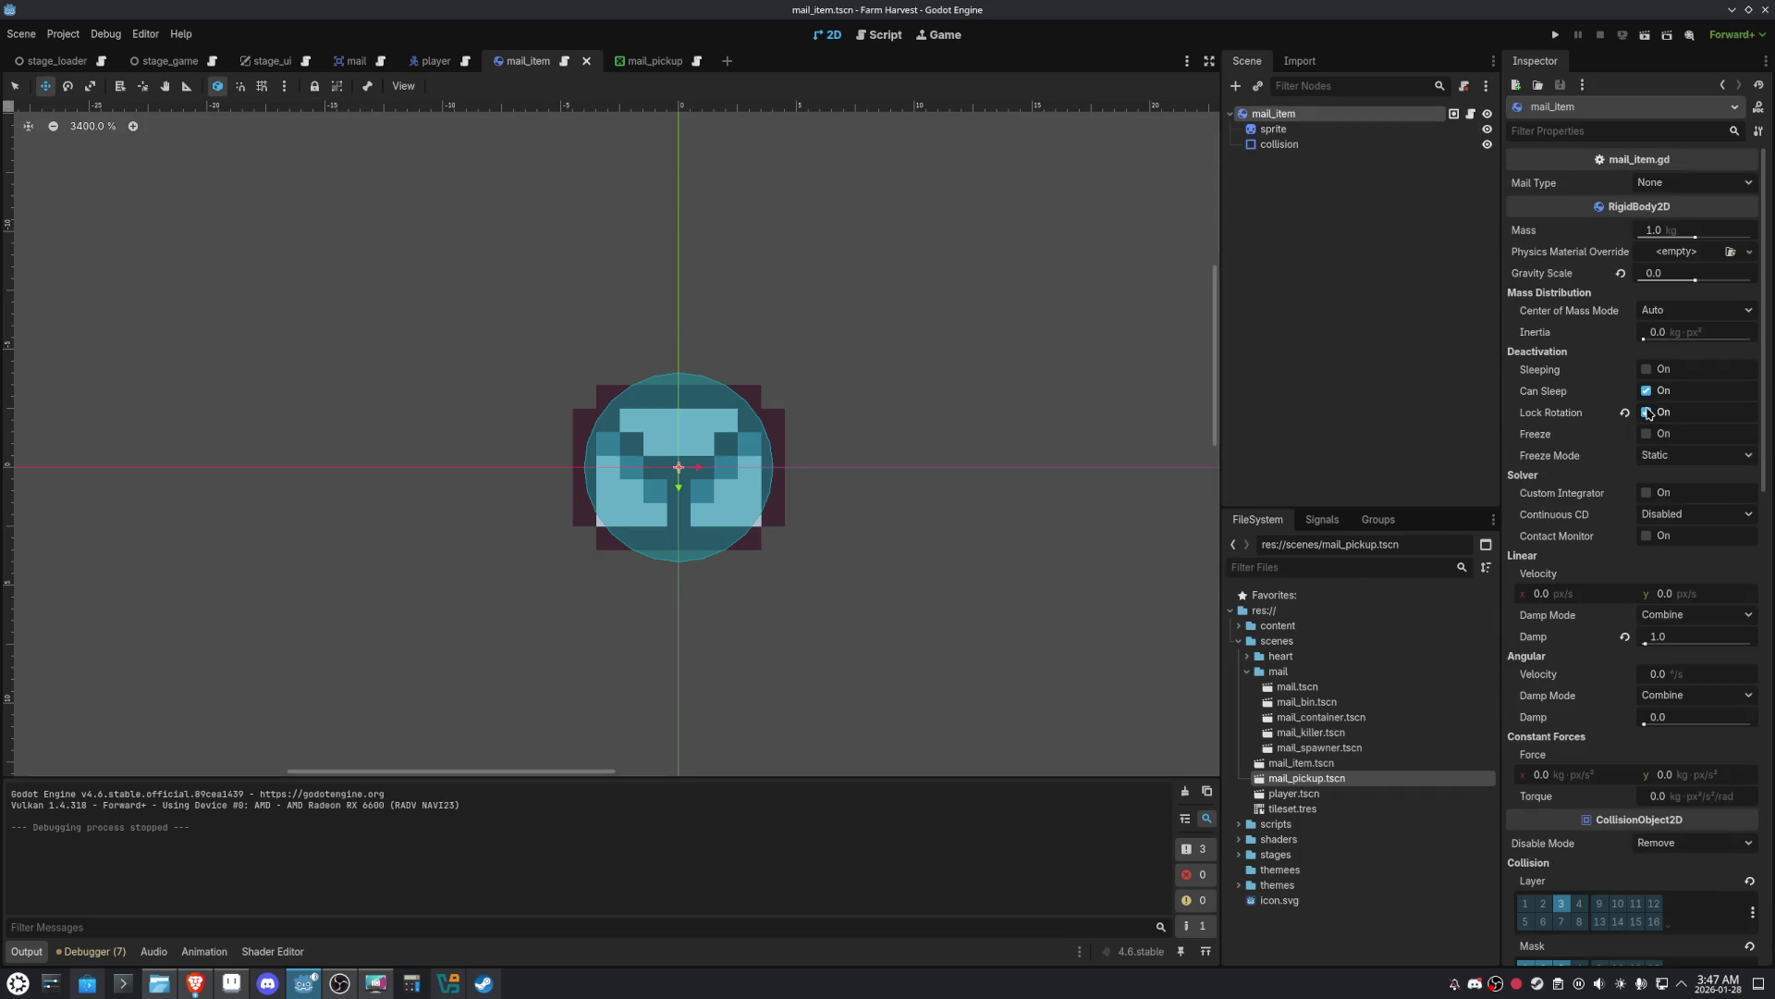
left_click(1690, 634)
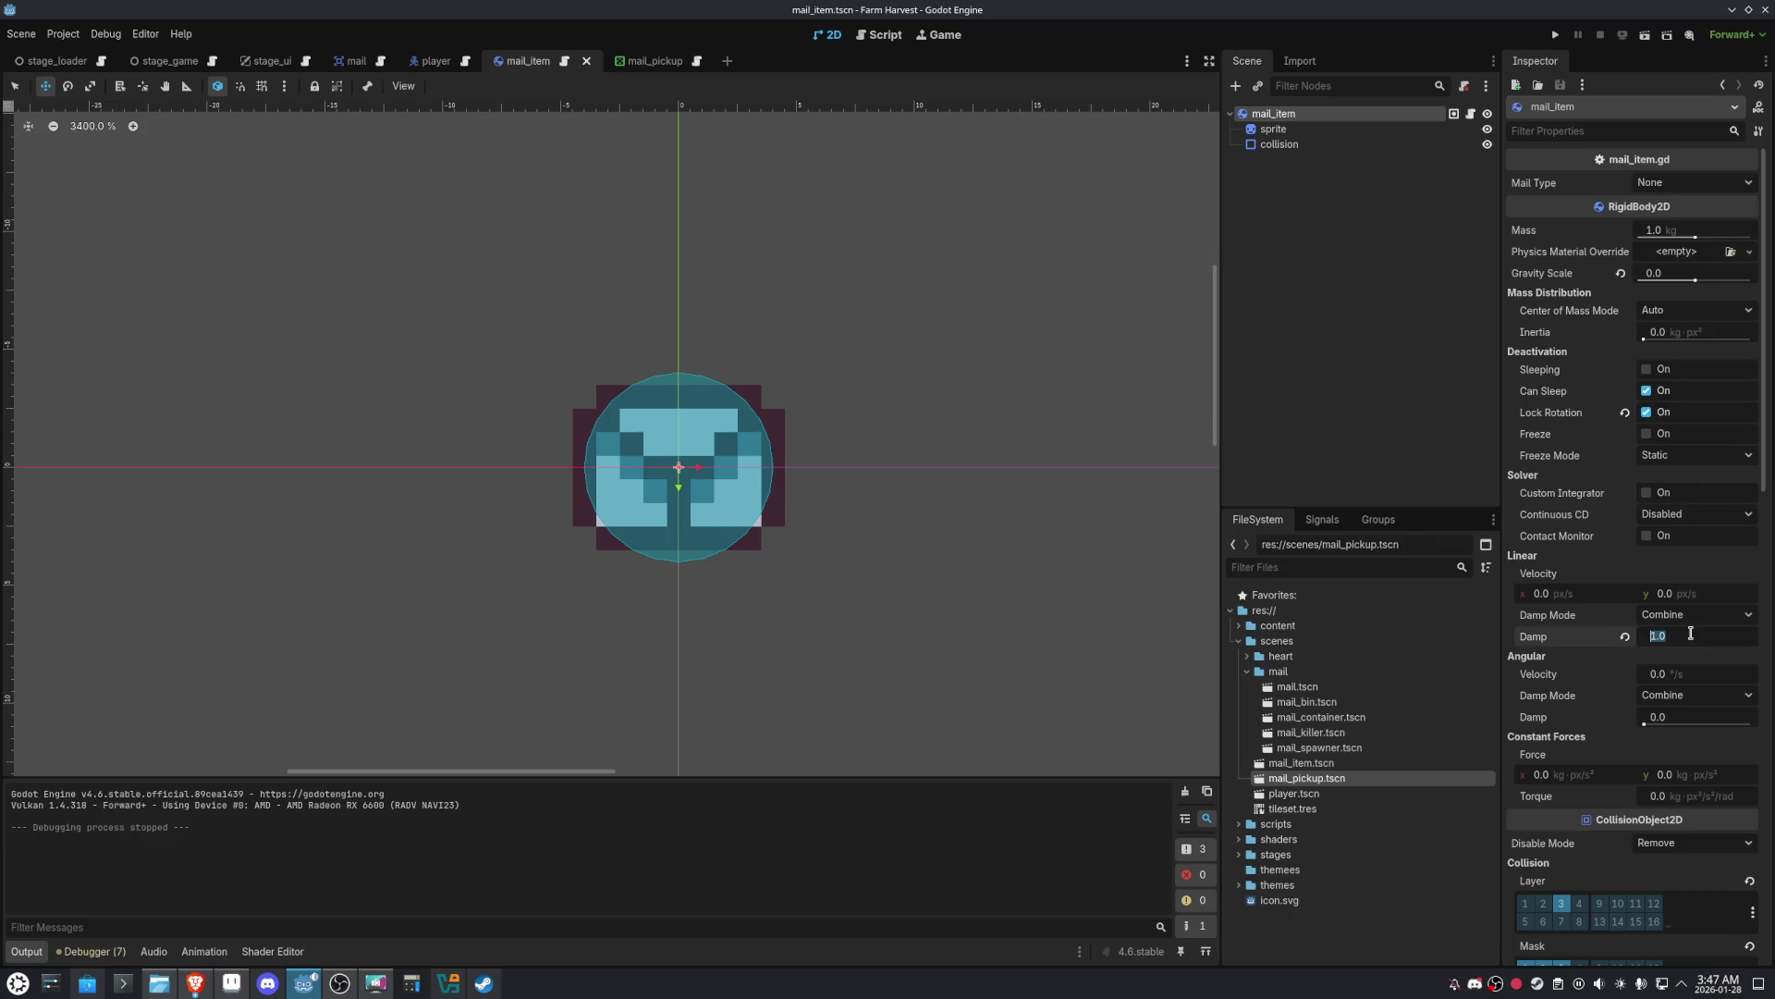
key("Return")
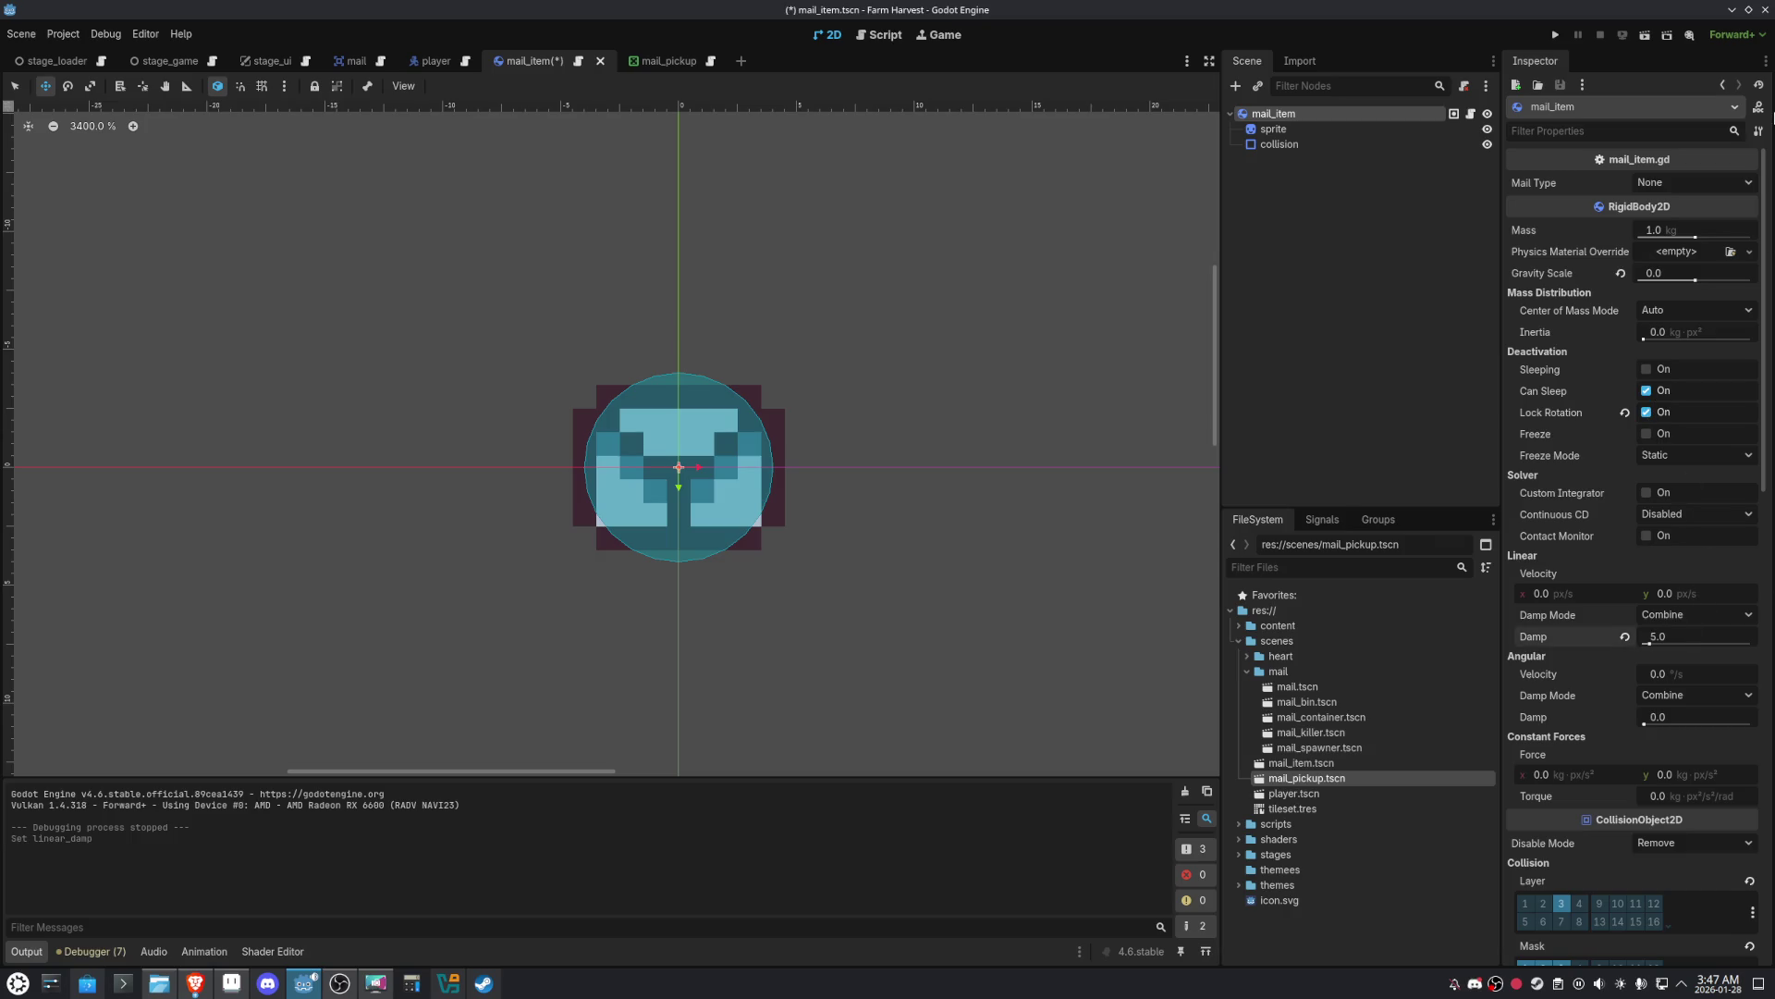
Run the game, carry mail up-right, throw it left and pick it back up
key("F5")
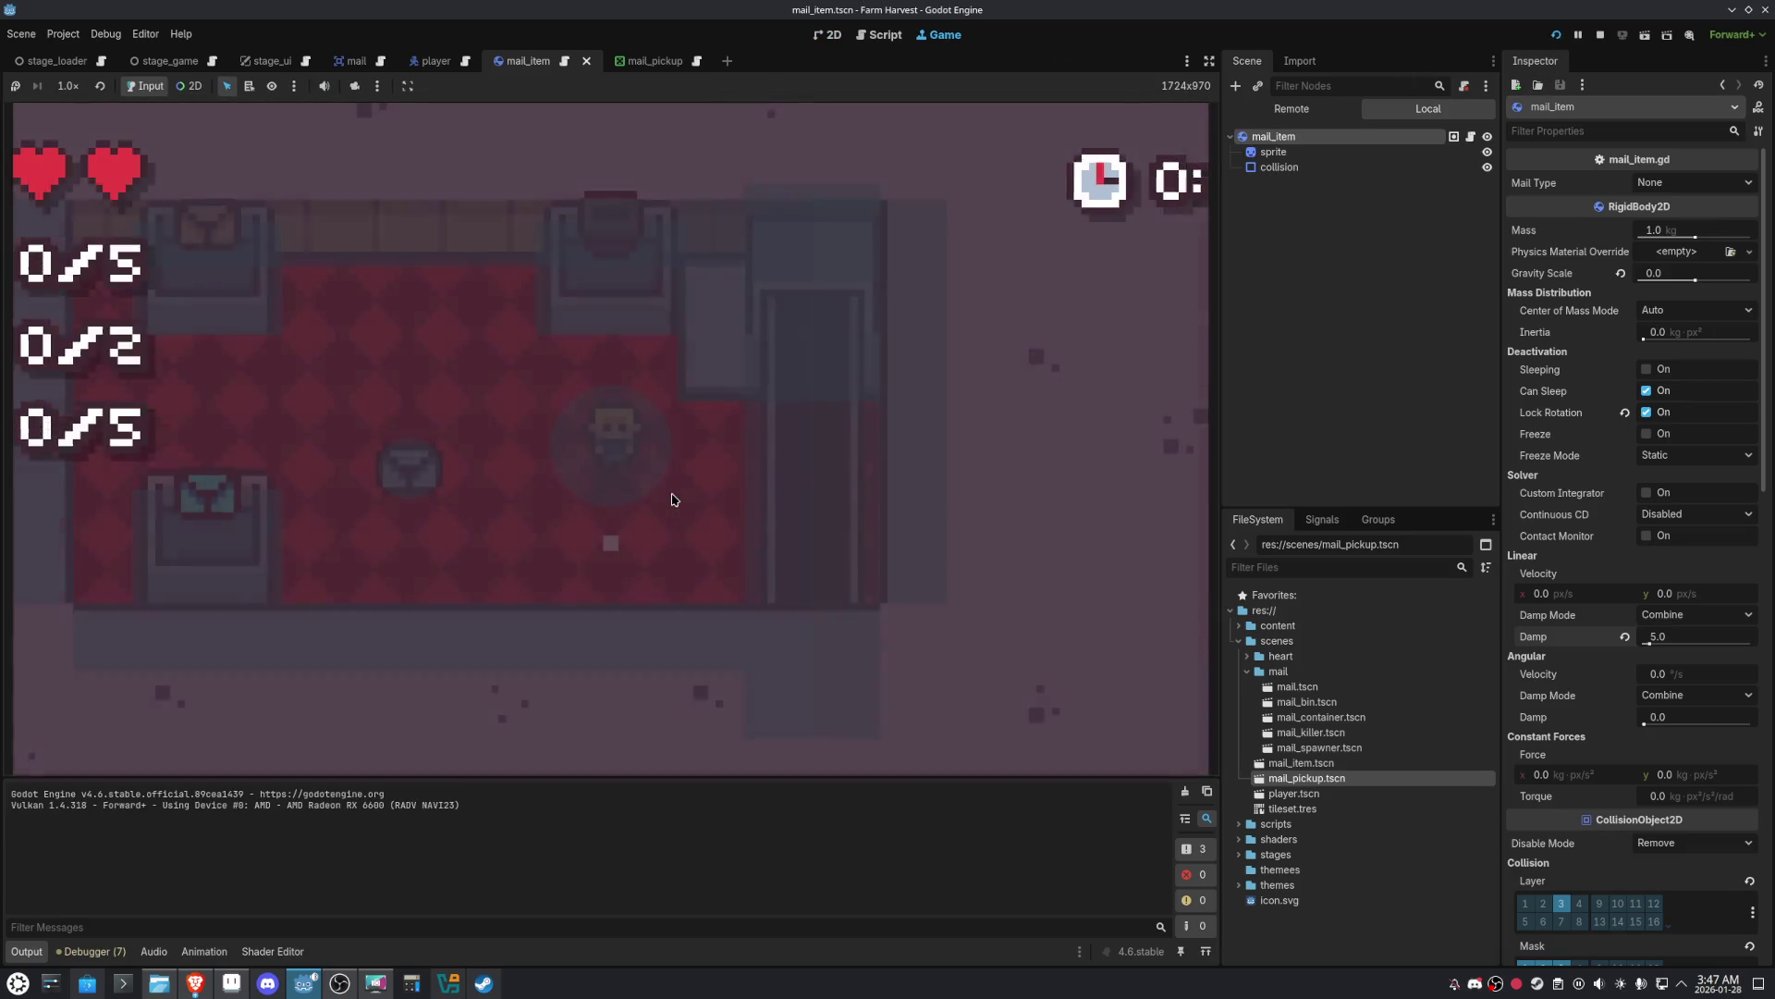
key("Up")
key("Right")
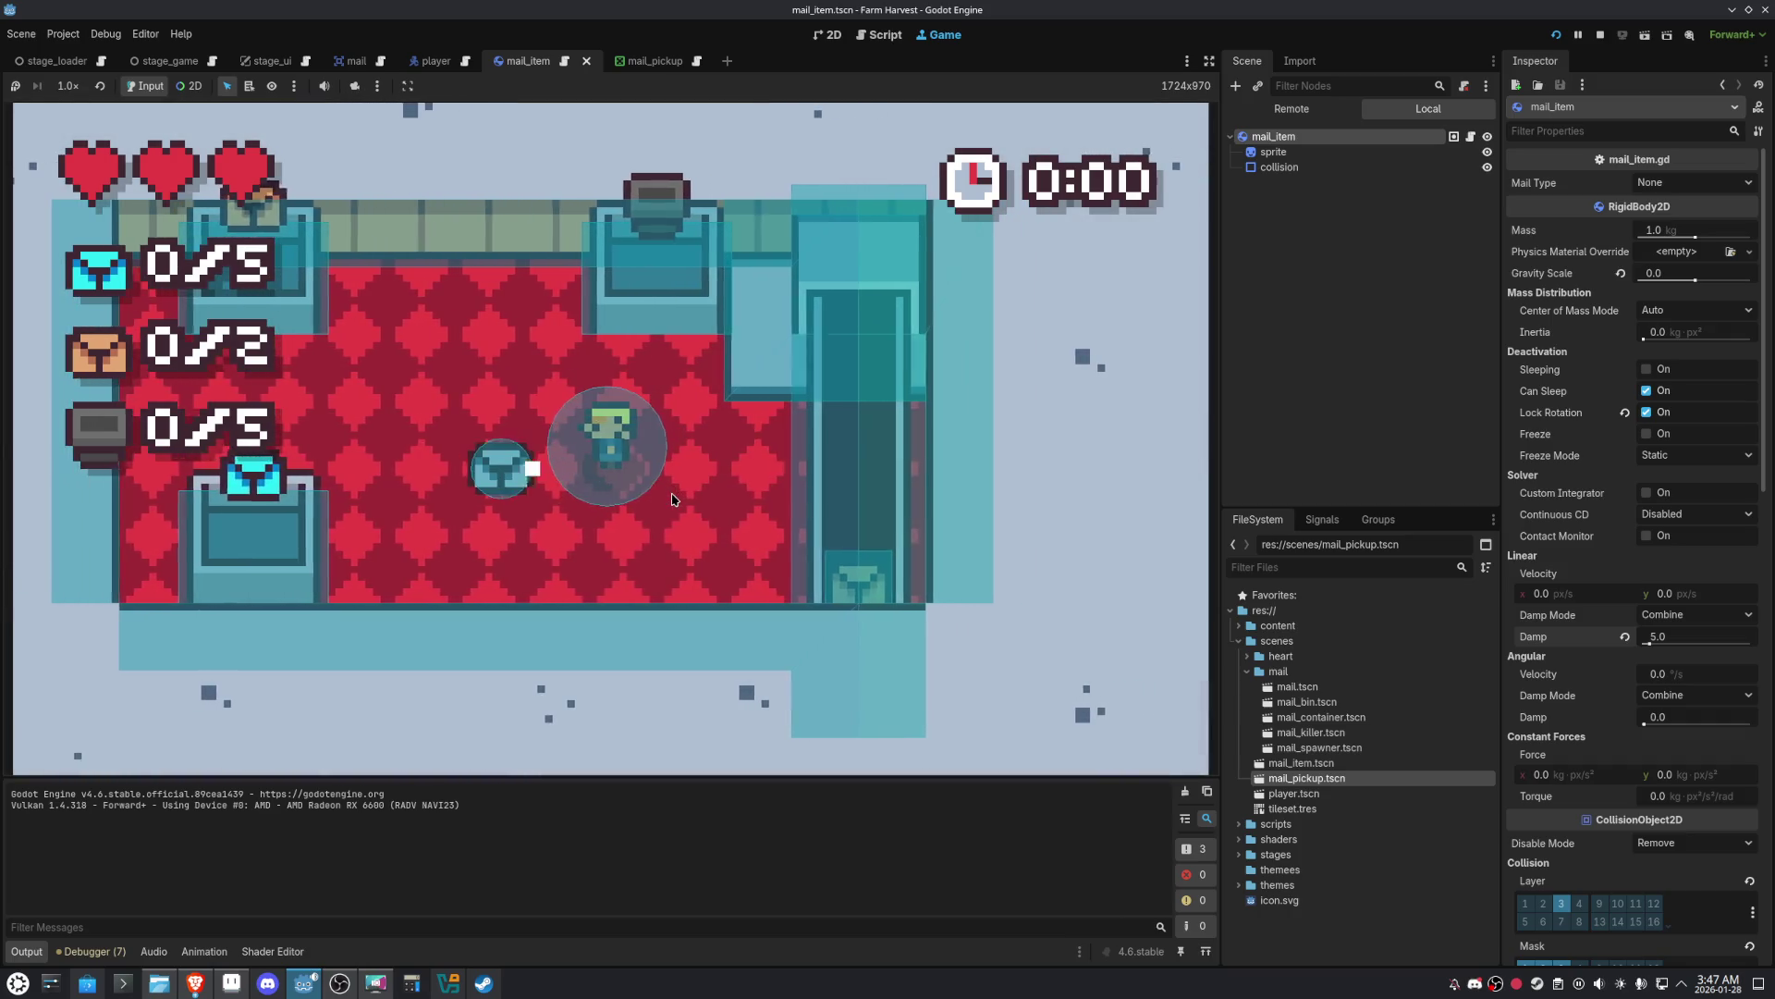
key("Up")
key("Right")
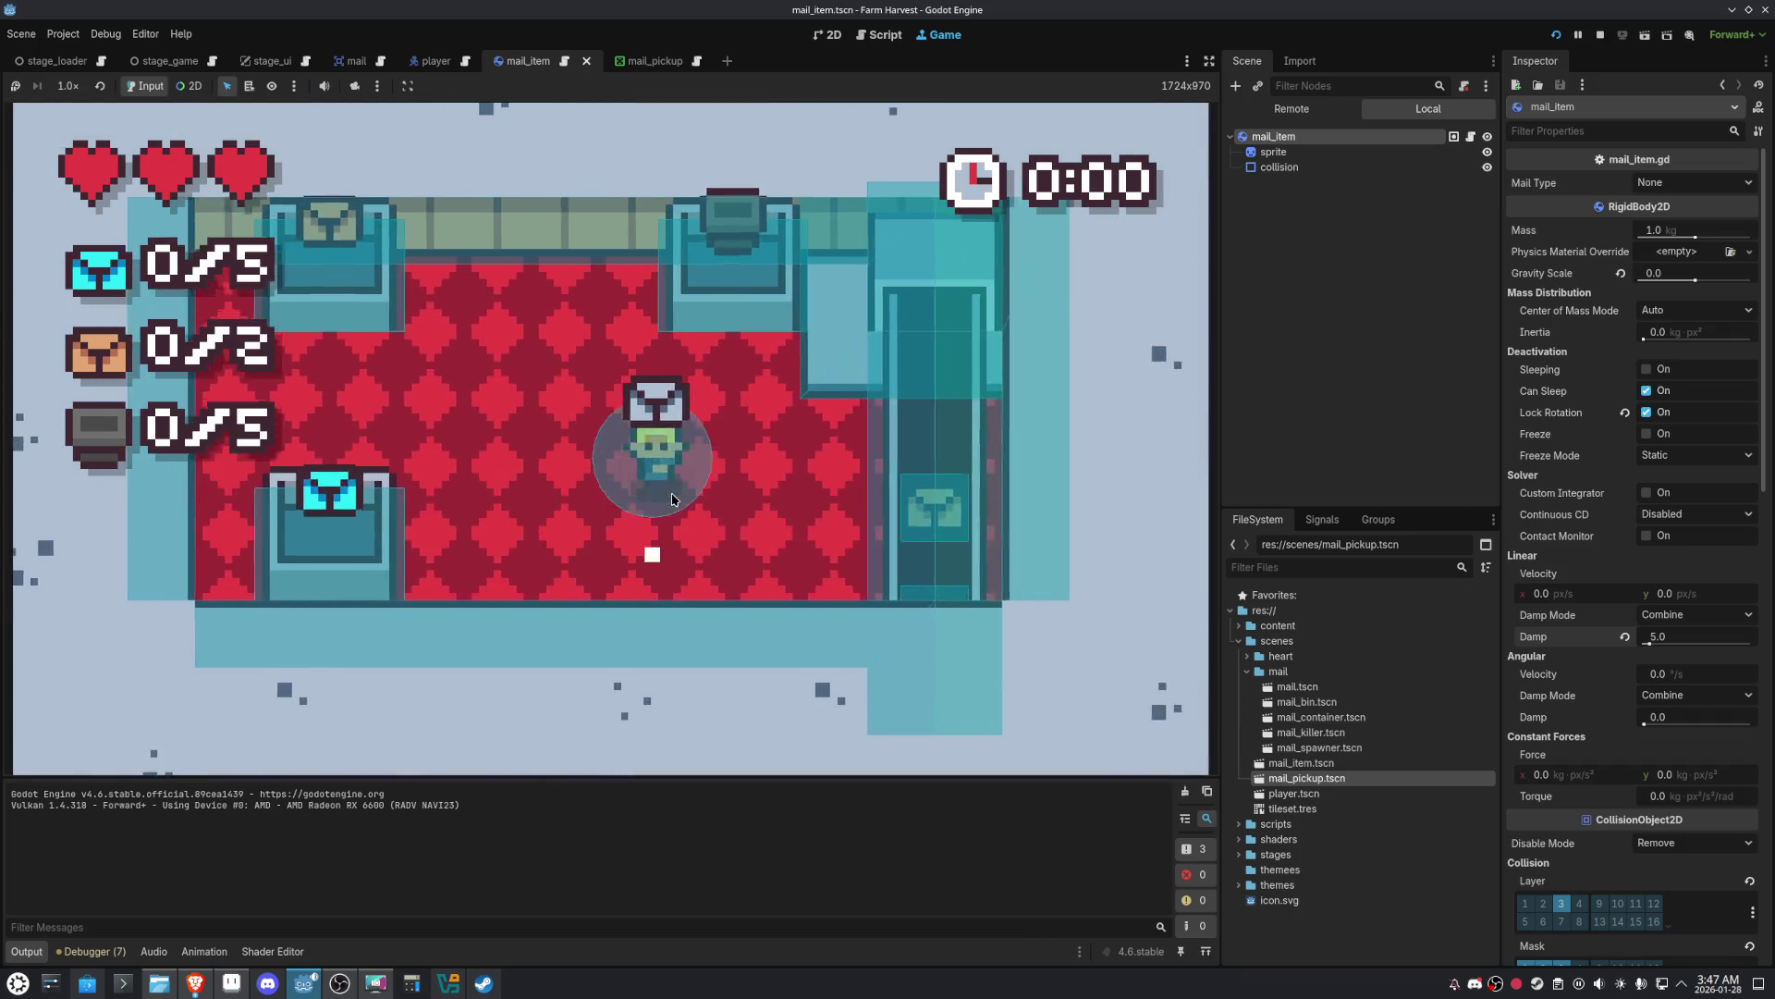
key("Down")
key("Left")
key("space")
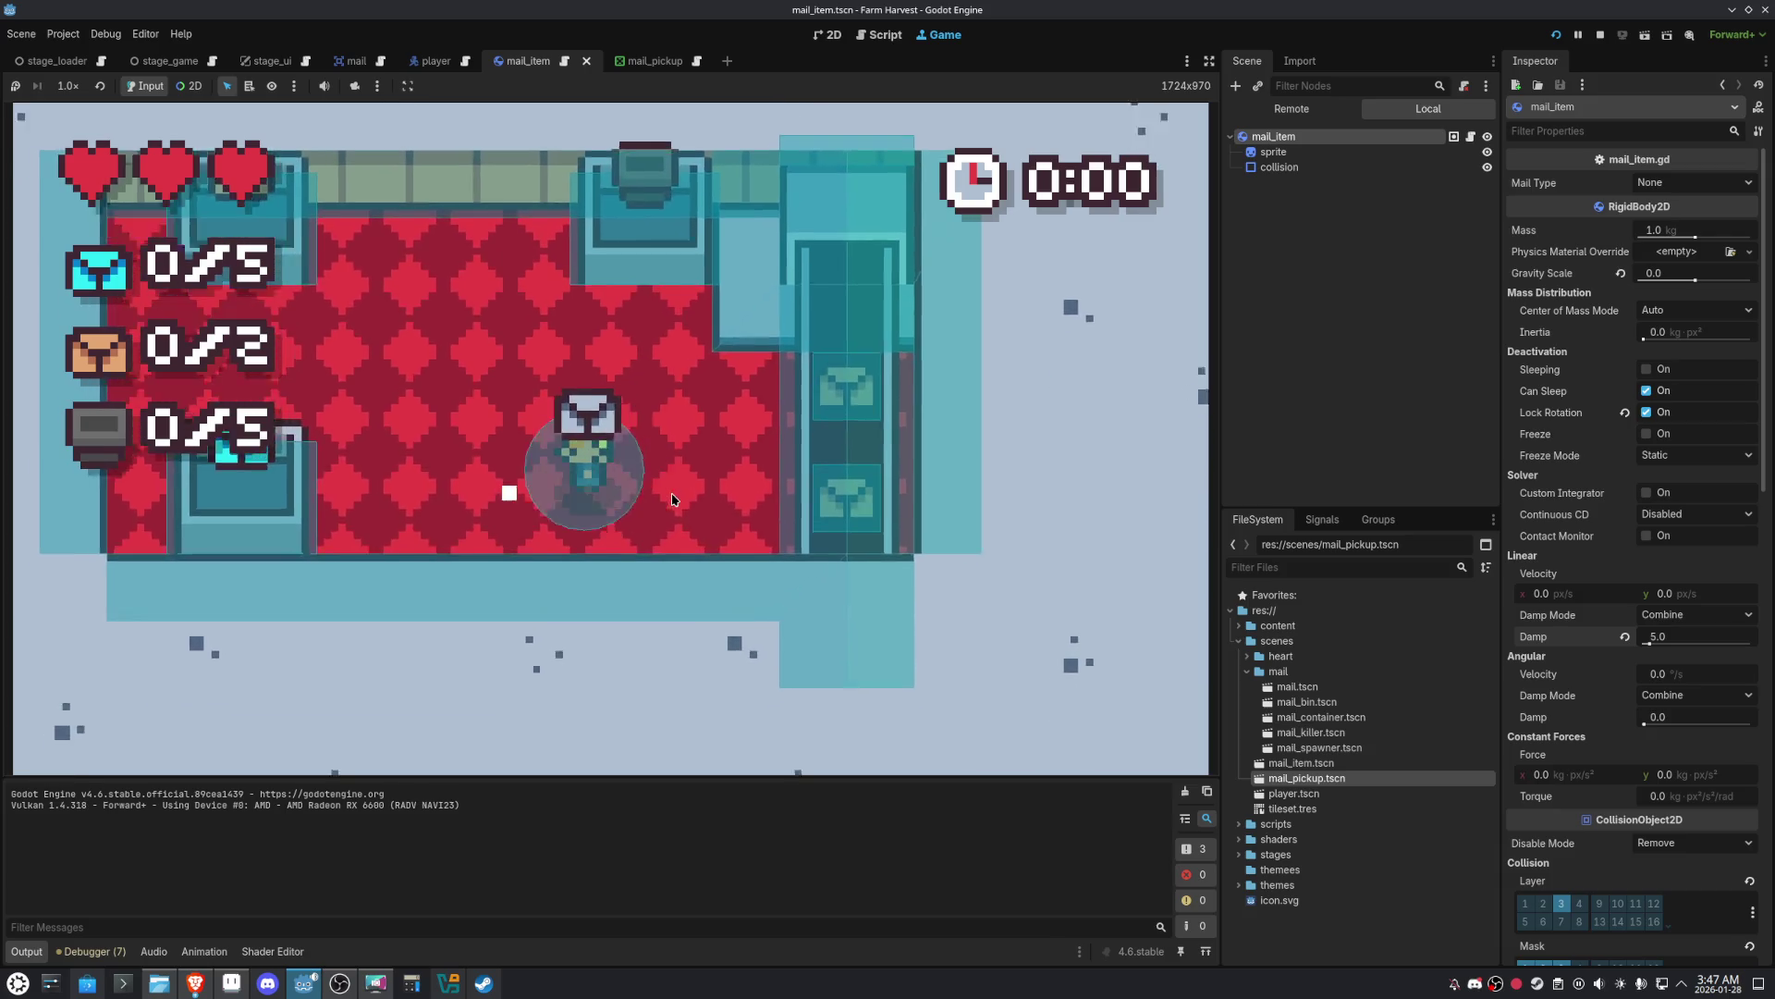
key("Left")
key("space")
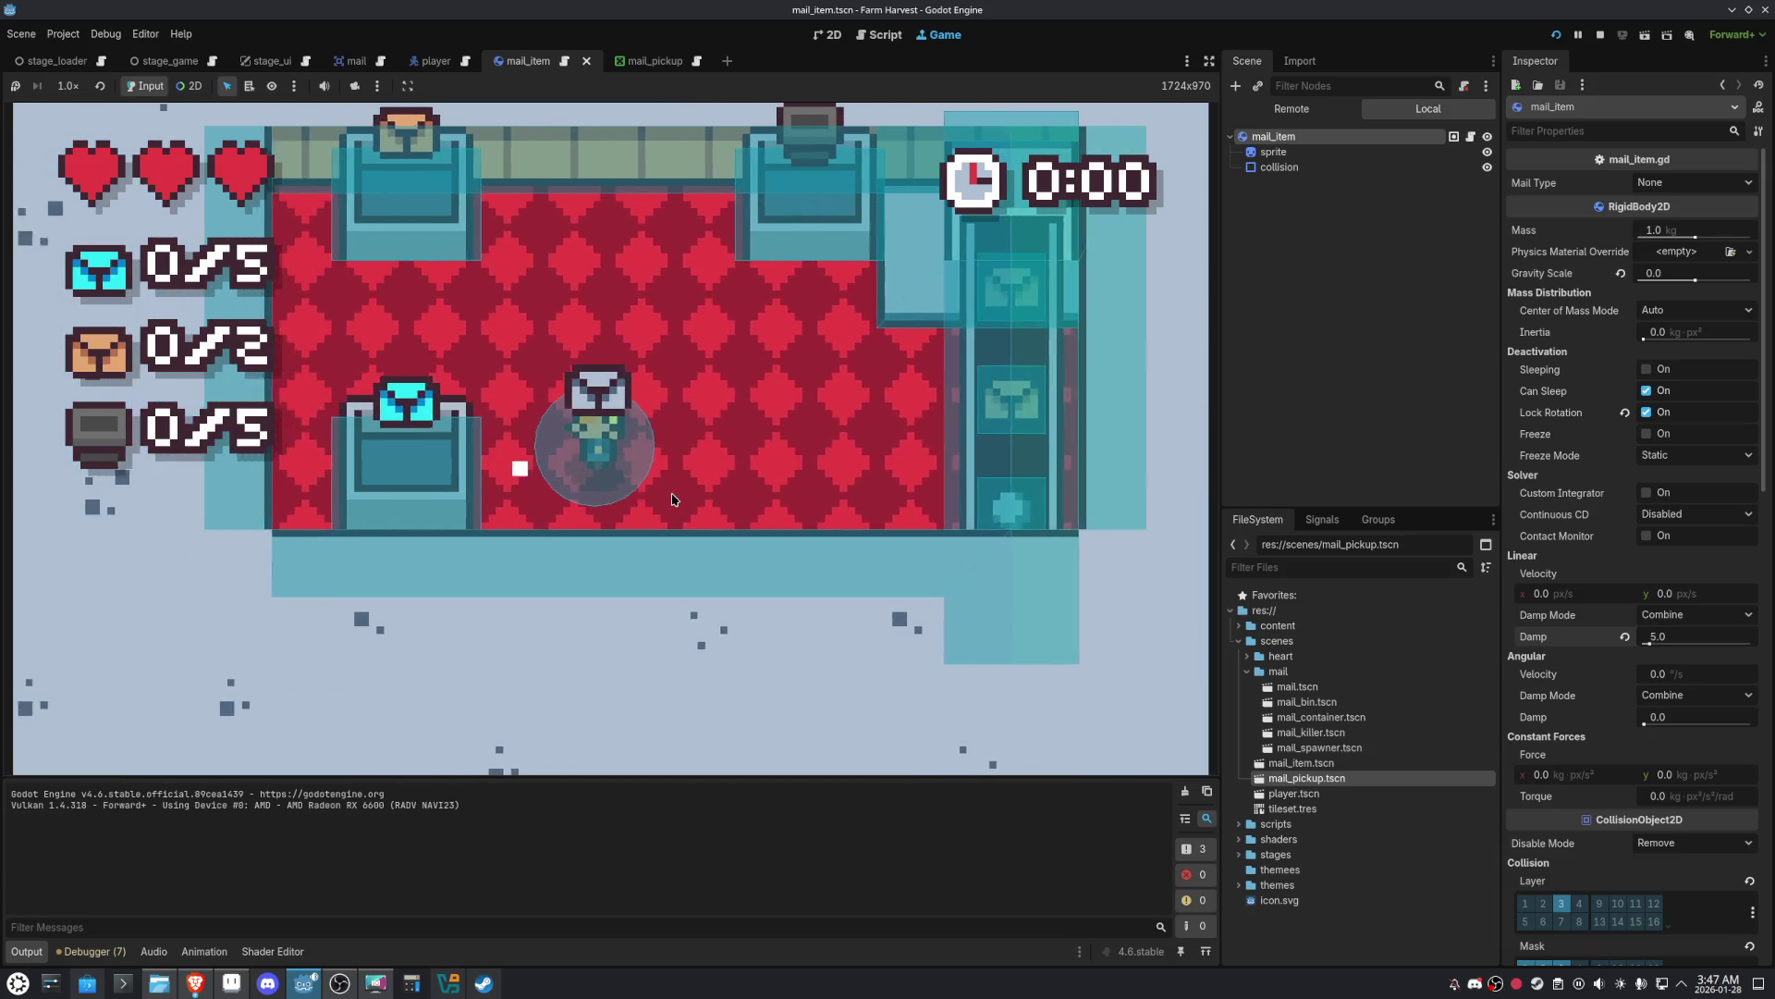
Change the linear damp to 4.0, then throw mail grabbed from the conveyor
left_click(1681, 637)
type("4.0")
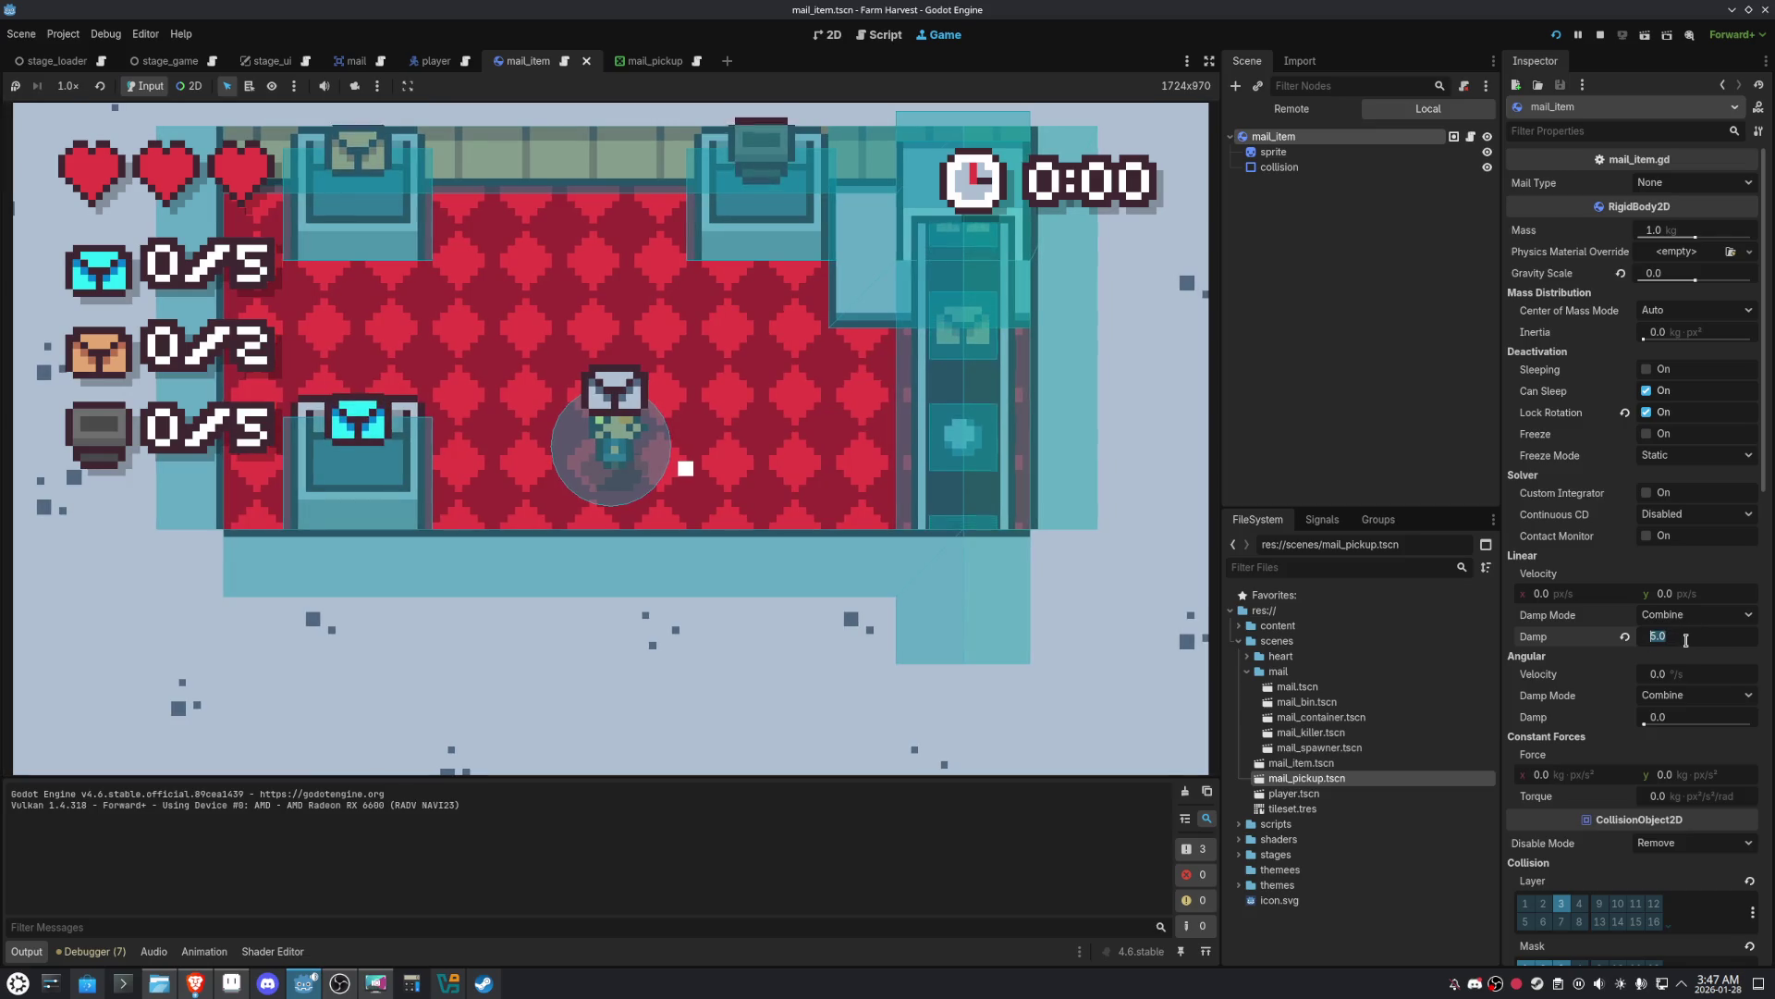
key("Return")
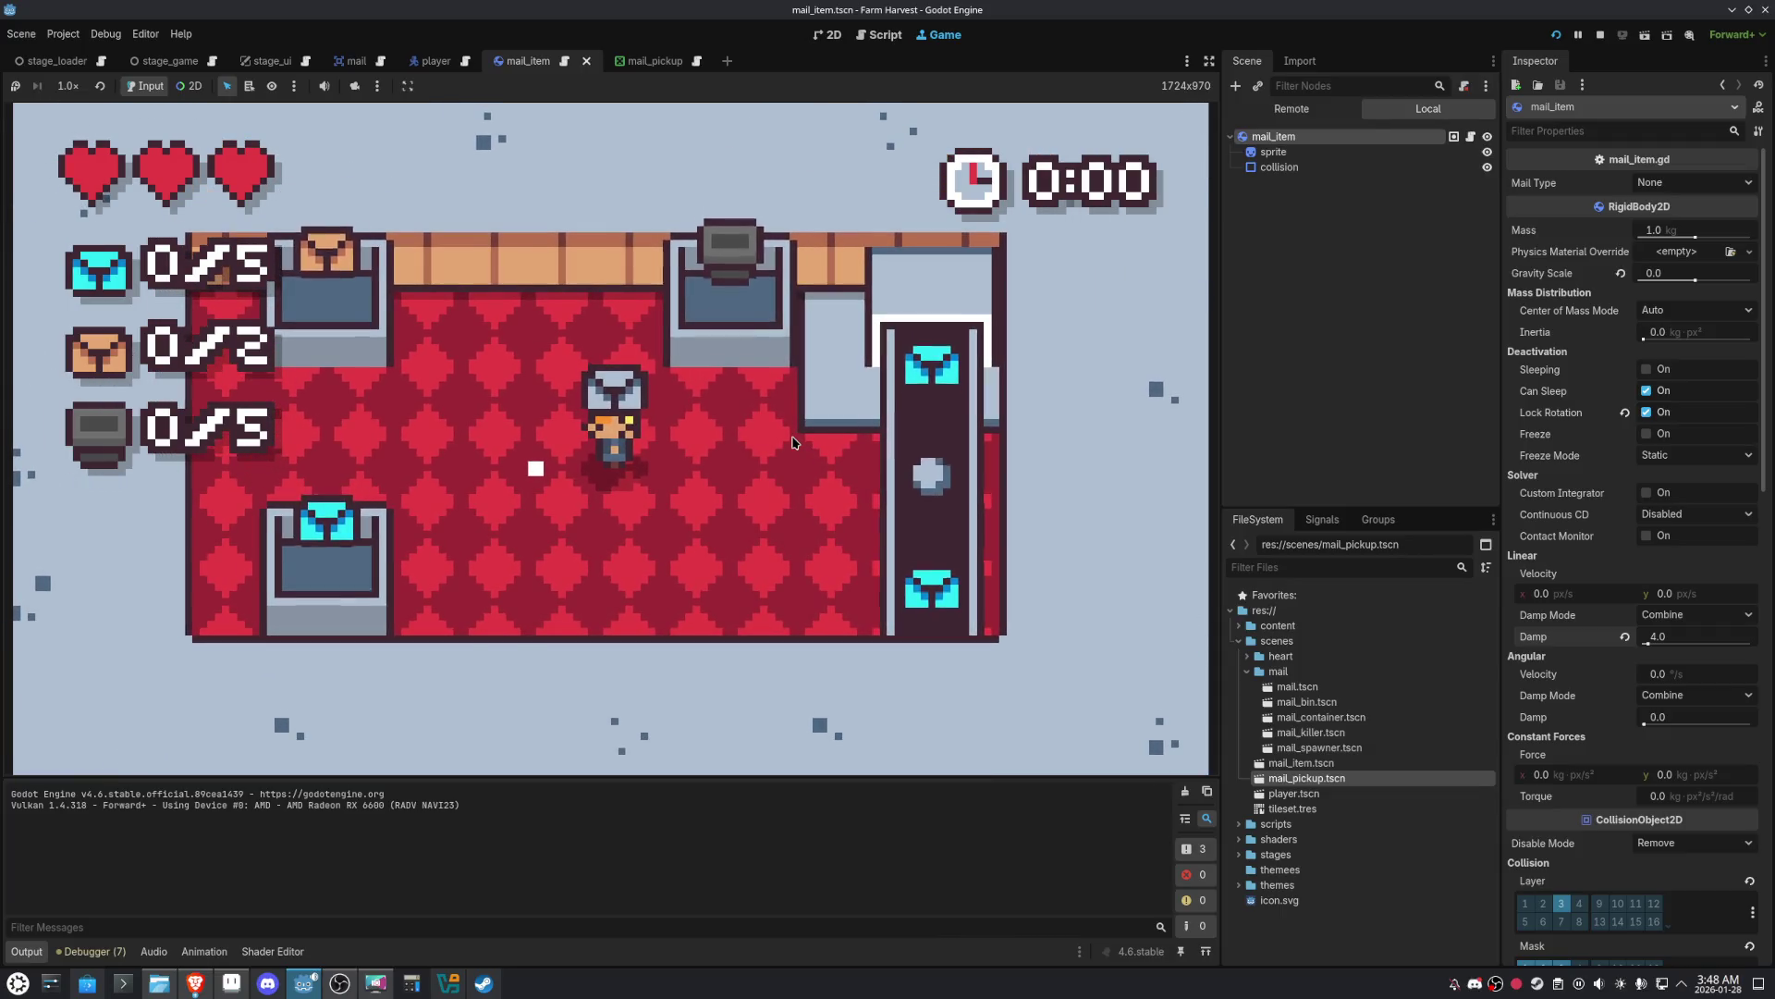
key("space")
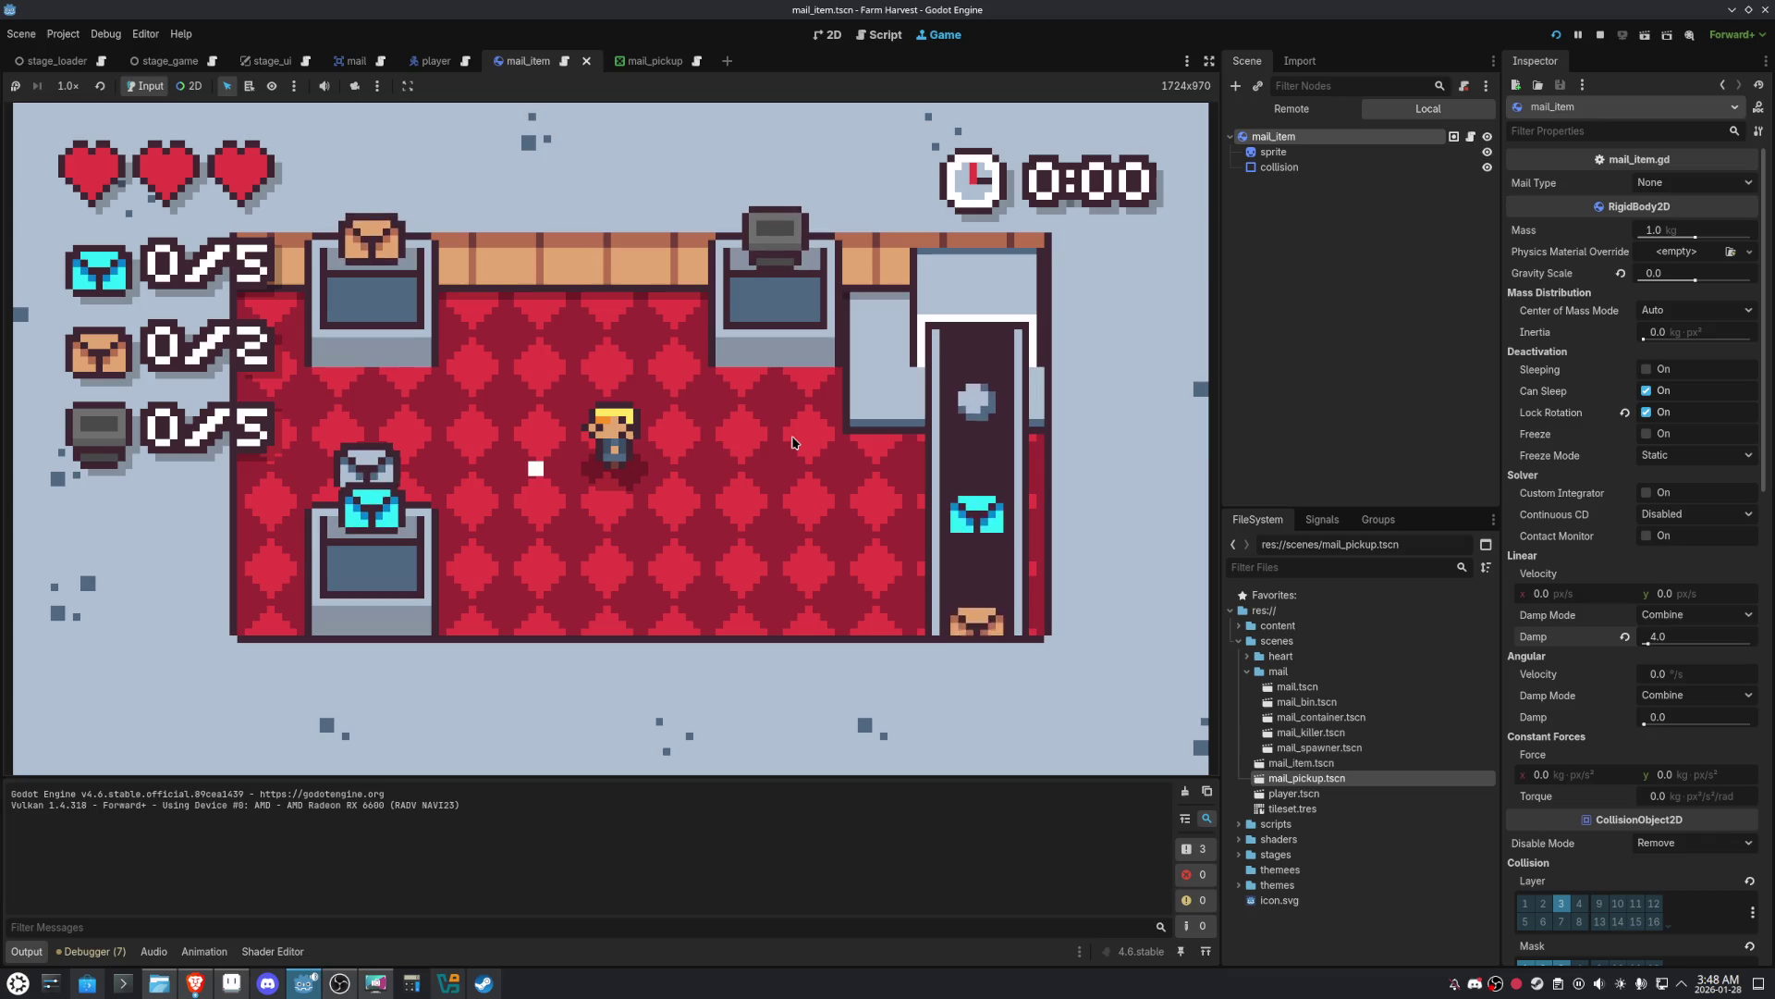
key("d")
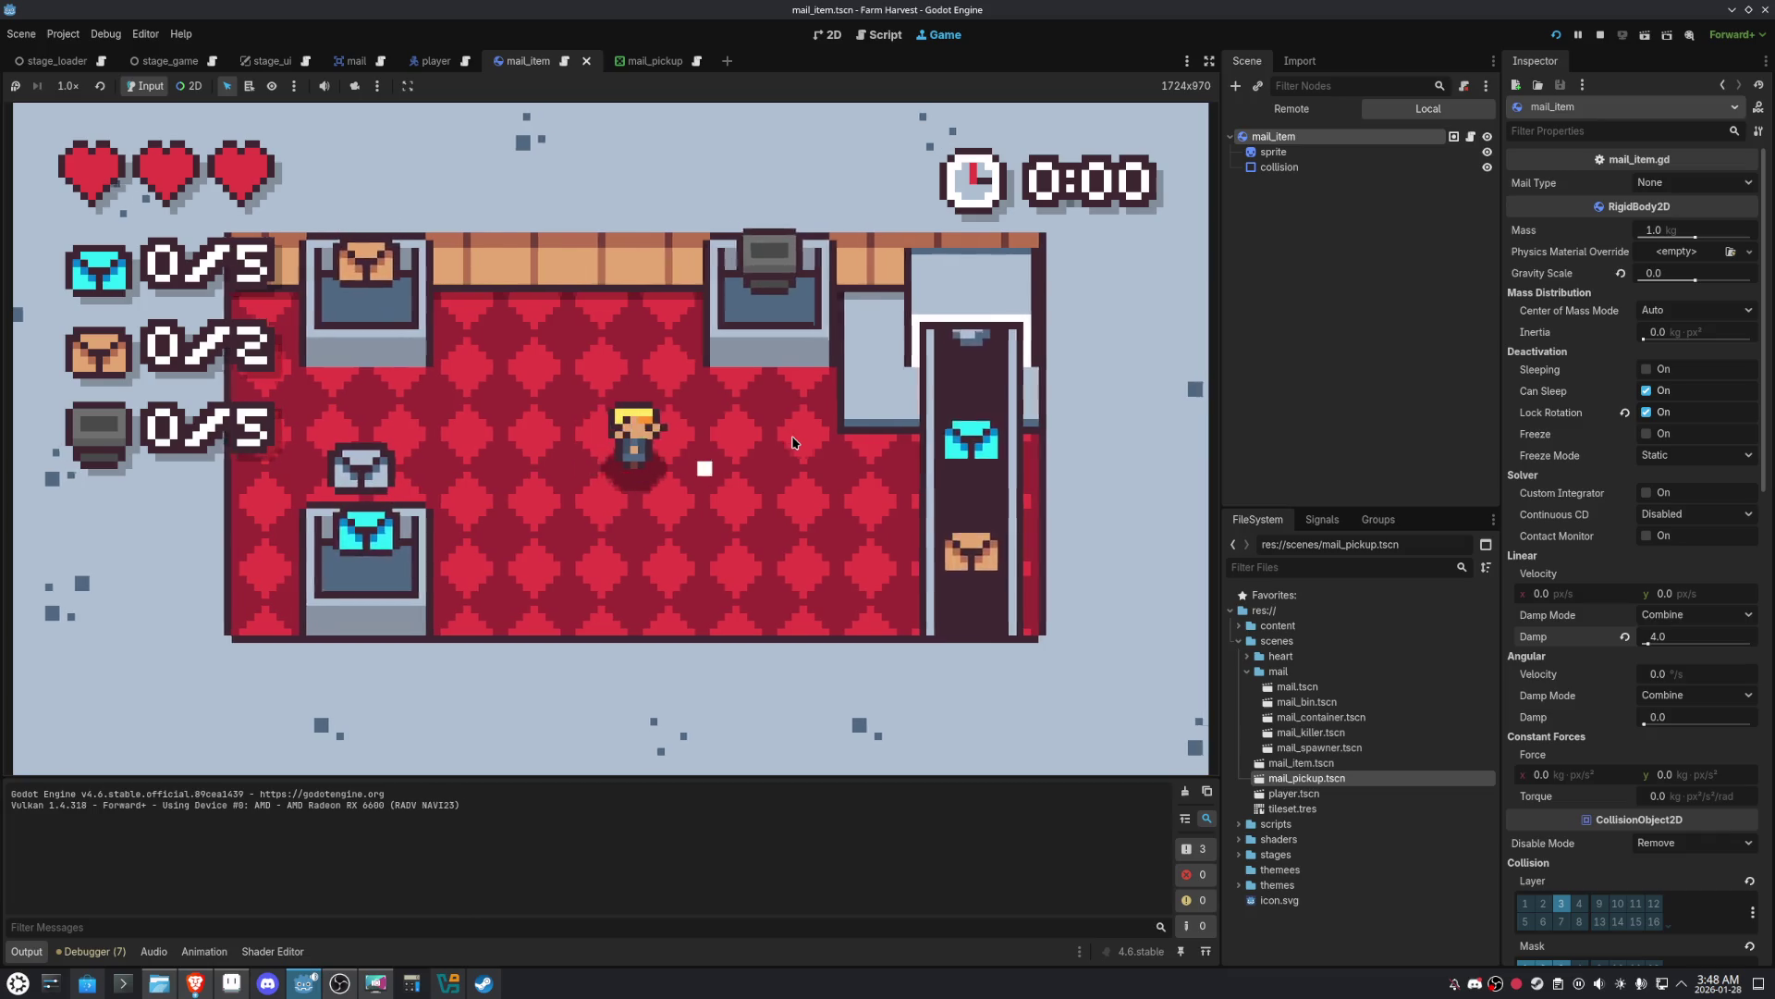
key("space")
key("a")
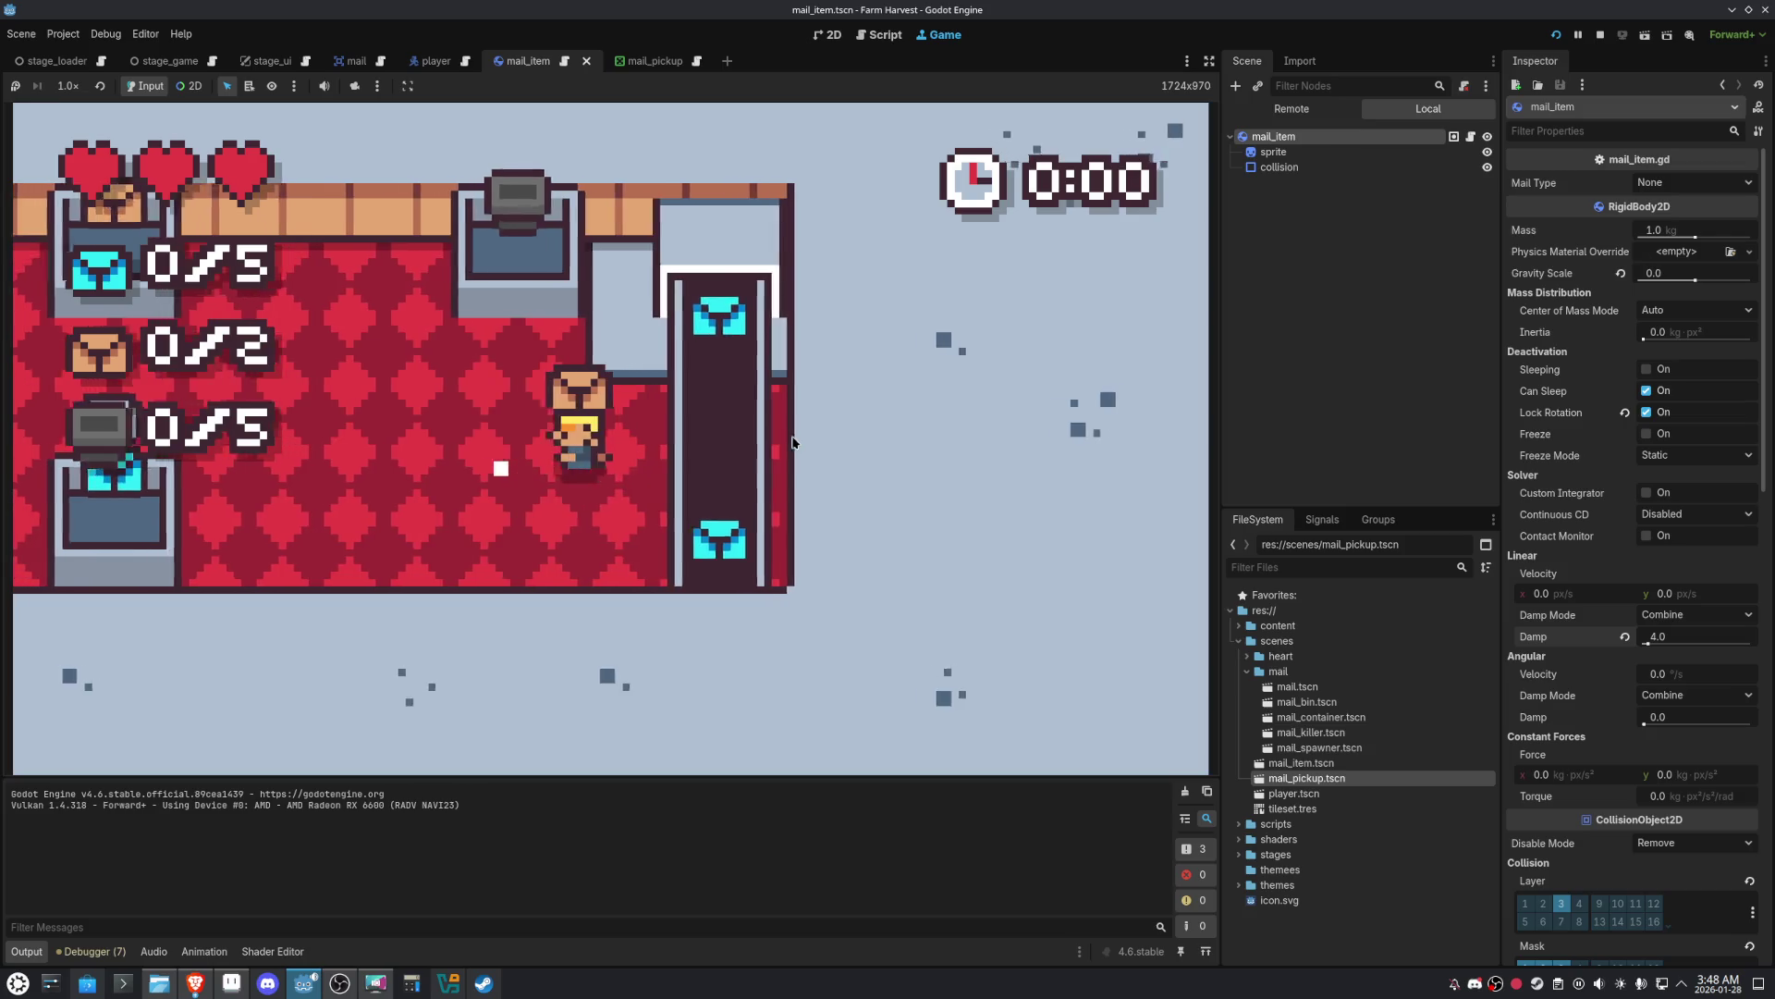
key("space")
Pick the thrown mail off the floor, throw it left again, then stop the game
key("a")
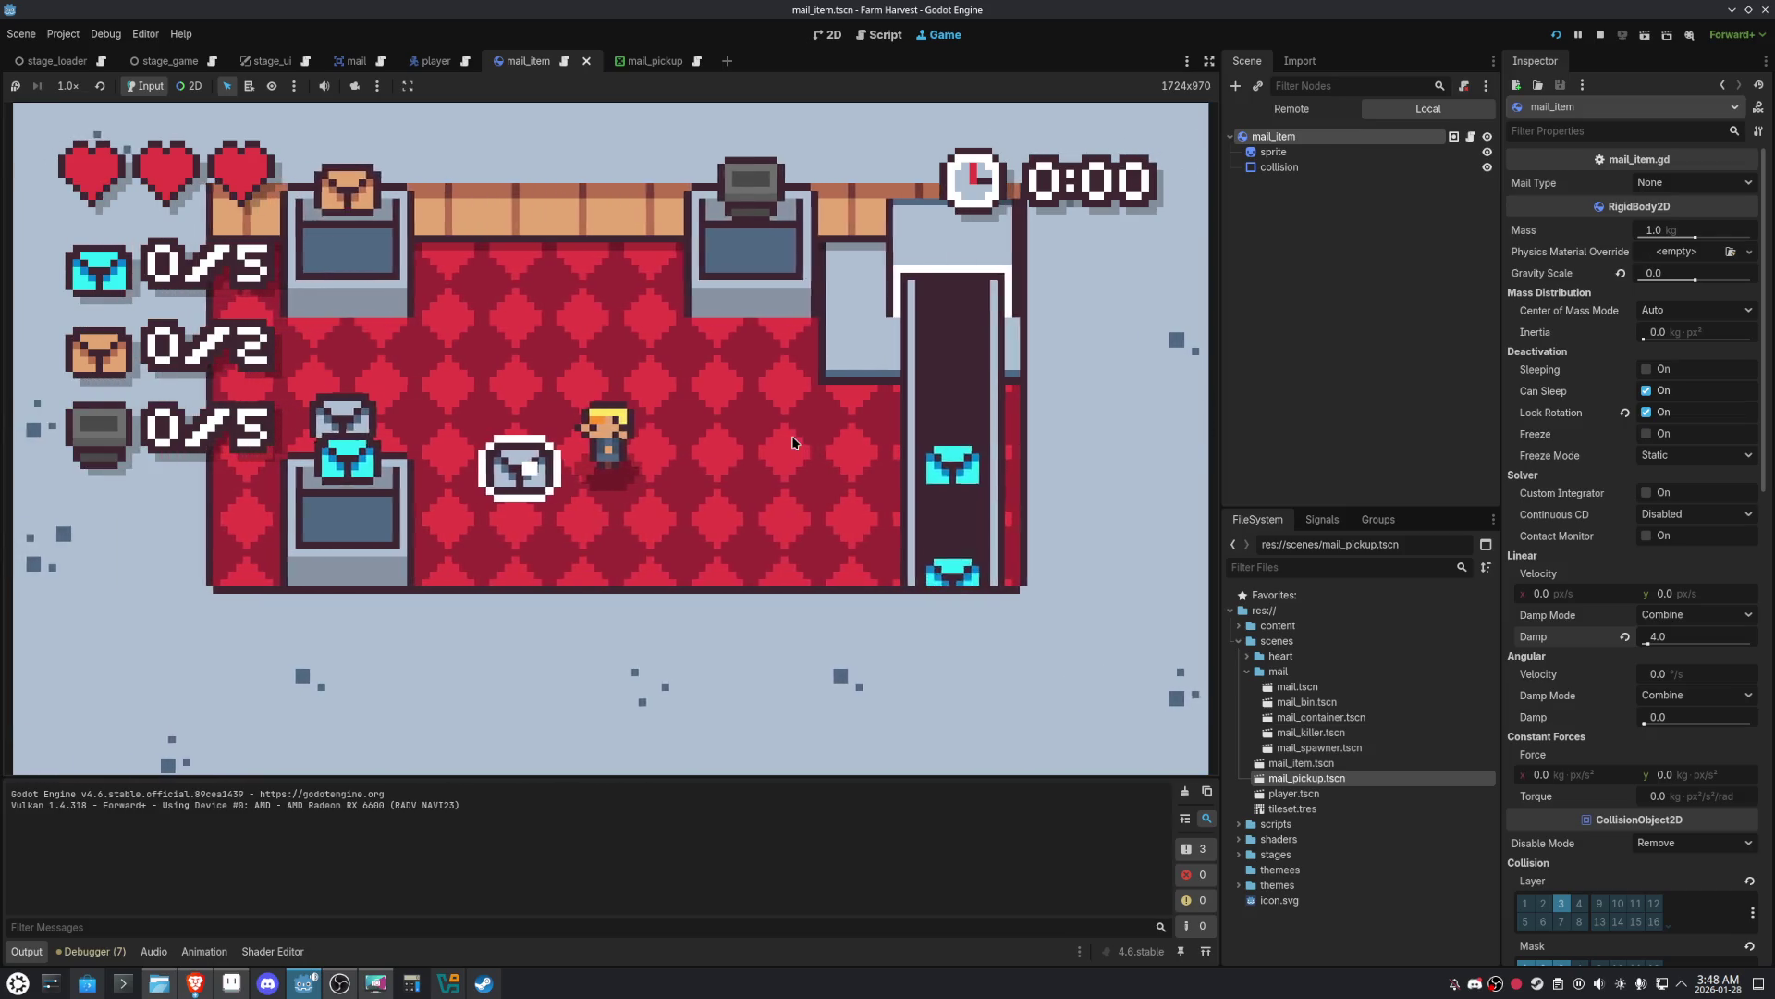
key("space")
key("a")
key("space")
key("d")
key("space")
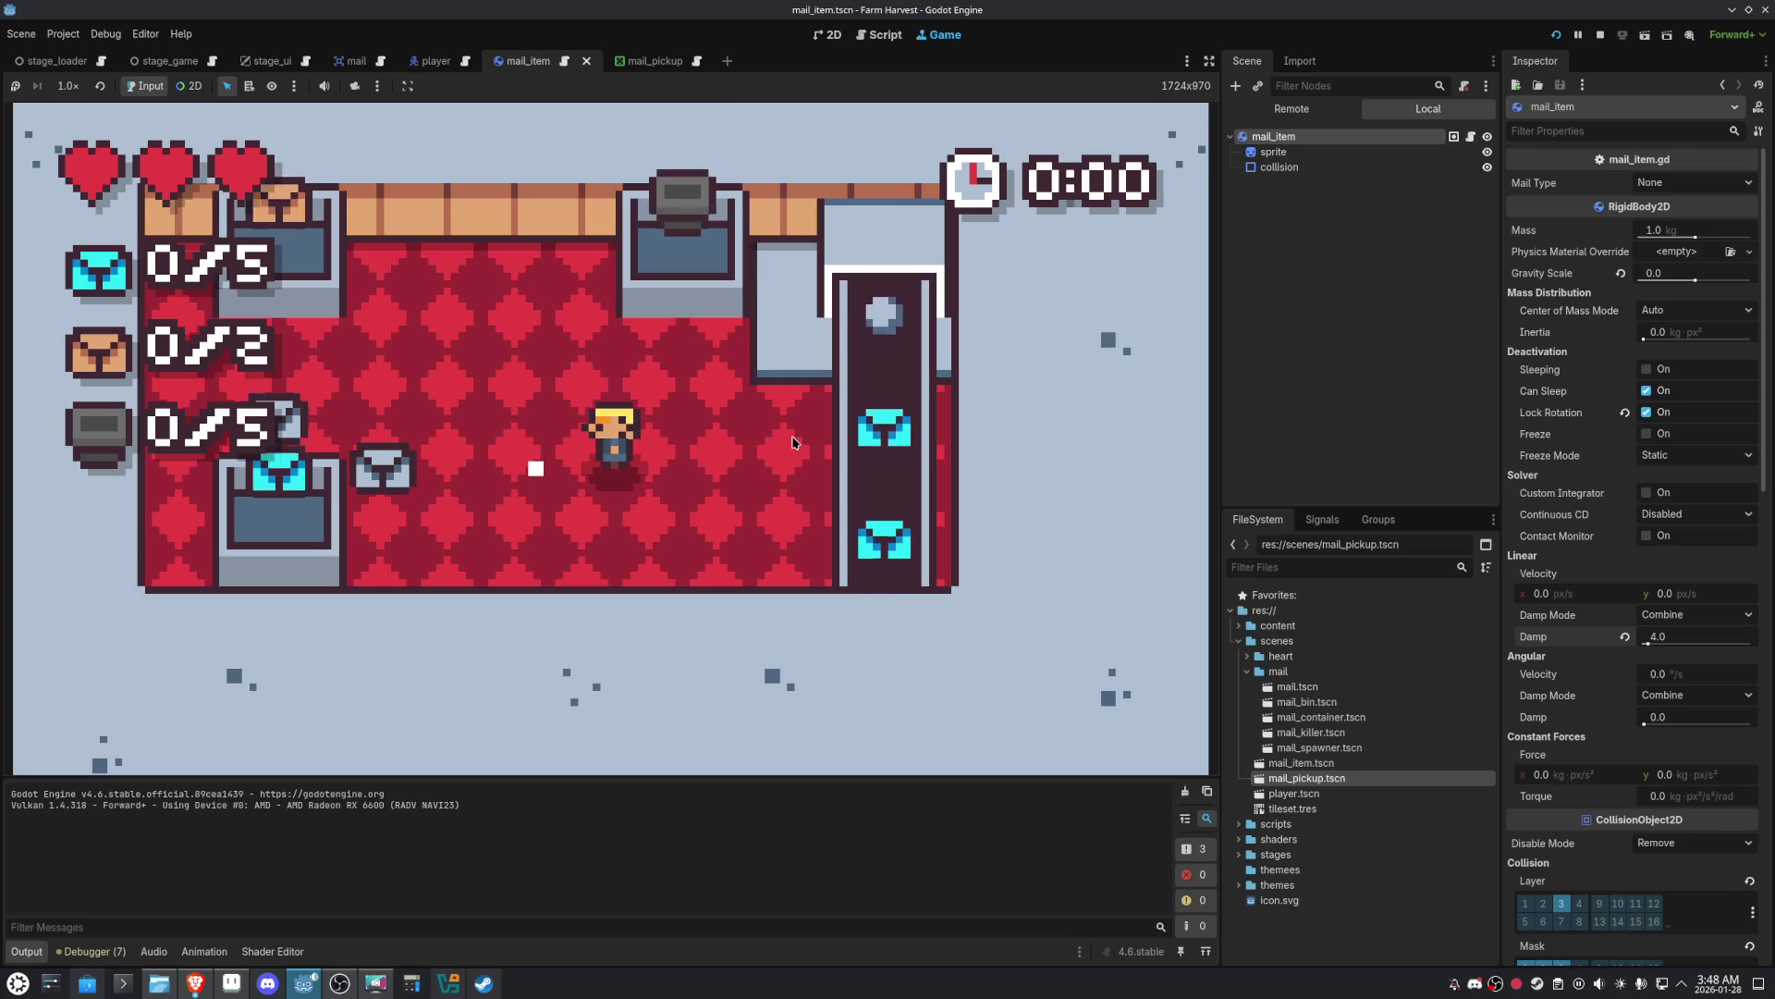
key("a")
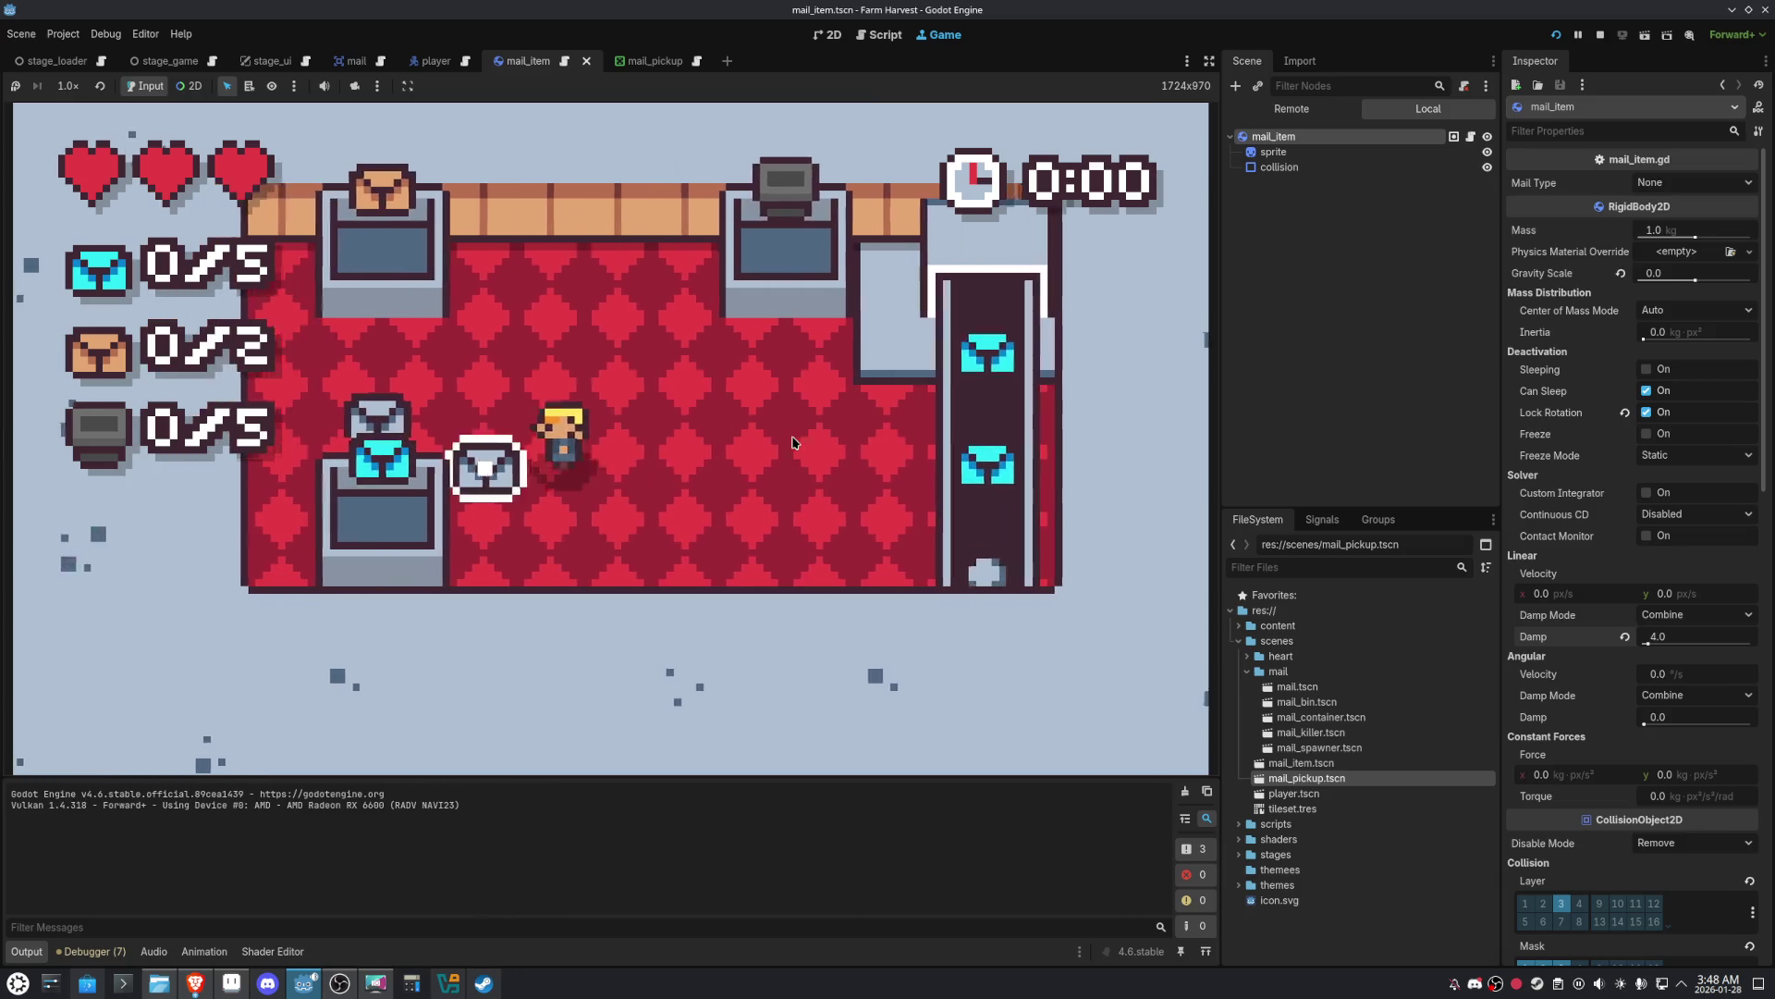
key("space")
key("d")
key("a")
key("space")
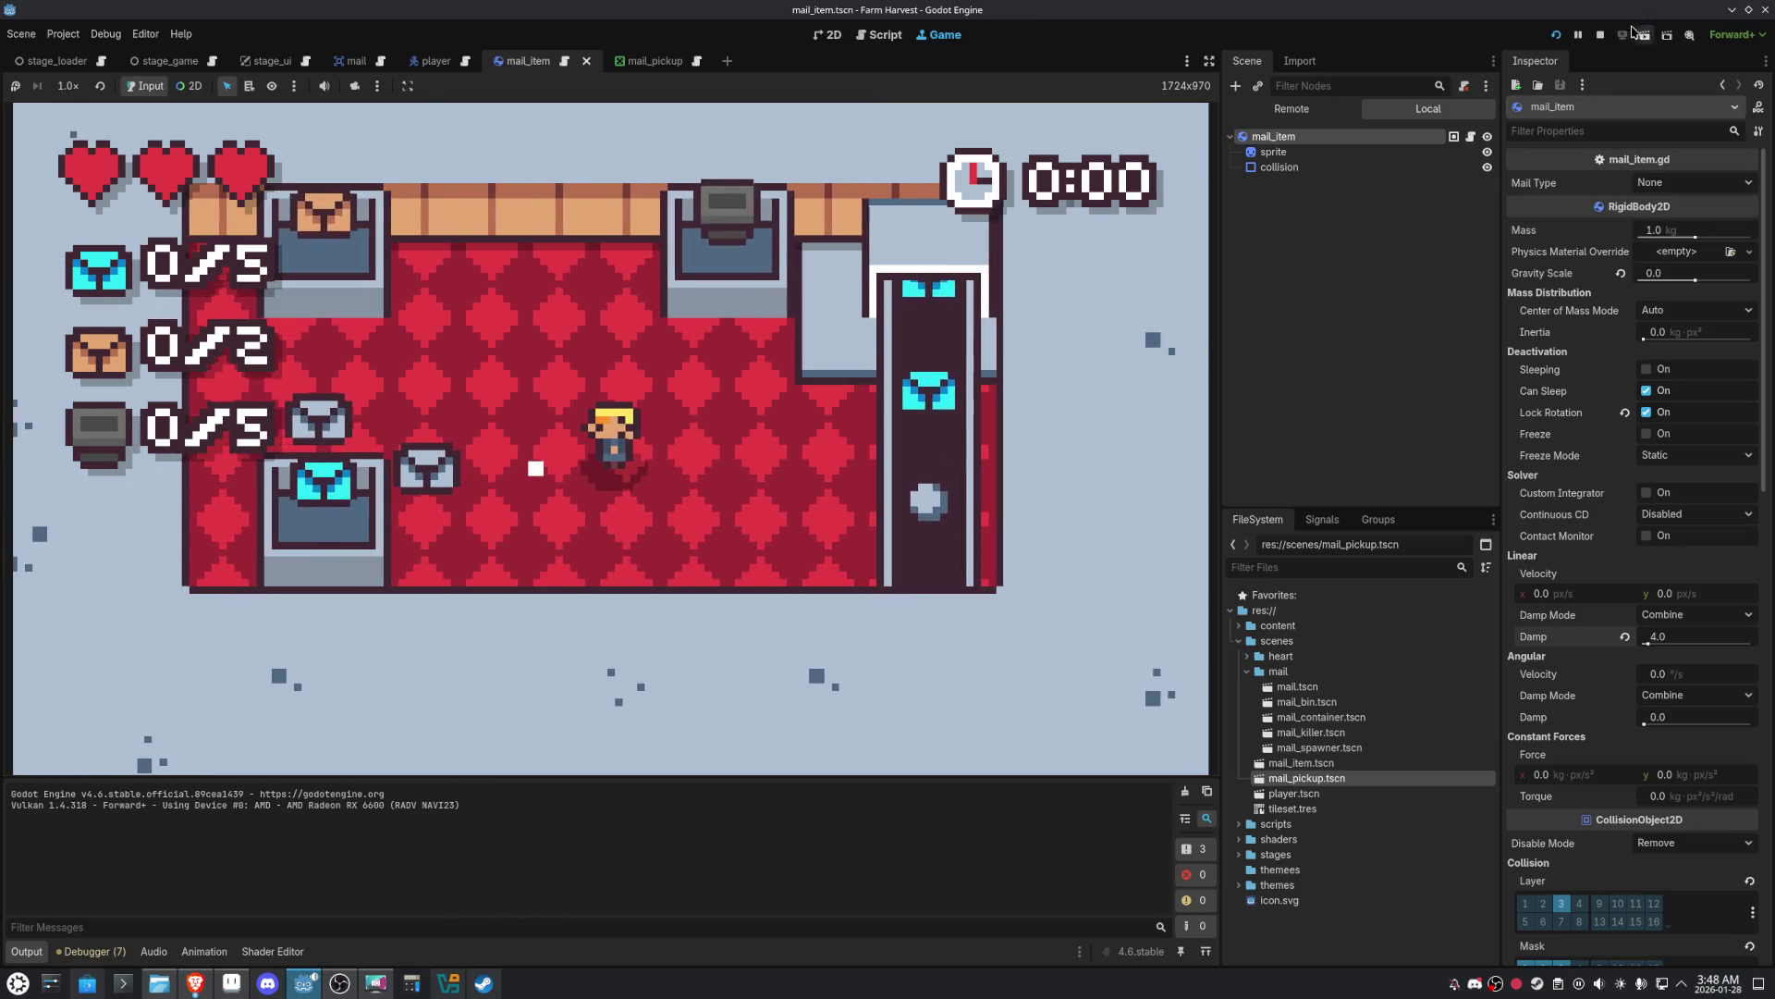
left_click(1601, 34)
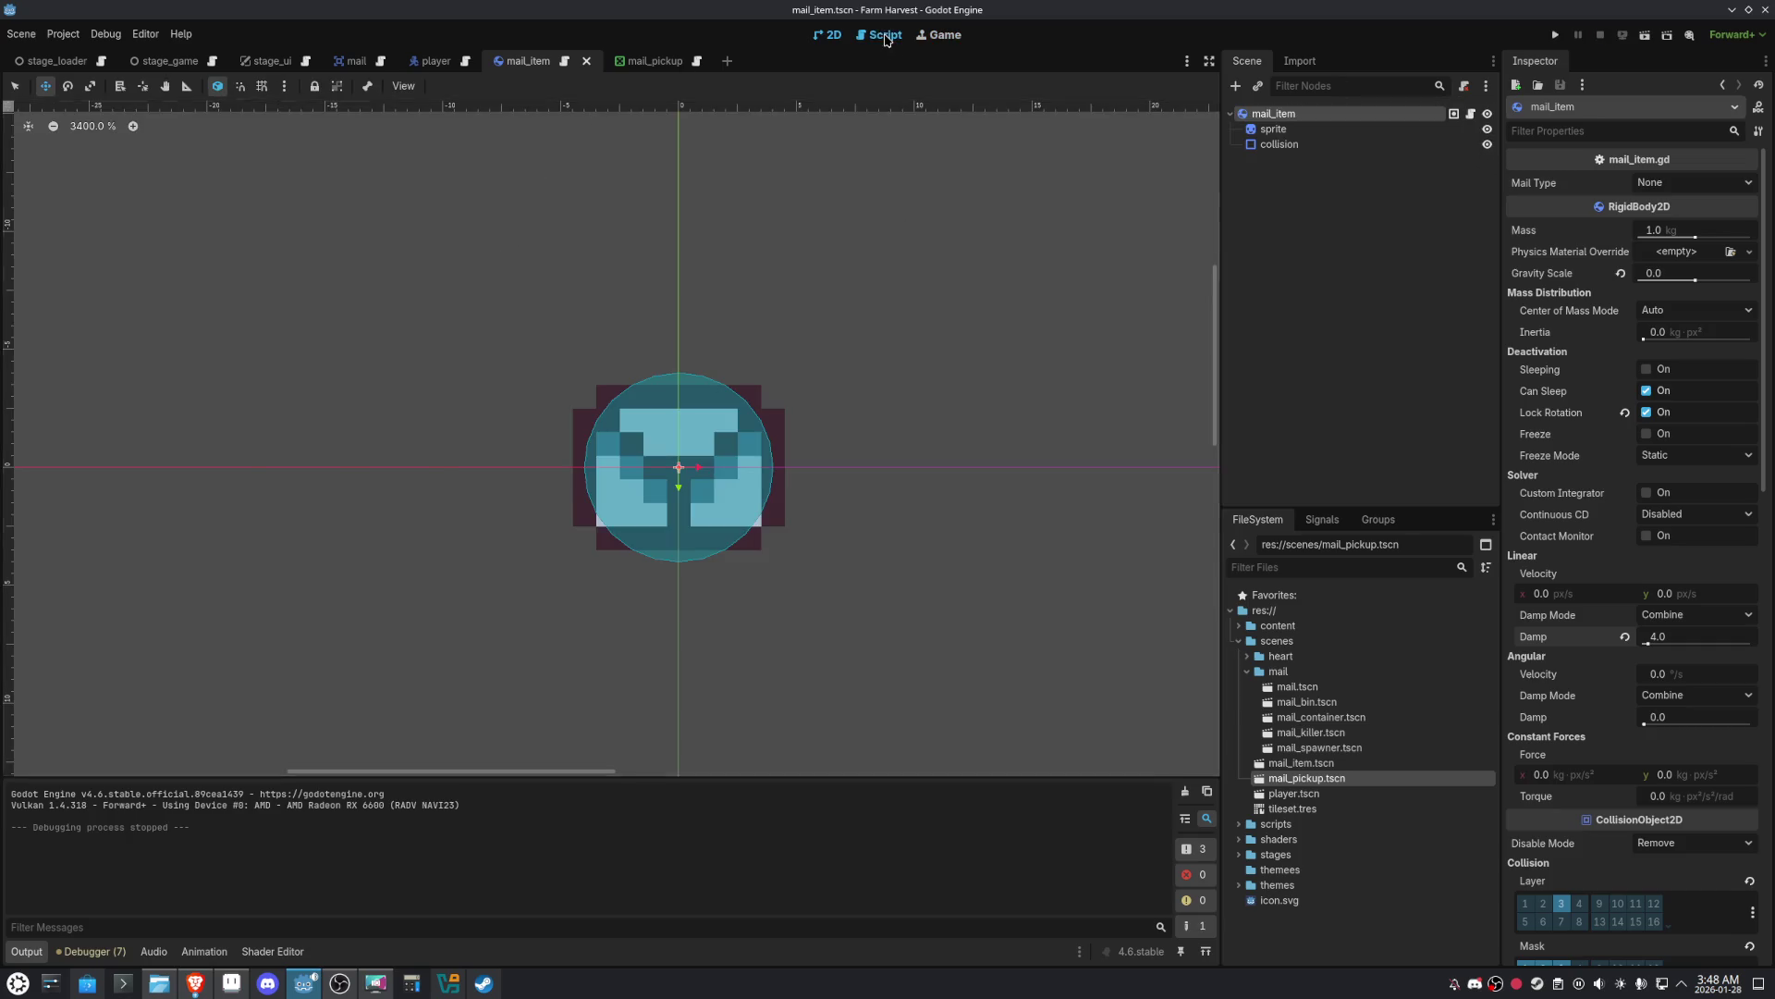
Bring up player.gd in the Script editor and scroll through the throw_item code
left_click(886, 37)
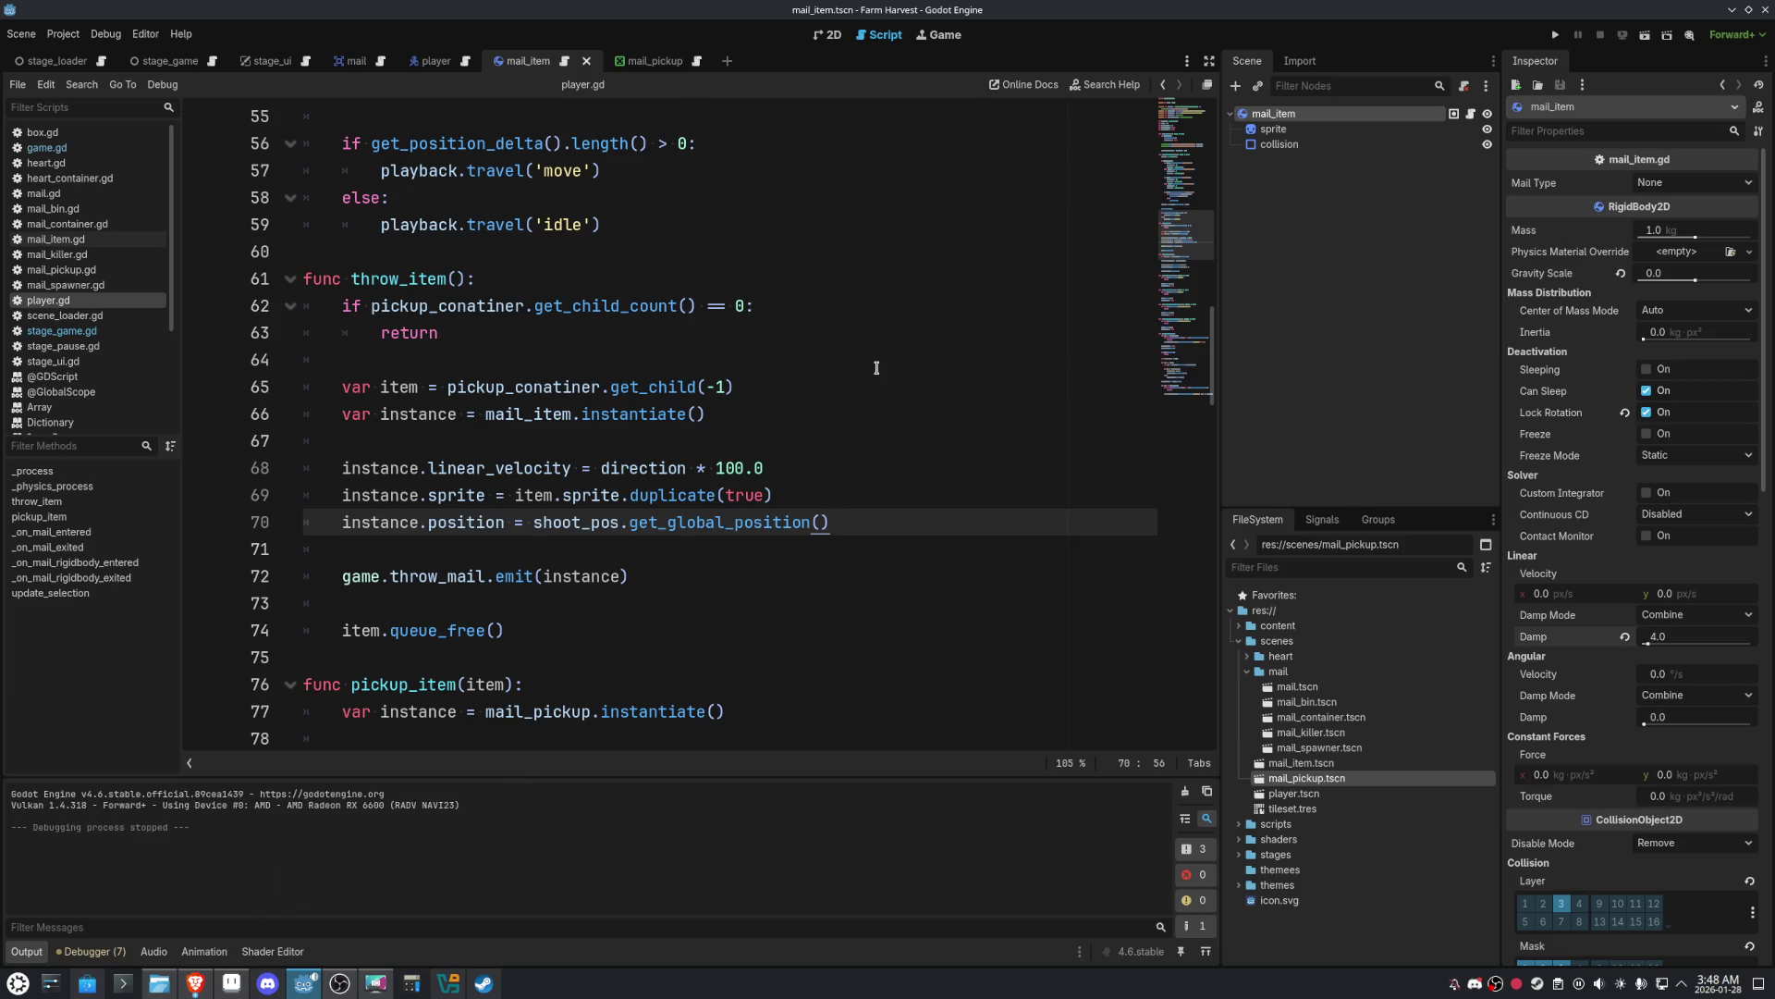
left_click(650, 61)
left_click(523, 61)
left_click(880, 477)
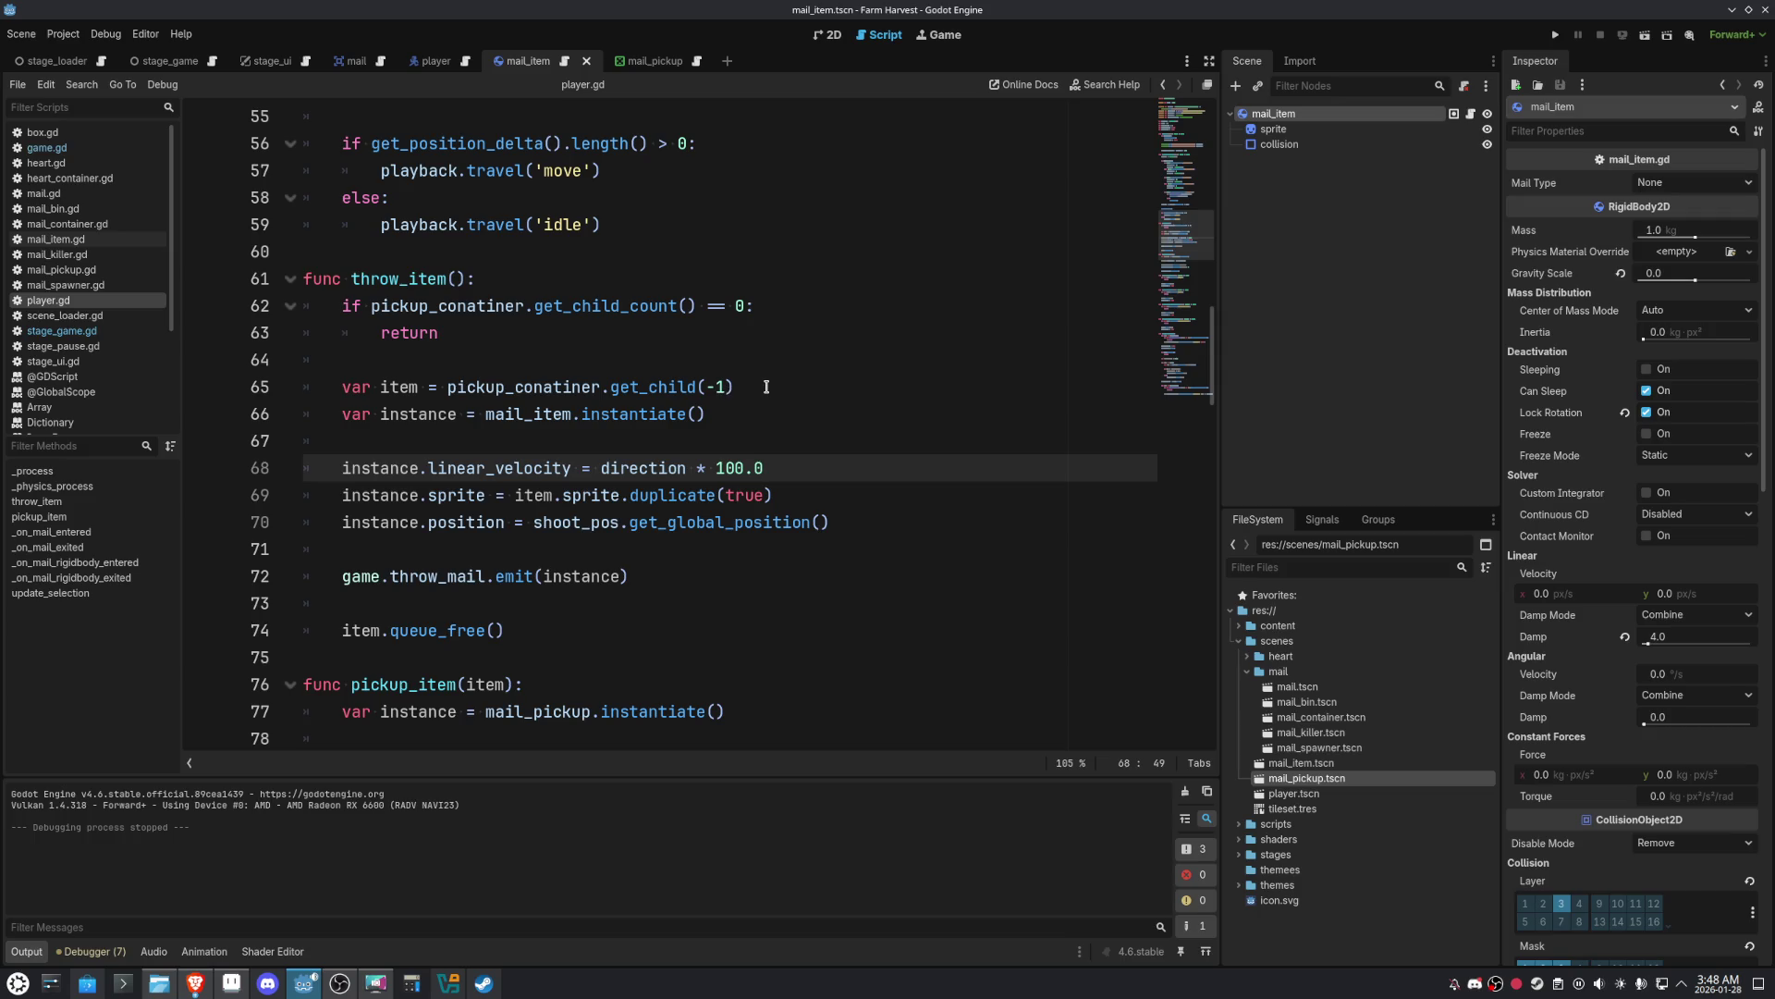
scroll(767, 387, "up", 3)
scroll(777, 387, "down", 3)
scroll(759, 395, "up", 2)
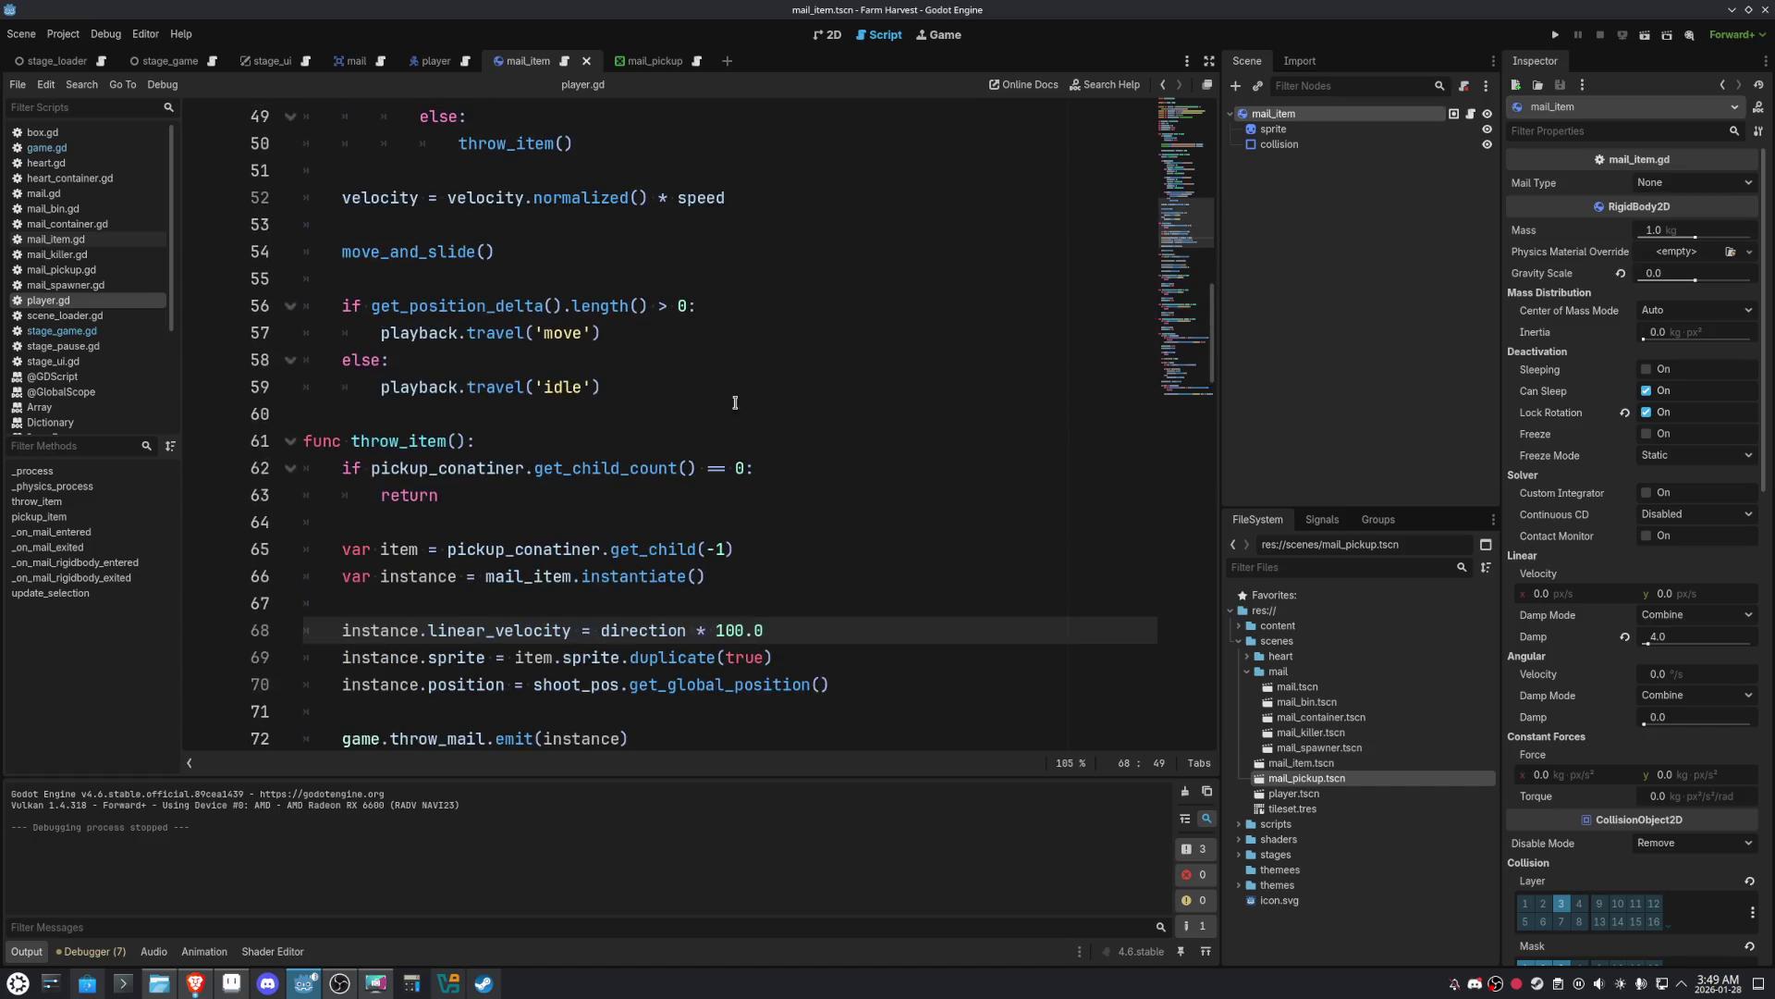
scroll(865, 553, "up", 4)
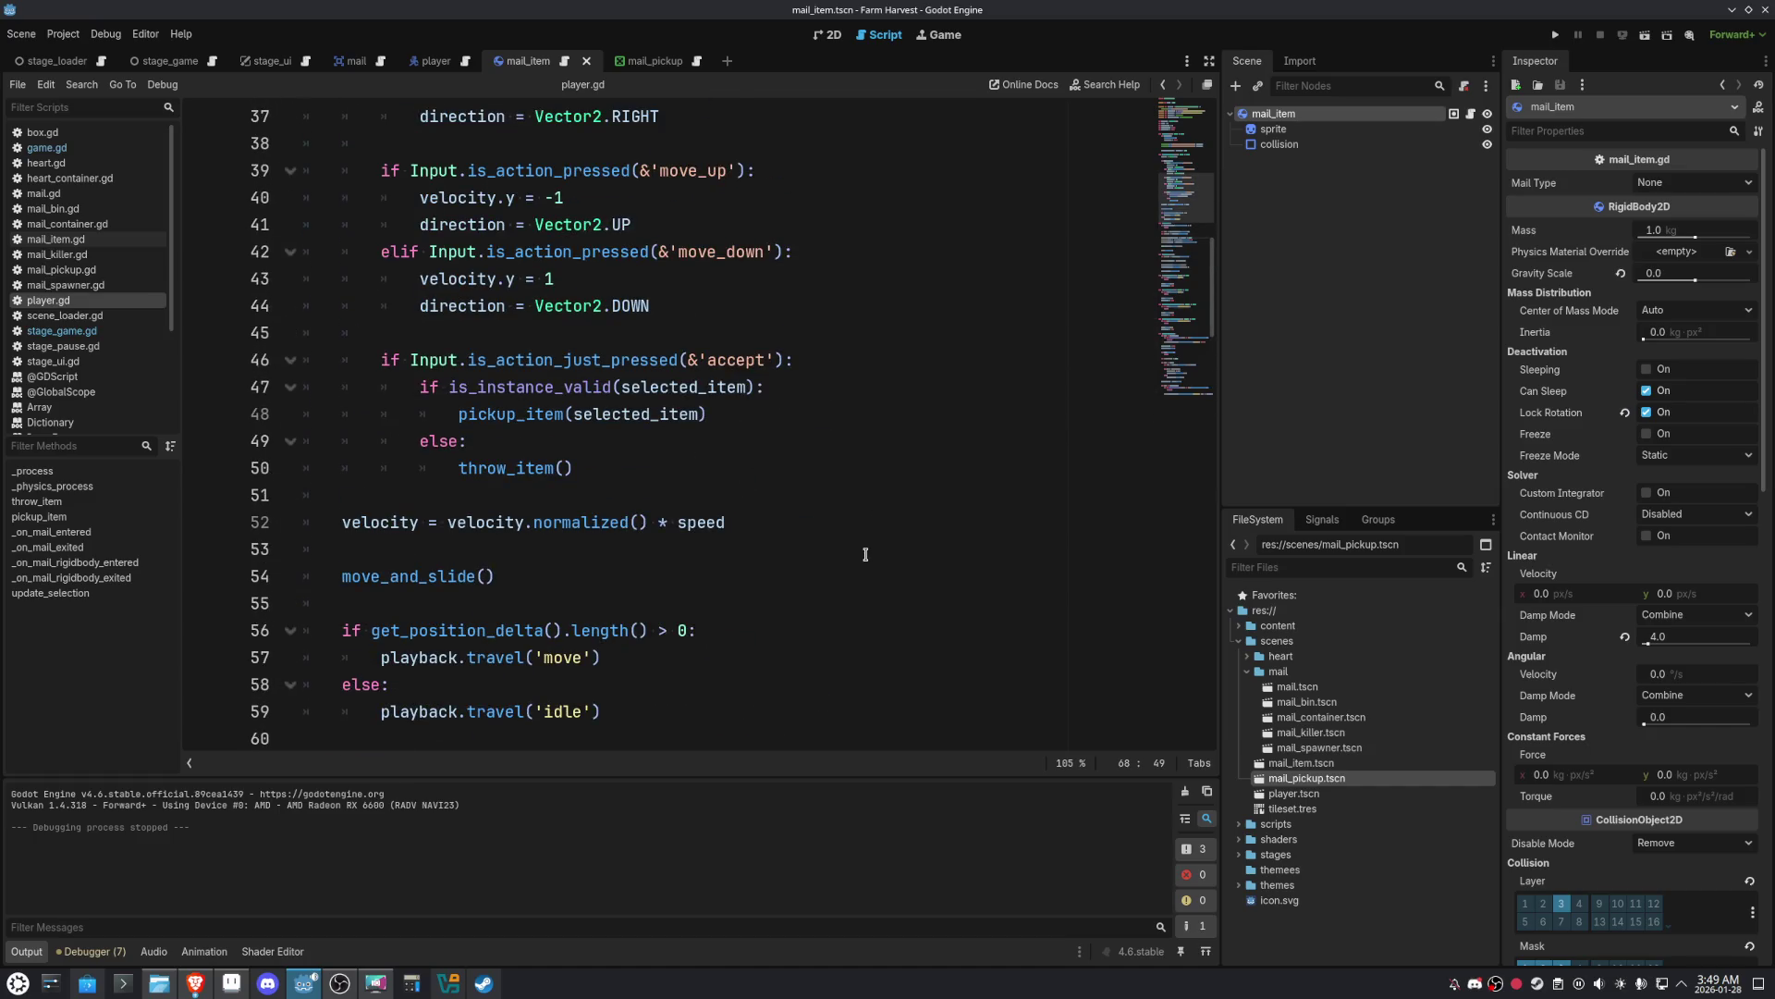
Check the is_instance_valid documentation, then jump to the pickup_item function definition
left_click(485, 389, "ctrl")
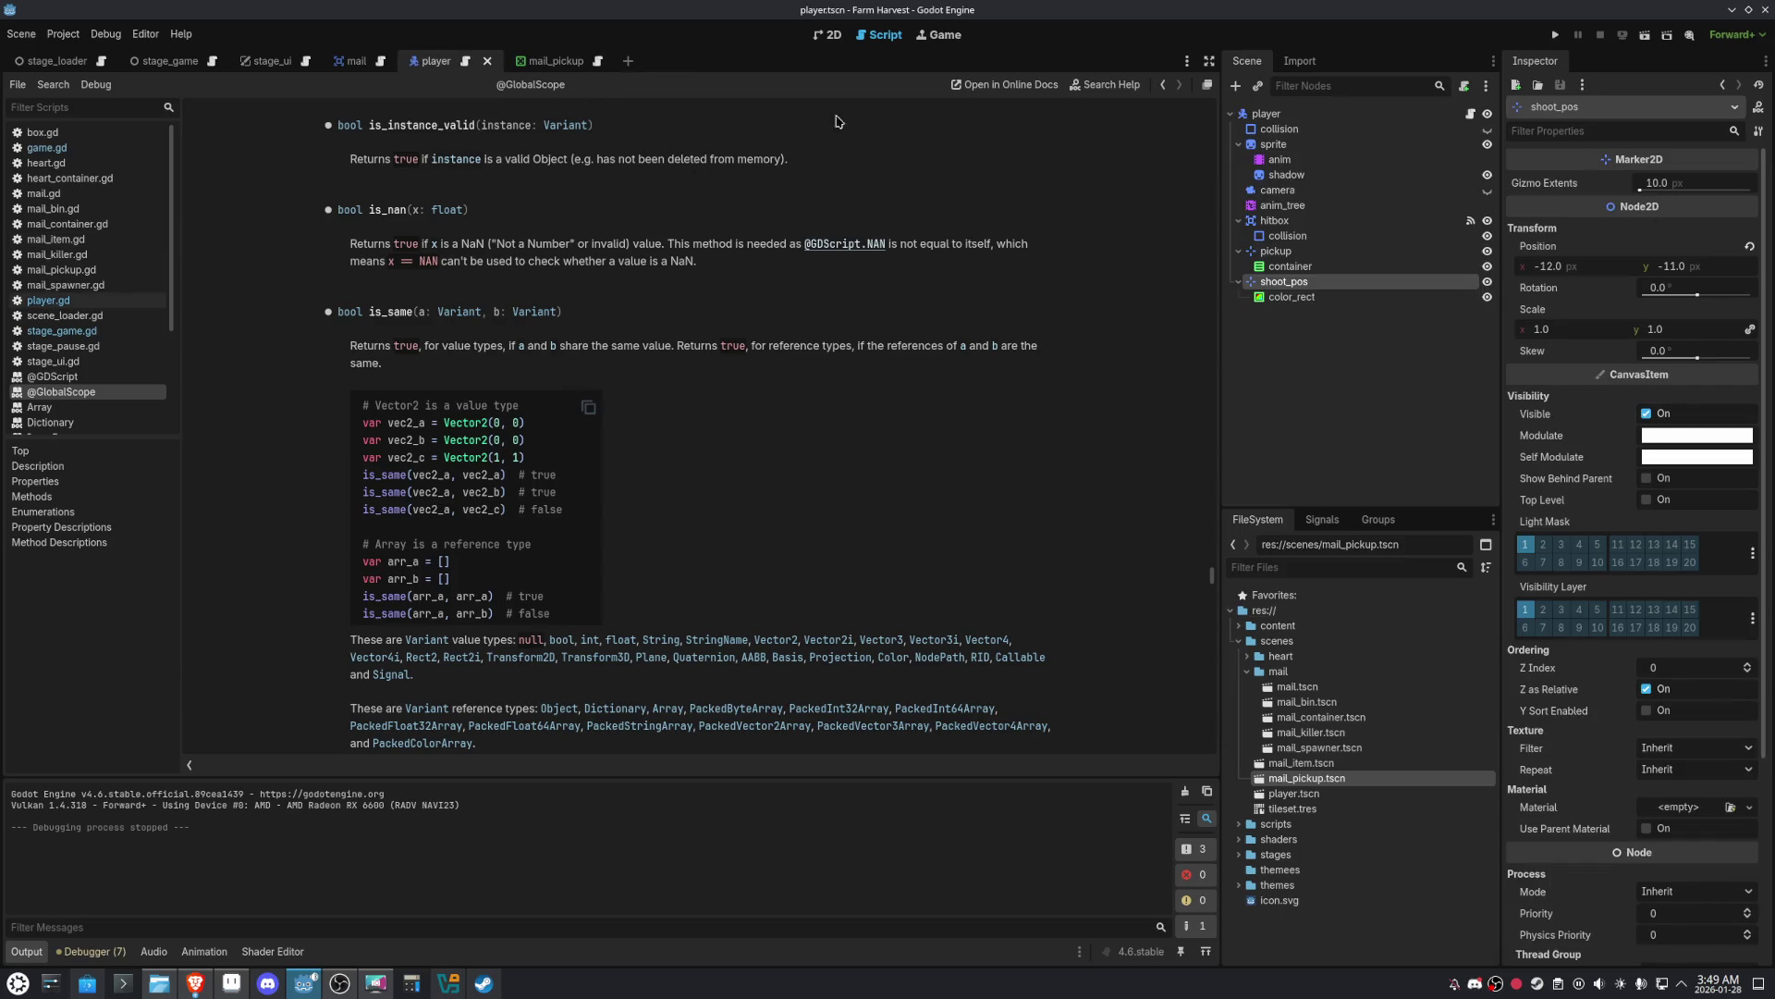
left_click(1470, 113)
left_click(568, 388, "ctrl")
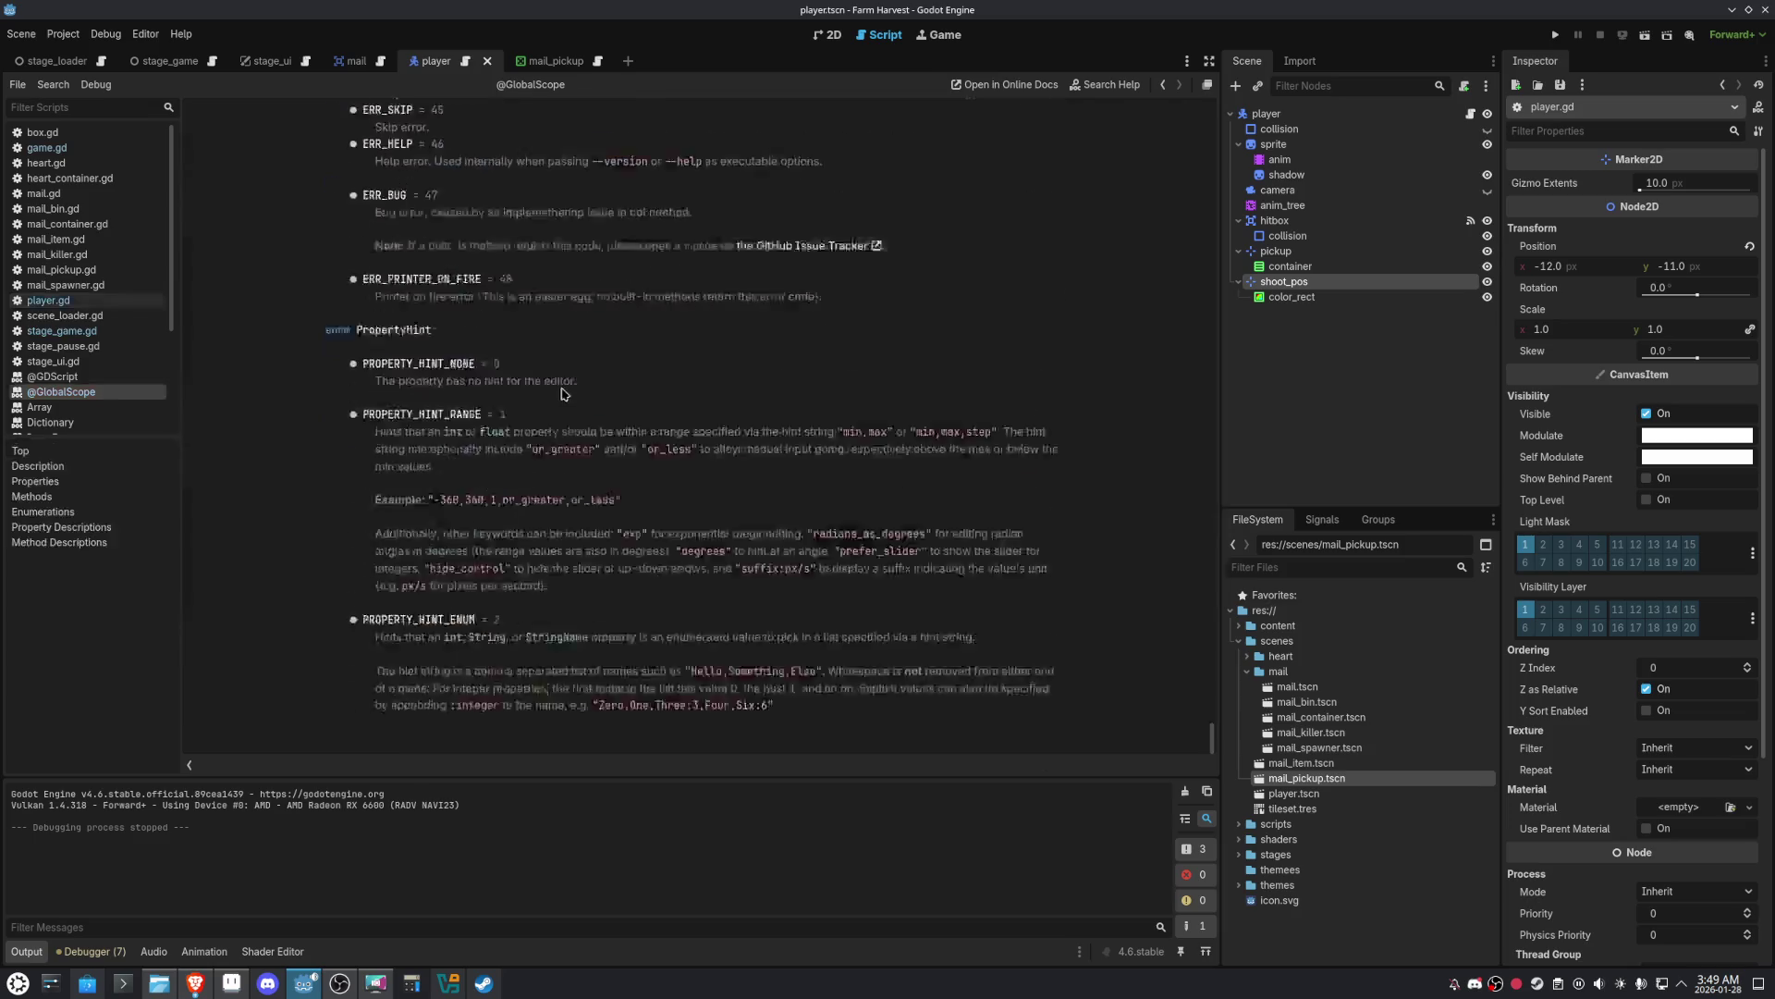
left_click(1470, 113)
left_click(540, 411, "ctrl")
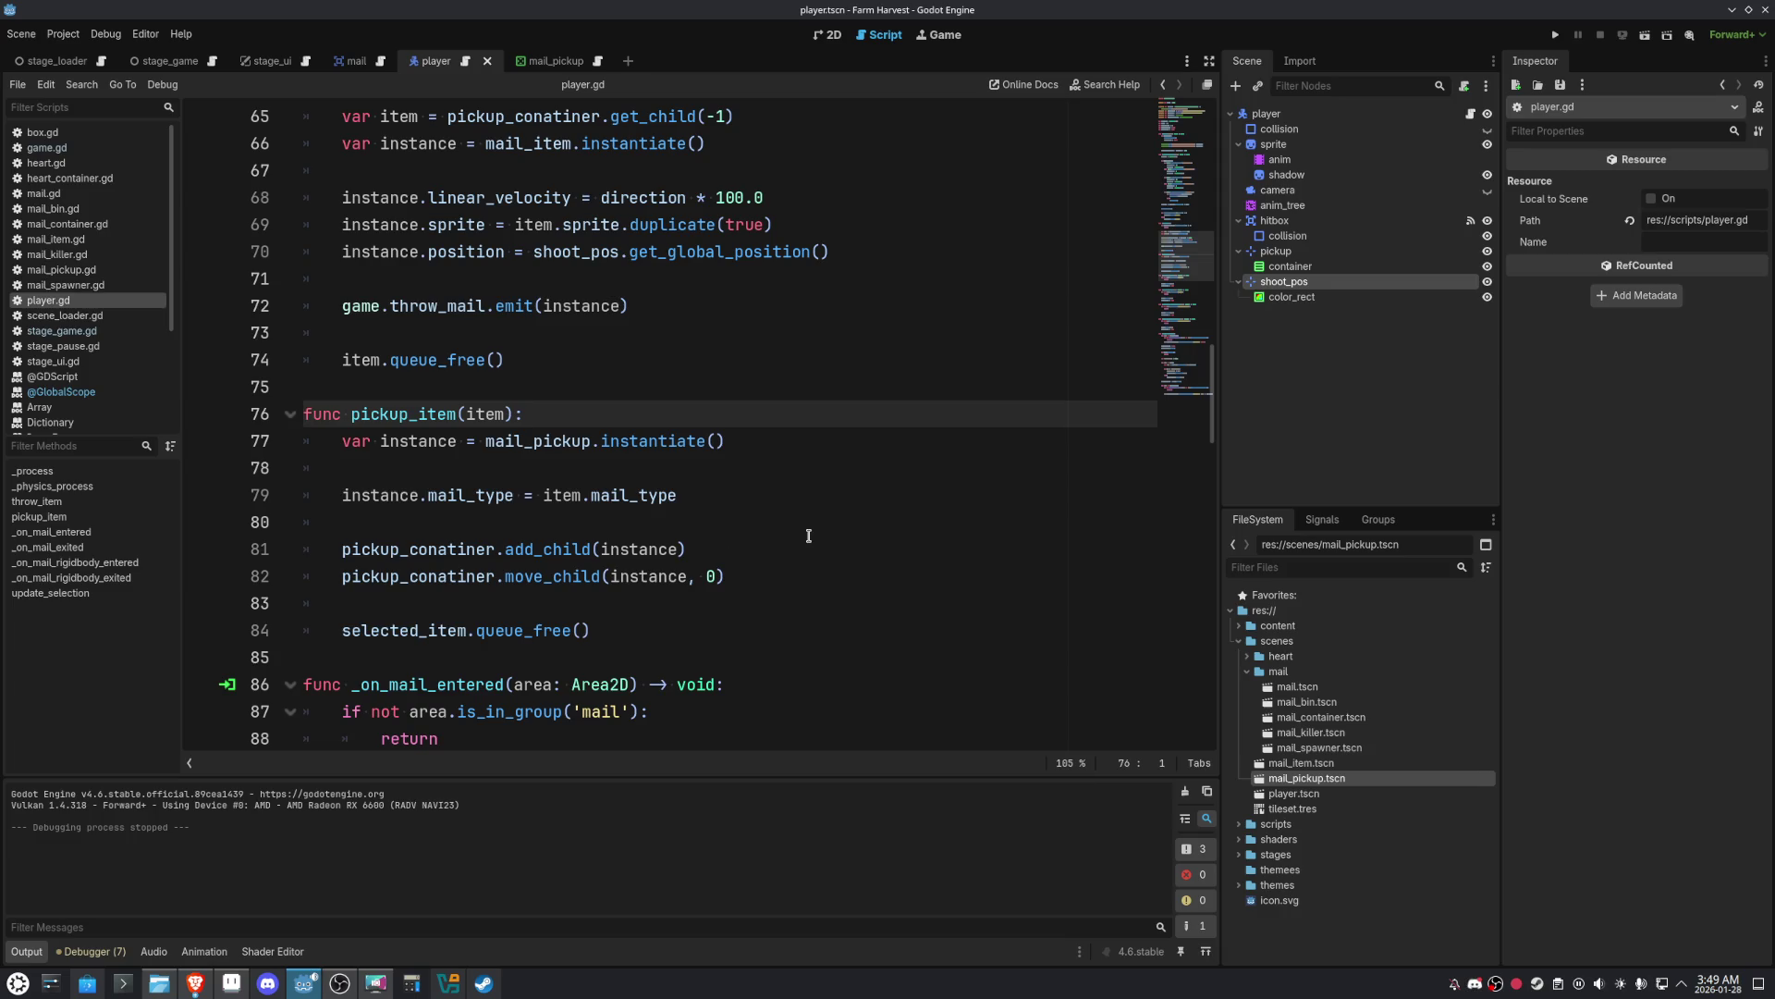
left_click(554, 61)
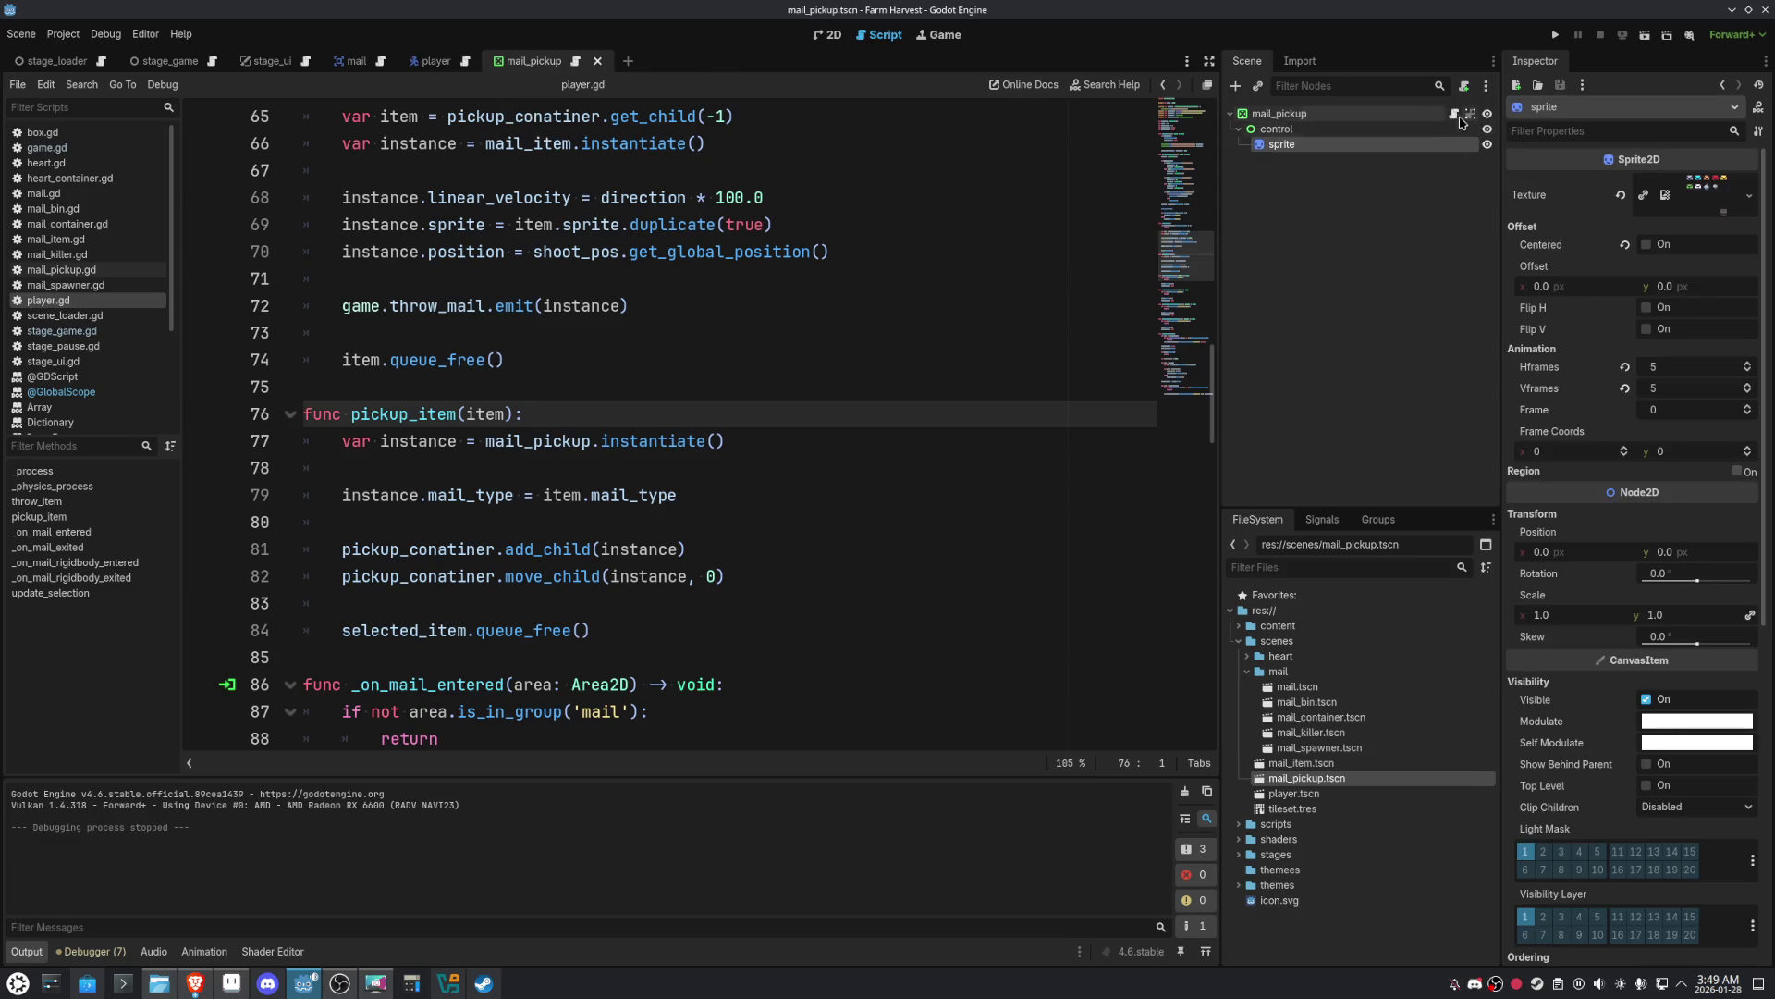
Open the mail_pickup and mail_item scripts to compare their code
left_click(1457, 116)
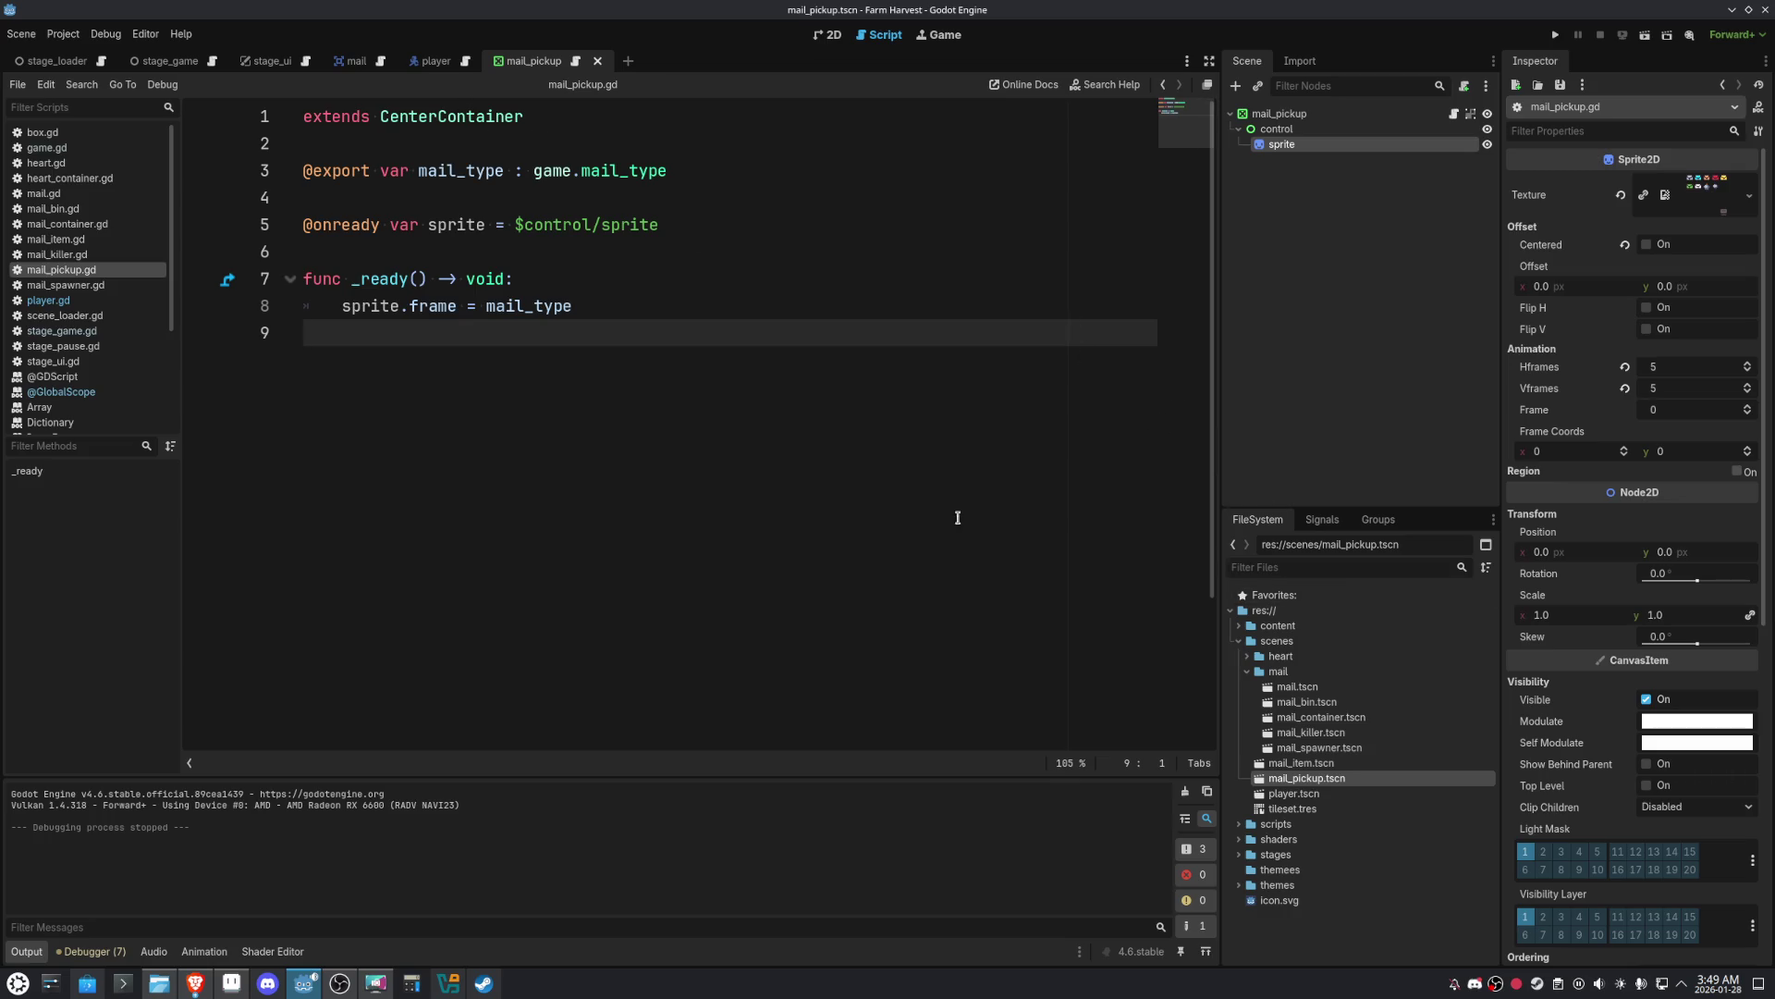
double_click(1301, 761)
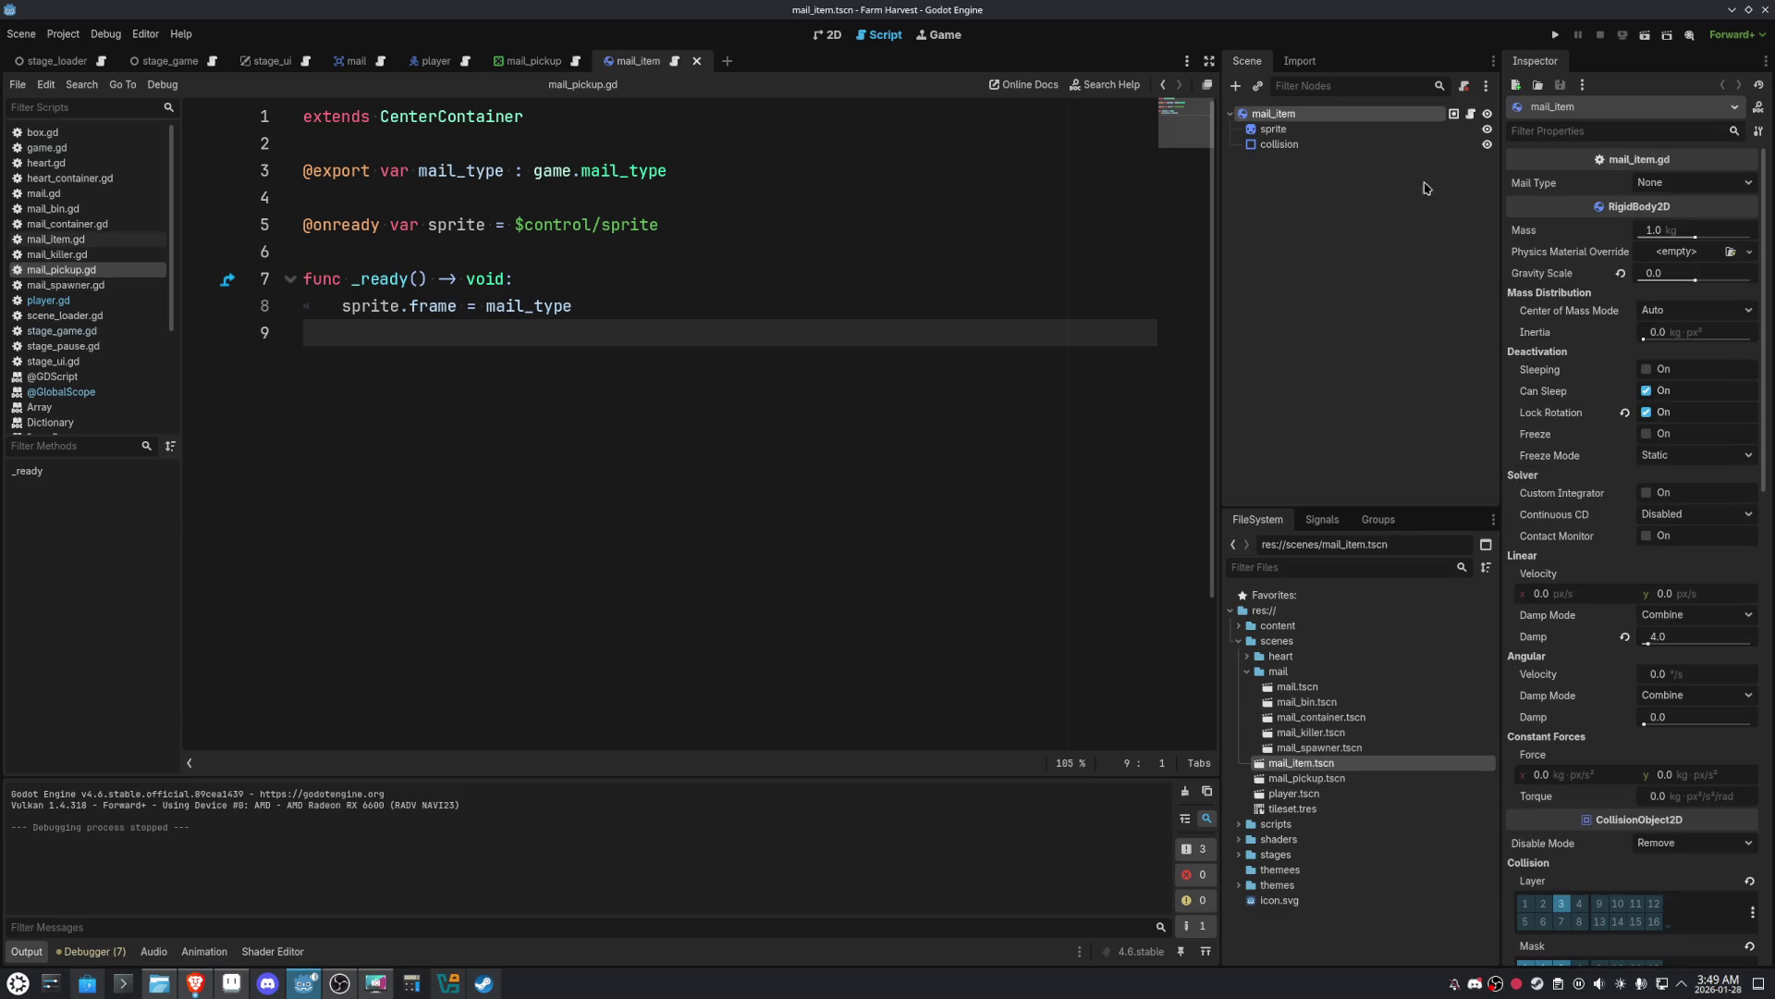
left_click(1471, 112)
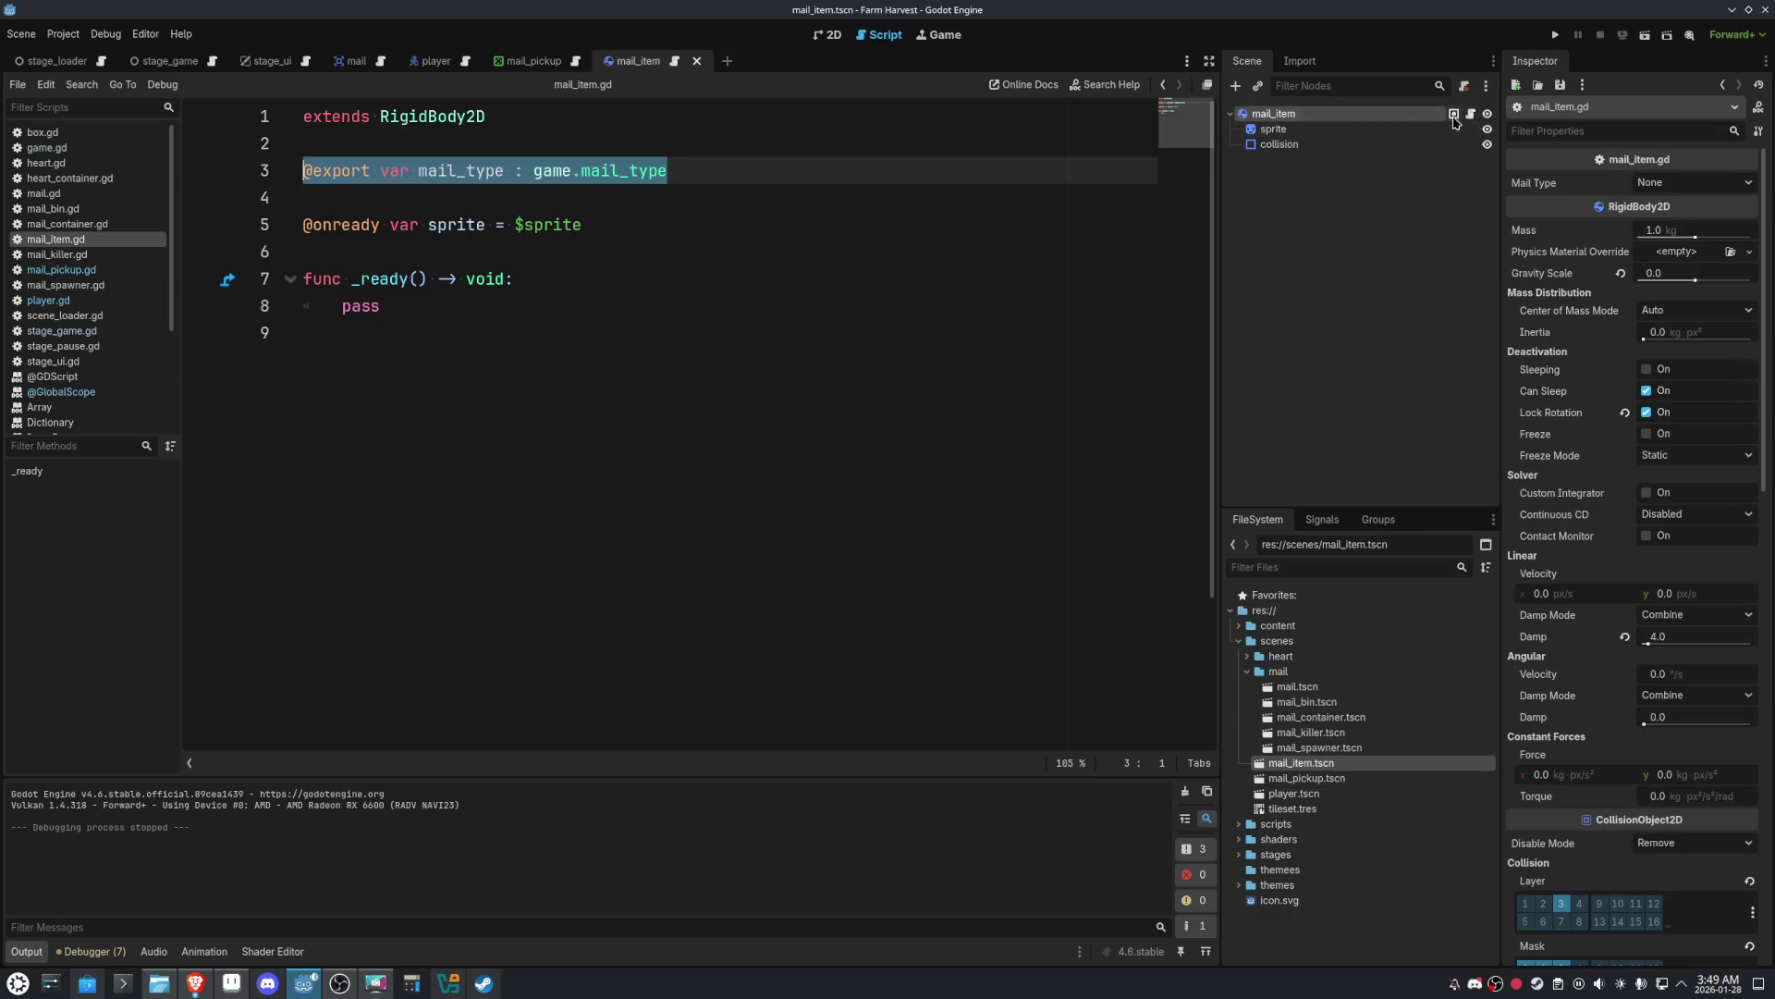
left_click(767, 393)
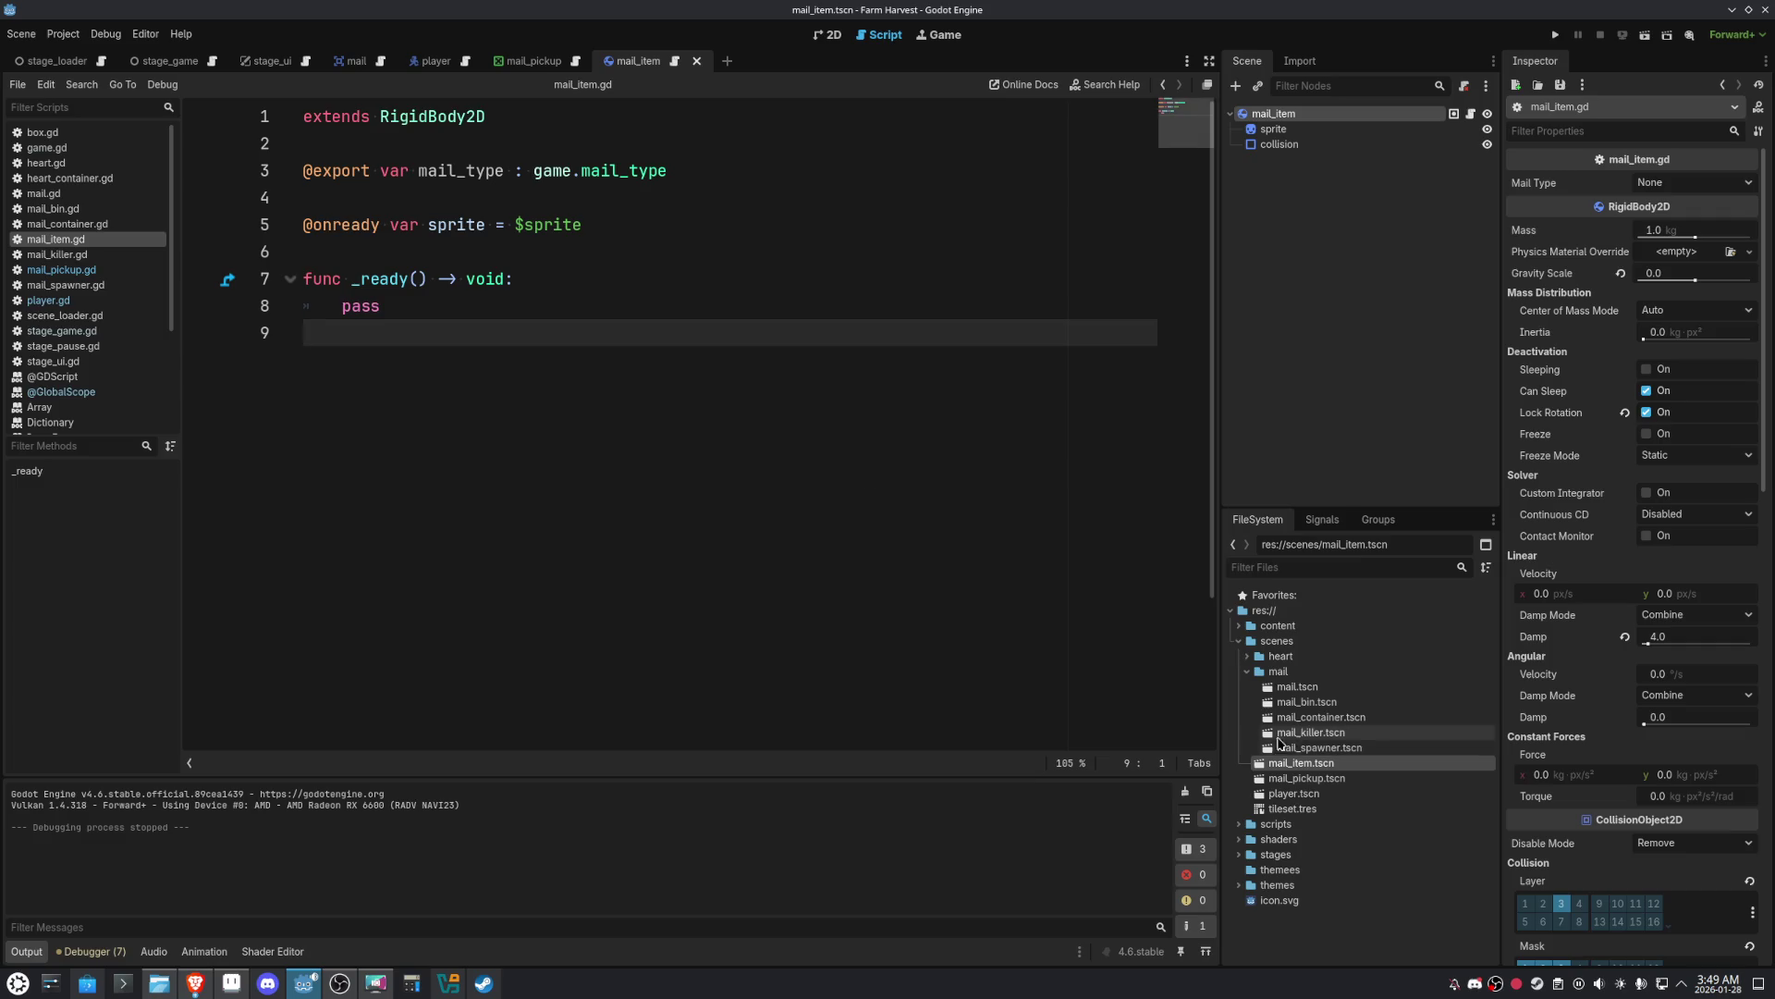
double_click(1306, 778)
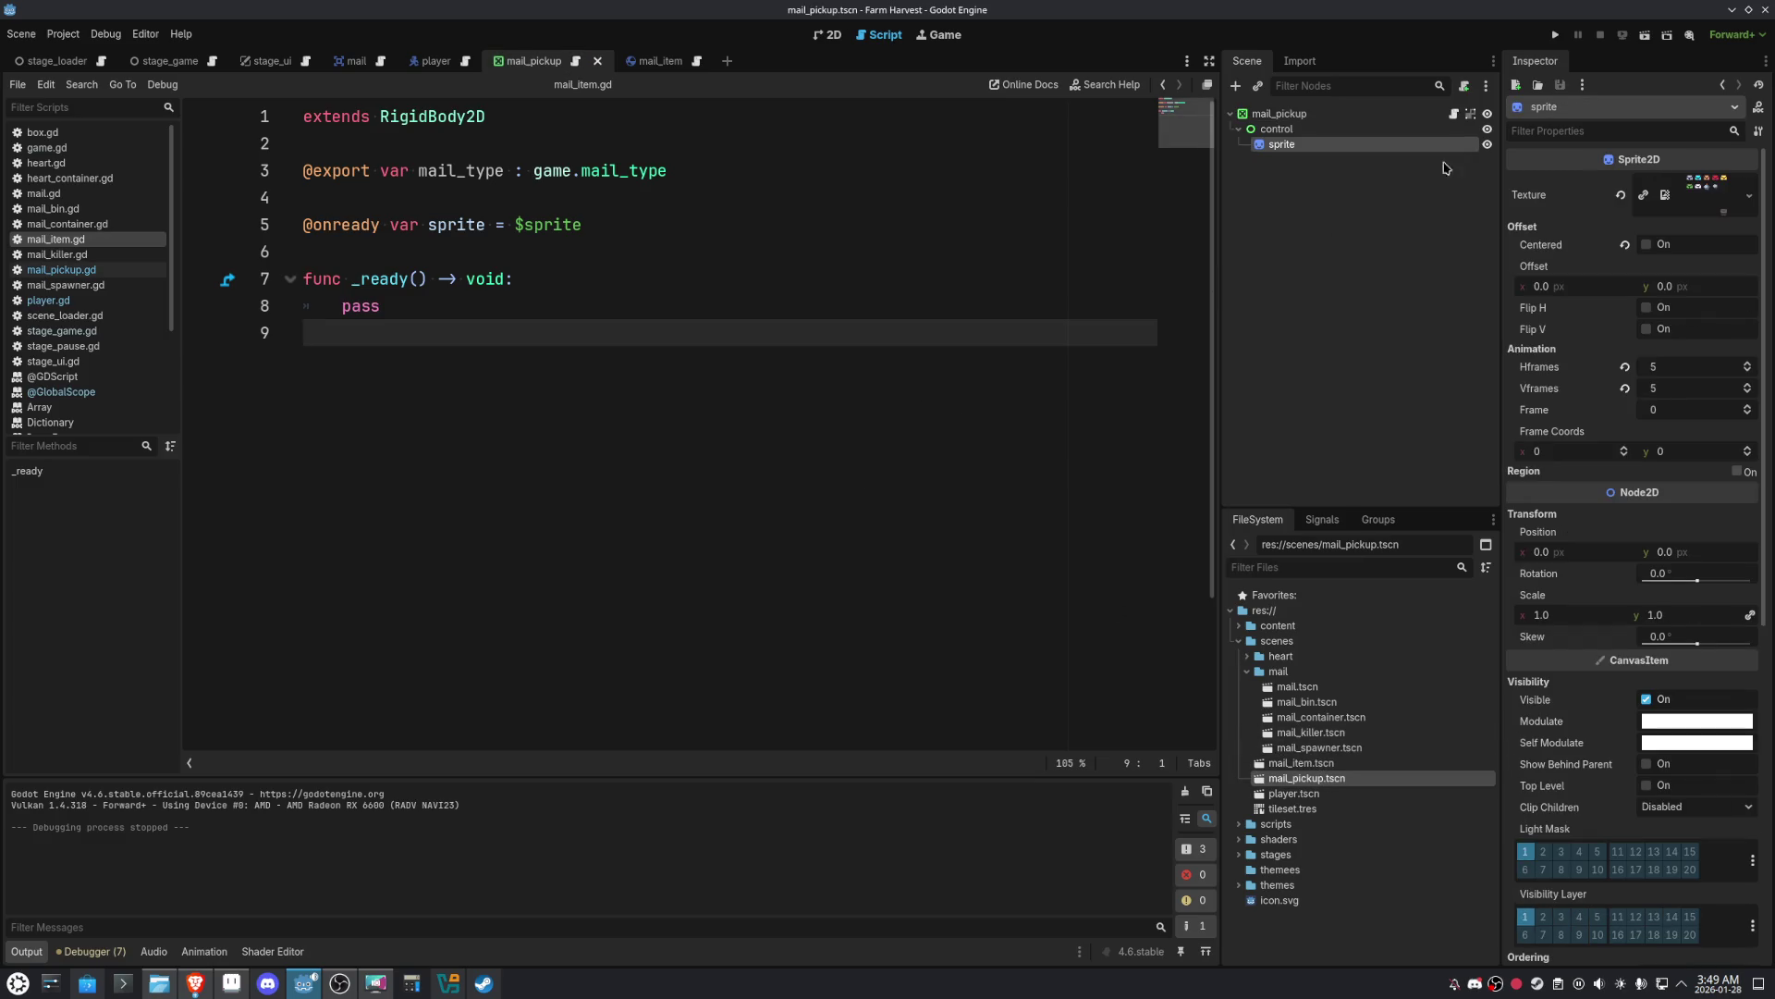
left_click(1454, 113)
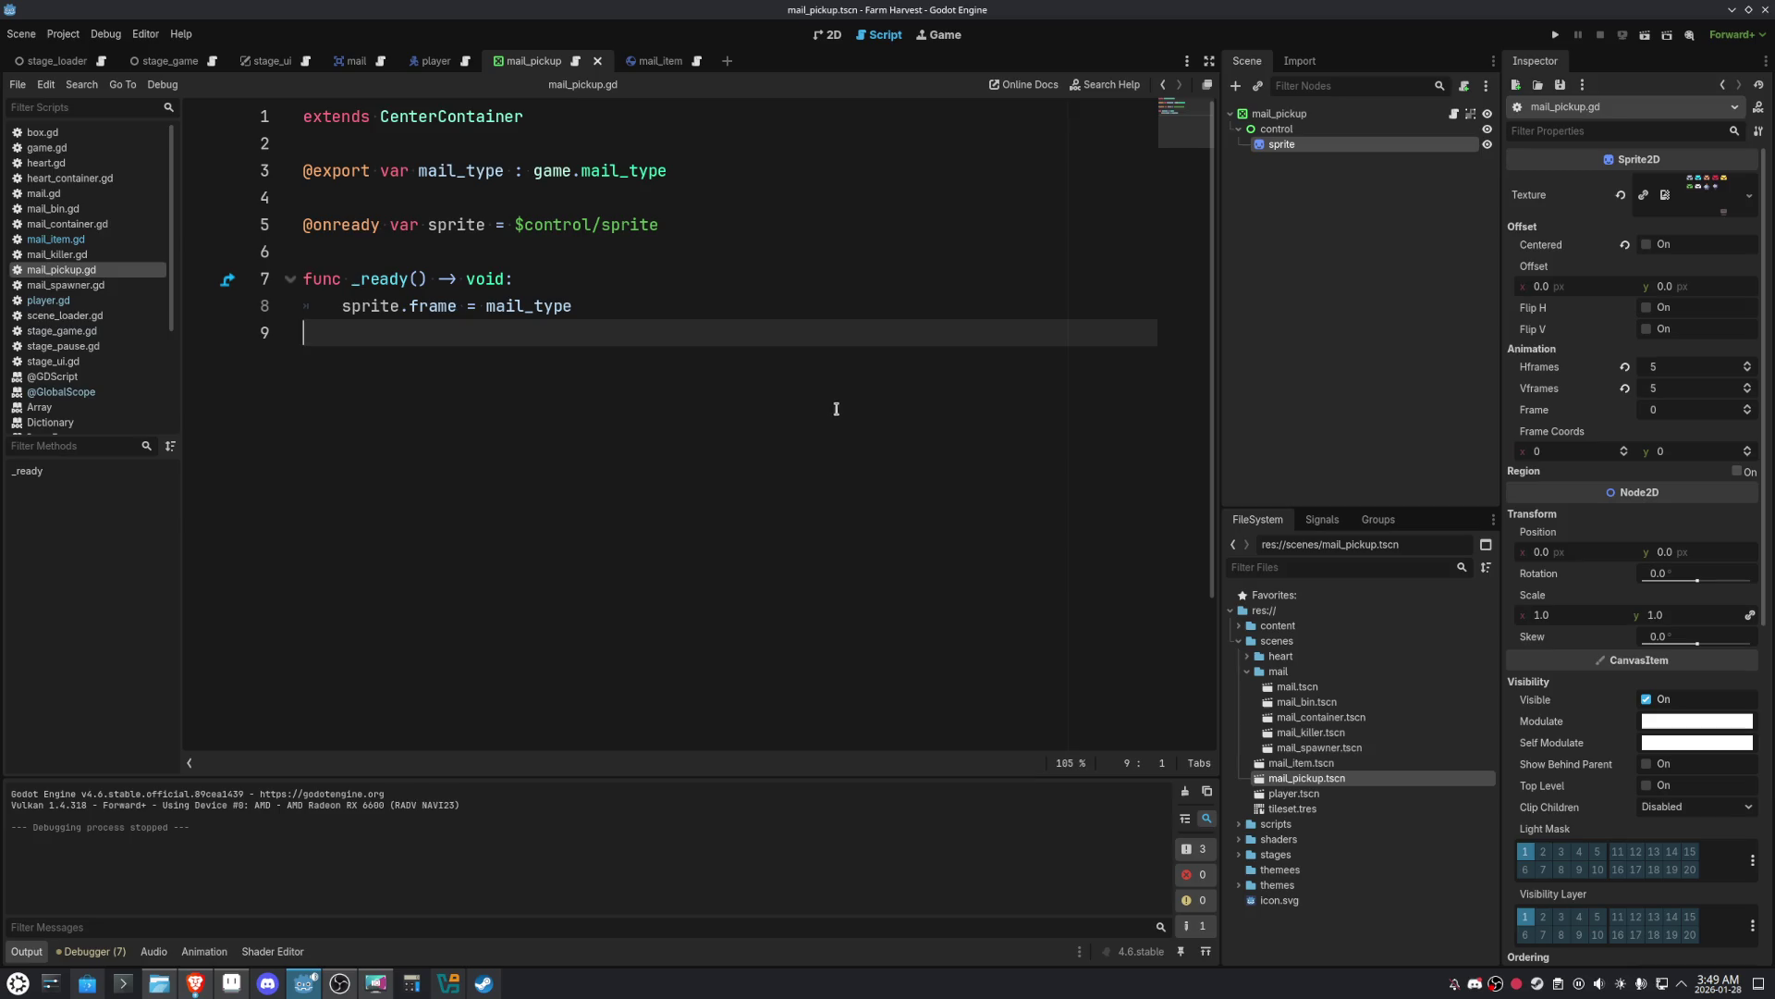
View the player, mail_item, mail_pickup and mail scenes in 2D, then open player.gd
left_click(434, 60)
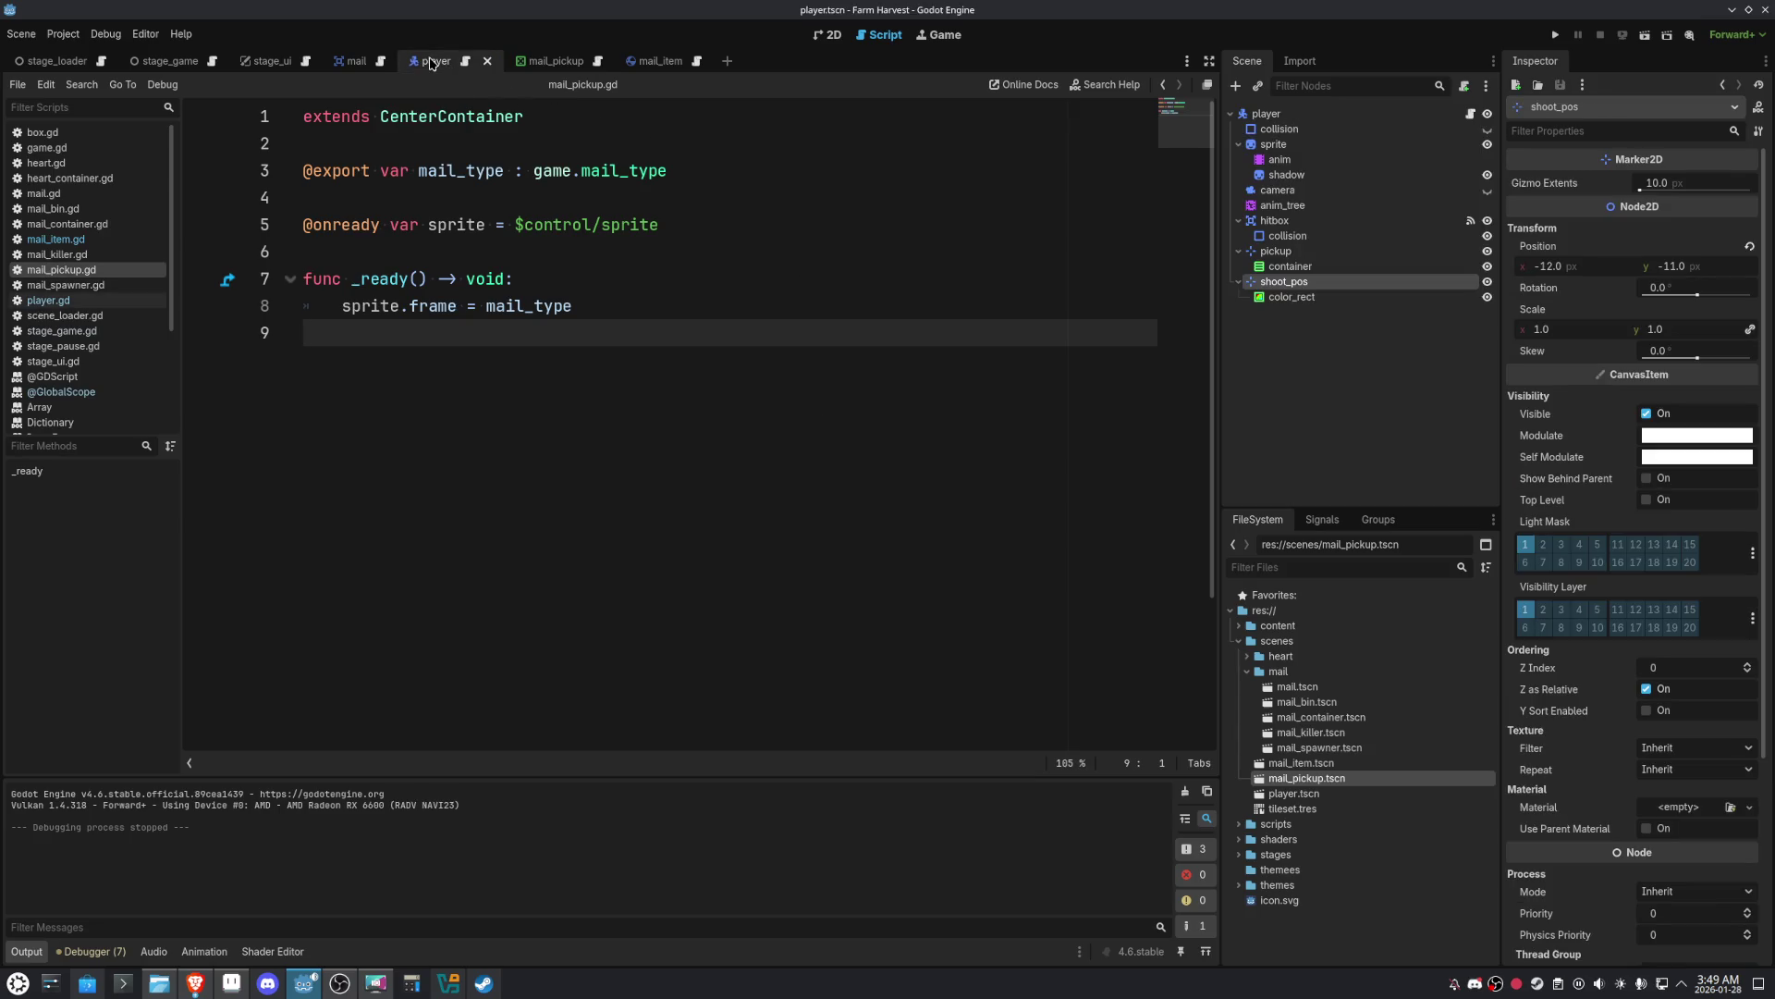
left_click(656, 61)
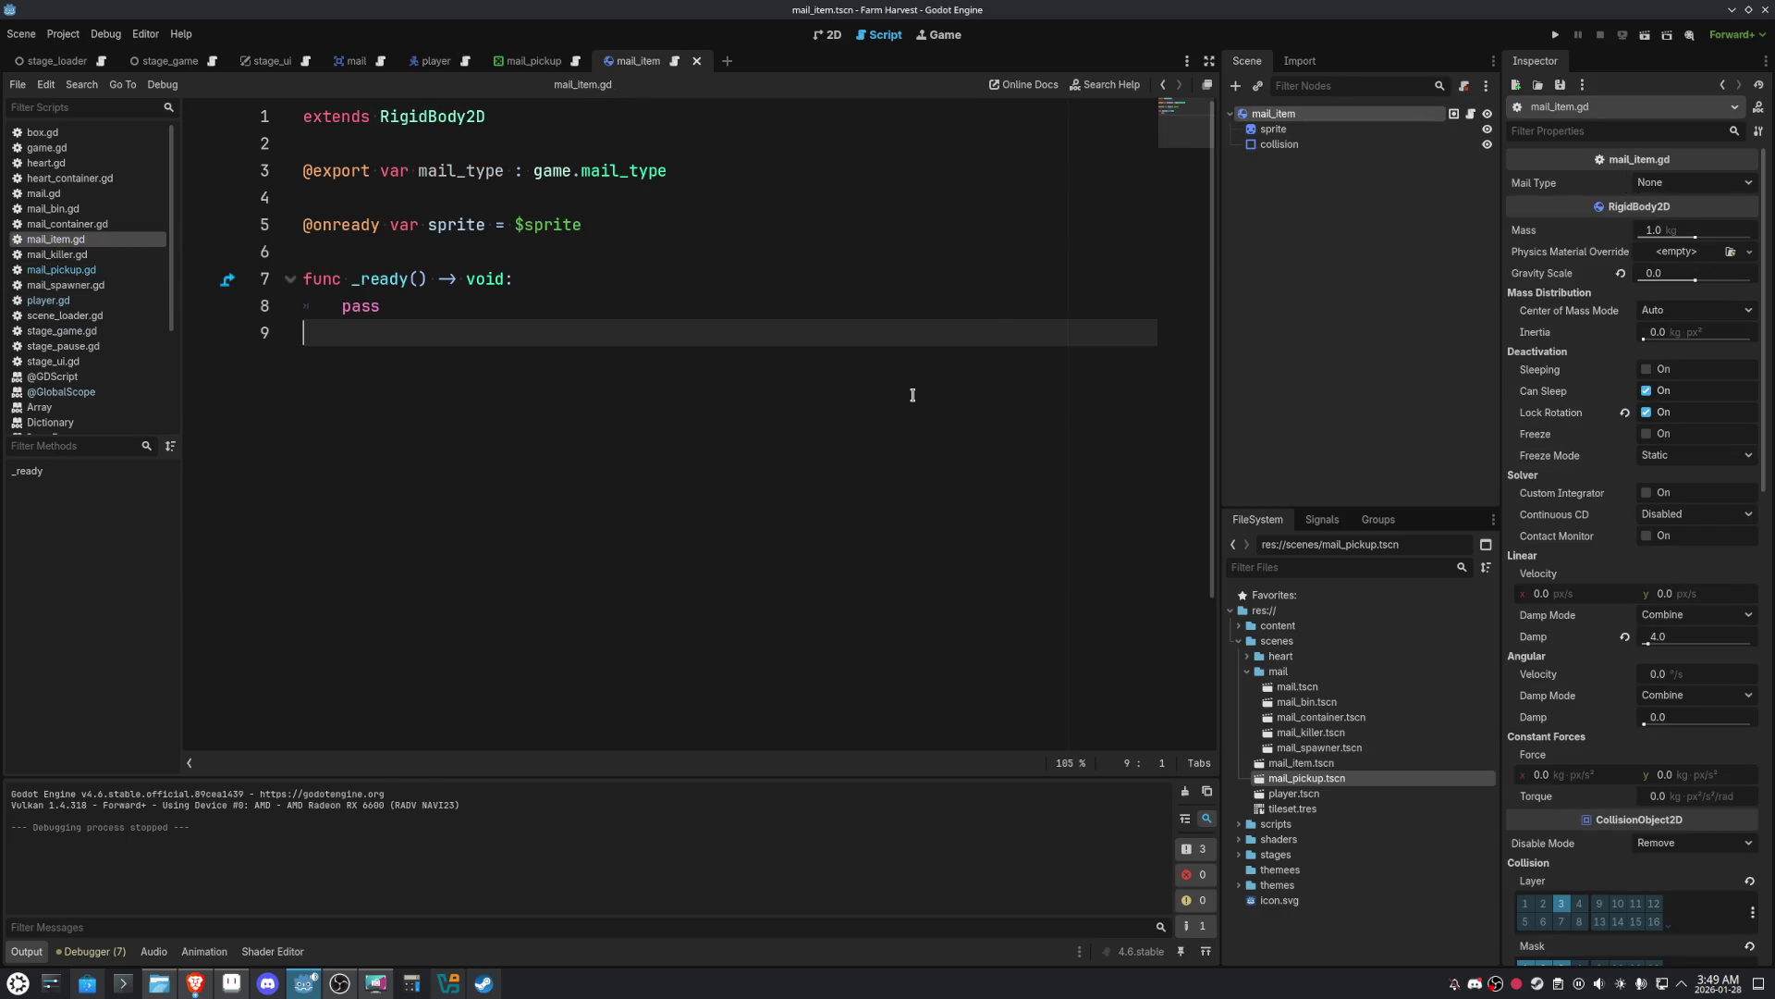
left_click(828, 35)
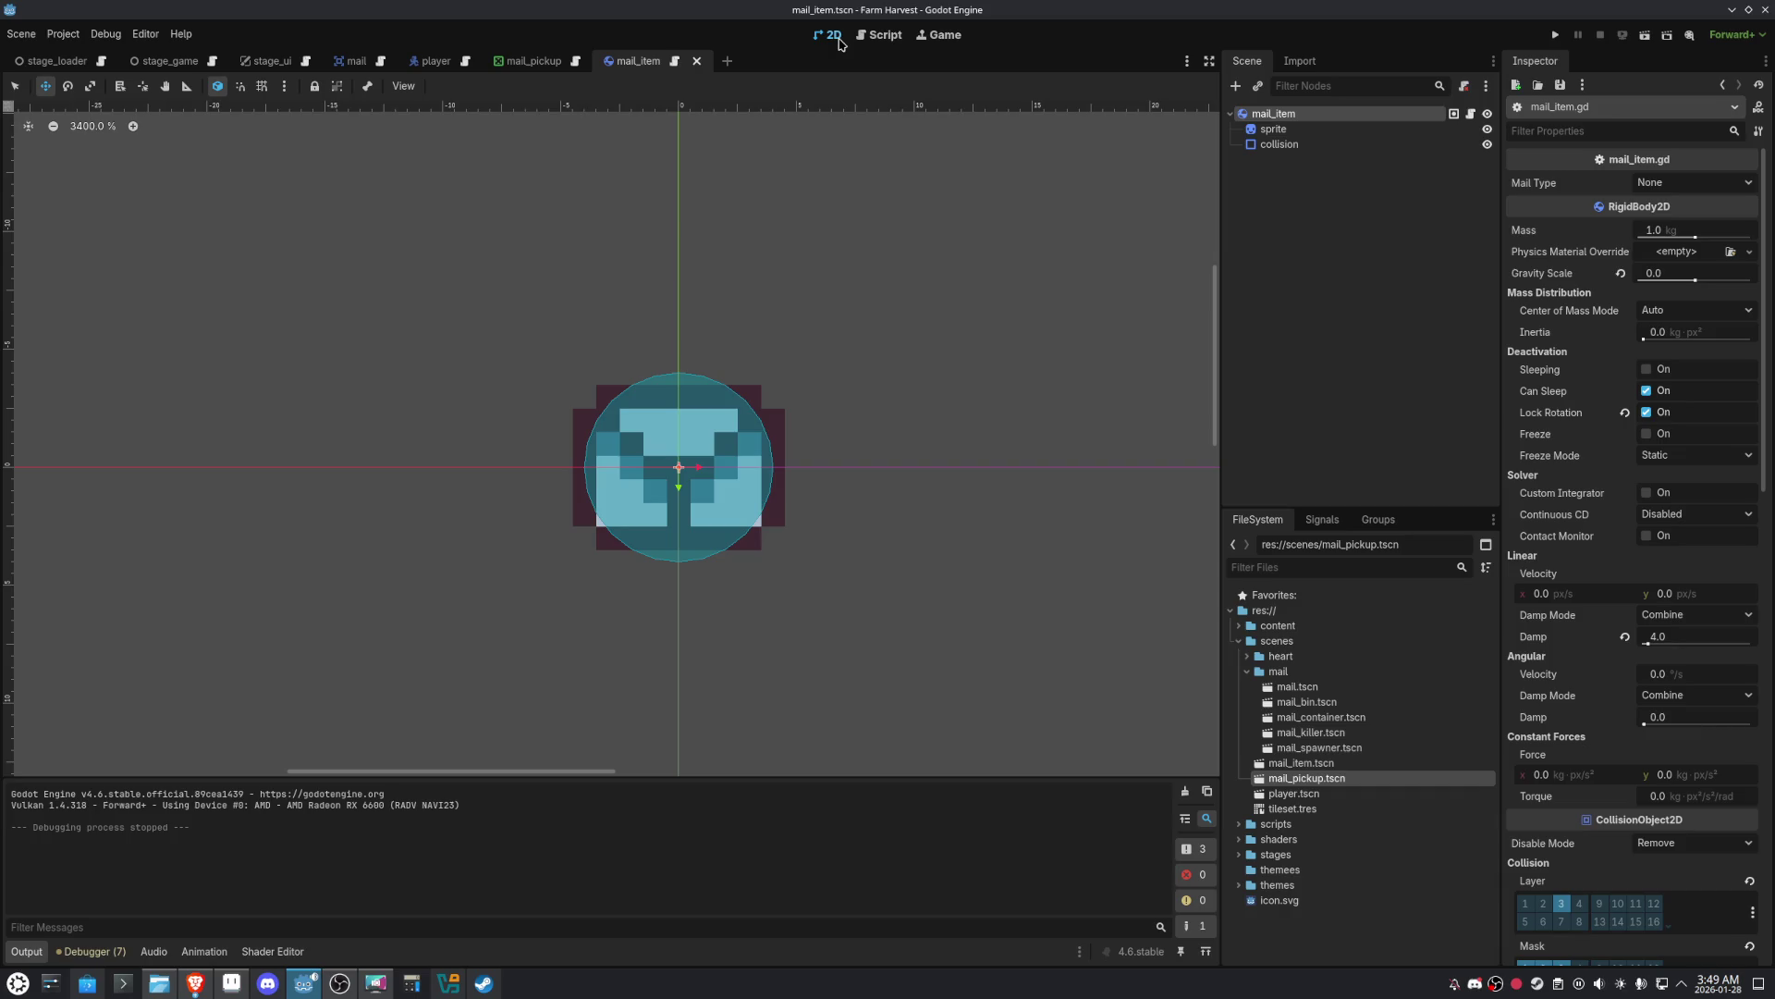
left_click(535, 62)
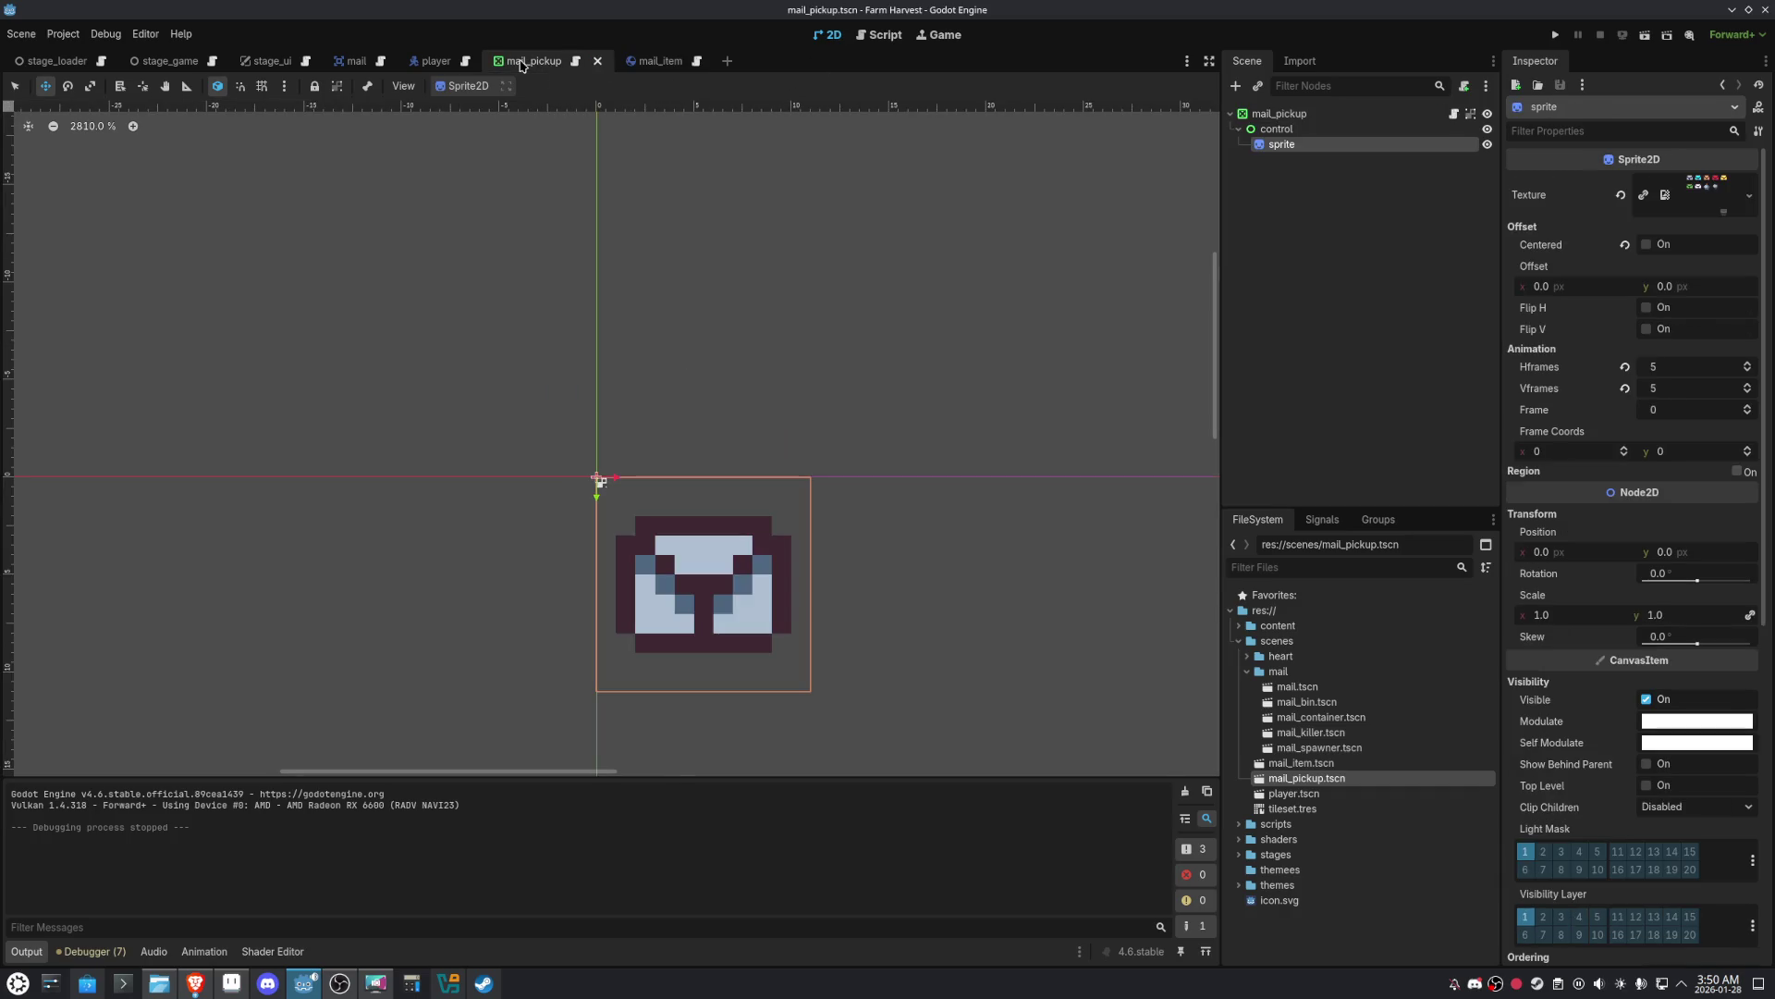
left_click(434, 61)
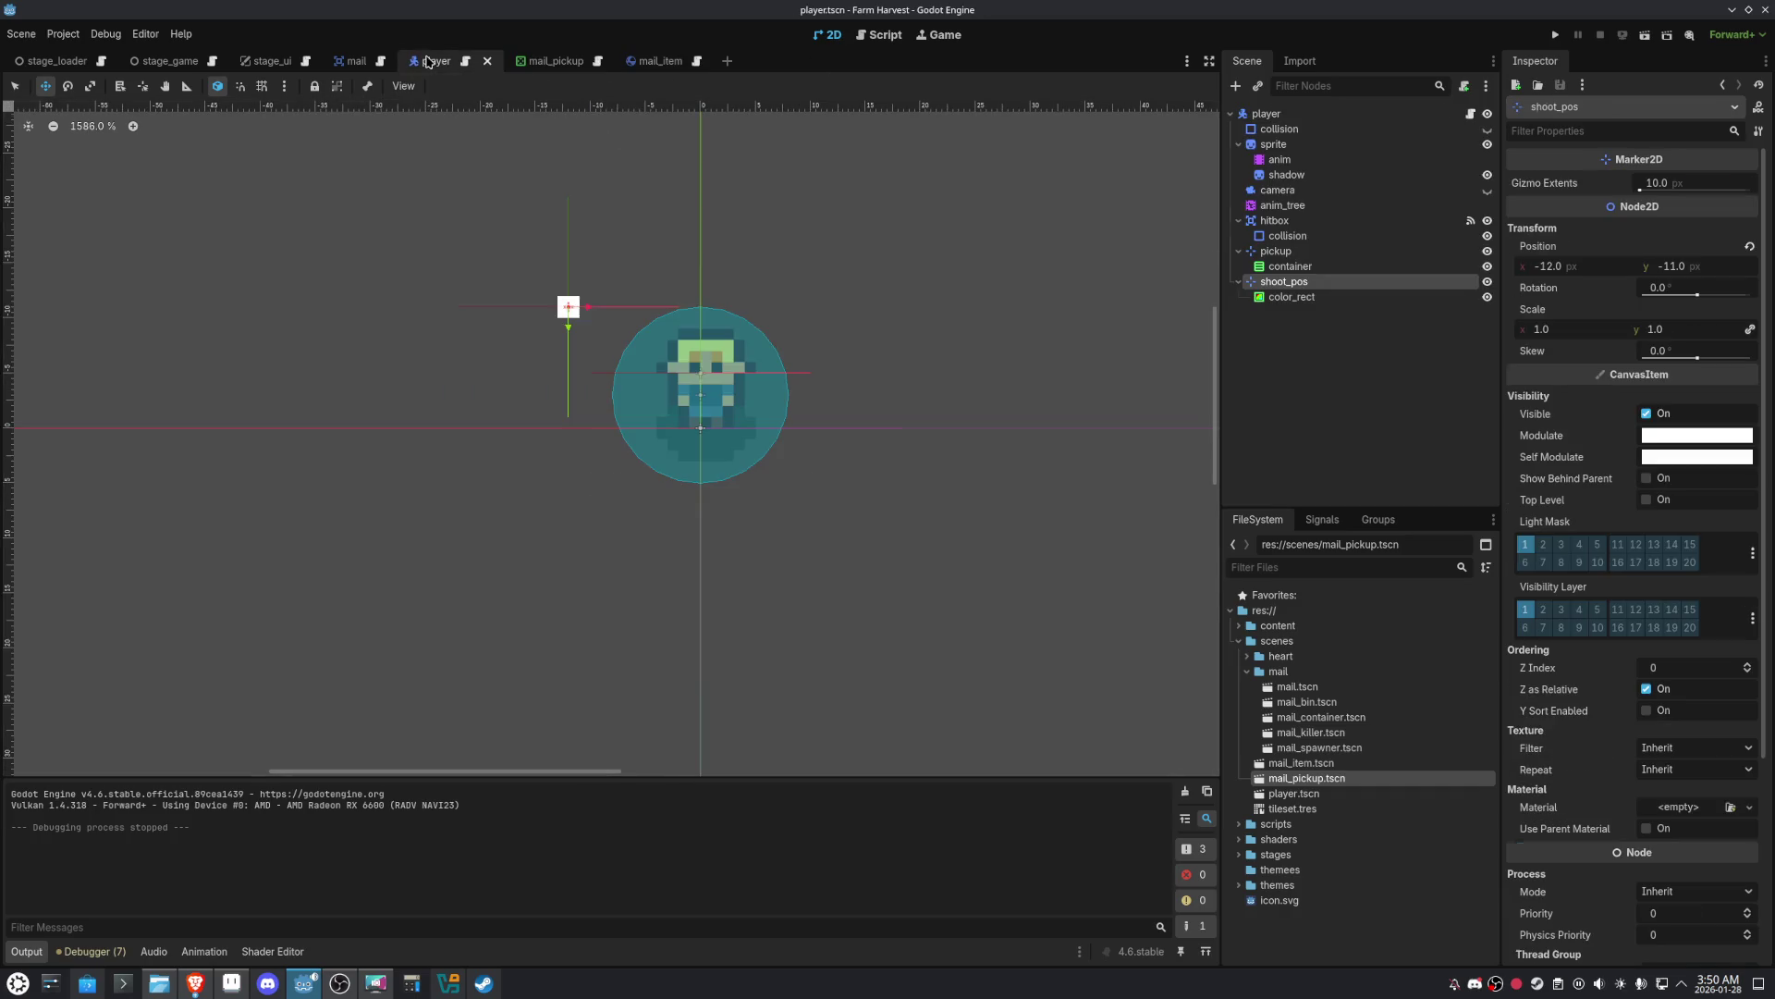
left_click(351, 62)
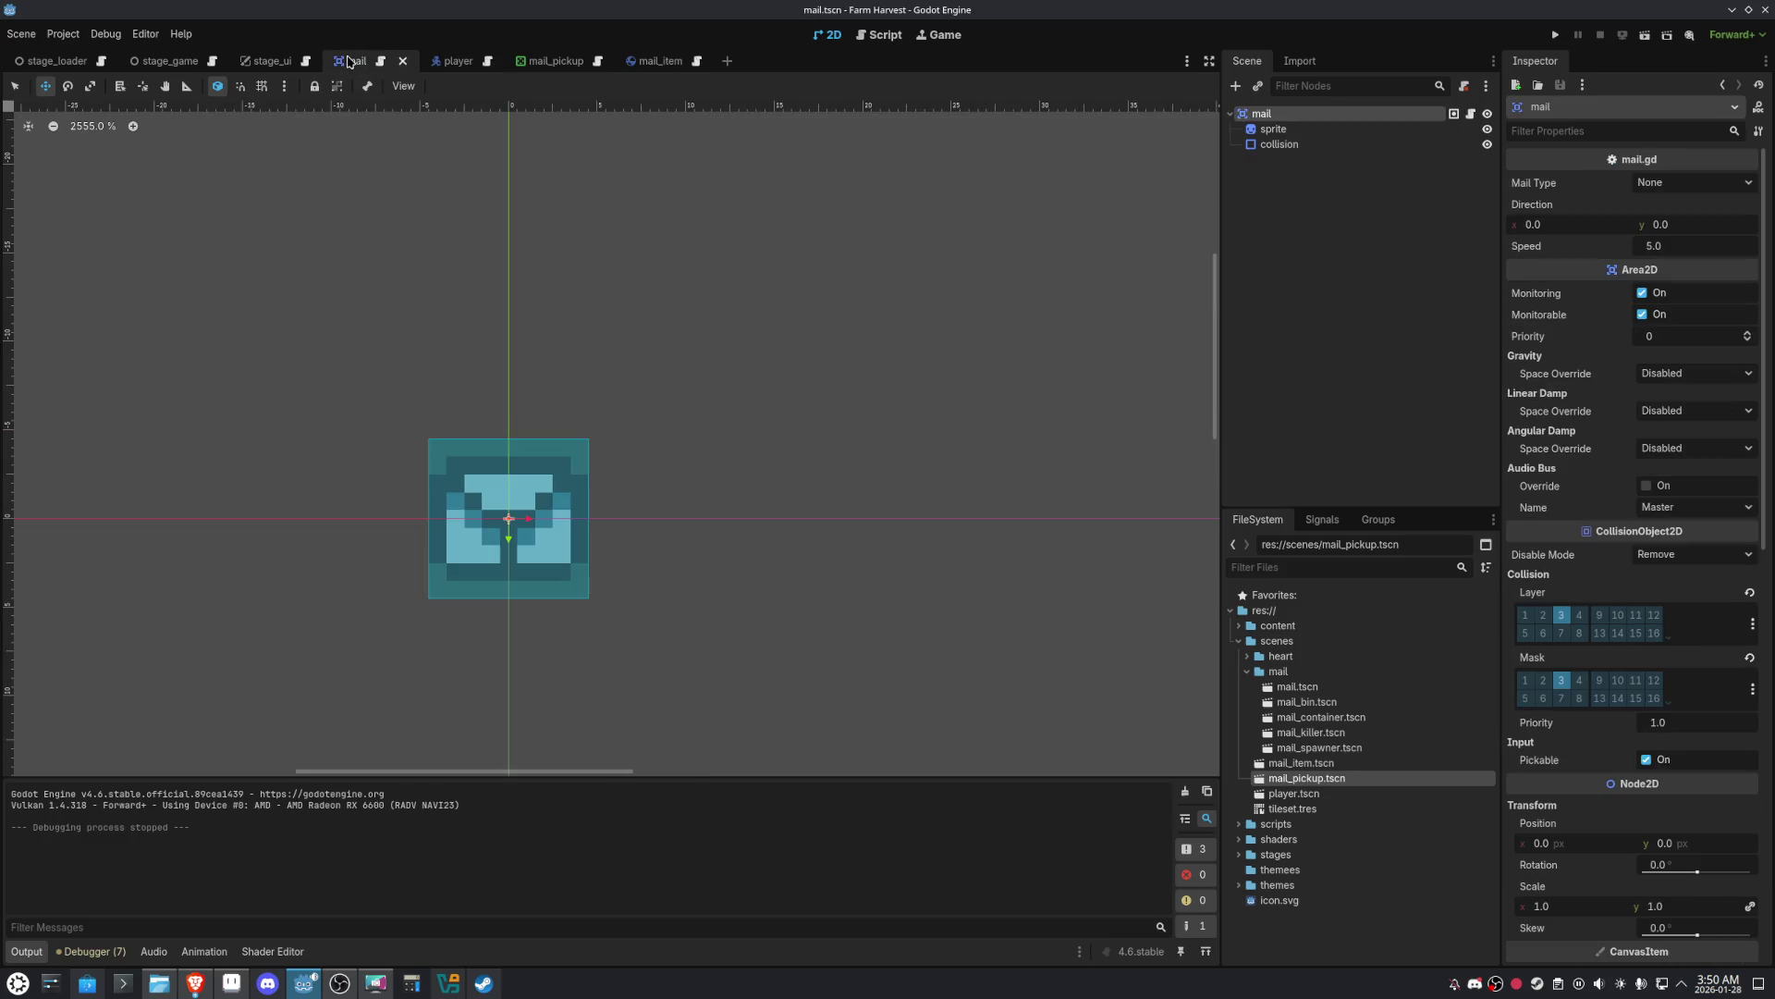
left_click(437, 61)
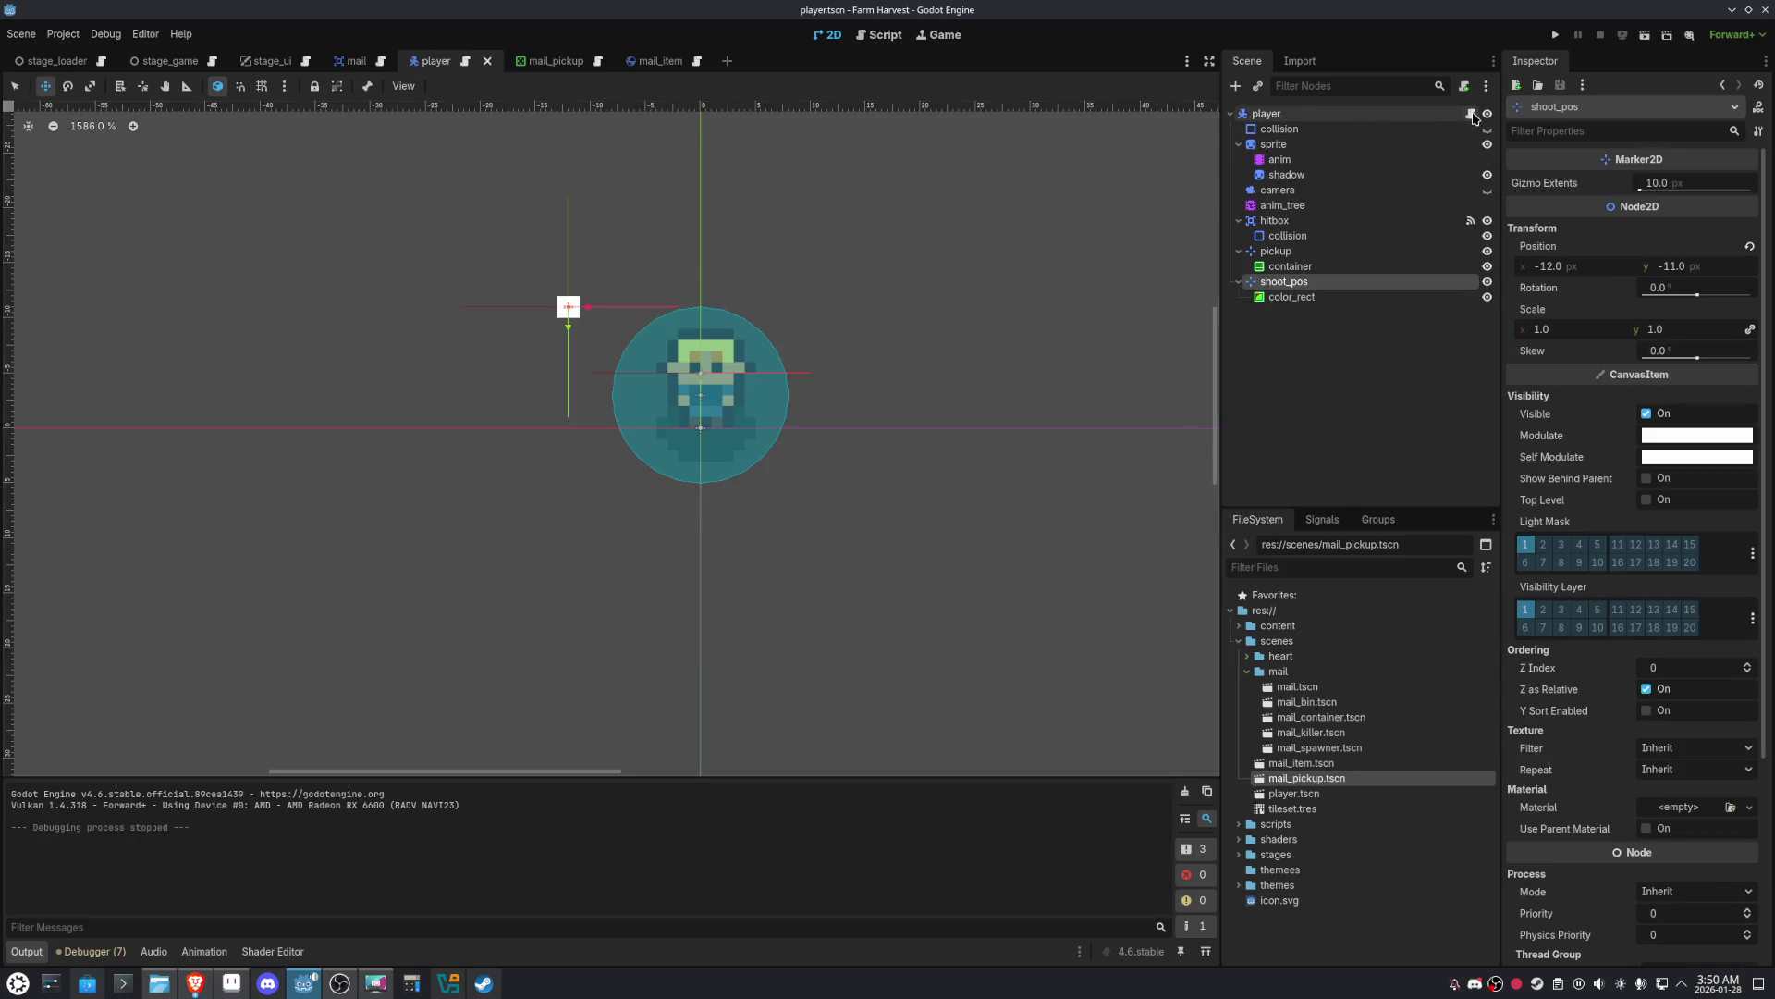
left_click(1471, 113)
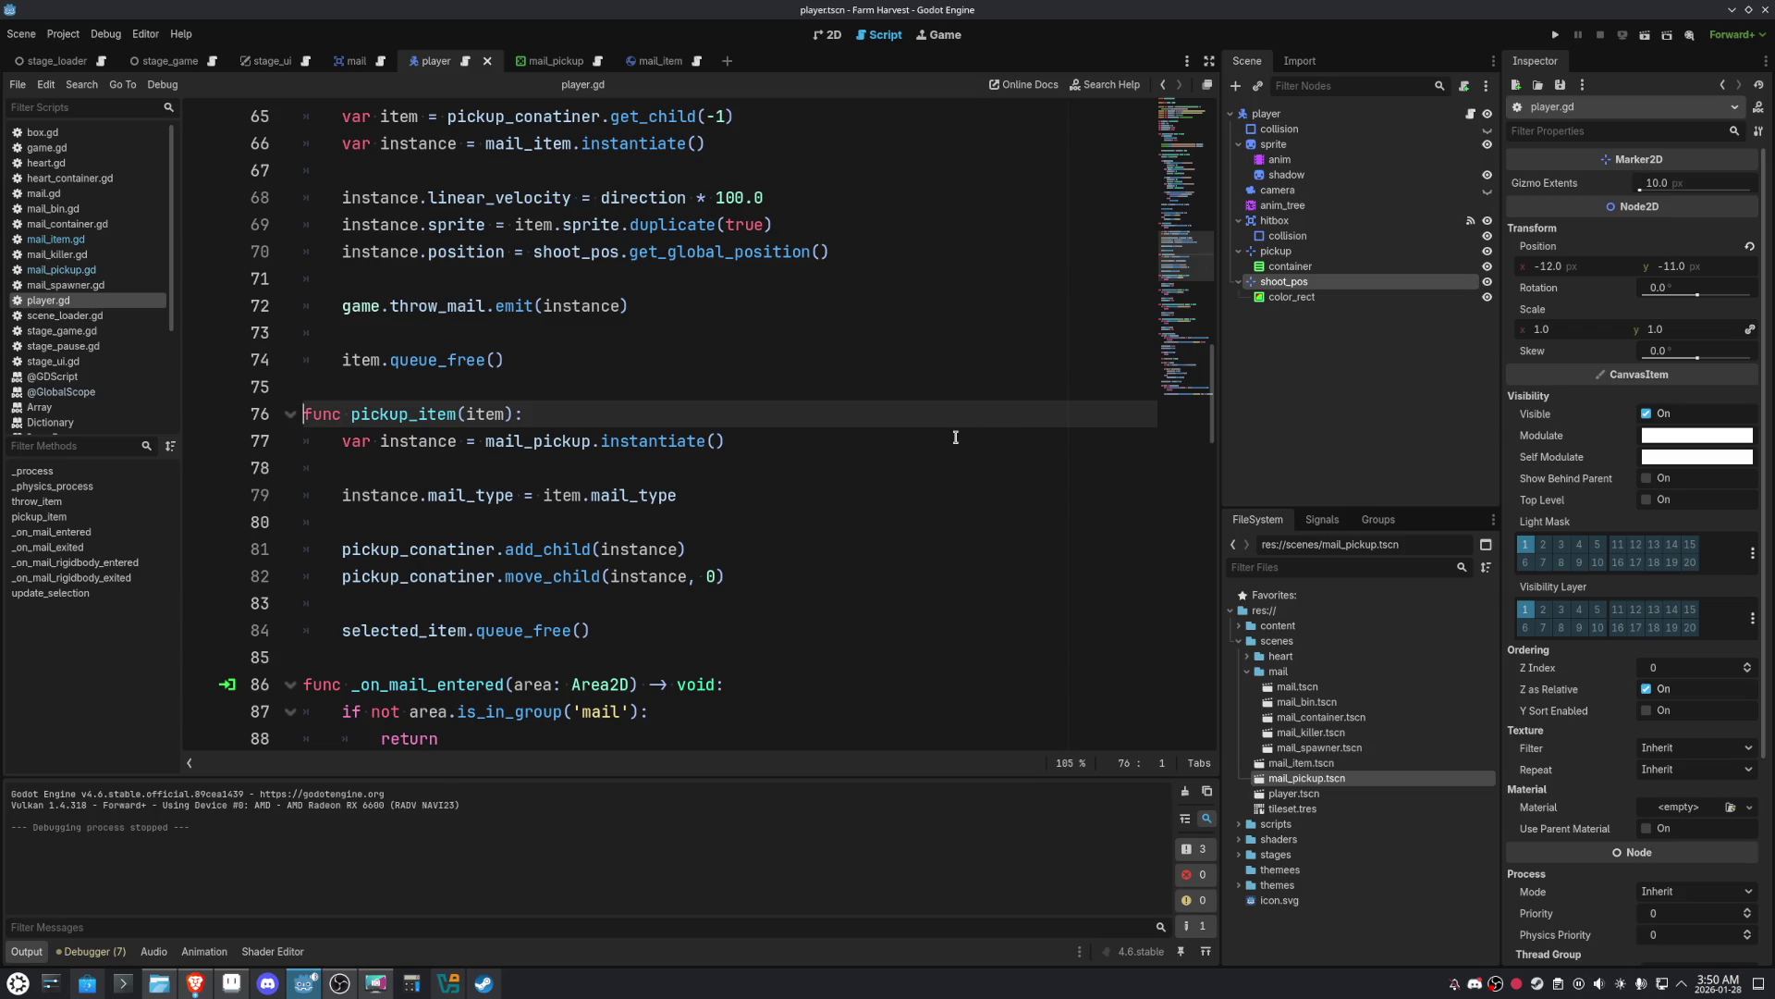
Scroll through player.gd to the sprite assignment on line 69
scroll(955, 437, "up", 3)
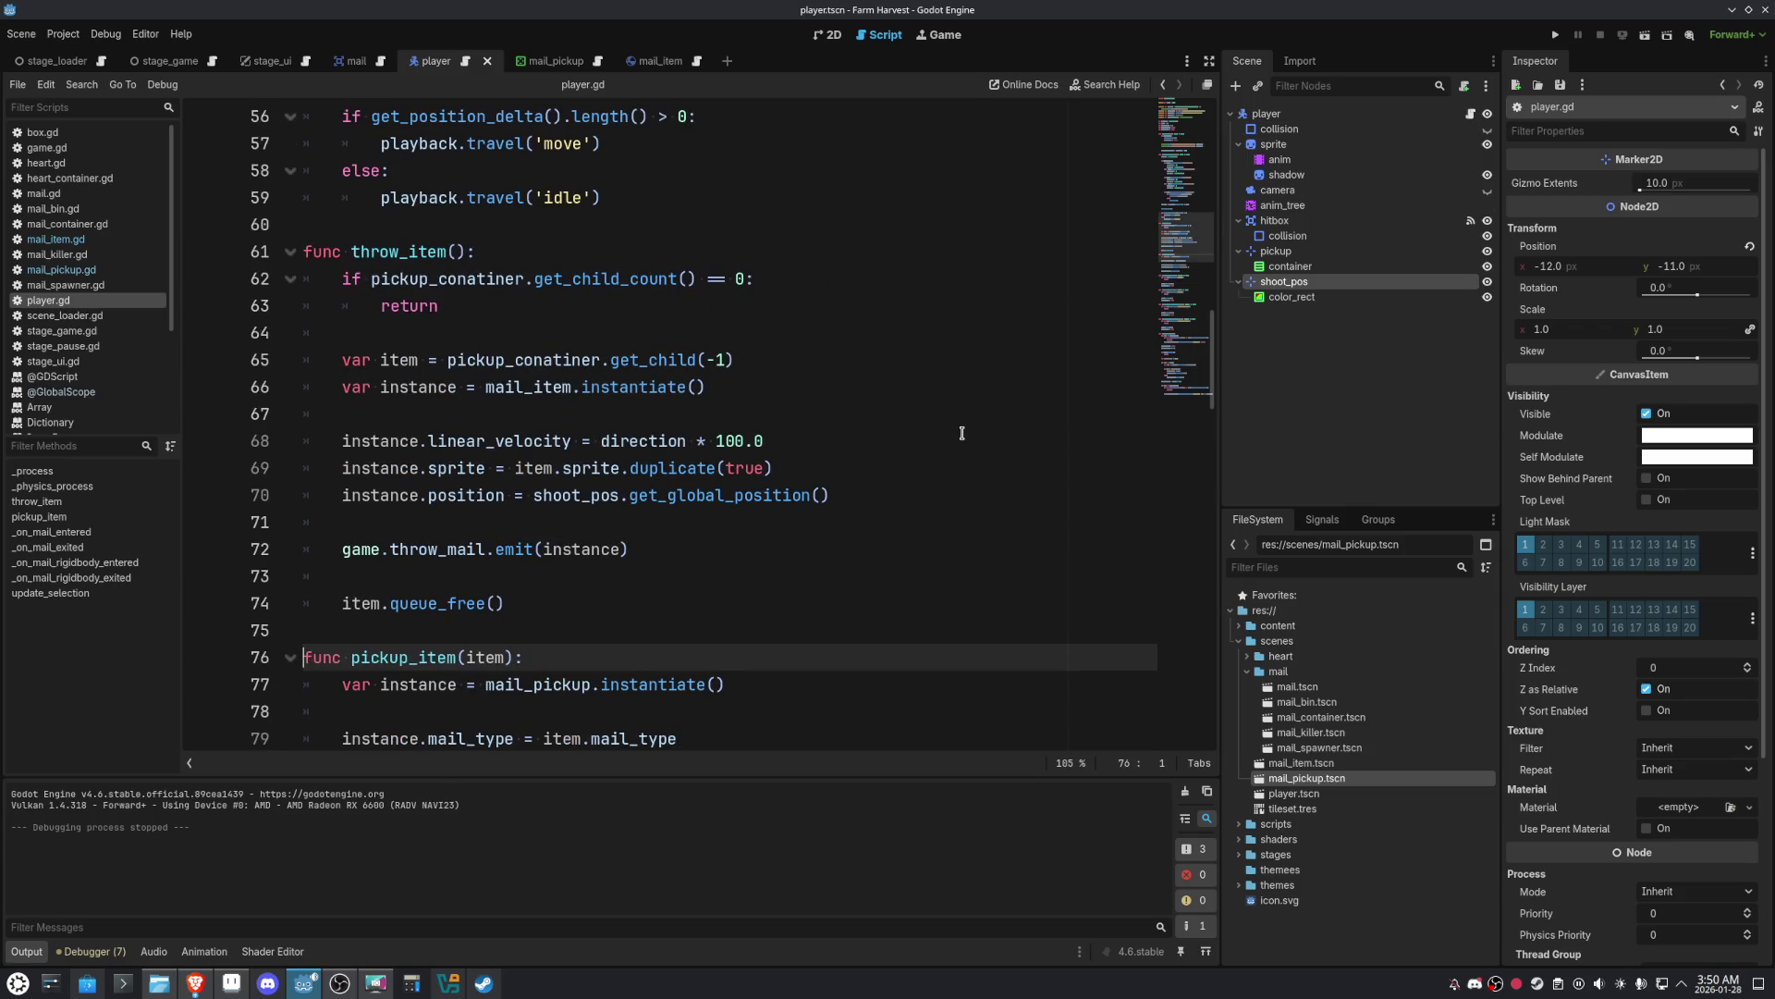
scroll(952, 433, "up", 4)
scroll(940, 416, "down", 8)
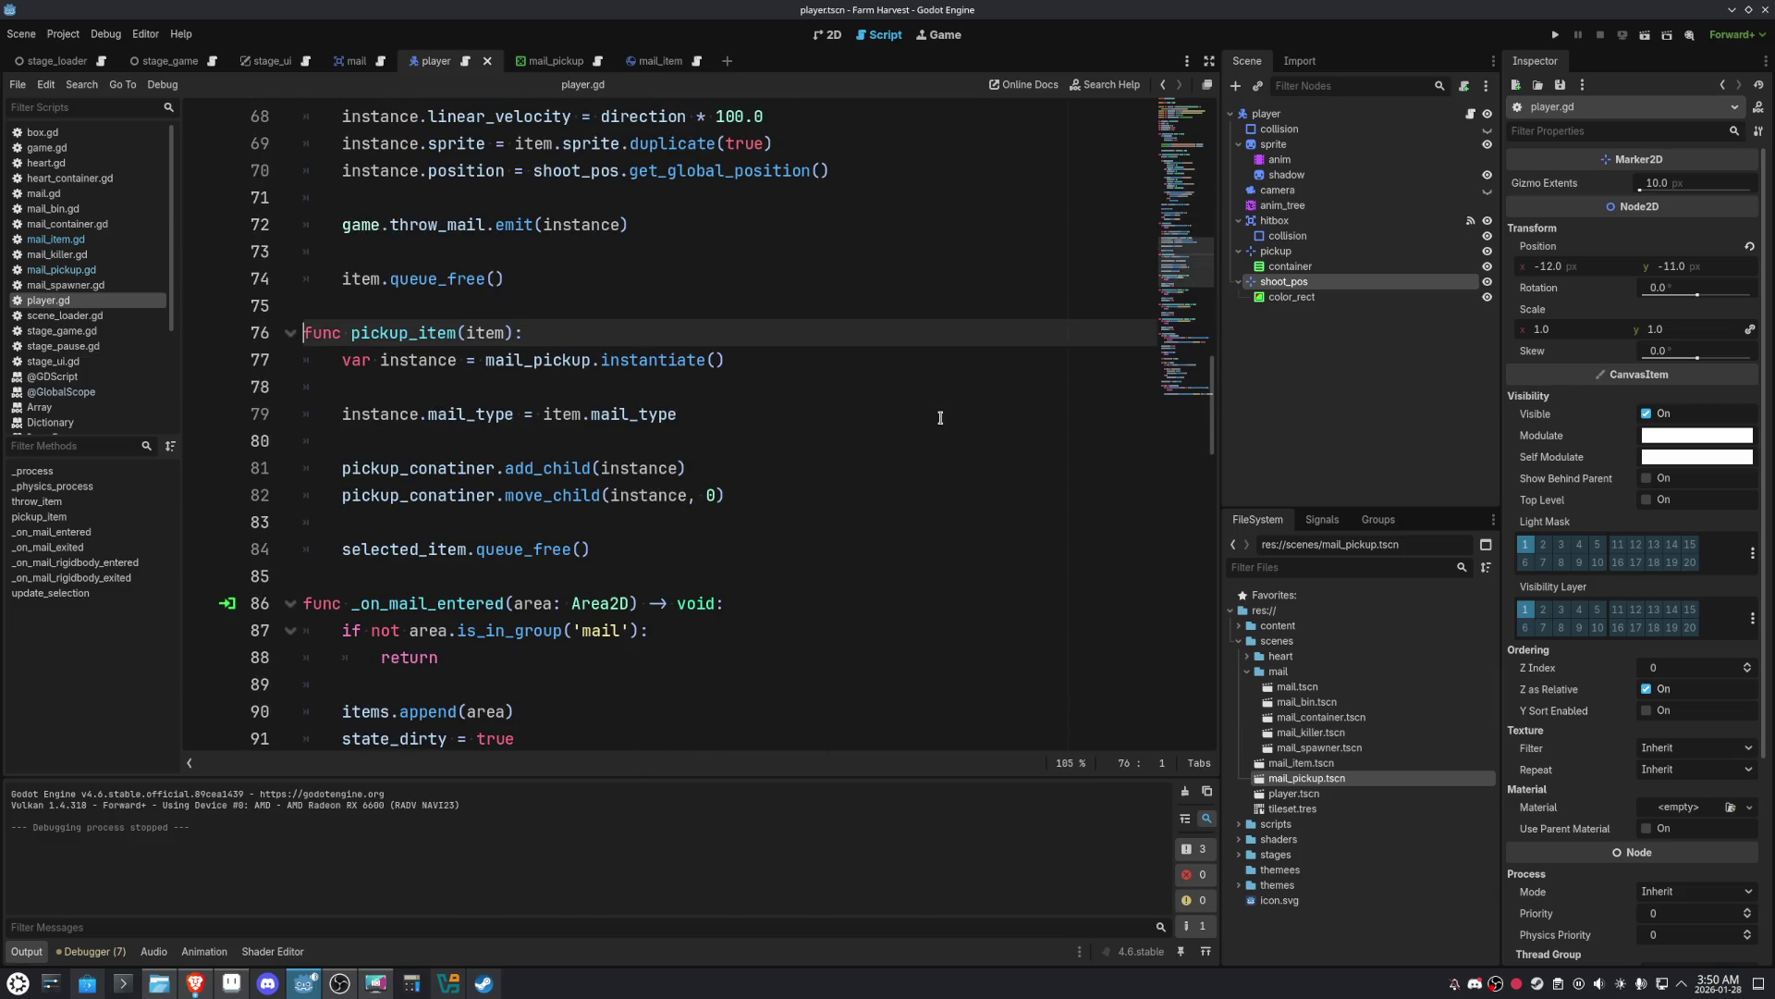
scroll(940, 417, "down", 9)
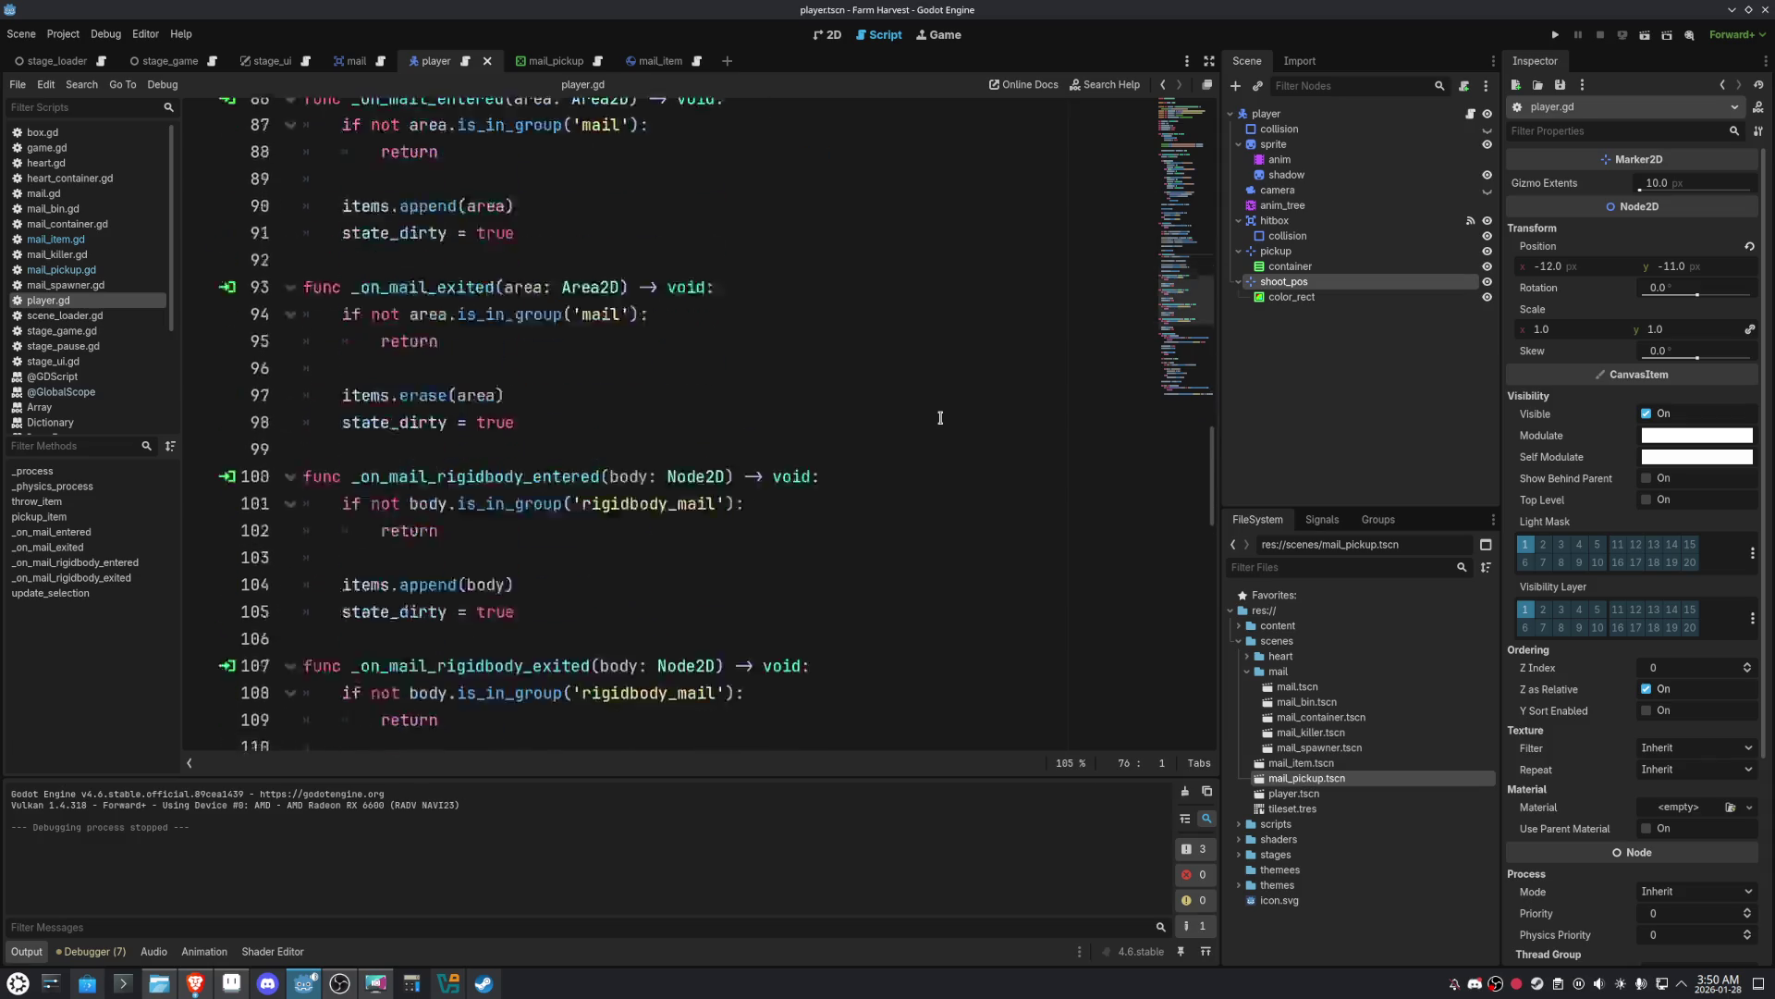
scroll(941, 417, "down", 13)
scroll(940, 417, "up", 6)
scroll(940, 417, "up", 16)
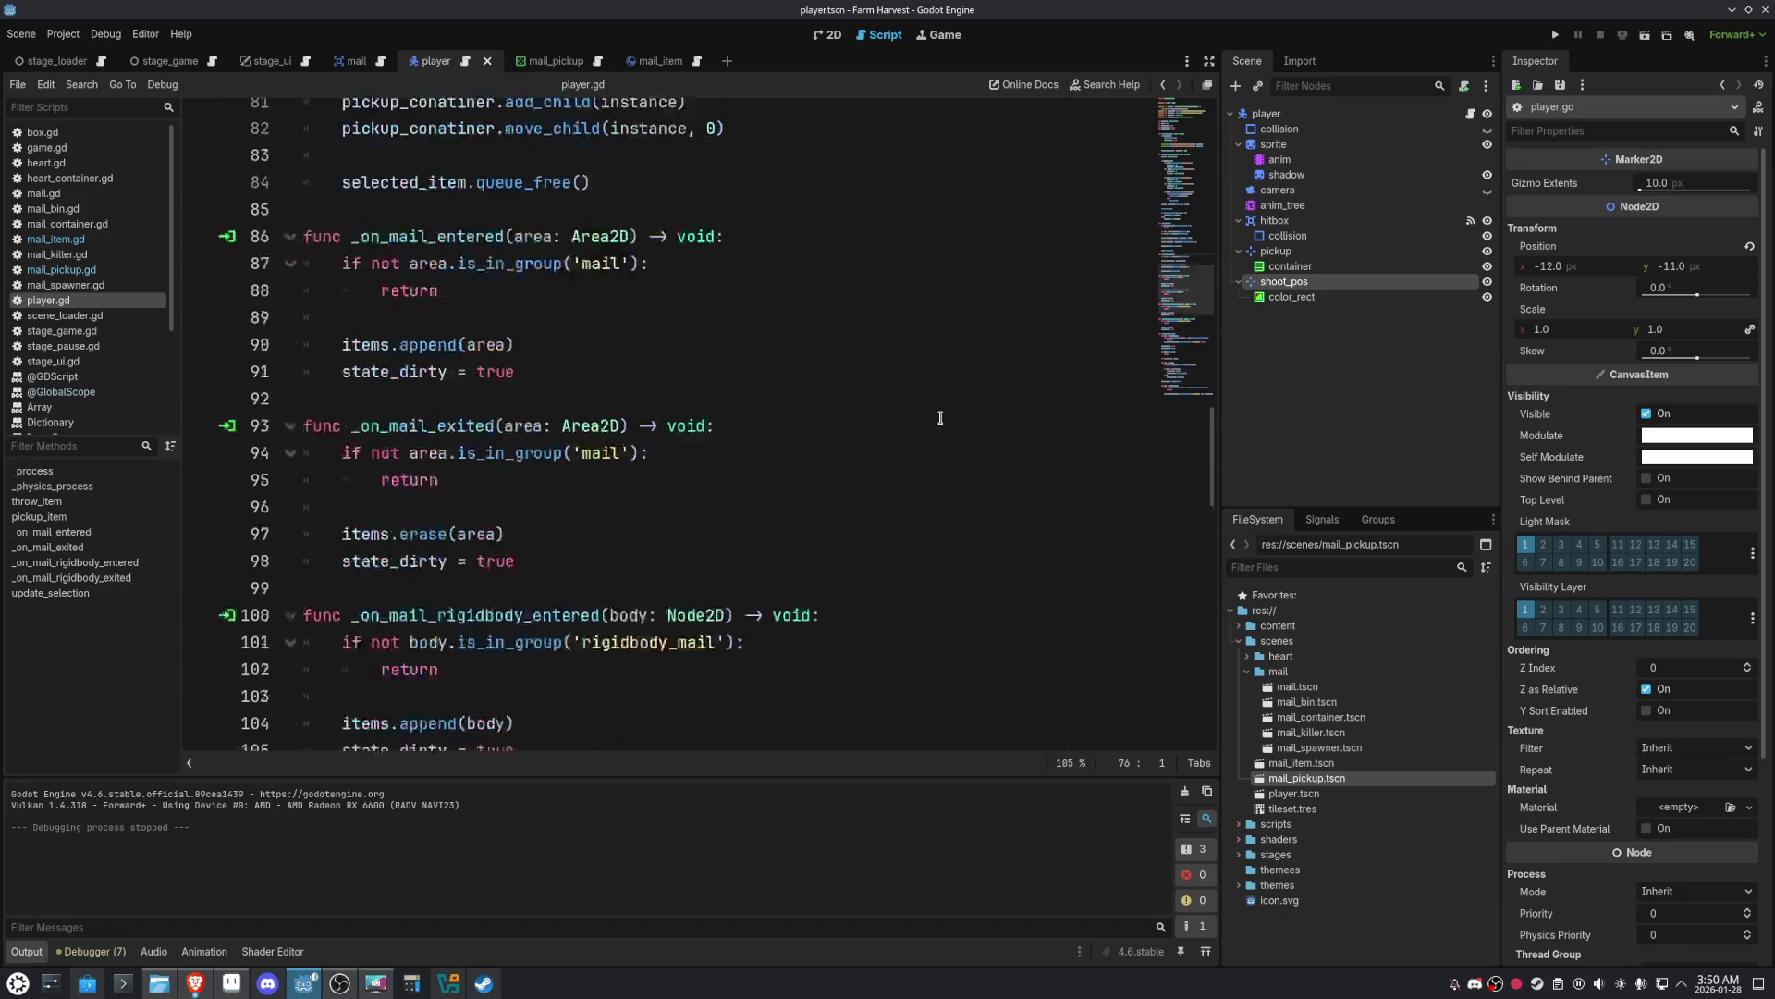
scroll(940, 417, "up", 5)
scroll(940, 417, "down", 3)
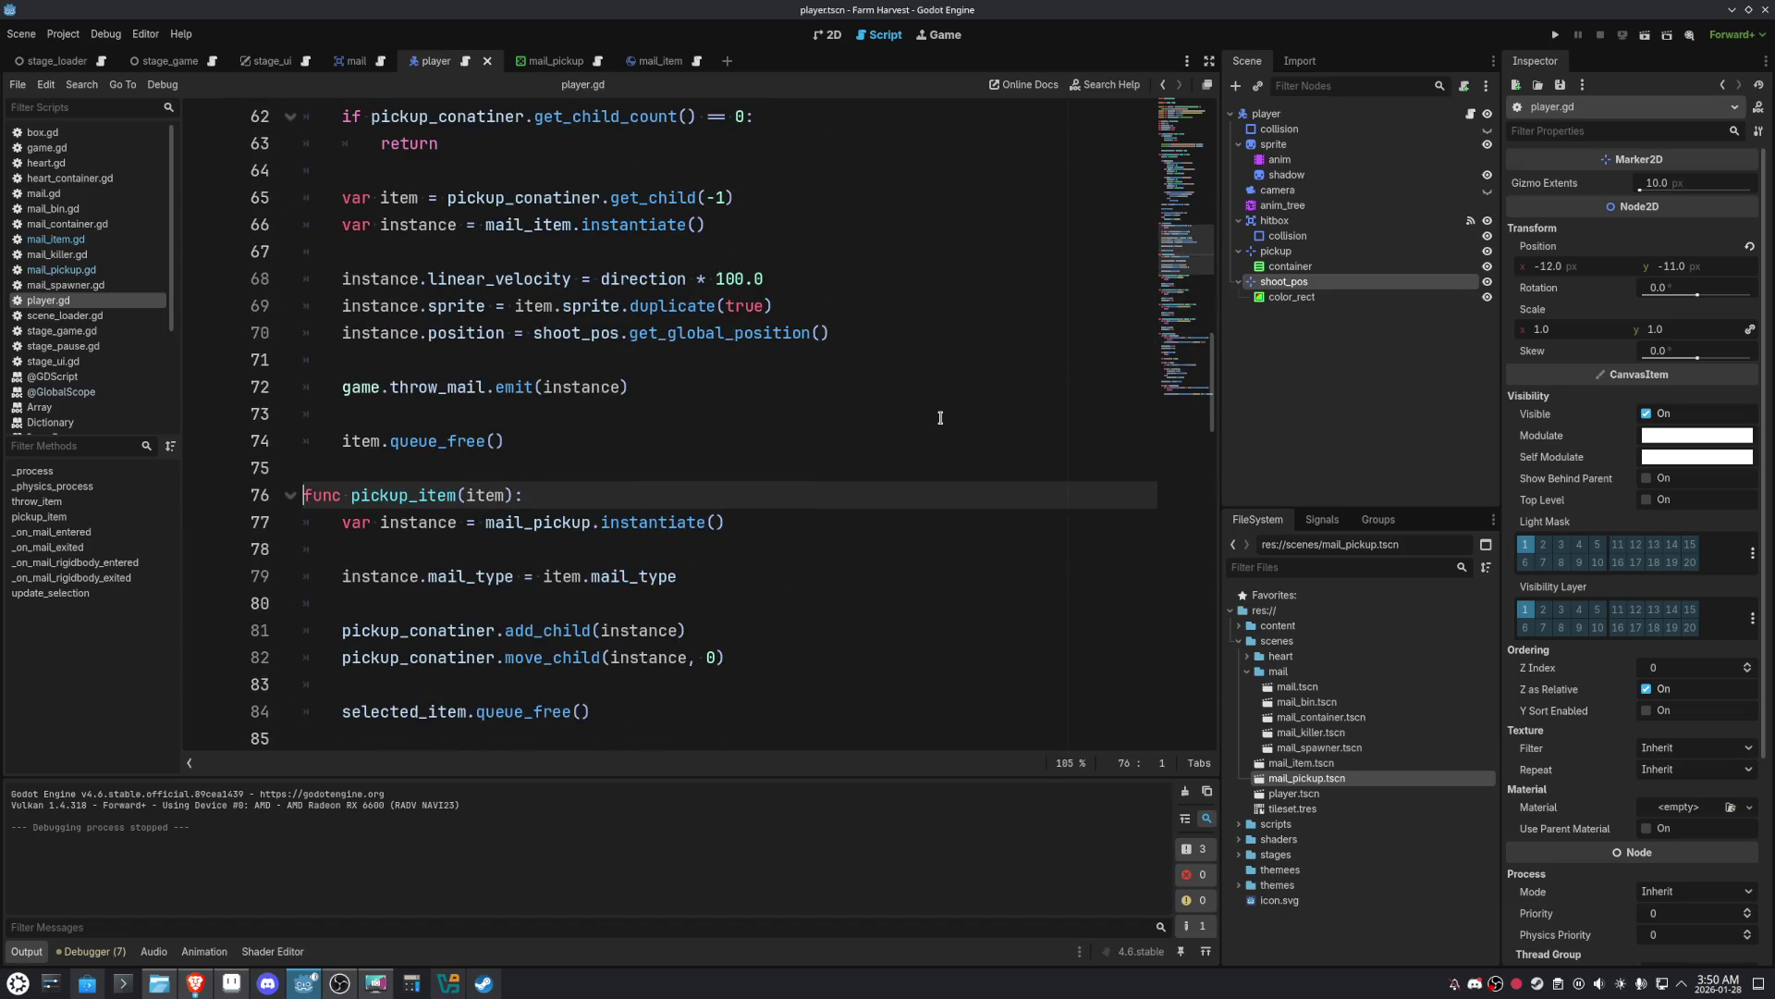
scroll(940, 417, "up", 1)
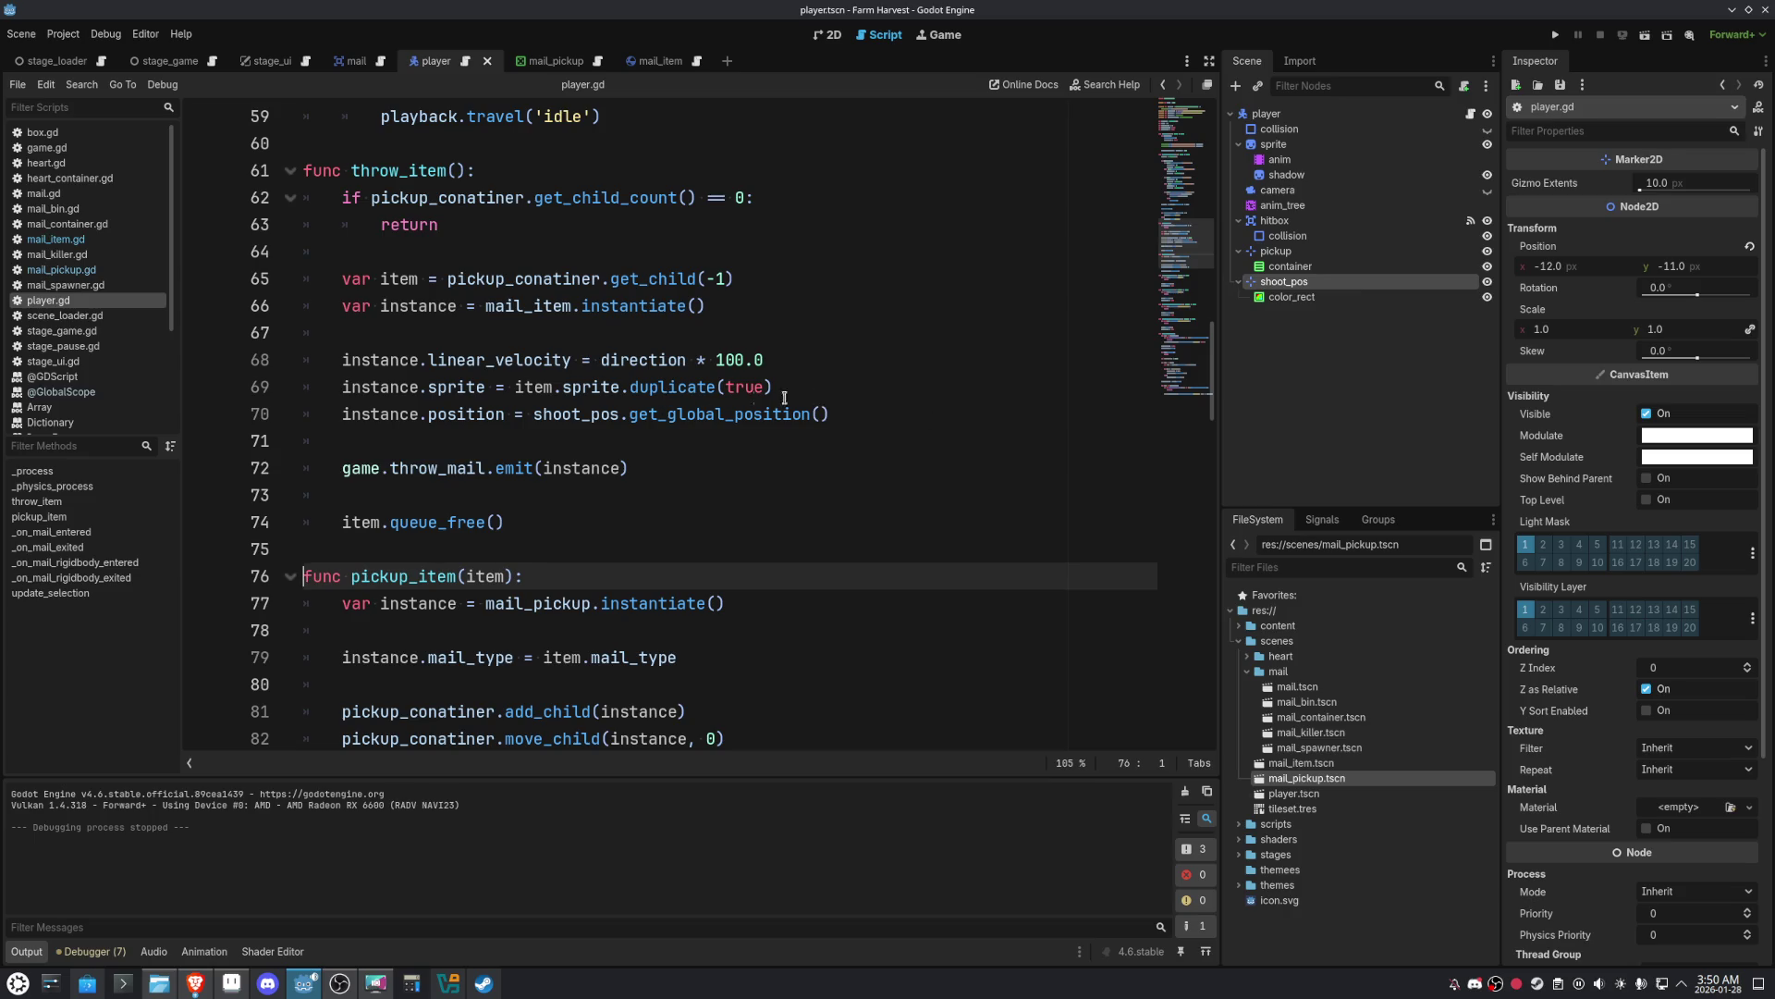
left_click(857, 390)
scroll(832, 444, "up", 2)
Rewrite line 69 as instance.sprite.frame = item.sprite.frame and run the game
left_click_drag(789, 551, 486, 553)
left_click(485, 553)
type(".frame")
key("shift+Left")
key("shift+Left")
key("shift+Left")
type("frame")
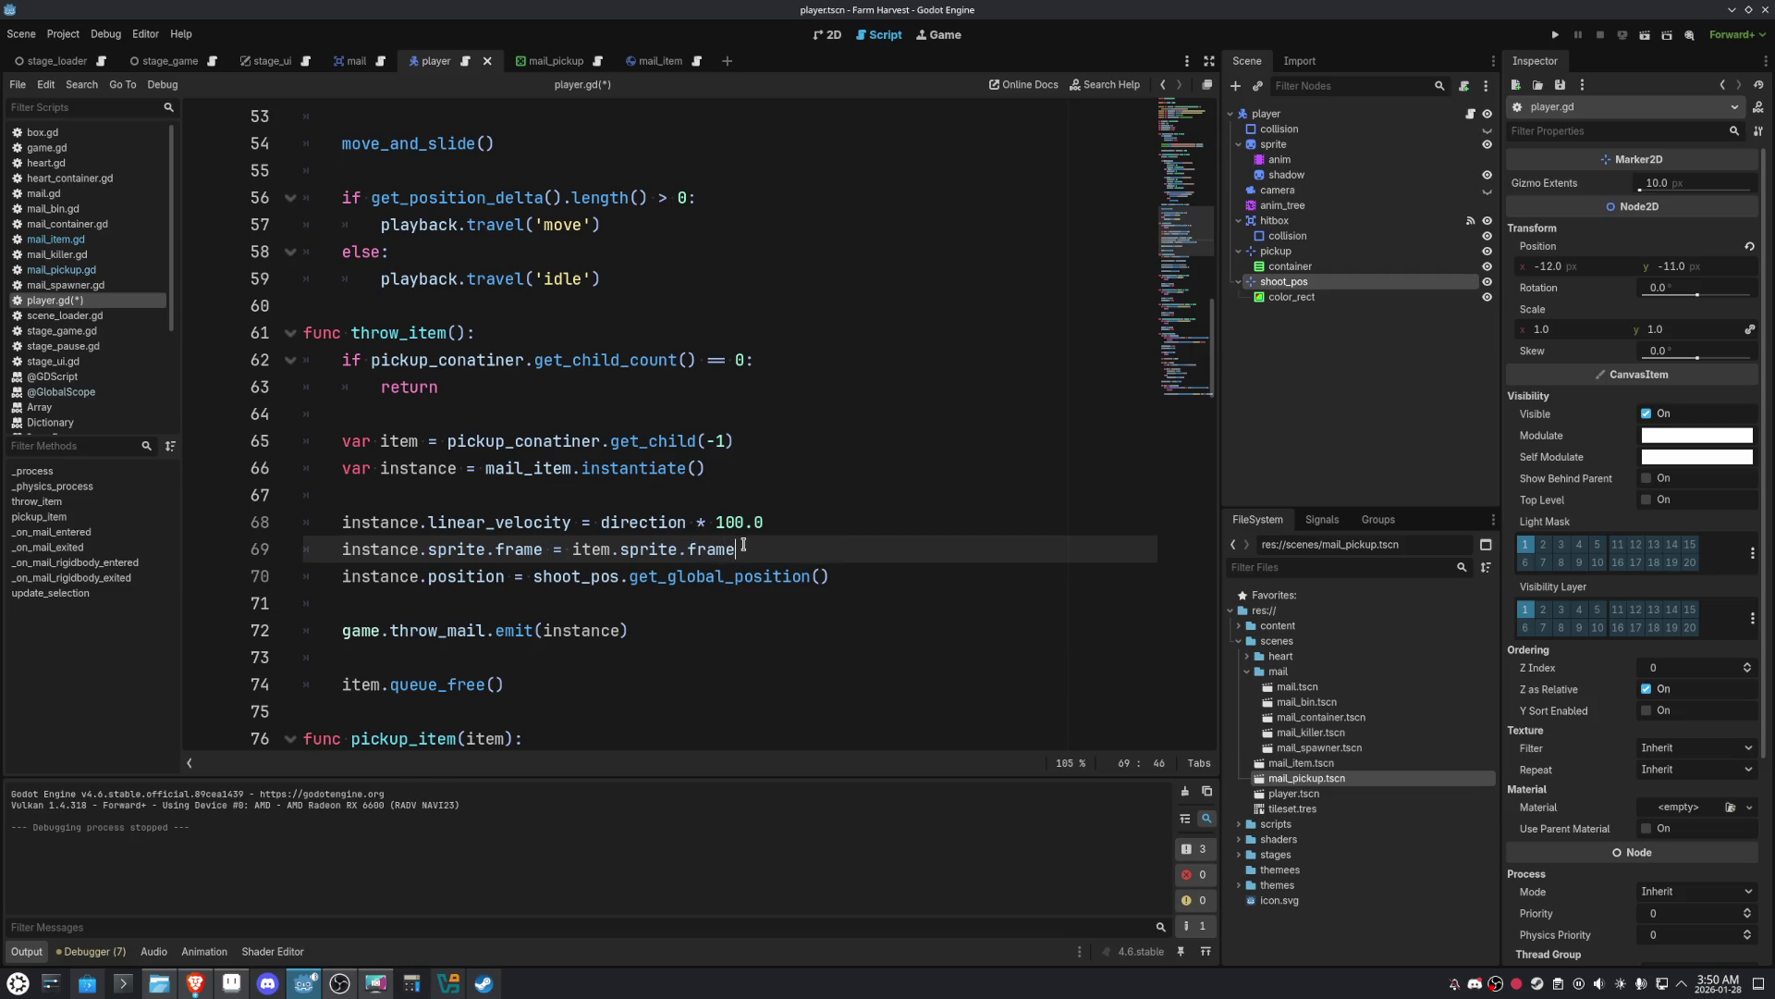
key("Up")
key("Up")
key("Up")
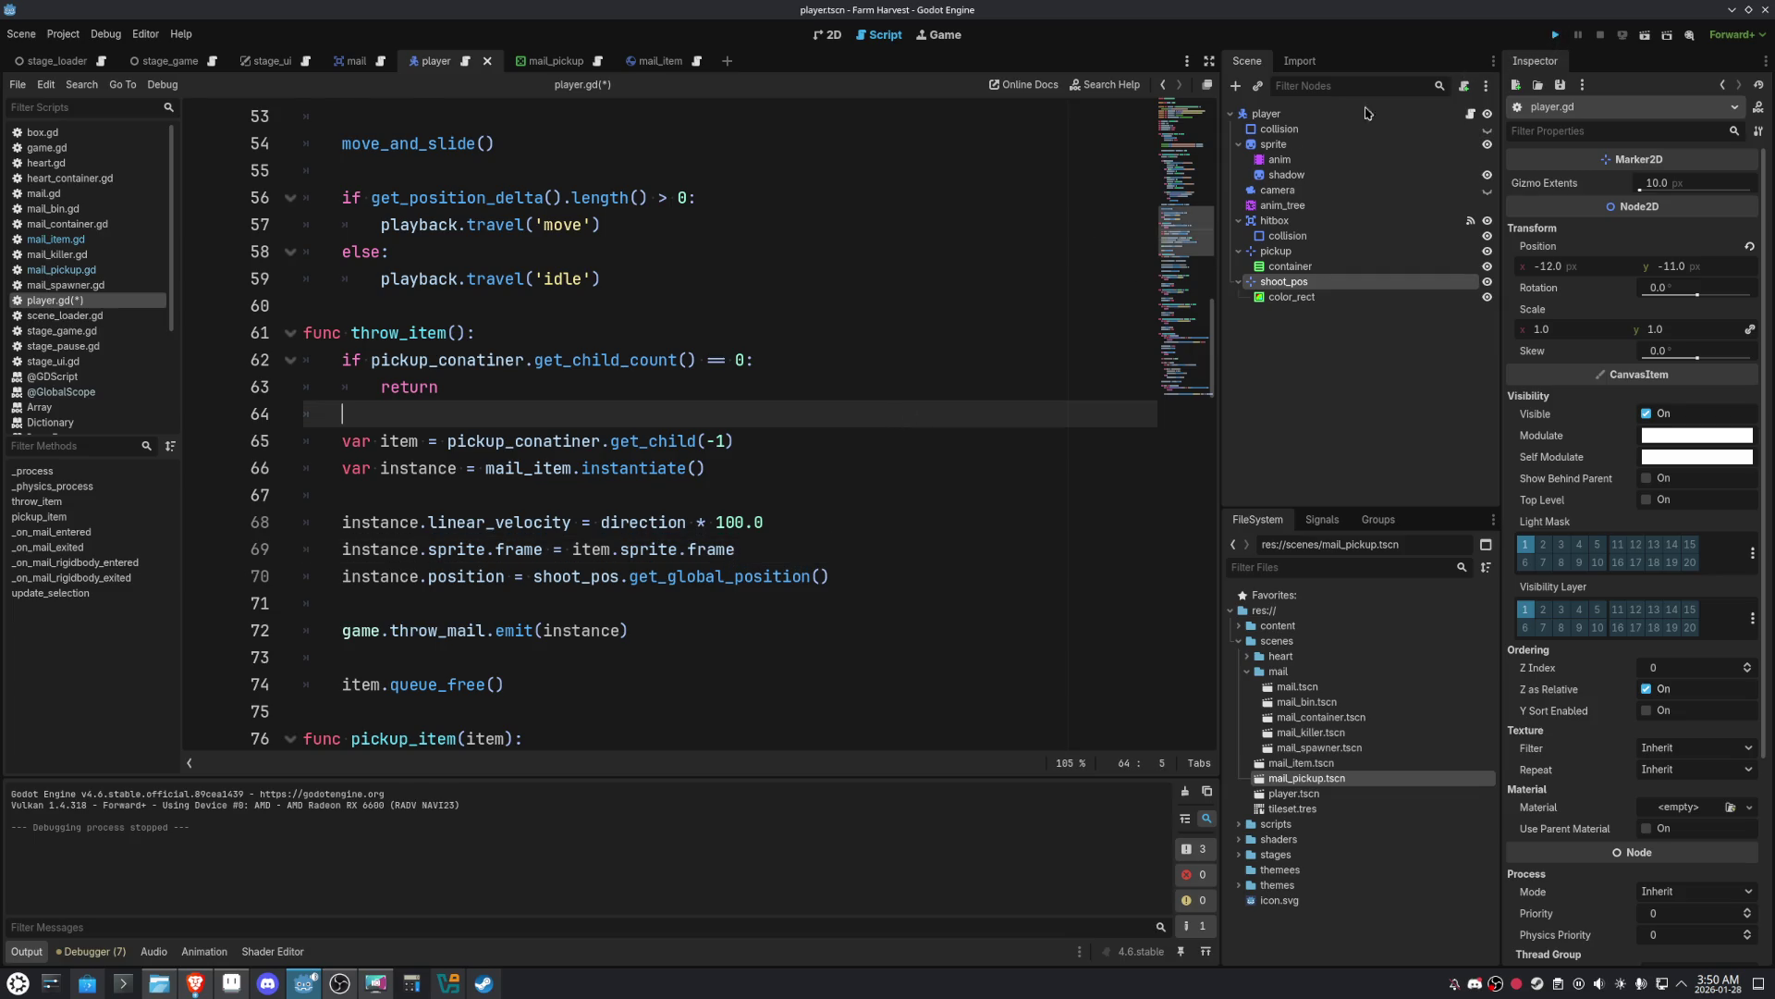
key("F5")
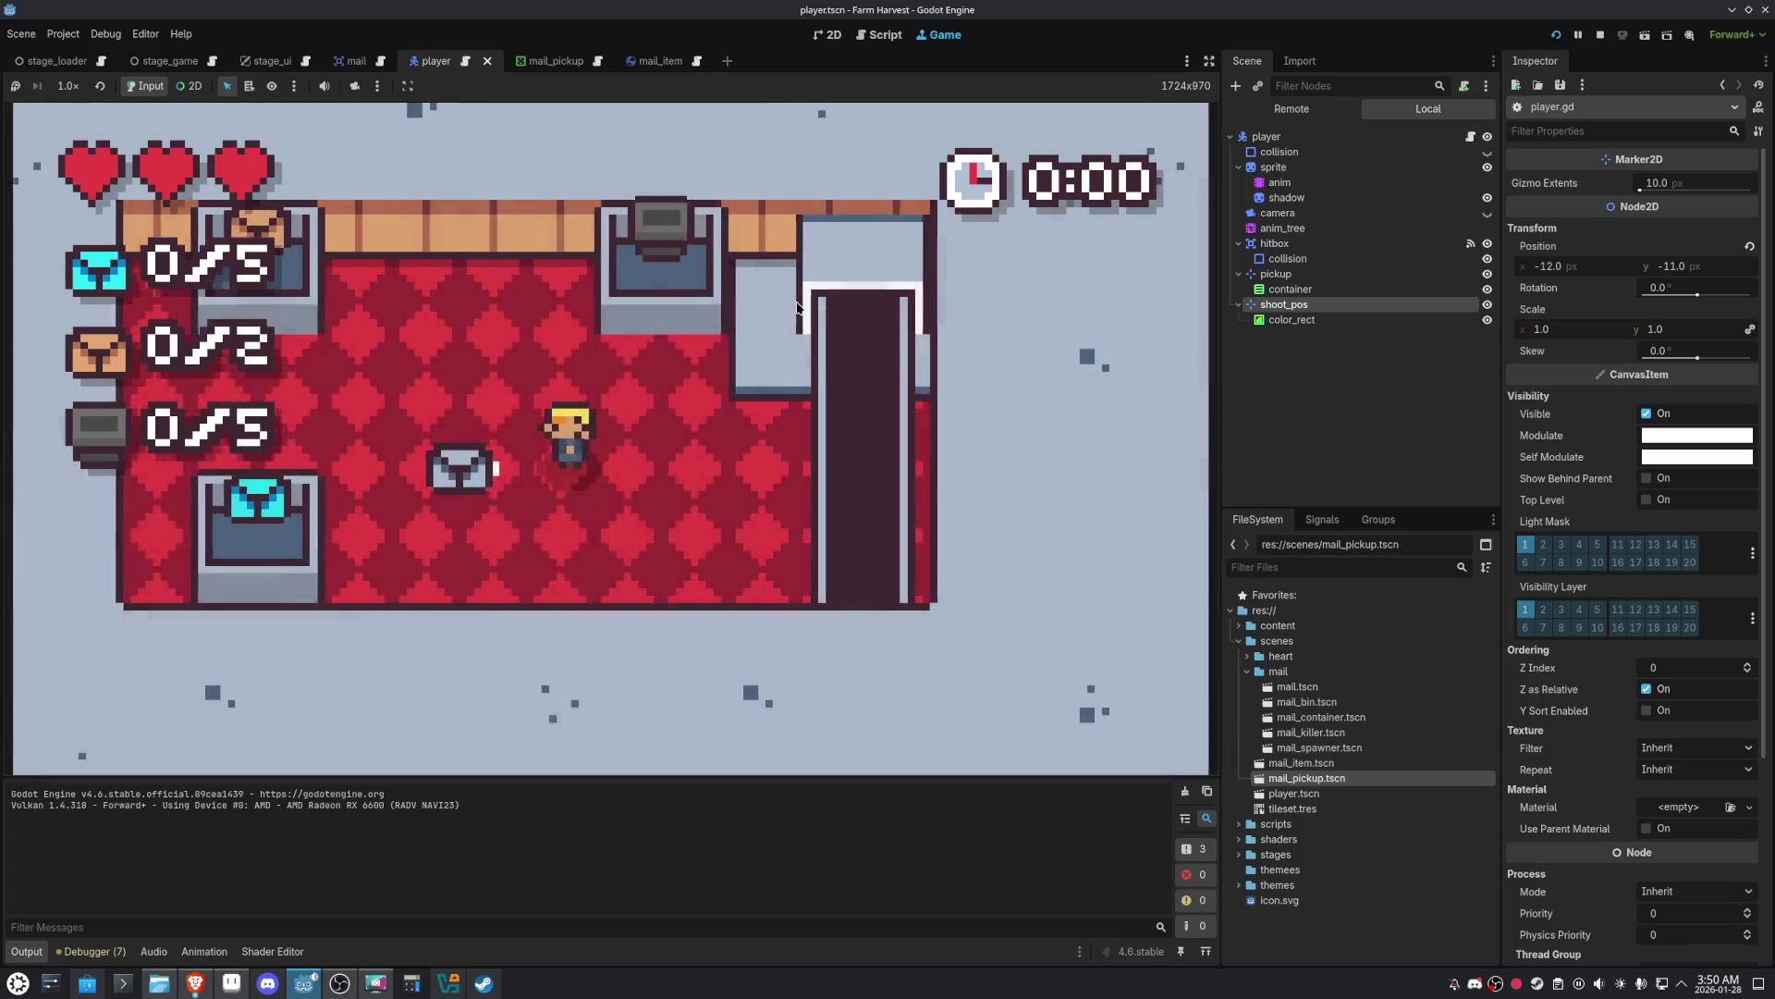
Throw mail to hit the Nil sprite error, then drop 'sprite.' so line 69 reads instance.frame
key("space")
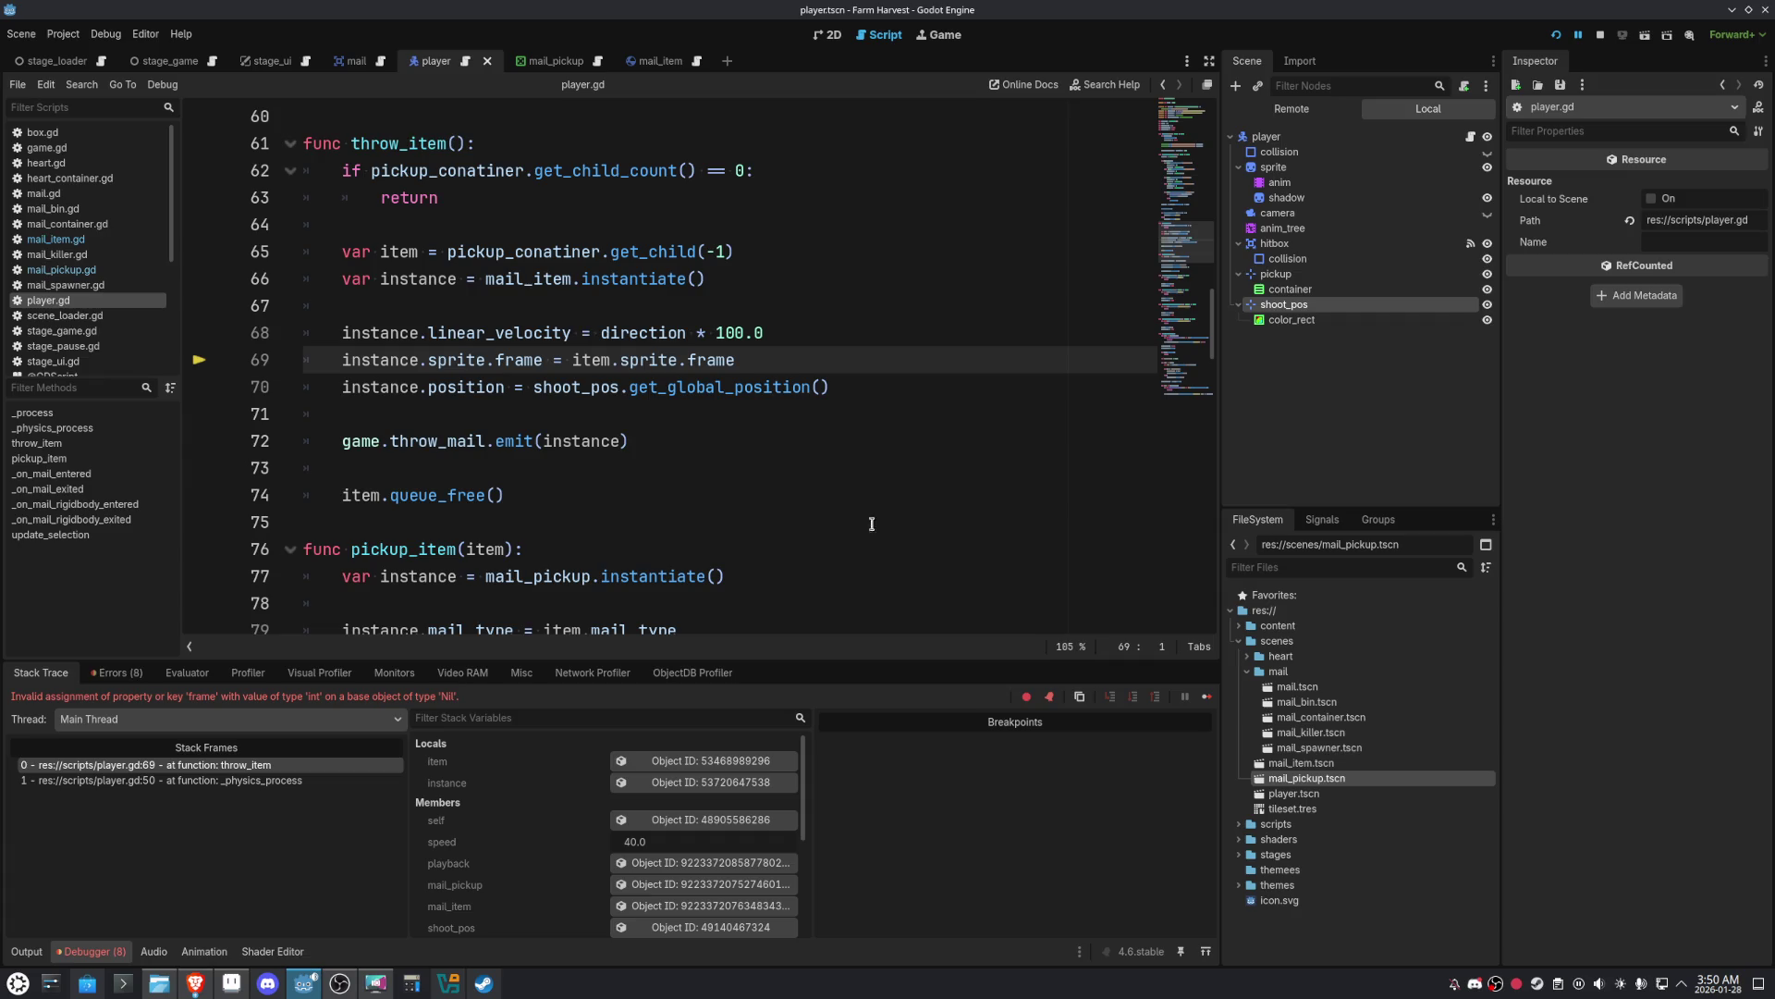
scroll(898, 538, "up", 1)
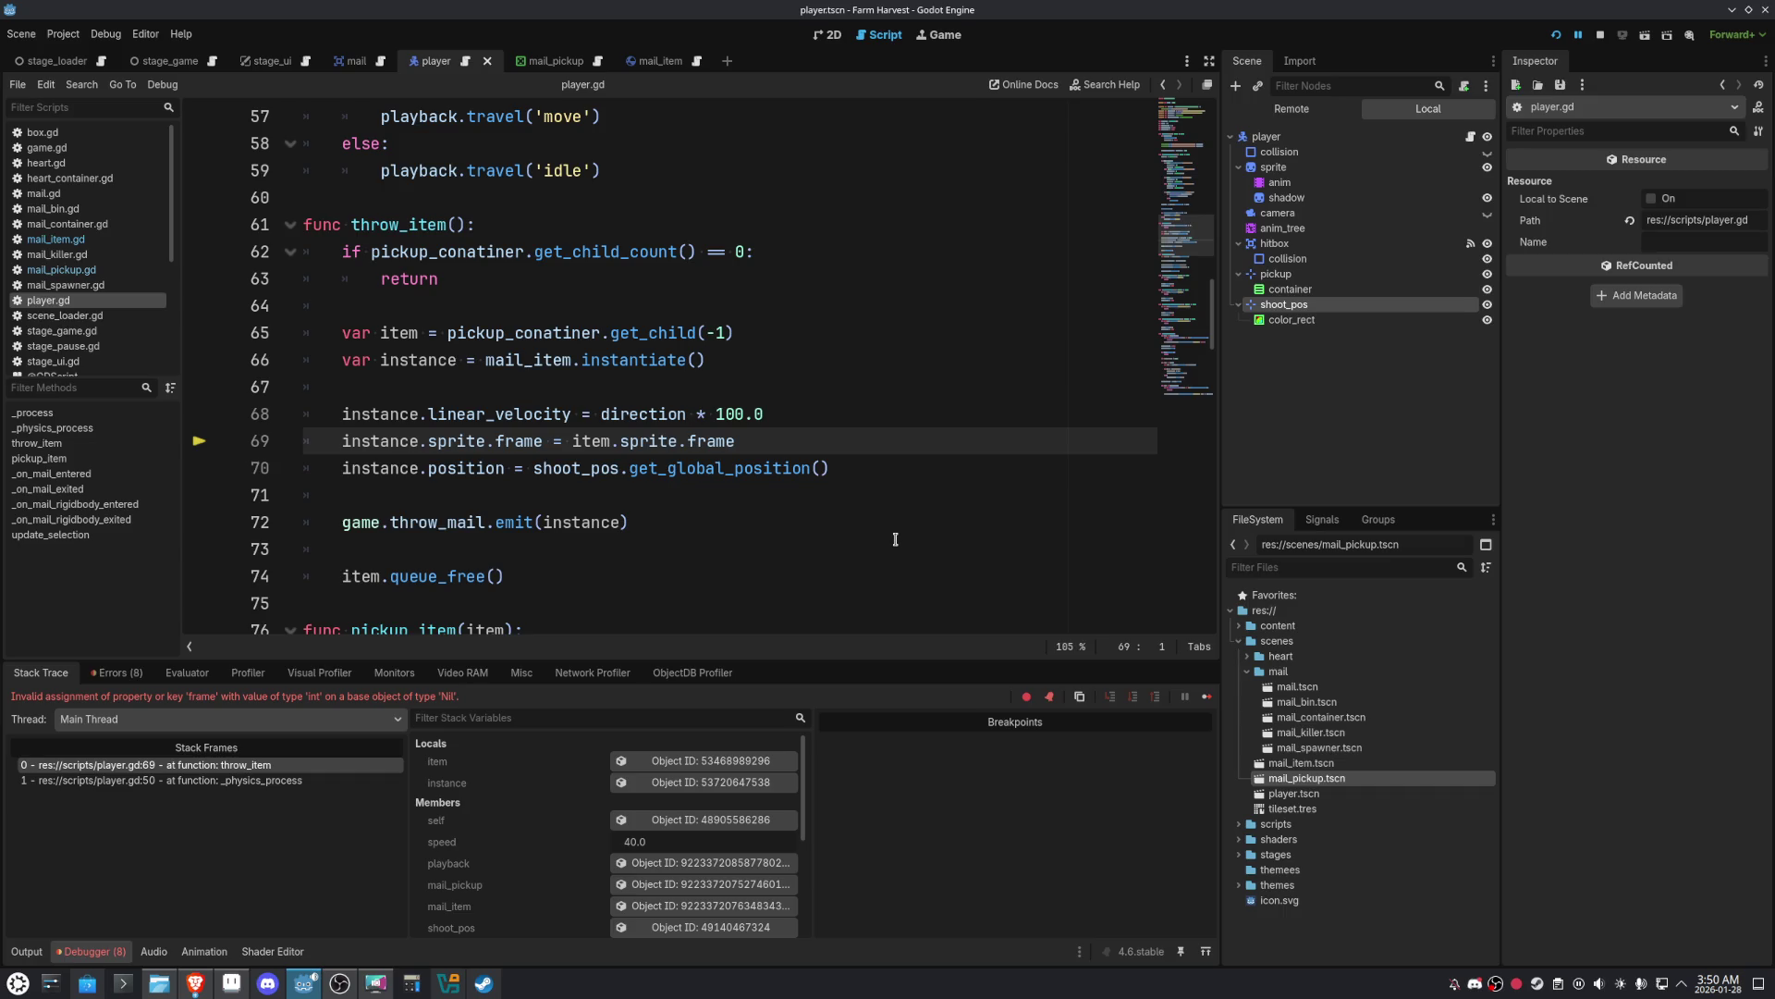
double_click(458, 441)
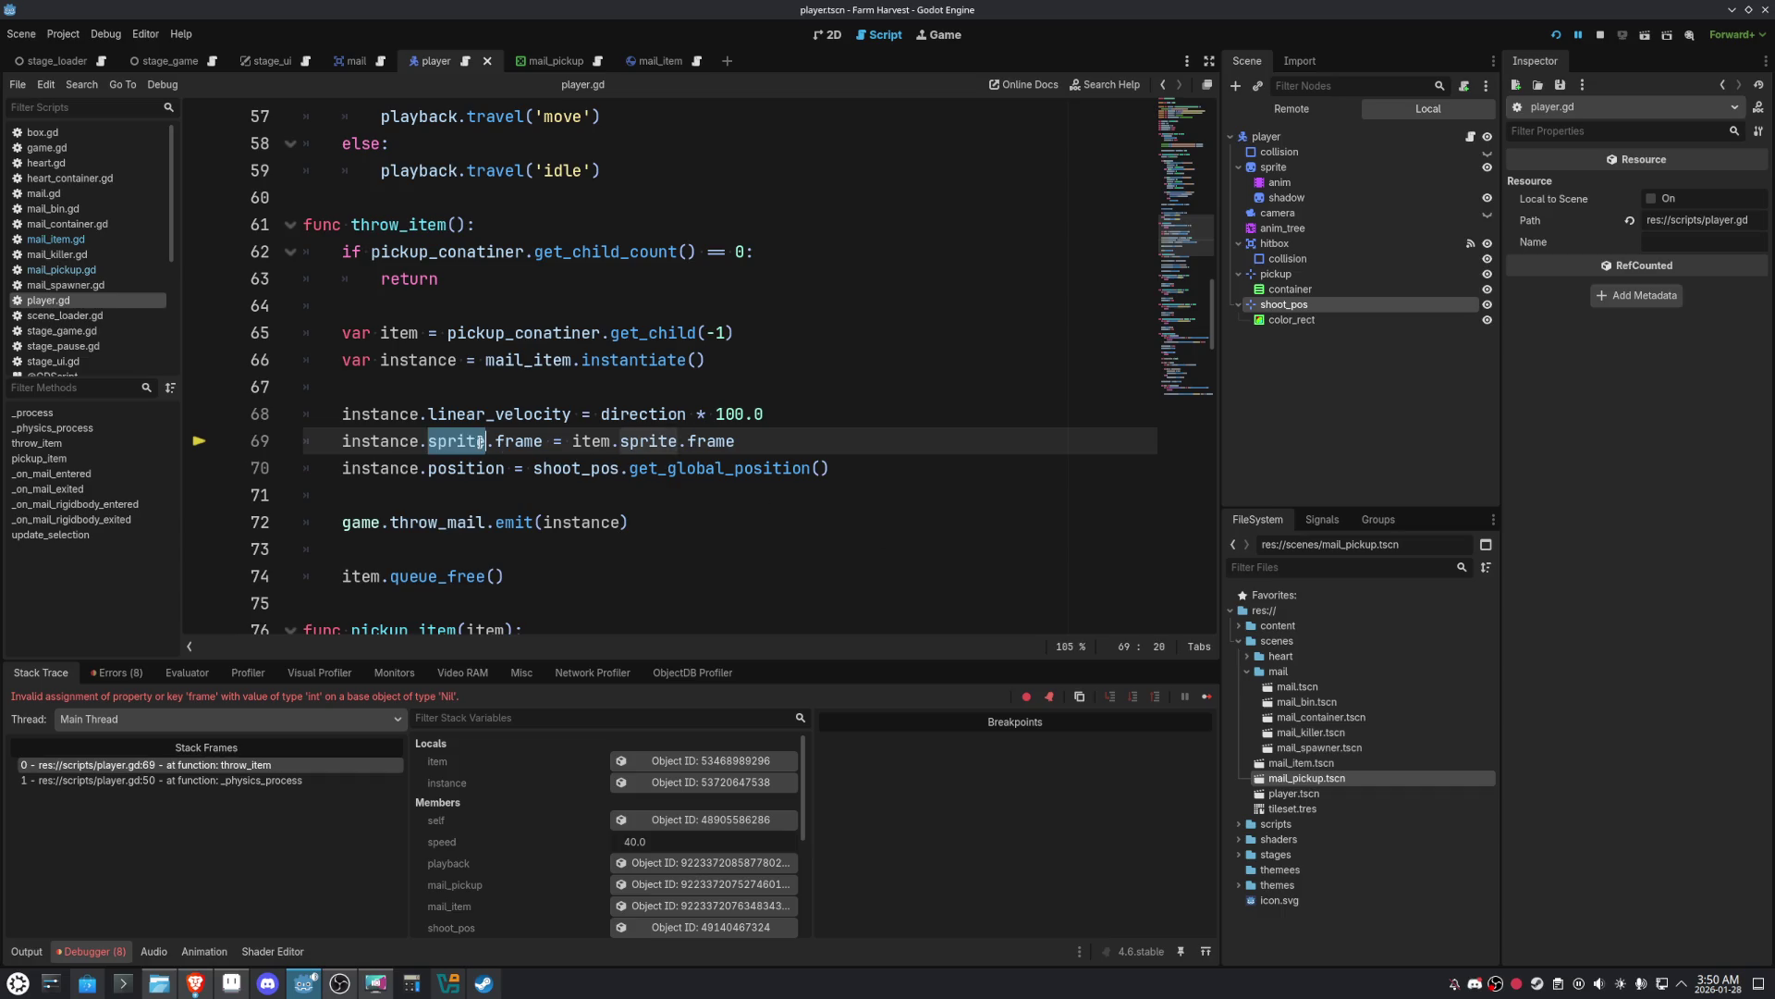
key("Delete")
key("Delete")
double_click(580, 441)
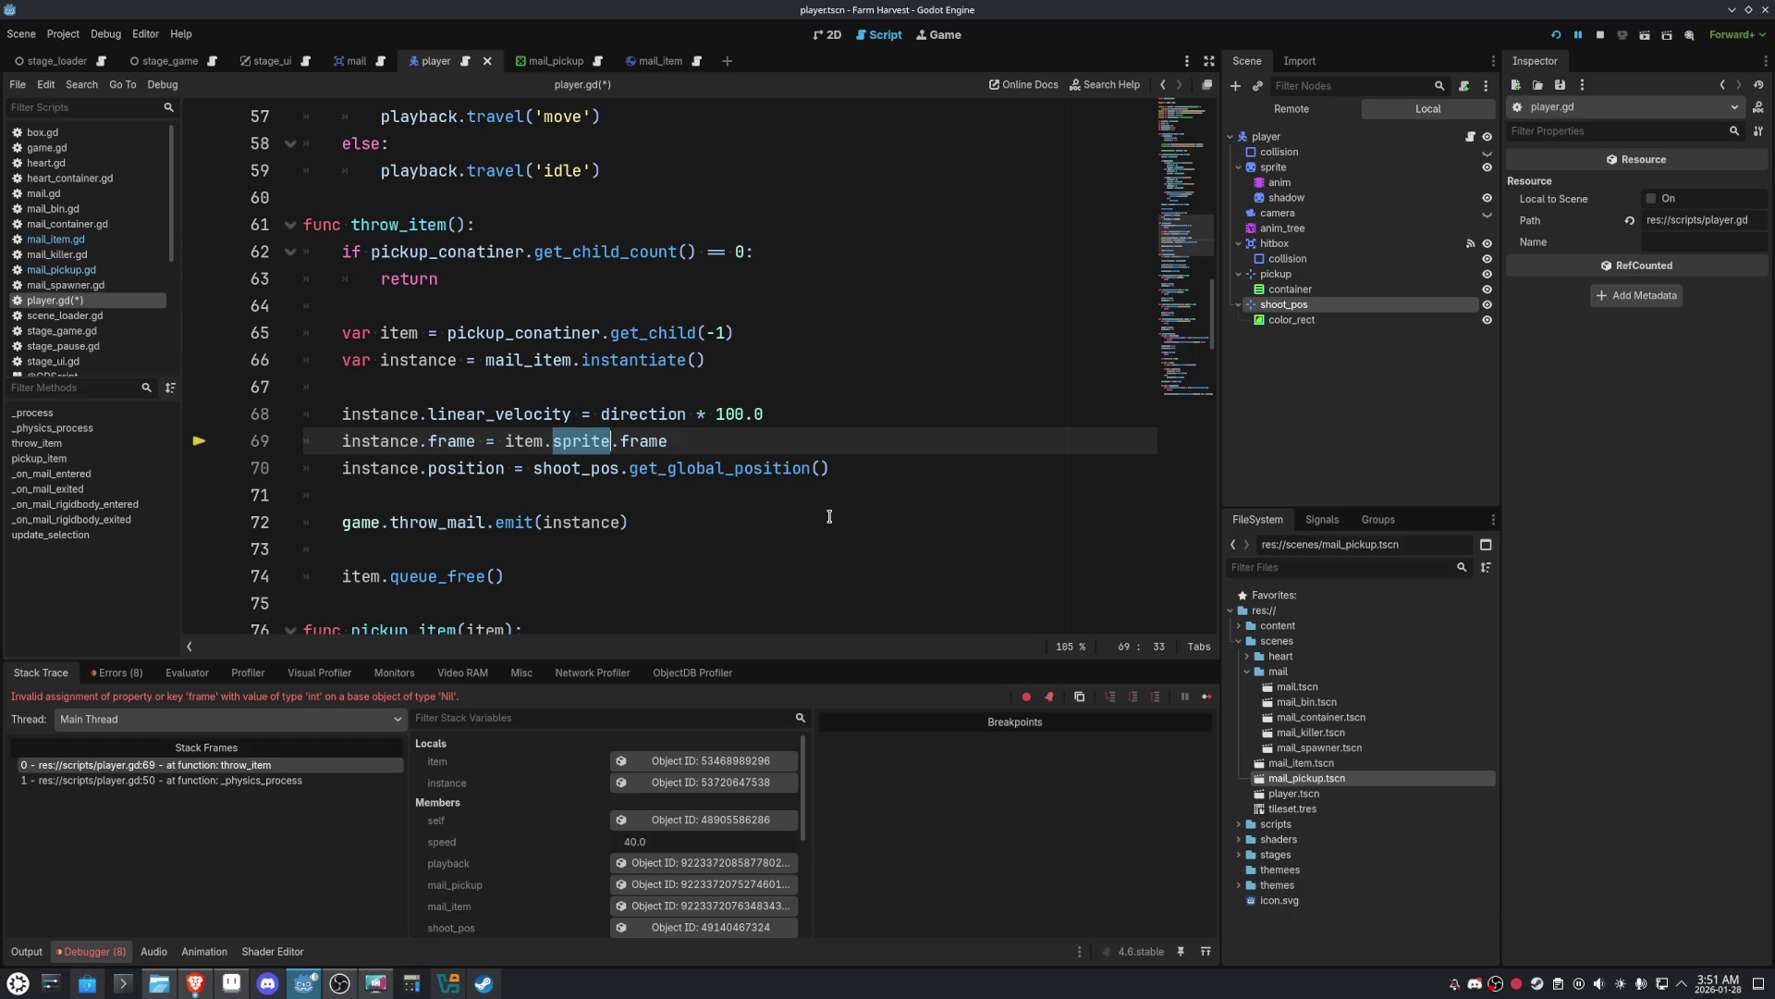
Open the mail_item scene and its script for editing
double_click(564, 533)
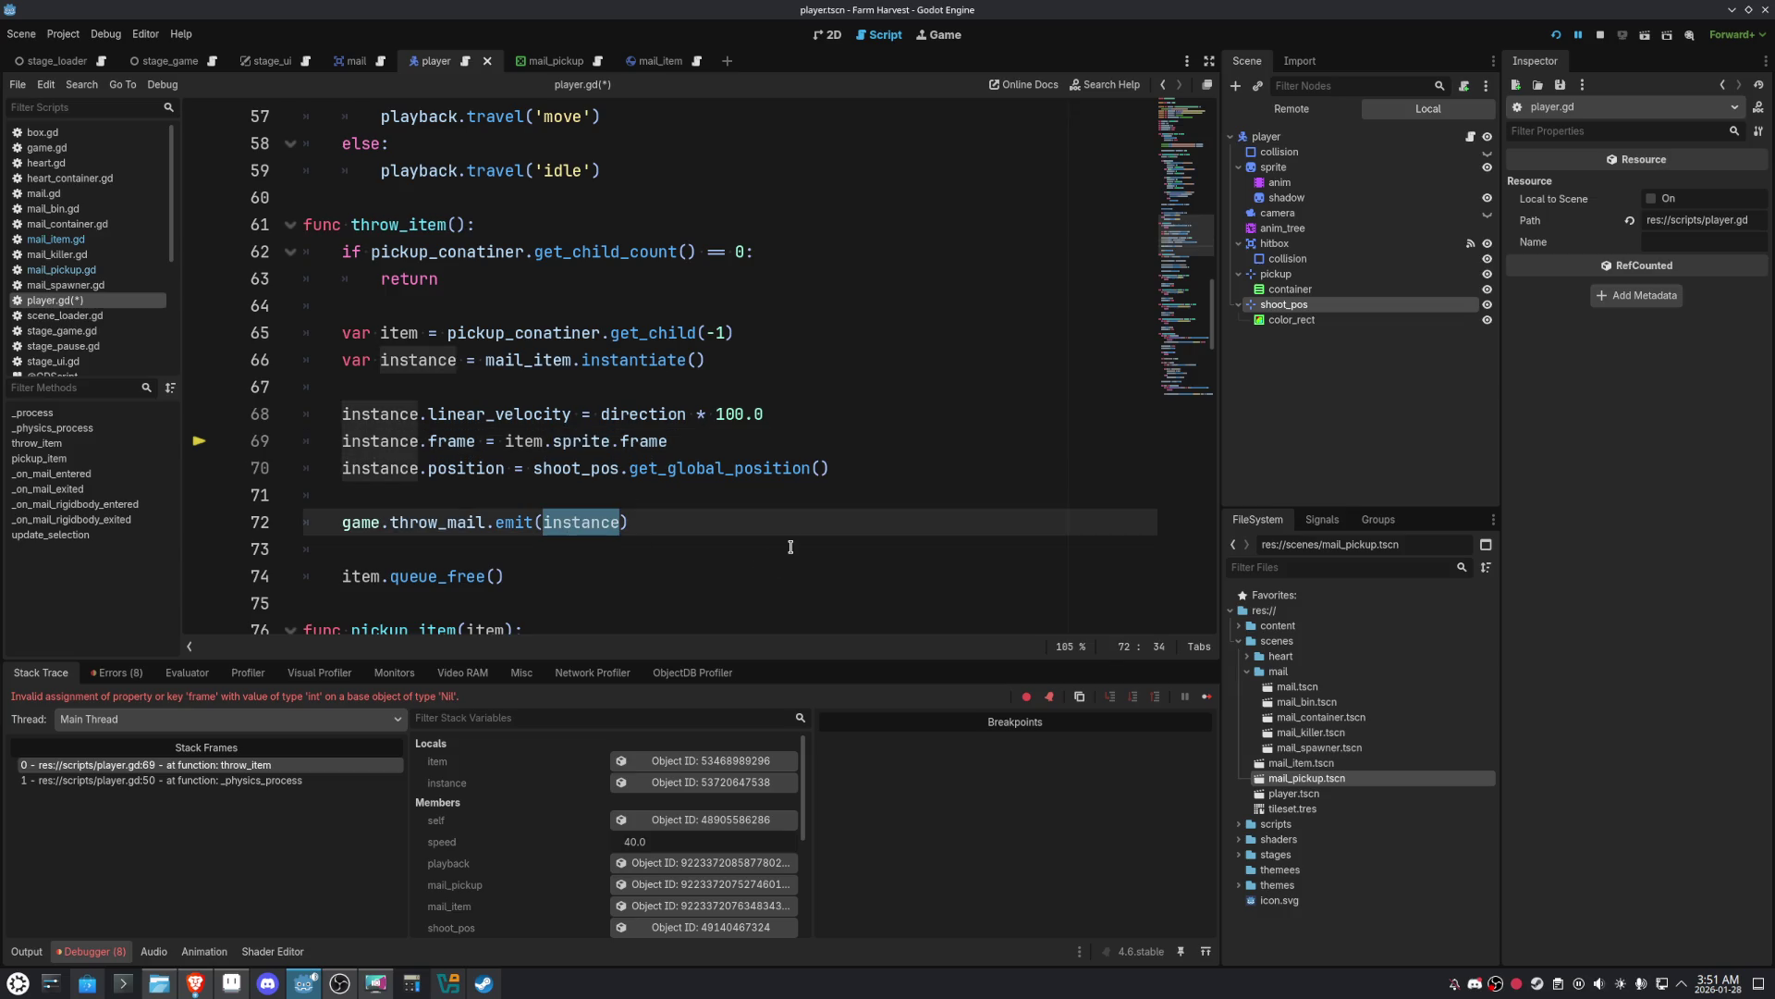
mouse_move(518, 362)
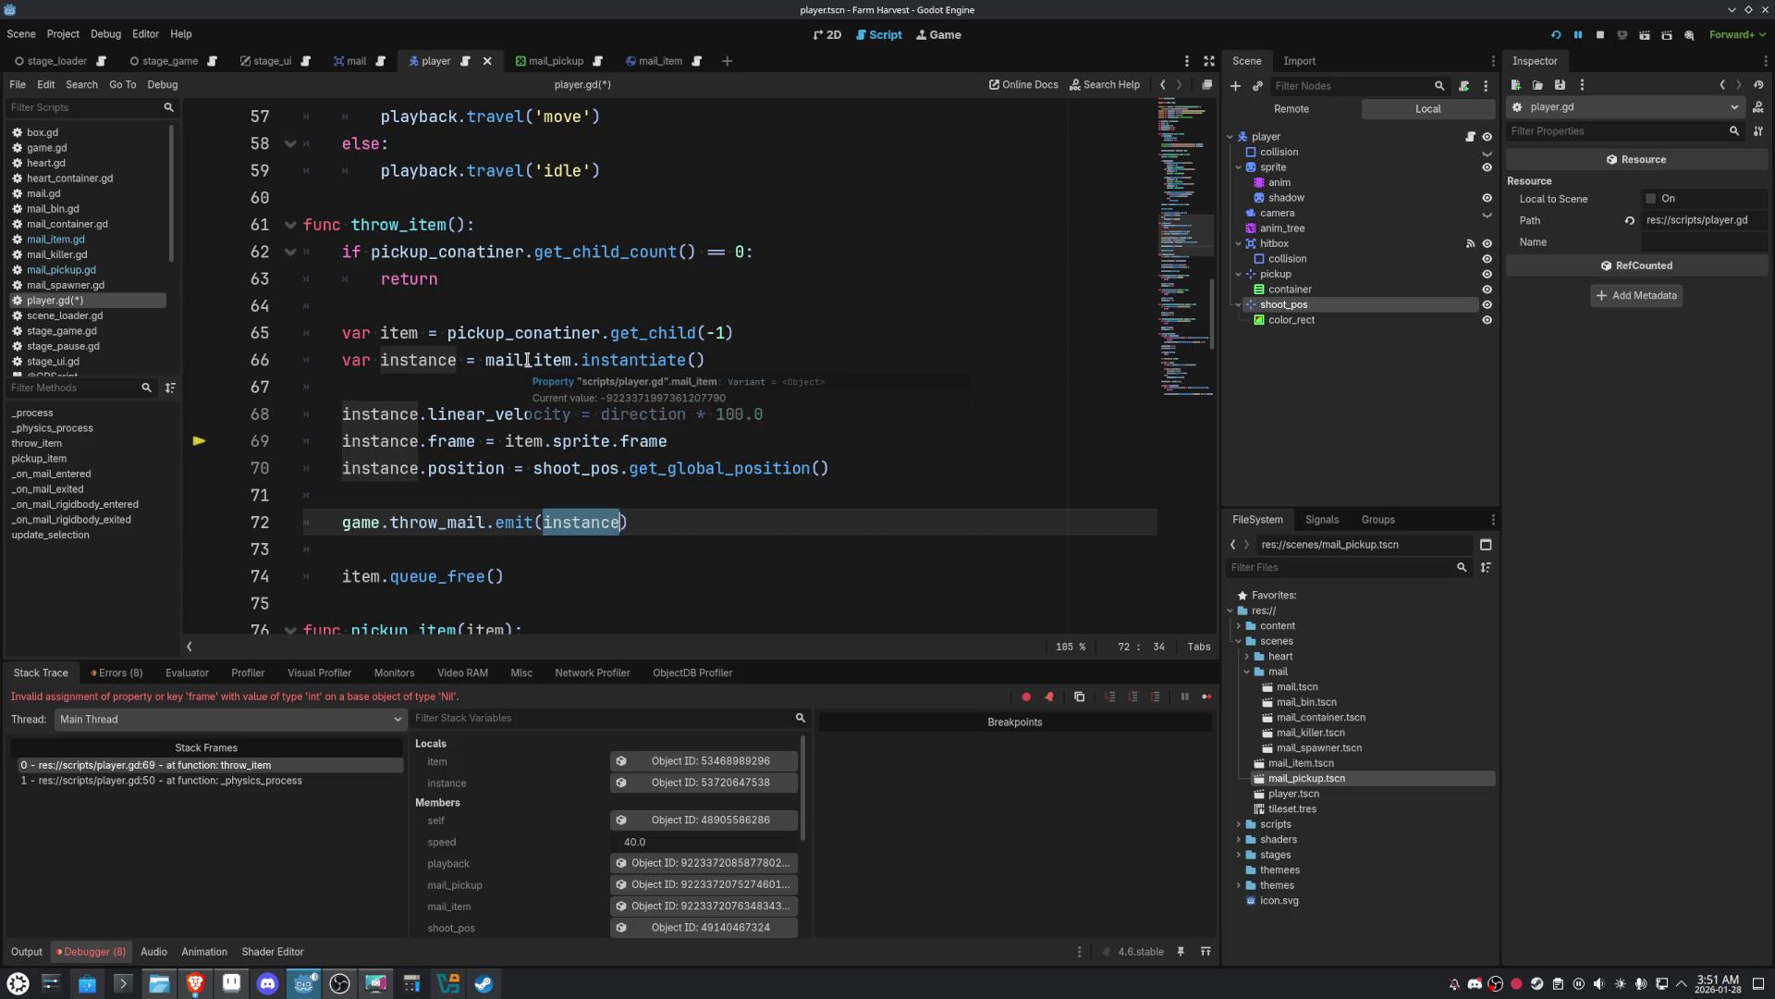
left_click(649, 61)
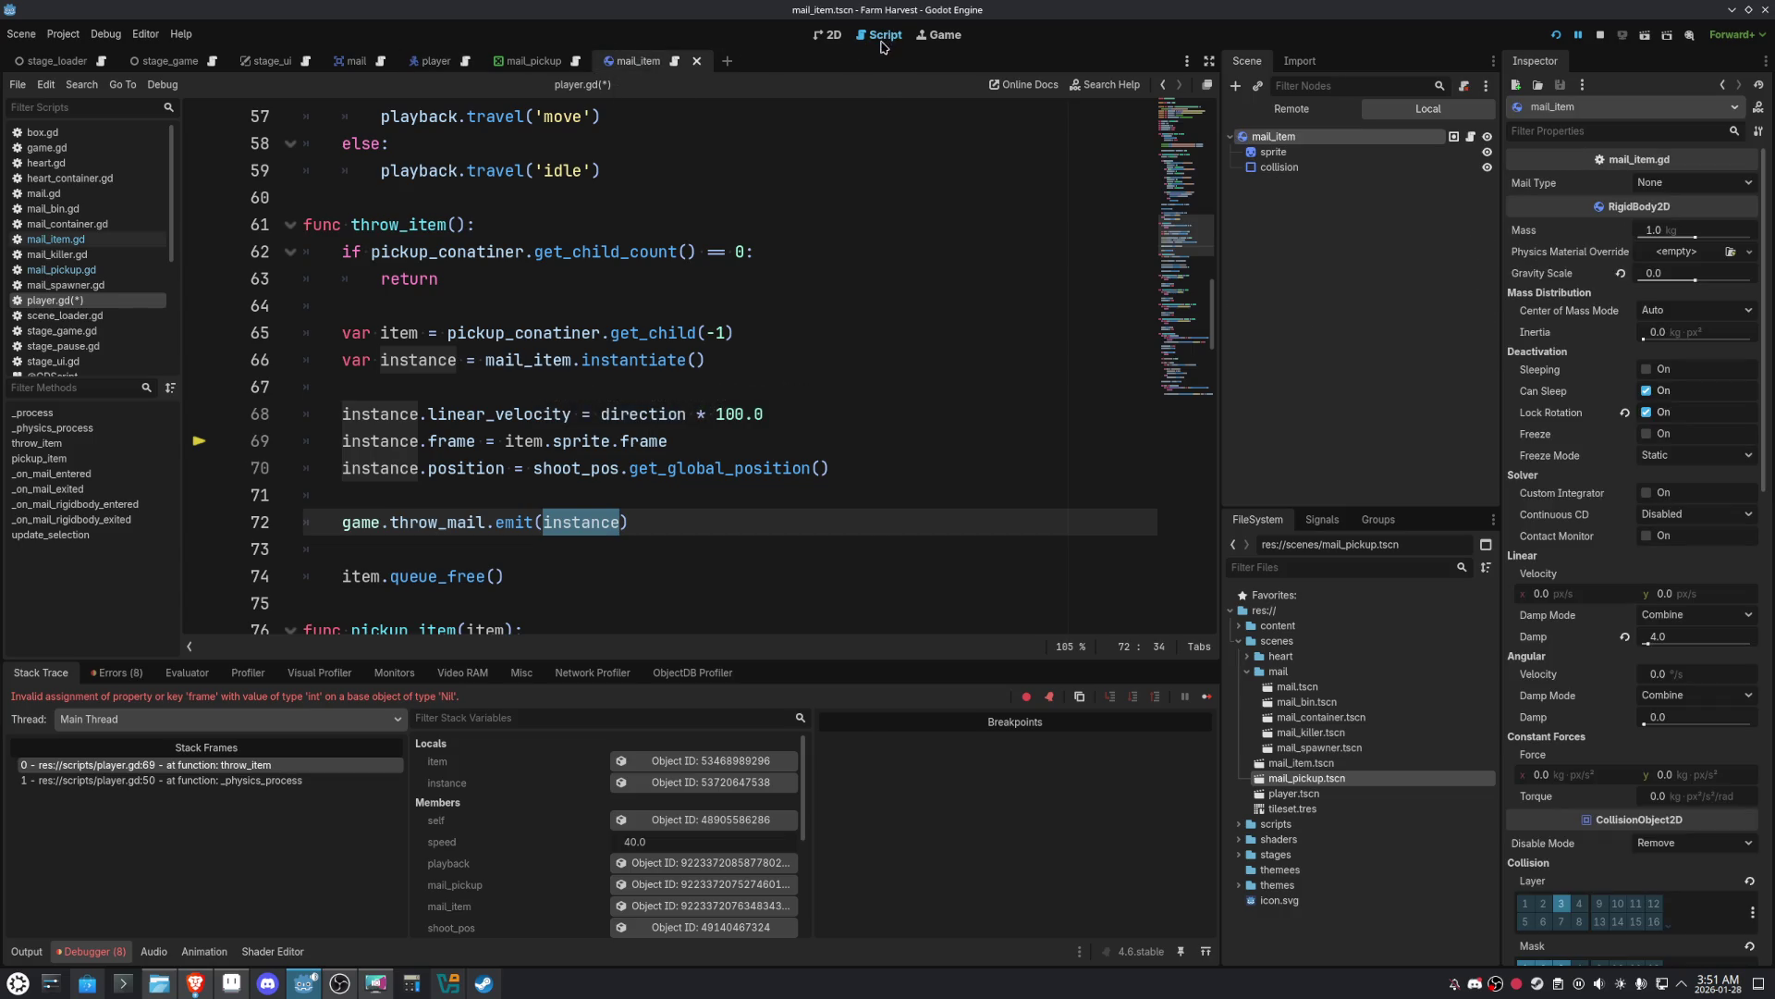
left_click(1470, 136)
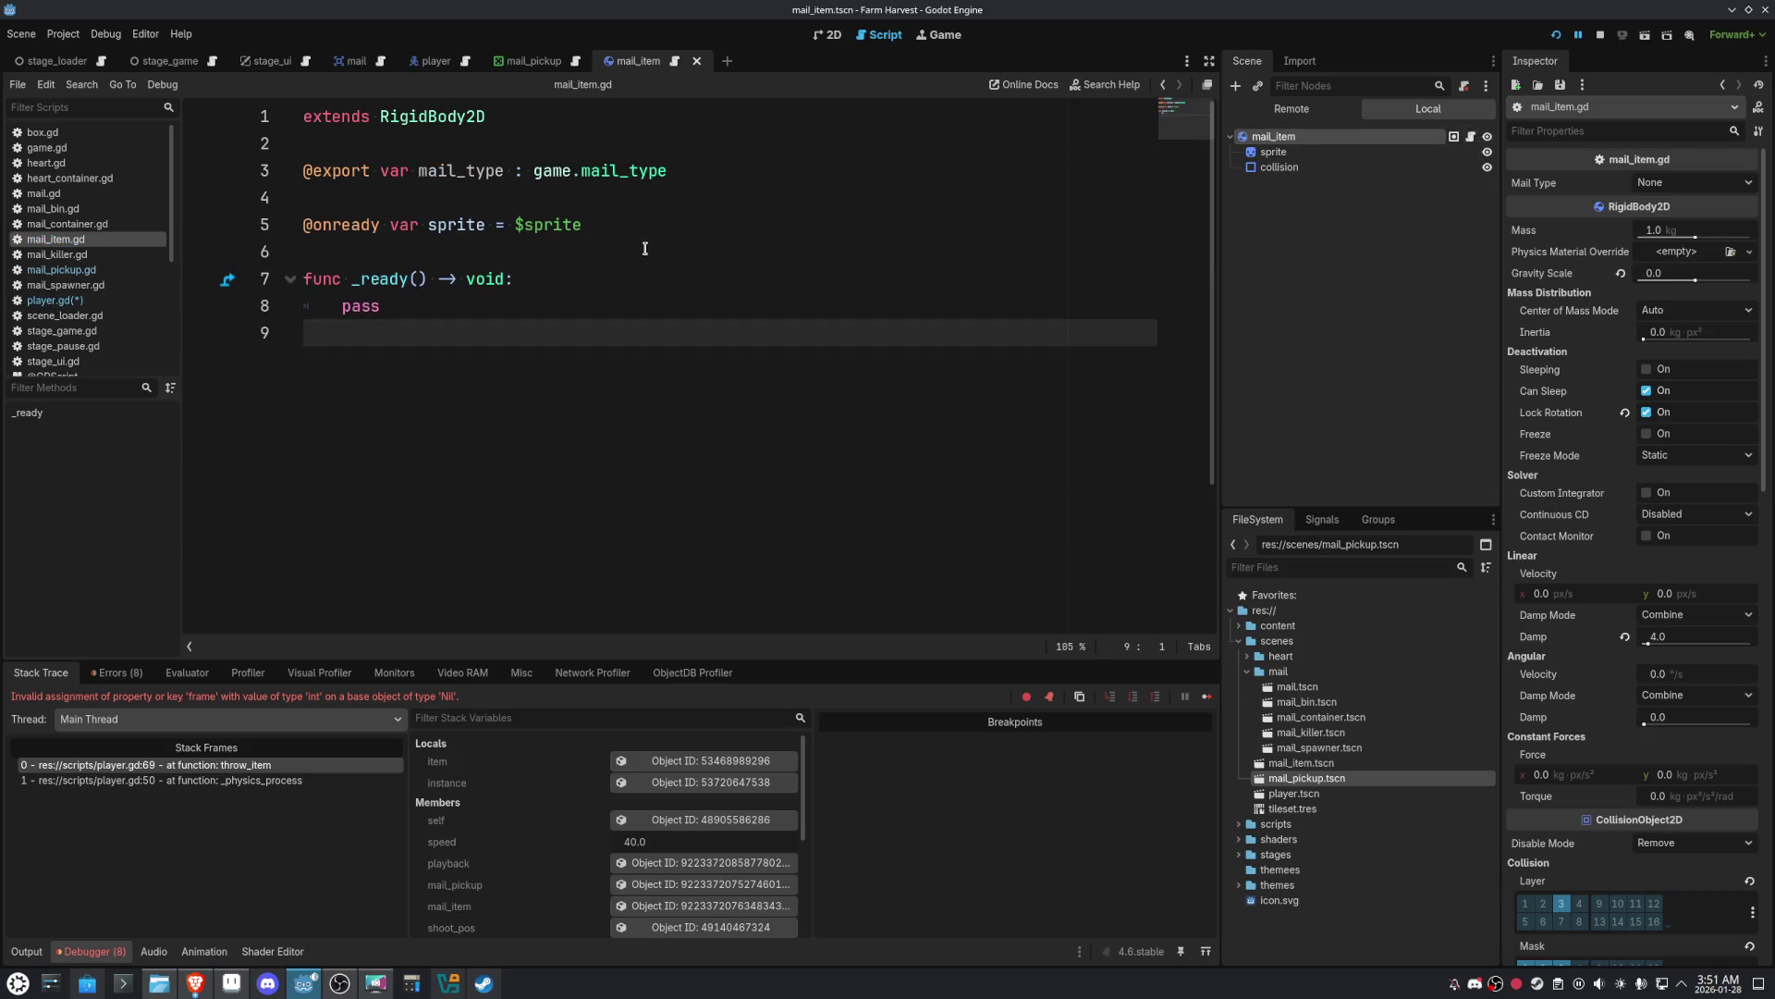
left_click(677, 232)
left_click(740, 174)
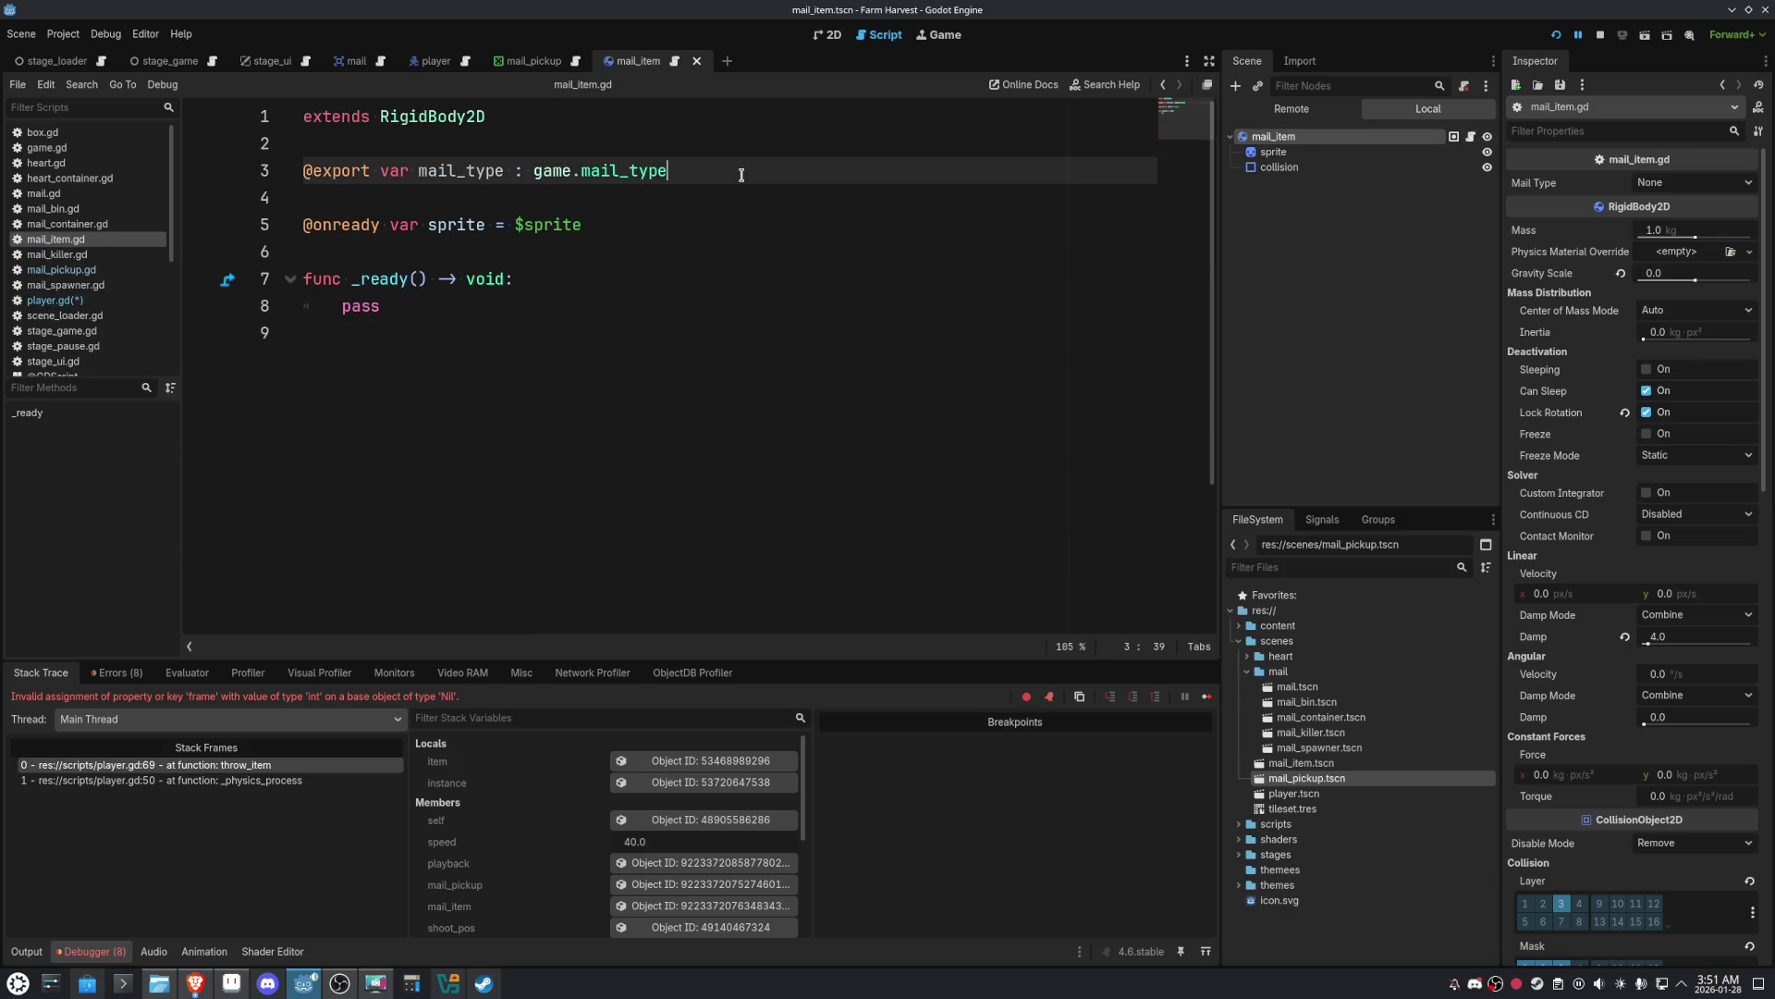
key("Return")
type("v")
key("BackSpace")
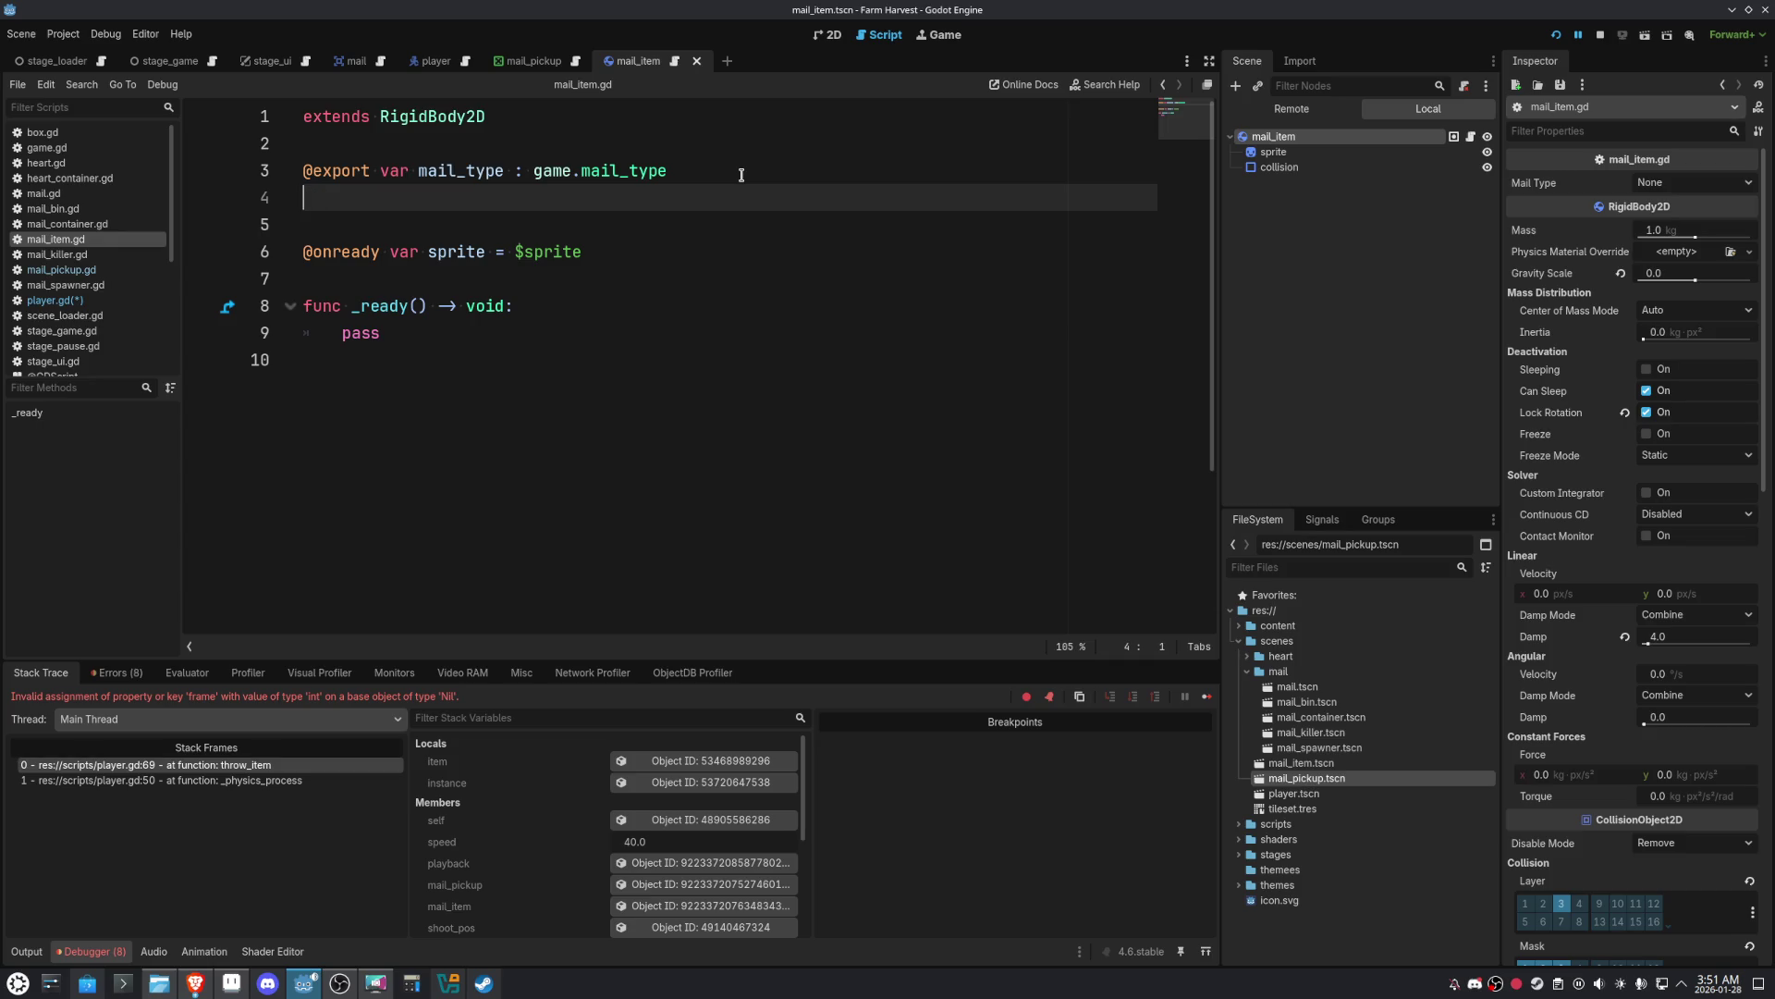
type("@ex")
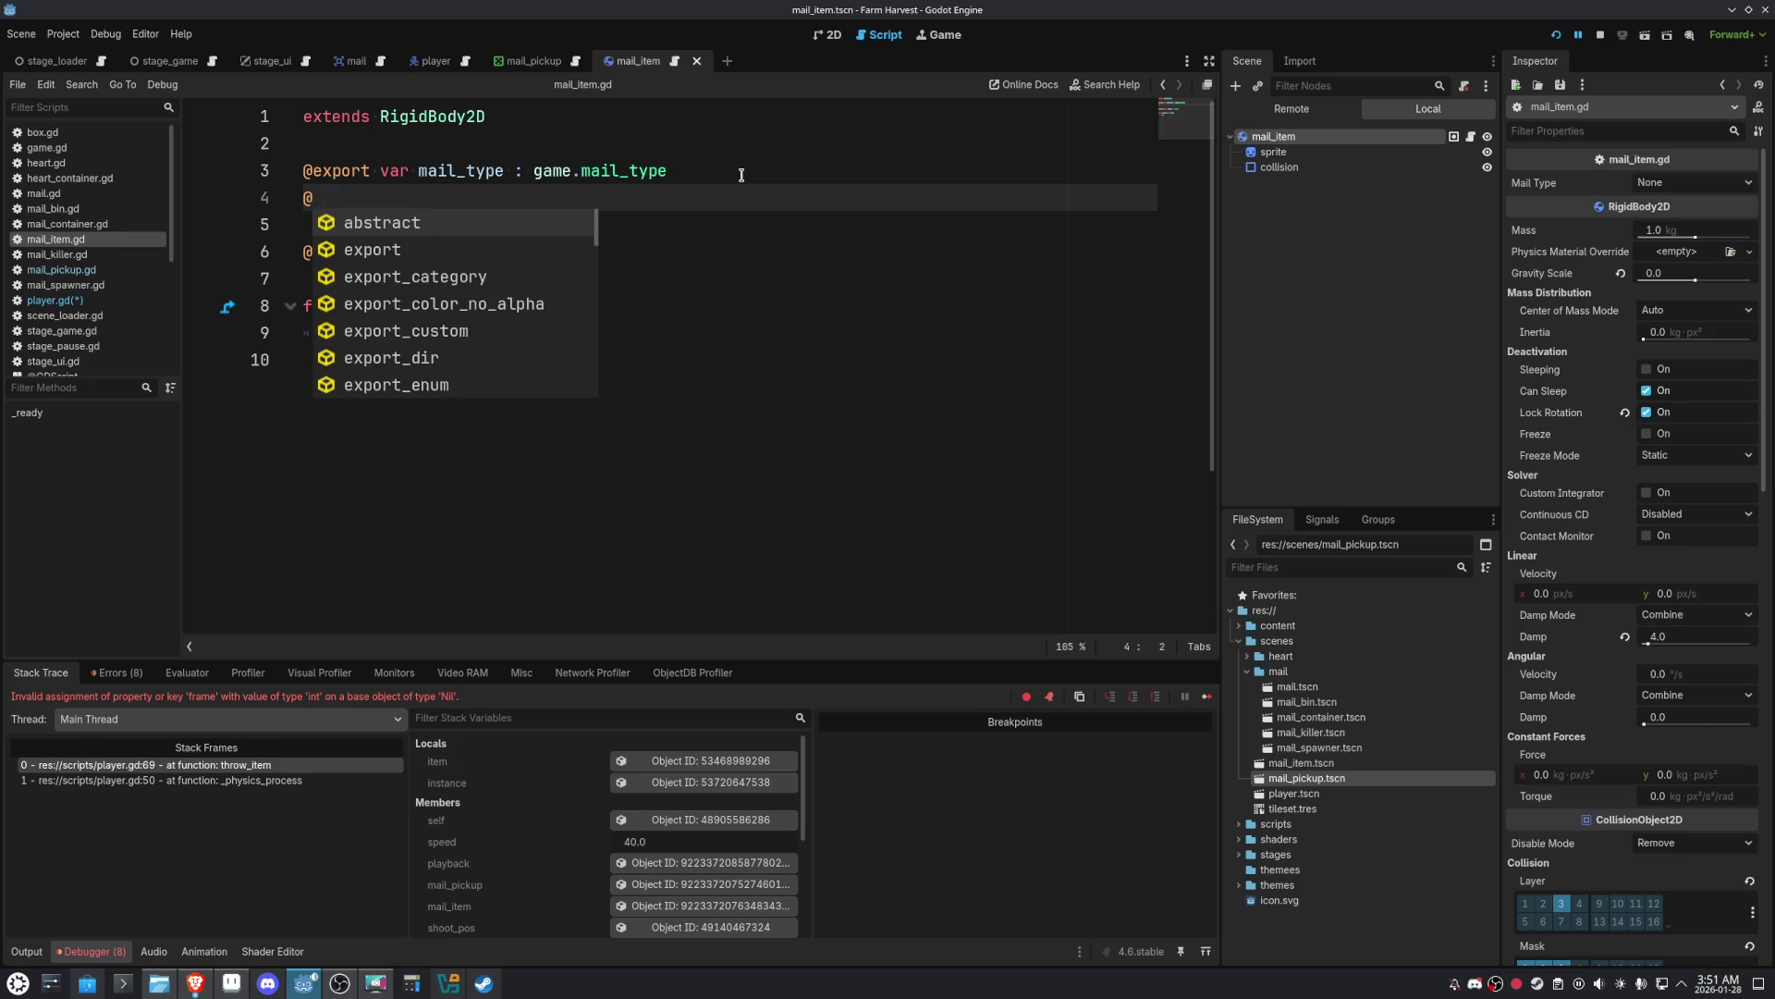
type("port ")
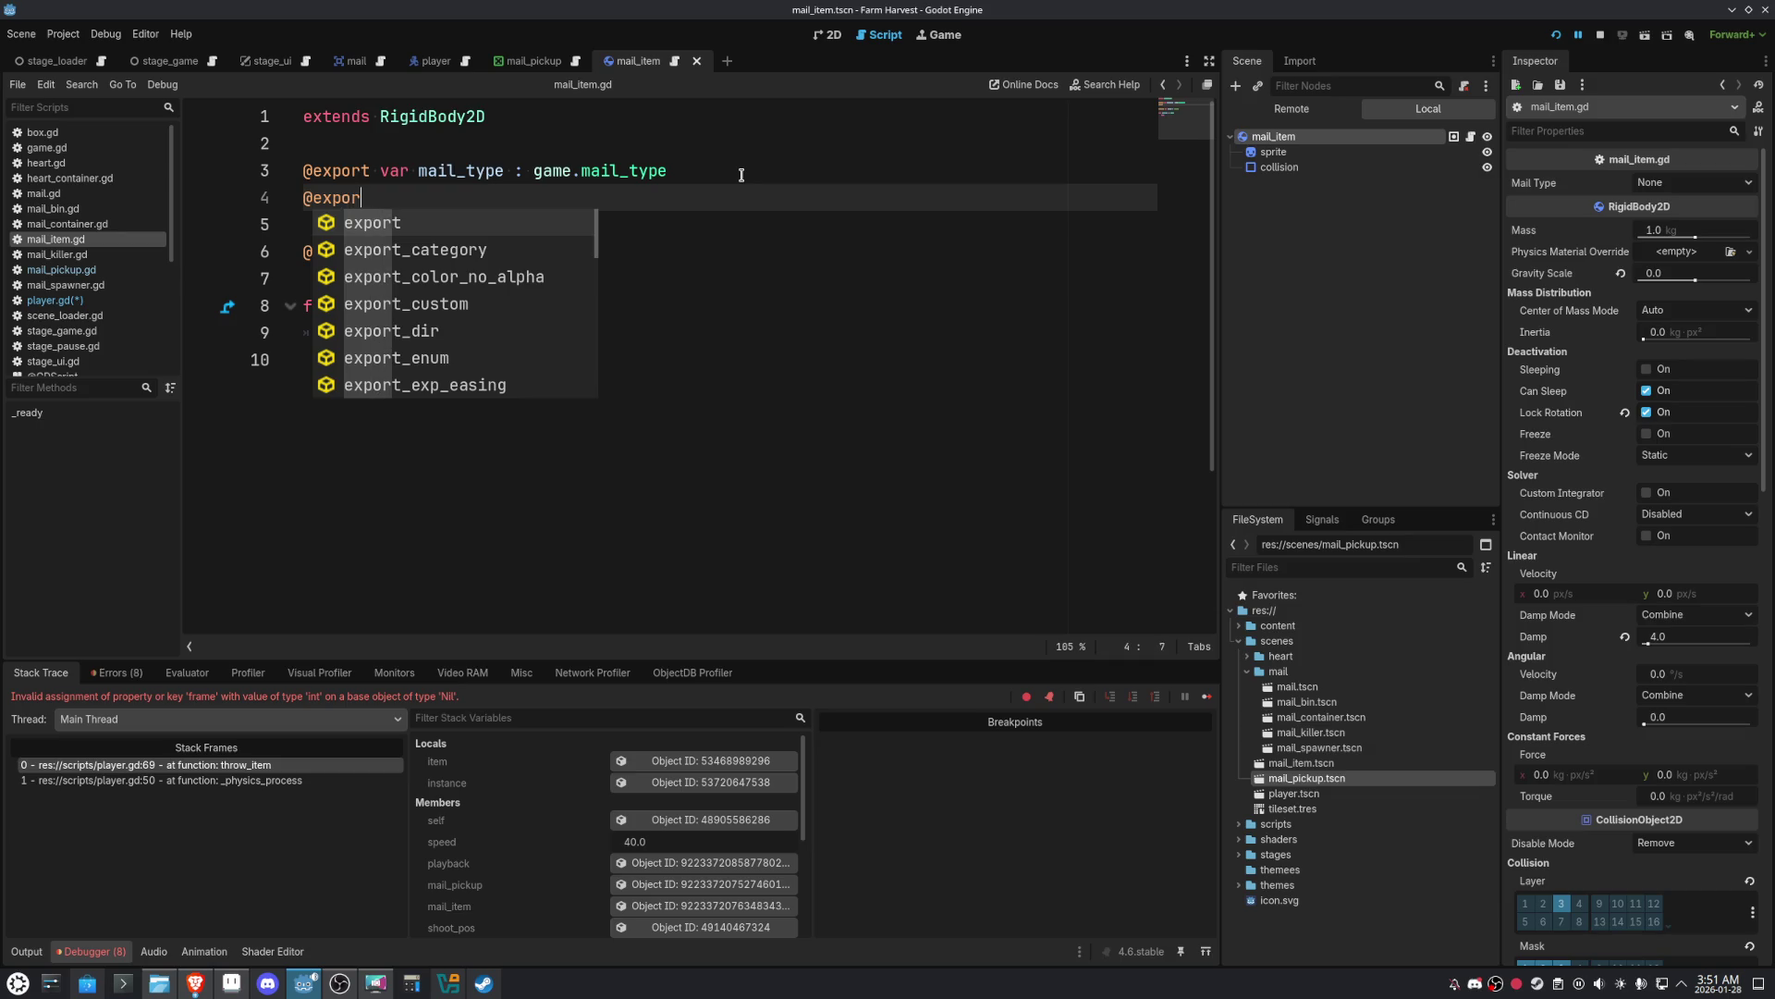
type("var ")
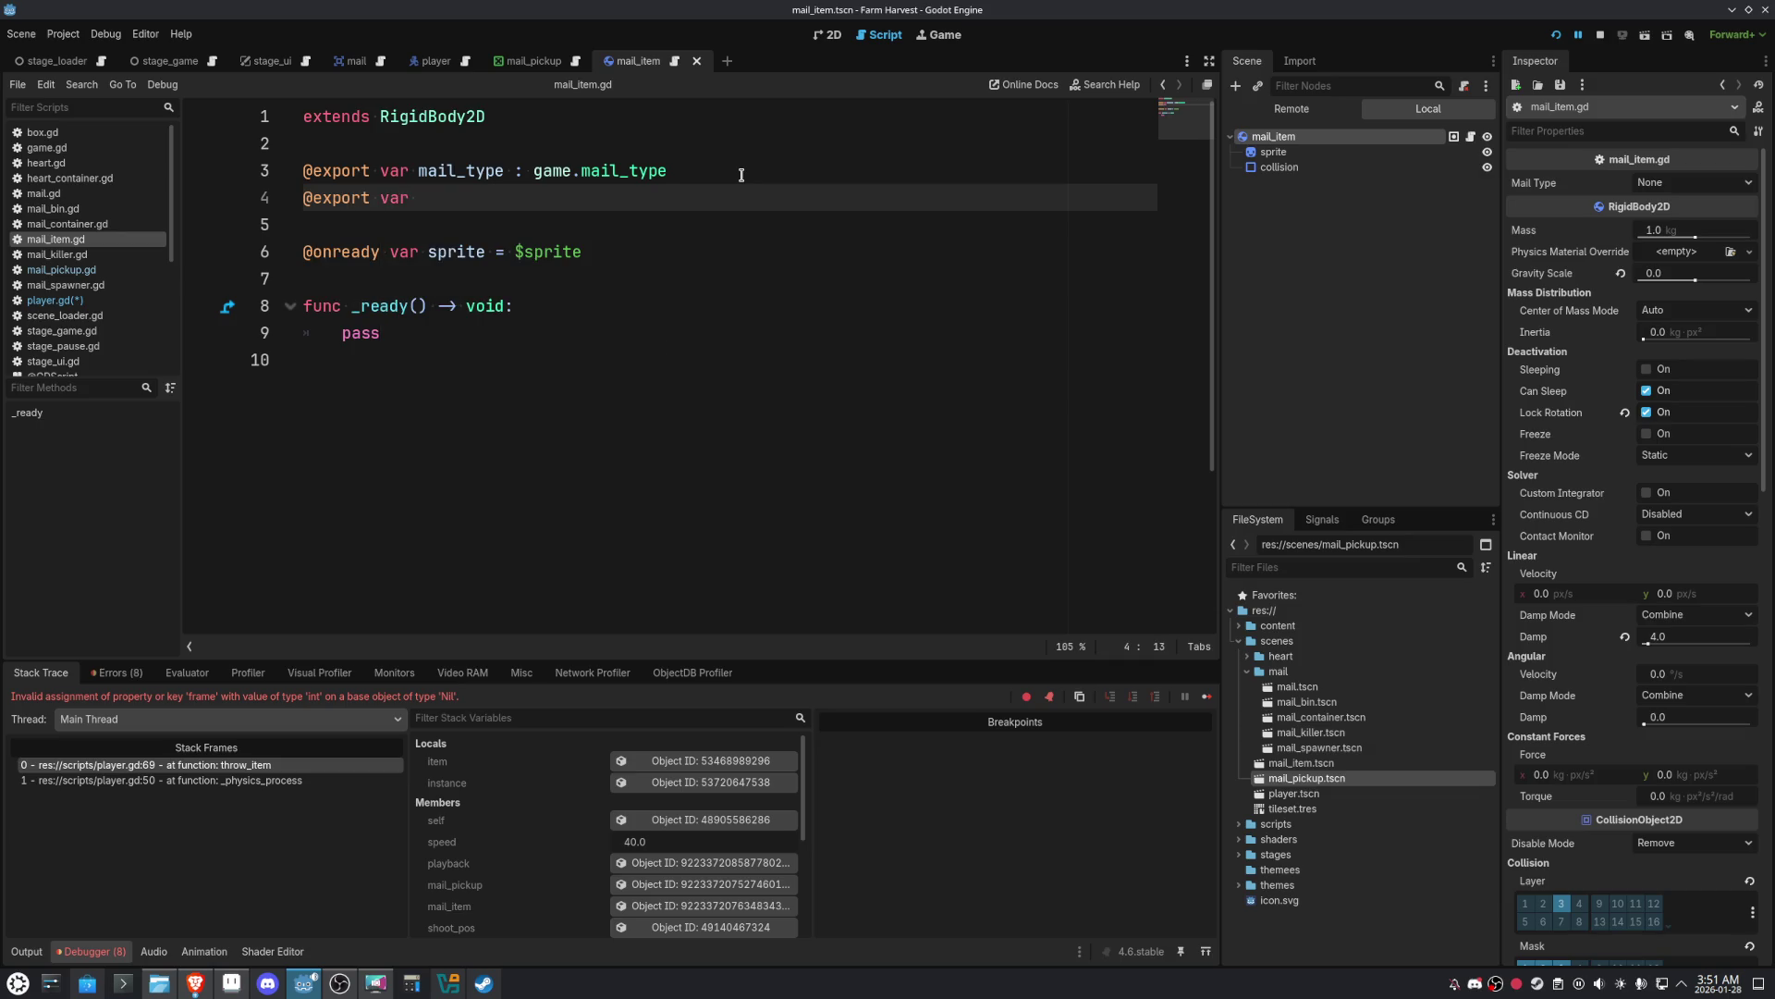
type("s")
key("BackSpace")
type("frame ")
type(":= 0")
Replace pass in _ready with 'sprite.frame = frame', then run the game
double_click(365, 335)
type("$")
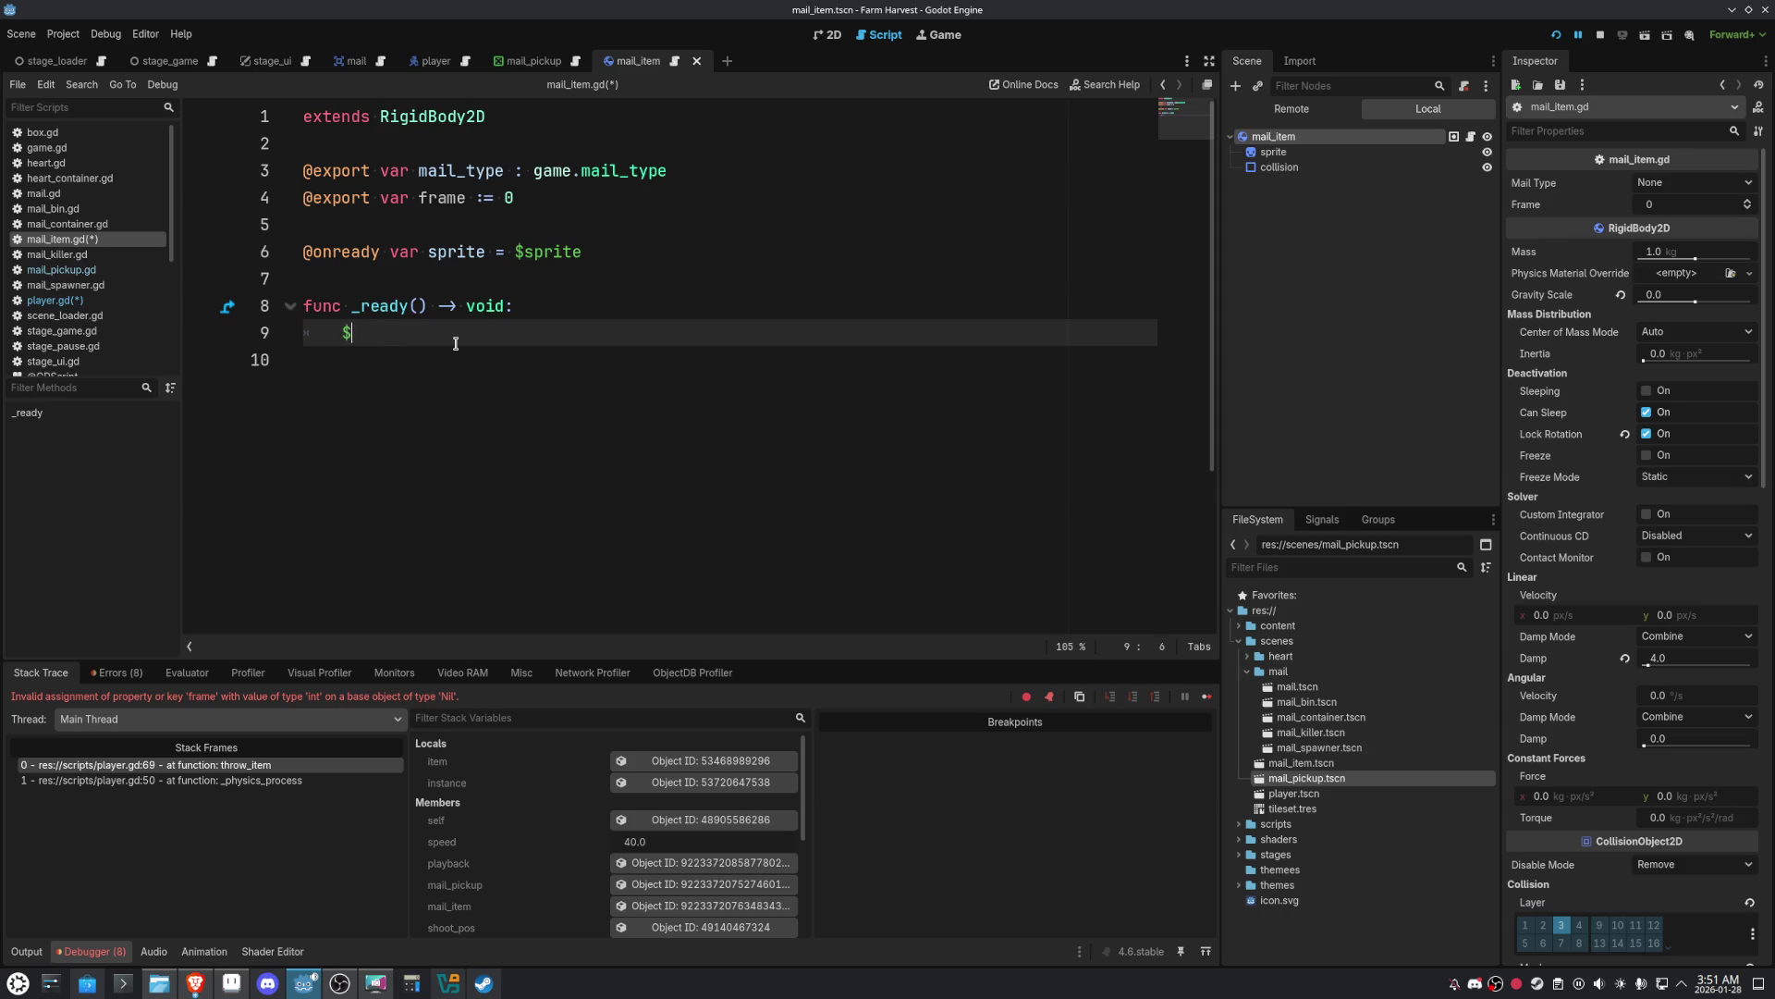
type("prite.frame = frame")
key("Escape")
left_click(1556, 34)
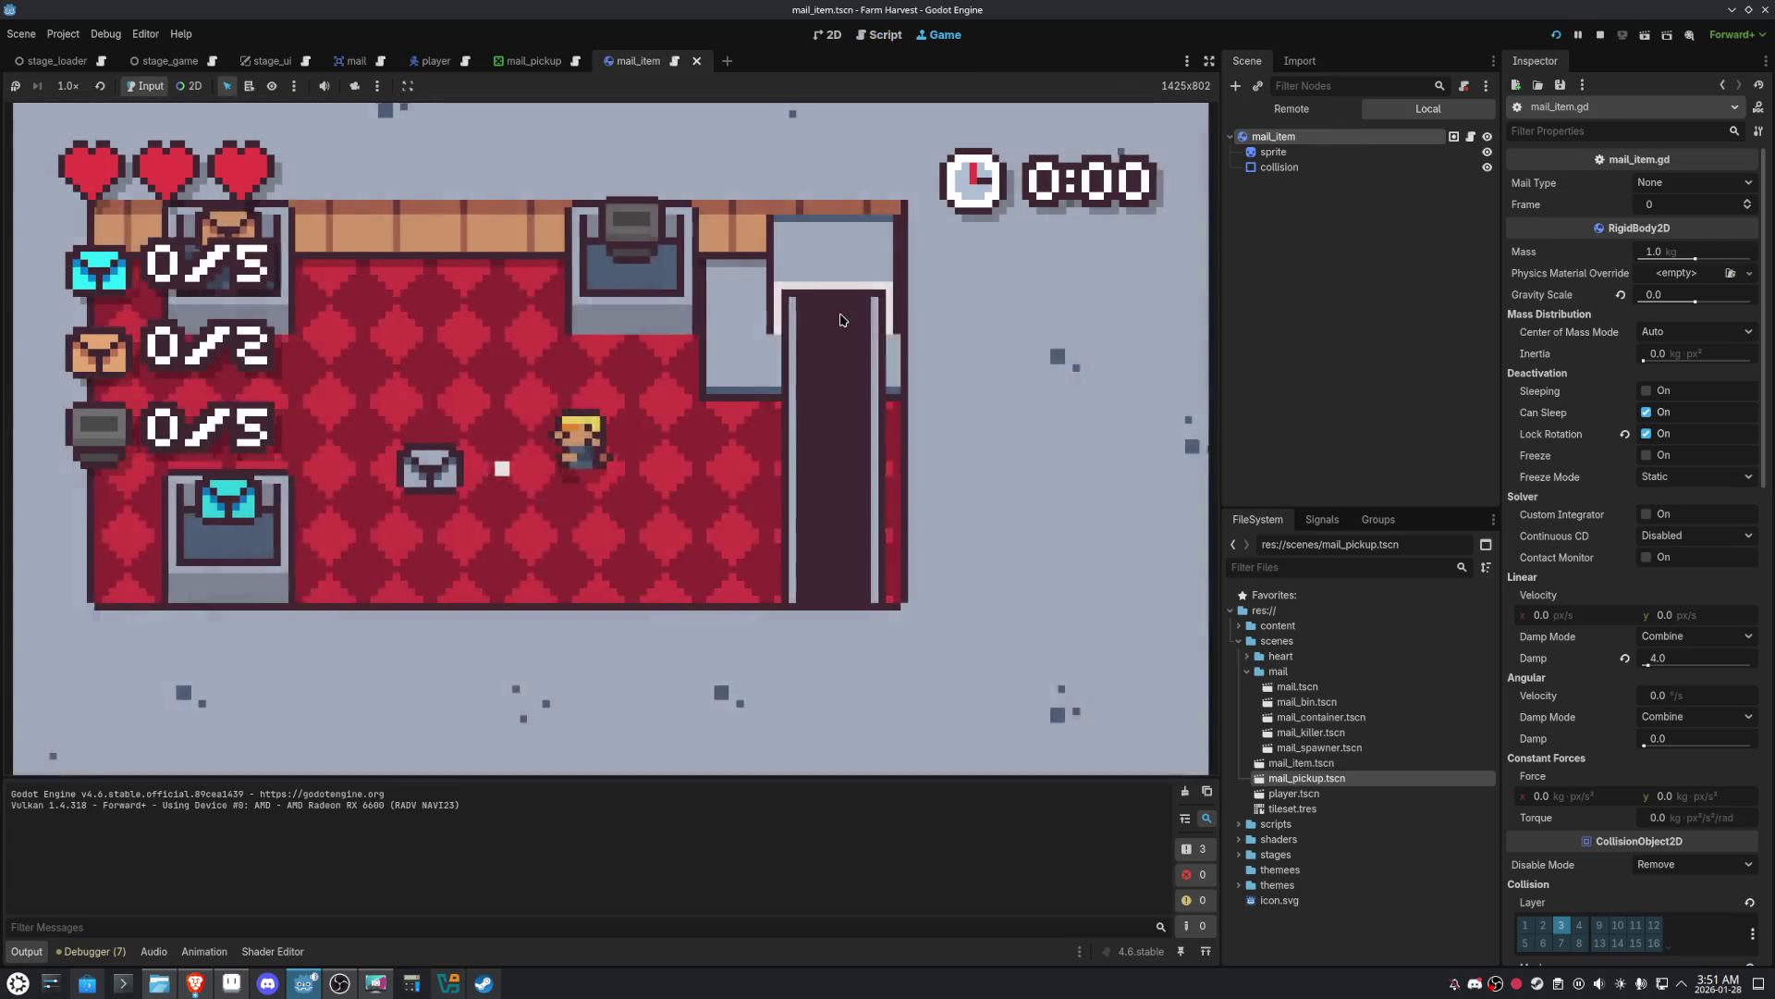
Walk the player around the room, then pick up and throw the grey mail
key("d")
key("s")
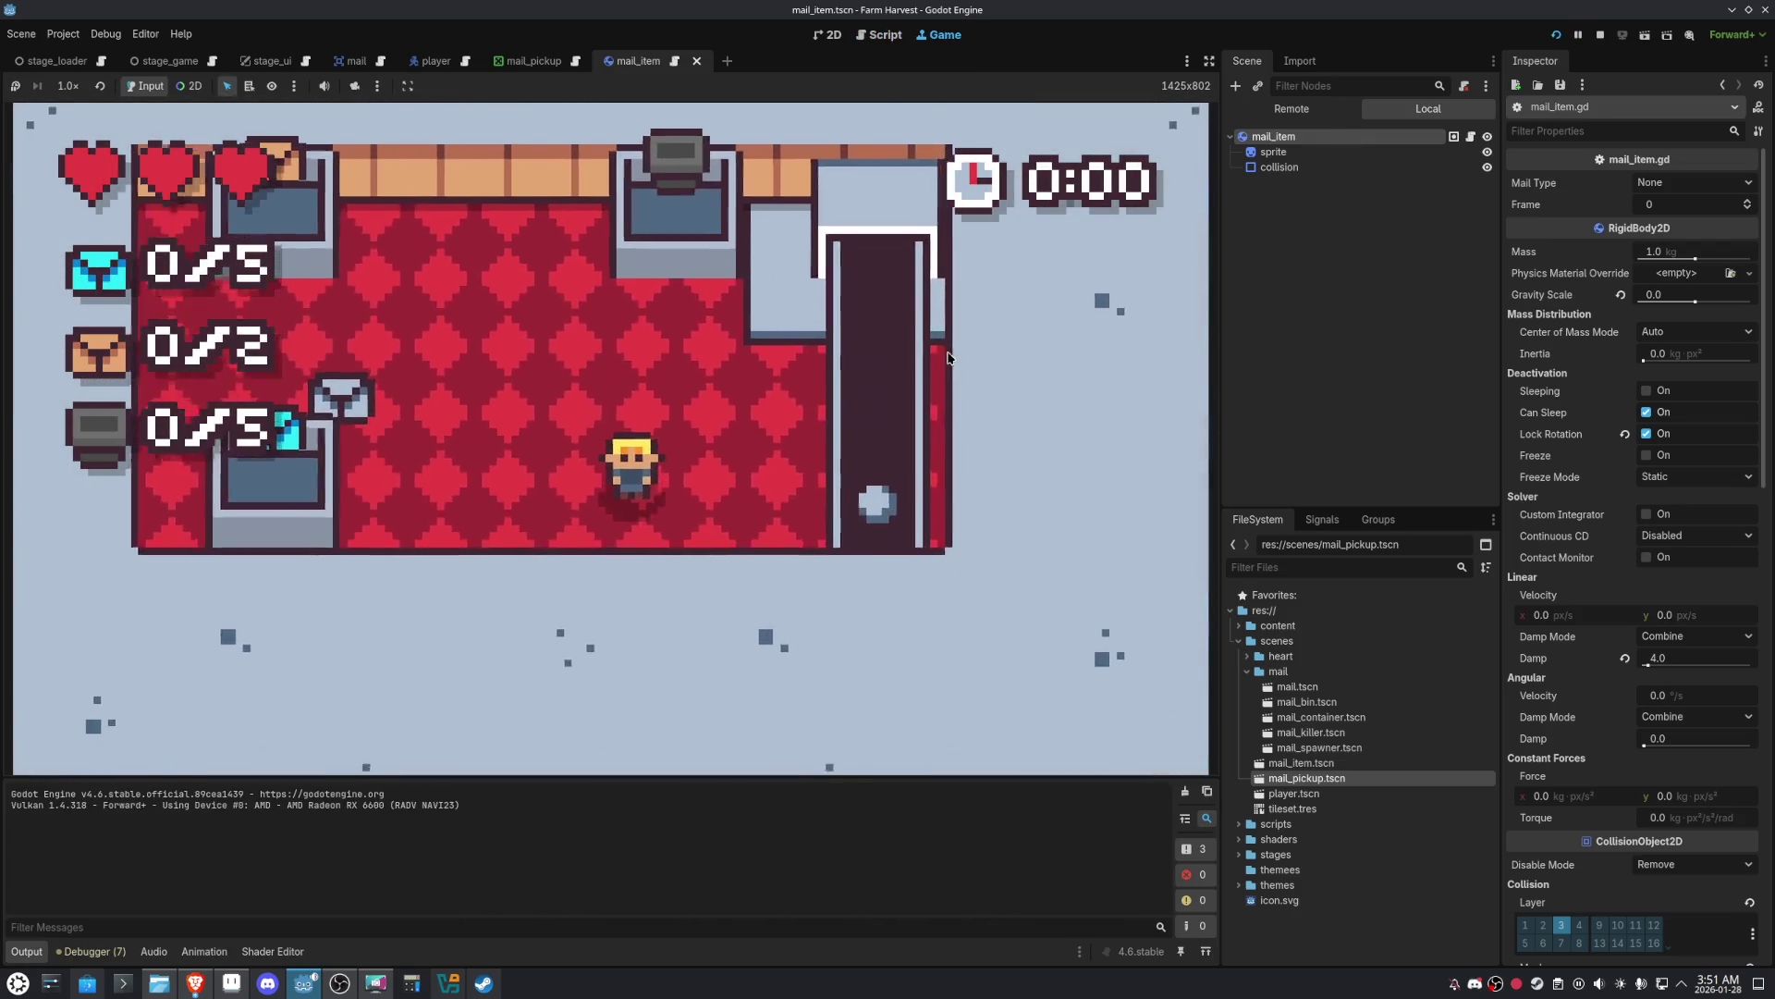
key("w")
key("a")
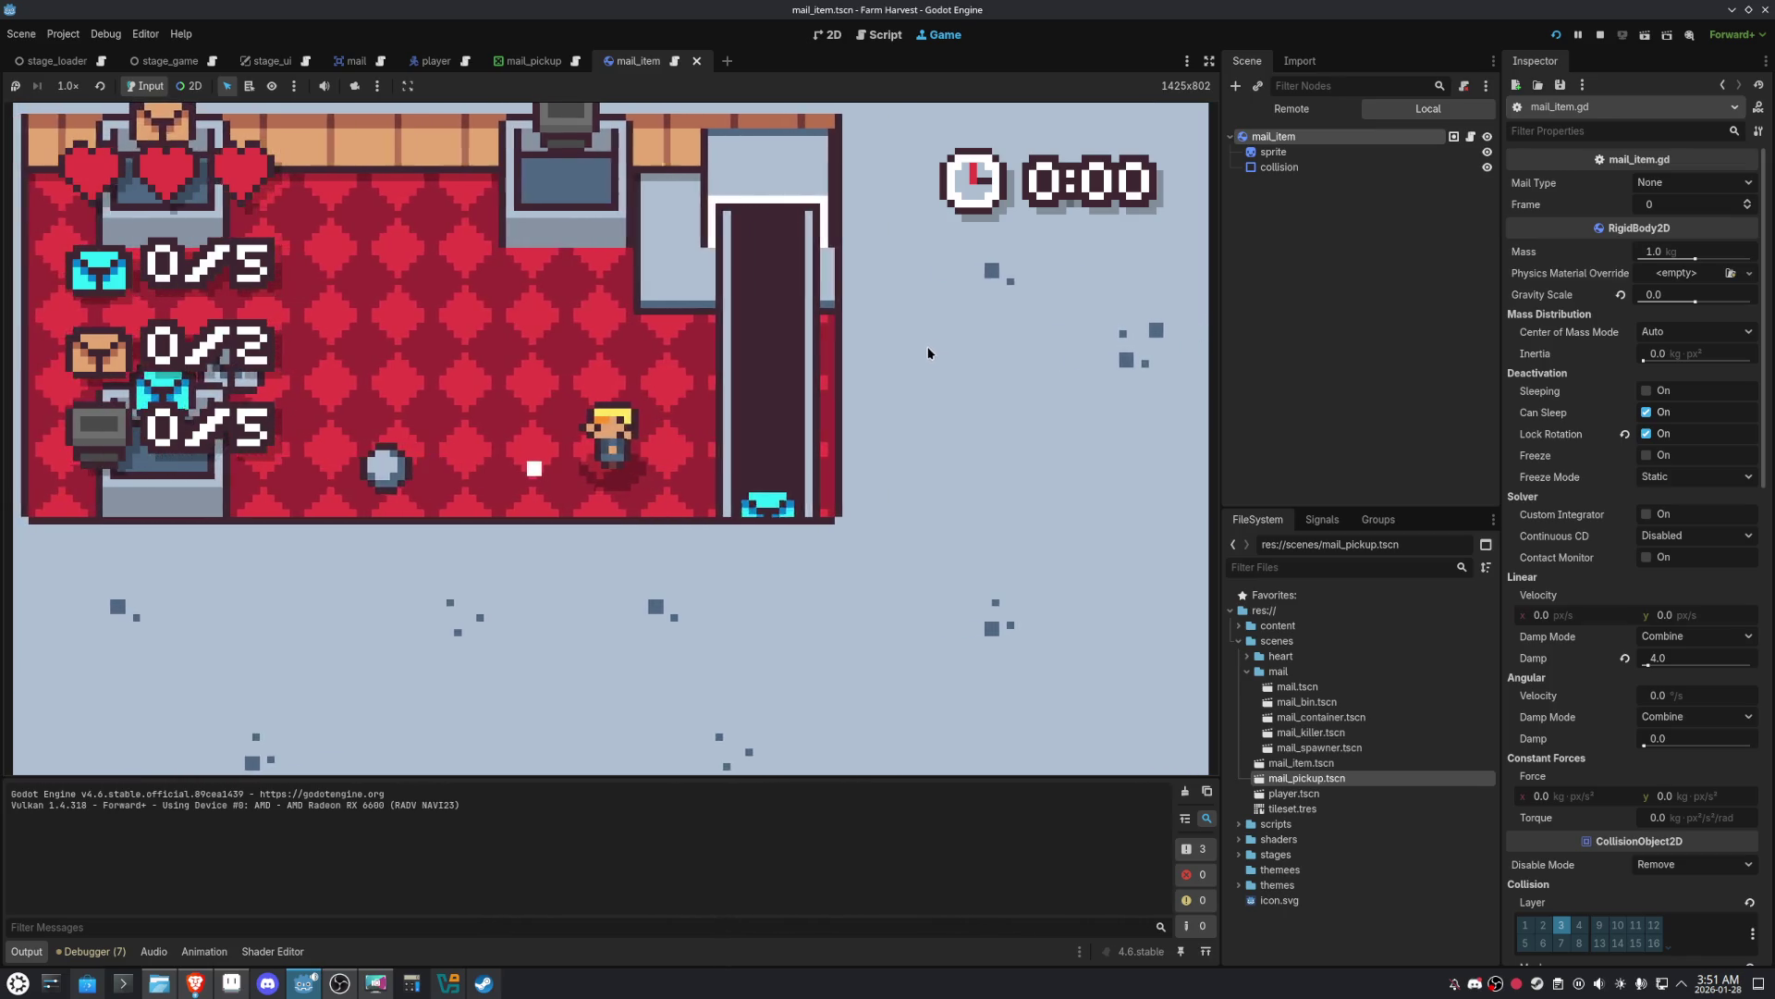
key("space")
key("space")
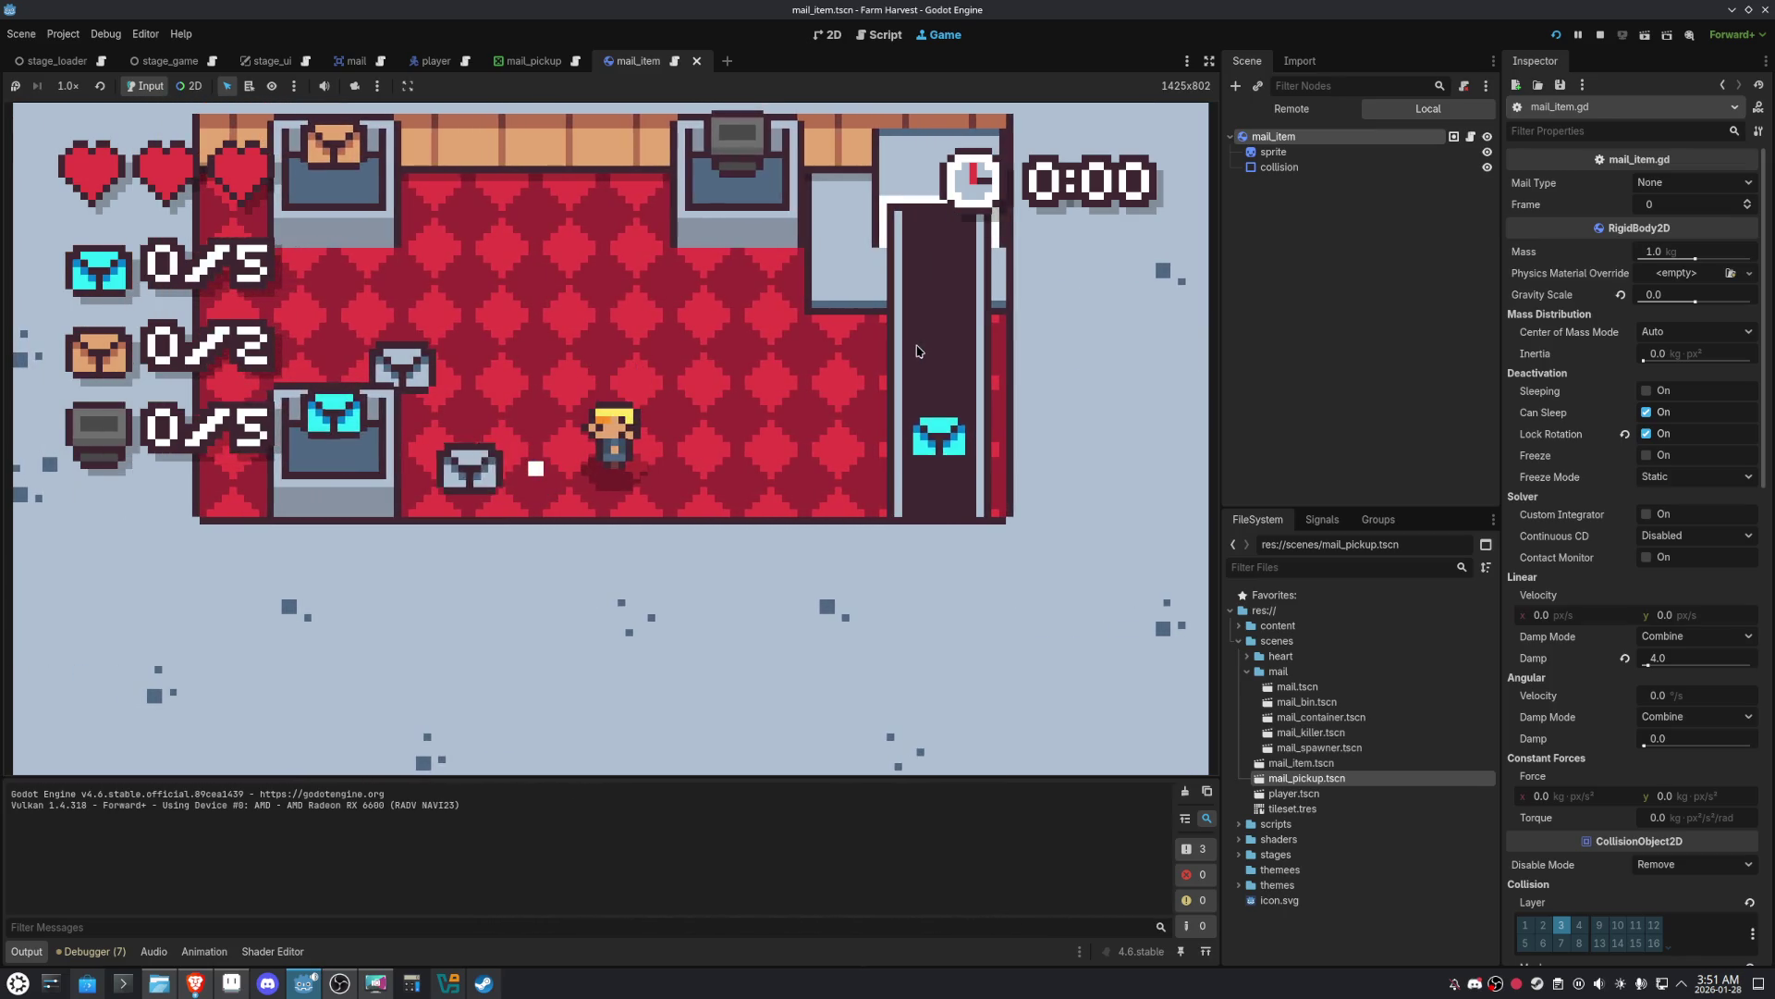
key("d")
Pick up the brown and grey mail, then stop the game and open mail_pickup
key("space")
key("a")
key("space")
key("space")
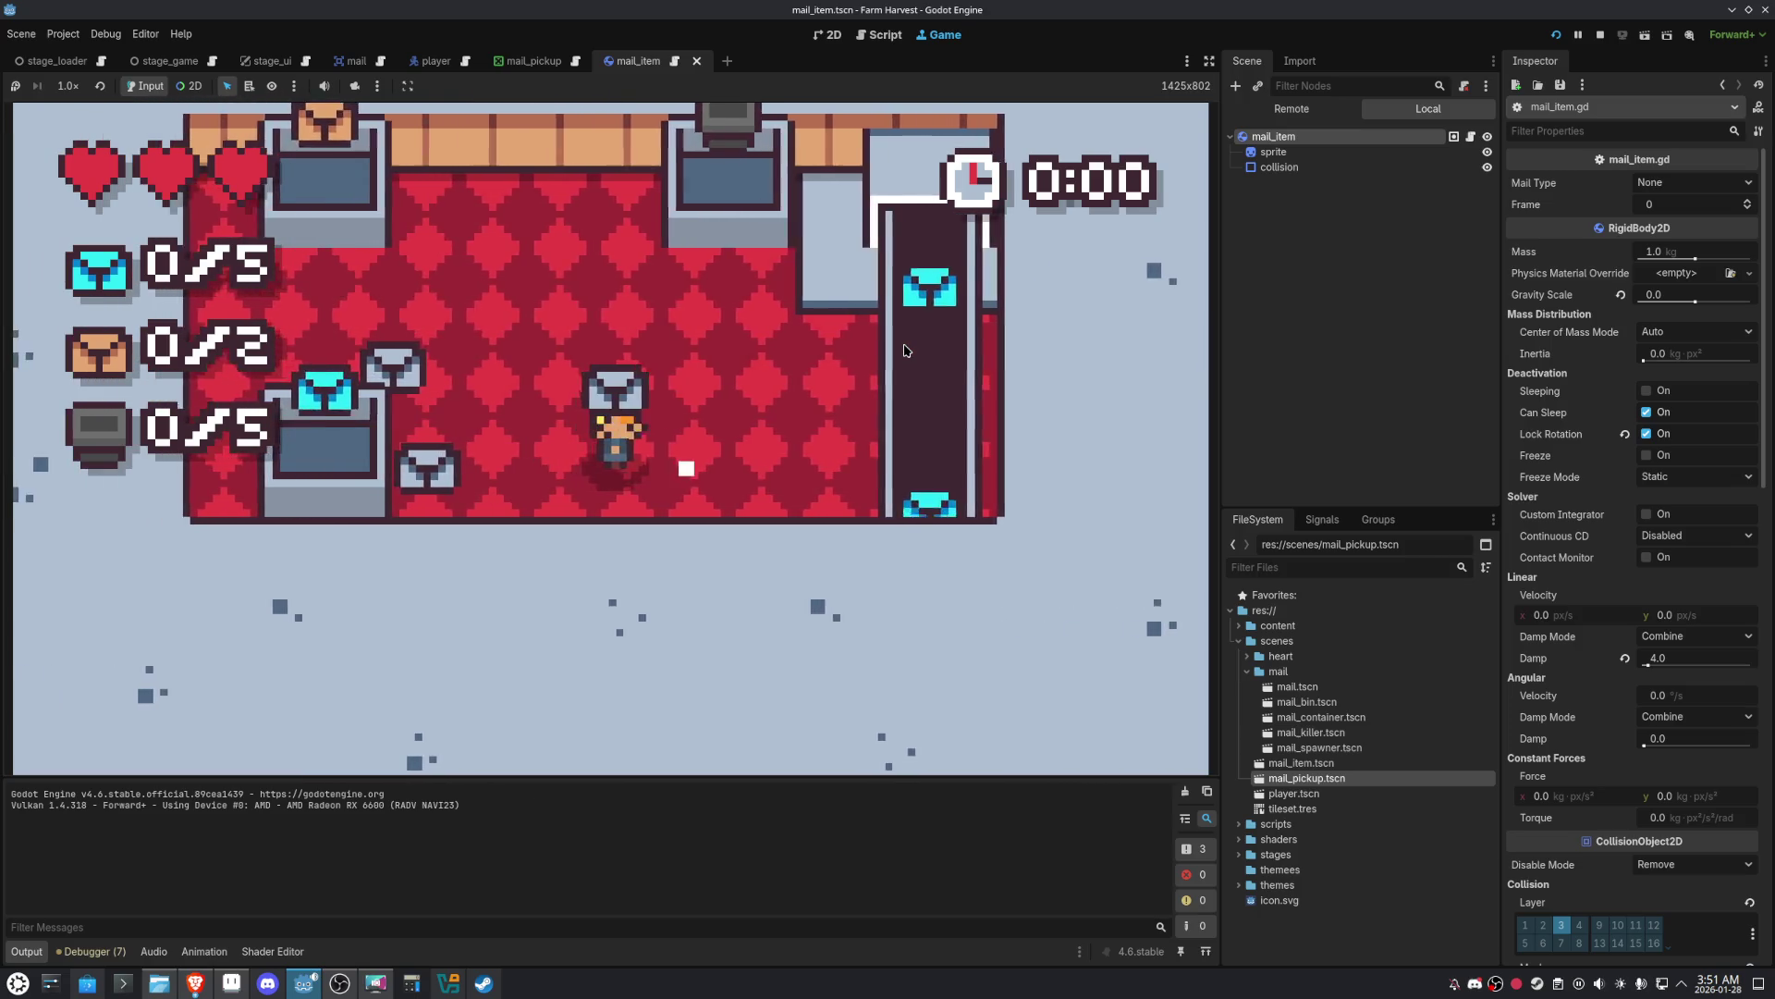
key("space")
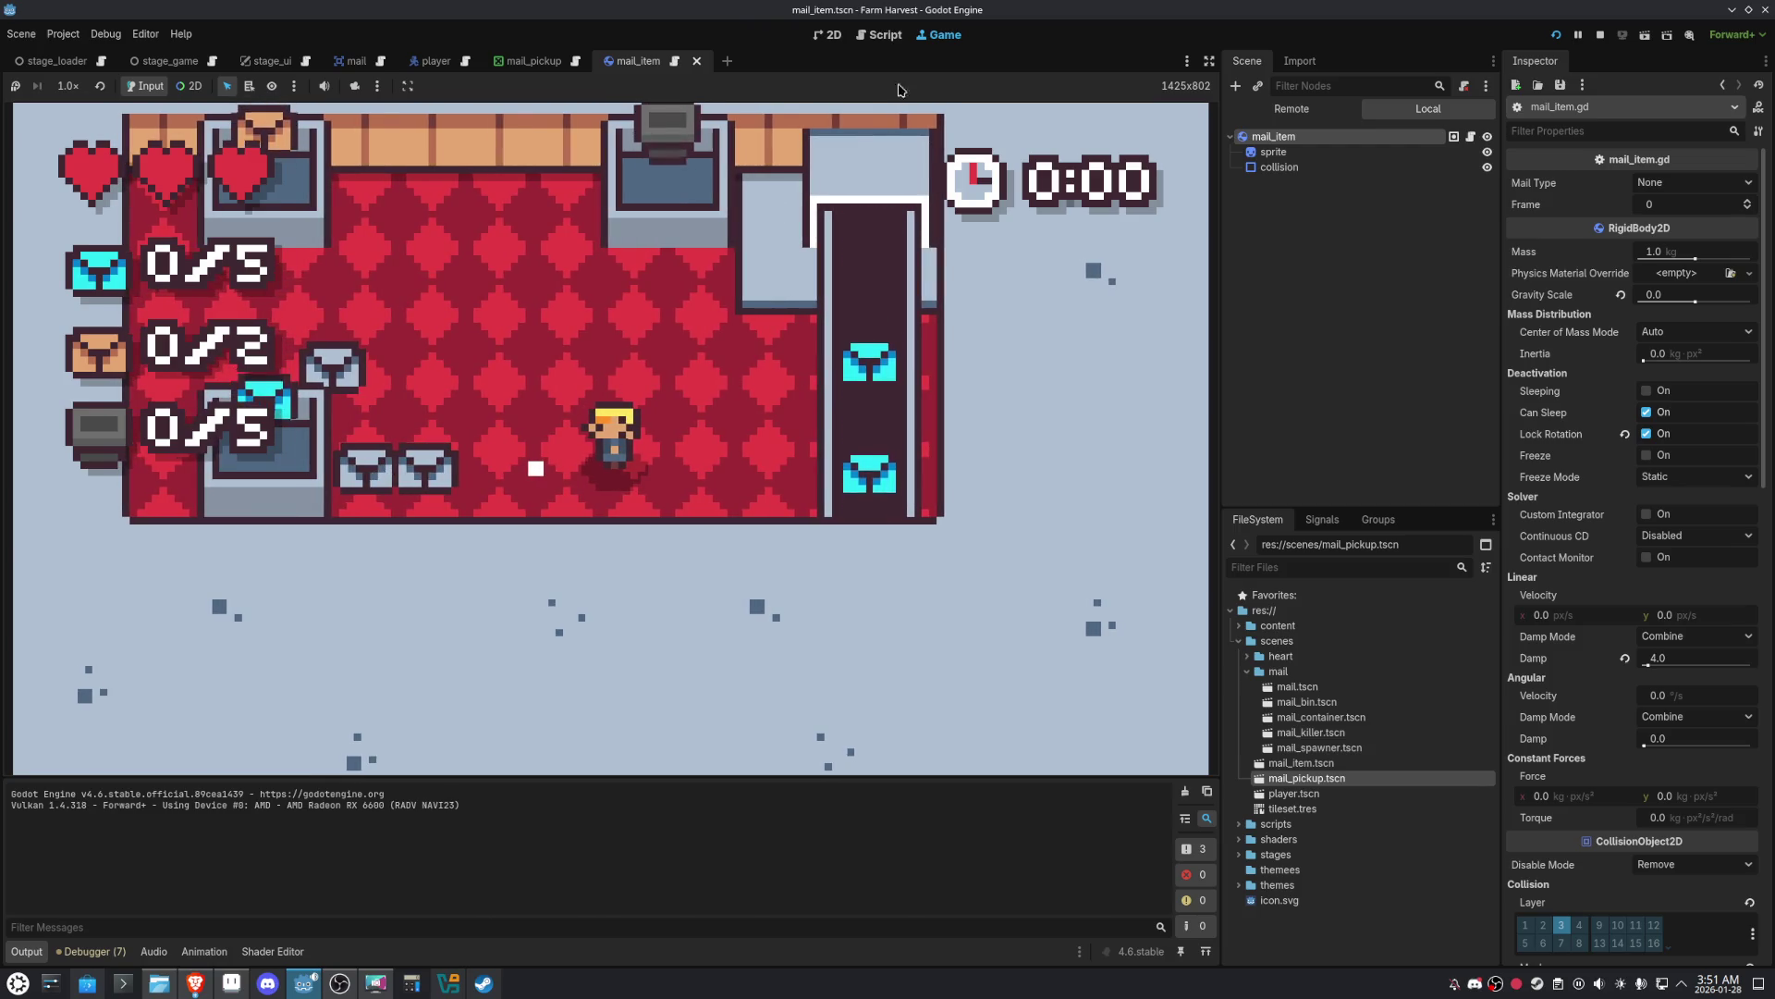
key("F8")
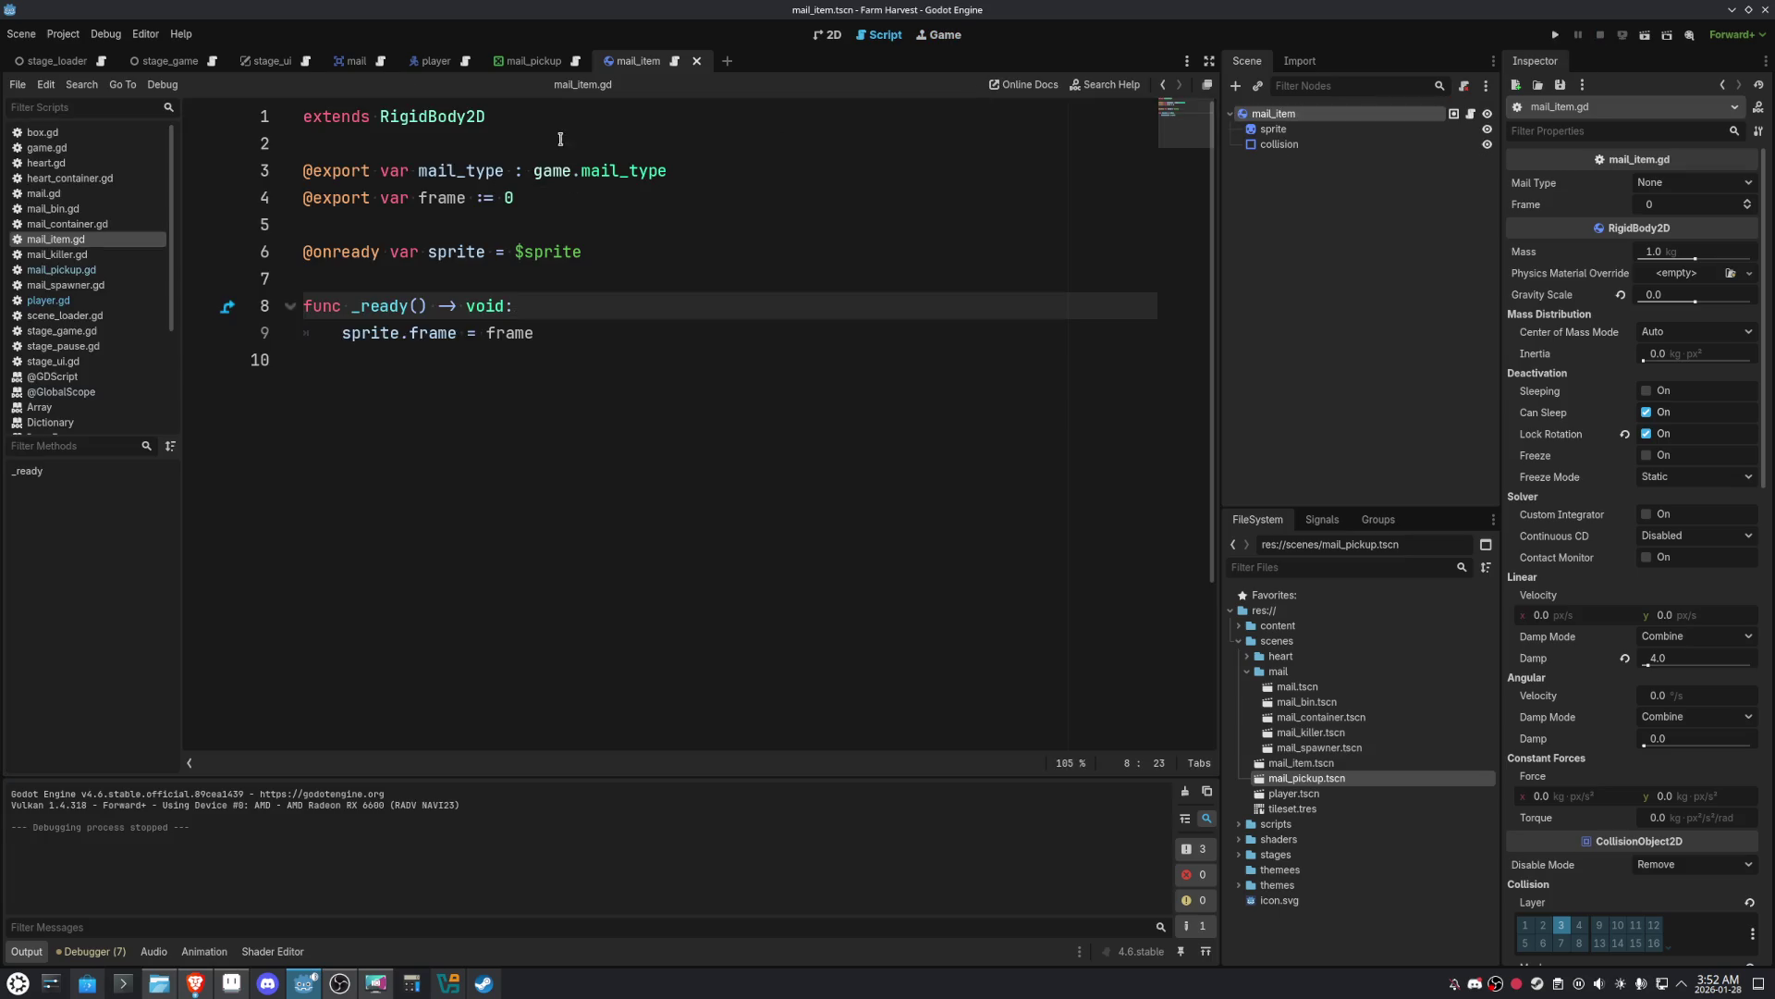
left_click(536, 61)
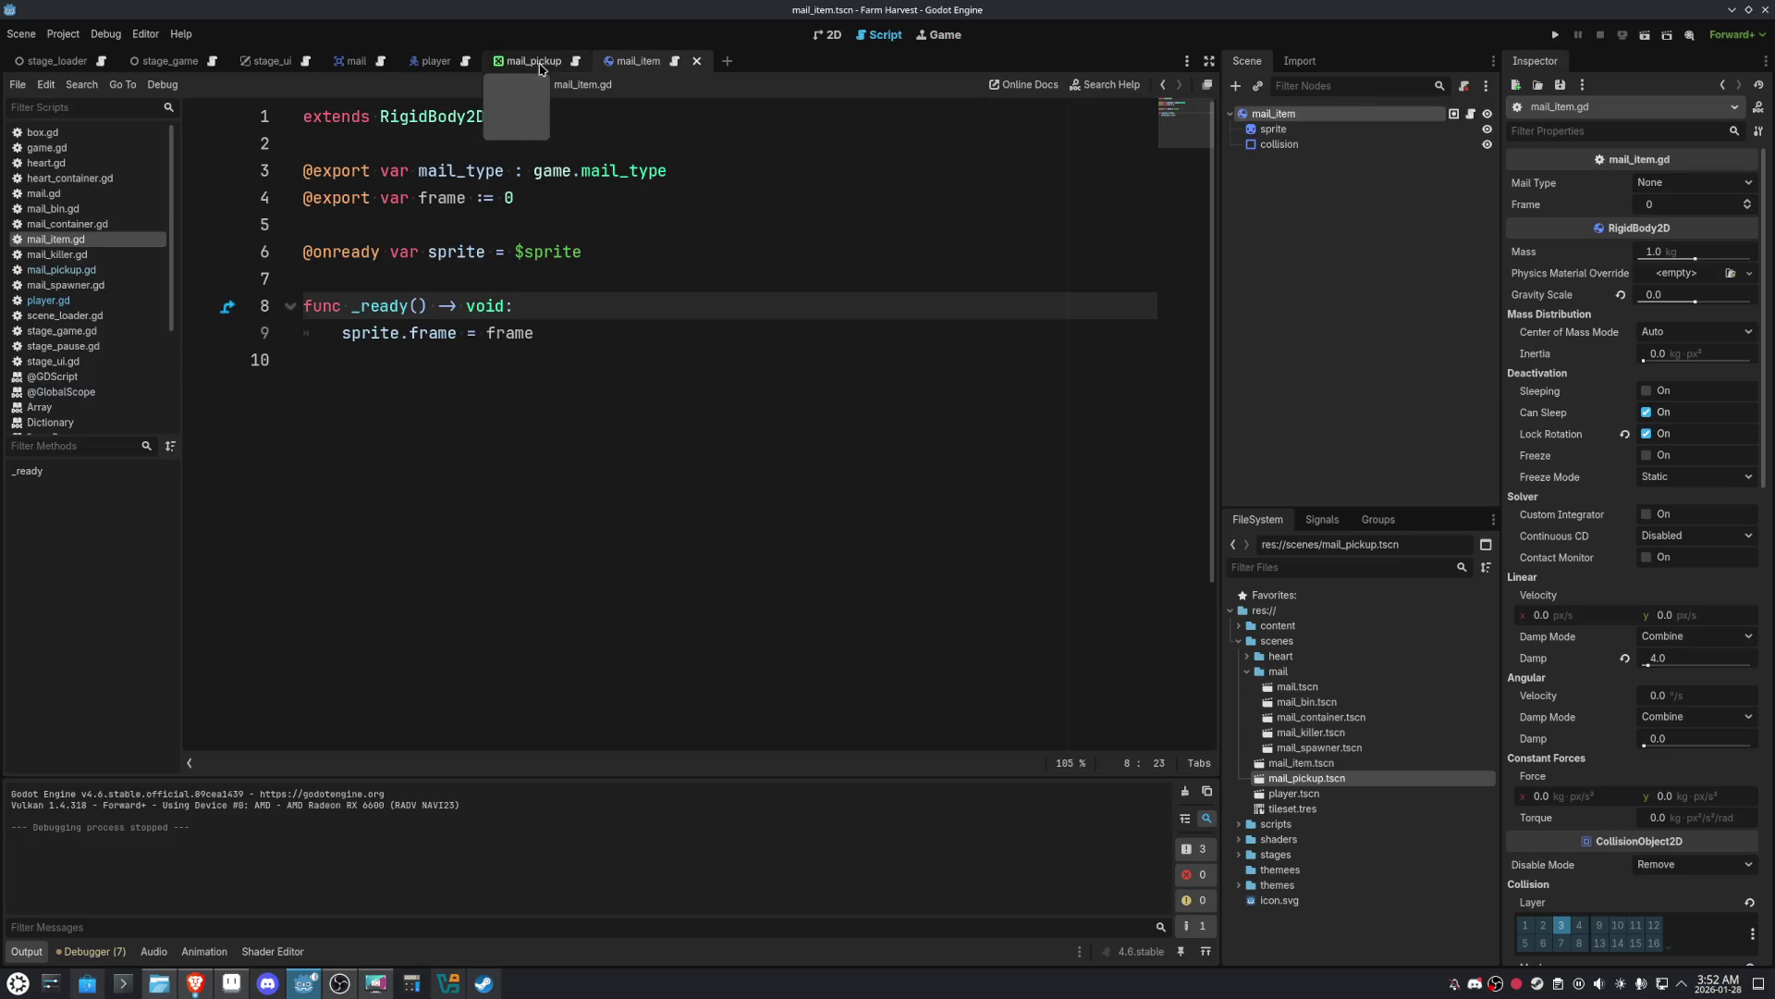
left_click(1456, 114)
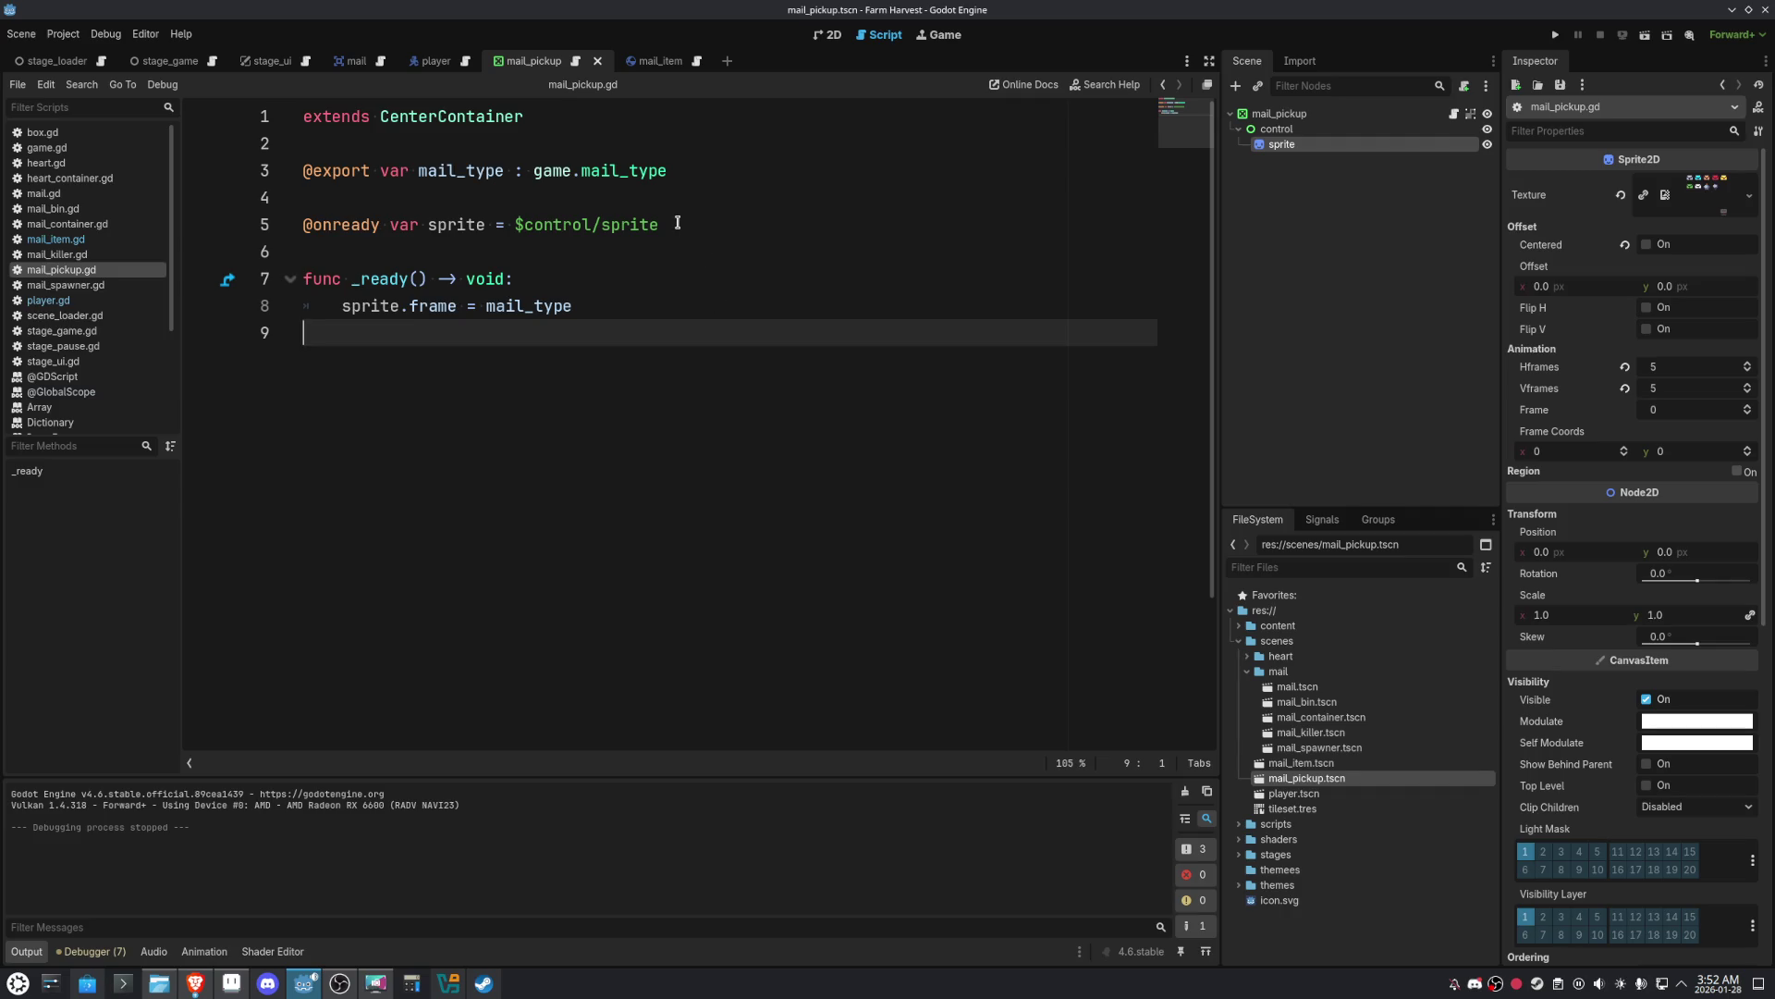
key("Left")
key("ctrl+shift+Left")
key("ctrl+shift+Left")
key("ctrl+shift+Left")
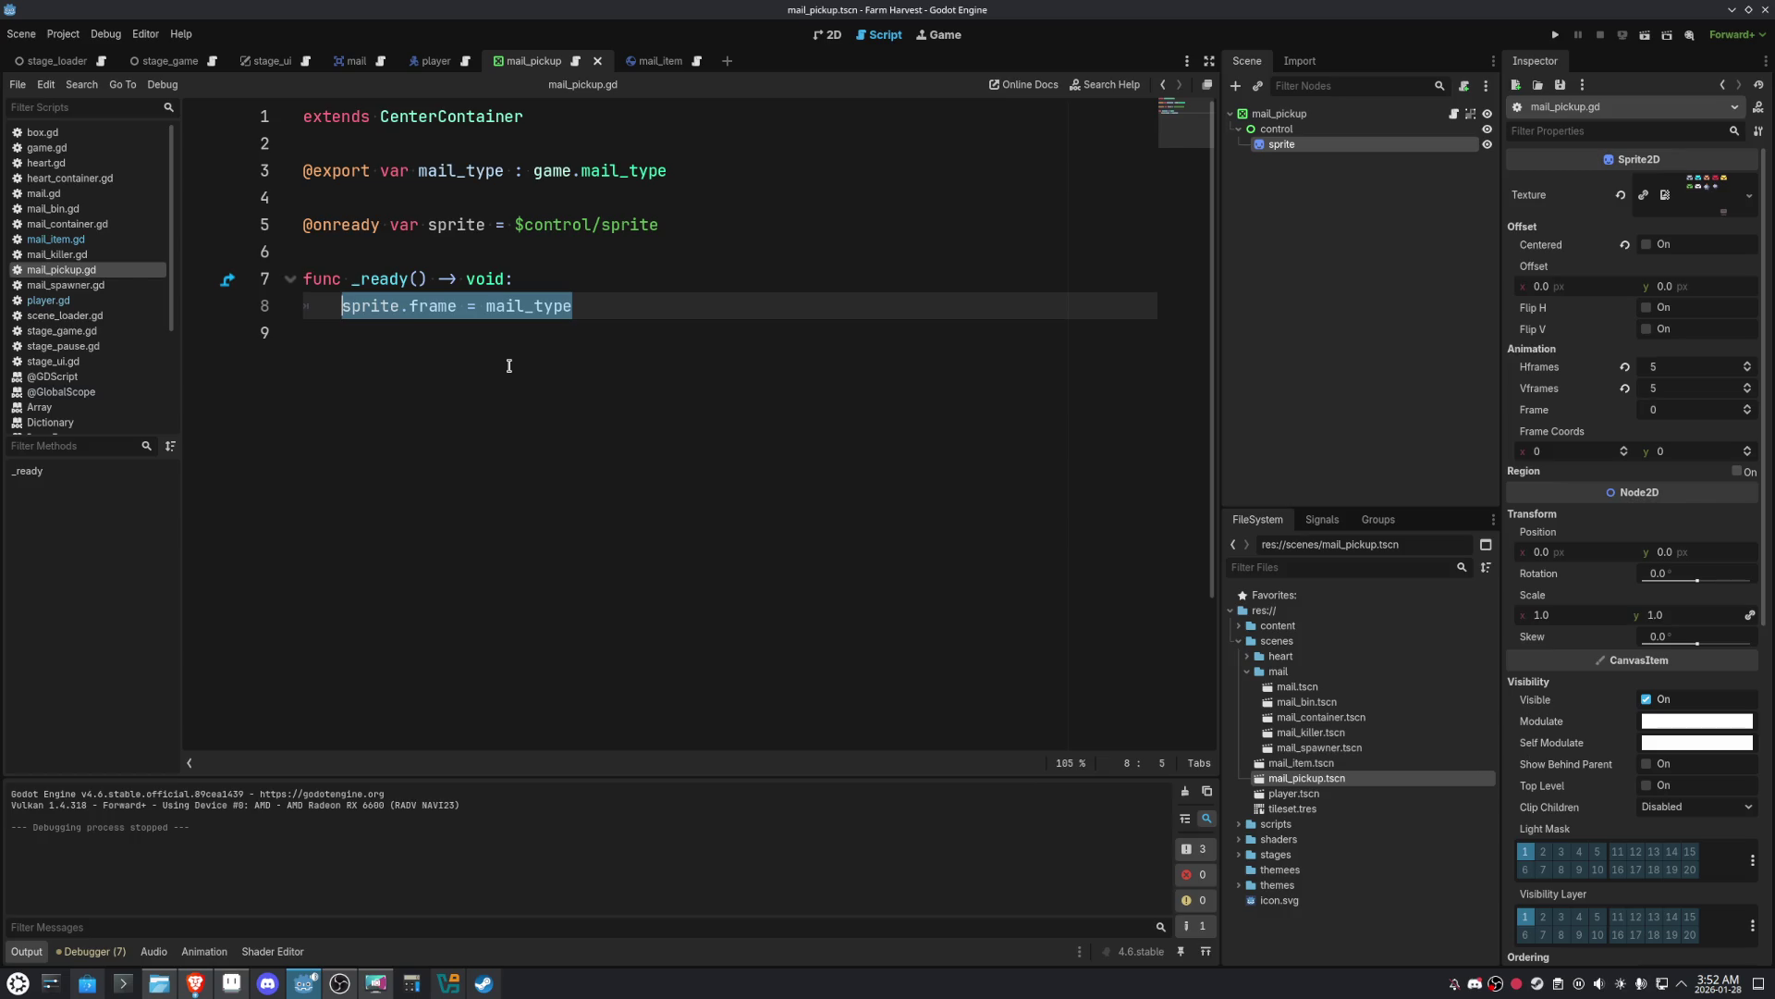
left_click(688, 226)
key("Return")
type("@export var ")
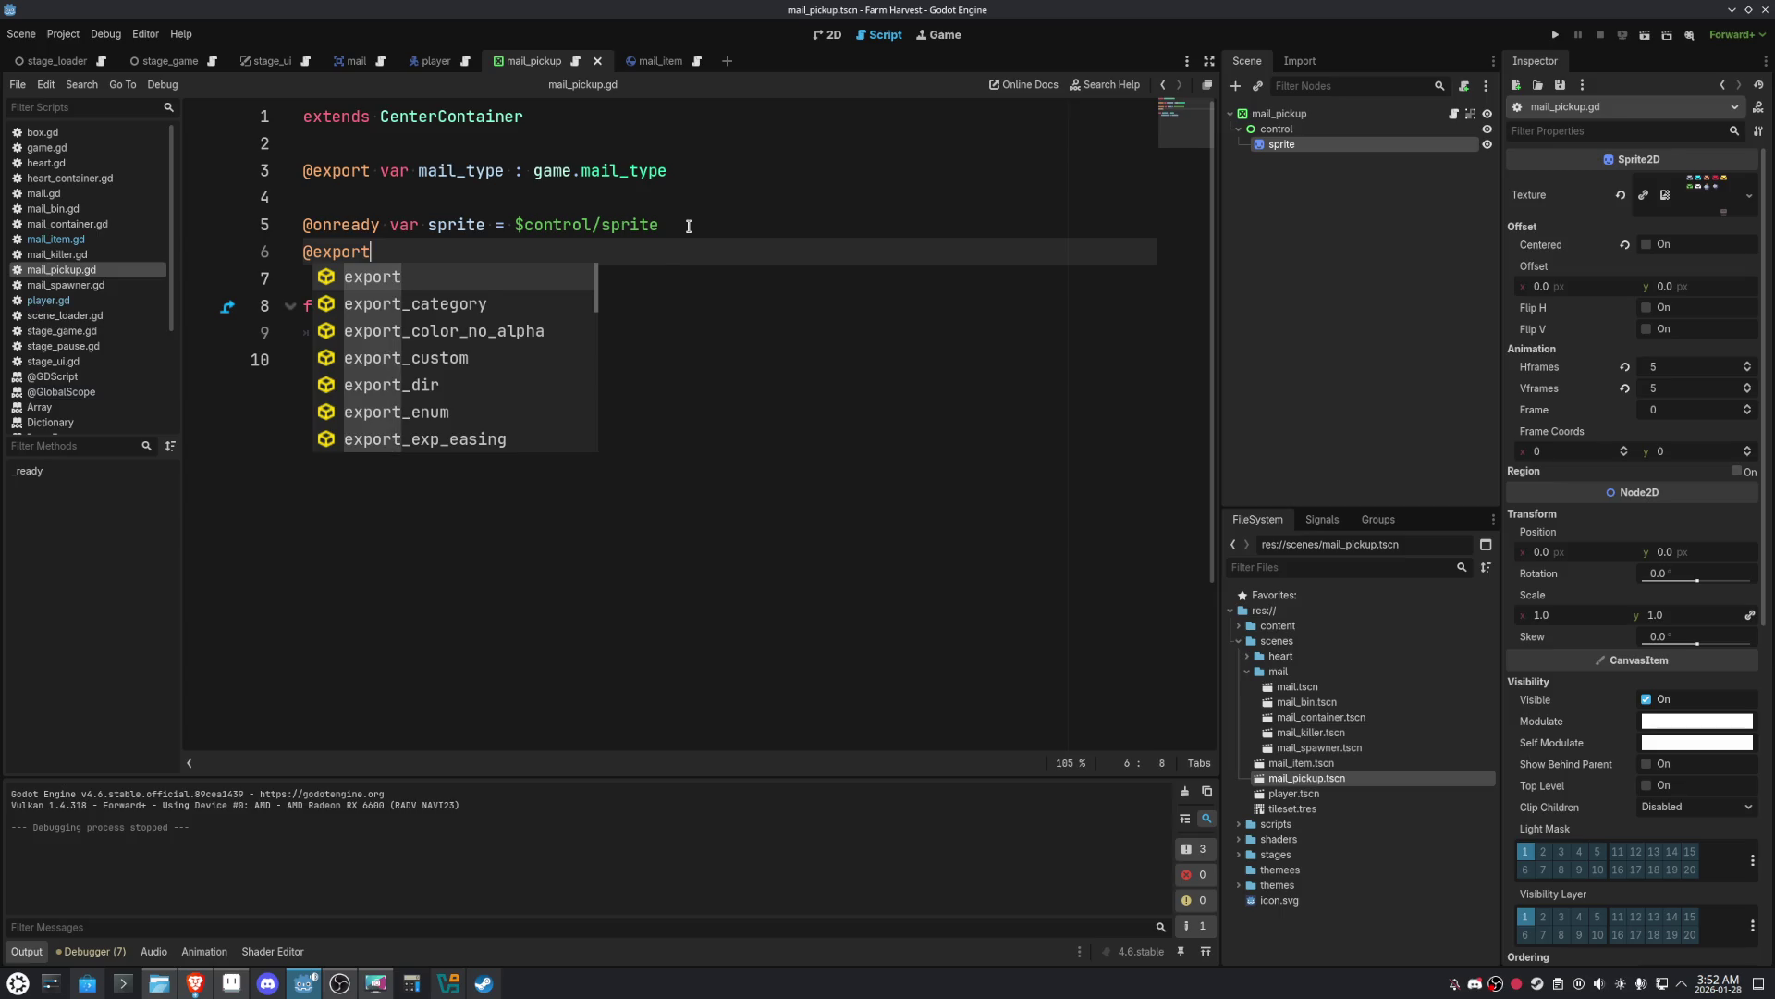
type("frame :")
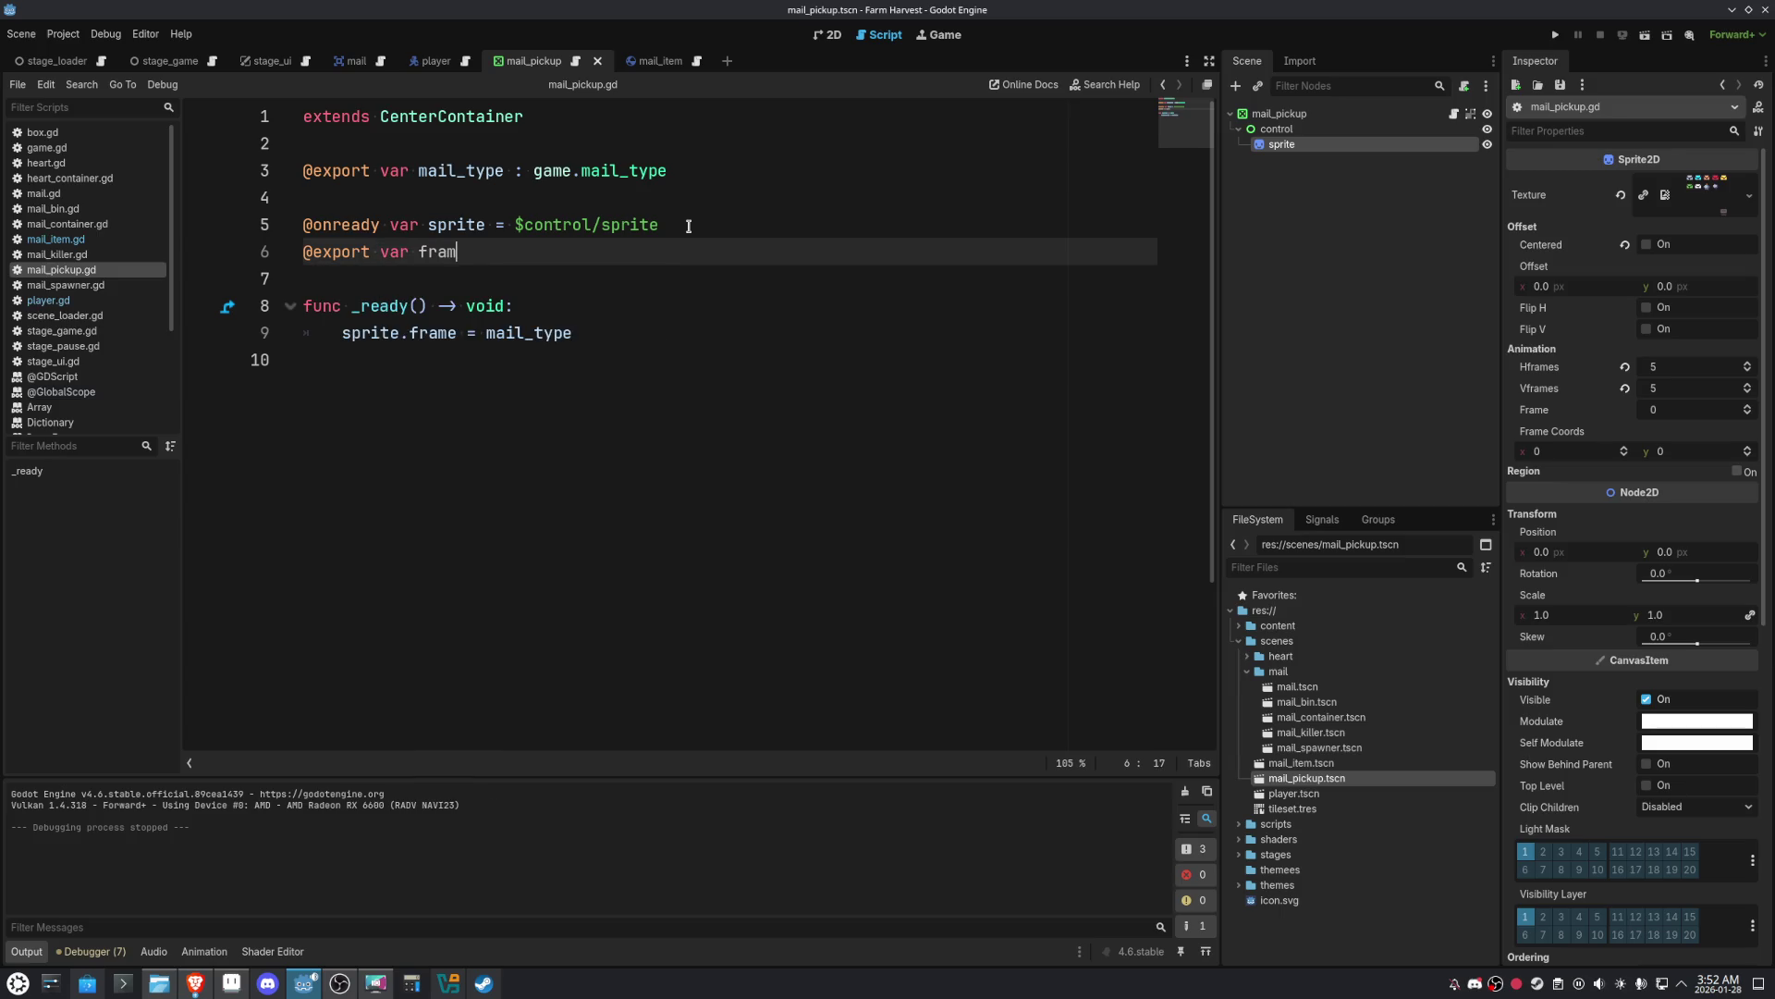
type("= 0")
key("alt+Up")
key("alt+Up")
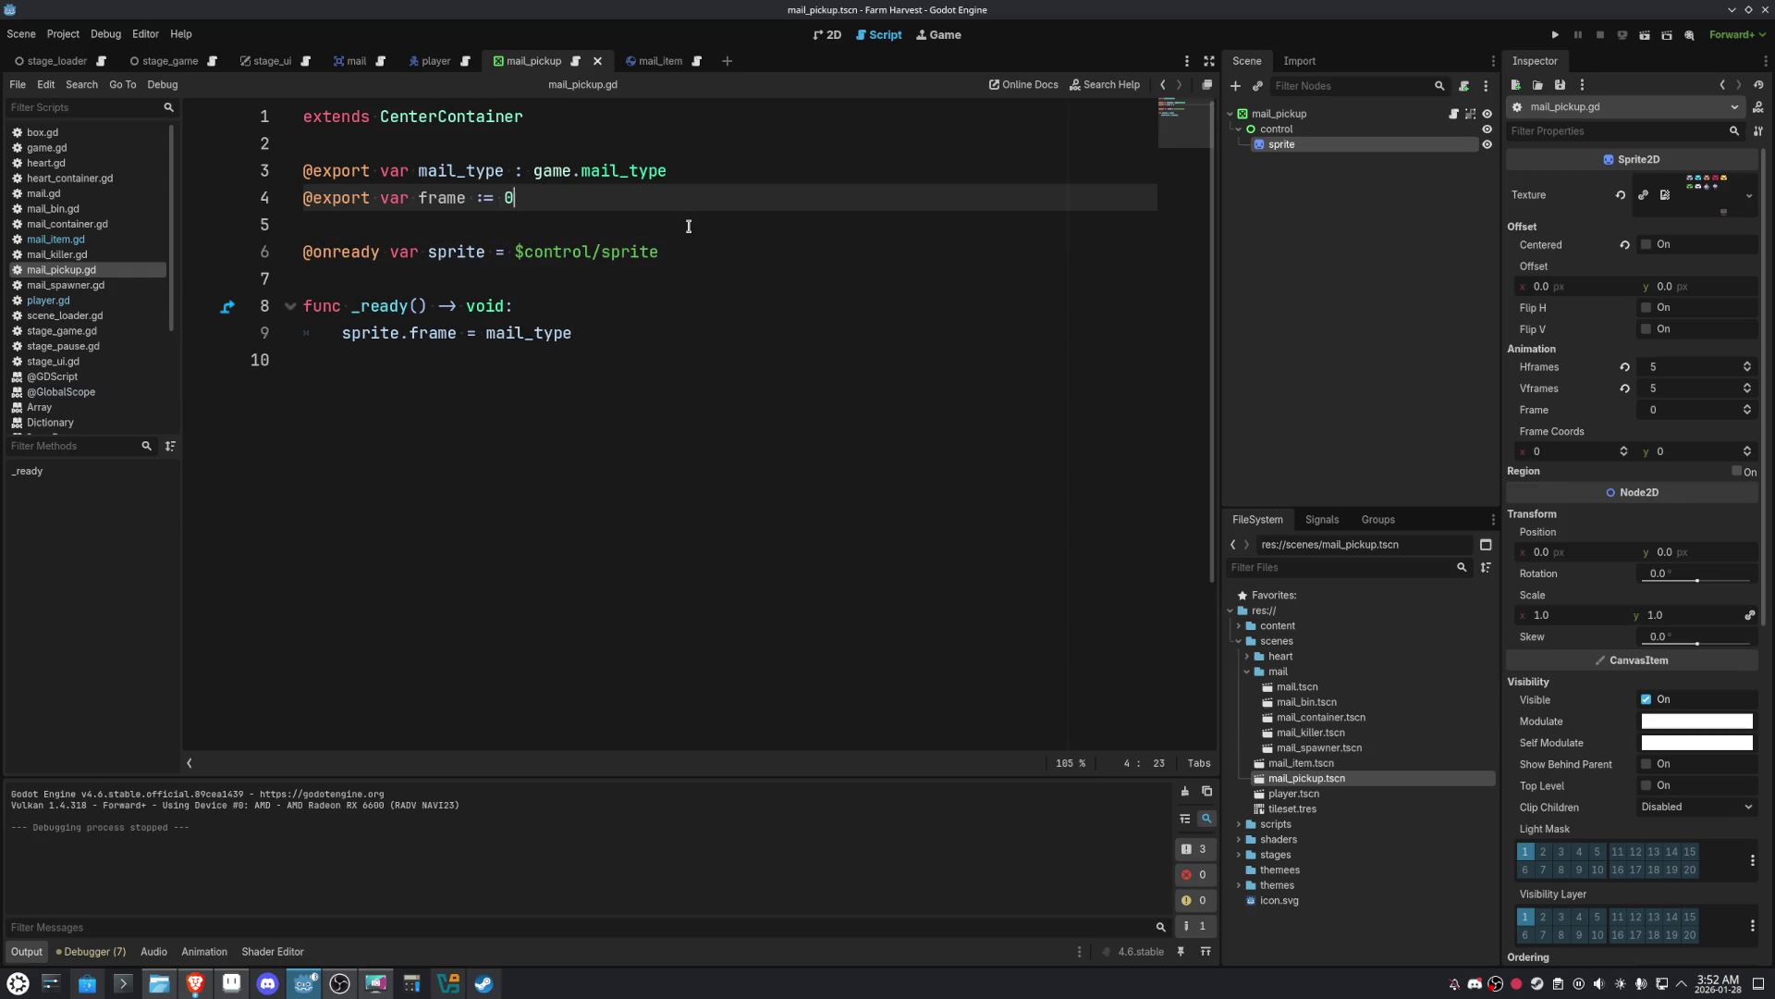
Change the _ready line to 'sprite.frame = frame', then open the player script
double_click(449, 197)
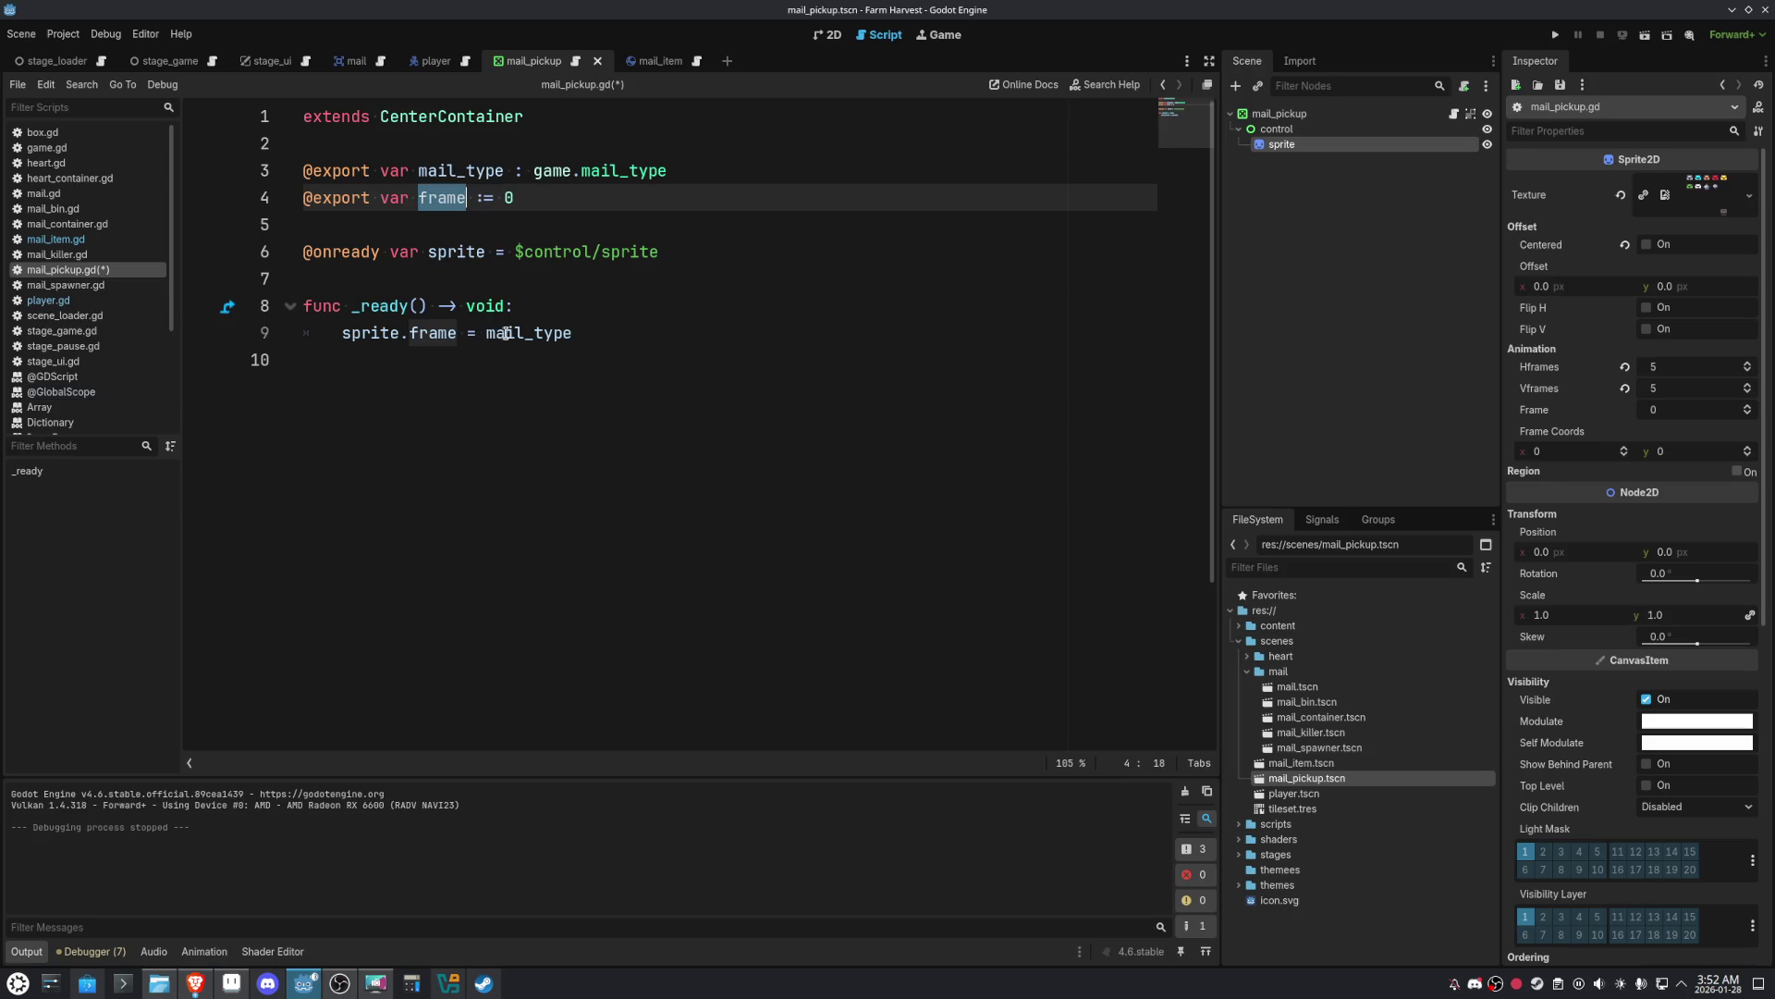
double_click(507, 333)
type("frame")
left_click(652, 314)
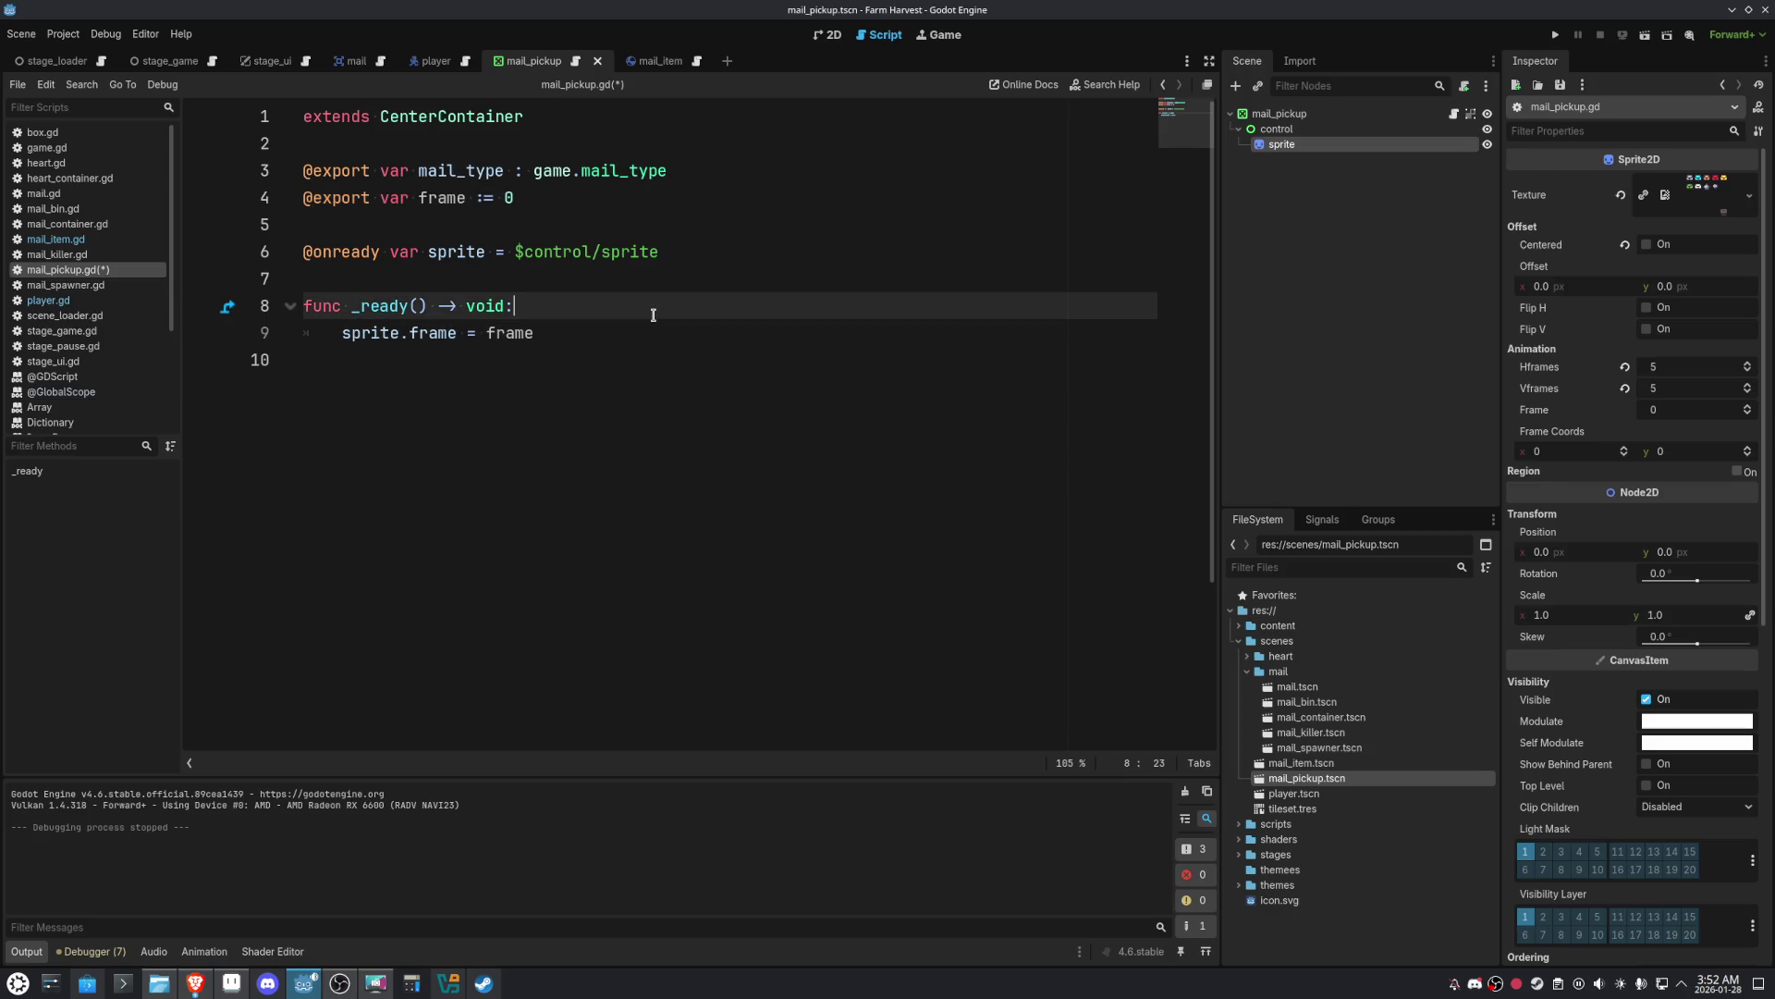
left_click(433, 173)
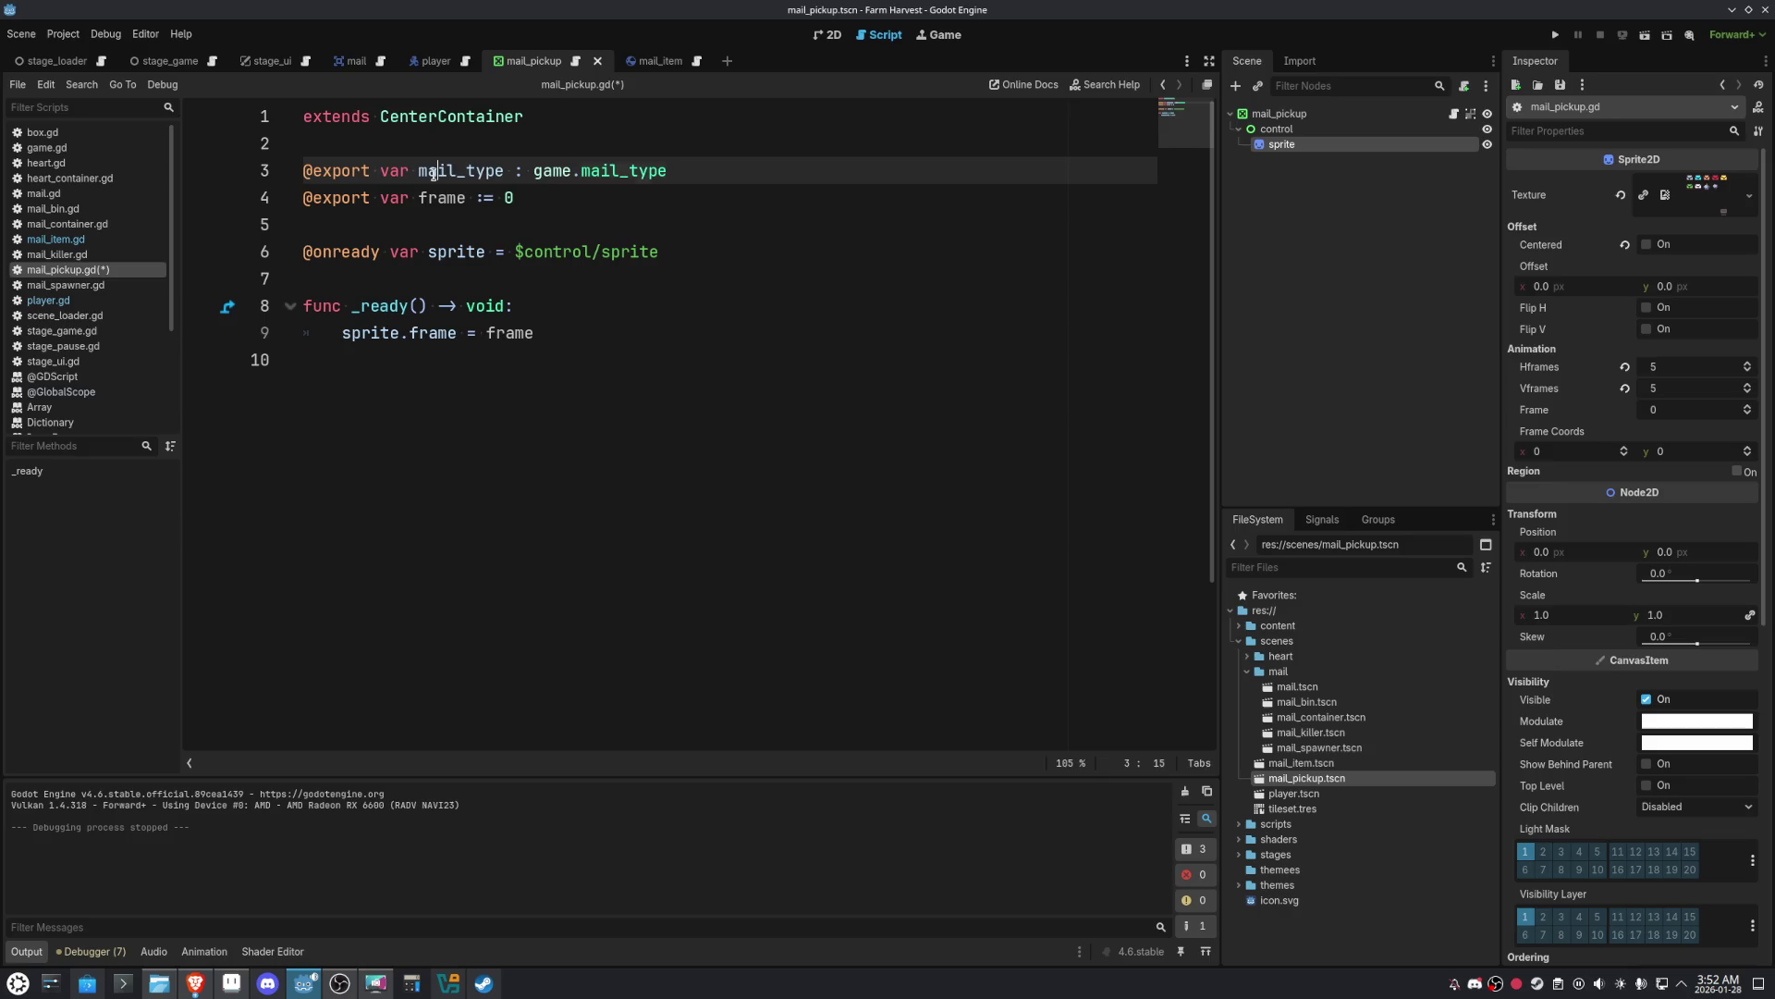
left_click(821, 300)
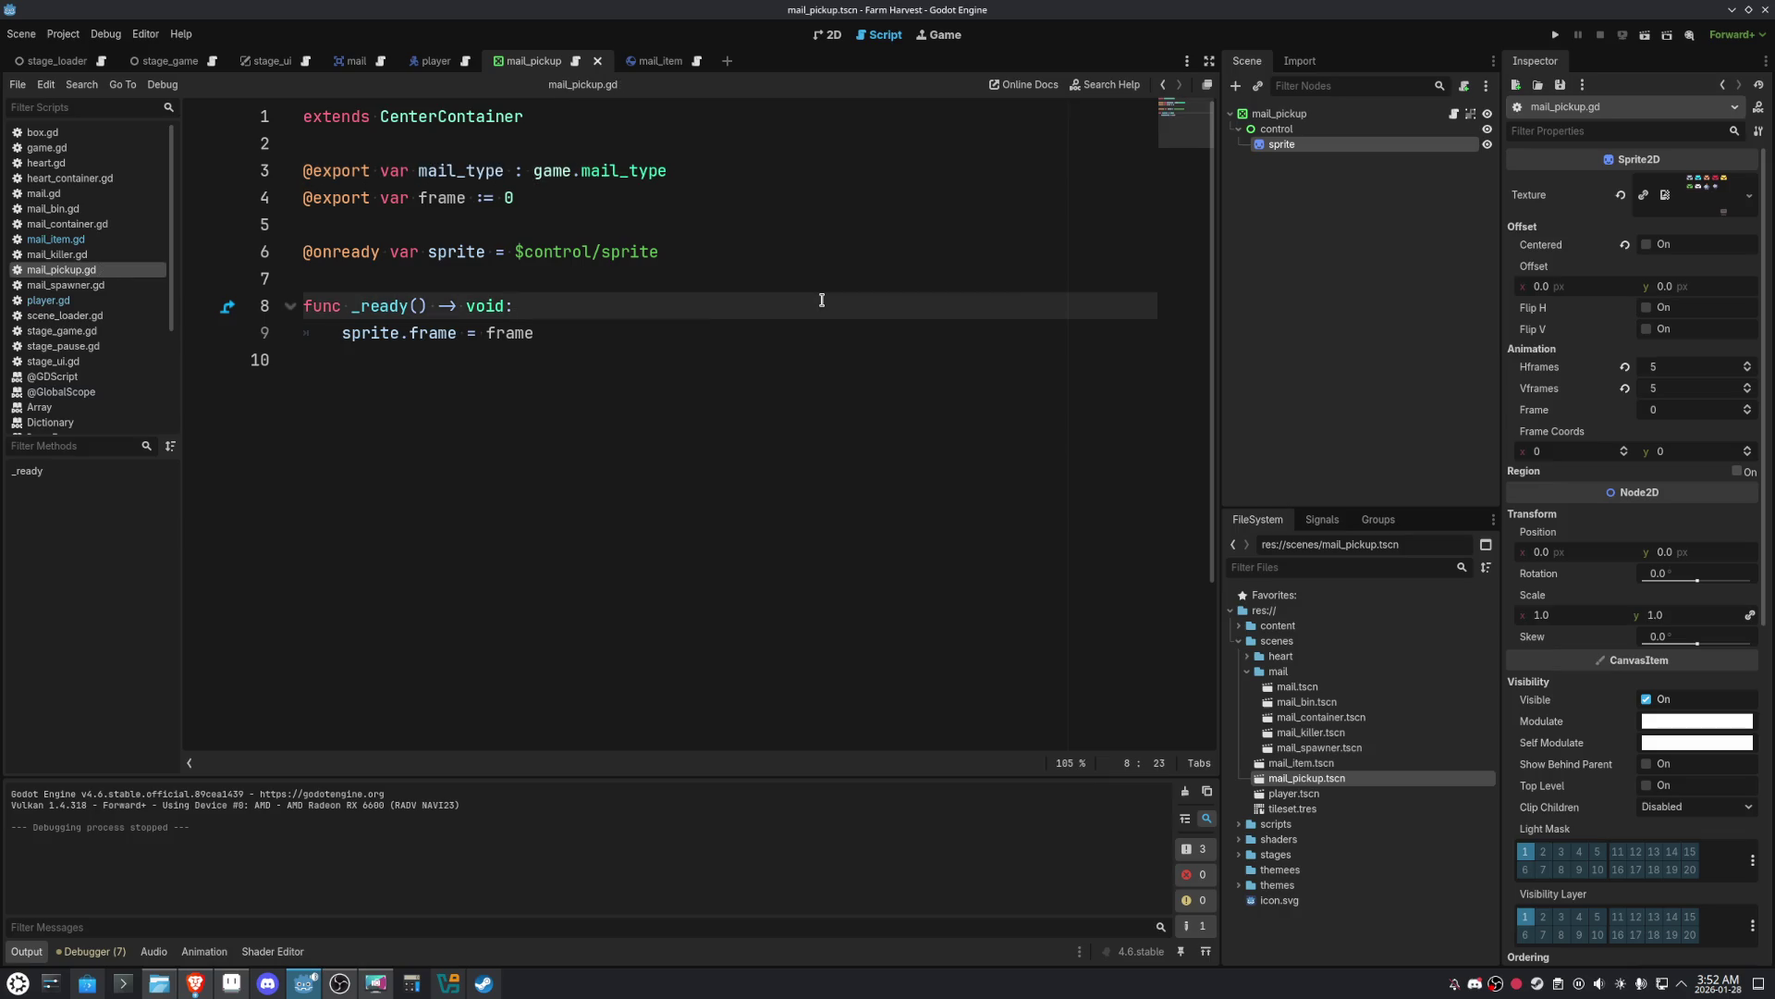
left_click(435, 61)
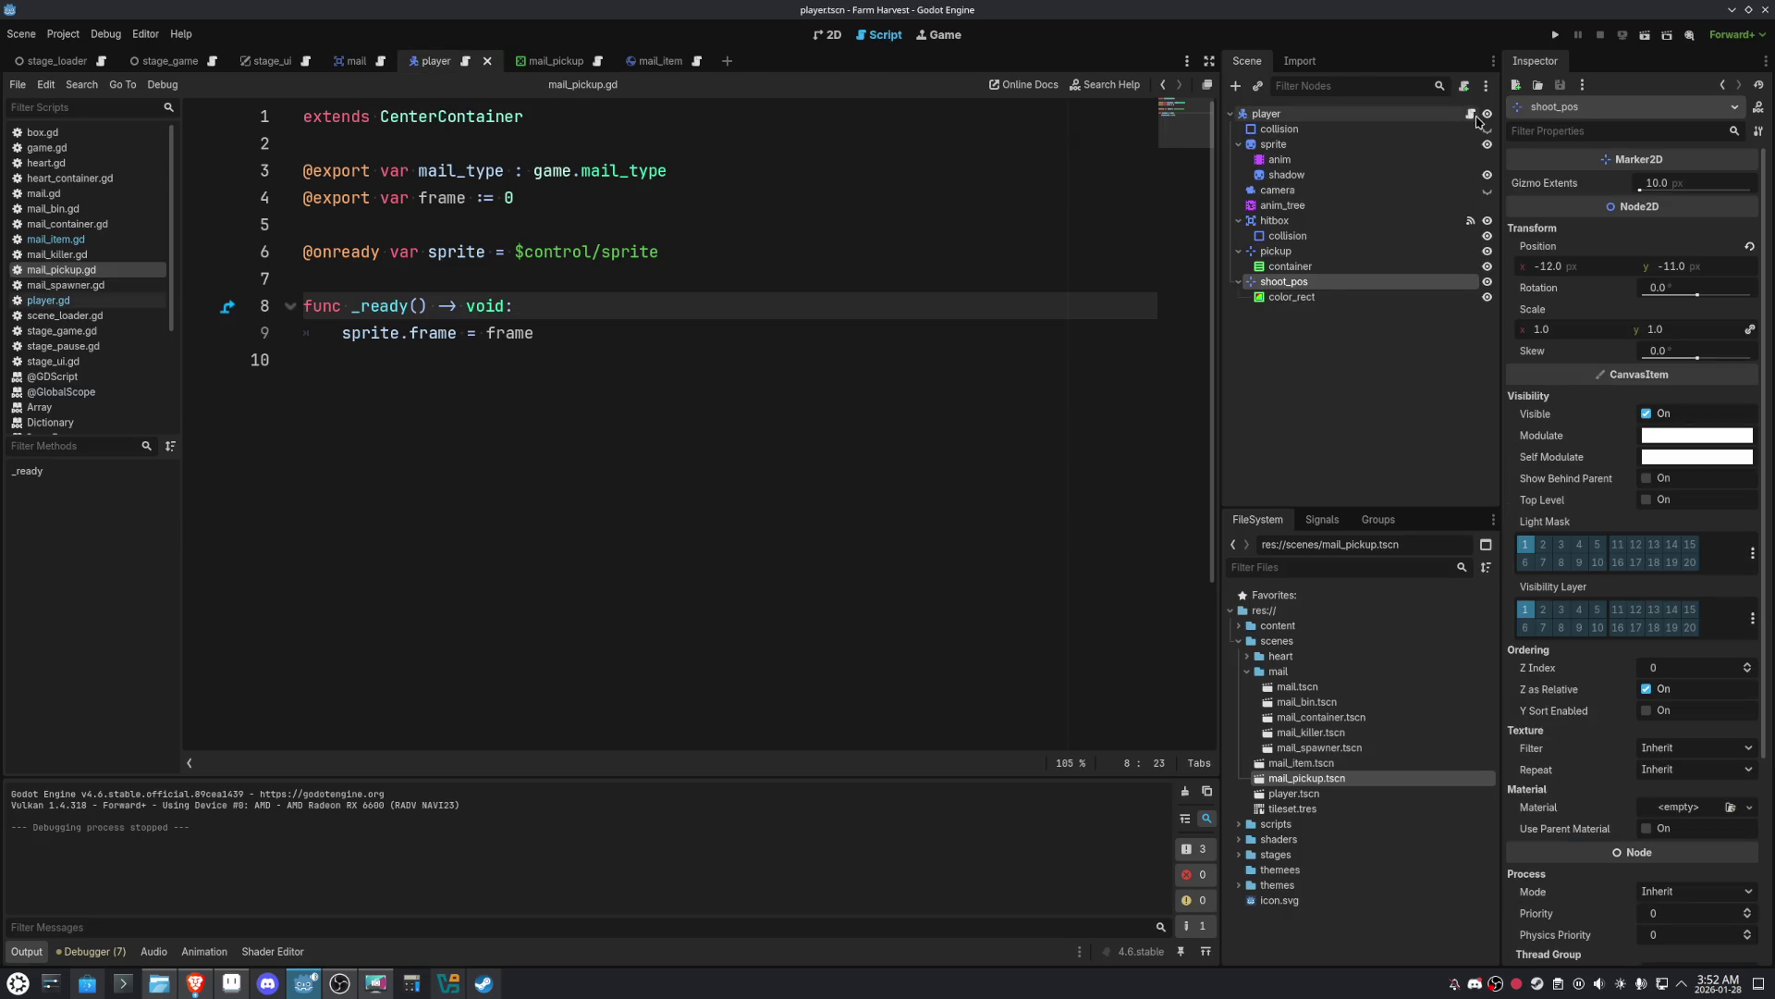
left_click(1471, 115)
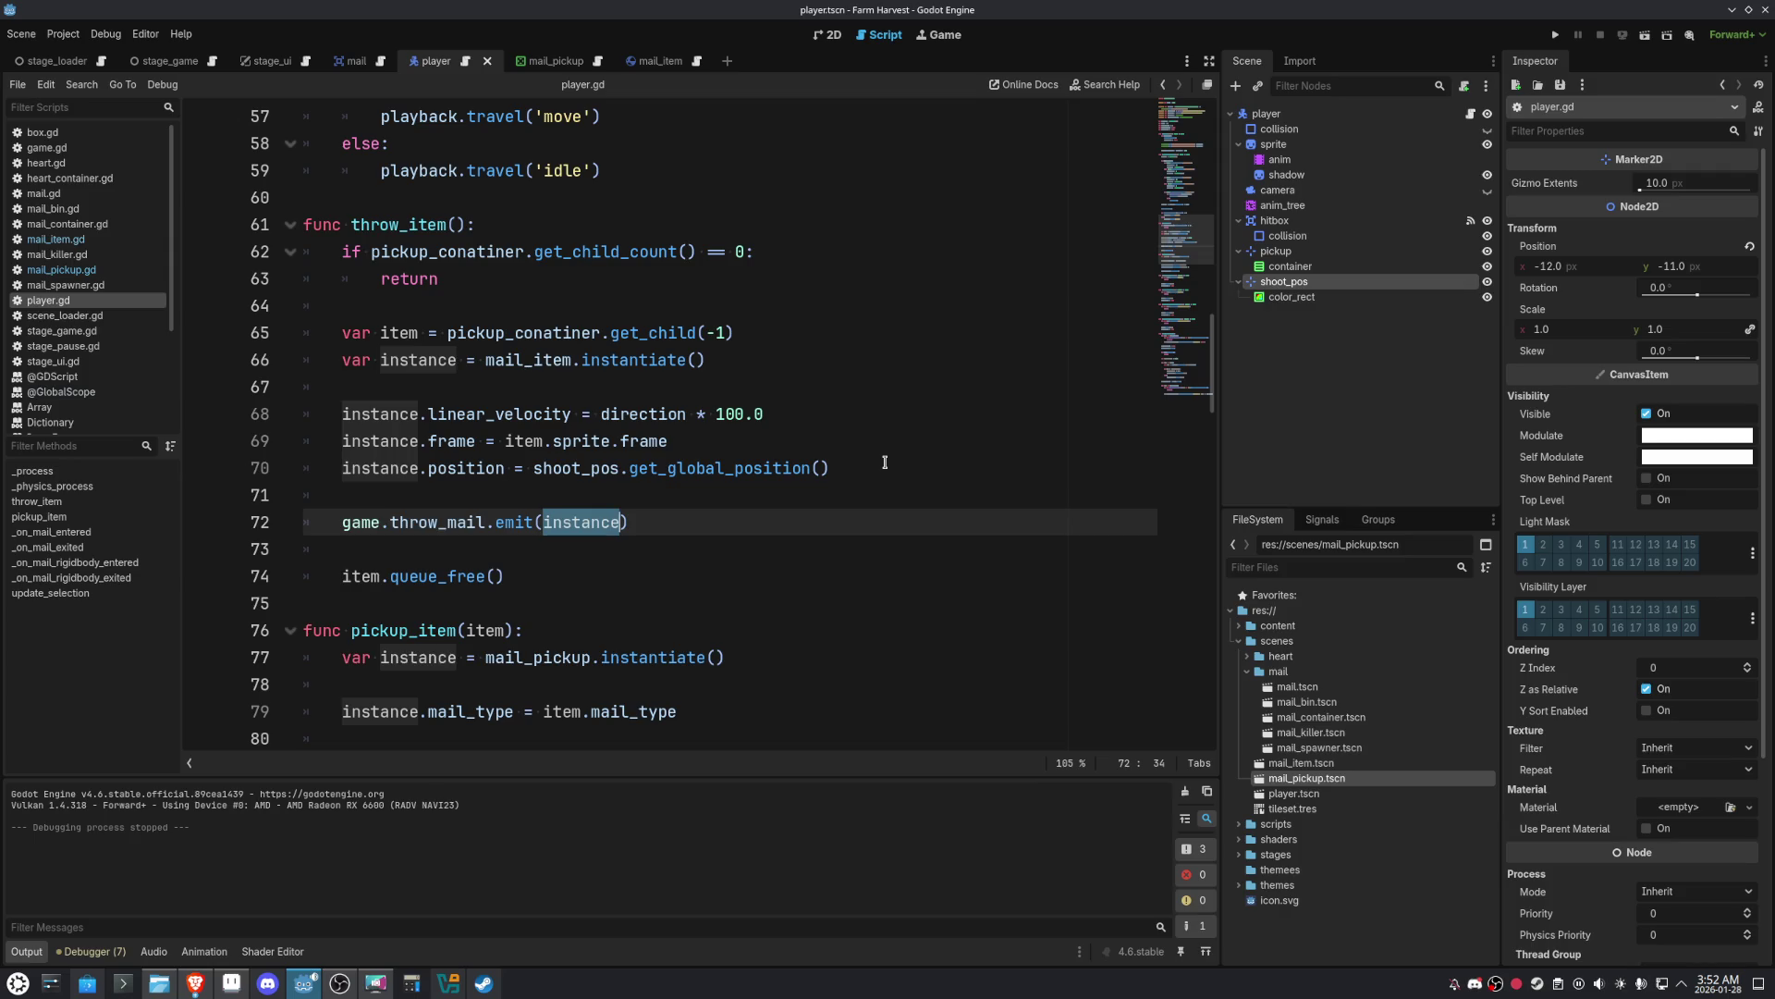
Add a line in pickup_item setting instance.frame from the item's frame, then run the project
scroll(884, 462, "up", 4)
scroll(885, 462, "down", 6)
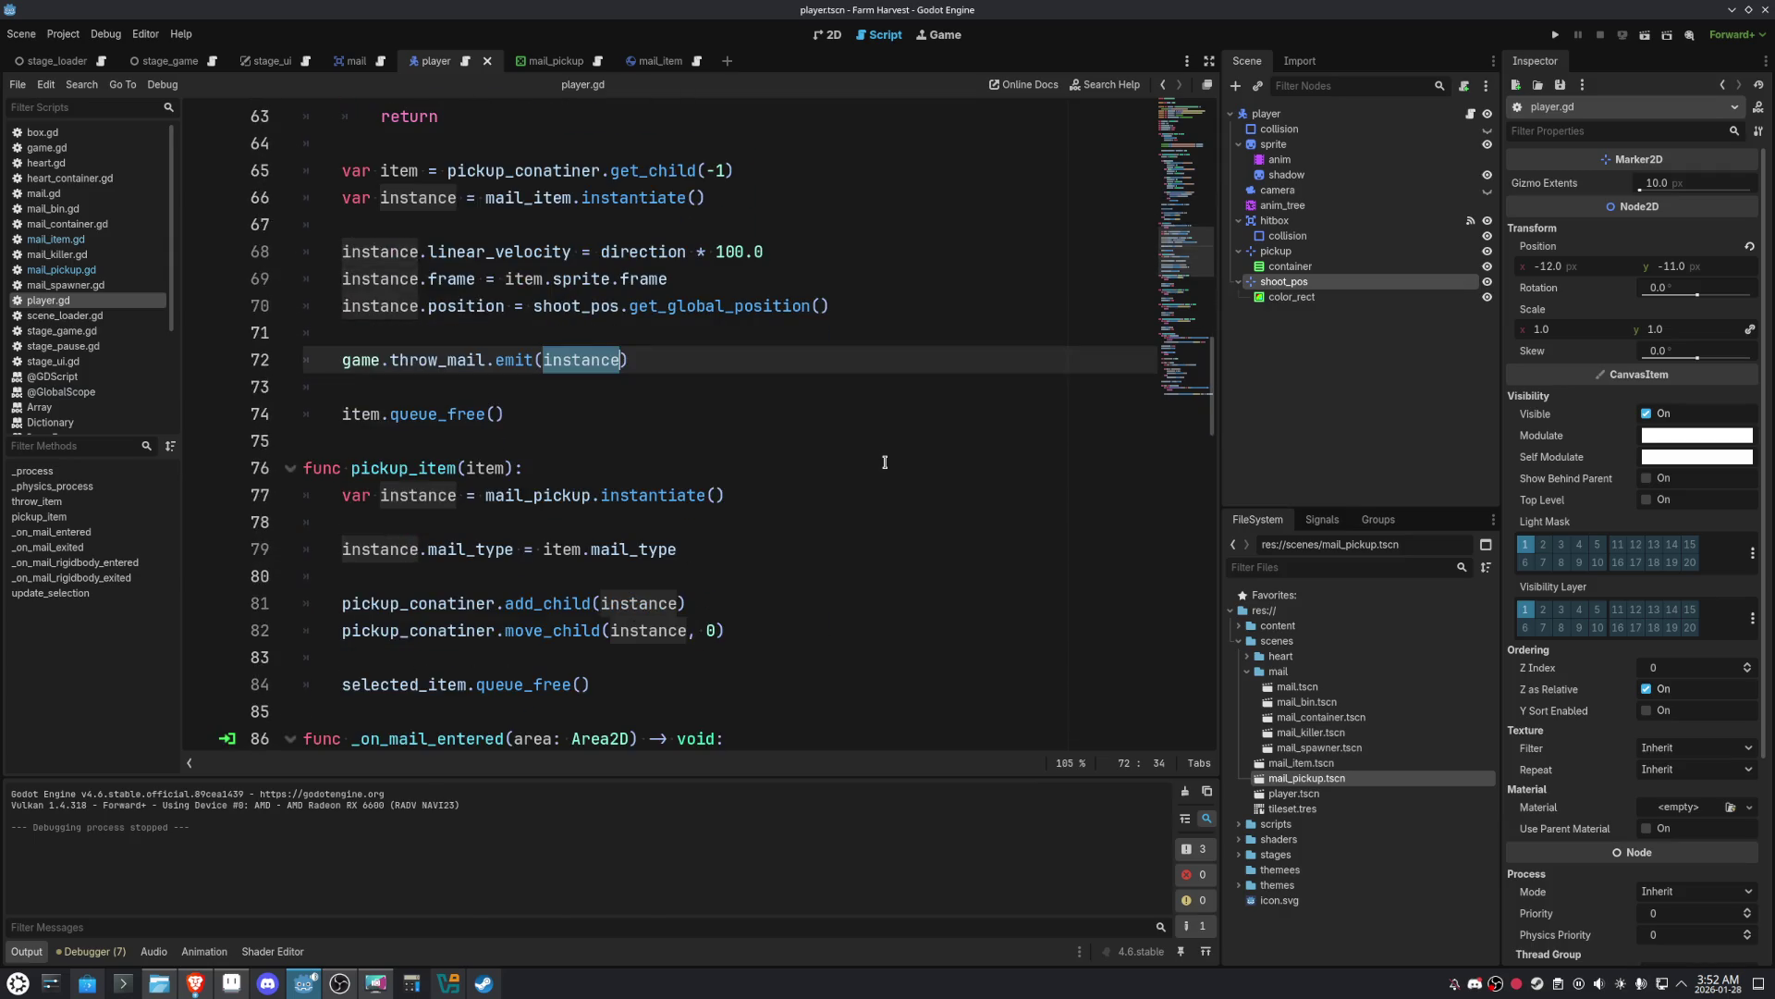
scroll(885, 462, "down", 1)
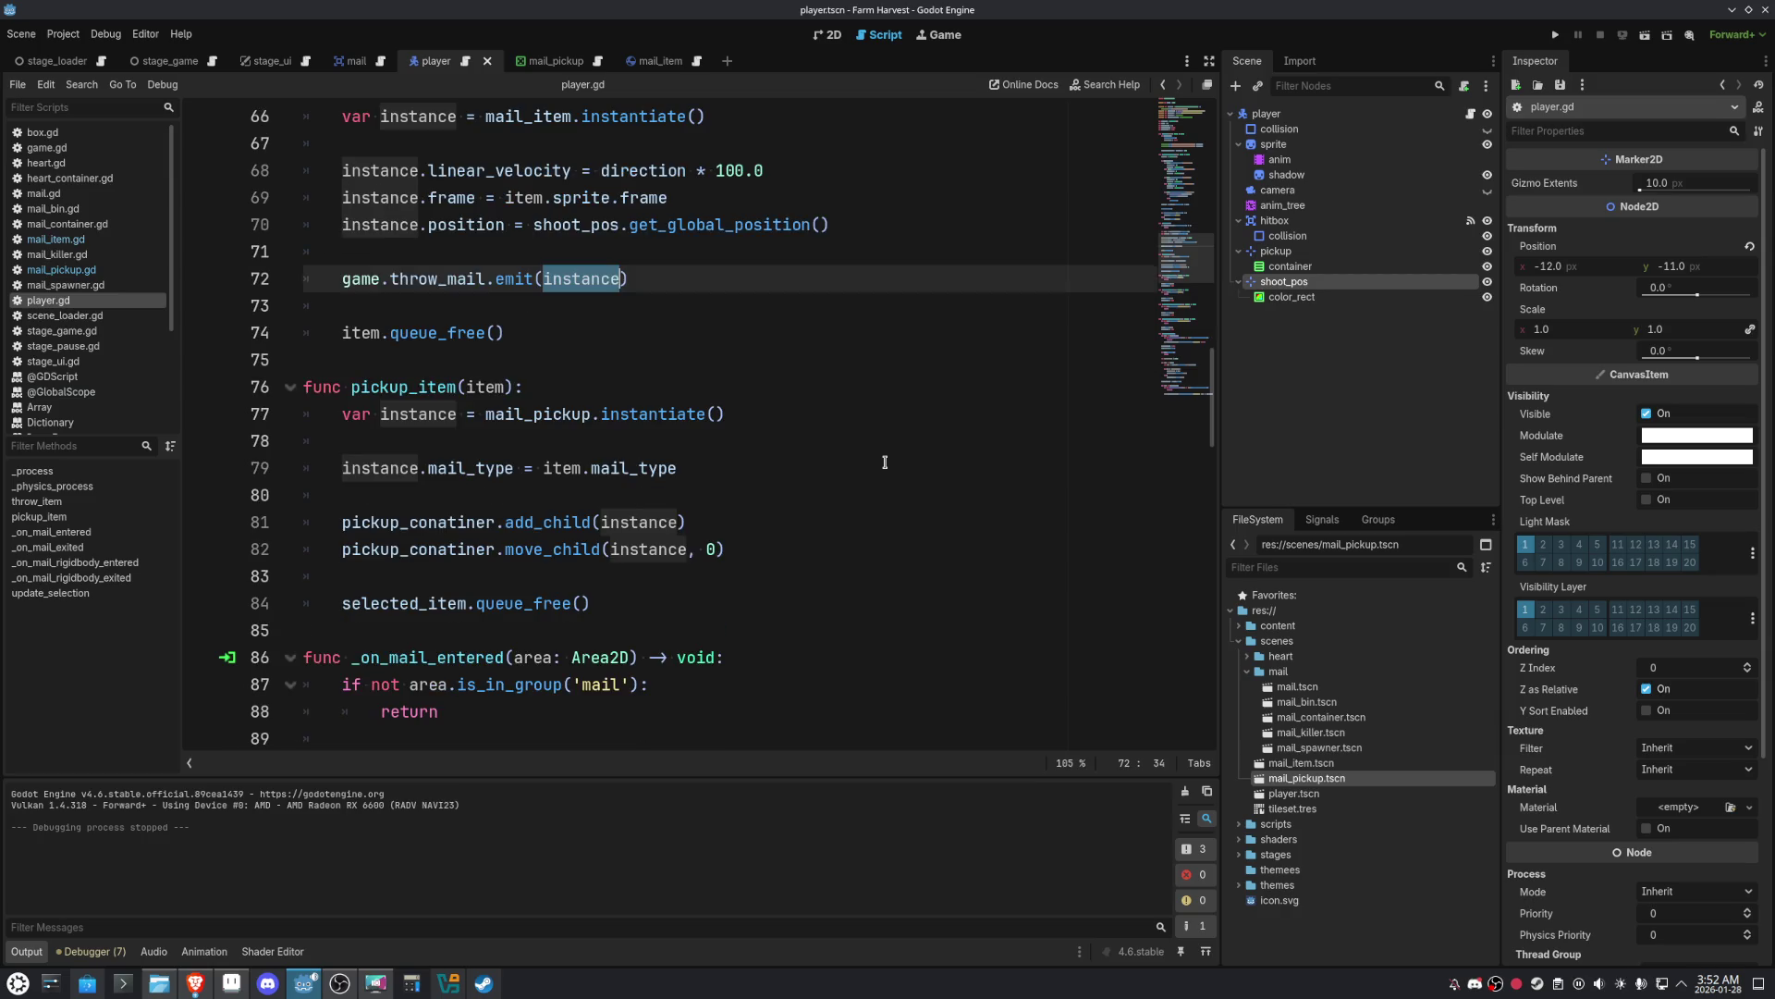
left_click(749, 472)
key("Return")
type("instance.")
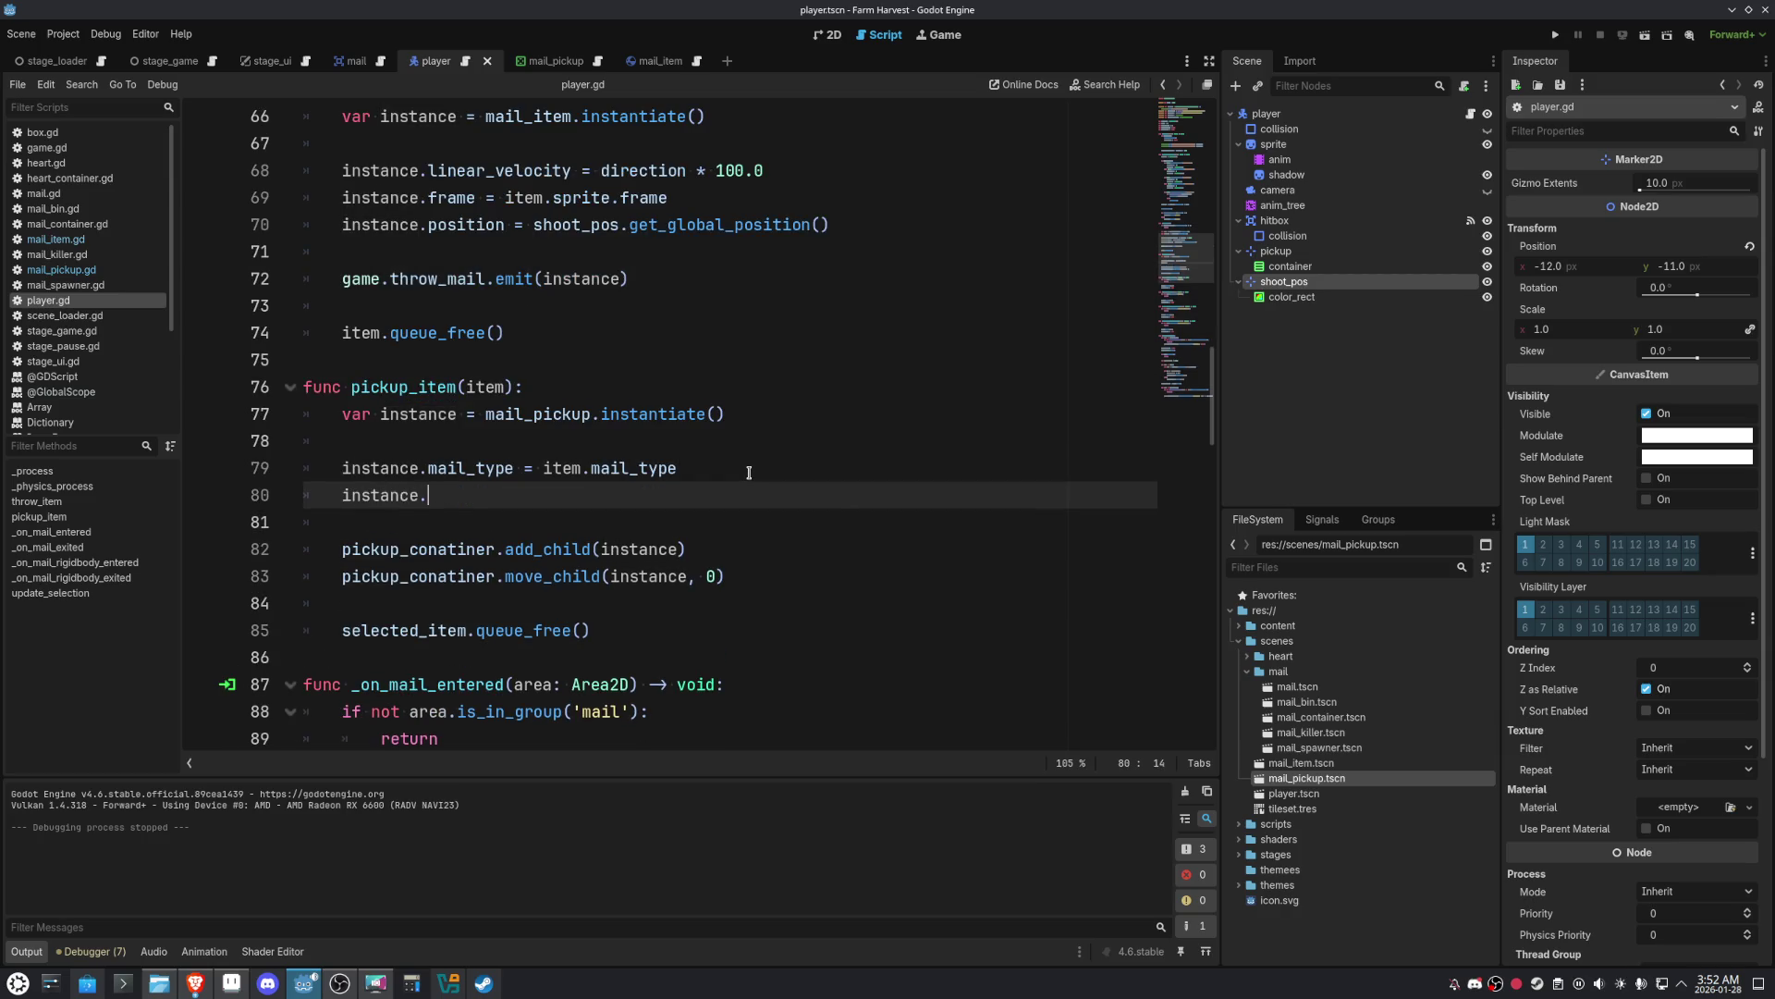
type("frame = item.fra")
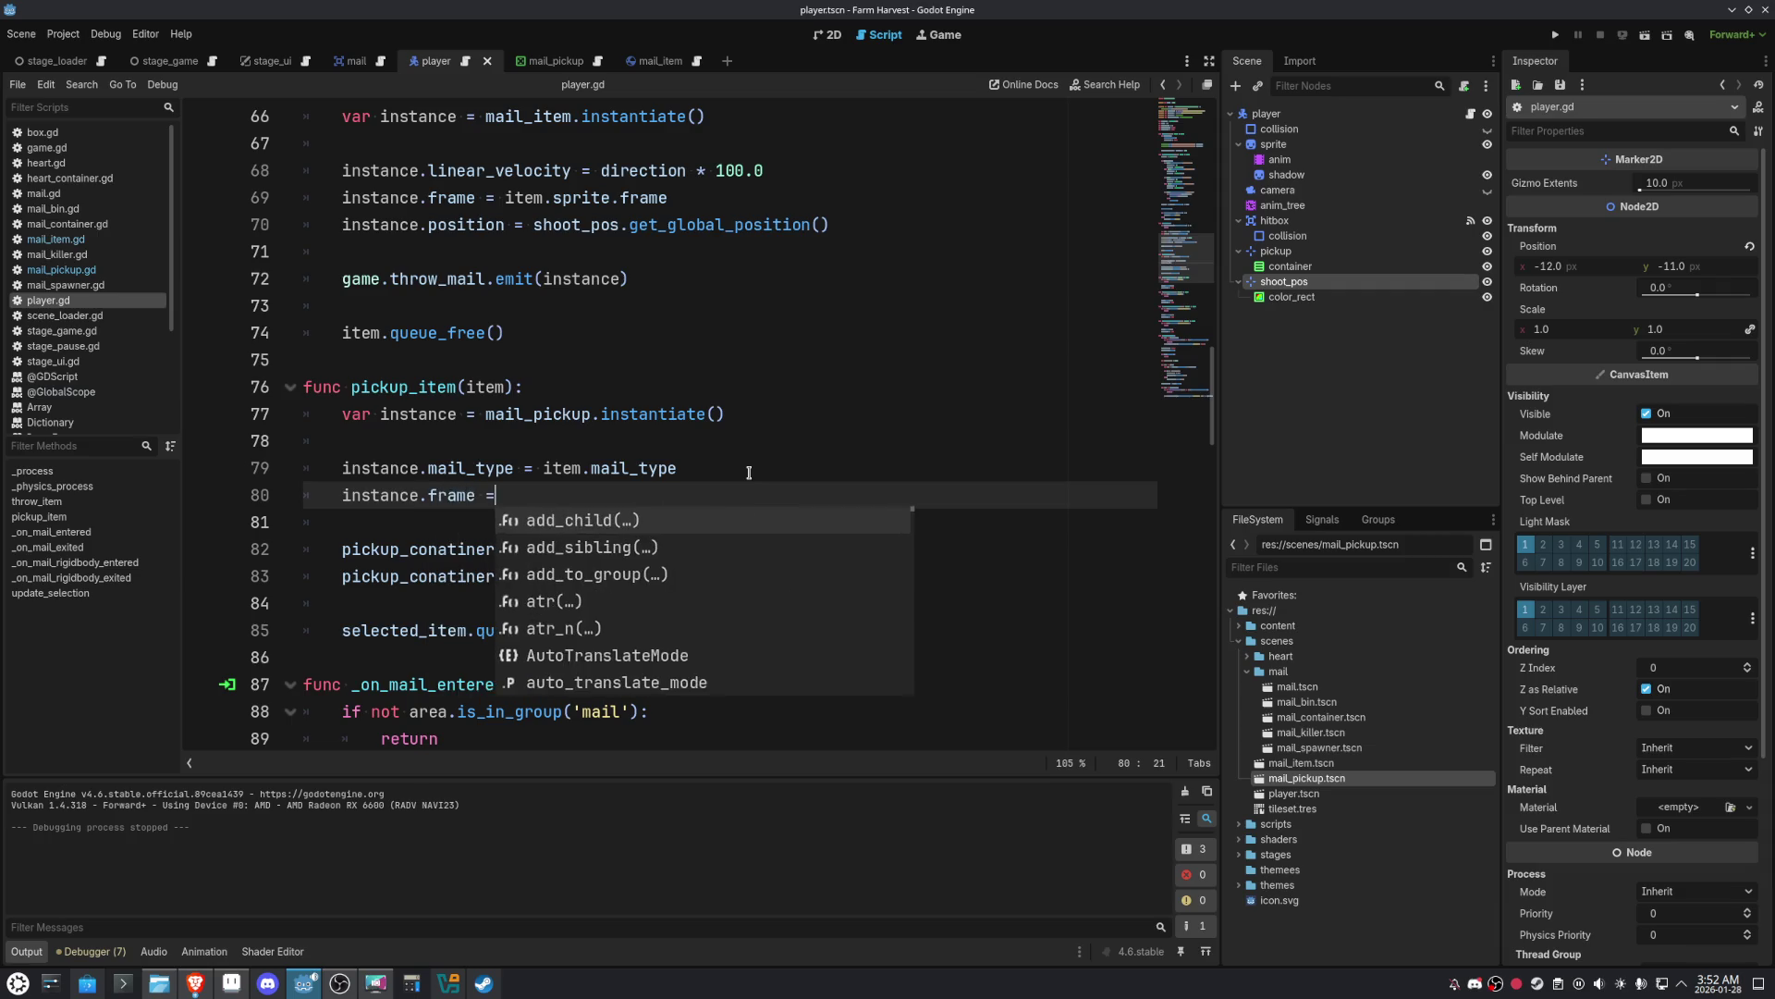
type("me")
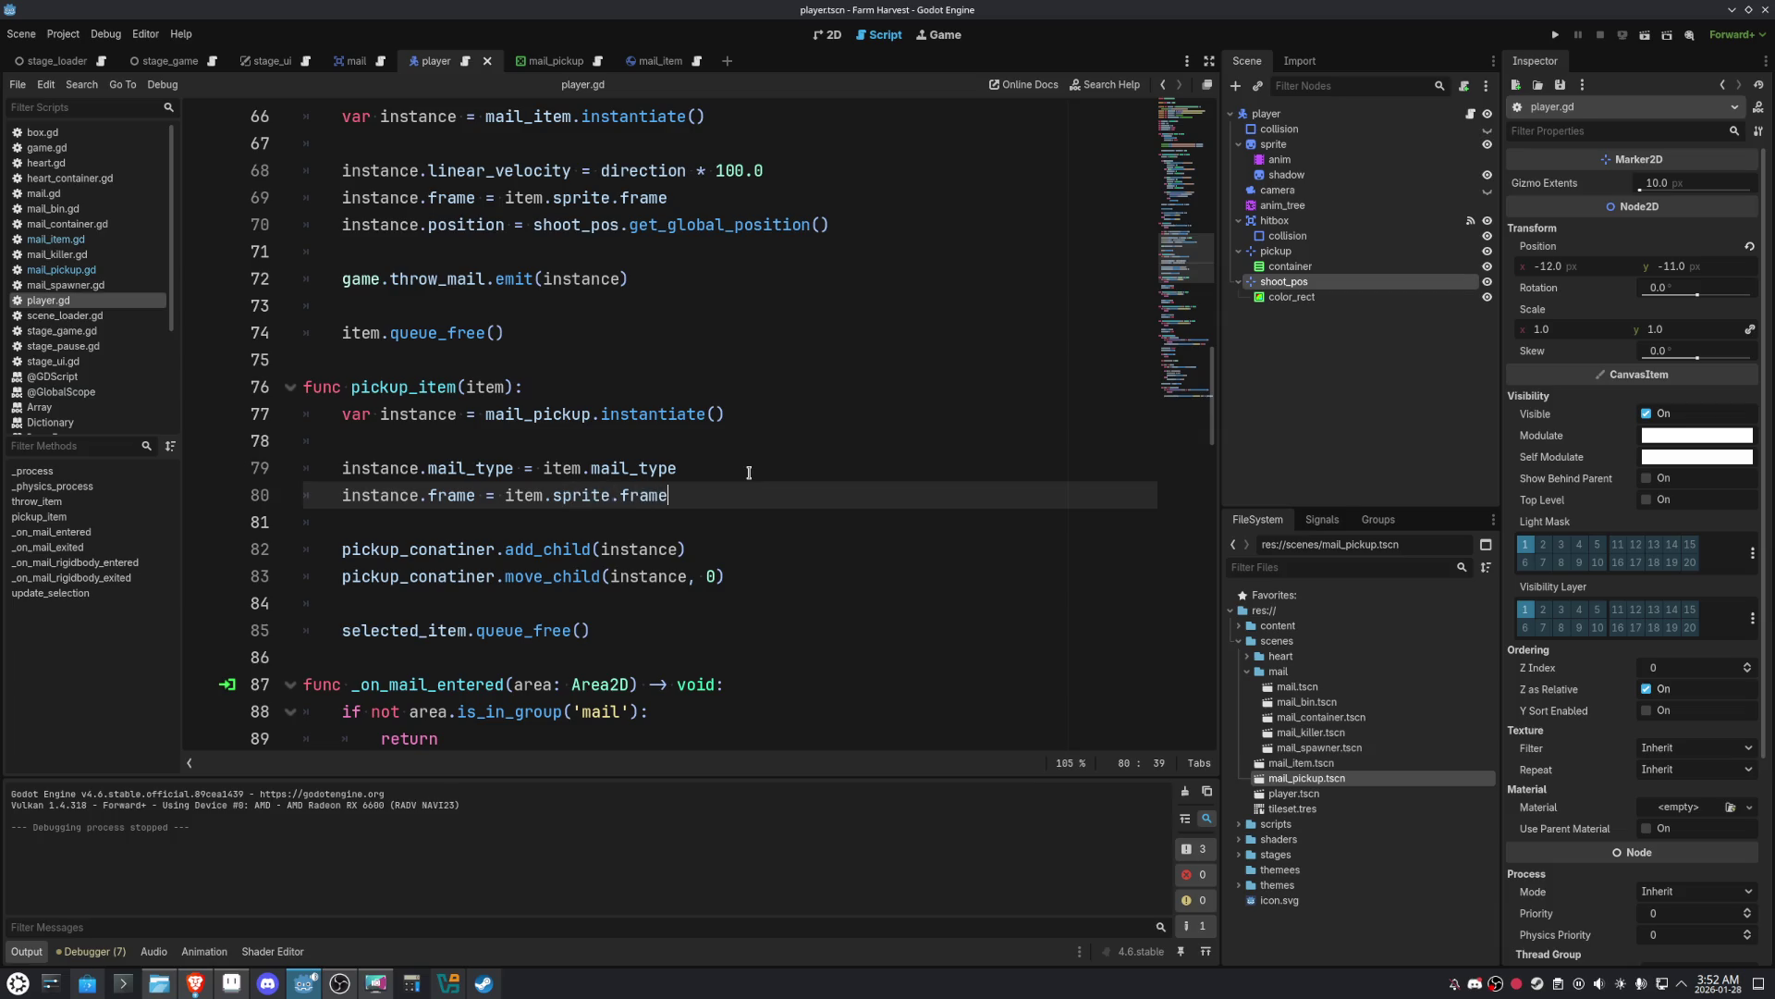
key("F5")
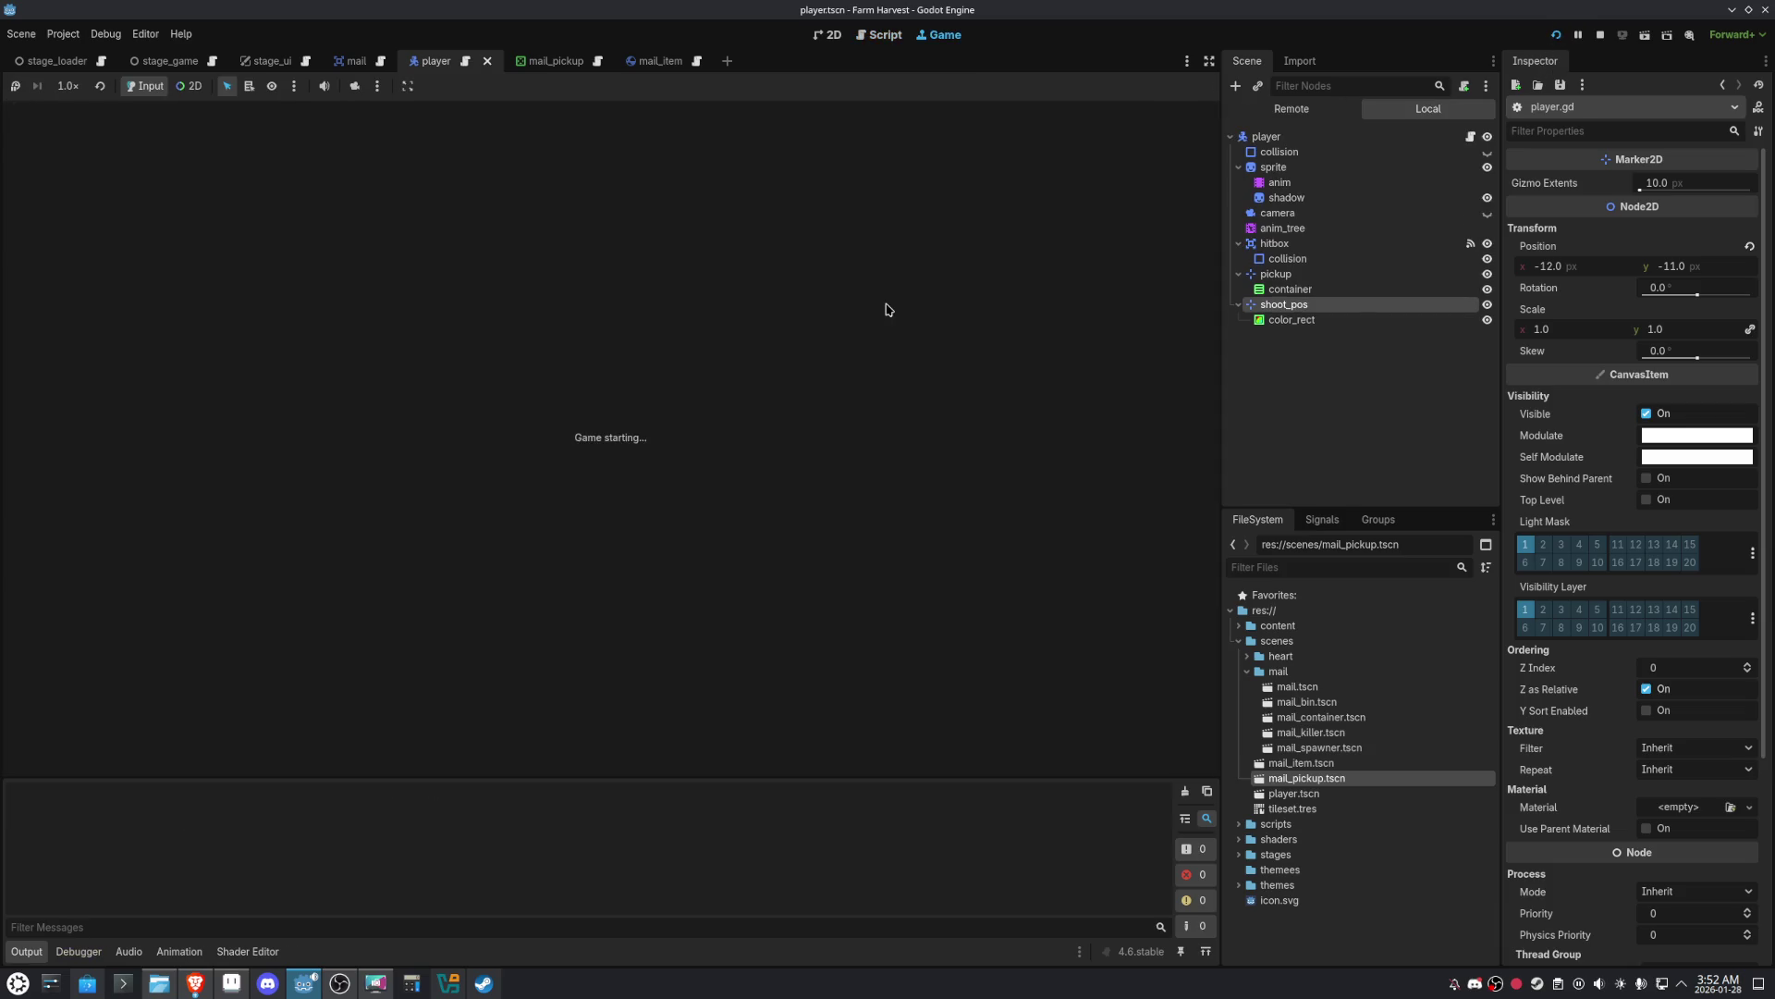
Pick up and throw the envelope, then the brown package
key("Left")
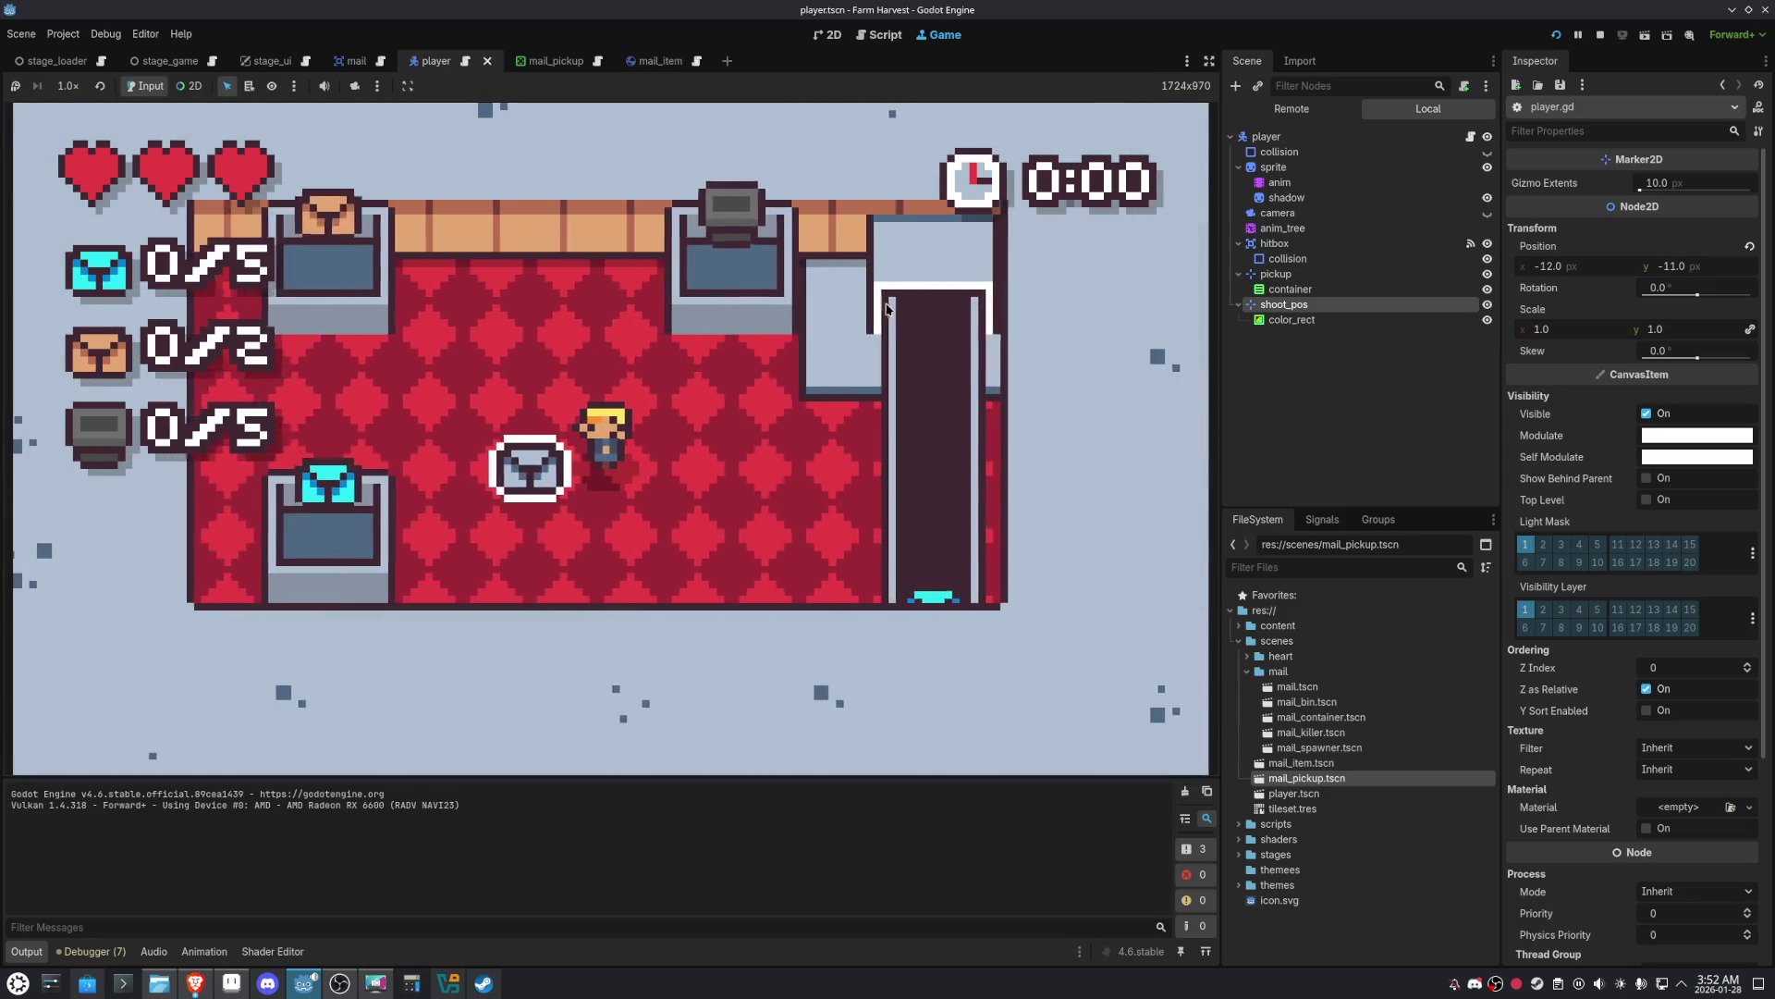
key("Right")
key("space")
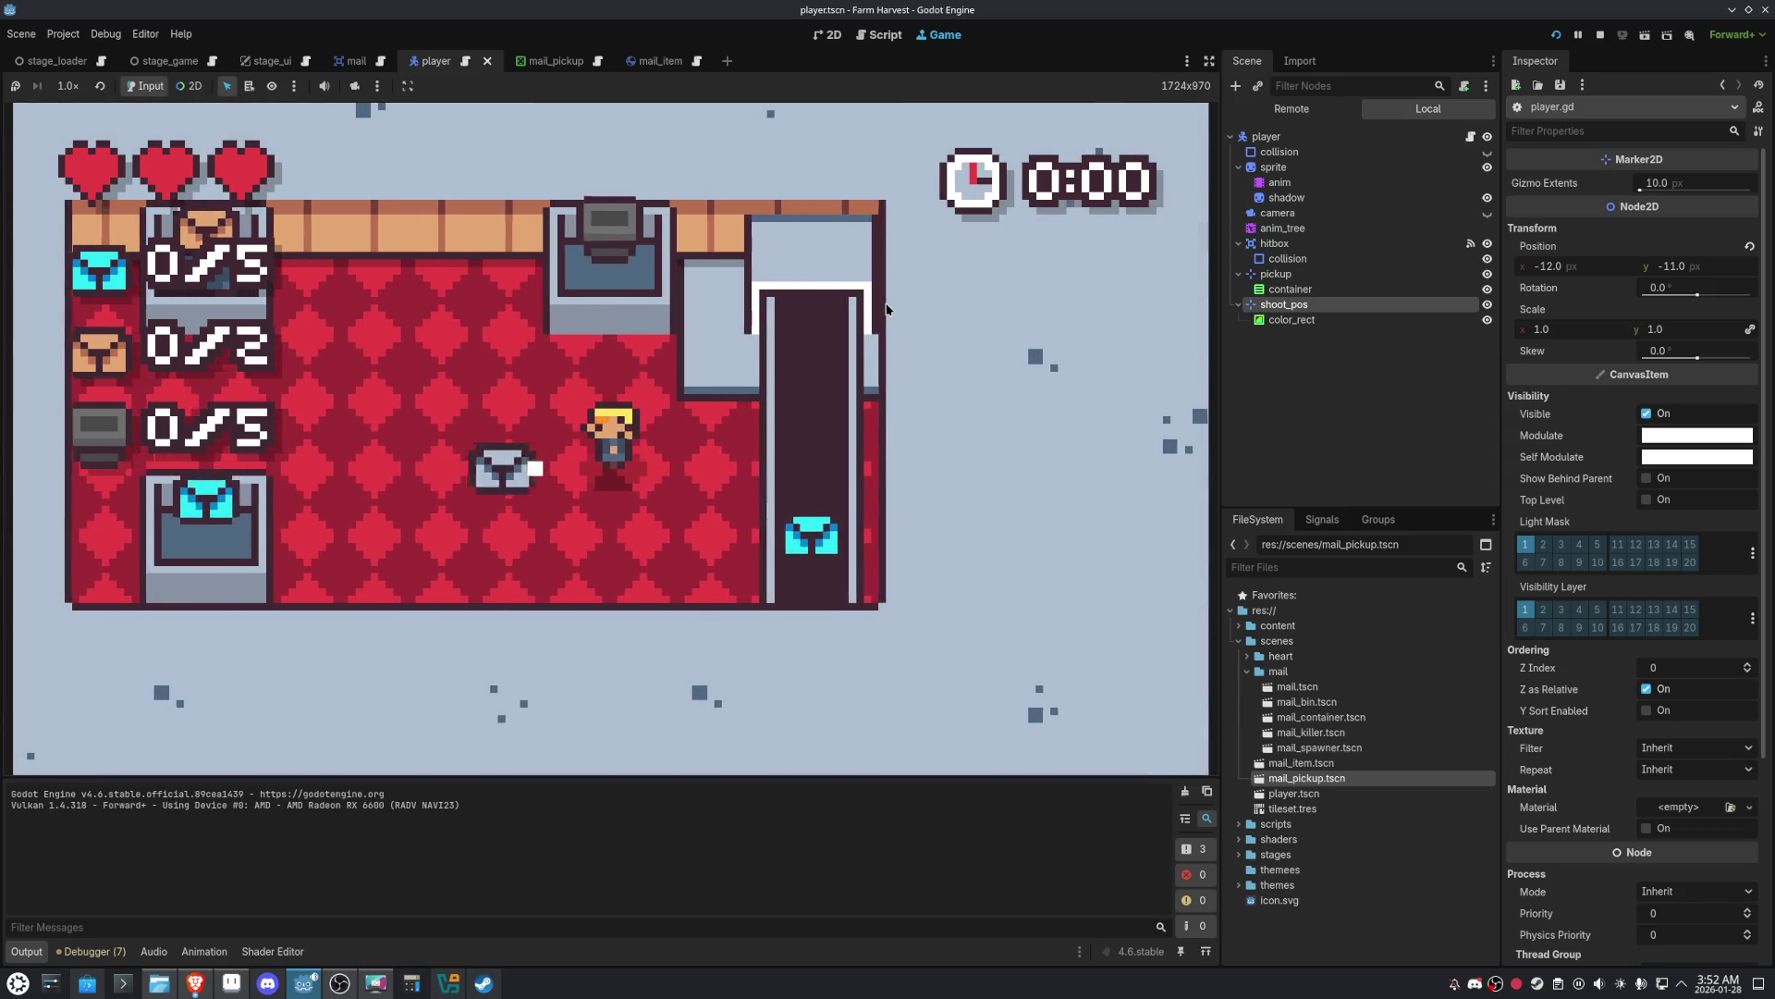
key("Left")
key("Right")
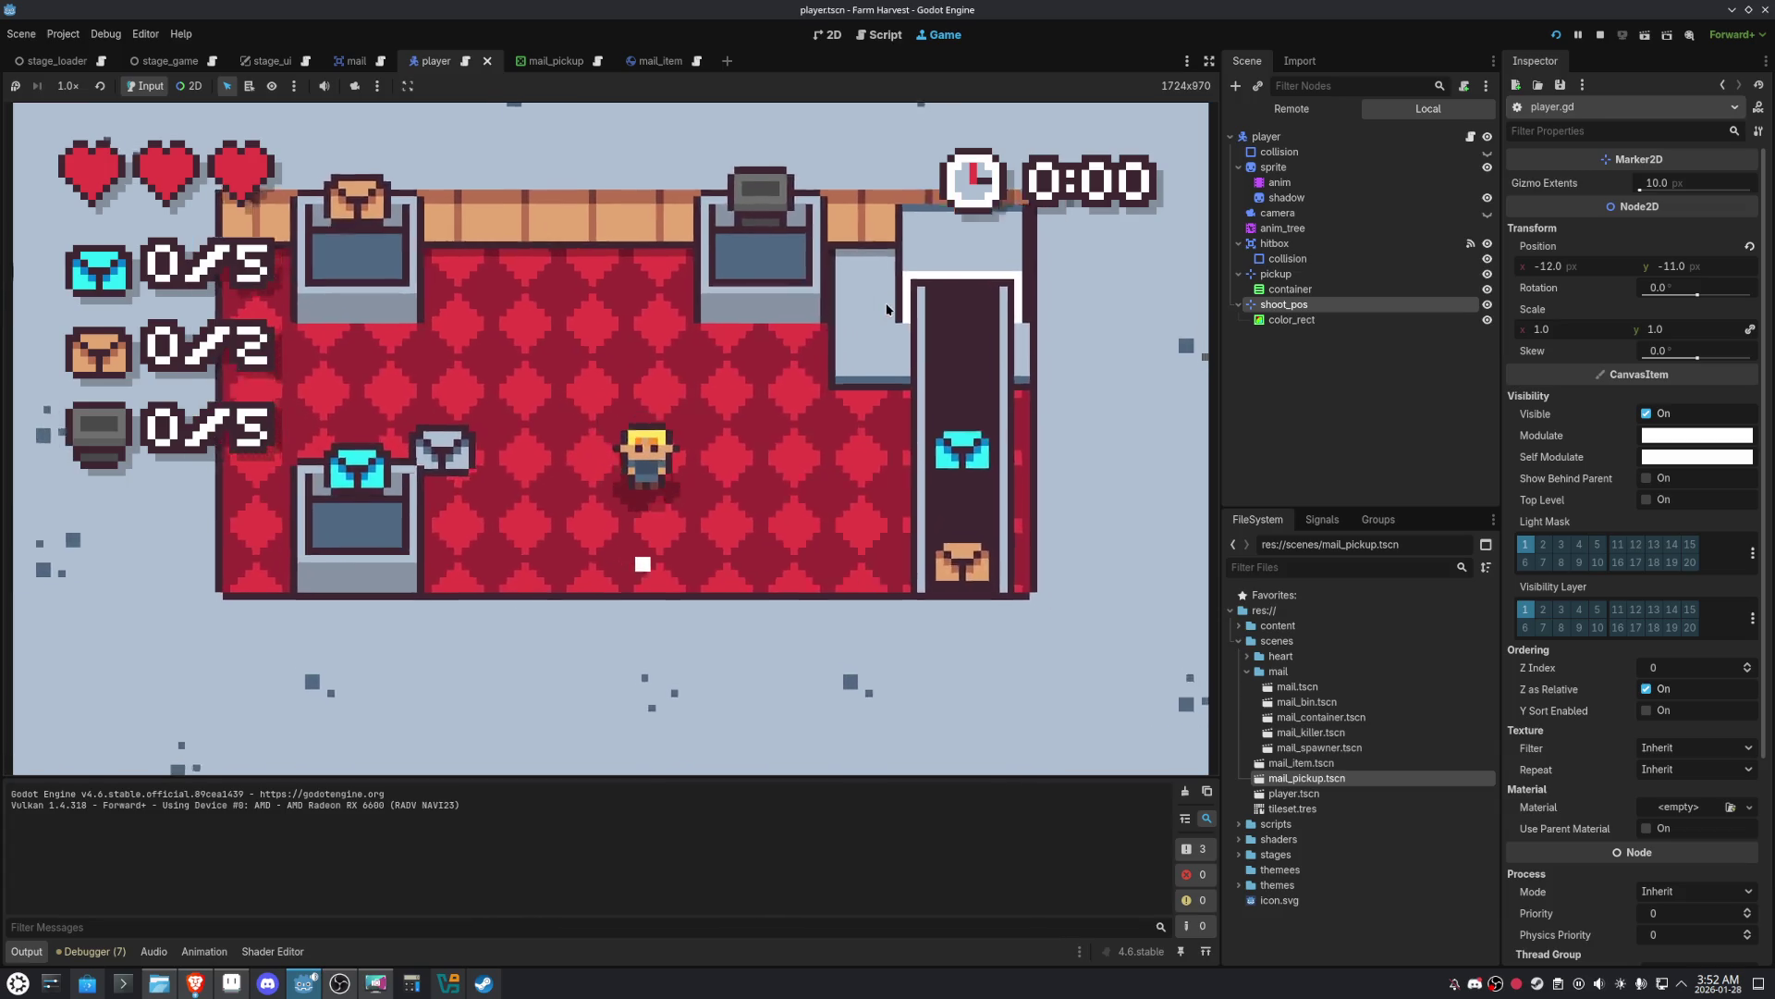
key("space")
key("Left")
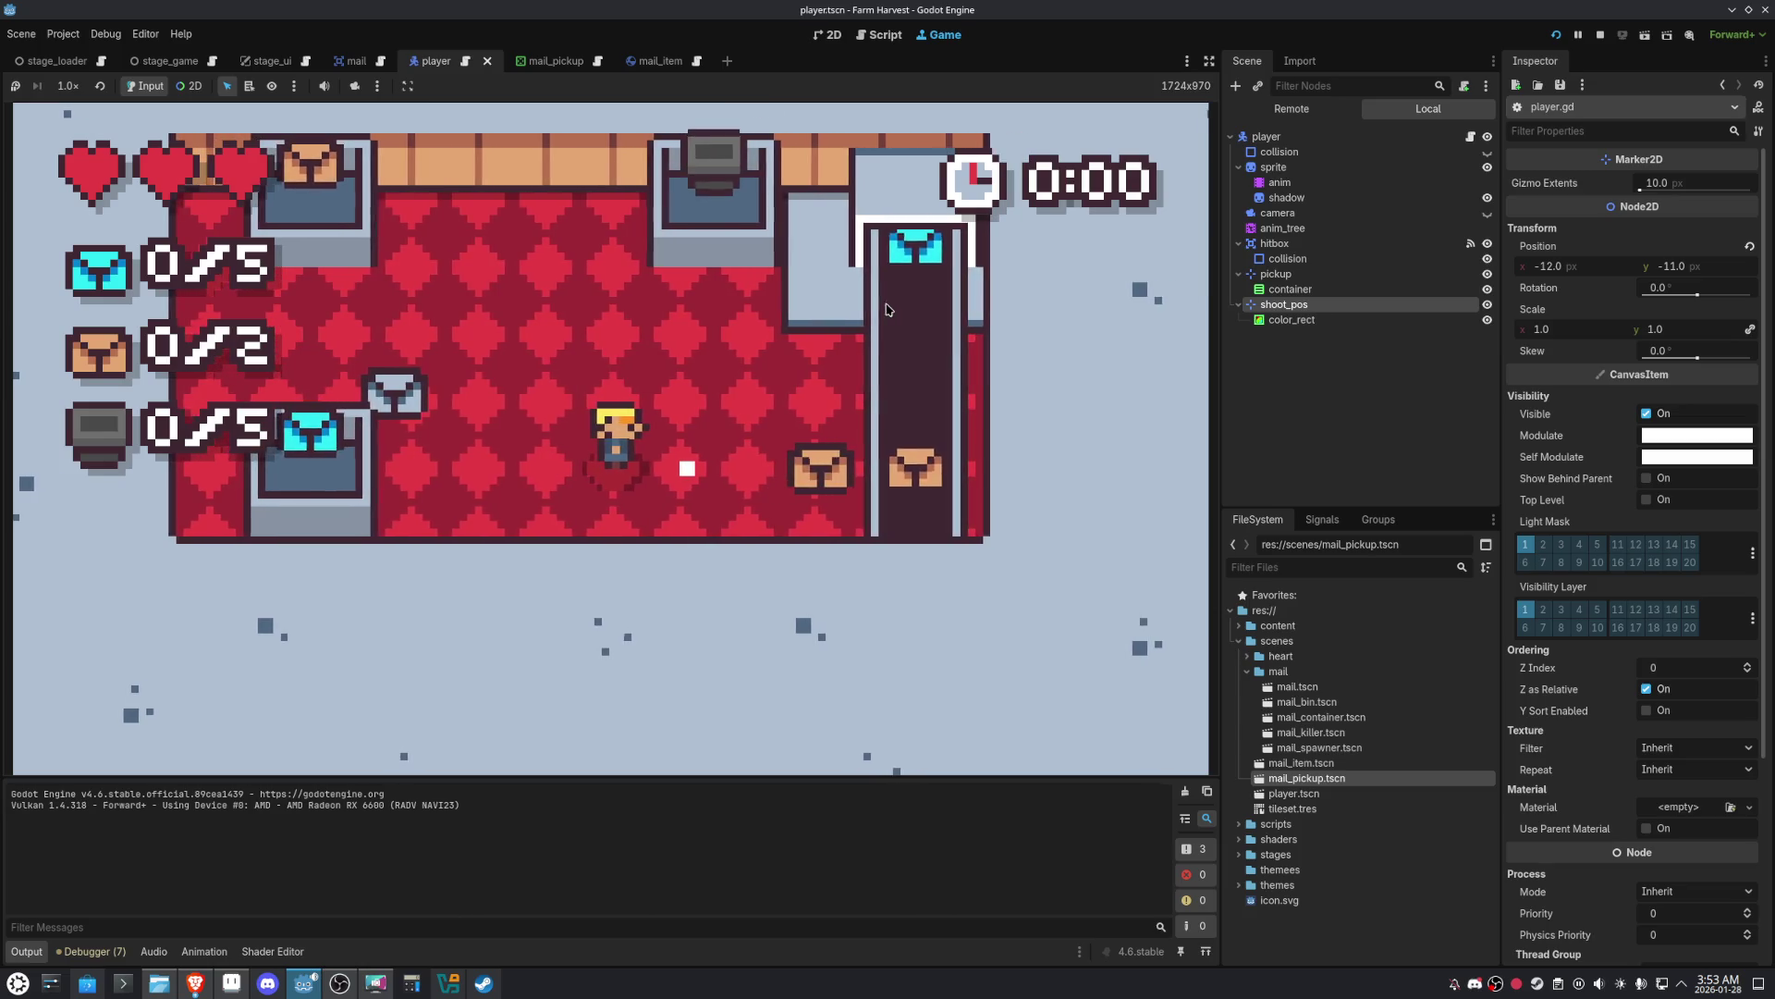
key("Right")
key("space")
Walk around the room, then pick up and throw a cyan mail item
key("Right")
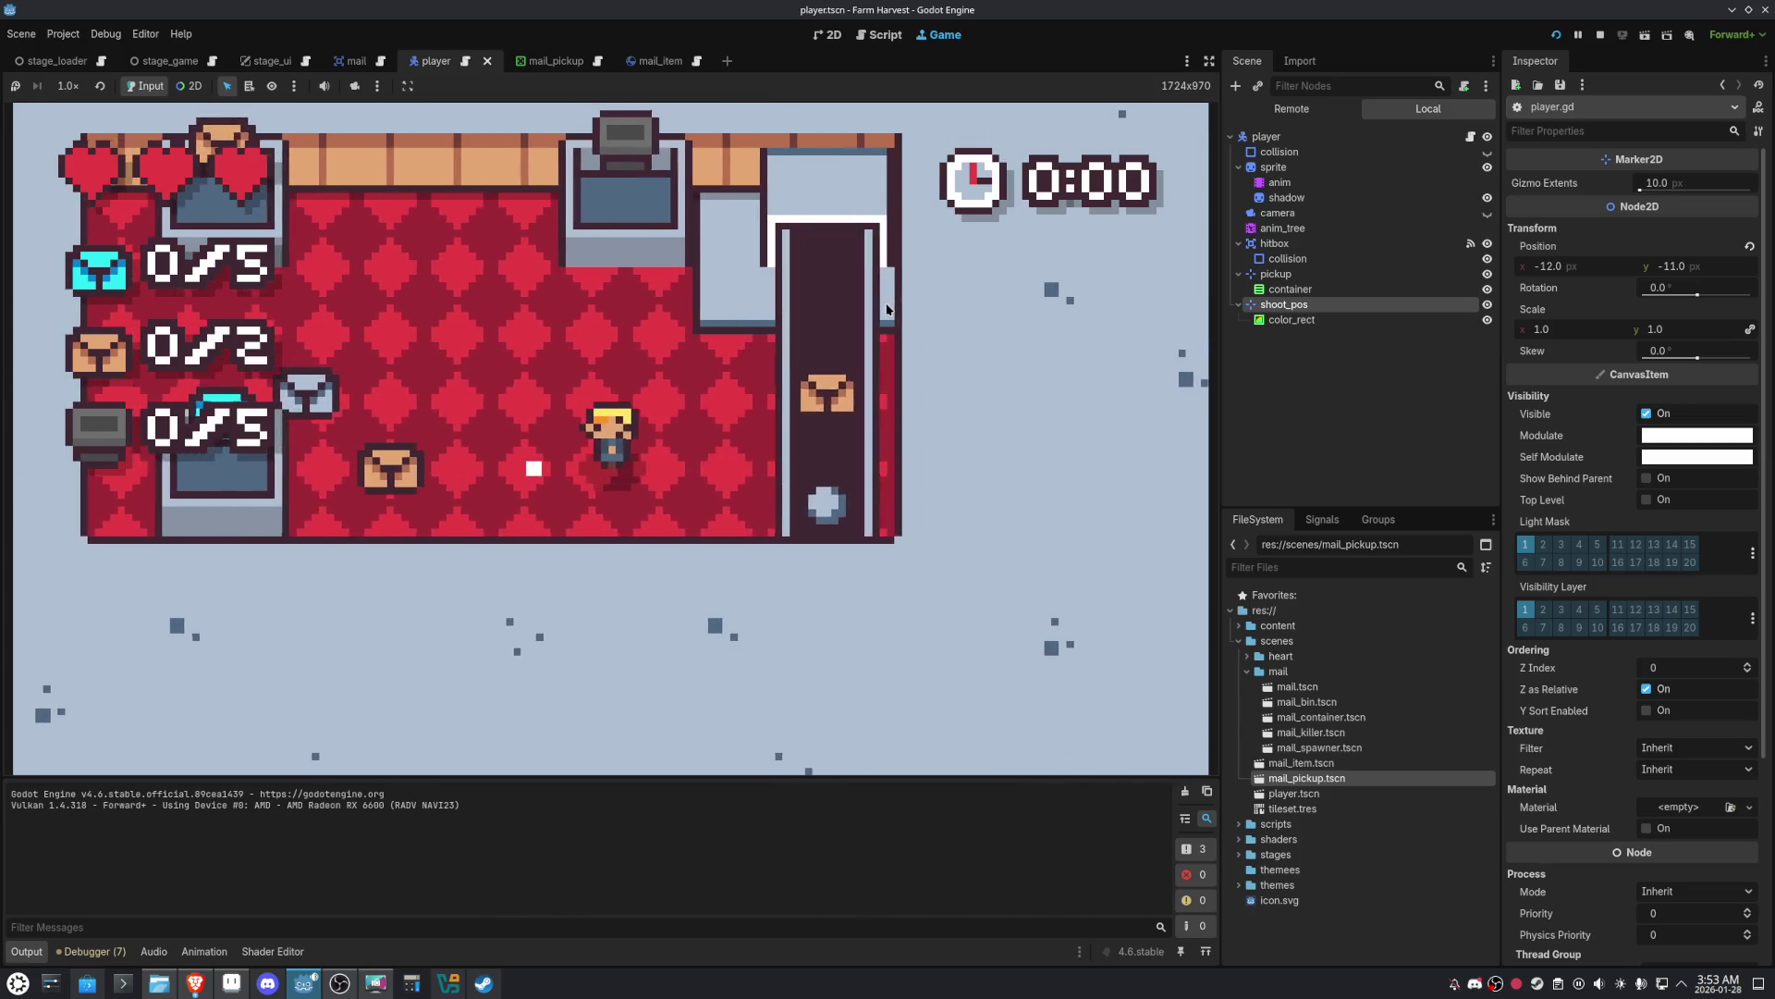
key("Left")
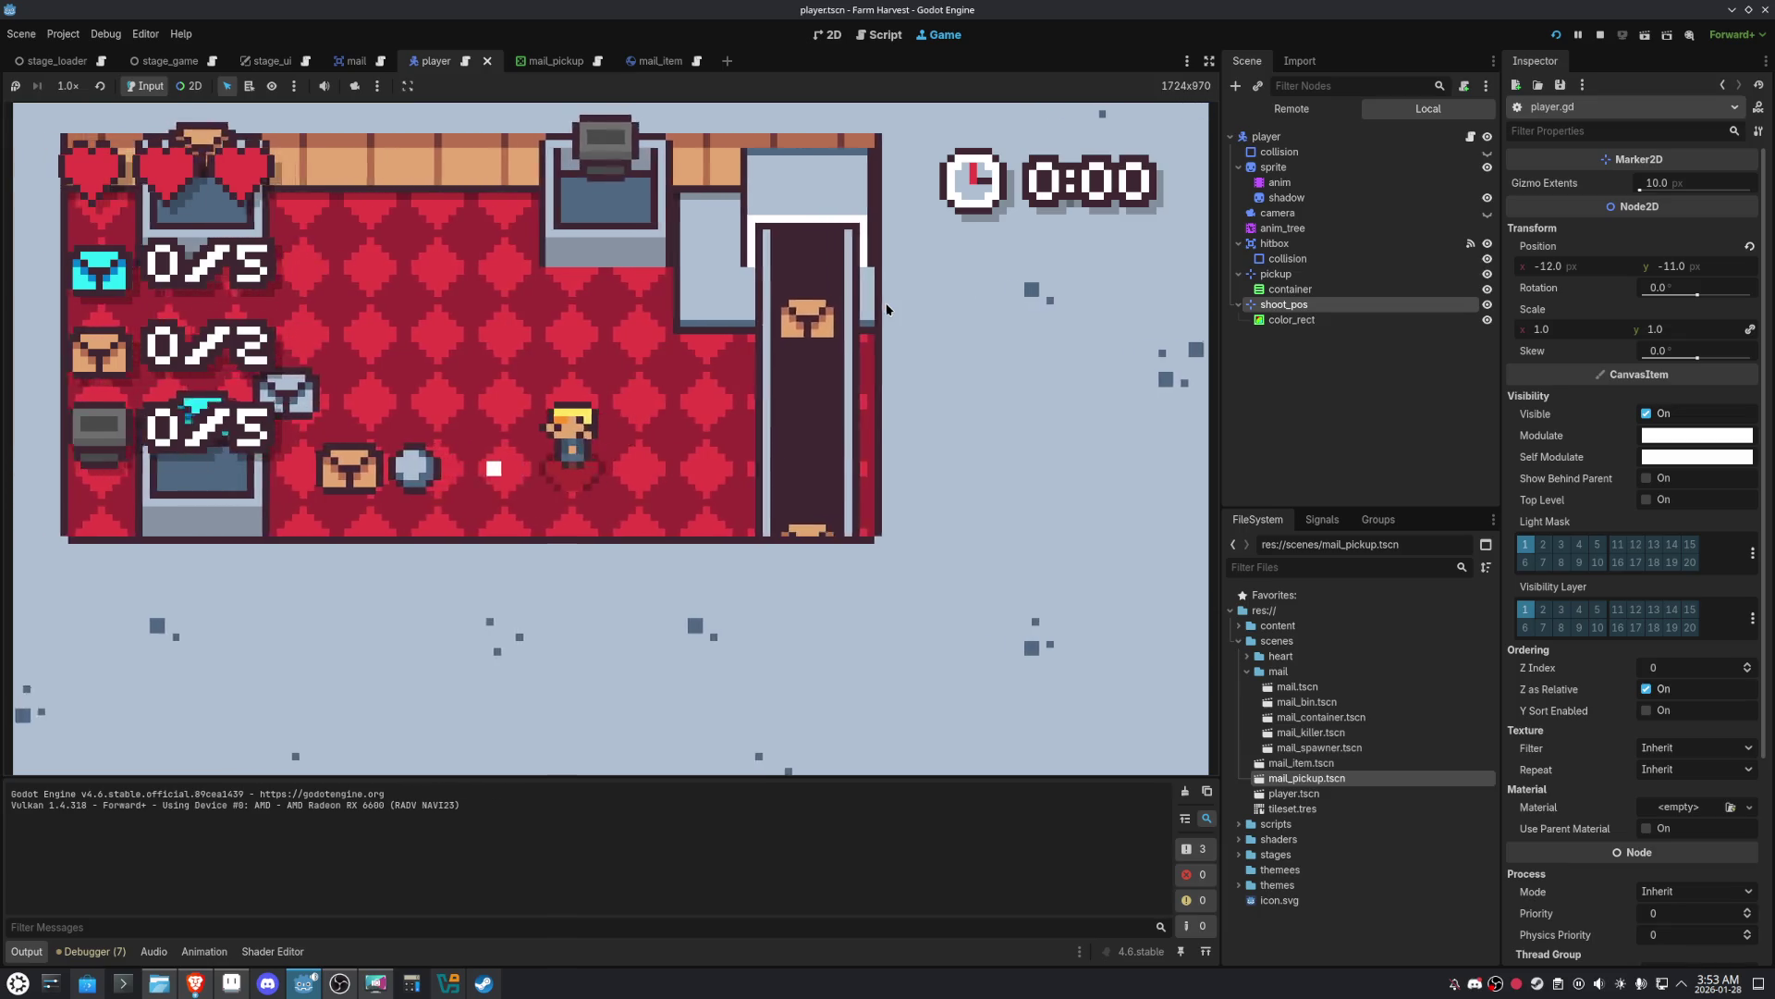
key("Up")
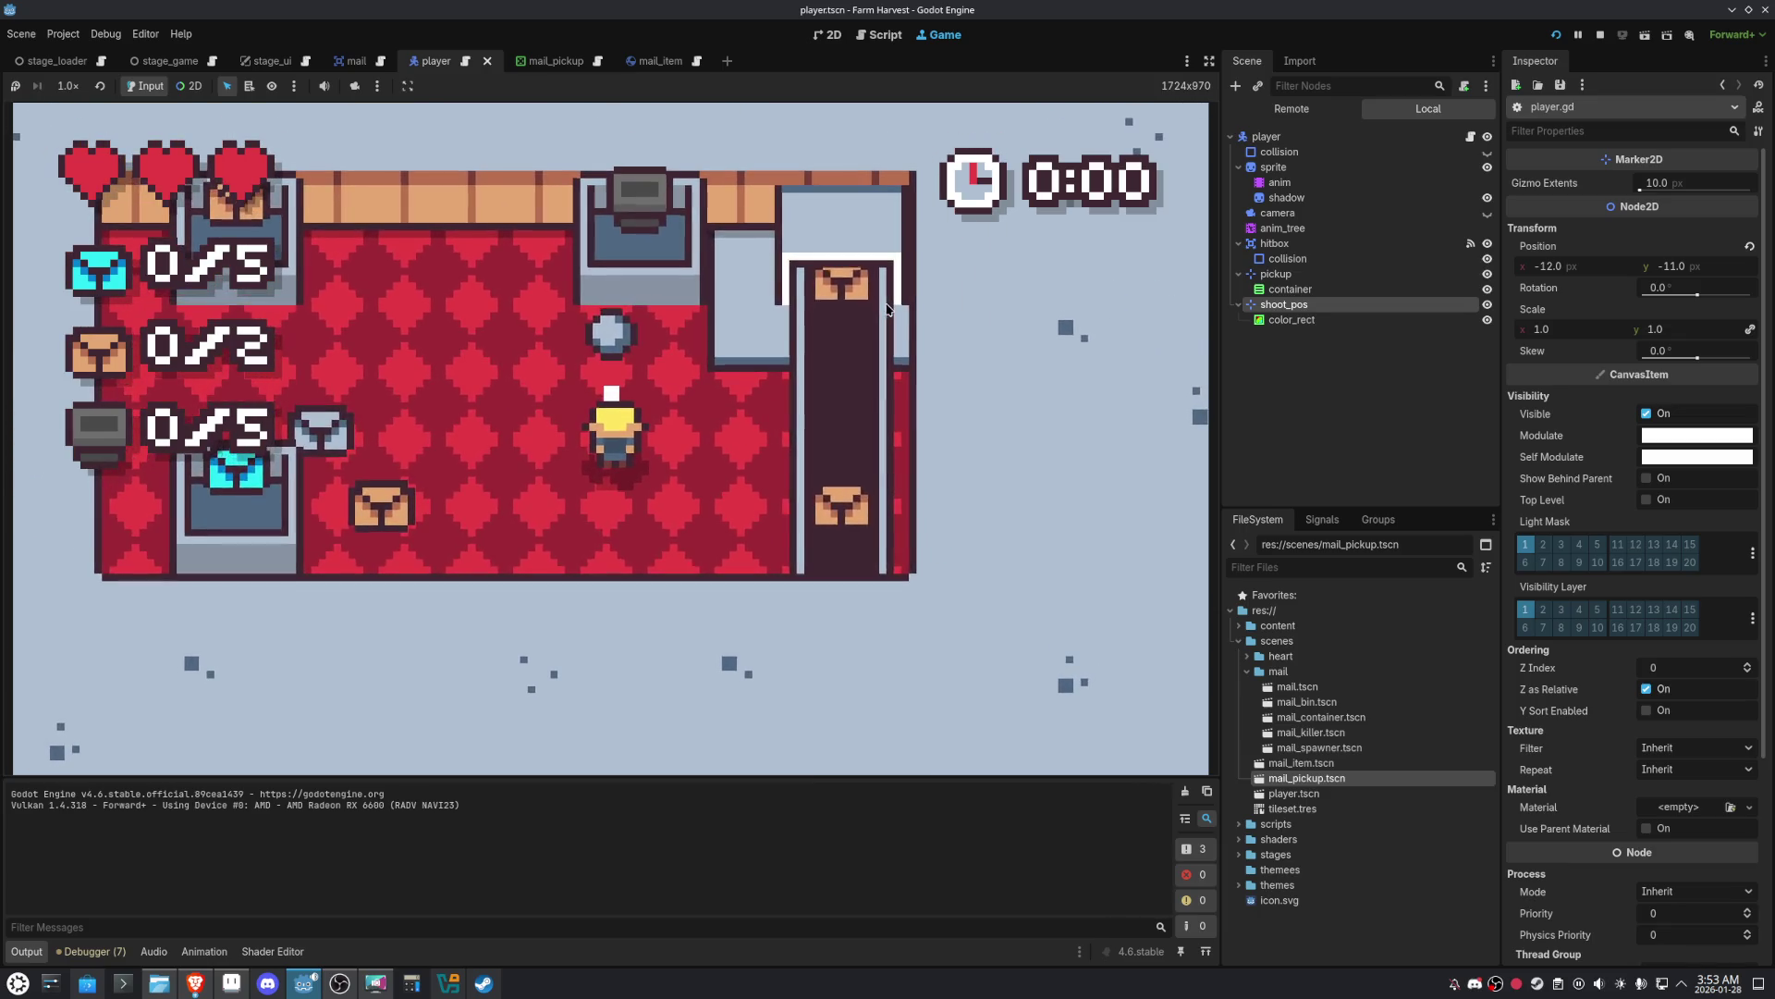
key("Left")
key("Right")
key("Down")
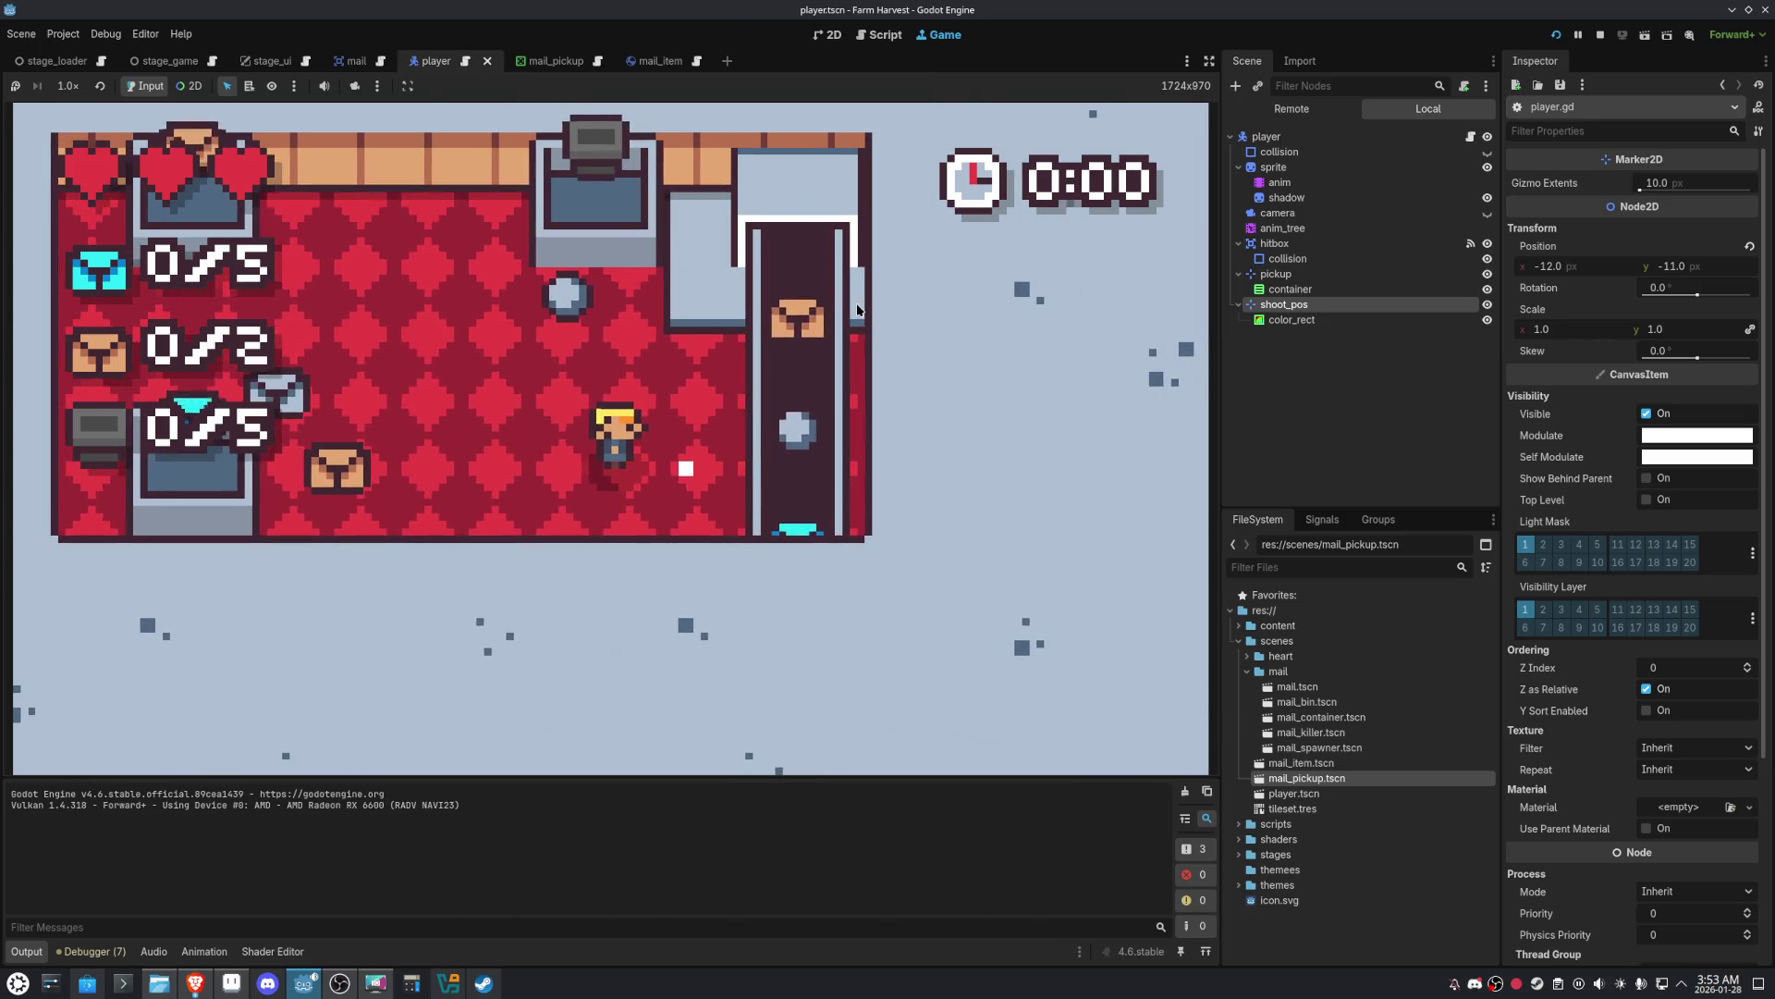
key("Up")
key("Down")
key("Left")
key("Left")
key("space")
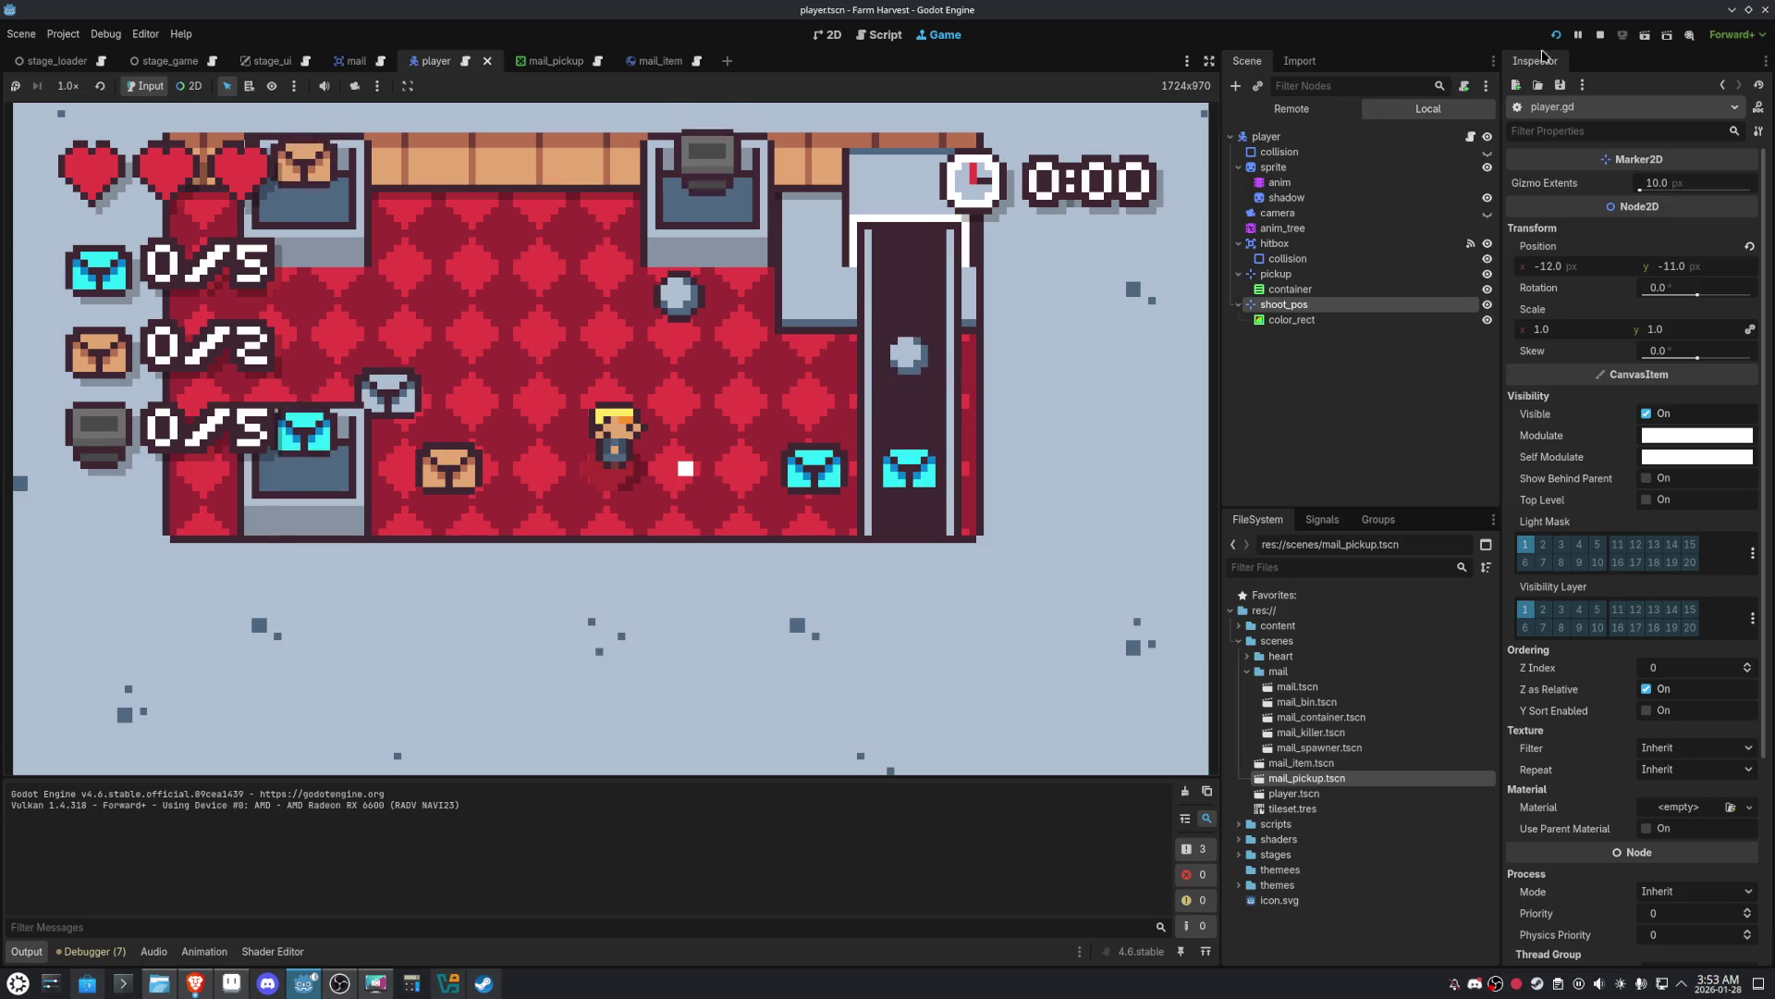
key("Right")
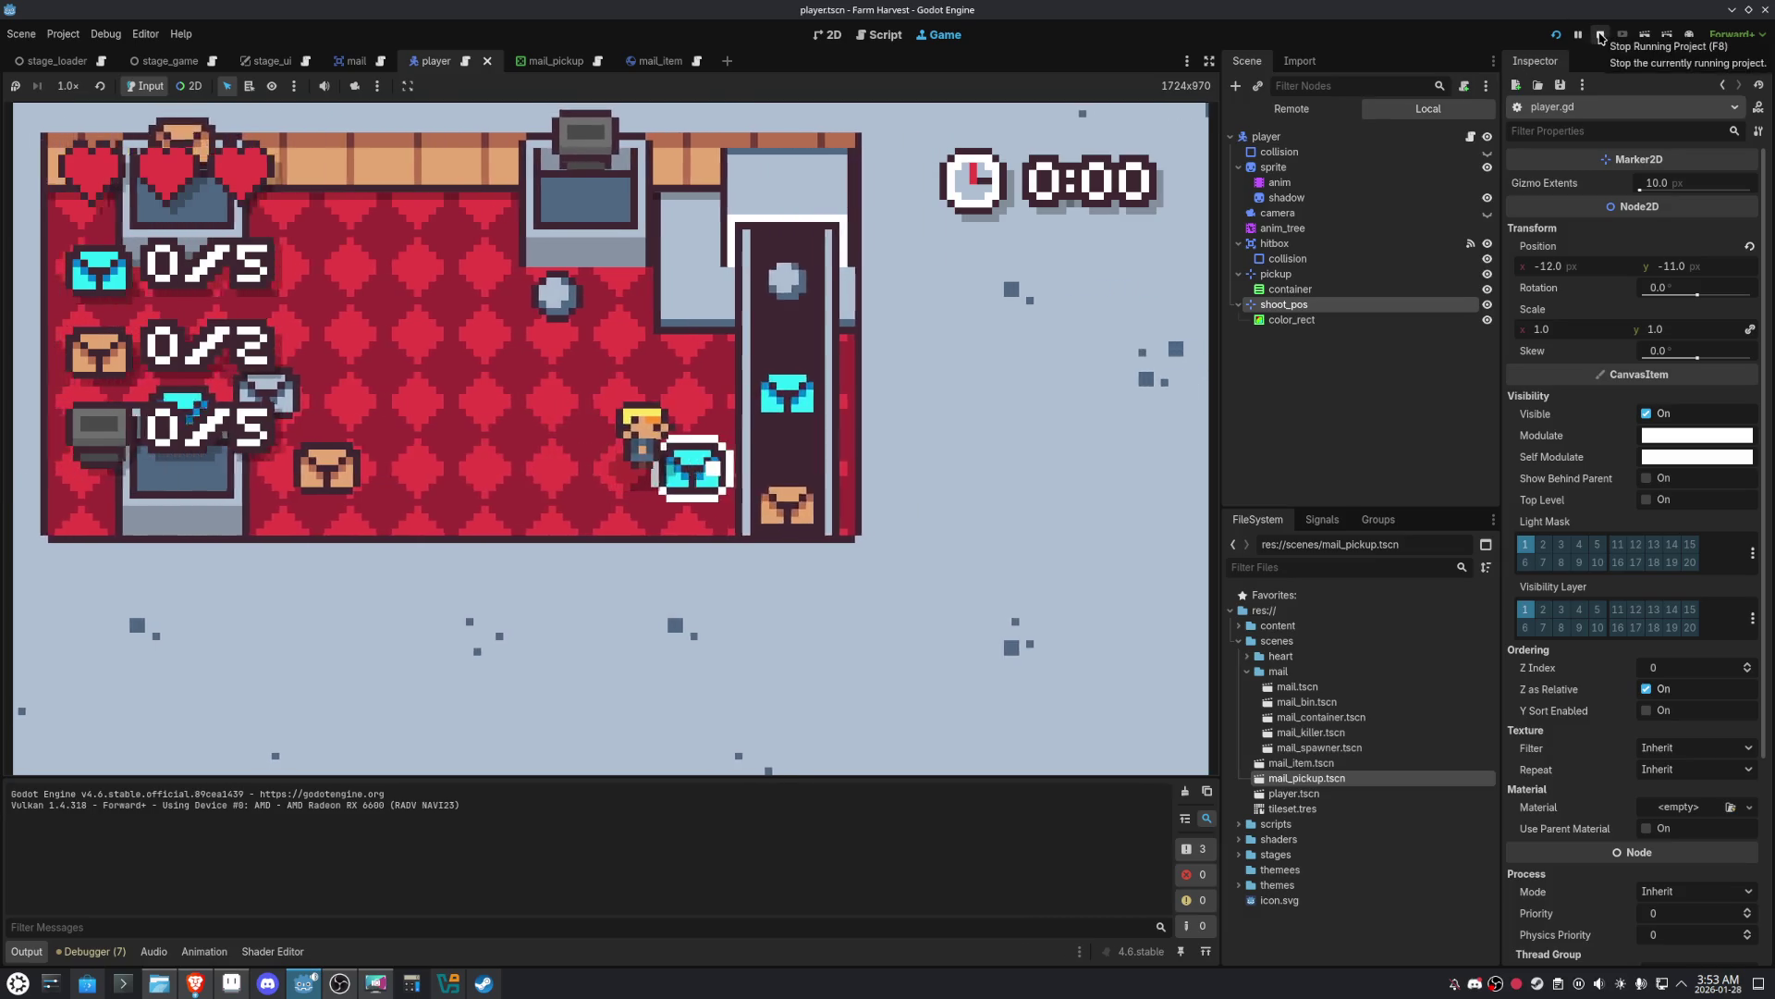
Stop the game, delete color_rect from the player scene, and save it
left_click(1600, 38)
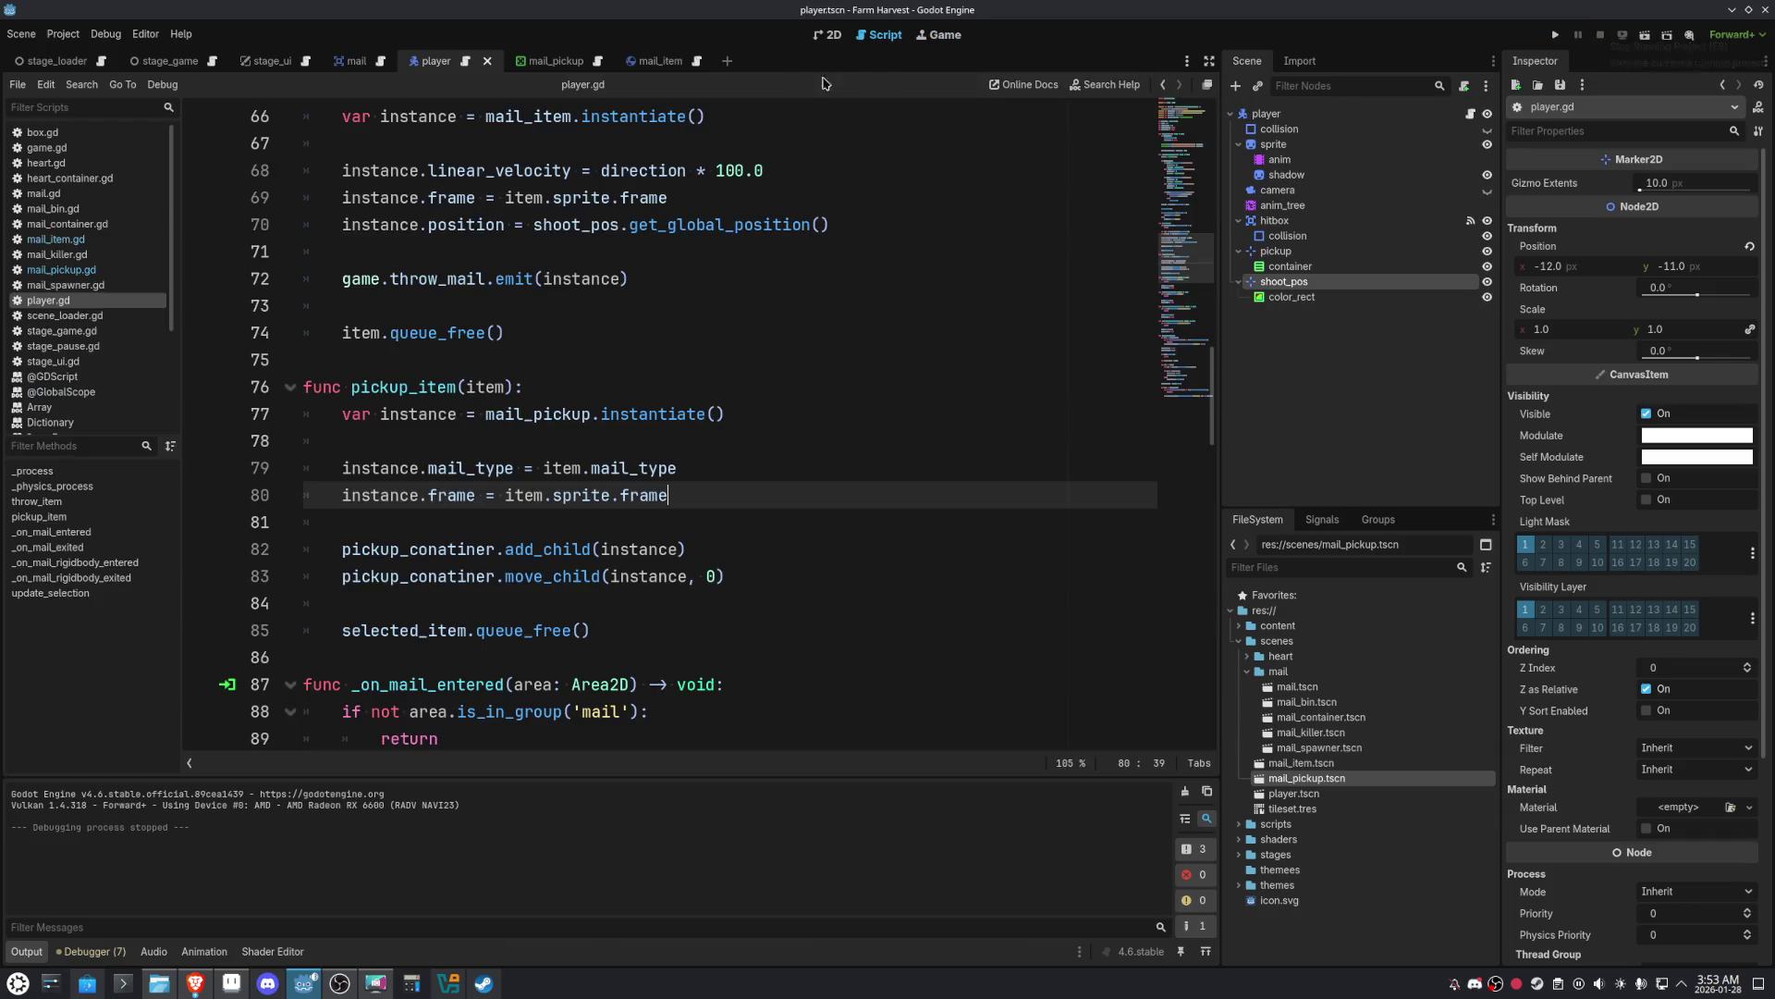
left_click(809, 35)
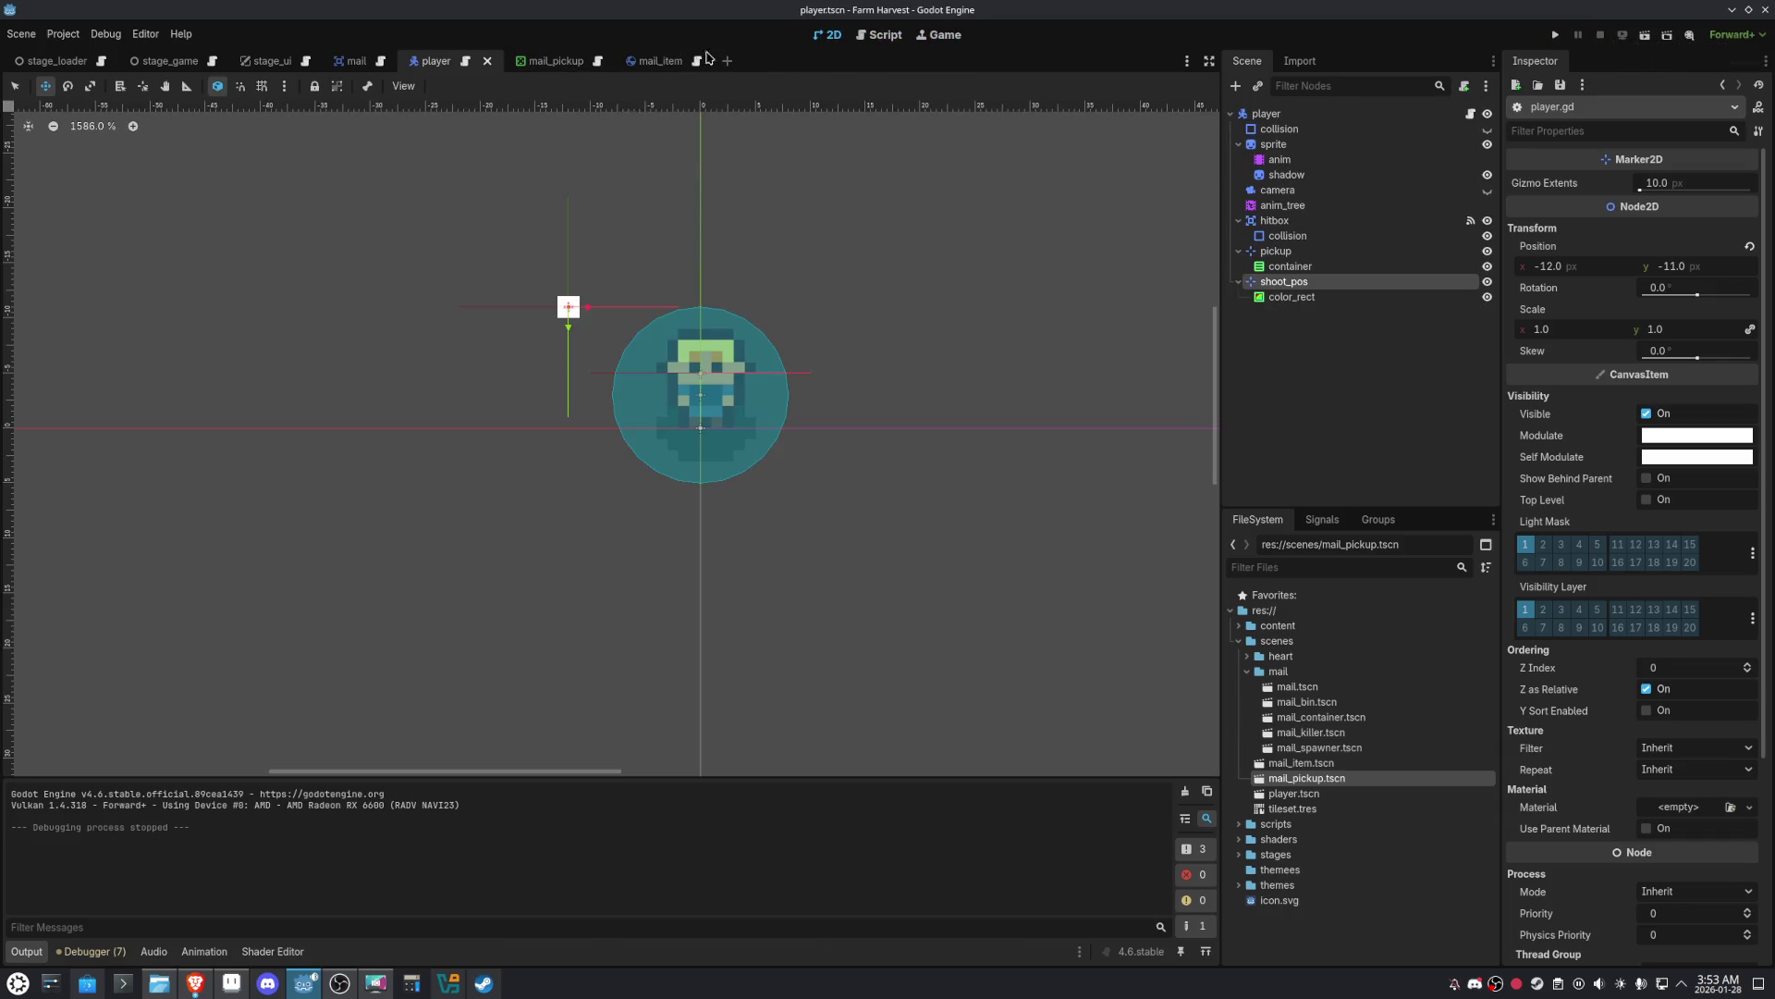
left_click(1285, 296)
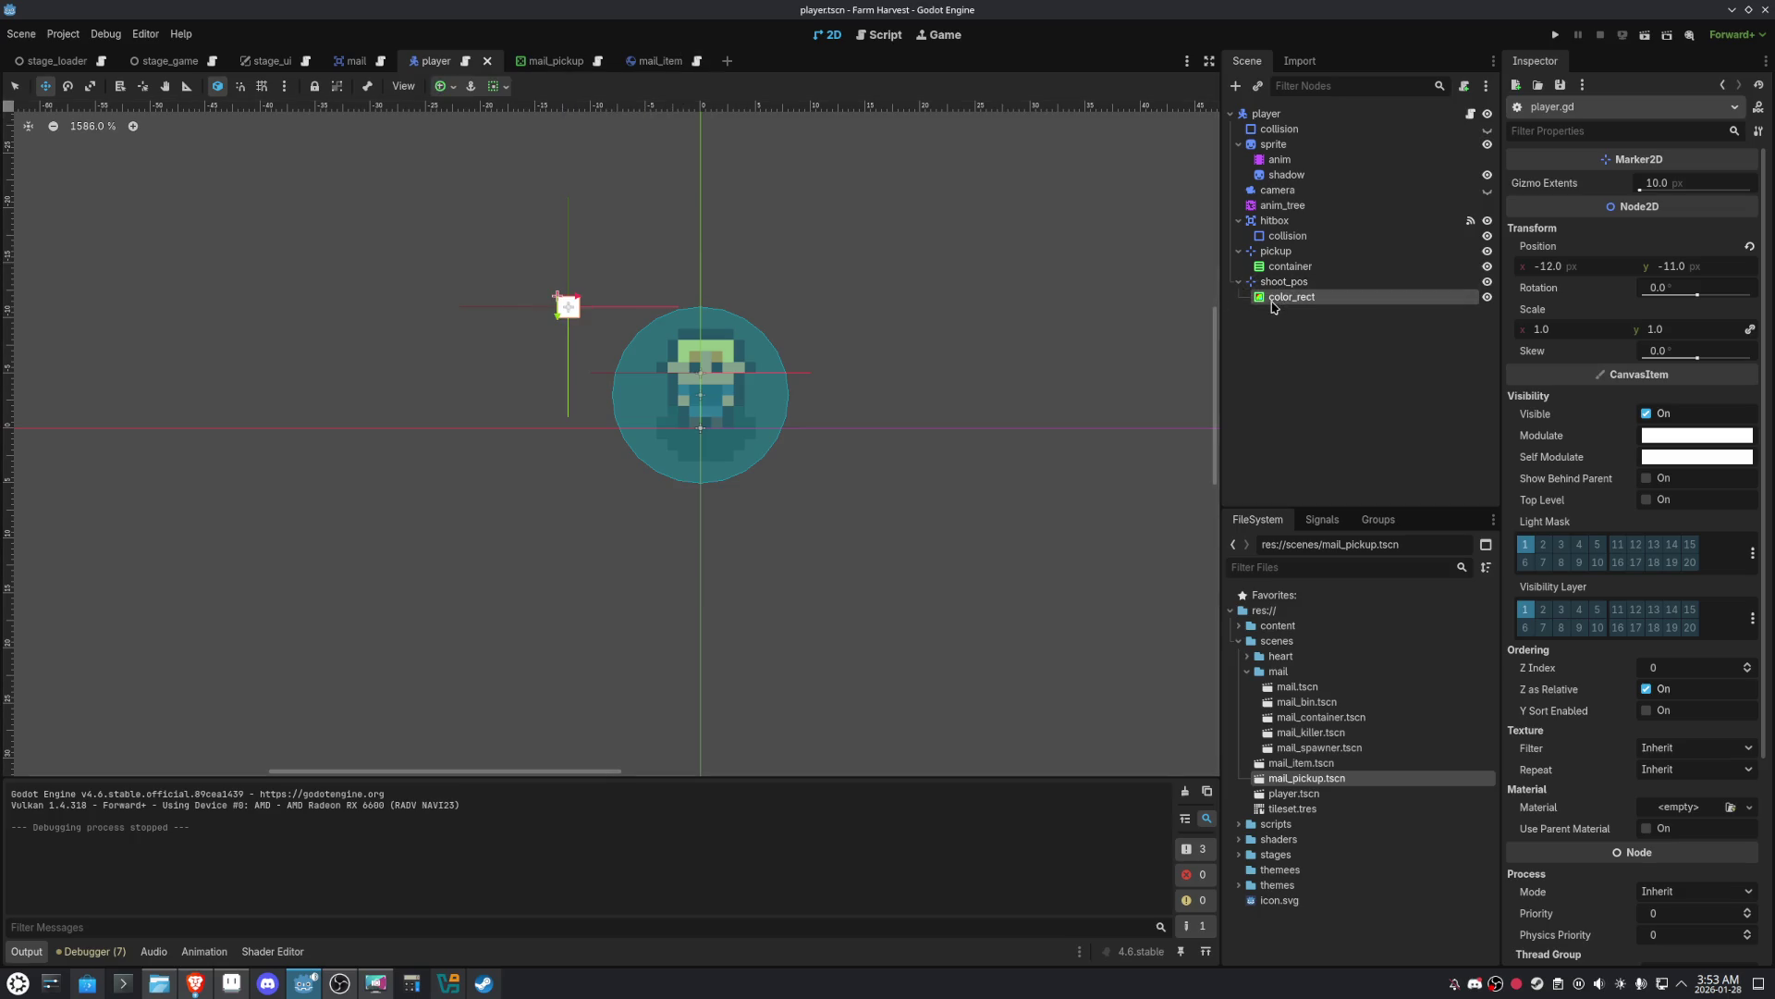
key("Delete")
left_click(858, 516)
key("ctrl+s")
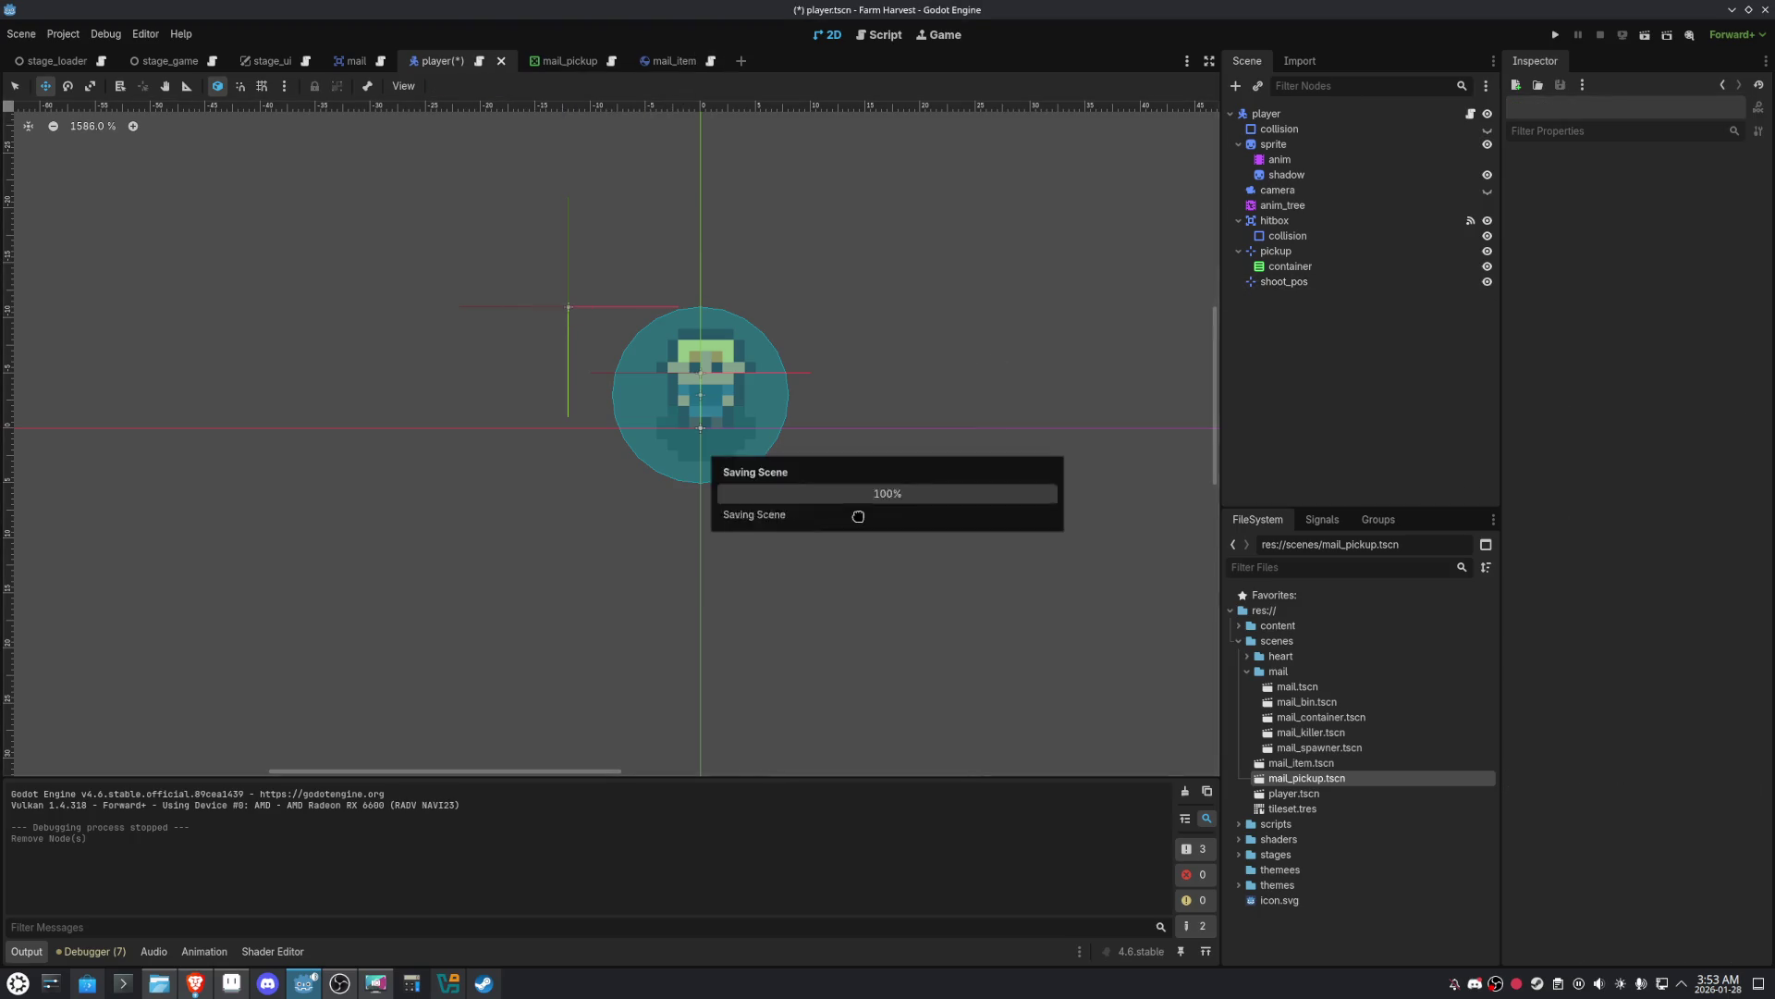
Move shoot_pos to (0, 0) and run the game again
left_click(1272, 283)
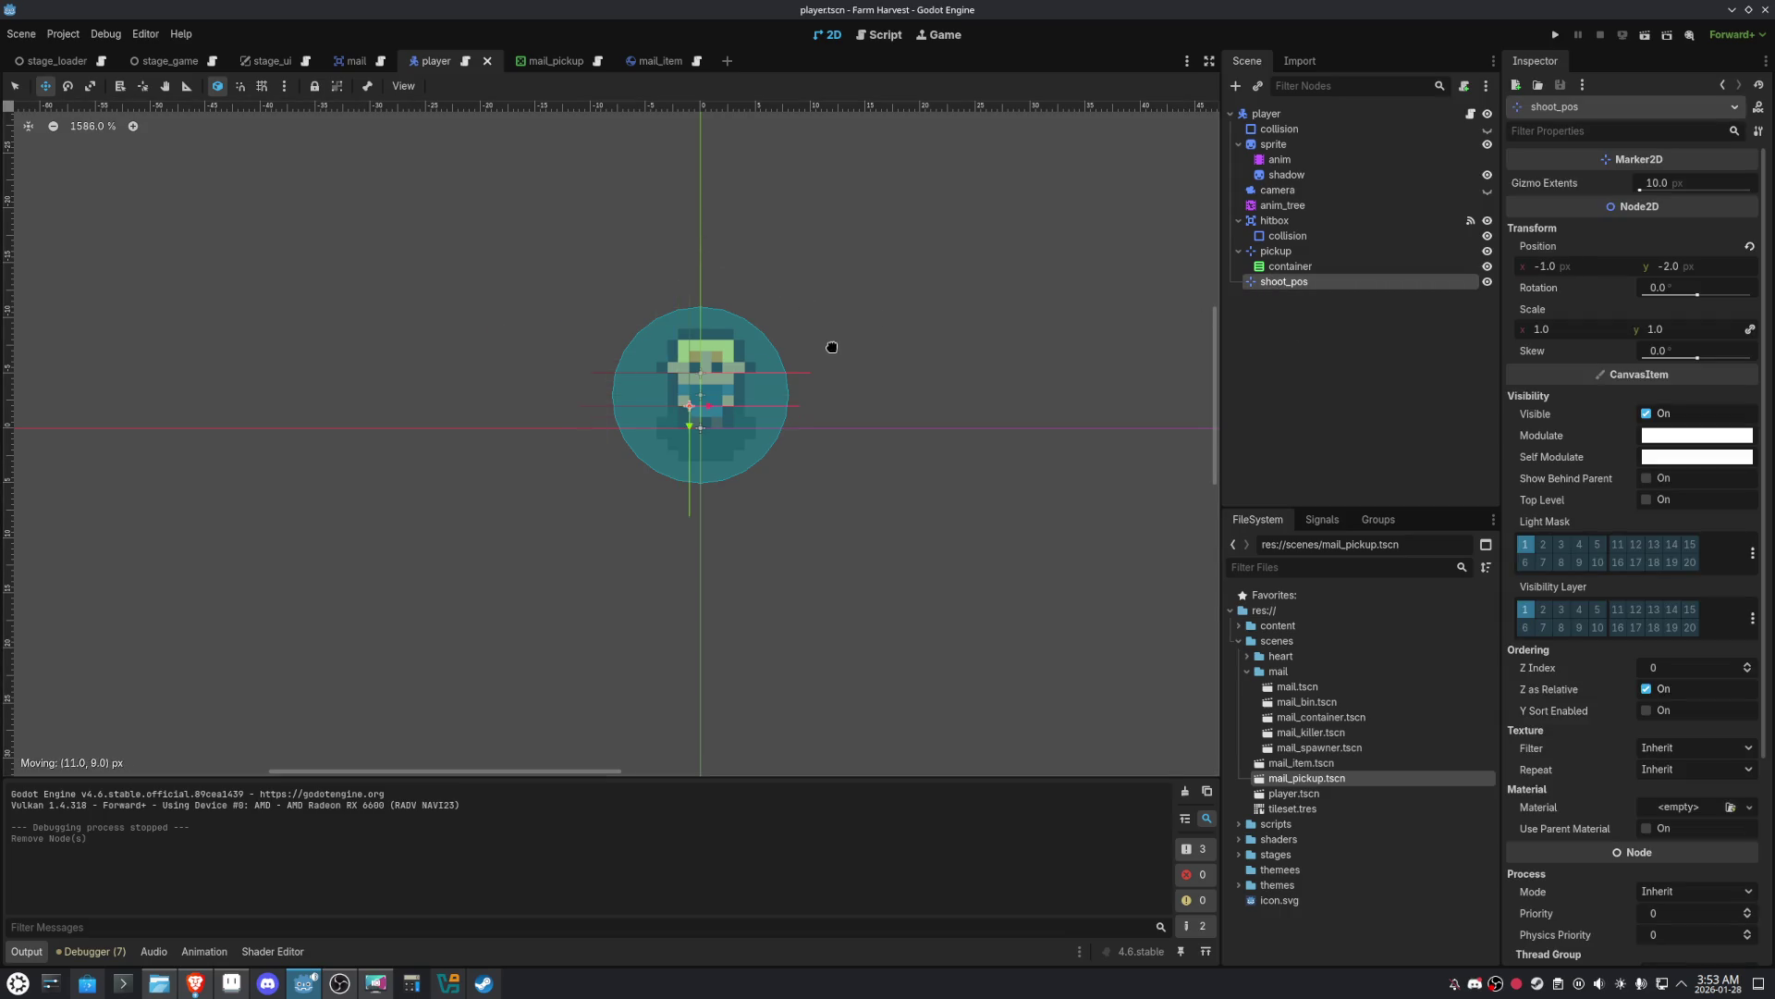
left_click_drag(848, 362, 953, 279)
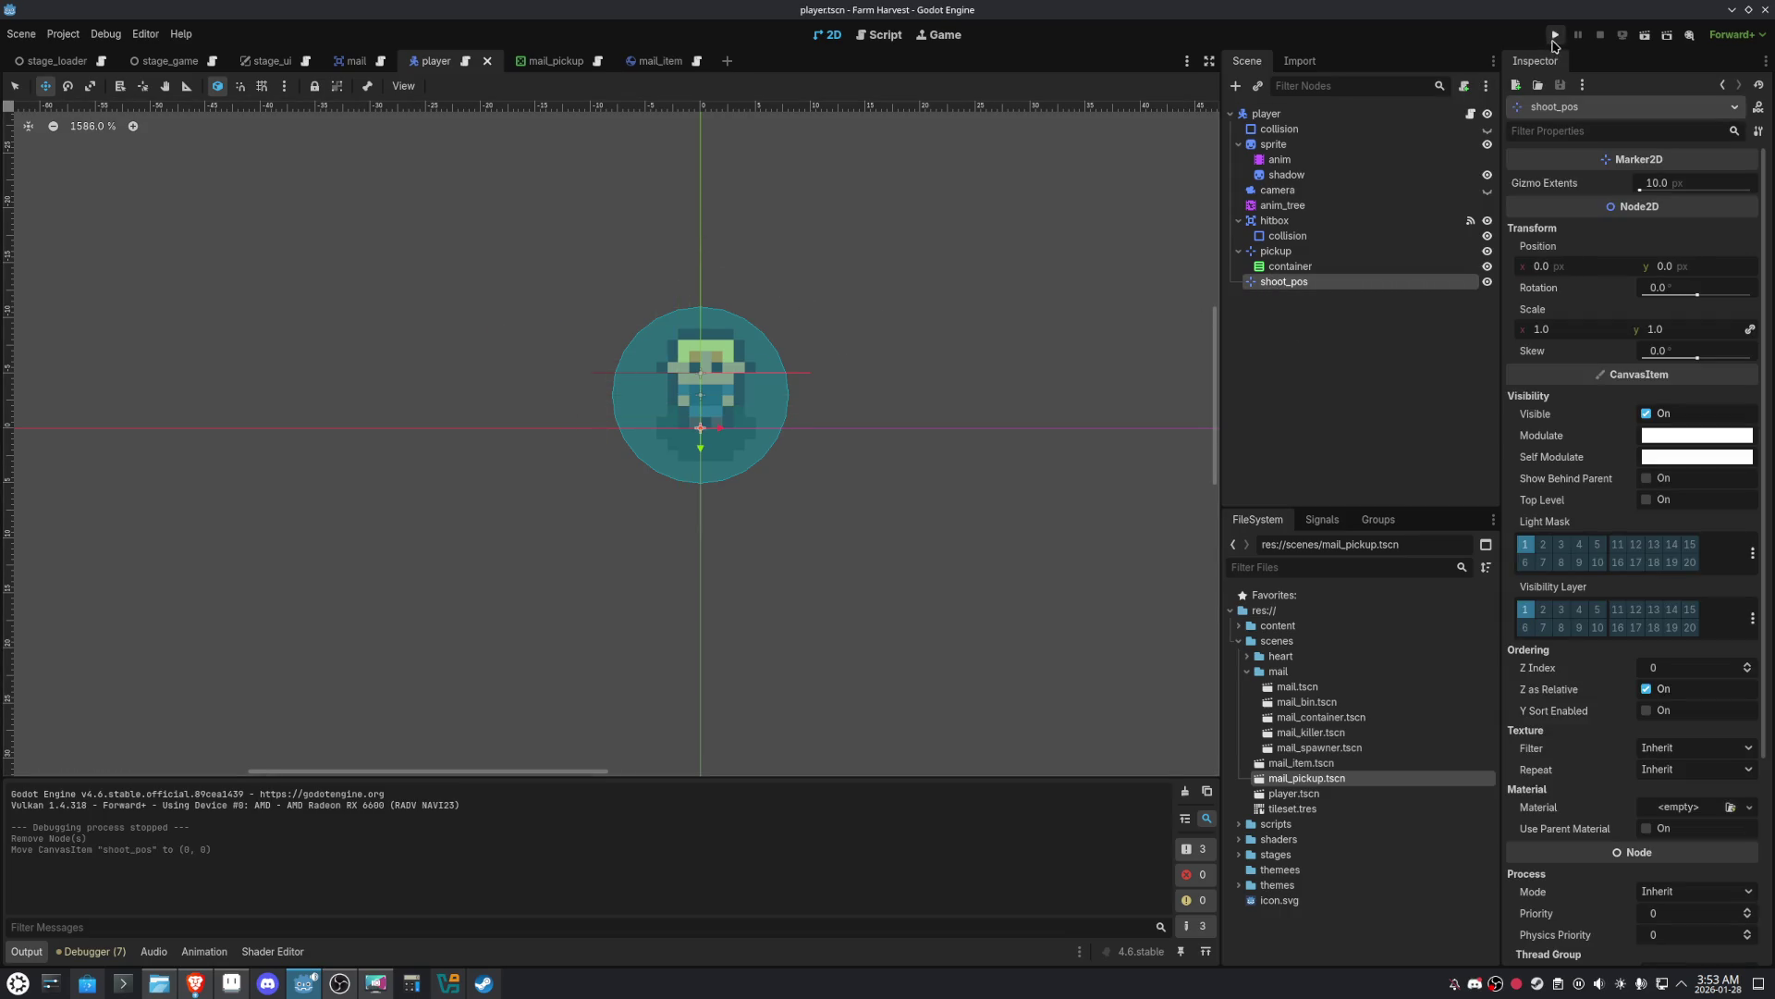
left_click(1555, 41)
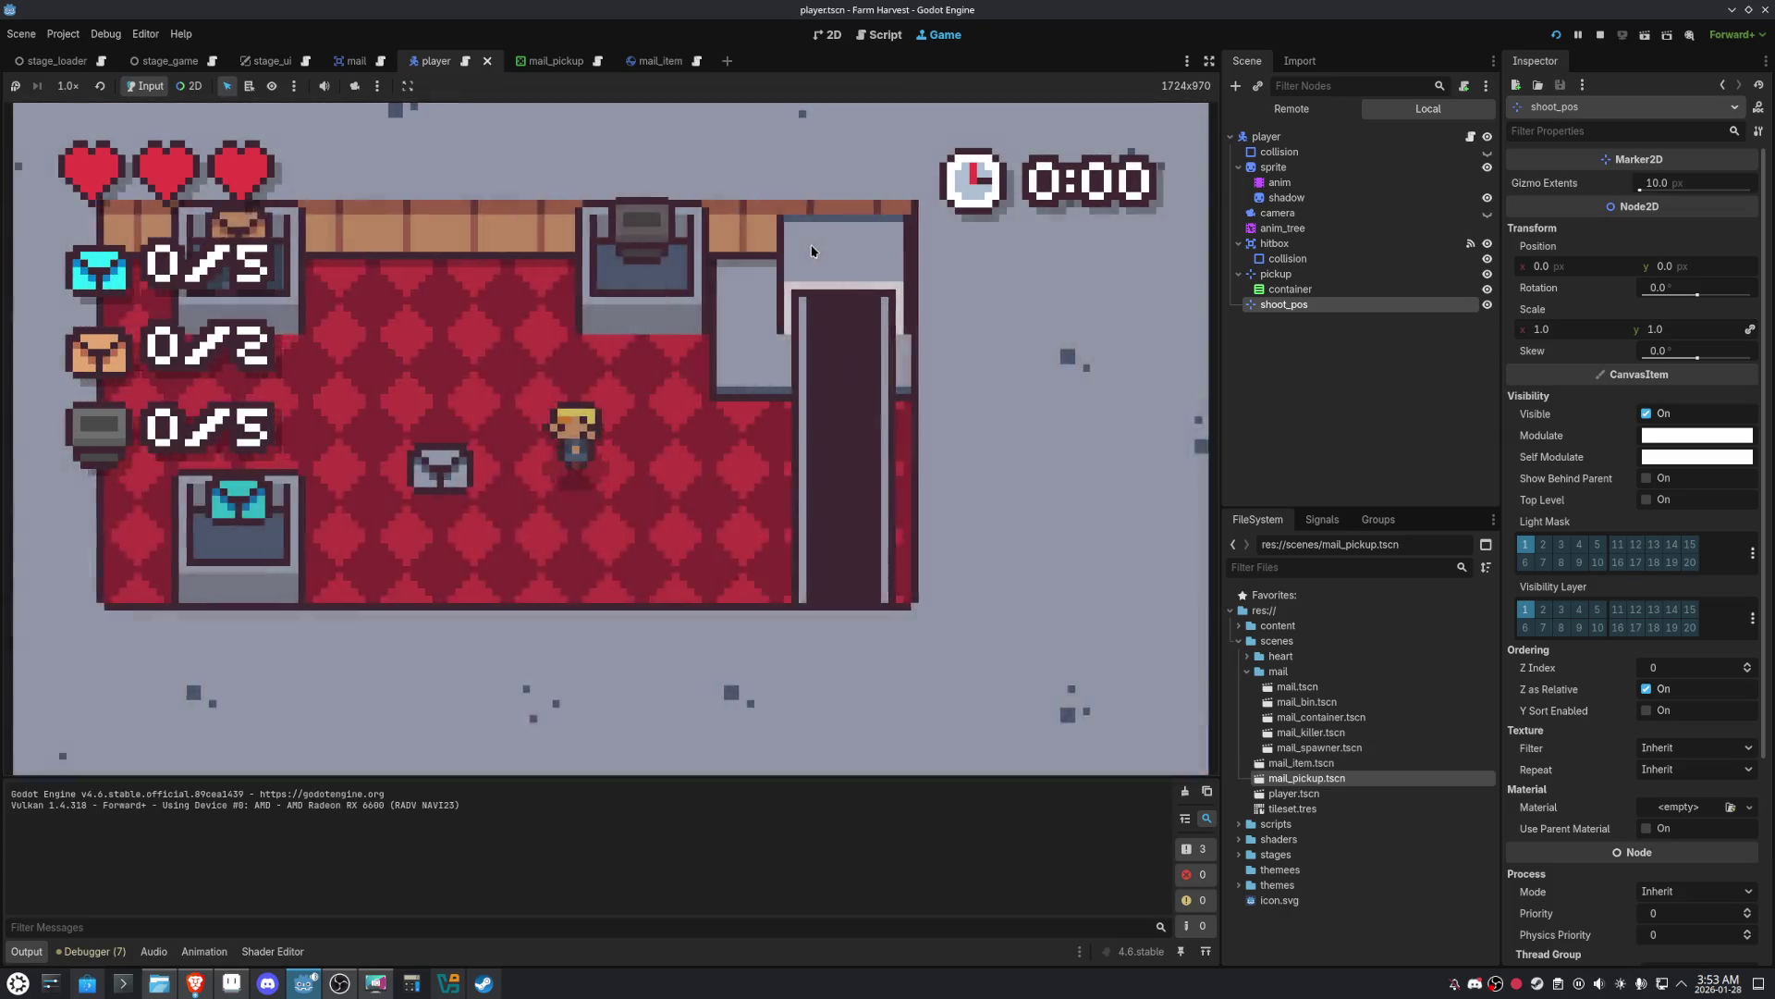
Pick up the grey mail and throw it back down, then switch to the mail_item scene
key("Left")
key("Down")
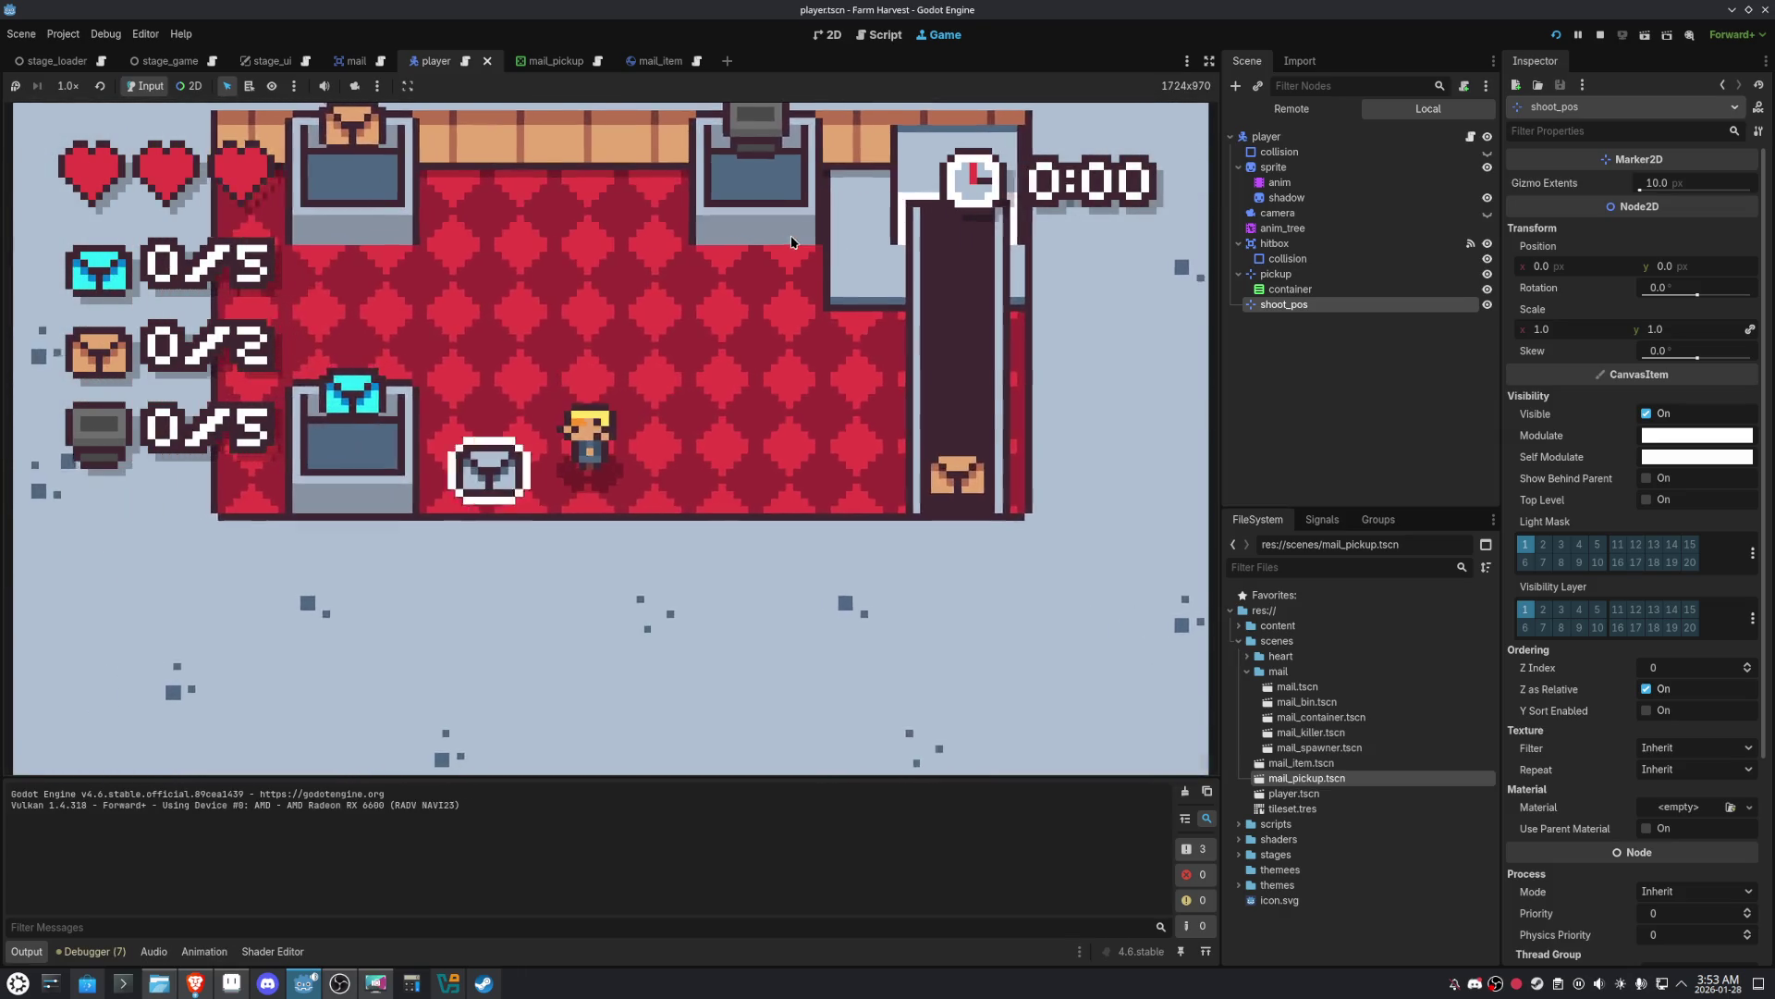
key("Left")
key("Up")
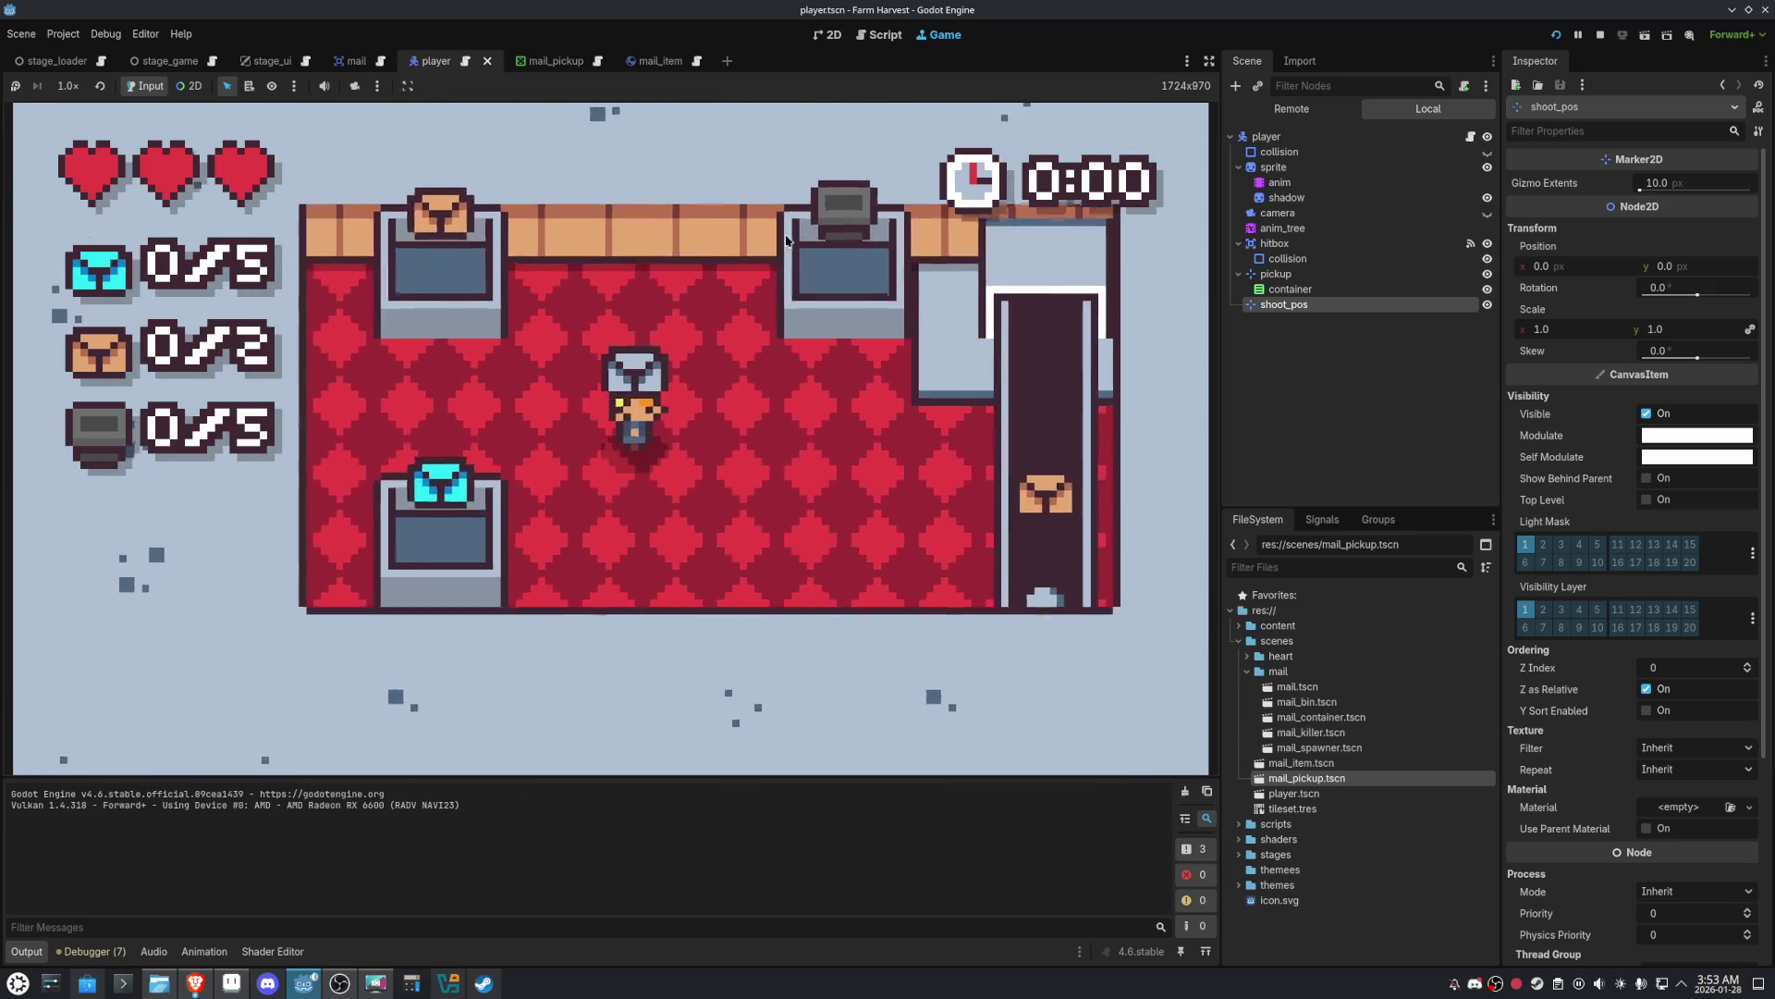
key("Right")
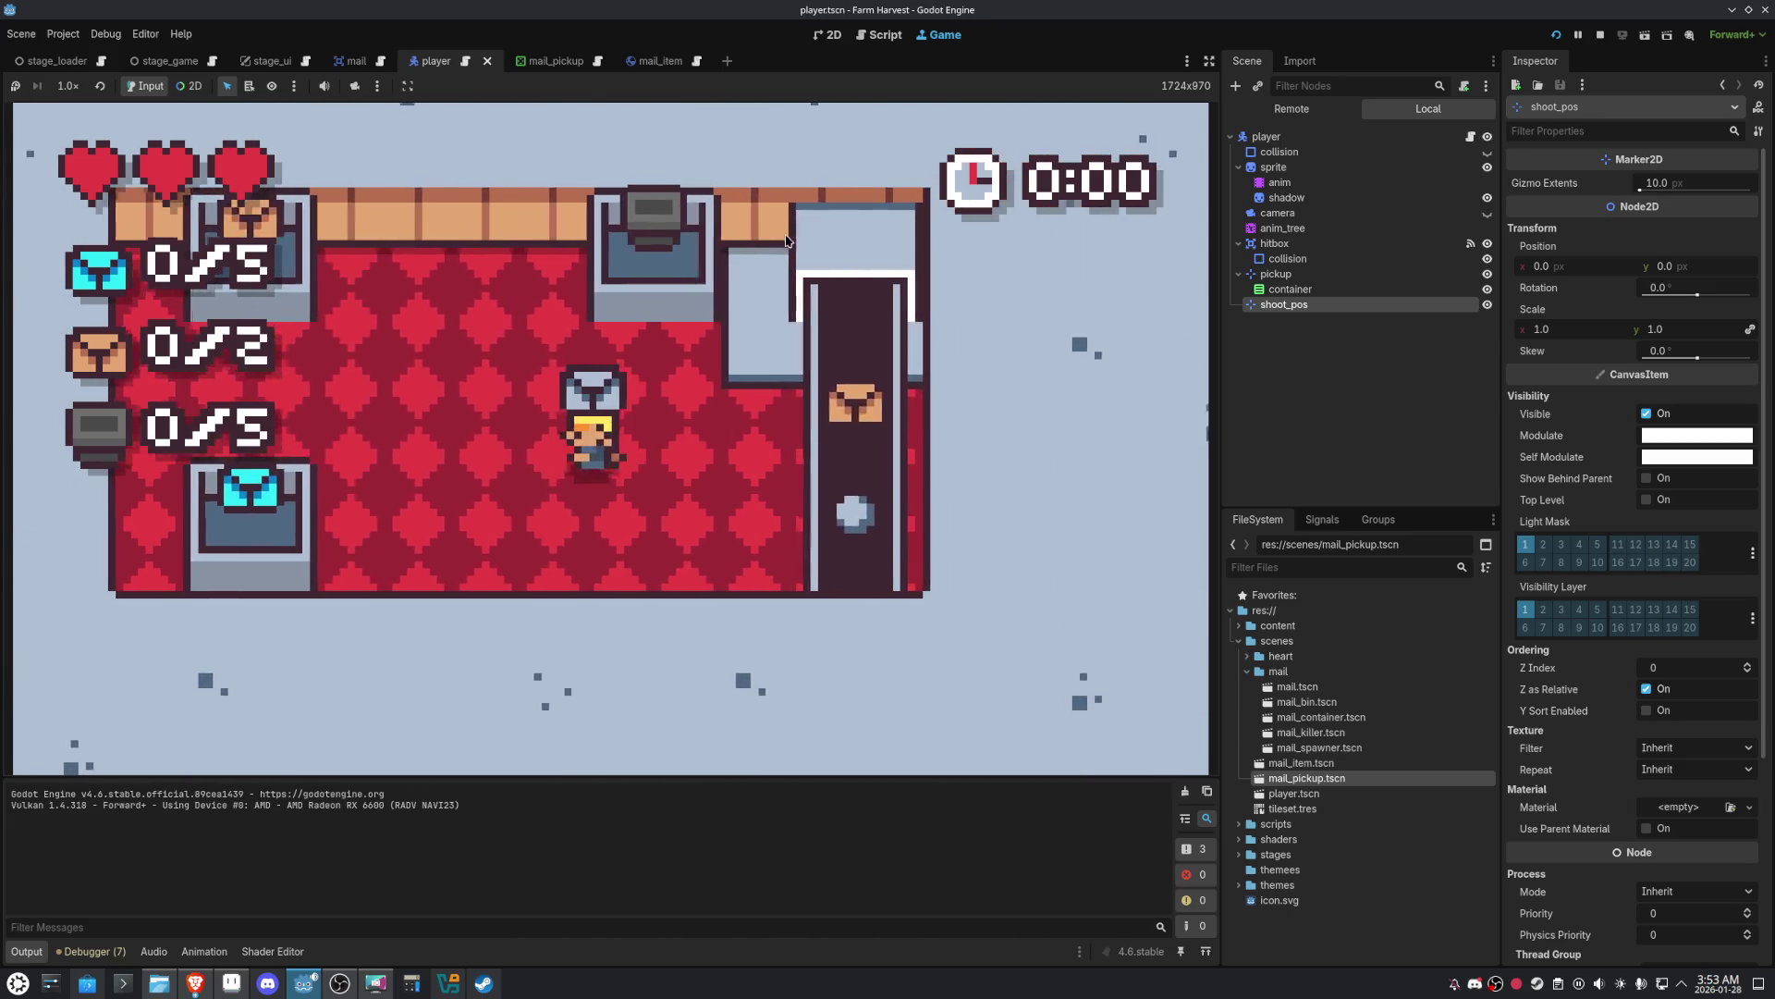
key("Left")
key("space")
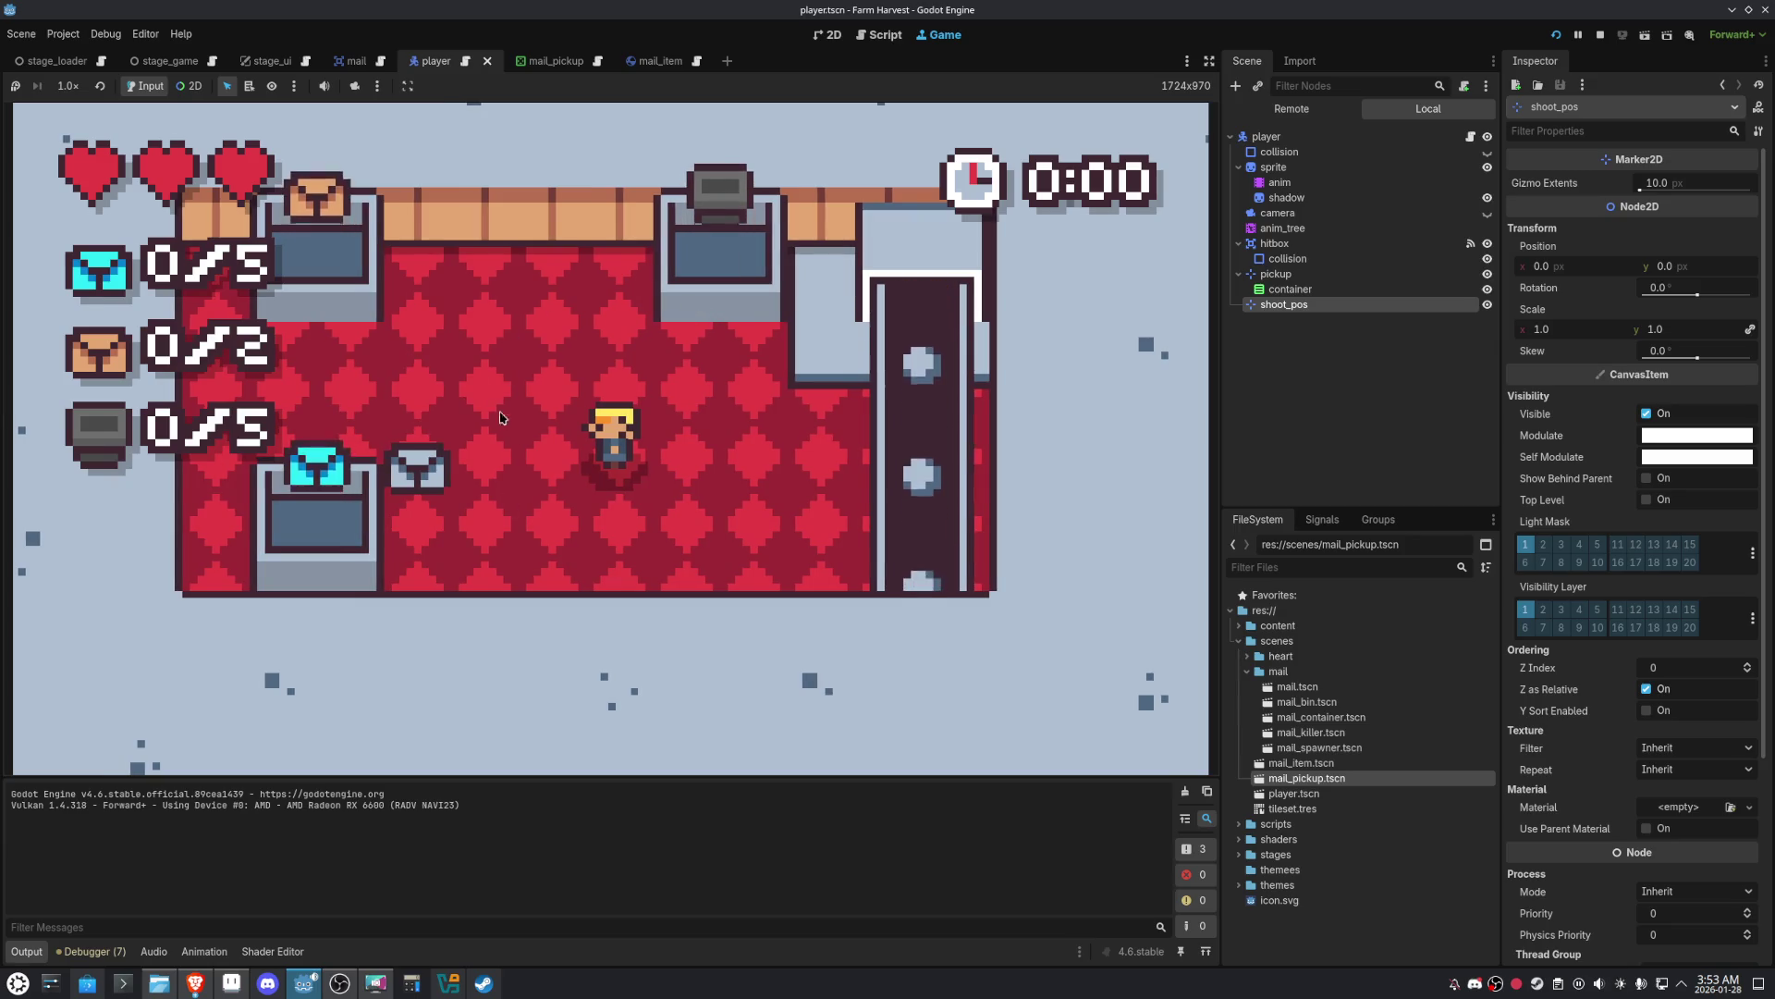
left_click(650, 65)
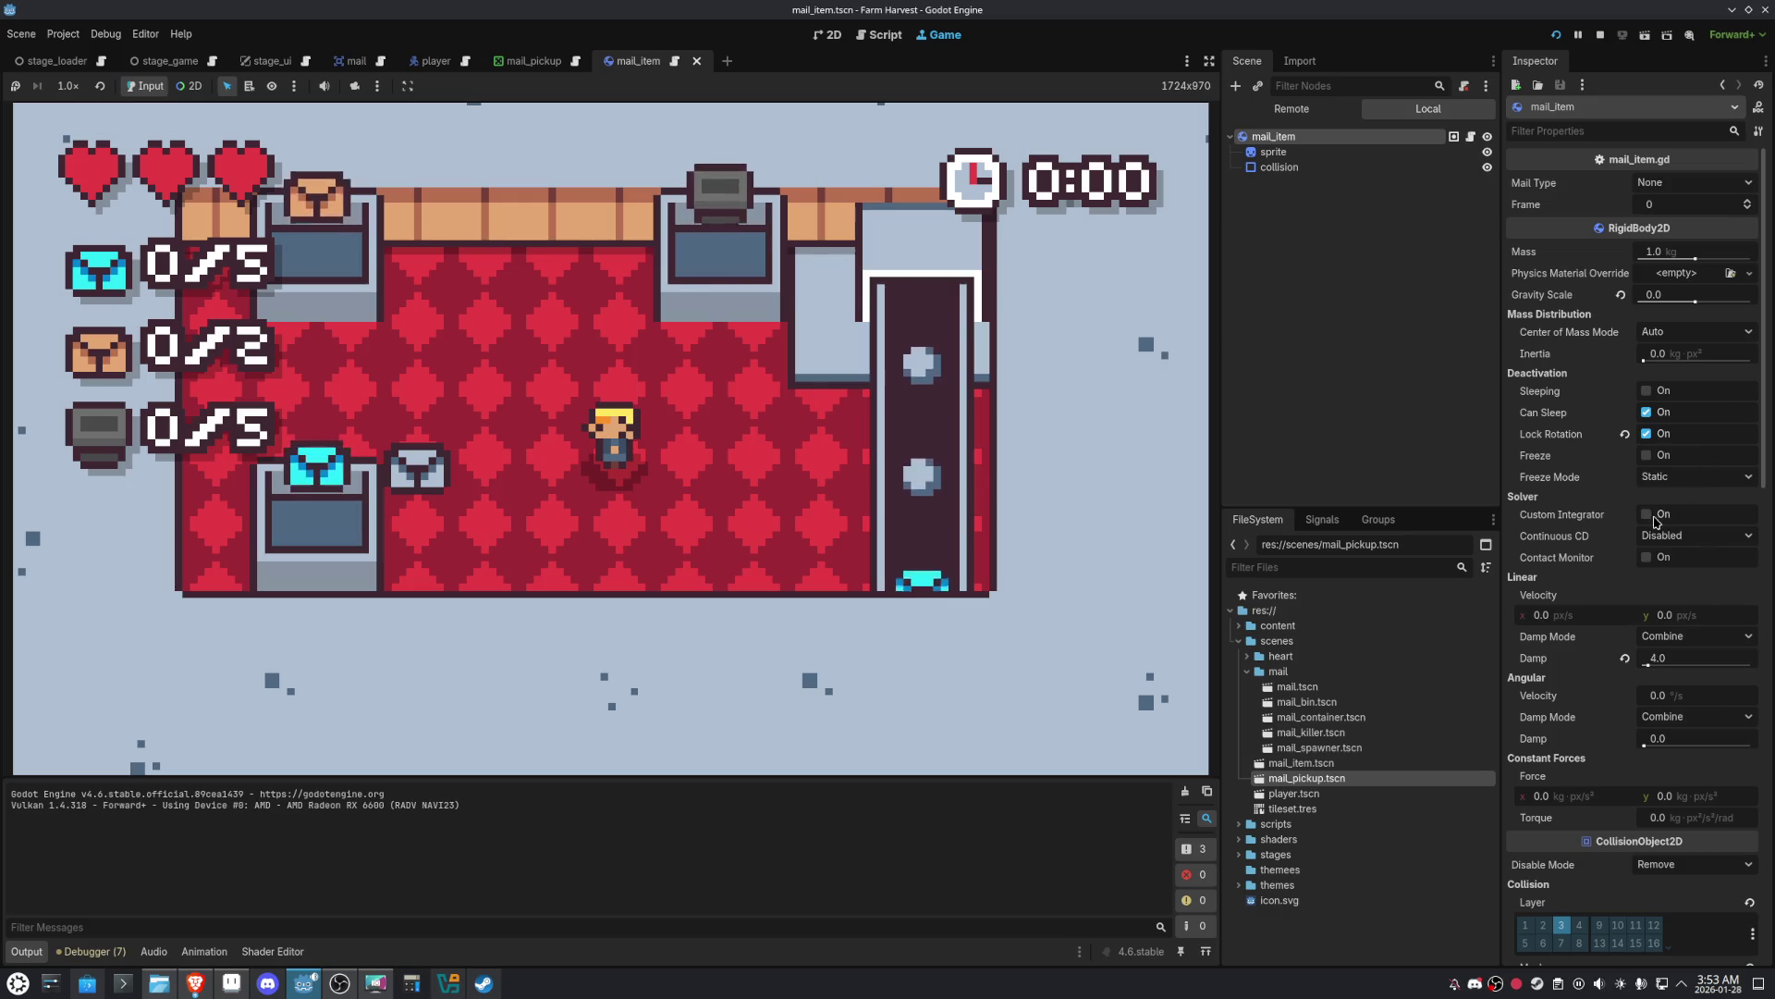
Set the mail item's Angular Damp to 0.5, turn off Lock Rotation, and restart the game
left_click(1687, 746)
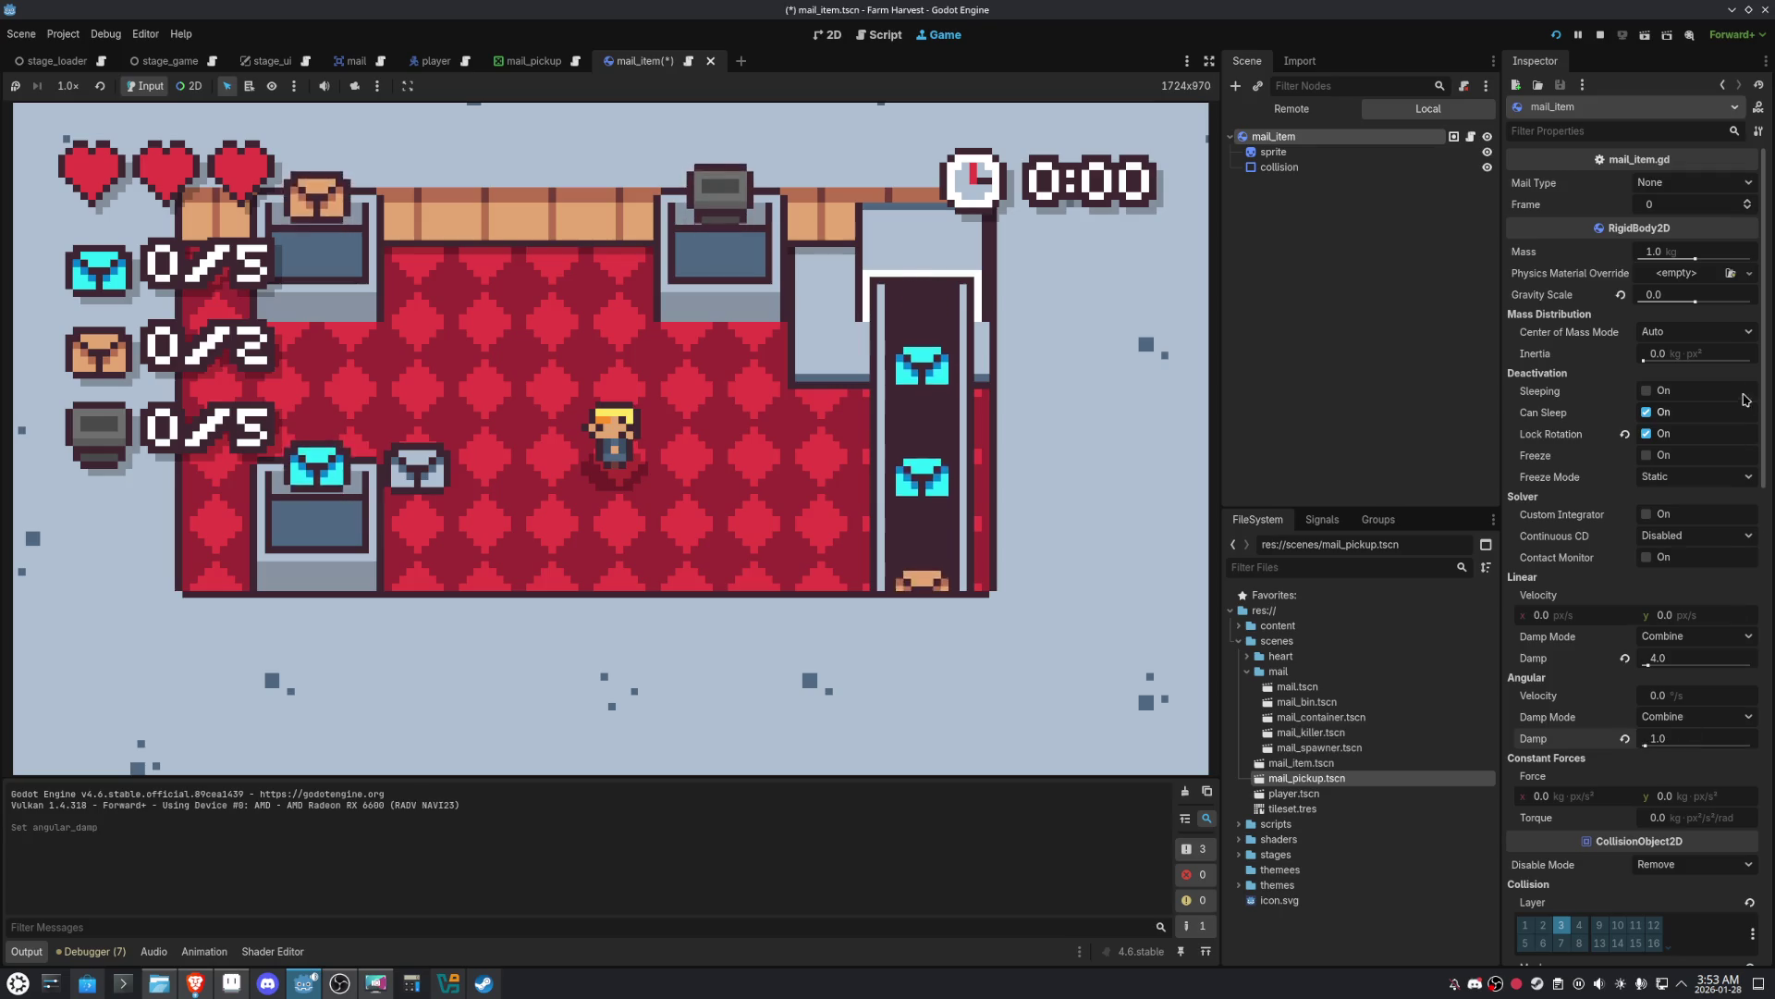
left_click(1647, 434)
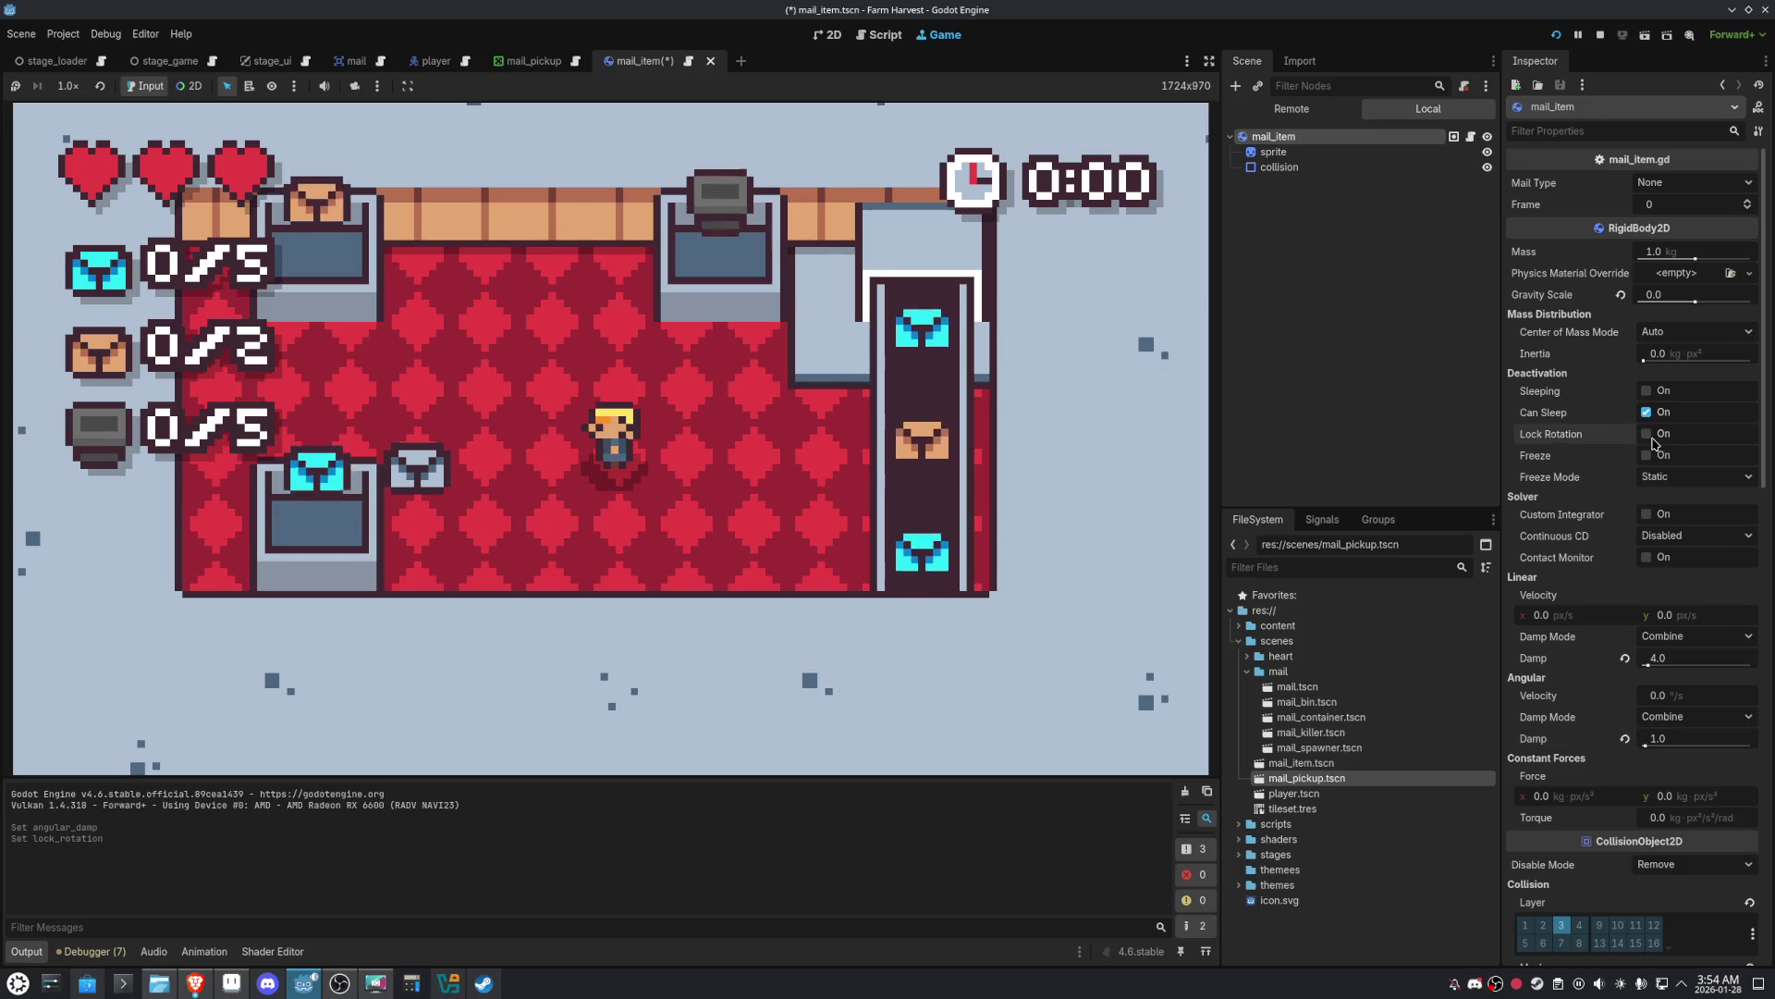
left_click(1556, 35)
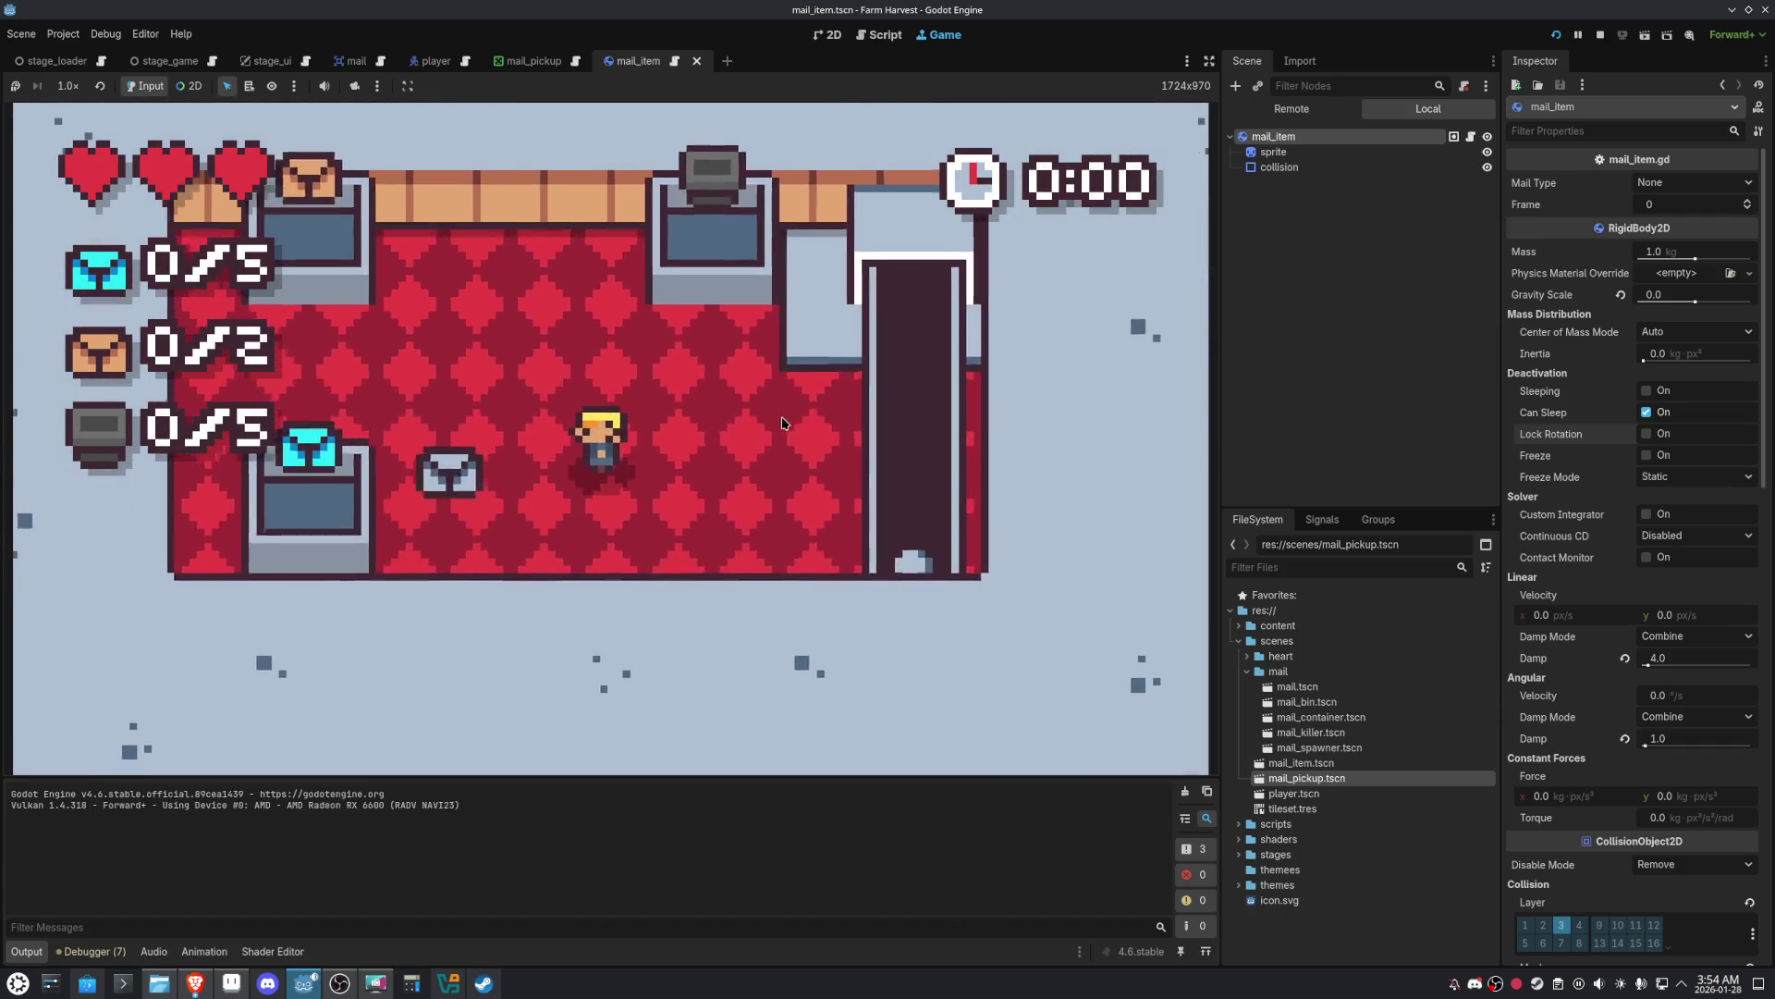
Pick up the grey mail and throw it left, then right
key("Left")
key("Up")
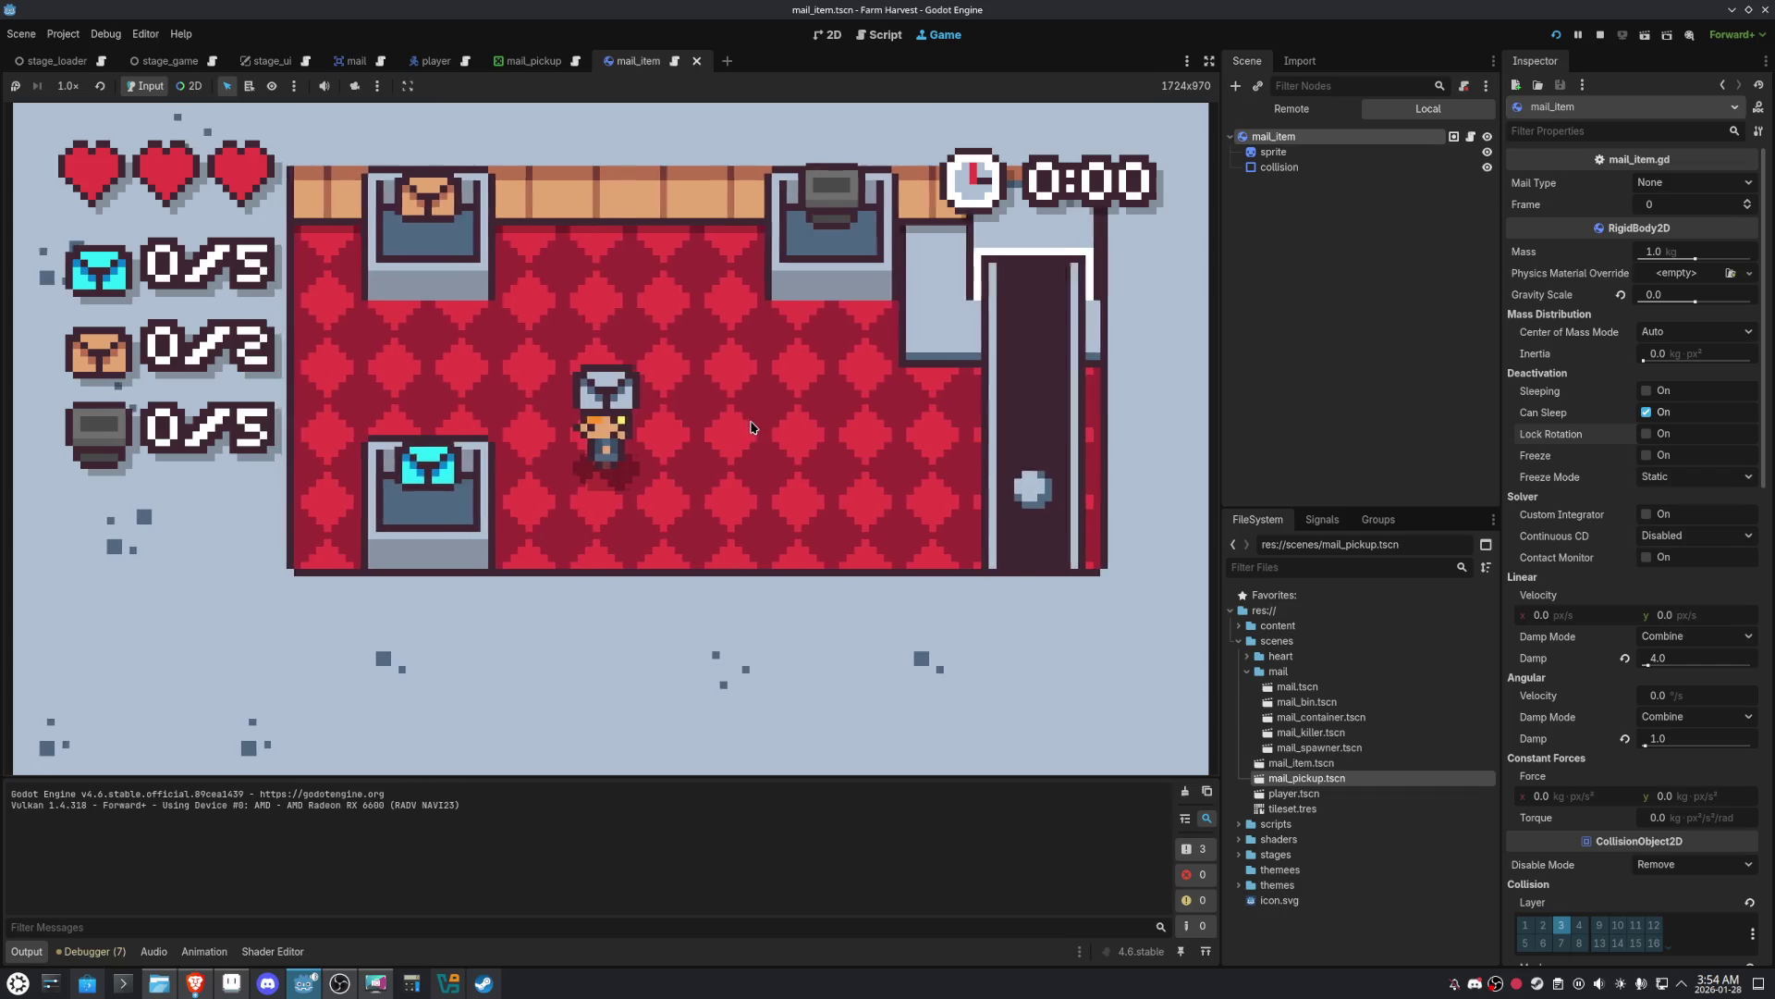
key("Left")
key("space")
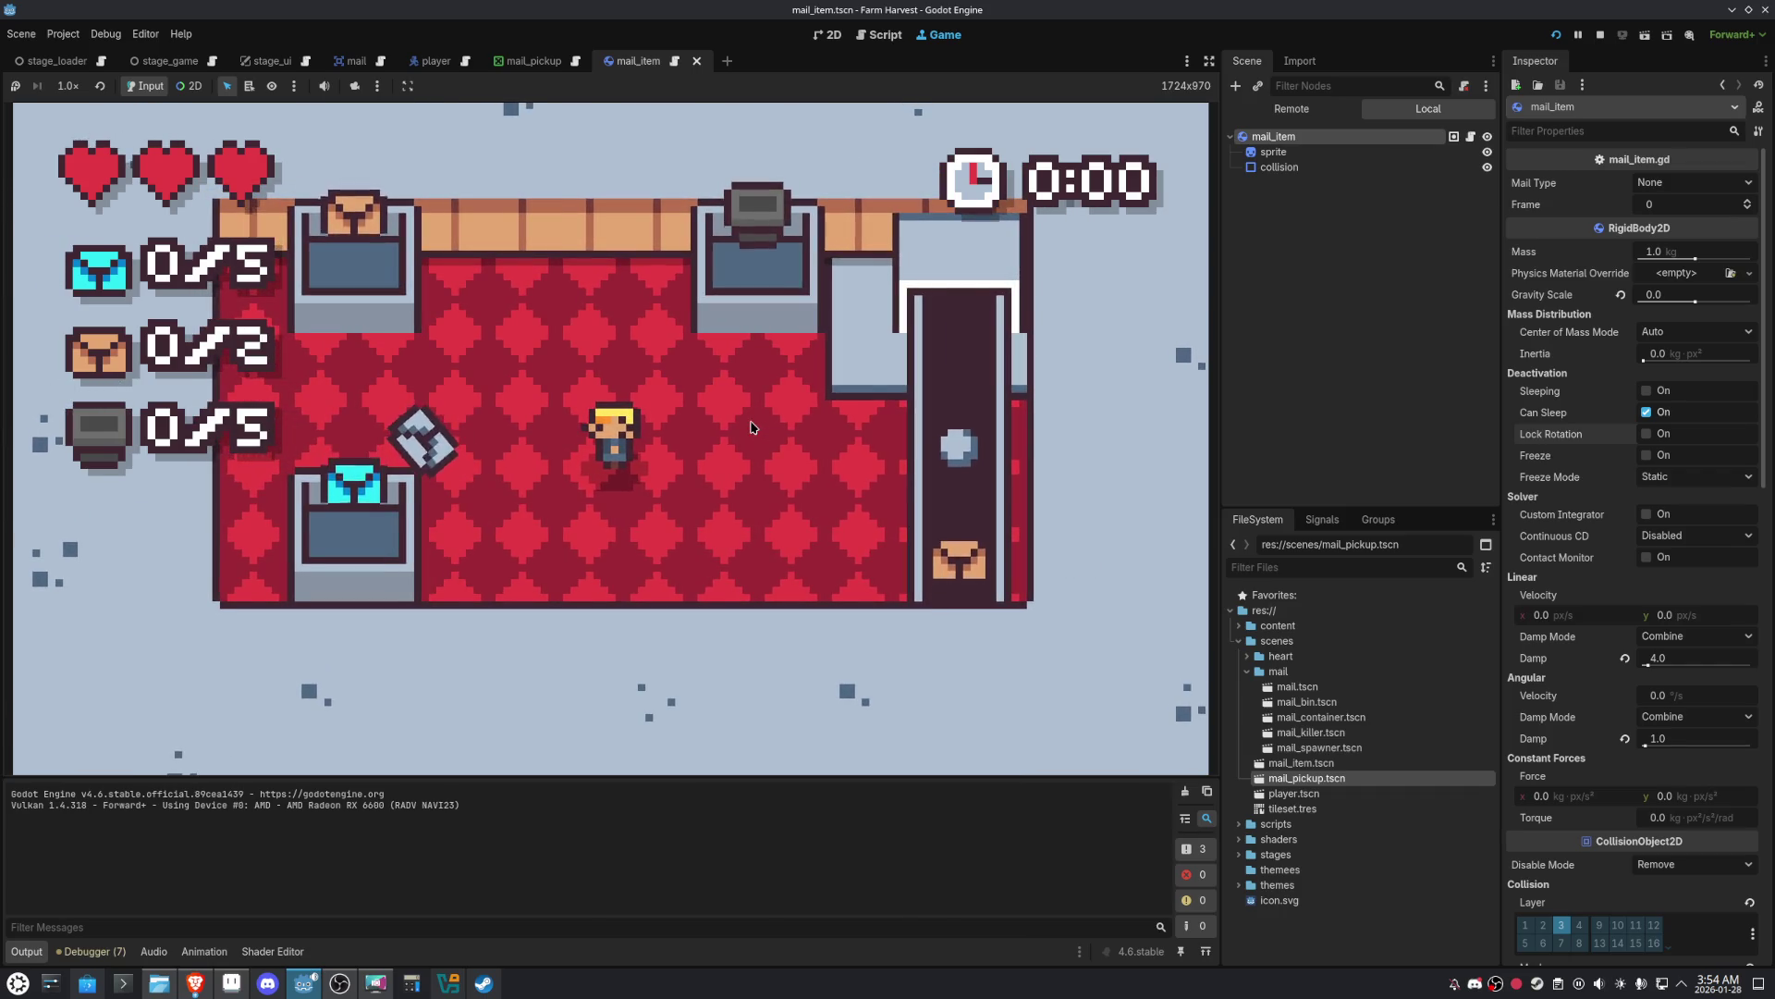
key("Left")
key("space")
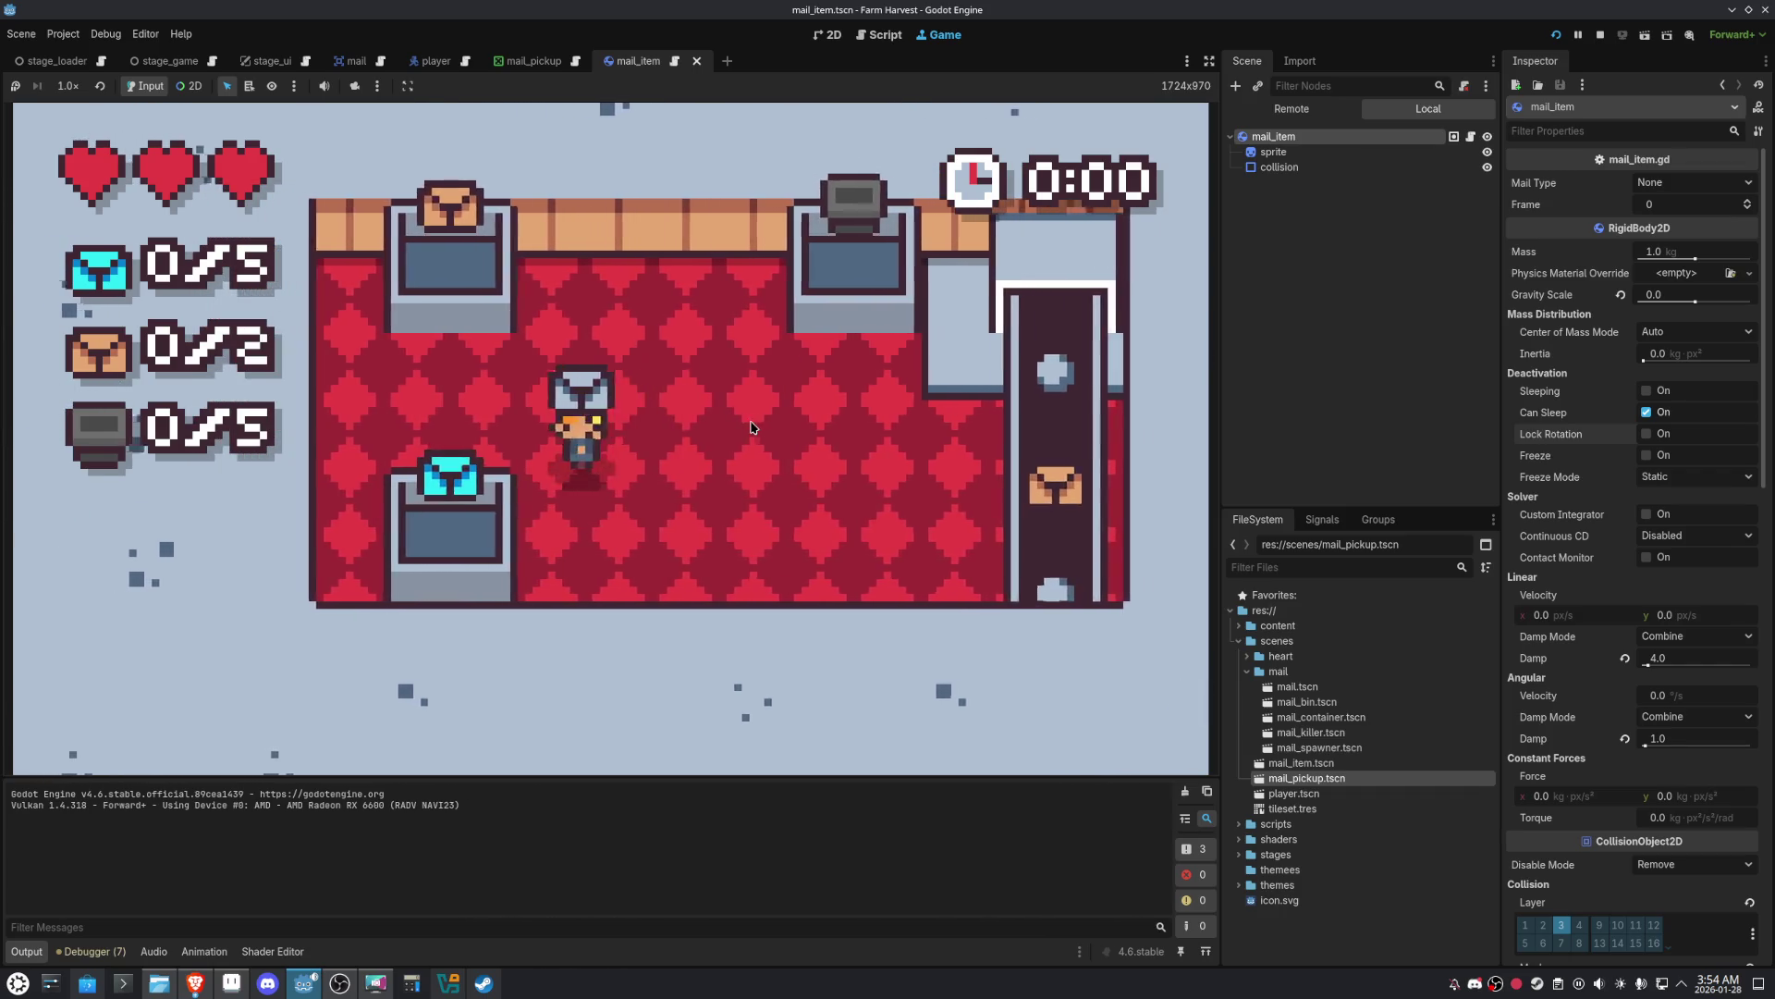
key("Right")
key("space")
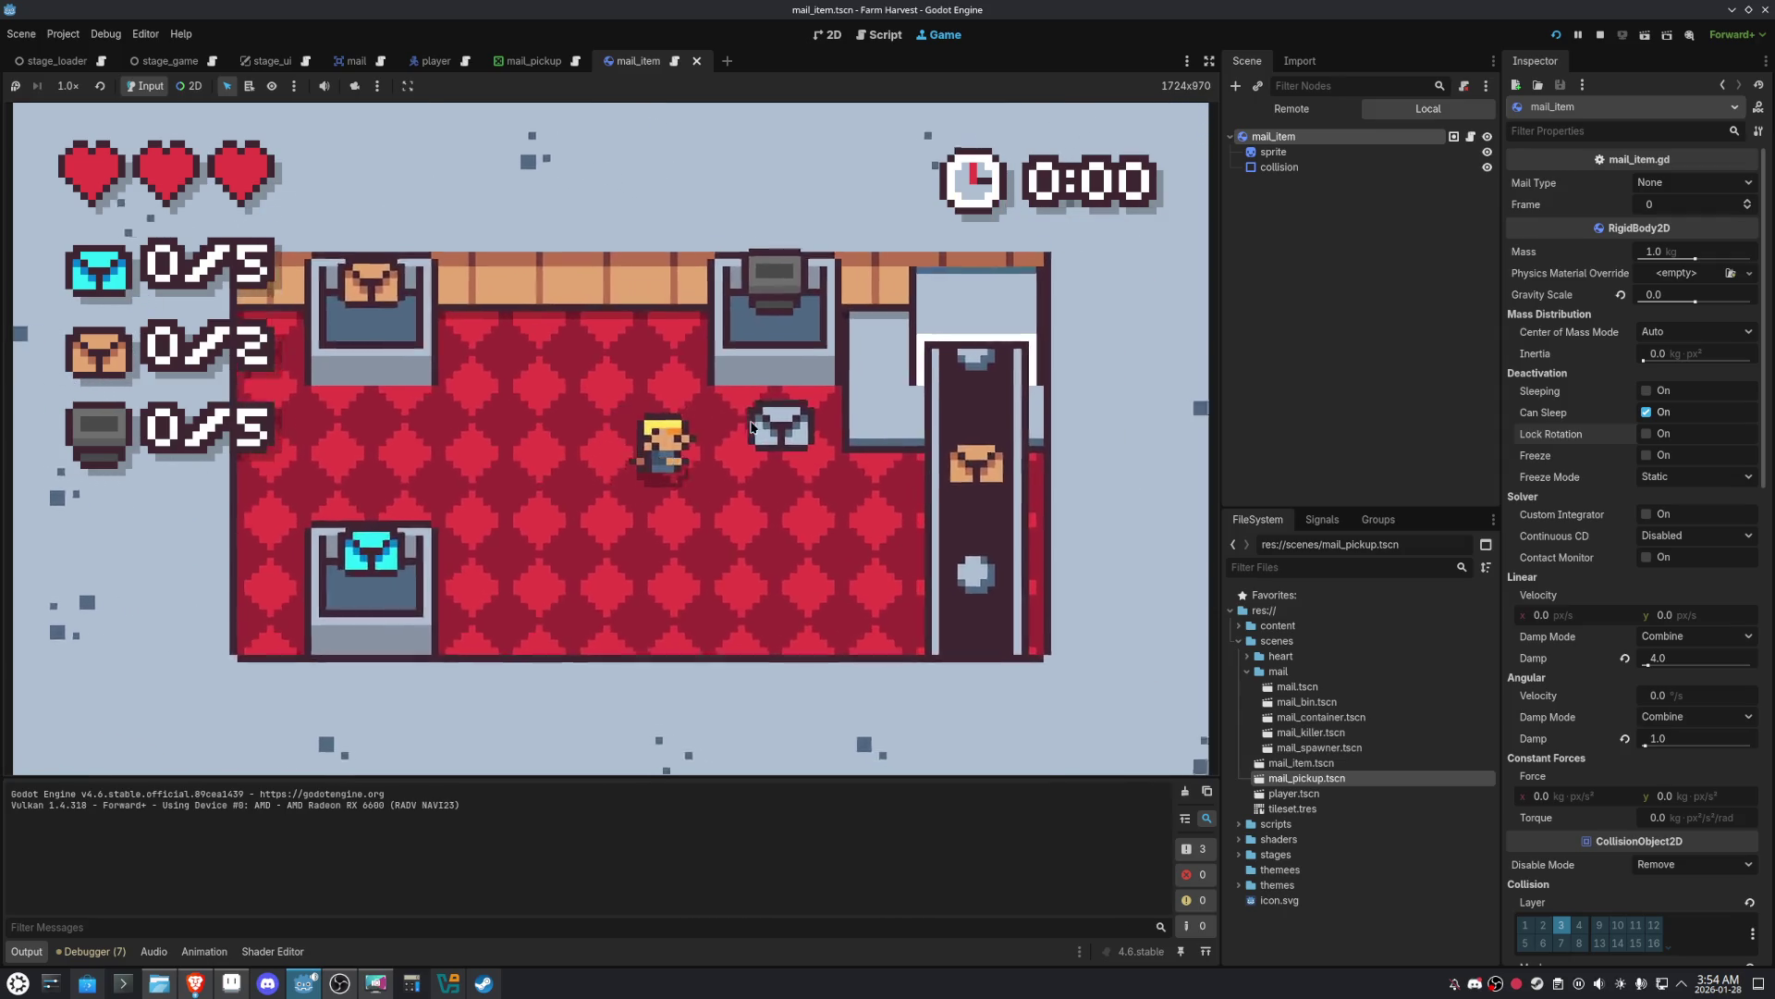
key("Right")
key("space")
Keep picking up the grey mail and throwing it left and right
key("space")
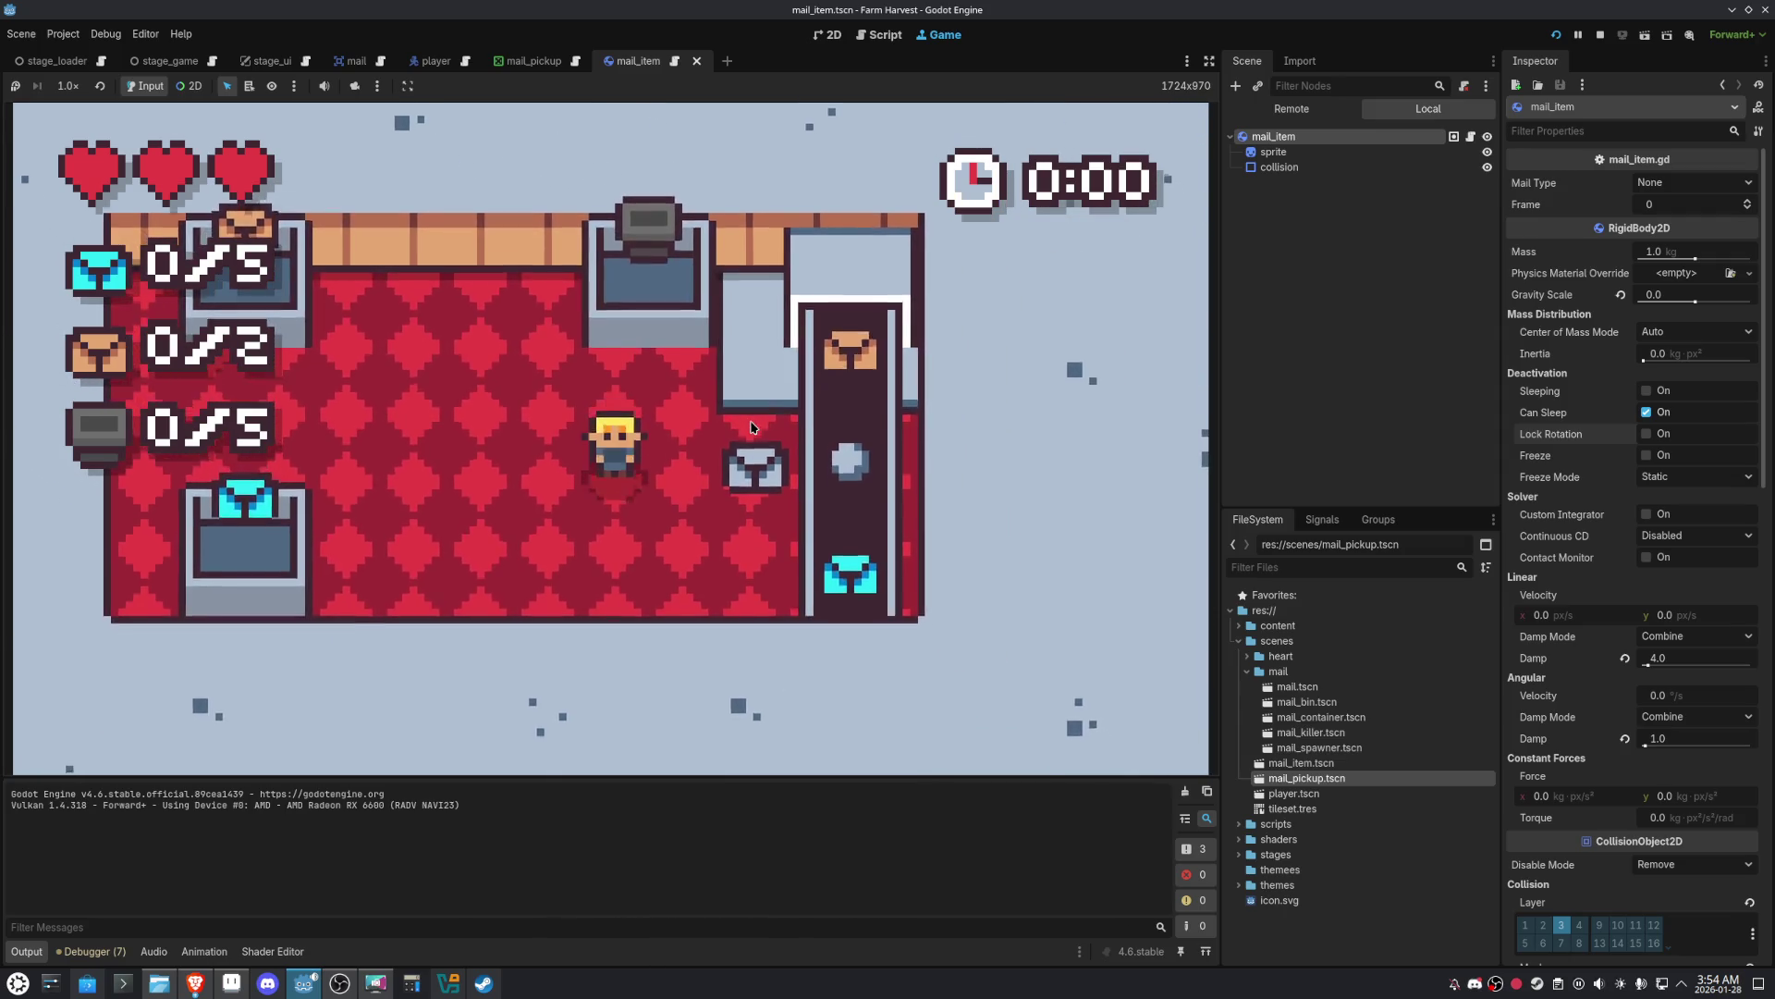
key("Right")
key("space")
key("Left")
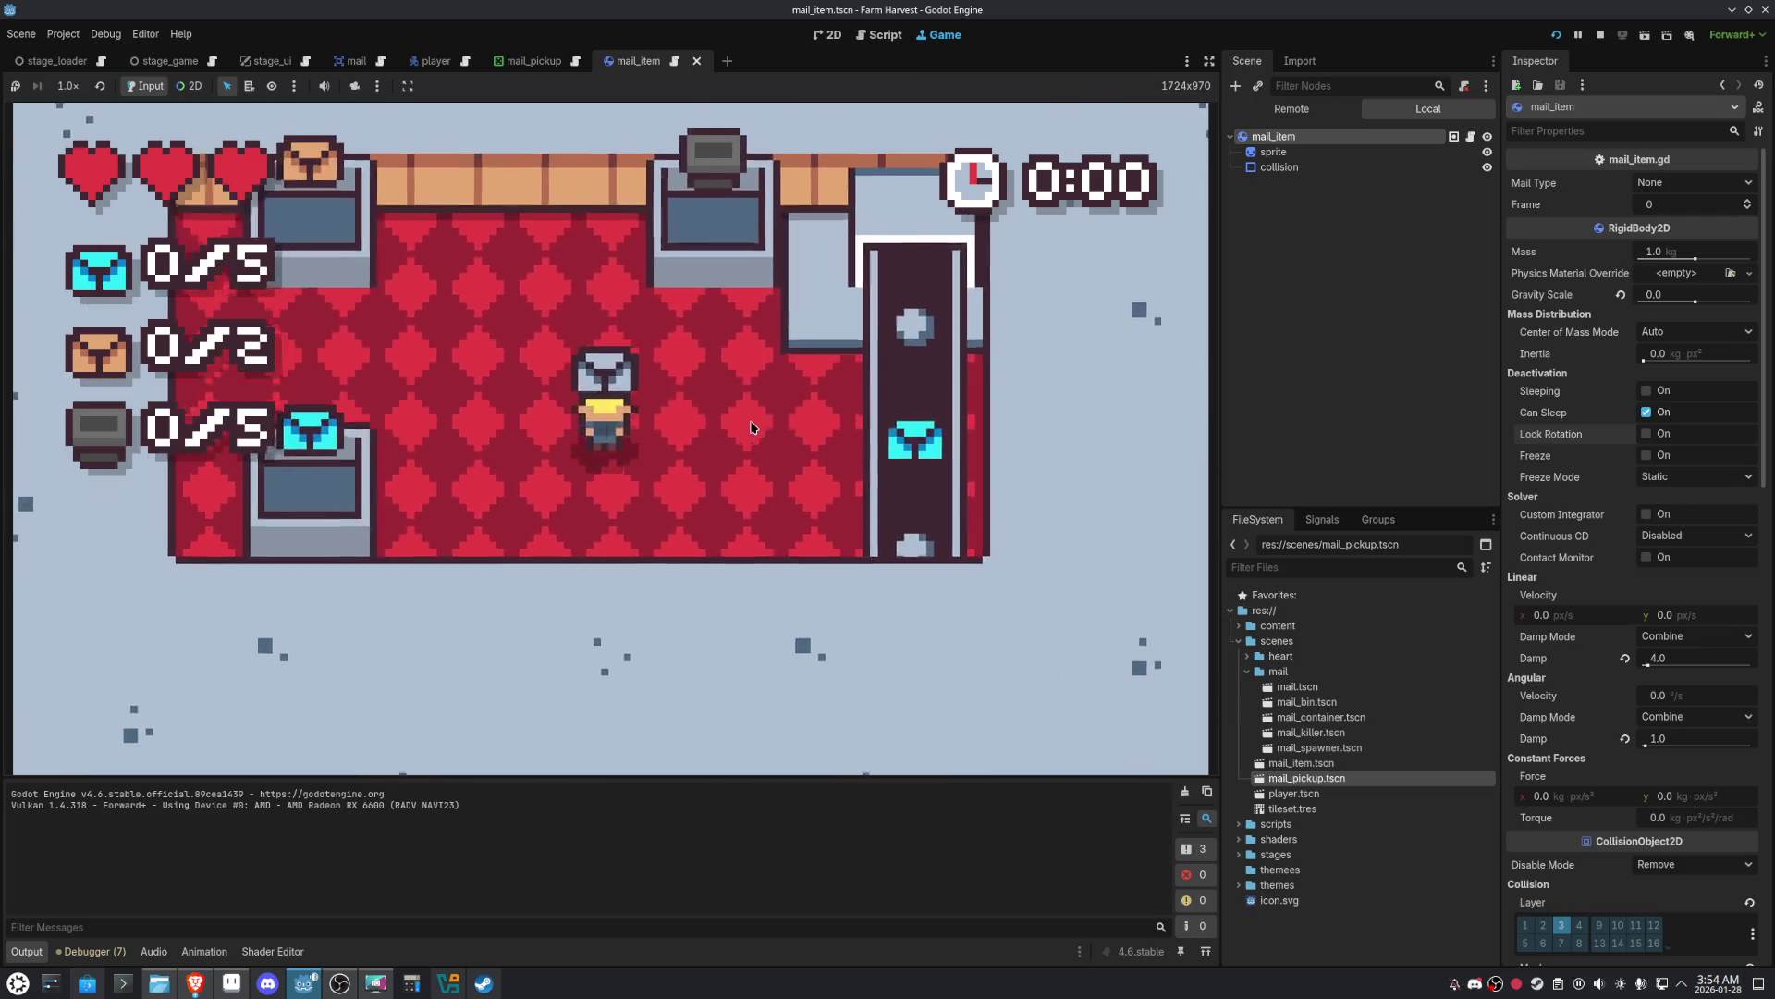
key("Left")
key("space")
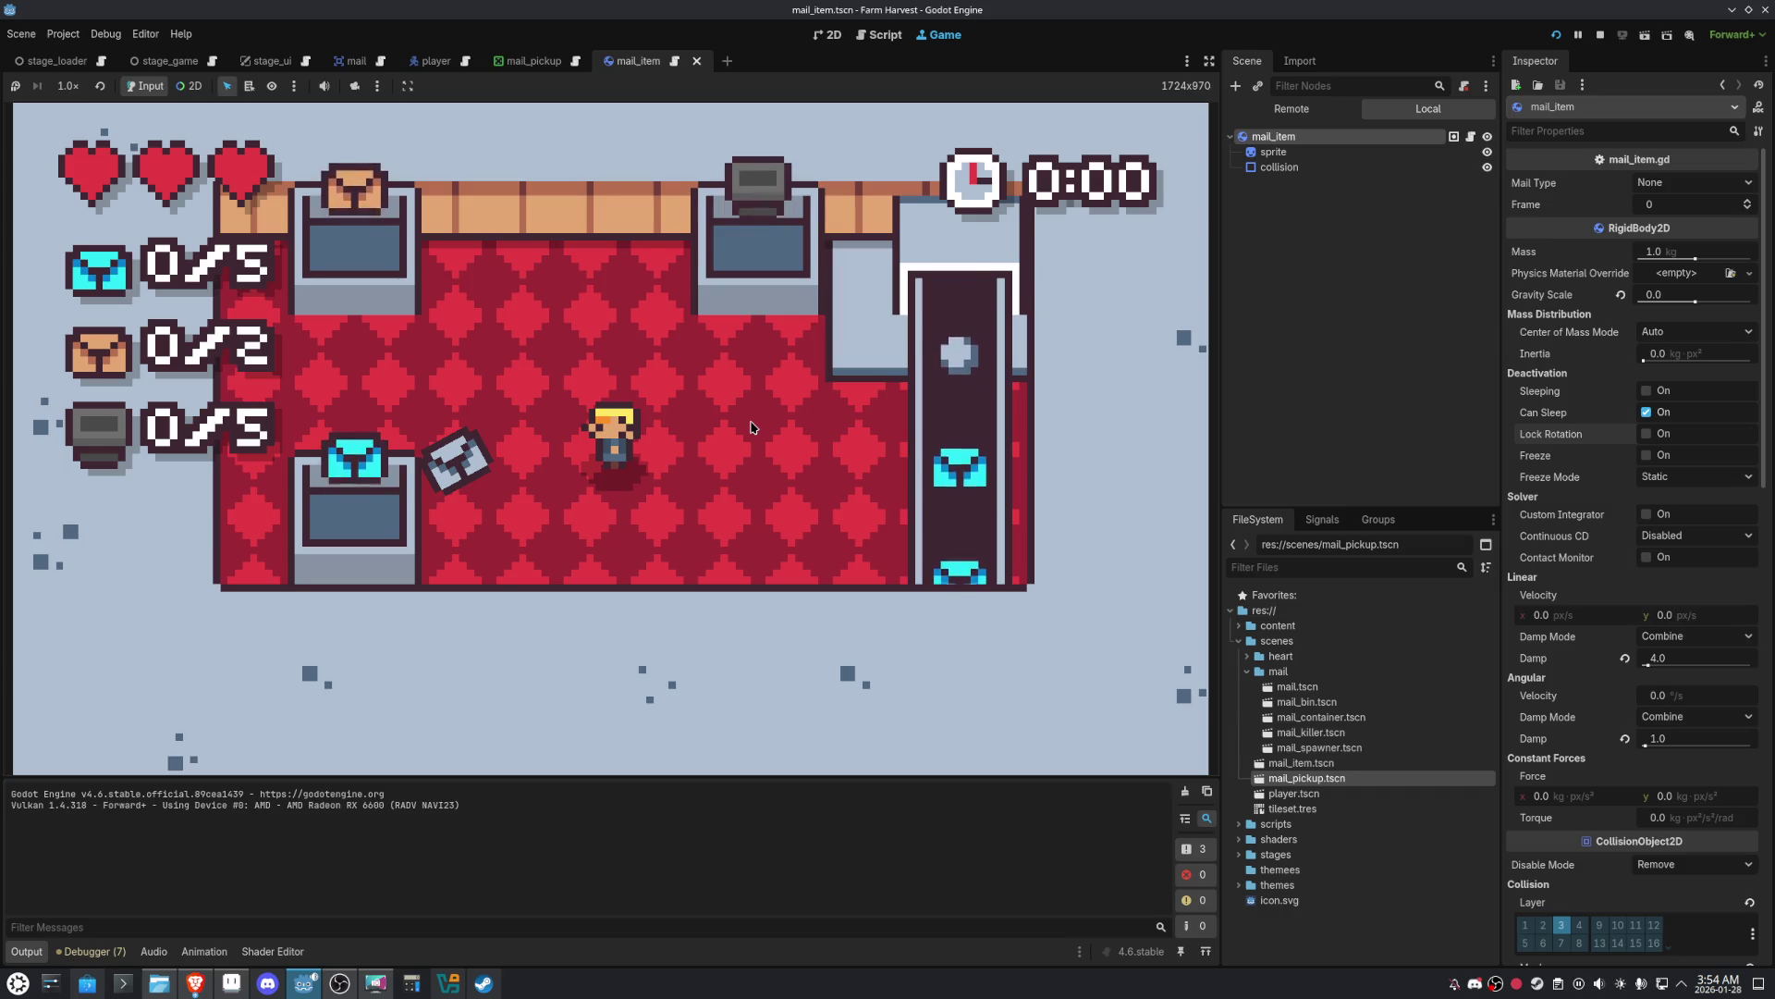
key("Left")
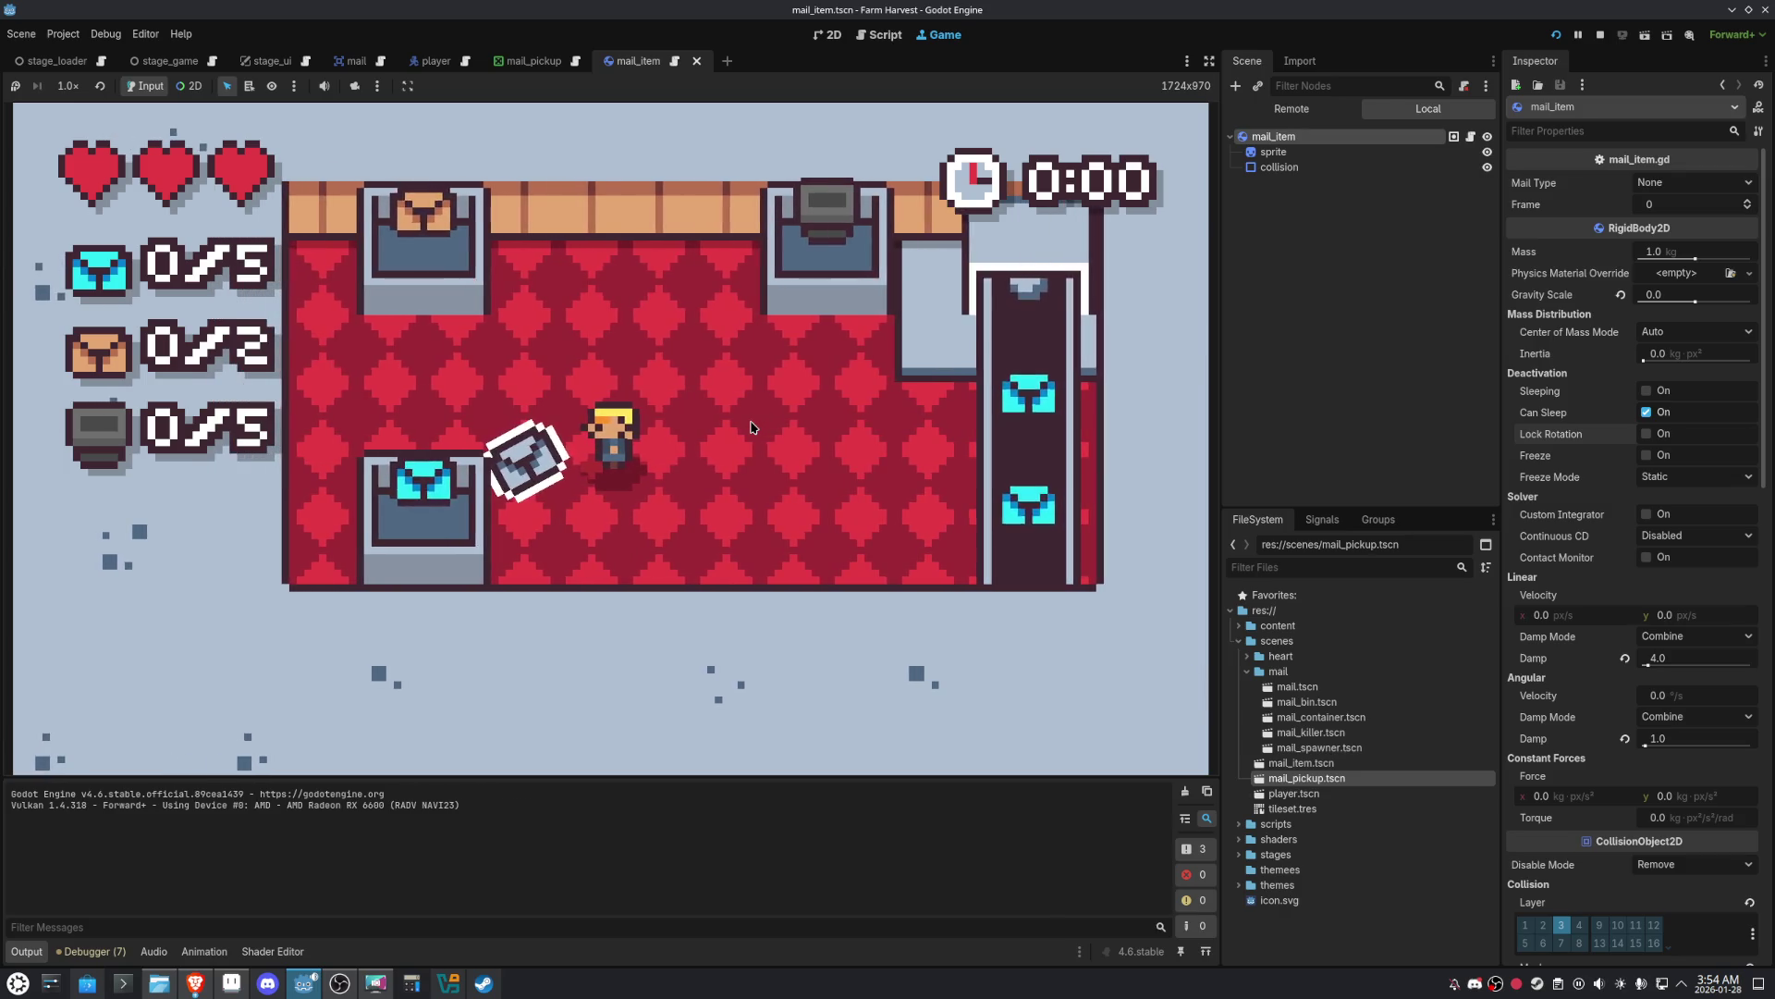
key("Up")
key("Right")
key("space")
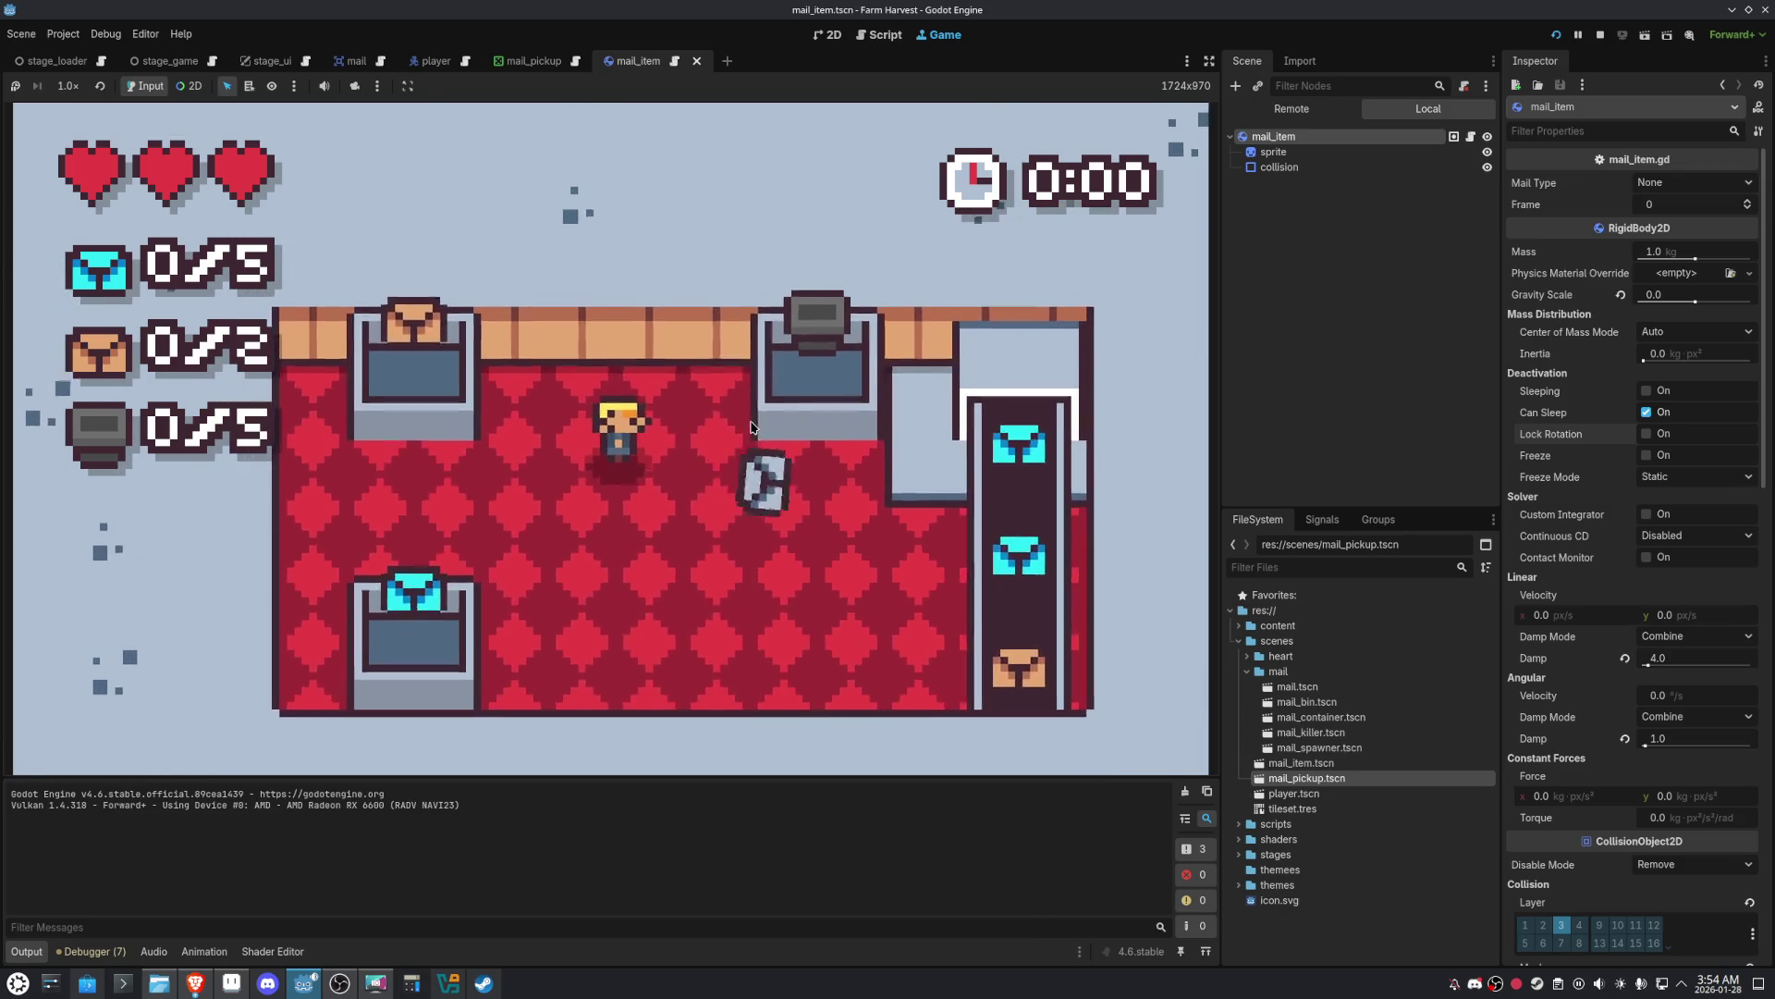
key("Down")
Set Angular Damp to 0.5, then throw the grey mail left and right
left_click(1710, 741)
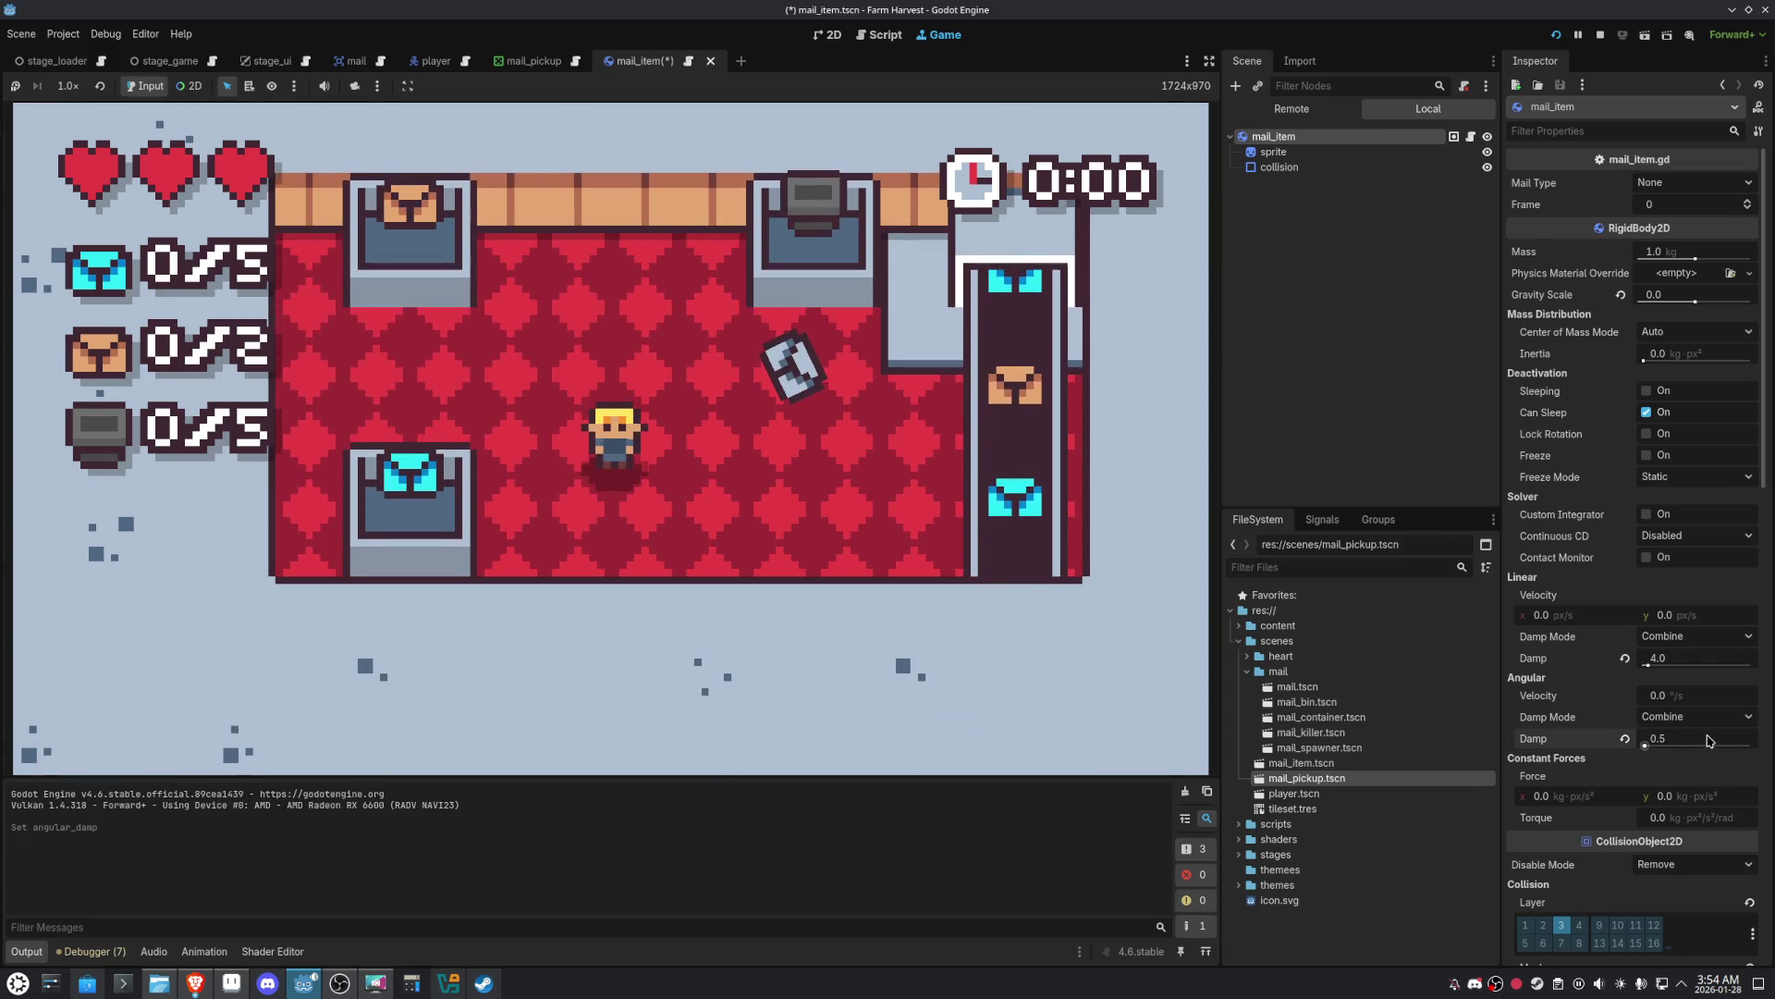
key("Right")
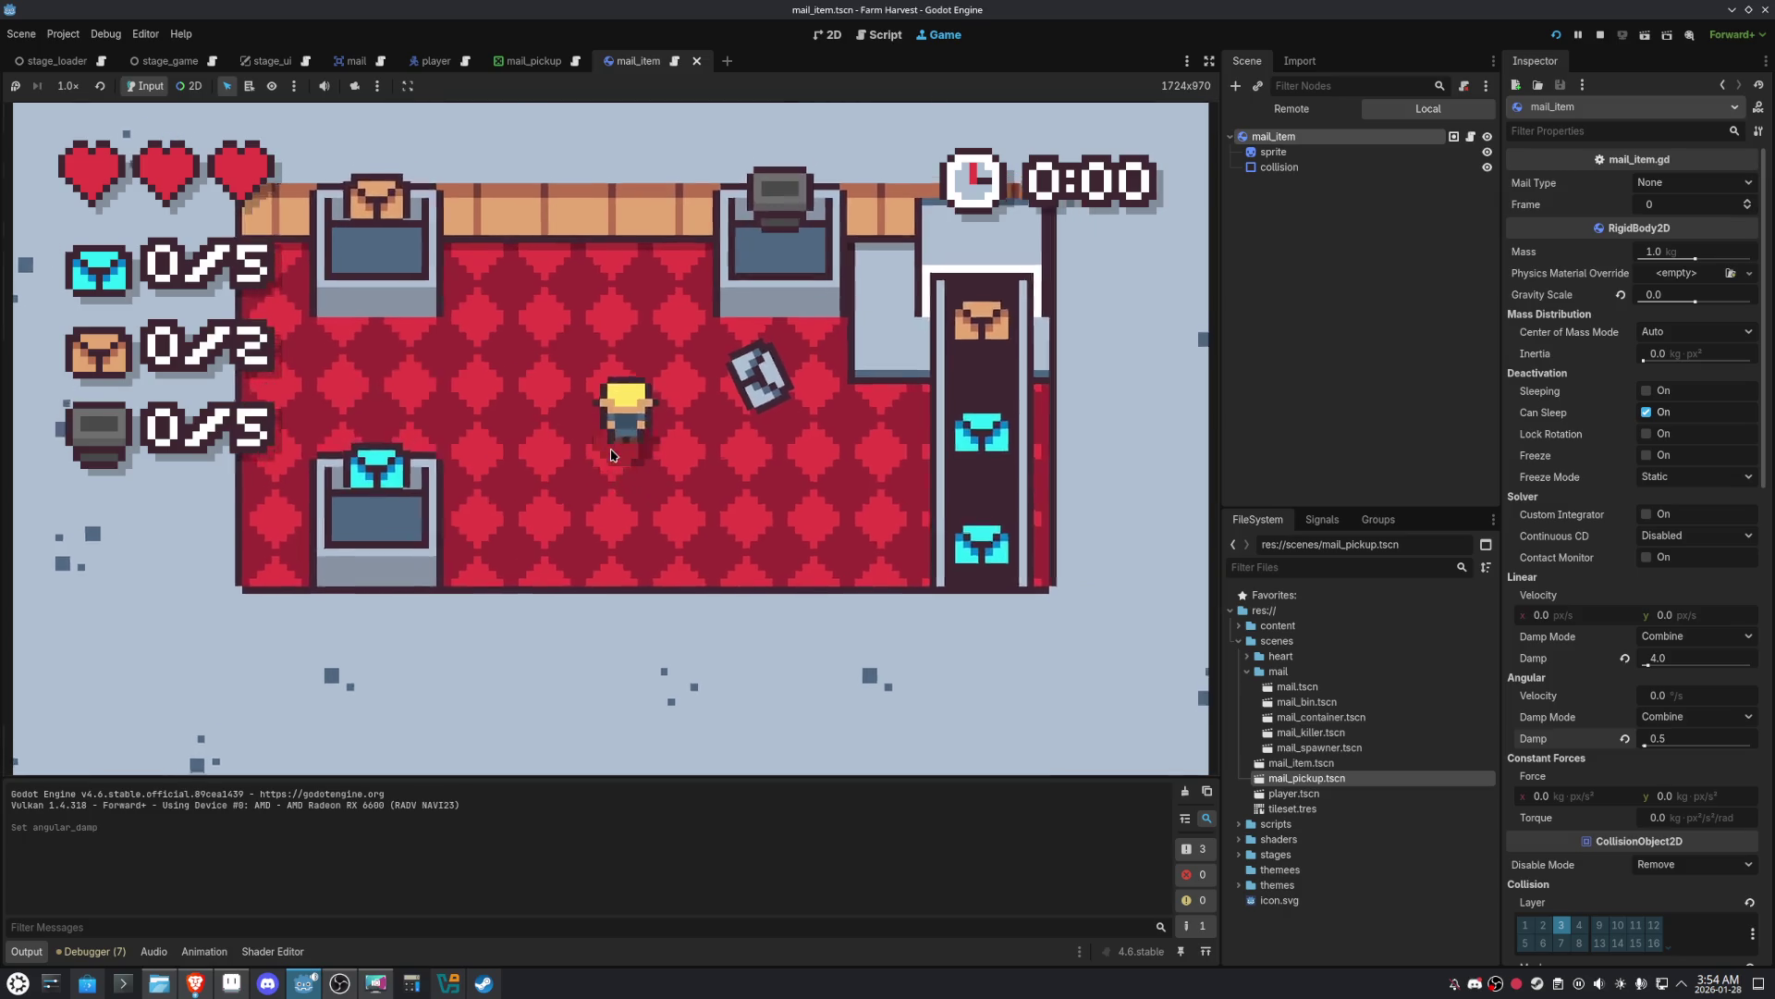
key("space")
key("Left")
key("space")
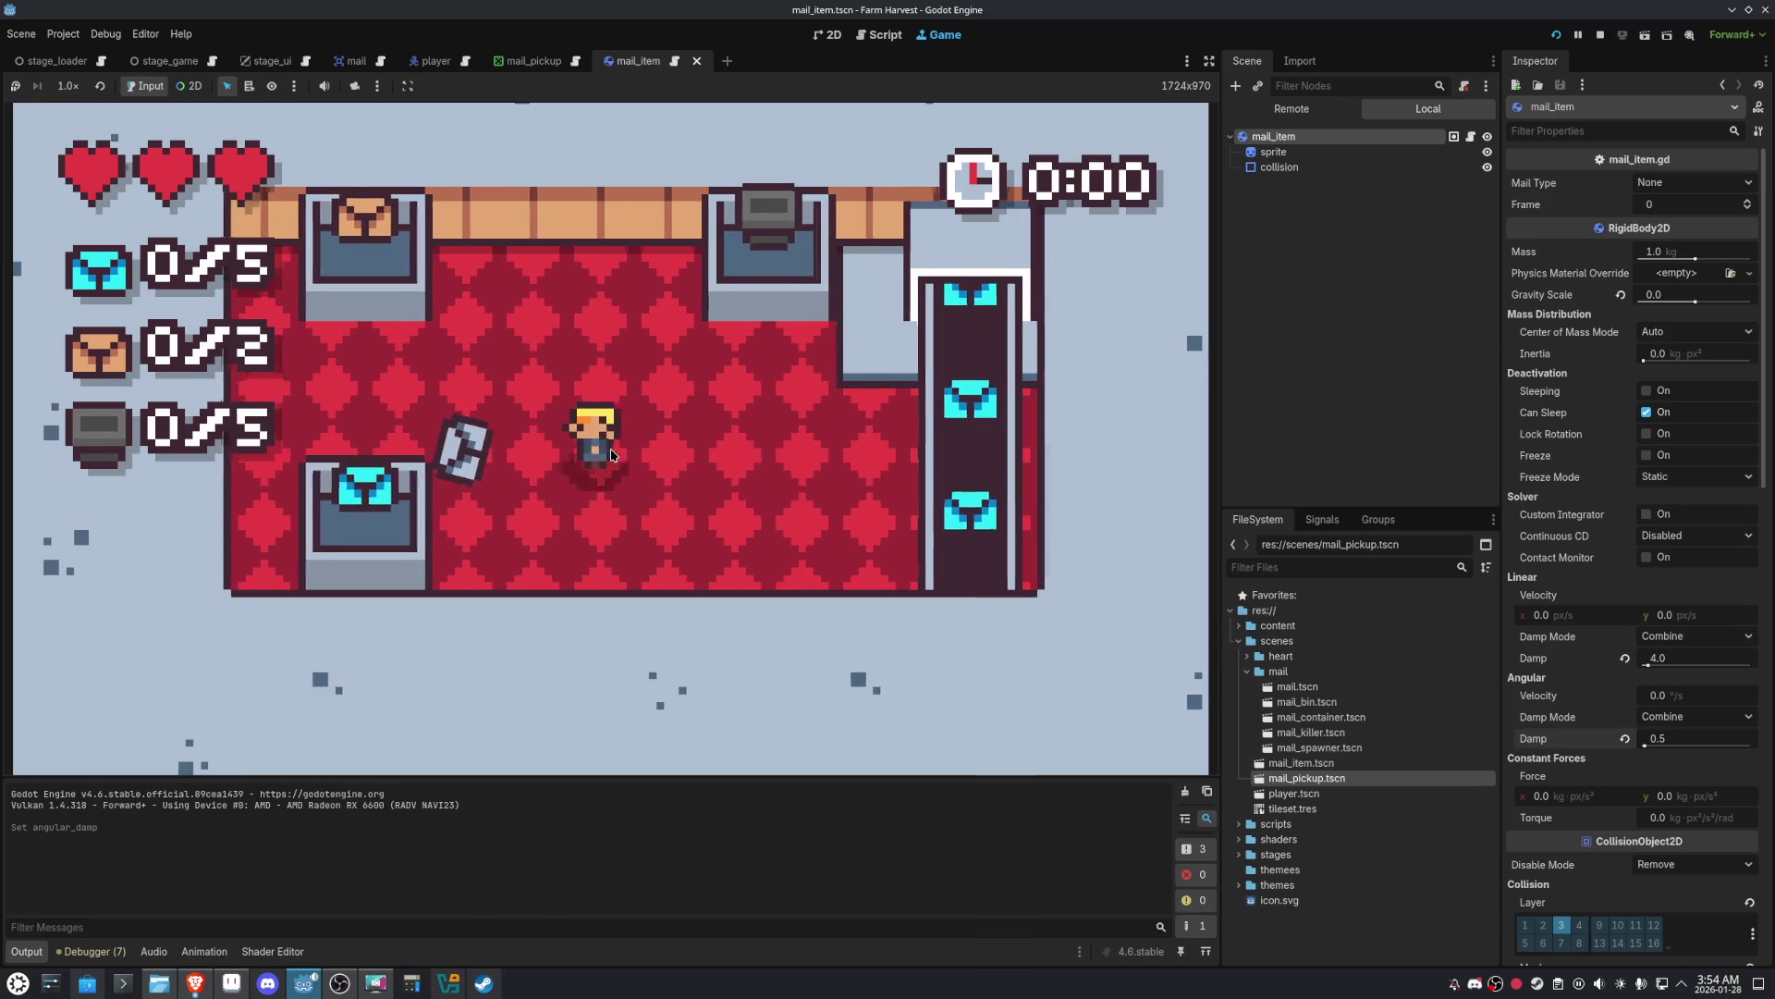
key("Up")
key("space")
key("Right")
key("space")
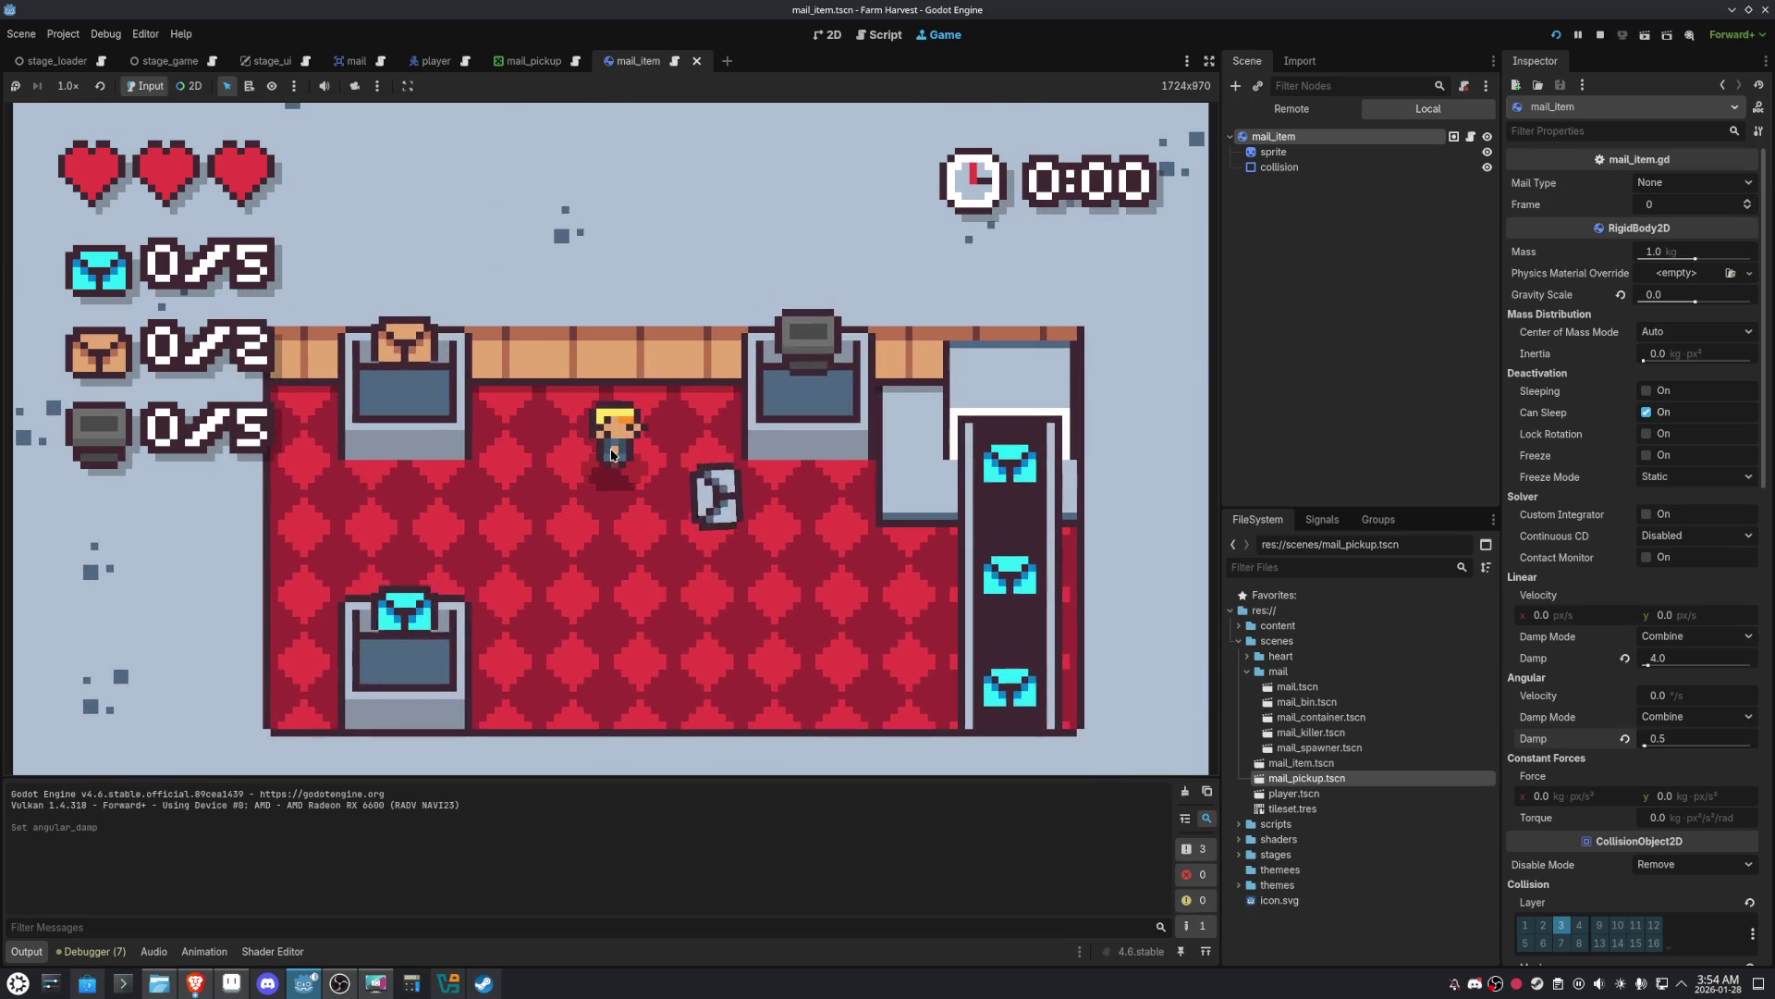
Walk the character around the room
key("Down")
key("Right")
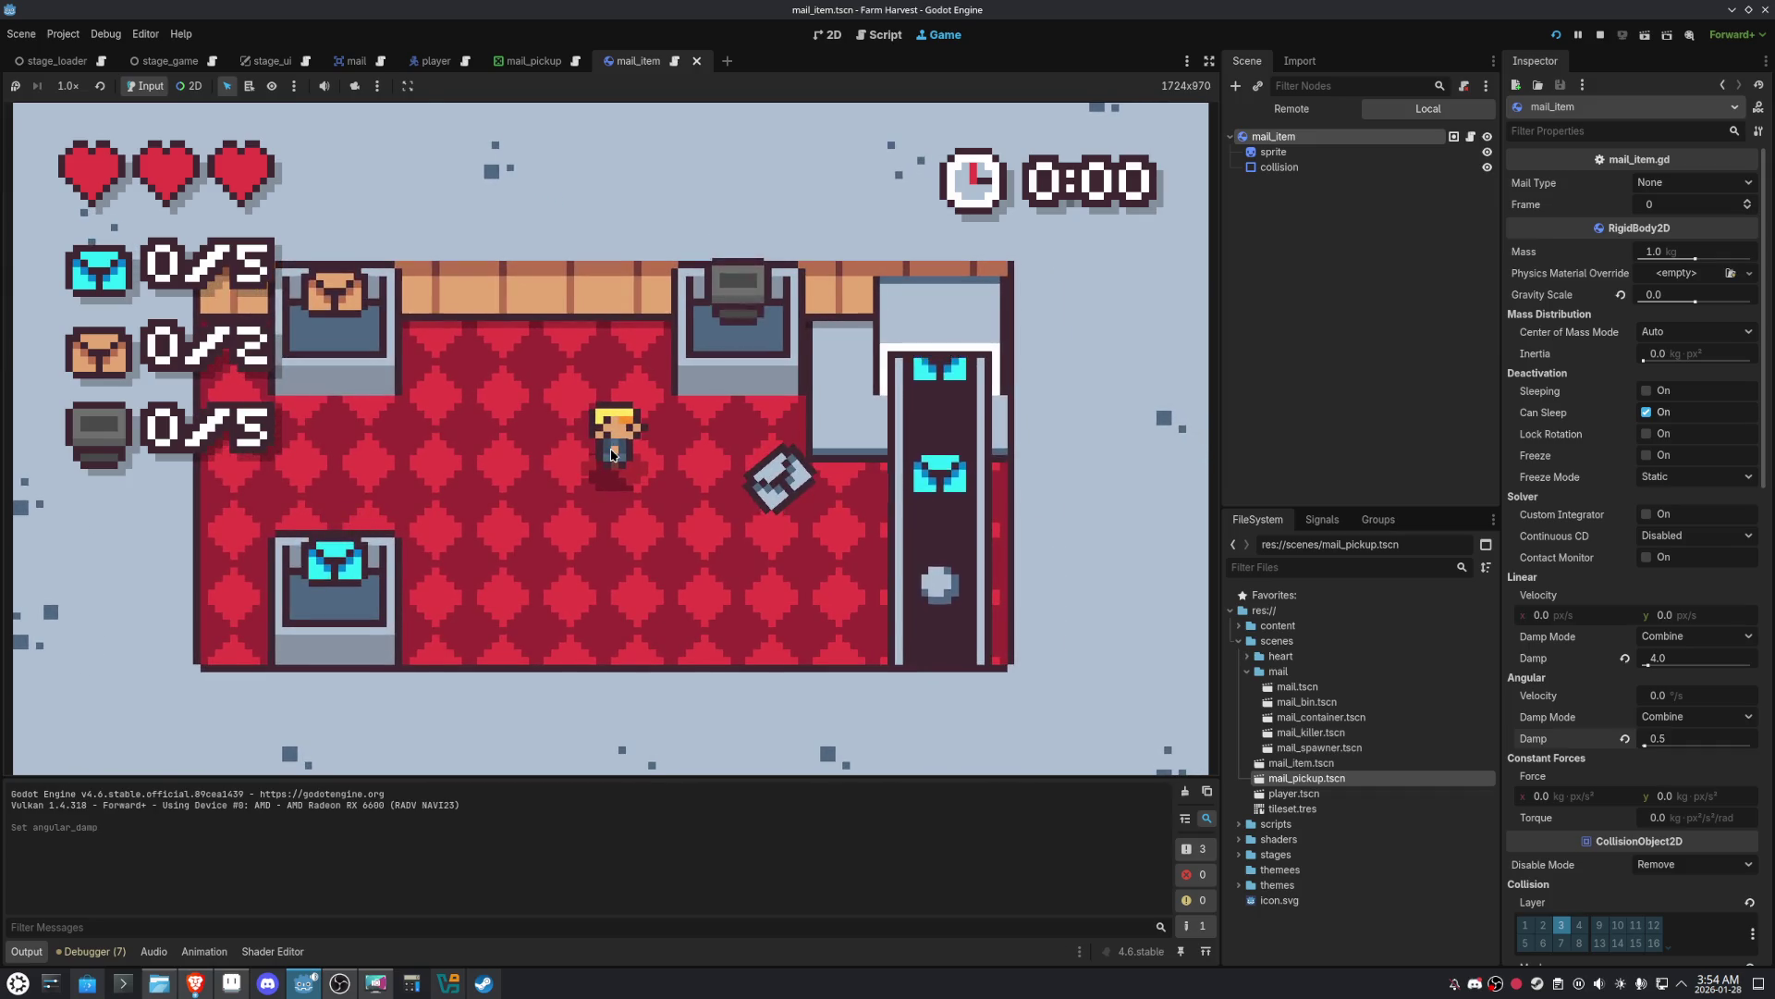
key("Down")
key("Up")
key("Left")
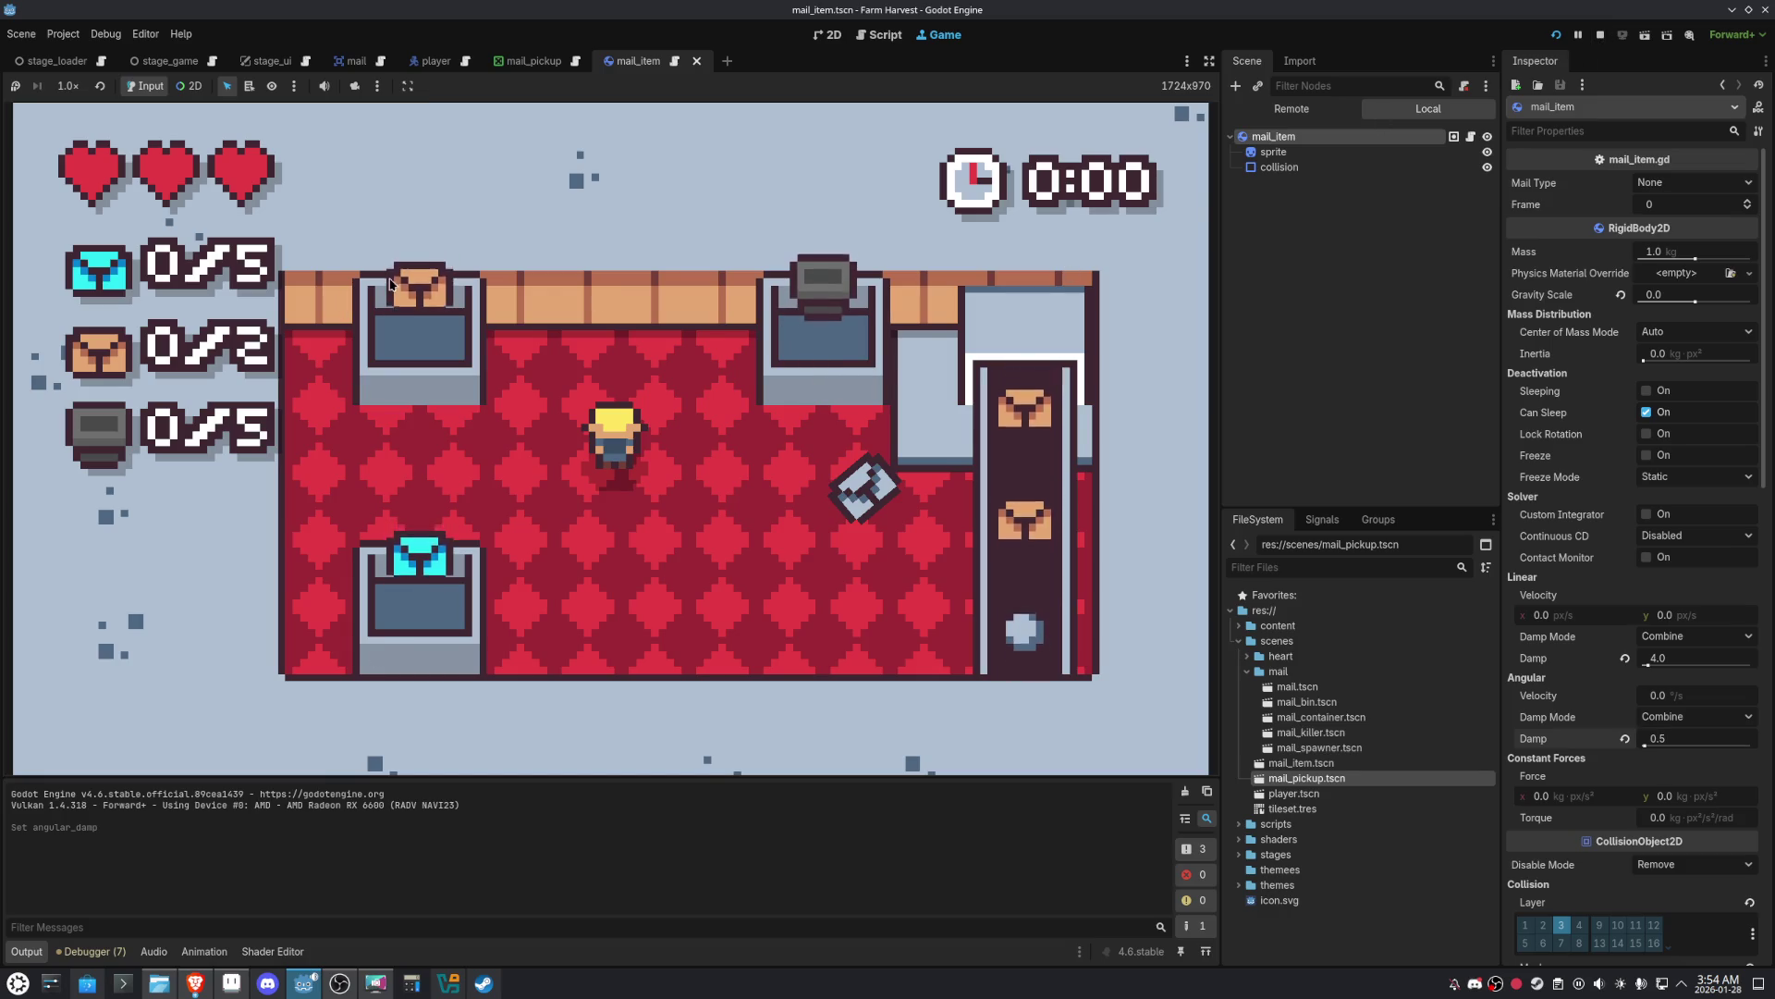
key("Down")
key("Right")
key("Down")
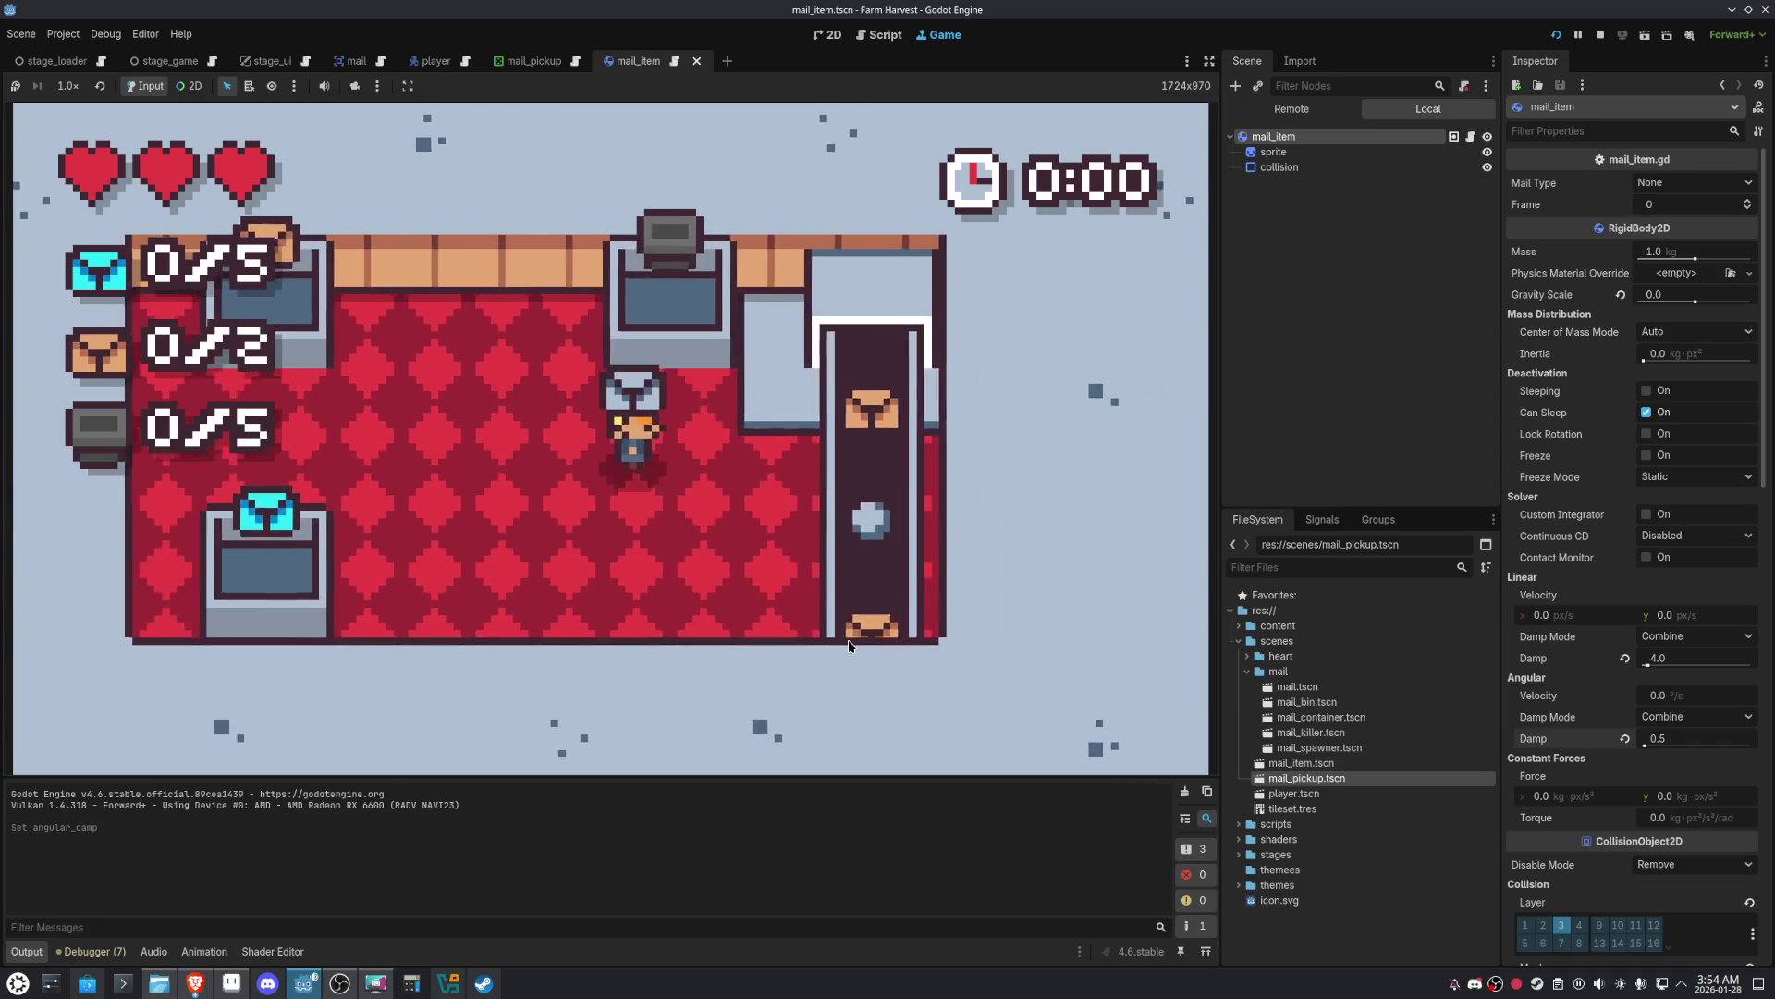
key("Left")
key("Left")
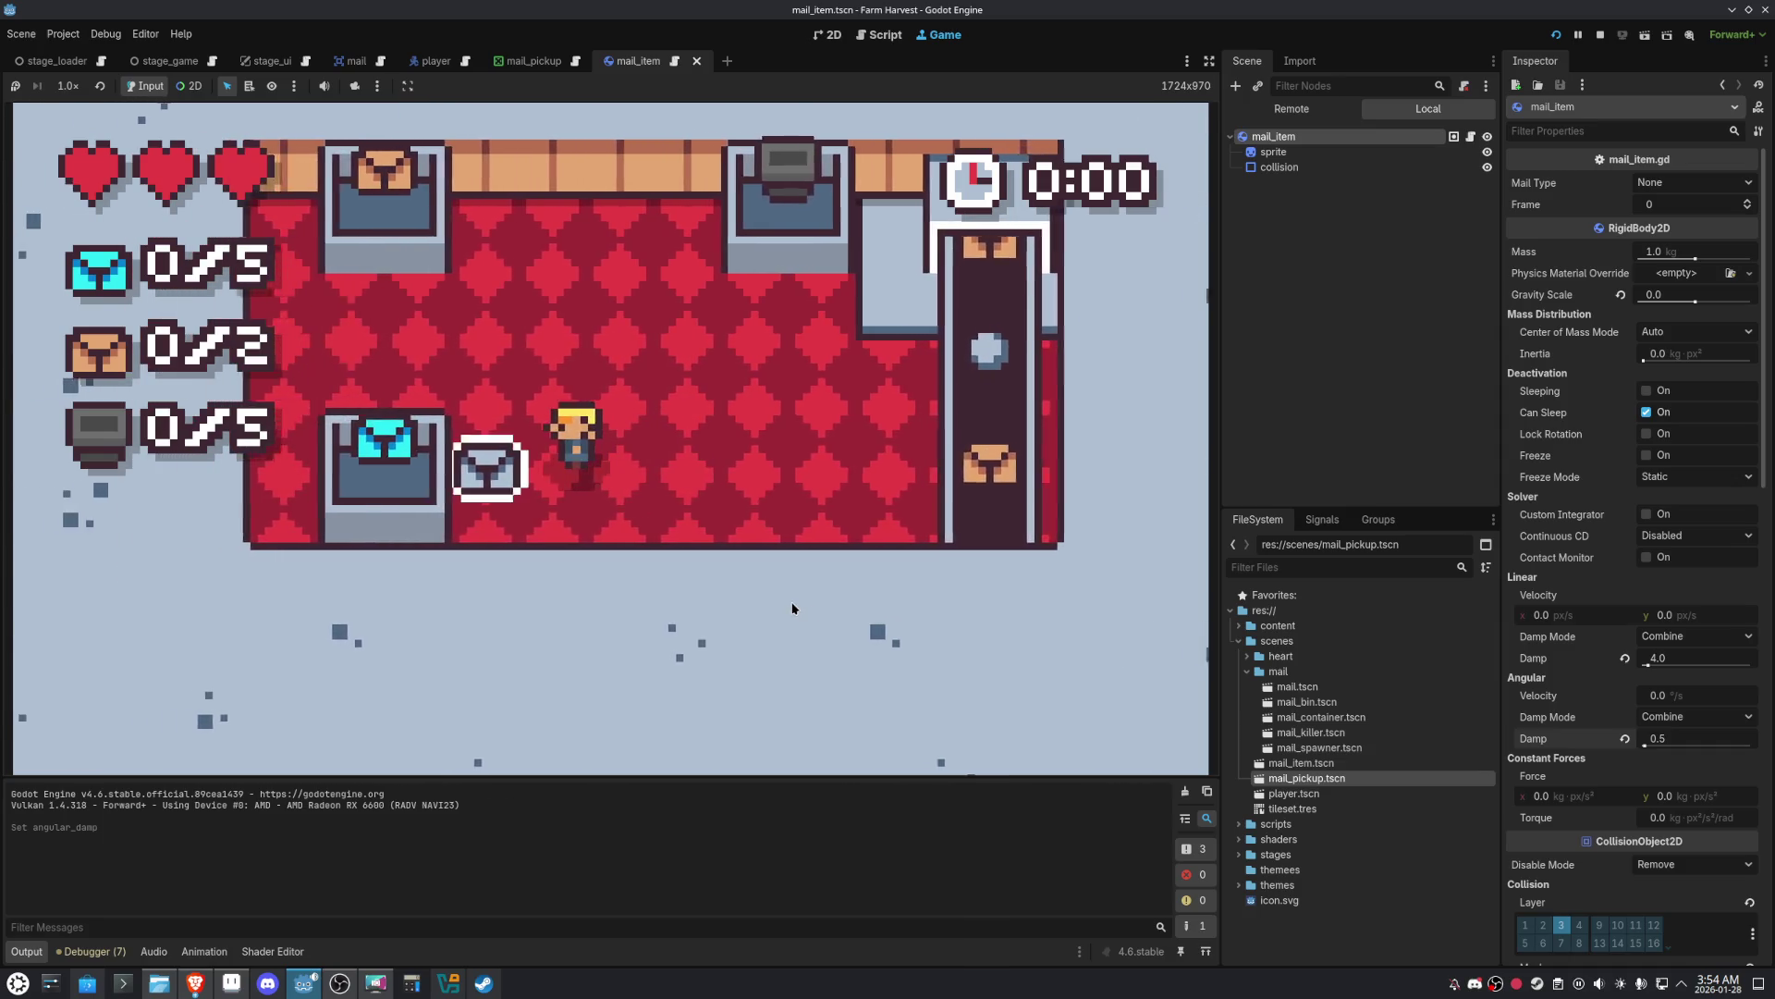
Pick up the envelope, throw it up-left onto the floor, and stop the game
key("Right")
key("Up")
key("Up")
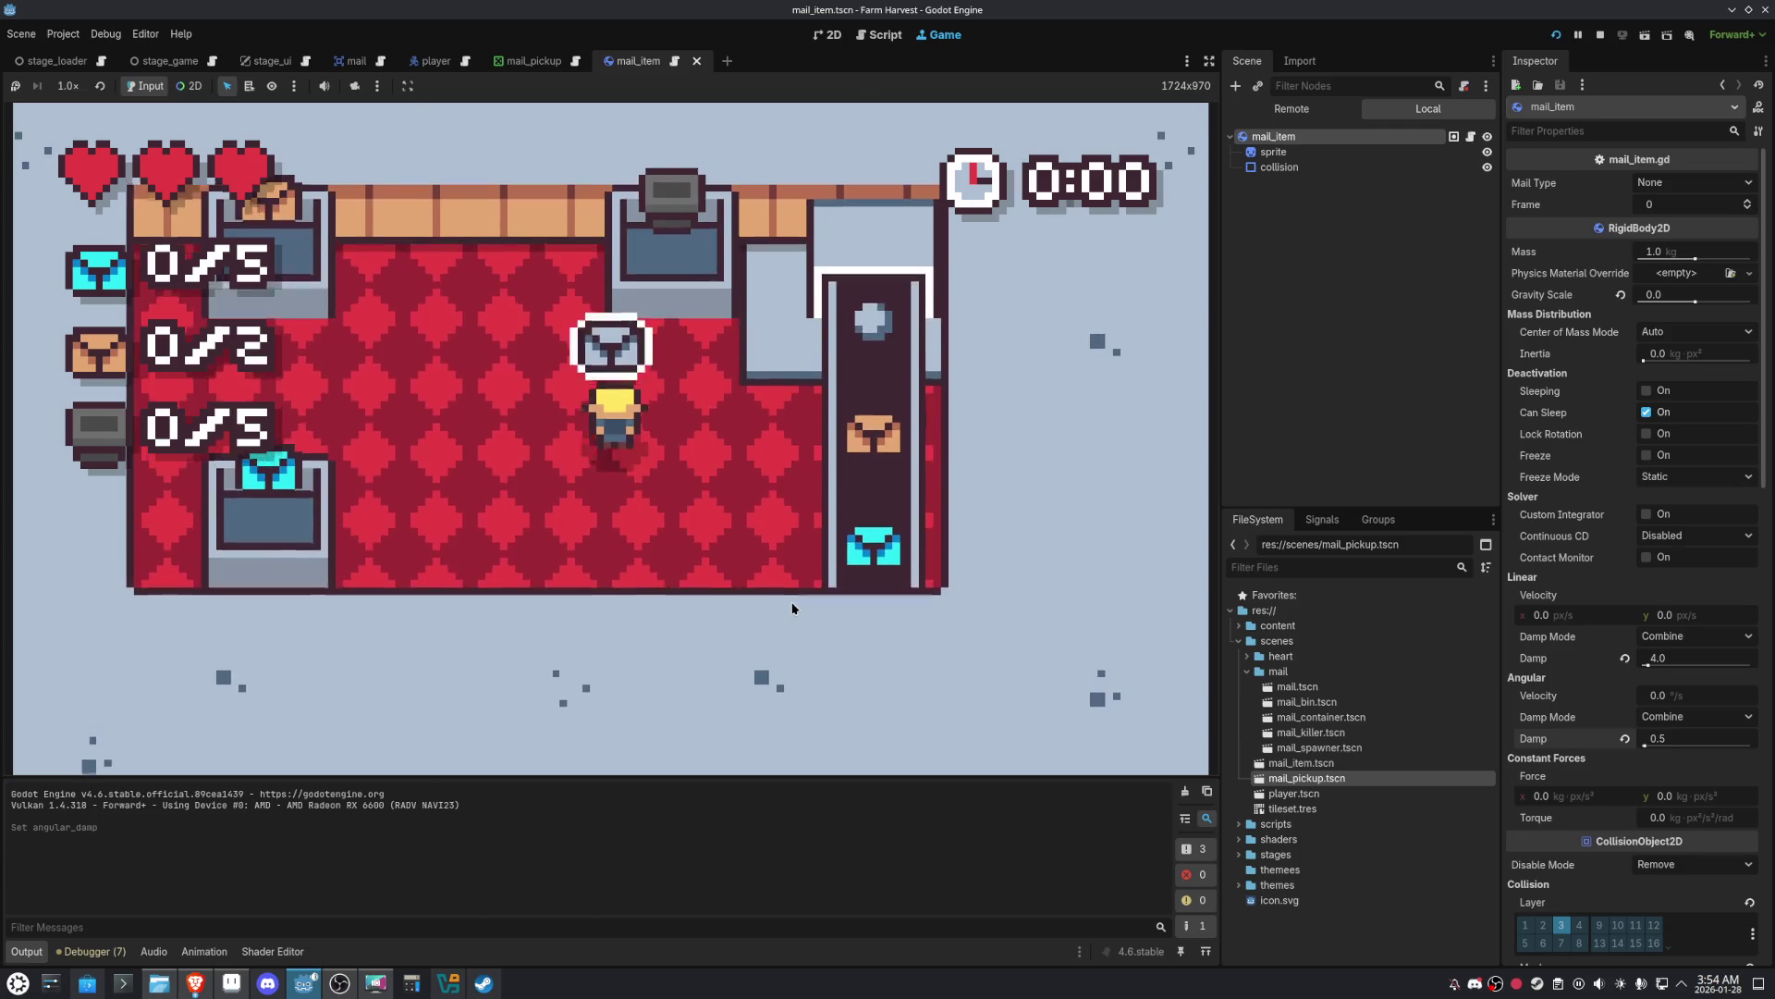
key("Down")
key("Left")
key("Up")
key("space")
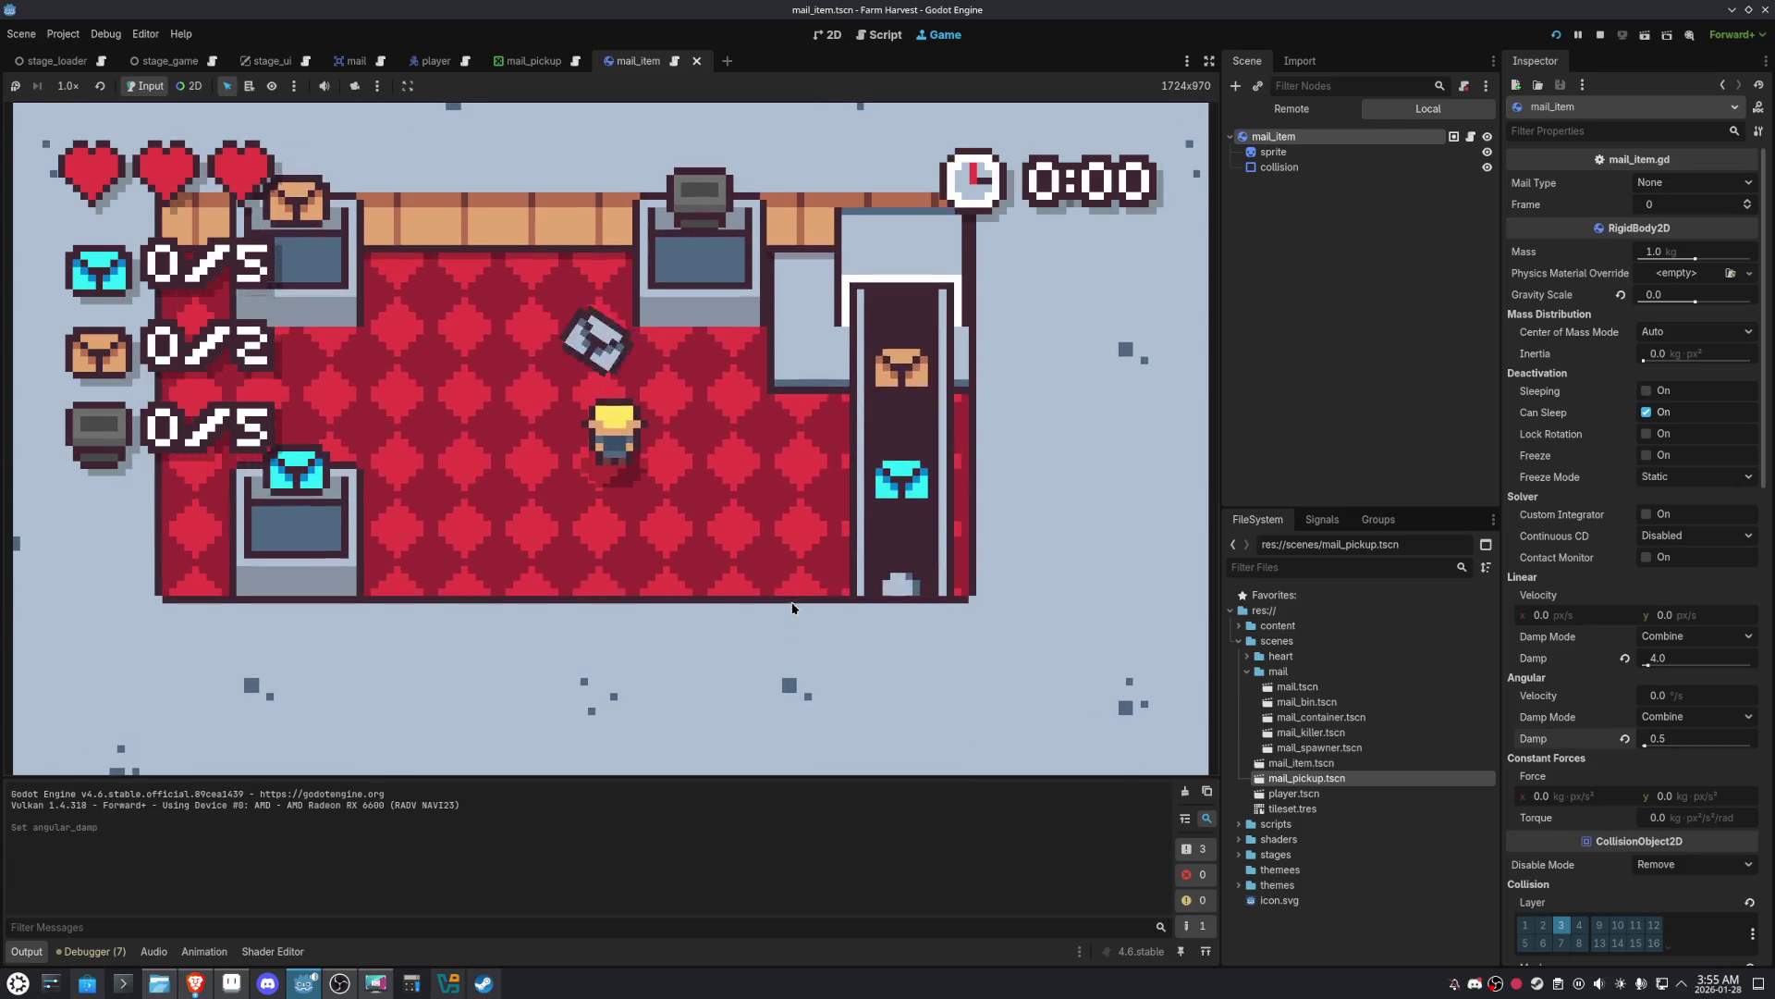
left_click(1600, 34)
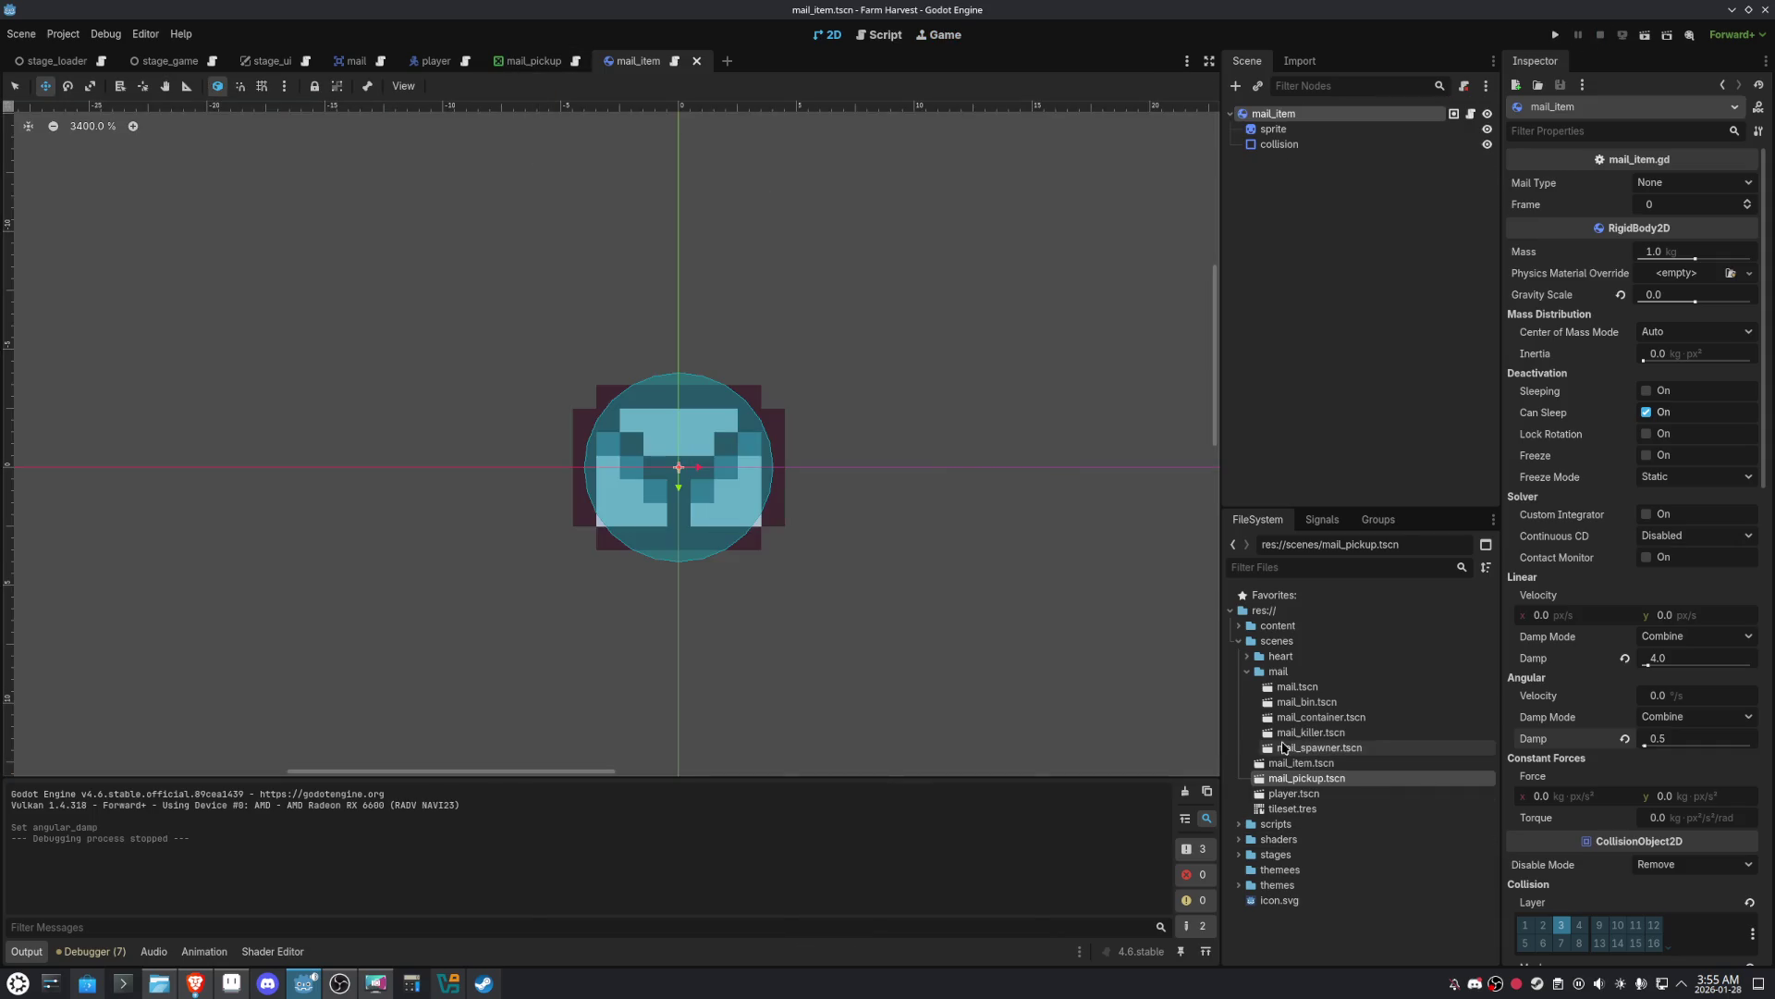
Open the mail_bin.tscn scene from the FileSystem dock
double_click(1318, 704)
scroll(460, 380, "down", 3)
scroll(412, 333, "up", 10)
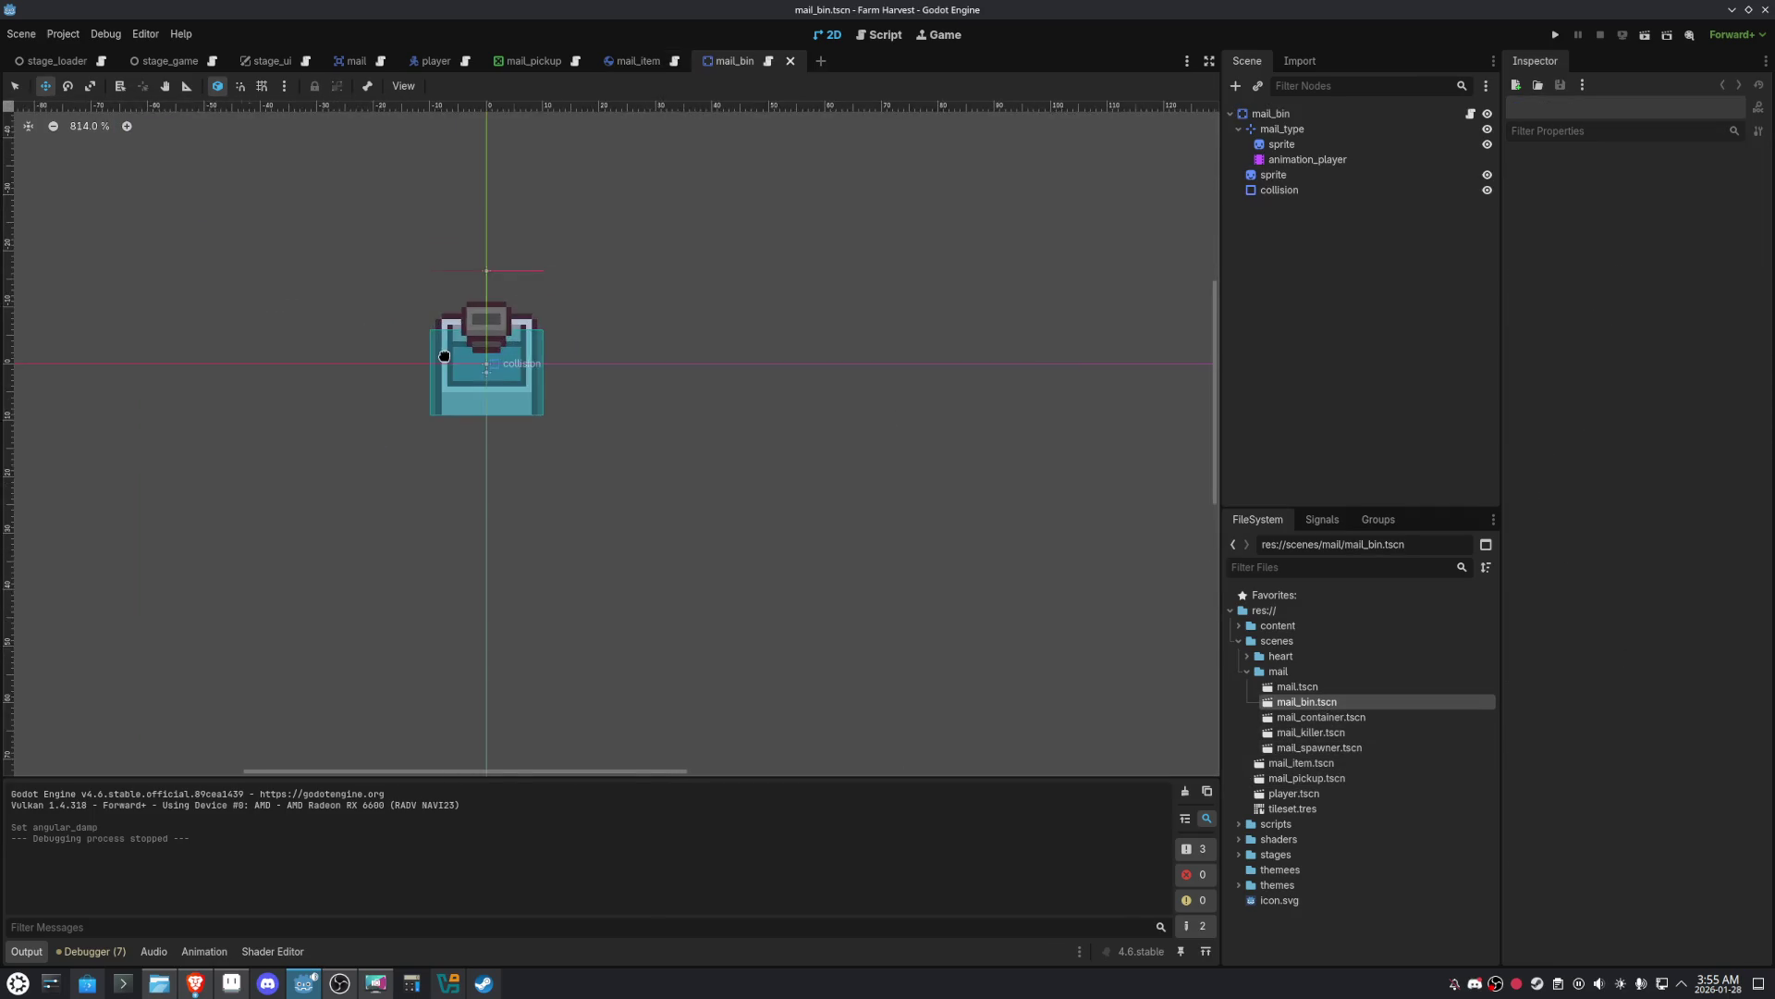
scroll(444, 356, "up", 3)
Add an Area2D child node under the mail_bin root
left_click(1262, 112)
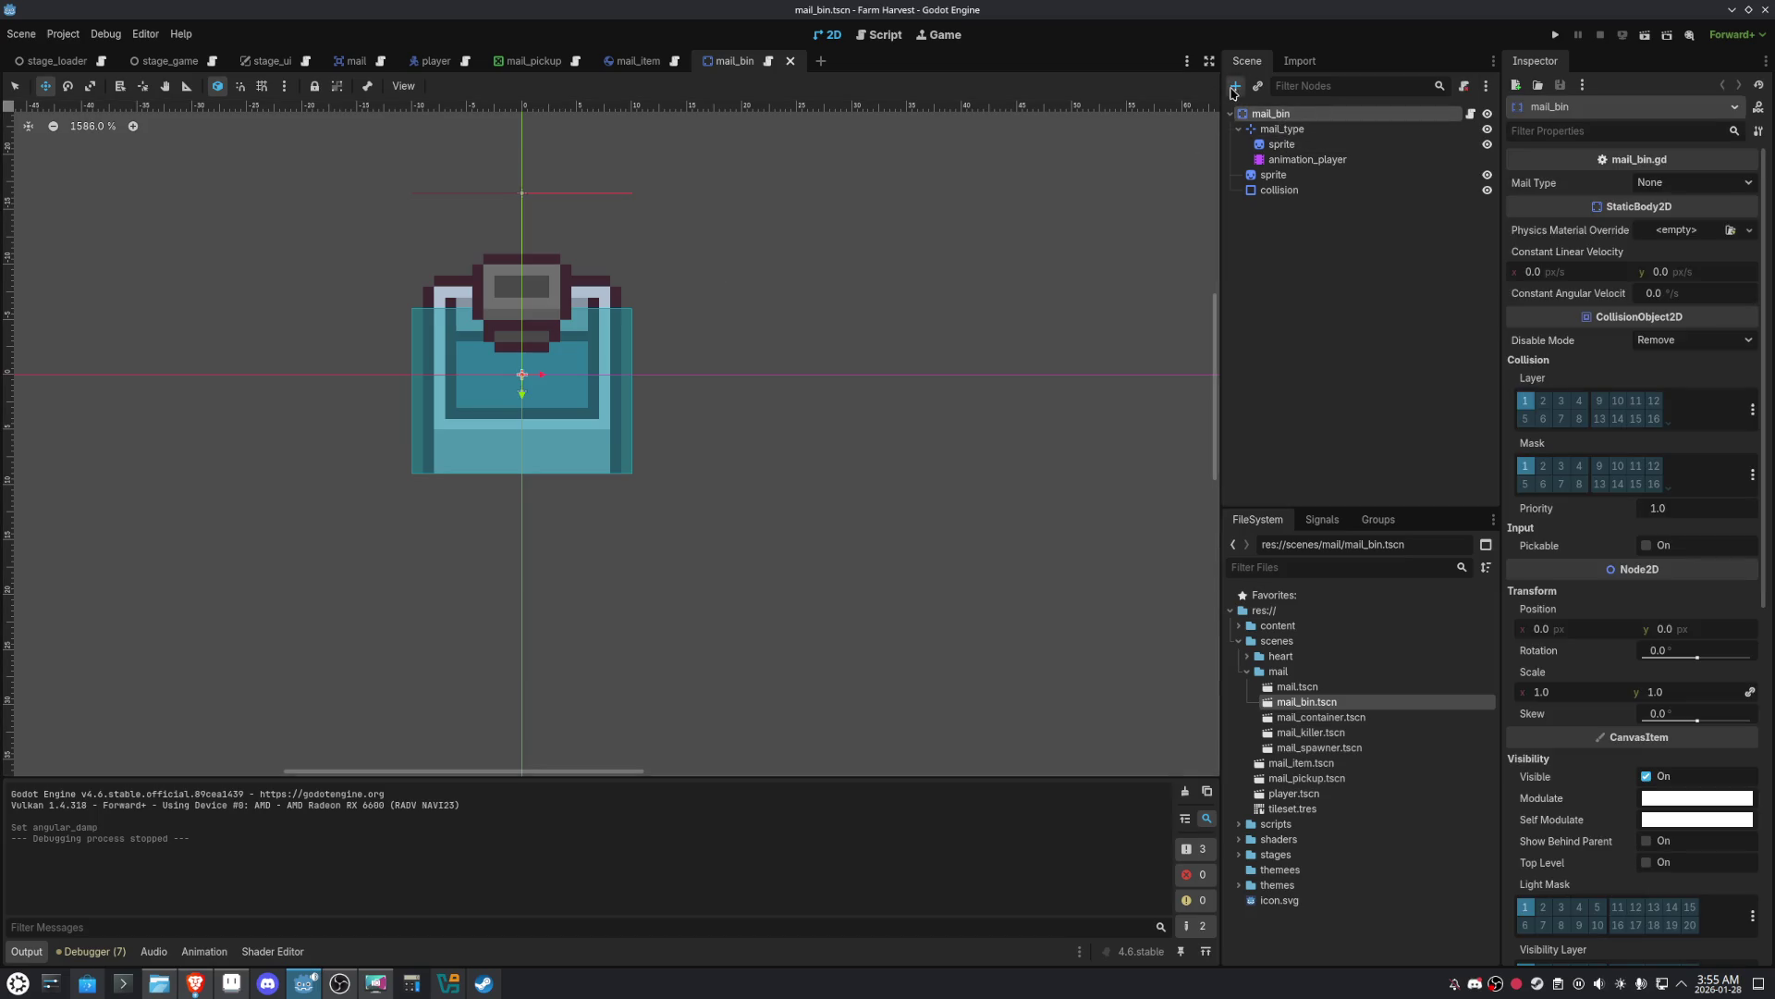
left_click(1234, 87)
type("area")
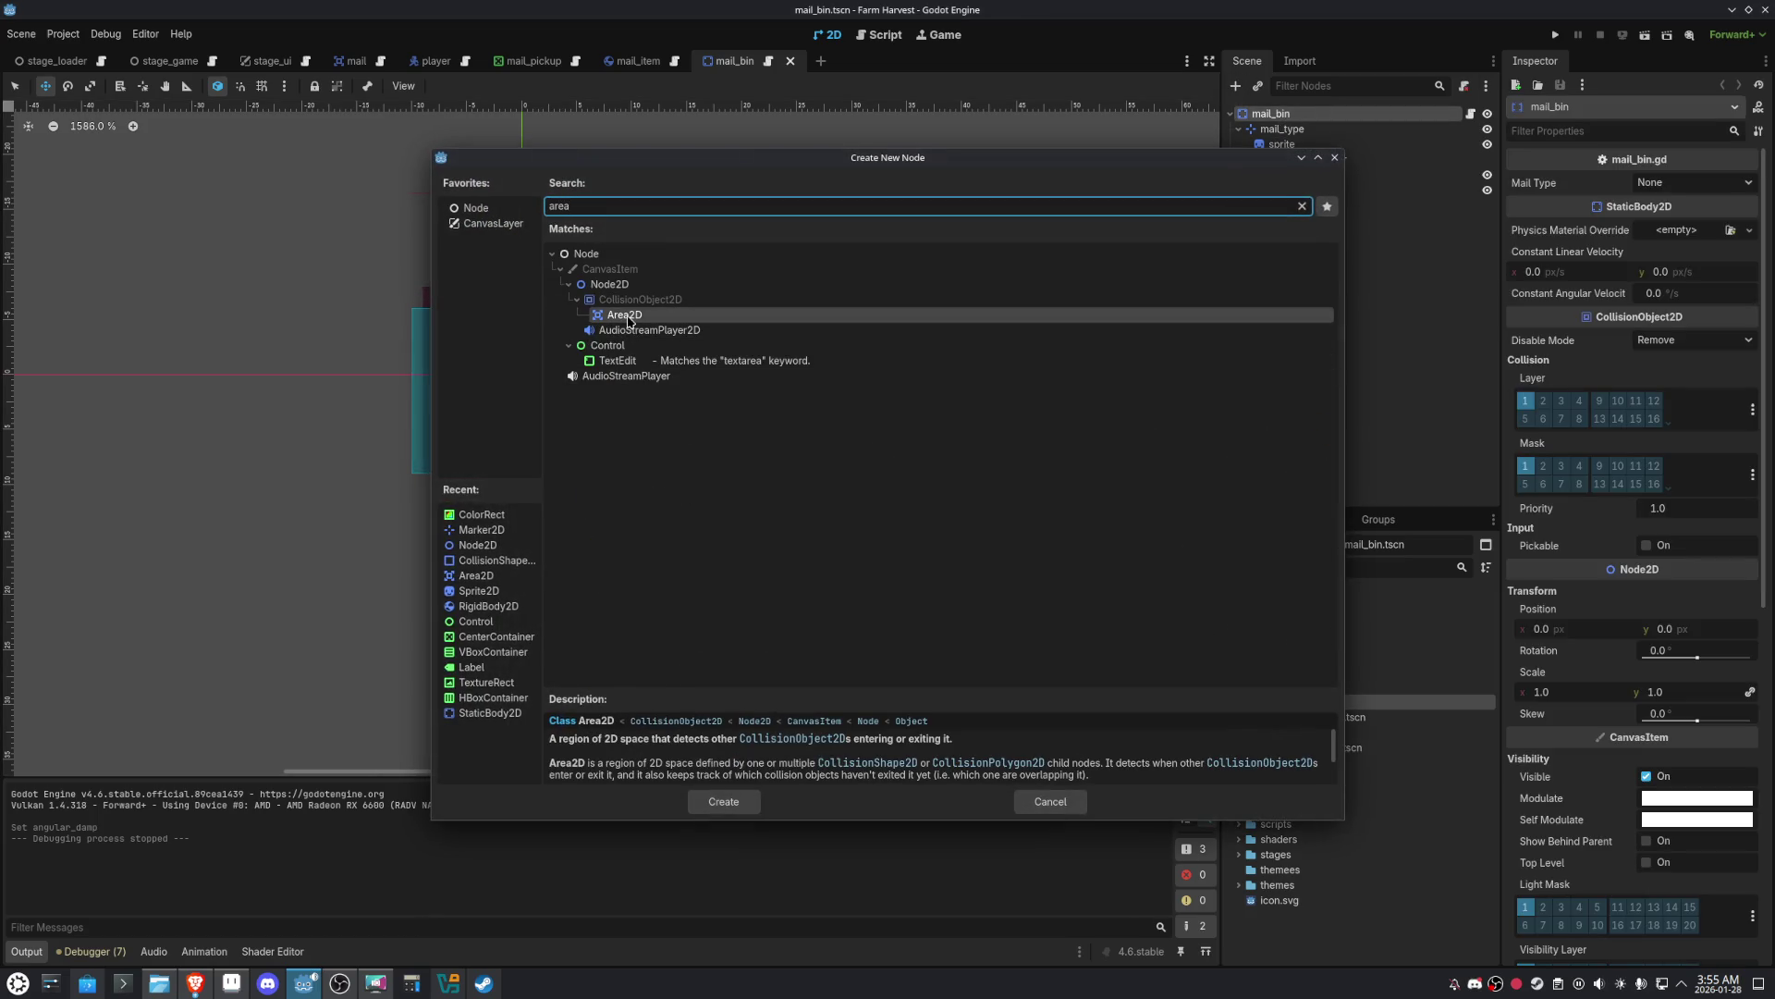
double_click(628, 316)
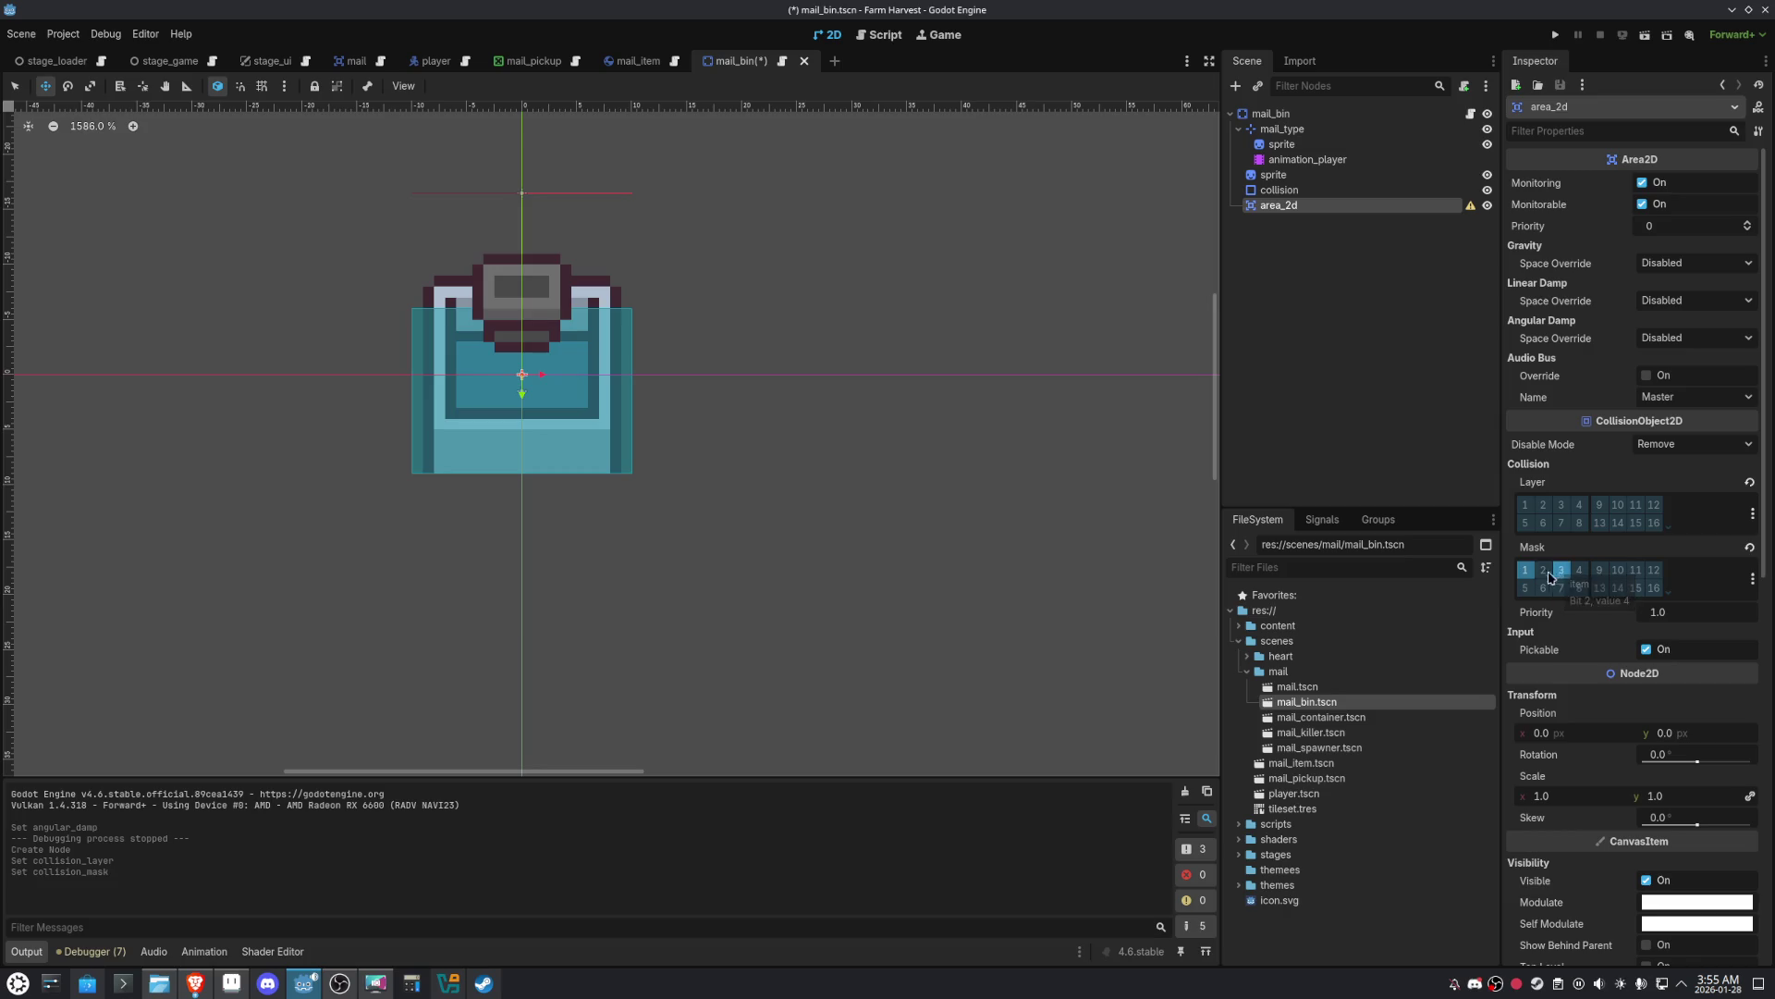
left_click(1234, 87)
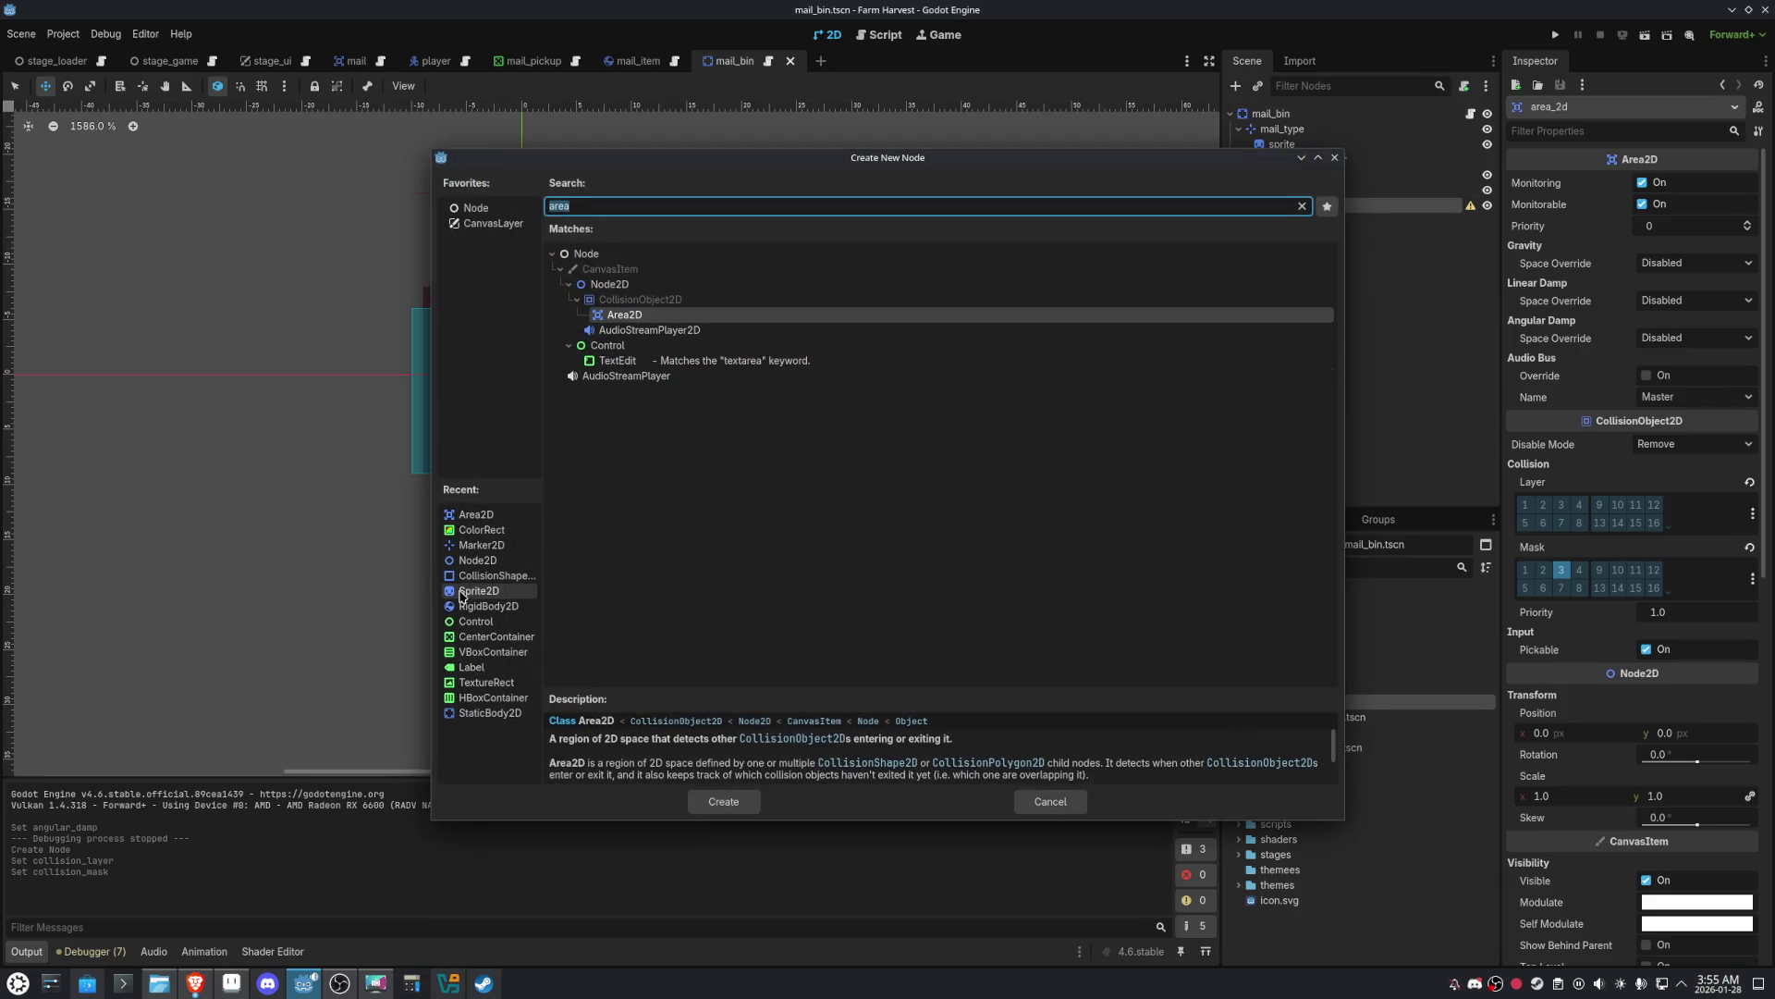
Add a CollisionShape2D with an enlarged CircleShape2D around the bin, and save
double_click(457, 577)
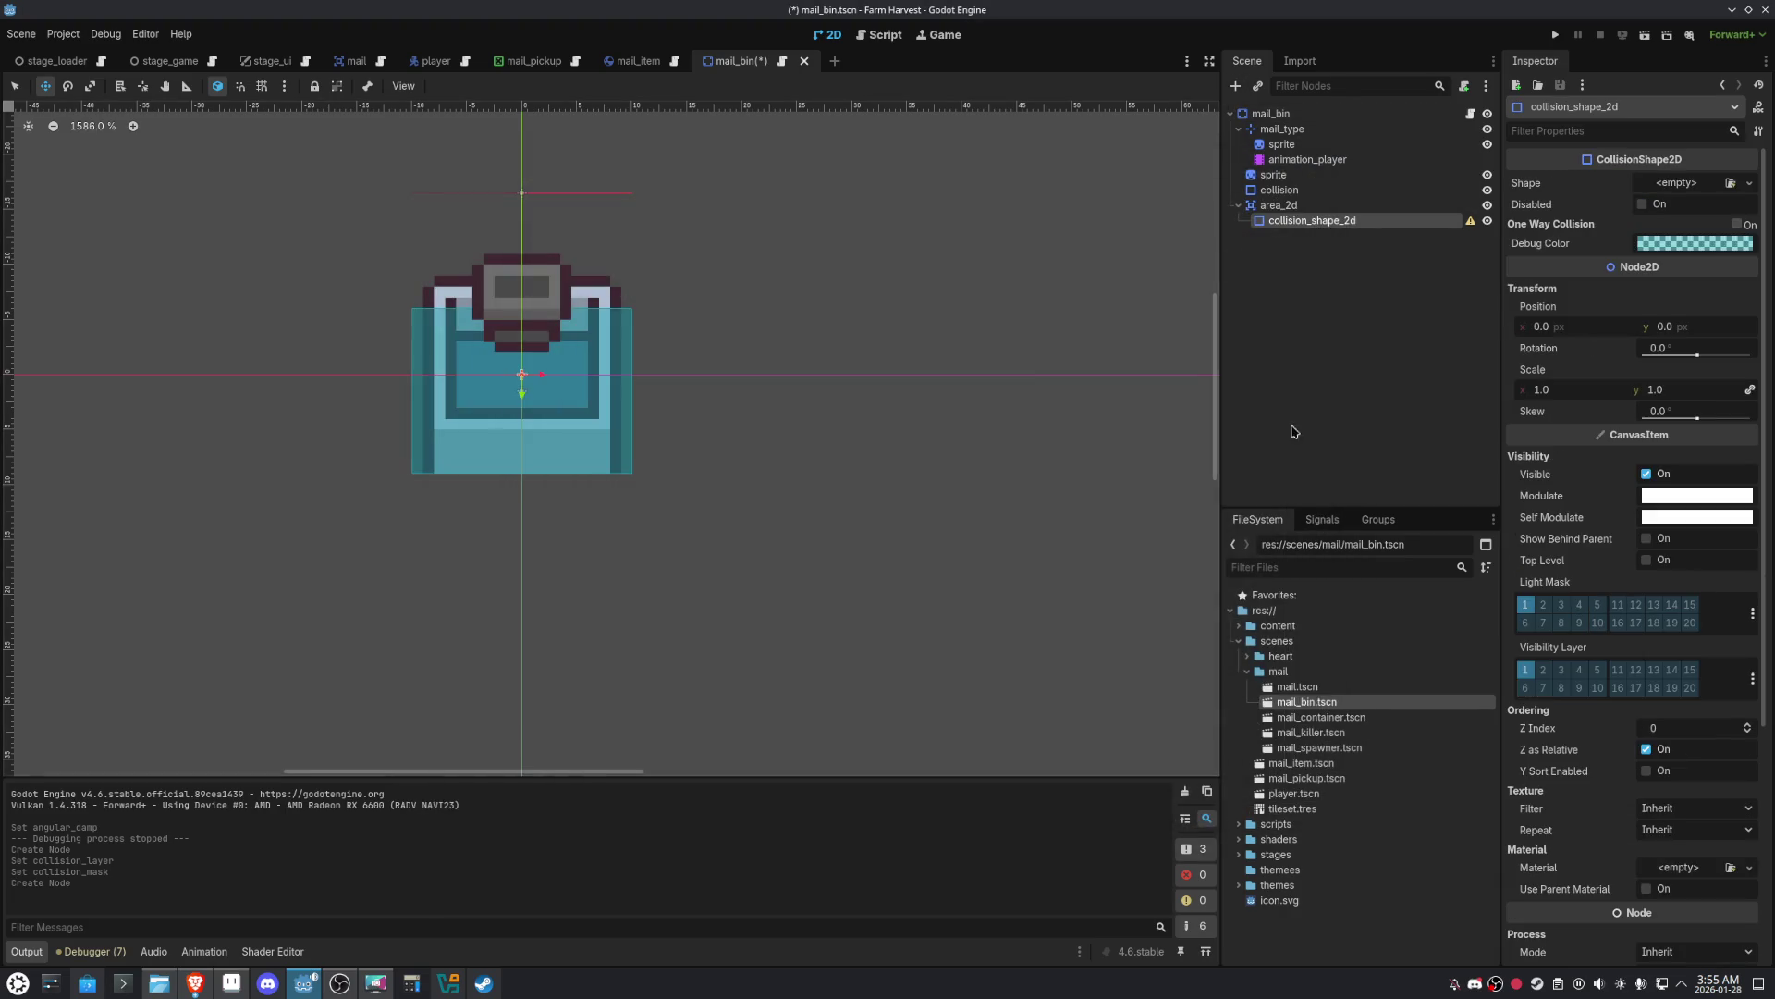
left_click(1749, 183)
left_click(1650, 270)
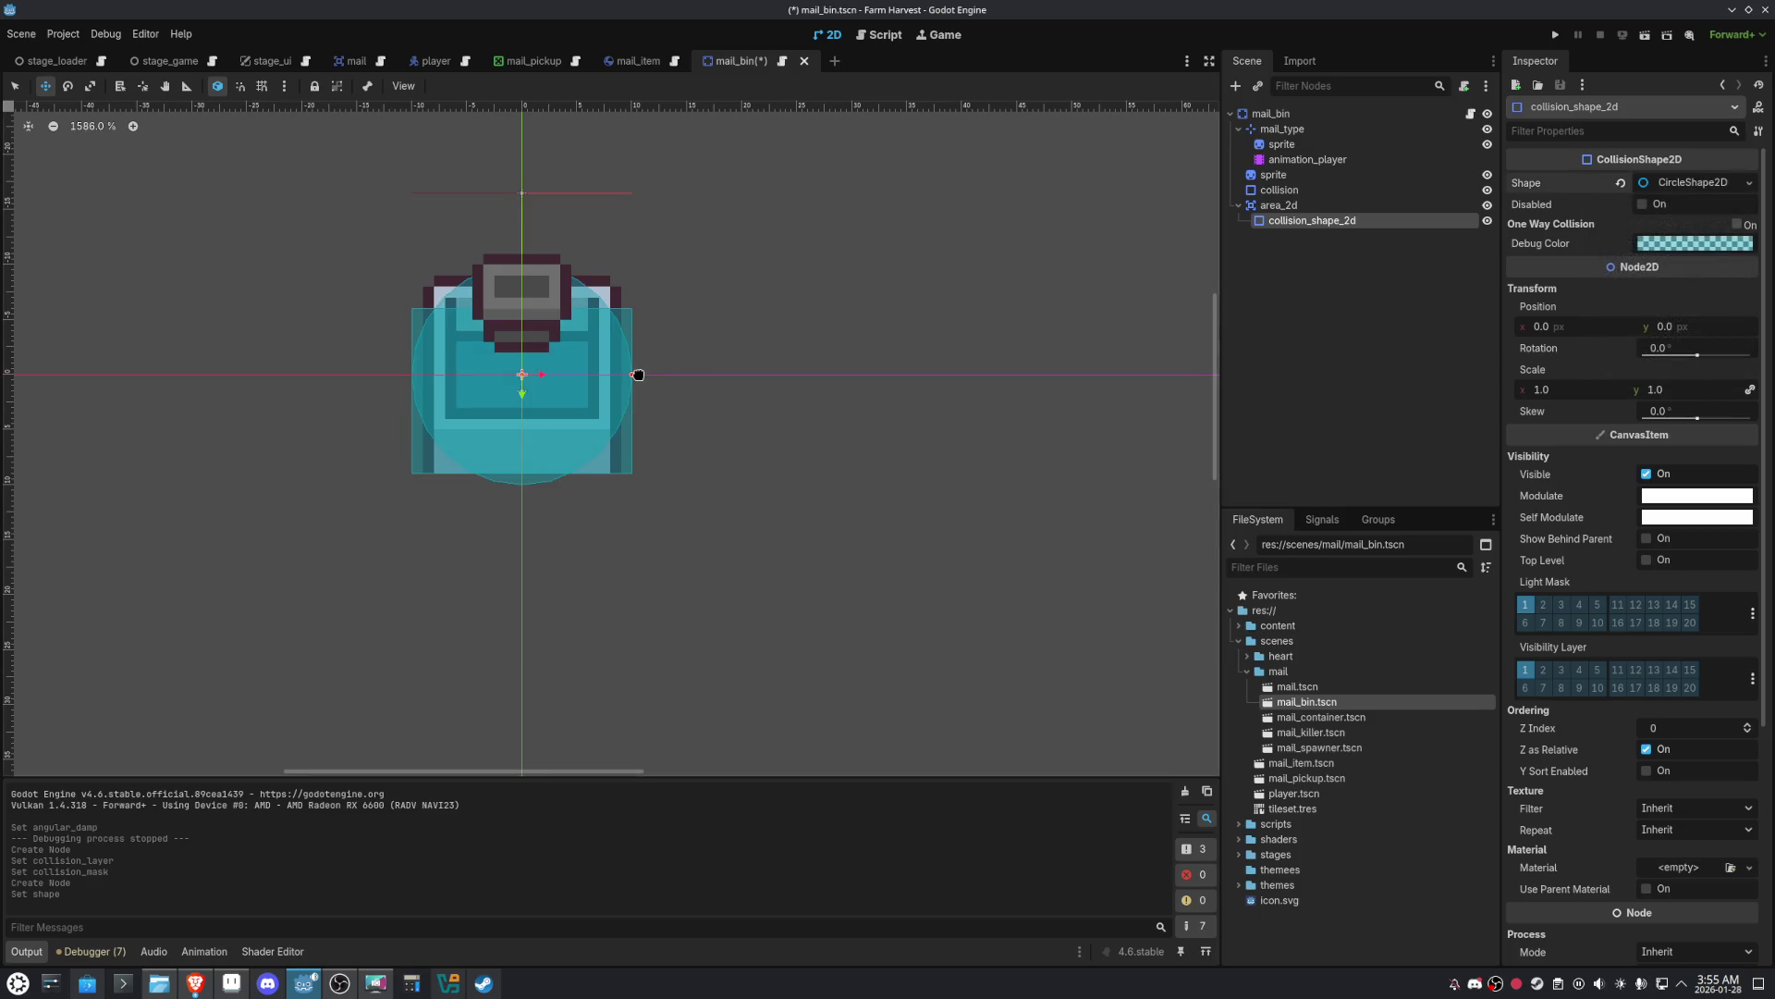
left_click_drag(629, 378, 677, 375)
key("ctrl+s")
Rename the nodes to collision and hitbox, save the scene, and open mail_bin.gd
double_click(1322, 229)
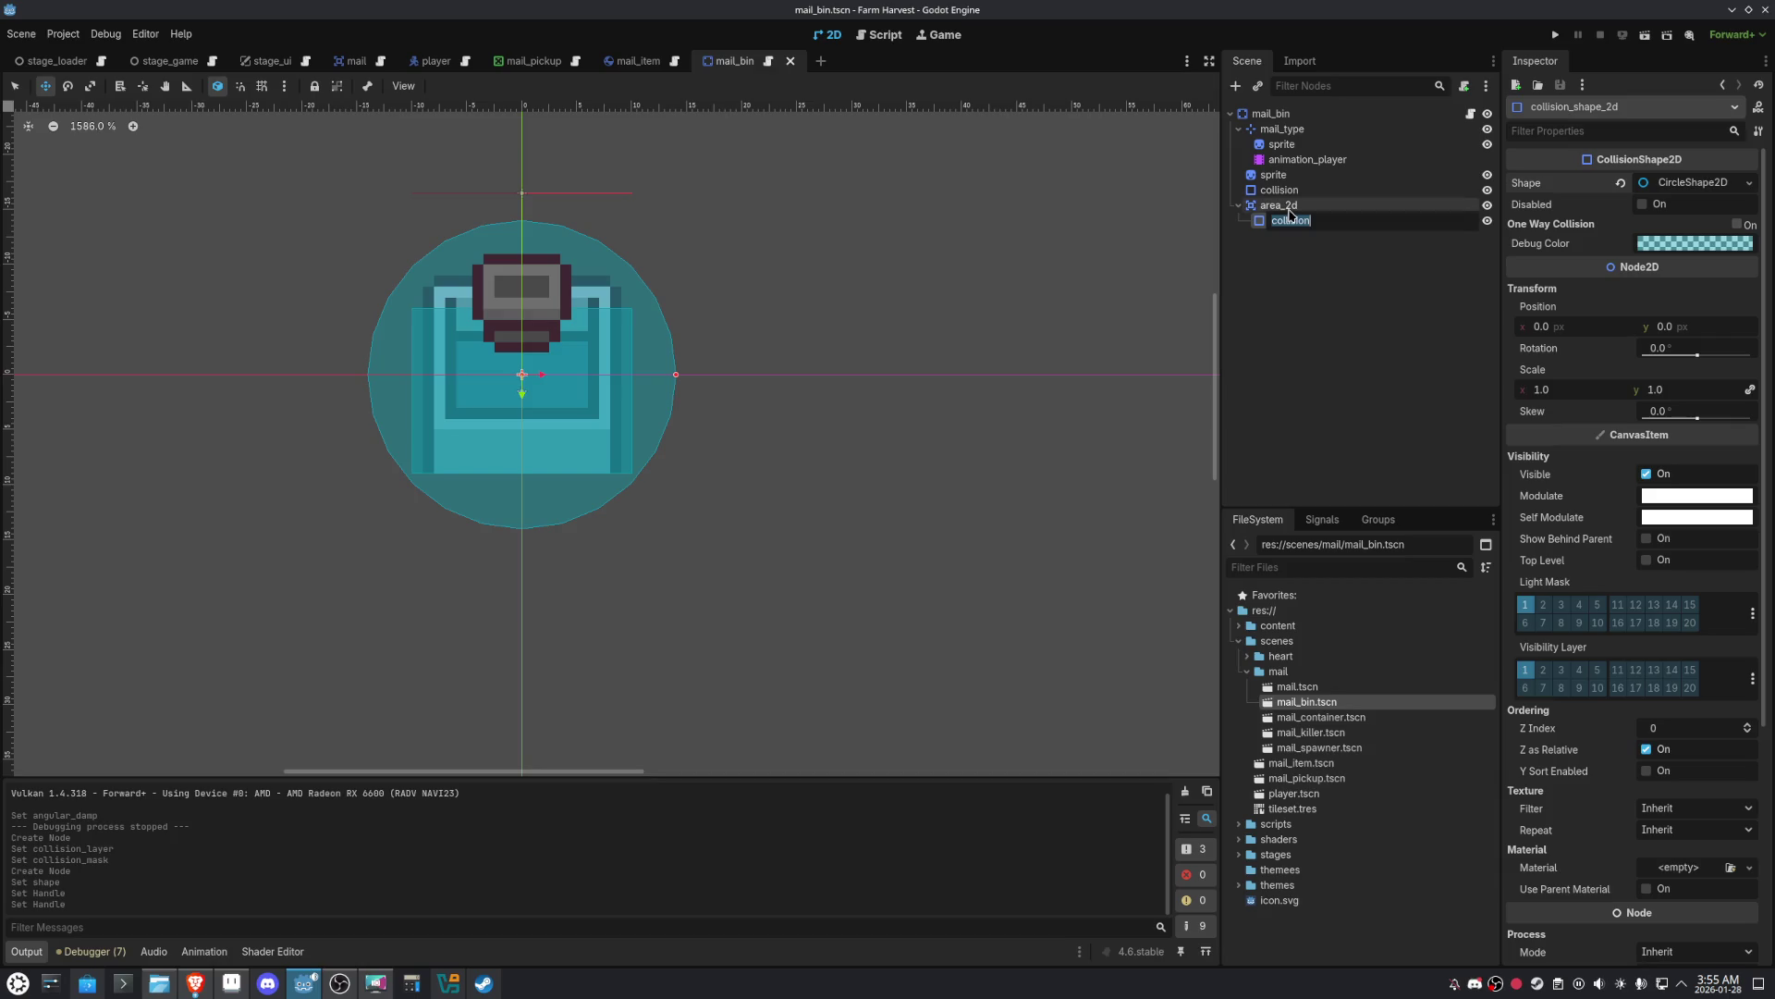
left_click(1291, 210)
double_click(1306, 204)
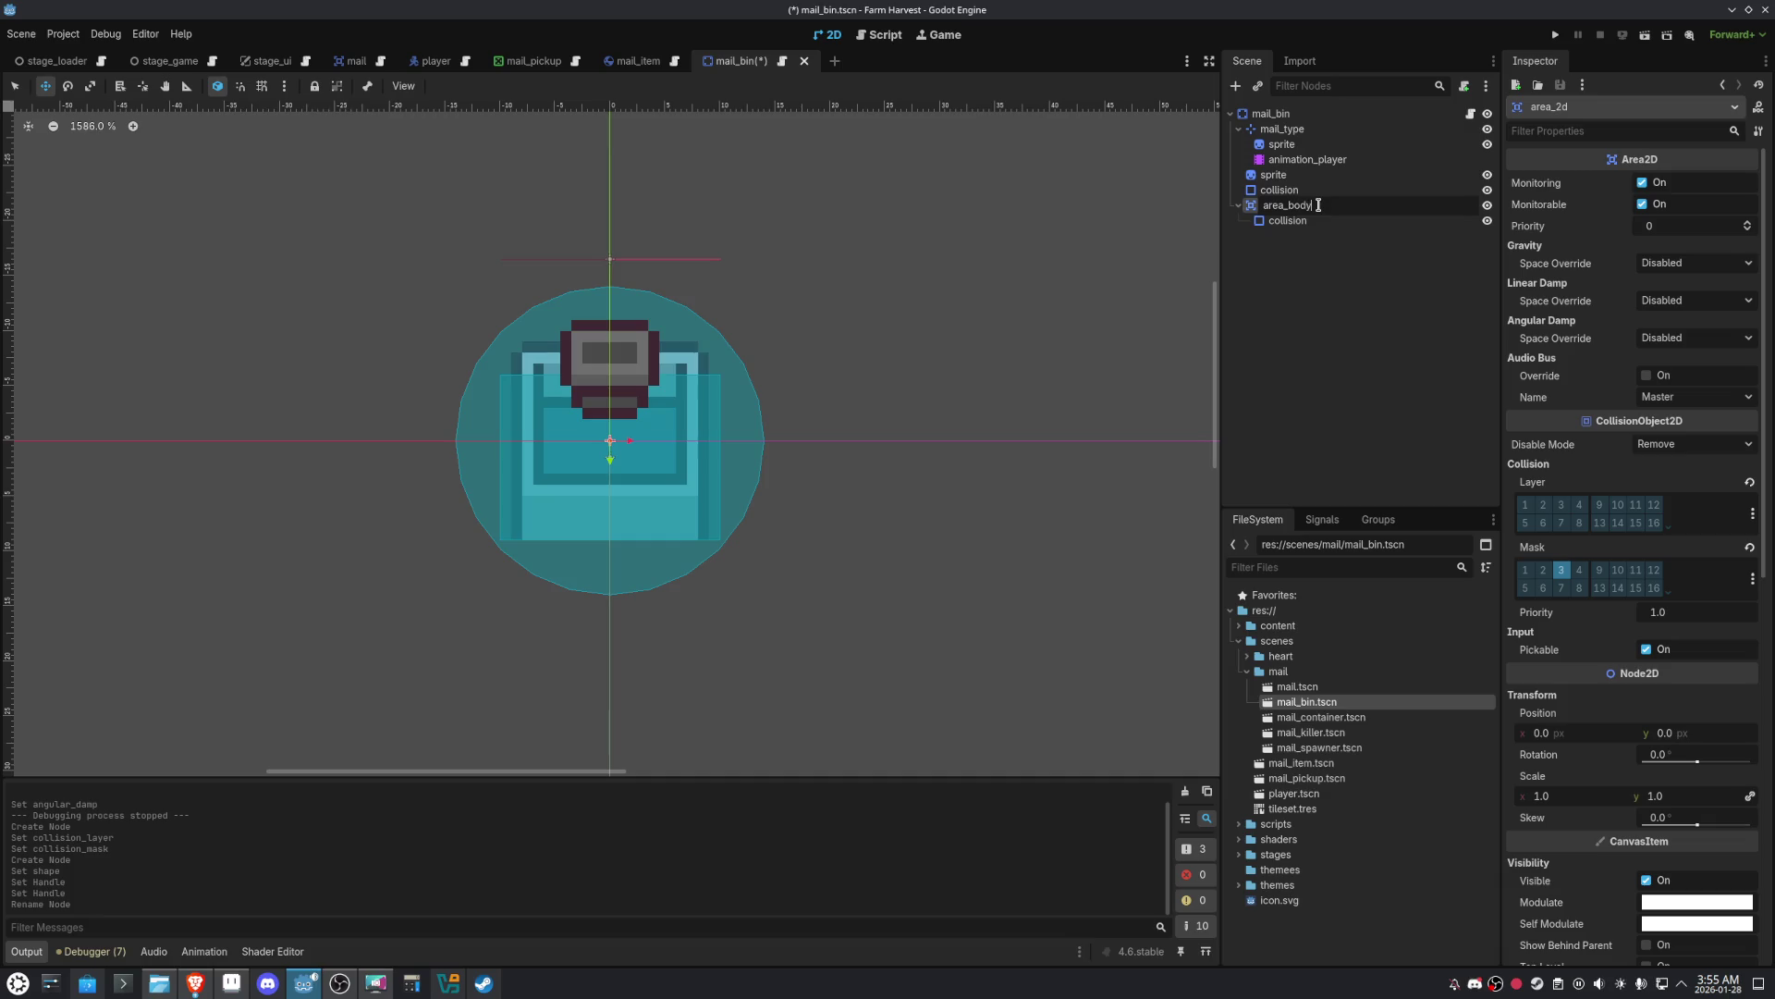
key("Delete")
key("Delete")
key("Delete")
key("shift+End")
type("h")
key("BackSpace")
key("BackSpace")
key("BackSpace")
type("box")
key("Return")
key("ctrl+s")
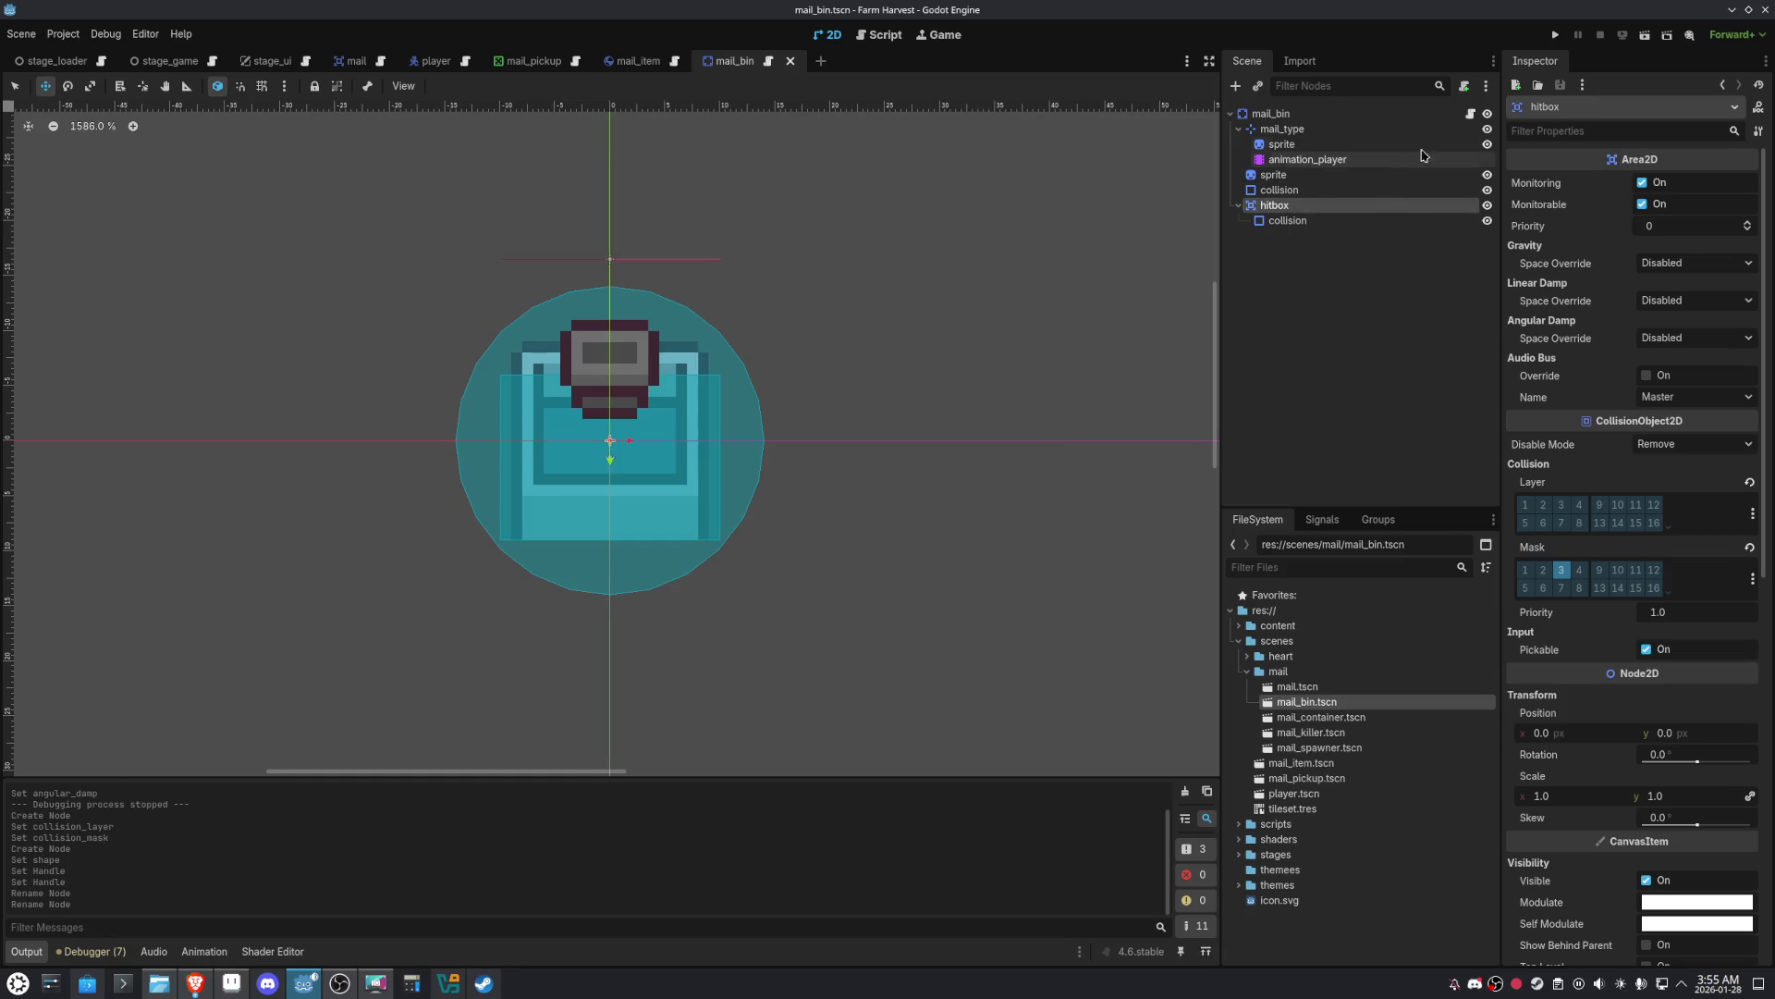
left_click(1470, 113)
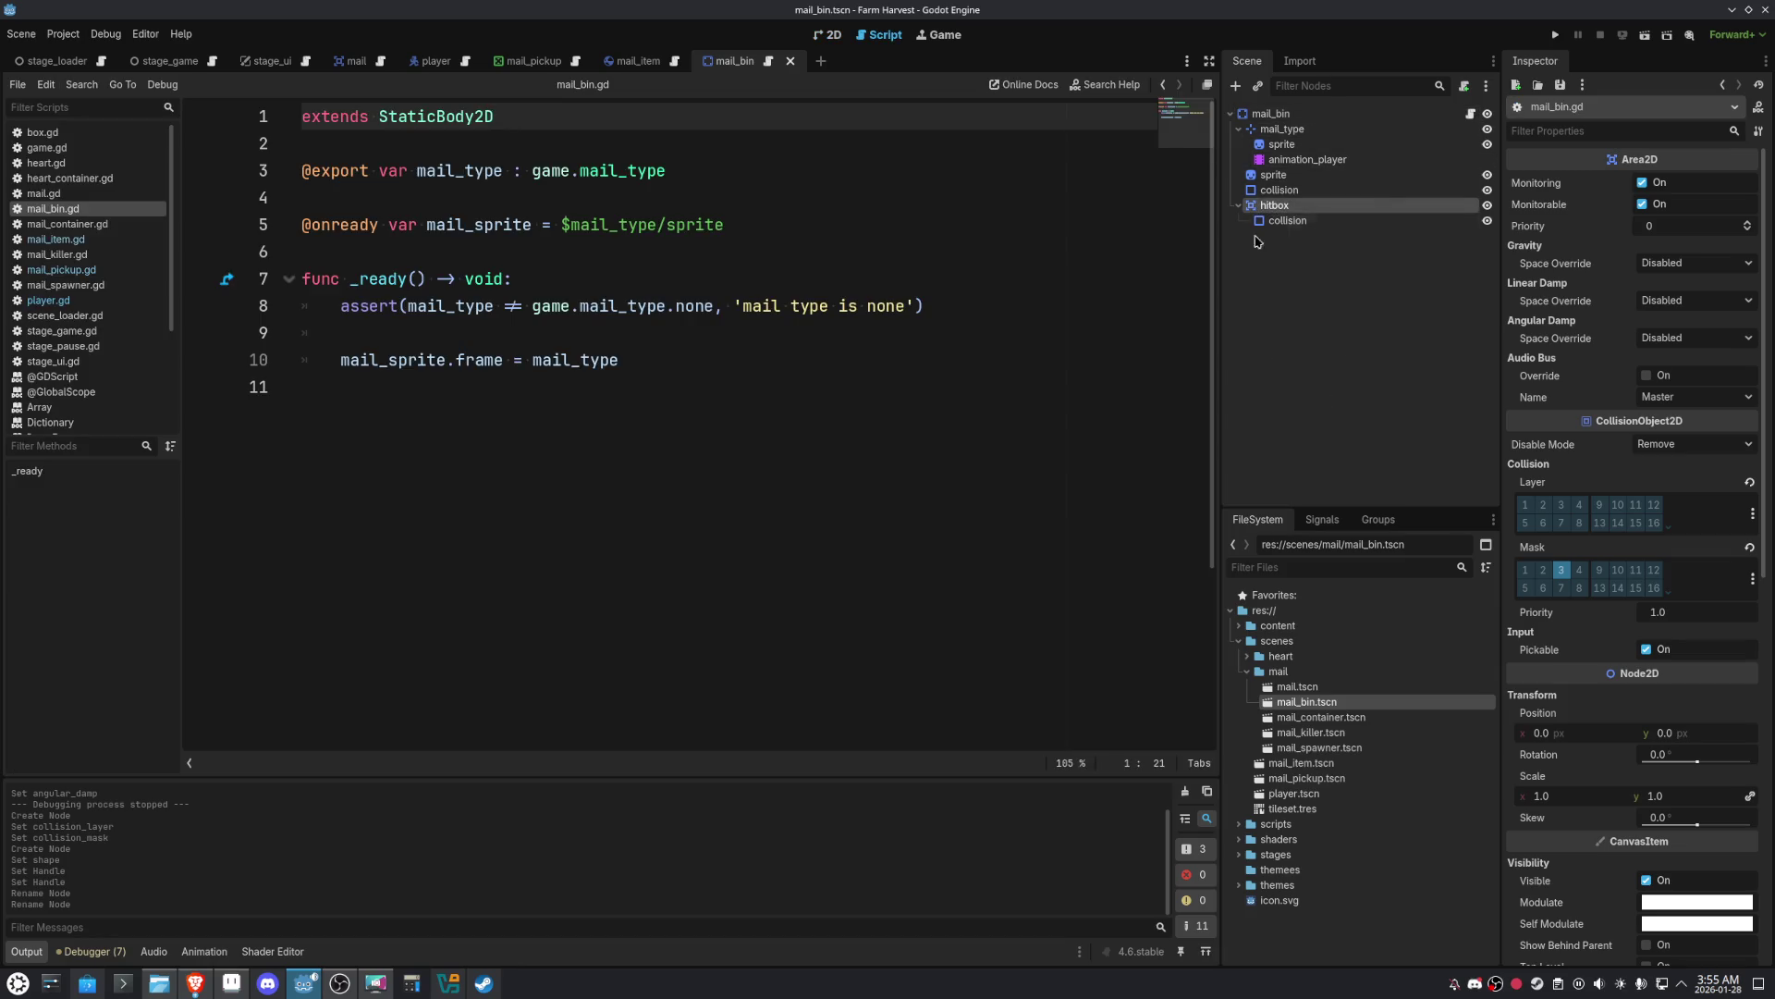
Show the hitbox's signals, reopening the Farm Harvest project after the editor closed
left_click(1322, 519)
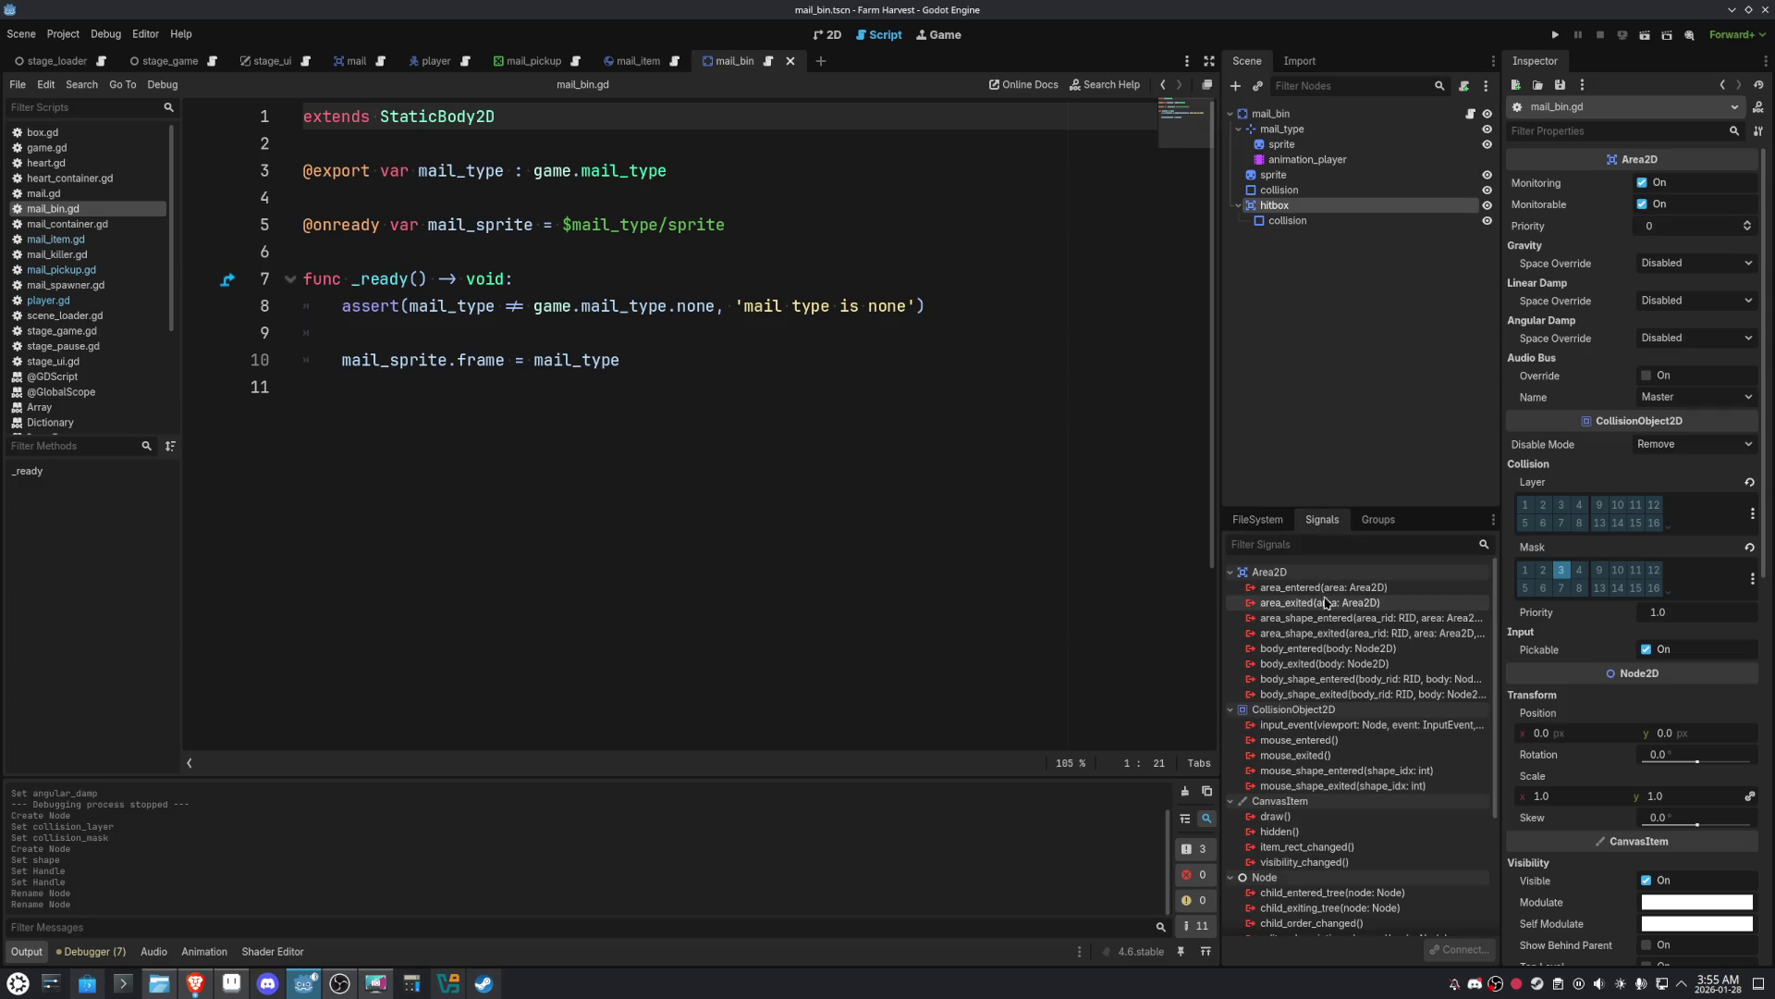
mouse_move(1328, 593)
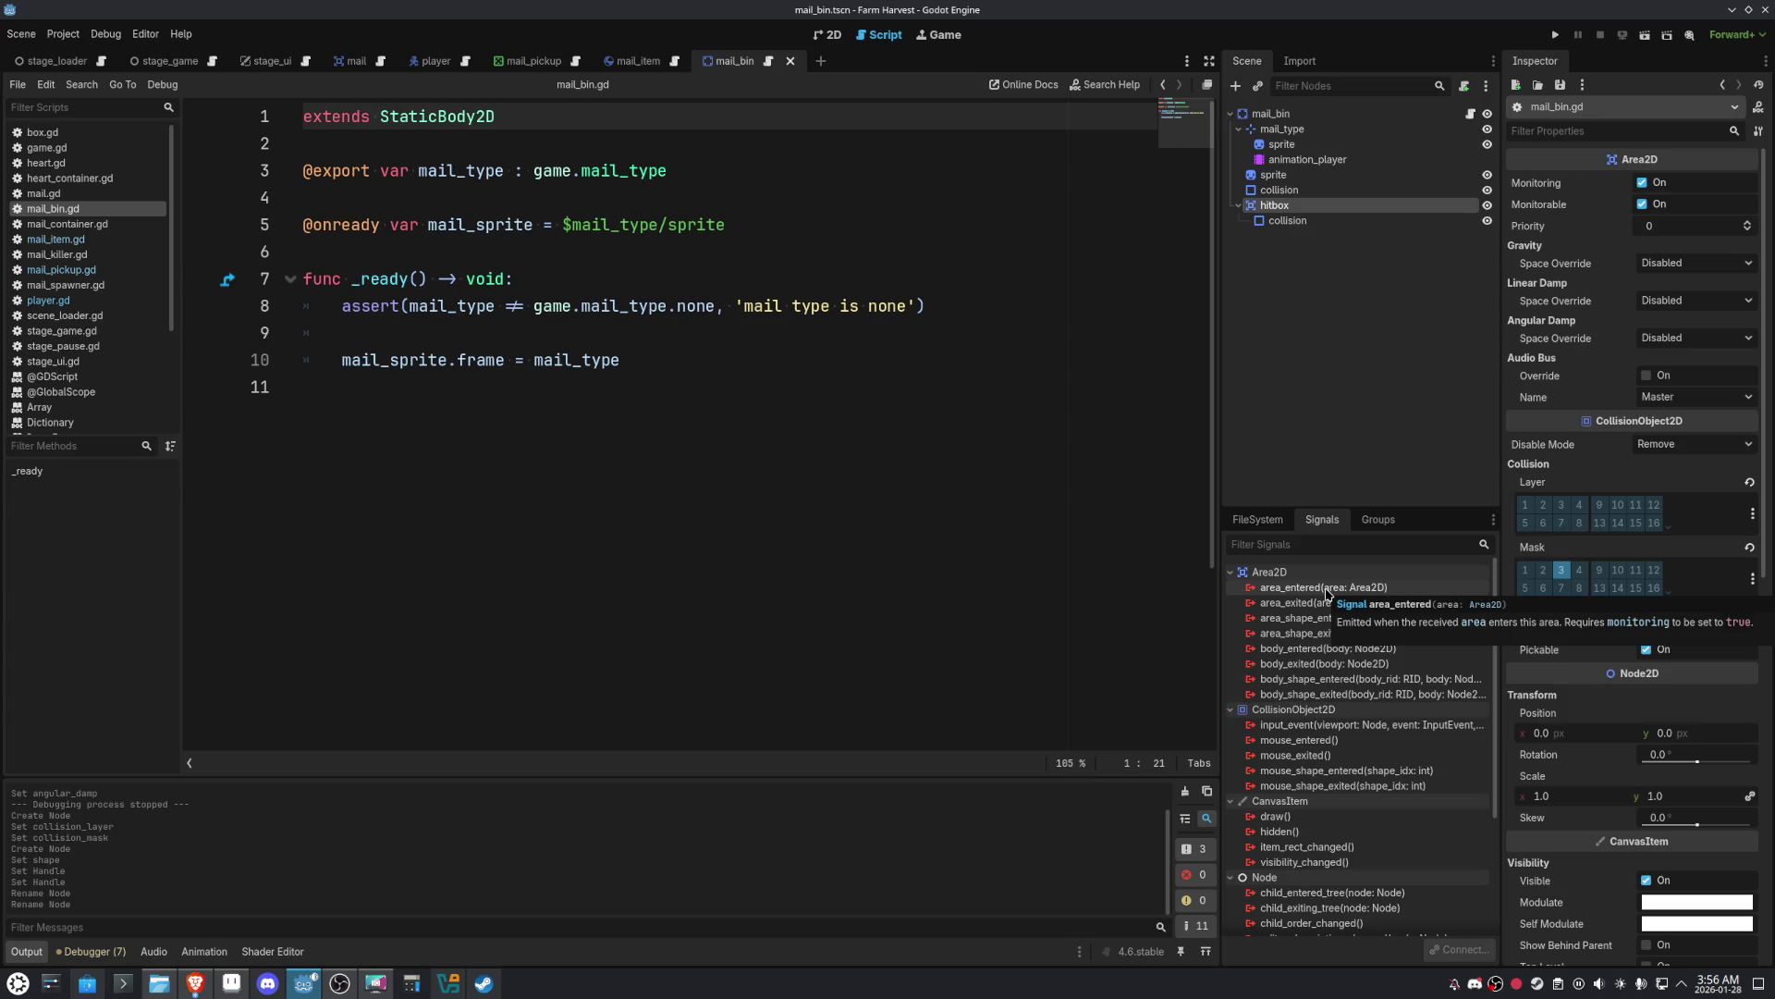
left_click(1322, 648)
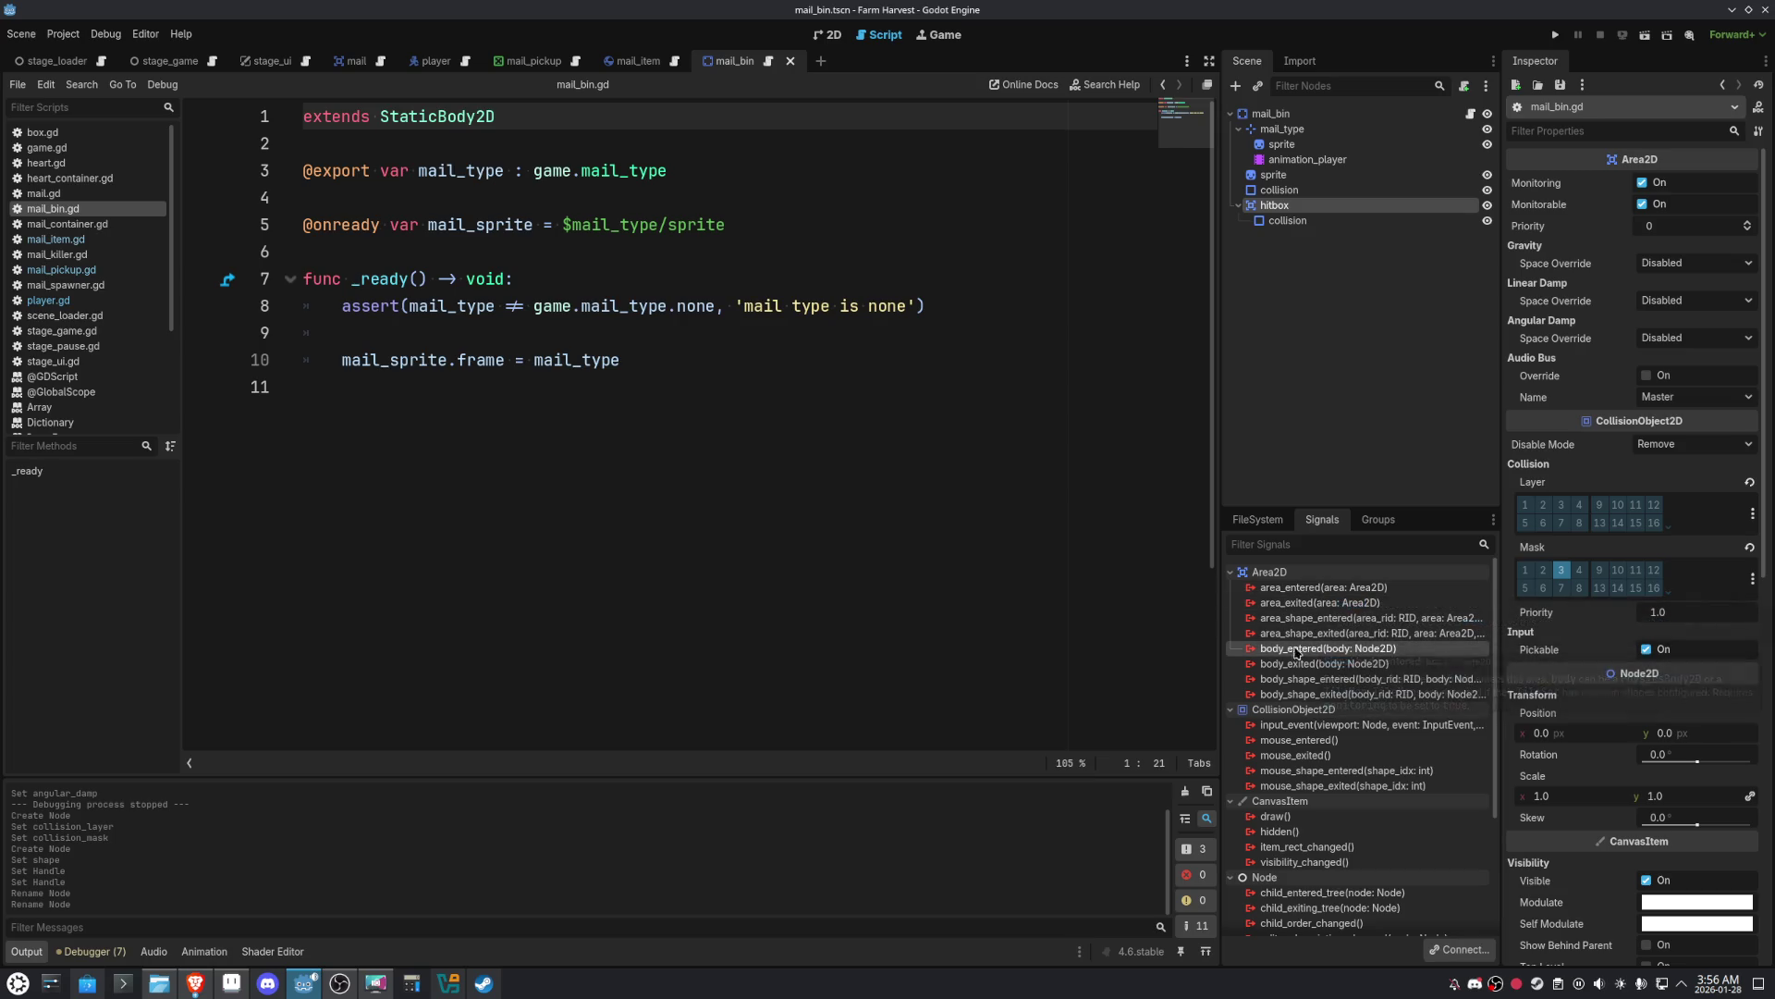
key("alt+Tab")
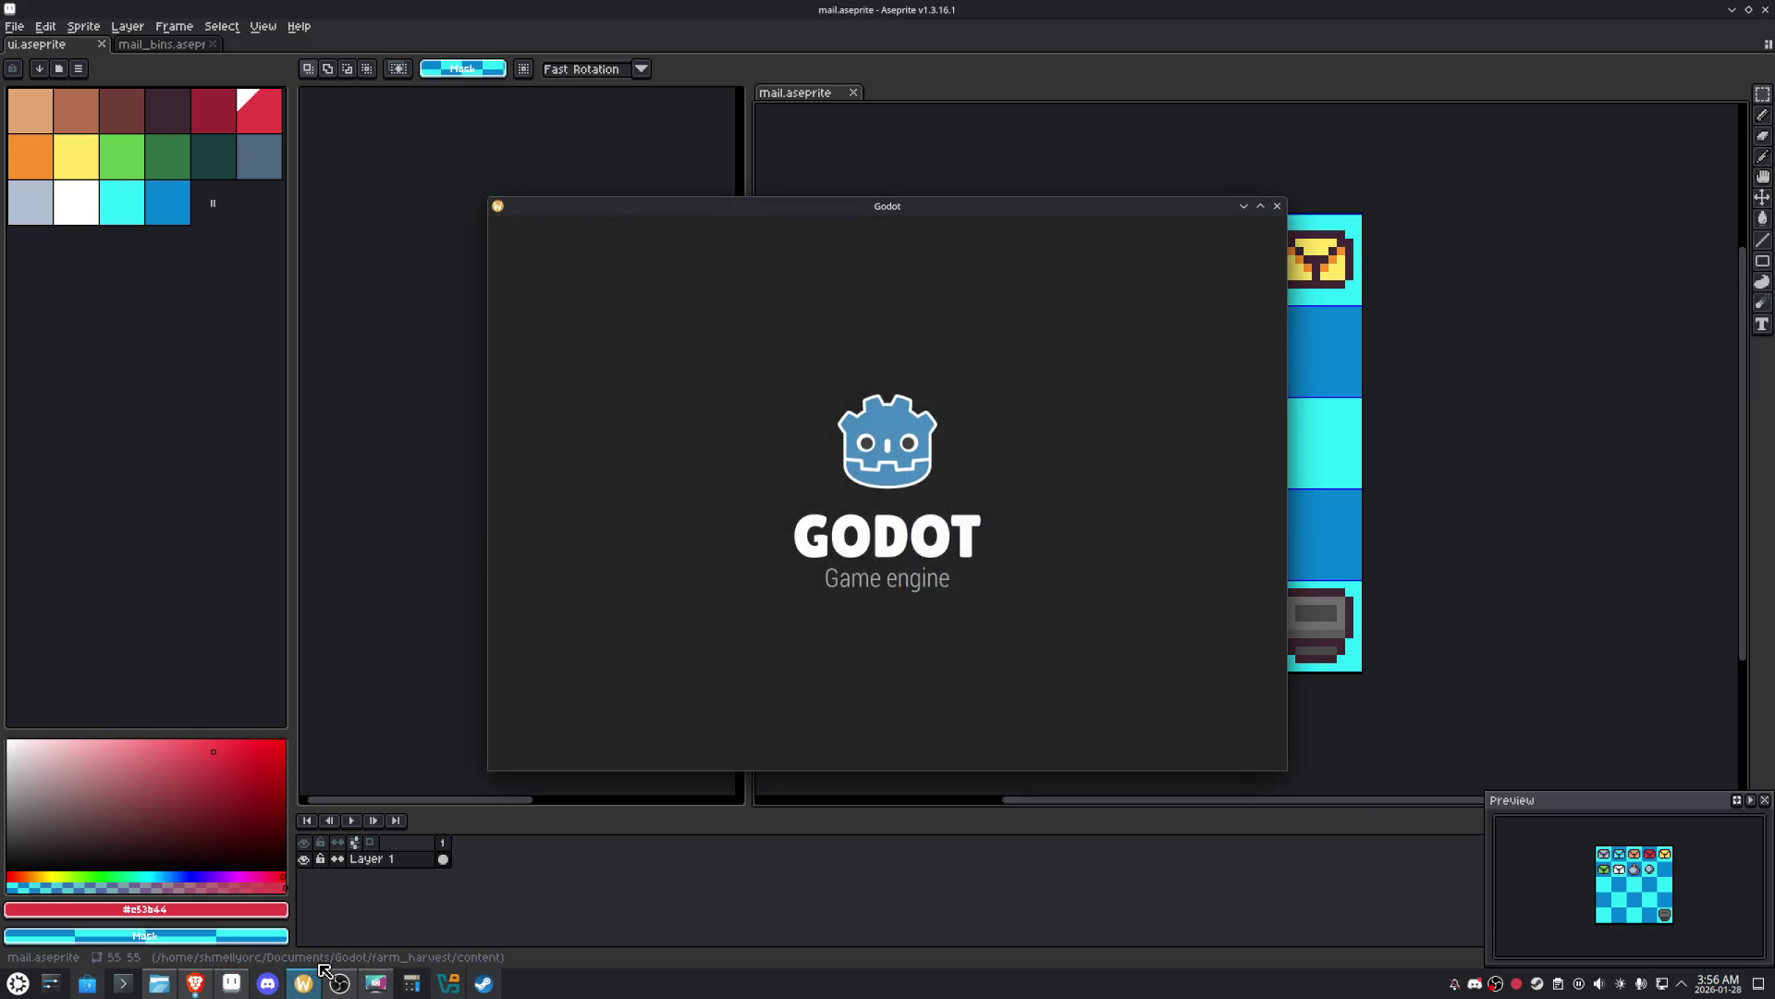
double_click(682, 319)
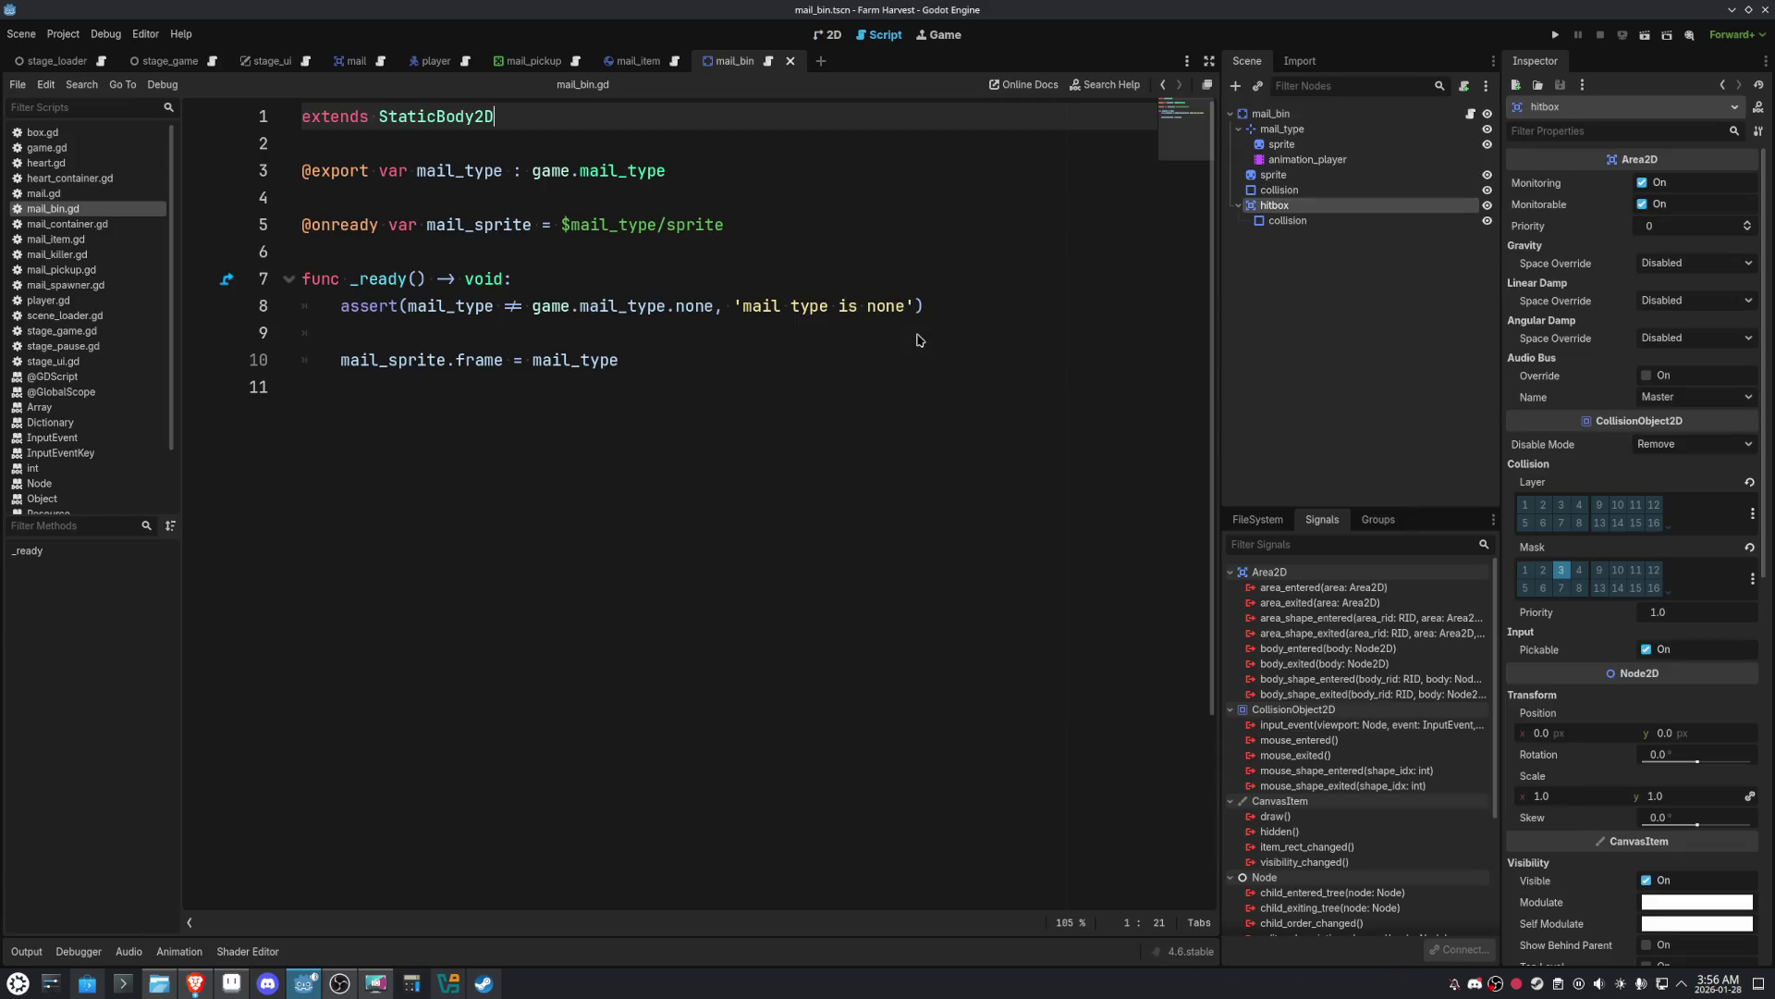
left_click(837, 39)
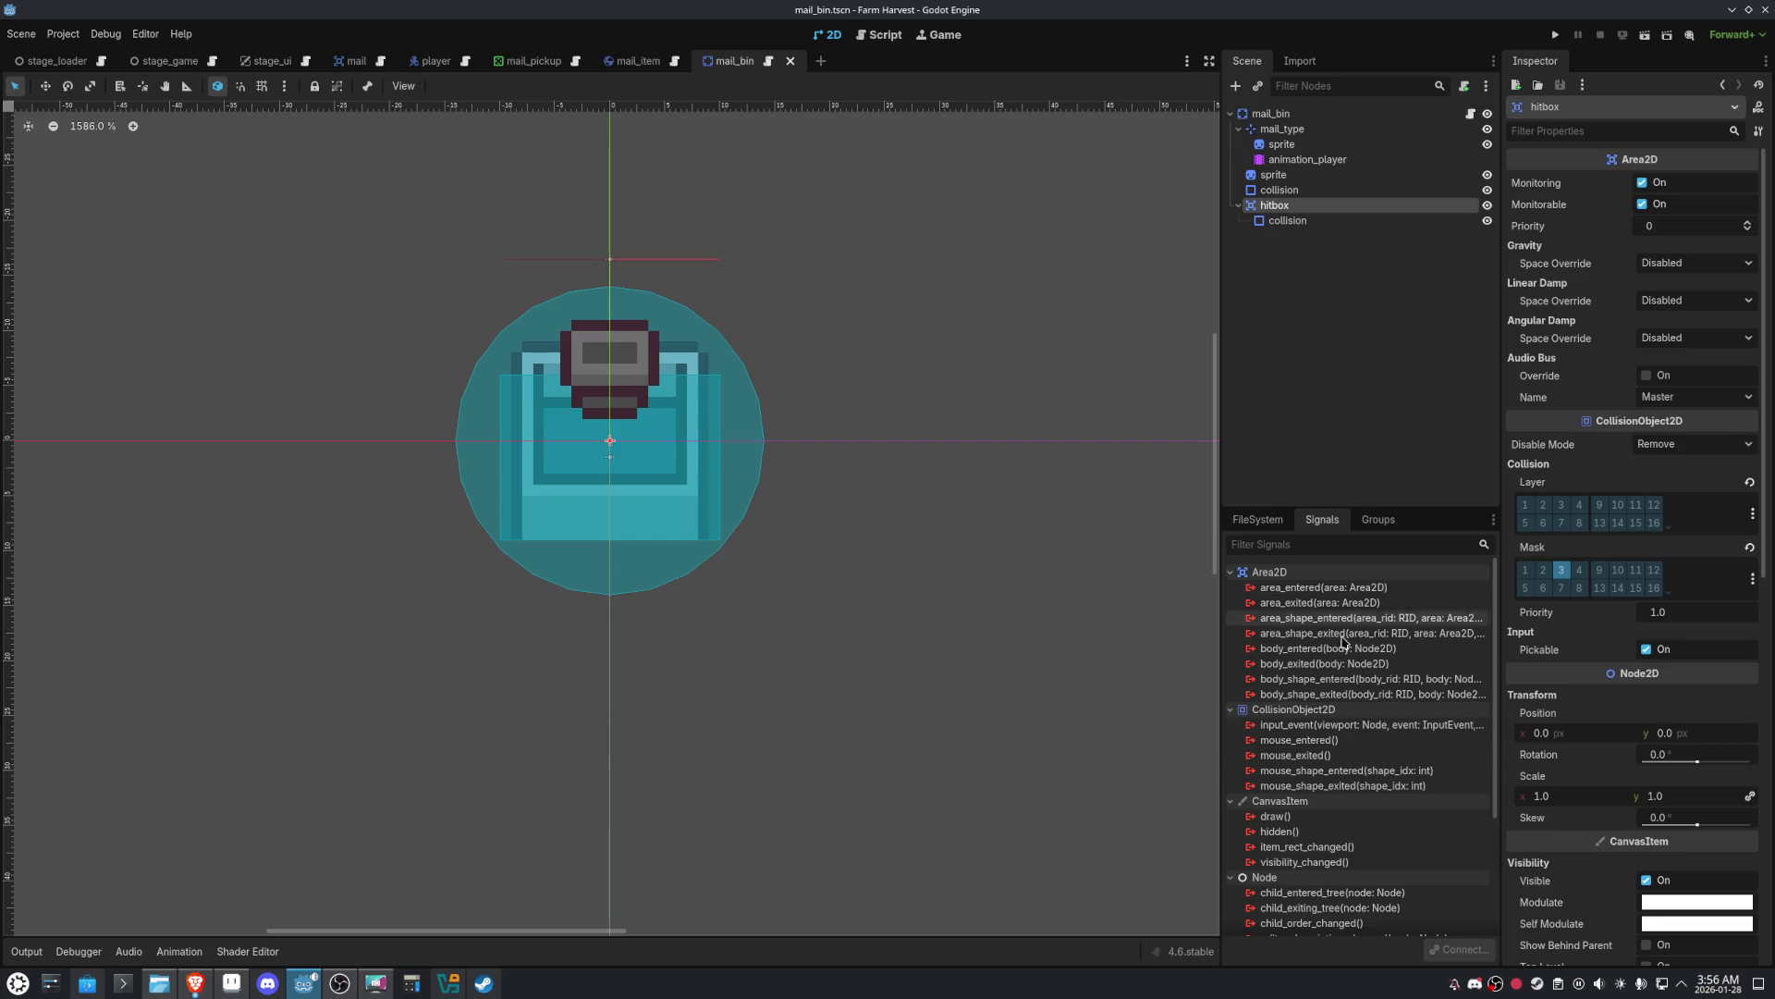
Connect the body_entered signal to a new receiver method named _on_mail_entered
left_click(1302, 651)
double_click(1303, 651)
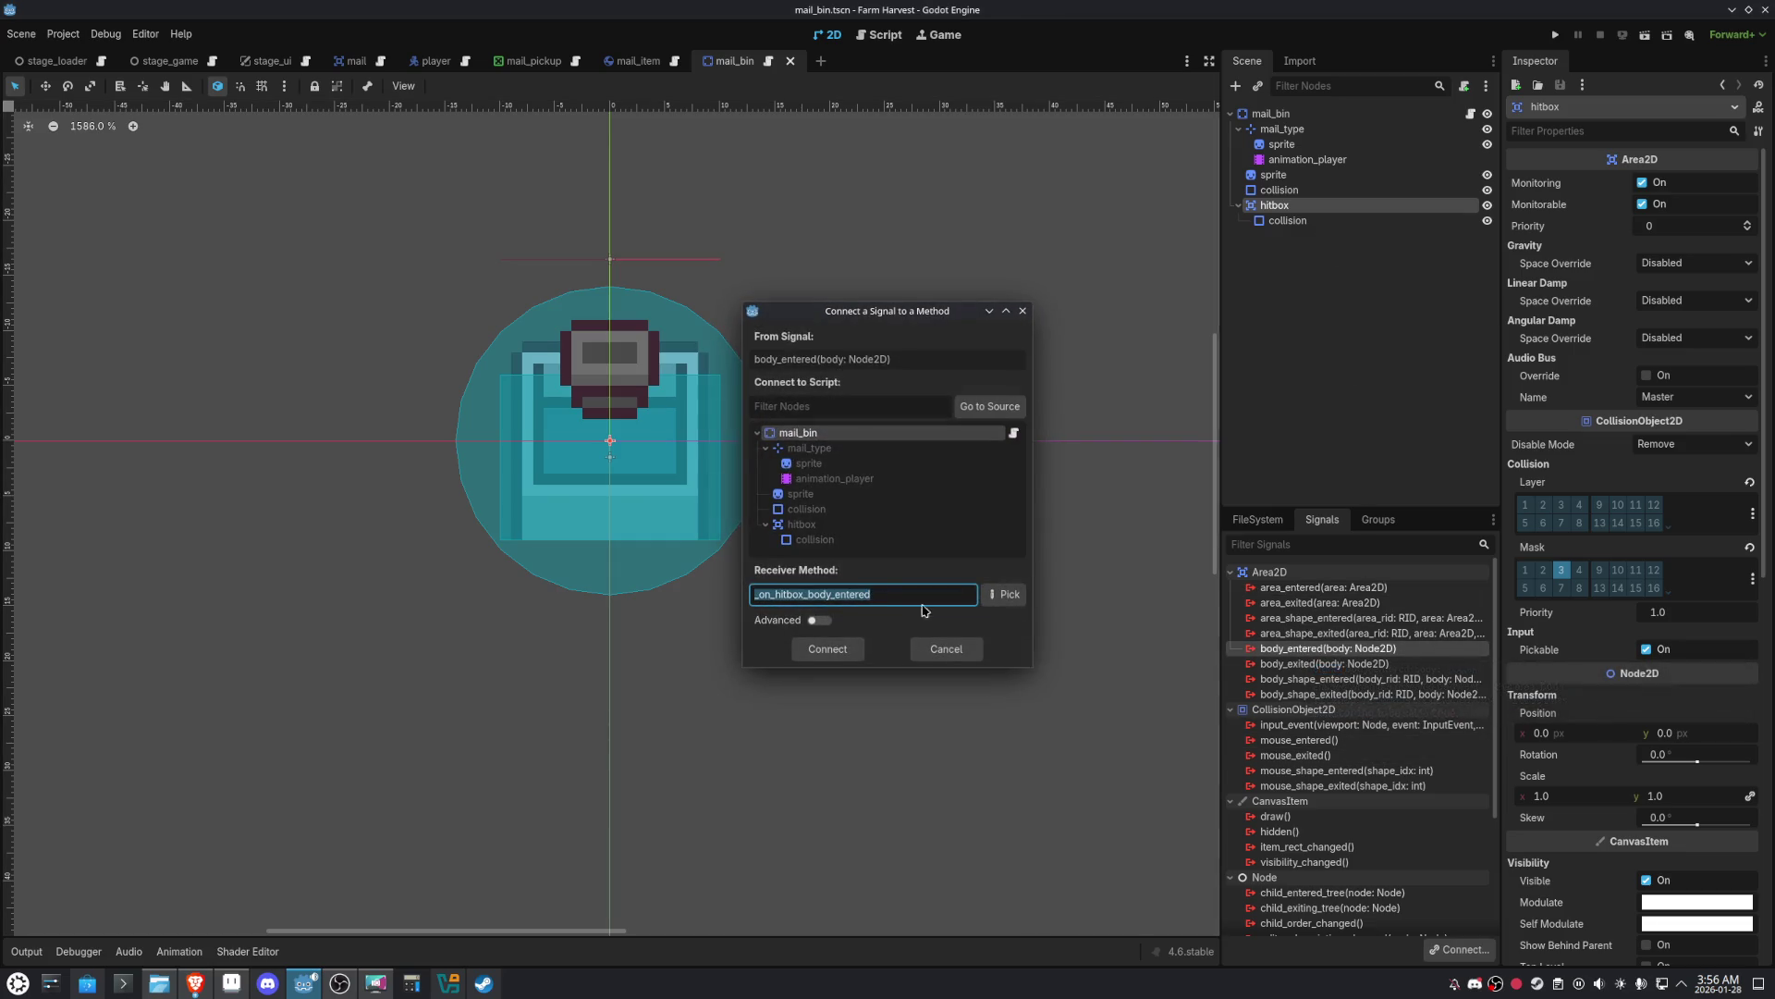
left_click(780, 595)
key("shift+Right")
key("shift+Right")
key("shift+Right")
type("mail")
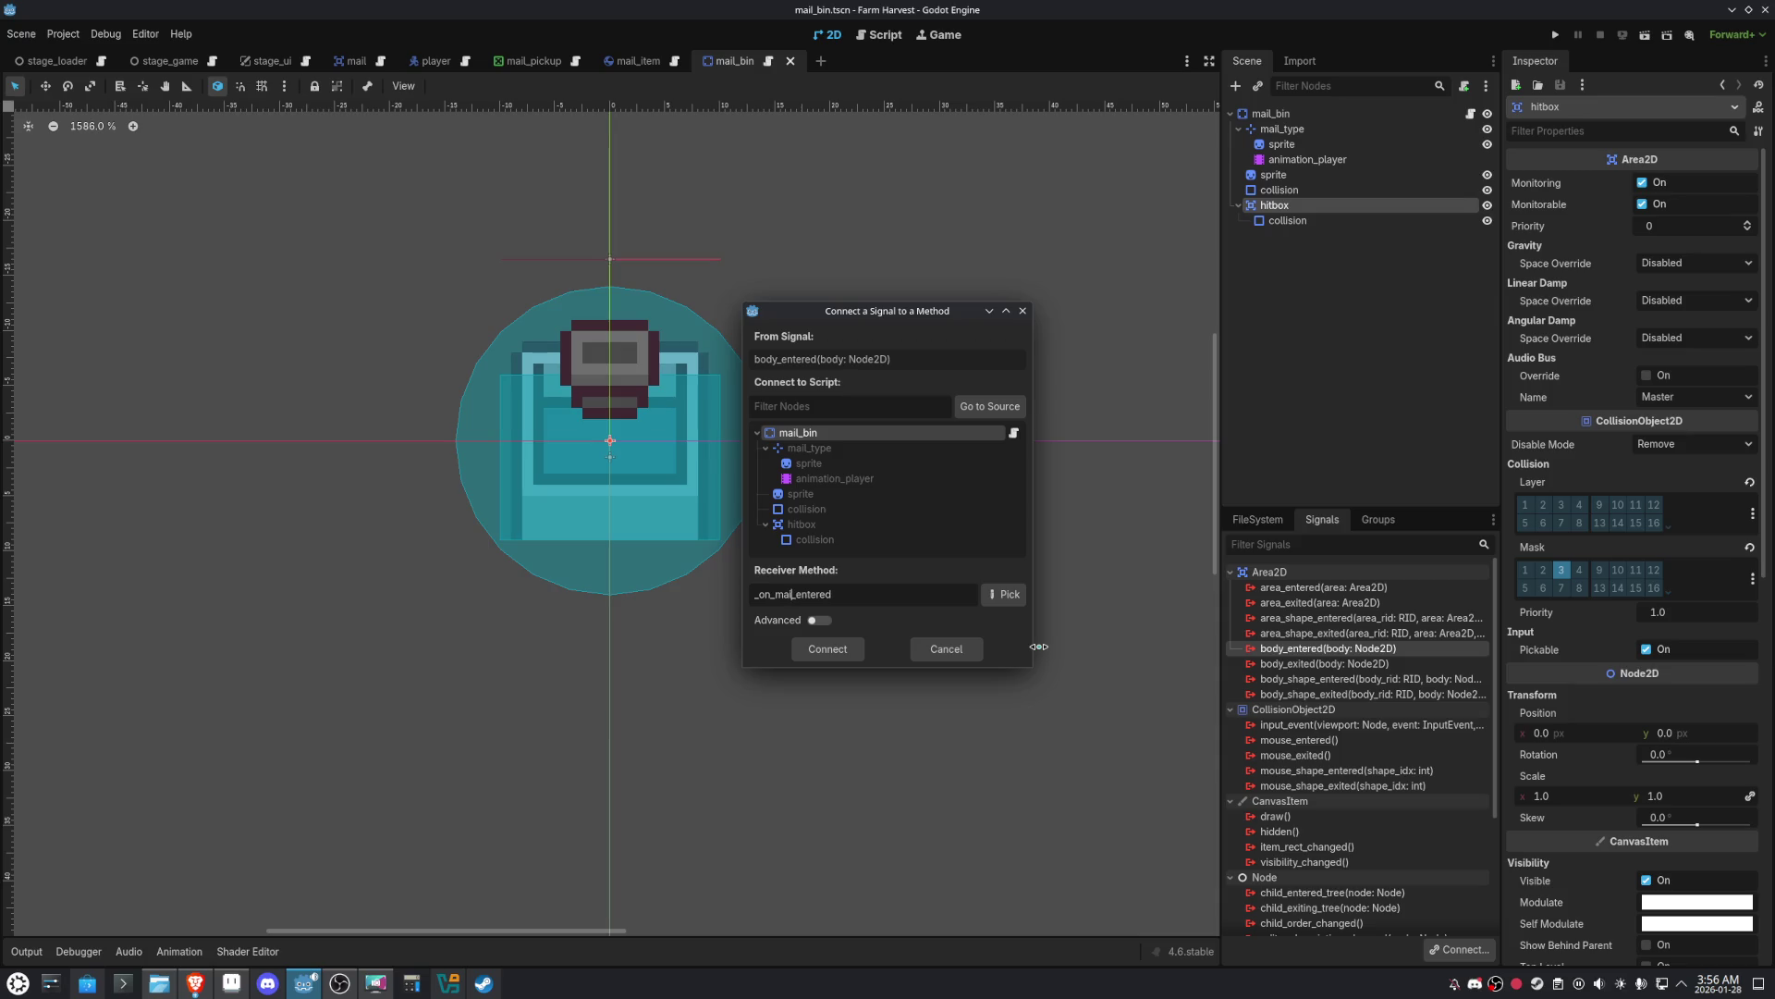
type("l")
left_click(839, 649)
Save mail_bin.gd and remove the empty line 12 from the new stub
left_click_drag(689, 465, 342, 467)
key("ctrl+s")
left_click(870, 282)
left_click(488, 411)
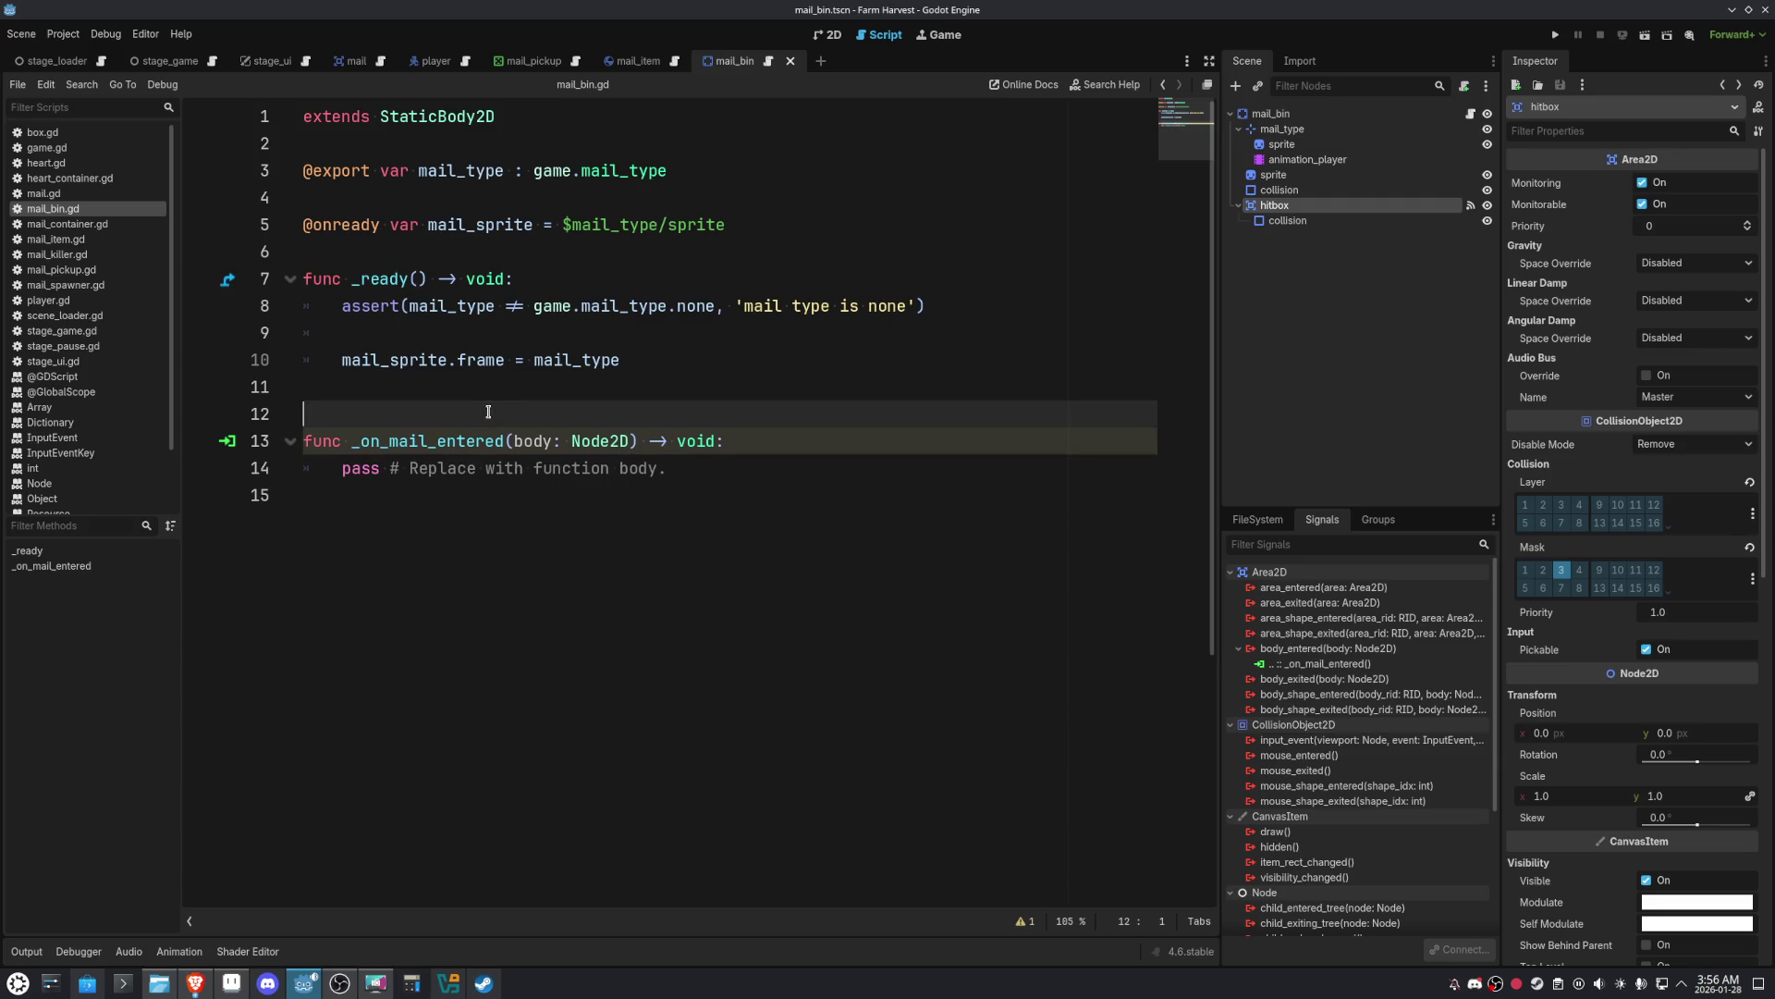
key("BackSpace")
left_click(642, 67)
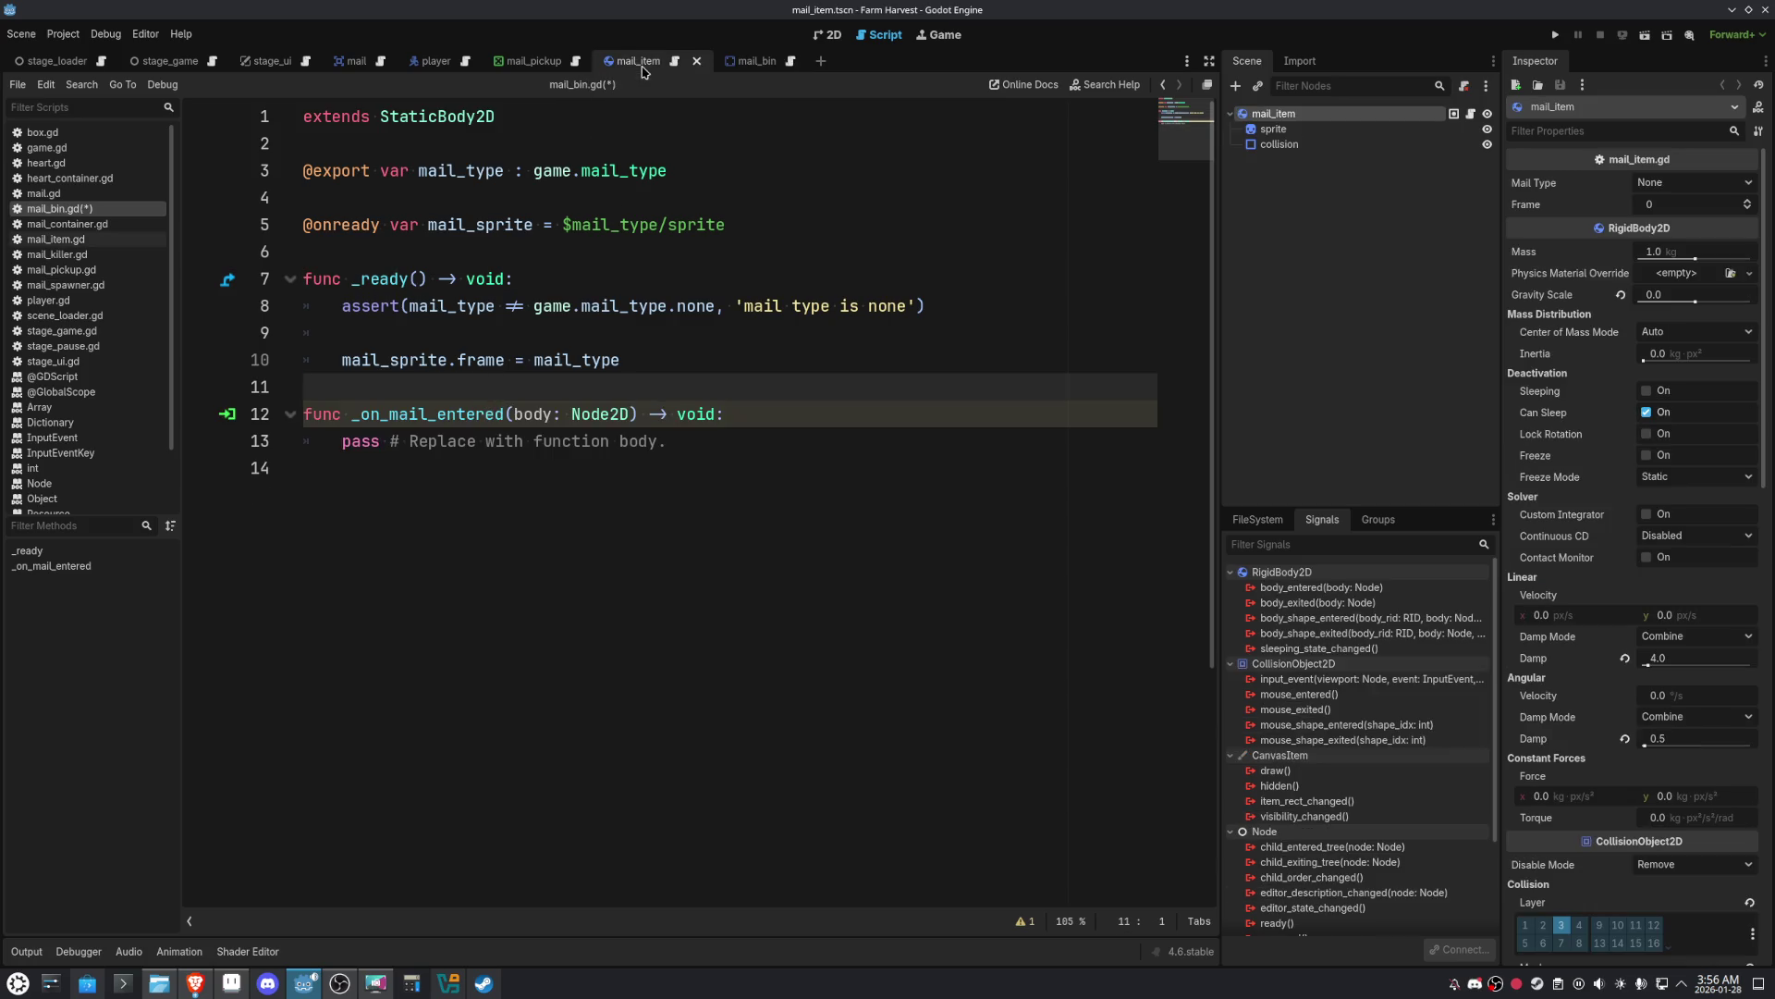
Replace pass with a guard returning if body is not in group 'rigidbody_mail'
left_click(1454, 114)
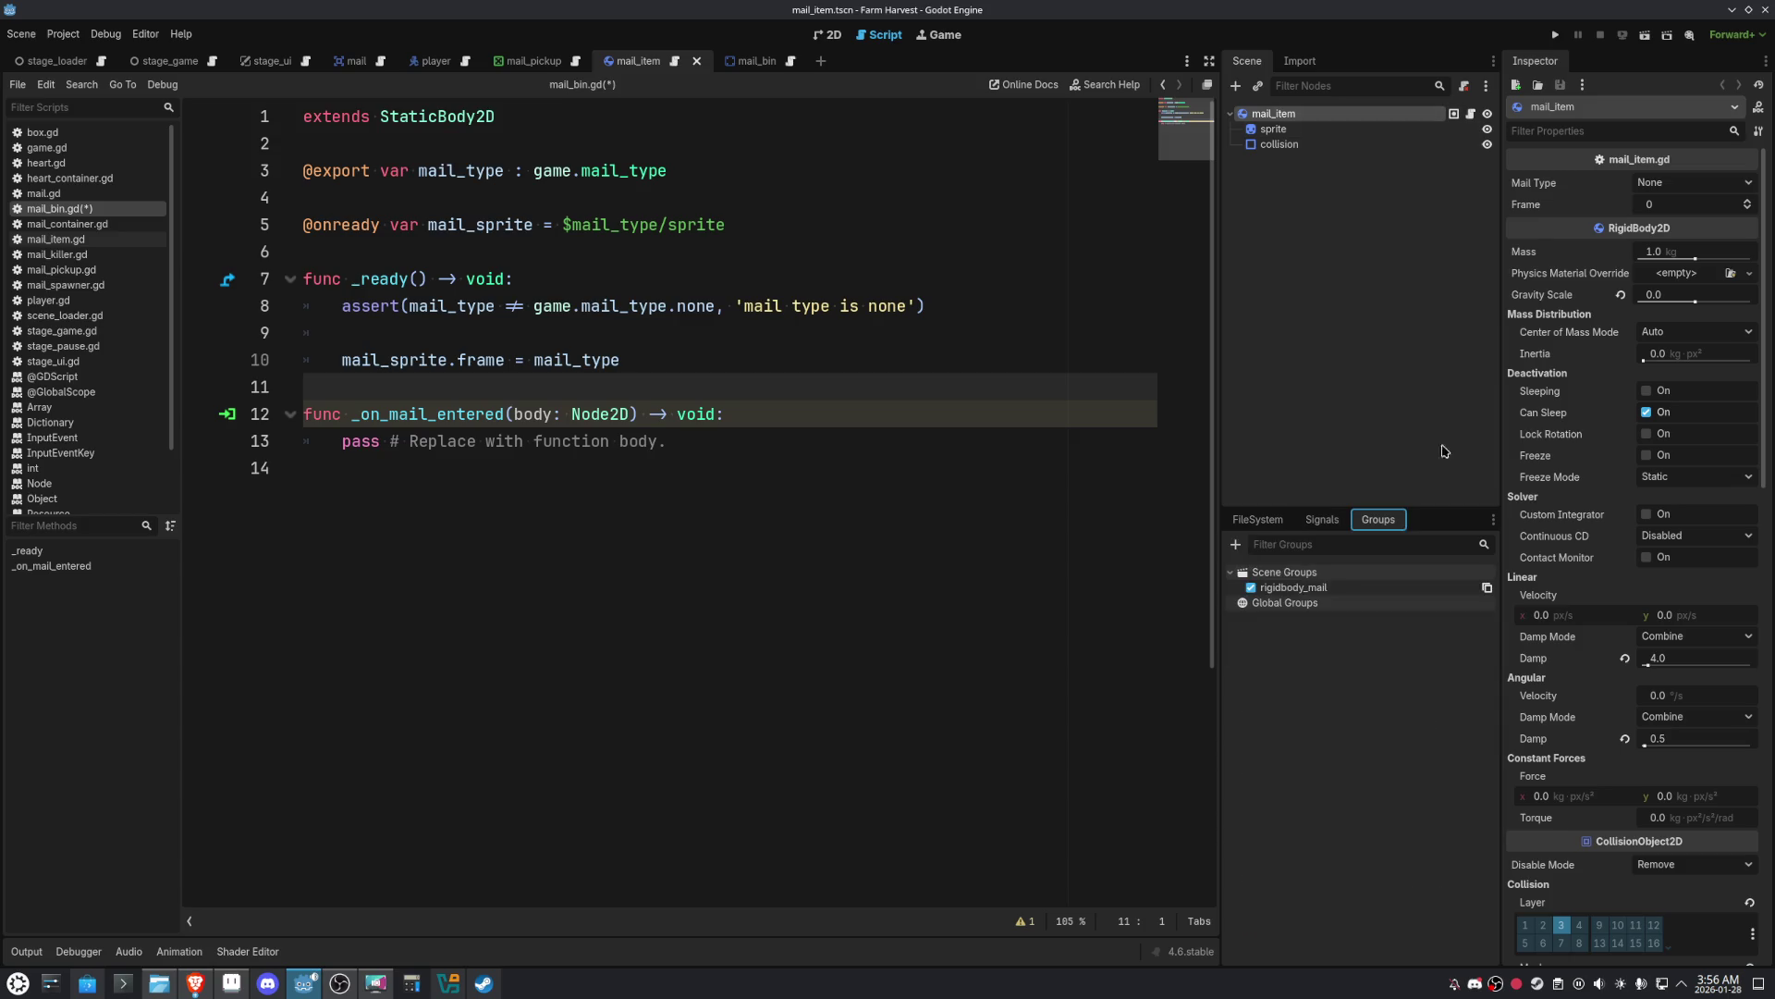
left_click(1313, 588)
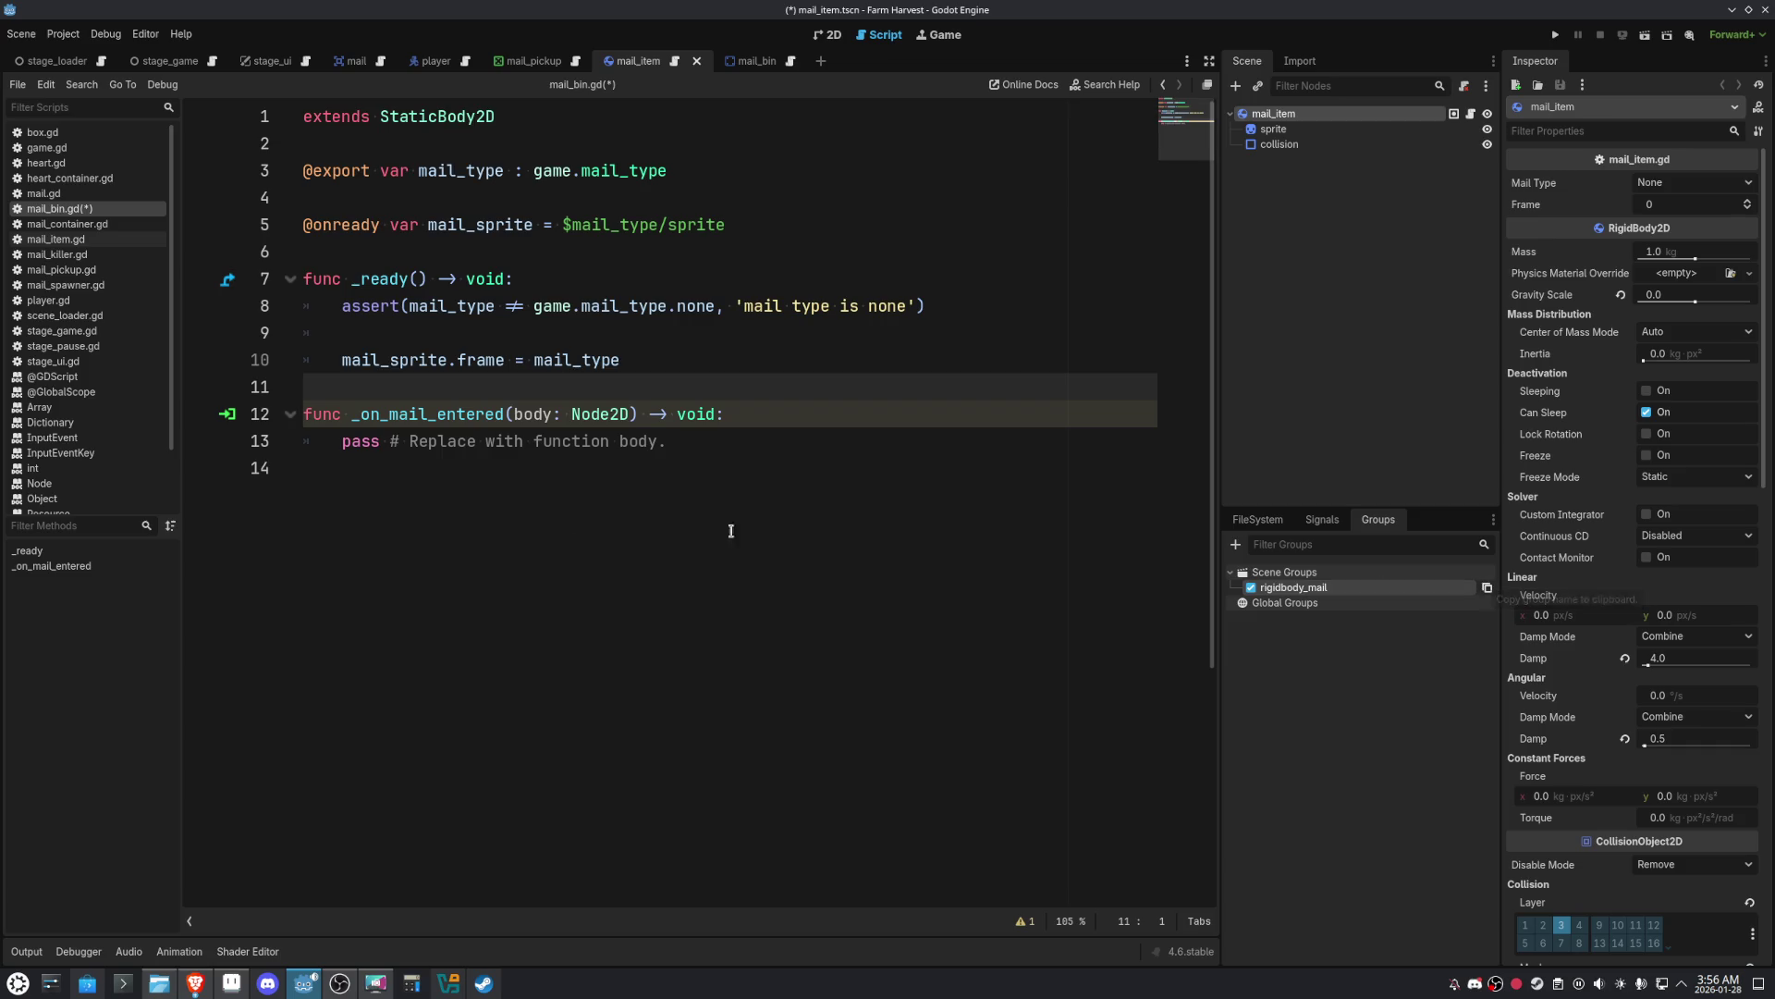
left_click_drag(721, 441, 322, 441)
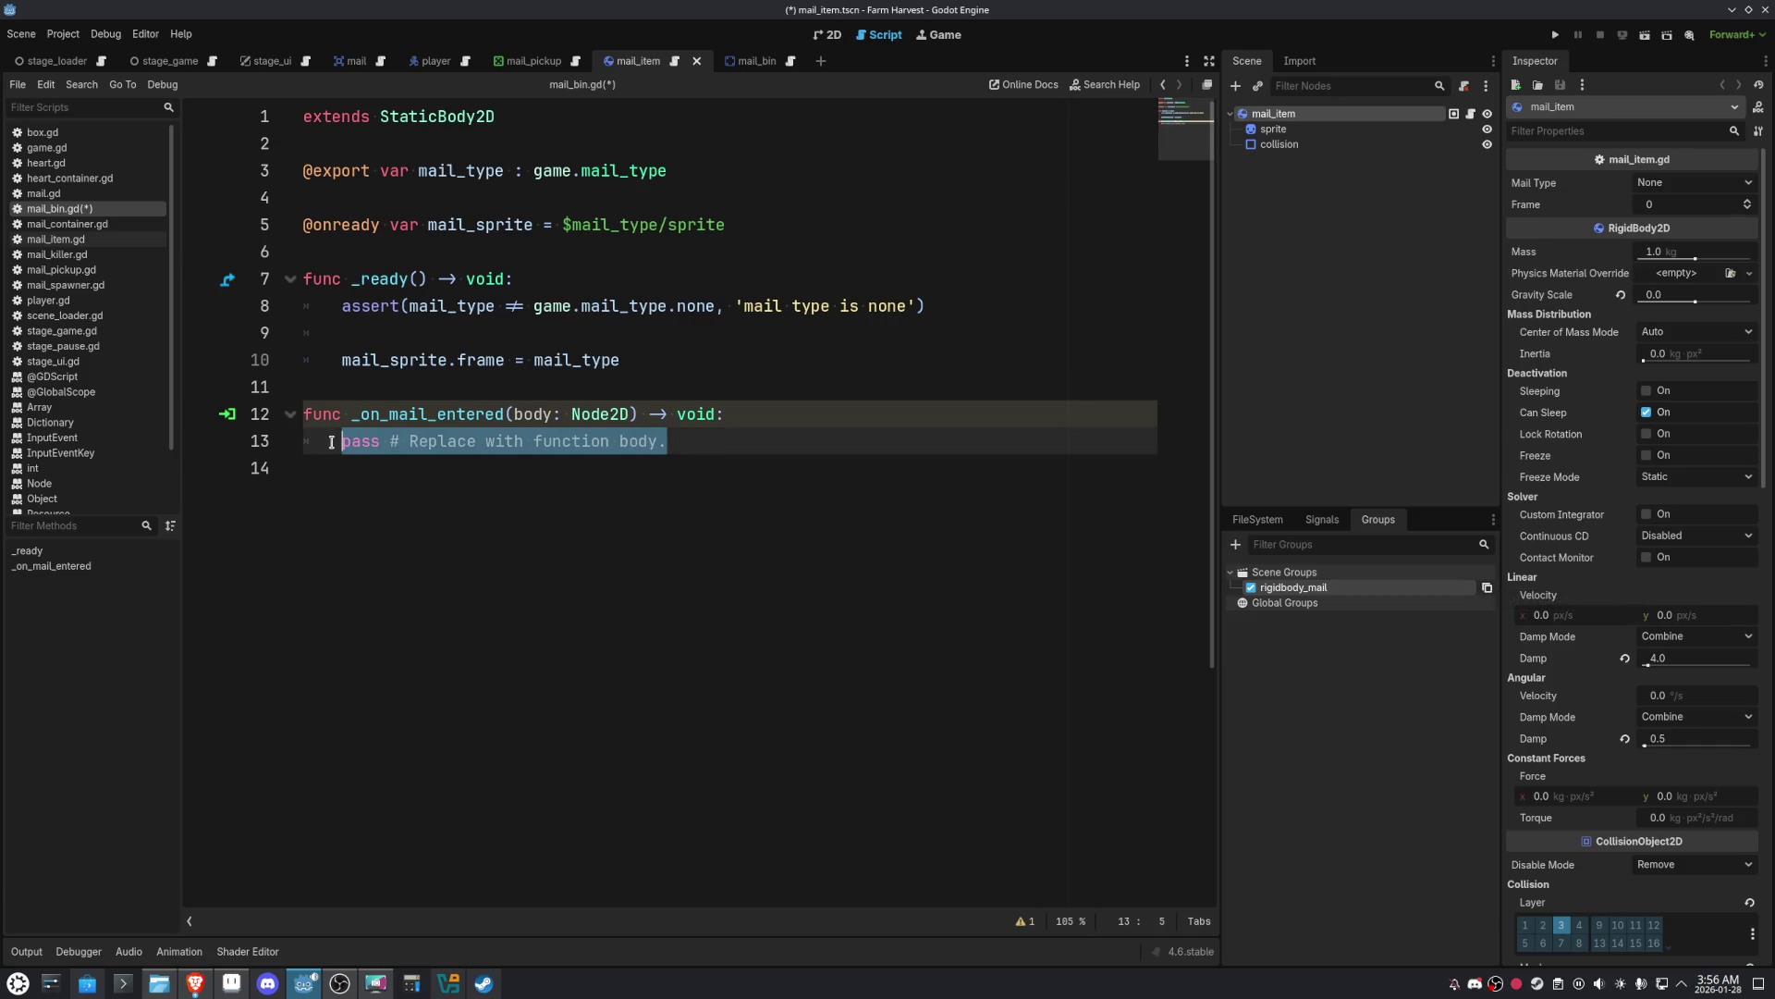
type("if not body")
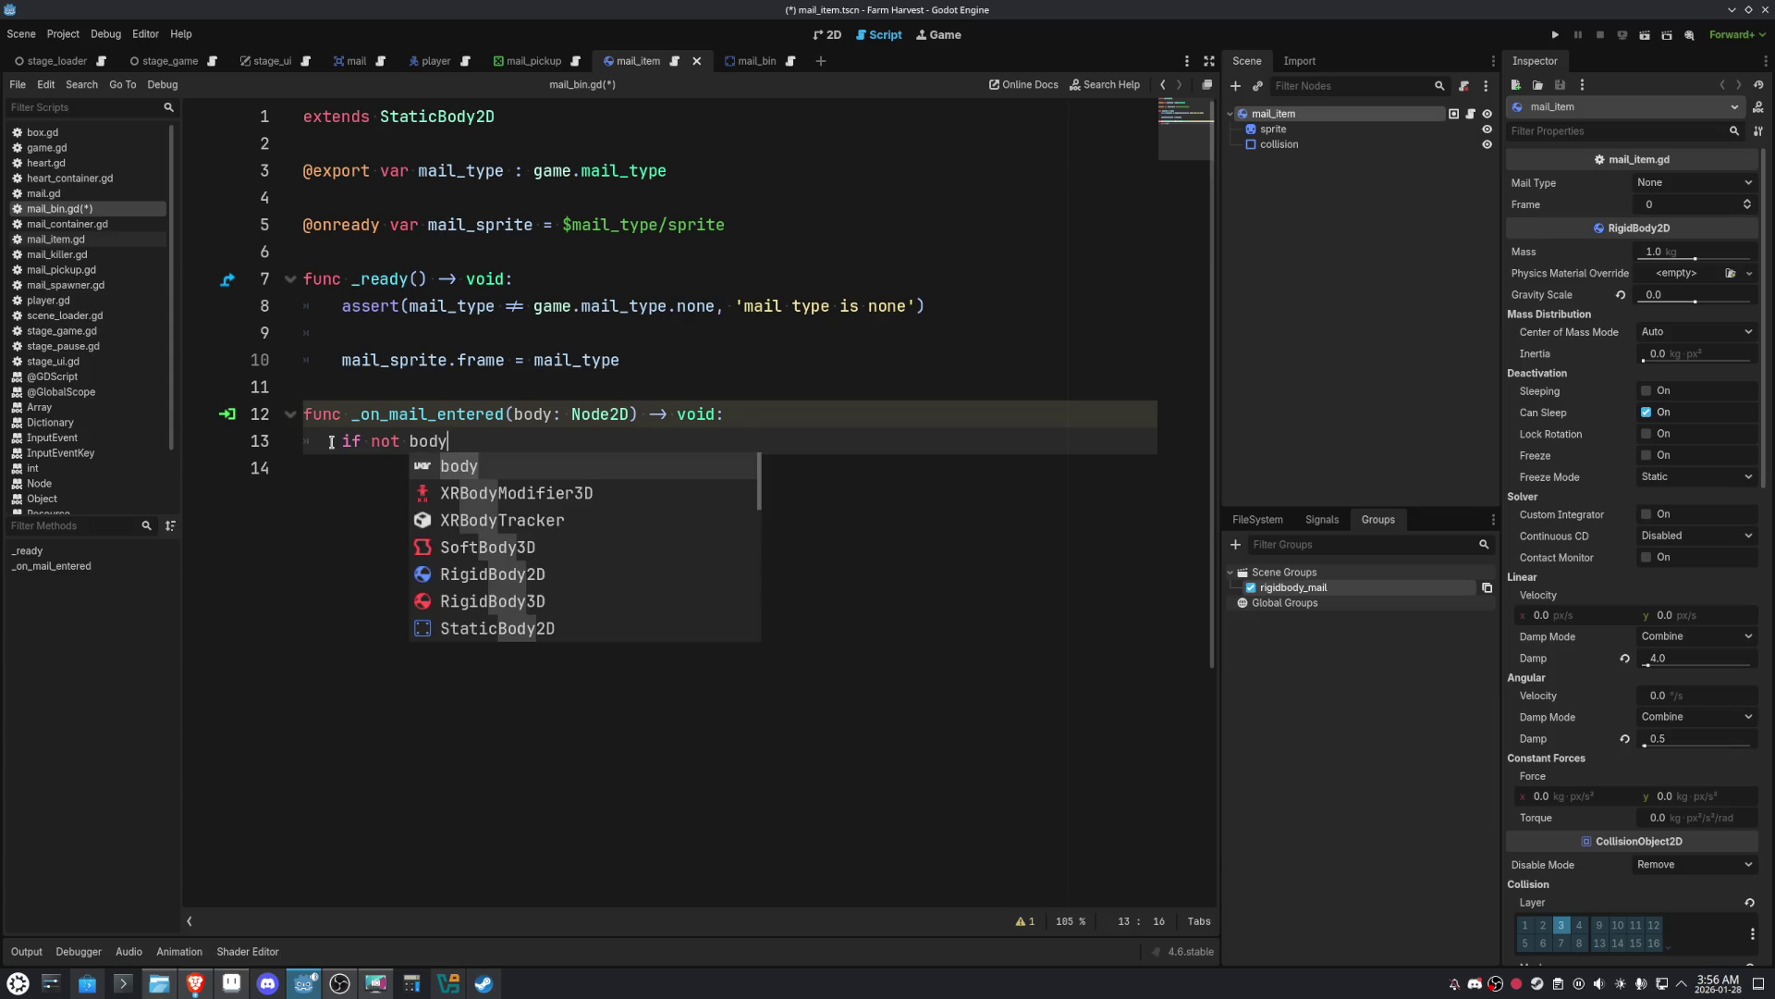
type(".is_in")
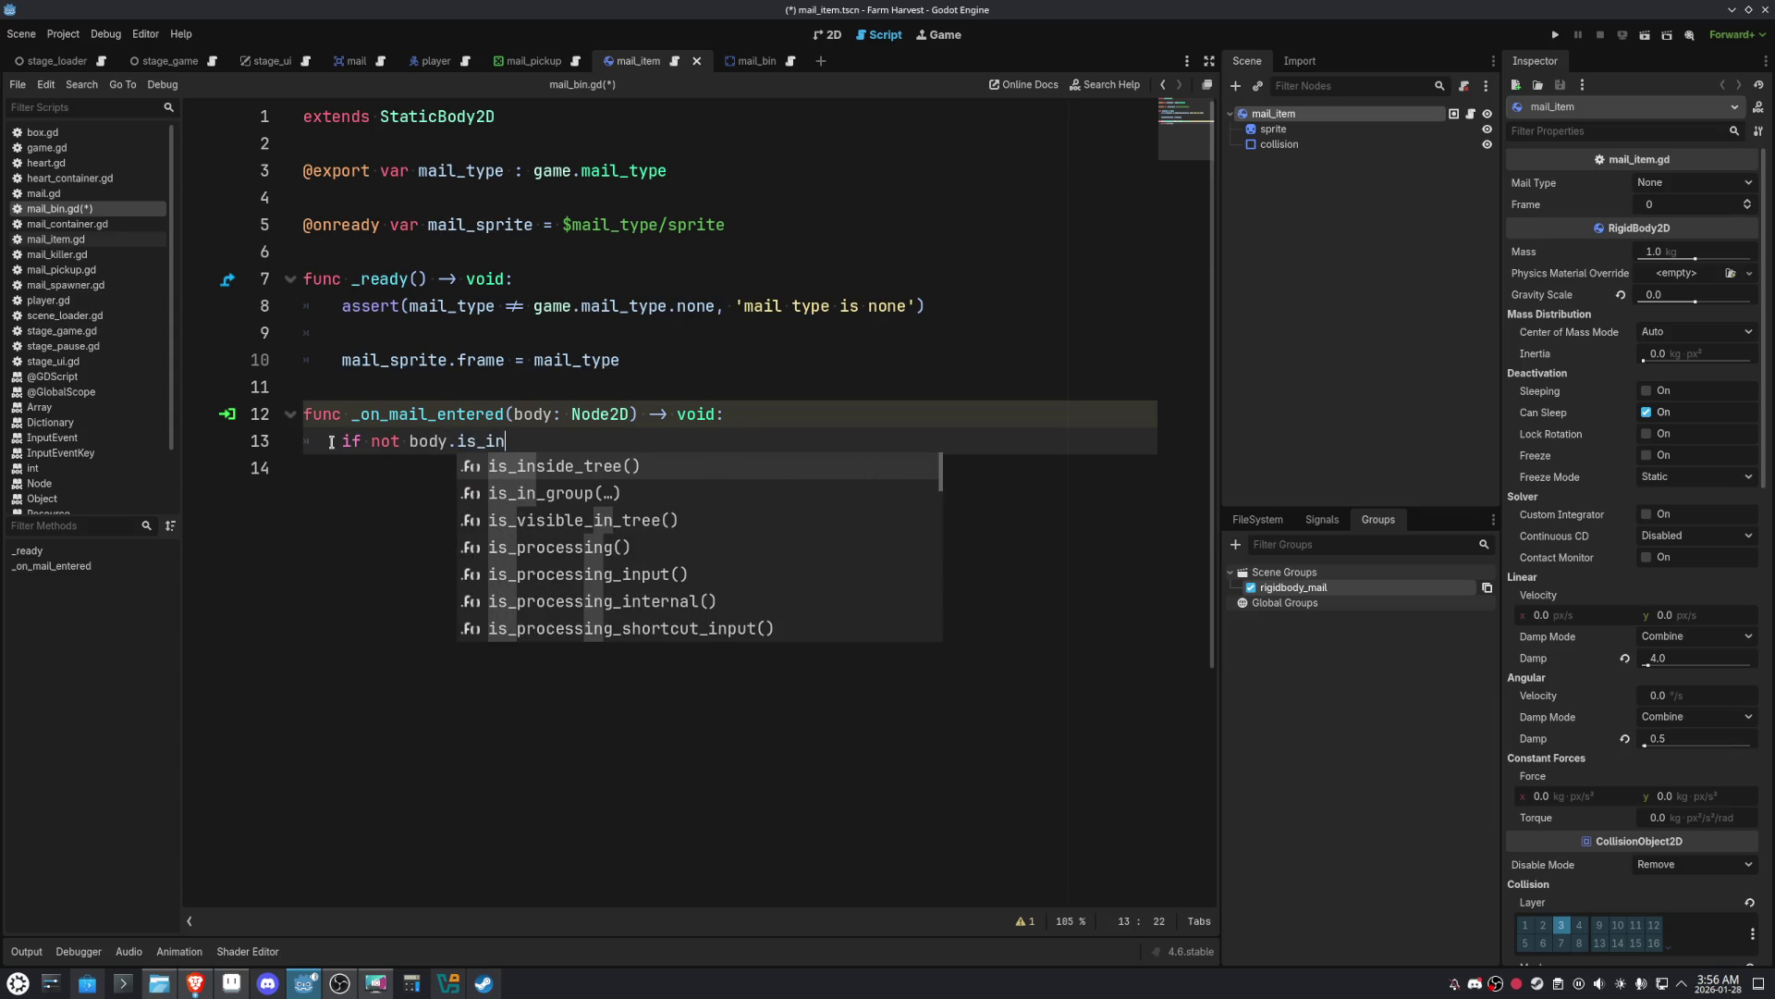
key("Down")
key("Return")
type("'")
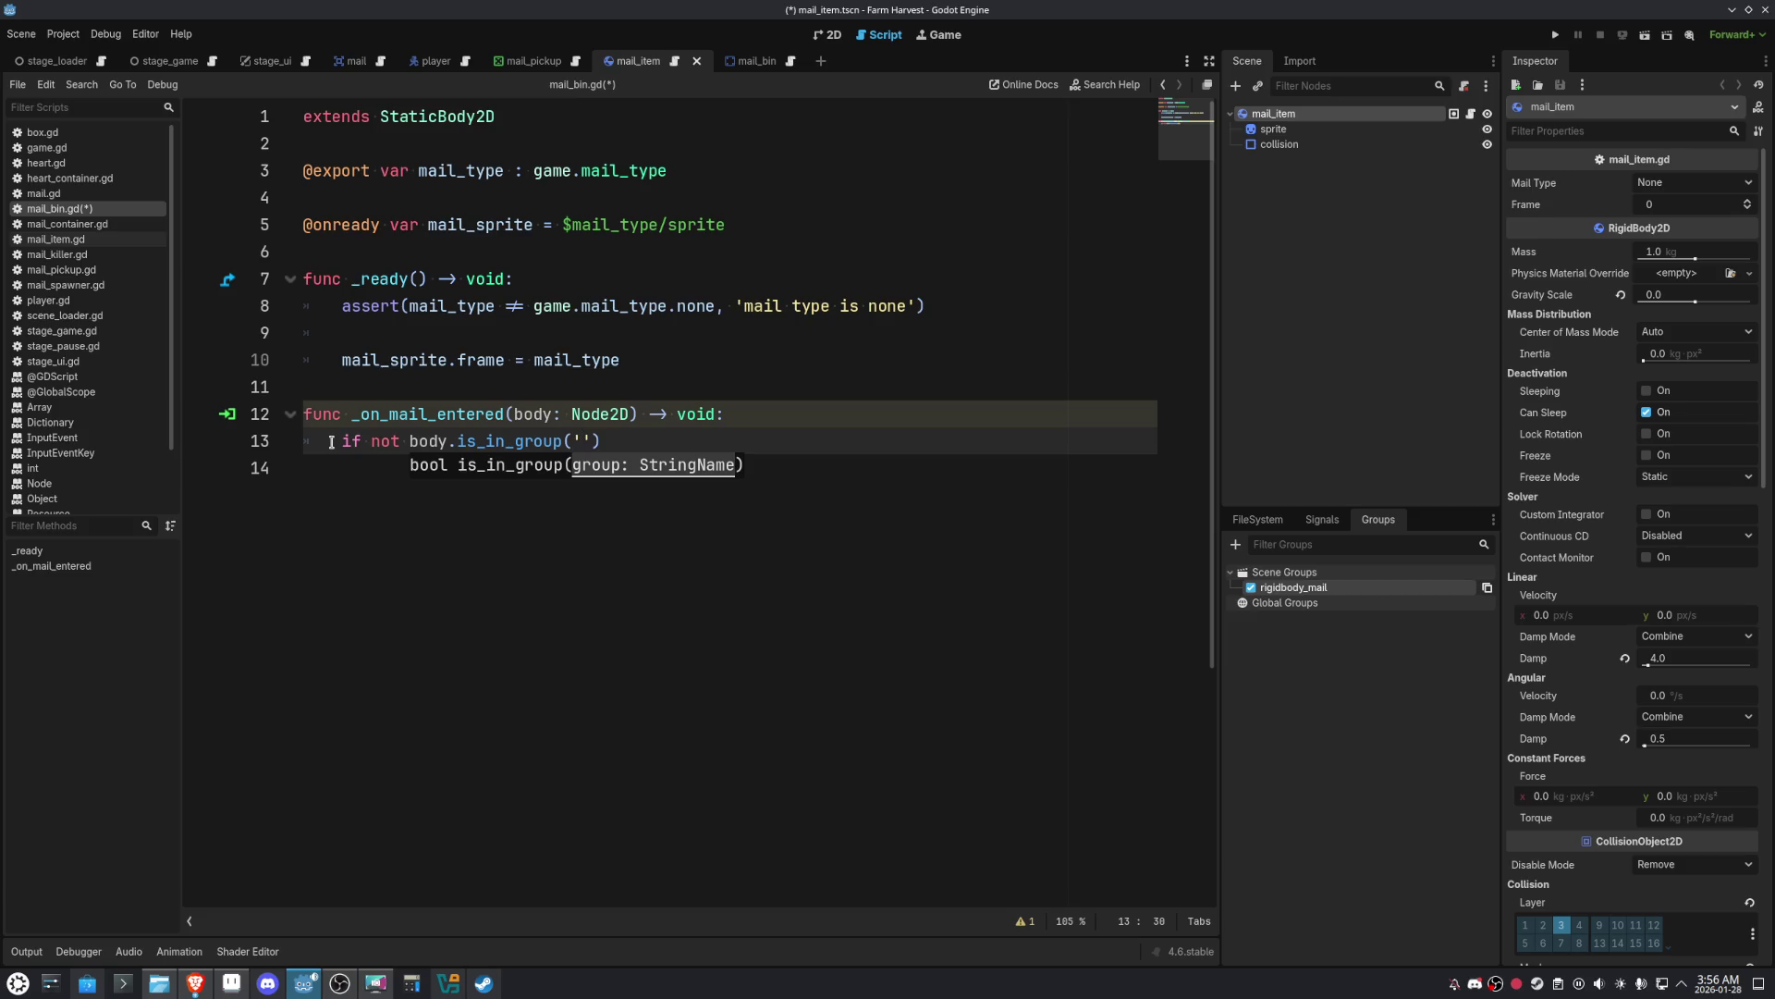
type("rigidbody_mail'):")
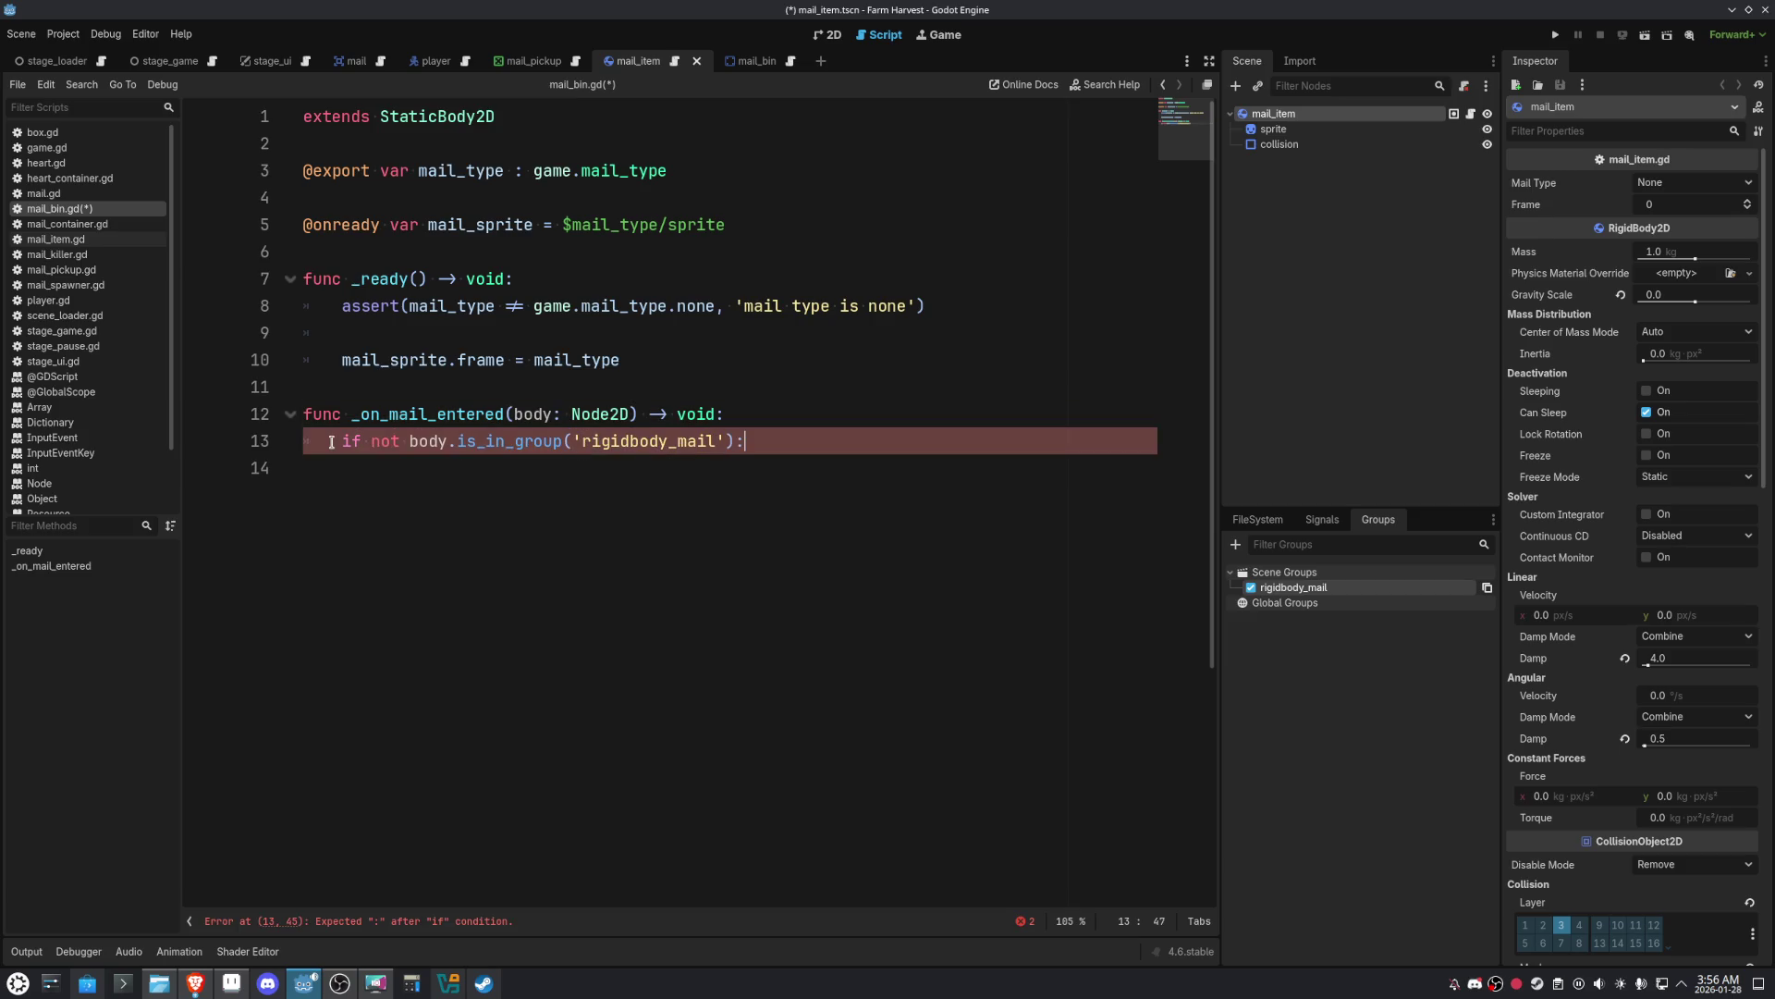
key("Return")
type("return")
key("Return")
key("Return")
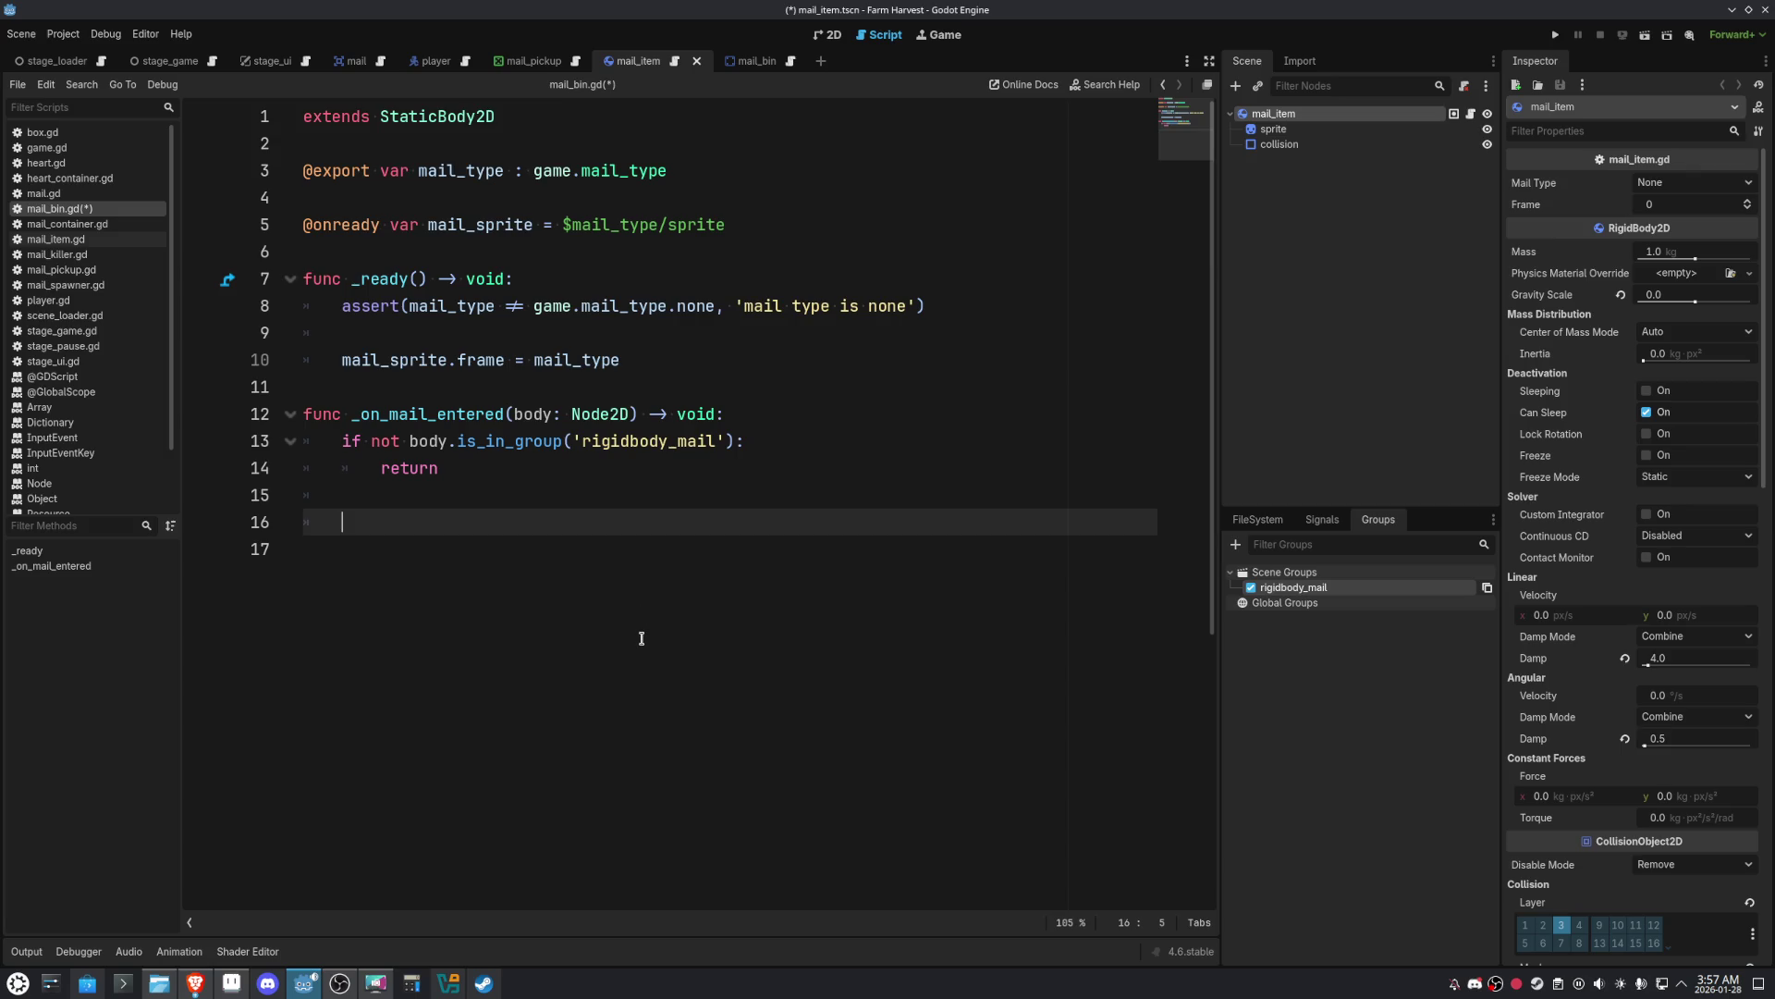
Add a guard returning when body.mail_type != mail_type
type("if not body.mail")
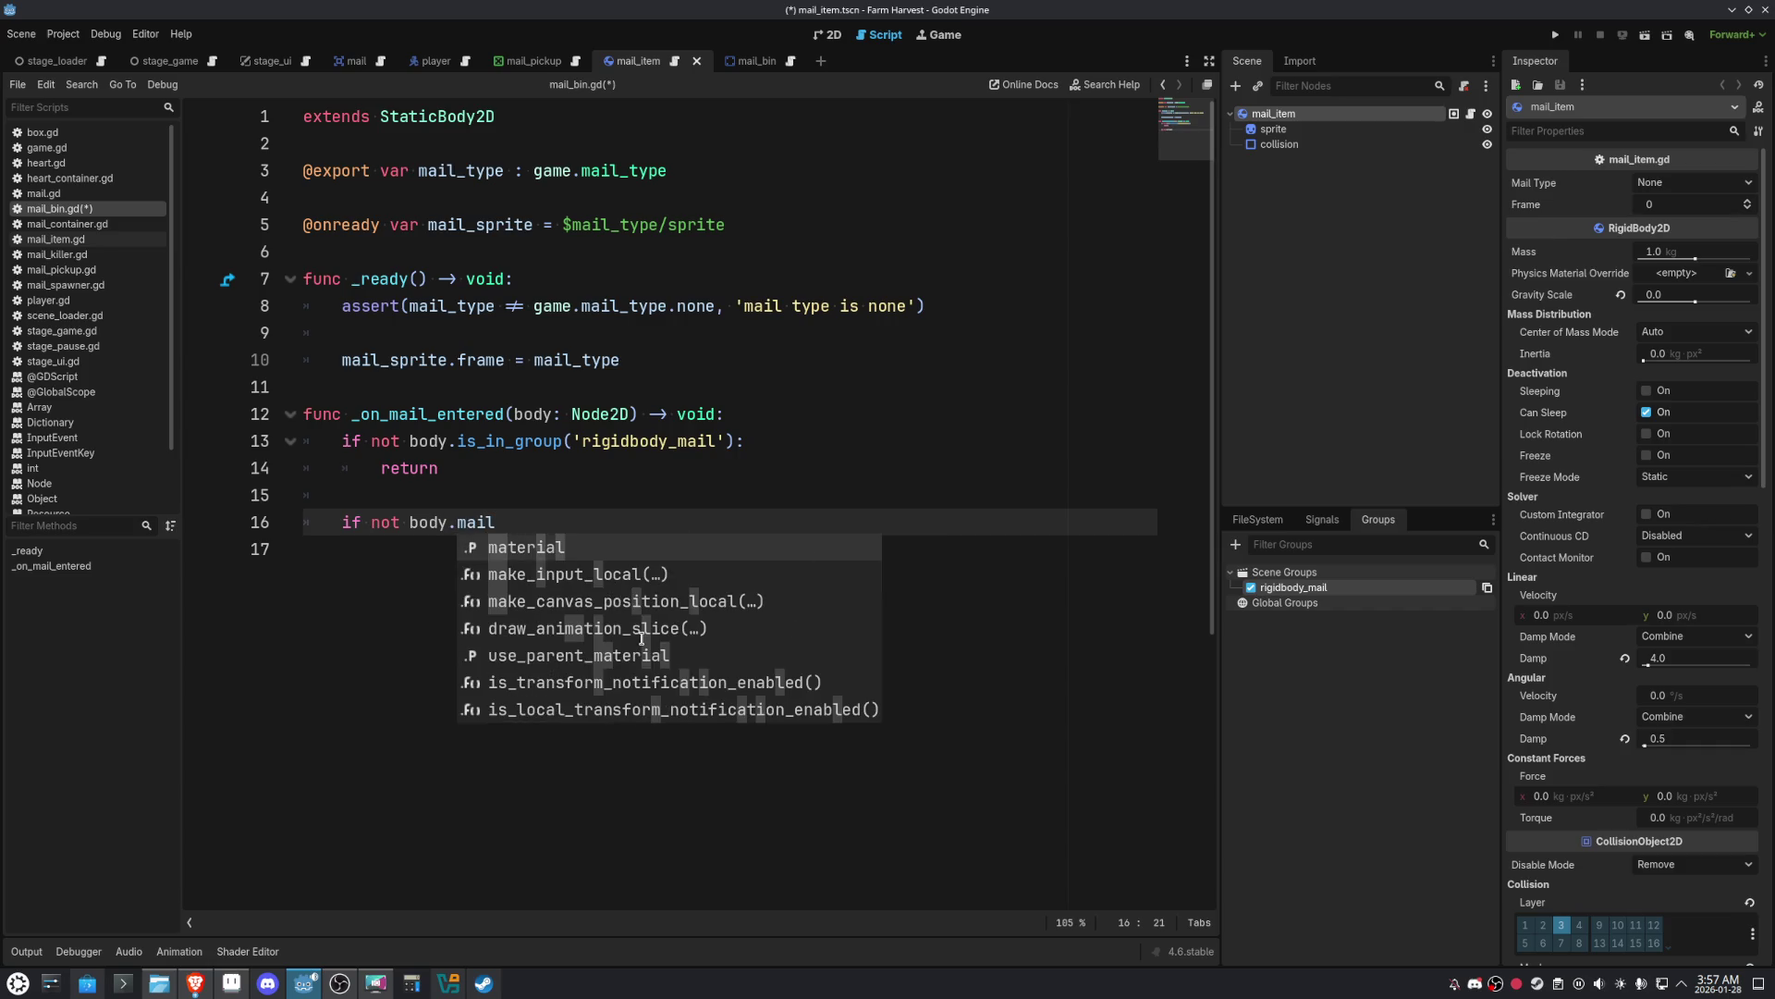
type("_type")
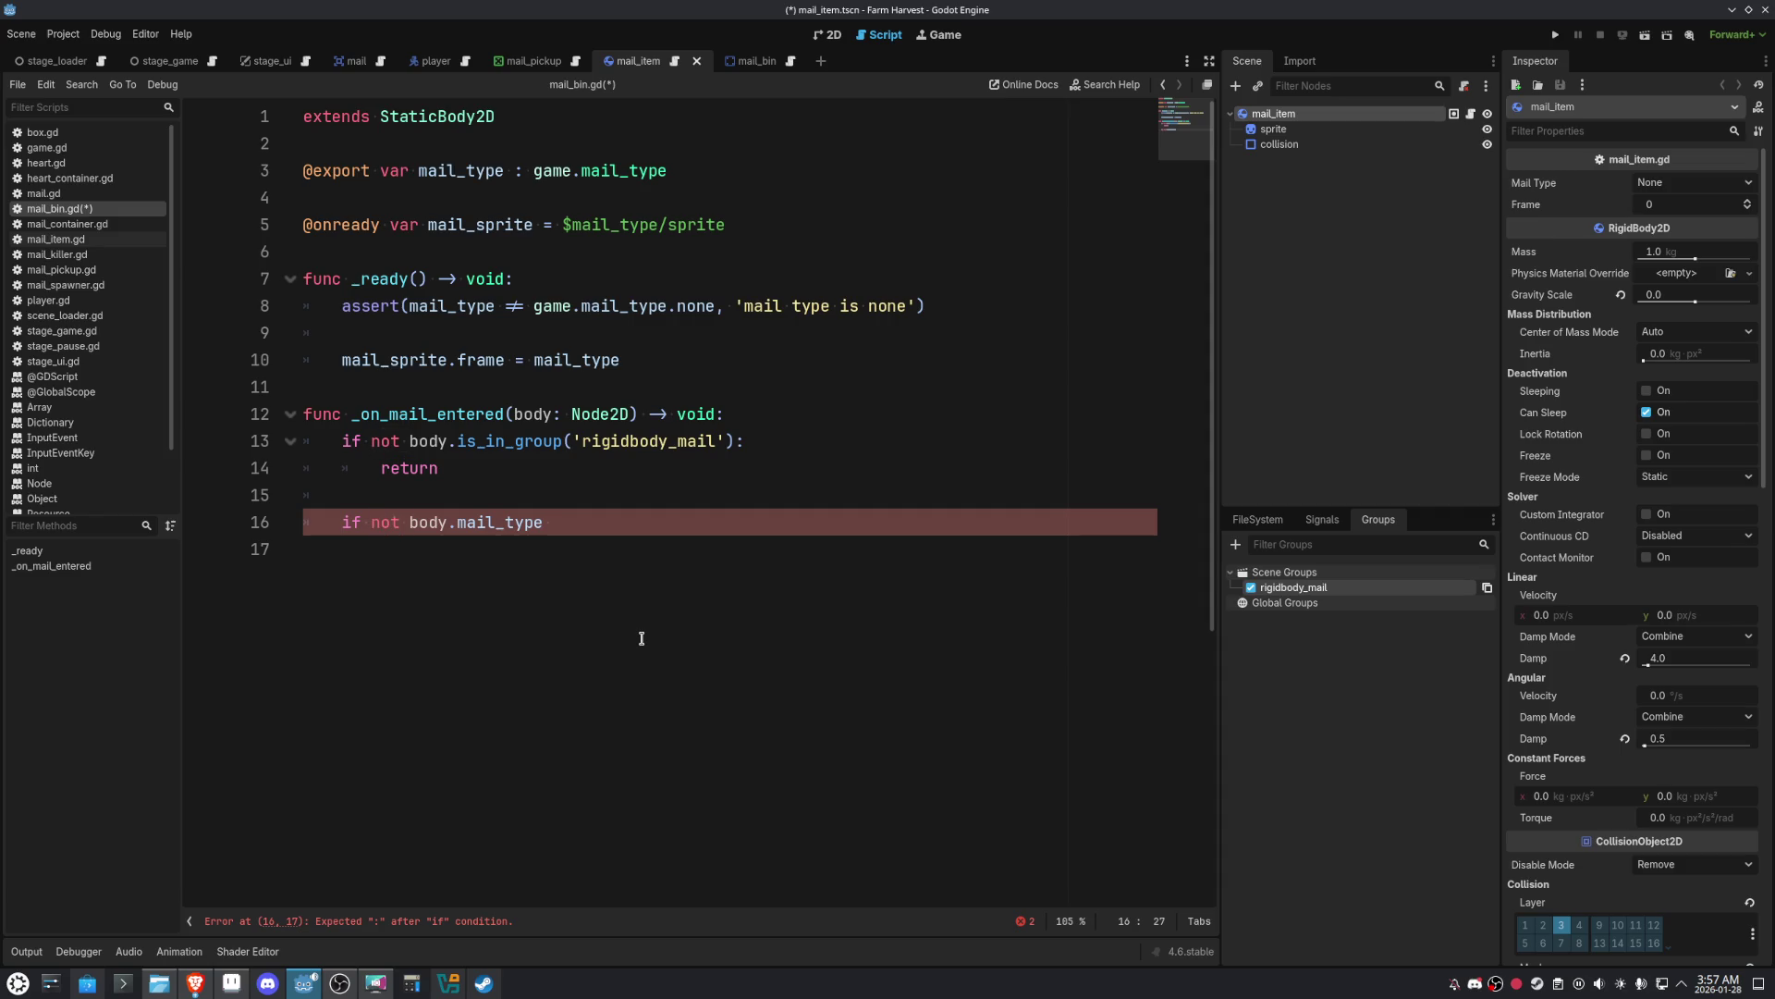
key("BackSpace")
key("BackSpace")
key("BackSpace")
type("!= ")
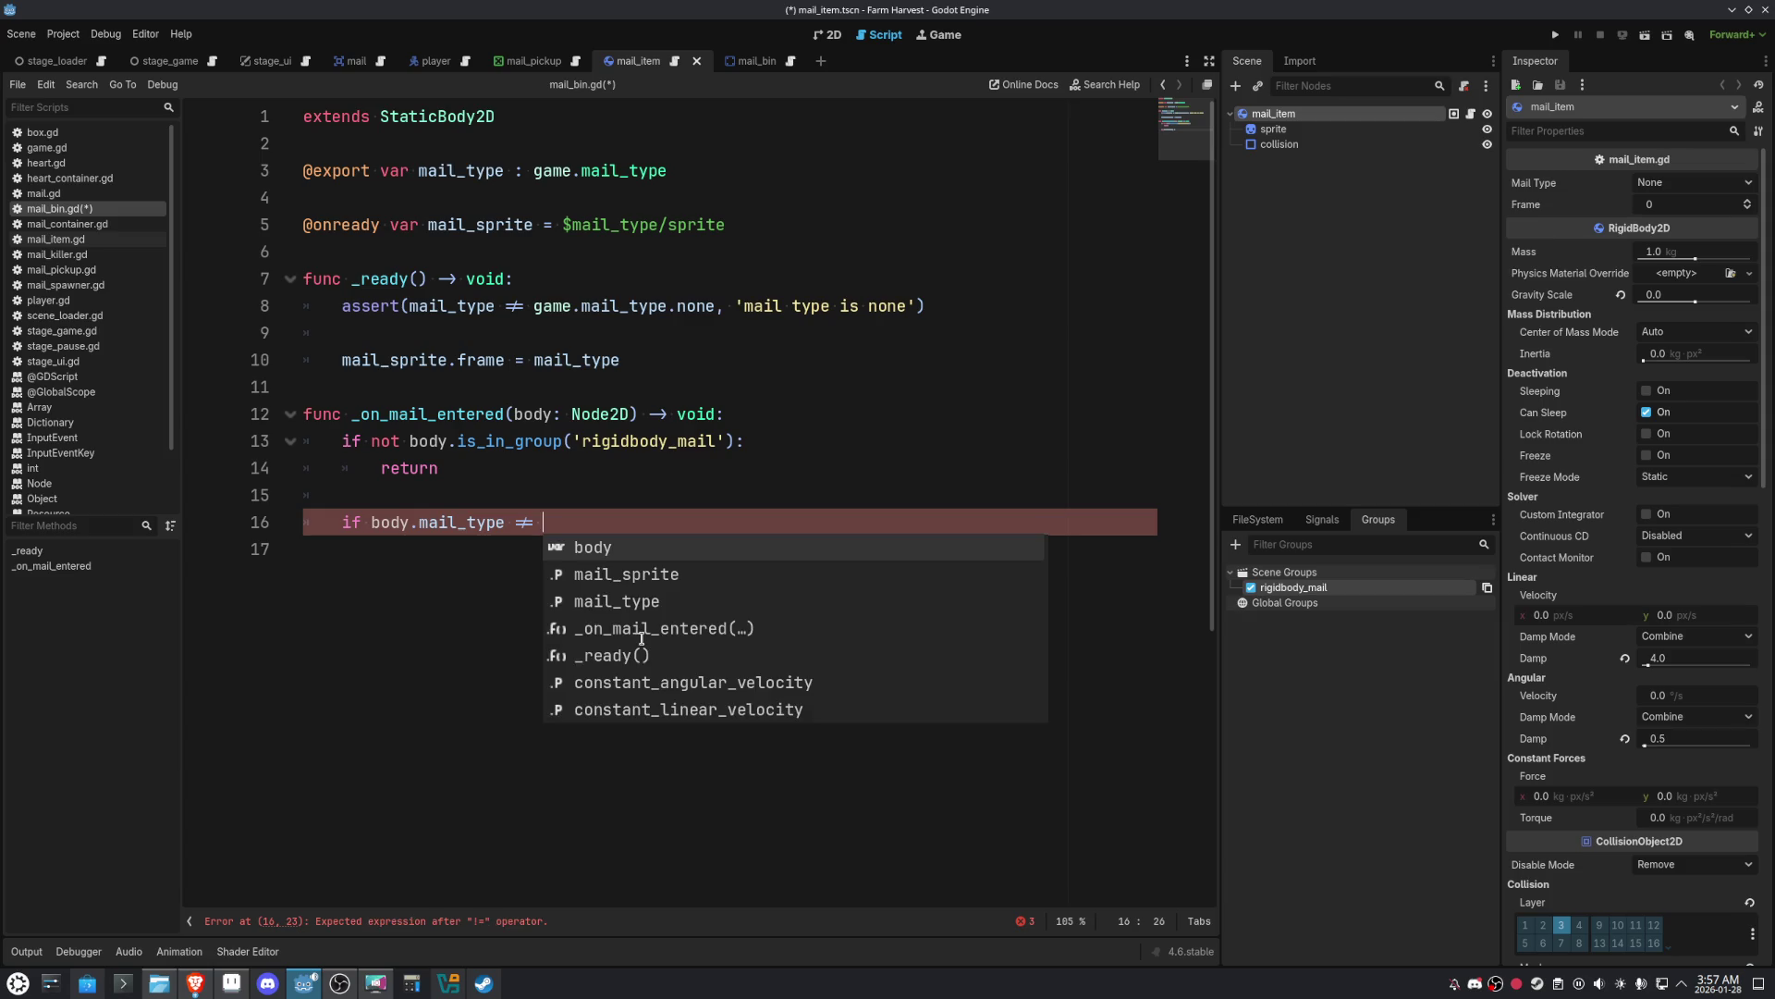
type("mail")
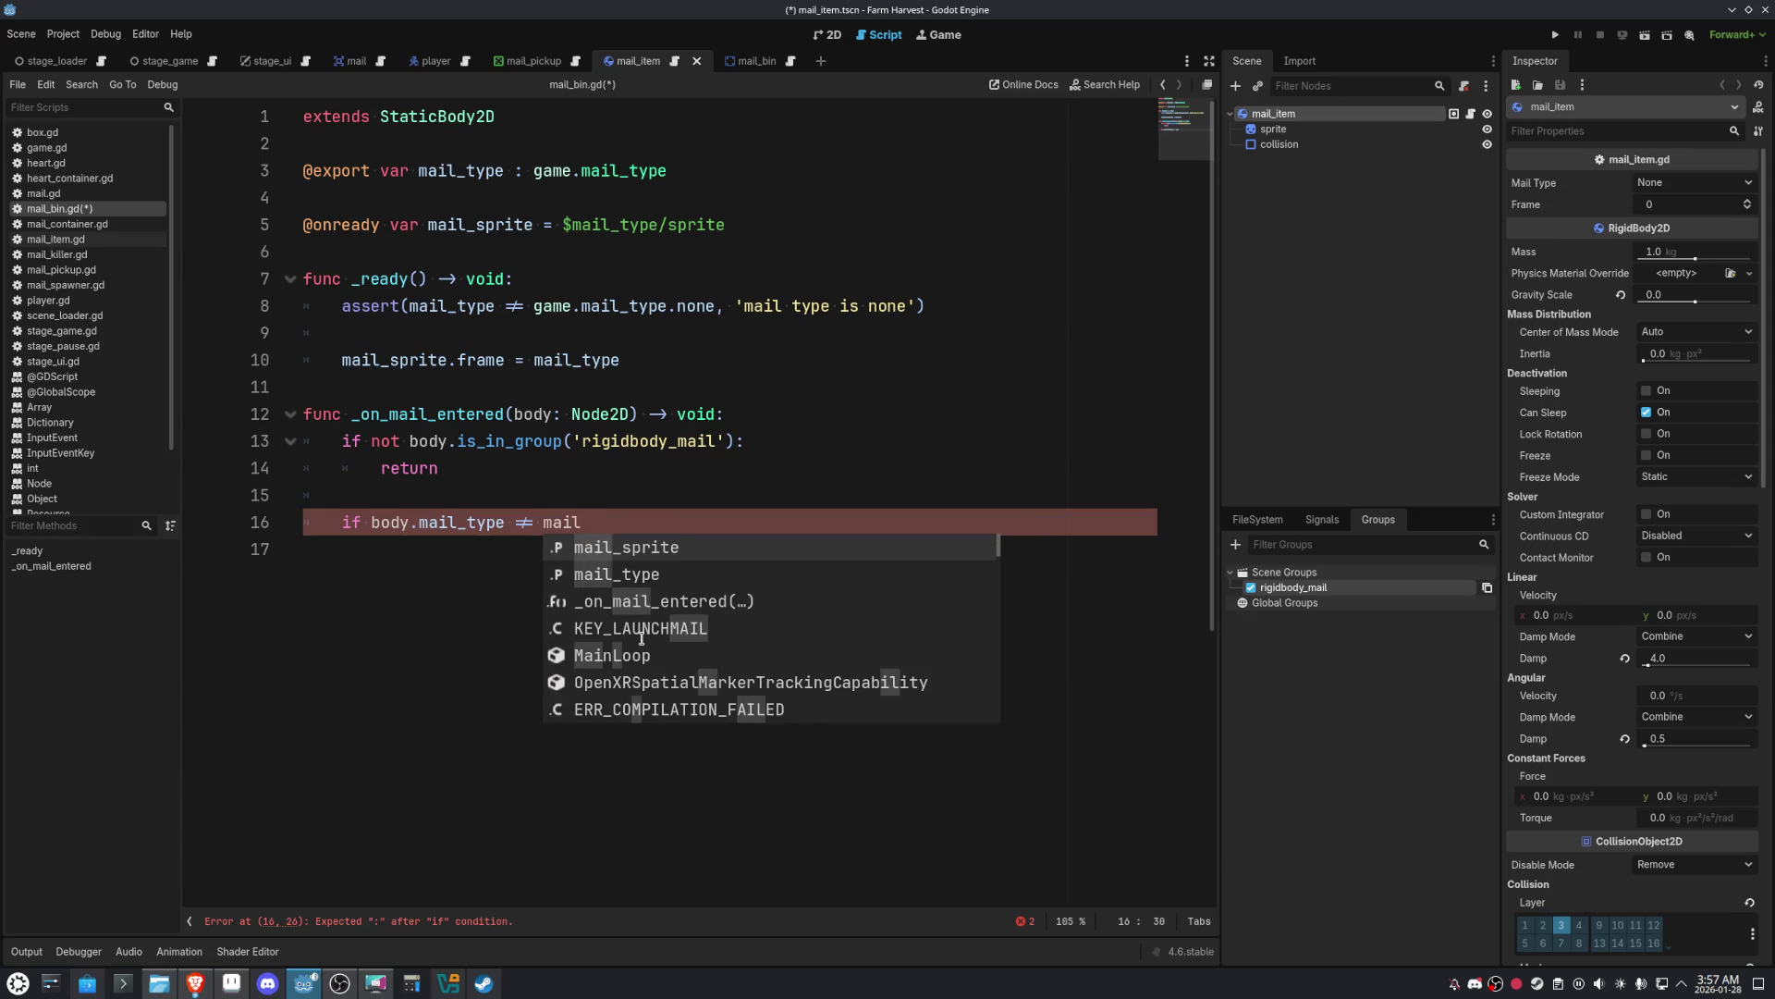
key("Down")
key("Return")
key("Return")
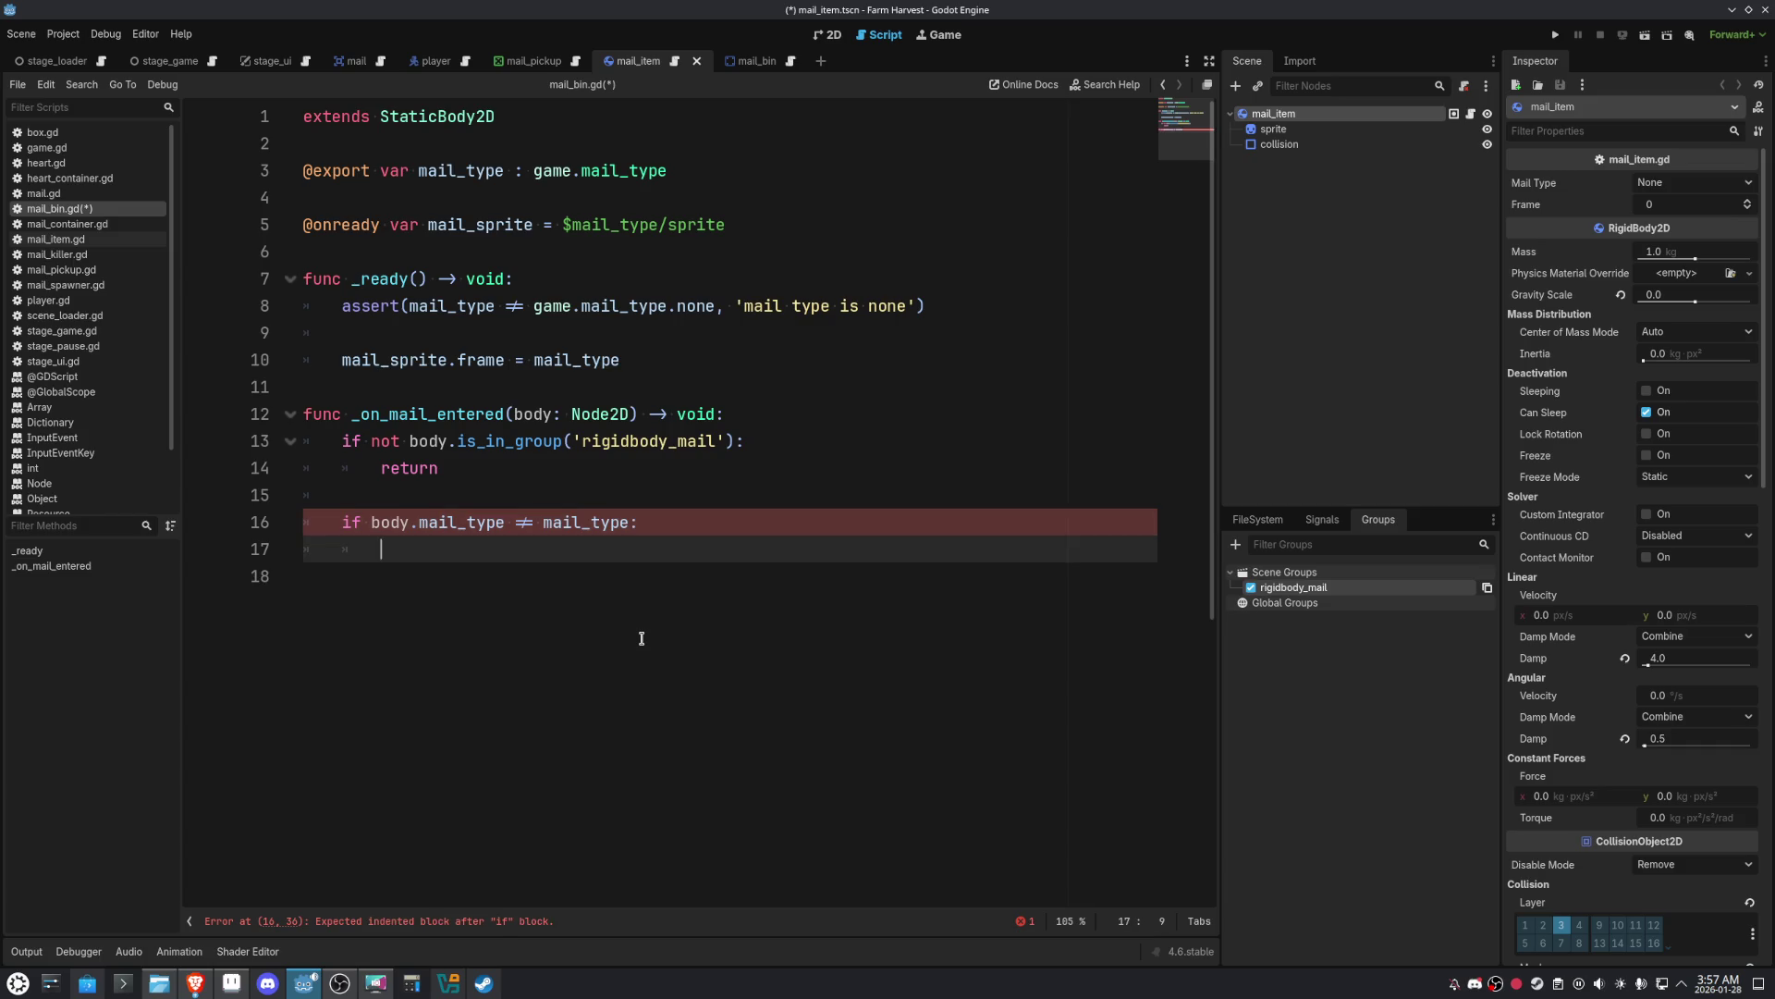
type("return")
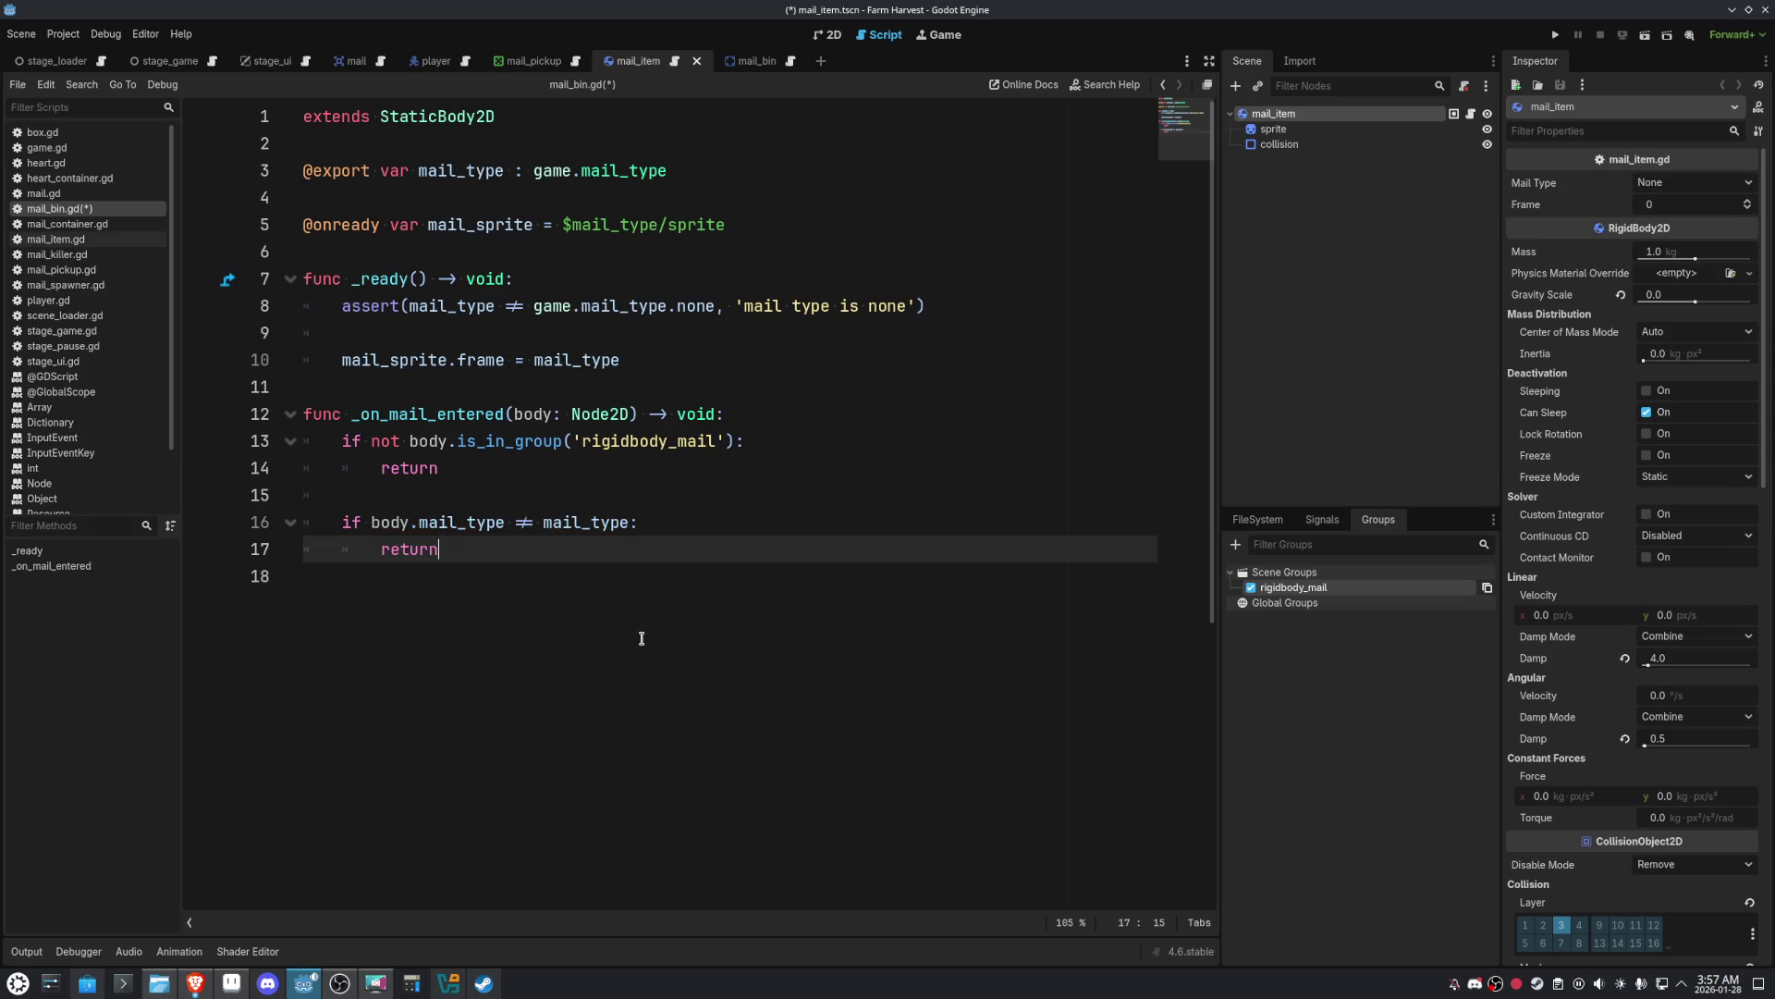
key("Up")
key("Up")
key("ctrl+shift+k")
key("Down")
key("Return")
key("Return")
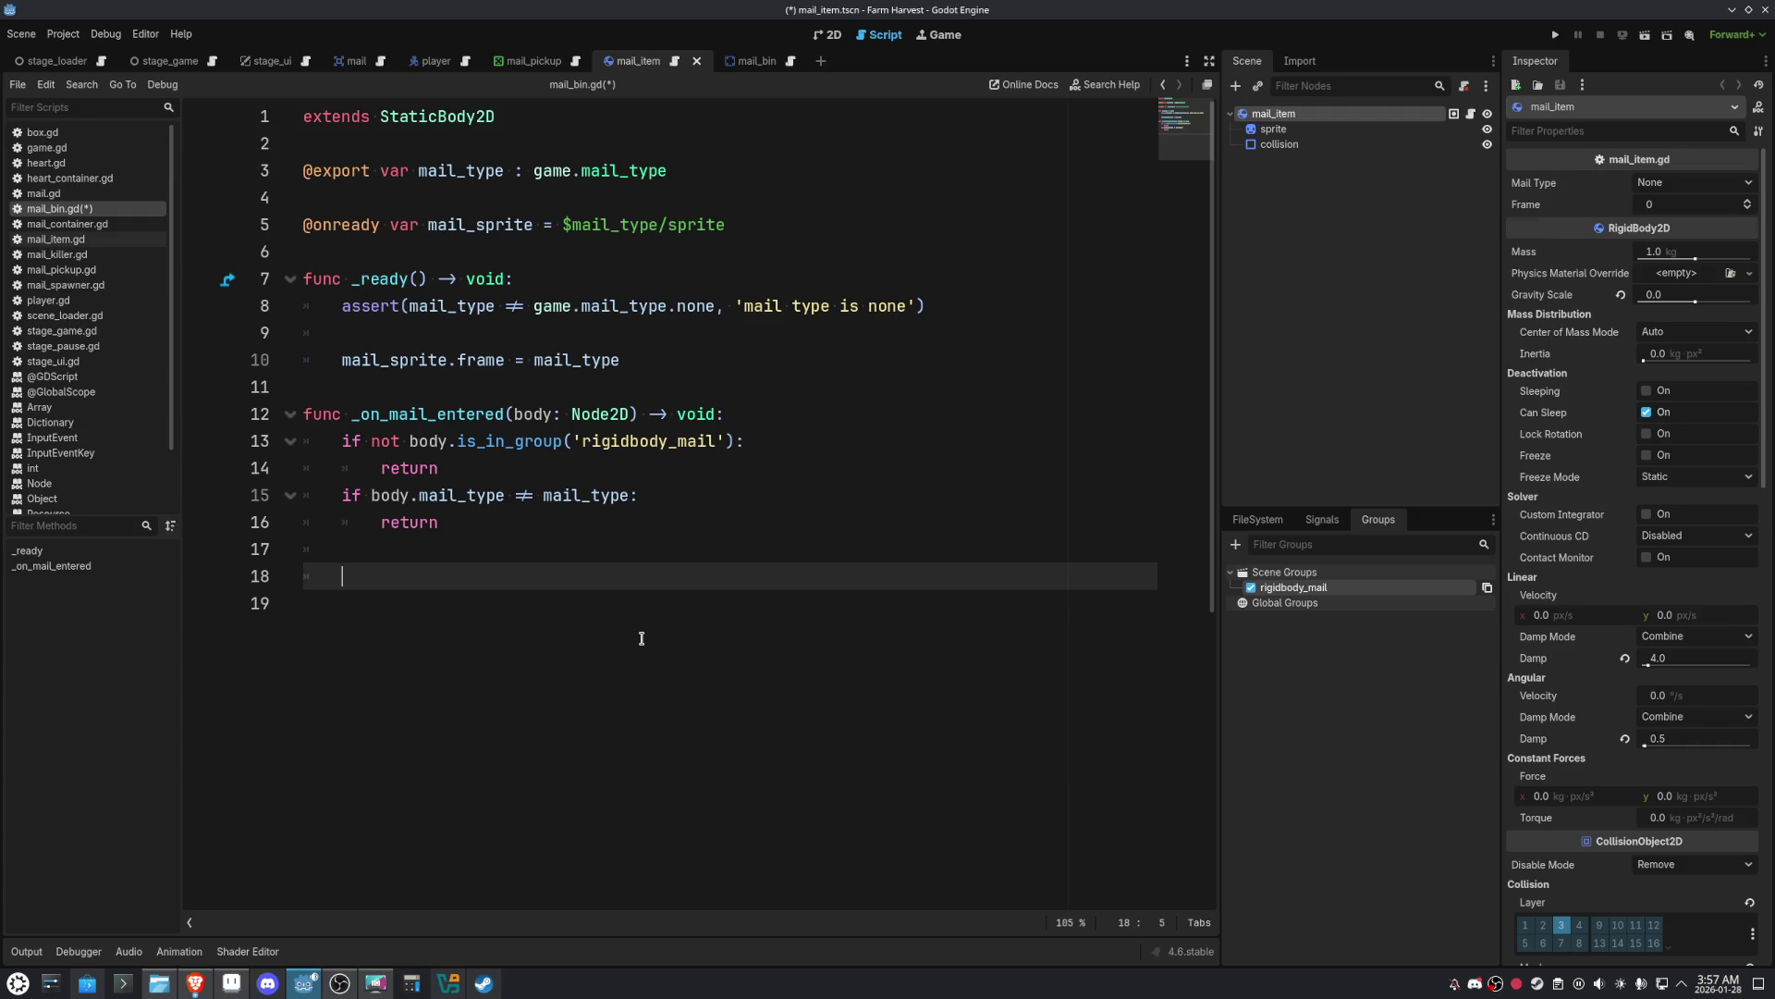
Add a body.queue_free() call after the guards
type("body.qe")
key("Return")
key("ctrl+shift+Left")
key("ctrl+shift+Left")
type("queue_fr")
key("Return")
Insert a game.update_mail line above queue_free, then jump to its declaration in game.gd
key("Up")
key("Return")
key("Up")
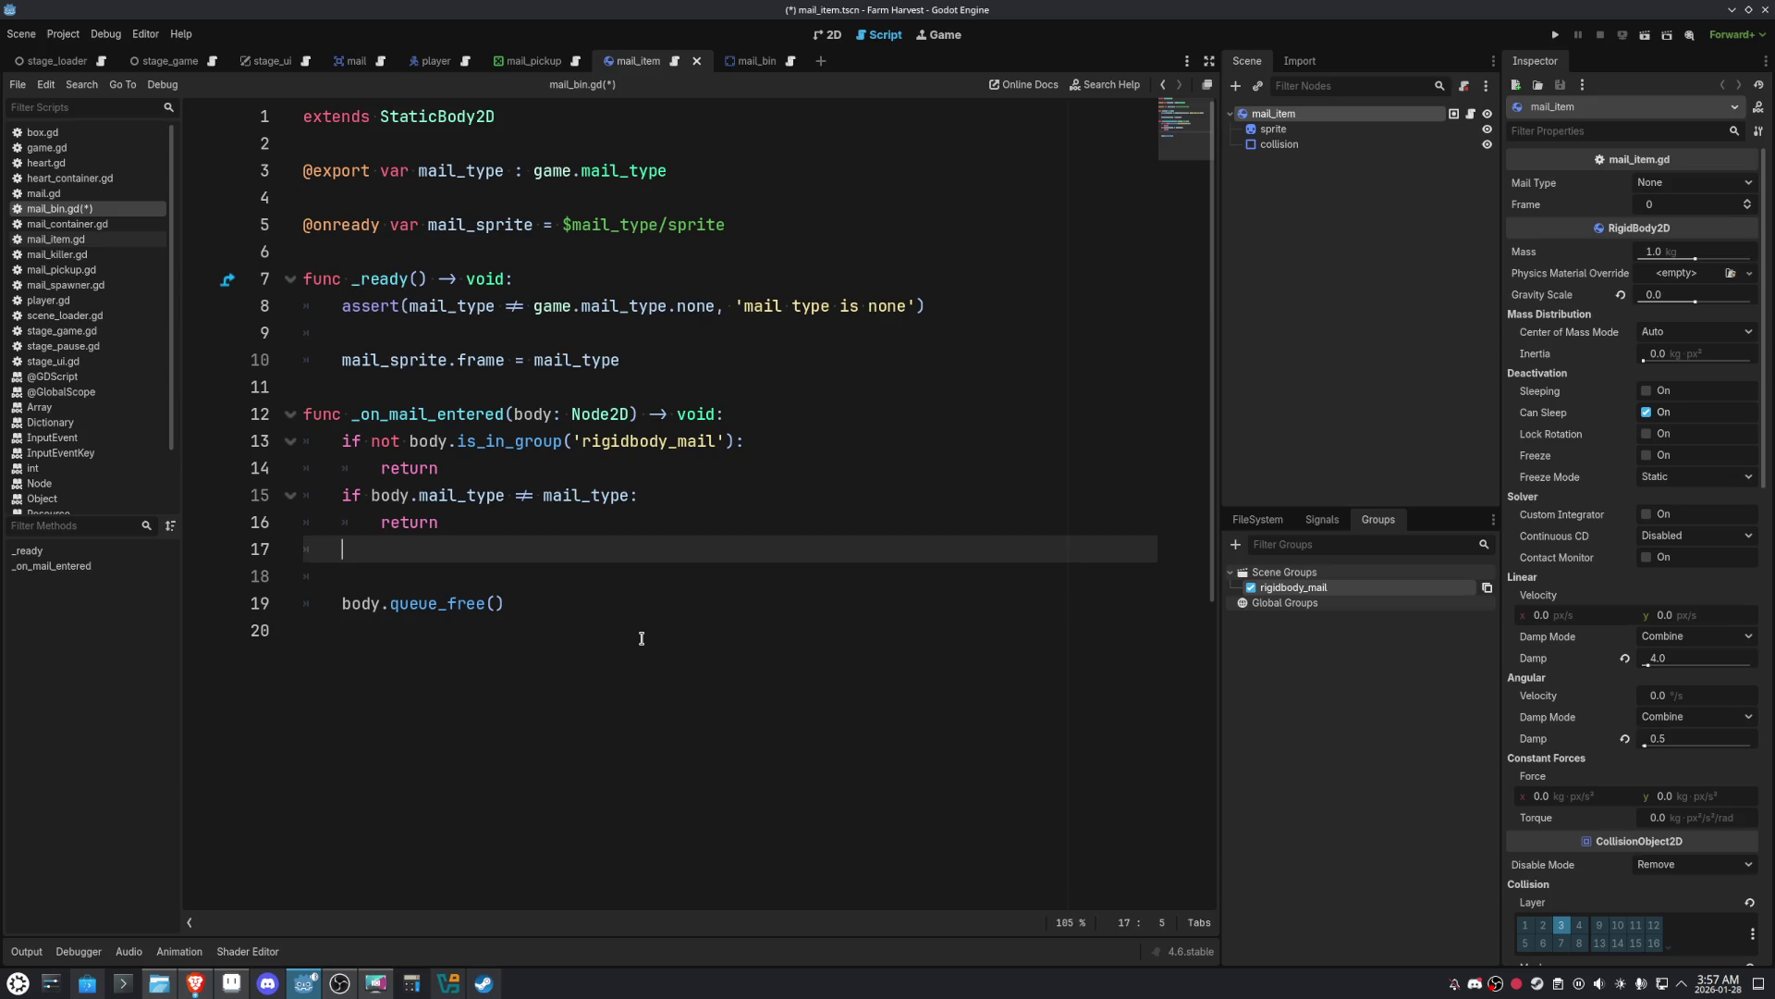
key("Return")
type("game.")
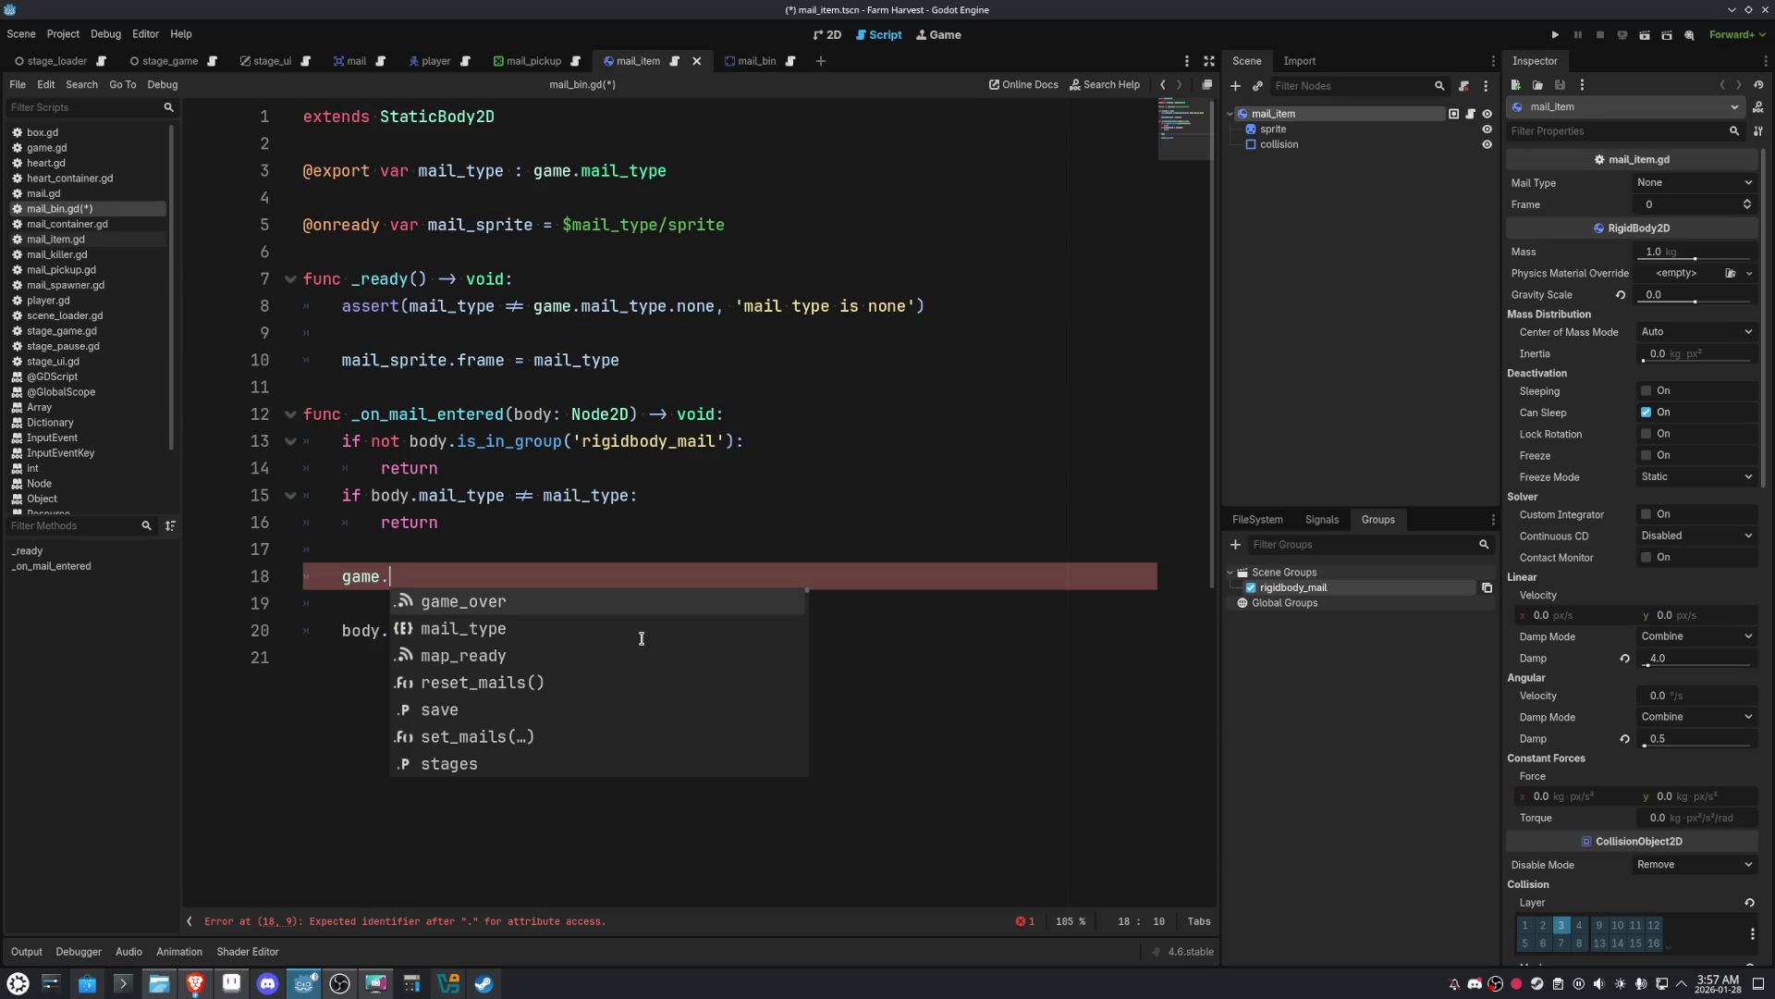
type("up")
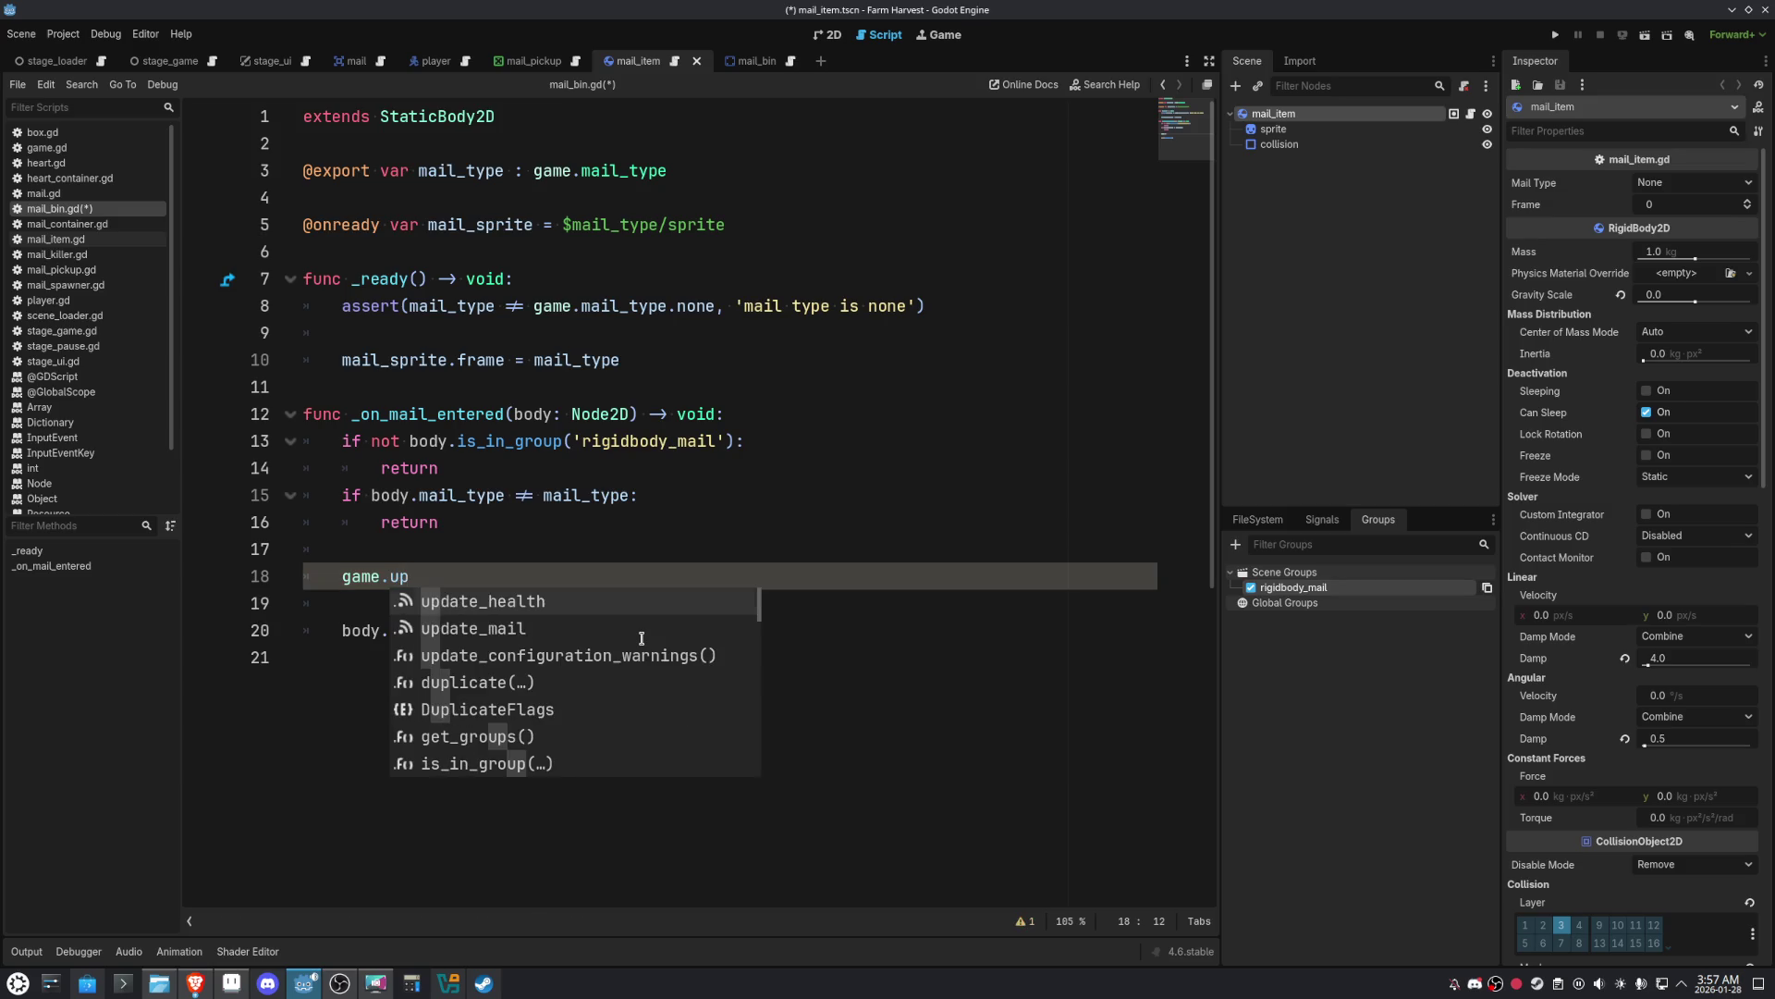
key("Down")
key("Return")
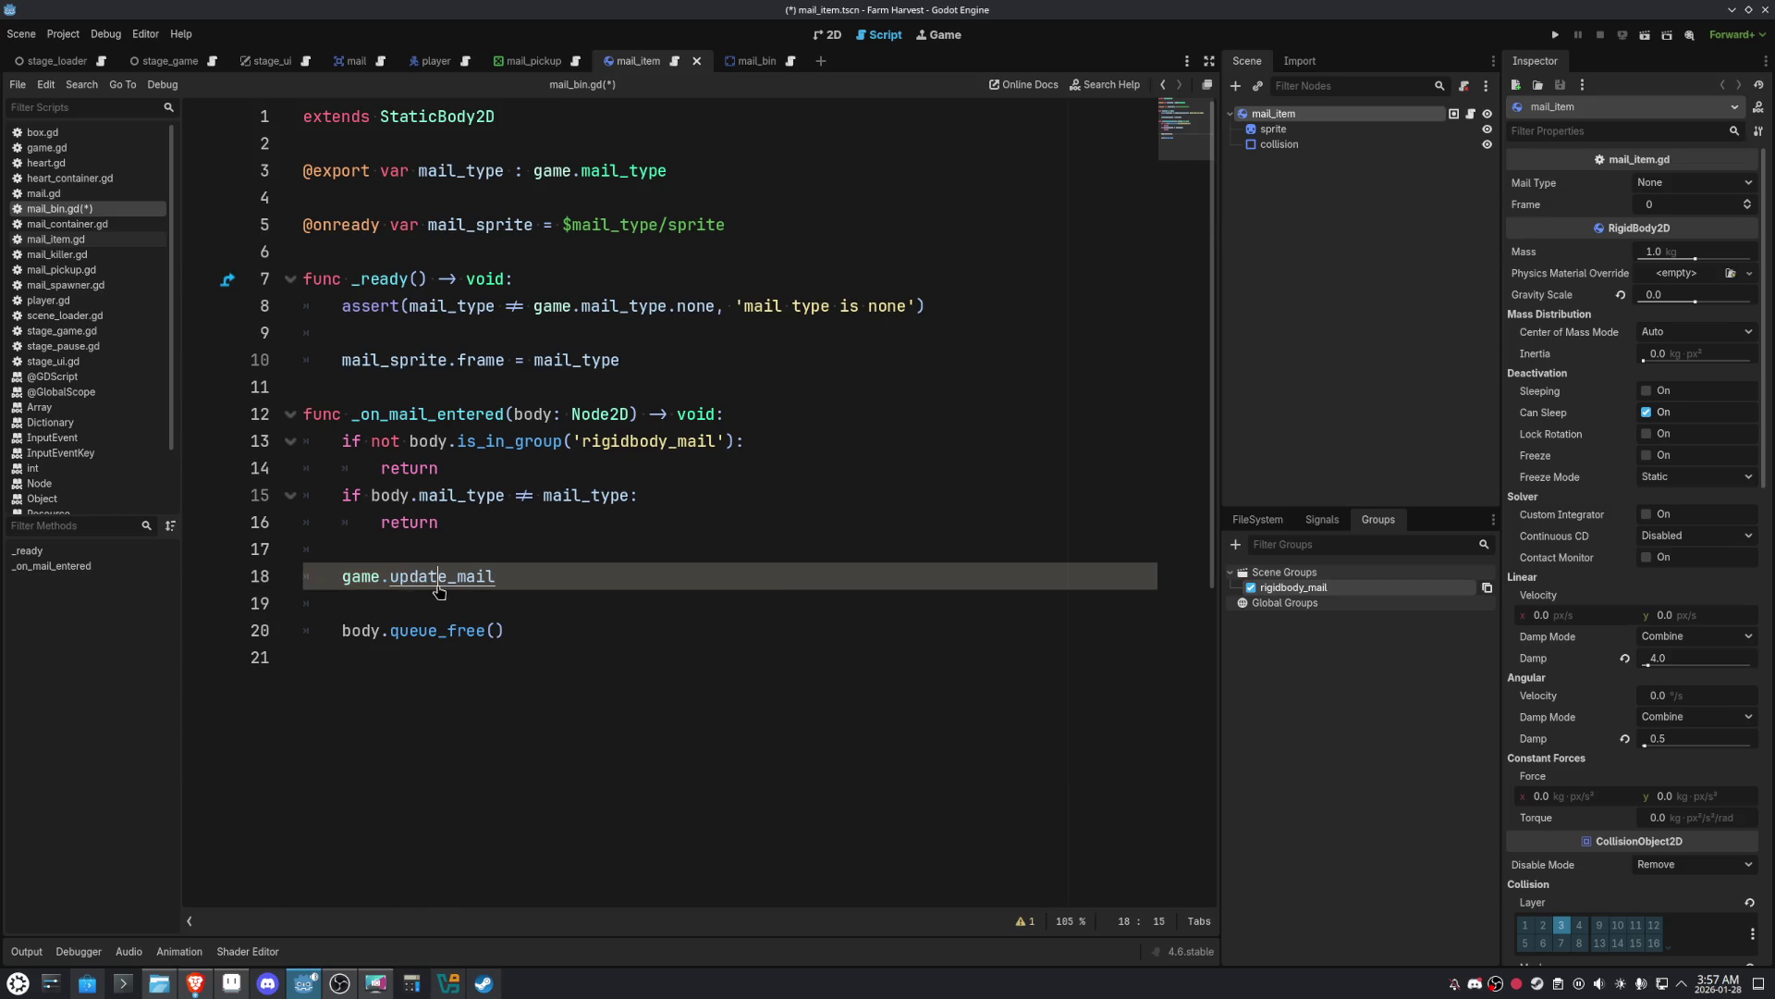
left_click(472, 577, "ctrl")
scroll(787, 349, "up", 3)
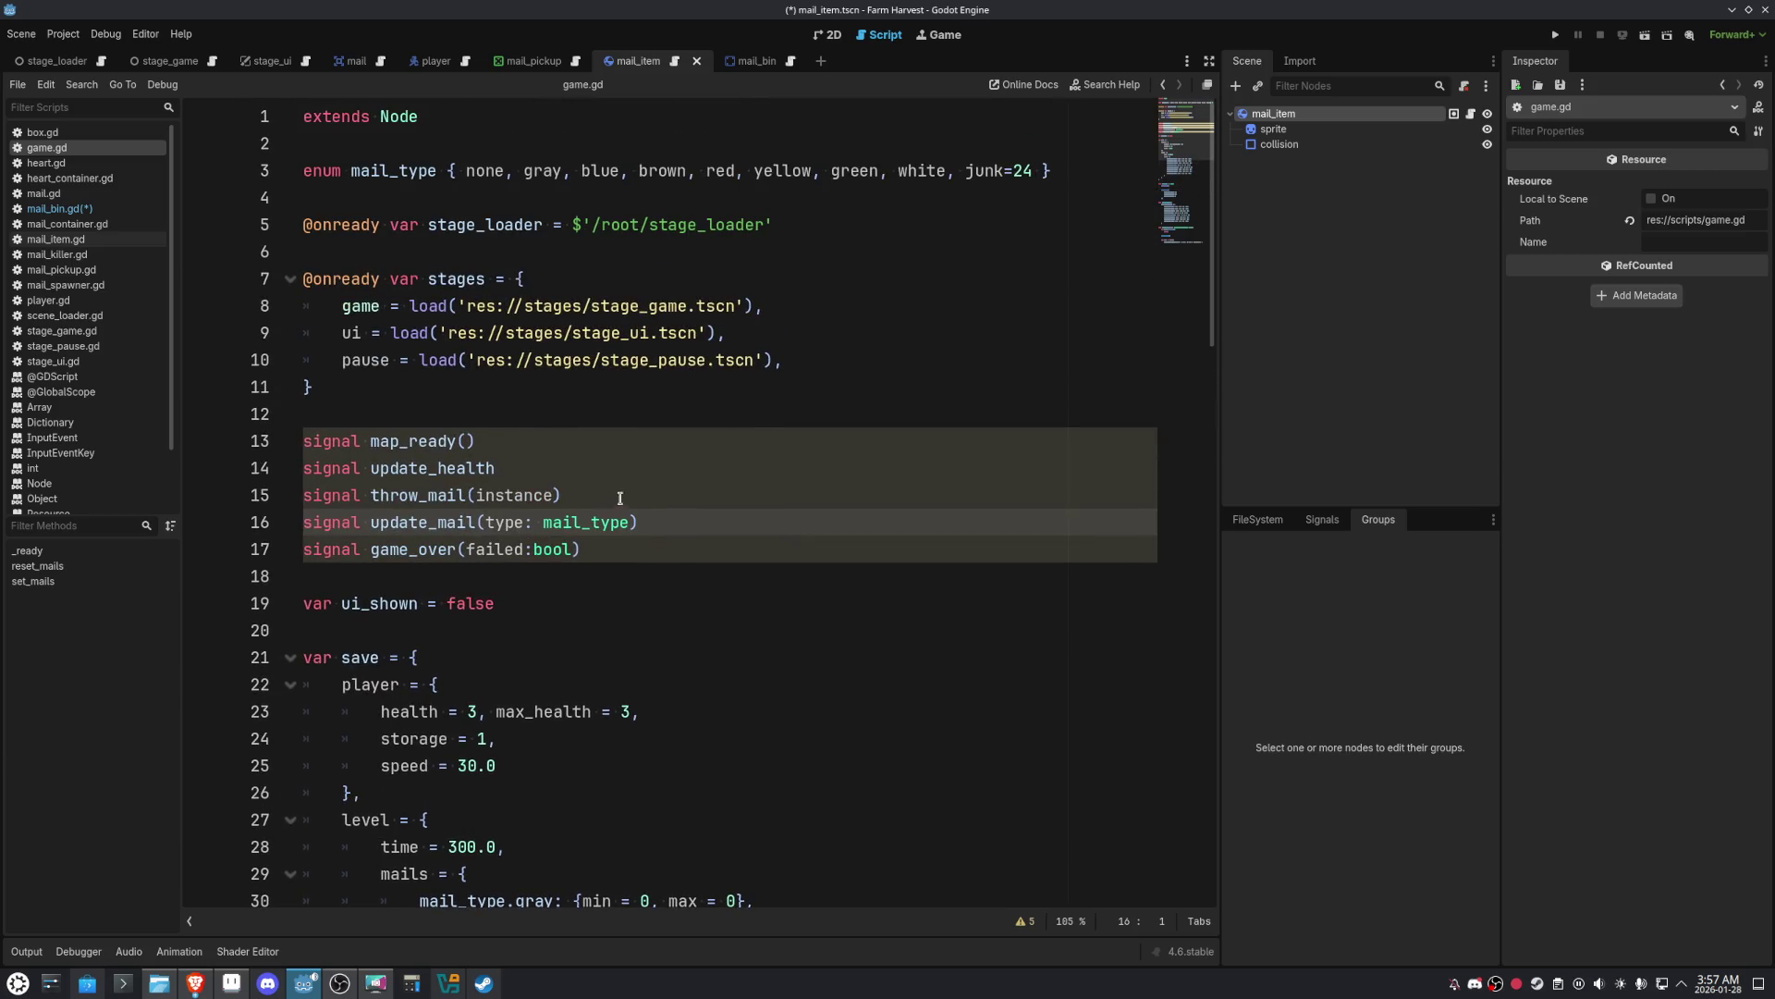
Change line 18 of mail_bin.gd to game.update_mail.emit(mail_type) and save
left_click(1163, 86)
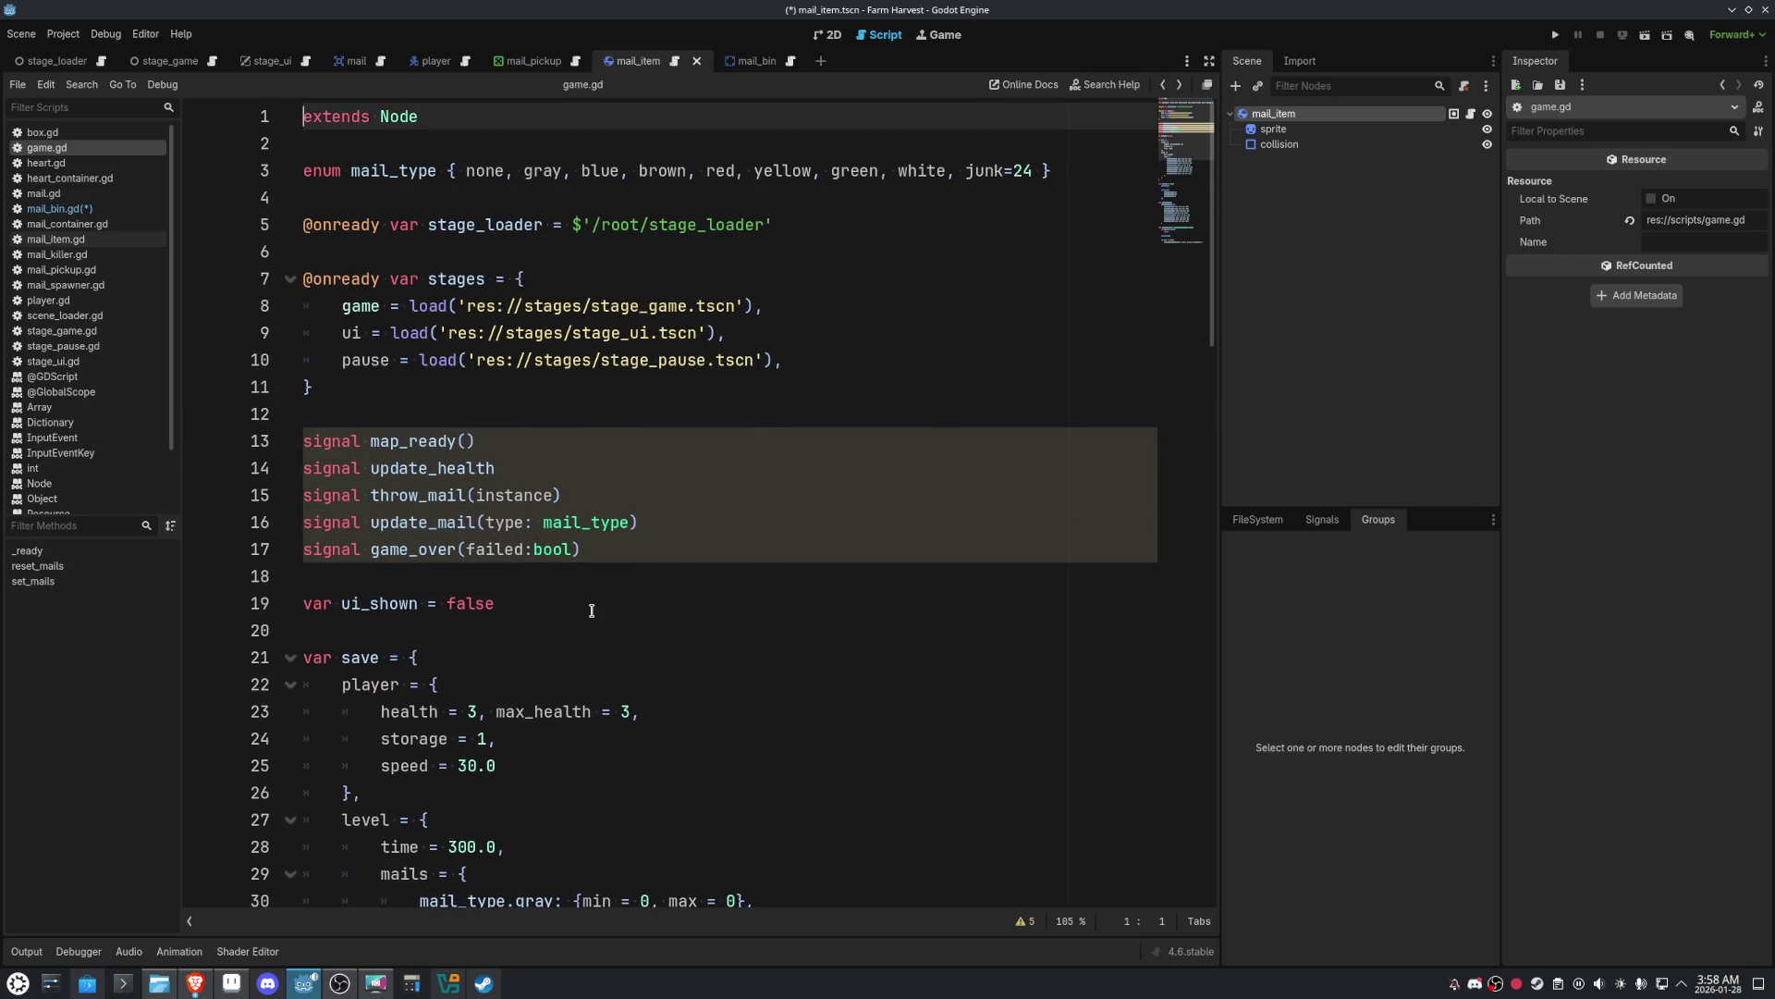
left_click(1470, 112)
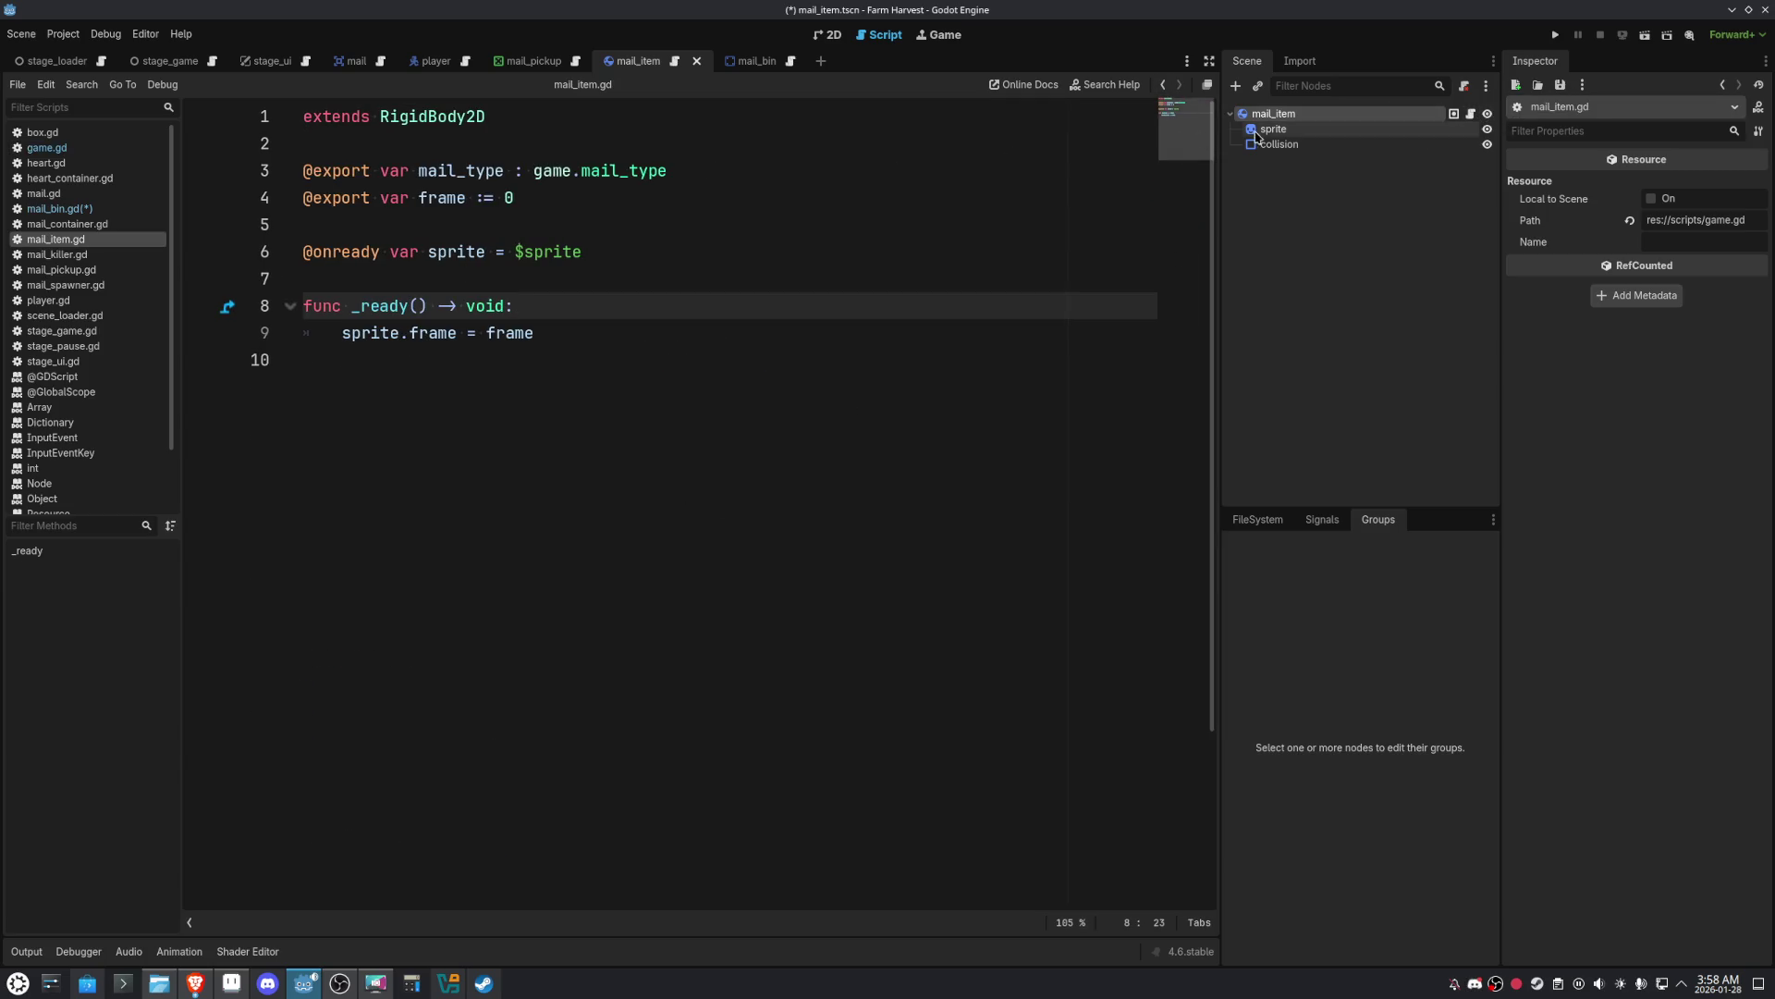
left_click(739, 61)
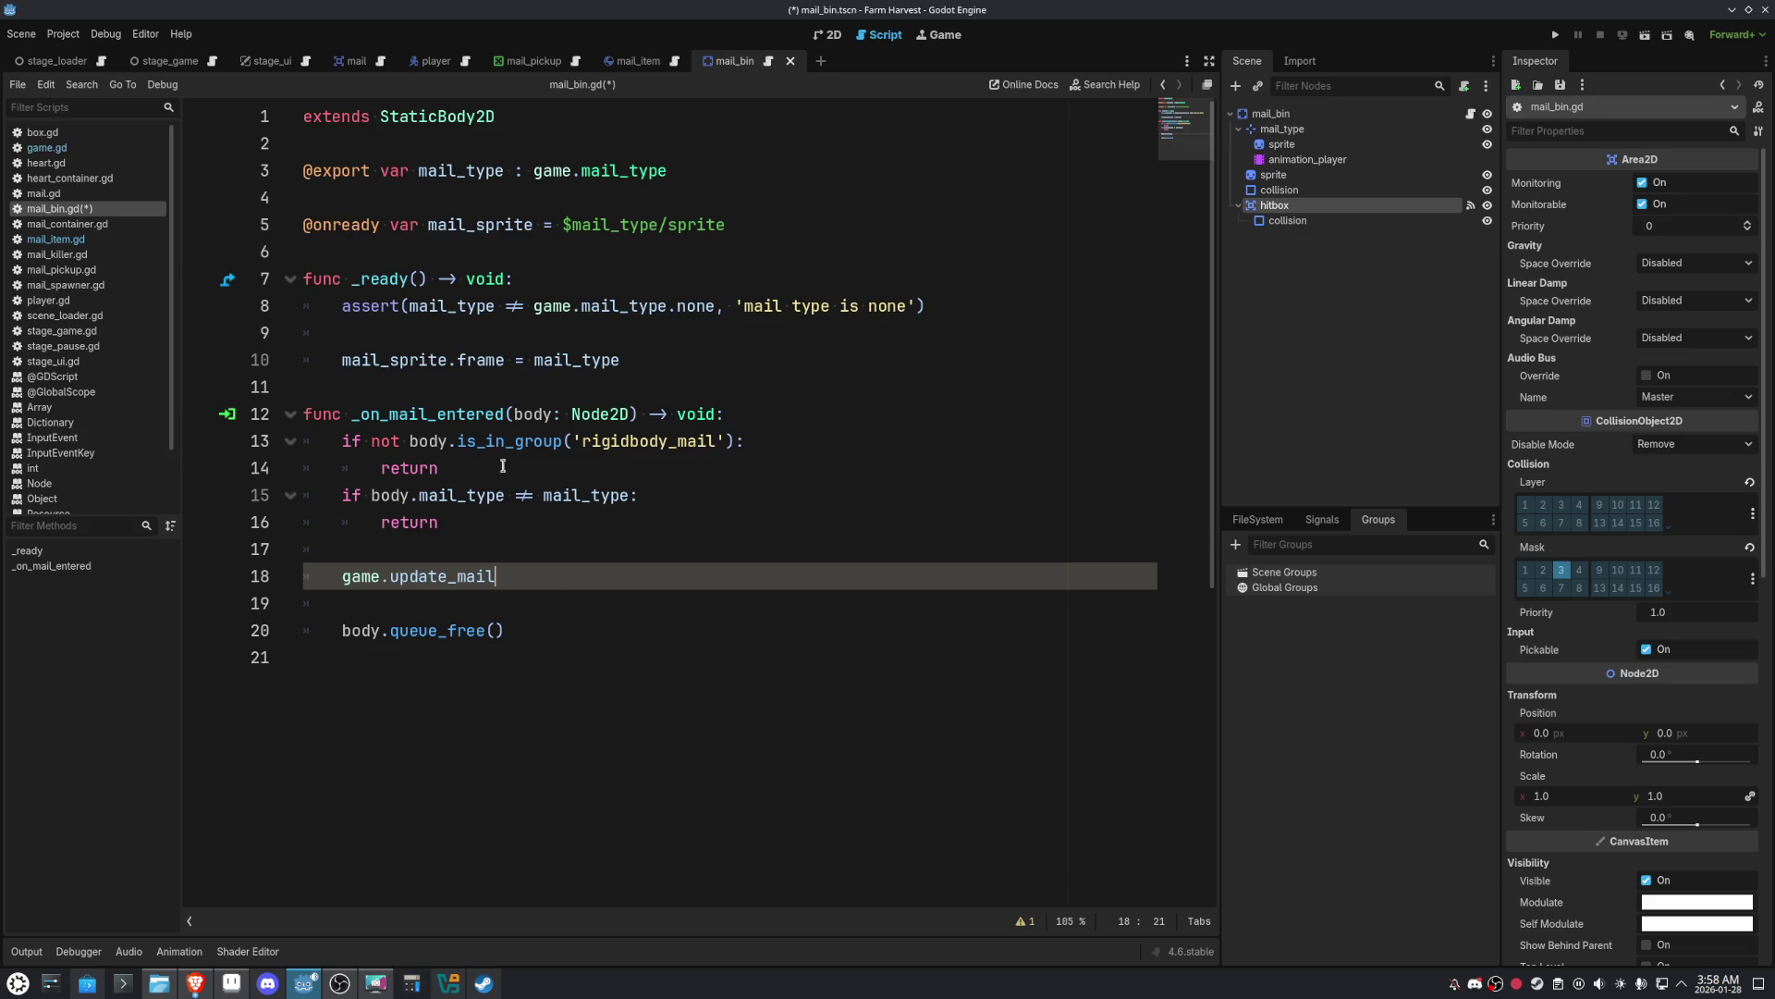
double_click(681, 440)
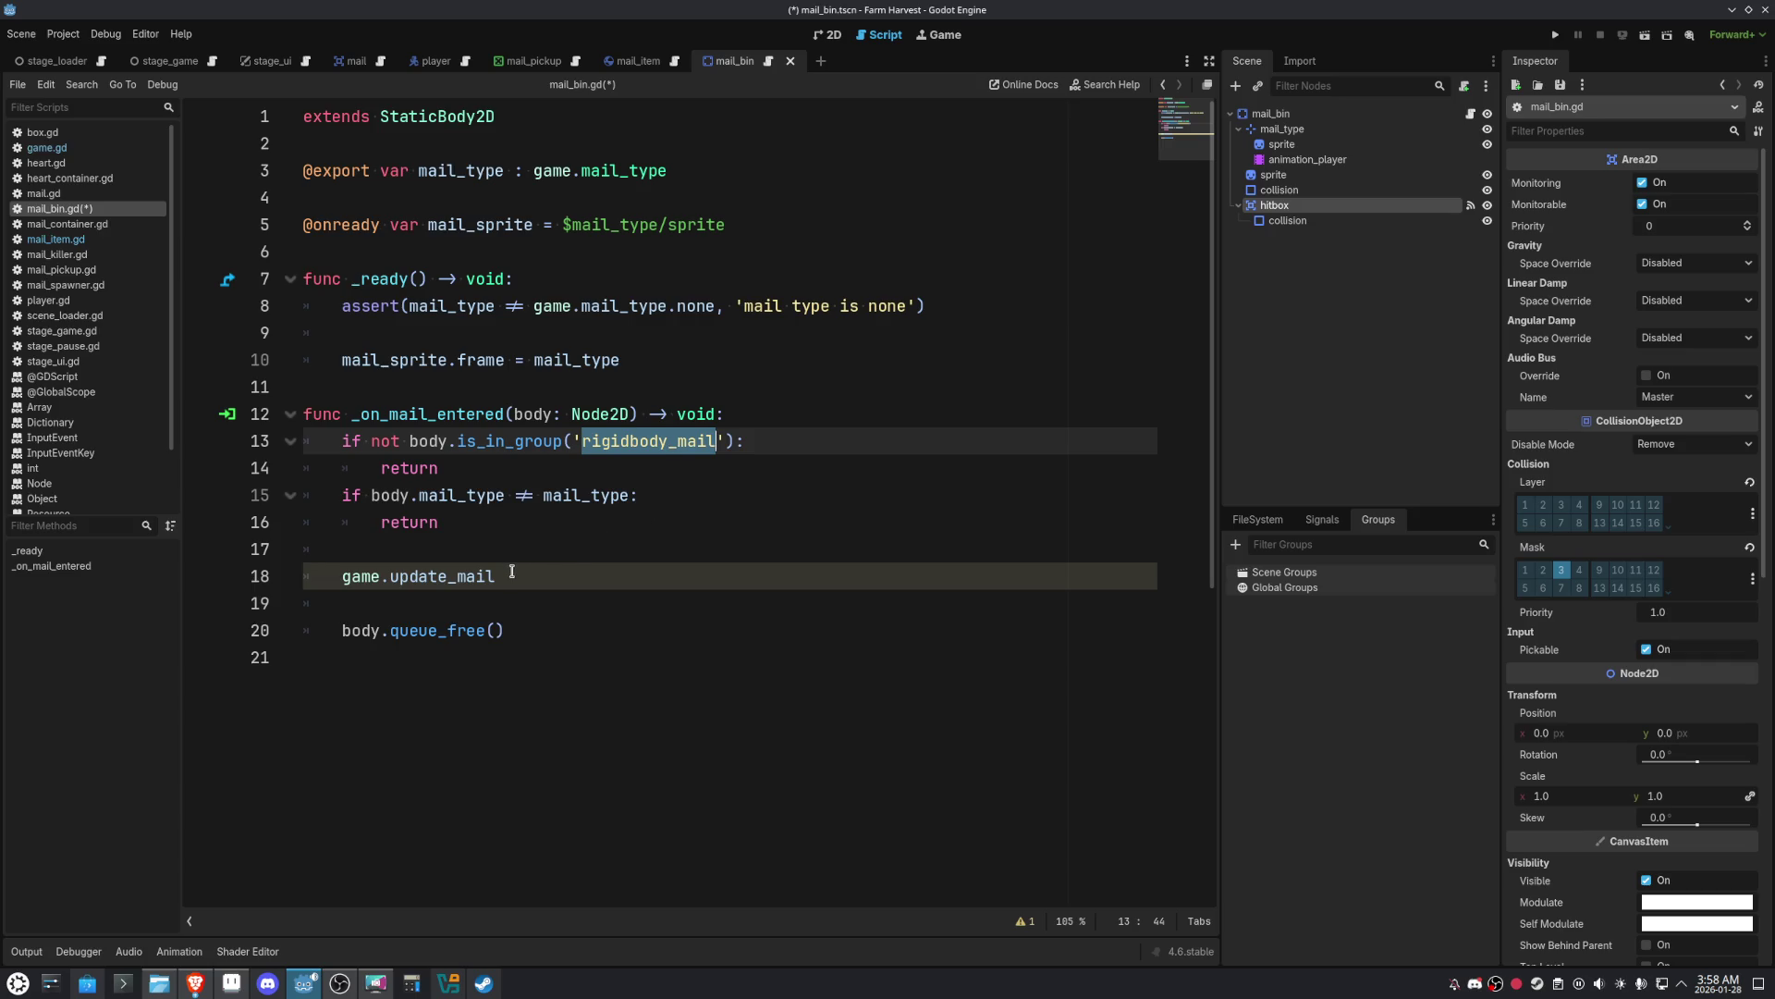
left_click(676, 586)
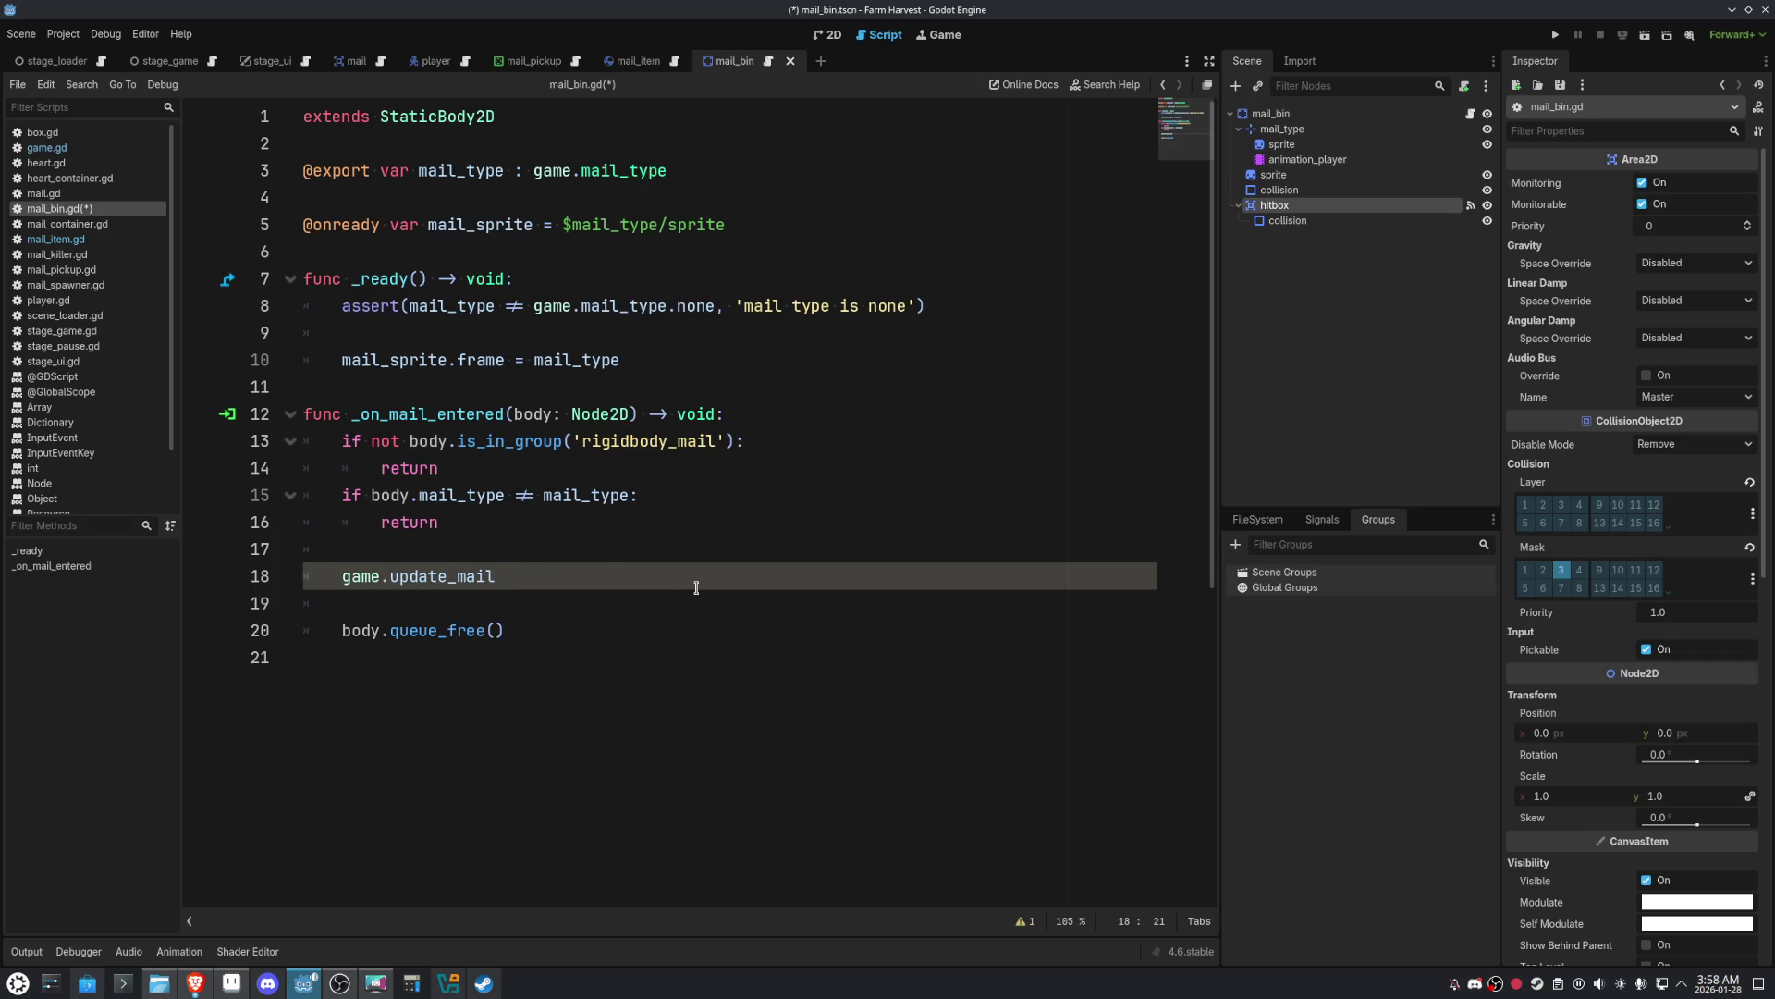
type(".emit(")
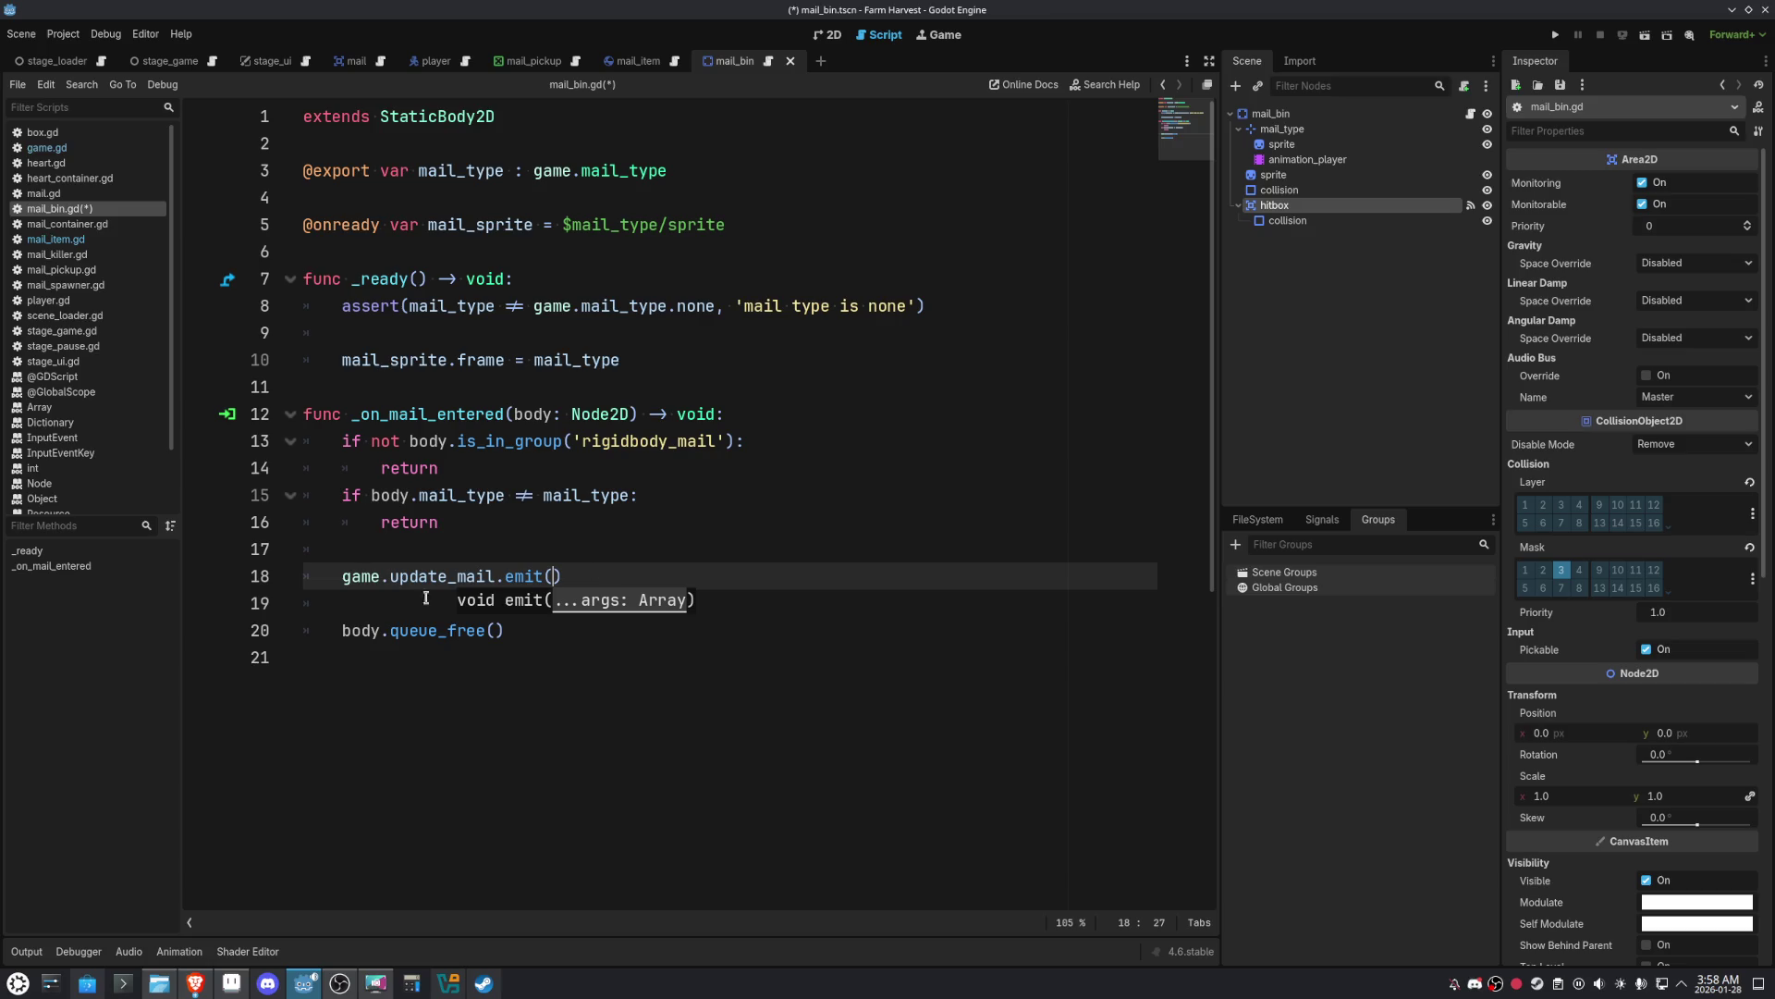
left_click(590, 571)
key("Left")
type("mail_type")
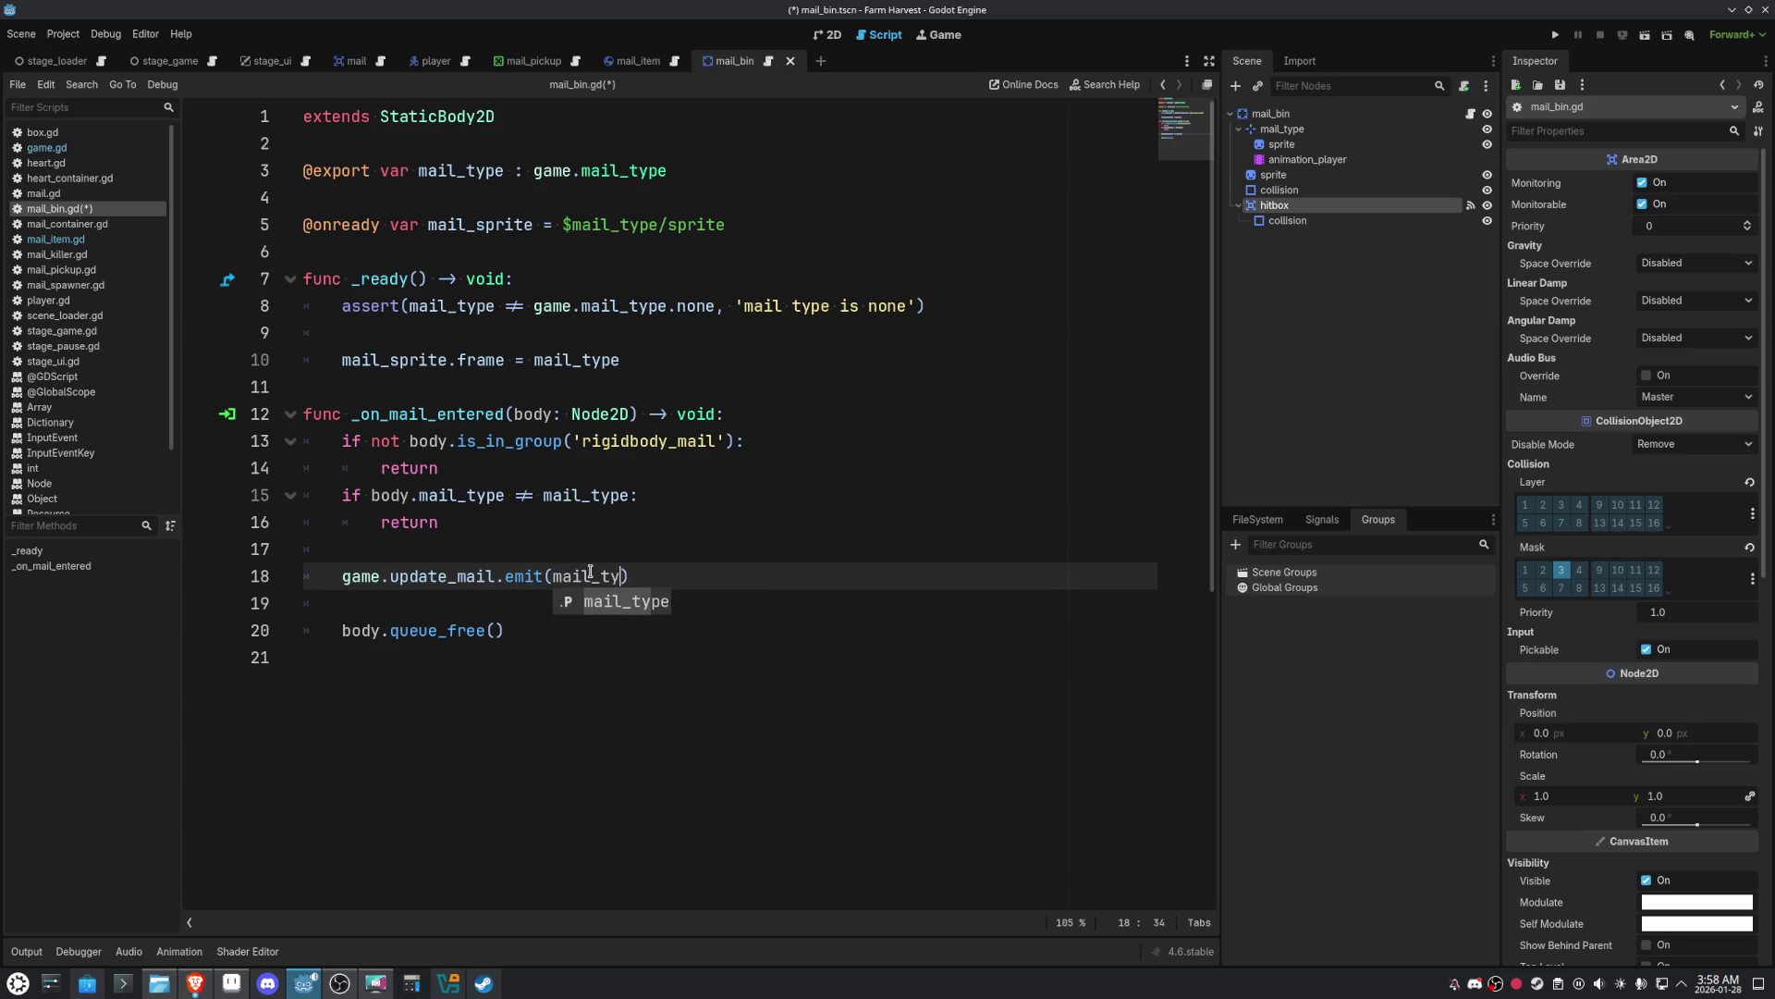
key("Right")
key("ctrl+s")
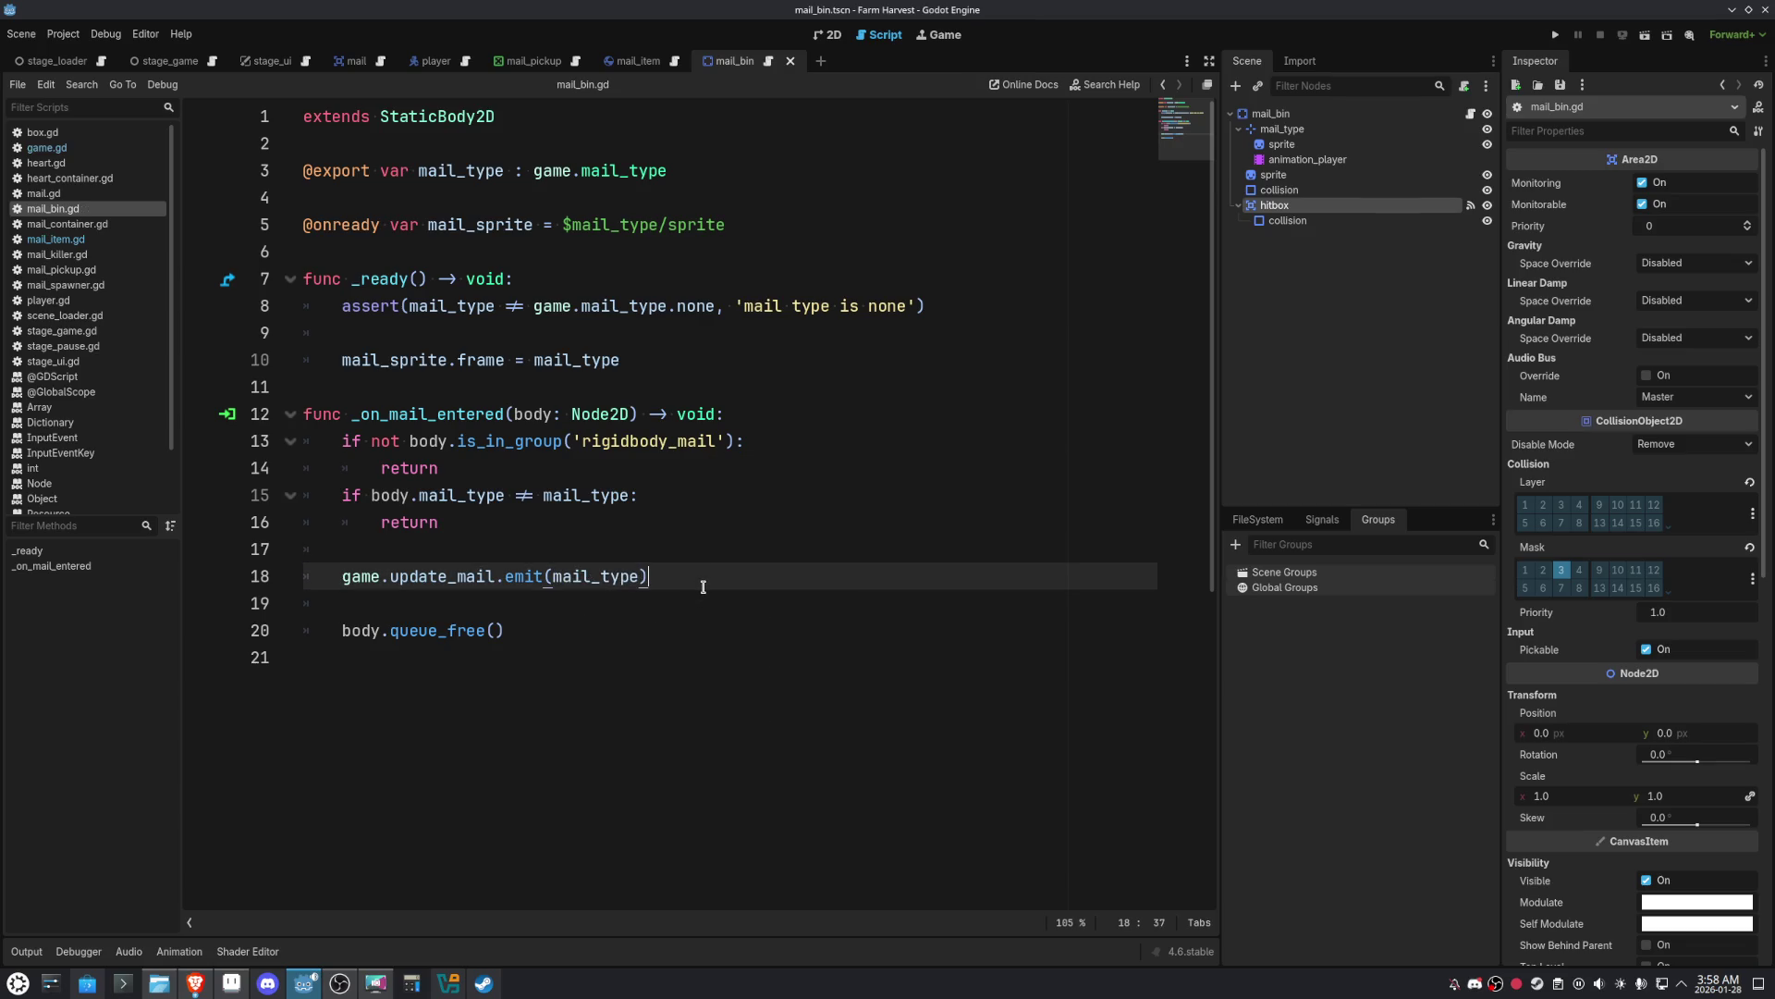
left_click(151, 63)
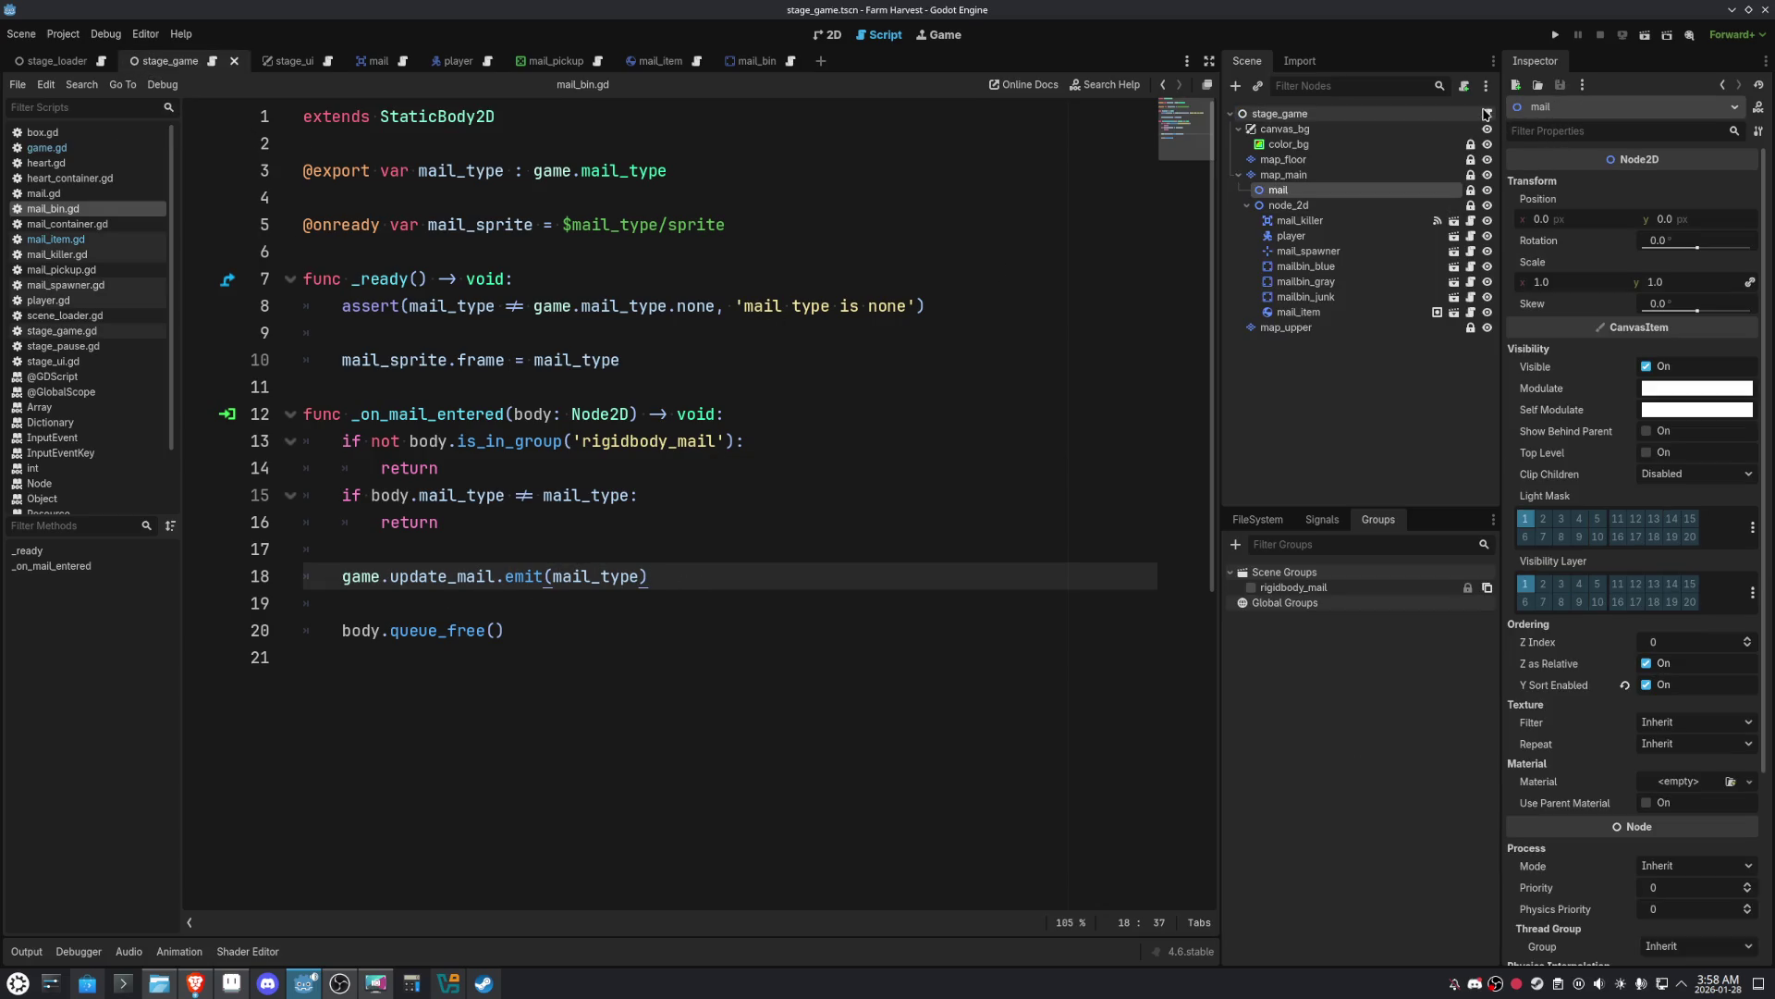
In _ready, add the line game.update_mail.connect(_on_update_mail)
left_click(983, 247)
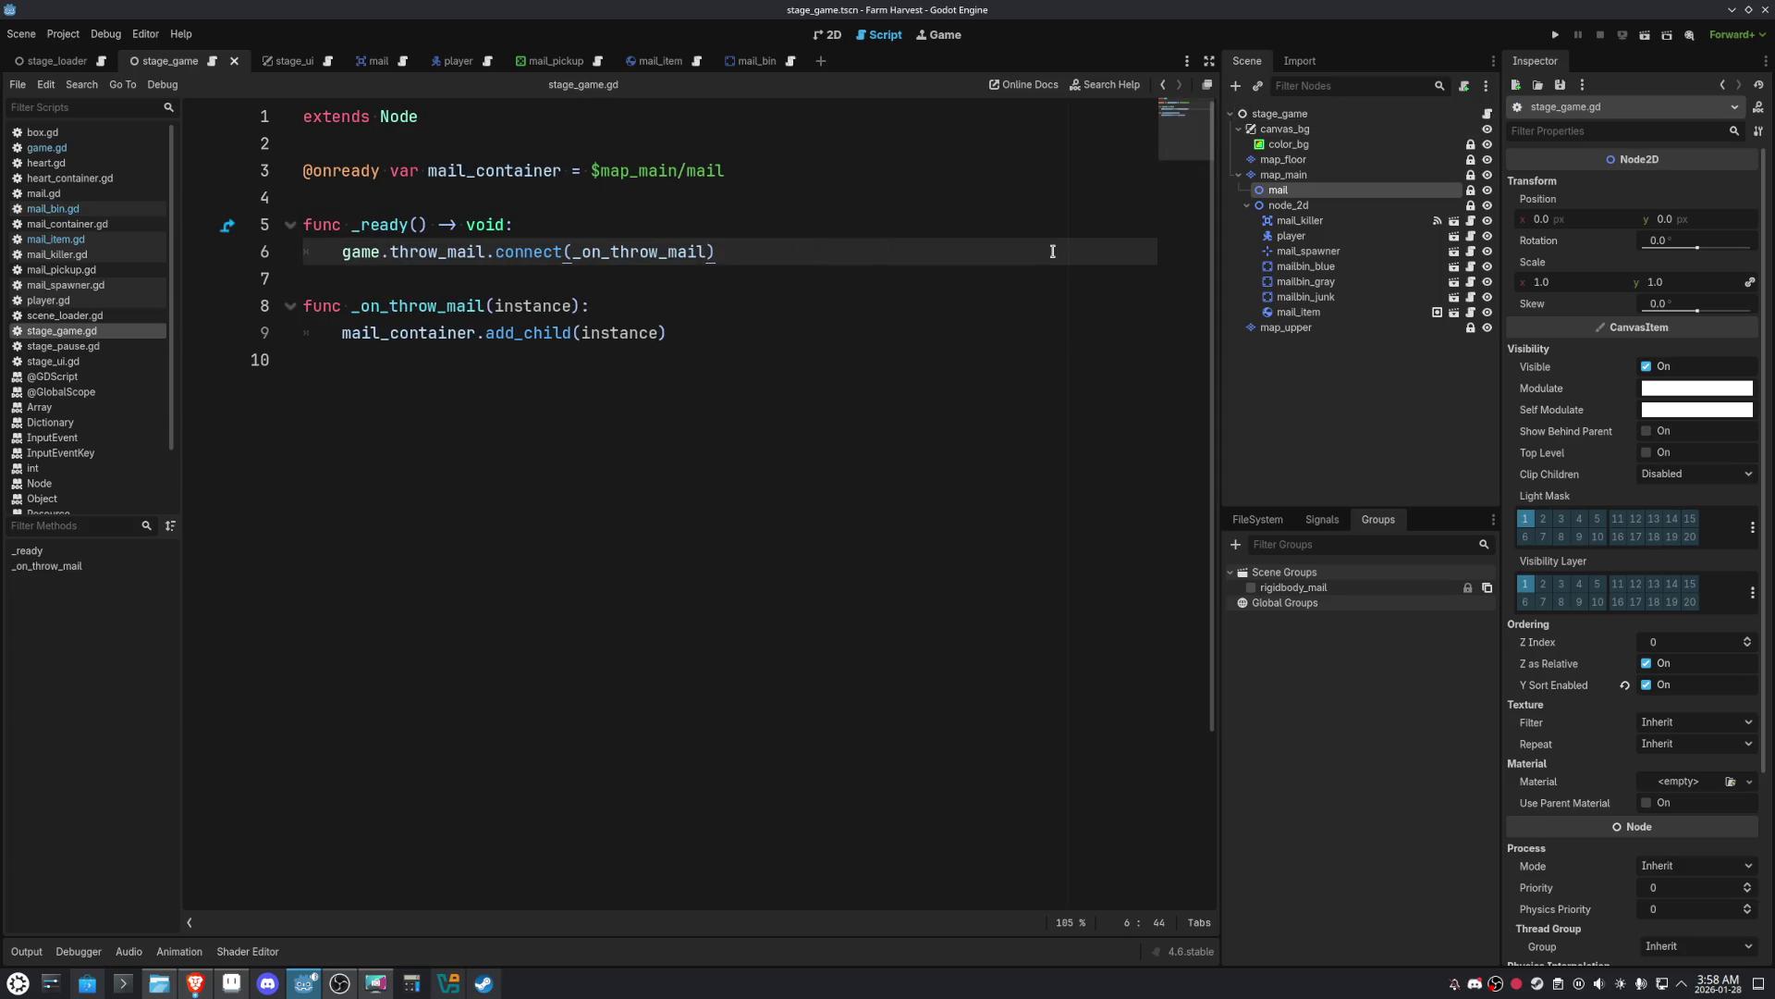
key("Return")
type("game.ma")
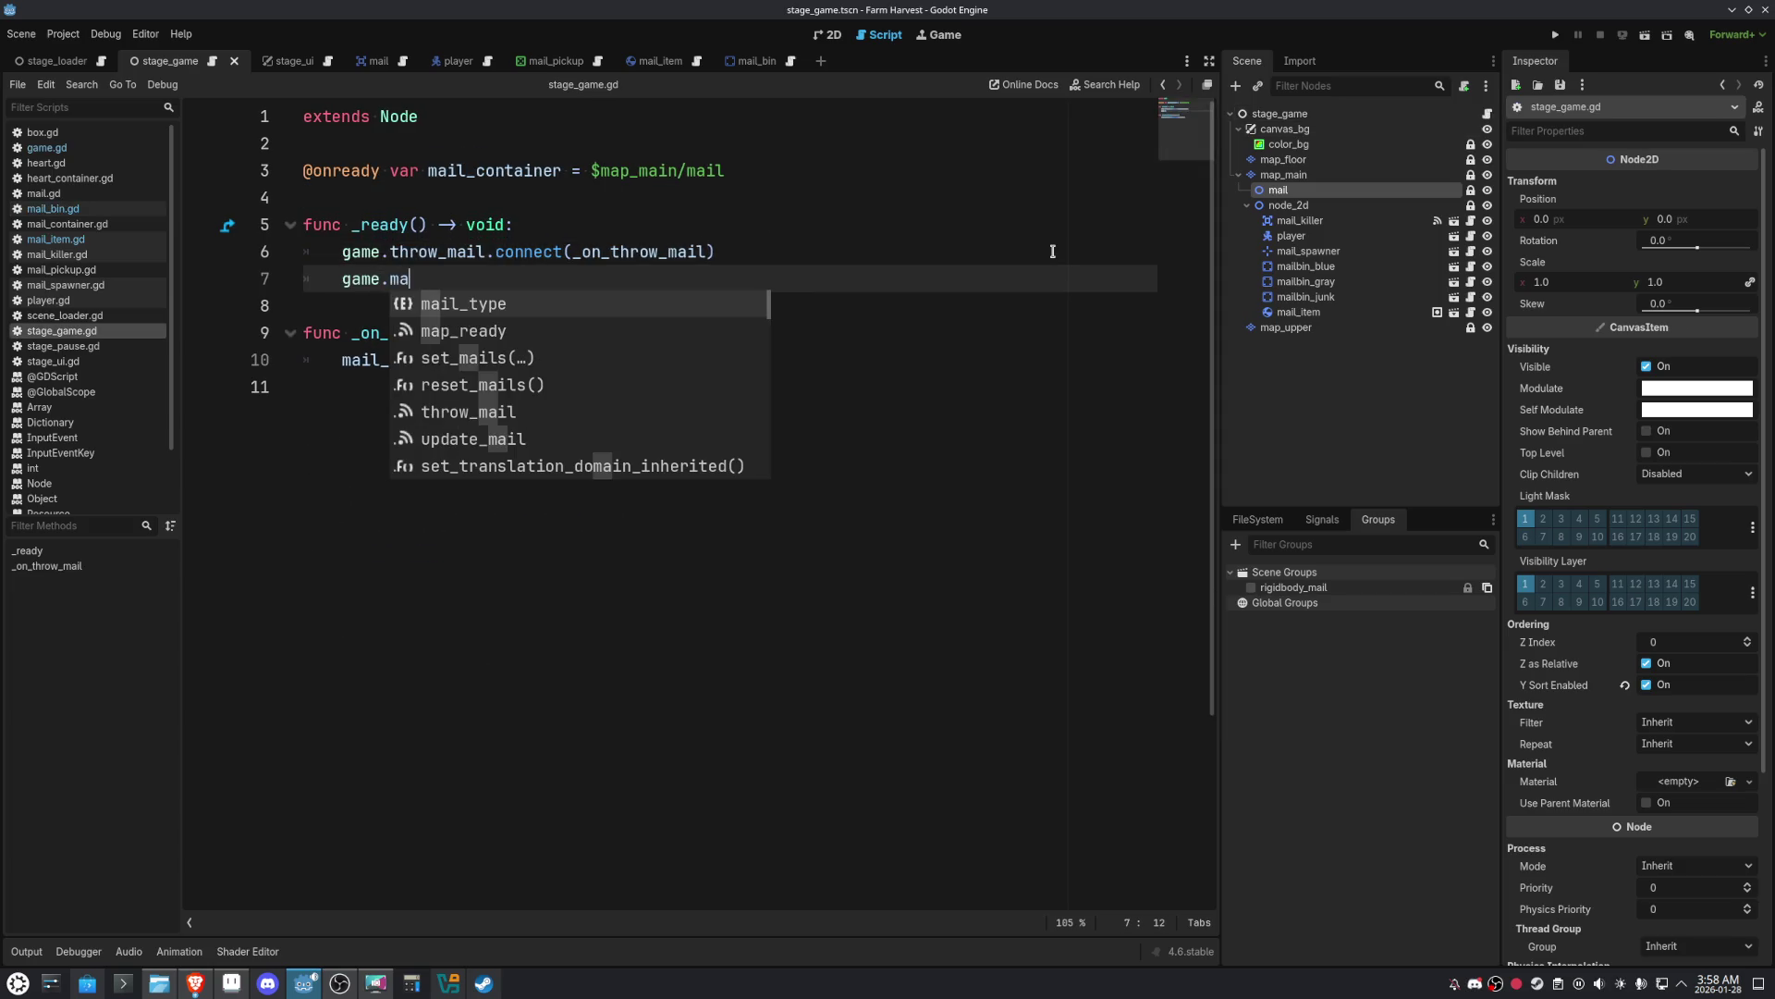
key("BackSpace")
key("BackSpace")
type("up")
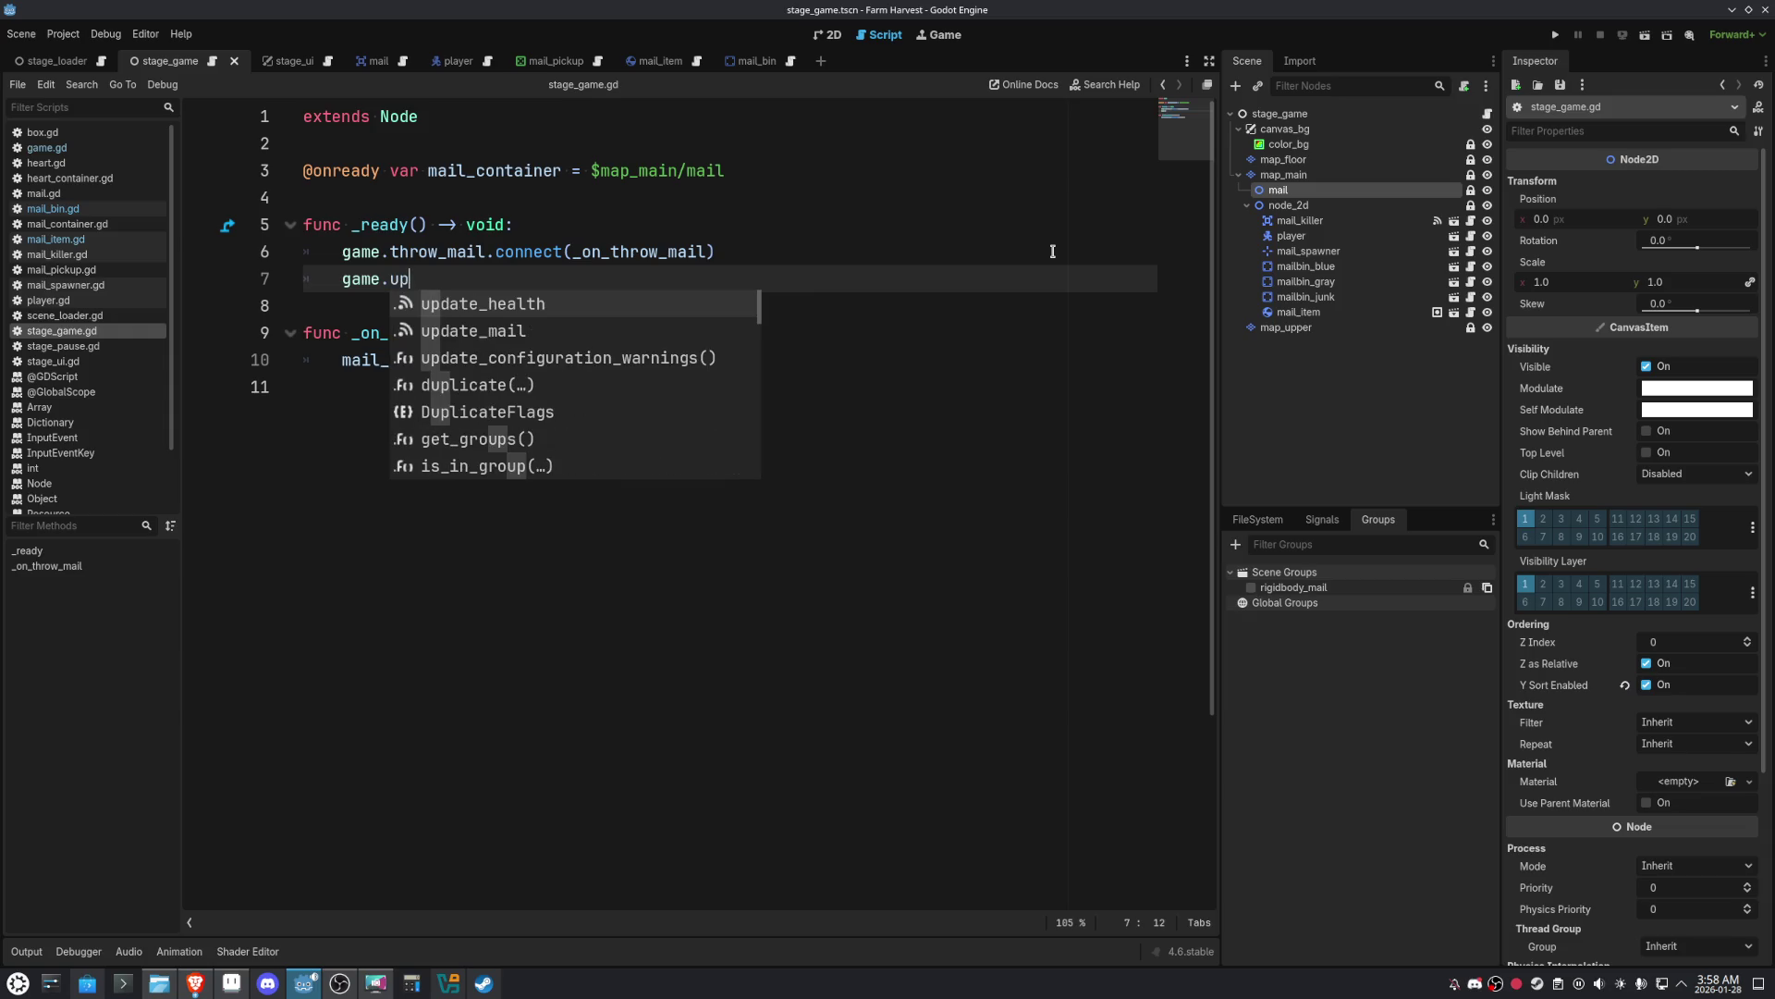
key("Return")
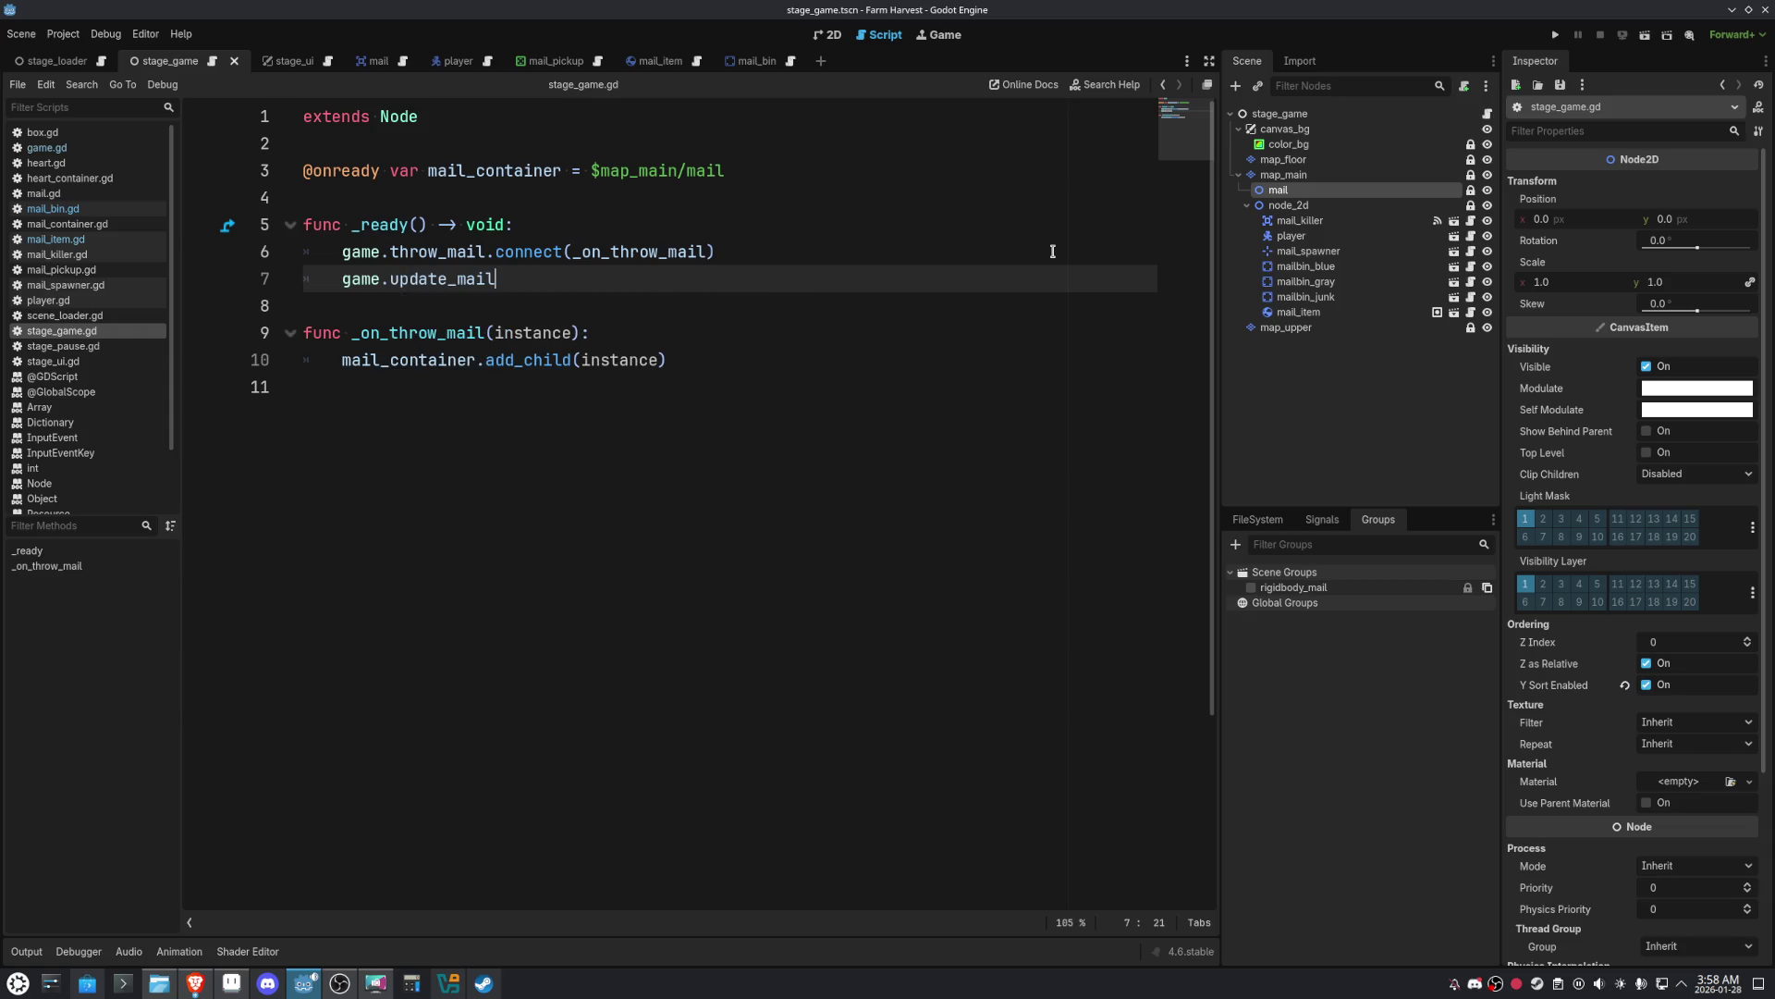
type(".connect(")
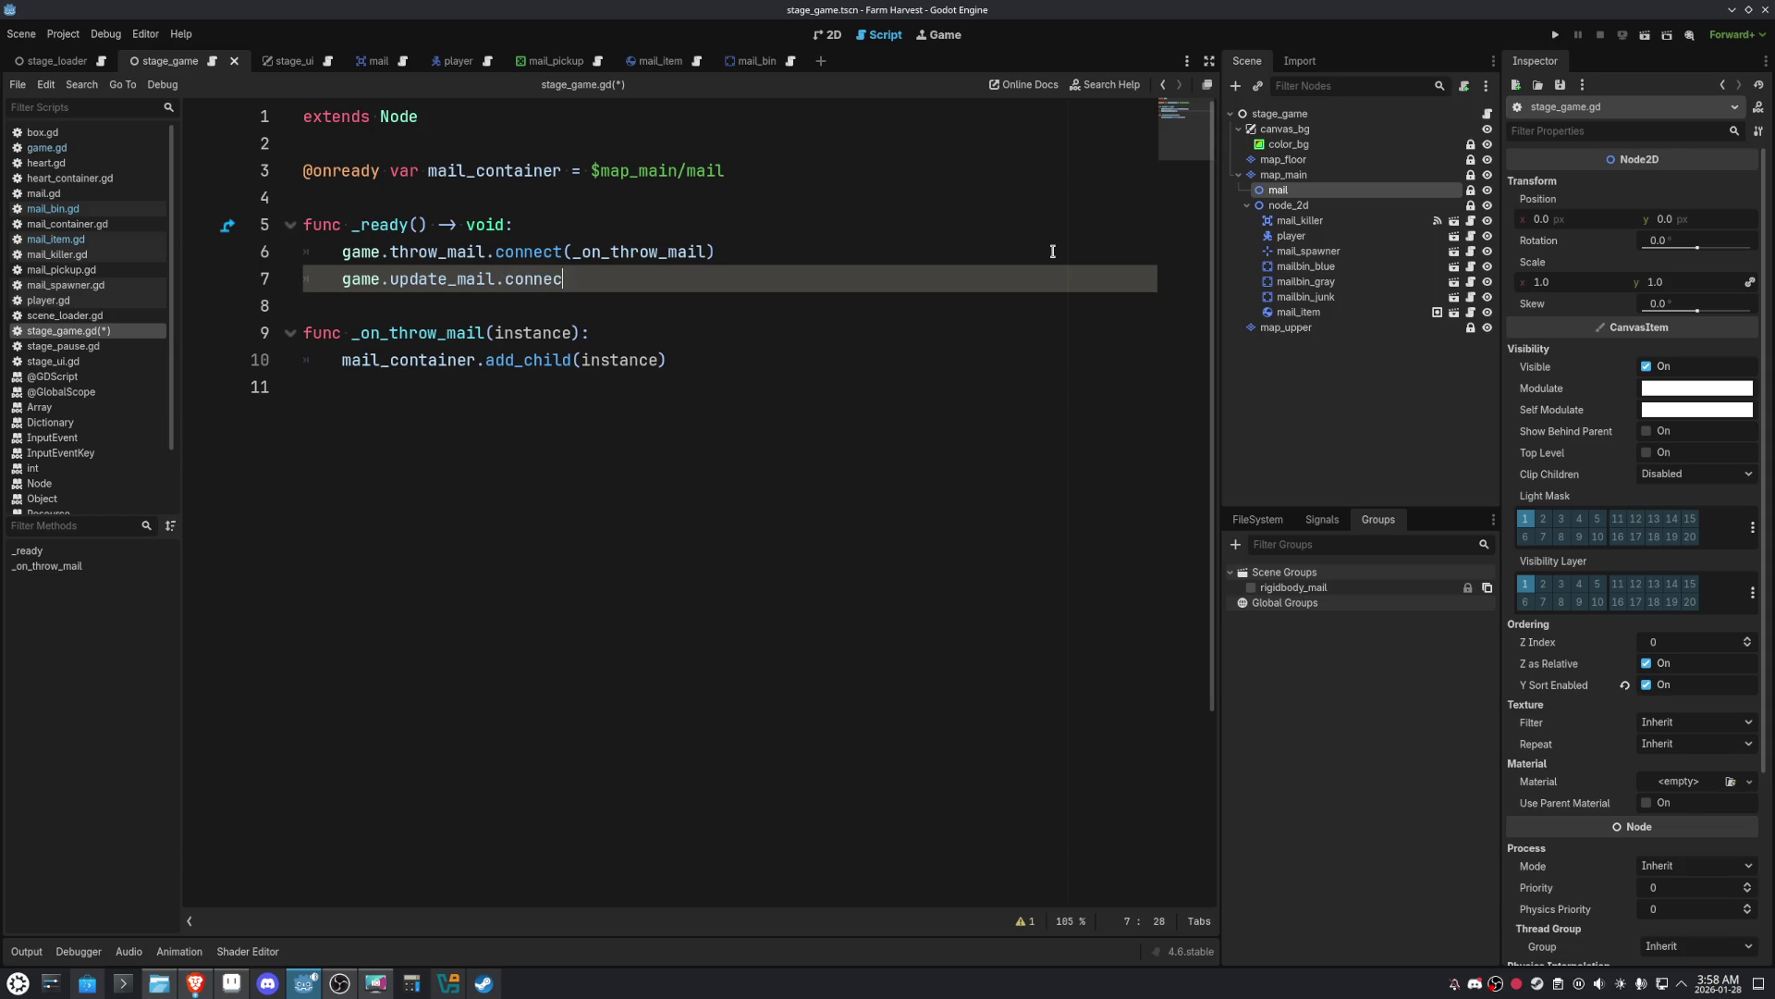
key("Left")
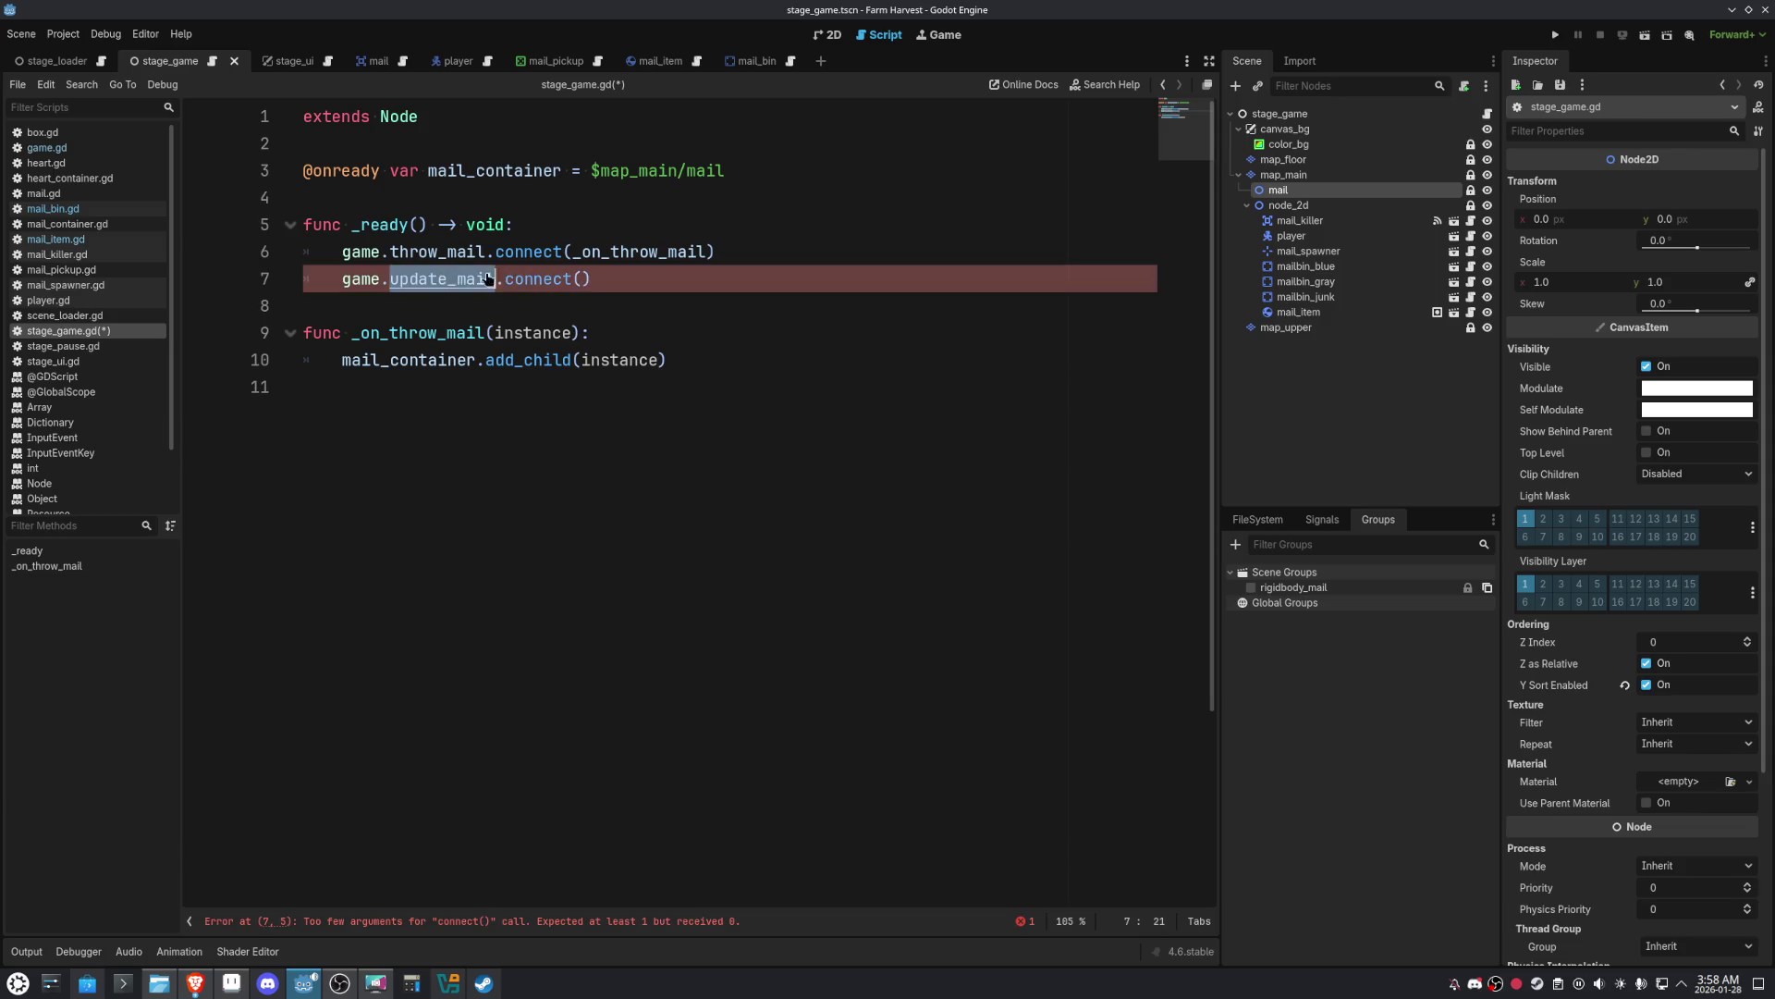
key("Right")
type("_update_mail")
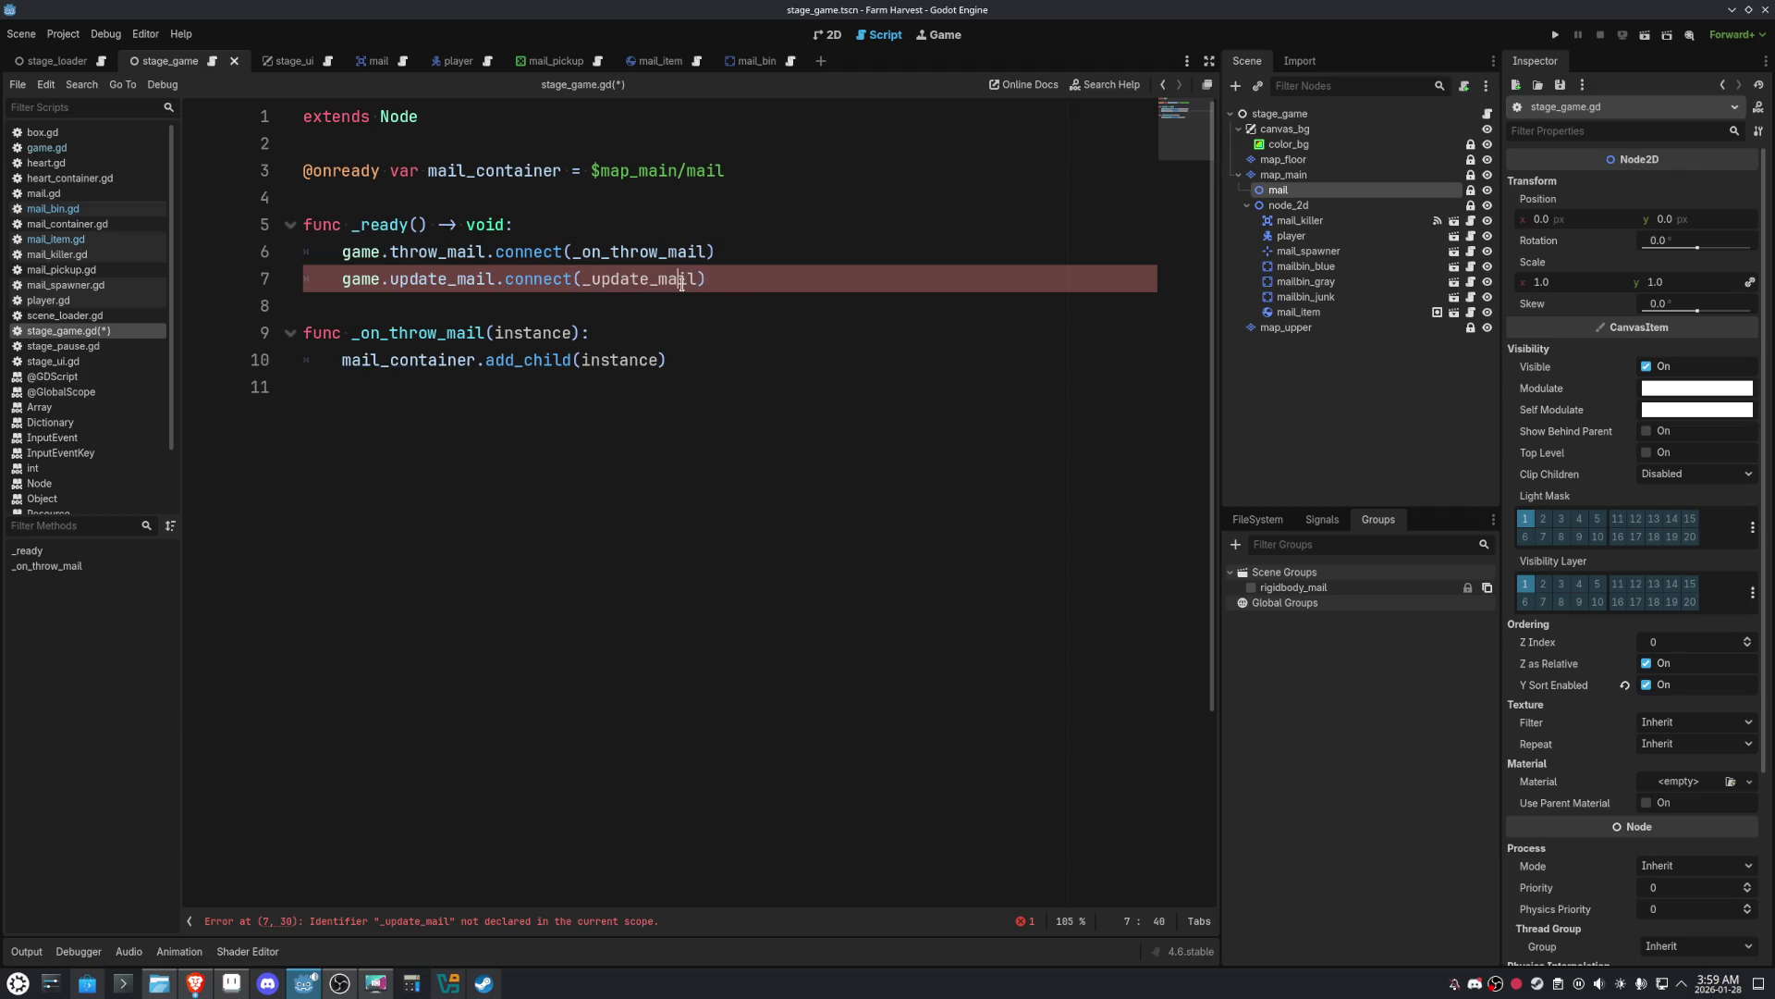
double_click(681, 280)
key("Left")
key("Right")
type("on")
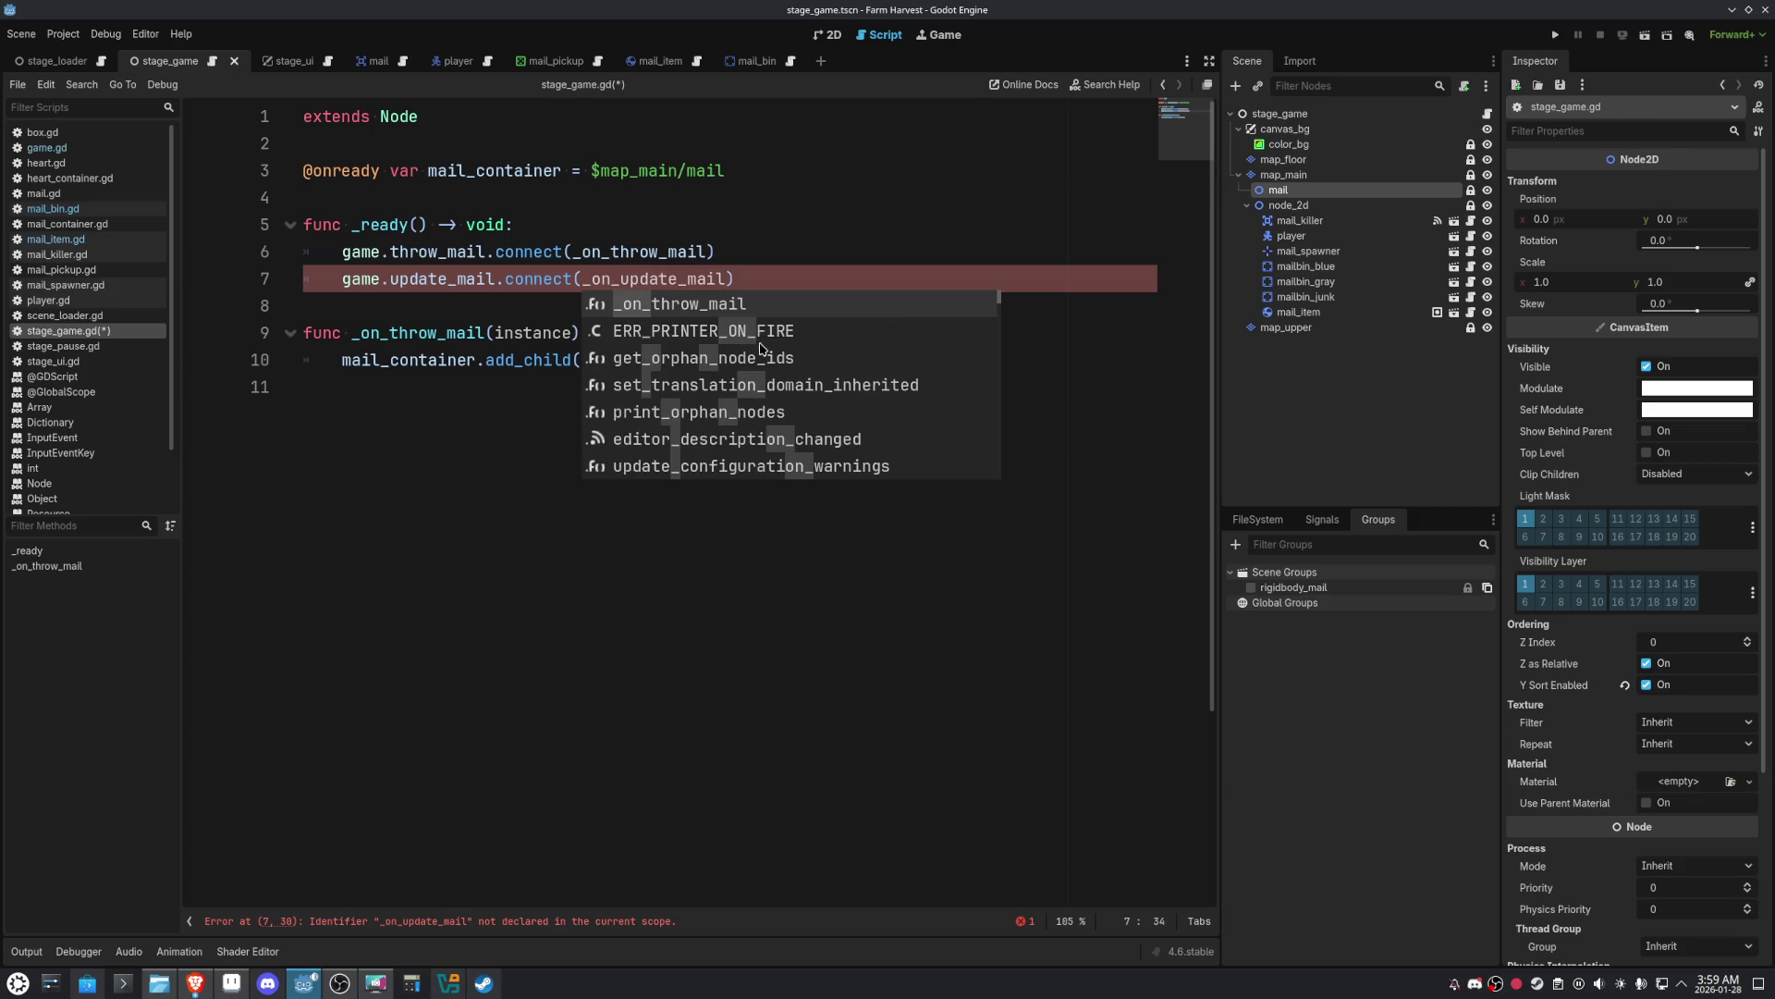
key("Escape")
Define func _on_update_mail(type: game.mail_type) with pass and save stage_game.gd
left_click(809, 481)
key("Return")
type("func _on_update_mail(m")
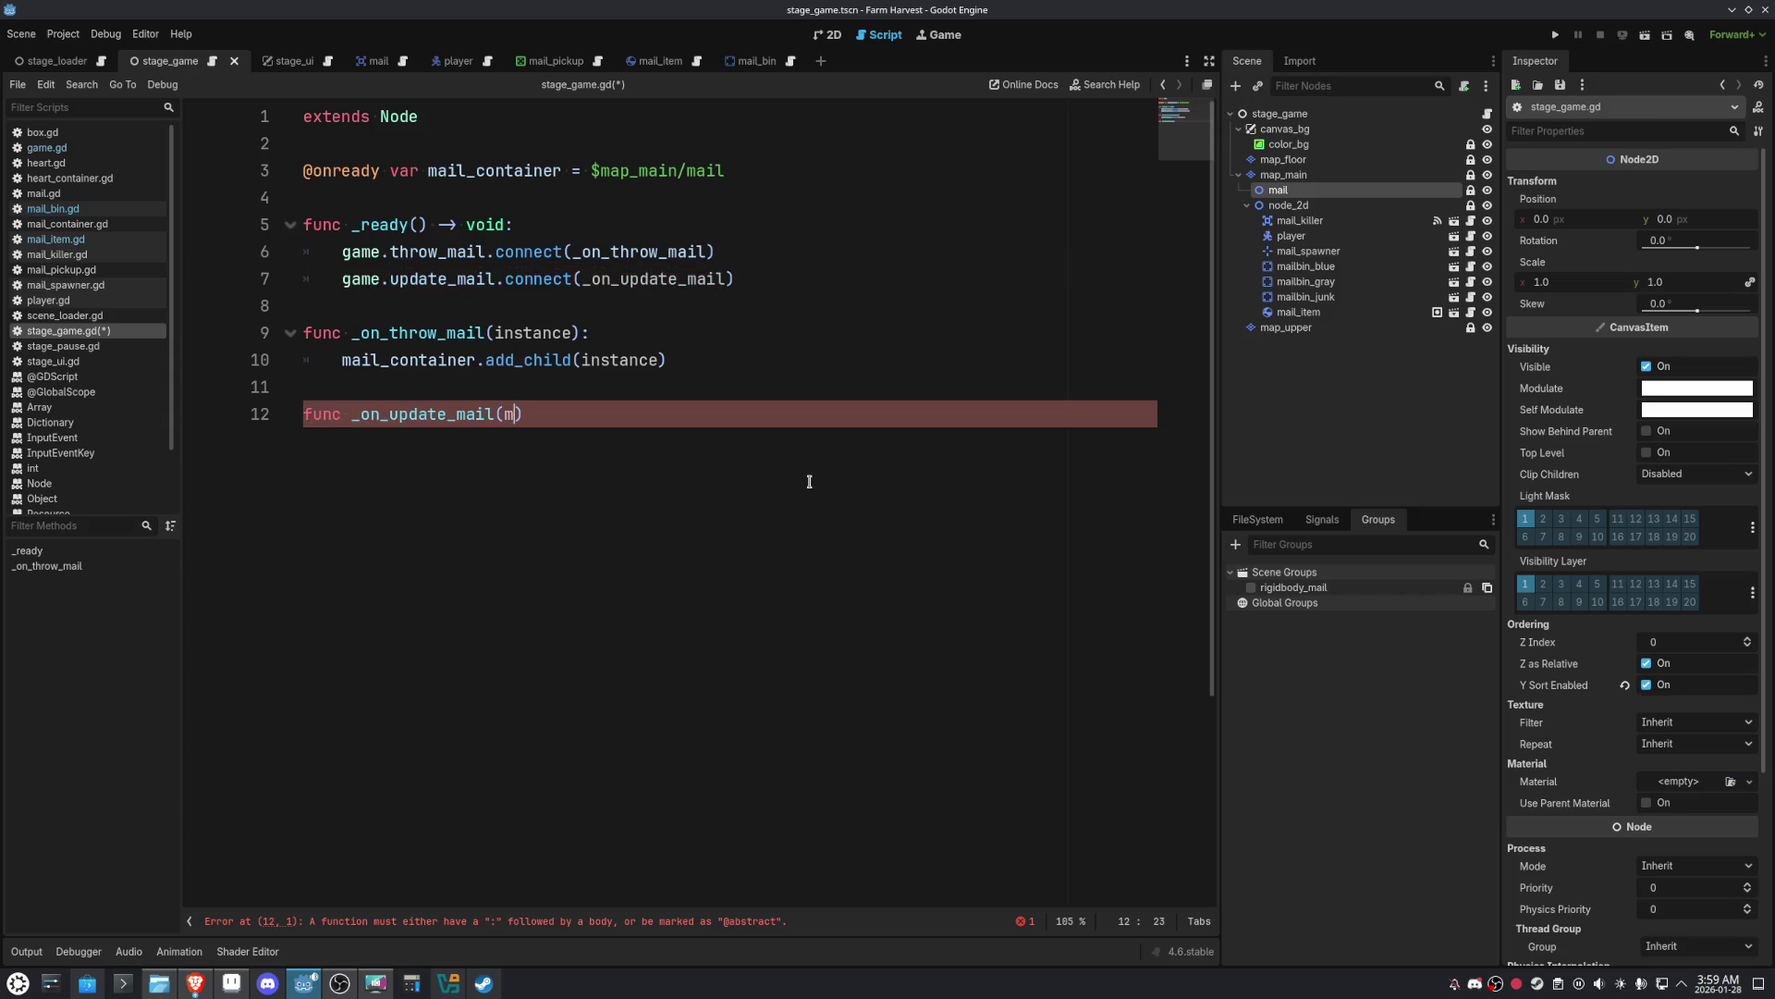
type("ail")
type("_type: game.mai")
key("Return")
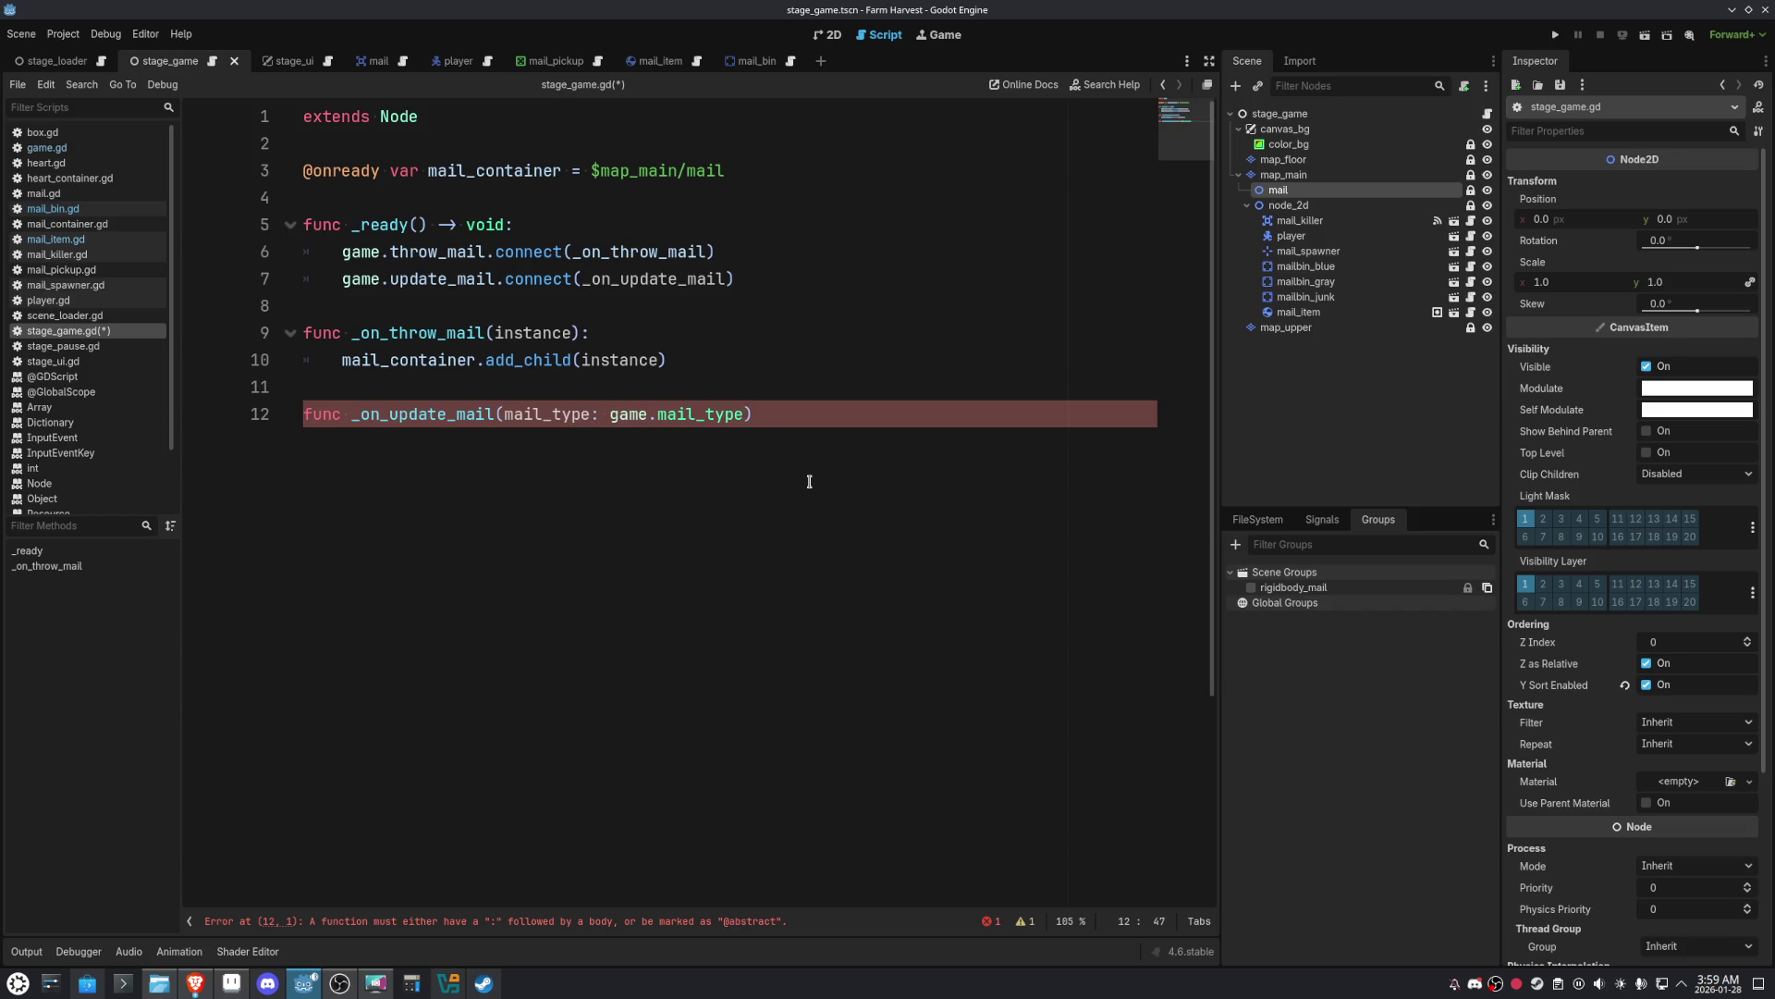
key("Delete")
key("Delete")
key("Delete")
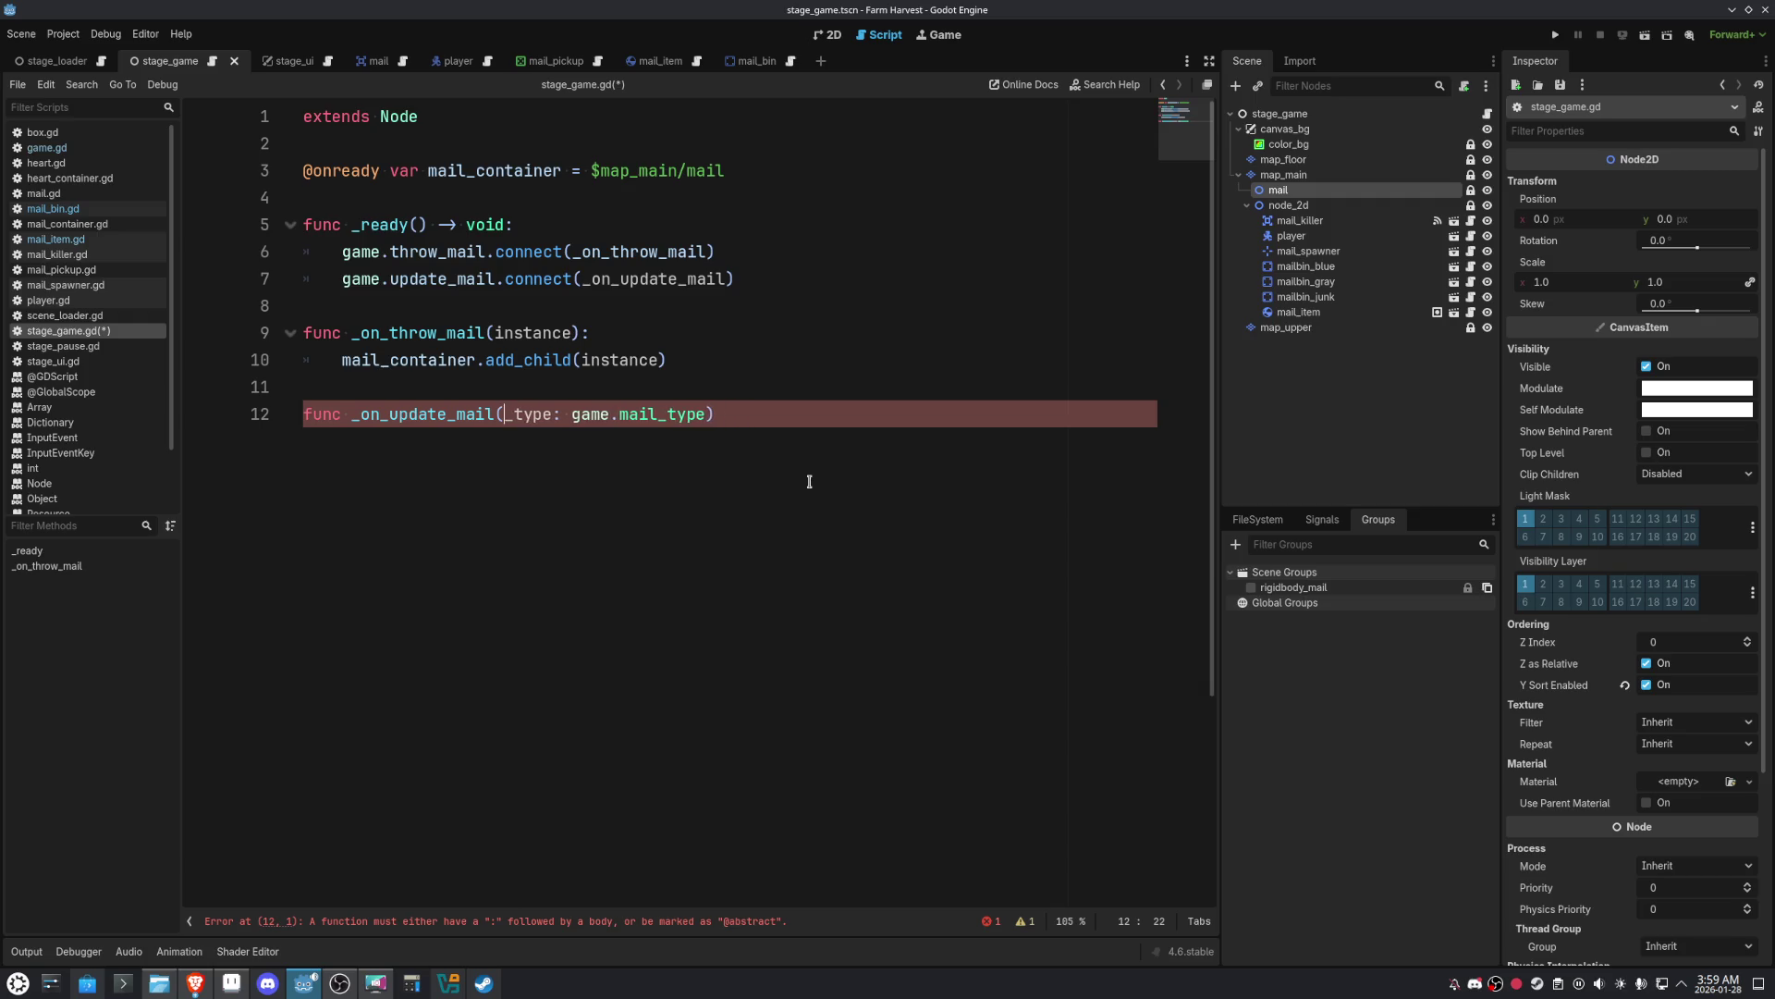
key("End")
type(":")
key("Return")
key("Return")
key("Return")
type("pass")
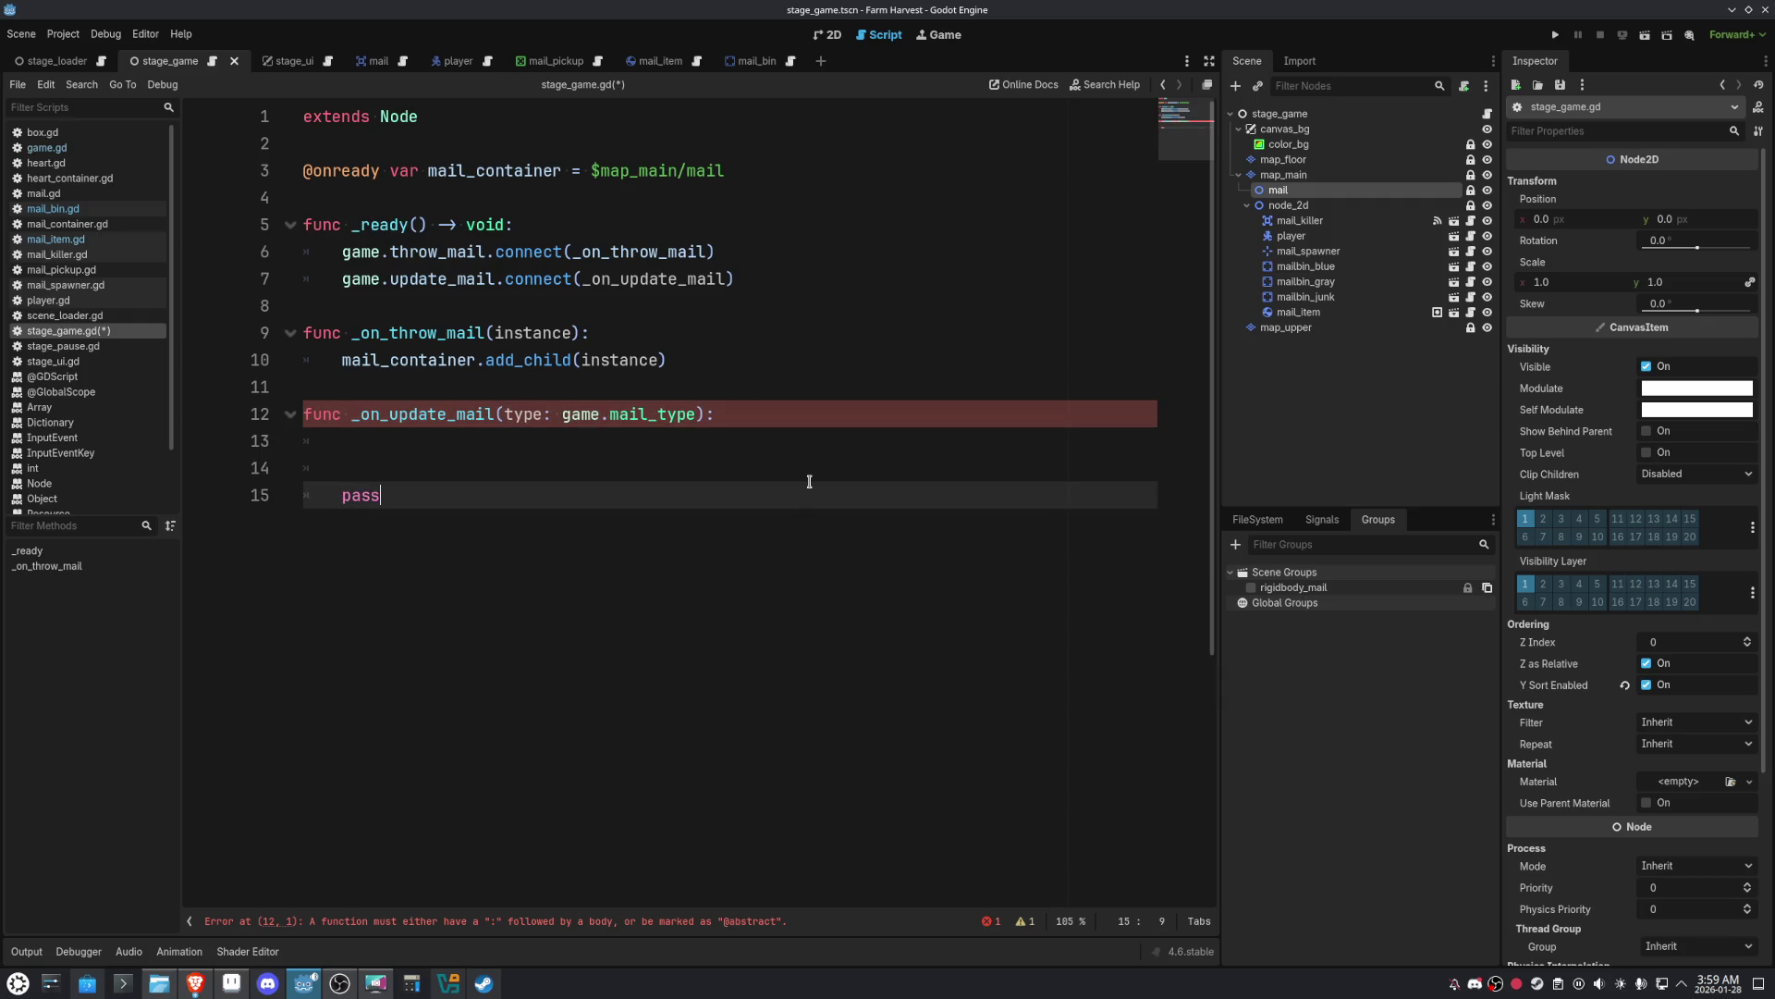
left_click(756, 468)
key("ctrl+s")
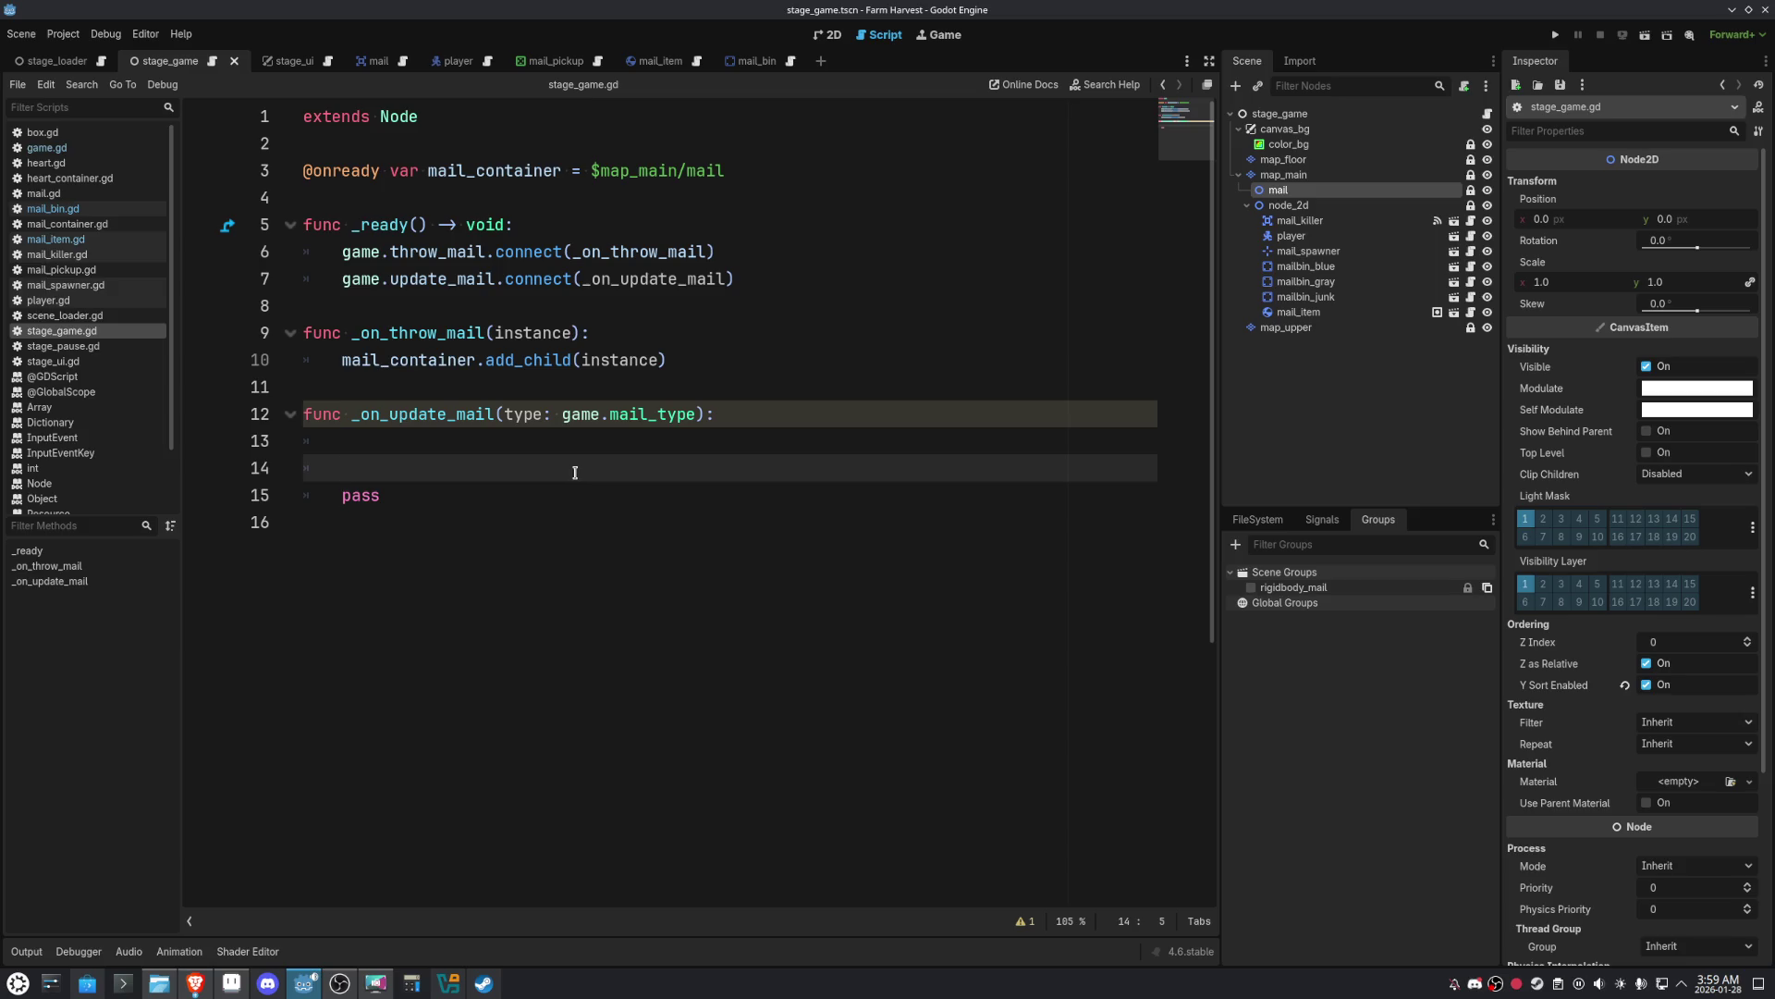
left_click(729, 170)
key("Return")
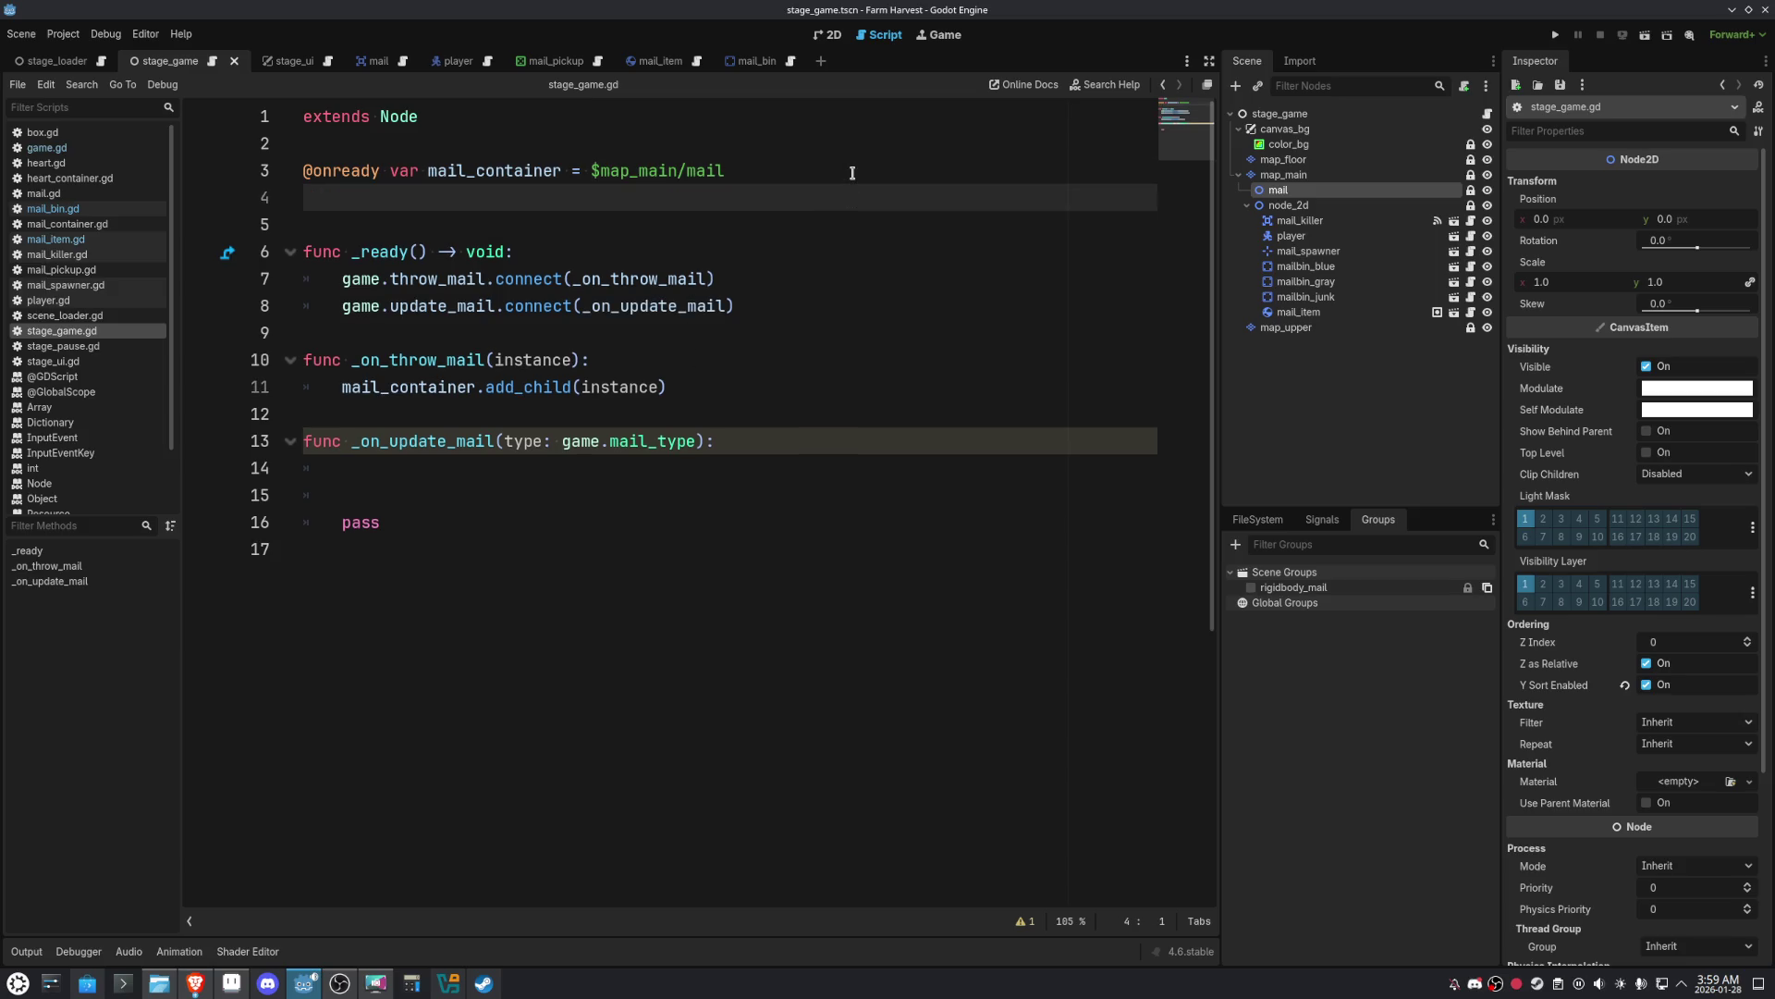
key("Return")
type("@onready var ")
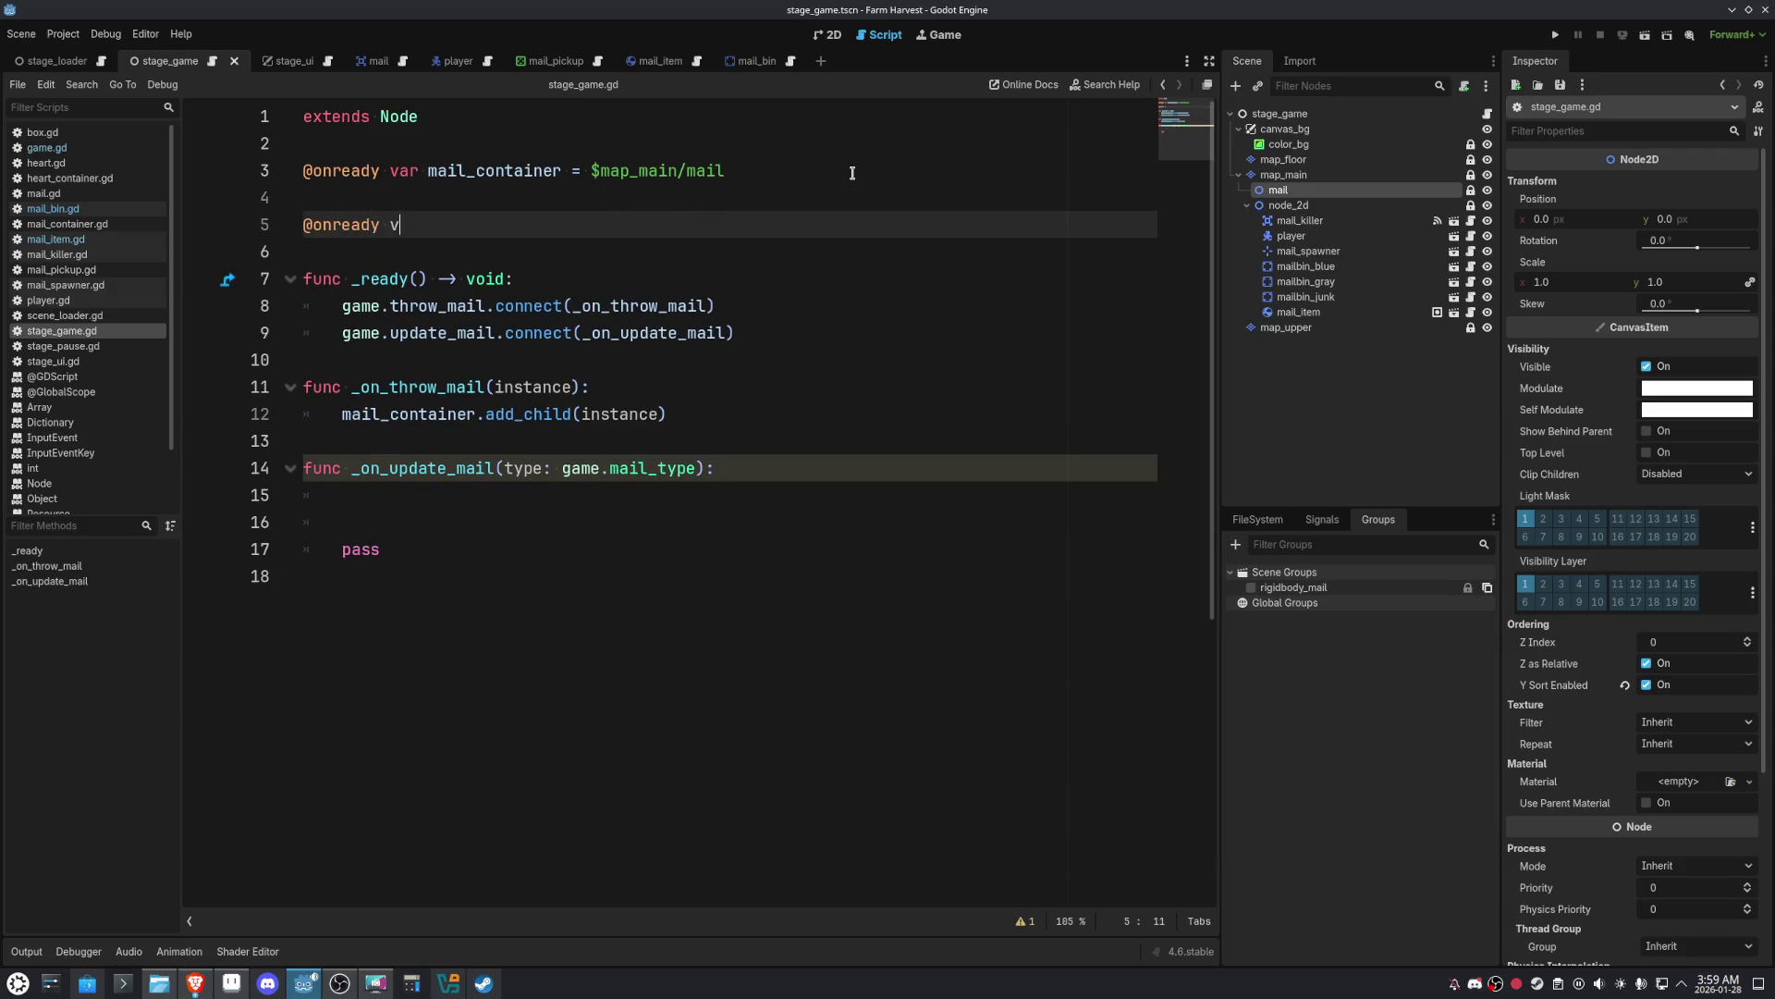
type("mails = game.")
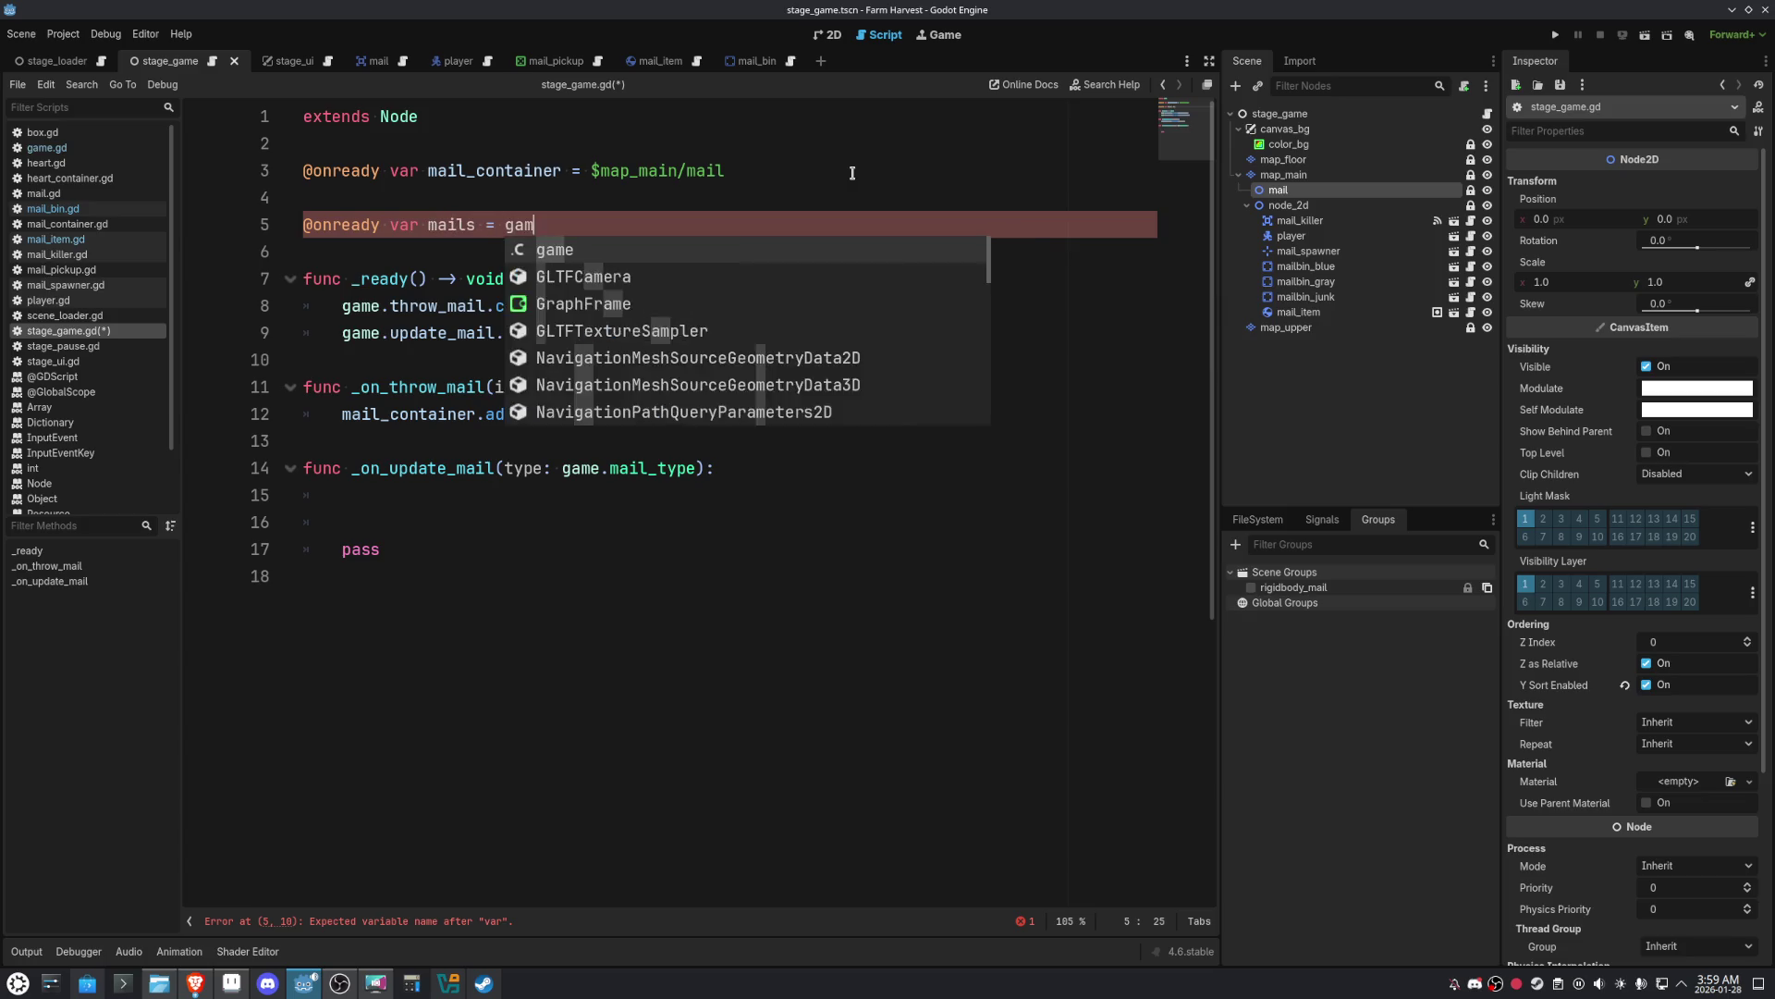
type("save.level.mails")
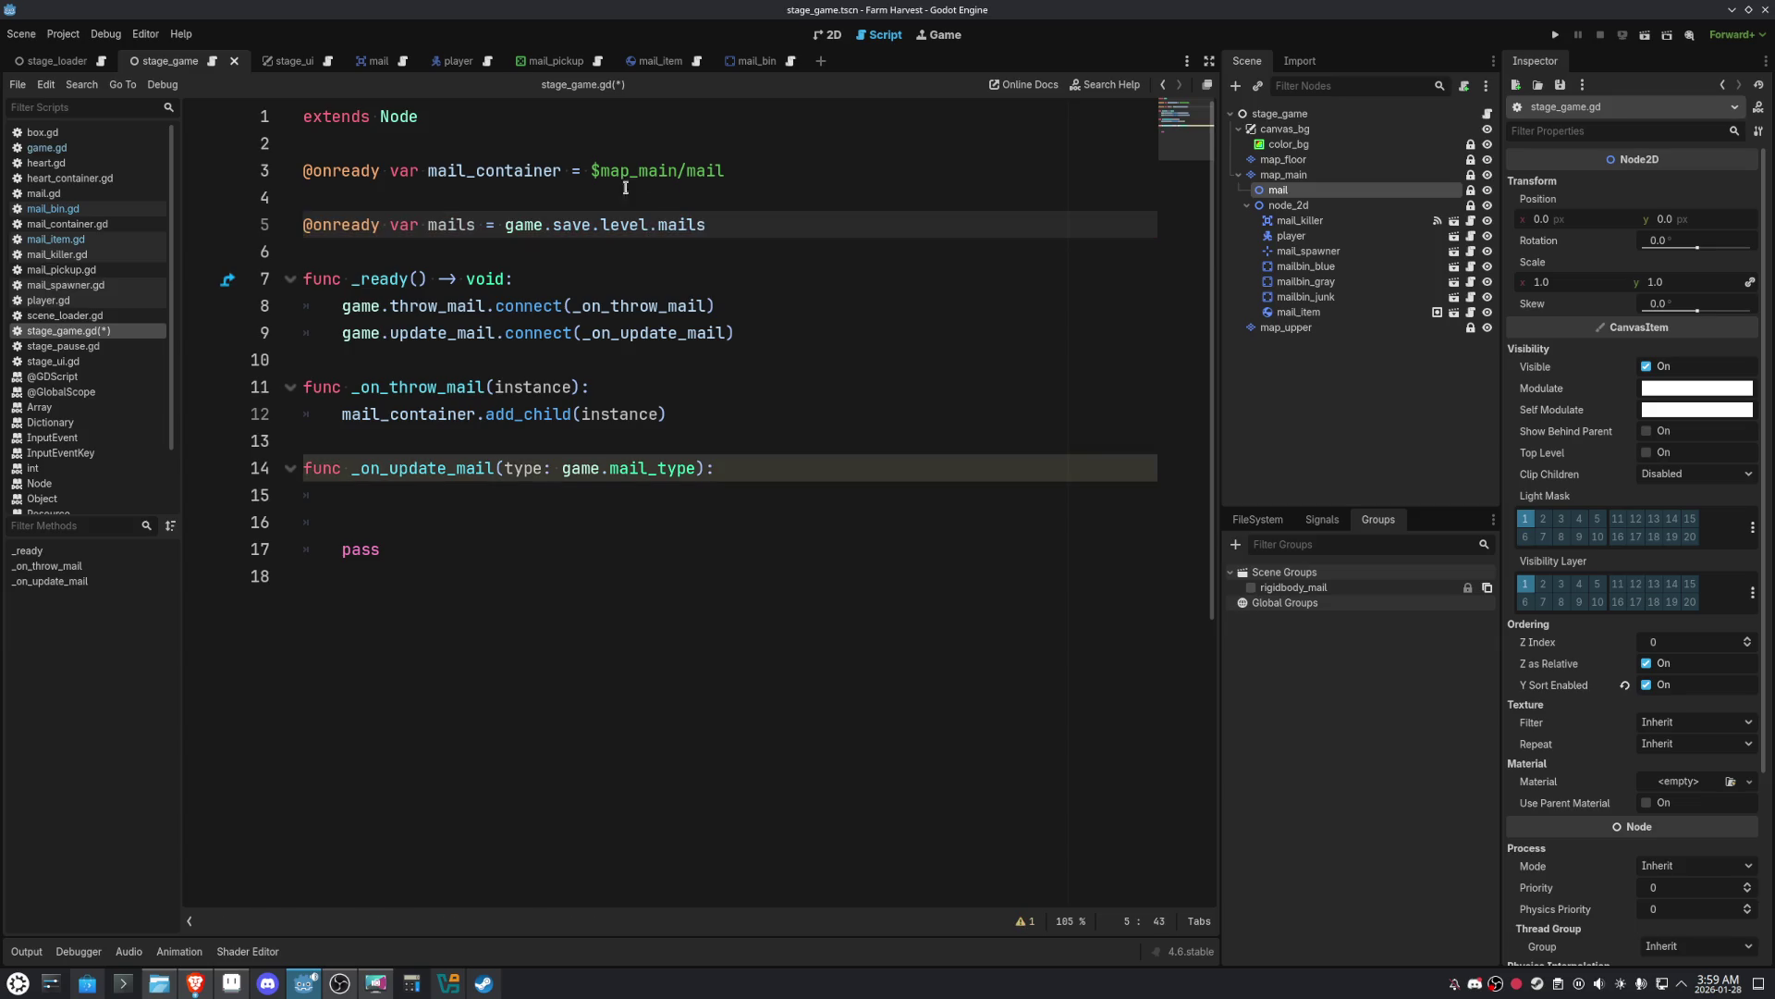
double_click(437, 231)
key("ctrl+c")
double_click(359, 548)
key("ctrl+v")
type("[type] += ")
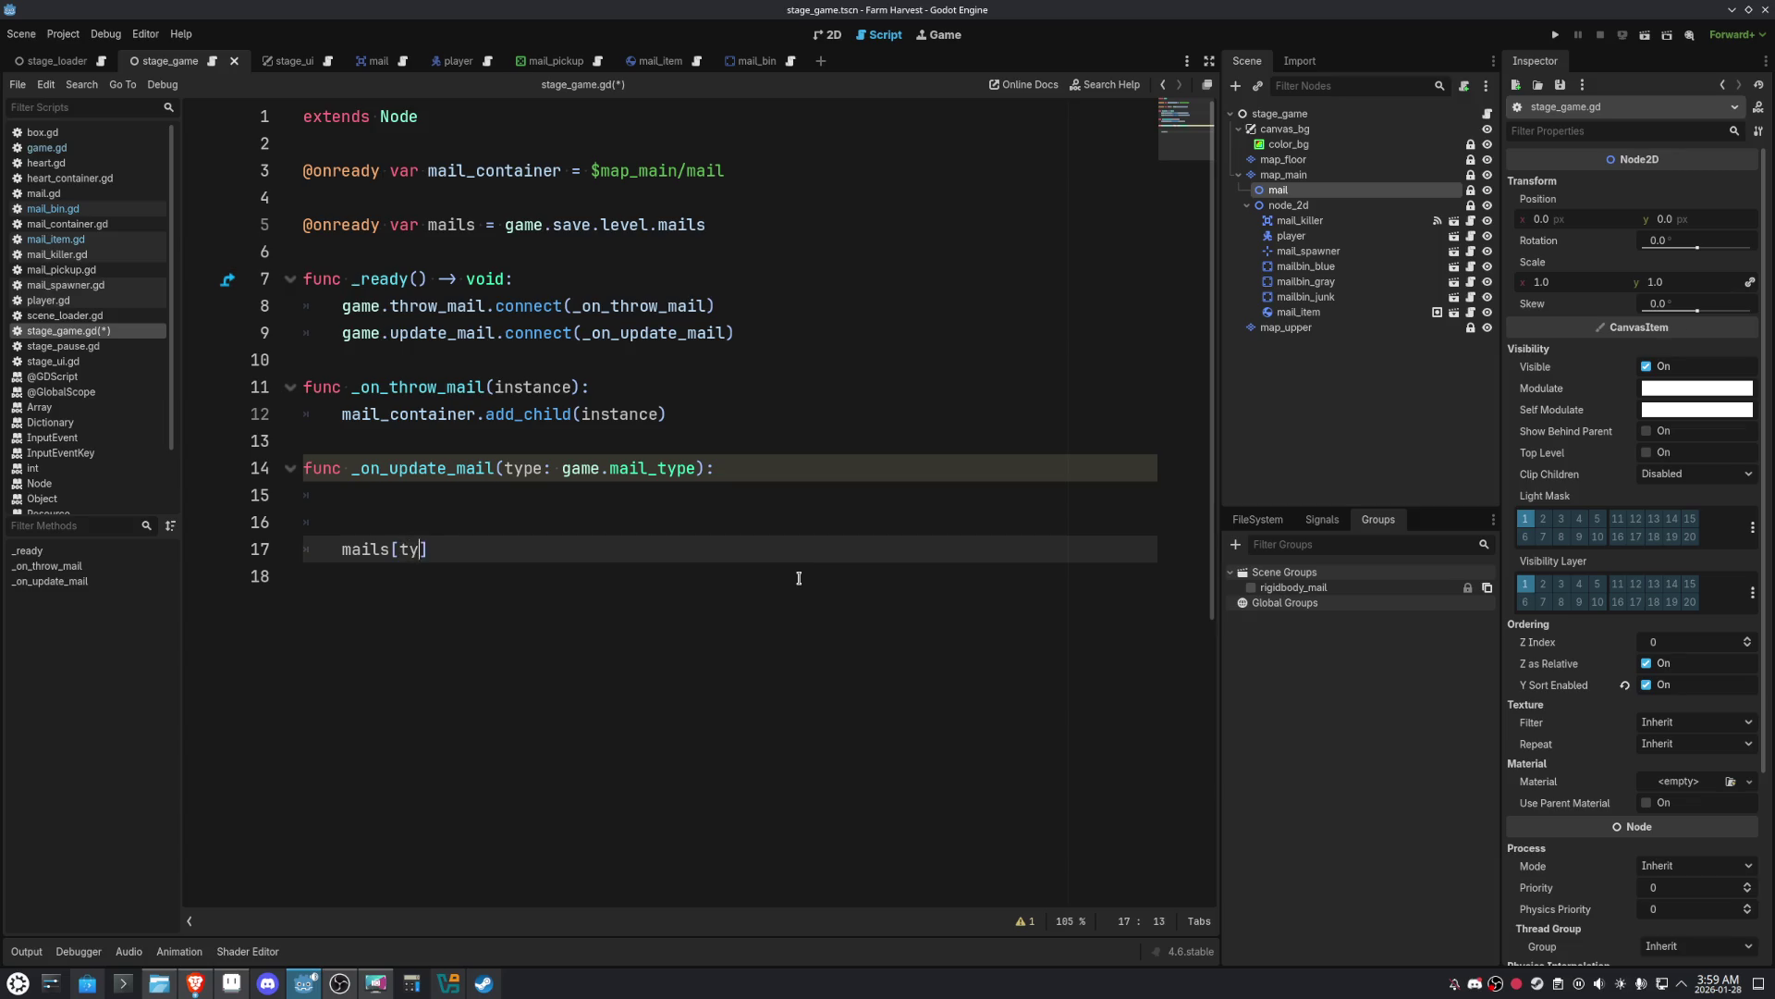
type("1")
Remove the extra blank lines and add a 'check... are all mail maxed?' note below the increment
left_click(566, 507)
key("ctrl+shift+k")
key("Up")
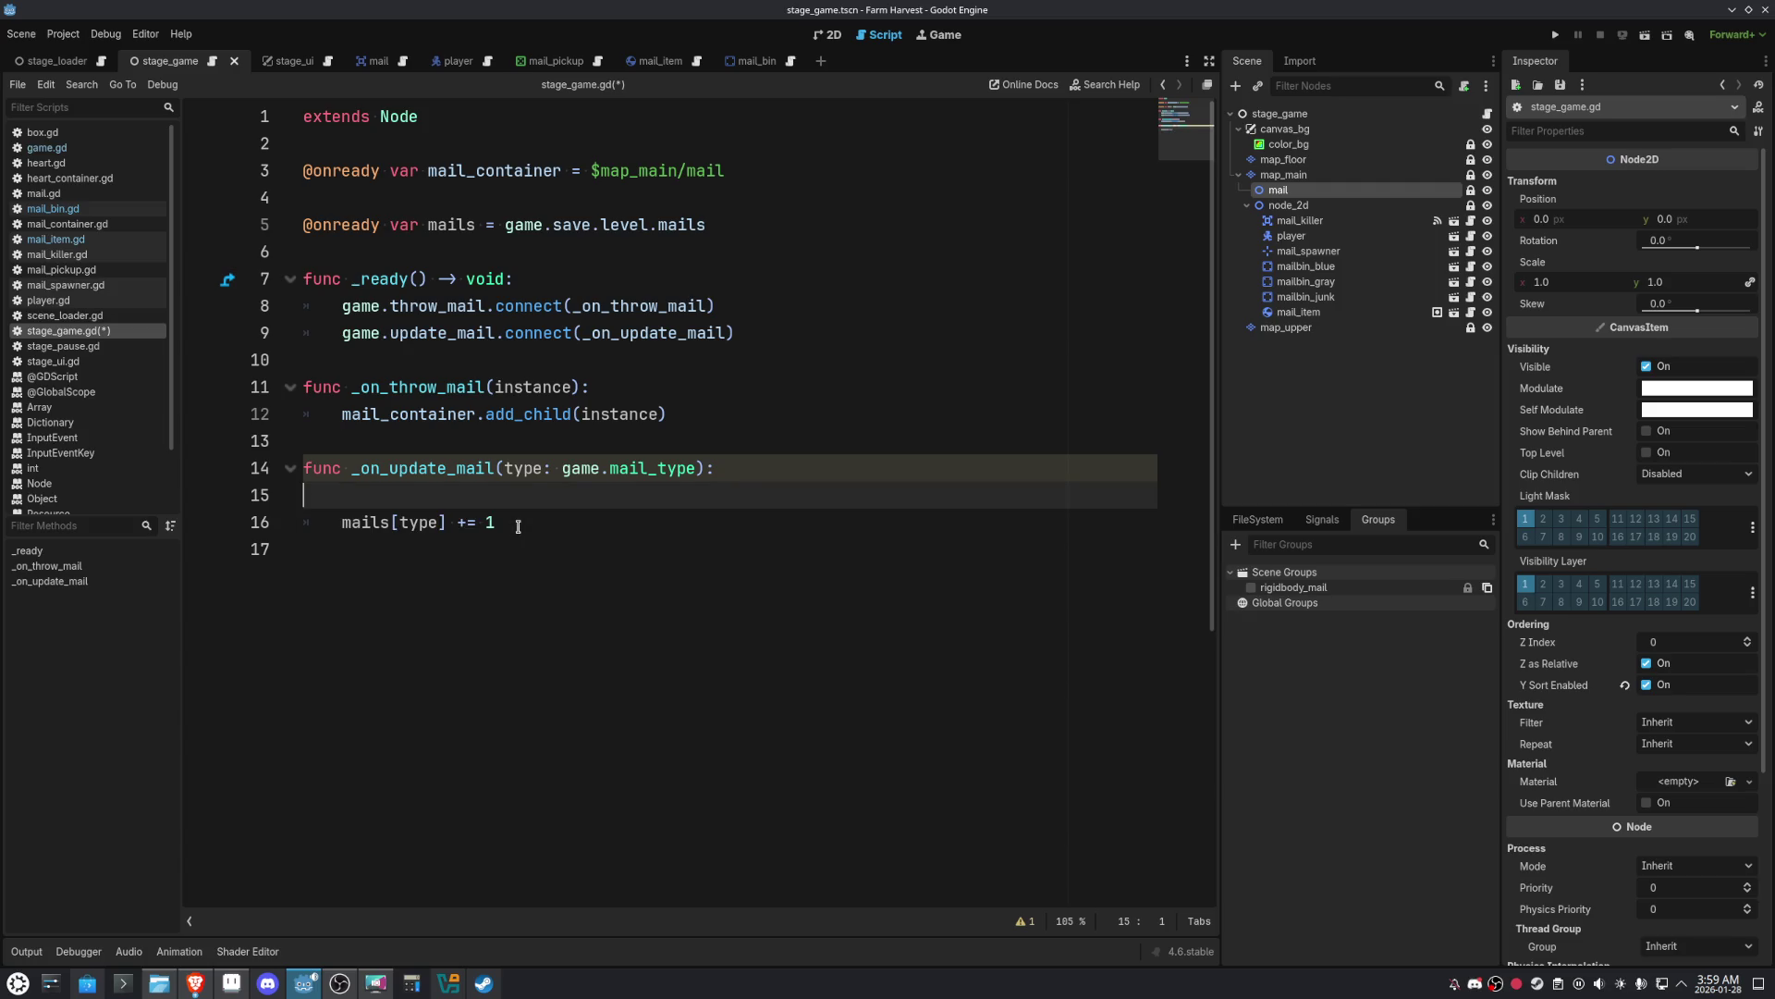
key("BackSpace")
left_click(542, 498)
key("Return")
key("Return")
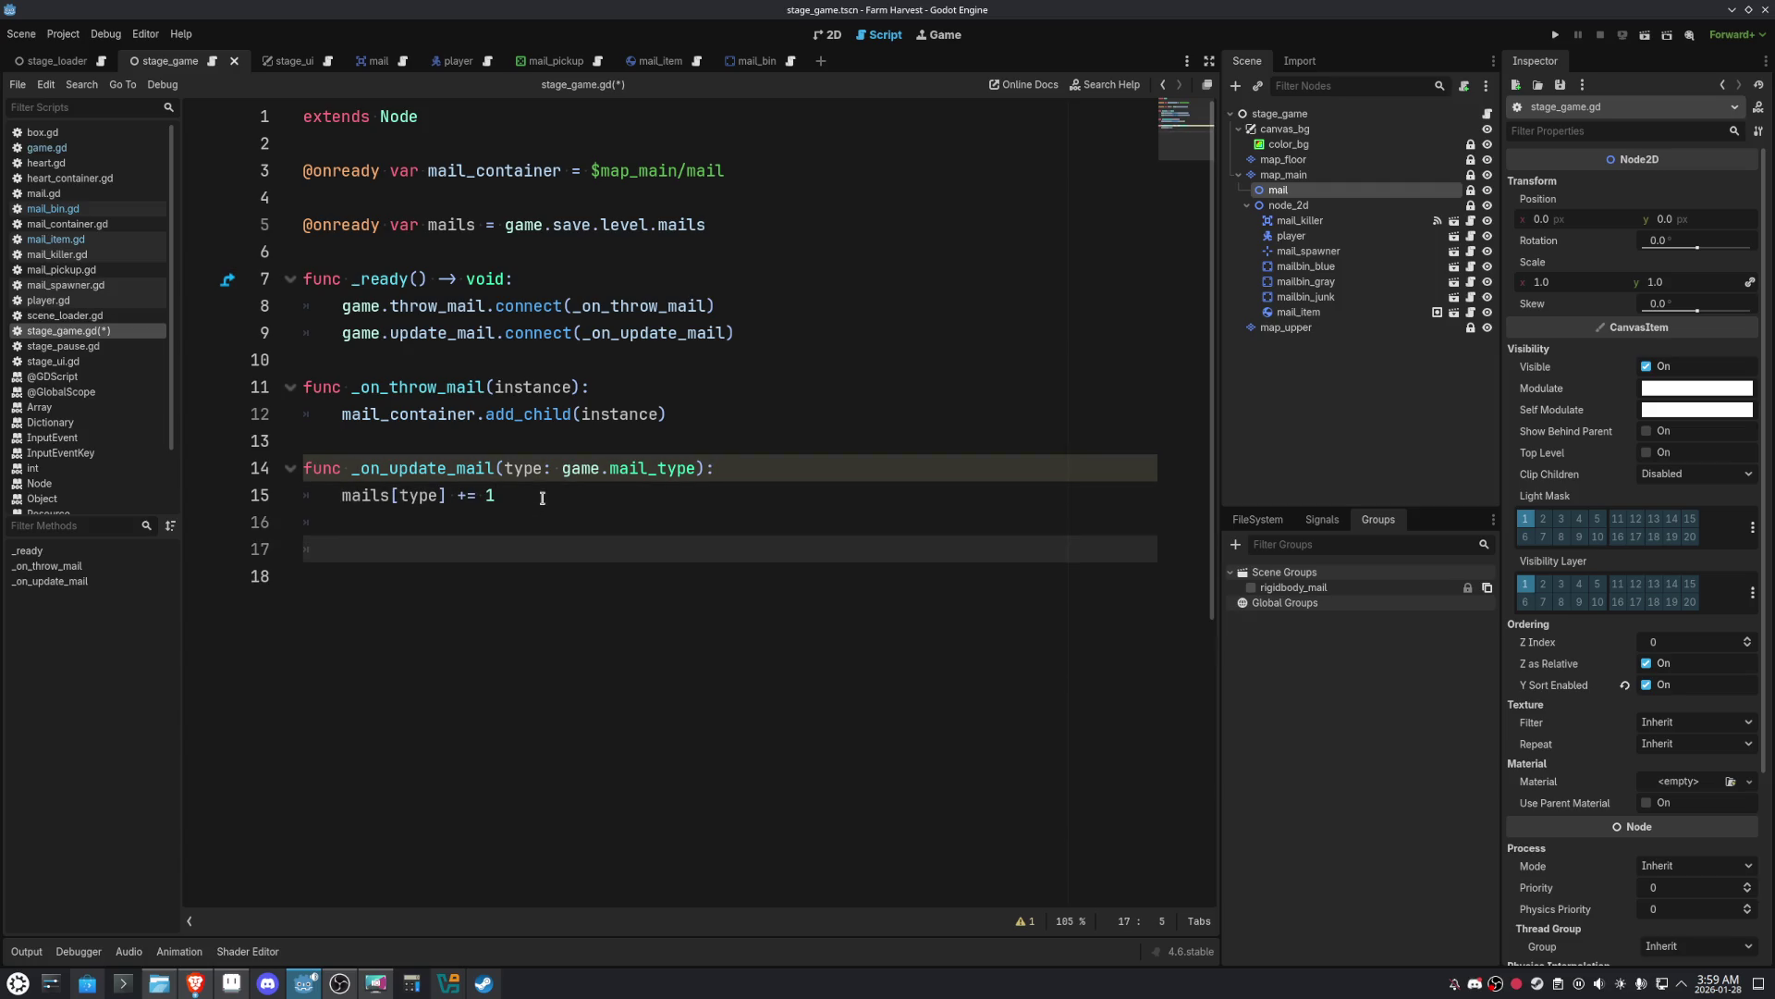
type("check... a")
type("re all mail max")
type("ed?")
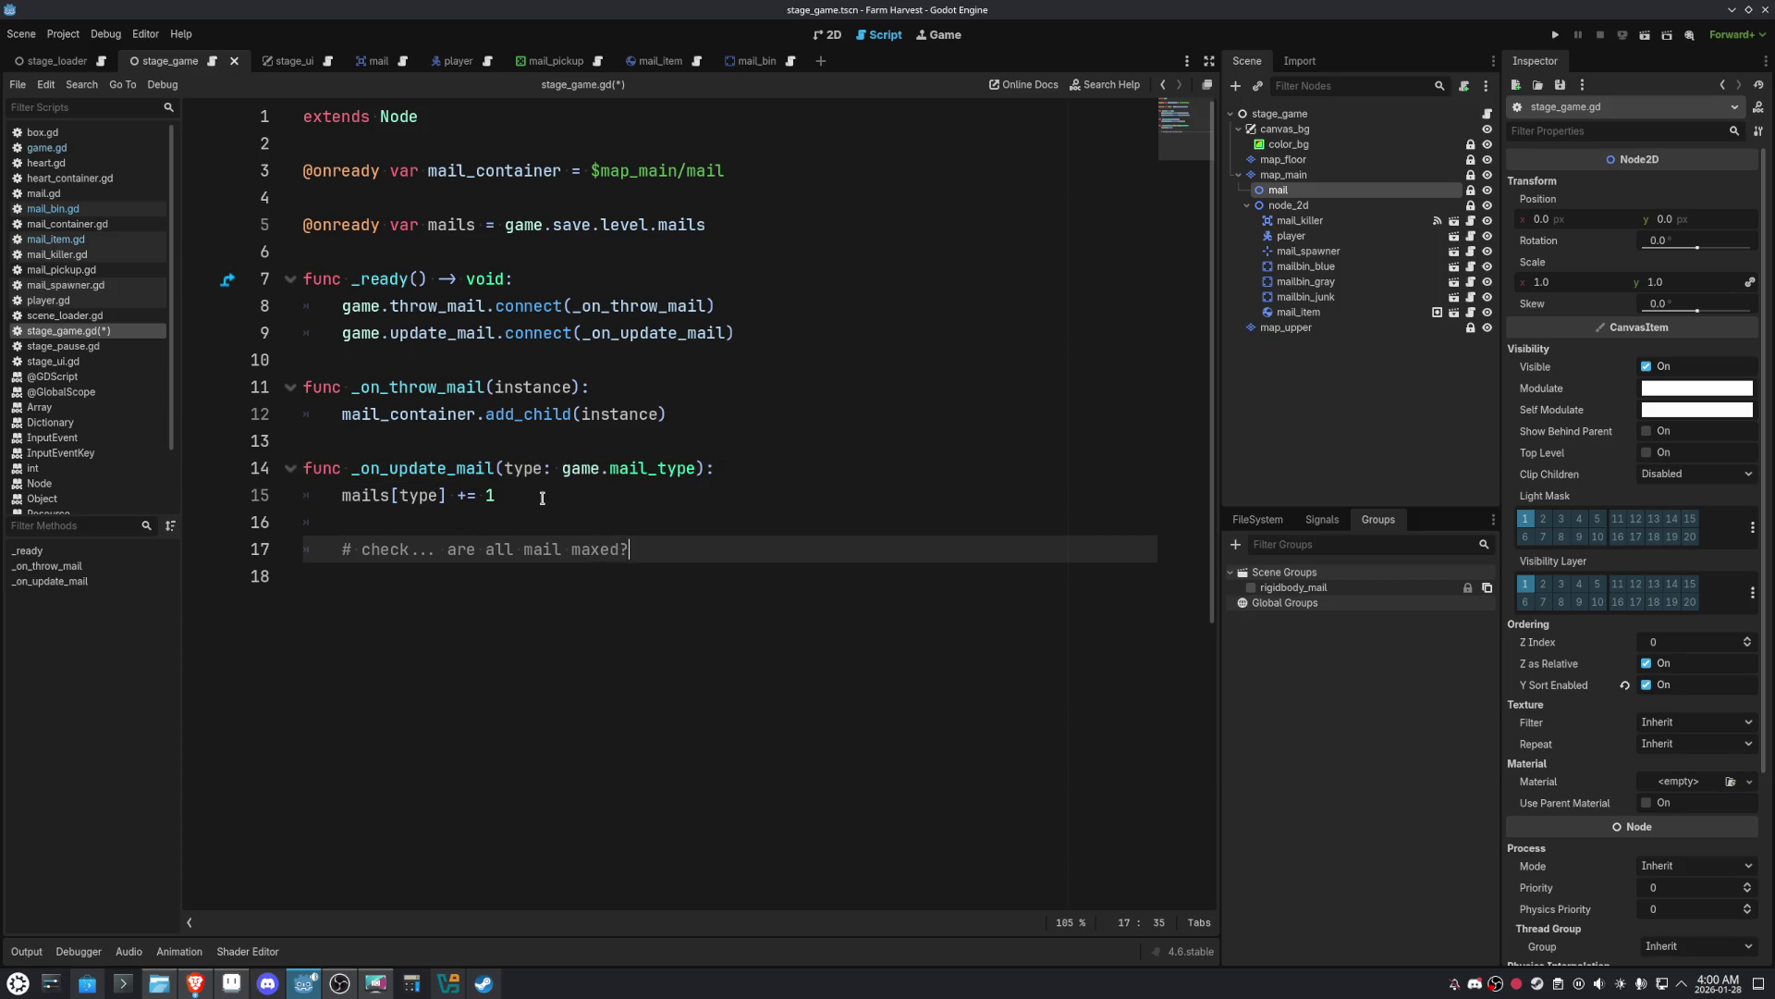
Insert 'if mails[type].min != mails[type].max:' at the top of _on_update_mail
key("Up")
key("Up")
key("Up")
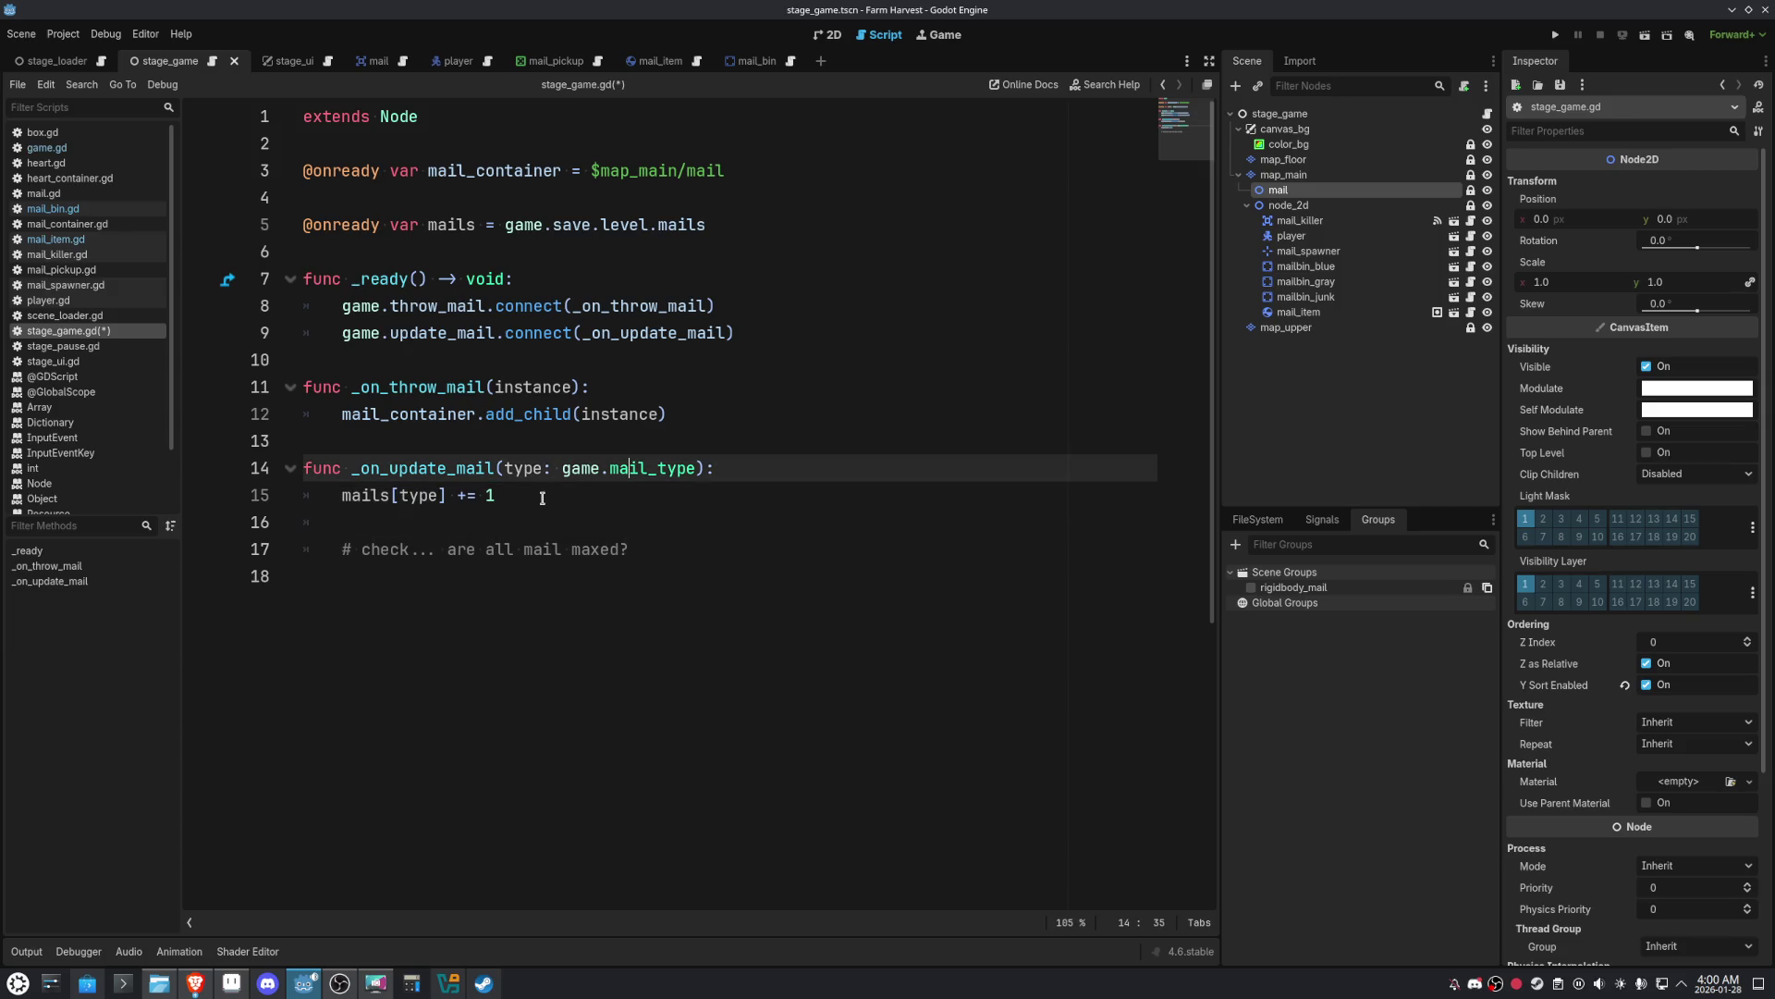
key("Down")
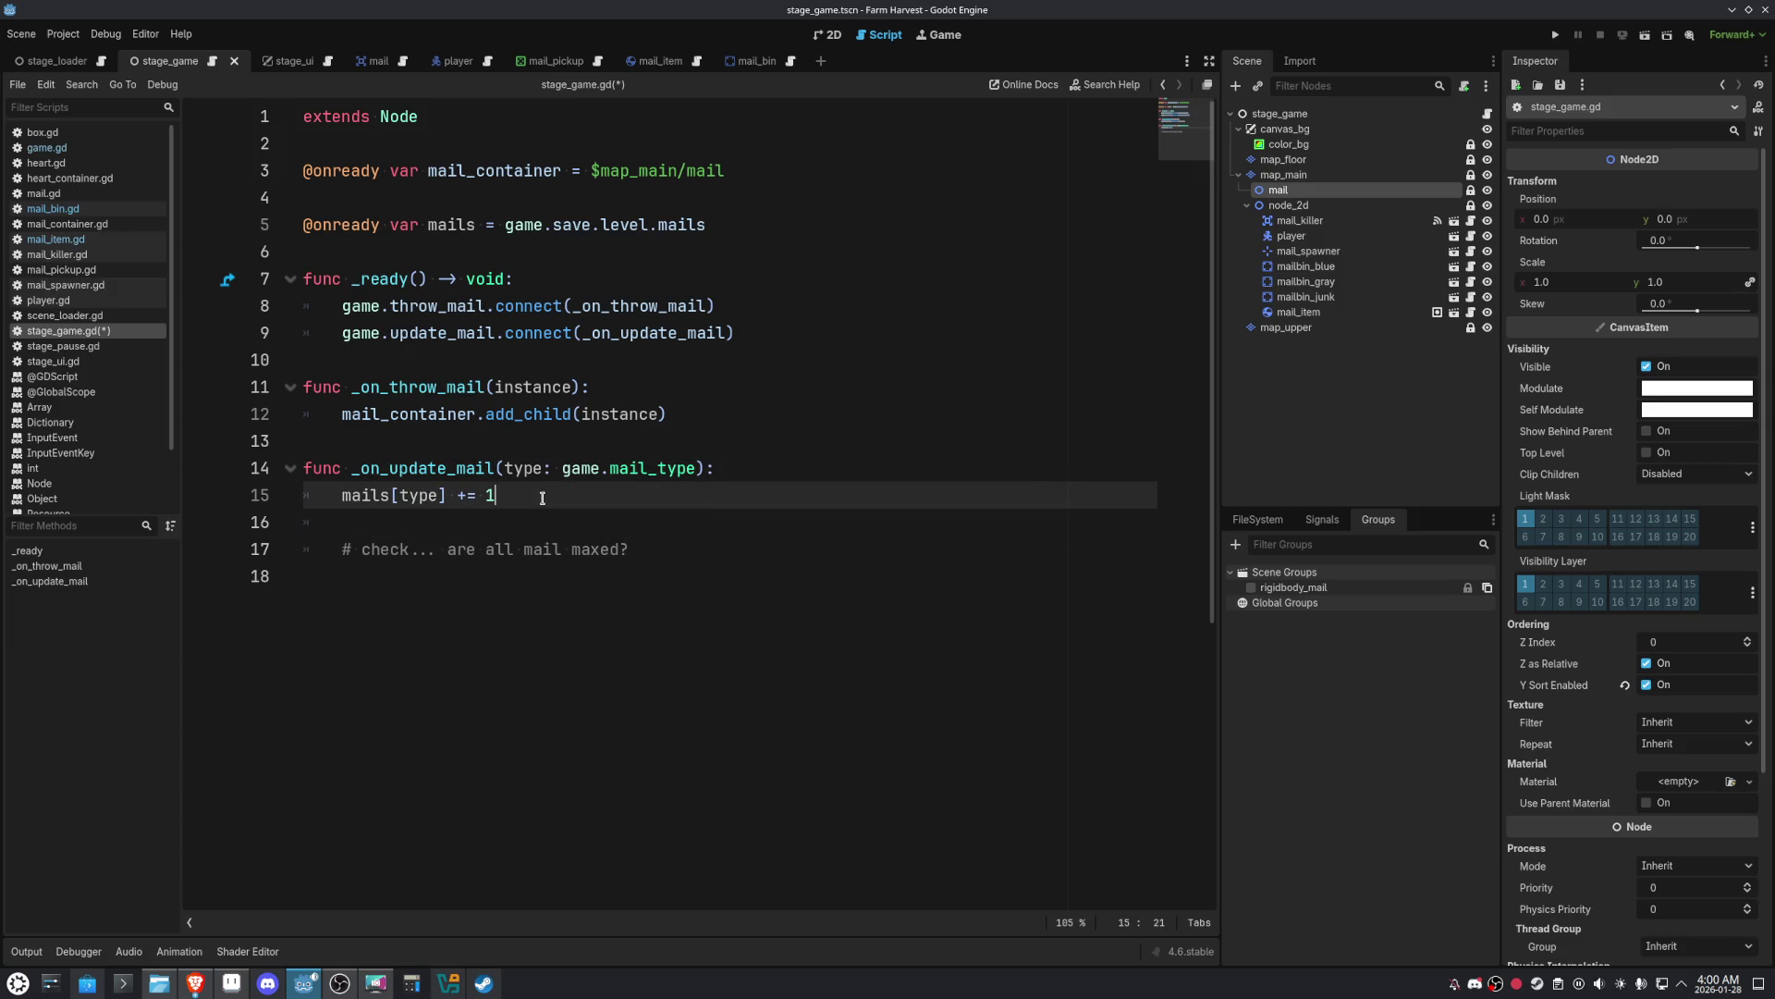
key("Return")
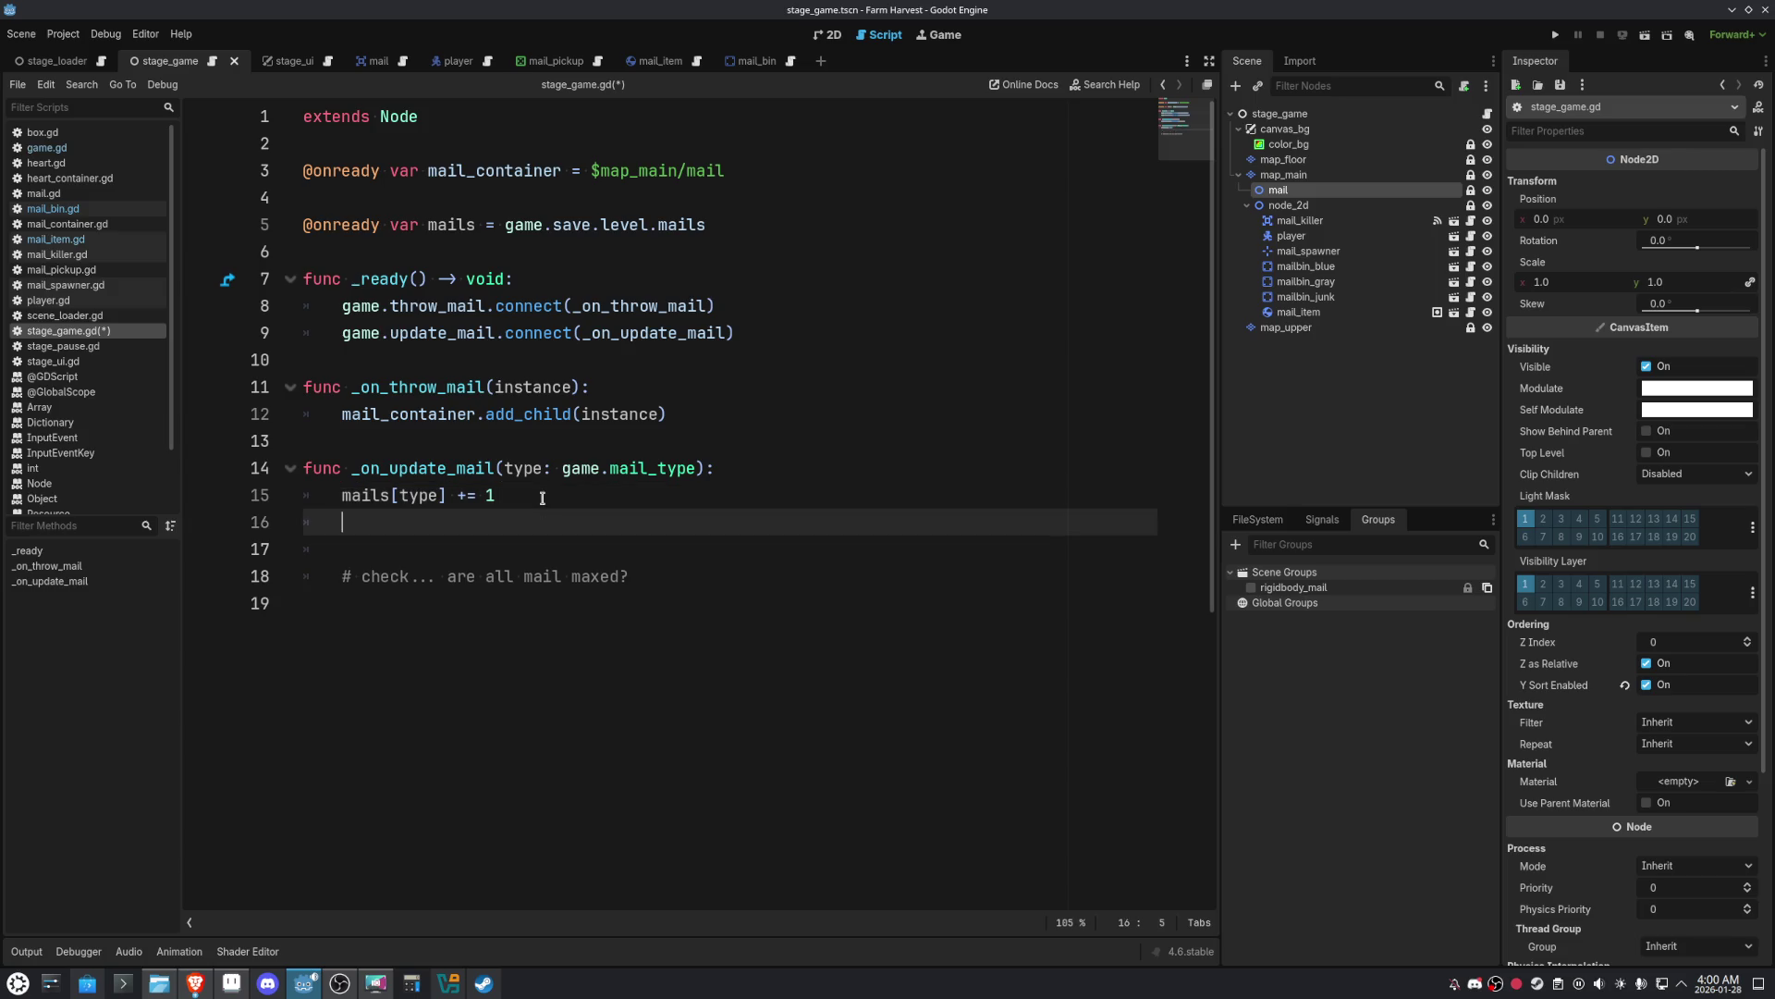
key("ctrl+z")
key("Up")
key("Up")
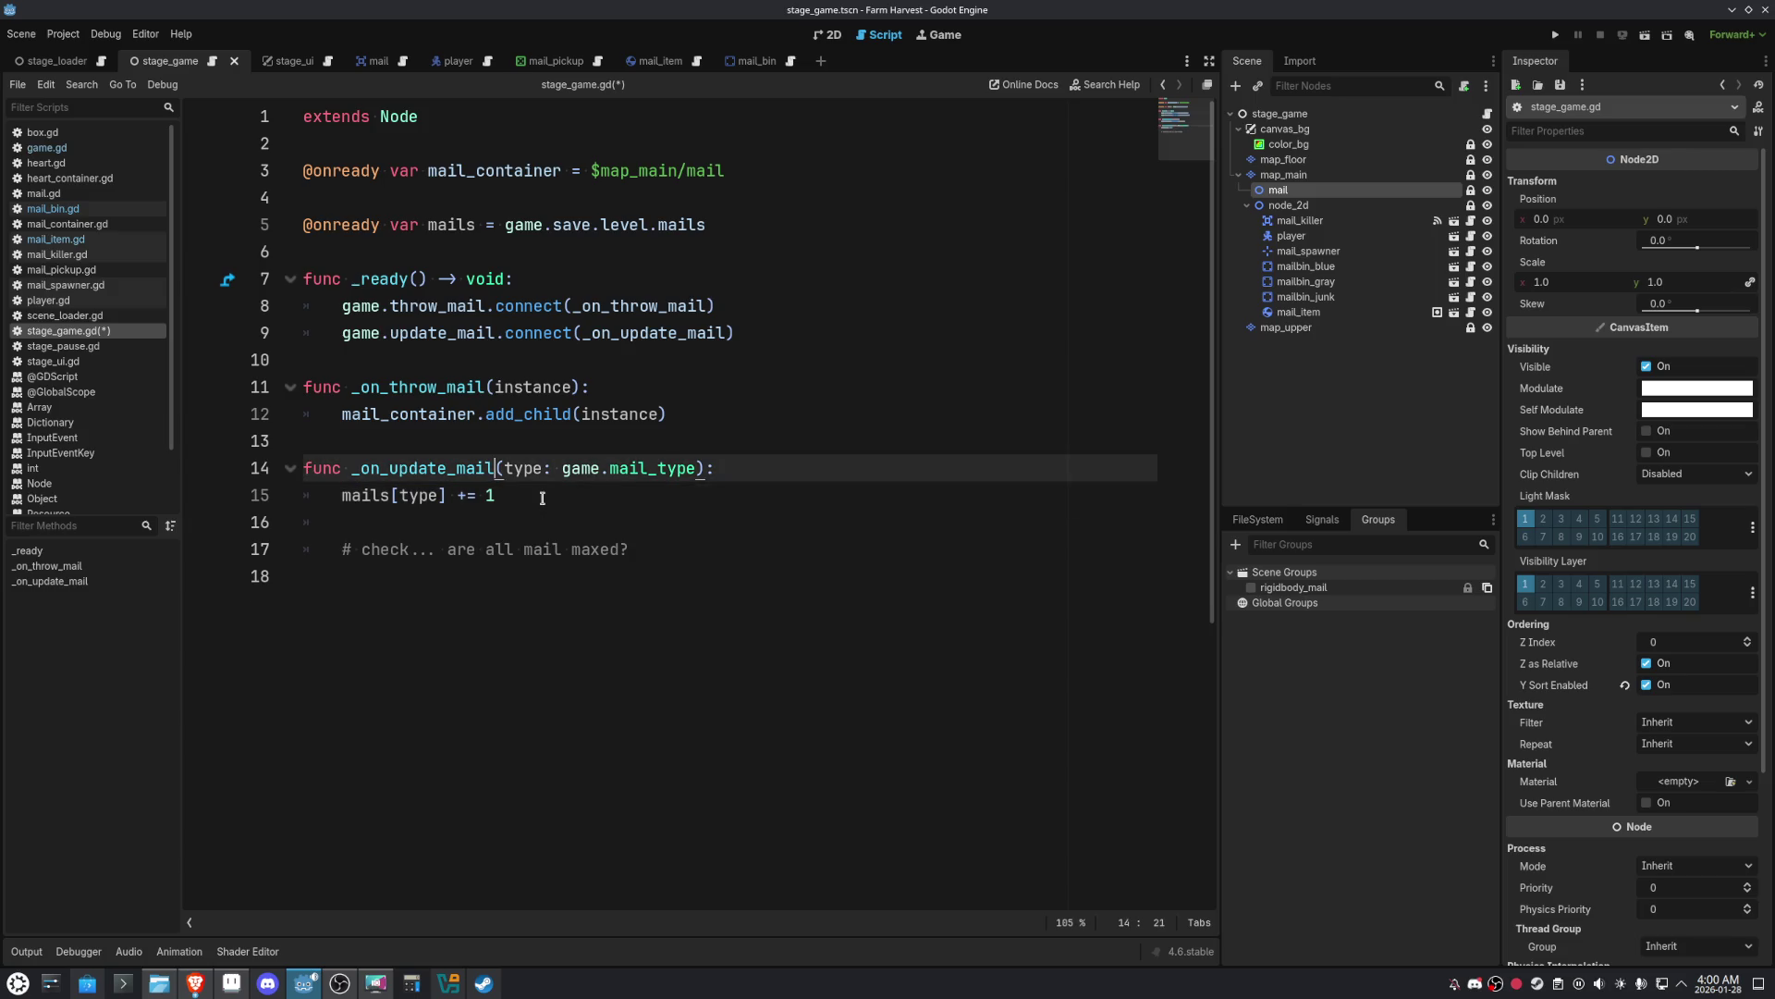
key("Down")
key("Return")
key("Return")
key("Up")
type("if ")
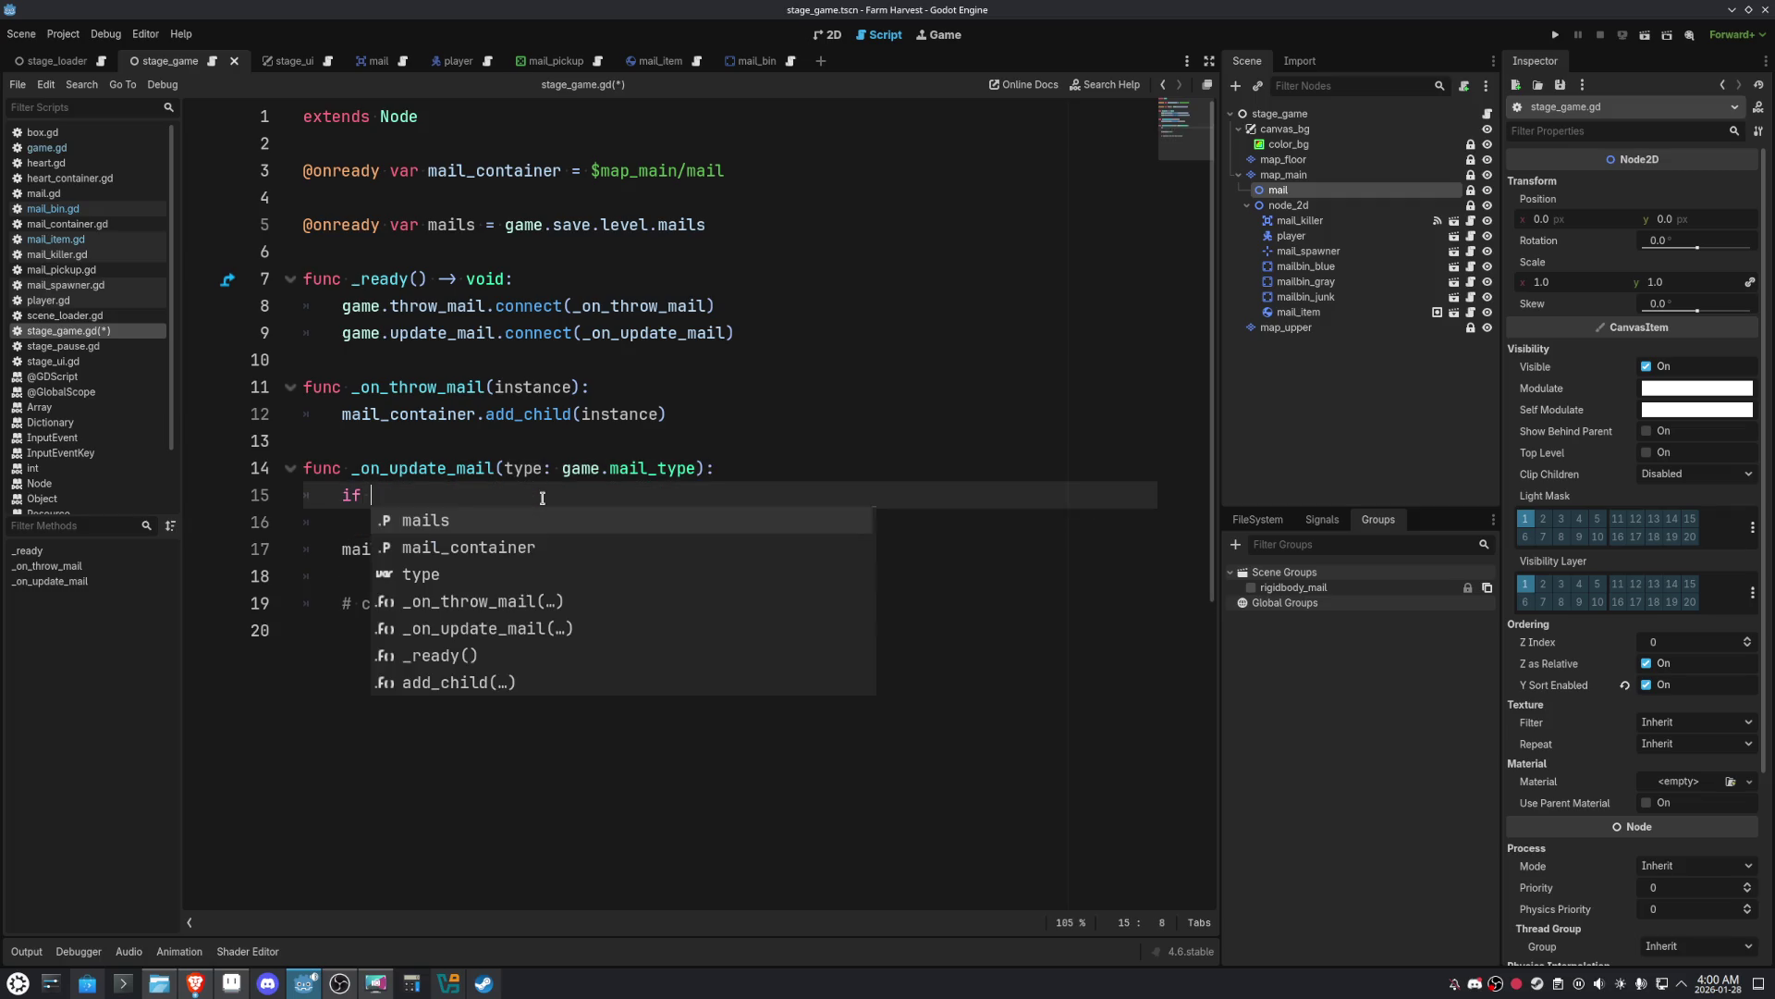
type("mailsp")
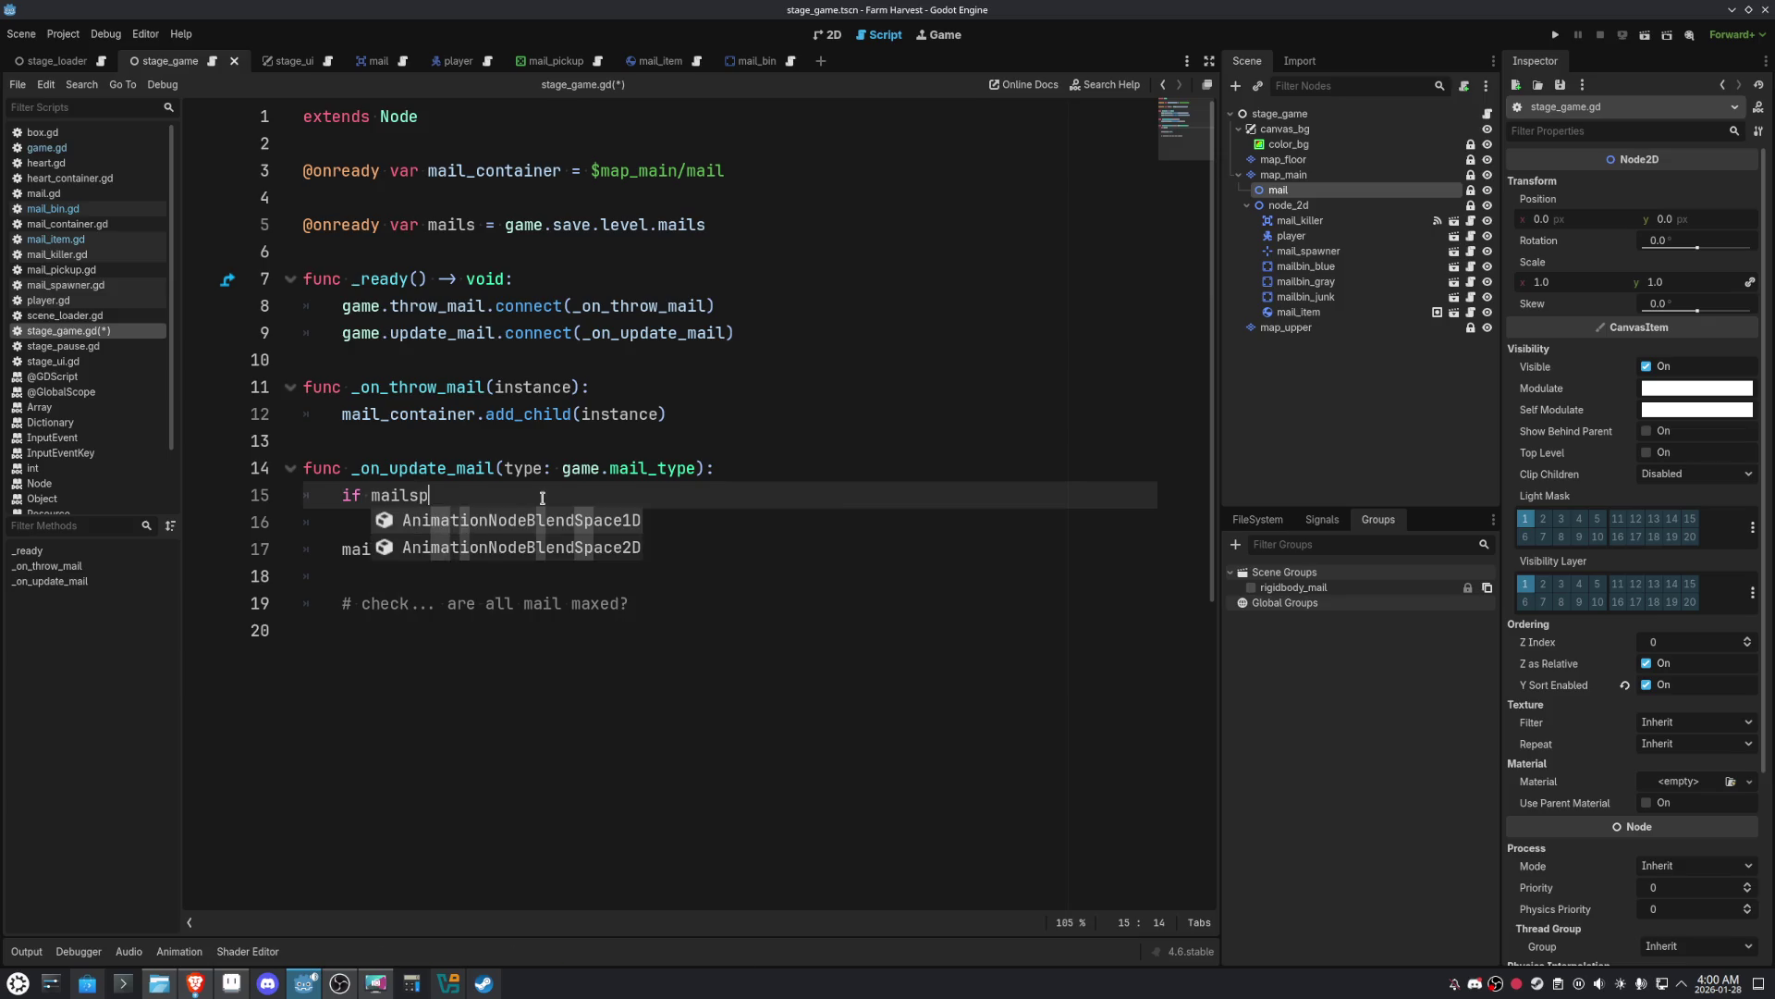
type("[type].")
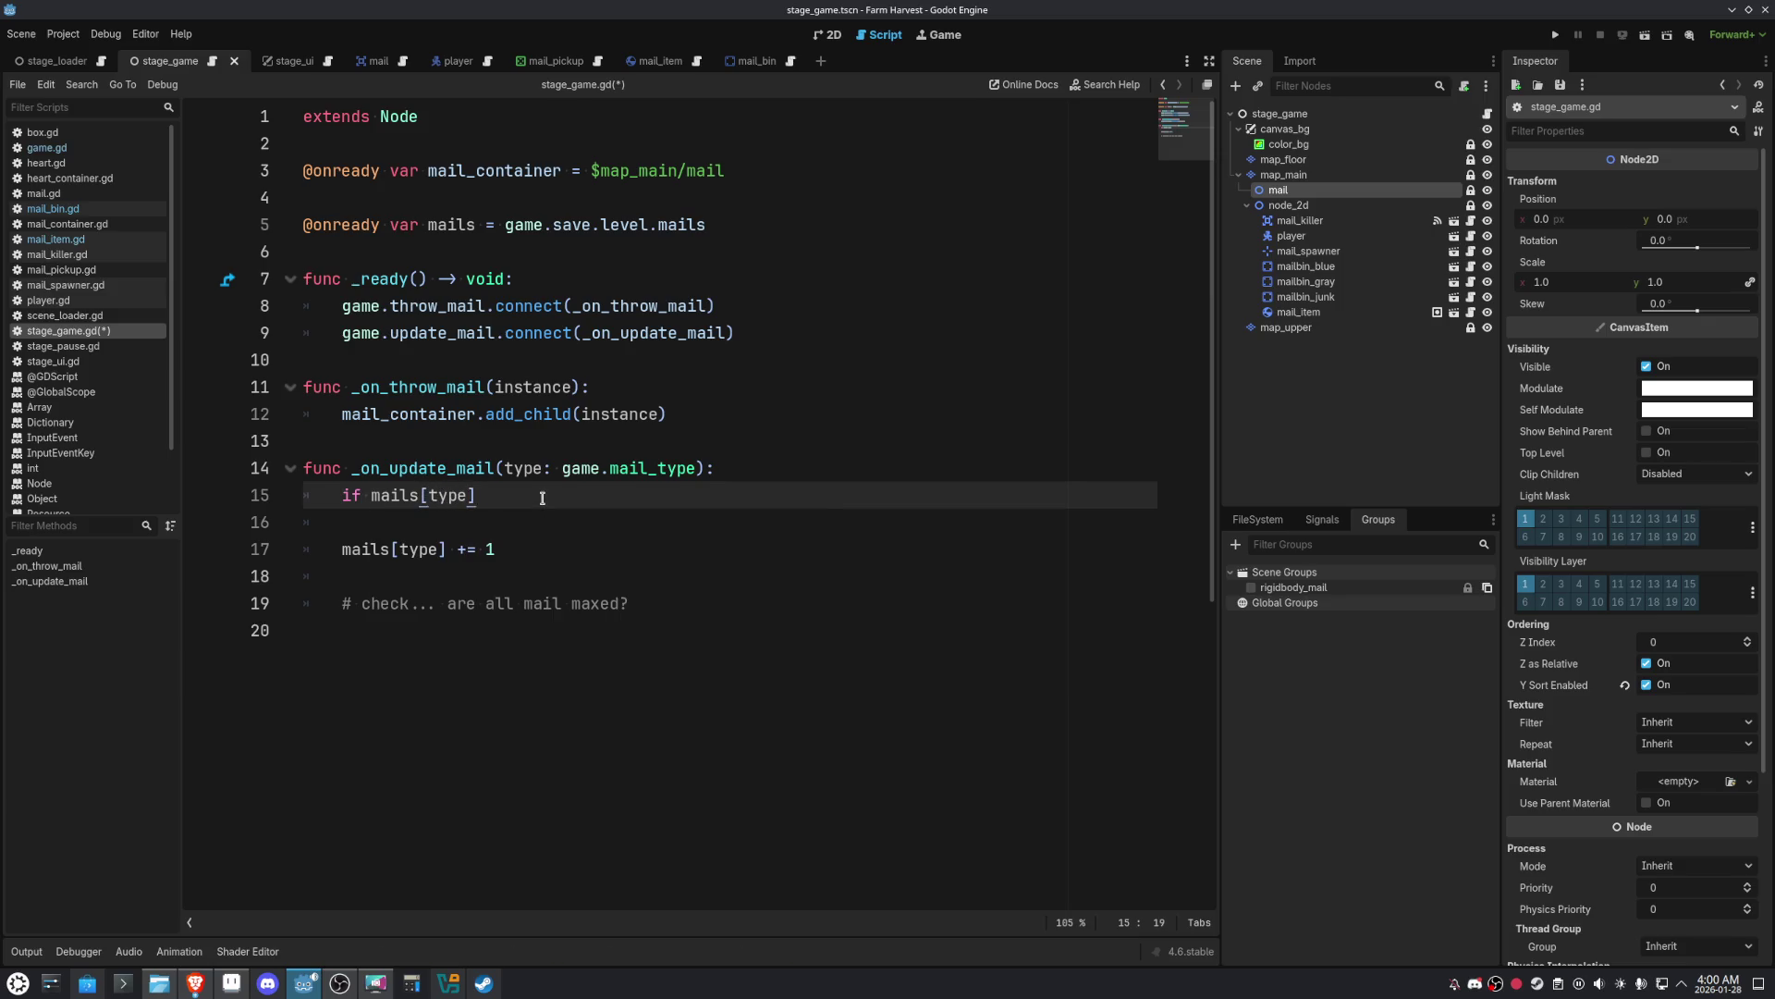
type("min !")
type("= mails")
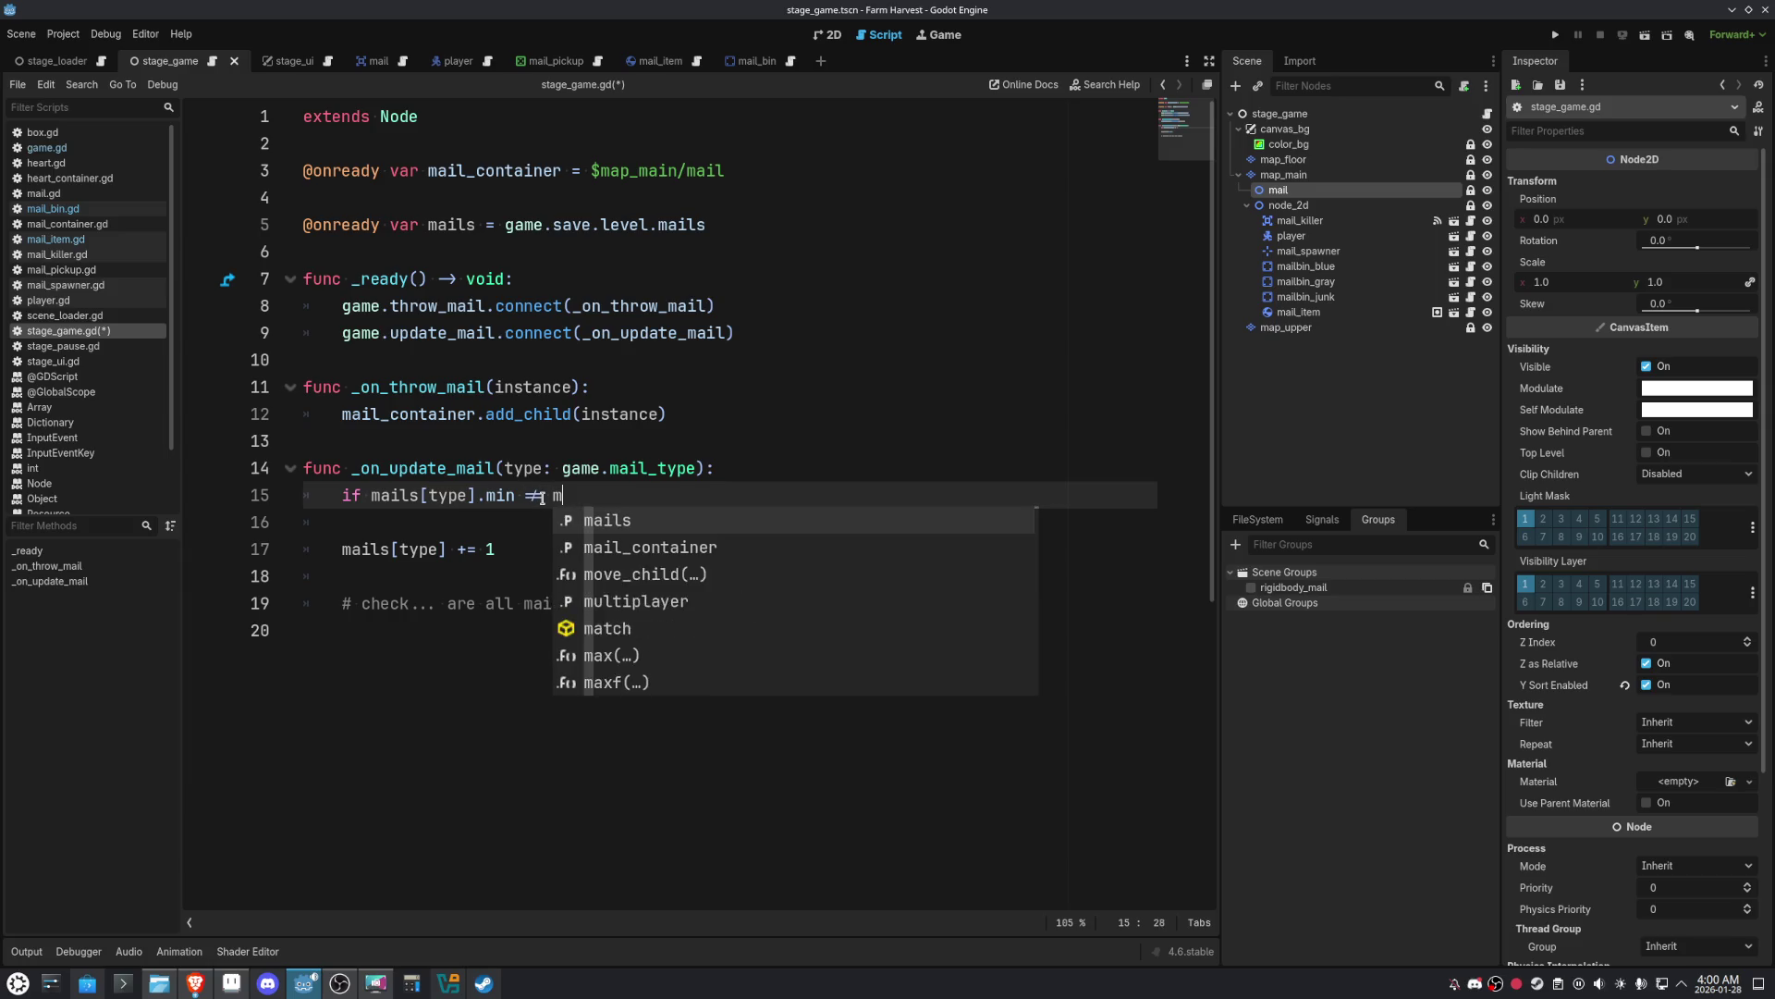
type("[type]a")
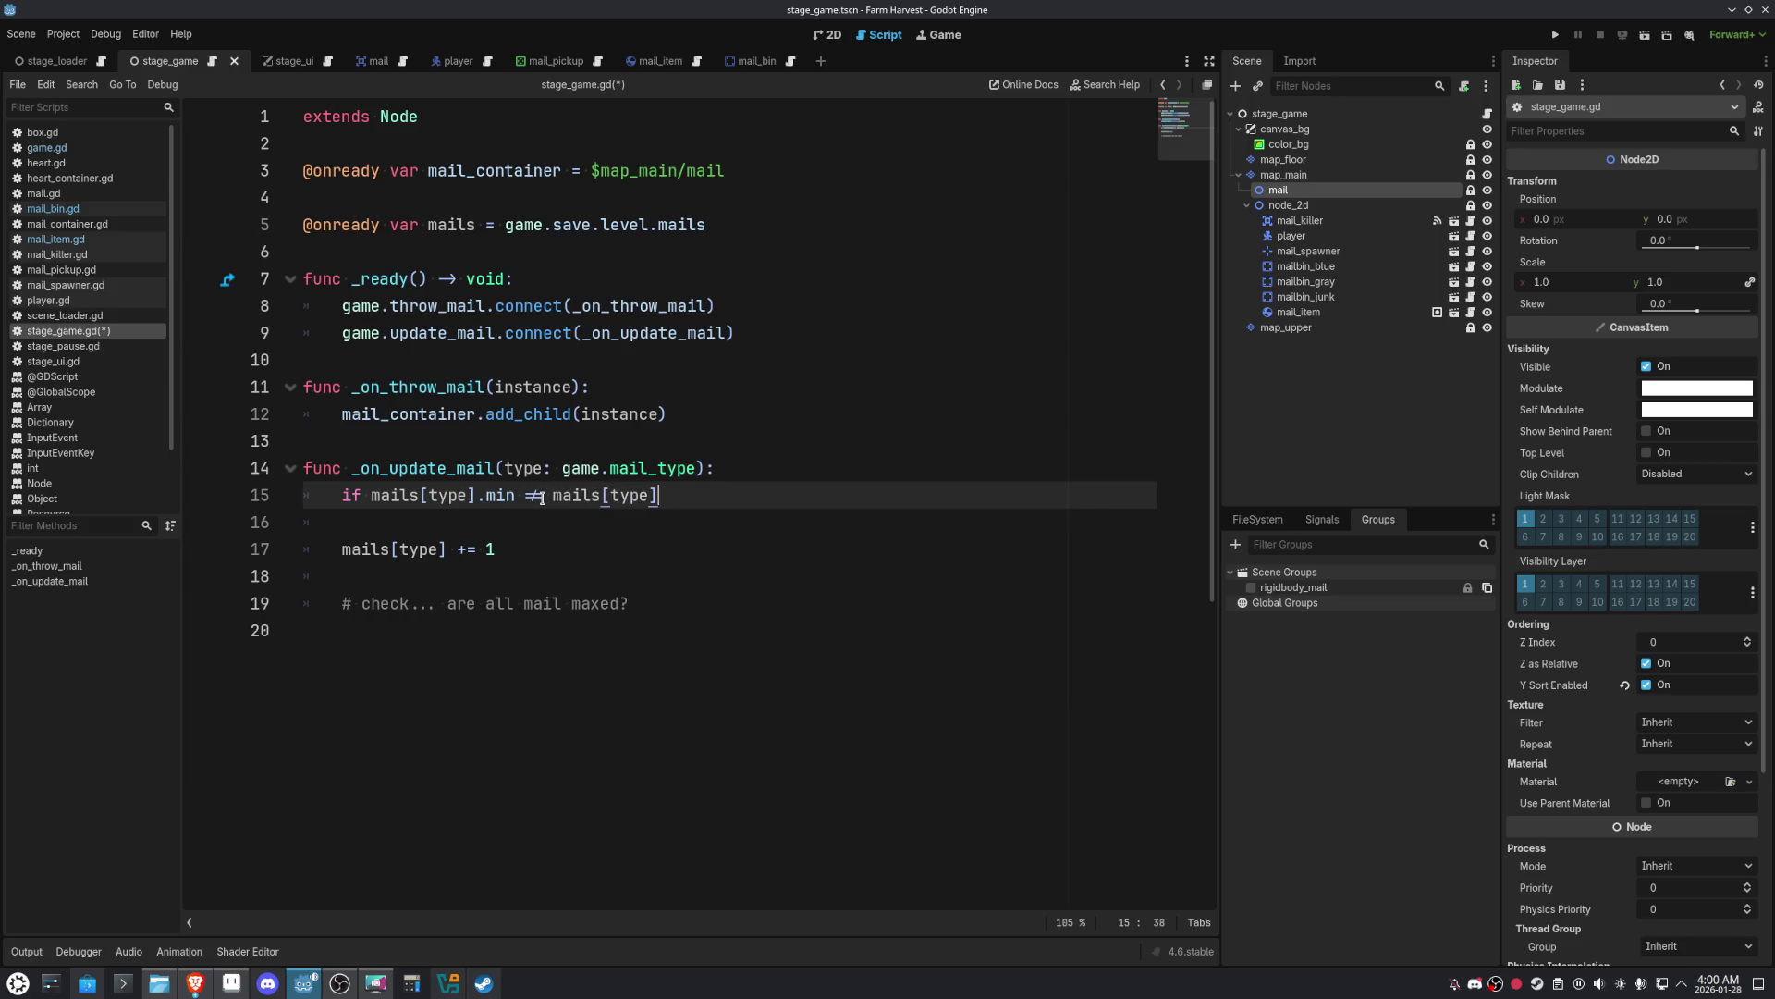
key("BackSpace")
type(".max")
Indent the increment under the if and change it to mails[type].min += 1
key("Down")
key("Down")
key("Tab")
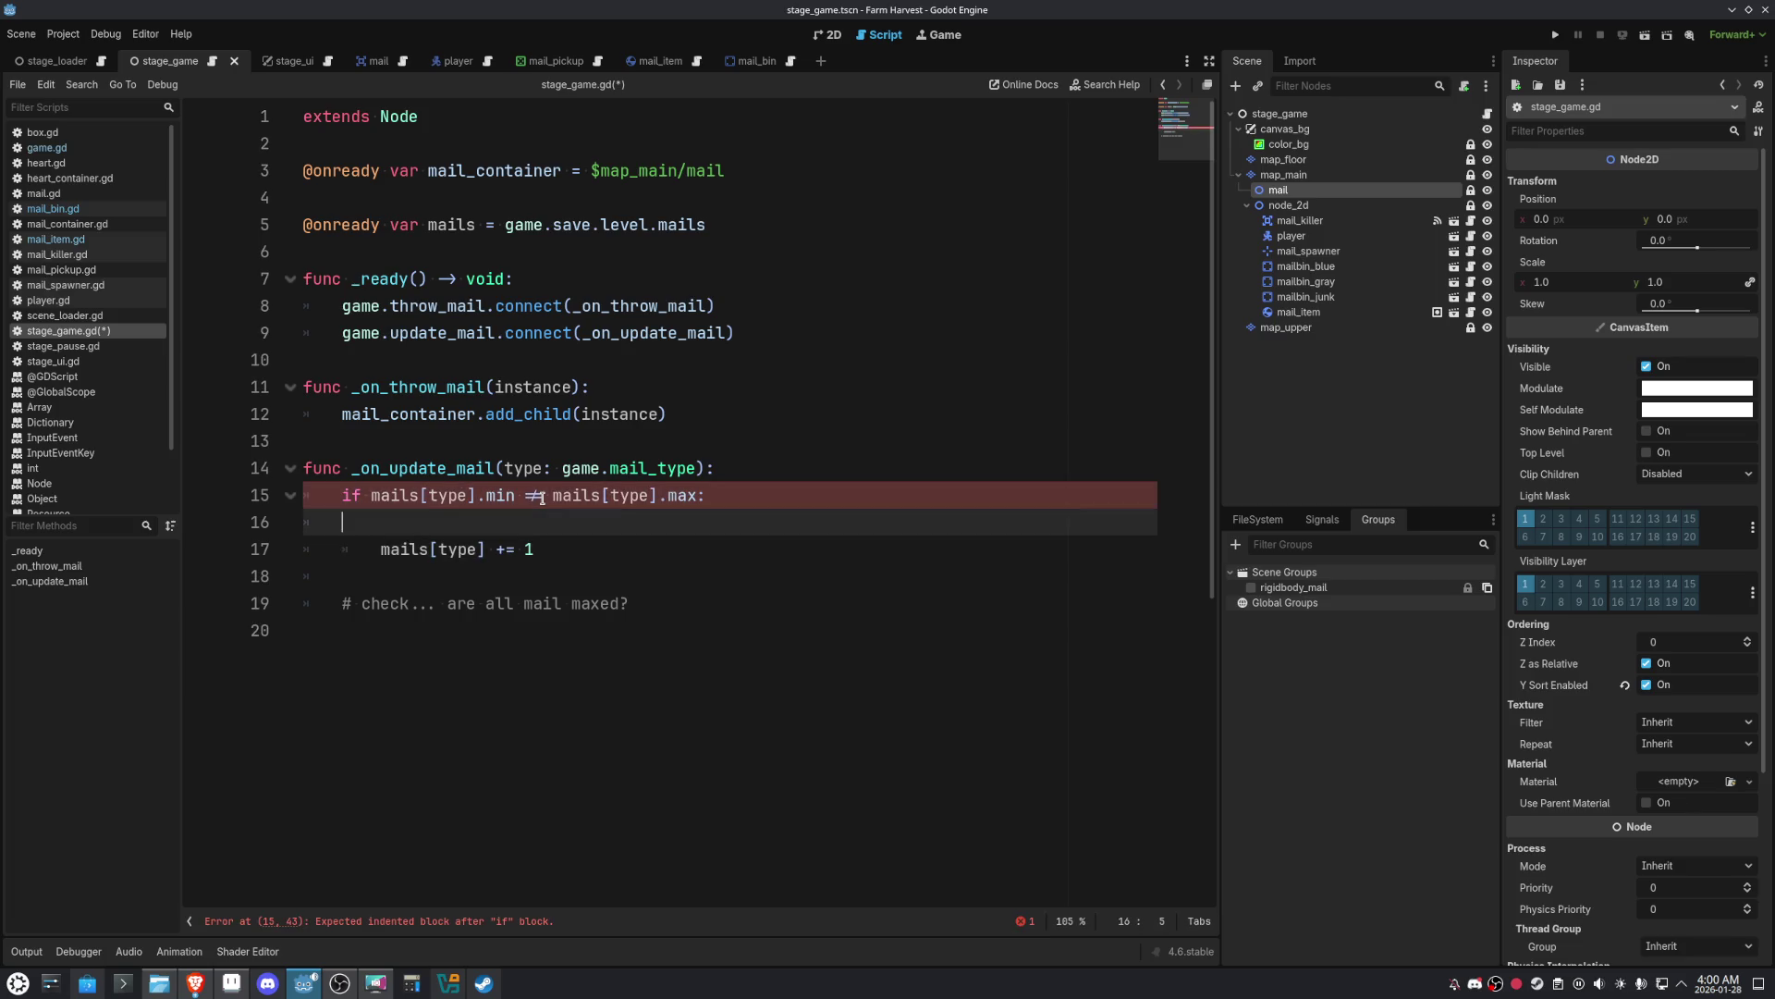
key("Up")
key("ctrl+shift+k")
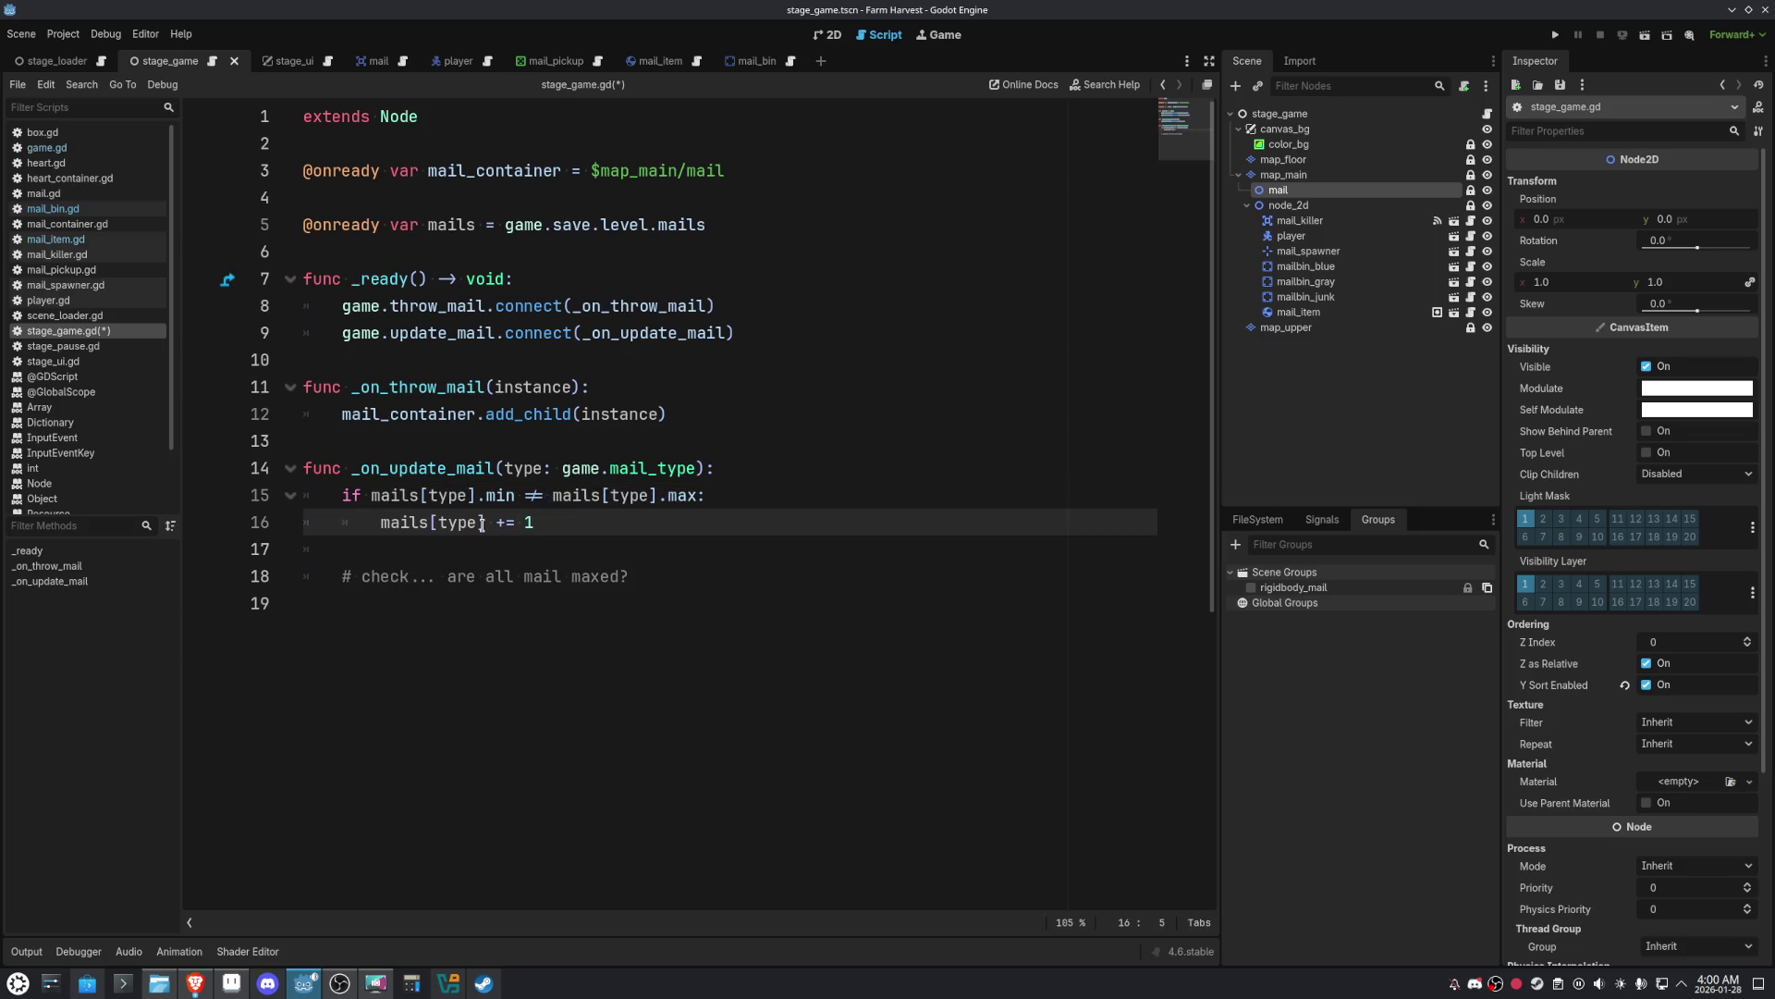
left_click(482, 522)
type(".min")
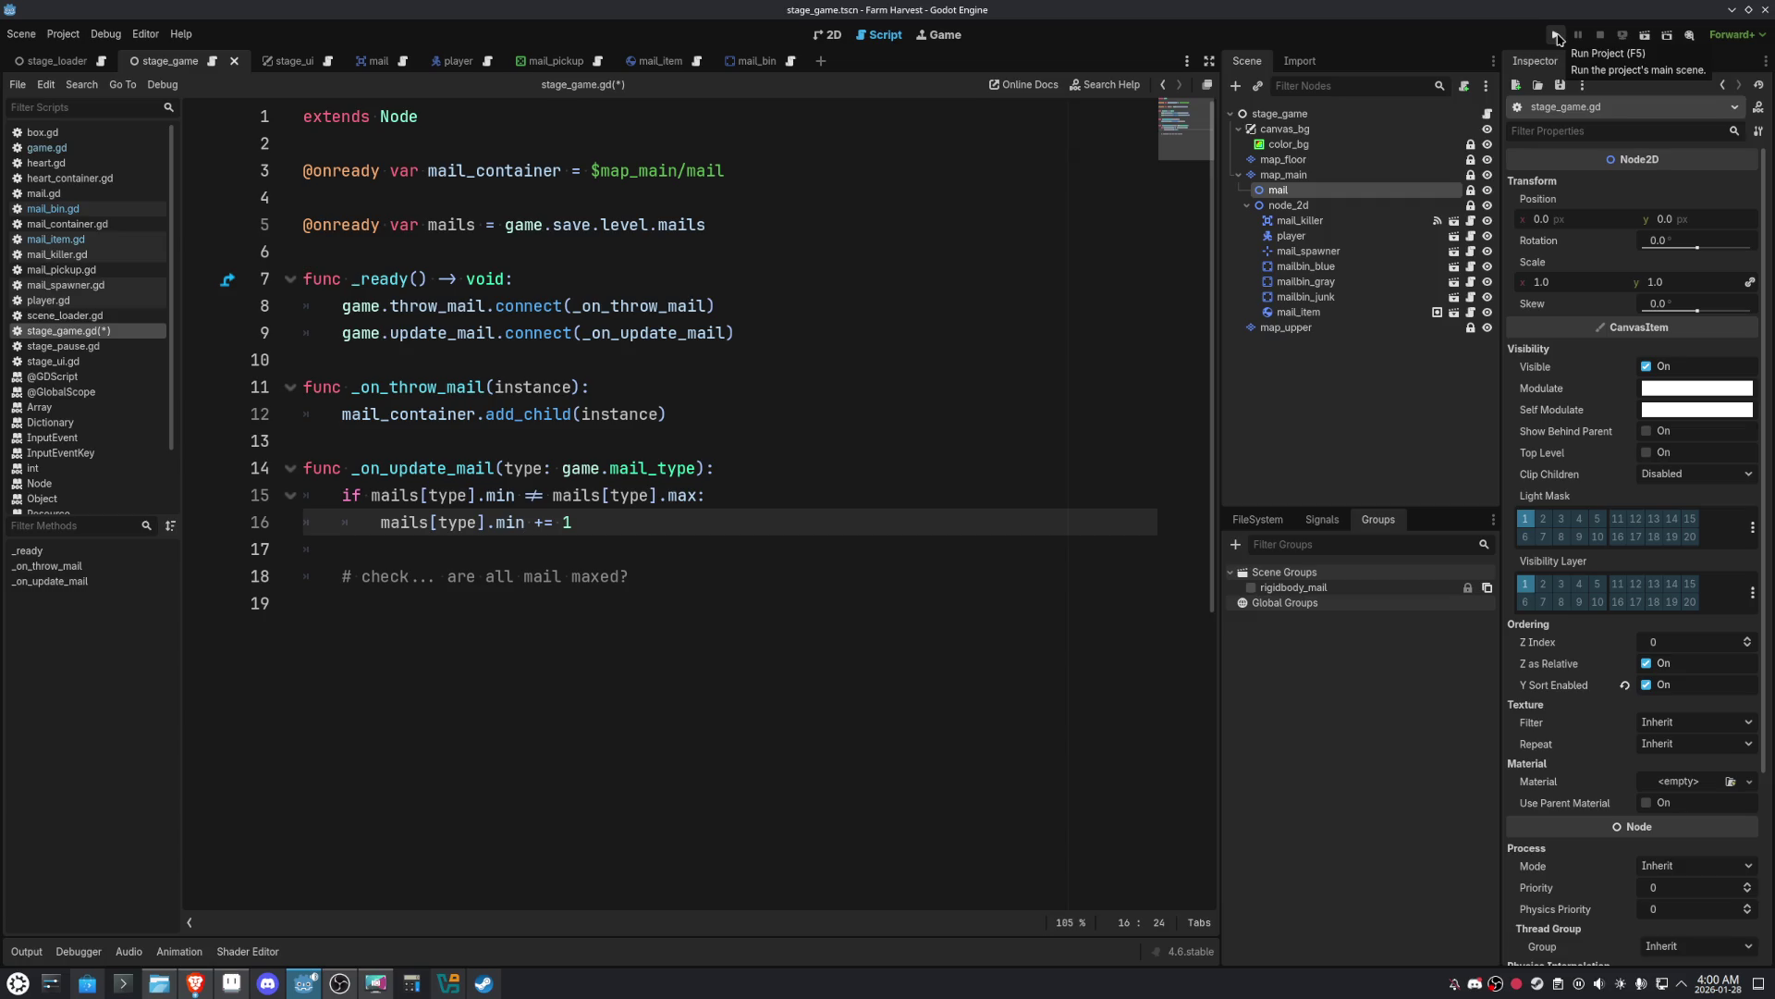
Run and stop the game, then show the stage scene's 2D canvas and the FileSystem dock
left_click(1558, 39)
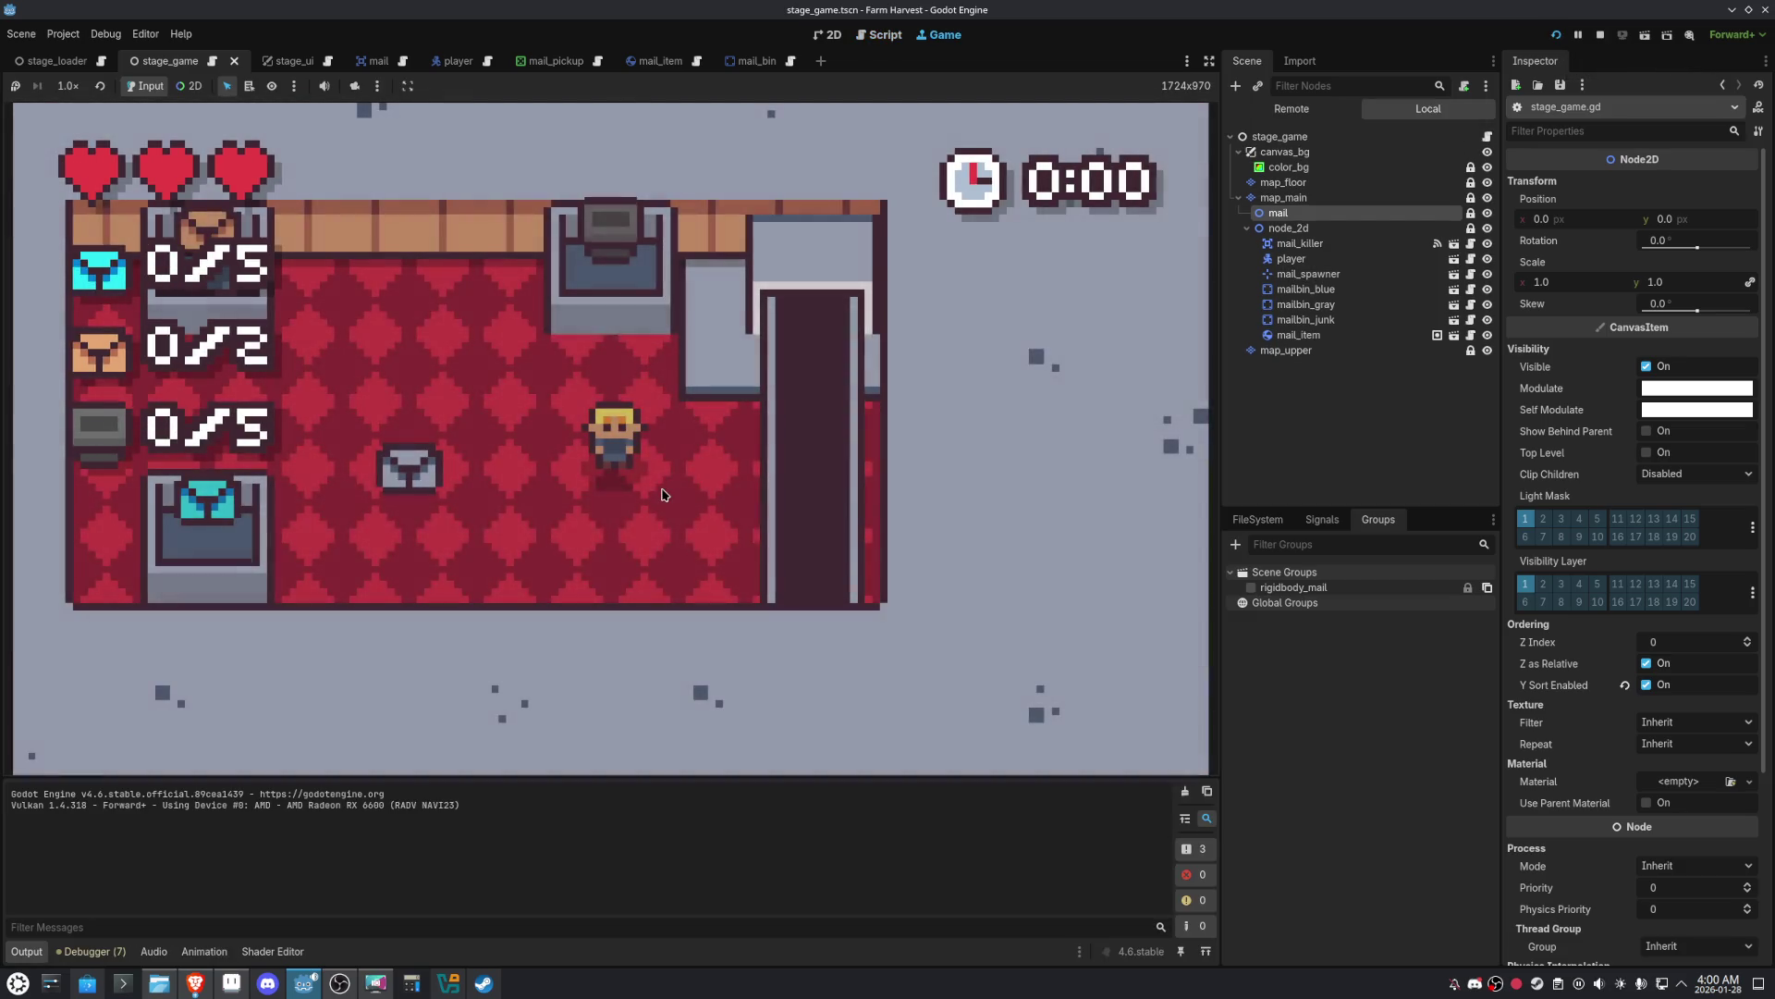
key("F8")
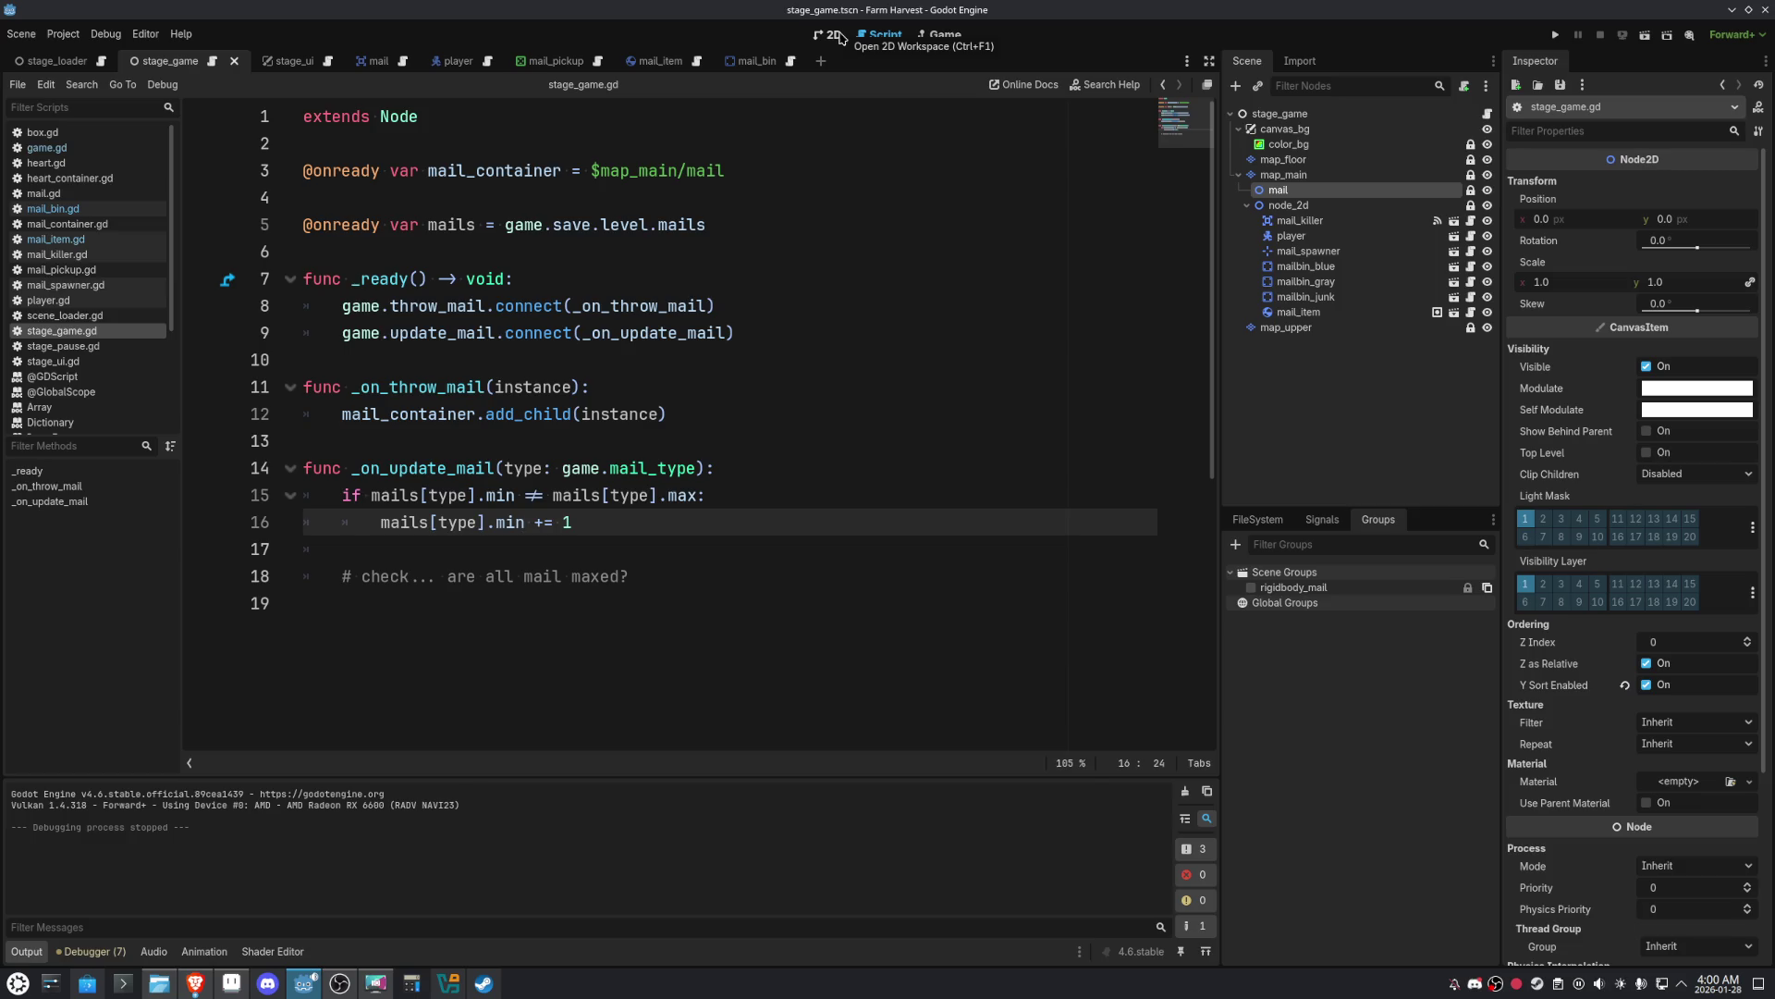
left_click(832, 36)
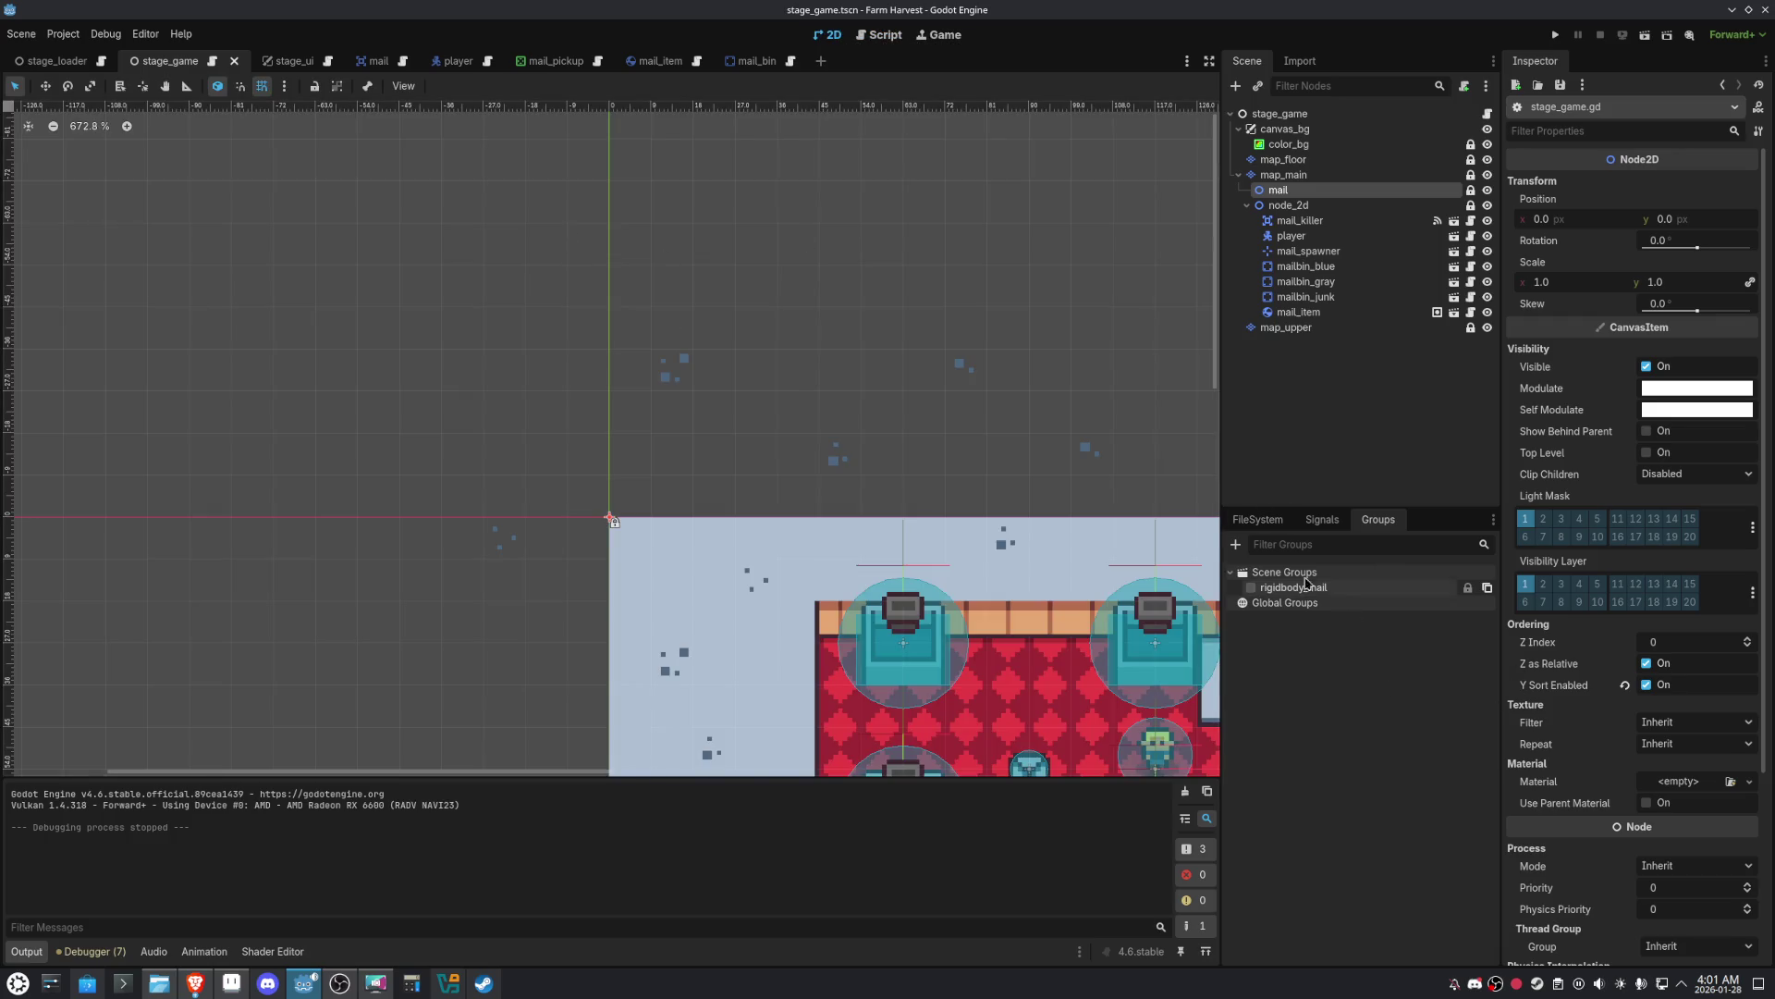
left_click(1259, 520)
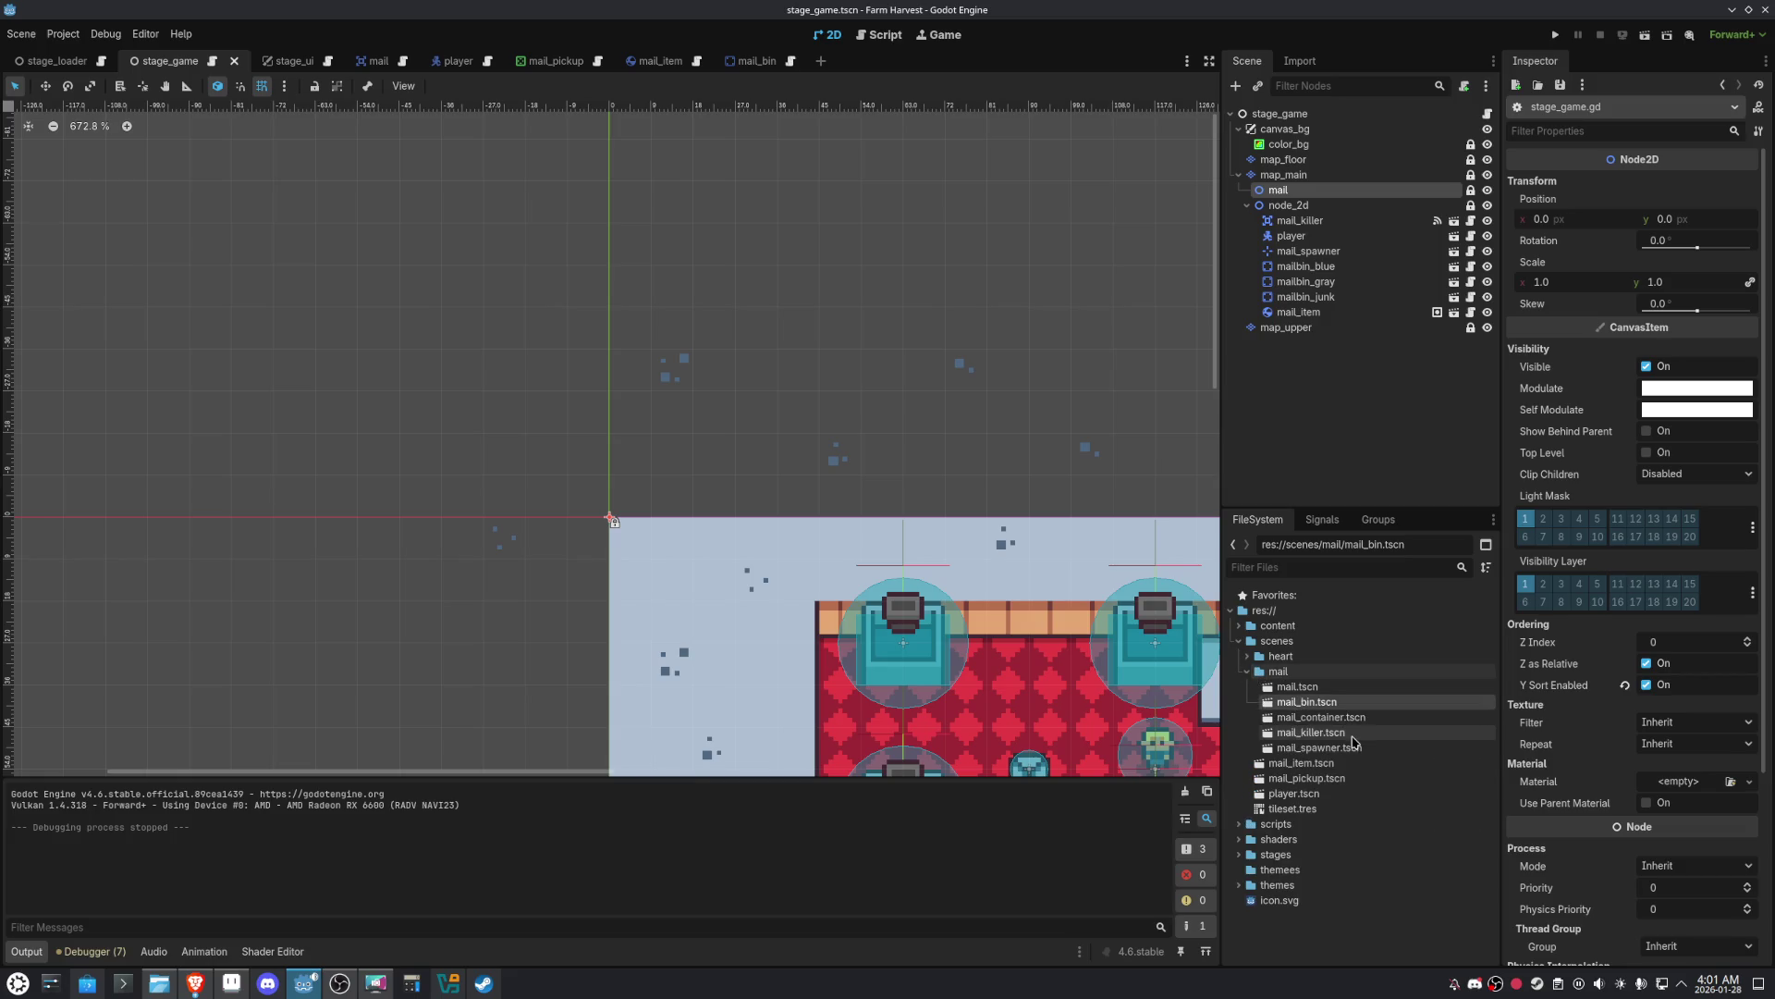
Open the mail_container scene and resize its root box to 10 pixels tall with snapping off
double_click(1322, 717)
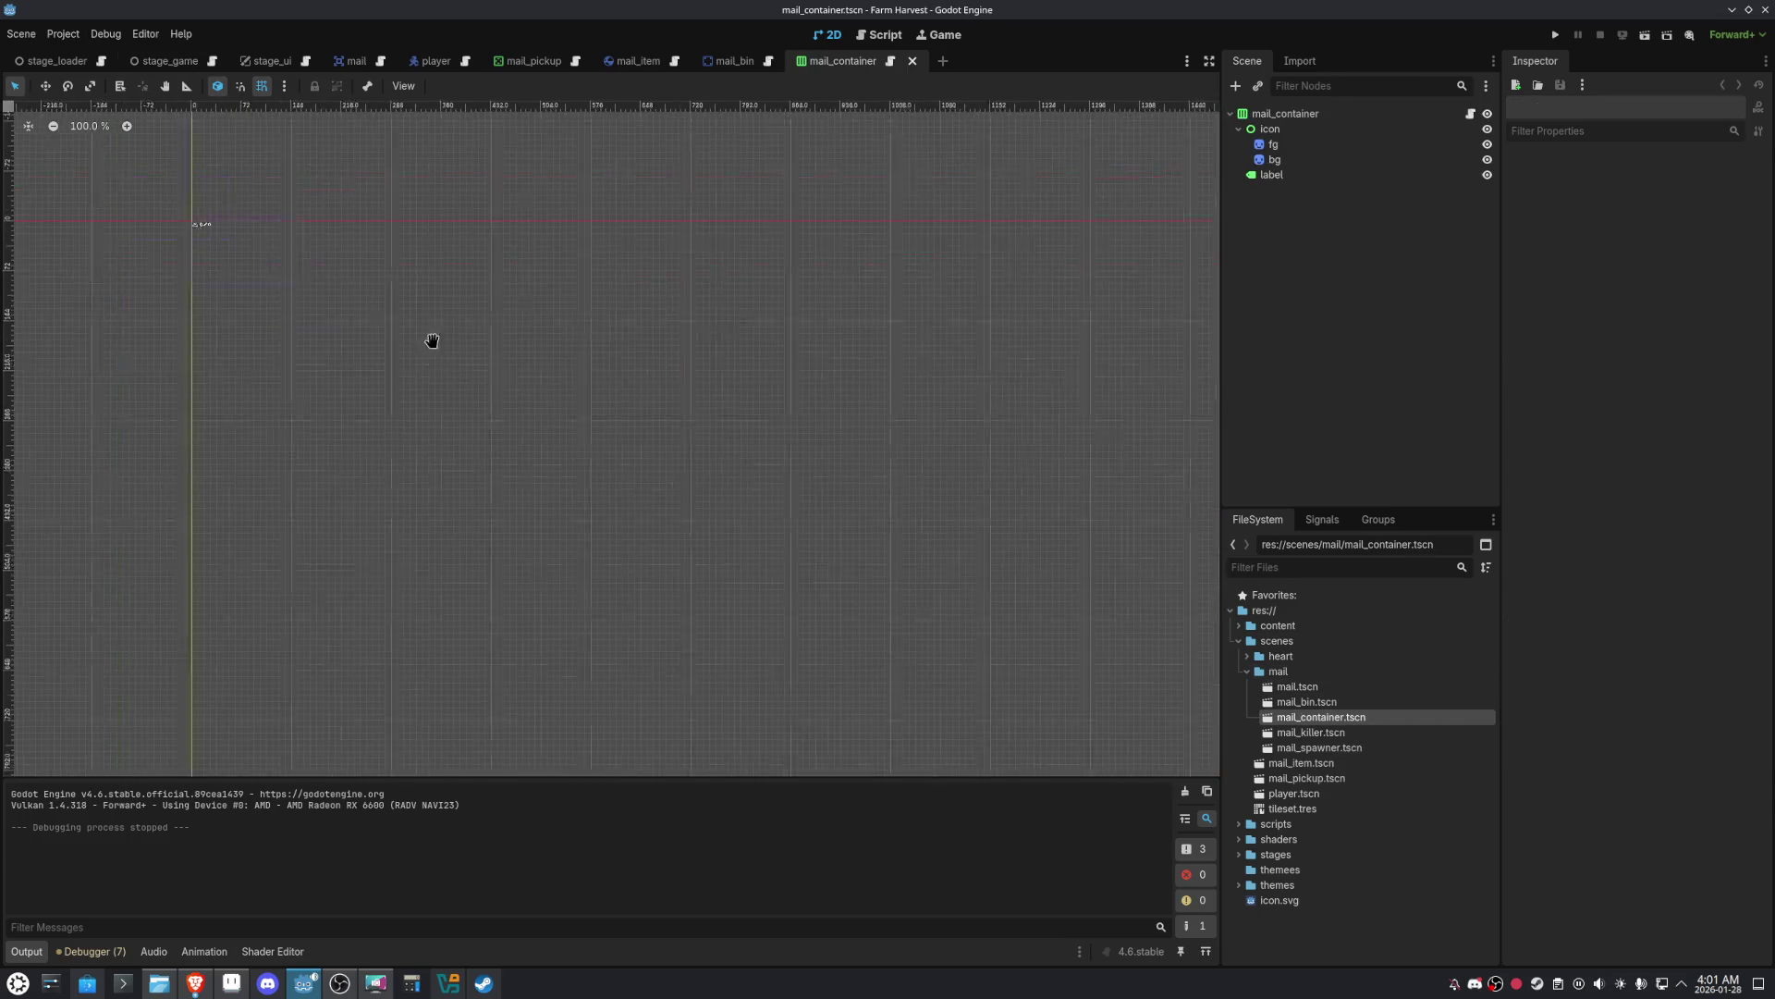
scroll(540, 470, "up", 10)
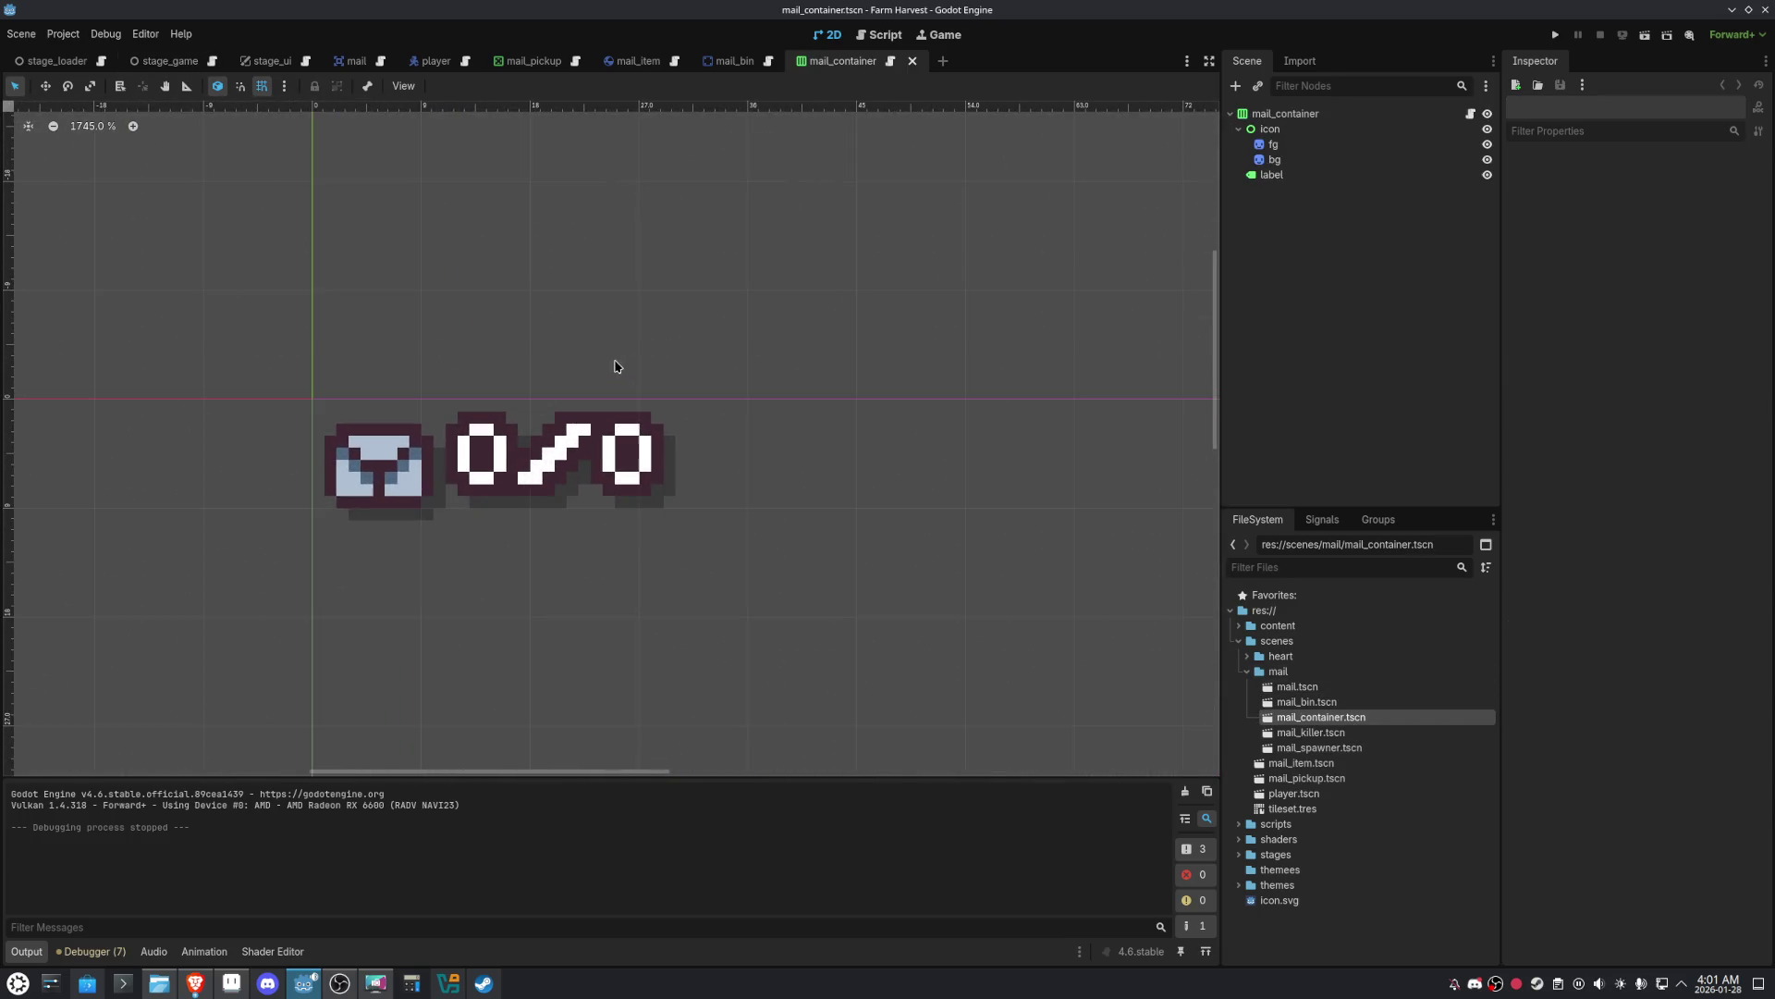
left_click(1285, 113)
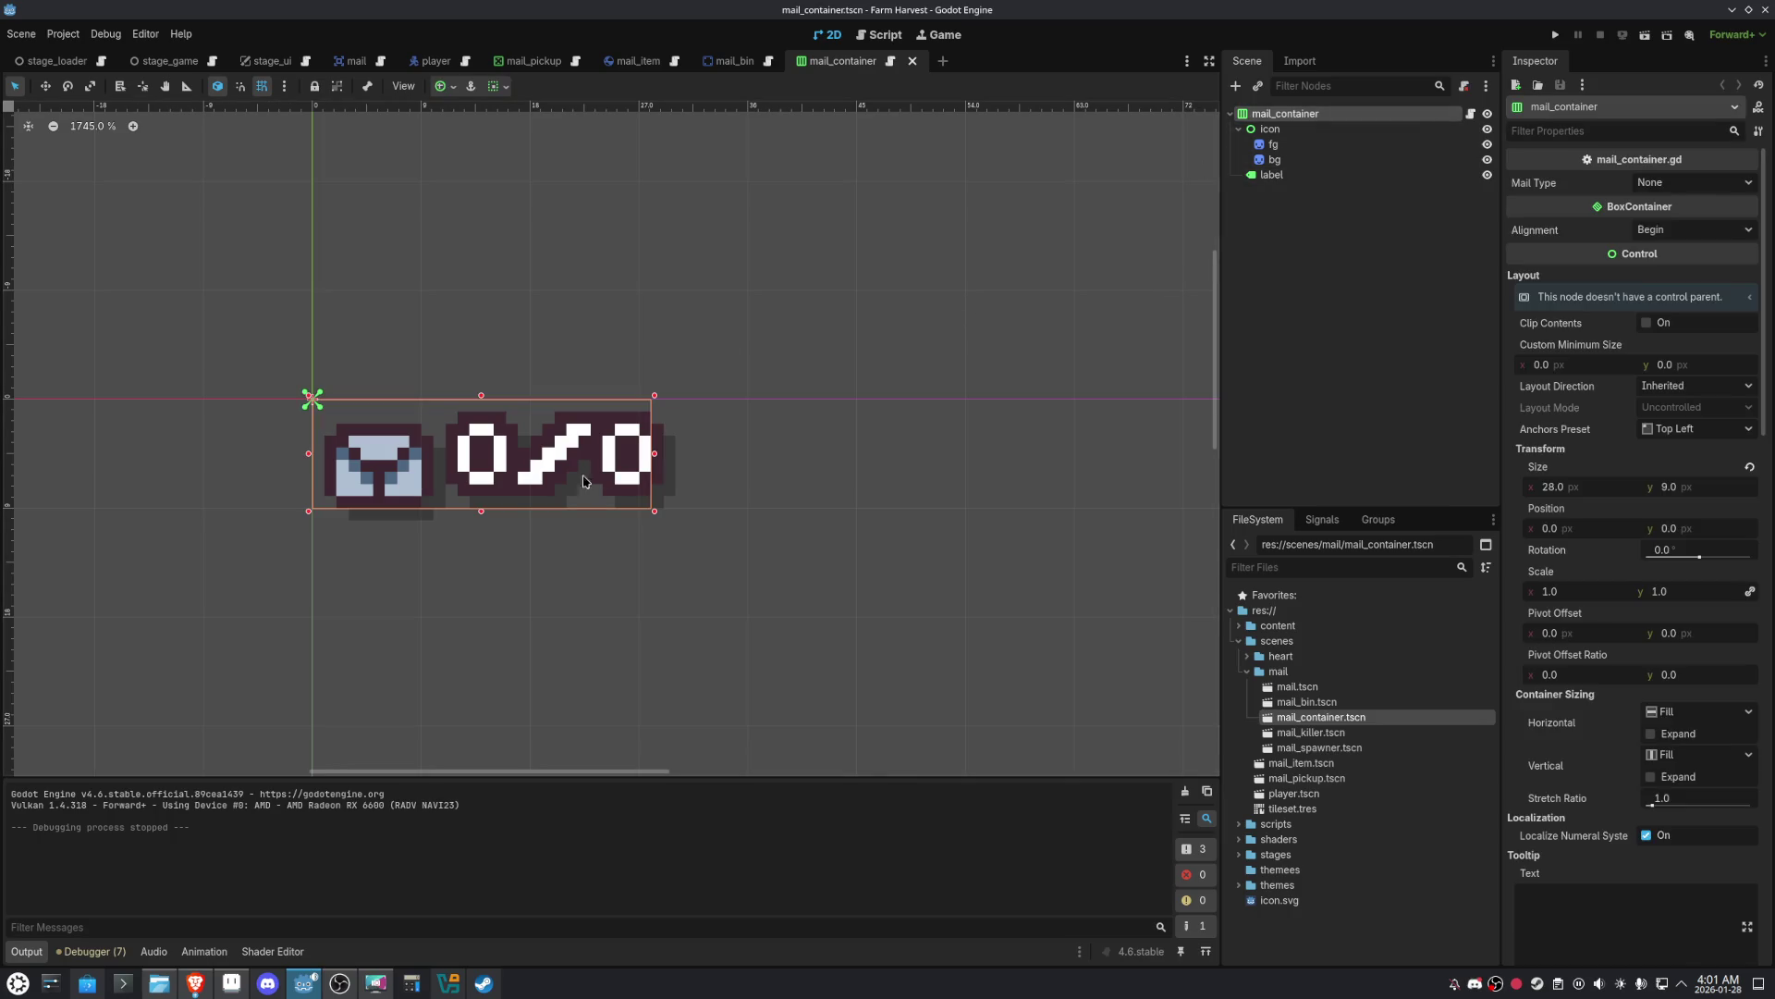
left_click(493, 462)
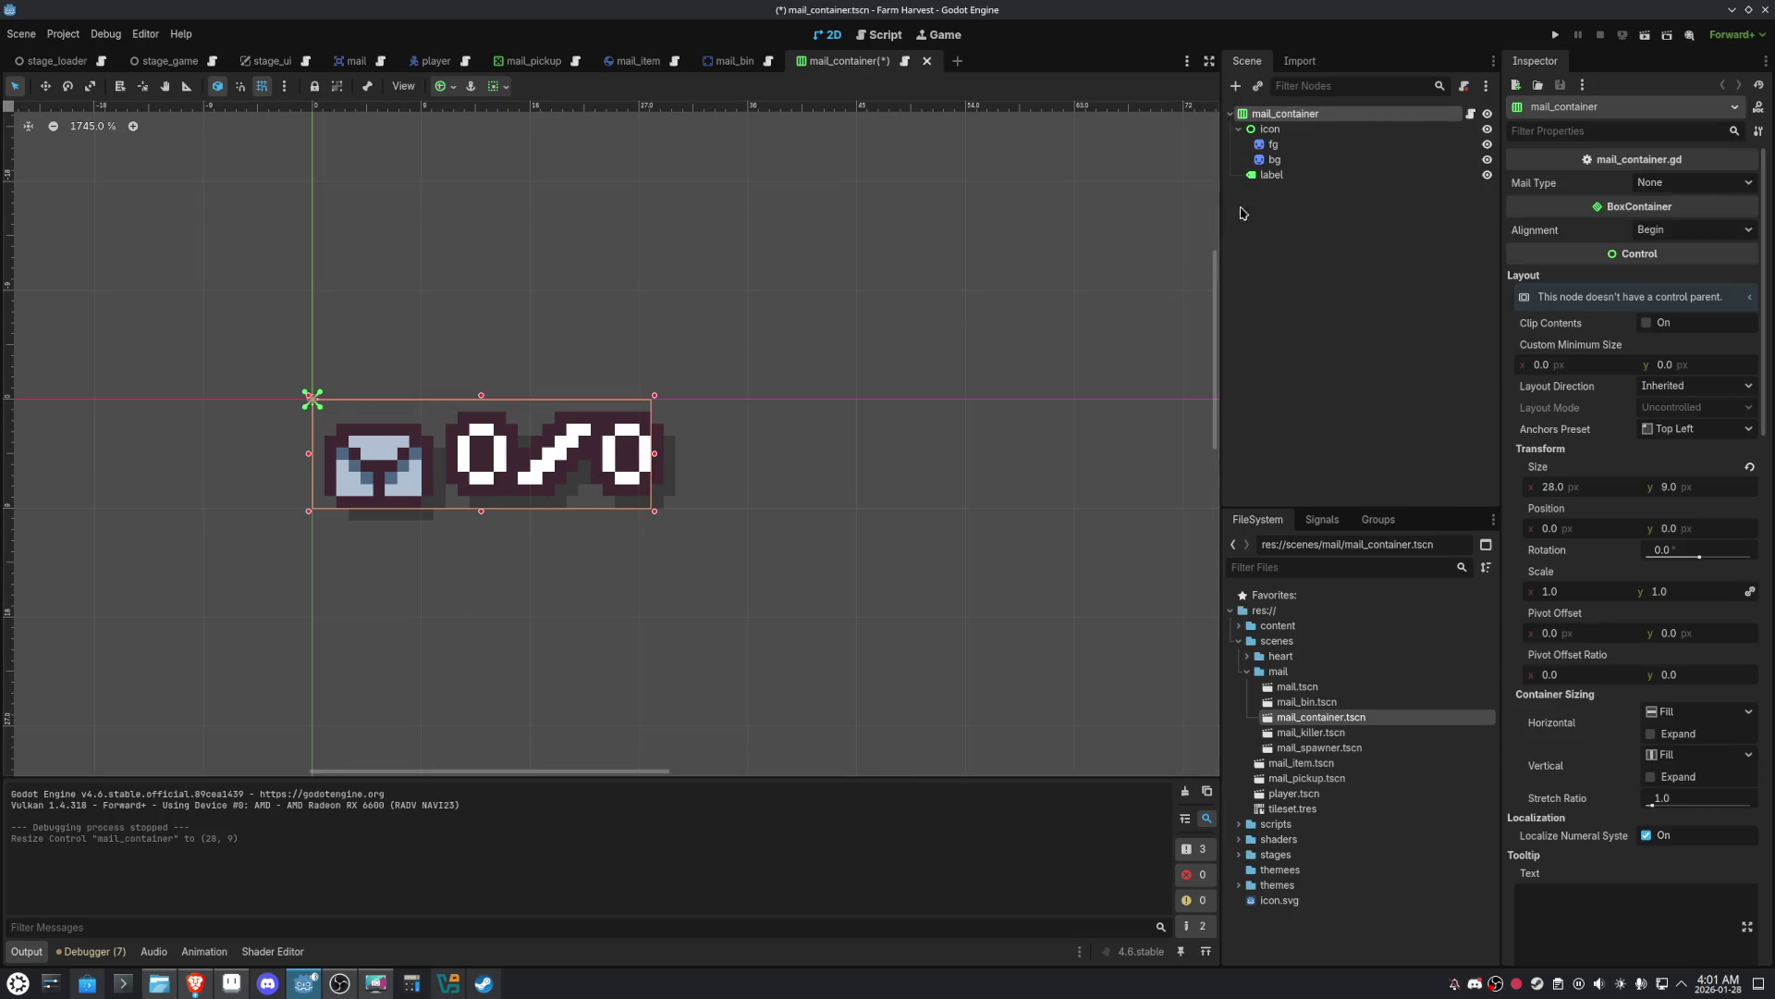
left_click(1266, 130)
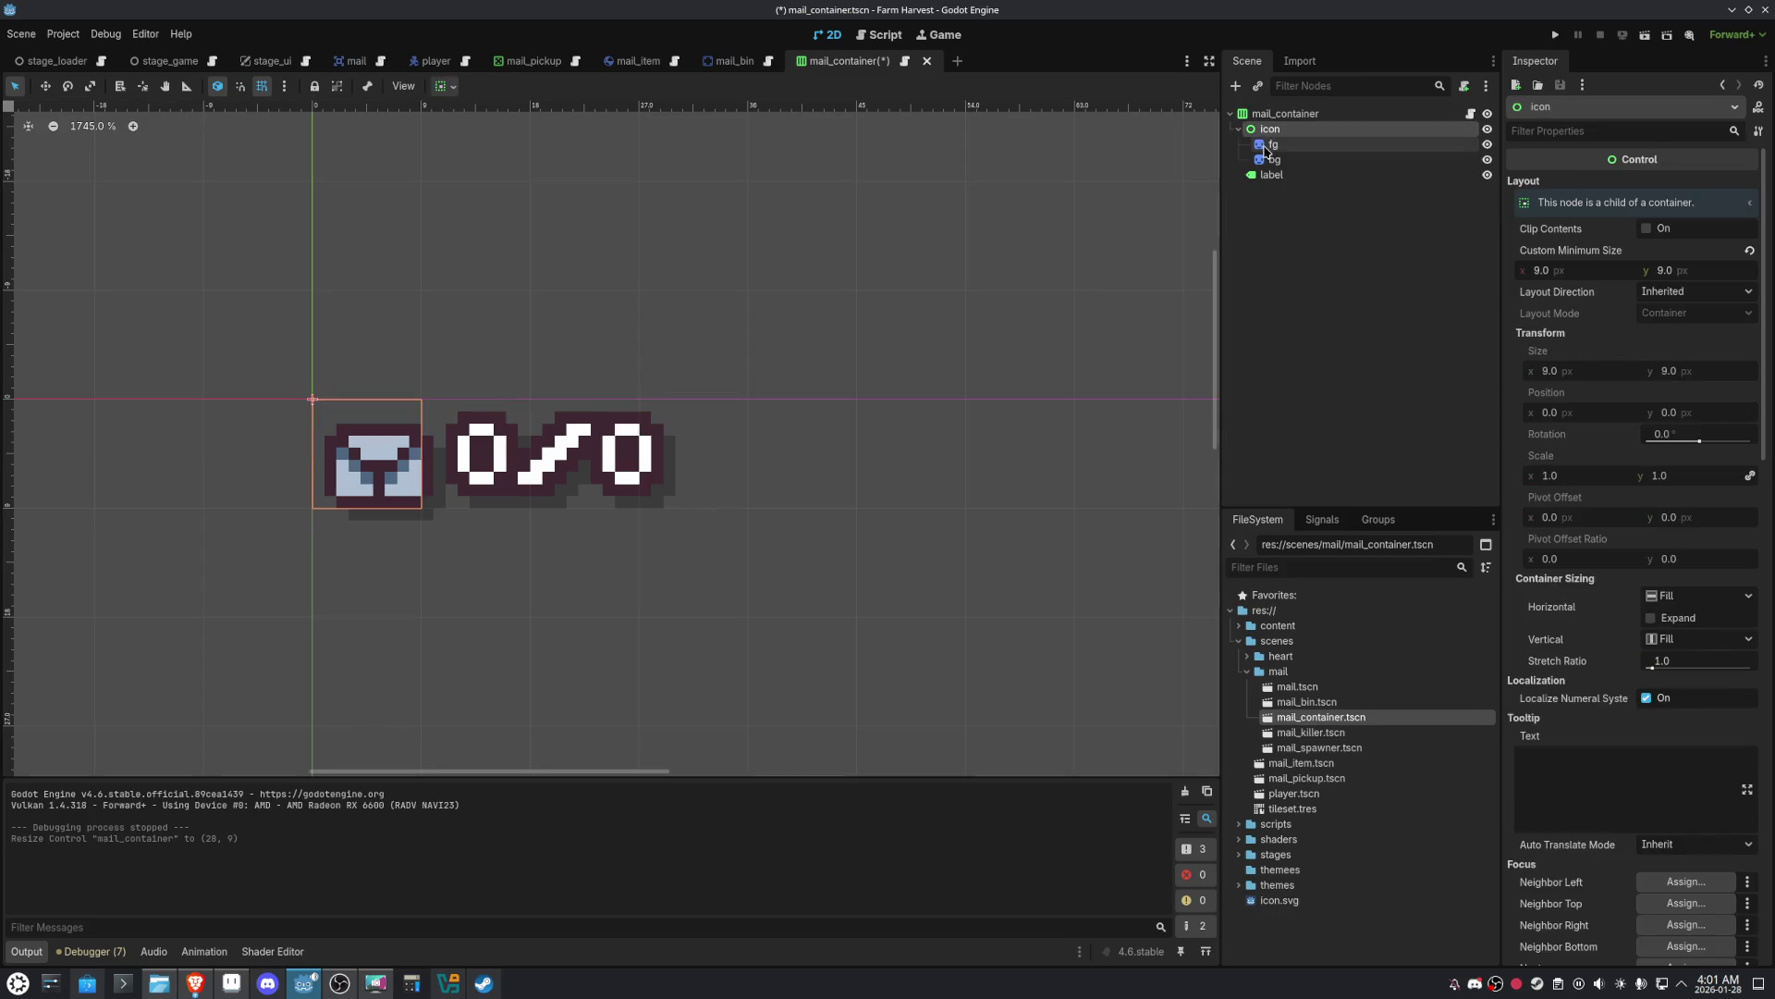
left_click(1271, 145)
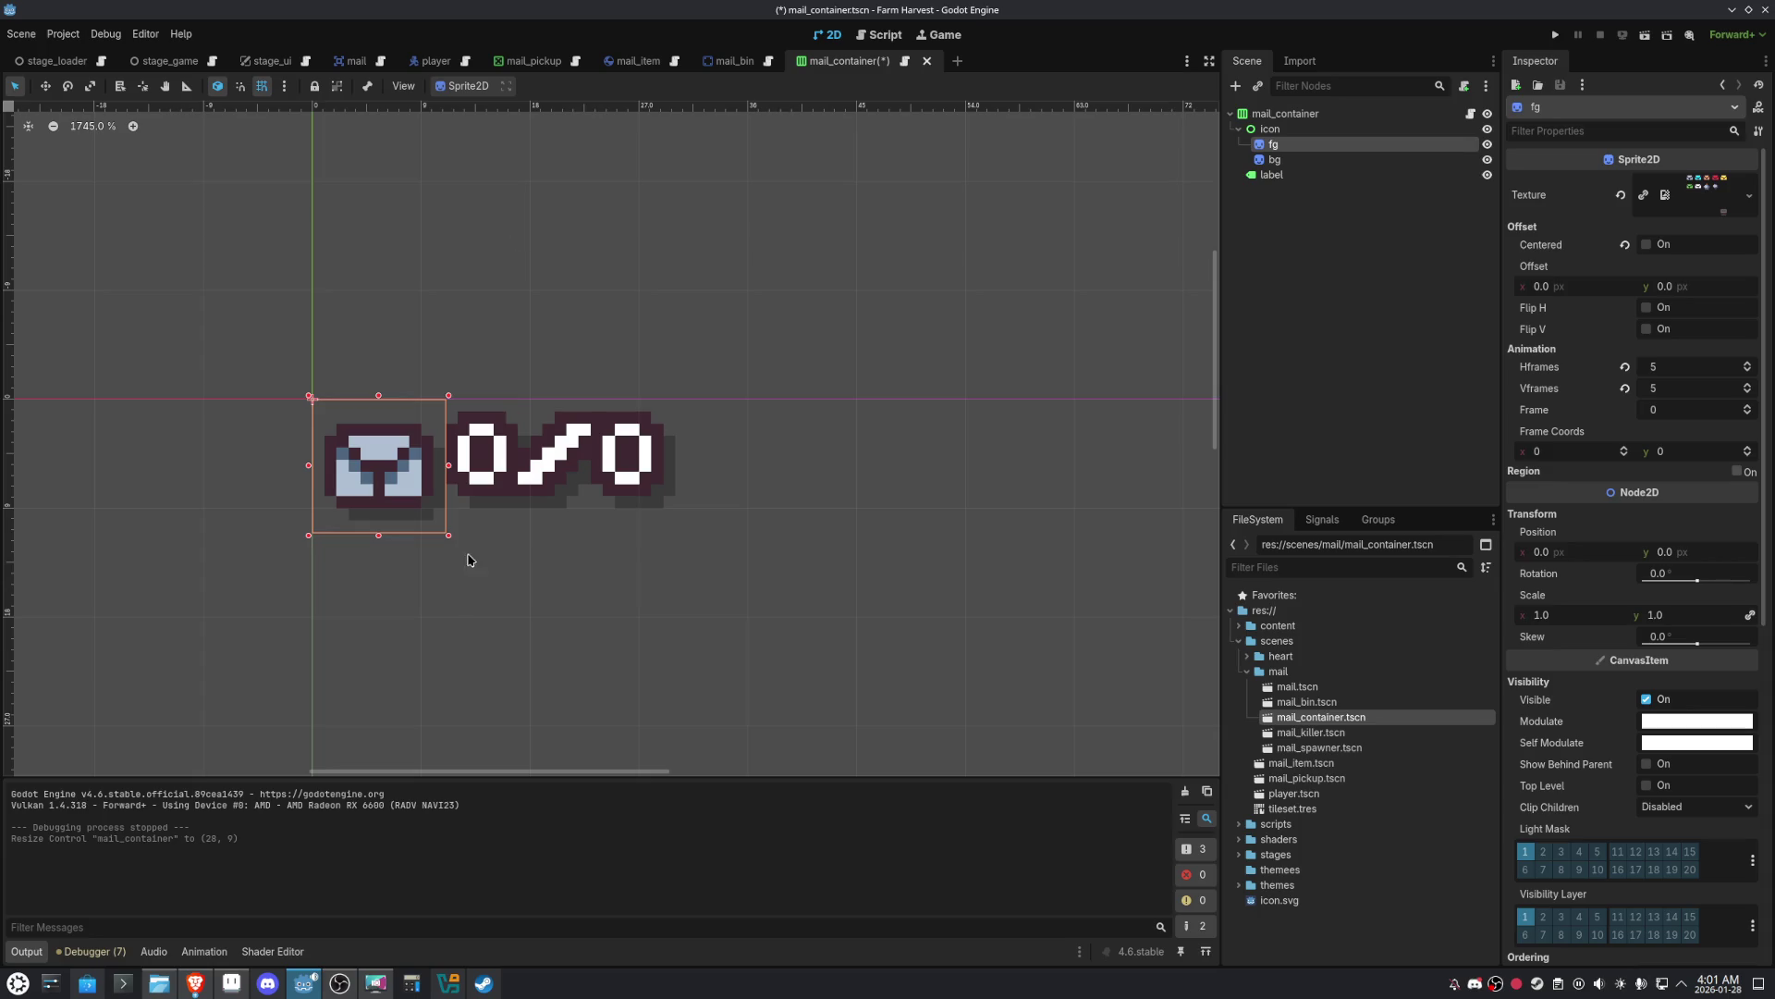
left_click(1285, 114)
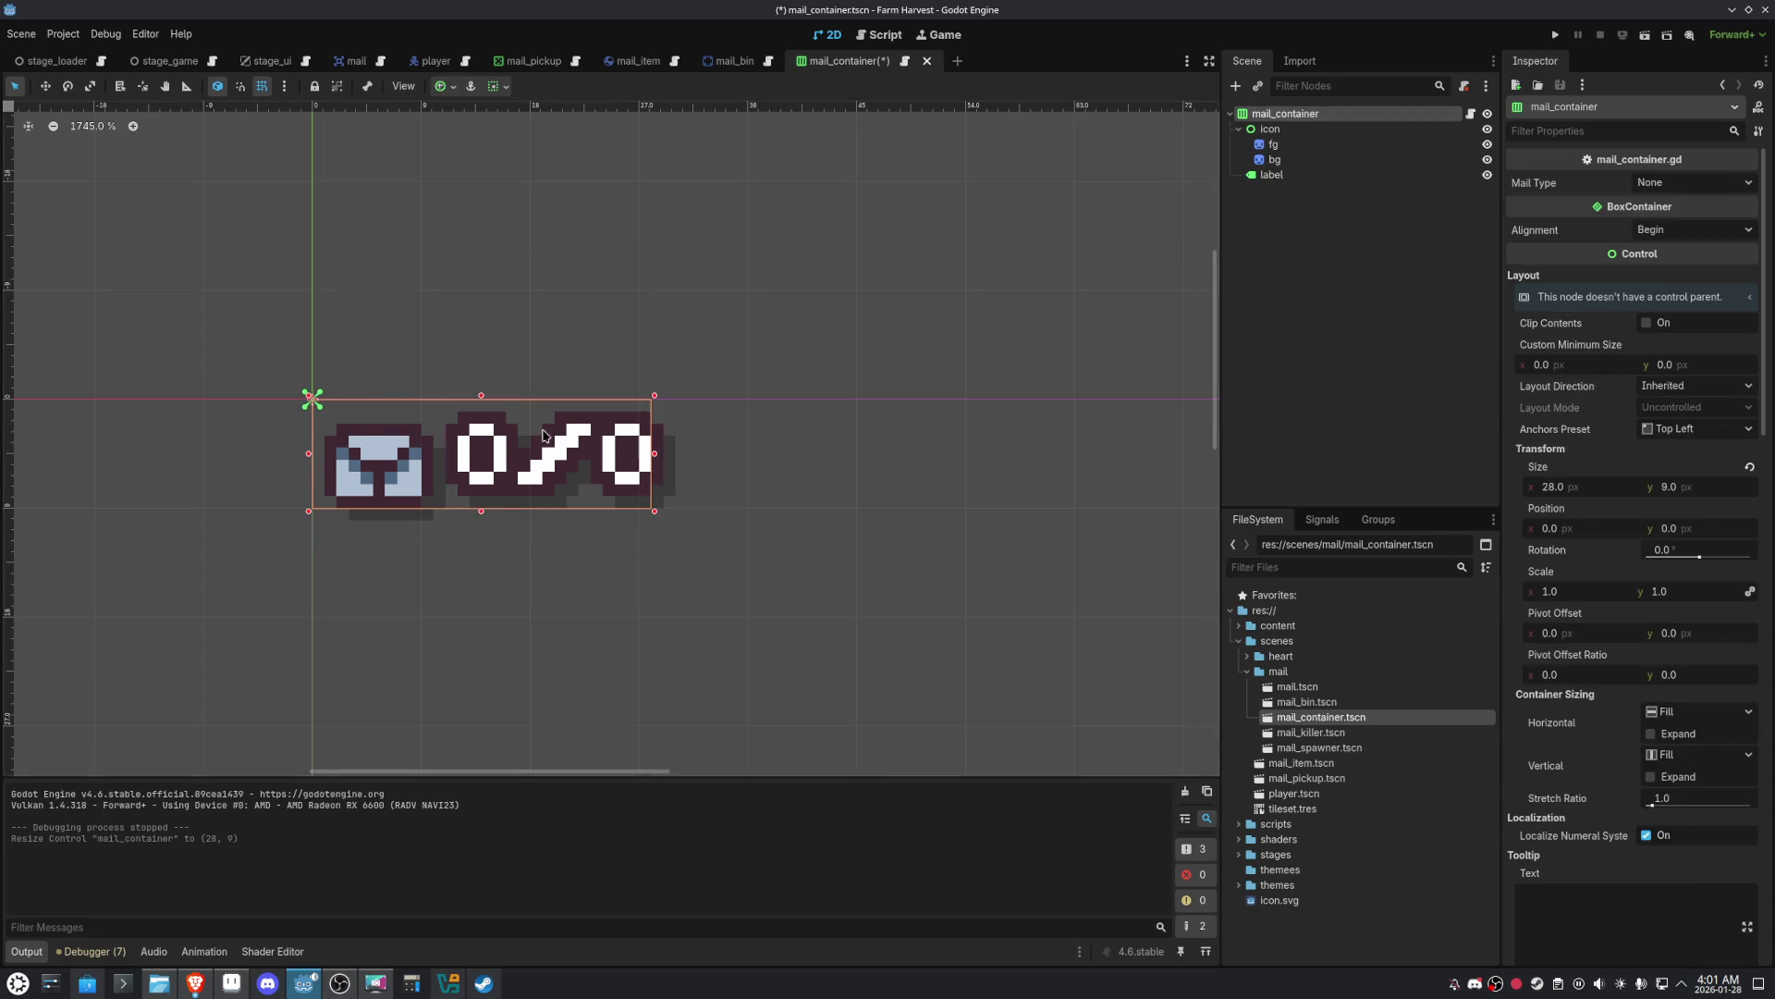
scroll(435, 486, "up", 3)
mouse_move(509, 531)
left_mouse_down()
mouse_move(529, 665)
mouse_move(537, 561)
left_mouse_up()
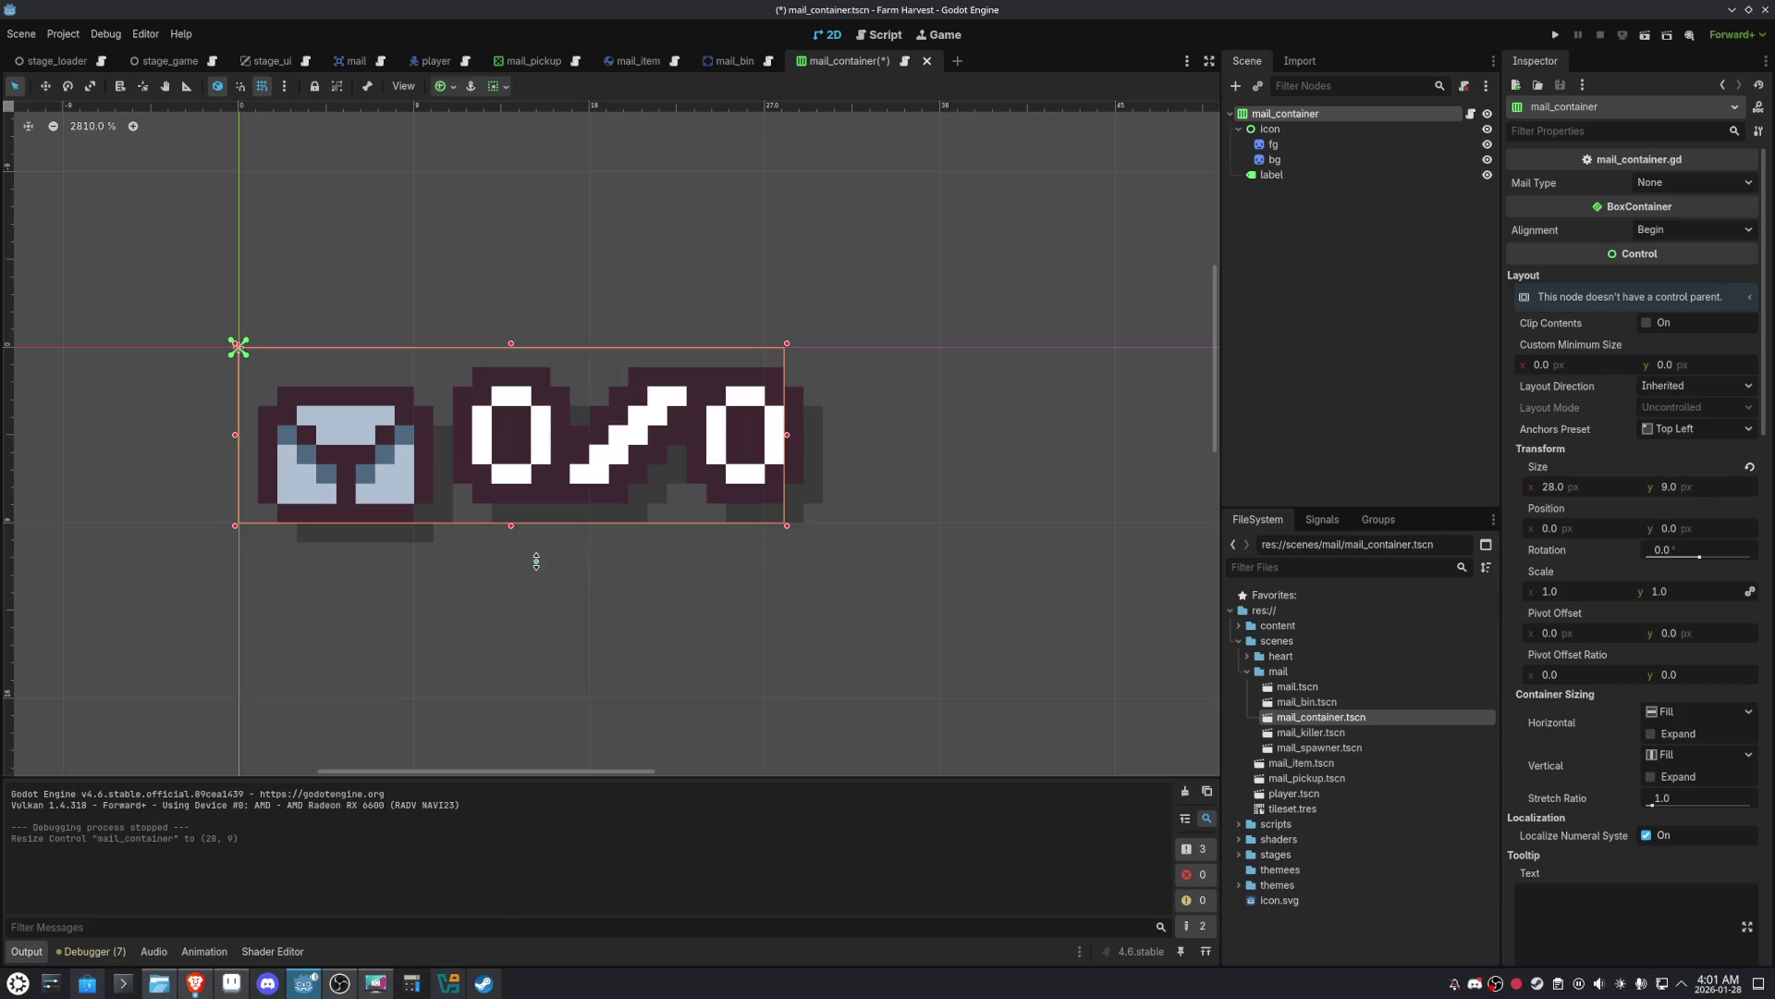
left_click(261, 85)
left_click_drag(510, 526, 511, 545)
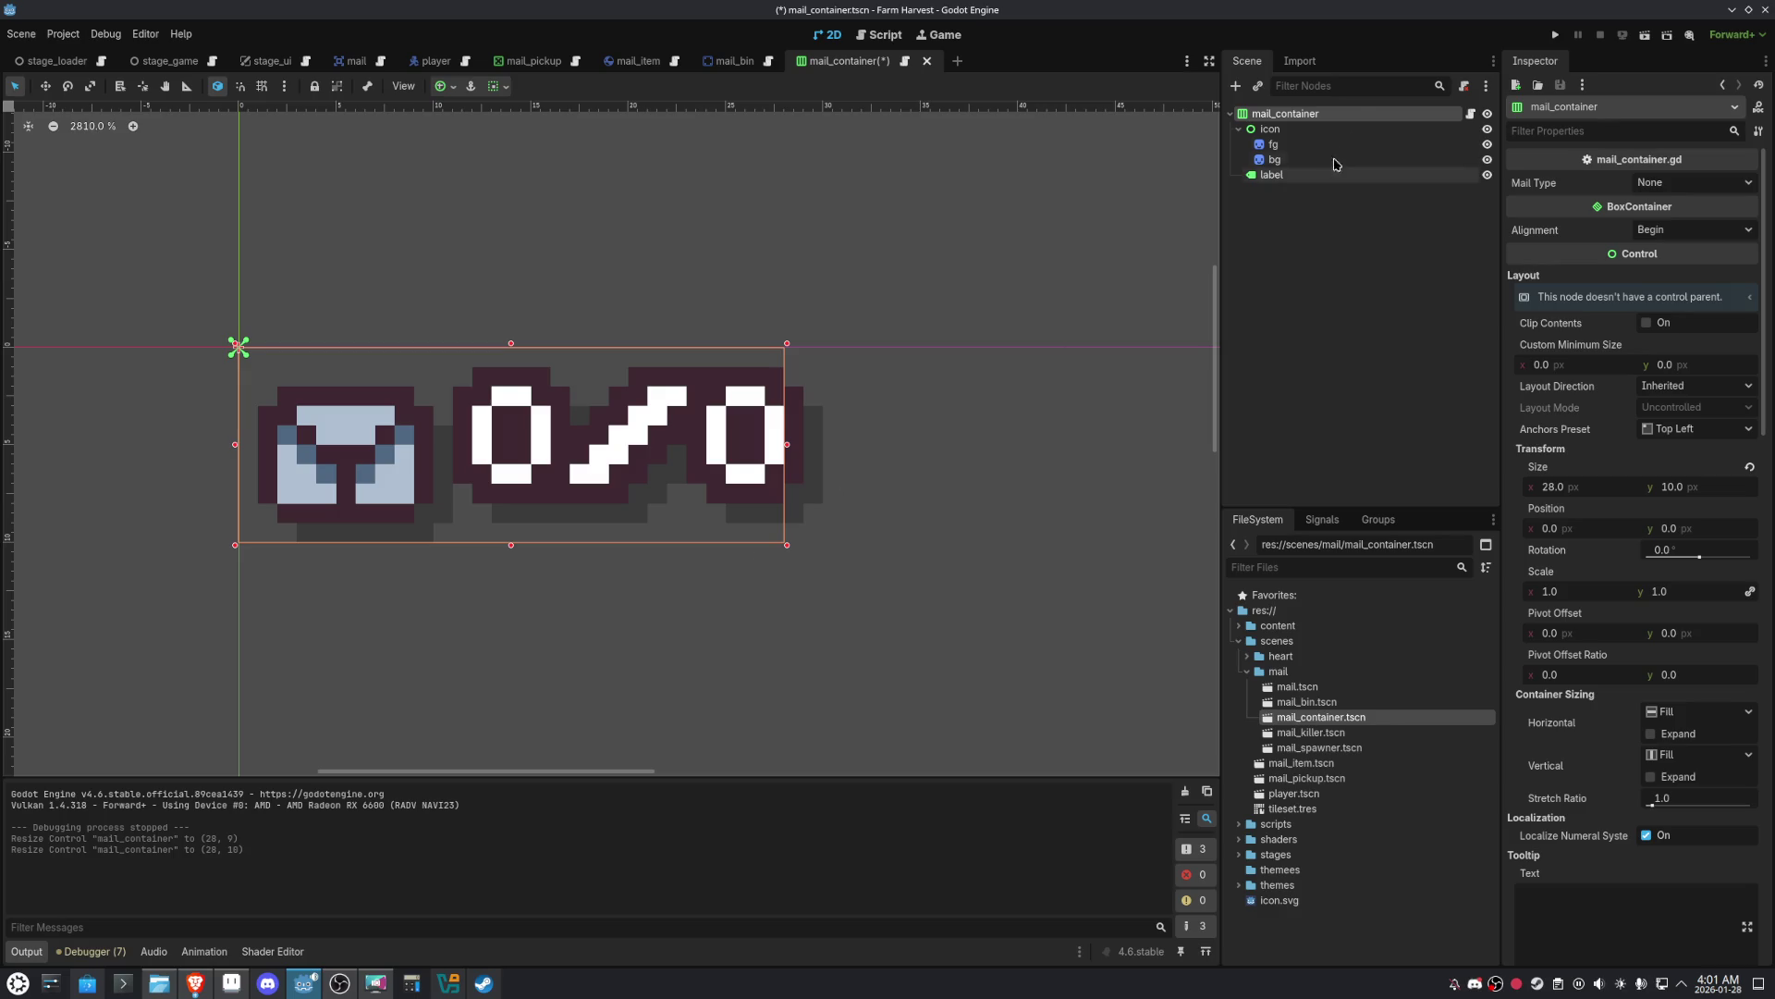
Nudge the fg and bg sprites up one pixel and save the scene
left_click(1298, 132)
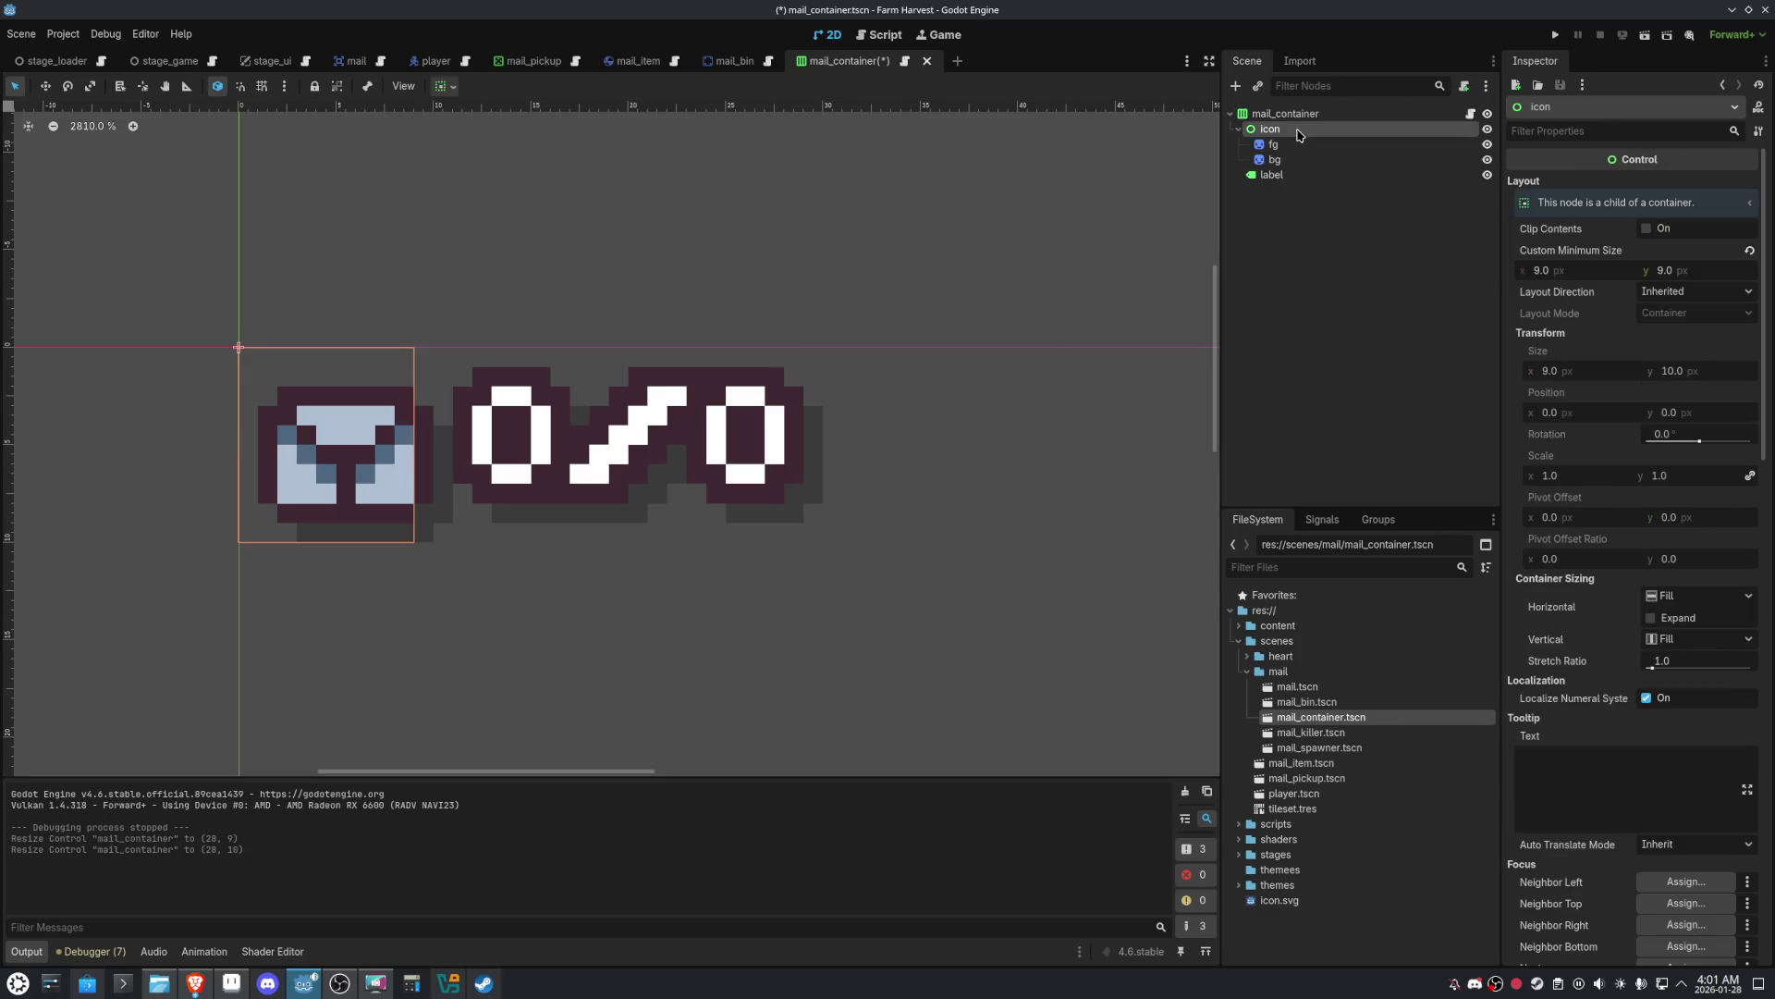
left_click(1274, 144)
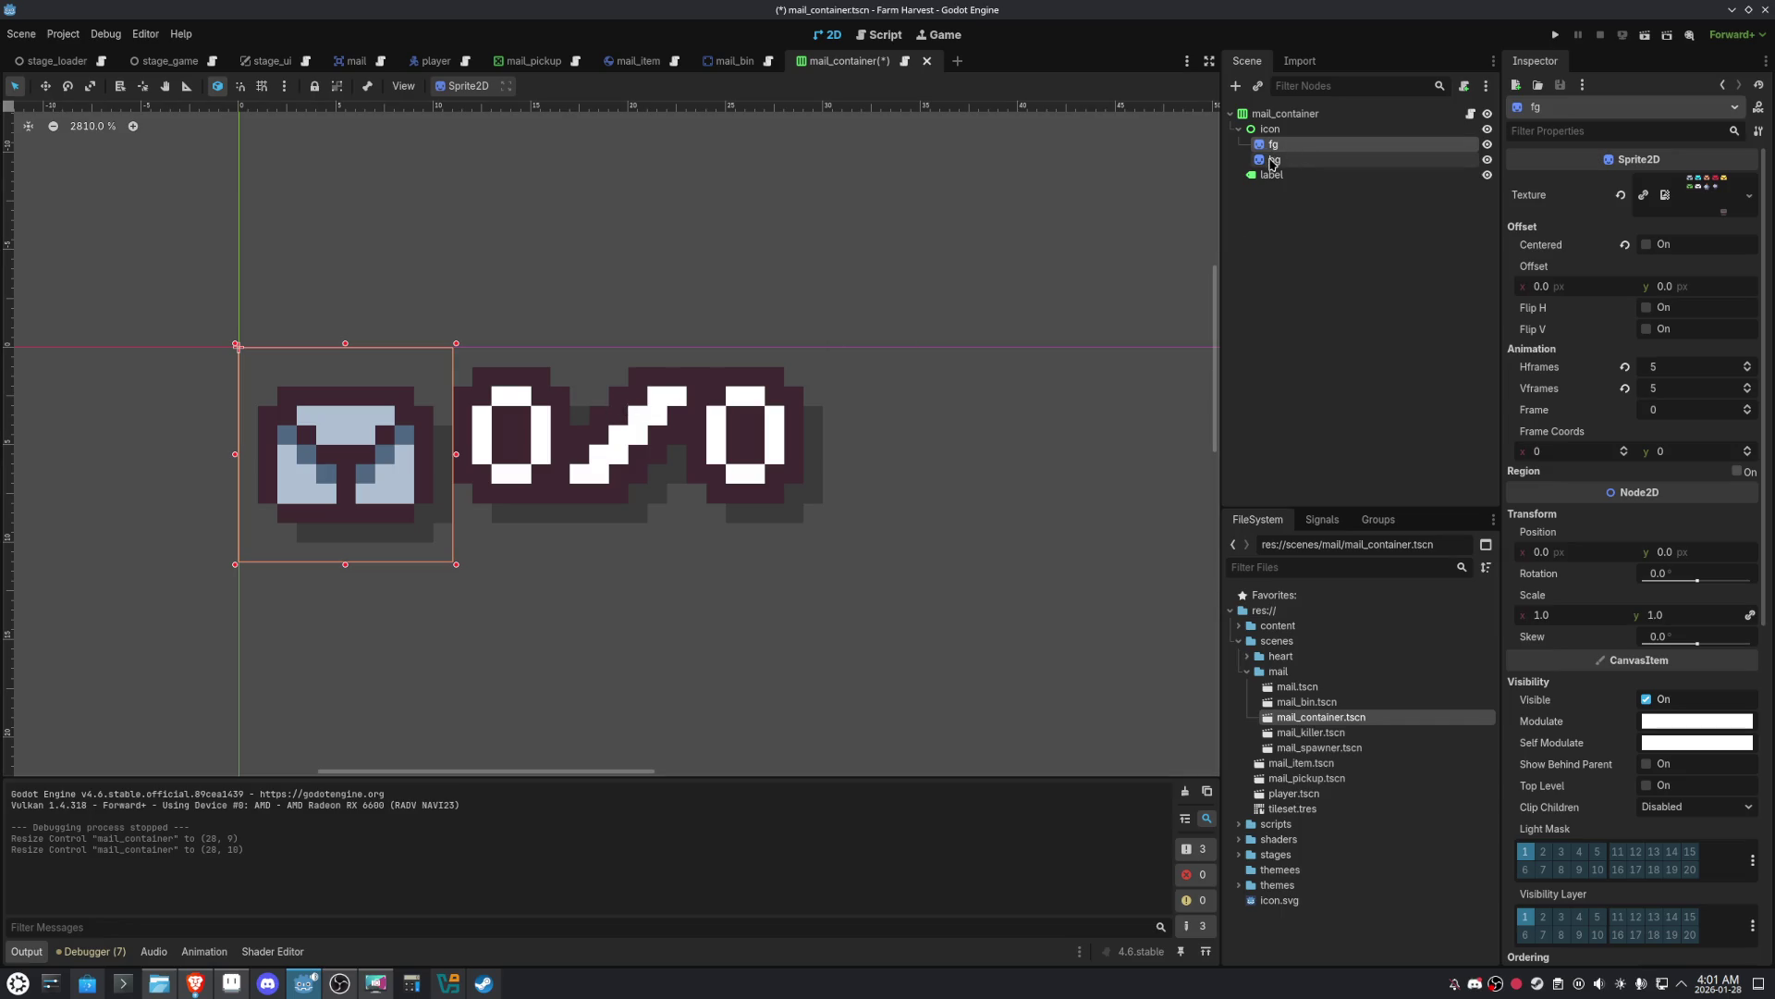
left_click(1272, 160, "ctrl")
left_click(1269, 130, "ctrl")
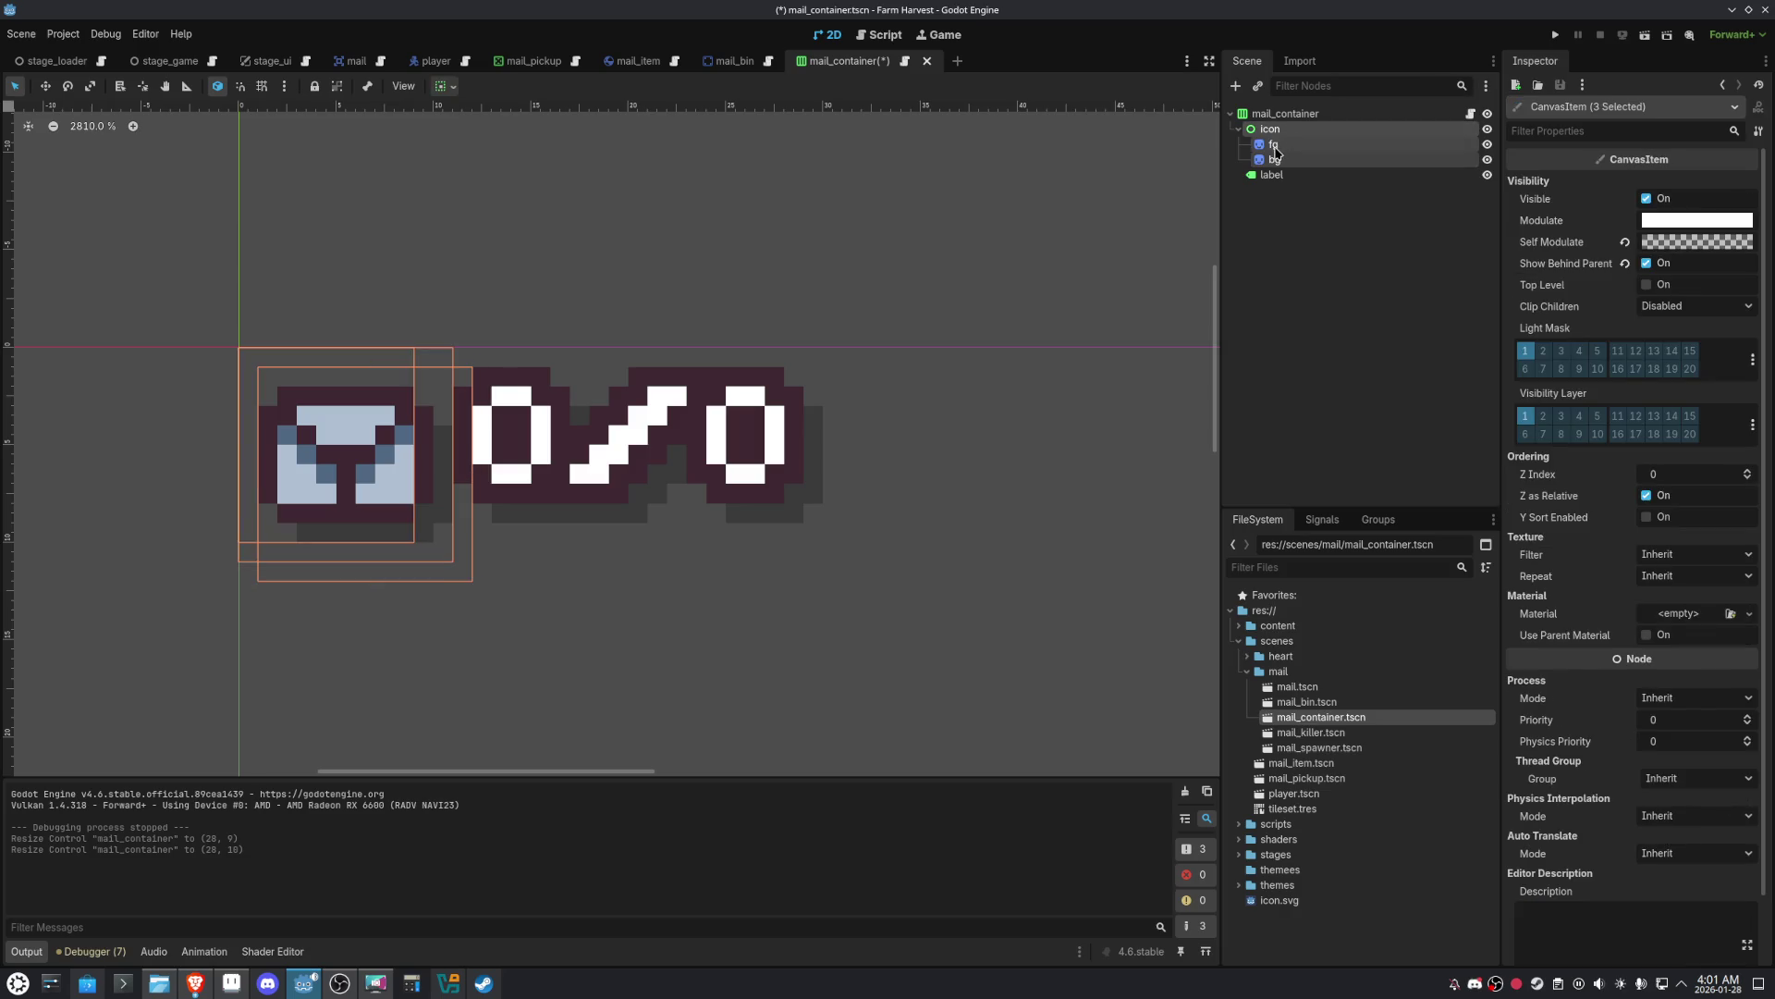
left_click(1269, 128, "ctrl")
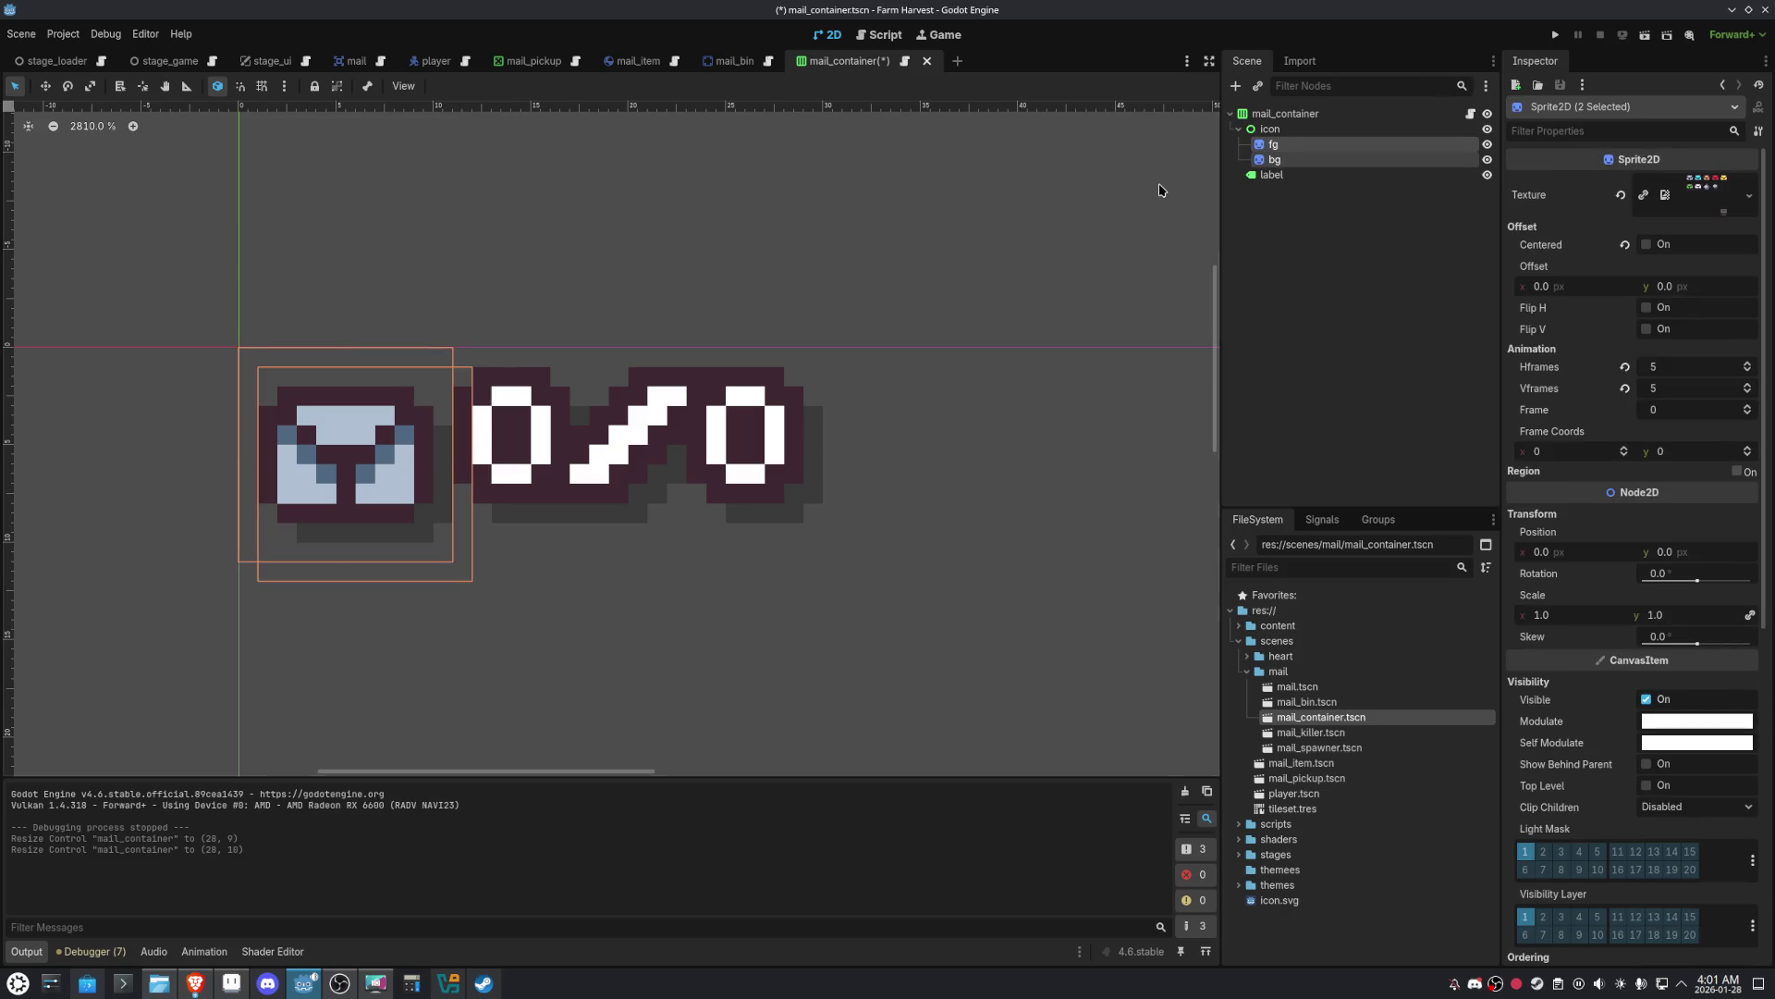
key("Up")
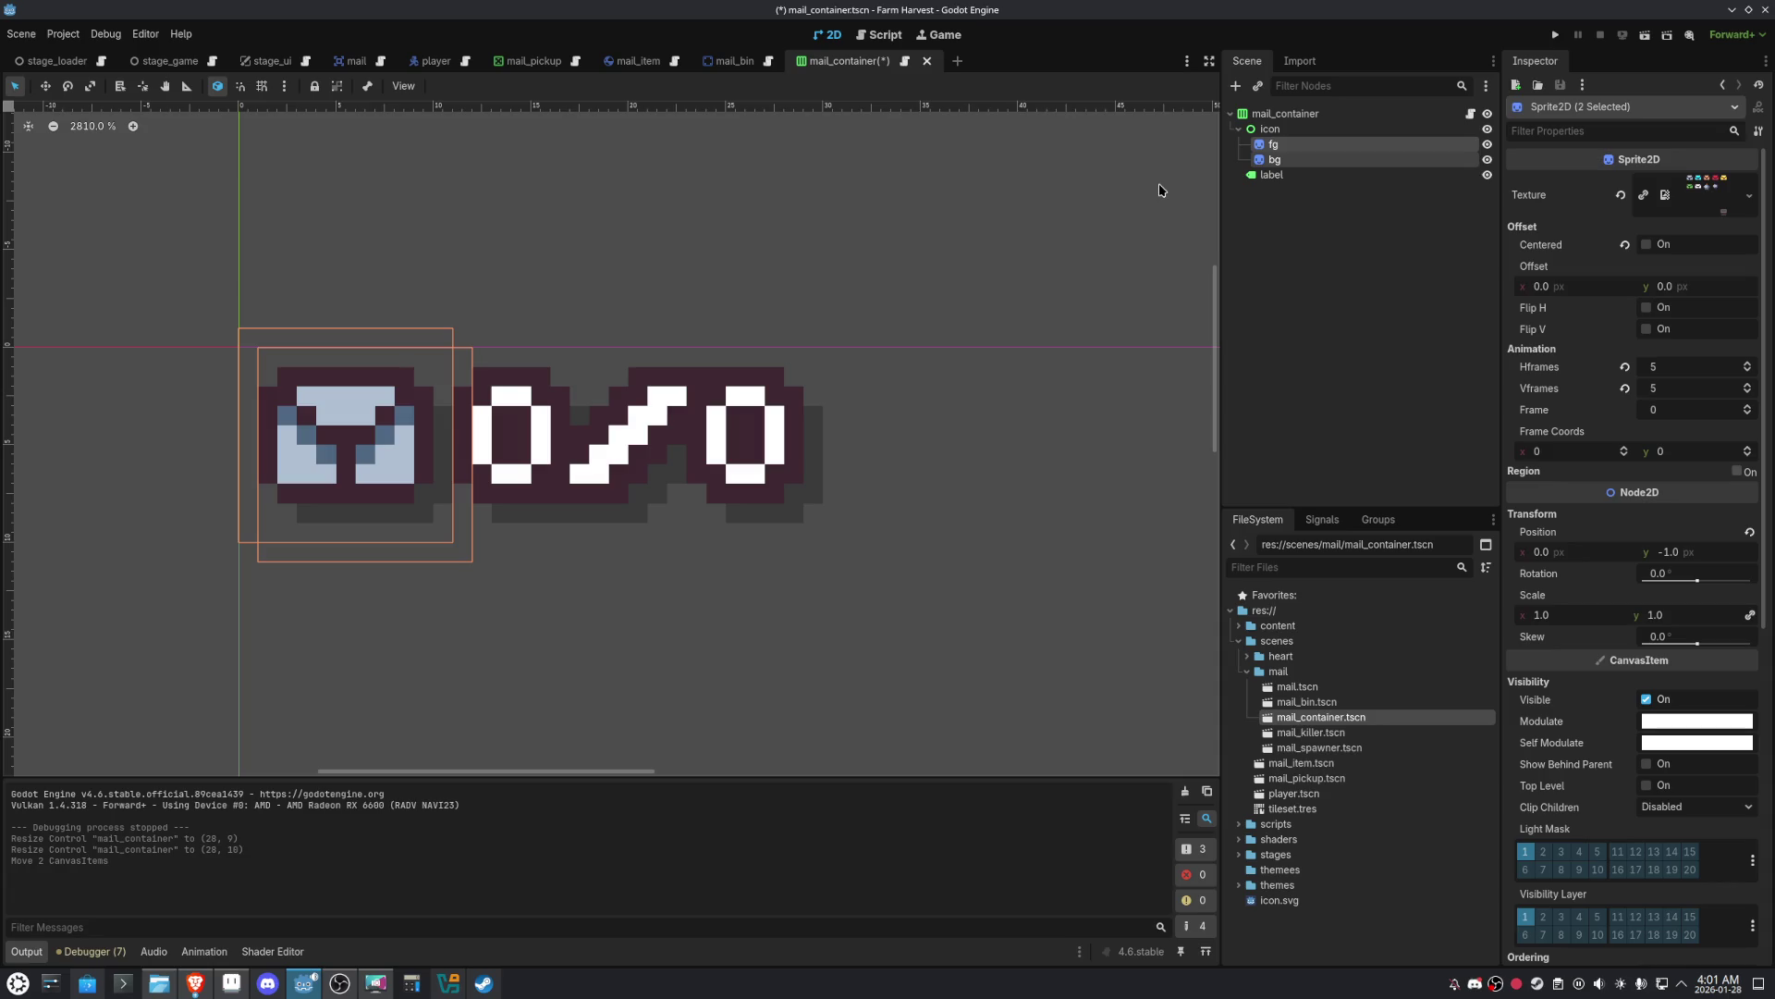
left_click(1060, 189)
left_click(1292, 134)
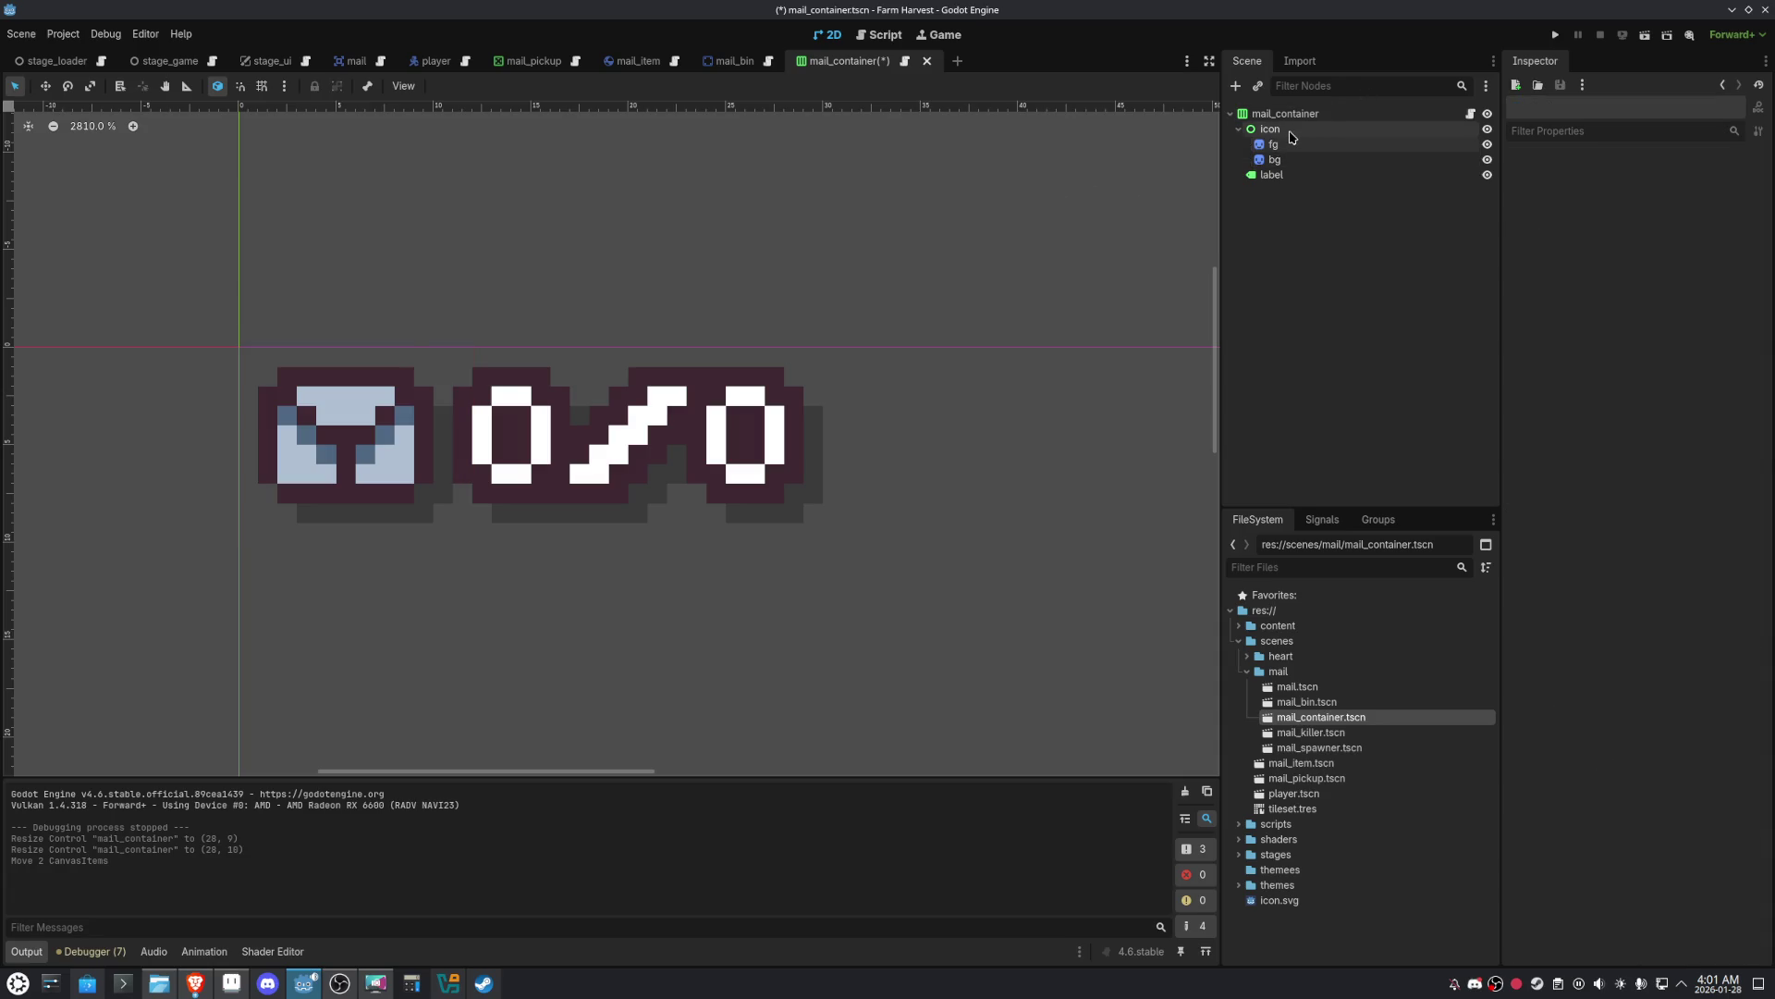
key("ctrl+s")
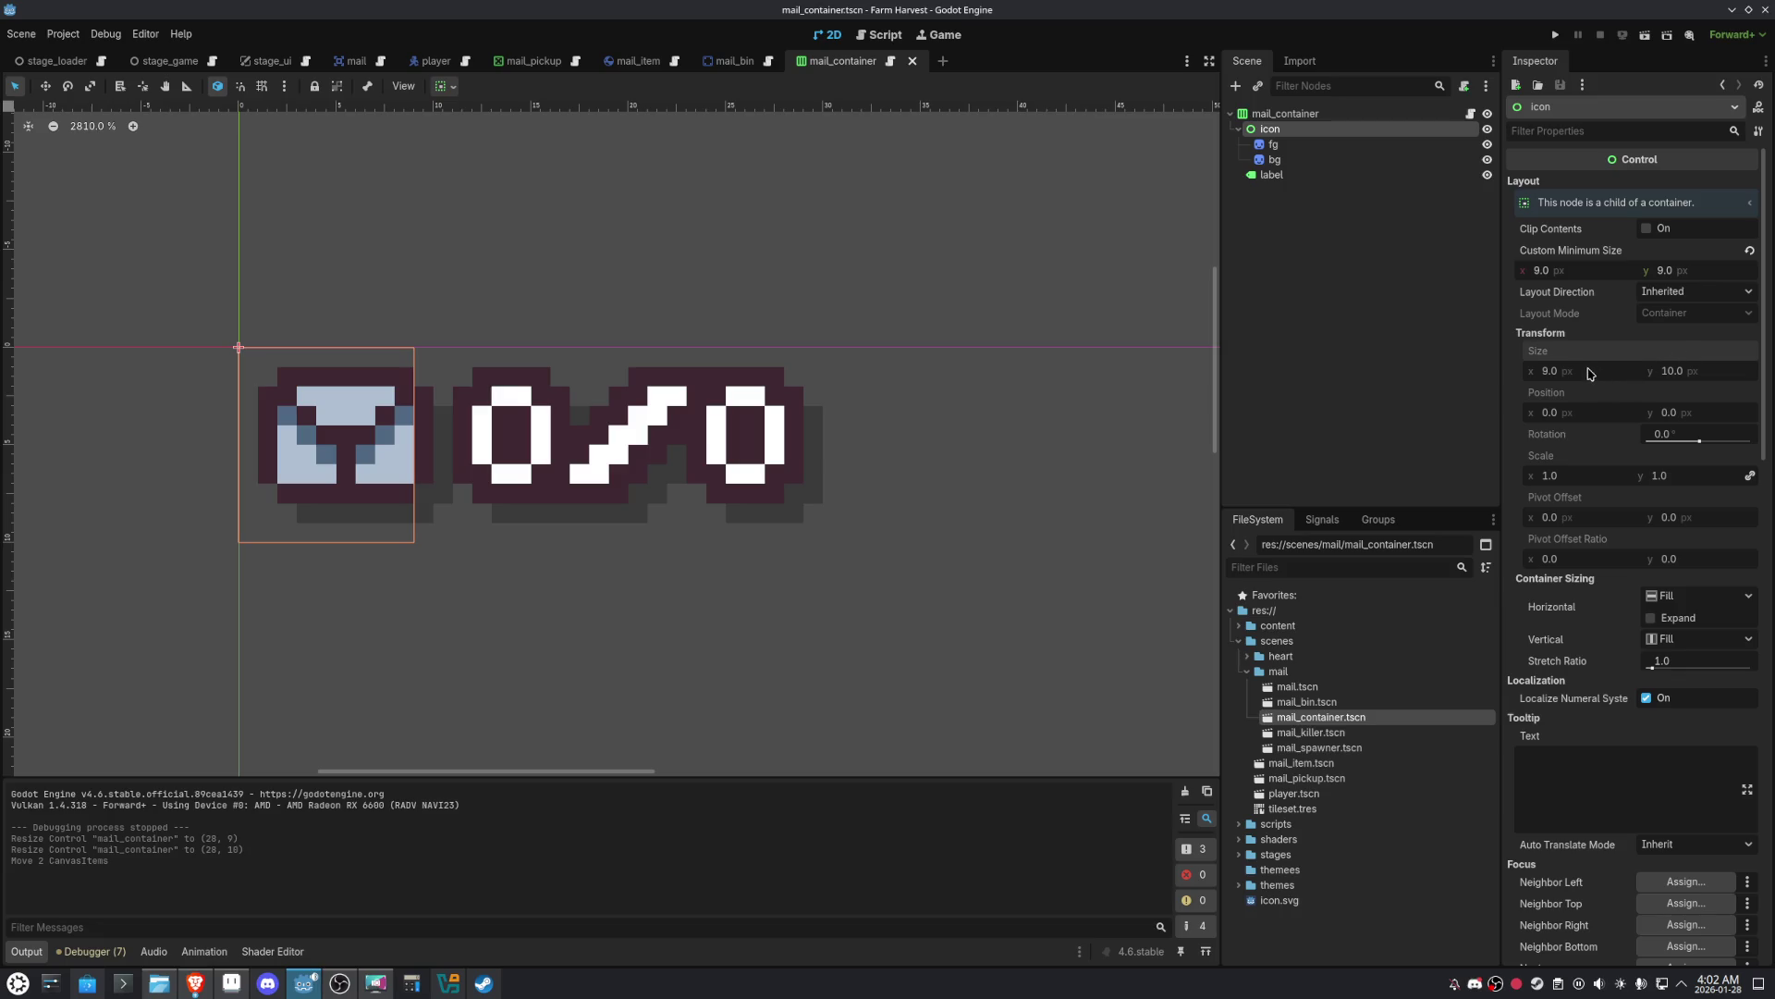
Set the icon node's Custom Minimum Size to 11×11
left_click(1571, 277)
type("11")
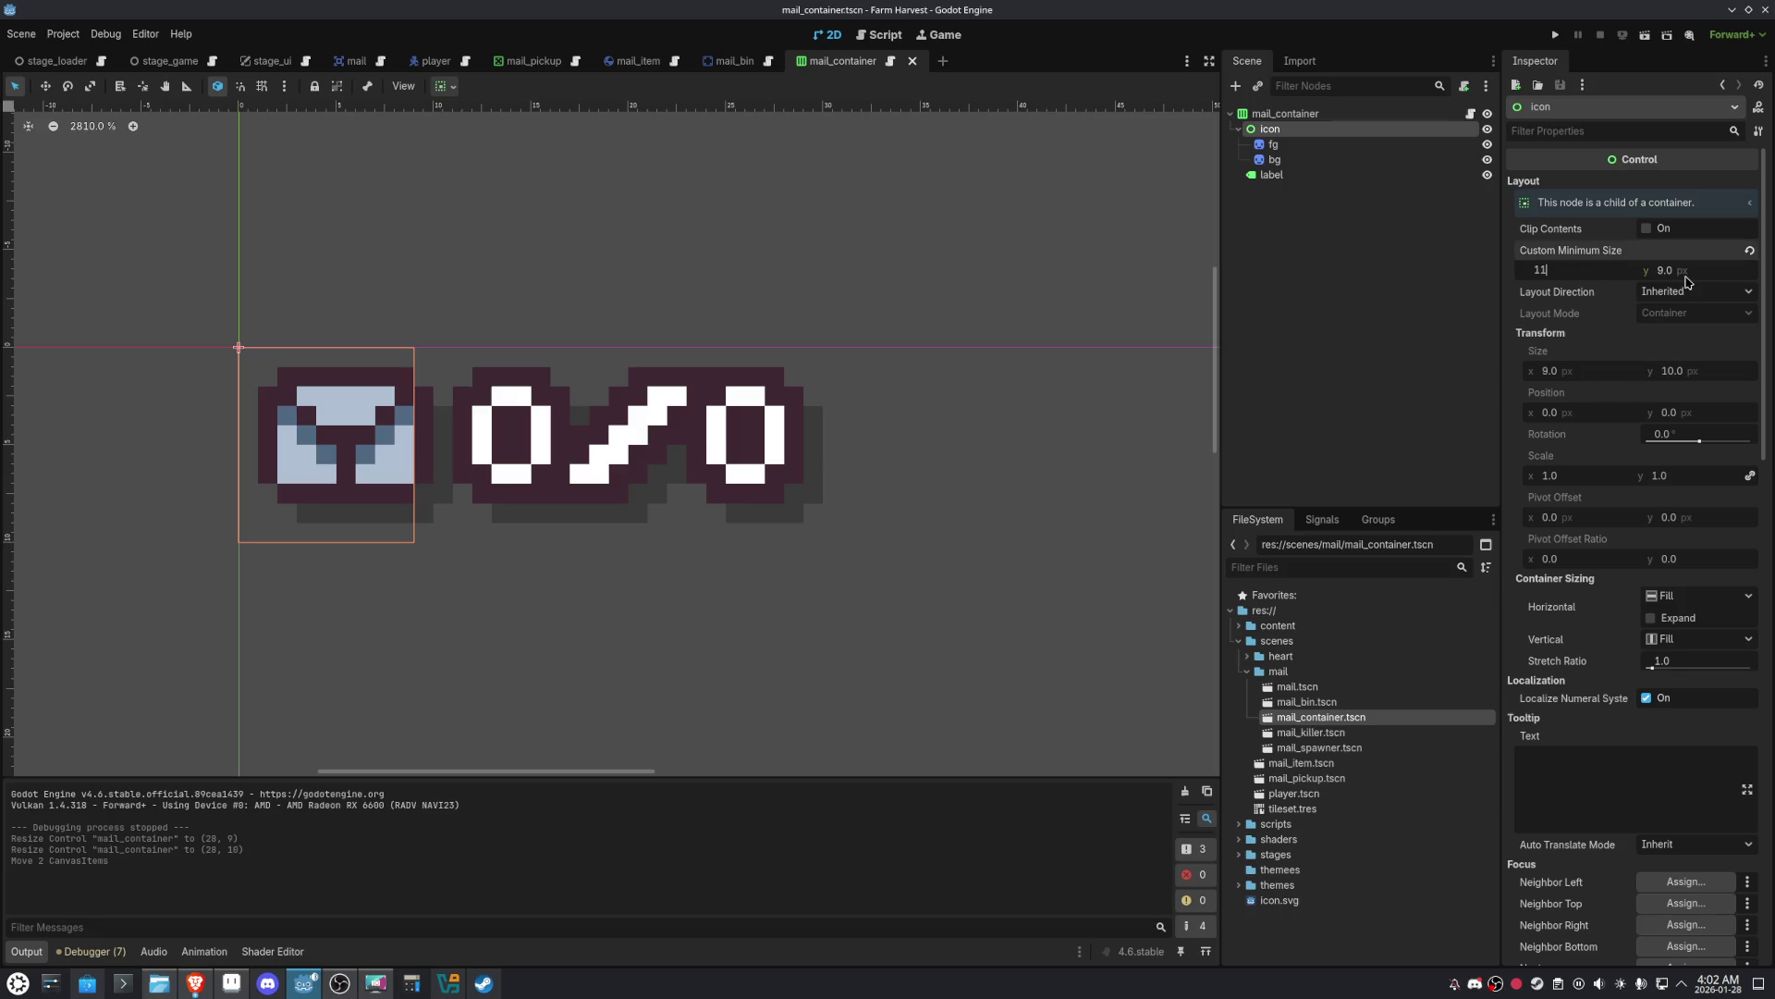
left_click(1707, 277)
type("11")
key("Return")
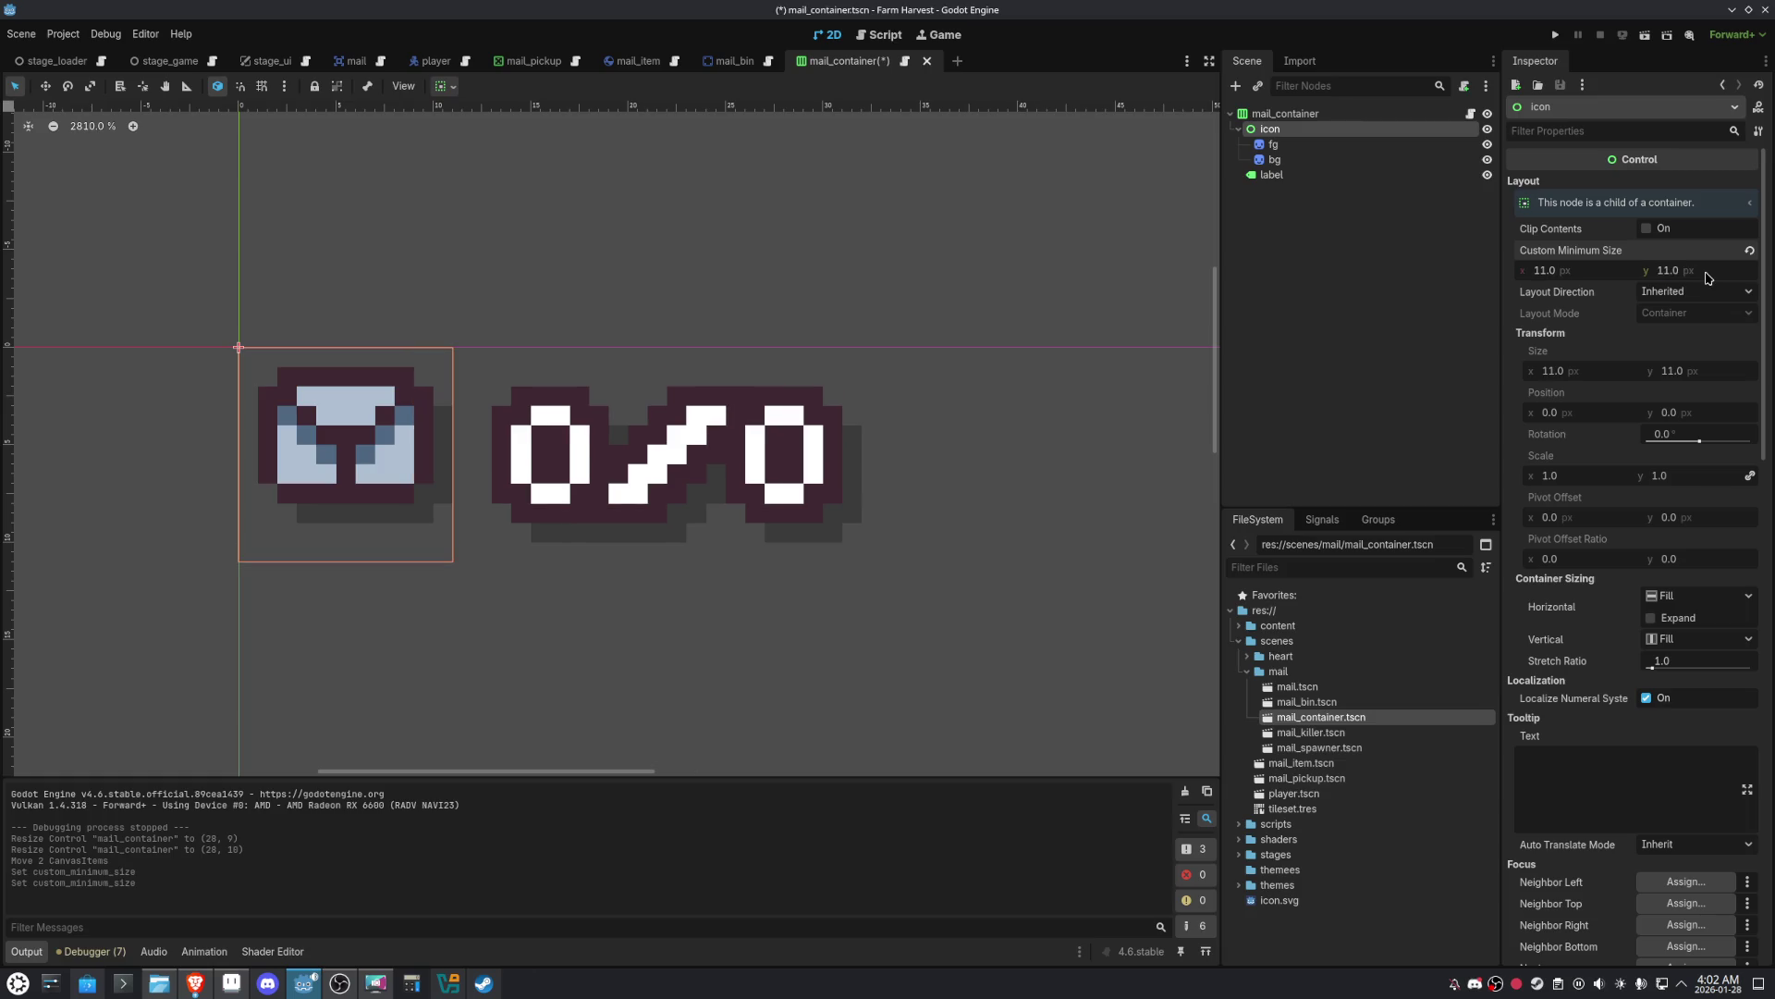
Nudge the fg and bg sprites down one pixel and save mail_container
left_click(1263, 174)
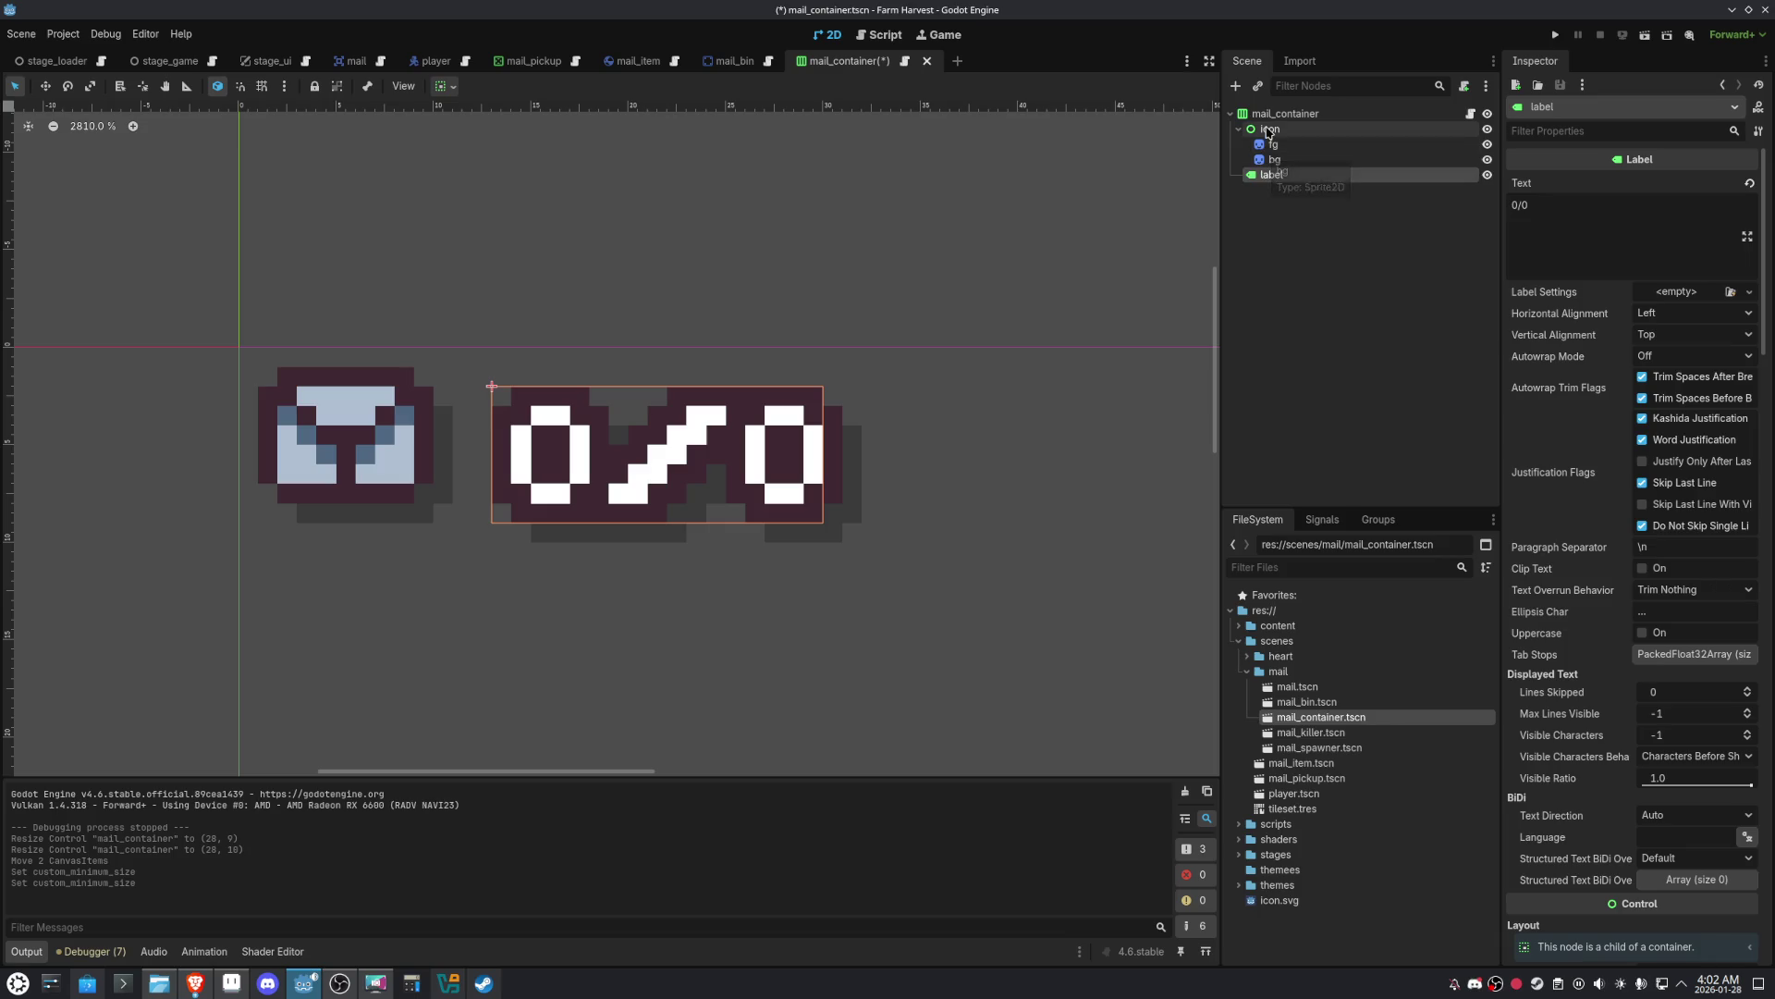
left_click(1268, 129)
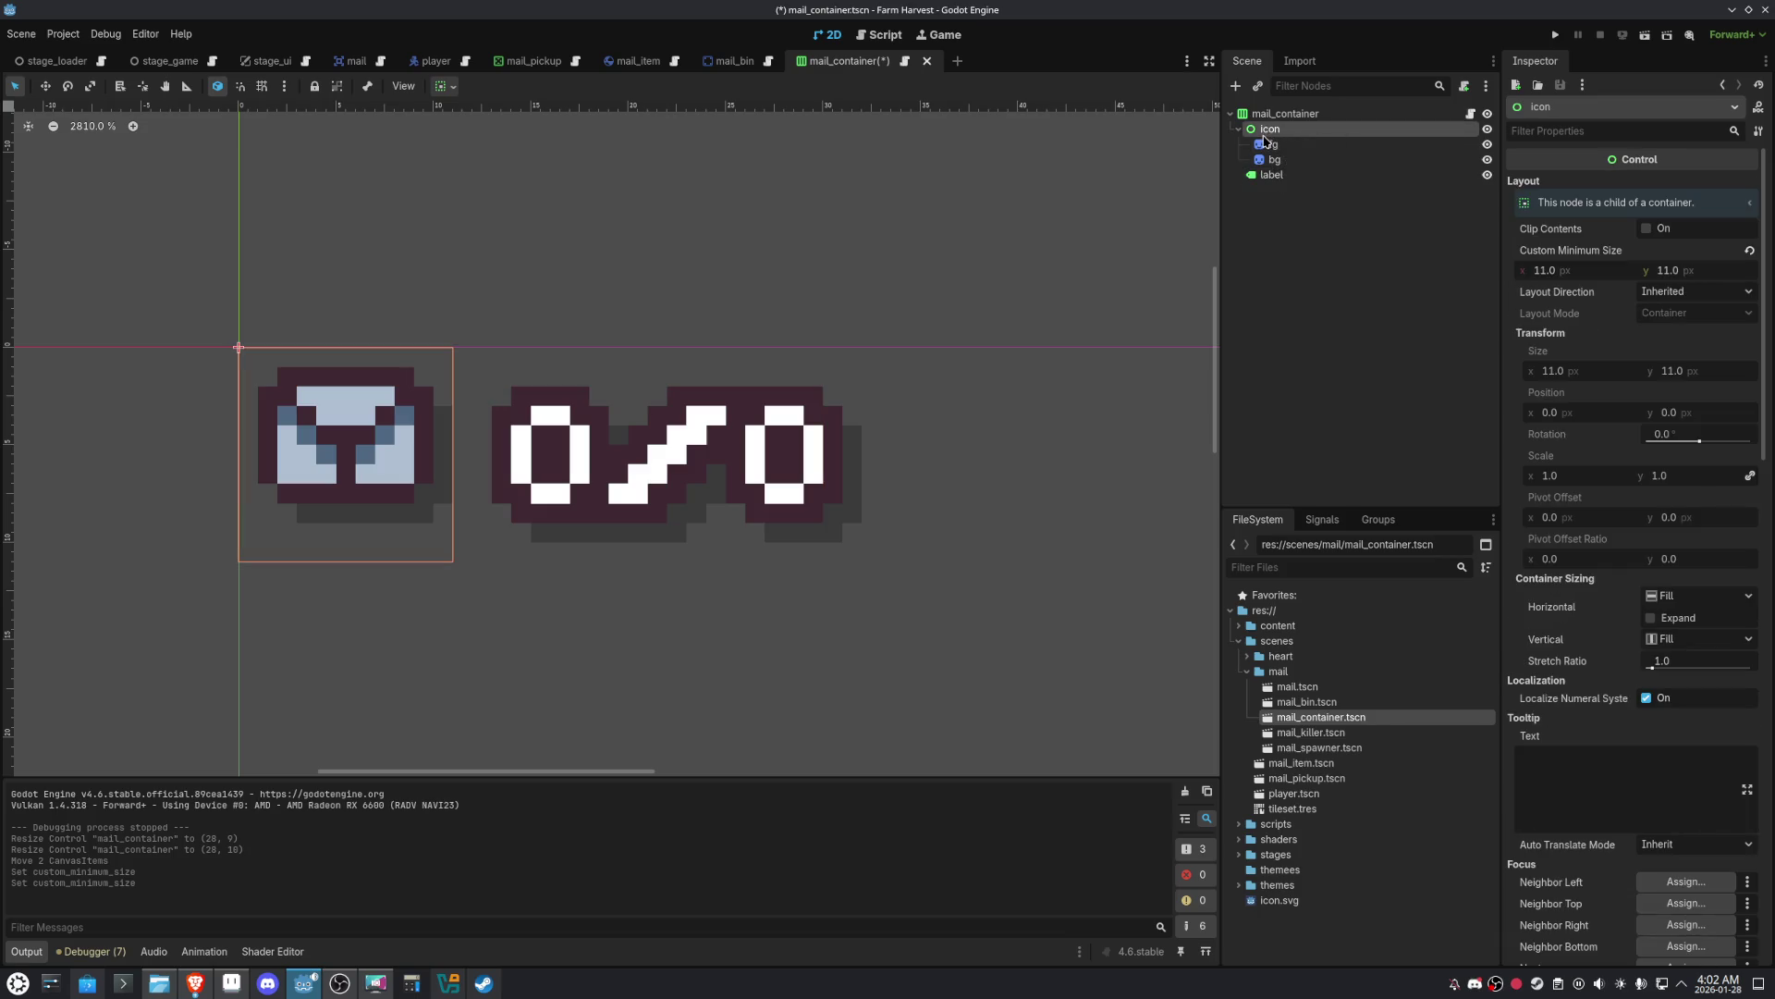
left_click(1264, 145)
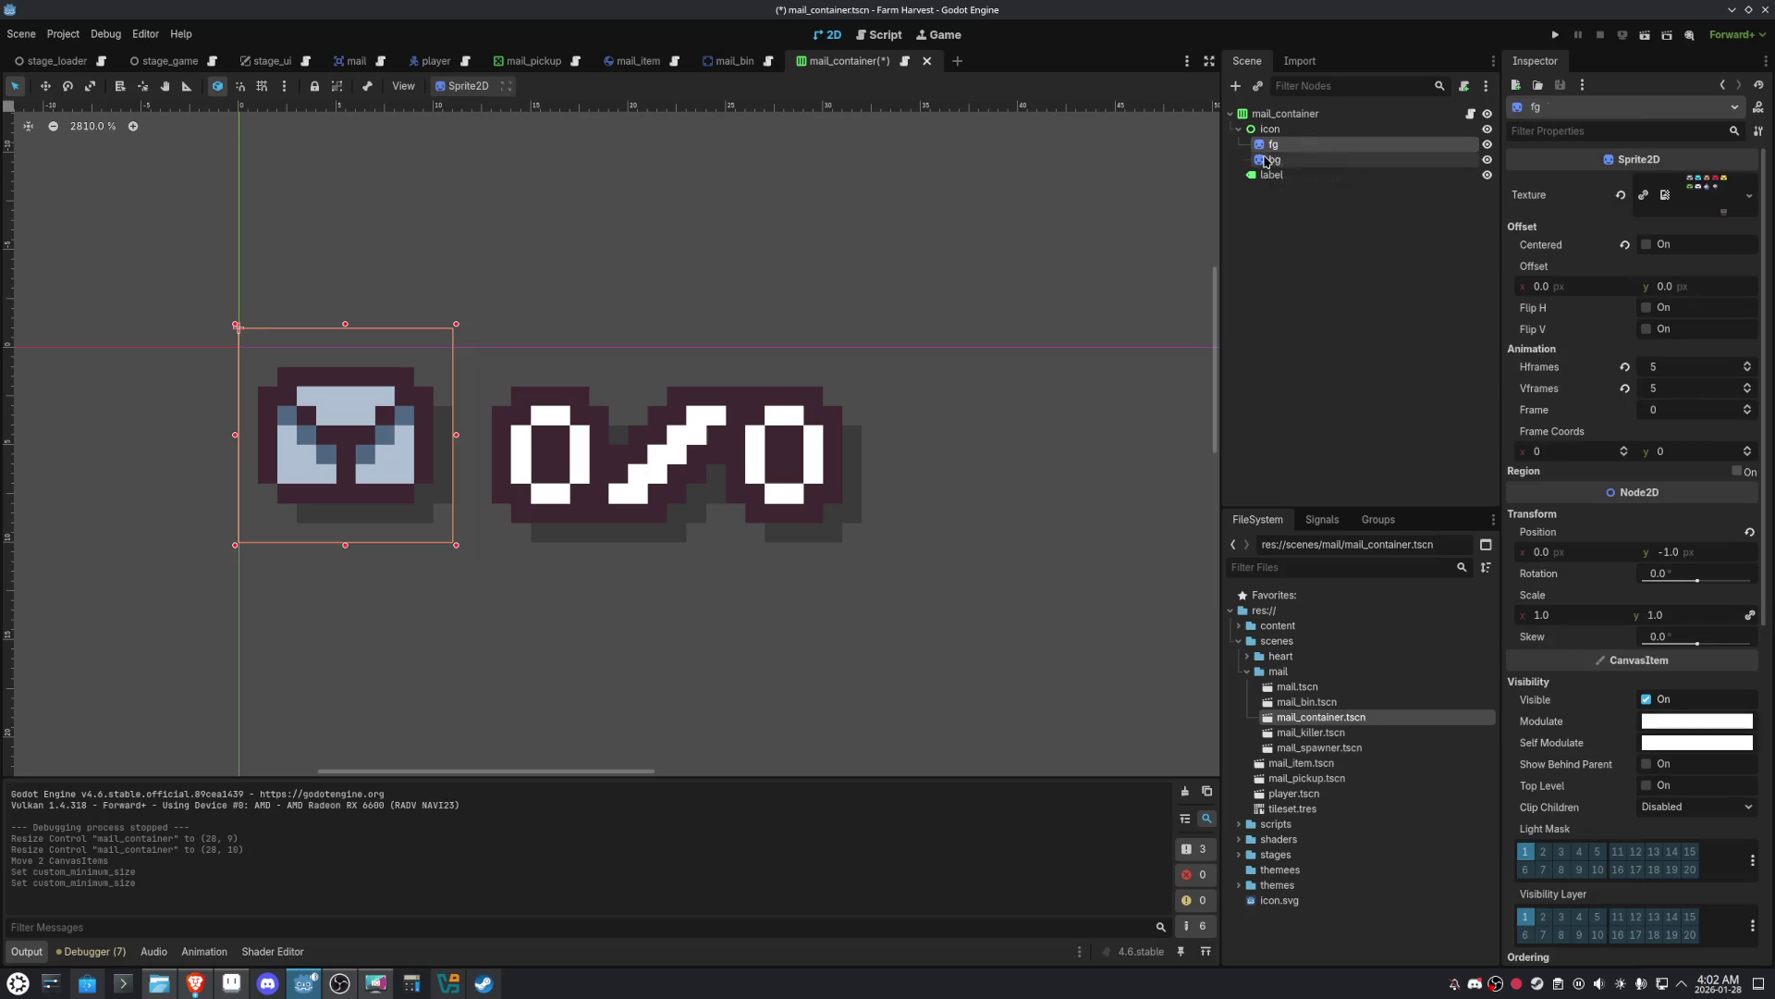
left_click(1262, 157, "shift")
key("Down")
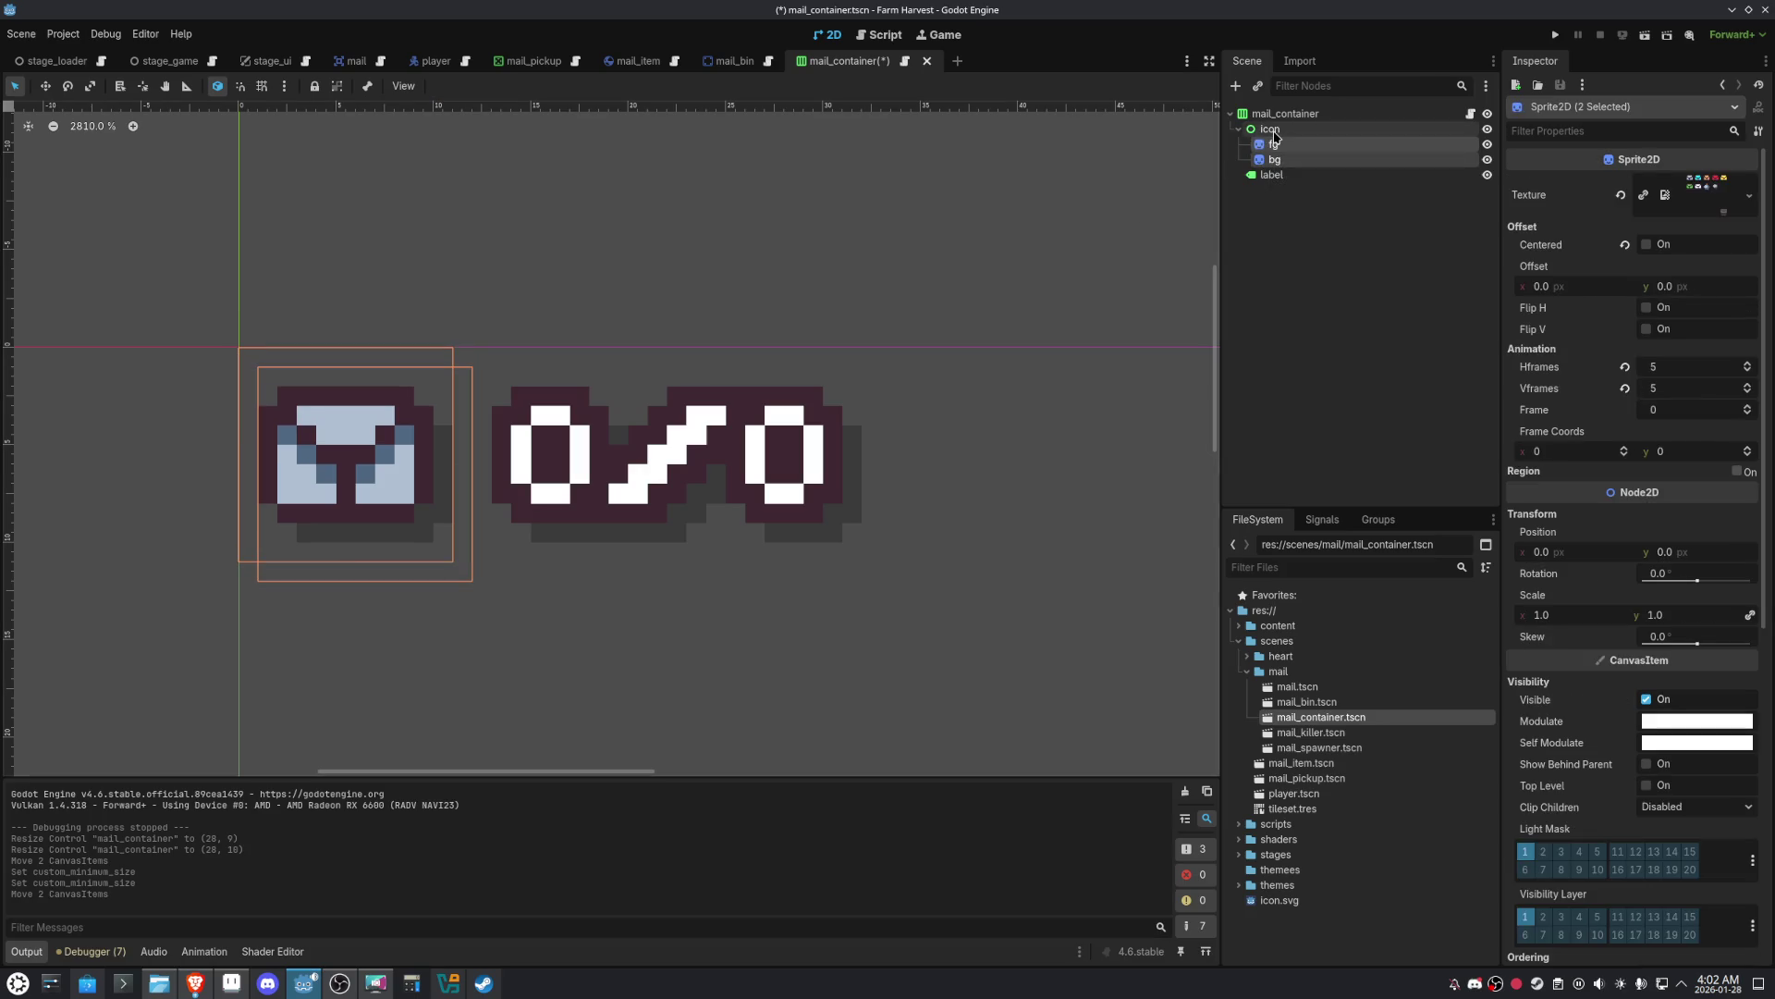
left_click(1272, 129, "shift")
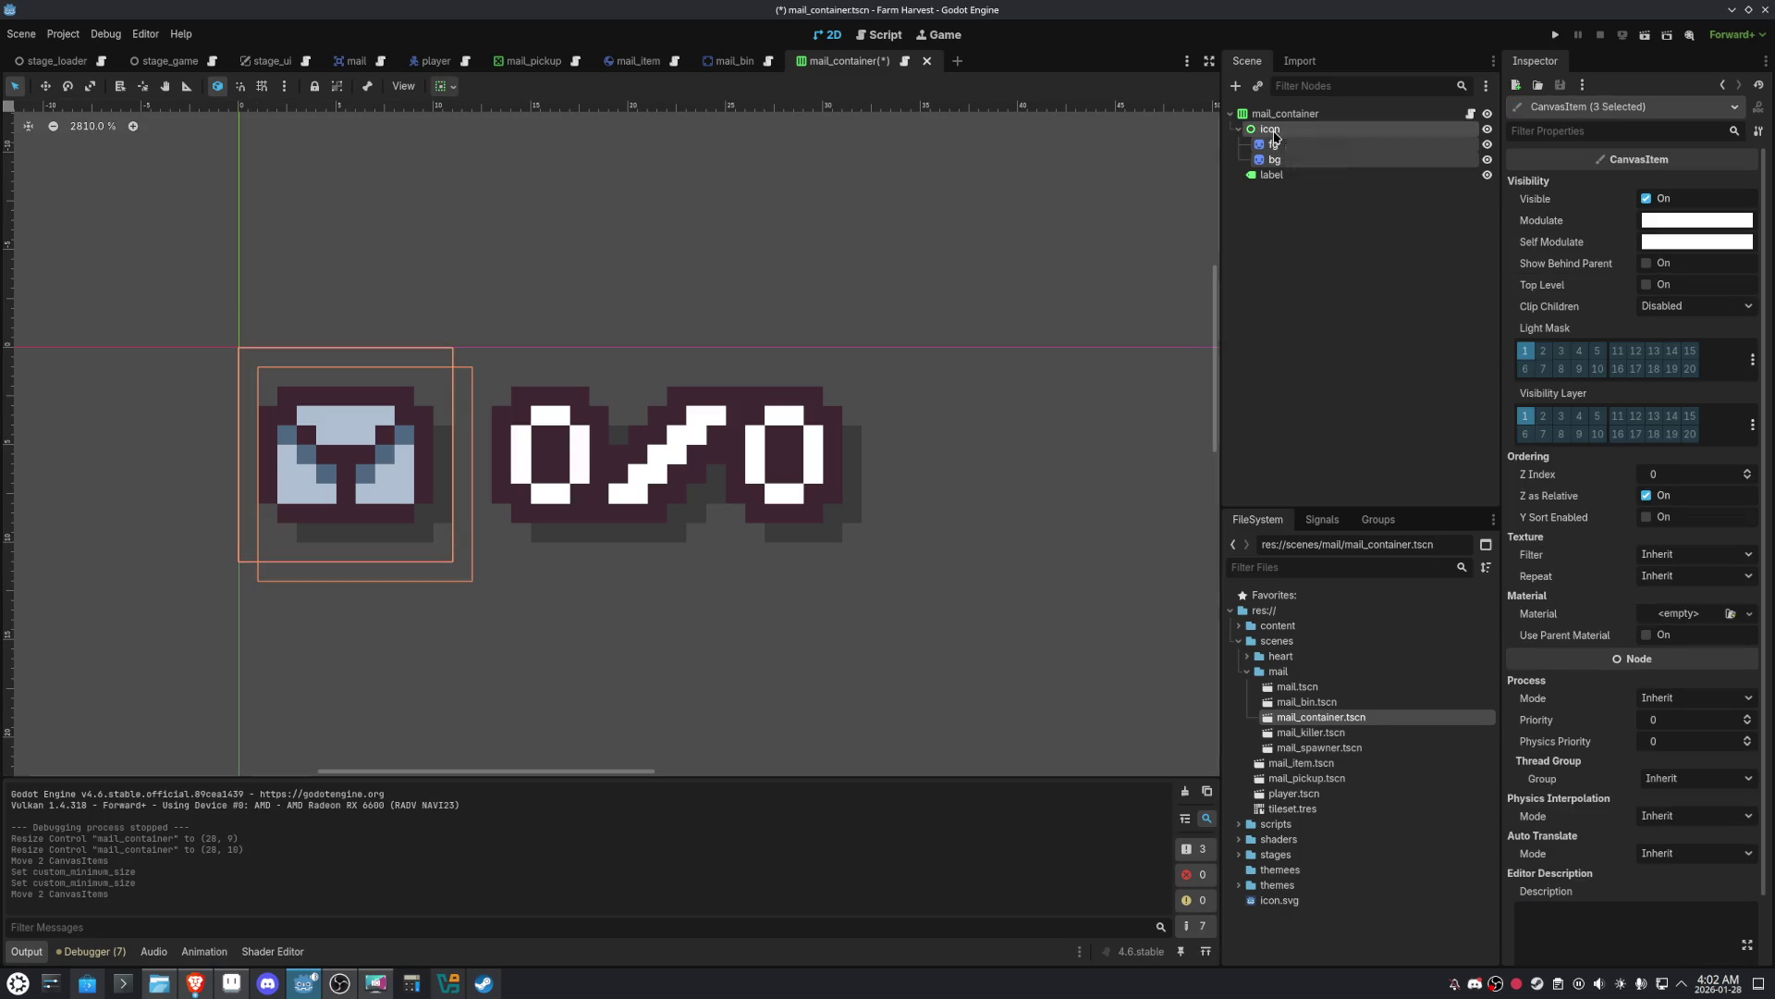
left_click(860, 251)
key("ctrl+s")
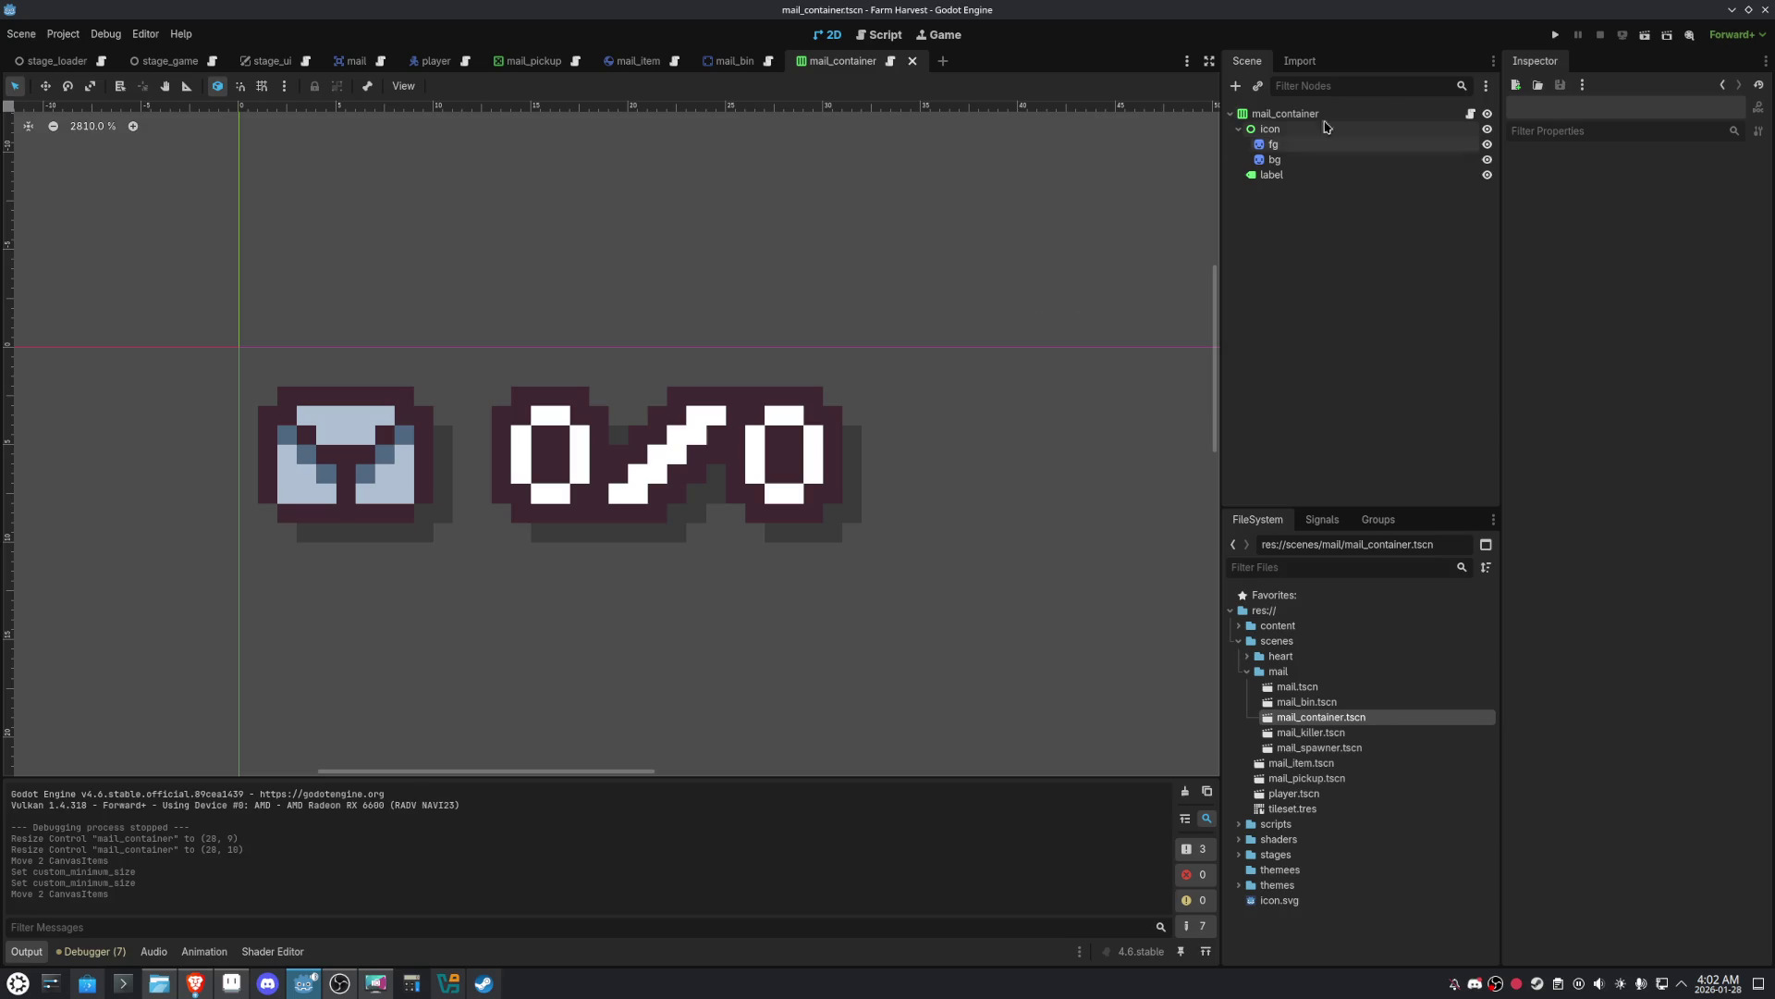
Test-run the game to check the 0/5, 0/2, 0/5 counters, then open mail_container.gd
left_click(1556, 35)
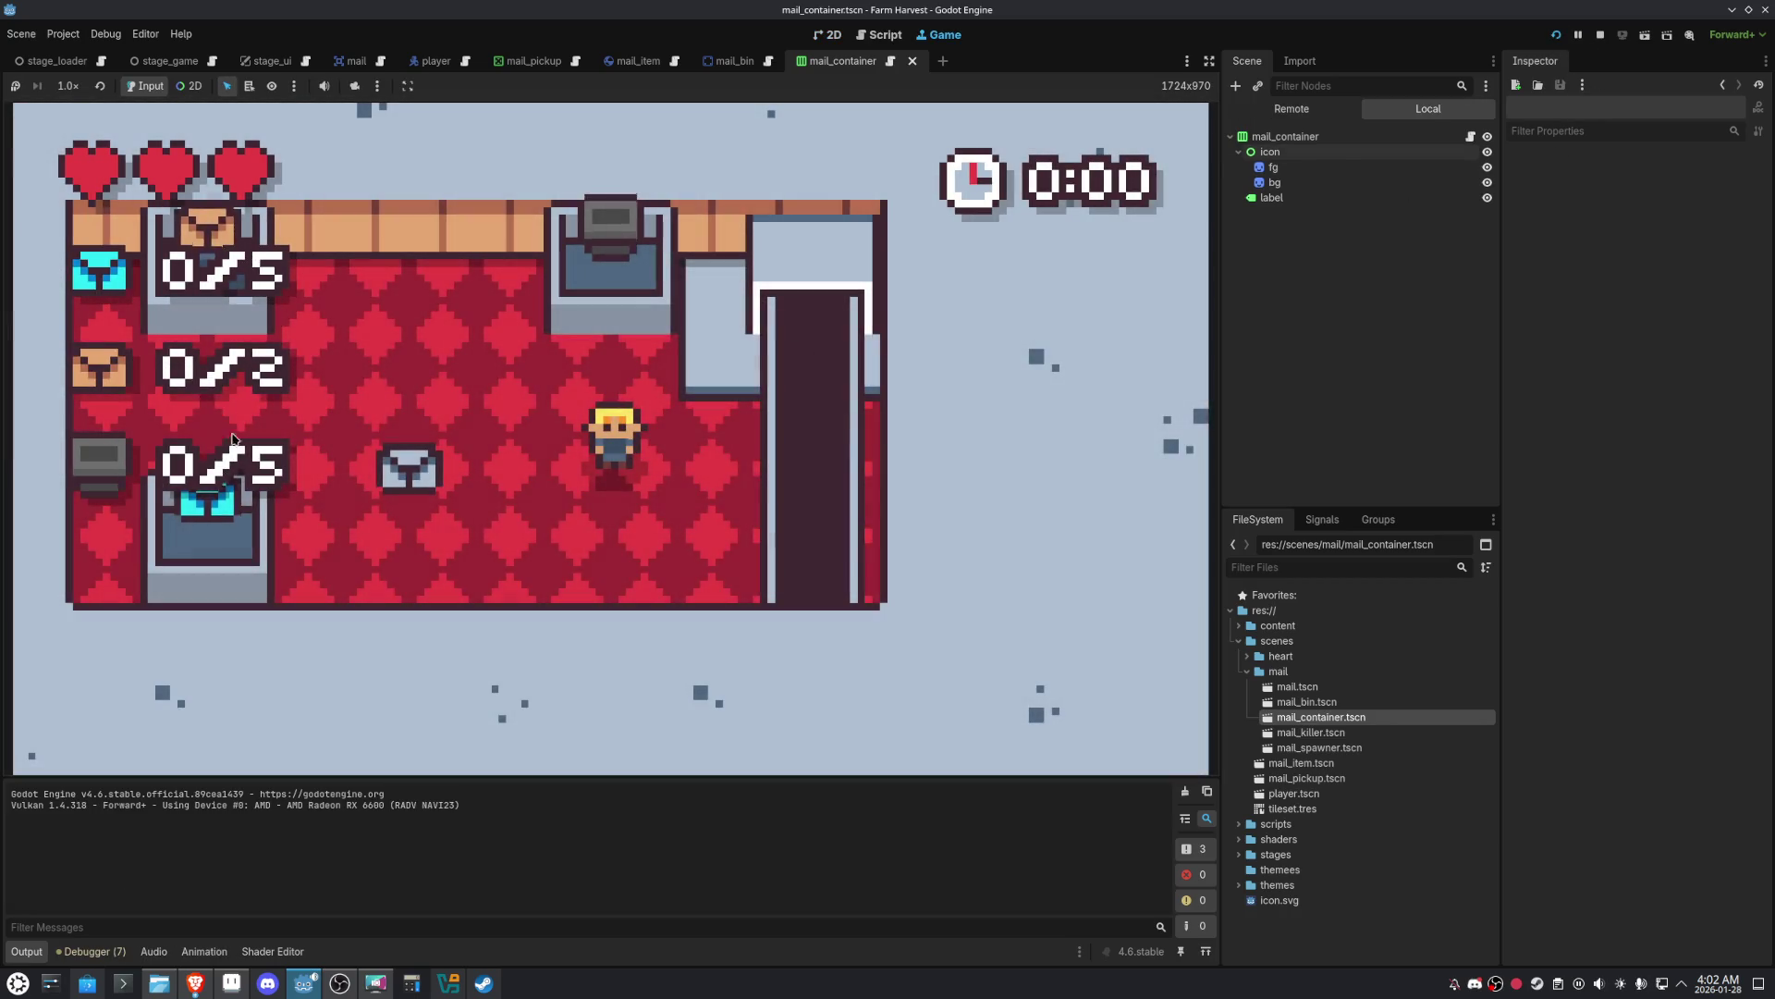
left_click(1597, 35)
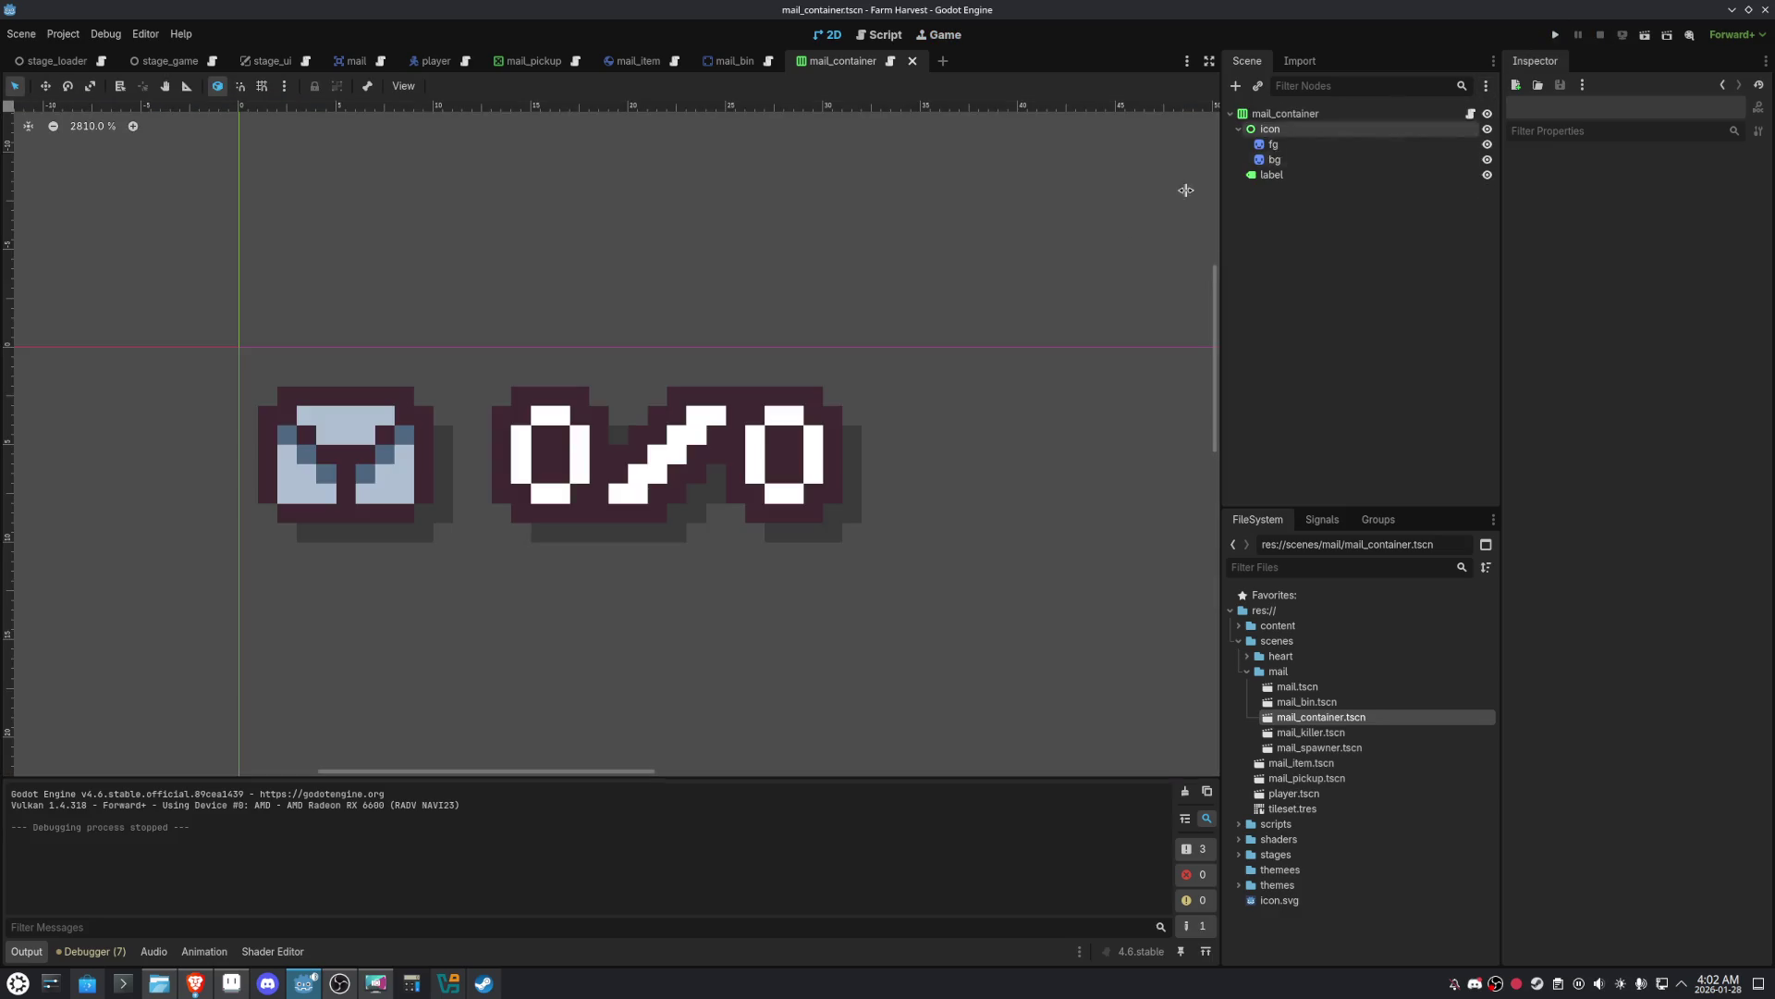
left_click(1469, 113)
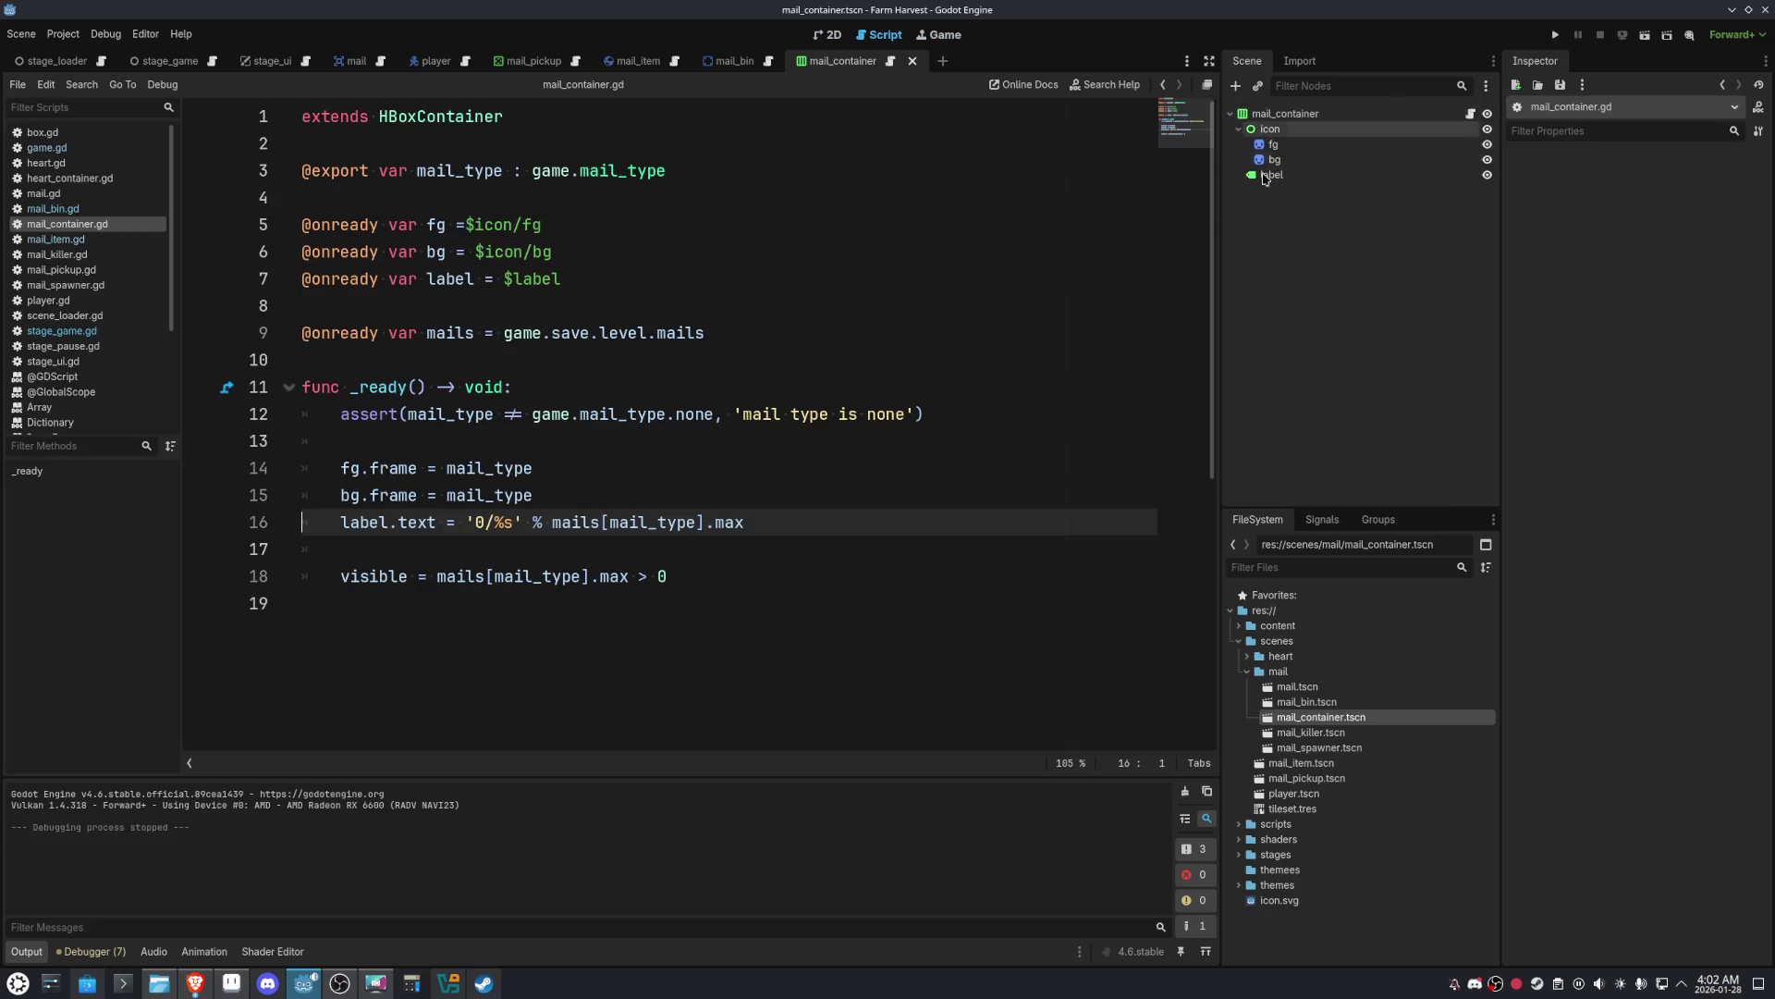
Start a new 'gme' statement on a line below the assert in _ready
left_click(807, 395)
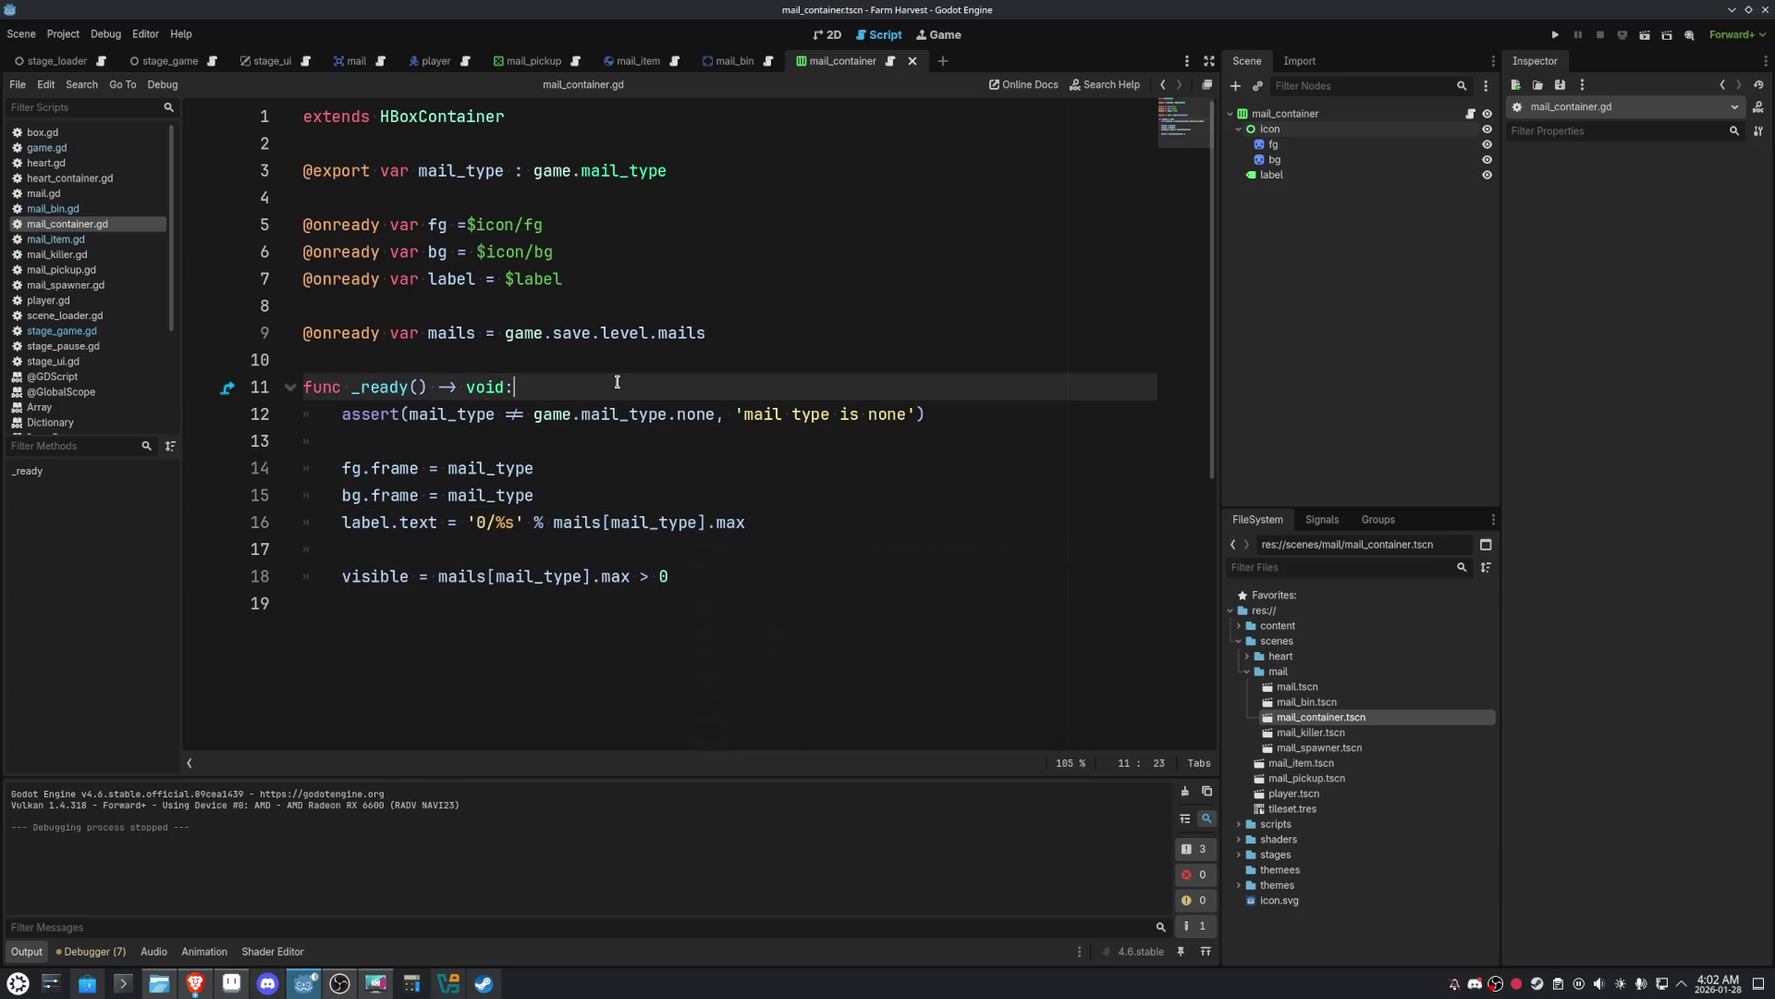
left_click(1002, 415)
key("Return")
key("Return")
type("gme.")
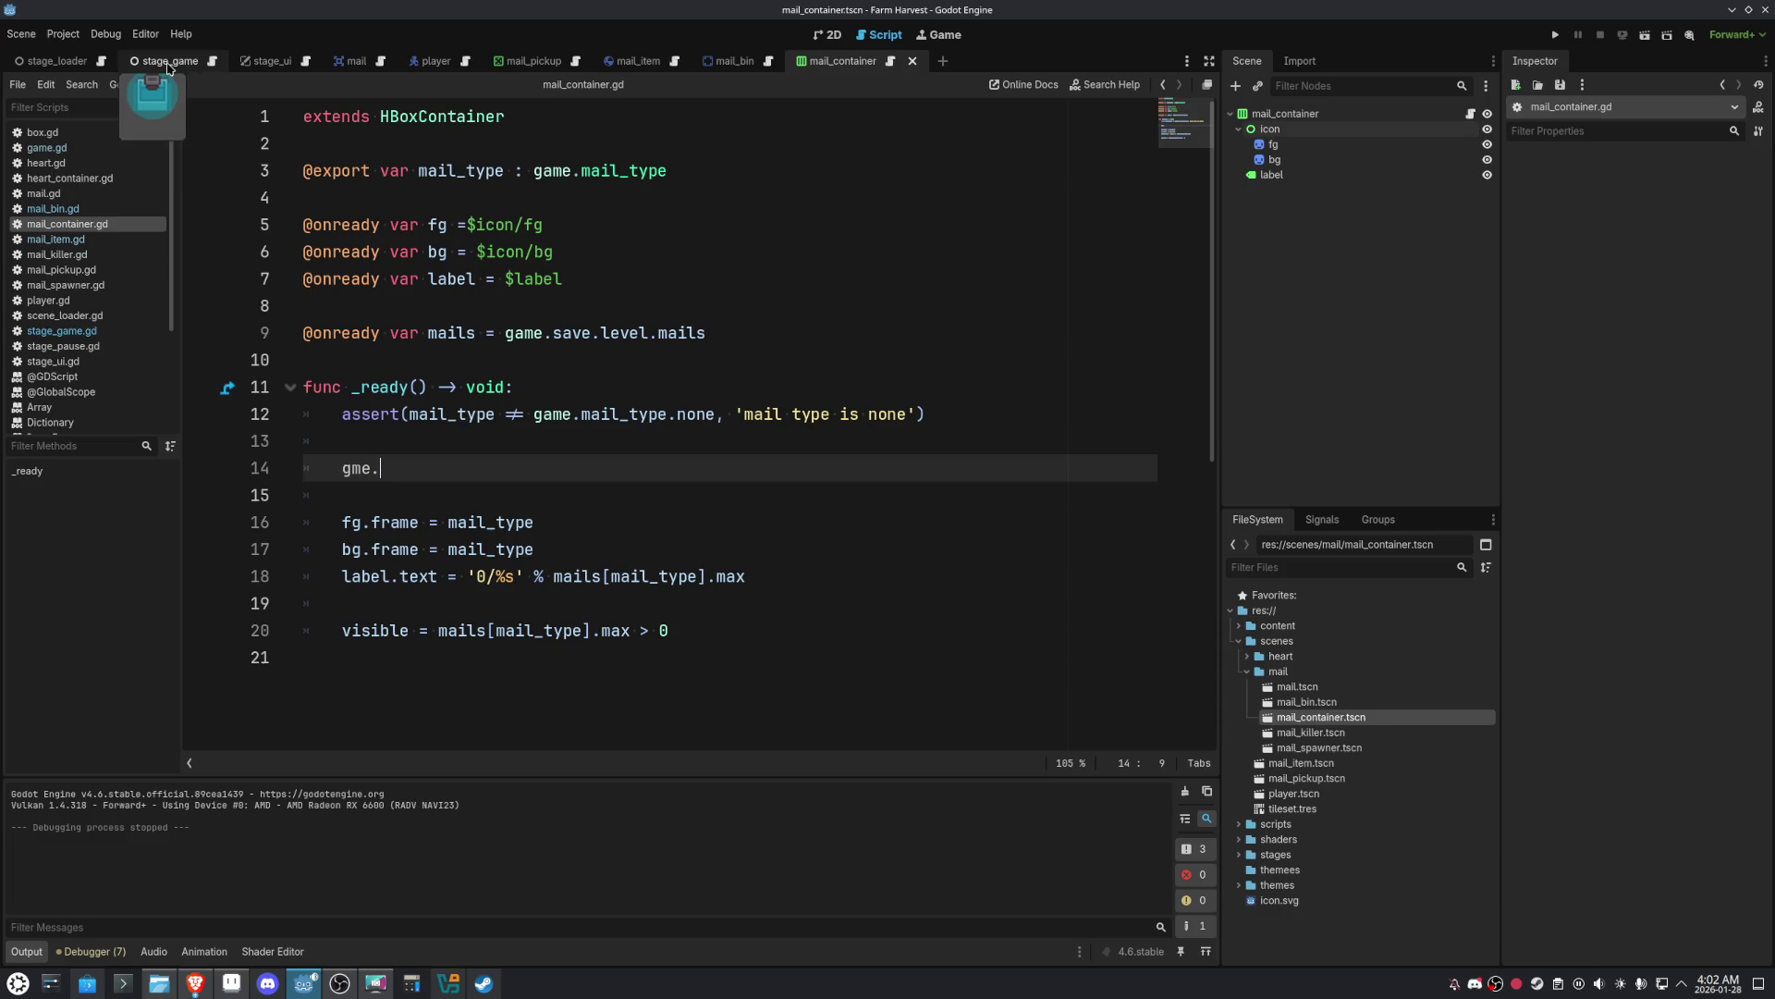
Open stage_game.gd and select the mail-count increment code in _on_update_mail
left_click(171, 61)
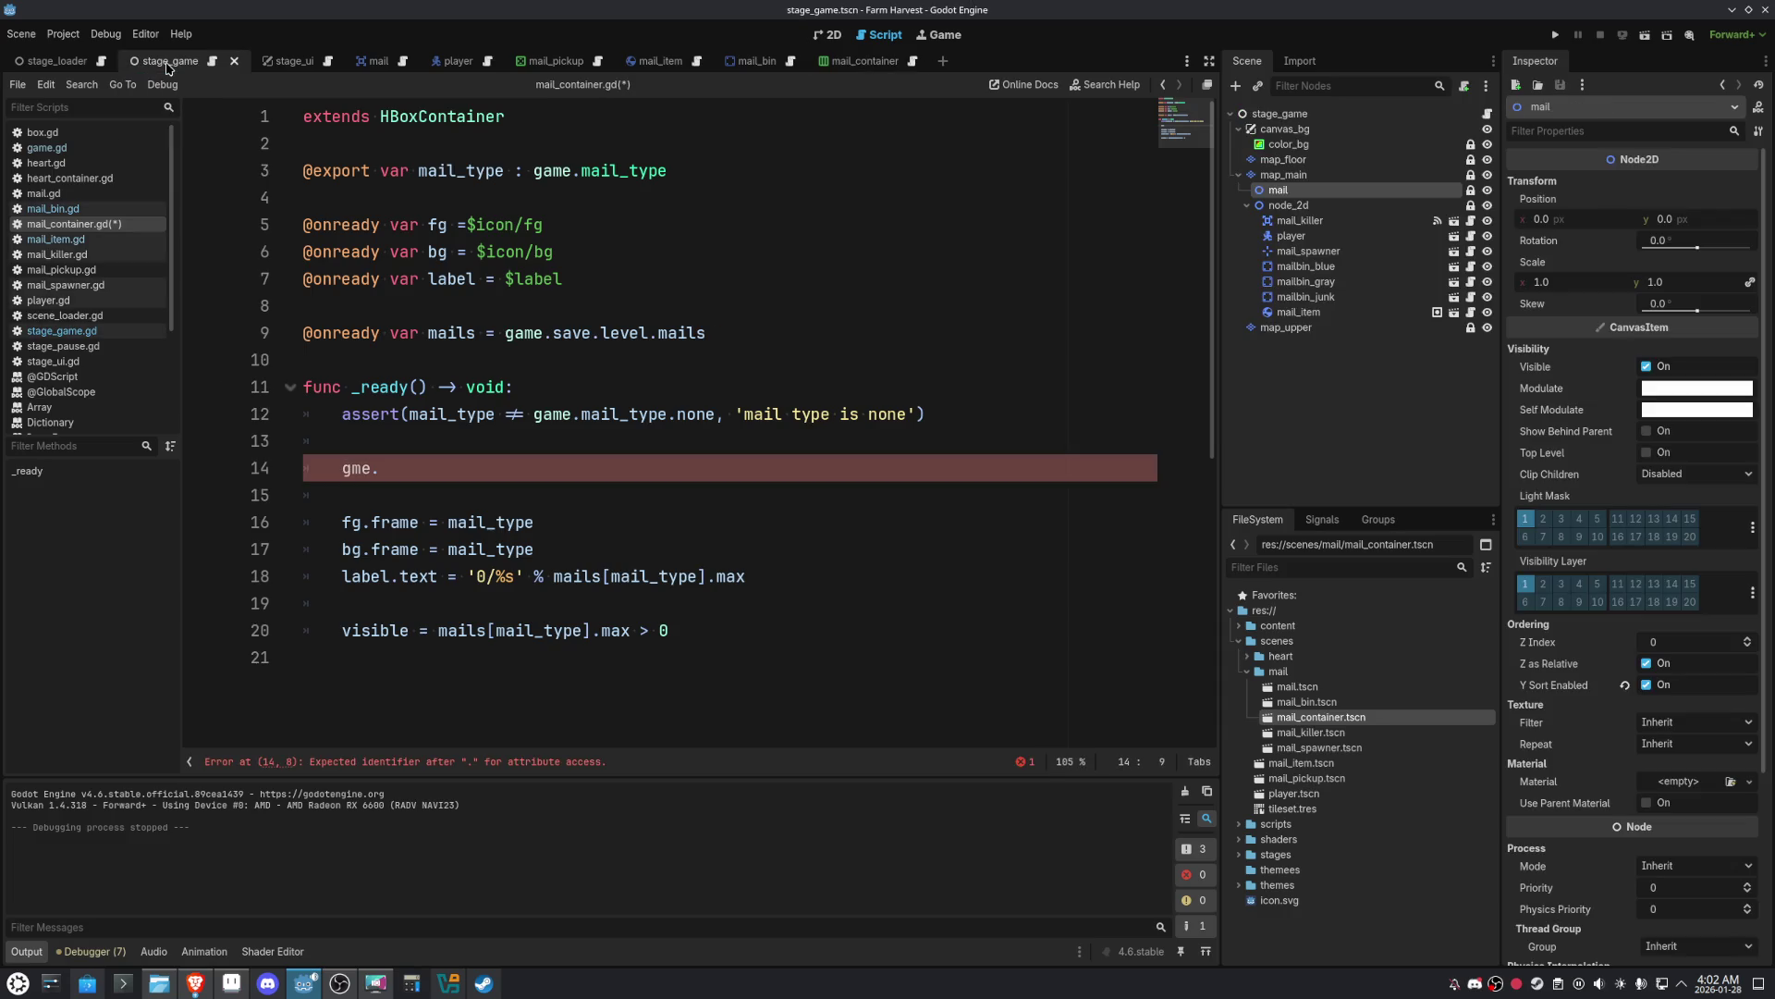
left_click(1486, 112)
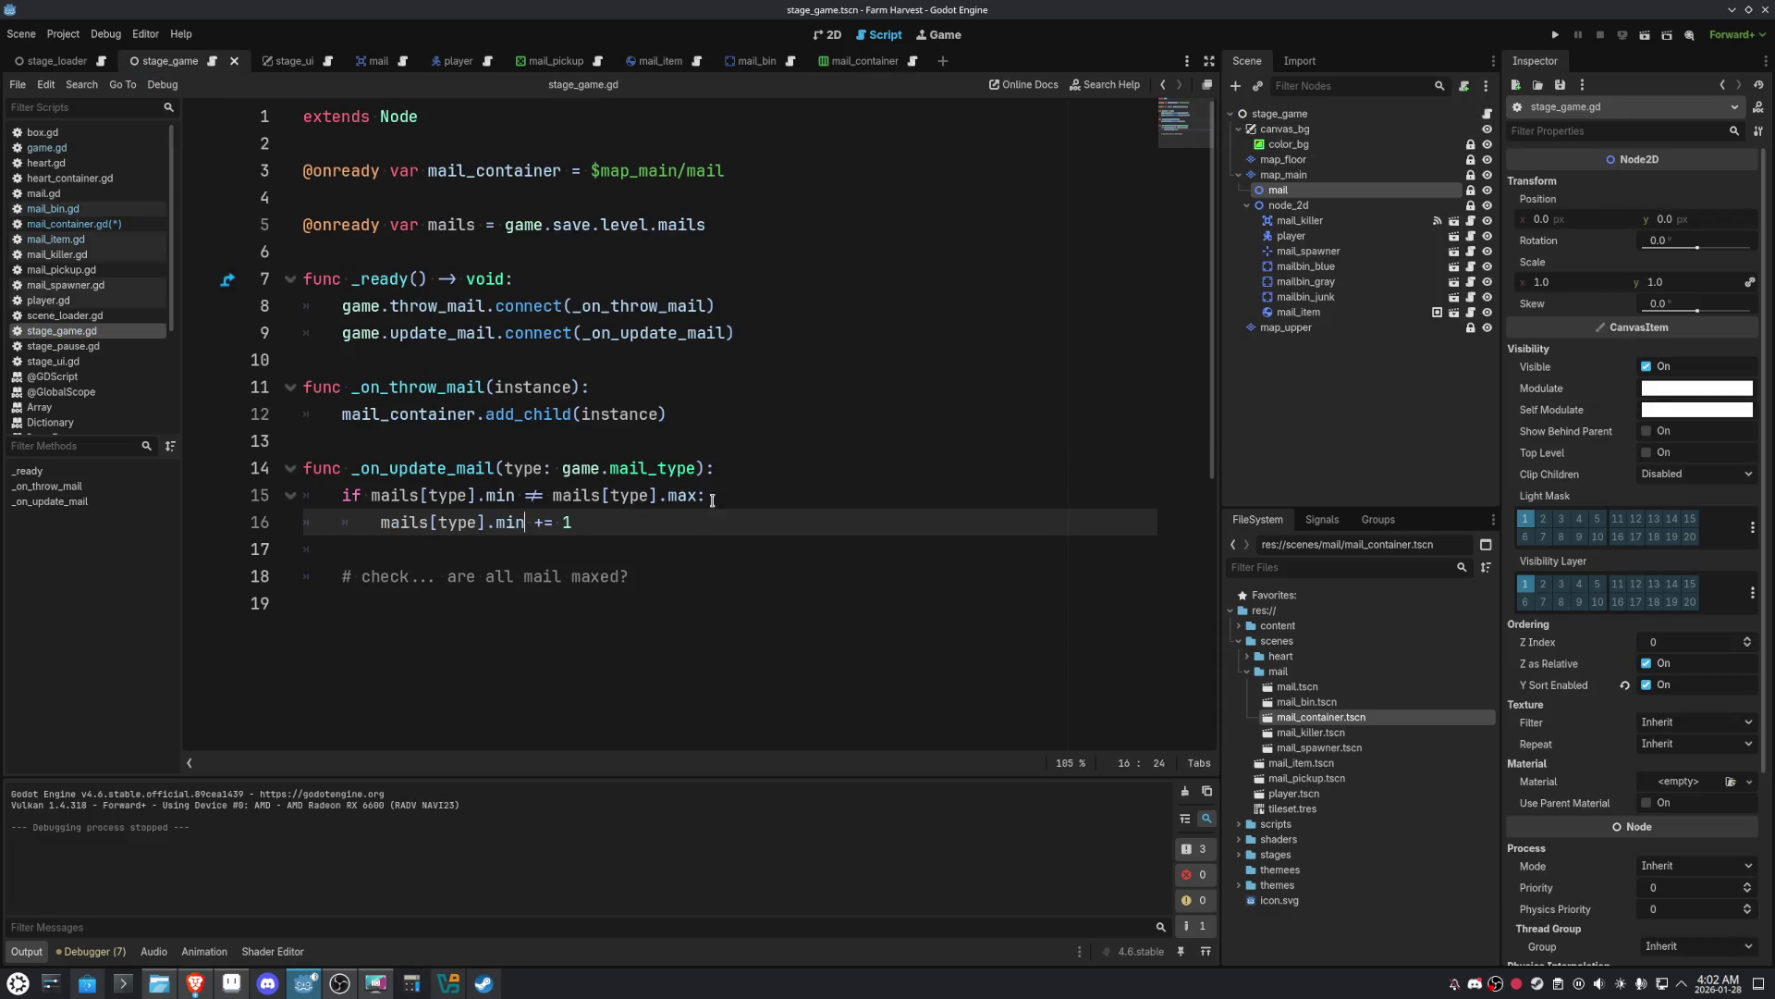
left_click_drag(605, 520, 349, 494)
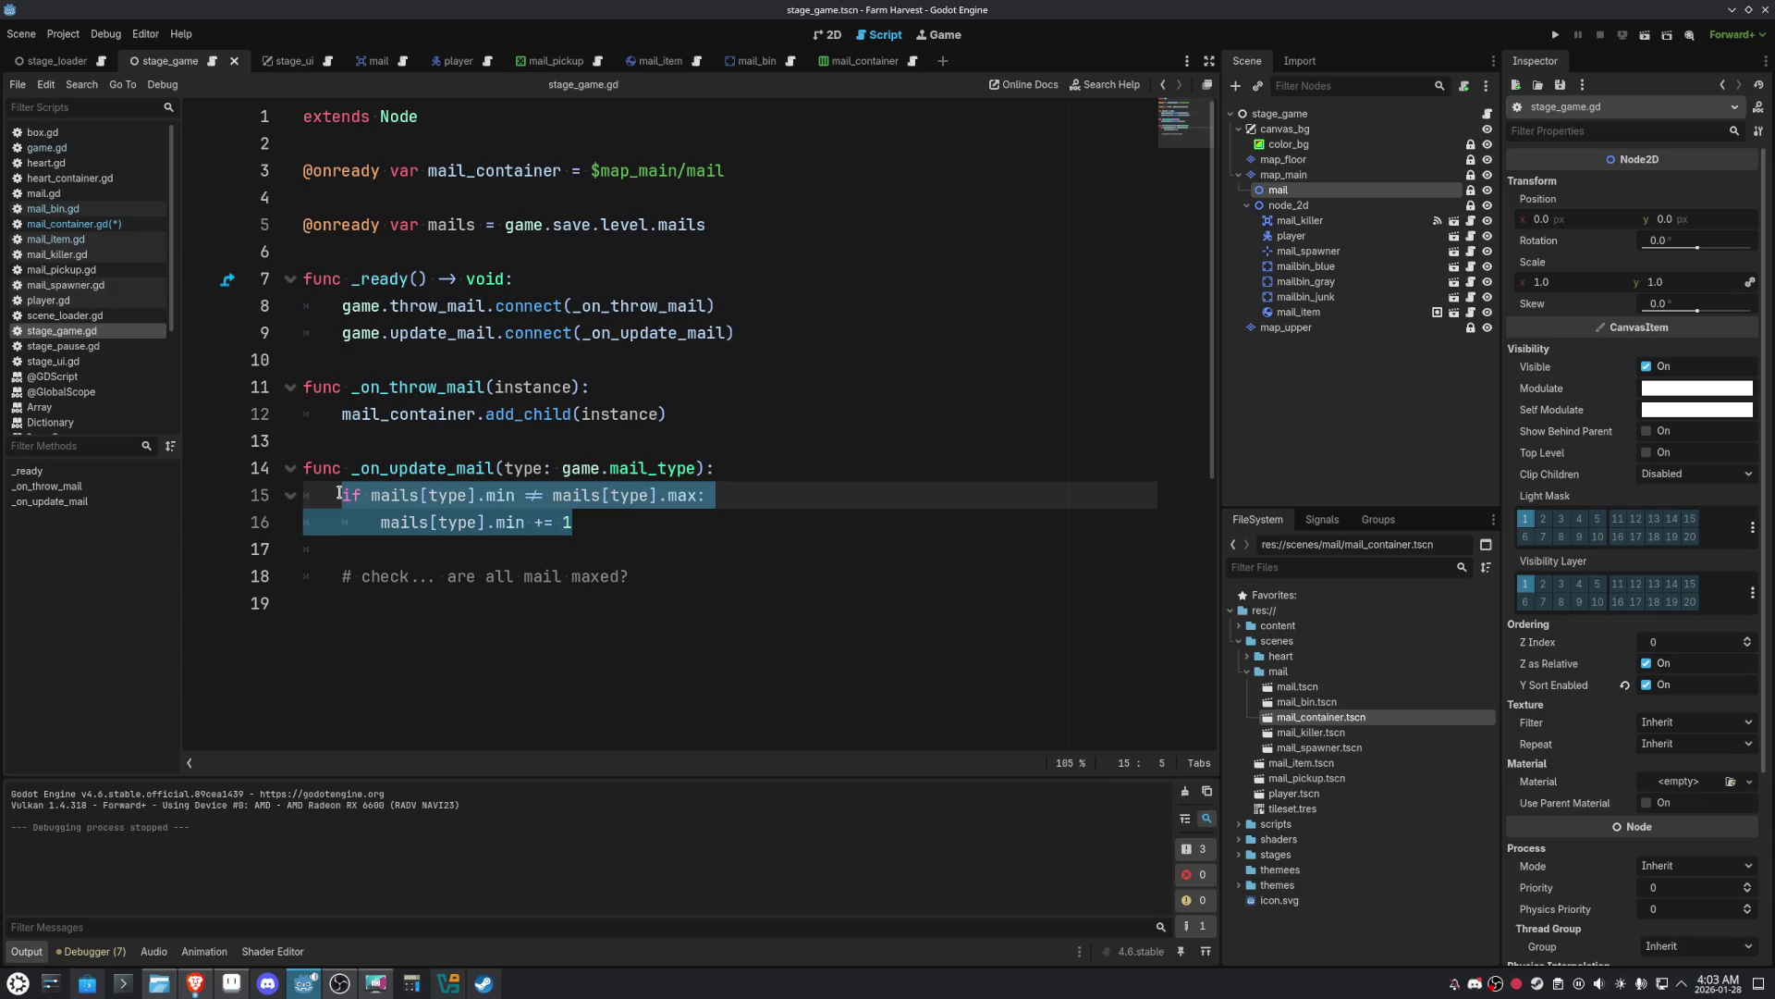
Cut the increment code and paste it into a new 'func _a():' at the end of mail_container.gd
key("BackSpace")
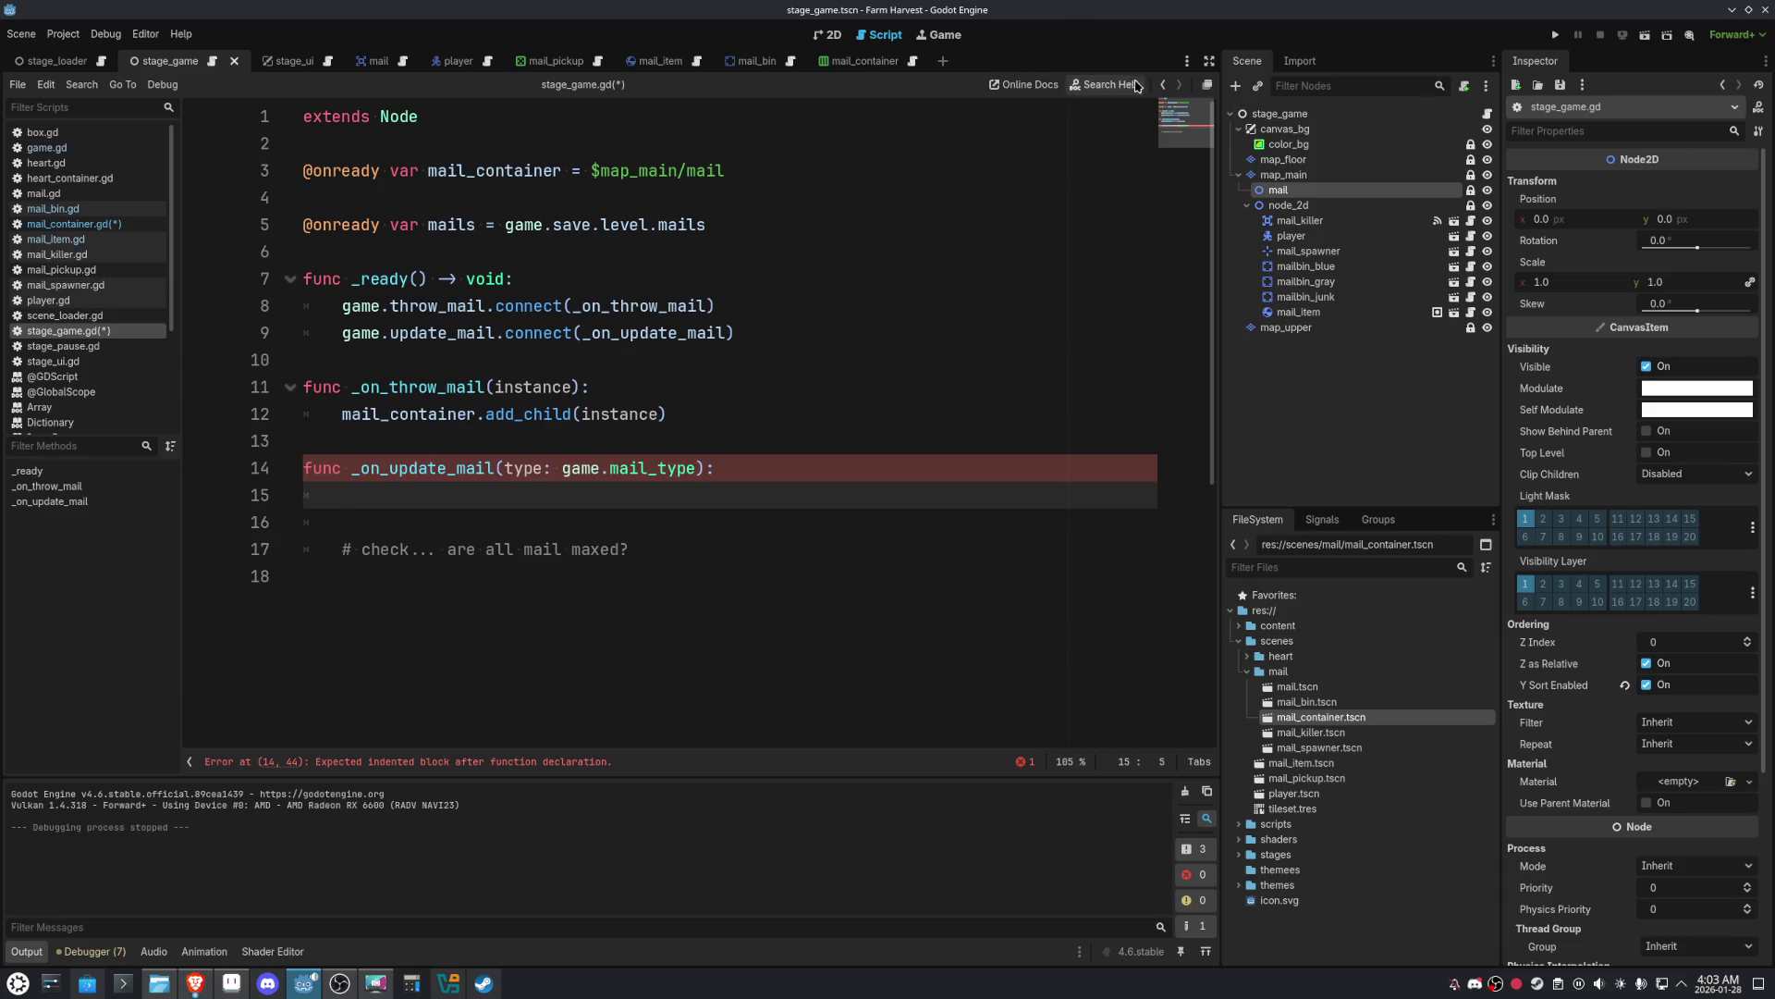
left_click(1163, 85)
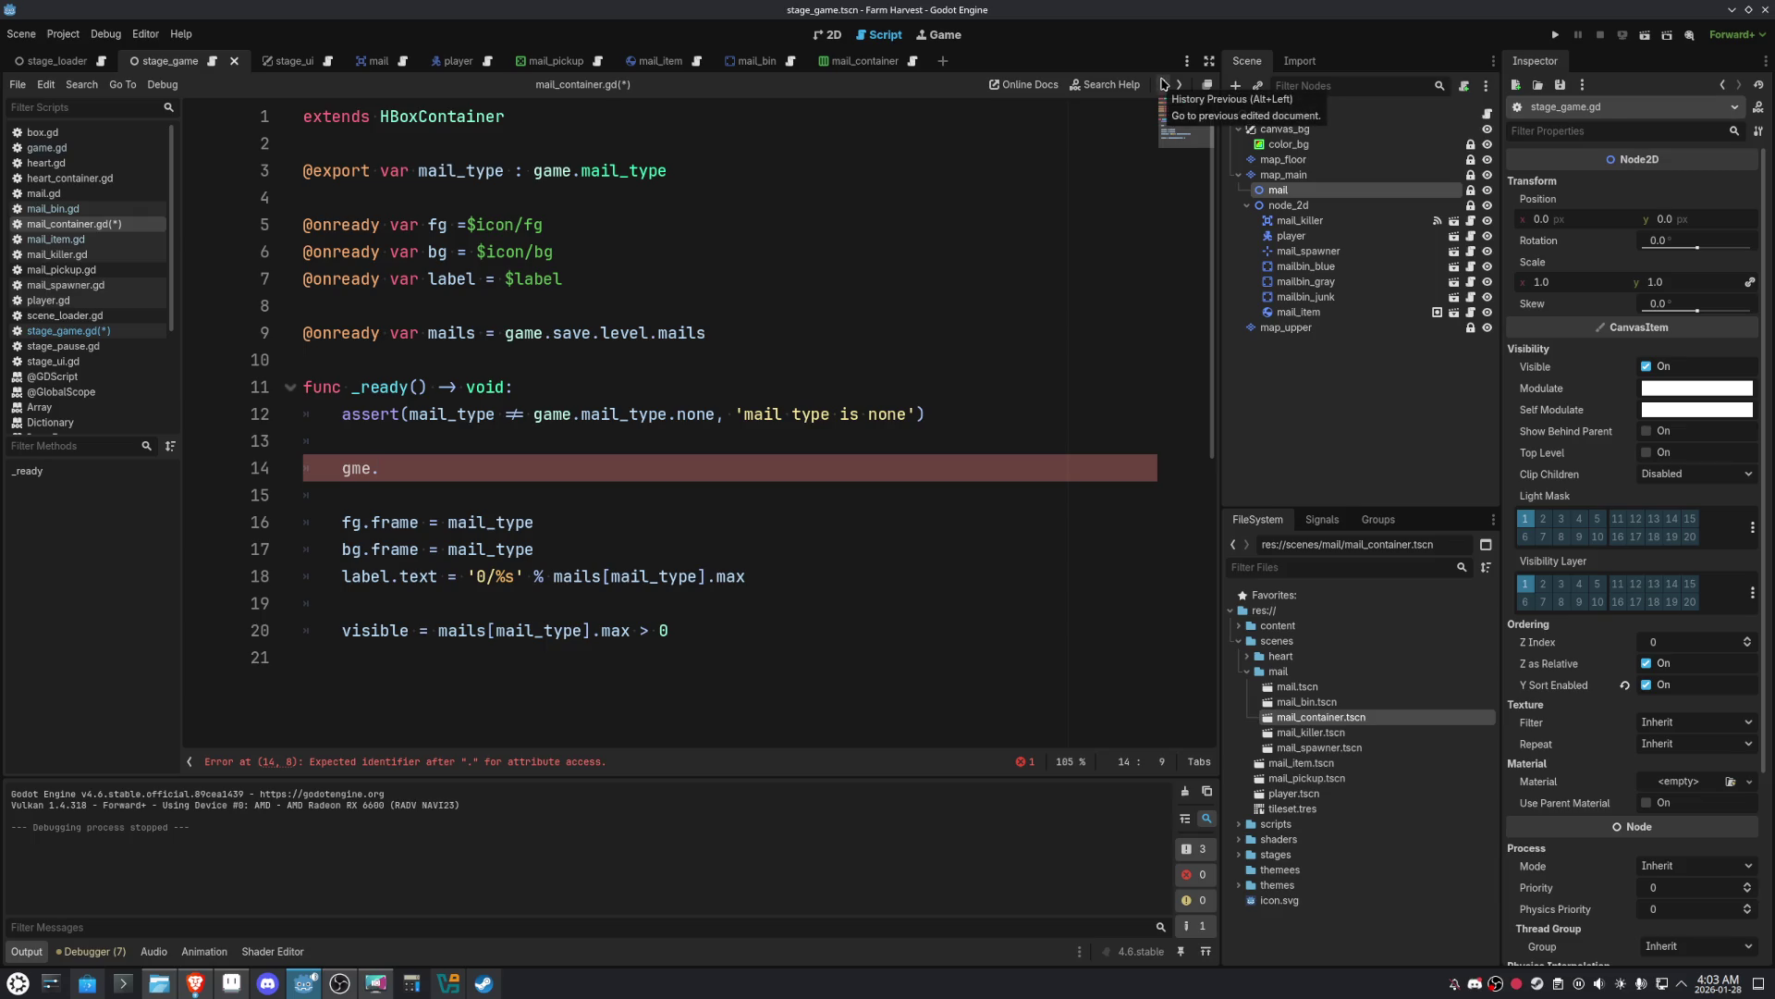
left_click(438, 671)
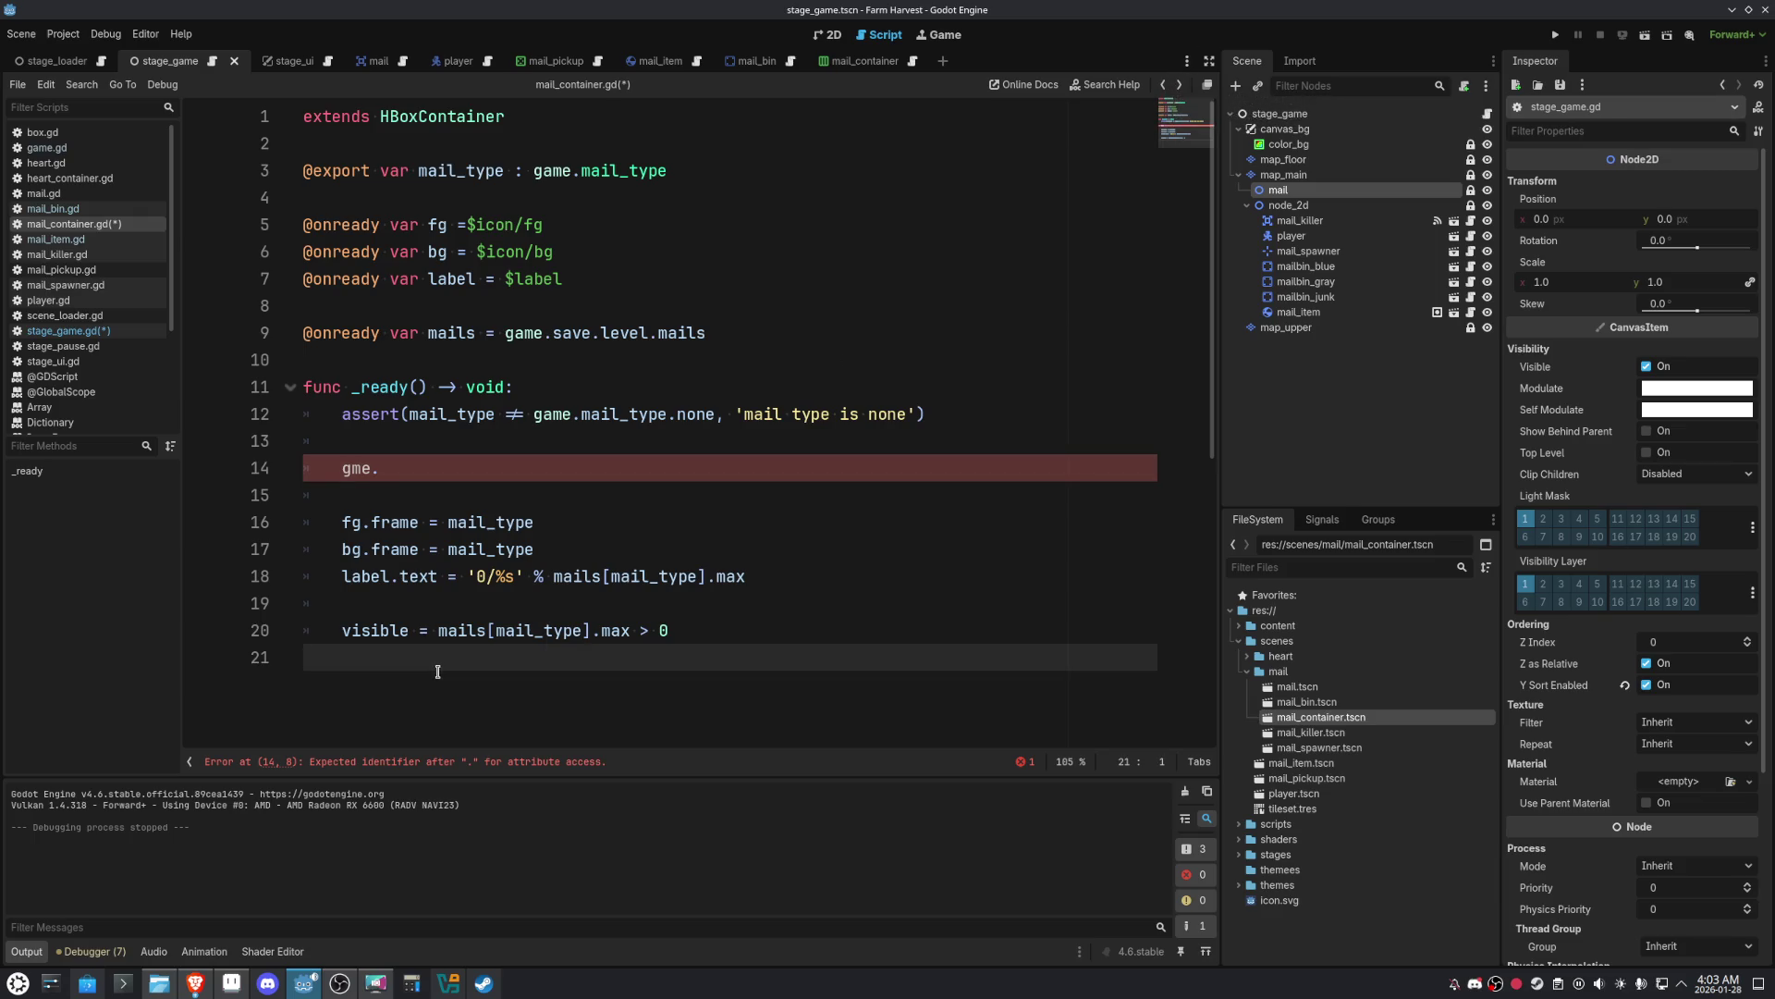
key("Return")
type("func _a(")
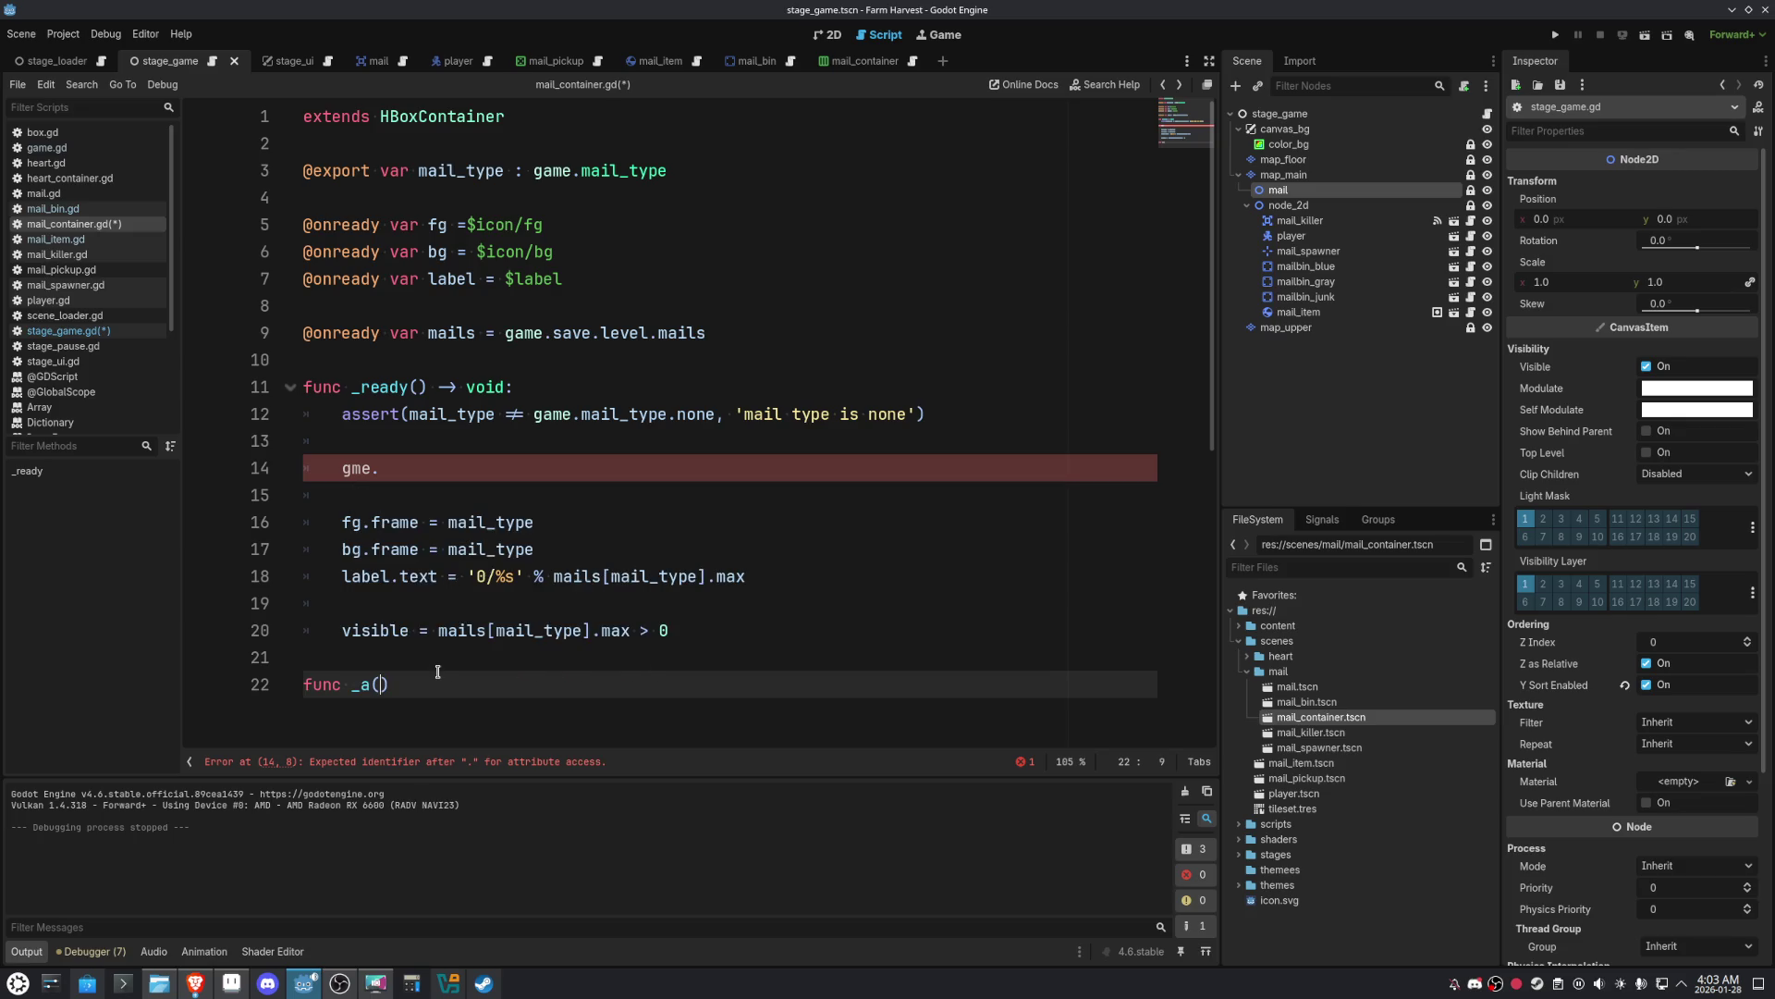
type("):")
key("Return")
type("if mails[type].min != mails[type].max: \t\tmails[type].min += 1")
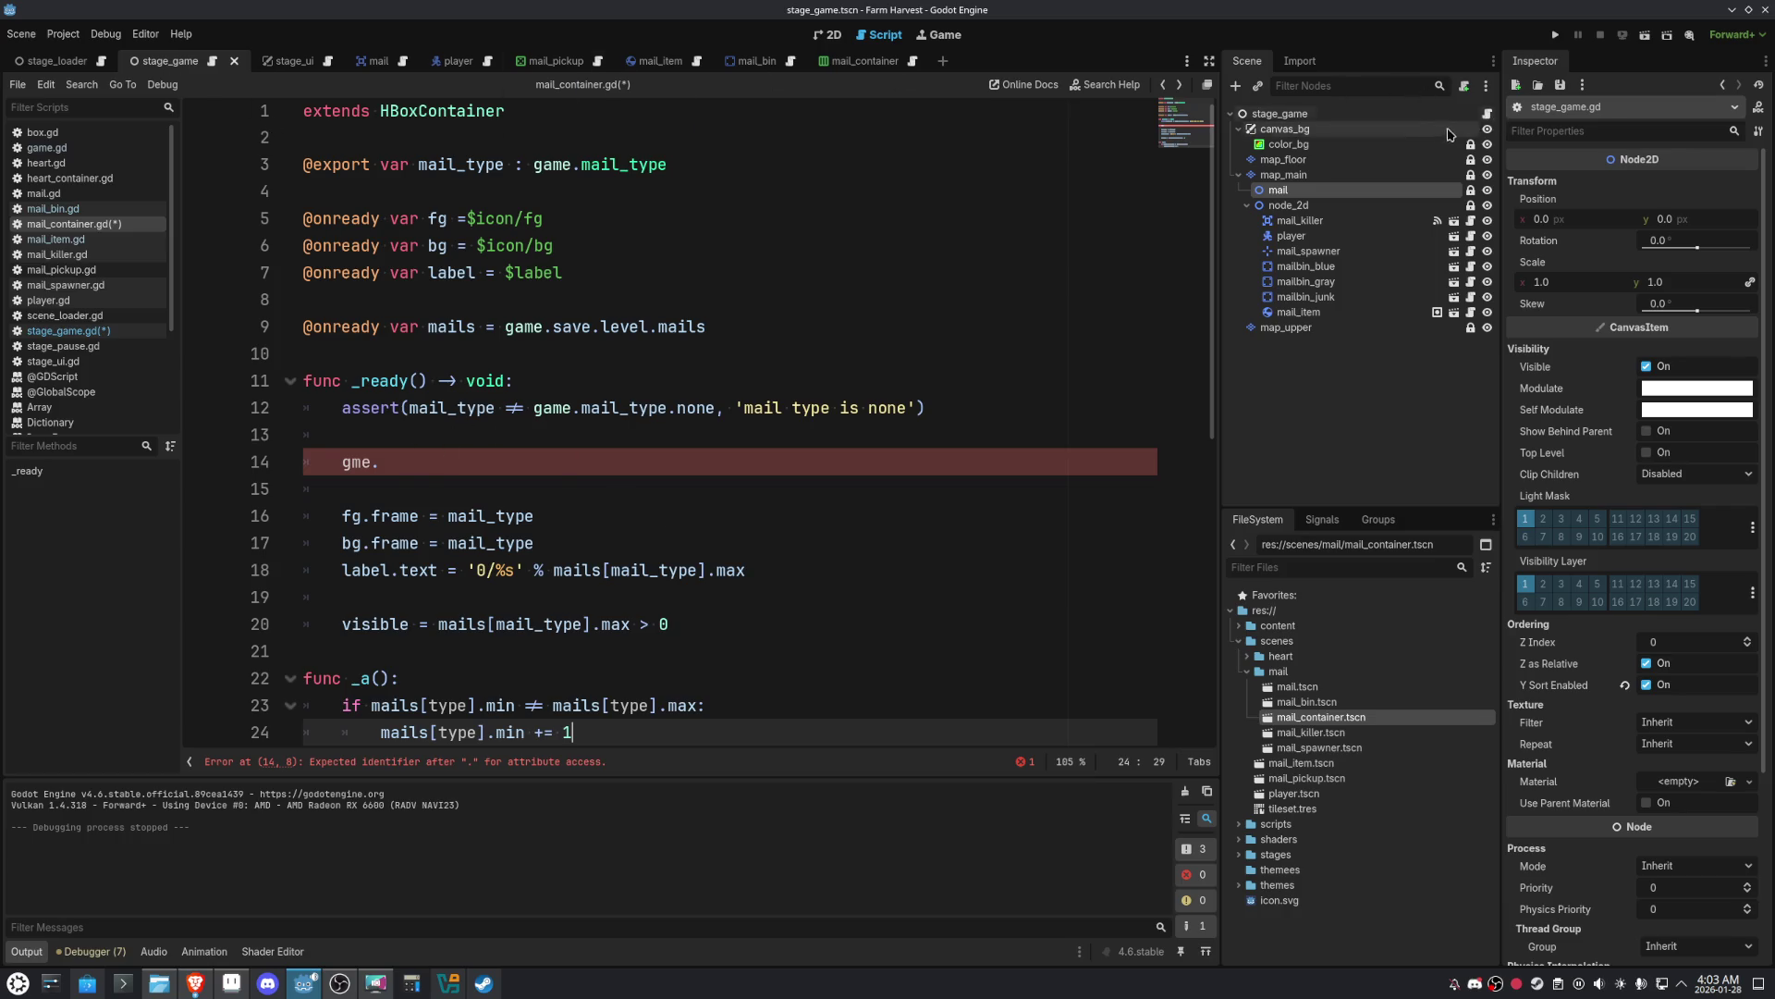
Copy the update_mail connect statement from stage_game.gd and return to mail_container
left_click(1487, 113)
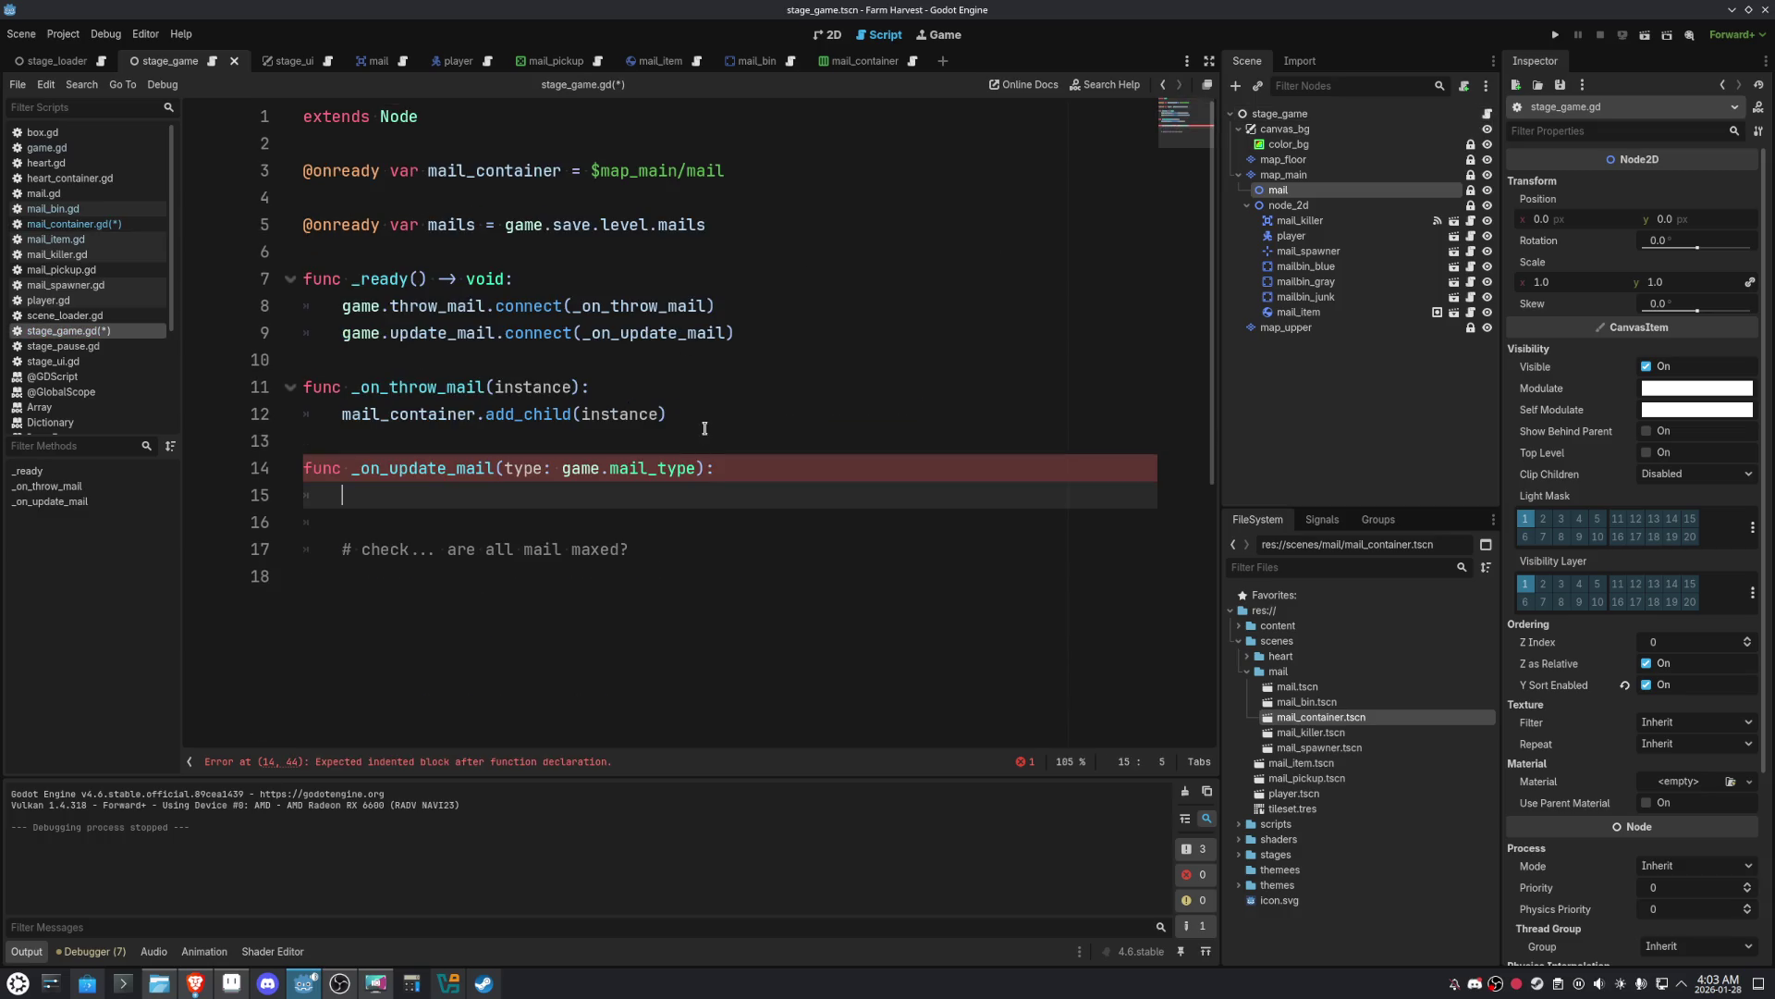
left_click_drag(740, 333, 342, 333)
key("ctrl+c")
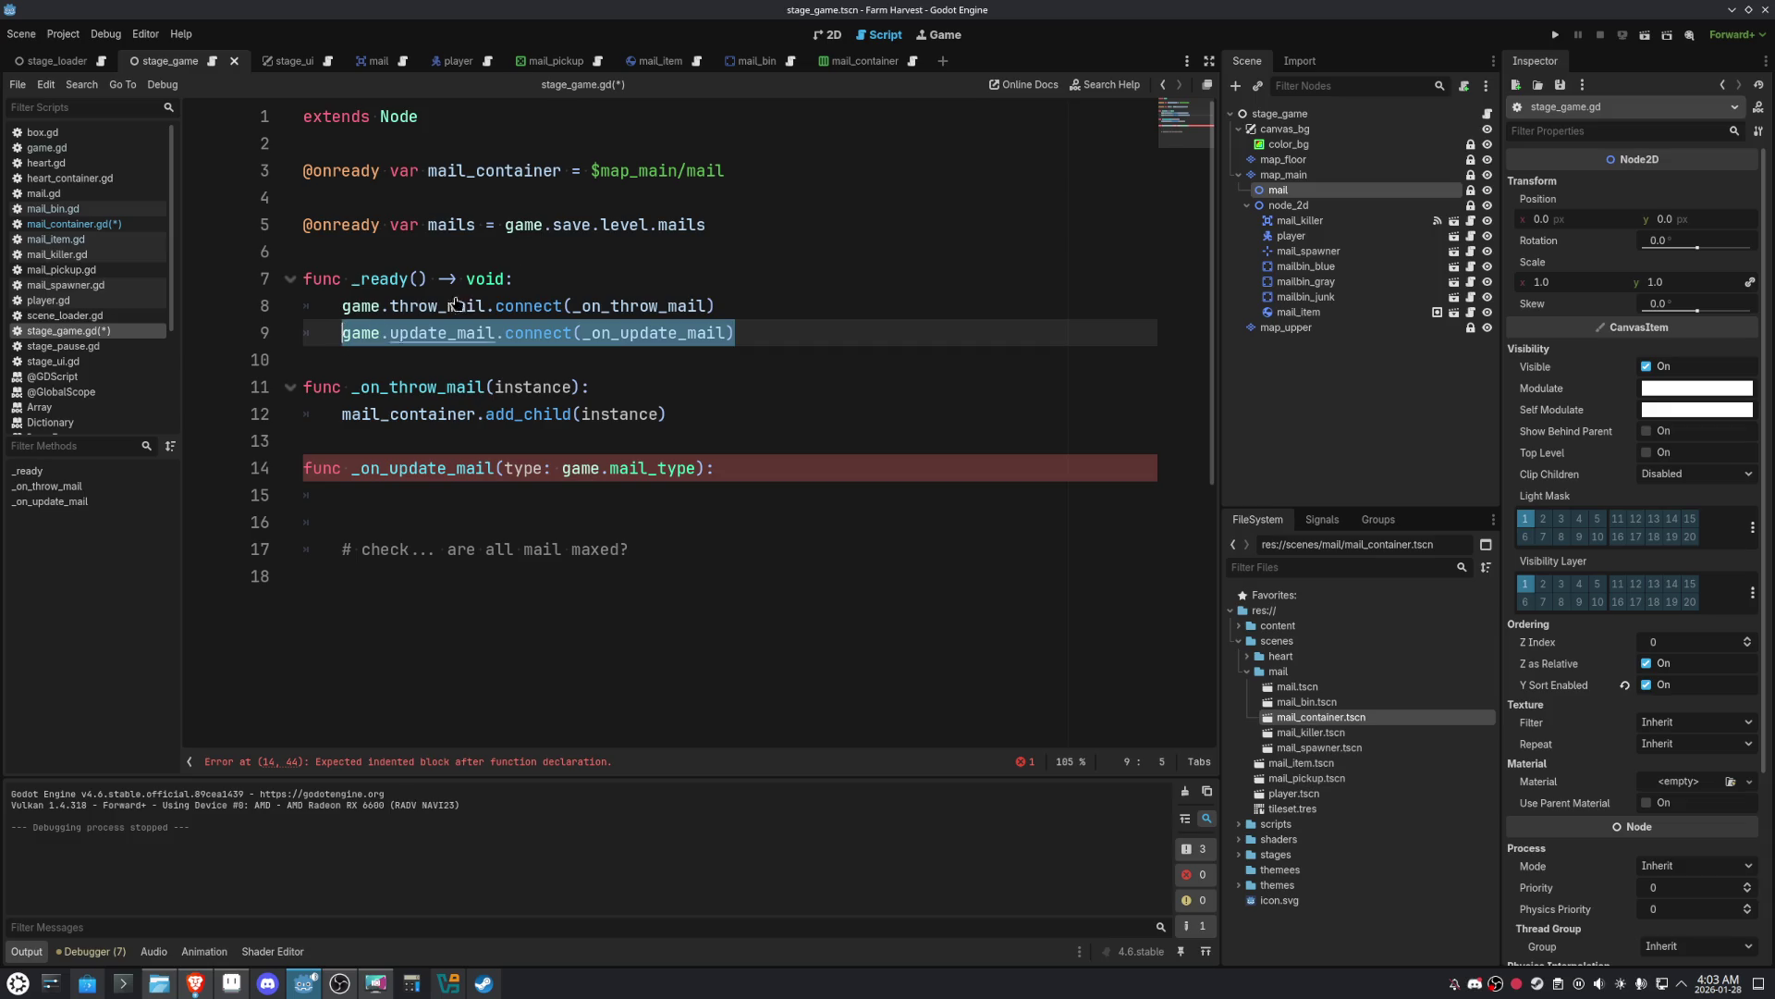
left_click(865, 61)
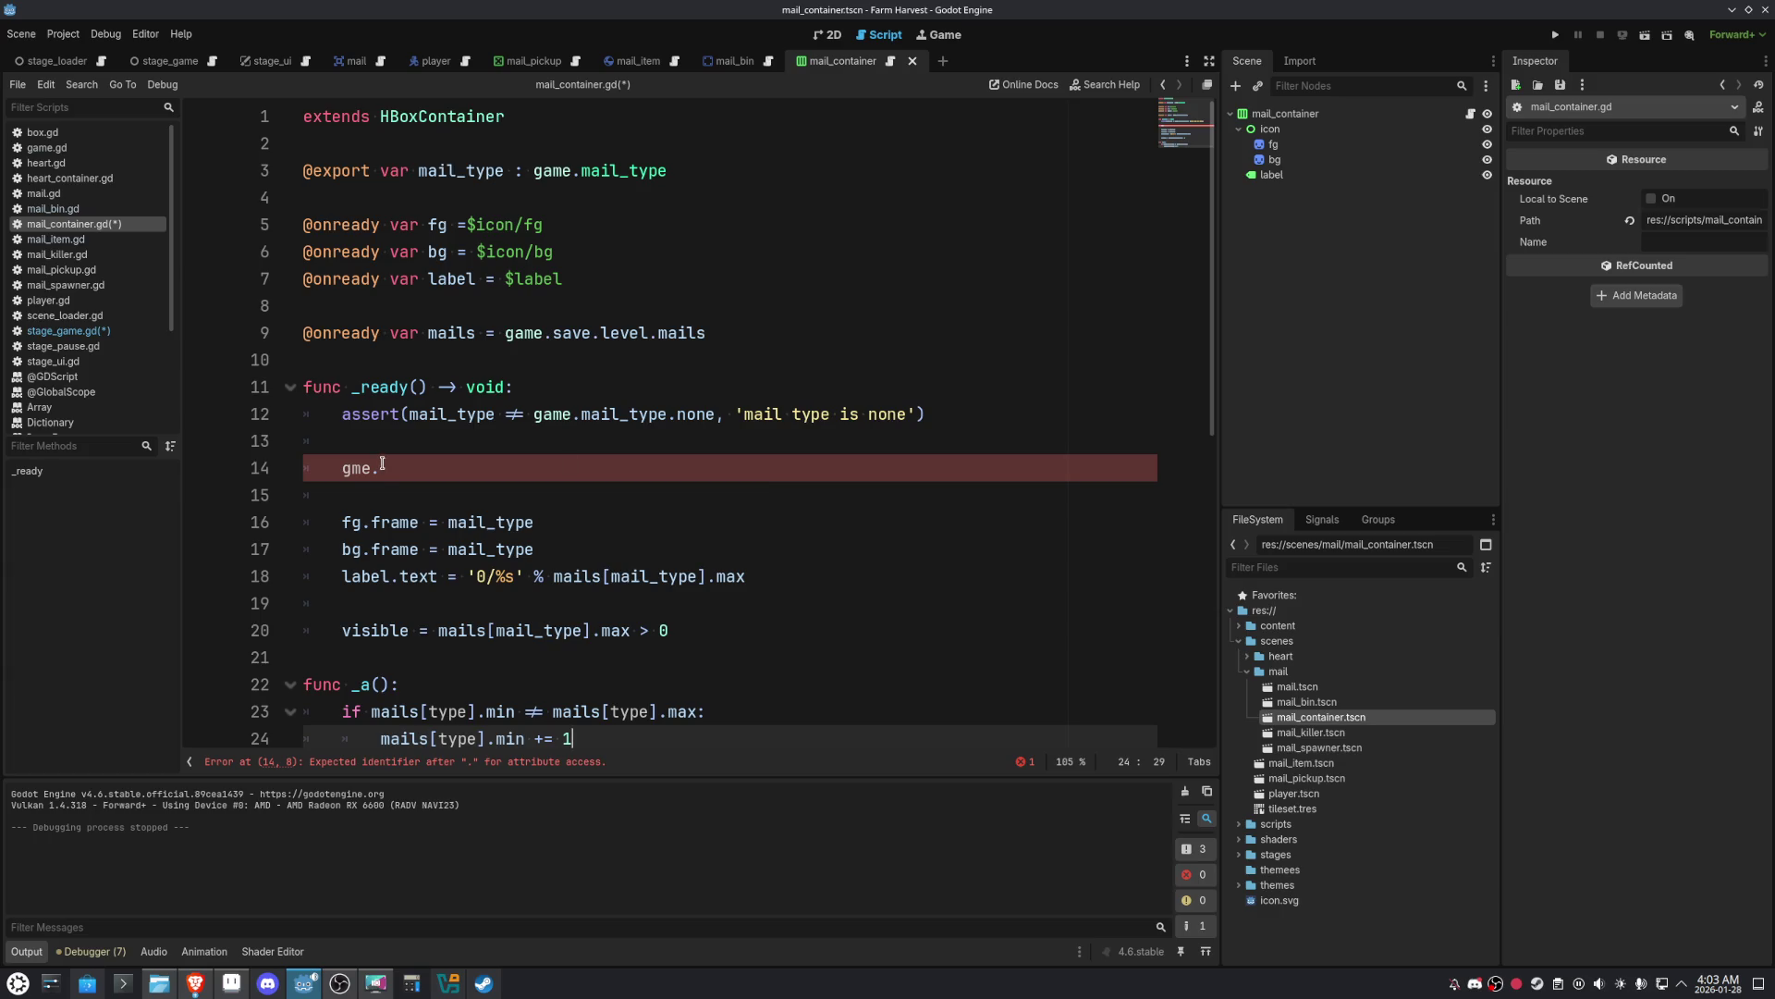
Paste the update_mail connect statement over the 'gme' line and rename _a to _on_update_mail
left_click_drag(382, 463, 344, 470)
key("ctrl+v")
scroll(664, 464, "down", 2)
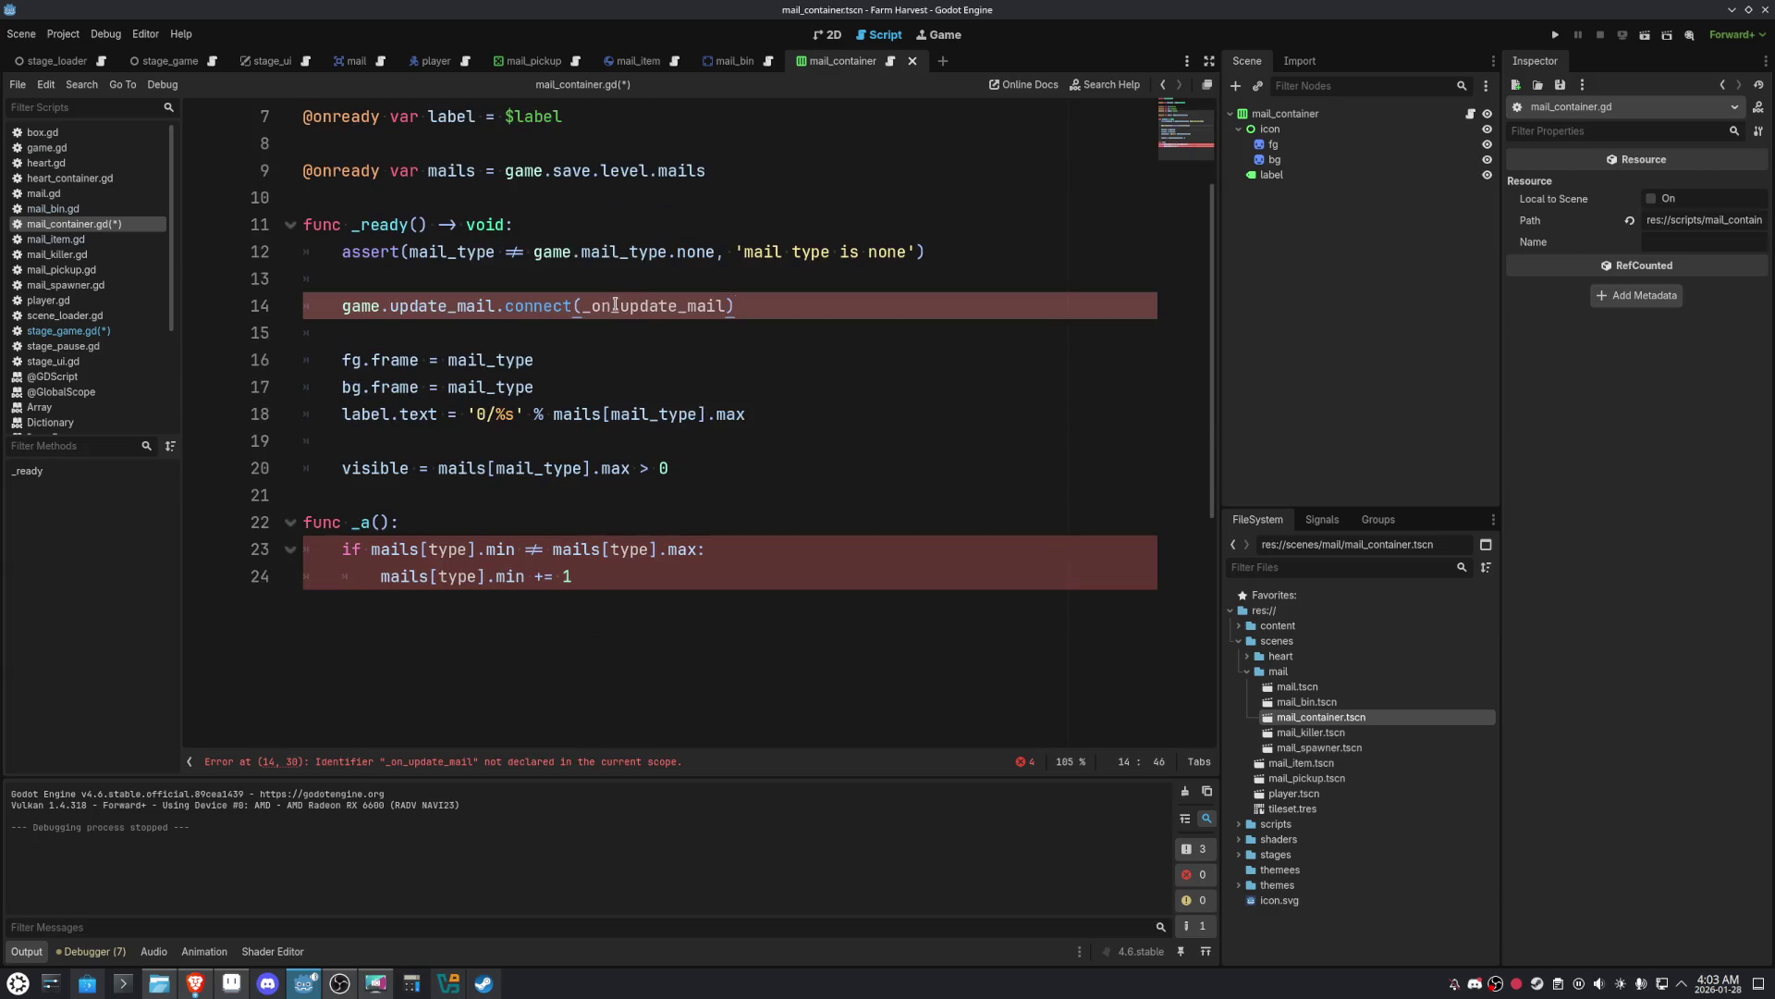
double_click(622, 306)
key("ctrl+c")
double_click(368, 523)
key("ctrl+v")
scroll(901, 568, "up", 2)
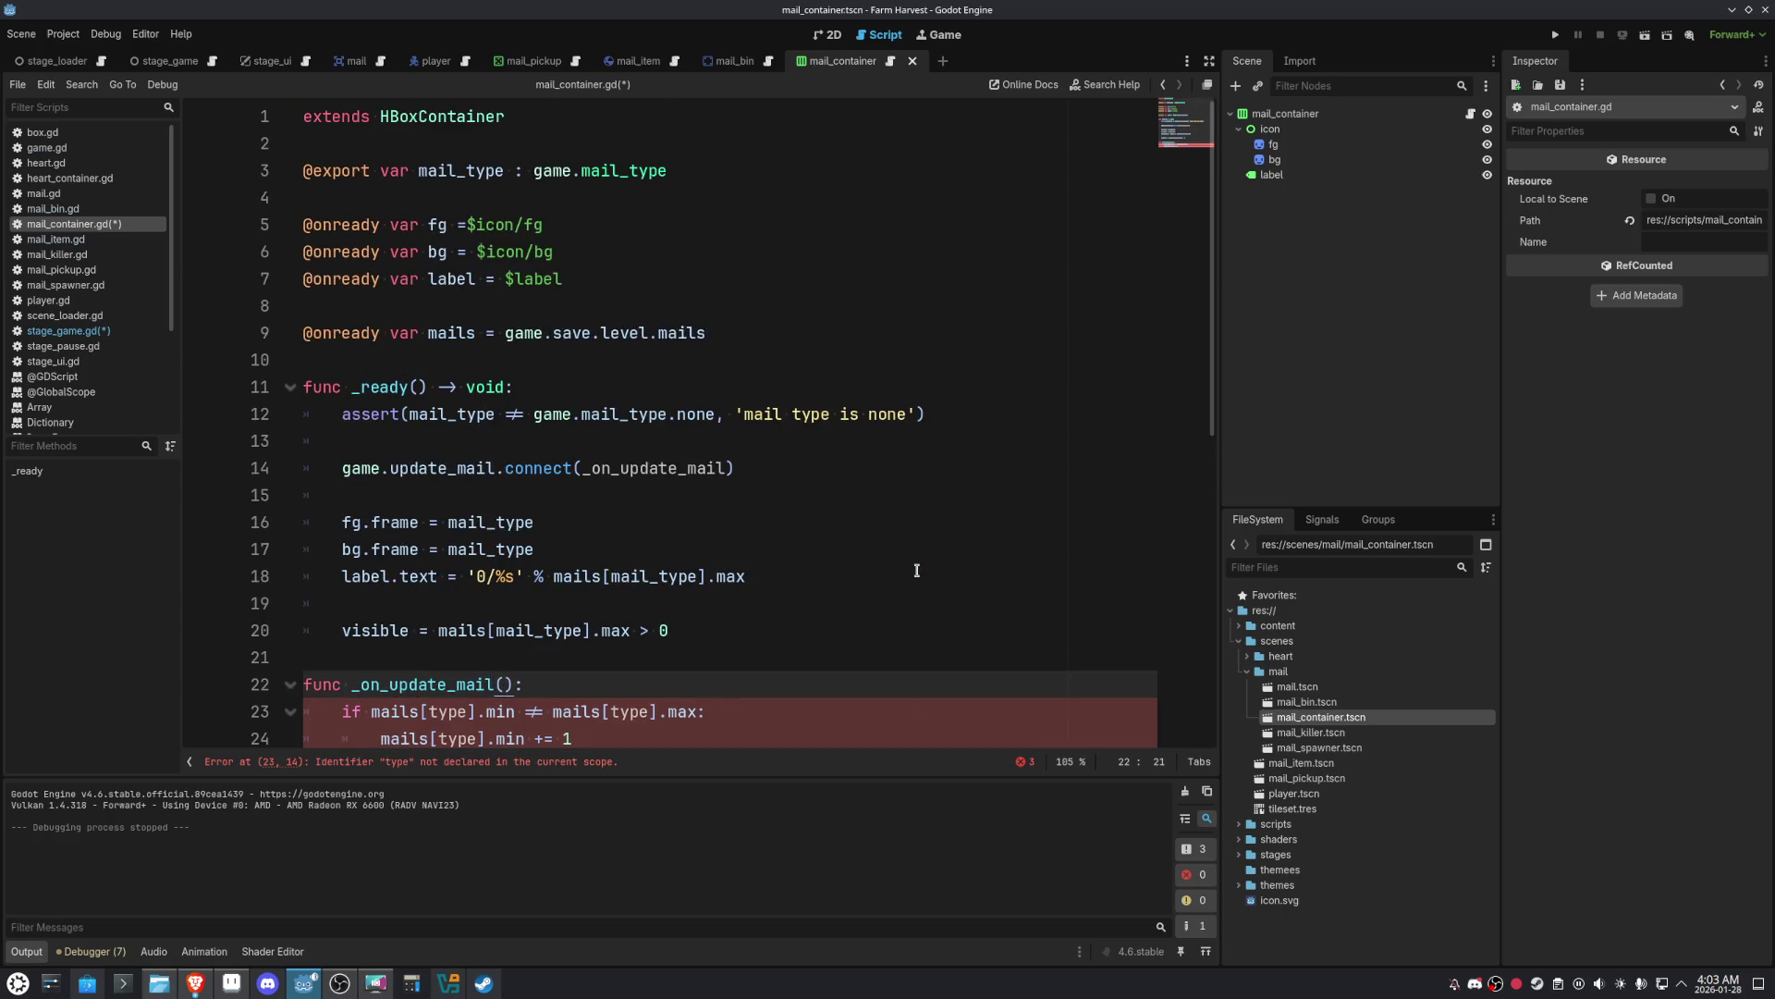
scroll(569, 571, "down", 1)
Give the handler a 'type: game.mail_type' parameter, add 'if type != mail_type: return', and save
key("Right")
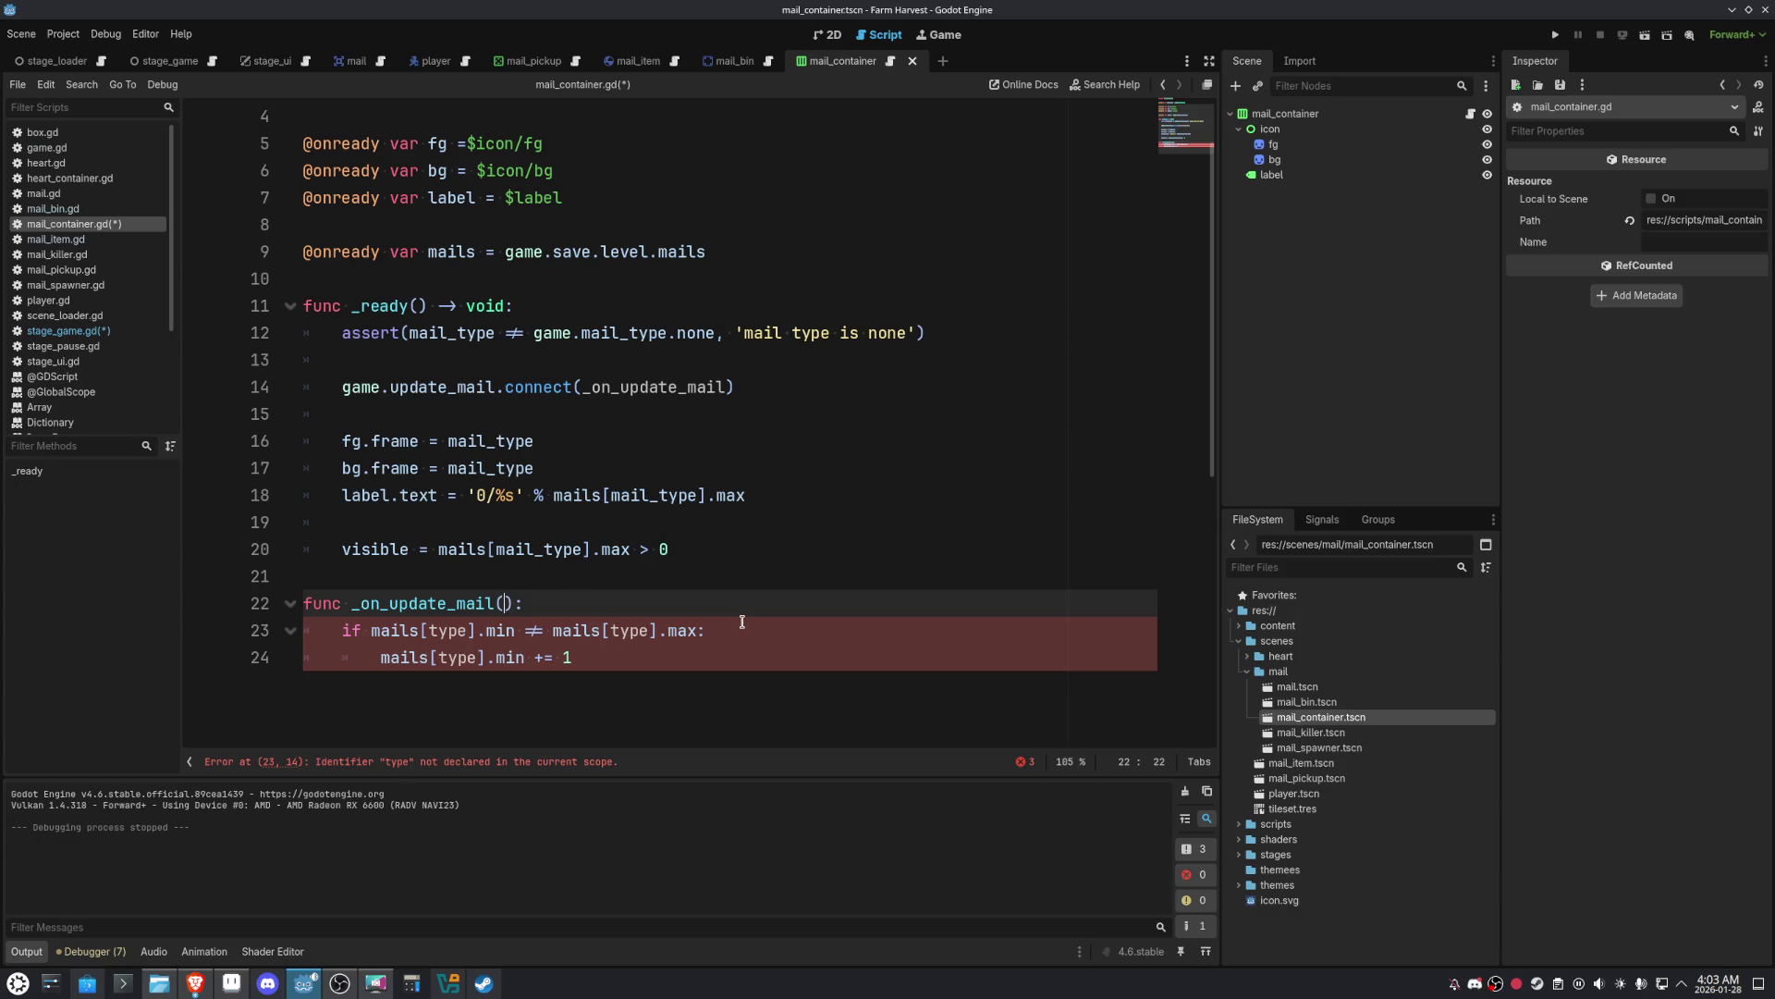
type("type: g")
type("ame.mai")
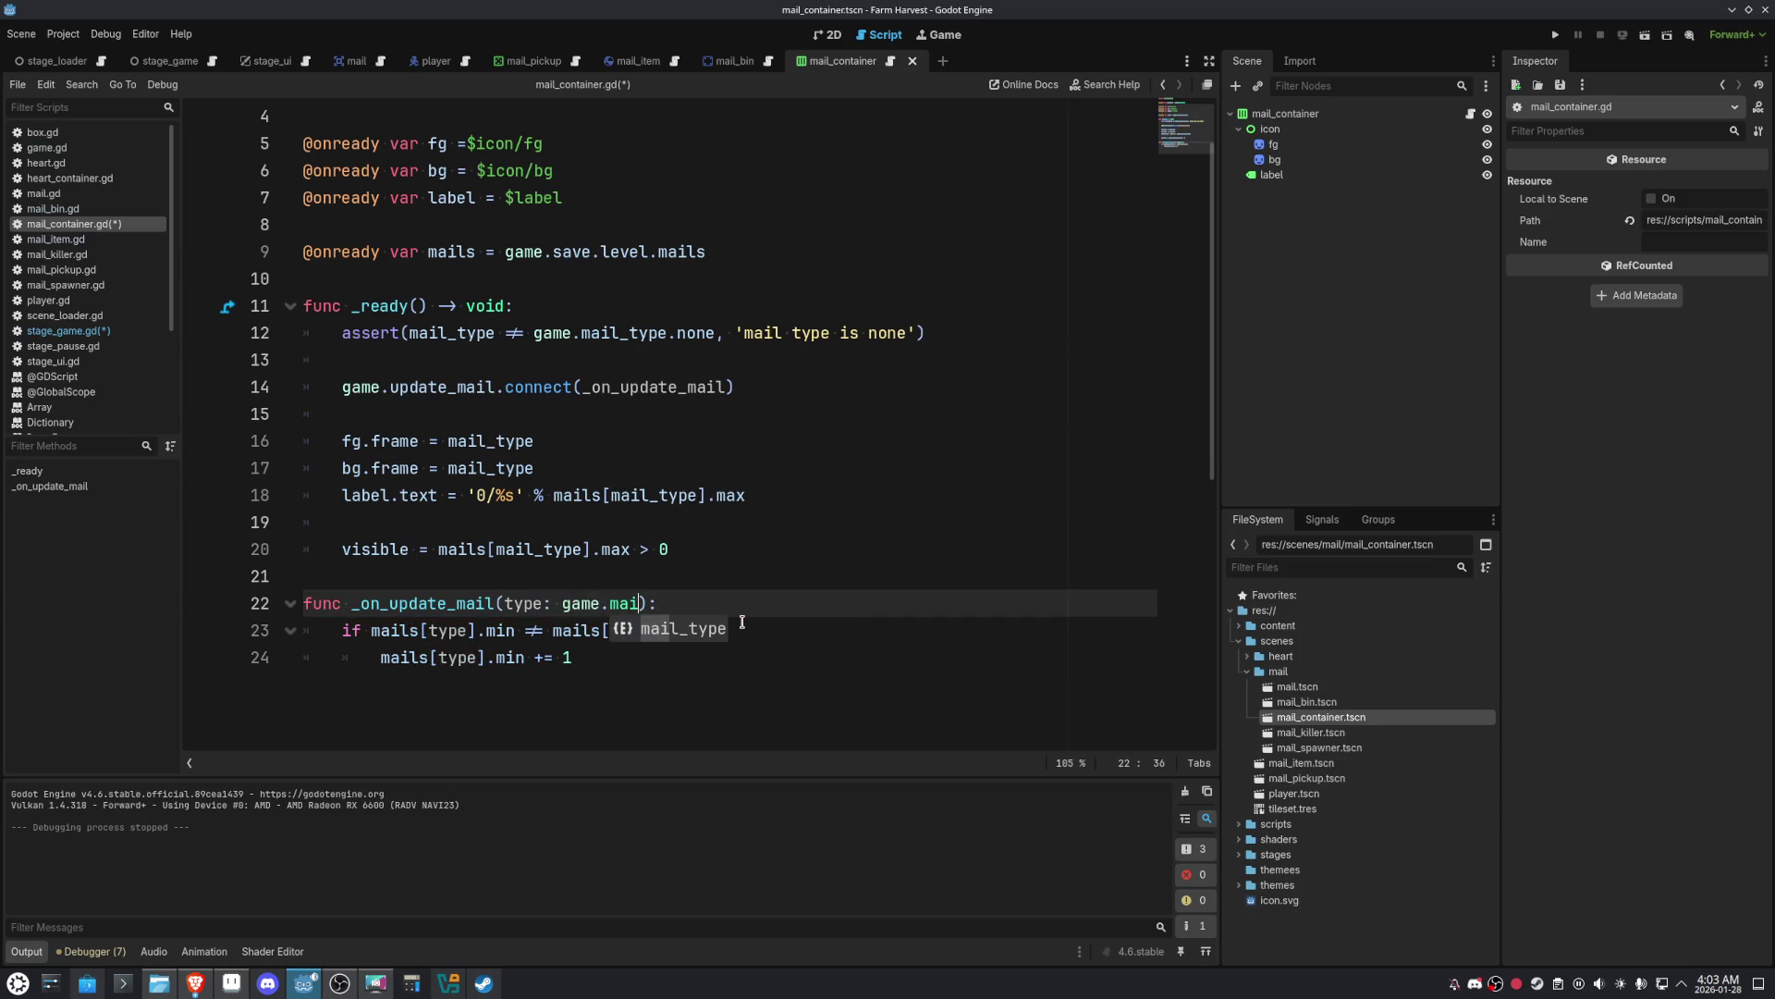
key("Return")
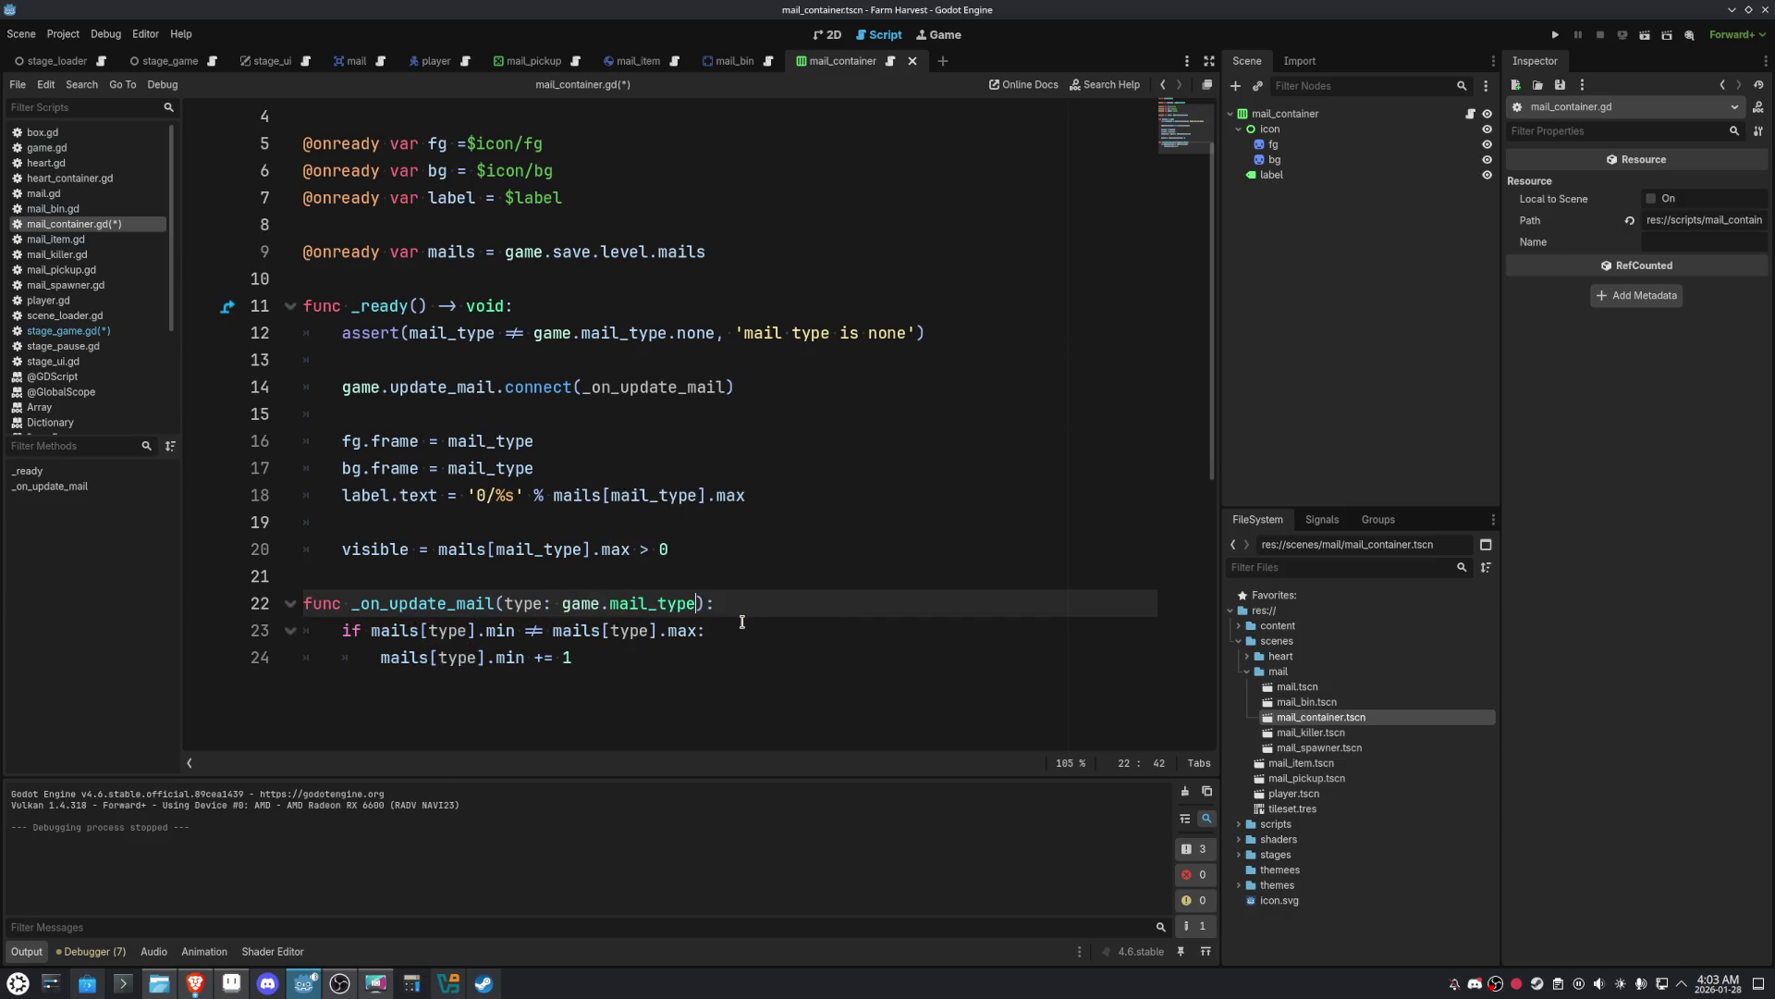
left_click(893, 571)
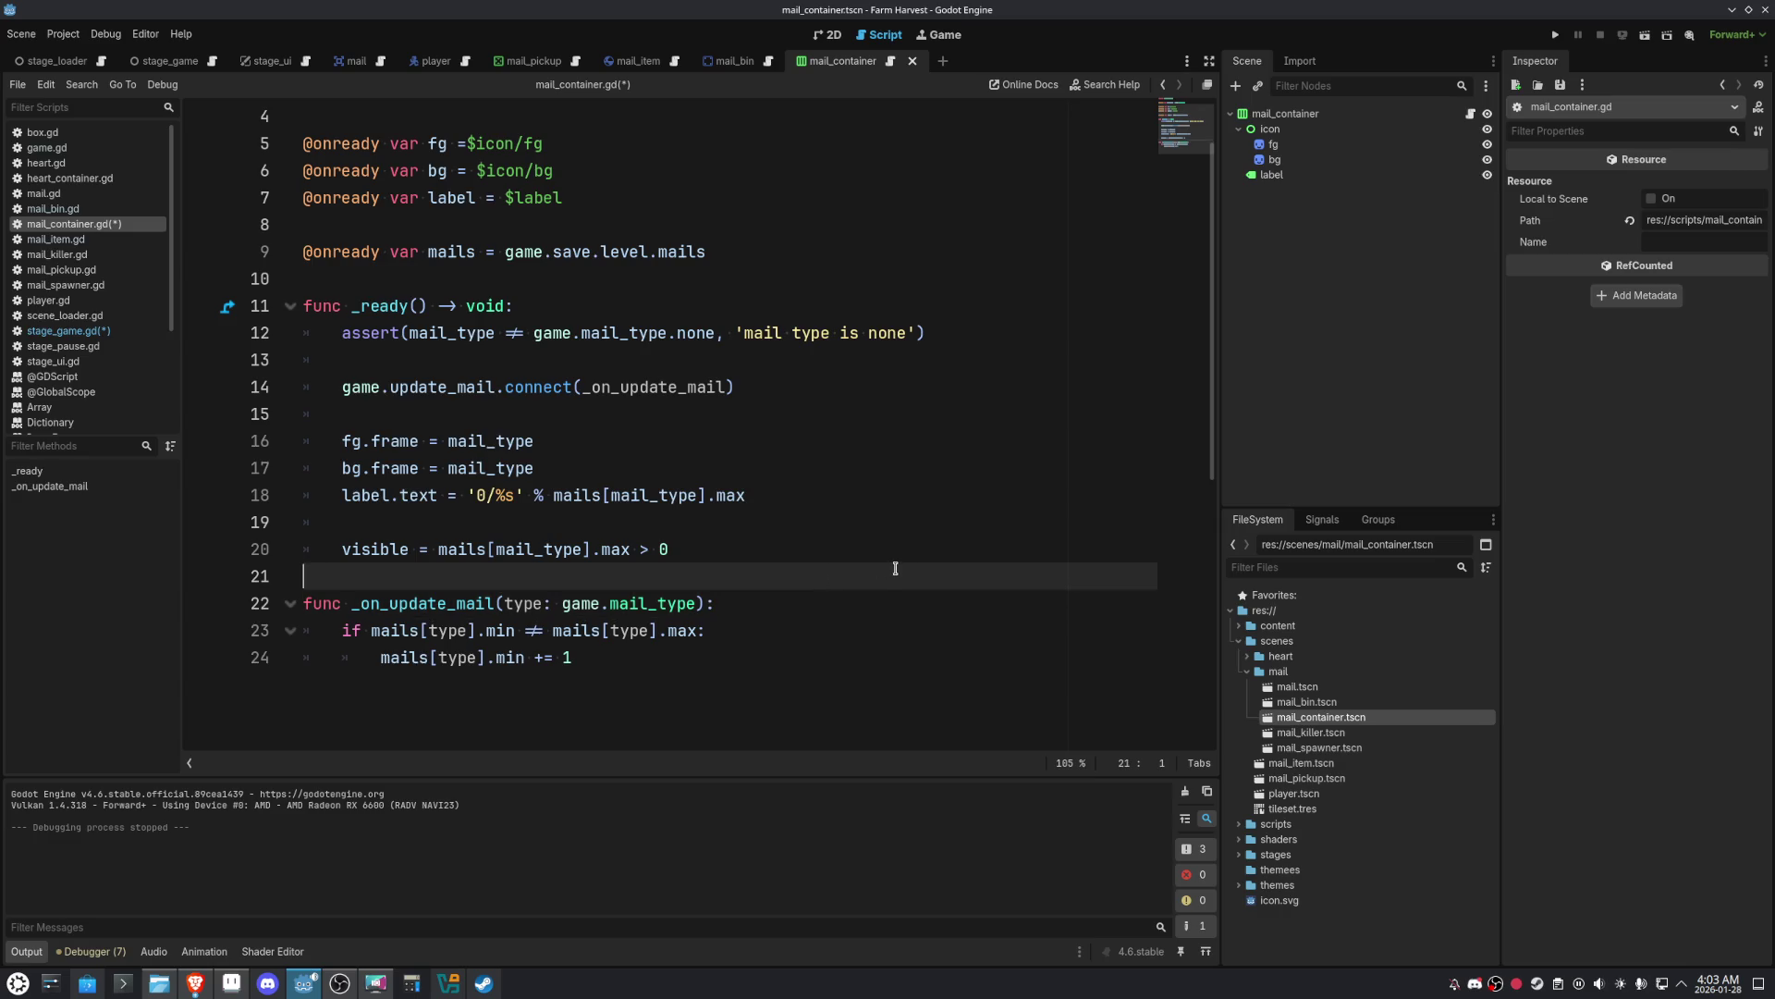
scroll(896, 564, "up", 1)
scroll(904, 558, "down", 1)
left_click(763, 606)
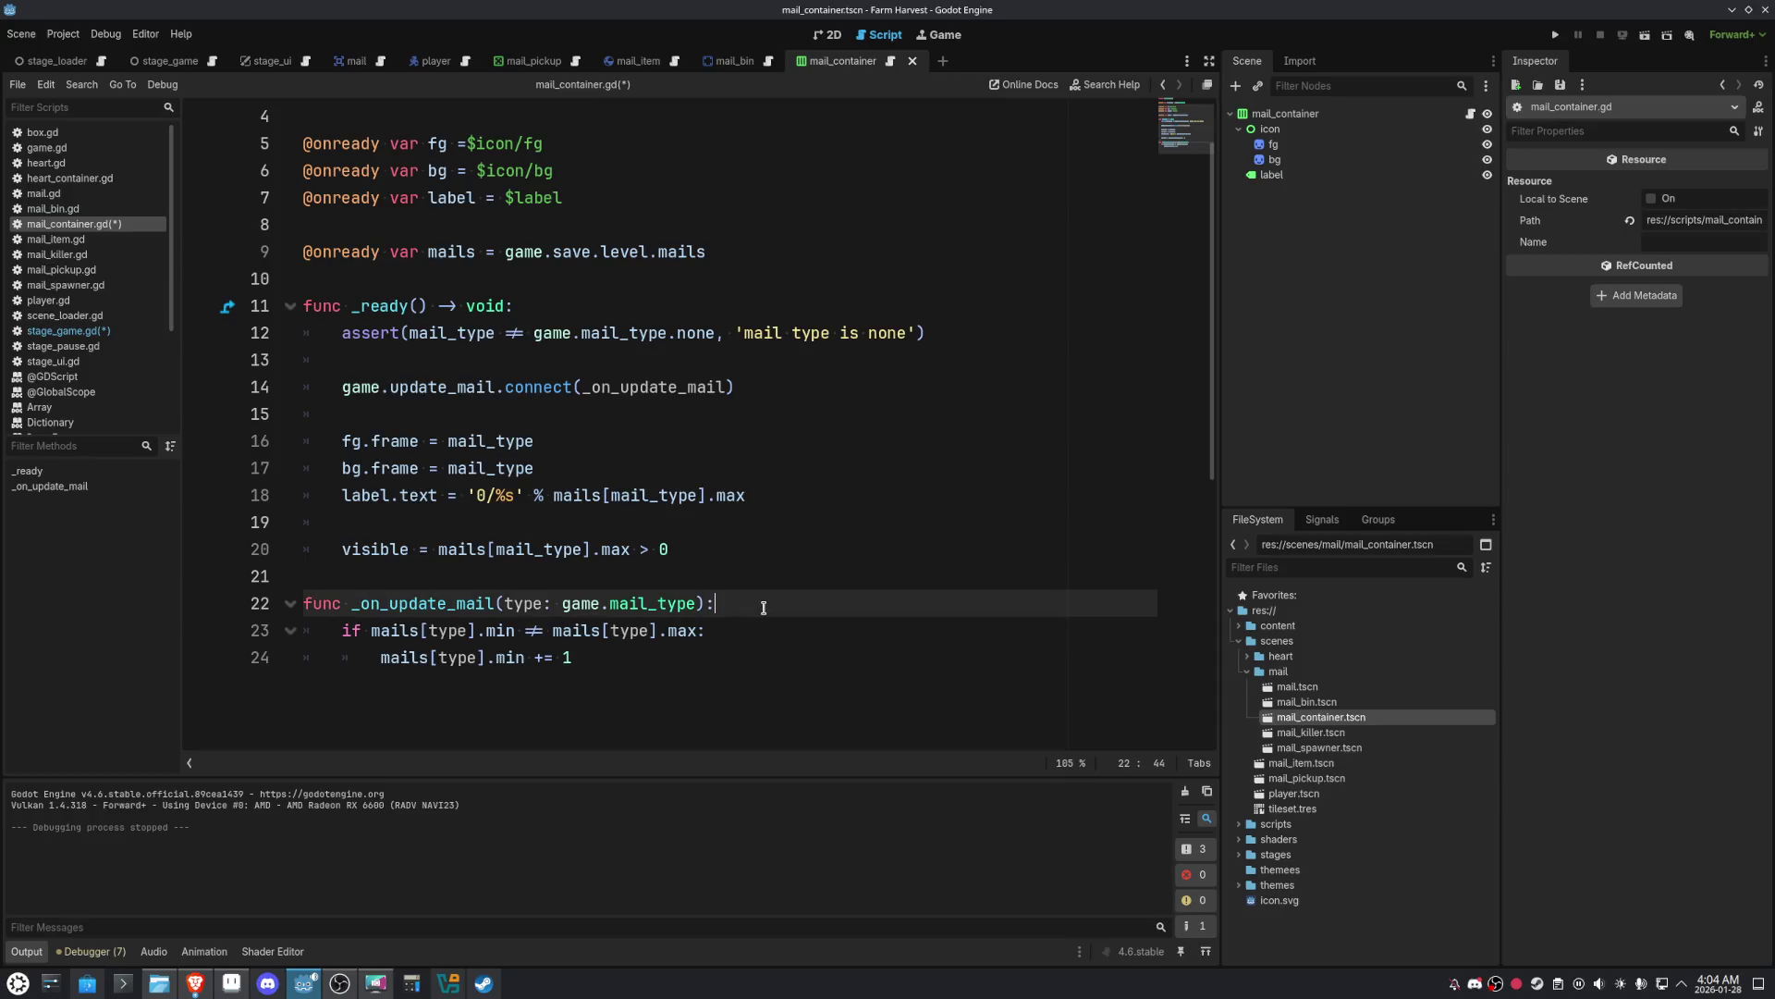
key("Return")
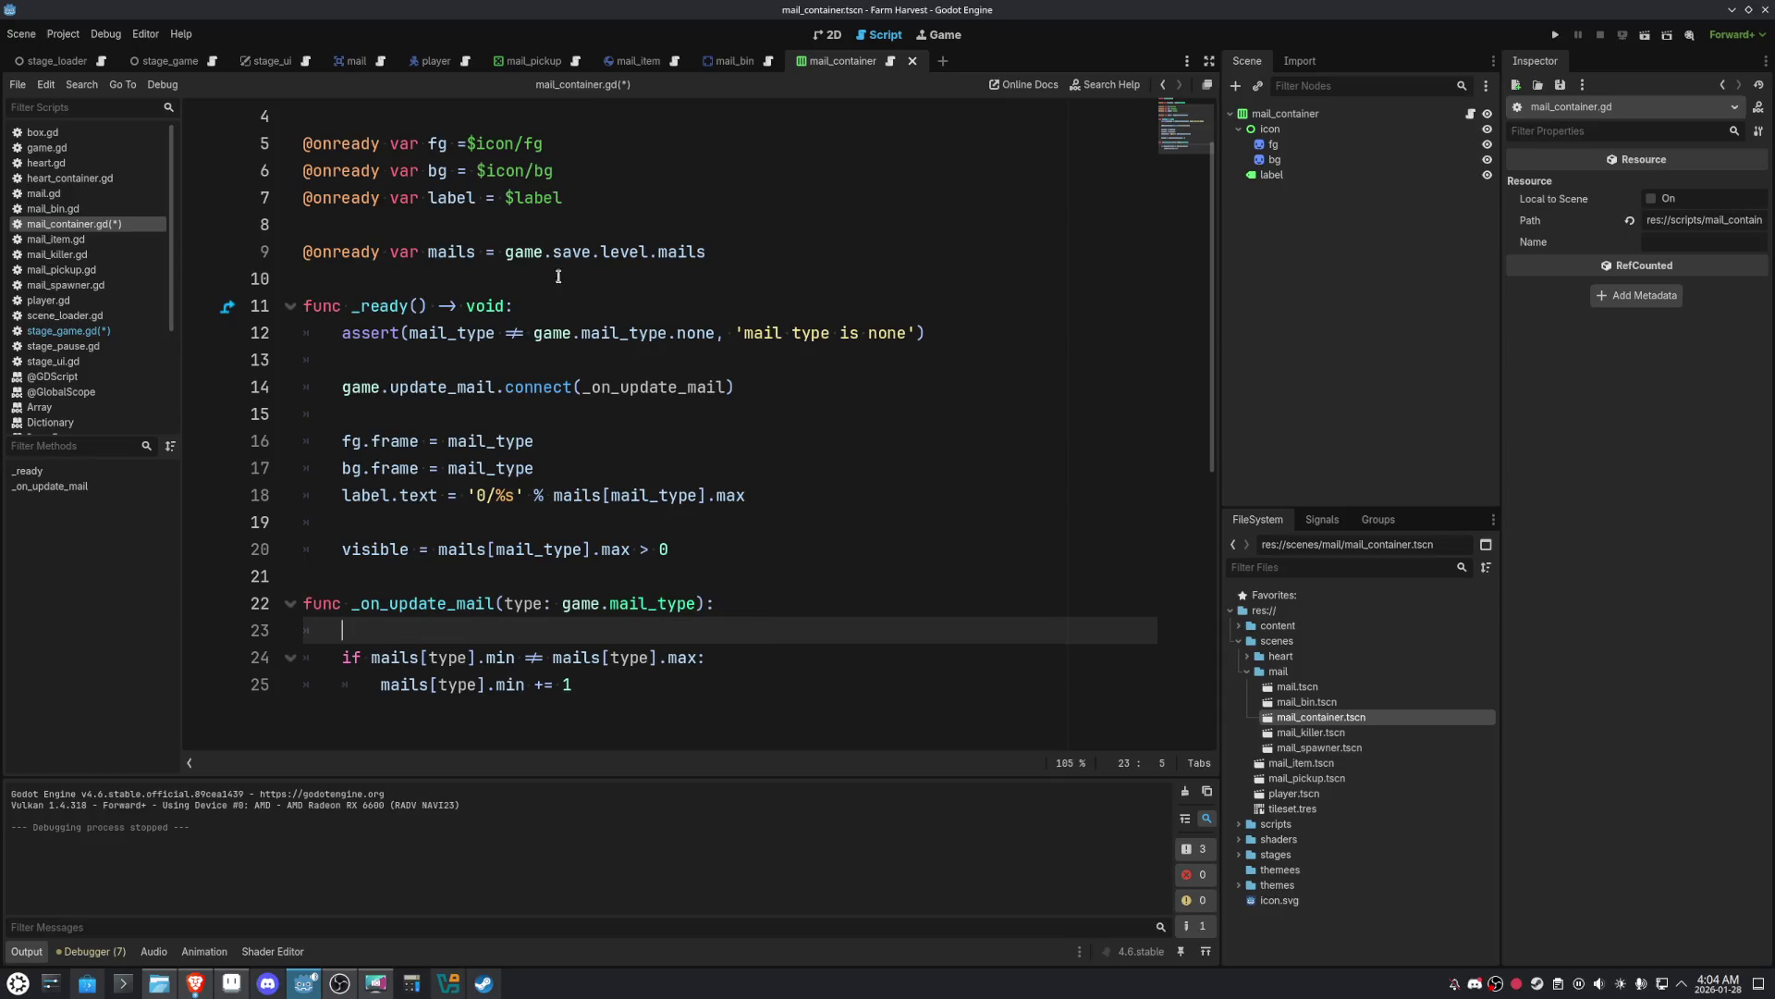
type("if t")
type("ype != ma")
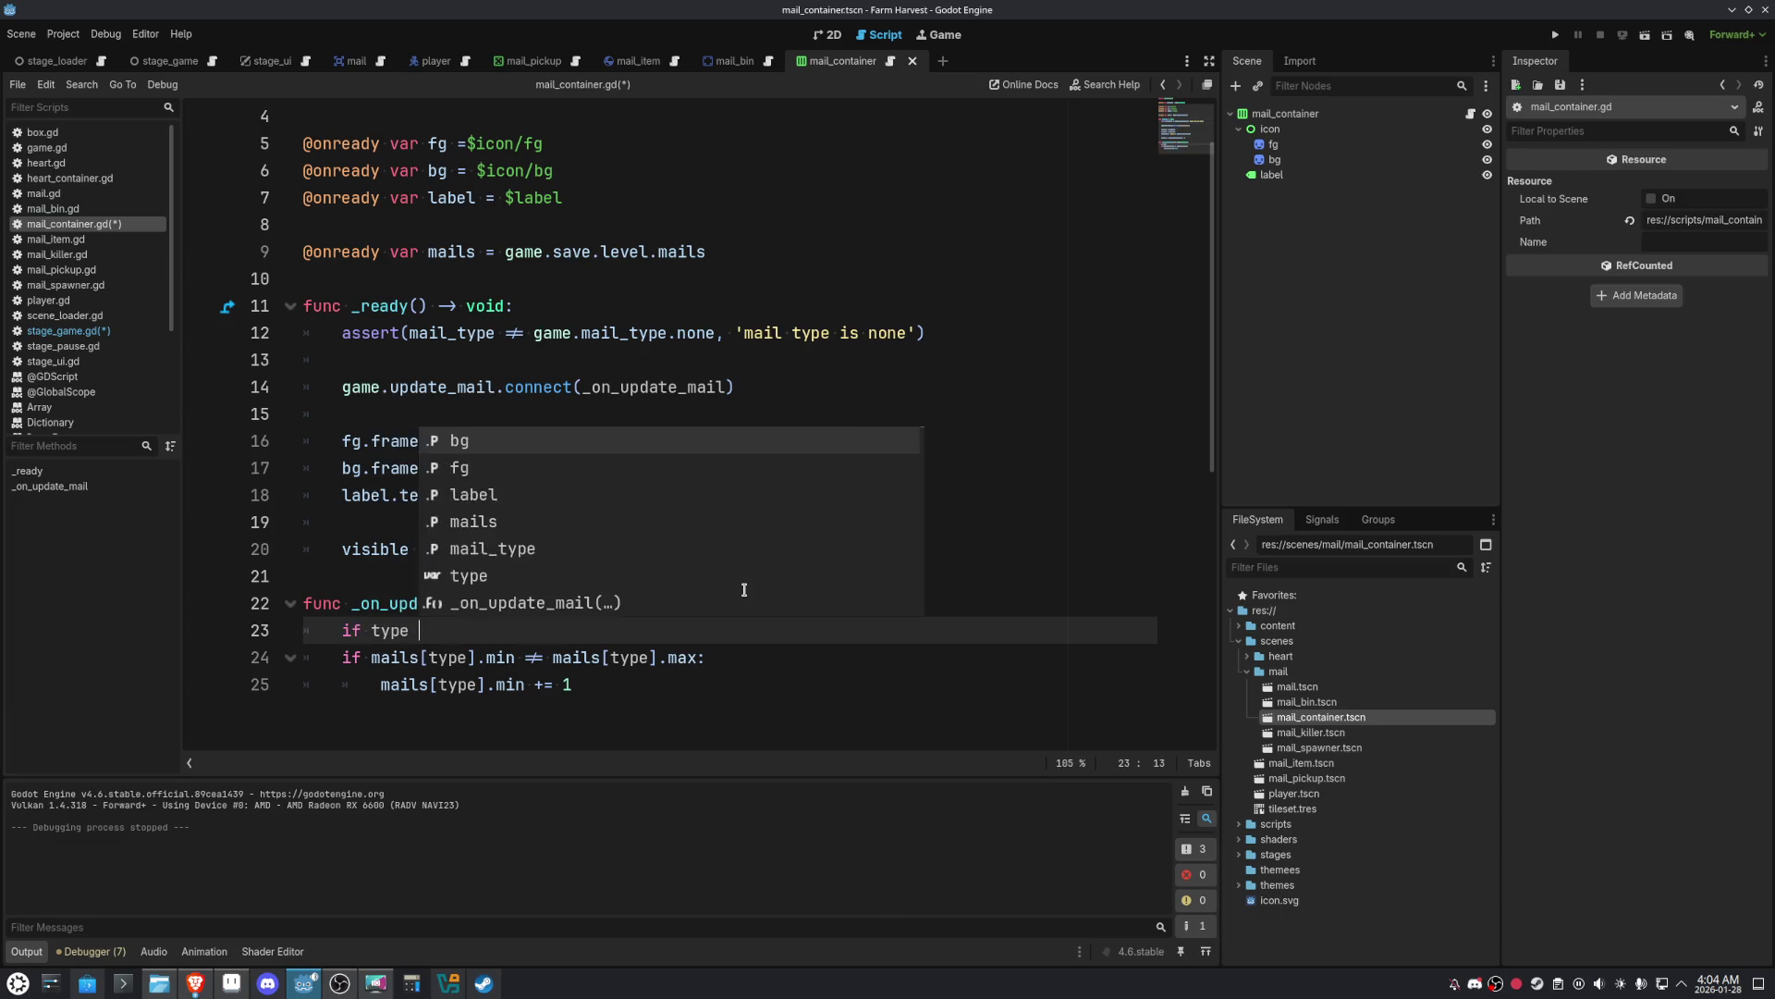
type("il_type:")
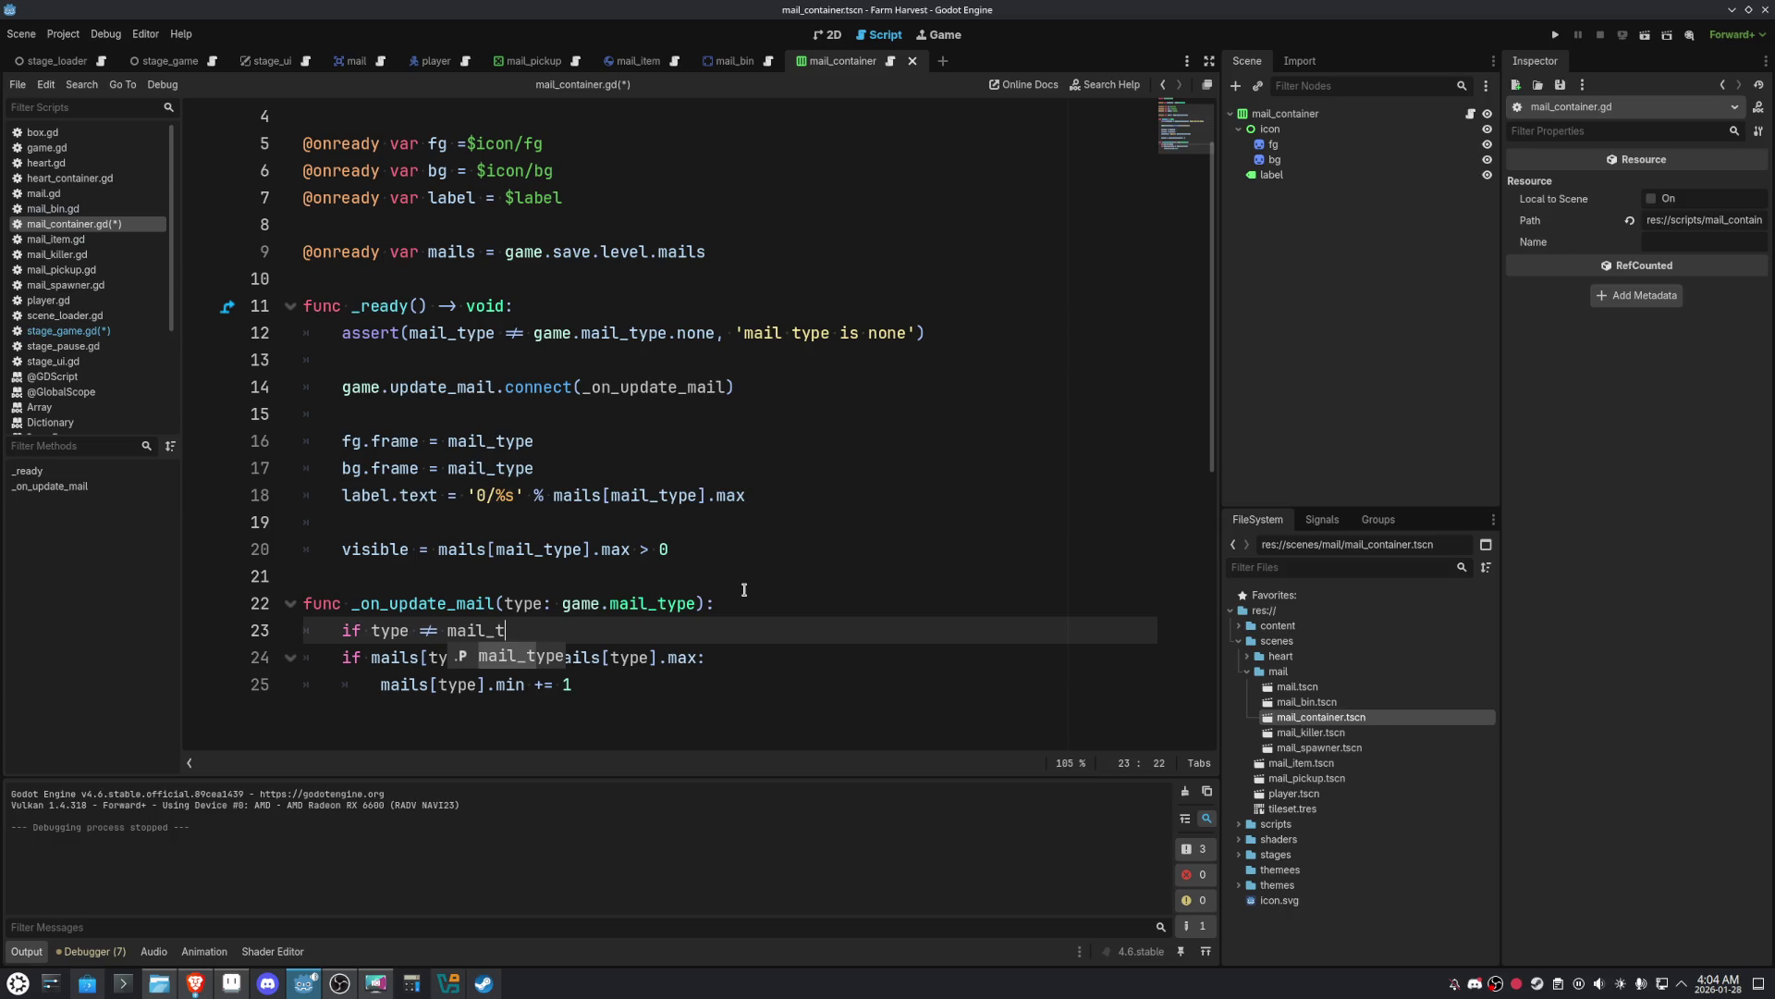
type(" return")
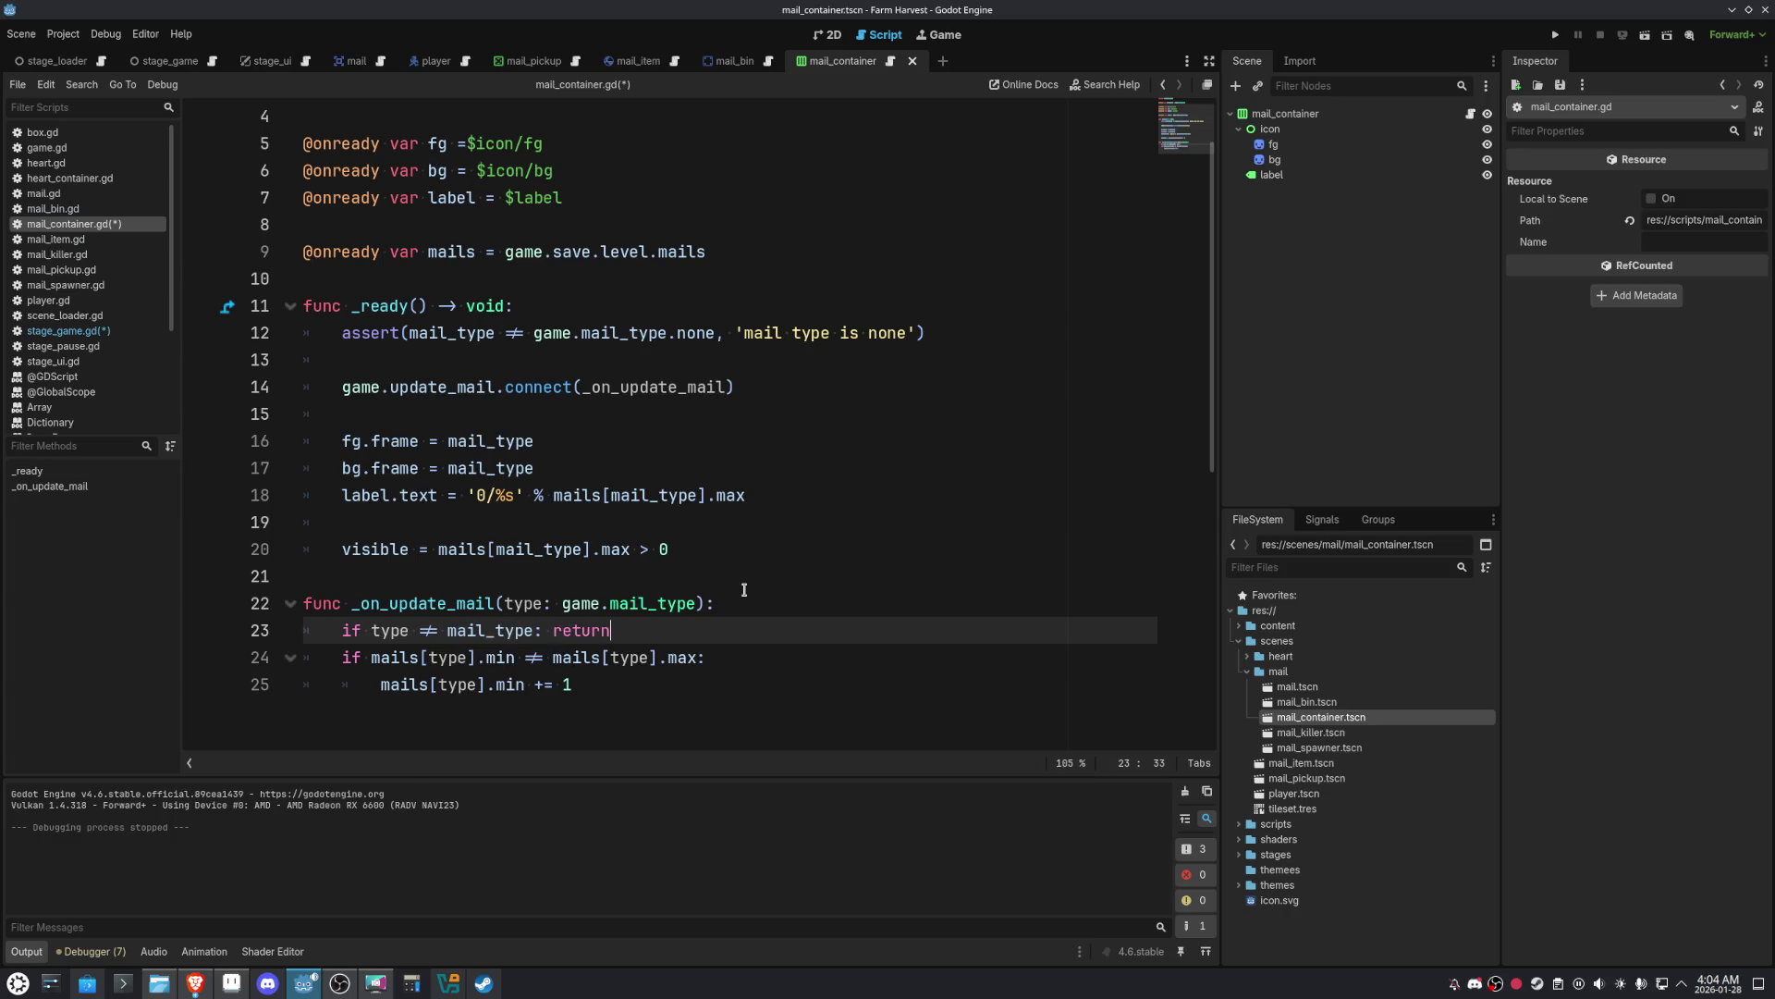
left_click(745, 589)
scroll(744, 589, "down", 2)
key("ctrl+s")
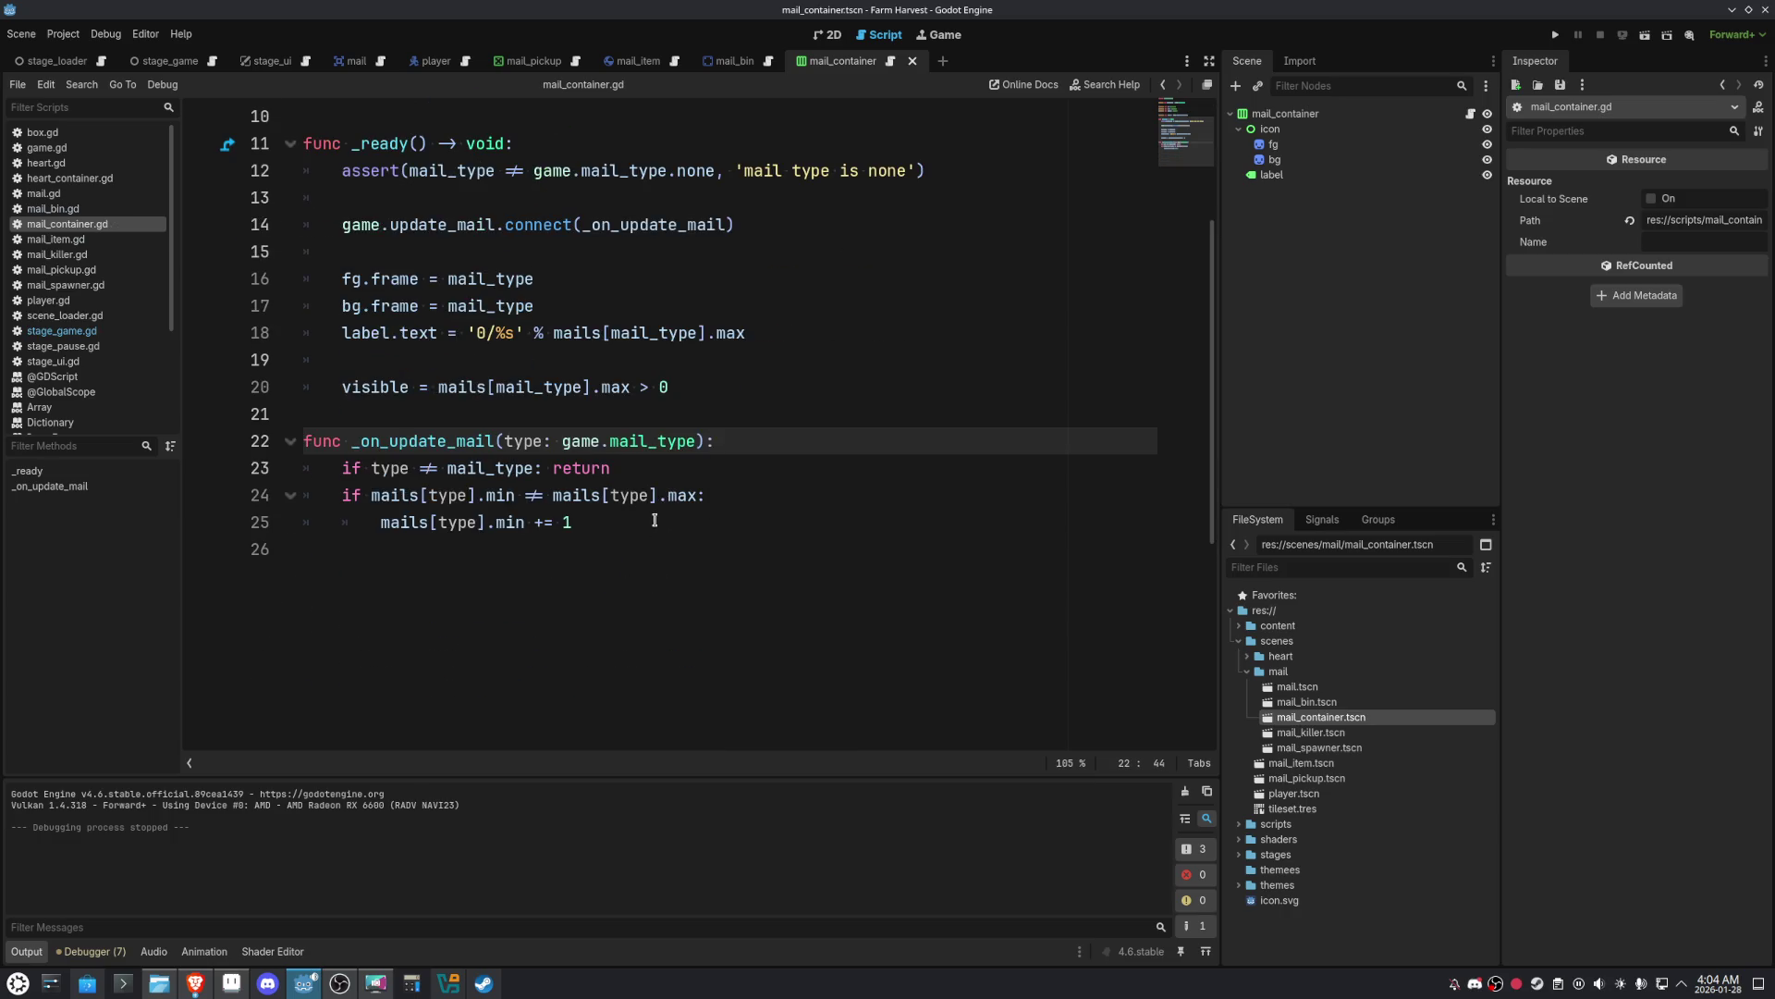
Start a label.text assignment on a new line below the increment
left_click(654, 520)
key("Return")
key("BackSpace")
key("Up")
key("Up")
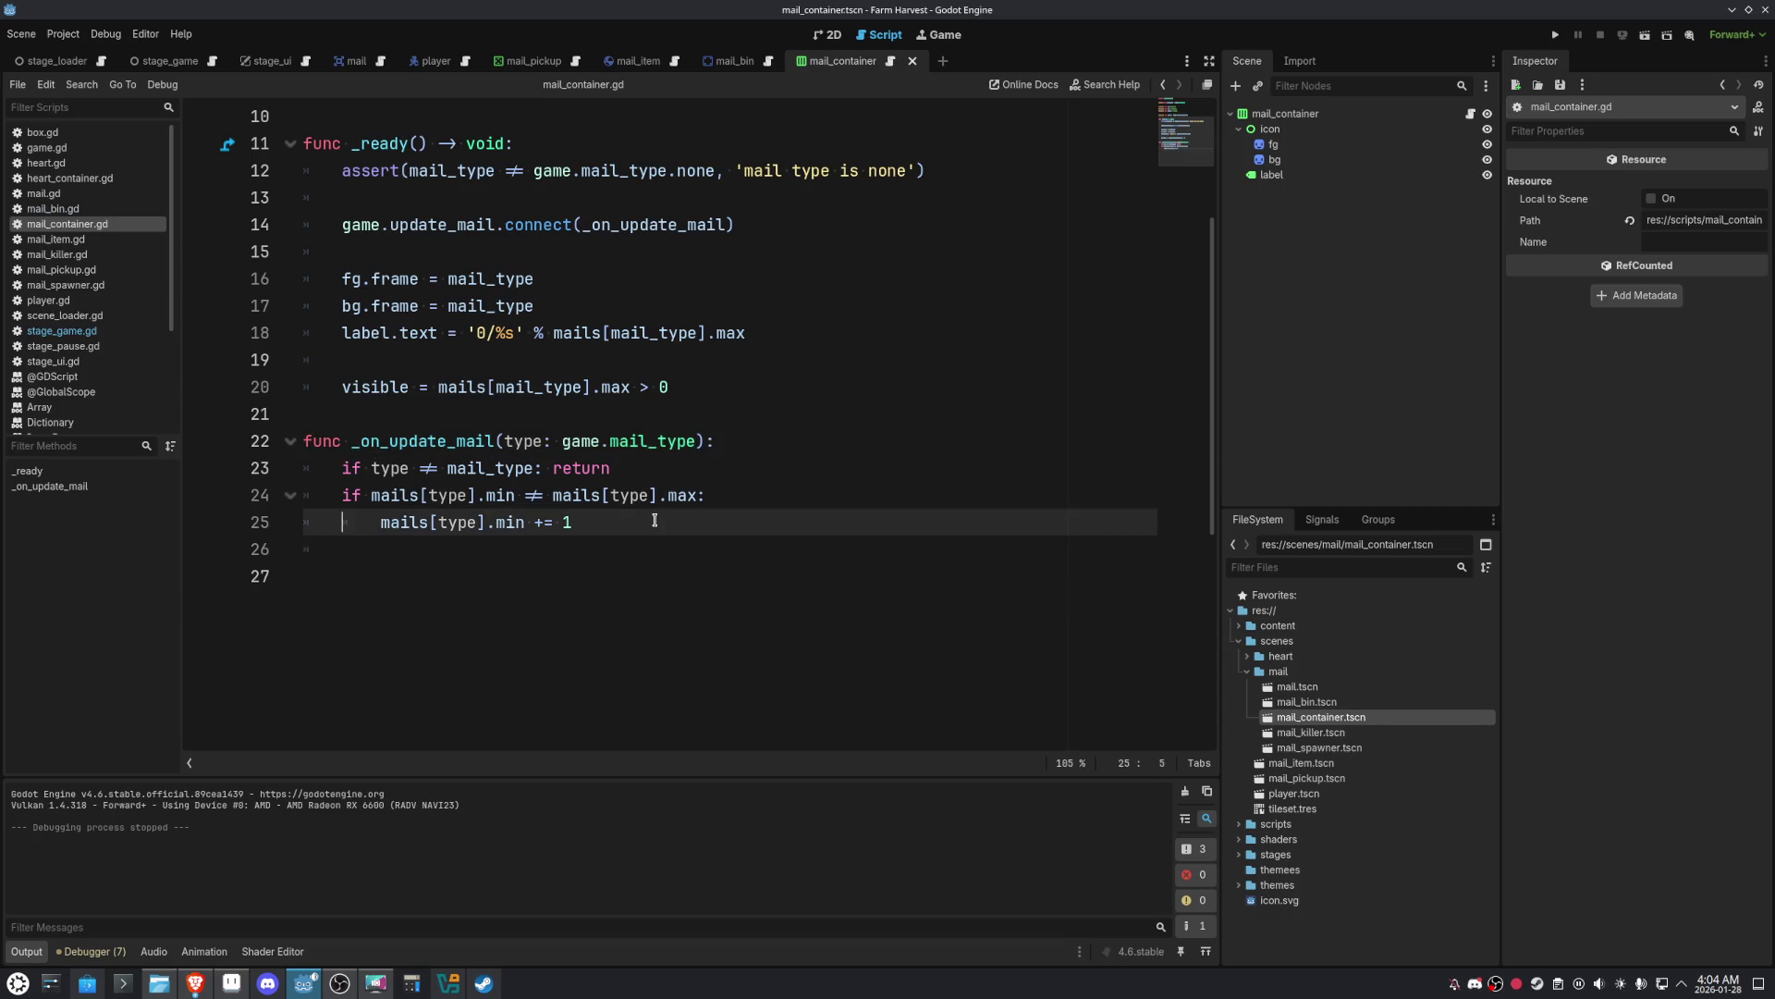
key("Down")
key("Down")
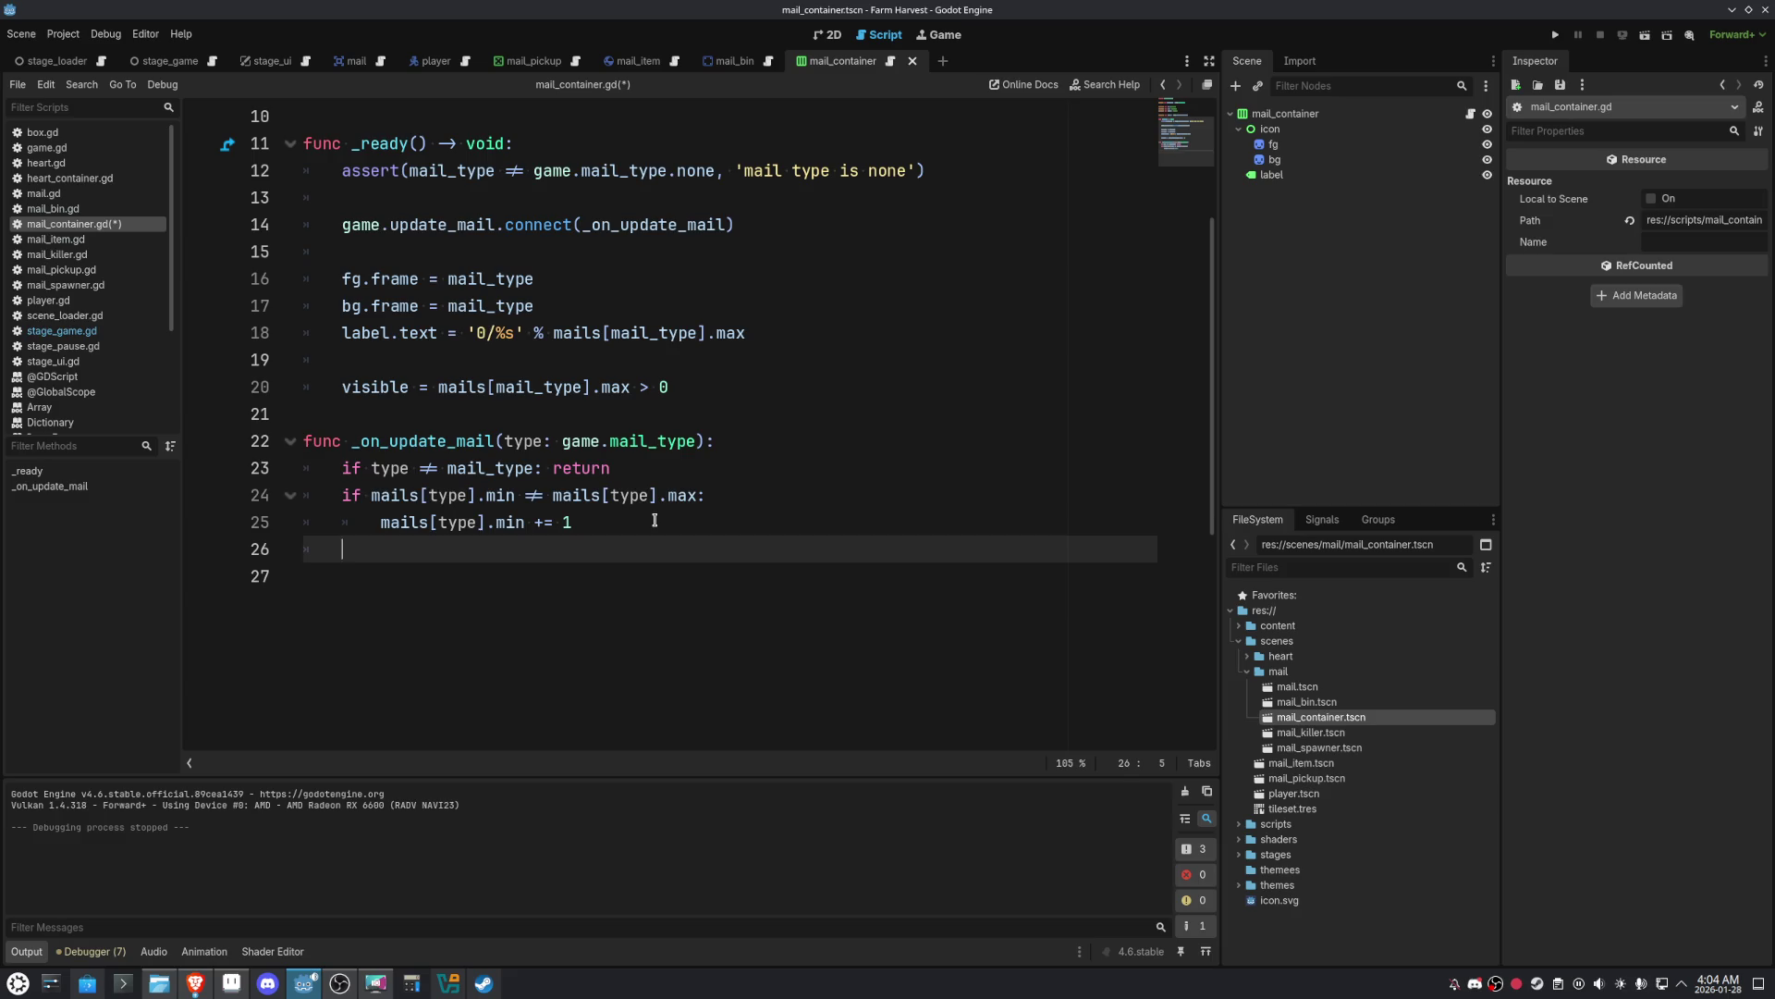
key("Return")
type("label.te")
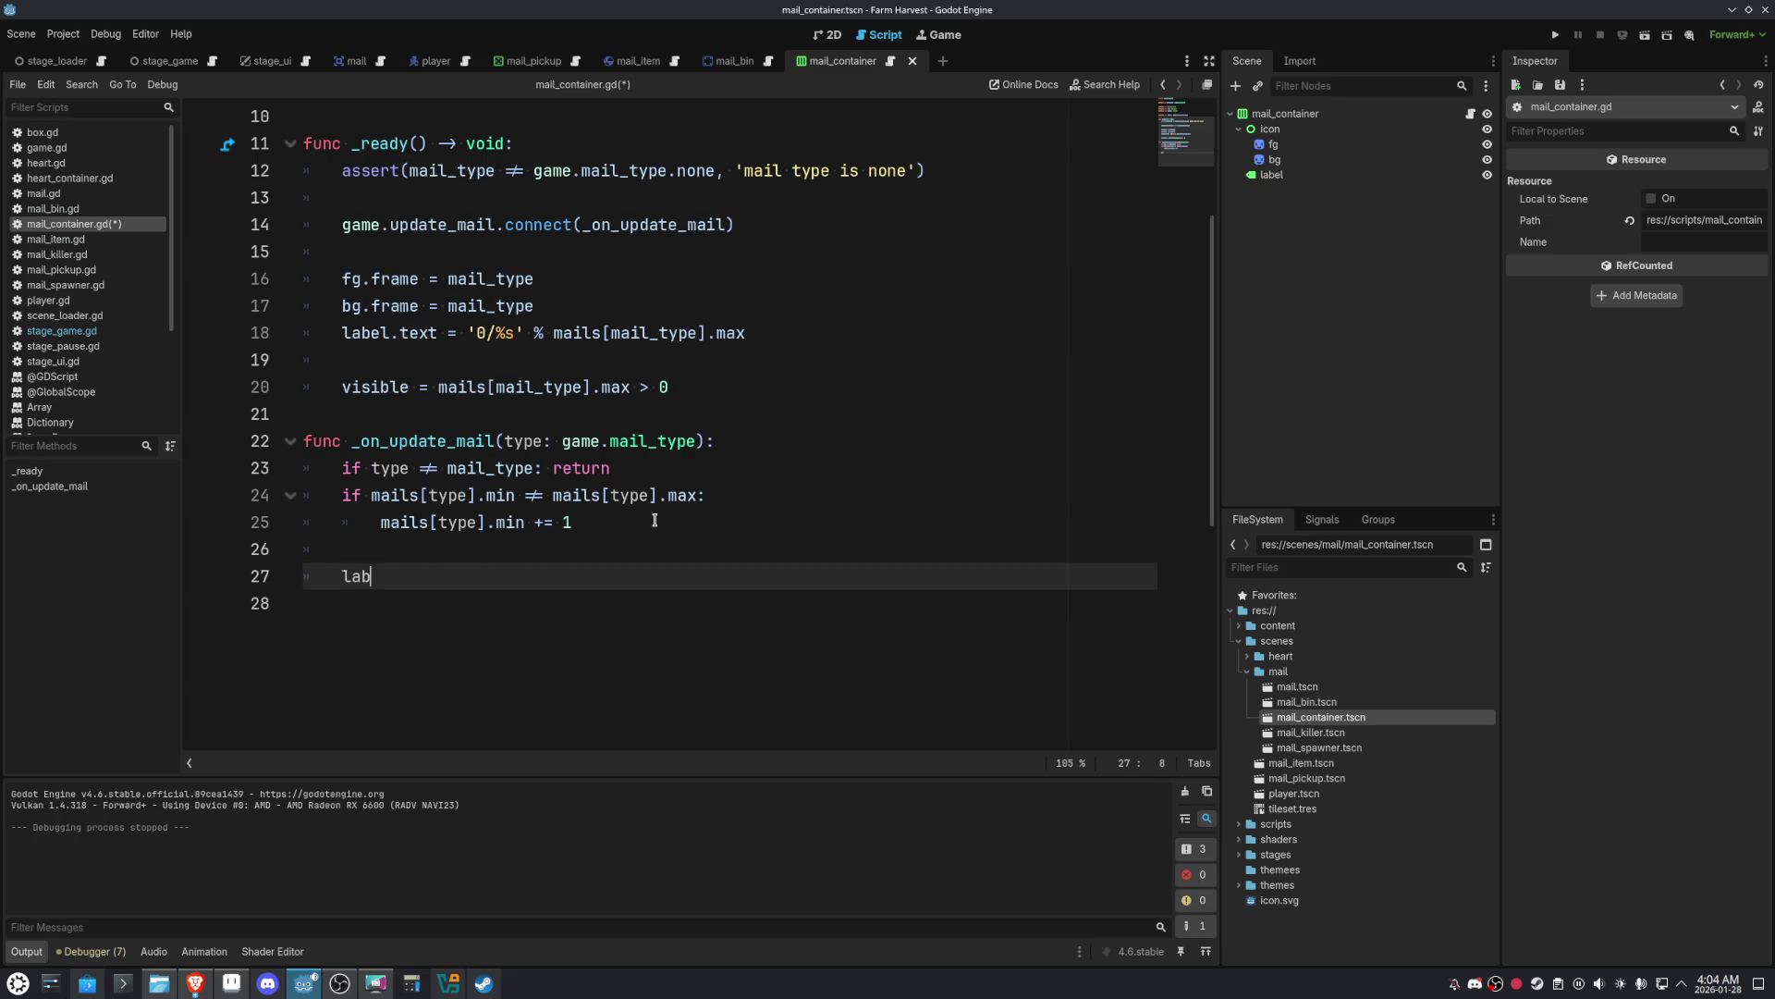
key("Return")
Set label.text to "%s/%s" % [mails[type].min, mails[type].max] and save the script
type("\"%s/%s")
type(" % [")
type("mails[type")
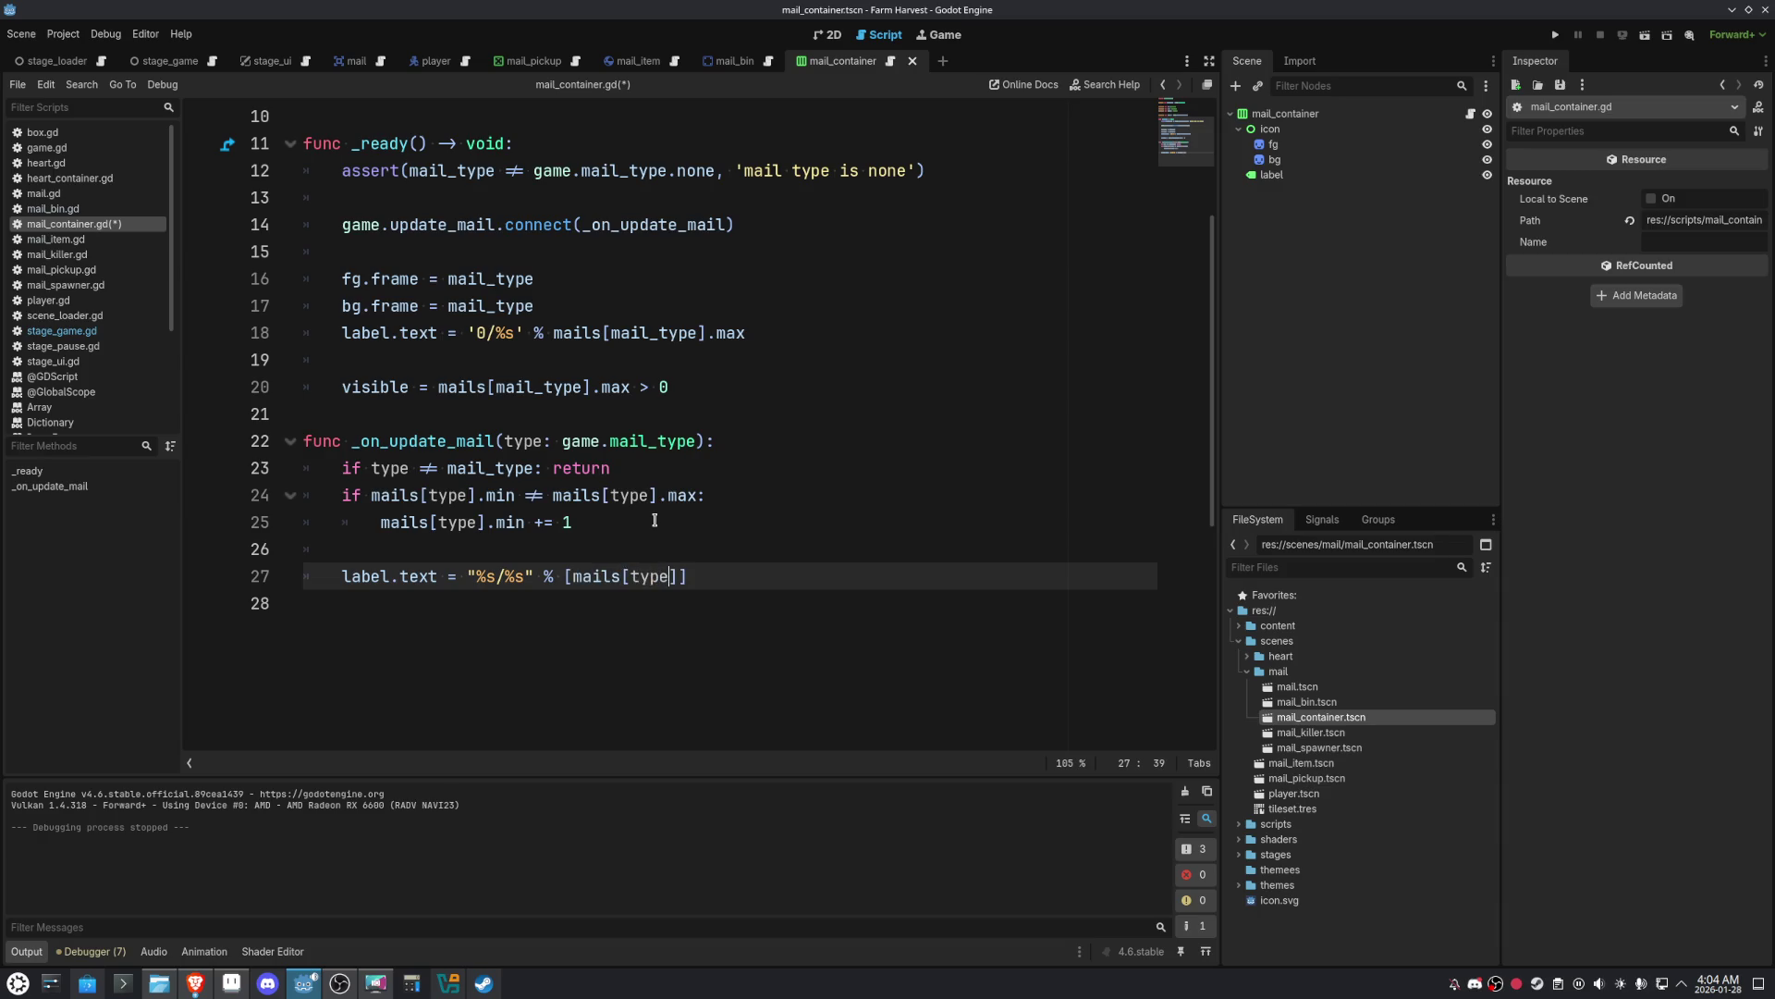
type(".m")
key("BackSpace")
type("m")
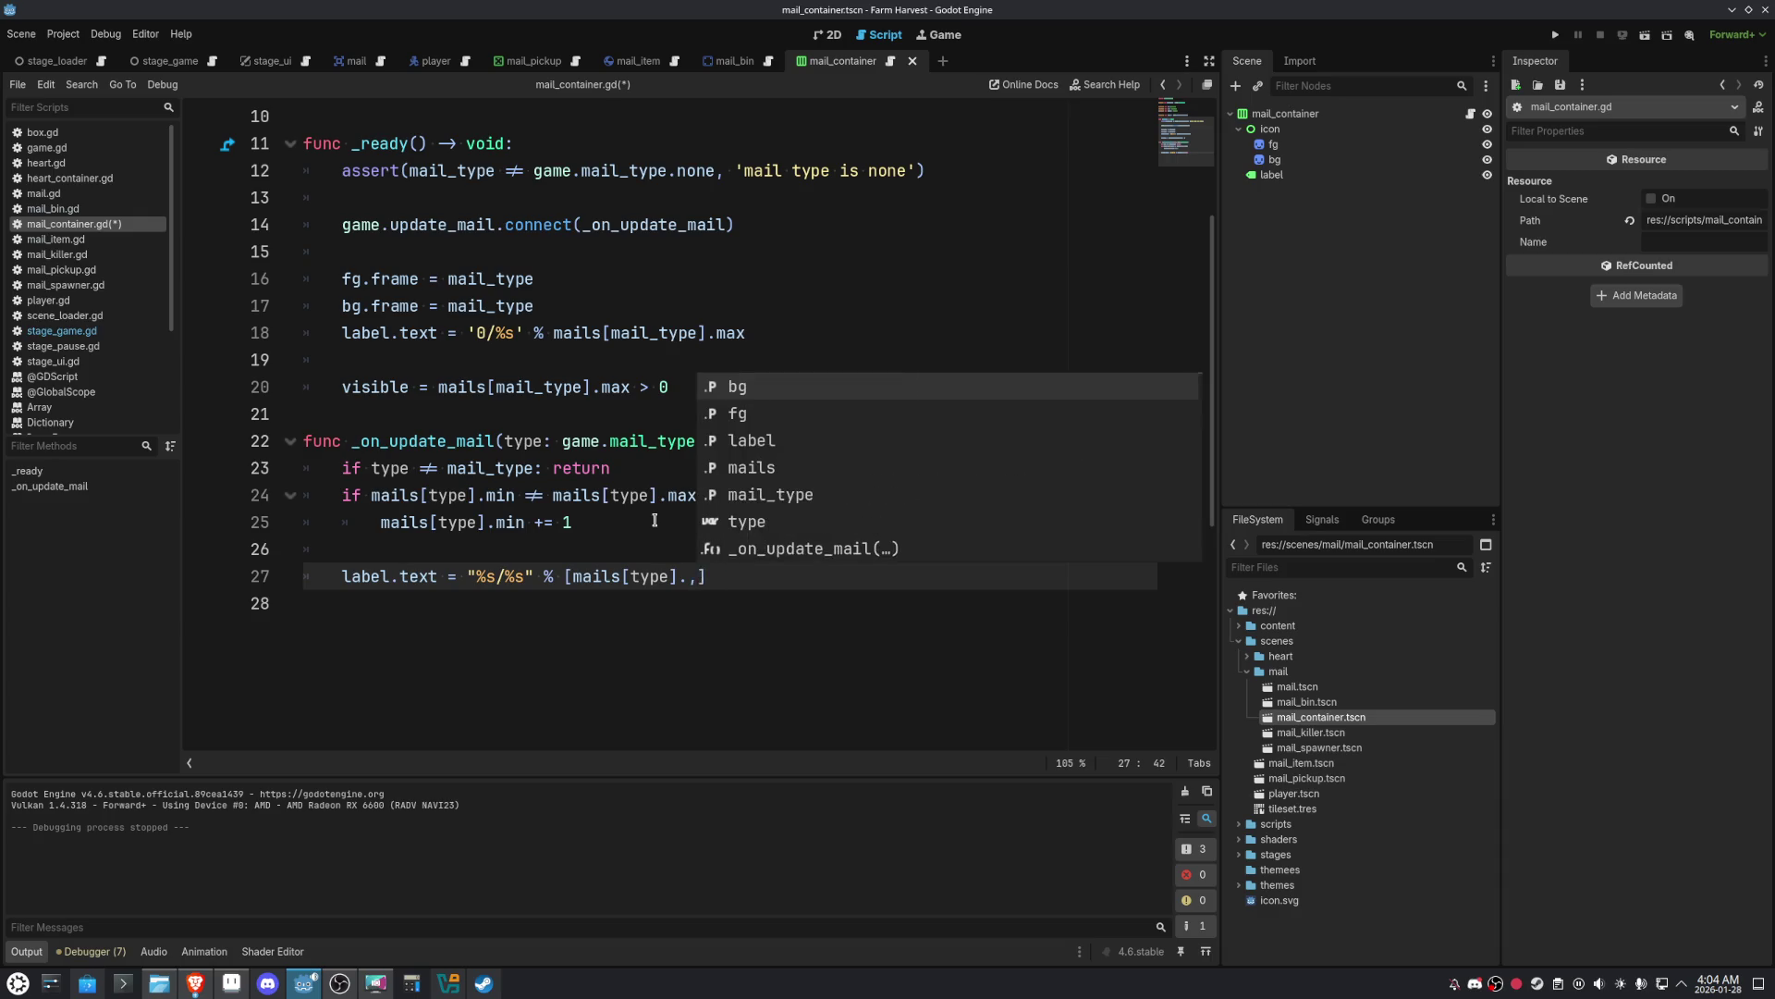
key("Escape")
type("in, a")
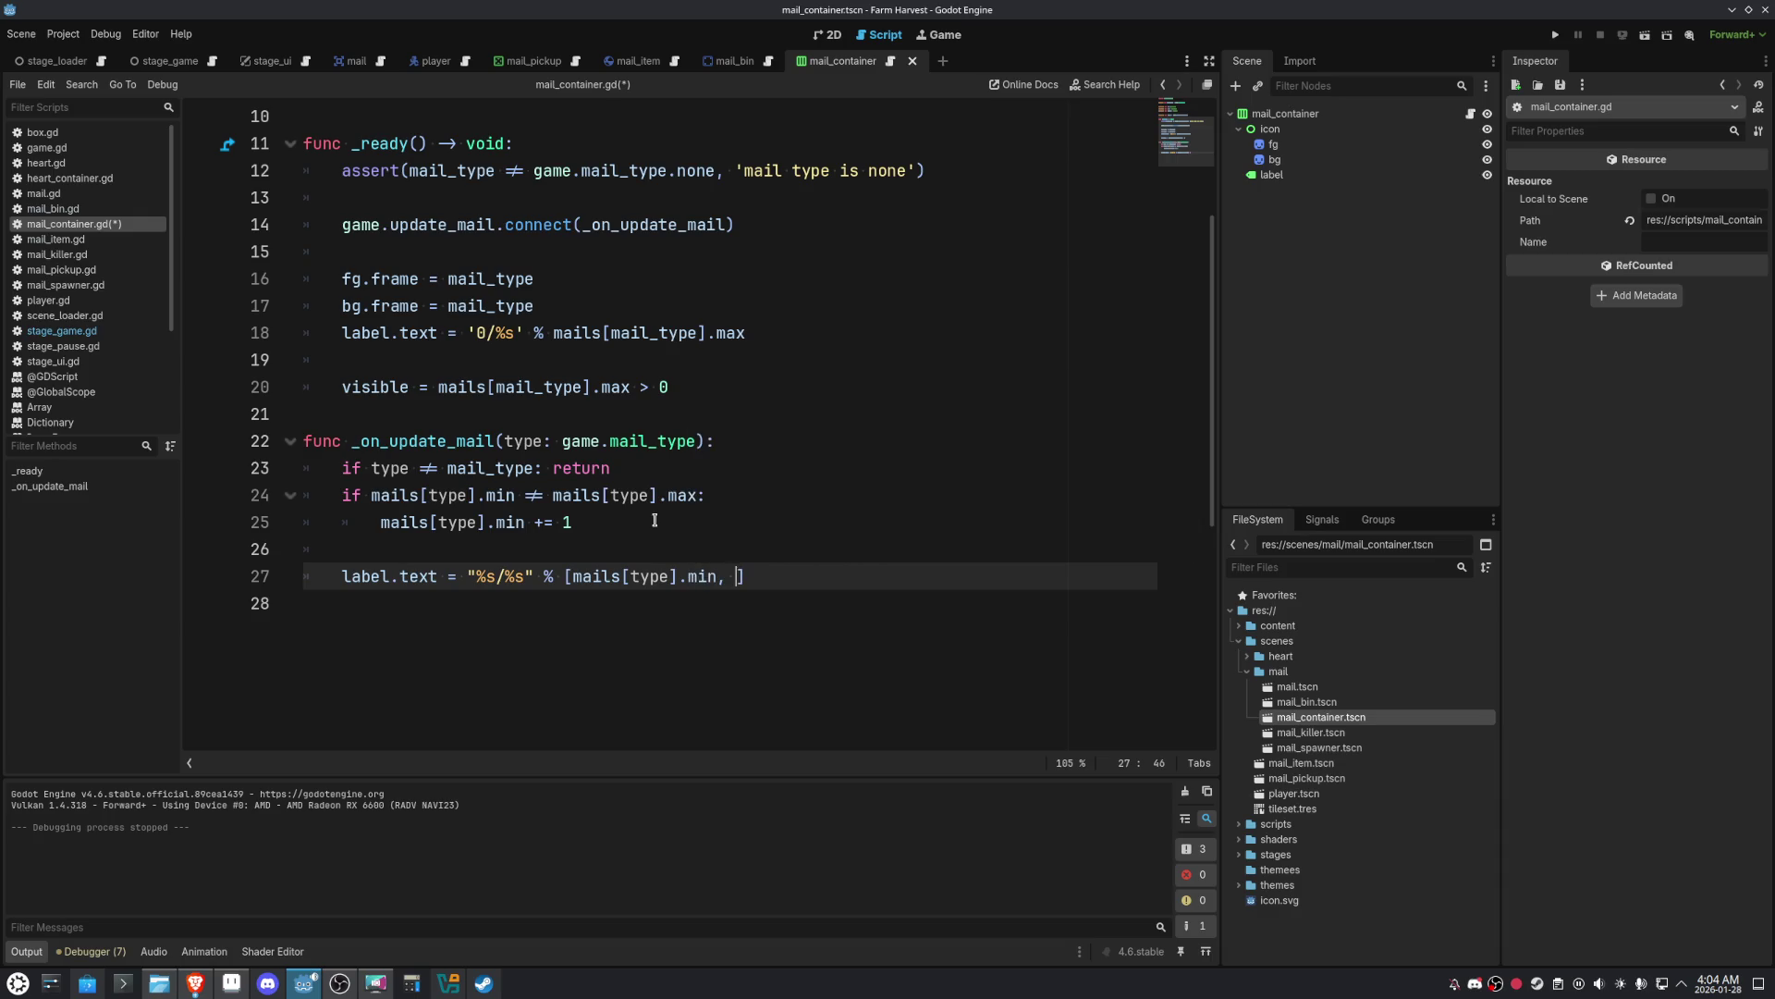
key("BackSpace")
type("nau")
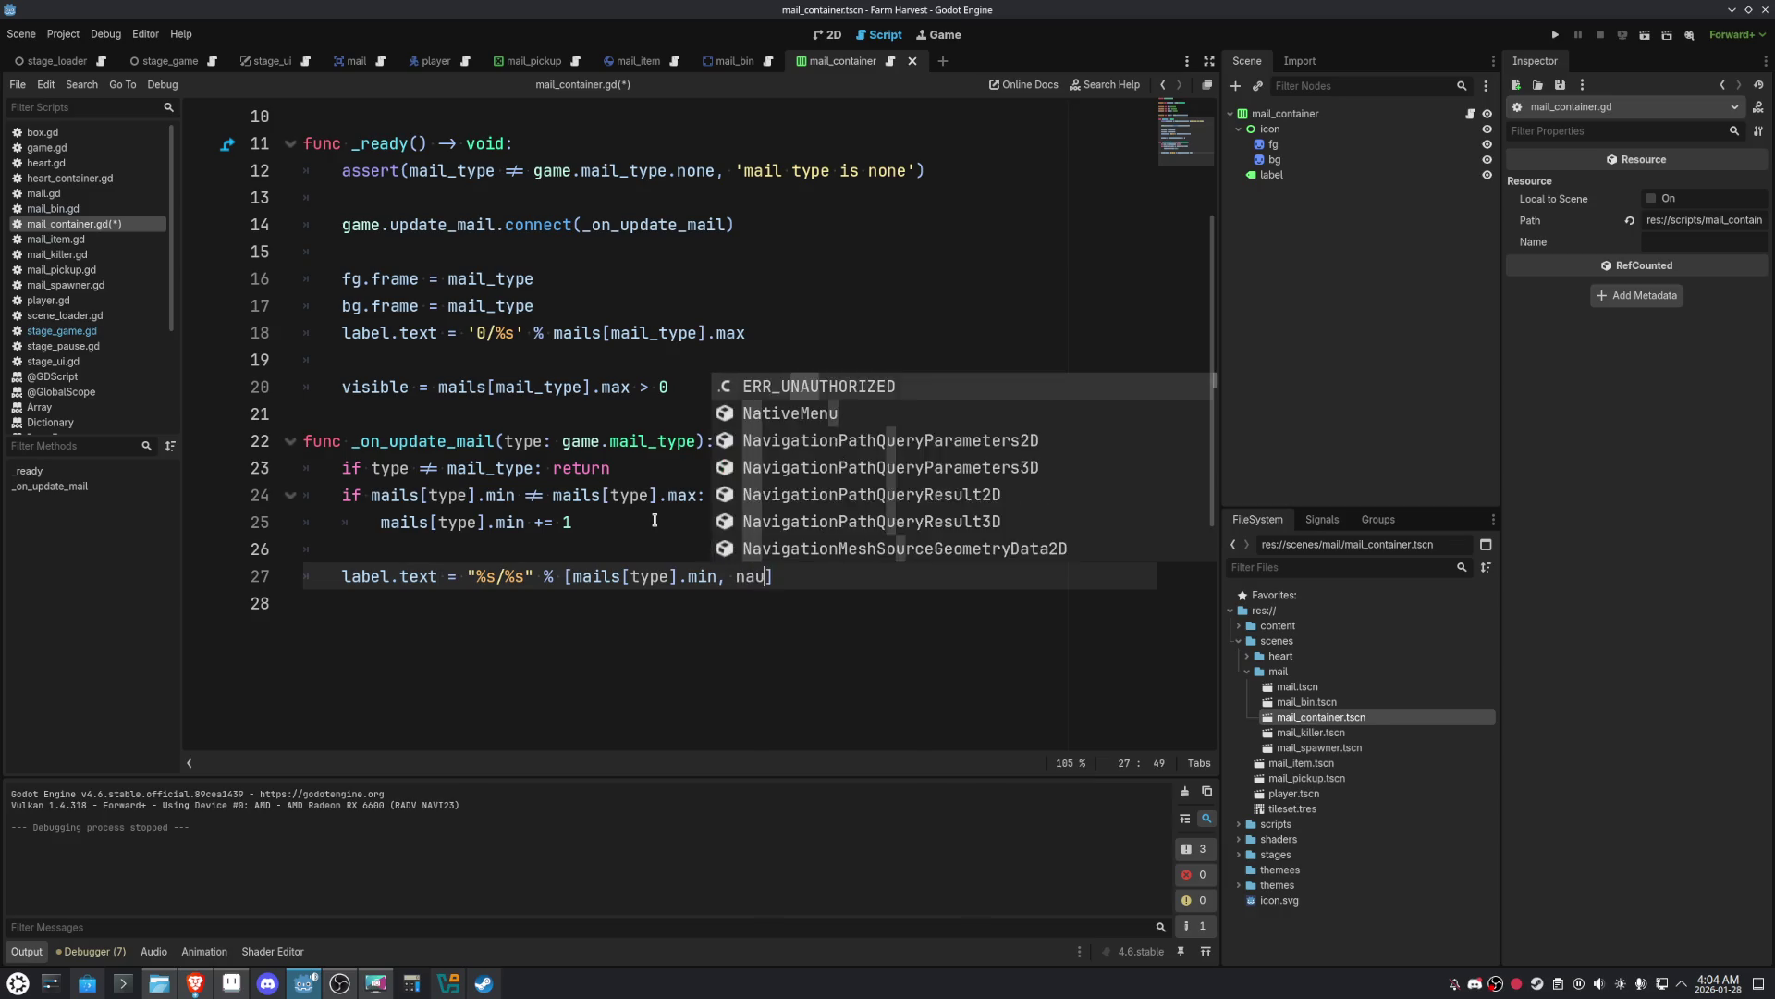
key("Escape")
key("BackSpace")
key("BackSpace")
type("mails[typ")
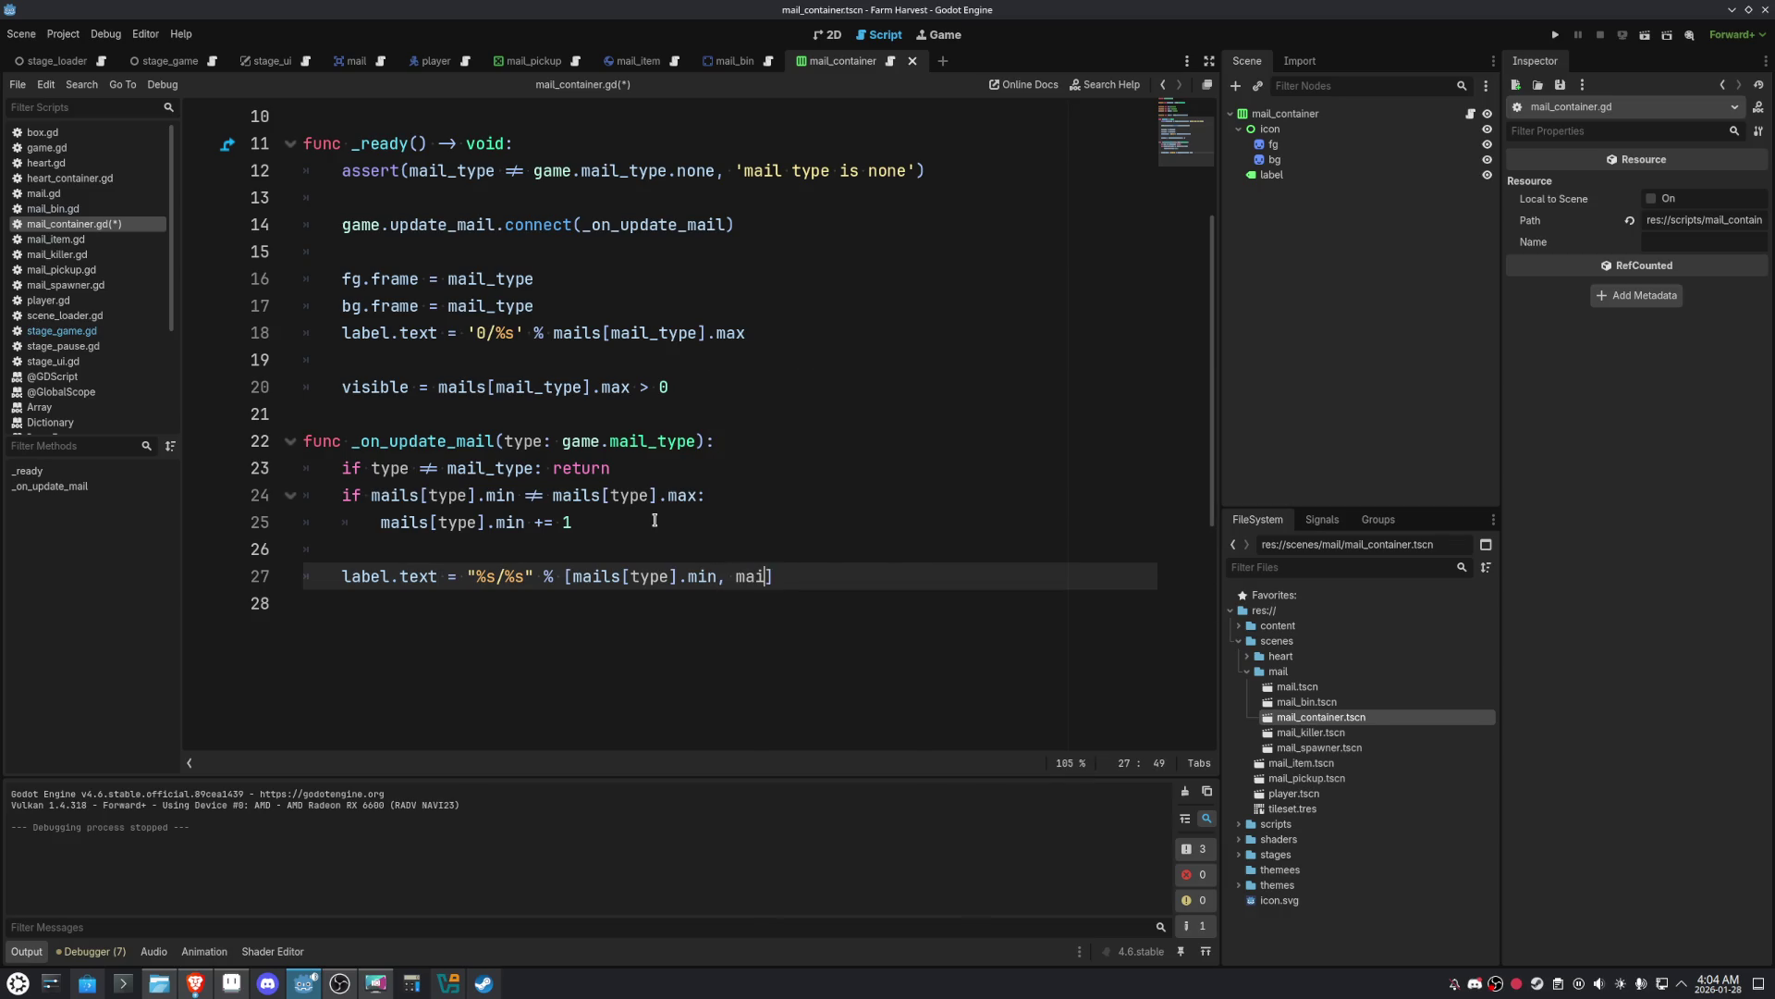
type("e],")
key("BackSpace")
type(".max")
key("ctrl+s")
Look over the handler's lines and launch the game to test the counters
left_click(691, 504)
scroll(787, 523, "up", 1)
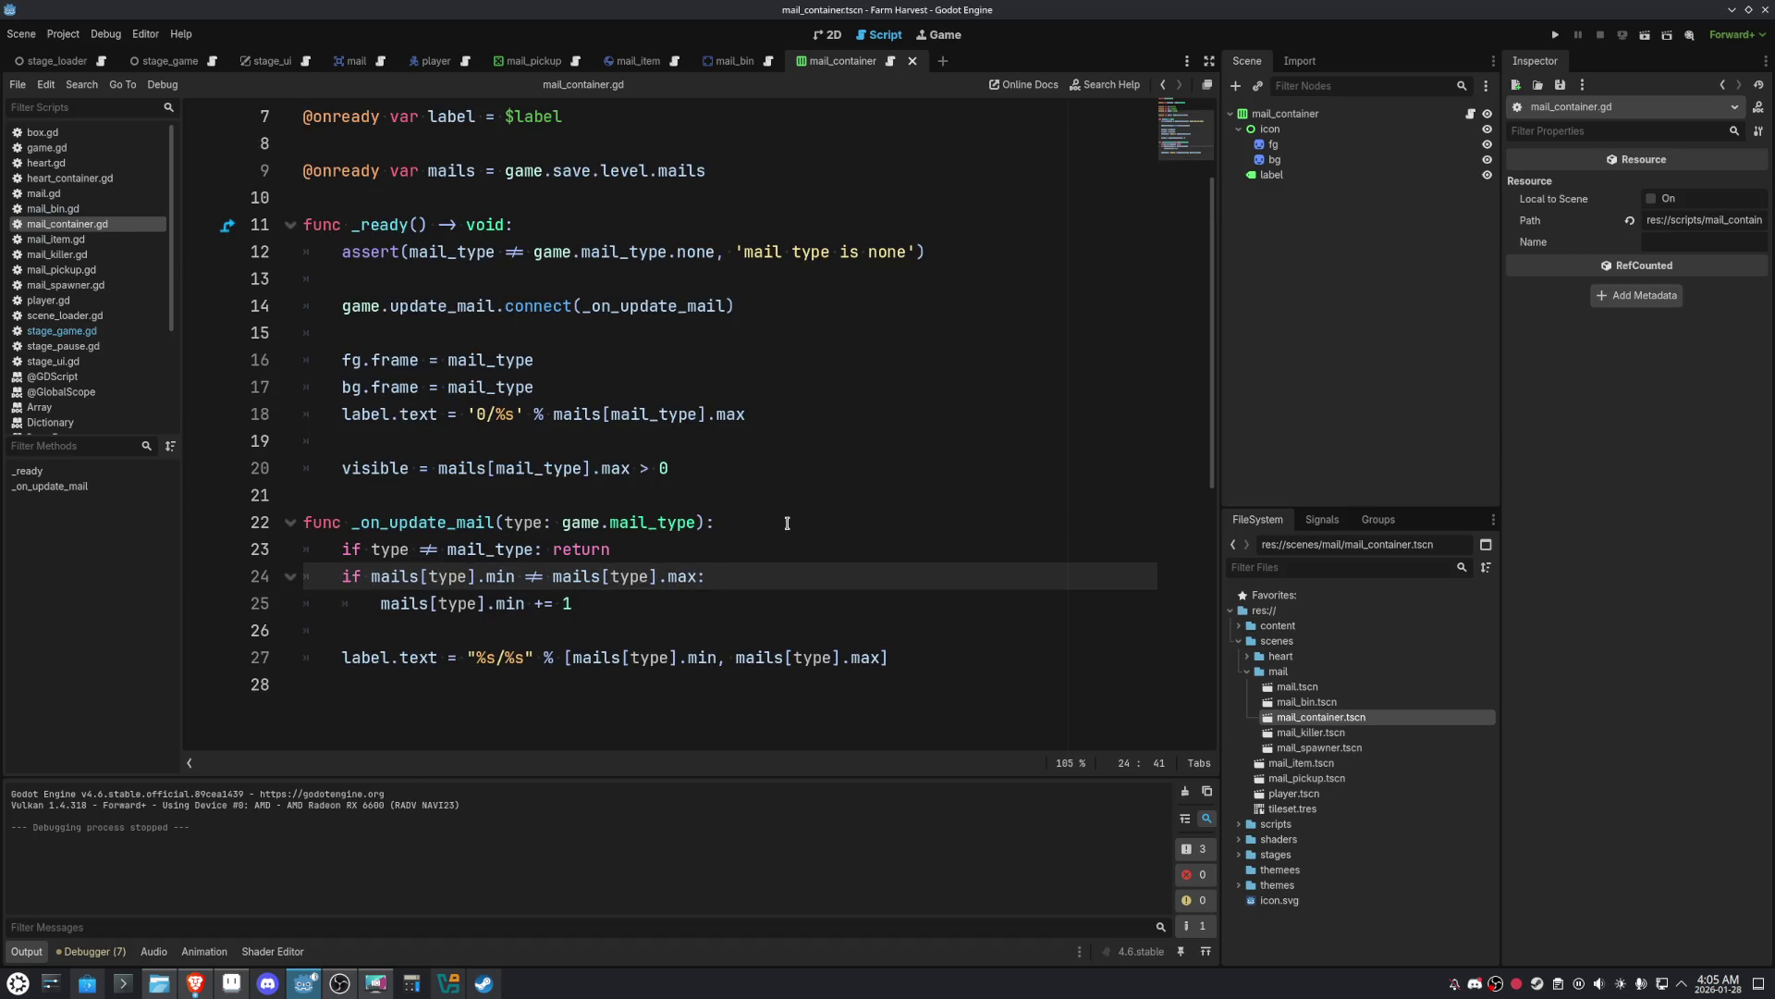
left_click(883, 494)
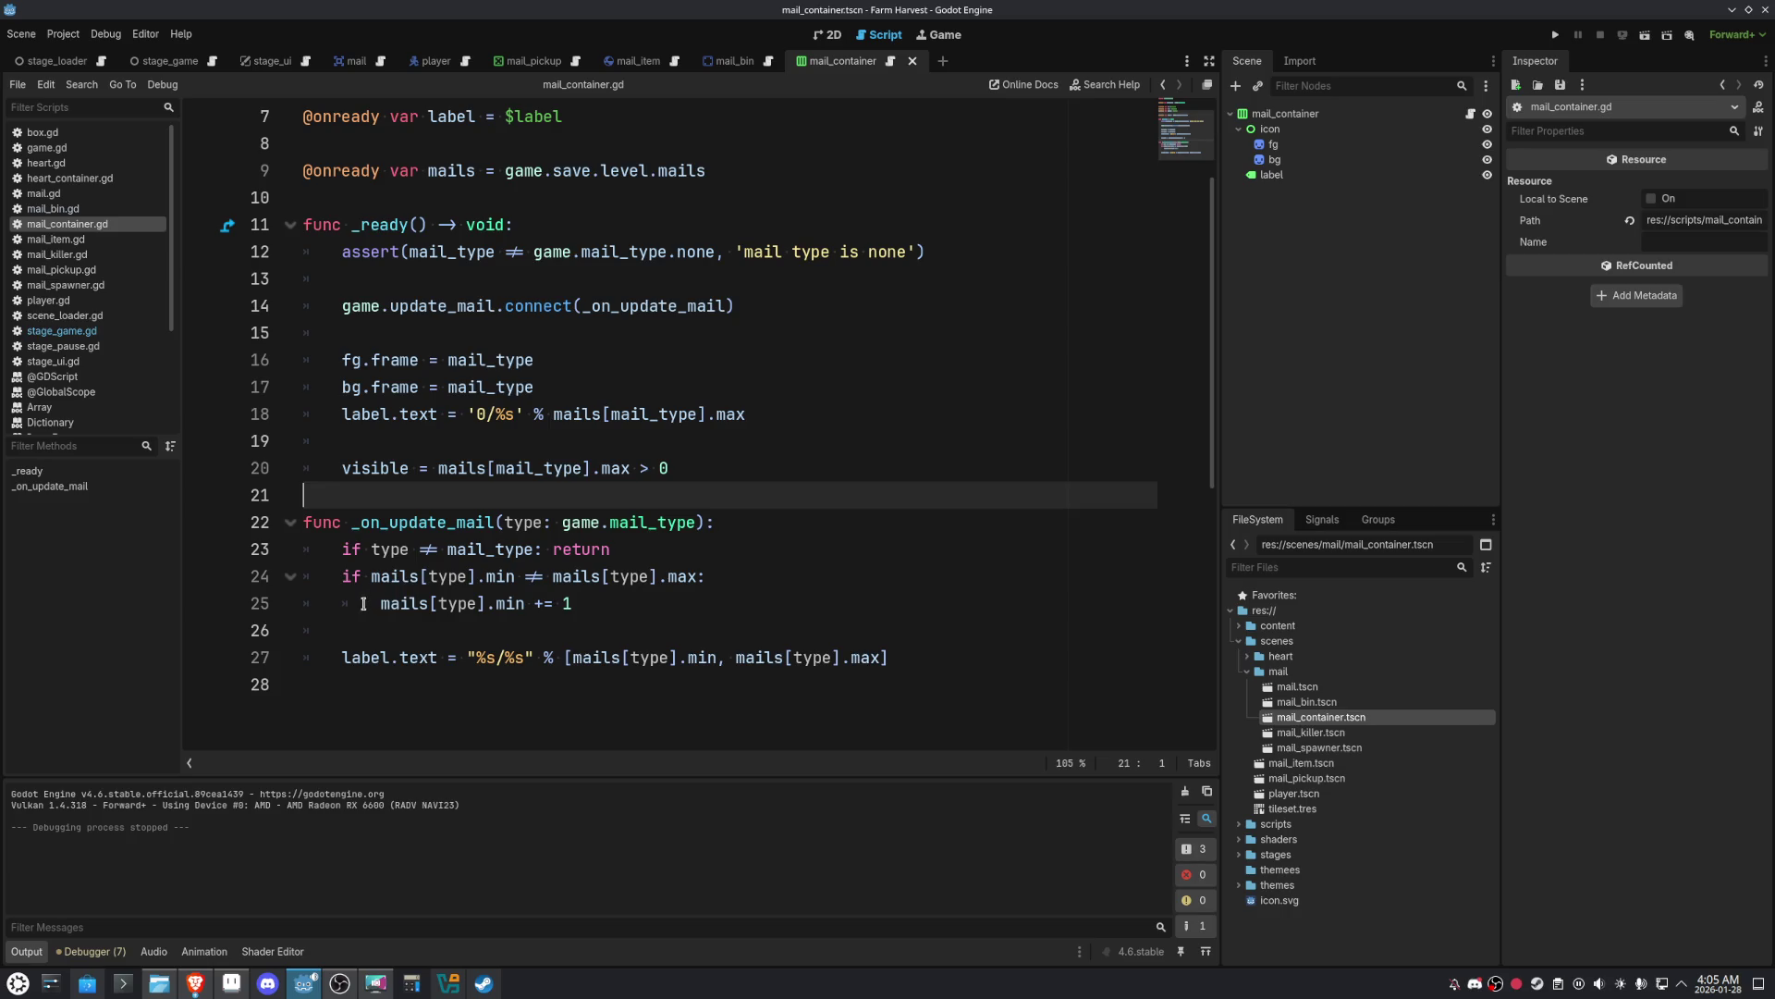
left_click(590, 602)
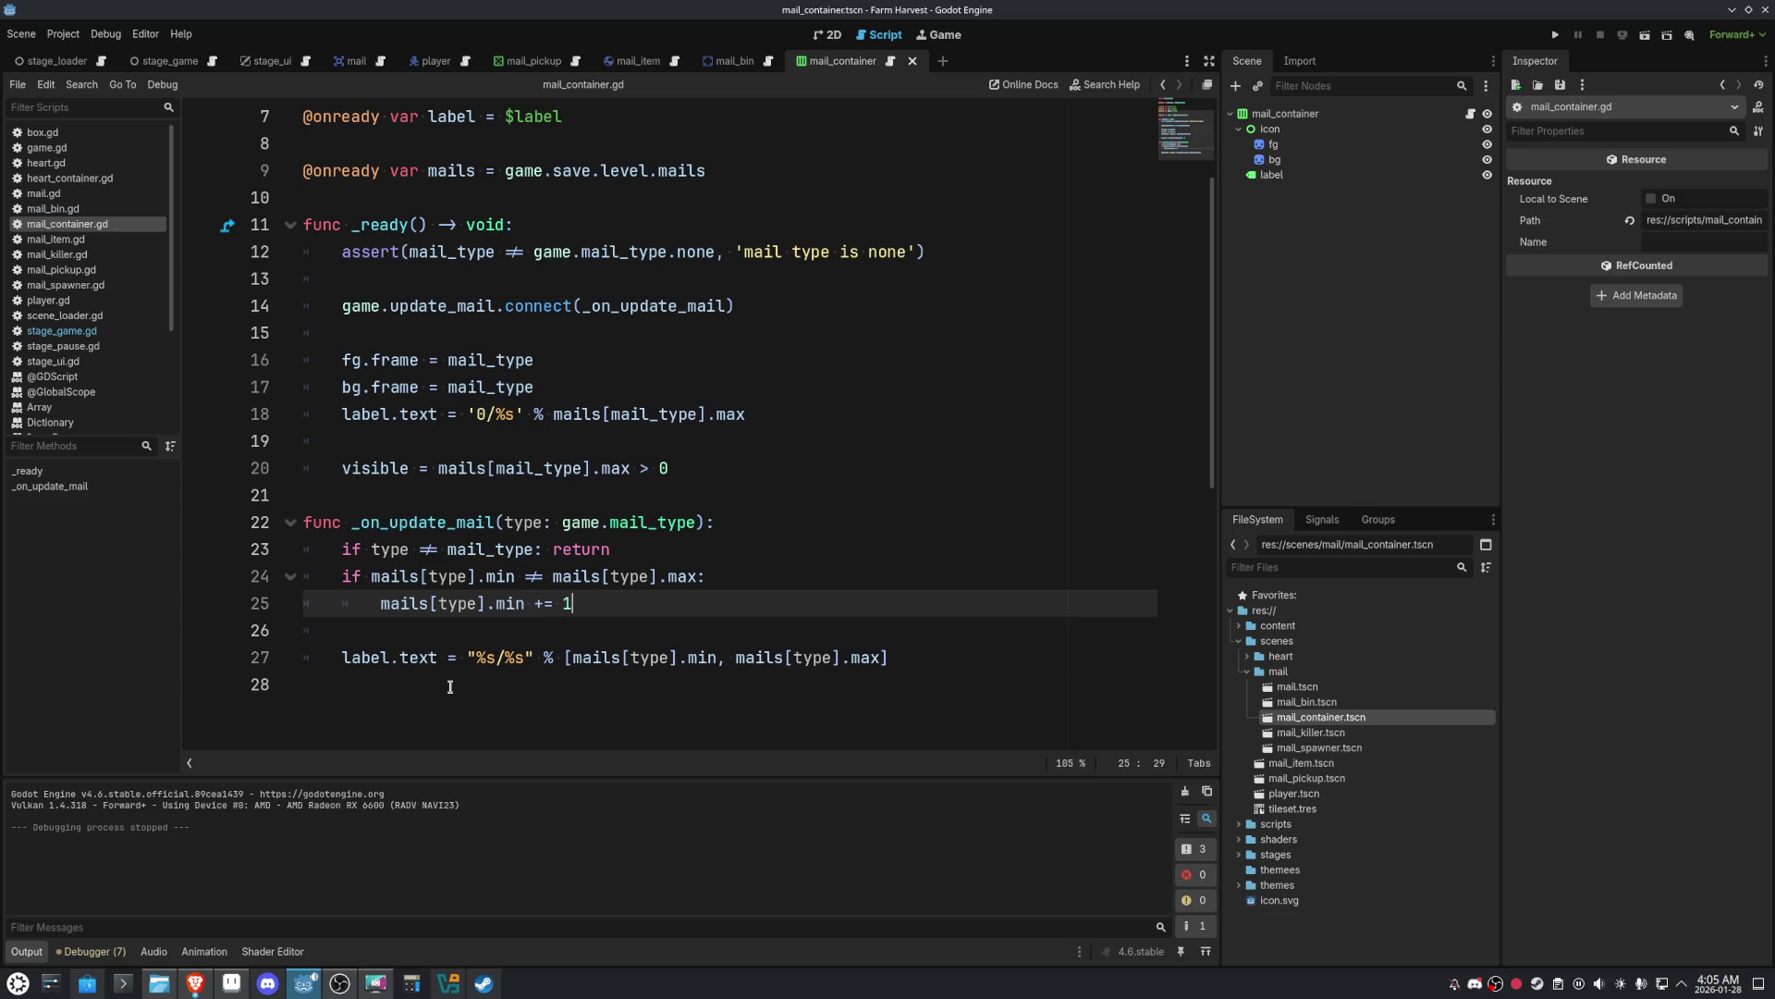
left_click(1555, 34)
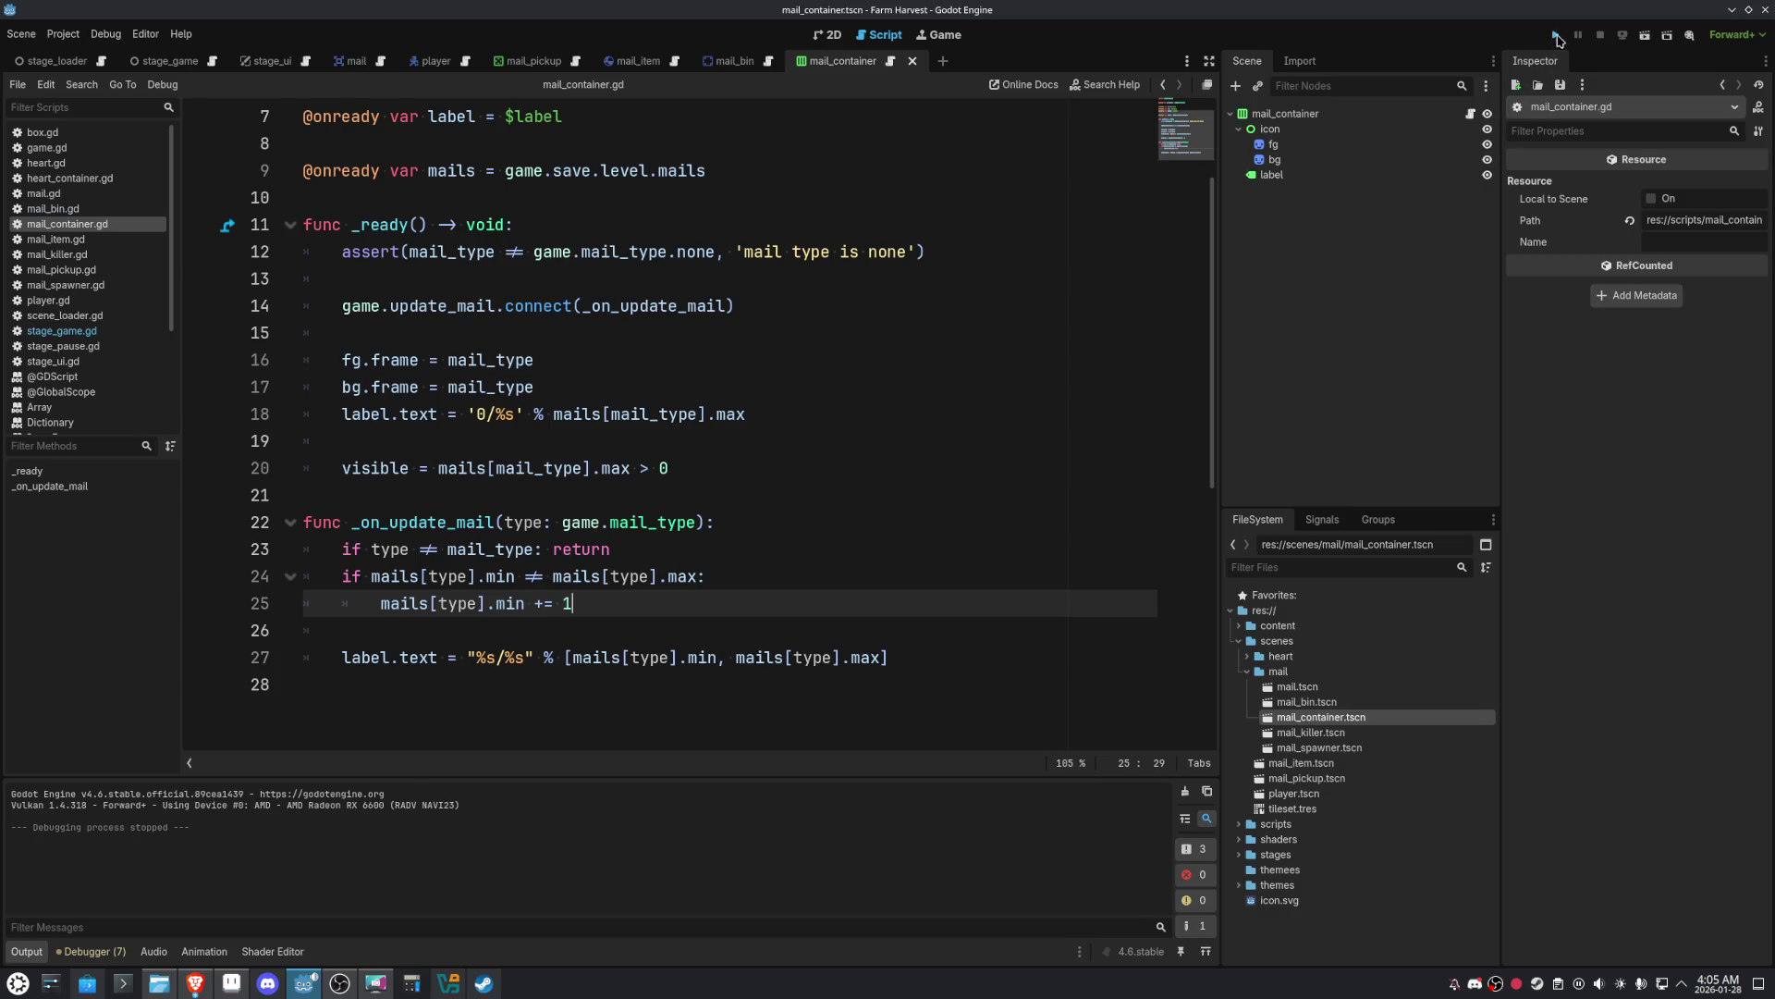
Walk the player over to pick up and throw a grey mail item
key("Left")
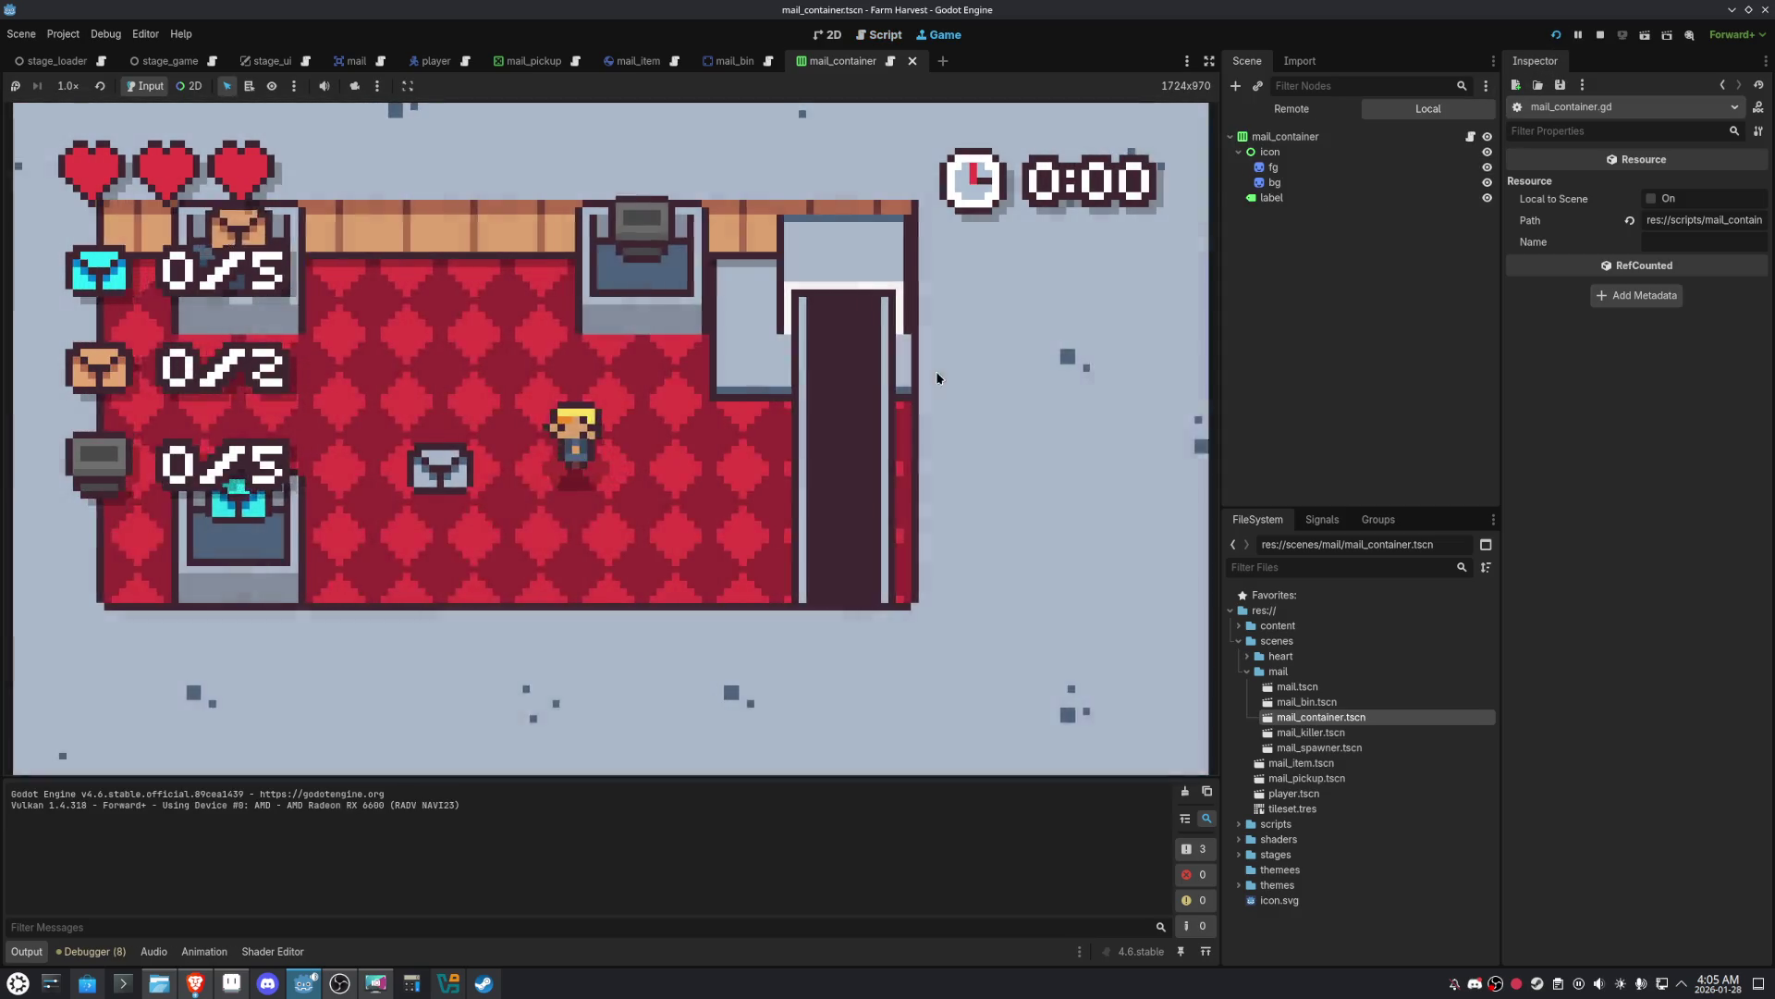
key("space")
key("Down")
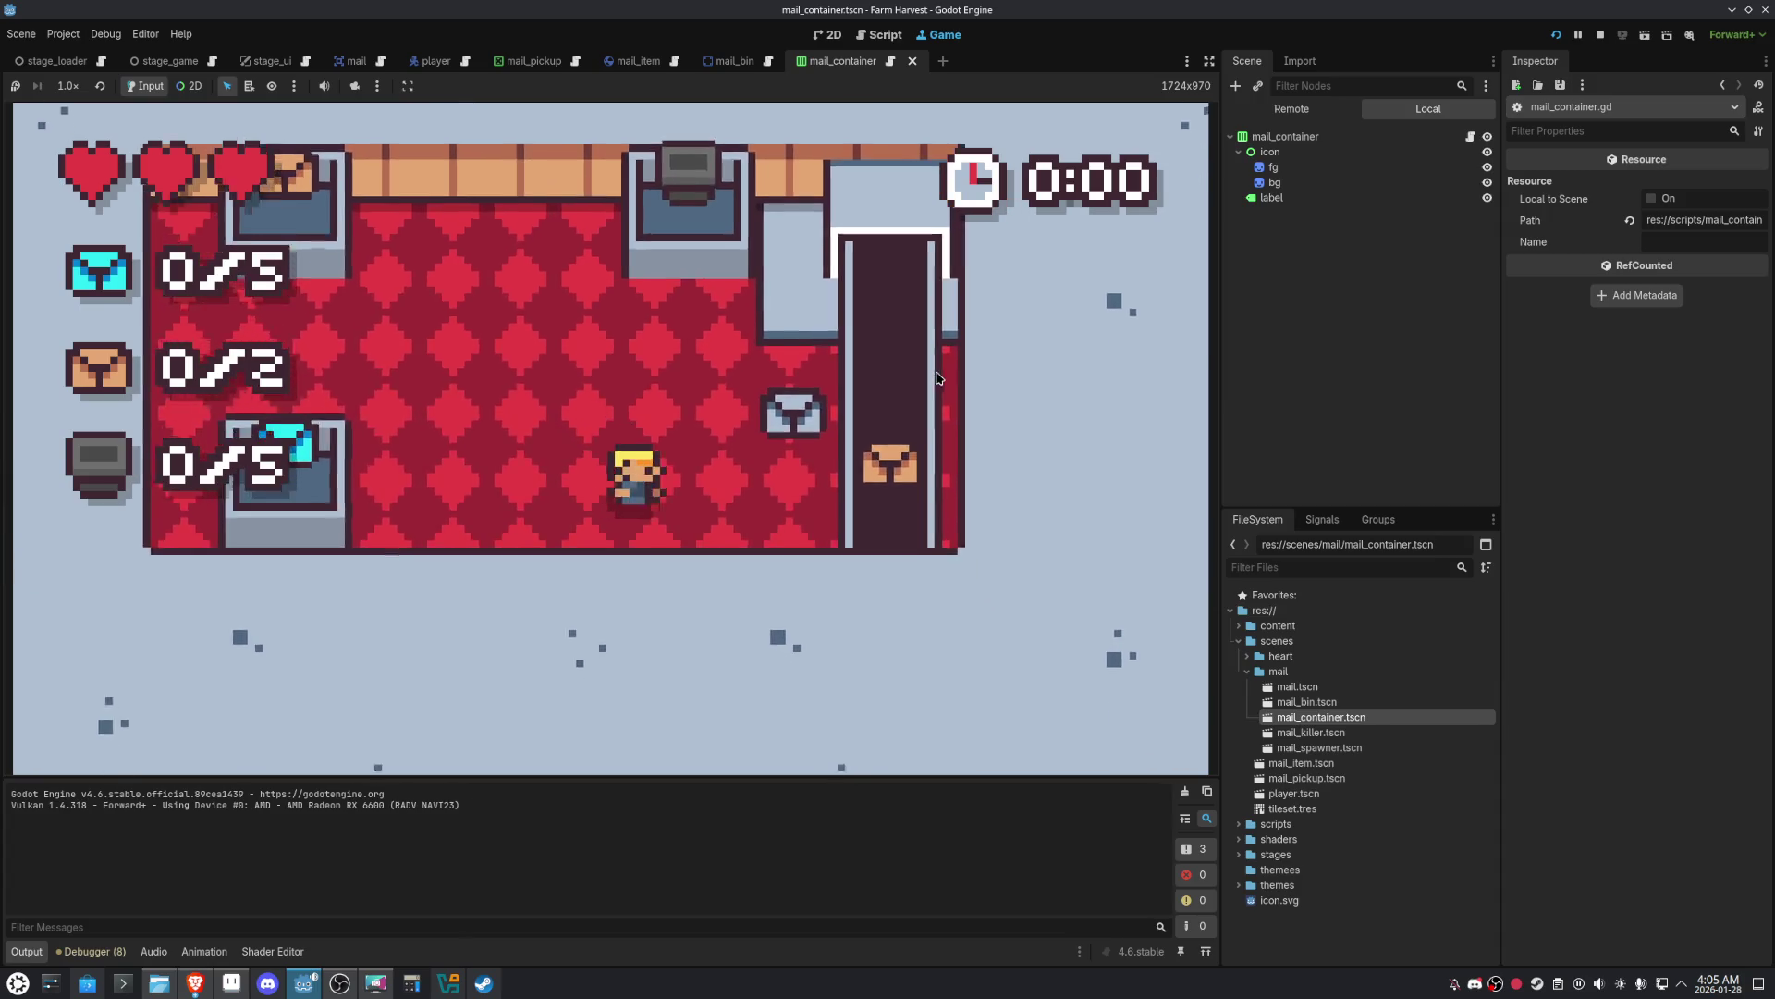
Carry a brown package from the conveyor across the room, throw it, then stop the game
key("Right")
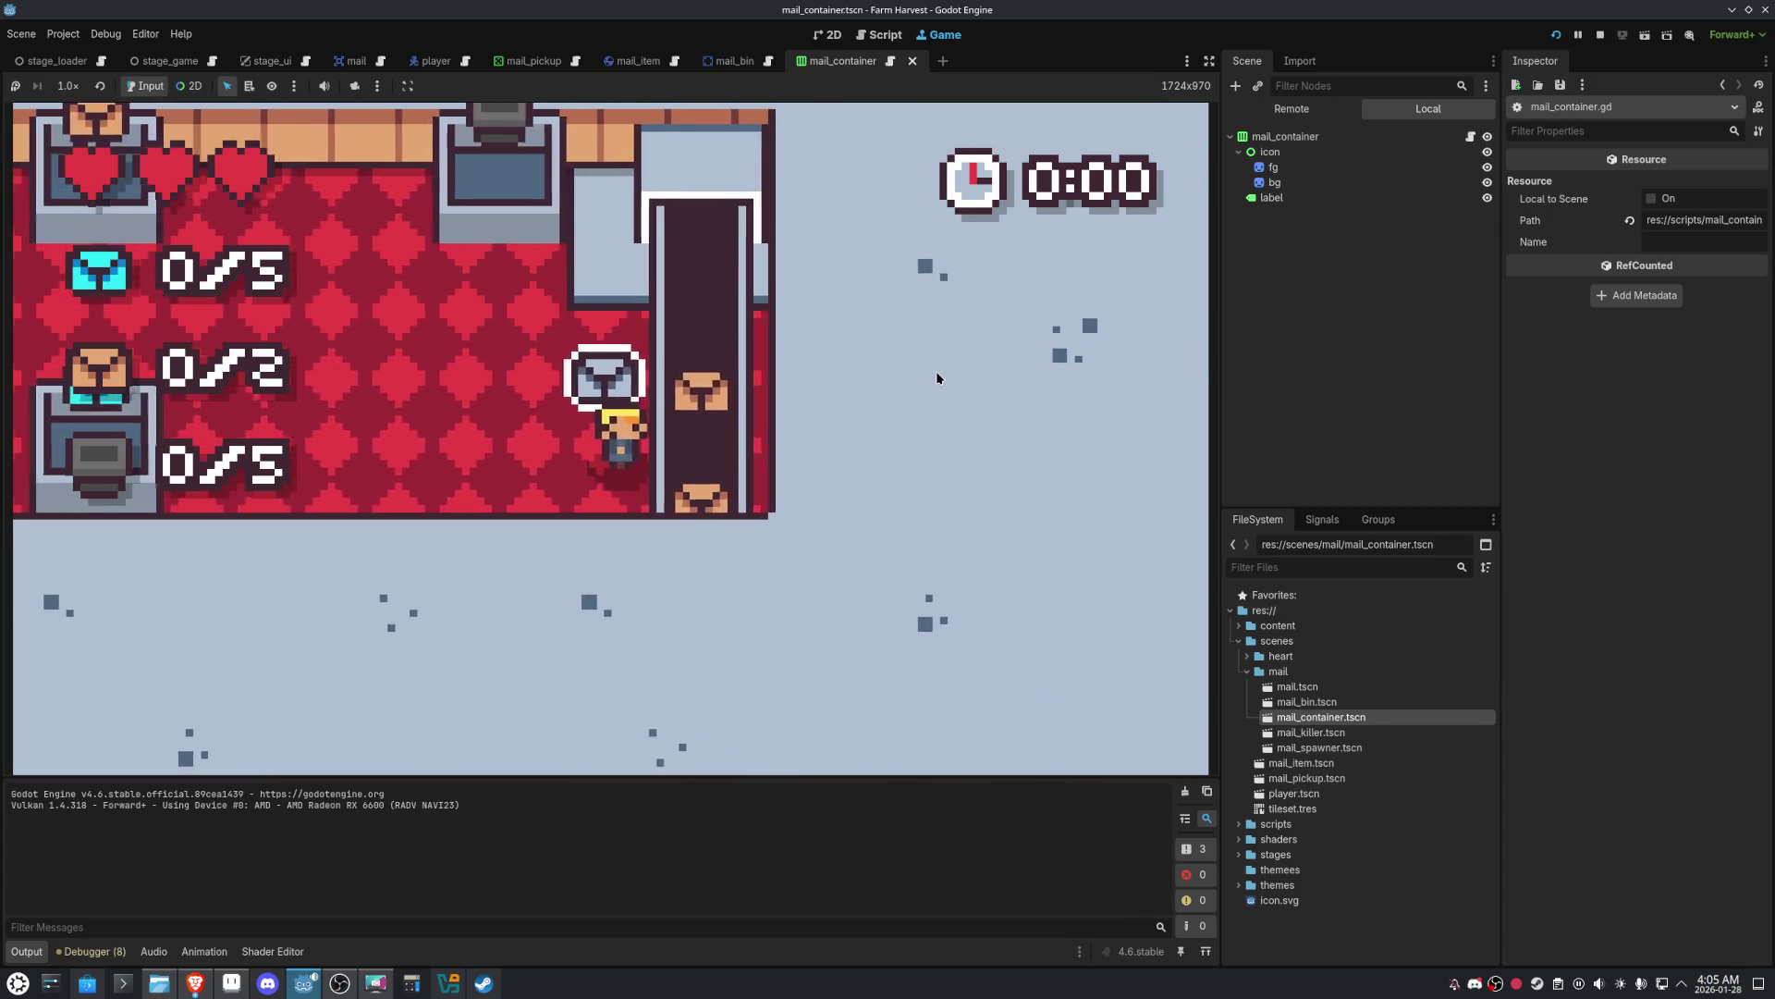
key("space")
key("Left")
key("Up")
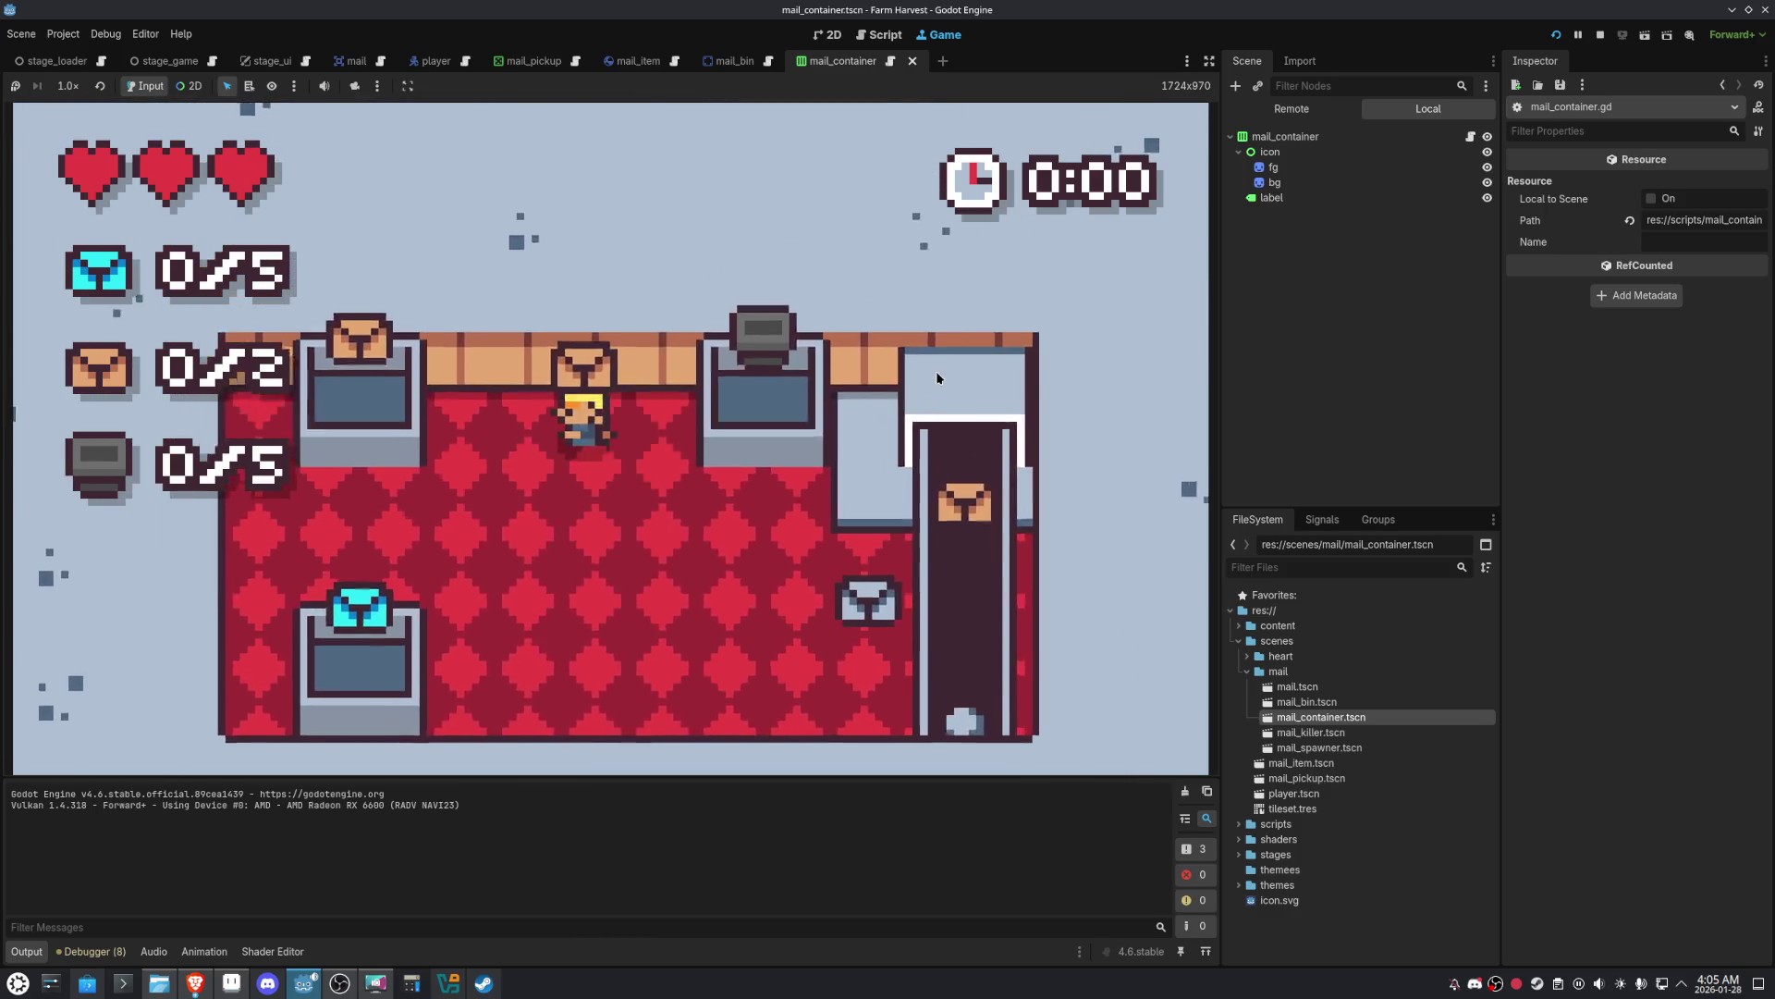
key("space")
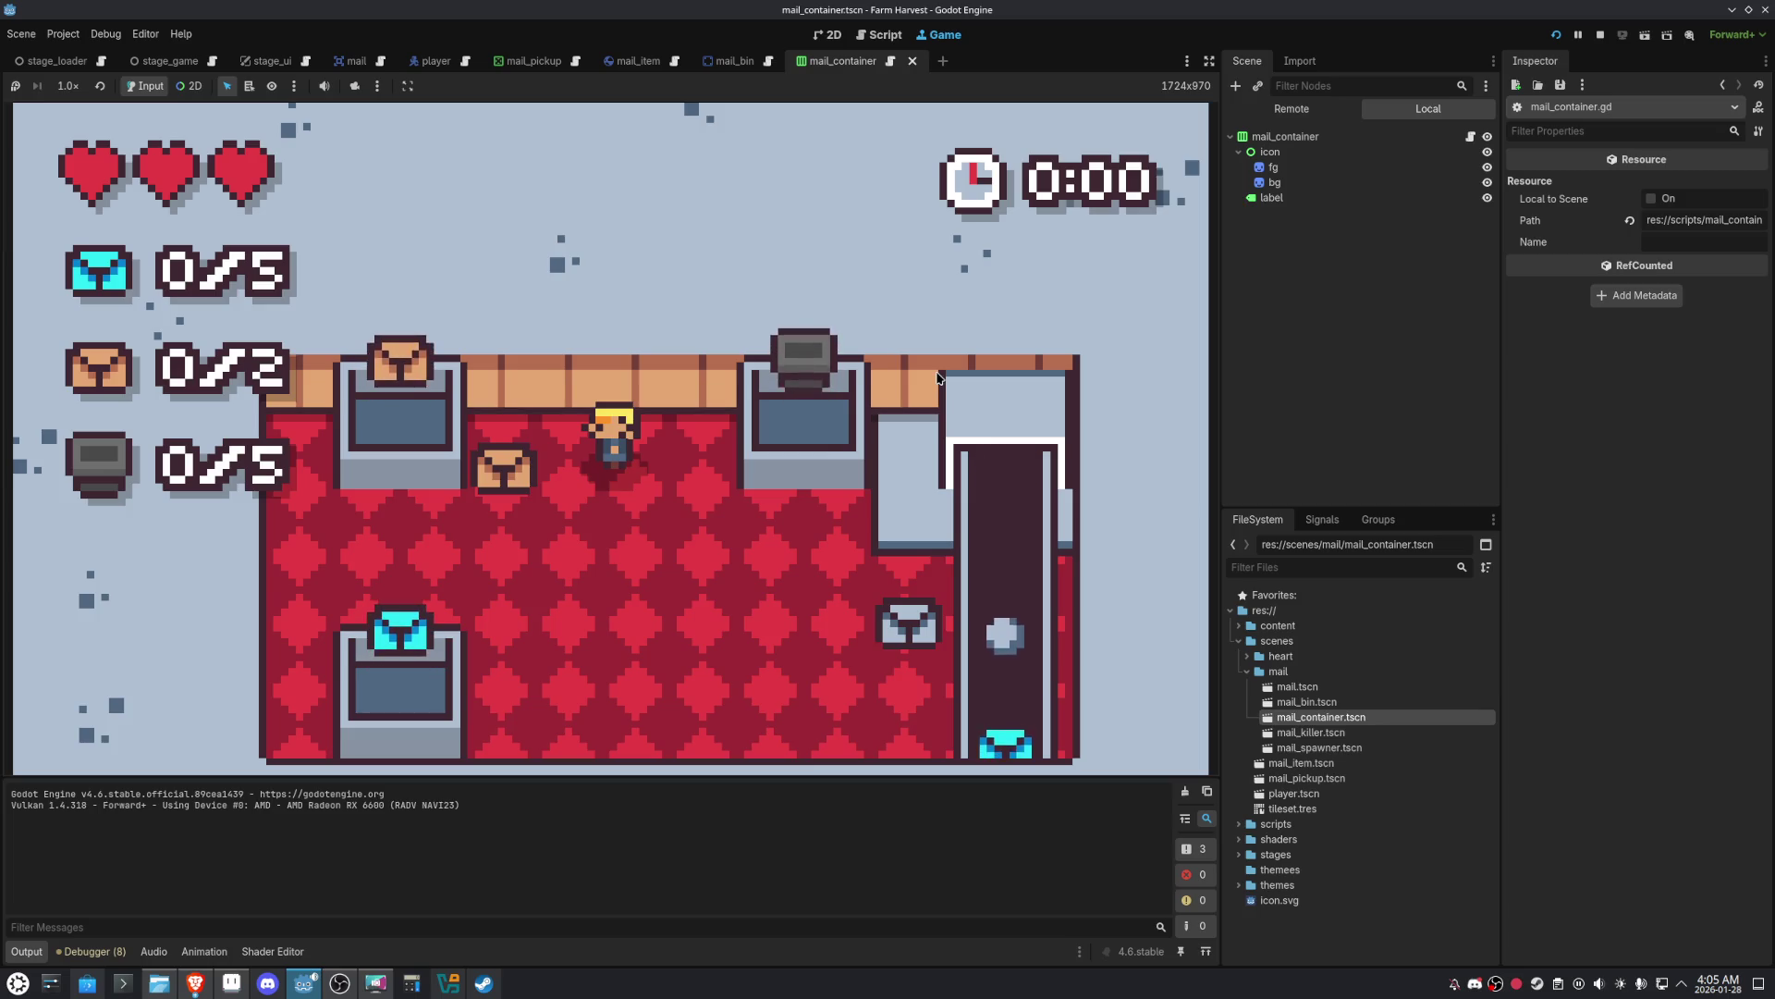
left_click(1599, 41)
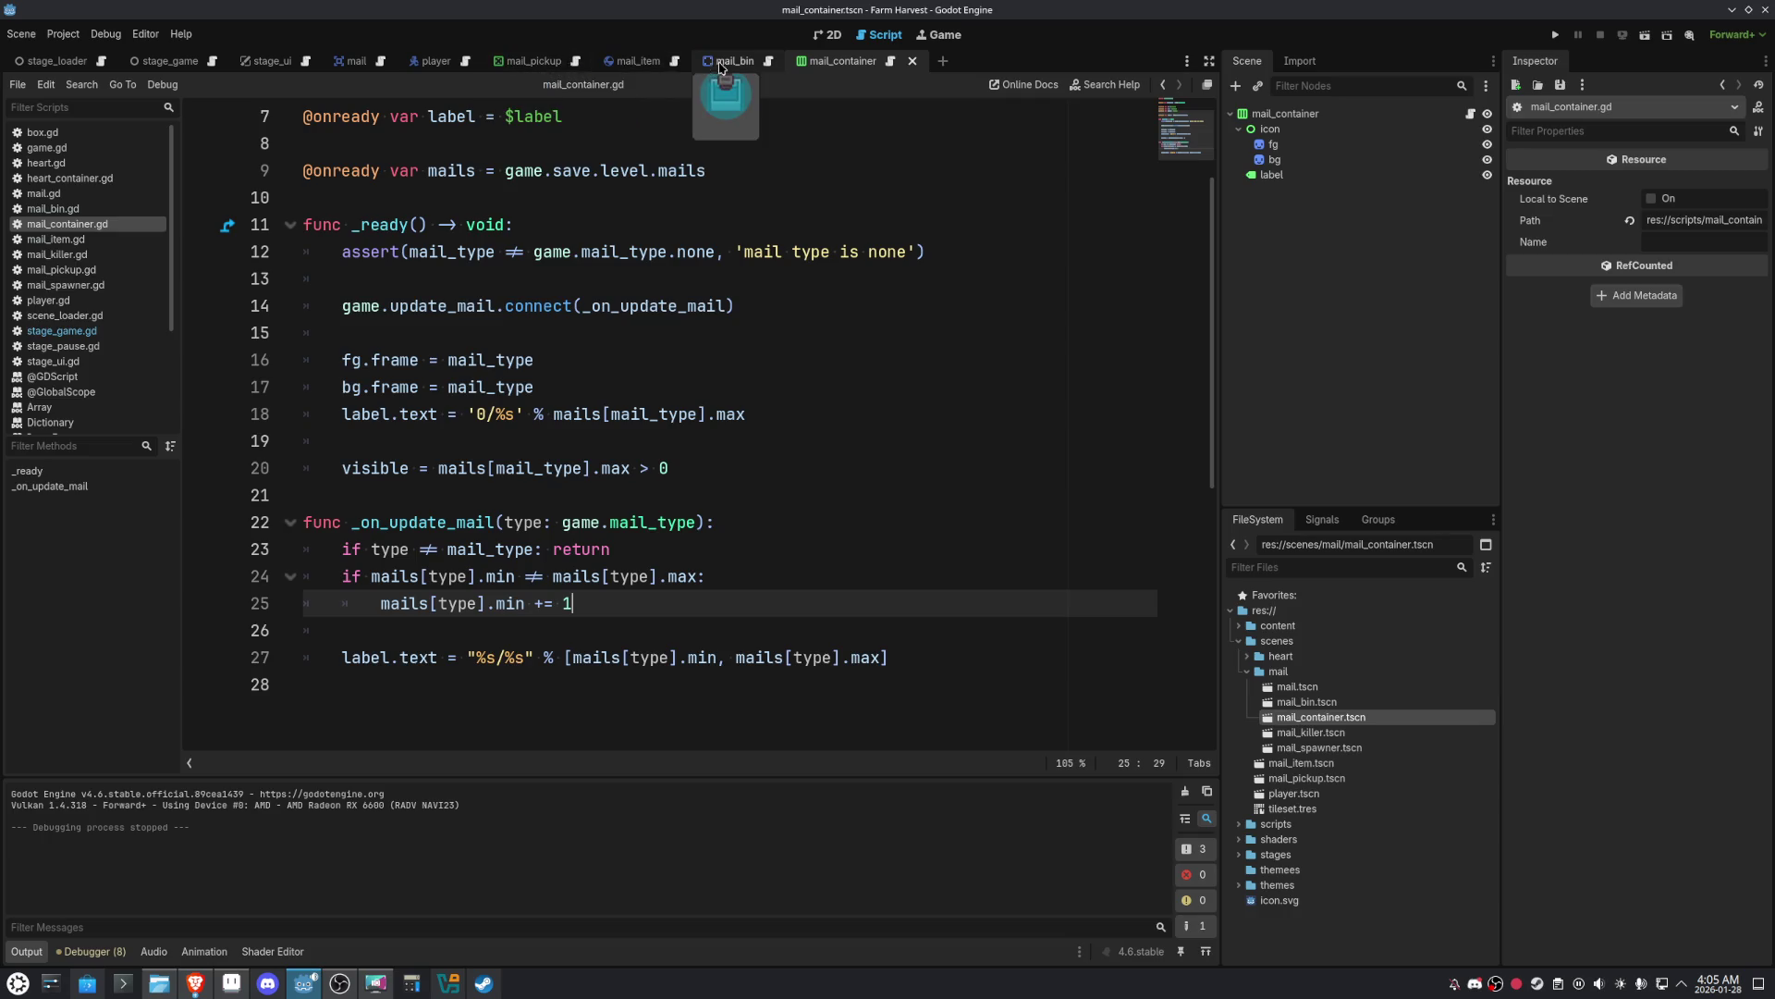
Browse the mail_item, mail_container and mail_bin scenes, viewing mail_item in 2D
left_click(650, 65)
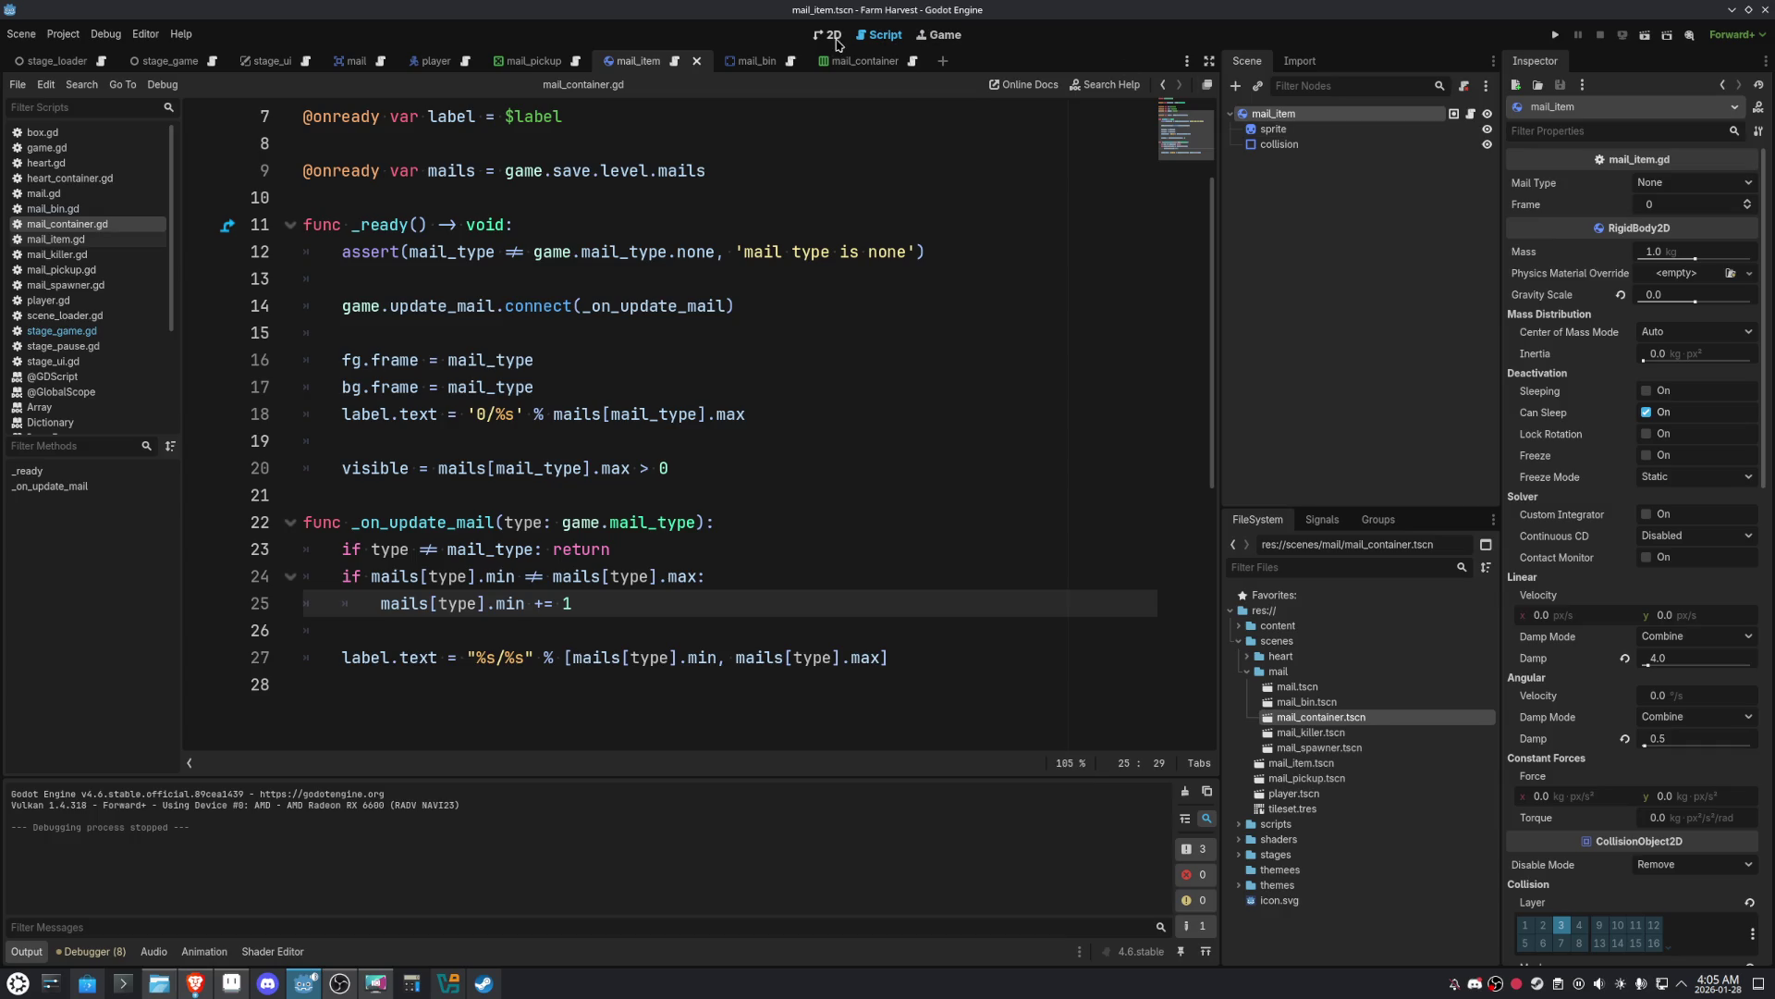
left_click(827, 34)
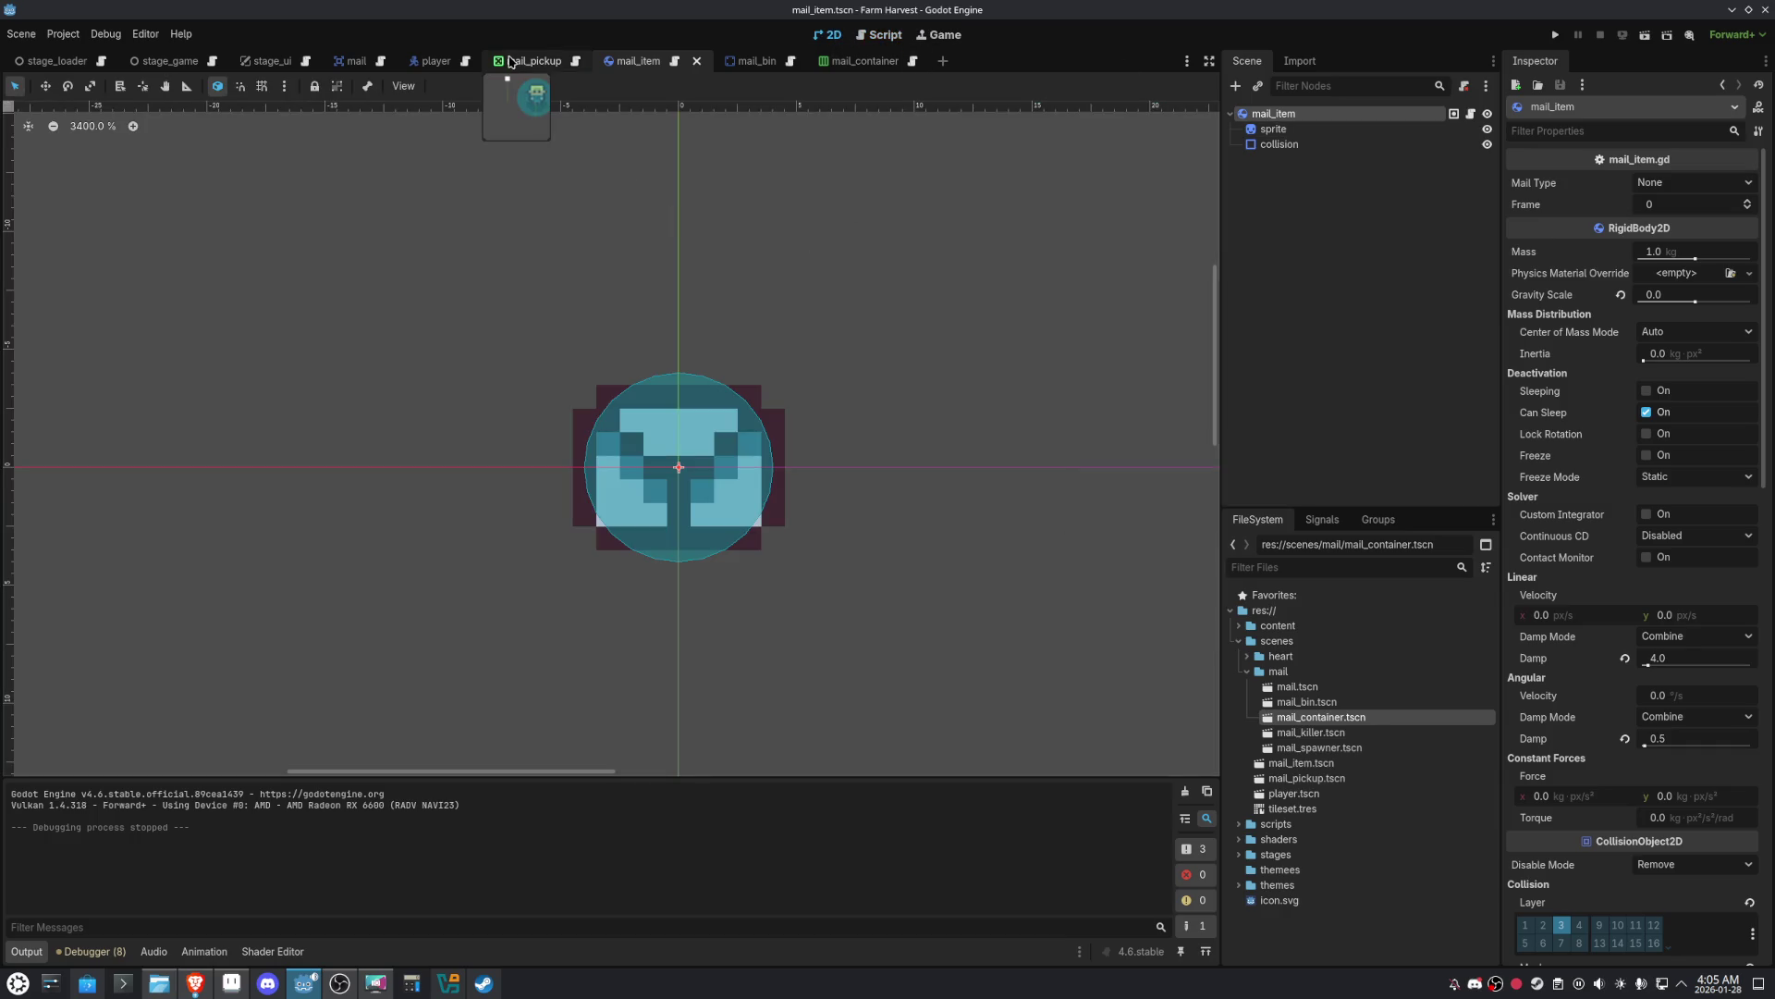
left_click(868, 63)
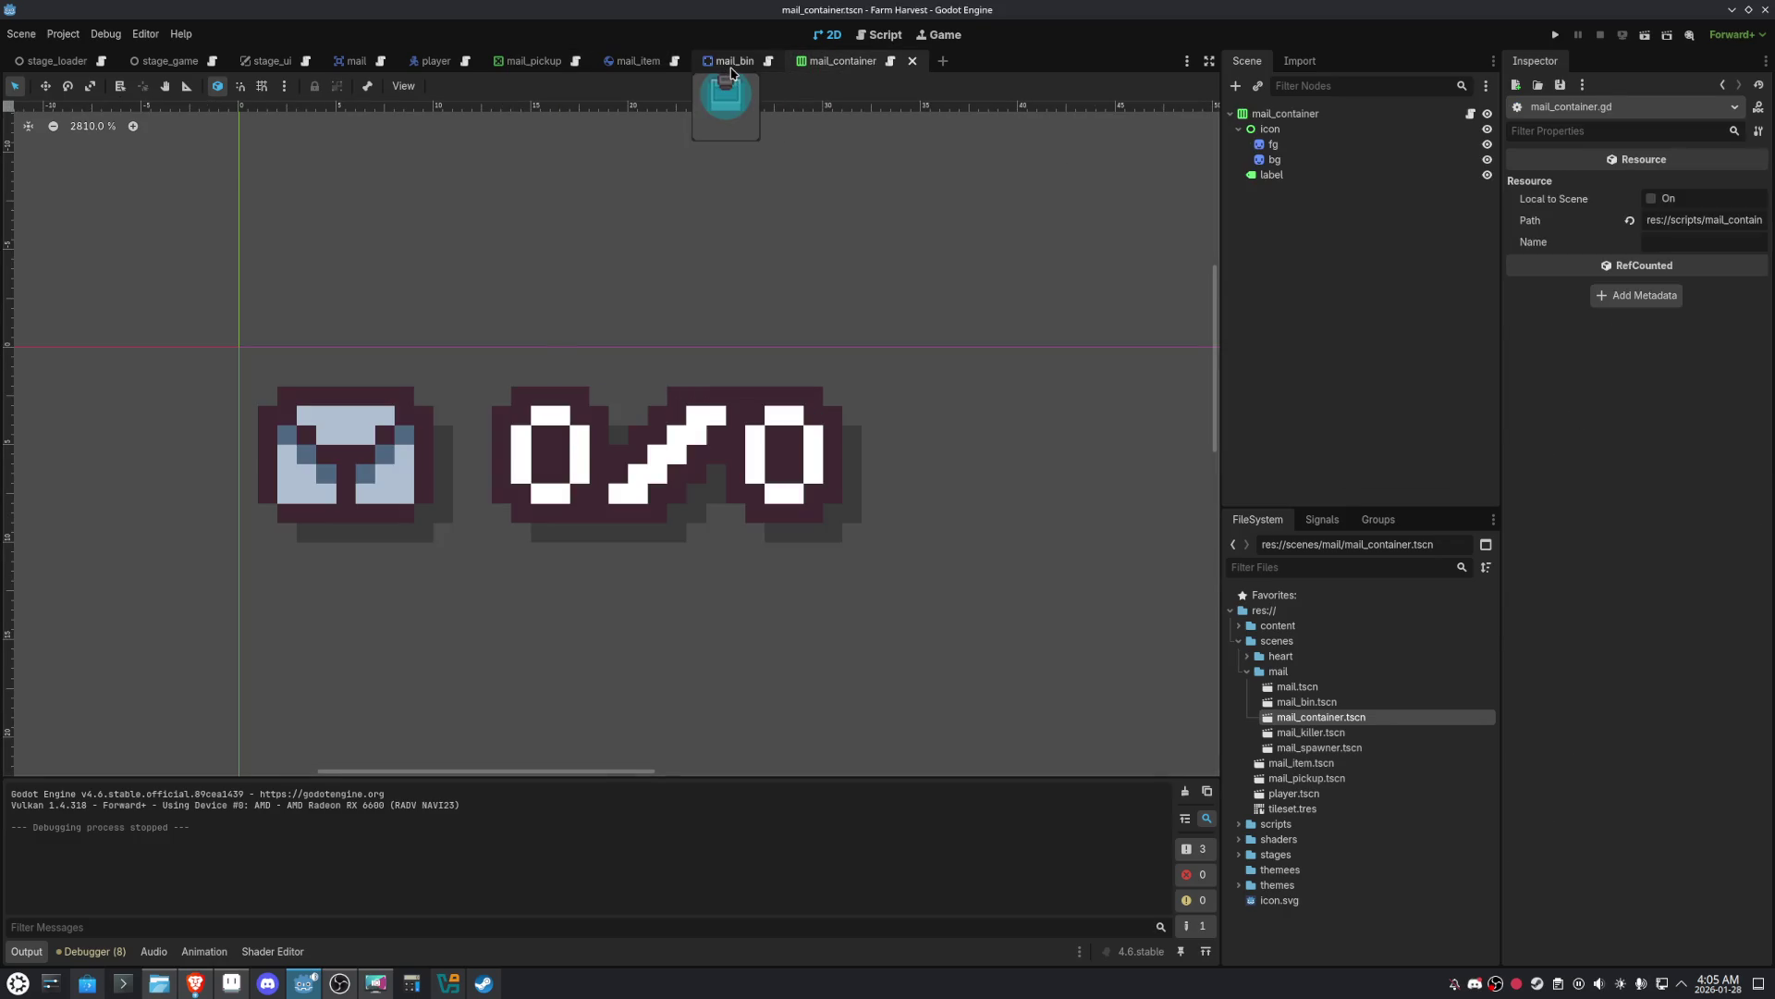
left_click(735, 65)
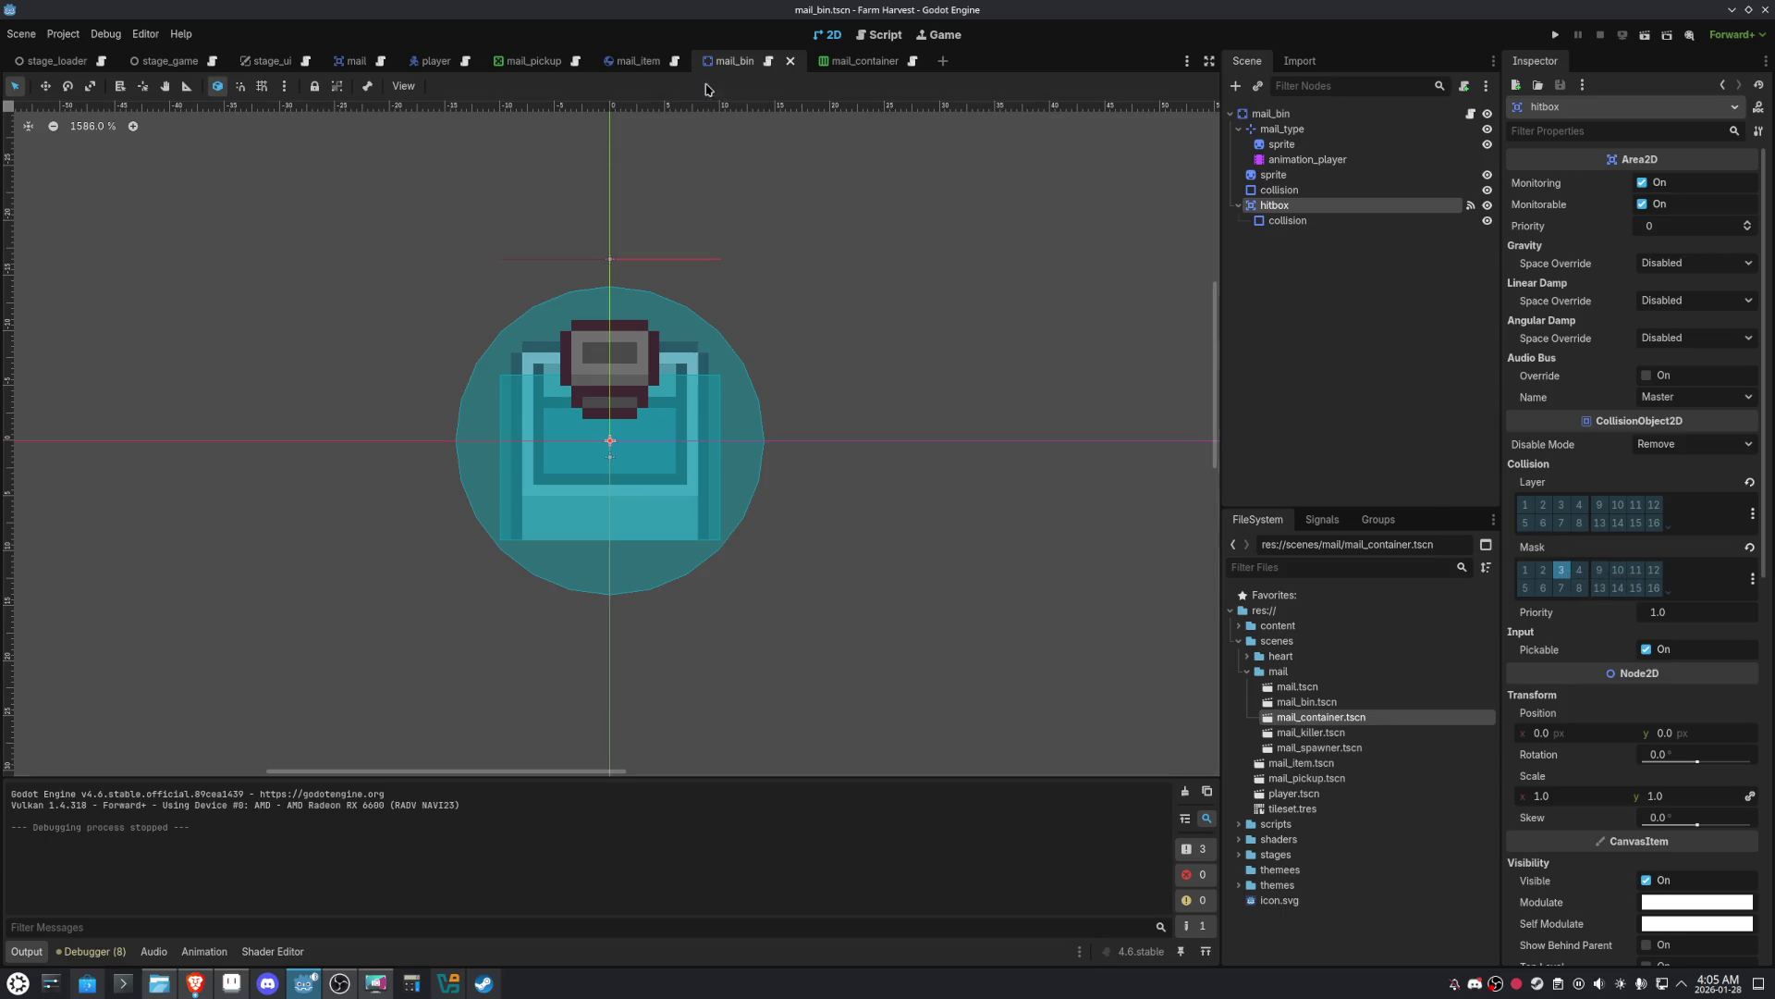
left_click(658, 63)
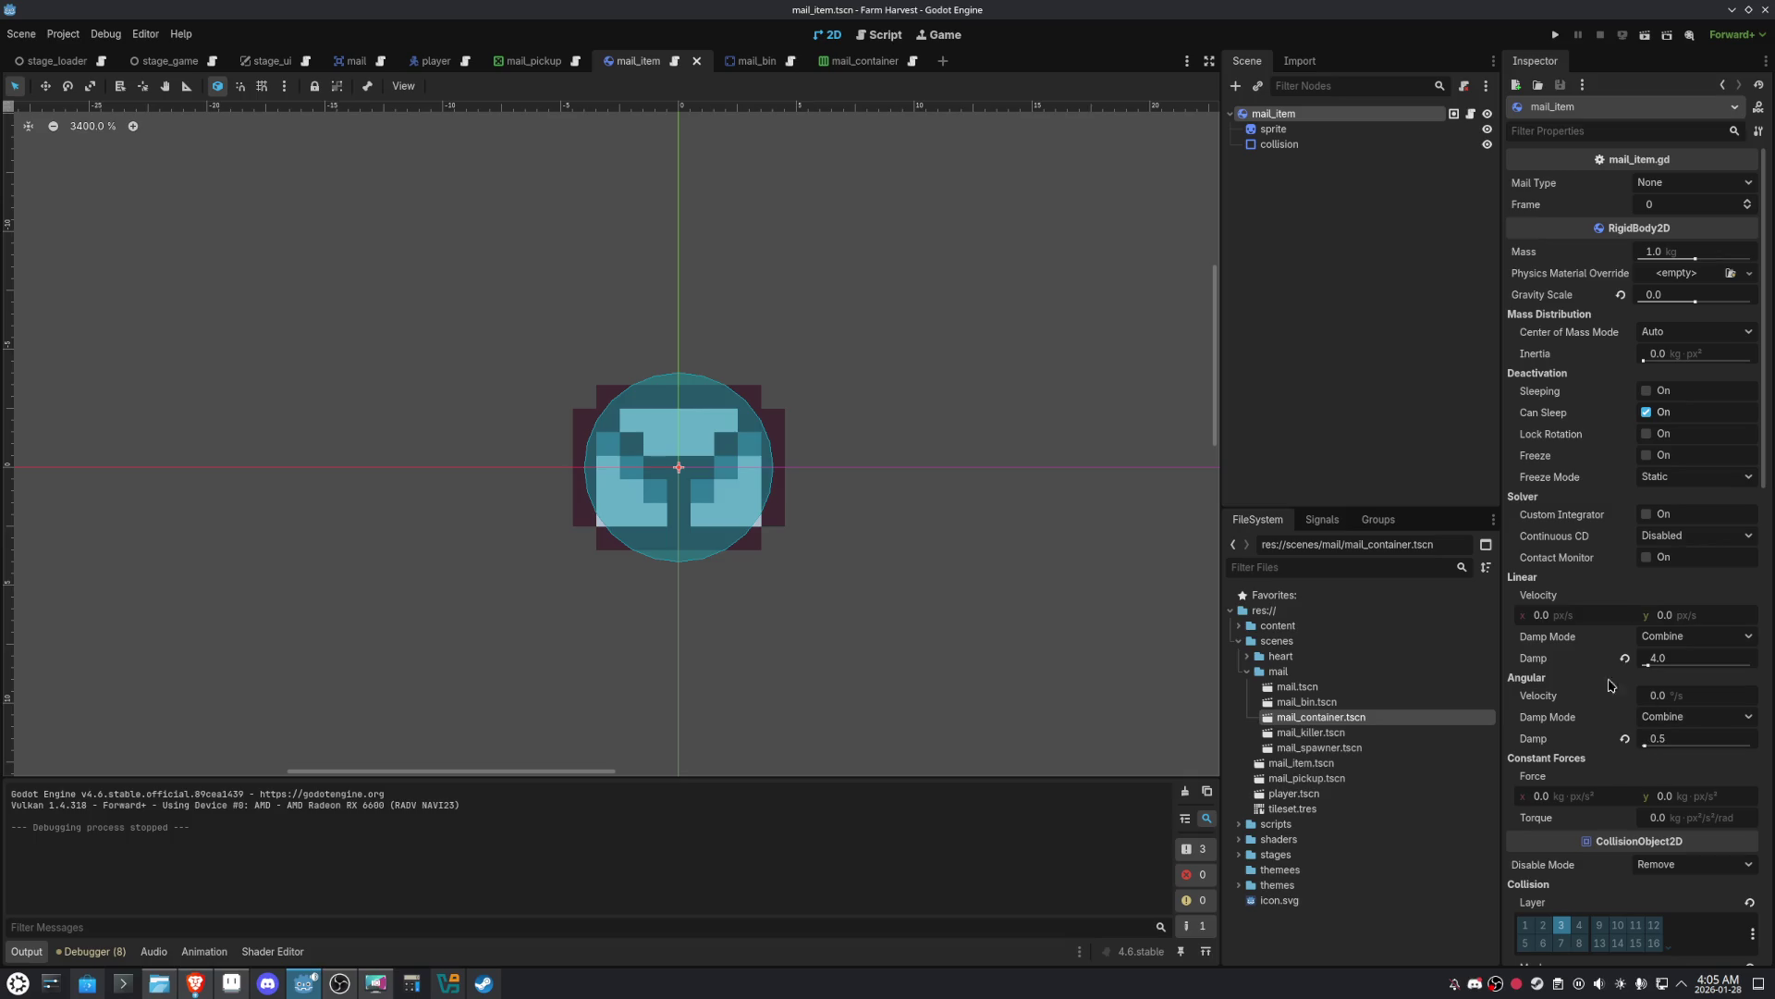
scroll(1600, 641, "down", 4)
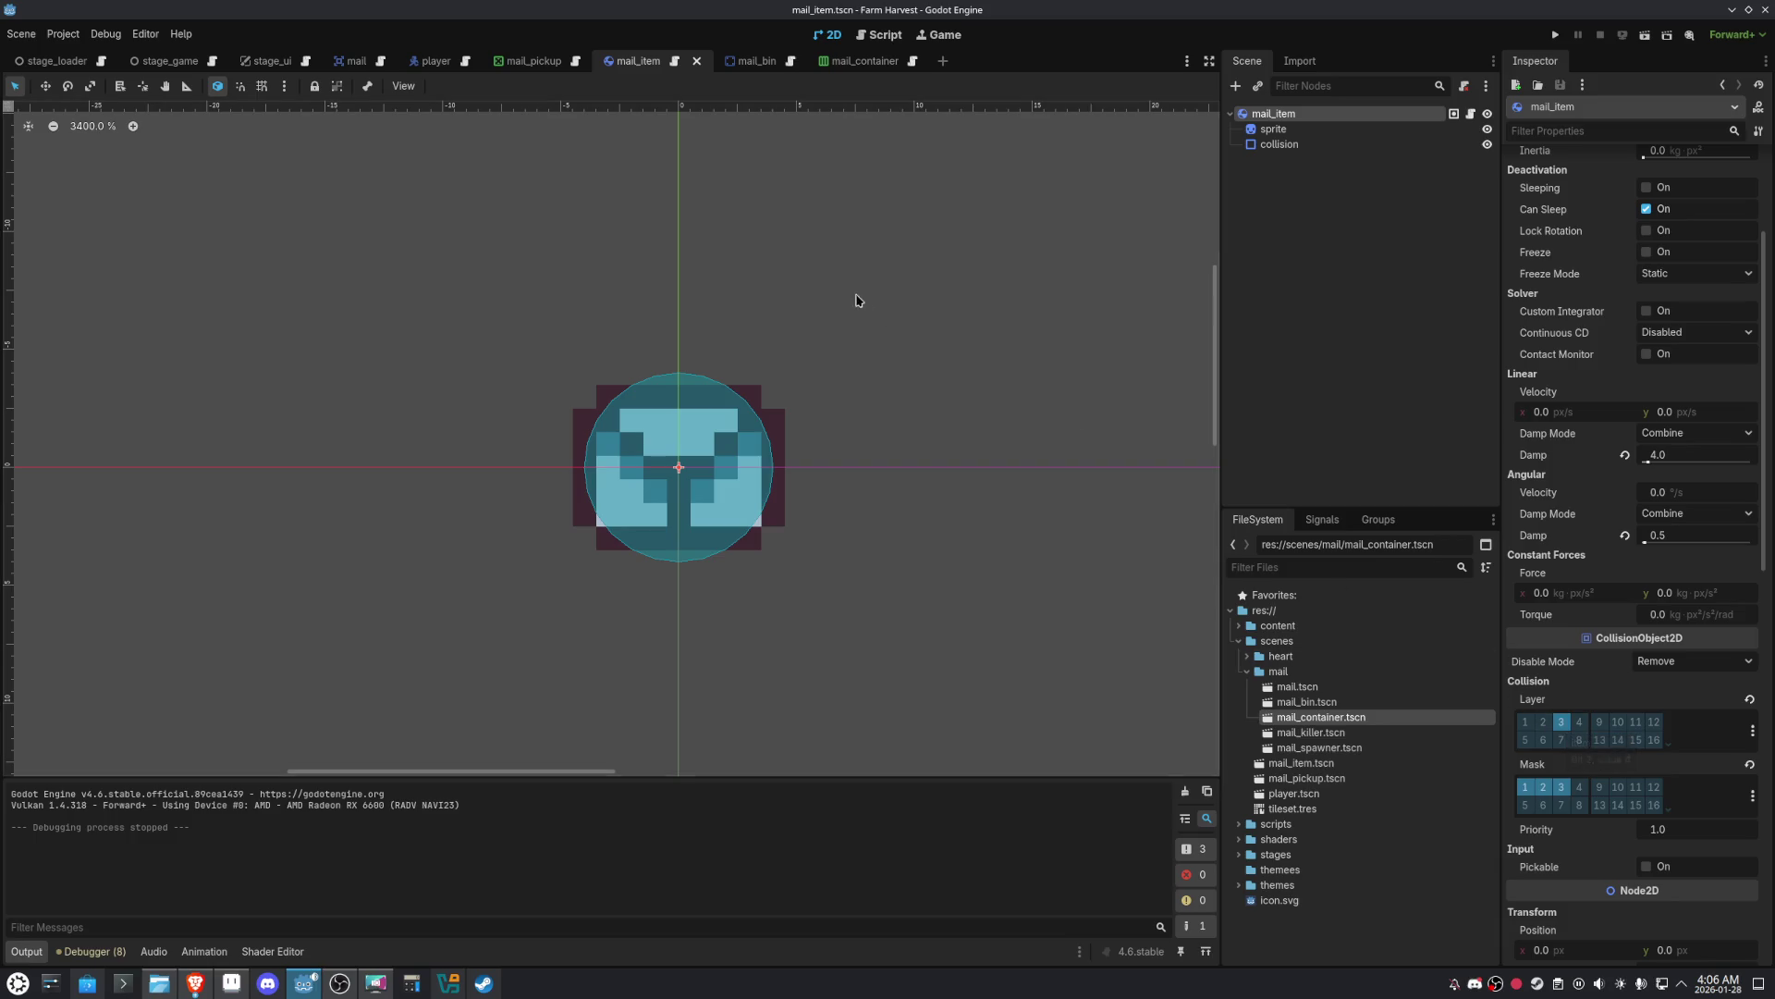
mouse_move(757, 71)
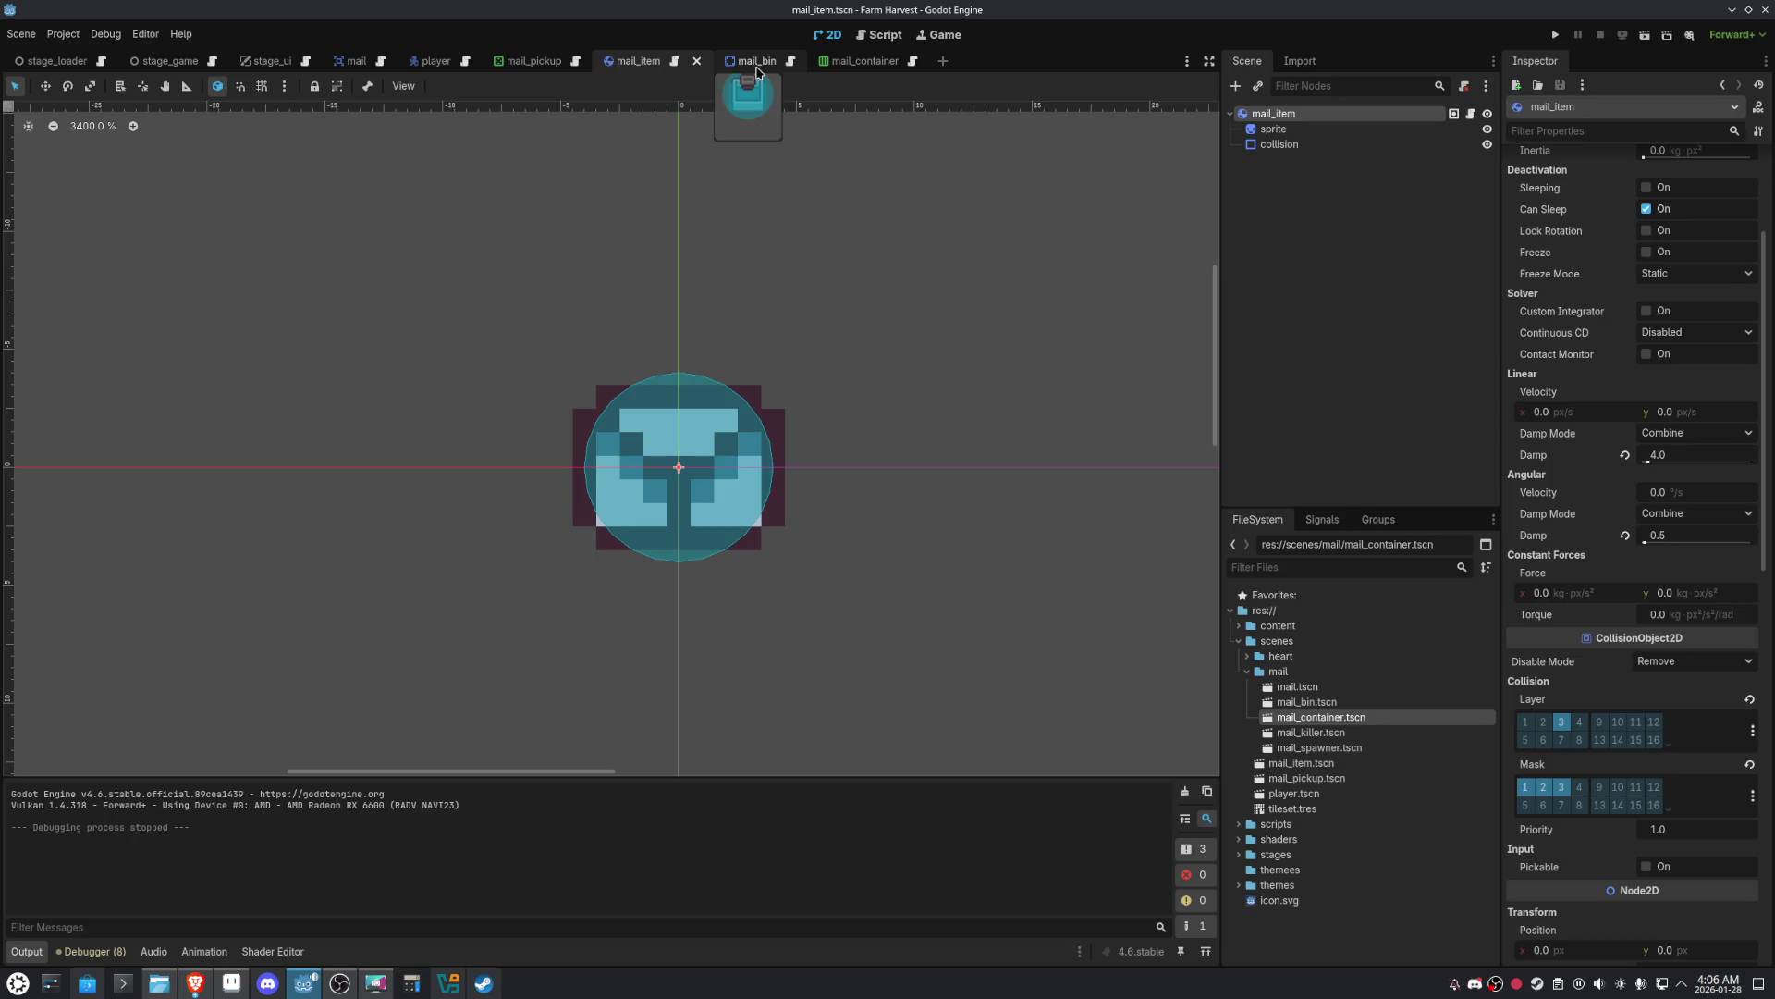
left_click(858, 71)
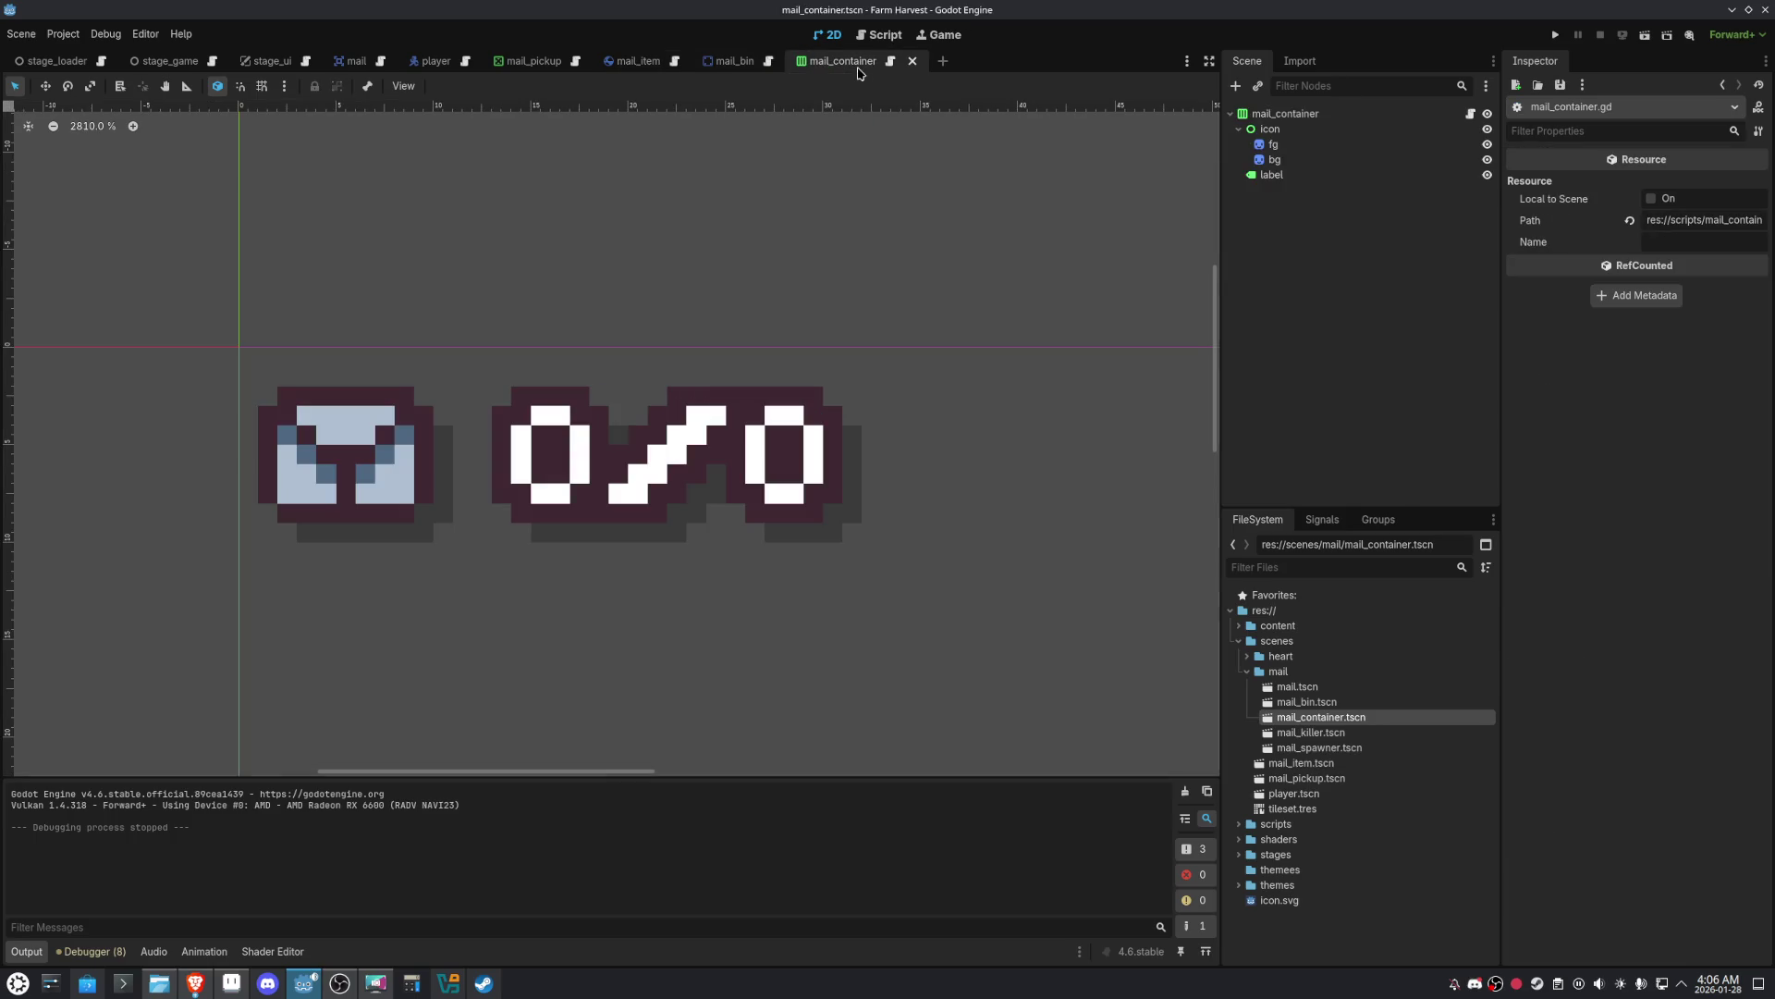
left_click(745, 62)
left_click(638, 62)
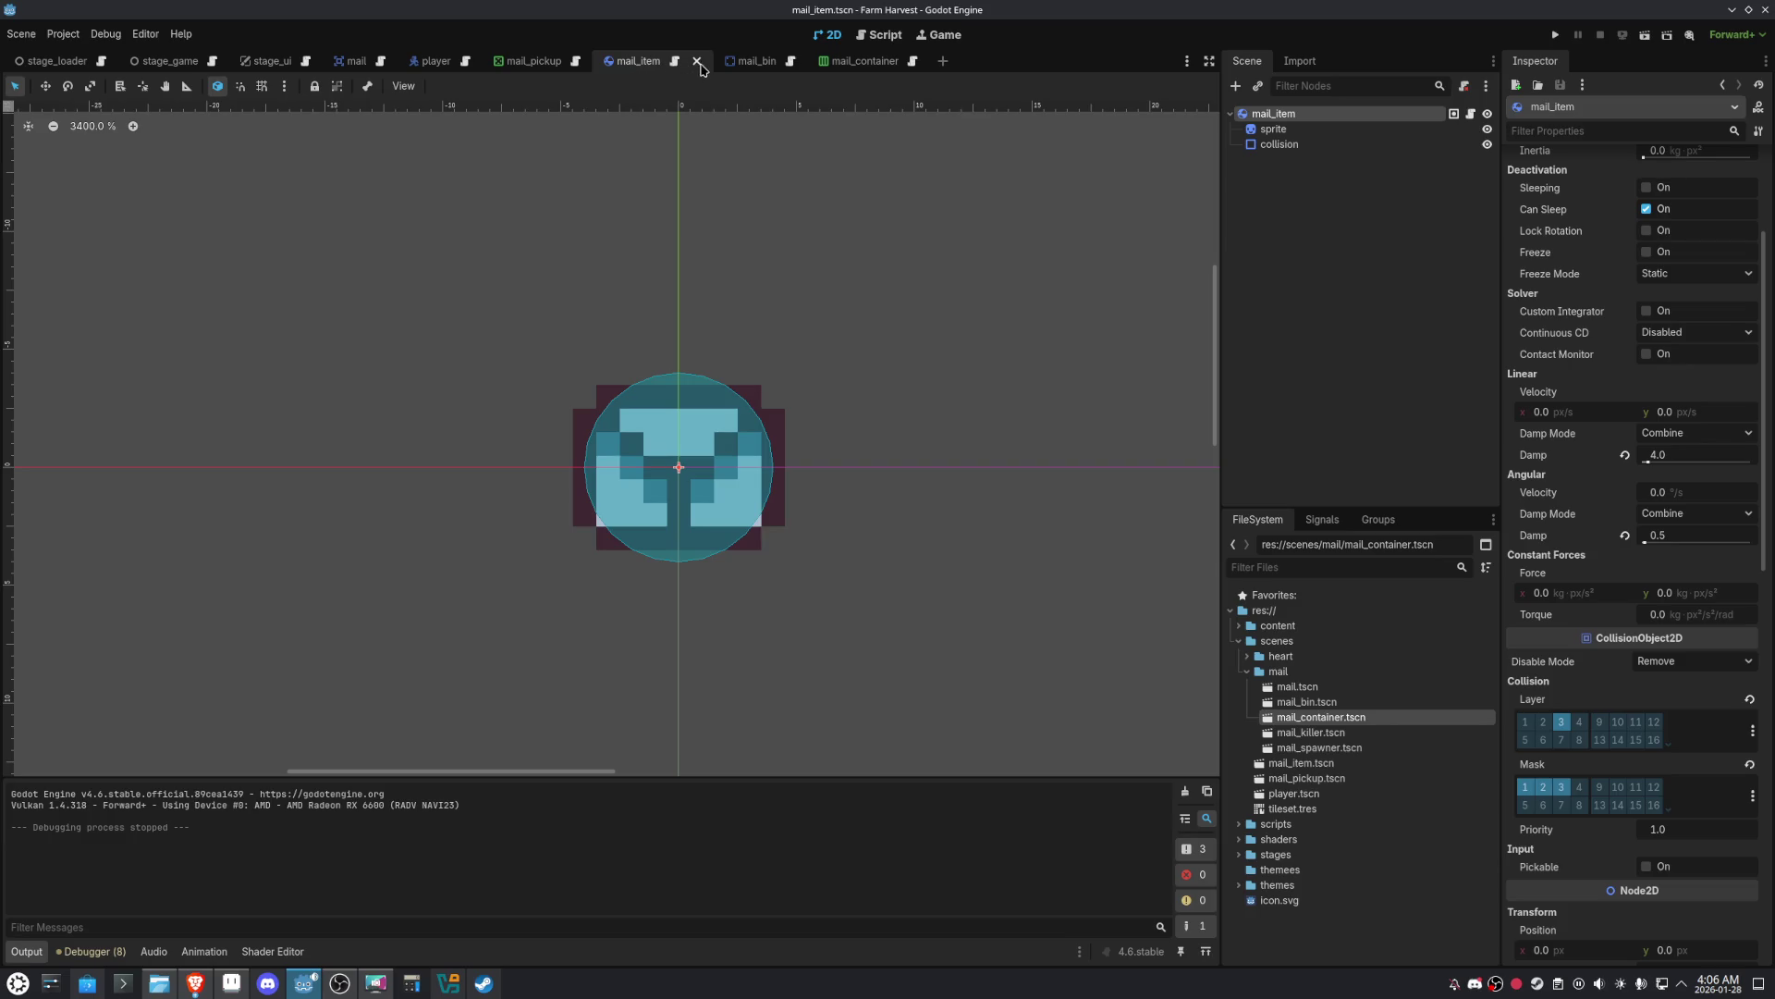
Close the mail_pickup, player and mail scene tabs
left_click(541, 62)
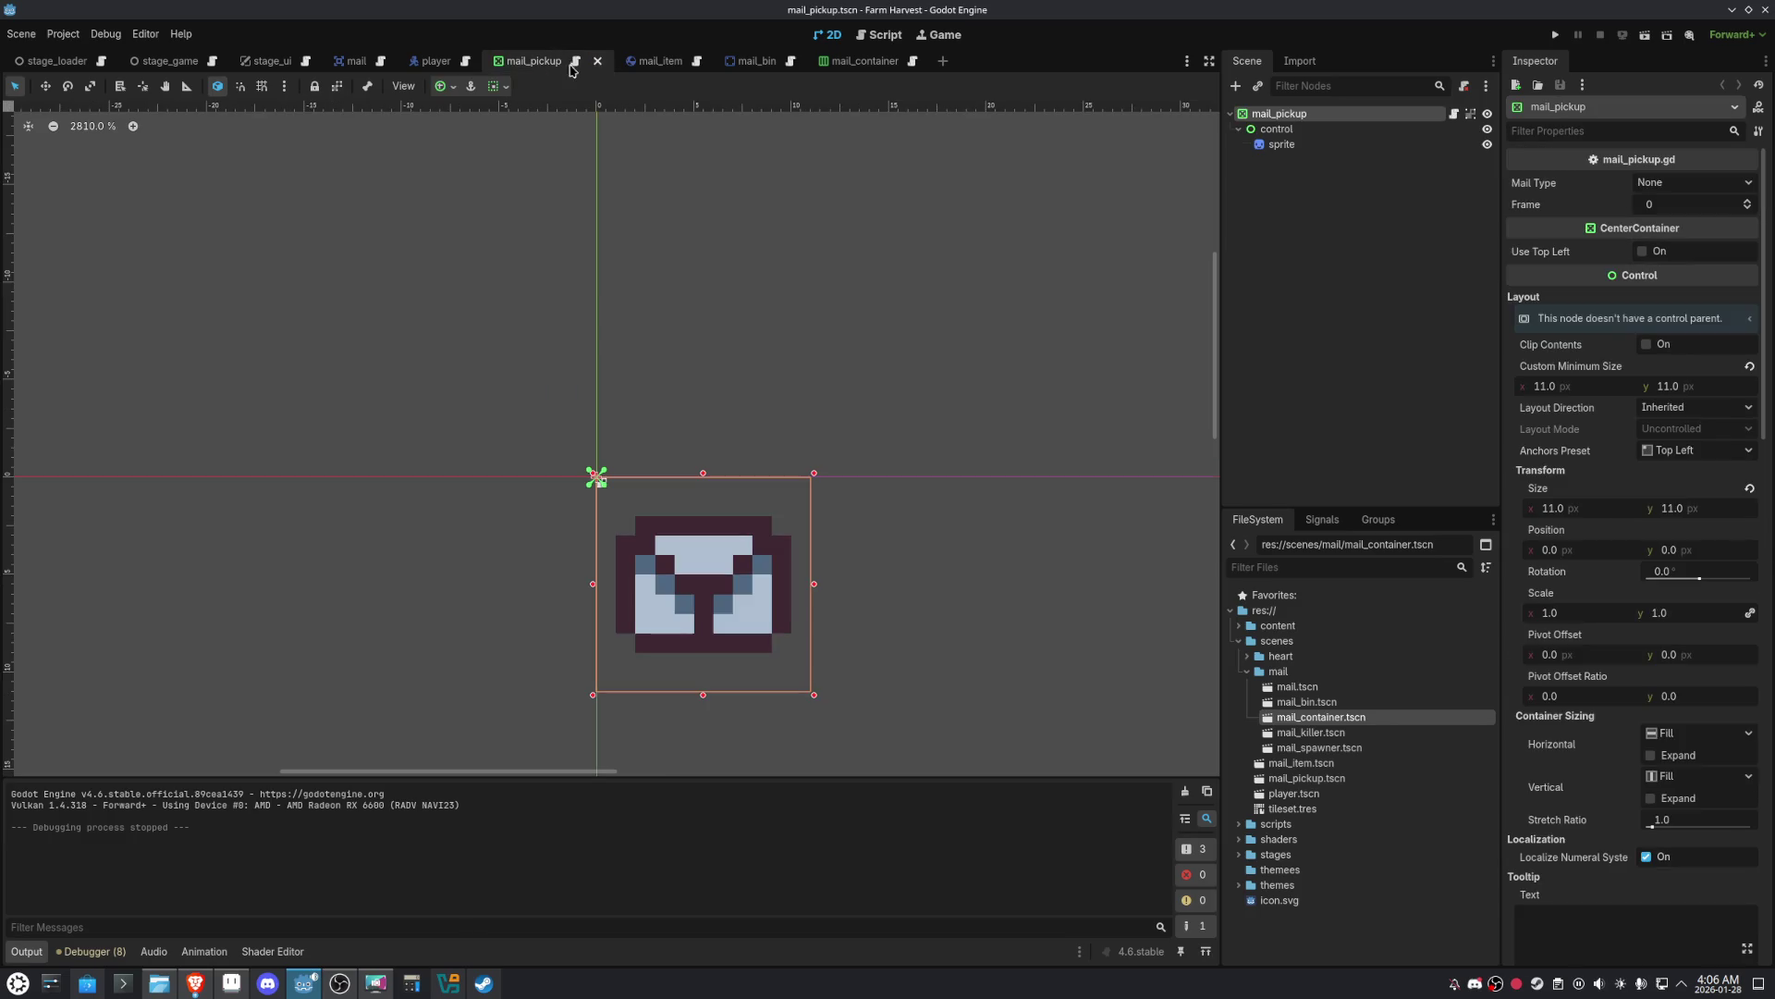
left_click(598, 62)
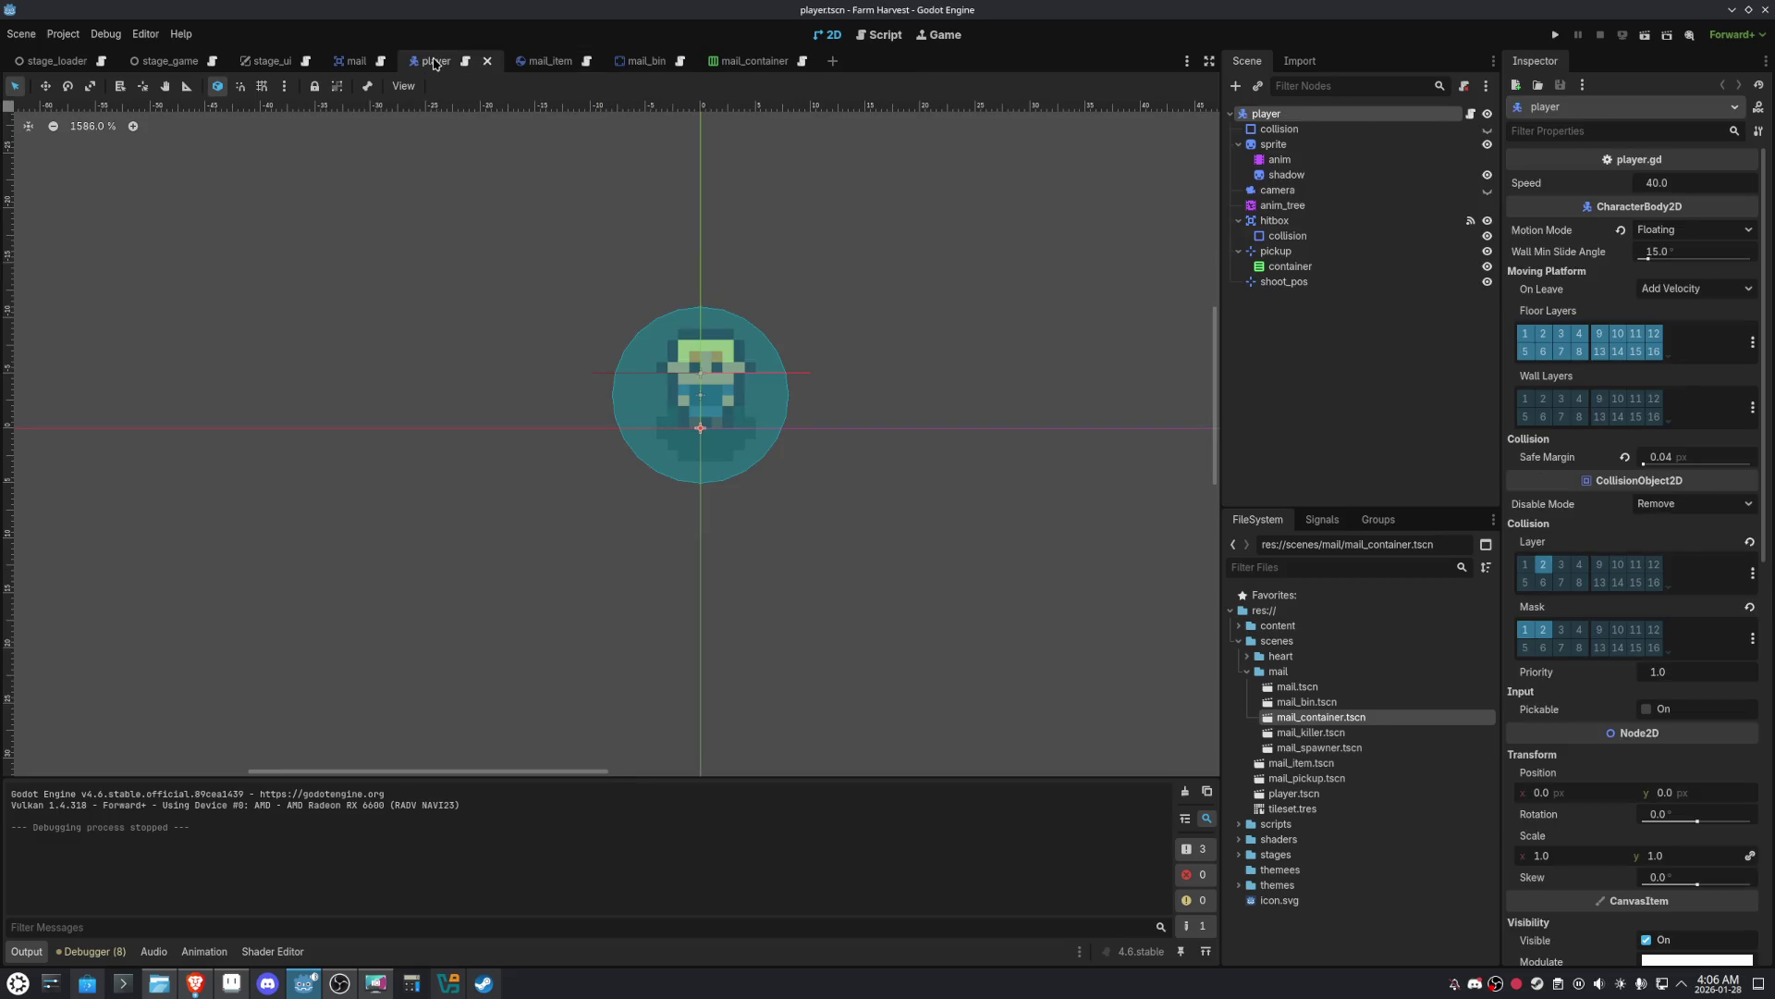
left_click(487, 61)
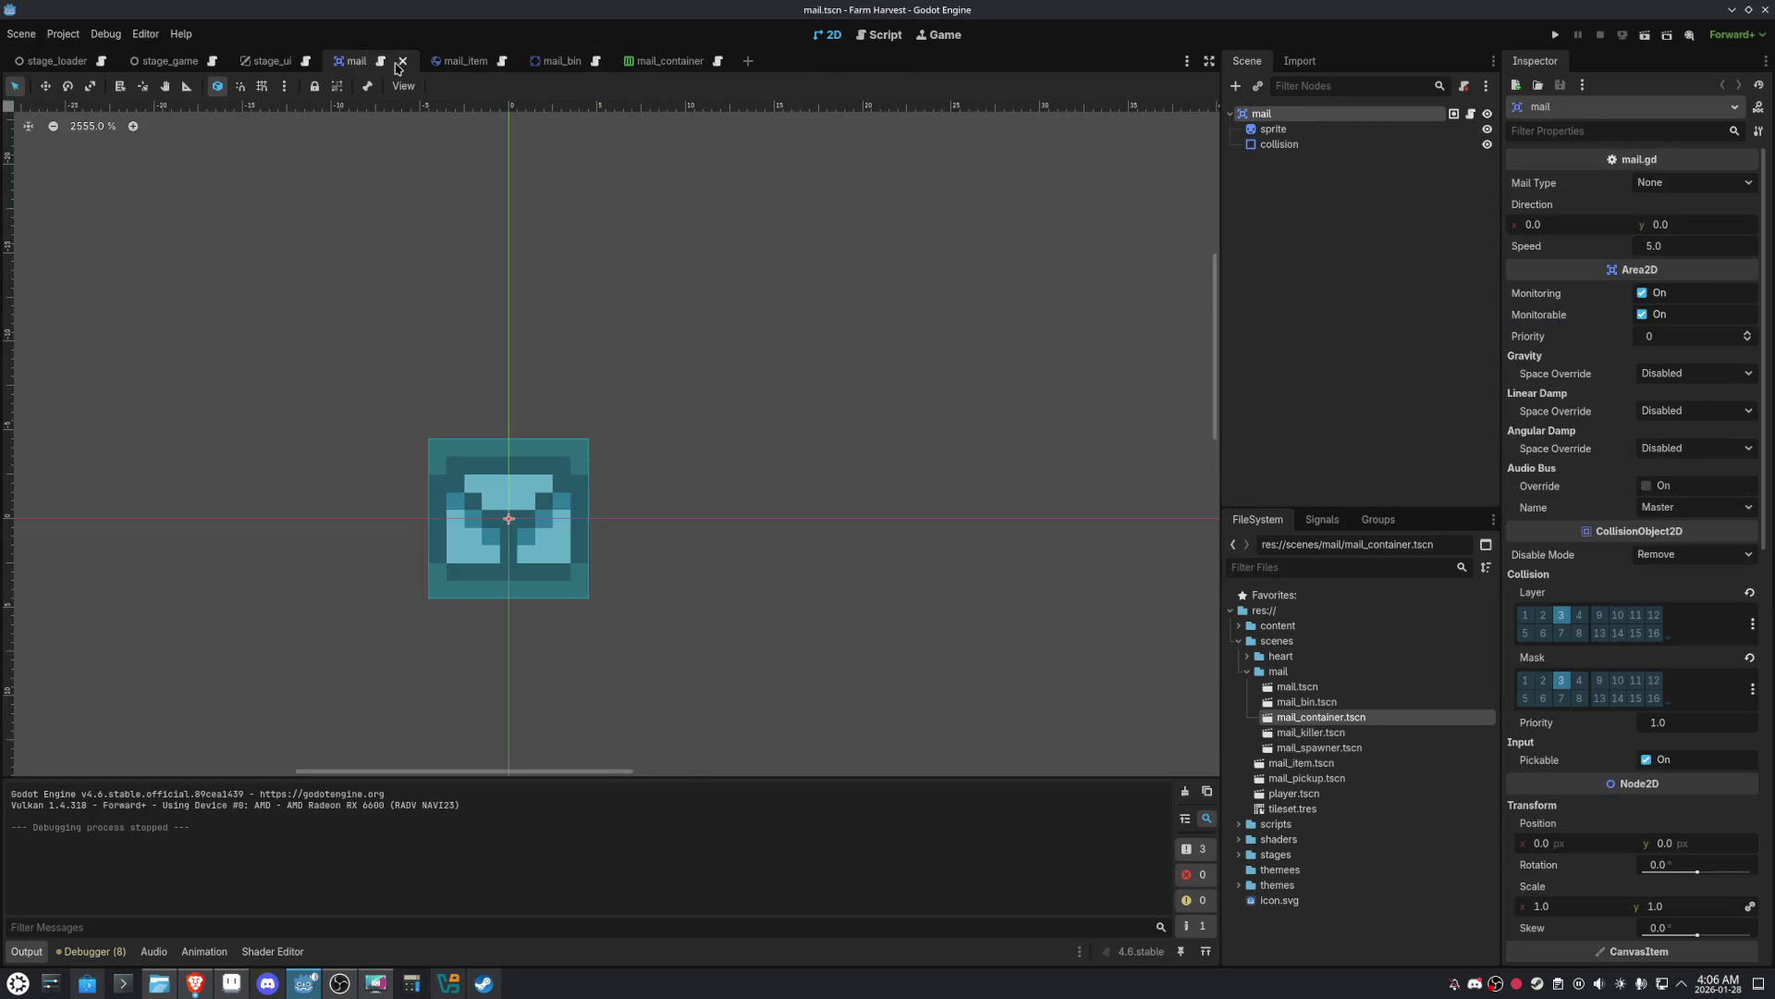
left_click(403, 62)
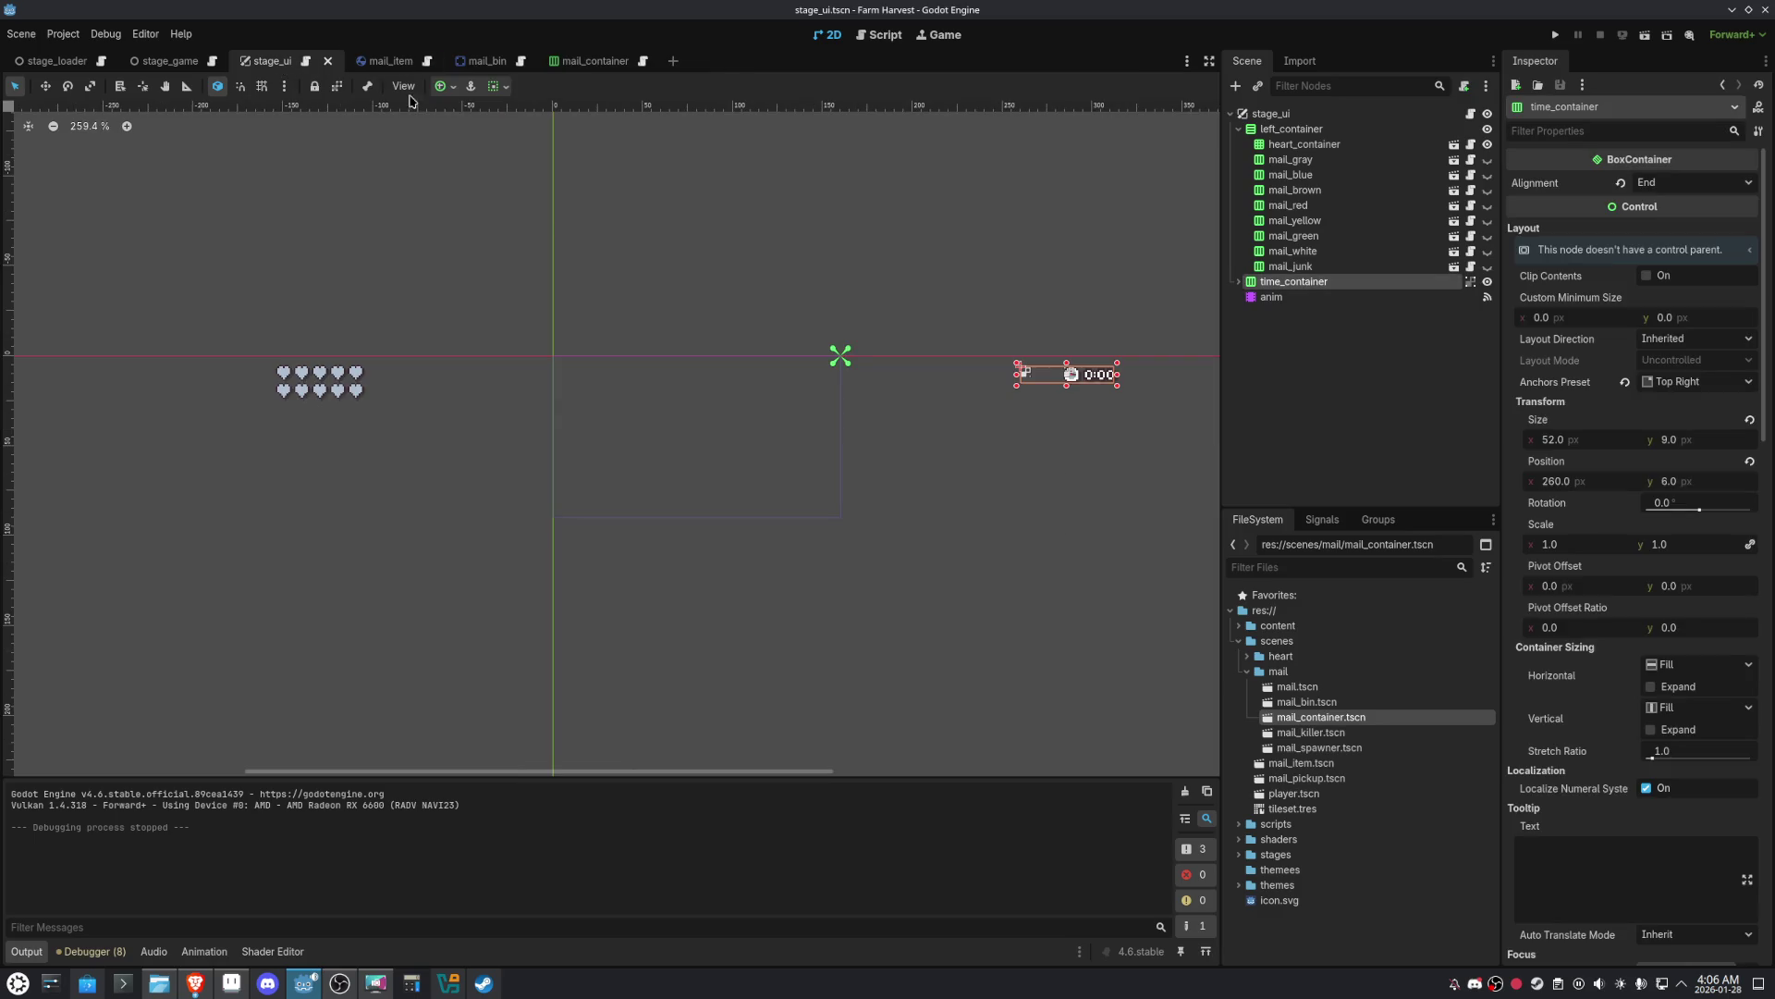
Switch to the mail_bin scene and open its mail_bin.gd script
left_click(810, 227)
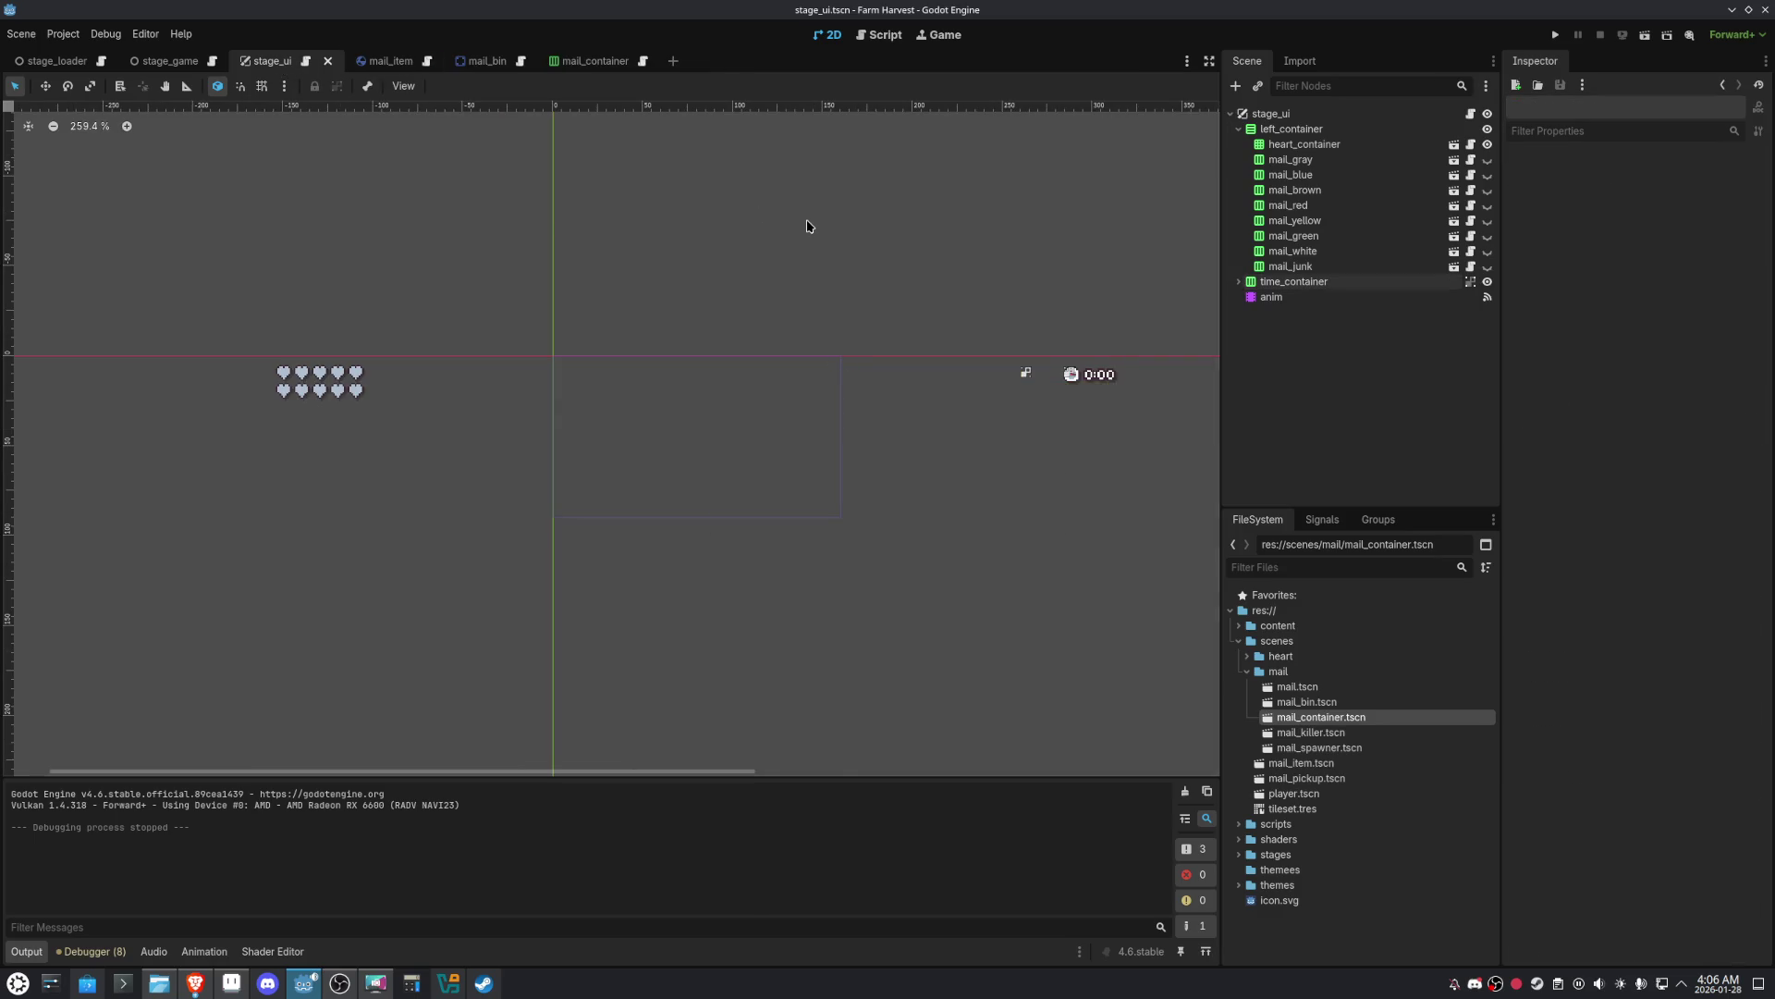
left_click(586, 65)
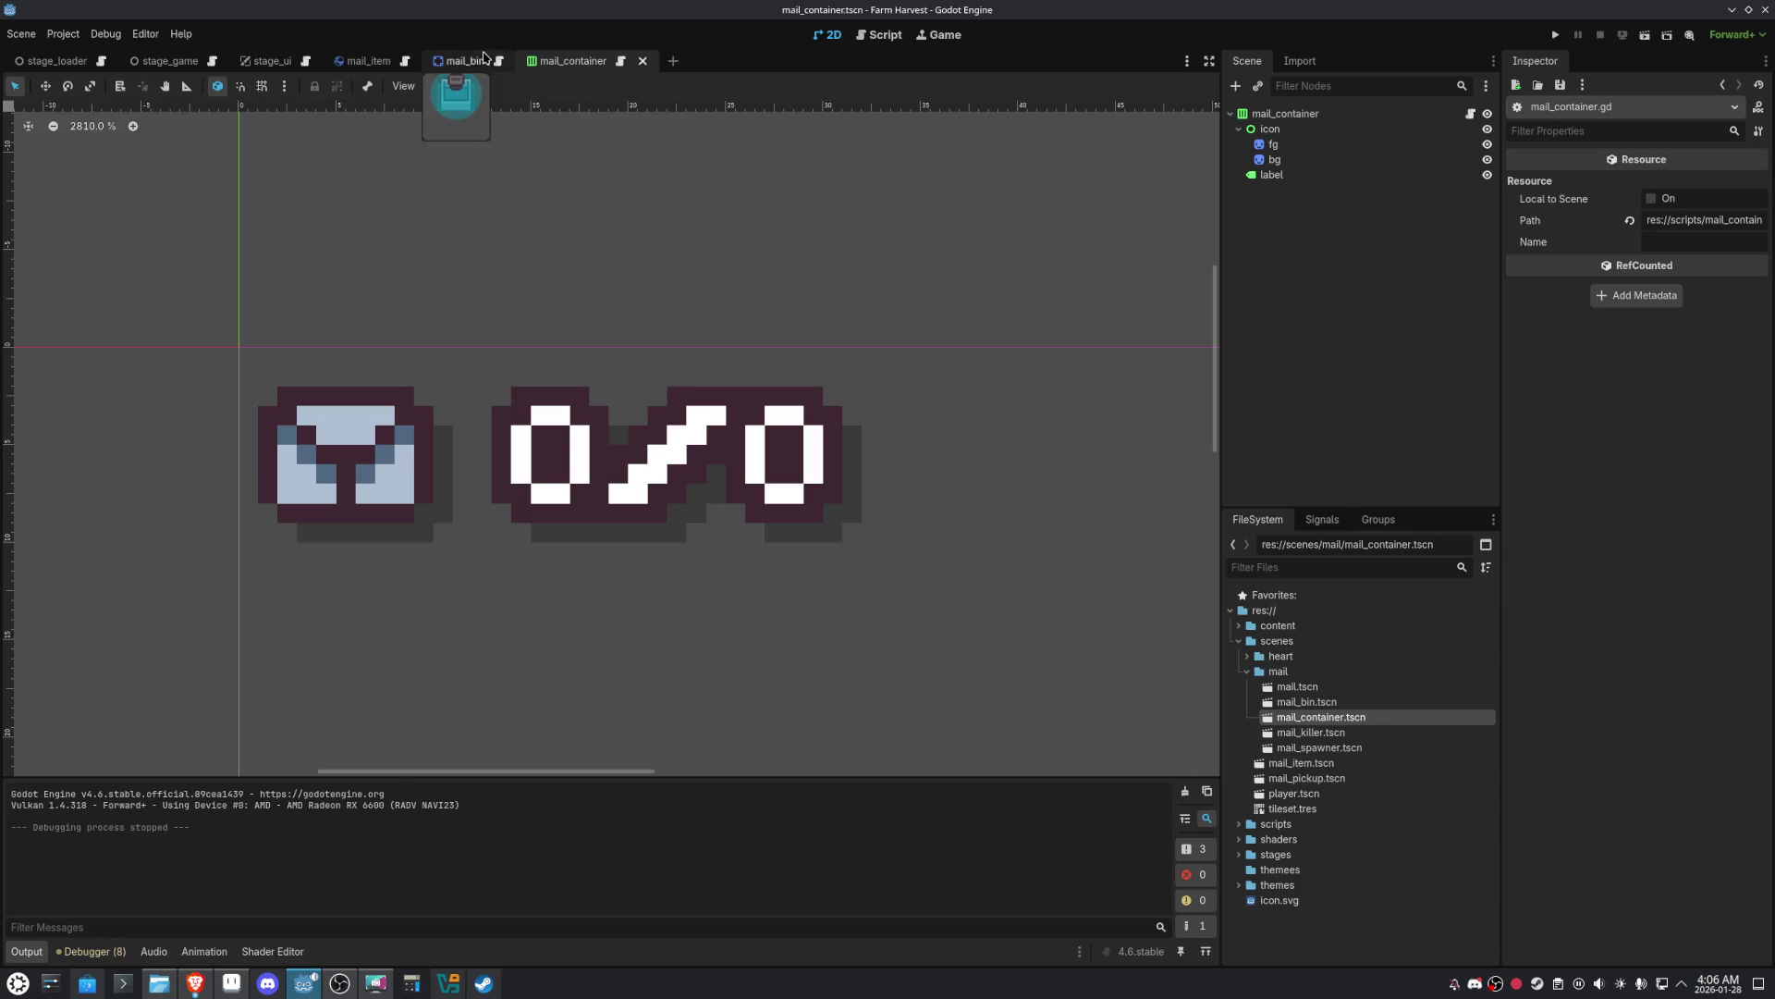
left_click(462, 61)
left_click(1469, 114)
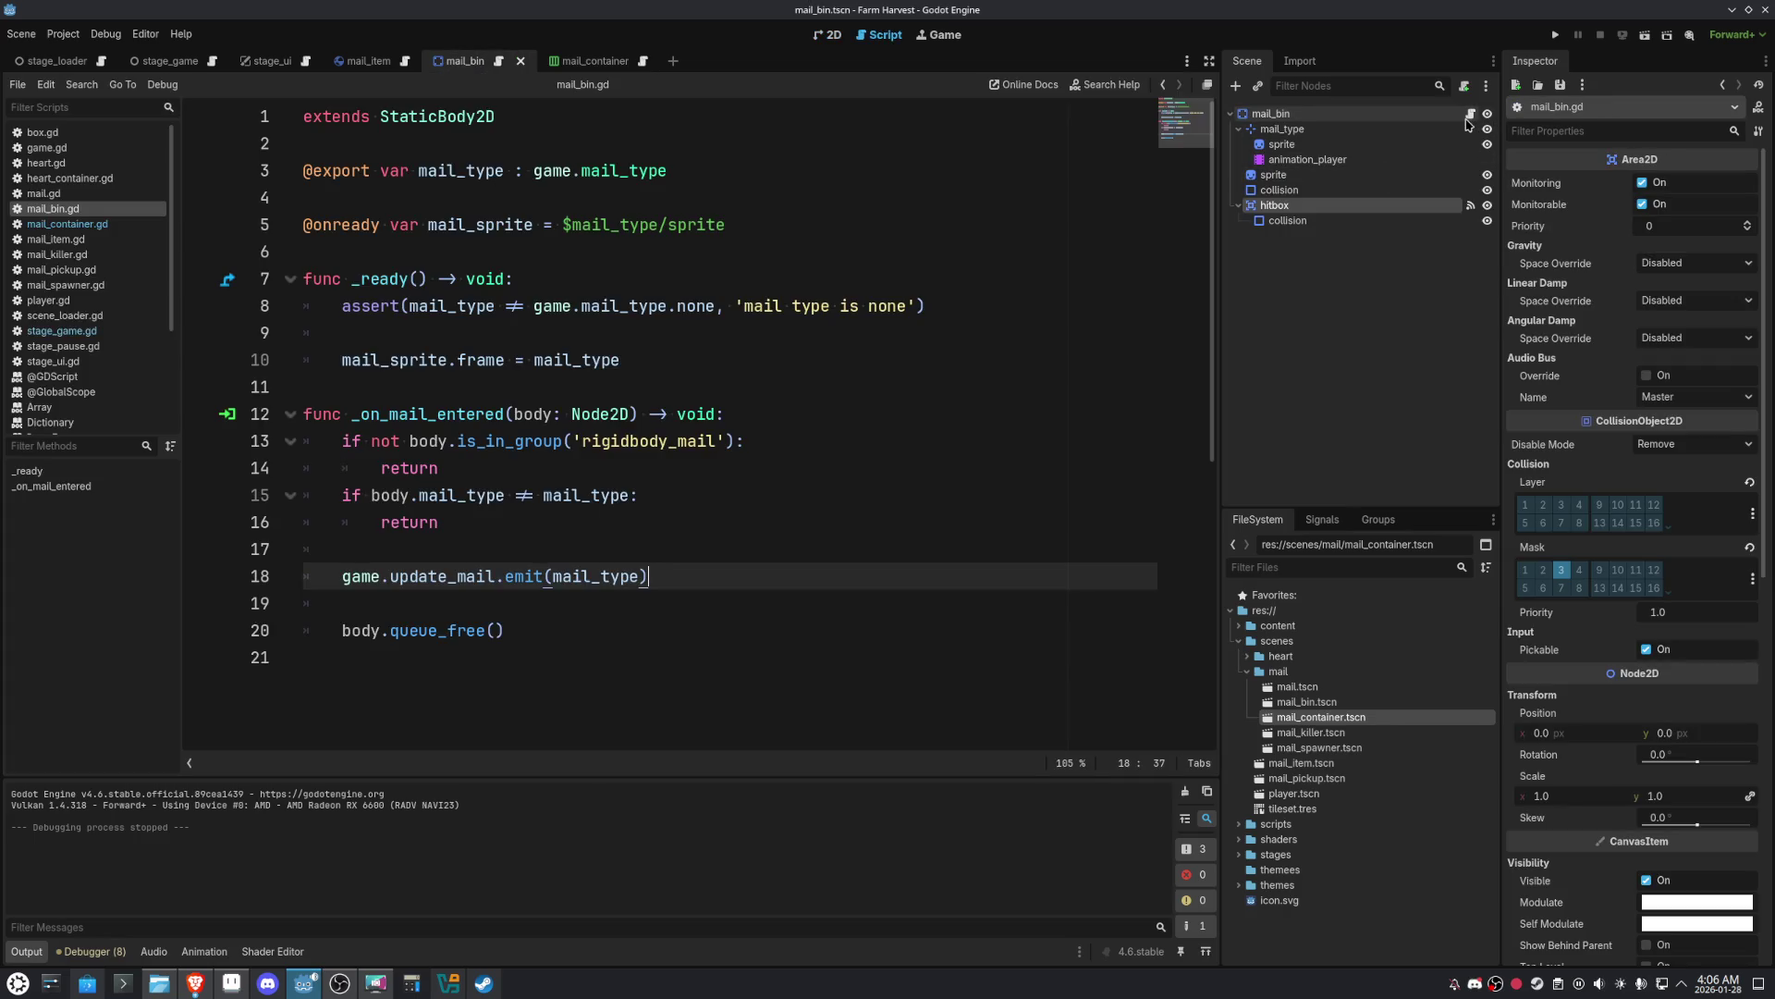
Add breakpoints on return lines 16 and 14, then select update_mail and mail_type to inspect them
left_click(671, 468)
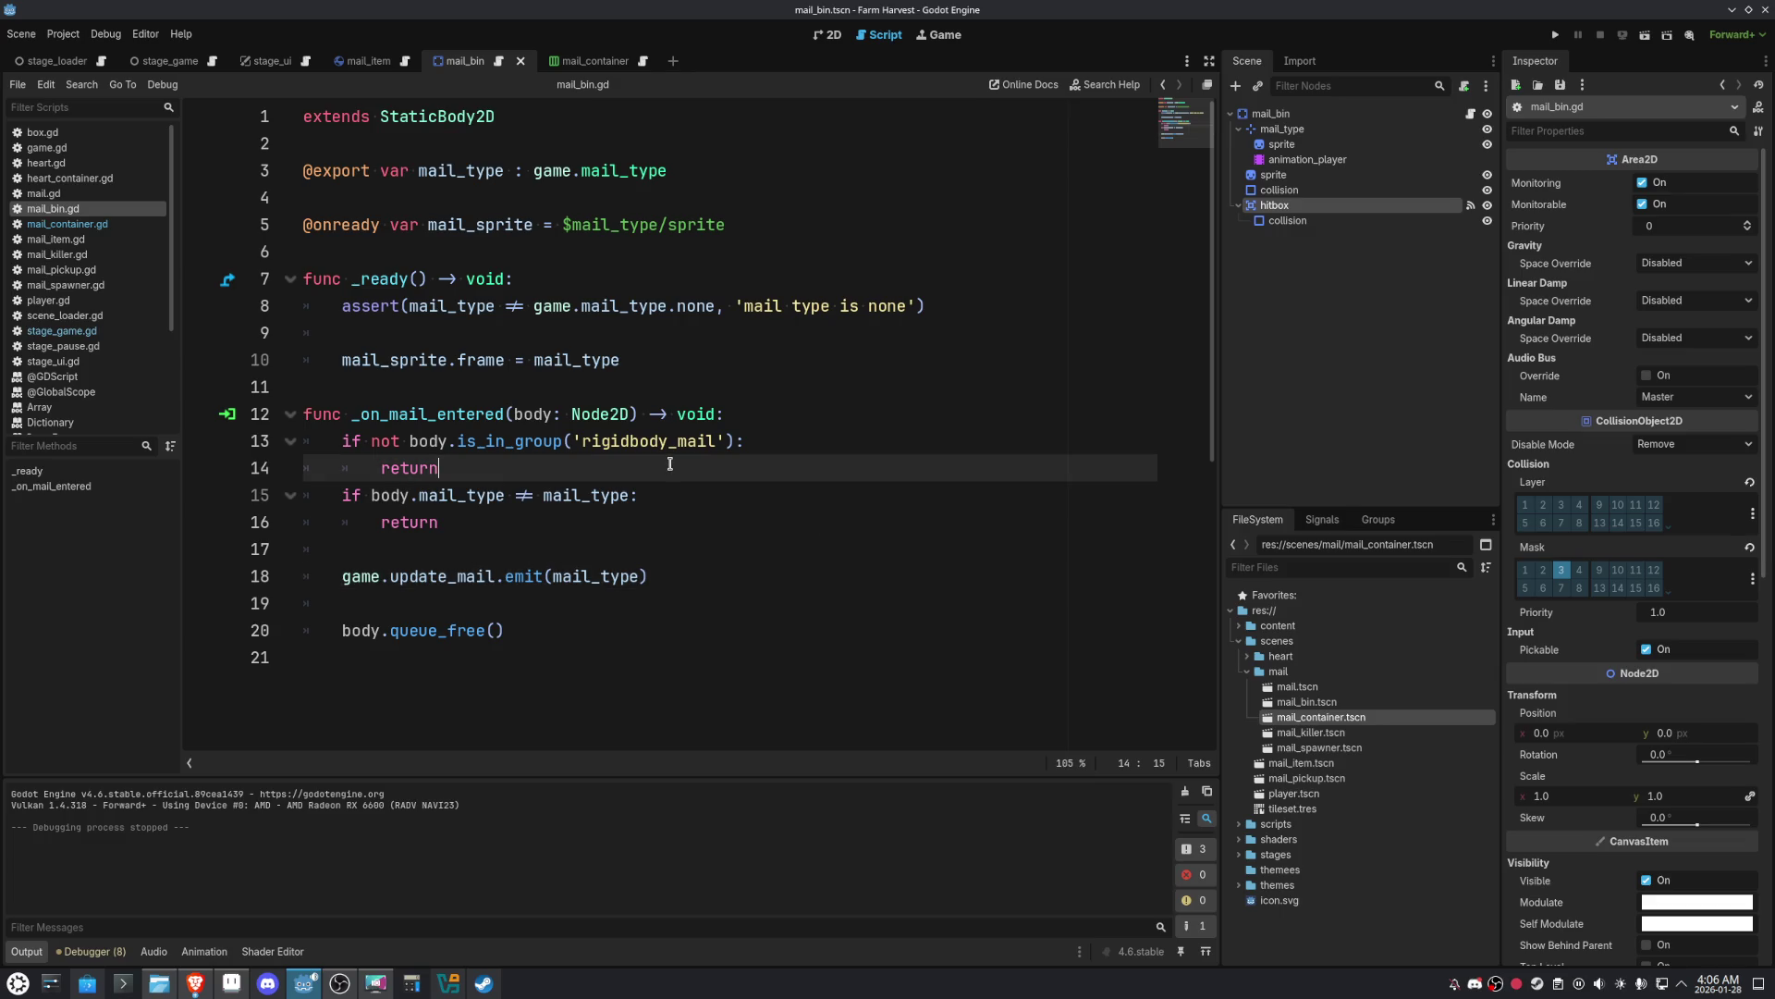
left_click(606, 510)
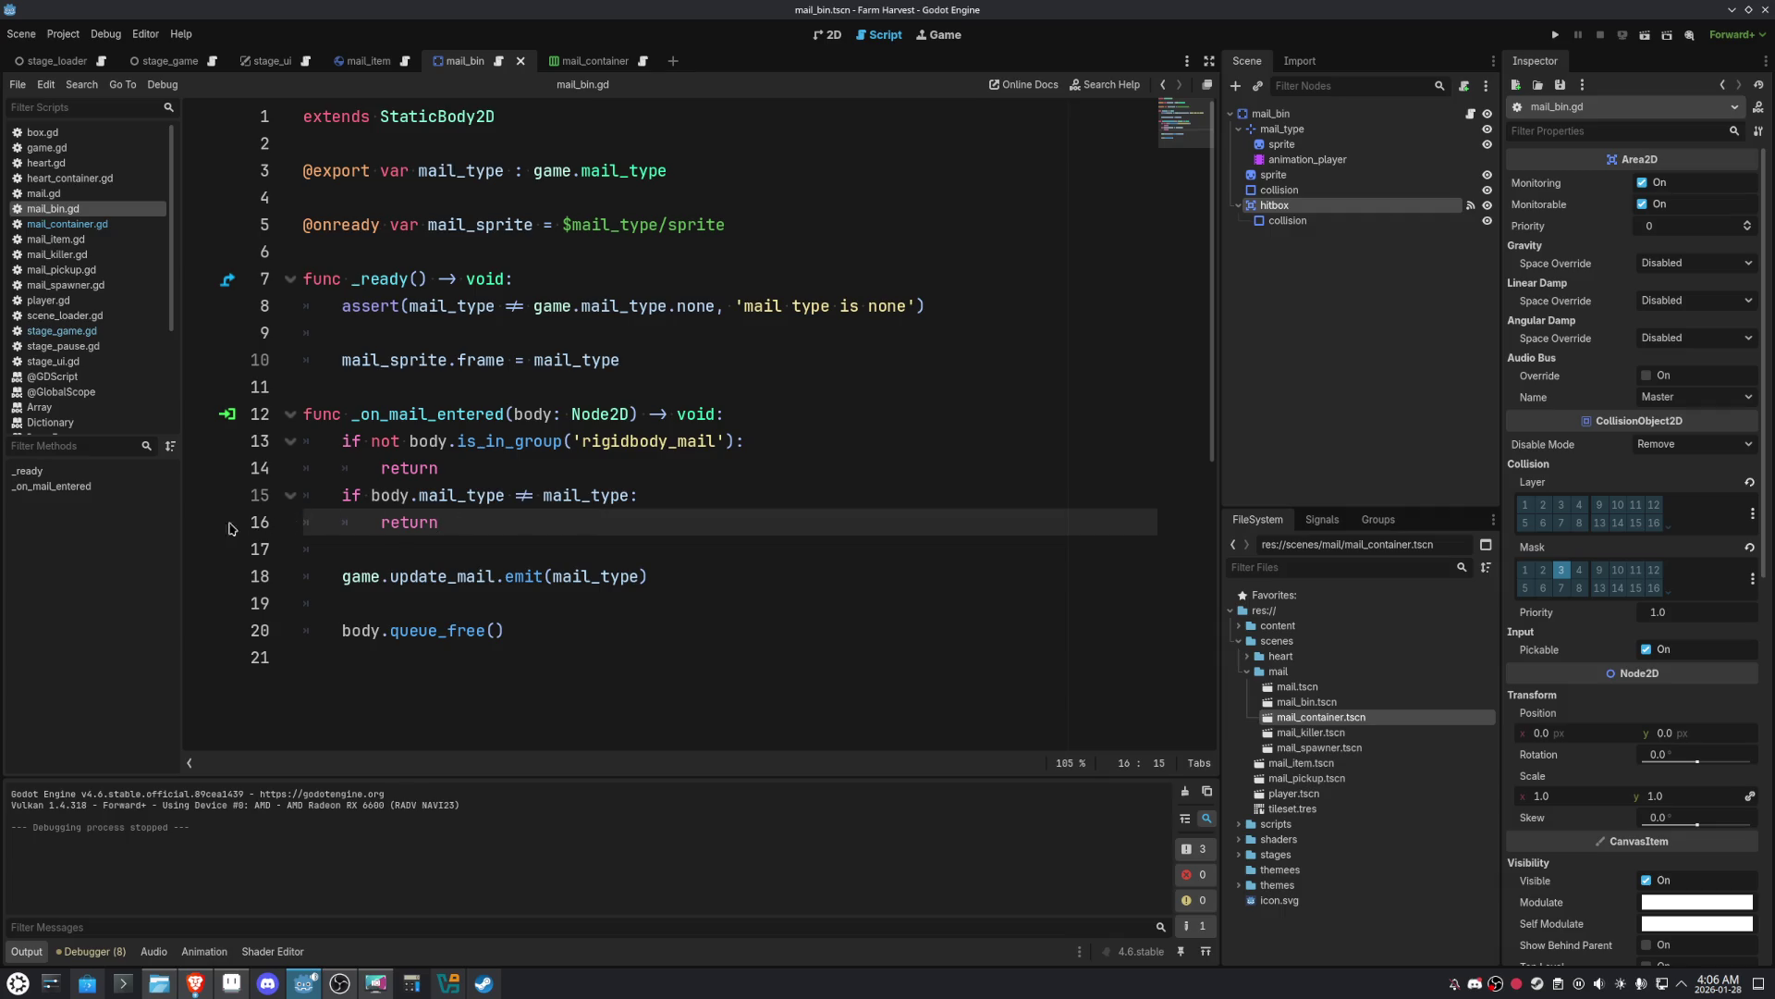
left_click(200, 522)
left_click(204, 474)
double_click(437, 577)
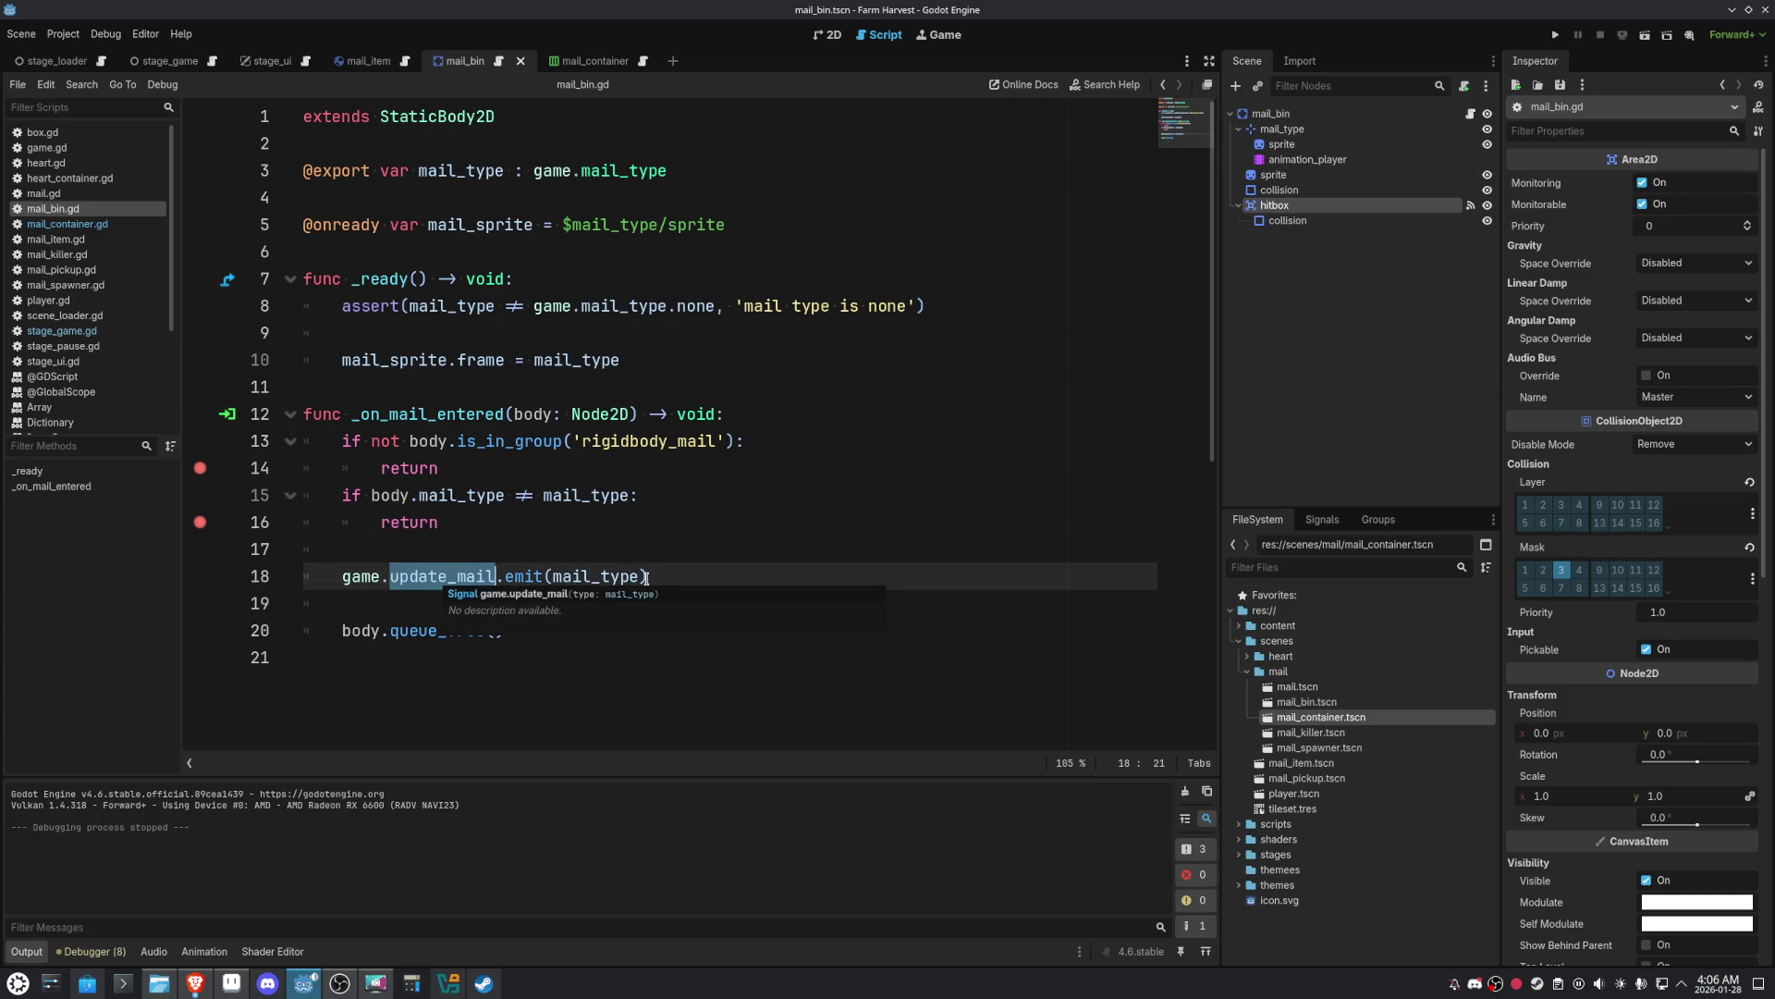
double_click(596, 576)
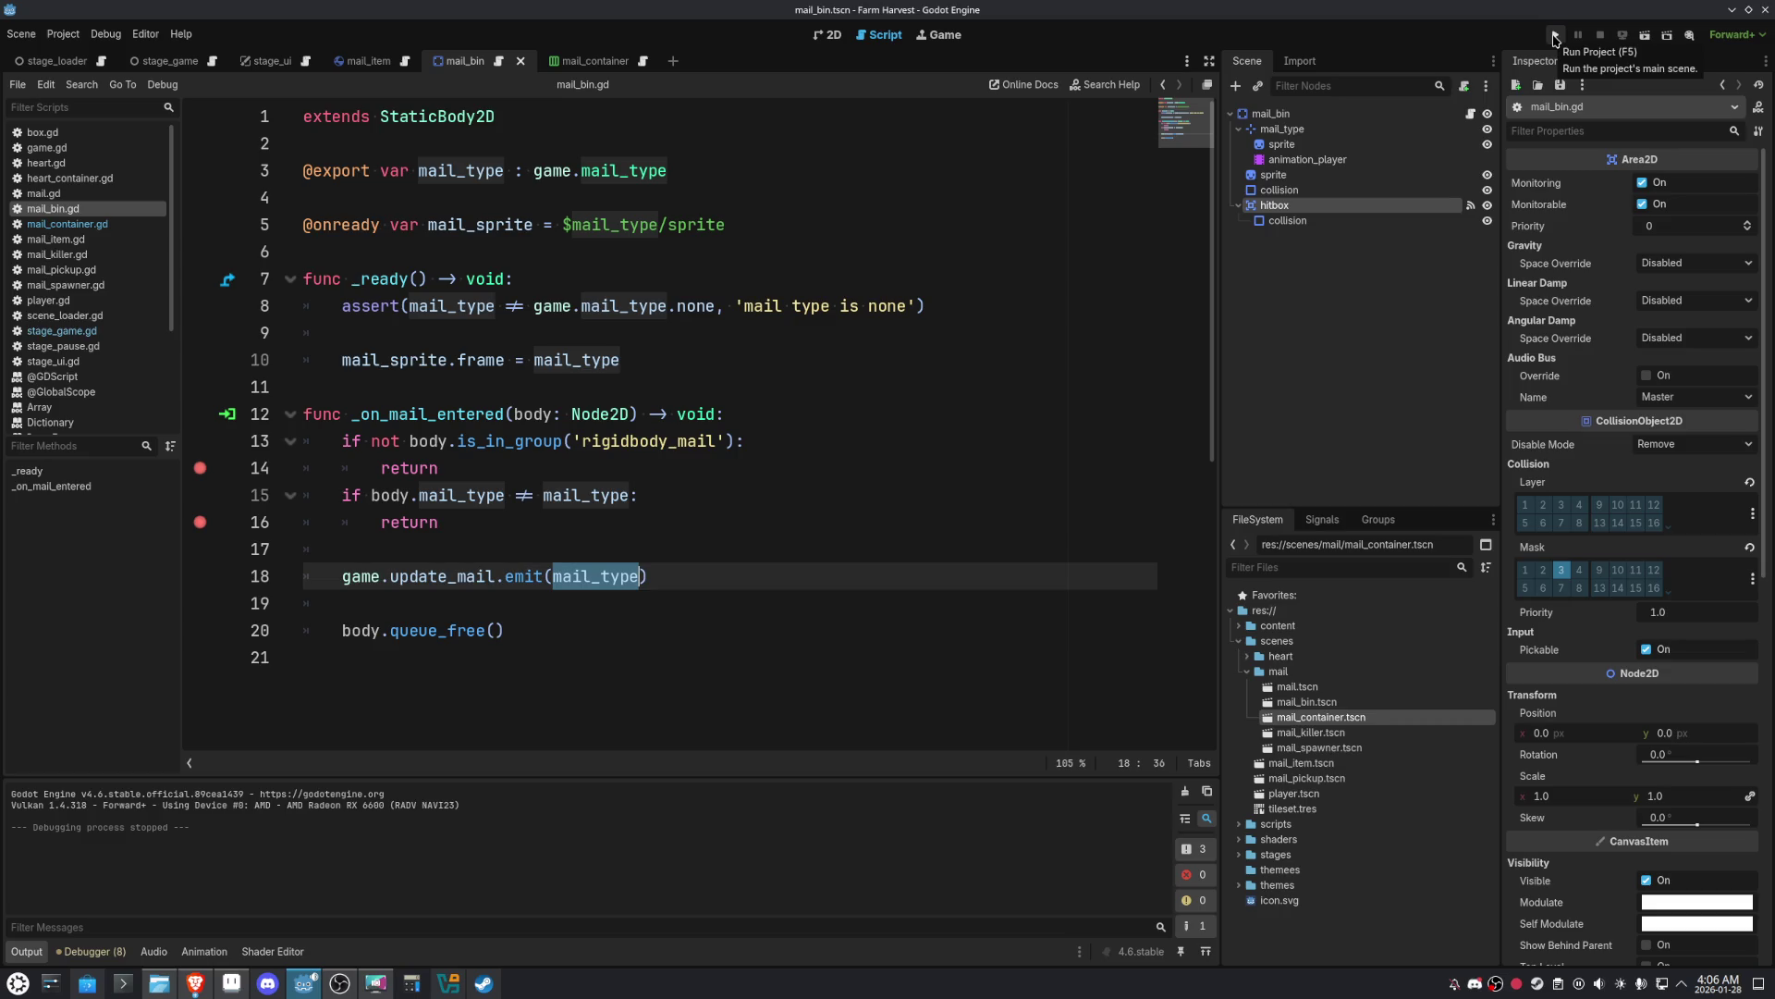
Run and restart the game, walking the player to grab the mail orb until the breakpoint hits
left_click(1555, 39)
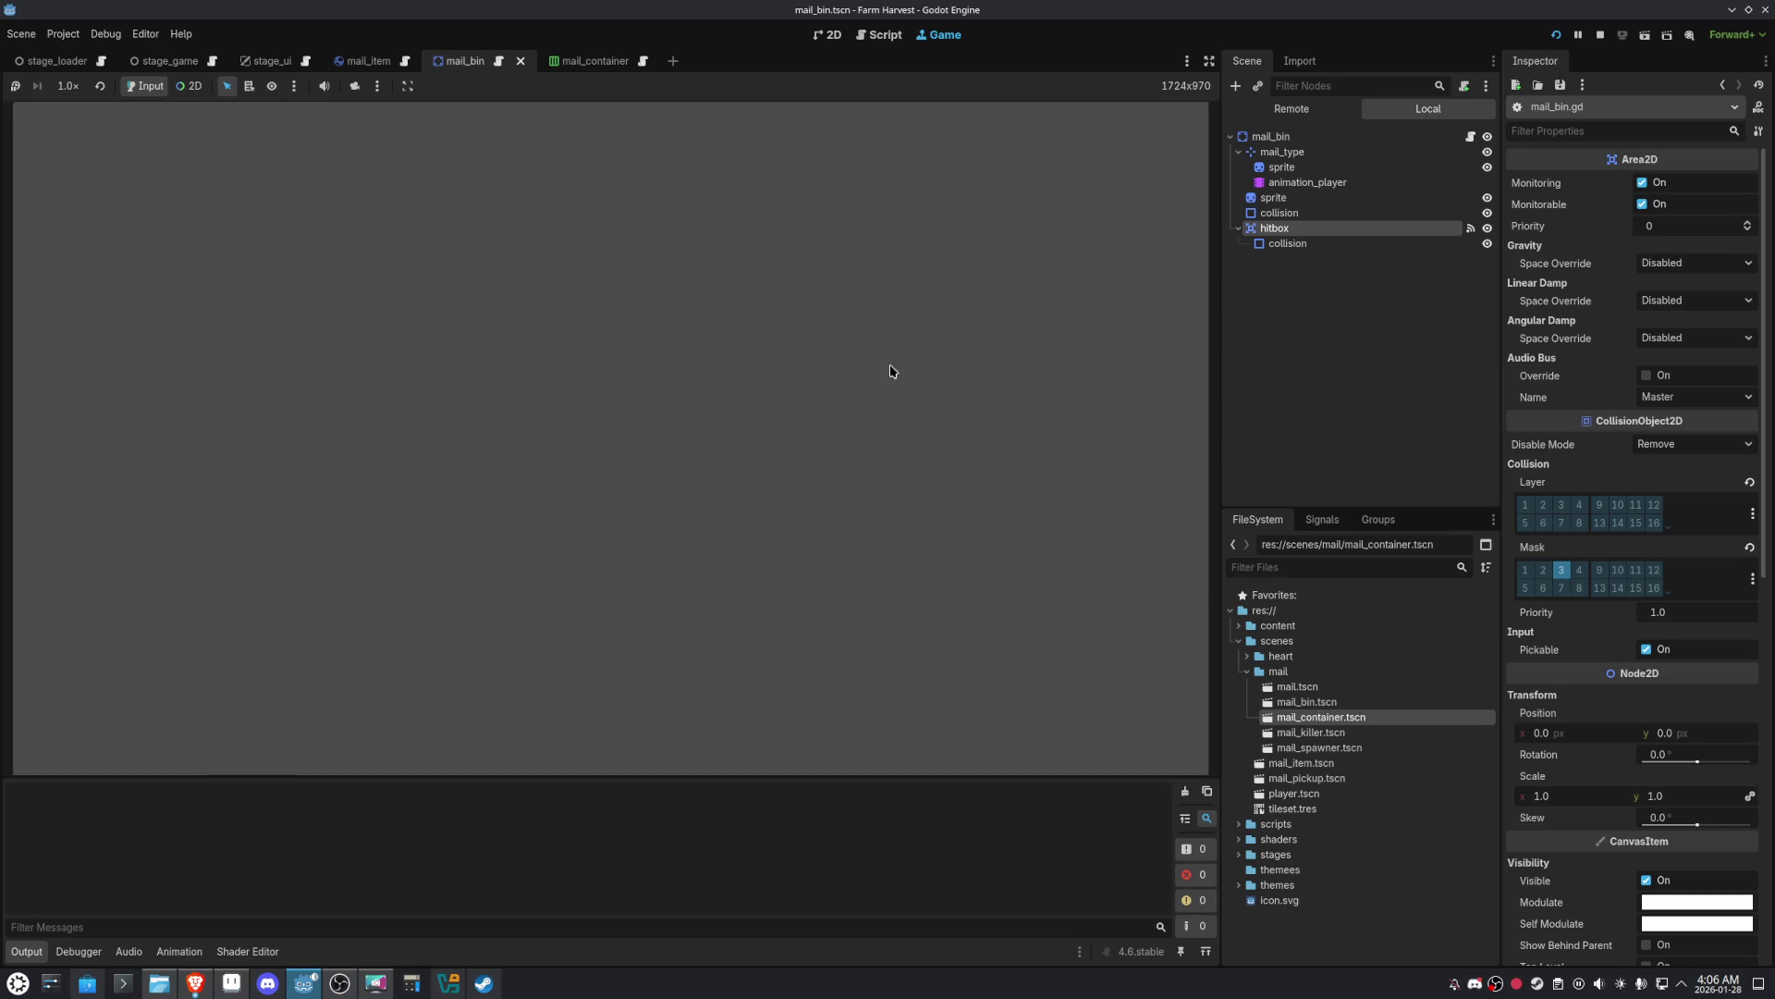
key("a")
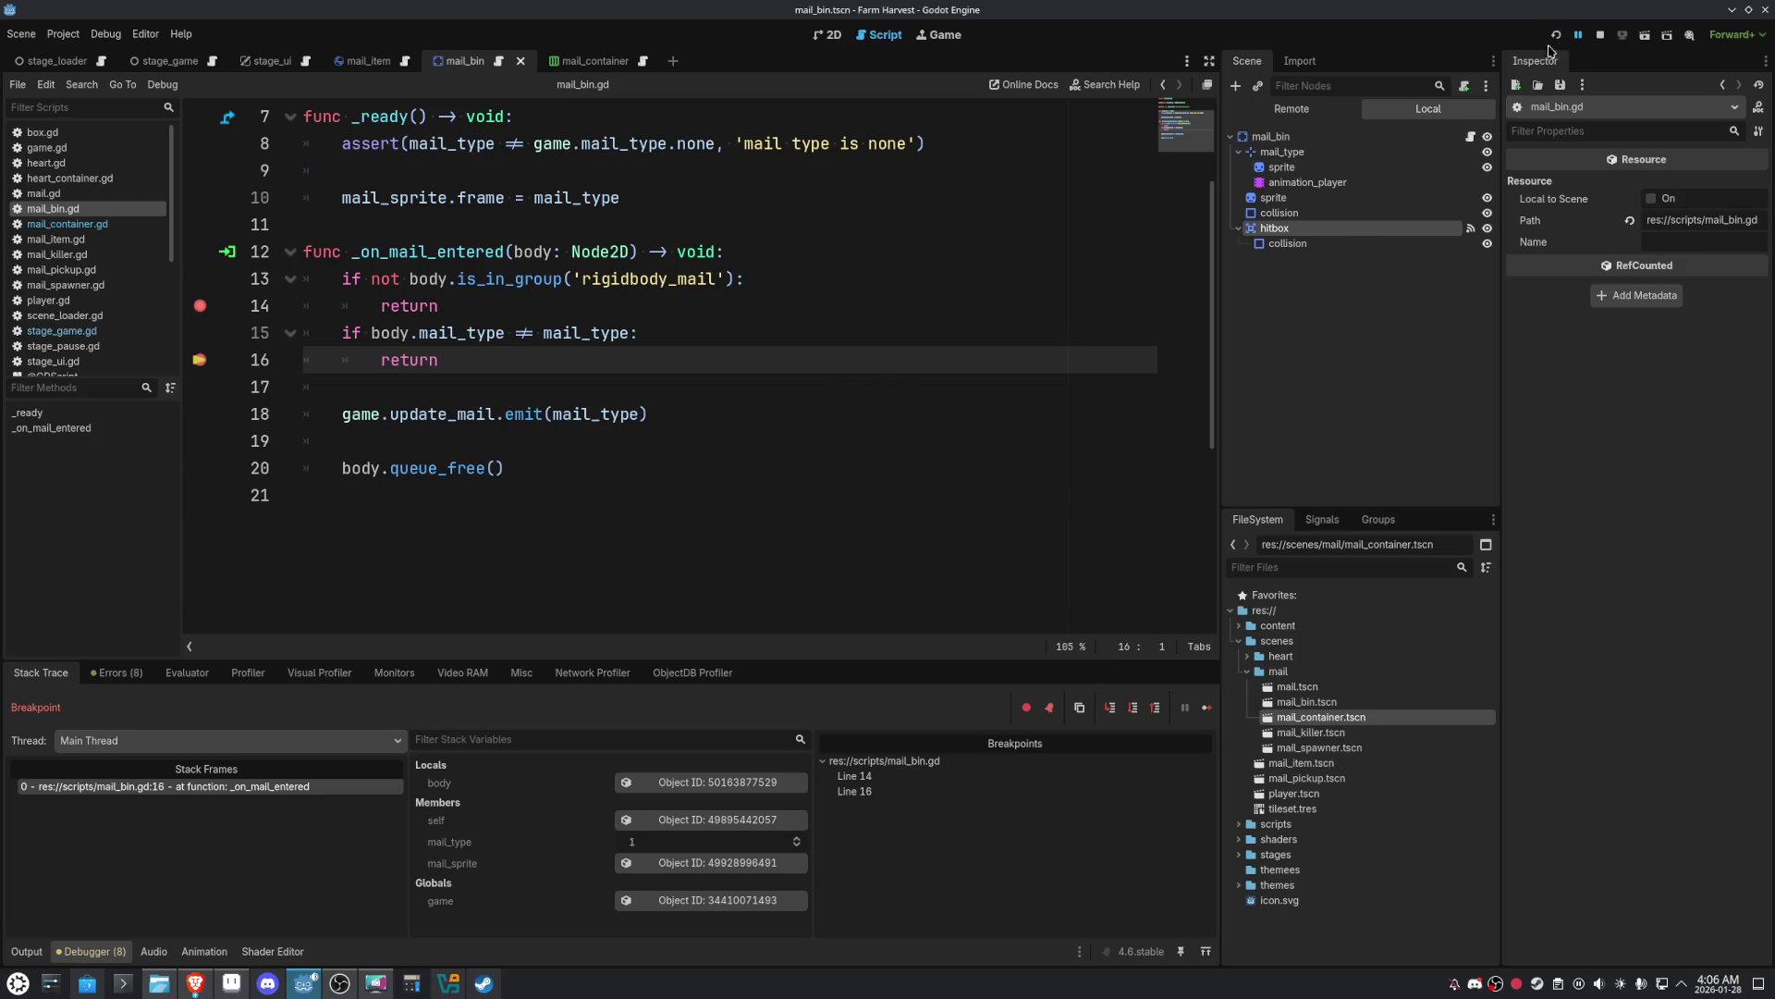
left_click(1556, 35)
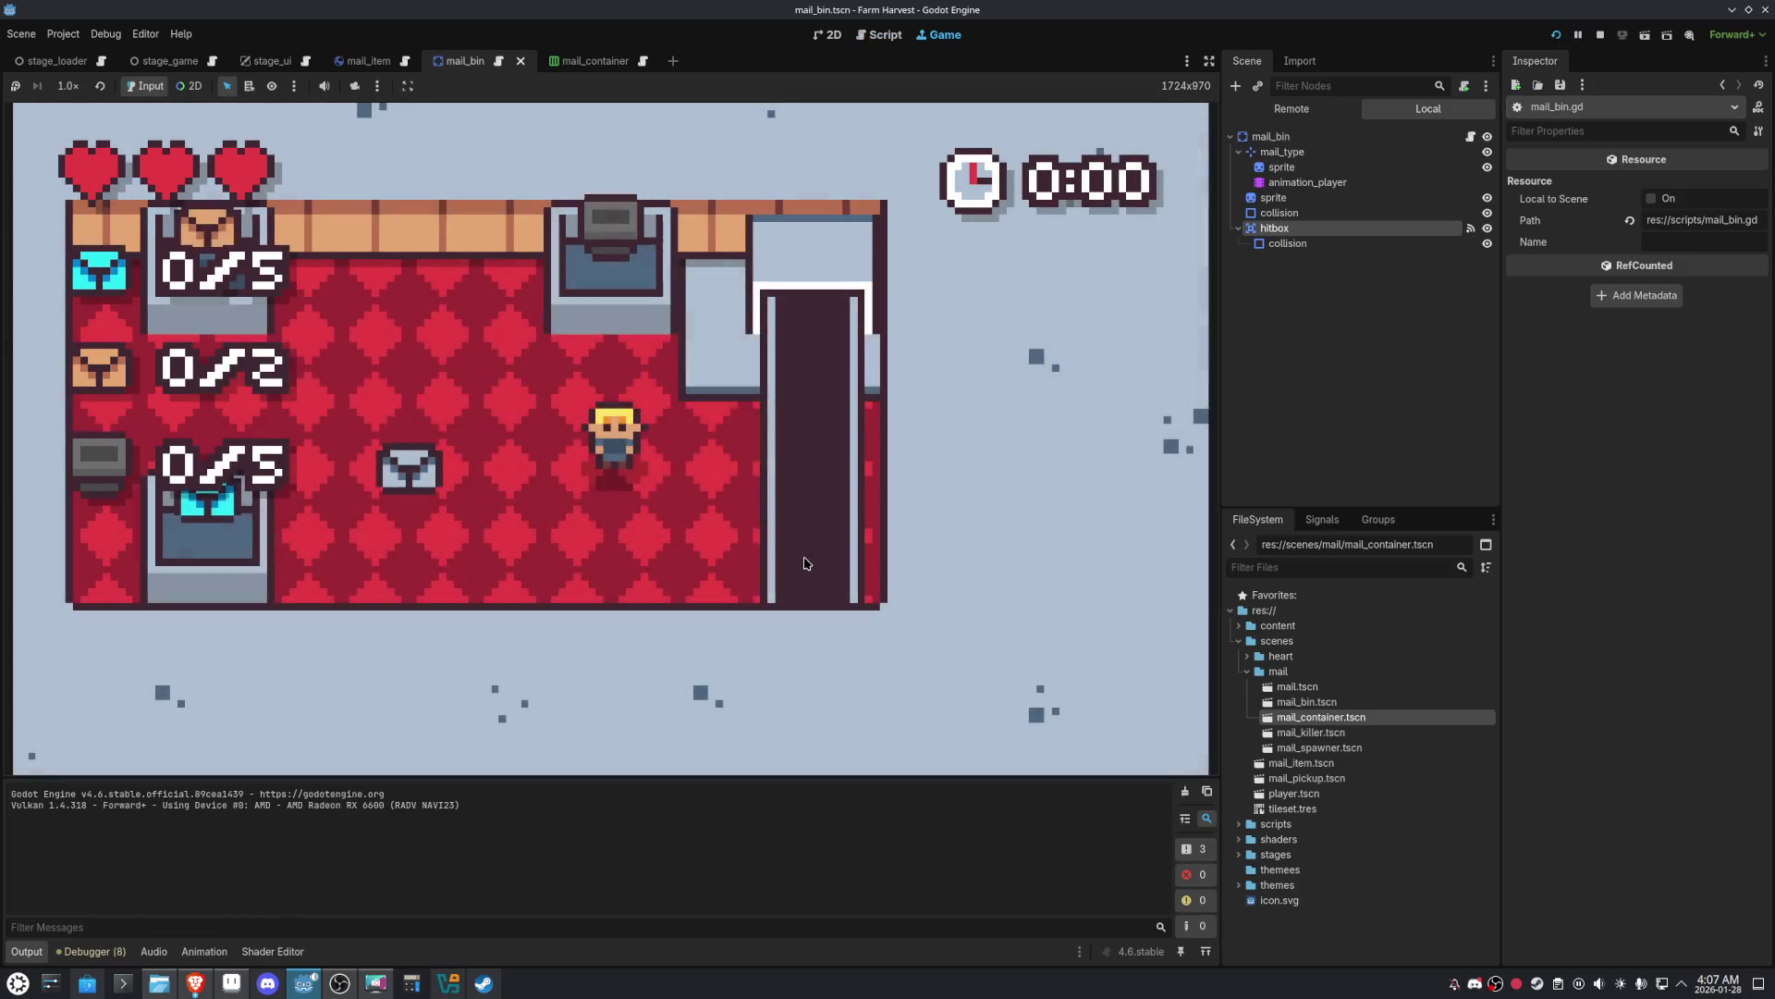
key("s")
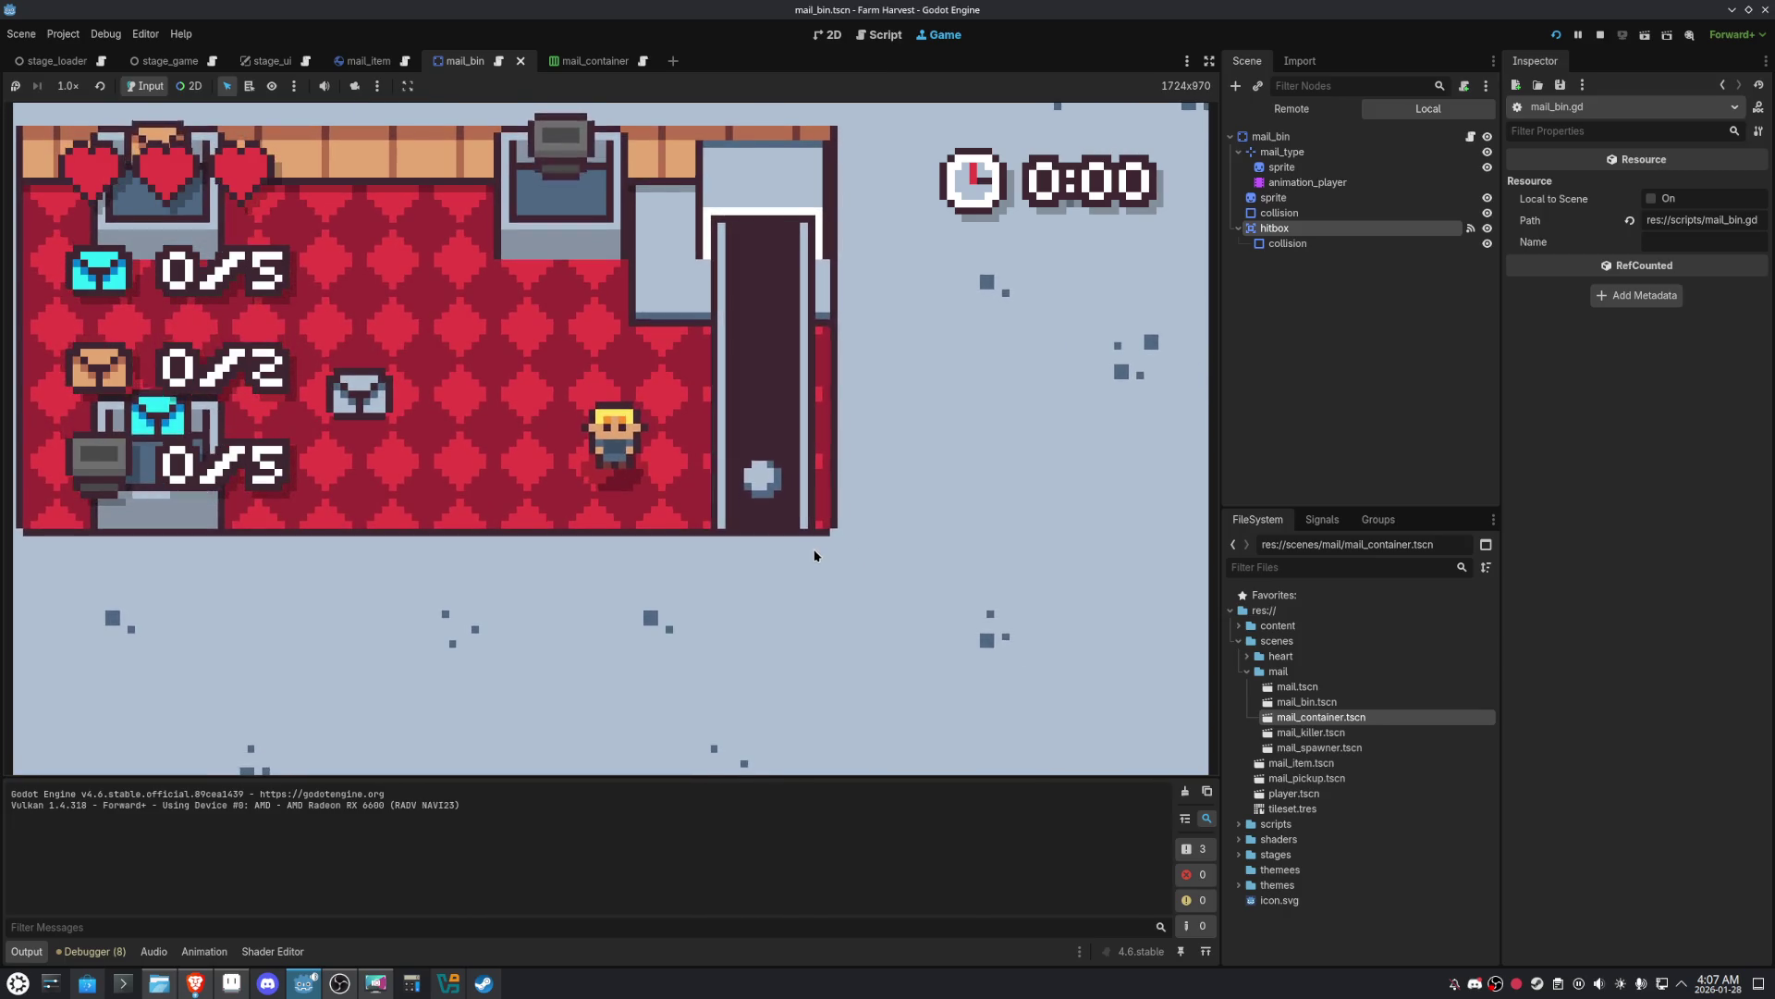
key("a")
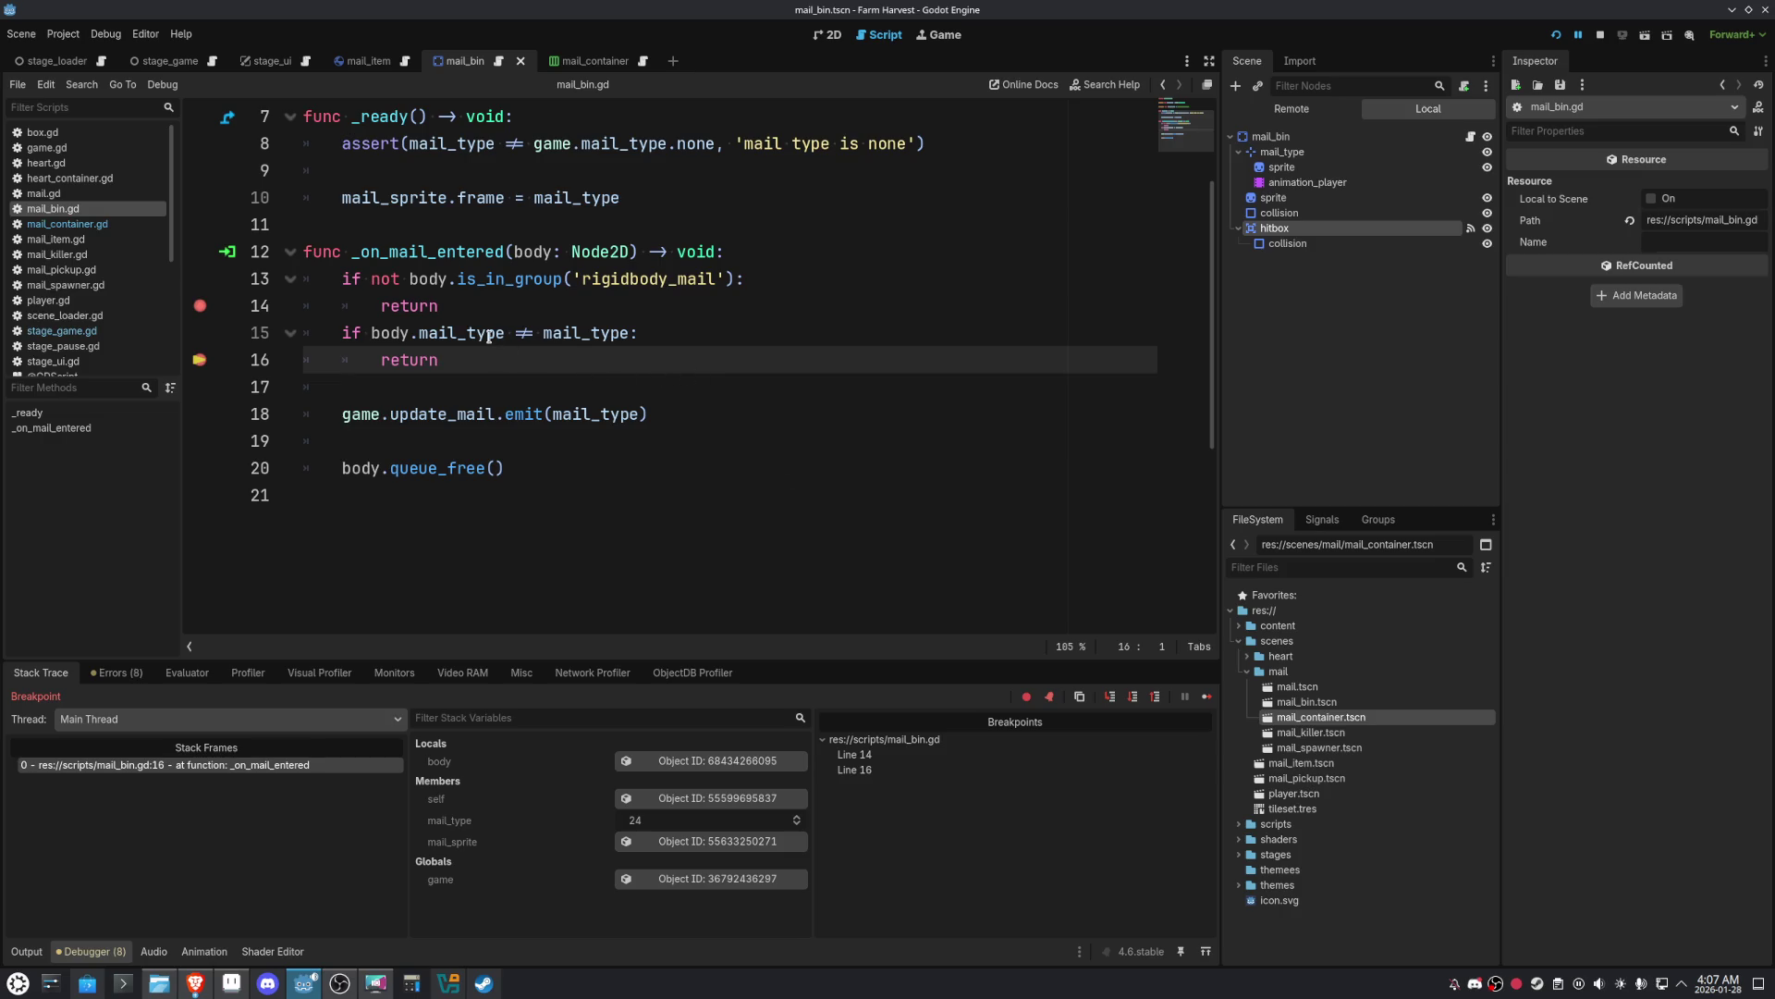
Inspect mail_type and the colliding body's properties, showing Mail Type None and Frame 8
mouse_move(488, 338)
mouse_move(605, 333)
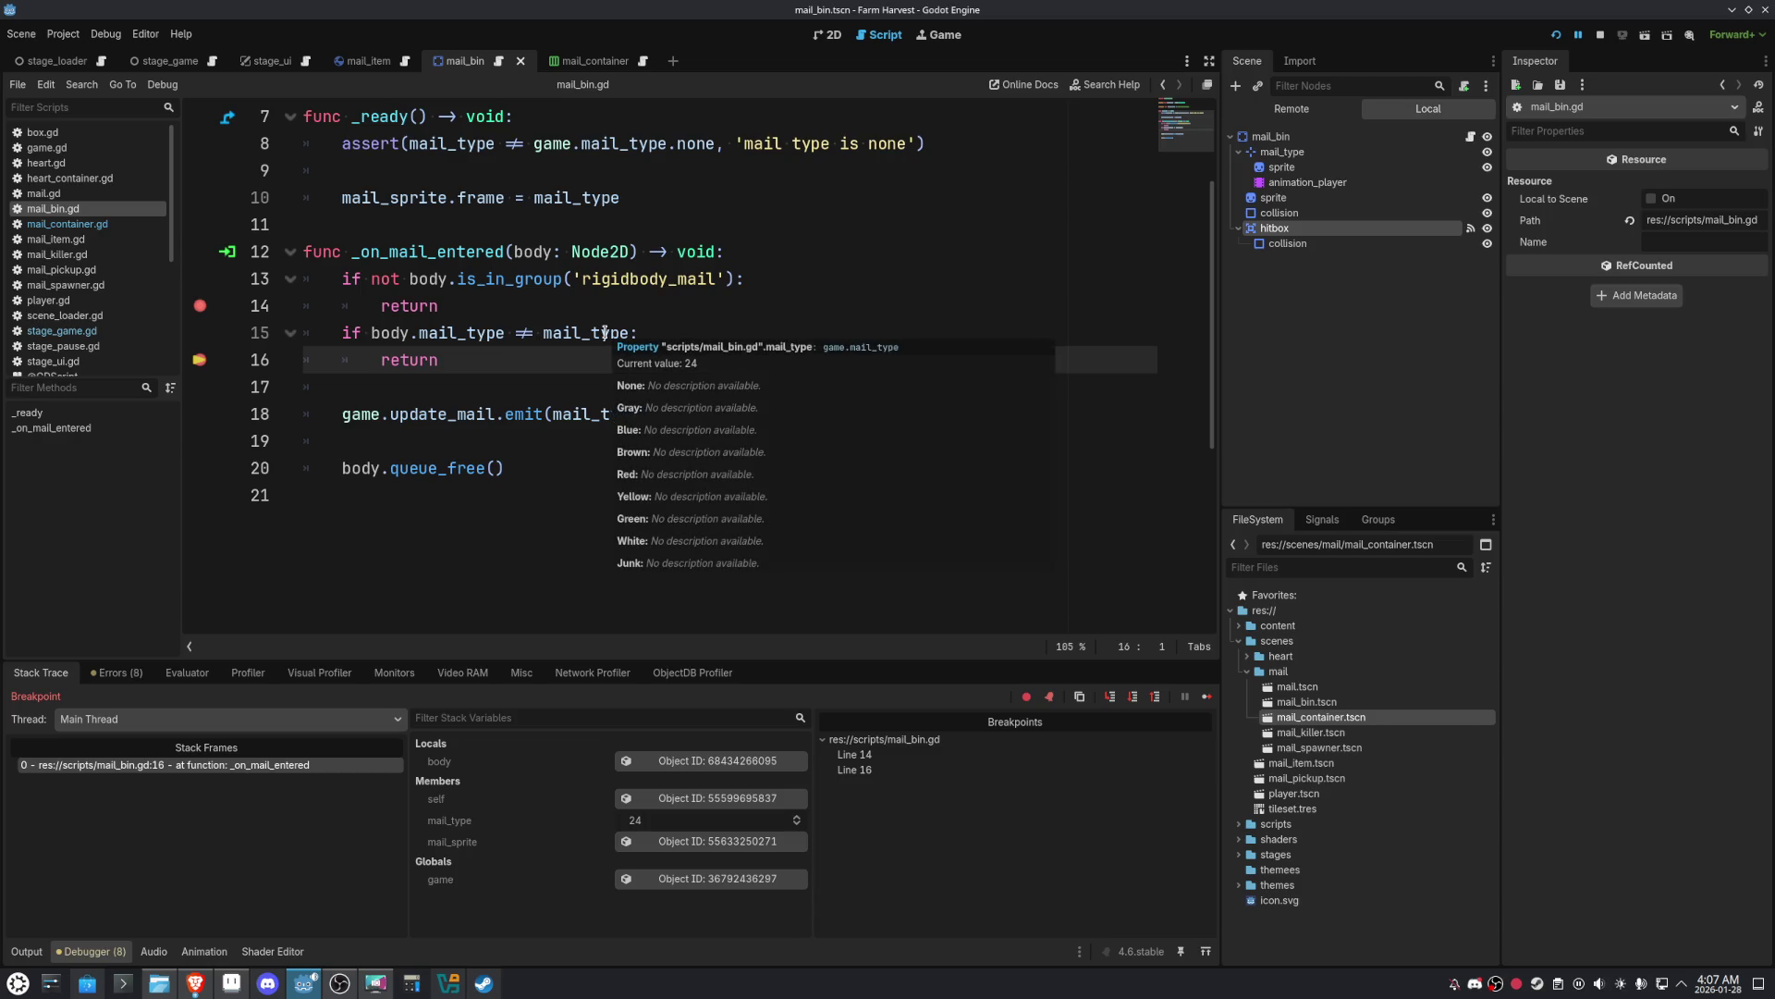
scroll(826, 417, "up", 1)
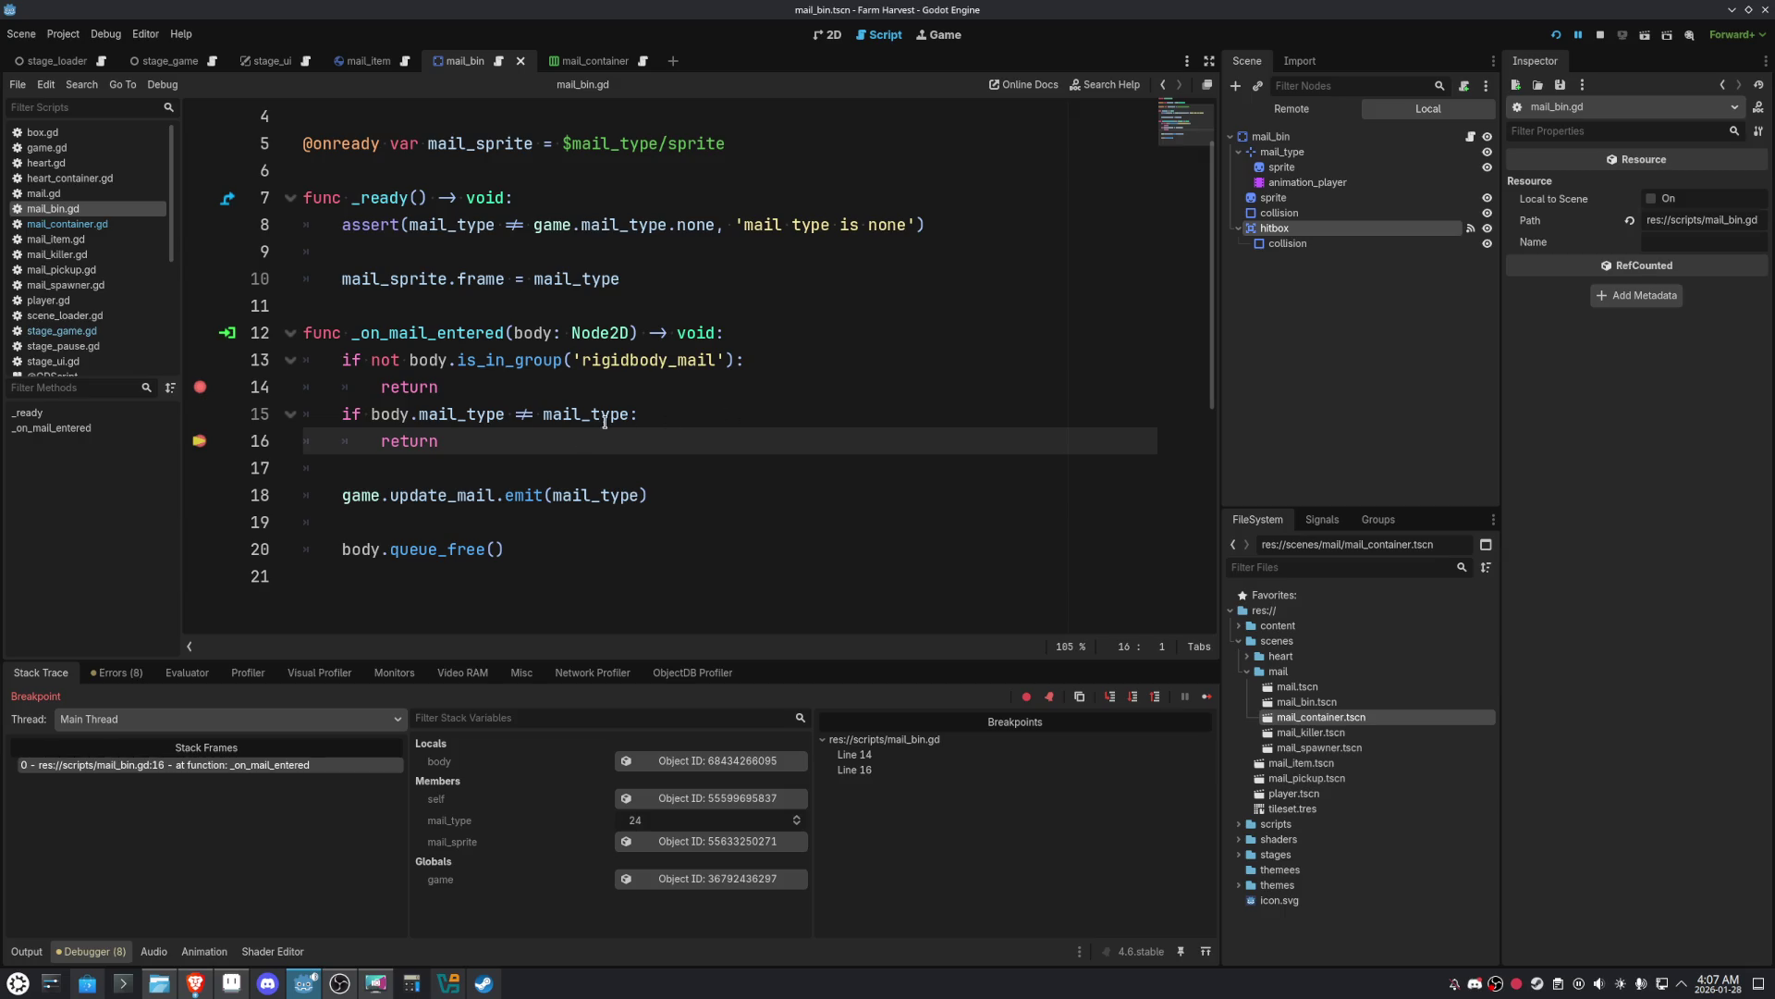
mouse_move(605, 419)
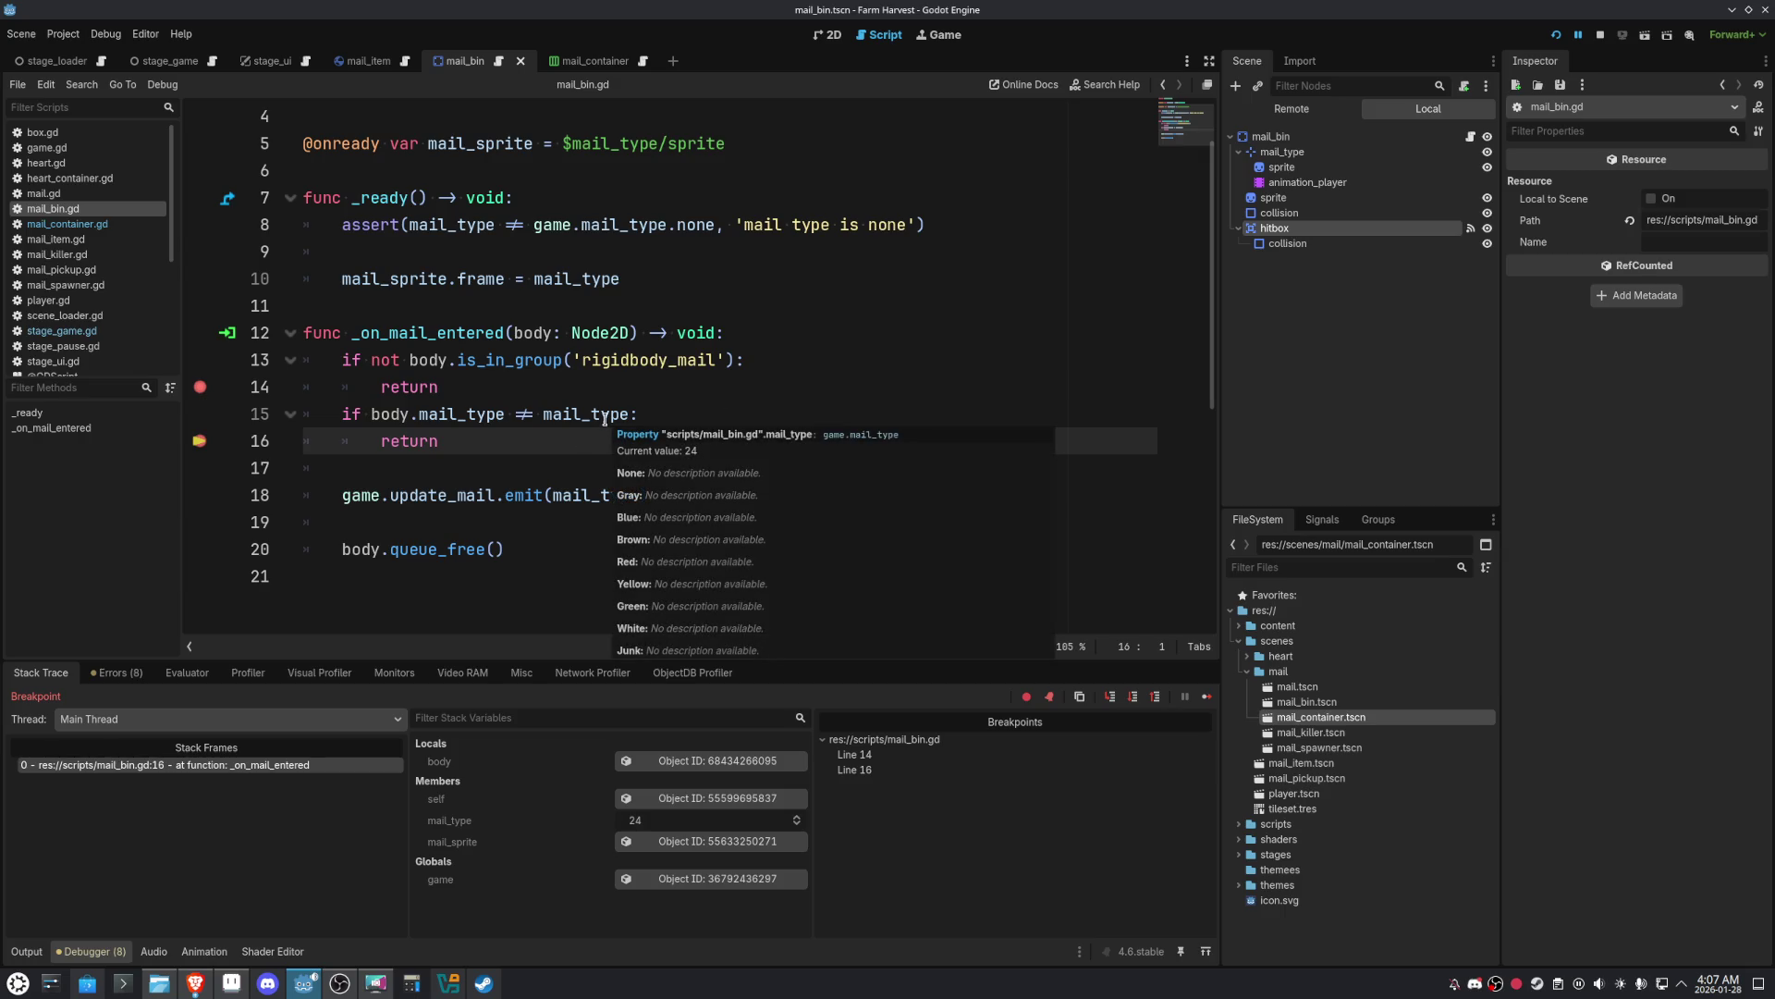
mouse_move(448, 408)
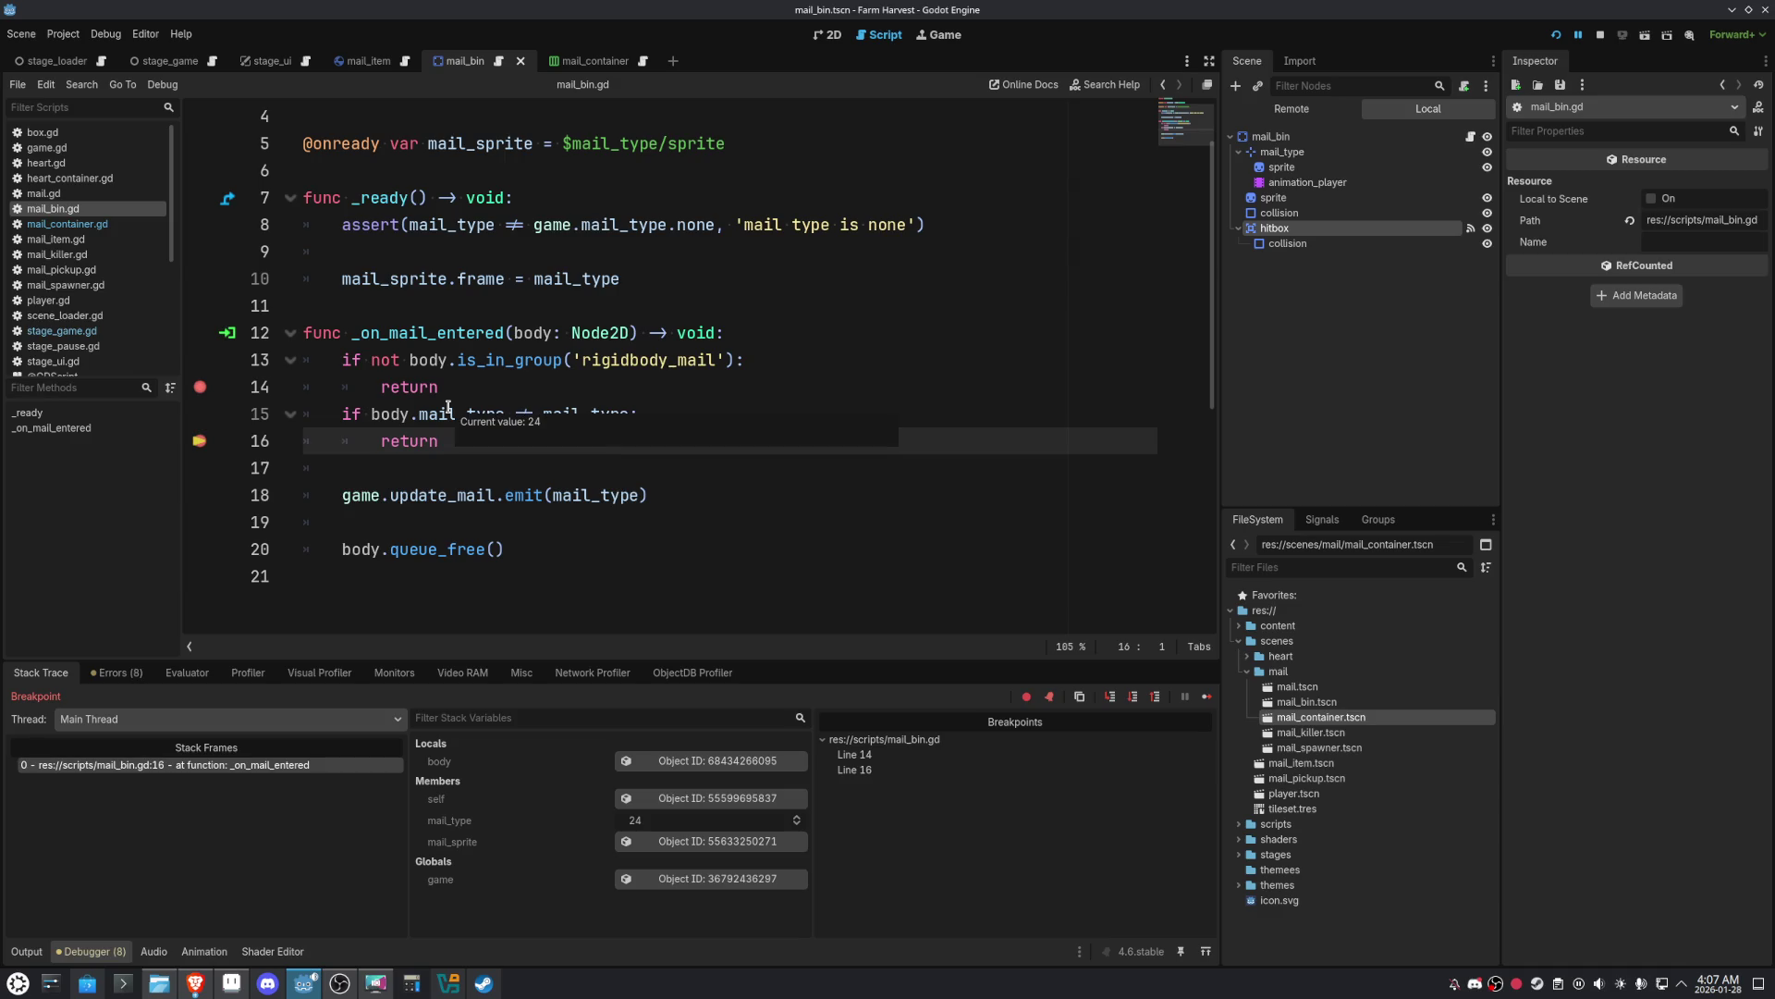
left_click(727, 759)
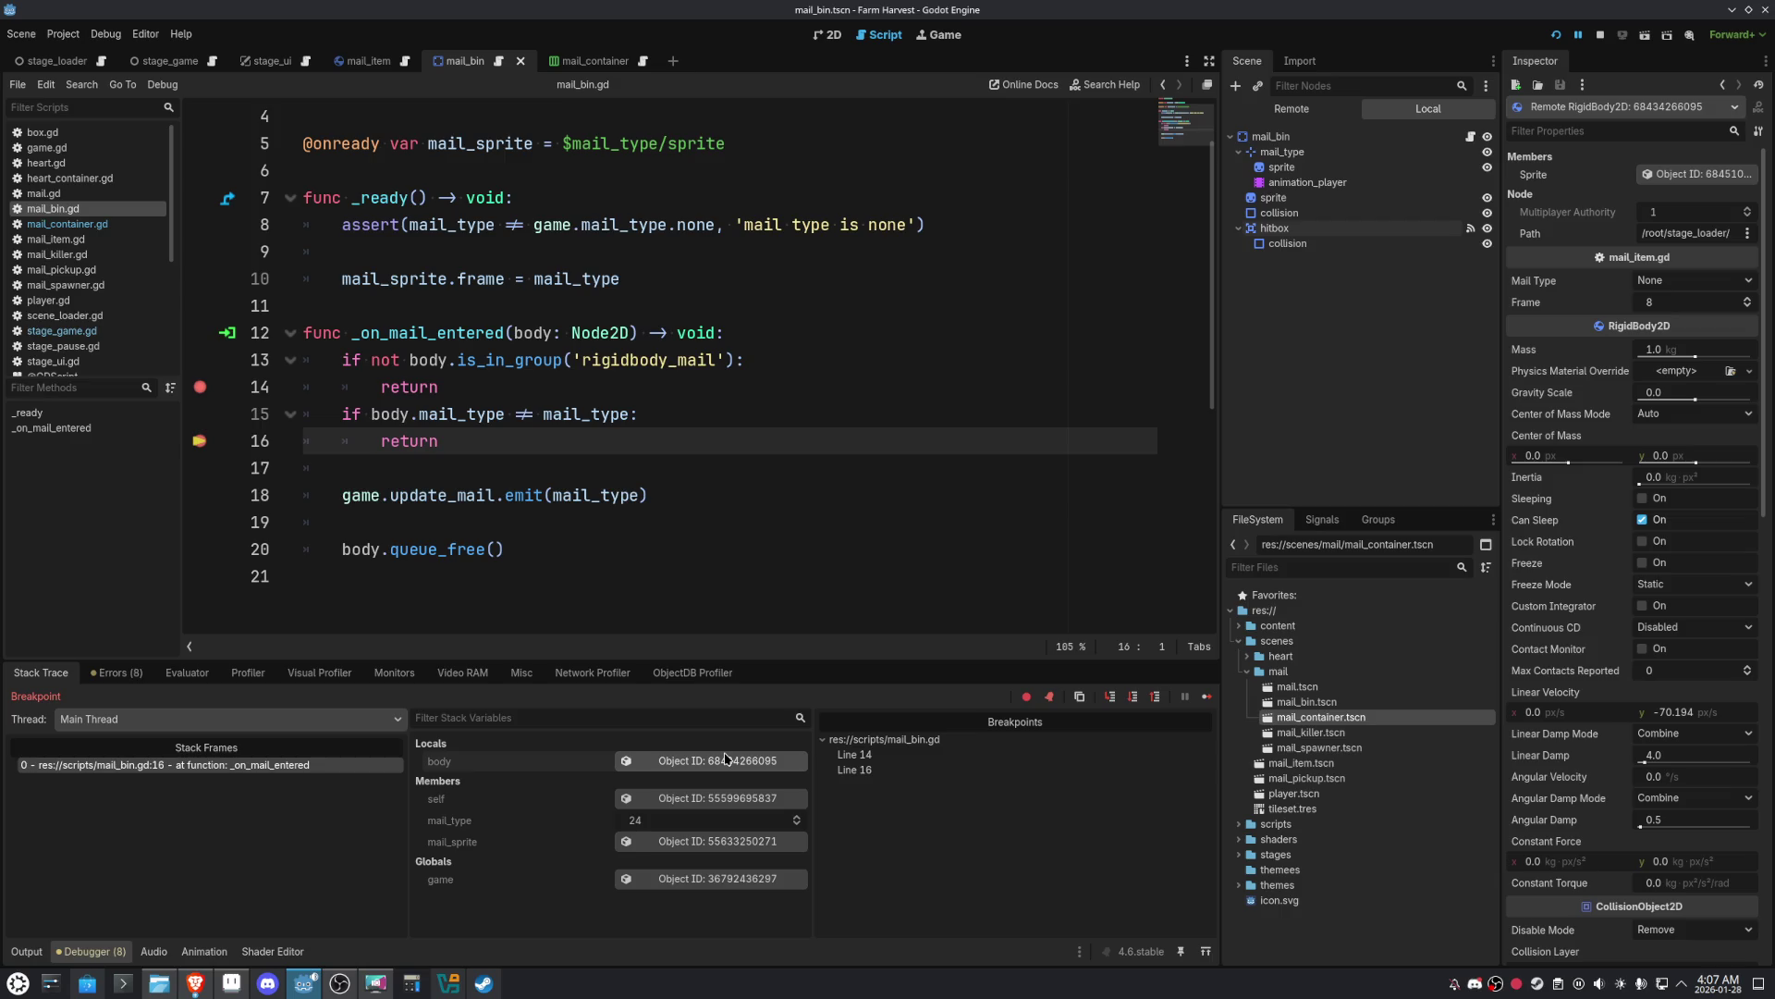
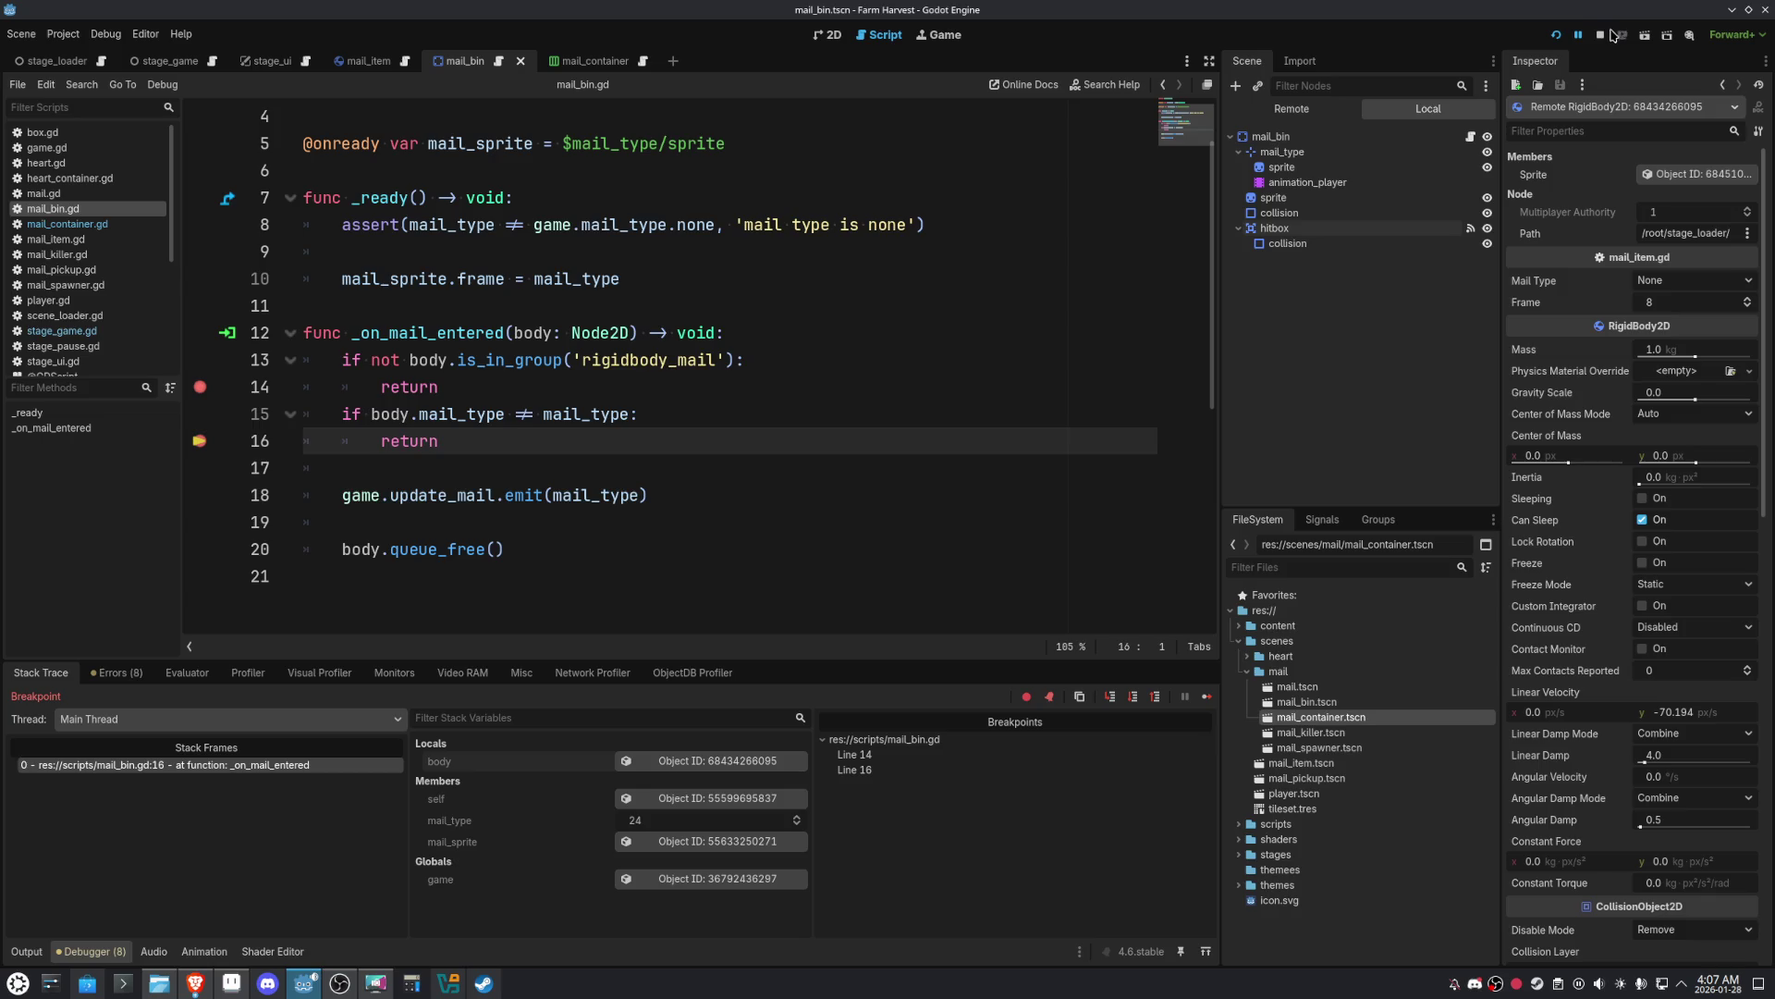
Stop the debug run and open player.gd using the FileSystem filter 'player'
left_click(1601, 34)
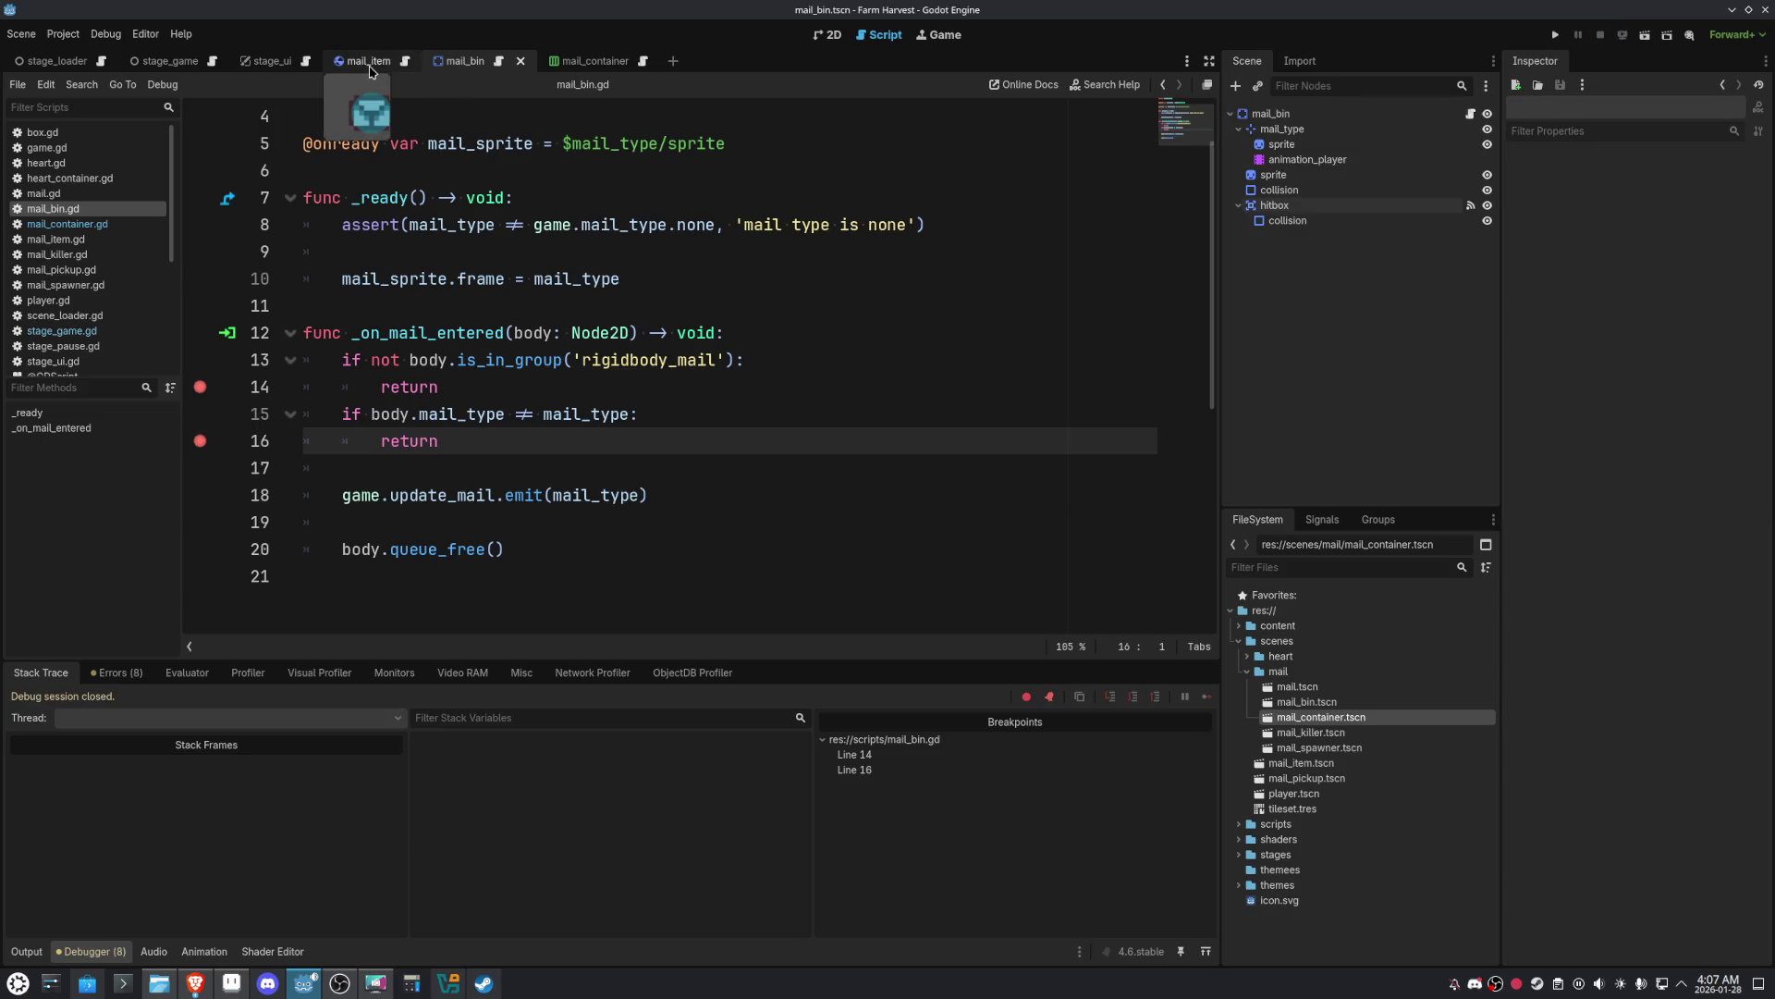
left_click(1304, 569)
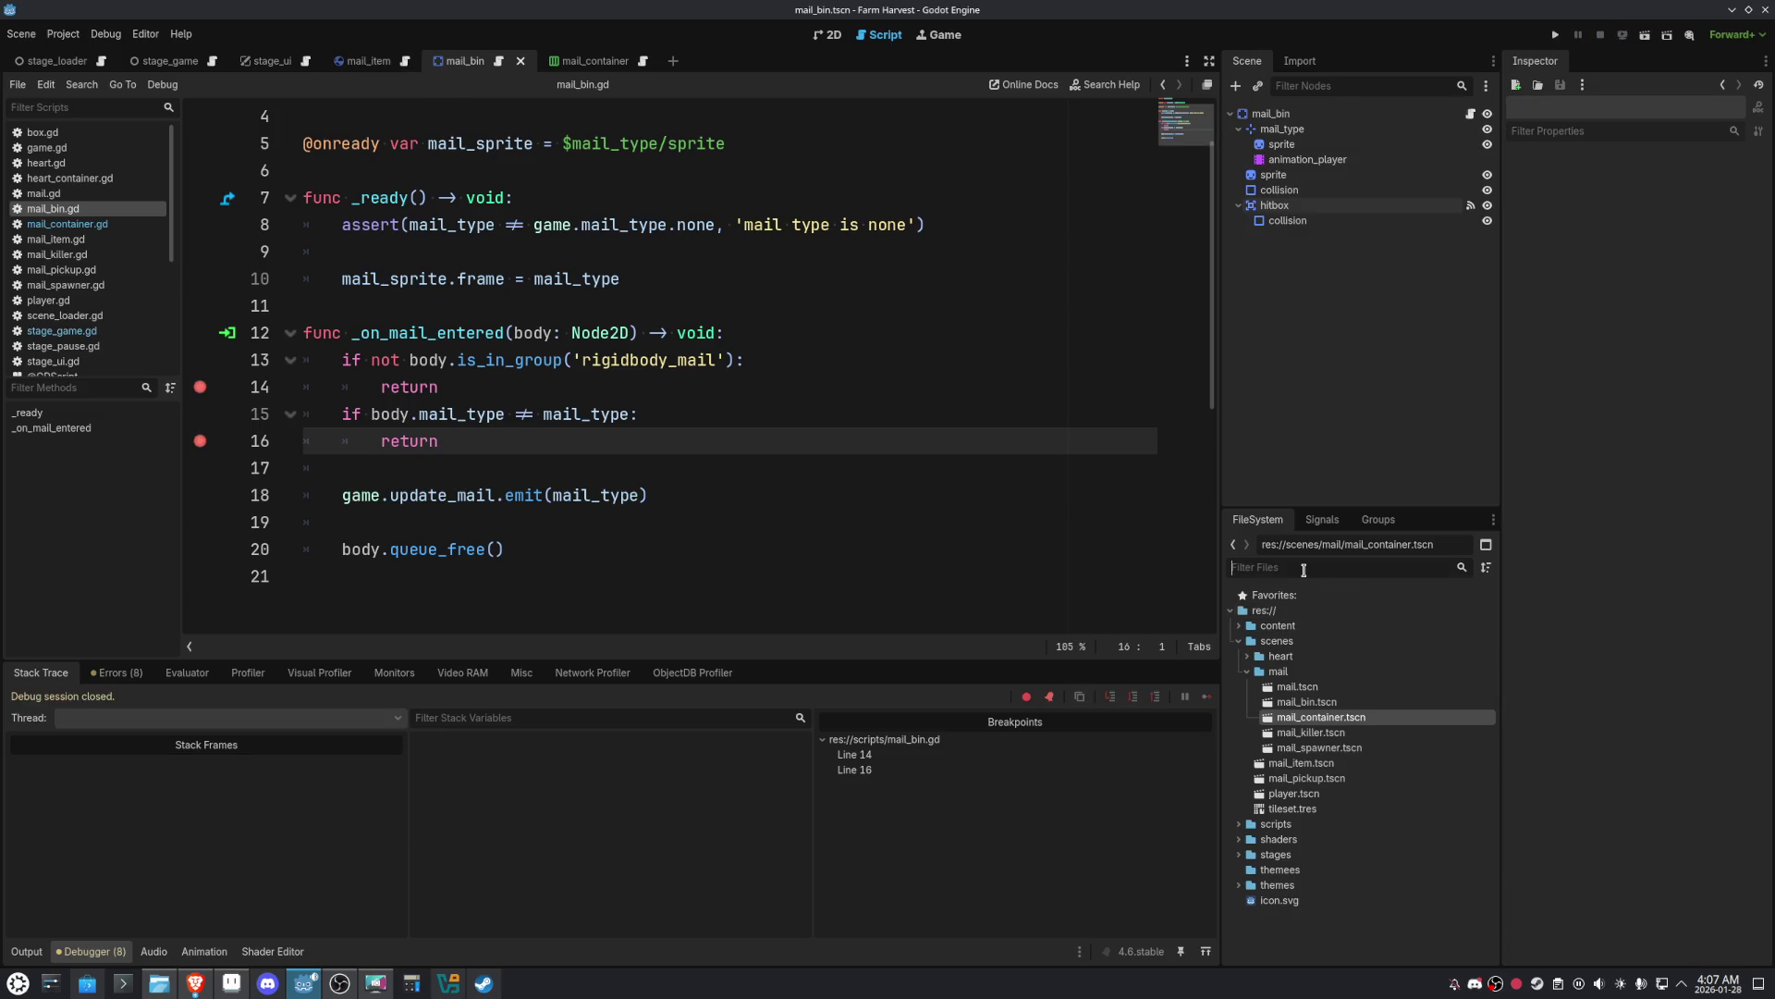
type("player")
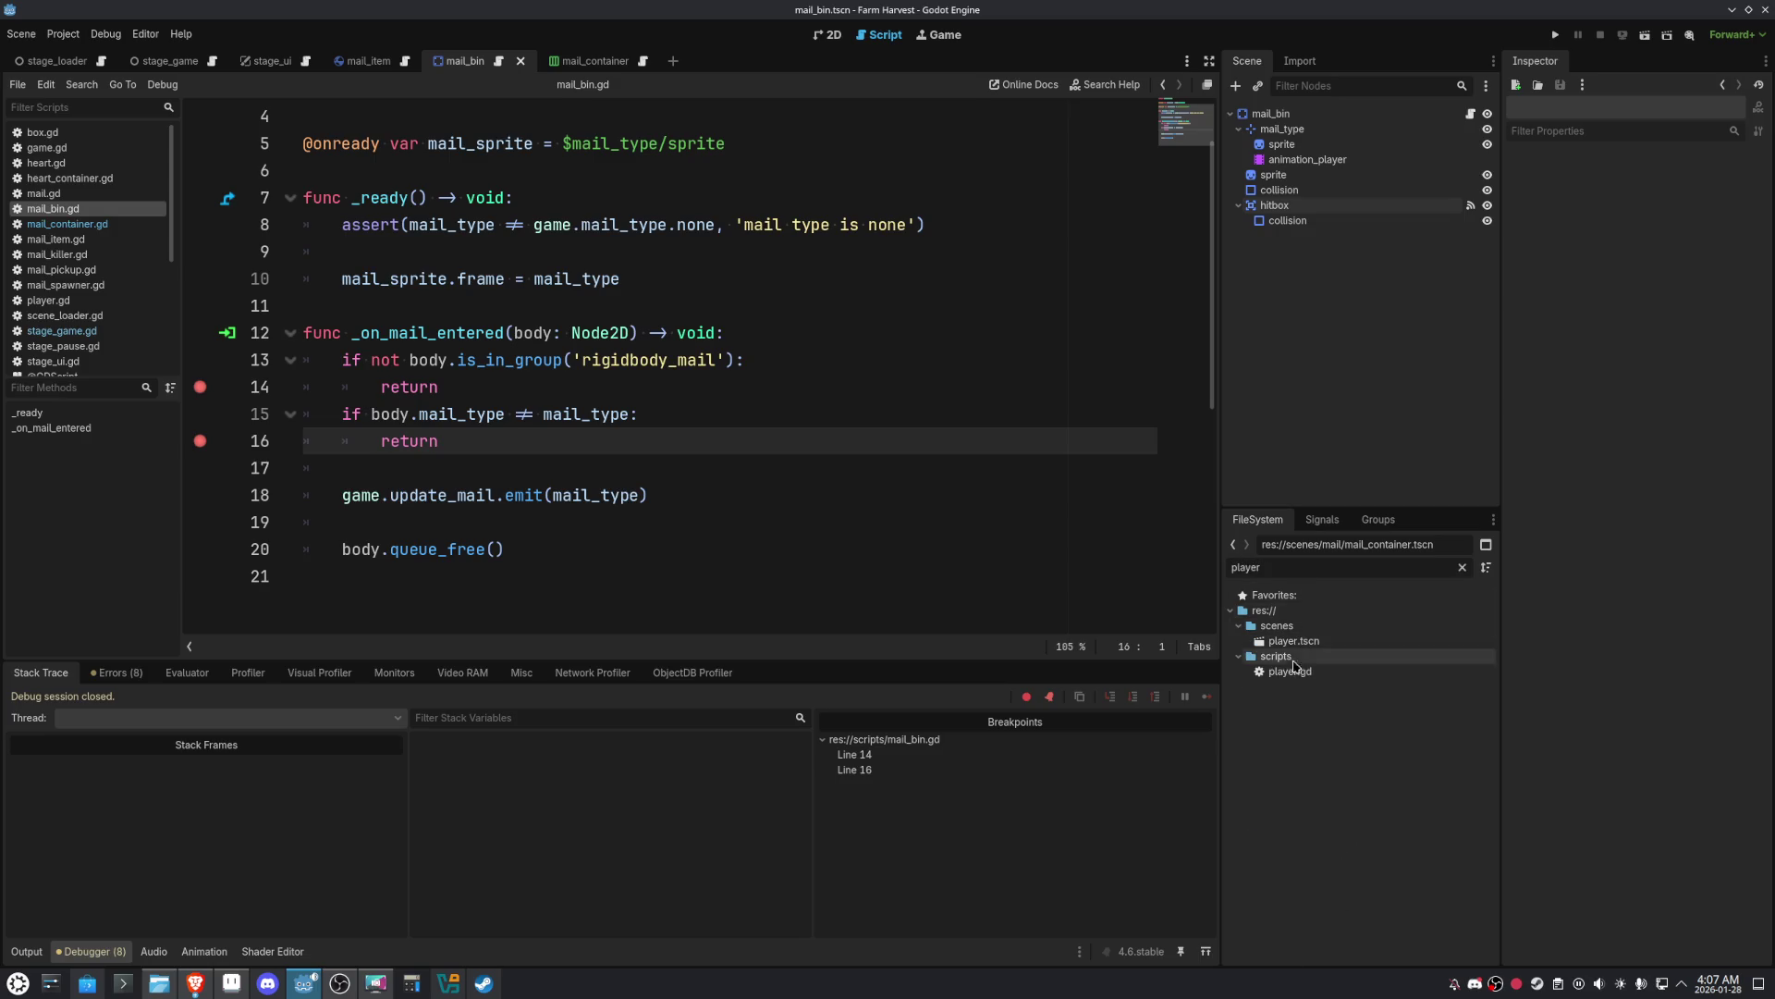
left_click(1298, 673)
double_click(1298, 673)
Scroll to throw_item in player.gd and place the caret after the instantiate line
scroll(880, 383, "down", 7)
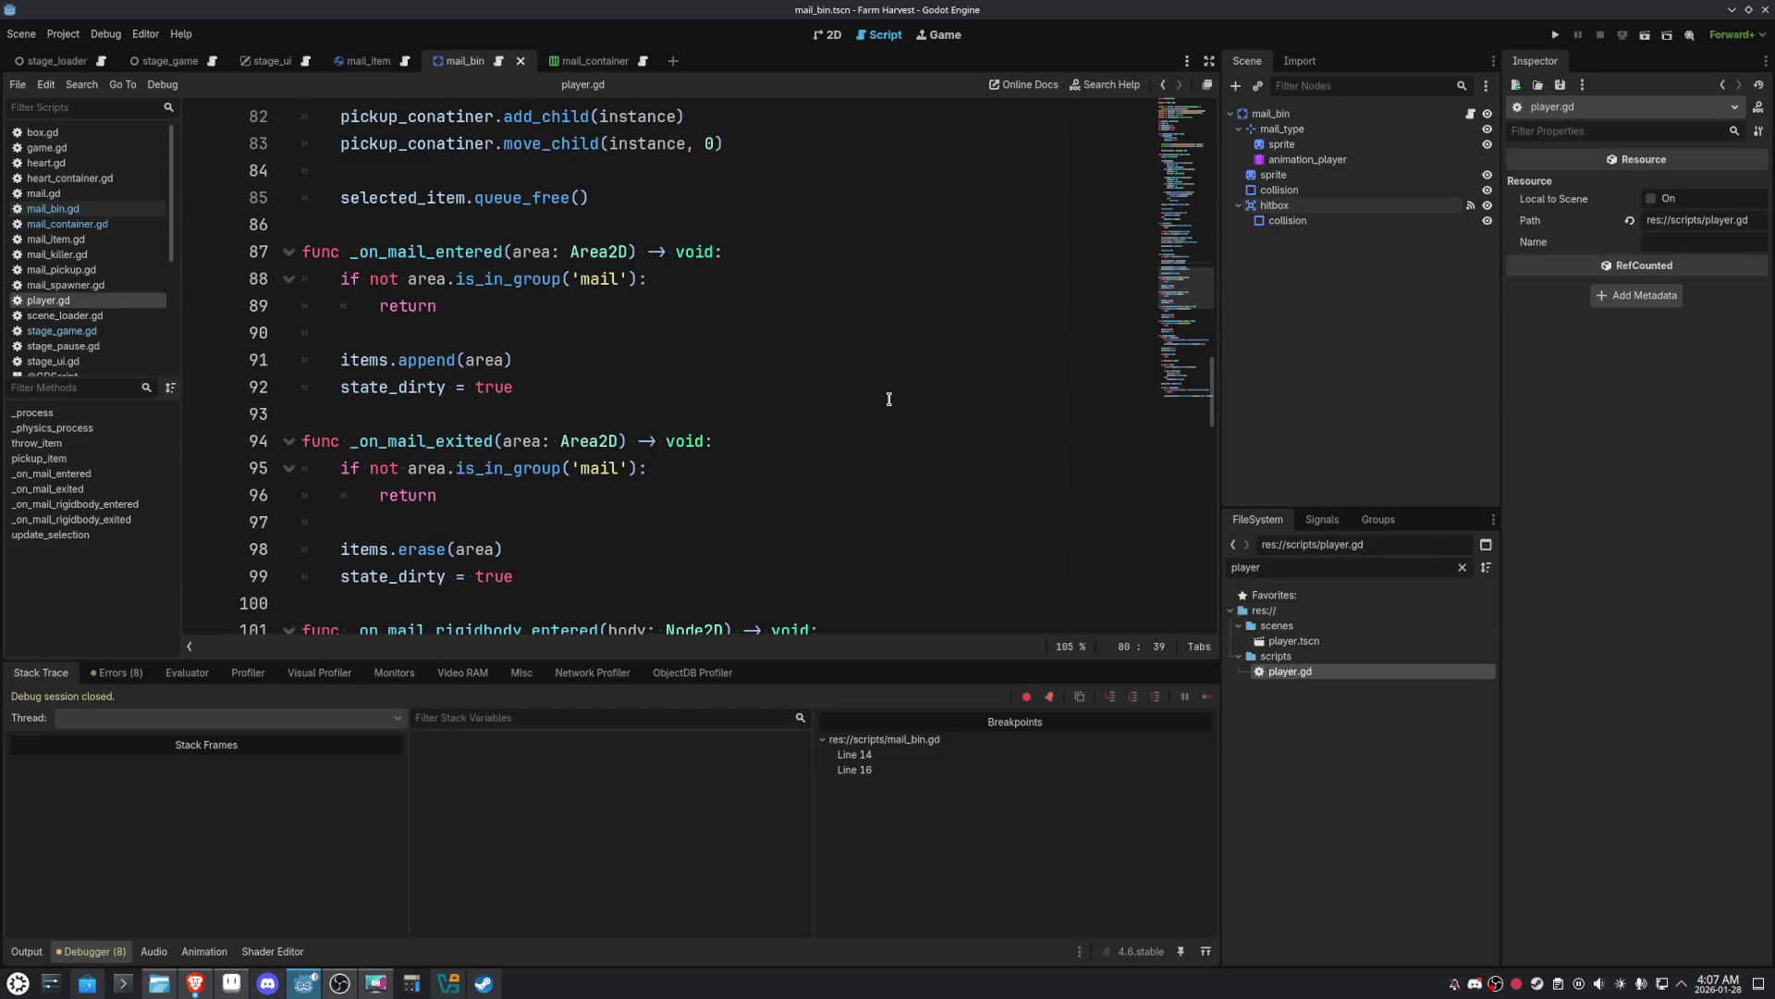
scroll(888, 398, "down", 13)
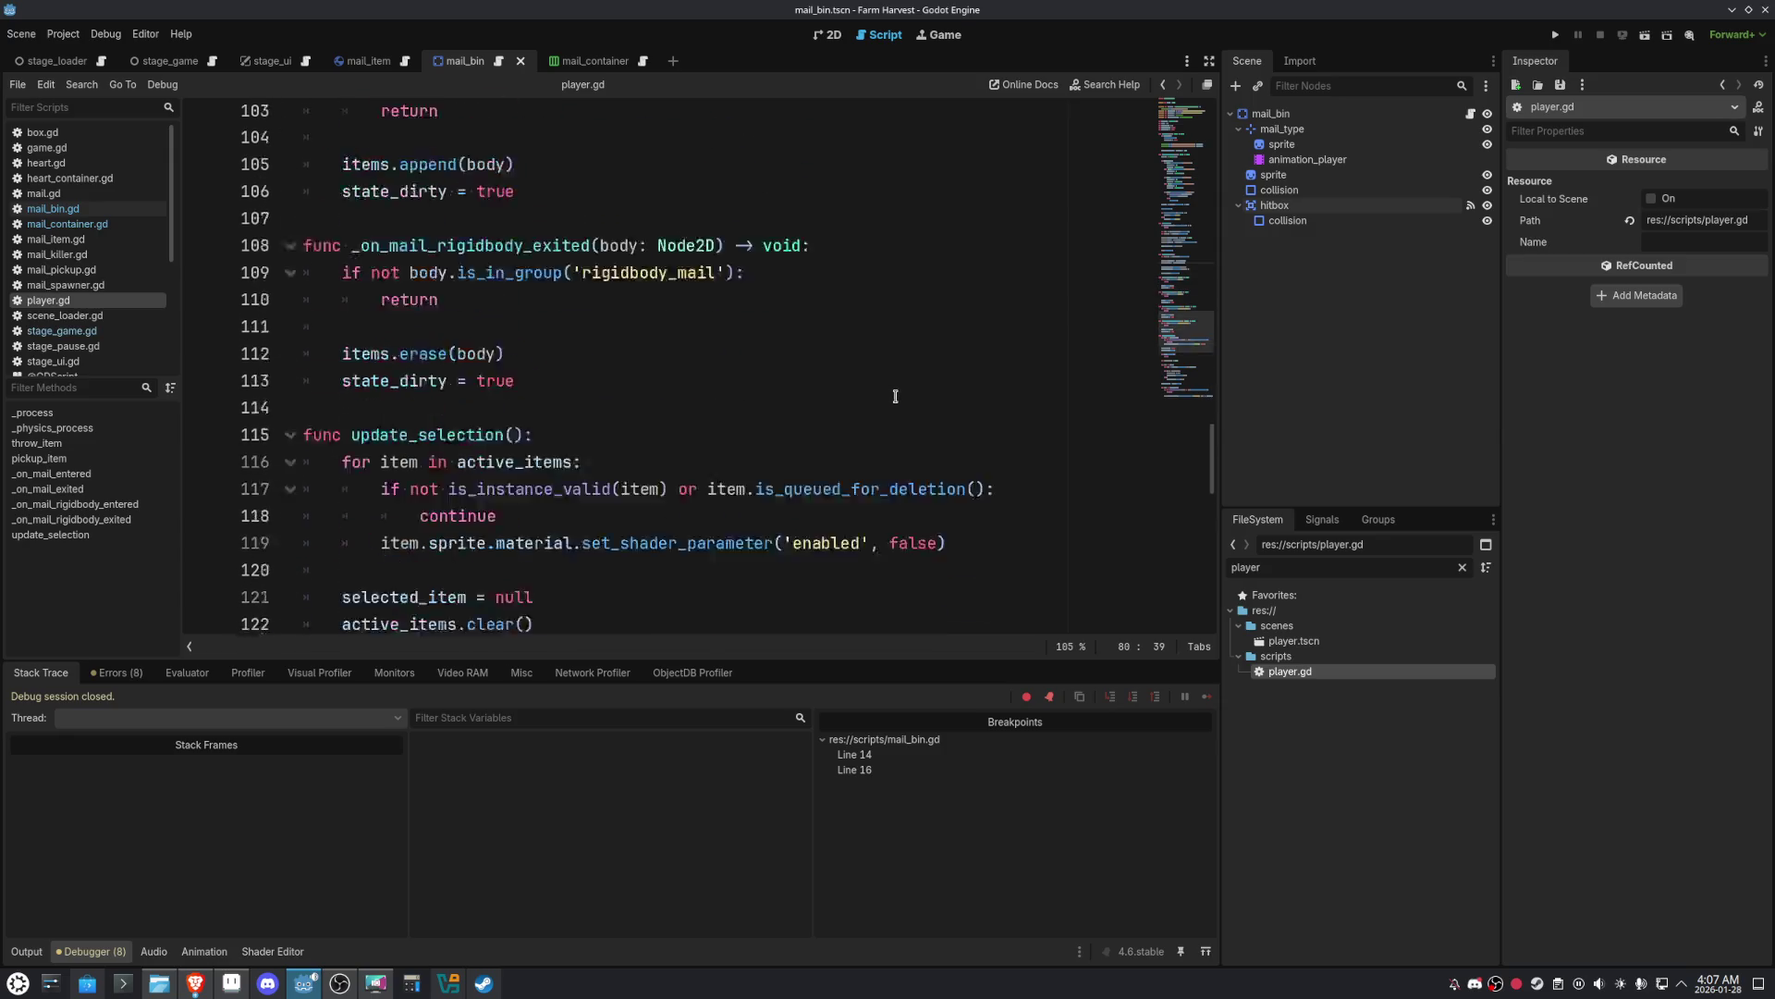
scroll(901, 393, "down", 3)
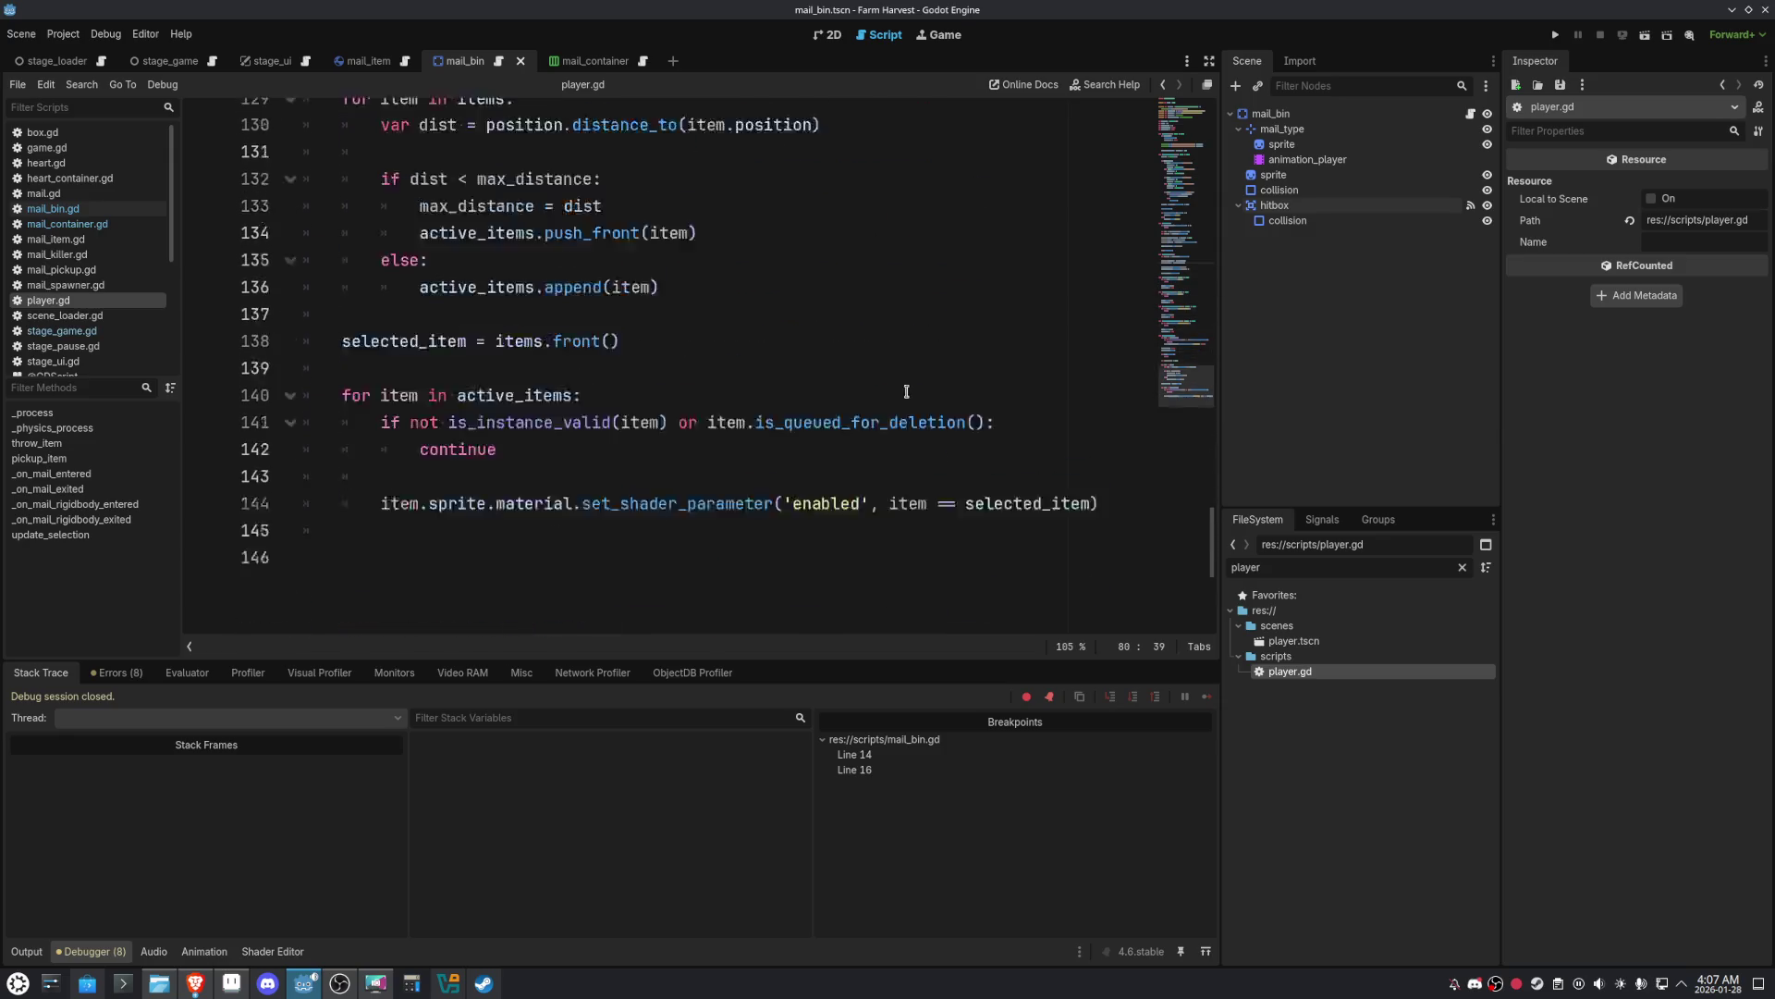
scroll(916, 434, "up", 17)
scroll(931, 481, "up", 3)
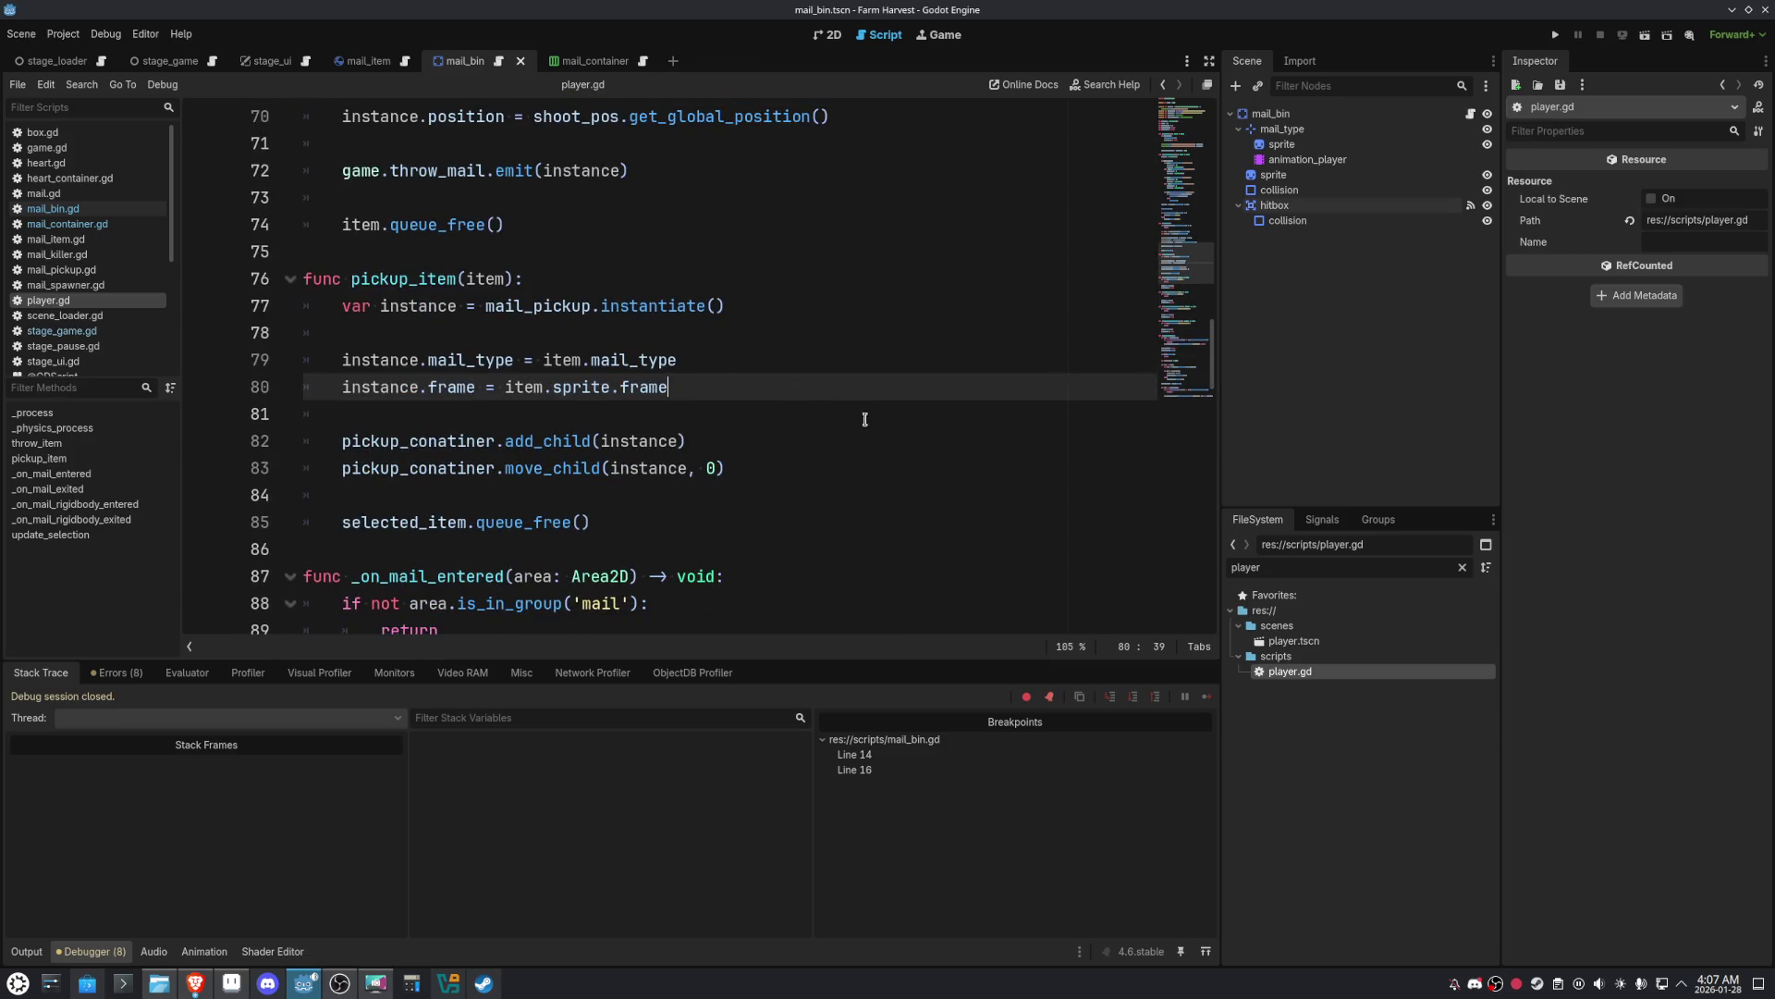
scroll(869, 421, "down", 3)
scroll(889, 432, "up", 5)
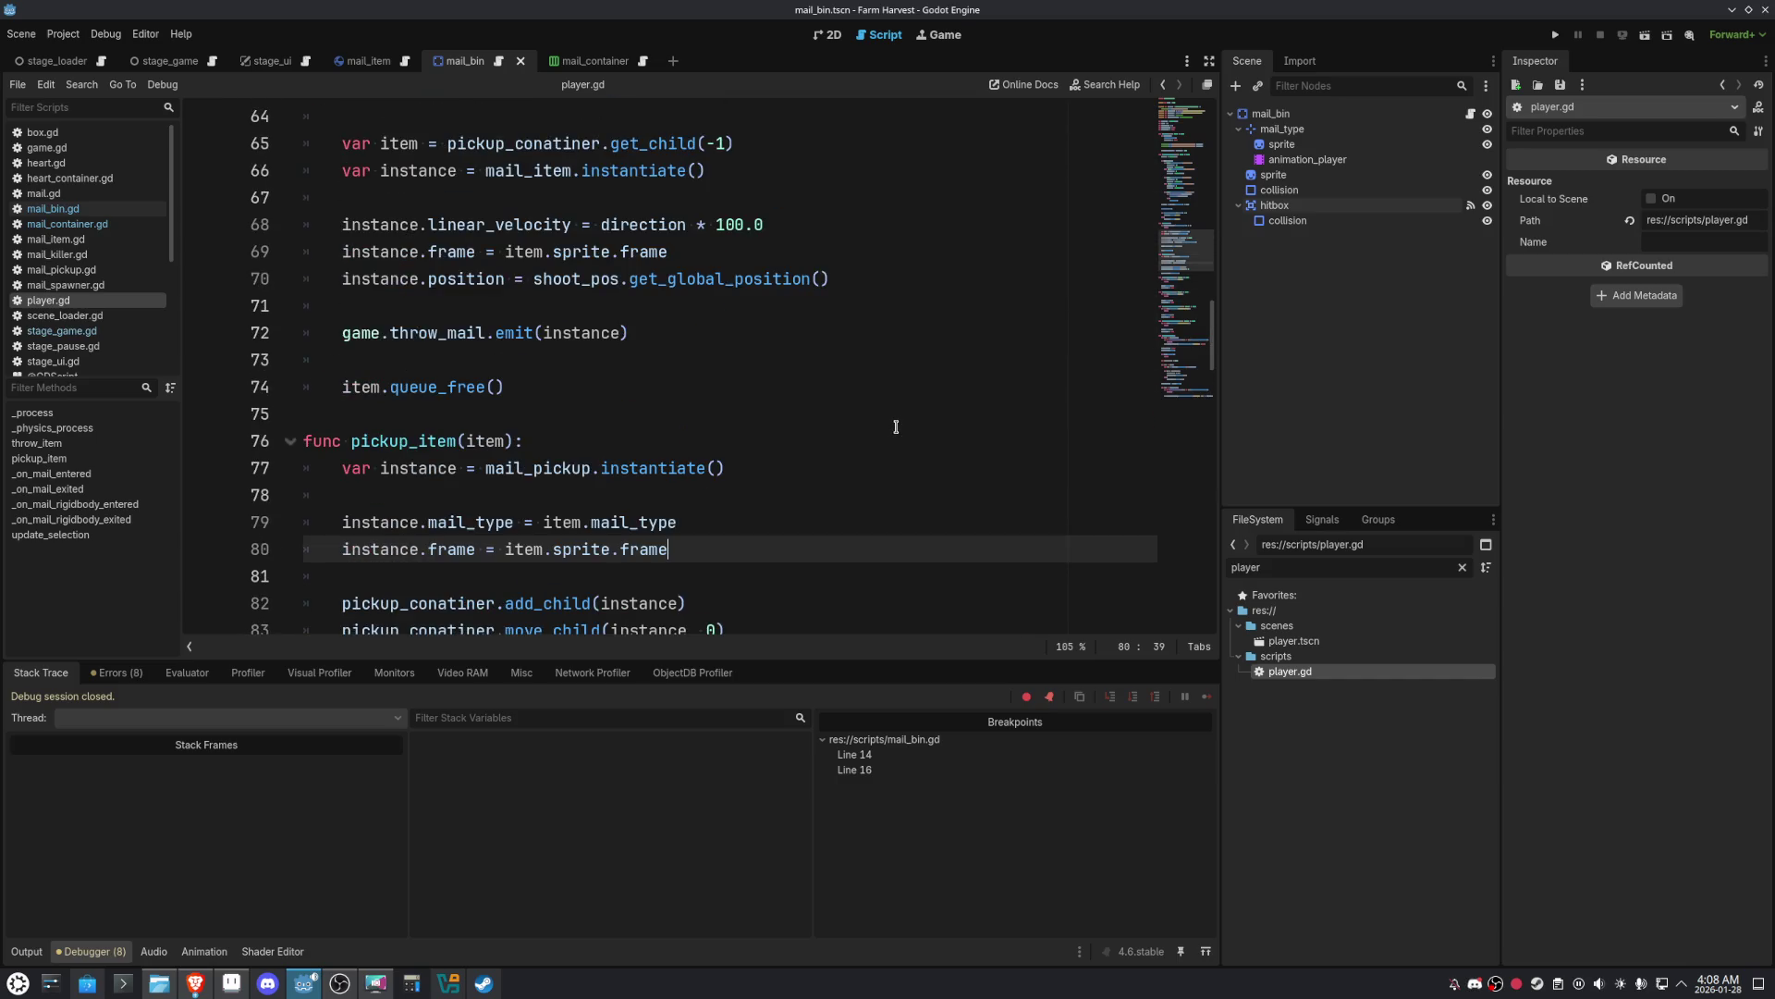
scroll(896, 426, "up", 2)
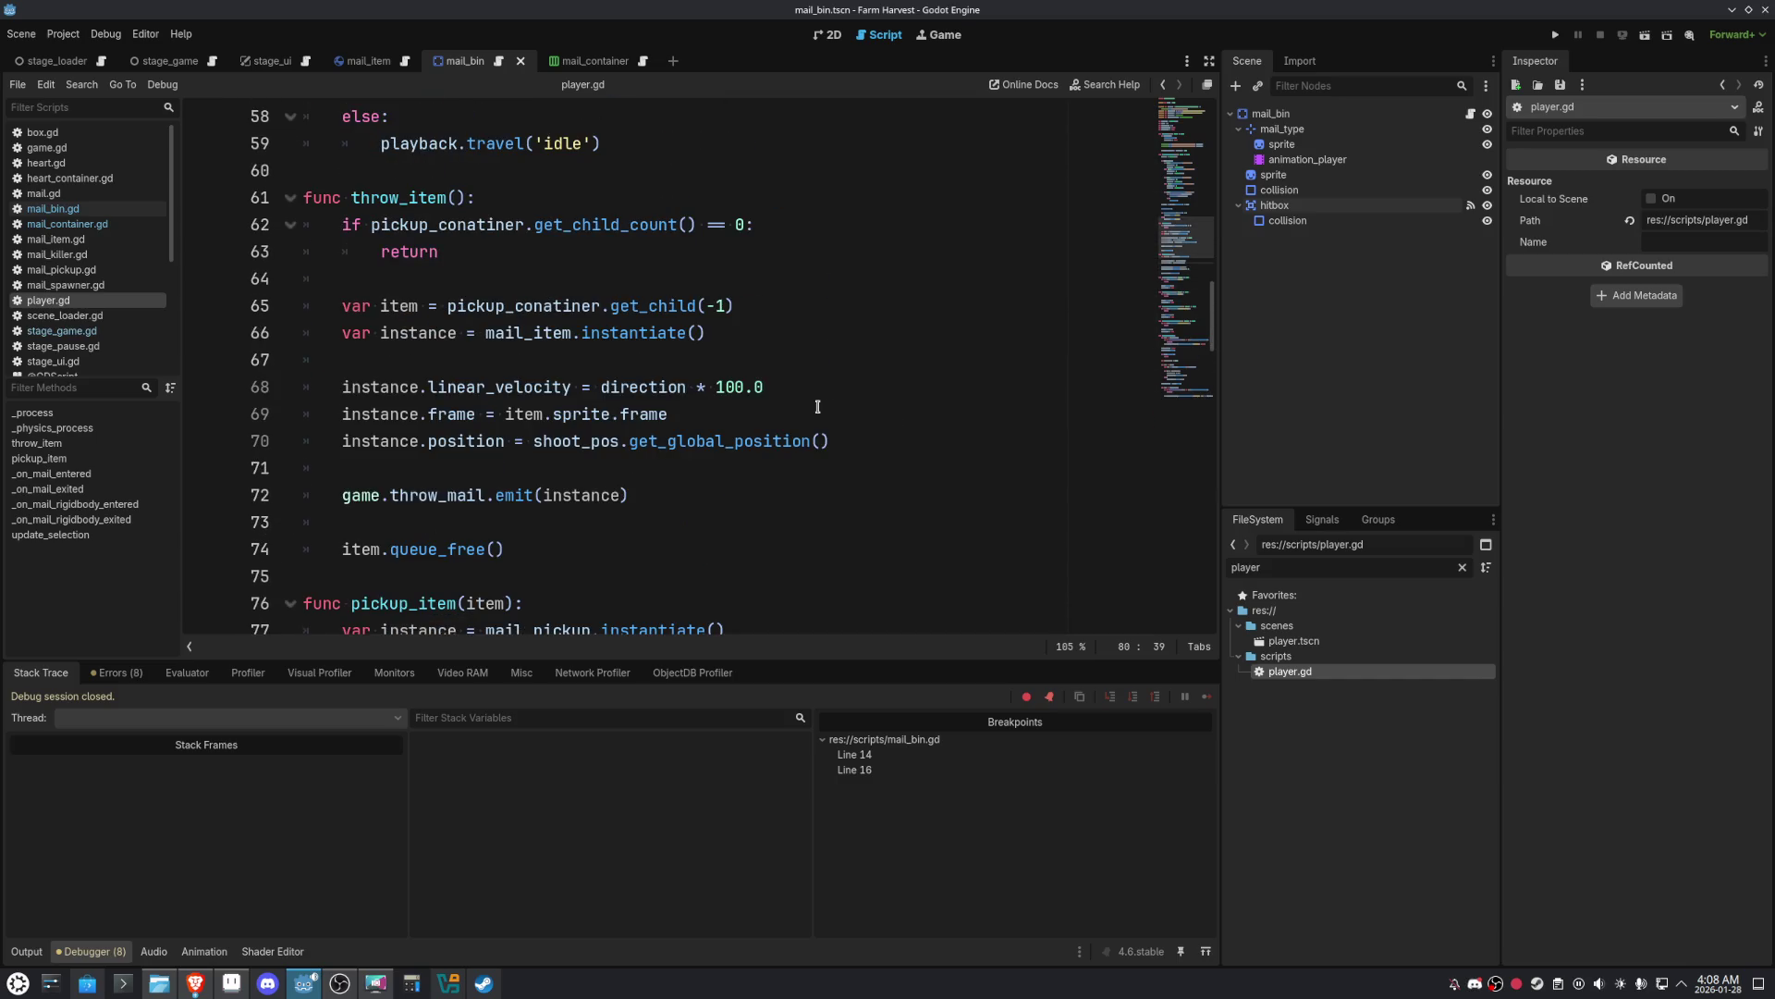
left_click(805, 359)
Add the line instance.mail_type = item.mail_type below the instantiate call in throw_item
key("Return")
type("instance.mail_type")
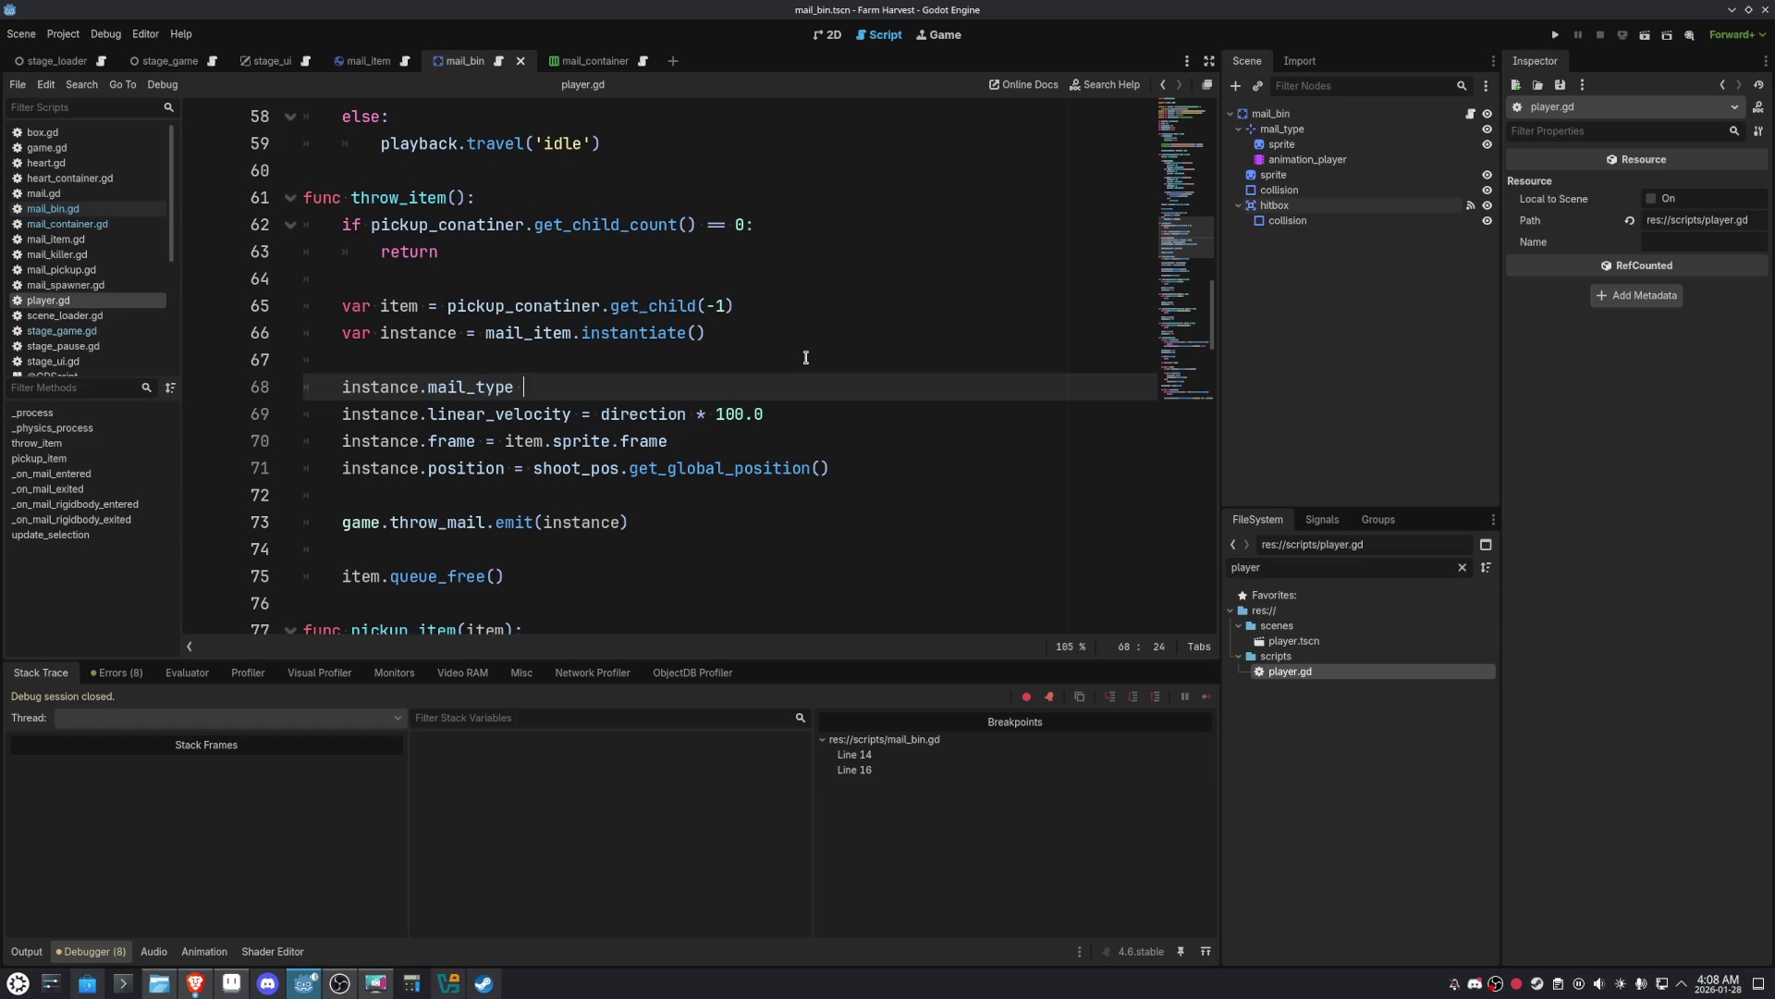
type("ite.")
type("m.mail")
type("_type")
left_click(877, 321)
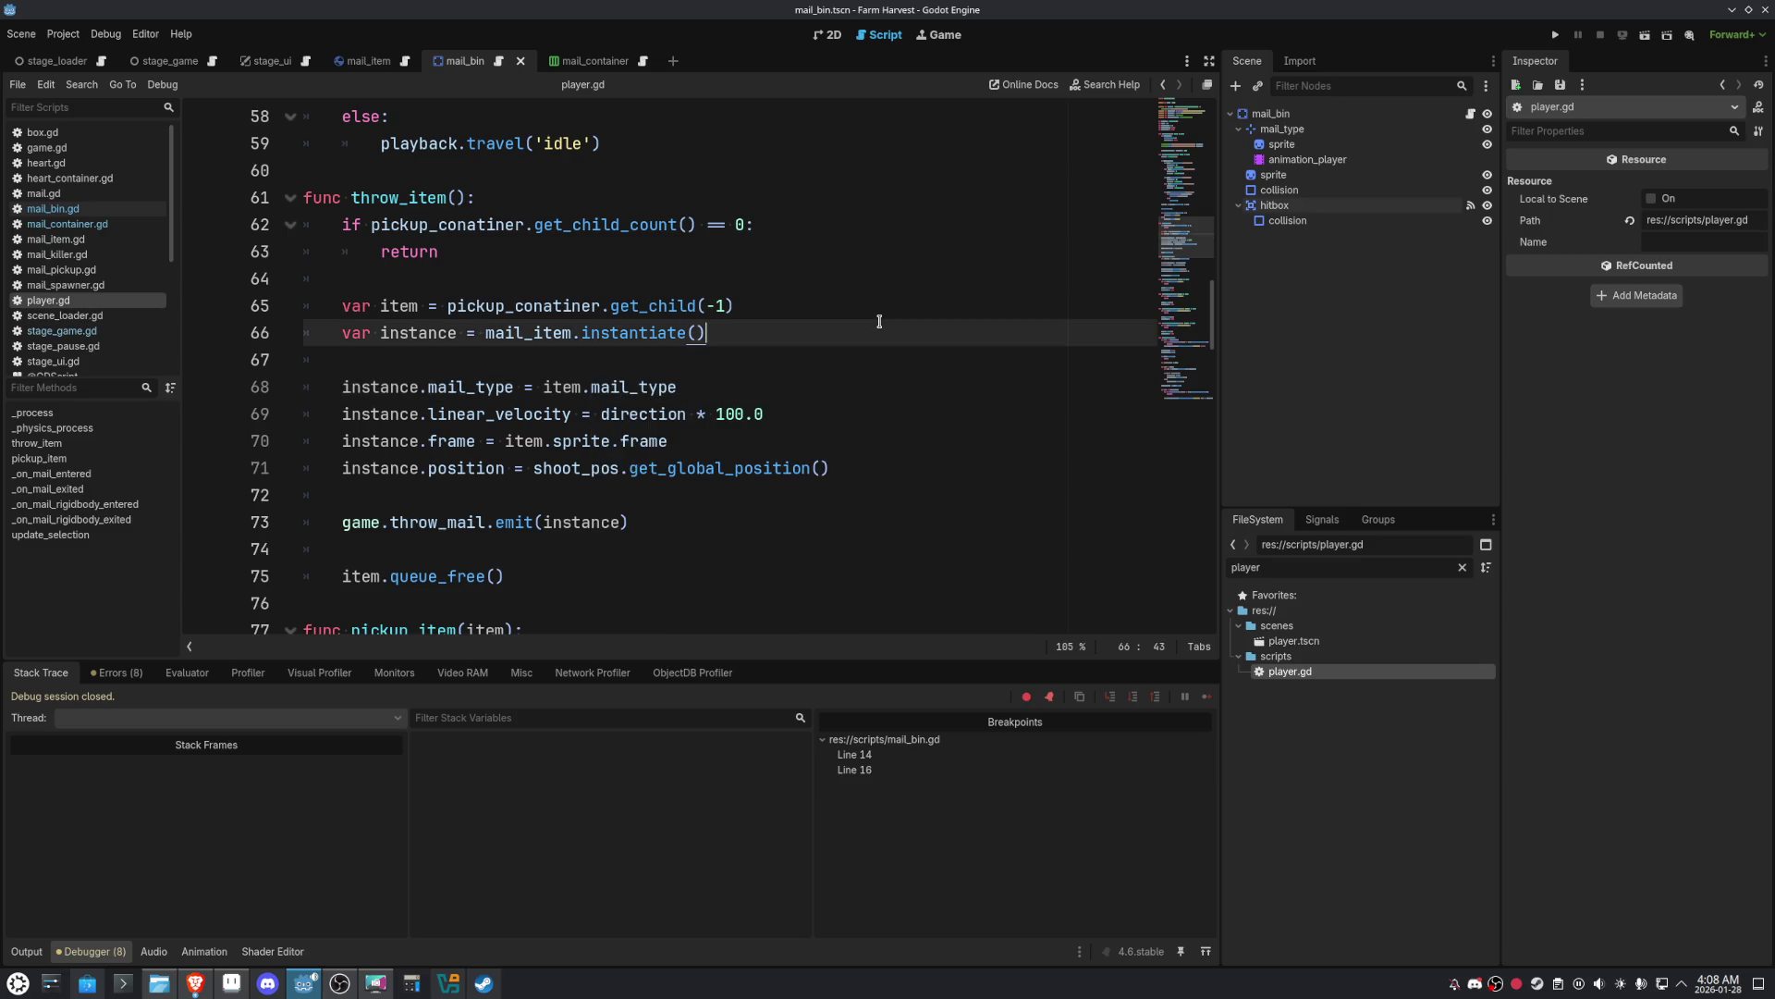
Run the game to the mail_bin.gd line 16 breakpoint, read mail_type as 24, and reopen player.gd
left_click(1556, 37)
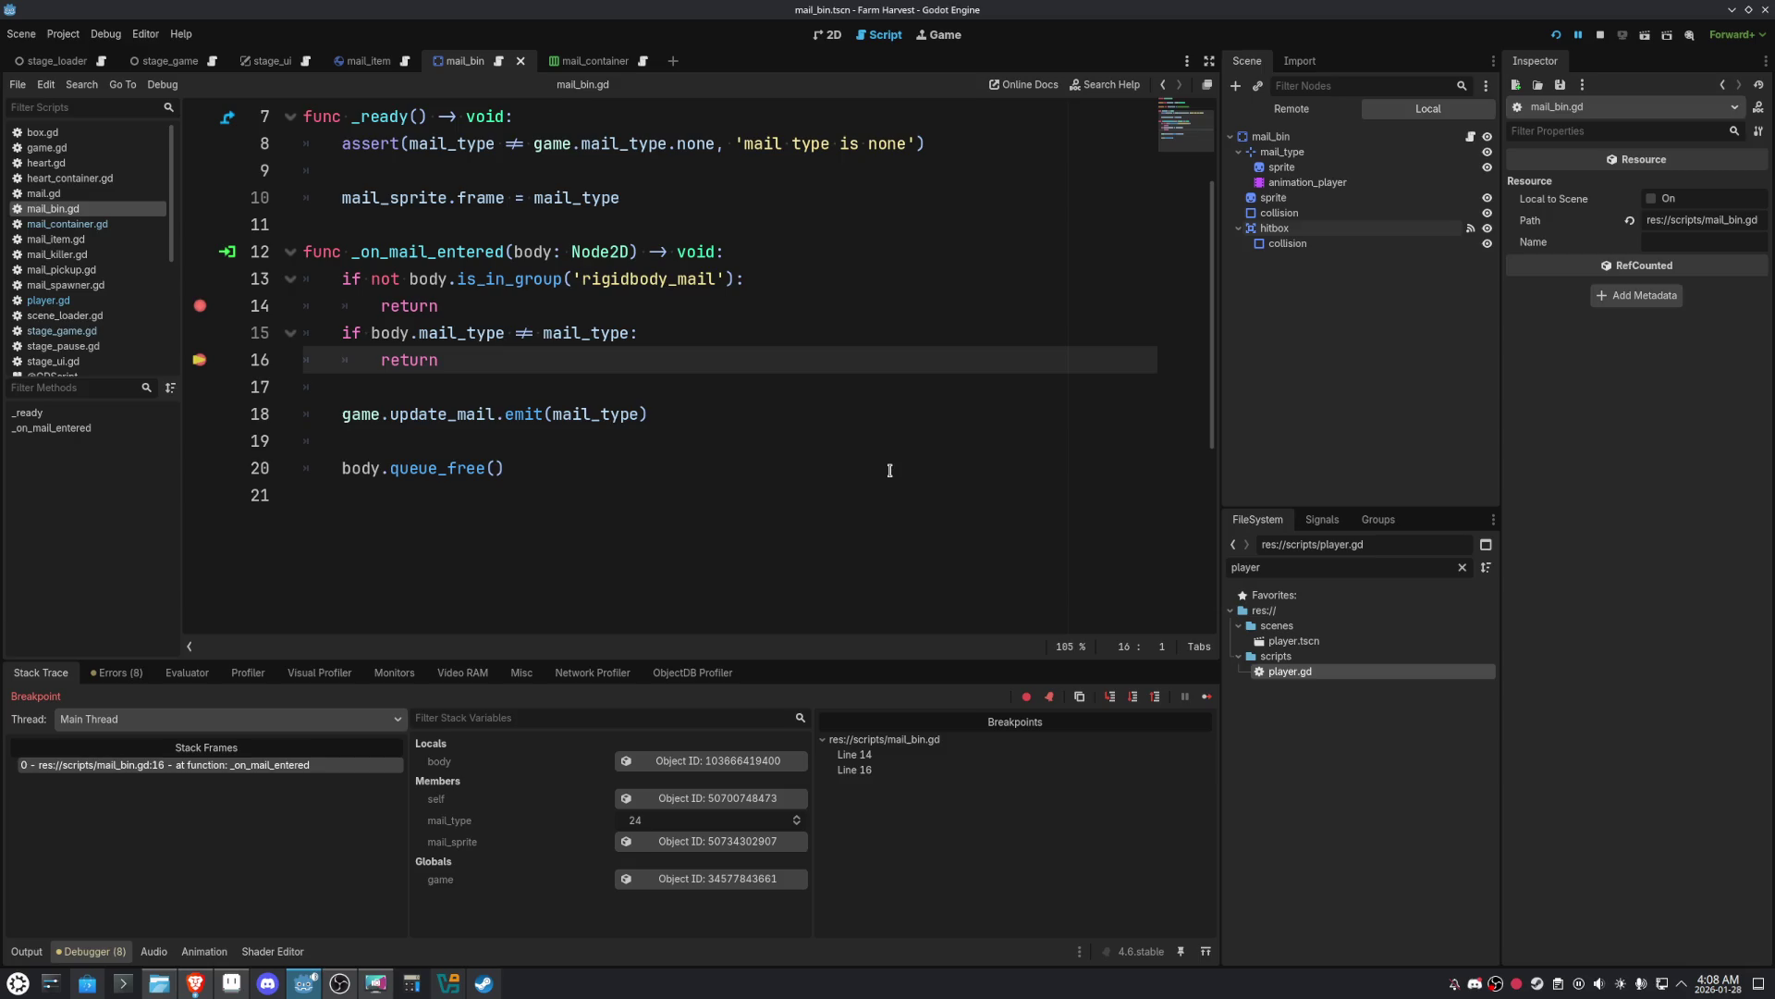
mouse_move(596, 331)
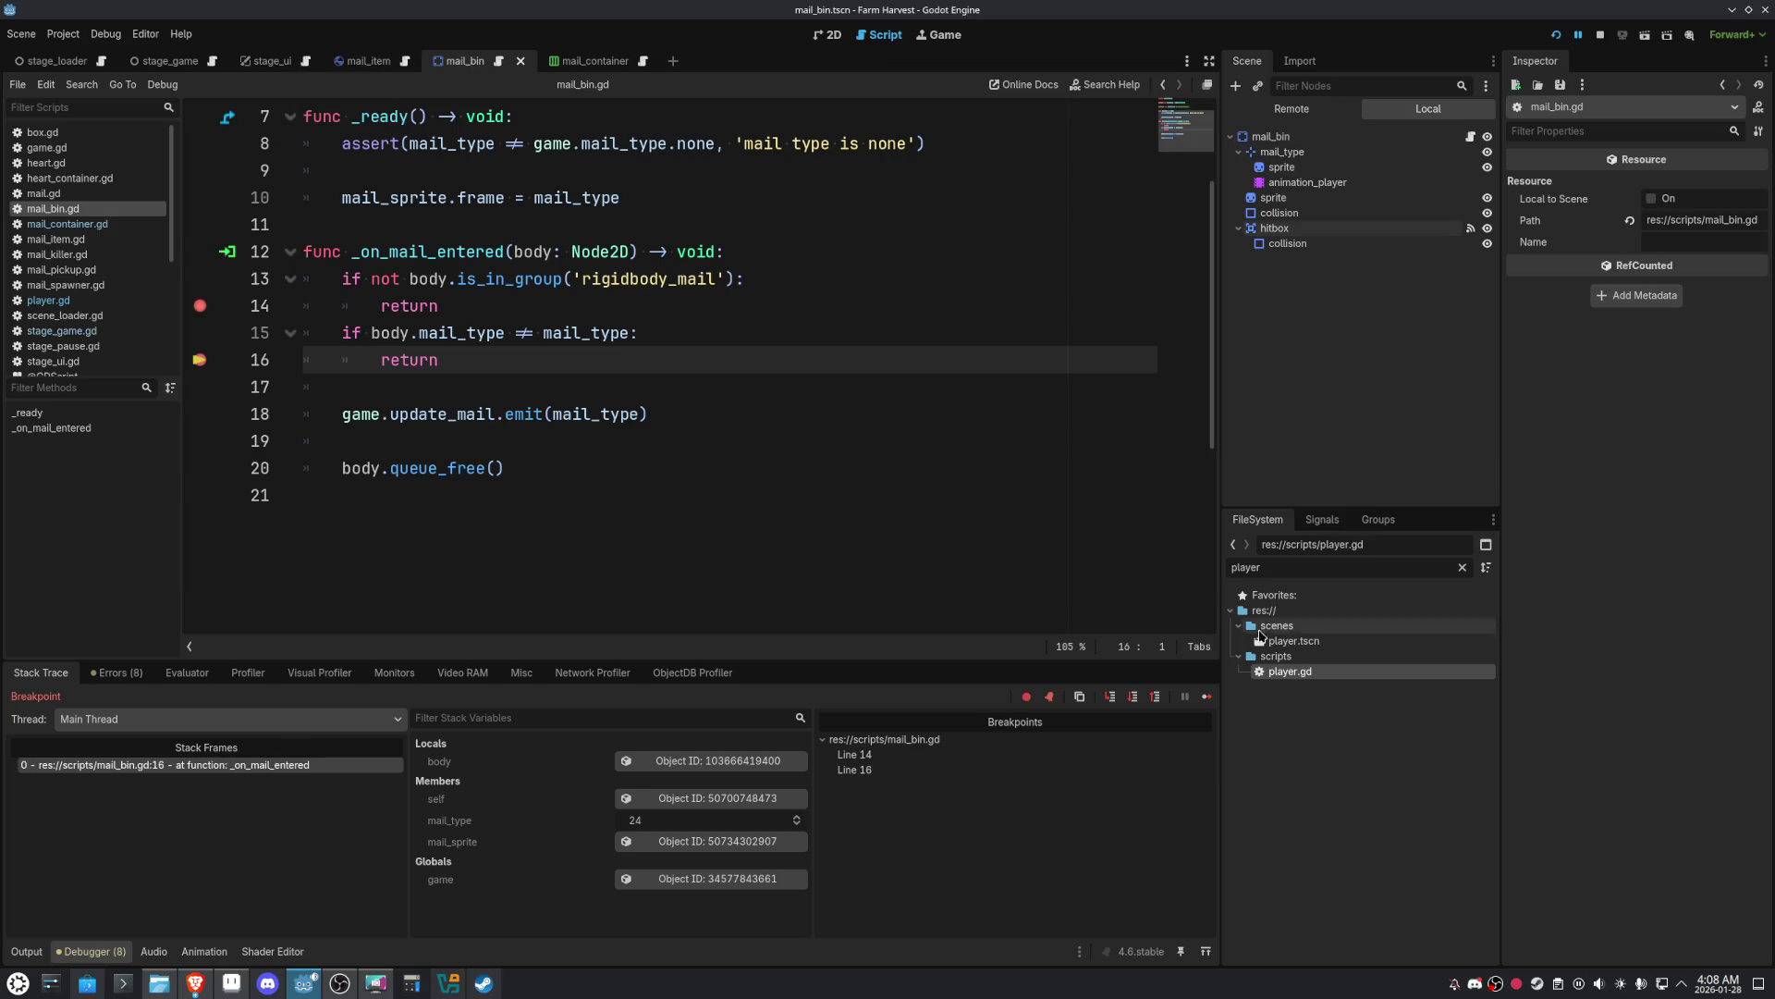
double_click(1298, 679)
Scroll to pickup_item and examine the mail_type assignment and instance uses on lines 80–81
scroll(915, 481, "up", 4)
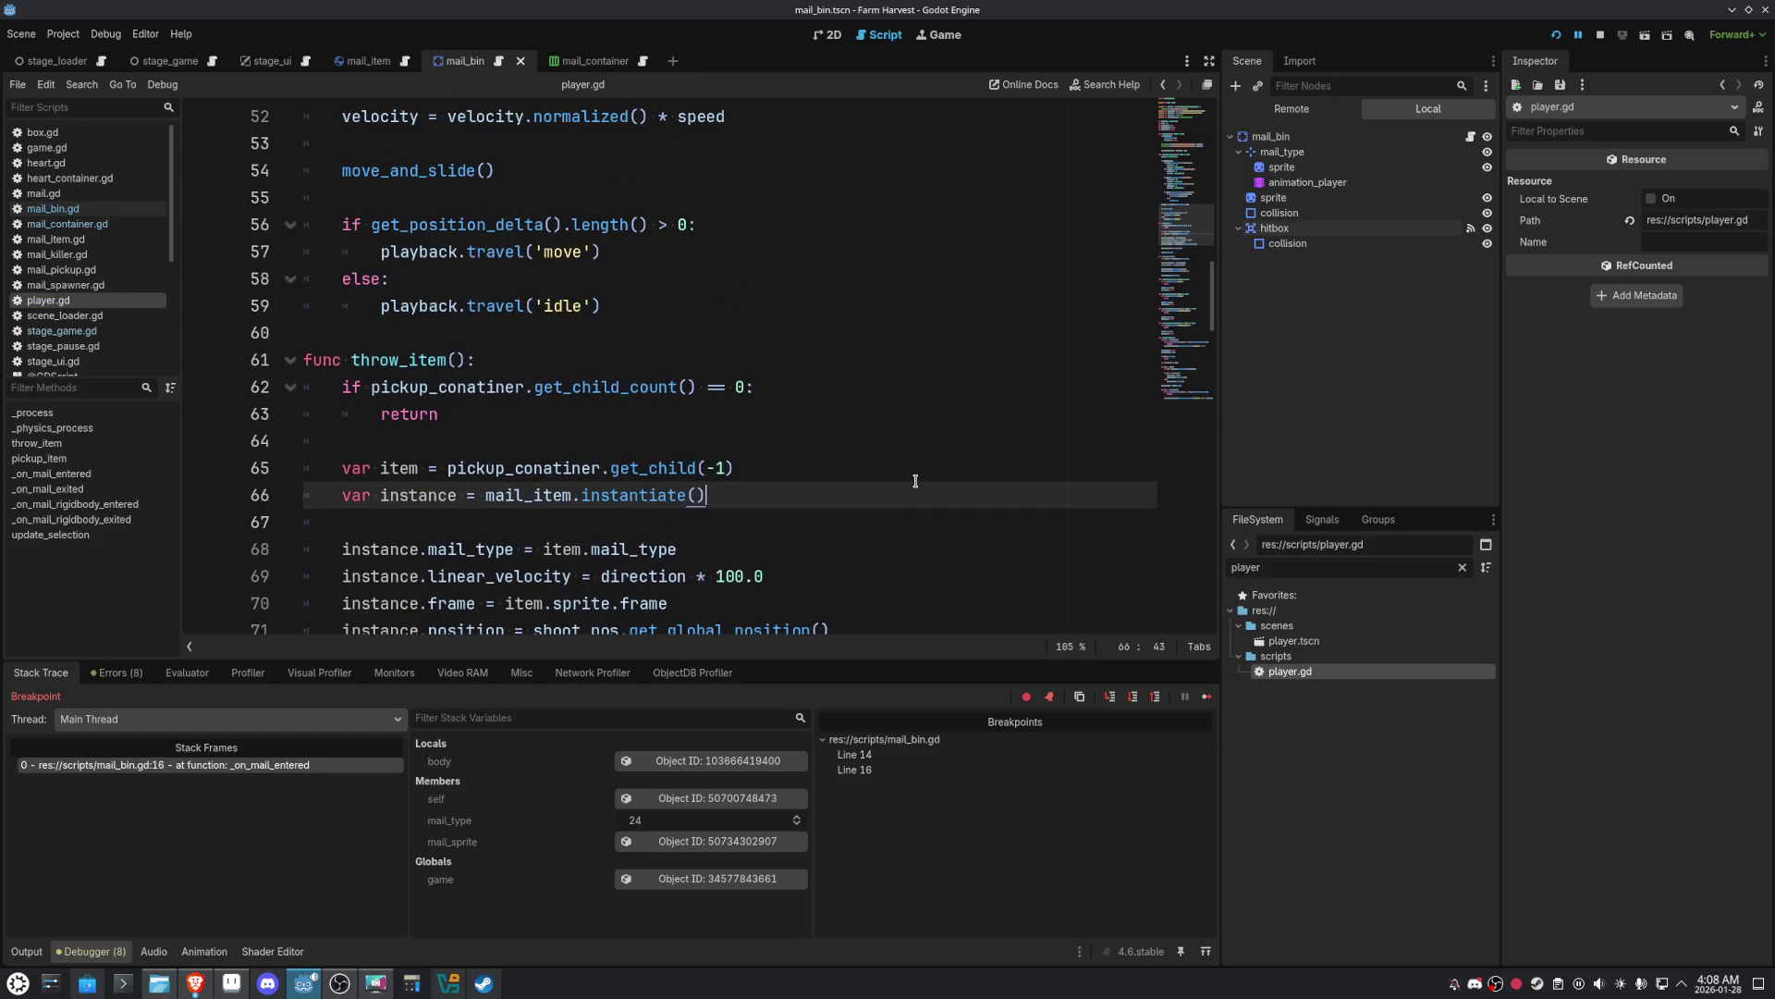
scroll(916, 481, "down", 3)
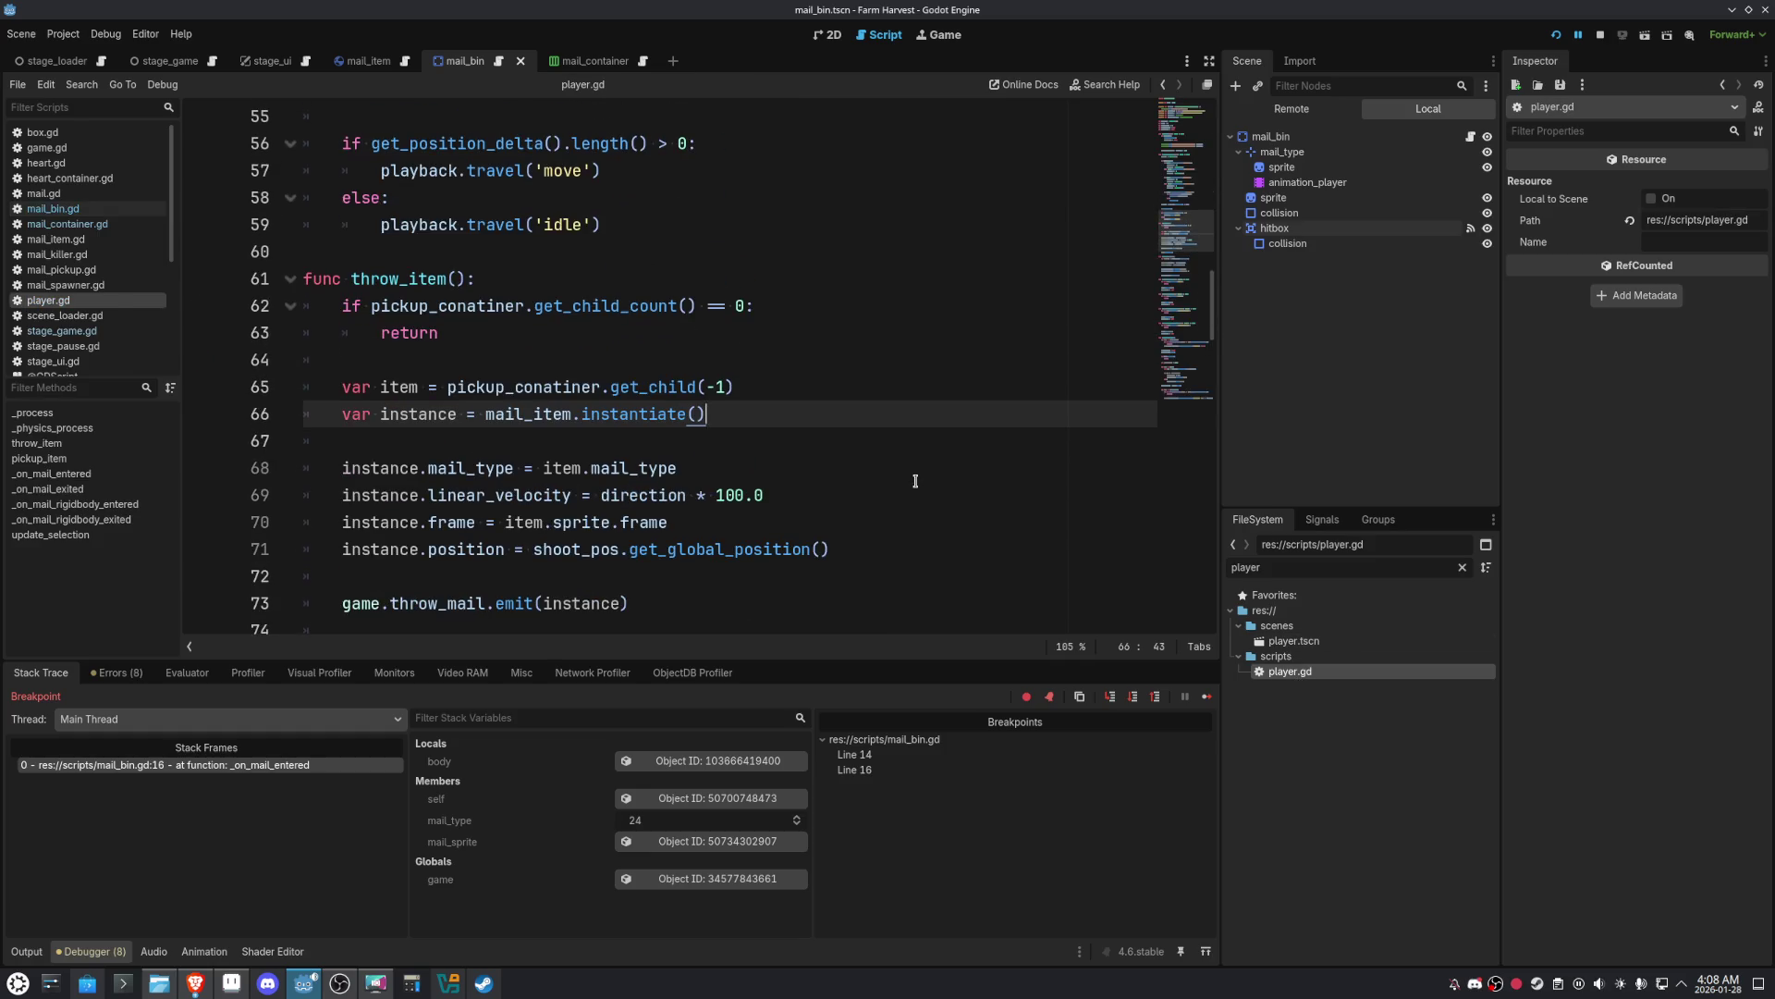
scroll(915, 481, "down", 6)
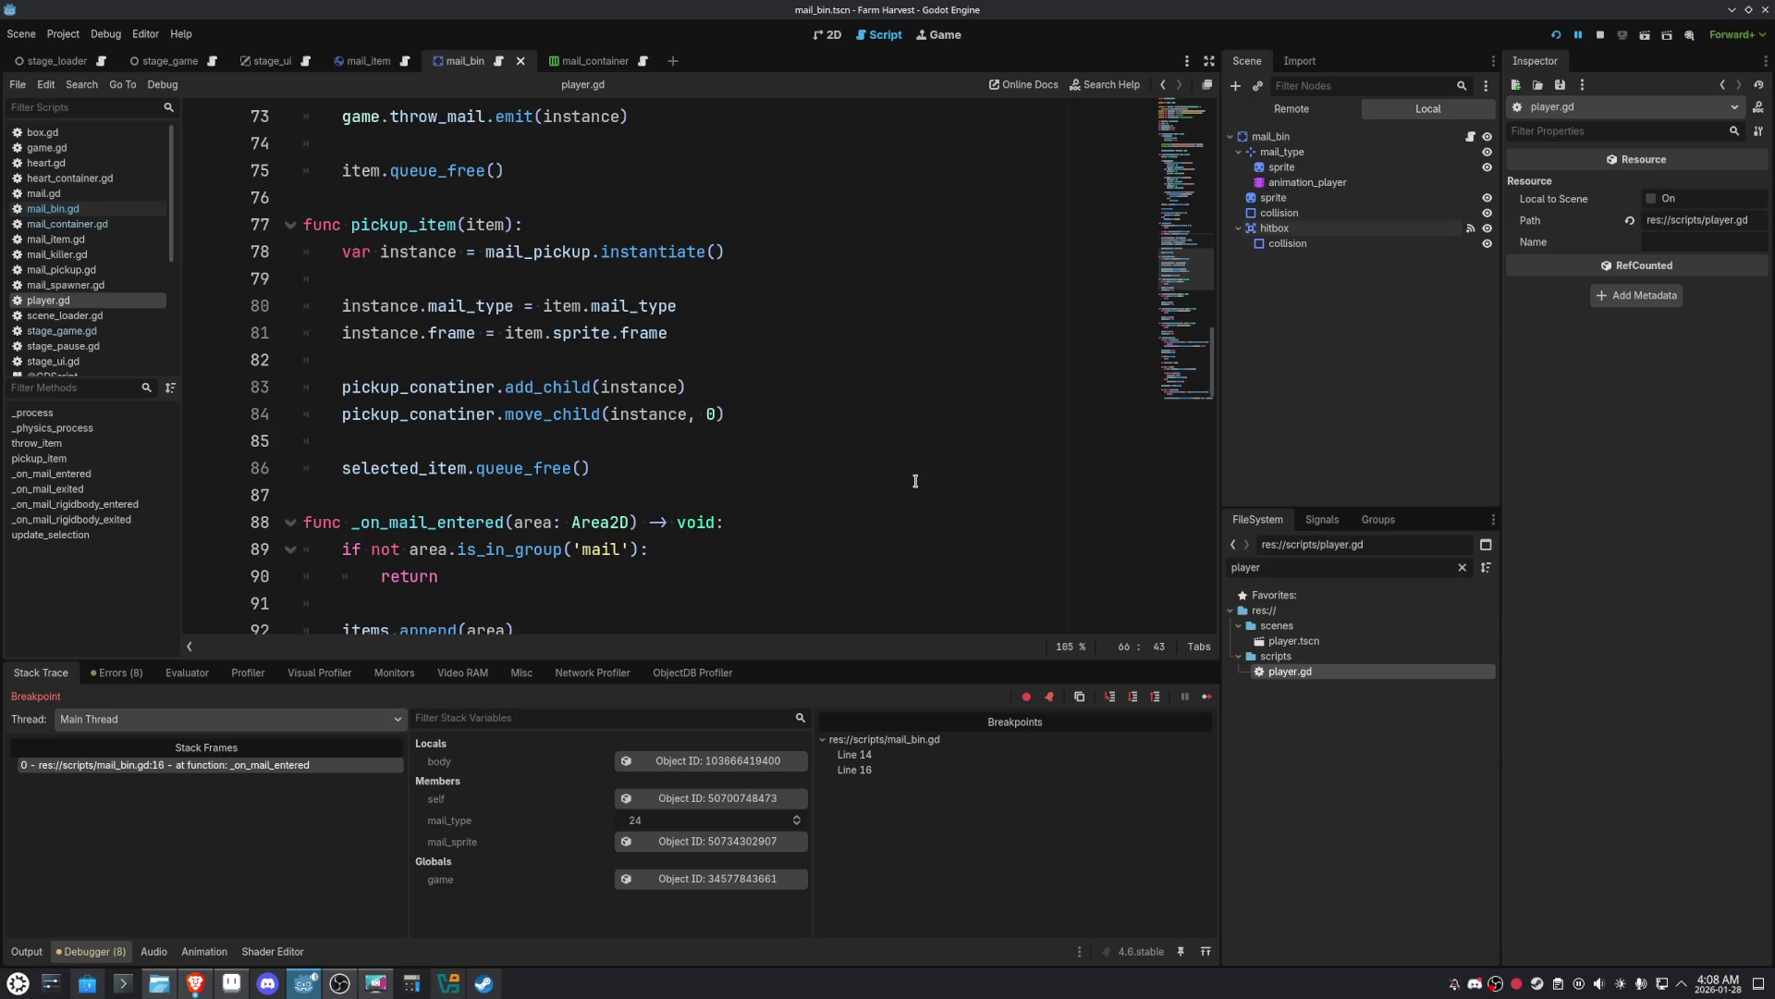
left_click_drag(689, 306, 344, 311)
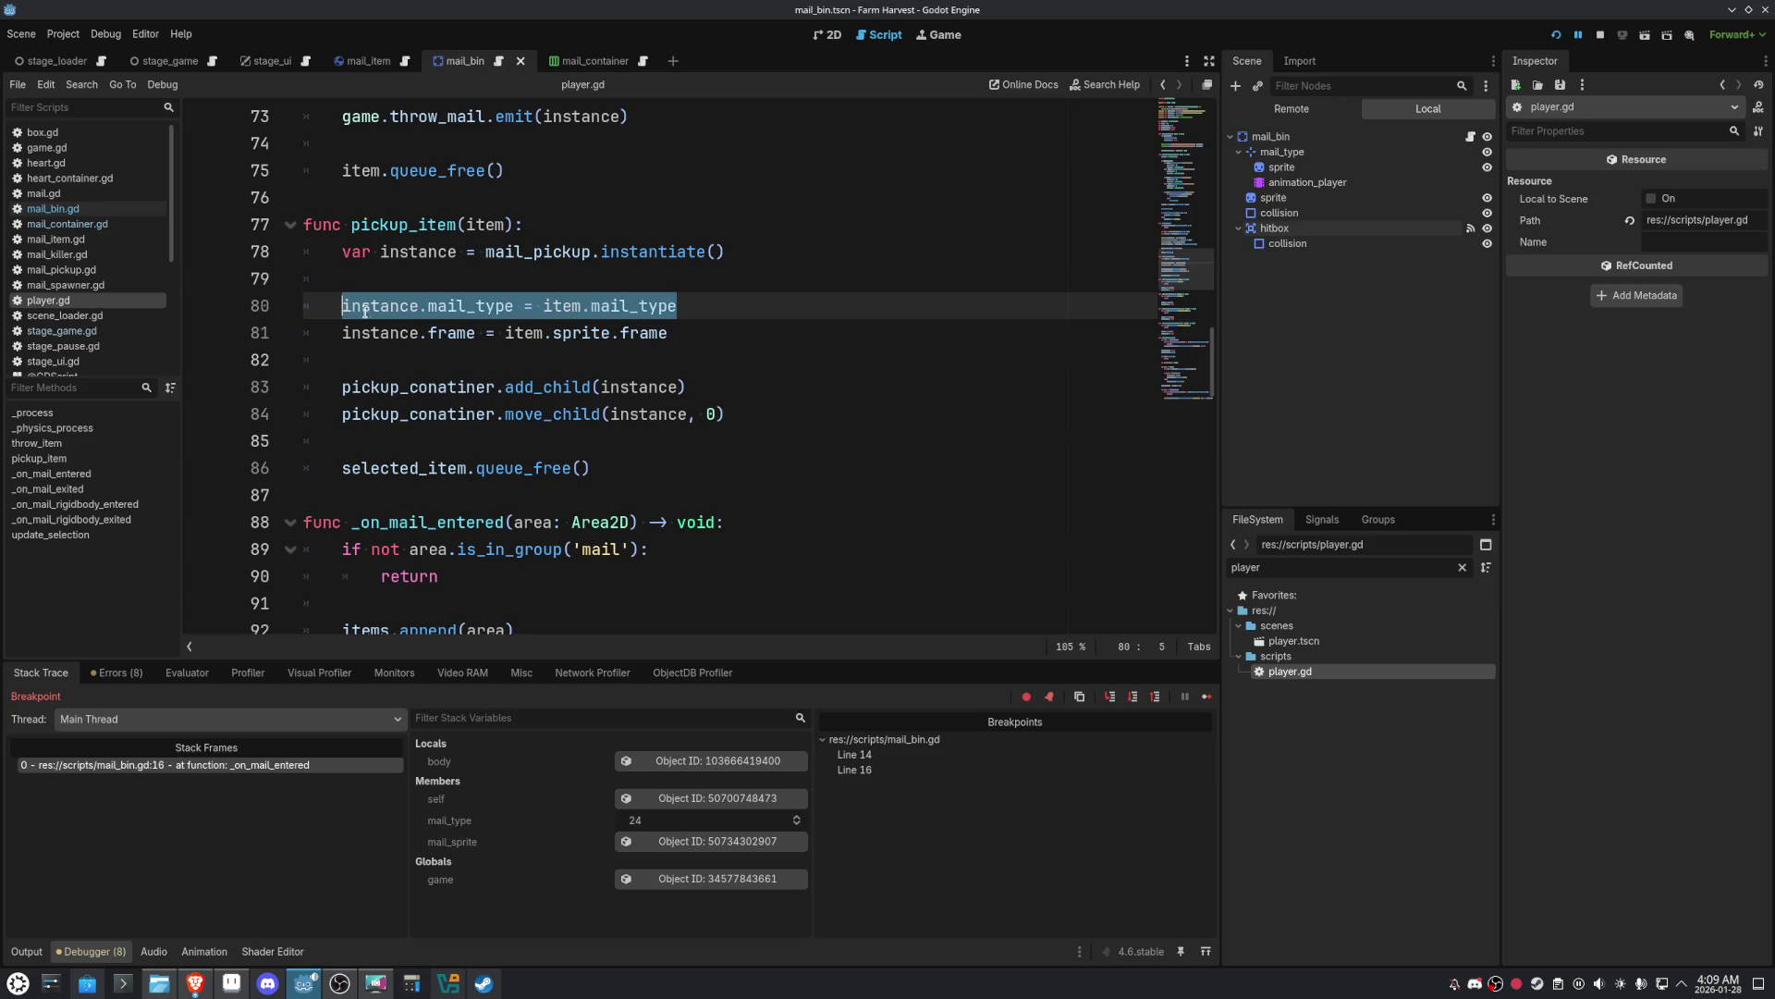
double_click(369, 310)
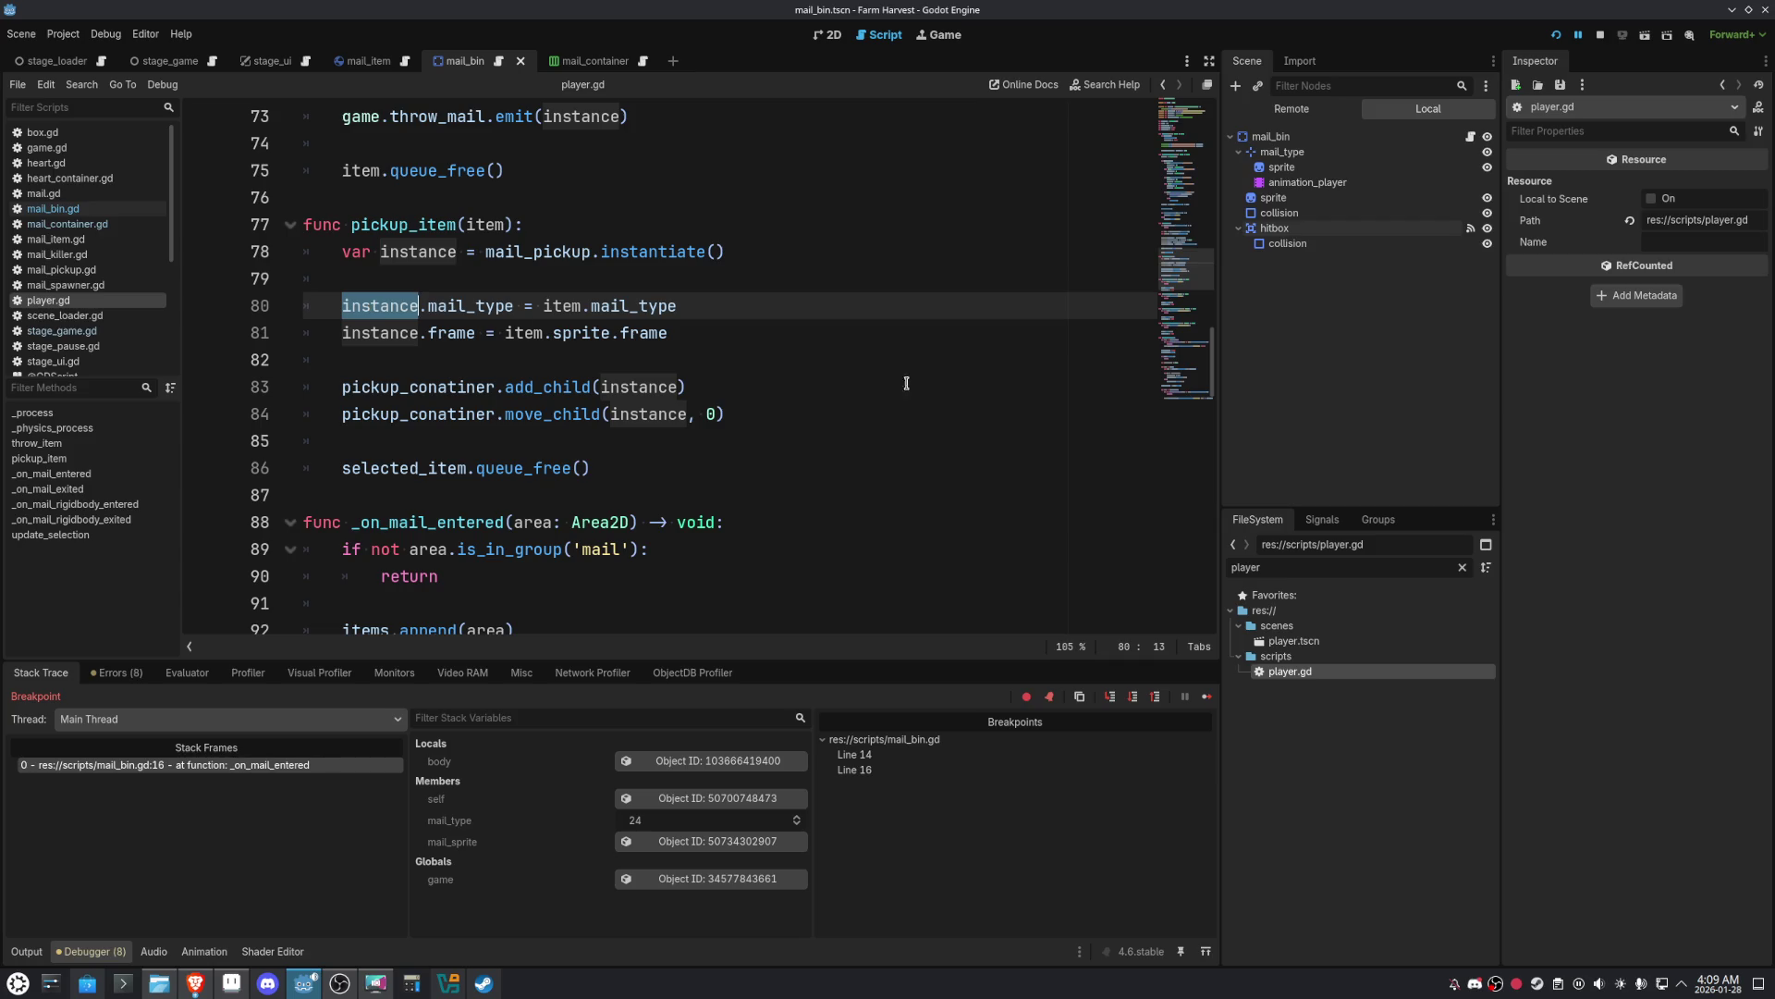
left_click(668, 386)
left_click(750, 328)
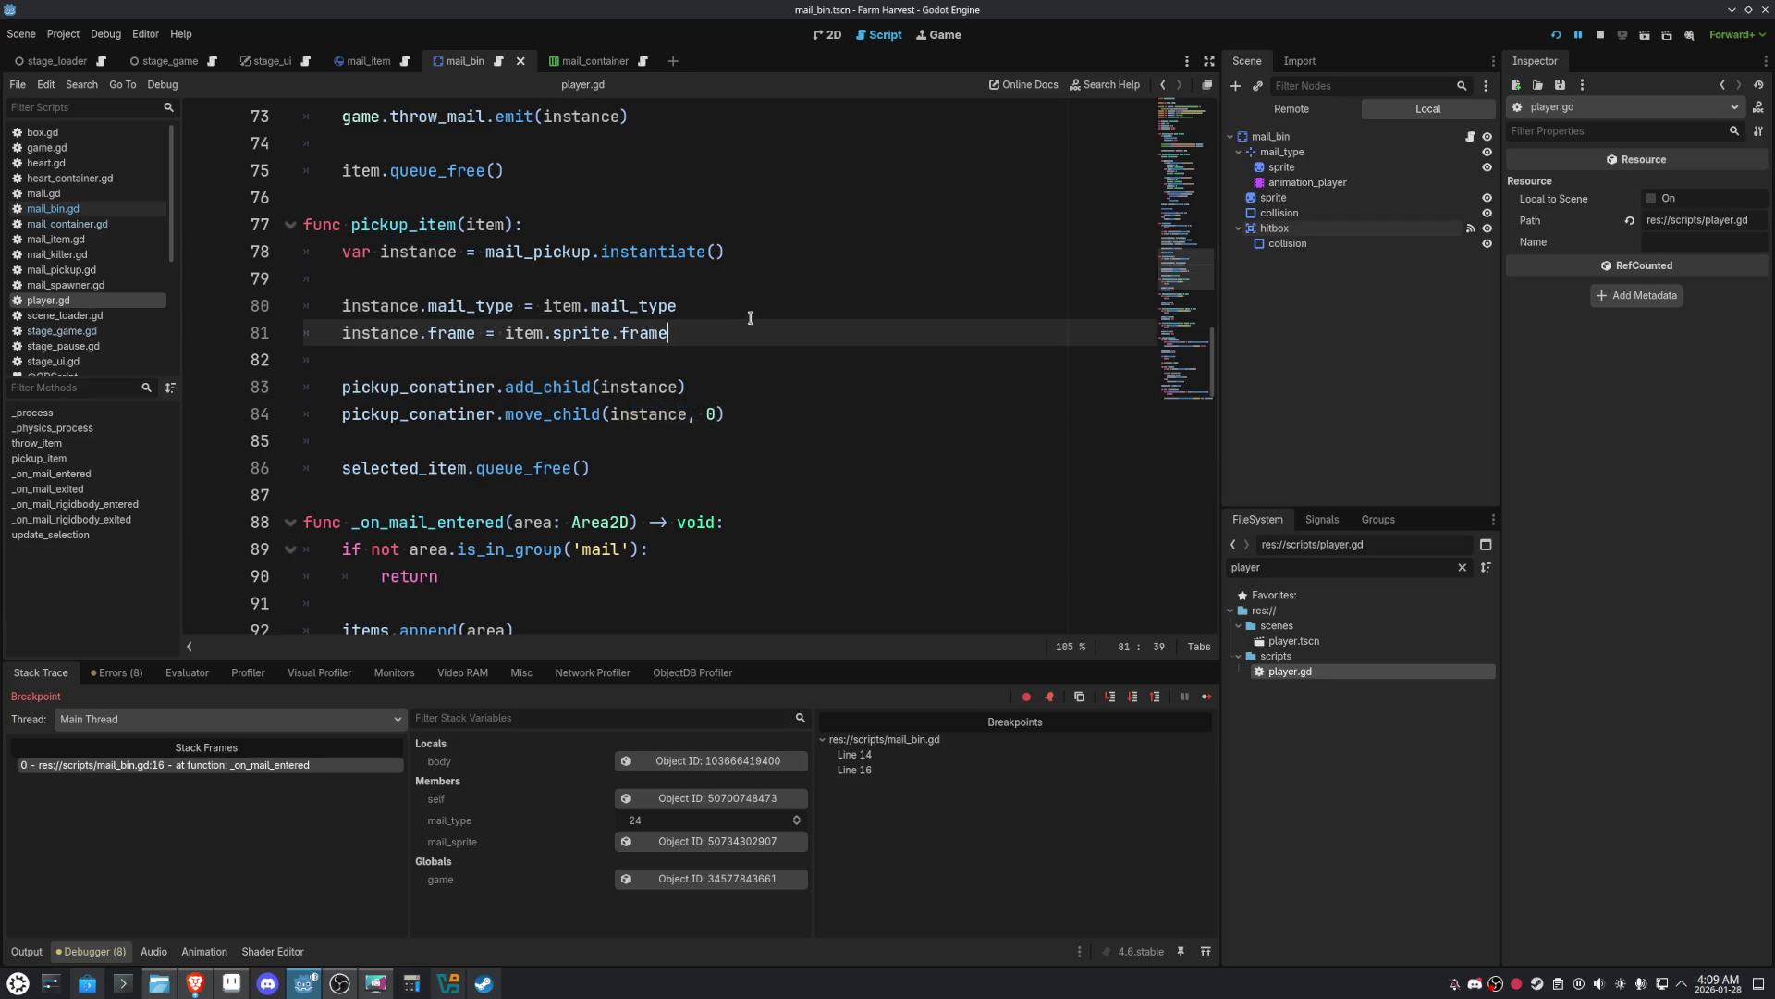
left_click(753, 308)
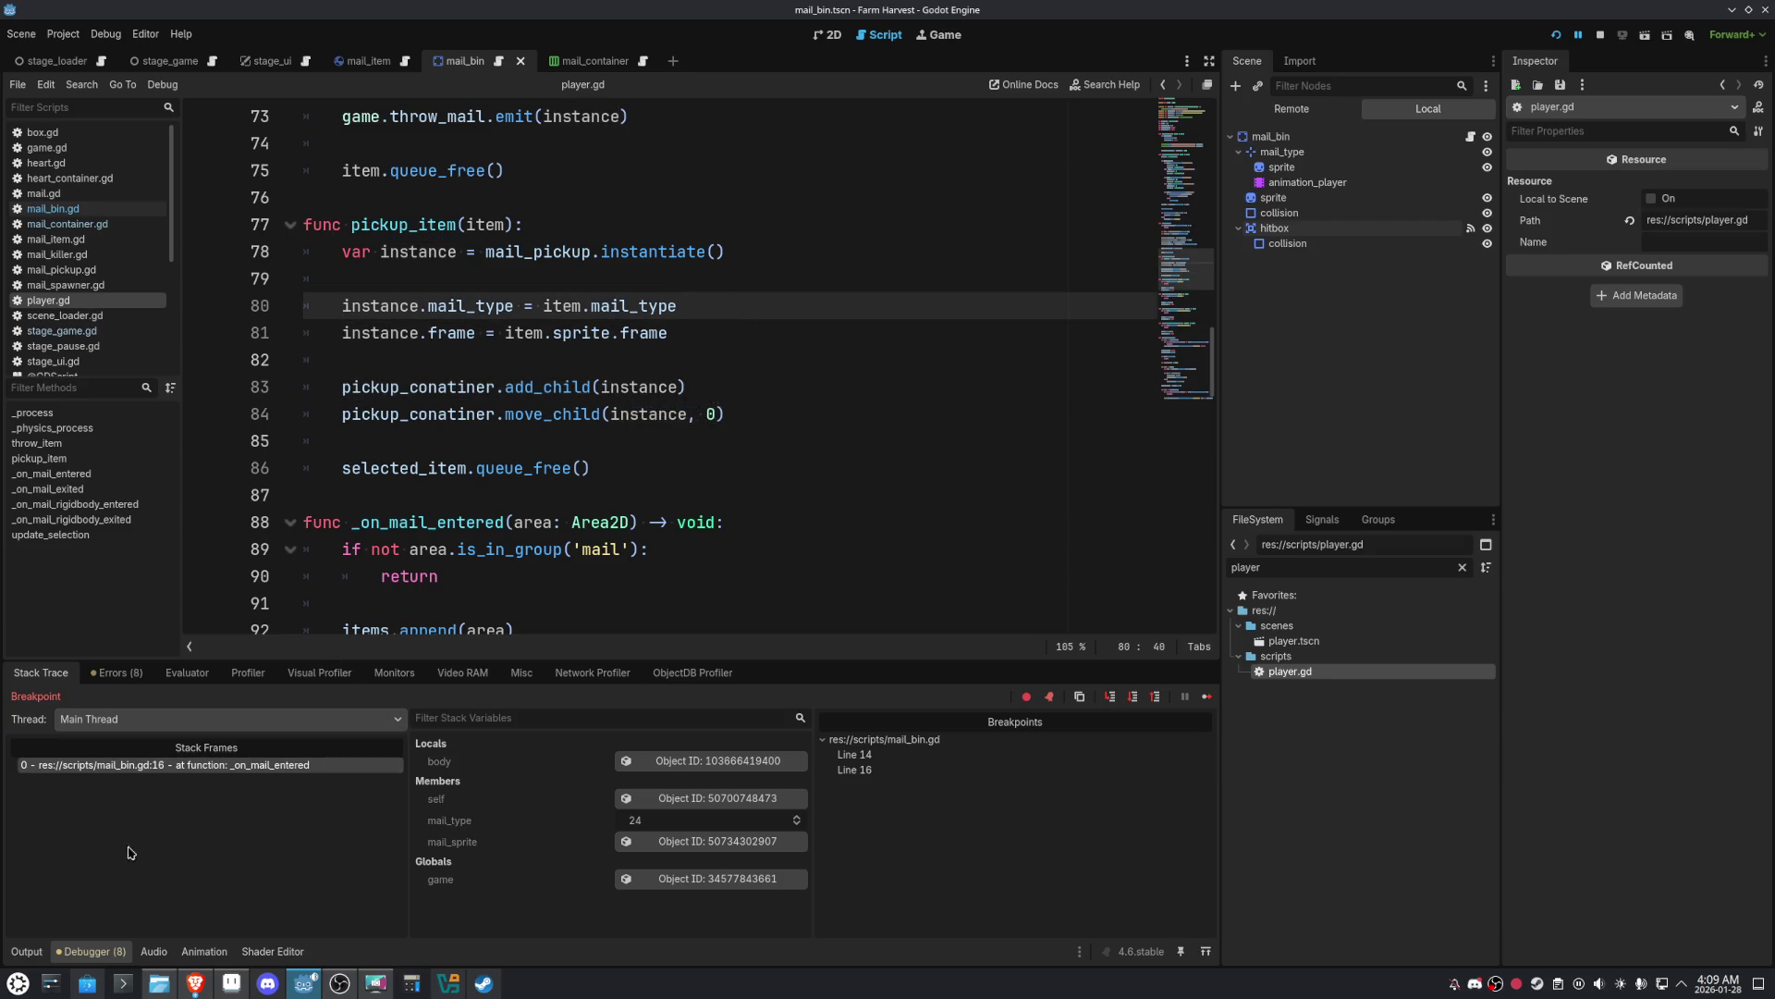
Check the debugger's script warnings, then return to the Stack Trace
left_click(93, 951)
left_click(93, 953)
left_click(116, 674)
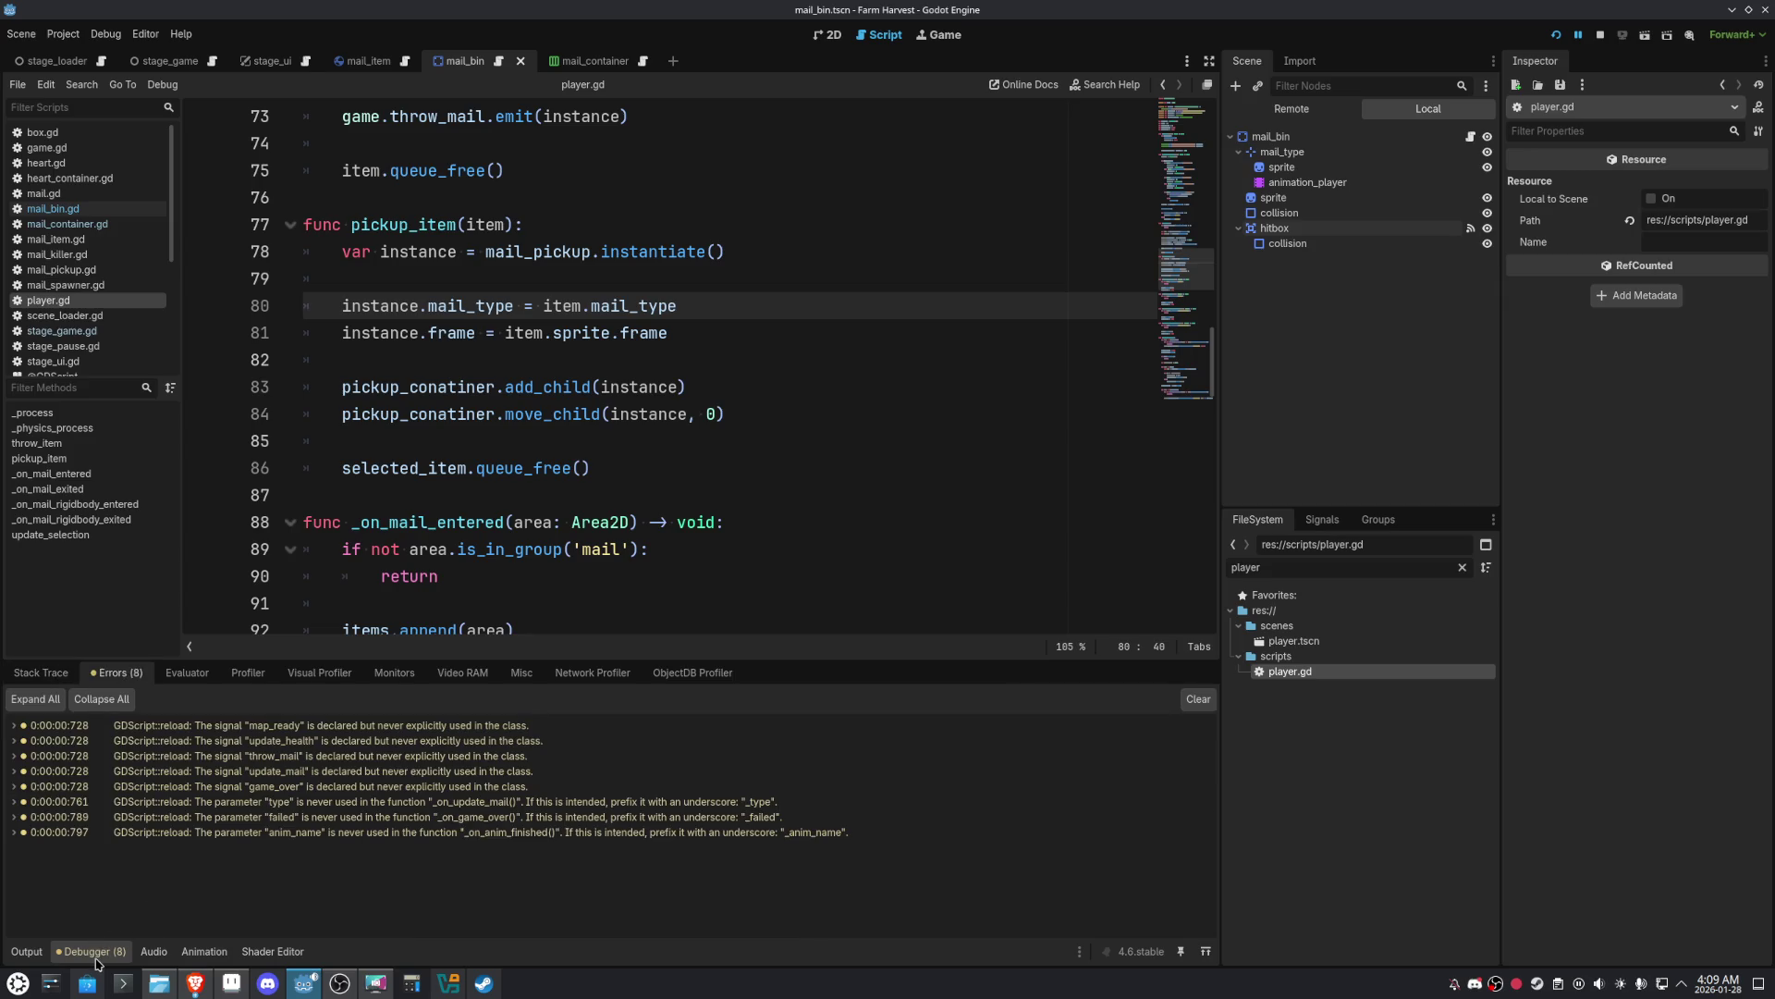
left_click(93, 951)
left_click(793, 375)
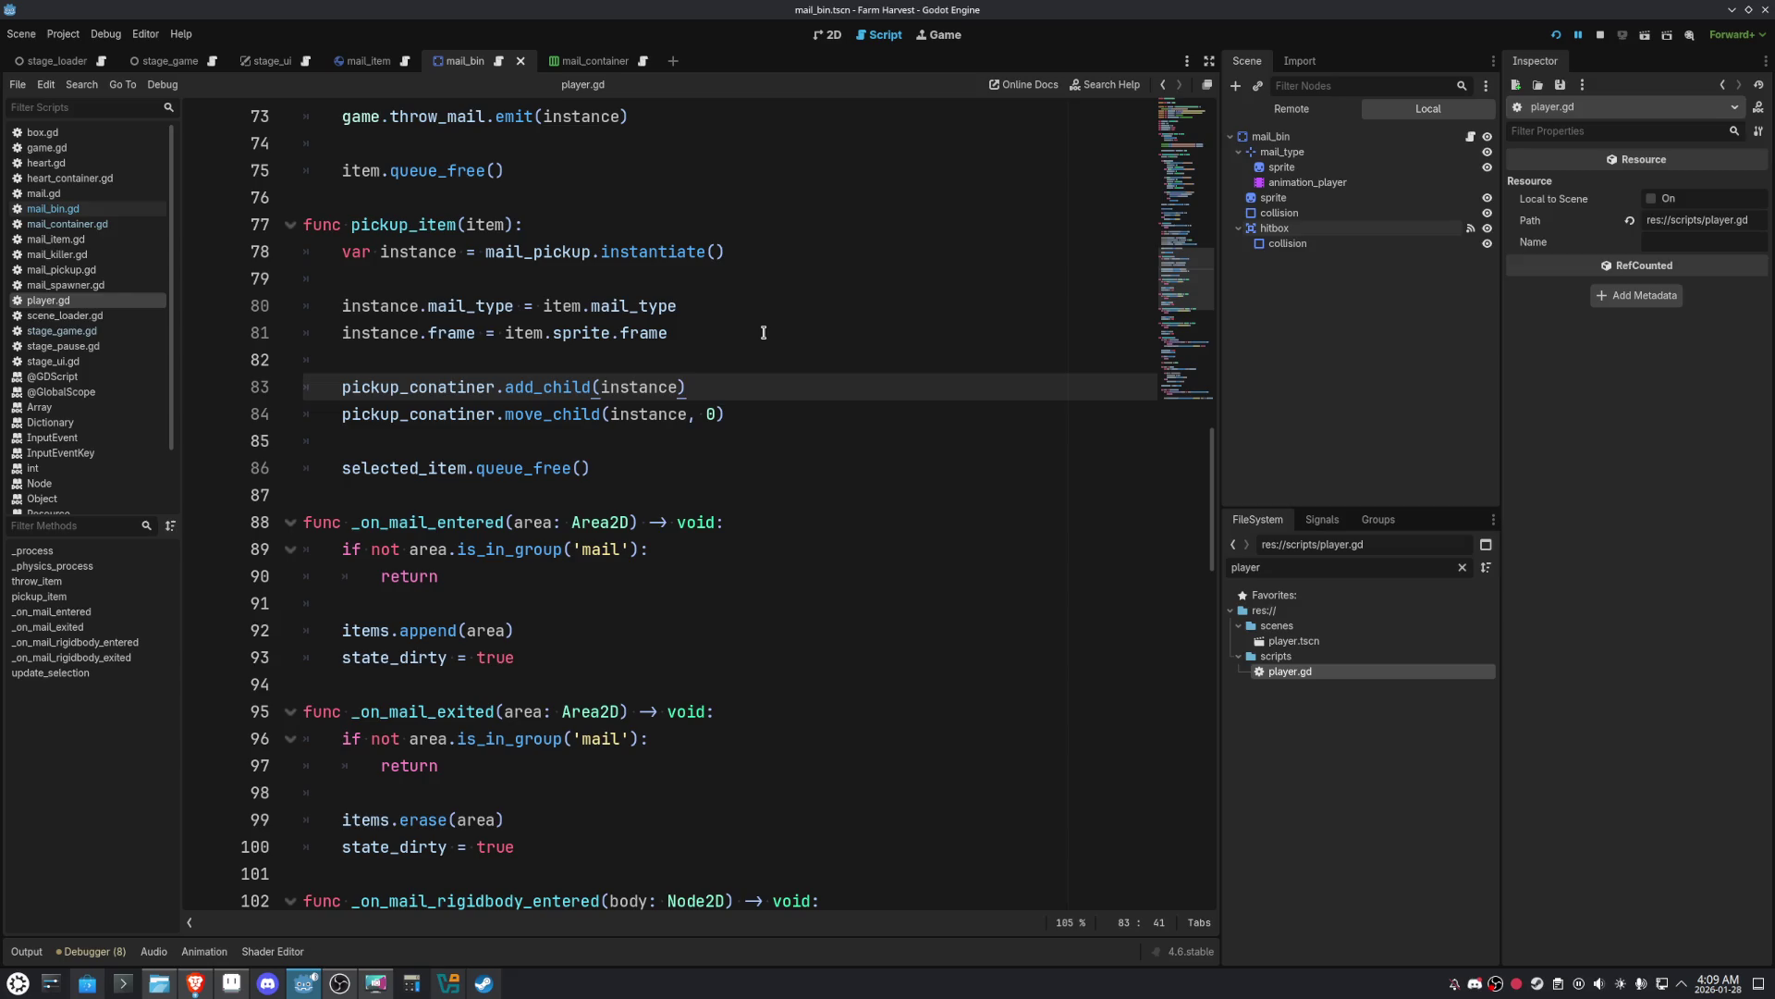
left_click(92, 951)
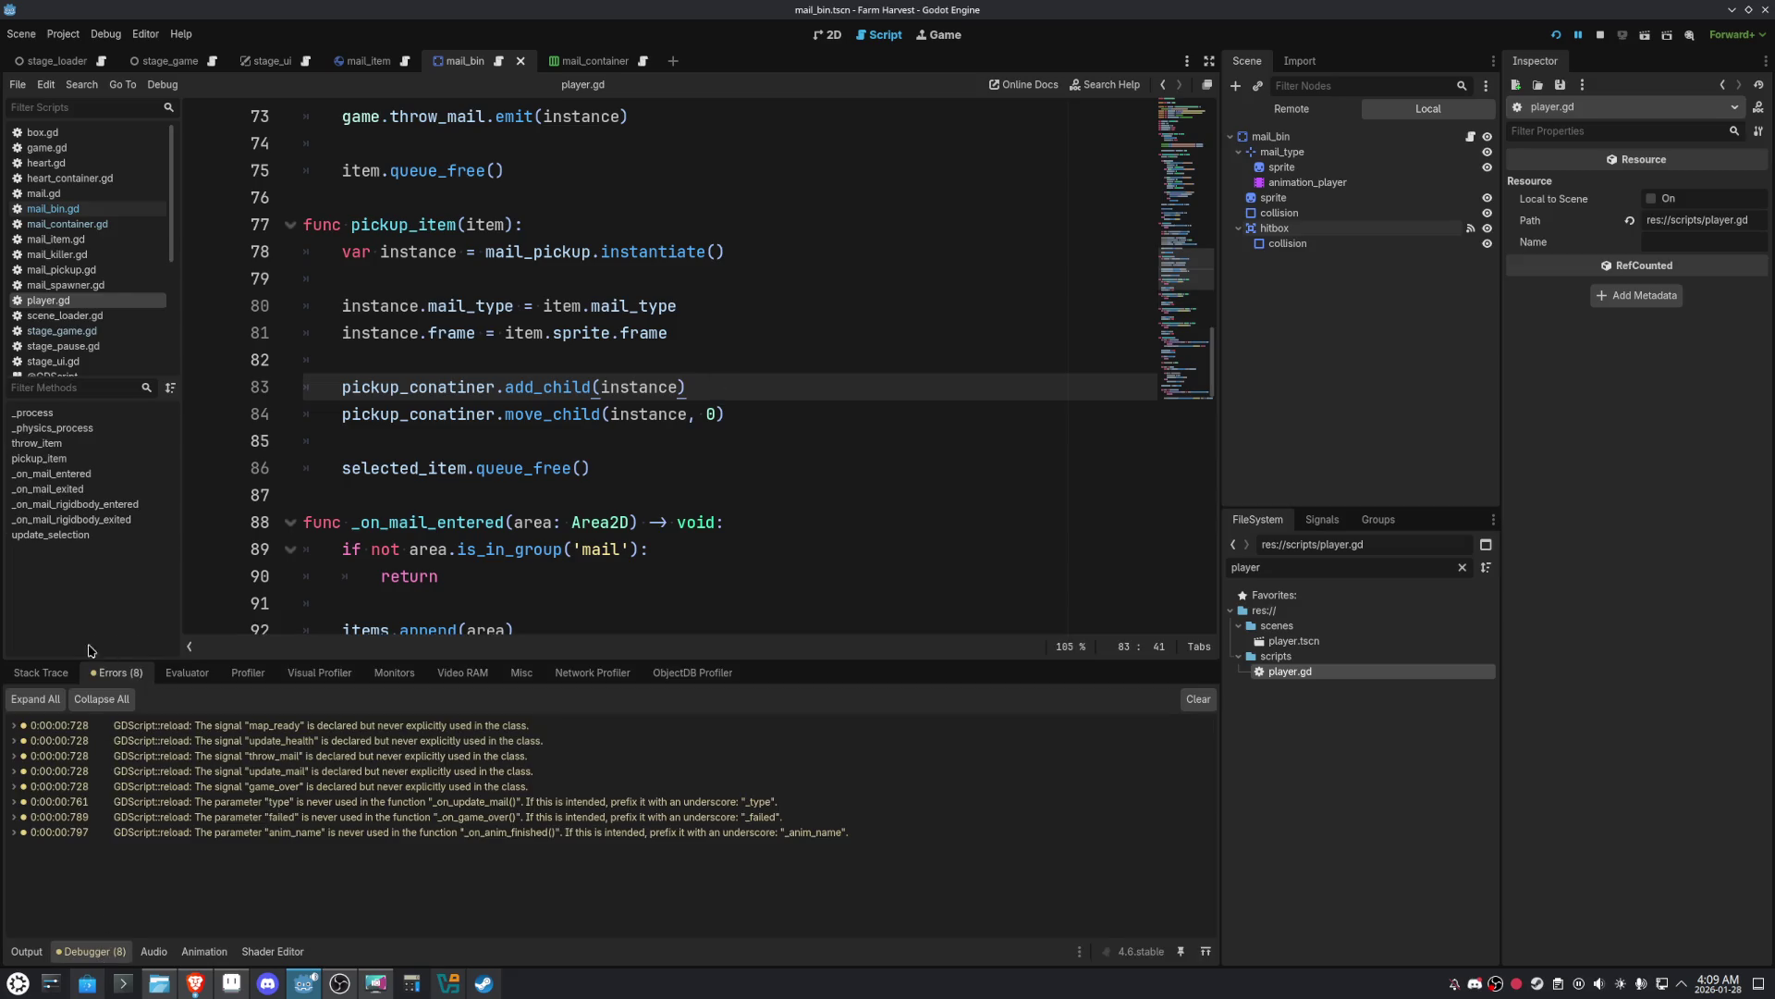
left_click(41, 672)
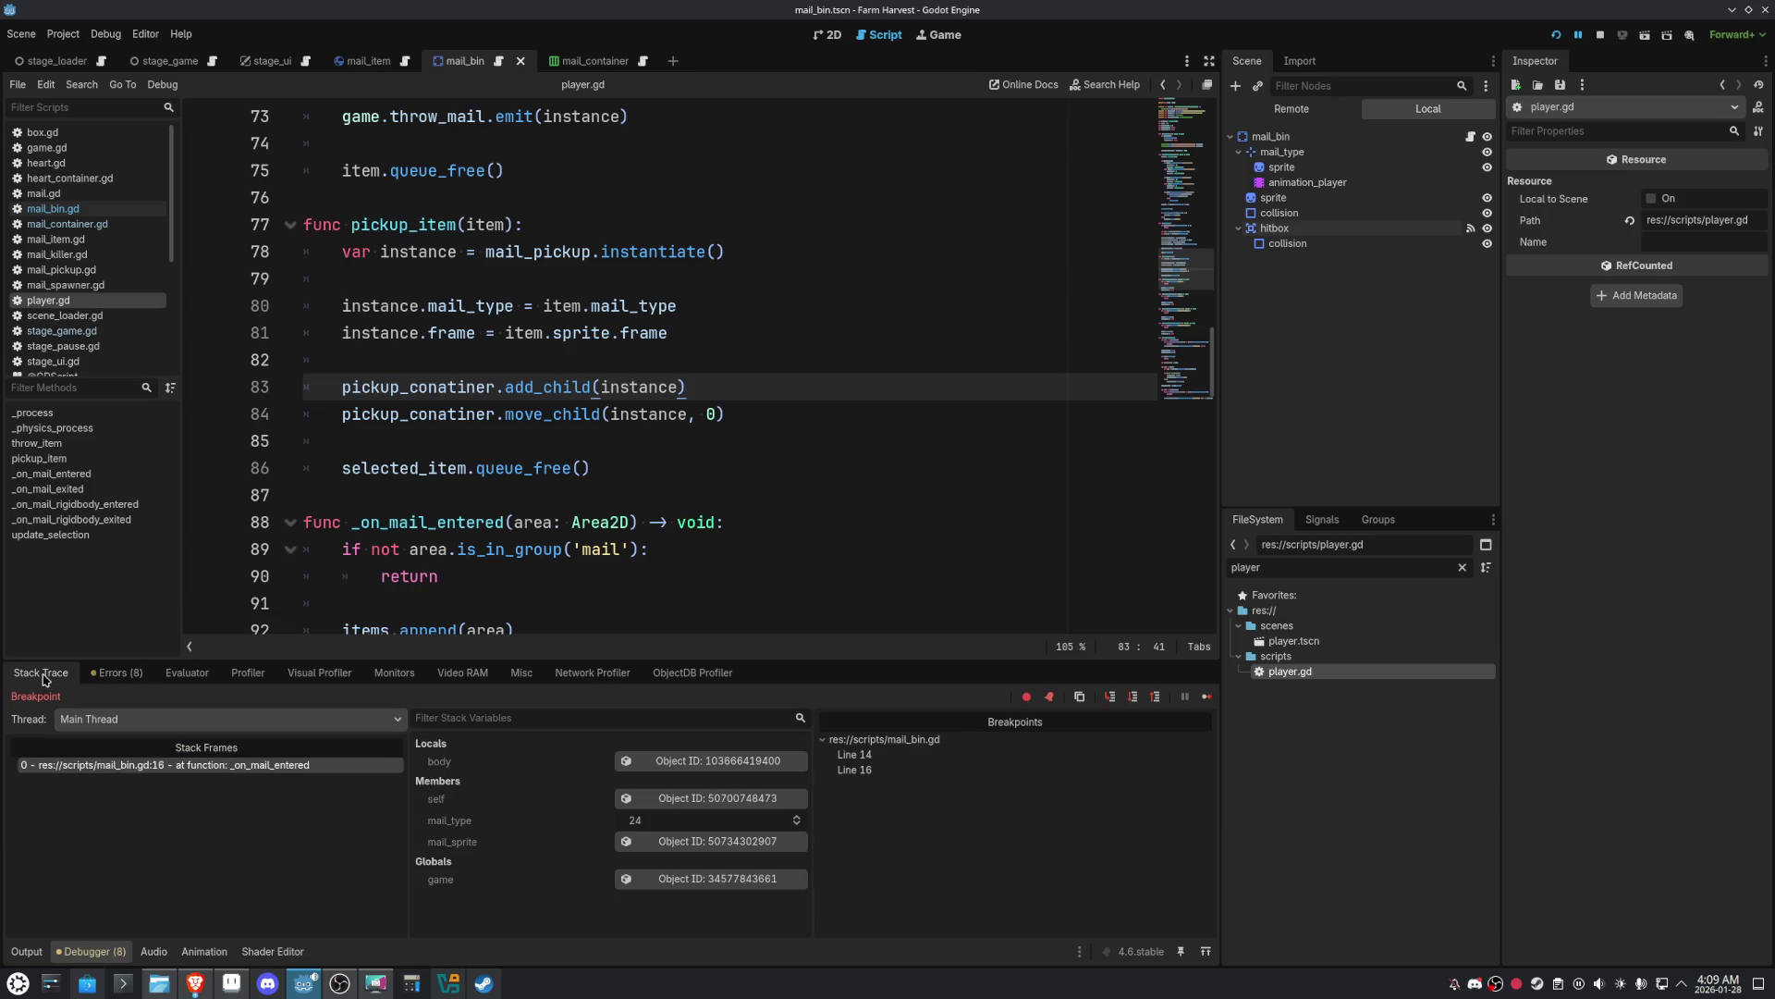
Inspect the mail body in the bin, leave its Mail Type at 8, and stop the game
left_click(679, 762)
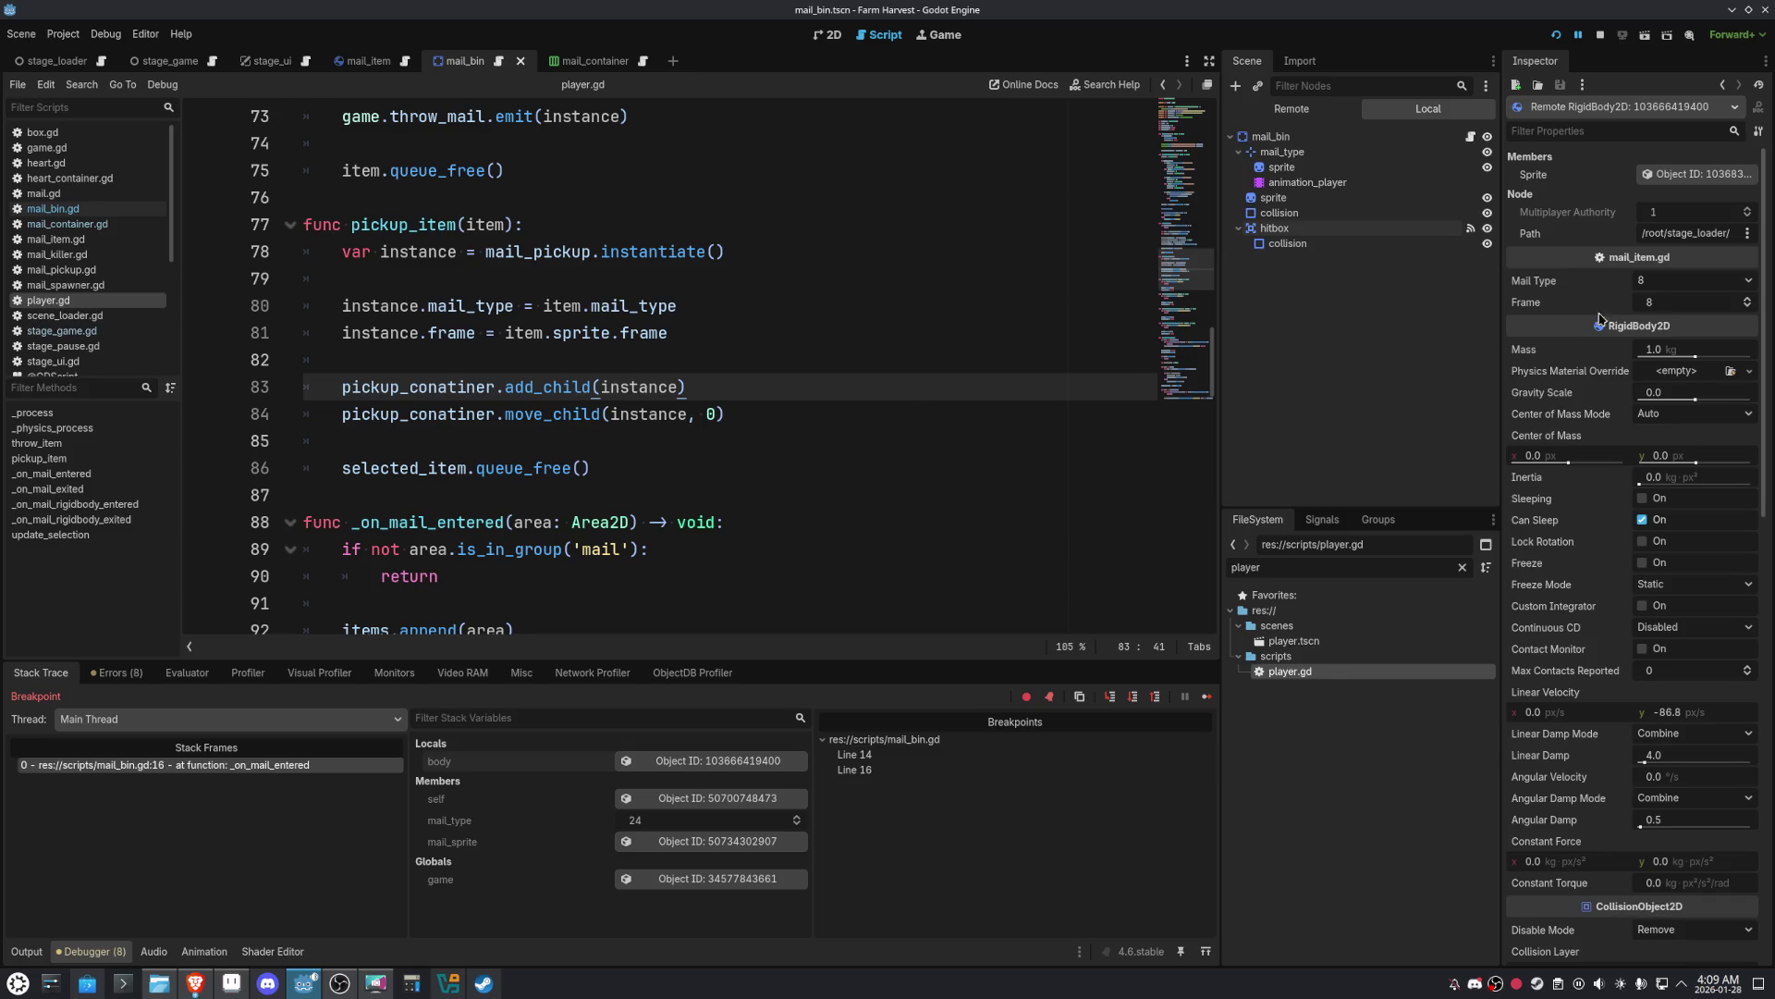
left_click(1674, 281)
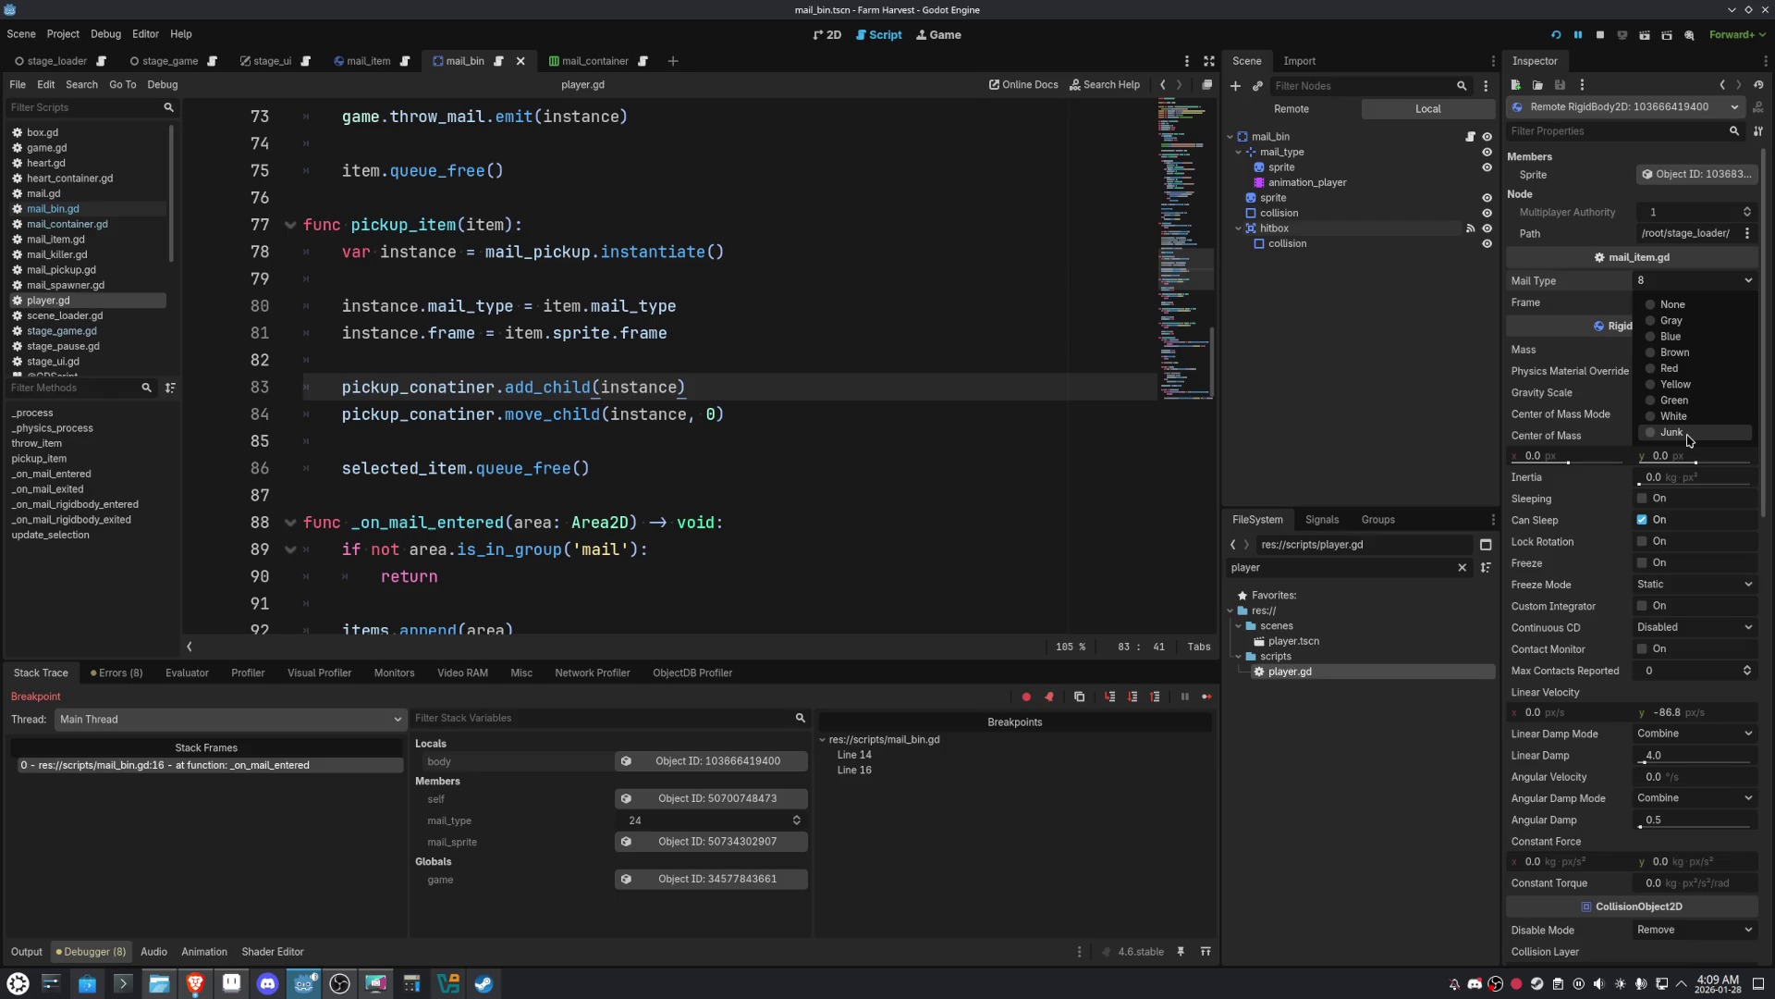
left_click(1688, 438)
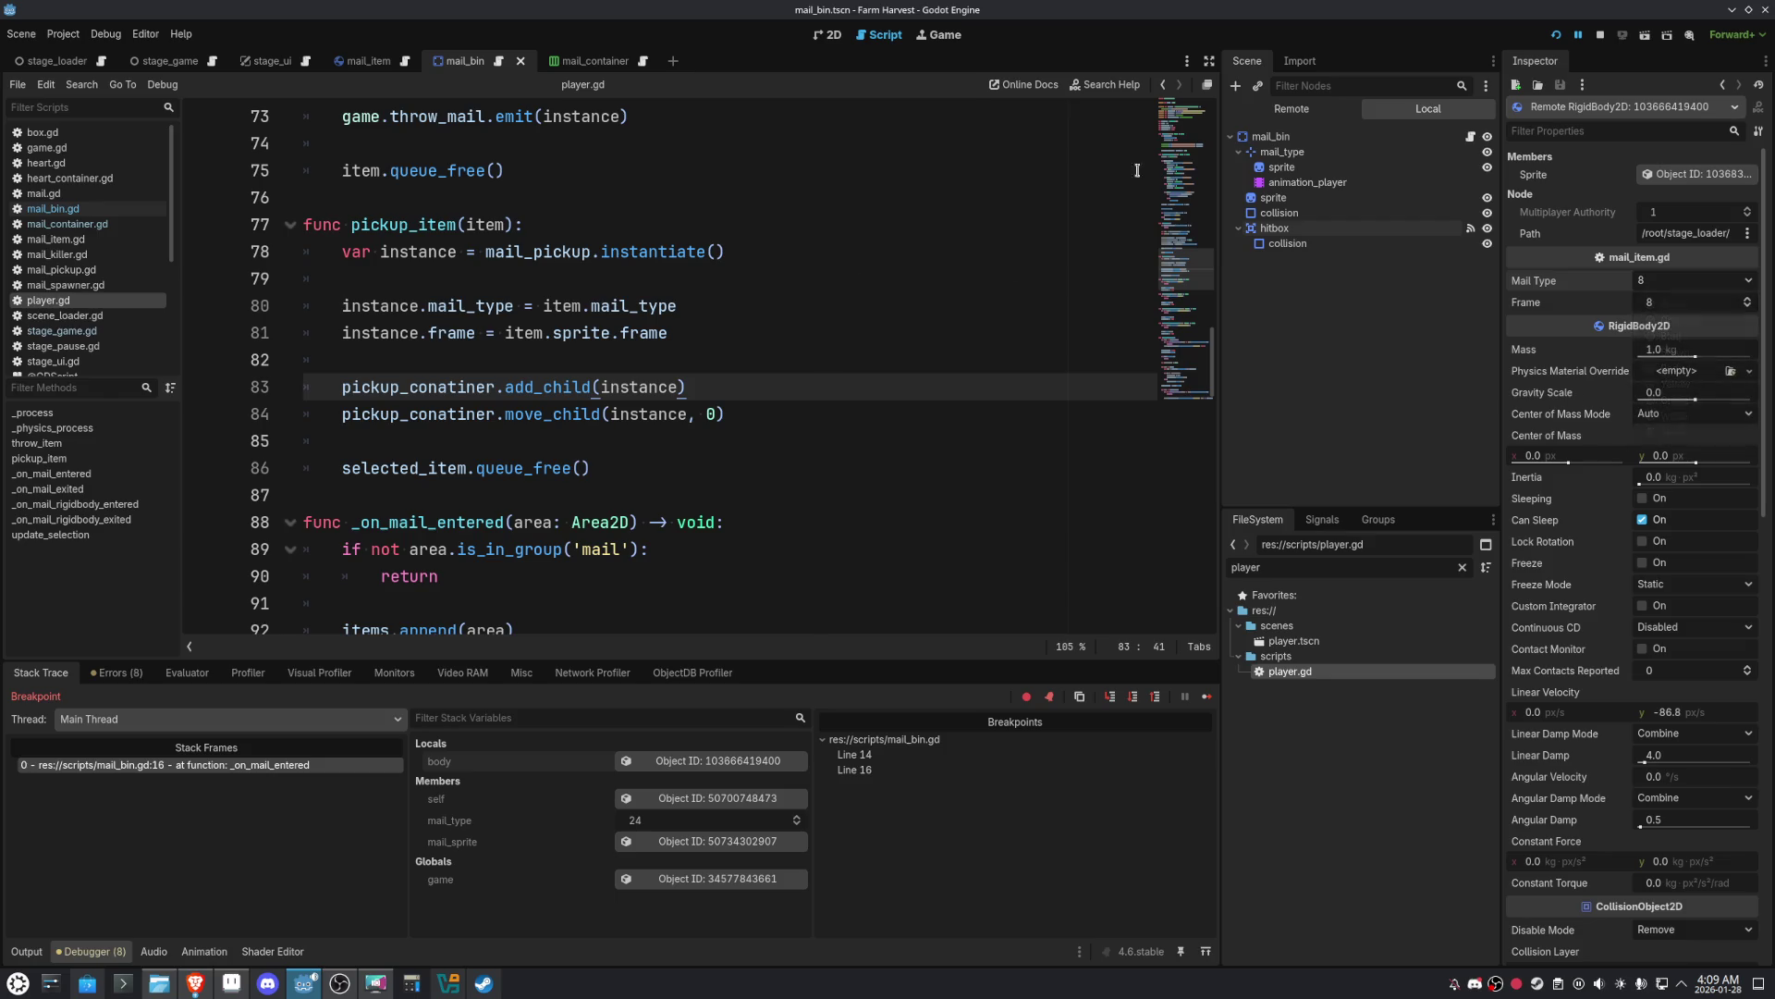
left_click(1600, 39)
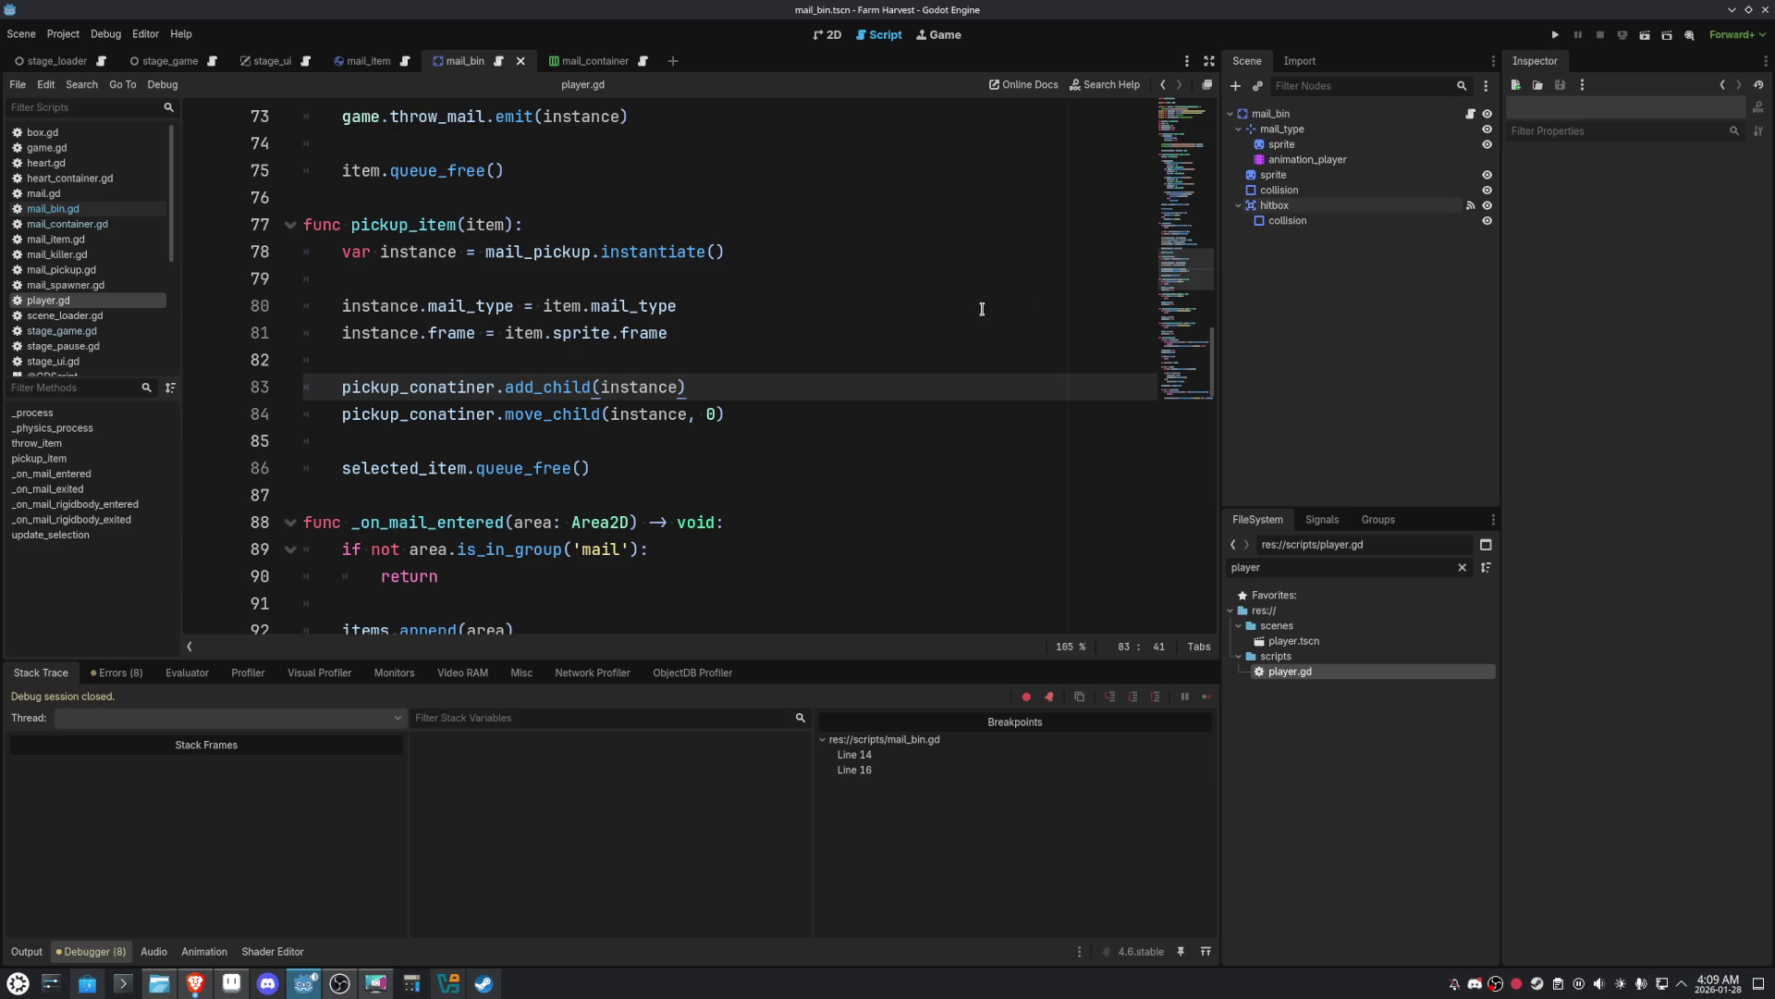
Open box.gd and game.gd and select junk in the mail_type enum
left_click(46, 132)
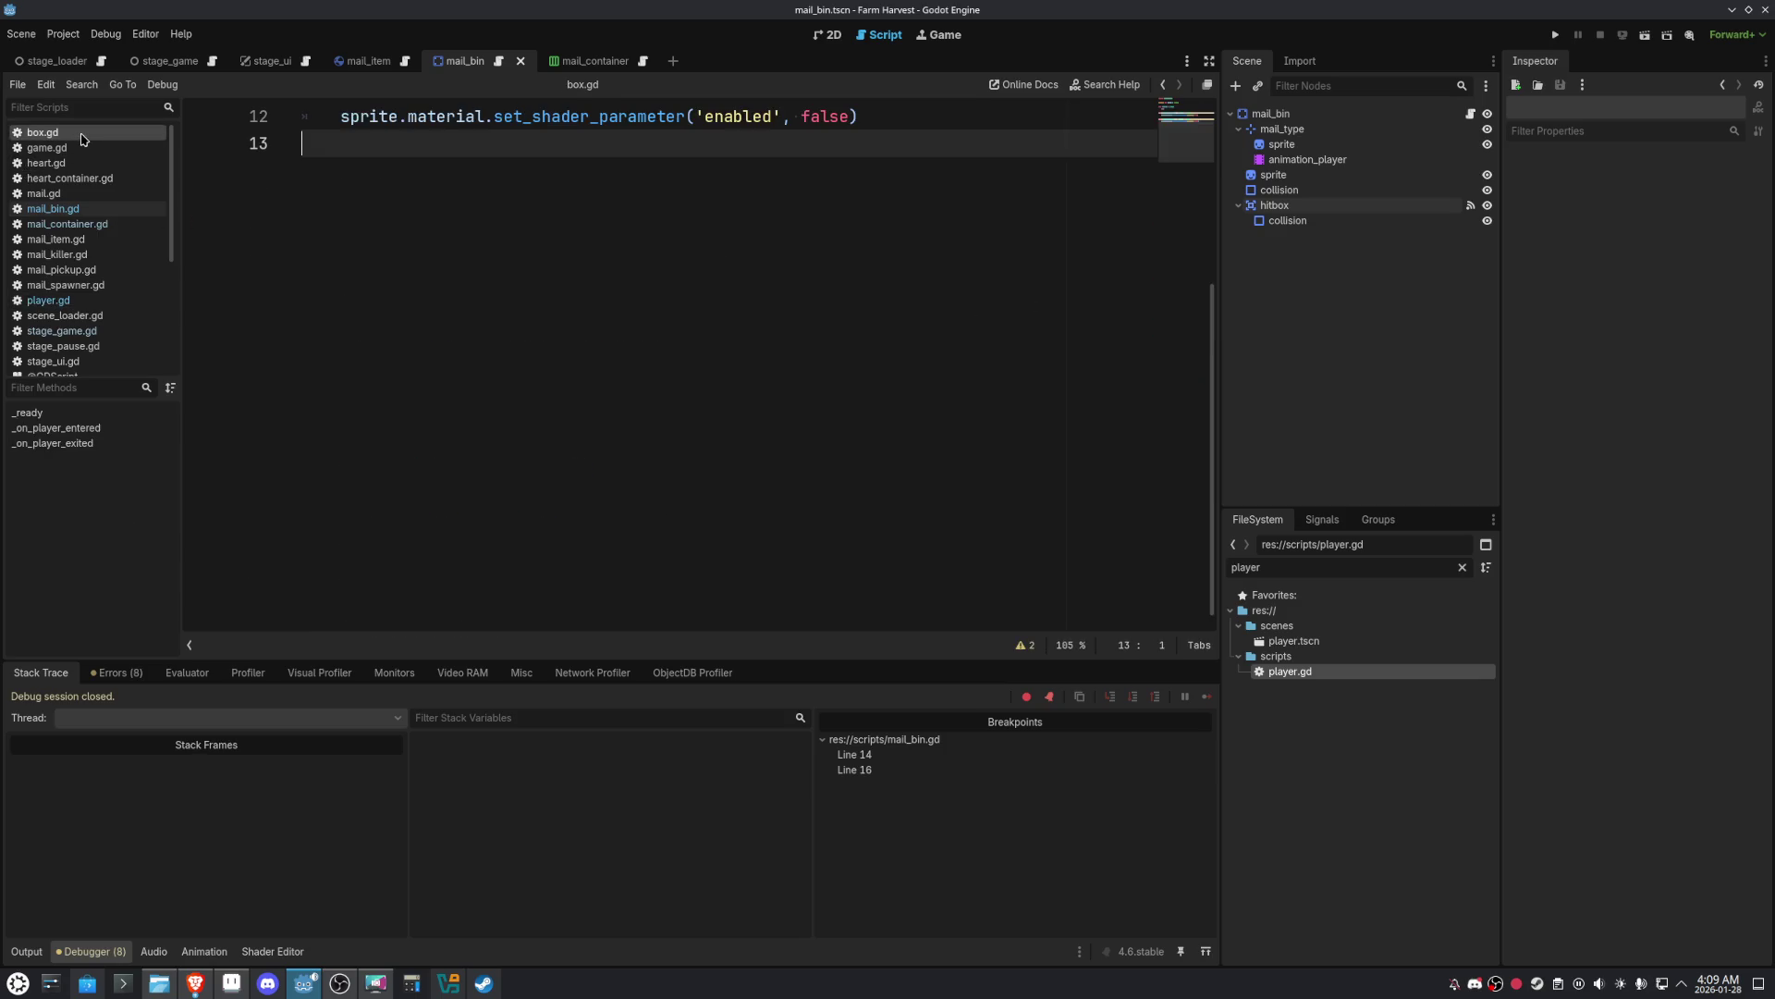
left_click(69, 151)
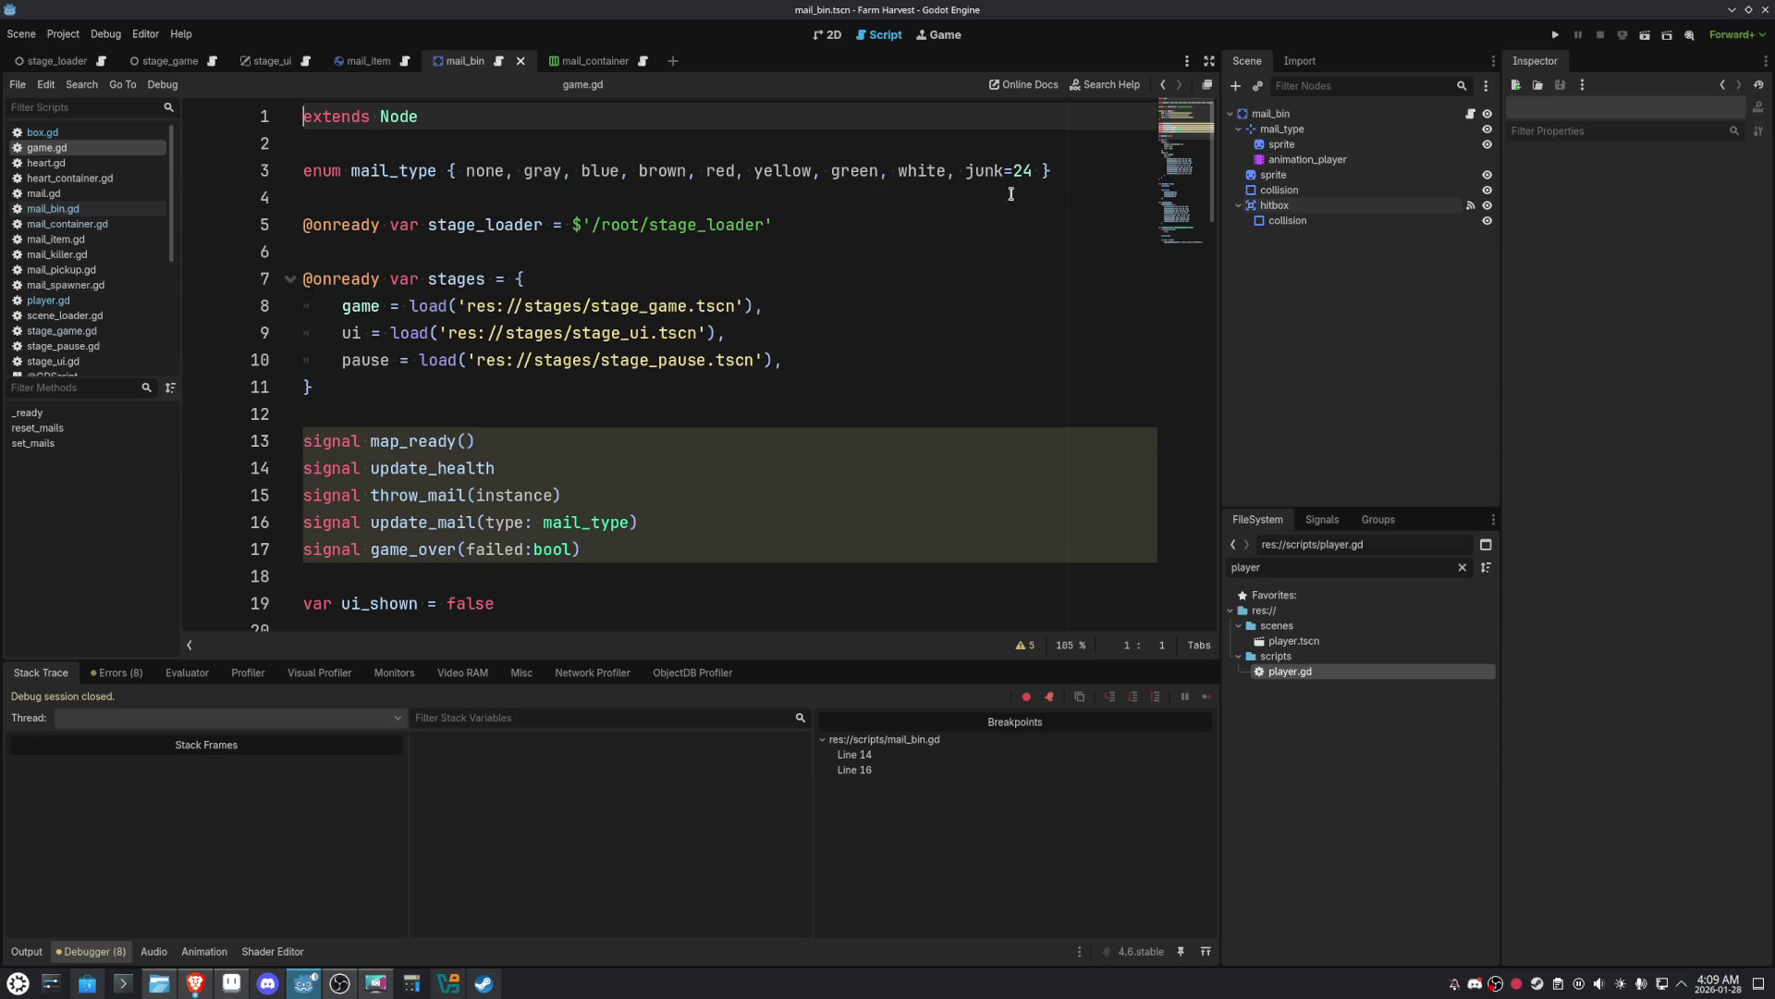
double_click(986, 172)
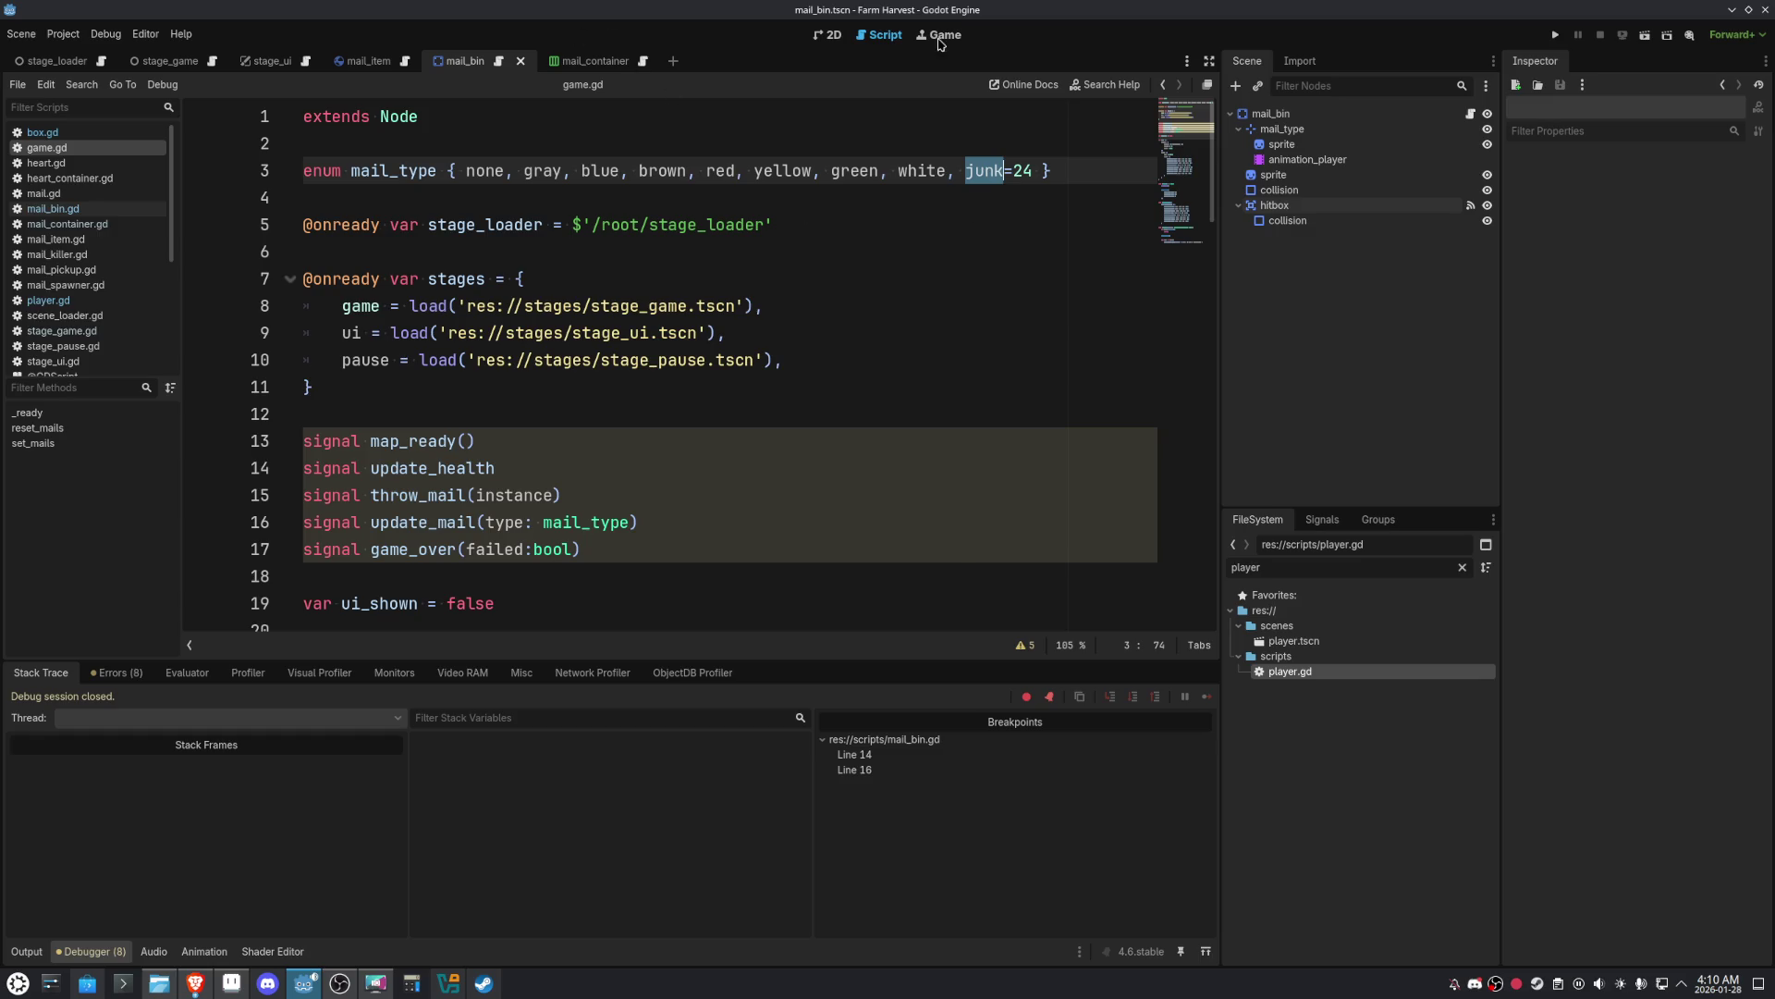
Review the exported mail_type declaration in mail_bin's script, then switch to mail_container
left_click(826, 35)
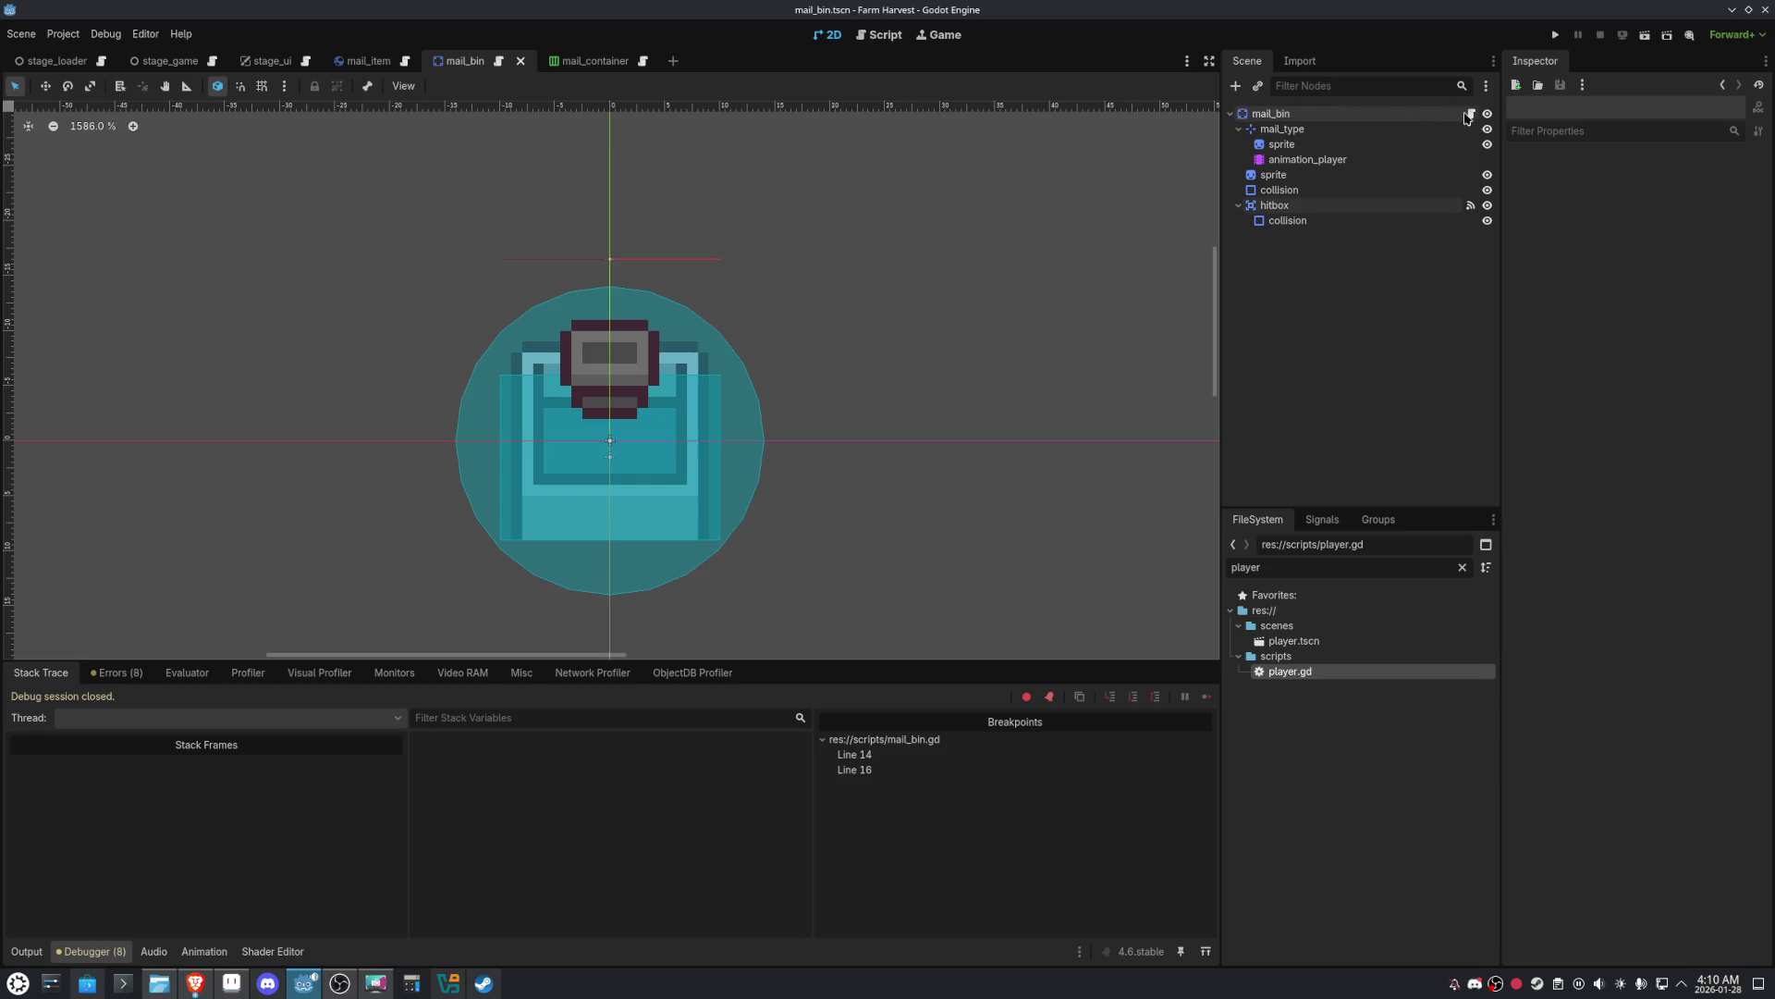
left_click(1471, 113)
scroll(1009, 186, "up", 2)
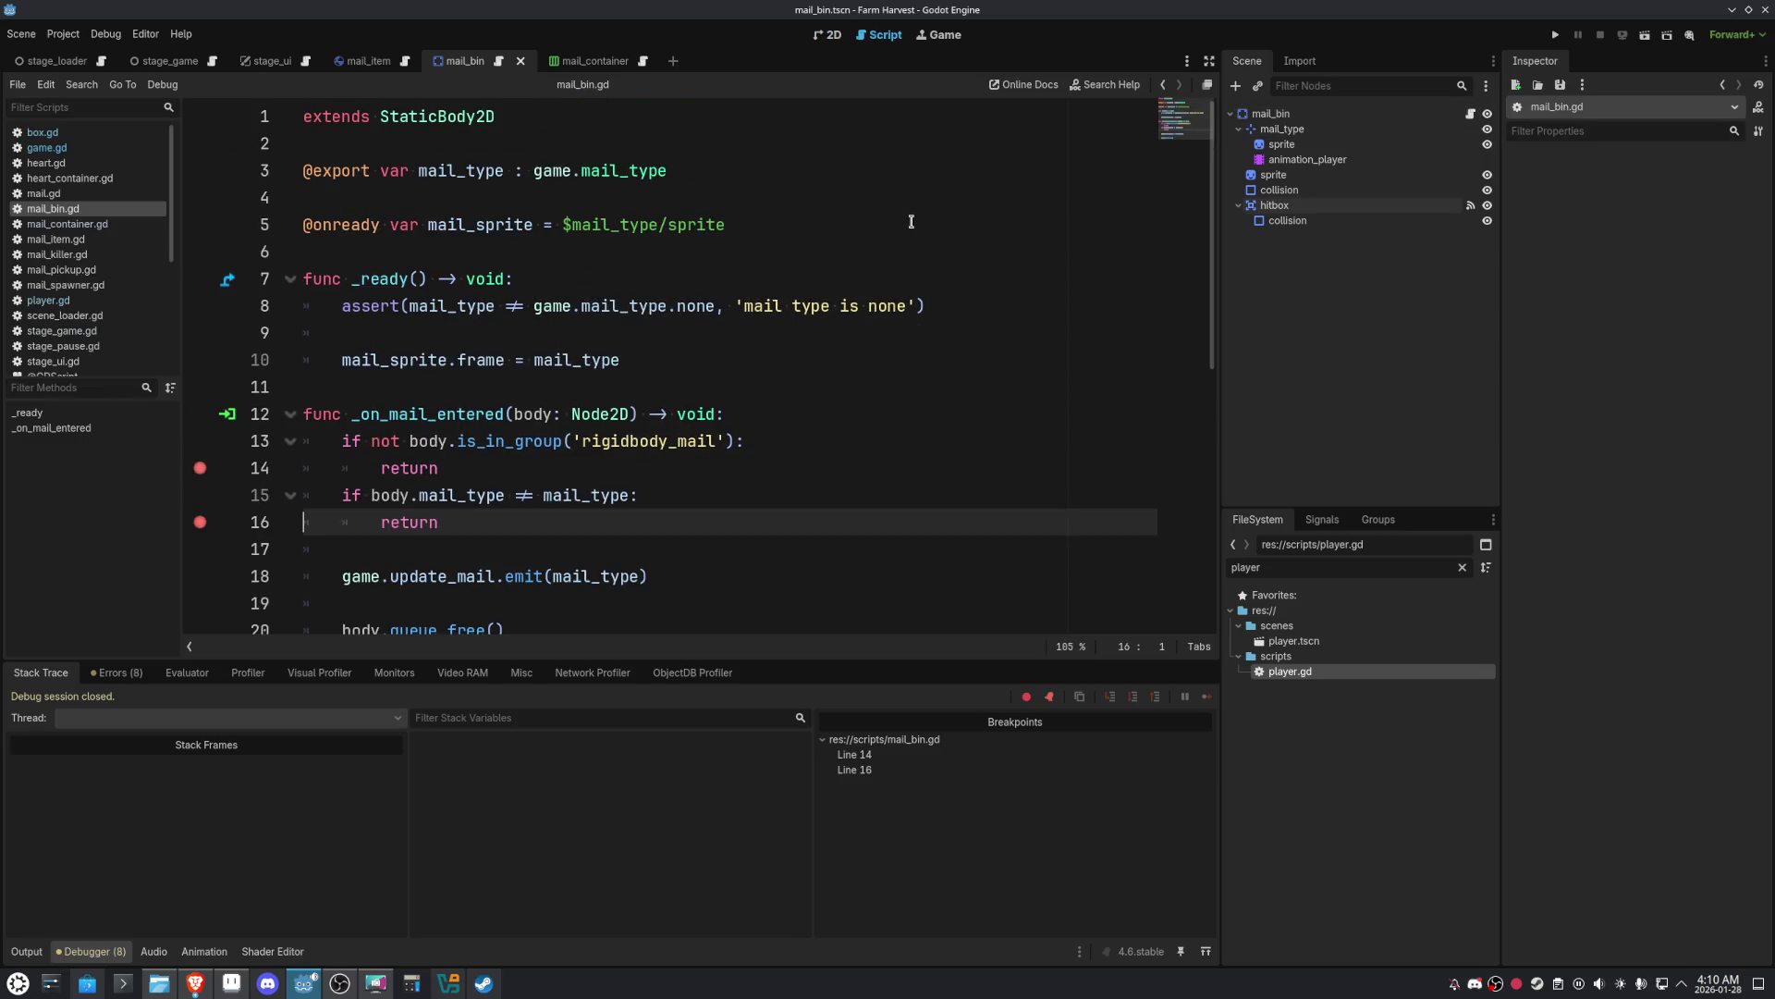
left_click(712, 169)
left_click(575, 61)
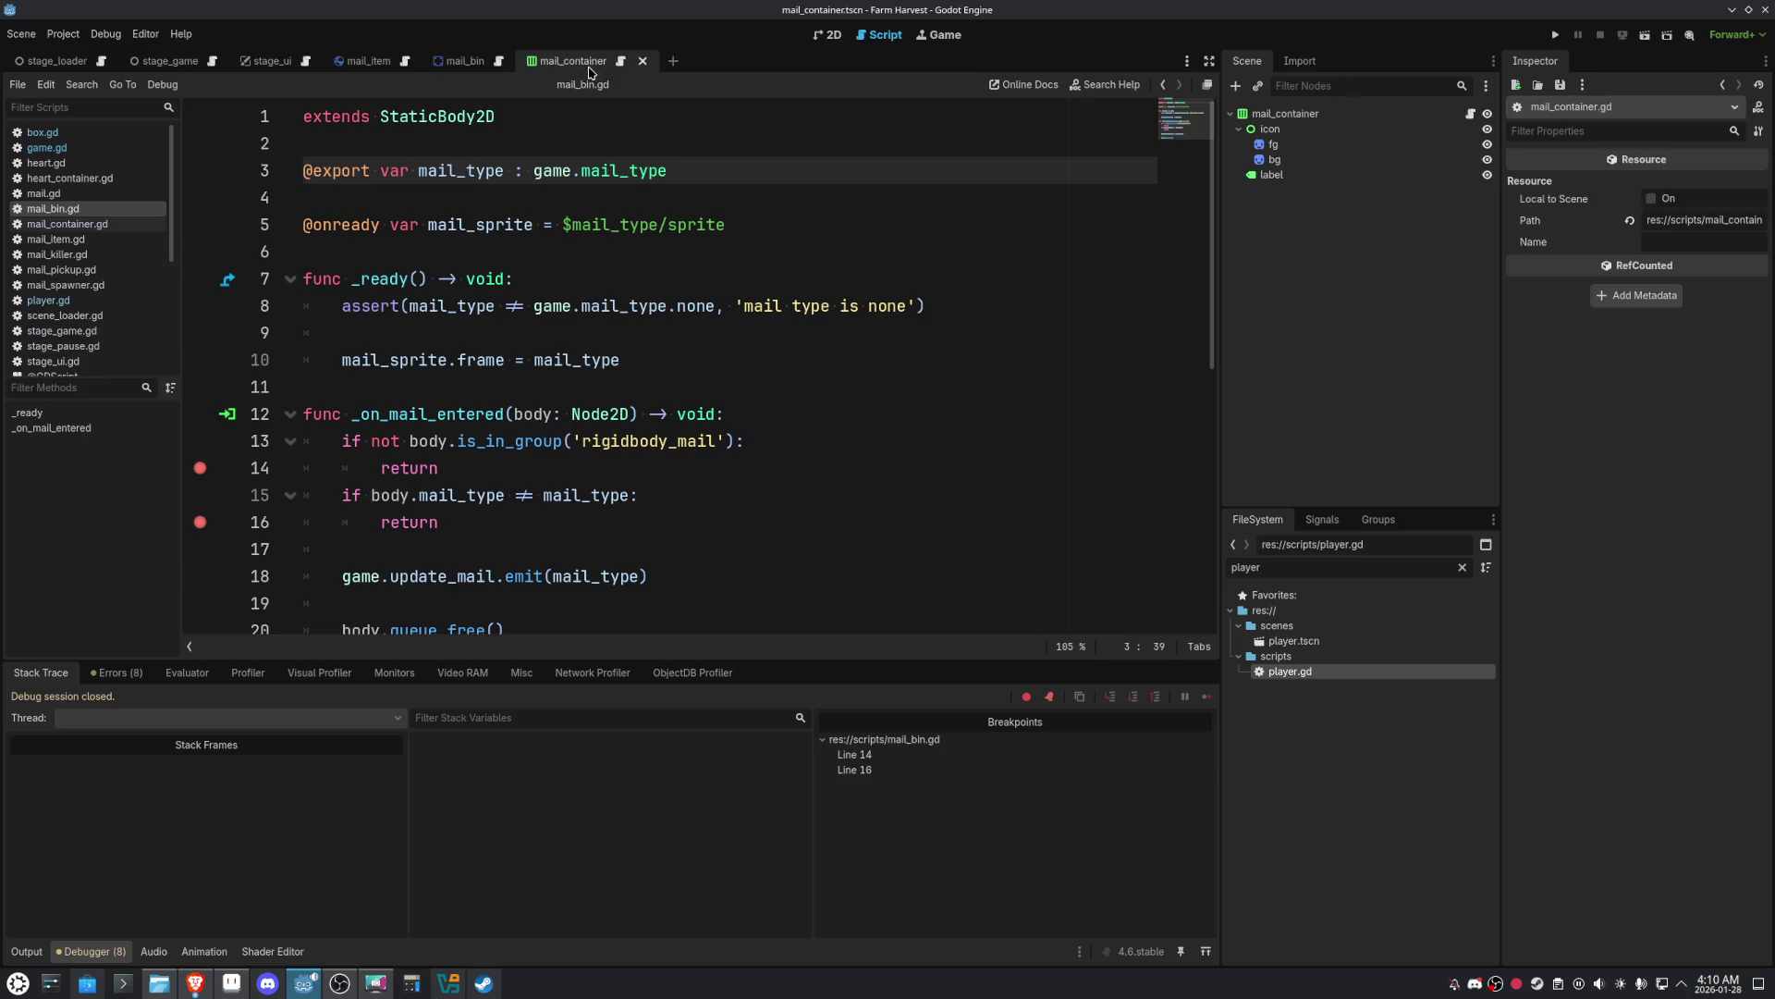
Open and read through the mail_container.gd script
left_click(1470, 113)
scroll(807, 279, "up", 2)
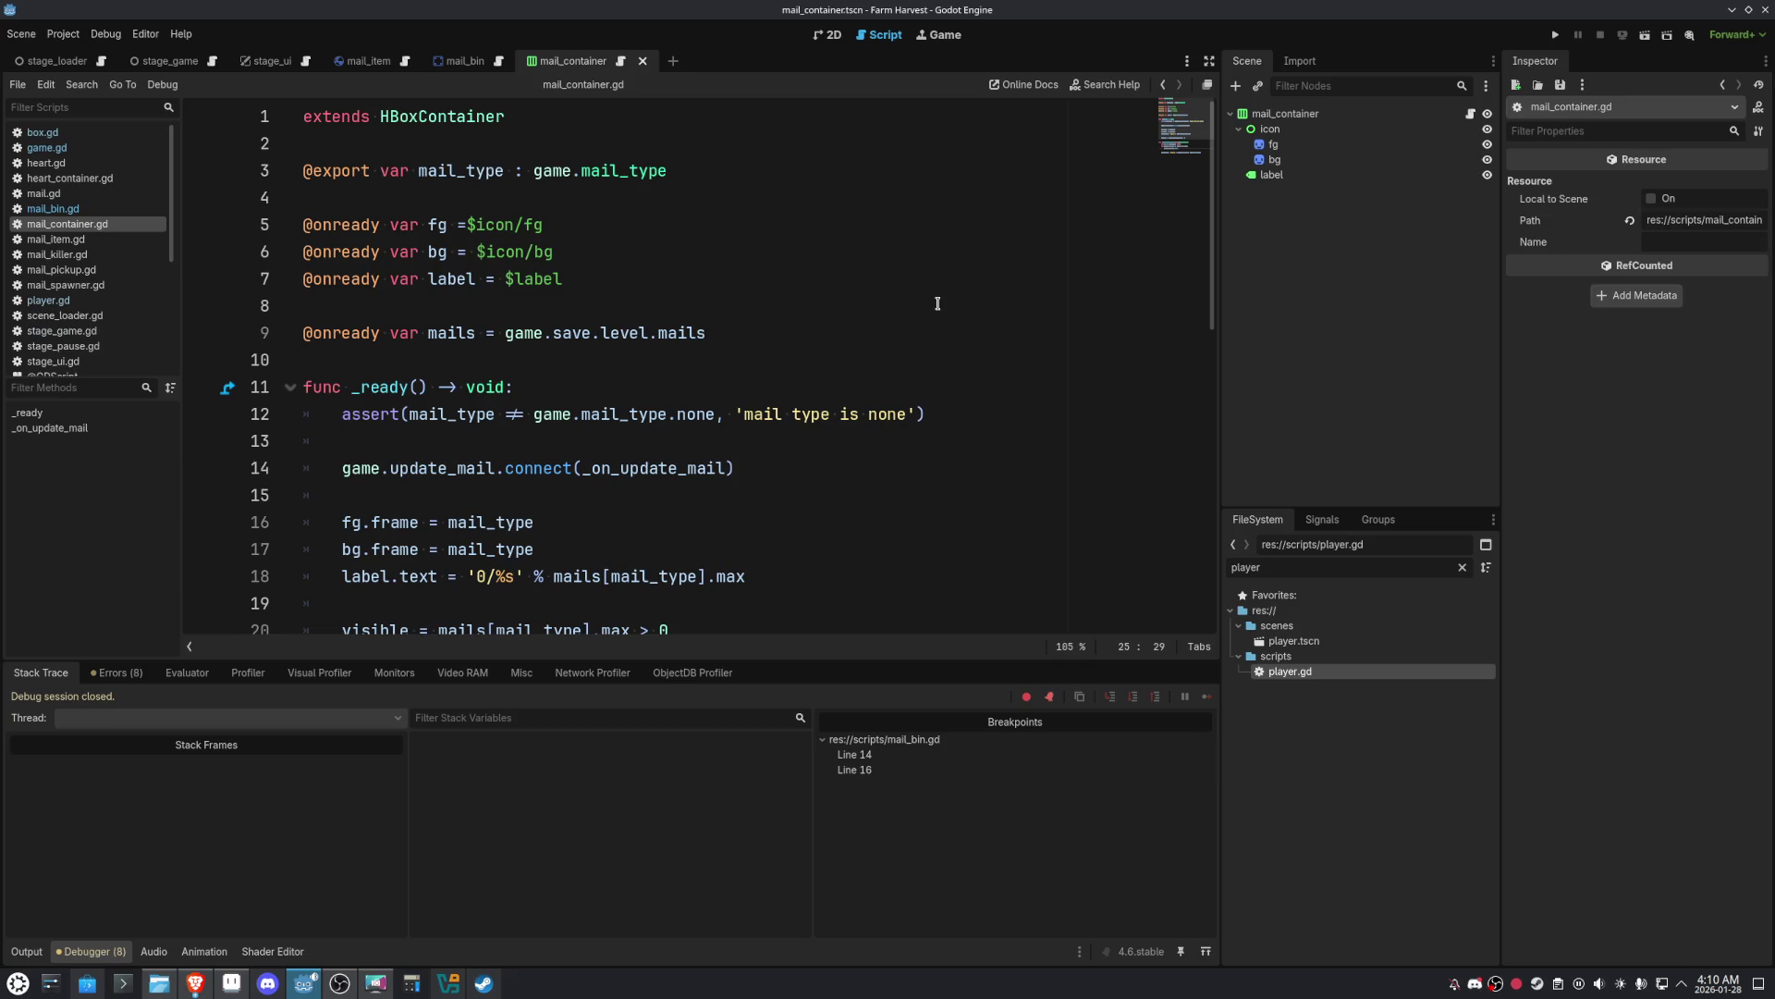
scroll(938, 304, "down", 2)
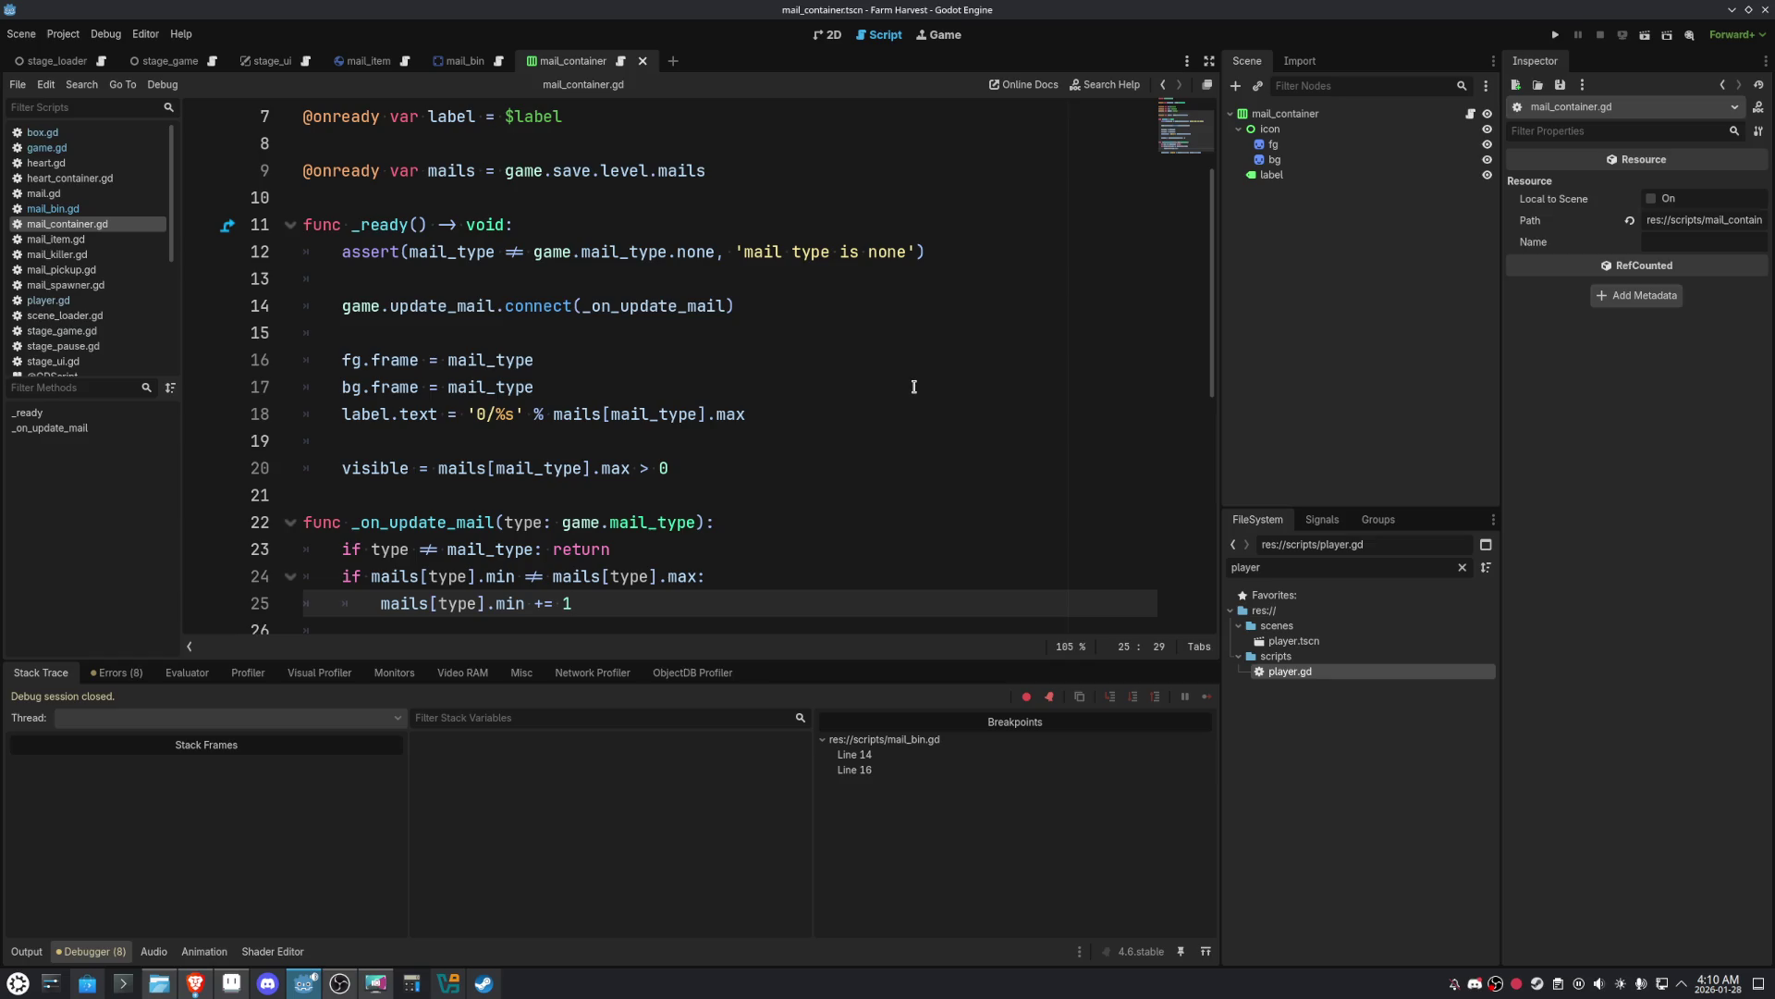
scroll(914, 387, "down", 2)
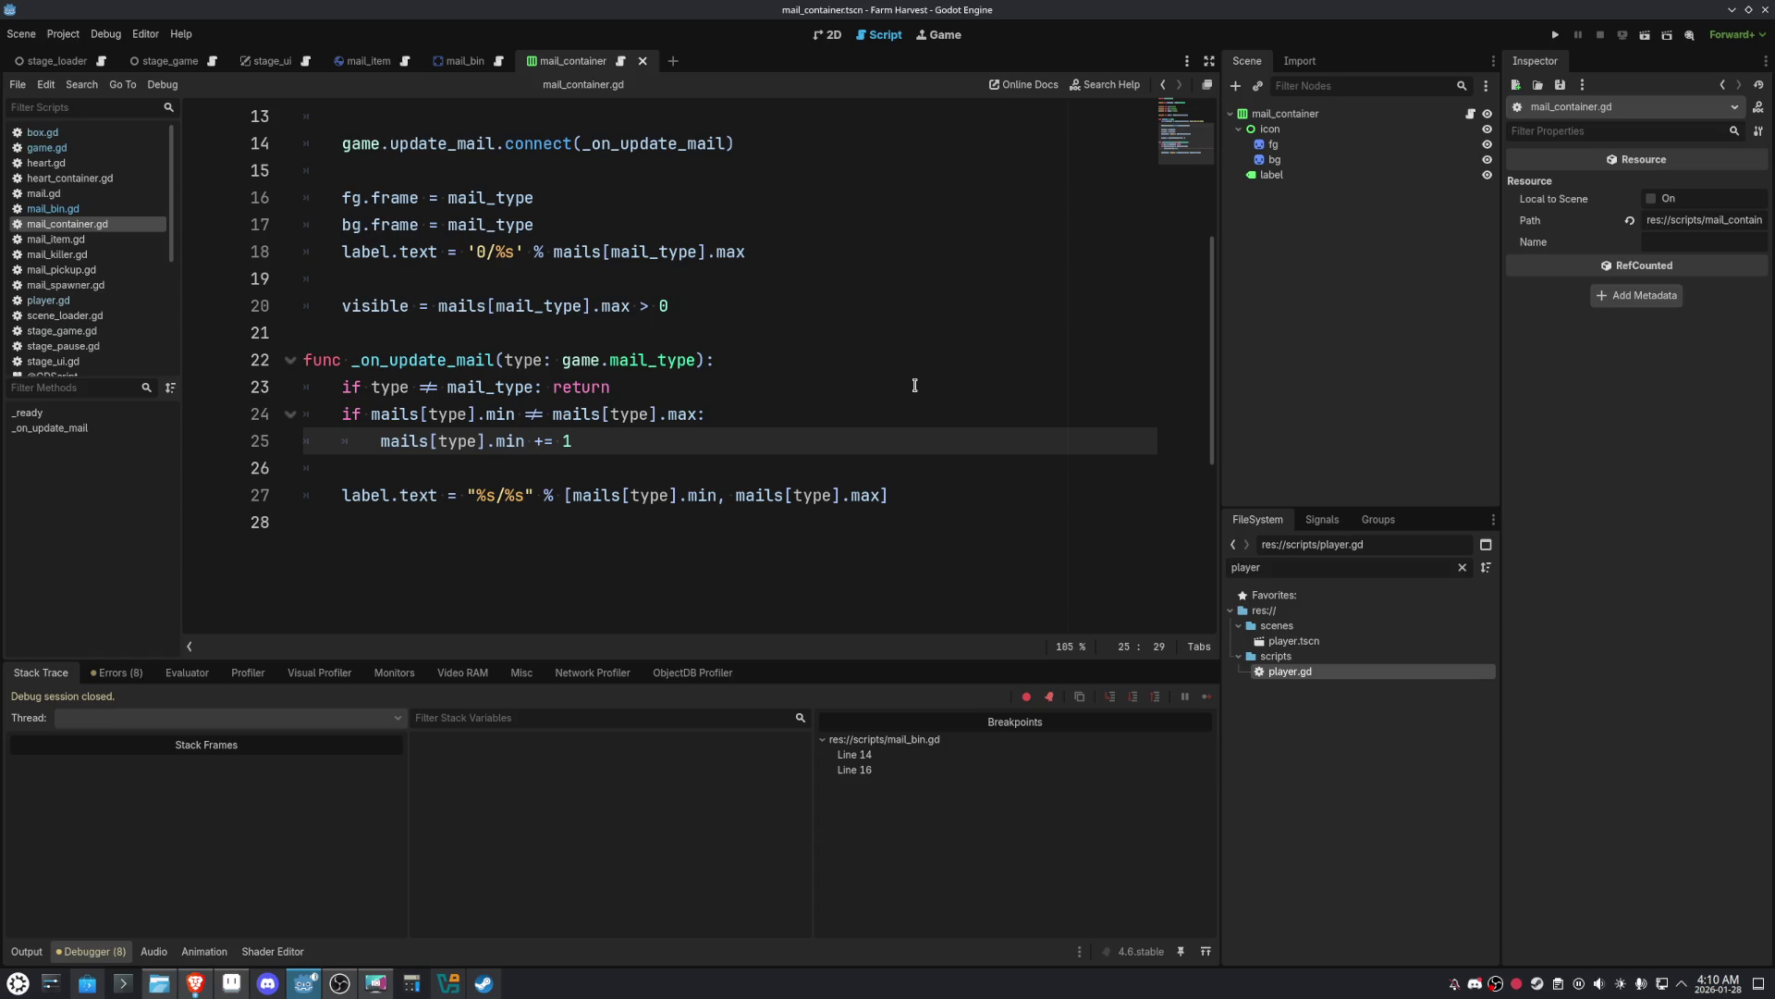
scroll(915, 385, "up", 2)
scroll(914, 385, "up", 1)
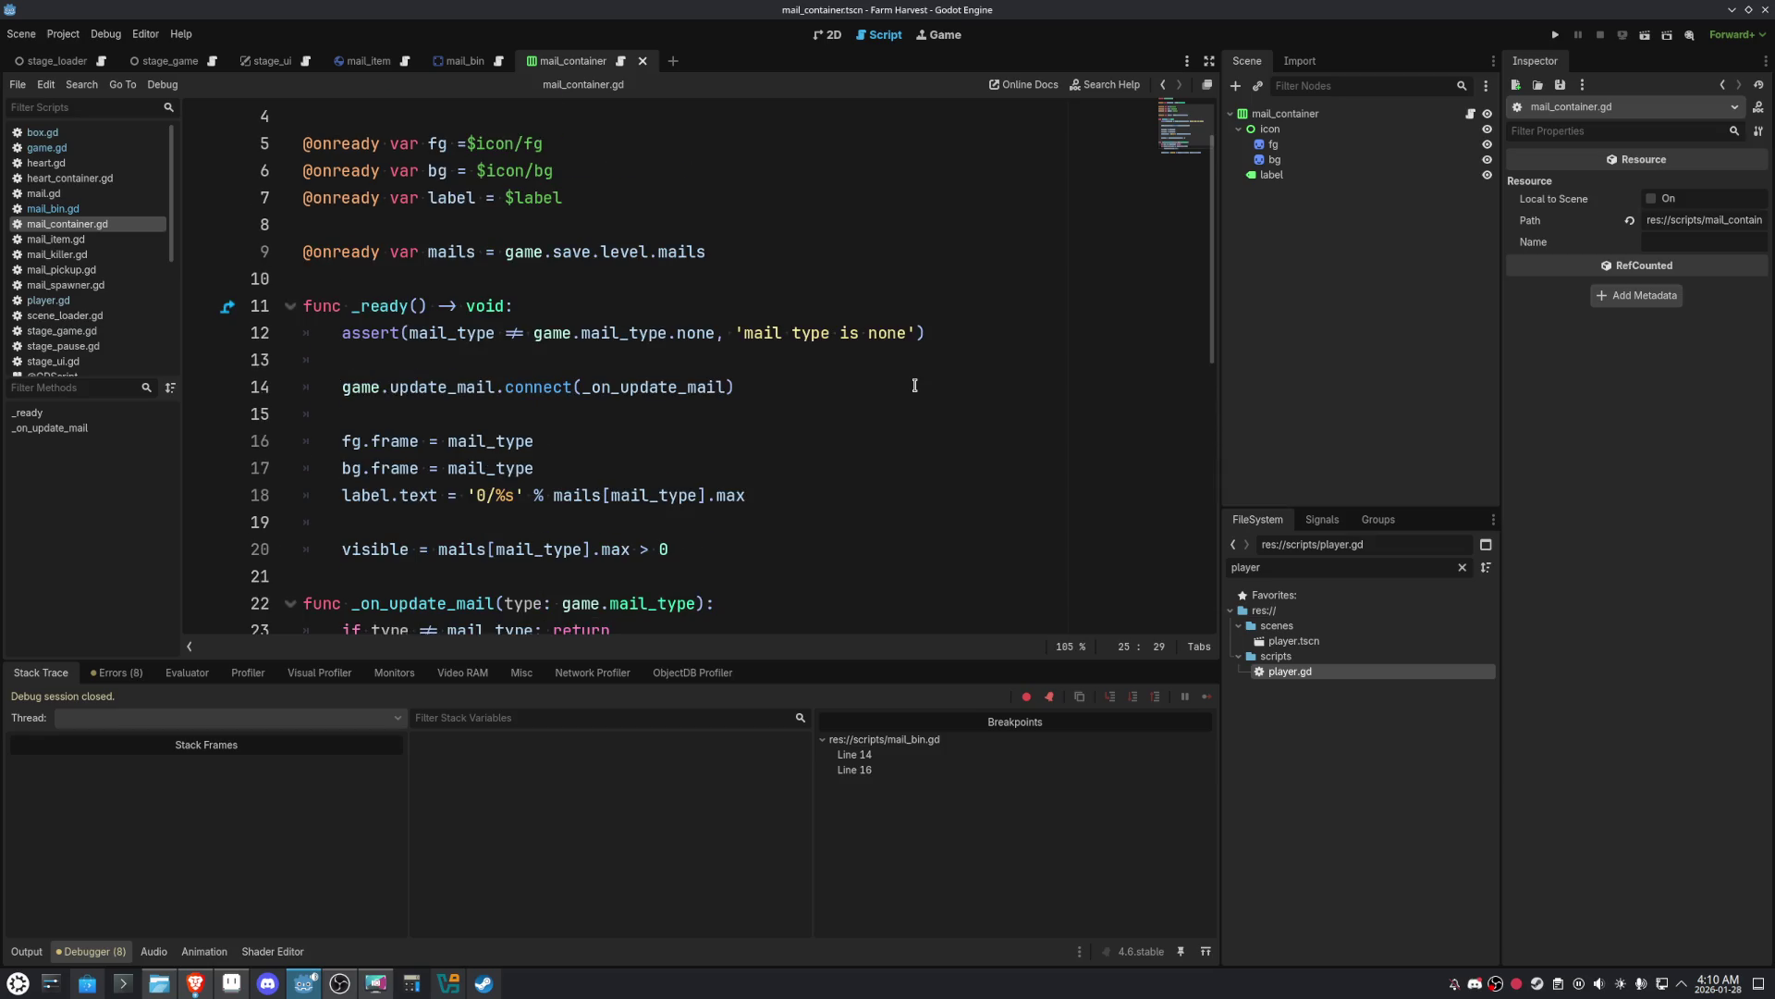
Return to the mail_bin scene and review its script in the code view
left_click(453, 61)
left_click(834, 35)
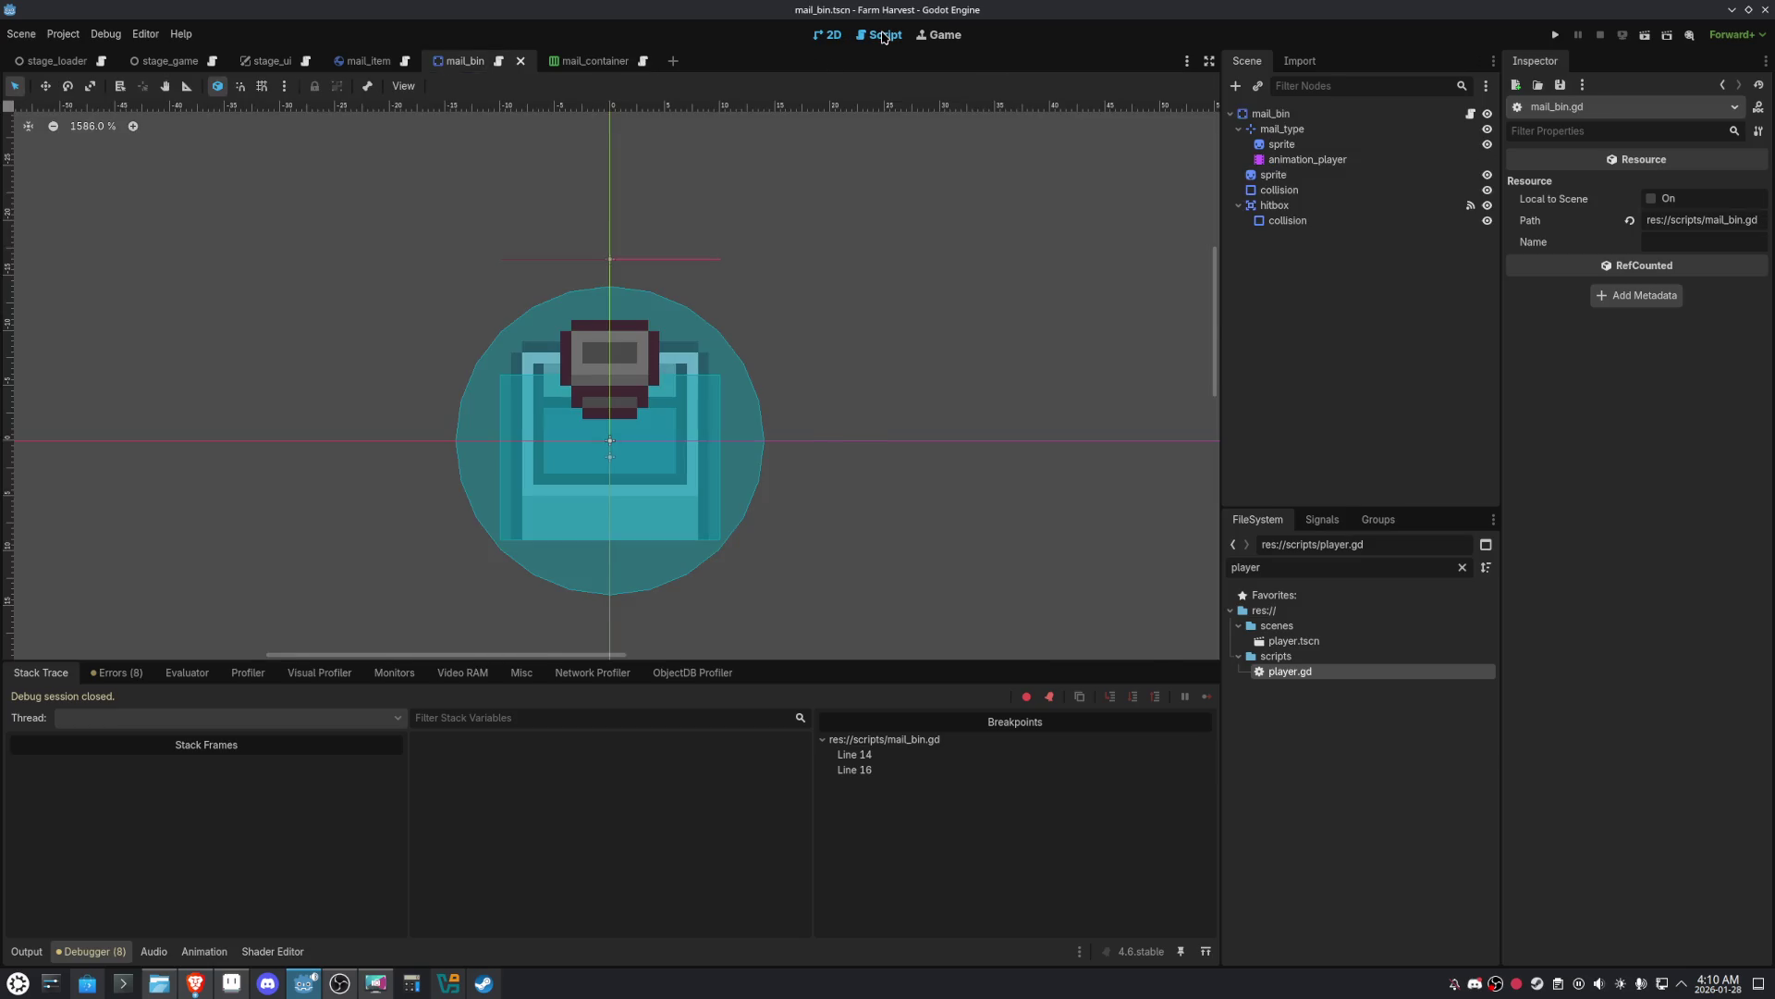
left_click(880, 35)
scroll(869, 405, "up", 1)
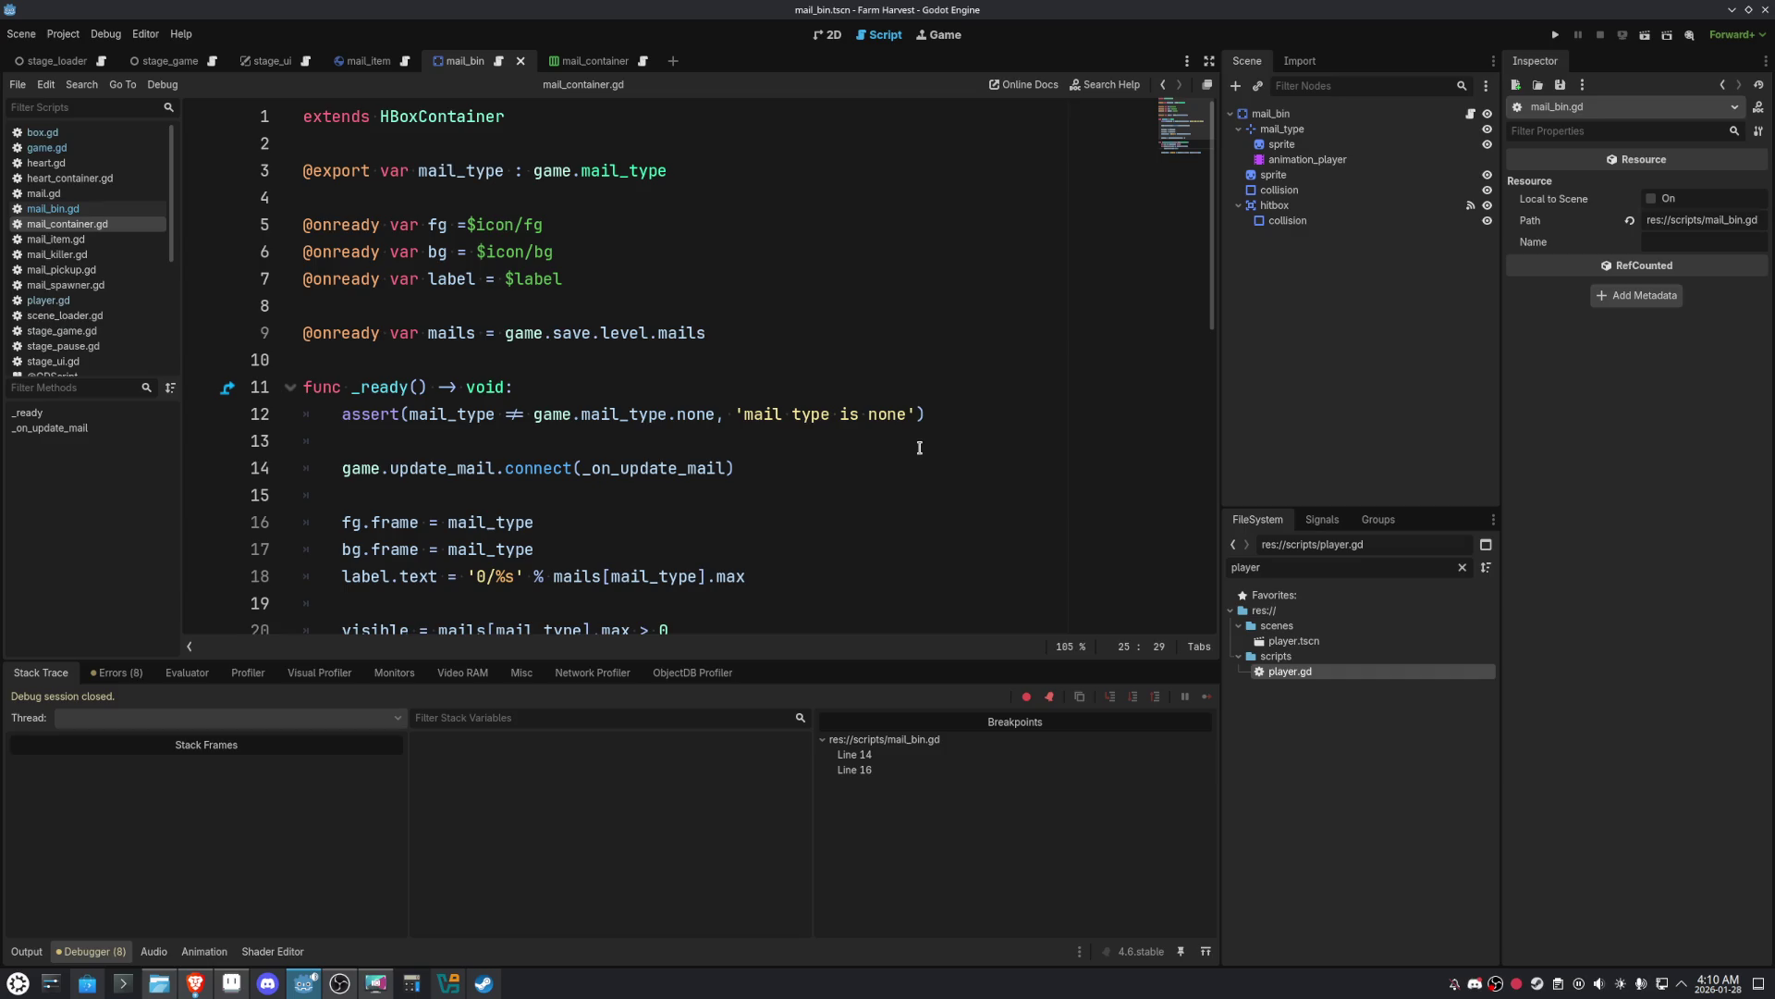
scroll(919, 447, "down", 3)
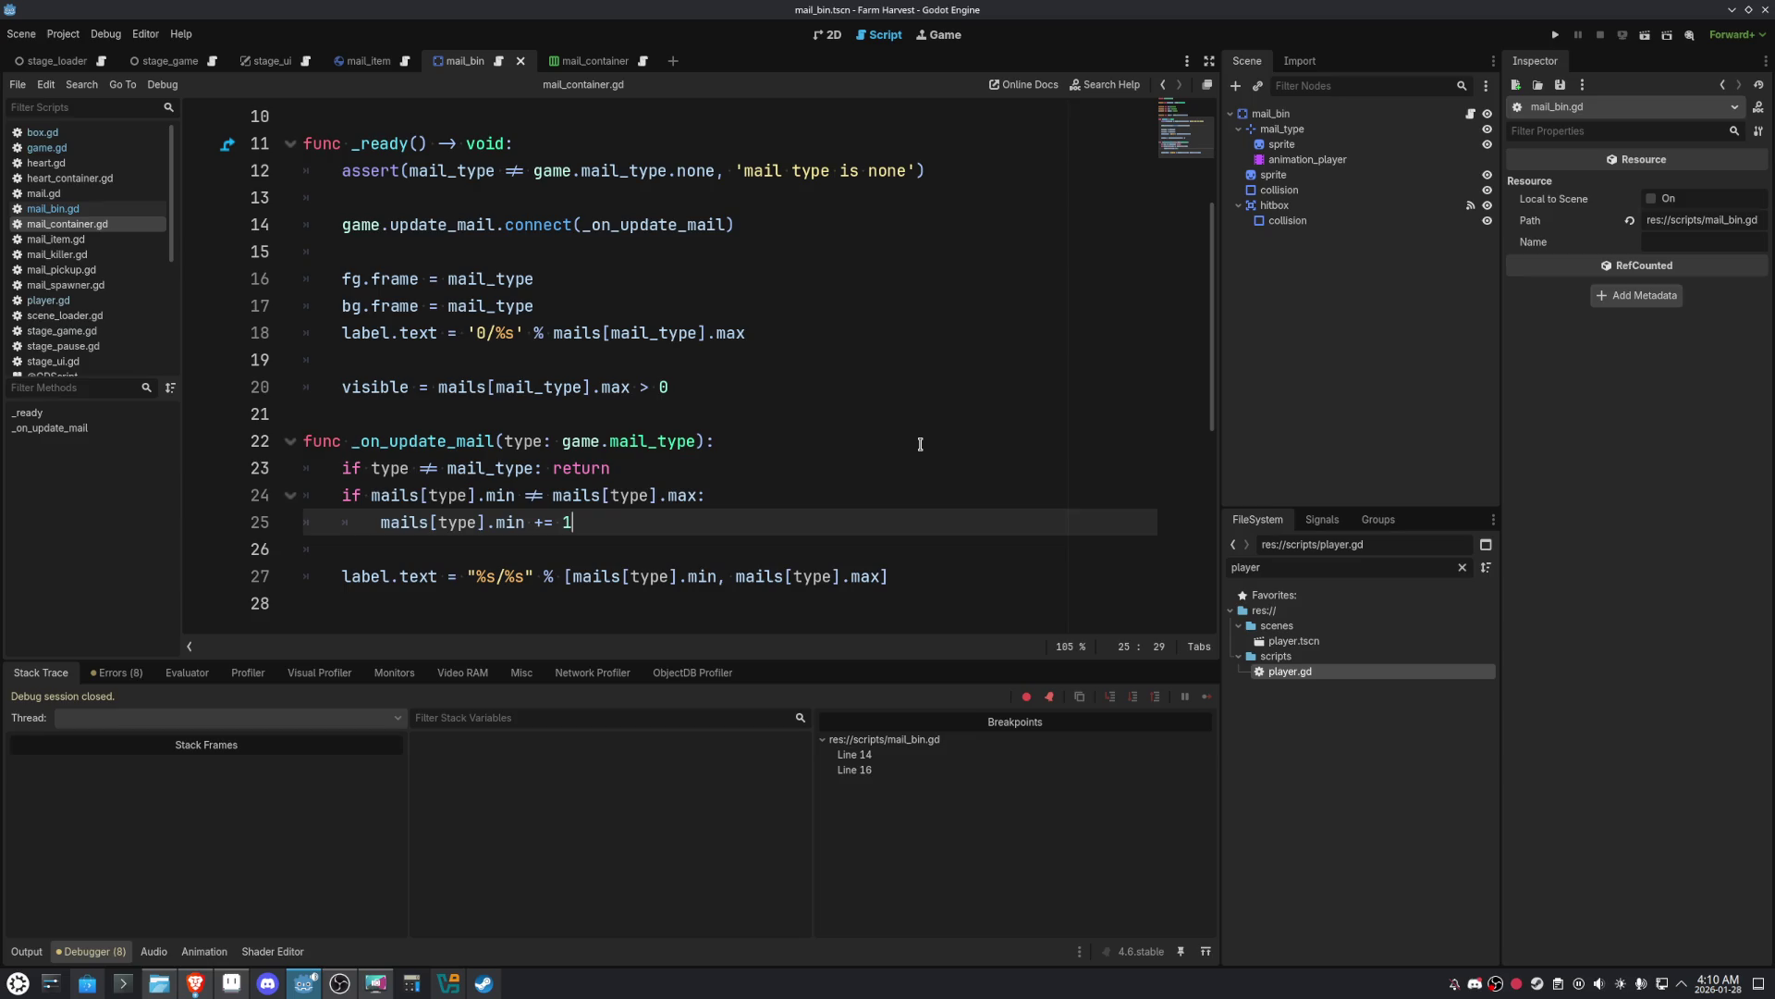
scroll(920, 444, "up", 3)
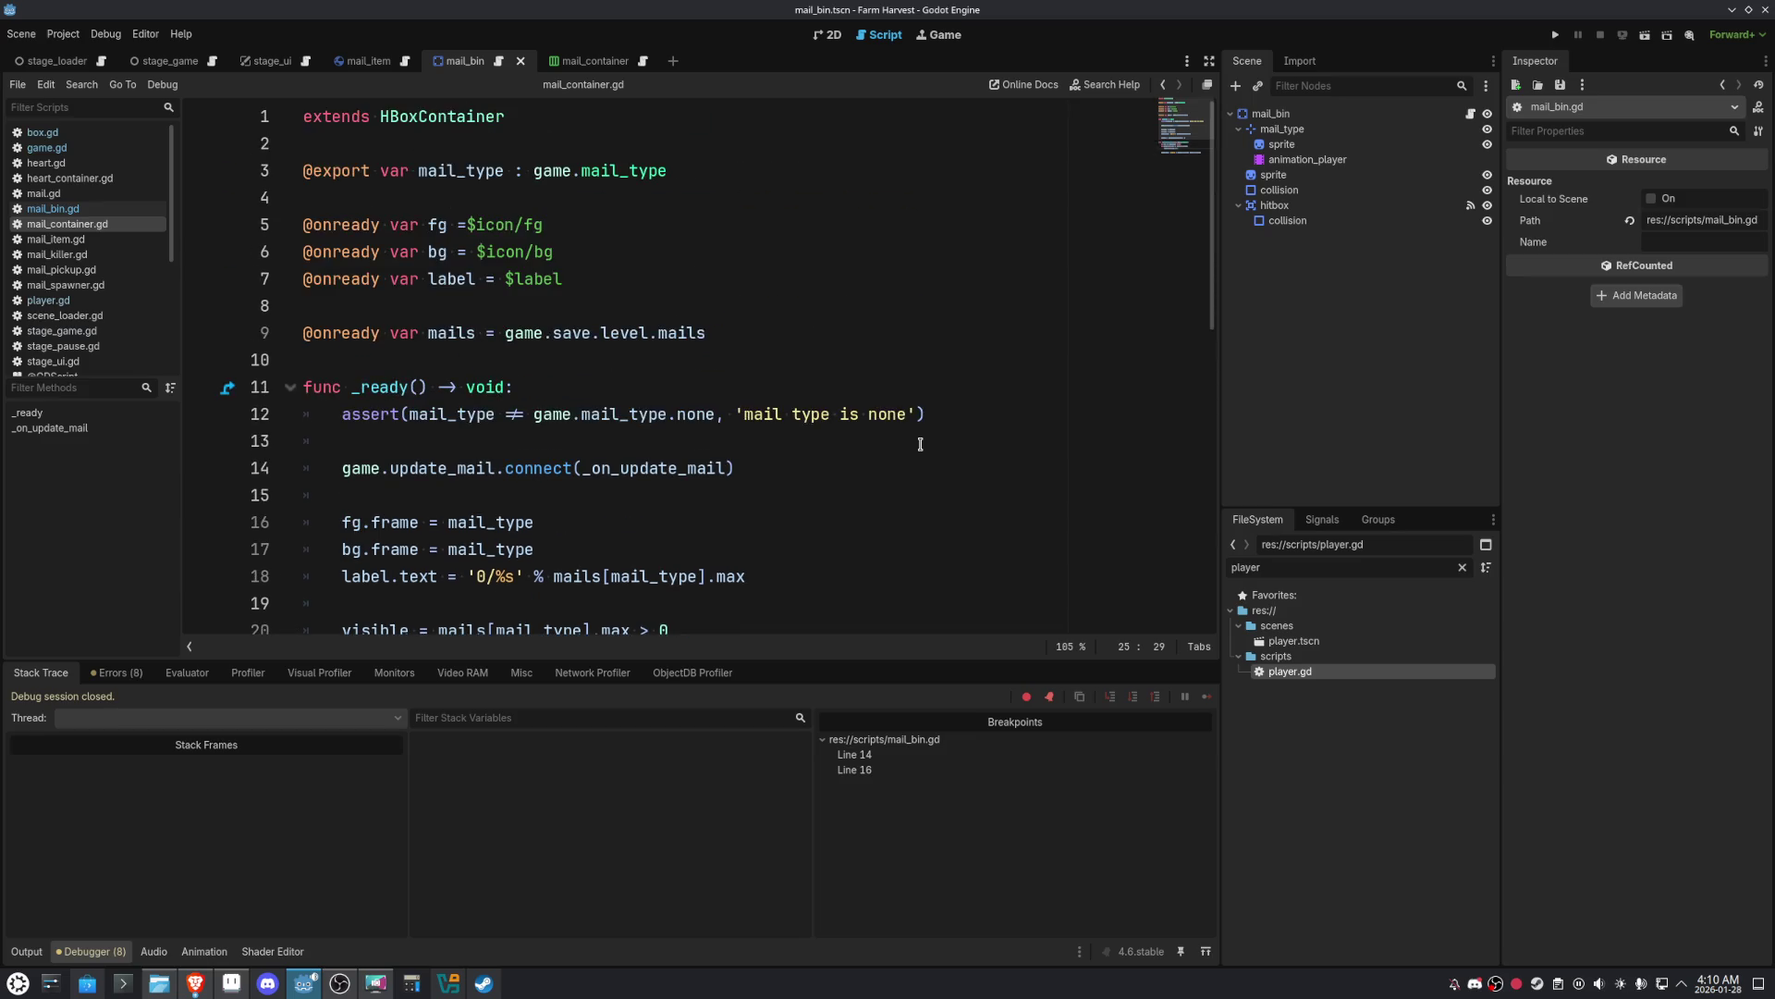
Examine sprite.frame on line 9 of mail_item's script, then open the player scene
left_click(366, 61)
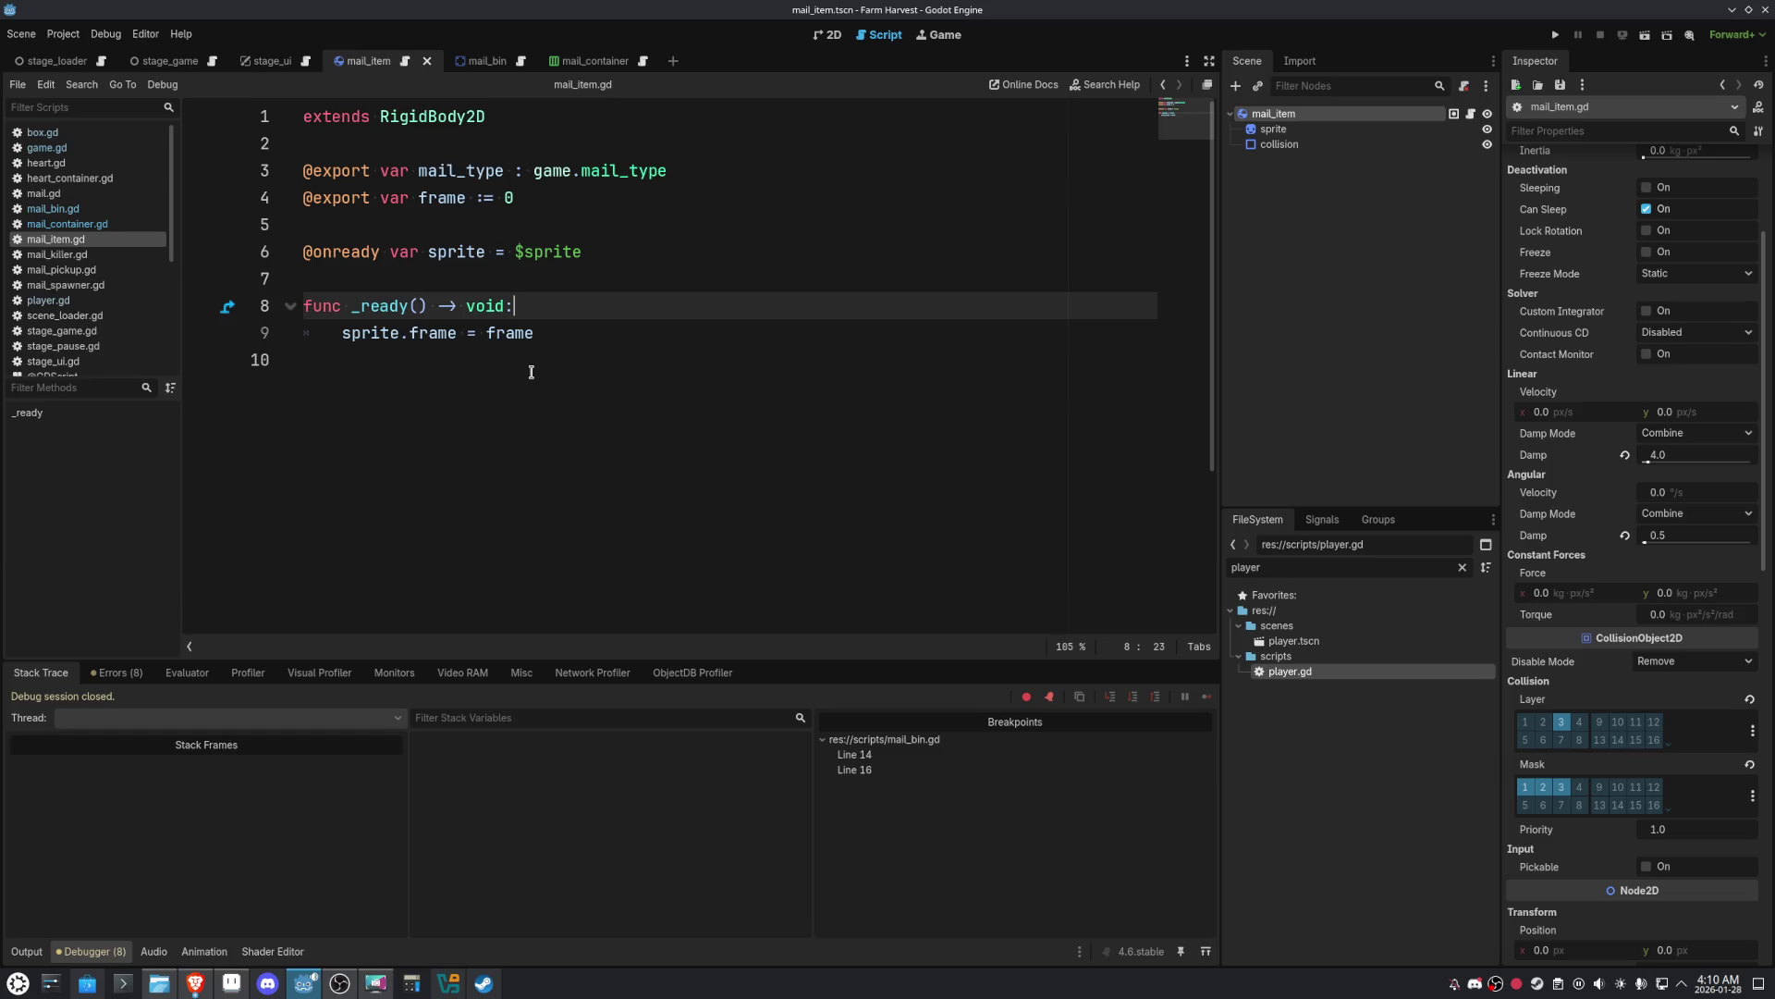
left_click_drag(455, 334, 343, 334)
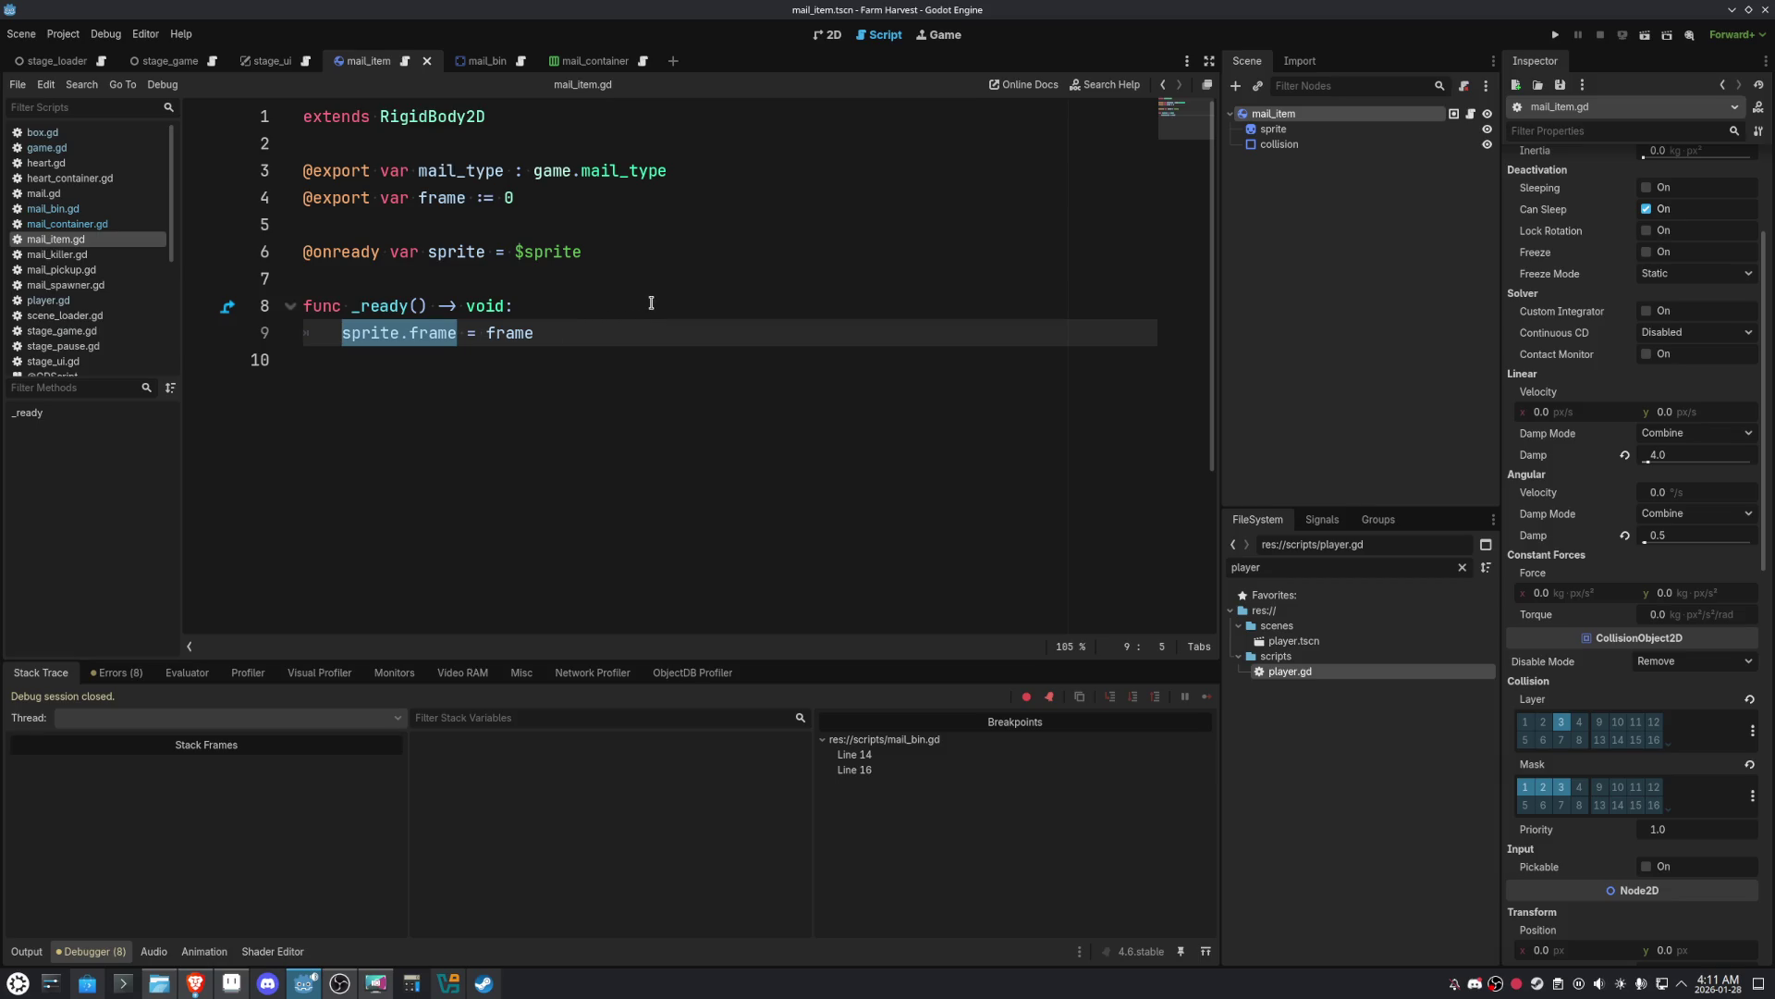
left_click(553, 295)
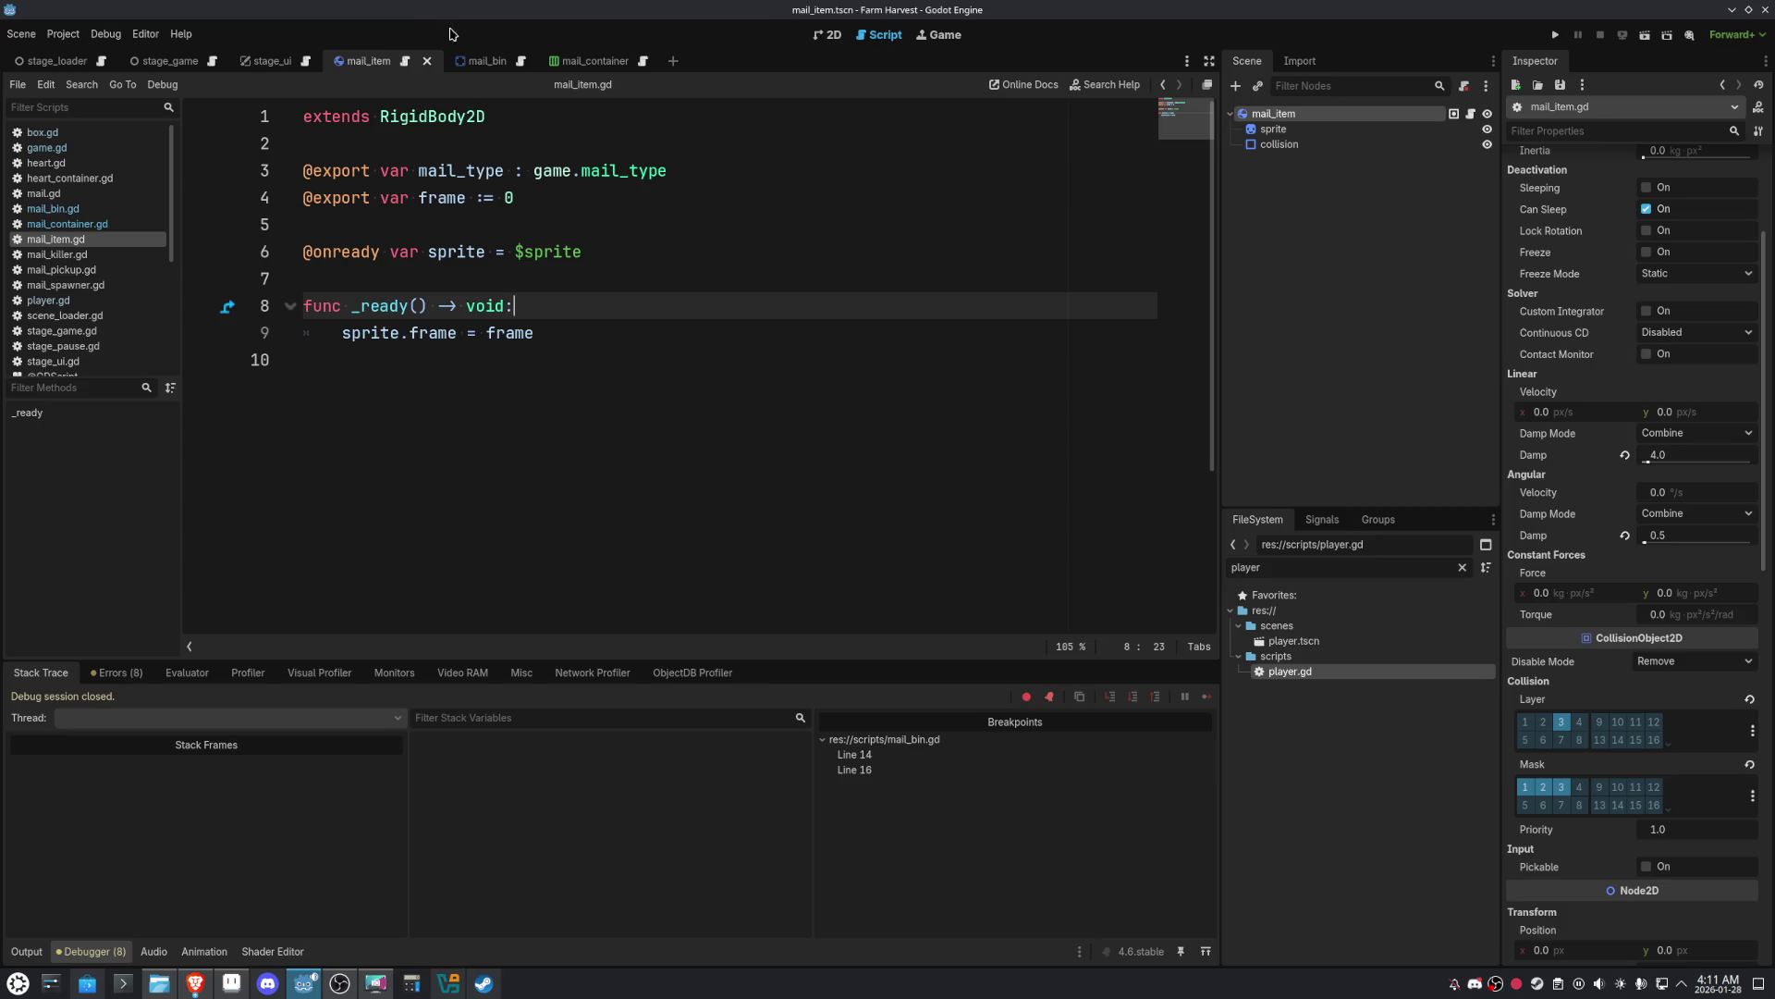
double_click(1293, 641)
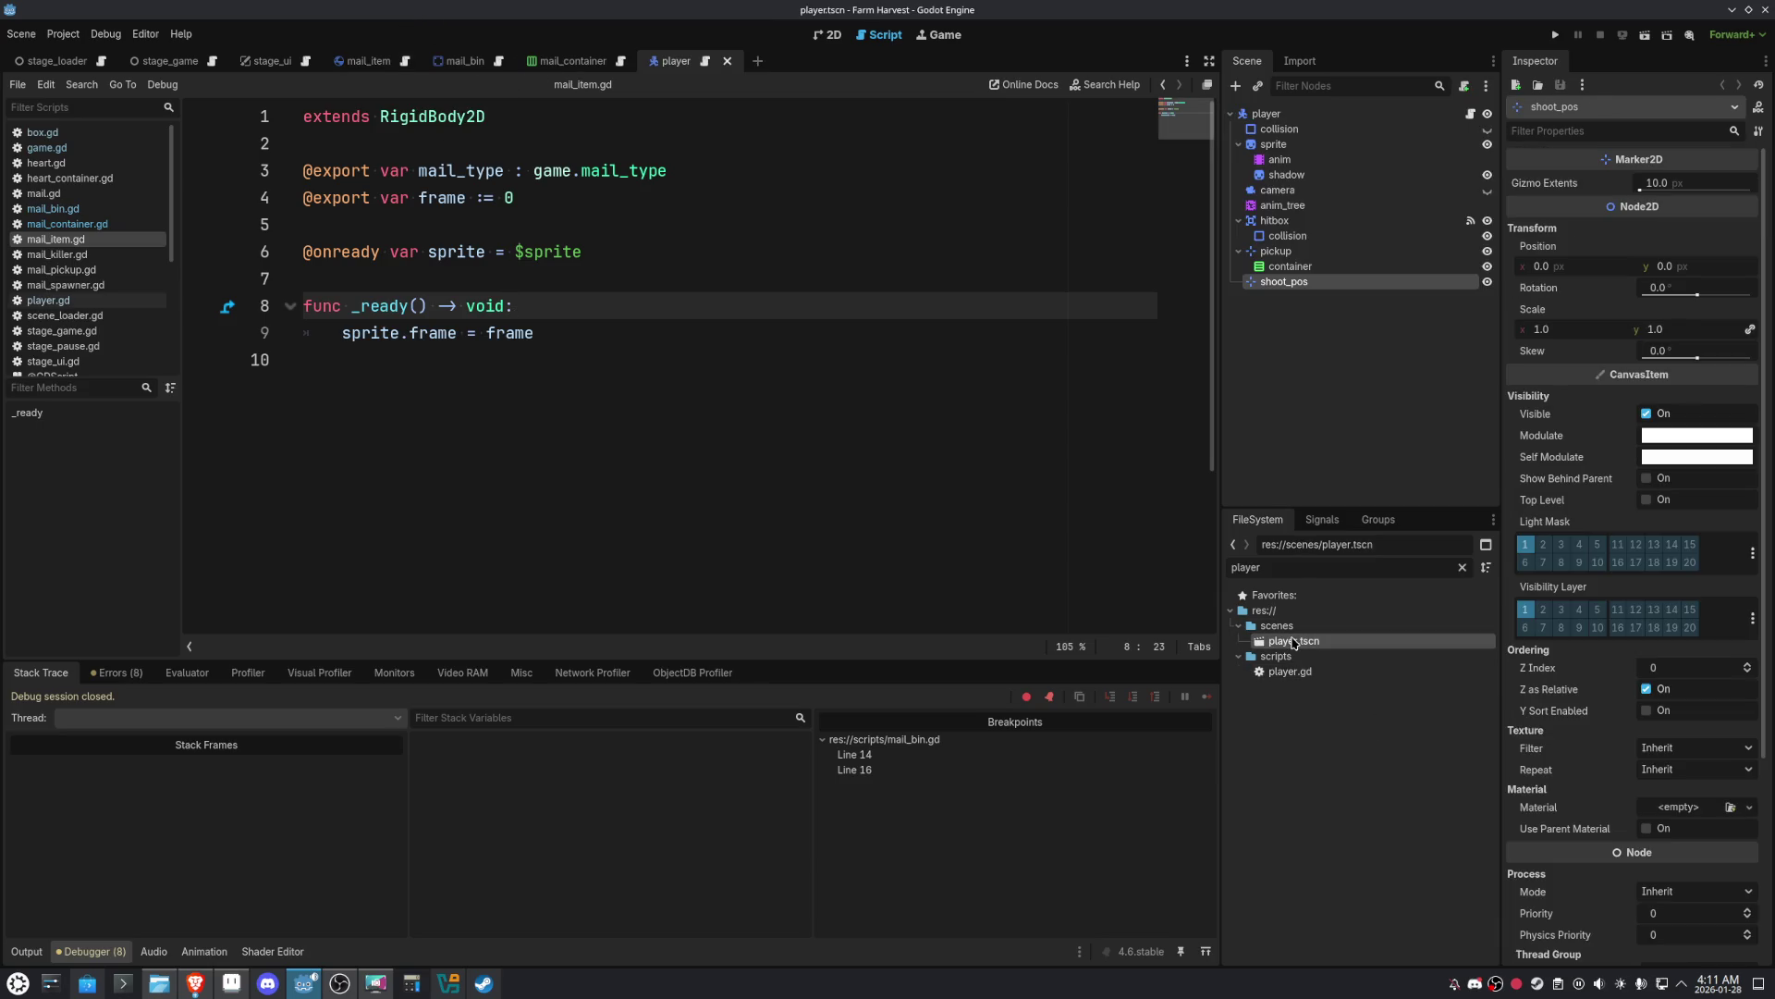
Open player.gd, check instance.frame on line 81, and add a breakpoint on line 83
left_click(705, 61)
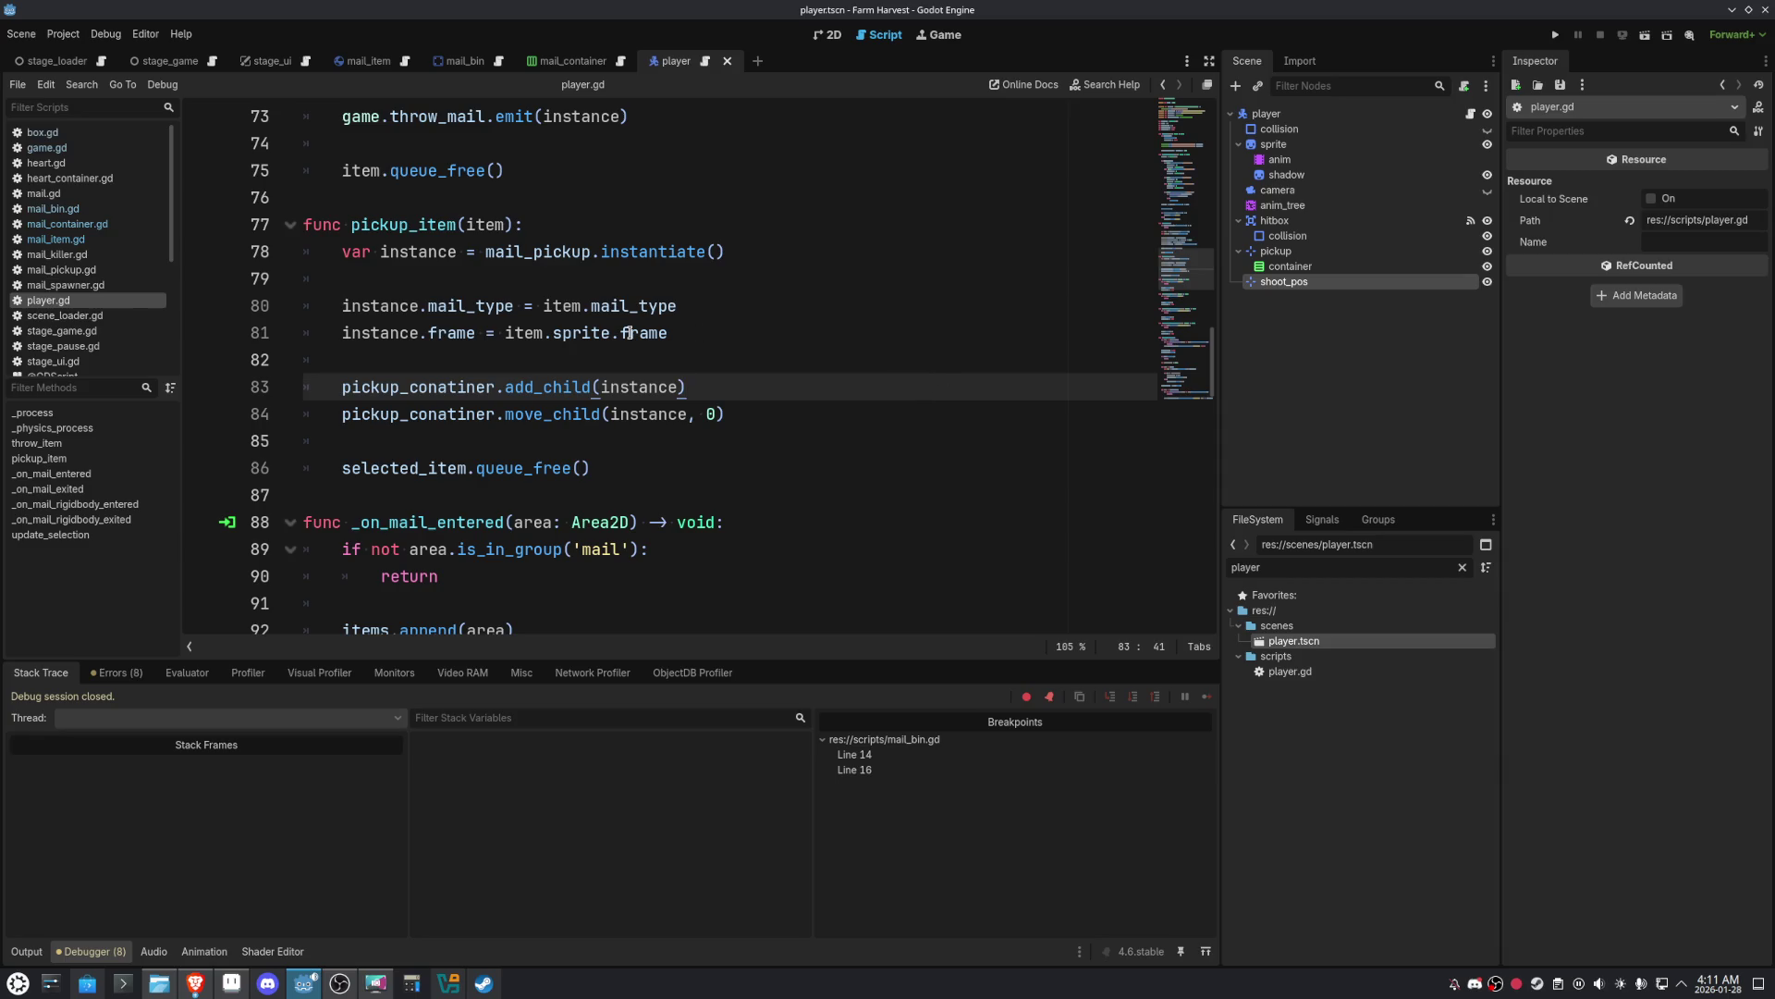
left_click_drag(486, 333, 344, 336)
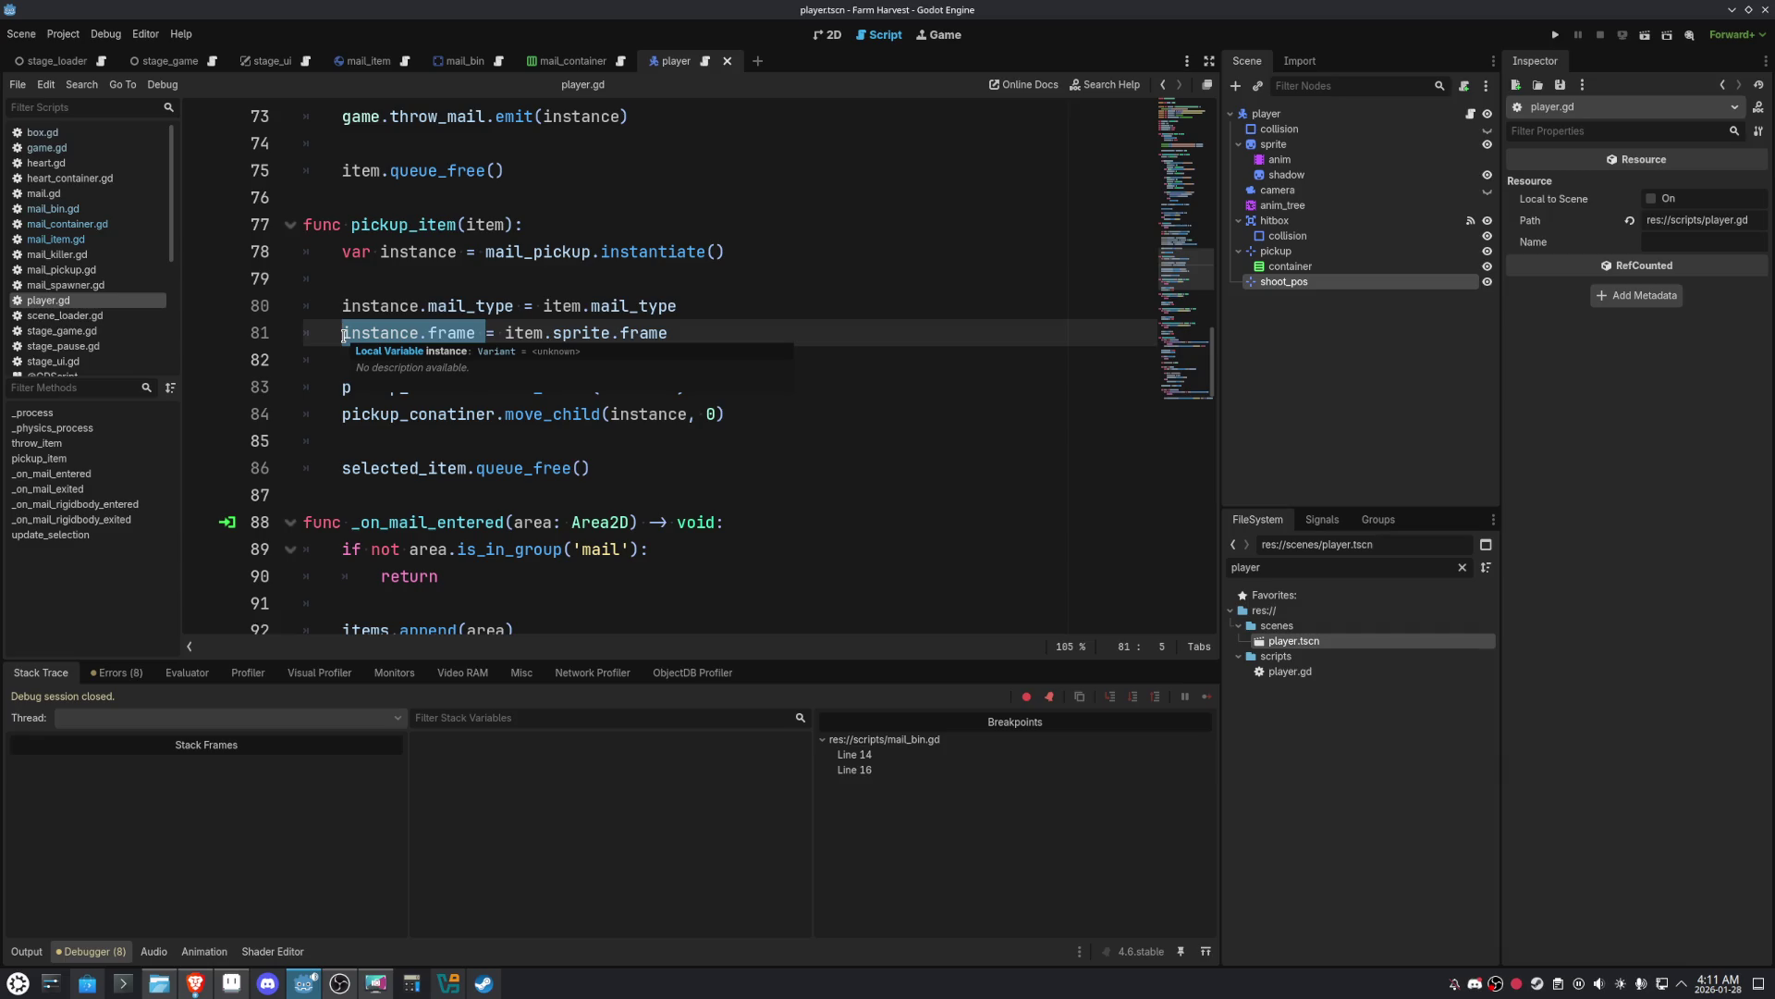
left_click(199, 386)
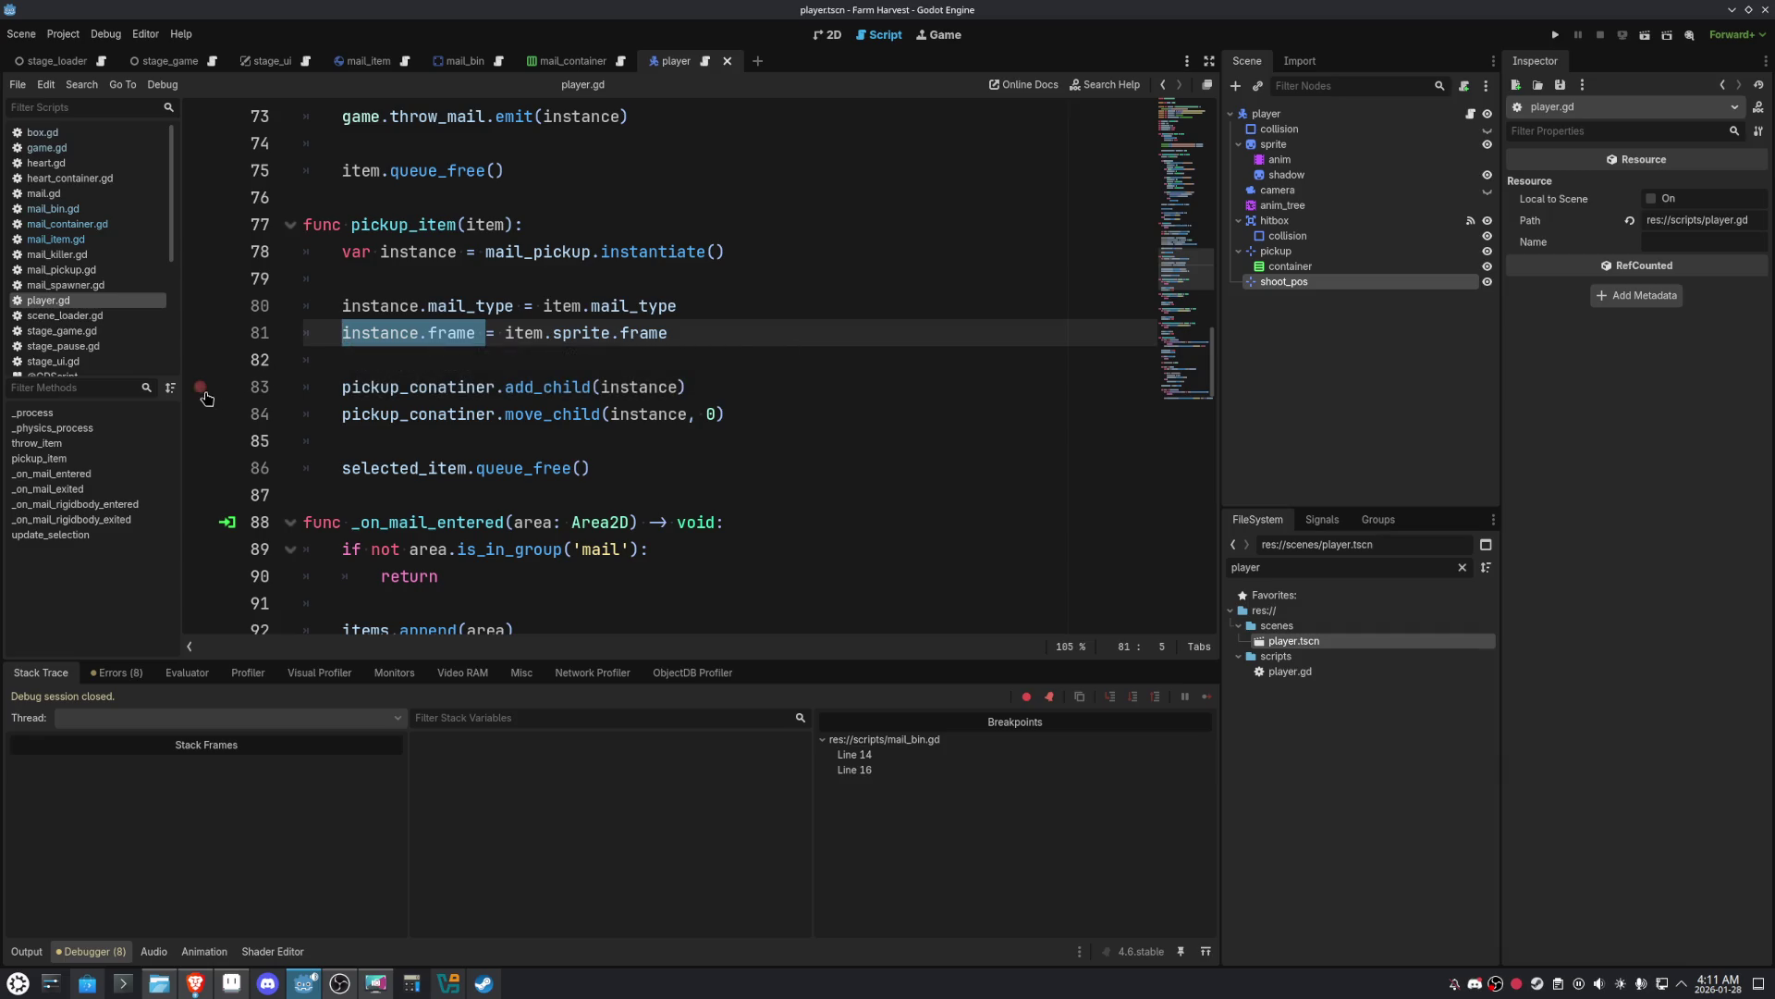
Run the game and evaluate the line 80 mail_type assignment in the Evaluator, which returns null
key("F5")
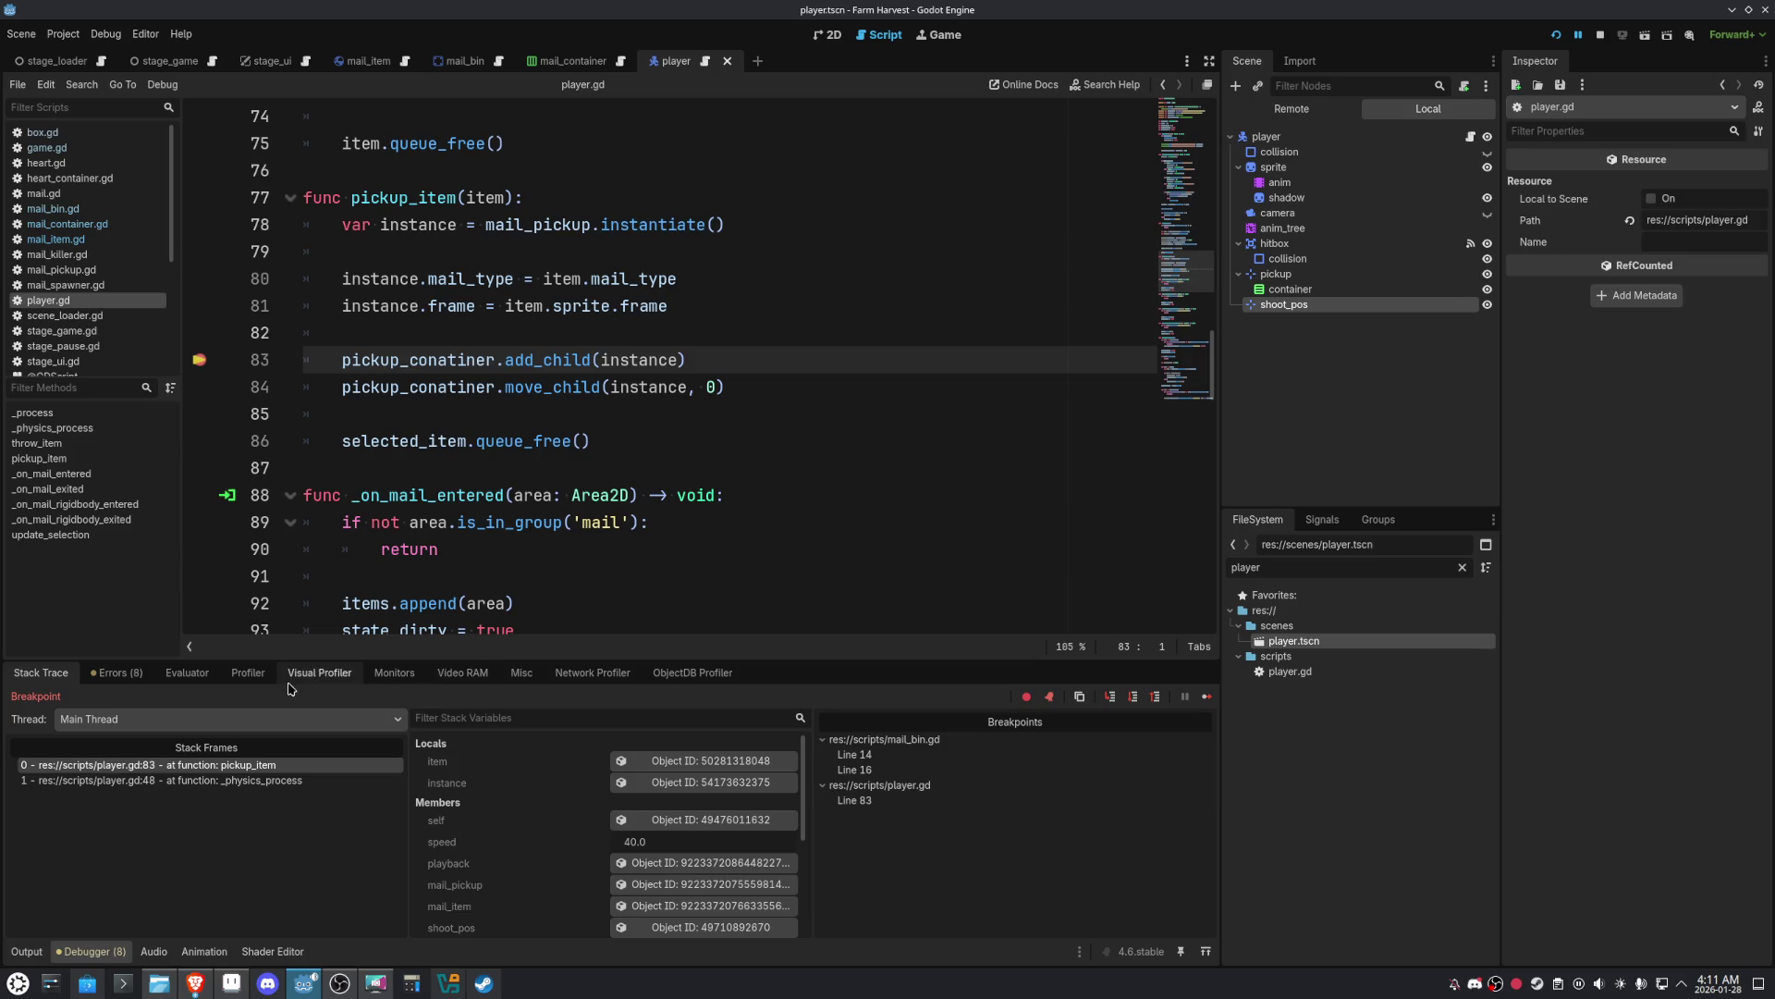
left_click(190, 678)
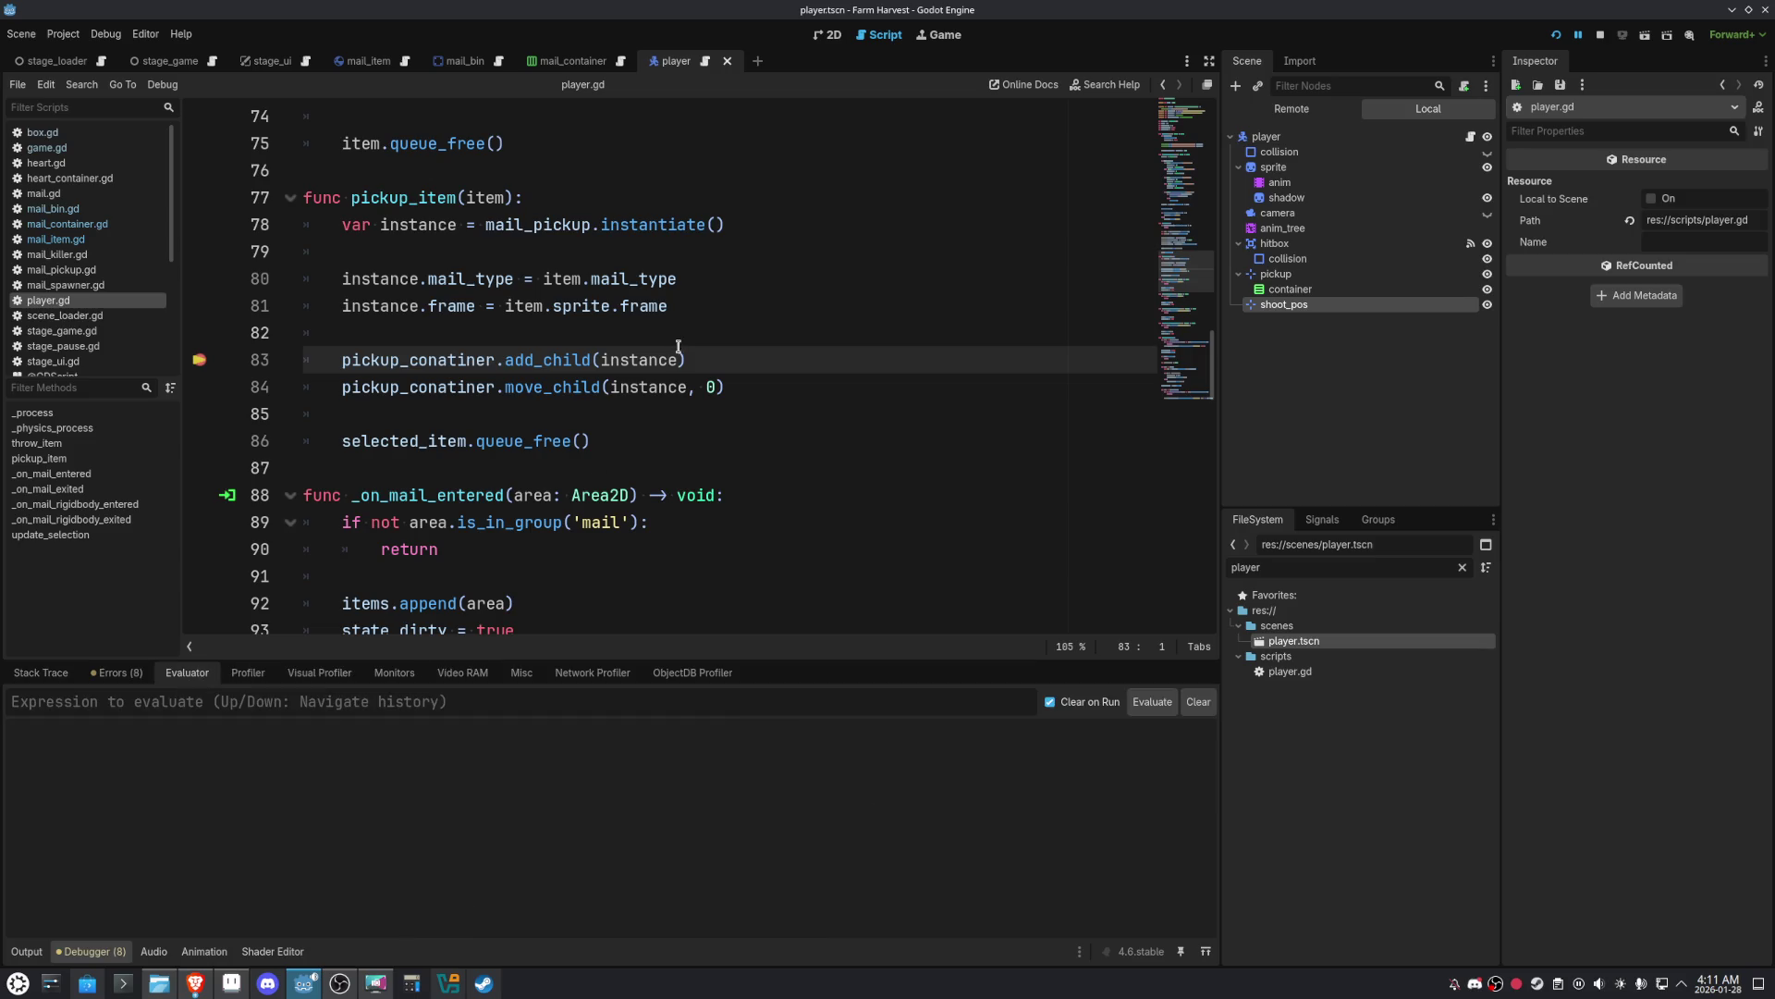
left_click_drag(677, 278, 344, 278)
key("ctrl+c")
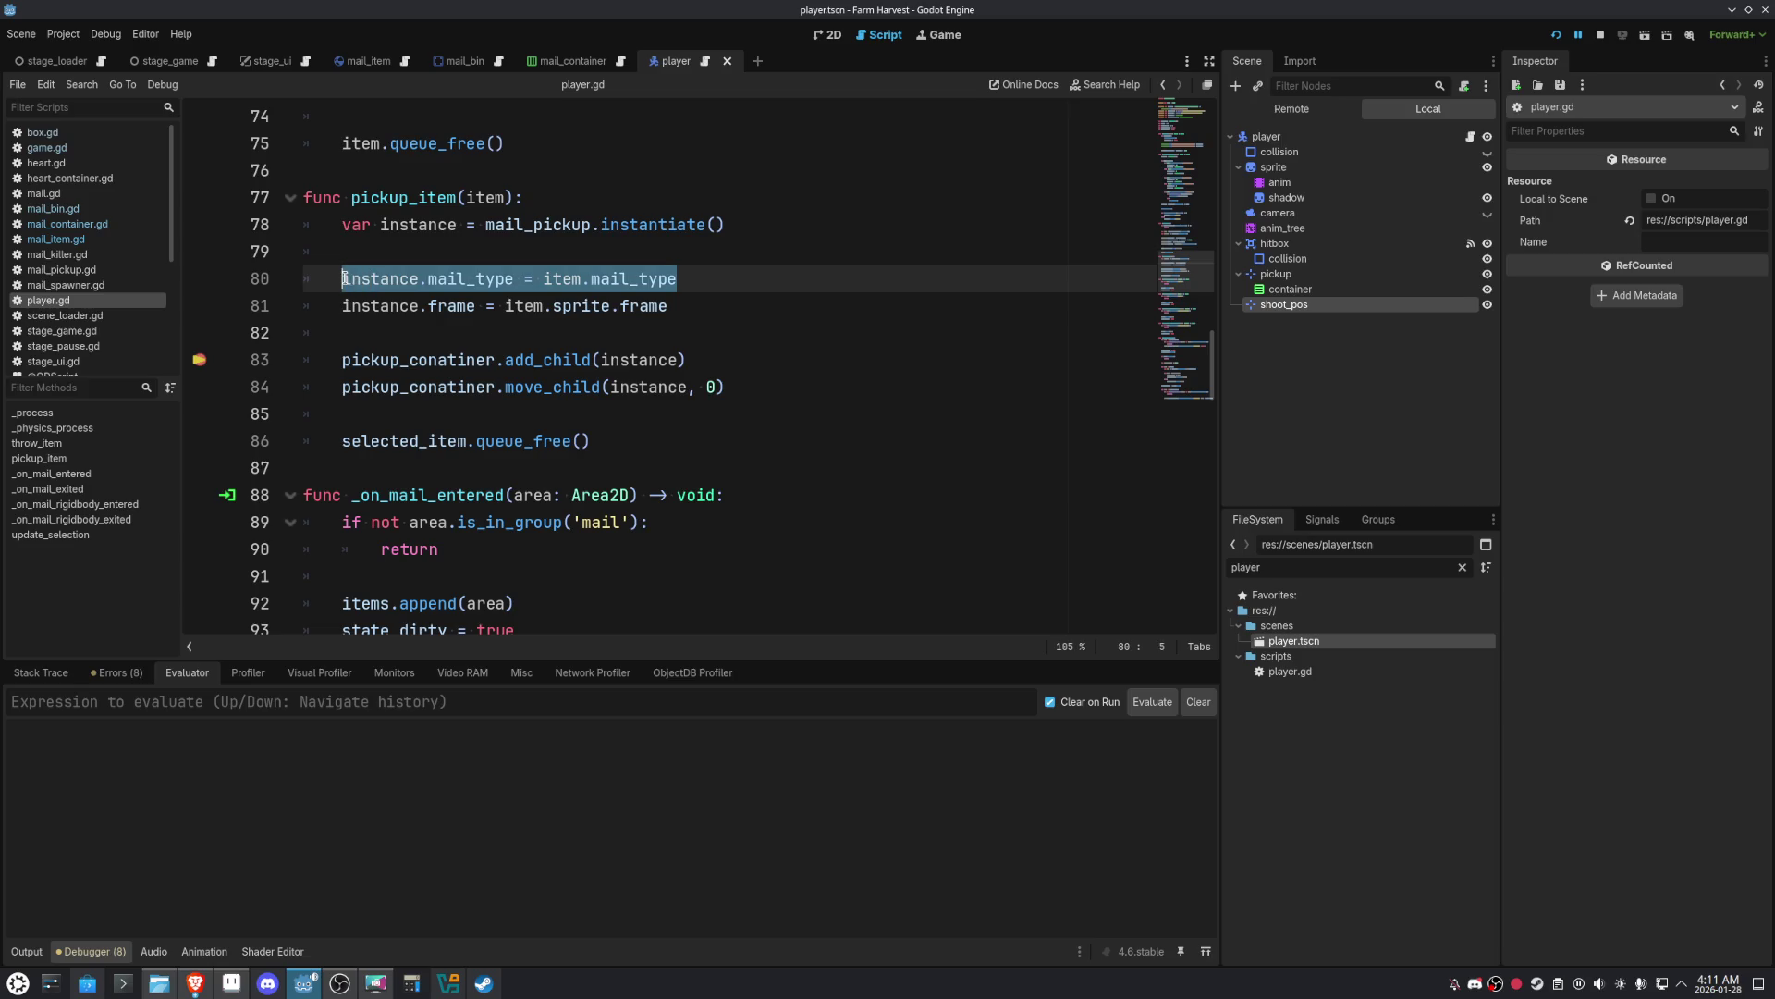
left_click(264, 698)
key("ctrl+v")
key("Return")
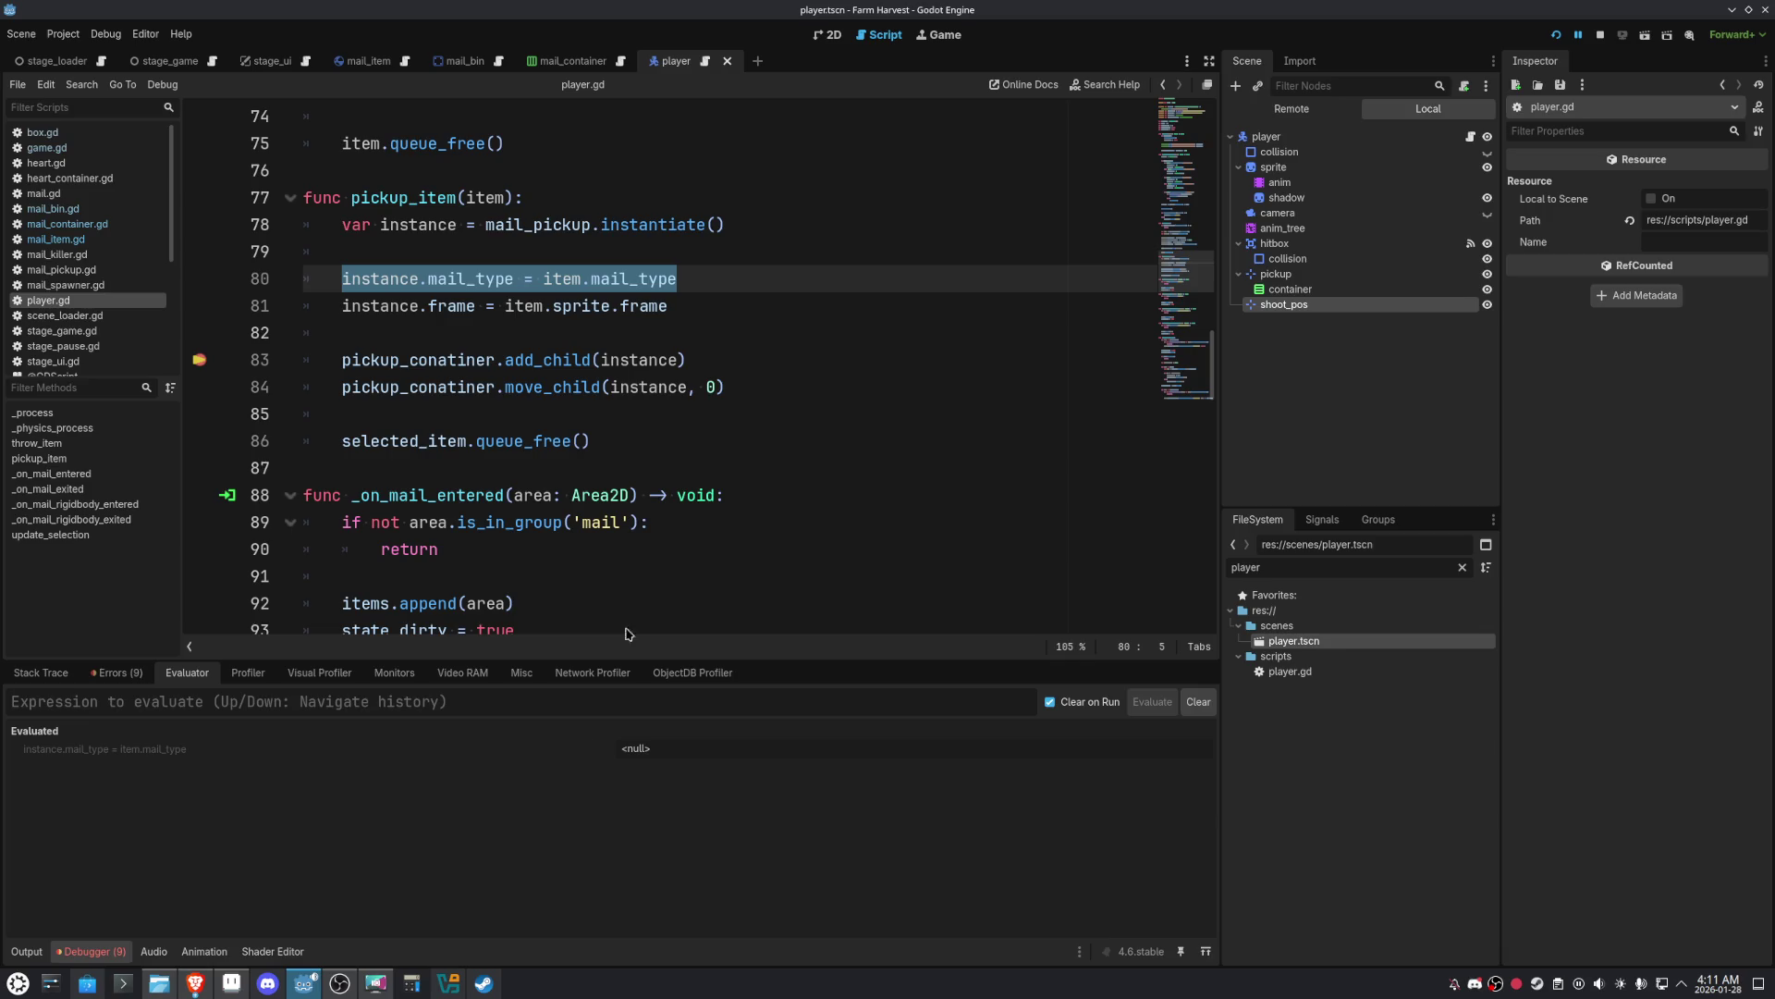
Evaluate item.mail_type copied from line 80 in the Evaluator
left_click_drag(514, 279, 343, 279)
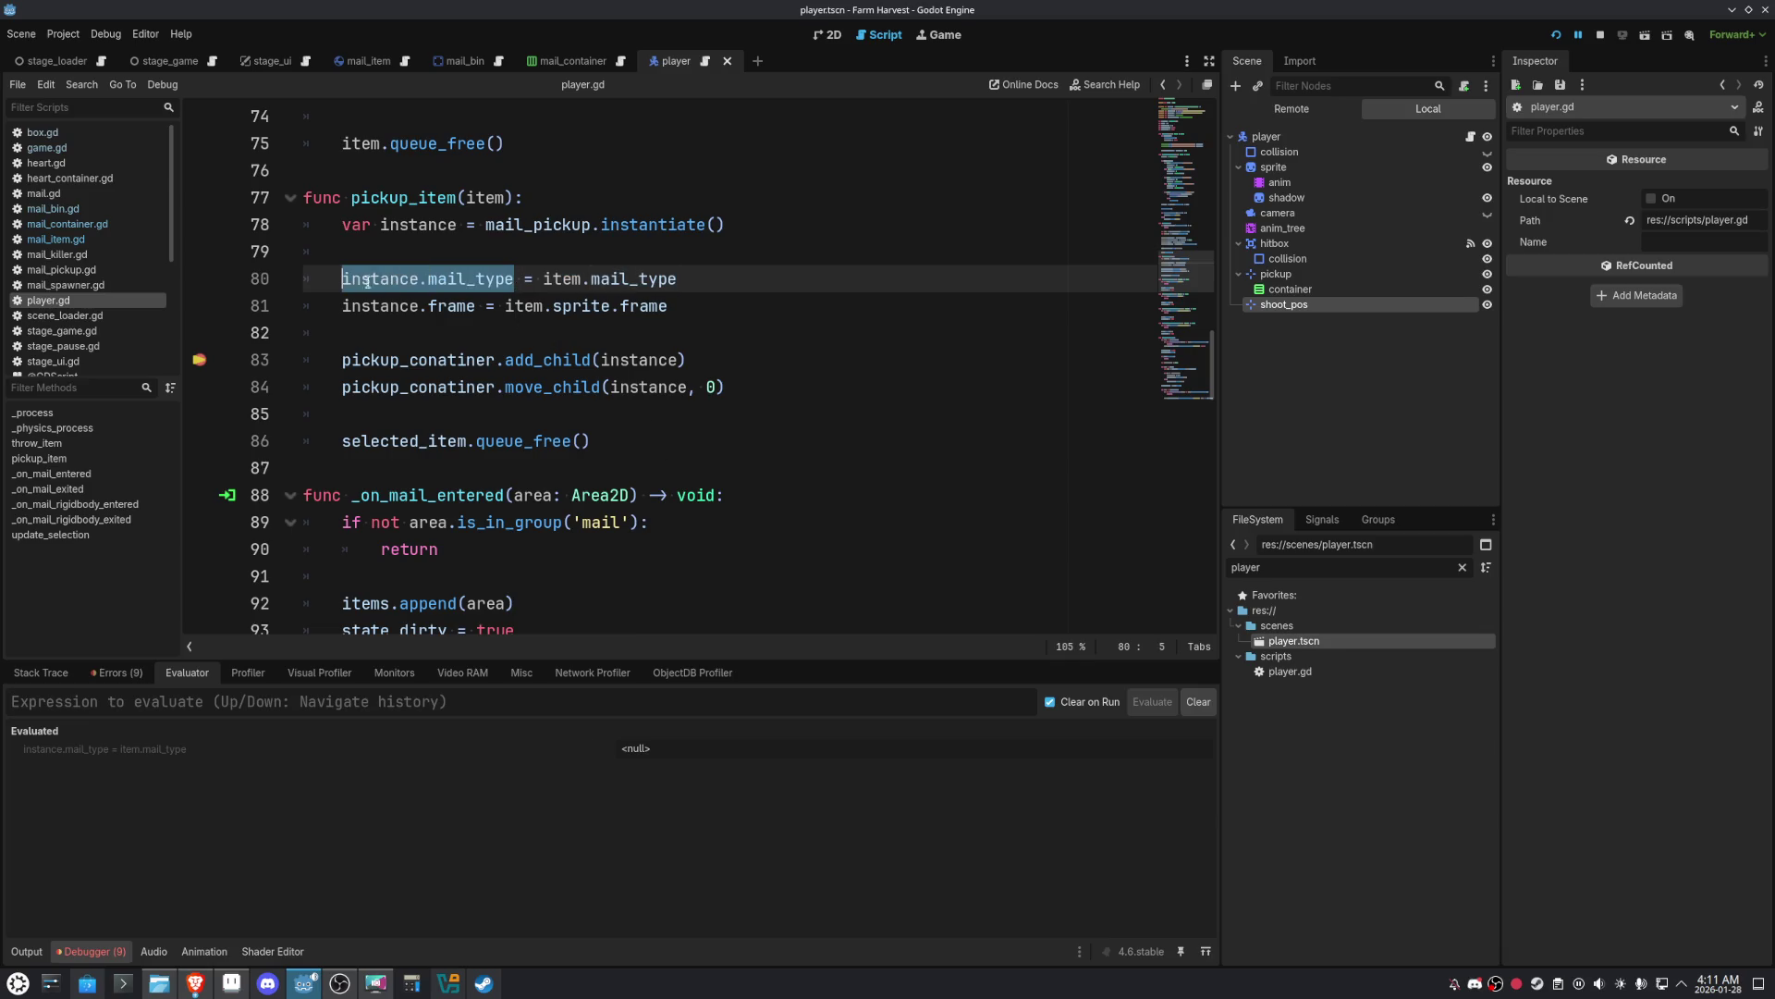
left_click_drag(543, 279, 678, 279)
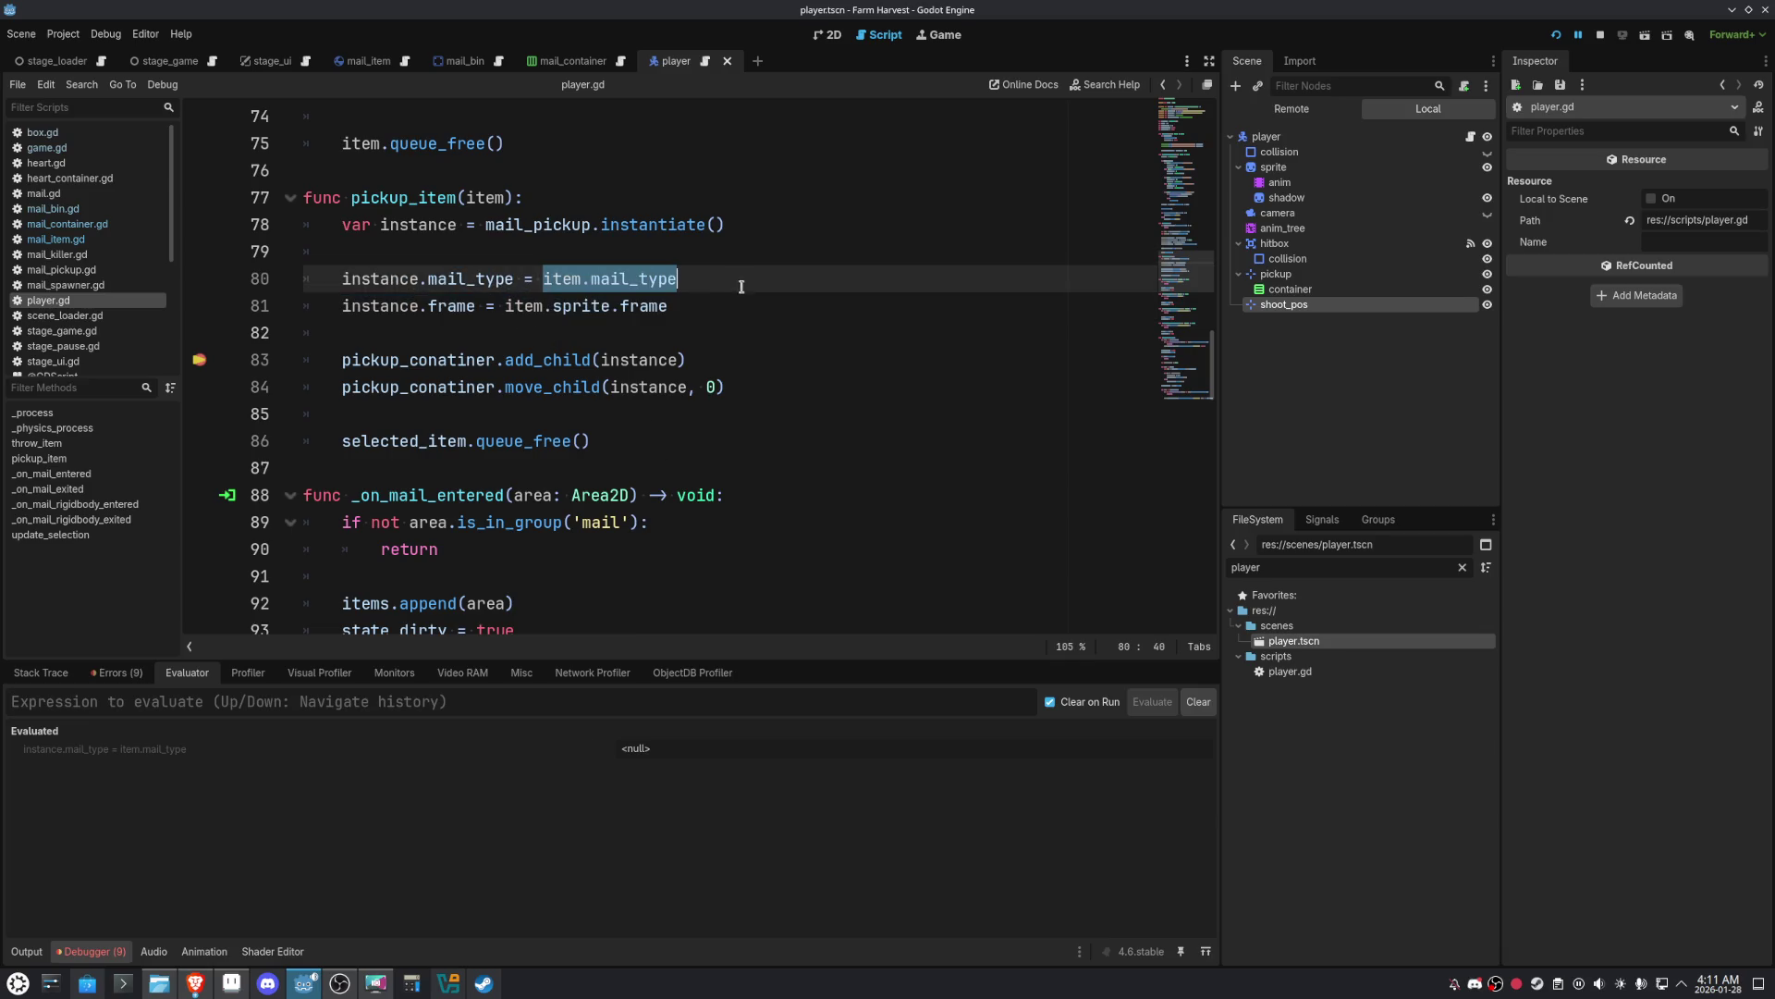
left_click(402, 701)
type("item.mail_type")
key("Return")
Resume execution and pick up mail in the running game to hit the breakpoint
left_click(115, 672)
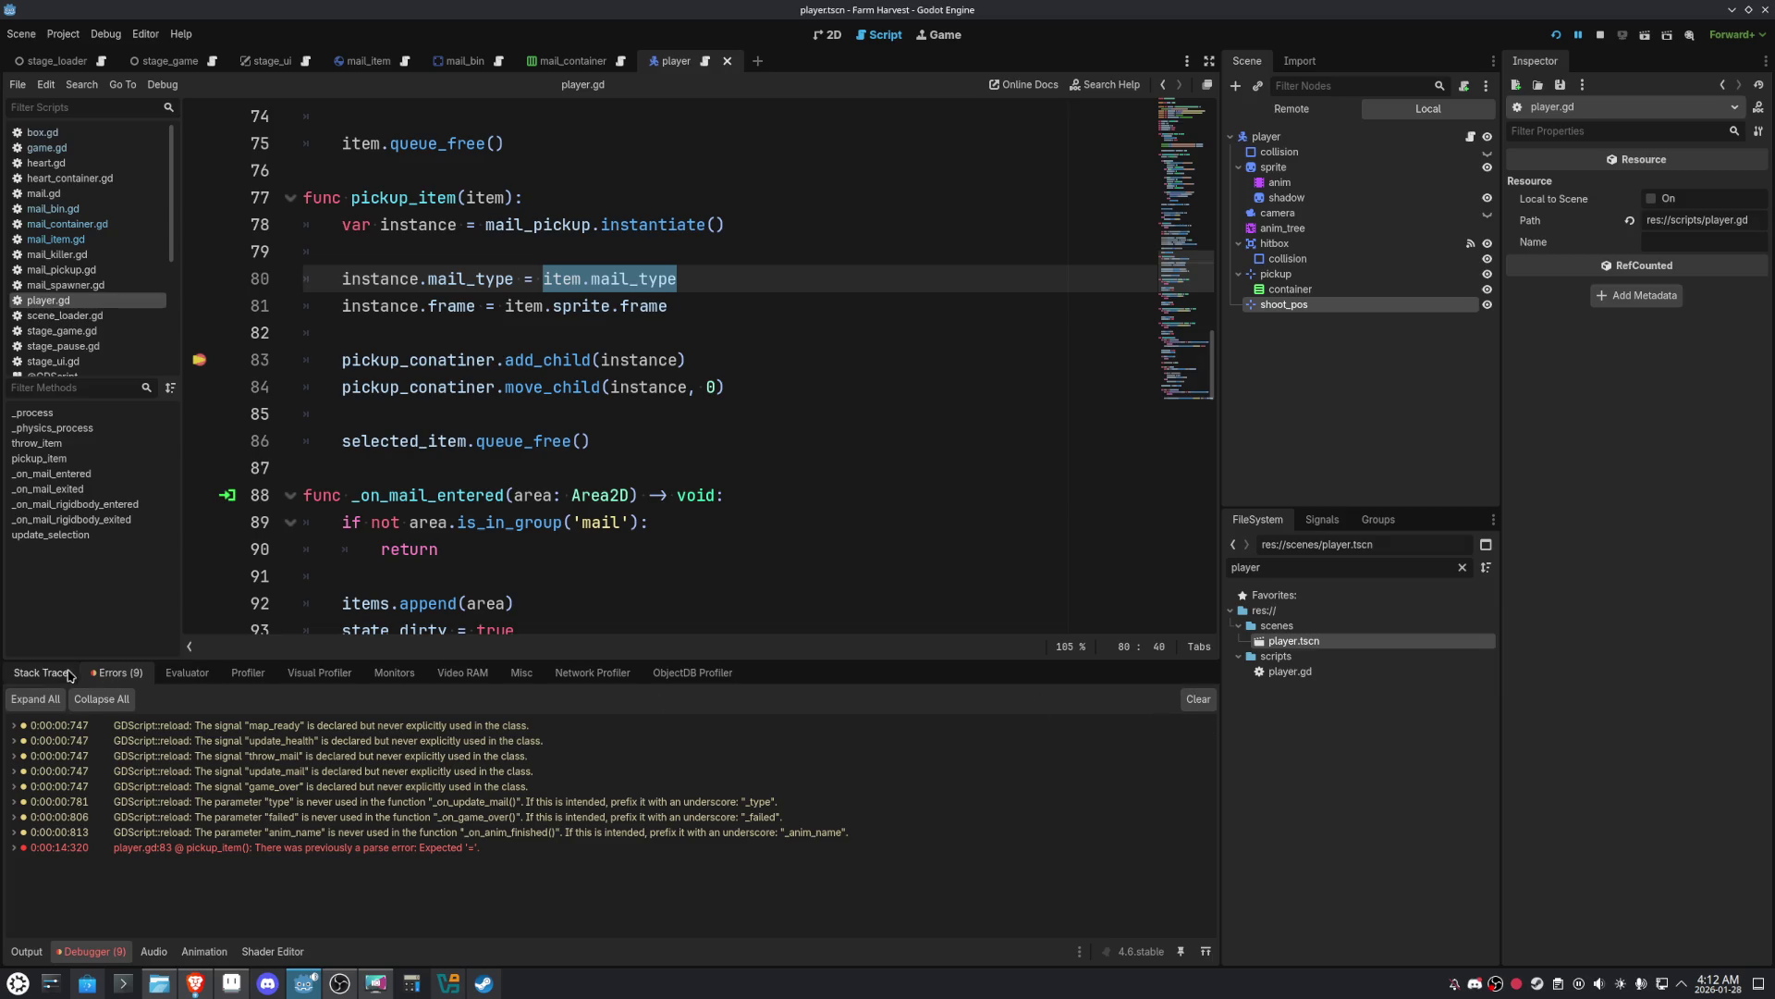
left_click(69, 672)
left_click(1207, 695)
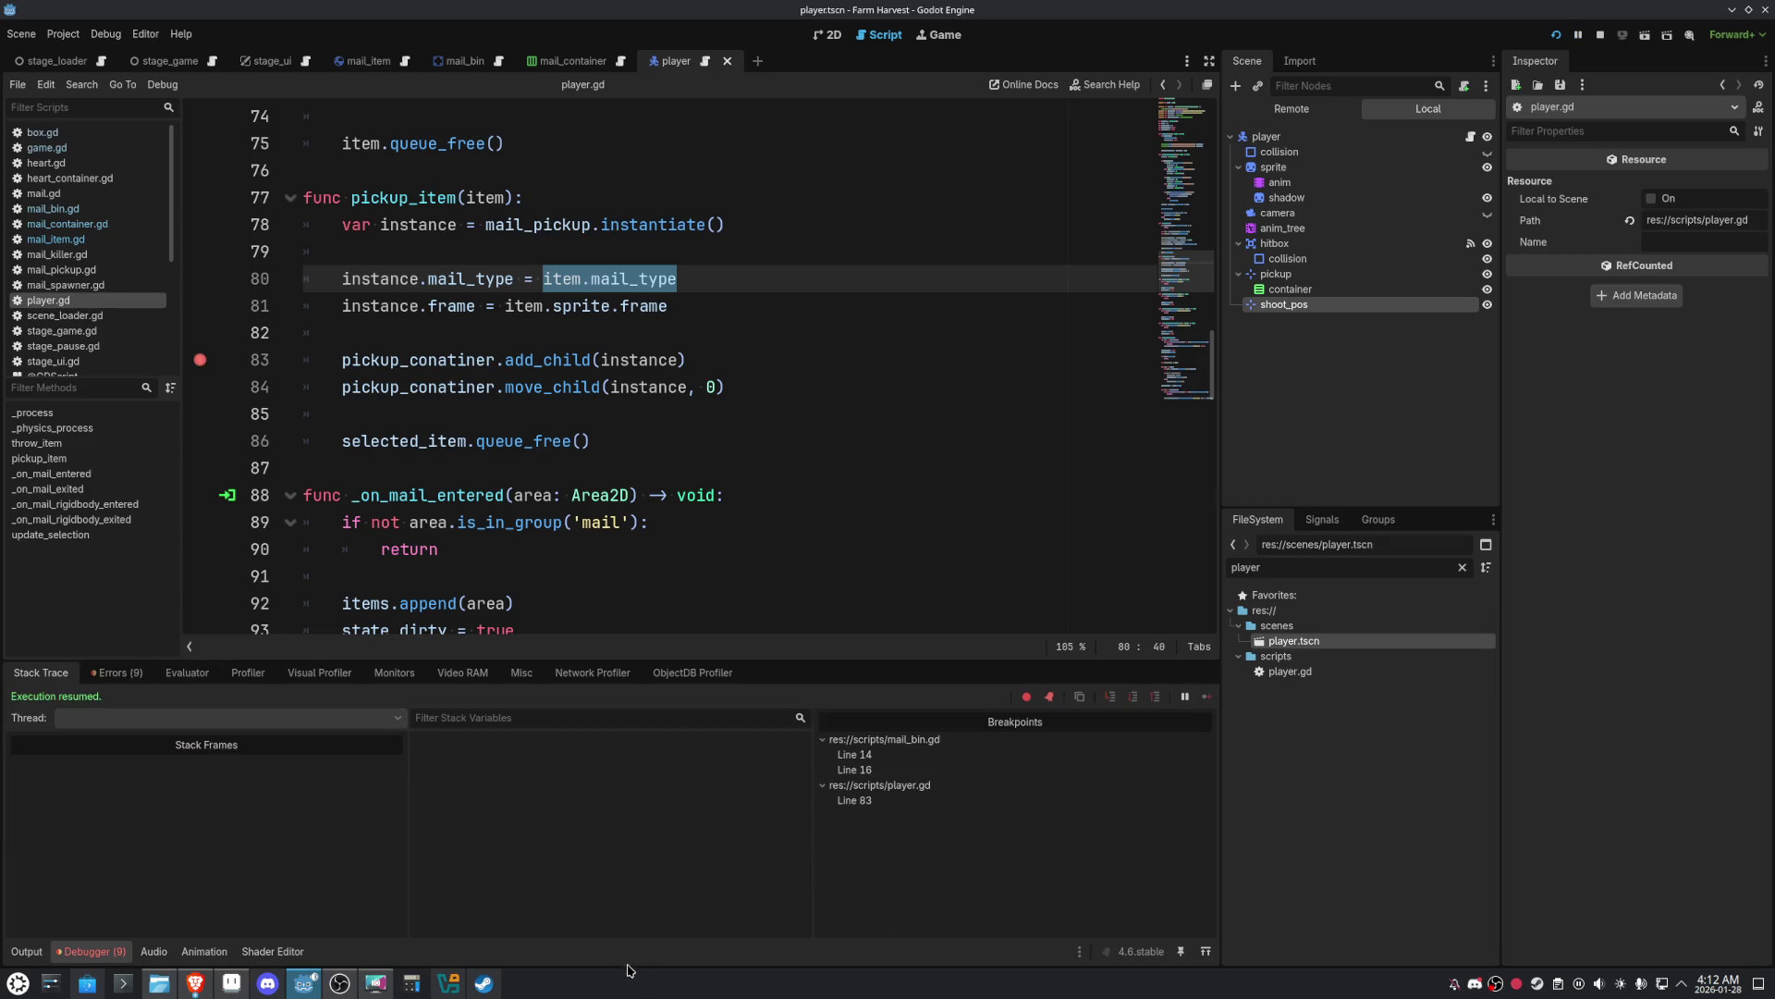
left_click(381, 980)
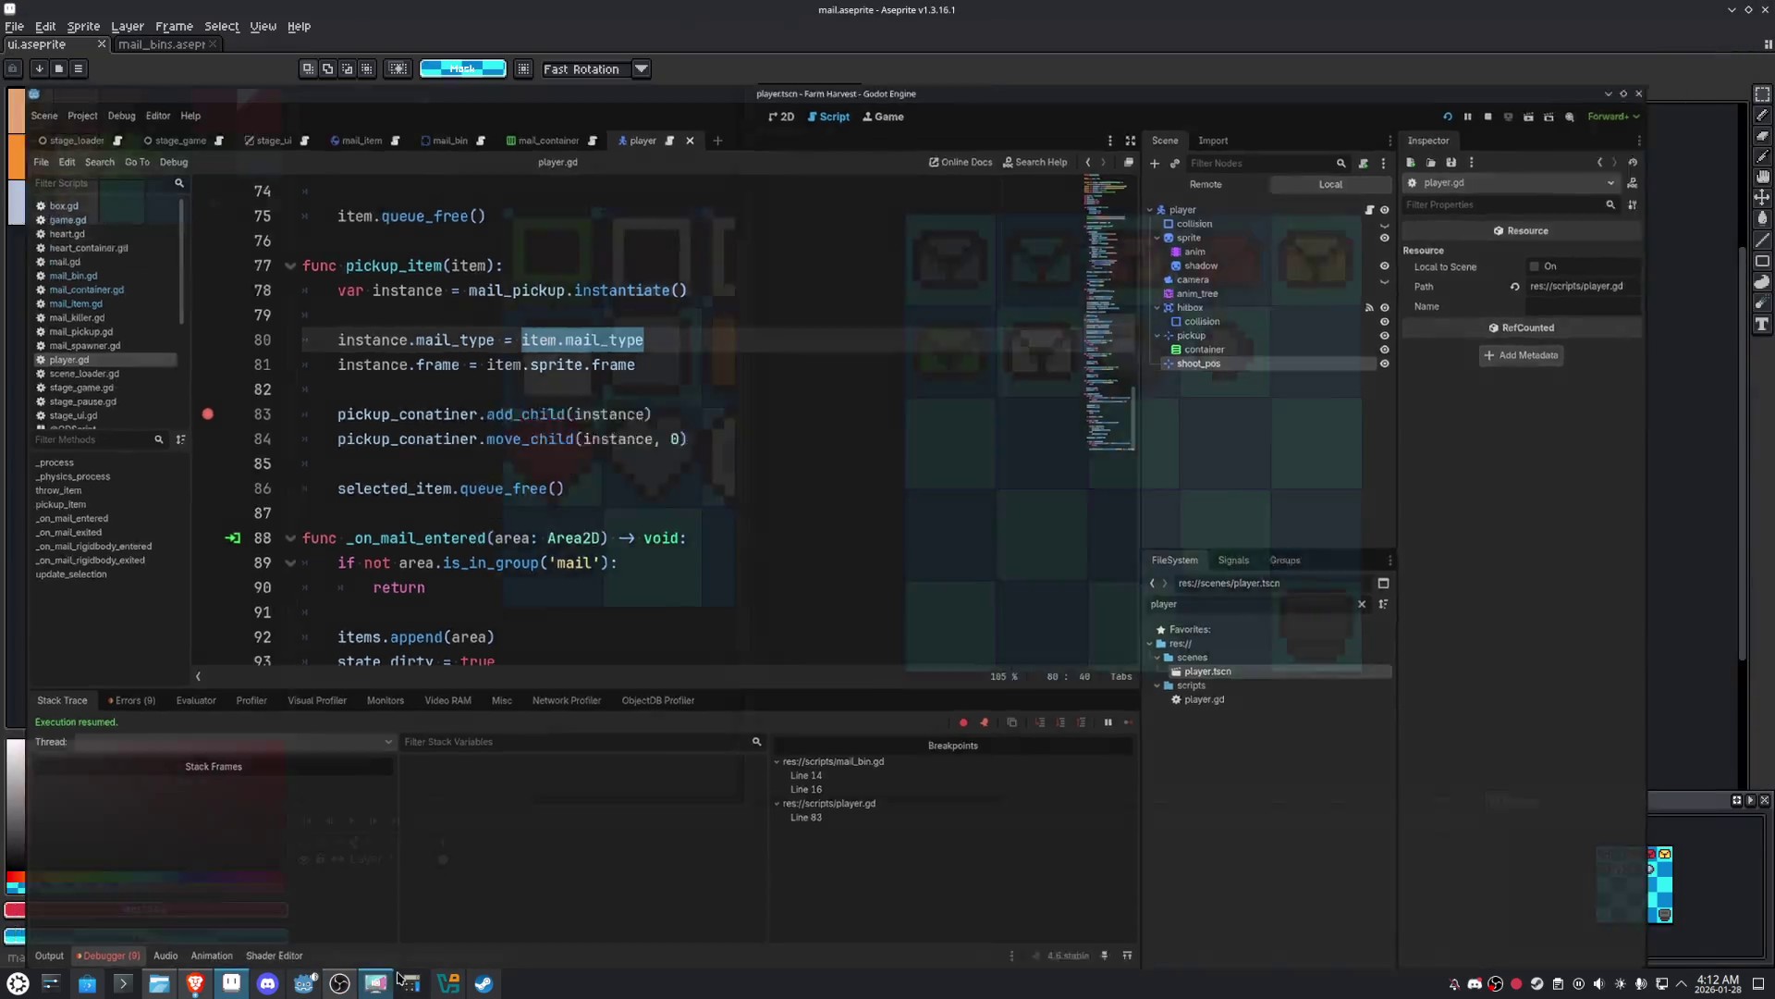
left_click(303, 982)
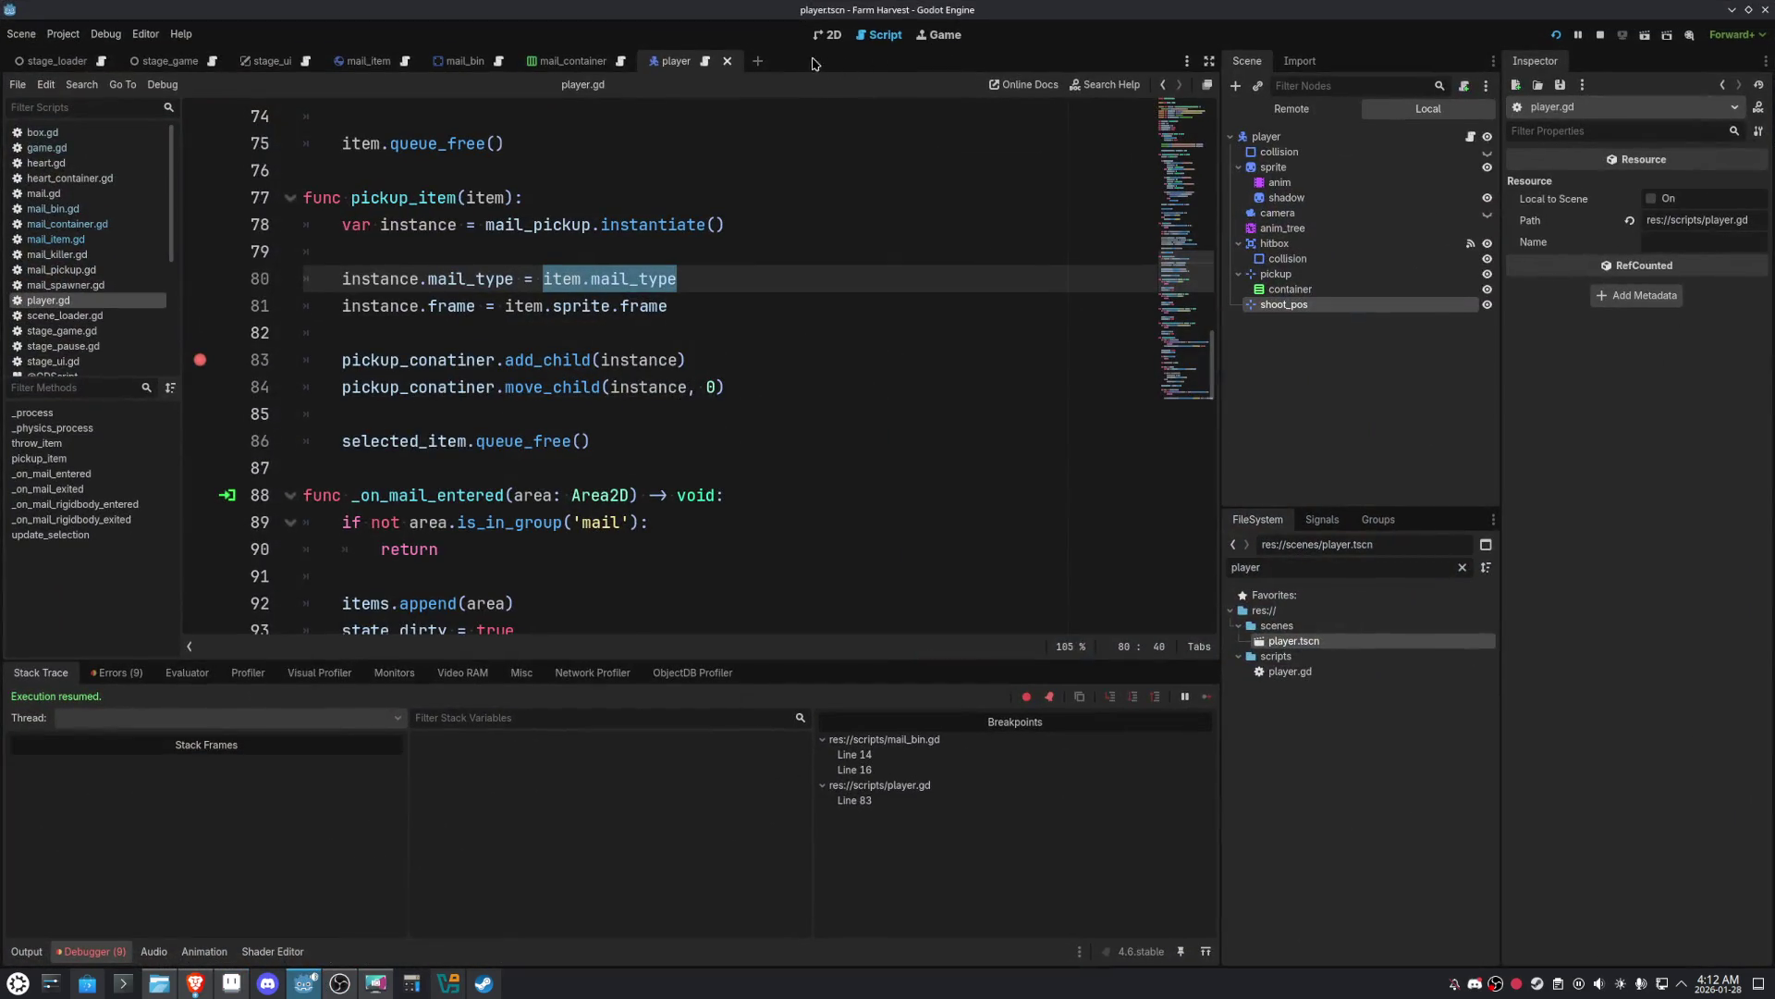
left_click(940, 35)
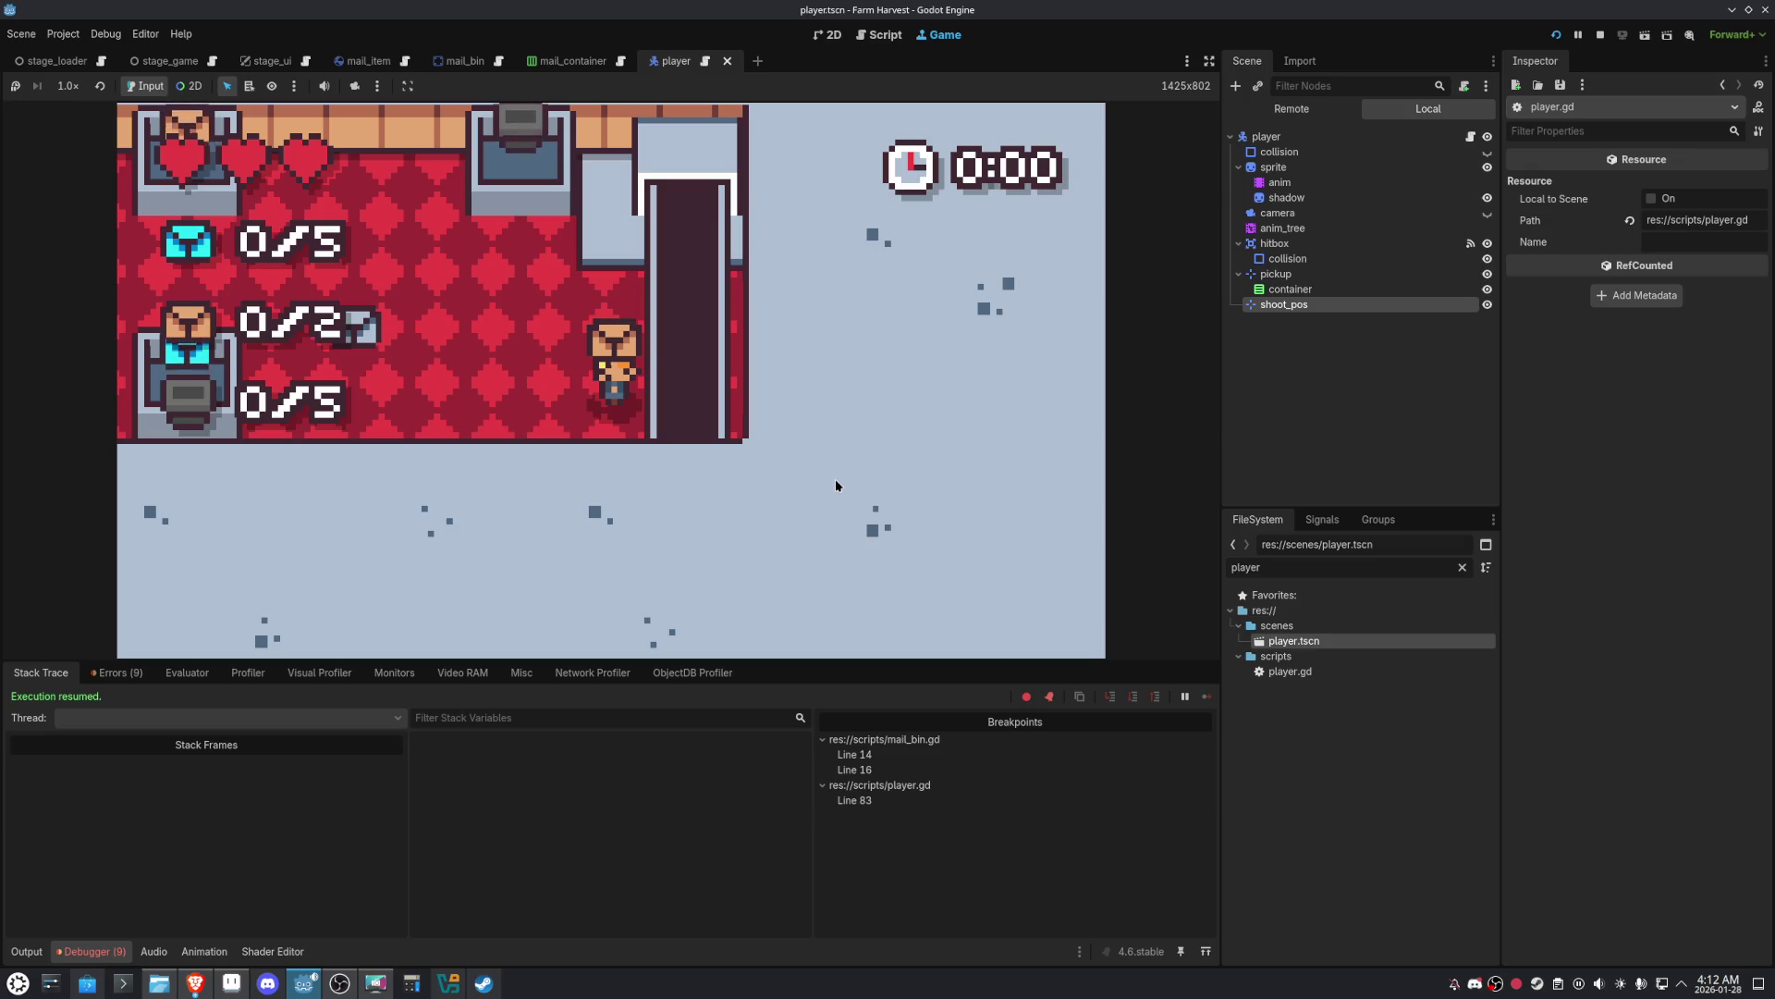
key("space")
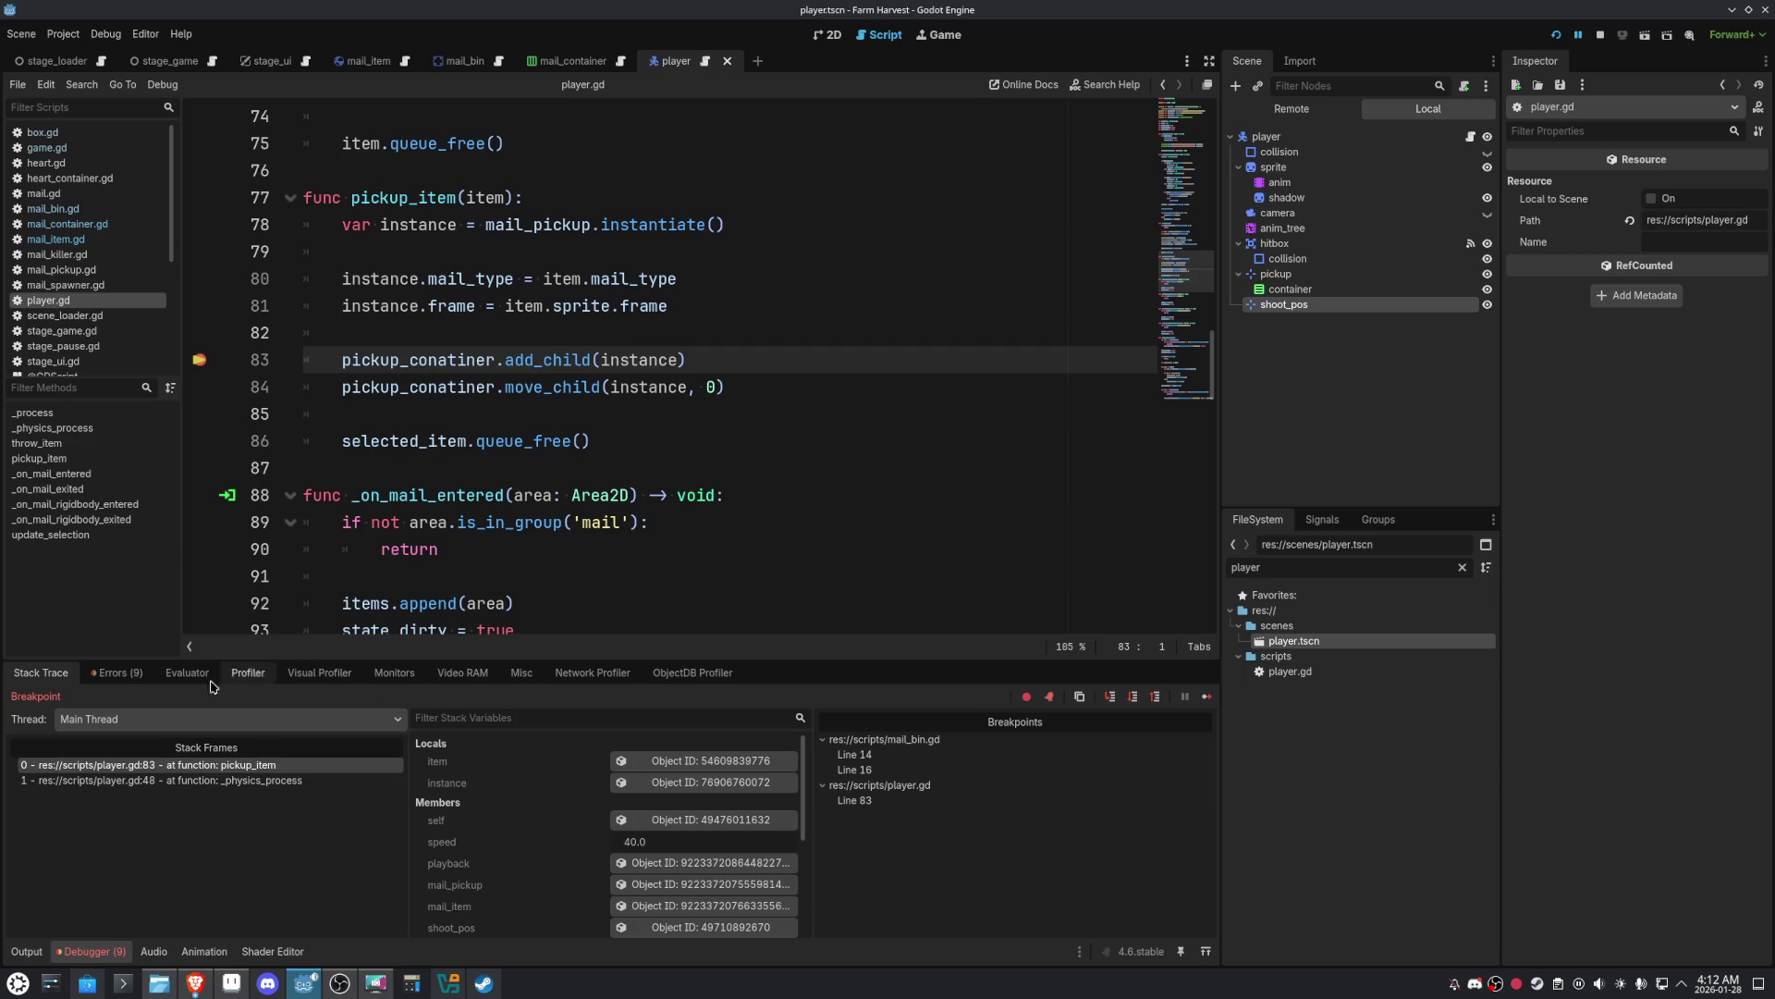
Re-evaluate item.mail_type at the breakpoint, reading 8, then stop the game
left_click(123, 676)
left_click(201, 678)
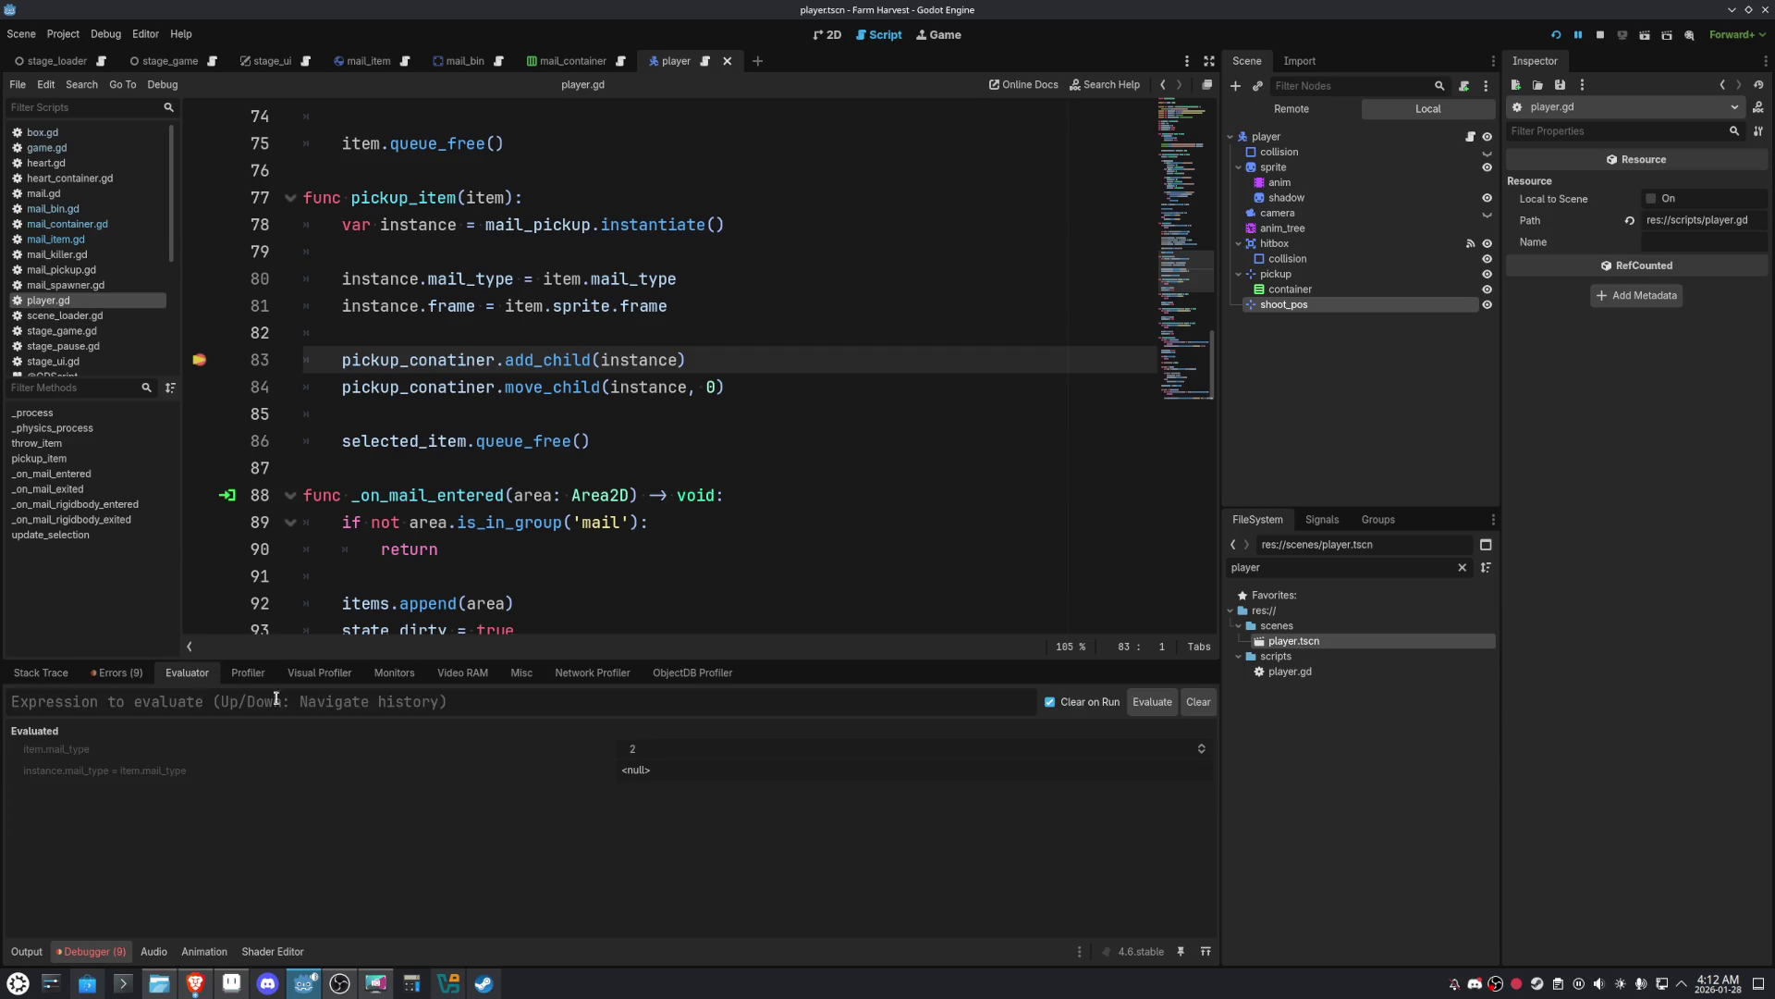
key("Up")
left_click(1149, 705)
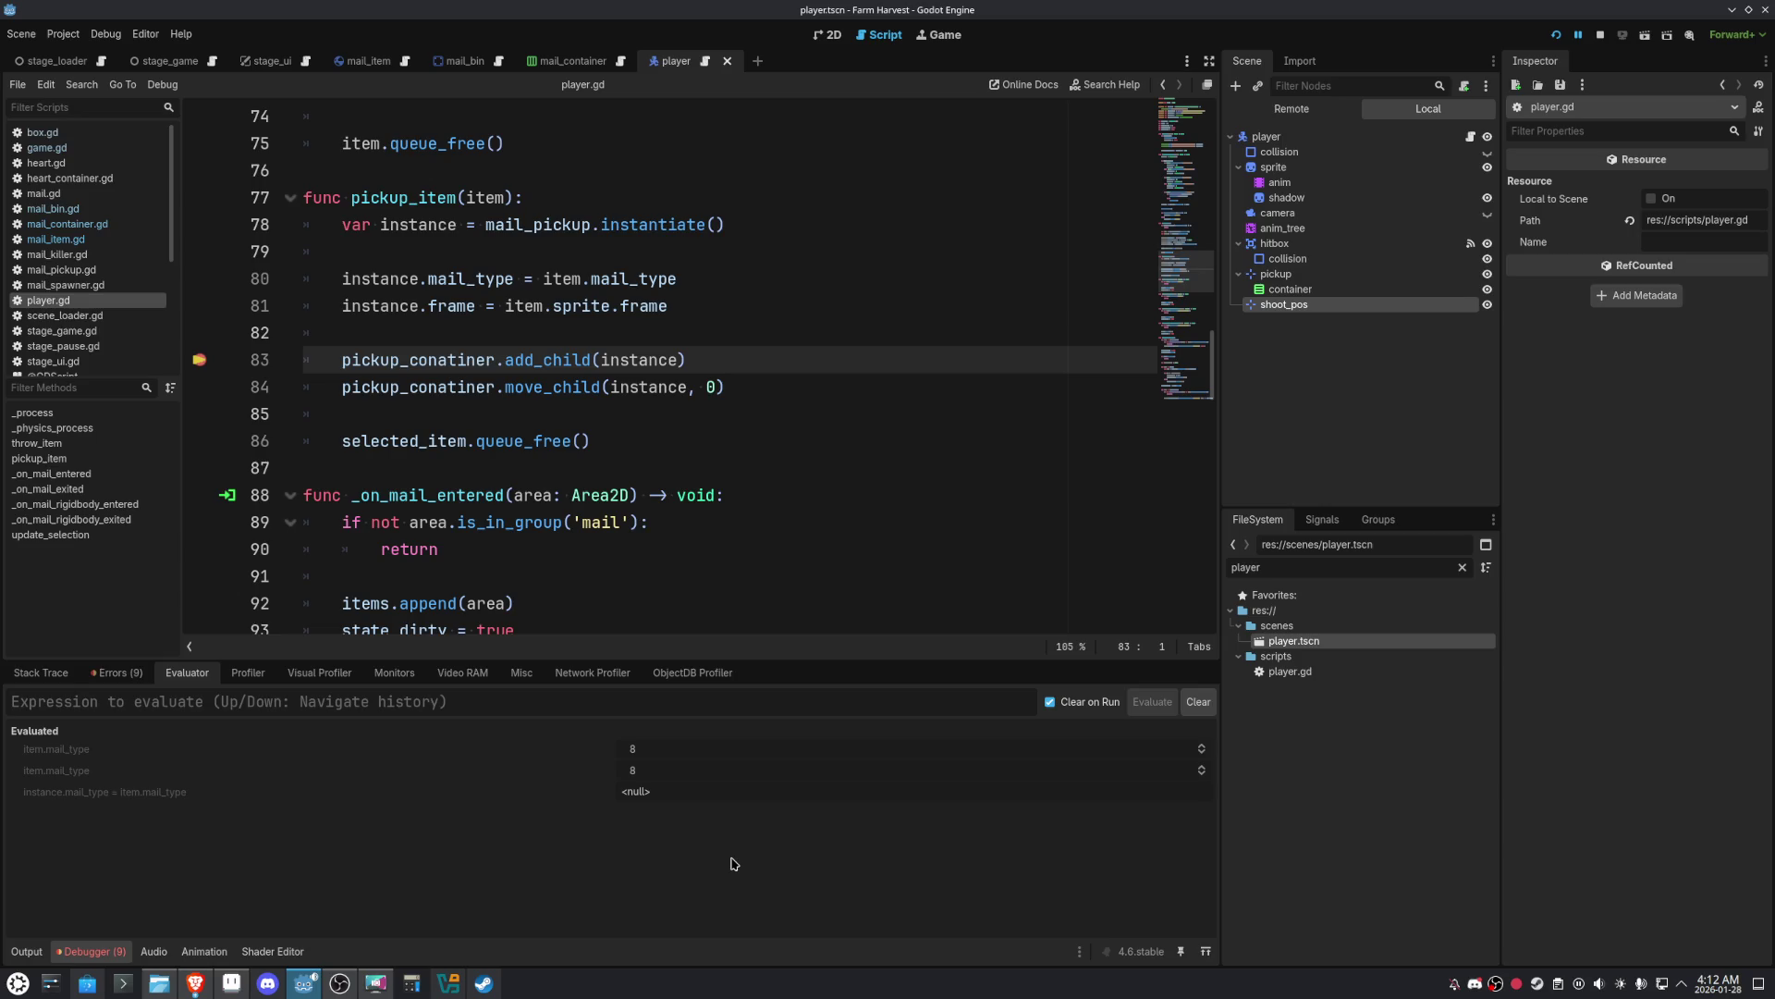
left_click(1603, 36)
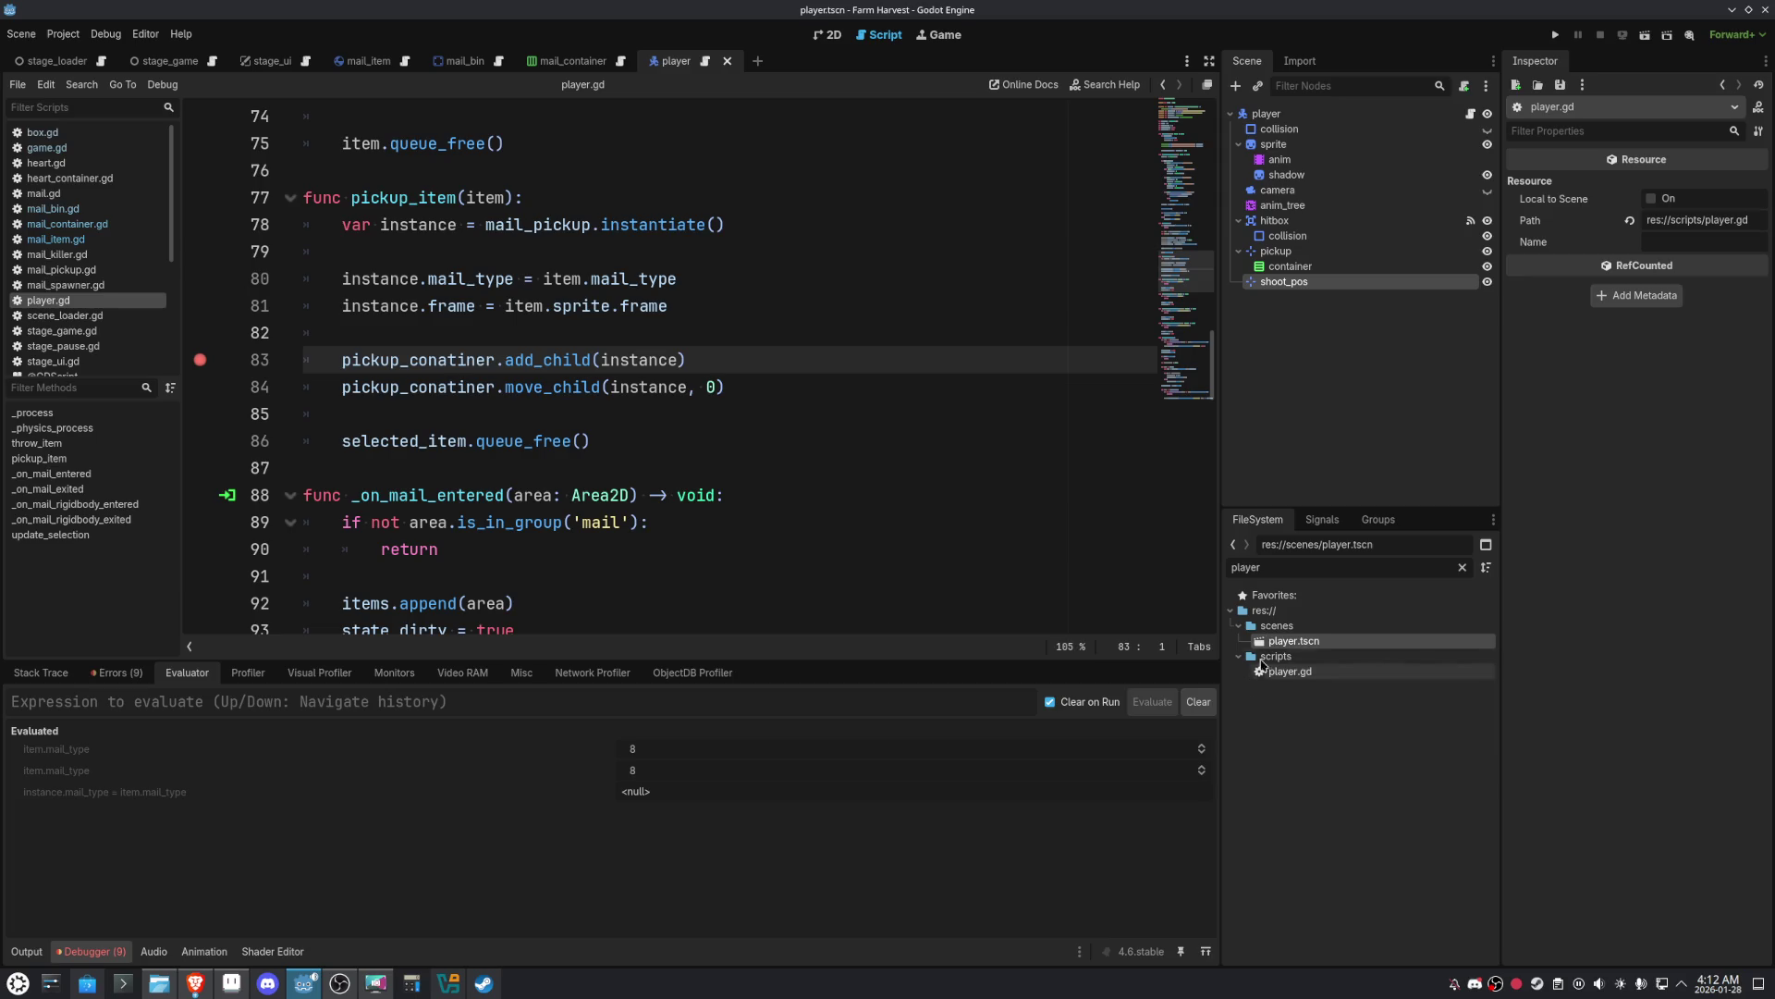
Filter files by 'mail', review mail.tscn's mail.gd script, and open mail_spawner.tscn
double_click(1272, 570)
type("item")
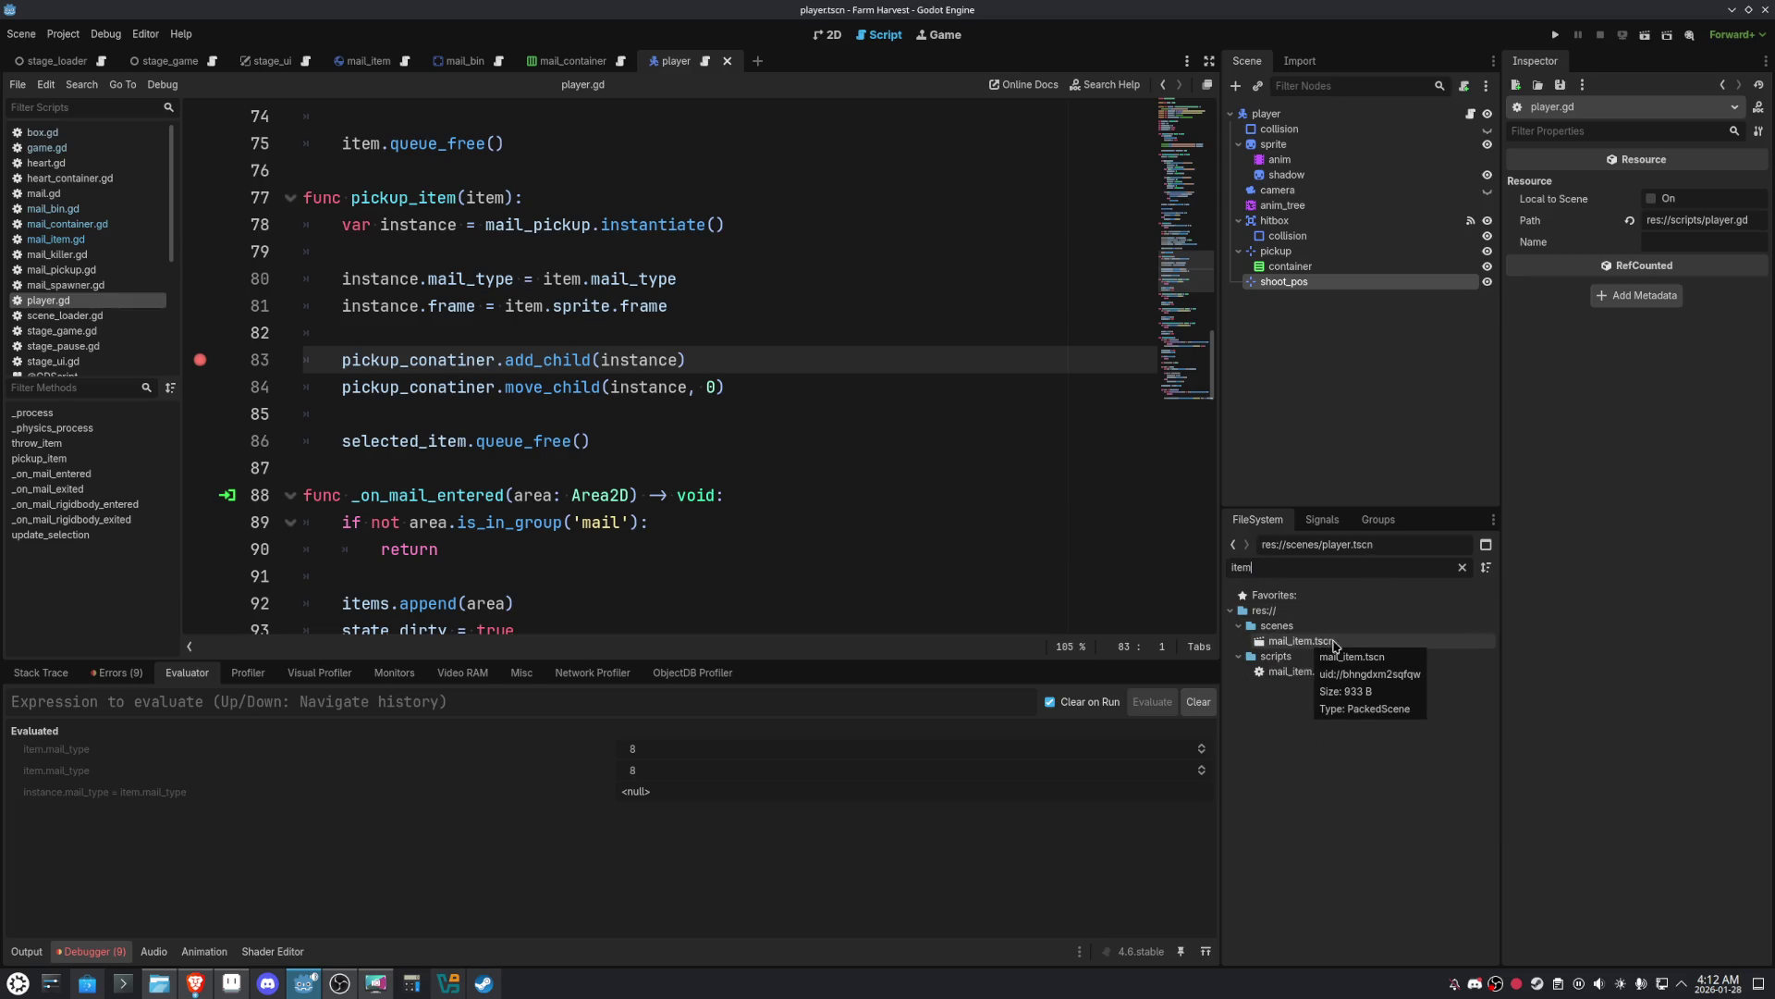
double_click(1263, 567)
type("ma")
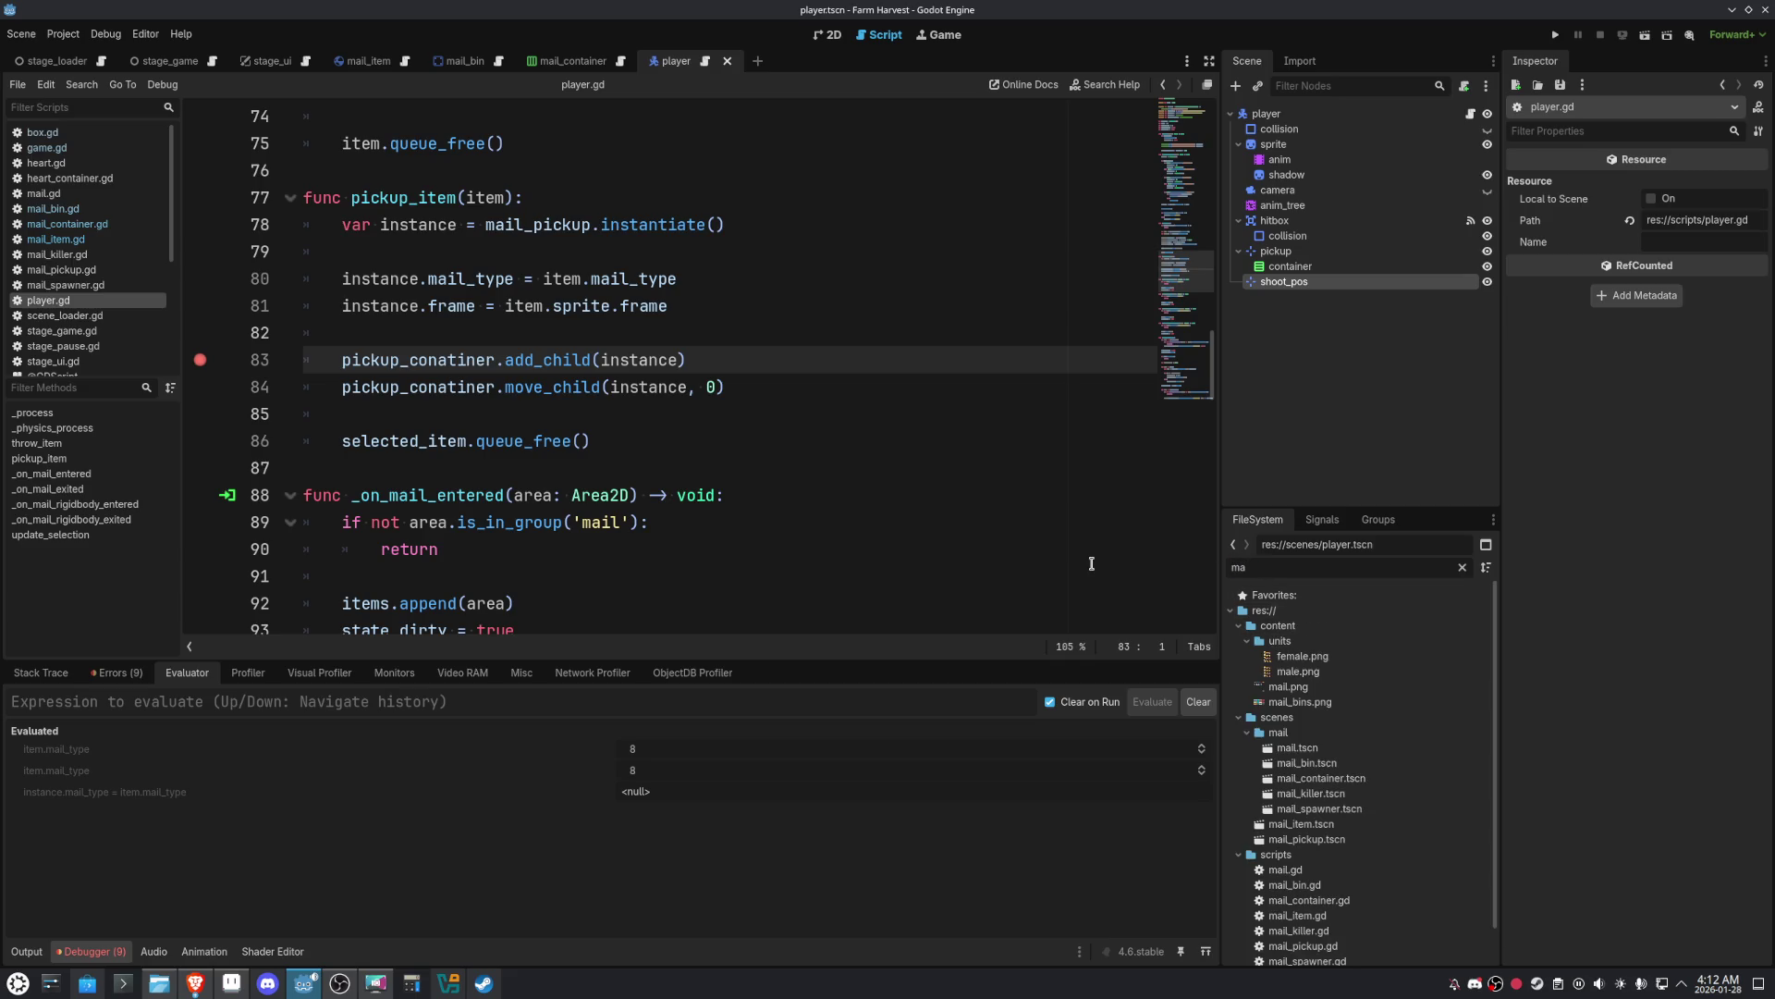
type("il")
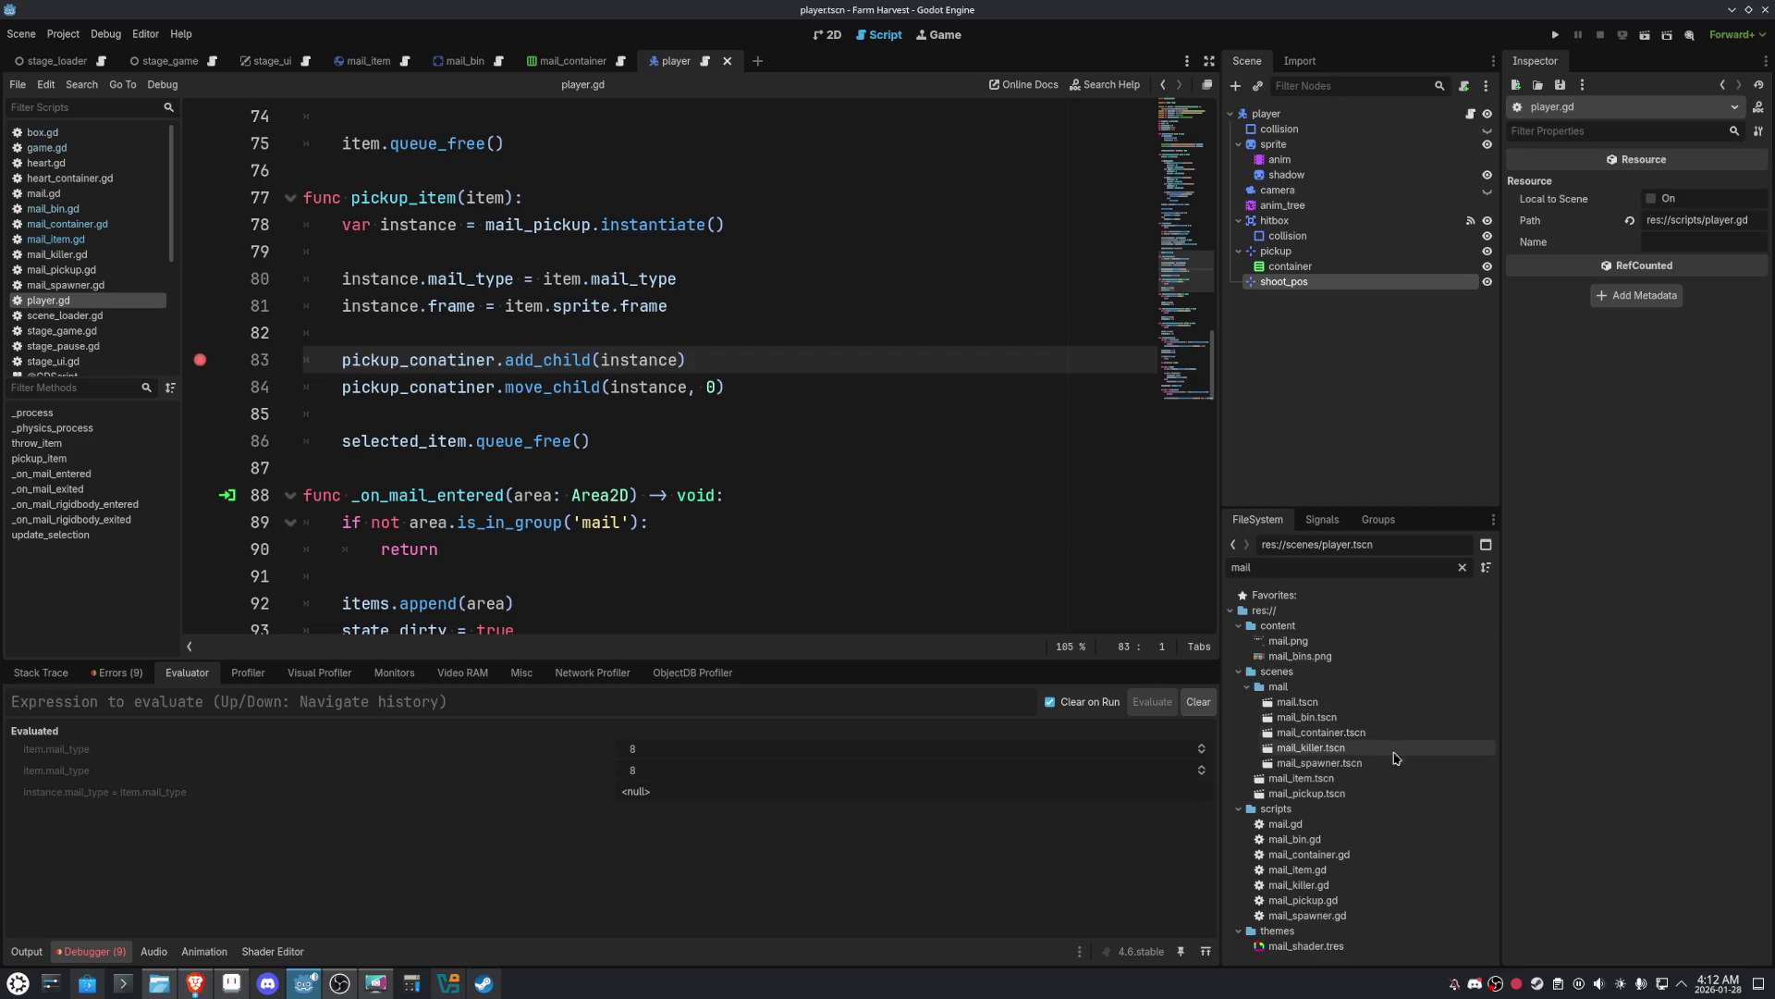
double_click(1328, 703)
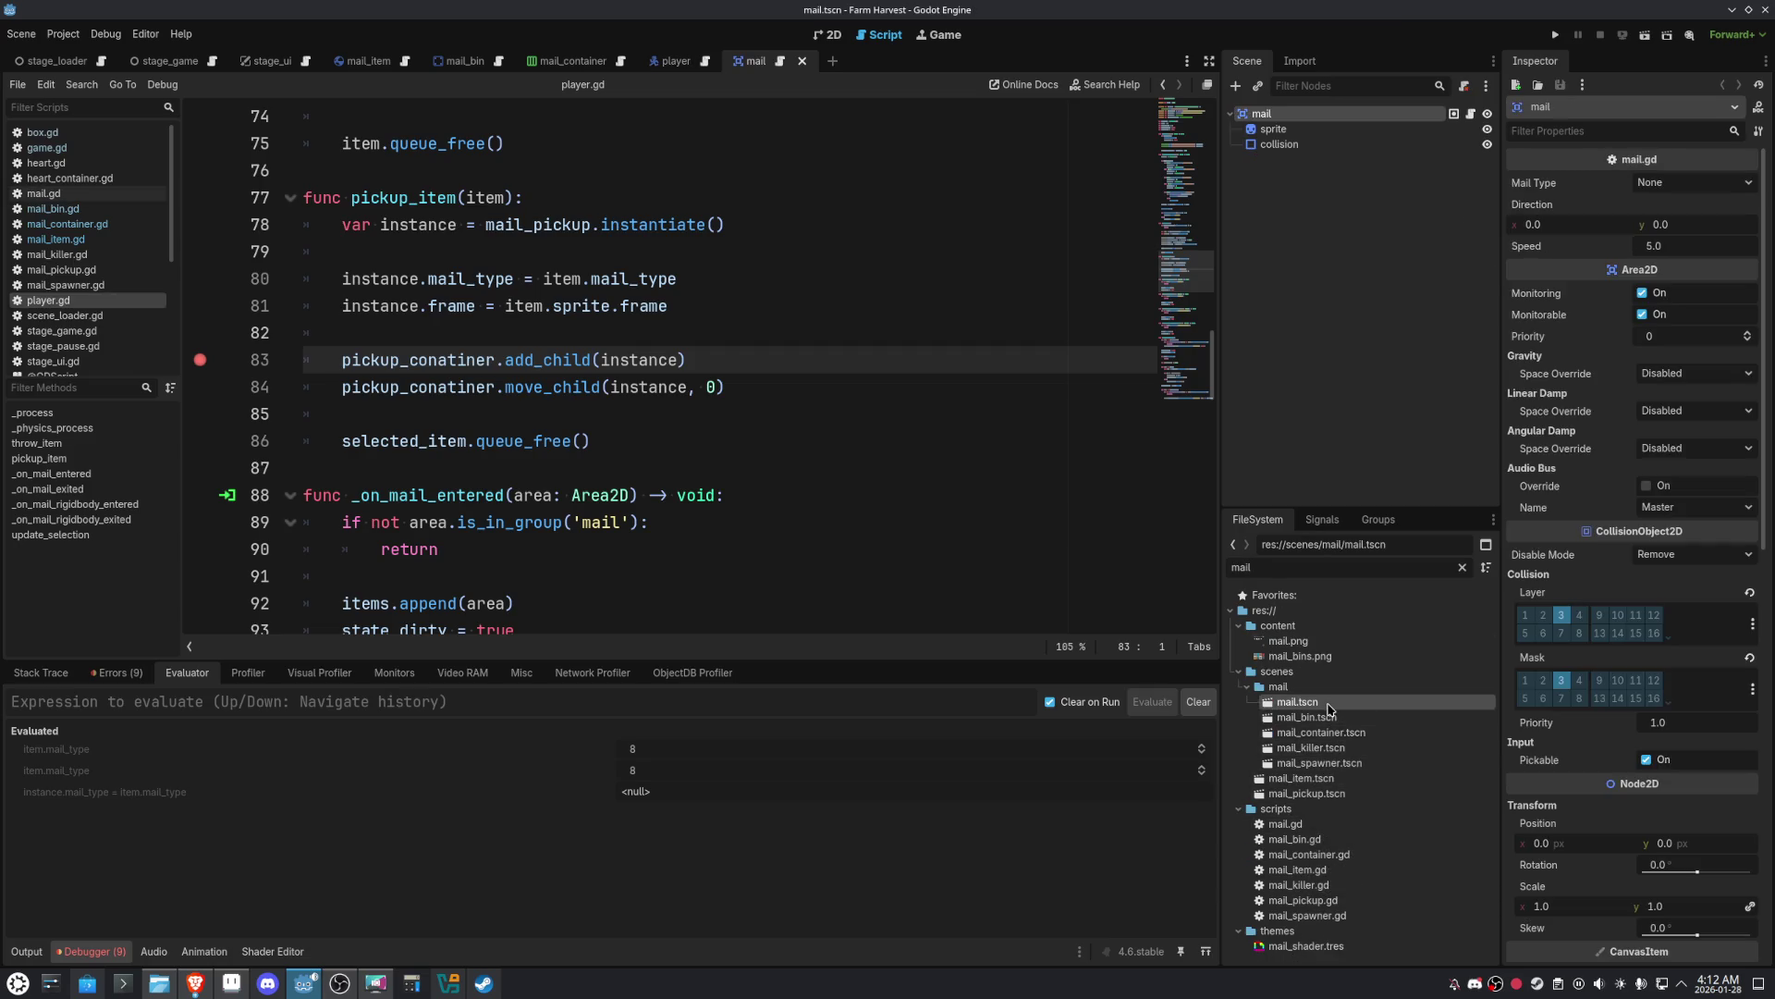
left_click(1471, 114)
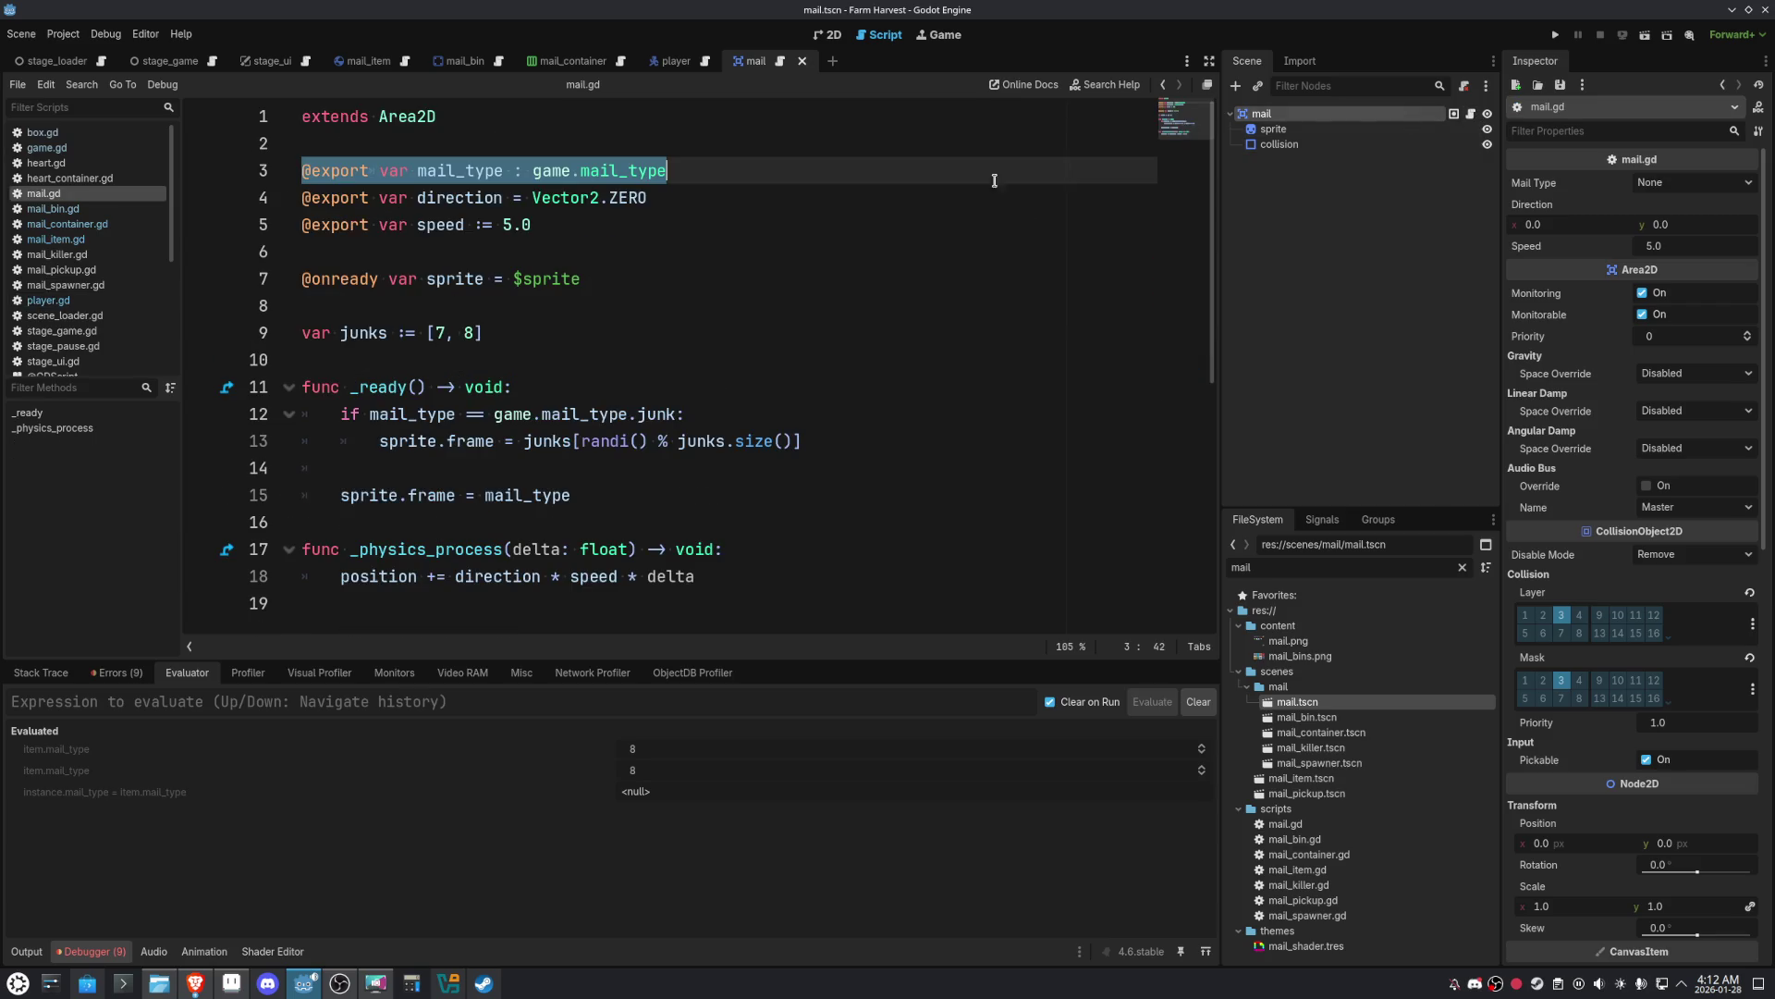
left_click(846, 246)
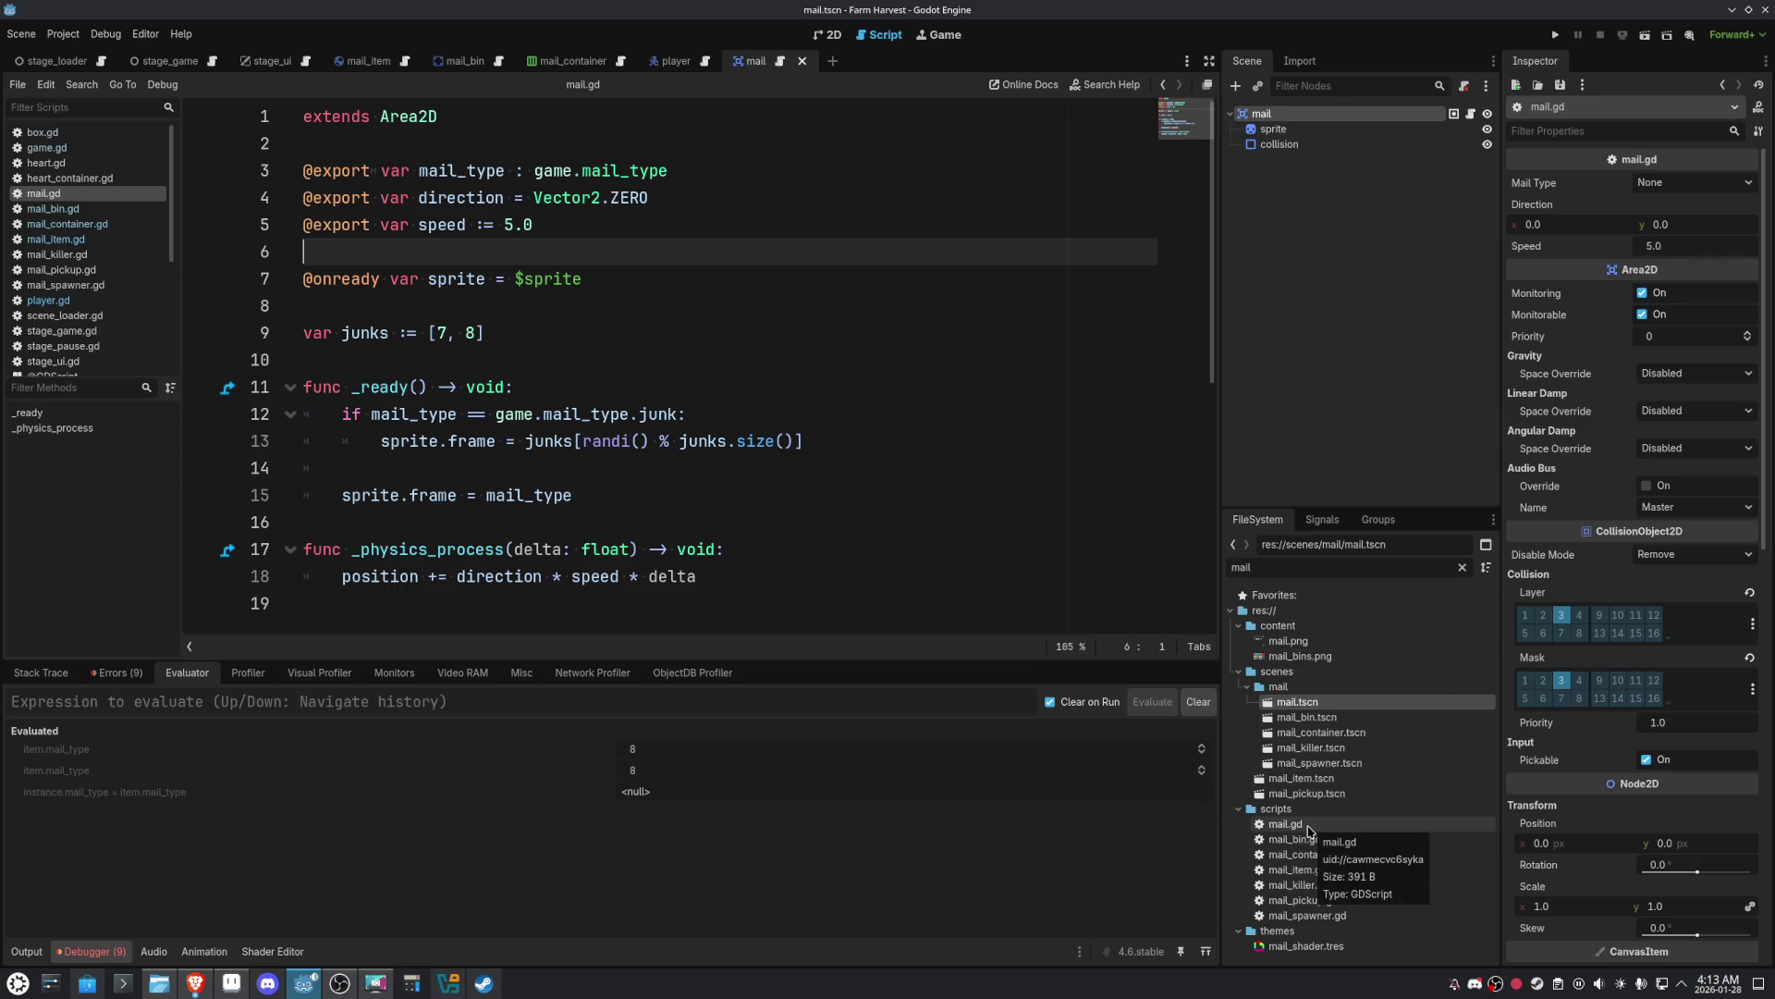
double_click(1331, 762)
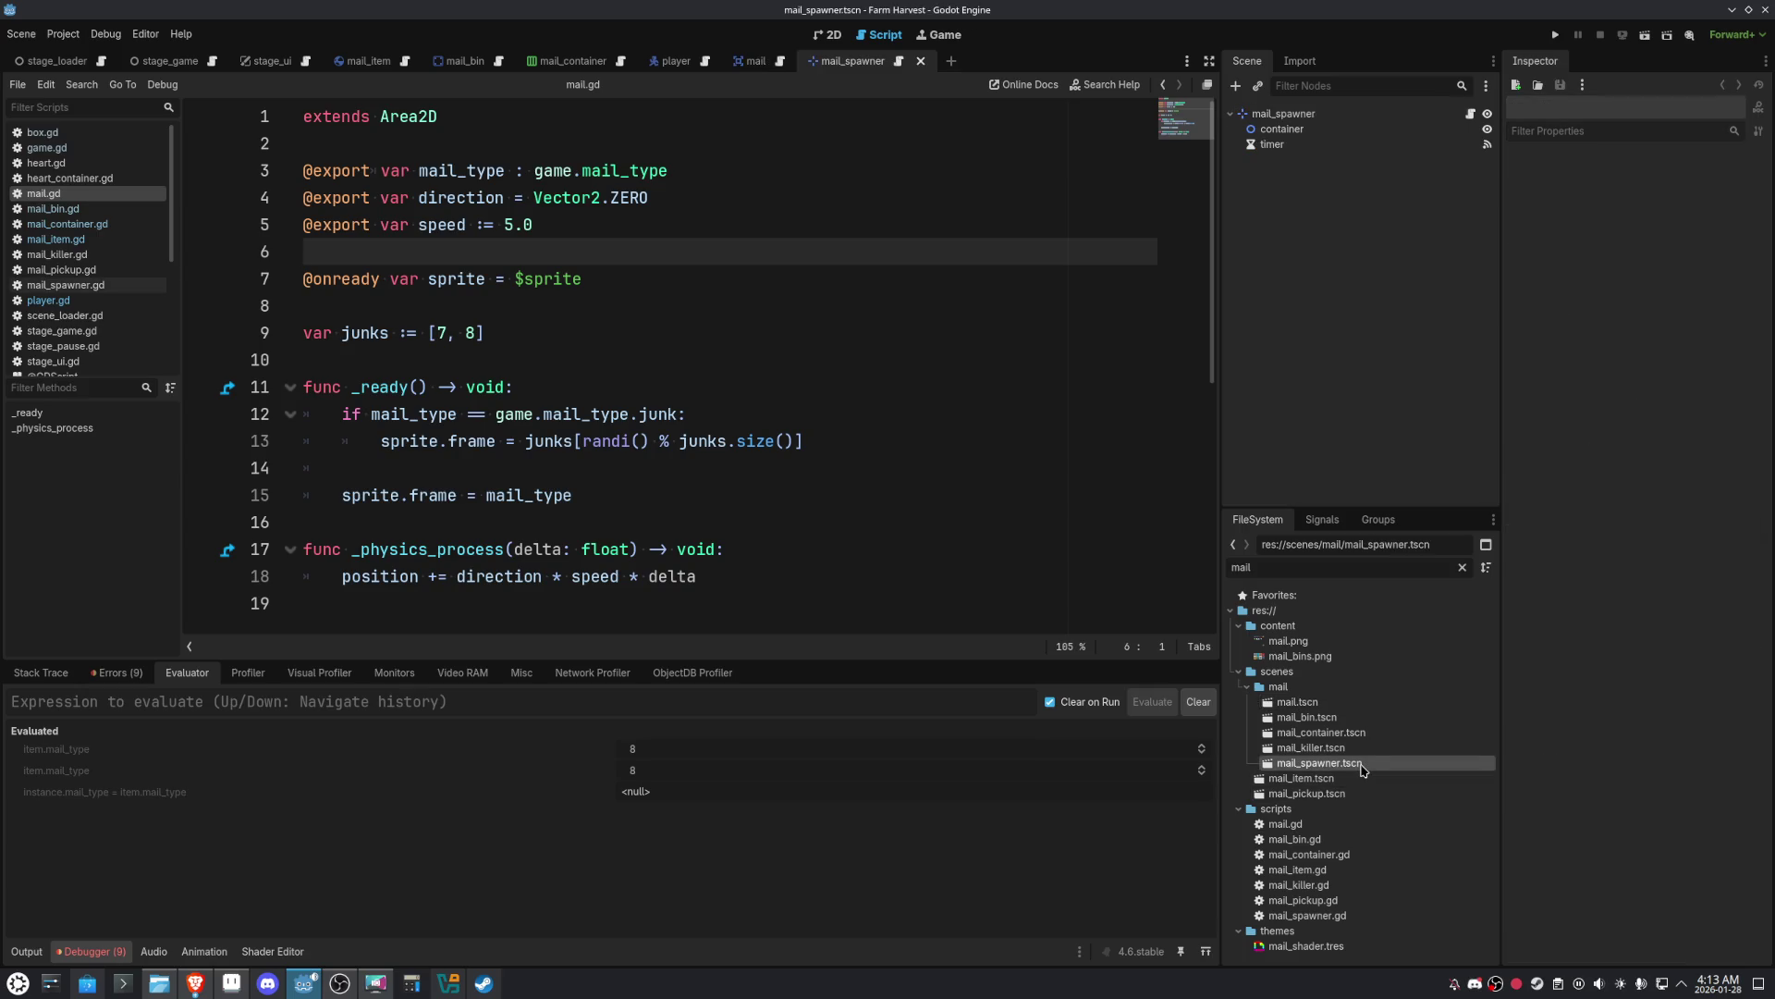
Open mail_spawner.gd and highlight every use of mail_type across _ready and _on_timeout
left_click(1470, 115)
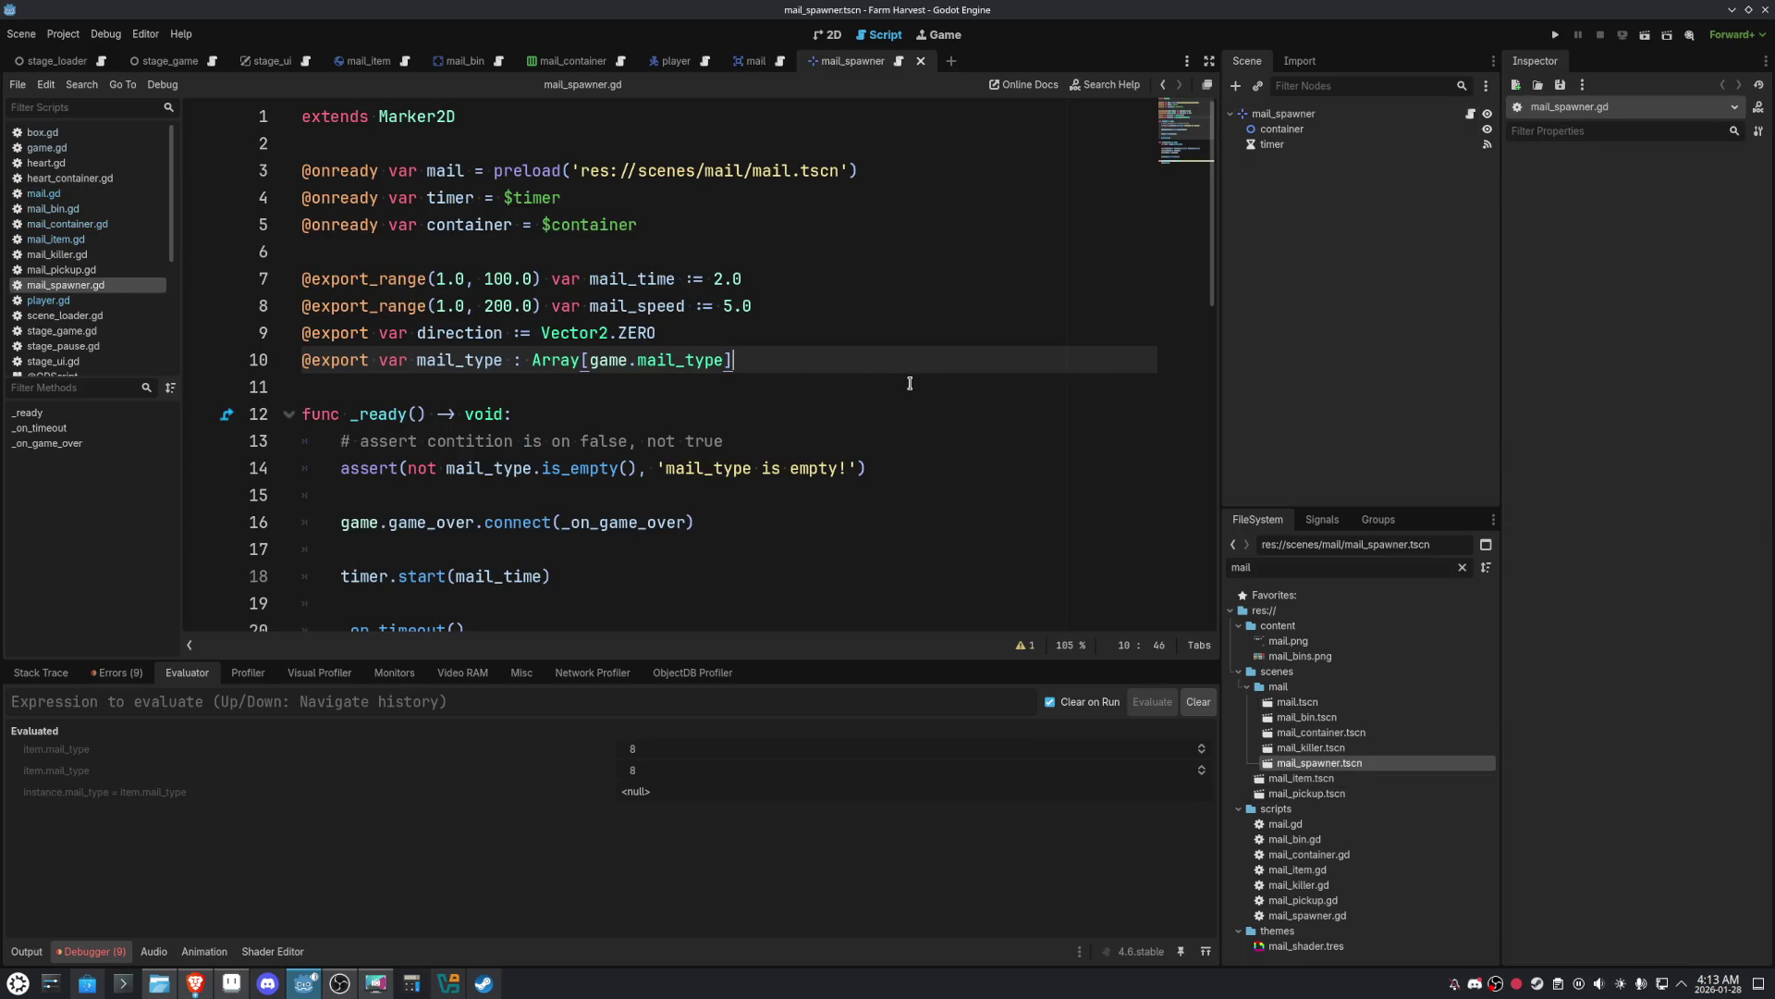
scroll(910, 383, "down", 2)
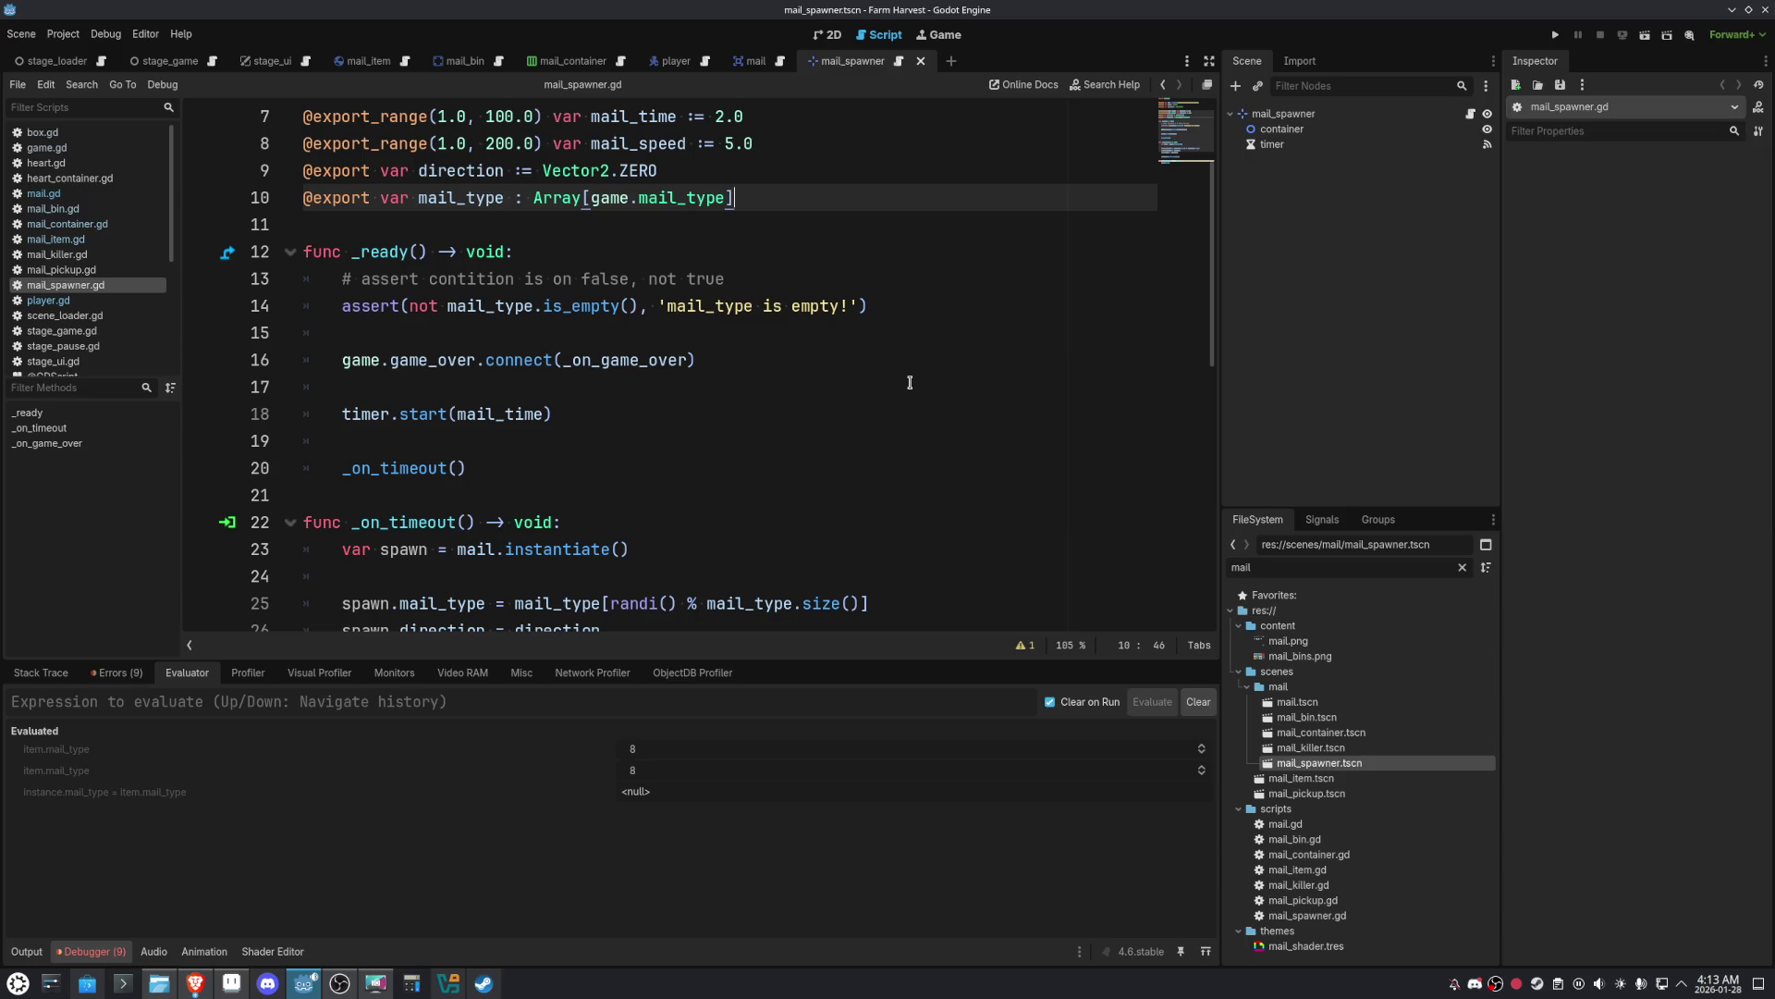
scroll(910, 382, "down", 2)
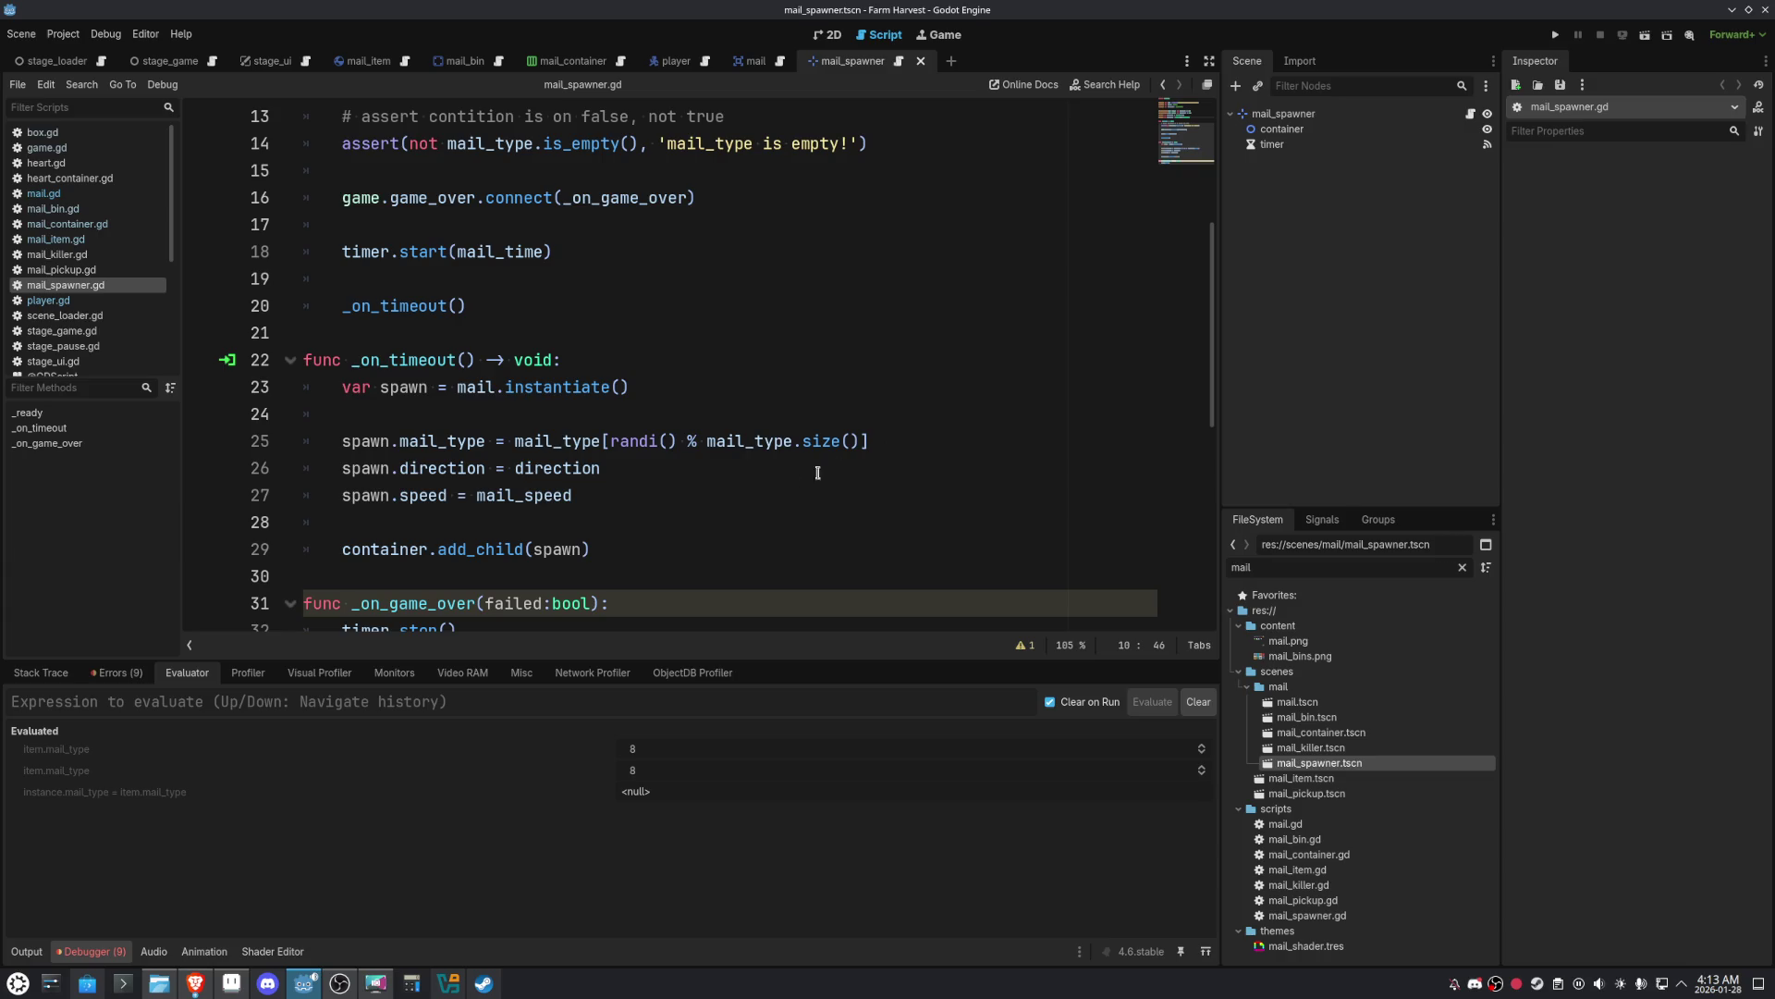
double_click(552, 440)
scroll(734, 383, "up", 4)
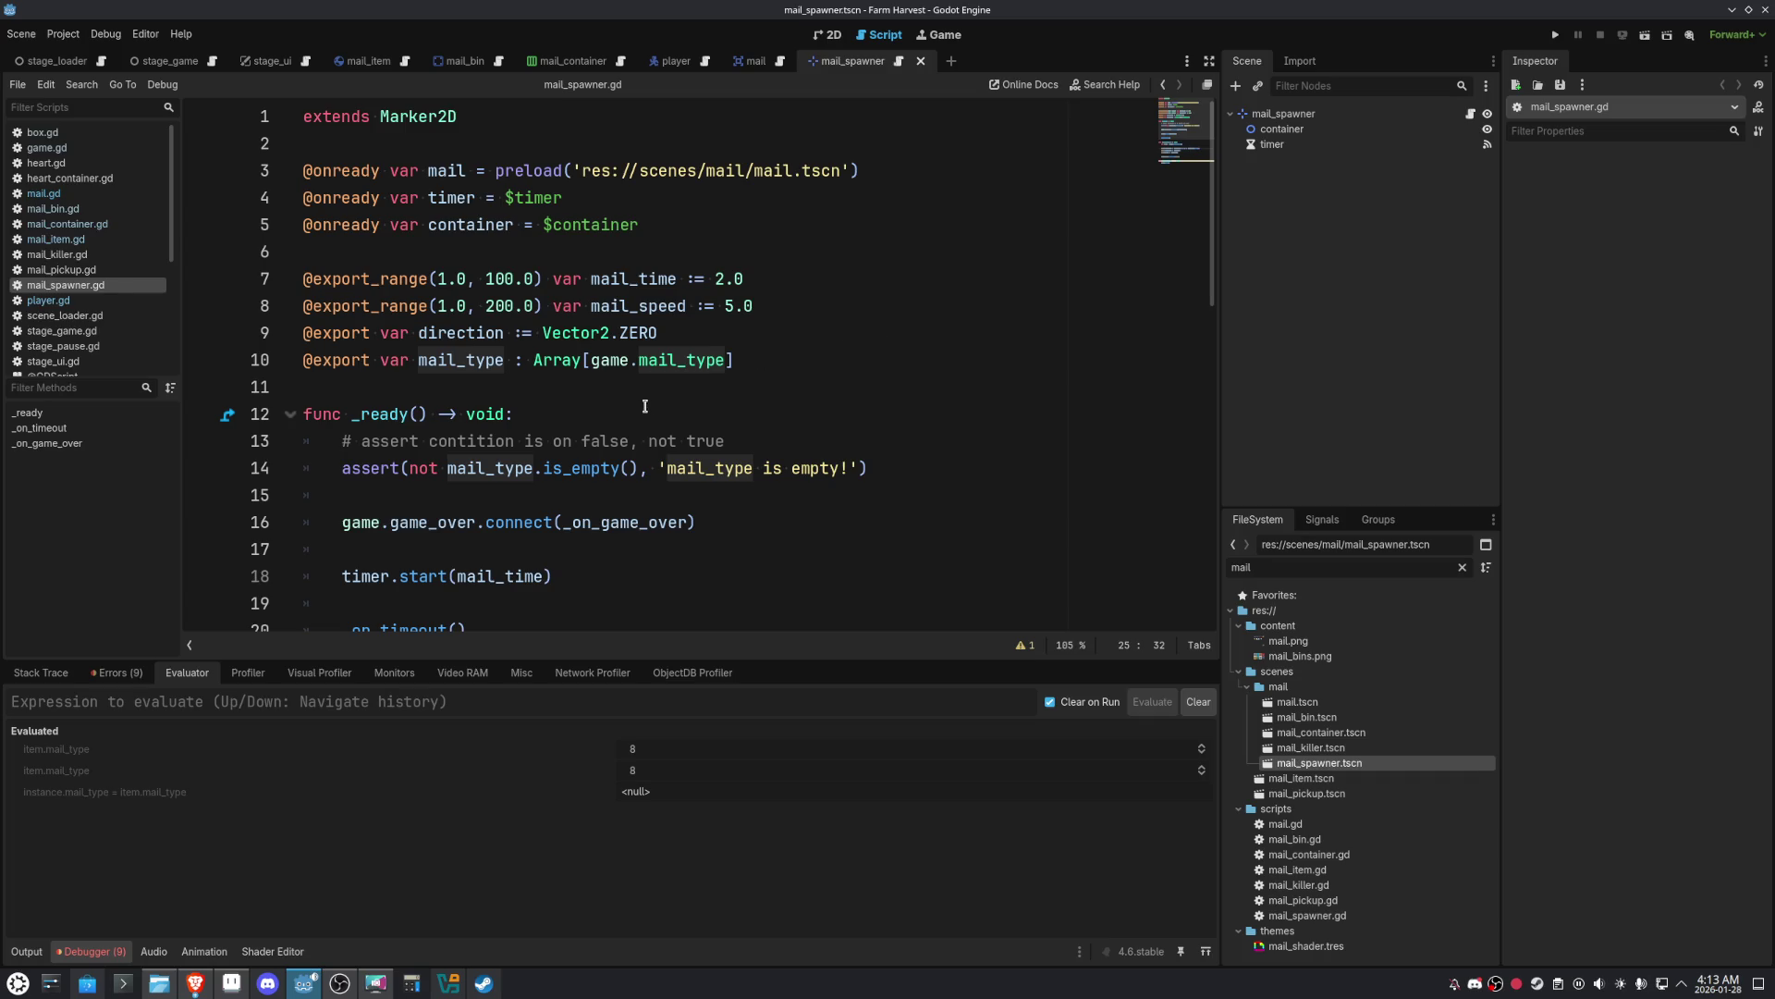
Select the Array[game.mail_type] type on line 10 and the spawned mail's mail_type on line 25
left_click_drag(535, 359, 919, 355)
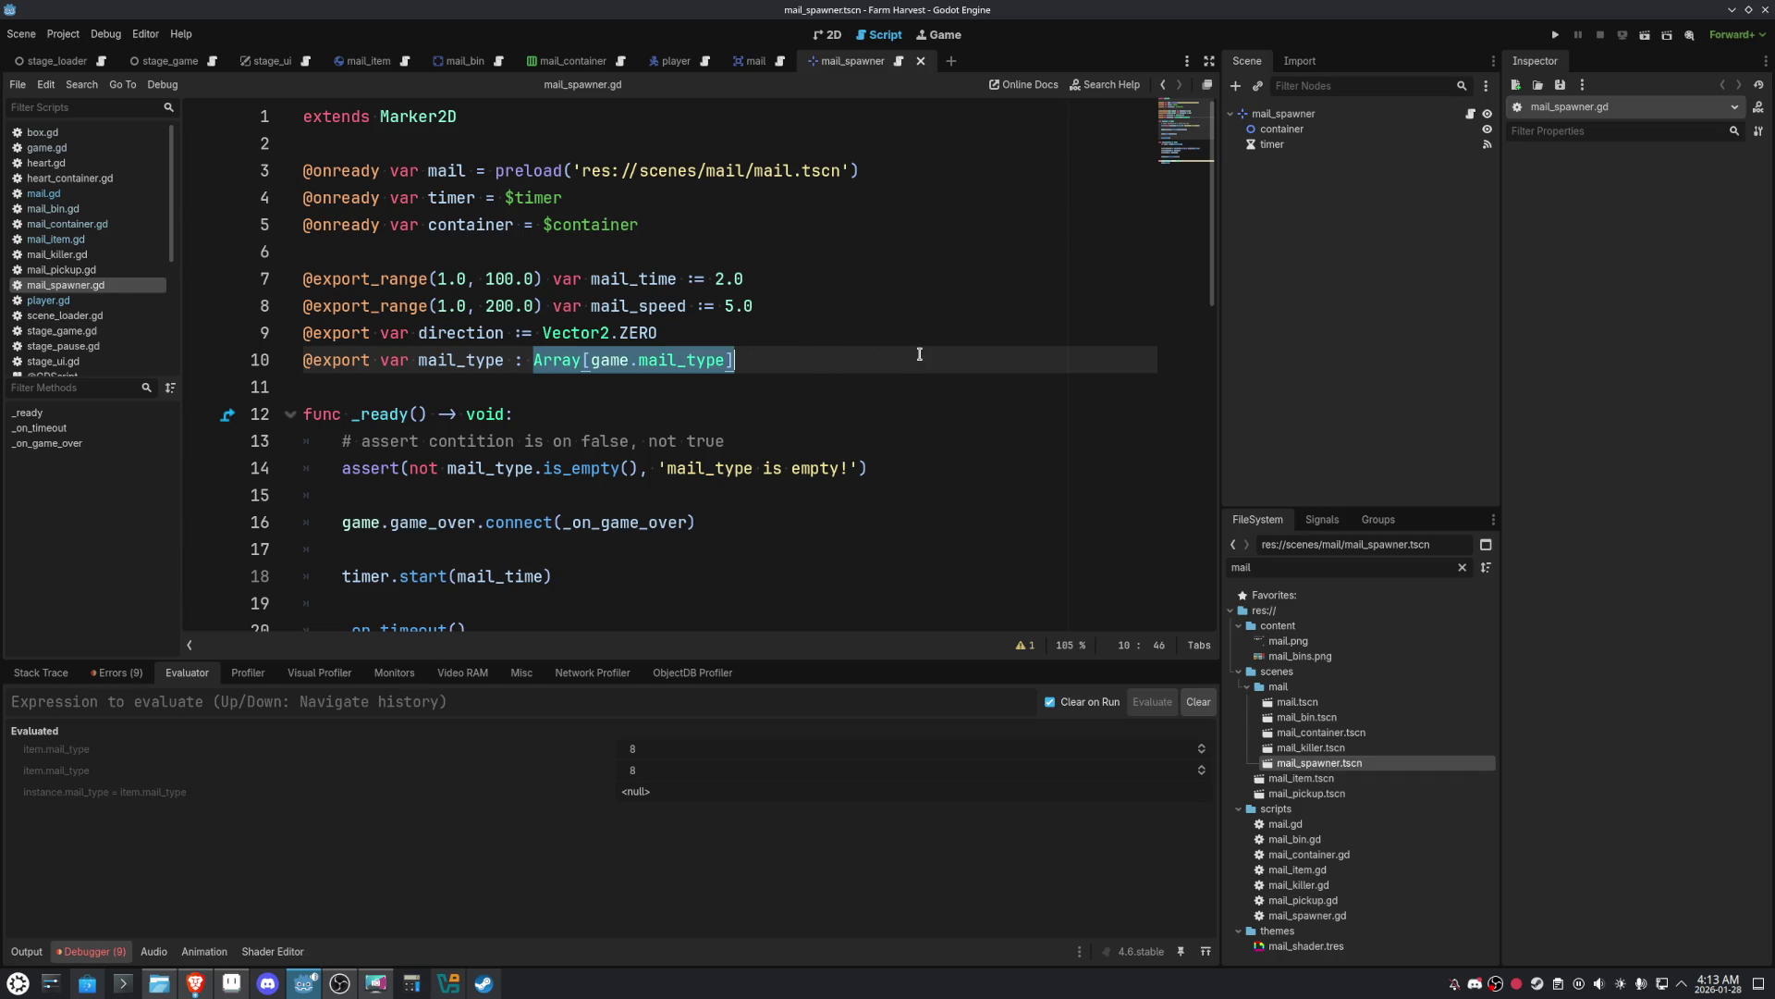
scroll(919, 354, "down", 3)
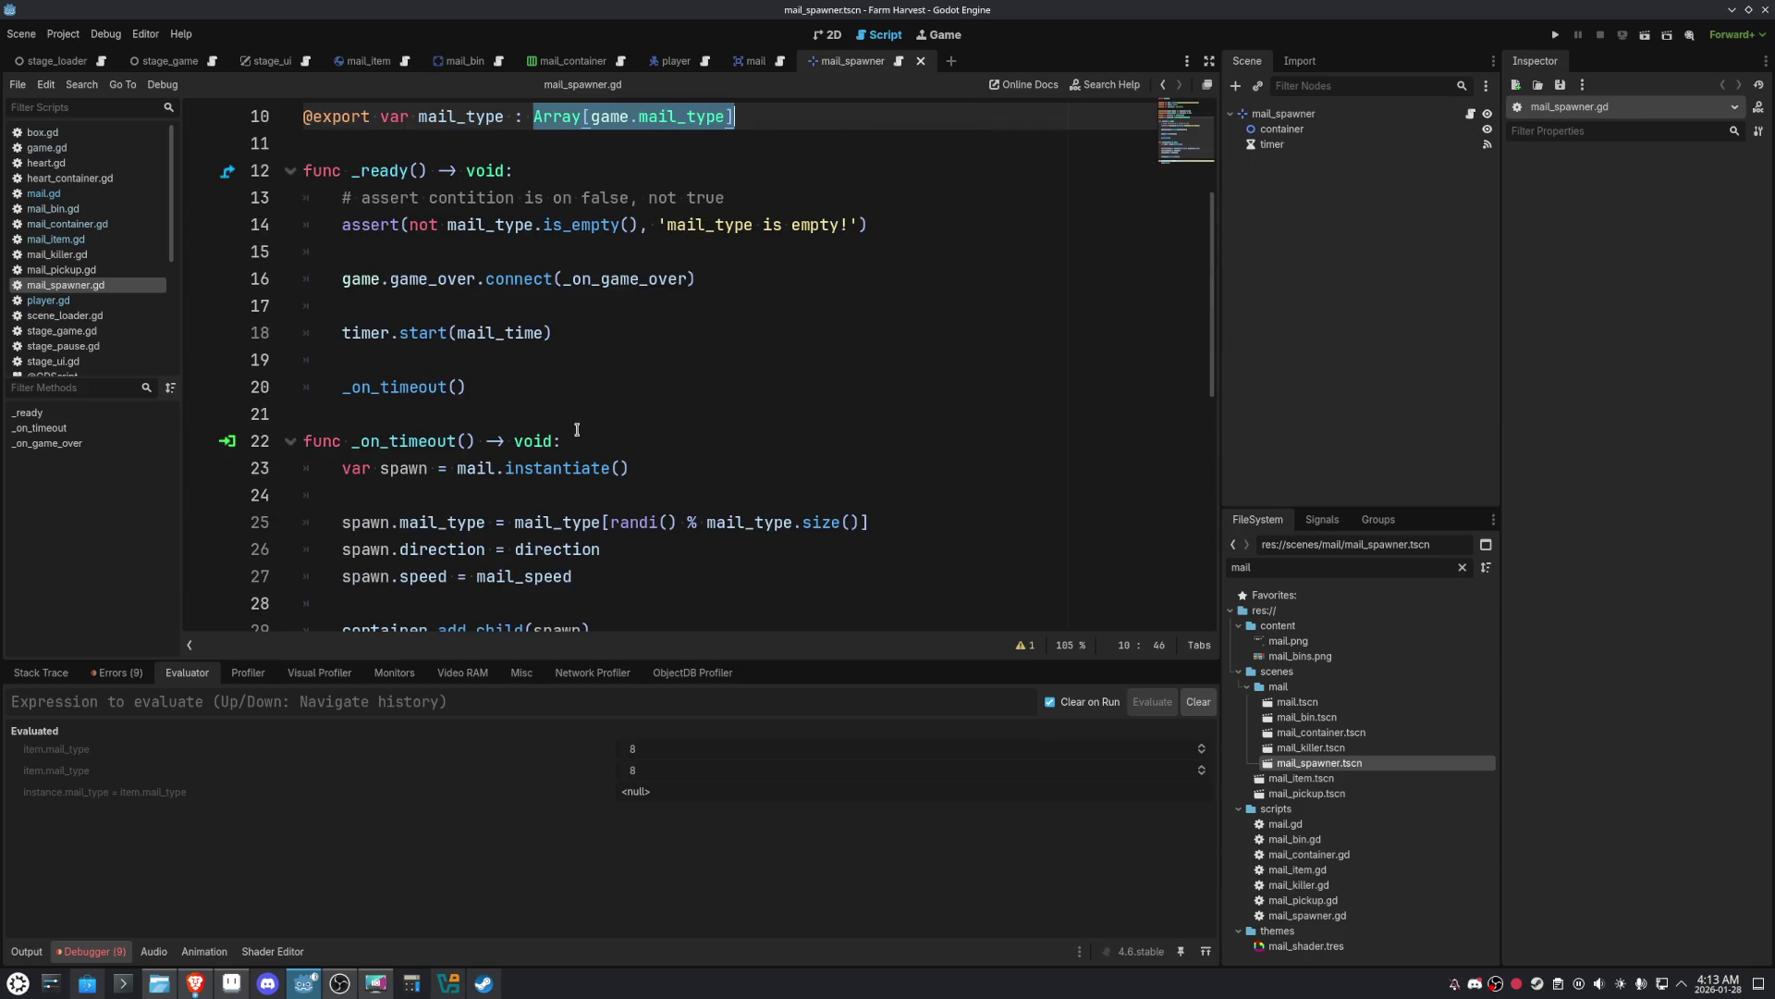
double_click(433, 524)
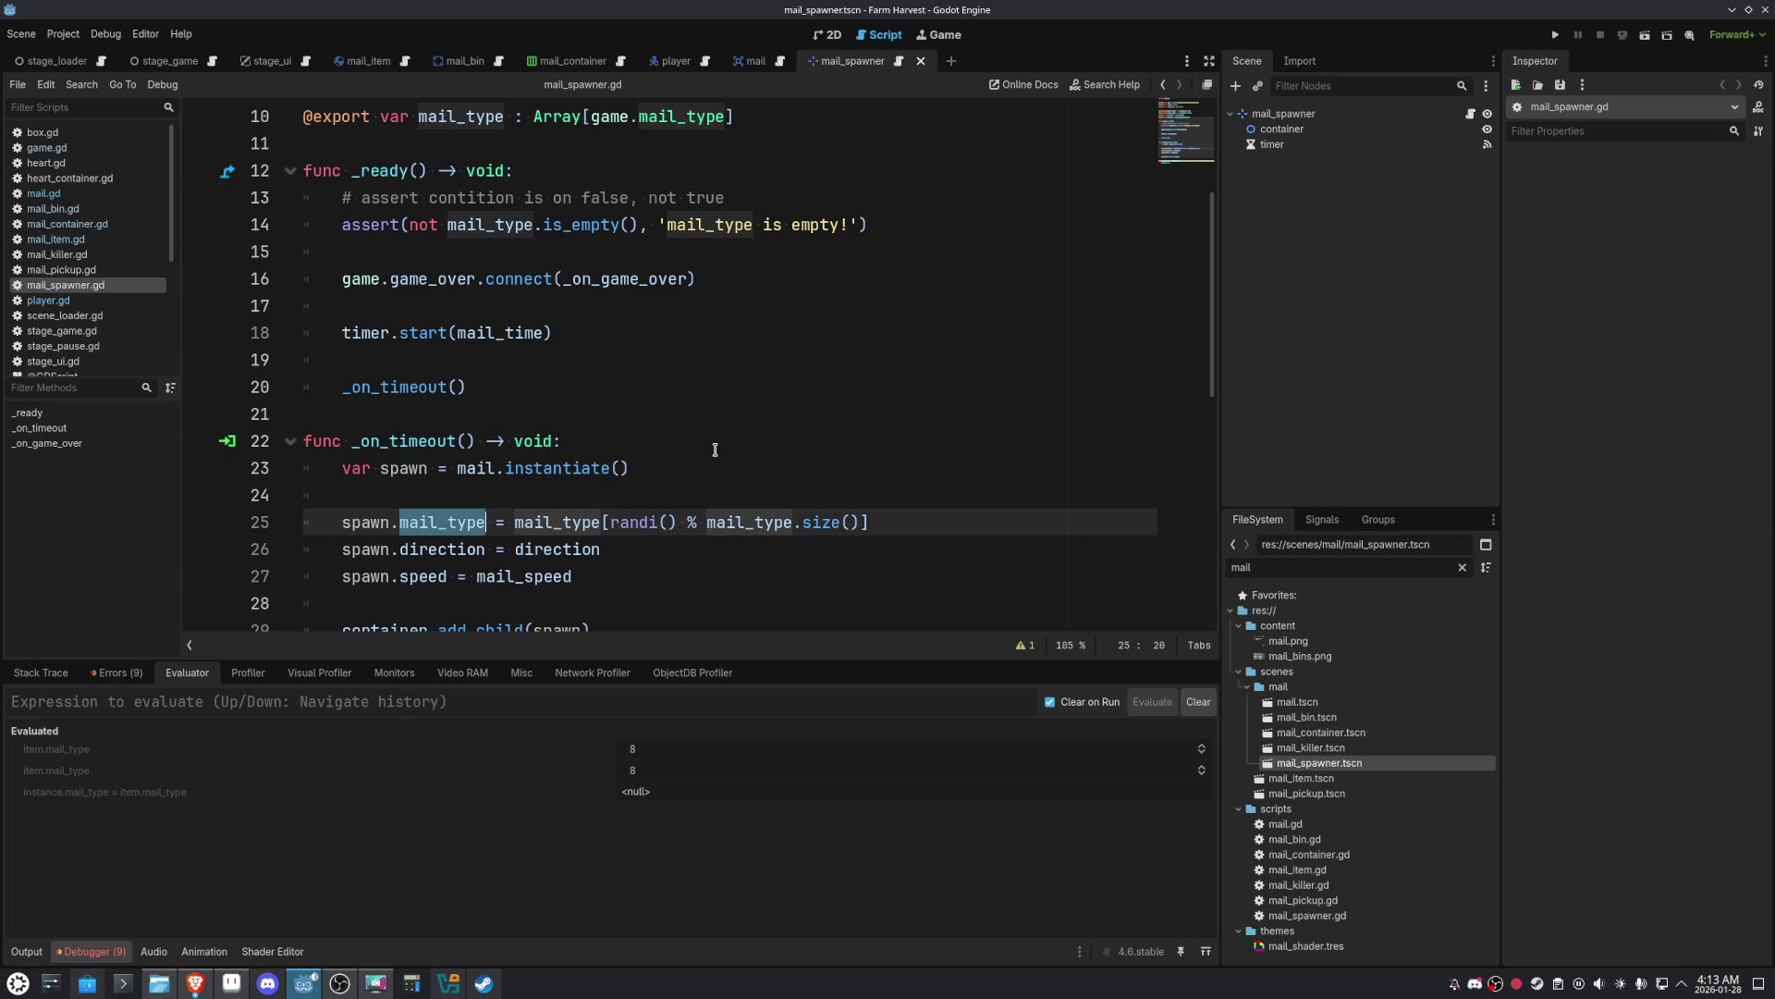
scroll(717, 444, "up", 3)
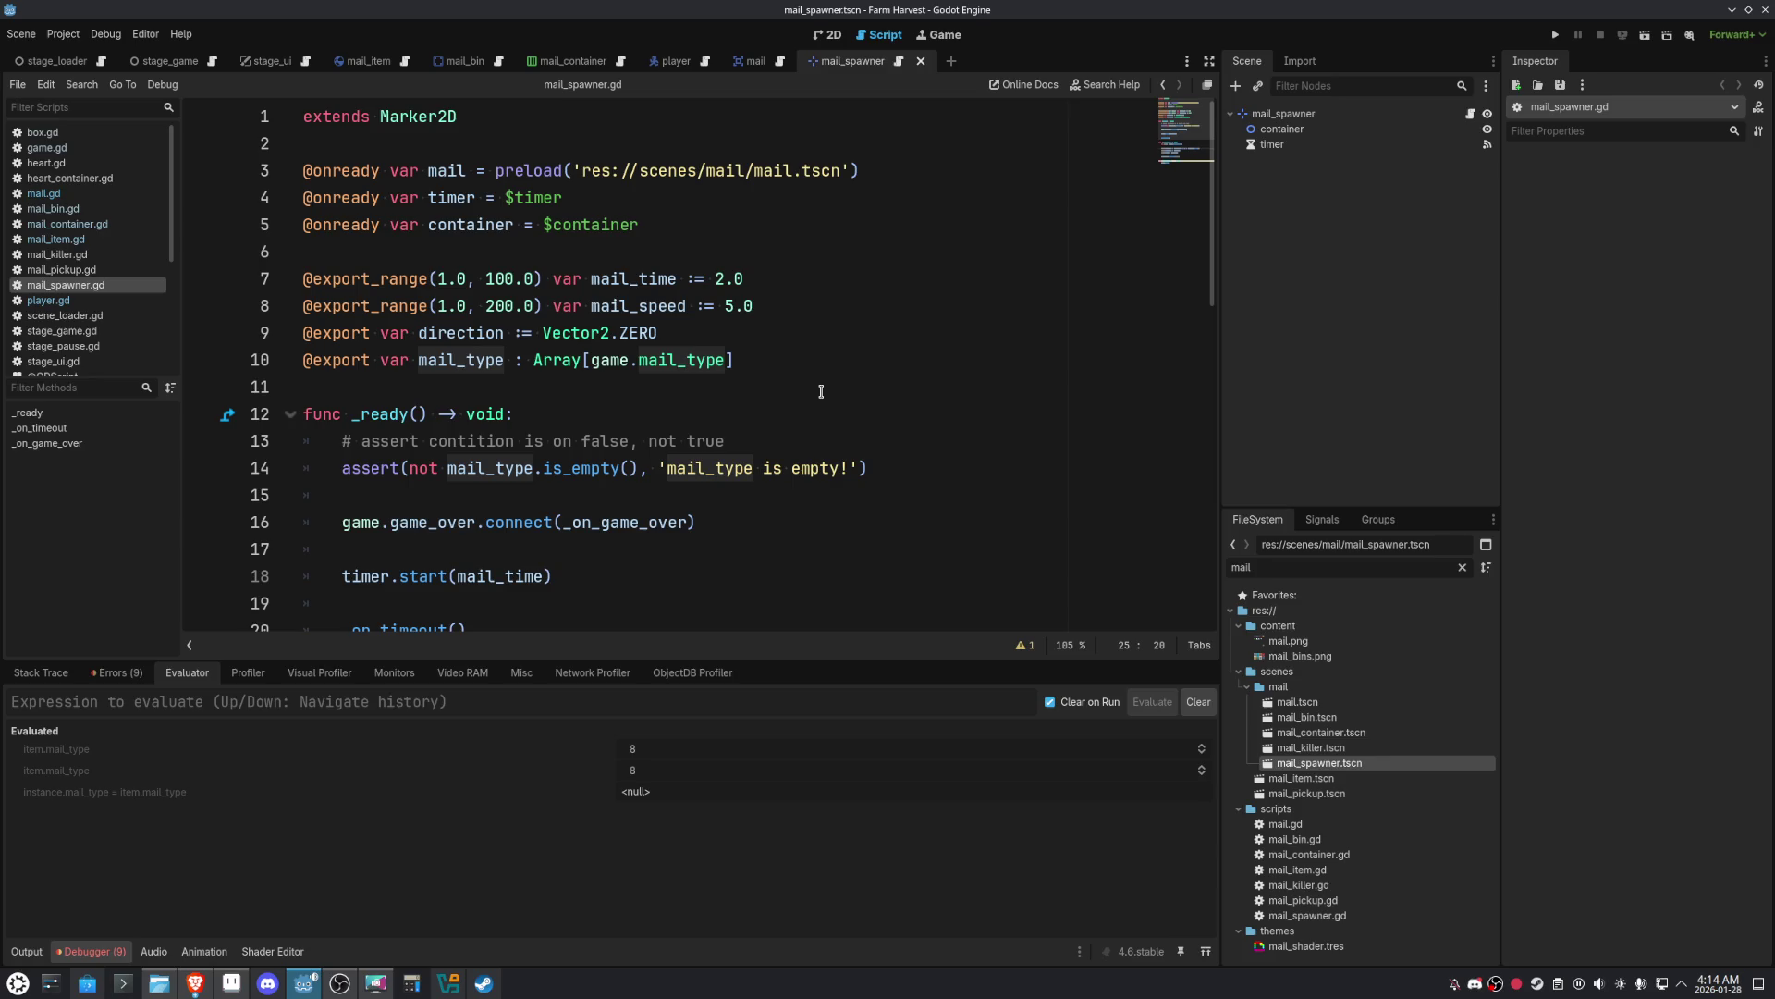
Jump from line 25's mail_type to its declaration, then view the mail_spawner scene in 2D
scroll(991, 357, "down", 6)
scroll(979, 329, "up", 1)
left_click(920, 359)
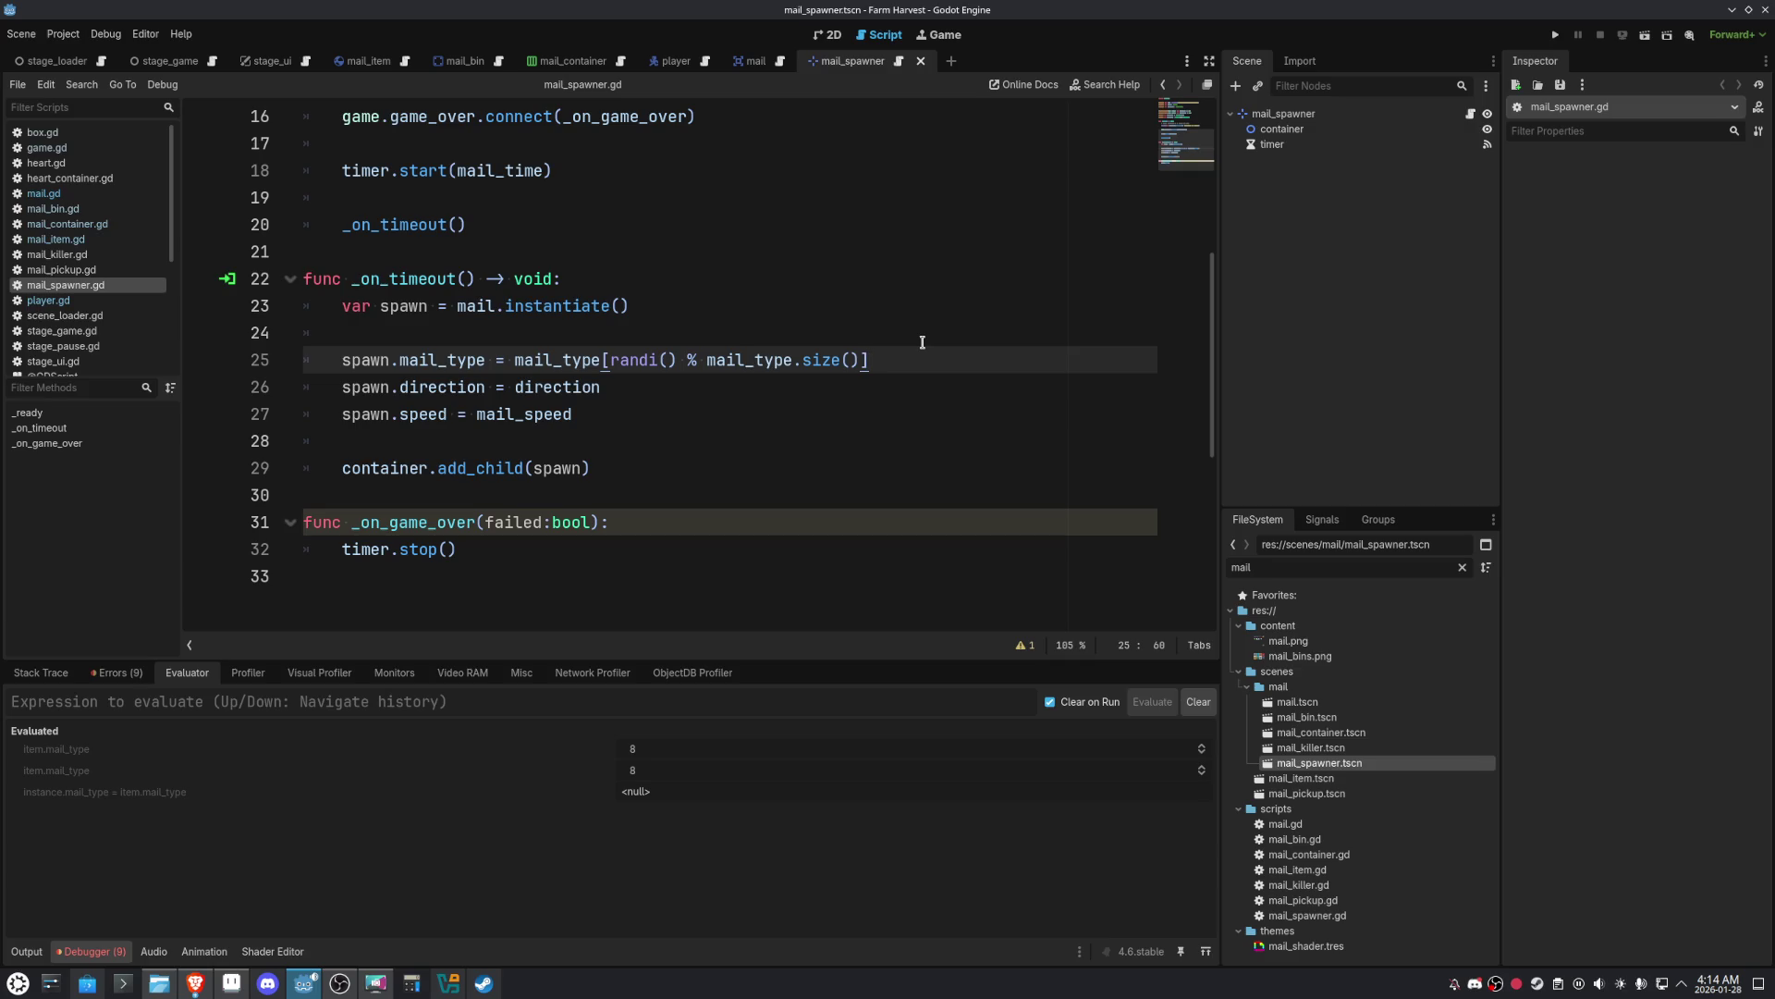
left_click(592, 359, "ctrl")
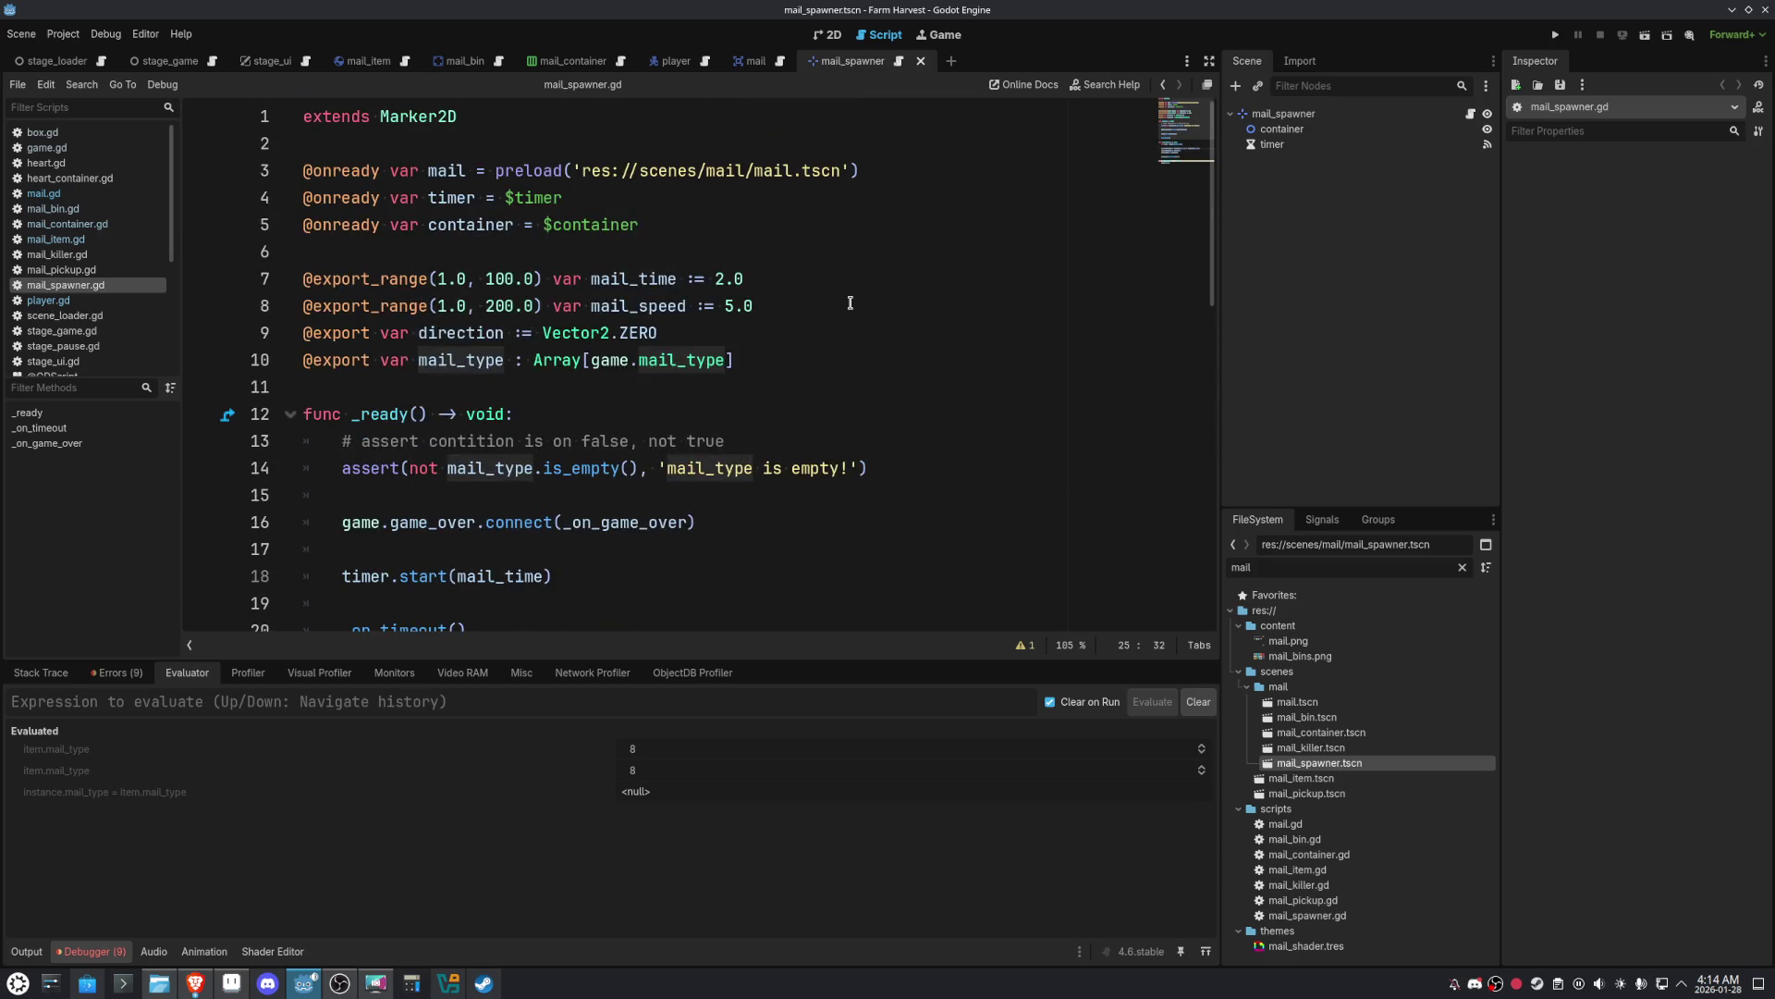
scroll(866, 307, "down", 5)
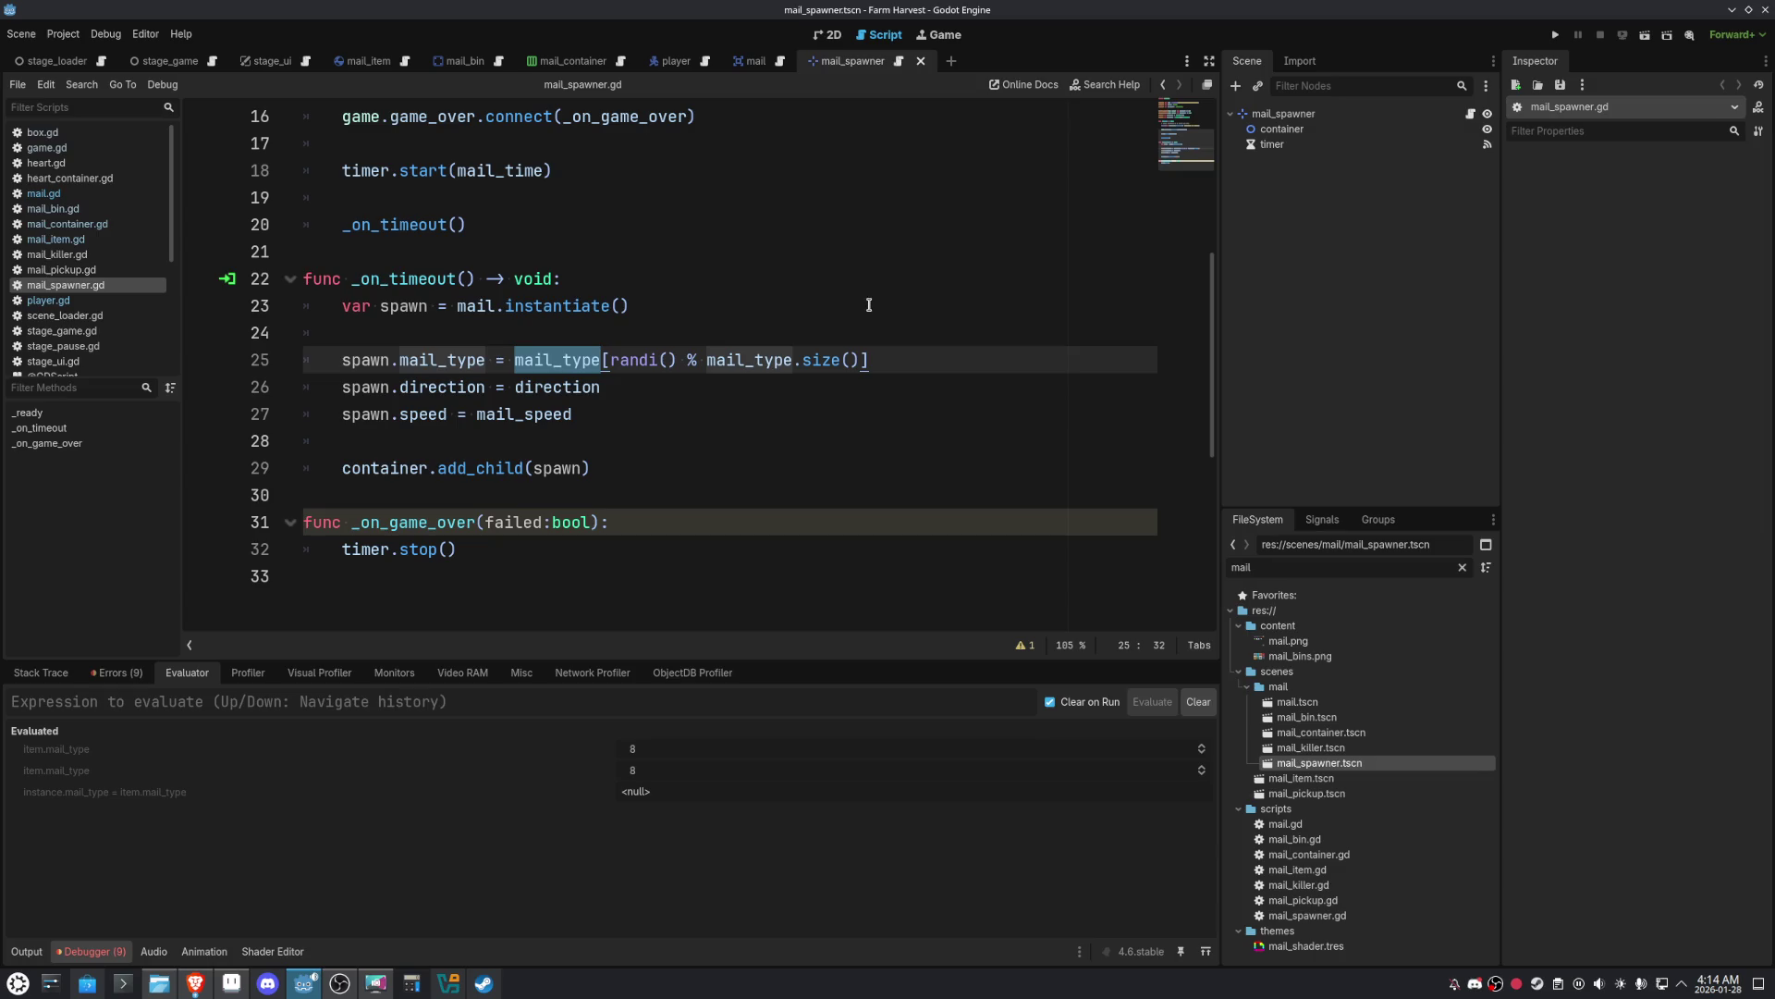
left_click(828, 35)
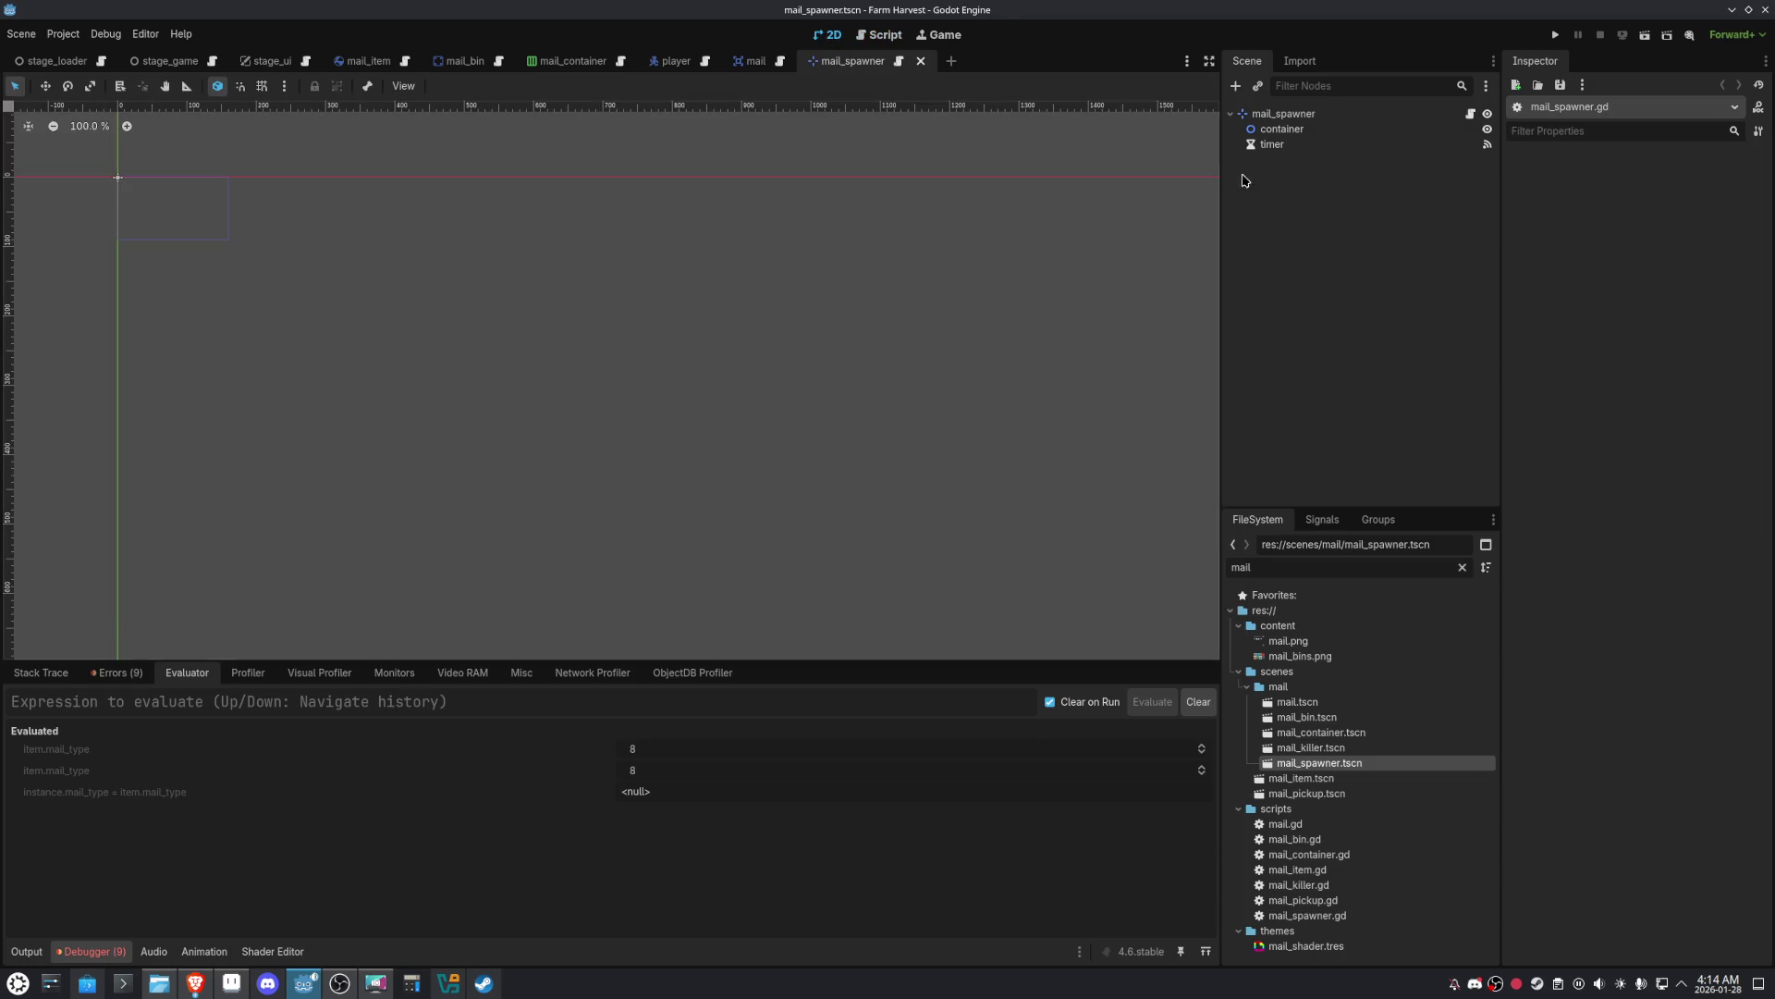
In stage_game, set the mail_spawner's third Mail Type entry to Junk and run the project
left_click(1276, 115)
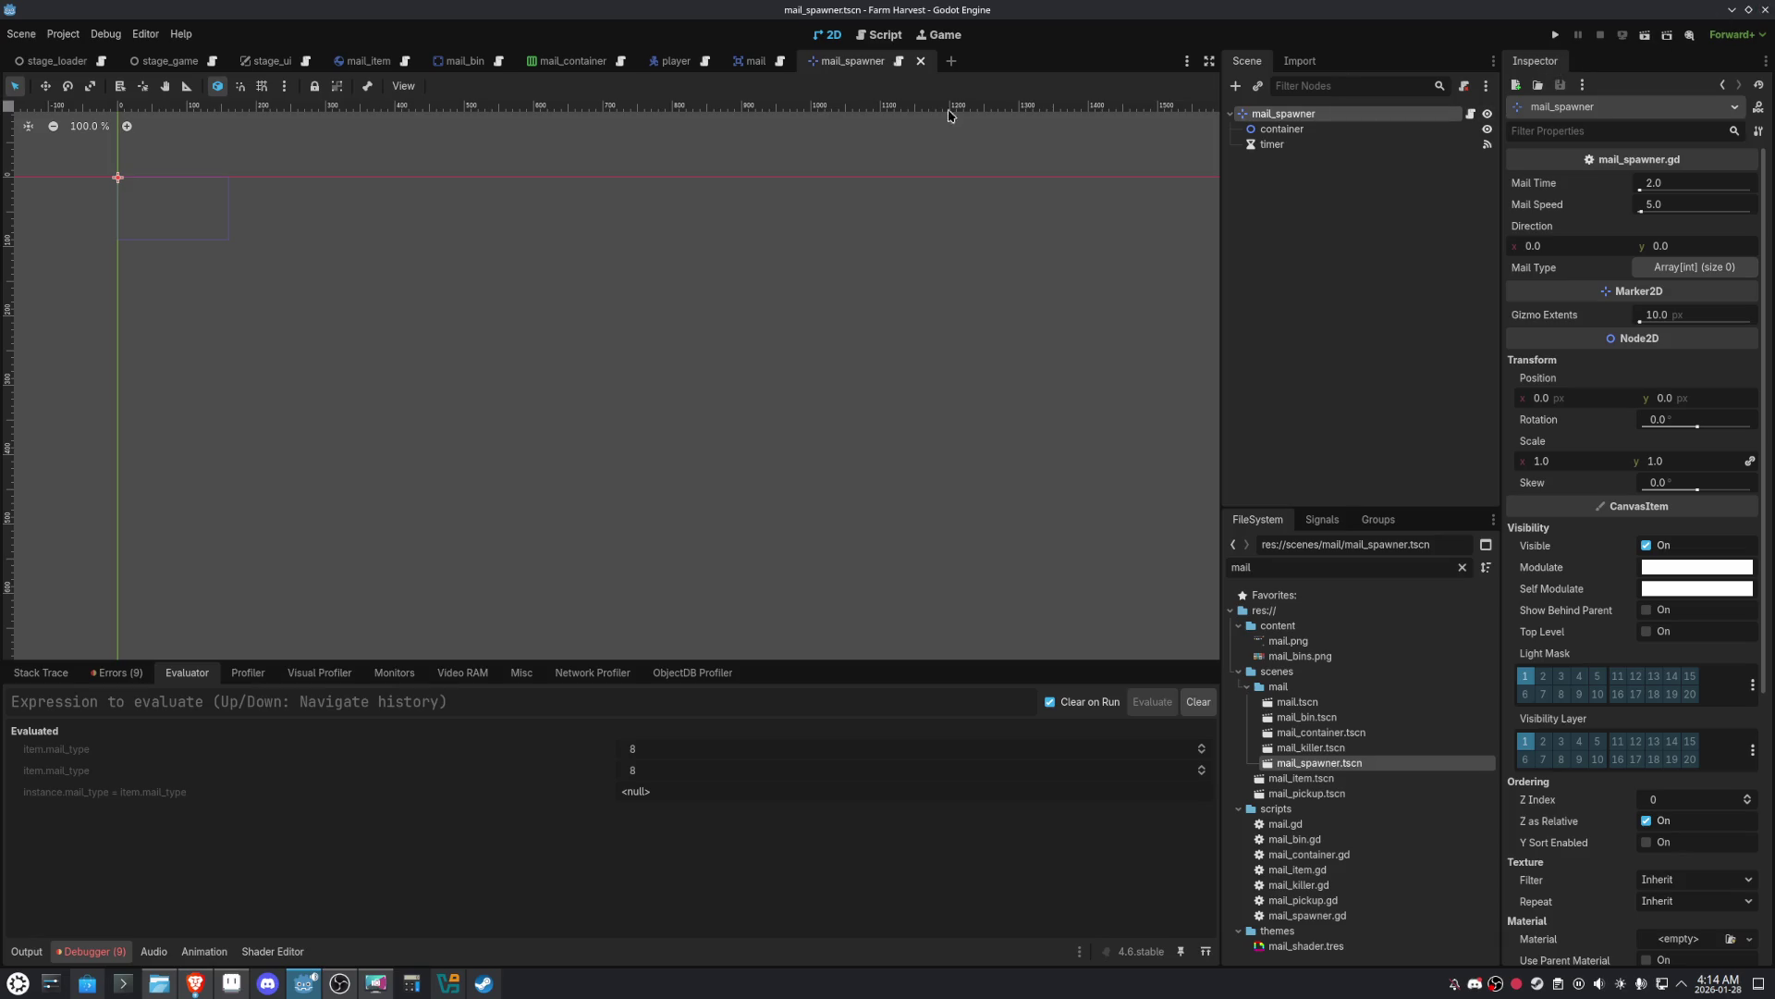
left_click(196, 65)
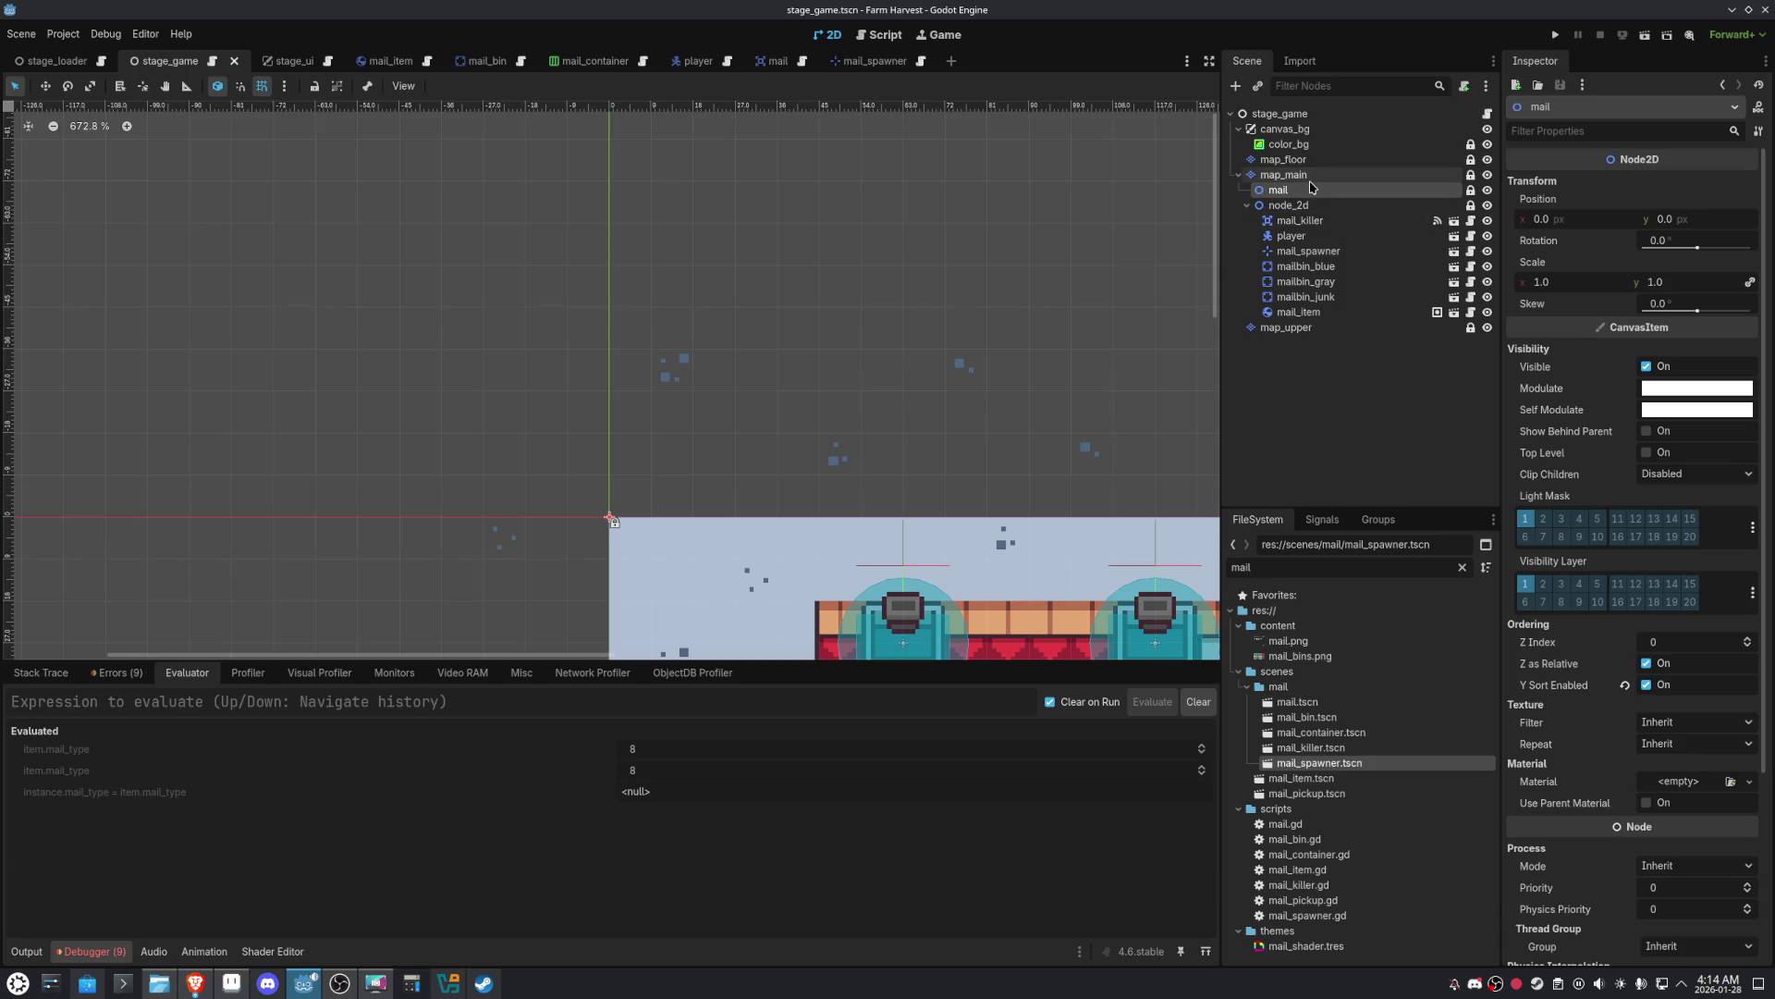
left_click(1332, 252)
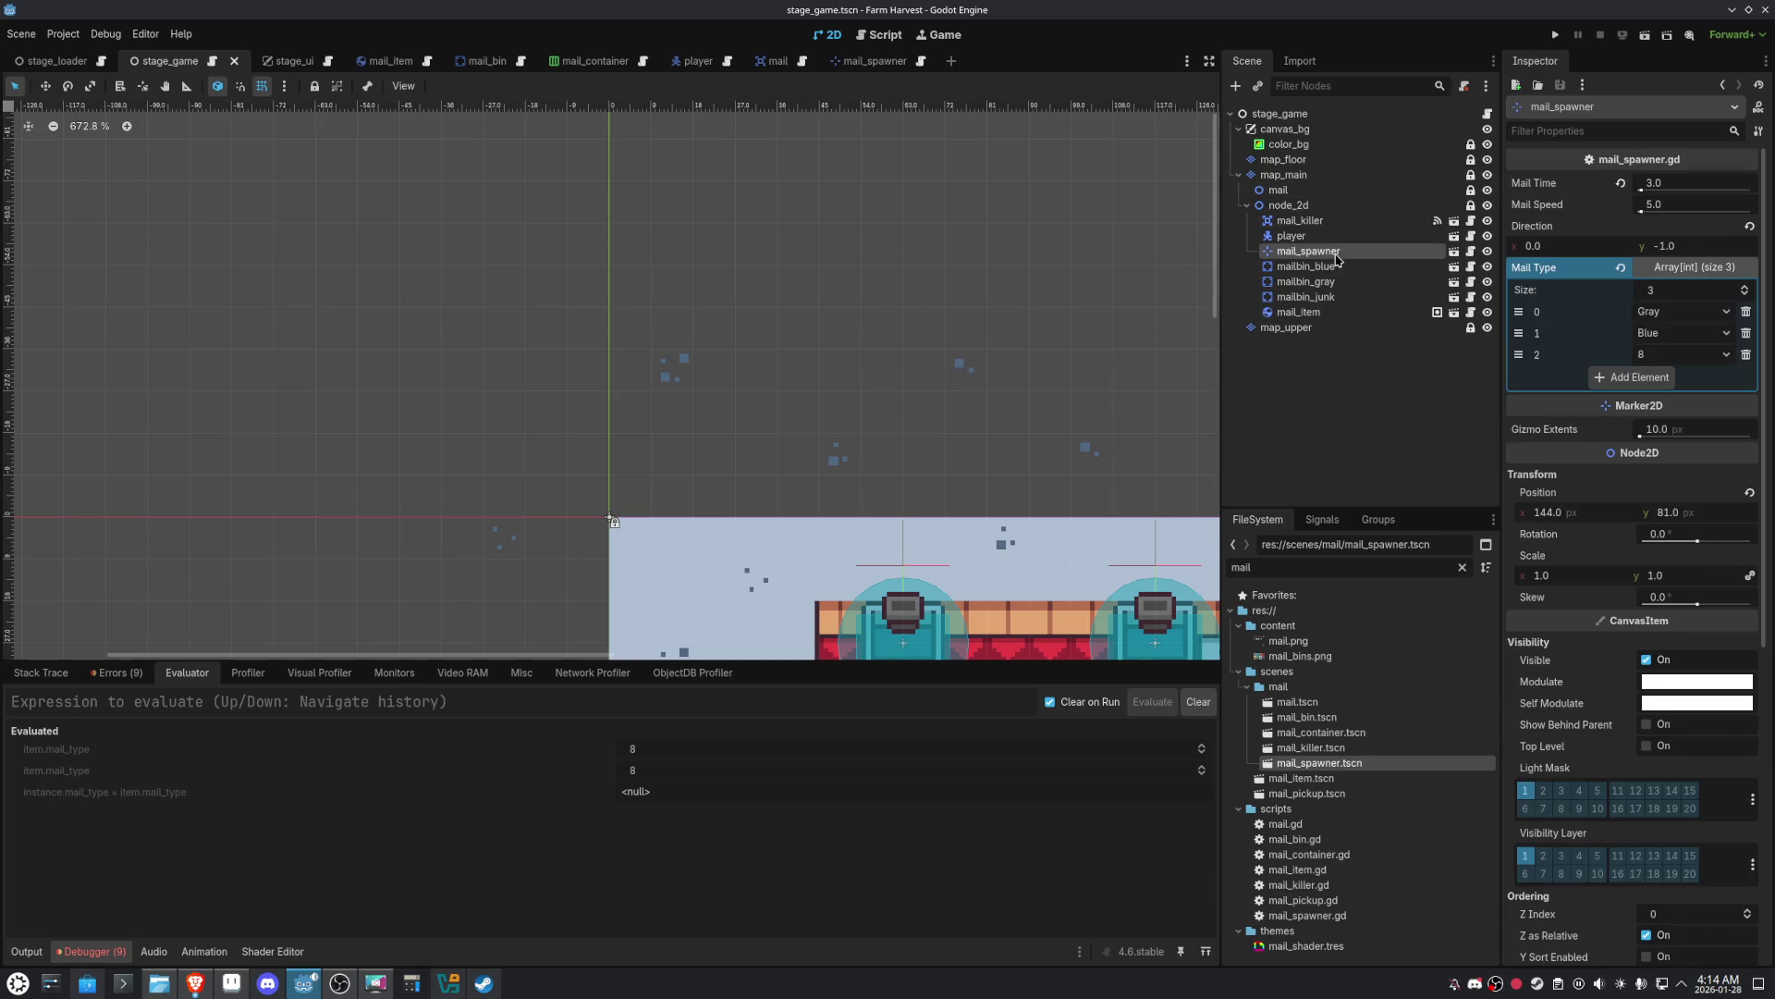
left_click(1701, 356)
left_click(1686, 507)
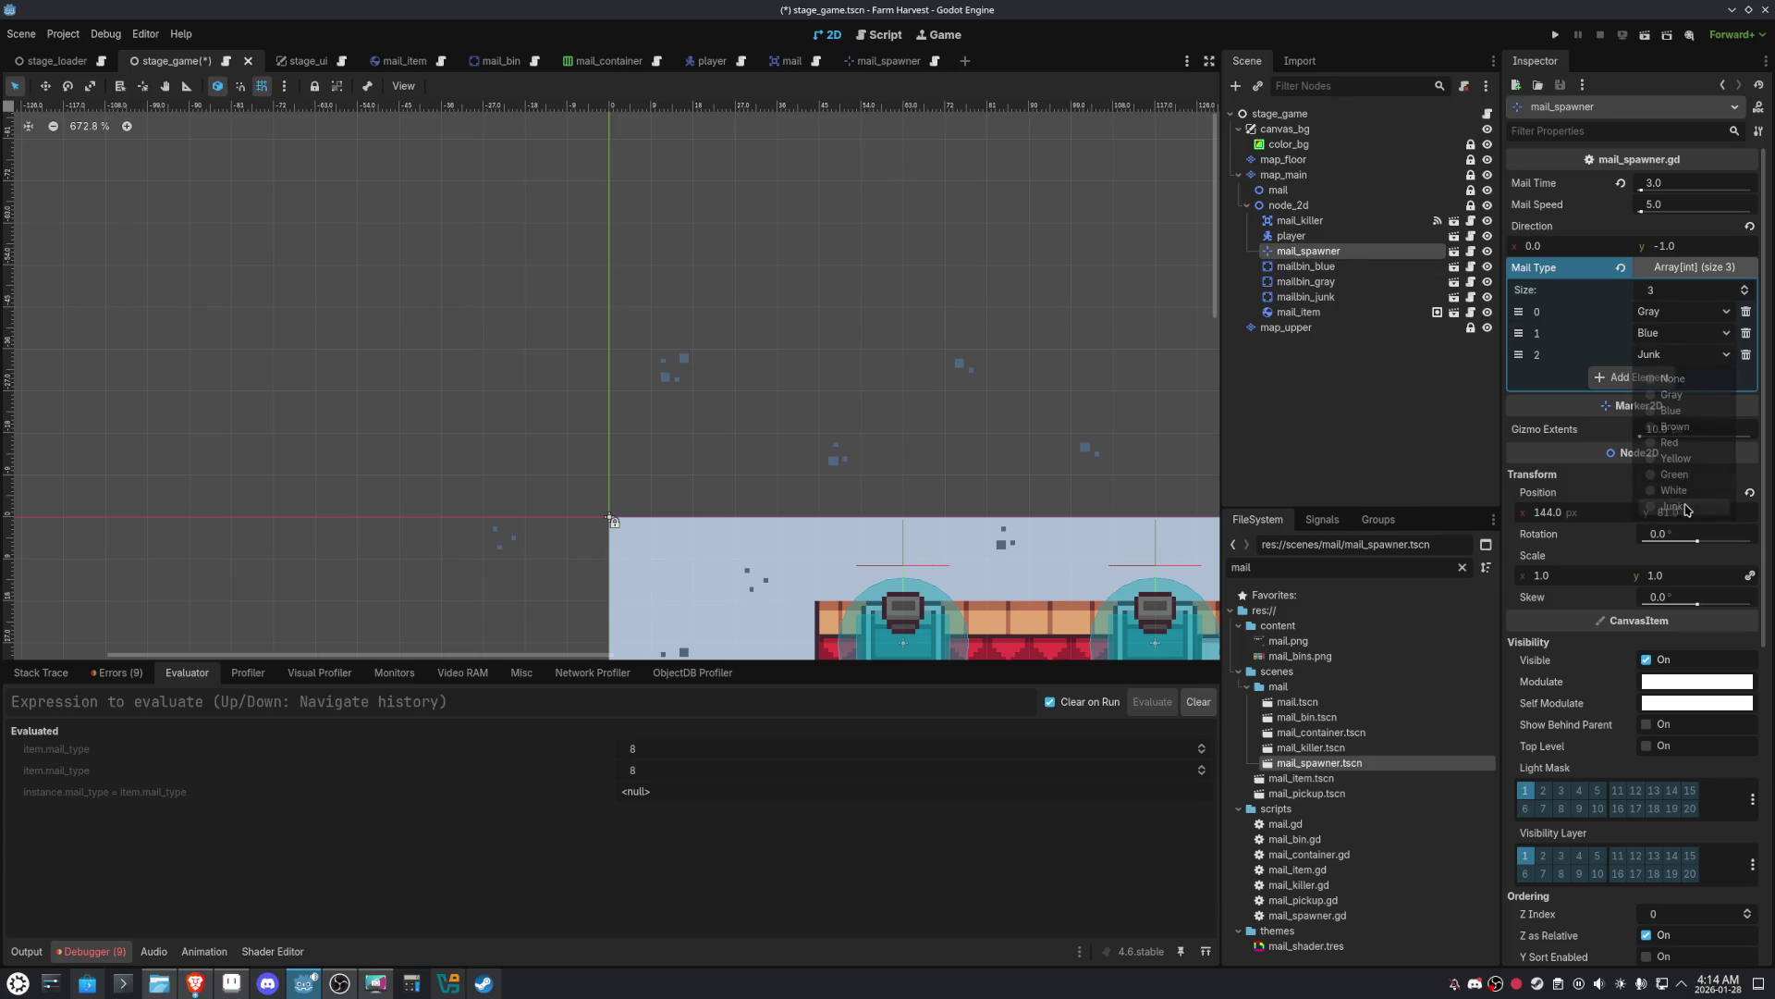
left_click(1557, 37)
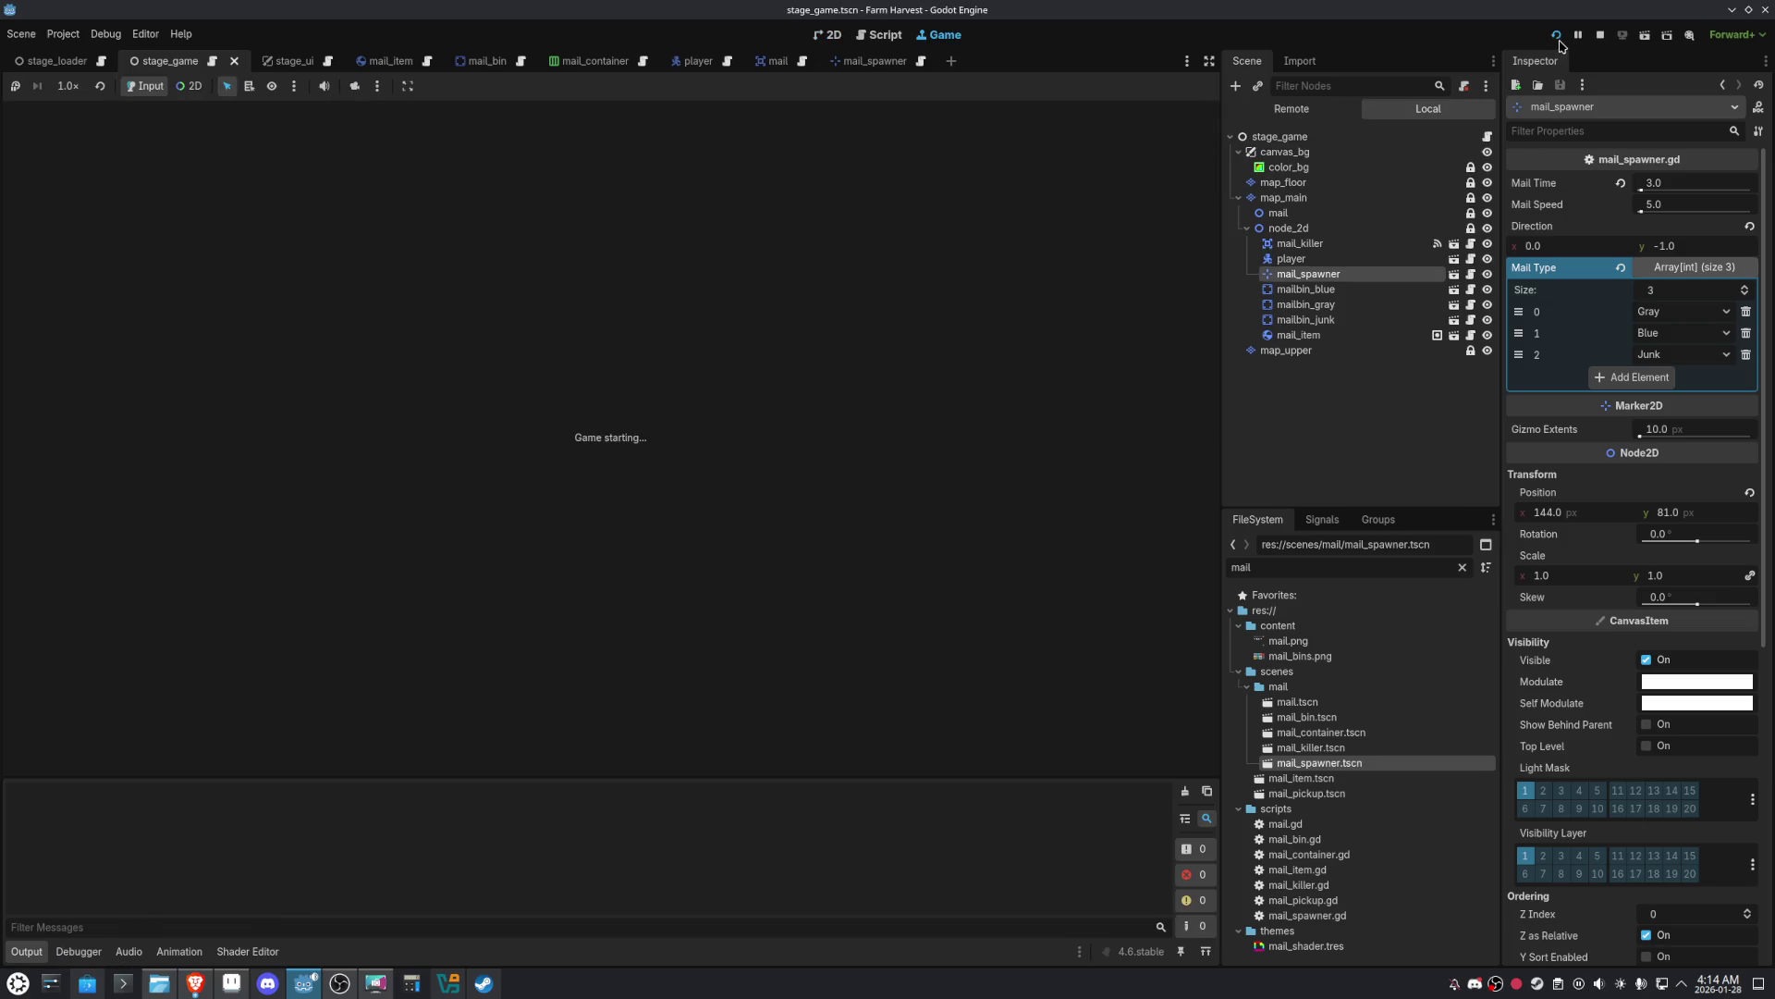
Walk to the blue mail, pick it up, and continue past the breakpoint
key("Right")
key("Down")
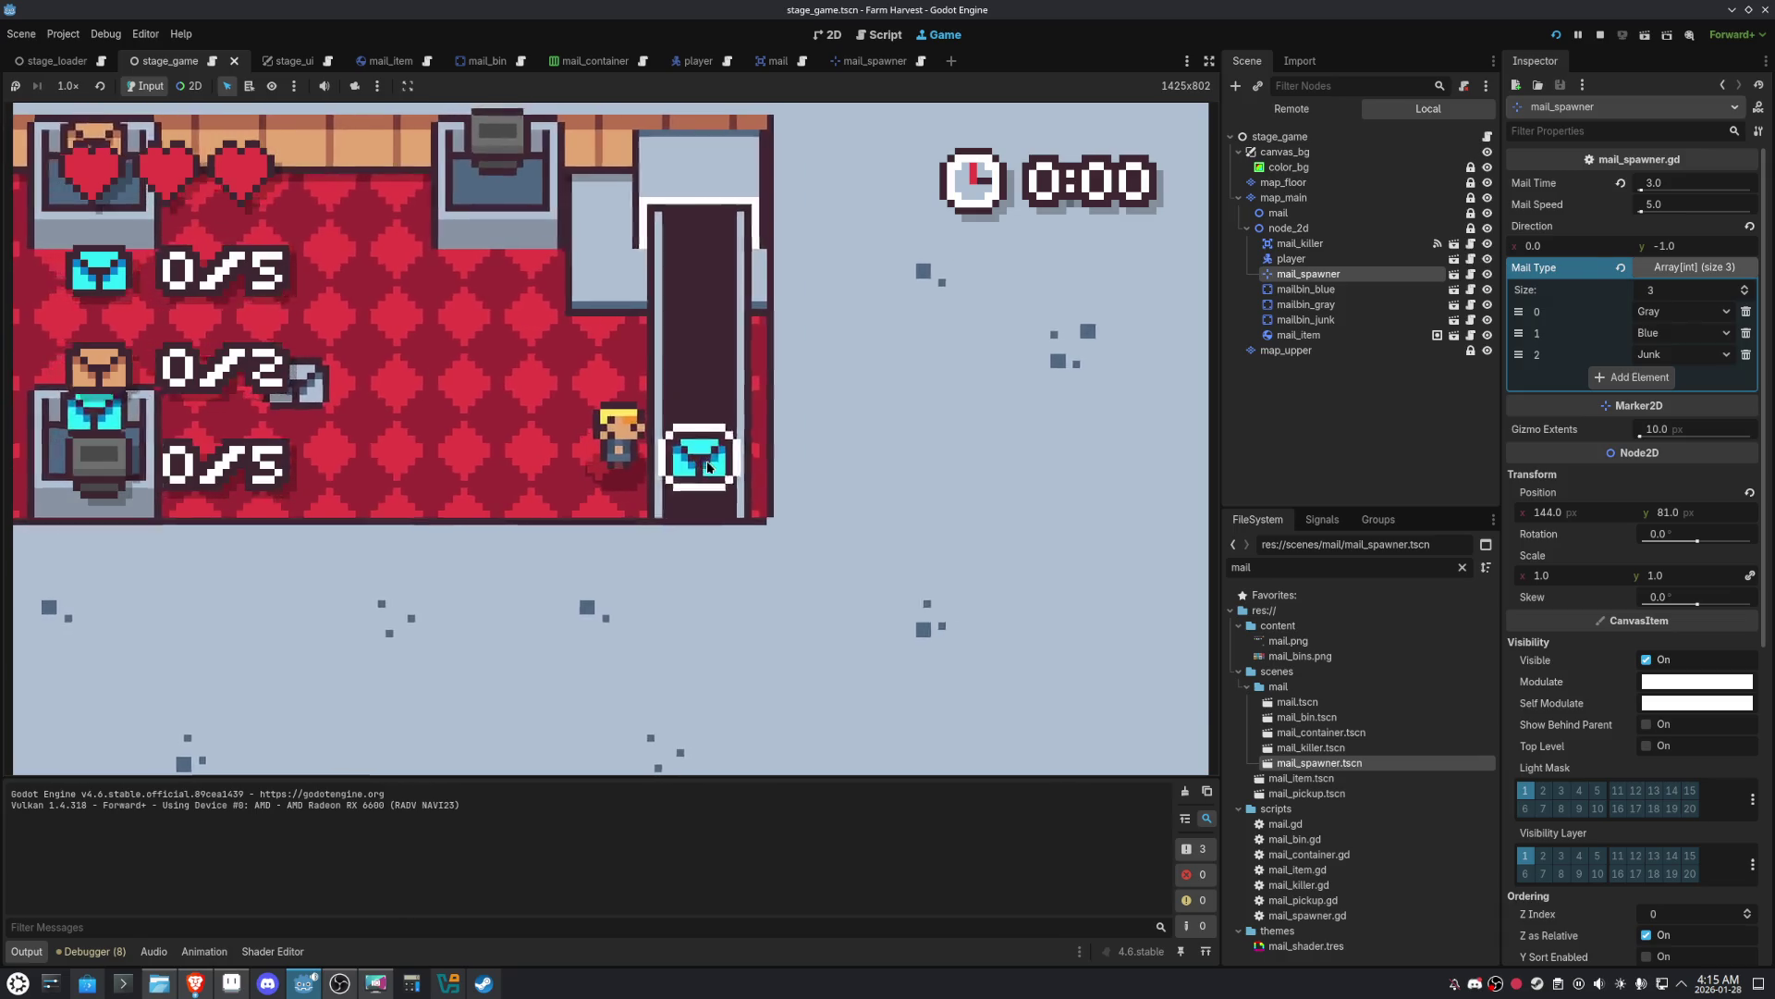
key("space")
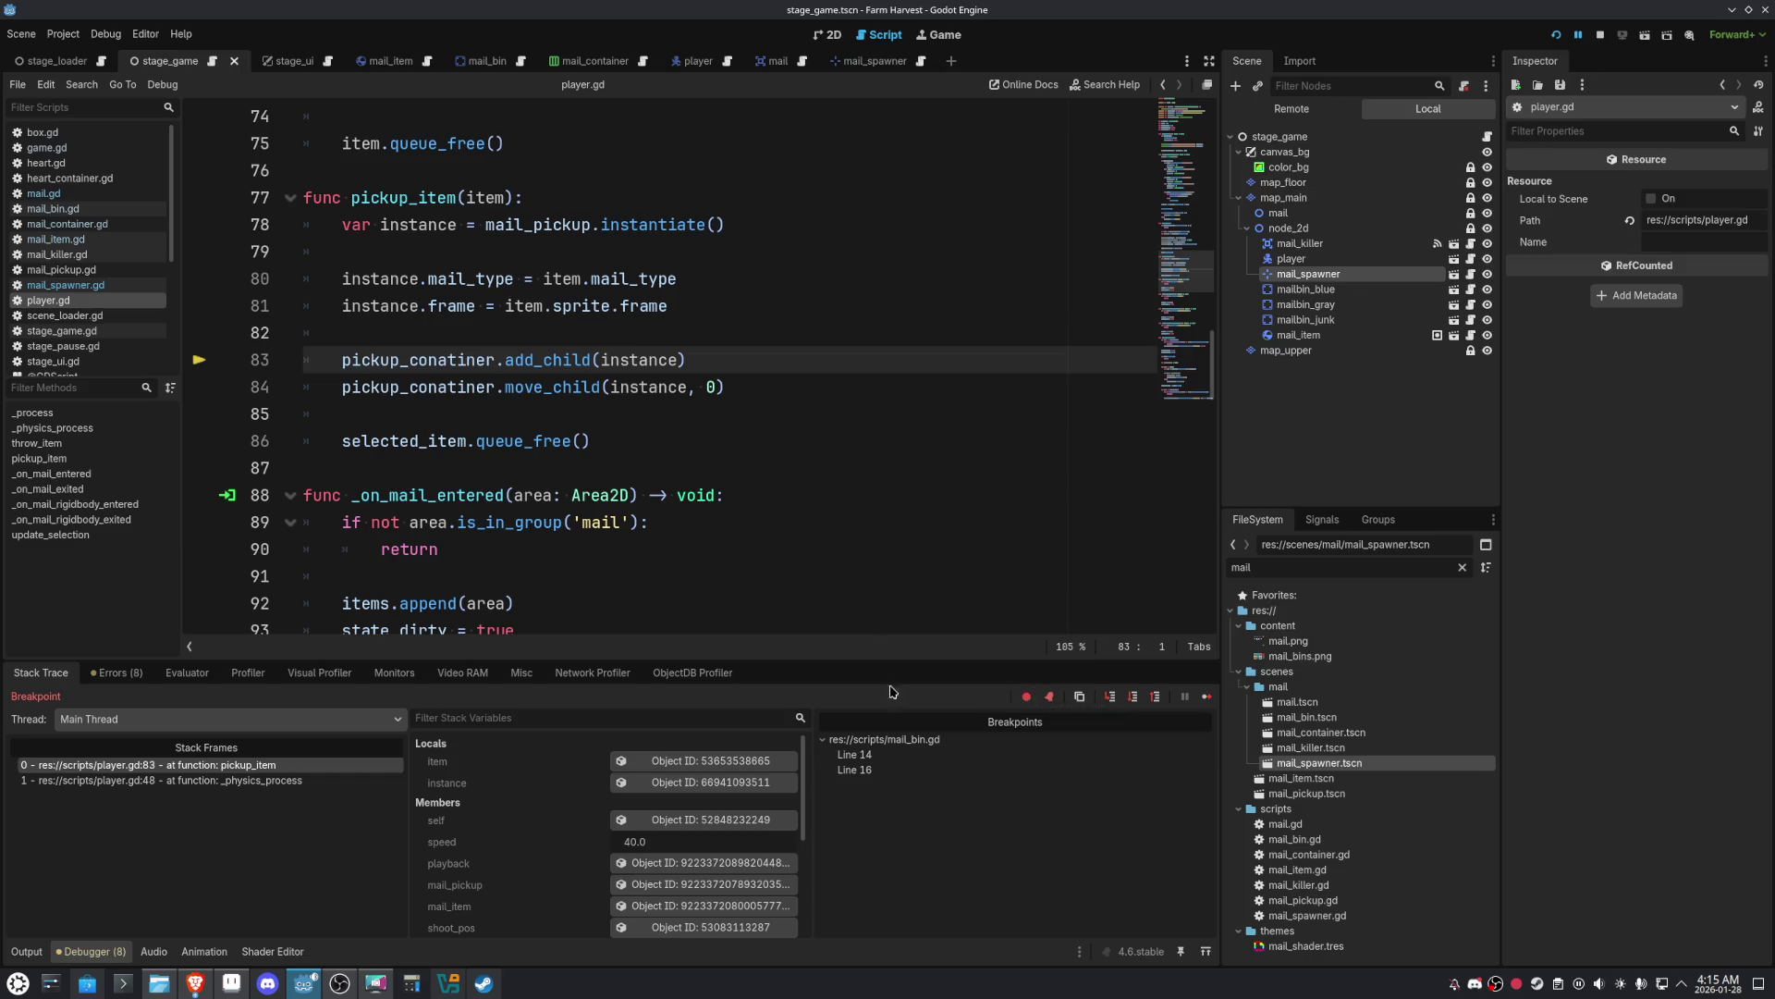
left_click(1207, 695)
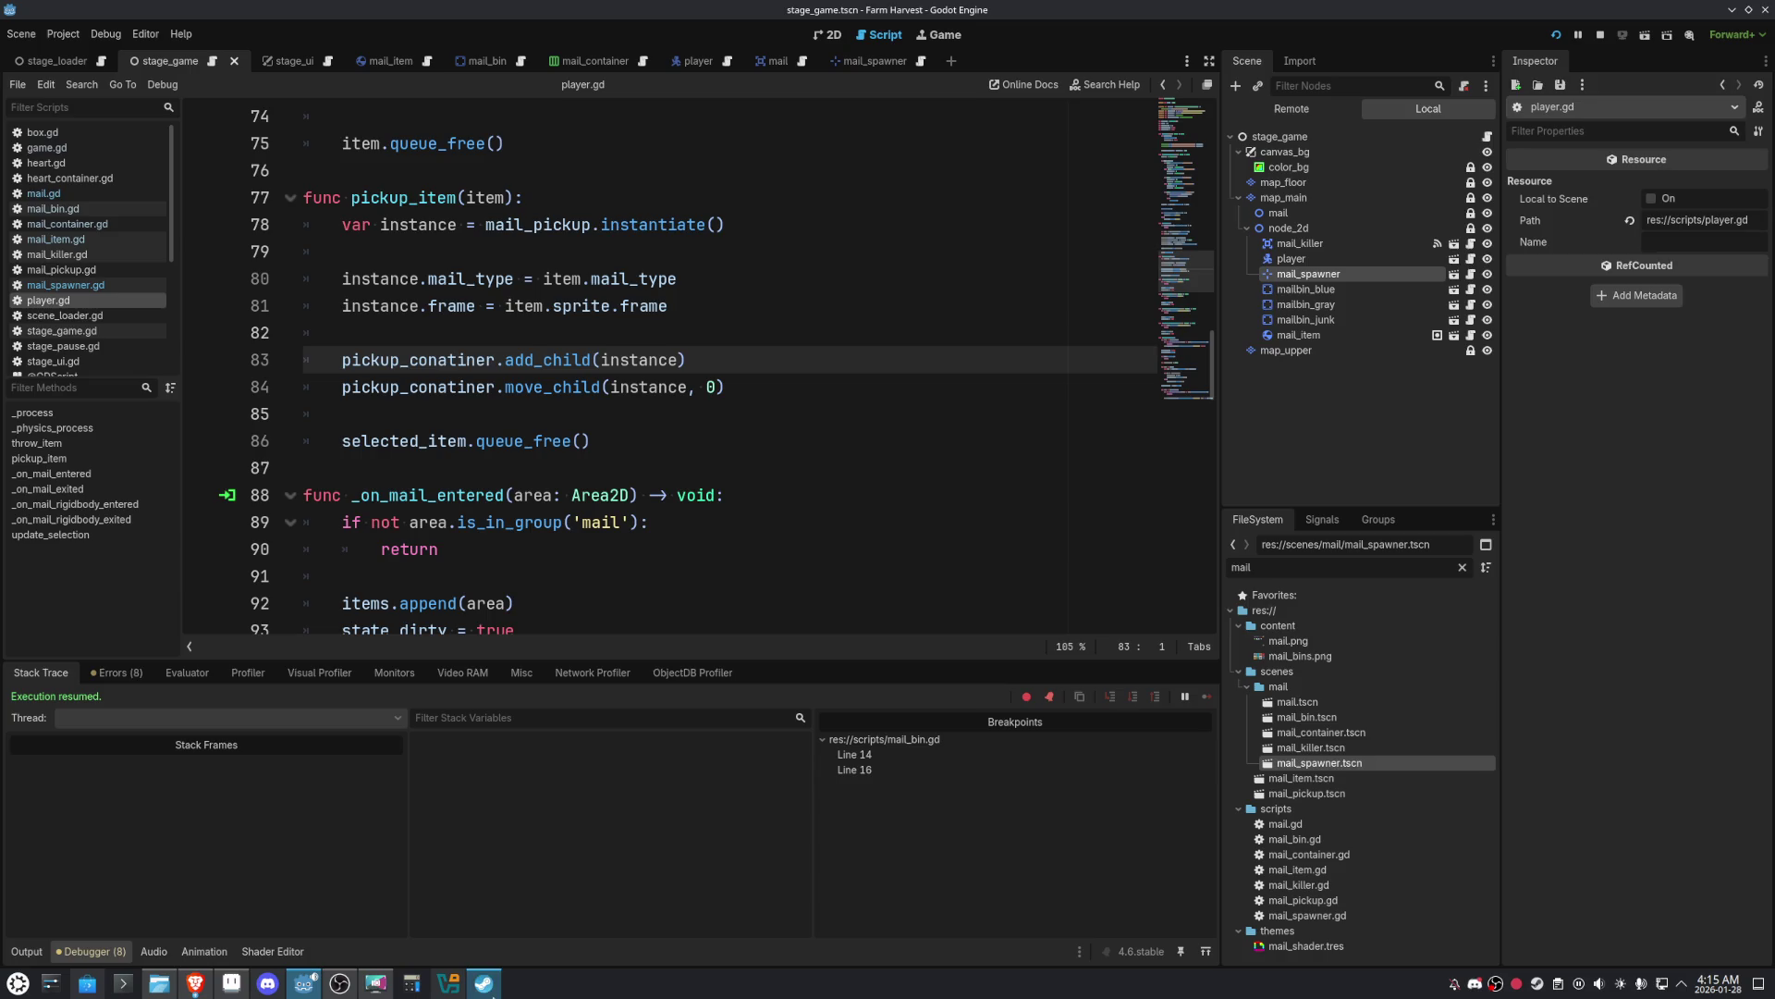
left_click(484, 983)
left_click(483, 983)
left_click(939, 35)
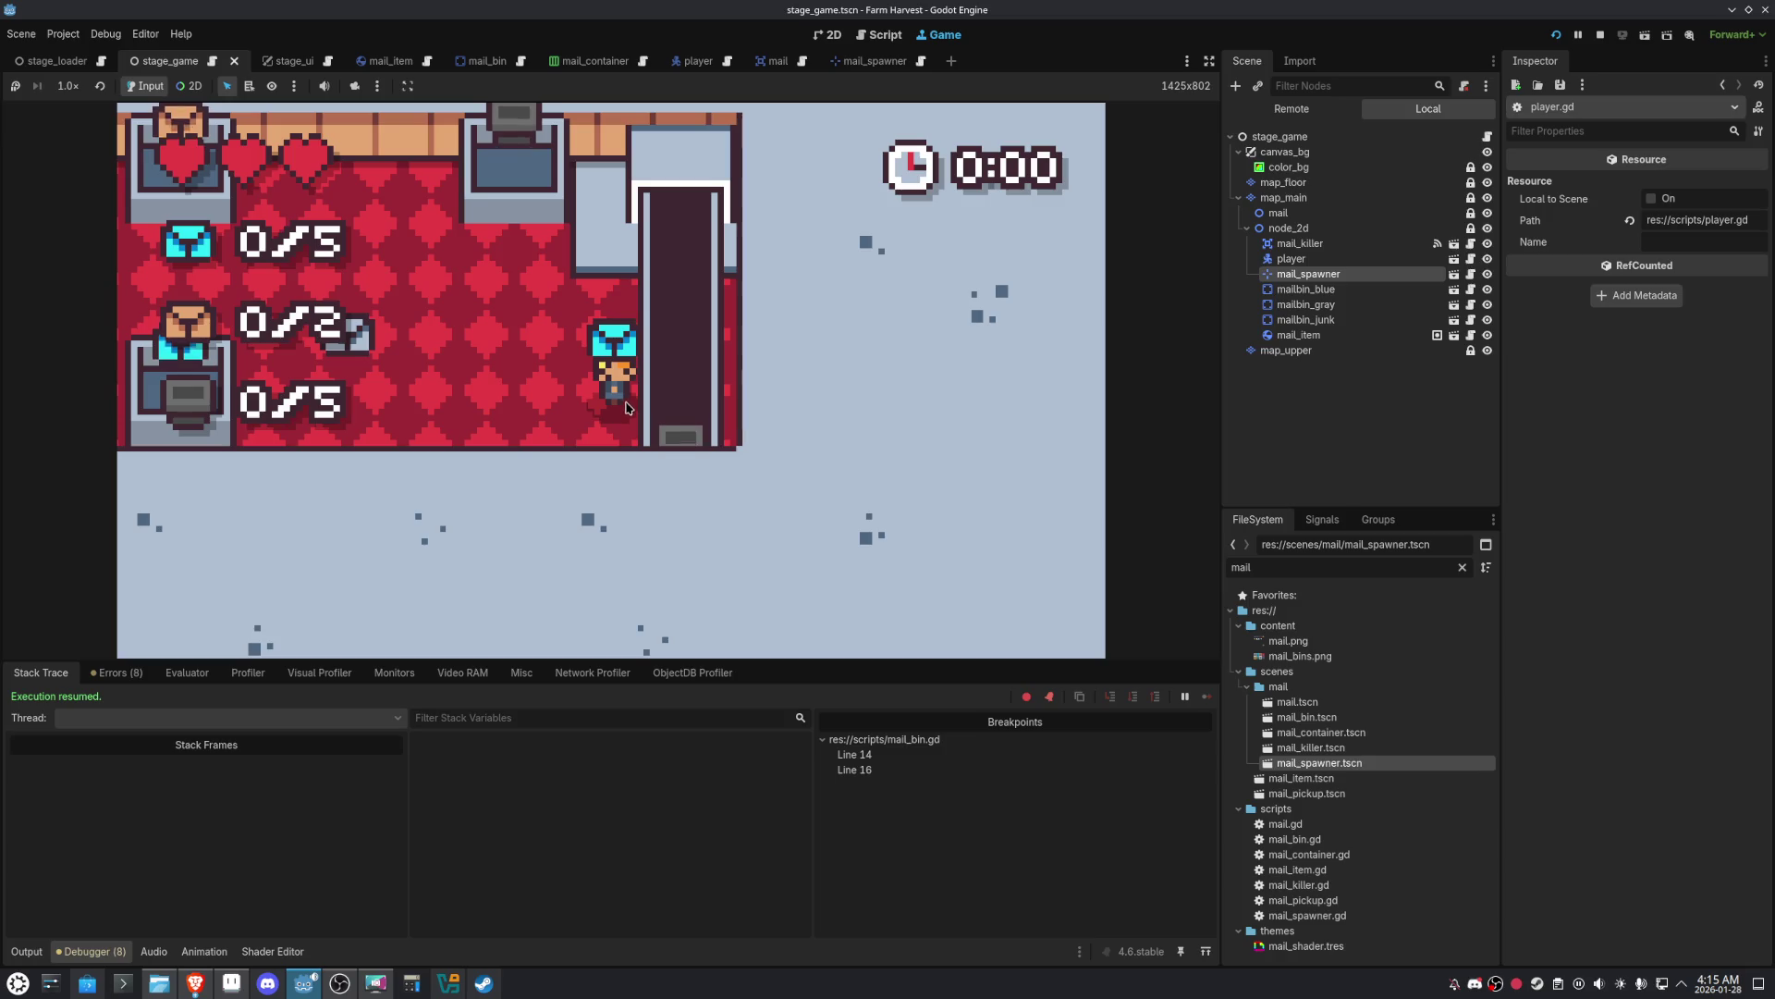
Drop the carried mail on a bin, then throw the cyan mail onto the blue bin
key("Left")
key("Up")
key("space")
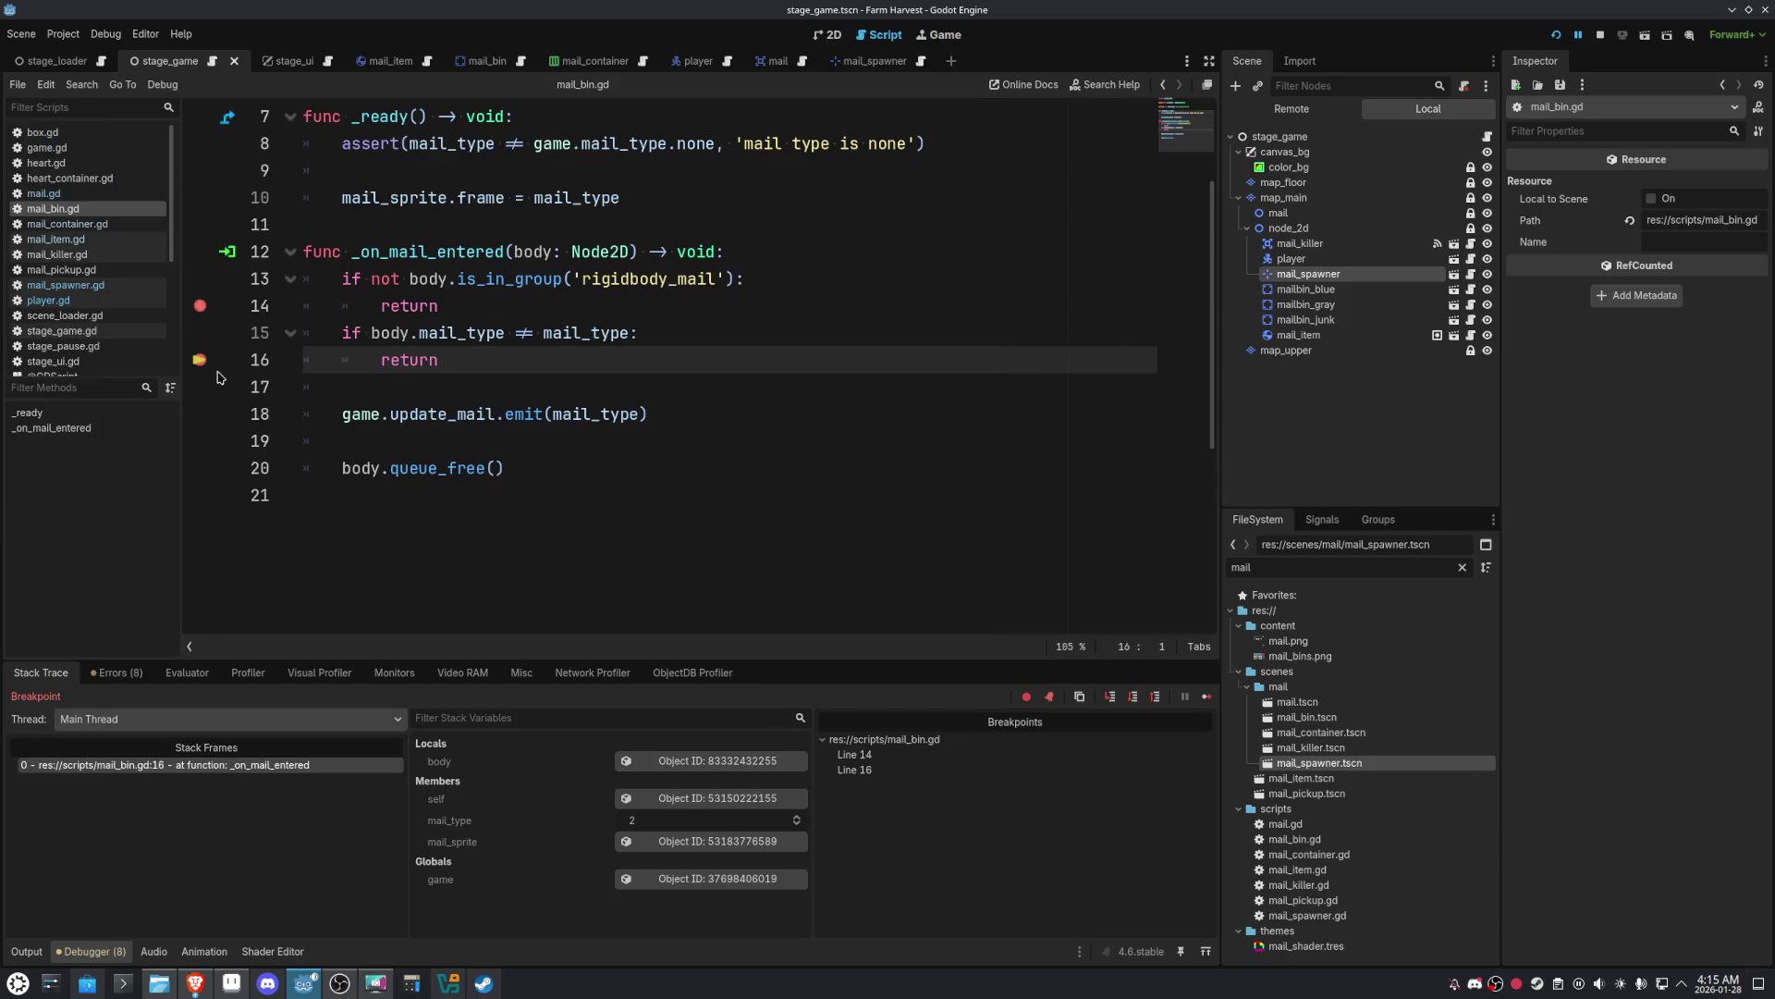
left_click(1207, 699)
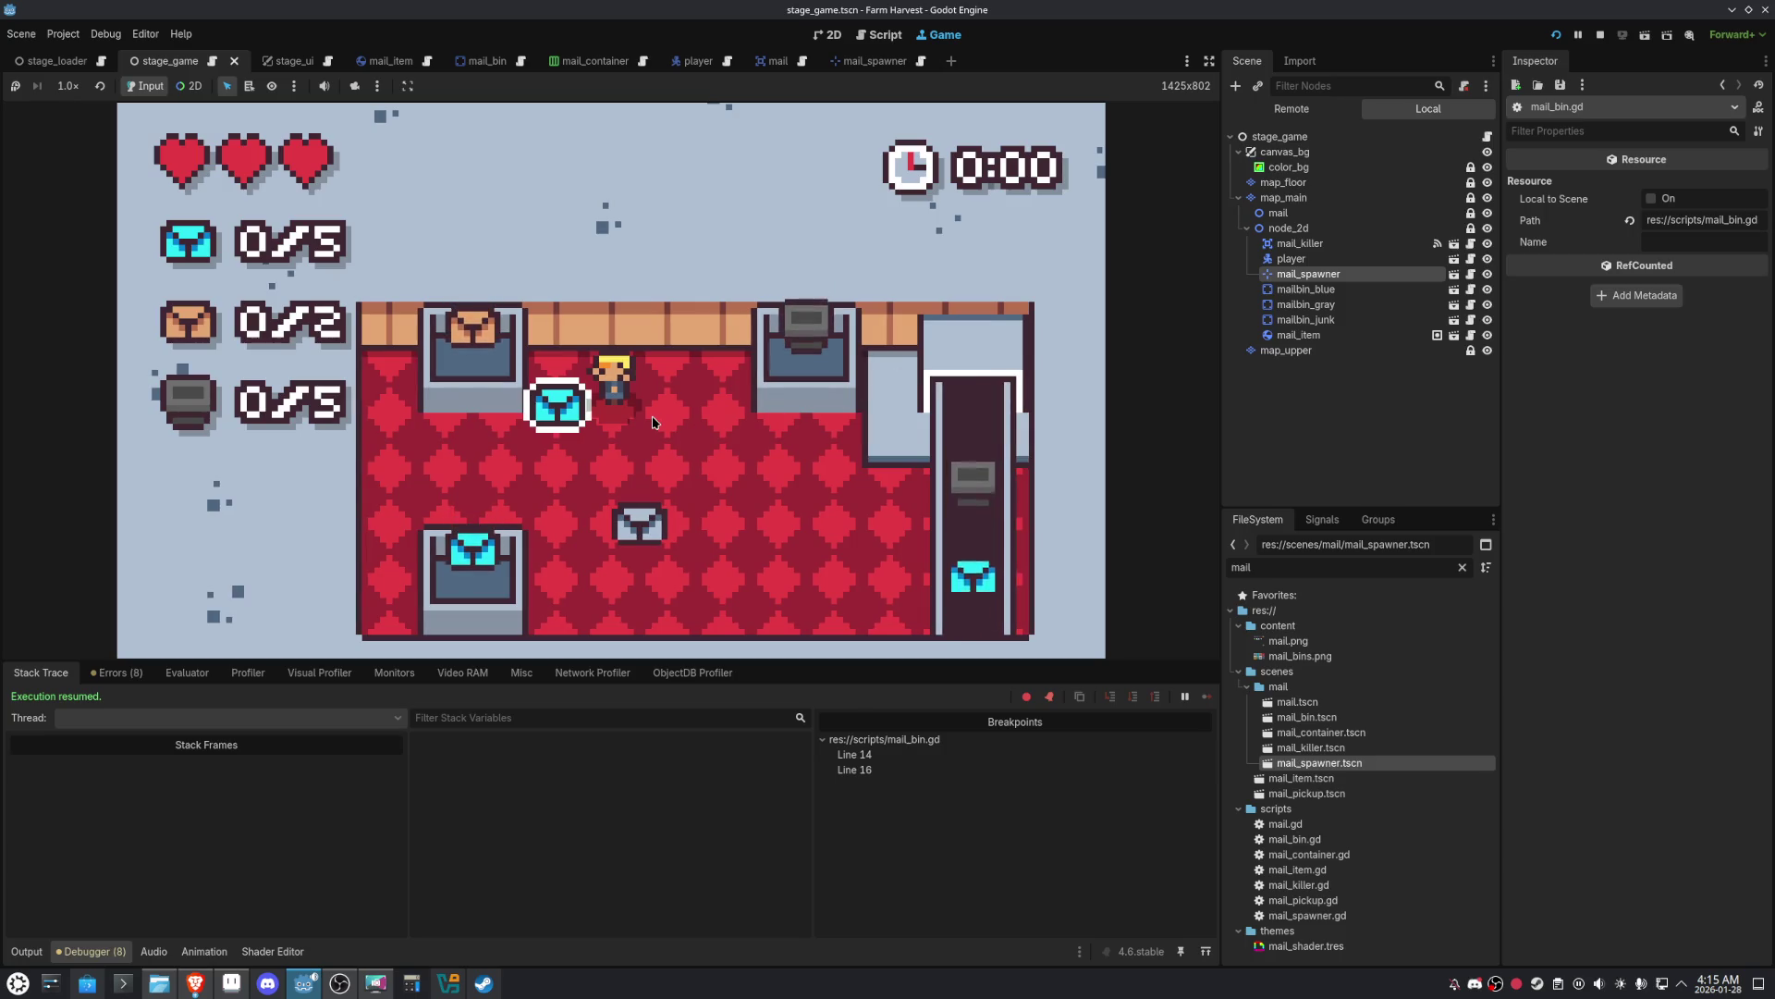
key("space")
key("Right")
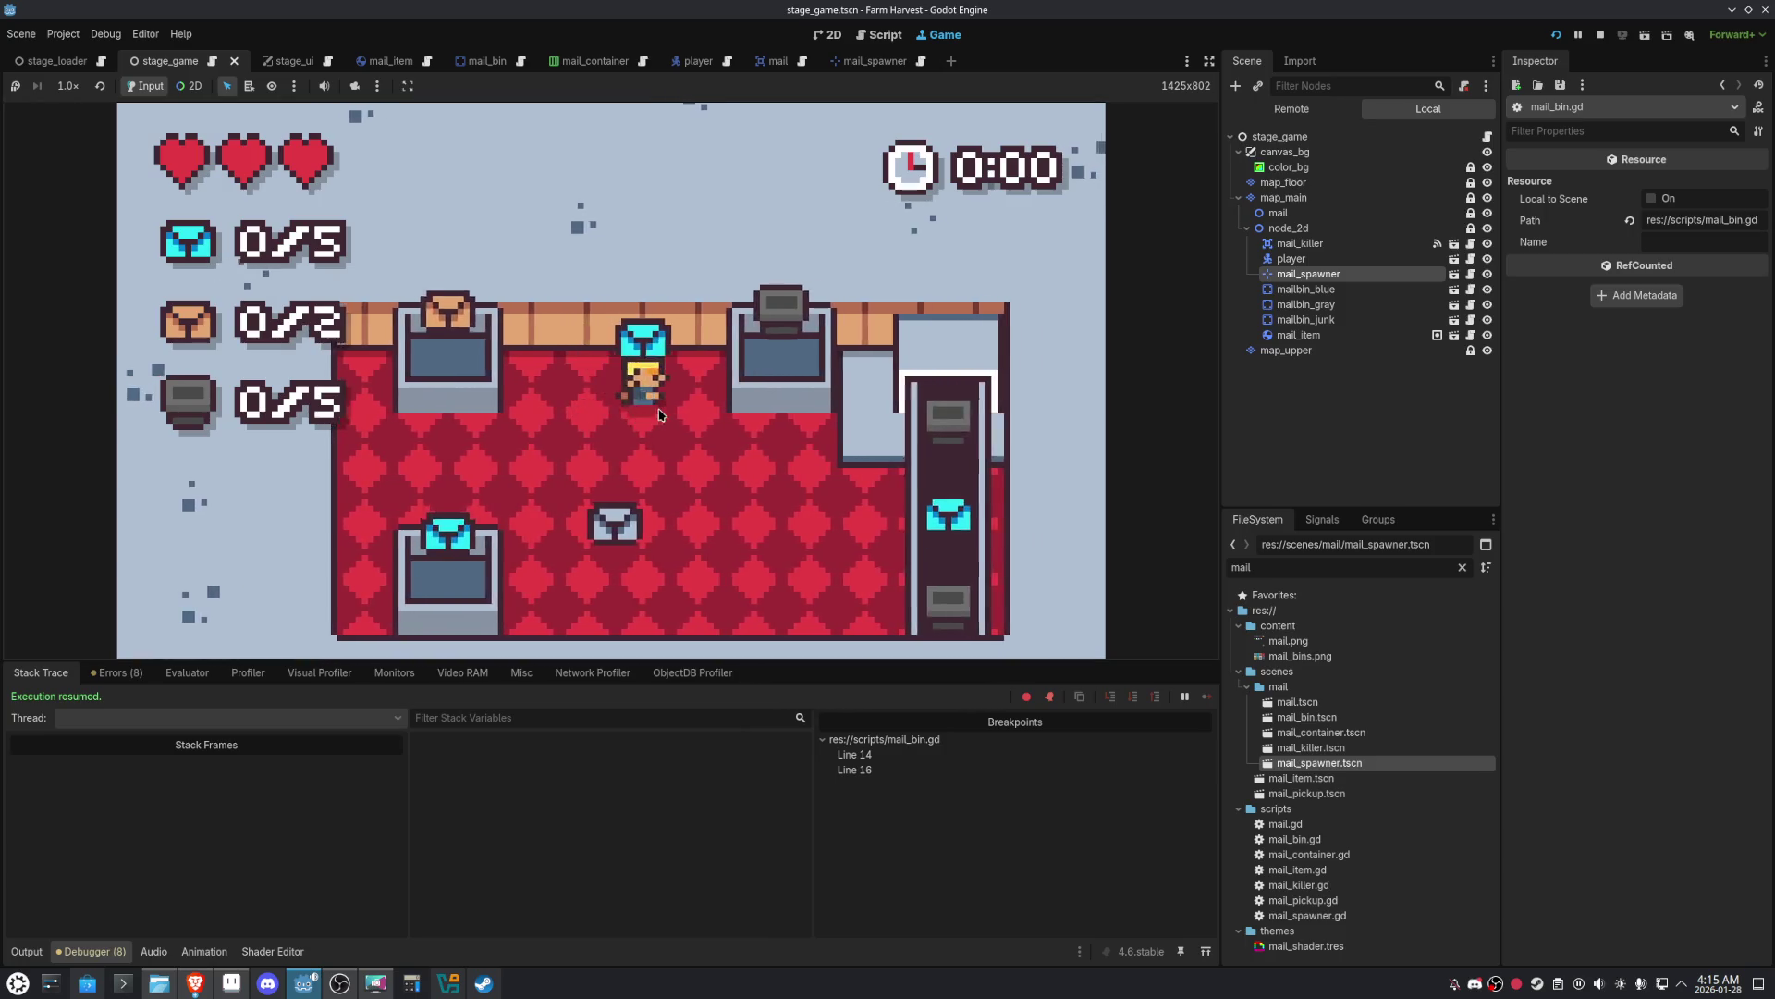
key("Down")
key("Left")
key("space")
Walk toward the gray mail on the conveyor, then stop the game and return to mail_bin.gd
key("Right")
key("Up")
key("Down")
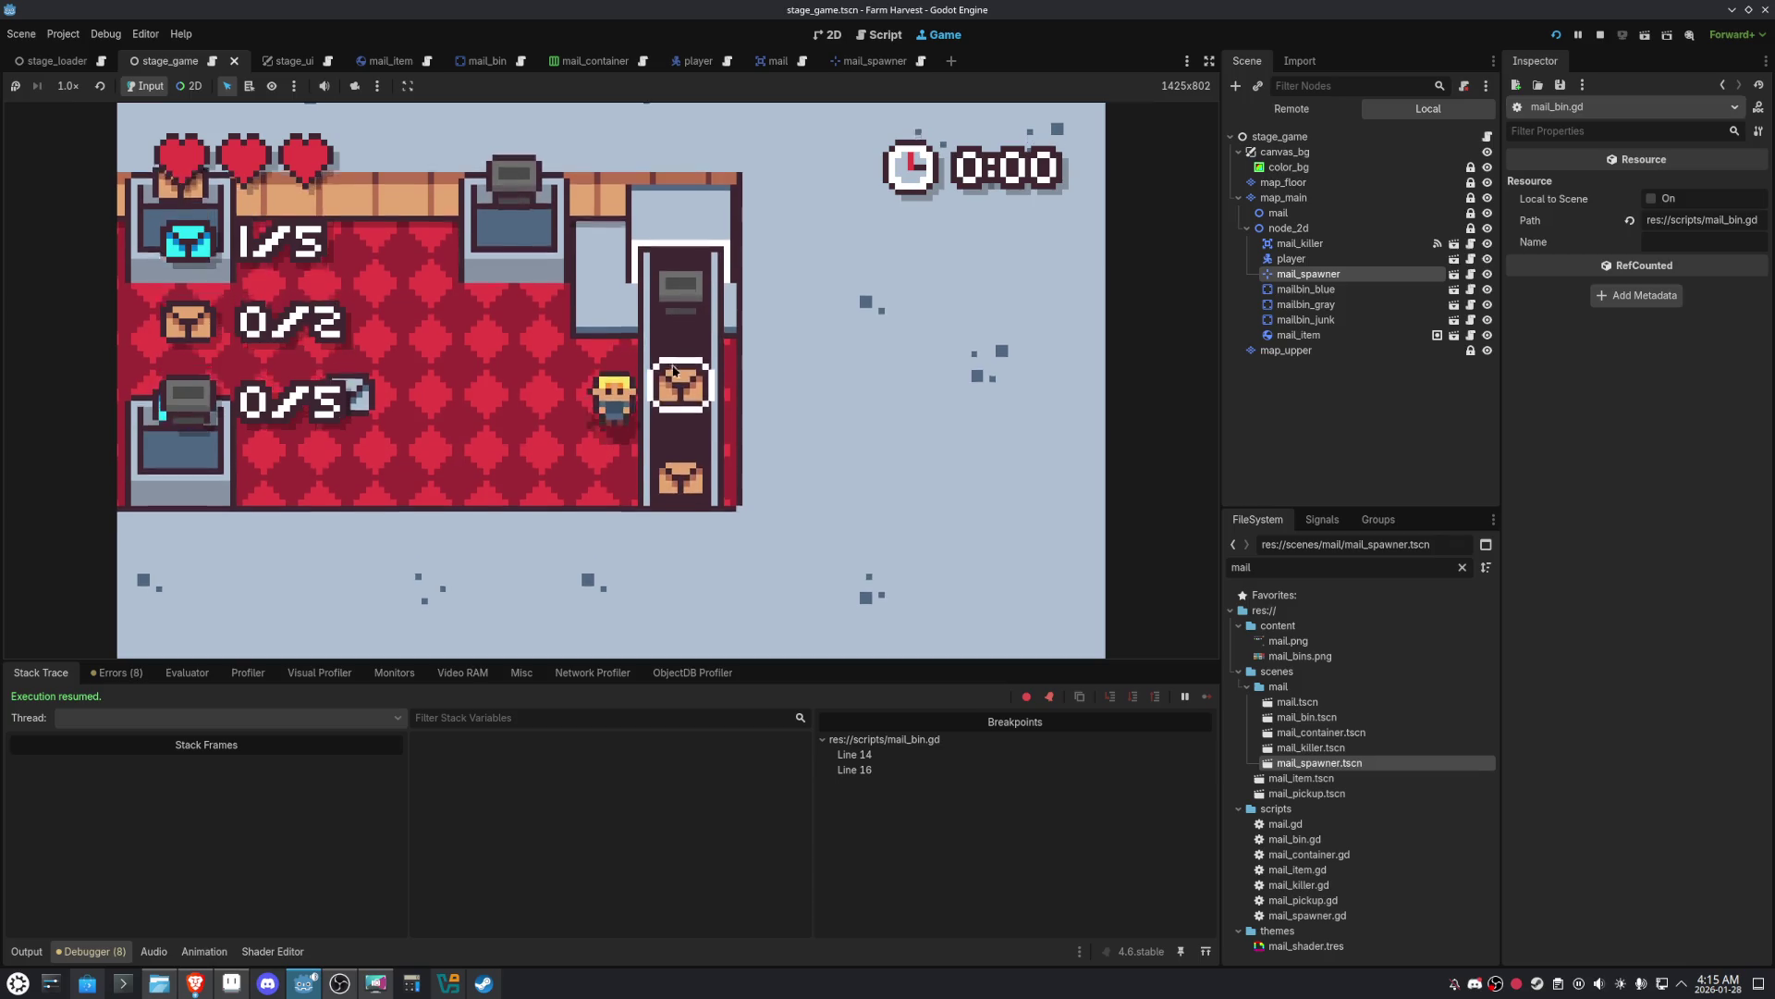
key("Left")
key("F8")
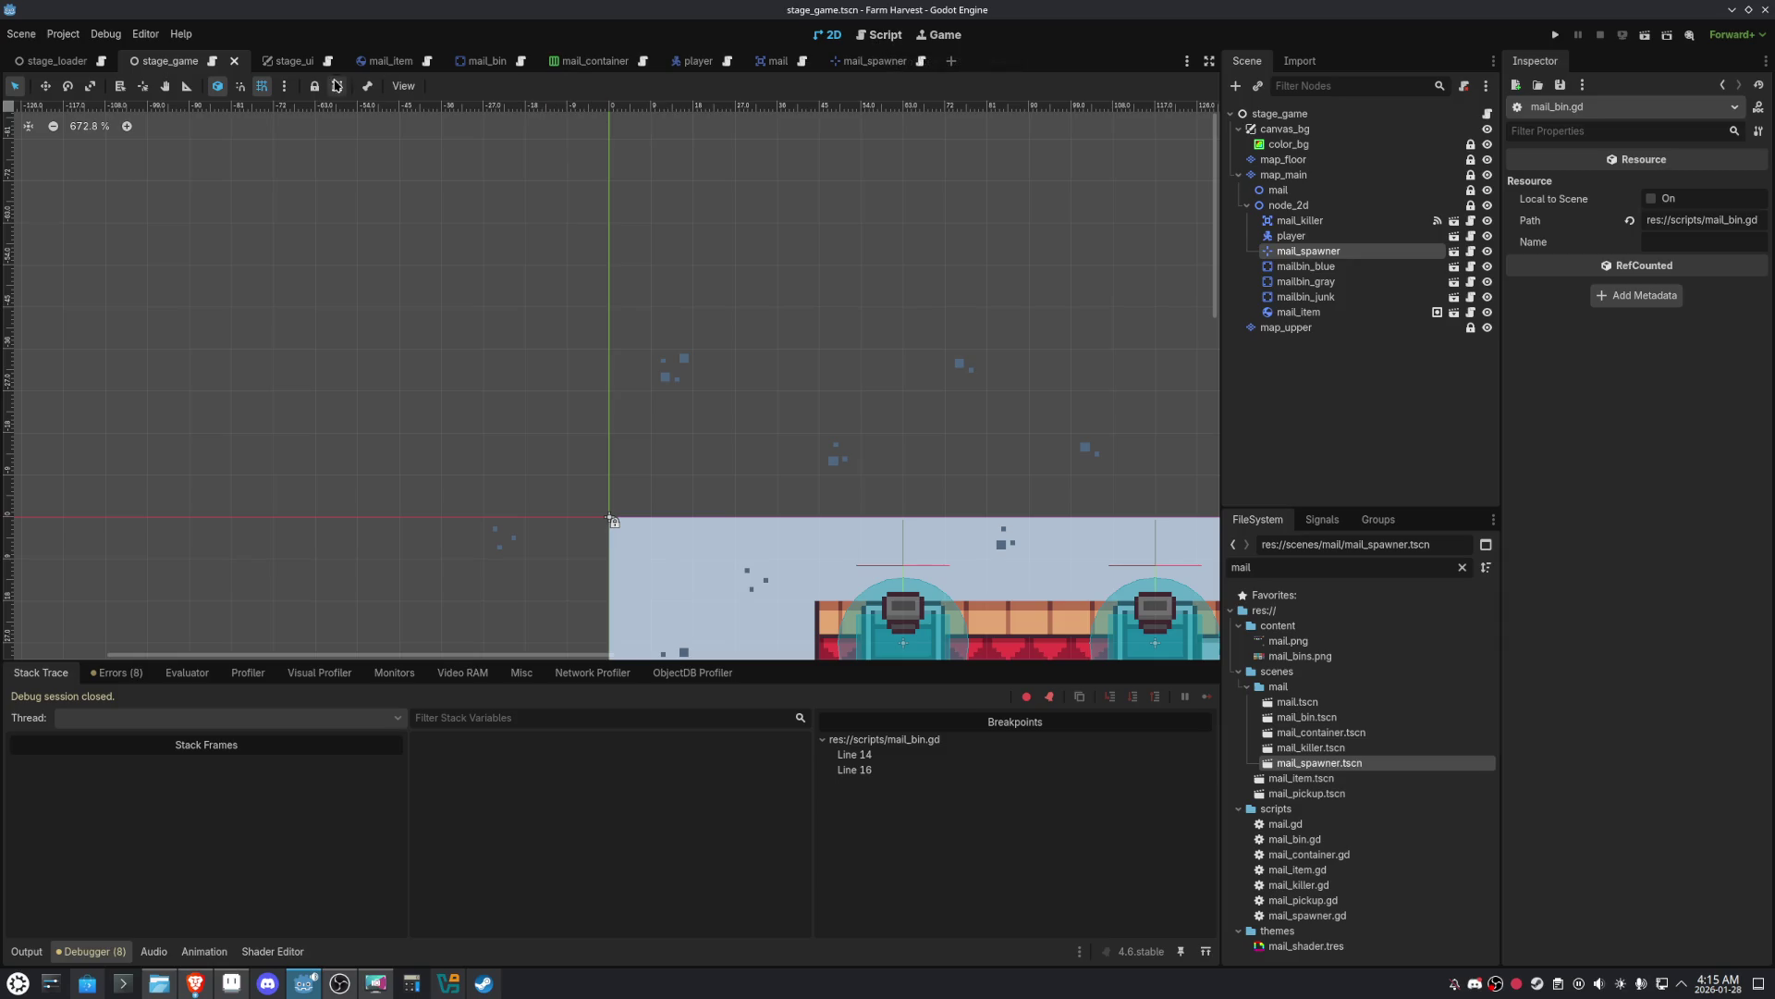
left_click(881, 37)
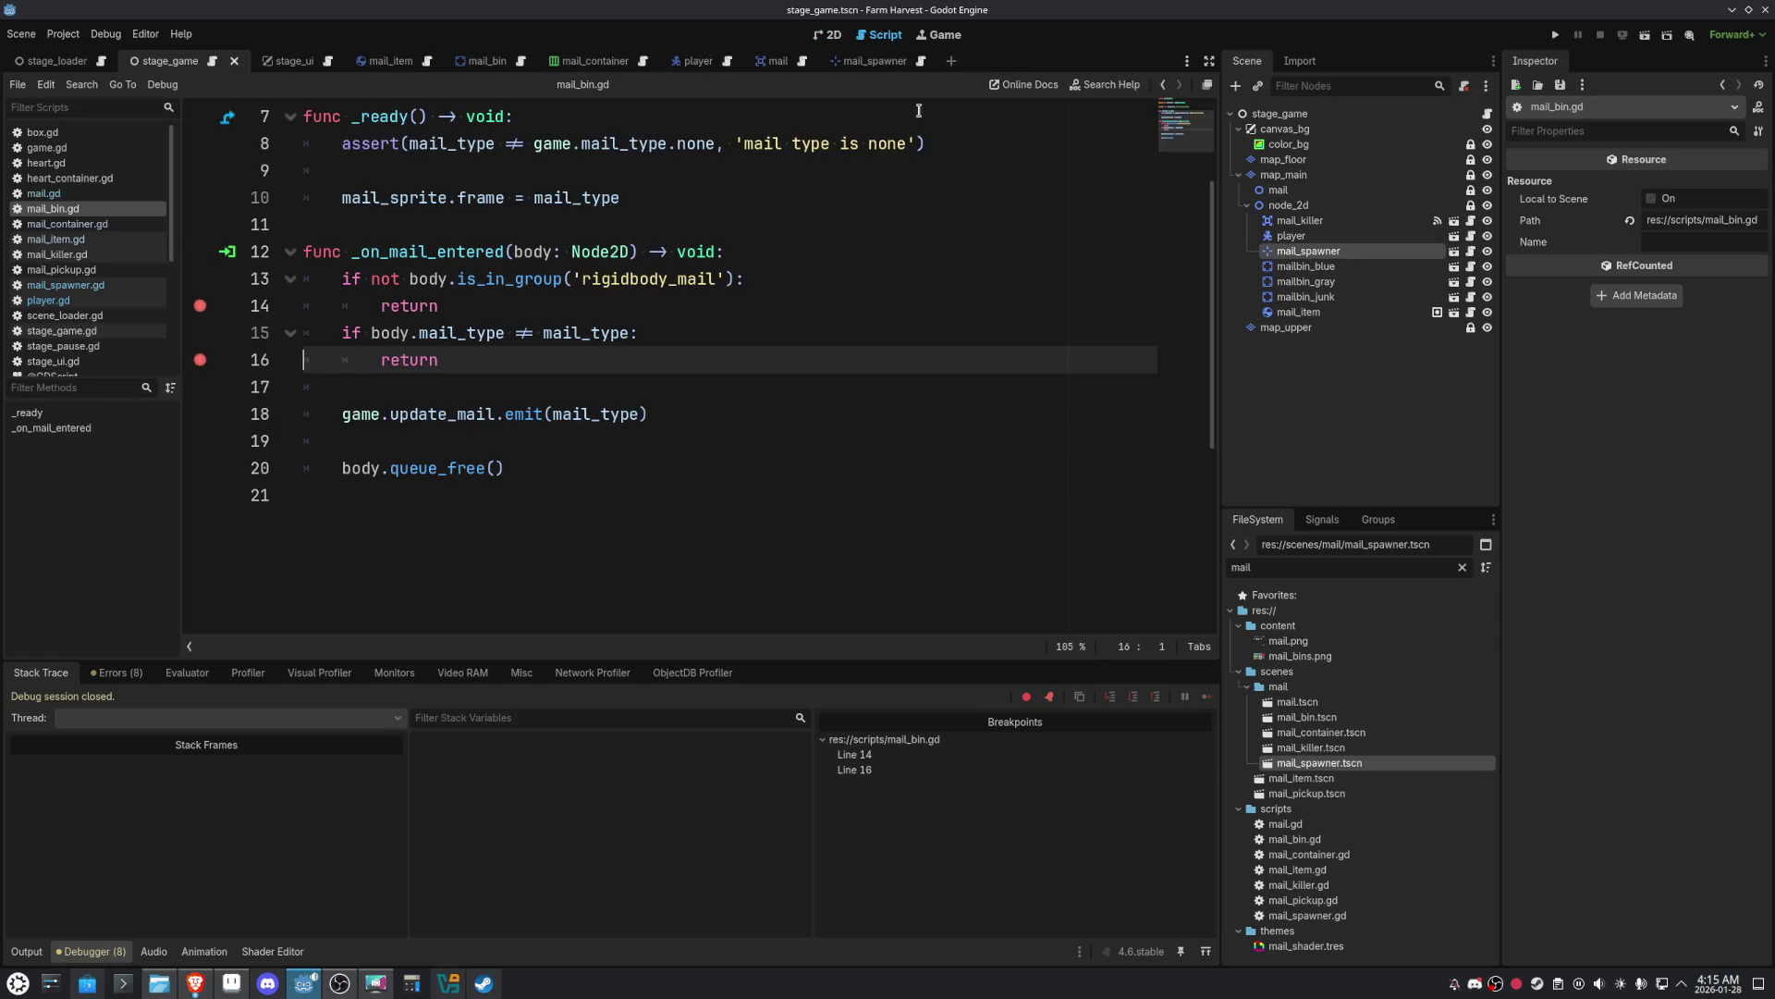
Remove the breakpoints on lines 14 and 16 of mail_bin.gd
left_click(874, 63)
scroll(884, 381, "up", 2)
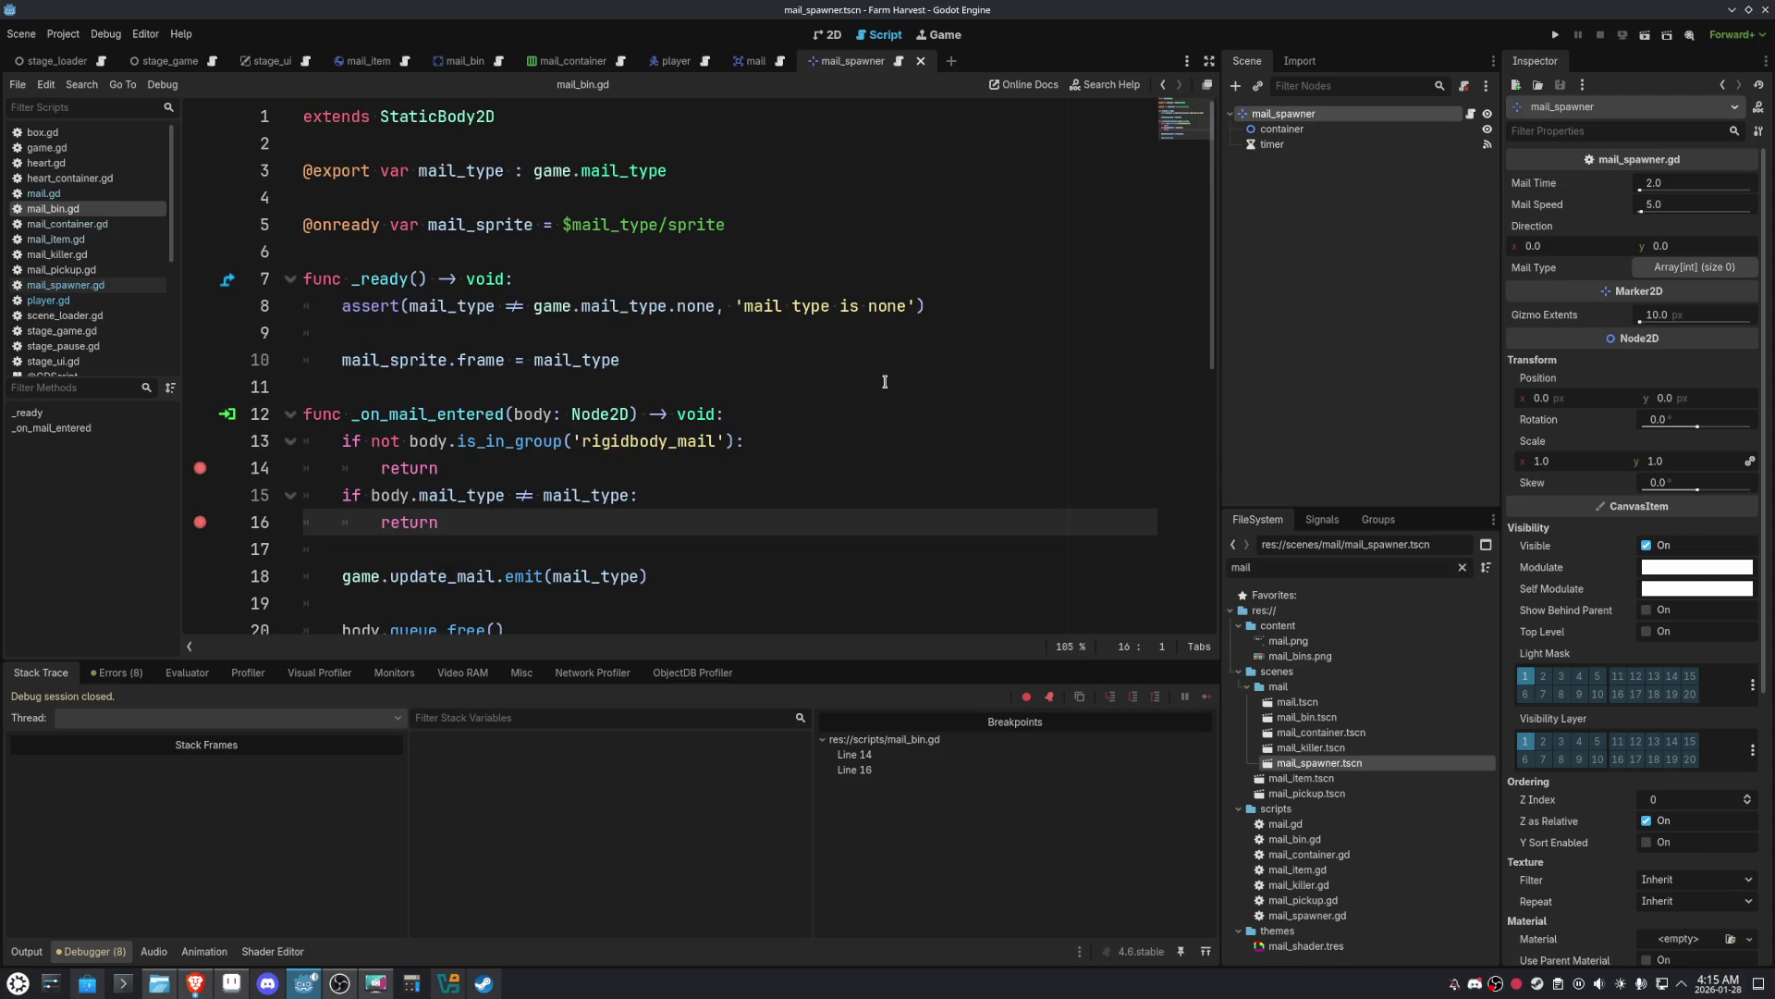
left_click(199, 467)
left_click(200, 522)
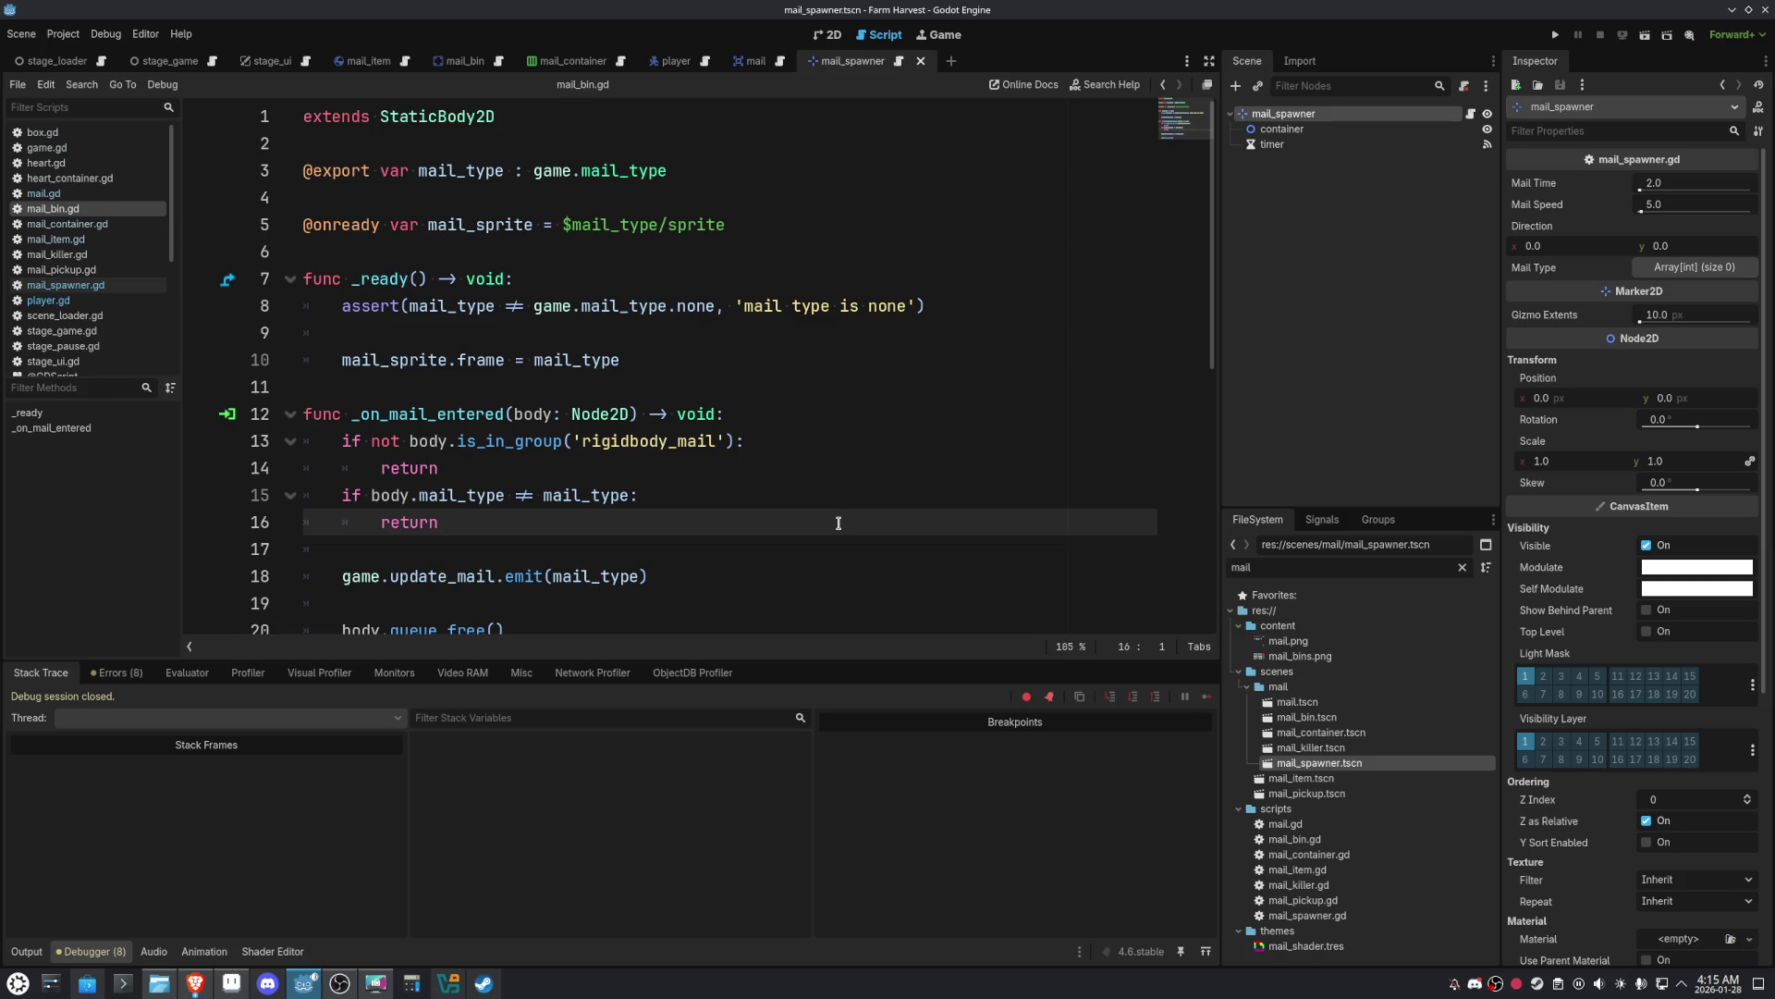
left_click(1470, 113)
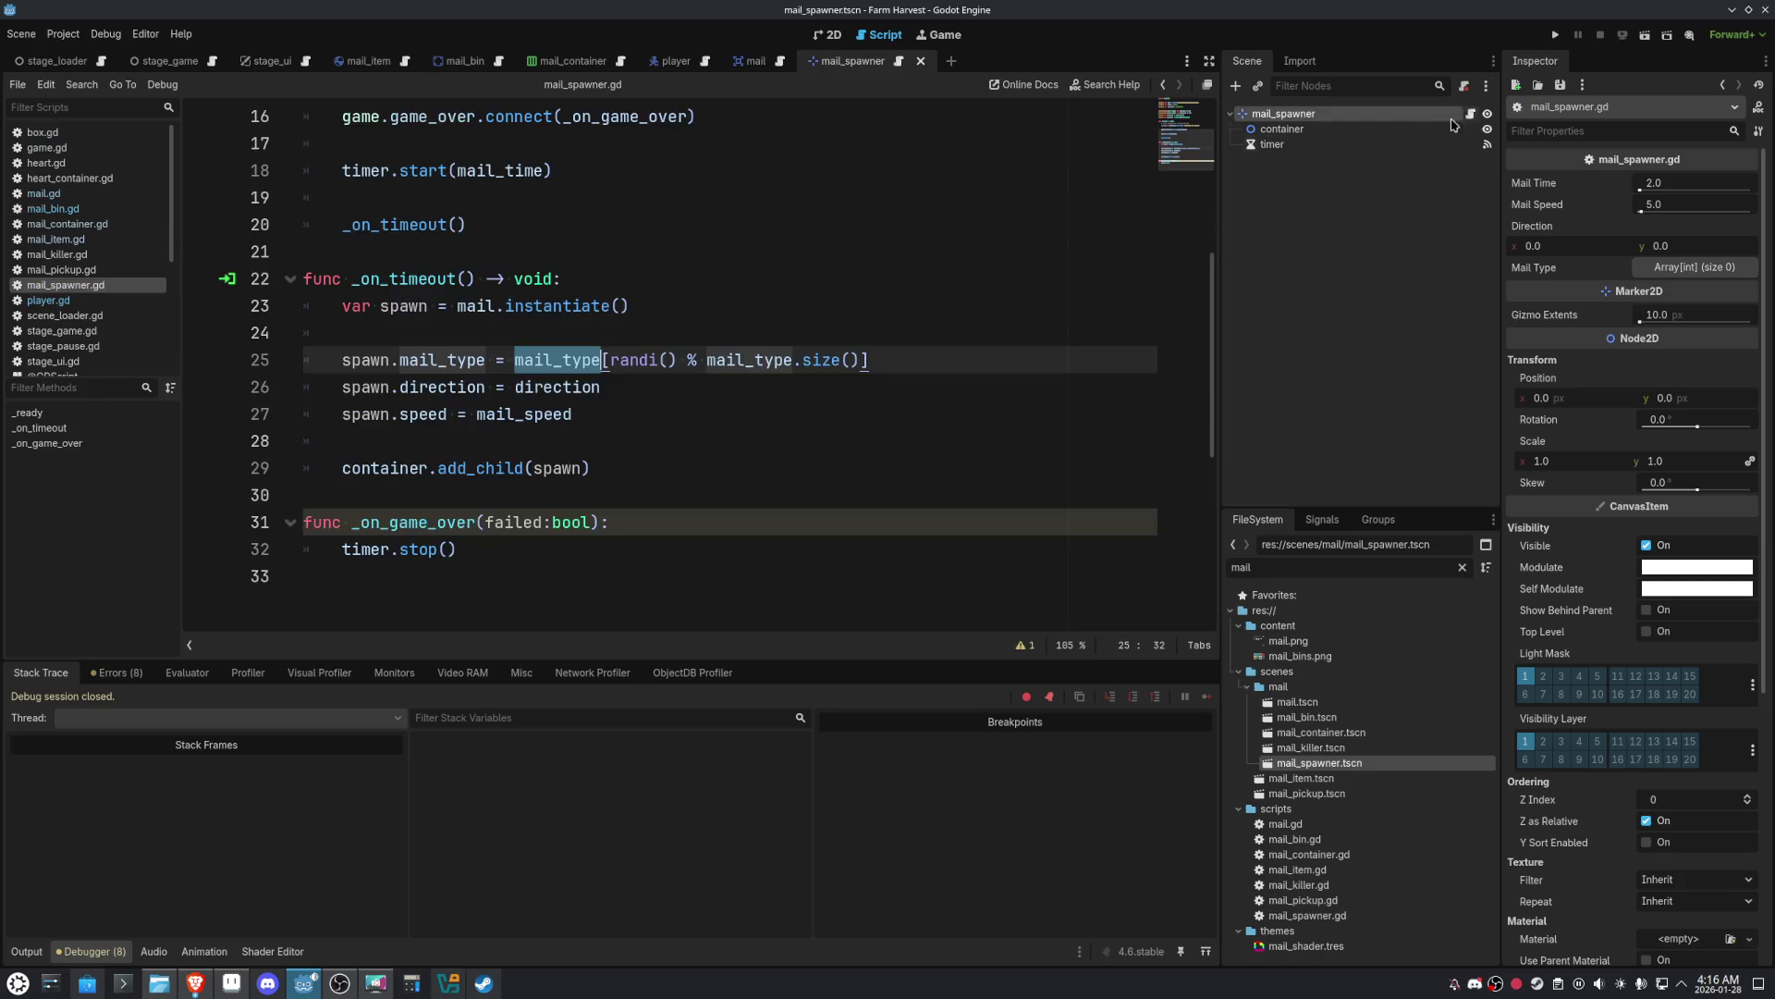
scroll(921, 420, "up", 5)
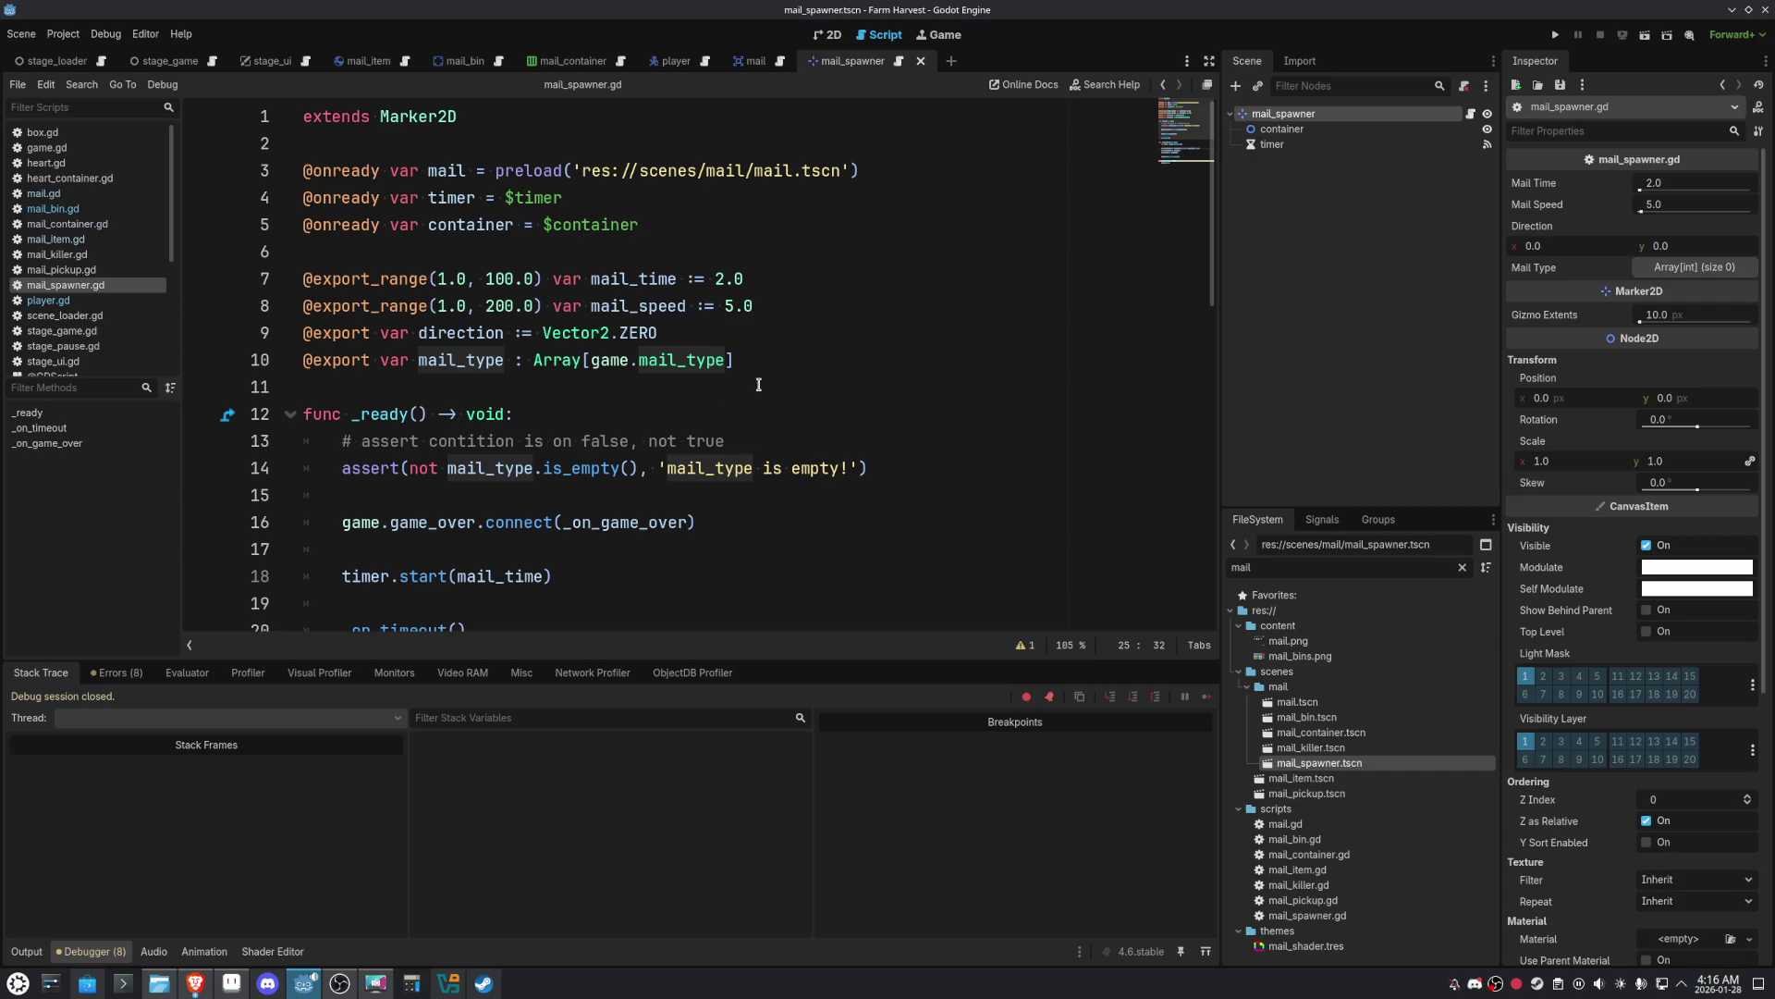
left_click(805, 227)
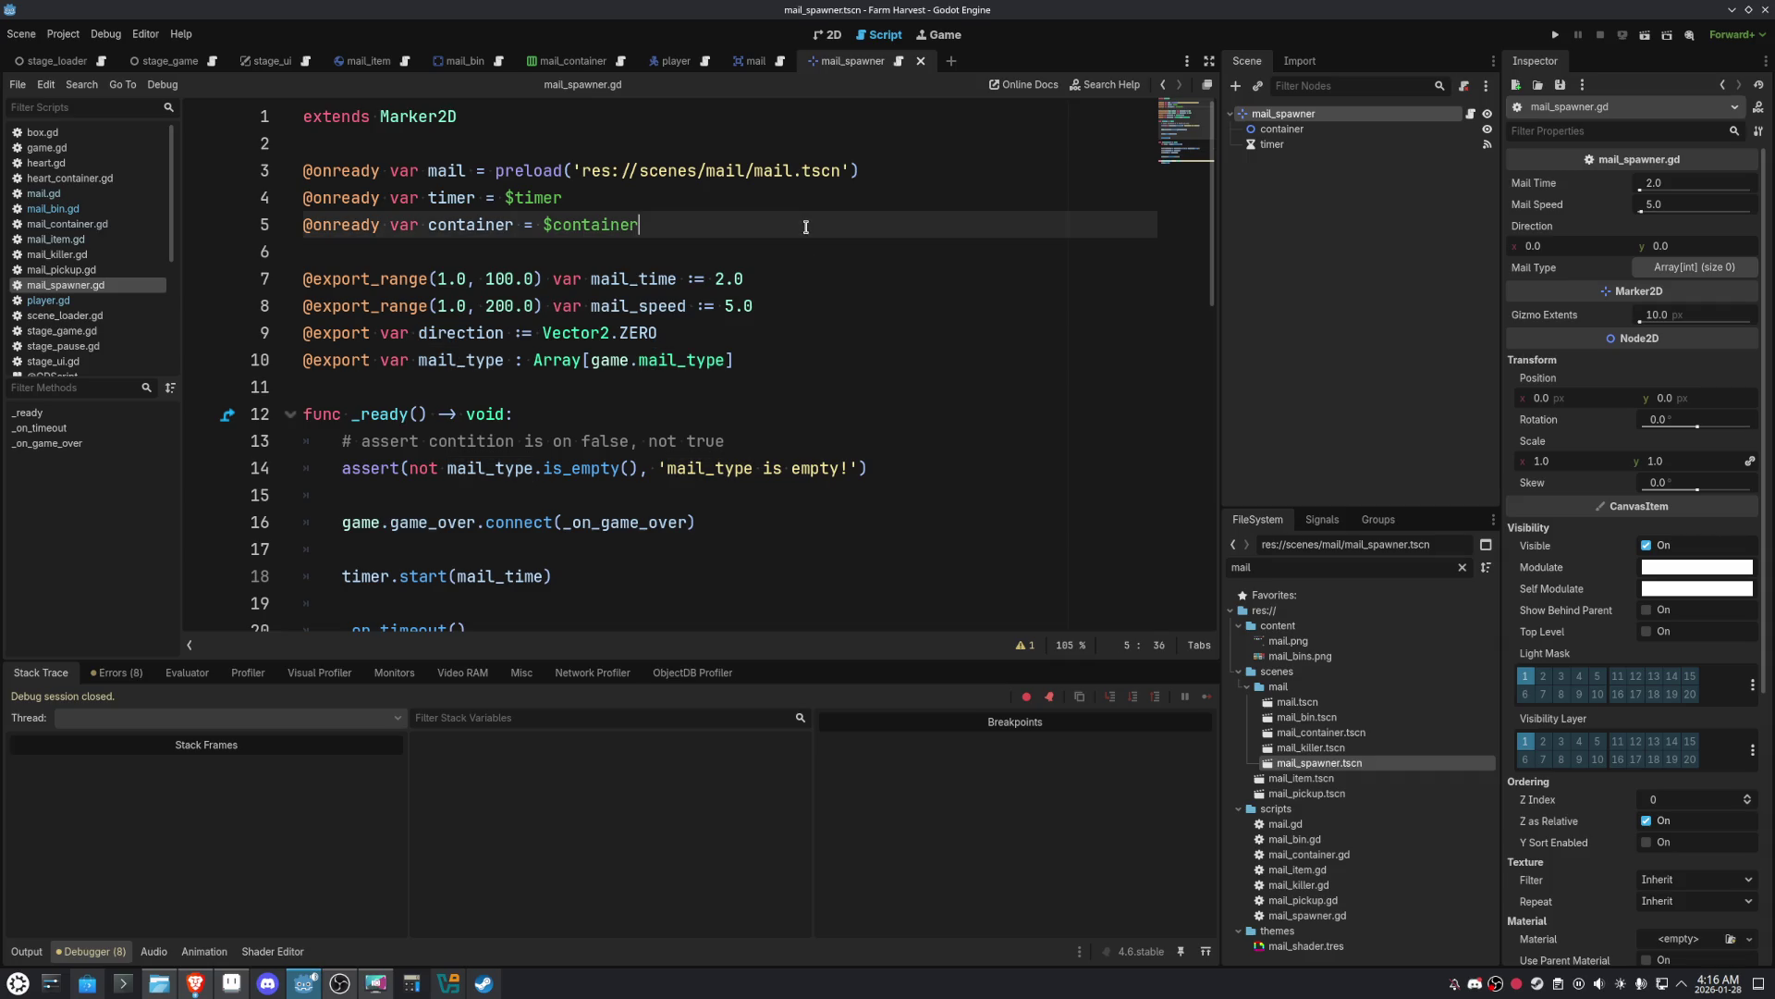
key("Return")
key("Return")
key("BackSpace")
key("BackSpace")
left_click(757, 362)
key("Return")
key("Return")
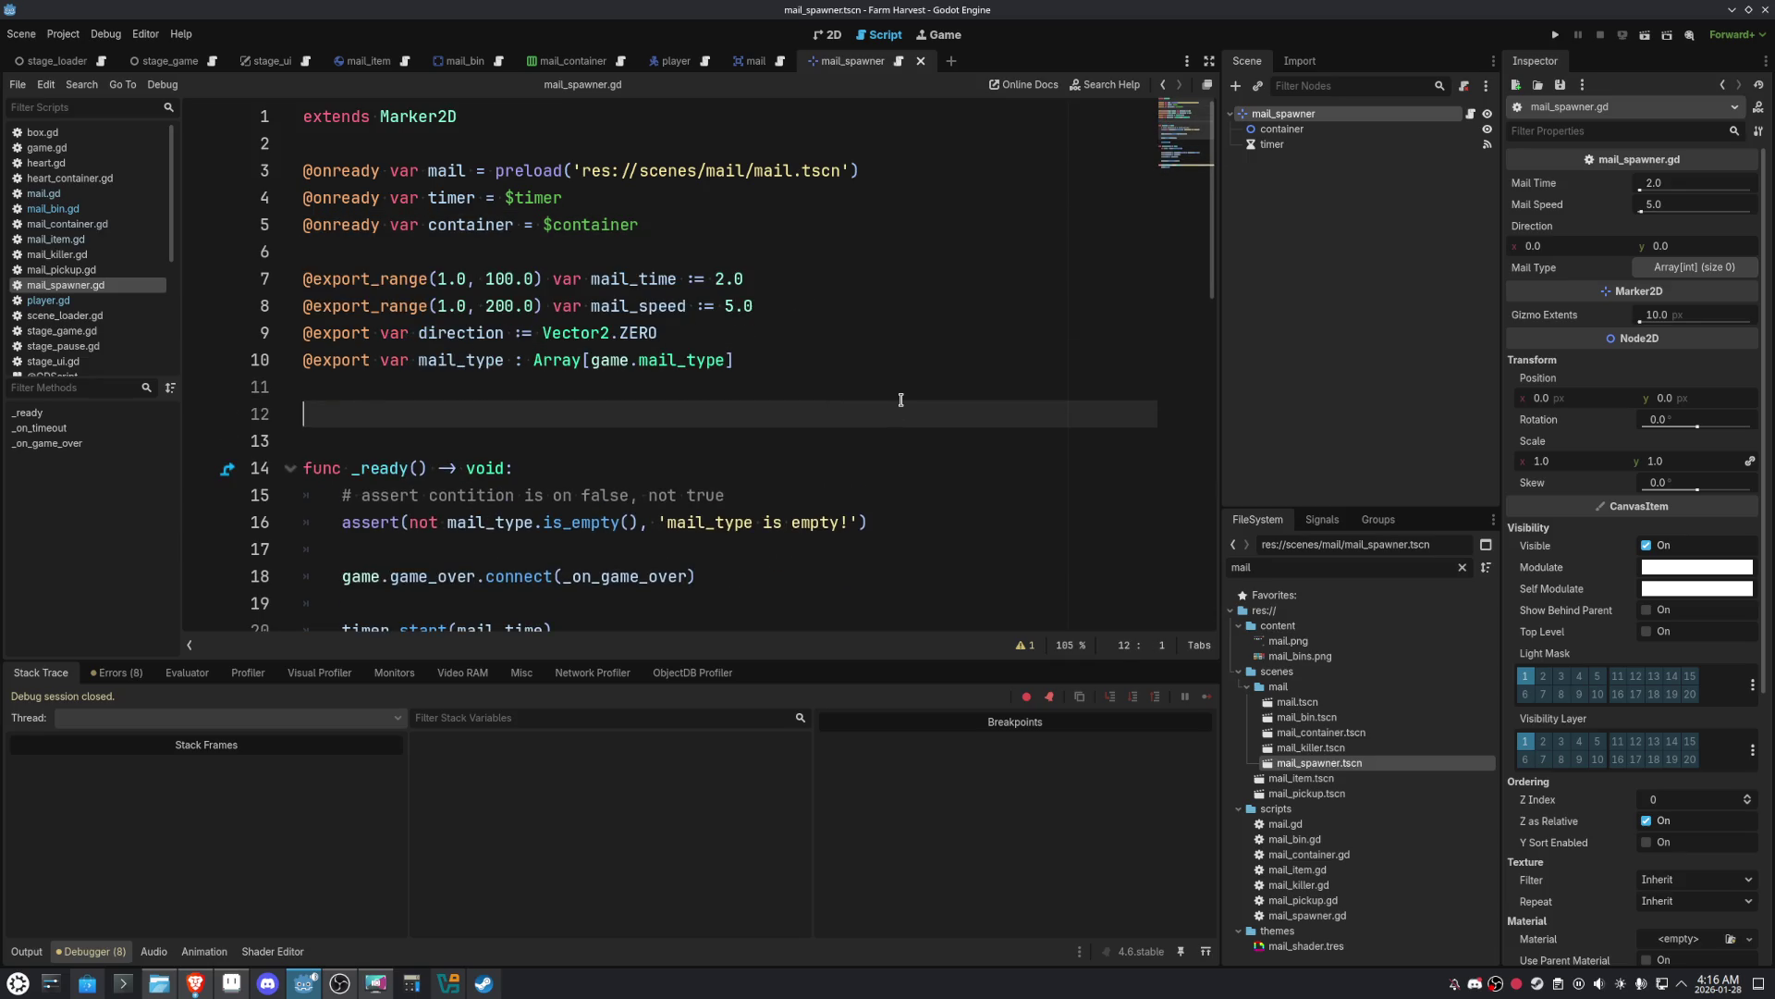
key("Up")
key("Up")
key("End")
key("shift+Home")
key("shift+Up")
key("shift+Up")
key("shift+Up")
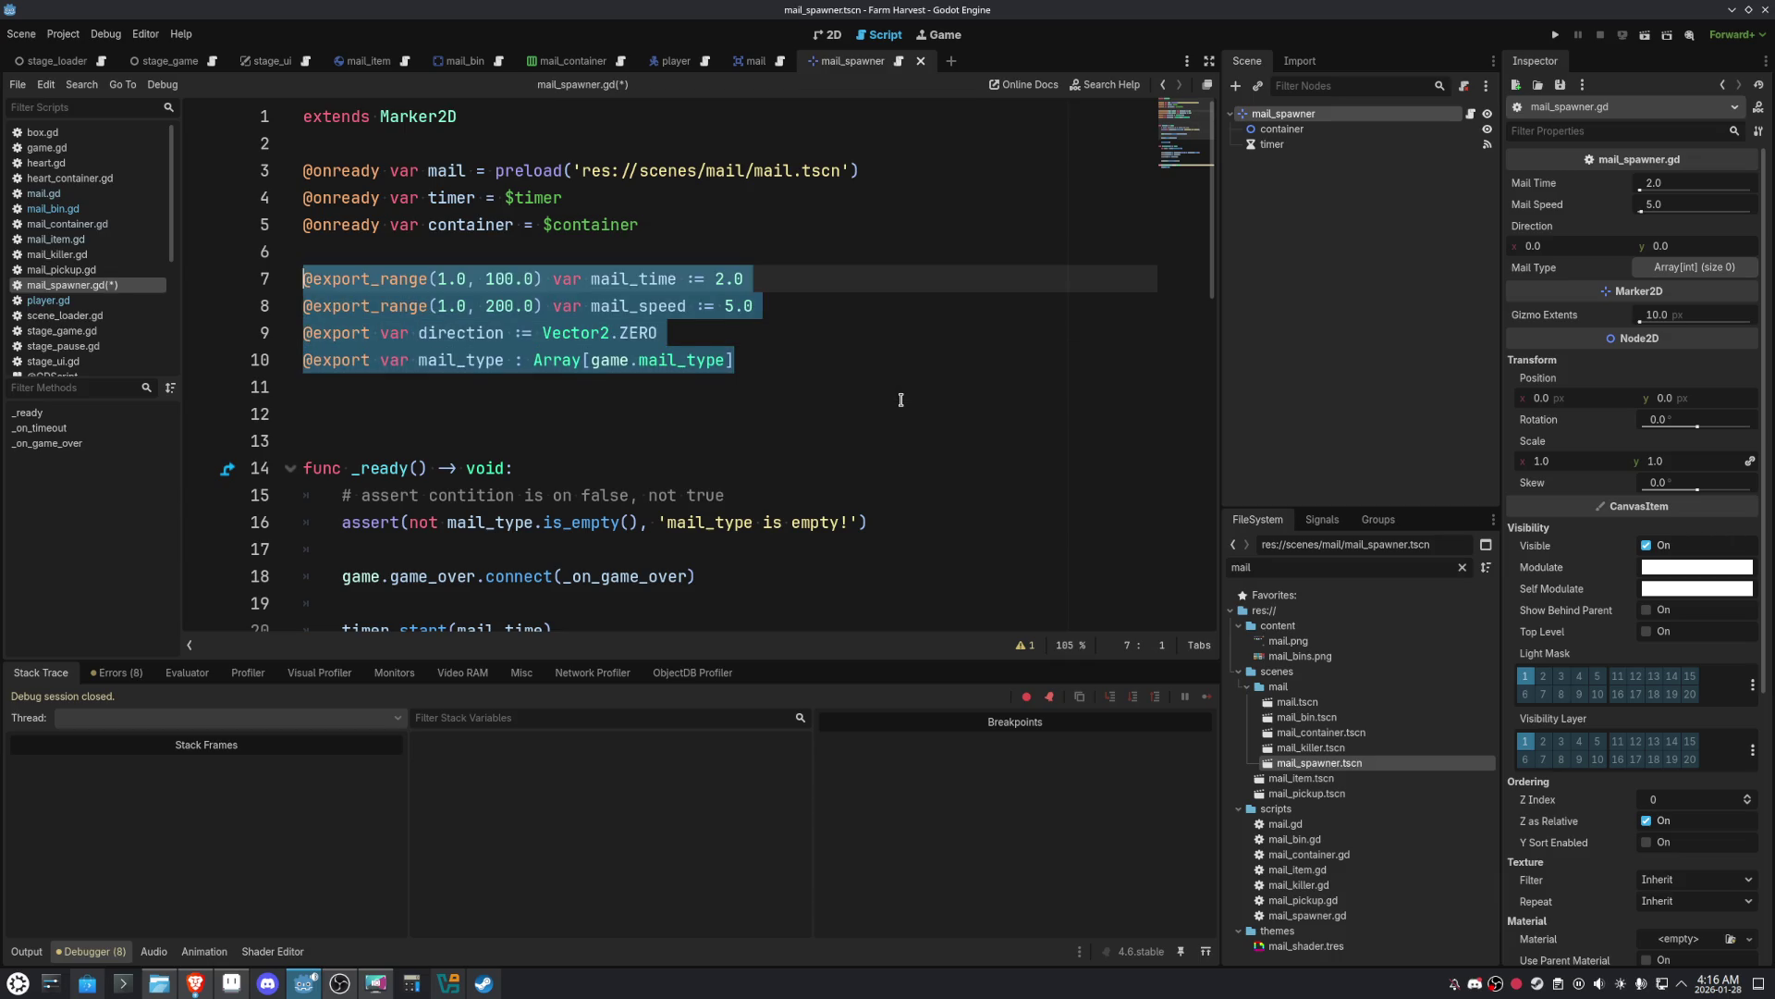
key("alt+Up")
key("alt+Up")
key("alt+Up")
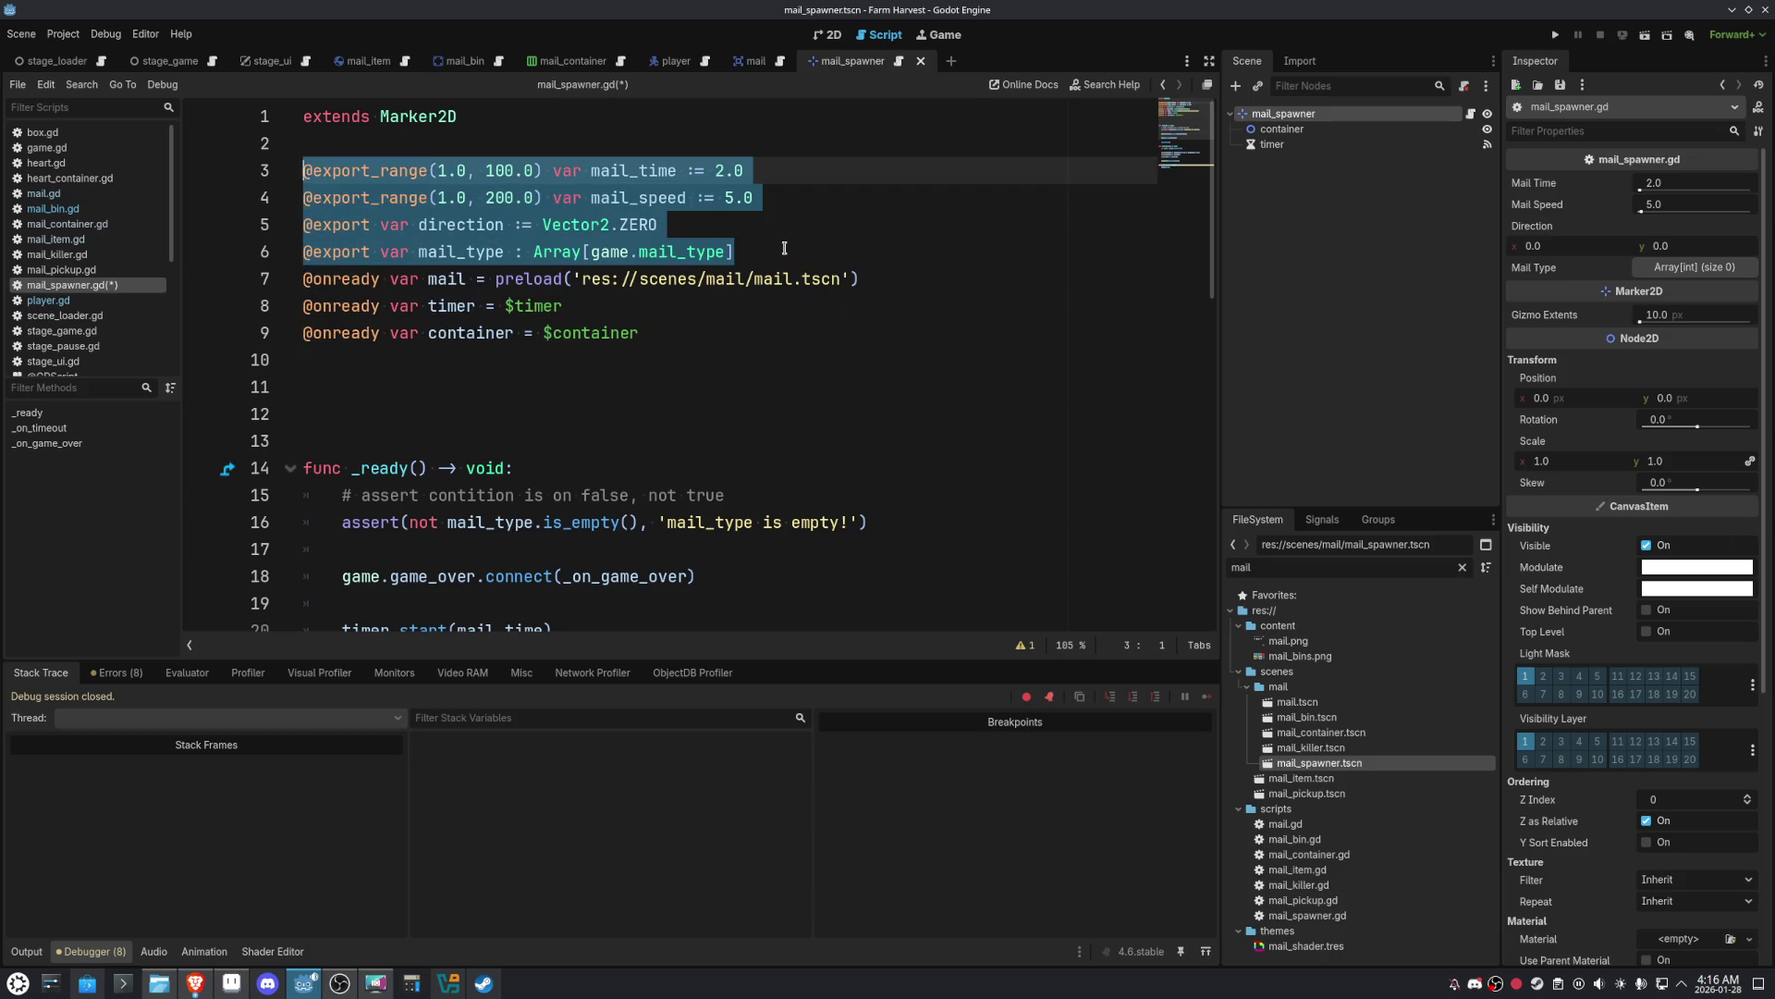
Add var junk_items = [7, 8] below the exported variables
left_click(785, 248)
key("Return")
left_click(416, 405)
type("ar ")
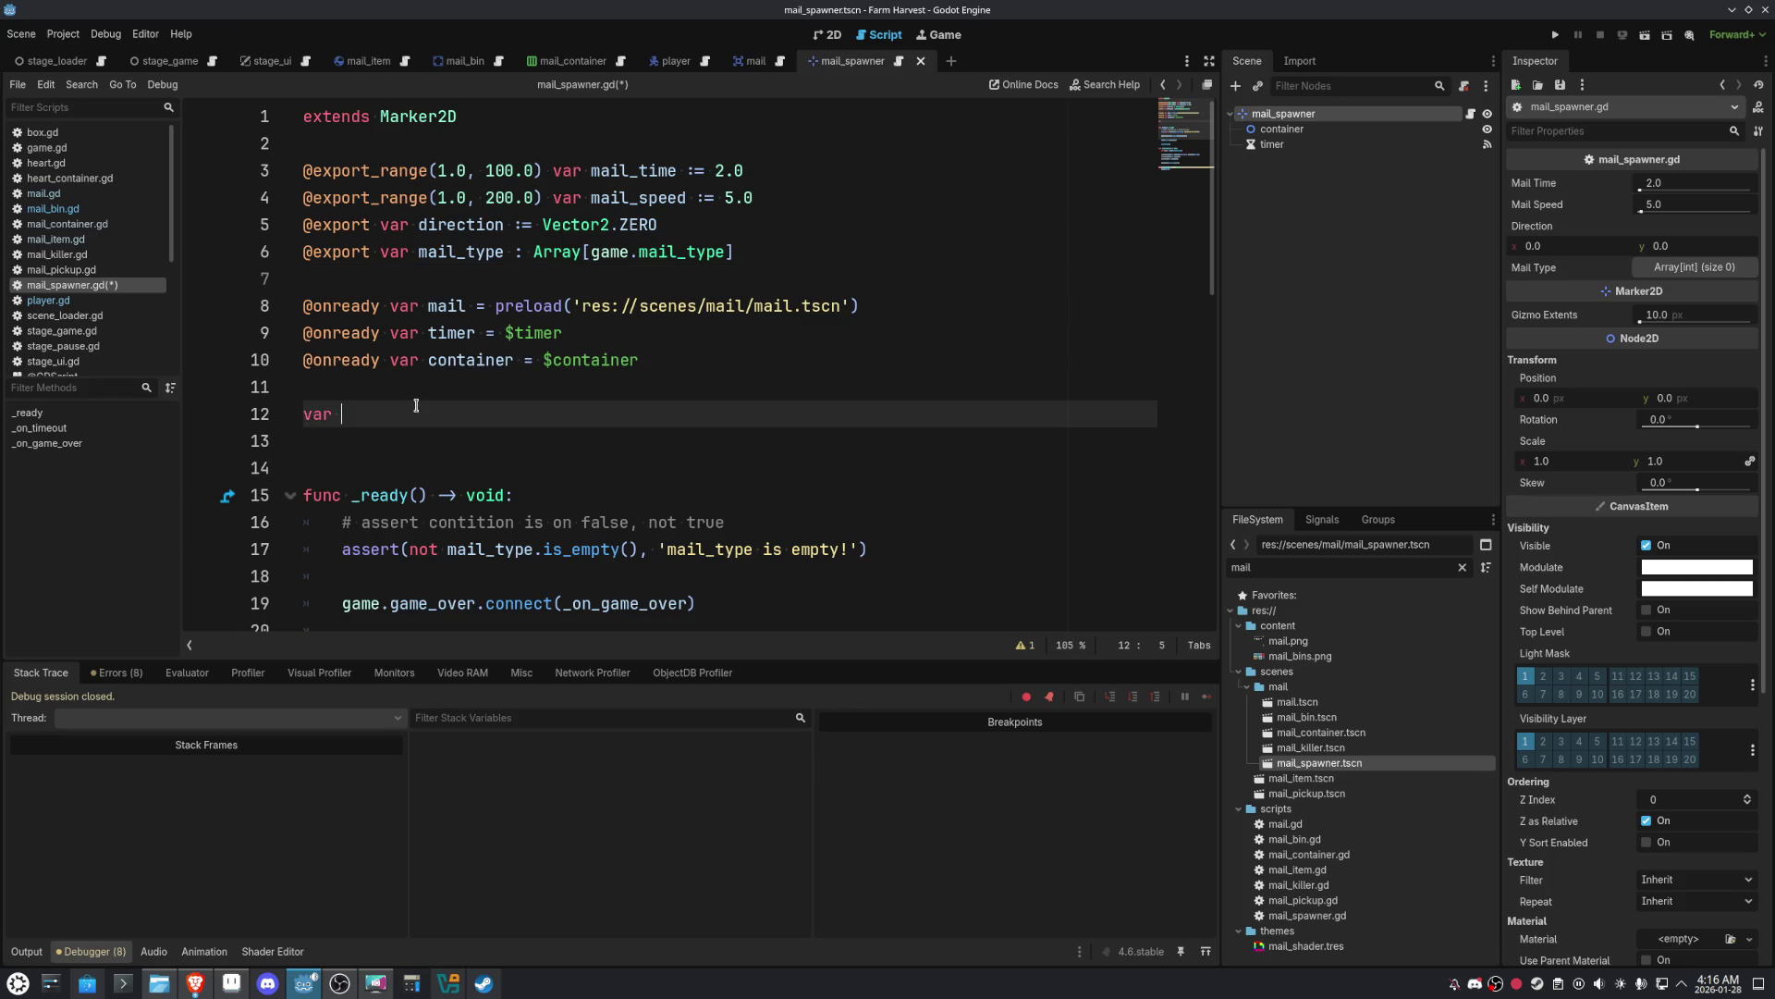
type("jun")
key("BackSpace")
key("BackSpace")
type("_item")
type(" [ ")
type("8")
key("BackSpace")
type("7")
key("Down")
key("BackSpace")
Open the mail scene and its mail.gd script
double_click(412, 416)
scroll(821, 483, "down", 5)
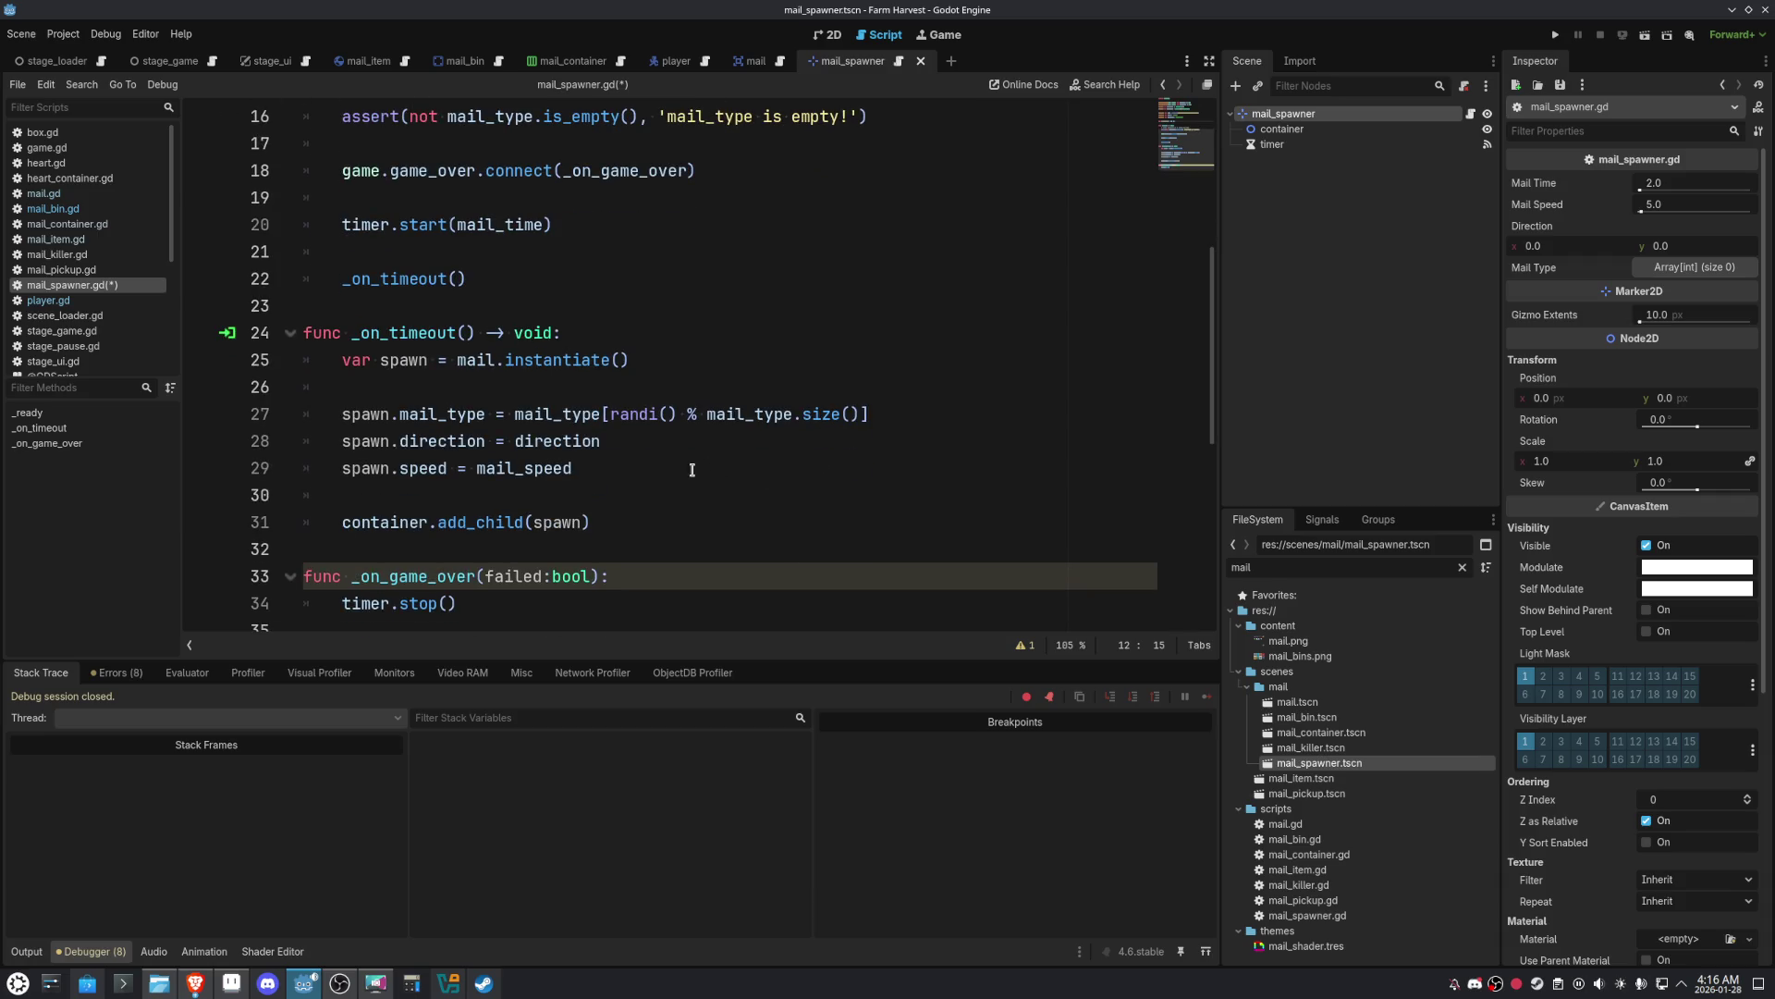
left_click(648, 463)
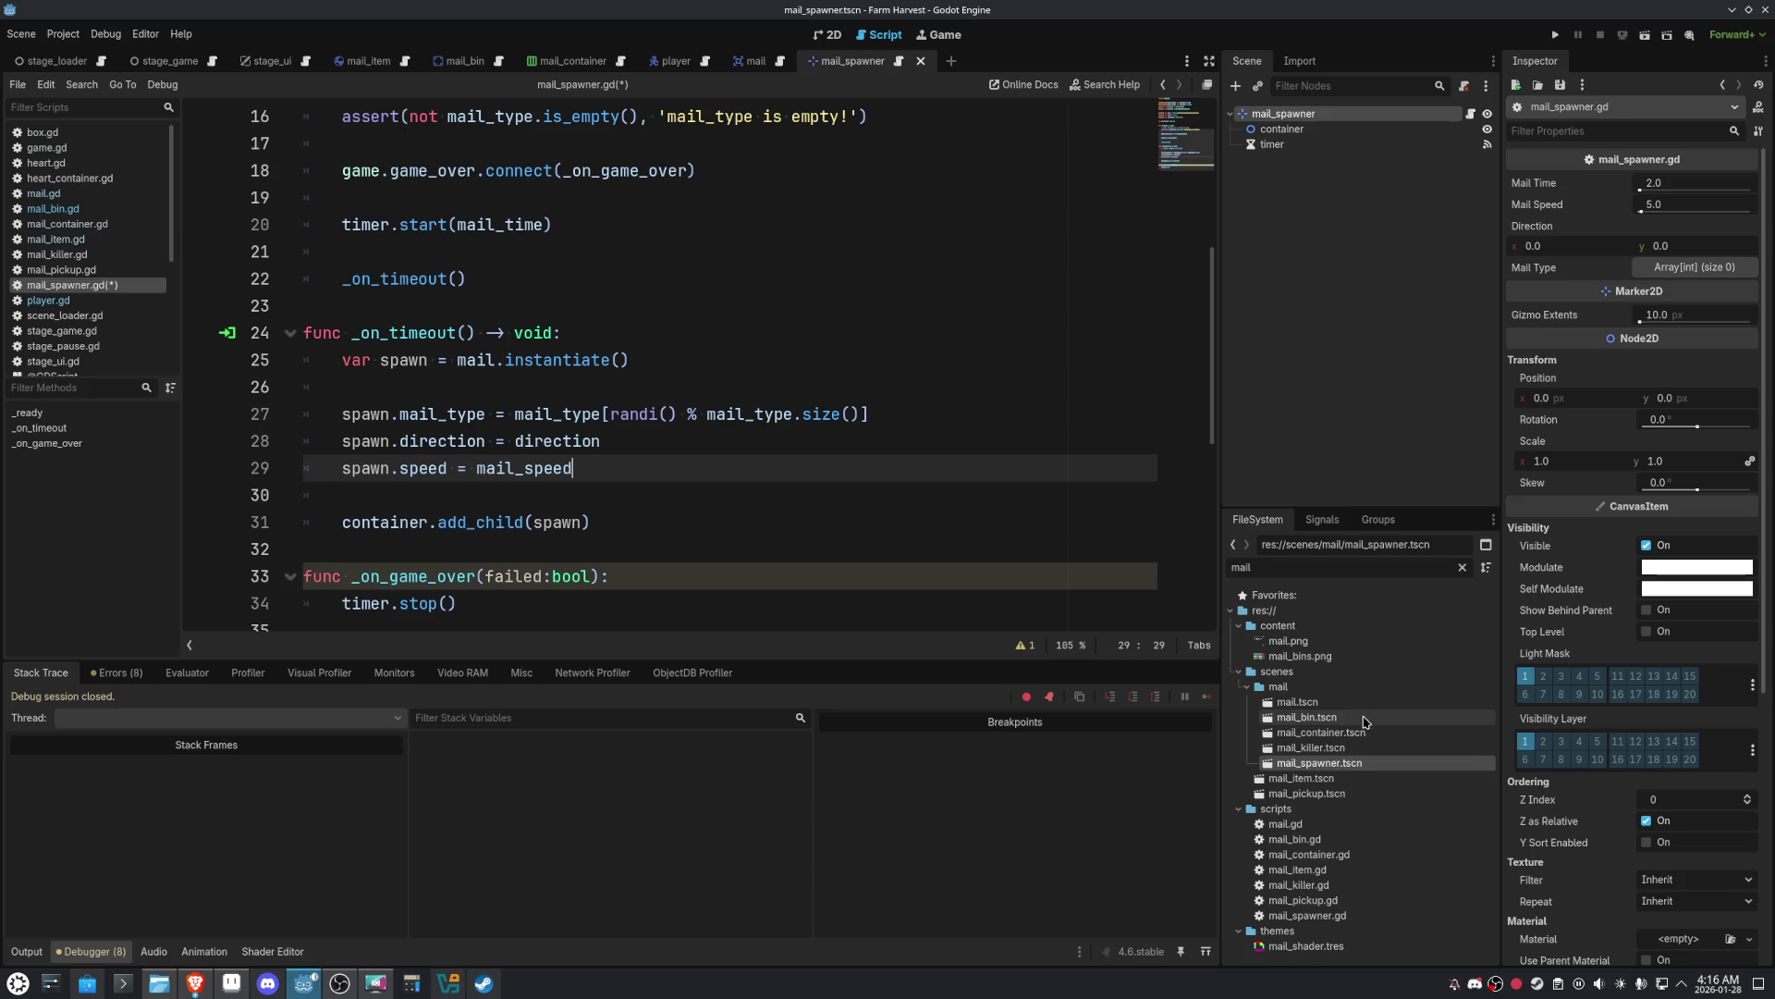
double_click(1298, 702)
left_click(1470, 113)
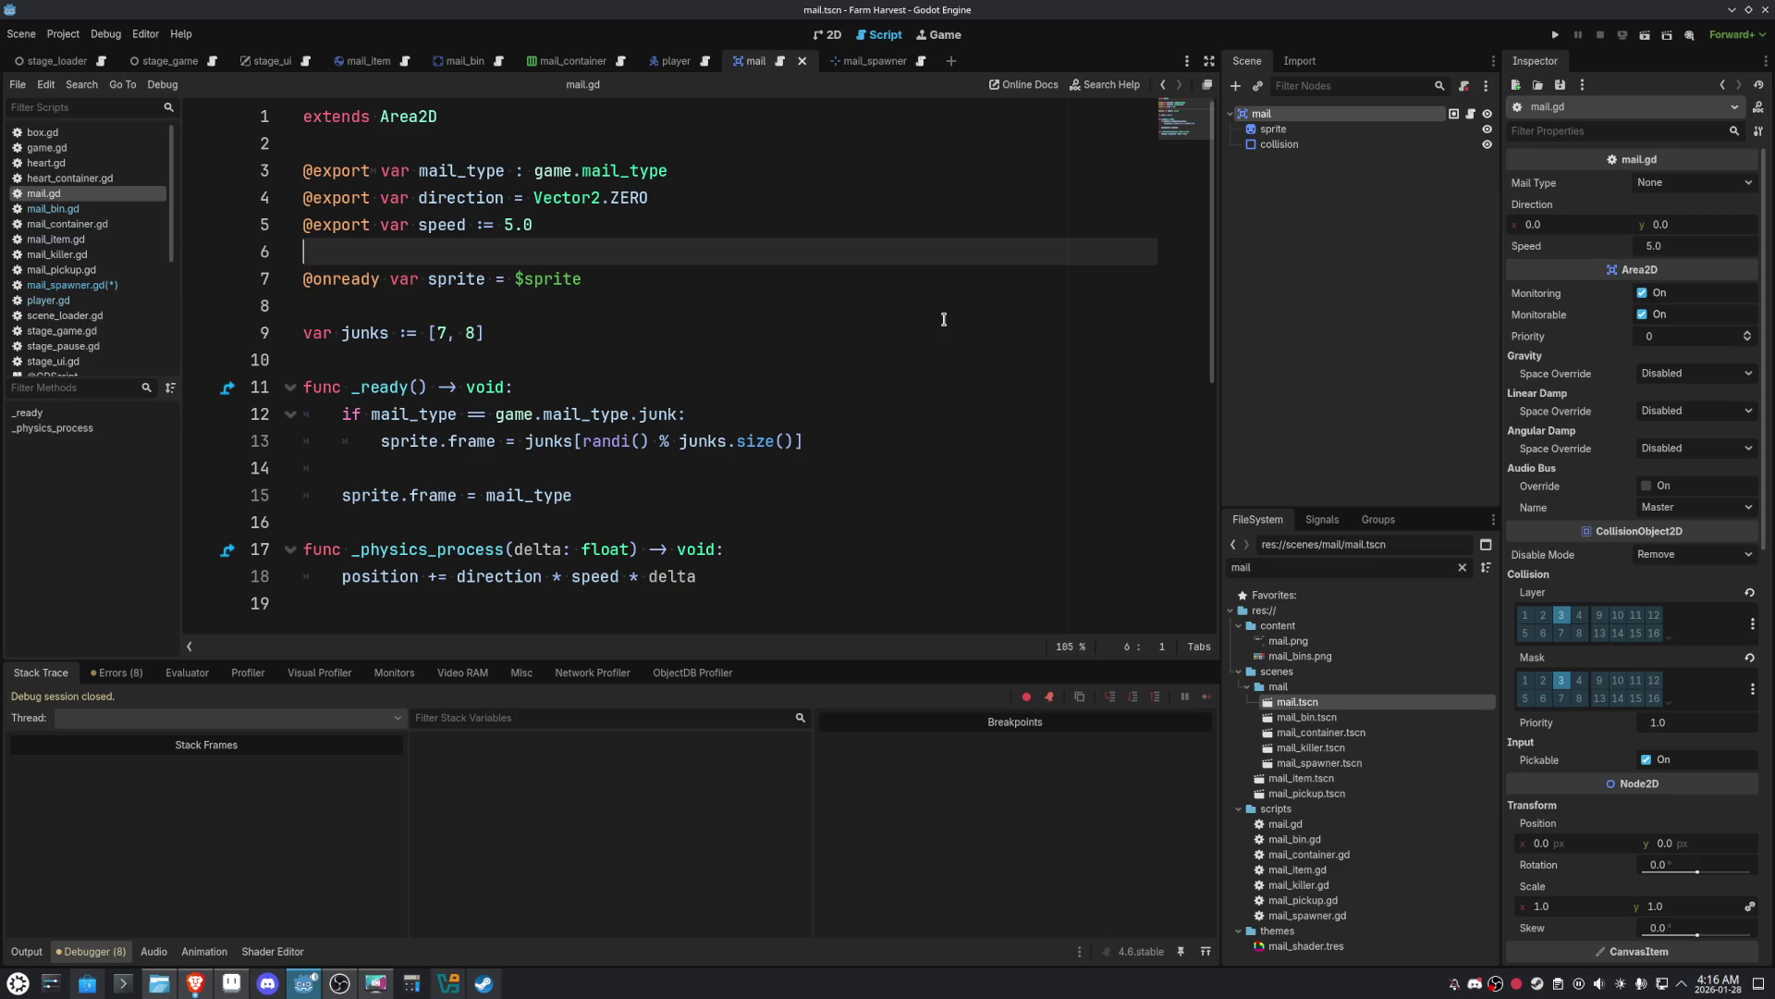
In mail.gd, add an else: branch and indent sprite.frame = mail_type under it
left_click(499, 480)
left_click(682, 466)
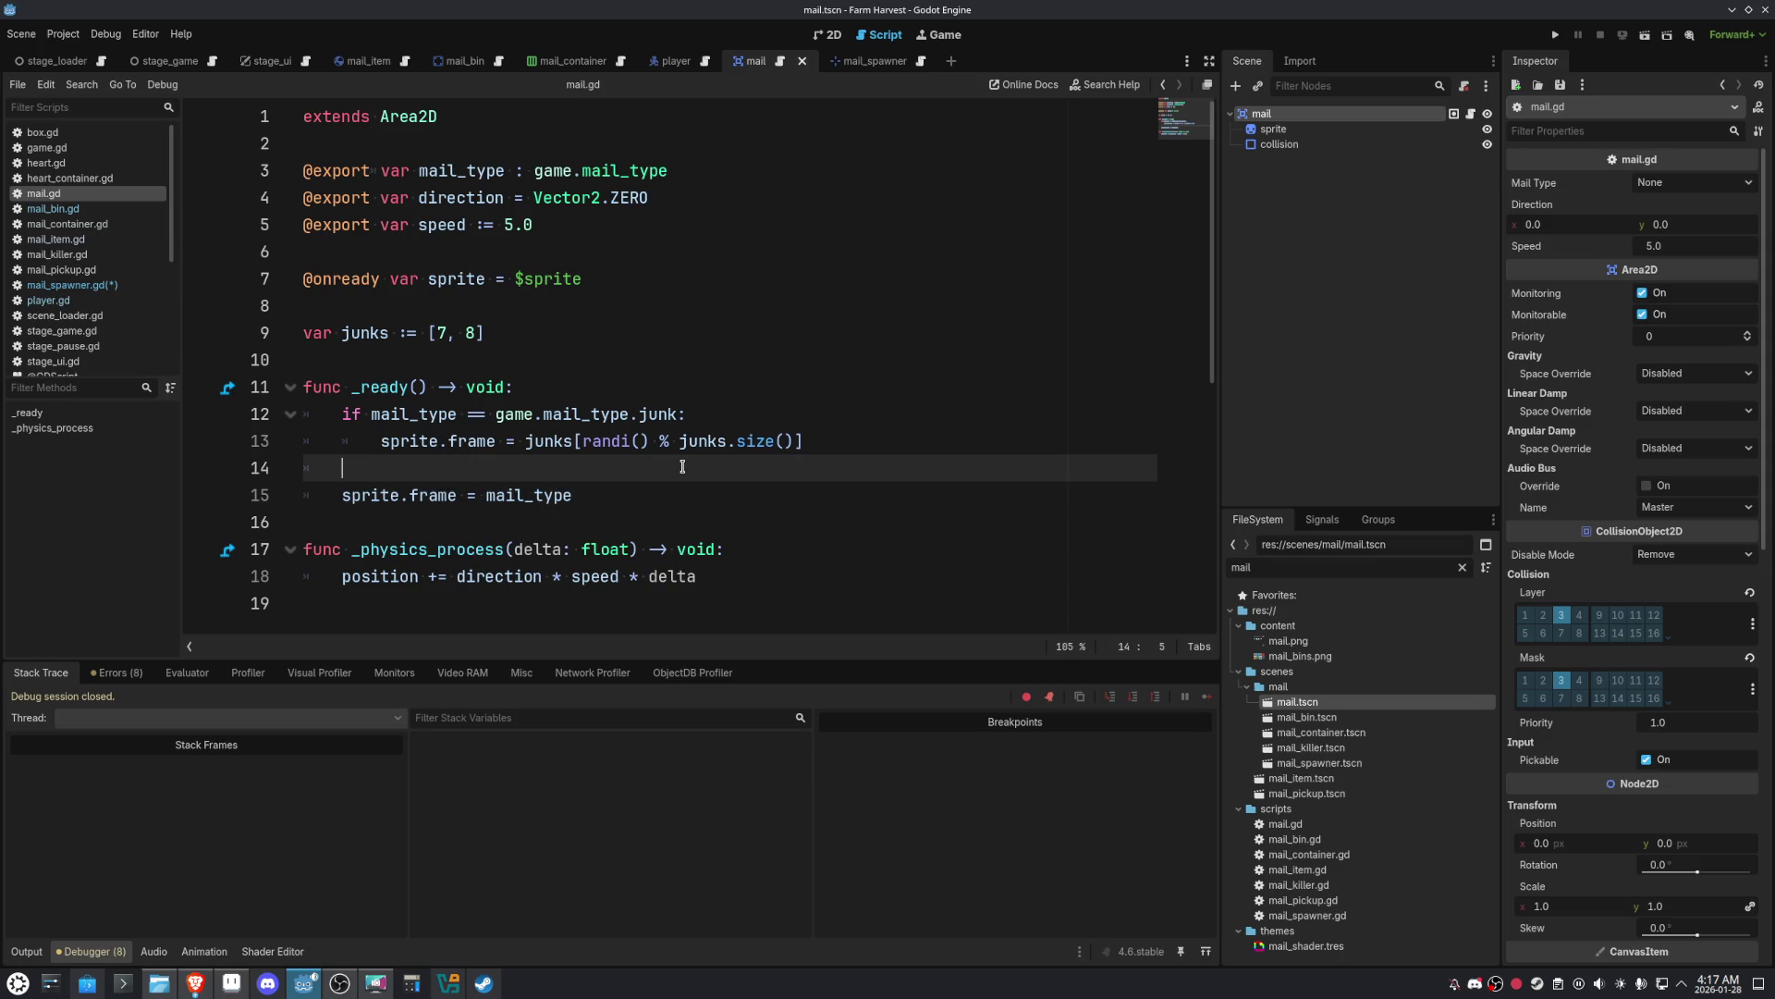
type("else")
left_click(342, 496)
key("Tab")
left_click(958, 355)
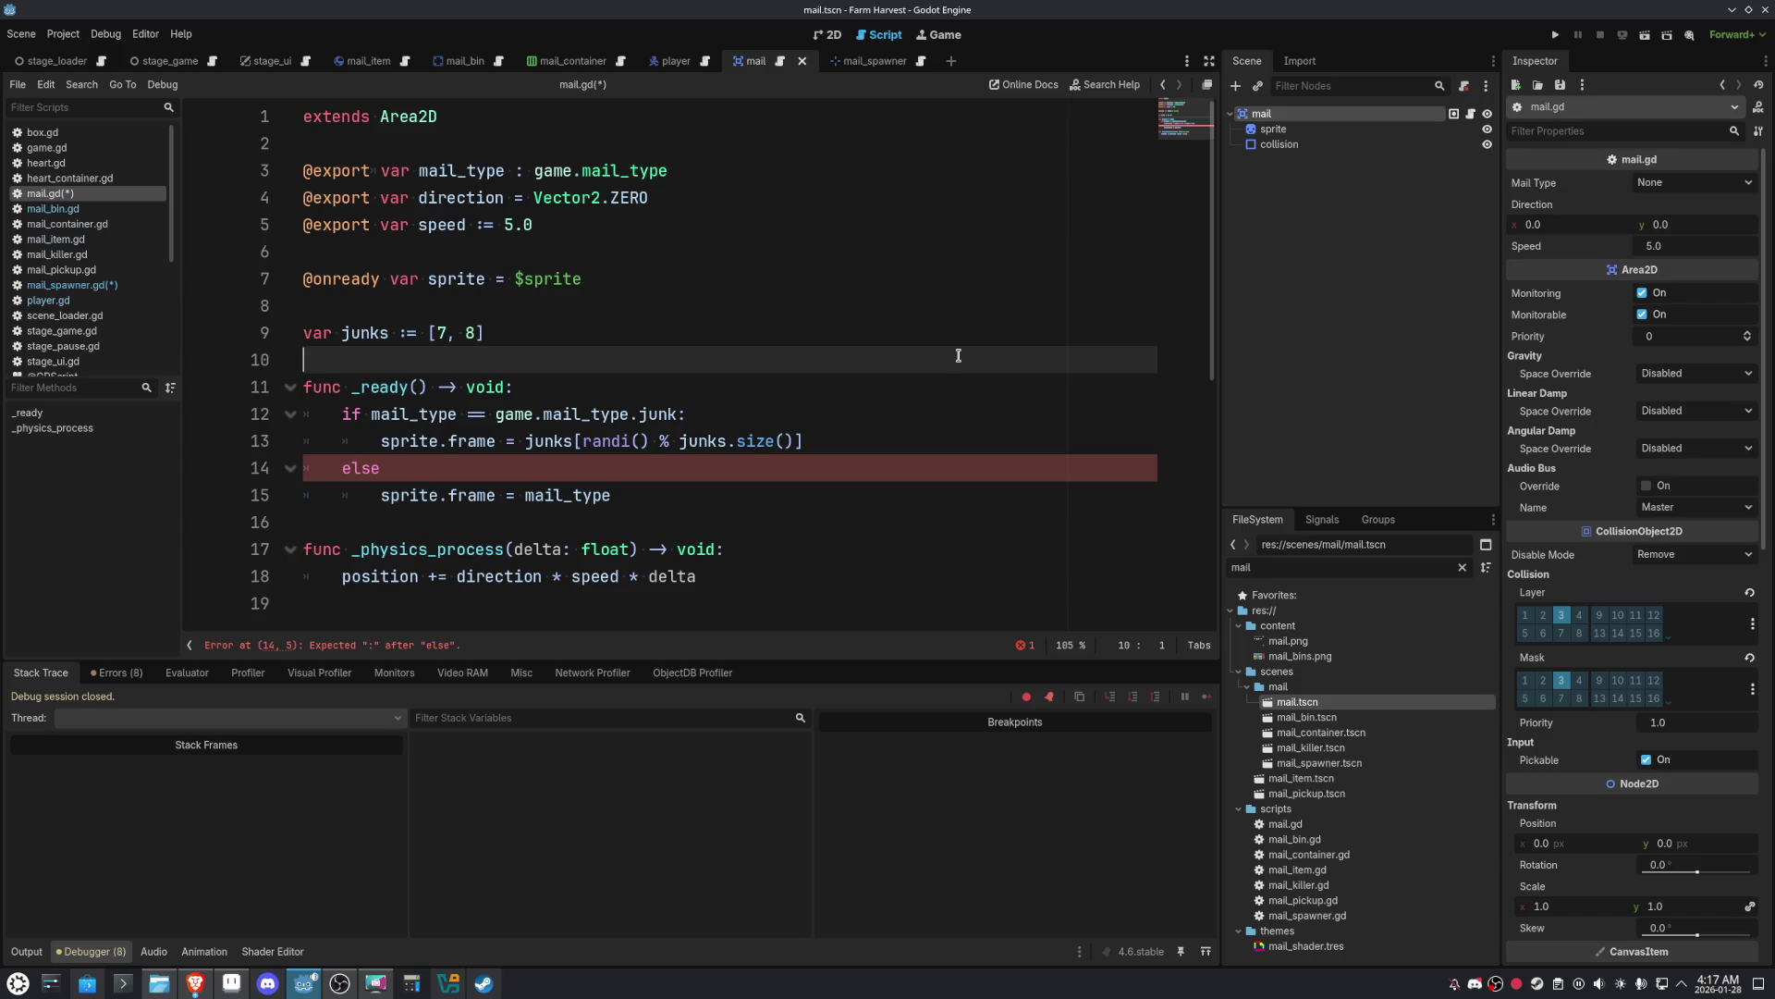
left_click(493, 469)
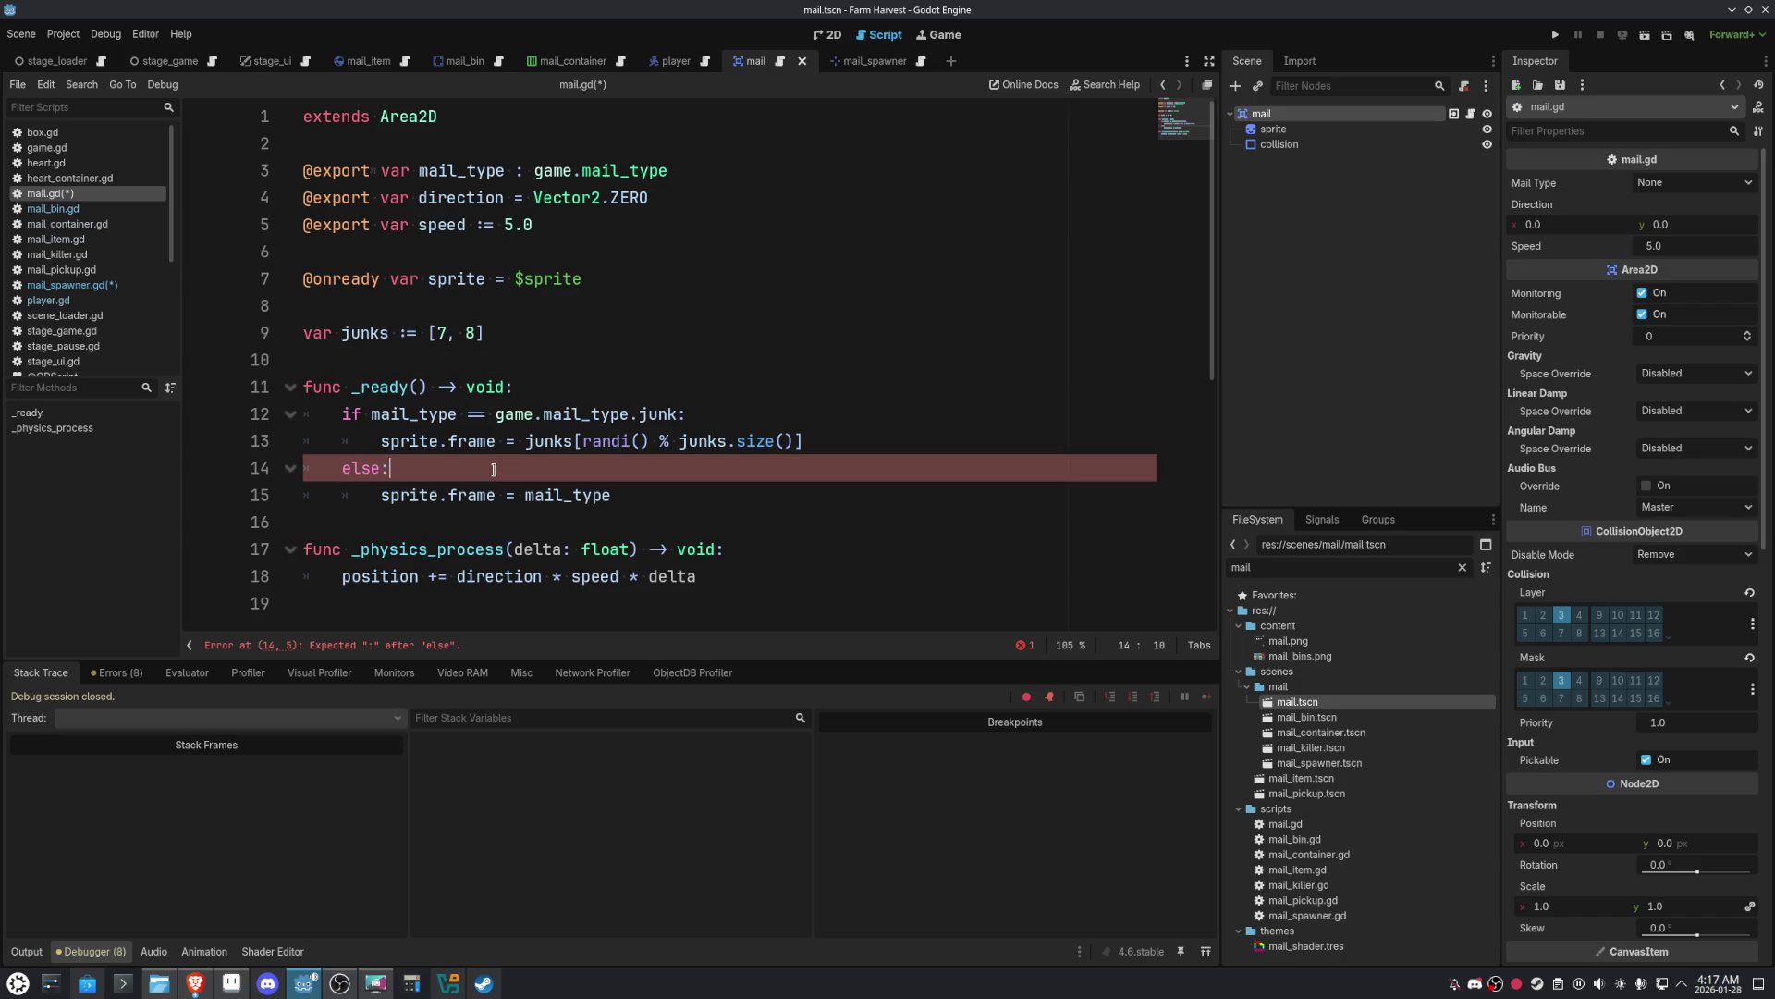
Delete the junk_items line from mail_spawner.gd and save all scripts
left_click(1166, 87)
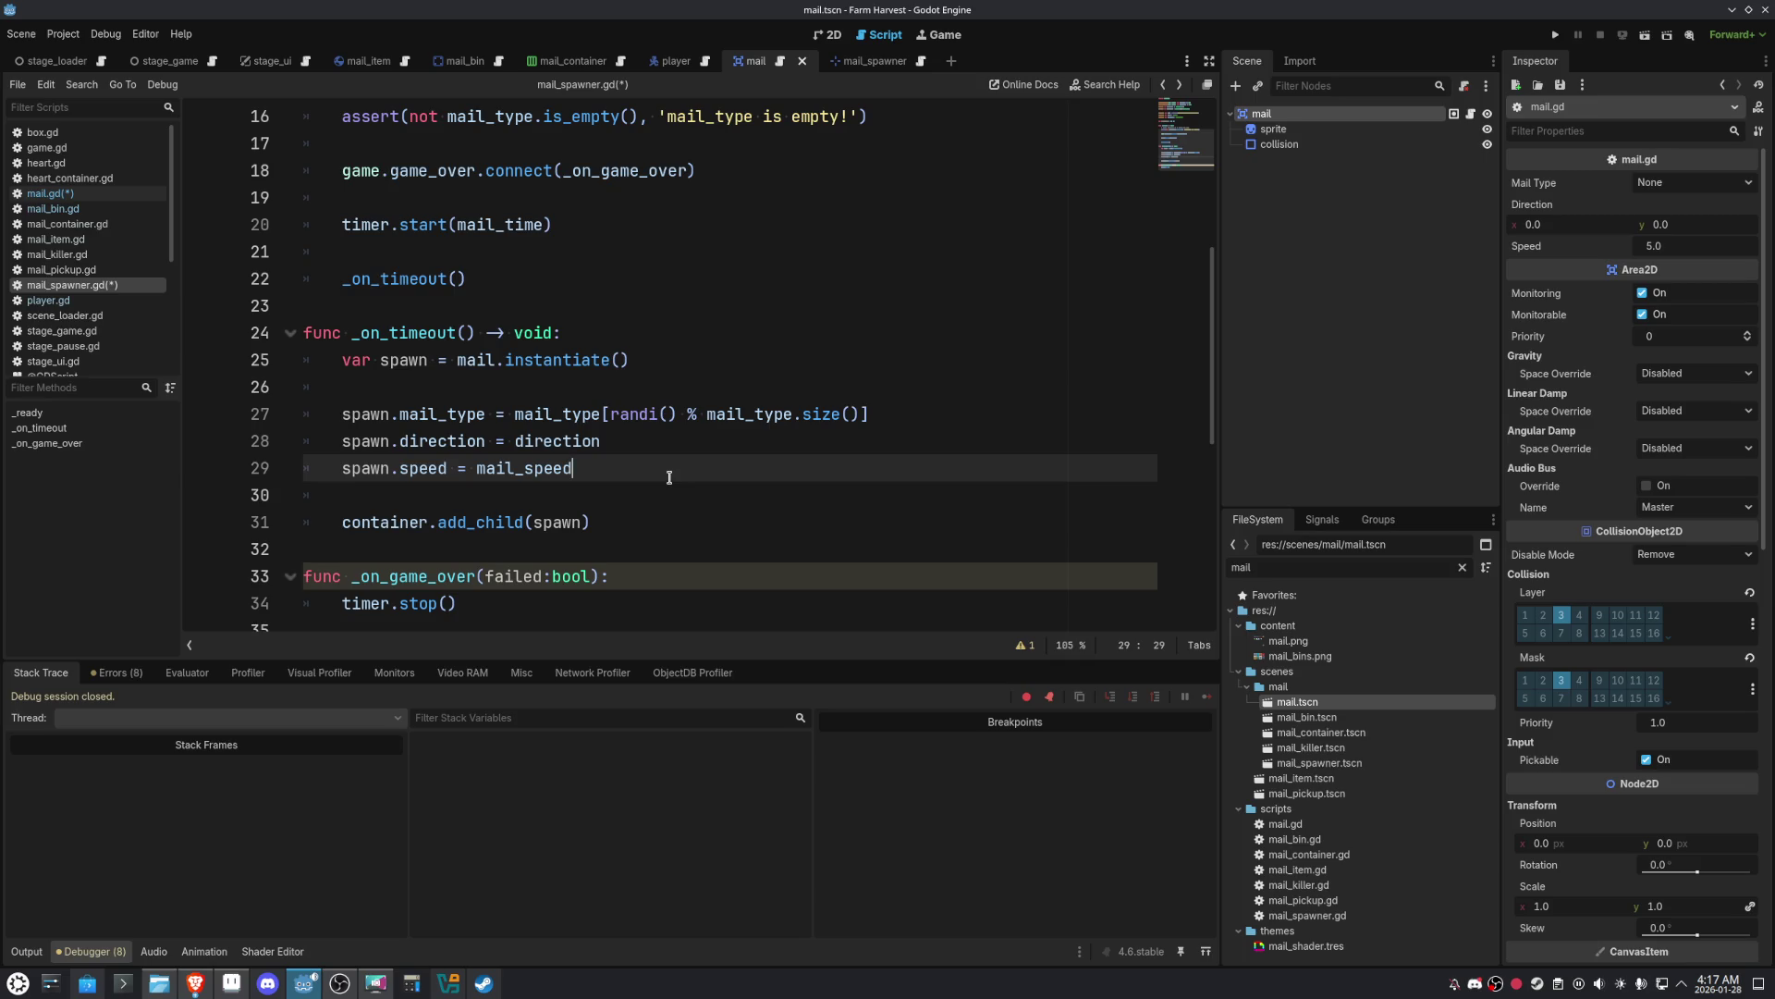
scroll(670, 477, "up", 5)
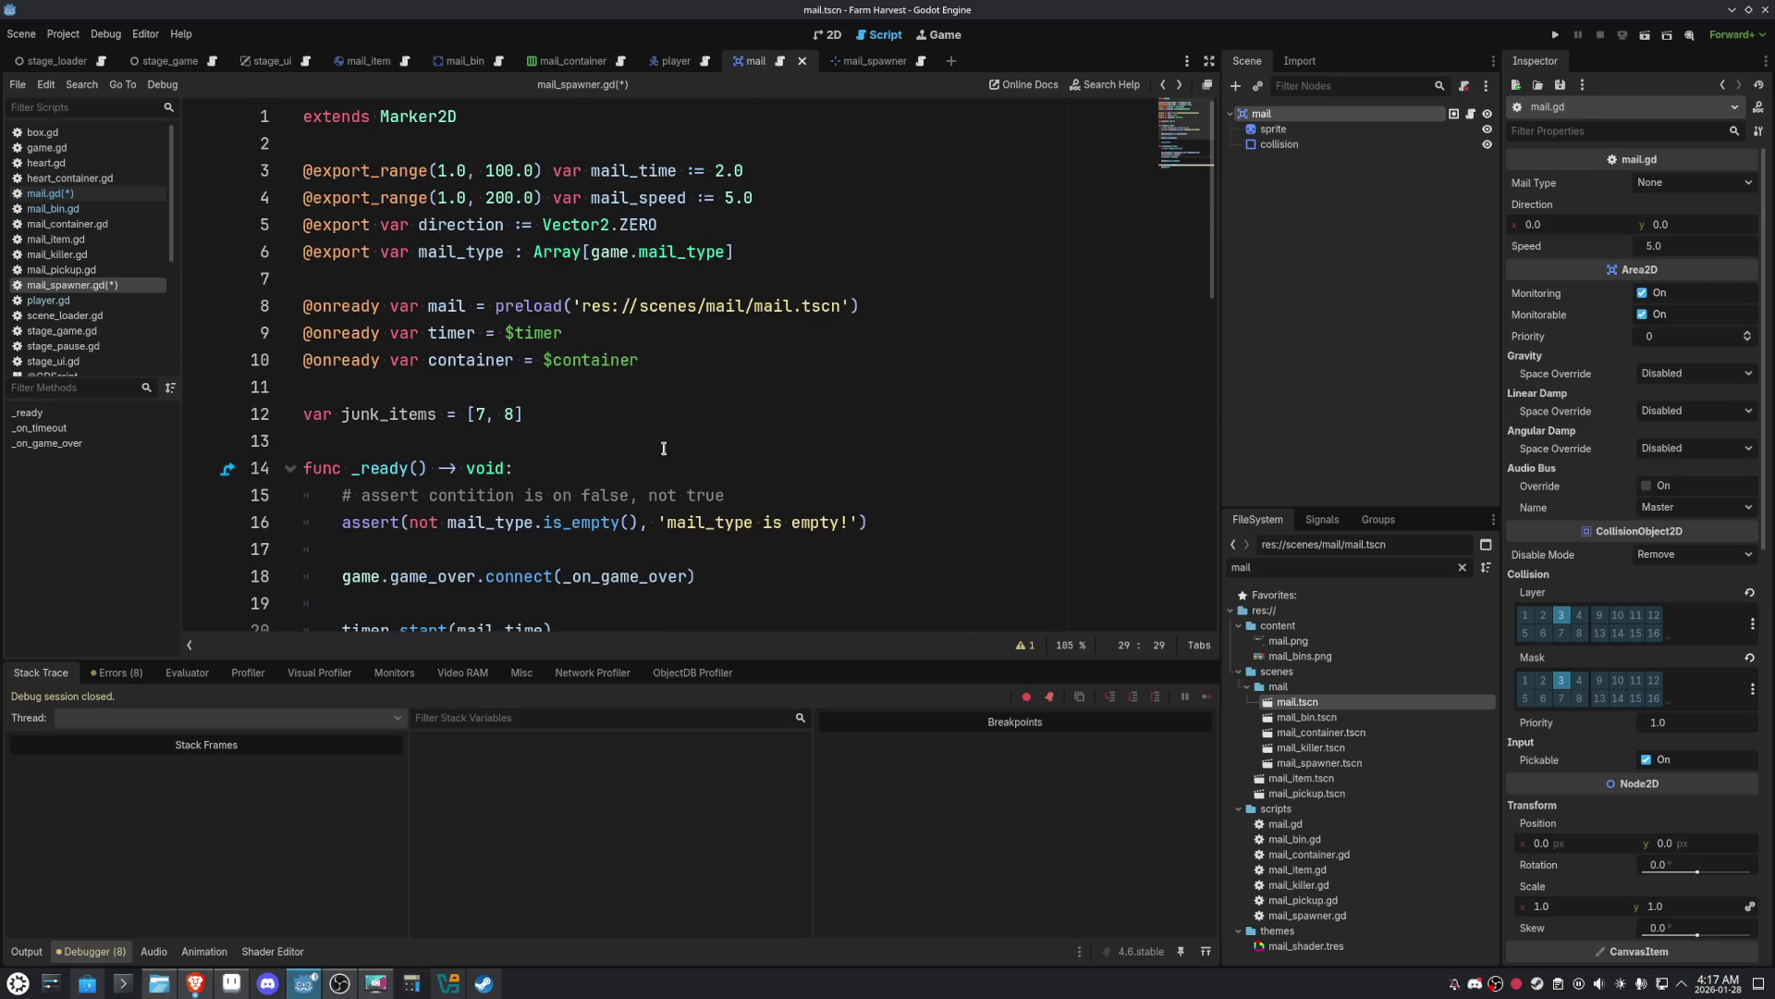
triple_click(562, 410)
key("BackSpace")
key("BackSpace")
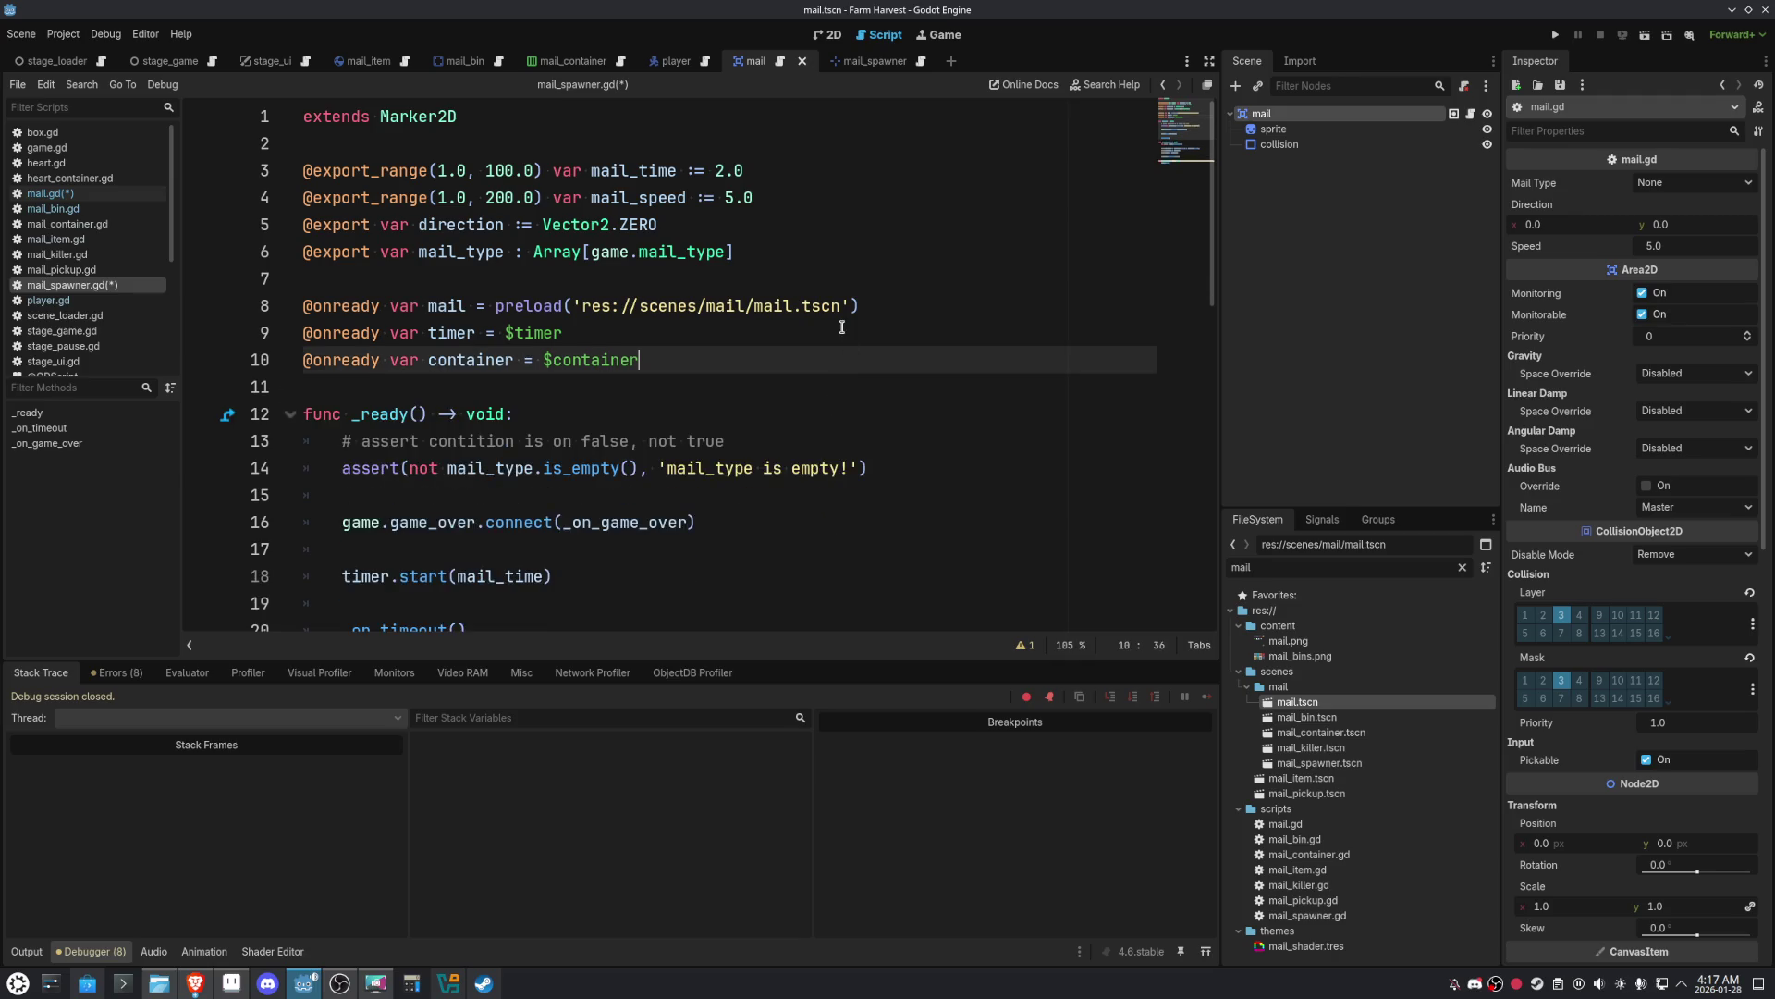
left_click(839, 326)
key("ctrl+s")
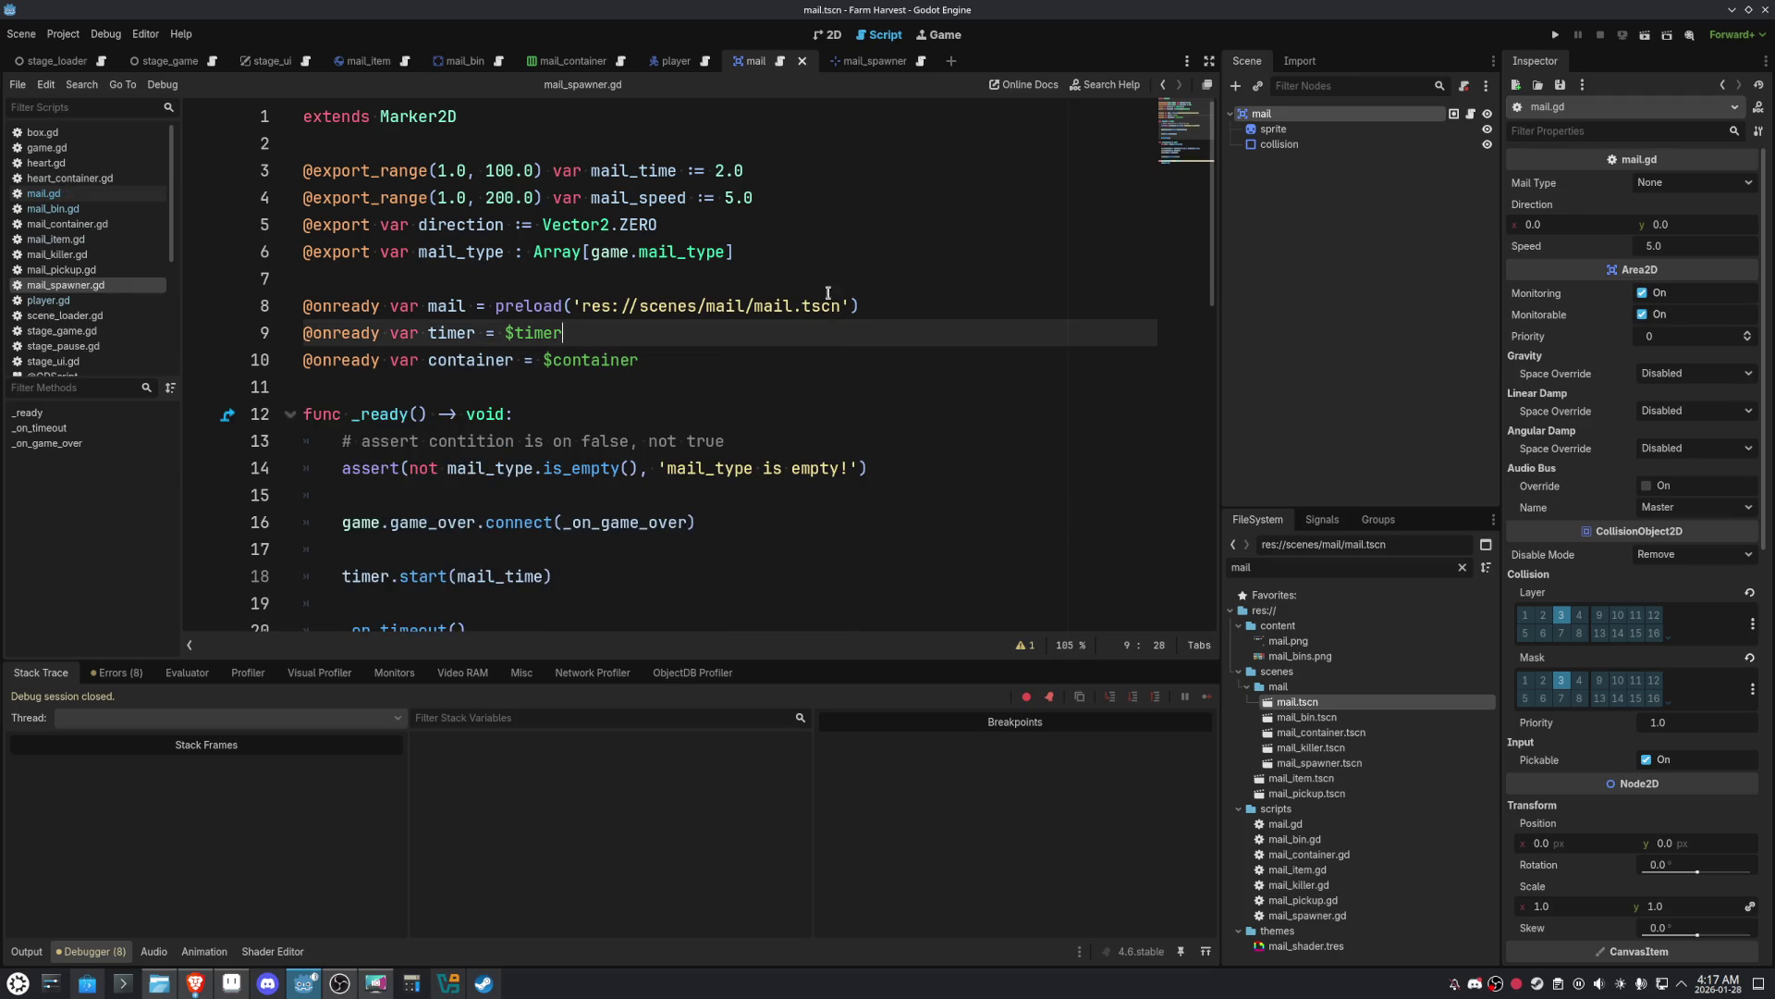
left_click(855, 61)
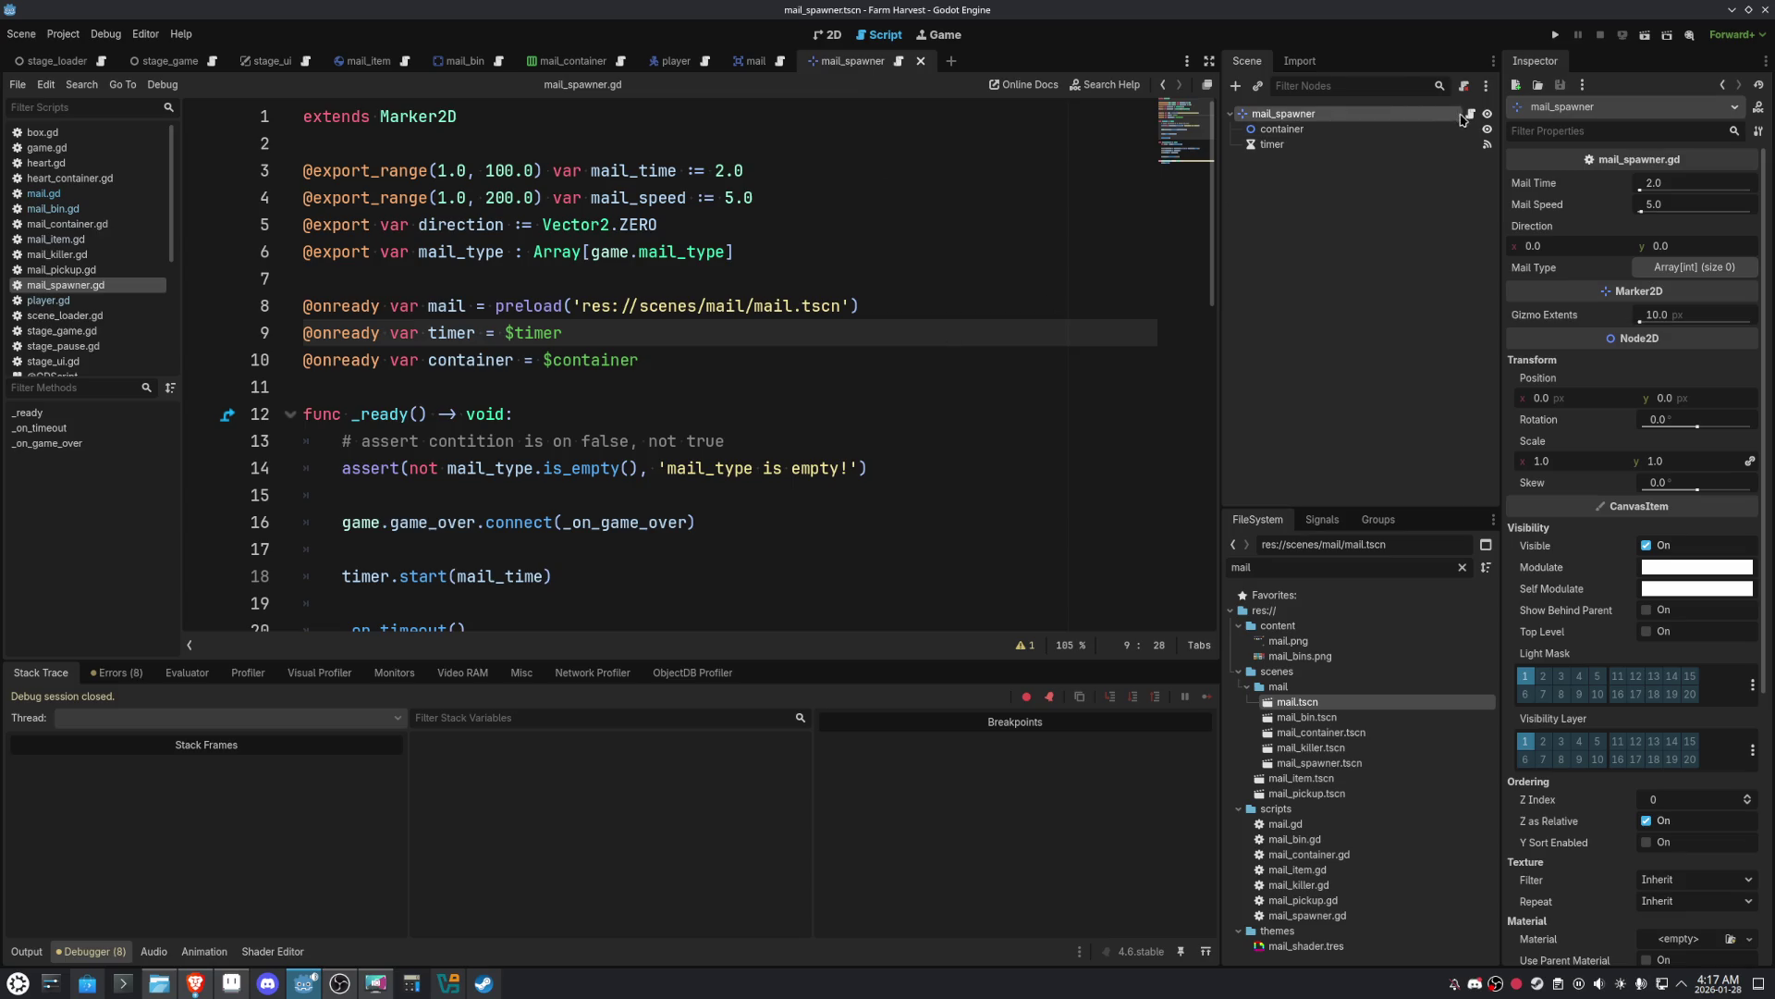
Test-run the game with junk pieces spawning, delivering mail until counters read 5/5, 2/2, 5/5
left_click(1555, 34)
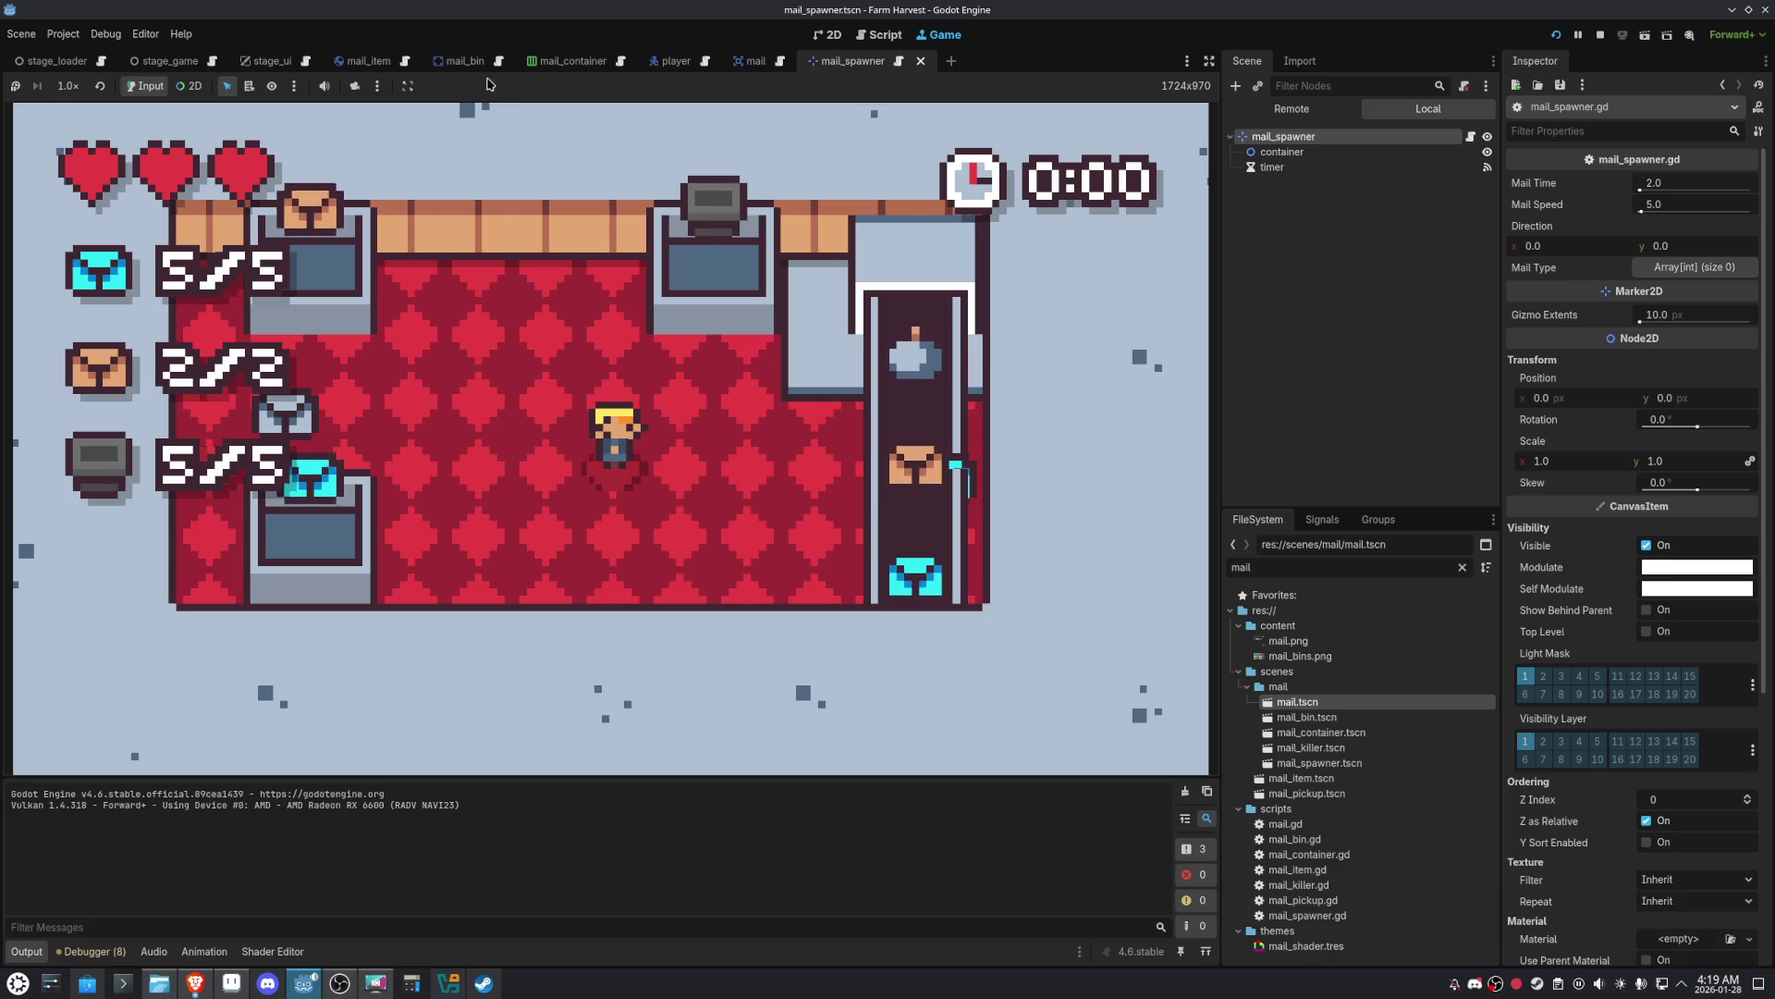
left_click(171, 63)
Navigate back to stage_game.gd in the script editor
left_click(884, 37)
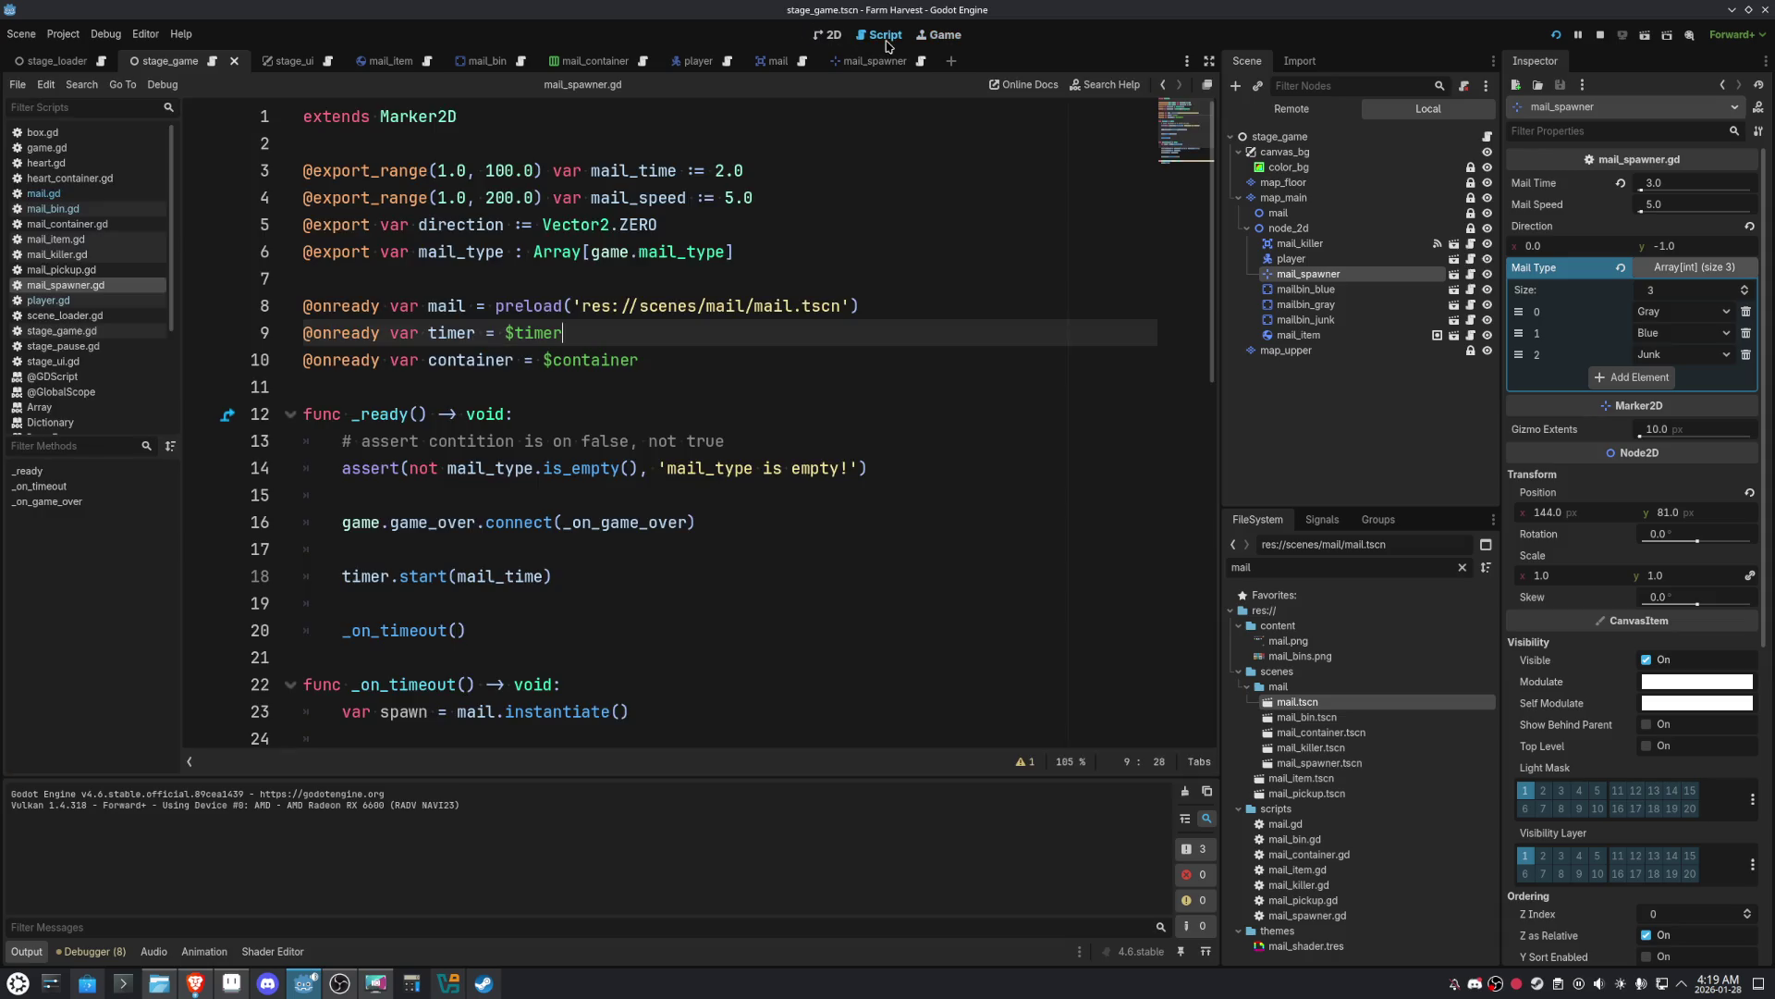
scroll(779, 672, "down", 4)
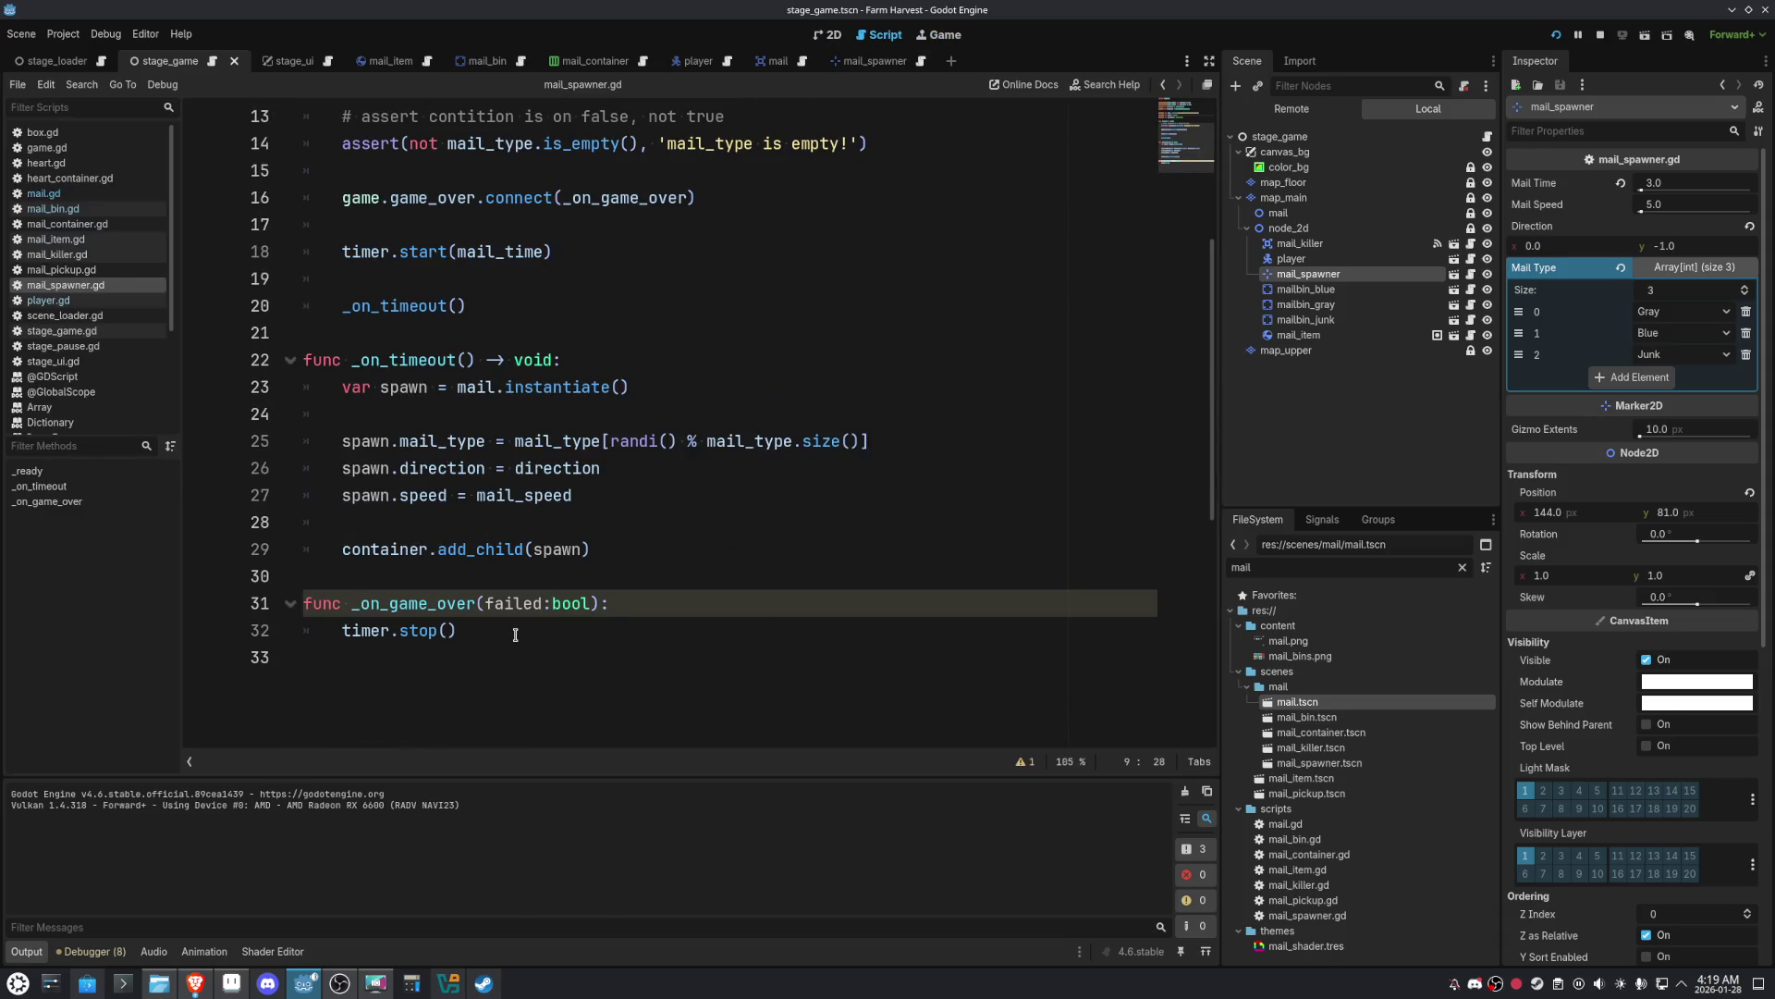
left_click(515, 635)
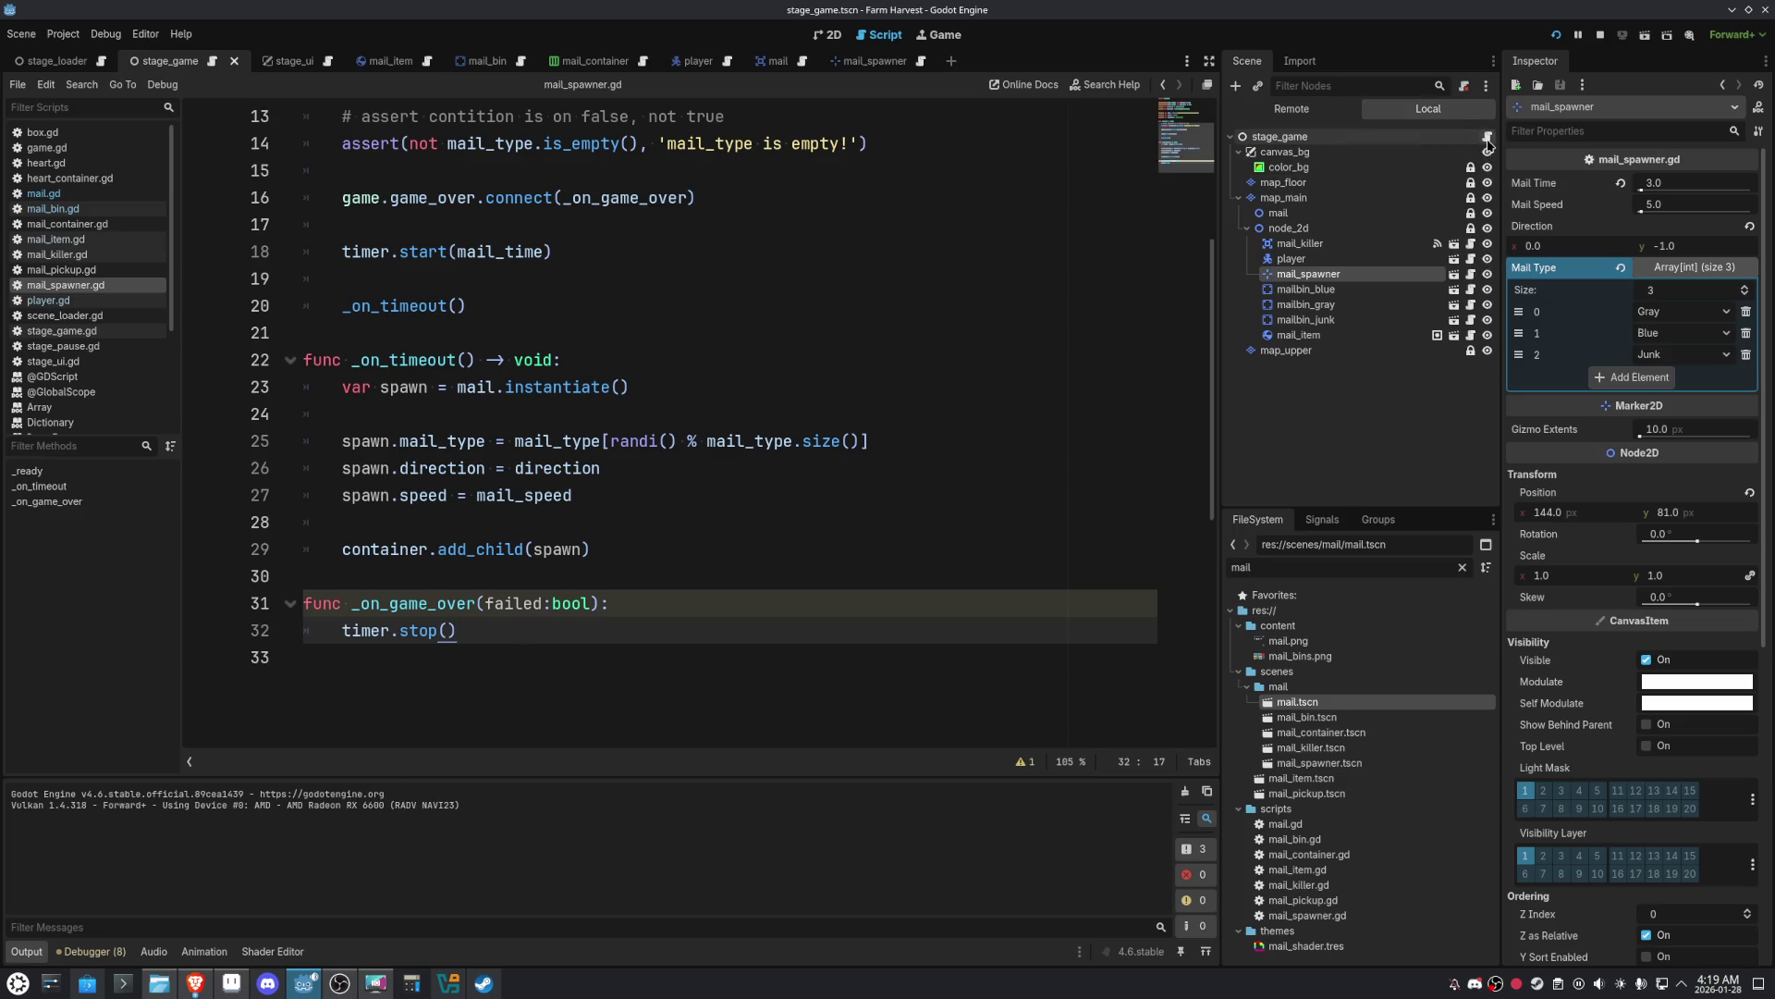
key("alt+Left")
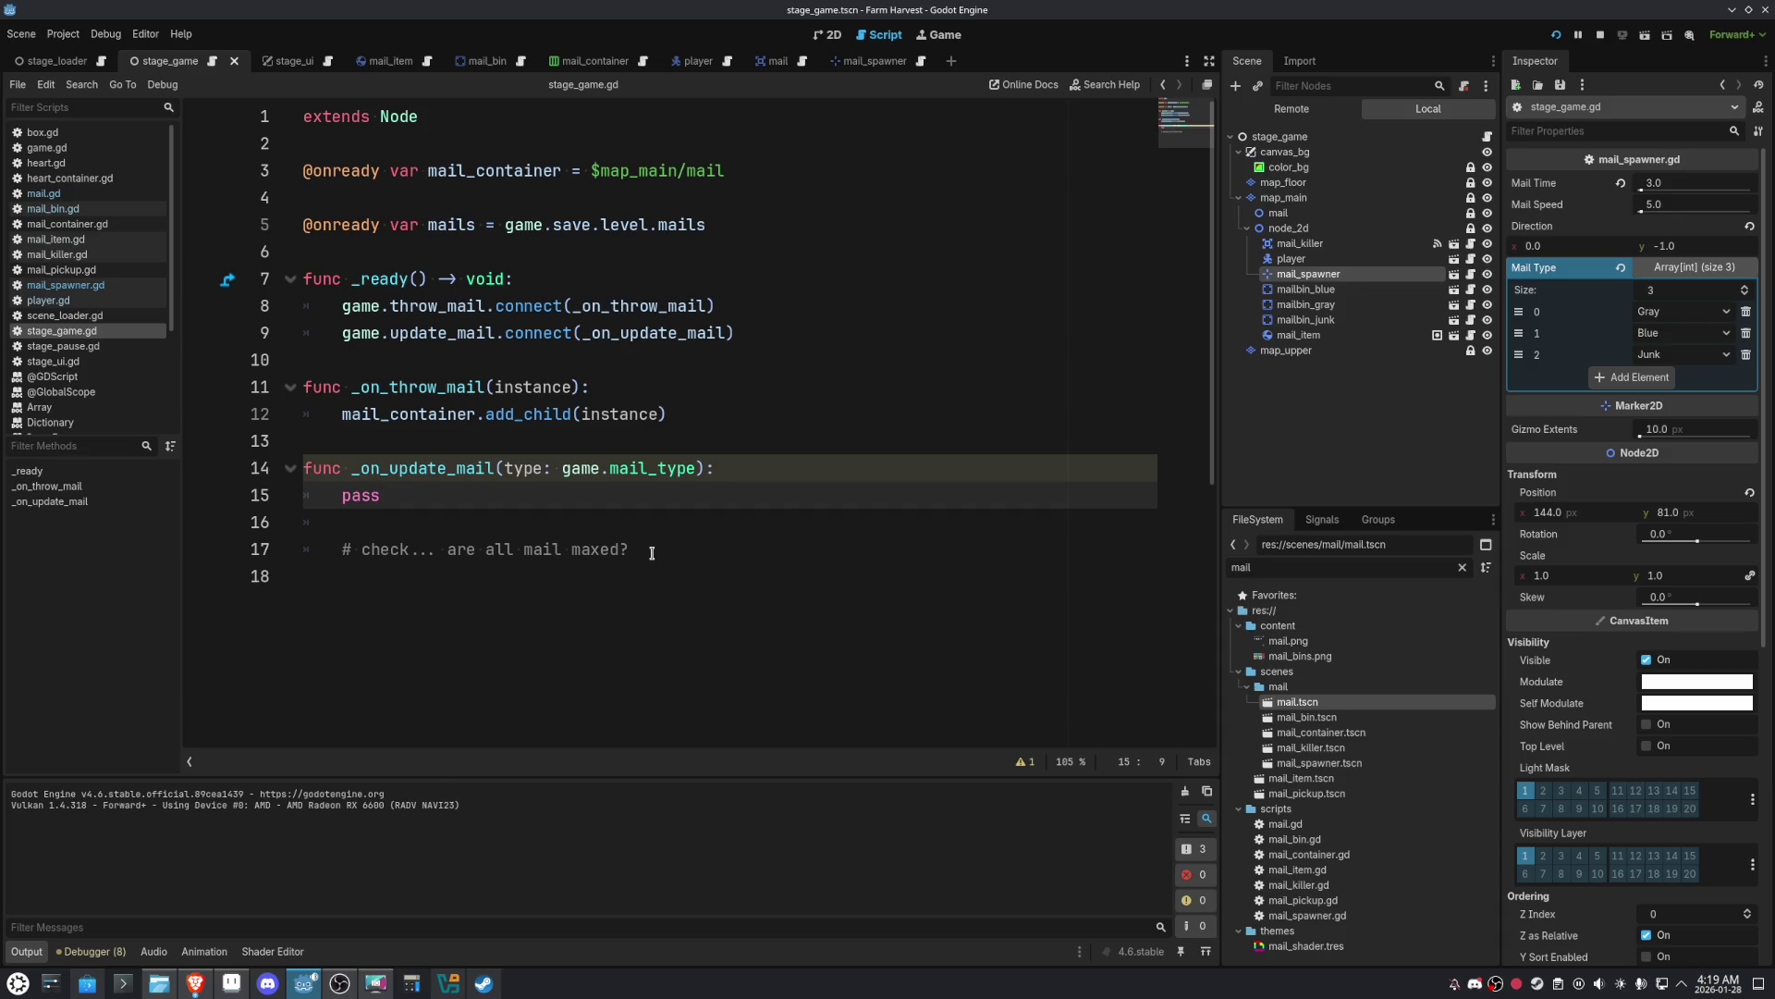
Replace pass in _on_update_mail with await get_tree()
double_click(361, 493)
type("yield retu")
type("rn ")
type("get_tree")
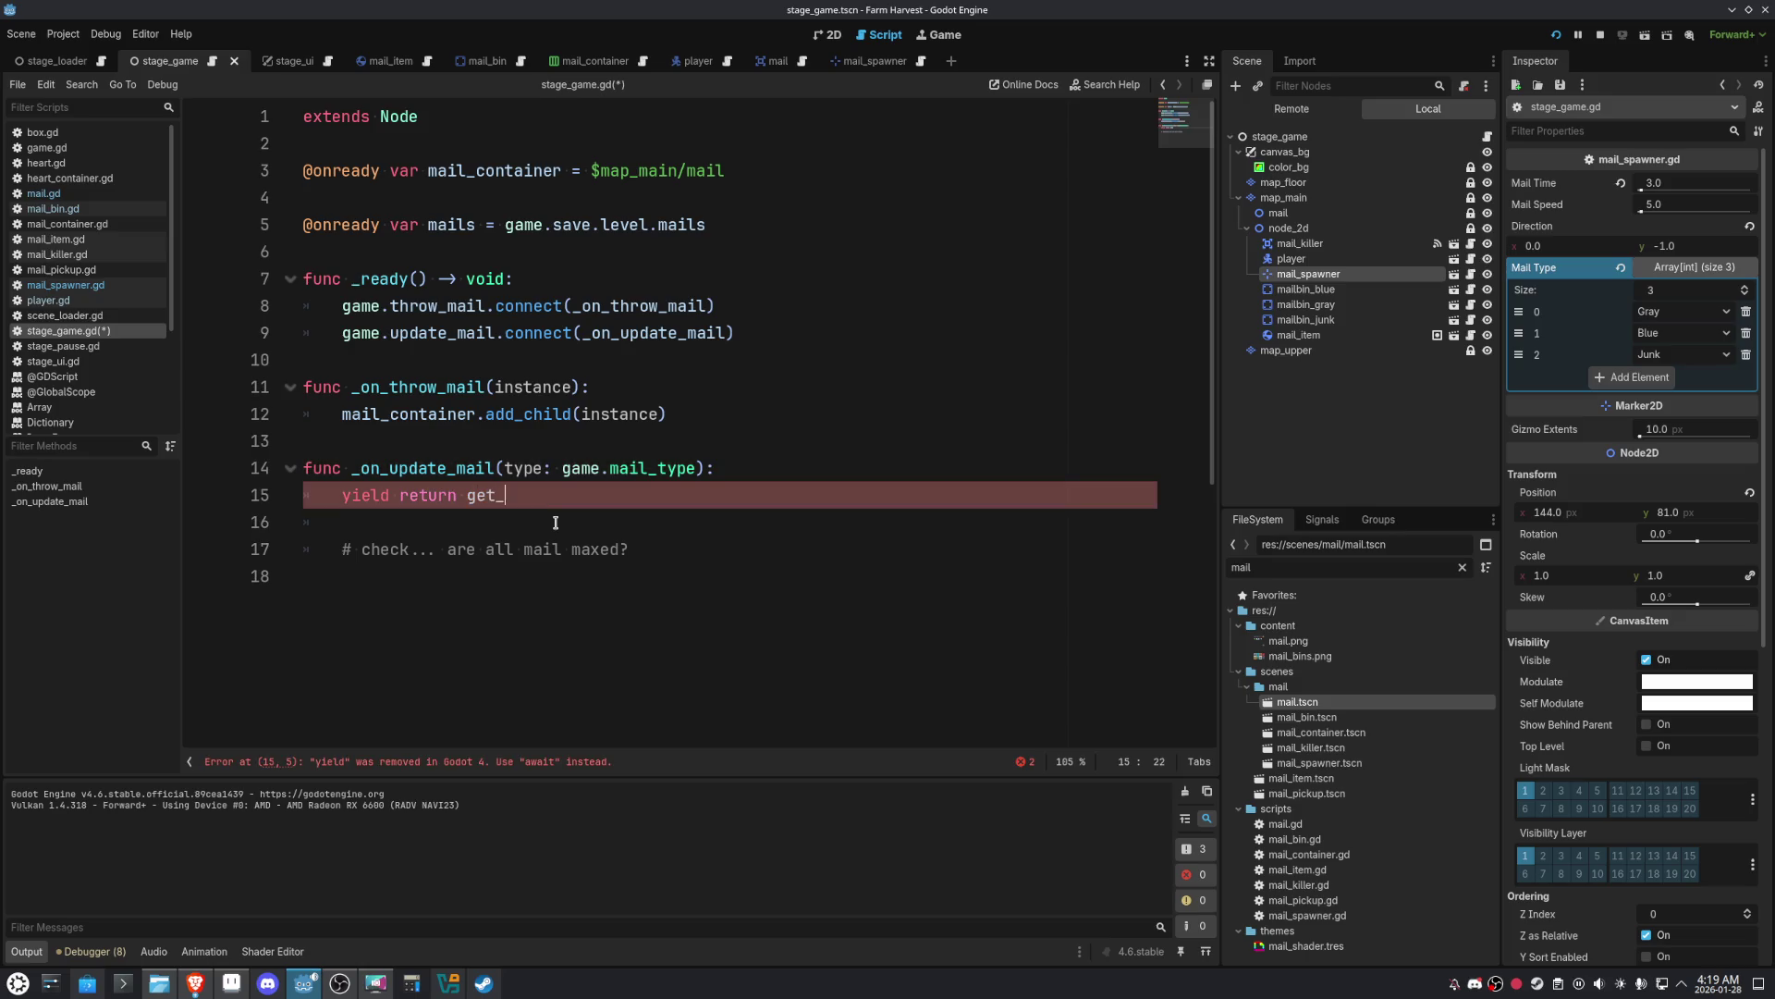
type("(")
key("ctrl+space")
key("End")
type("cre")
left_click_drag(342, 495, 457, 494)
type("await")
key("End")
key("BackSpace")
key("BackSpace")
key("BackSpace")
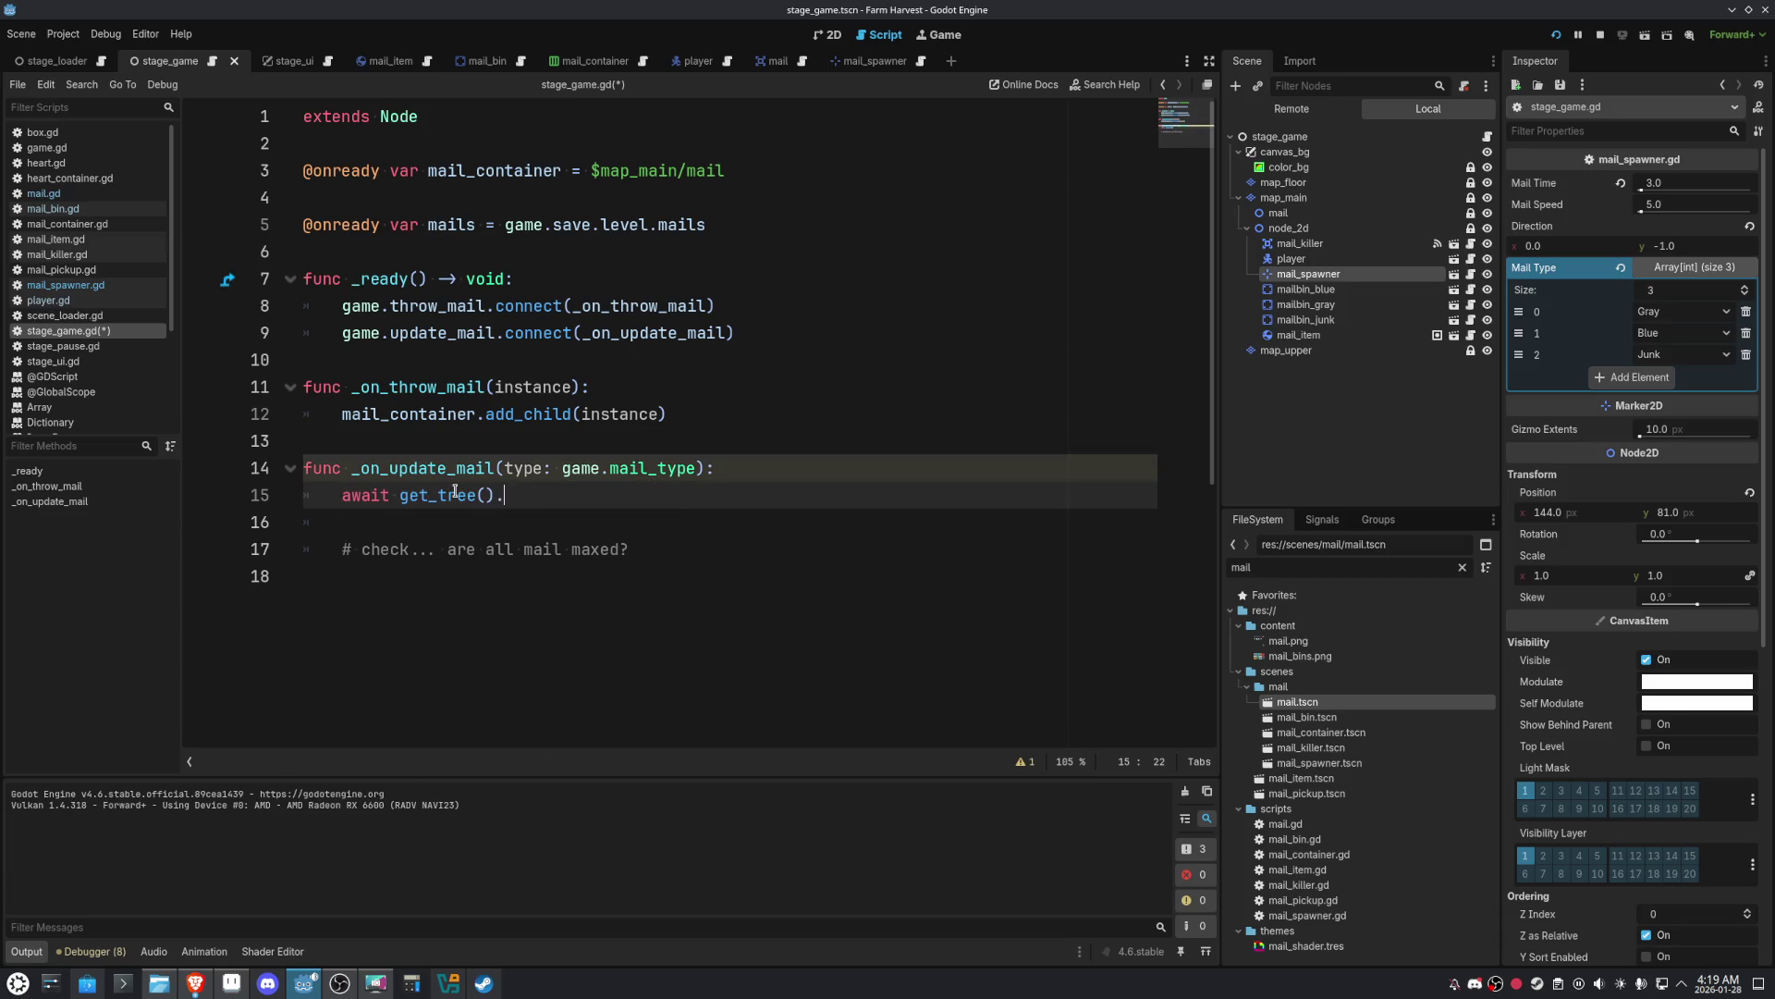
Complete the line as await get_tree().create_timer(0.1).timeout
type("creat")
key("Return")
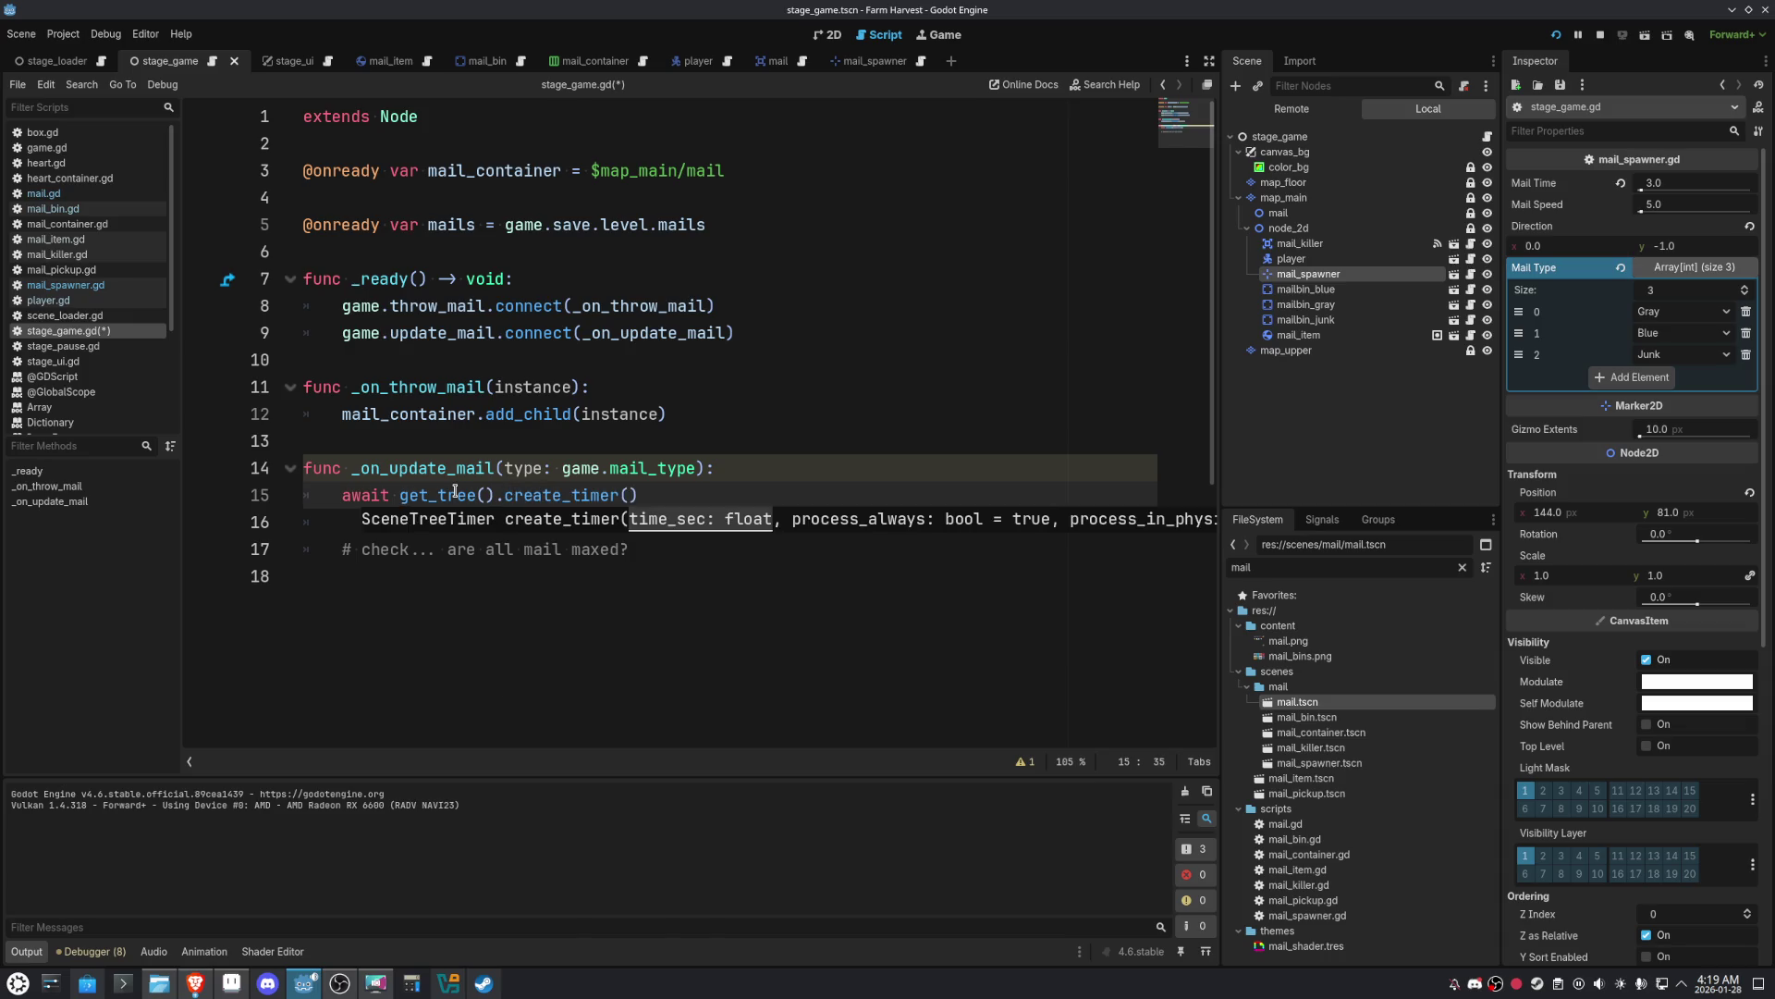
type("0.1")
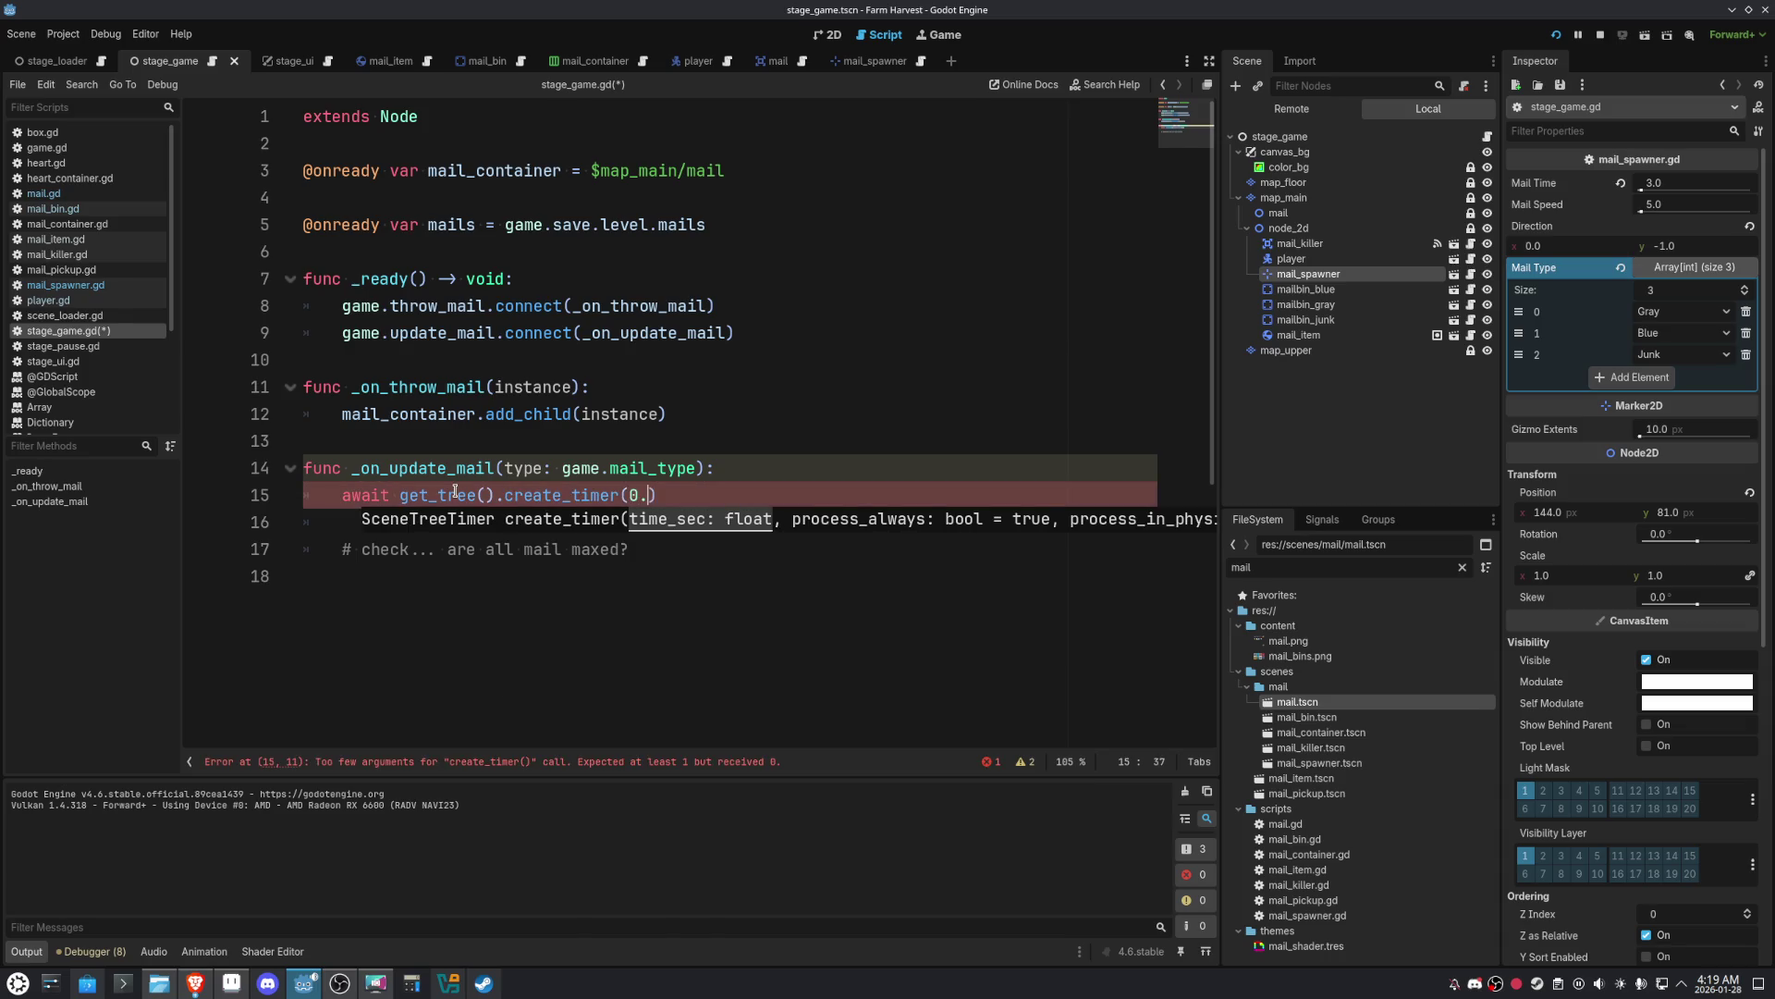
key("End")
type(".t")
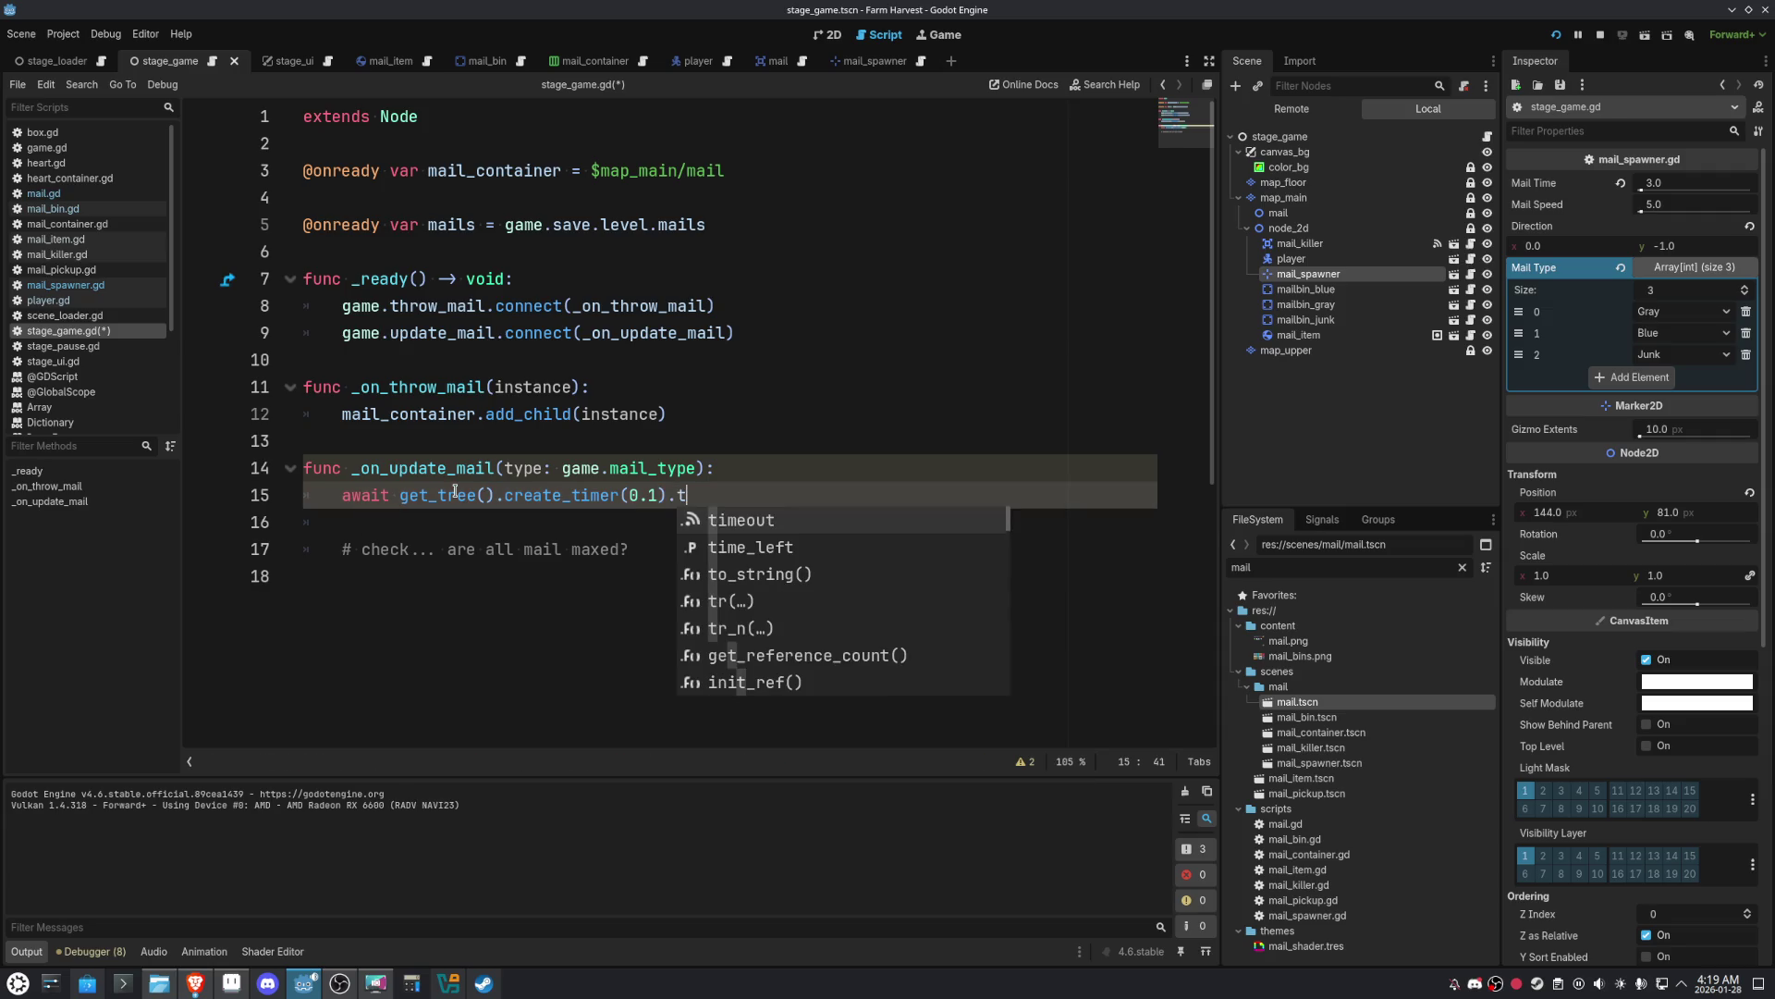
key("Return")
key("Down")
key("Down")
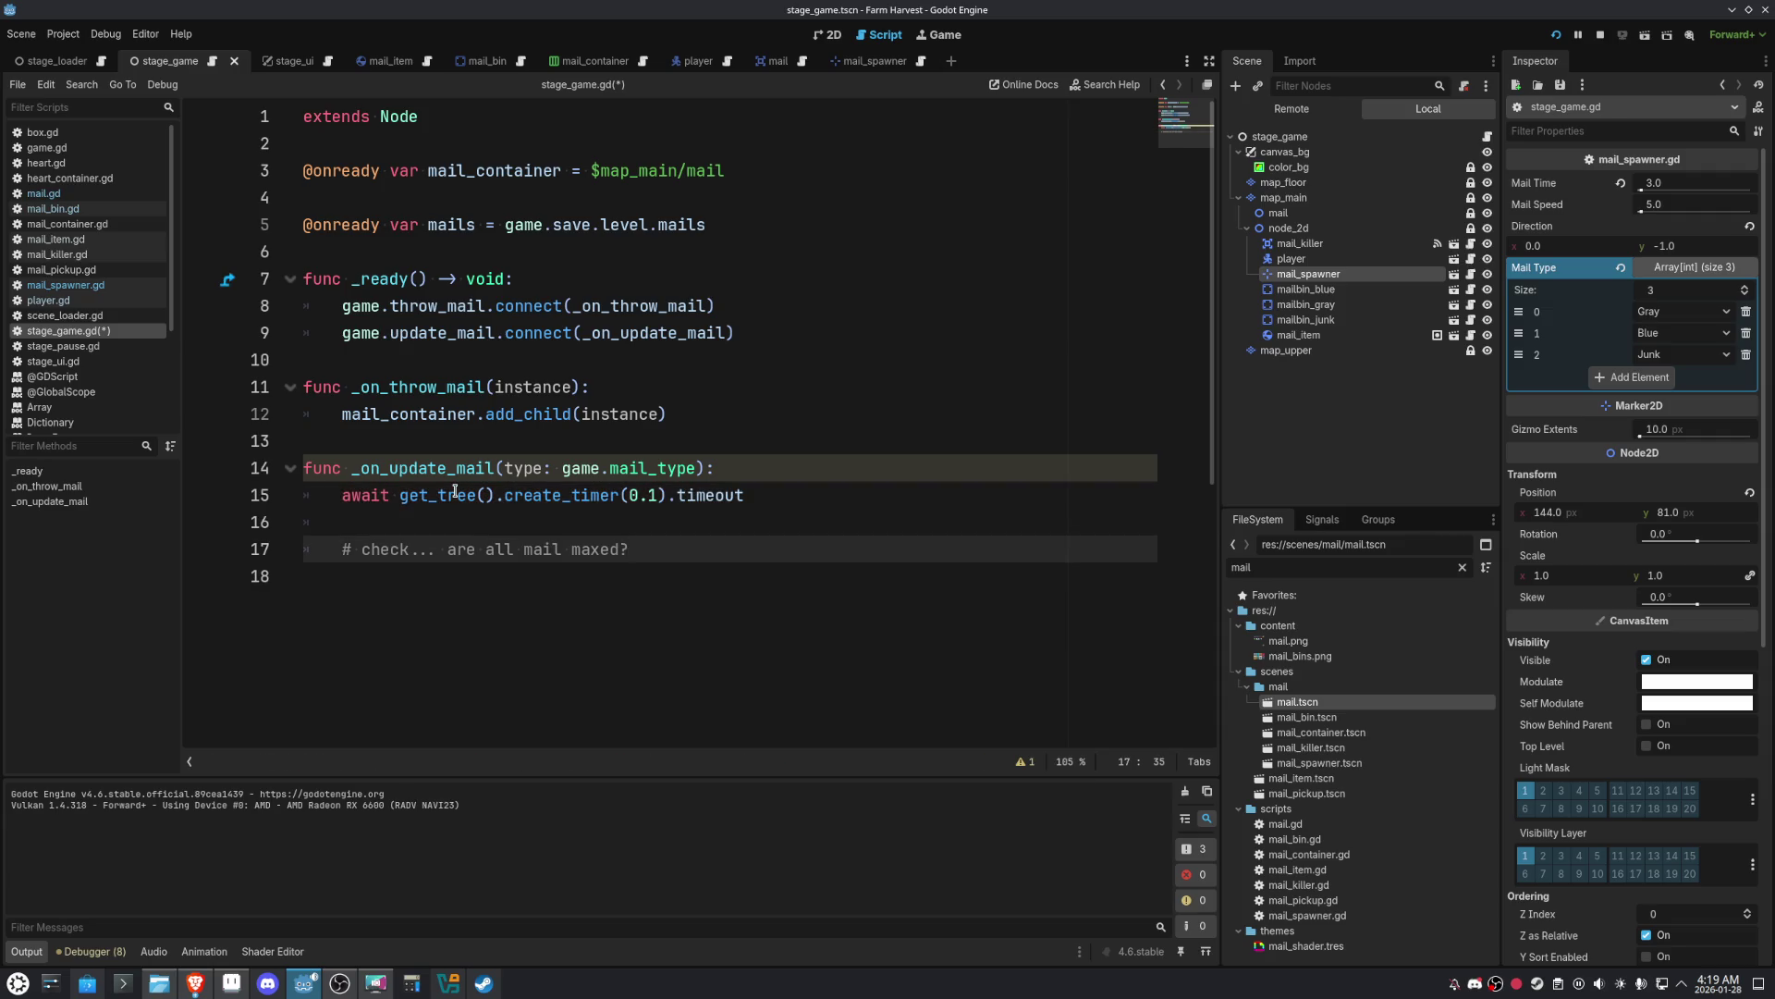